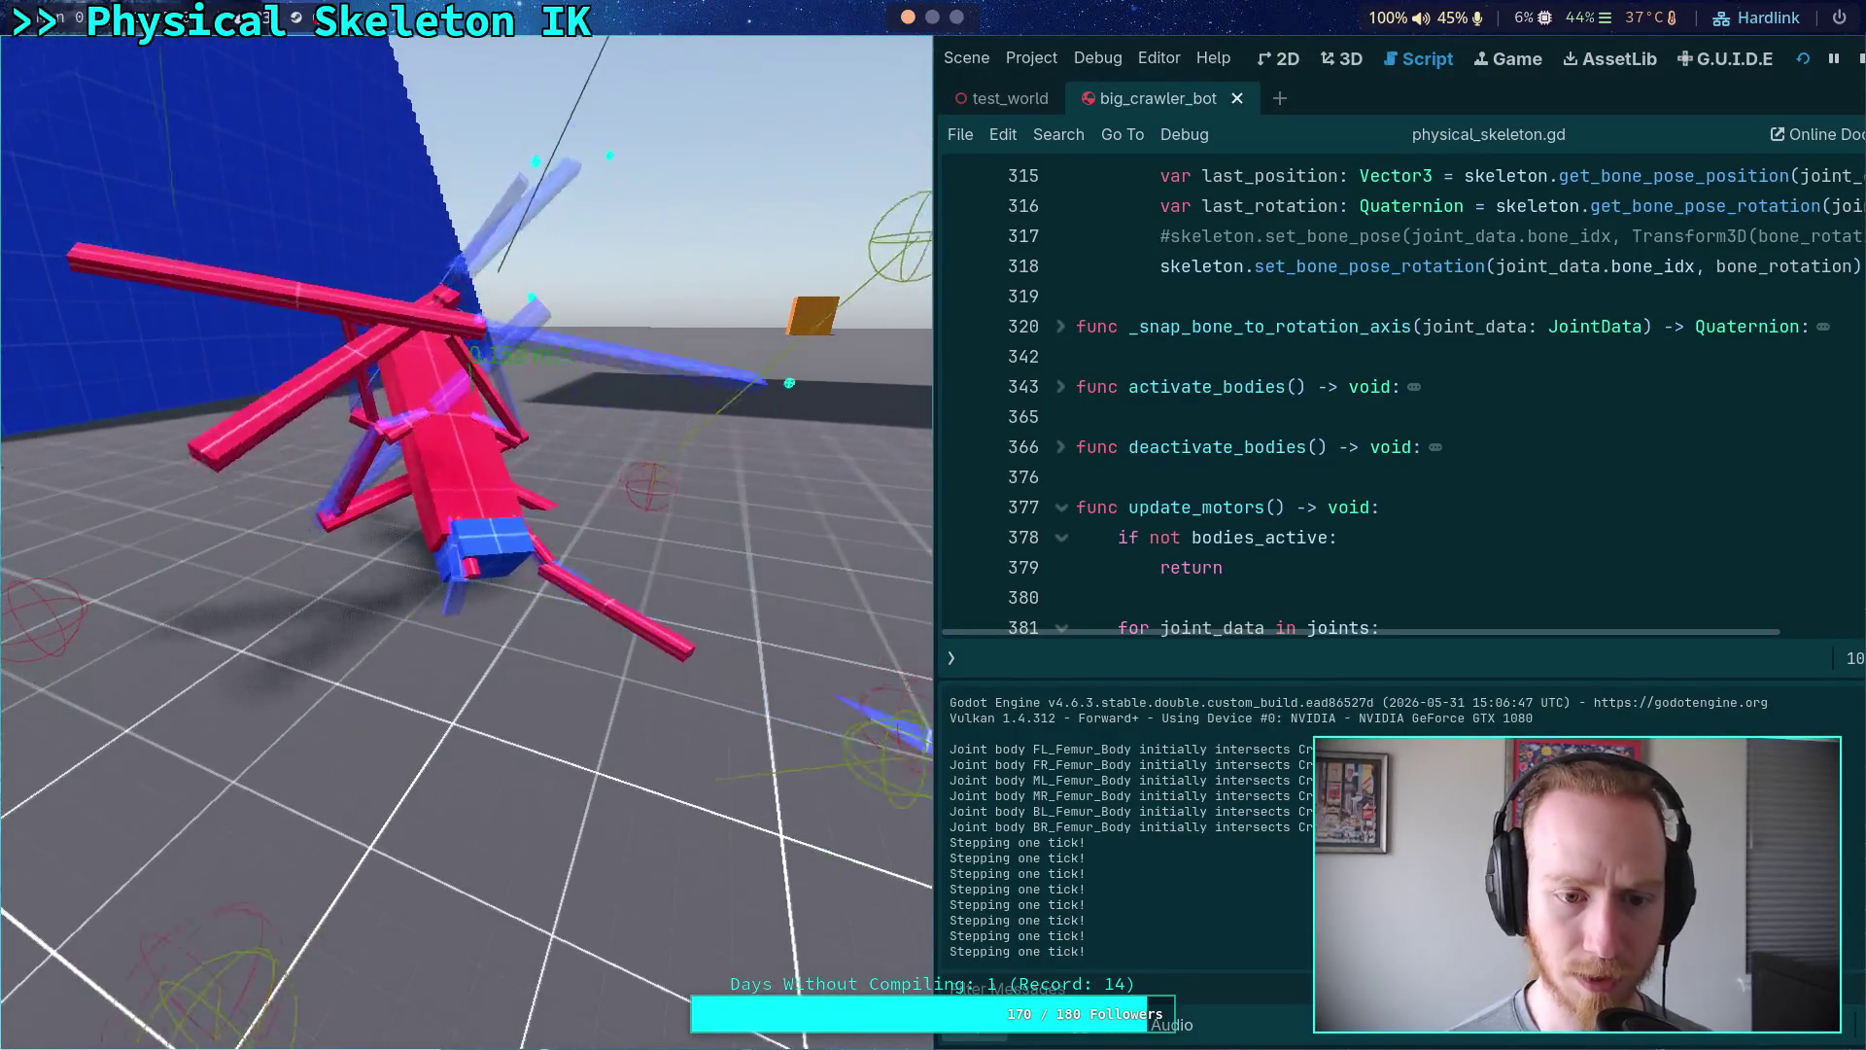
- Stop the running crawler bot game with F8 and scroll down to the joints loop at line 381
key("F8")
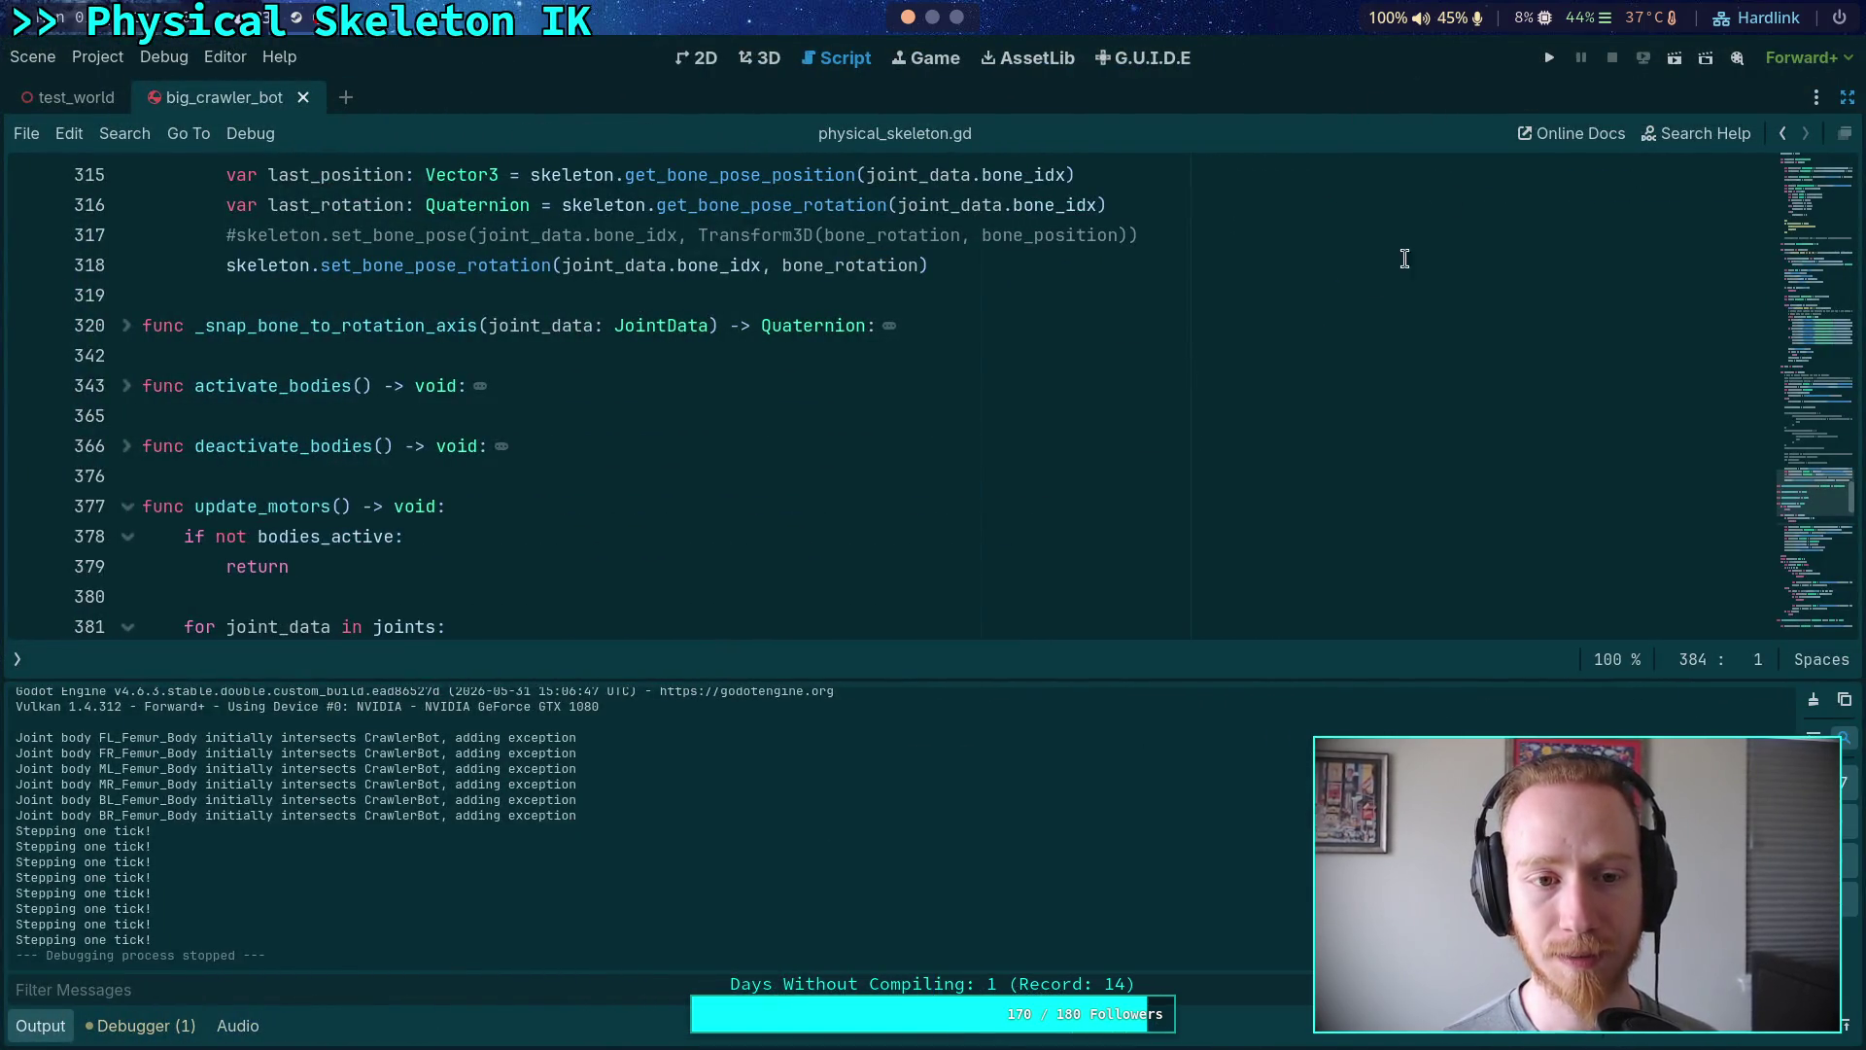
scroll(1354, 342, "down", 5)
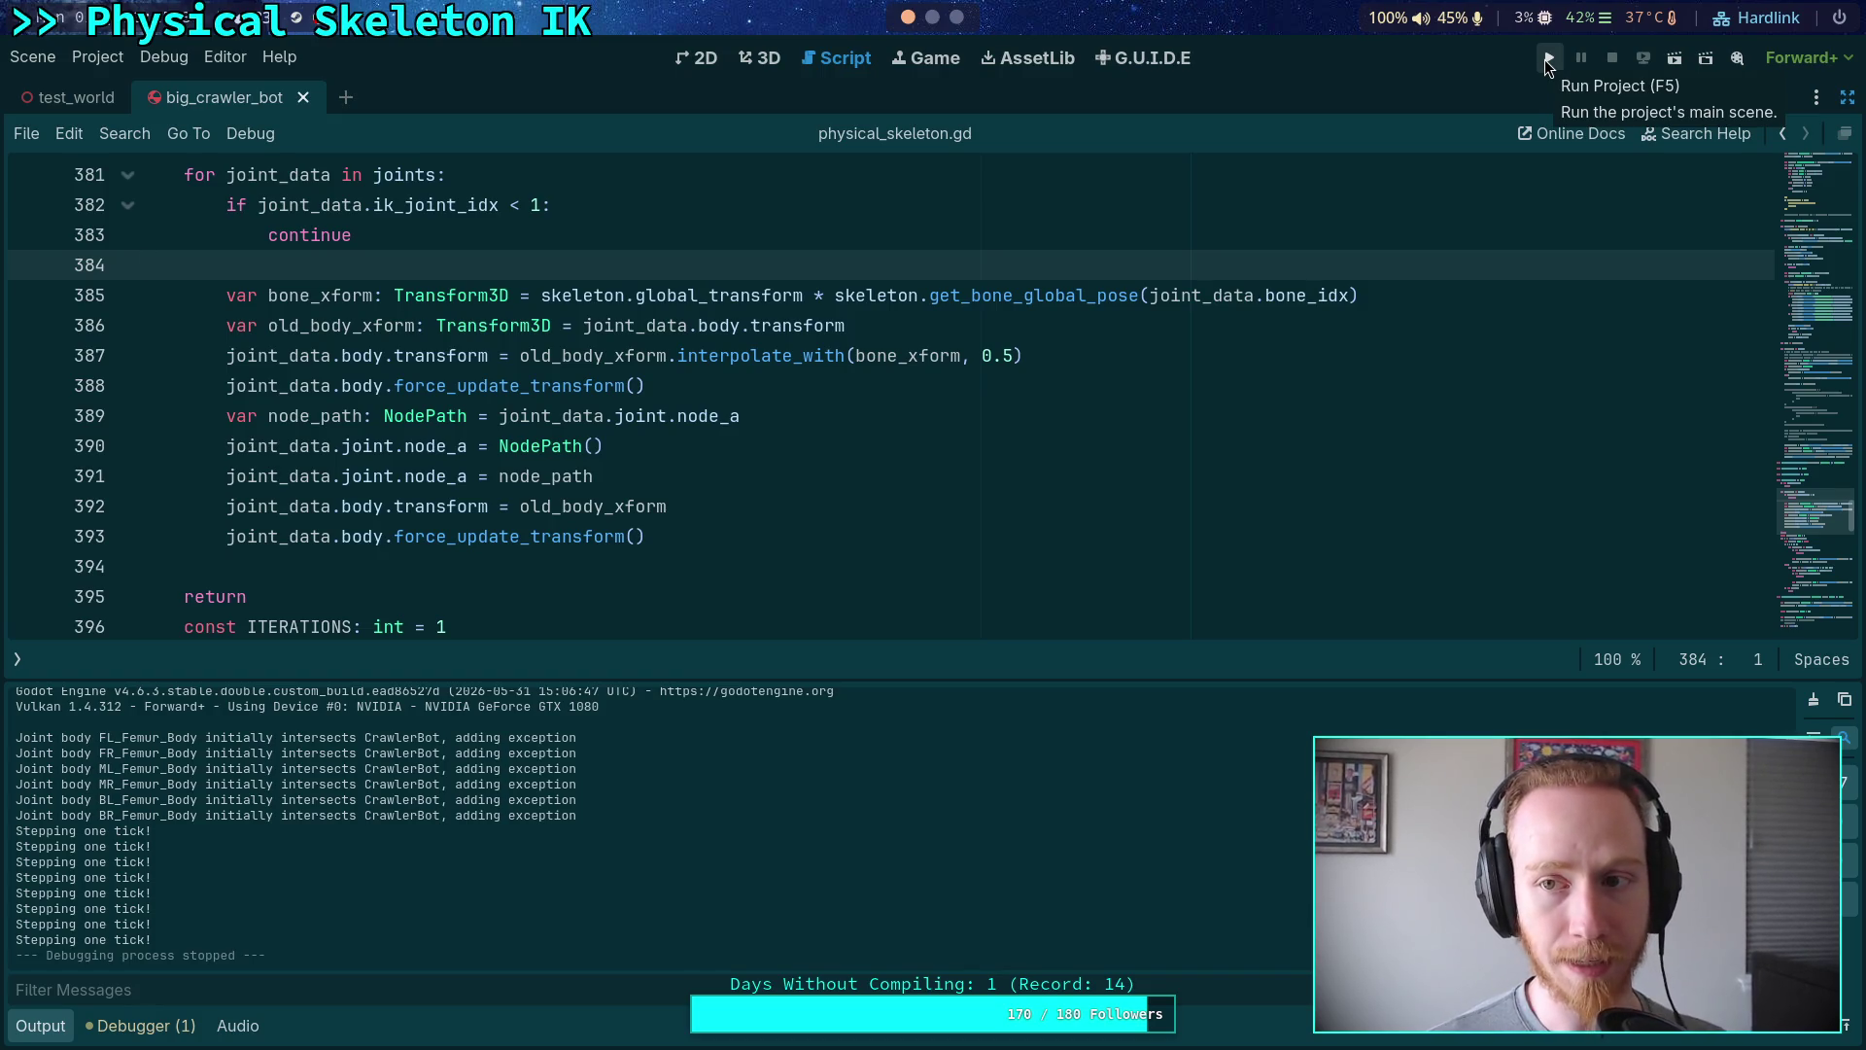
- Run the crawler bot, advance physics six single ticks to watch the legs settle, then stop
left_click(1548, 60)
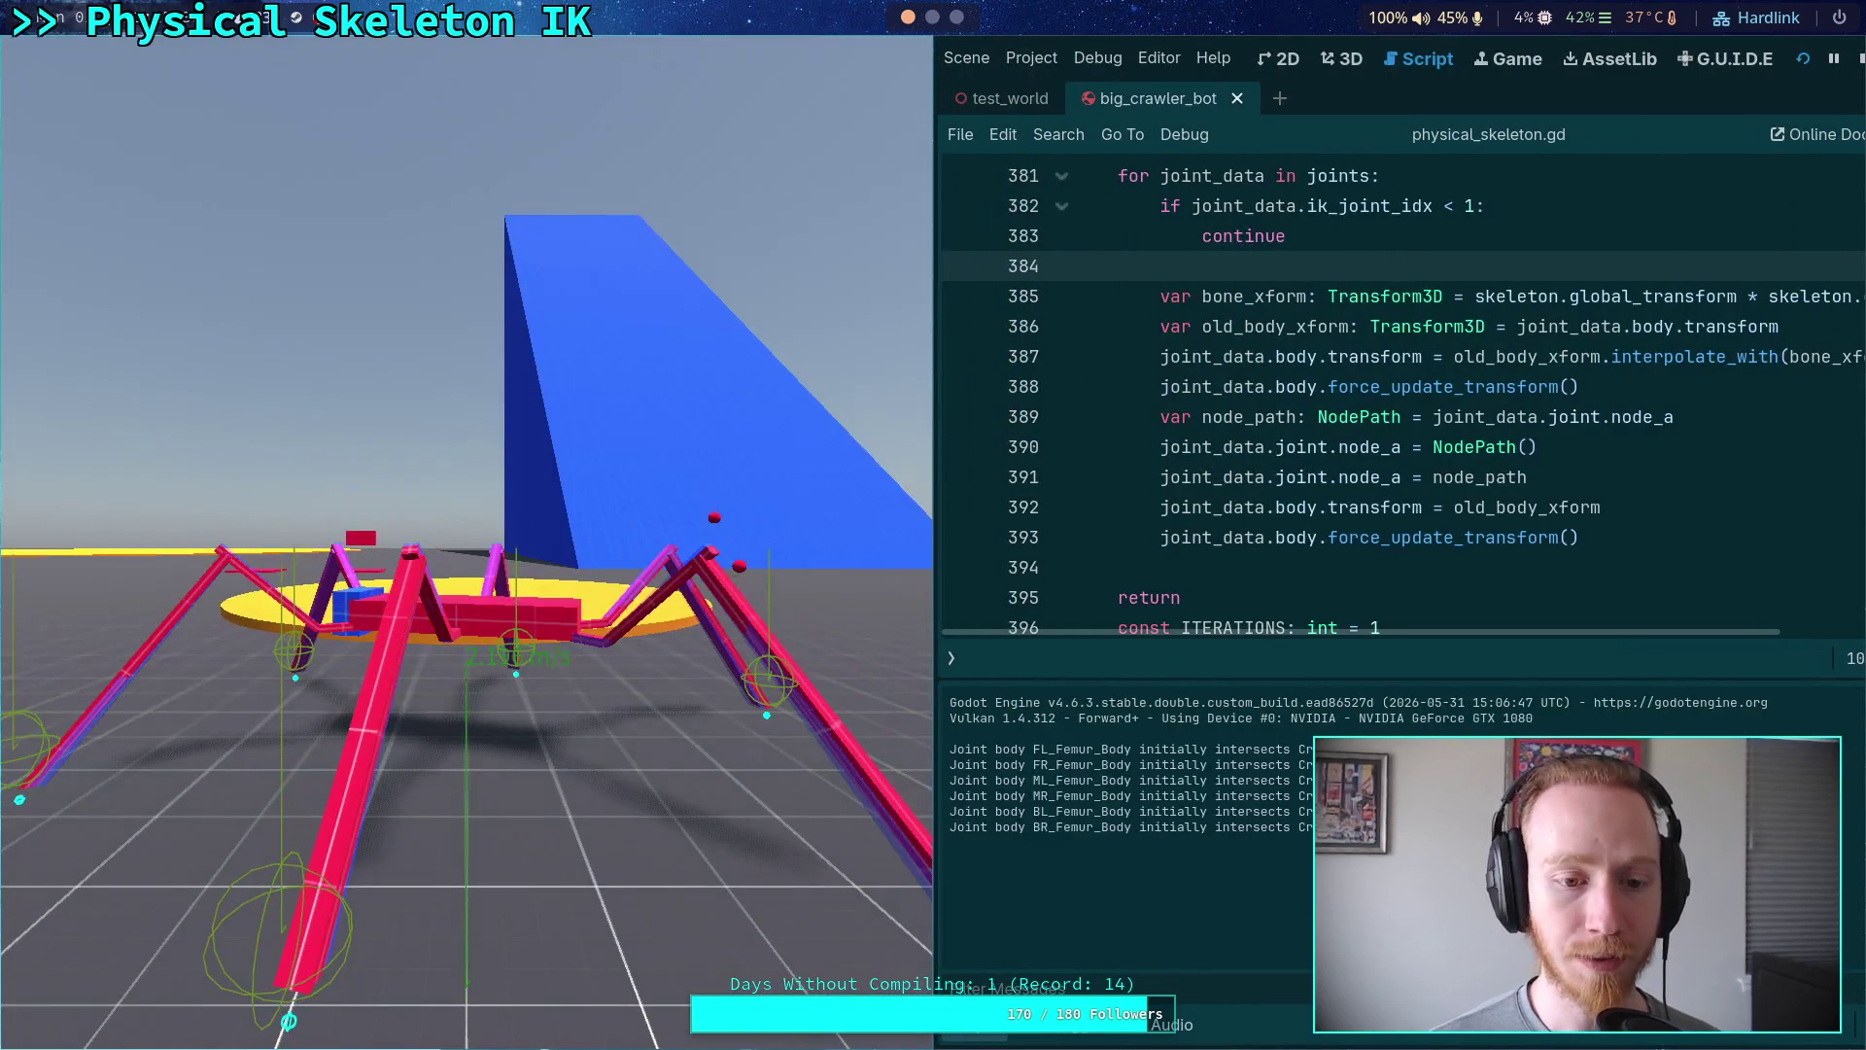
key("period")
key("period")
key("period")
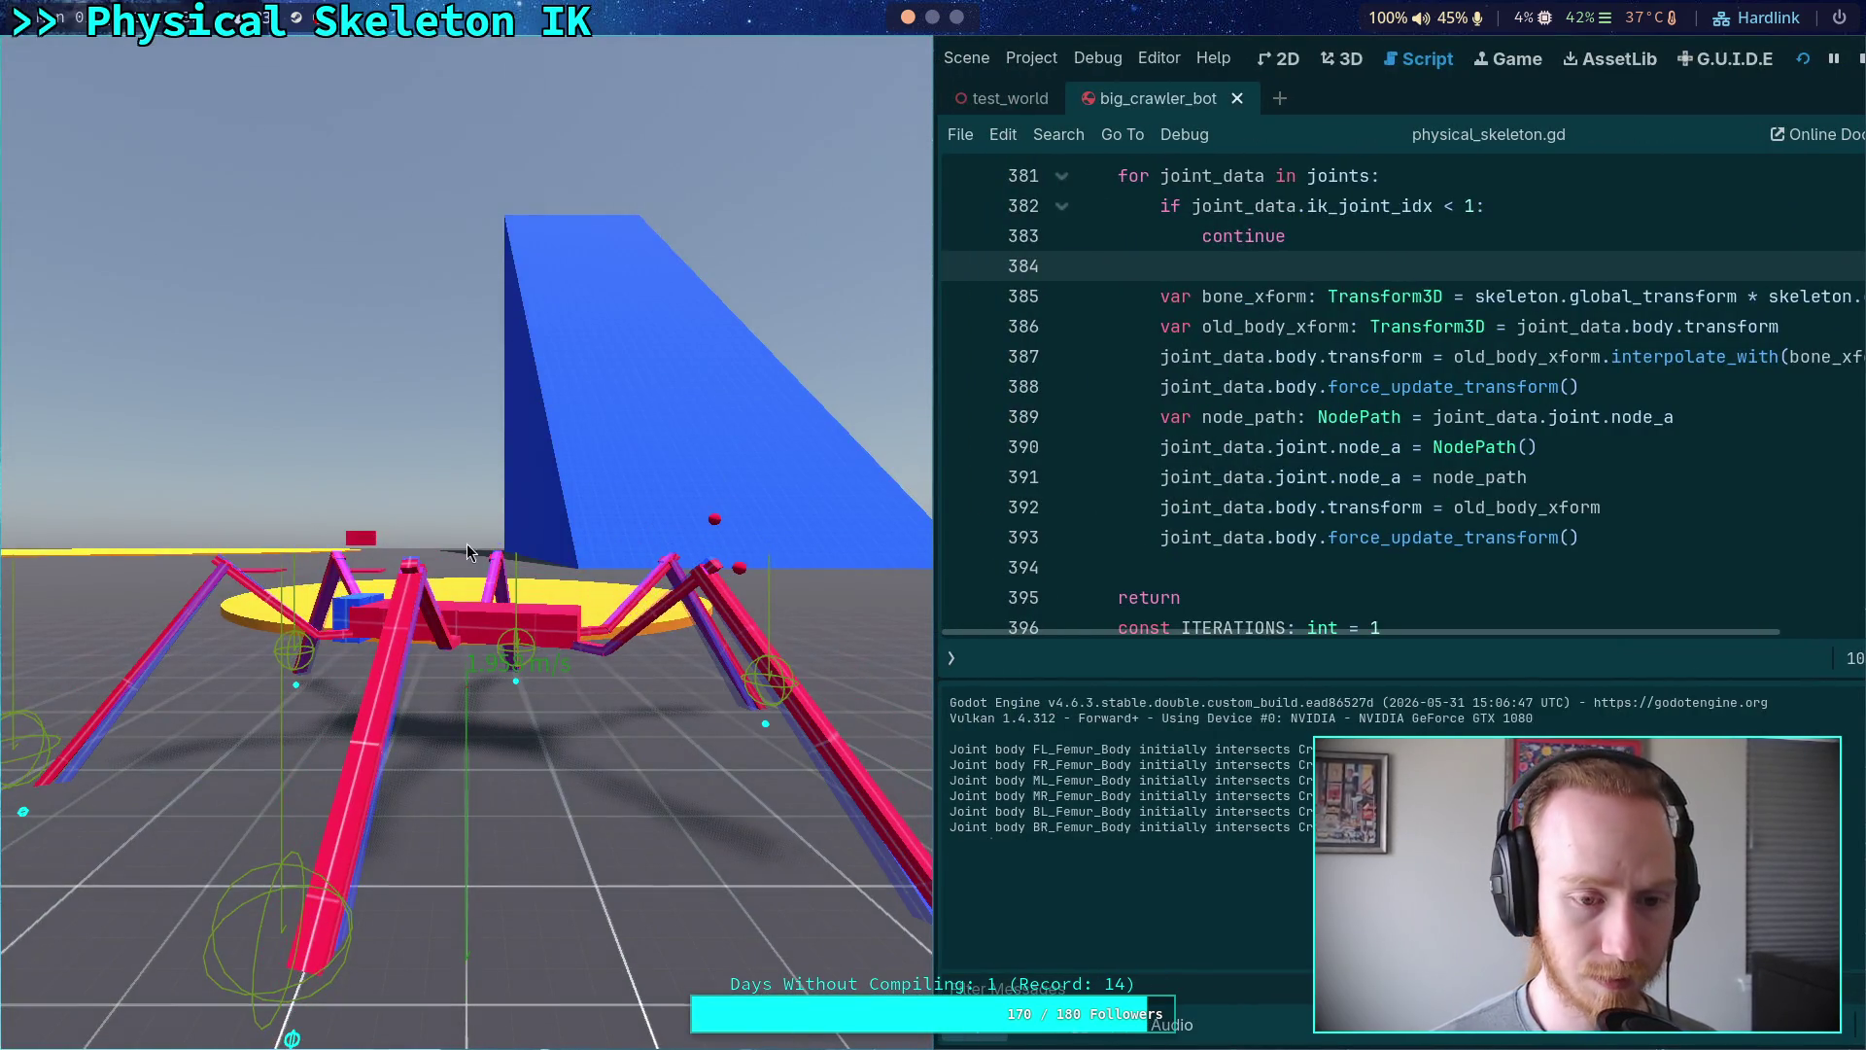
key("period")
key("period")
key("period")
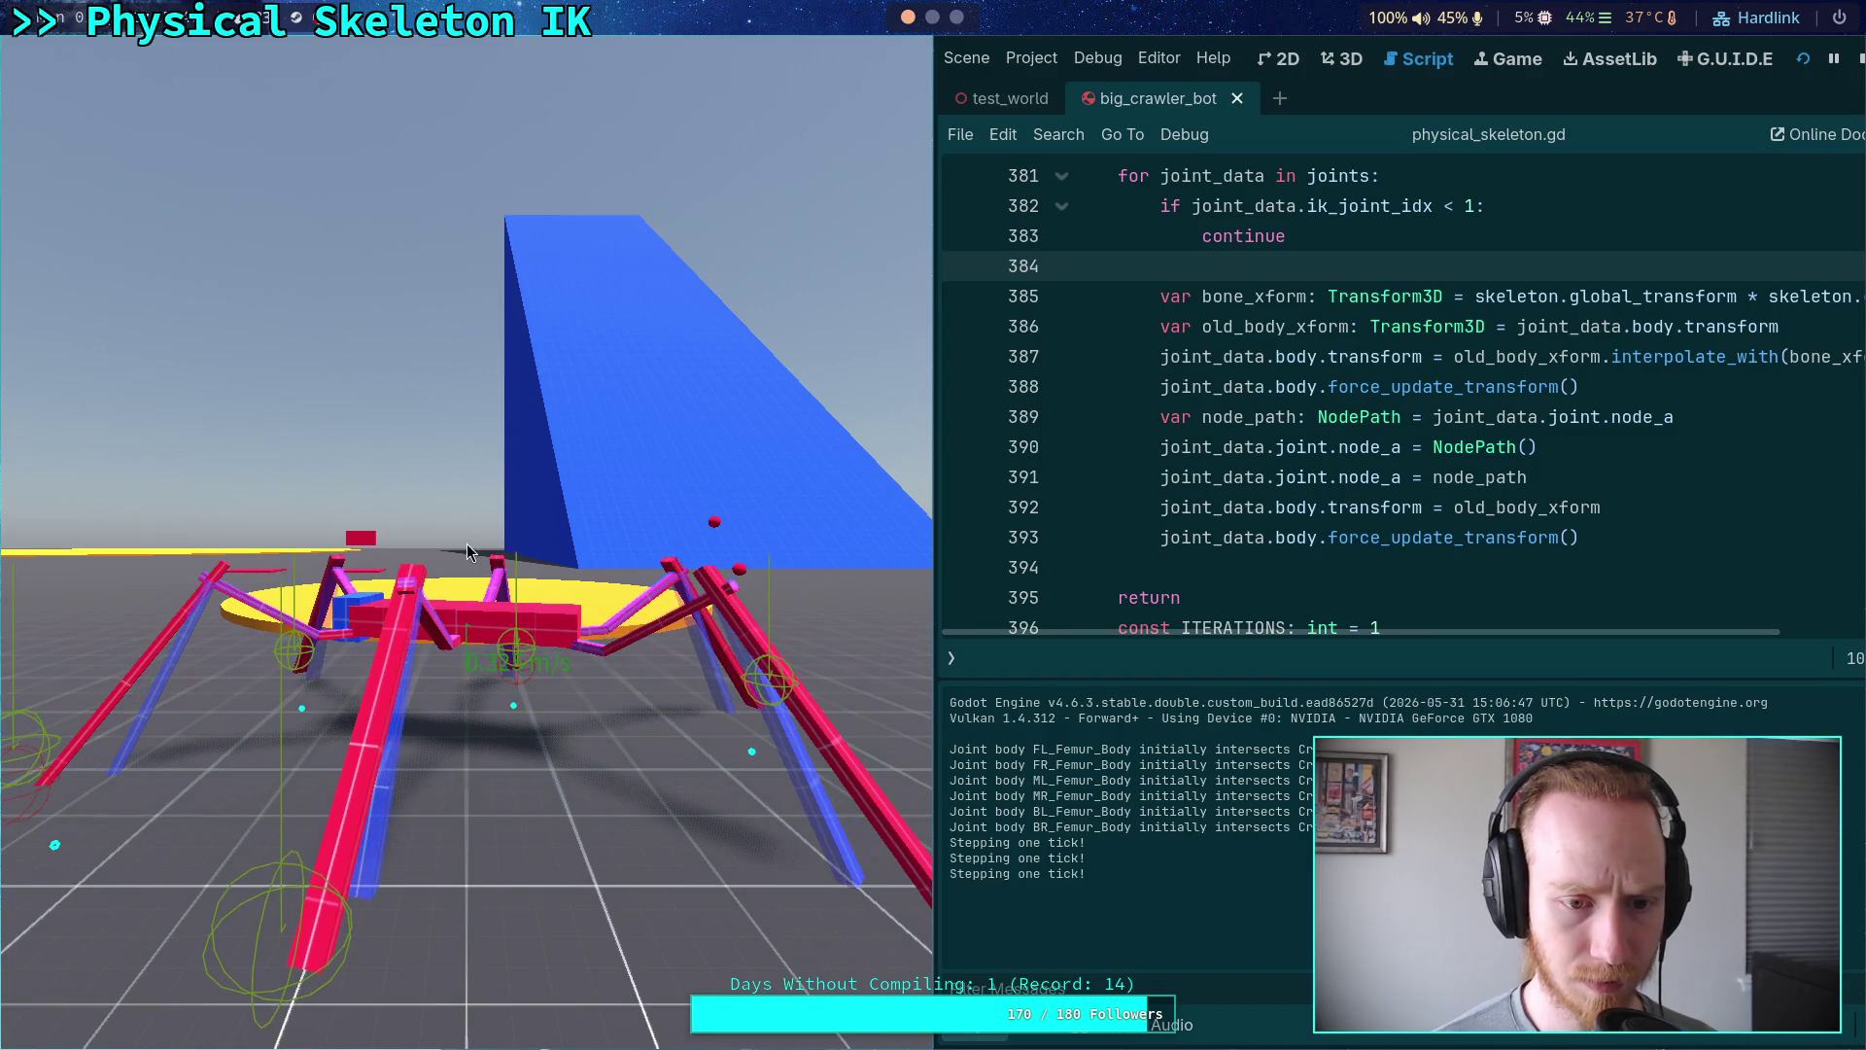
key("period")
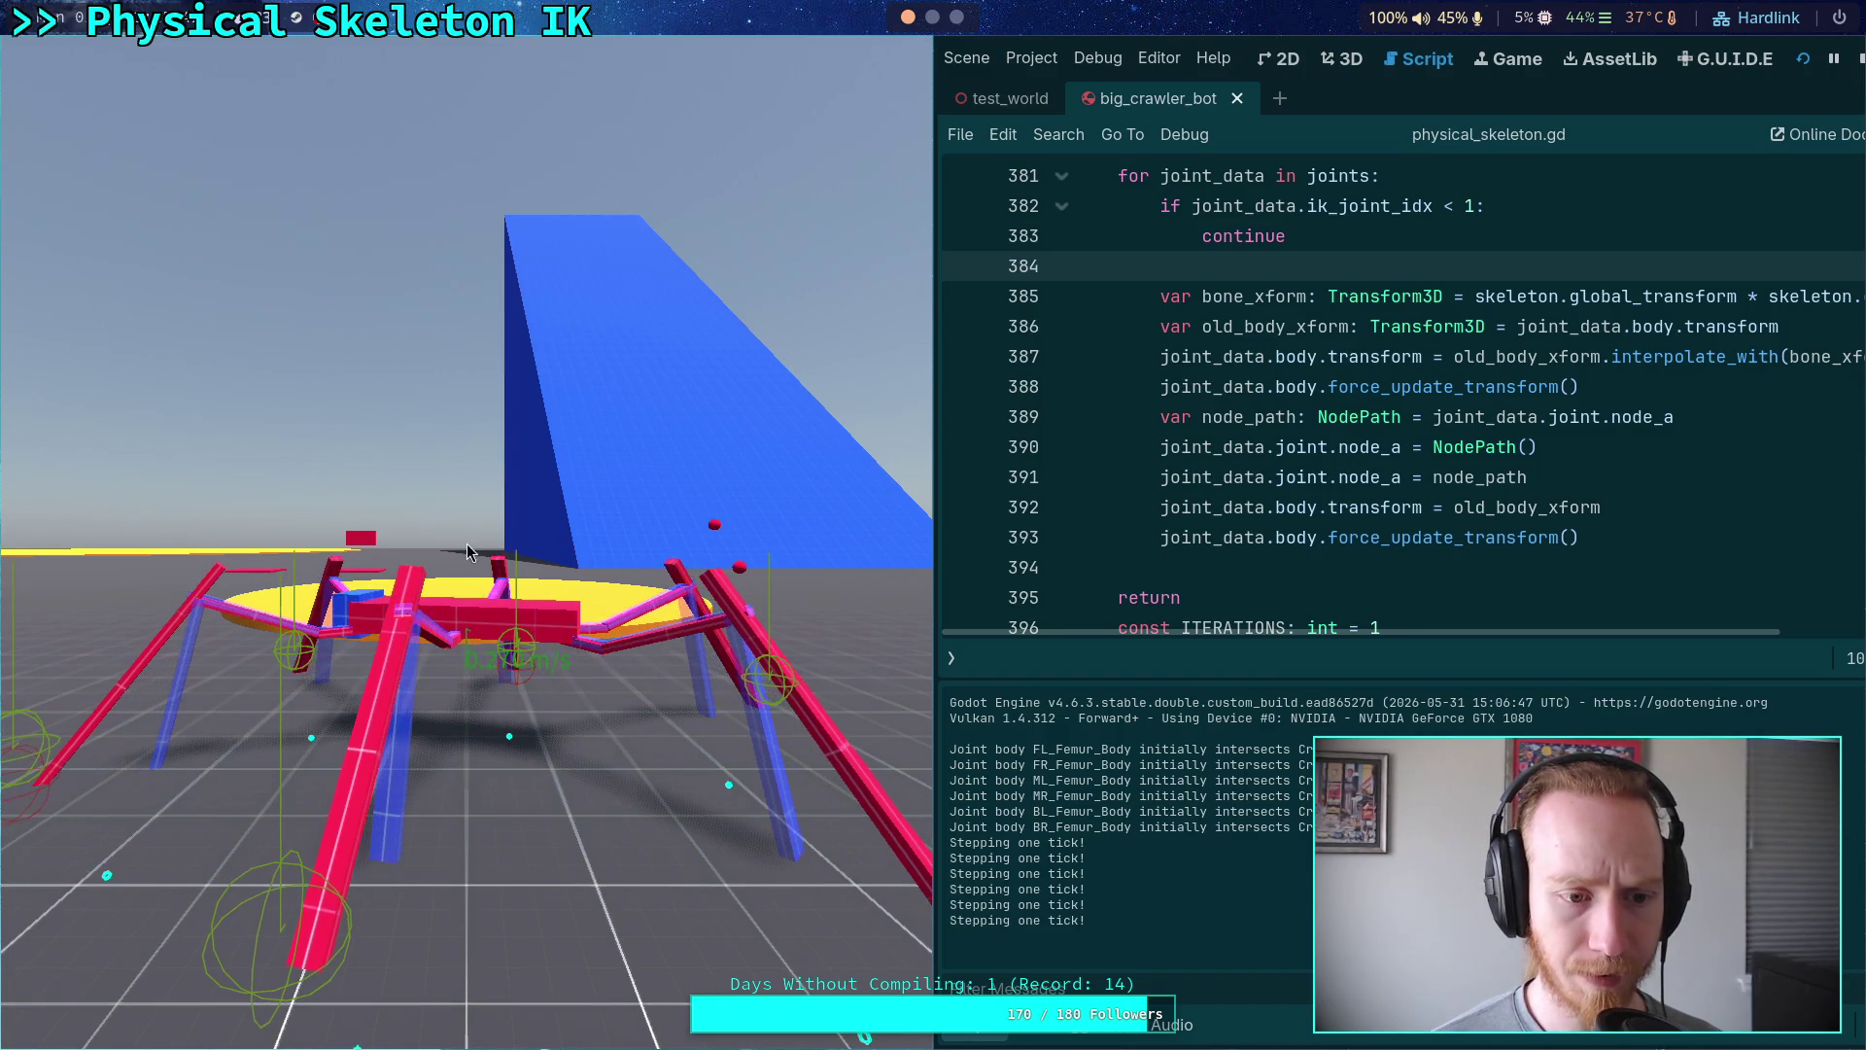
key("period")
key("period")
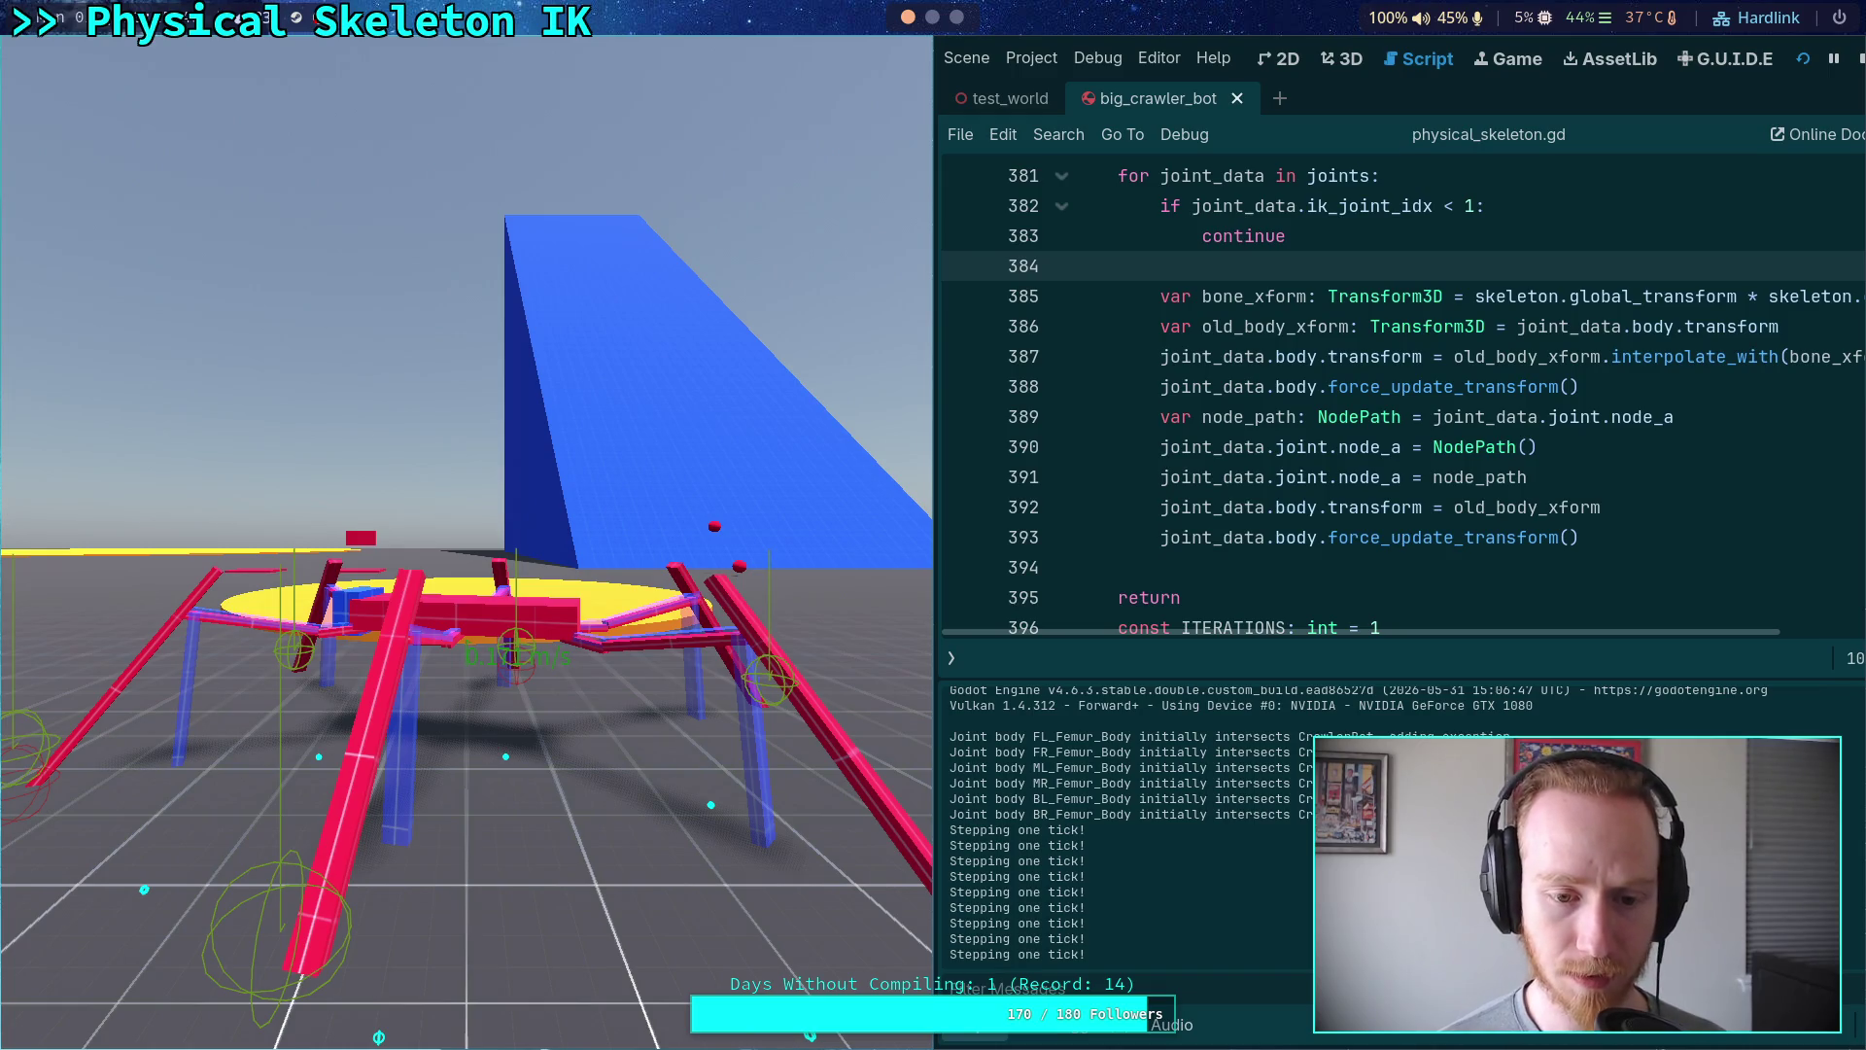
key("period")
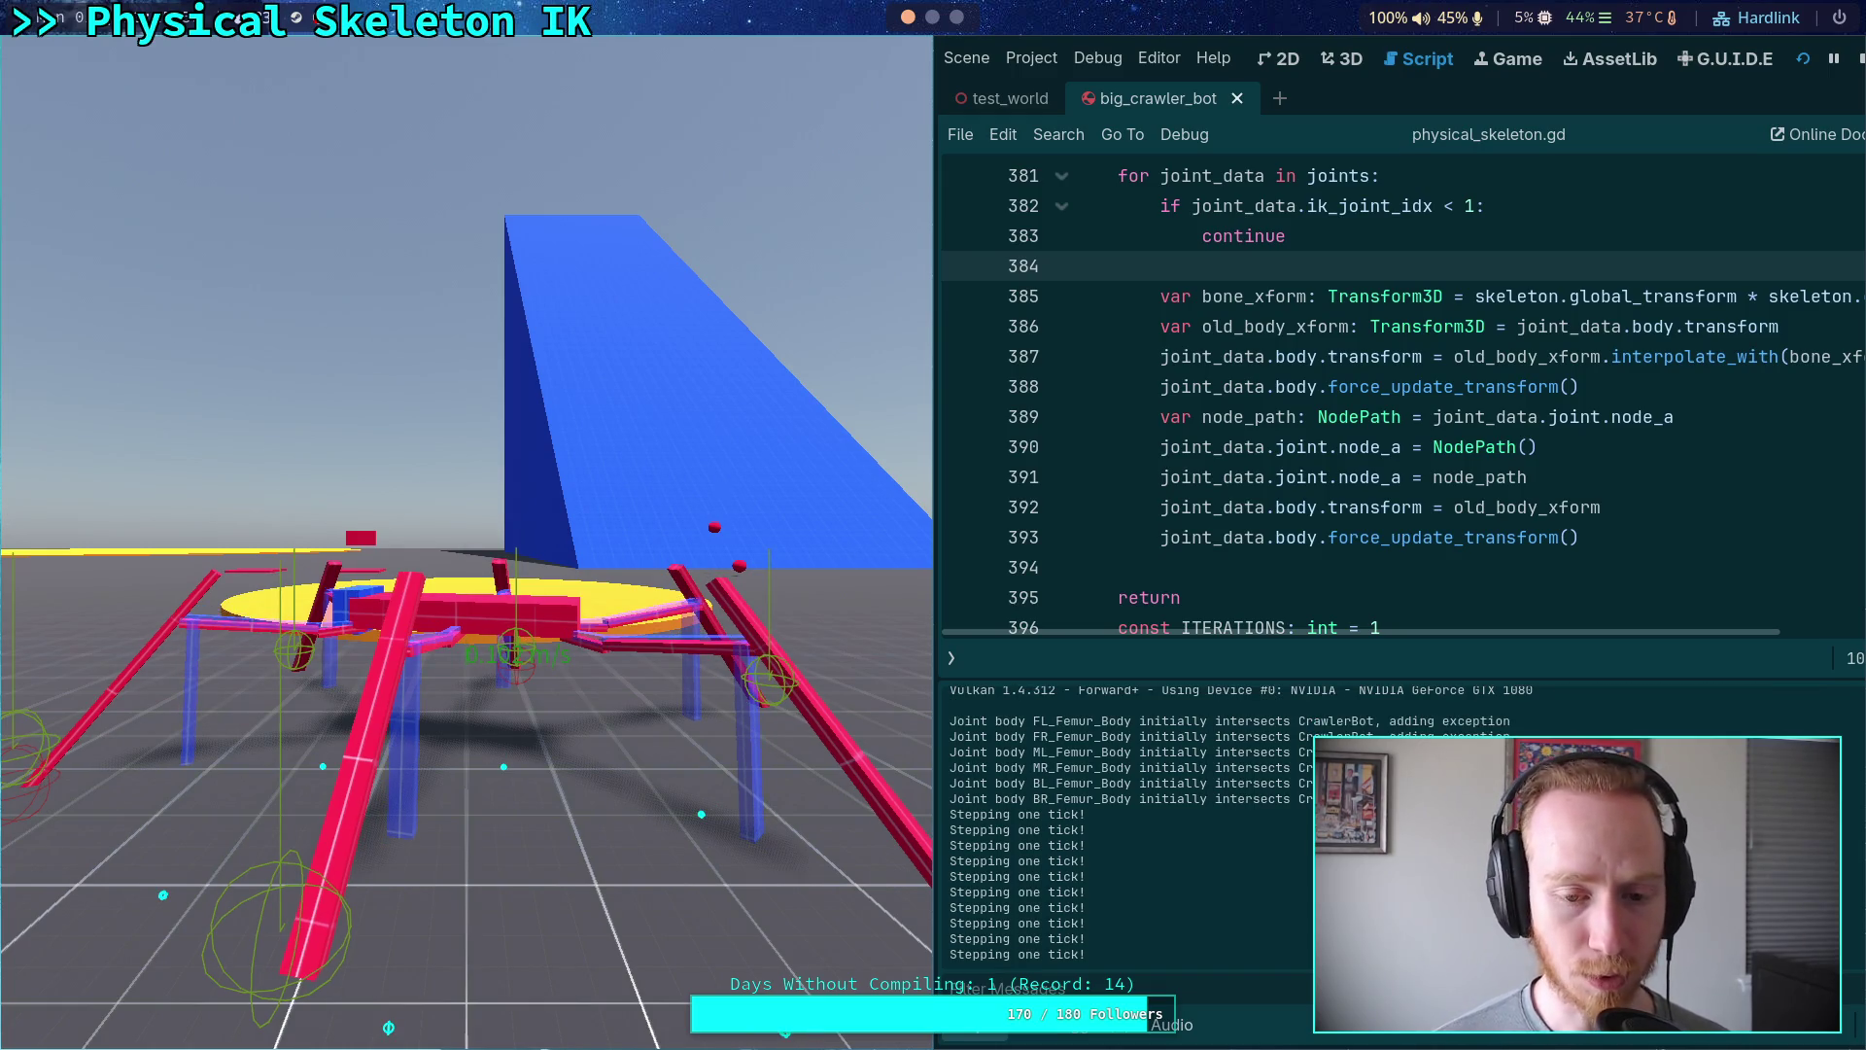
key("period")
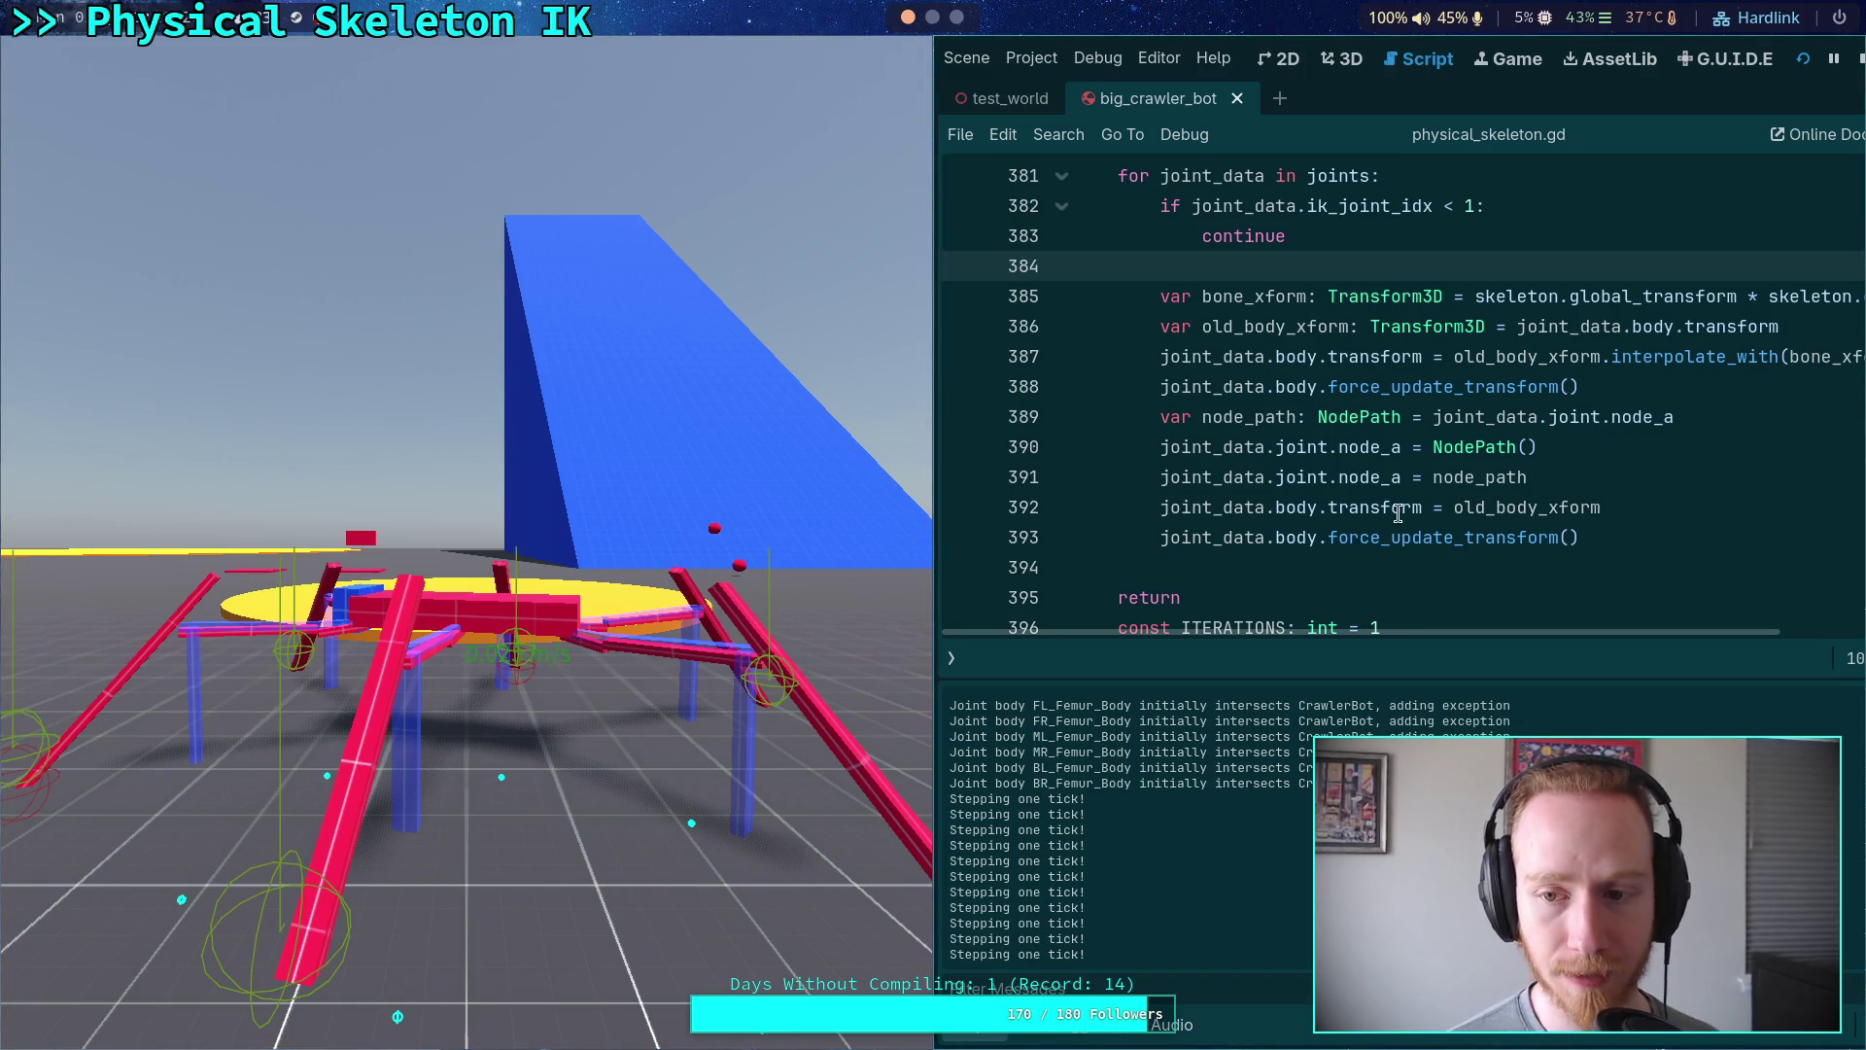
left_click(1860, 59)
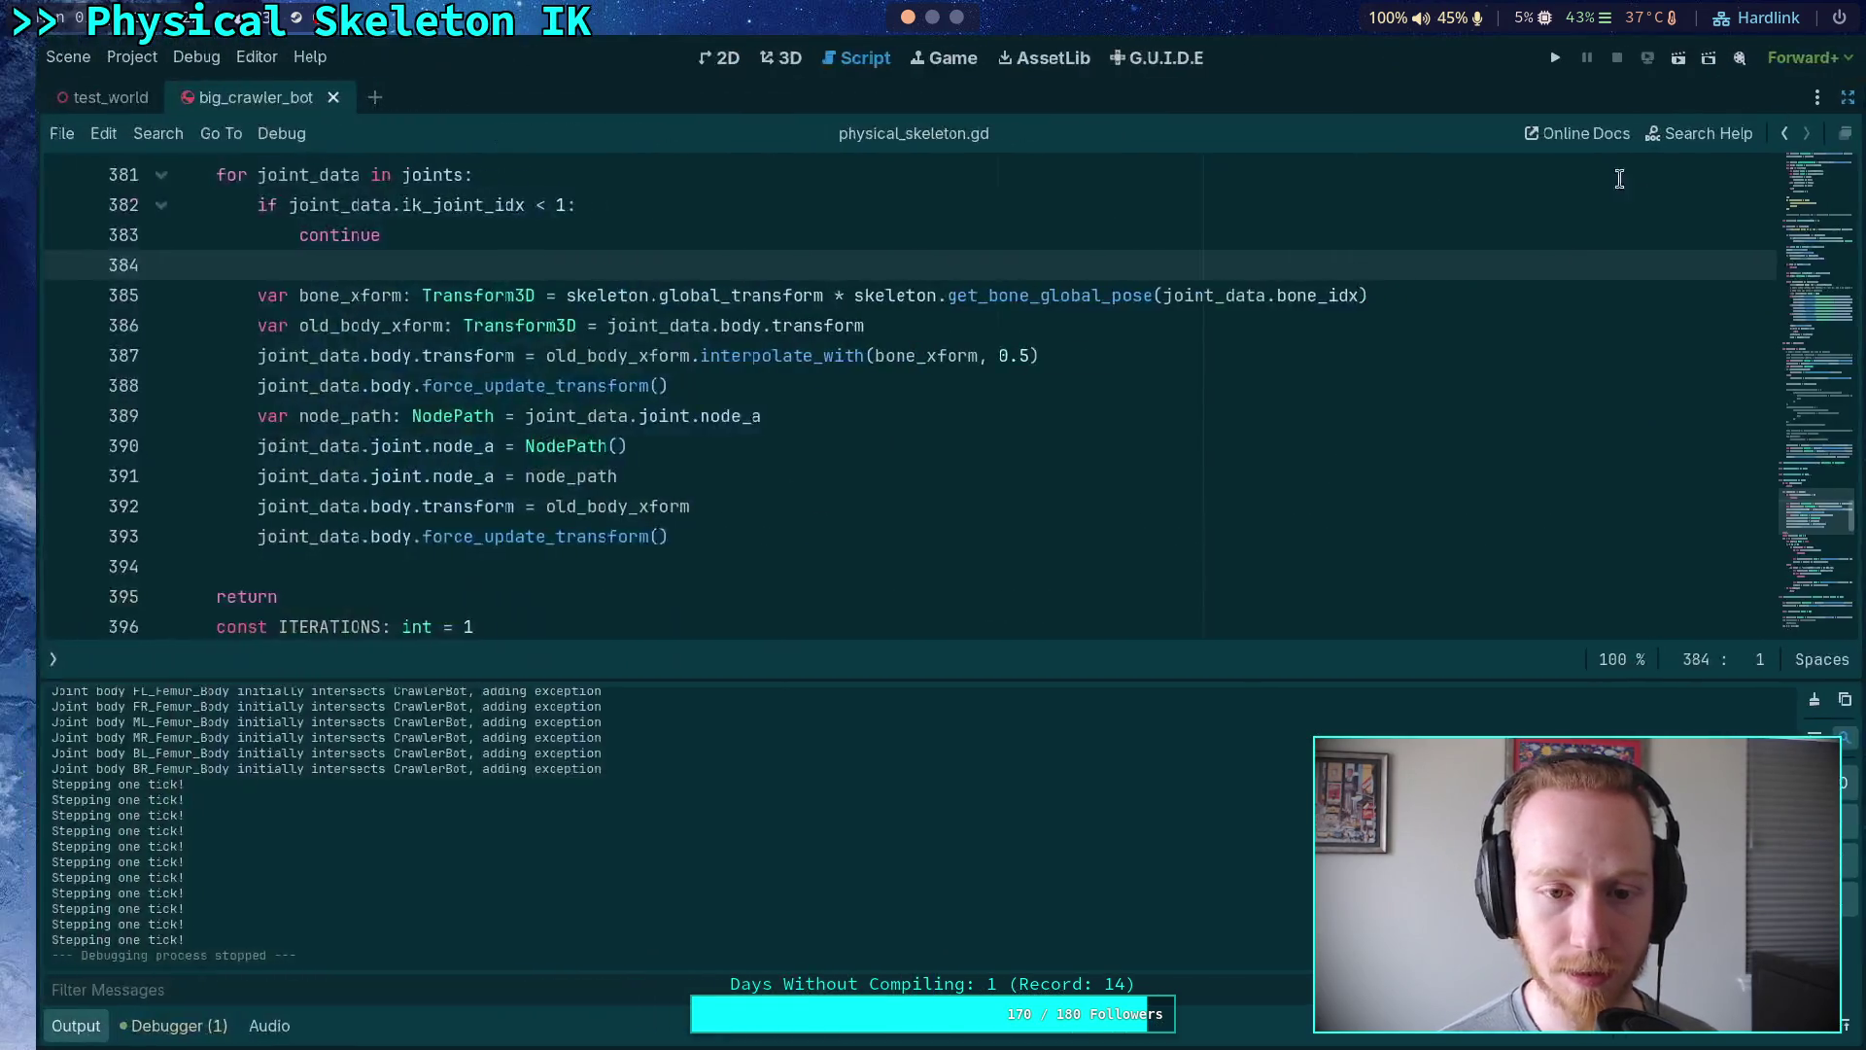
- Highlight every use of bone_rotation in physical_skeleton.gd
scroll(1089, 459, "up", 10)
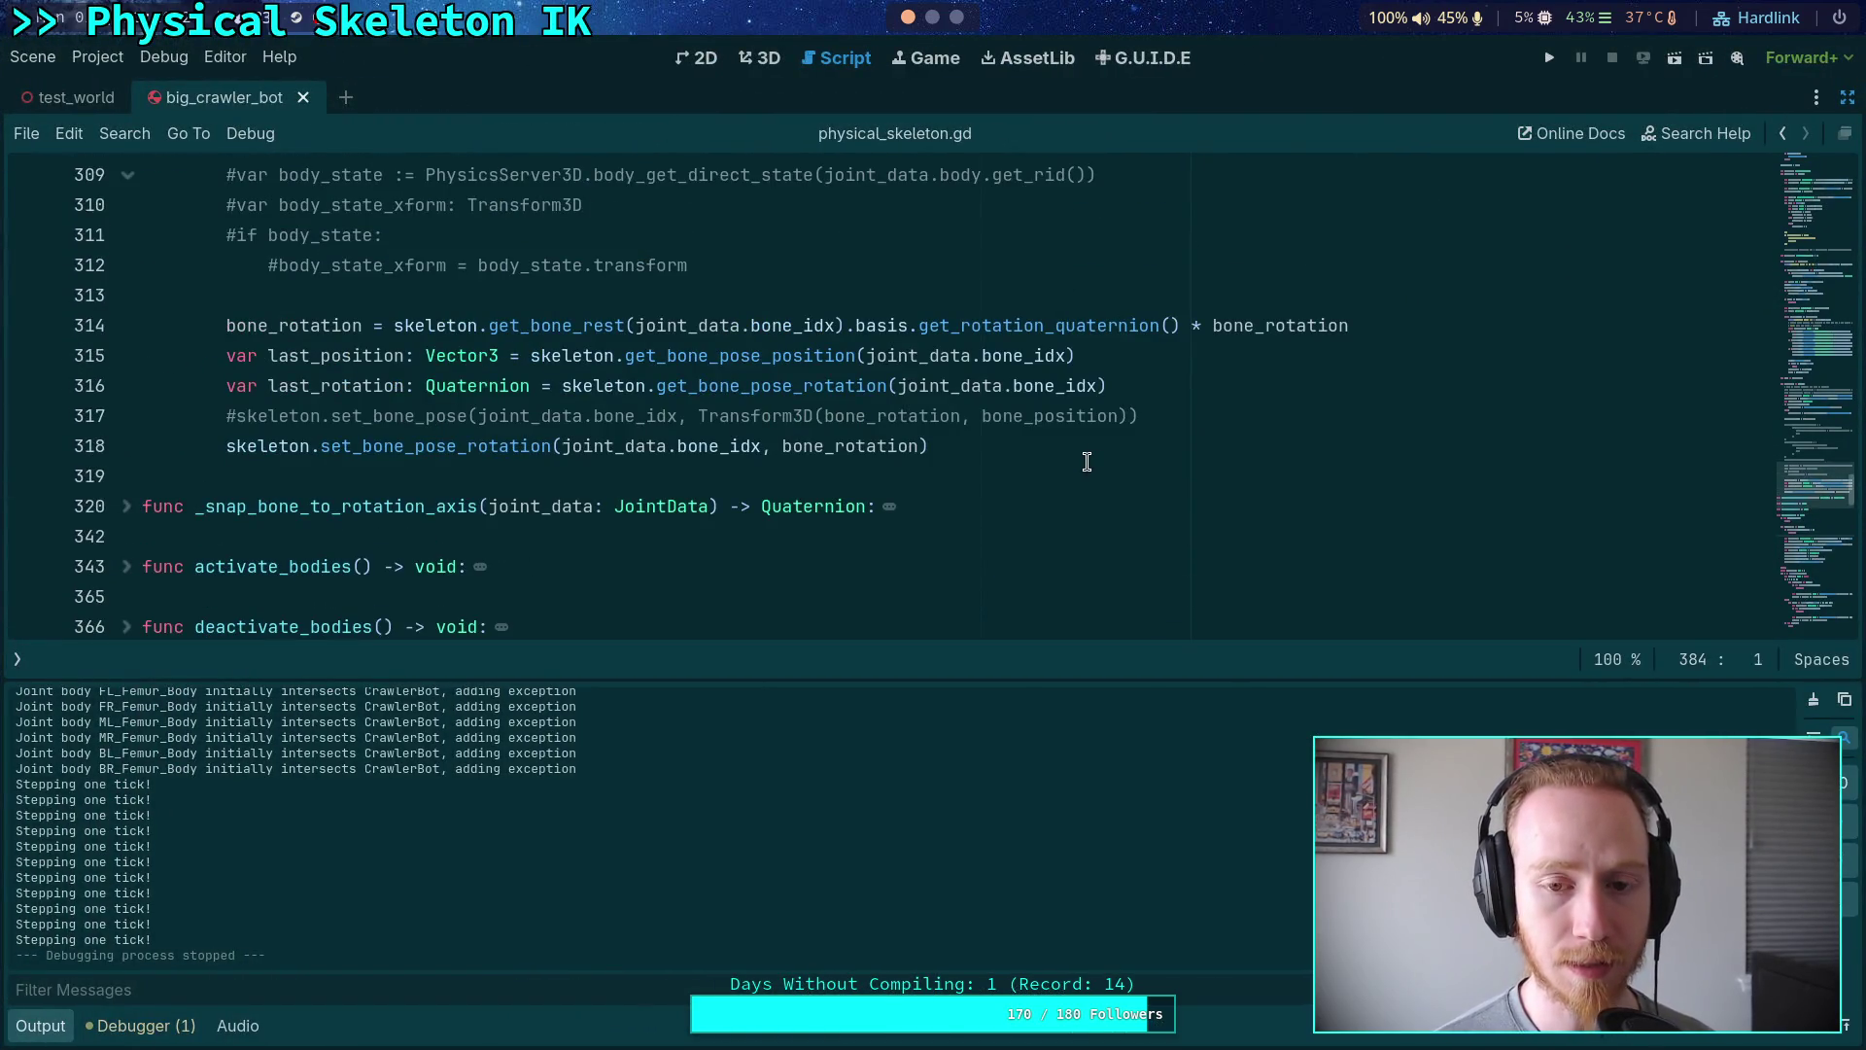
scroll(1087, 460, "up", 1)
double_click(286, 418)
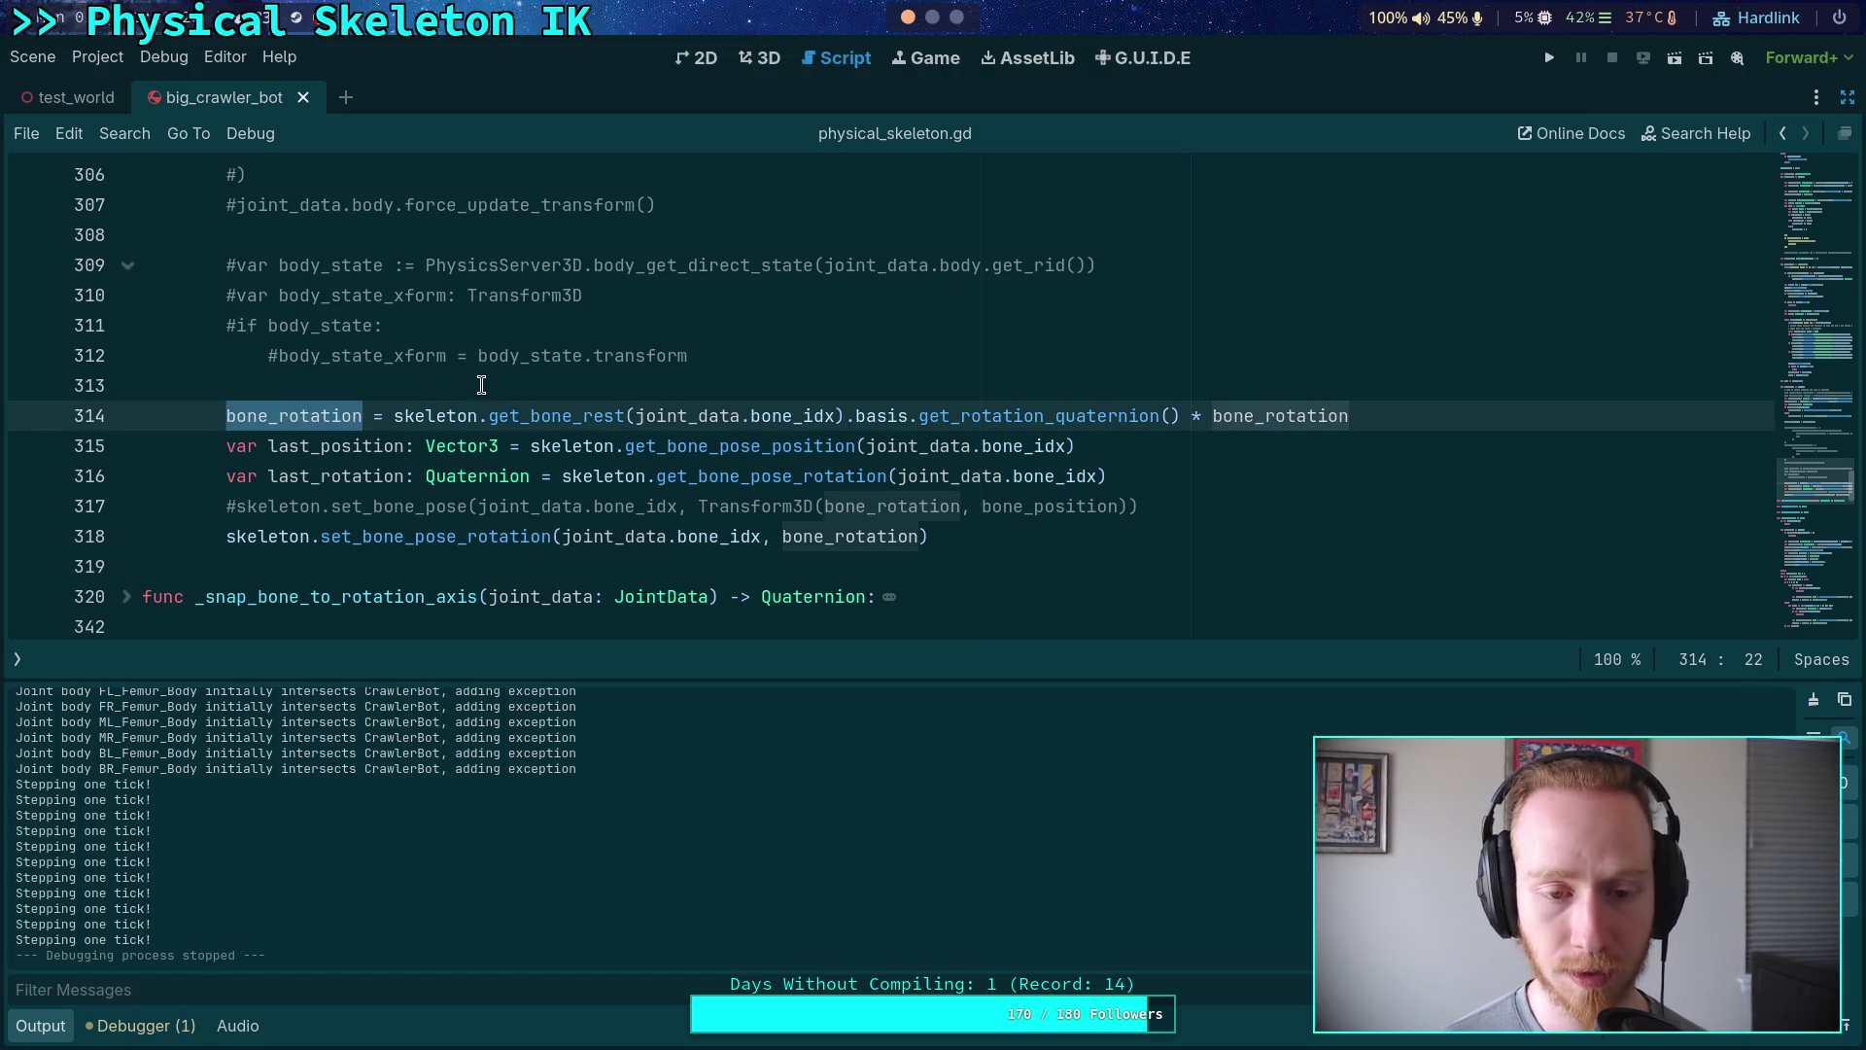
scroll(481, 385, "up", 9)
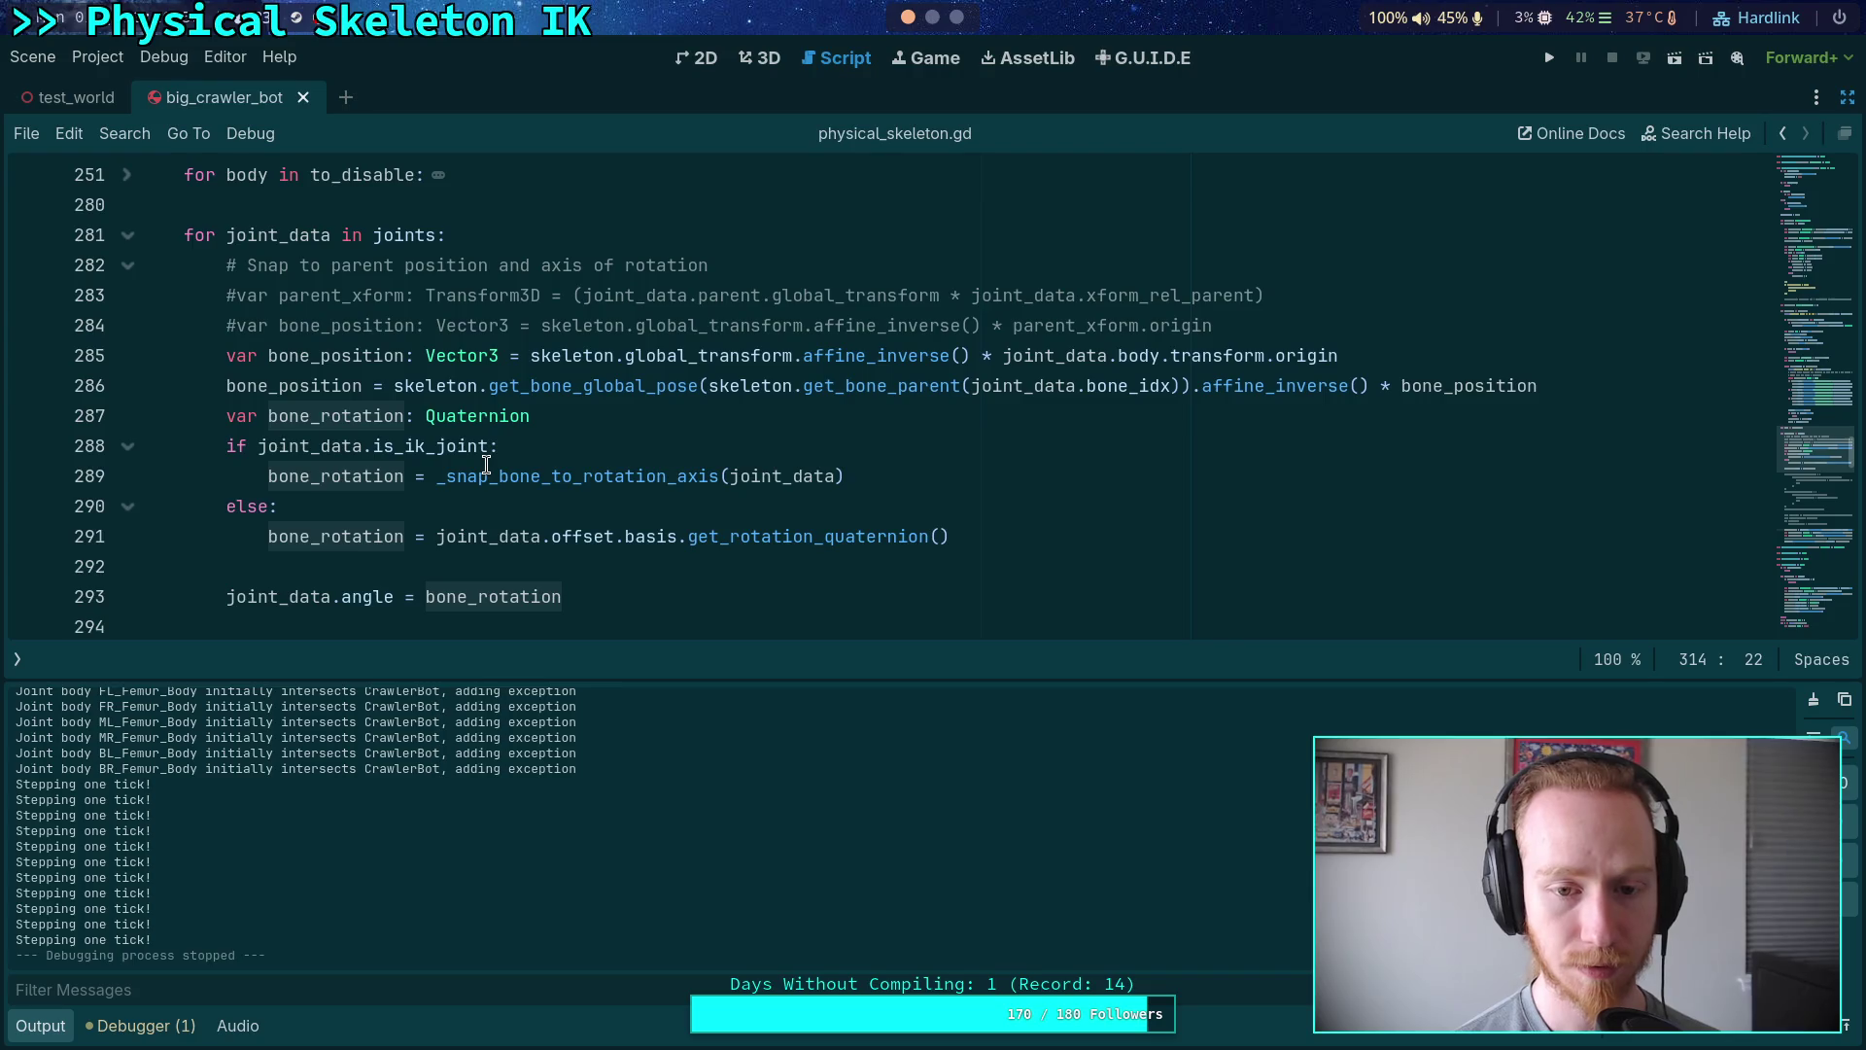
- Unfold _snap_bone_to_rotation_axis at line 320 and highlight every use of offset on line 328
mouse_move(407, 448)
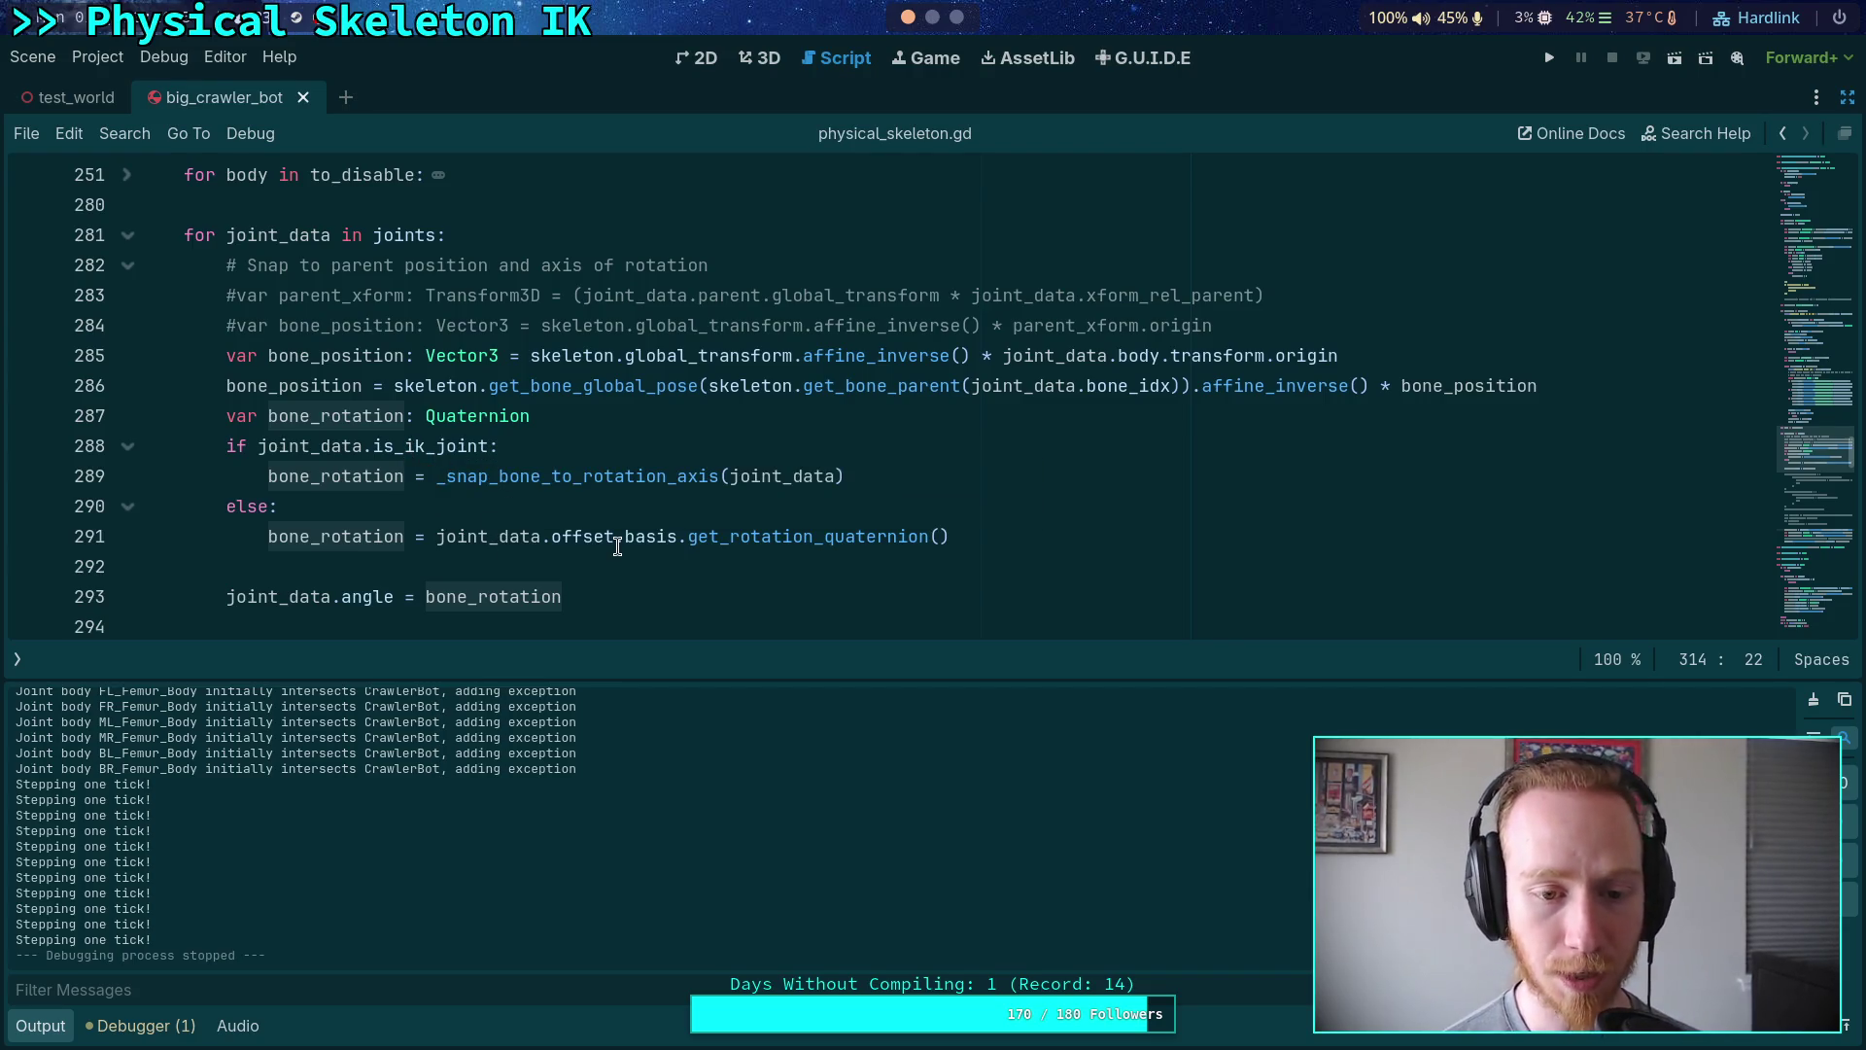
scroll(645, 486, "down", 10)
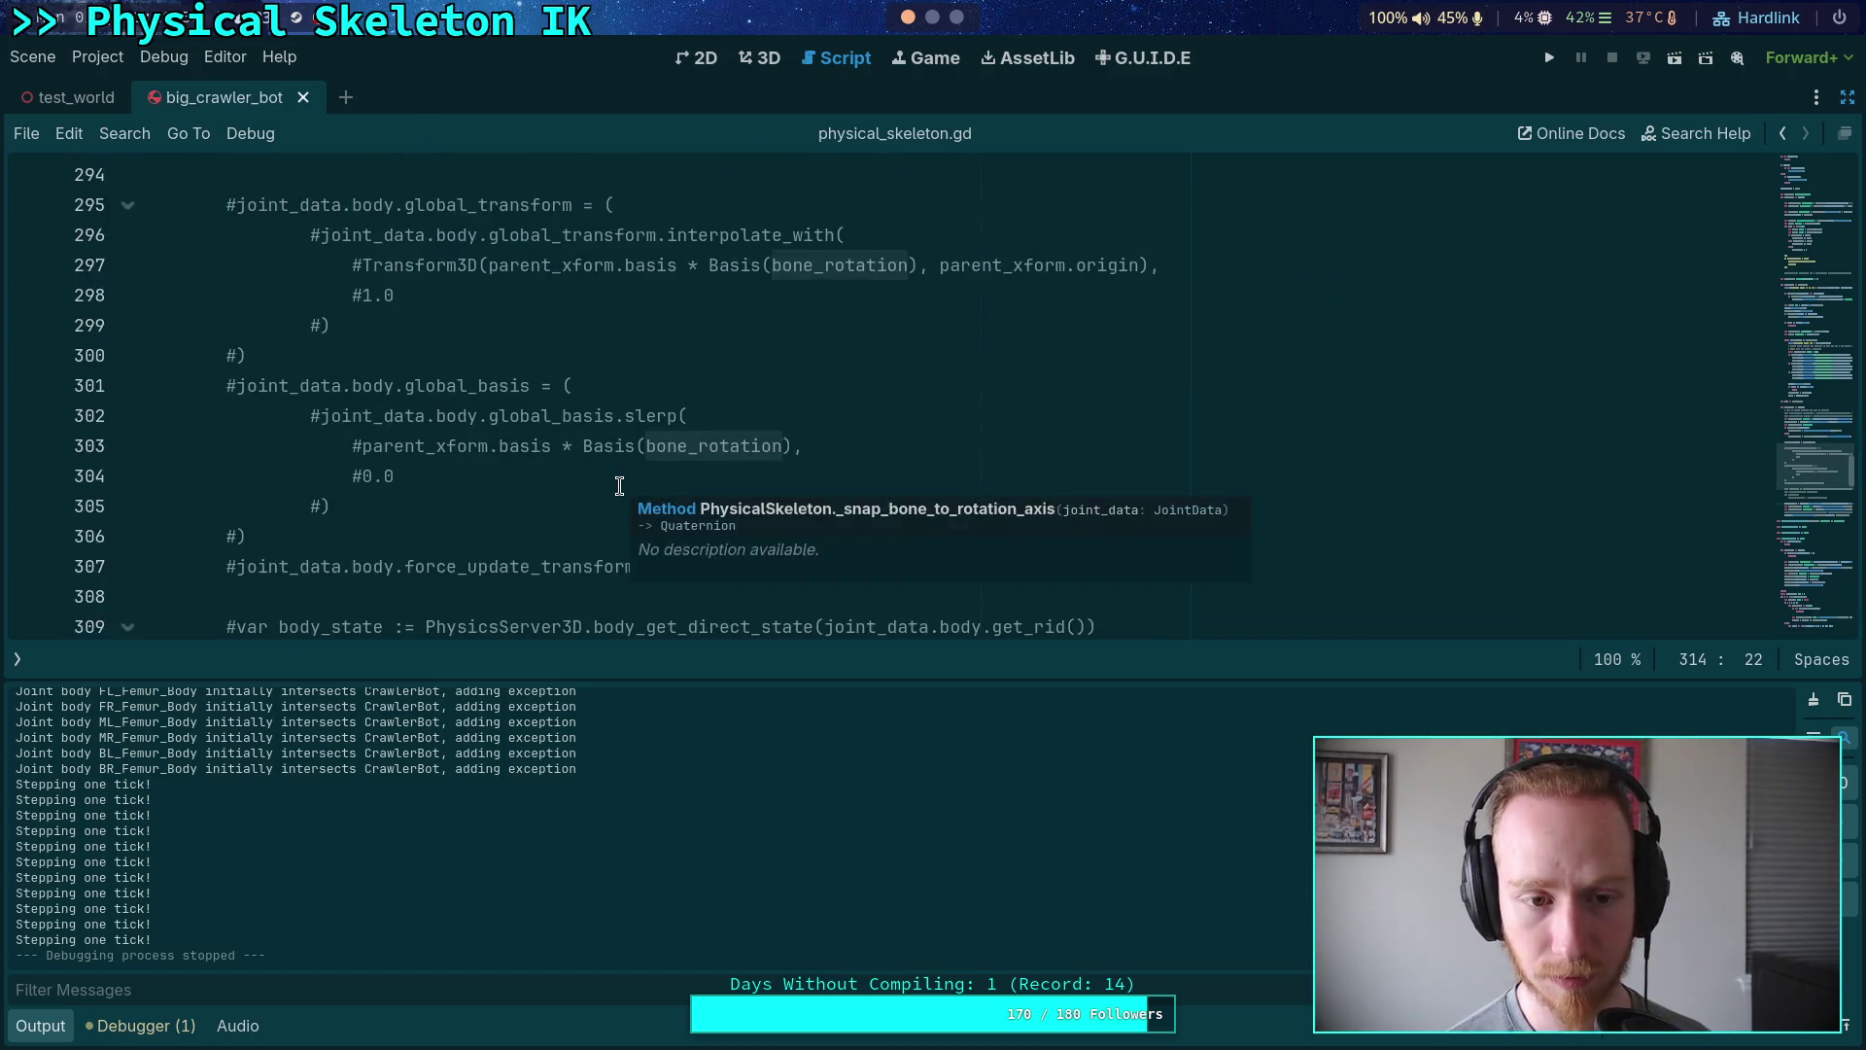
left_click(127, 417)
scroll(317, 446, "down", 2)
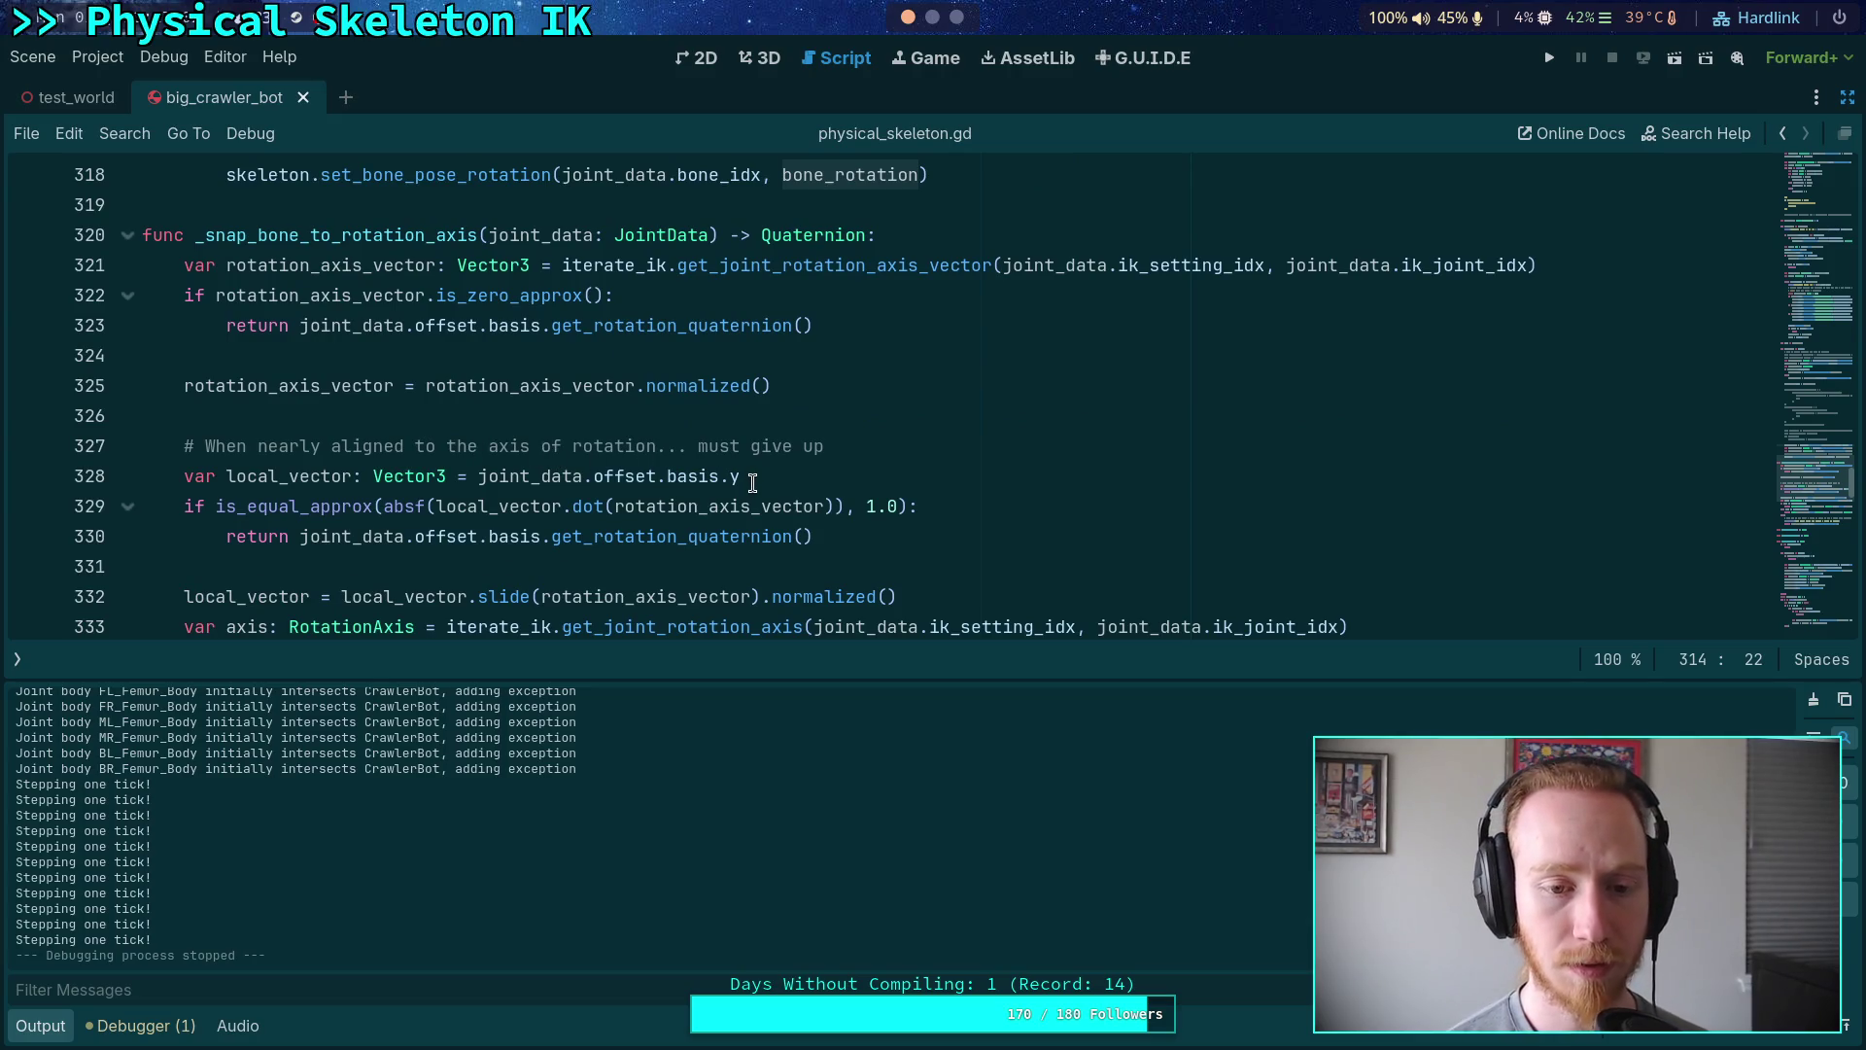
double_click(626, 477)
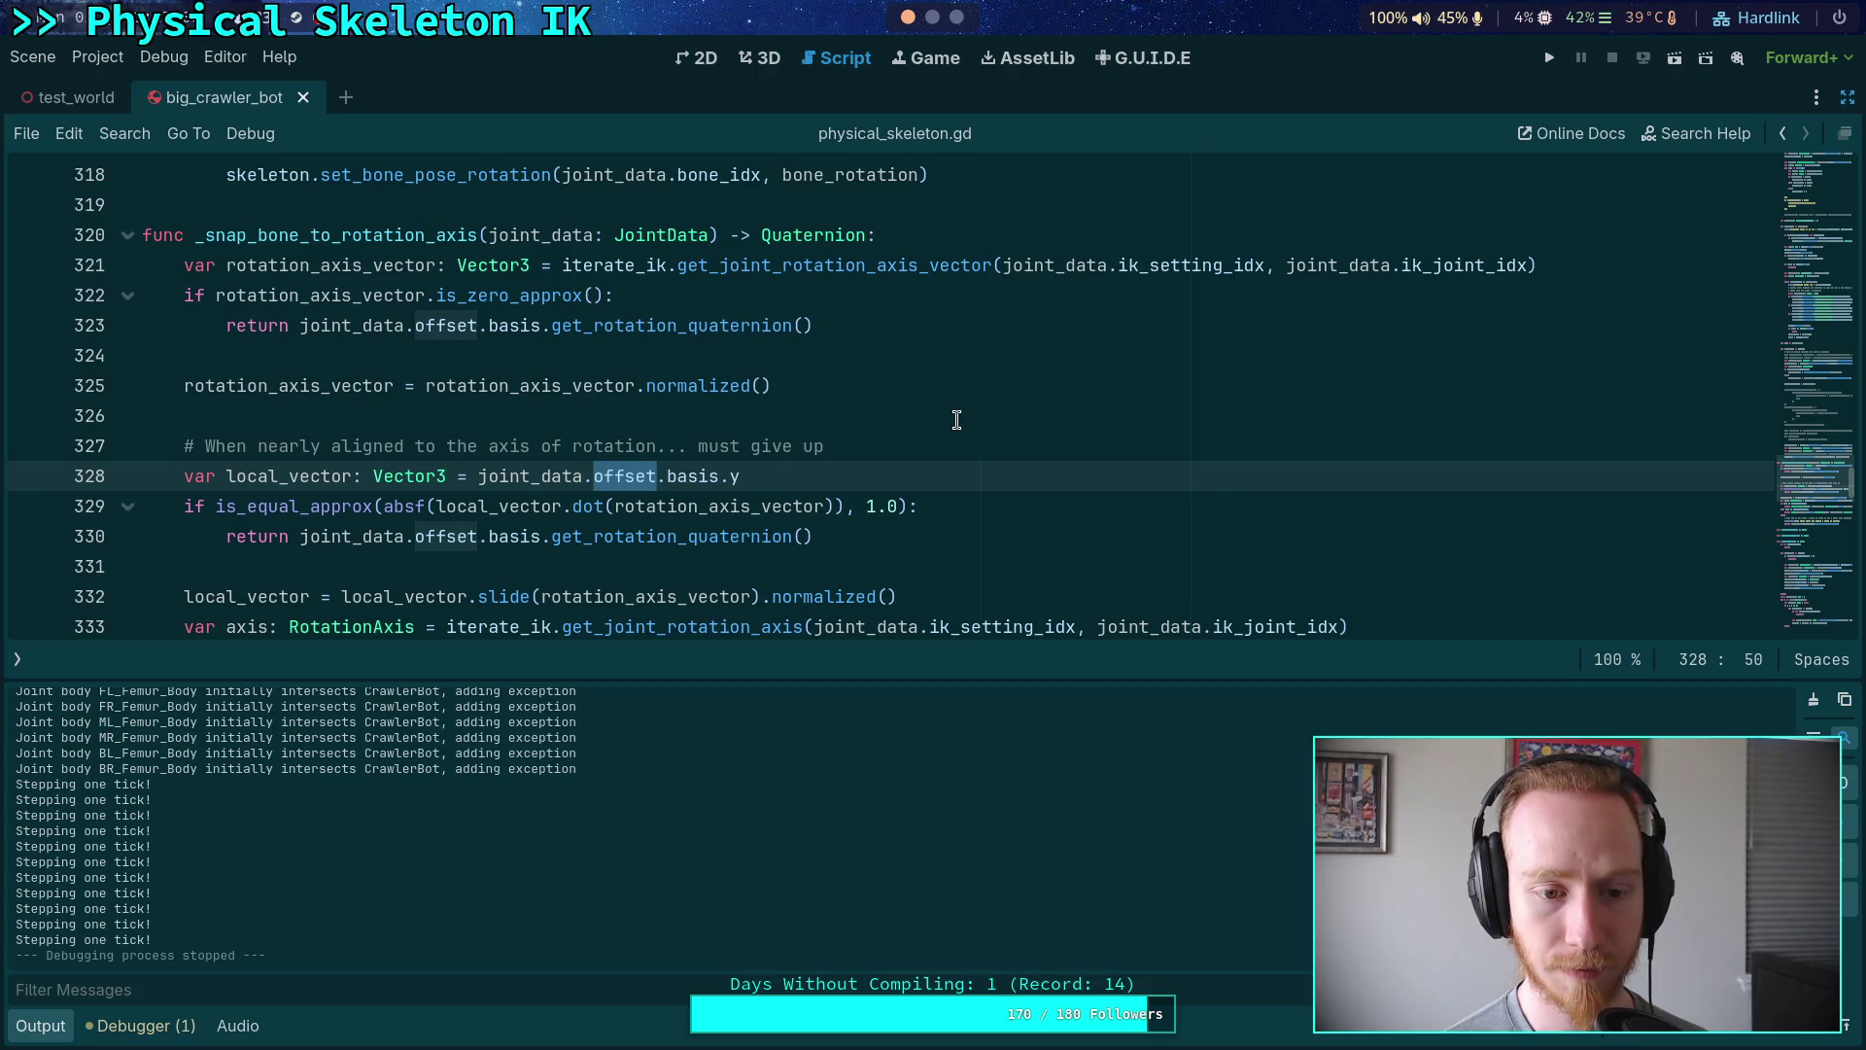
scroll(956, 420, "up", 20)
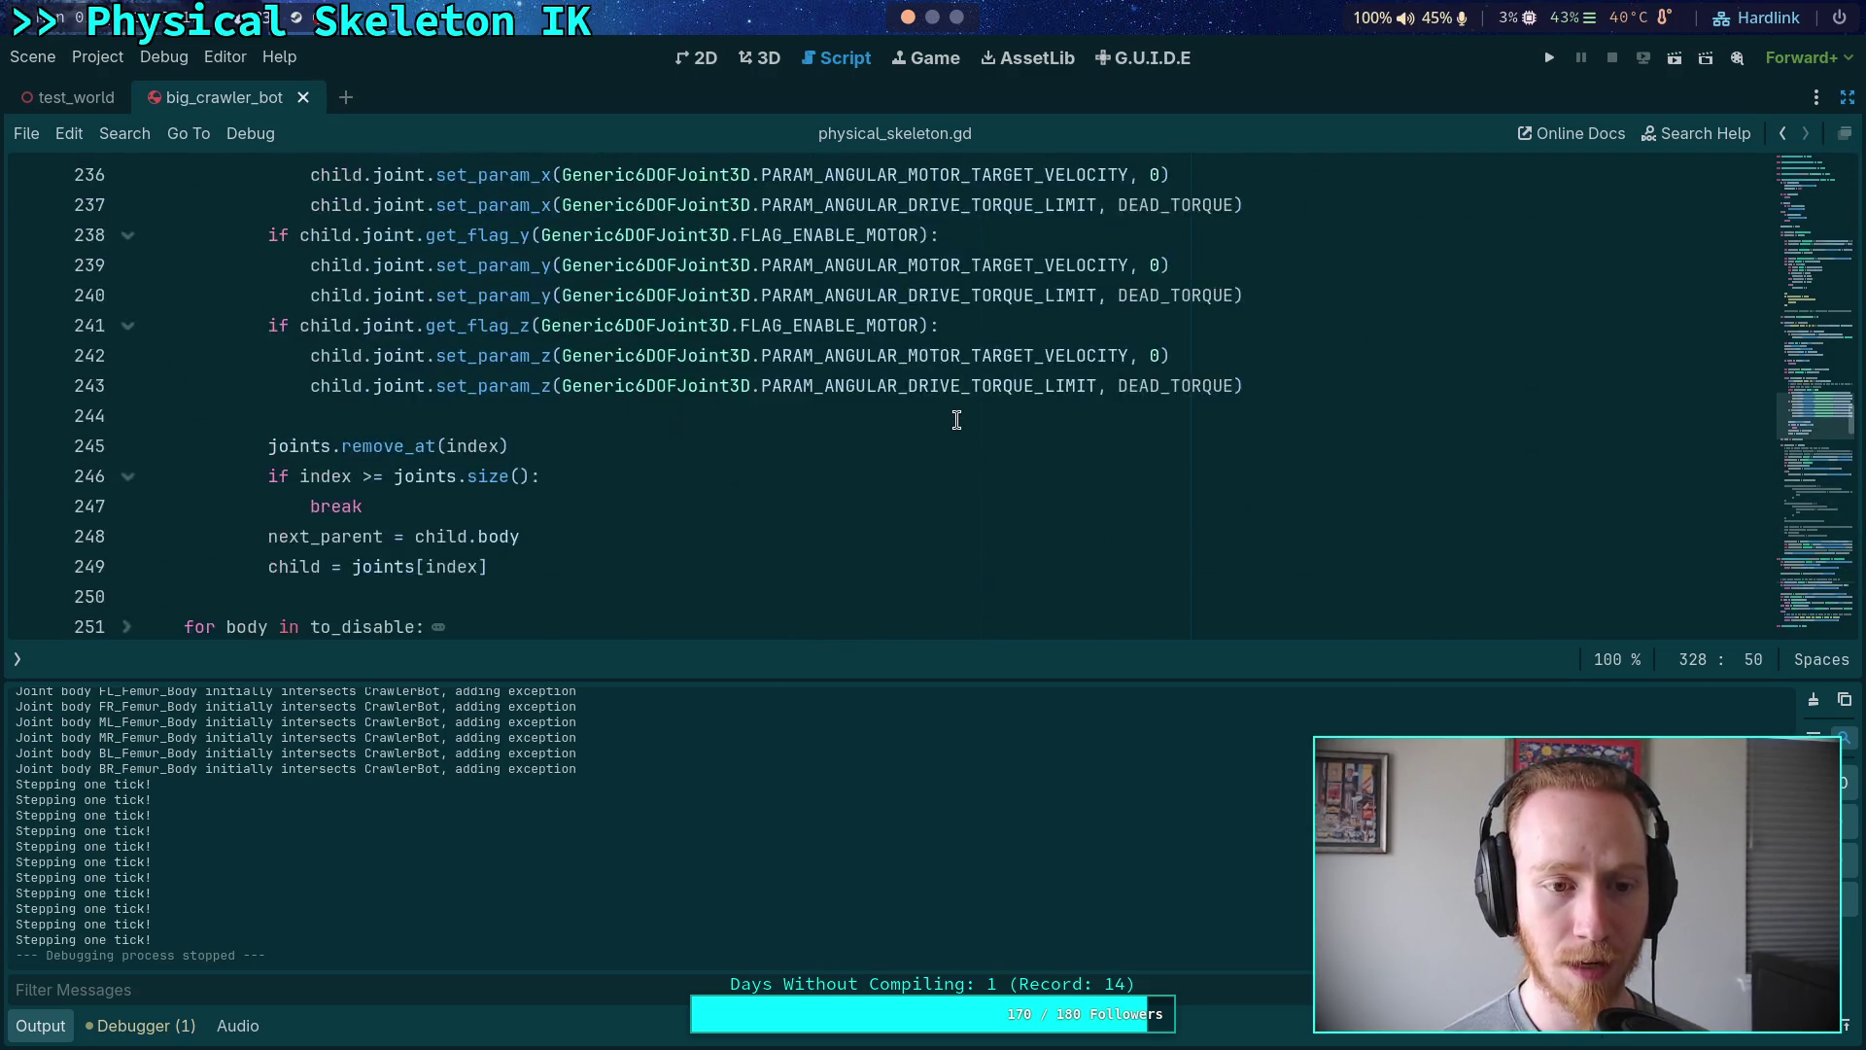
scroll(956, 420, "up", 5)
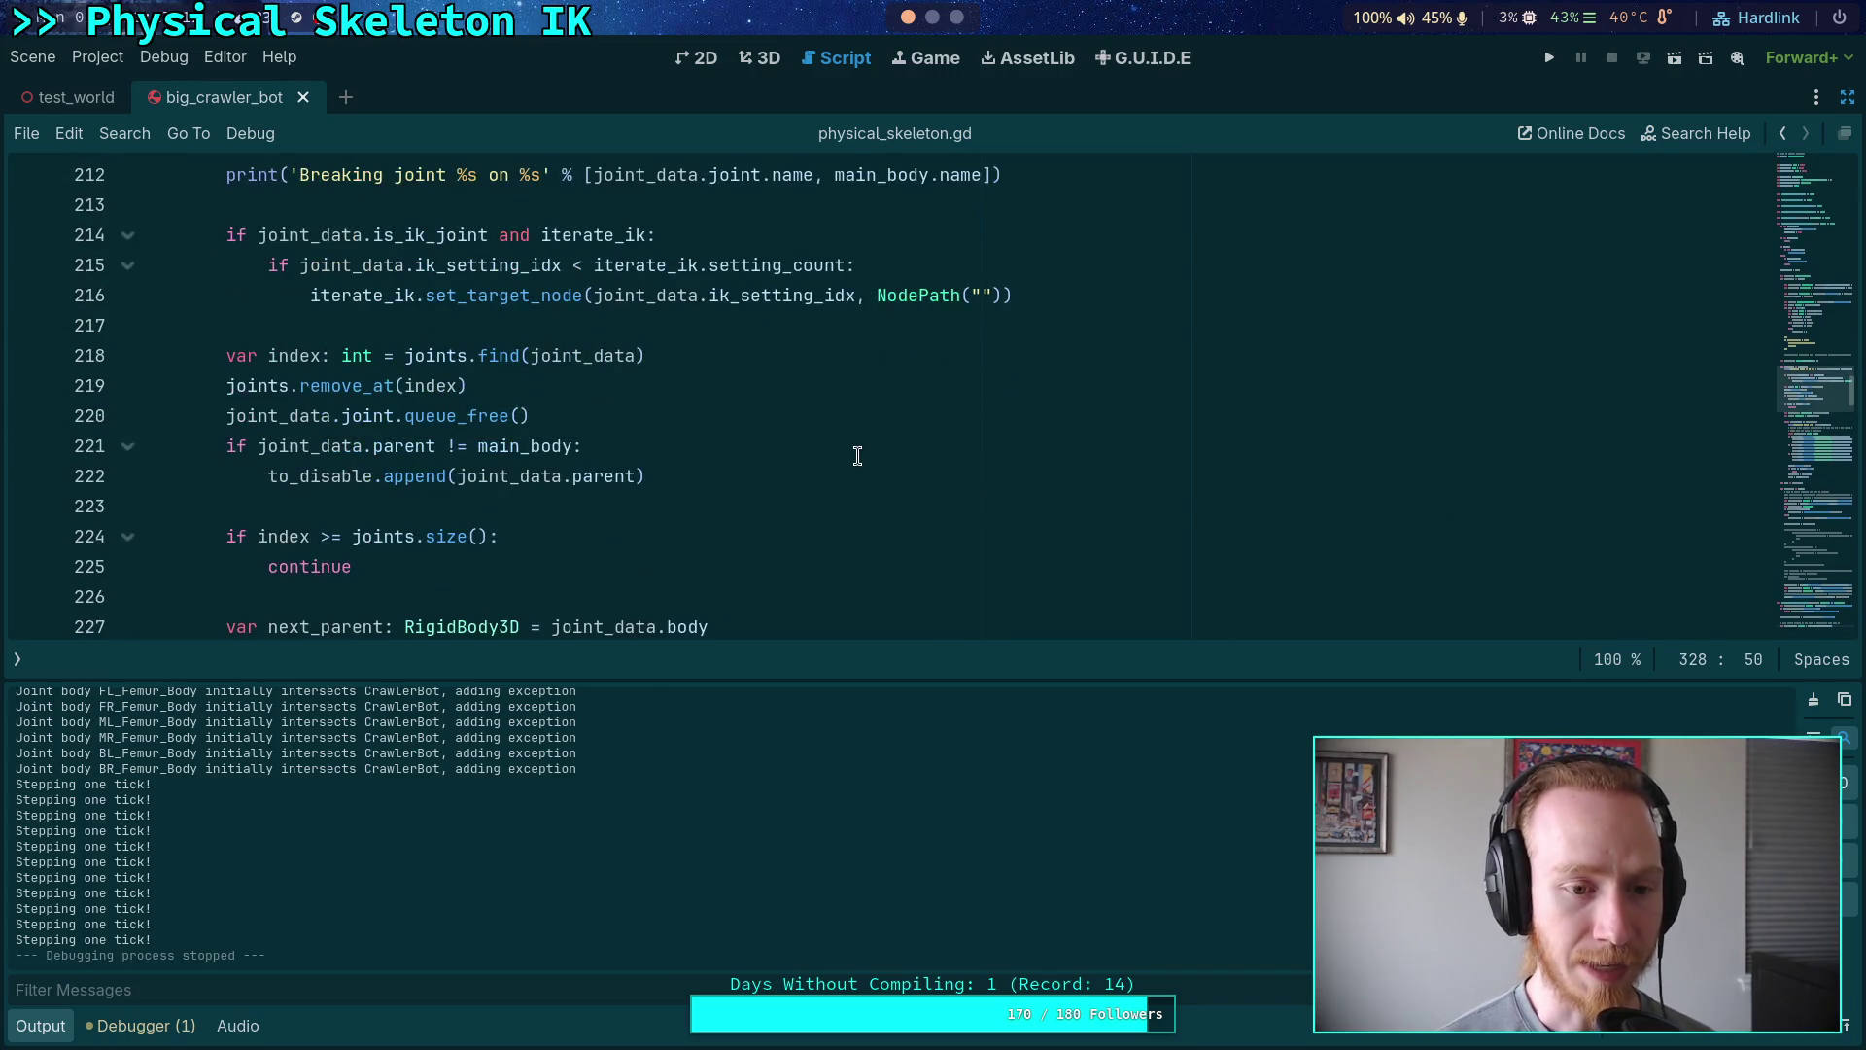
scroll(819, 436, "up", 9)
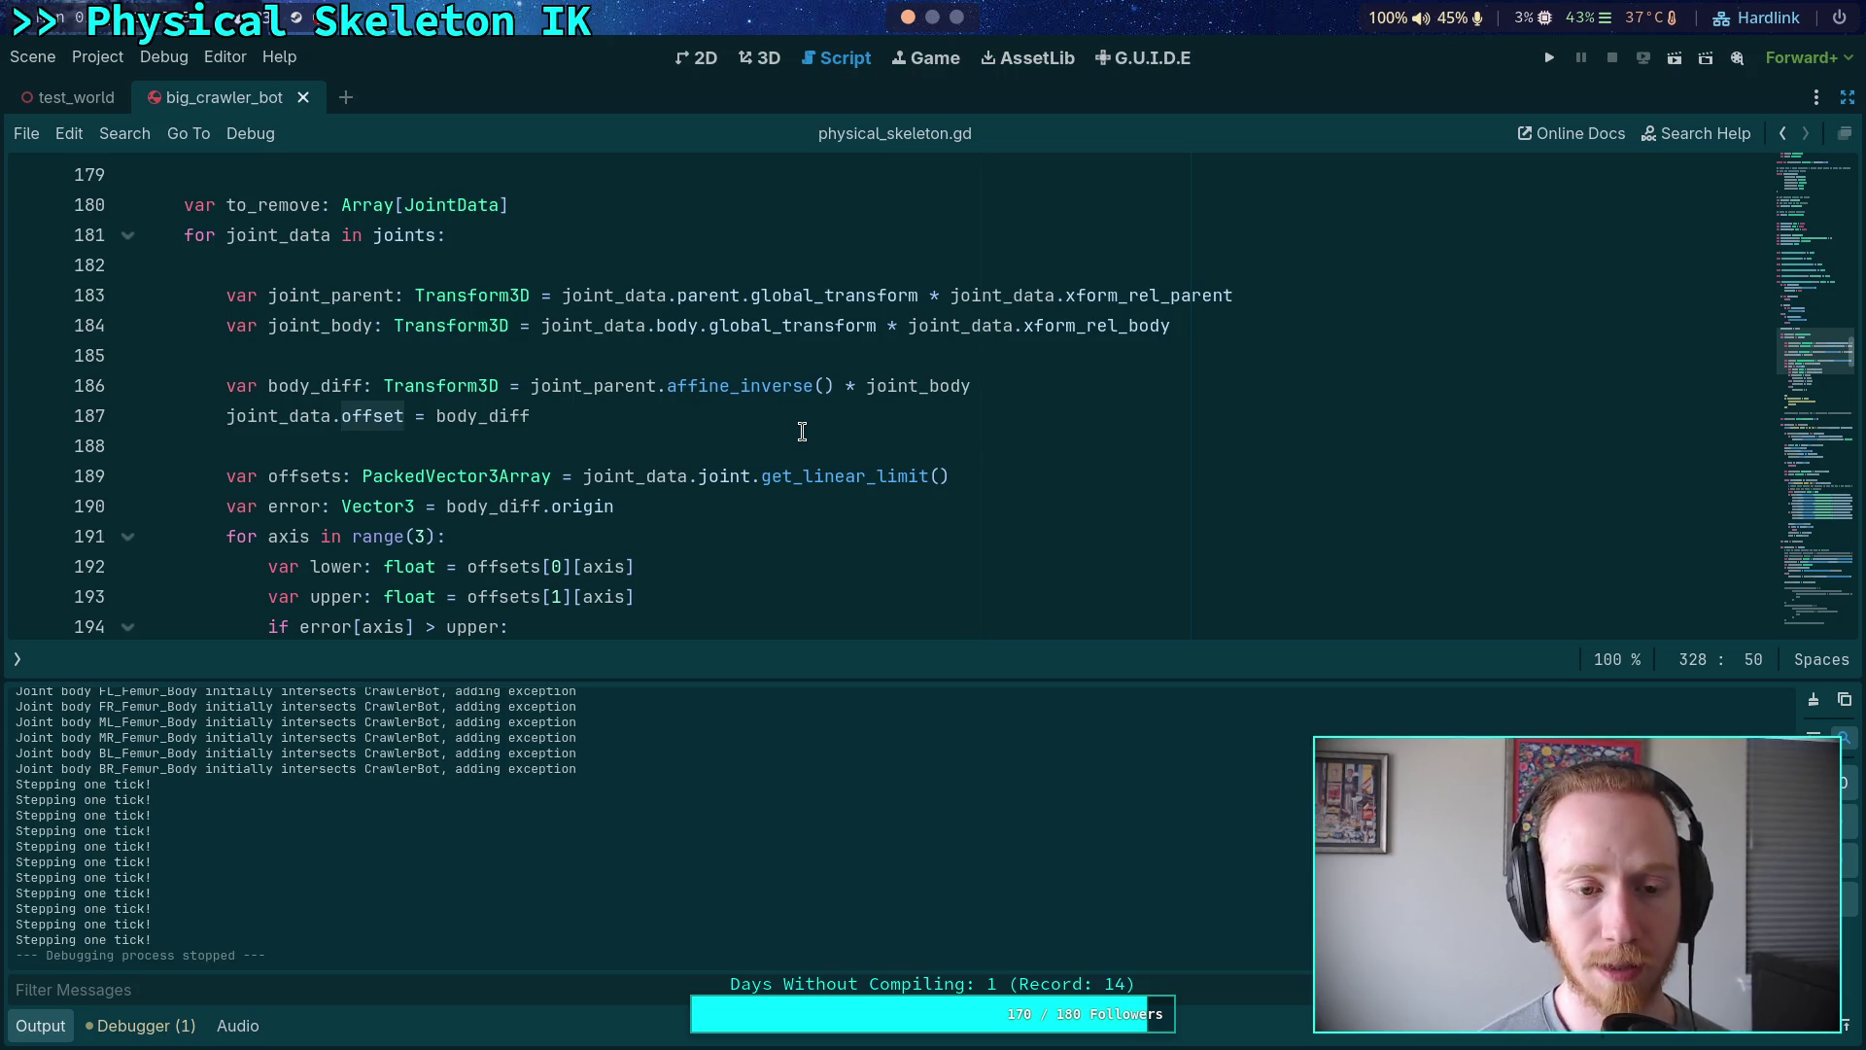
scroll(778, 437, "up", 10)
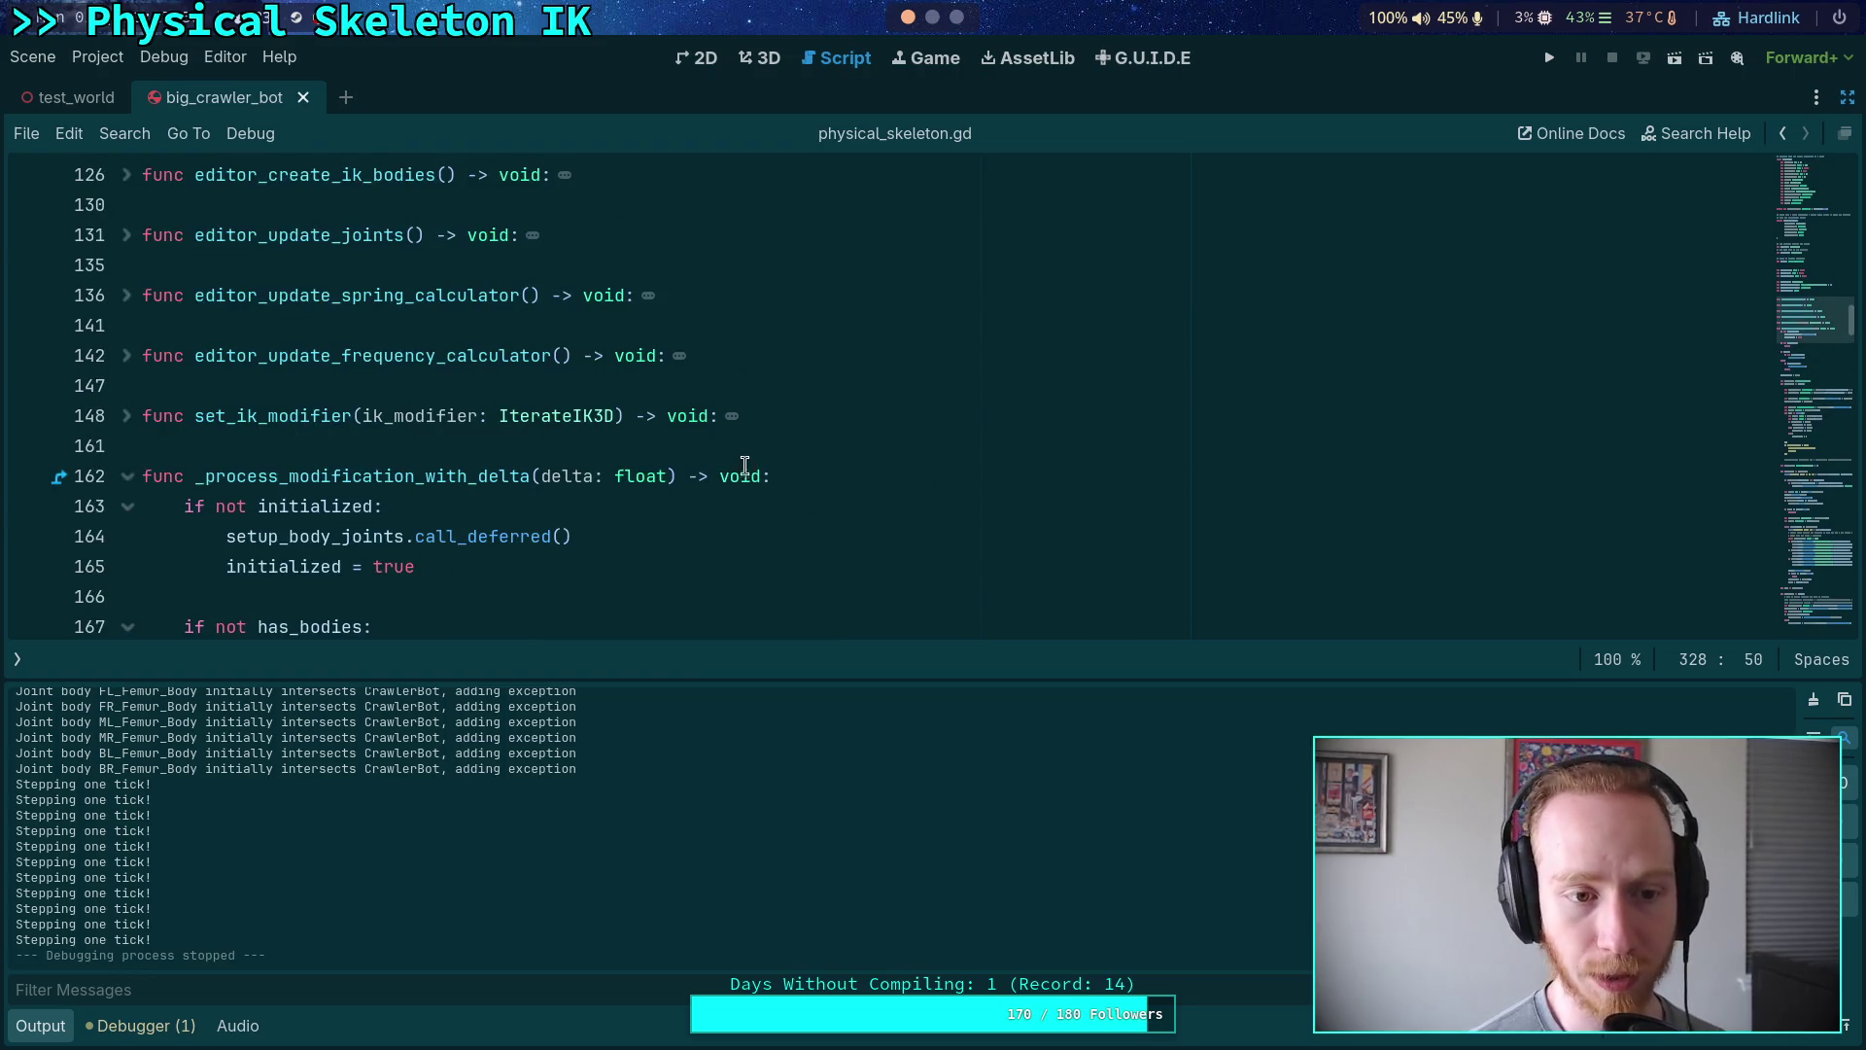
scroll(716, 444, "down", 3)
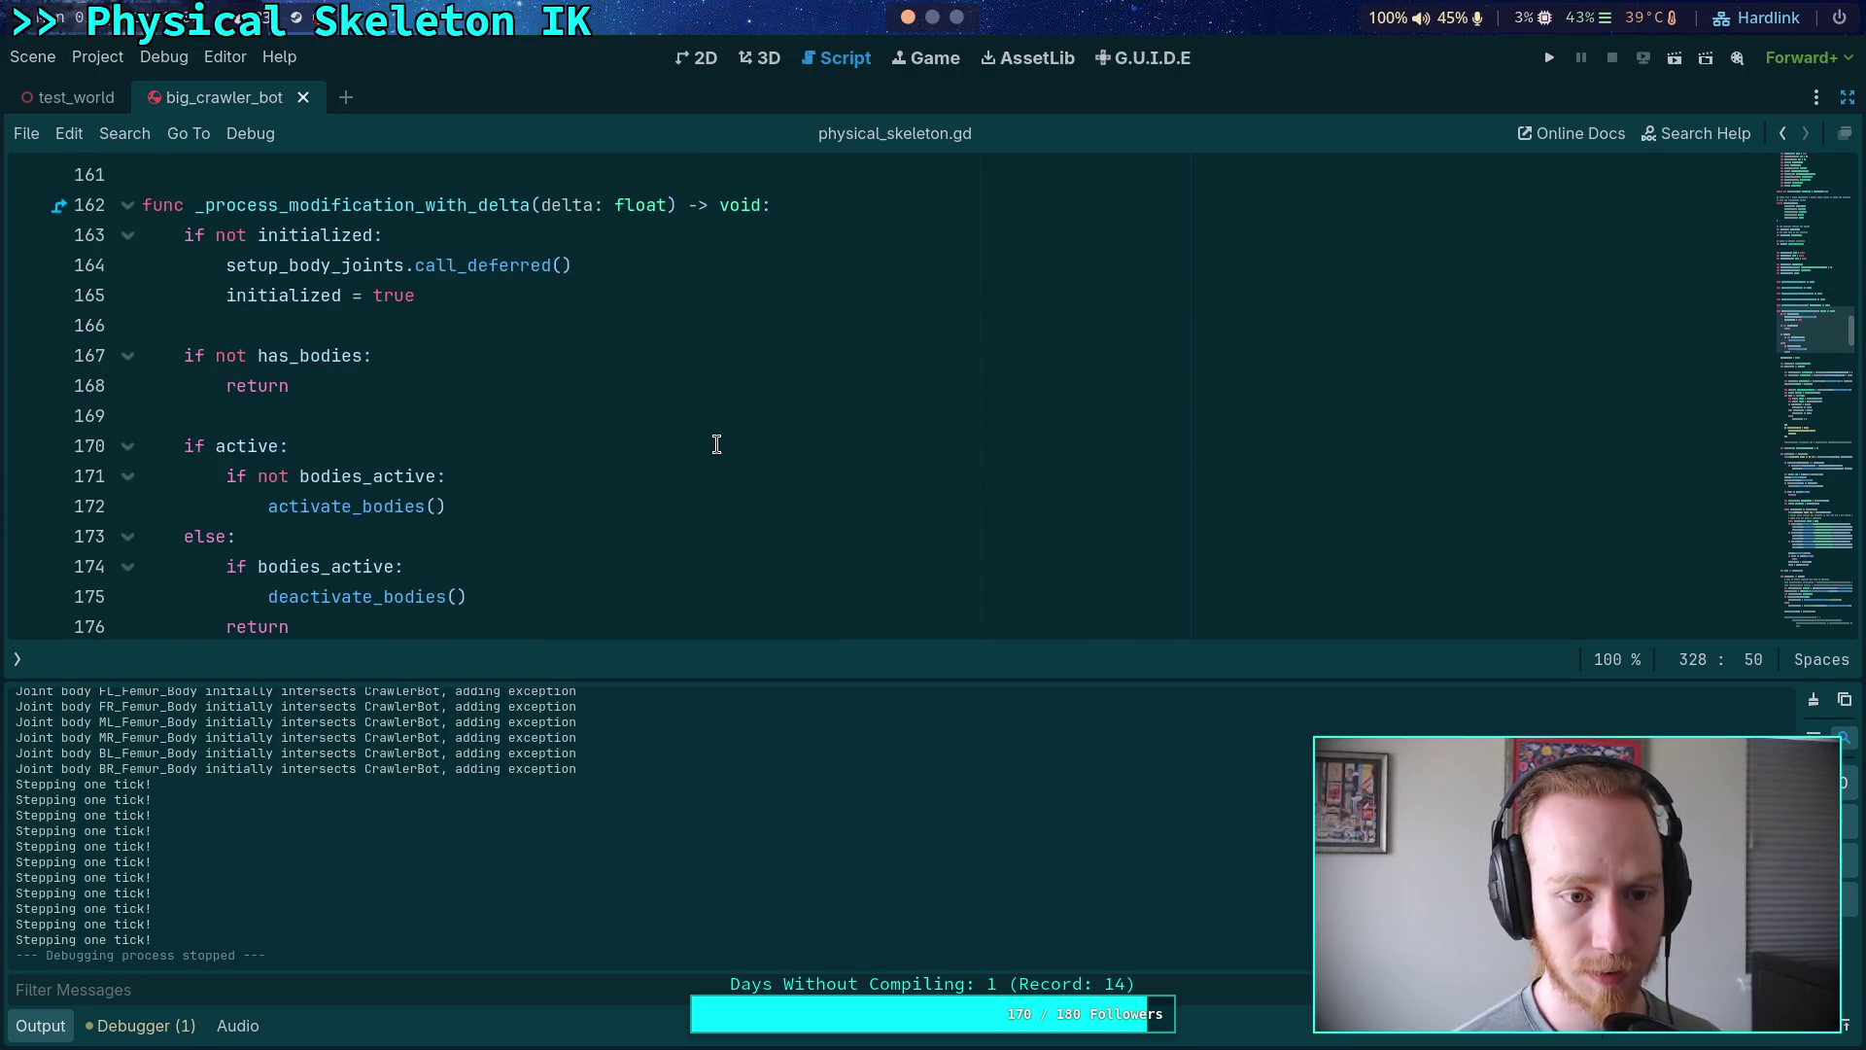
scroll(716, 444, "down", 2)
scroll(716, 444, "down", 2)
scroll(716, 444, "up", 4)
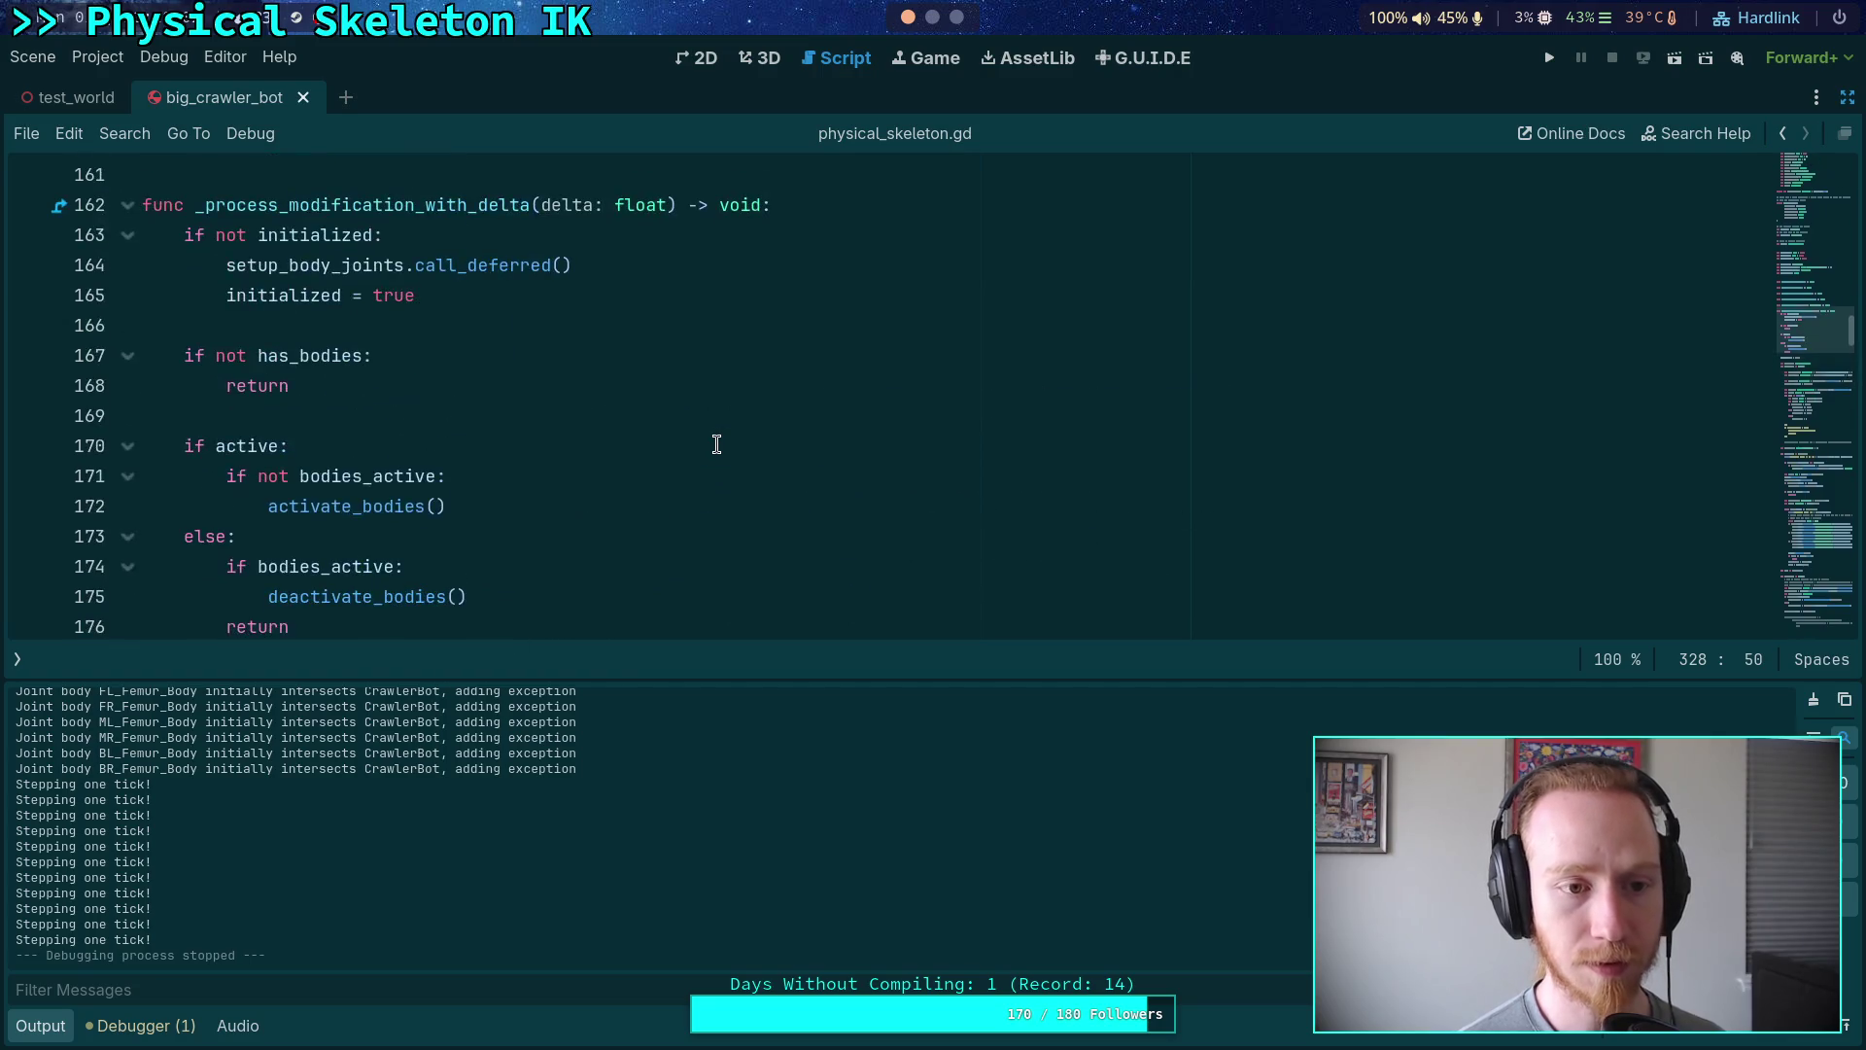
left_click(1848, 101)
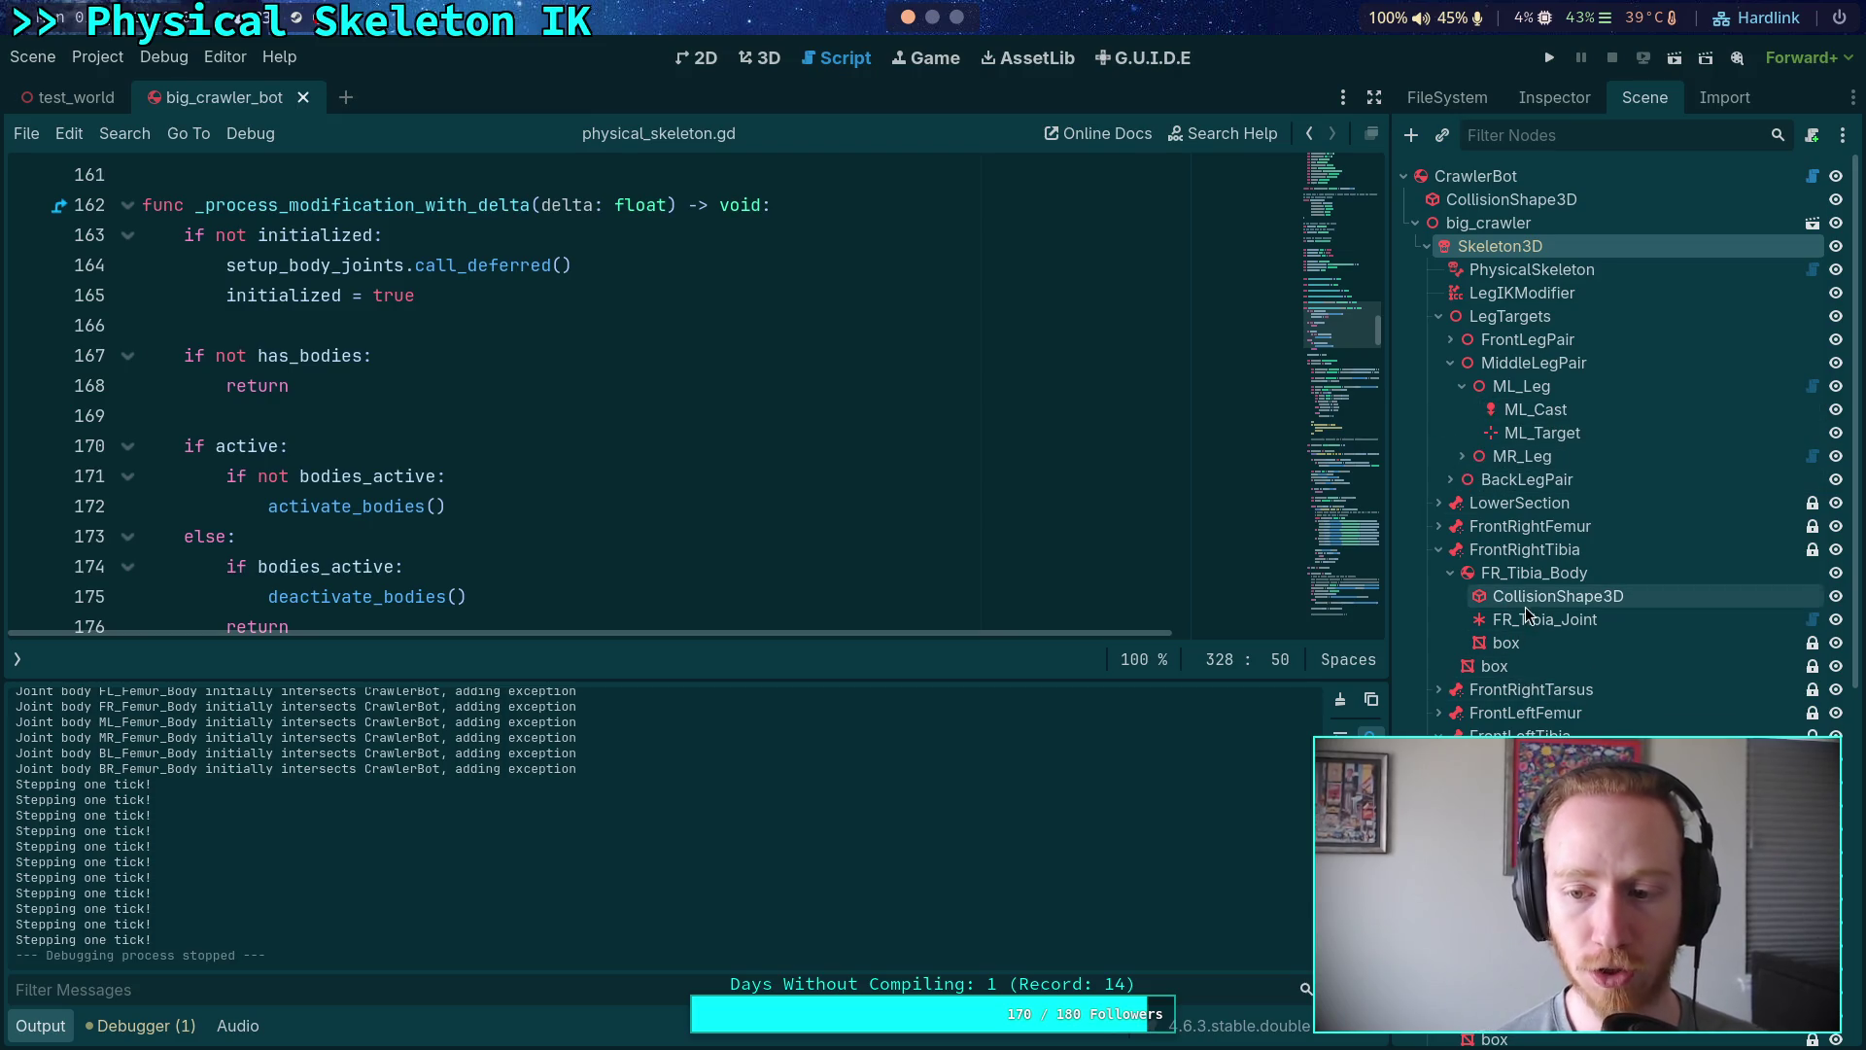
scroll(1467, 651, "down", 5)
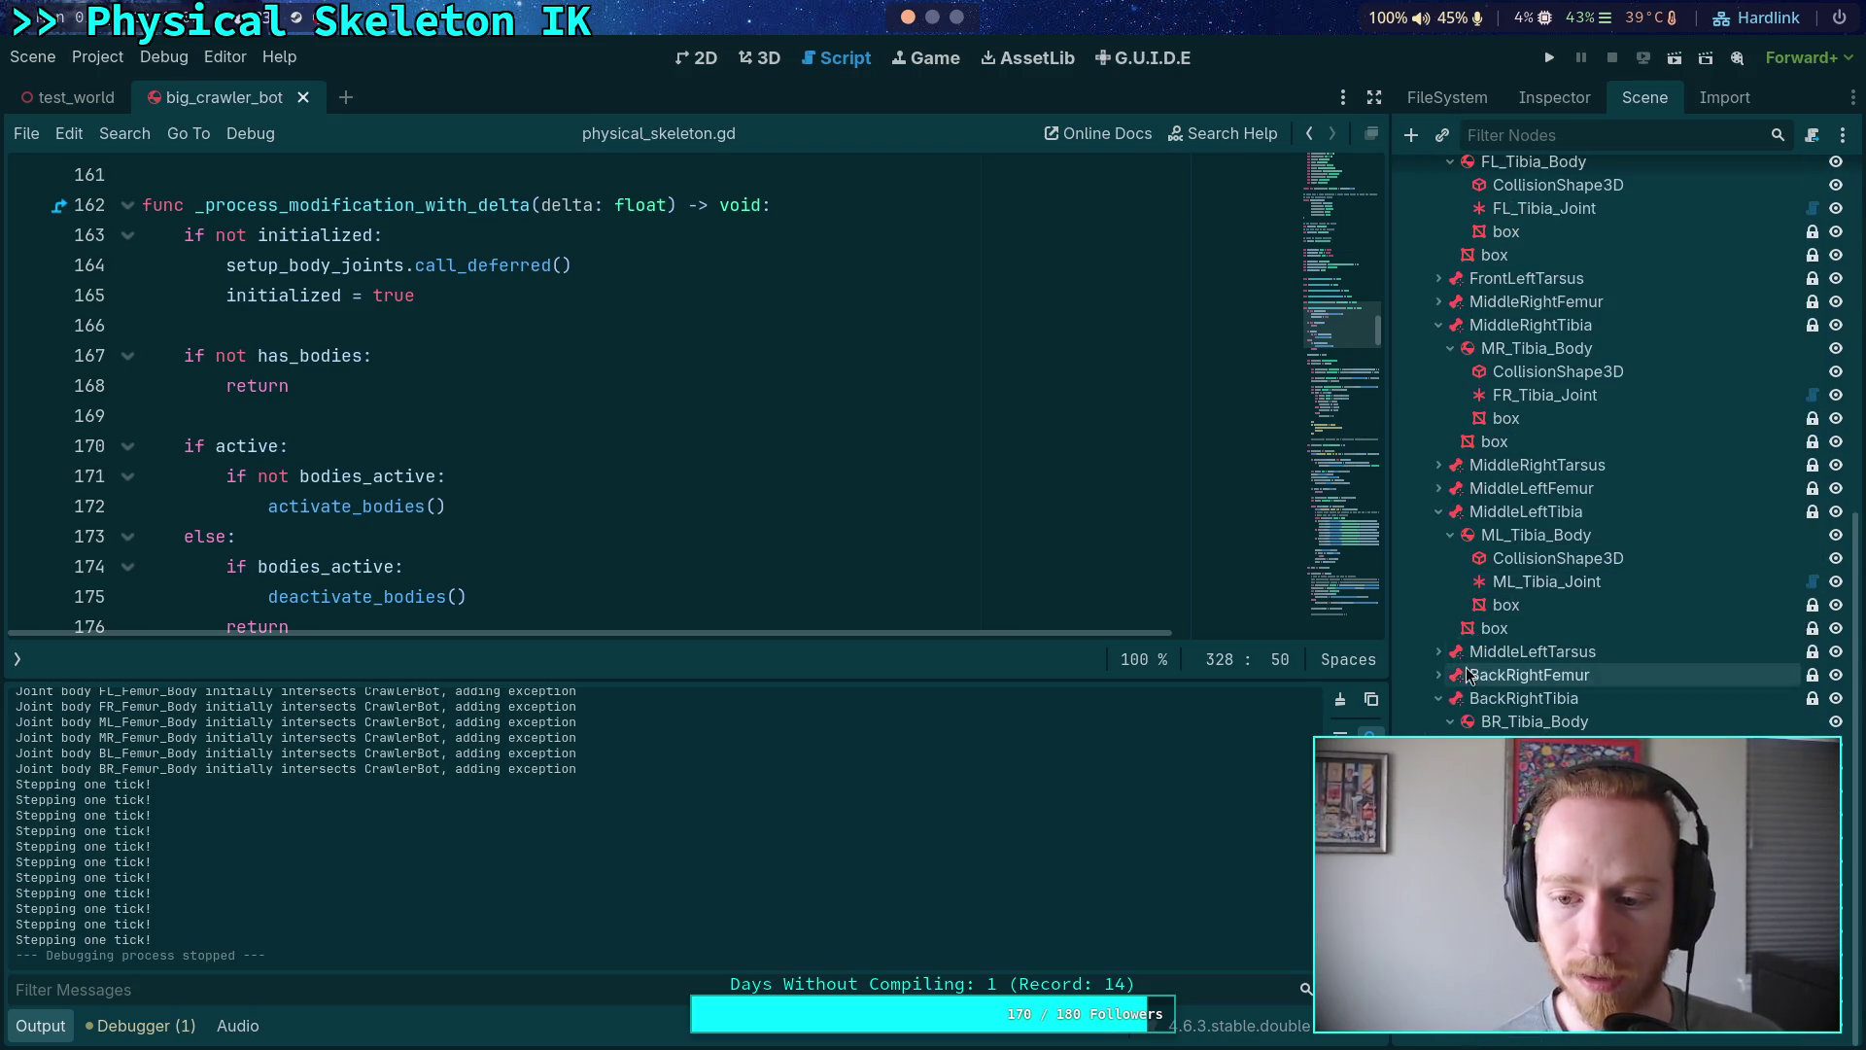
left_click(1439, 1022)
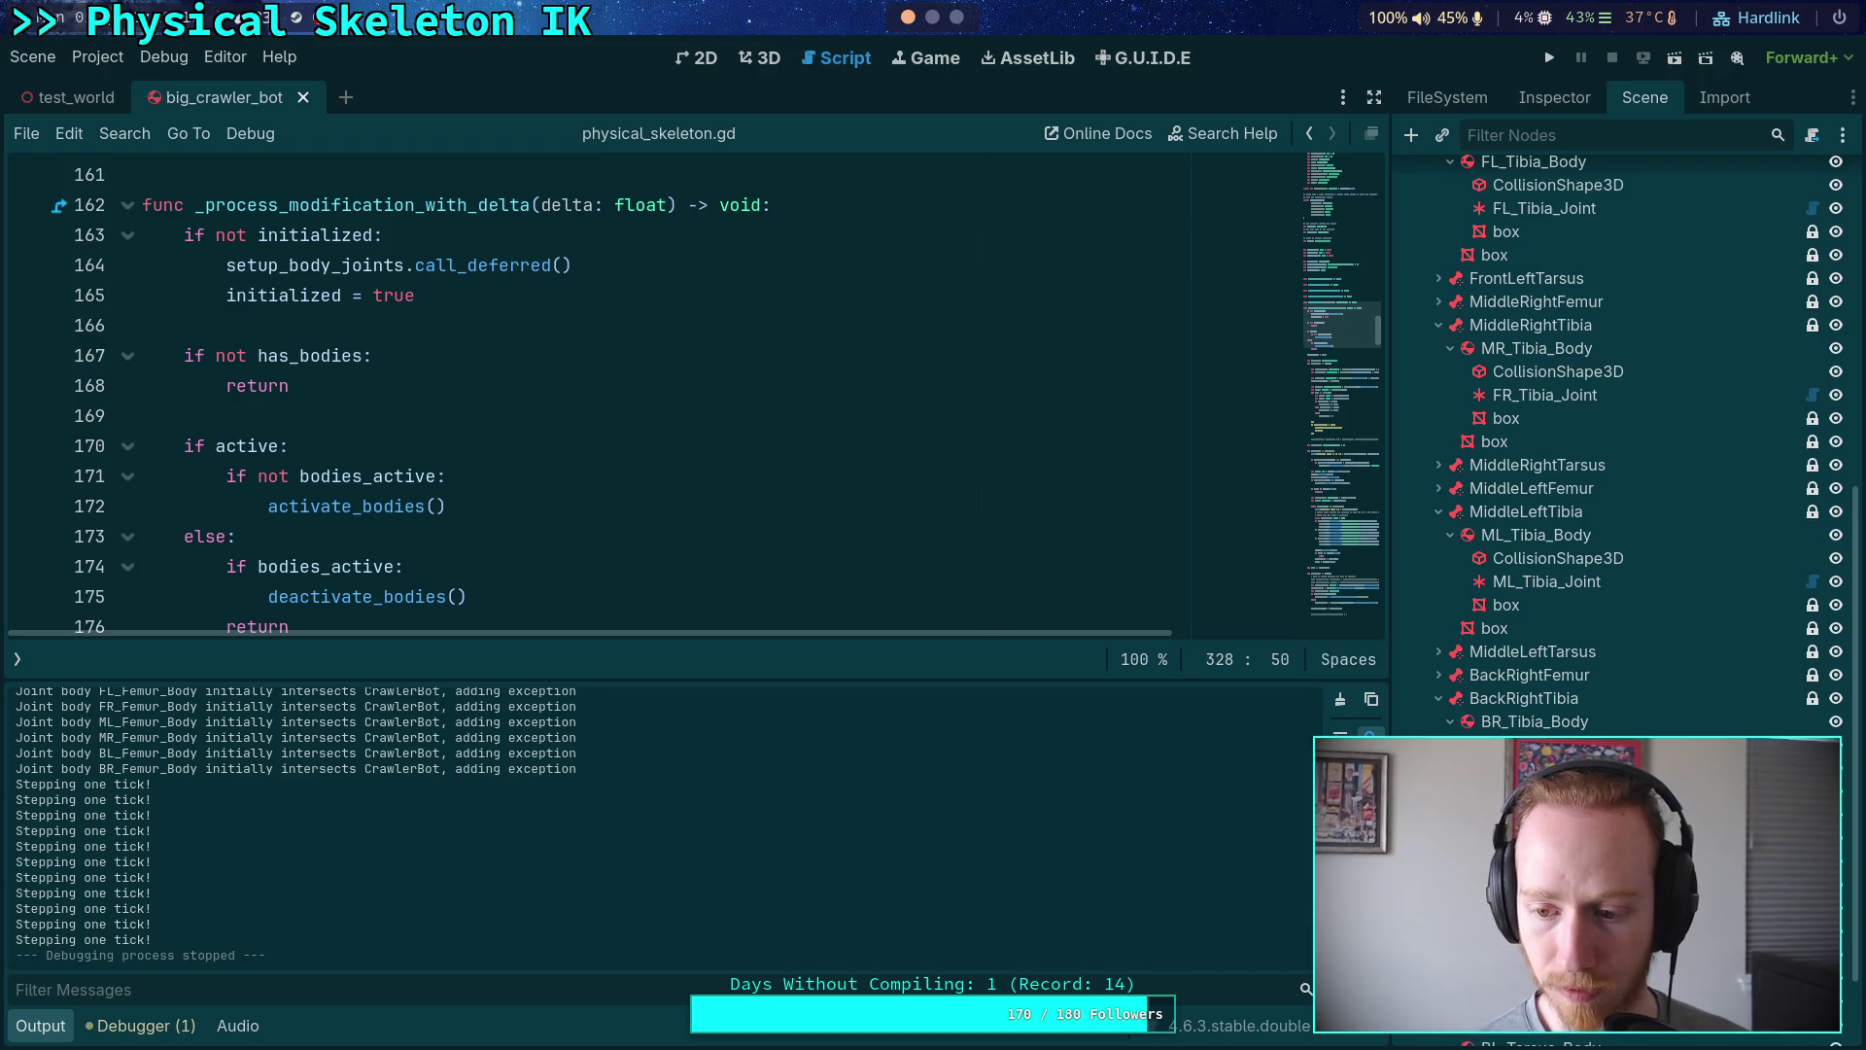
left_click(1438, 674)
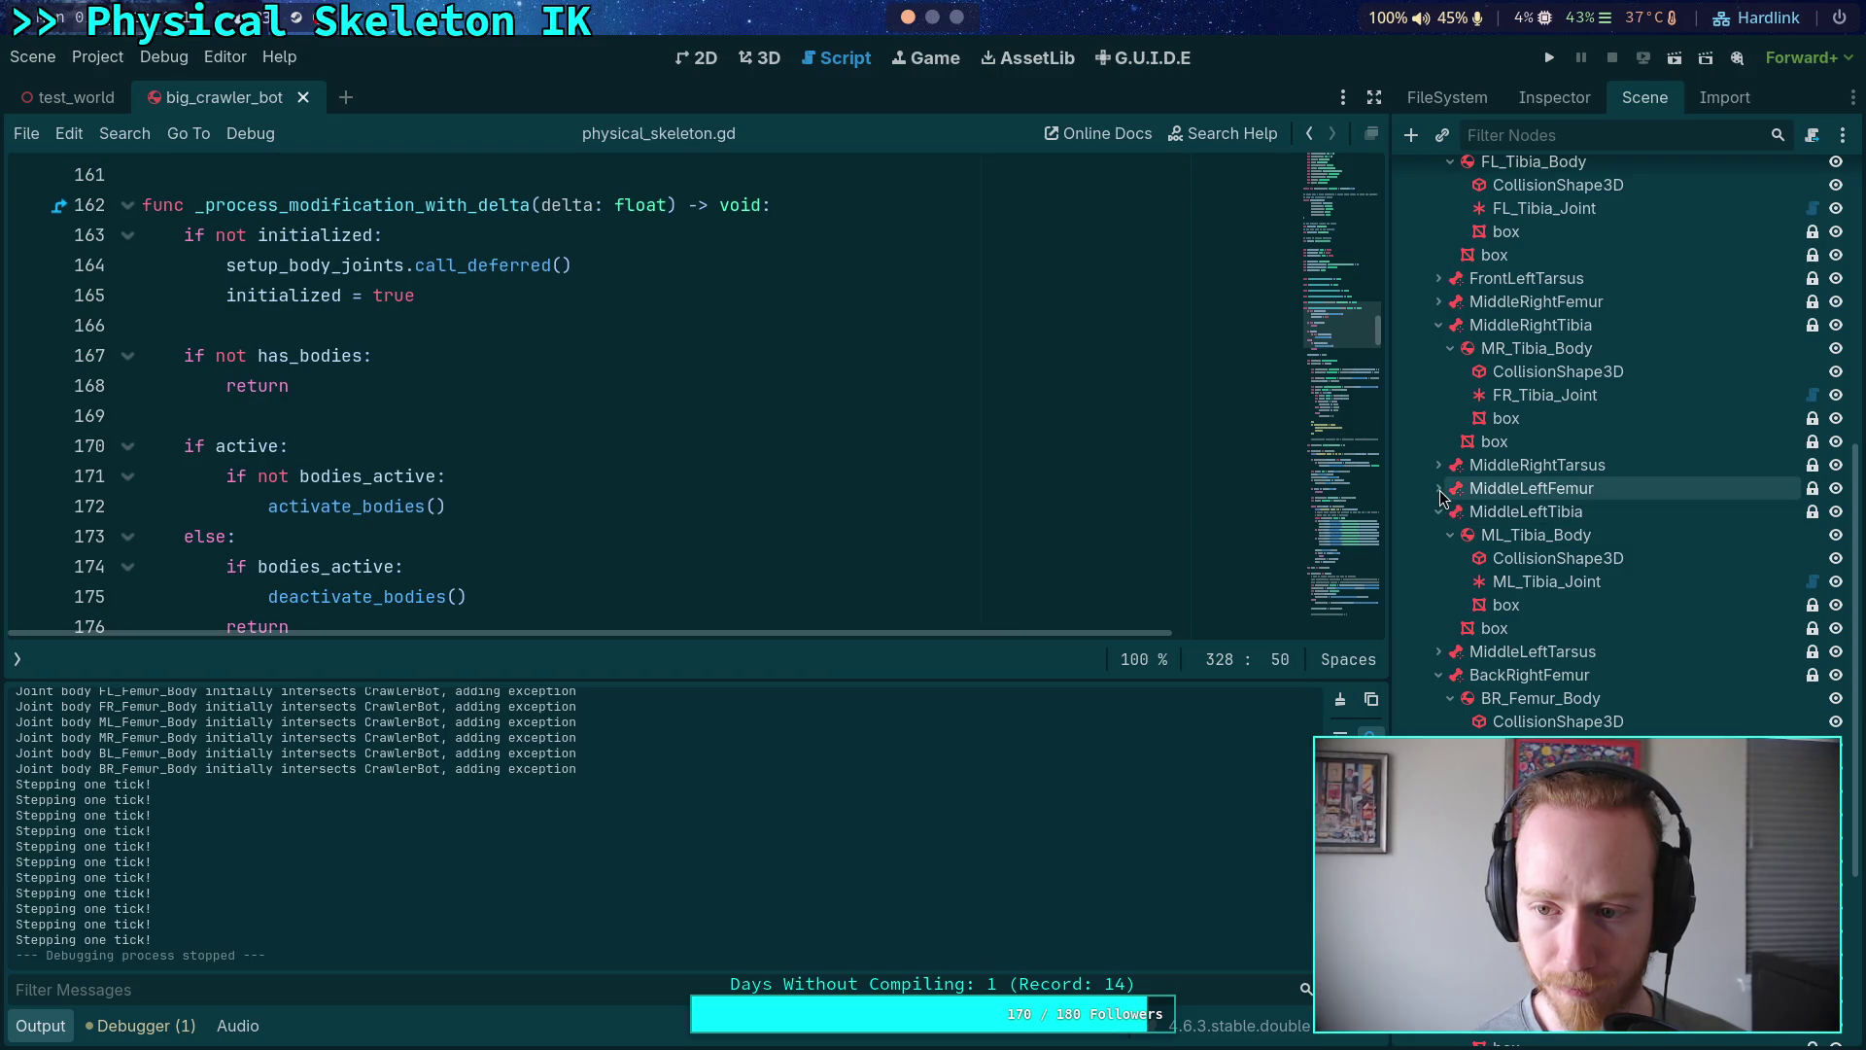
left_click(1438, 674)
left_click(1439, 651)
scroll(1439, 670, "down", 5)
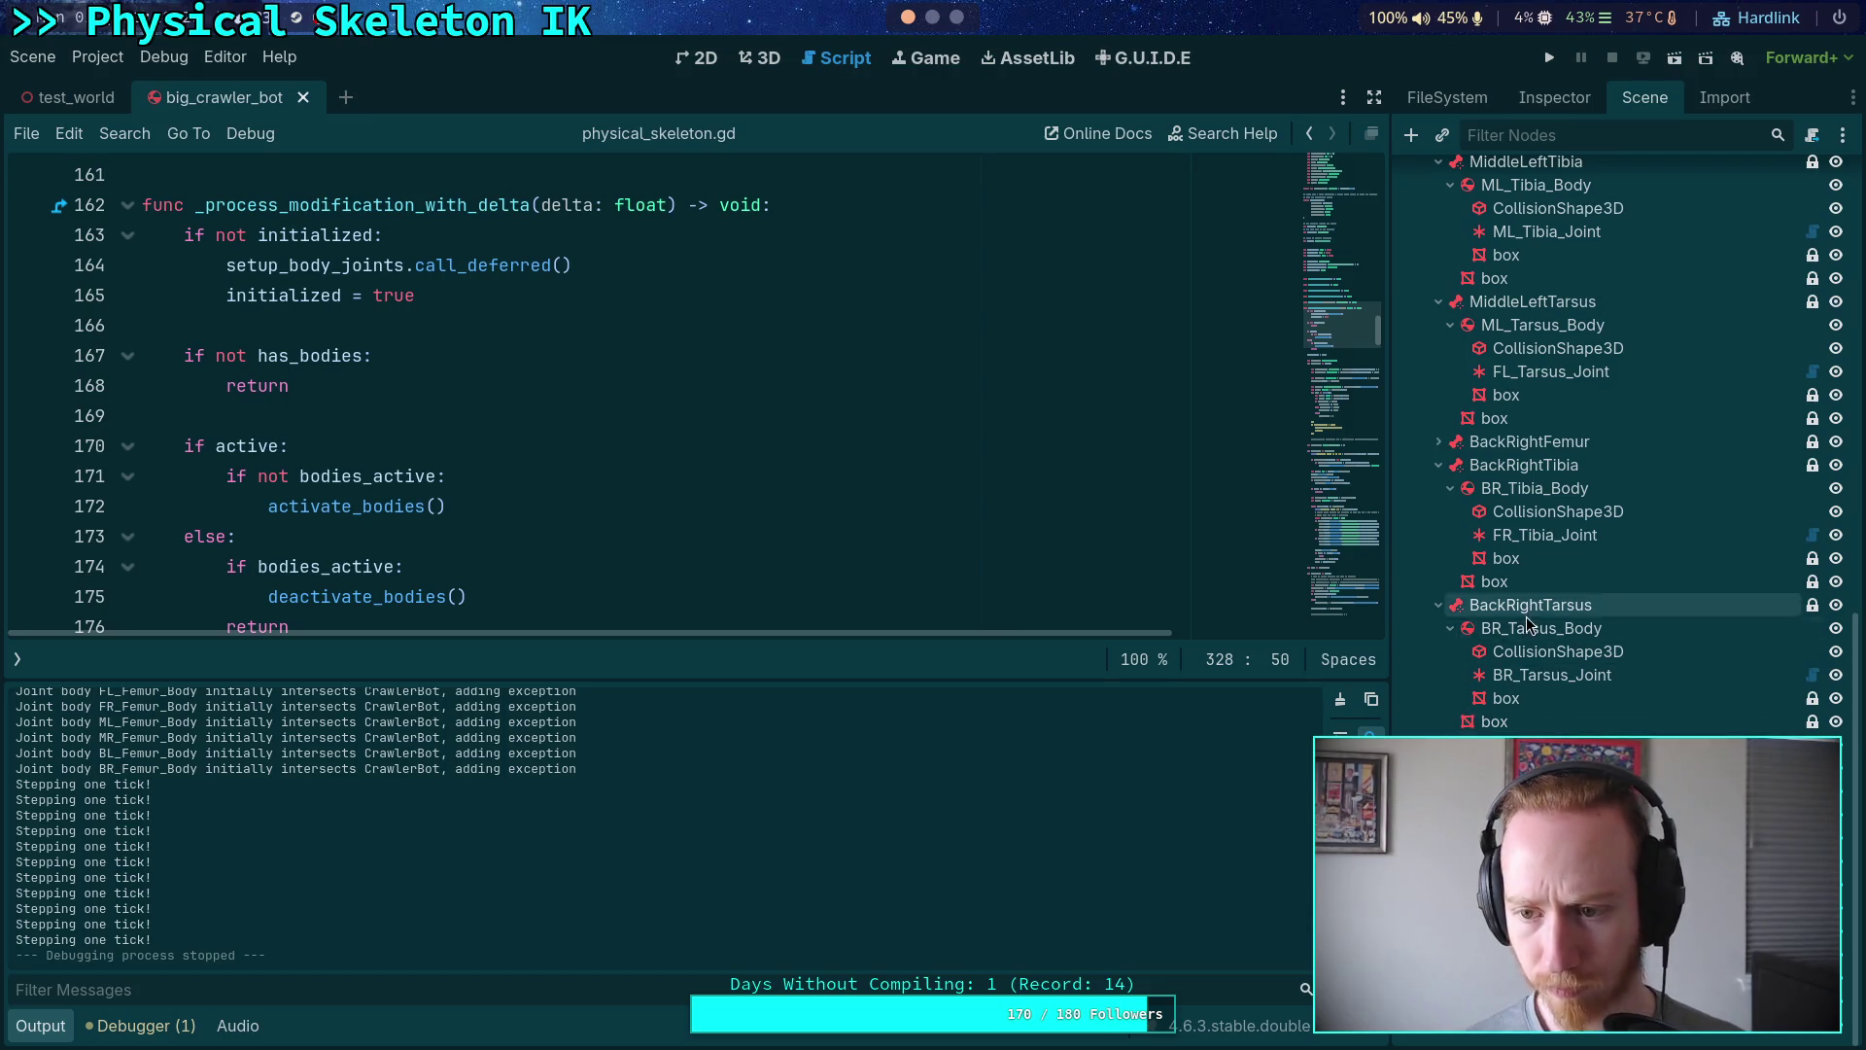
scroll(1547, 585, "up", 2)
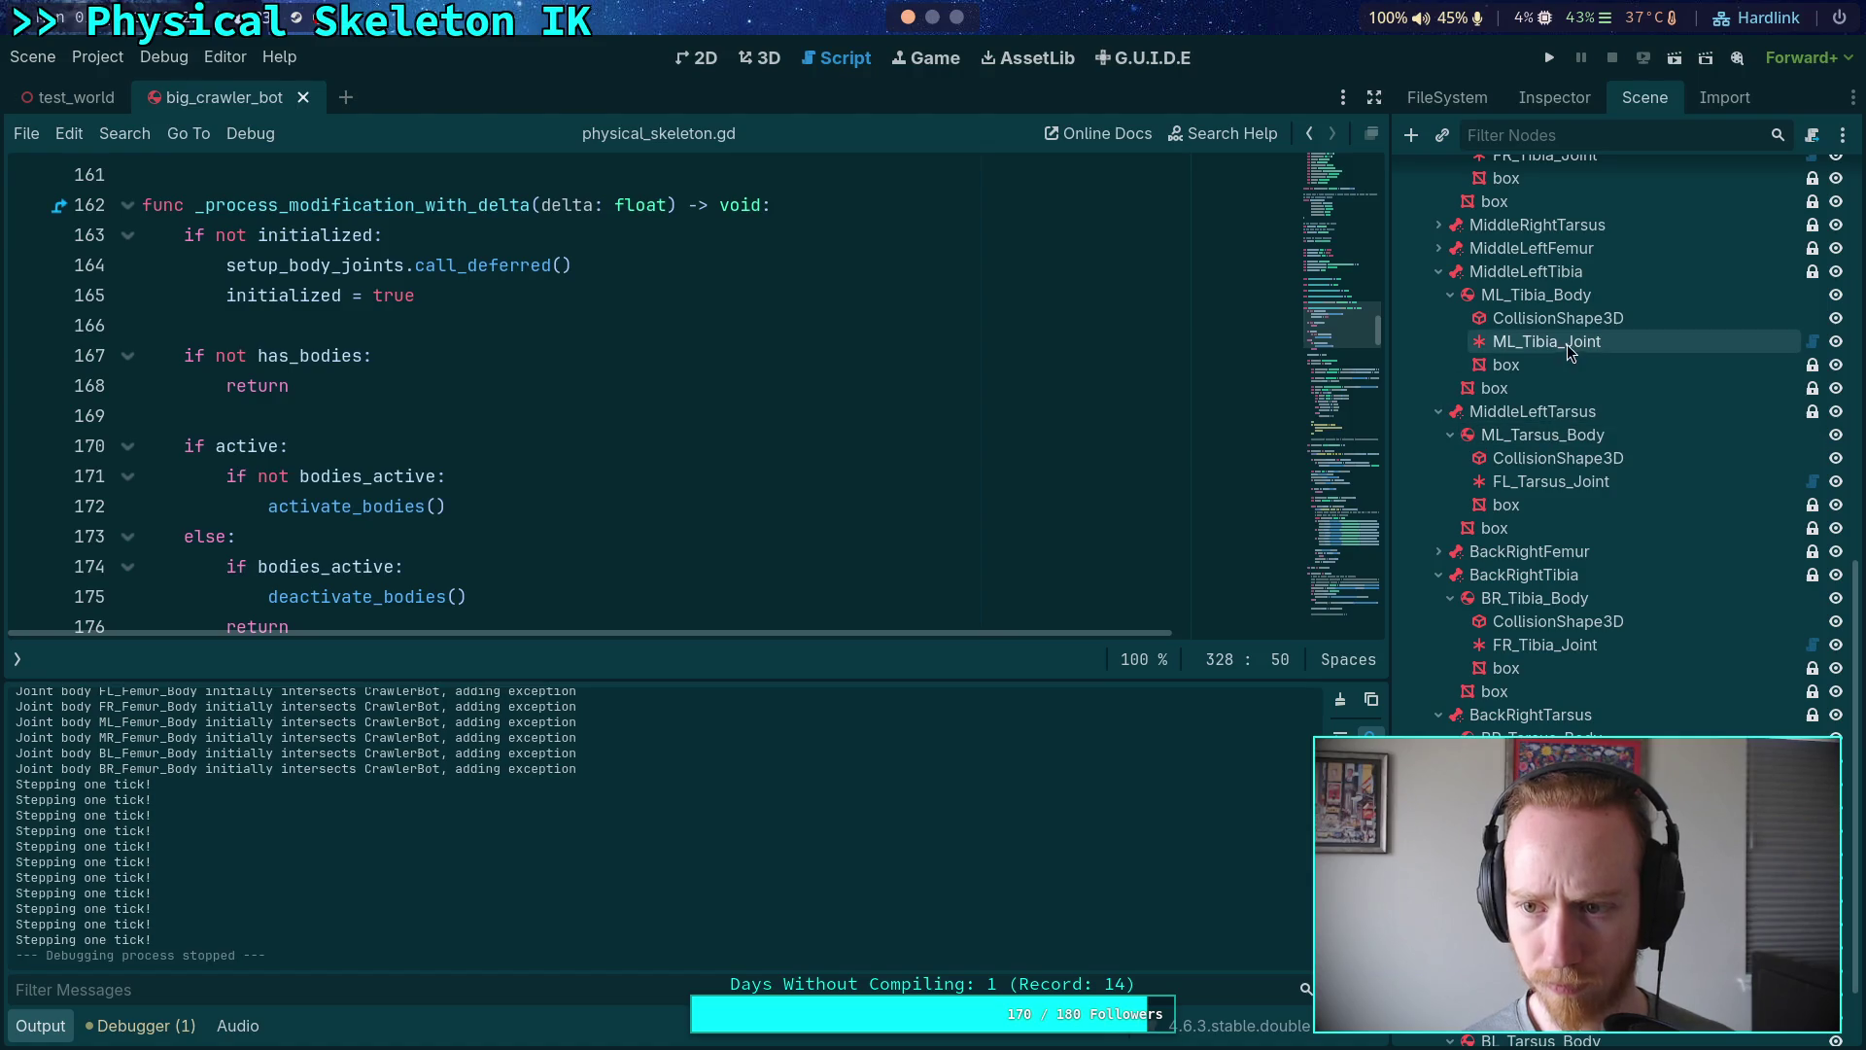
scroll(1567, 344, "up", 5)
left_click(1437, 552)
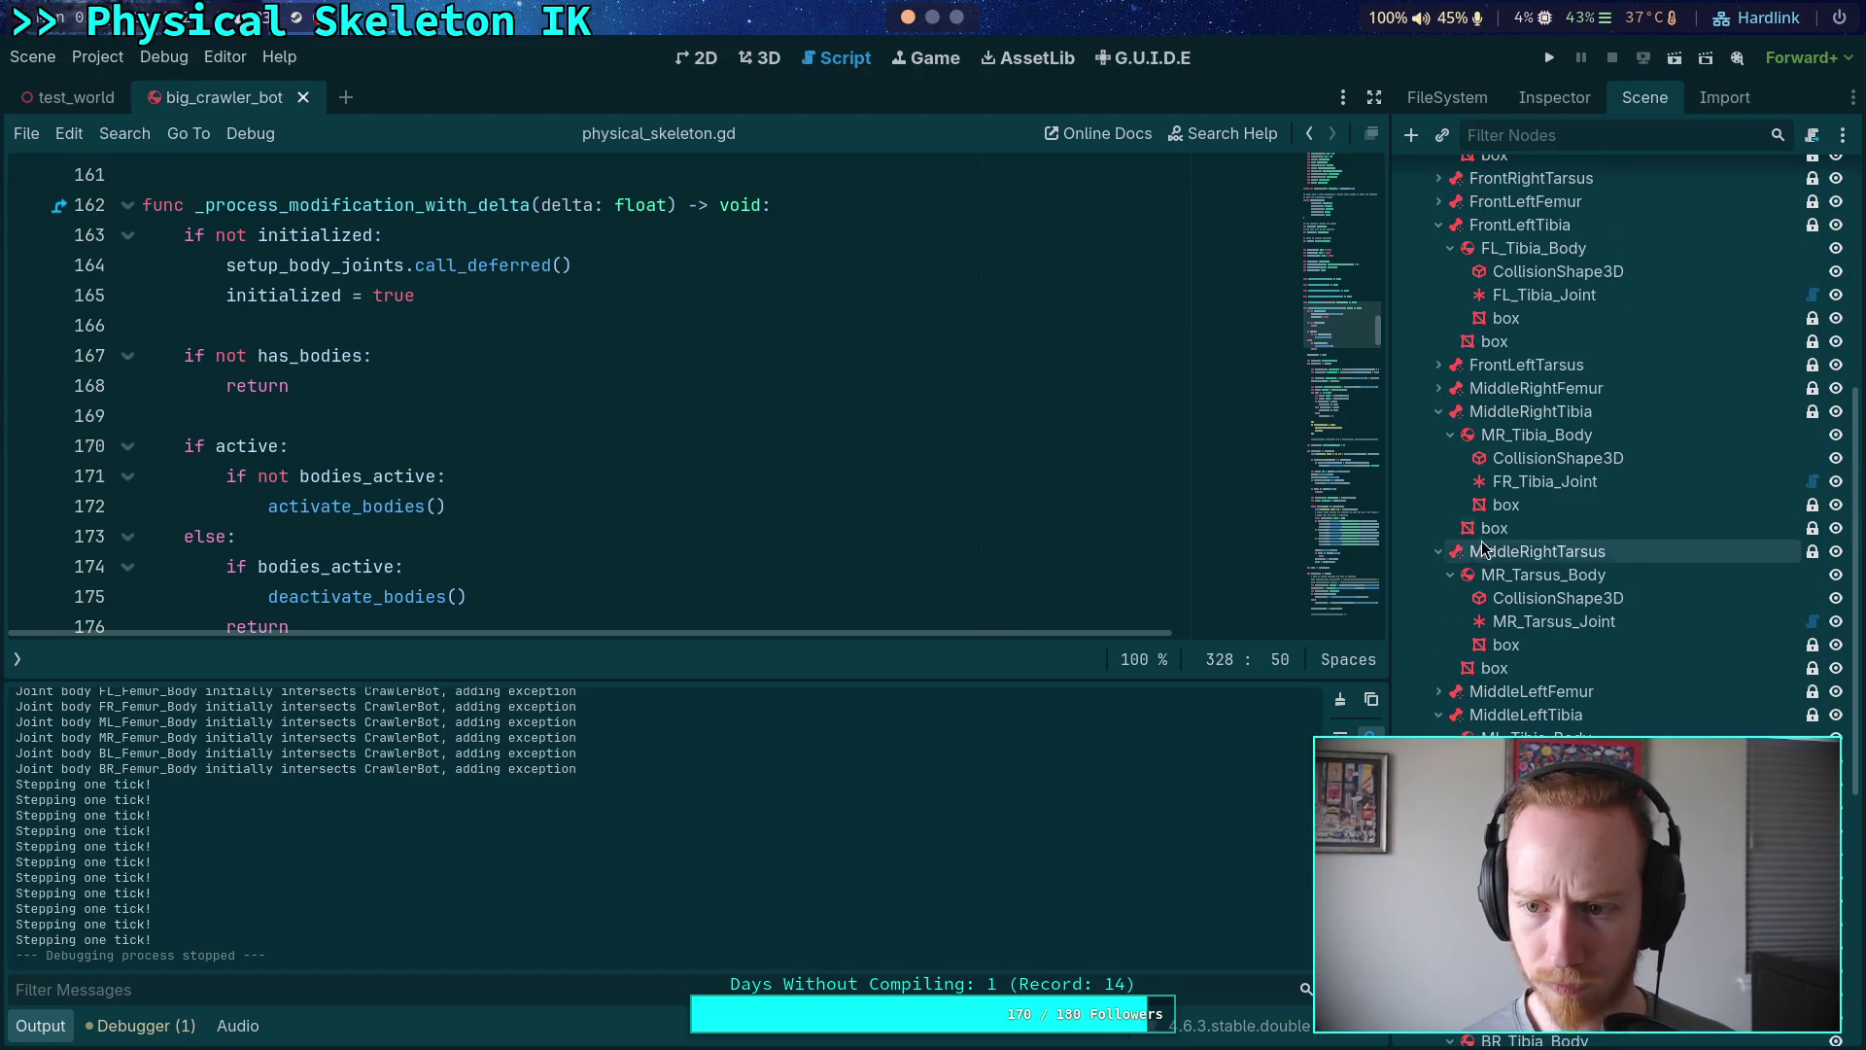
left_click(1439, 365)
scroll(1468, 467, "up", 3)
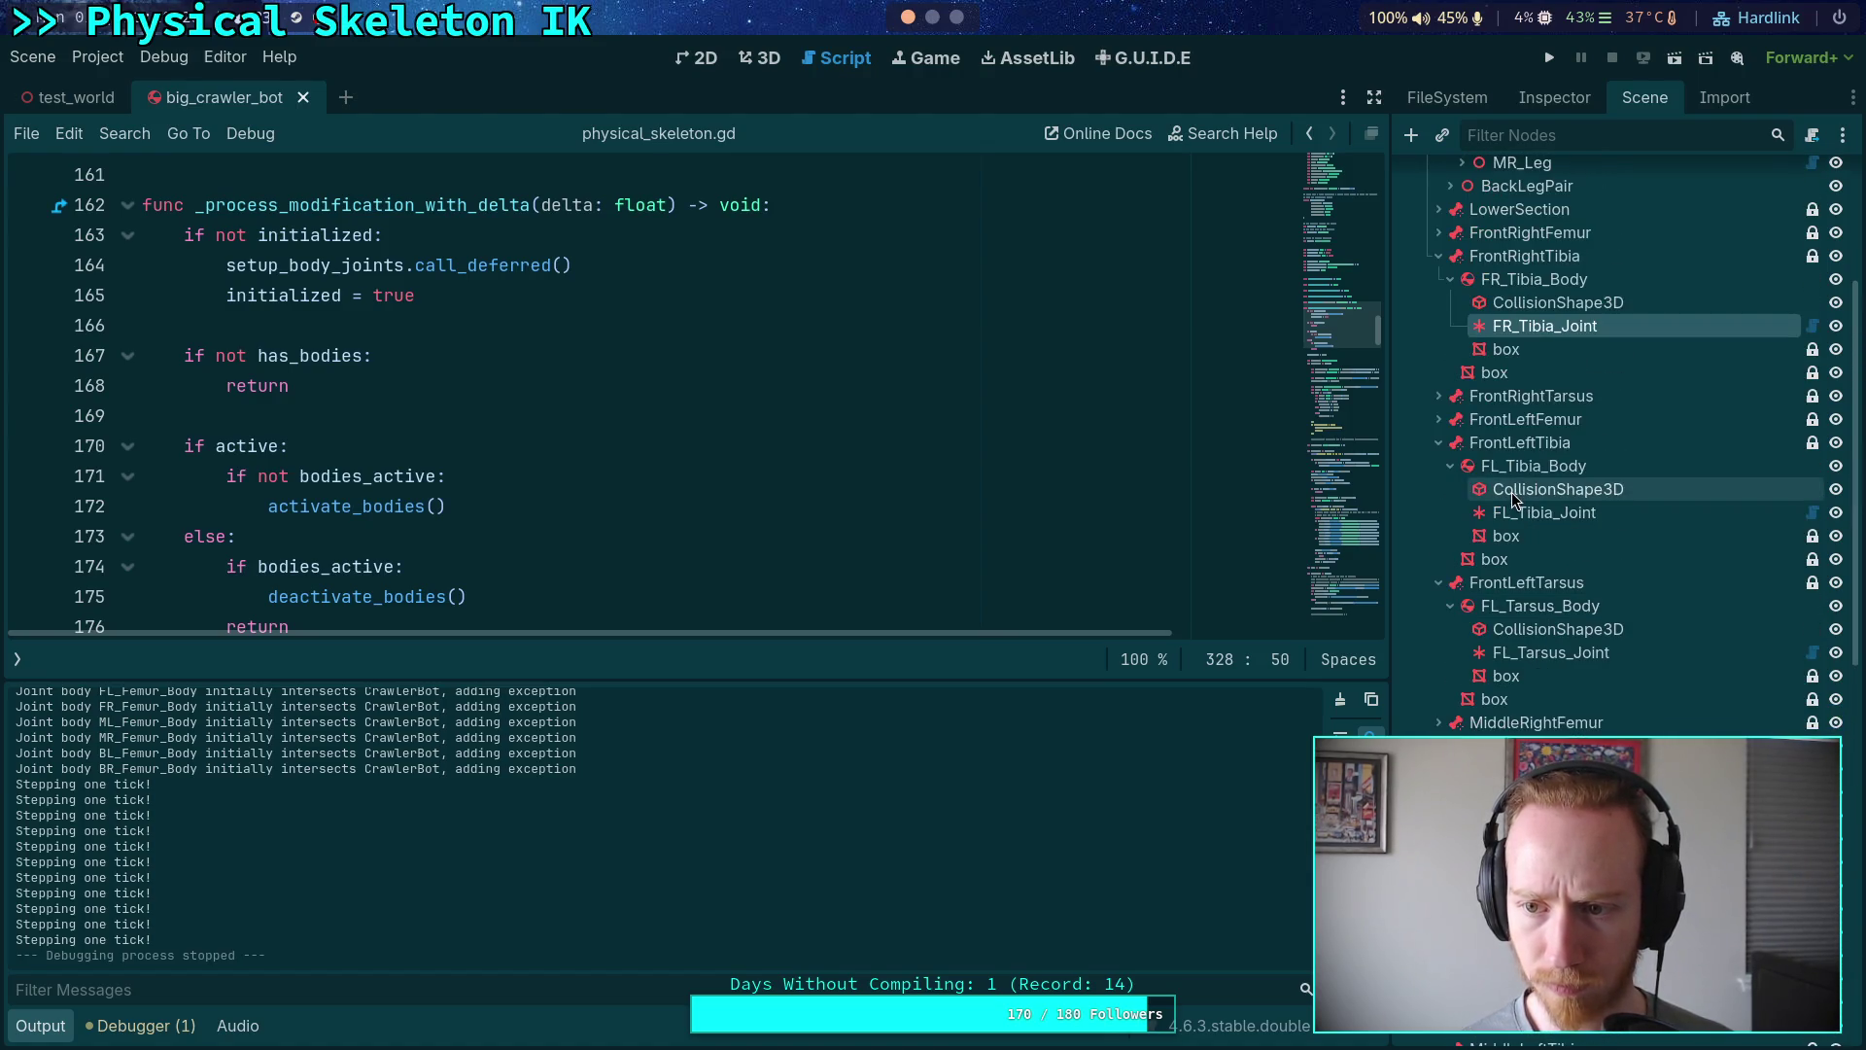
left_click(1439, 396)
scroll(1448, 404, "up", 3)
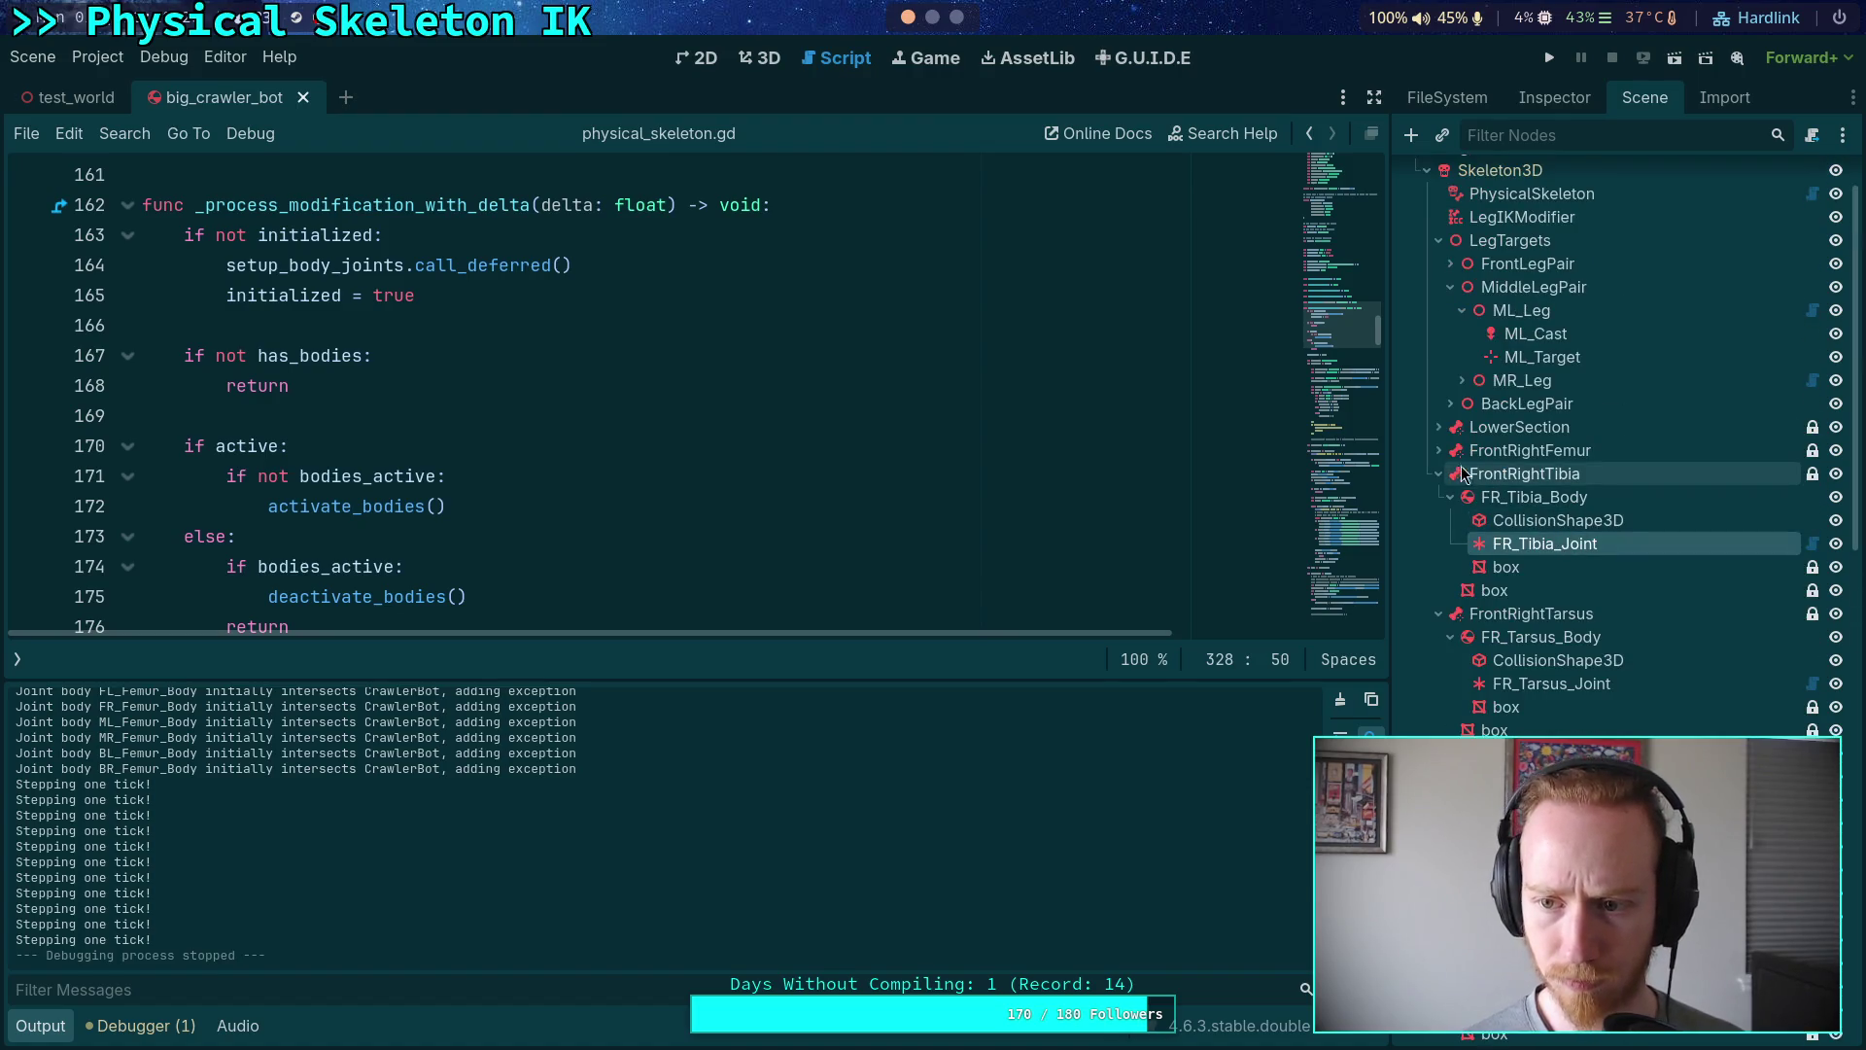
scroll(1586, 581, "down", 10)
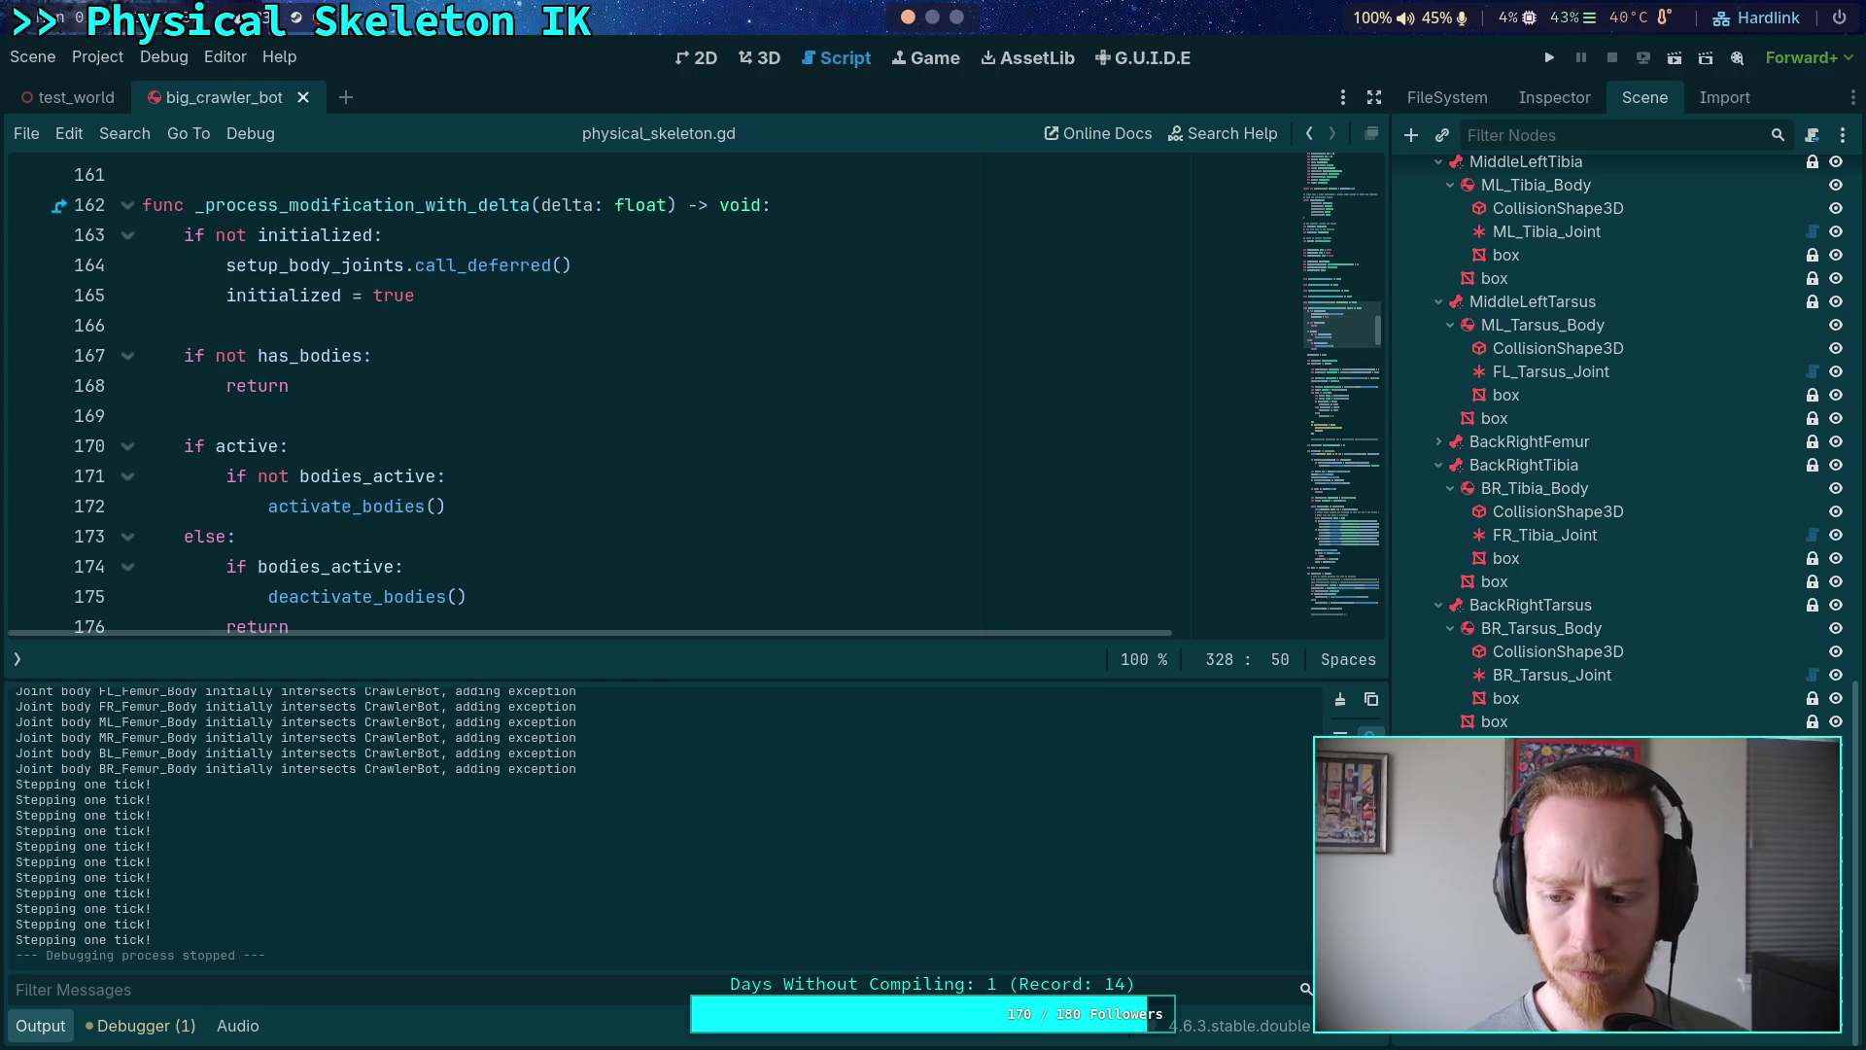
- Set BL_Tarsus_Joint's Node A to BL_Tibia_Body
left_click(1556, 97)
left_click(1715, 644)
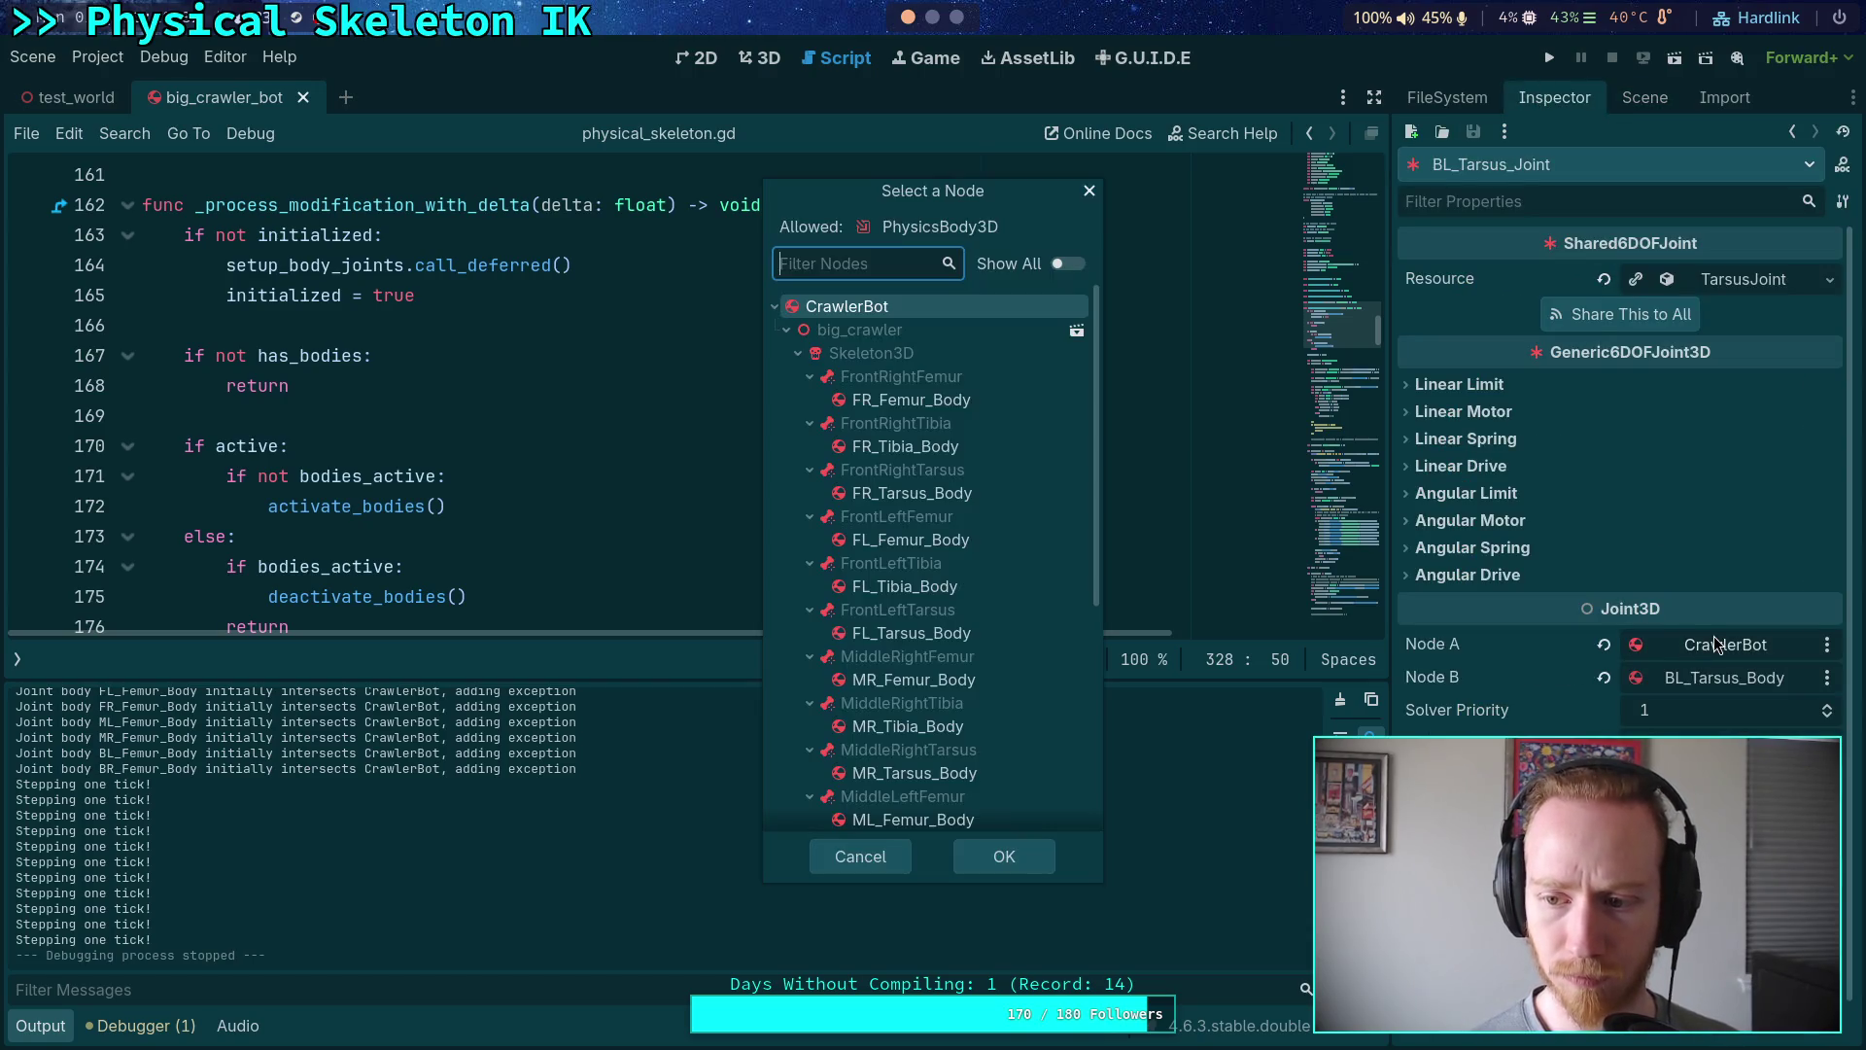
scroll(951, 677, "down", 5)
left_click(935, 762)
left_click(1004, 857)
left_click(1644, 97)
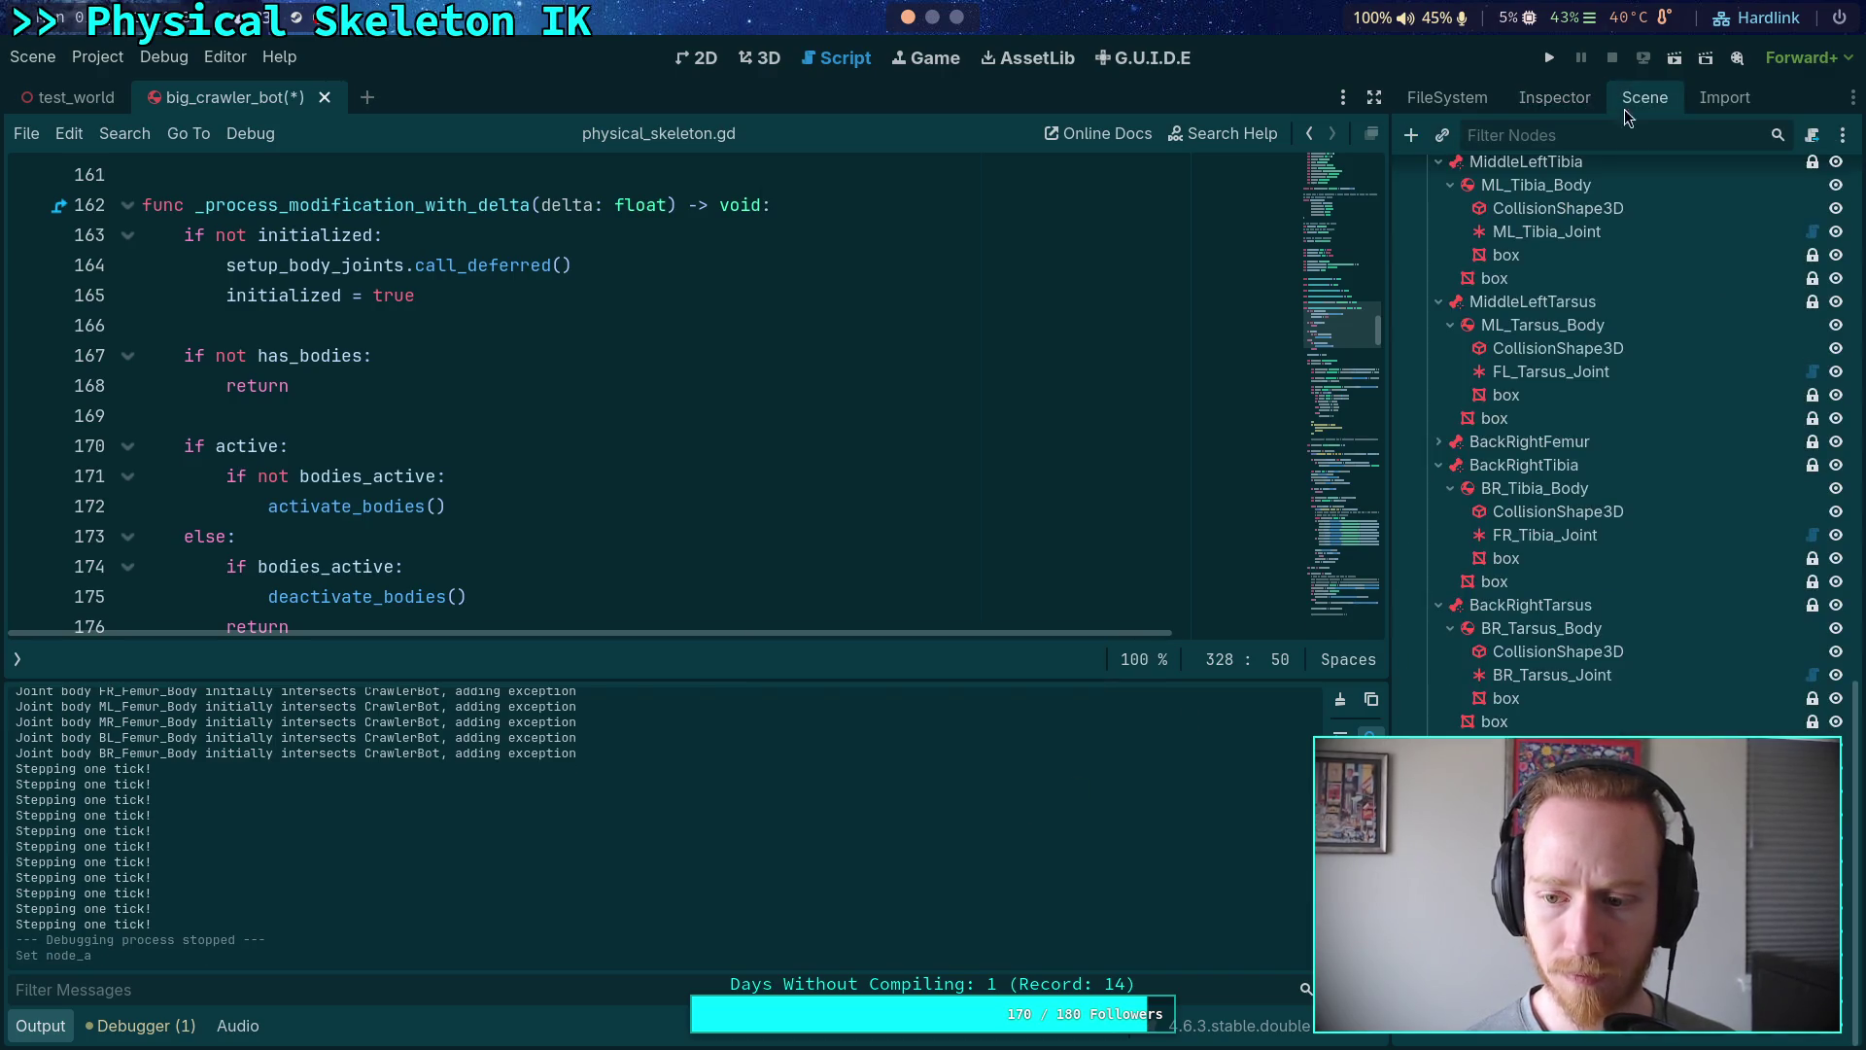
- Set BL_Tibia_Joint's Node A to BL_Femur_Body
left_click(1554, 97)
left_click(1711, 753)
scroll(1012, 605, "down", 5)
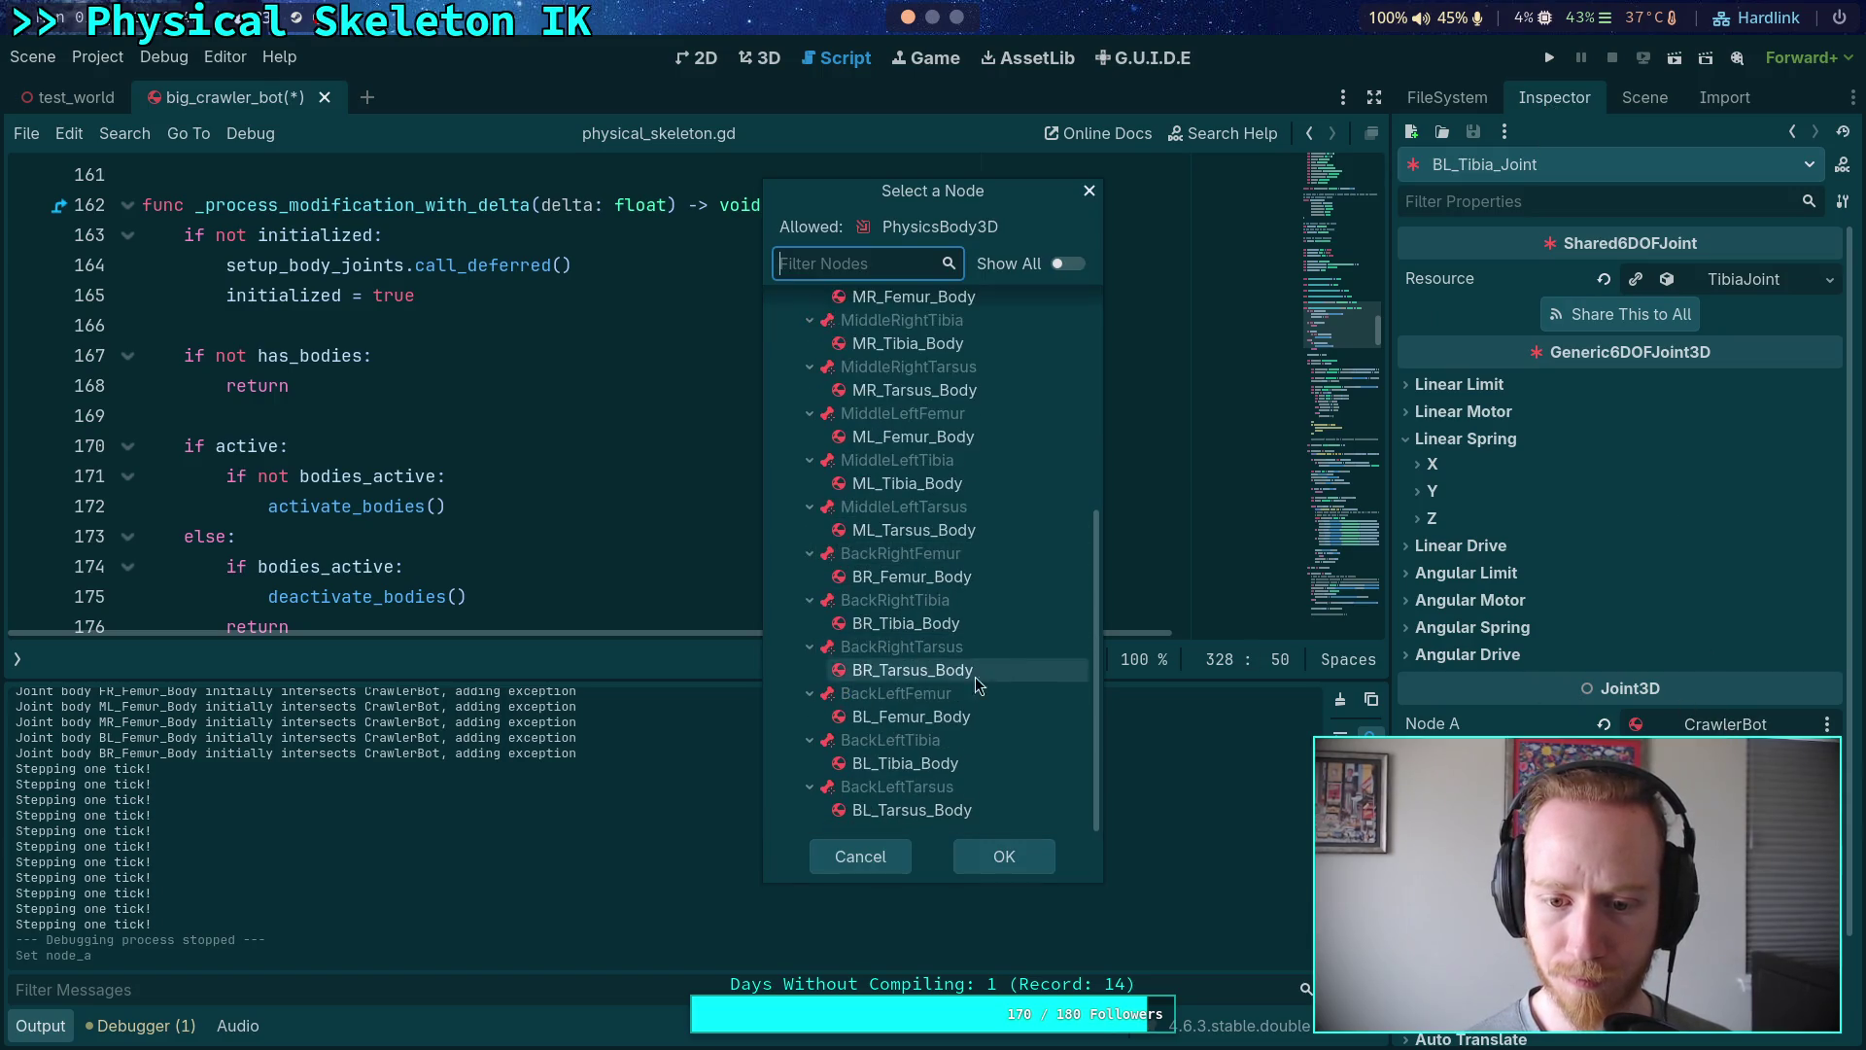
left_click(972, 716)
left_click(1019, 844)
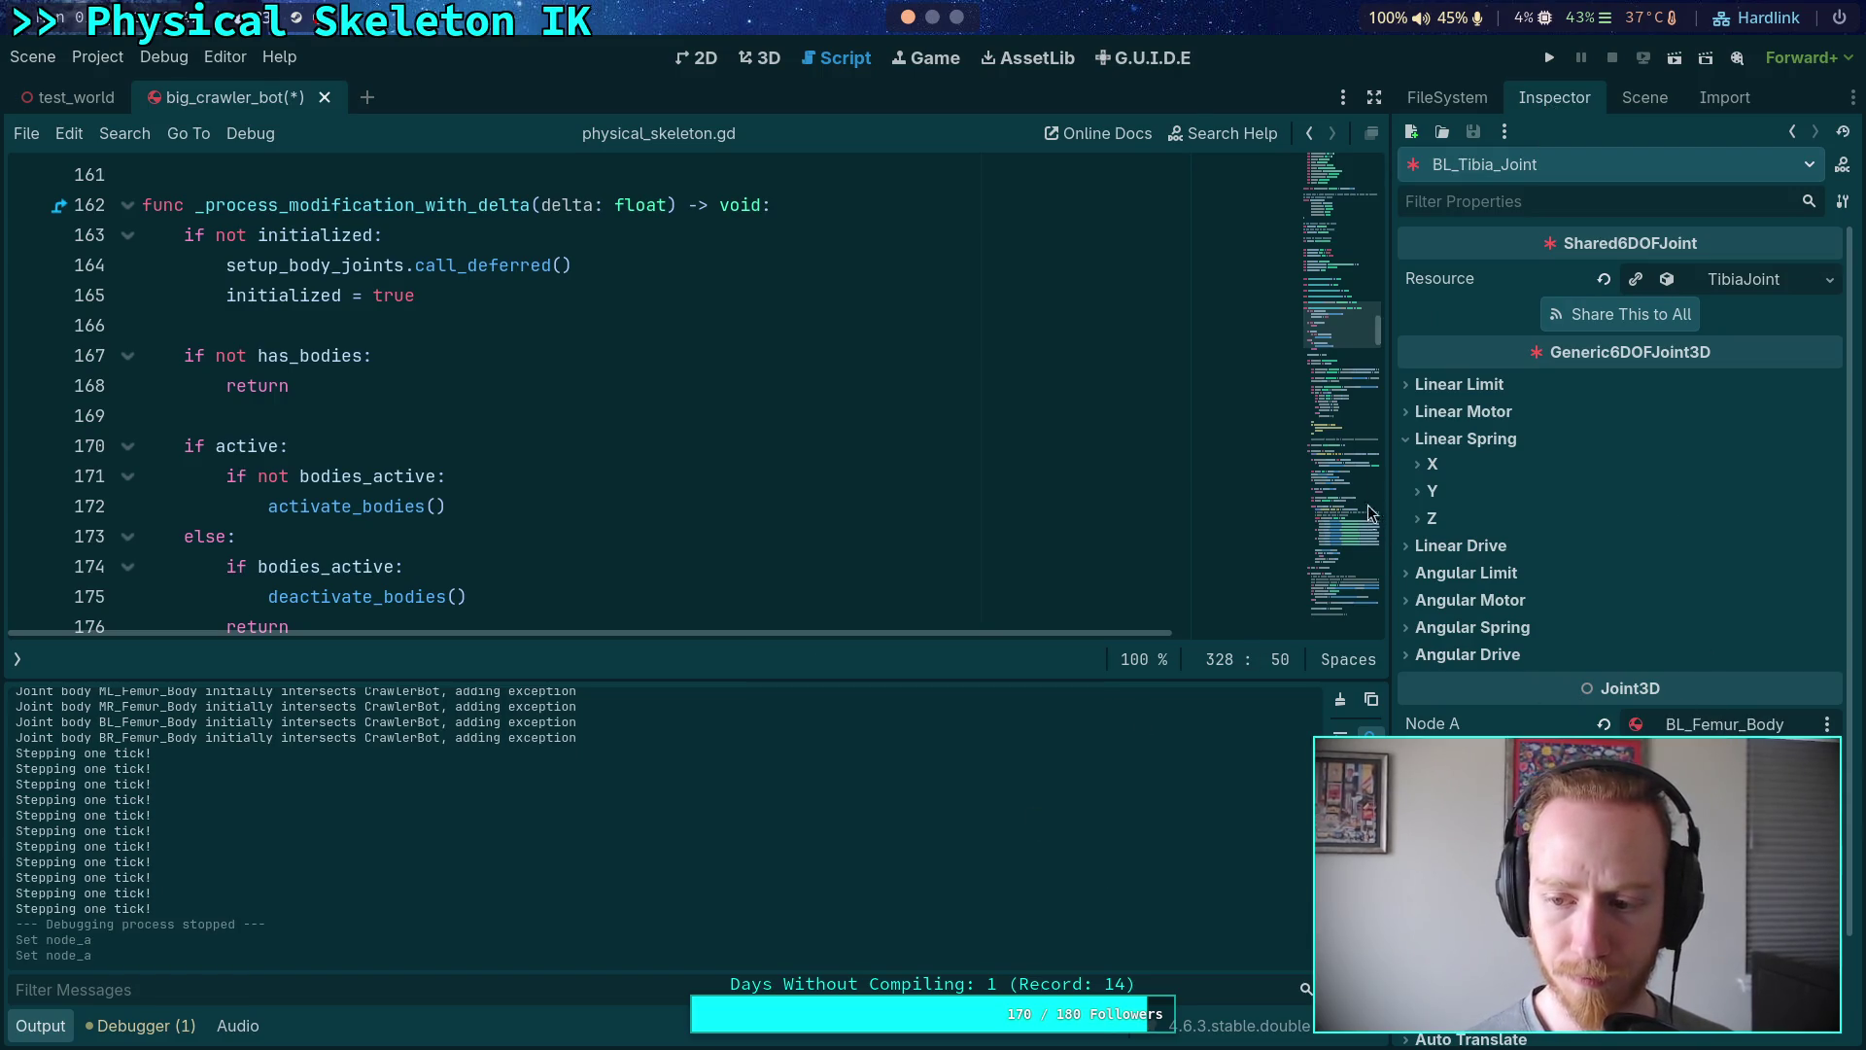
left_click(1644, 97)
- Set BR_Tarsus_Joint's Node A to BR_Tibia_Body
left_click(1524, 675)
left_click(1554, 97)
left_click(1734, 649)
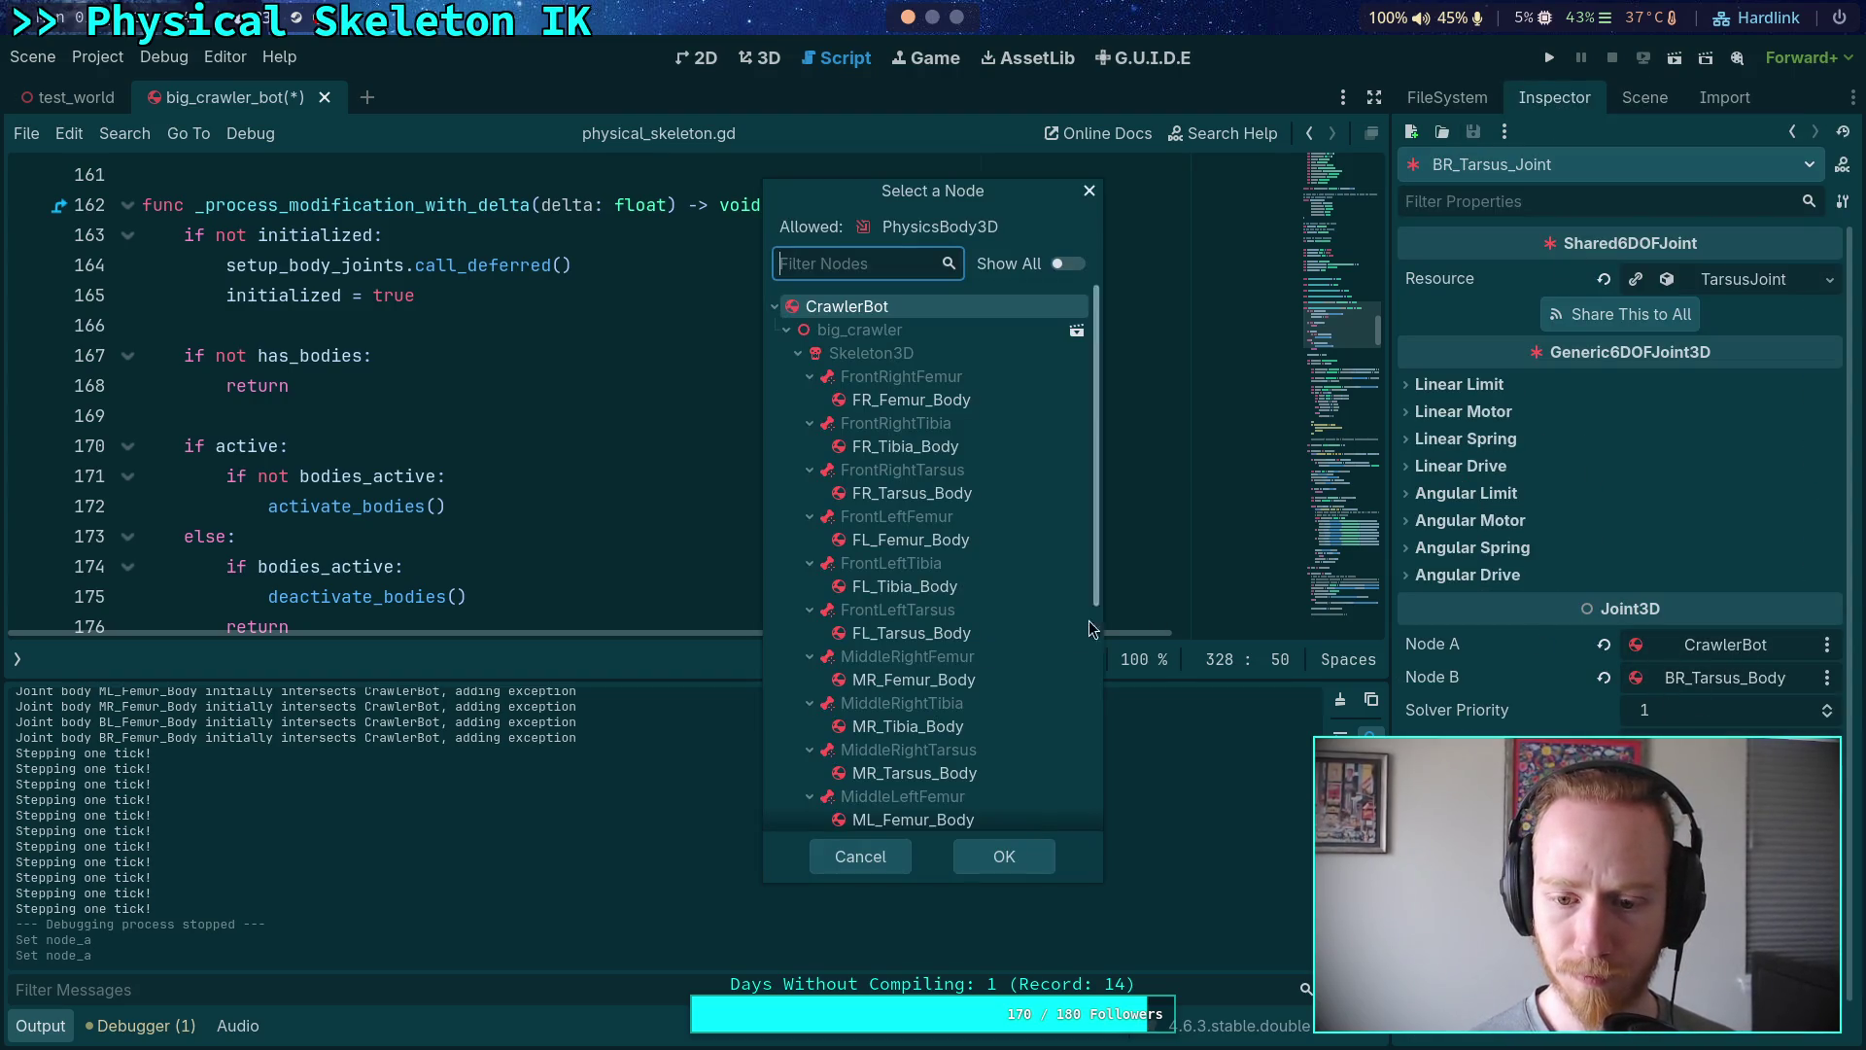
scroll(930, 622, "down", 5)
left_click(919, 623)
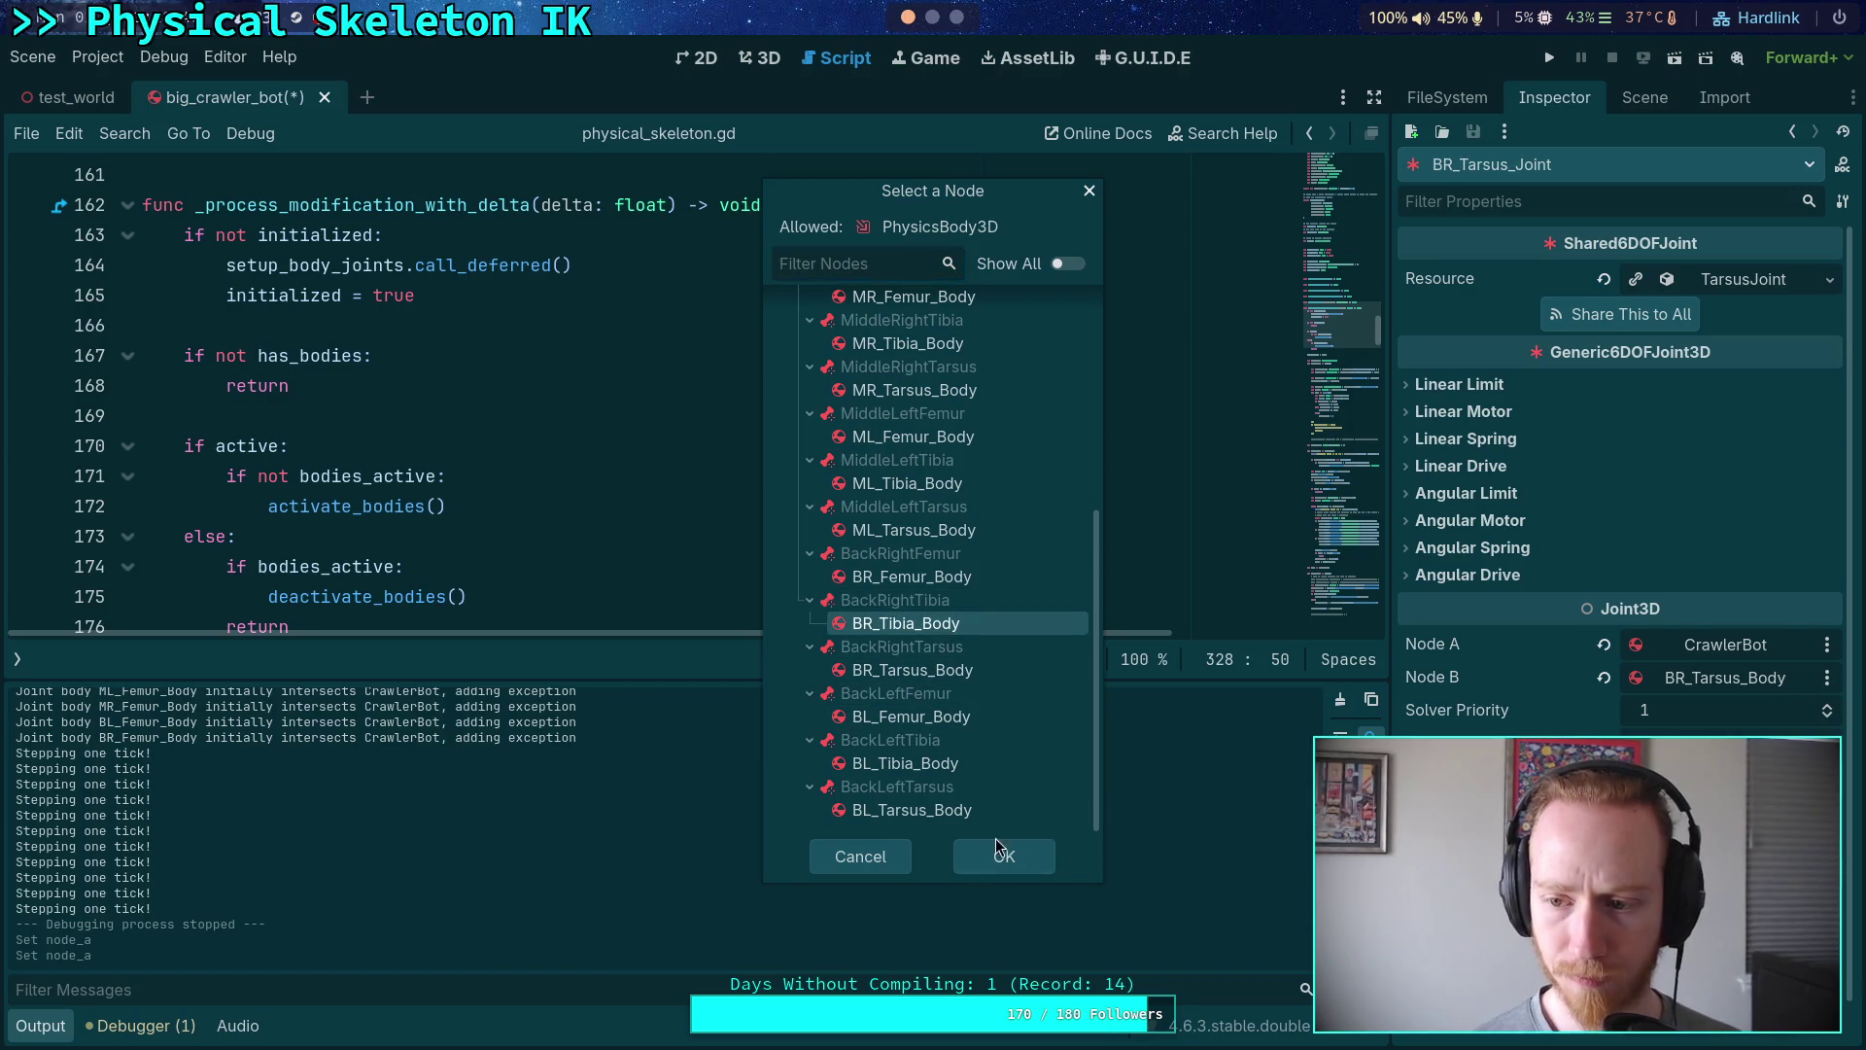
left_click(1004, 857)
left_click(1621, 97)
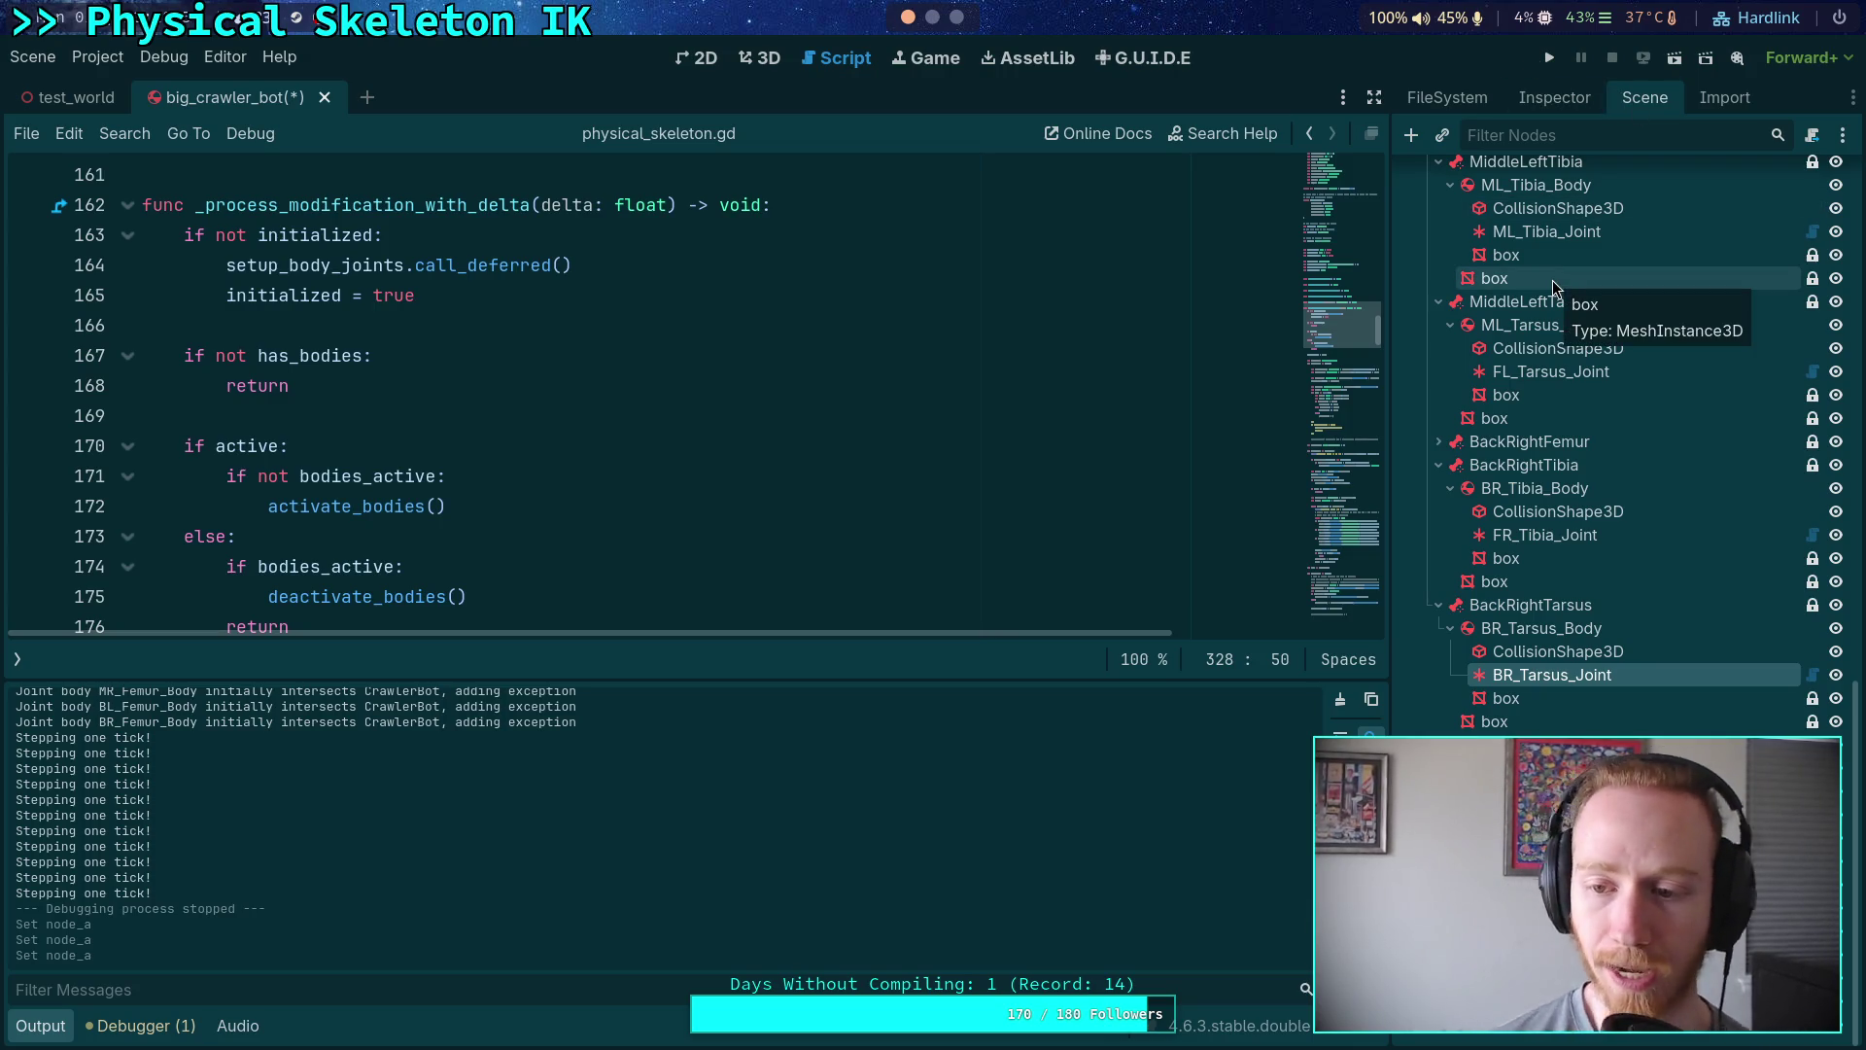
- Set the tibia joint under BR_Tibia_Body to use BR_Femur_Body as Node A
left_click(1629, 535)
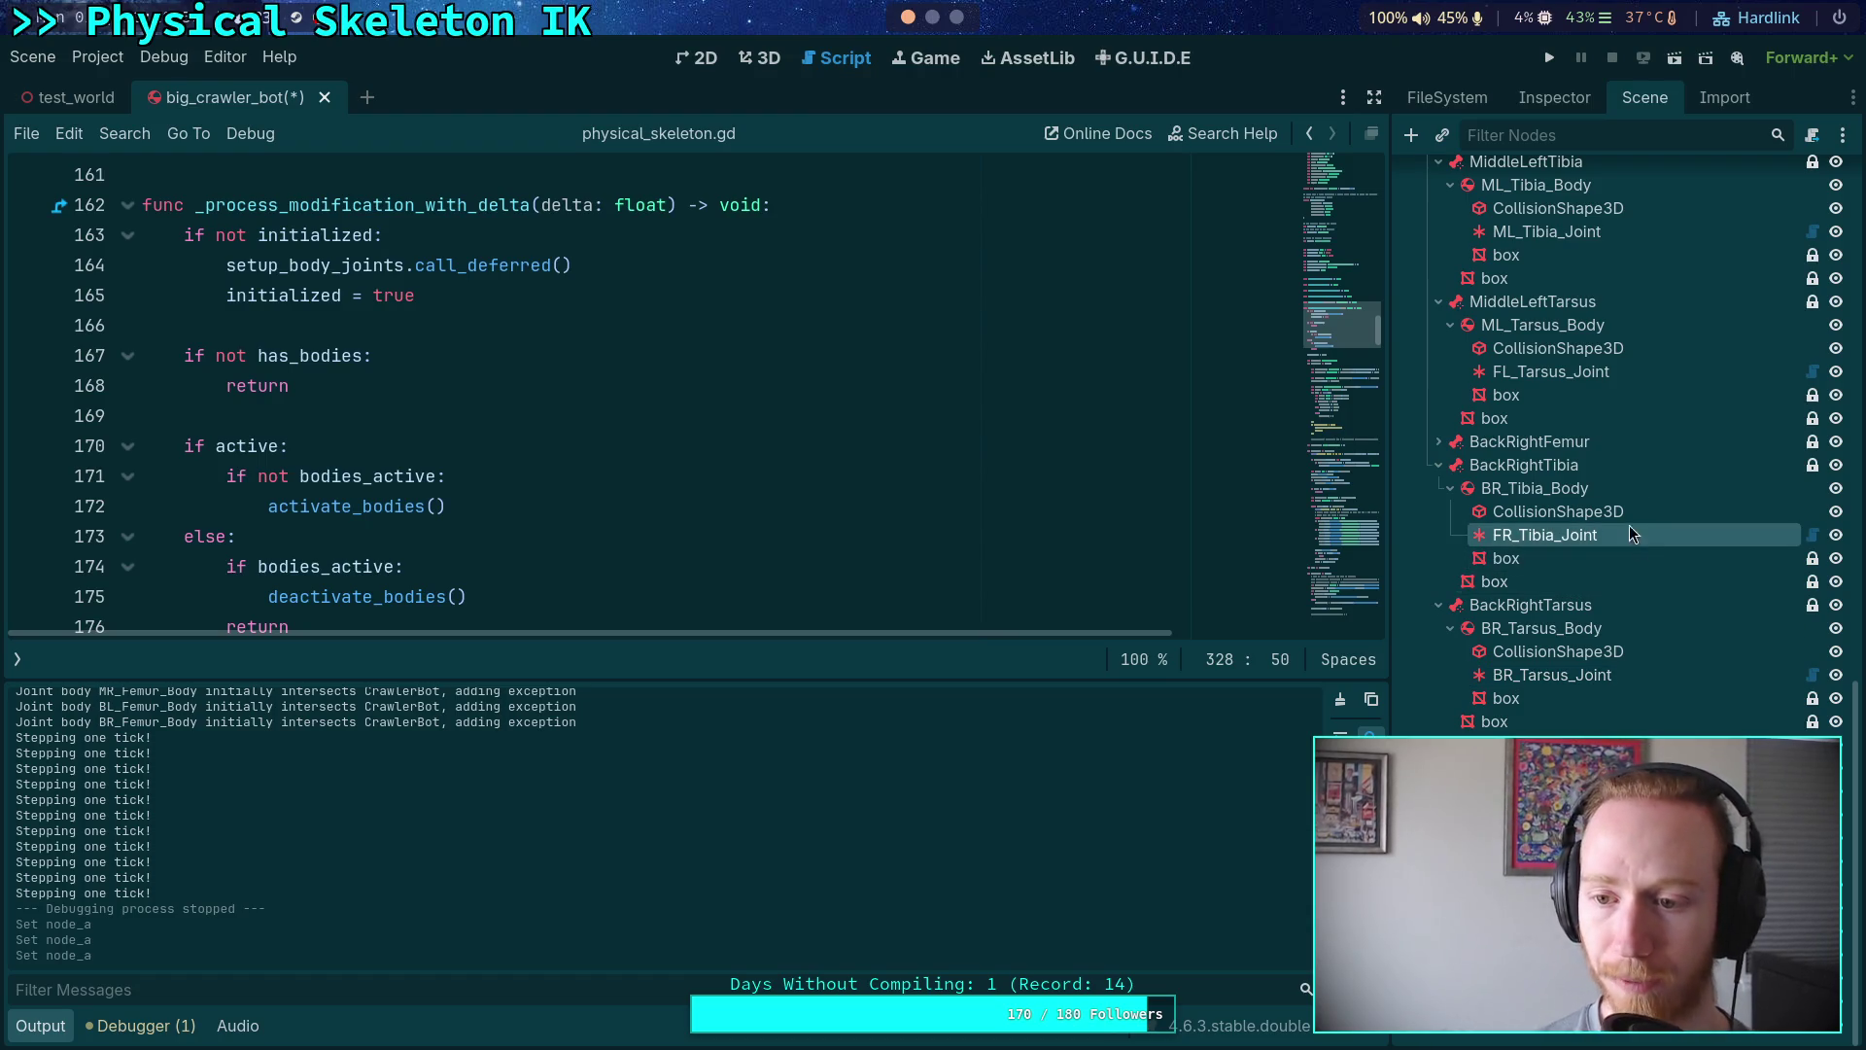
left_click(1566, 101)
left_click(1711, 647)
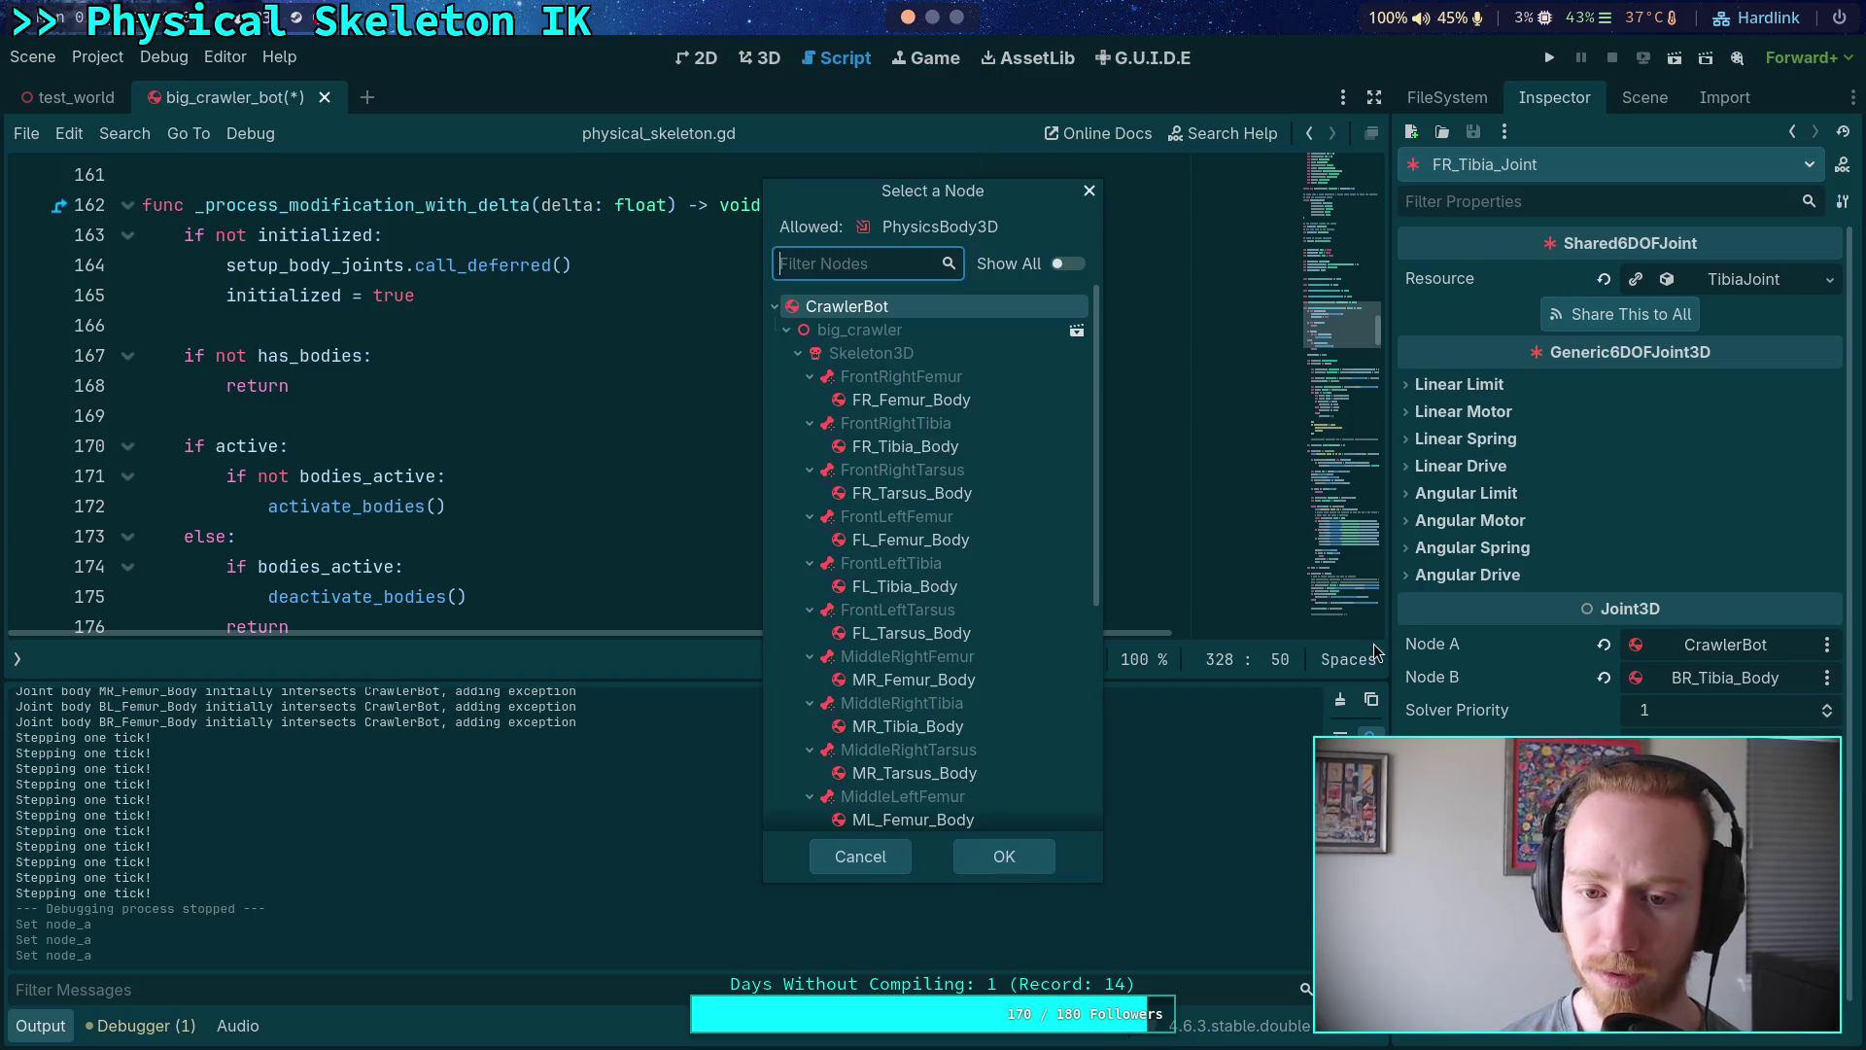
scroll(950, 700, "down", 5)
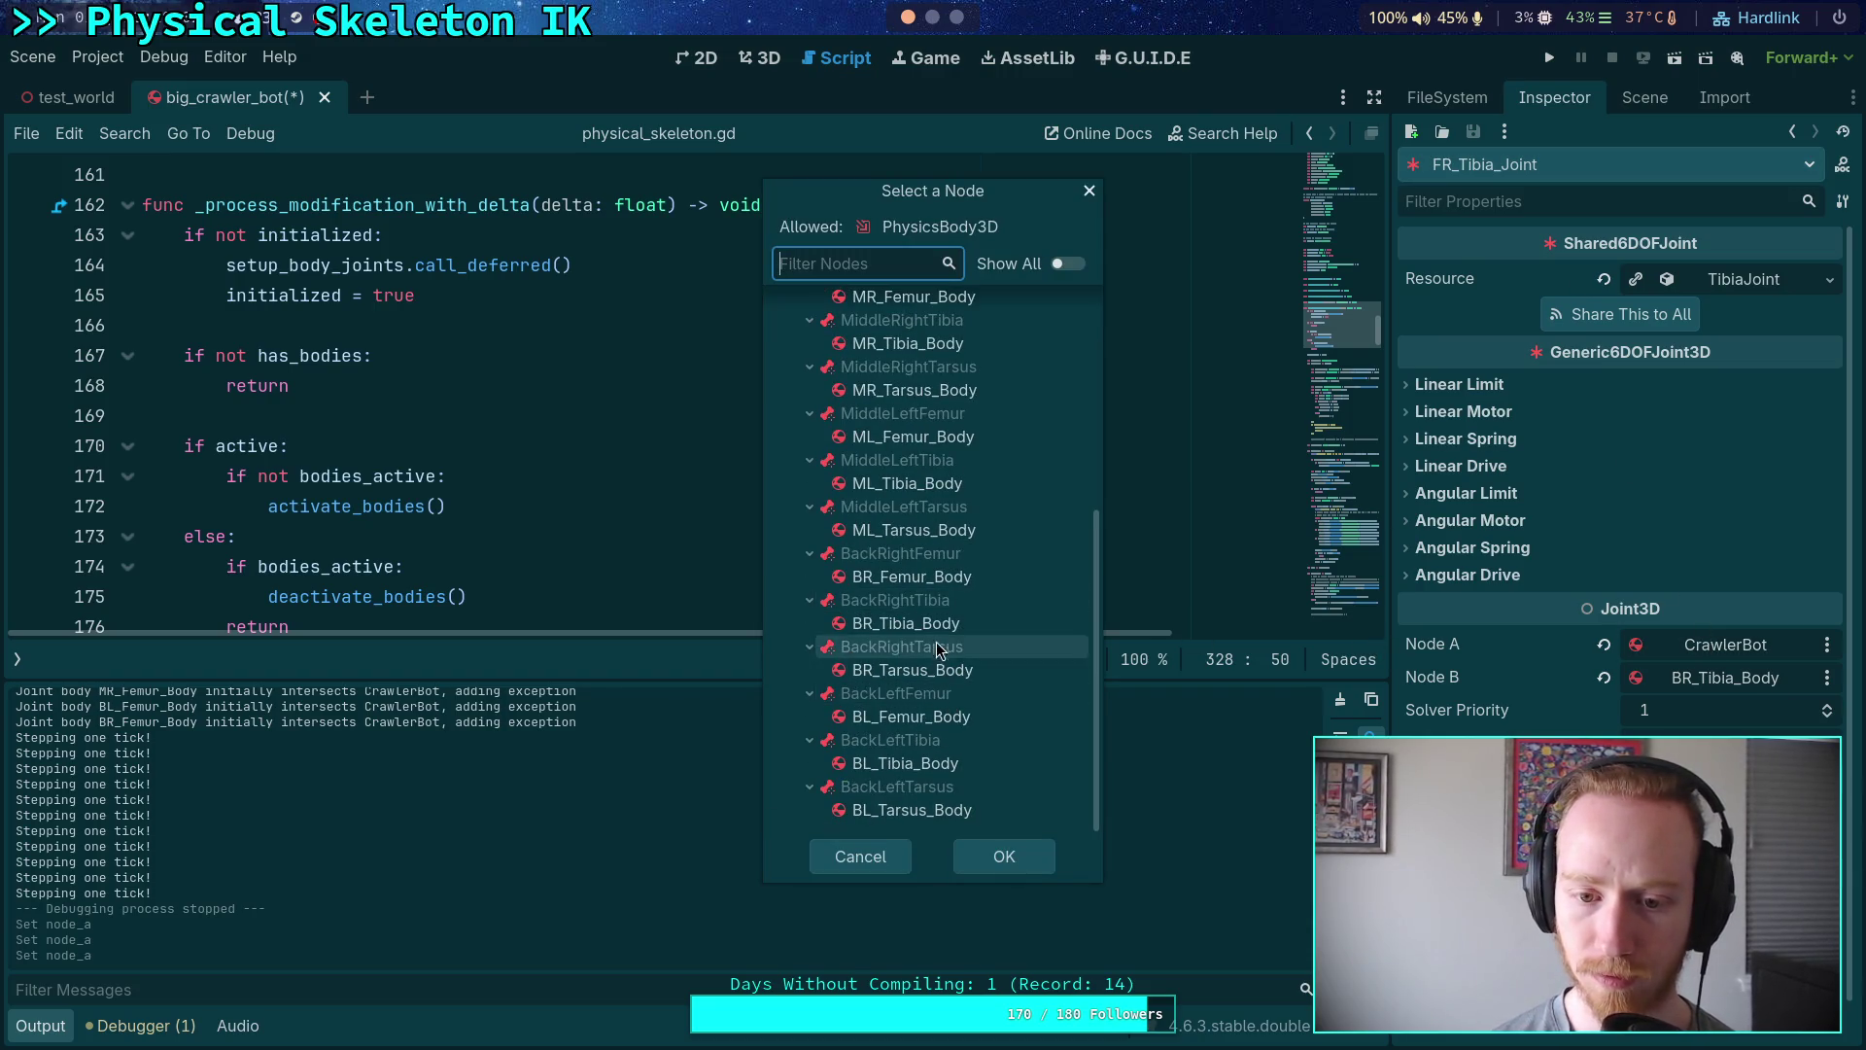
left_click(910, 576)
left_click(1004, 856)
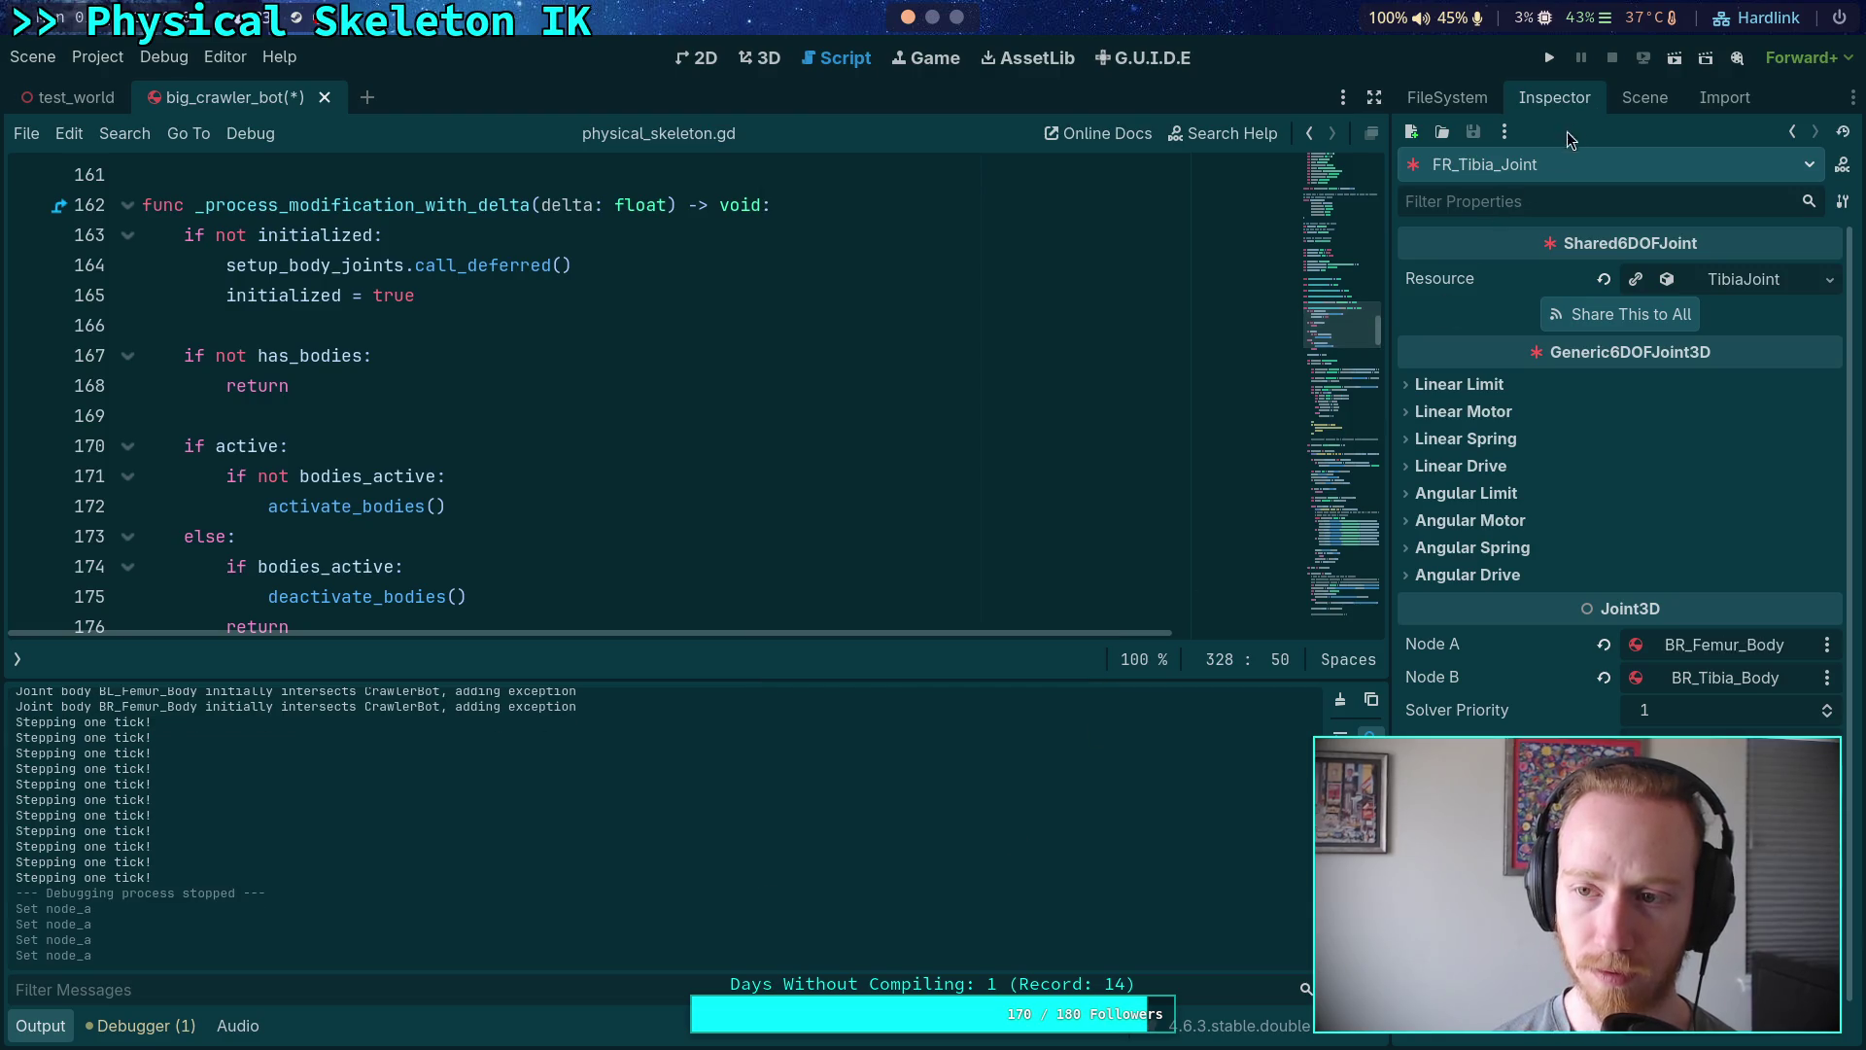
left_click(1645, 97)
- Set ML_Tarsus_Joint's Node A to ML_Tibia_Body
left_click(1551, 439)
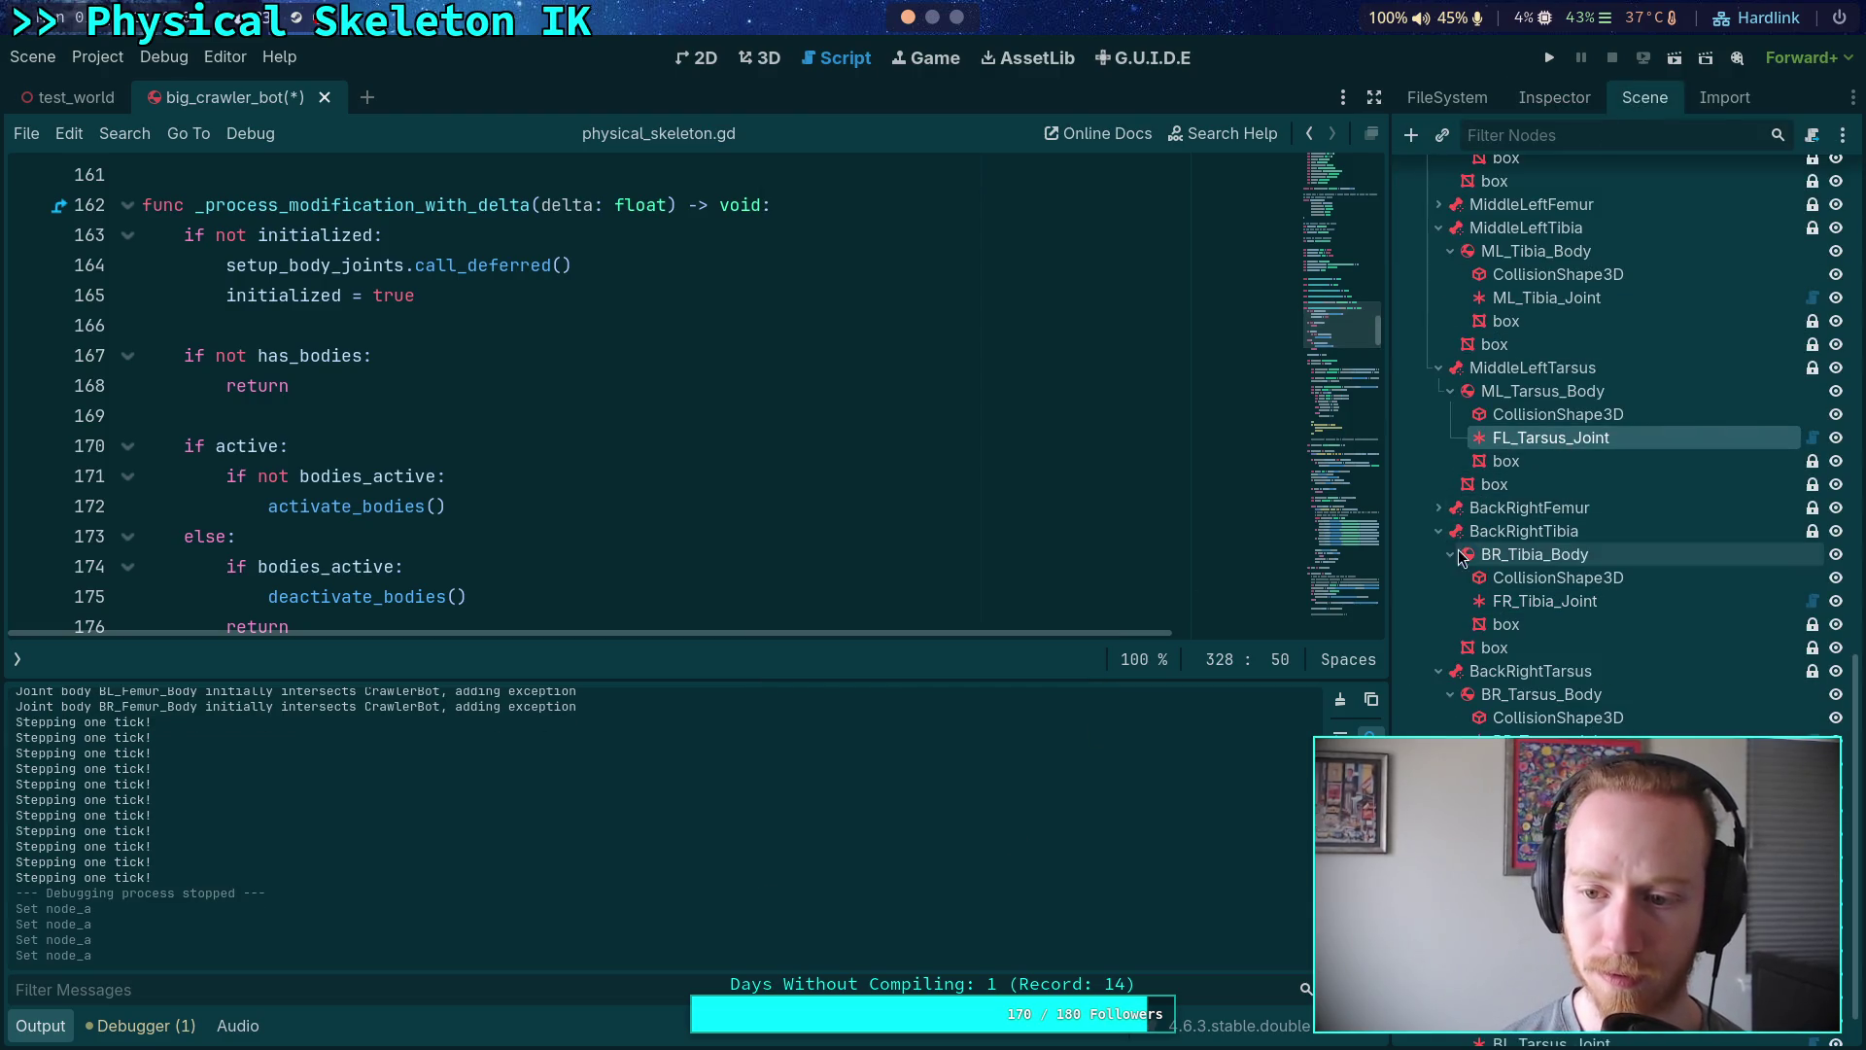
scroll(1458, 556, "up", 5)
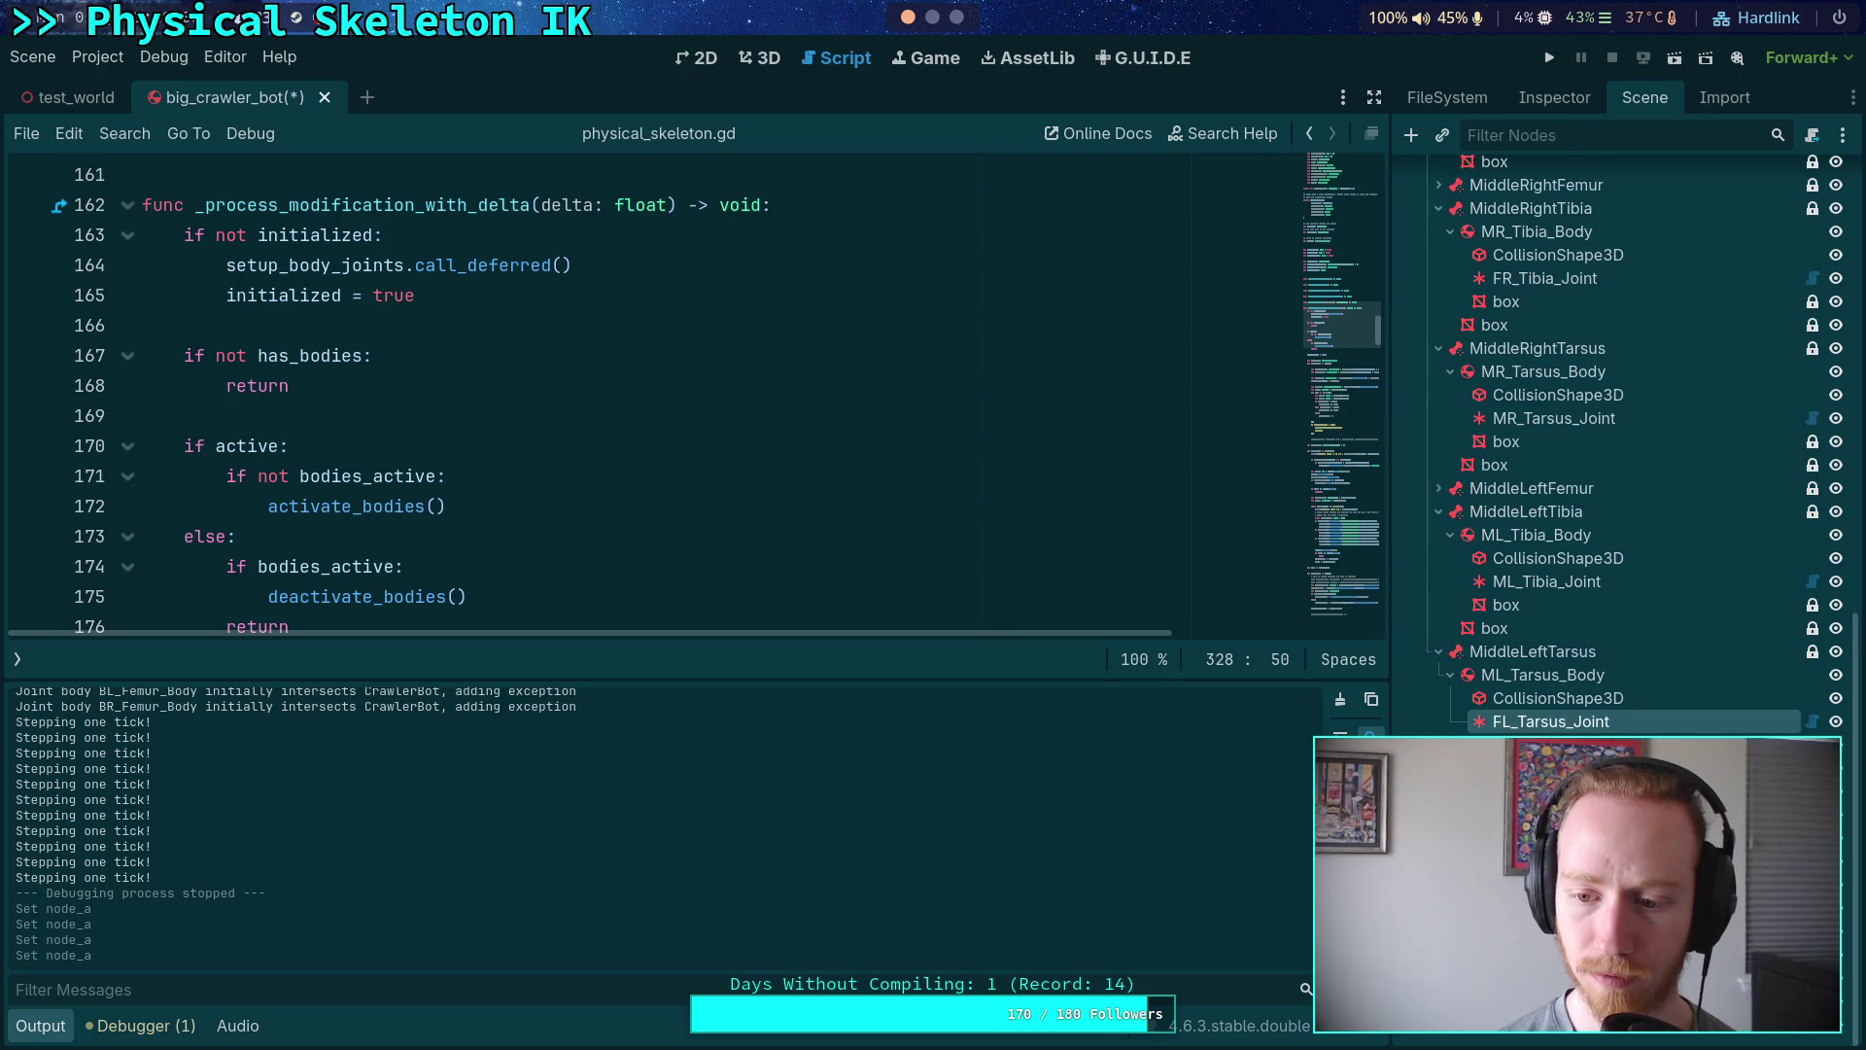
scroll(1604, 629, "down", 1)
left_click(1524, 97)
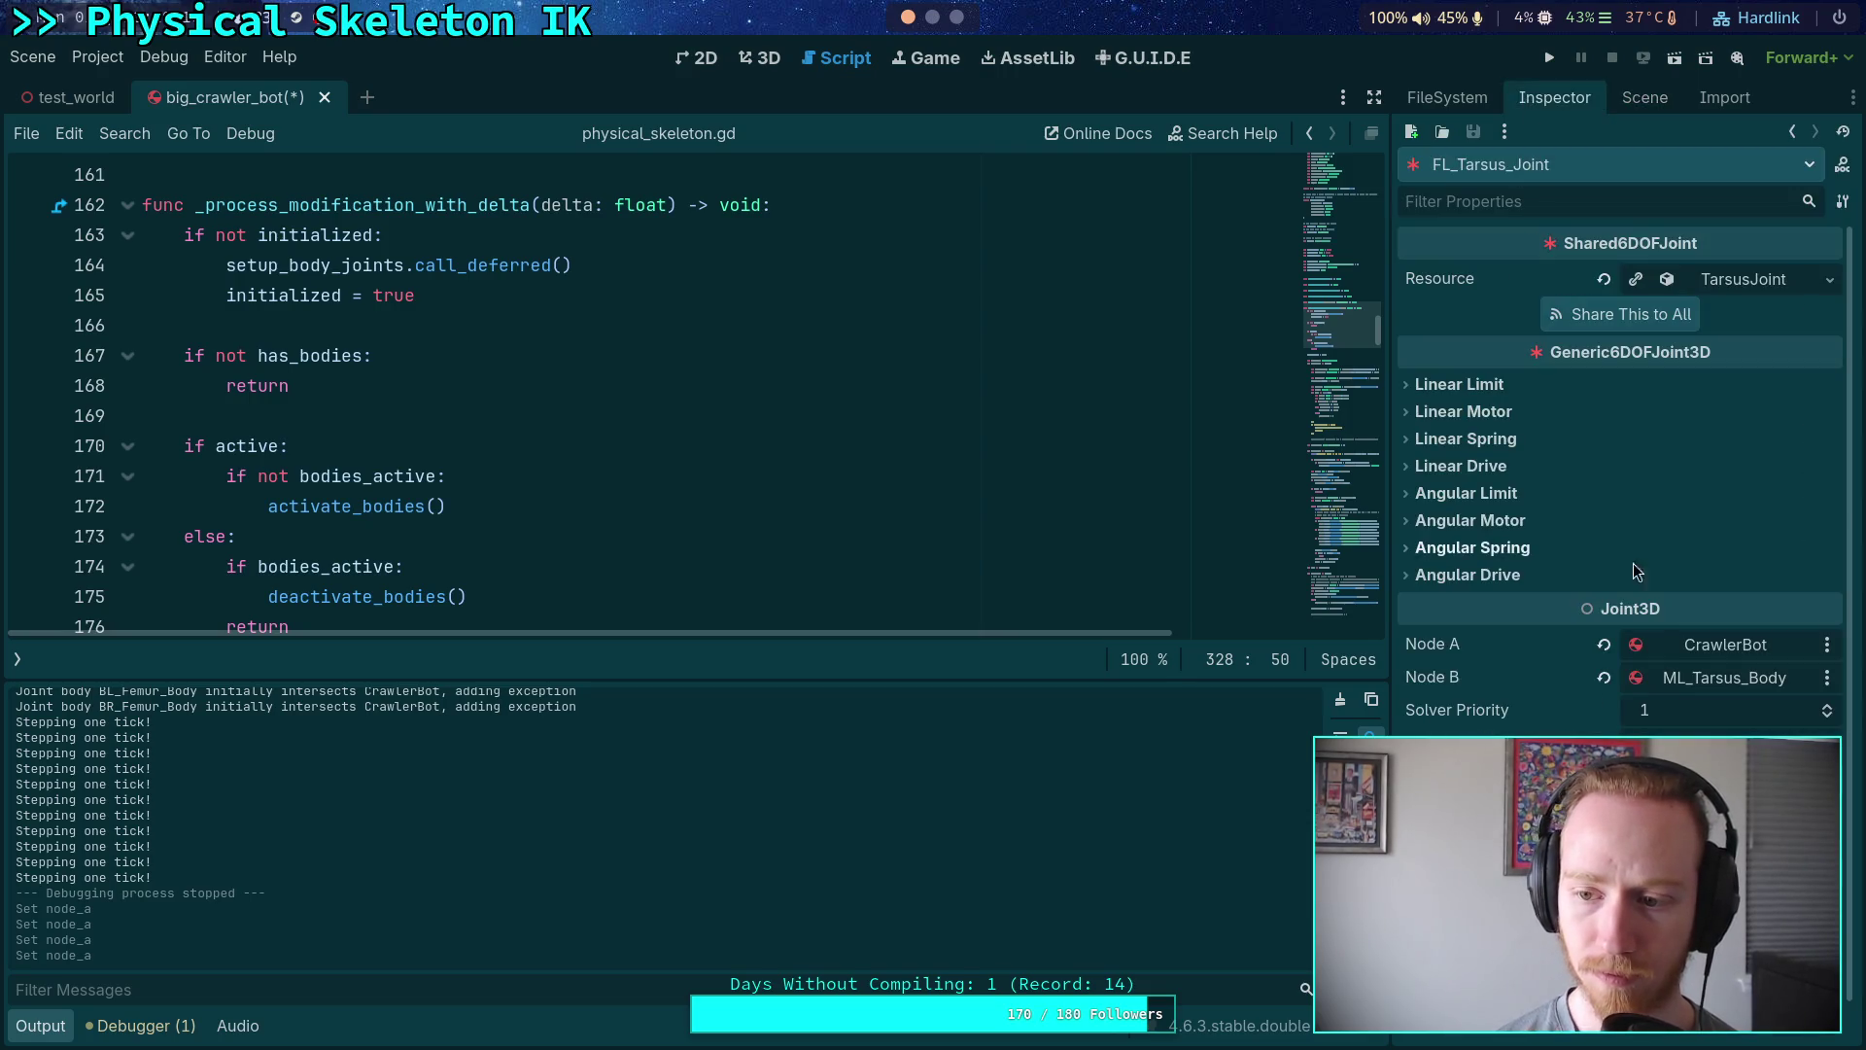
left_click(1645, 97)
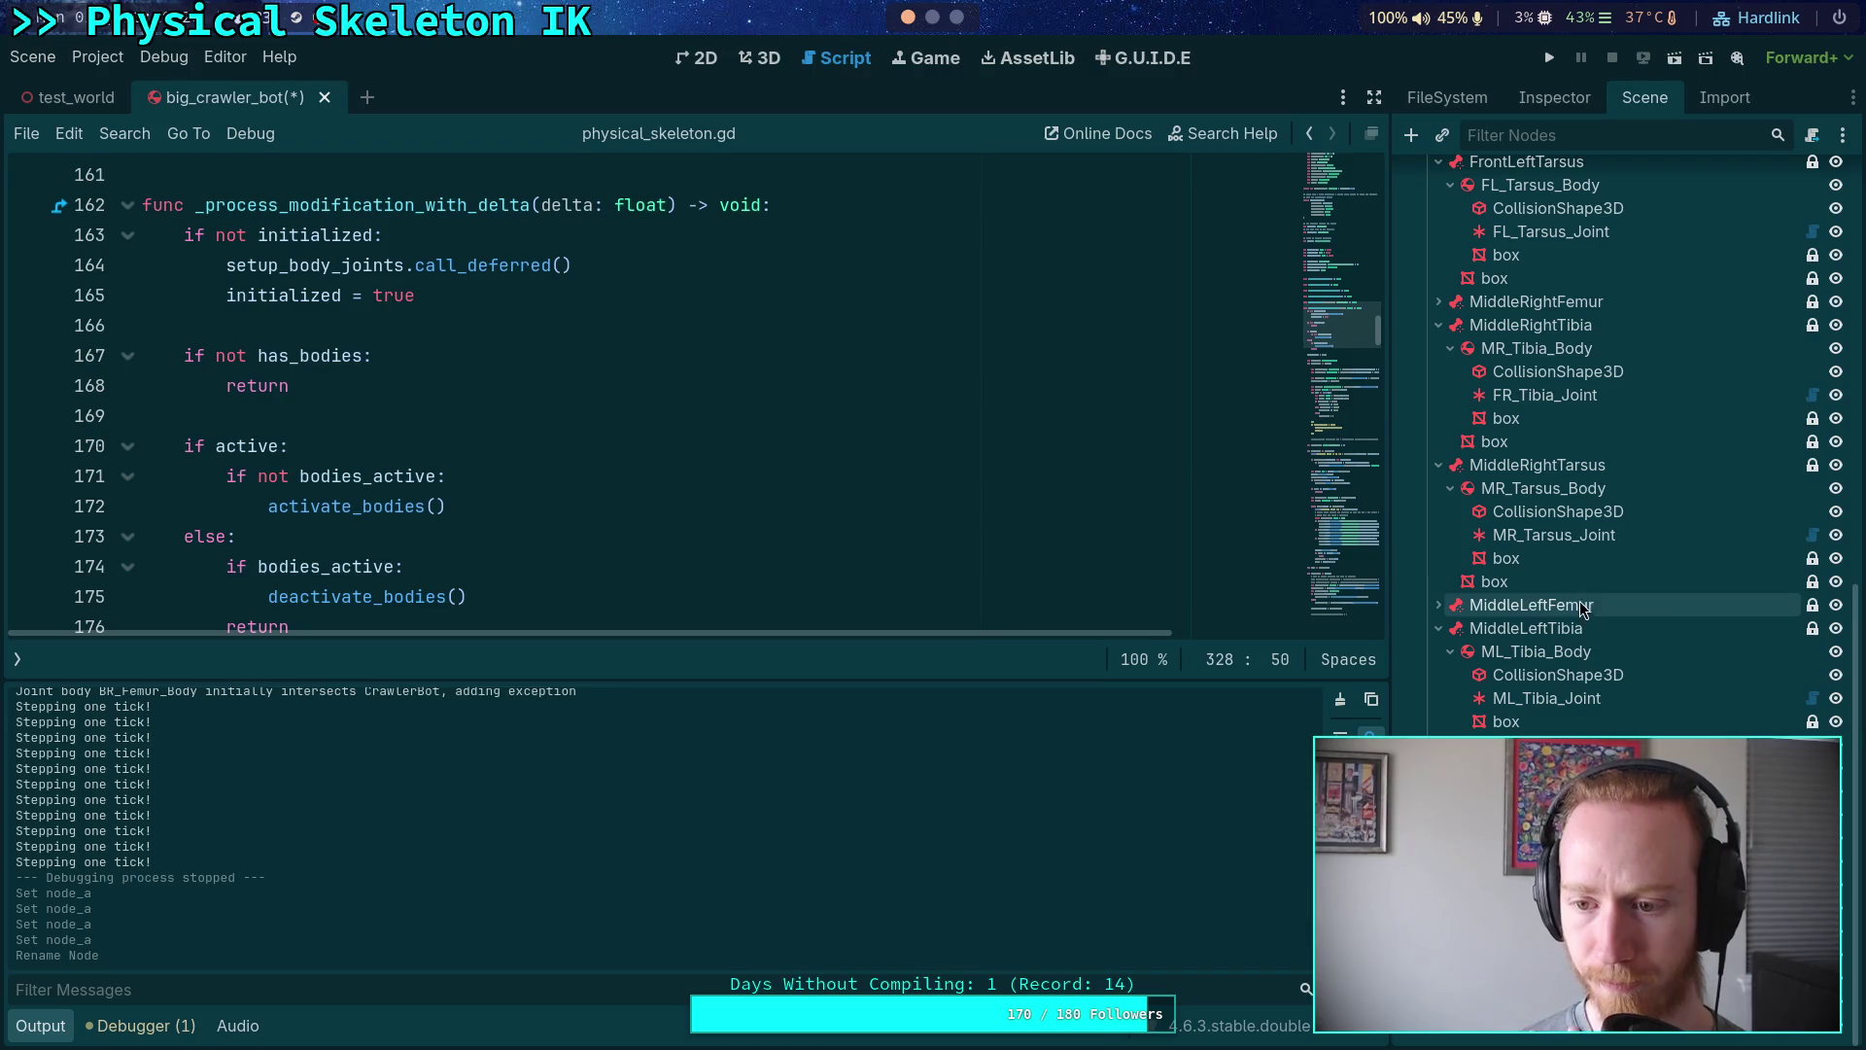
left_click(1553, 101)
left_click(1740, 646)
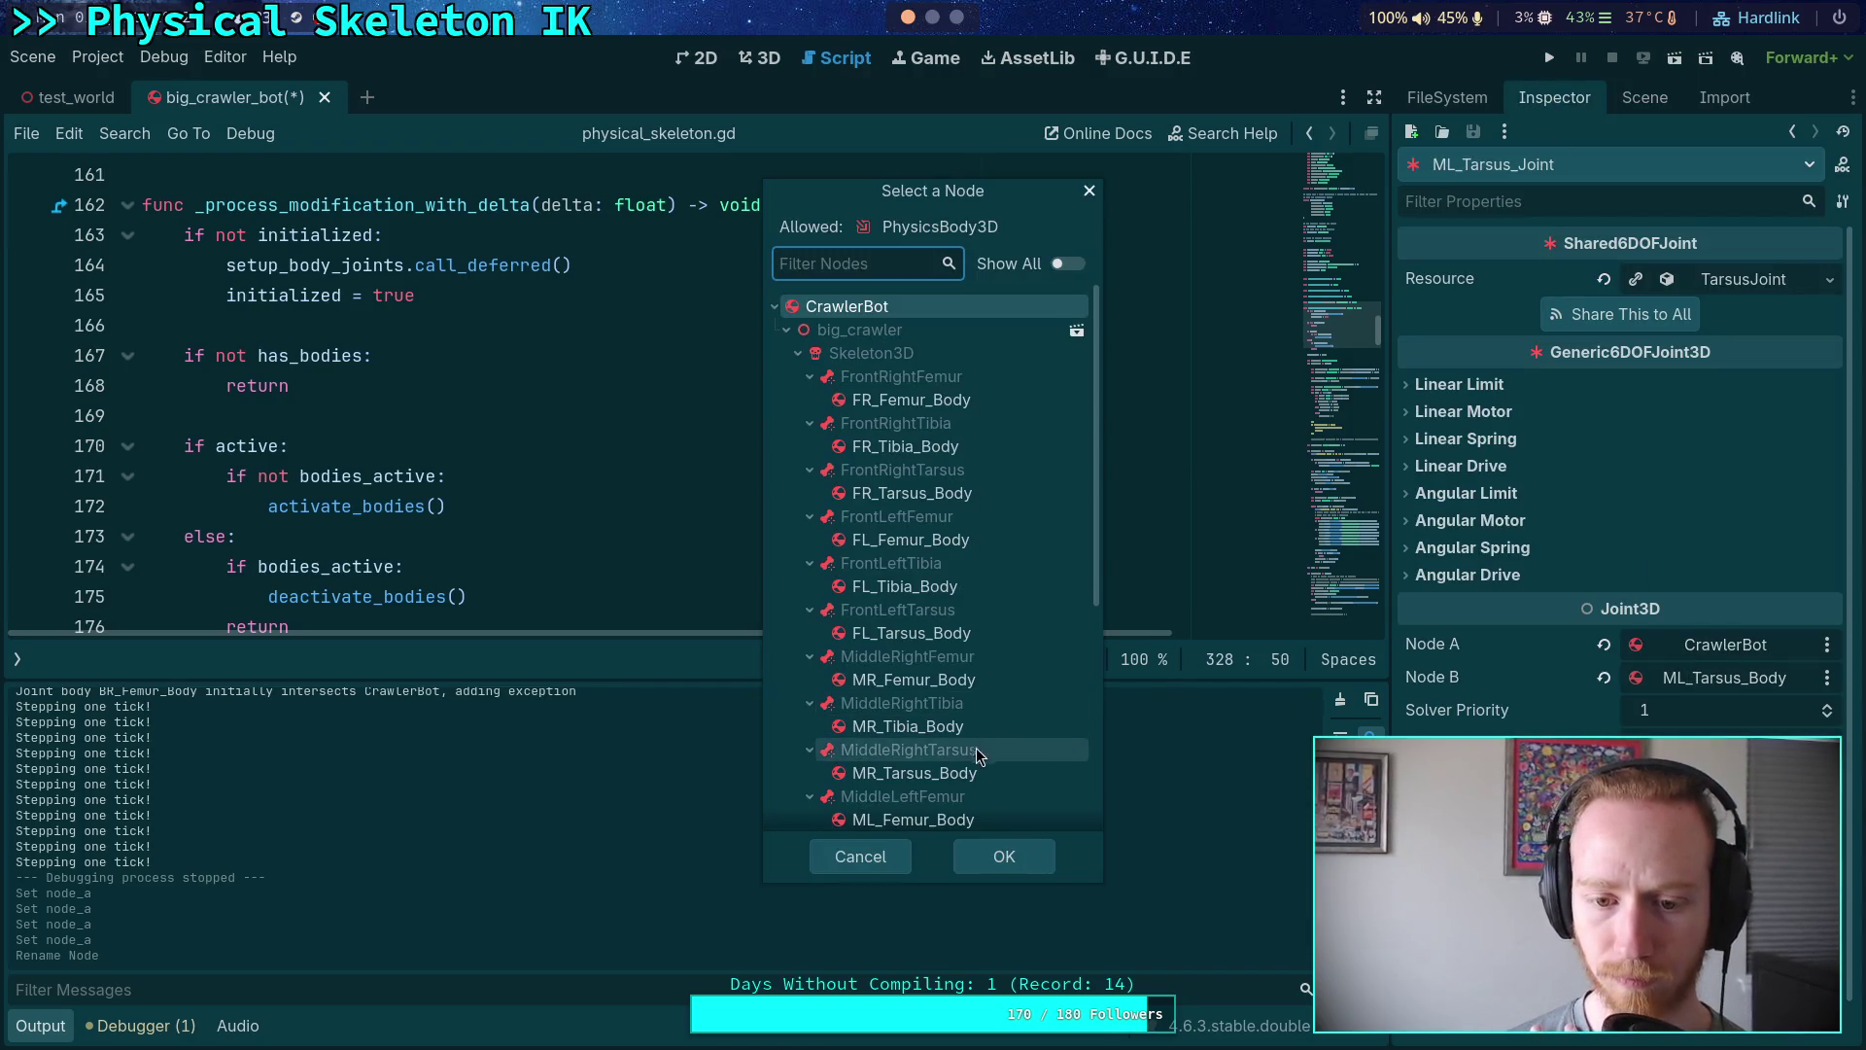
scroll(980, 754, "down", 3)
left_click(914, 669)
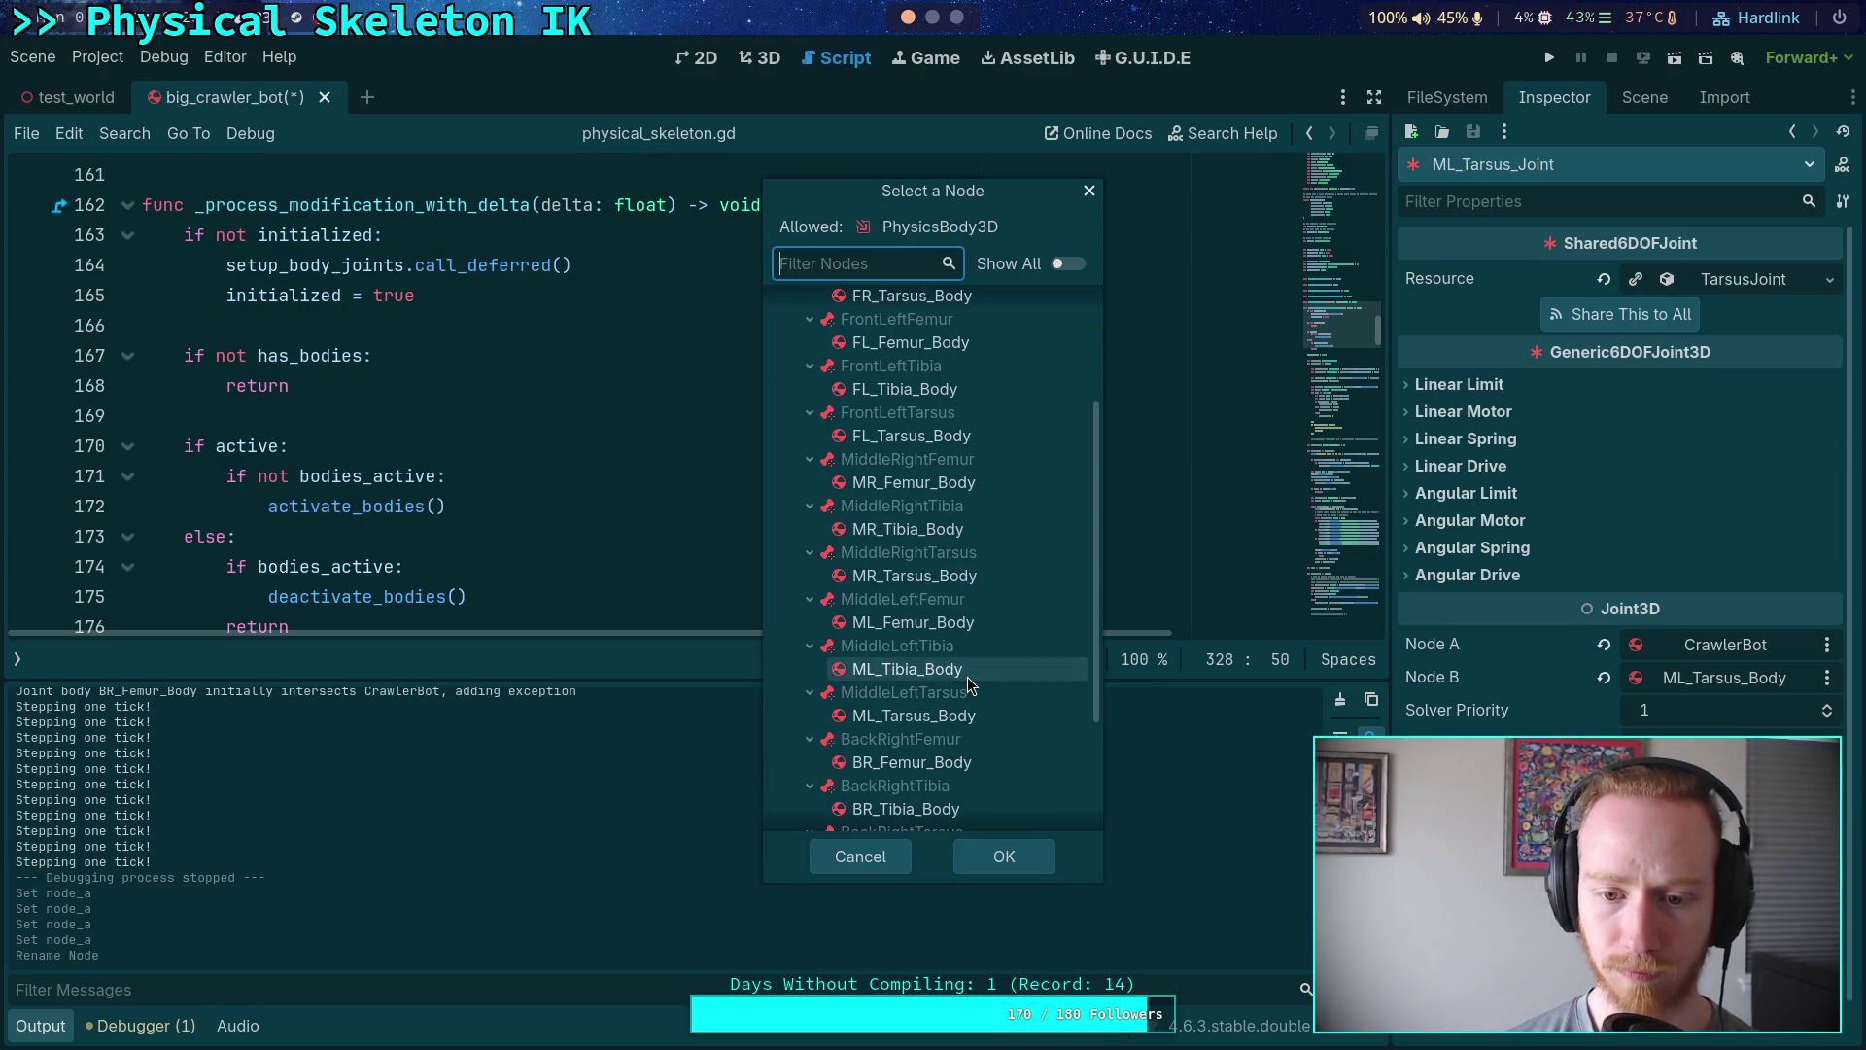
left_click(1004, 859)
left_click(1645, 97)
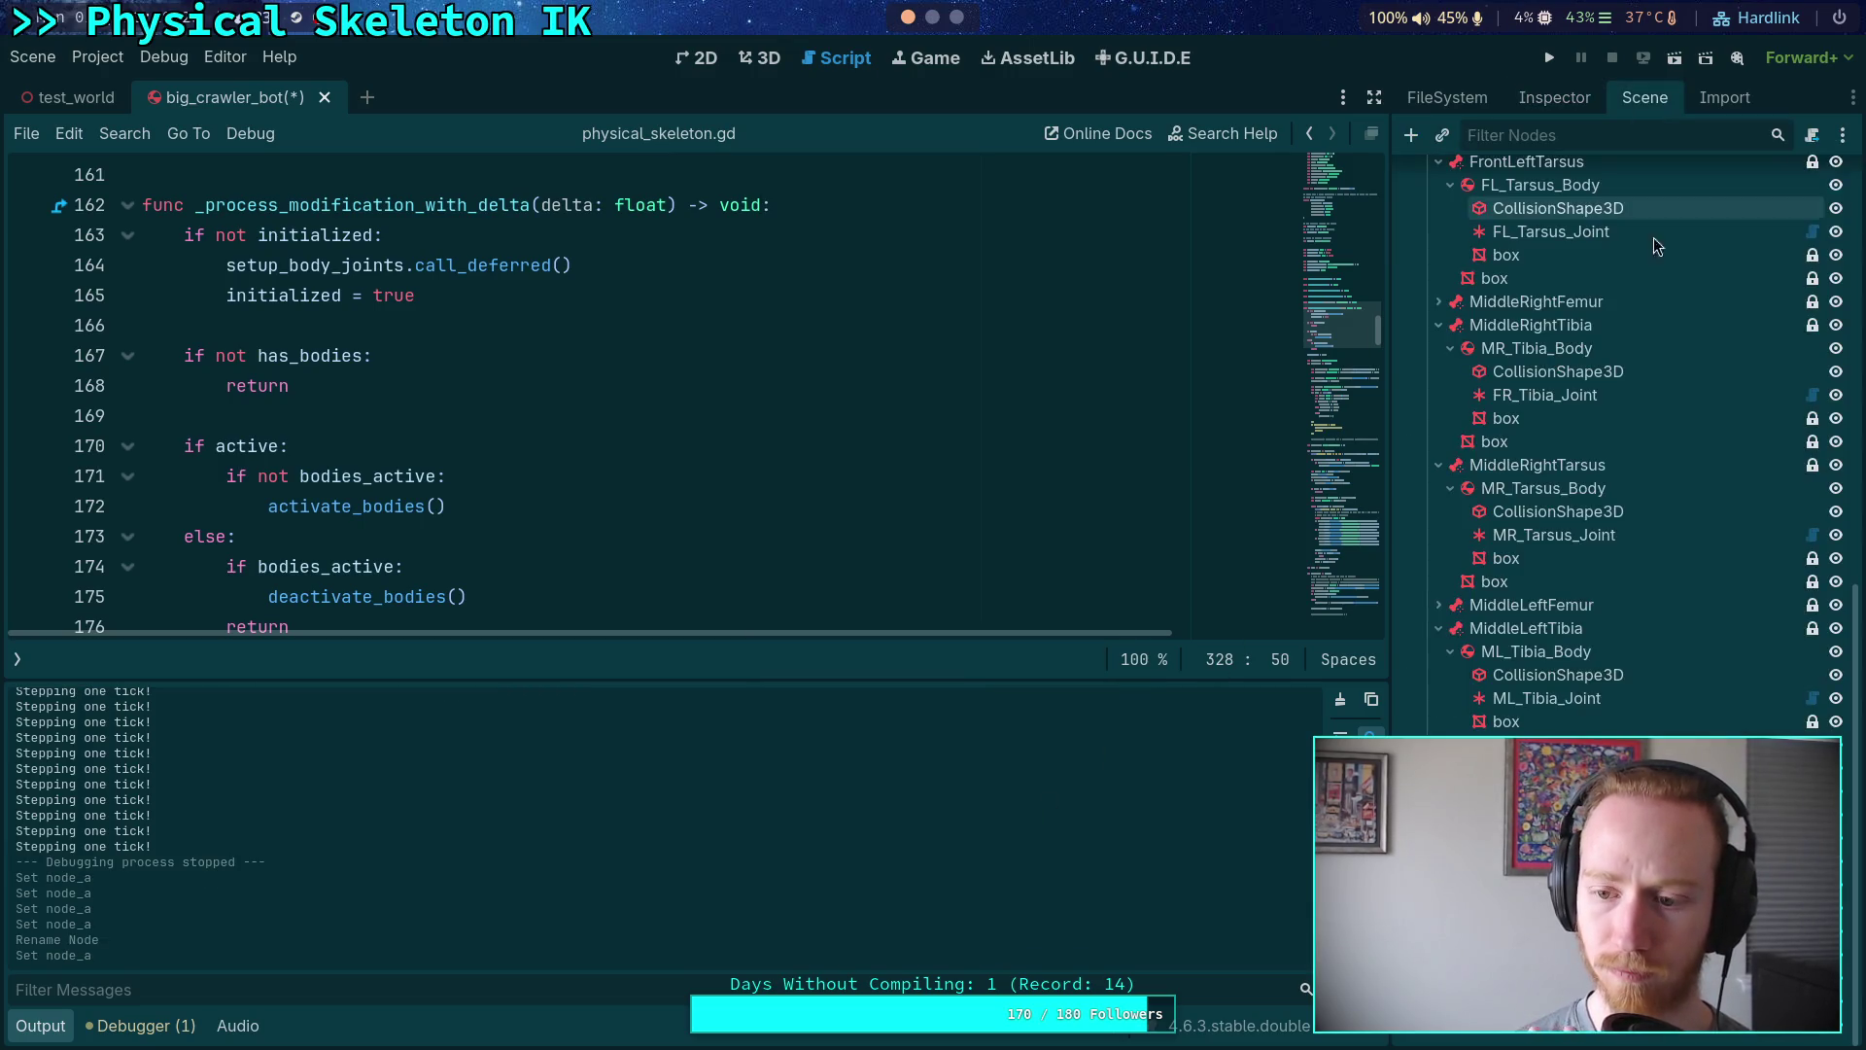
- Set ML_Tibia_Joint's Node A to ML_Femur_Body
scroll(1623, 442, "up", 3)
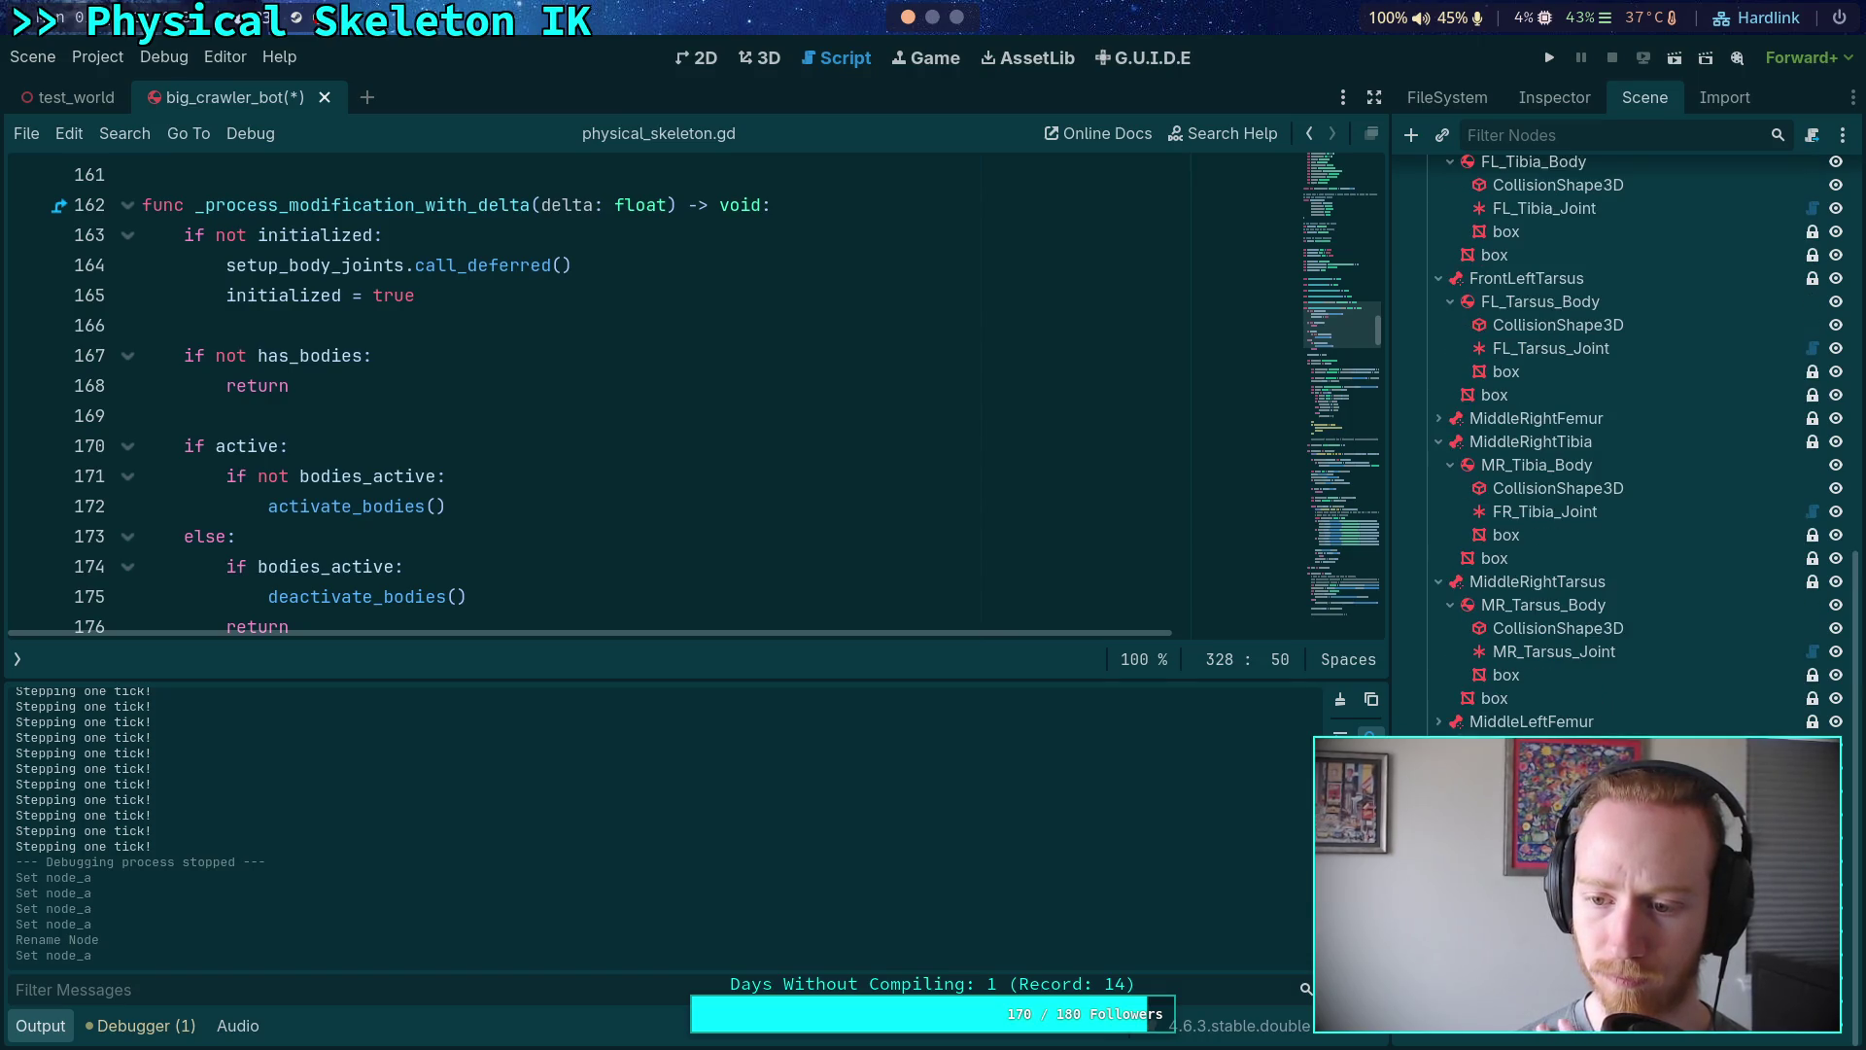
left_click(1546, 97)
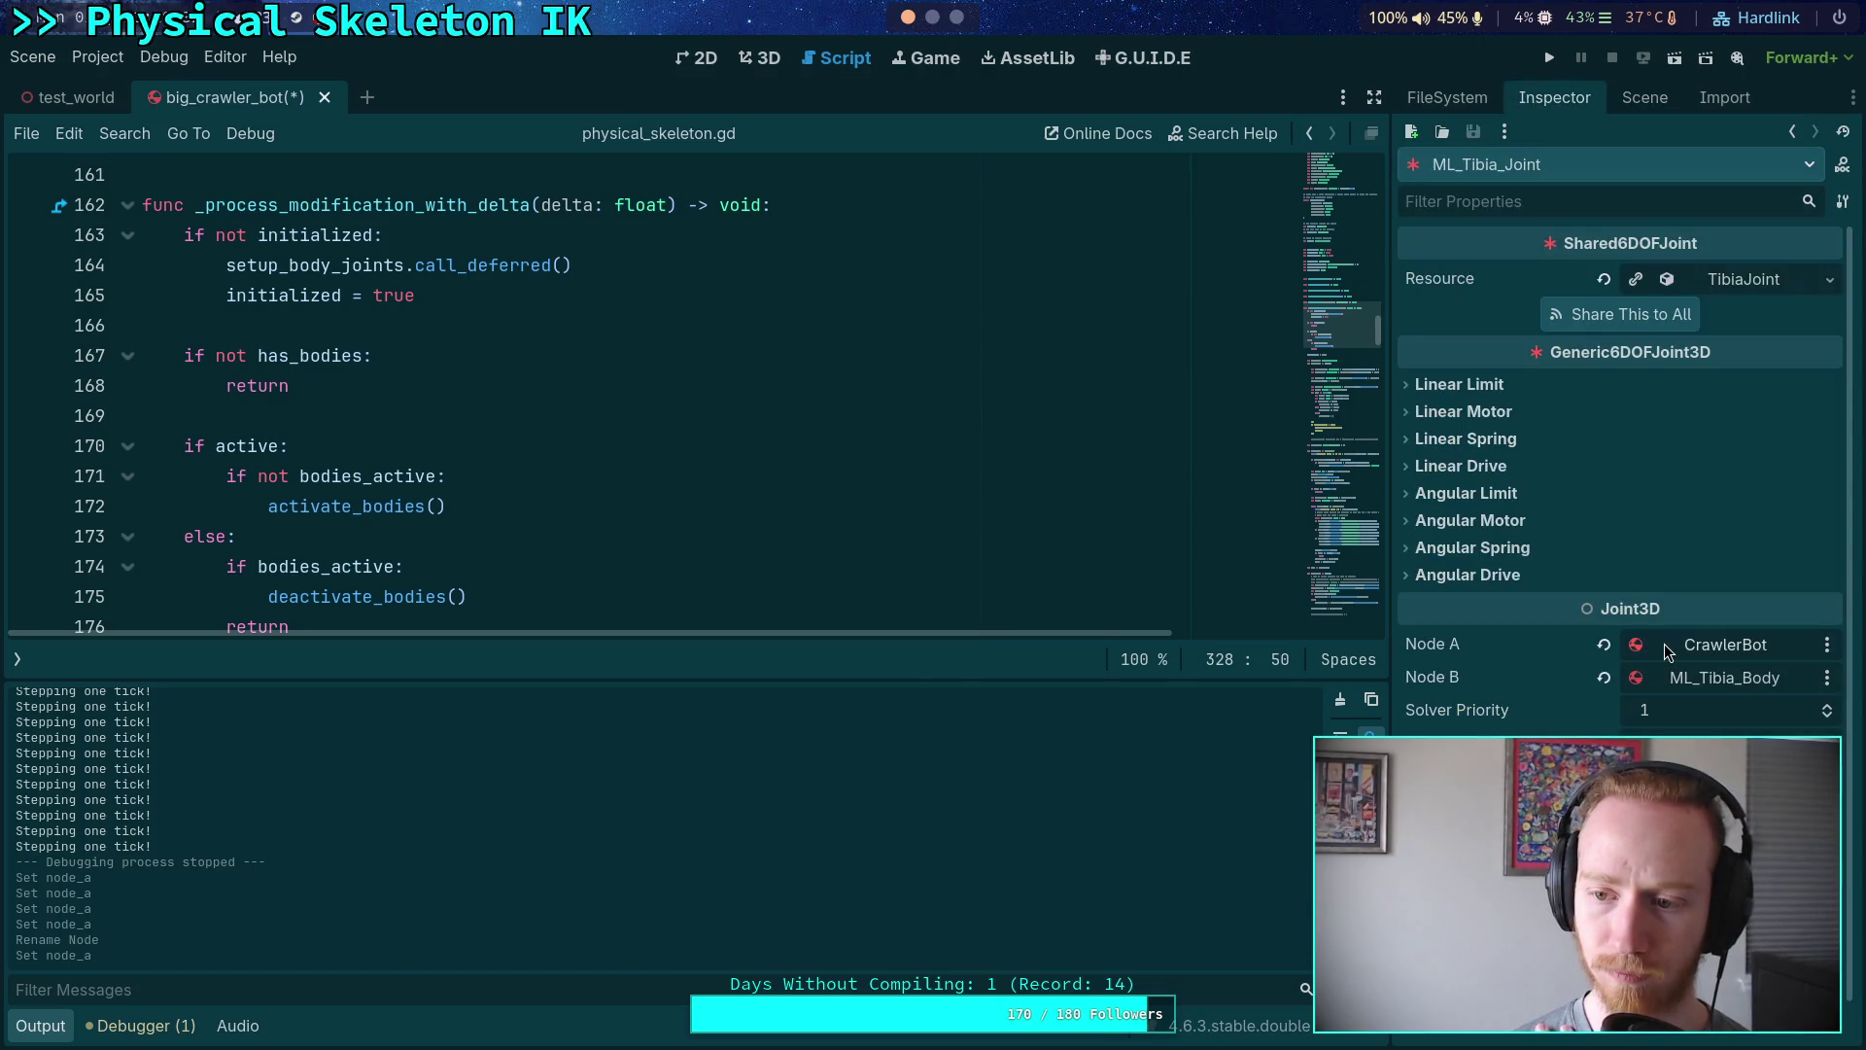
left_click(1664, 644)
scroll(933, 632, "down", 5)
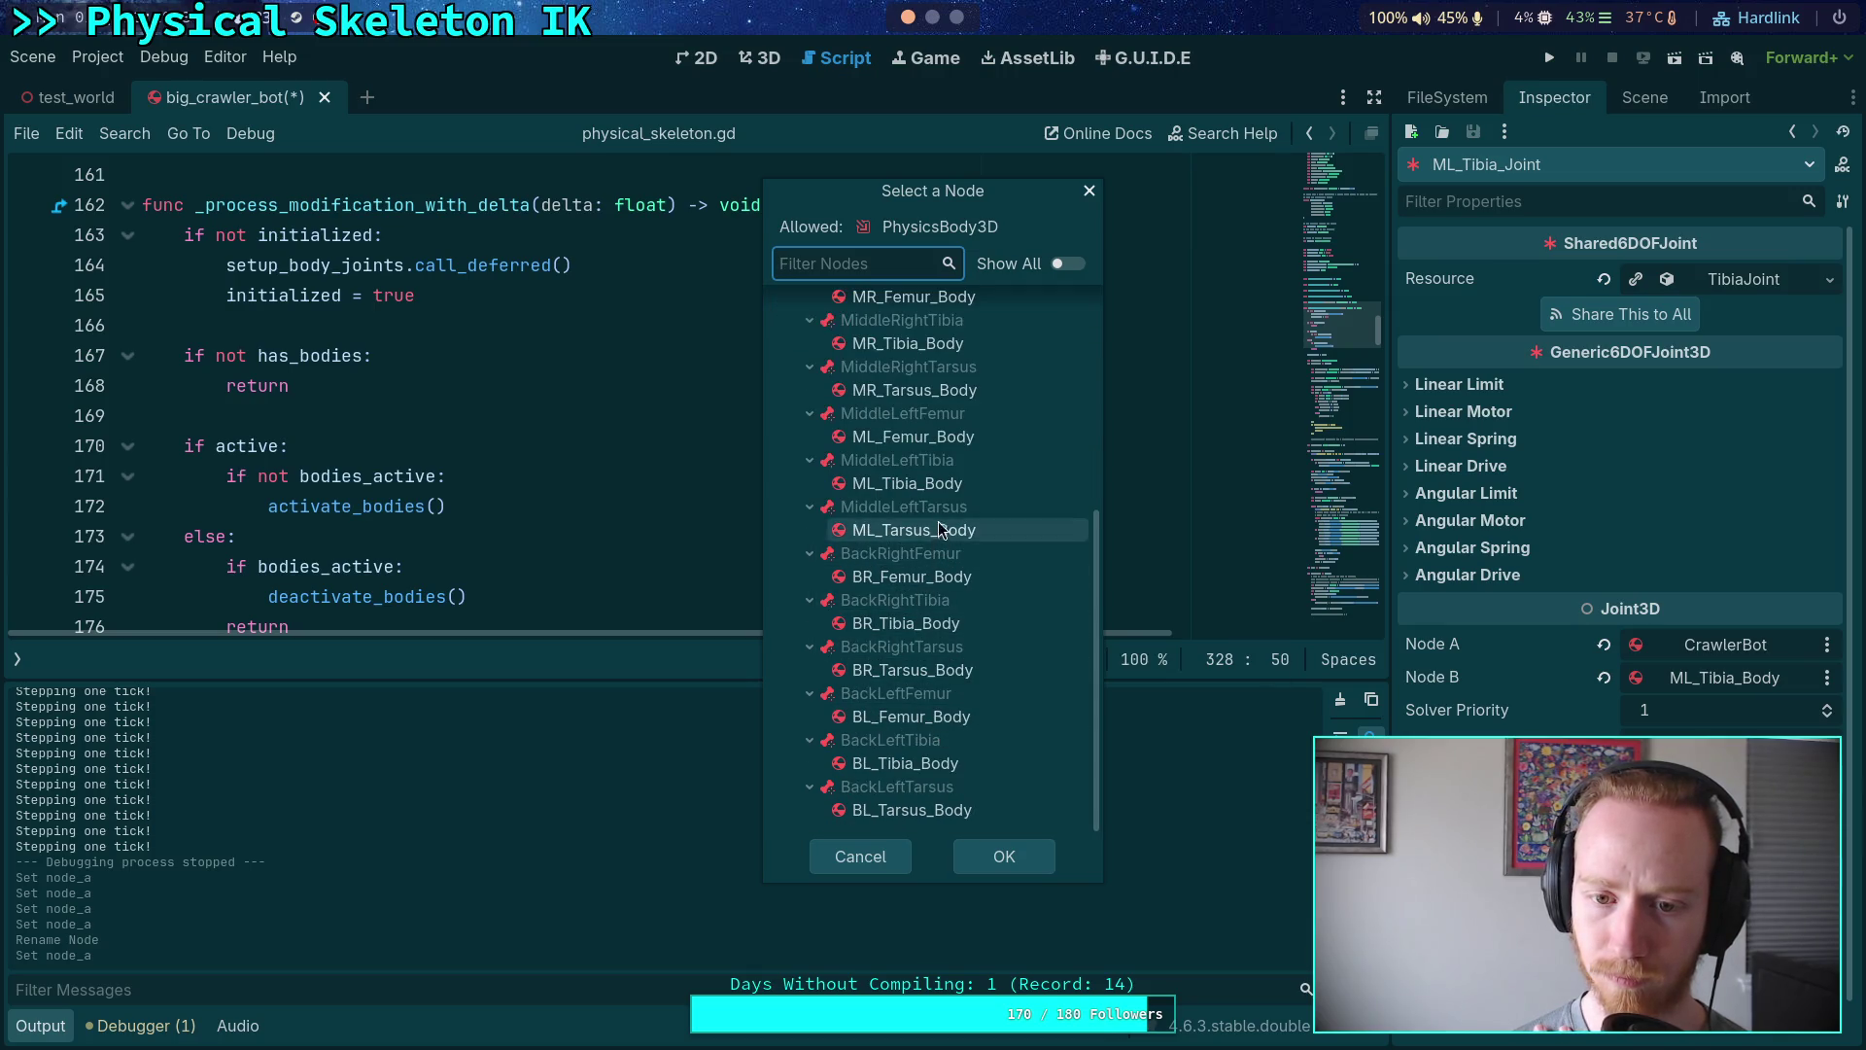
left_click(913, 437)
left_click(1004, 857)
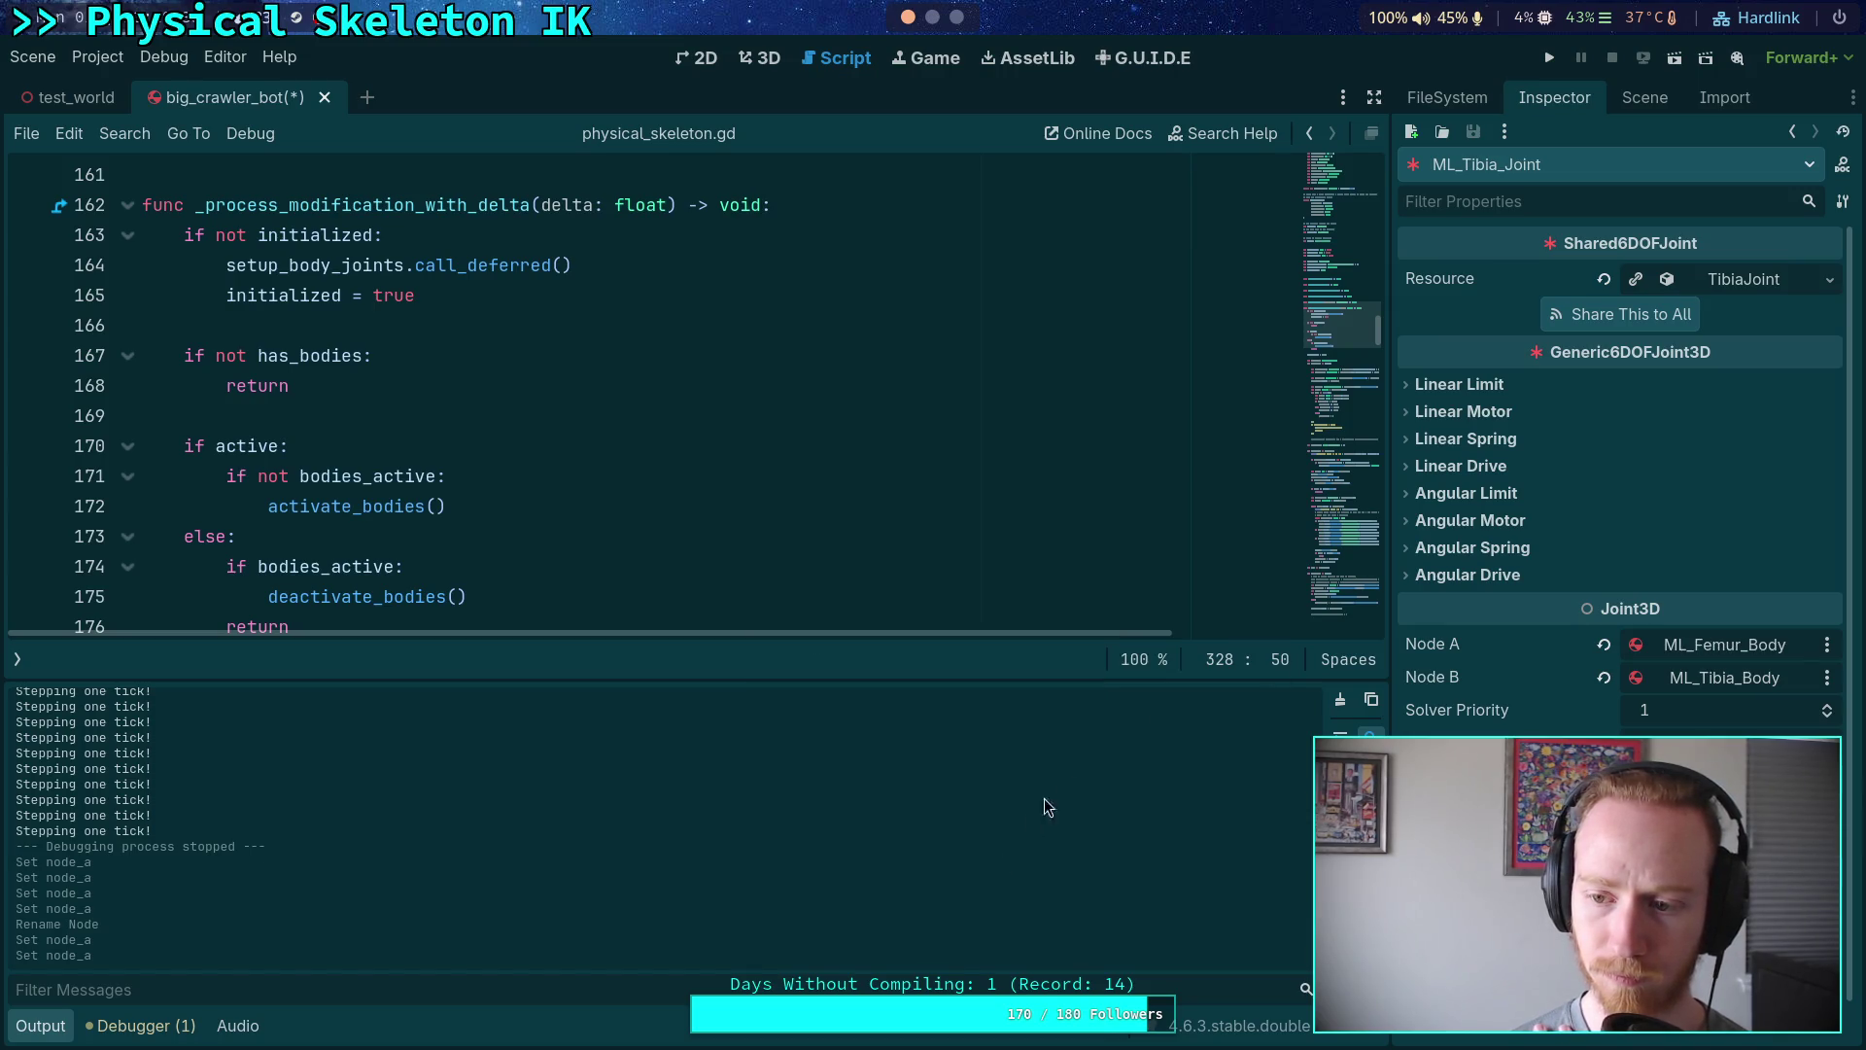
left_click(1641, 99)
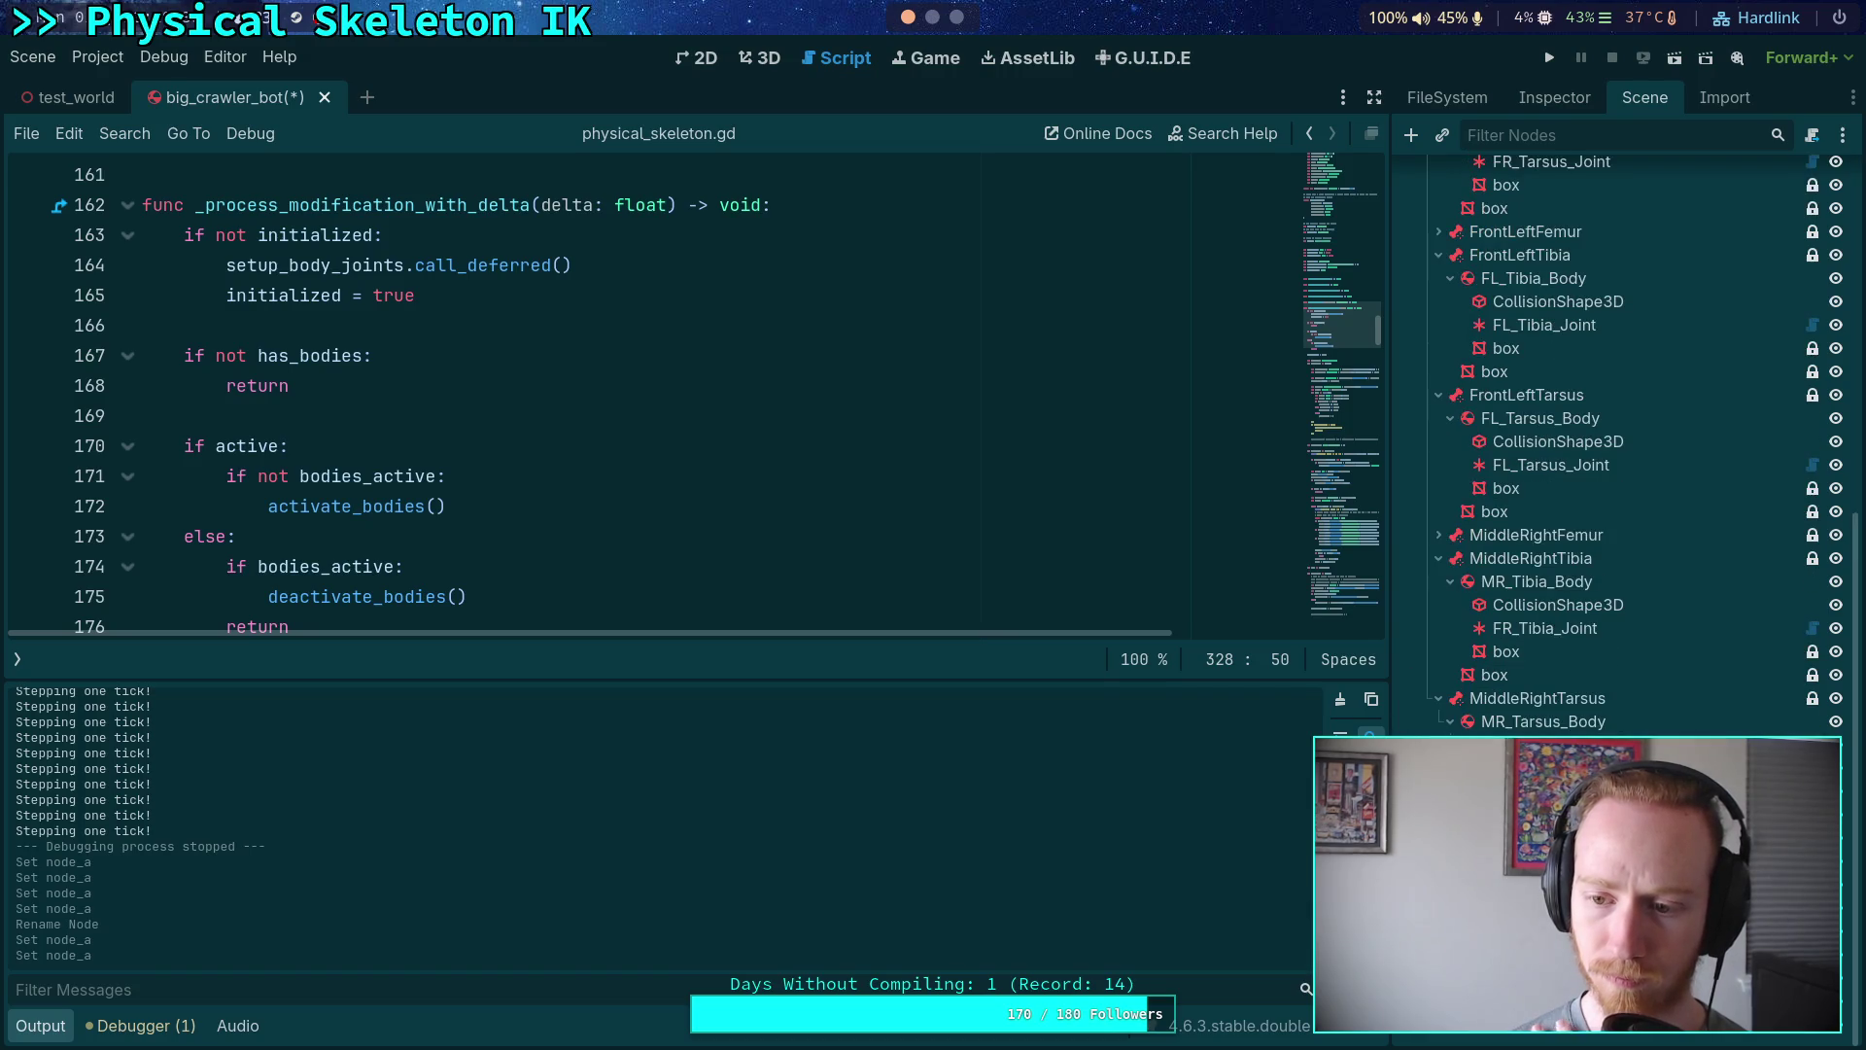
- Set MR_Tarsus_Joint's Node A to MR_Tibia_Body
left_click(1552, 97)
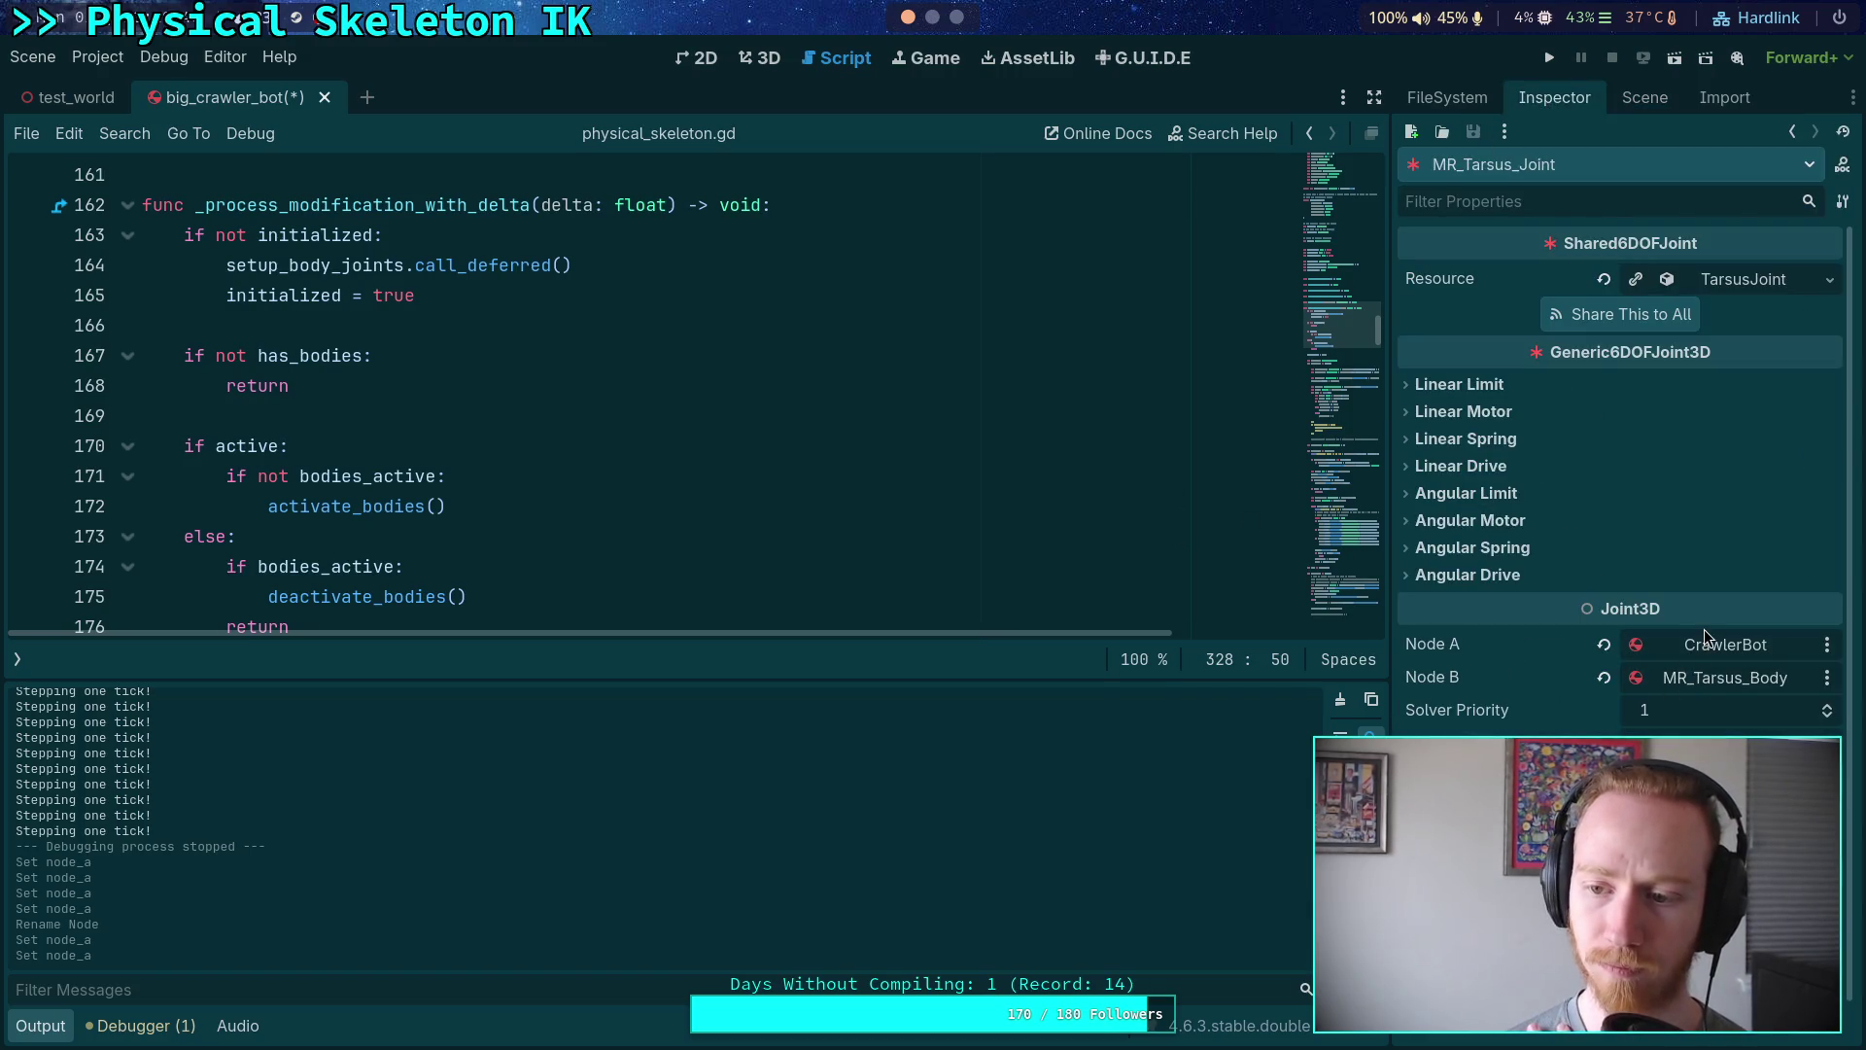
left_click(1708, 643)
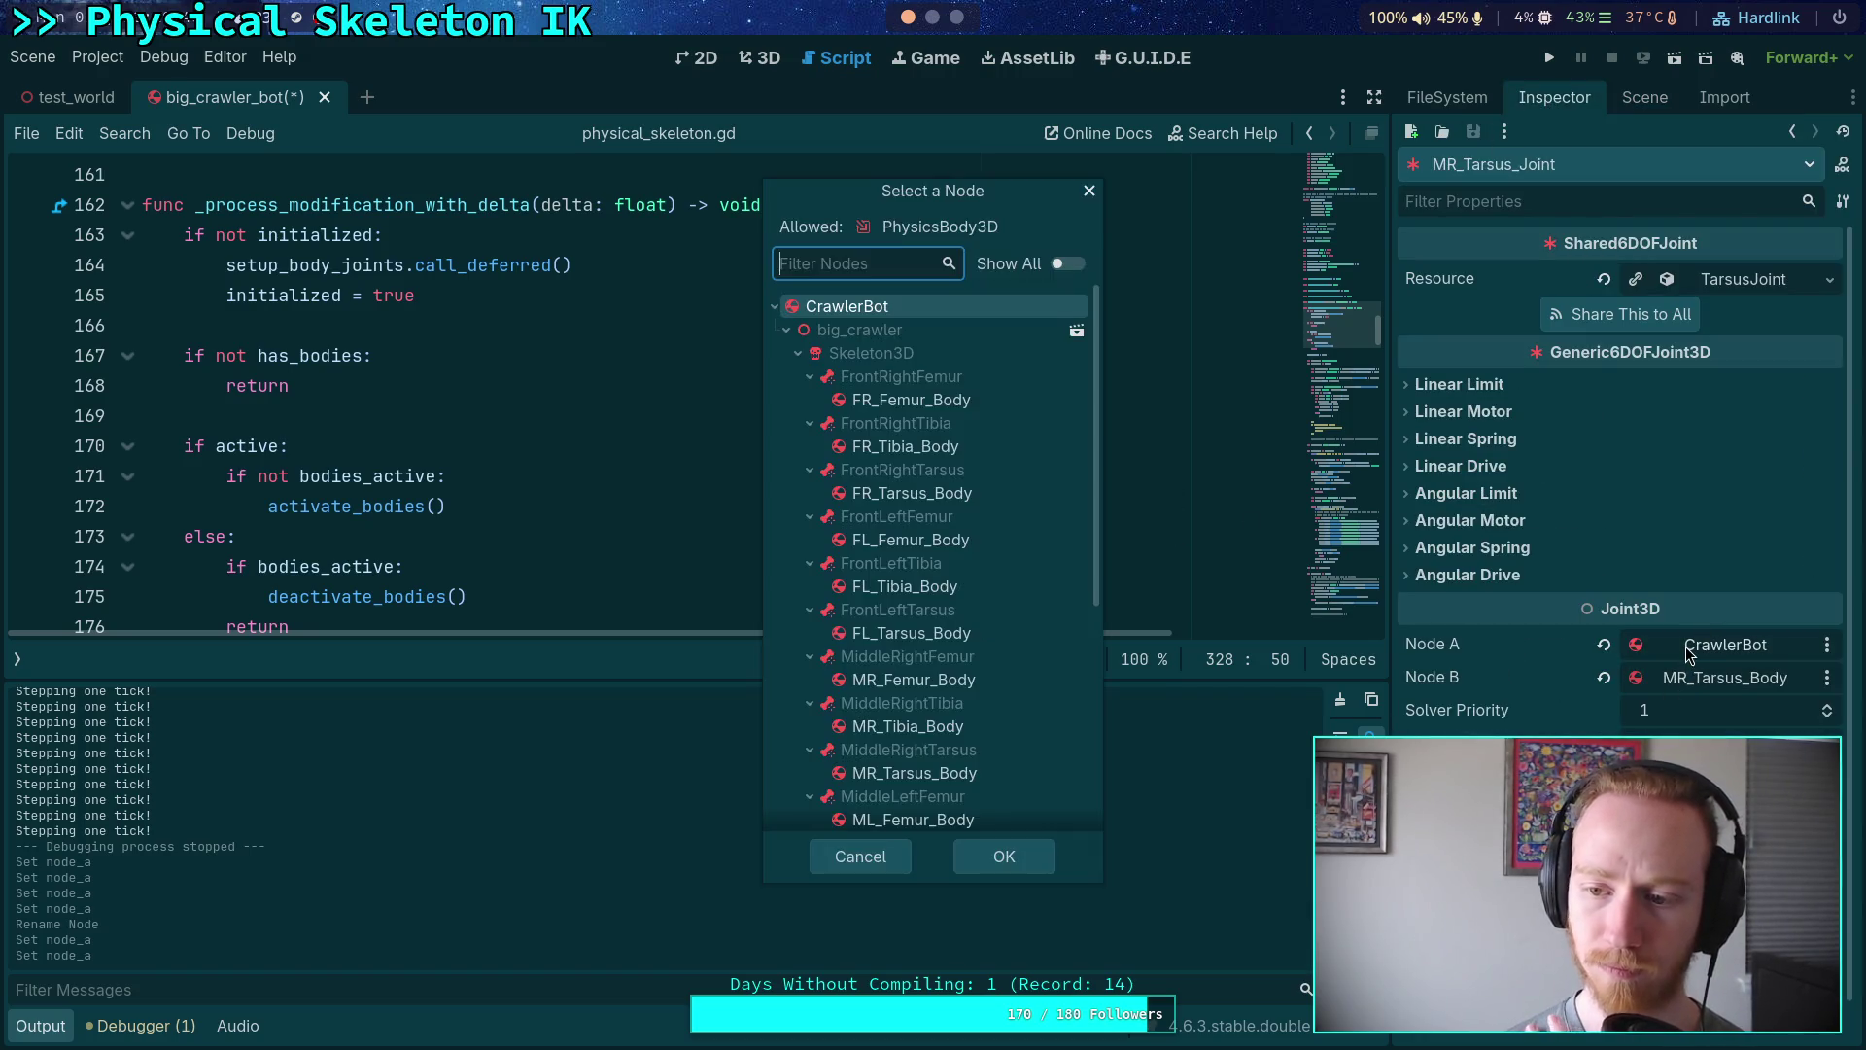
left_click(895, 725)
left_click(1004, 856)
left_click(1657, 98)
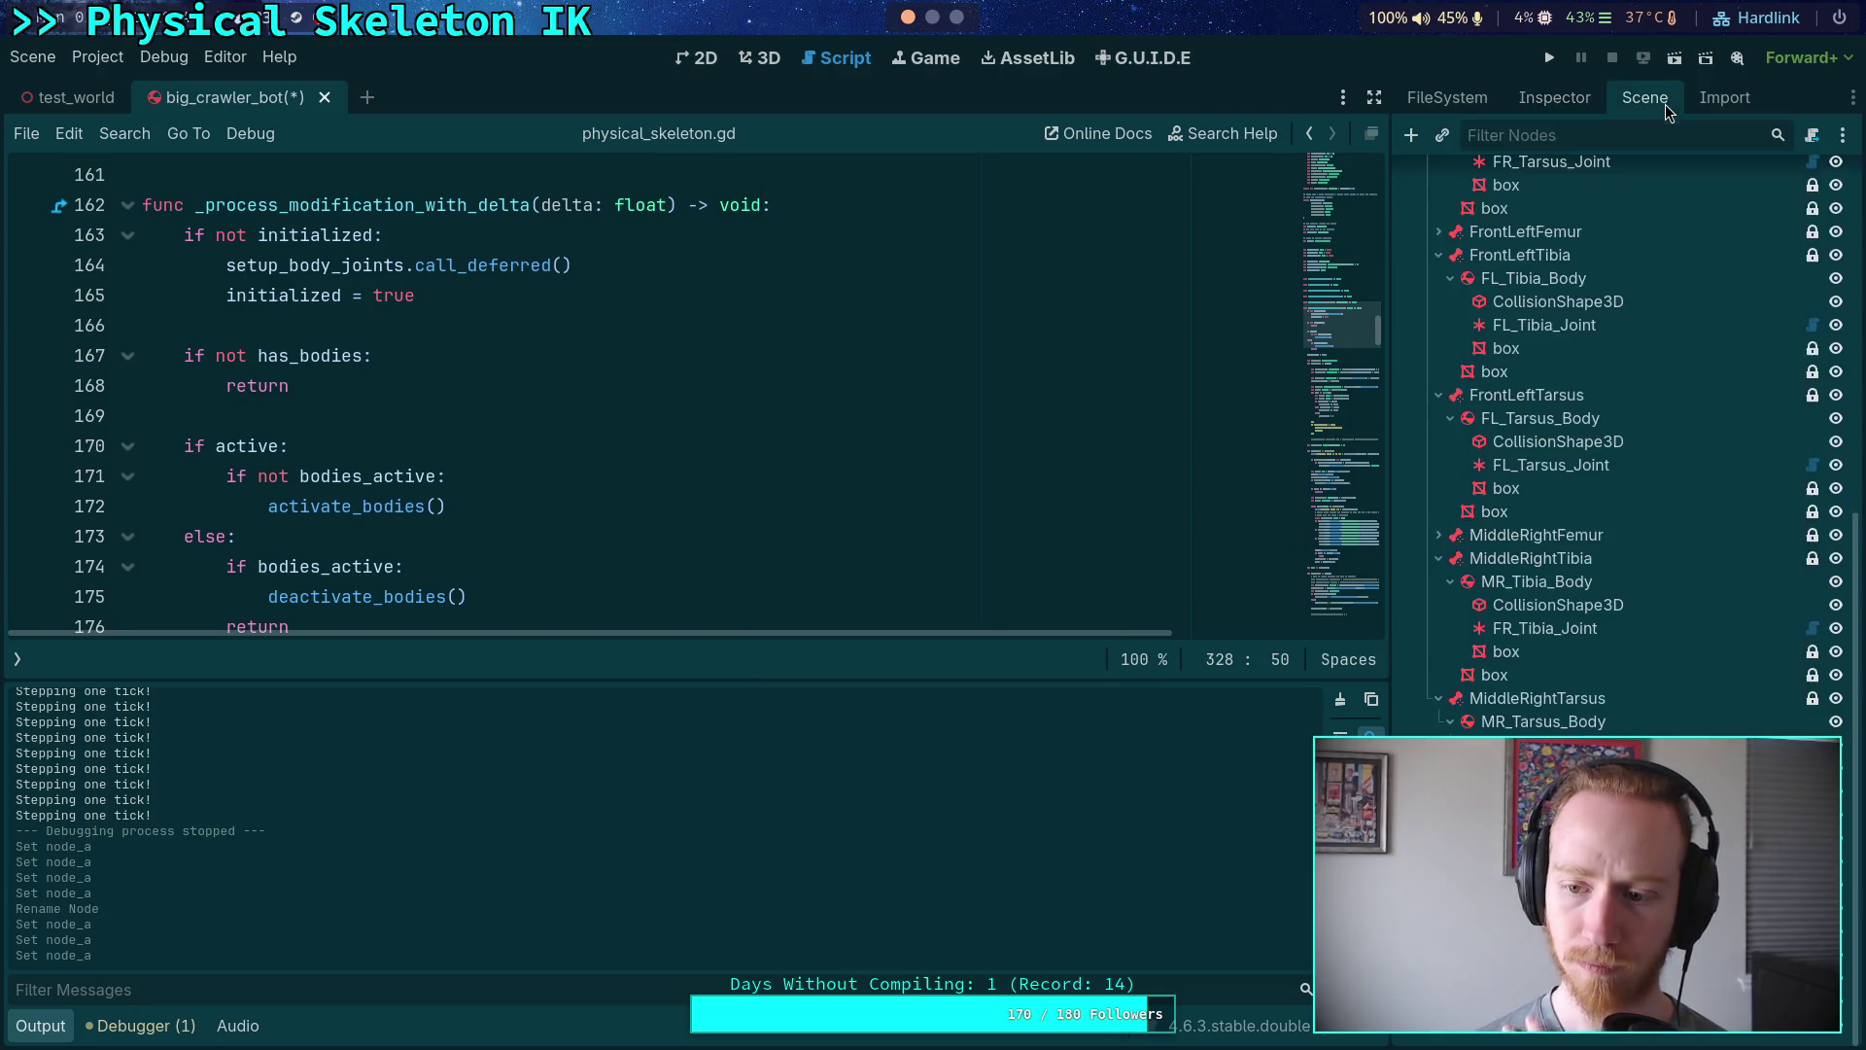
- Set the tibia joint under MR_Tibia_Body to use MR_Femur_Body as Node A
scroll(1484, 707, "down", 2)
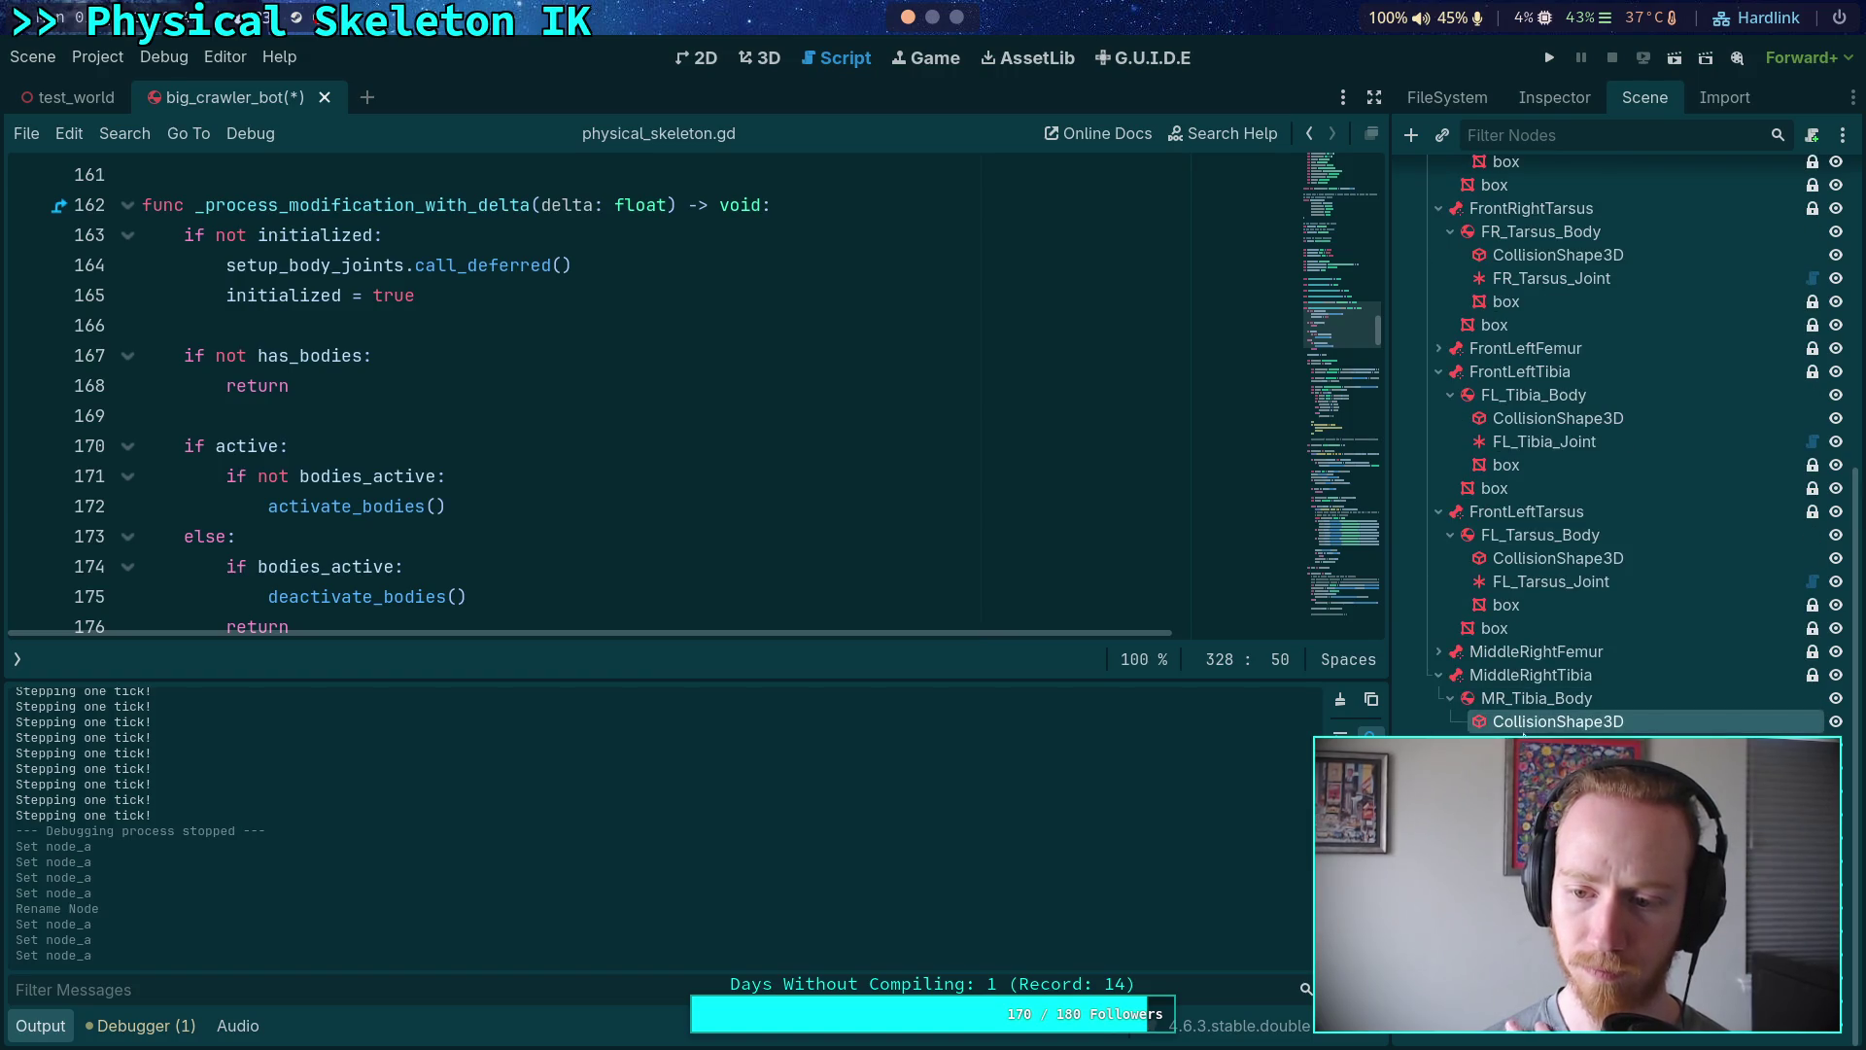
left_click(1585, 99)
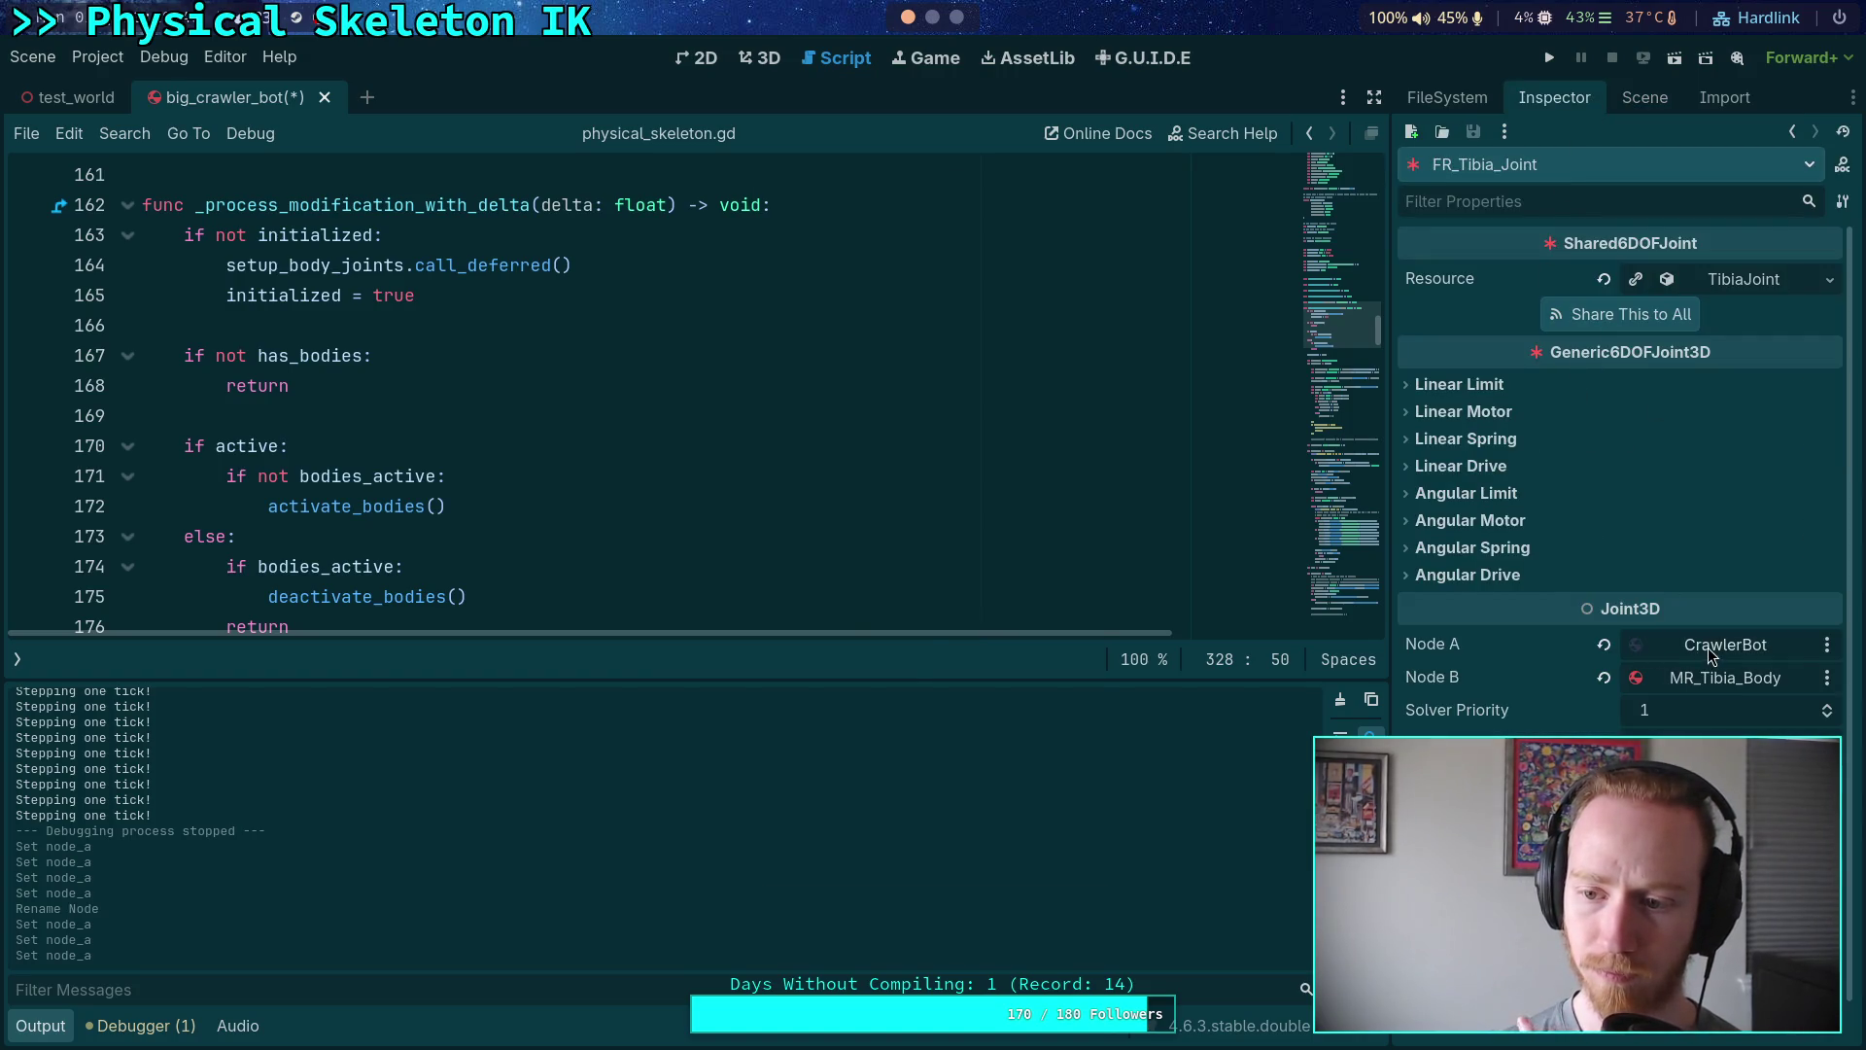
left_click(1707, 649)
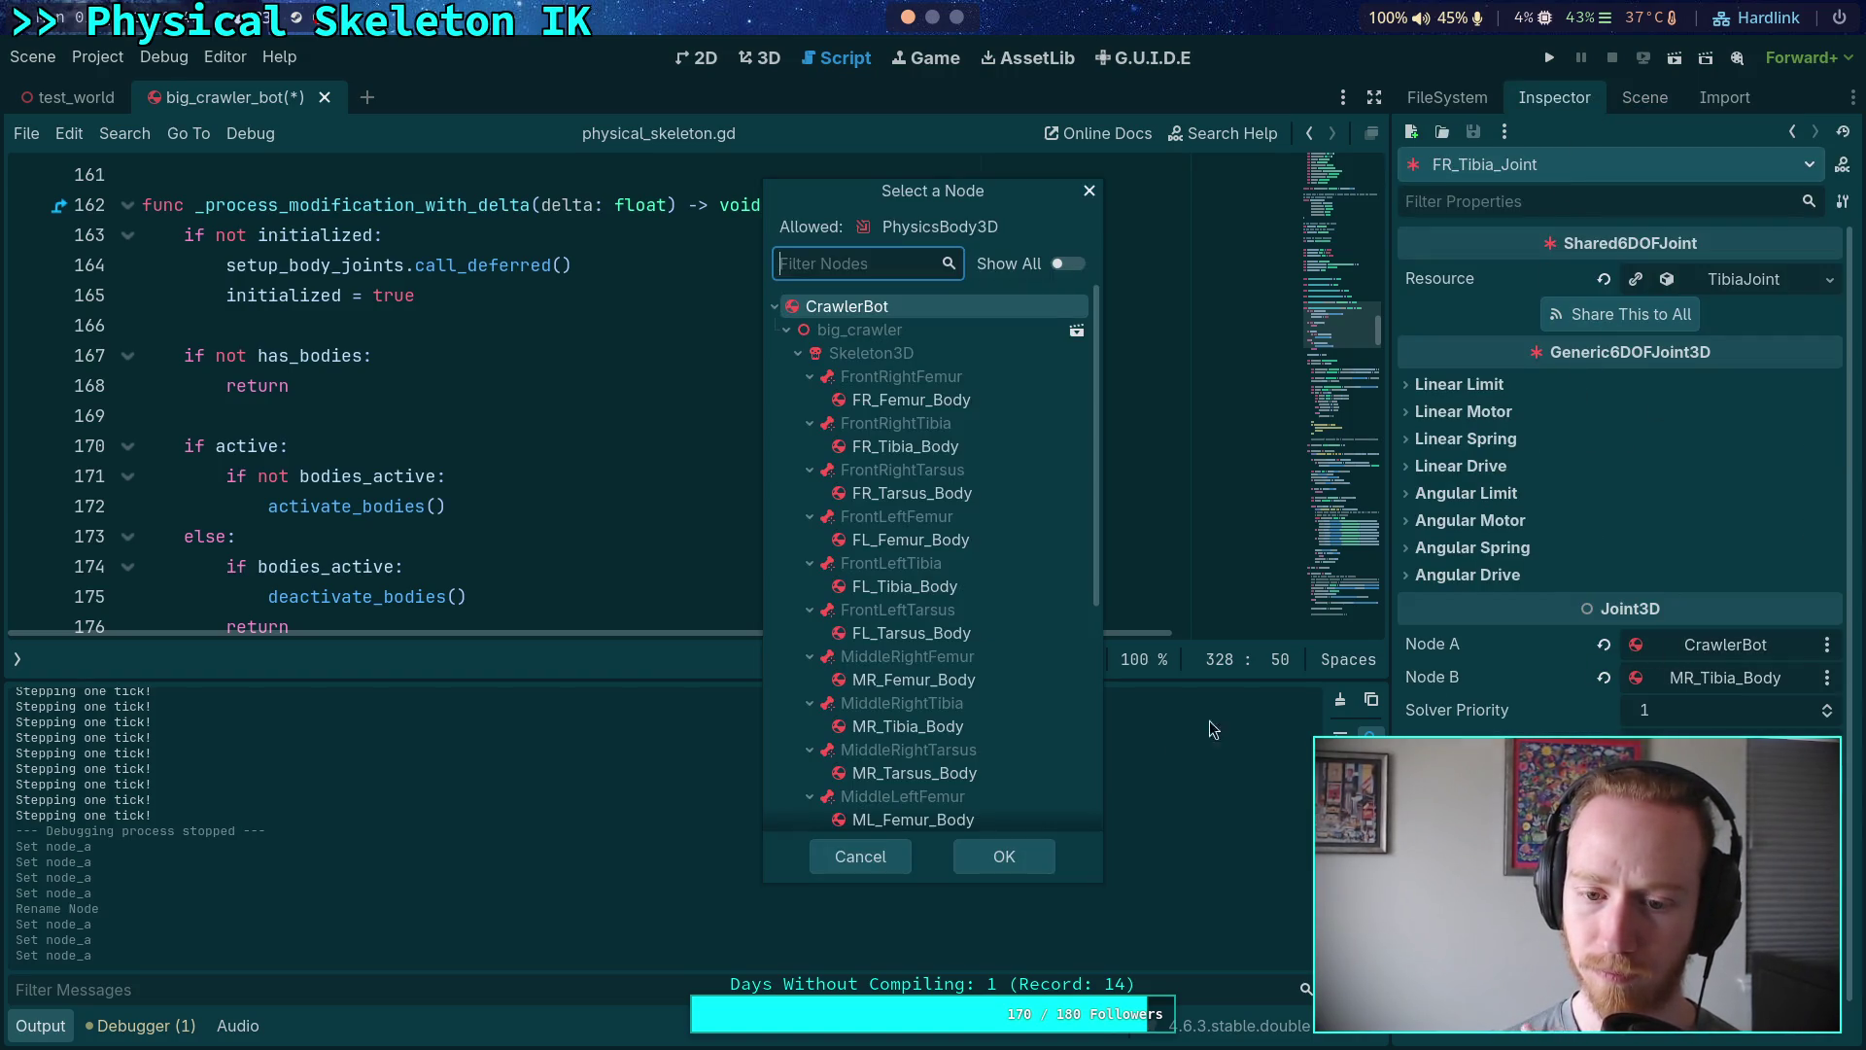
left_click(966, 692)
left_click(1002, 857)
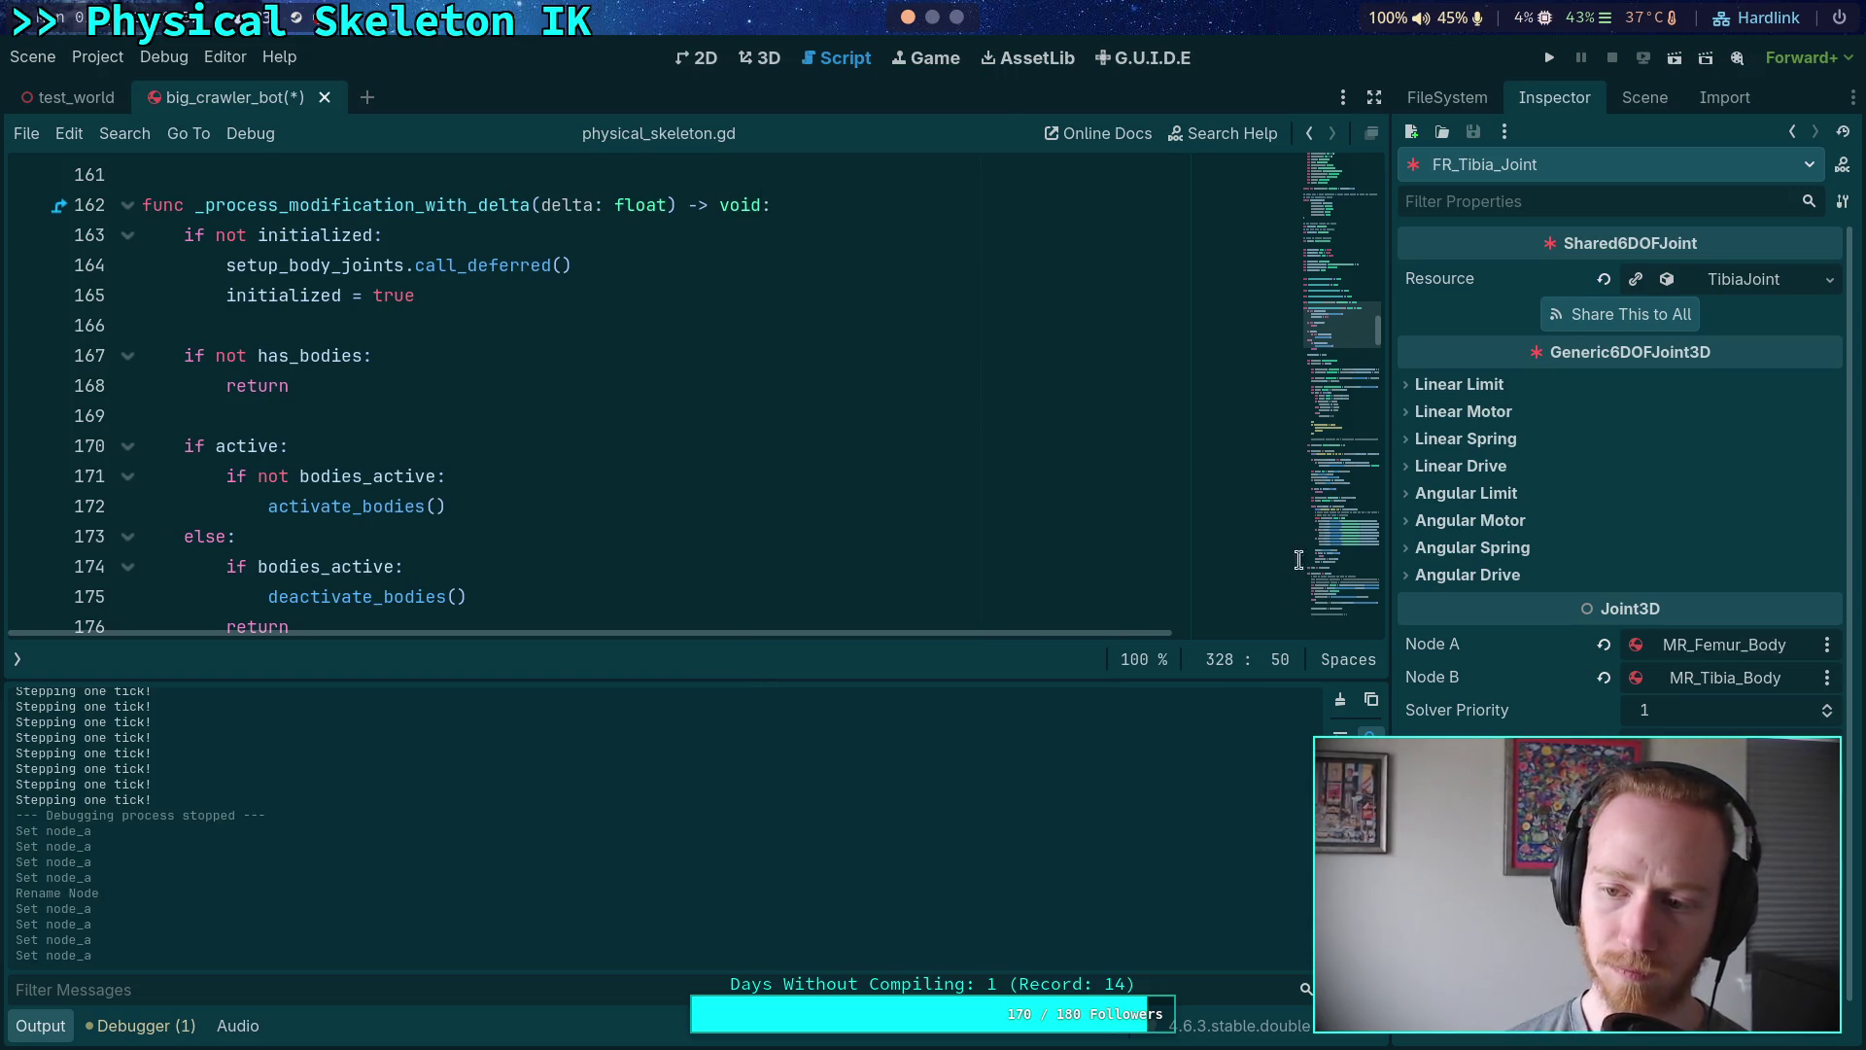
left_click(1643, 99)
- Set FL_Tarsus_Joint's Node A to FL_Tibia_Body
scroll(1436, 674, "down", 1)
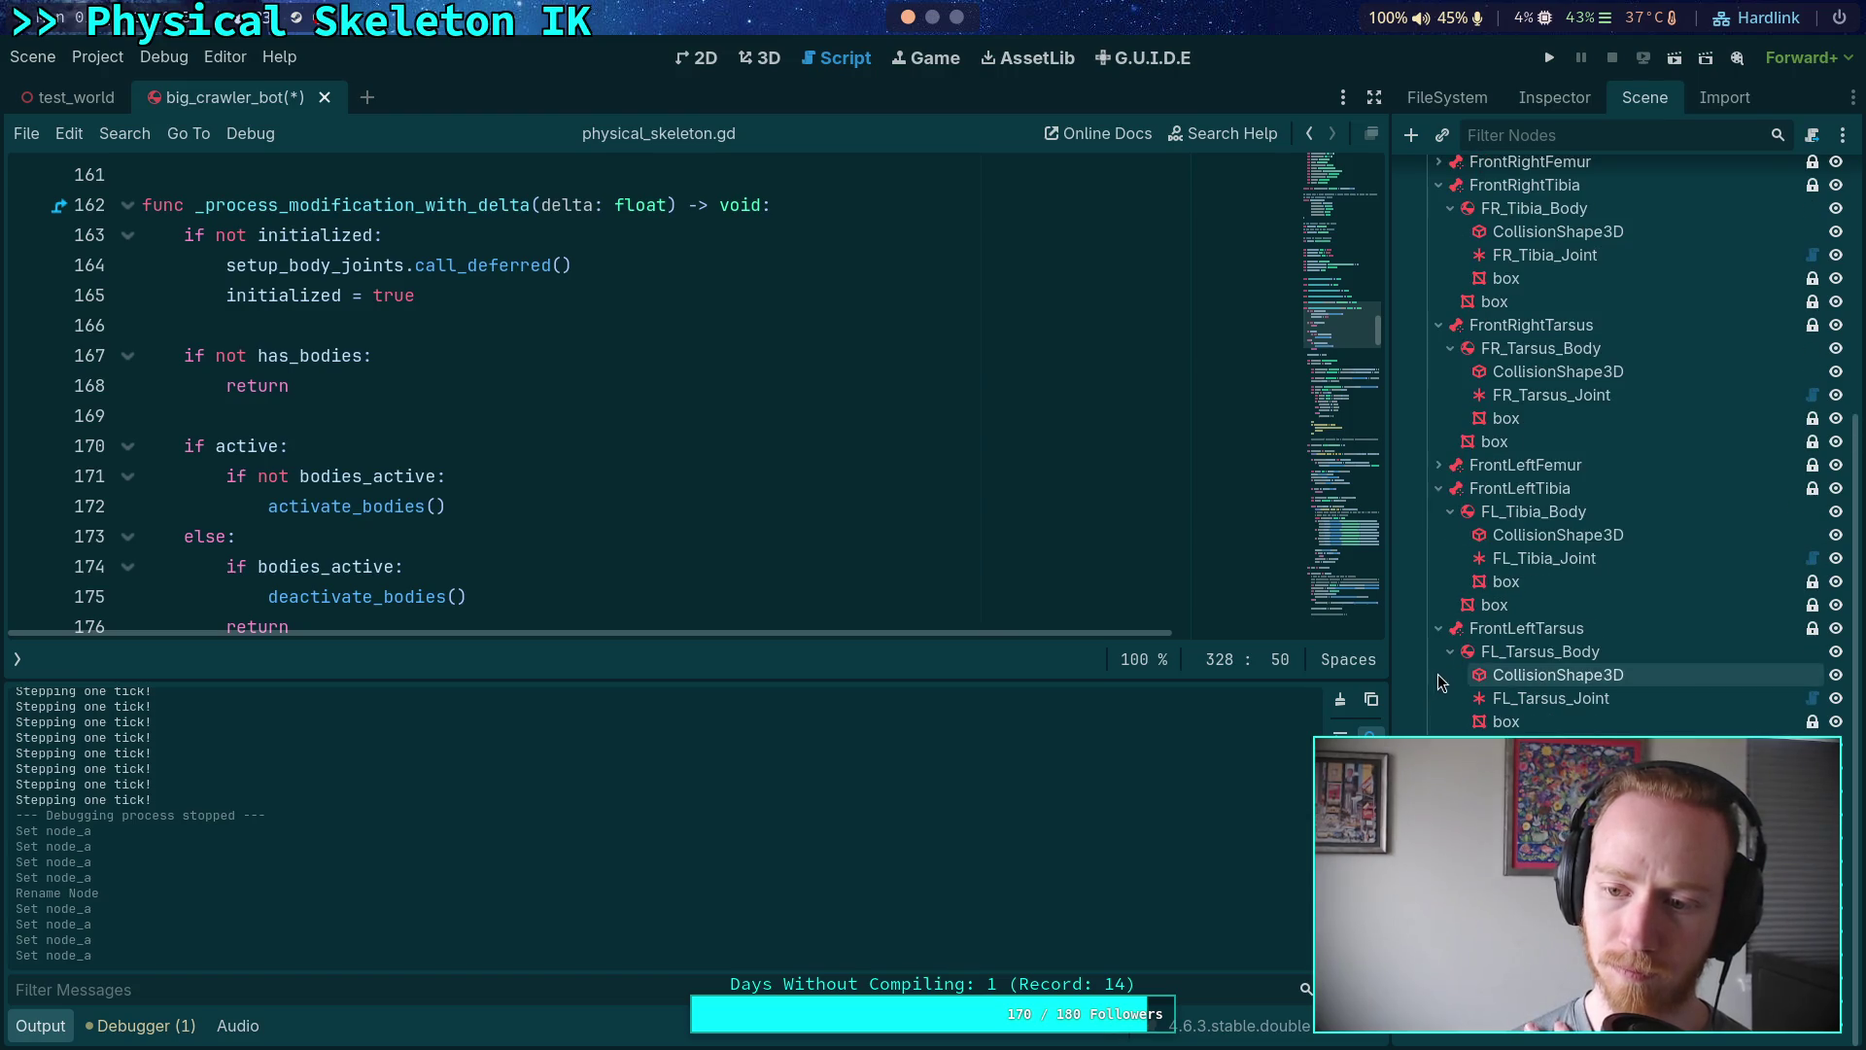
left_click(1547, 698)
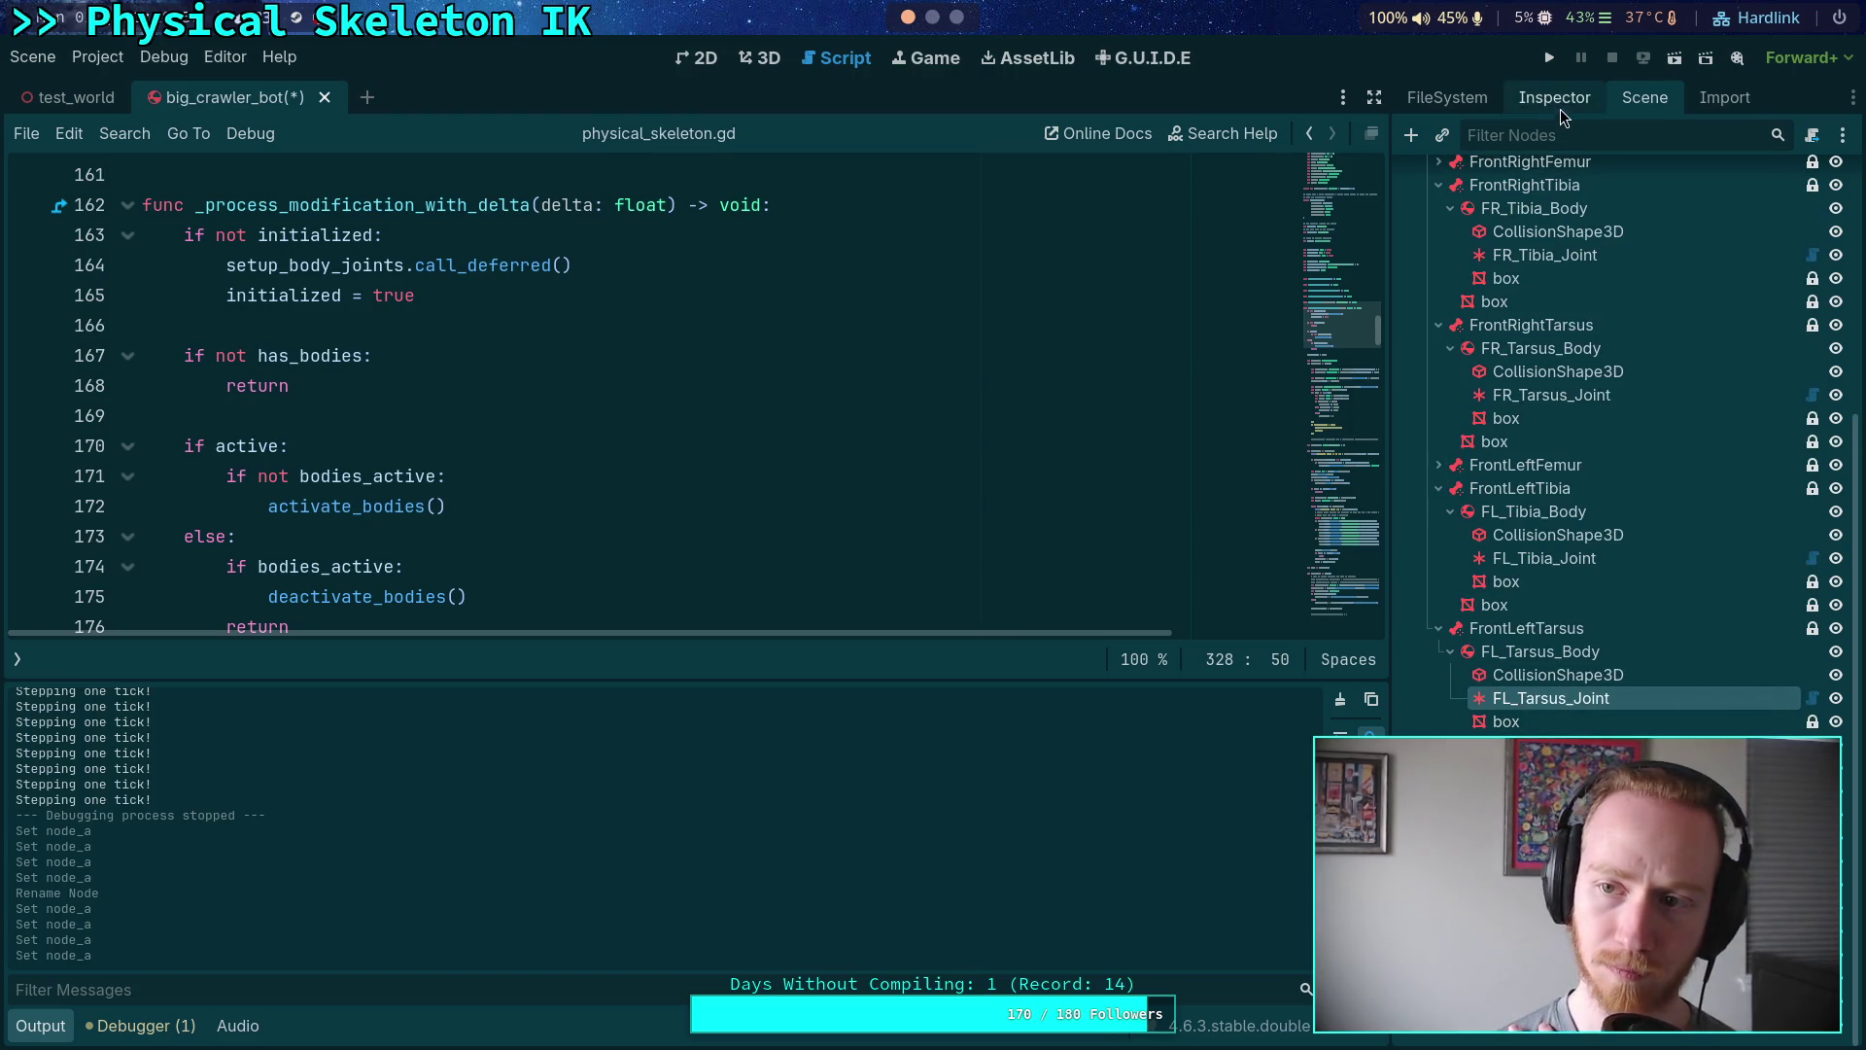
left_click(1559, 103)
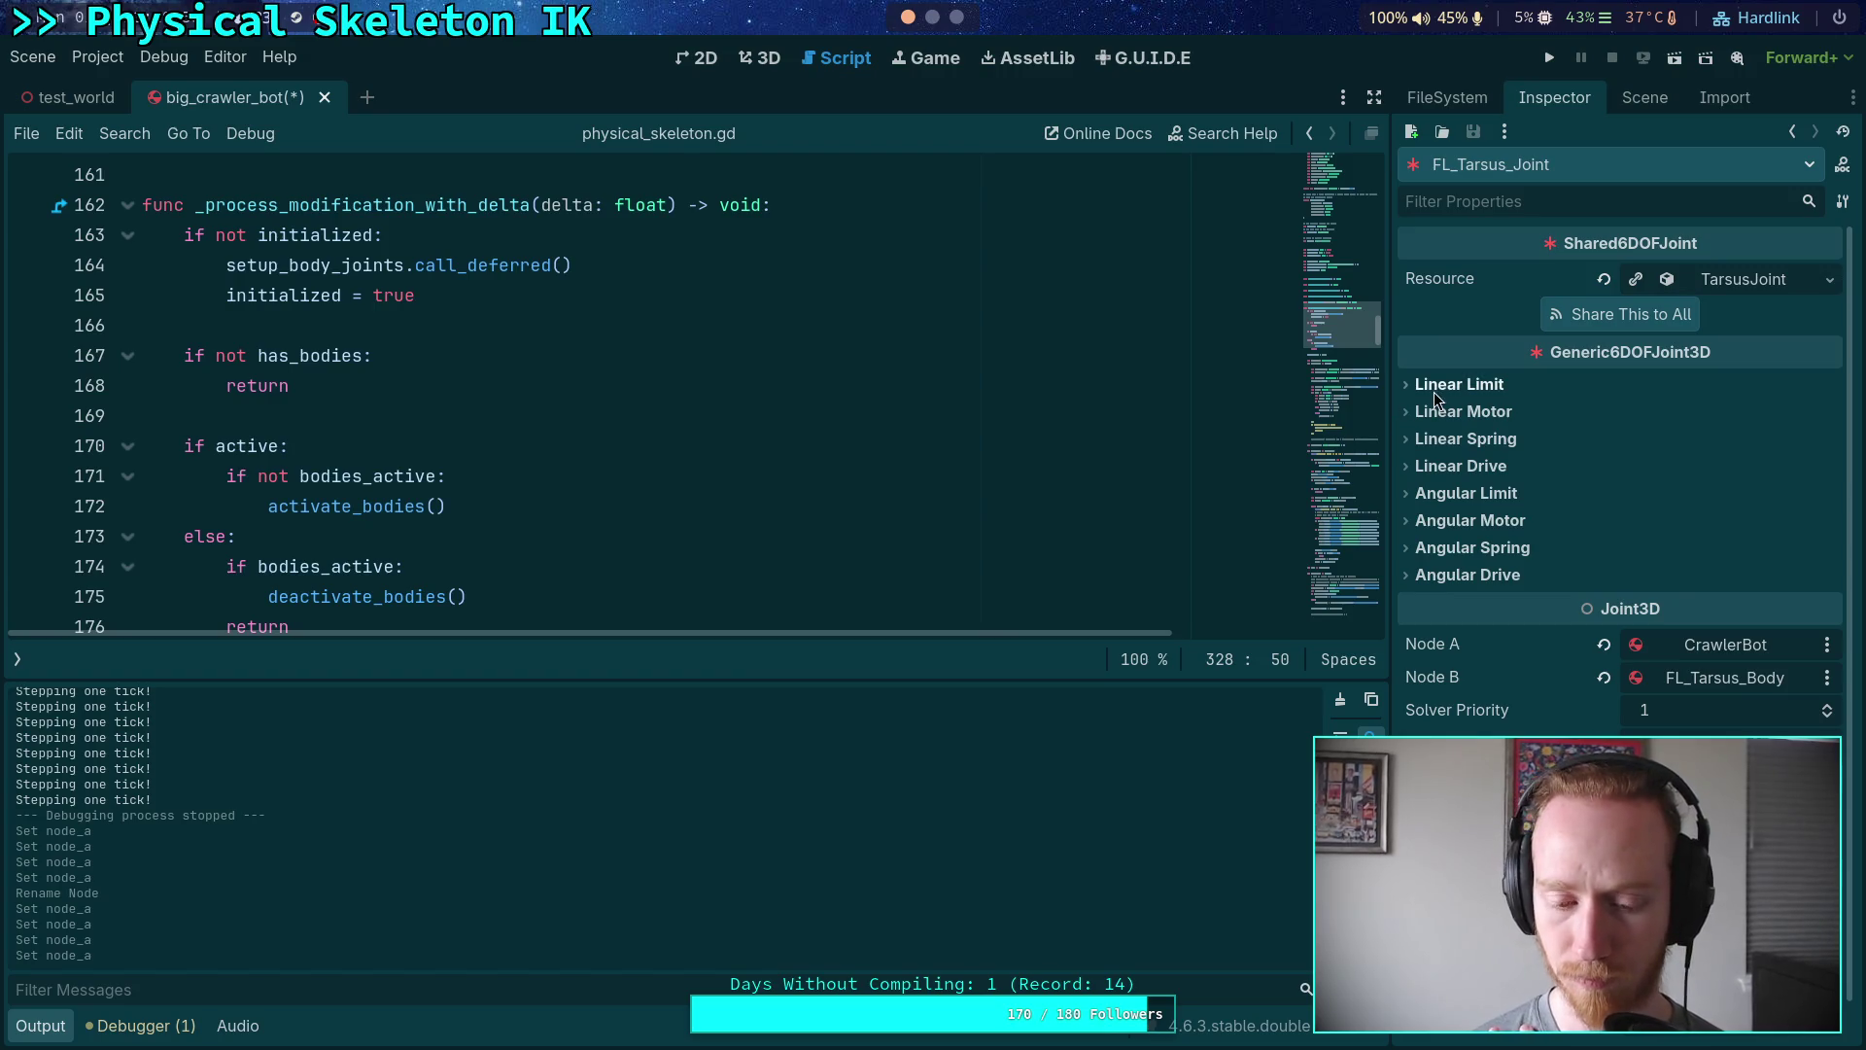
left_click(1783, 646)
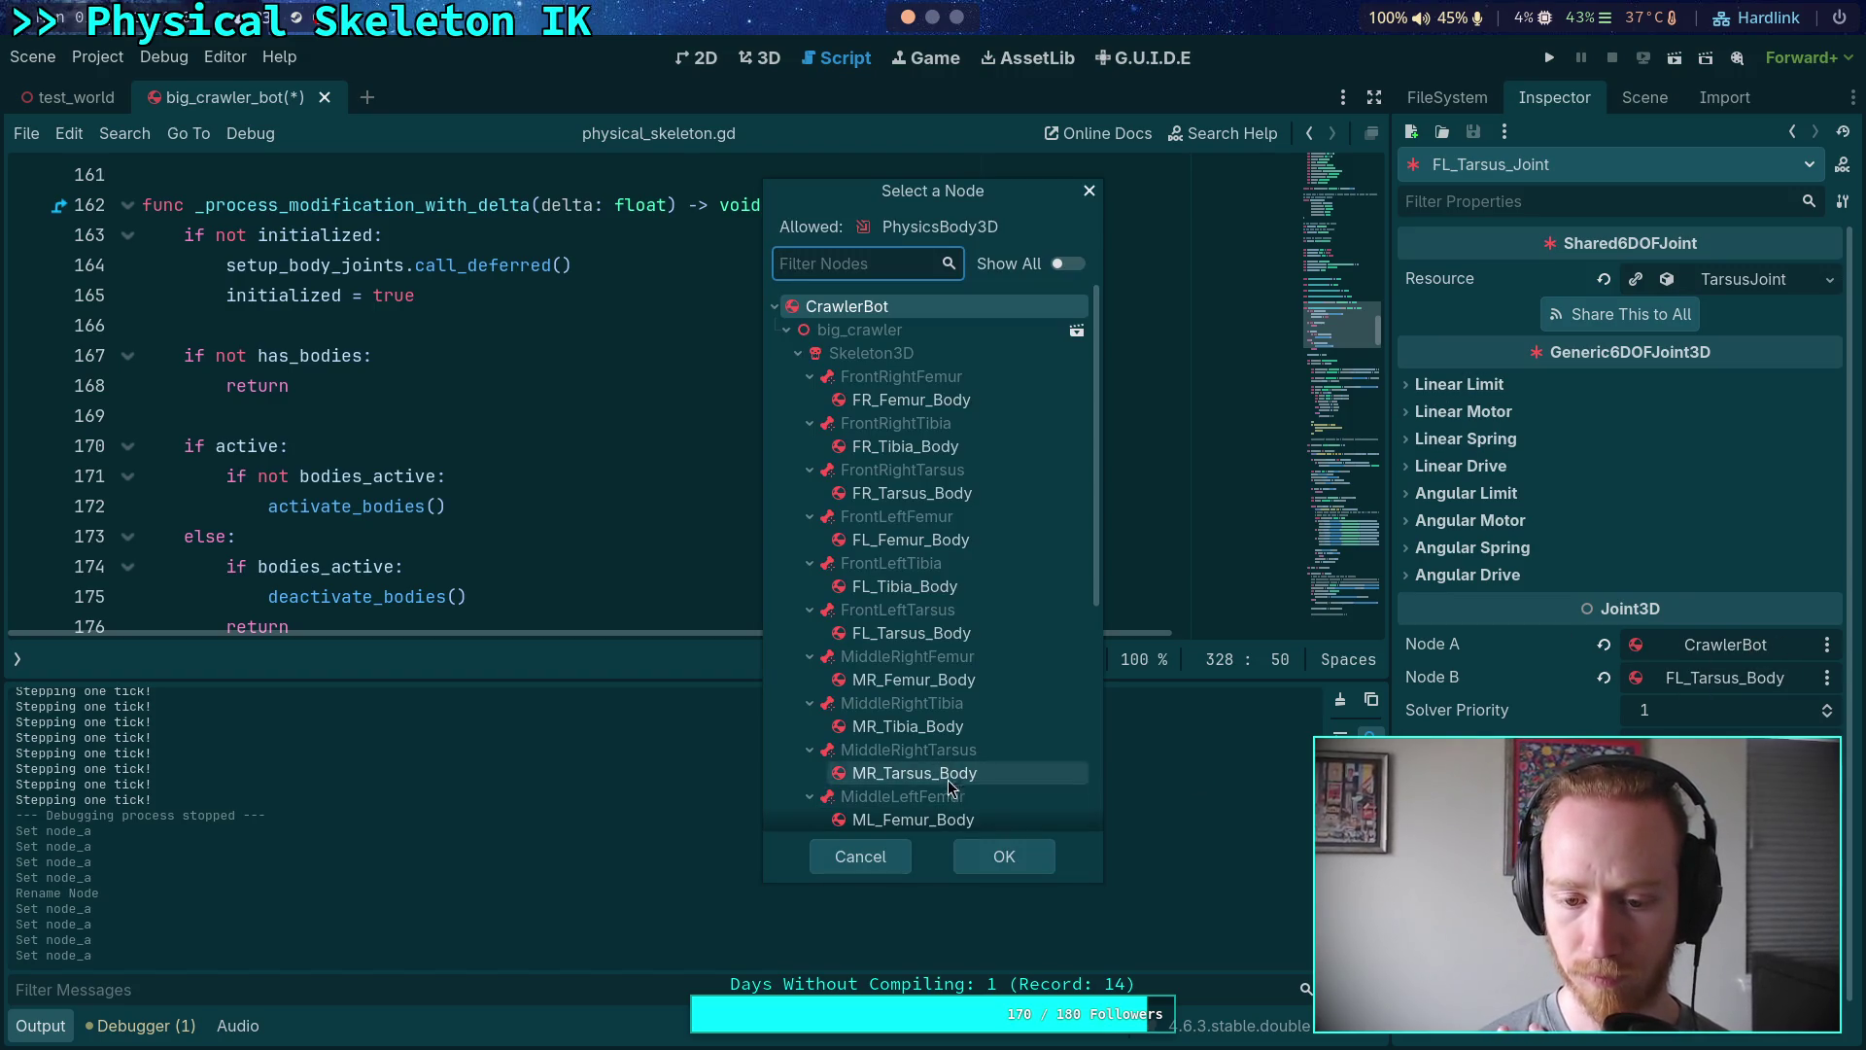
left_click(934, 586)
left_click(1004, 857)
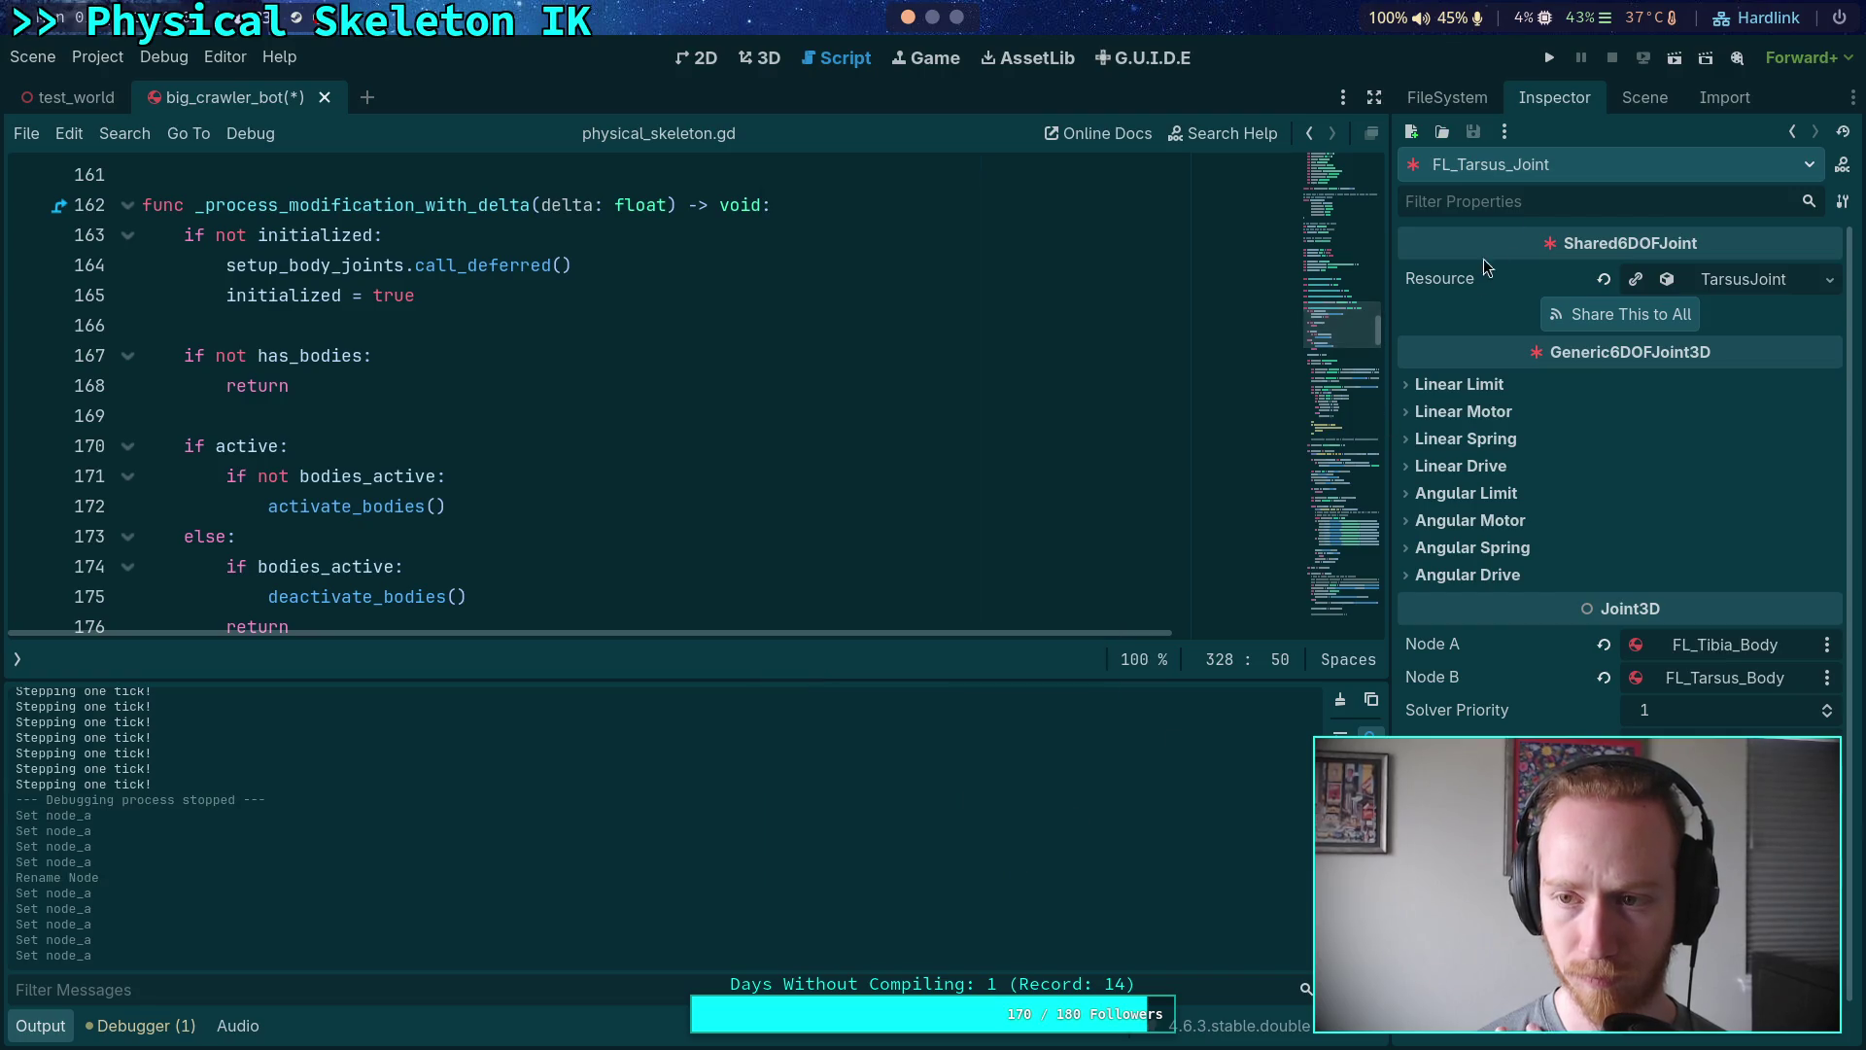
left_click(1645, 98)
- Set FL_Tibia_Joint's Node A to FL_Femur_Body and collapse the FrontLeftTibia branch
left_click(1534, 628)
left_click(1545, 675)
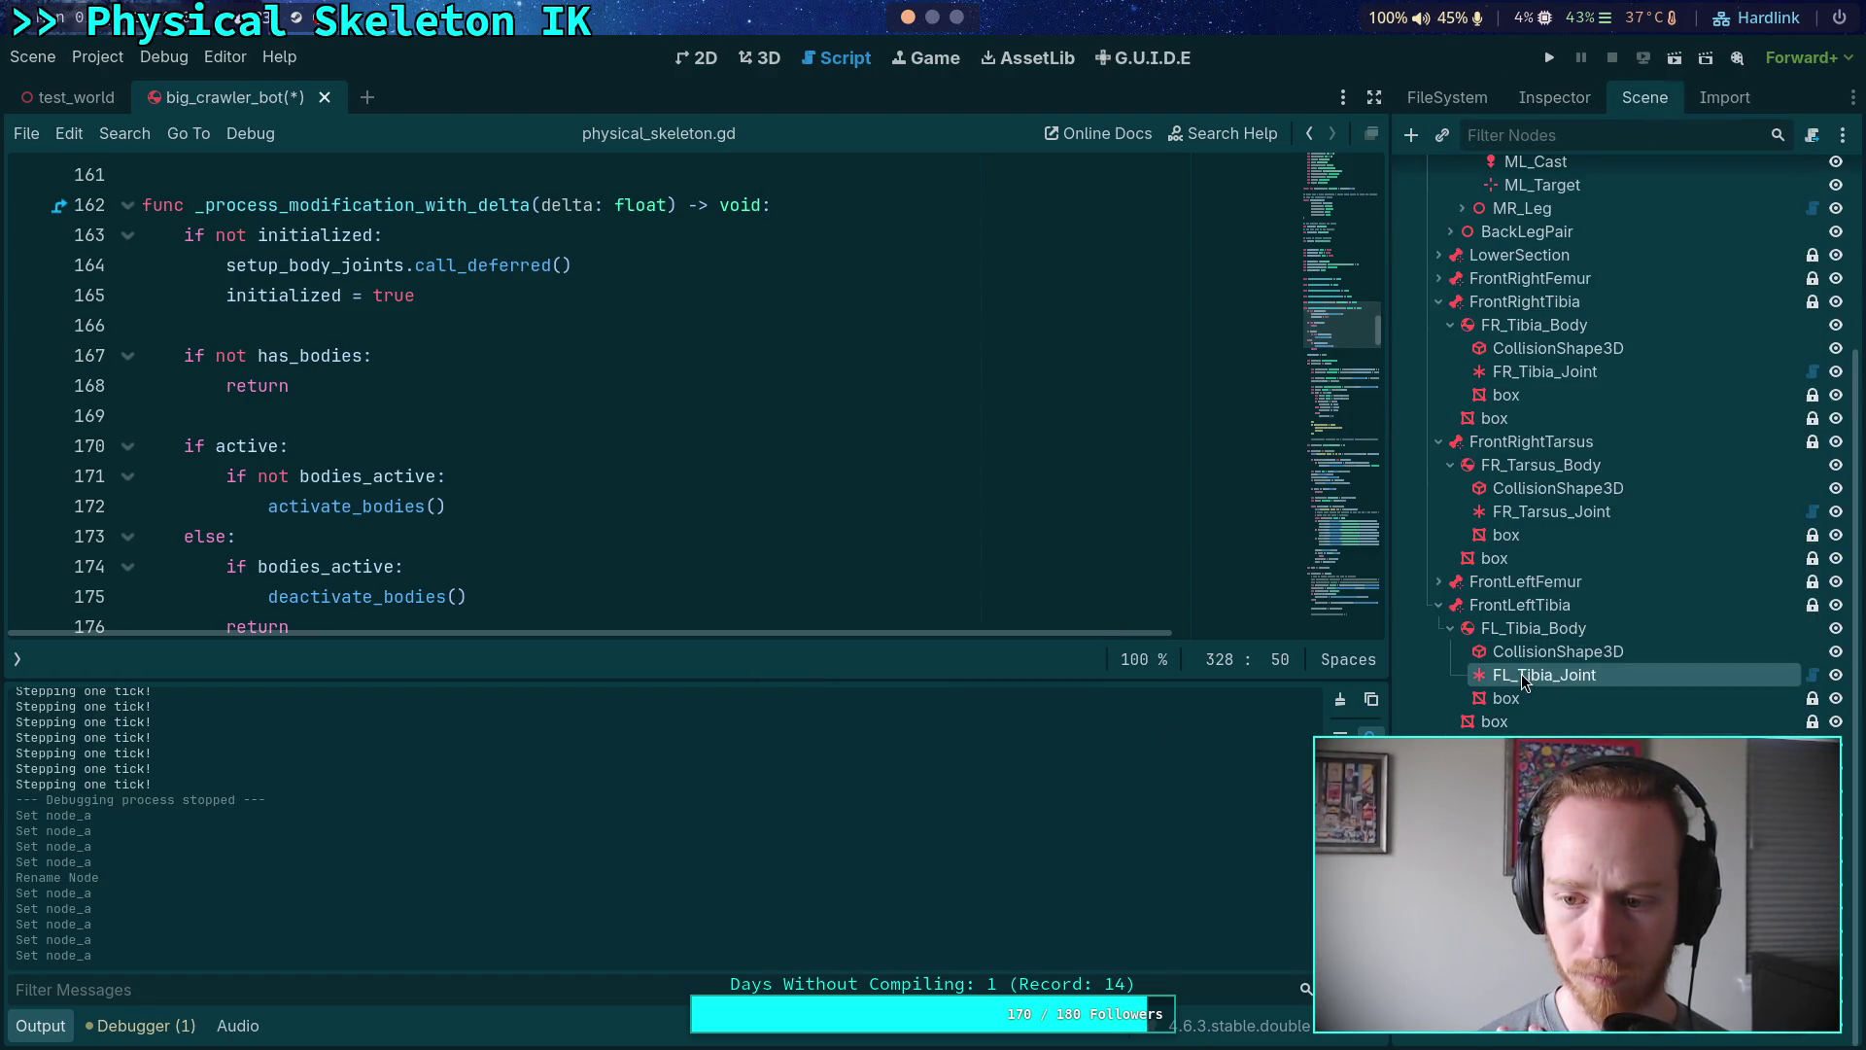
left_click(1555, 97)
left_click(1690, 654)
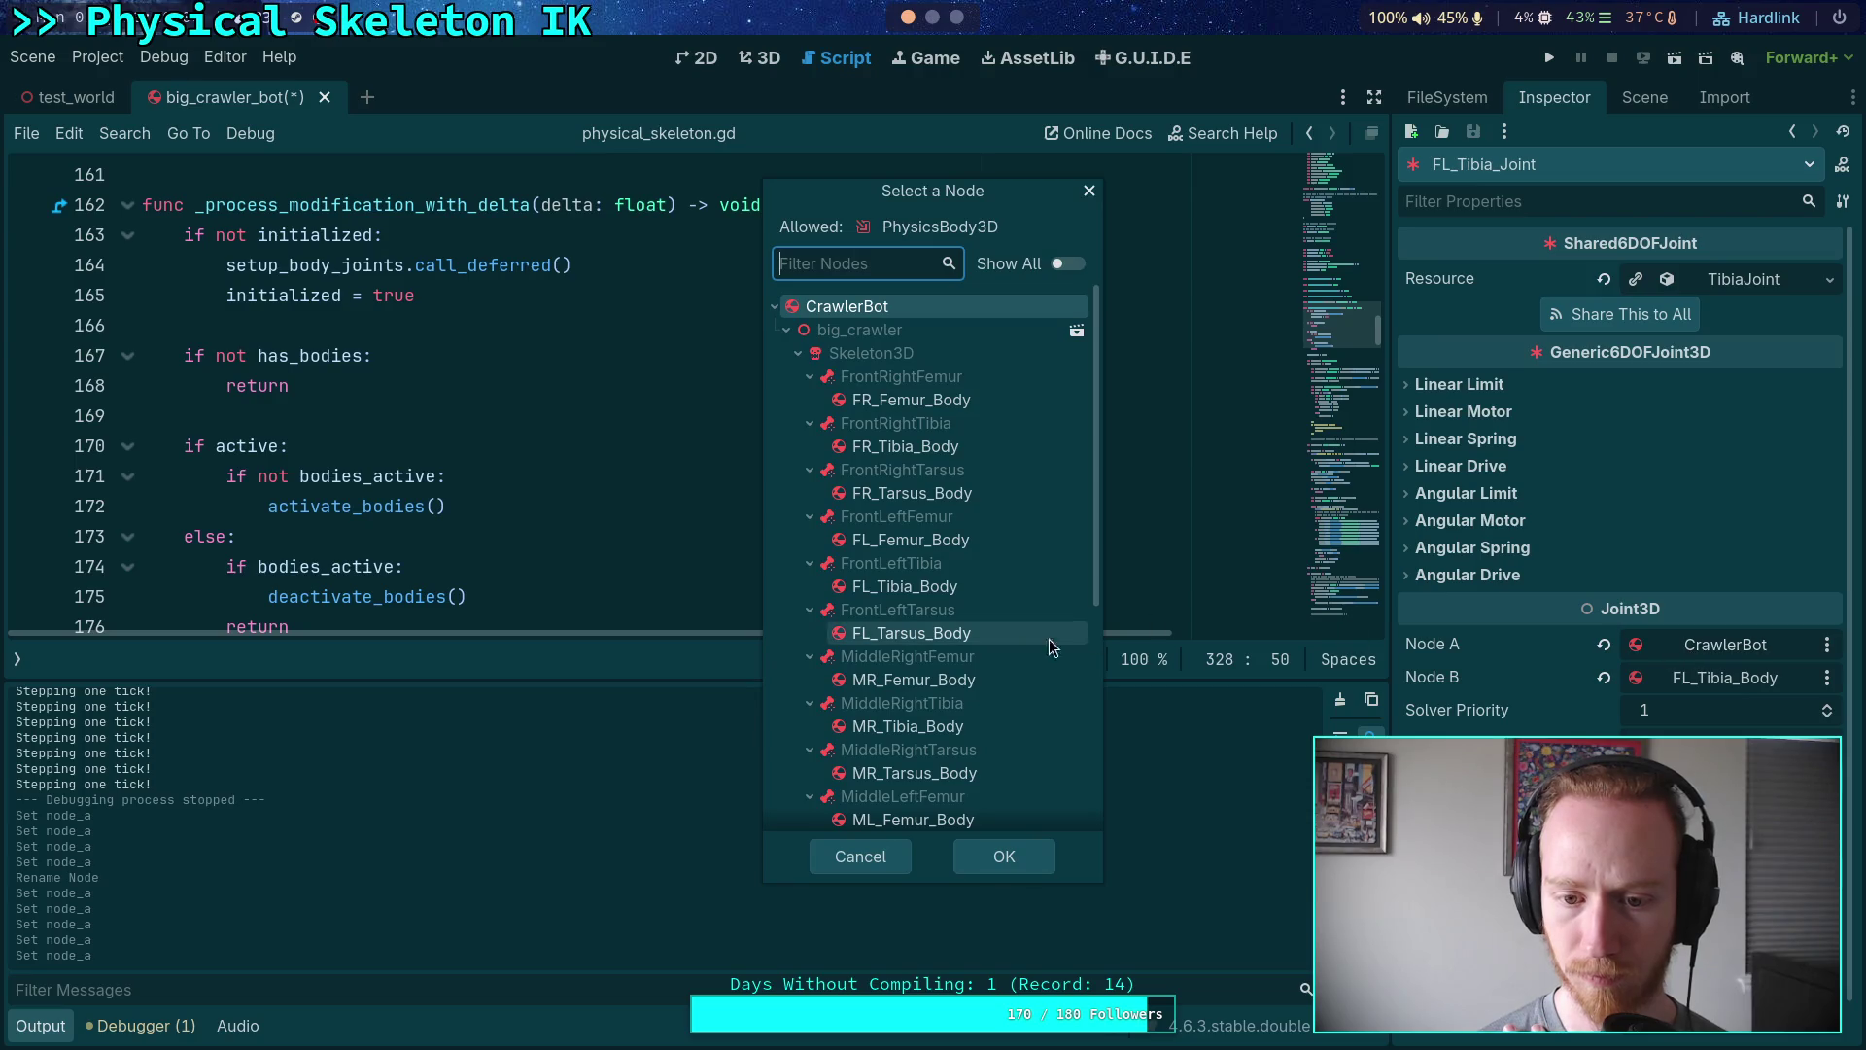
left_click(962, 539)
left_click(1003, 860)
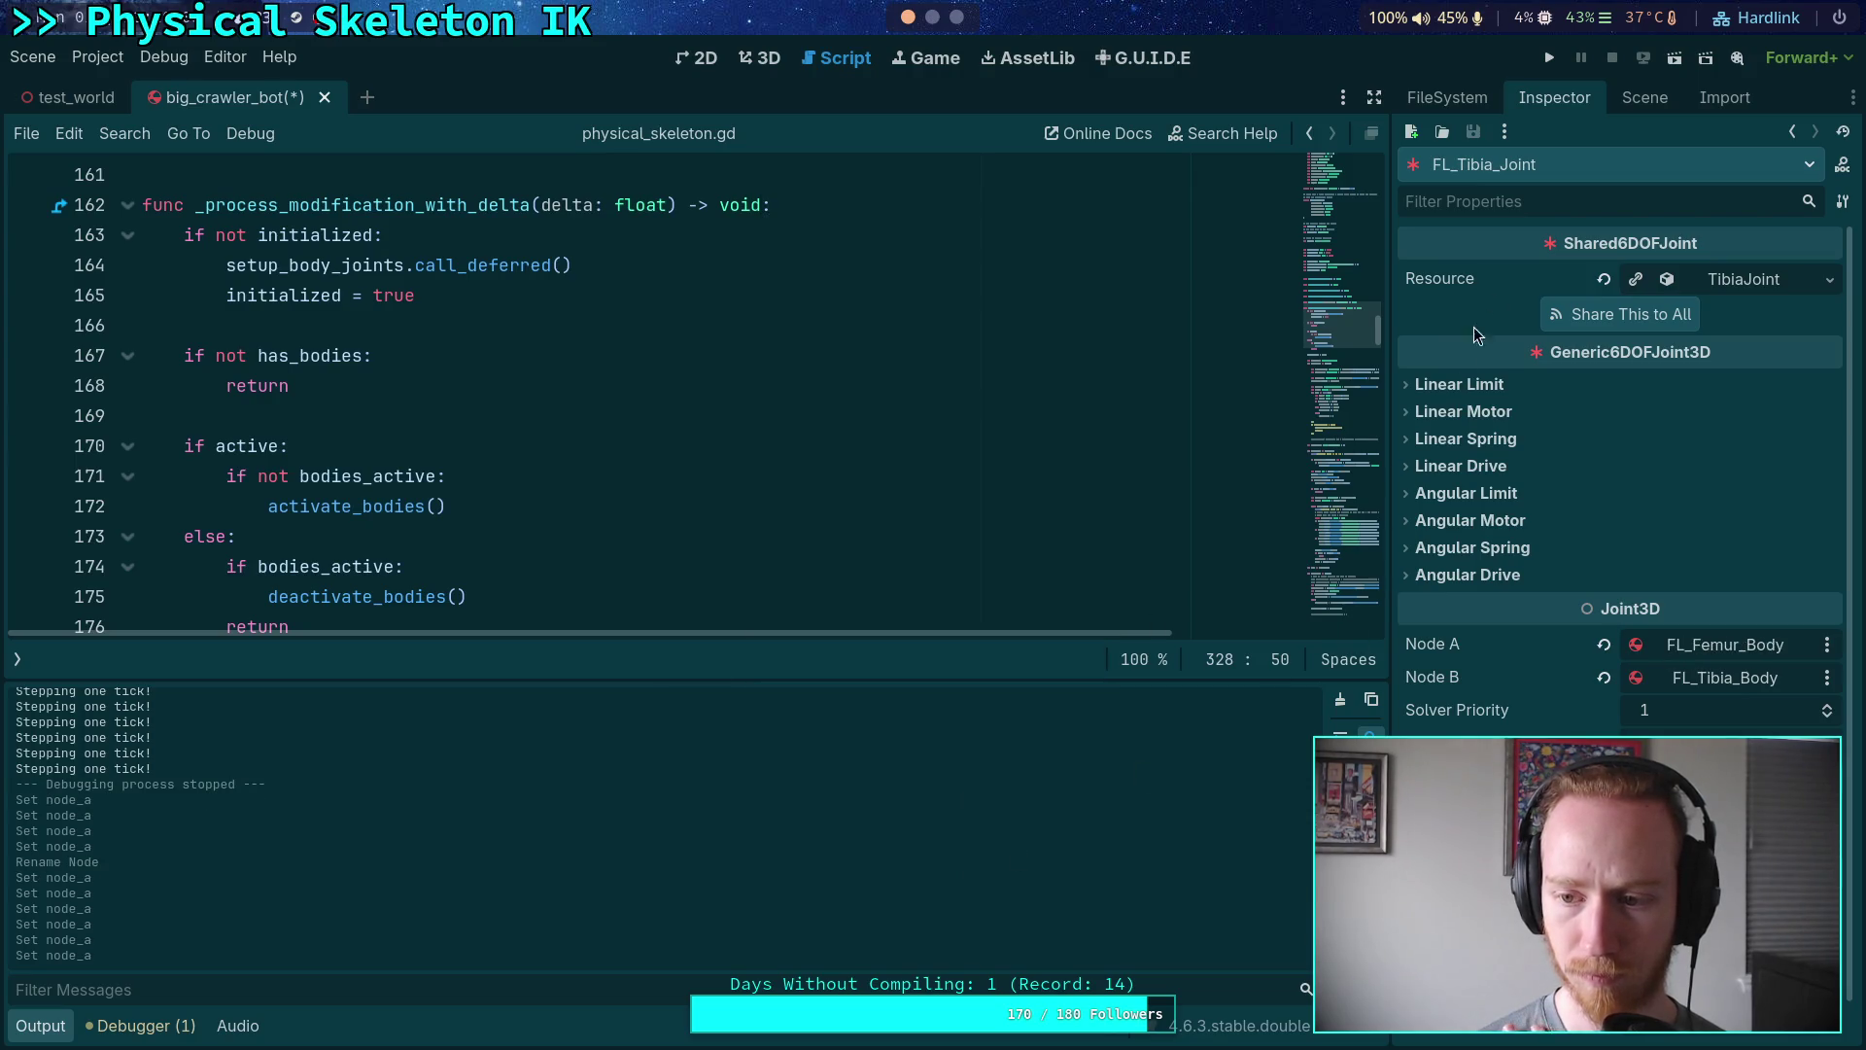
left_click(1638, 97)
left_click(1439, 605)
- Set FR_Tarsus_Joint's Node A to FR_Tibia_Body and collapse the FrontRightTarsus branch
left_click(1534, 613)
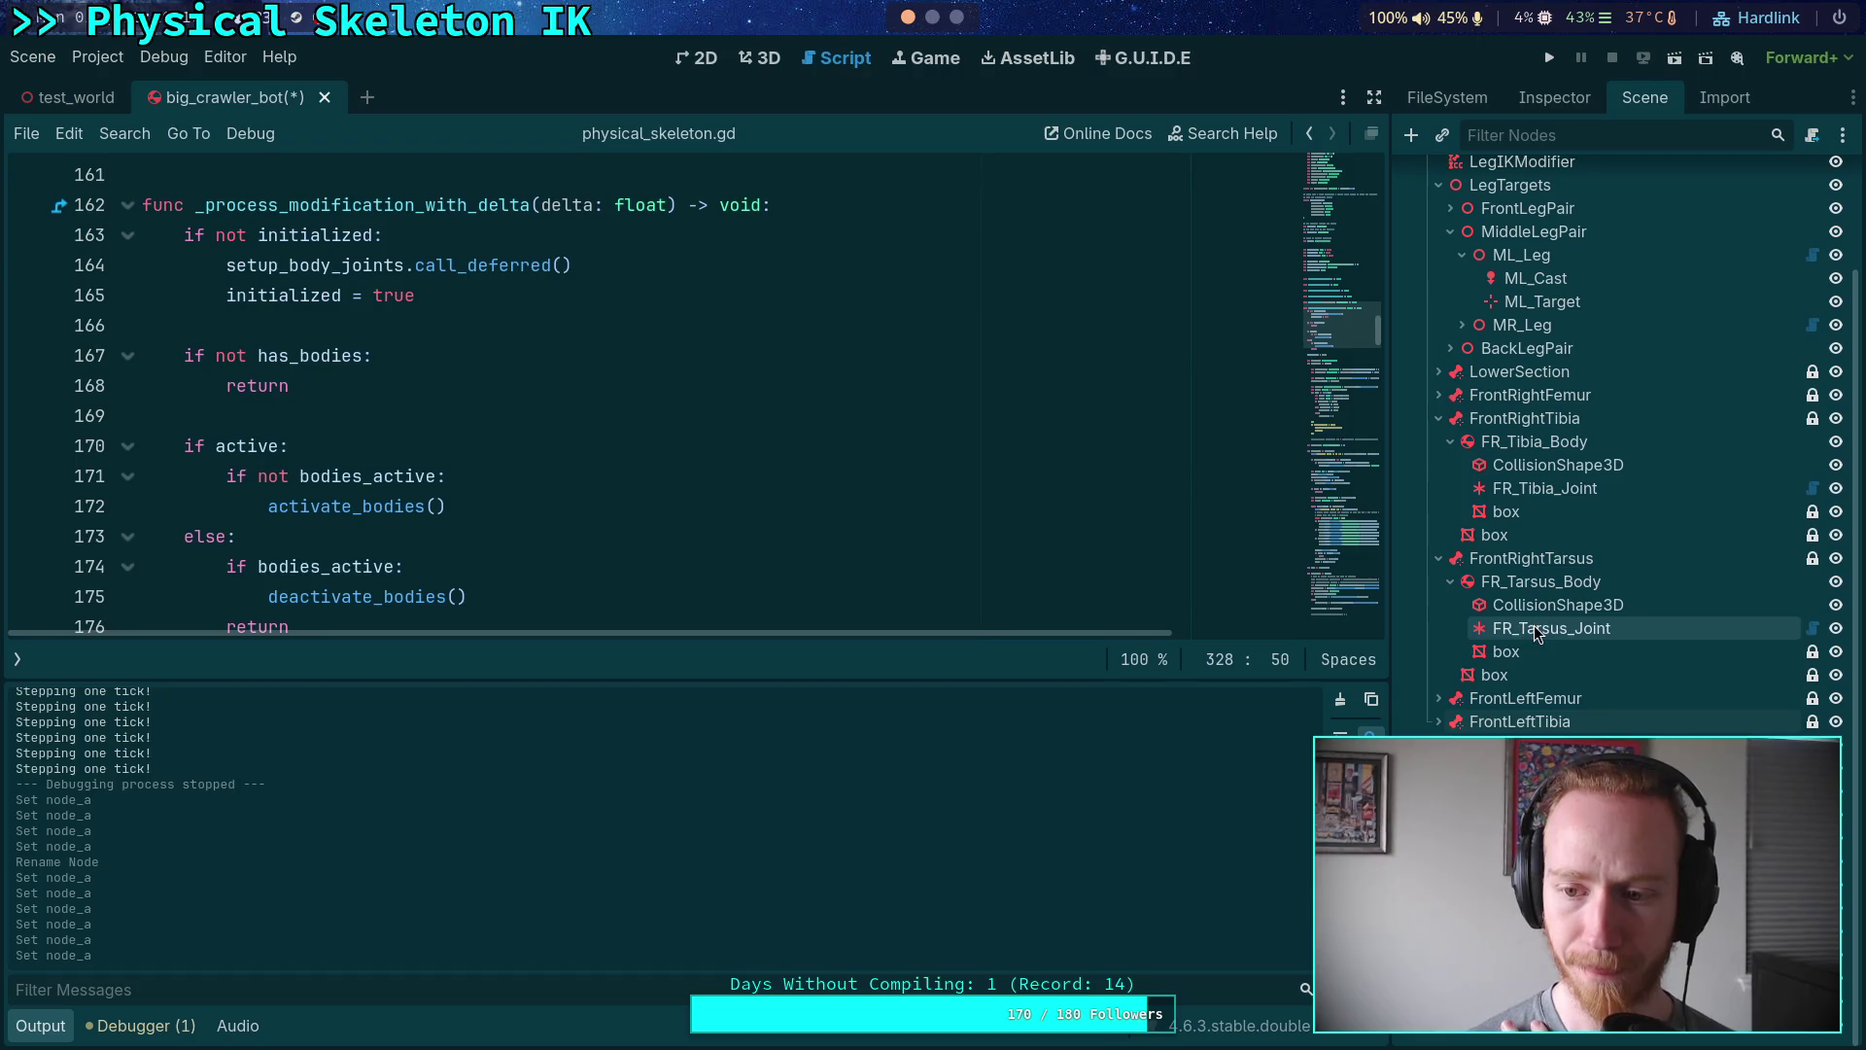
left_click(1556, 97)
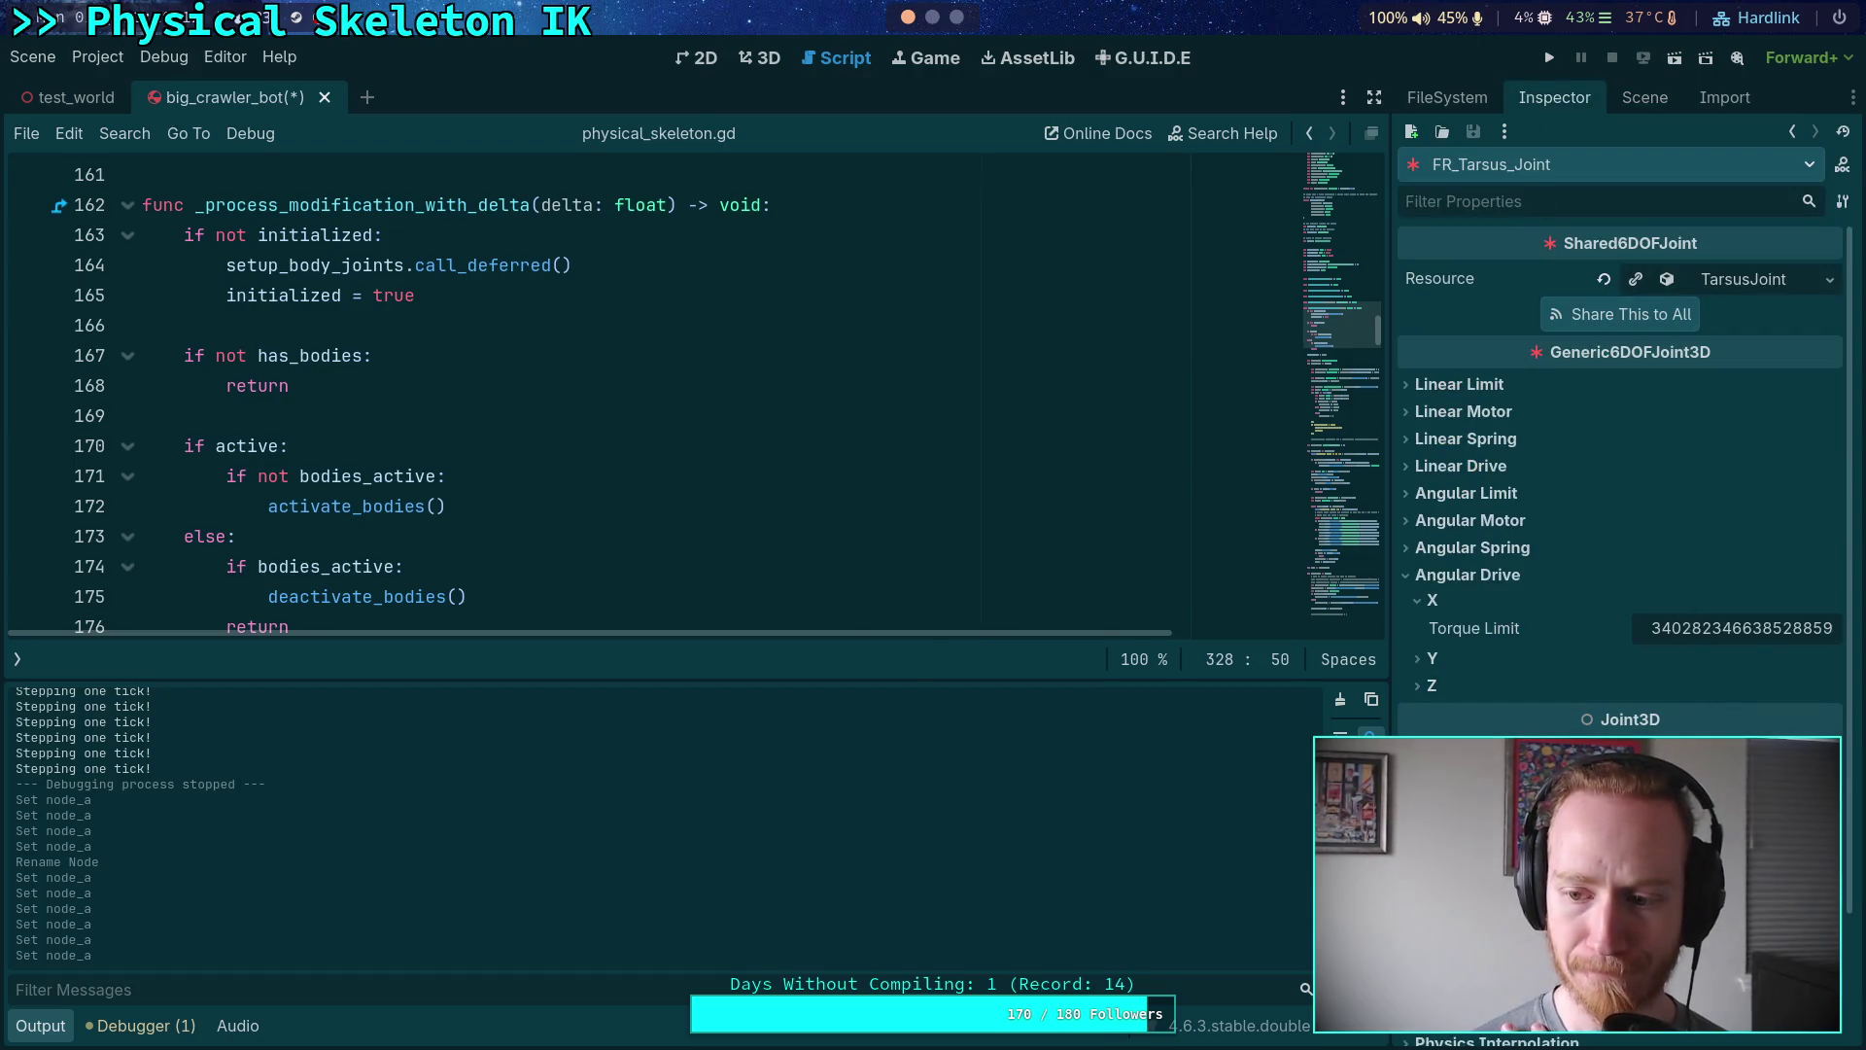
left_click(1689, 754)
left_click(951, 447)
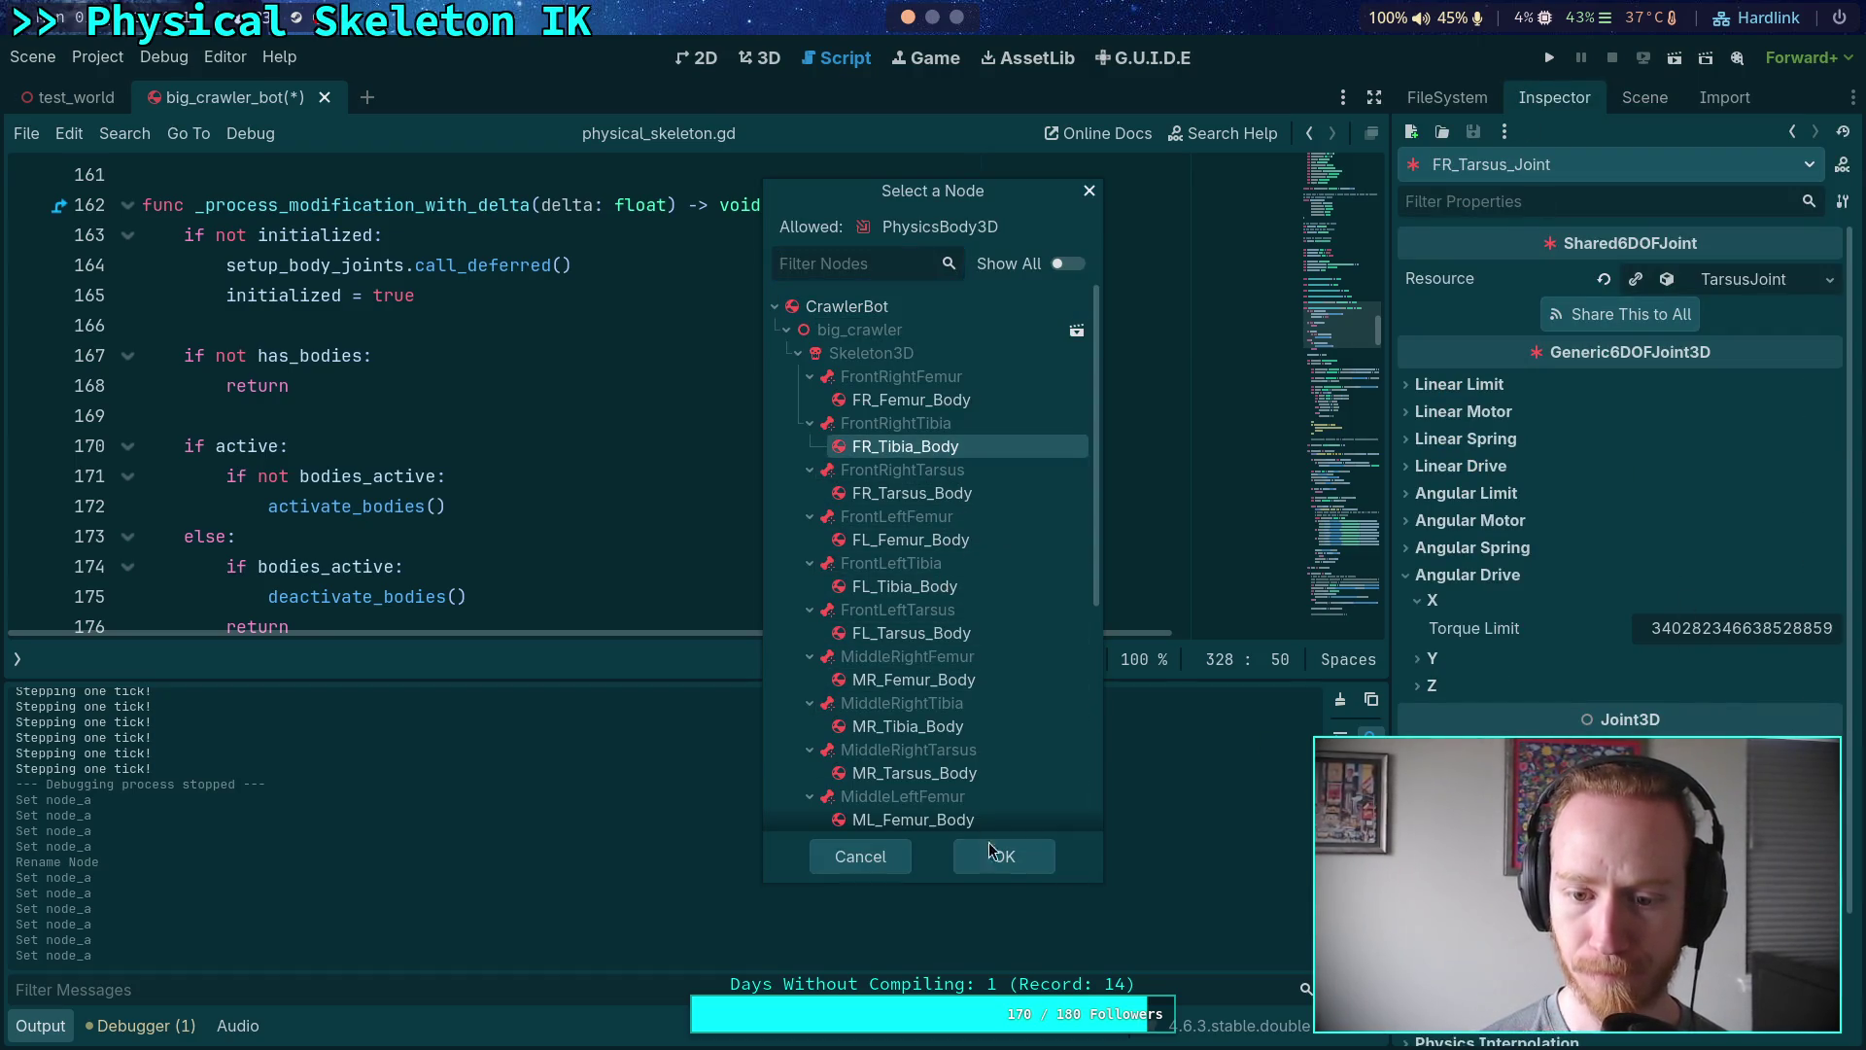
left_click(1016, 860)
left_click(1645, 97)
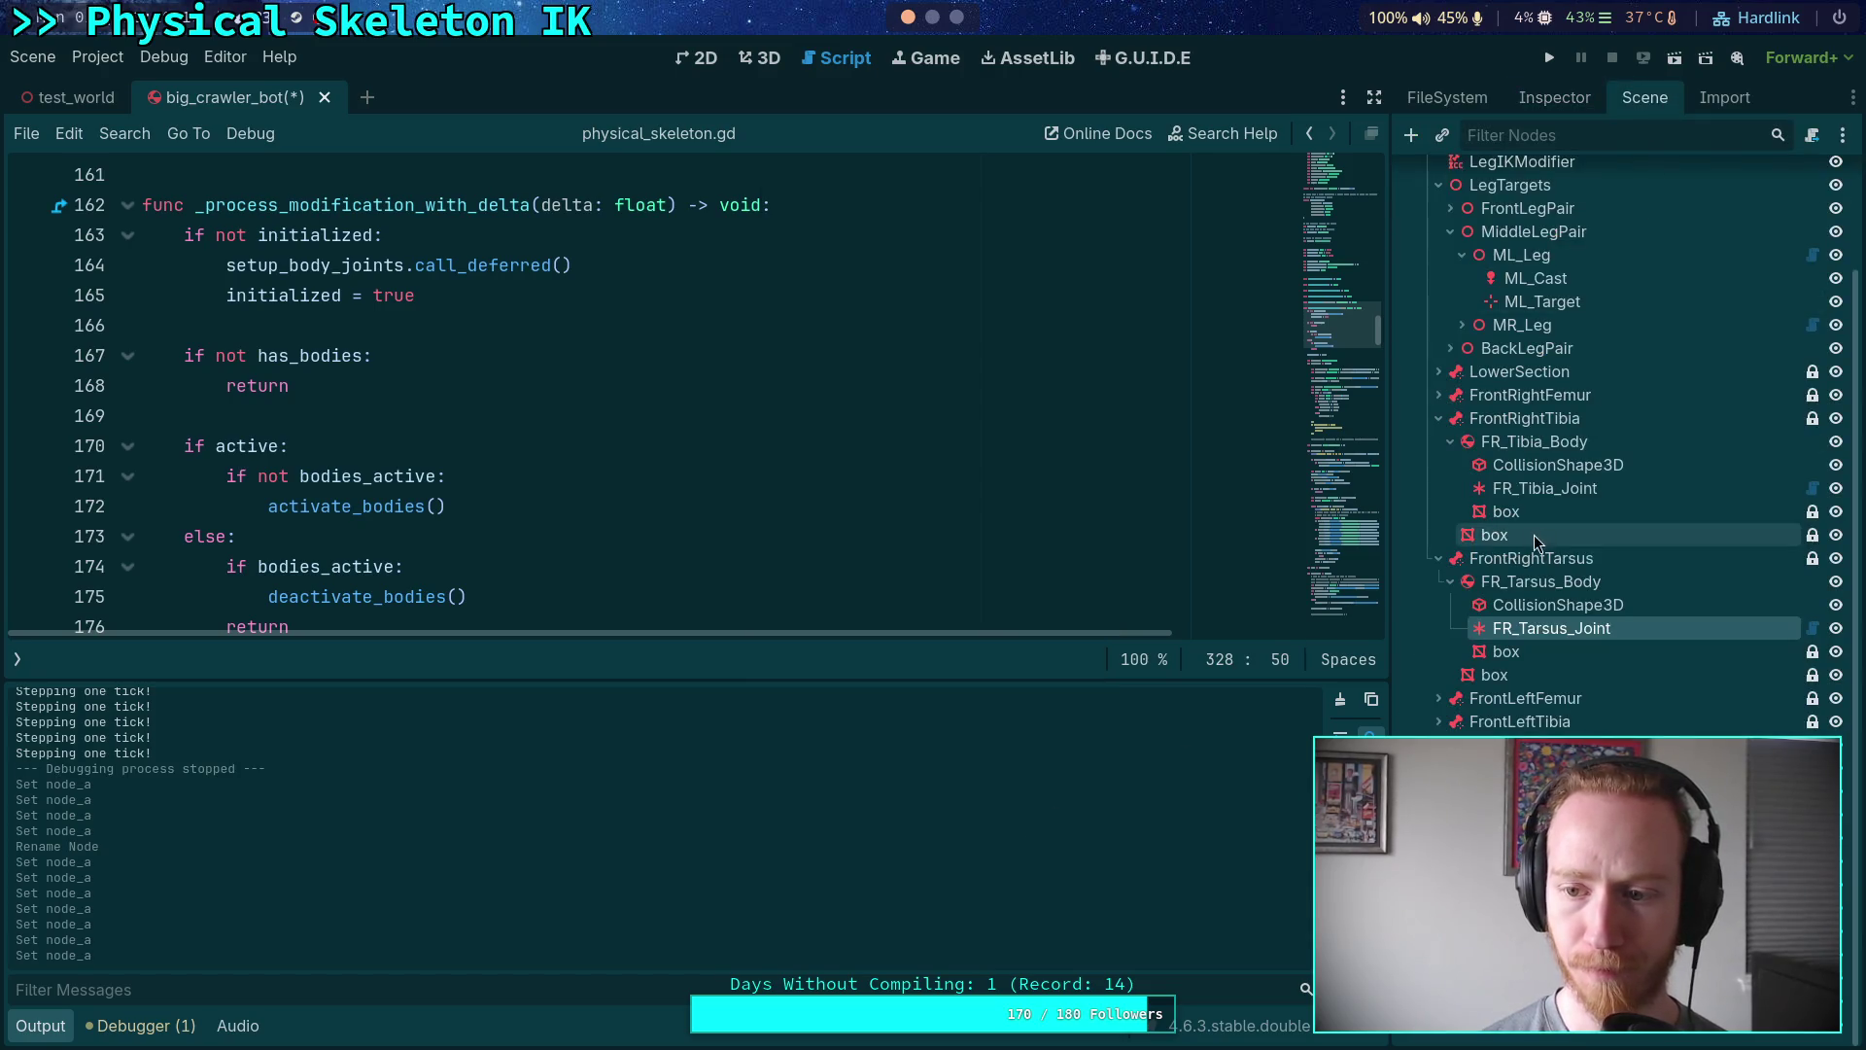
left_click(1438, 542)
- Set FR_Tibia_Joint's Node A to FR_Femur_Body and collapse the FrontRightTibia branch
left_click(1514, 602)
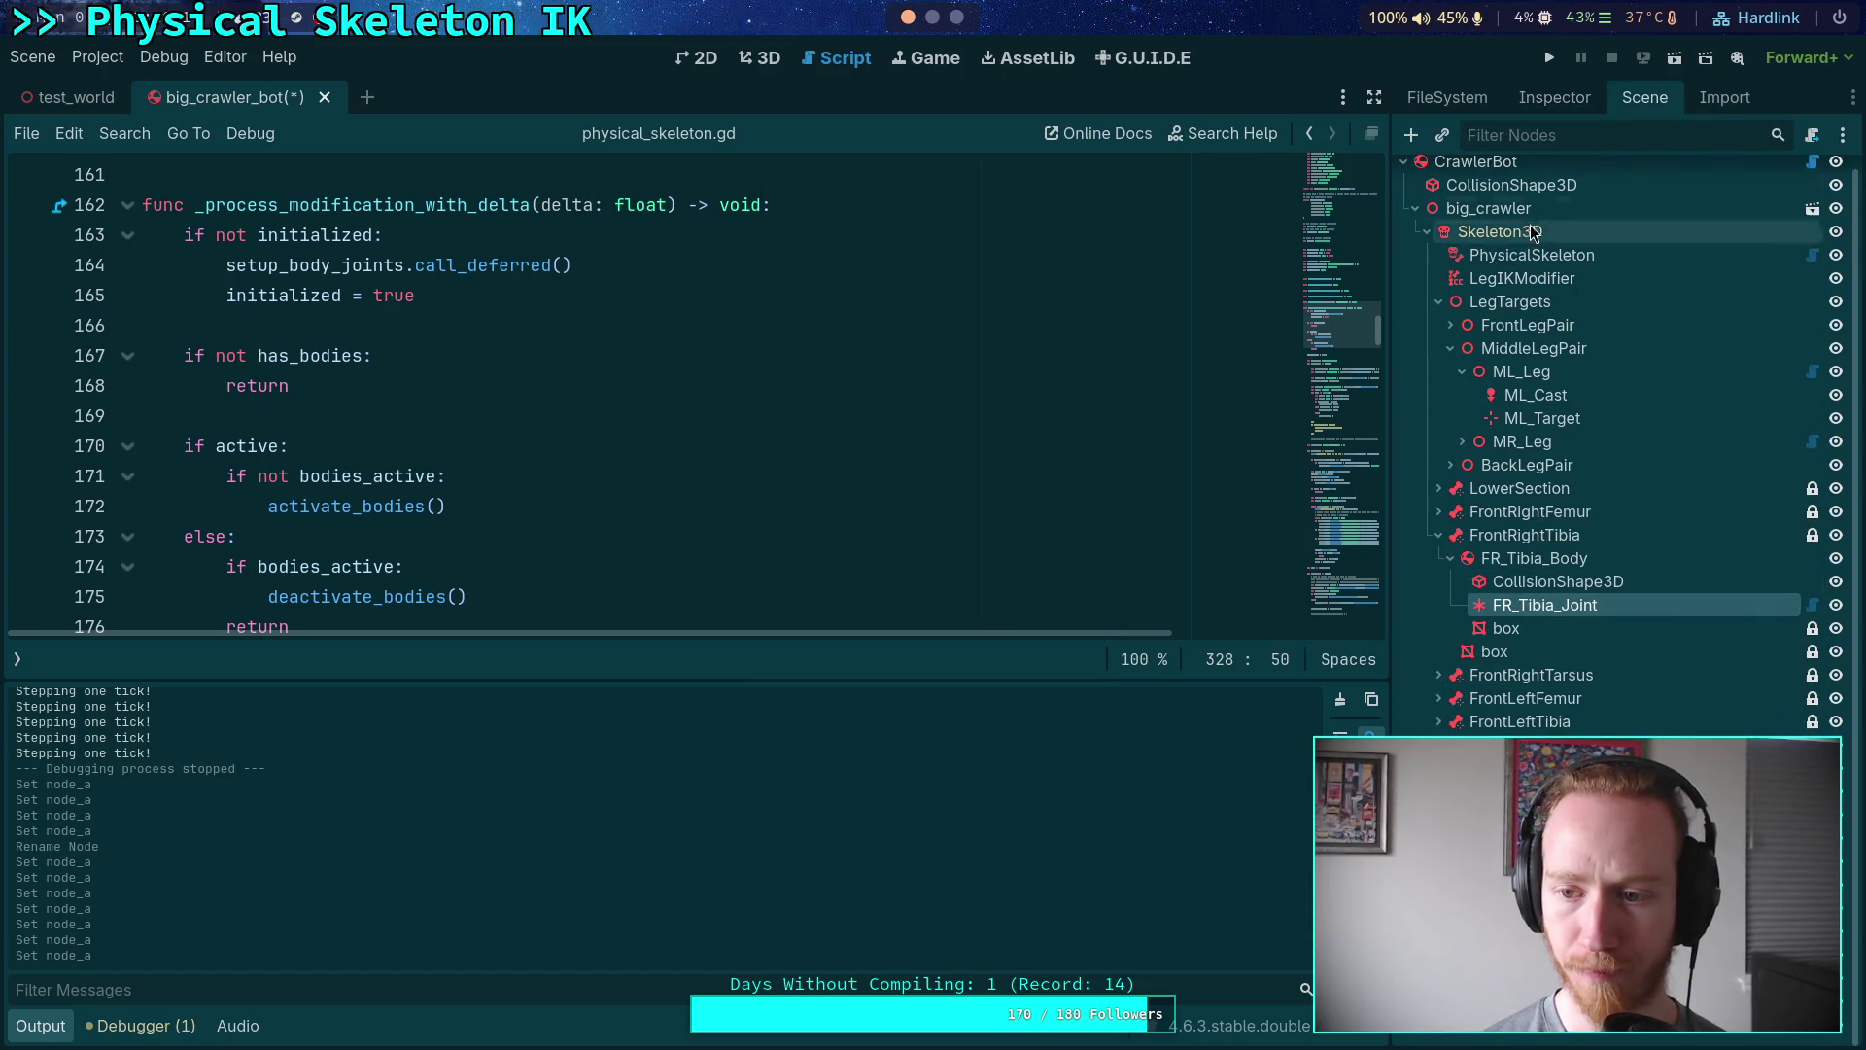
left_click(1546, 101)
scroll(1503, 502, "down", 5)
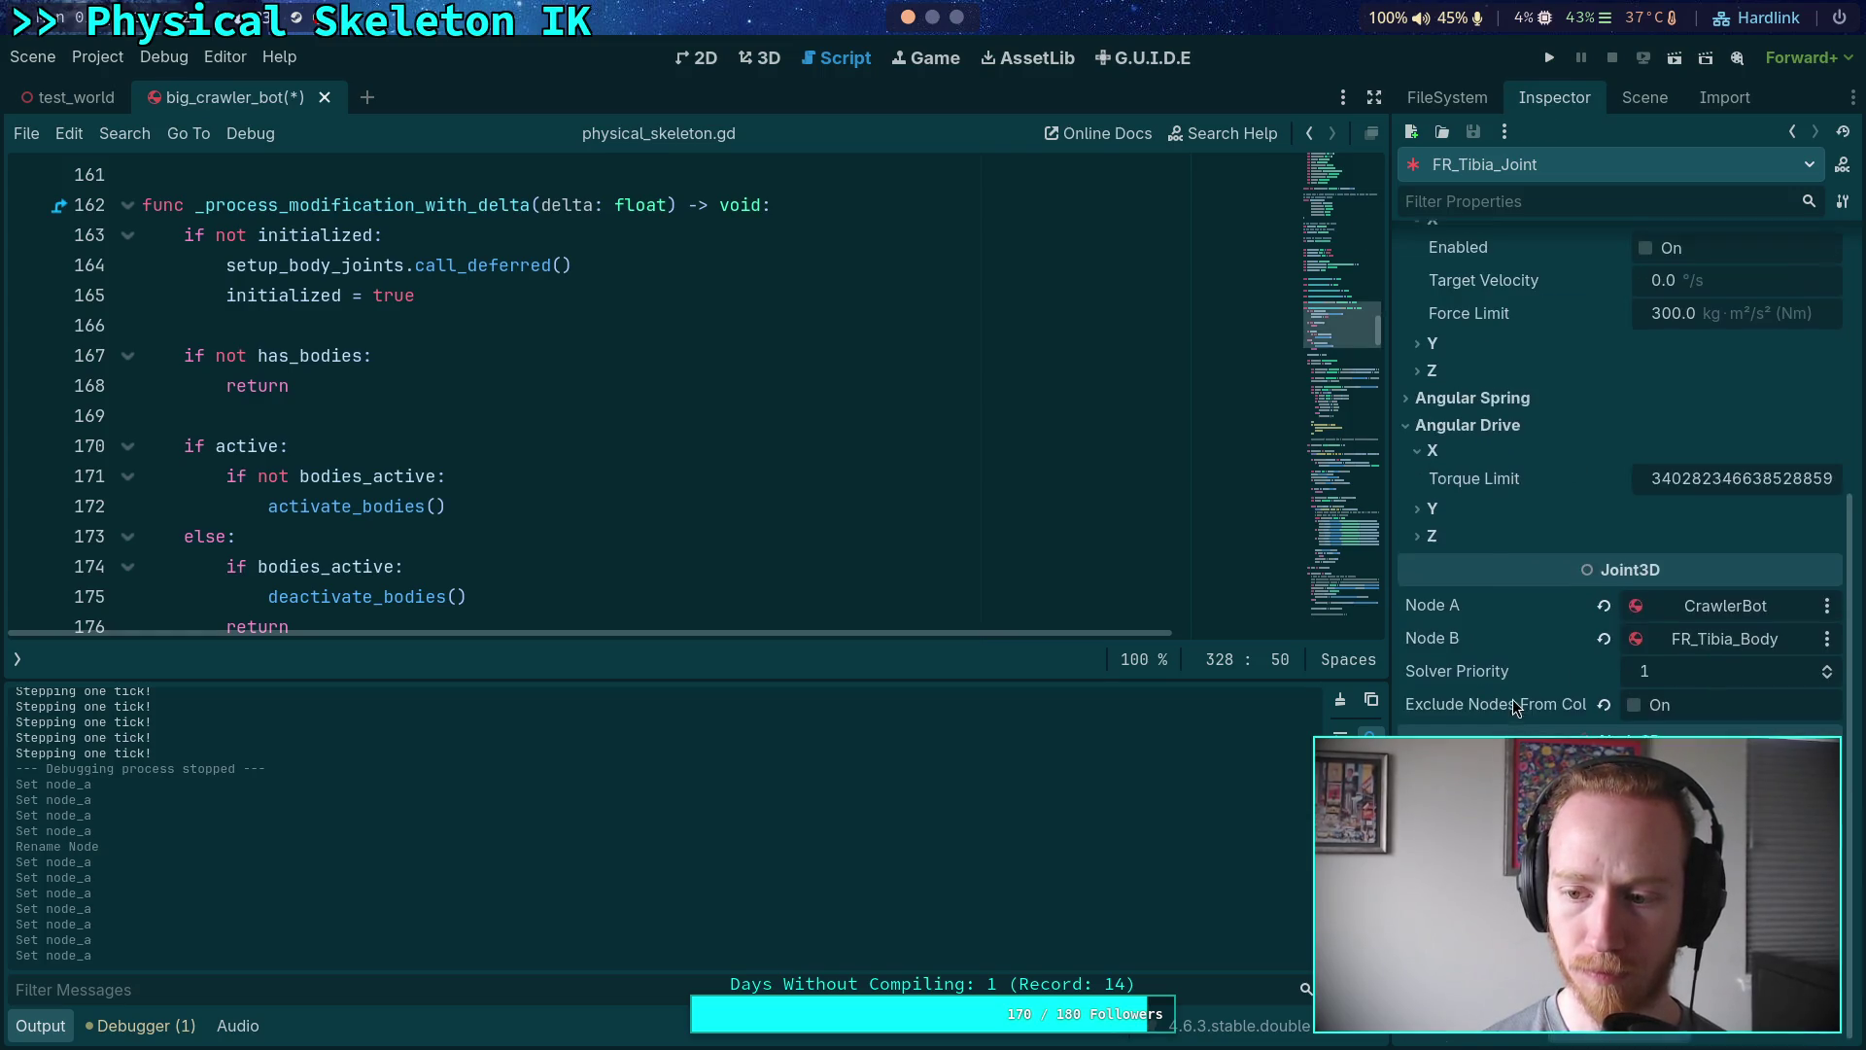
left_click(1717, 606)
left_click(911, 399)
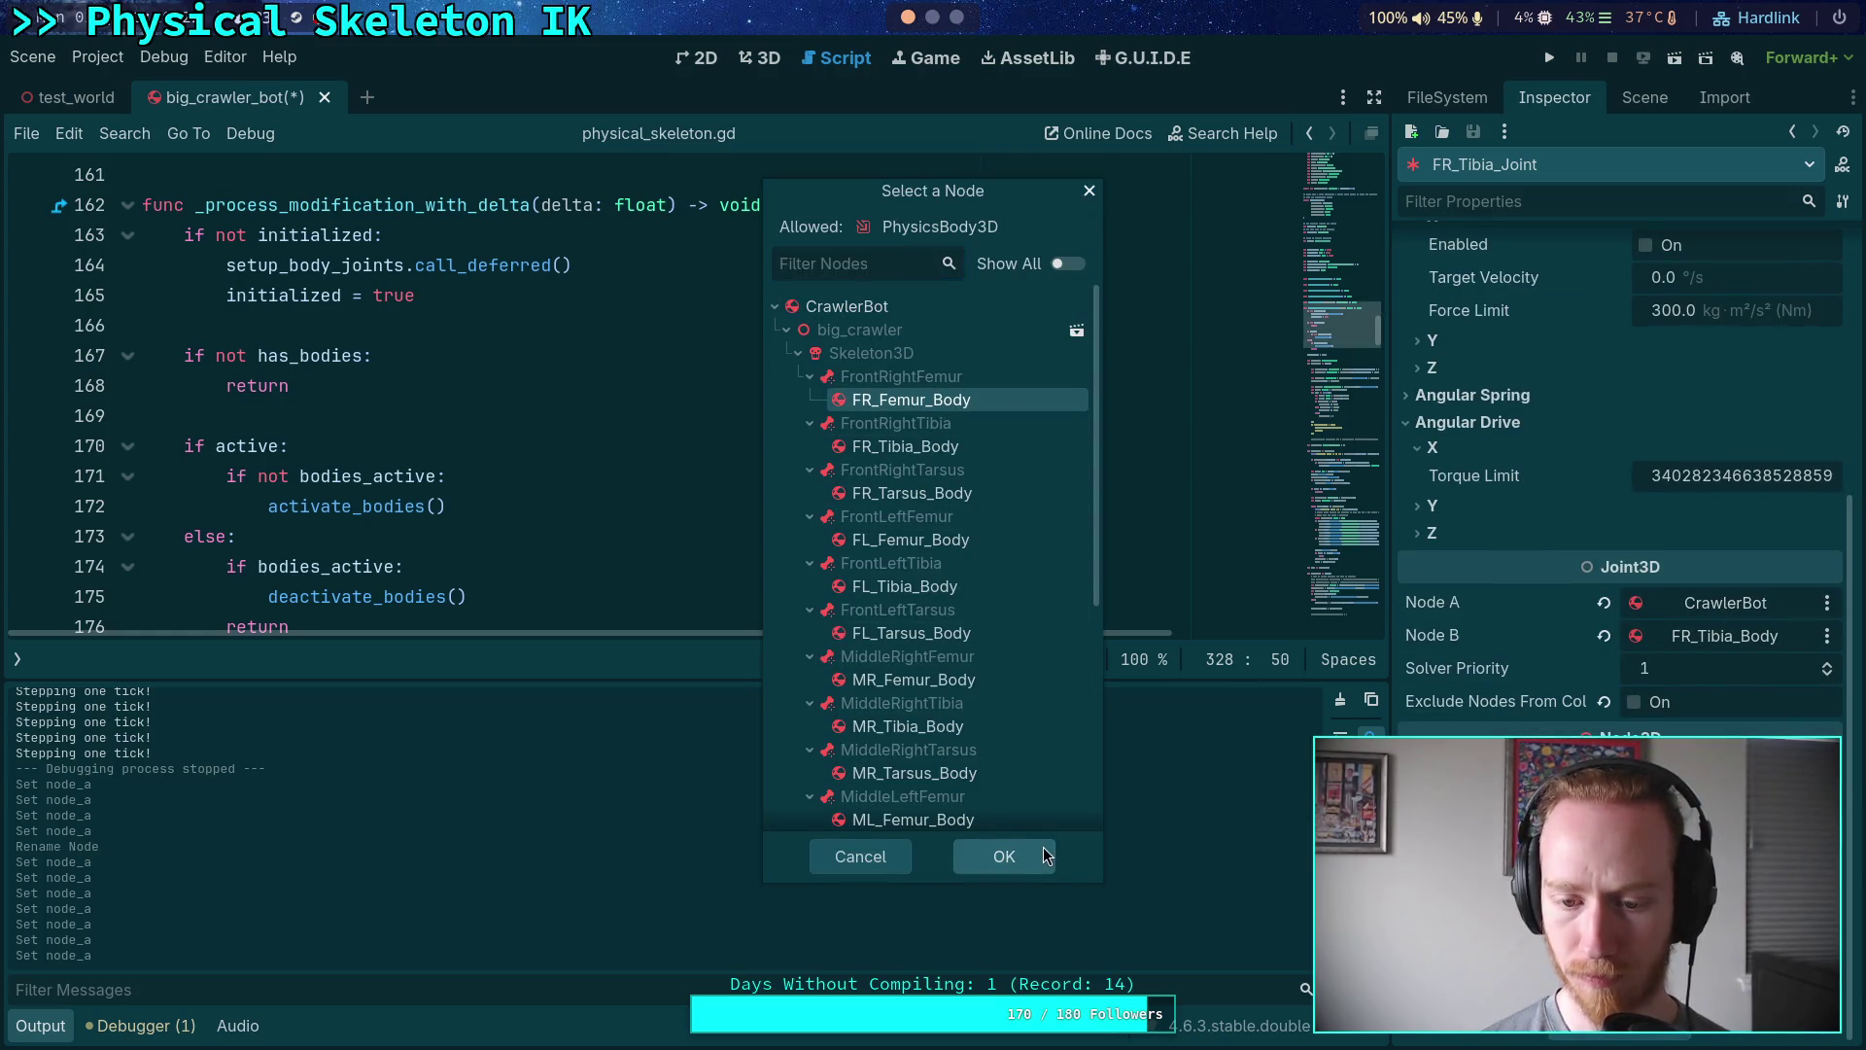
left_click(1004, 856)
left_click(1643, 107)
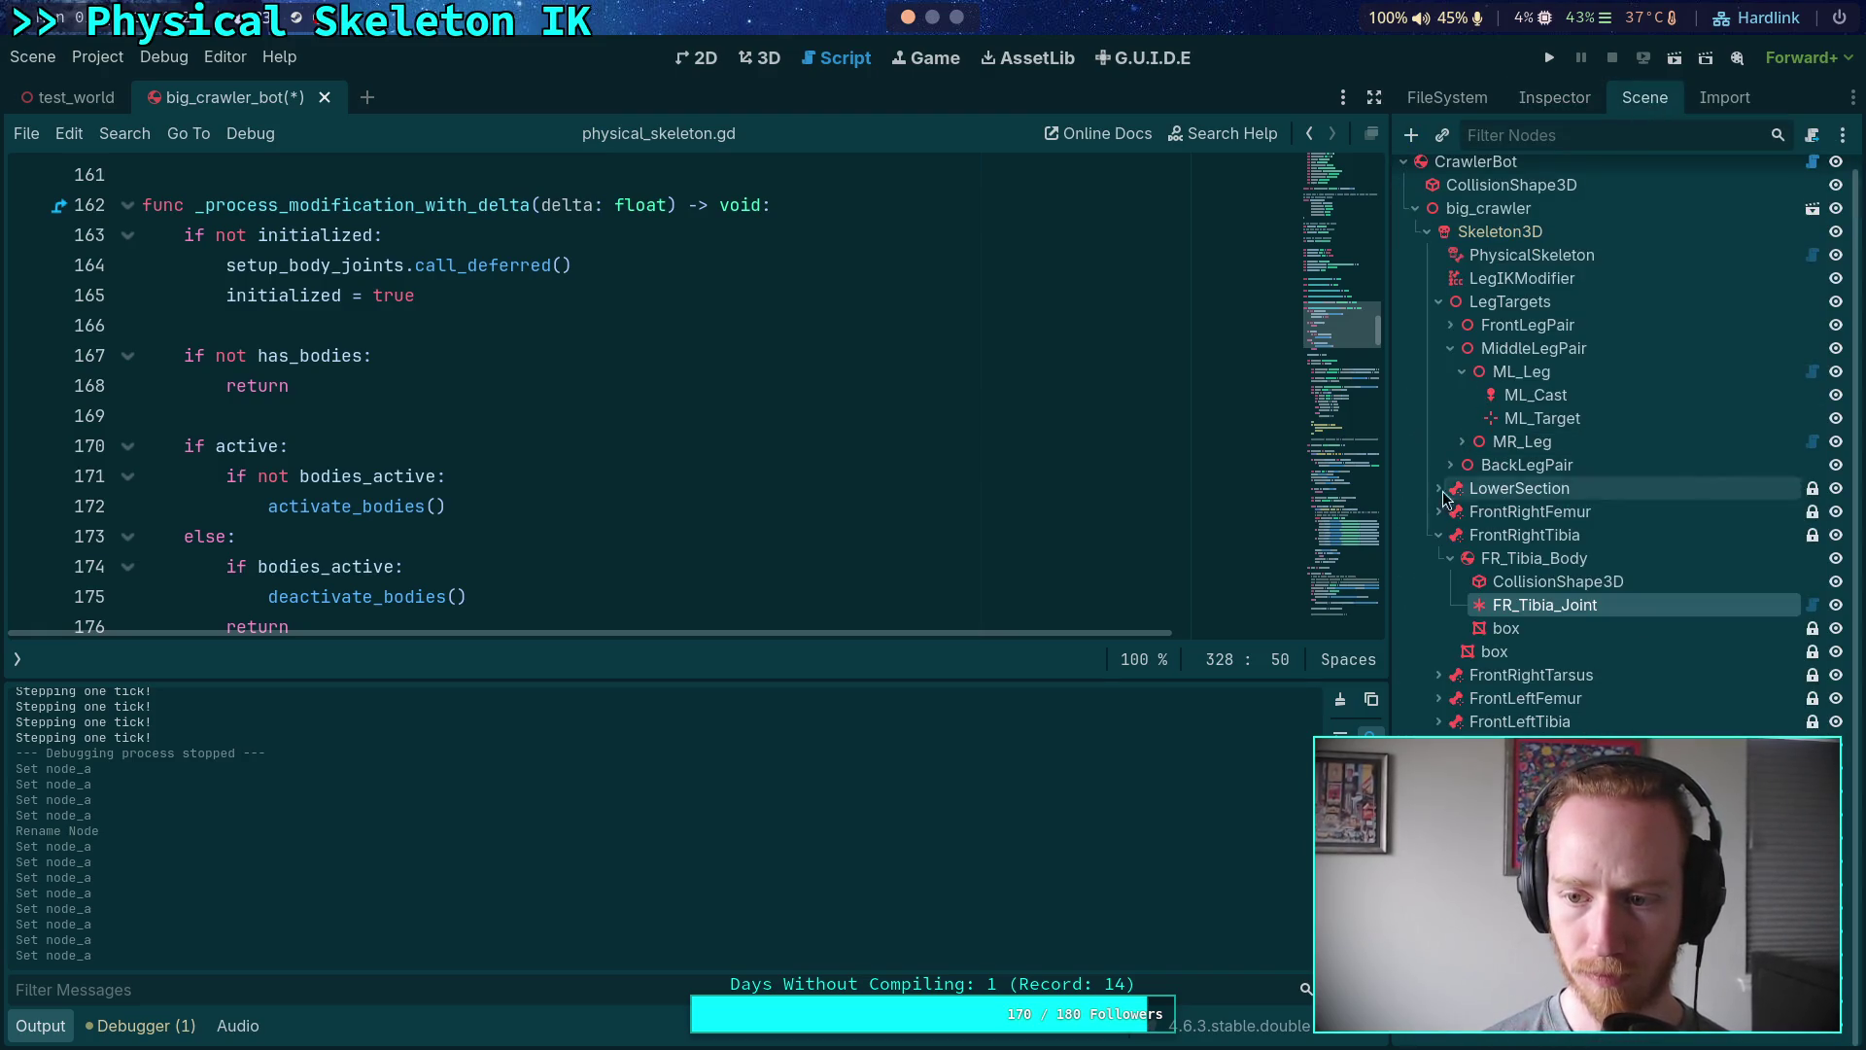
left_click(1439, 535)
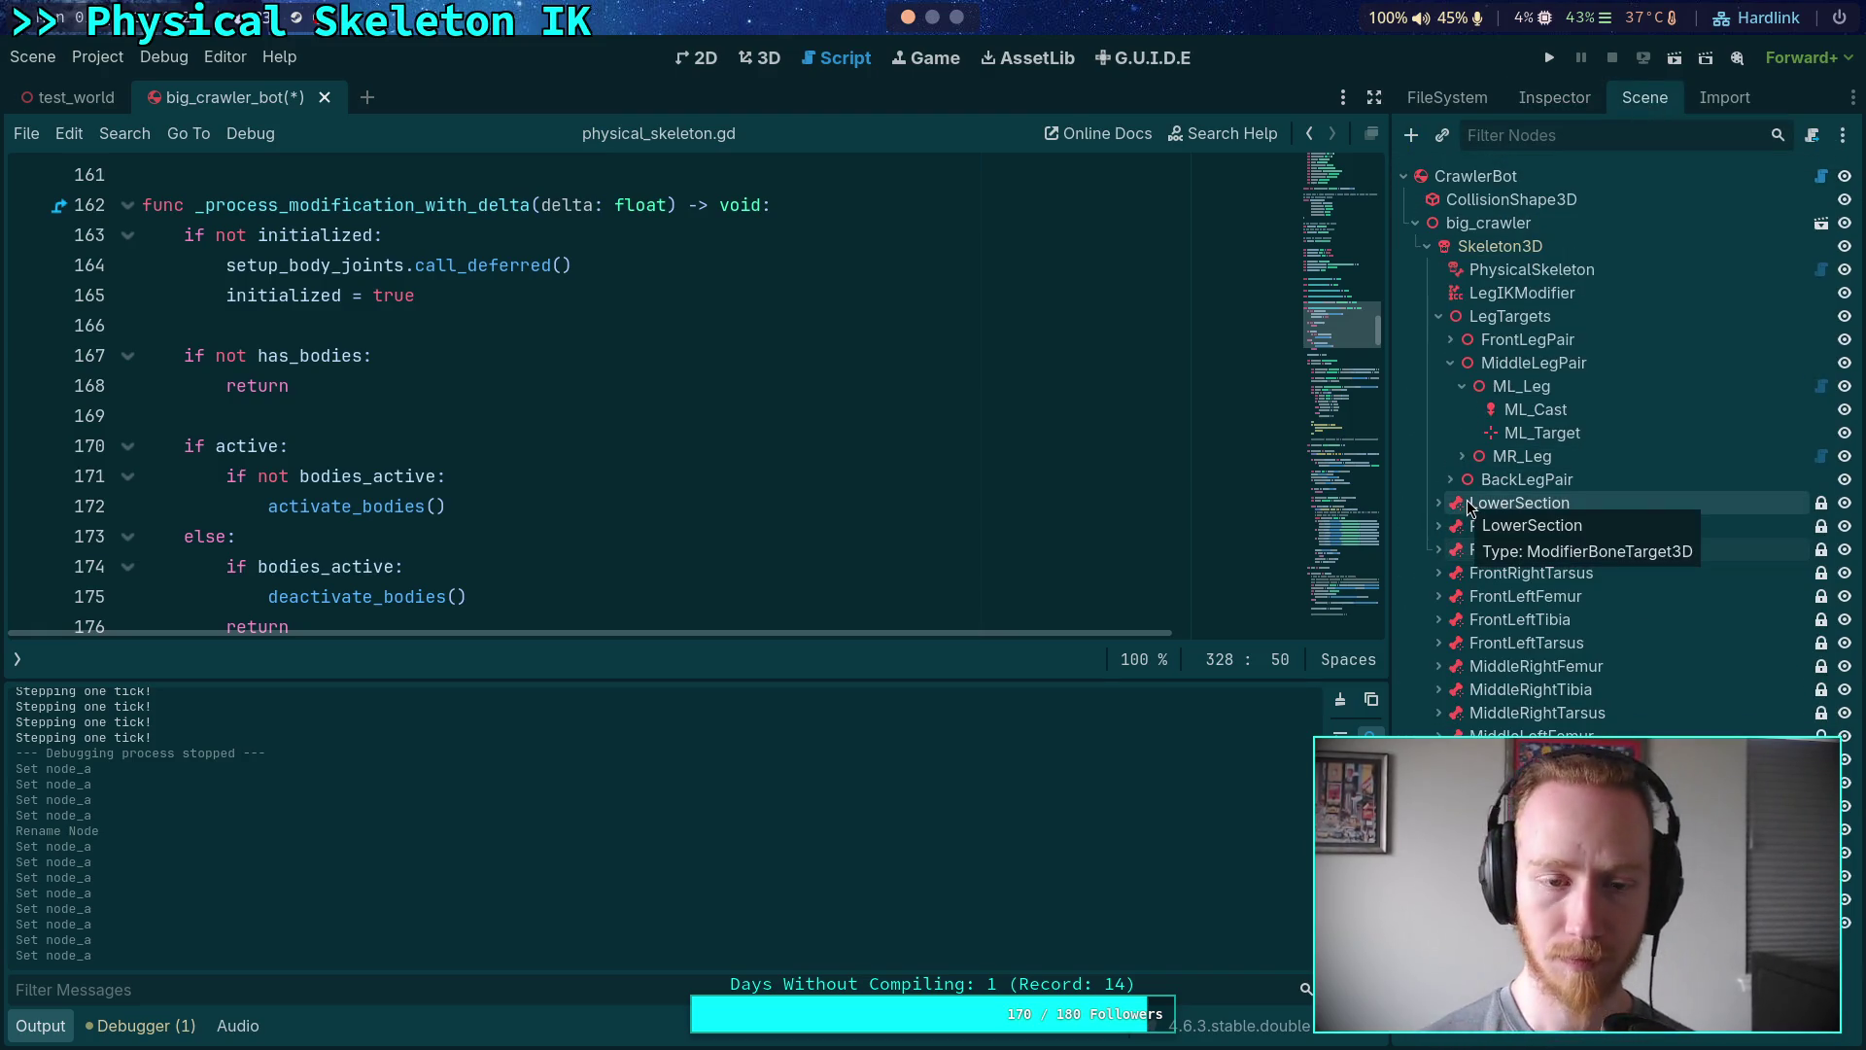
- Save the scene, hide the output log, and fold update_motors and _solve_joint_motor
key("ctrl+s")
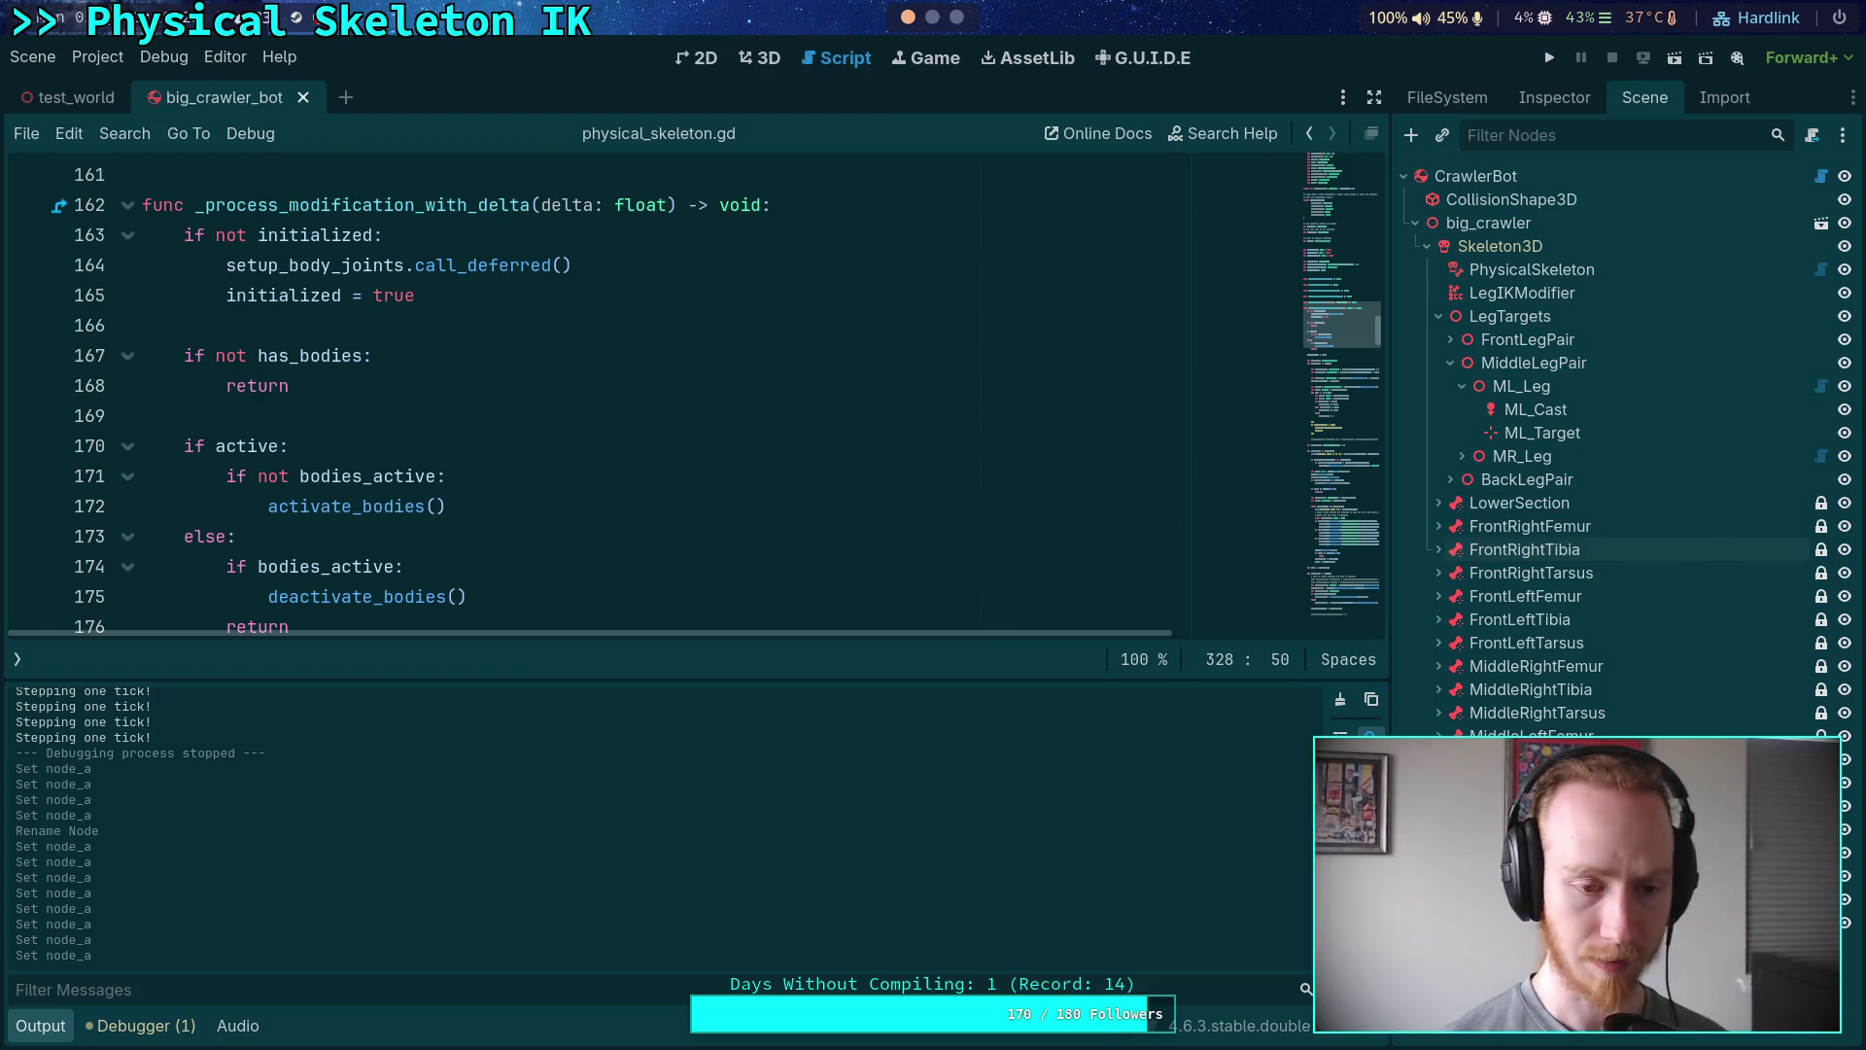
key("ctrl+j")
scroll(583, 680, "down", 15)
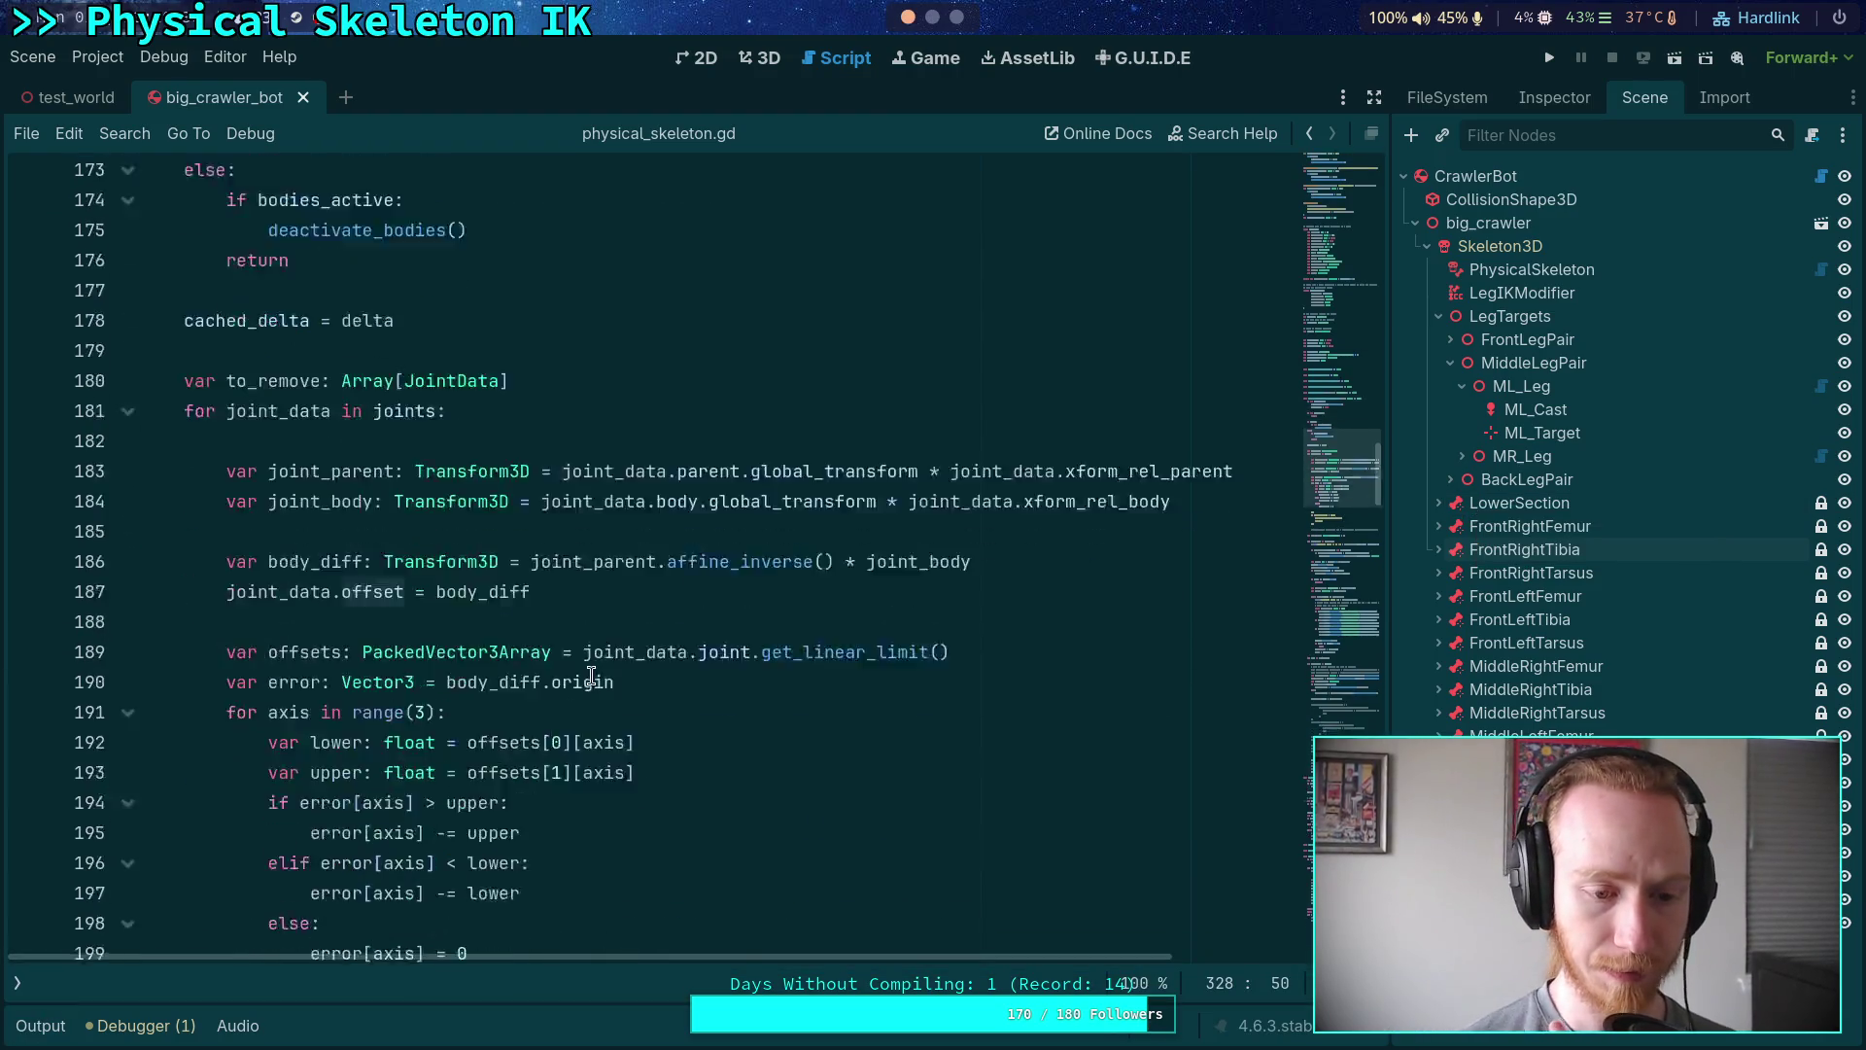
scroll(591, 676, "down", 11)
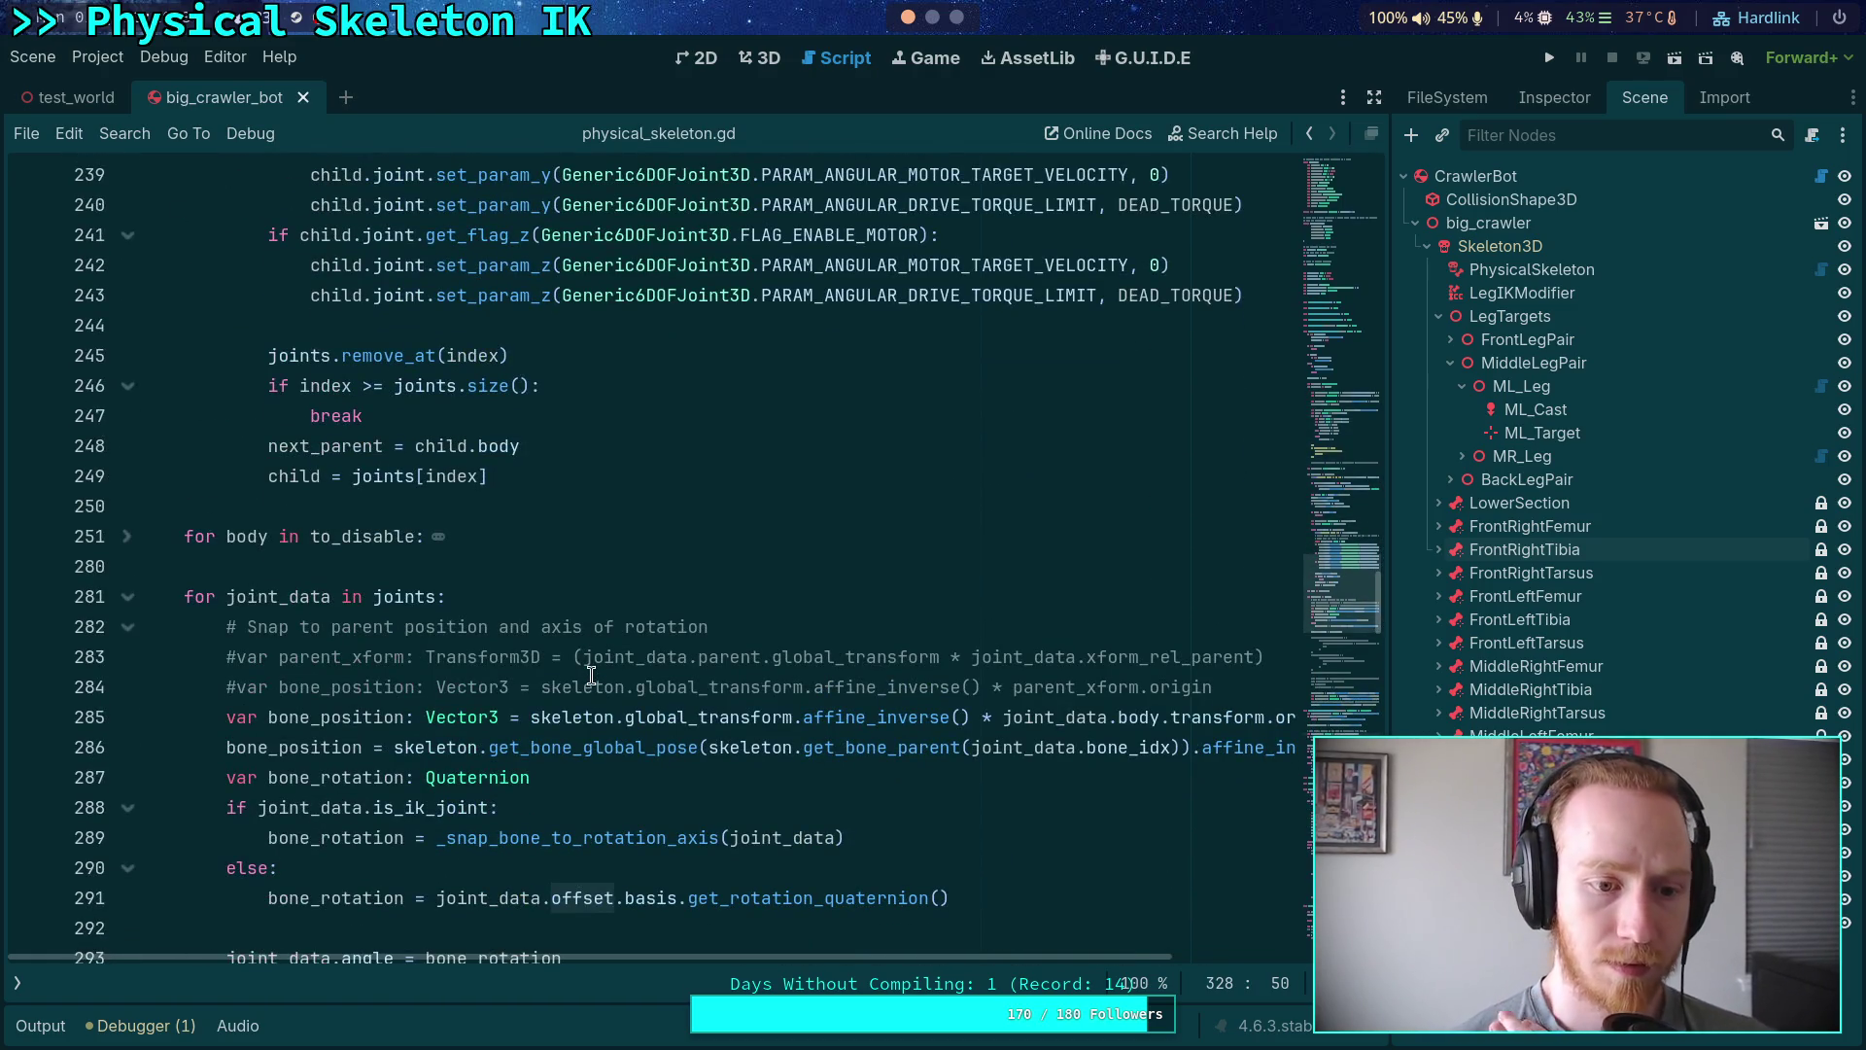
scroll(591, 676, "down", 4)
scroll(591, 675, "up", 4)
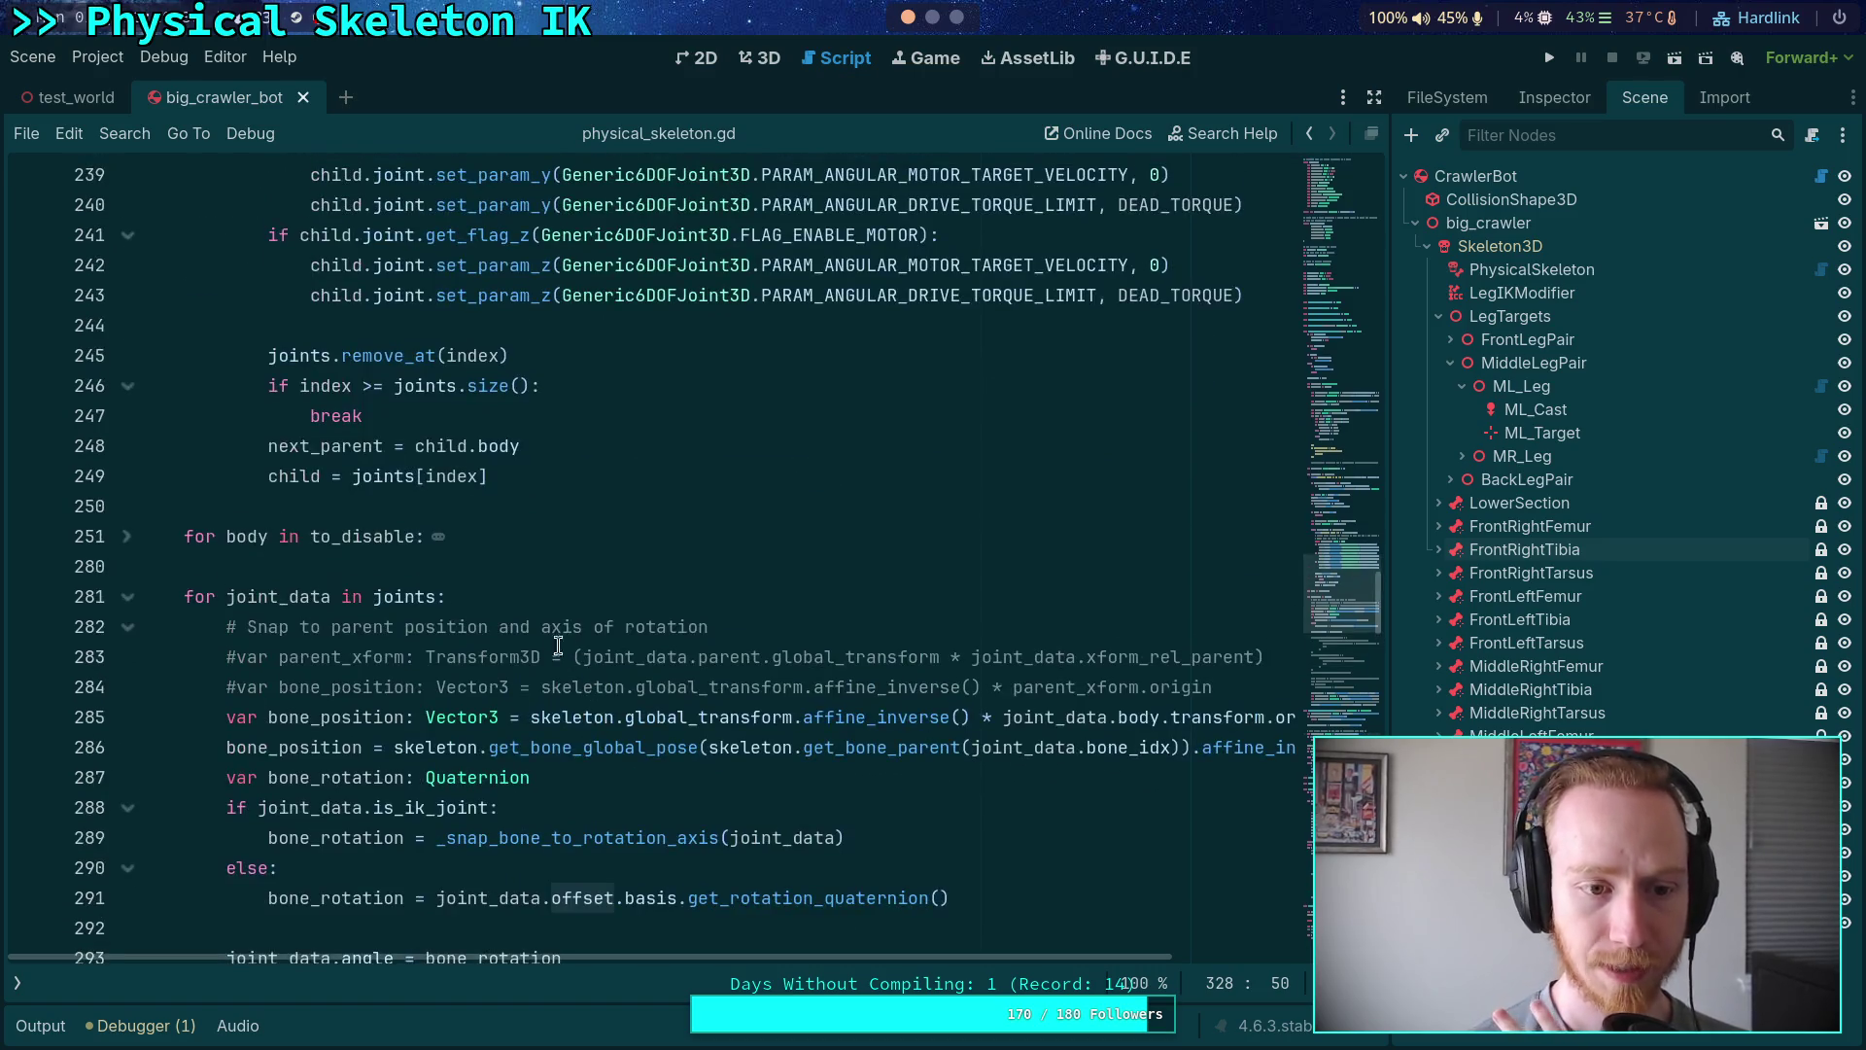
scroll(525, 636, "down", 20)
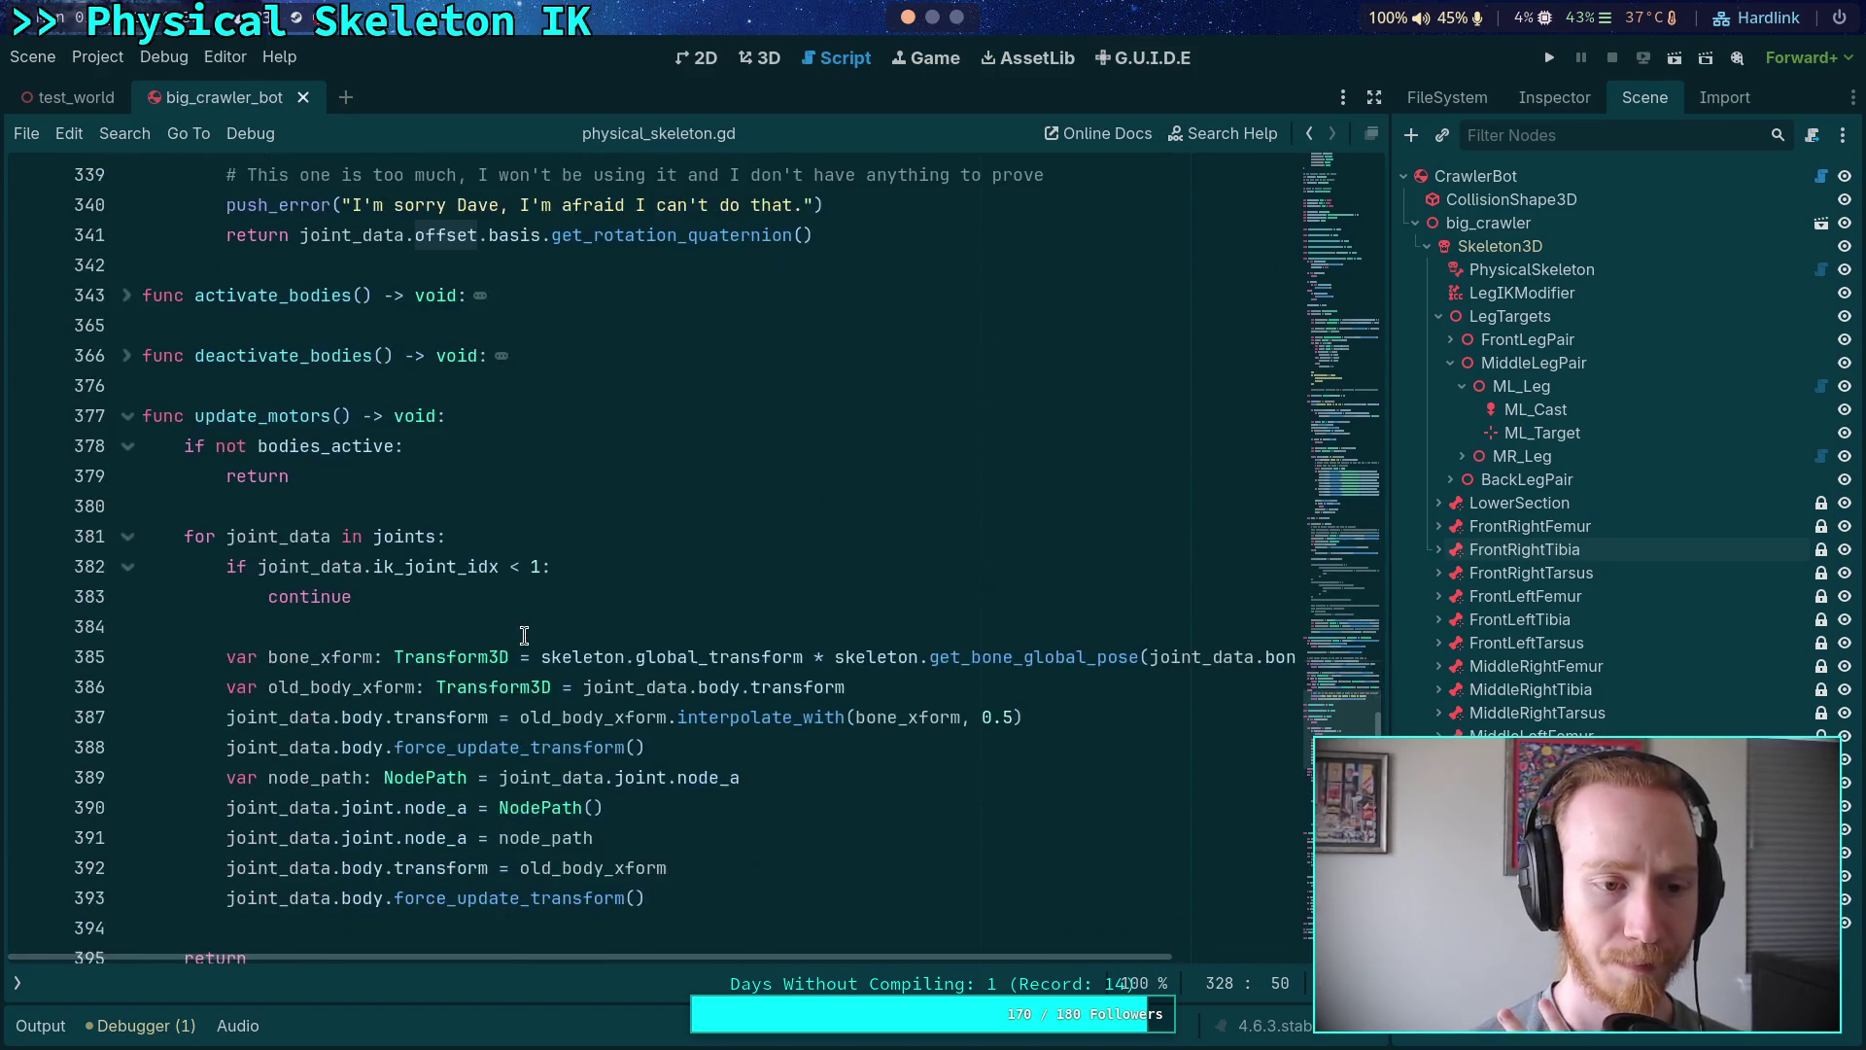
left_click(129, 416)
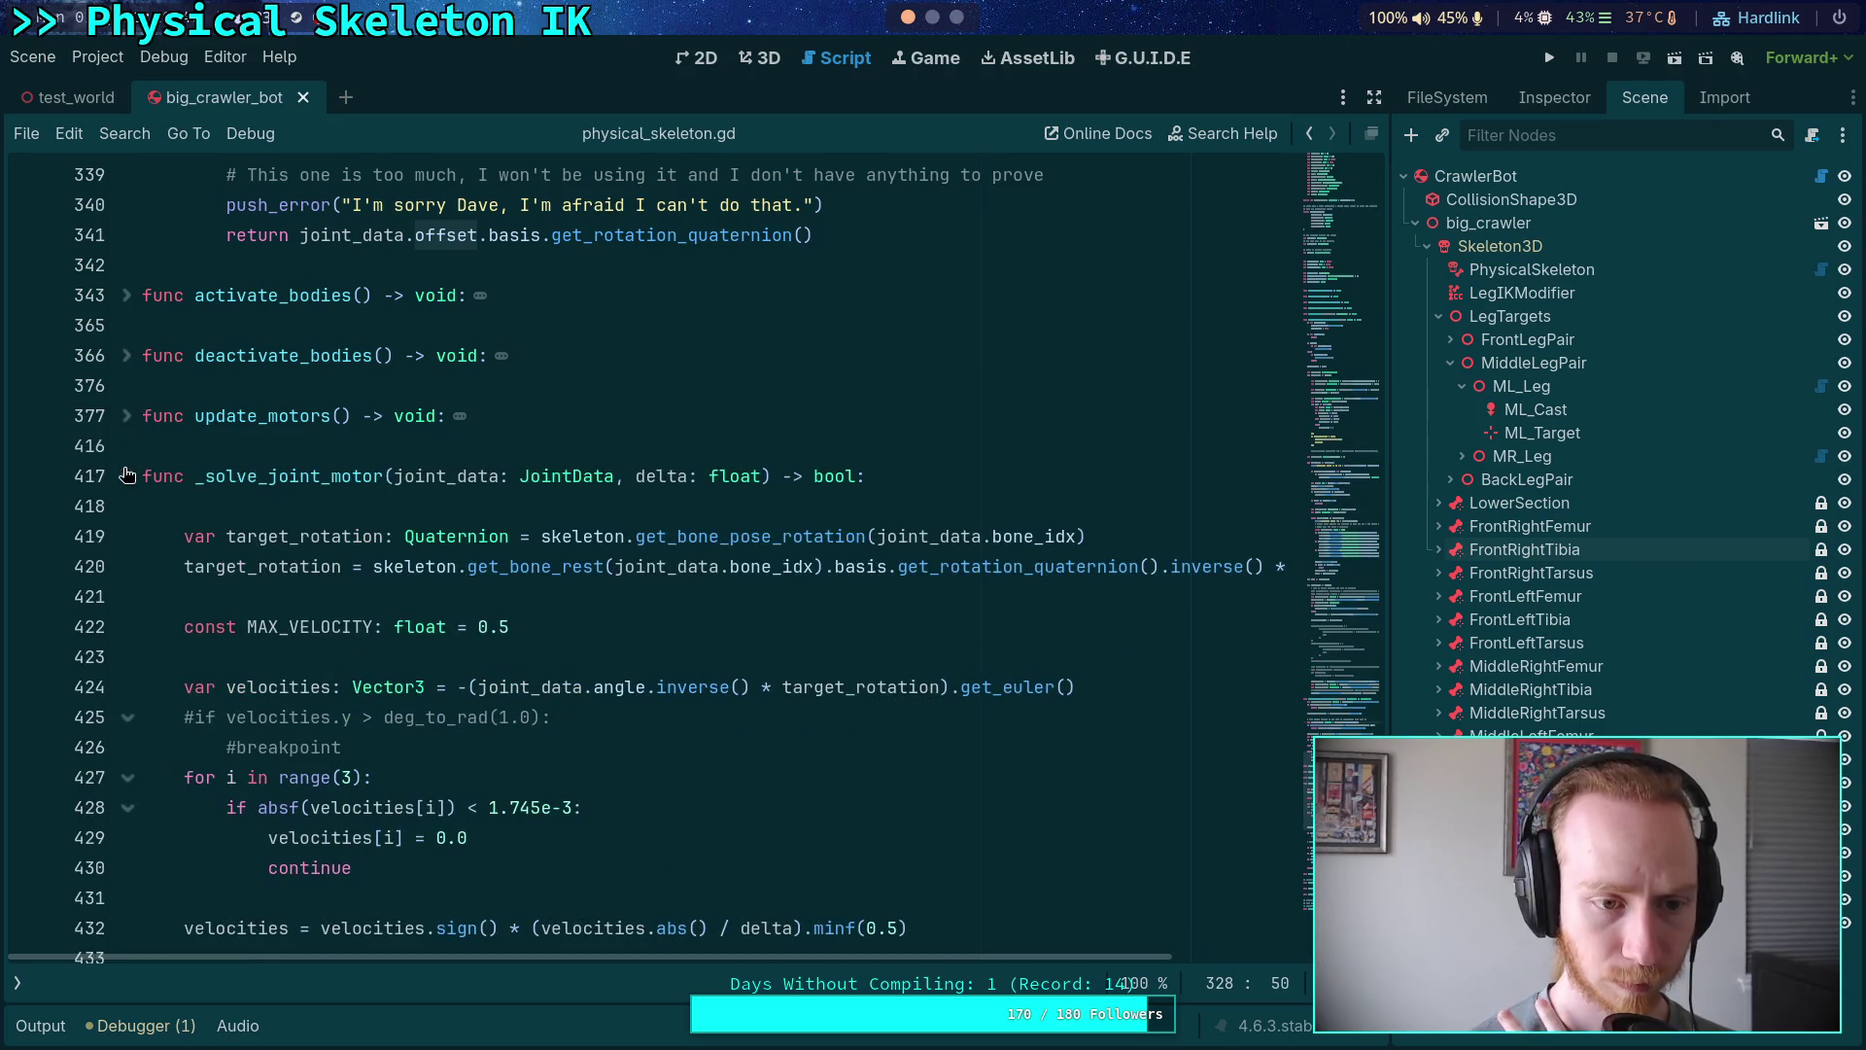
scroll(124, 492, "down", 2)
left_click(126, 295)
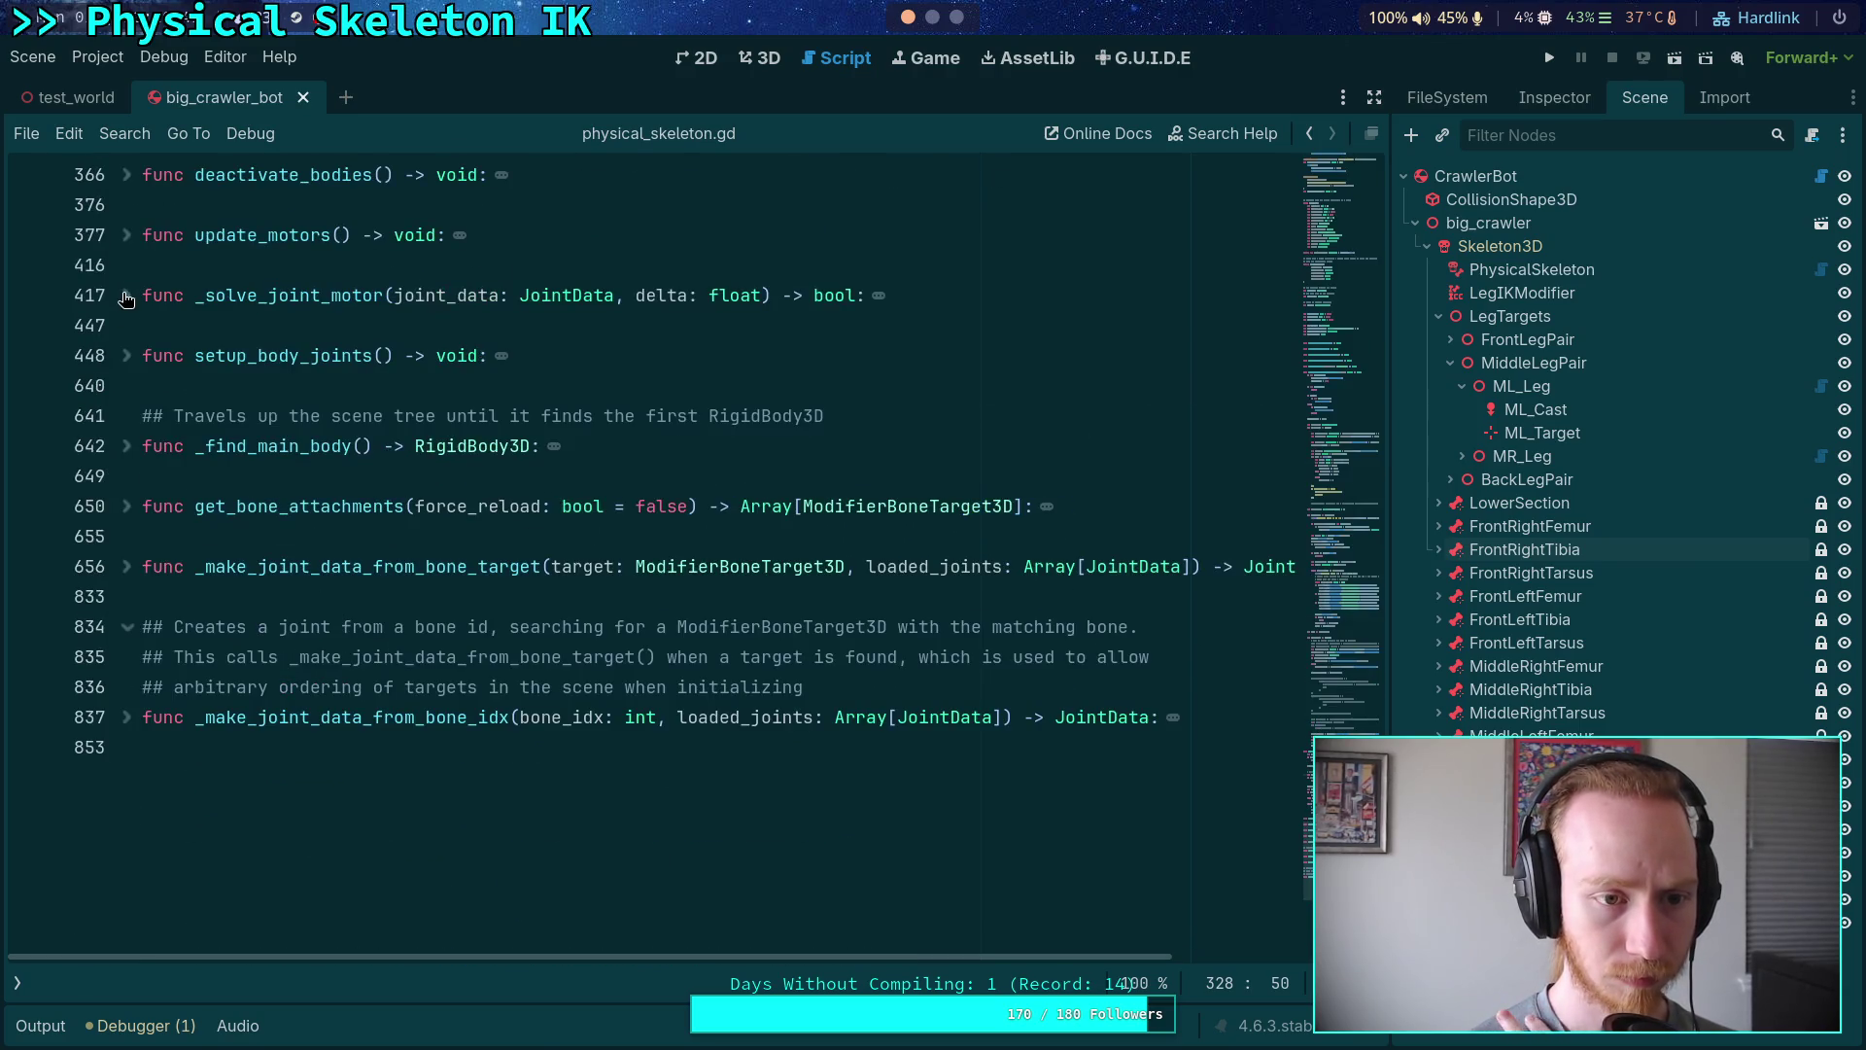
- Unfold setup_body_joints and place the caret at the end of line 482
left_click(129, 356)
scroll(330, 591, "down", 6)
scroll(330, 591, "down", 3)
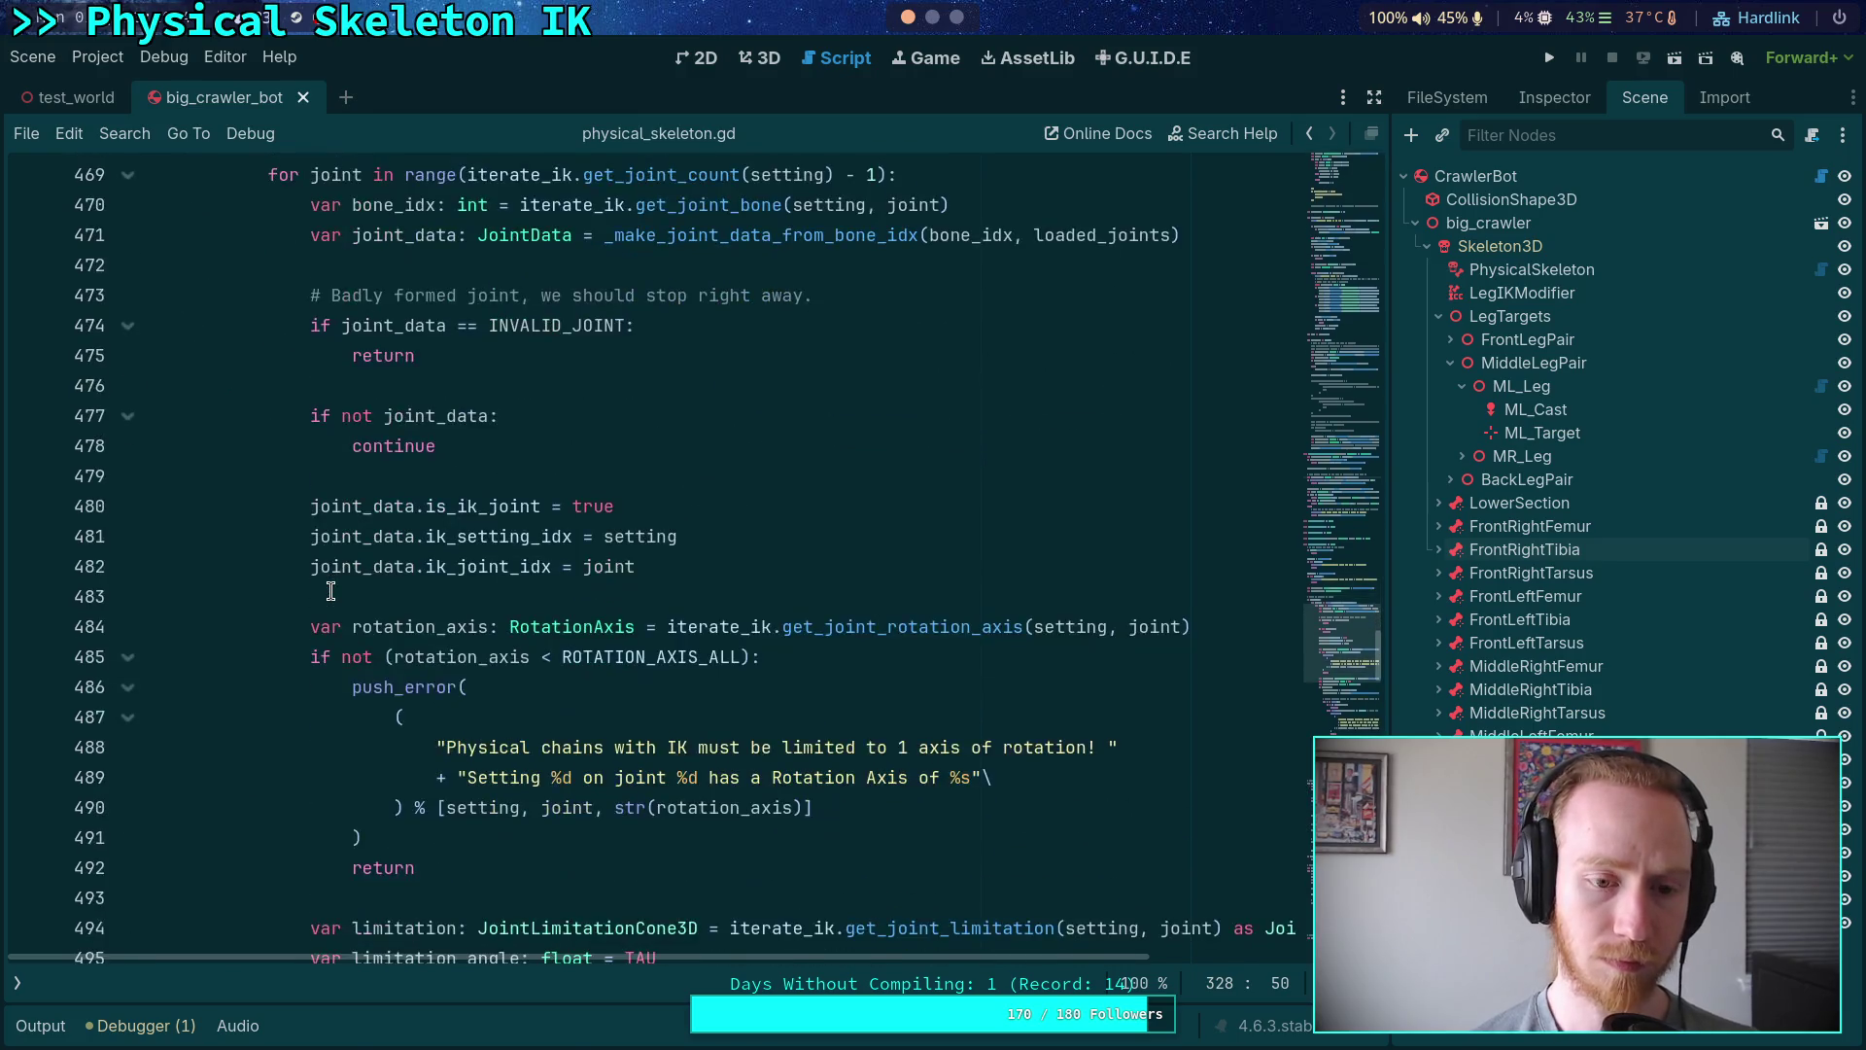
scroll(340, 591, "down", 6)
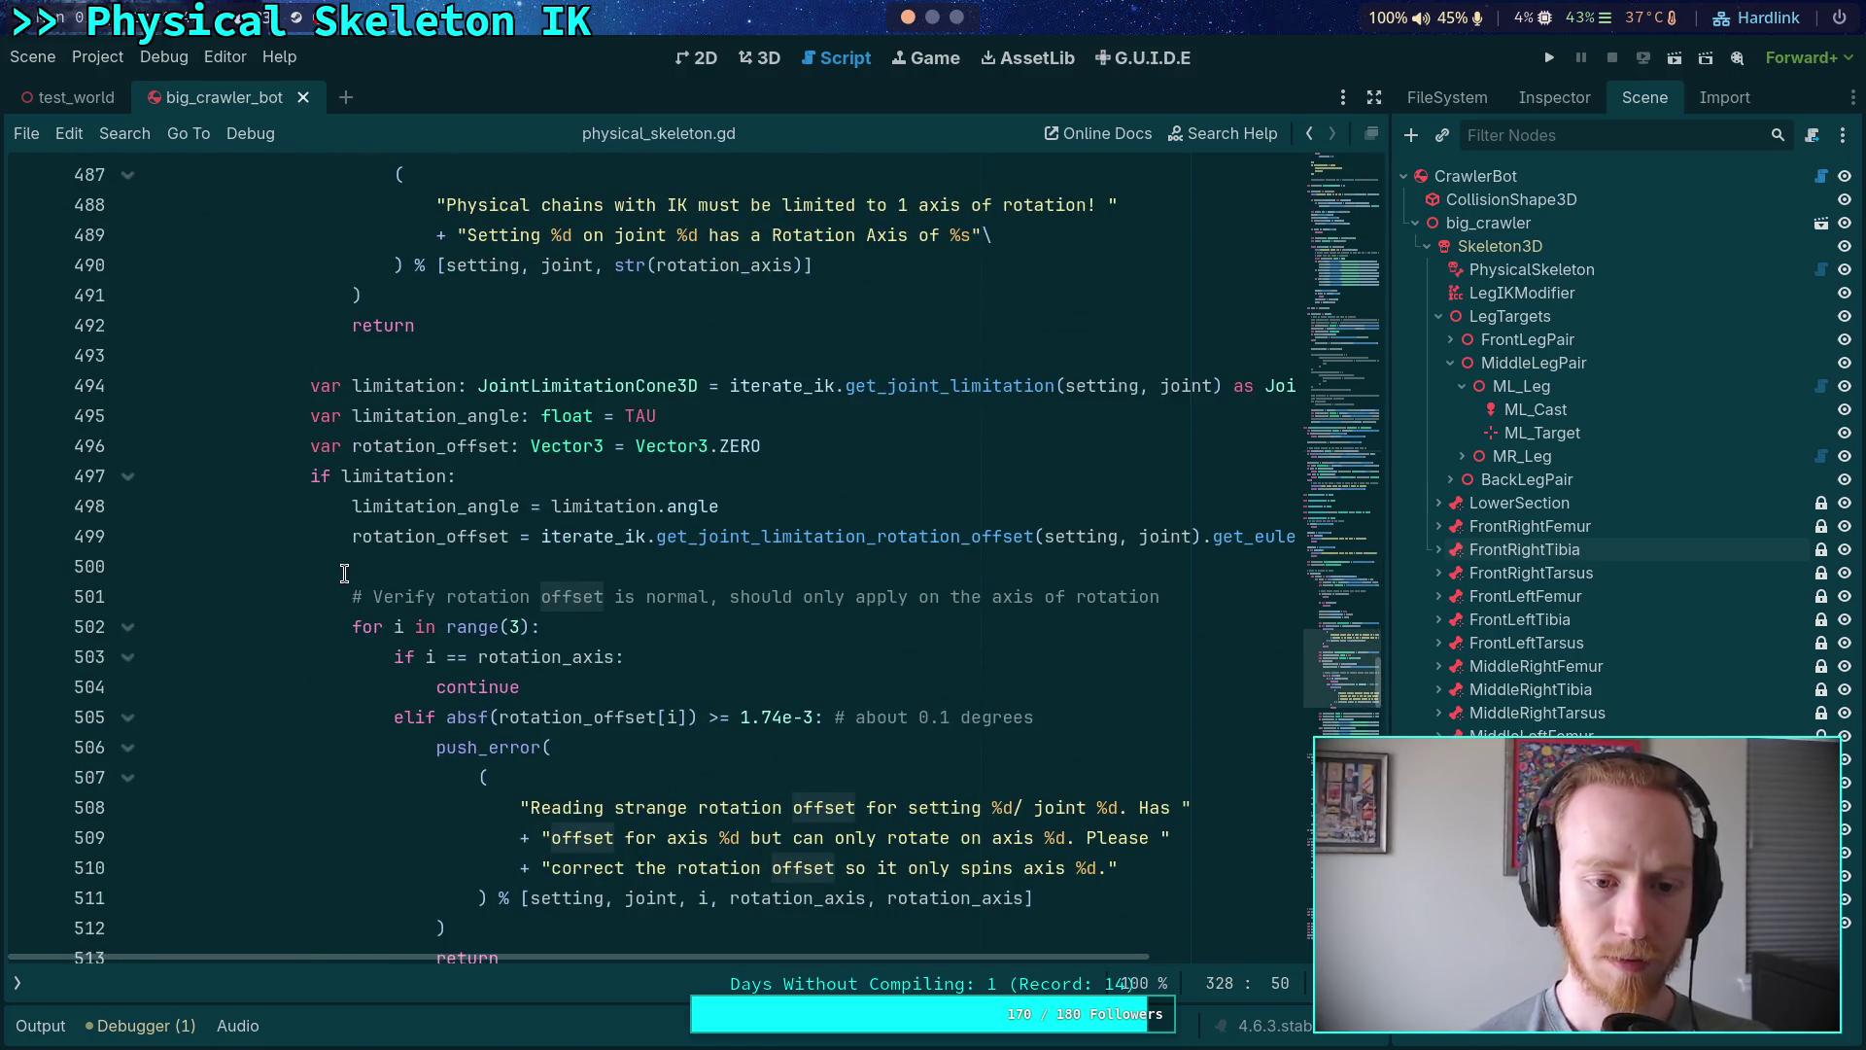
scroll(345, 573, "down", 7)
scroll(389, 537, "up", 5)
scroll(389, 536, "up", 7)
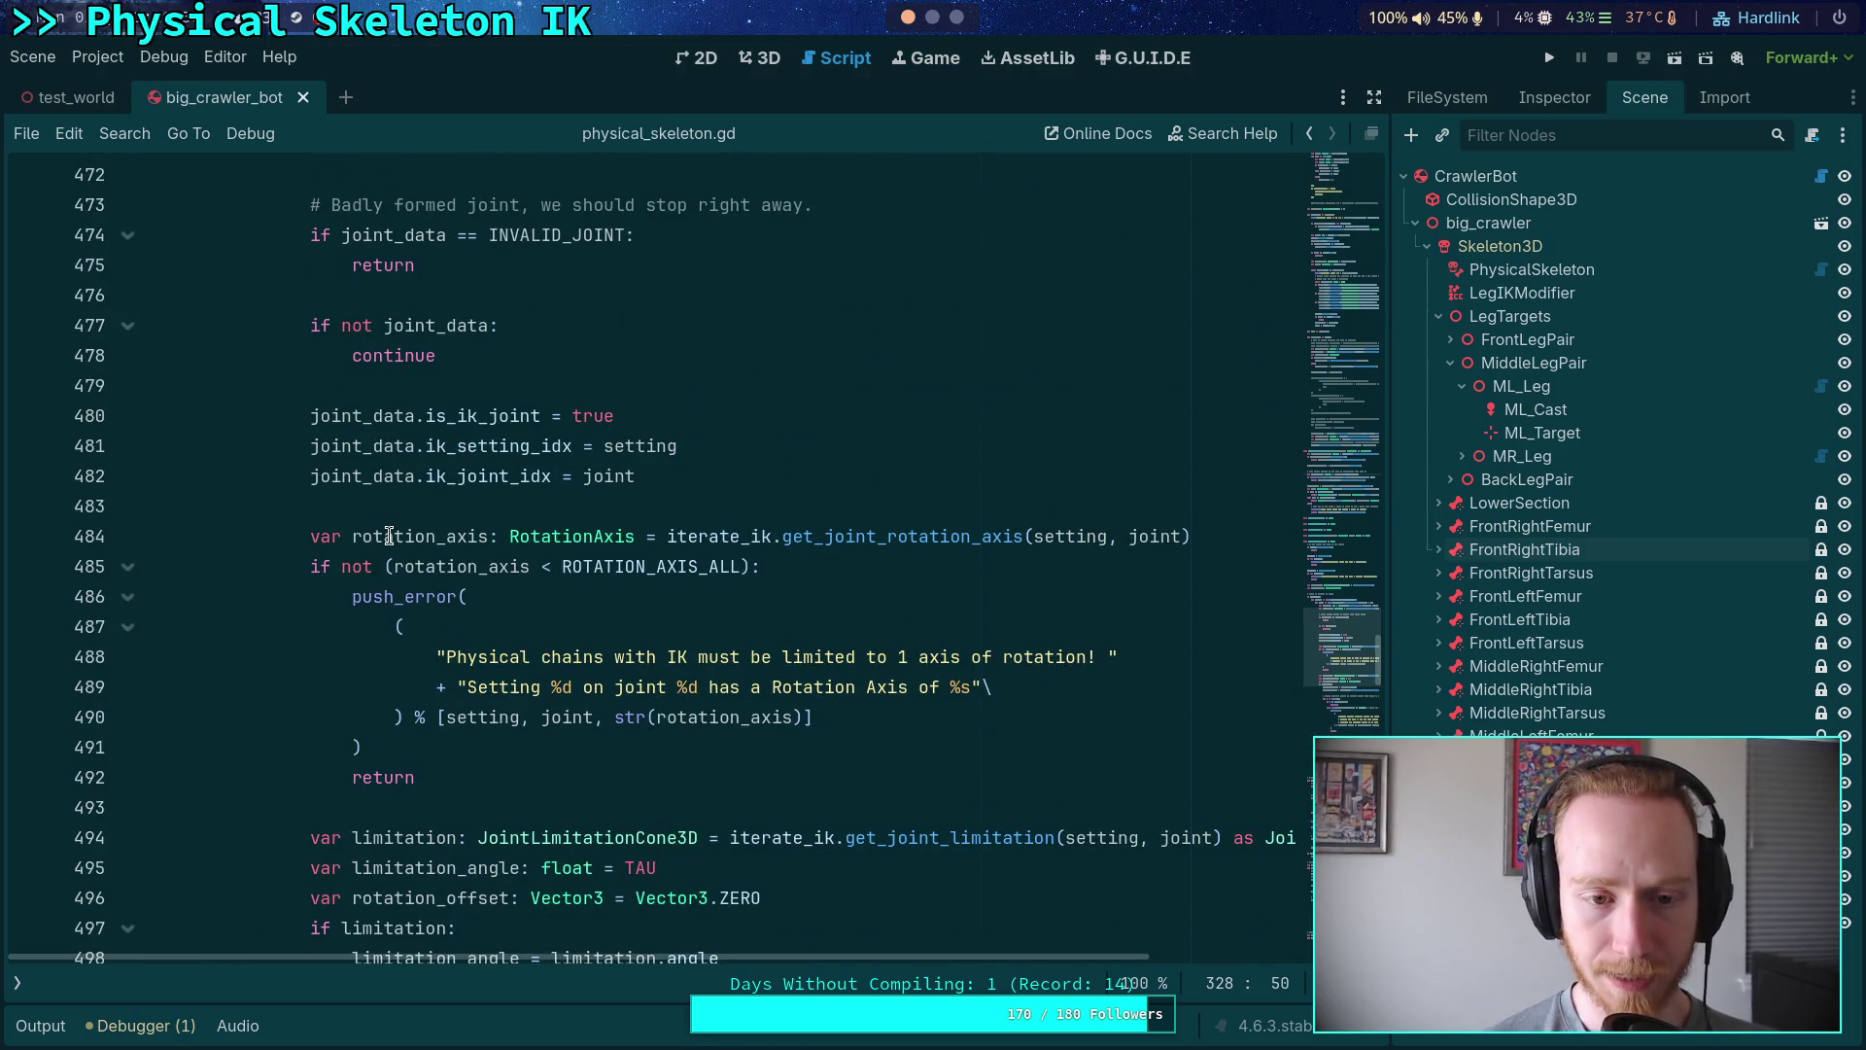
left_click(669, 479)
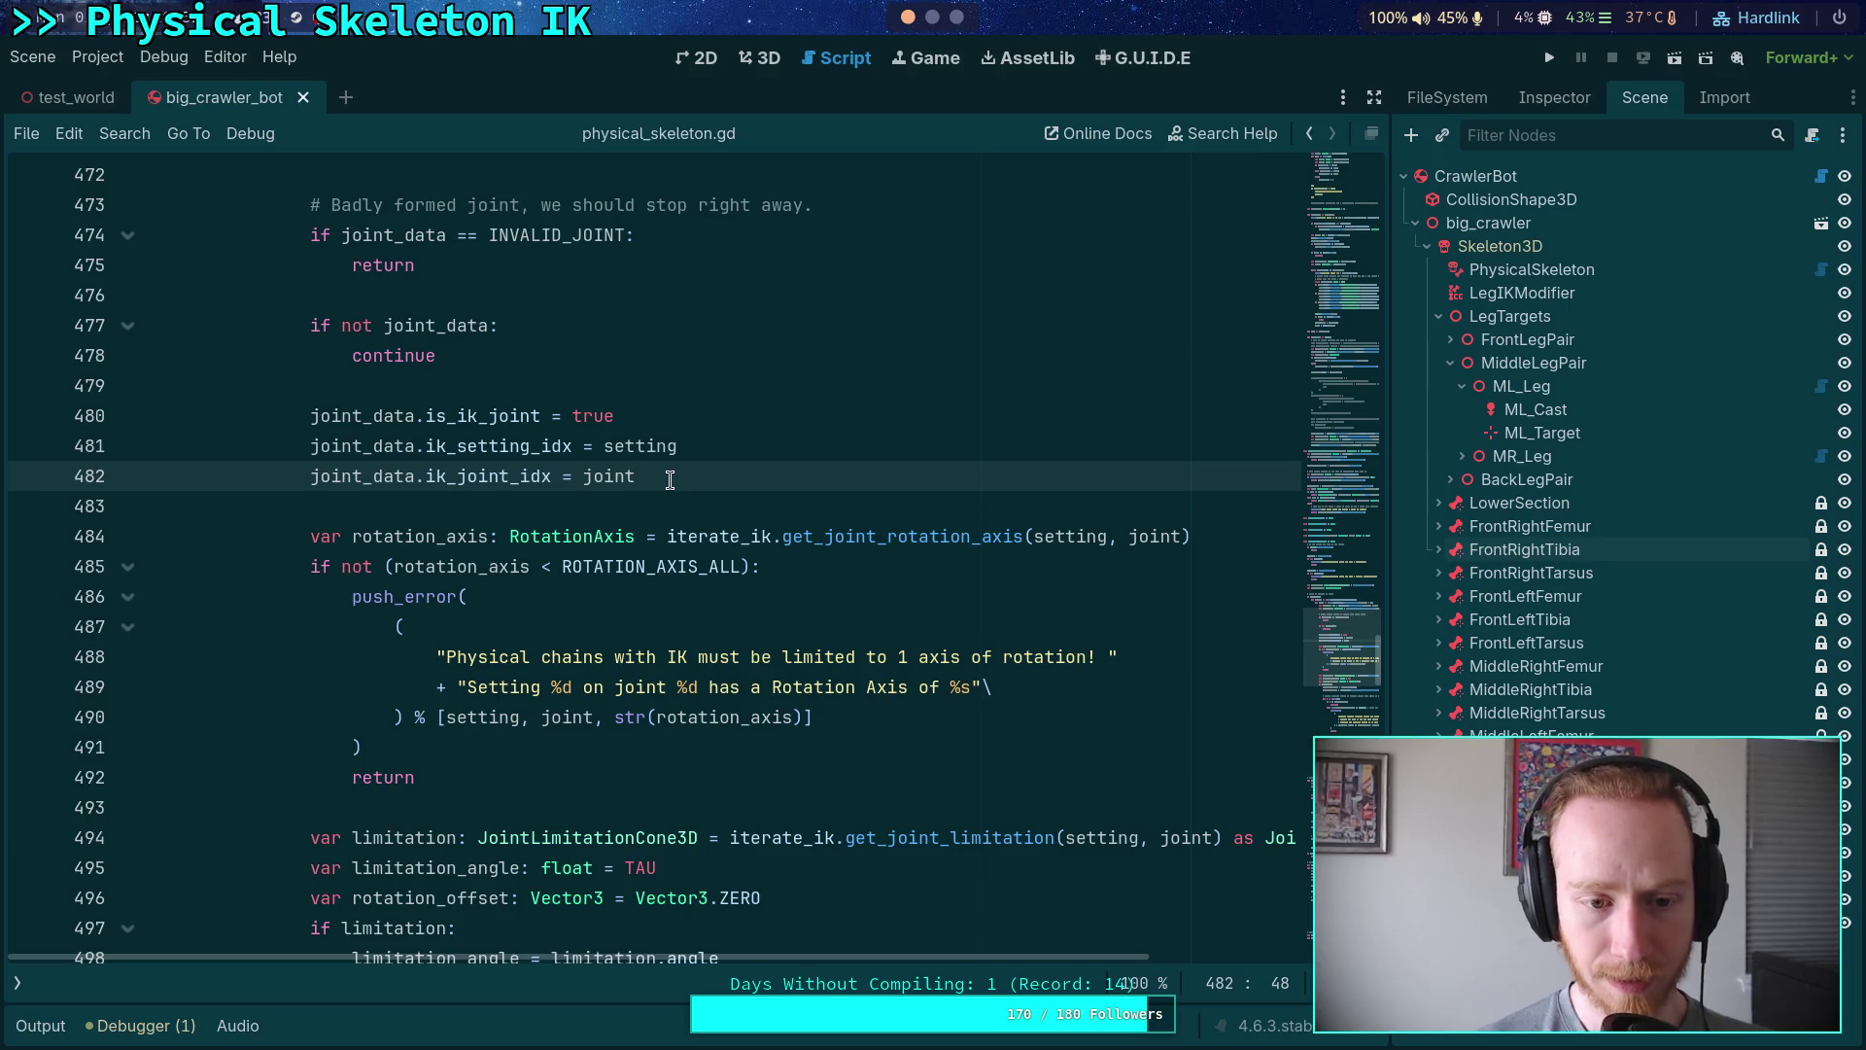
- Fold the 'if limitation:' block at line 497 and go to blank line 526 before loaded_joints.append
scroll(670, 478, "down", 12)
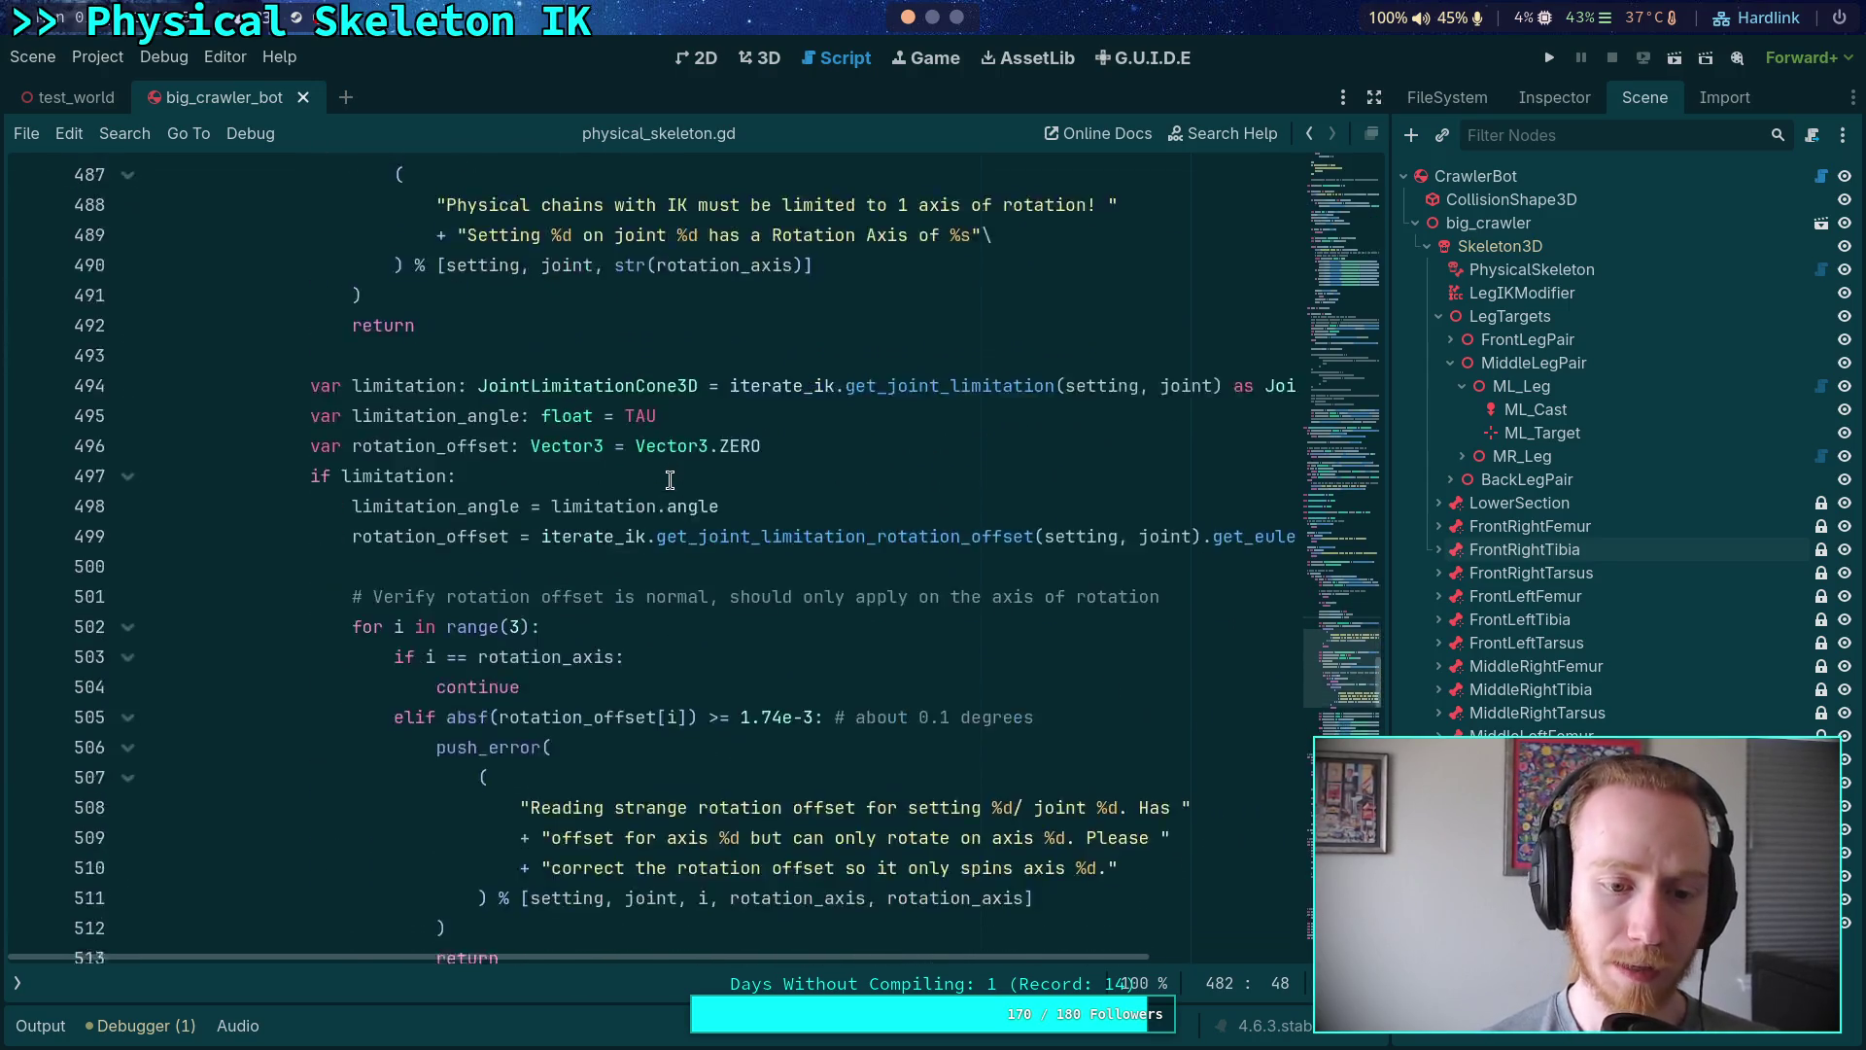
scroll(670, 478, "down", 1)
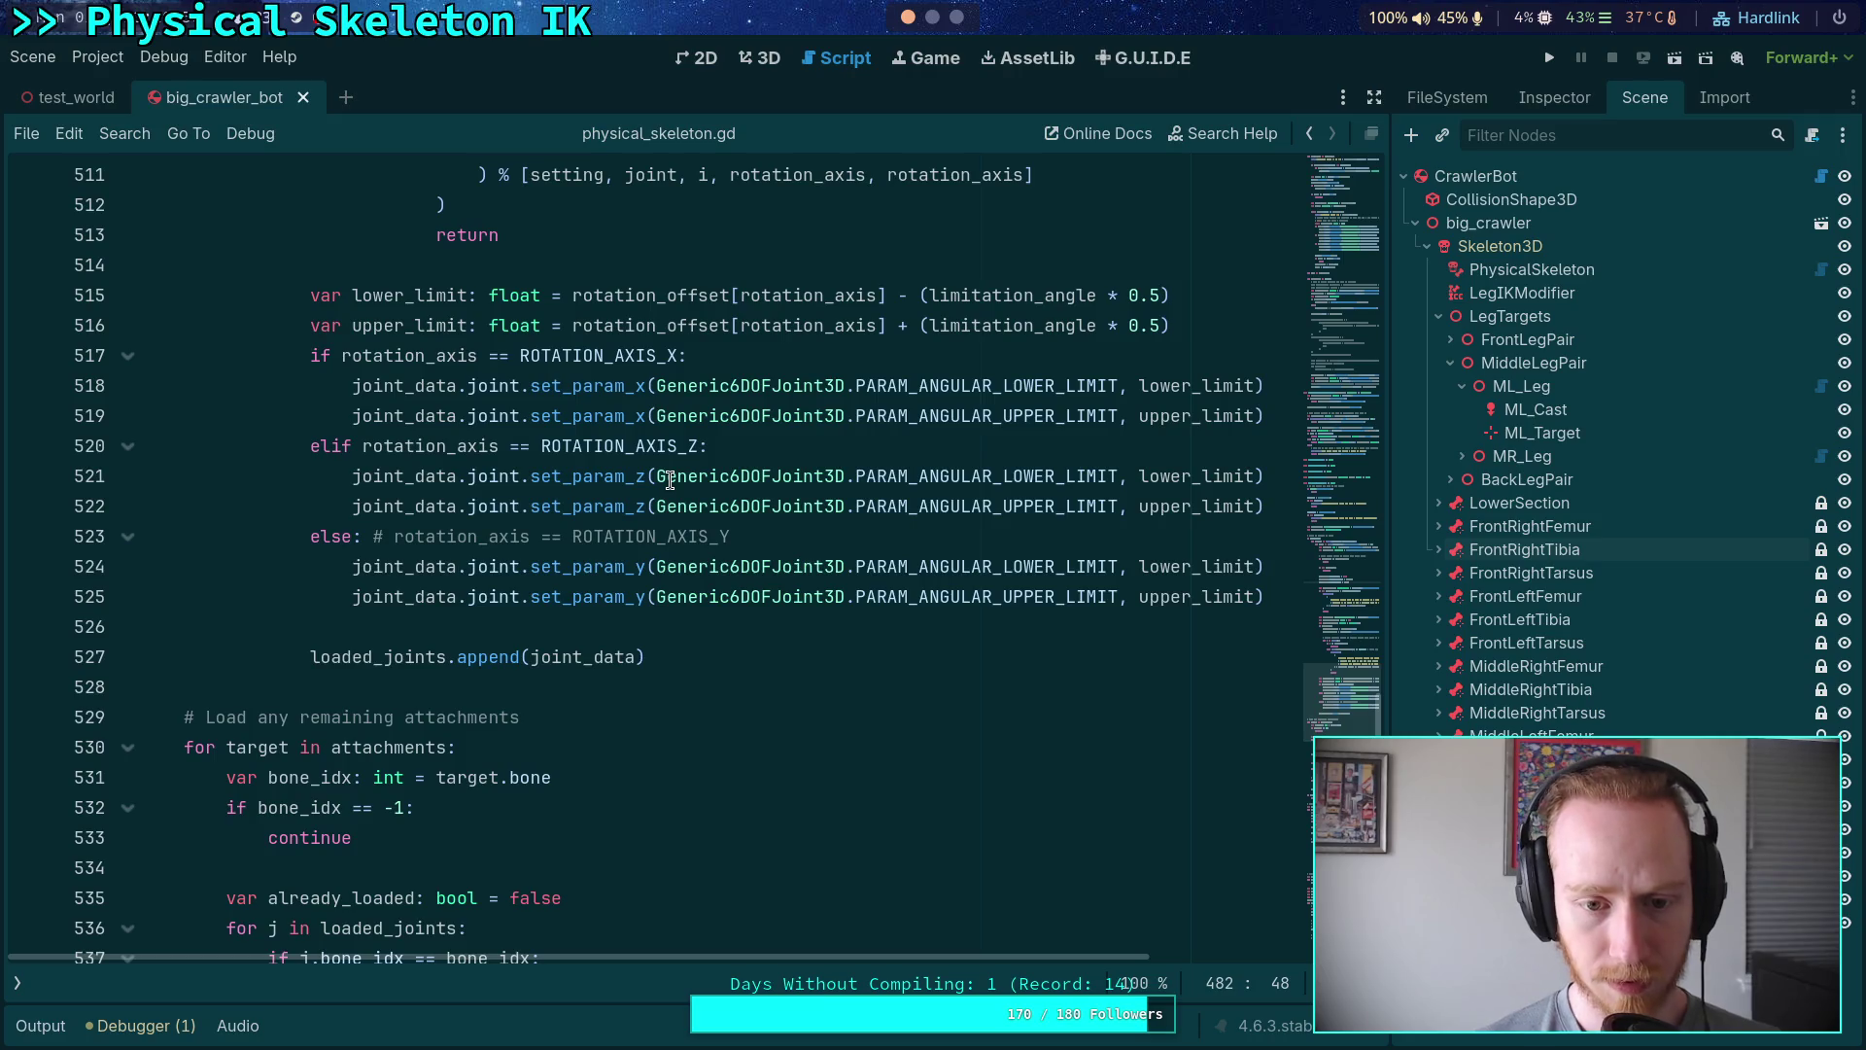
scroll(634, 525, "down", 2)
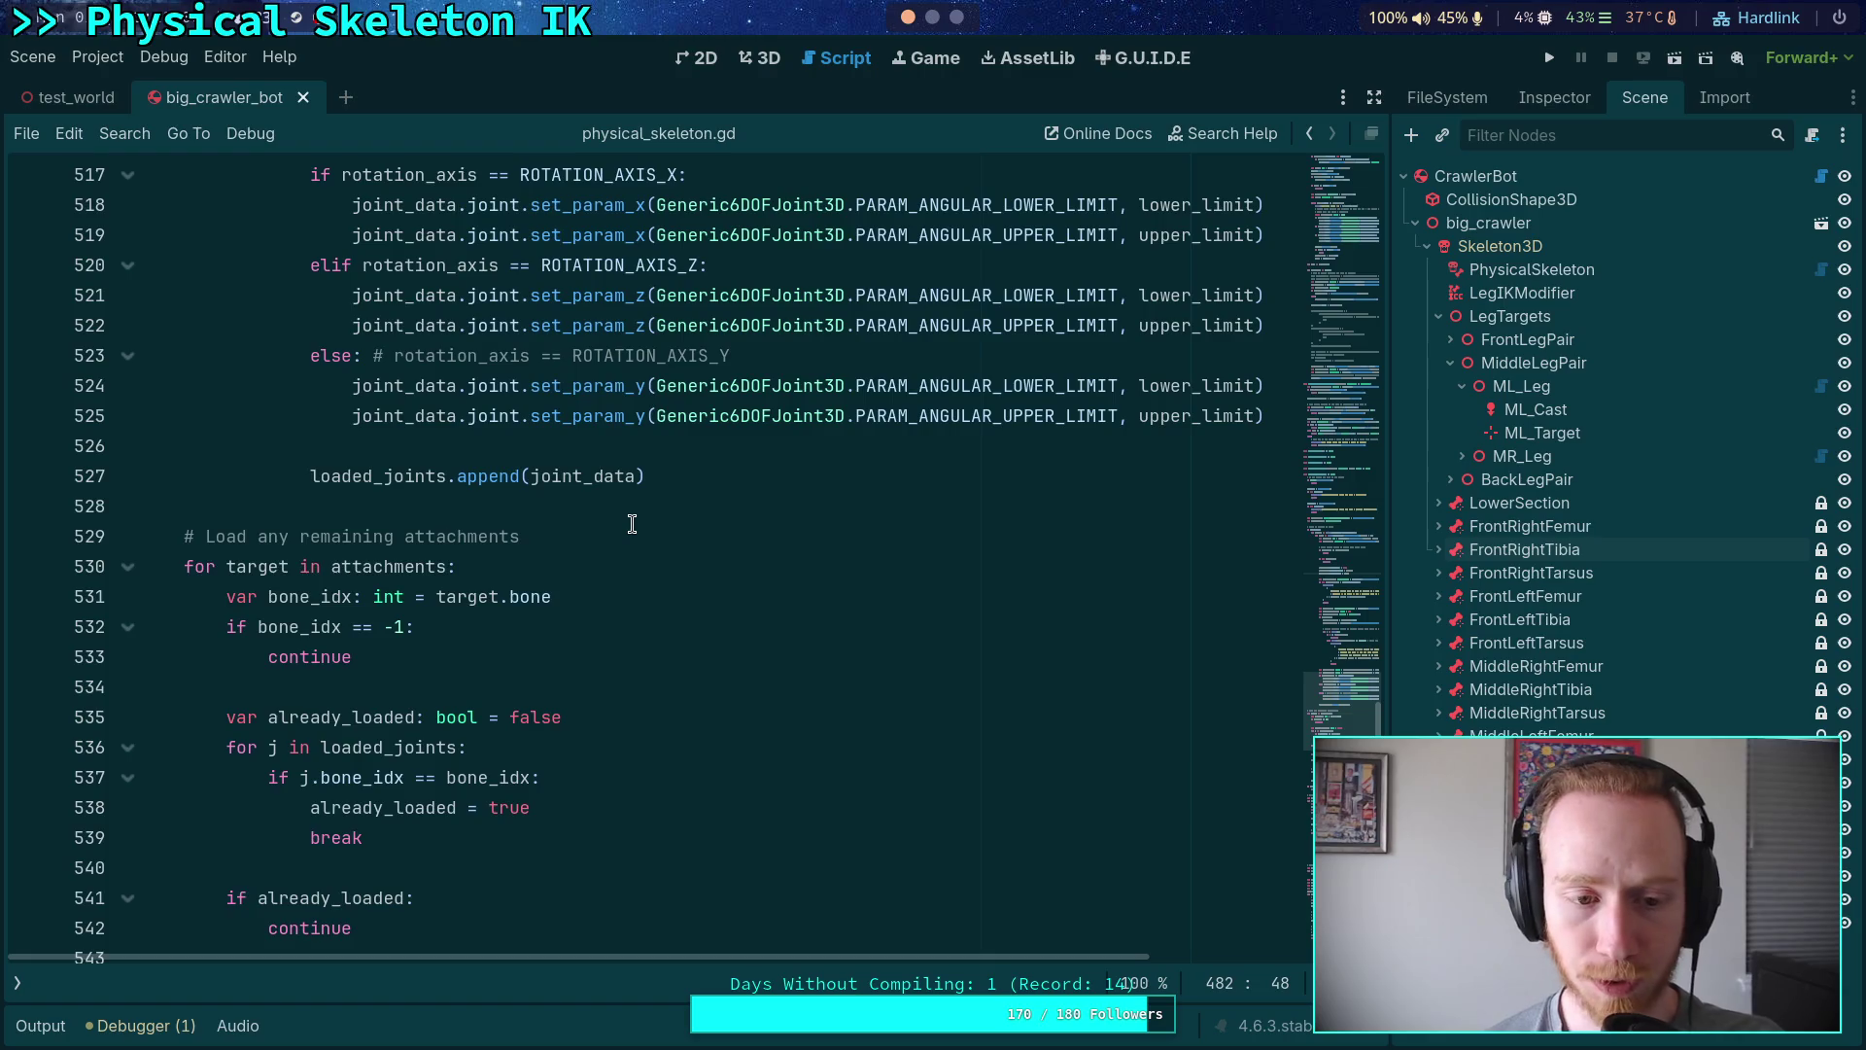
scroll(632, 524, "down", 11)
scroll(632, 524, "down", 1)
scroll(632, 524, "down", 6)
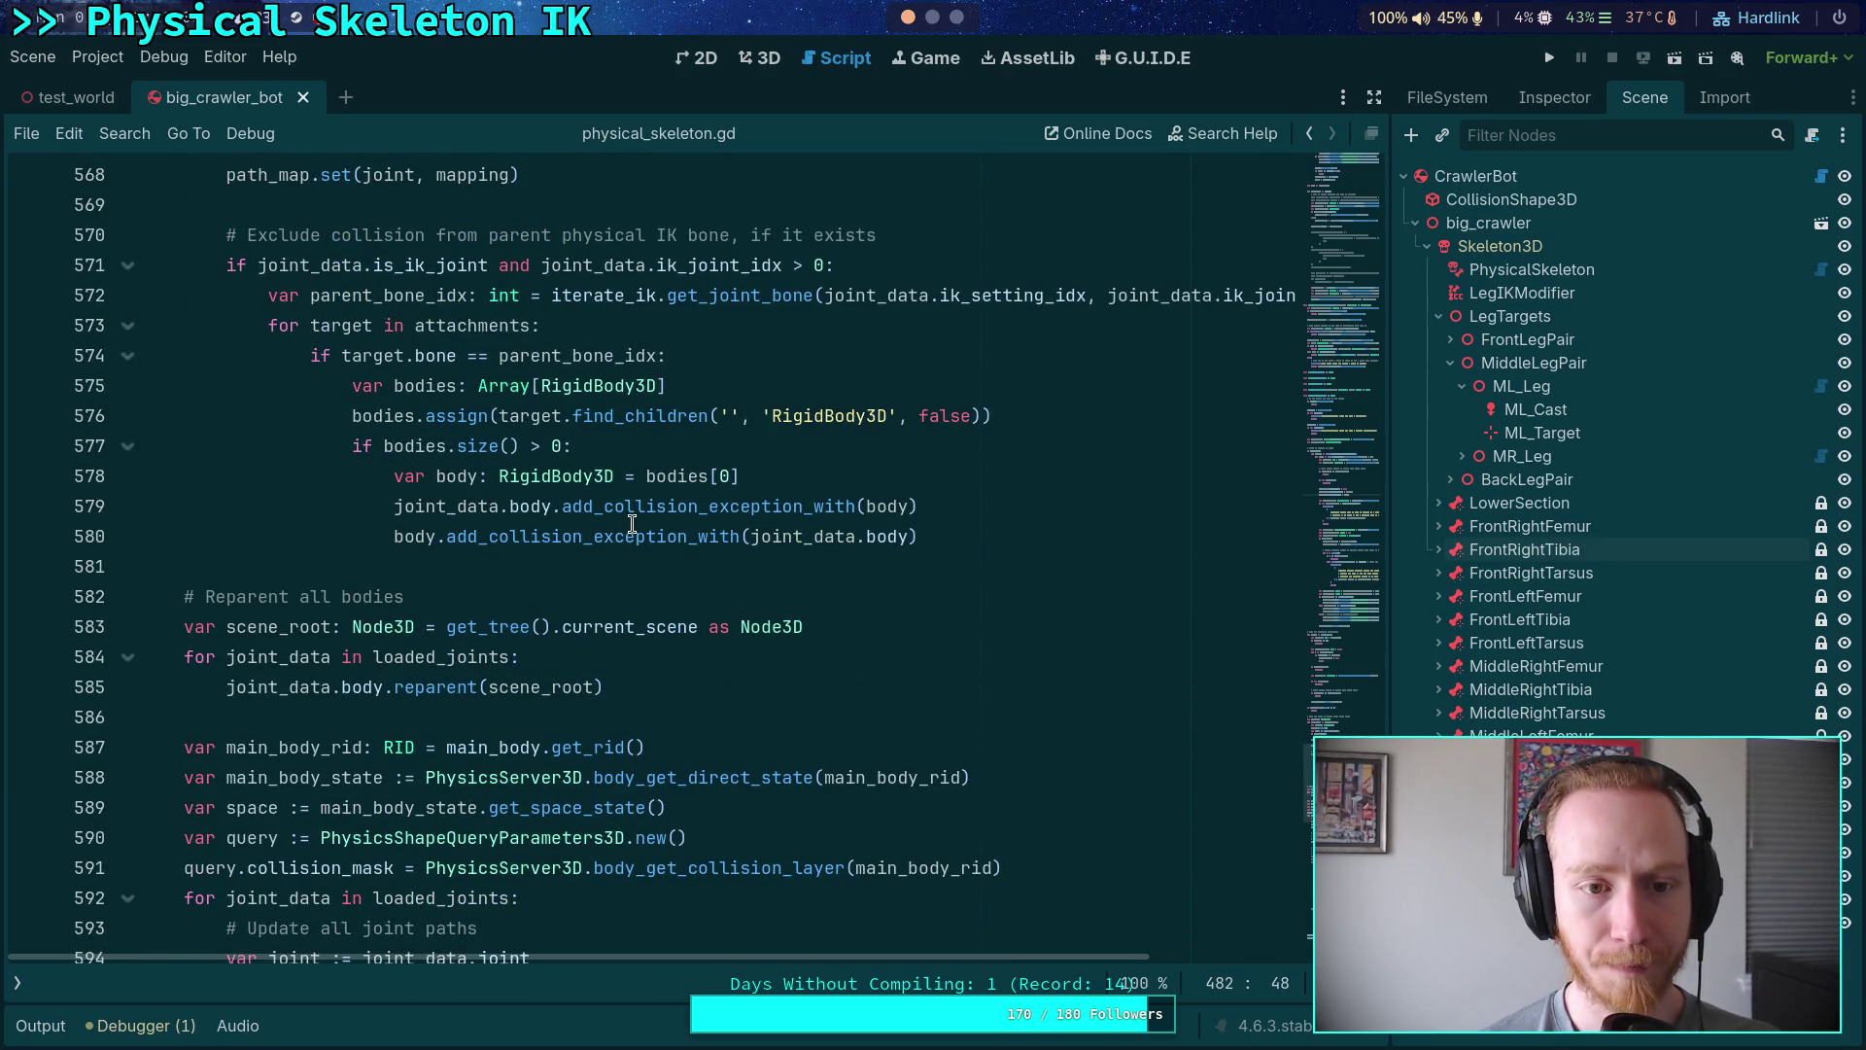
scroll(631, 524, "down", 4)
scroll(632, 524, "down", 3)
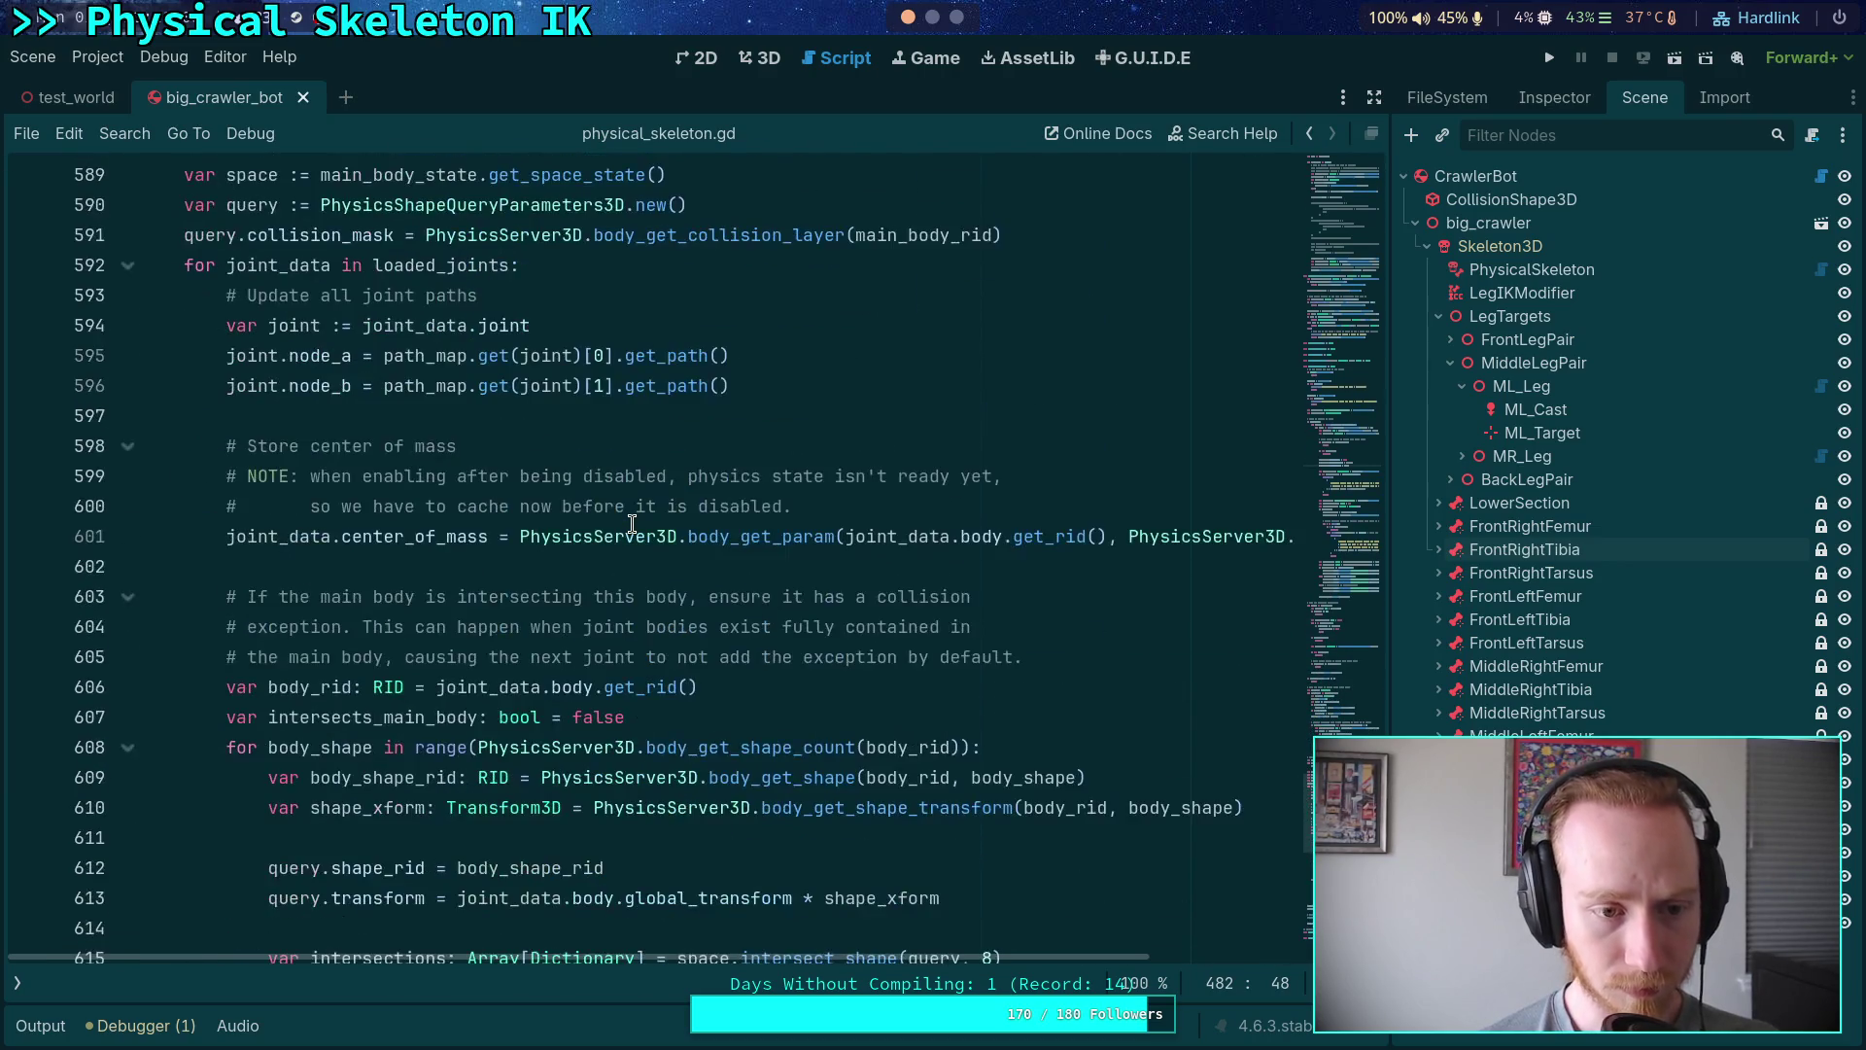
scroll(632, 524, "down", 3)
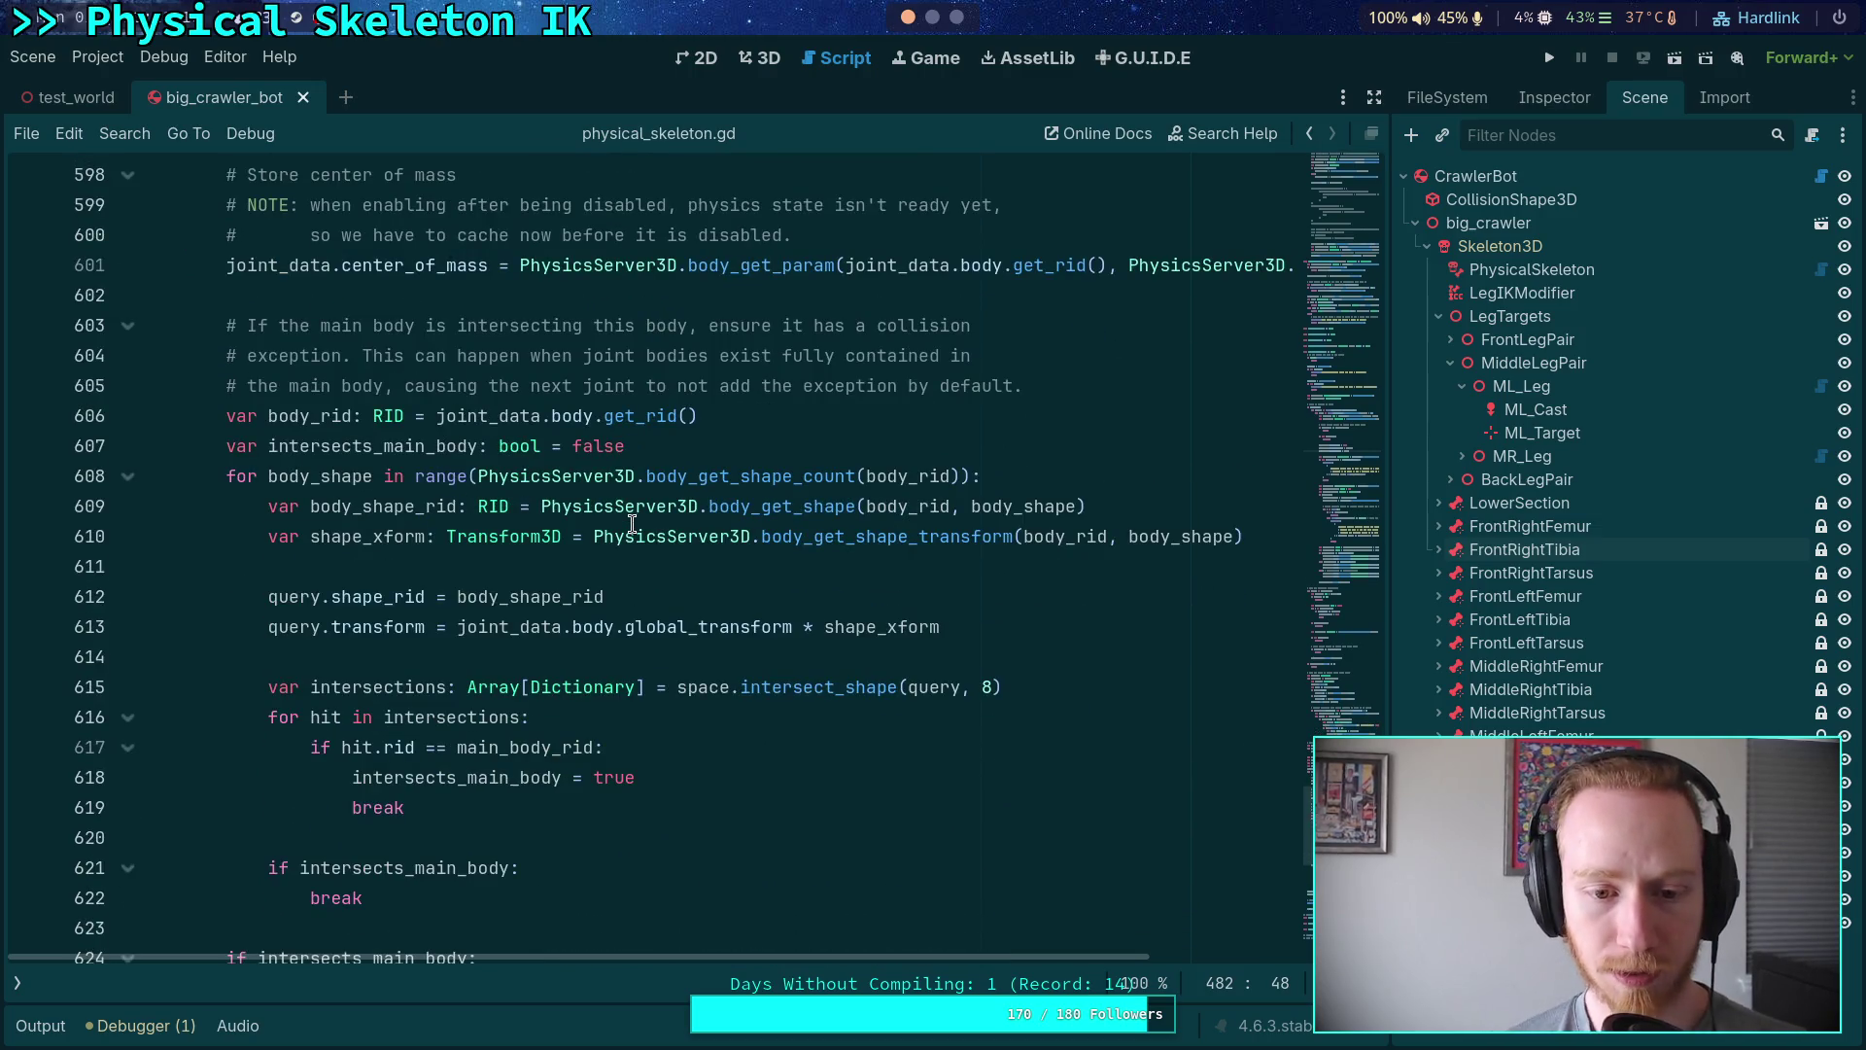
scroll(632, 524, "up", 20)
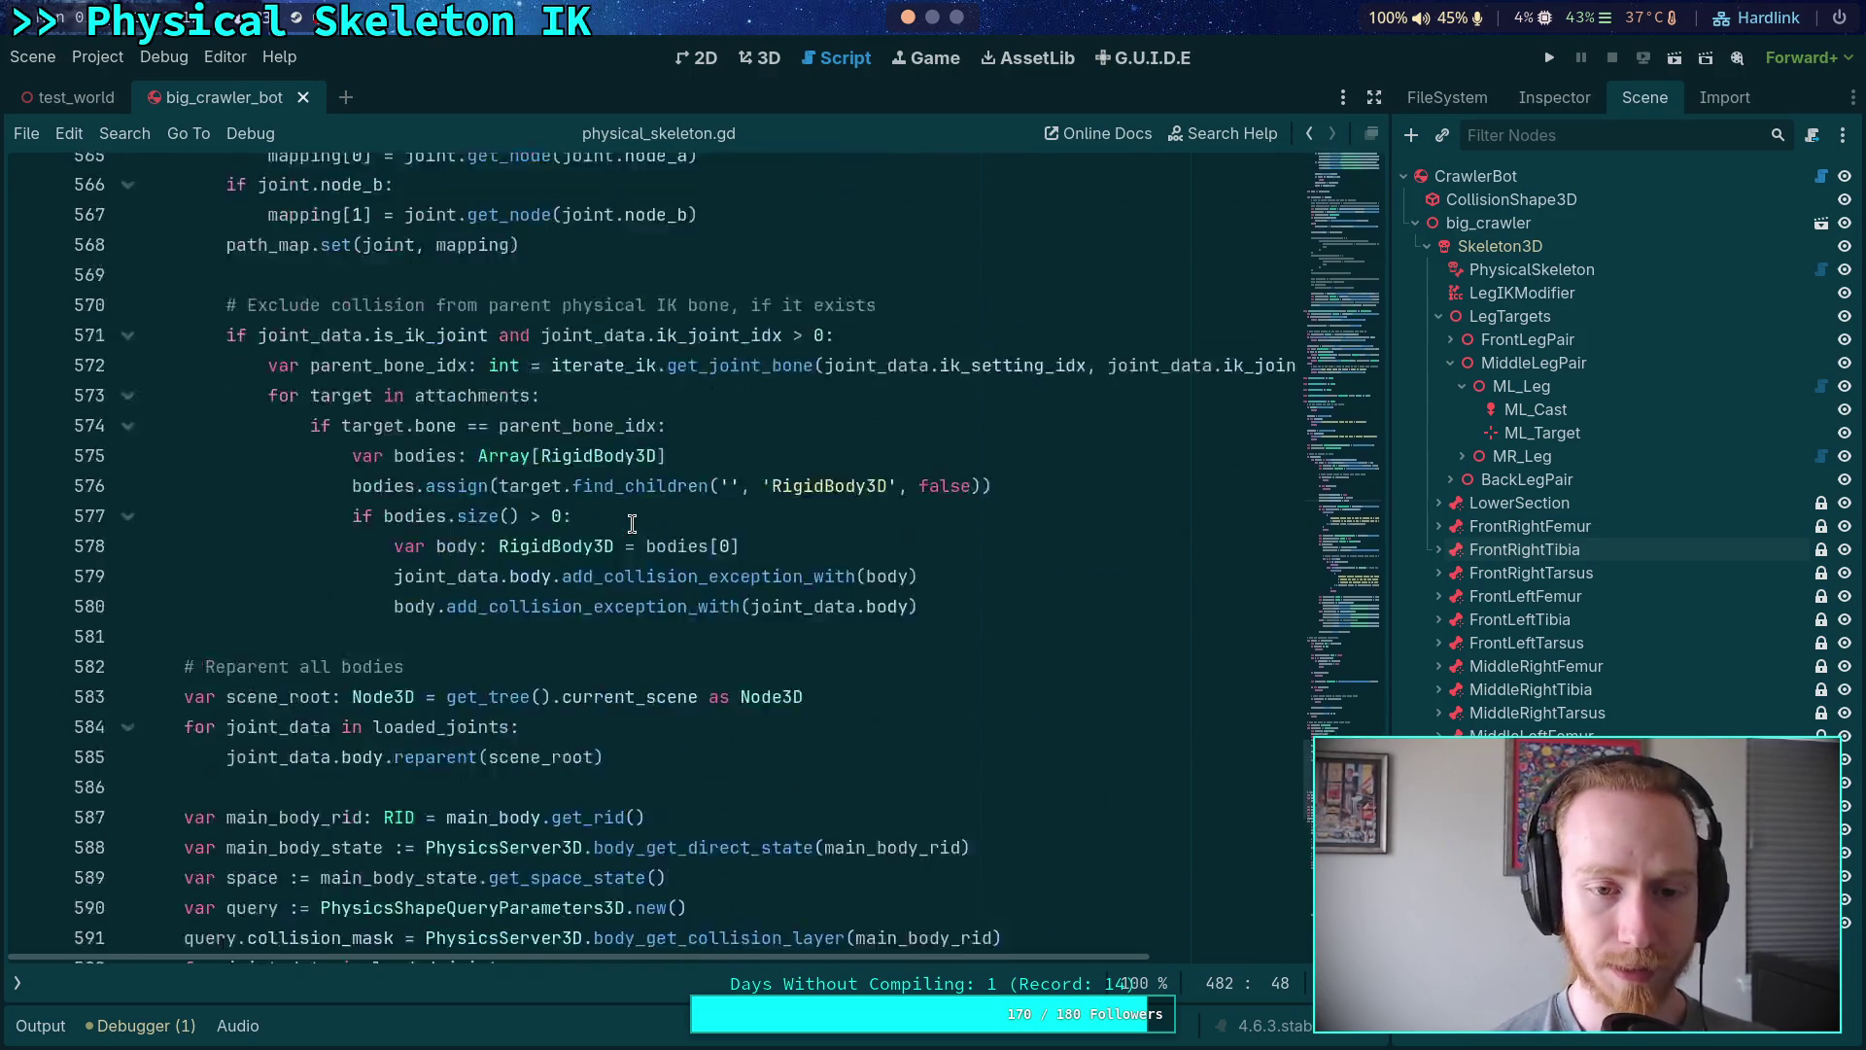
scroll(632, 524, "up", 20)
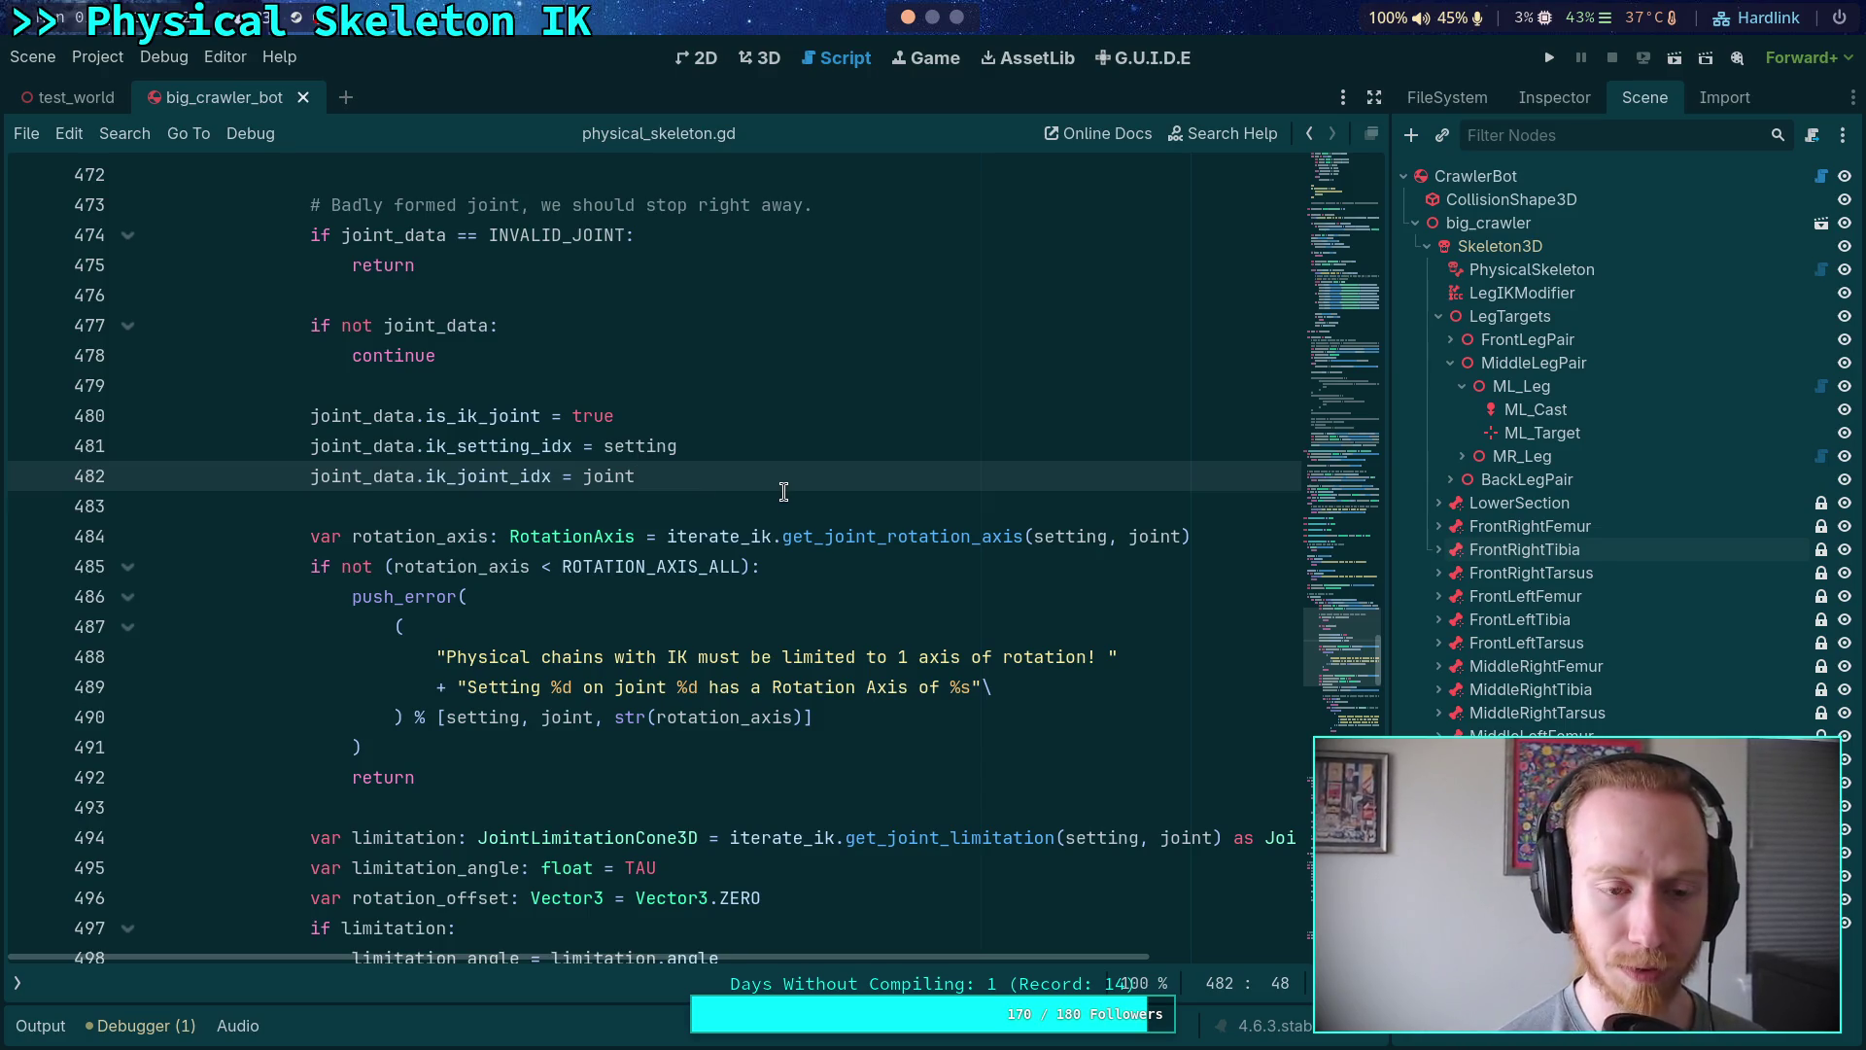
scroll(740, 522, "up", 3)
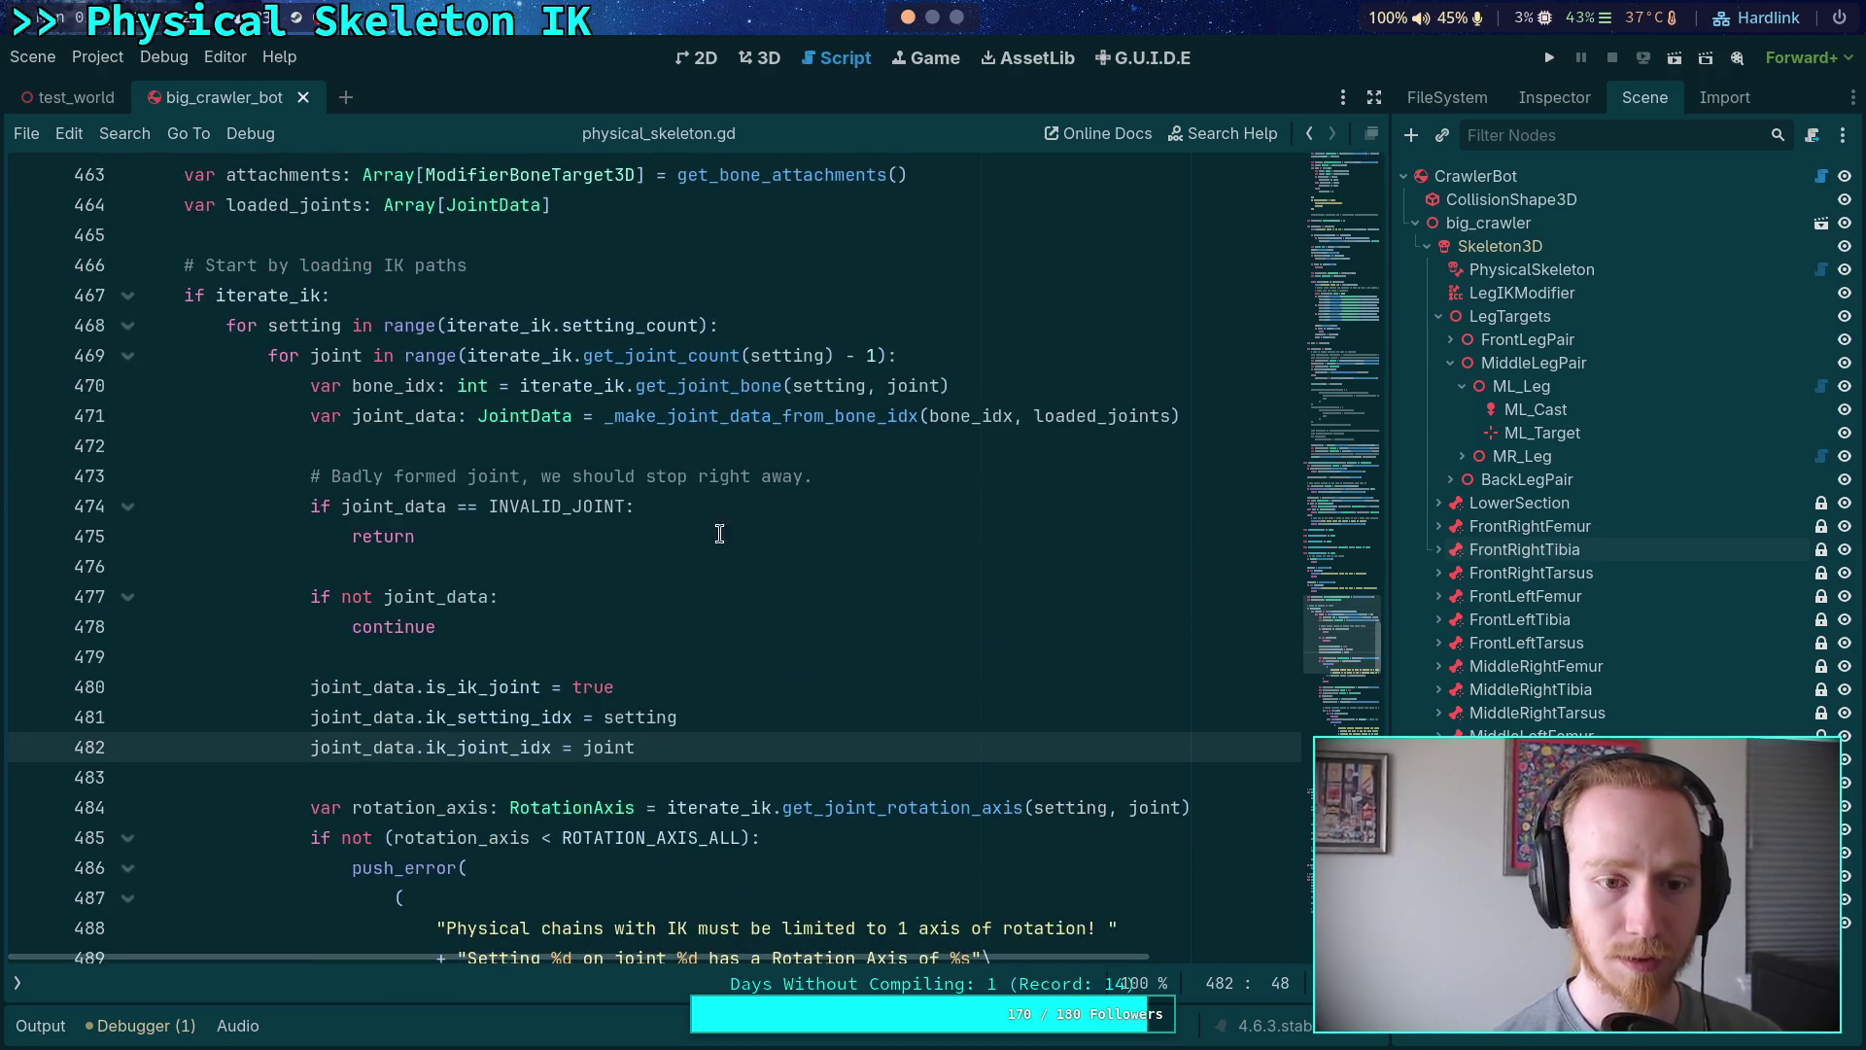
scroll(686, 614, "down", 8)
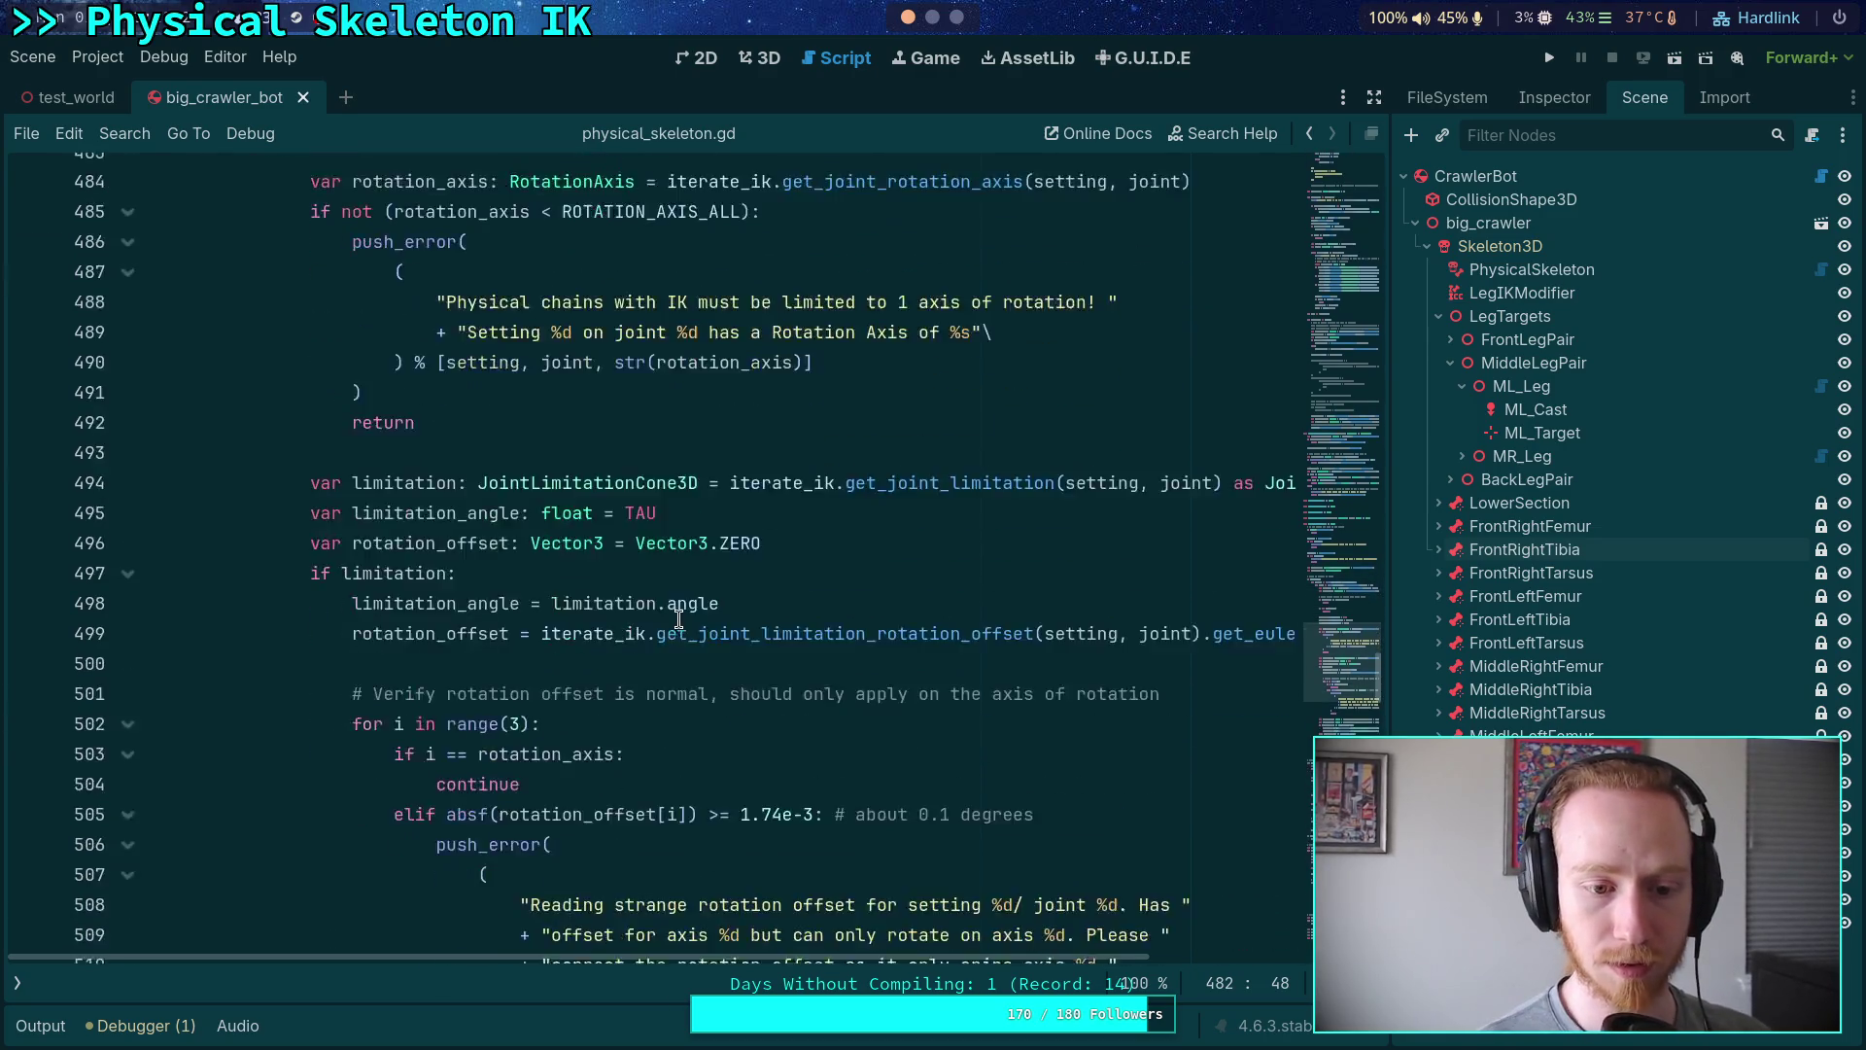
left_click(127, 477)
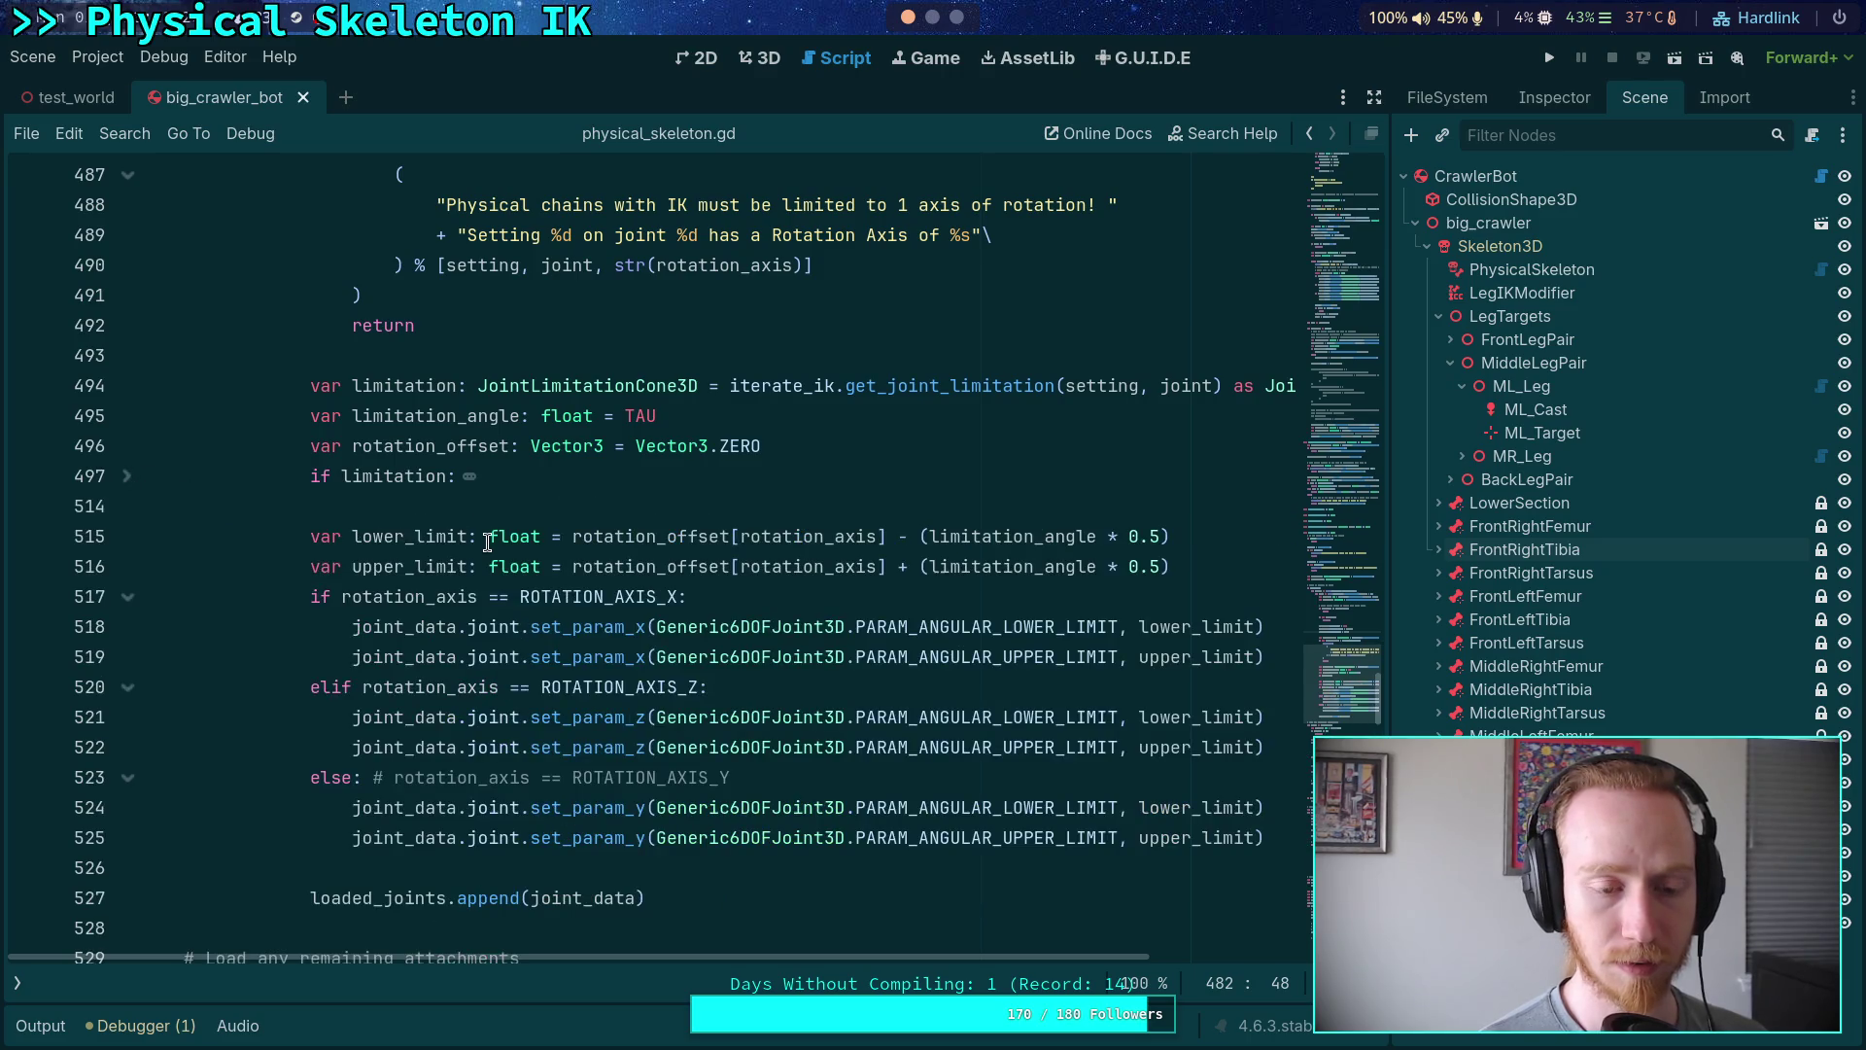
scroll(488, 542, "down", 3)
left_click(775, 586)
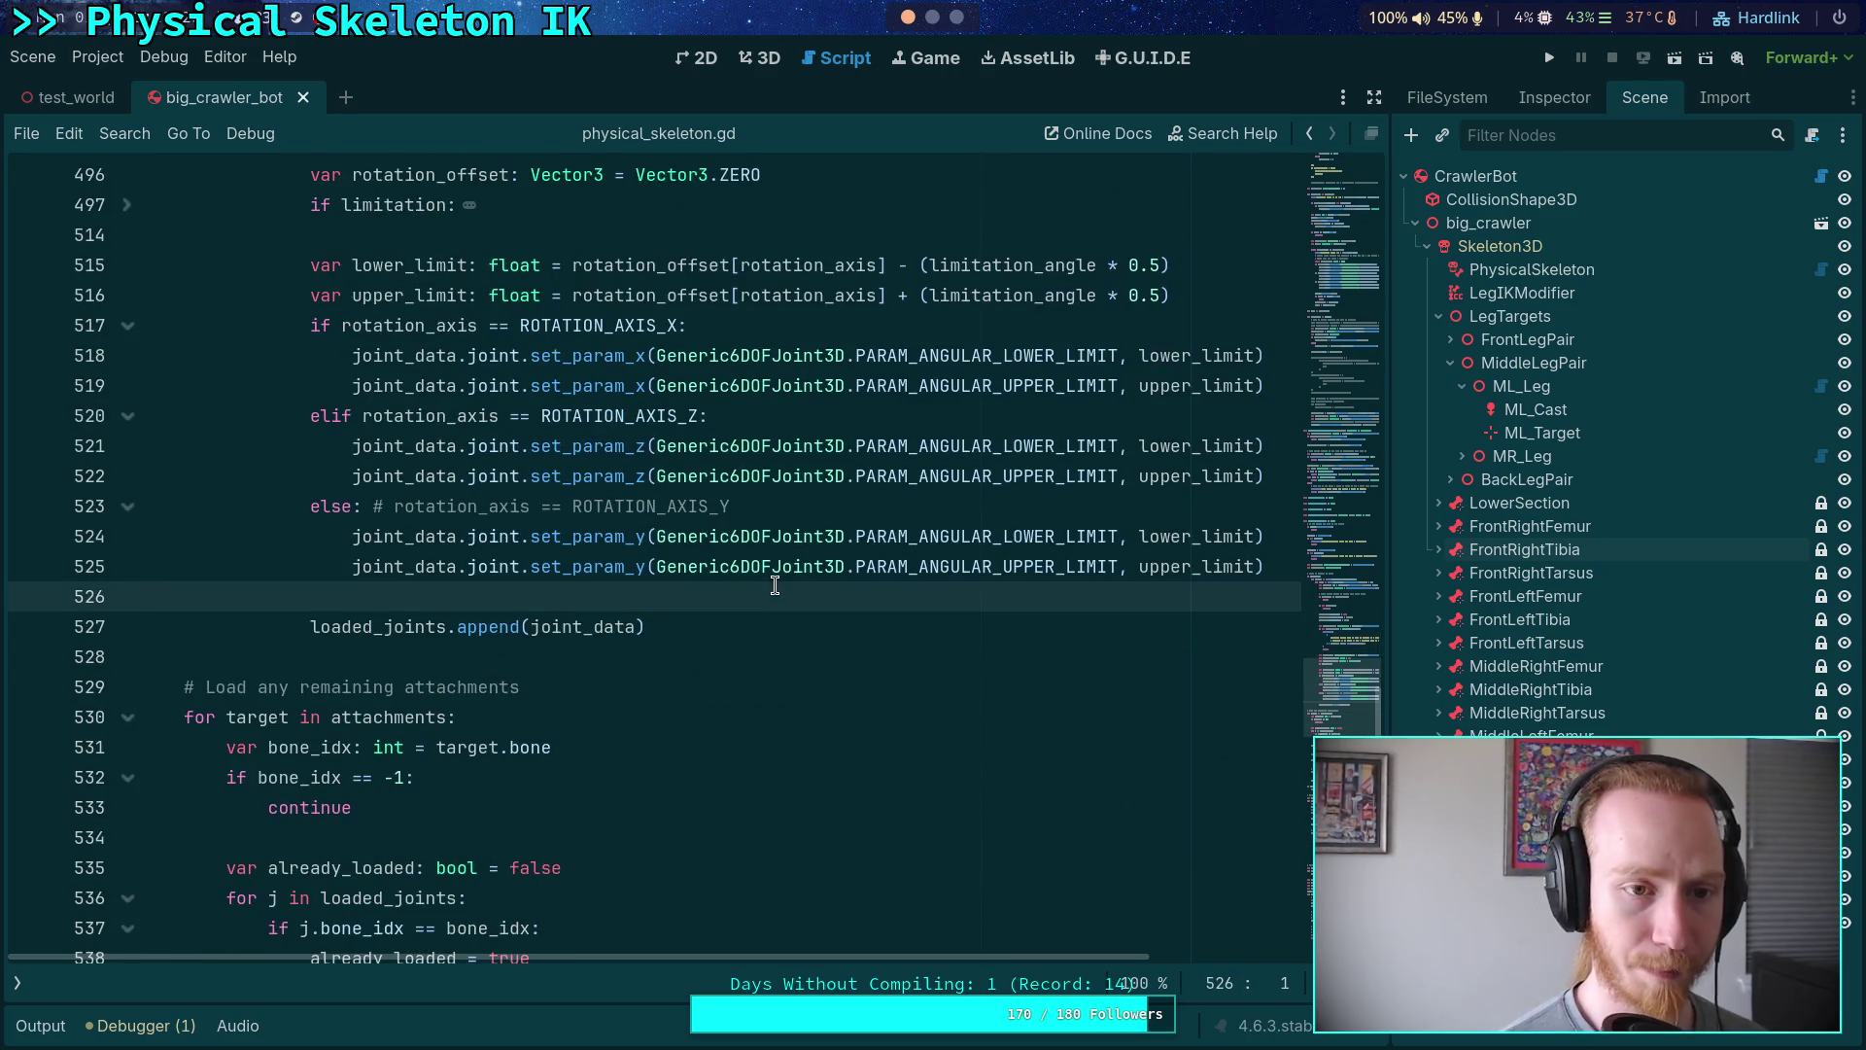
- Open a line under the '# Attach to main body instead' comment and begin joint_data.joint.node_a
key("Return")
key("Return")
key("Up")
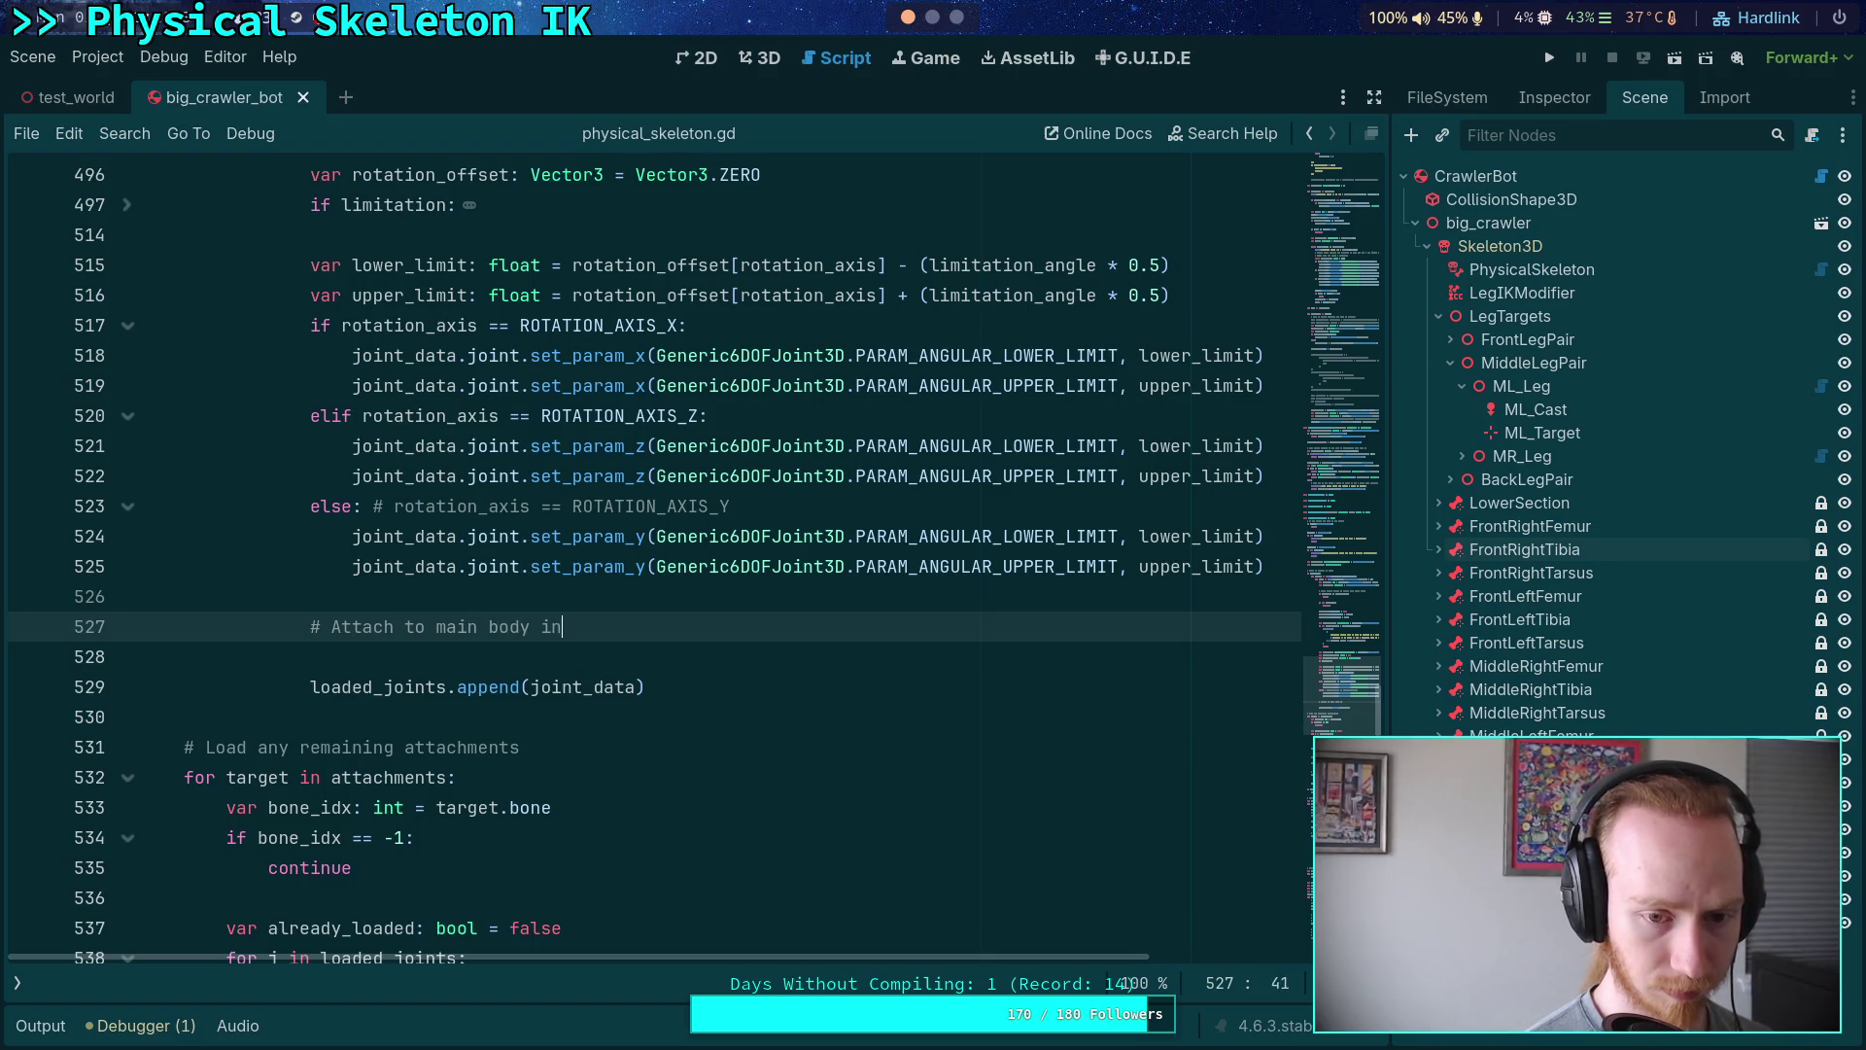
key("Return")
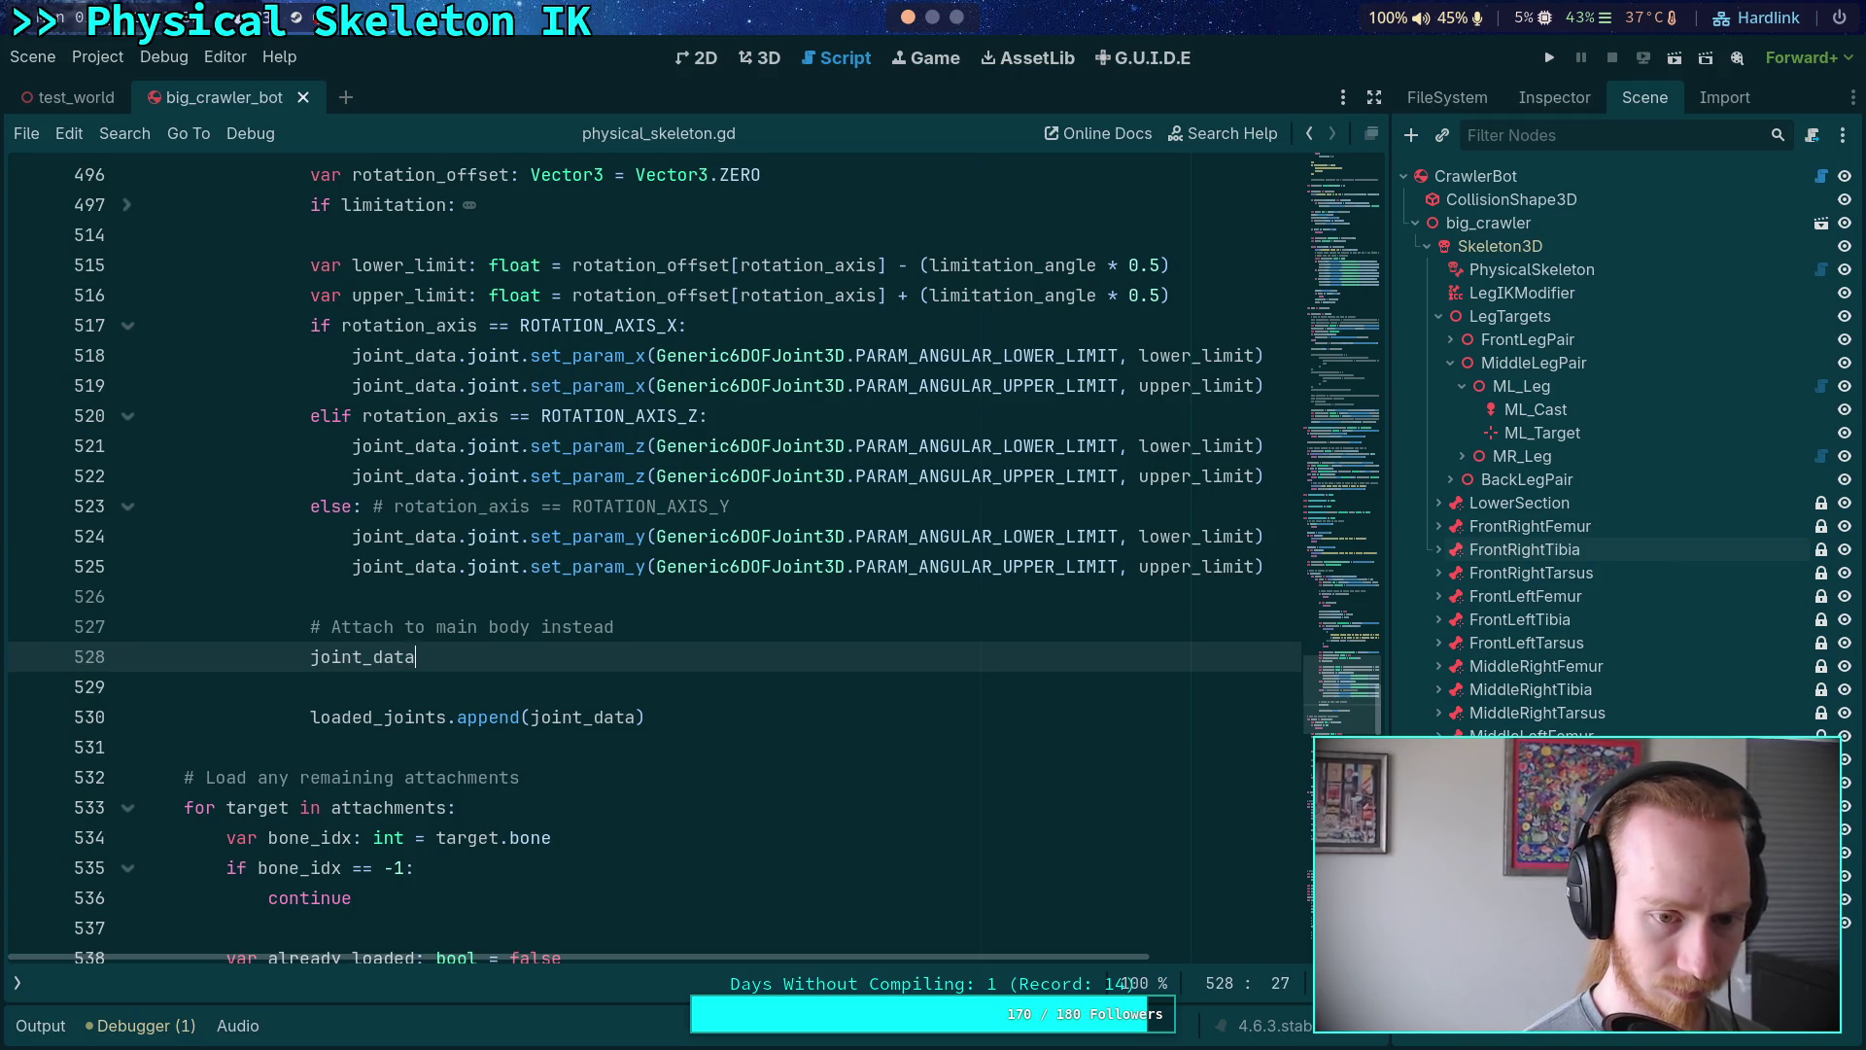
type(".joint.no")
key("Return")
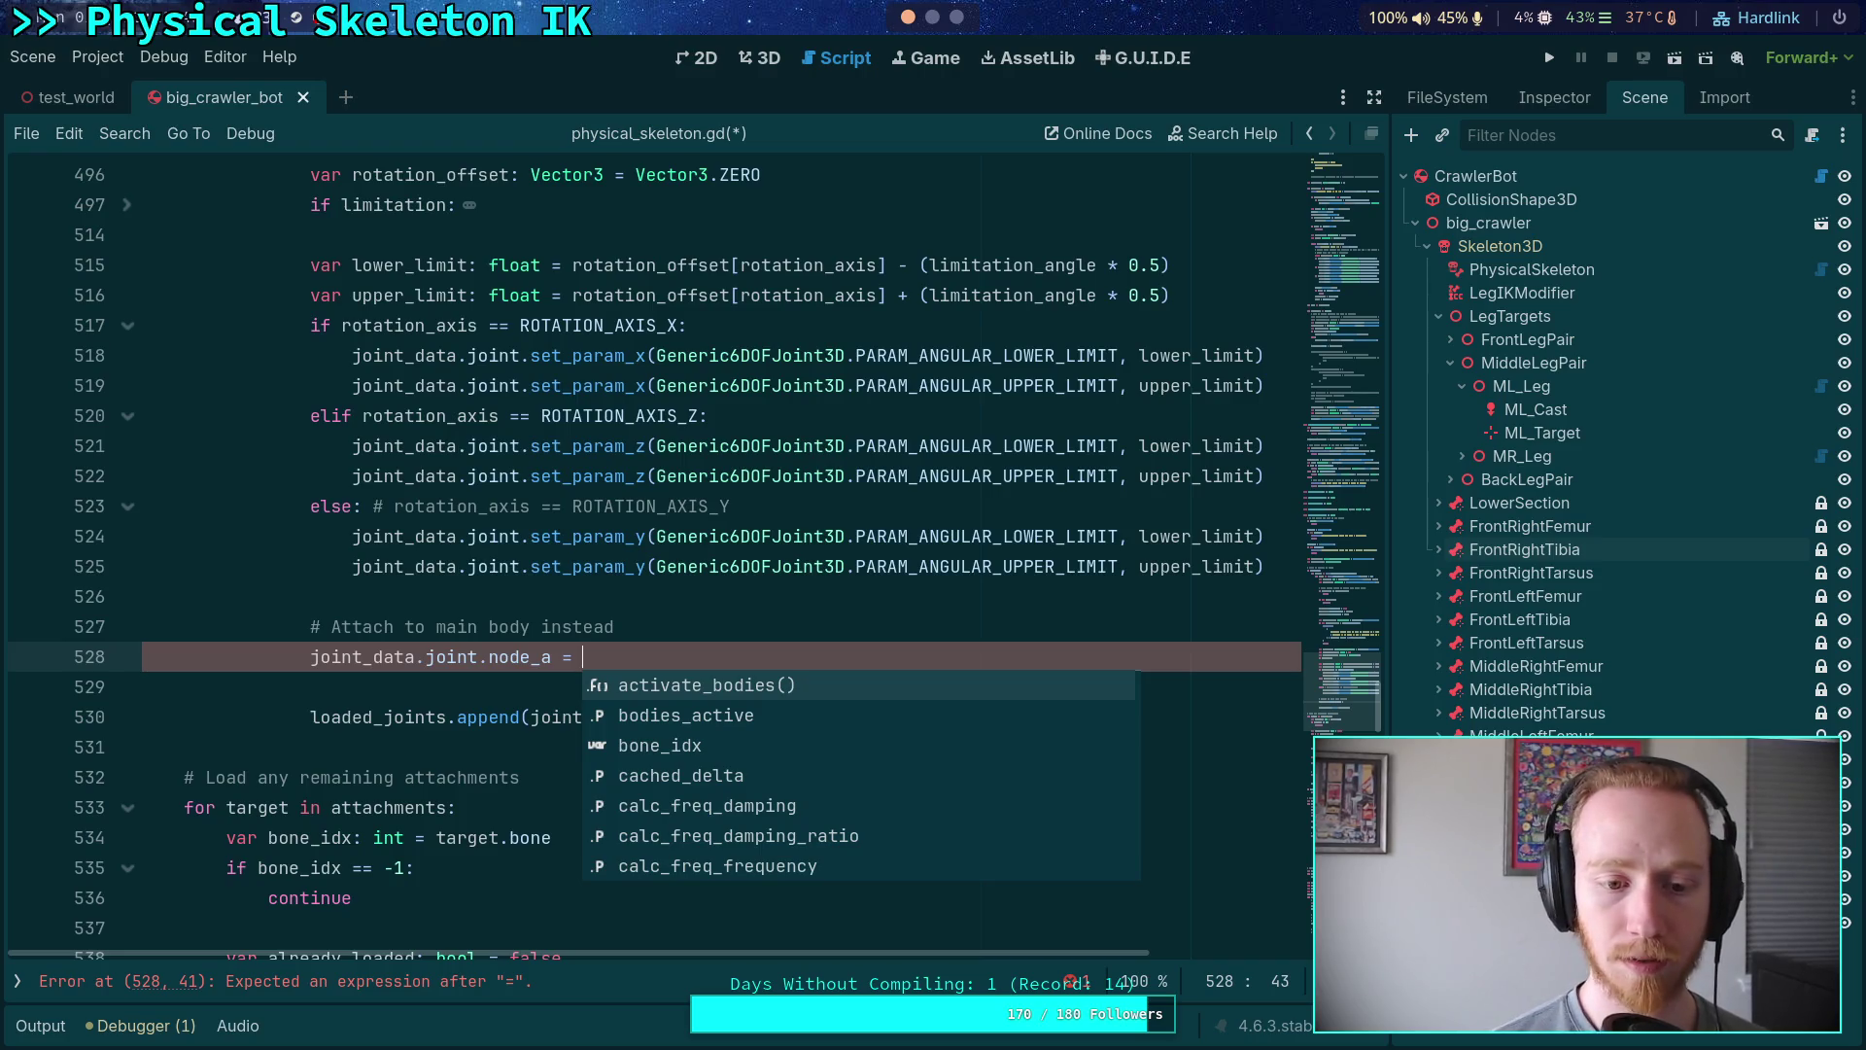
- Assign node_a = joint_data.joint.get_path_to(main_body), save the script, and run the crawler scene
type("joint_data.j")
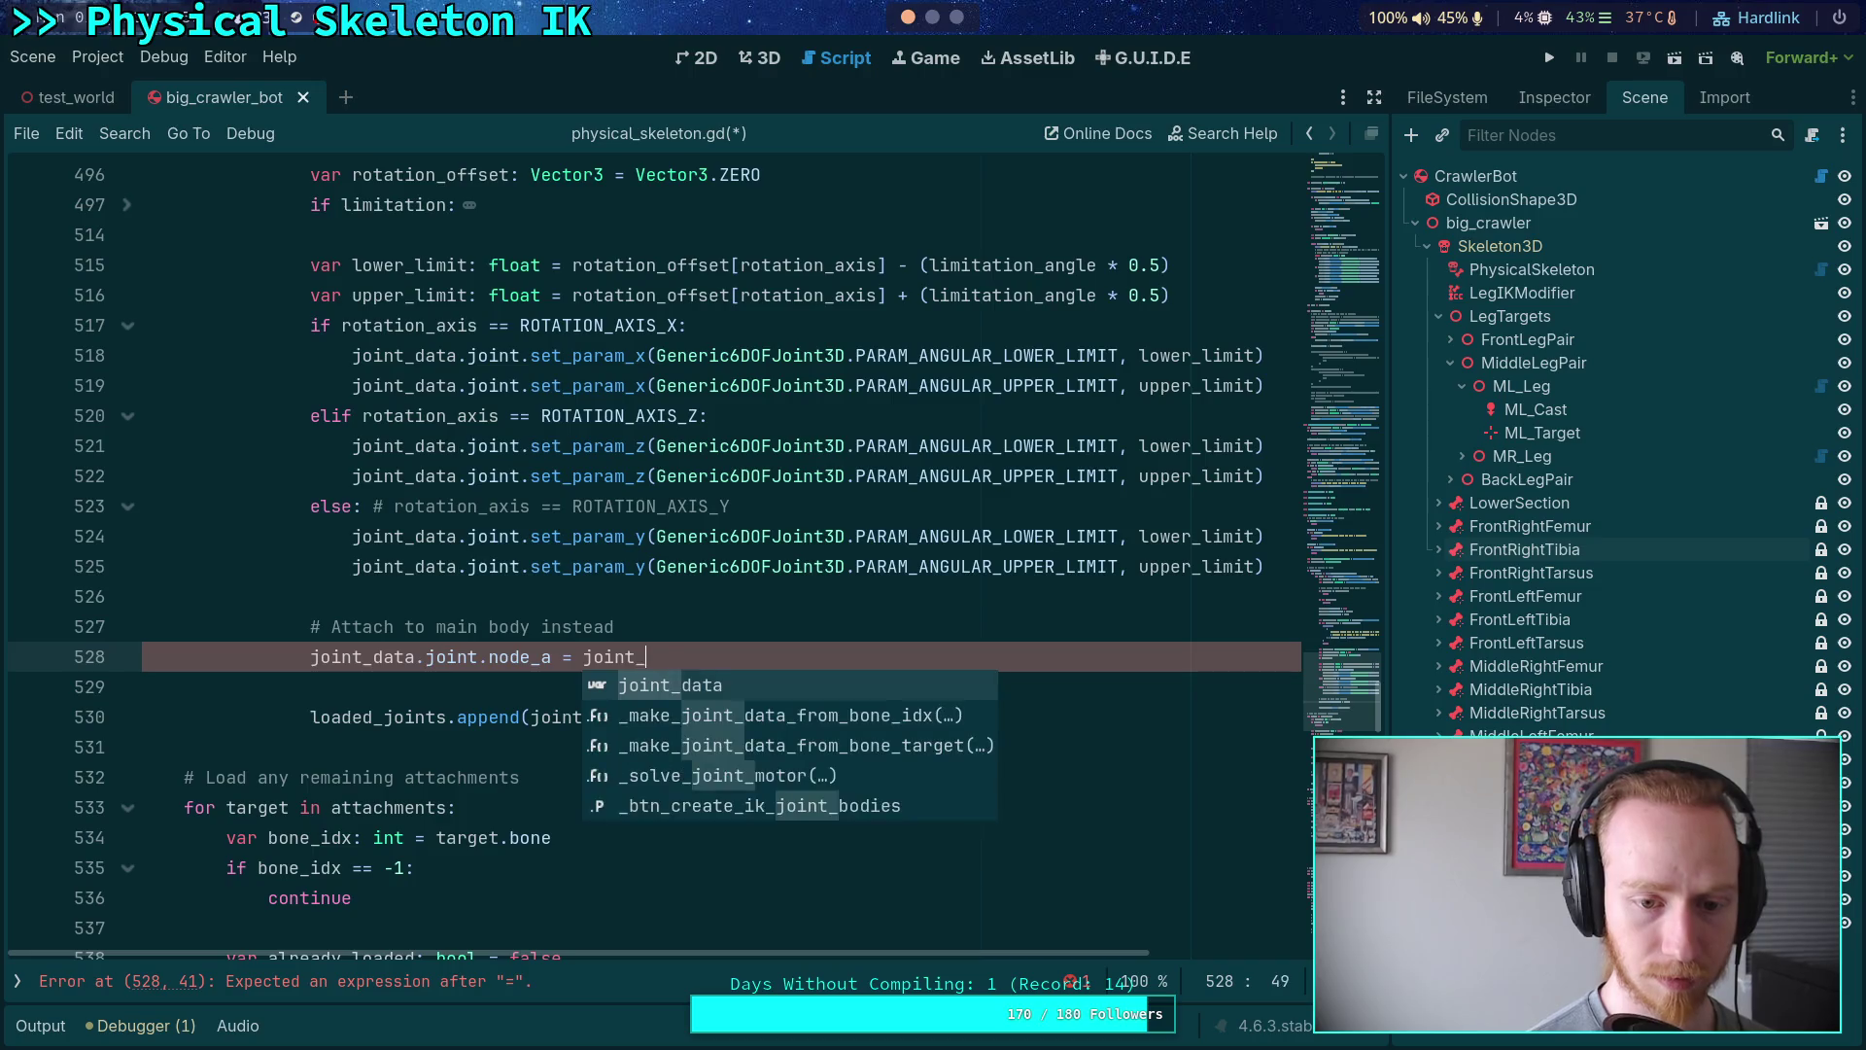
type("o")
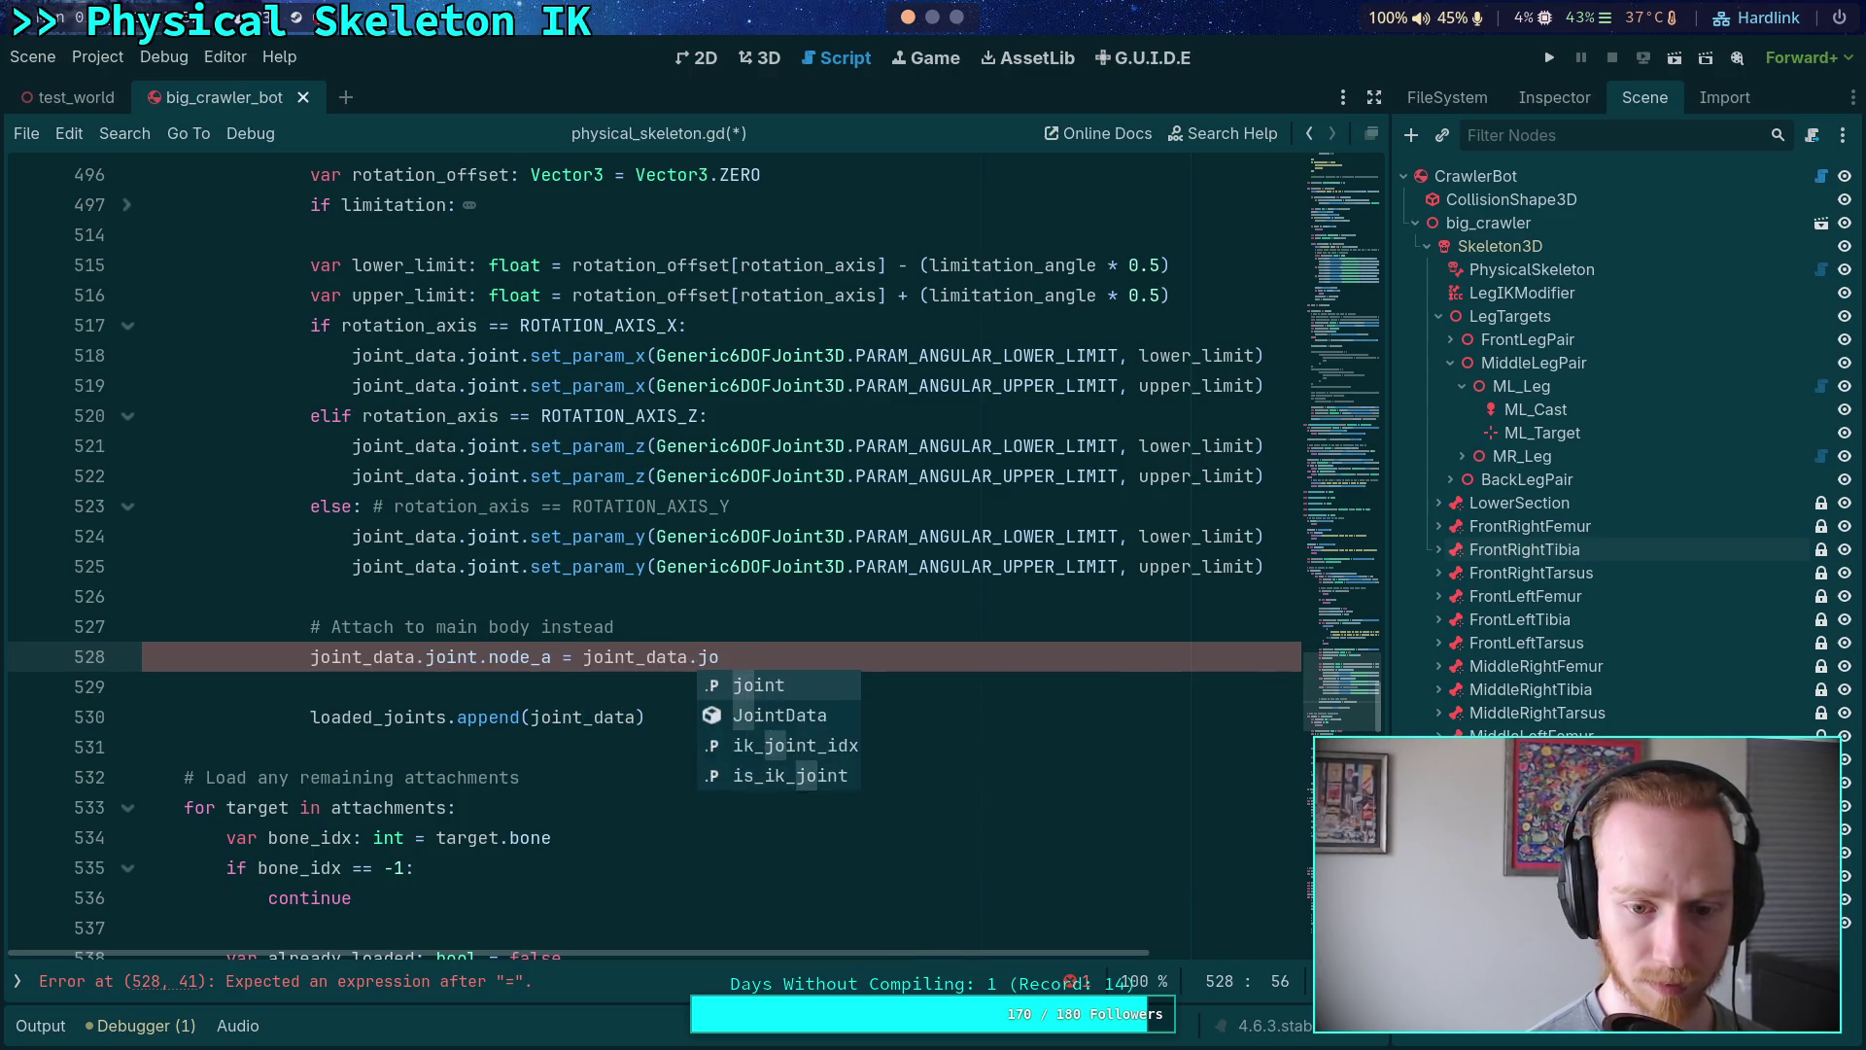
type("int.get_path")
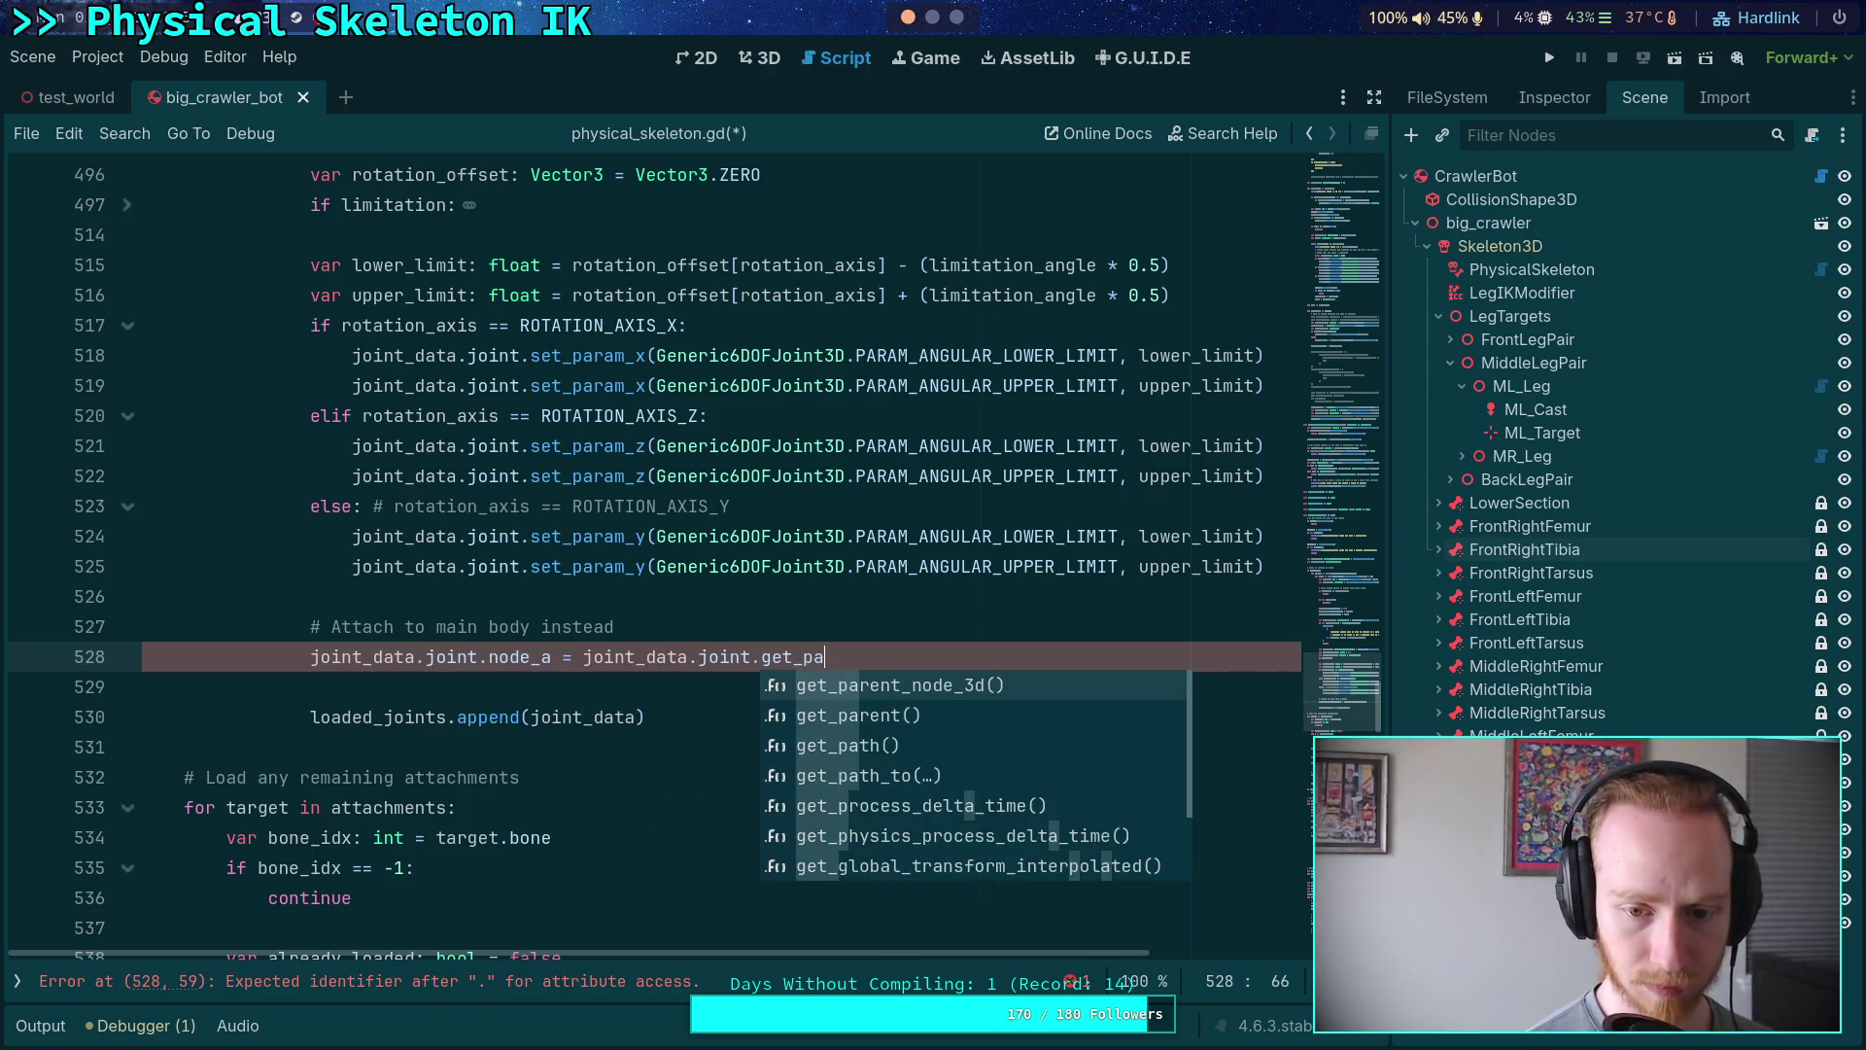
key("Down")
key("Return")
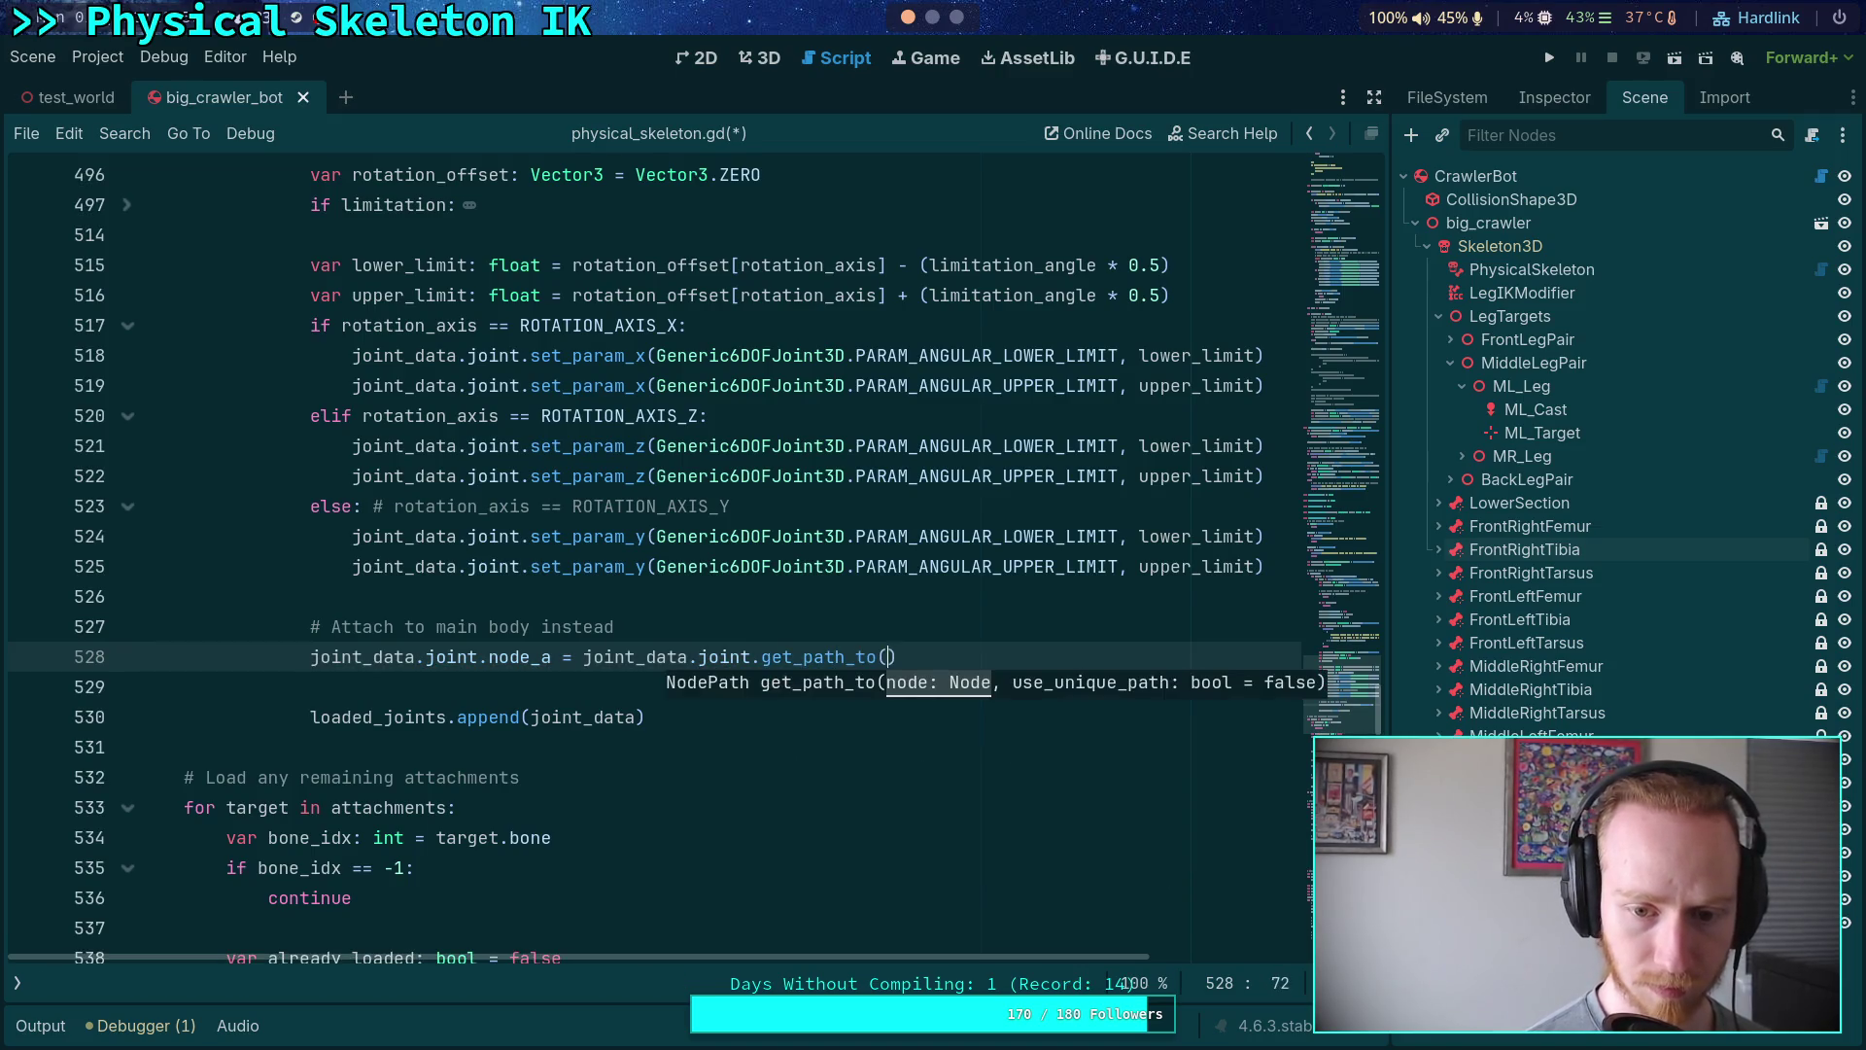
type("main_")
key("Return")
key("ctrl+s")
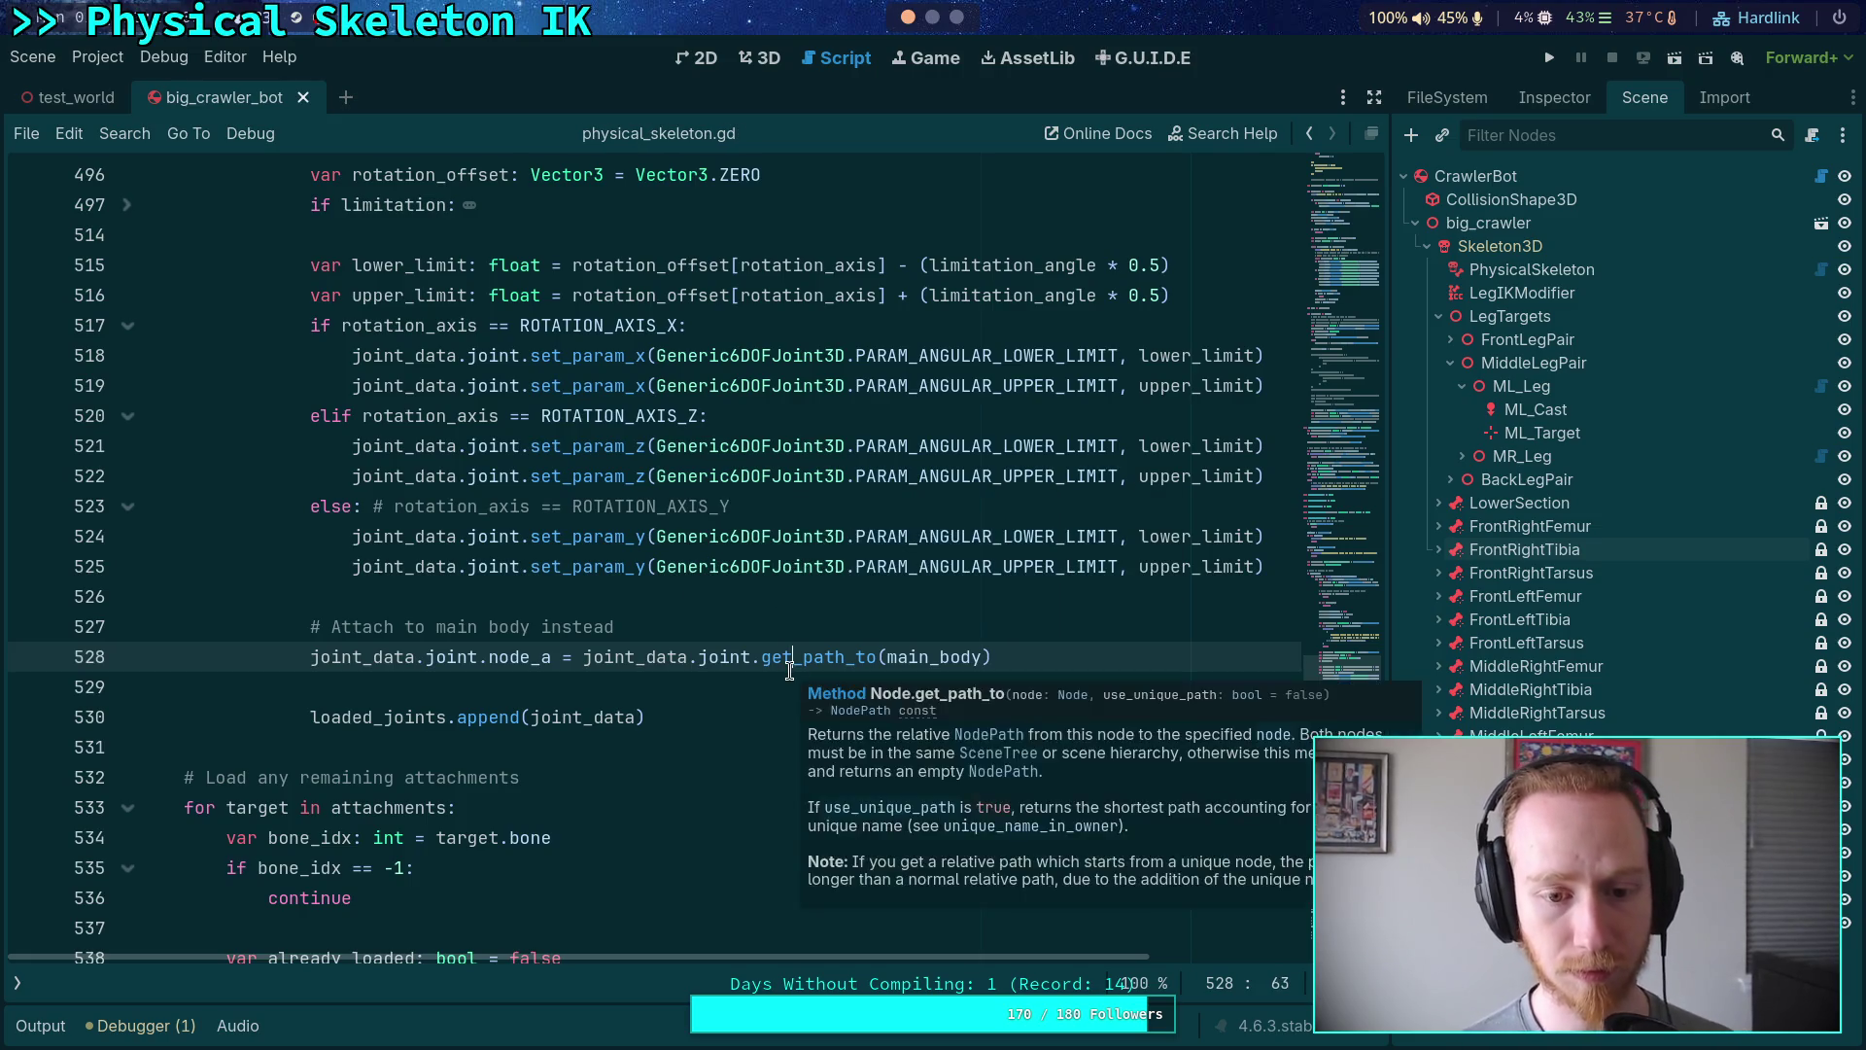
left_click(769, 683)
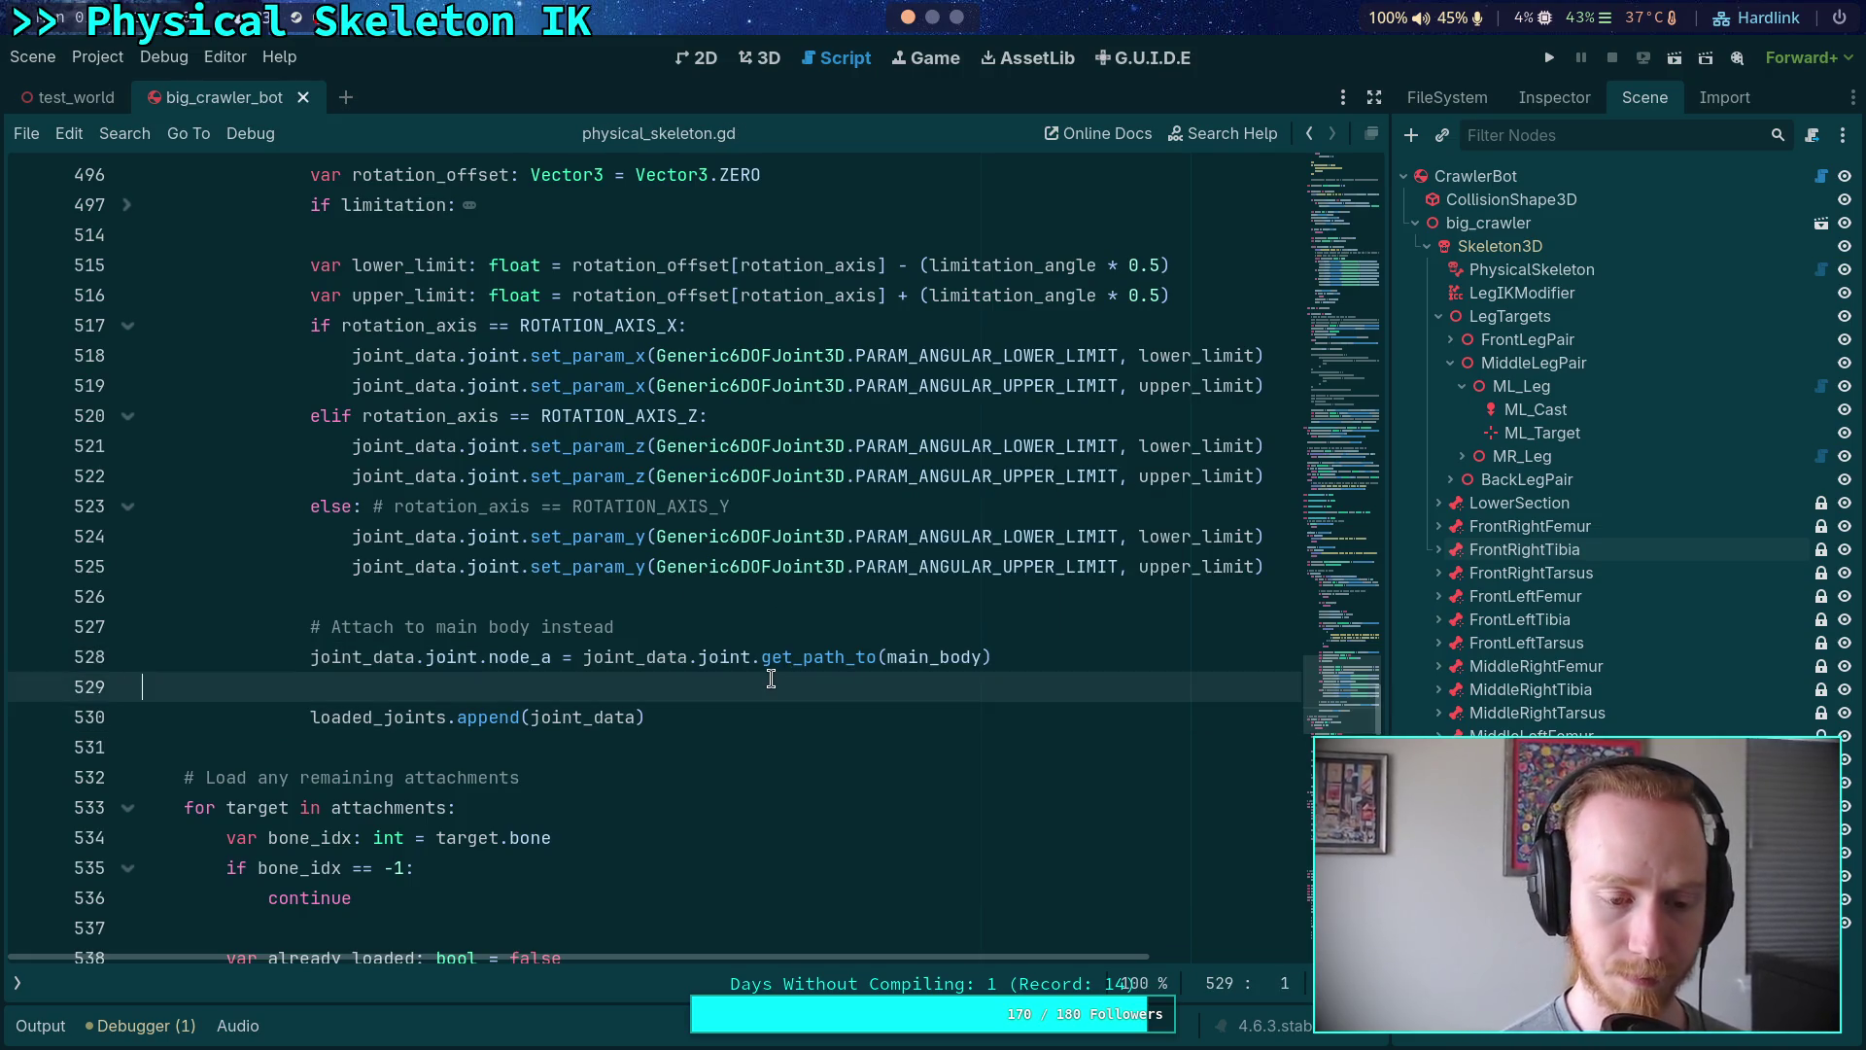
left_click(1549, 58)
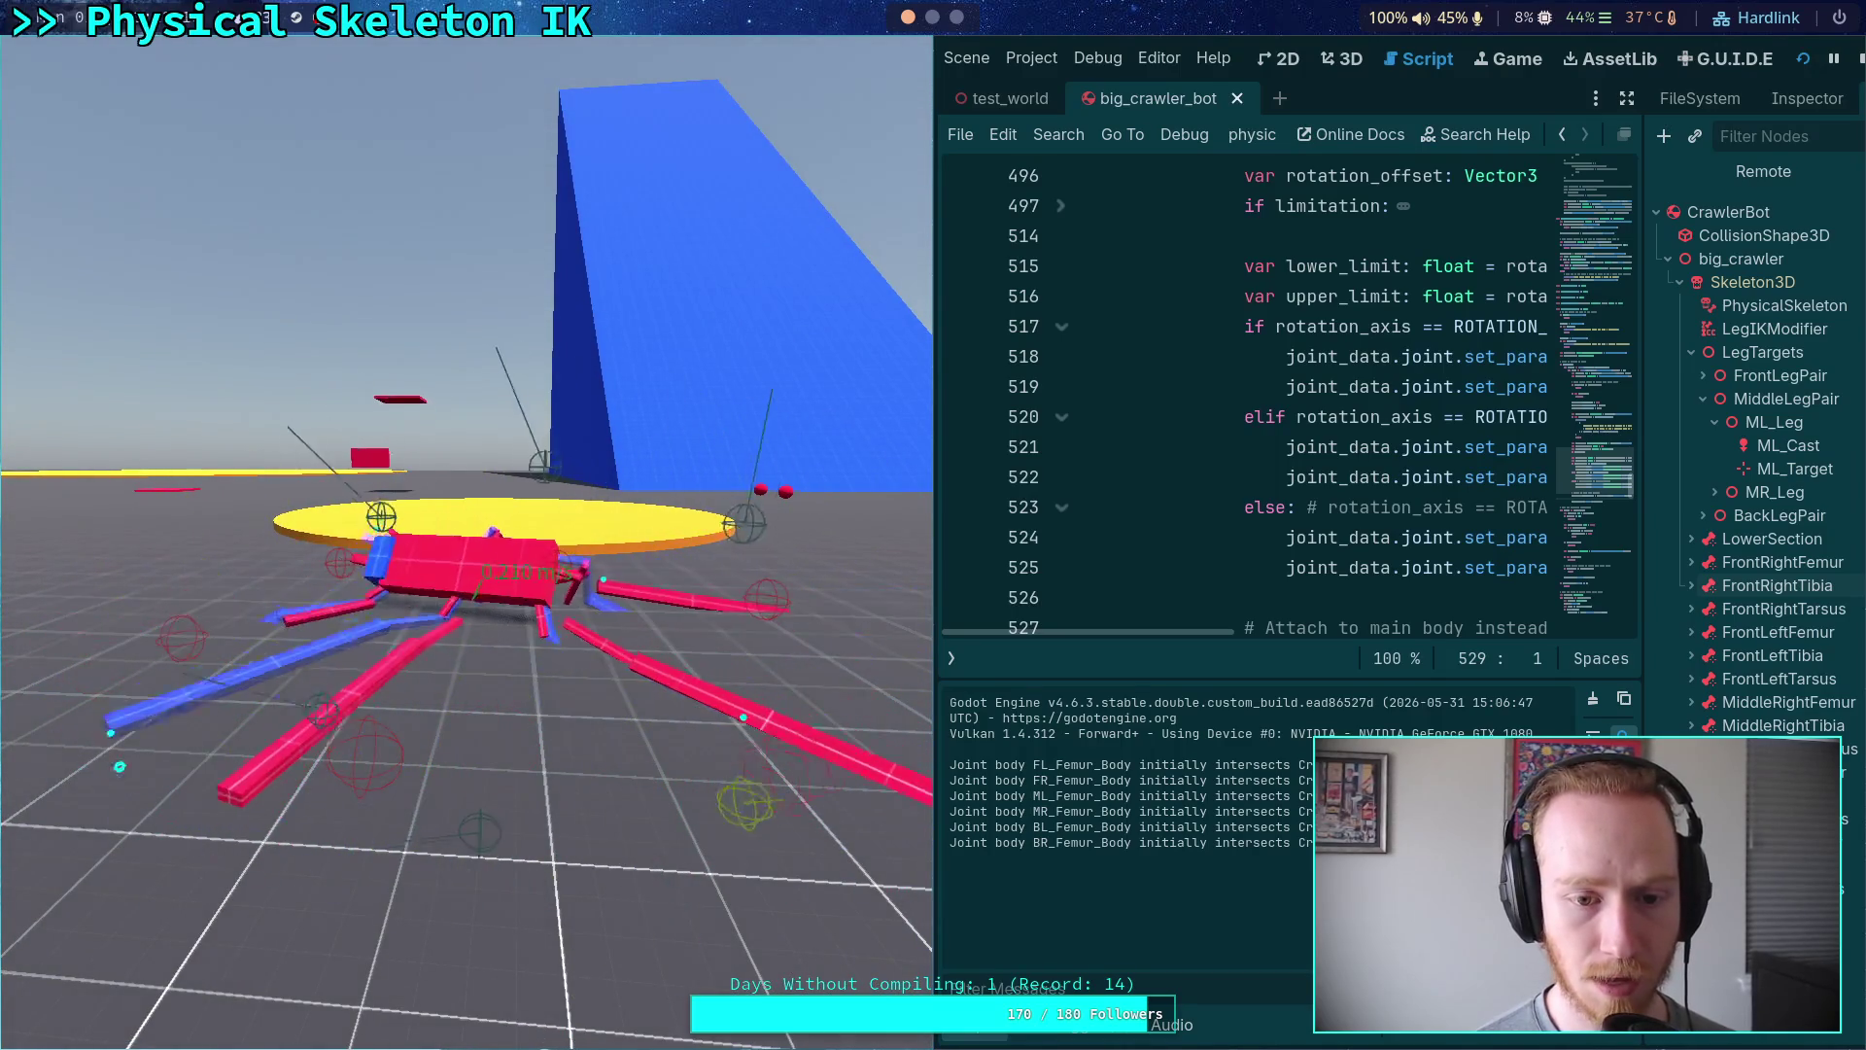
- Step the crawler's physics tick by tick, rerun, step four more ticks, then stop the game
key("period")
key("period")
key("period")
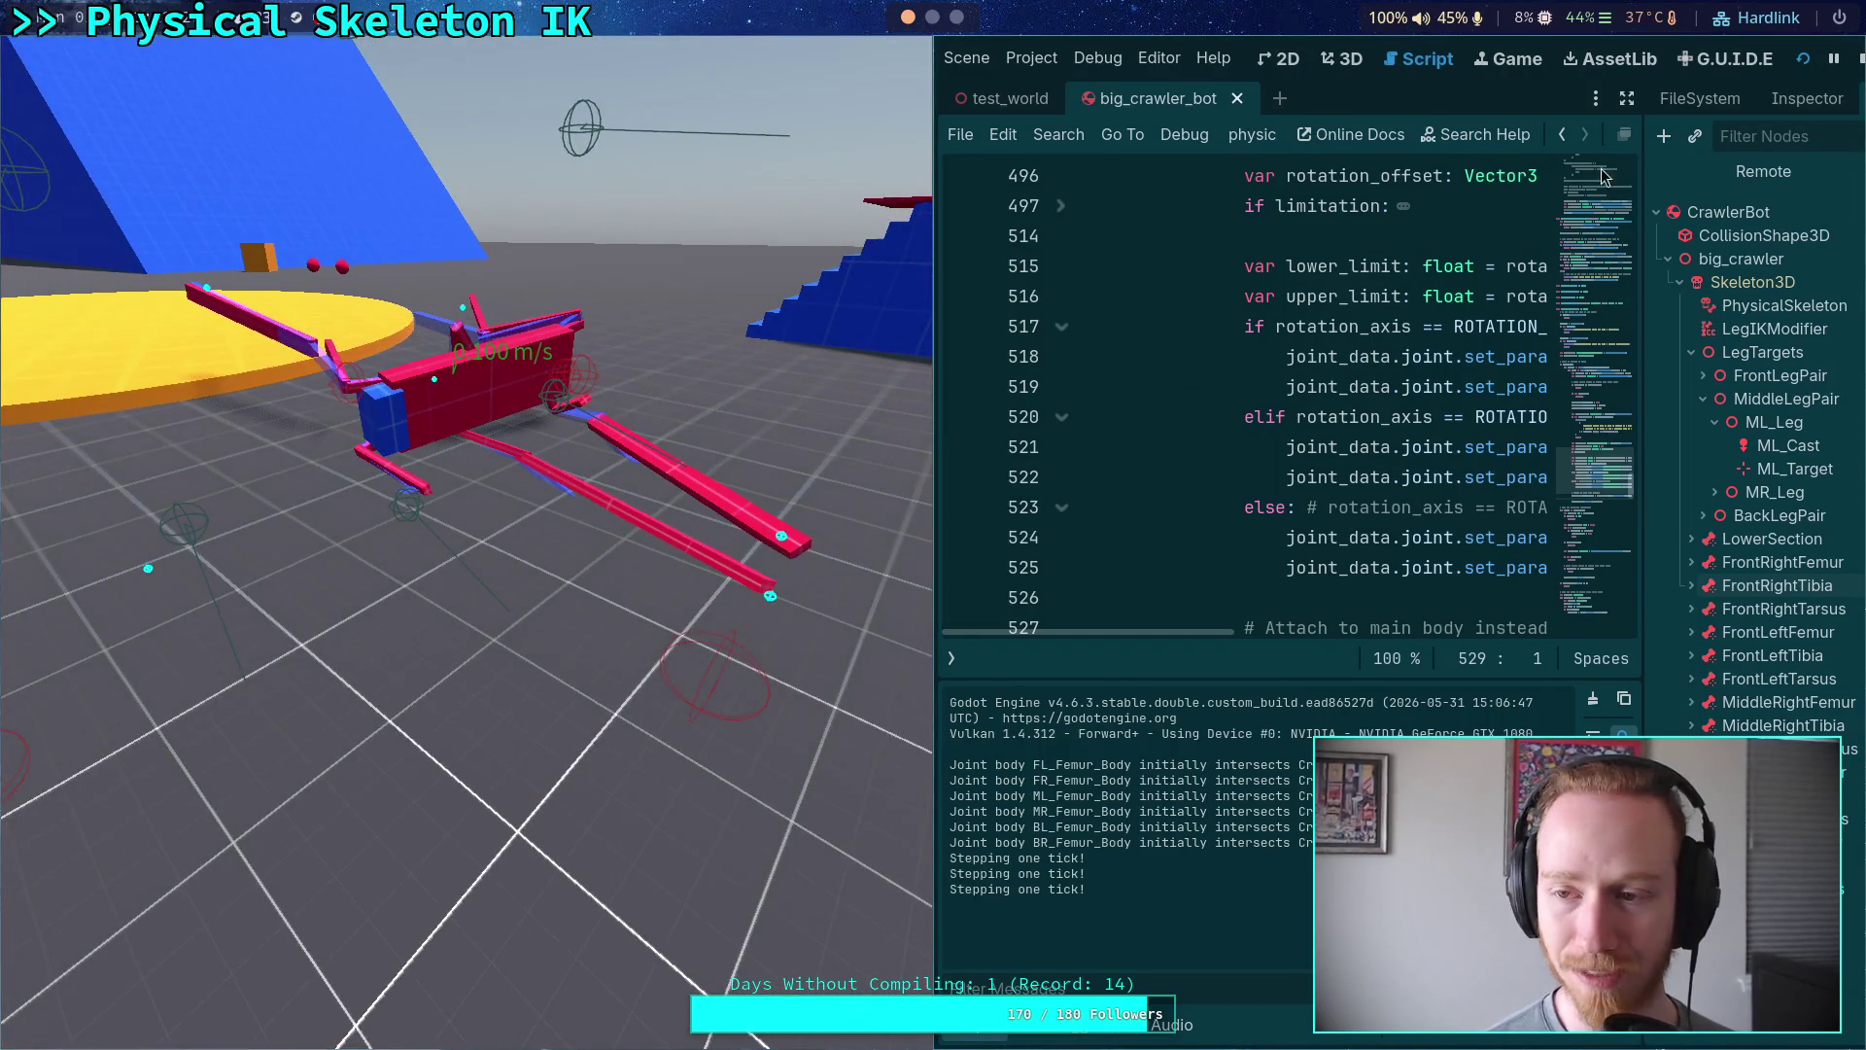
left_click(1855, 68)
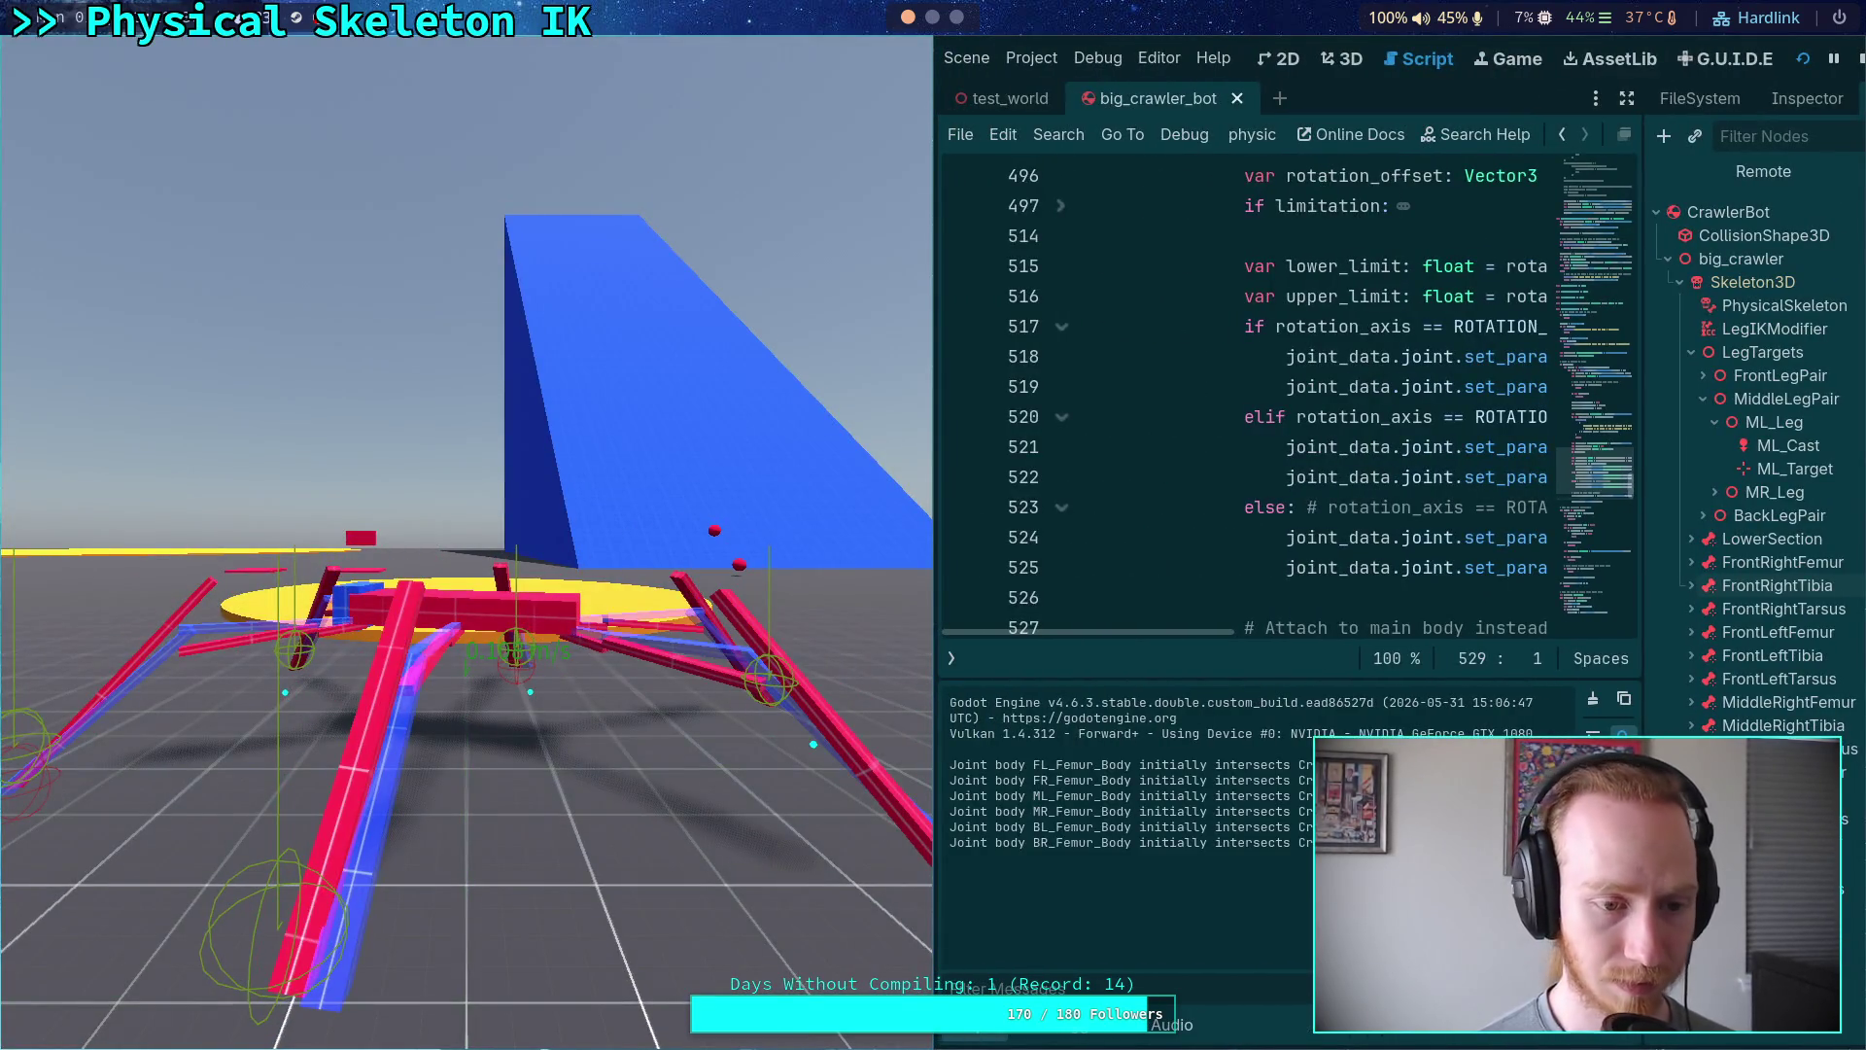
key("space")
key("space")
key("space")
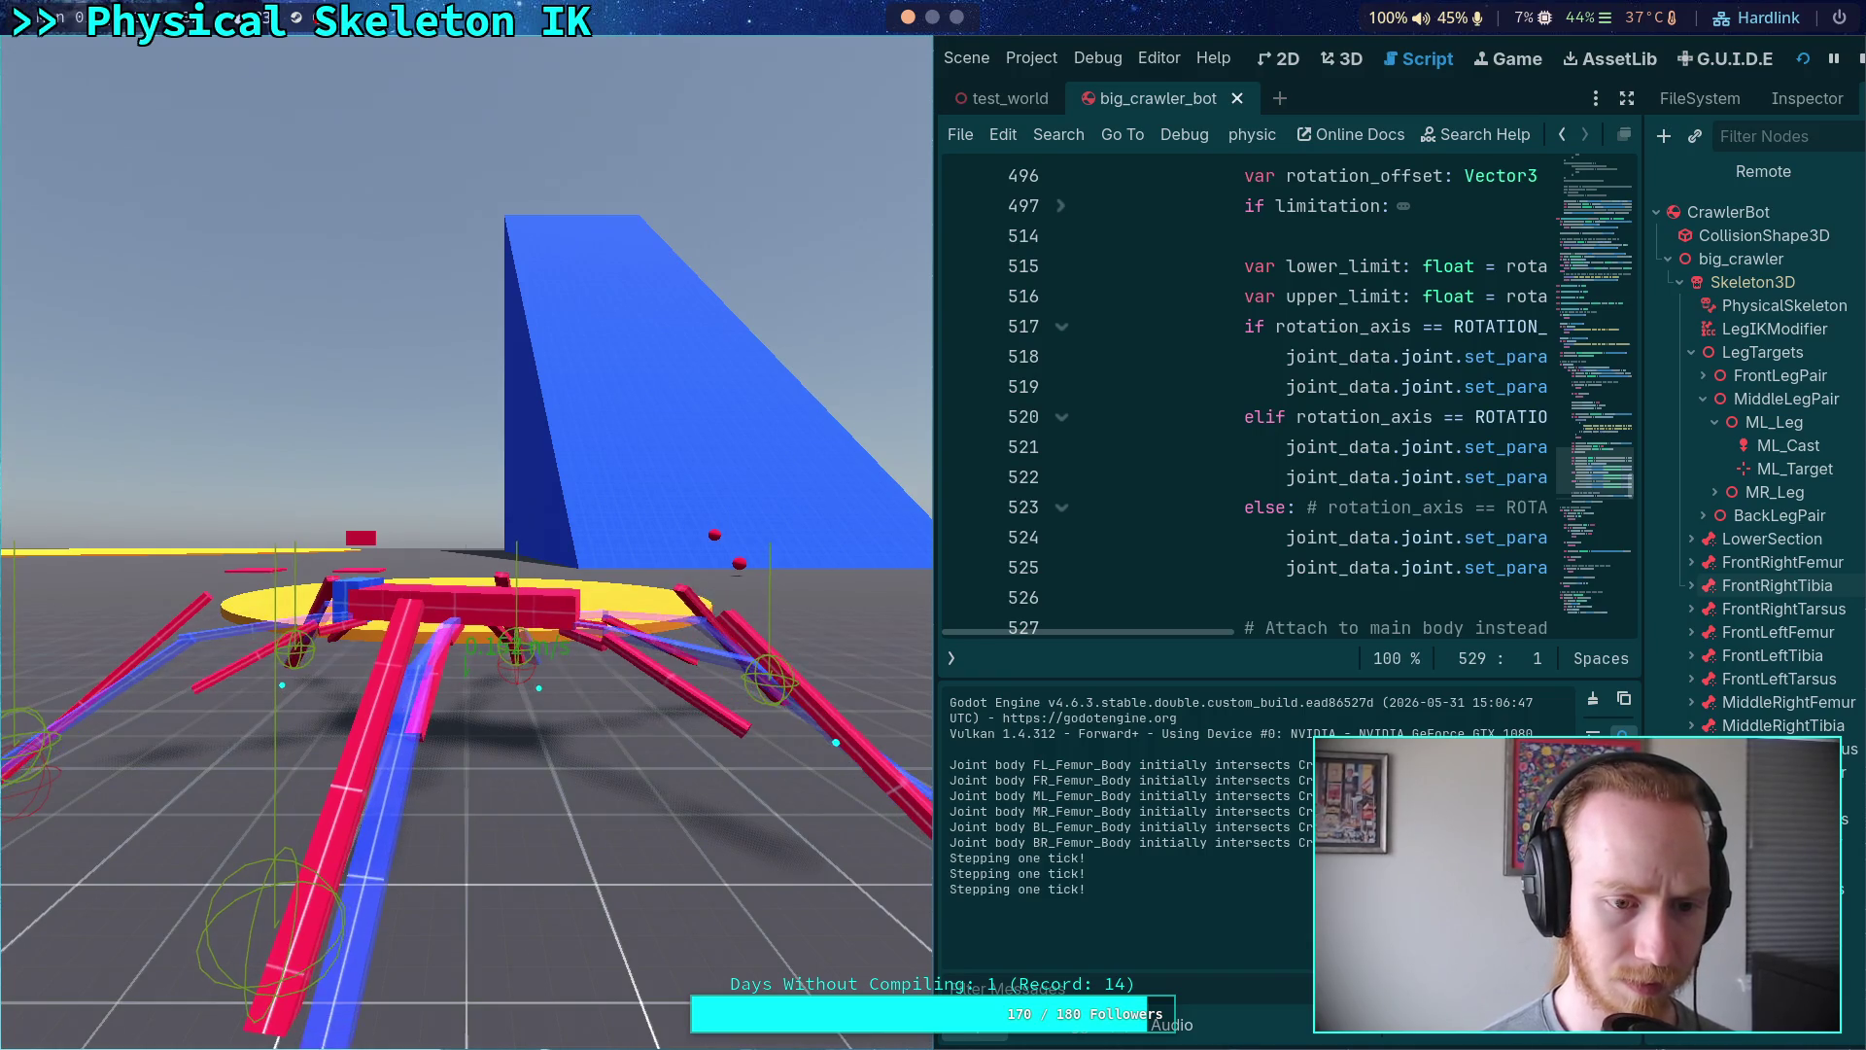
key("space")
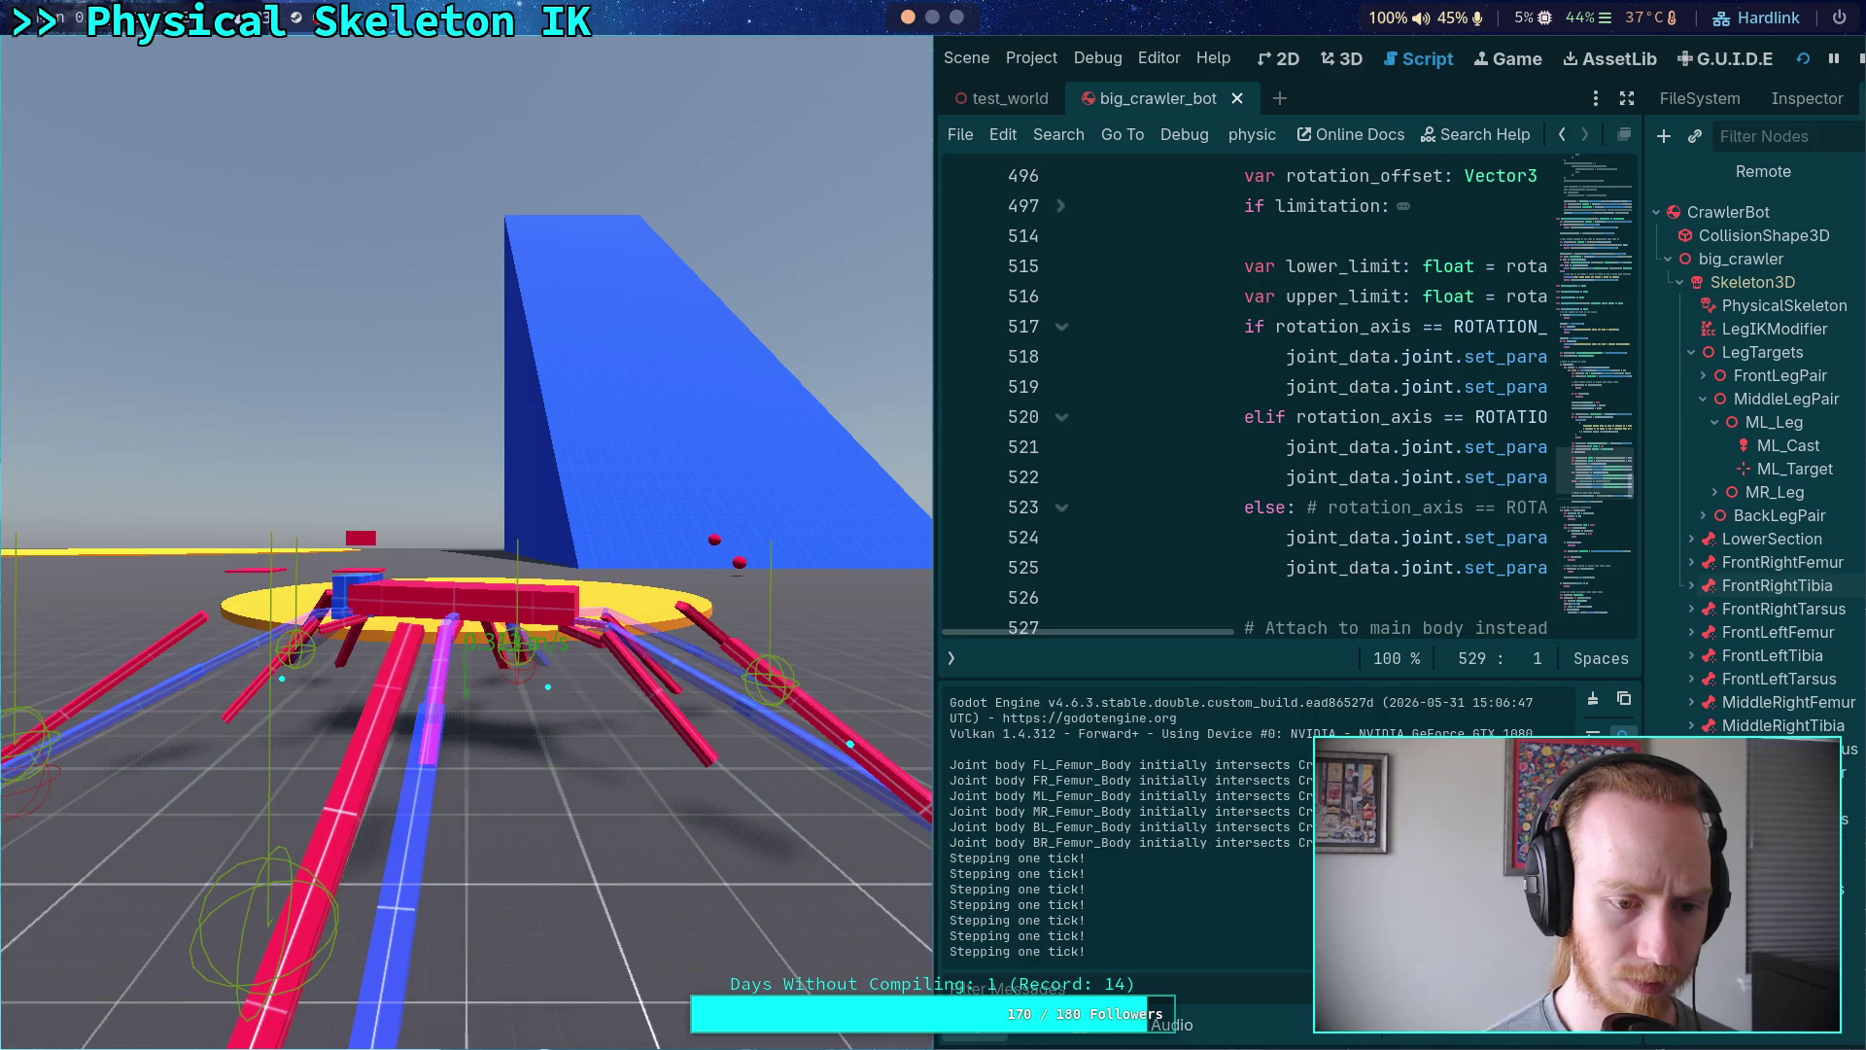
key("space")
key("space")
key("space")
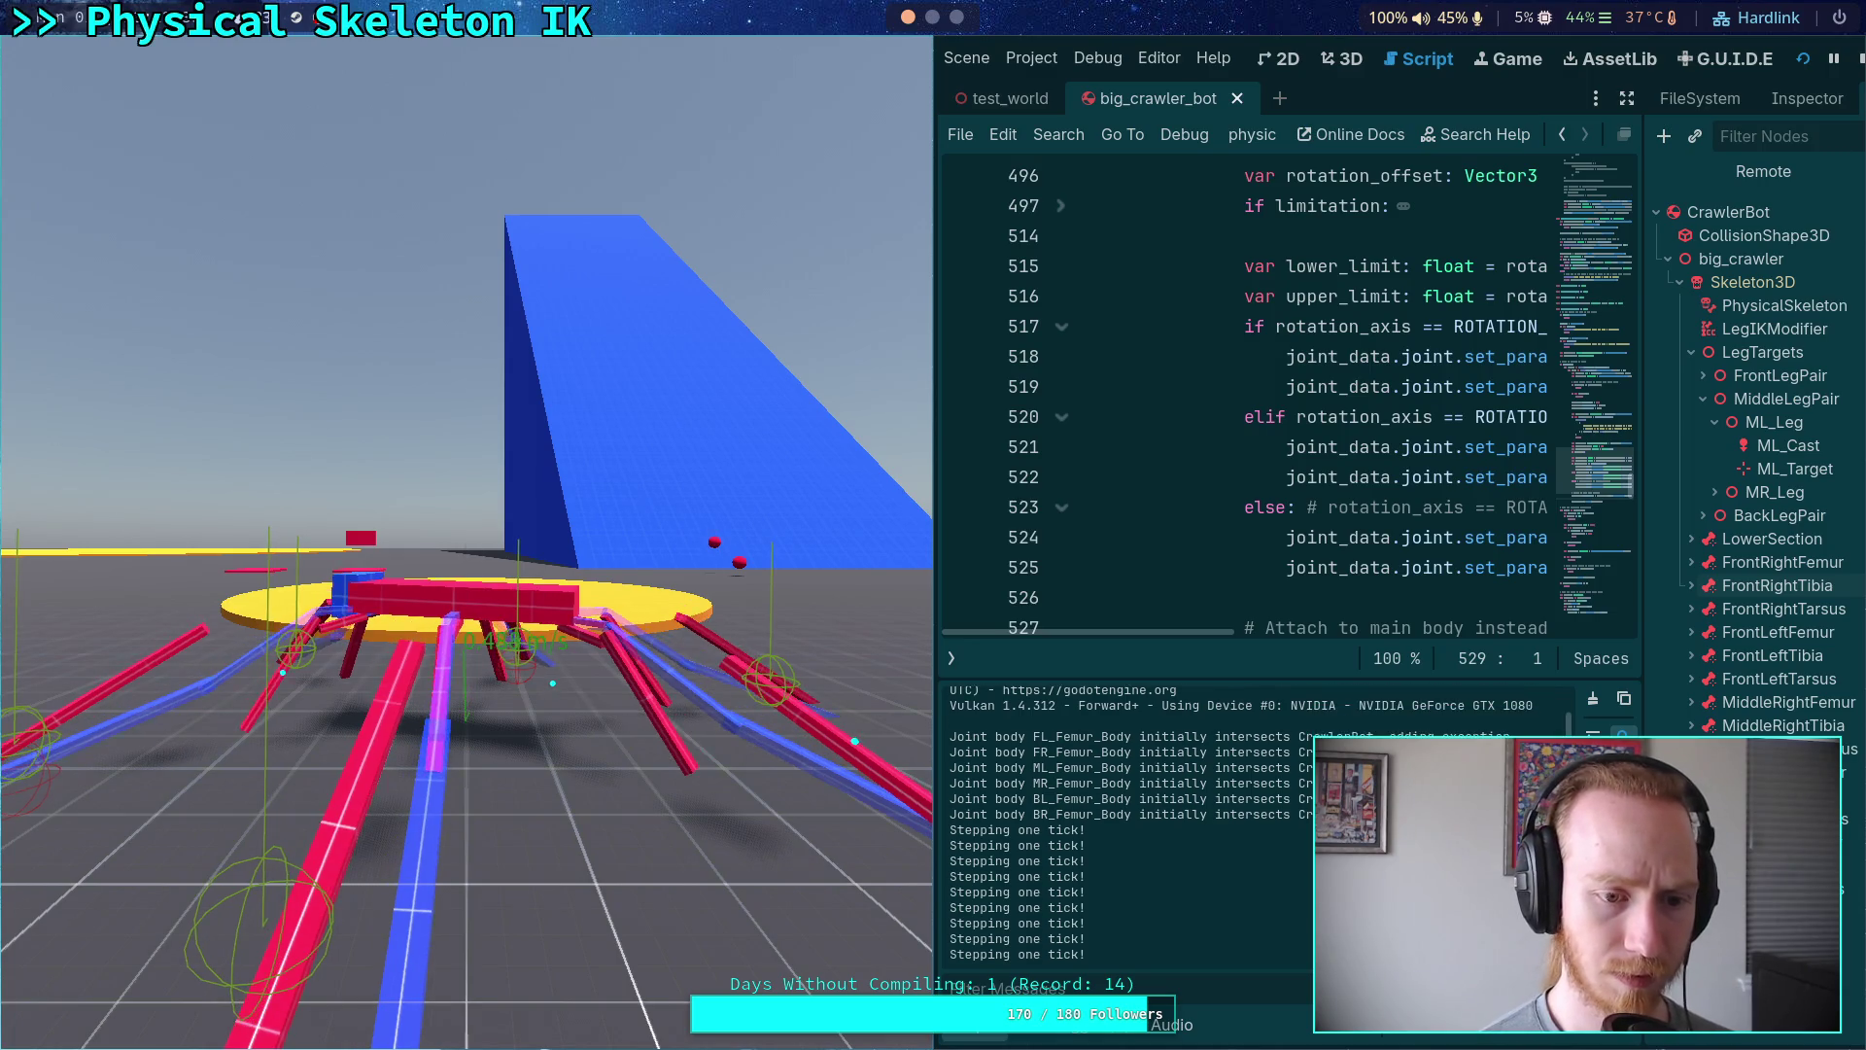
key("space")
key("space")
key("space")
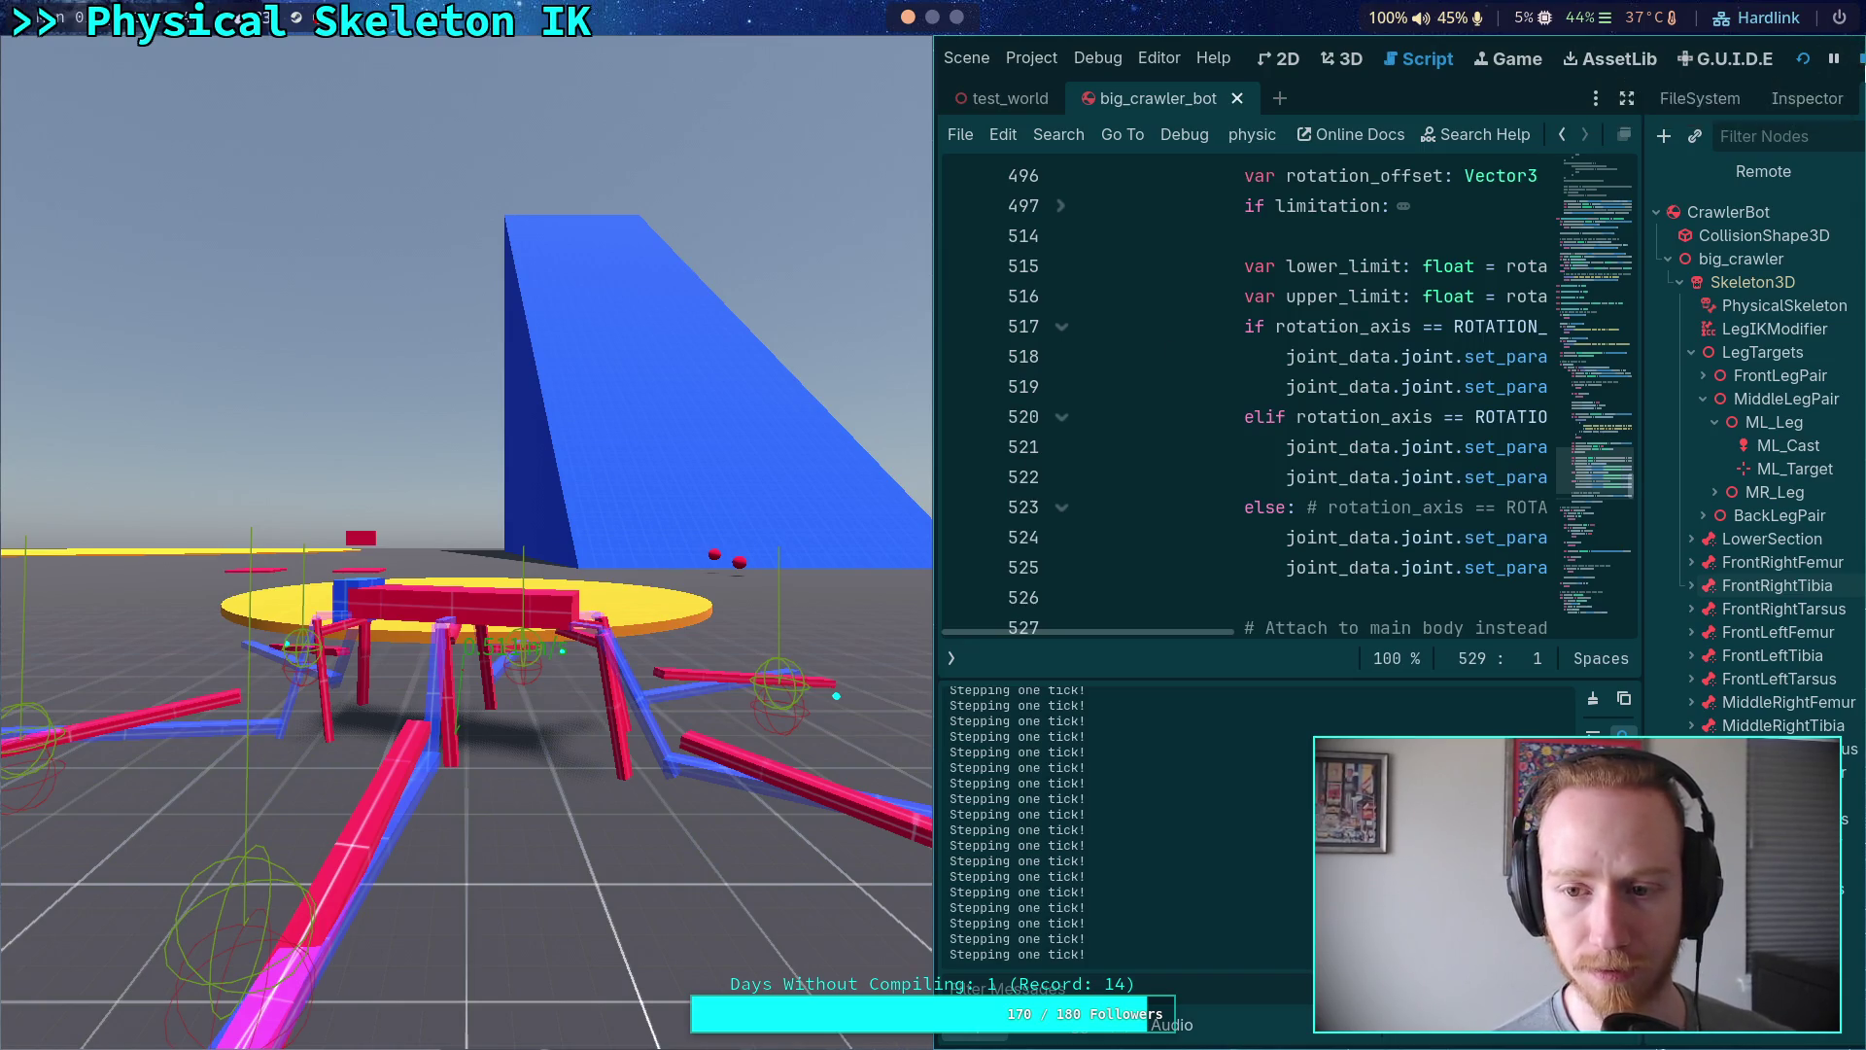
left_click(1858, 59)
- Expand FrontRightTibia and inspect the FR_Tibia_Joint and LegIKModifier properties
left_click(1439, 551)
left_click(1438, 550)
left_click(1439, 550)
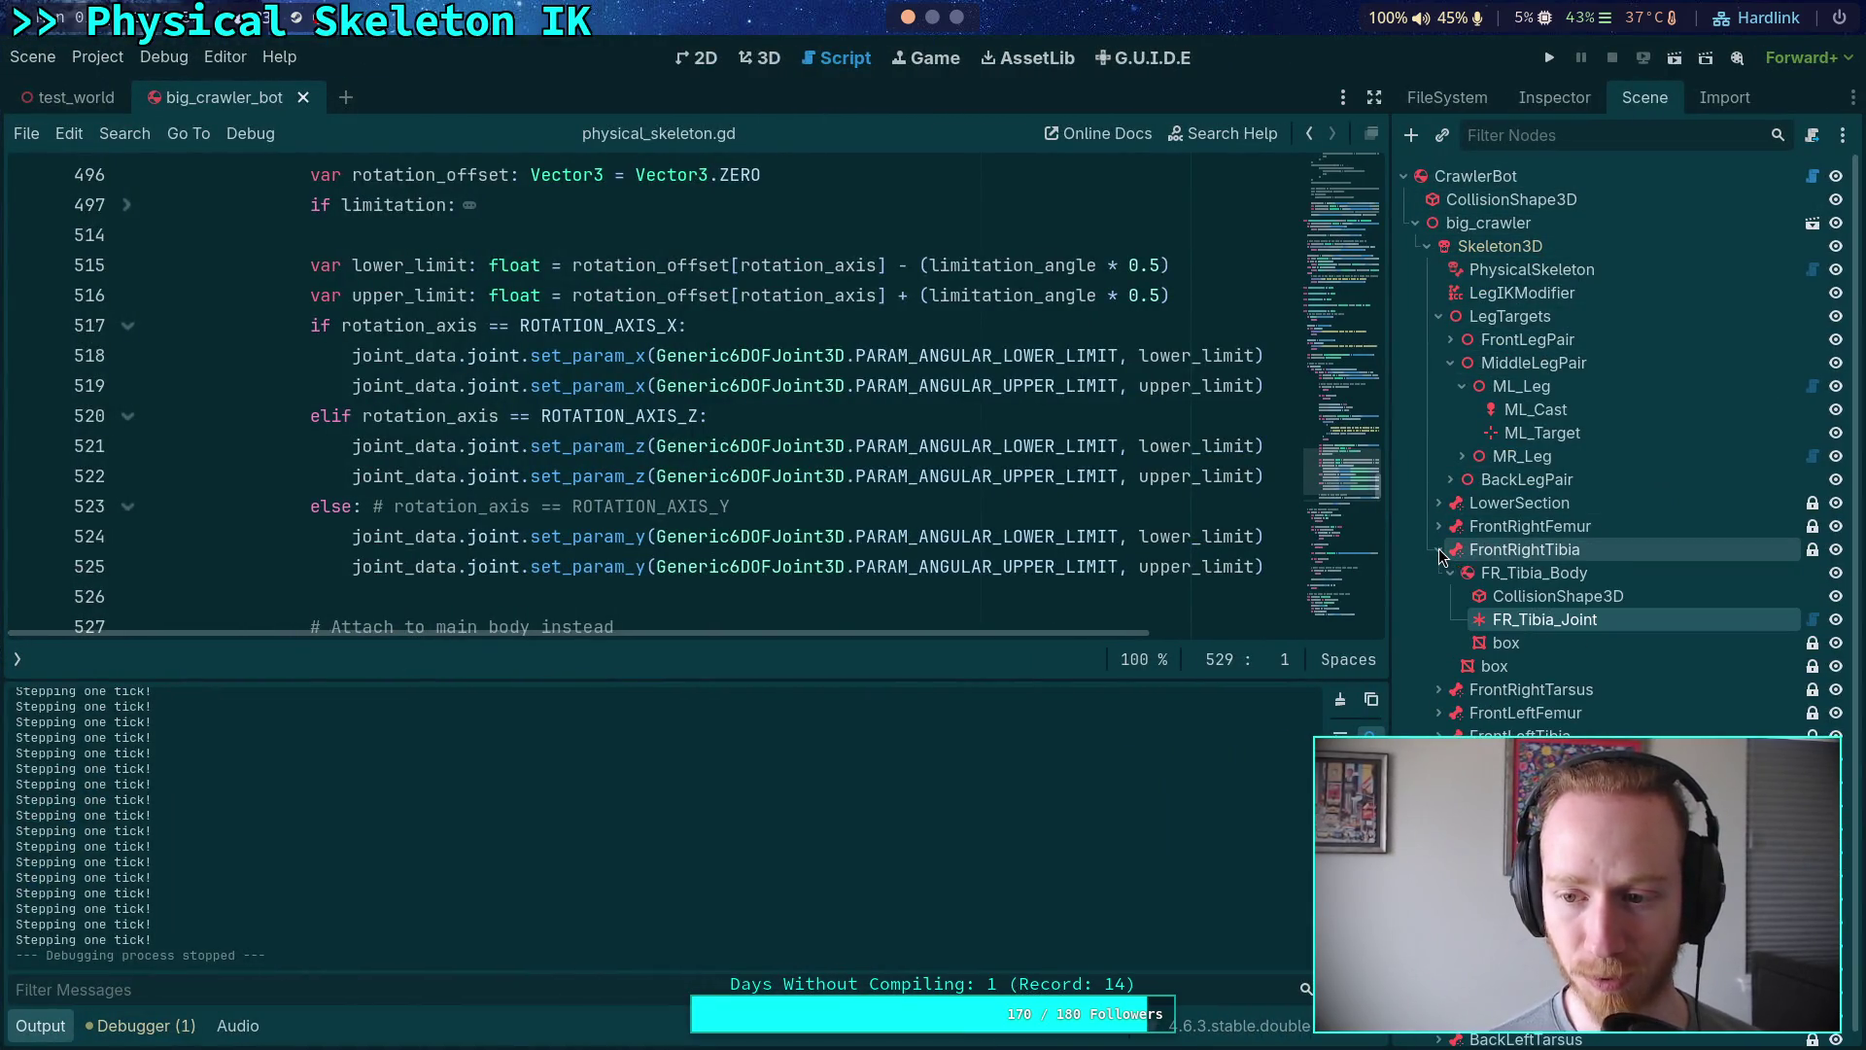
left_click(1555, 98)
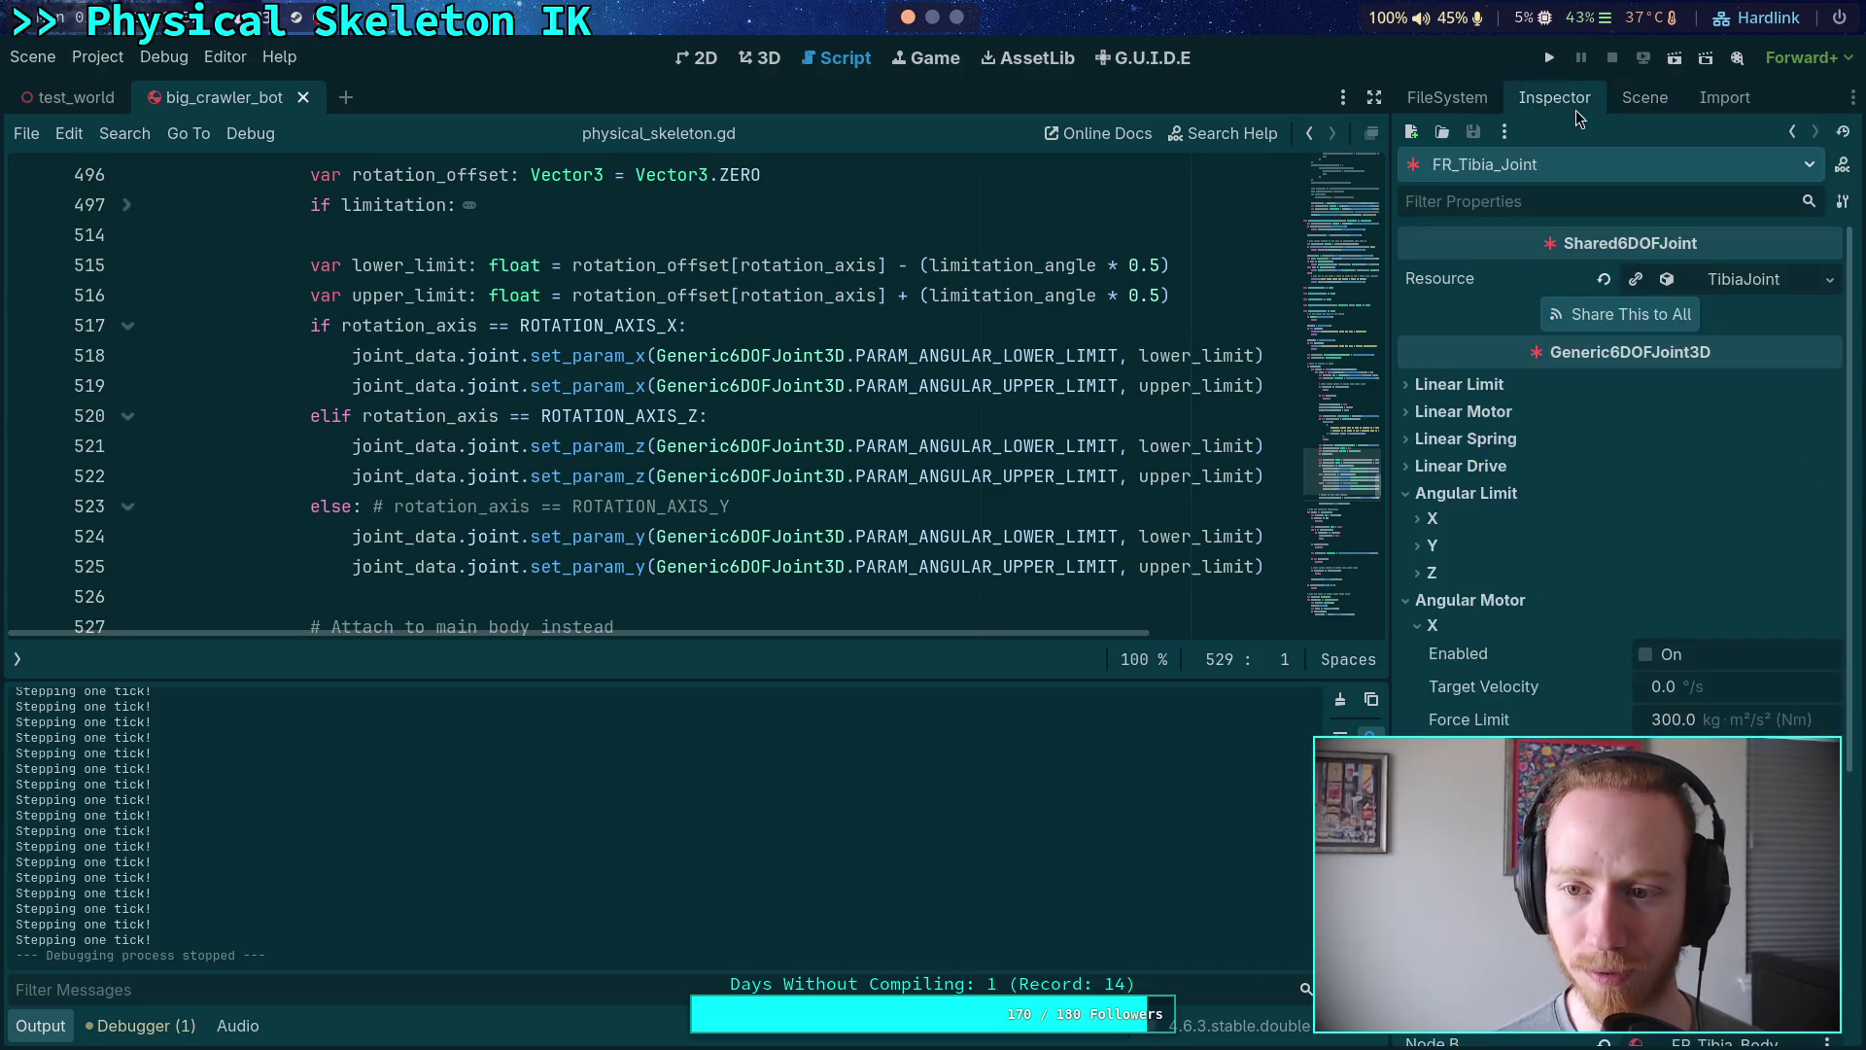
left_click(1647, 98)
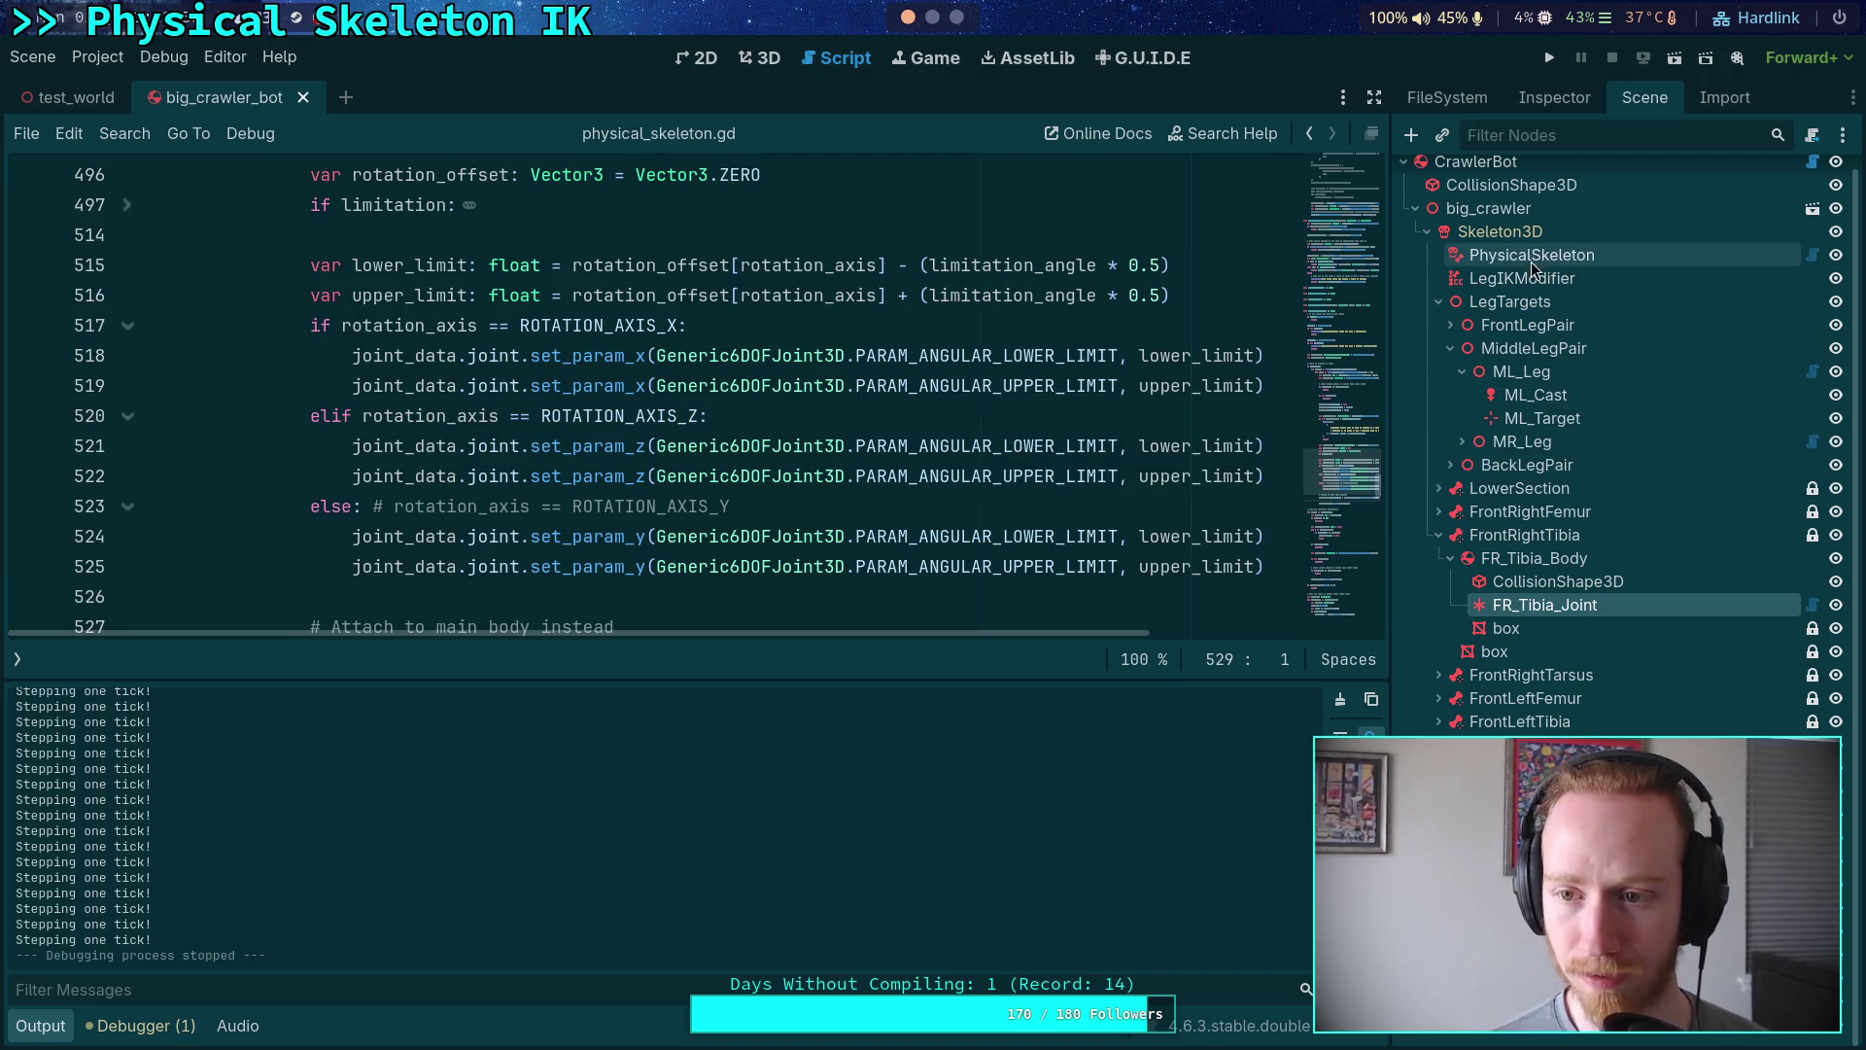
left_click(1487, 280)
left_click(1552, 98)
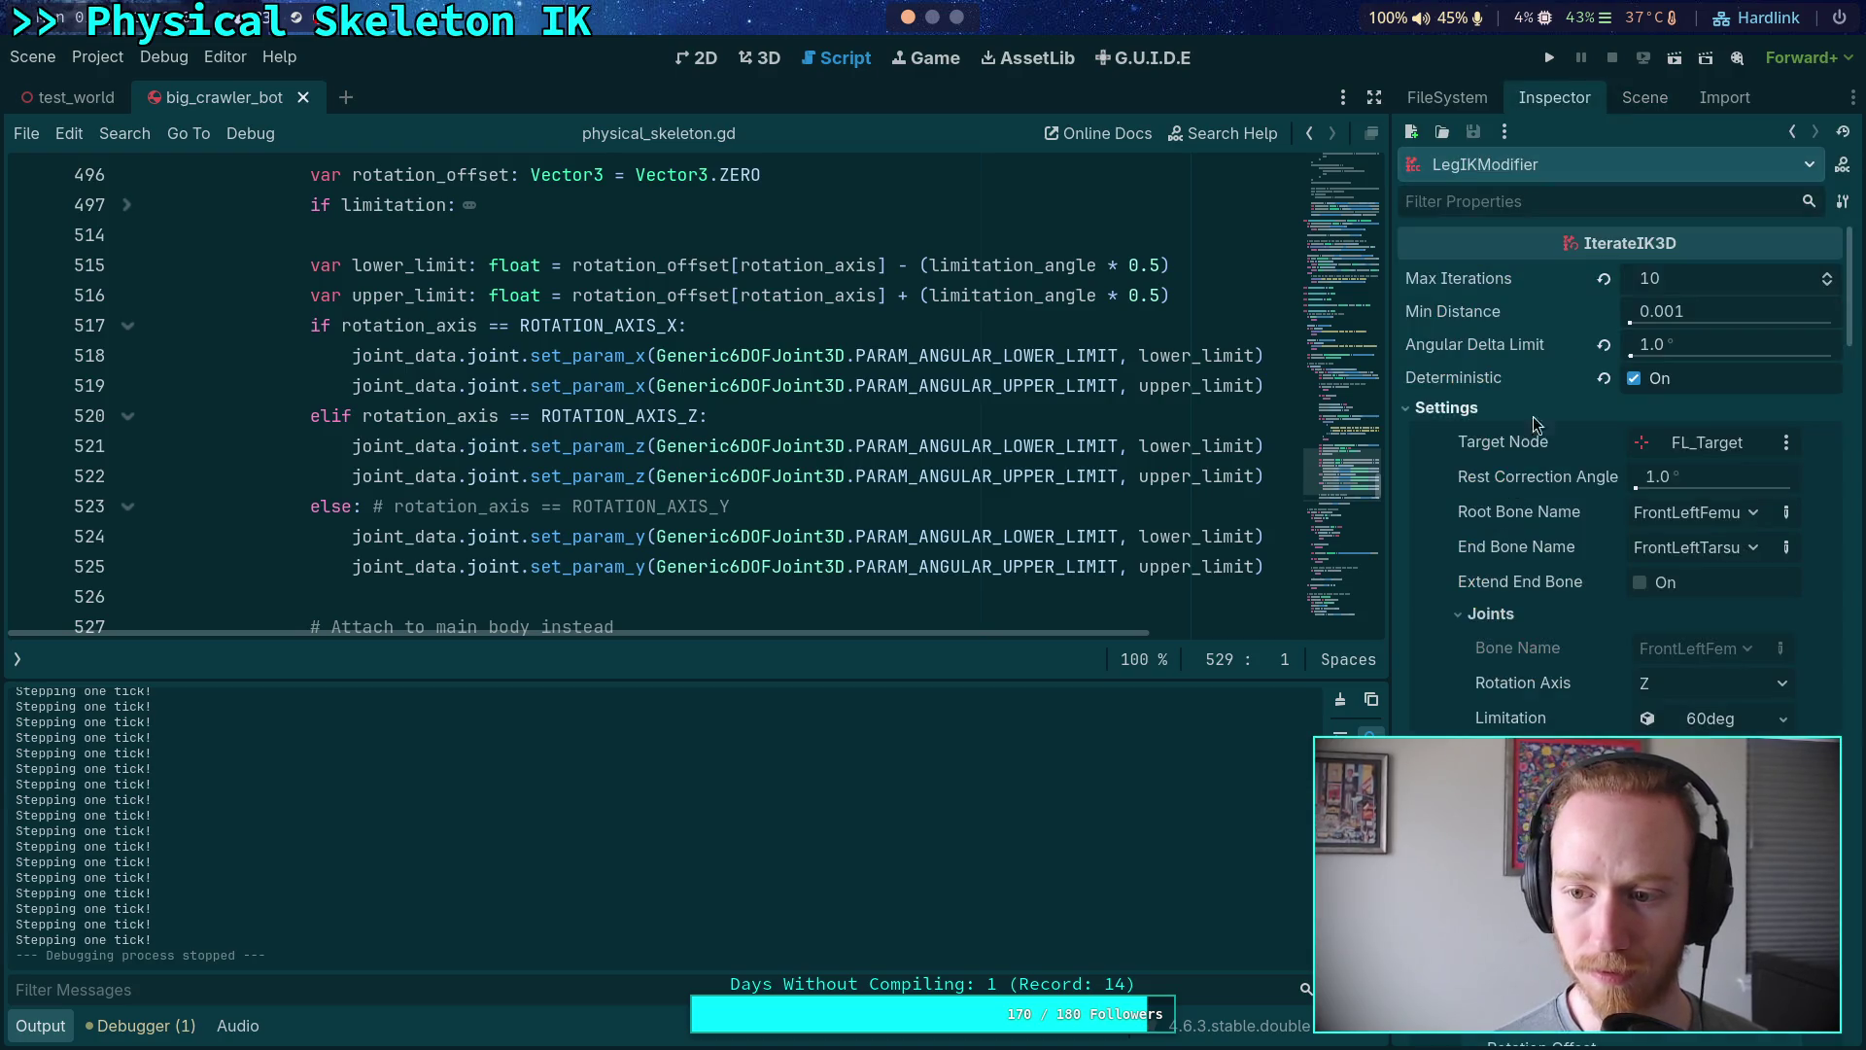
- Show the crawler in the 3D view and focus the Scene tree's filter field
left_click(762, 60)
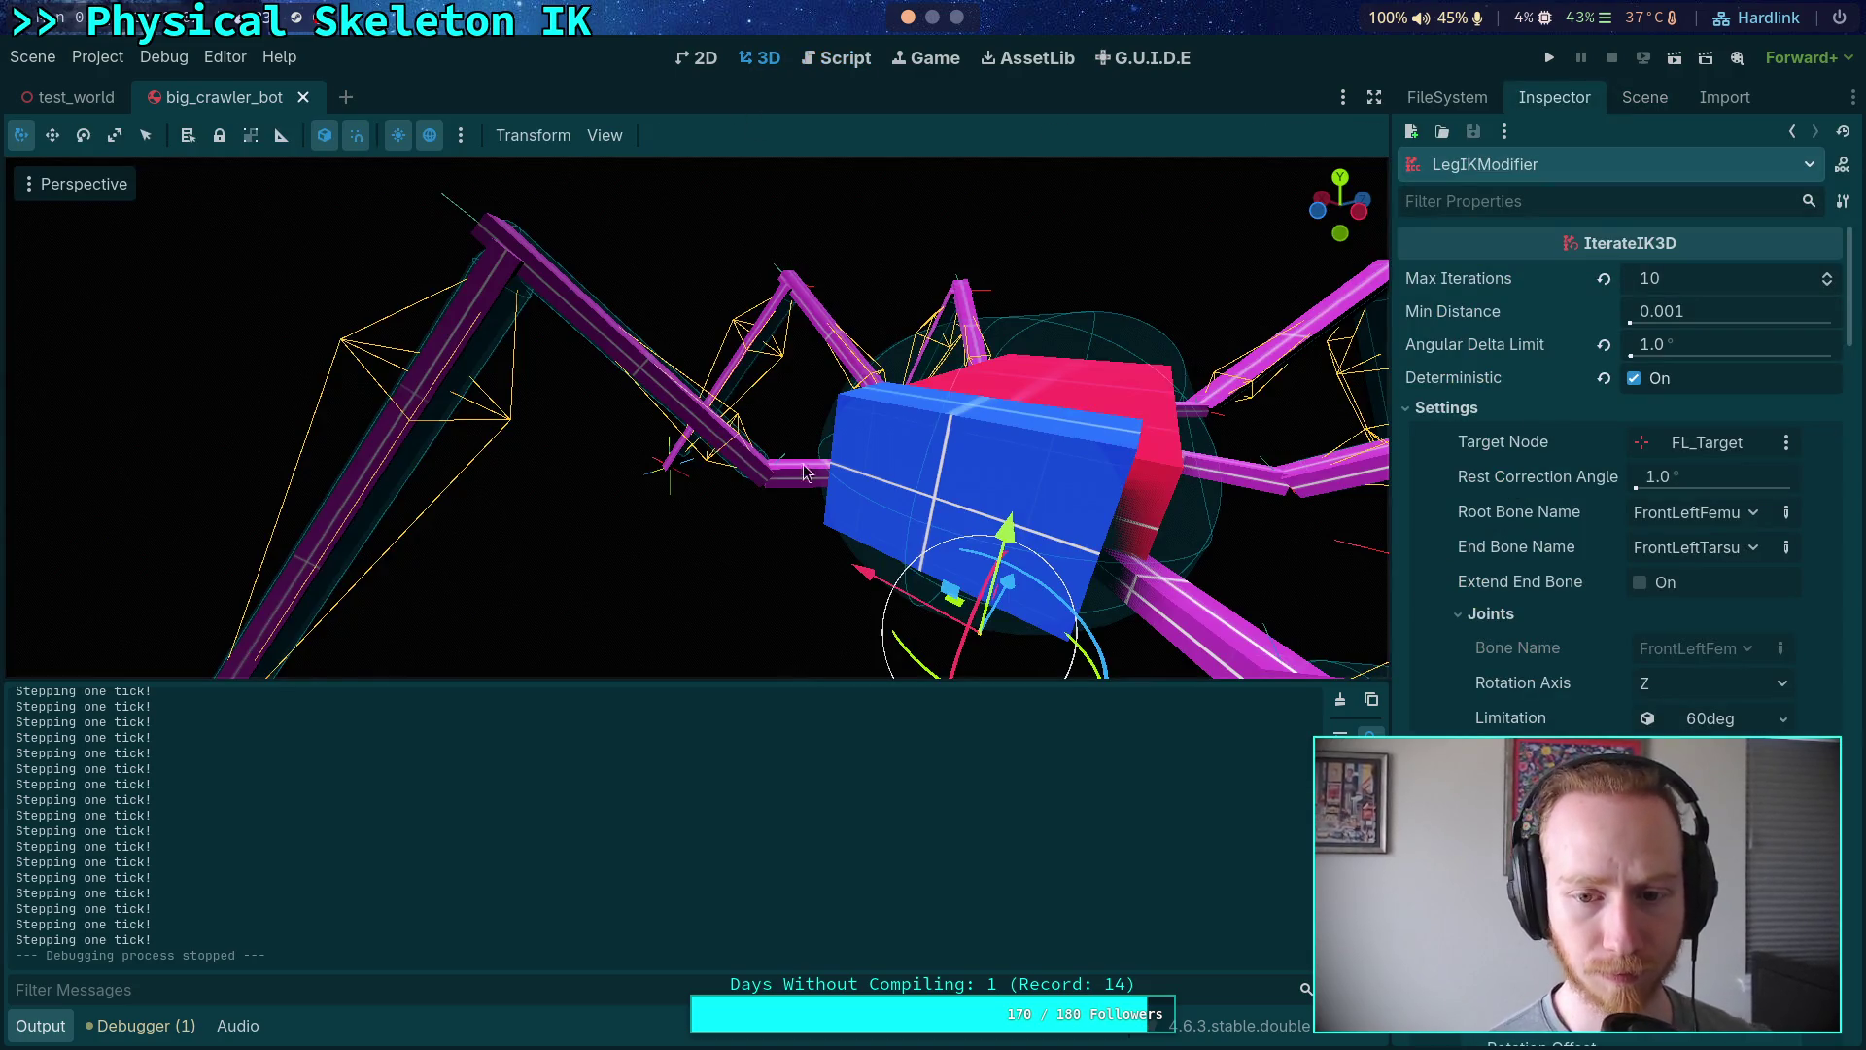
scroll(791, 527, "down", 3)
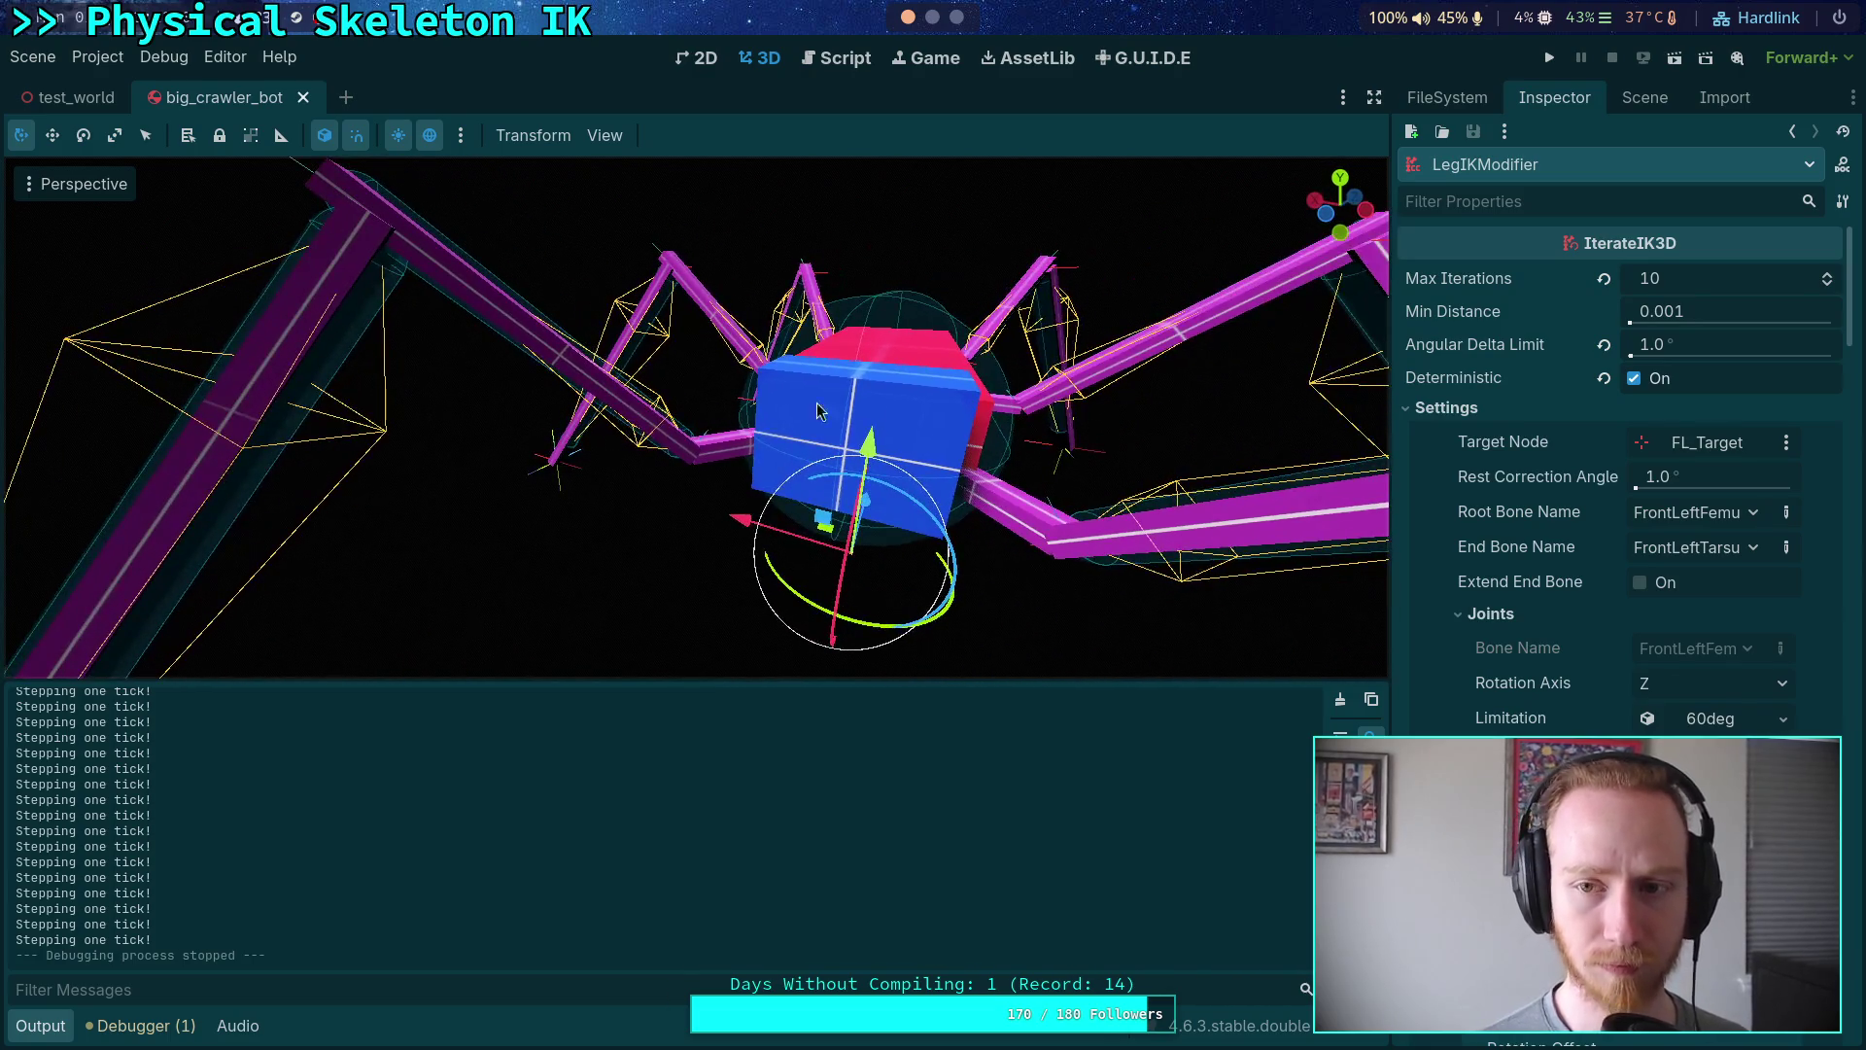
left_click(1645, 97)
left_click(1569, 136)
- Filter the Scene tree to 'box' and hide all the listed box meshes
type("box")
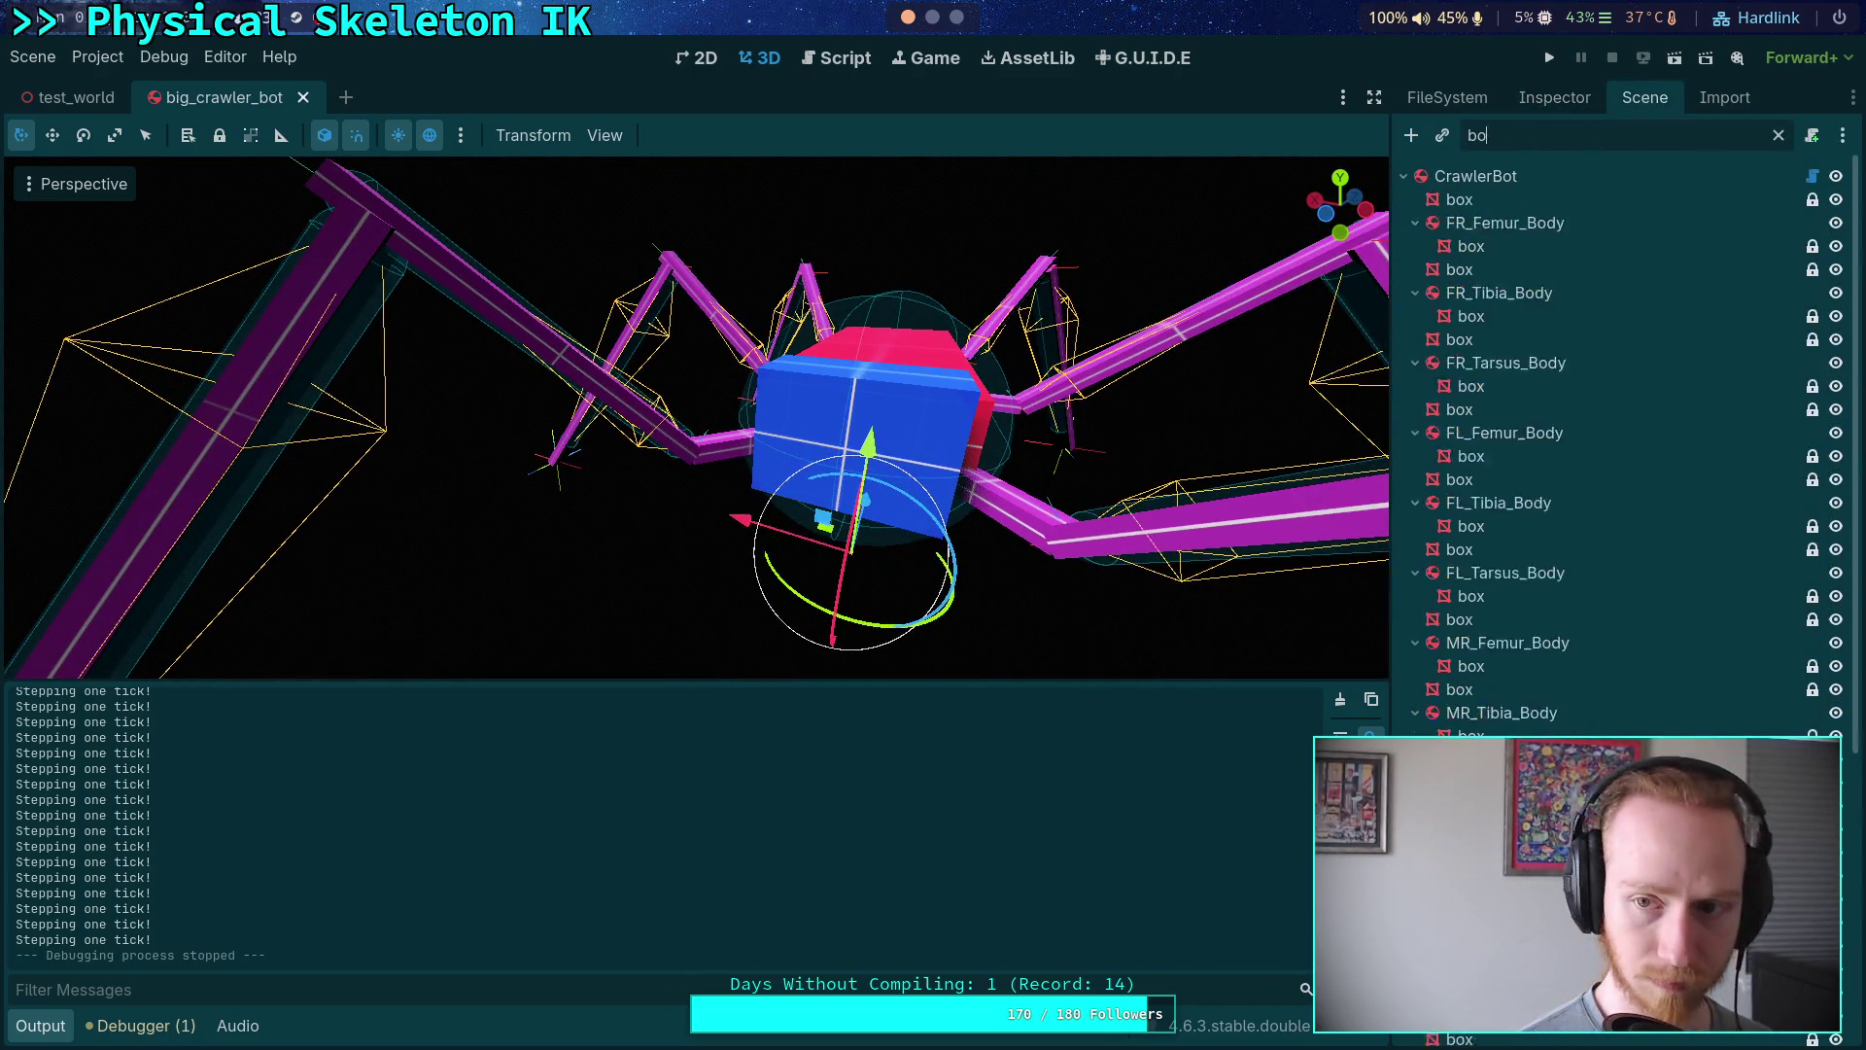
key("Down")
left_click(1568, 782, "shift")
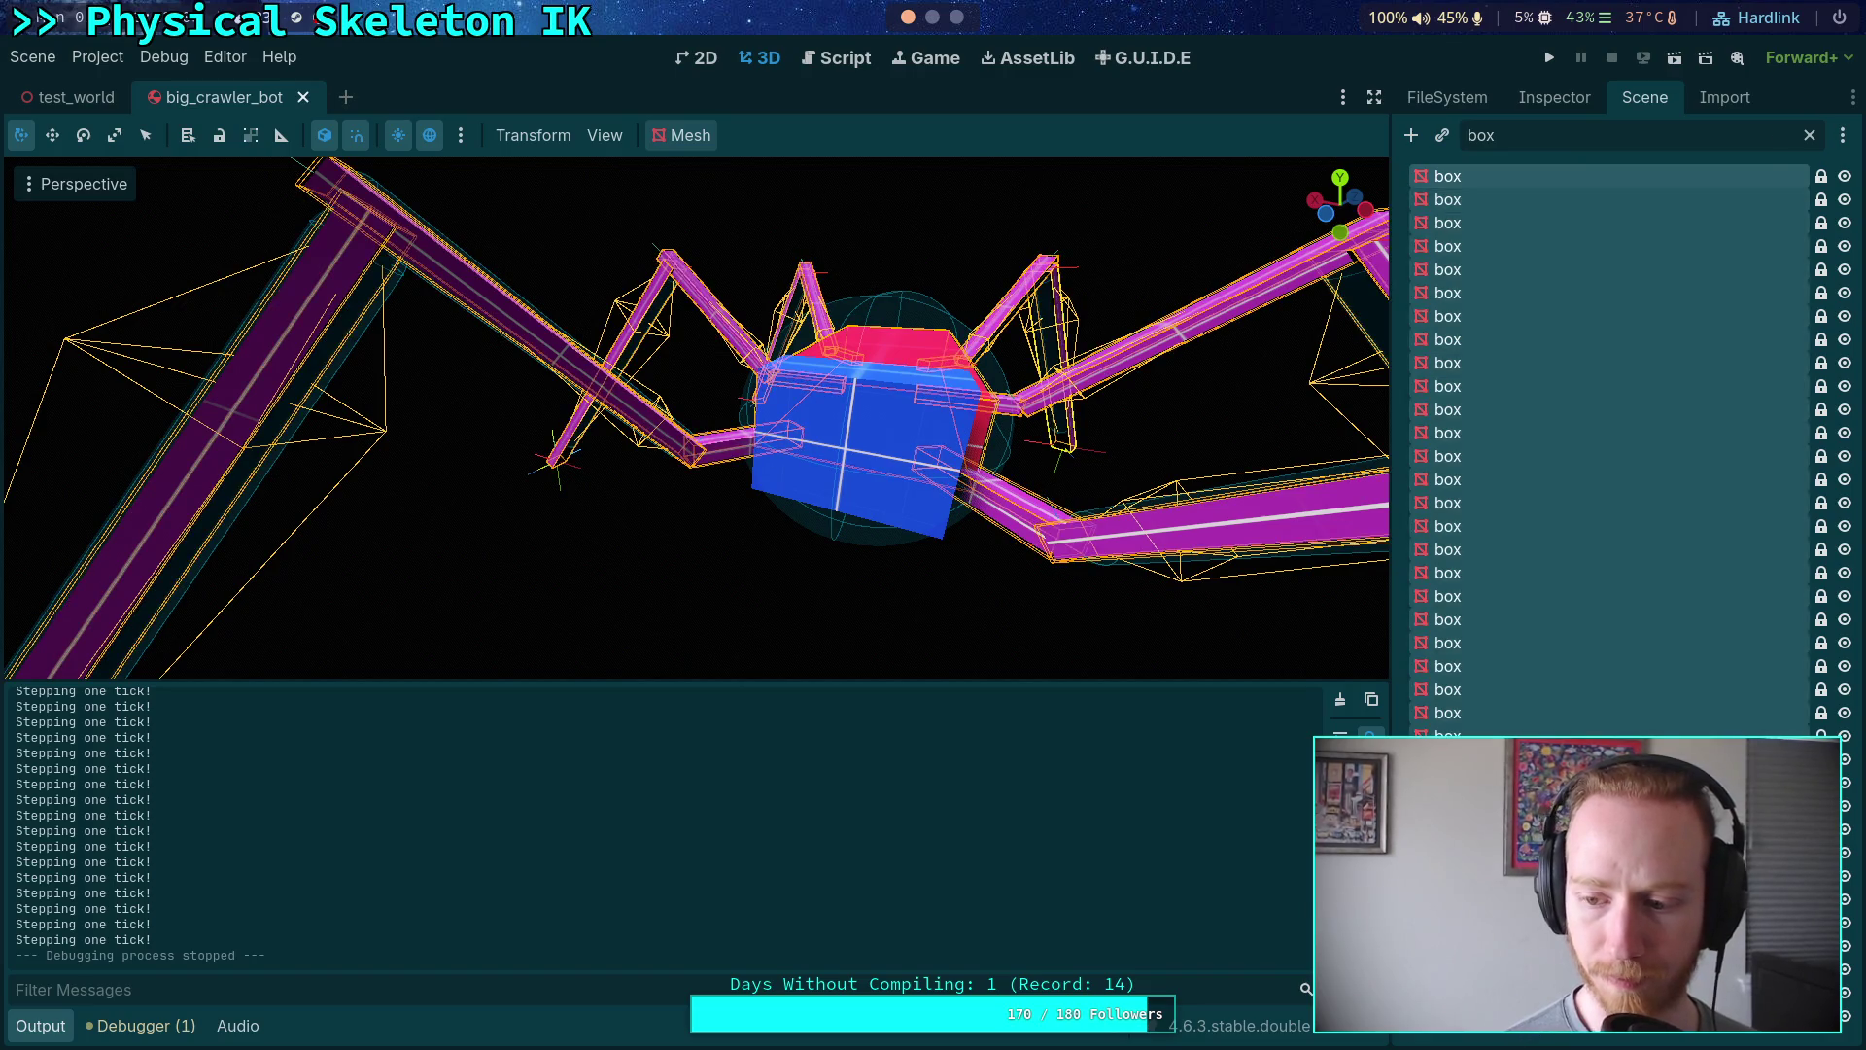
left_click(1844, 1016)
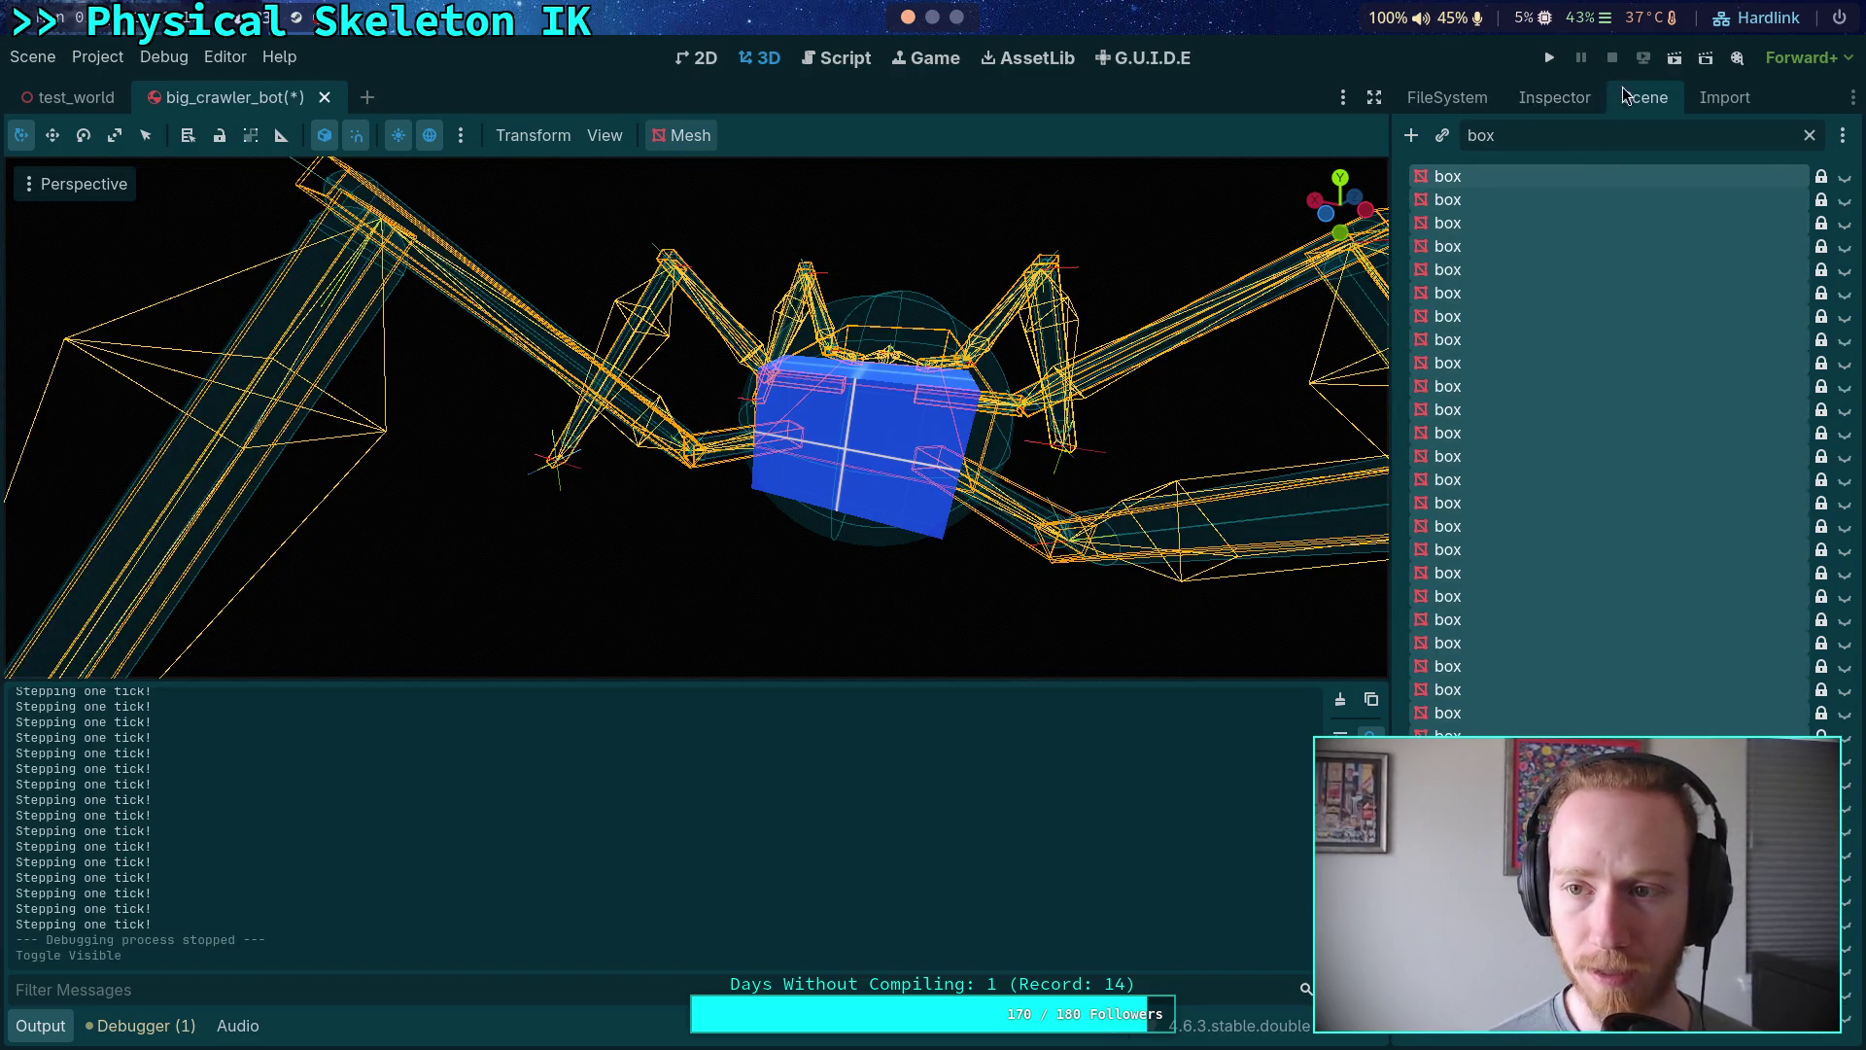
- Check the selected box meshes' properties, then clear the 'box' filter from the node tree
left_click(1587, 98)
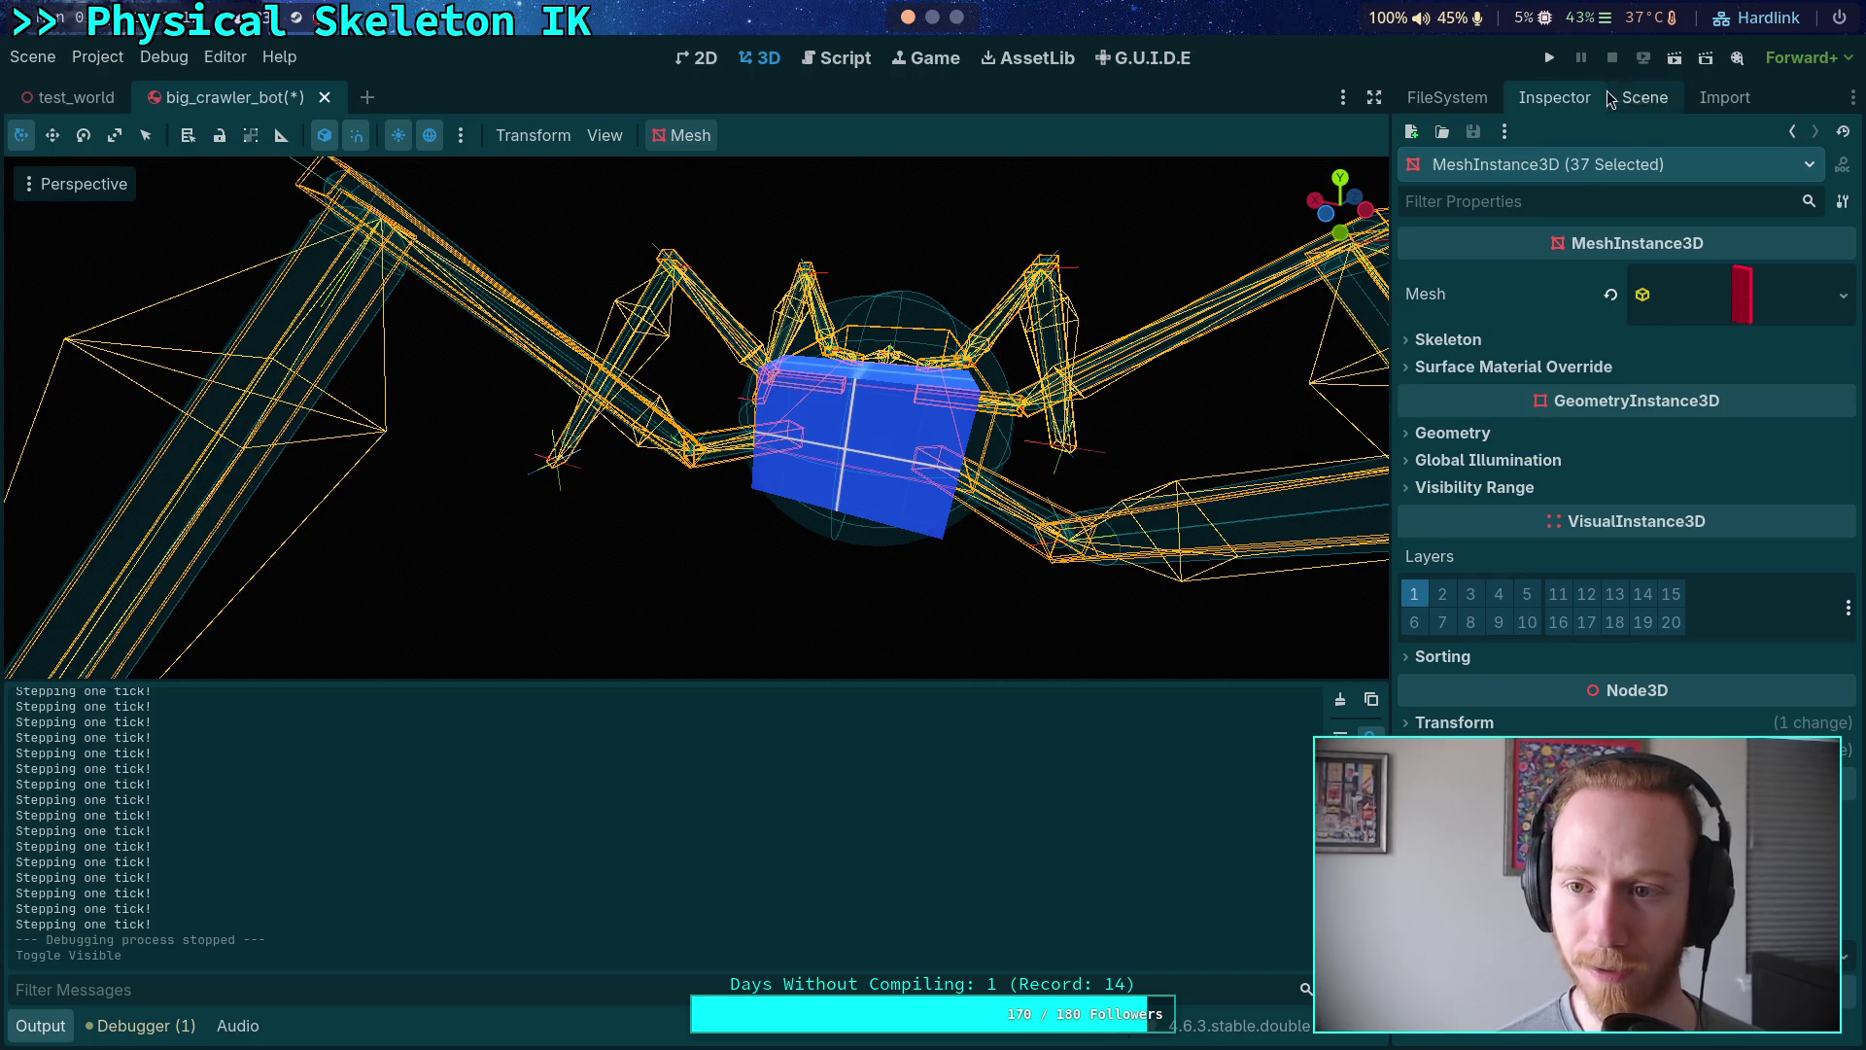
left_click(1447, 97)
left_click(1645, 97)
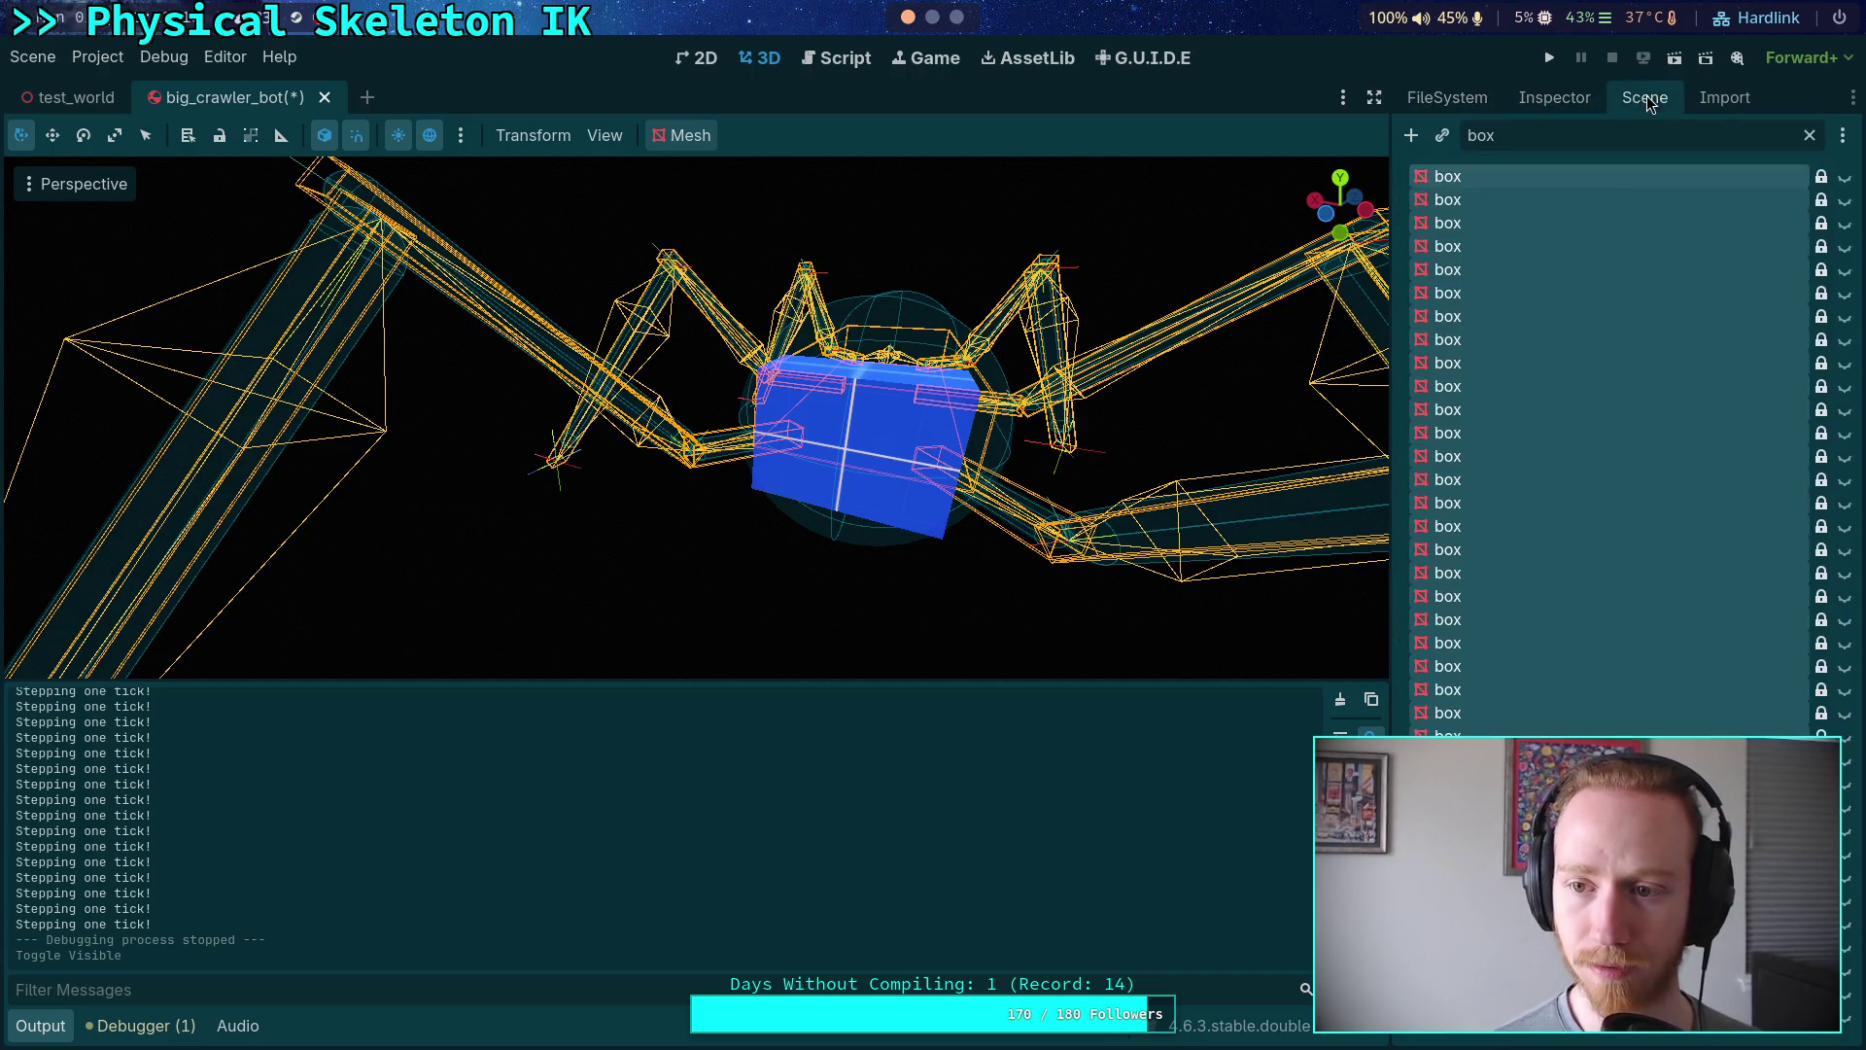
left_click(1810, 136)
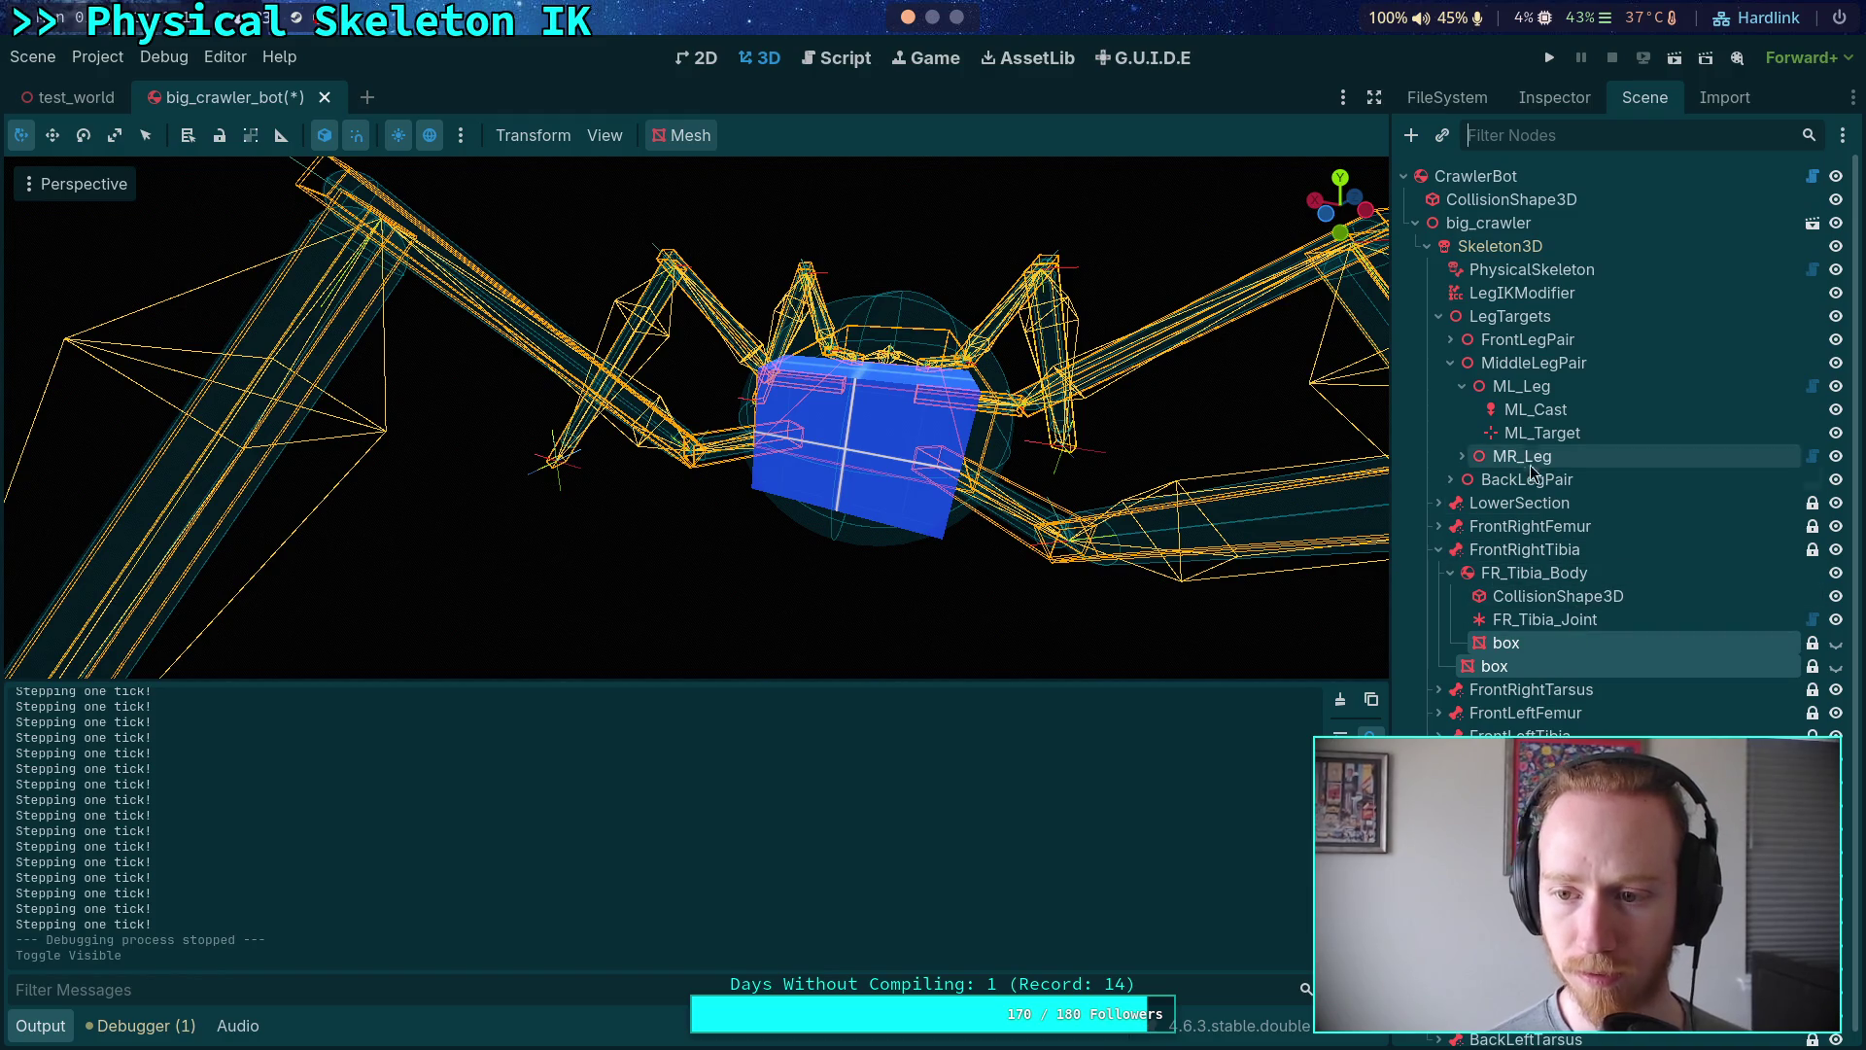
- Show LegIKModifier's Joints list in a widened Inspector and orbit the view around the skeleton
left_click(1561, 294)
left_click(1555, 97)
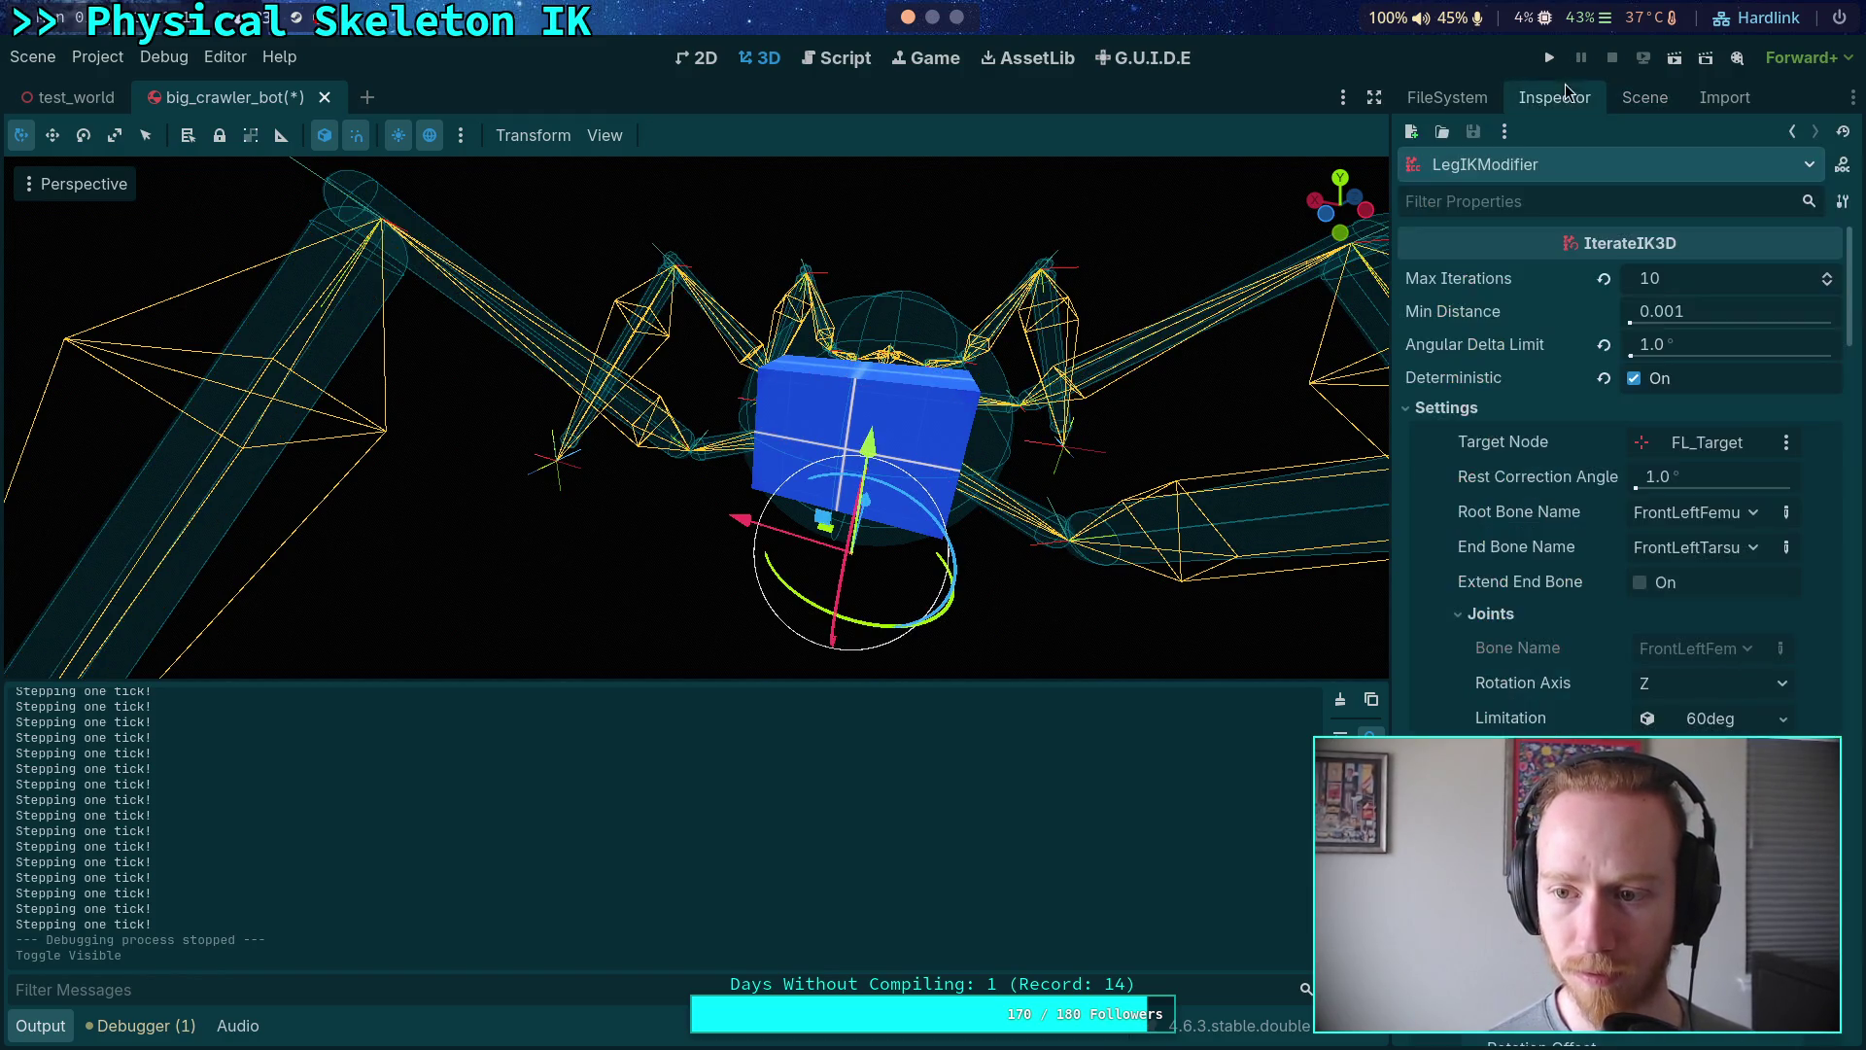
scroll(1544, 562, "down", 5)
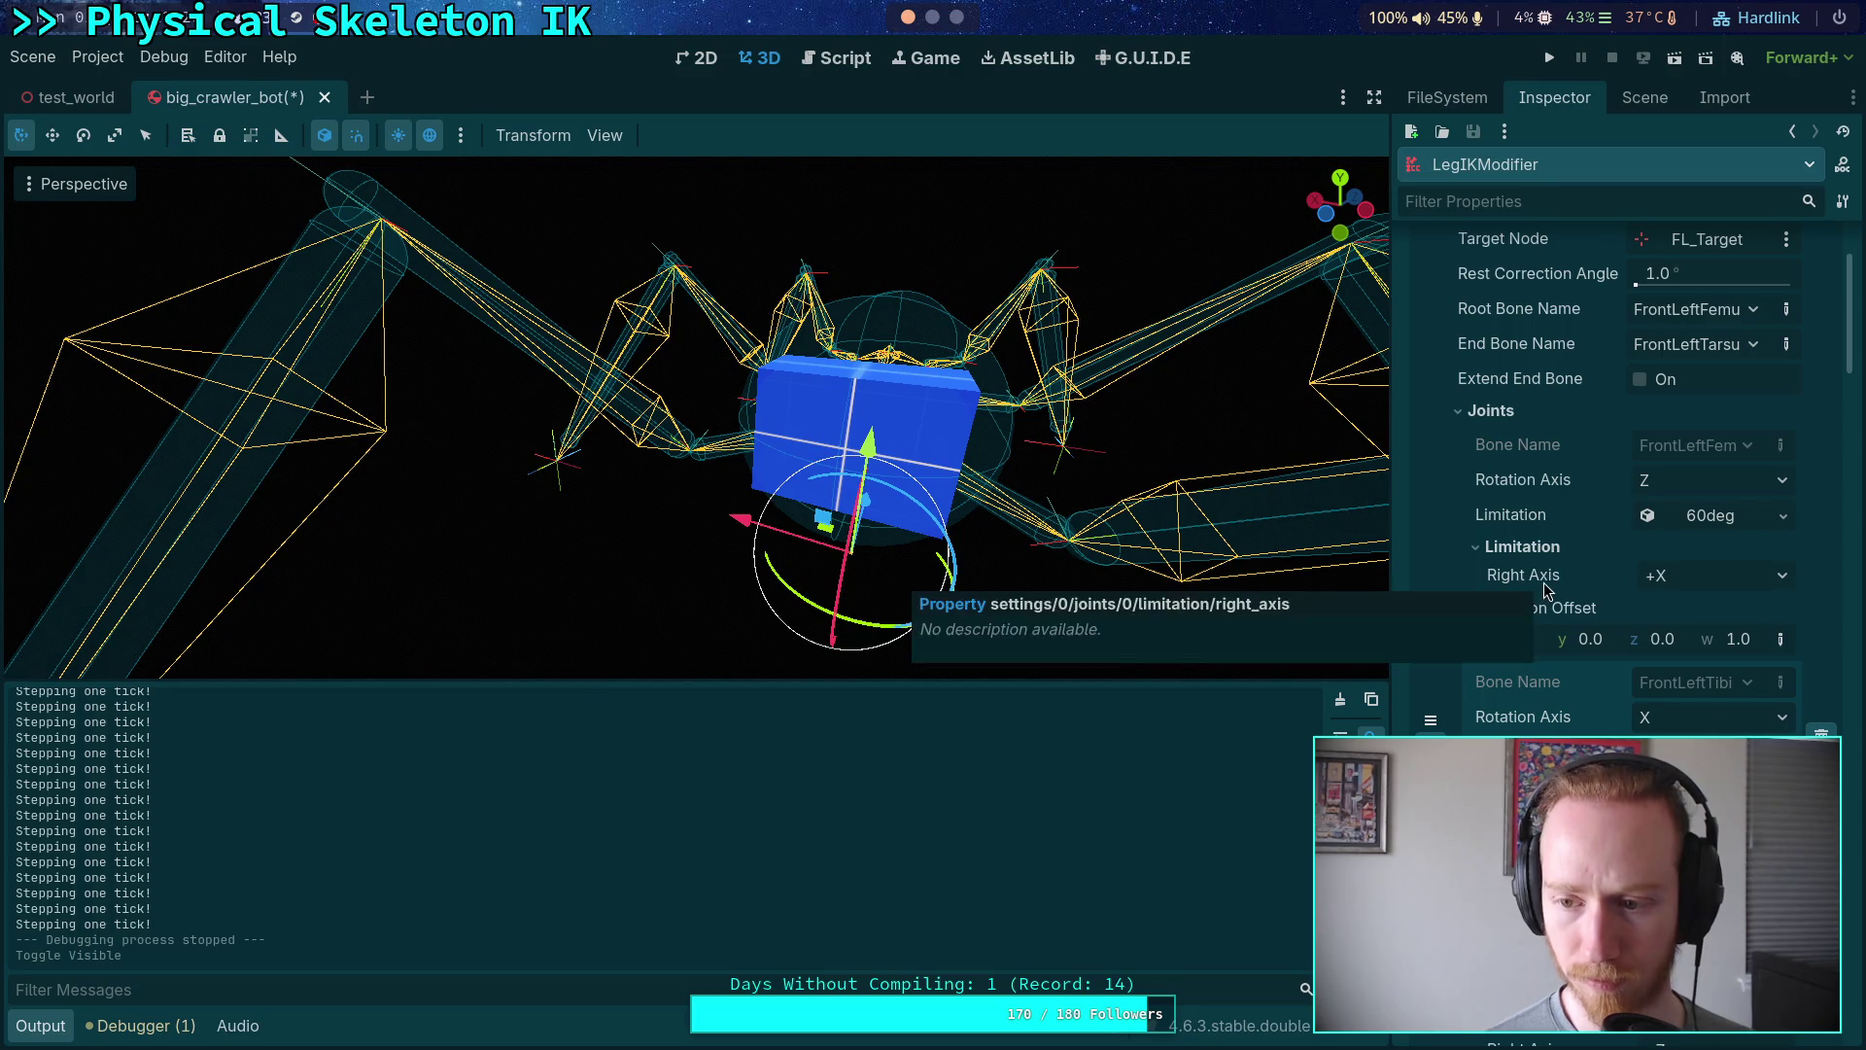
scroll(1545, 595, "down", 2)
left_click_drag(1391, 581, 1236, 581)
scroll(996, 552, "up", 5)
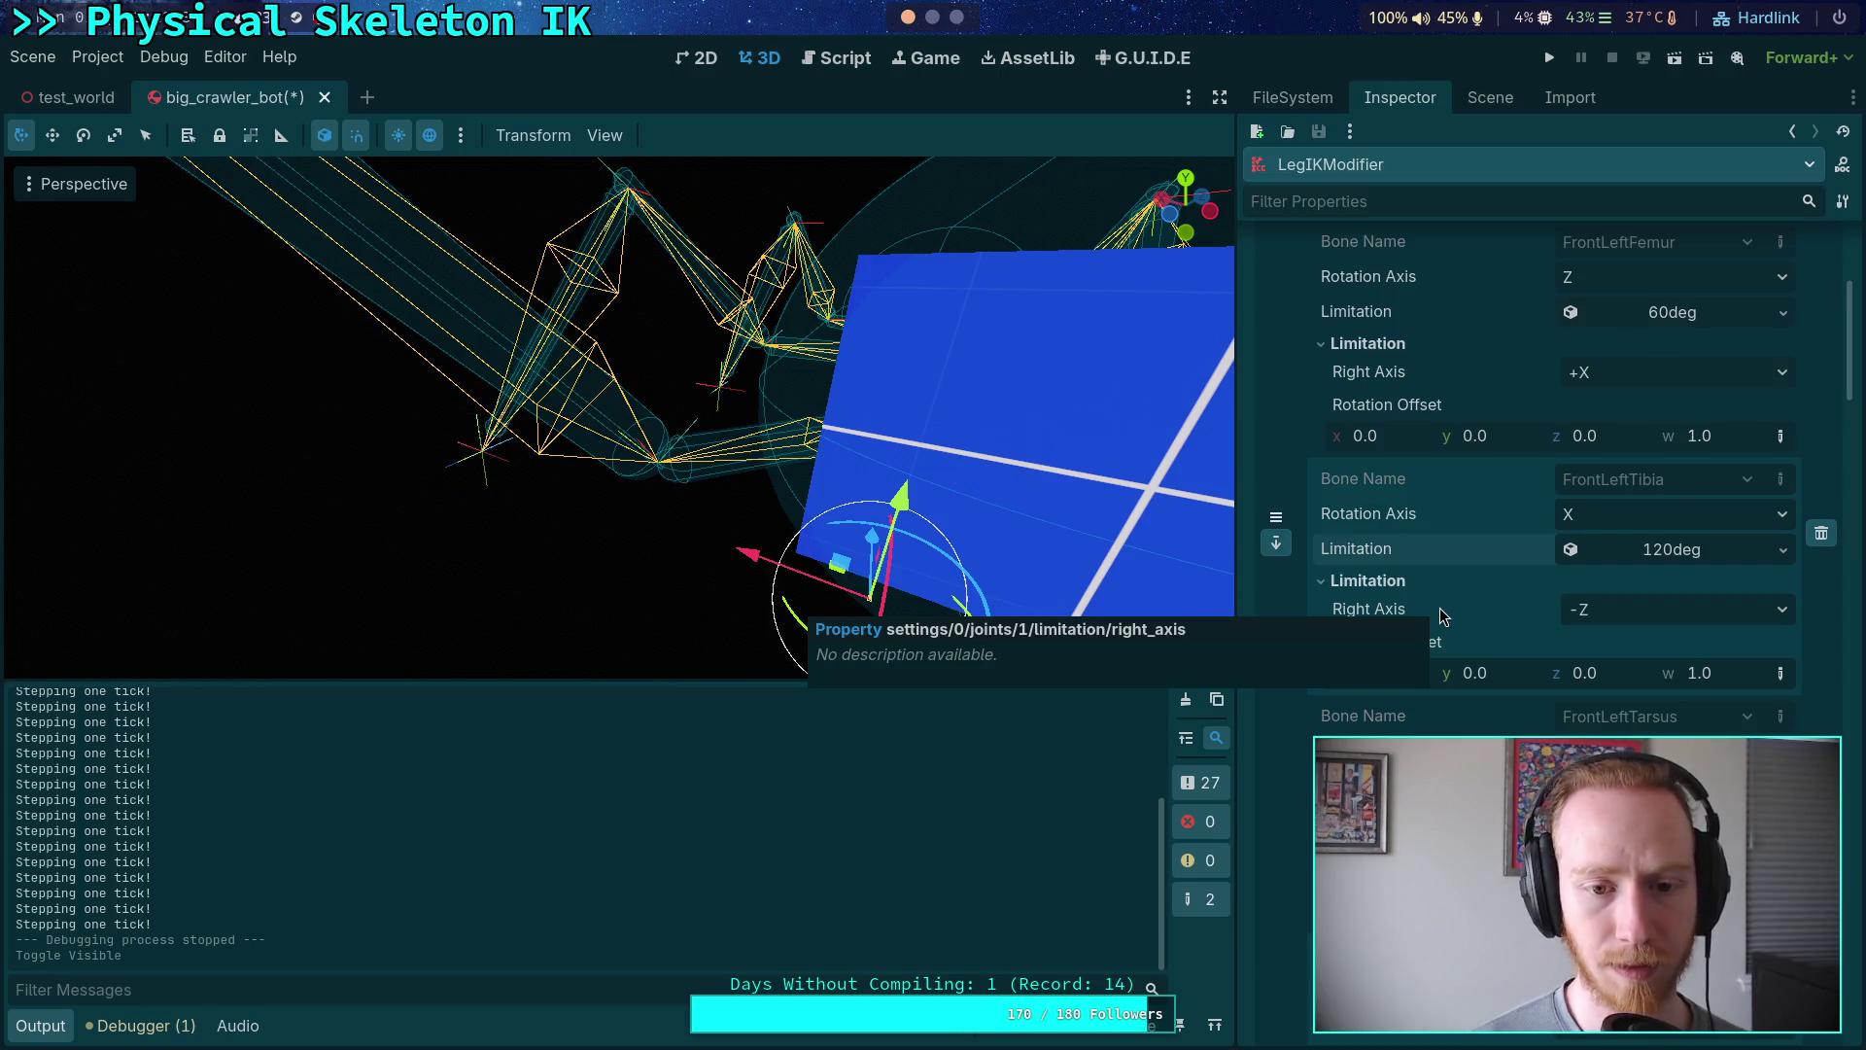
left_click_drag(622, 418, 447, 379)
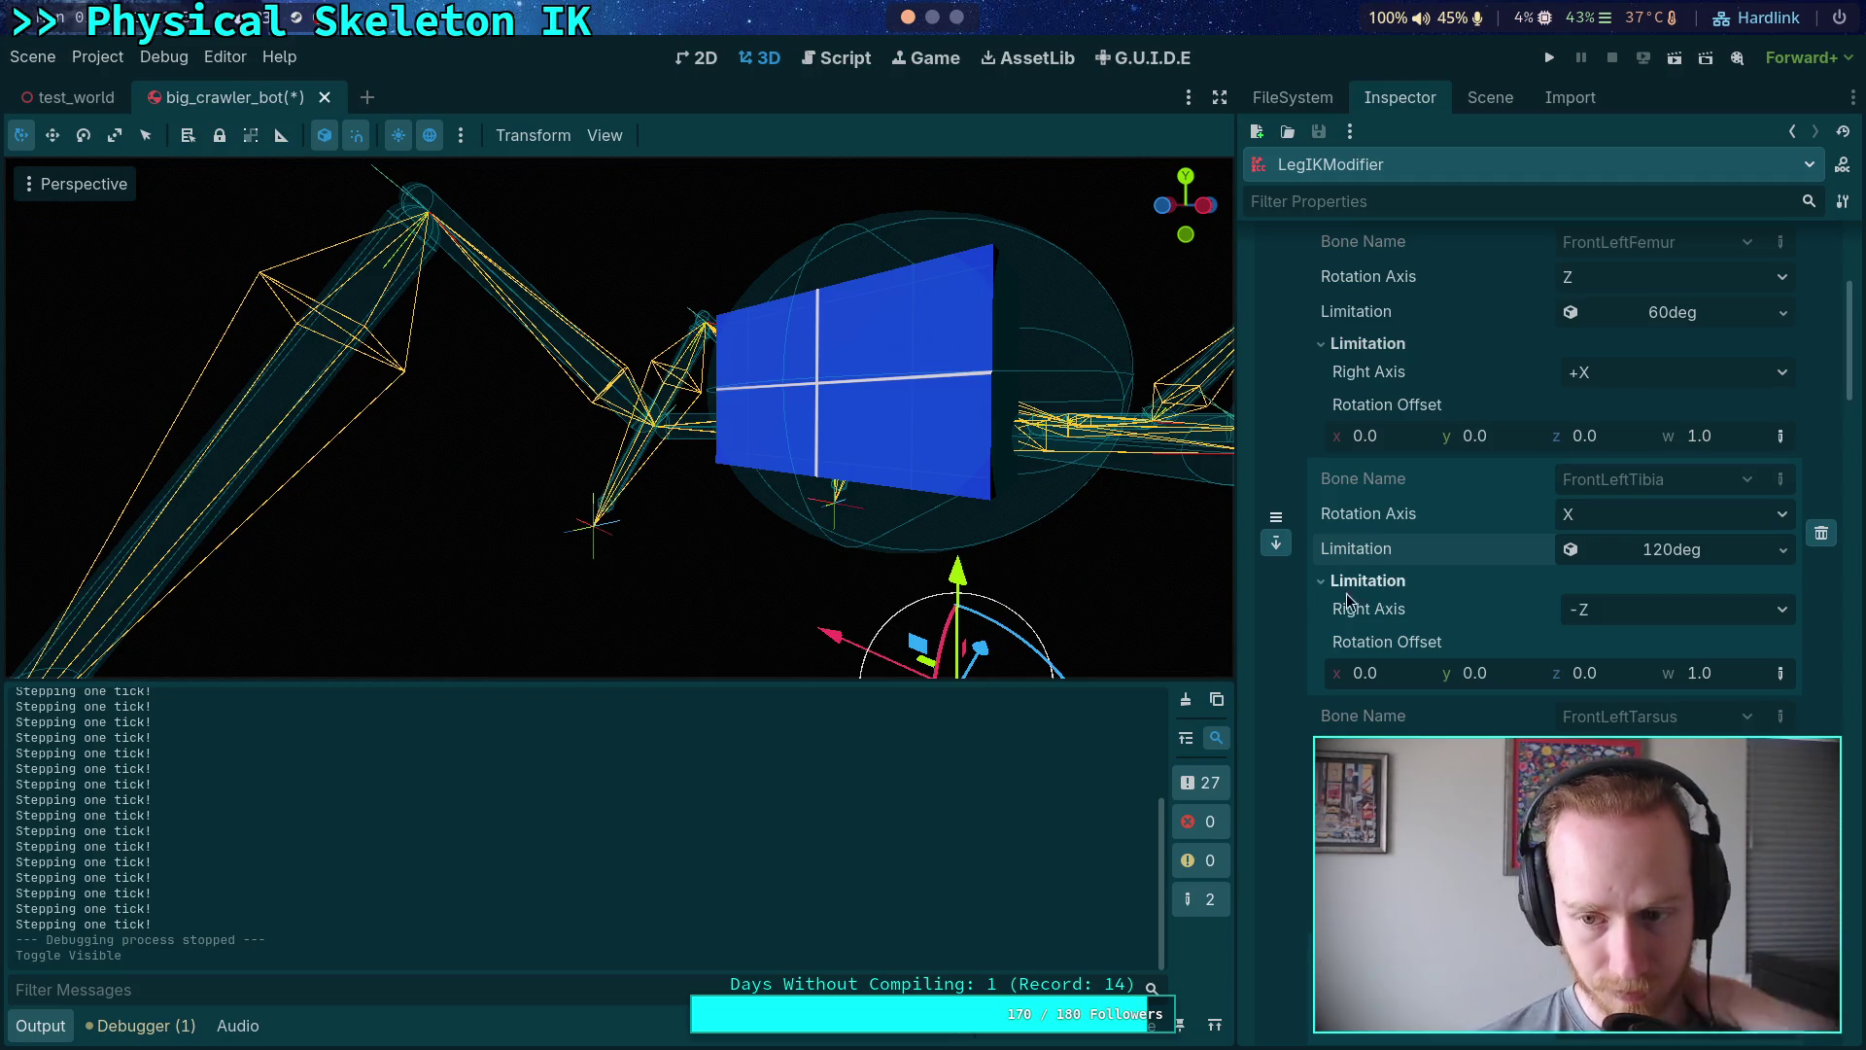
- Replace FrontLeftTibia's 120deg limitation with a new JointLimitationCone3D
left_click(1711, 551)
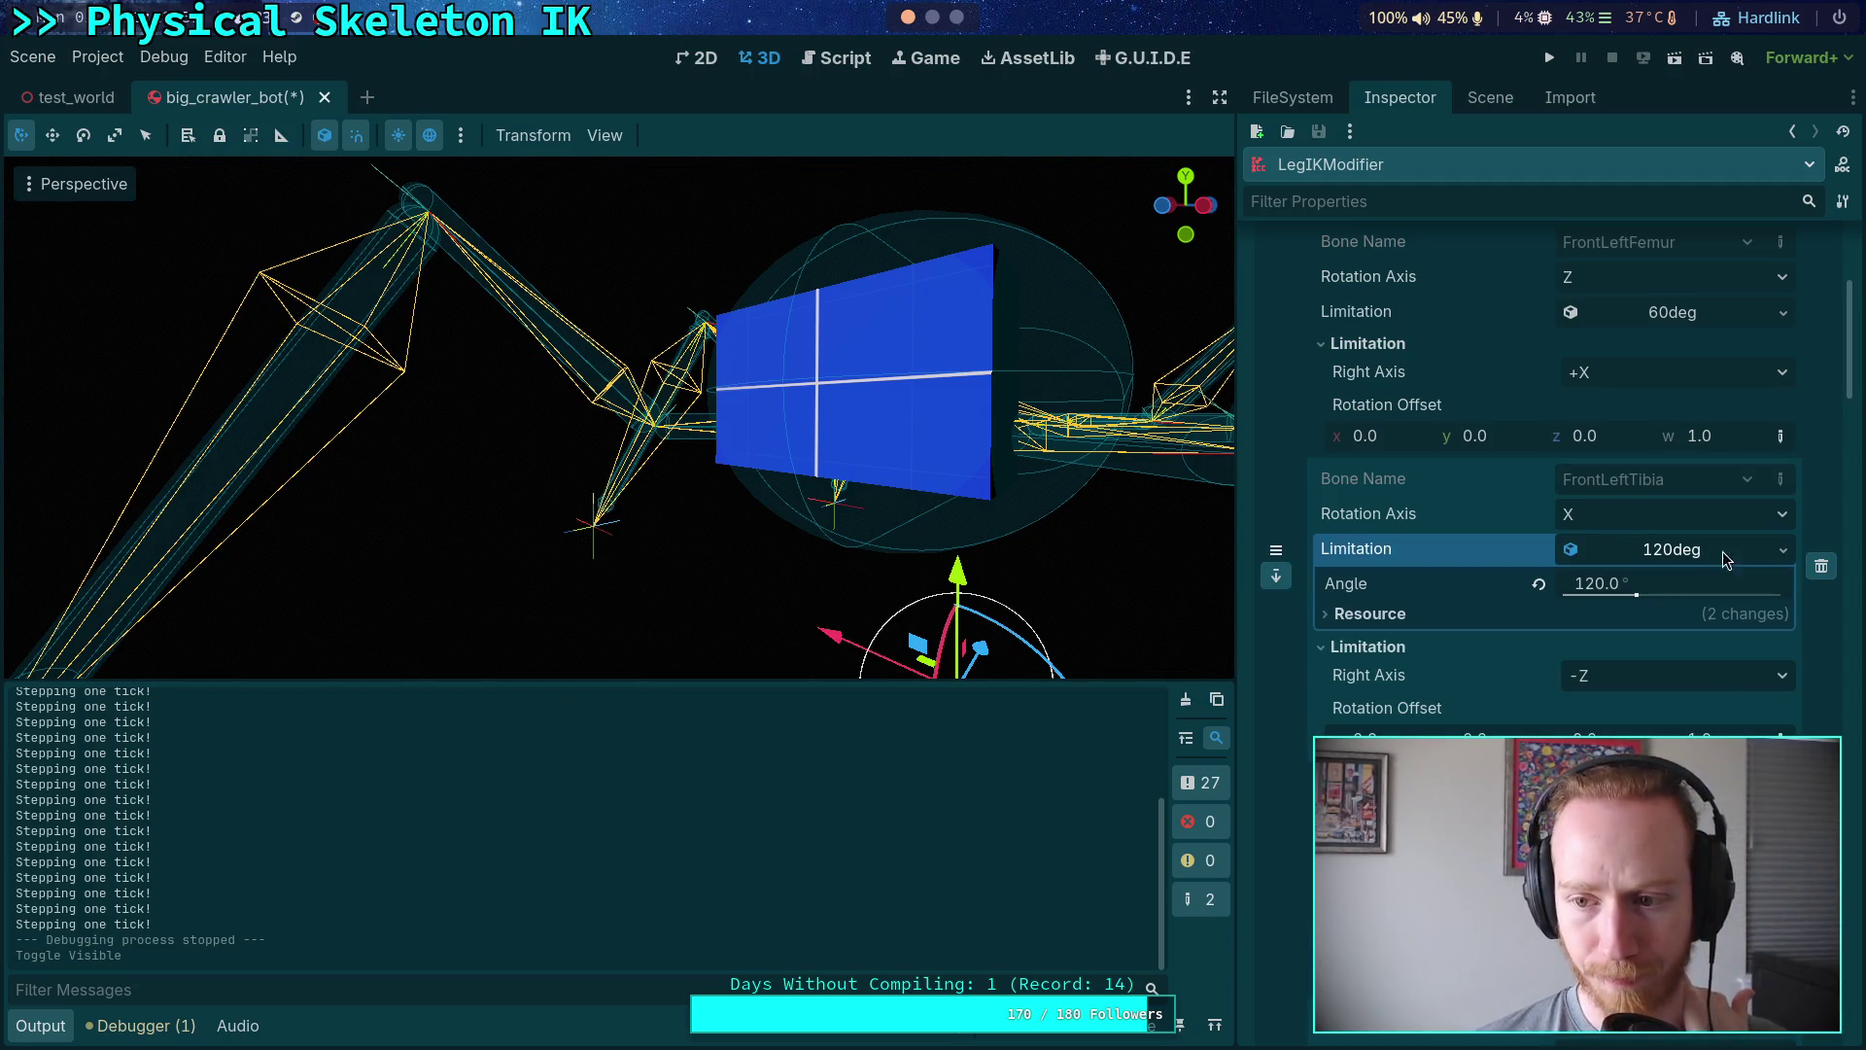
left_click(1783, 550)
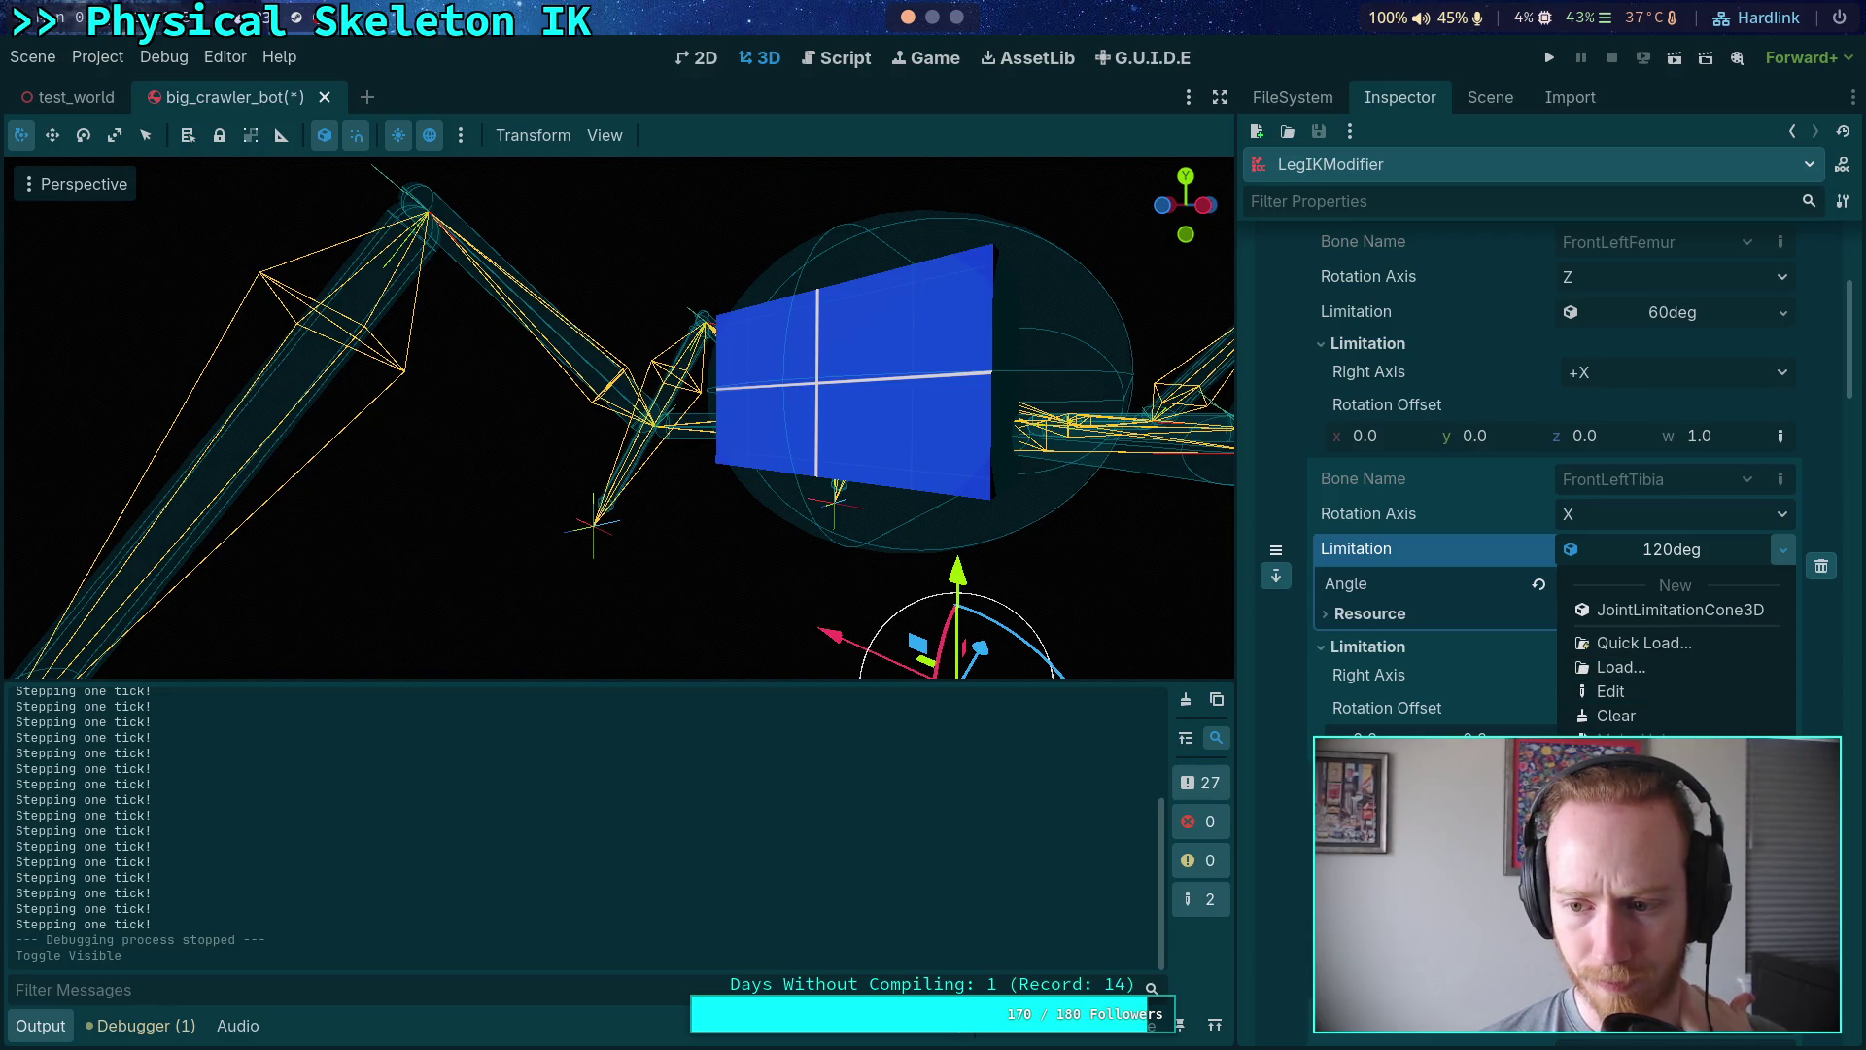
left_click(1451, 551)
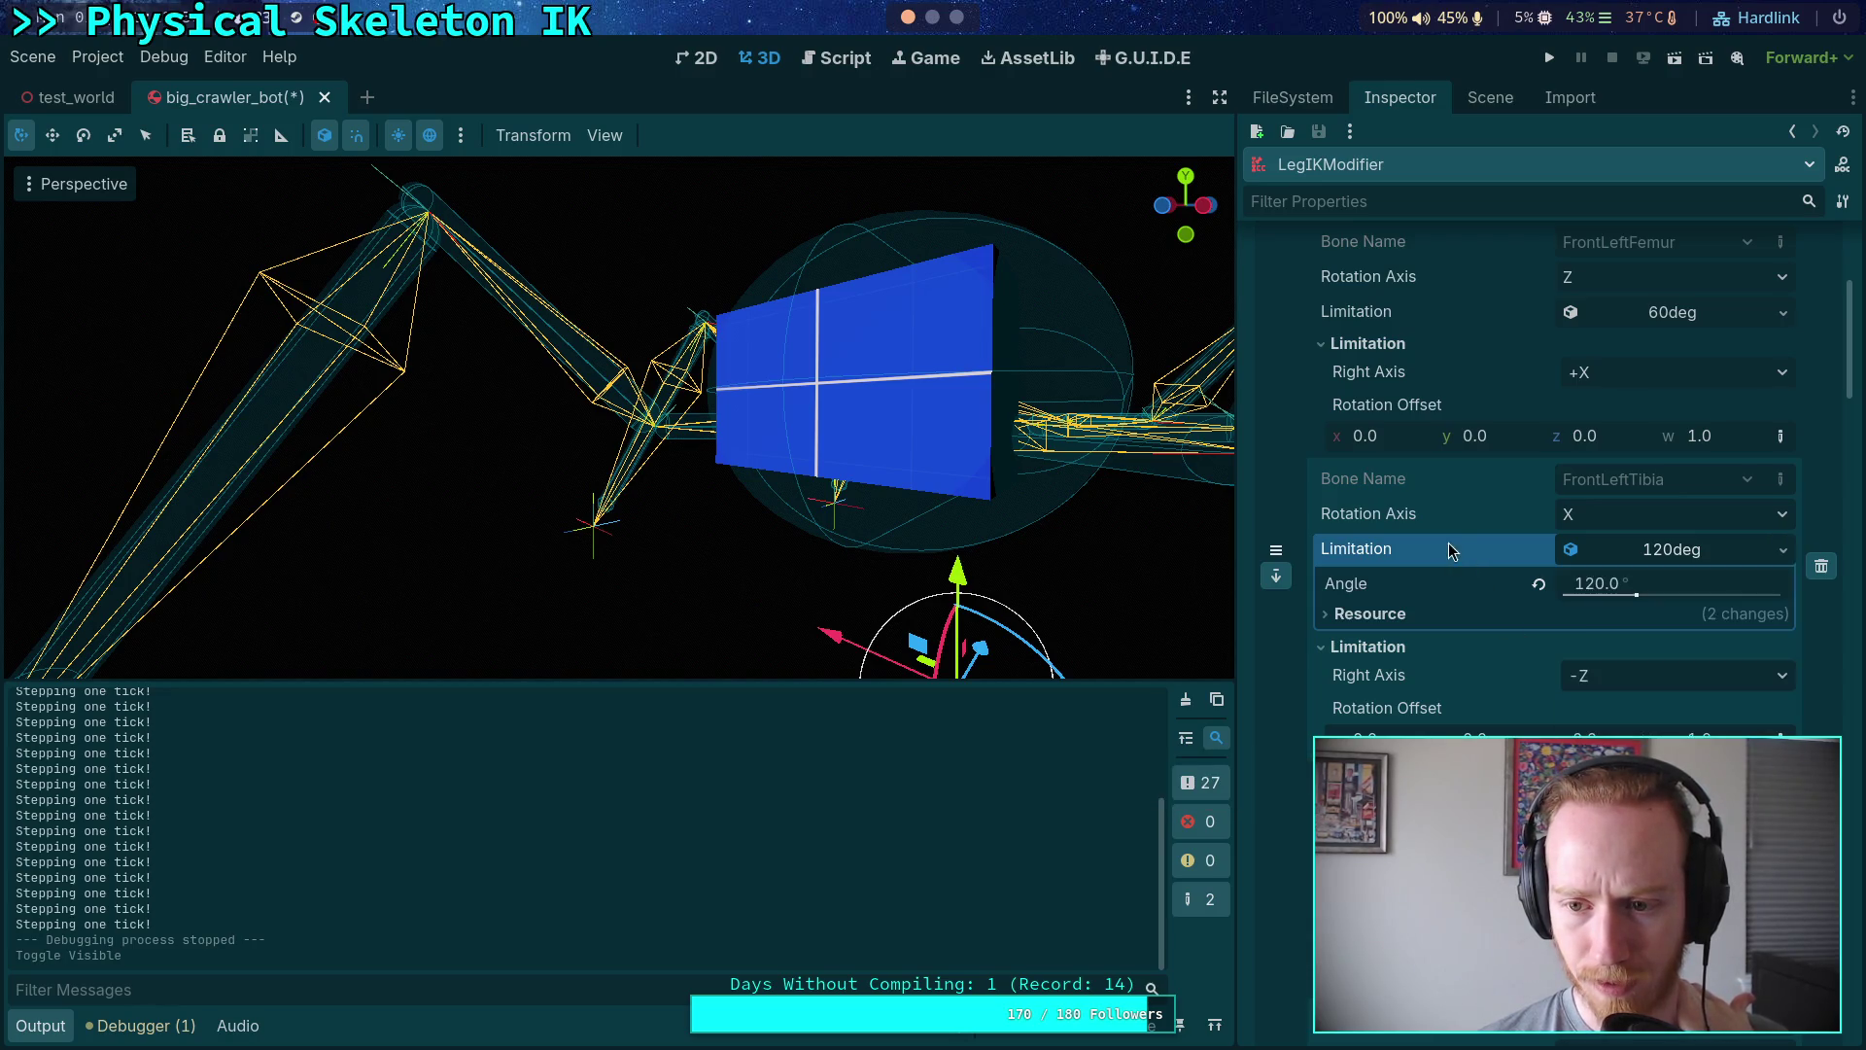
left_click(1691, 550)
left_click(1782, 551)
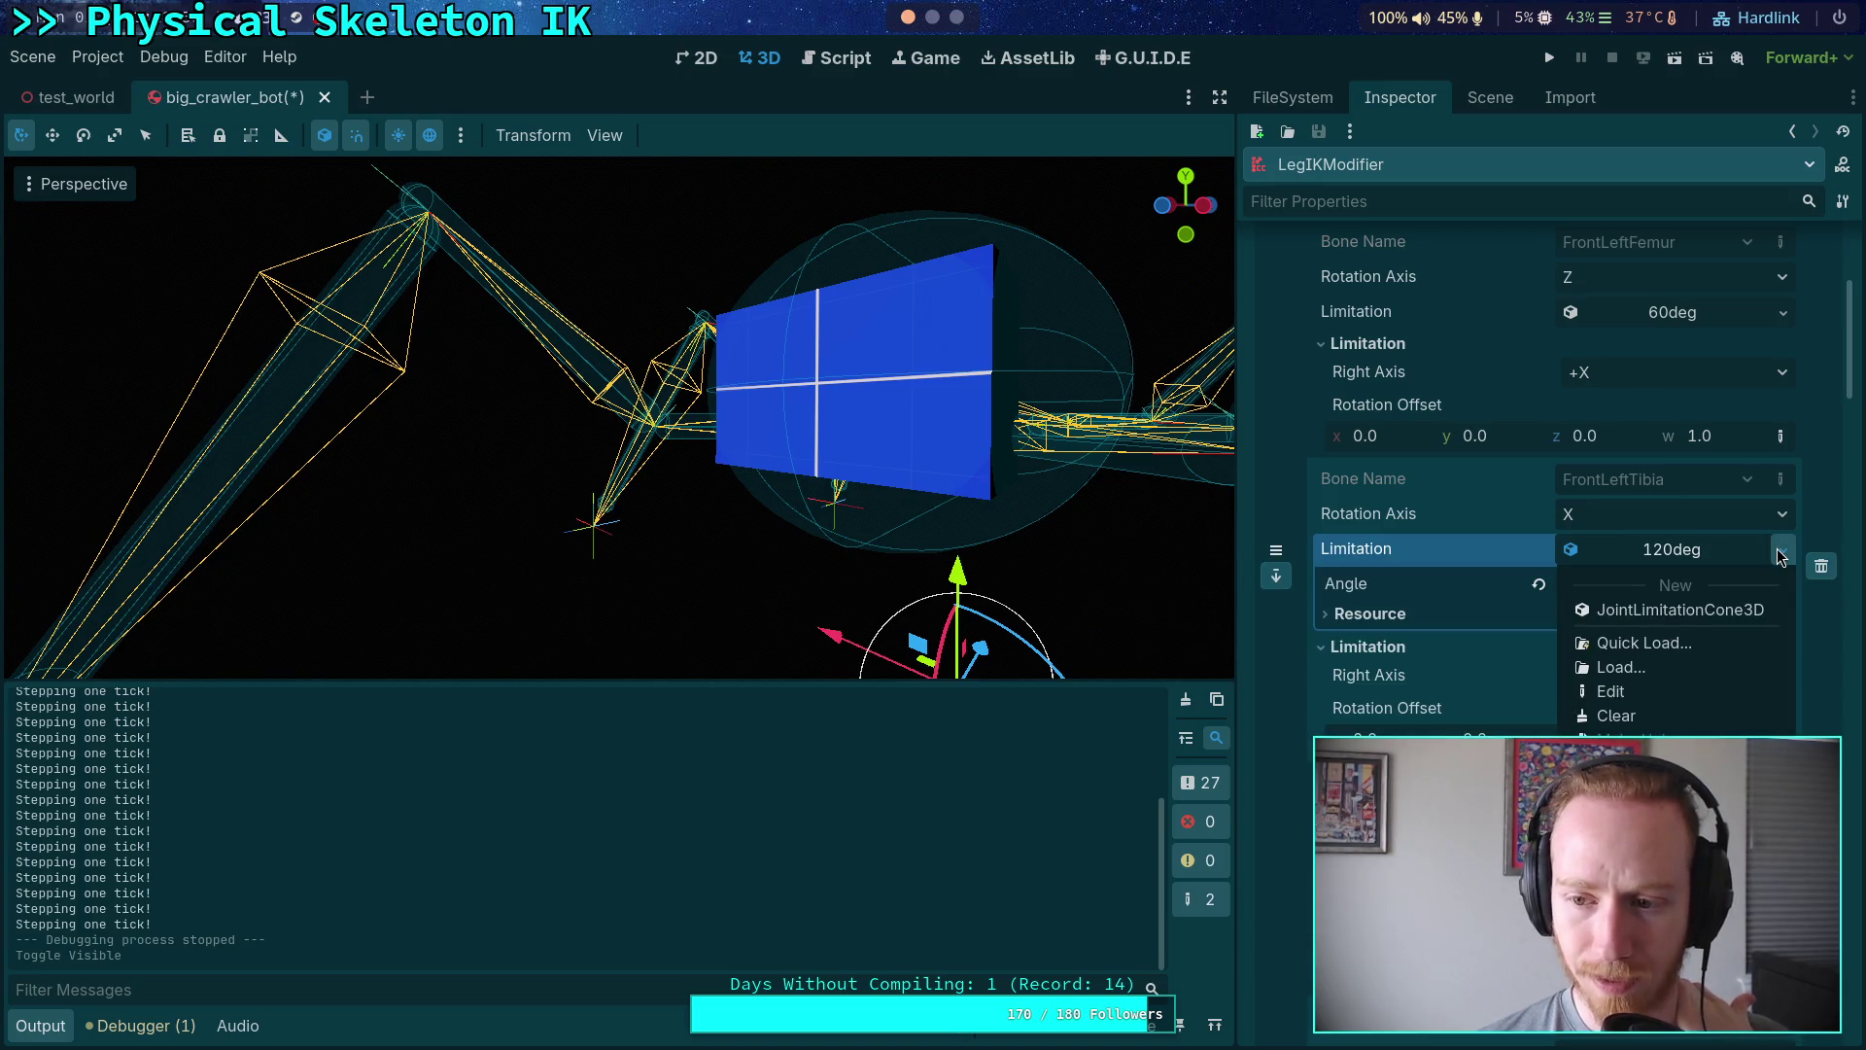
left_click(1526, 554)
left_click(1631, 551)
left_click(1631, 551)
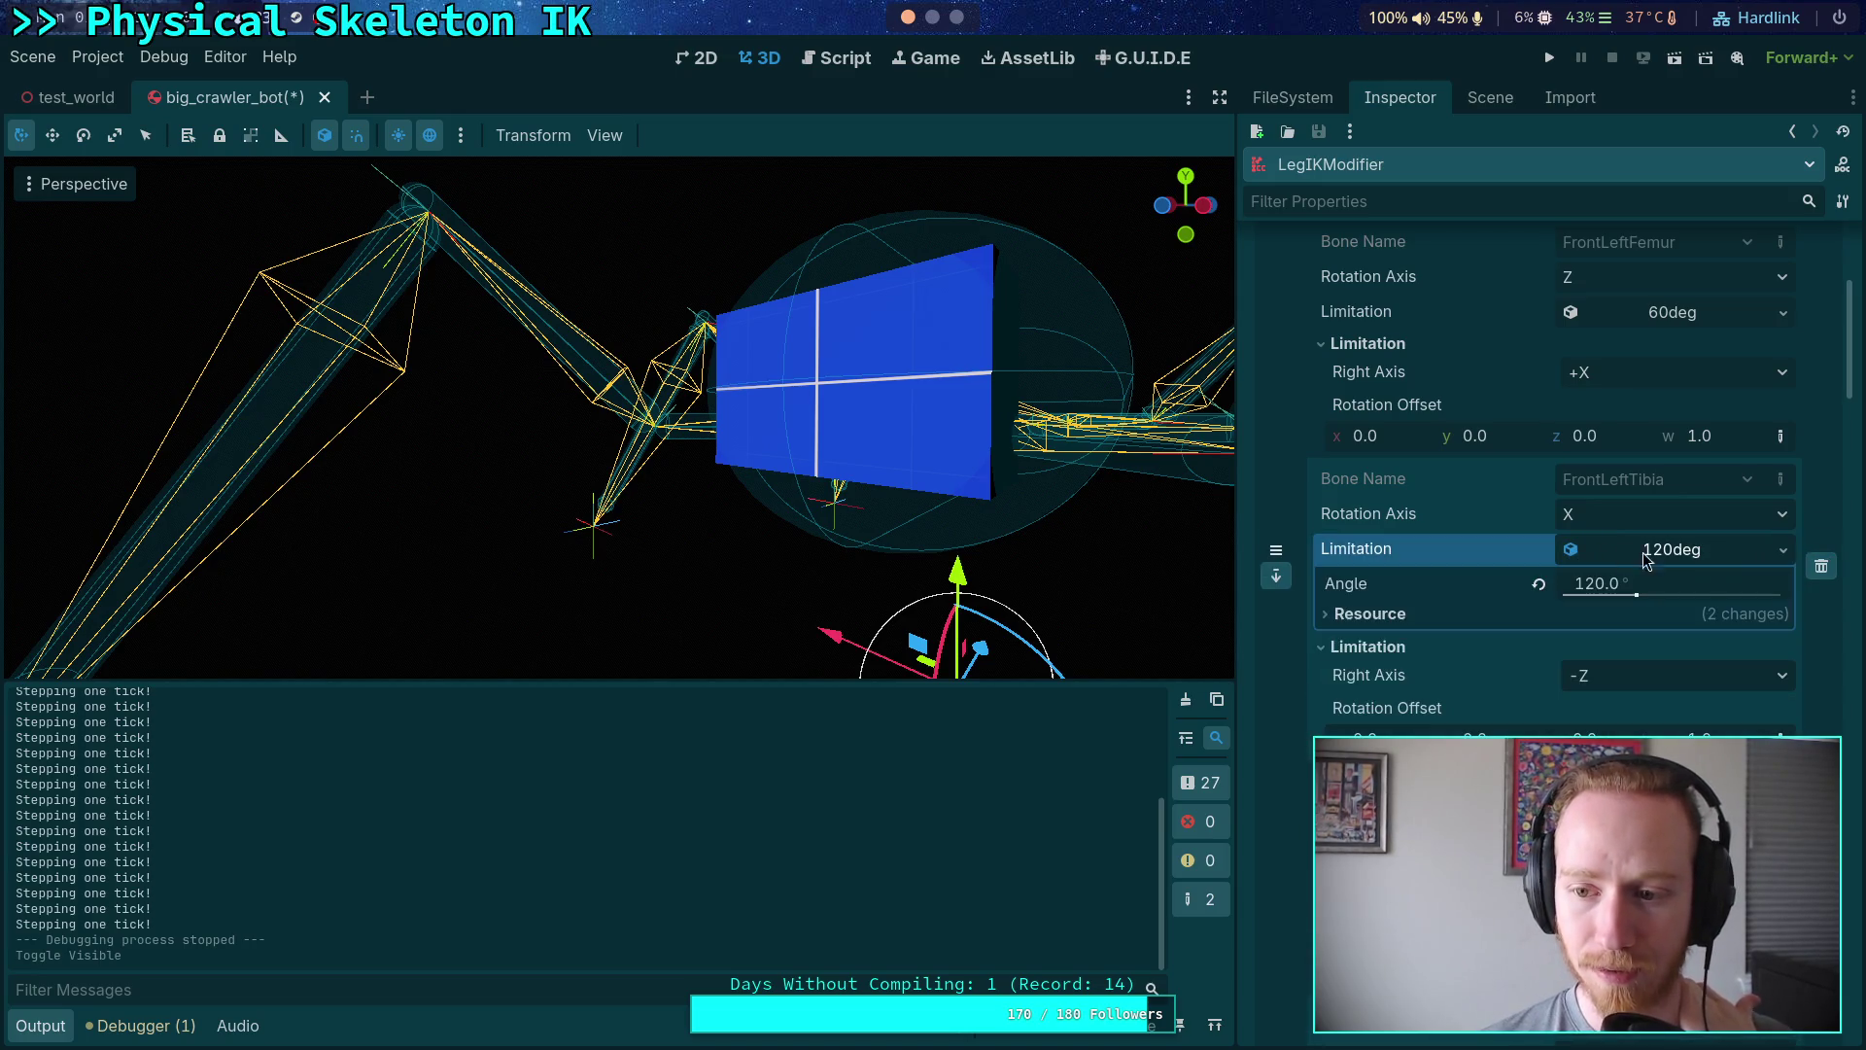
left_click(1784, 550)
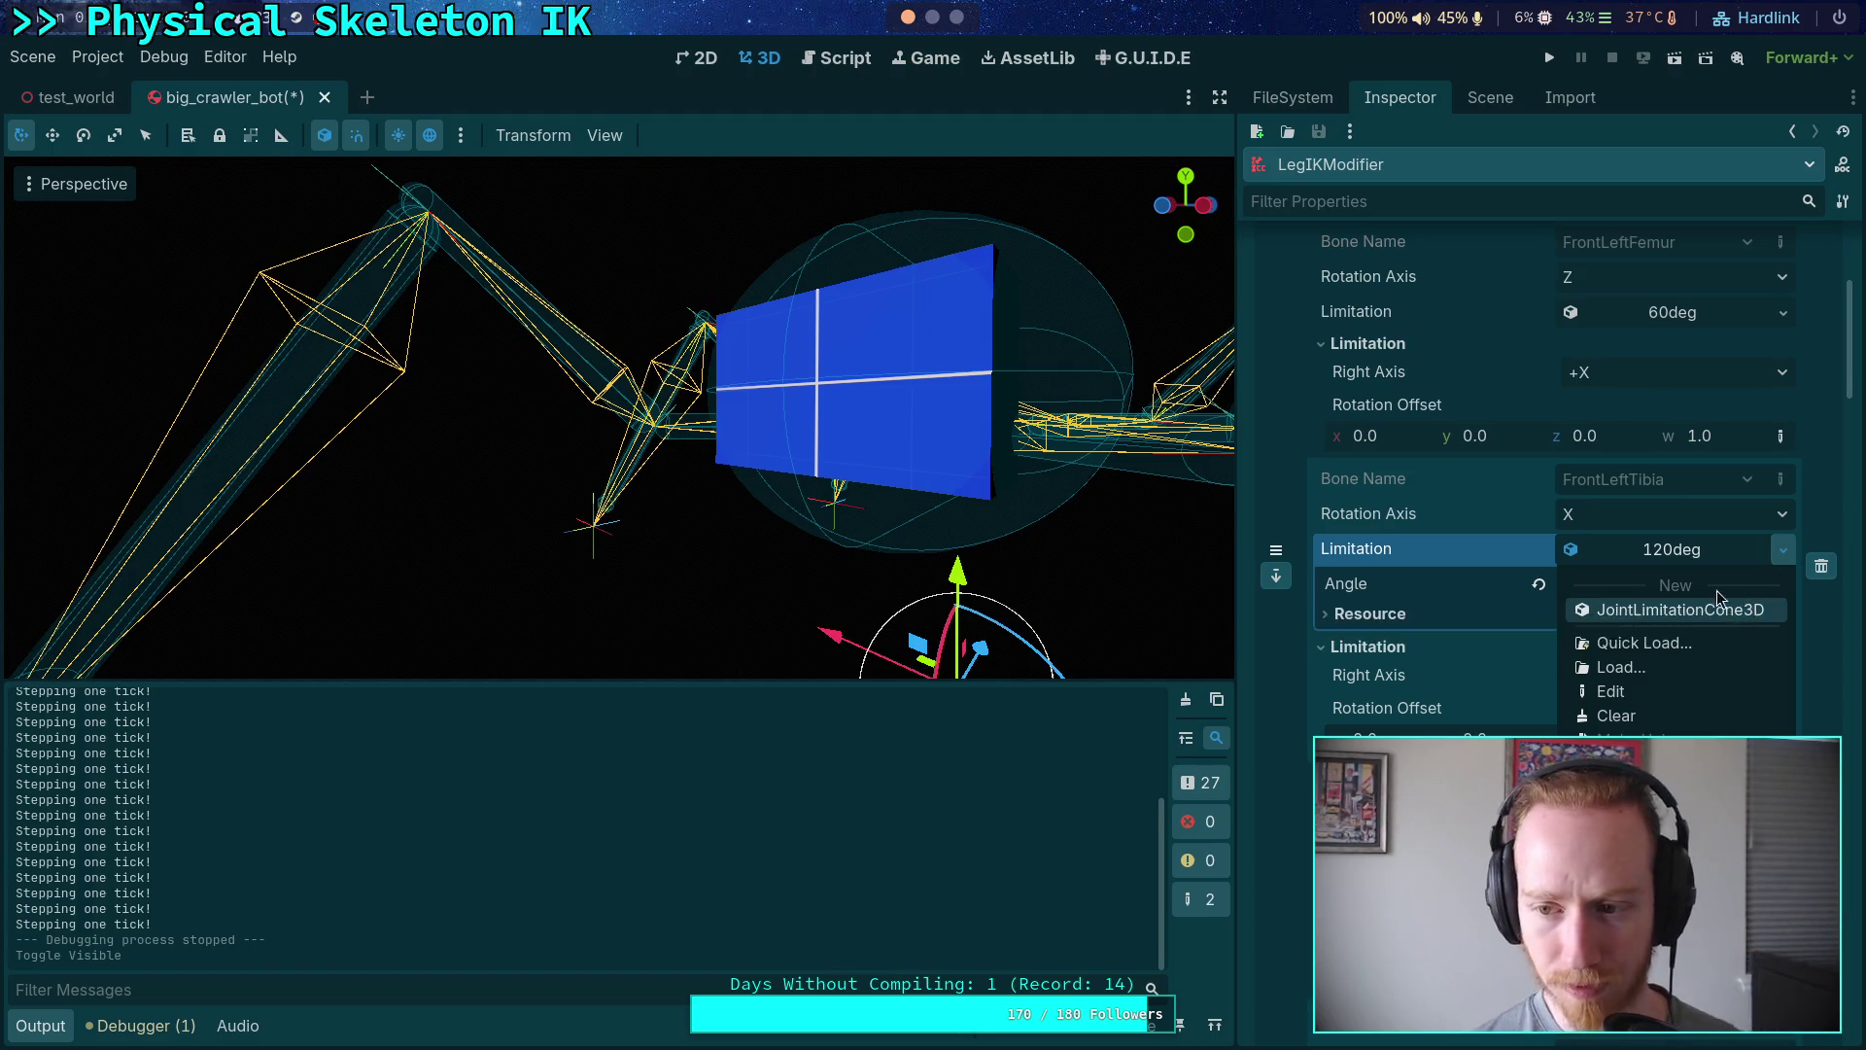
left_click(1750, 610)
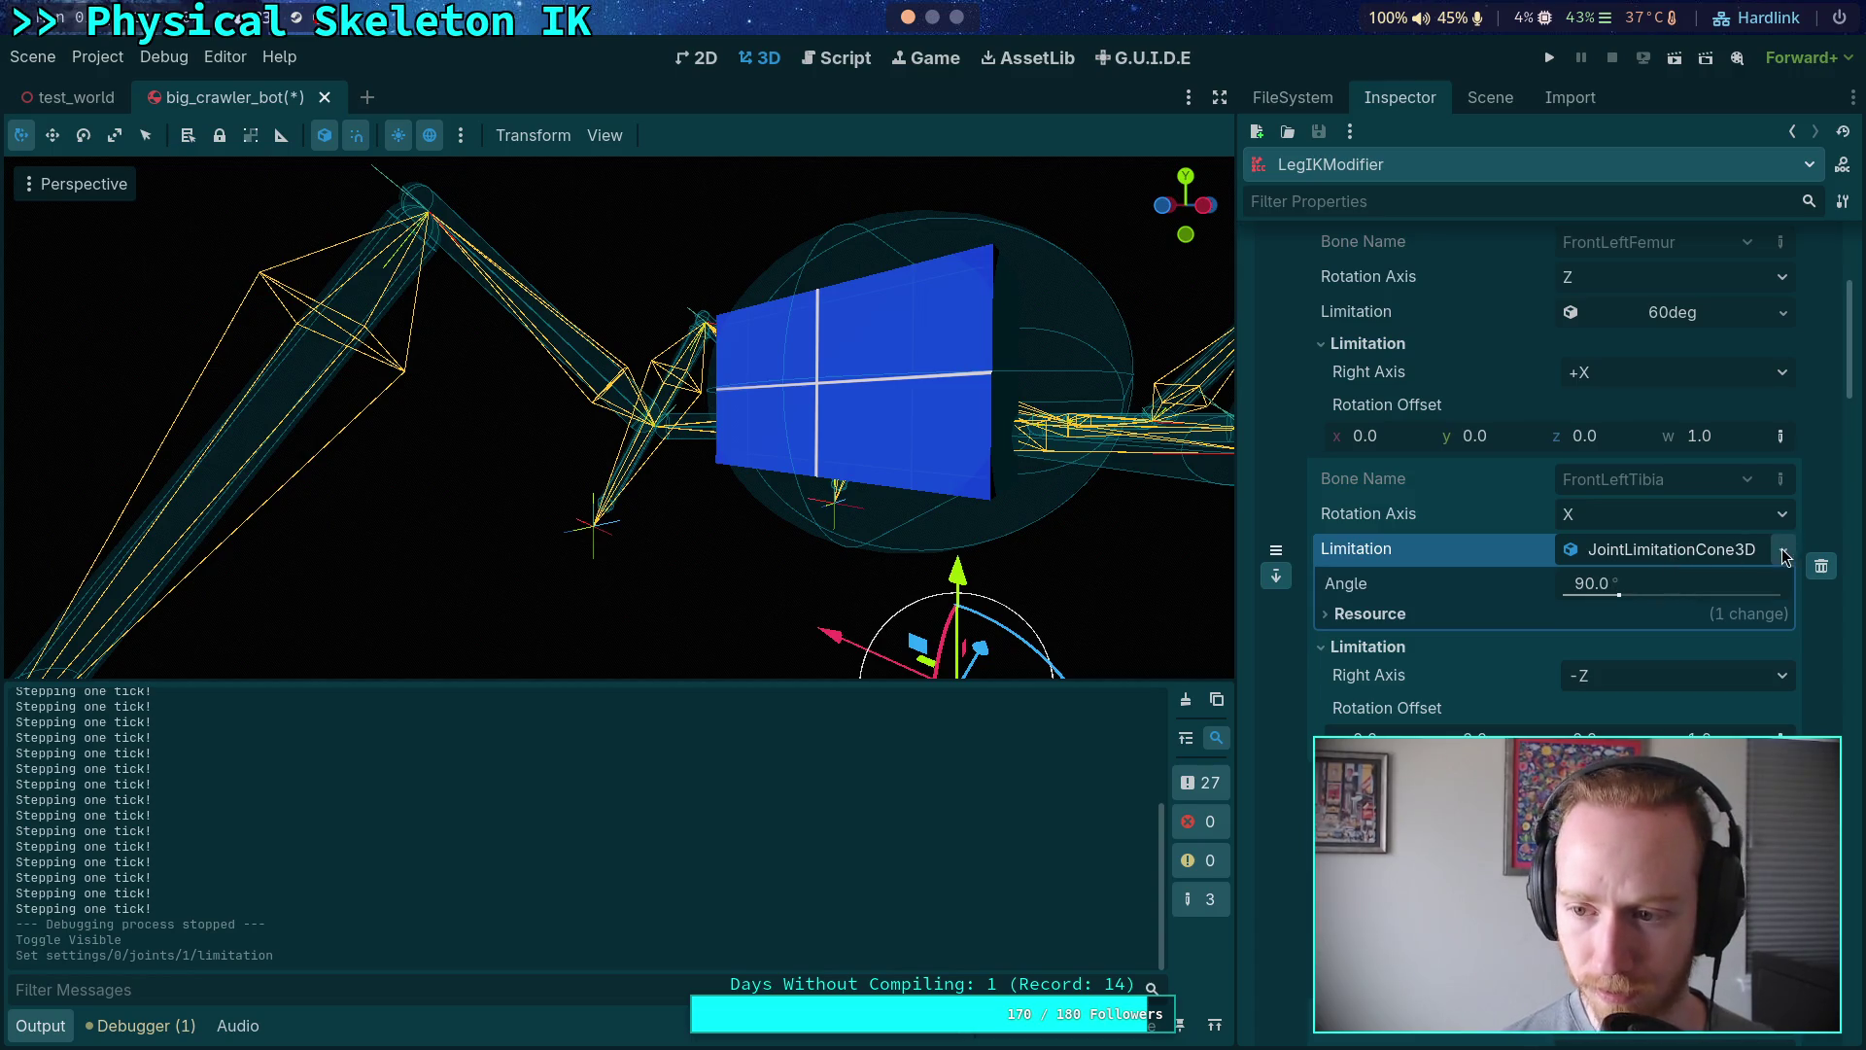
- Name the new cone limitation resource 90deg
left_click(1484, 616)
left_click(1638, 699)
type("90")
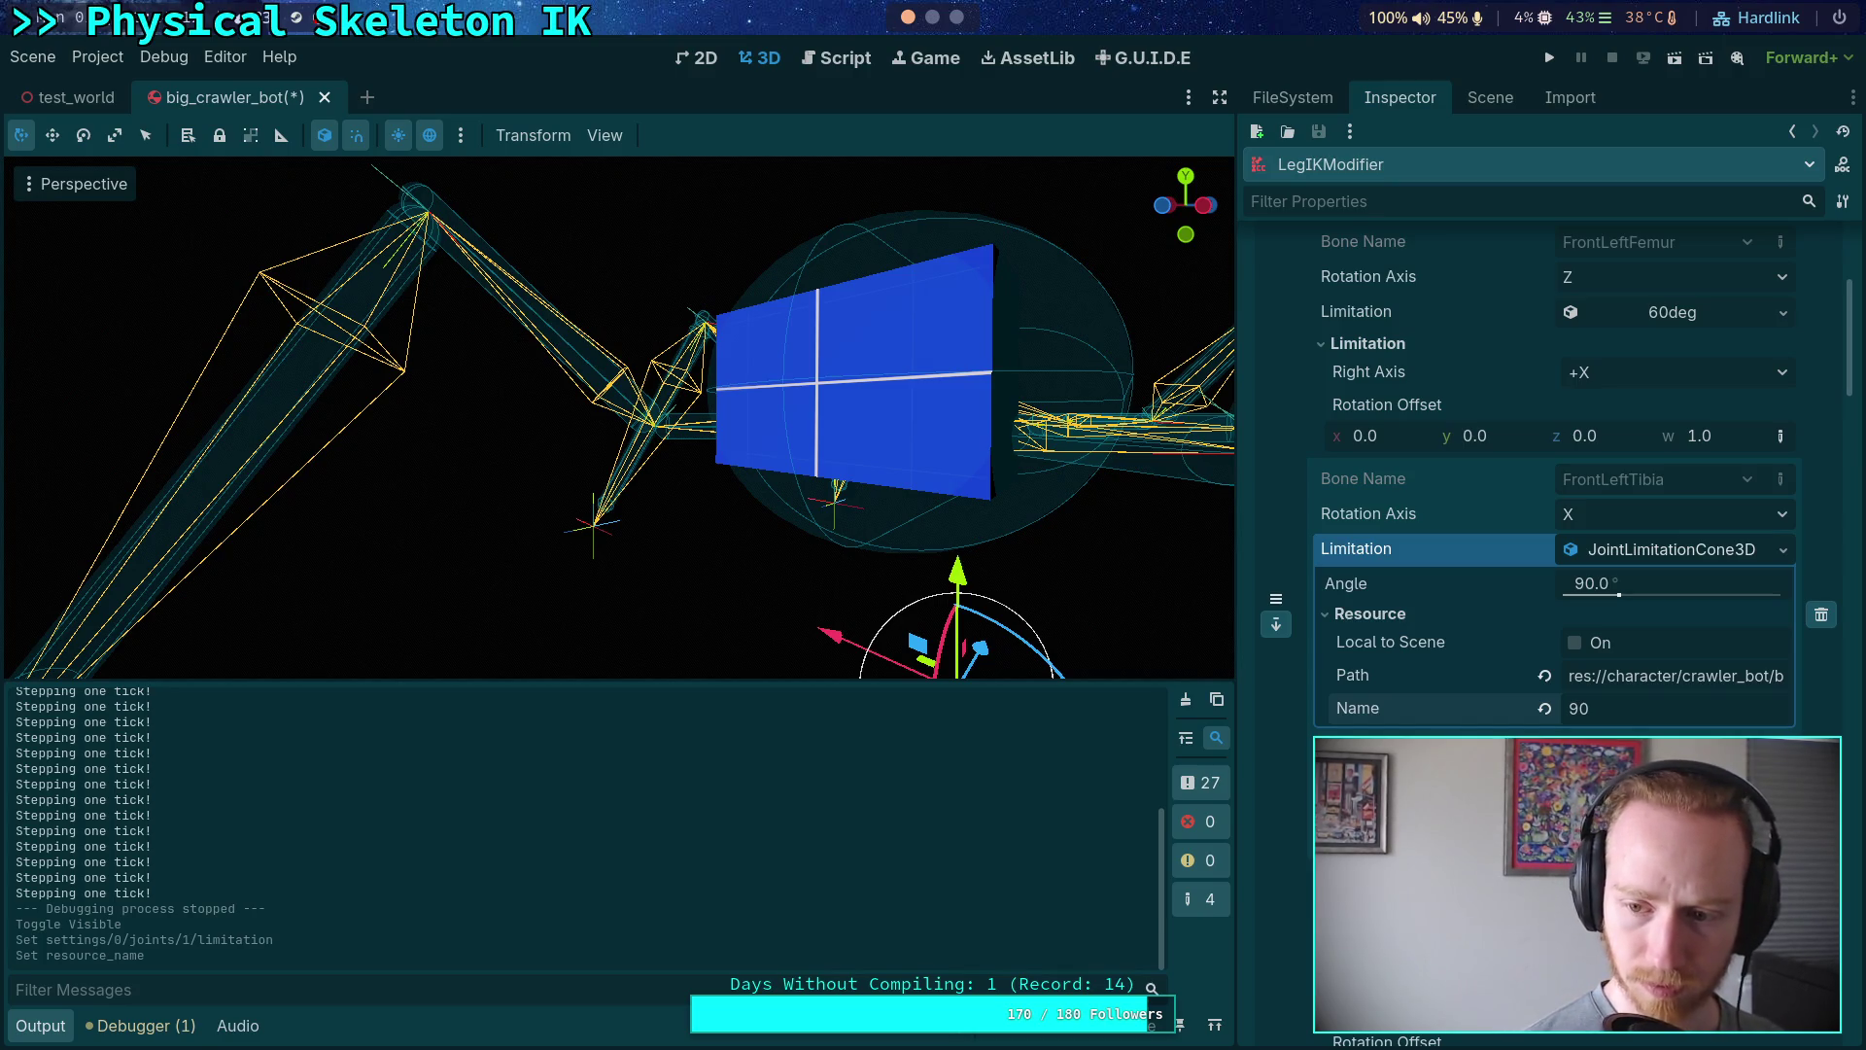
type("de")
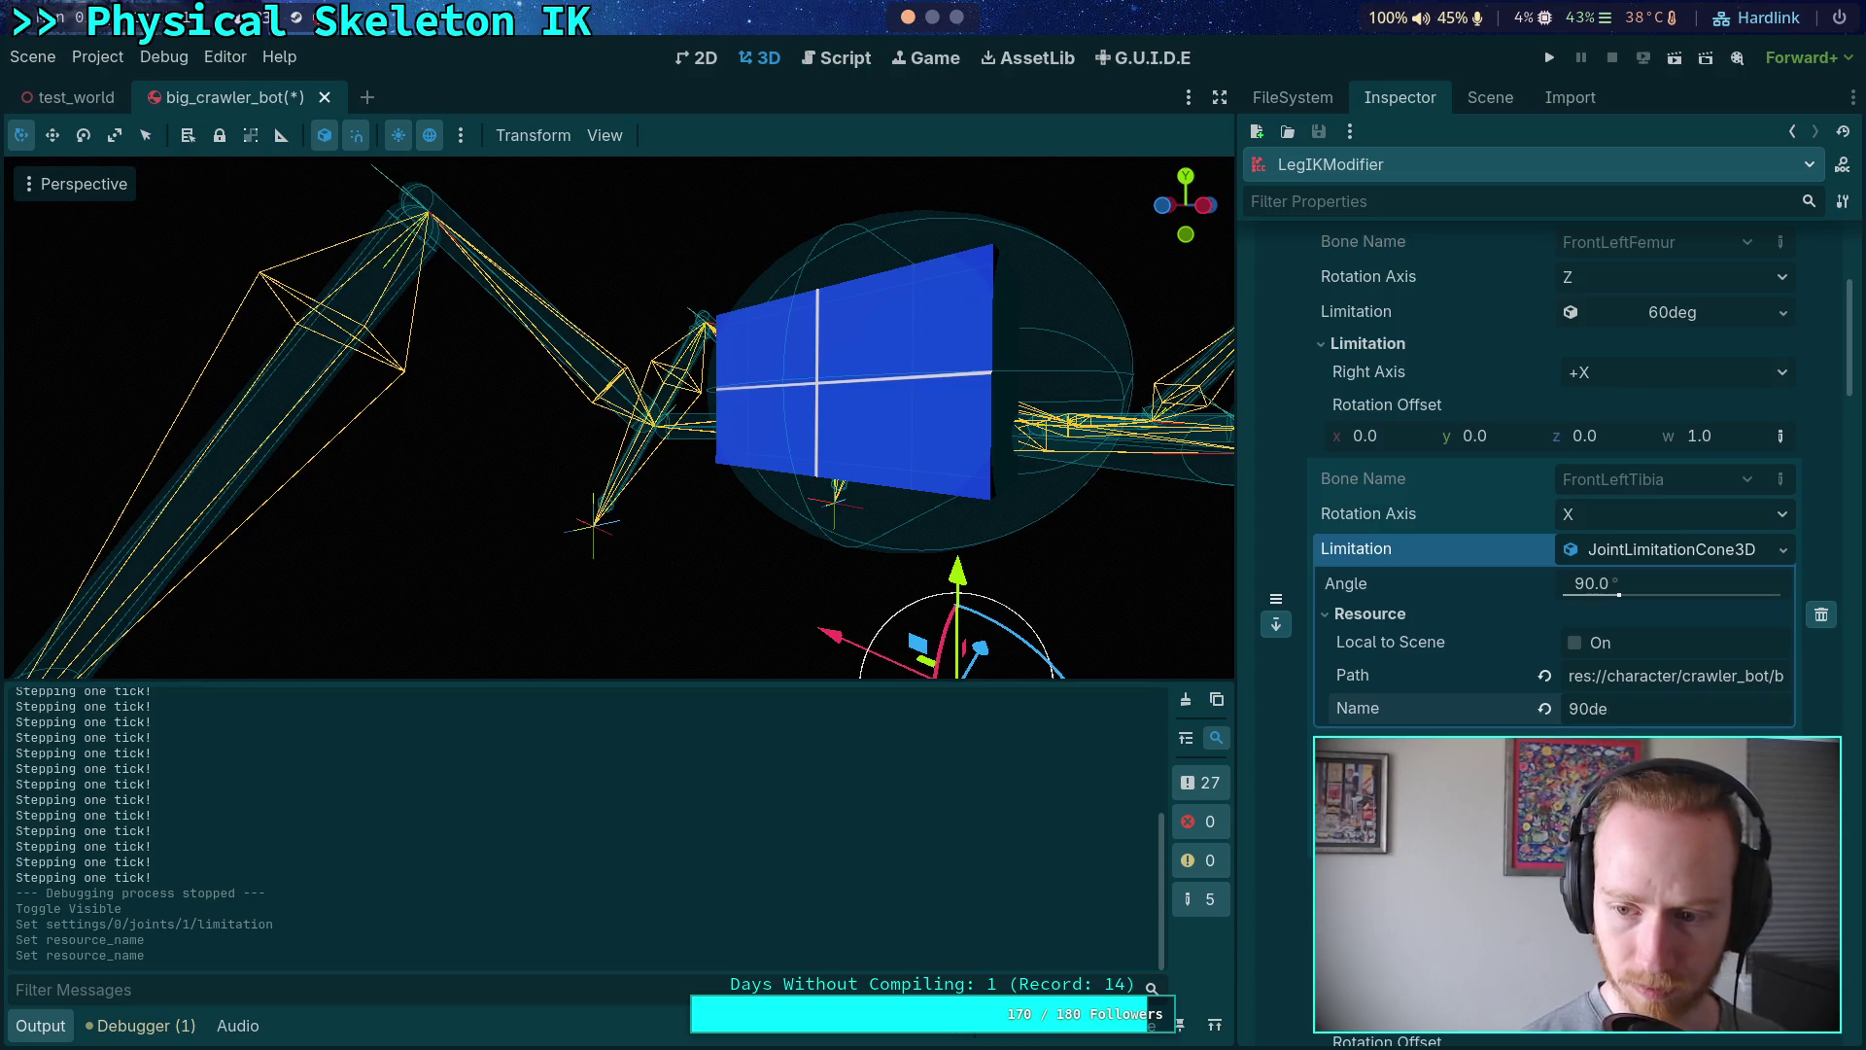
type("fg")
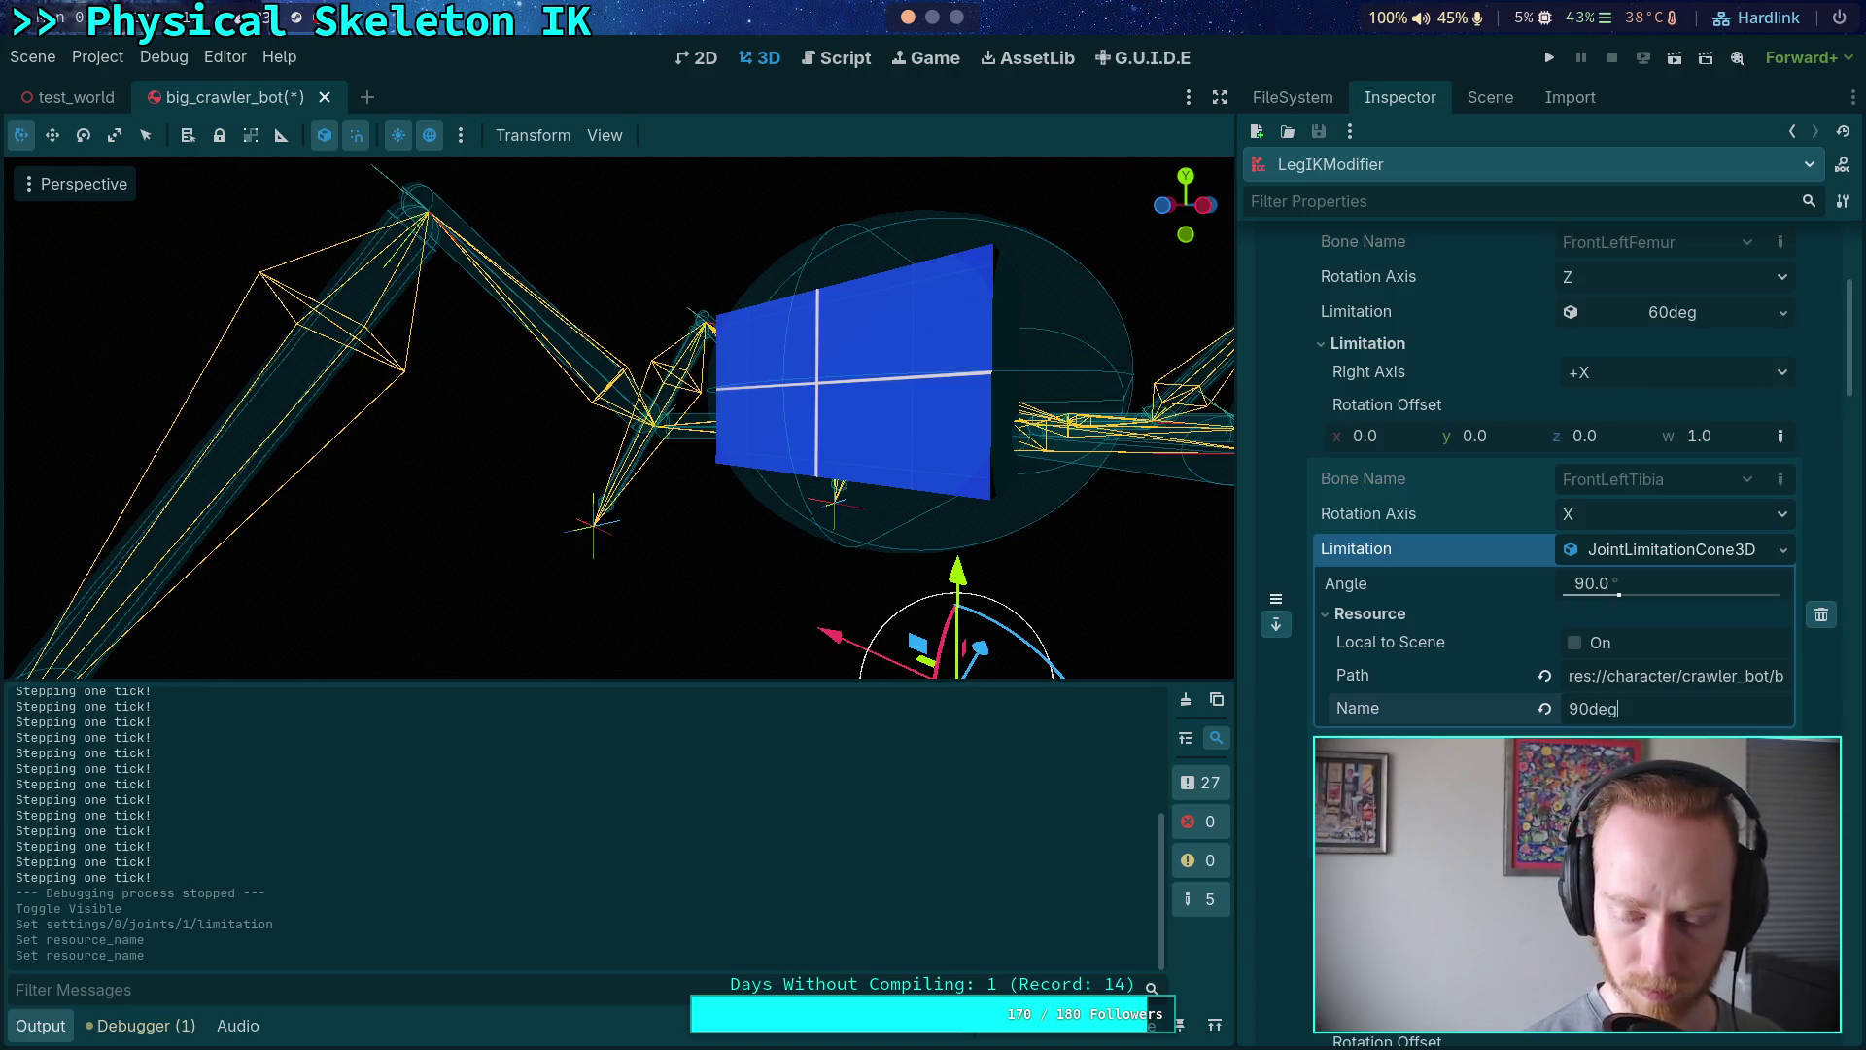
left_click(1675, 550)
left_click(1676, 550)
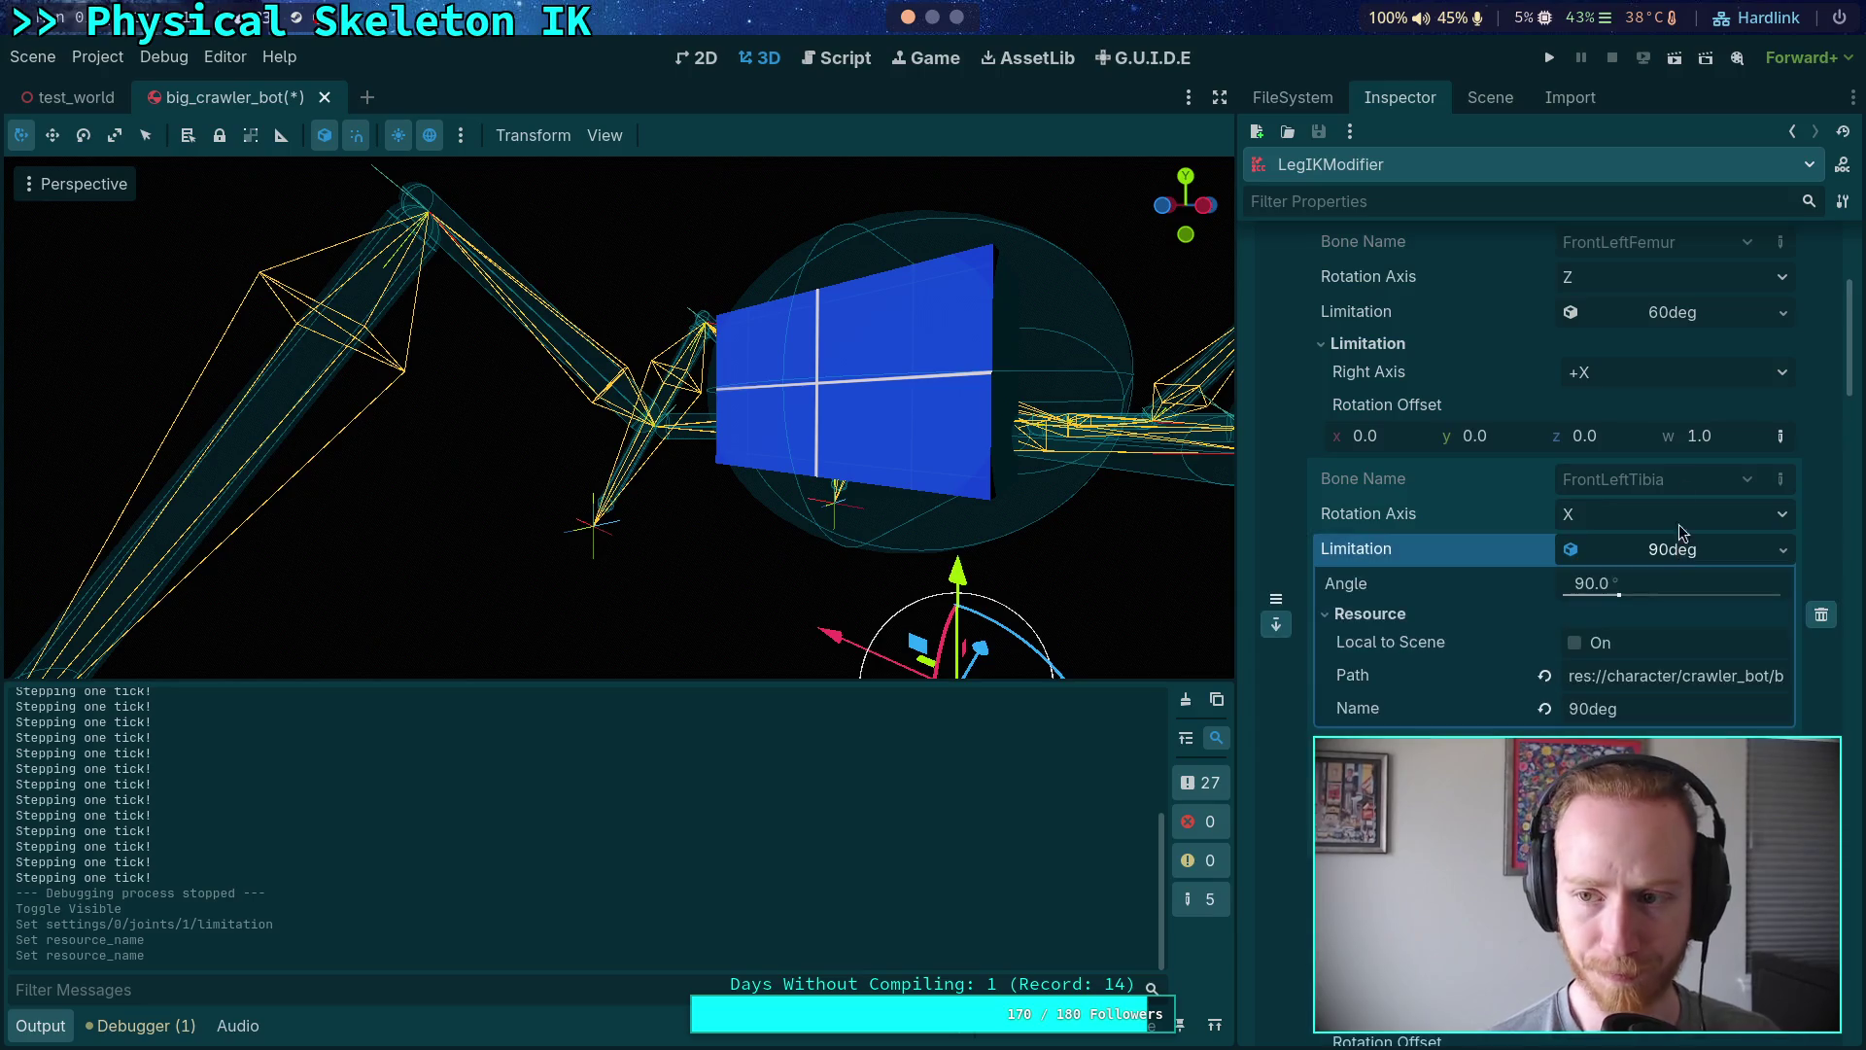
- Check the FrontLeftFemur's 60deg limitation, then collapse both femur and tibia limitations
left_click(1674, 312)
left_click(1485, 381)
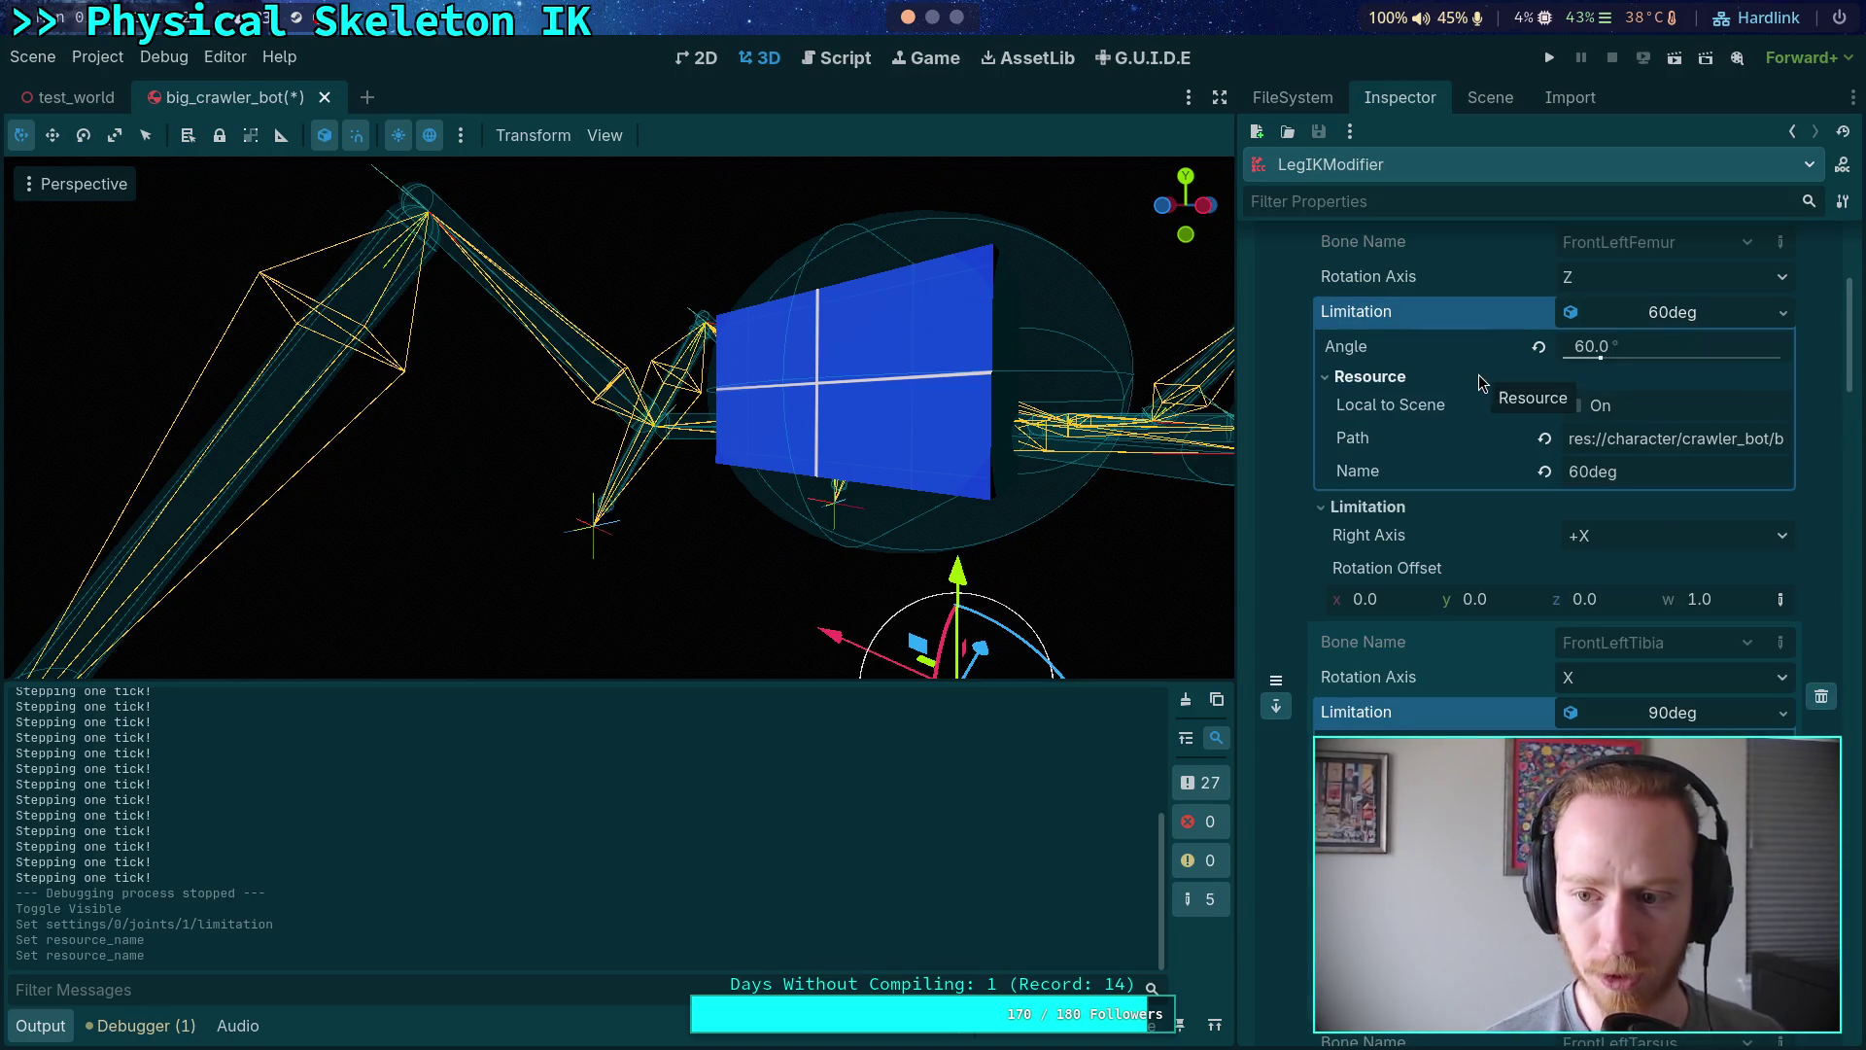
left_click(1485, 379)
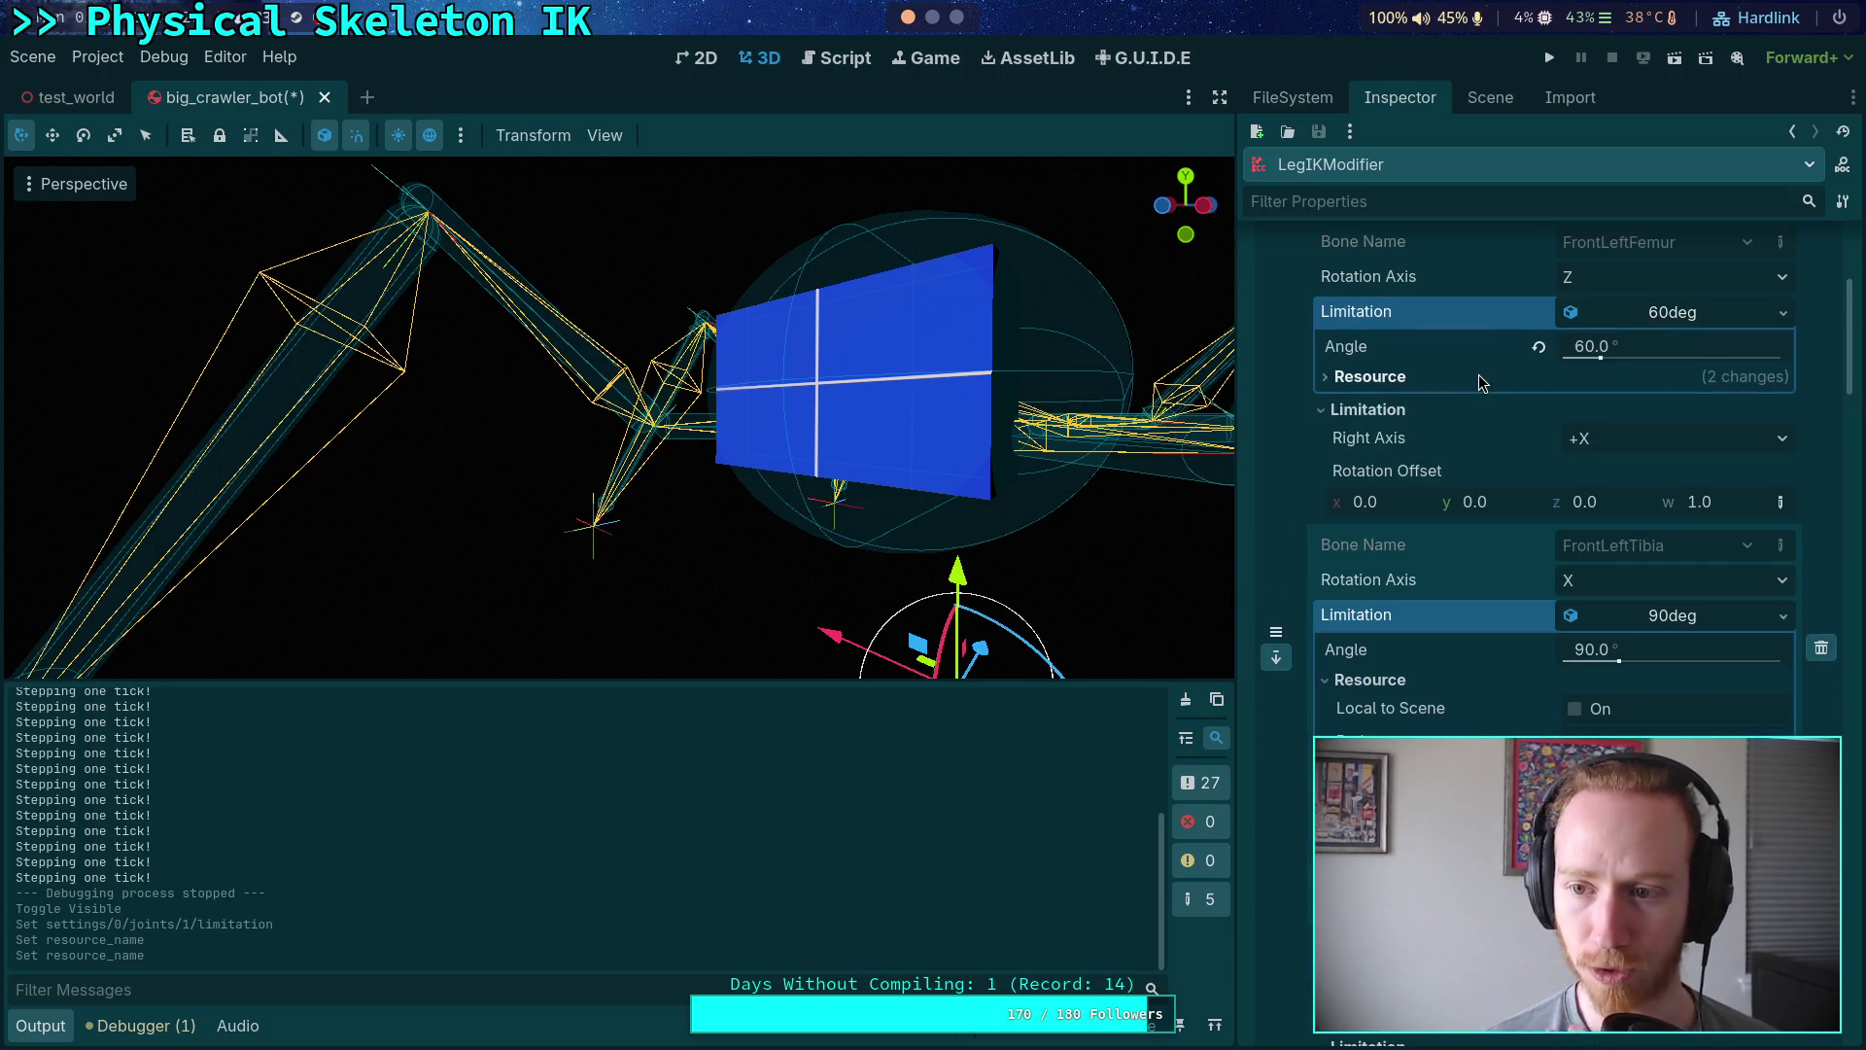
left_click(1691, 615)
scroll(1696, 622, "up", 3)
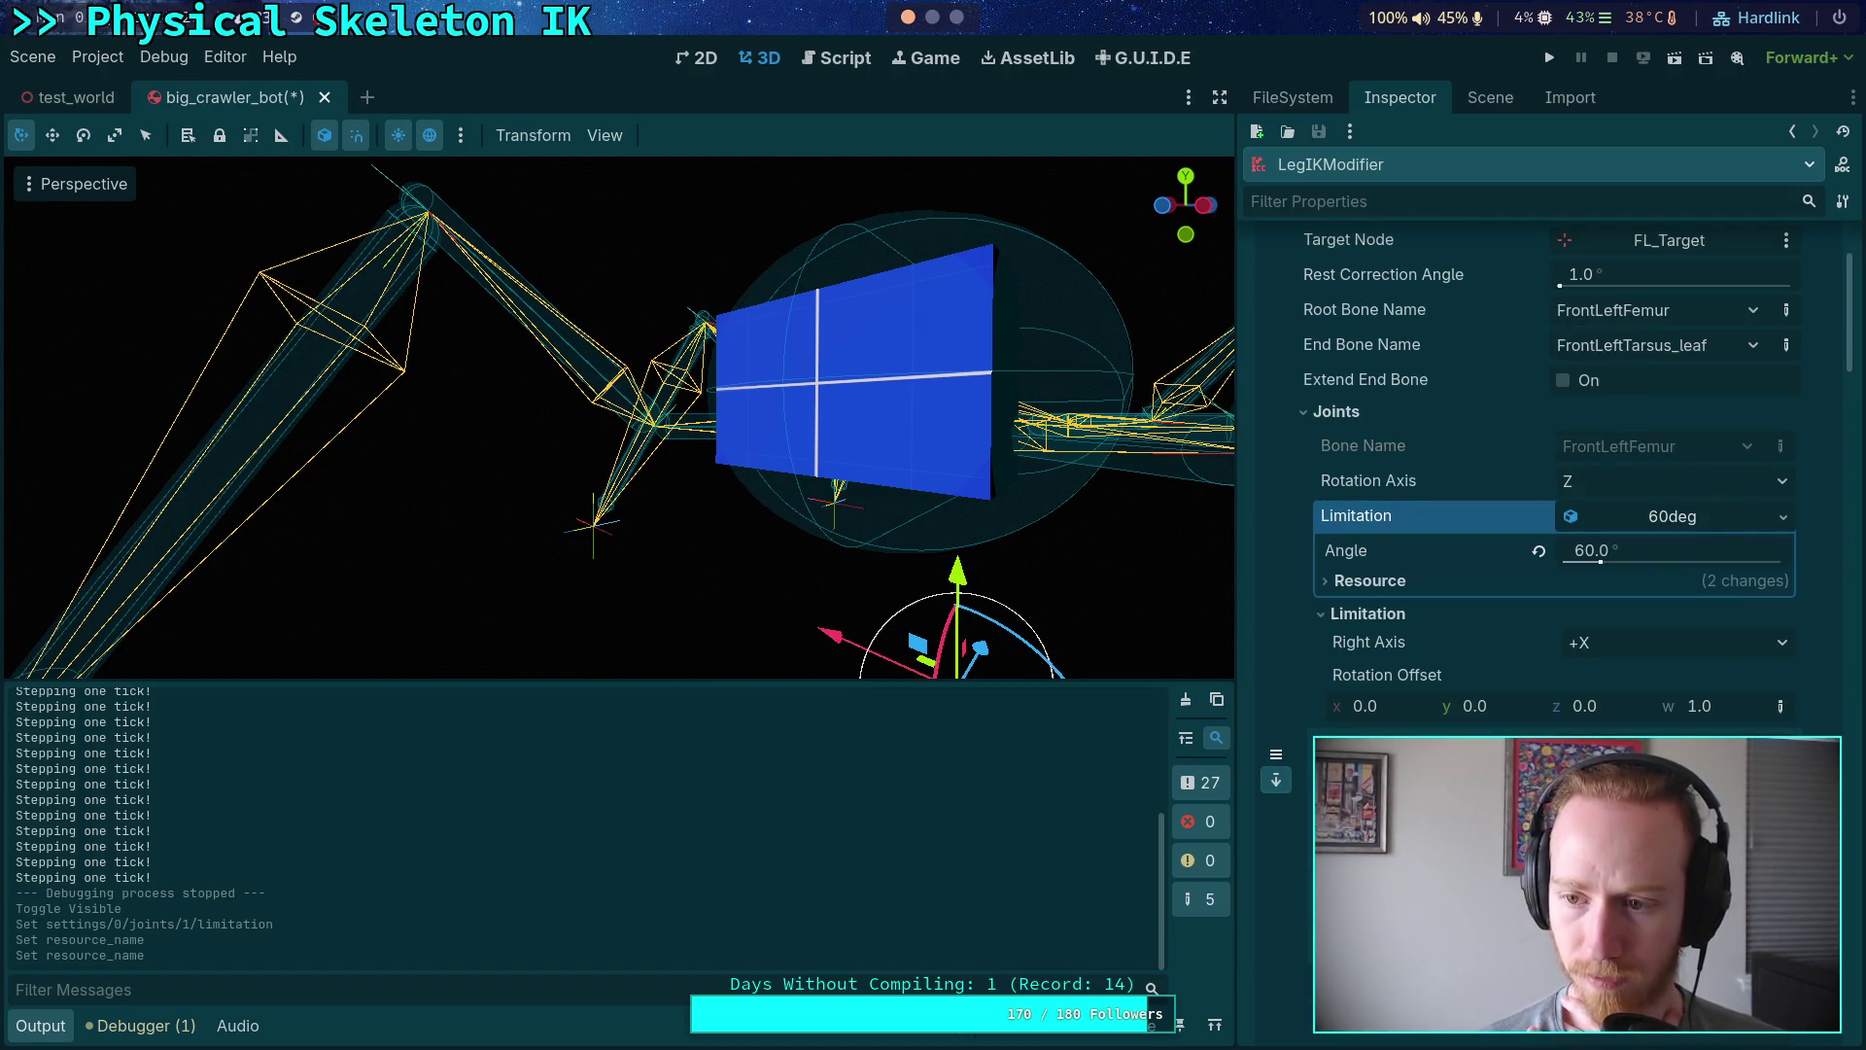
left_click(1672, 516)
- Give FrontRightTibia the shared 90deg limitation
scroll(1481, 586, "up", 3)
scroll(1481, 586, "down", 8)
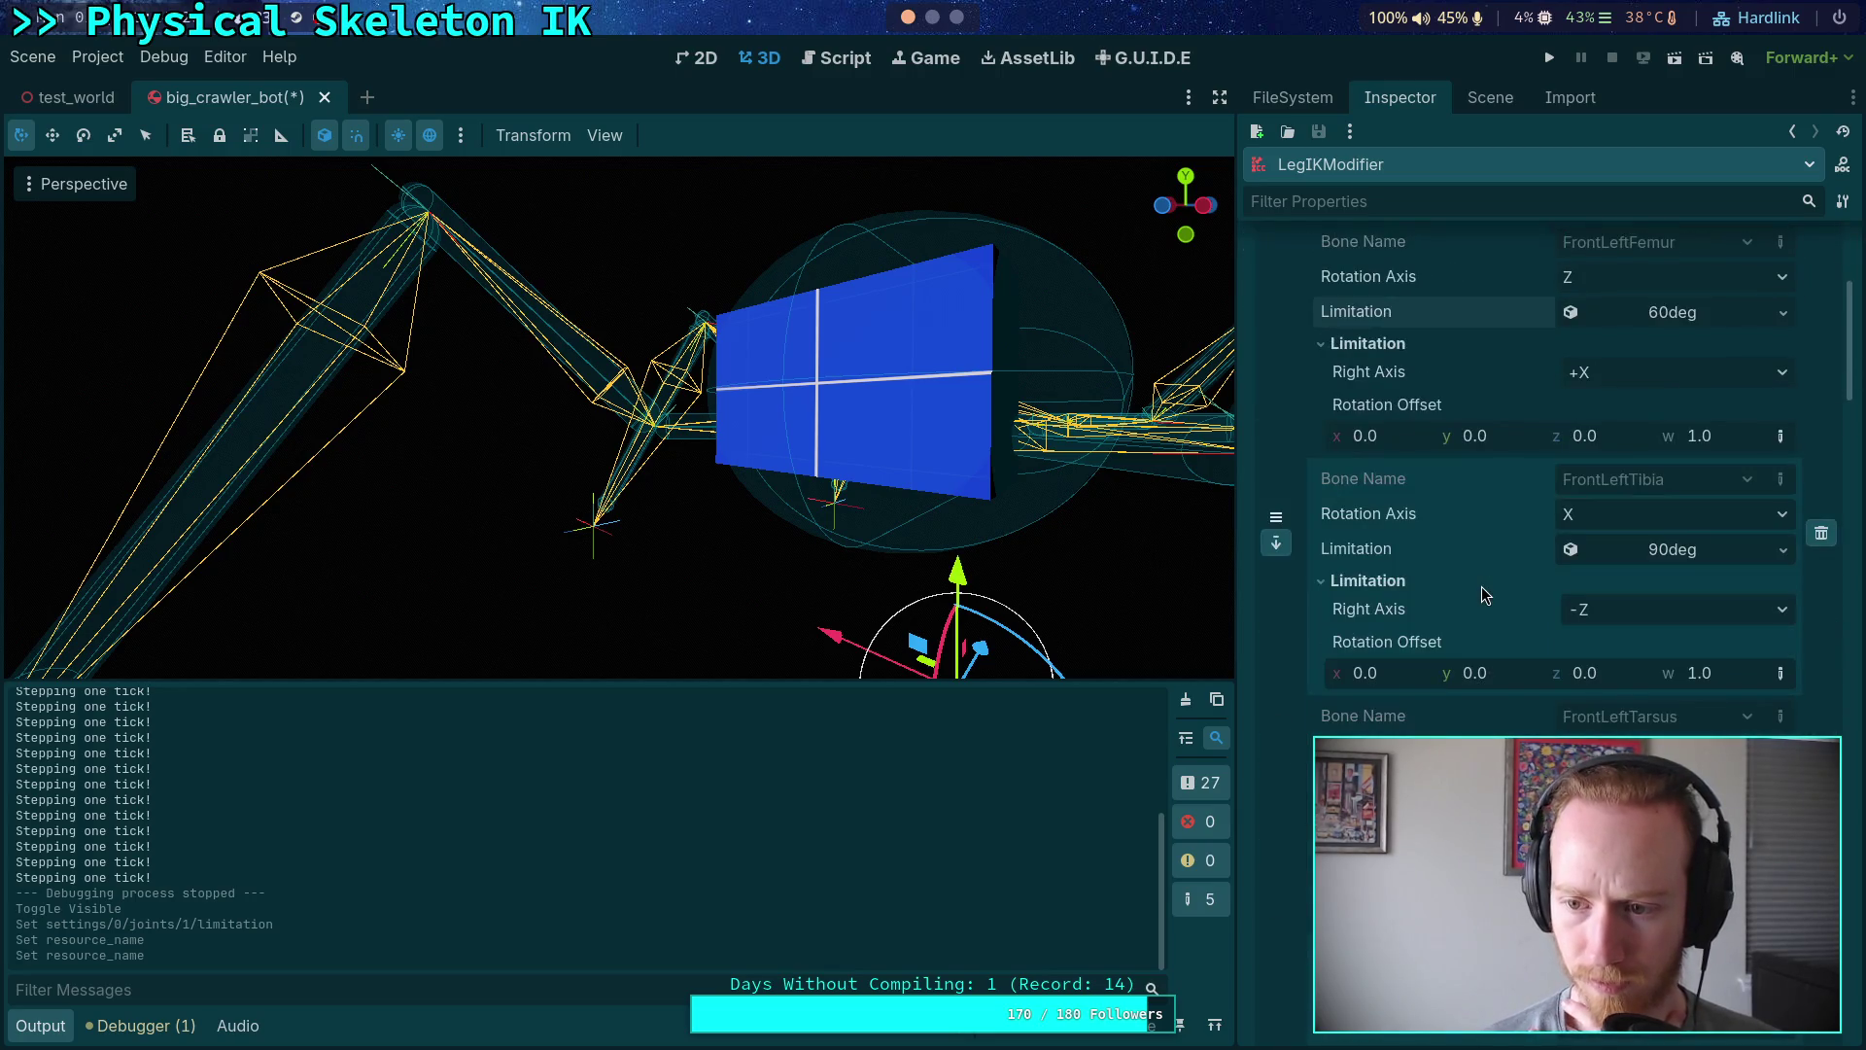
scroll(1477, 616, "down", 5)
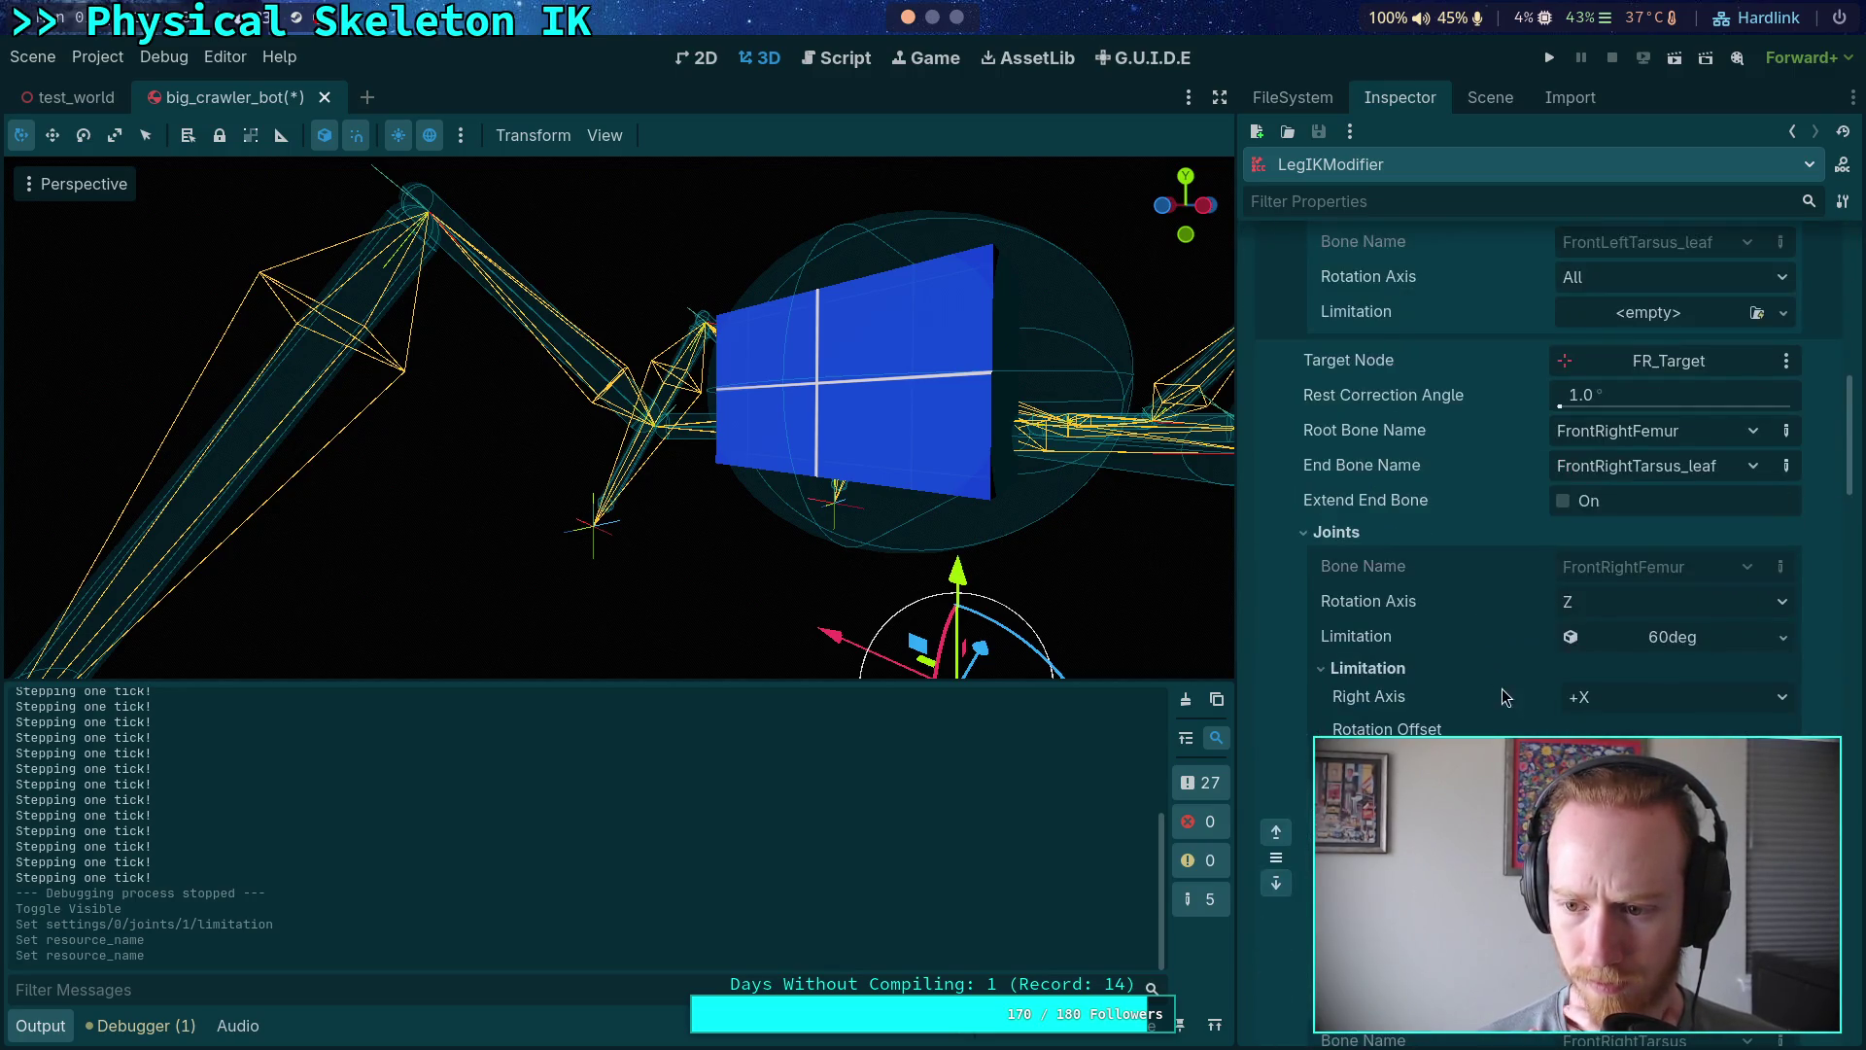
left_click(1783, 570)
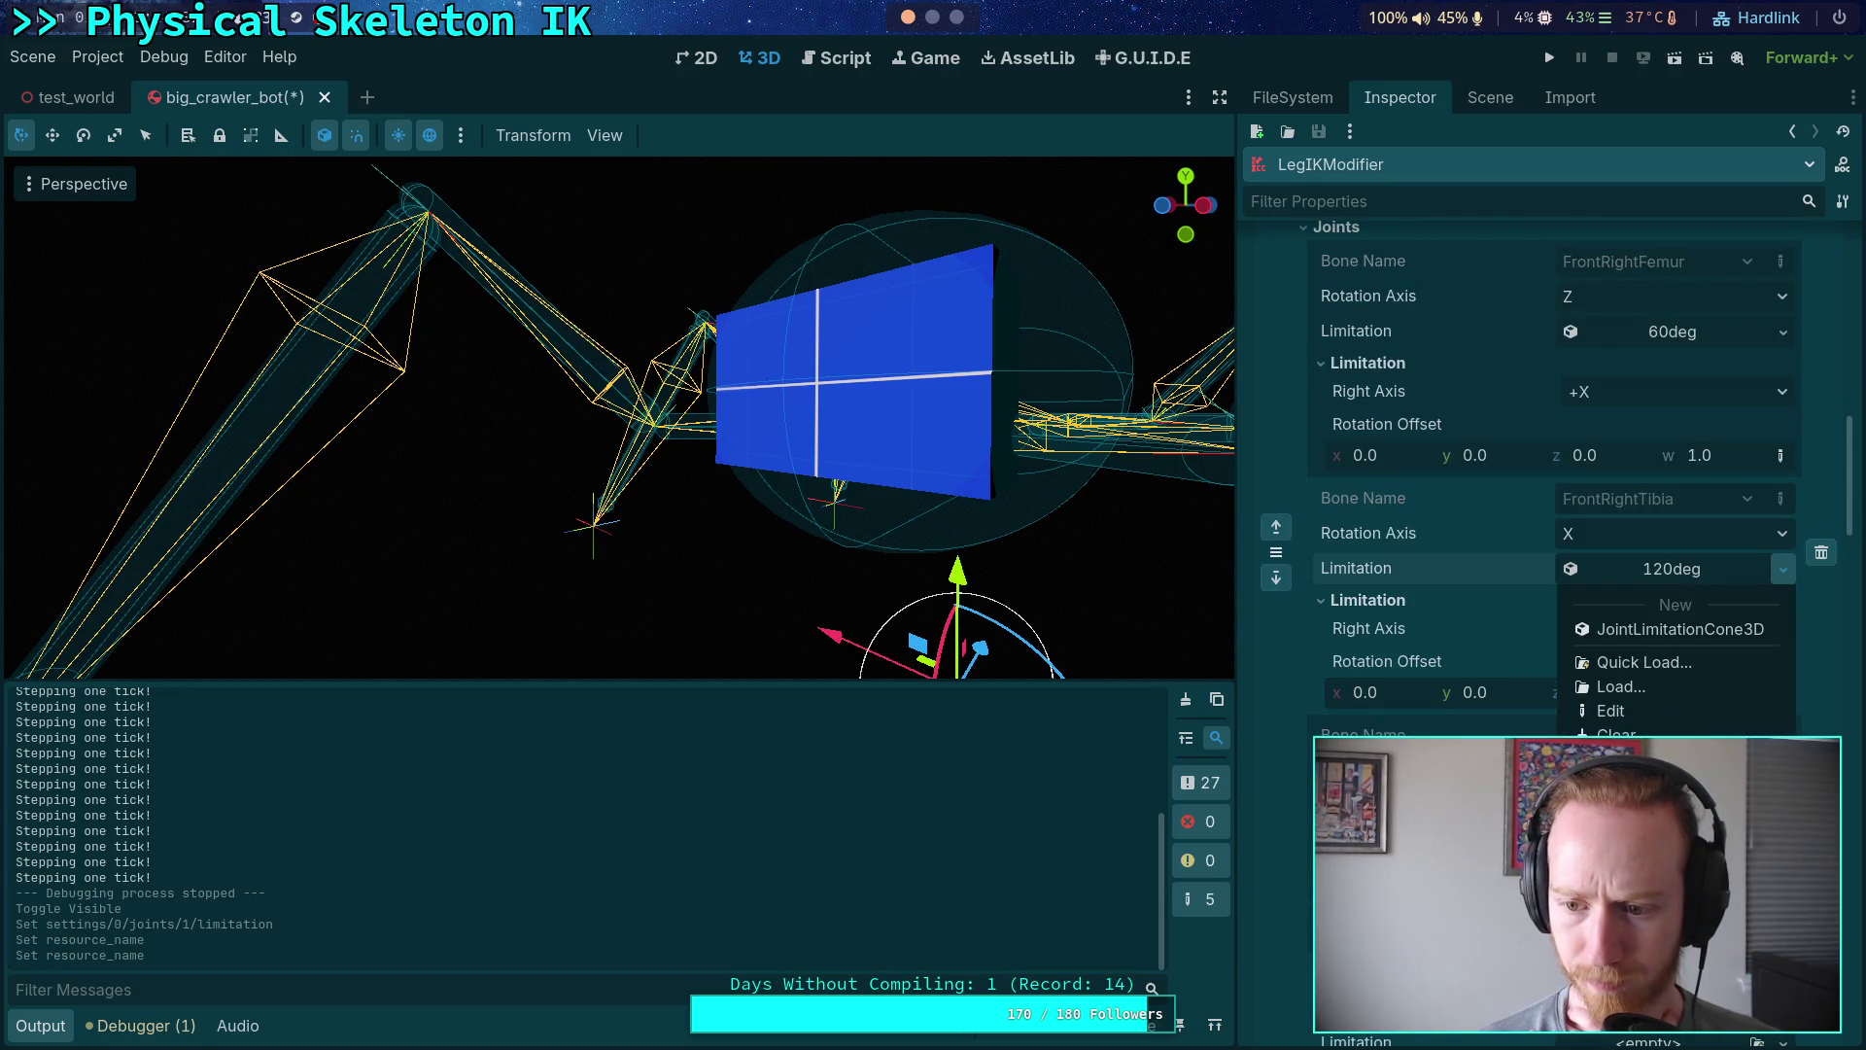
left_click(1642, 860)
- Paste the shared 90deg limitation onto MiddleLeftTibia
scroll(1473, 724, "down", 2)
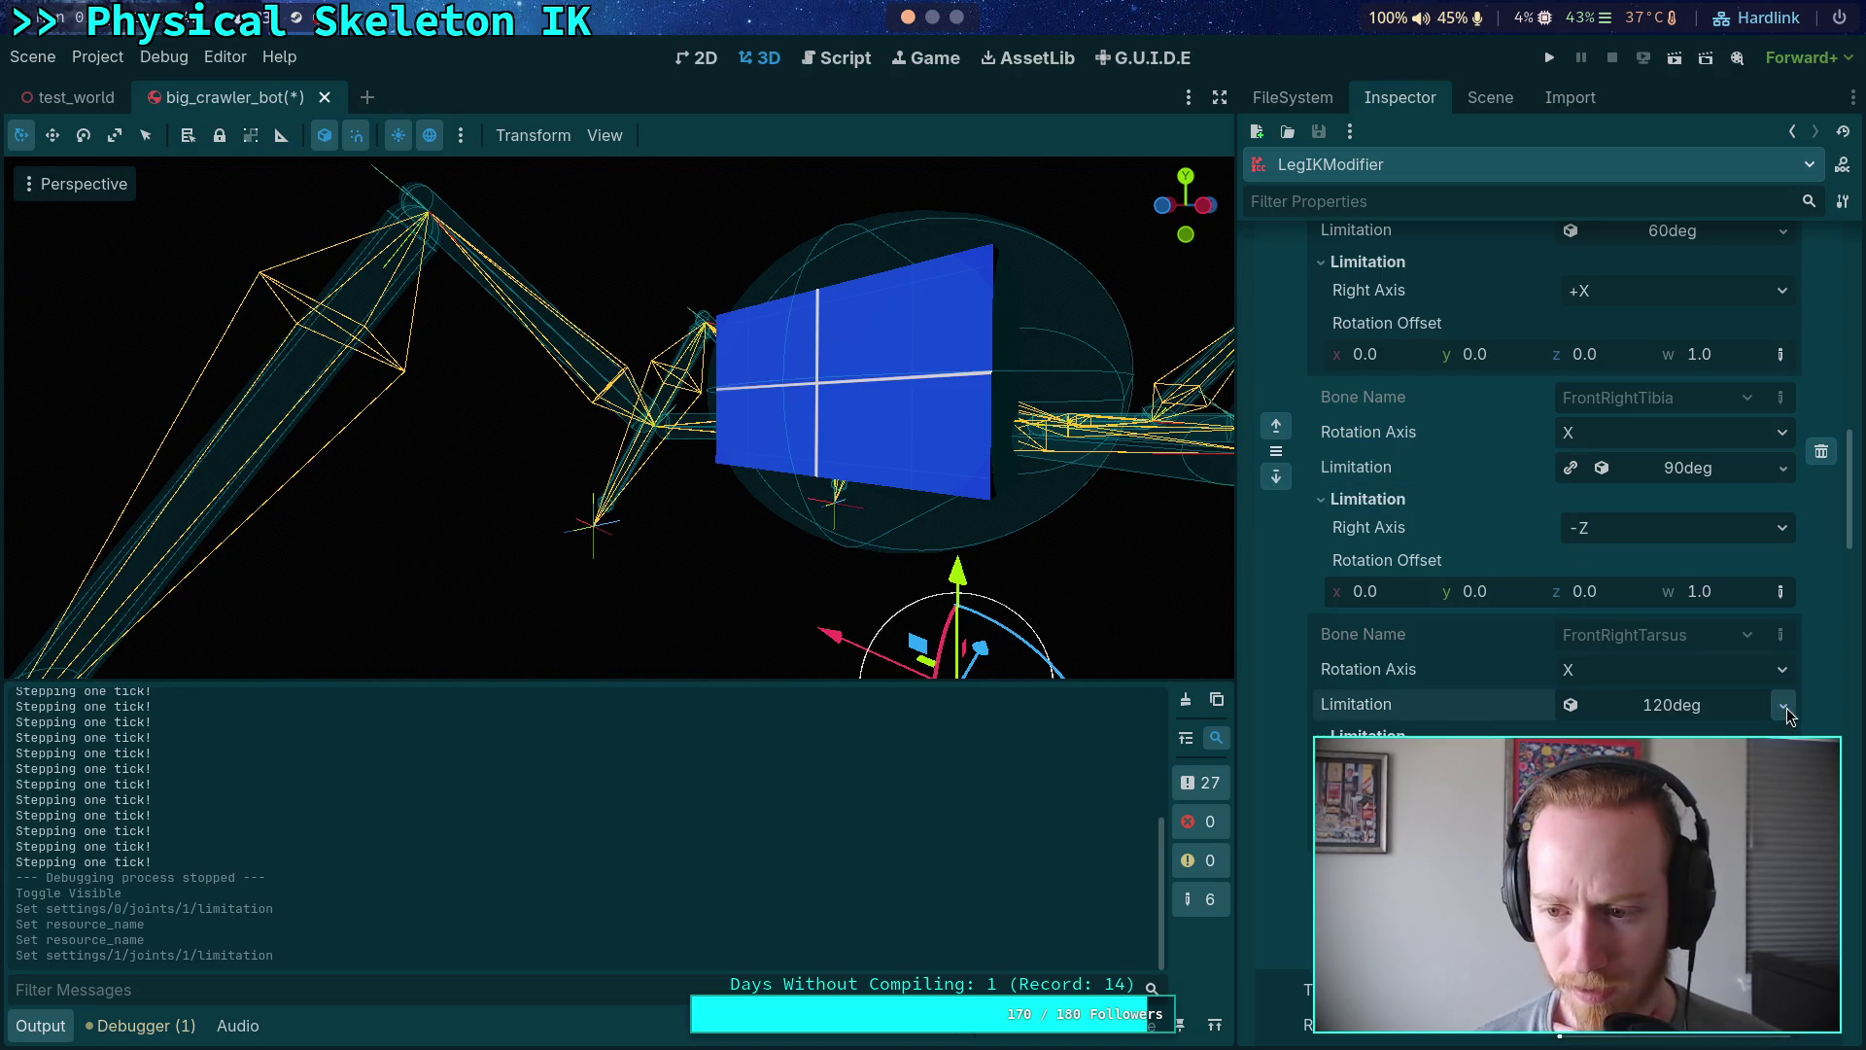
scroll(1785, 716, "up", 5)
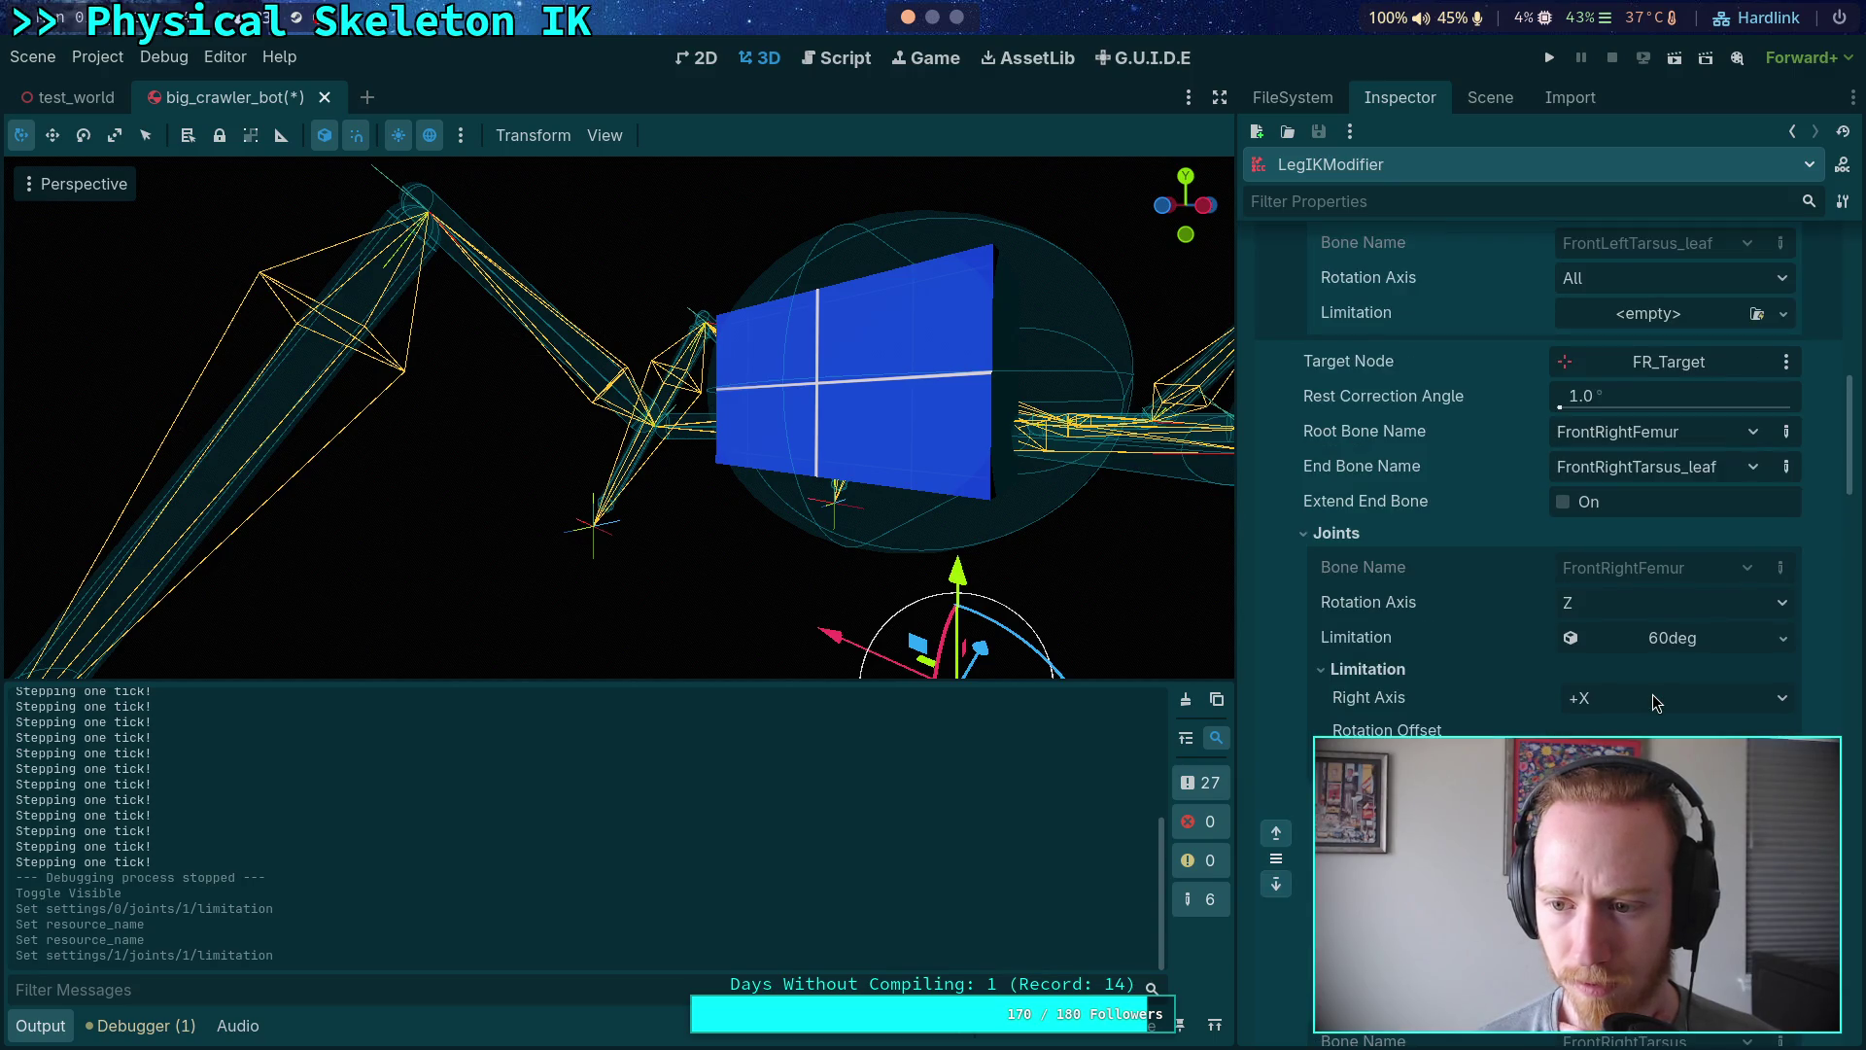
scroll(1555, 692, "up", 10)
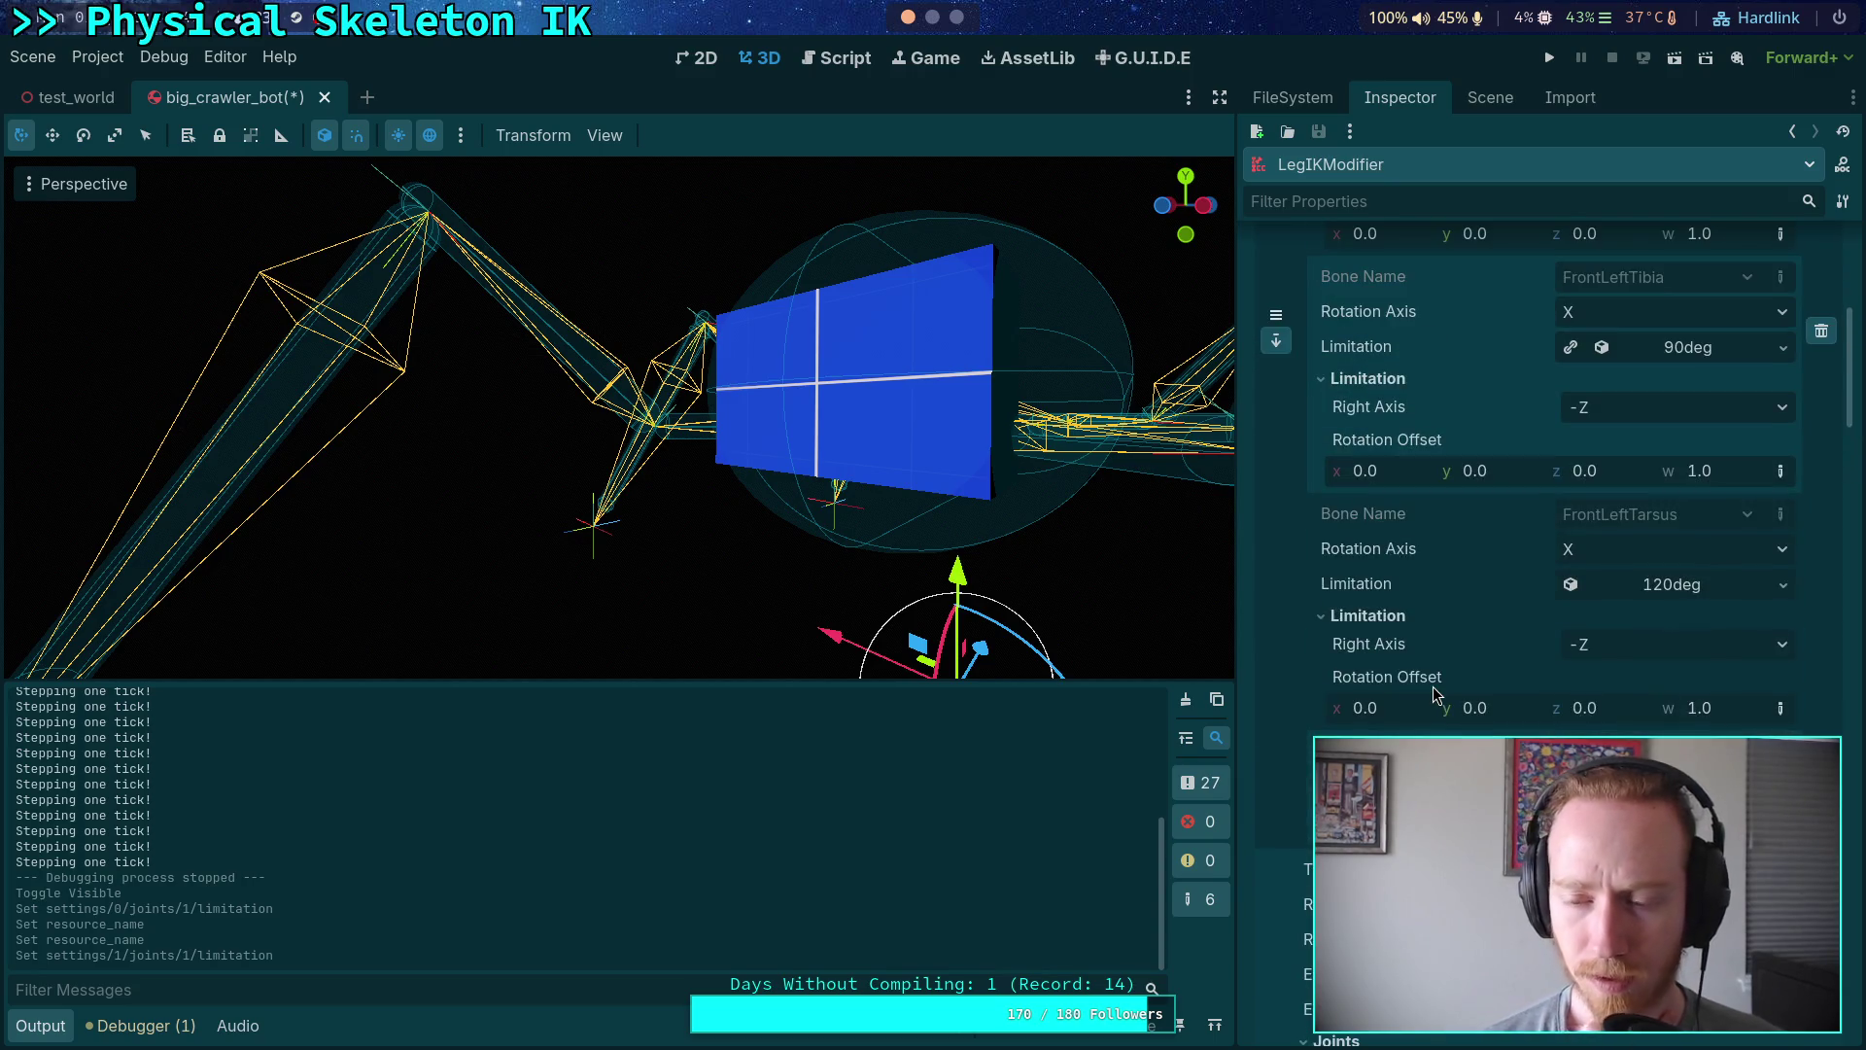
scroll(1433, 686, "down", 10)
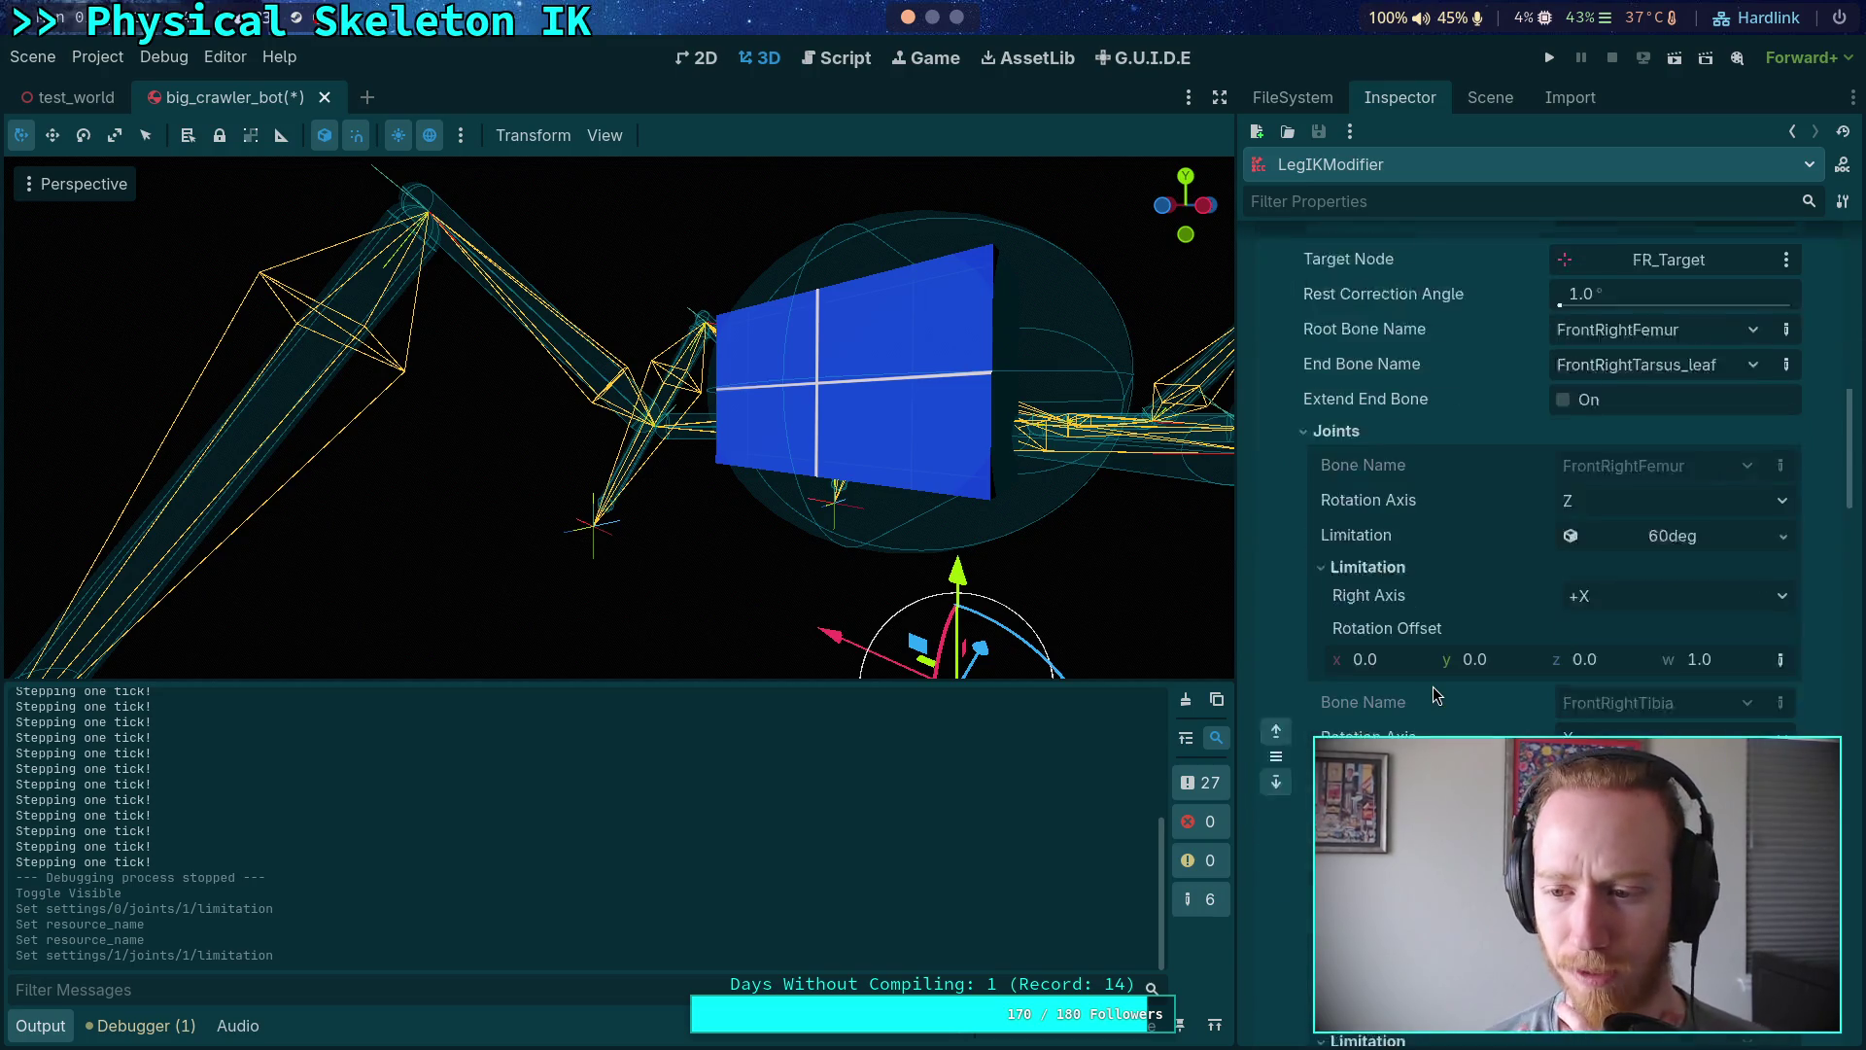
scroll(1438, 690, "down", 5)
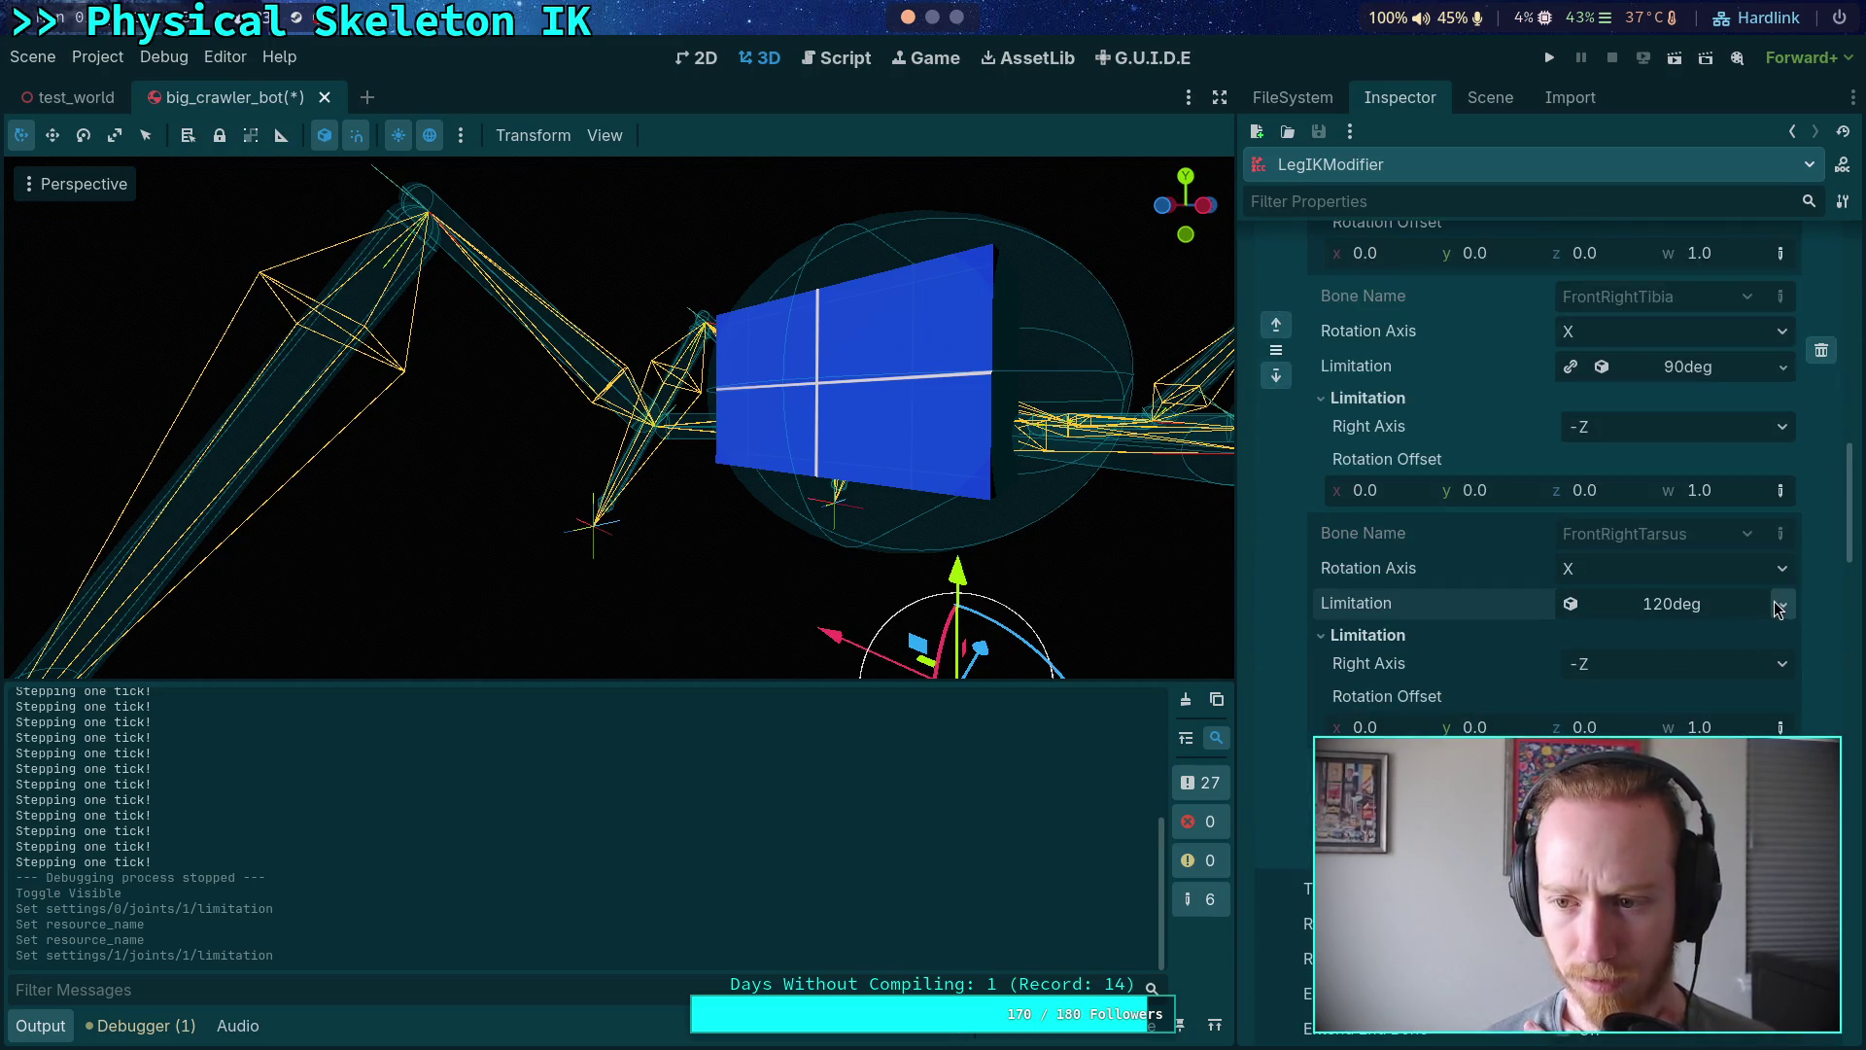
scroll(1538, 645, "down", 7)
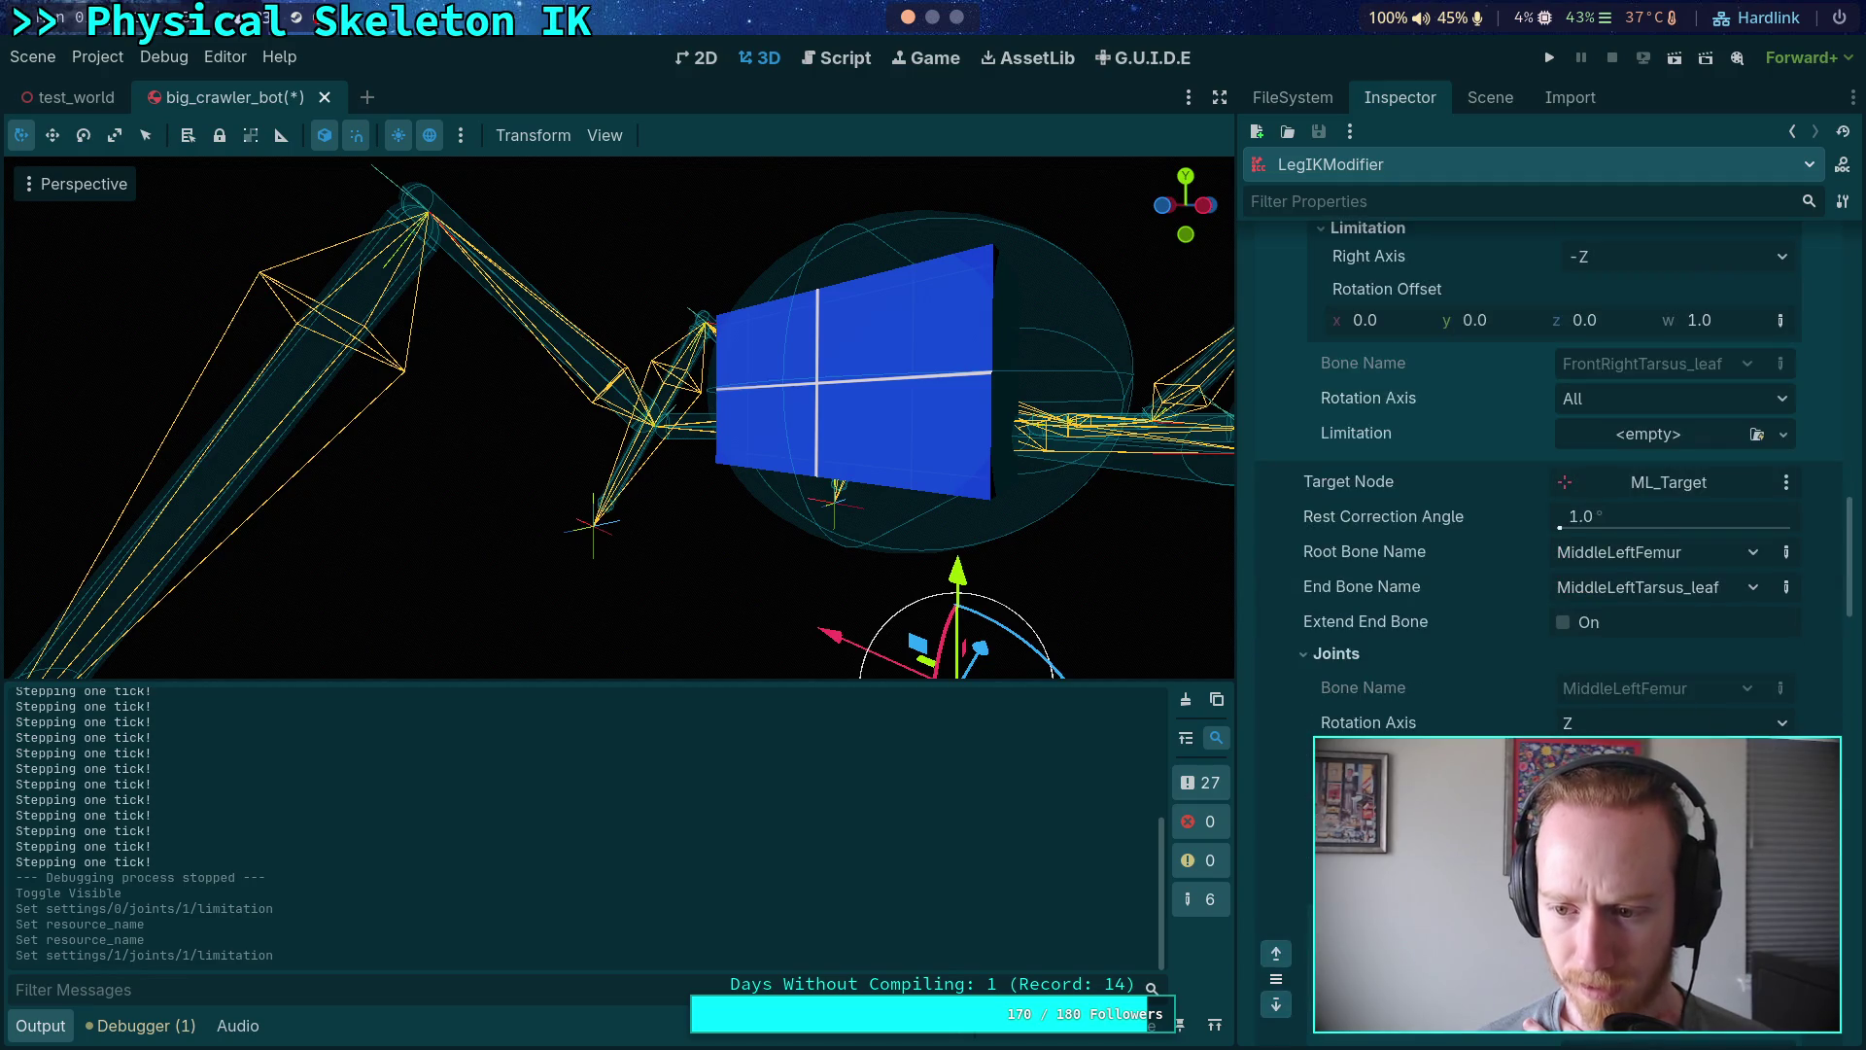
scroll(1538, 645, "down", 3)
right_click(1653, 791)
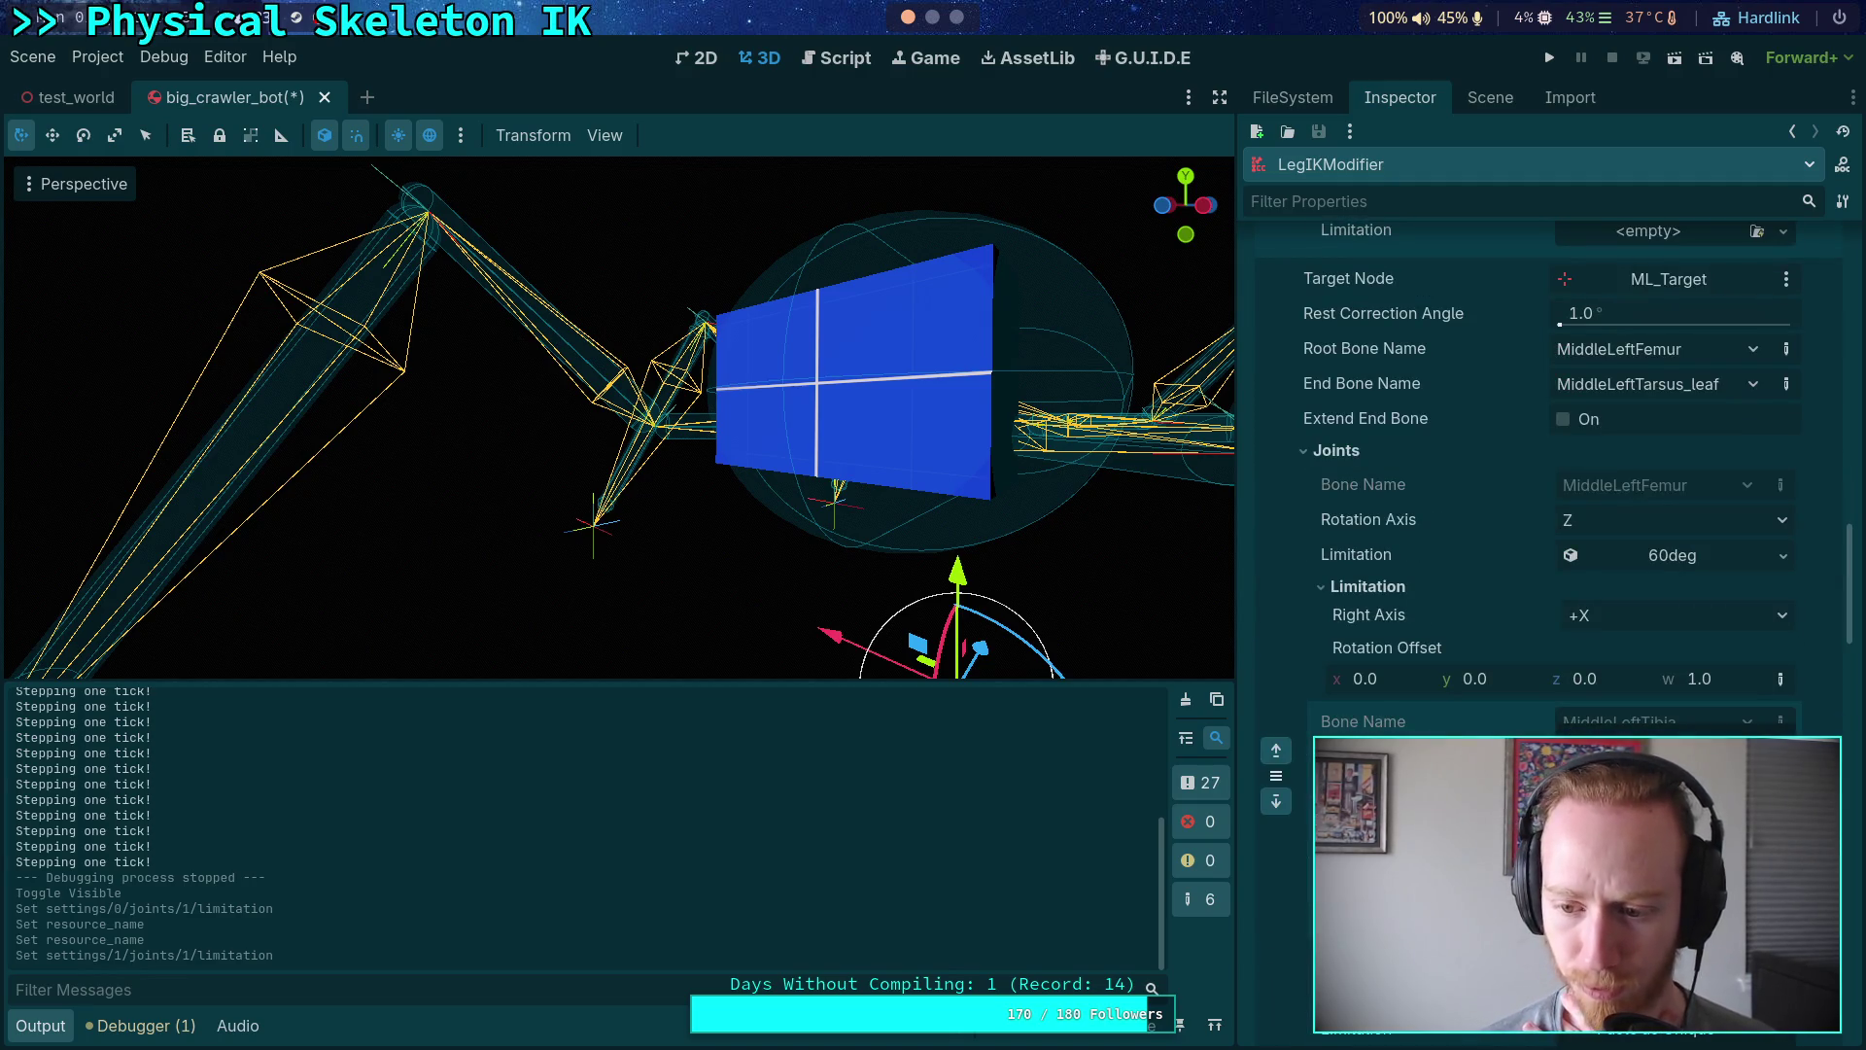
left_click(1653, 1001)
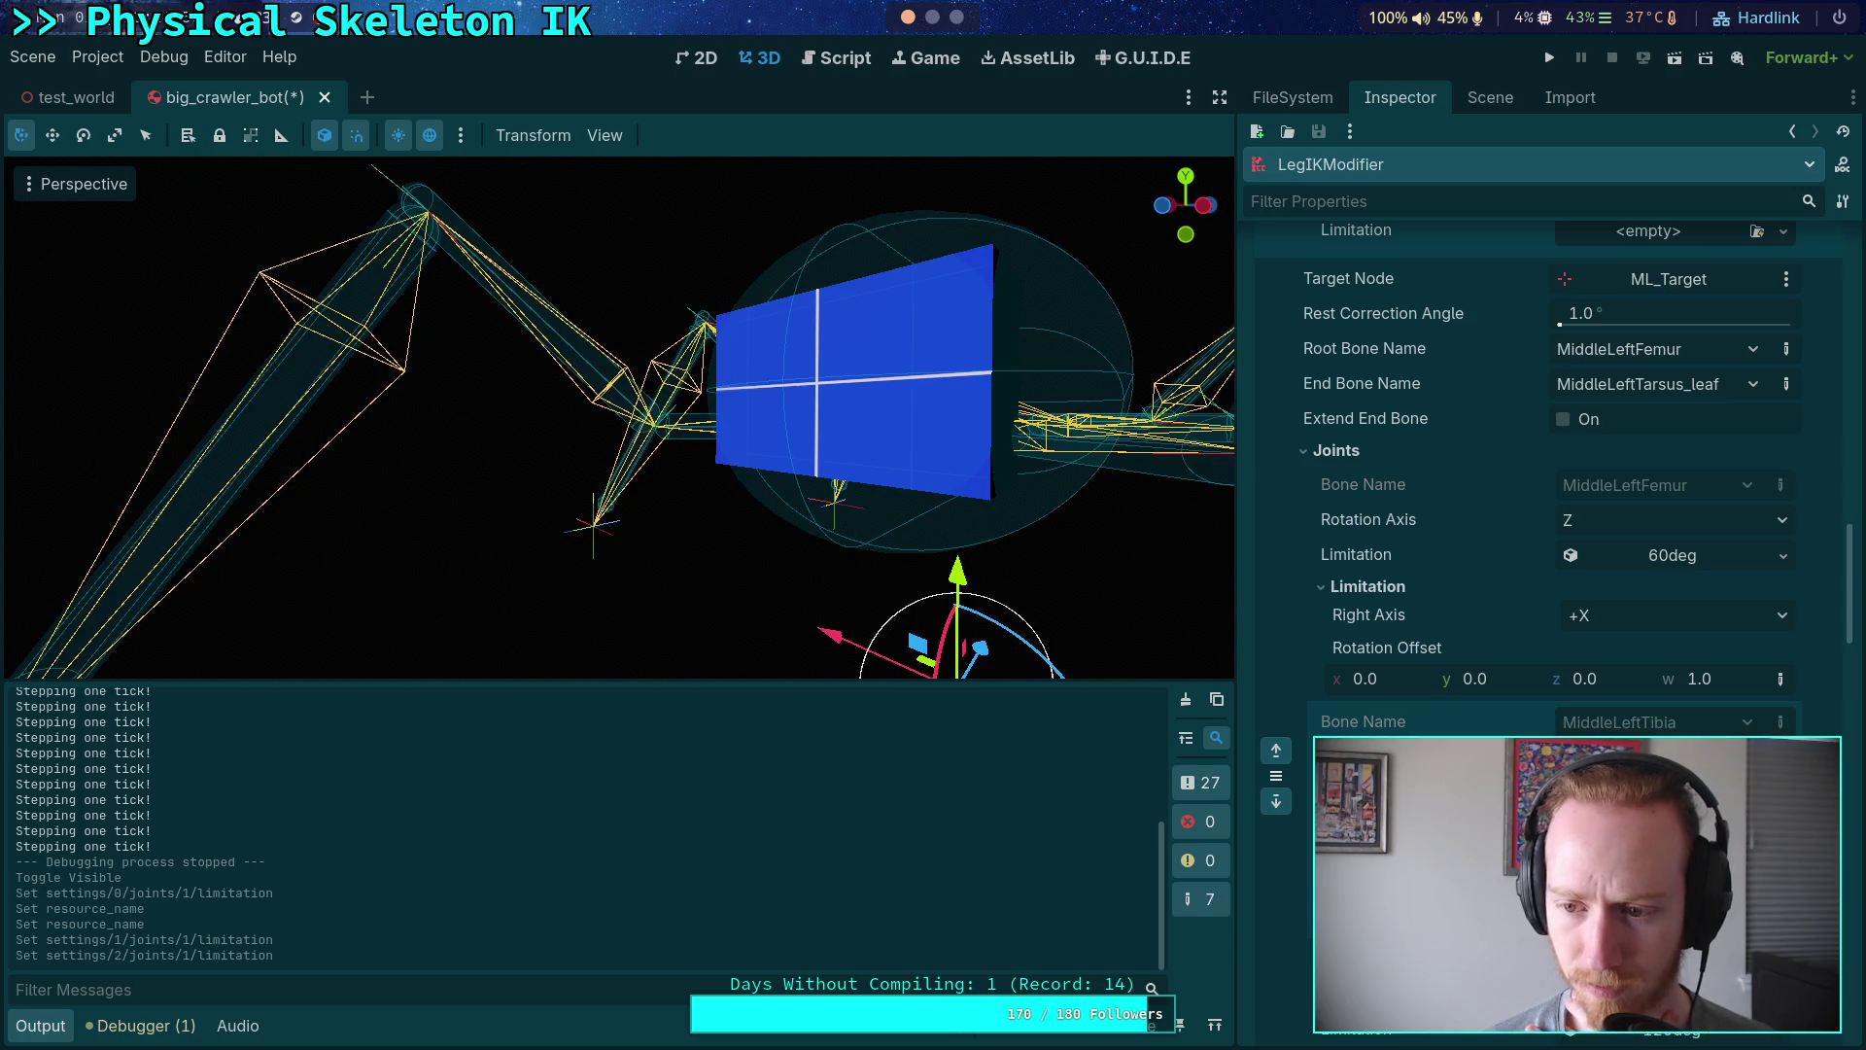
- Give BackLeftTibia the shared 90deg limitation
scroll(1652, 1001, "down", 2)
scroll(1545, 632, "down", 10)
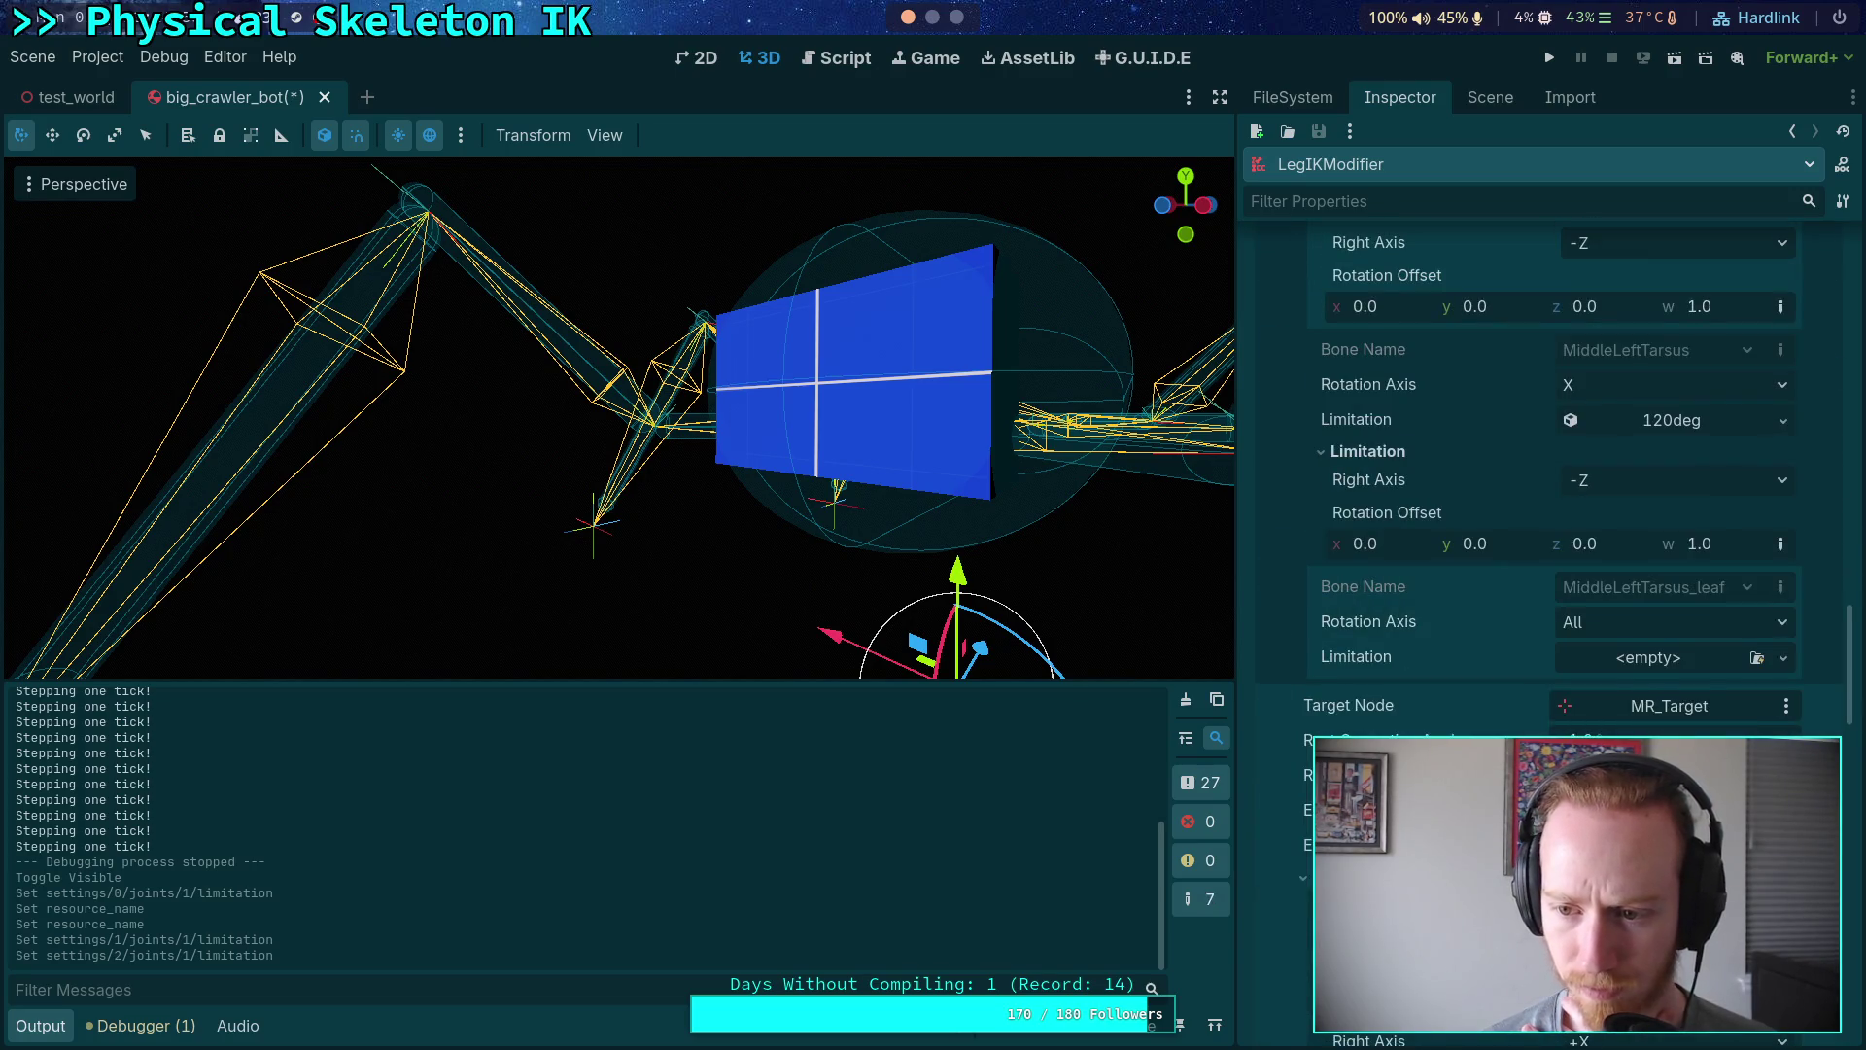
scroll(1555, 486, "down", 8)
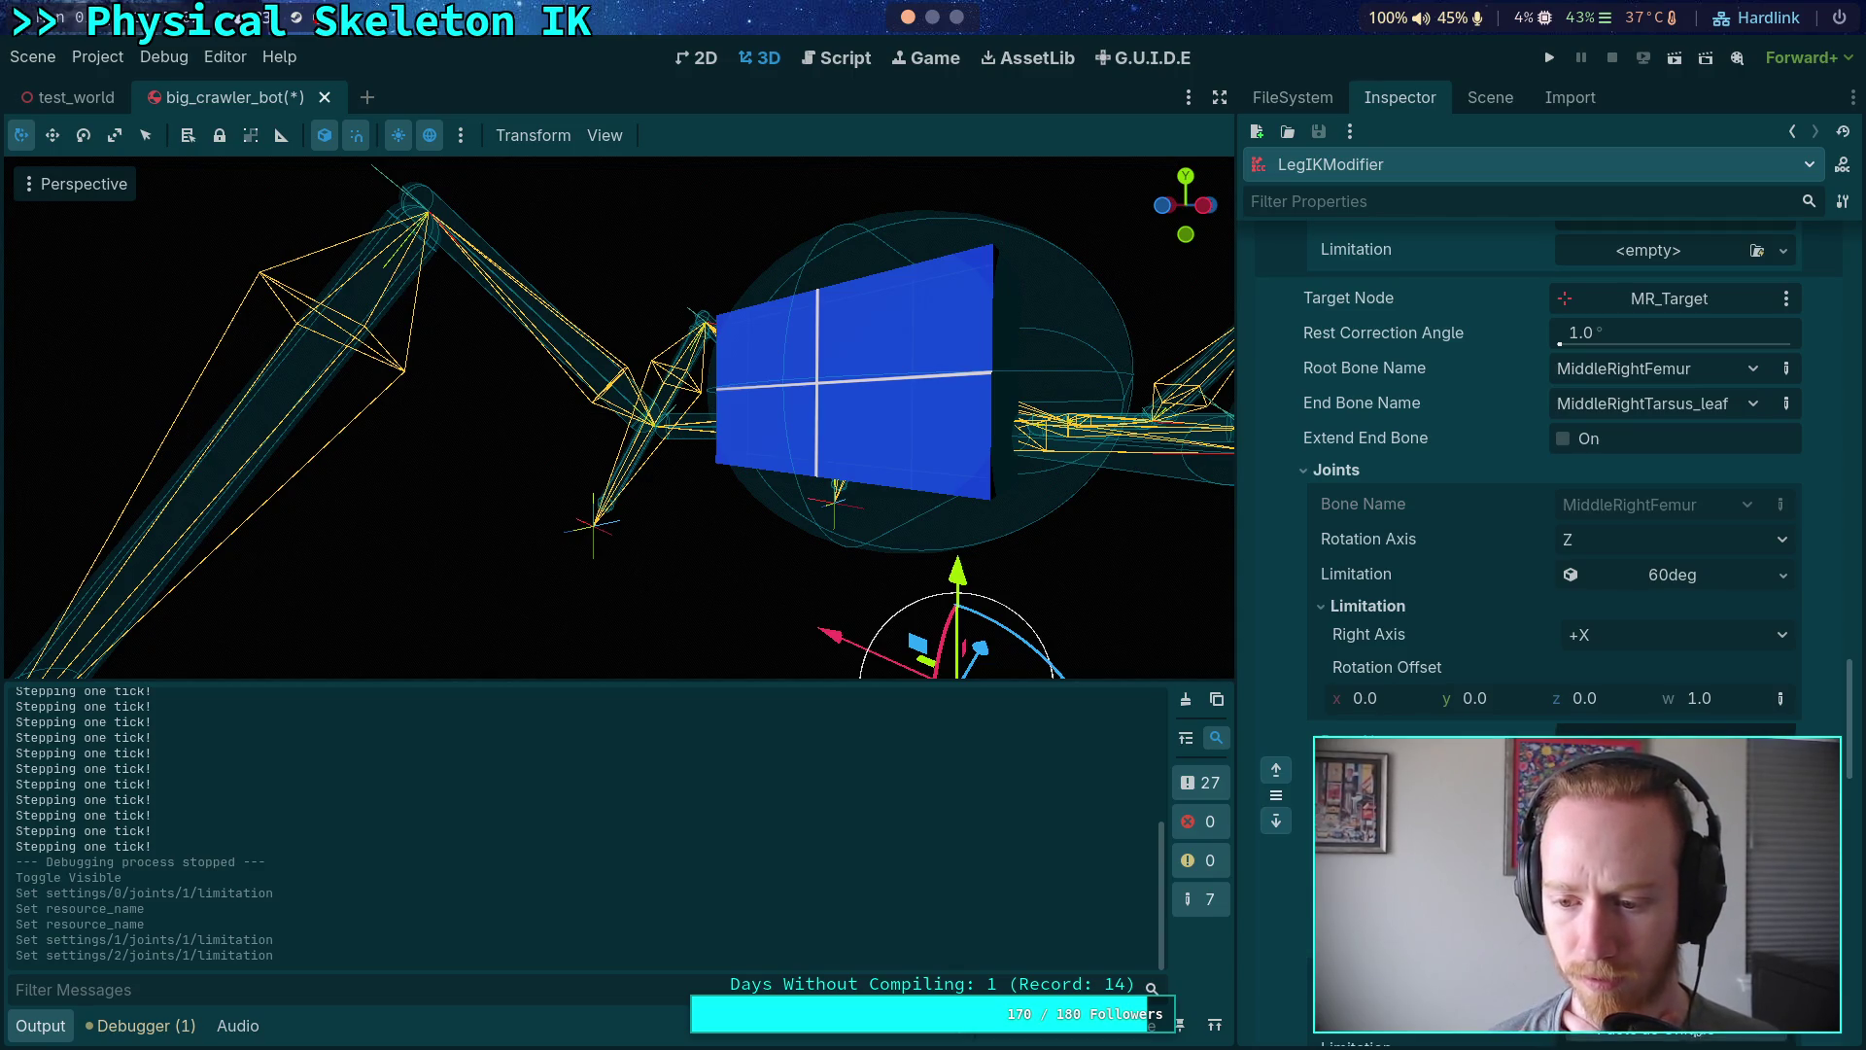
scroll(1556, 486, "down", 5)
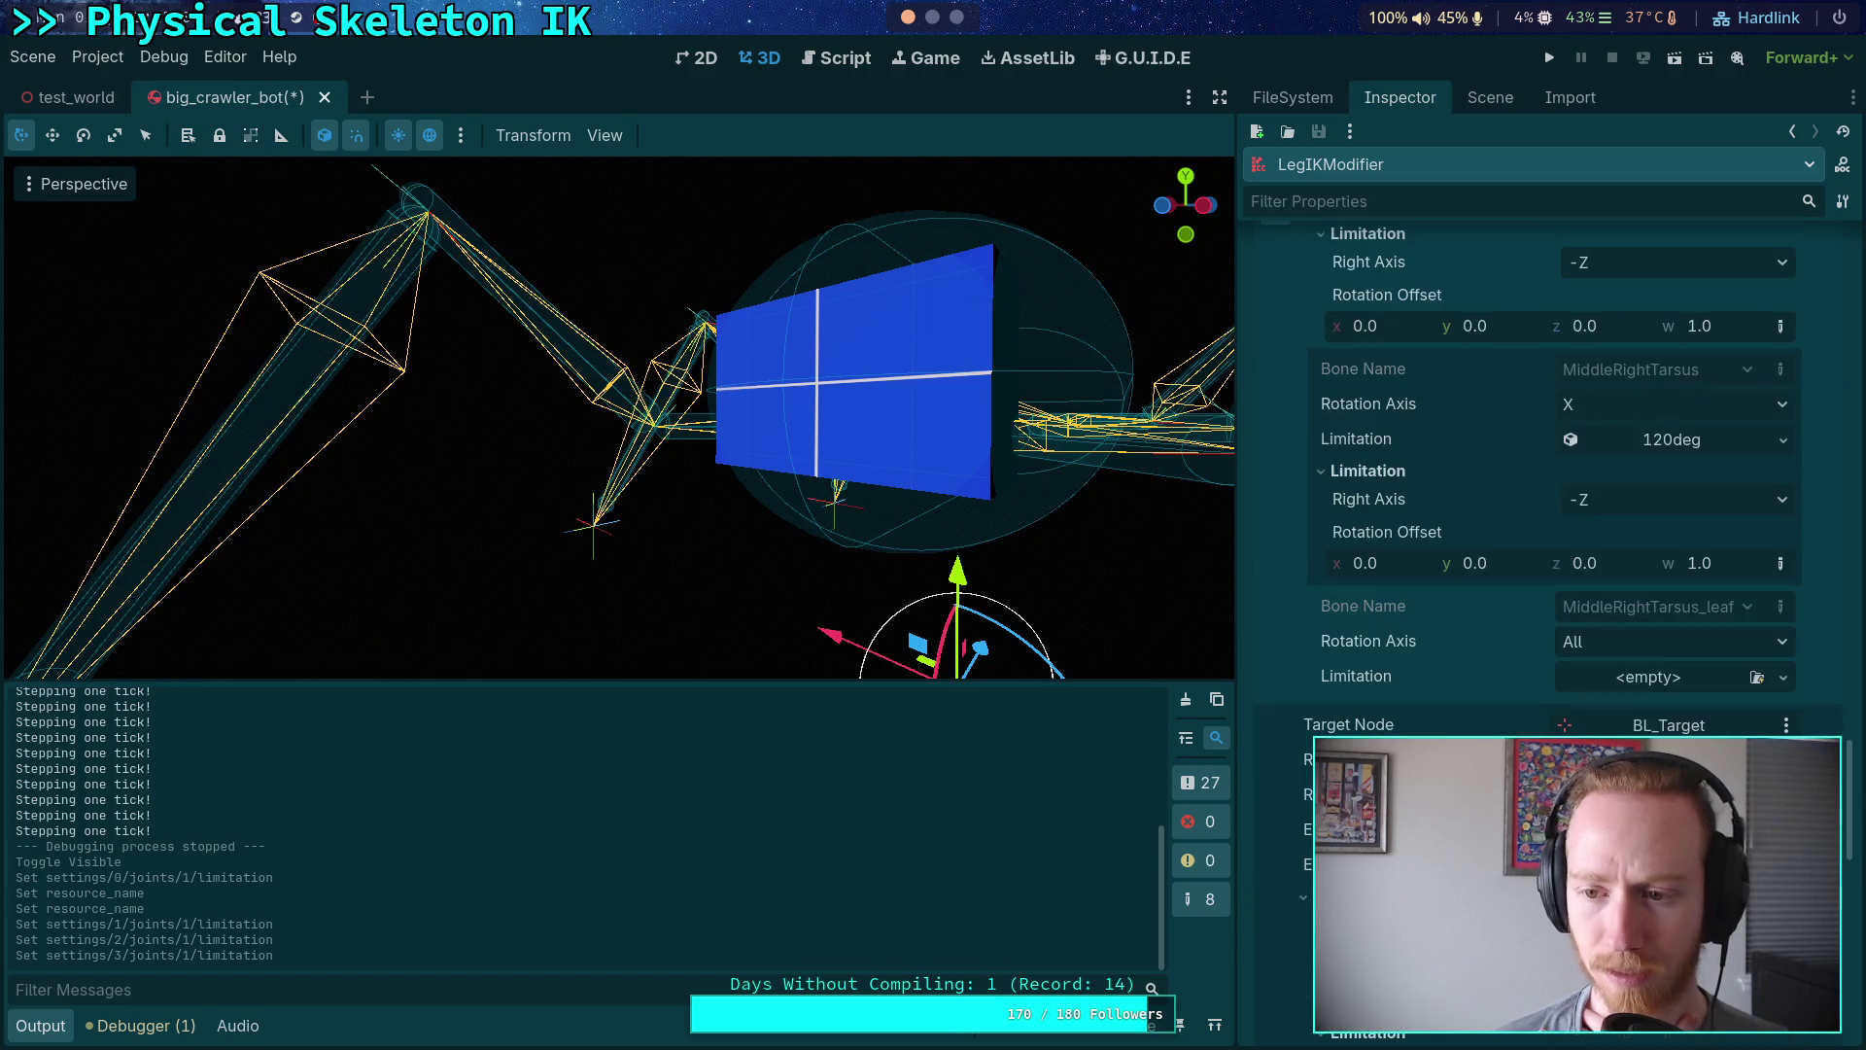
scroll(1555, 486, "down", 6)
left_click(1785, 729)
left_click(1642, 1028)
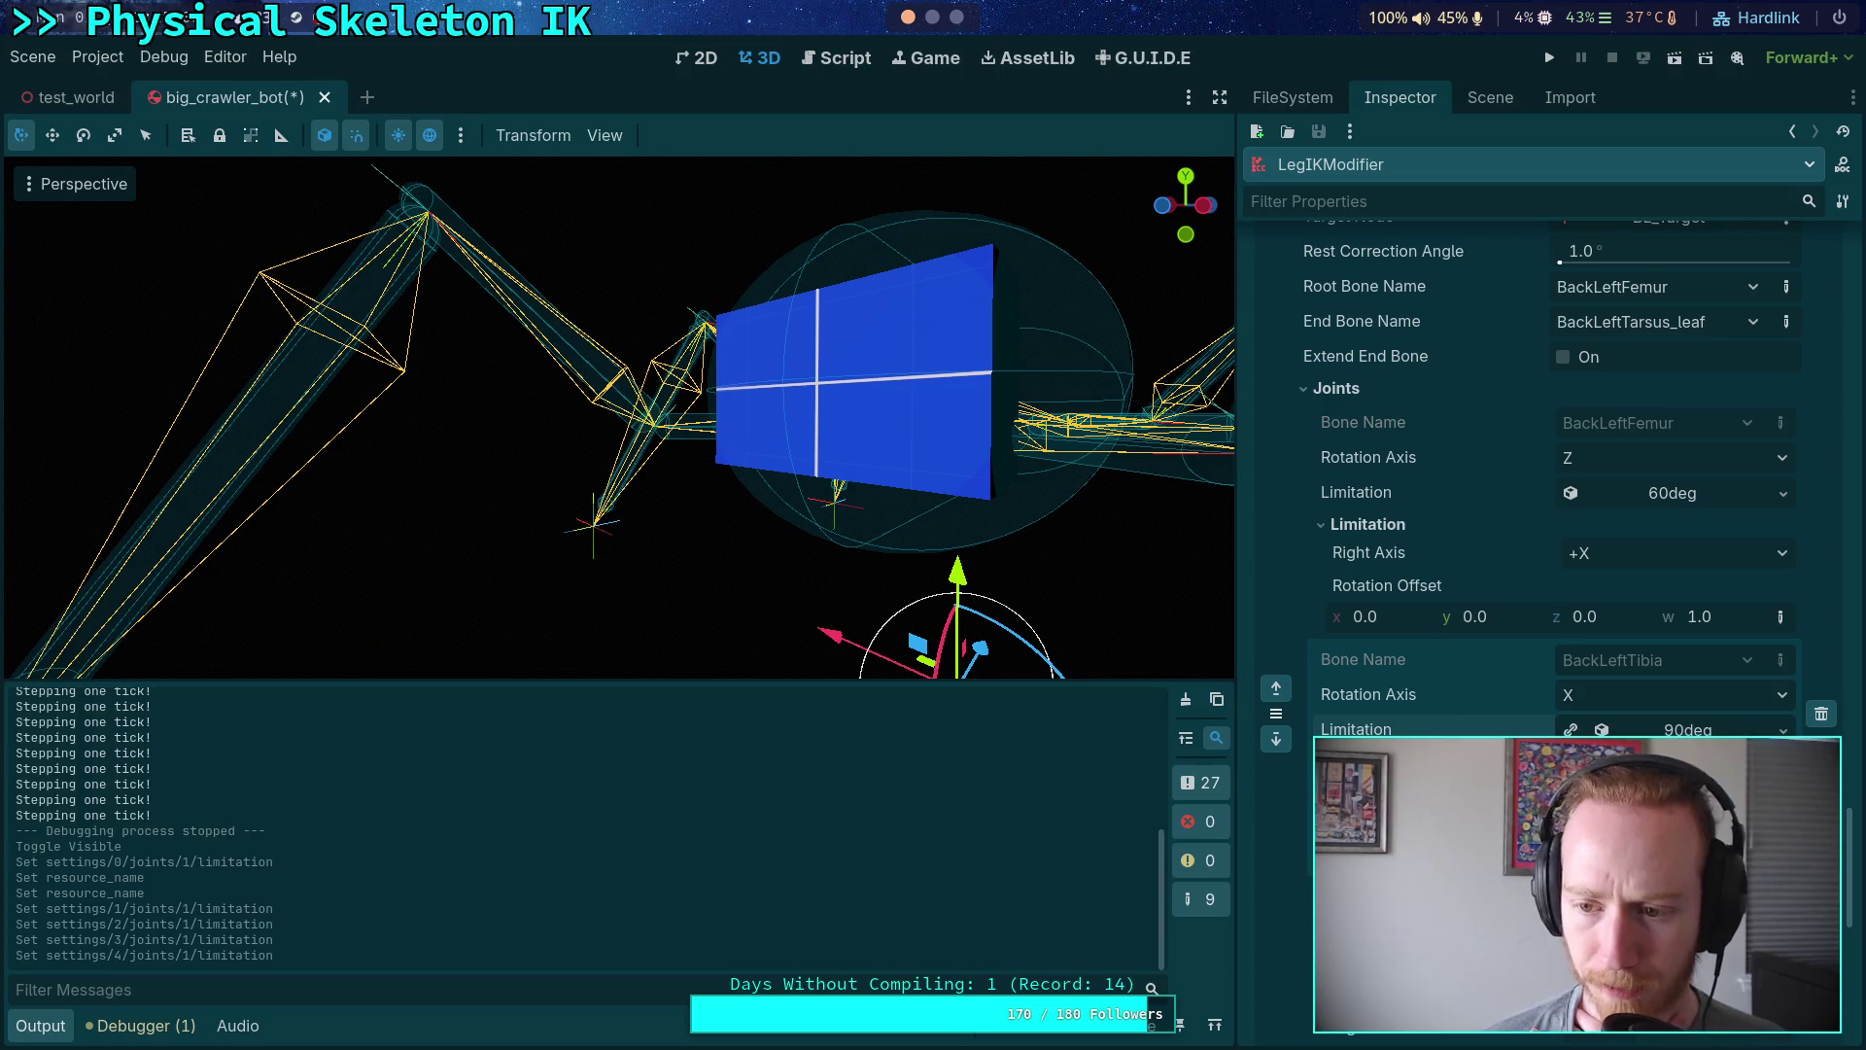
- Give BackRightTibia the shared 90deg limitation and save the crawler bot scene
scroll(1555, 486, "down", 5)
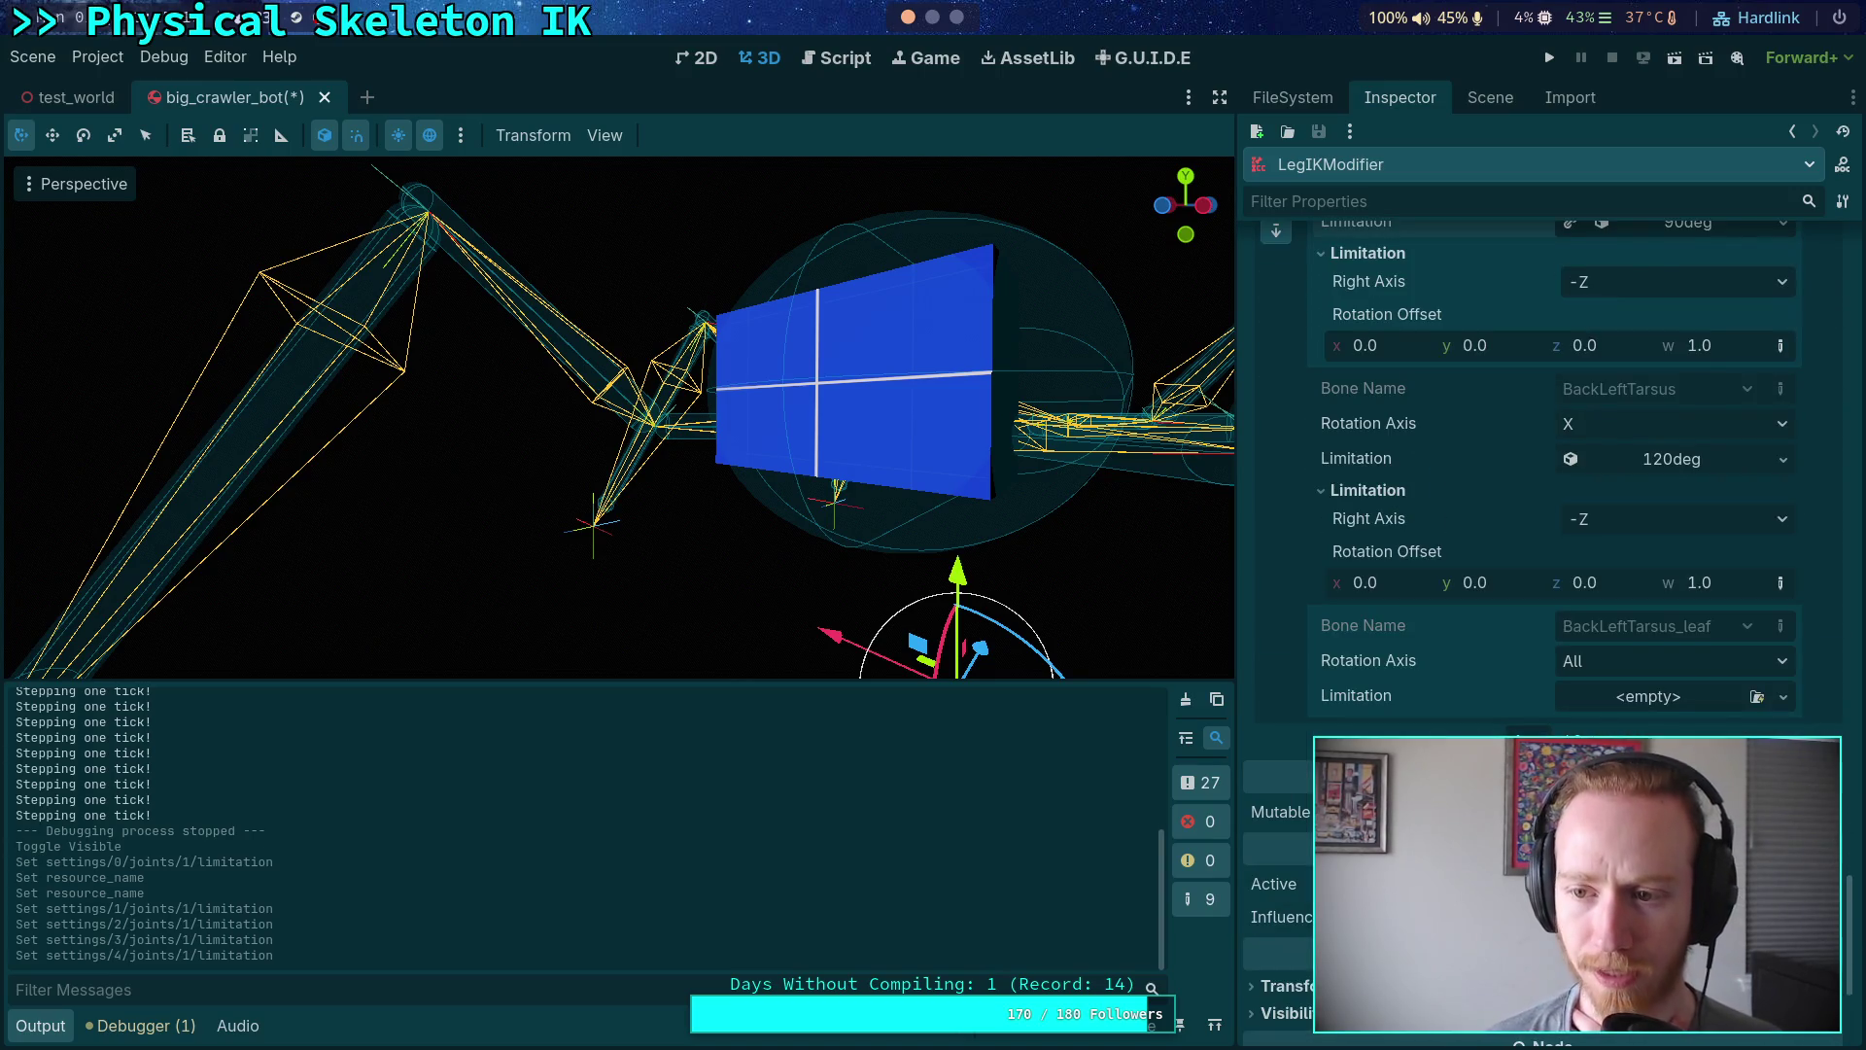
scroll(1708, 541, "down", 10)
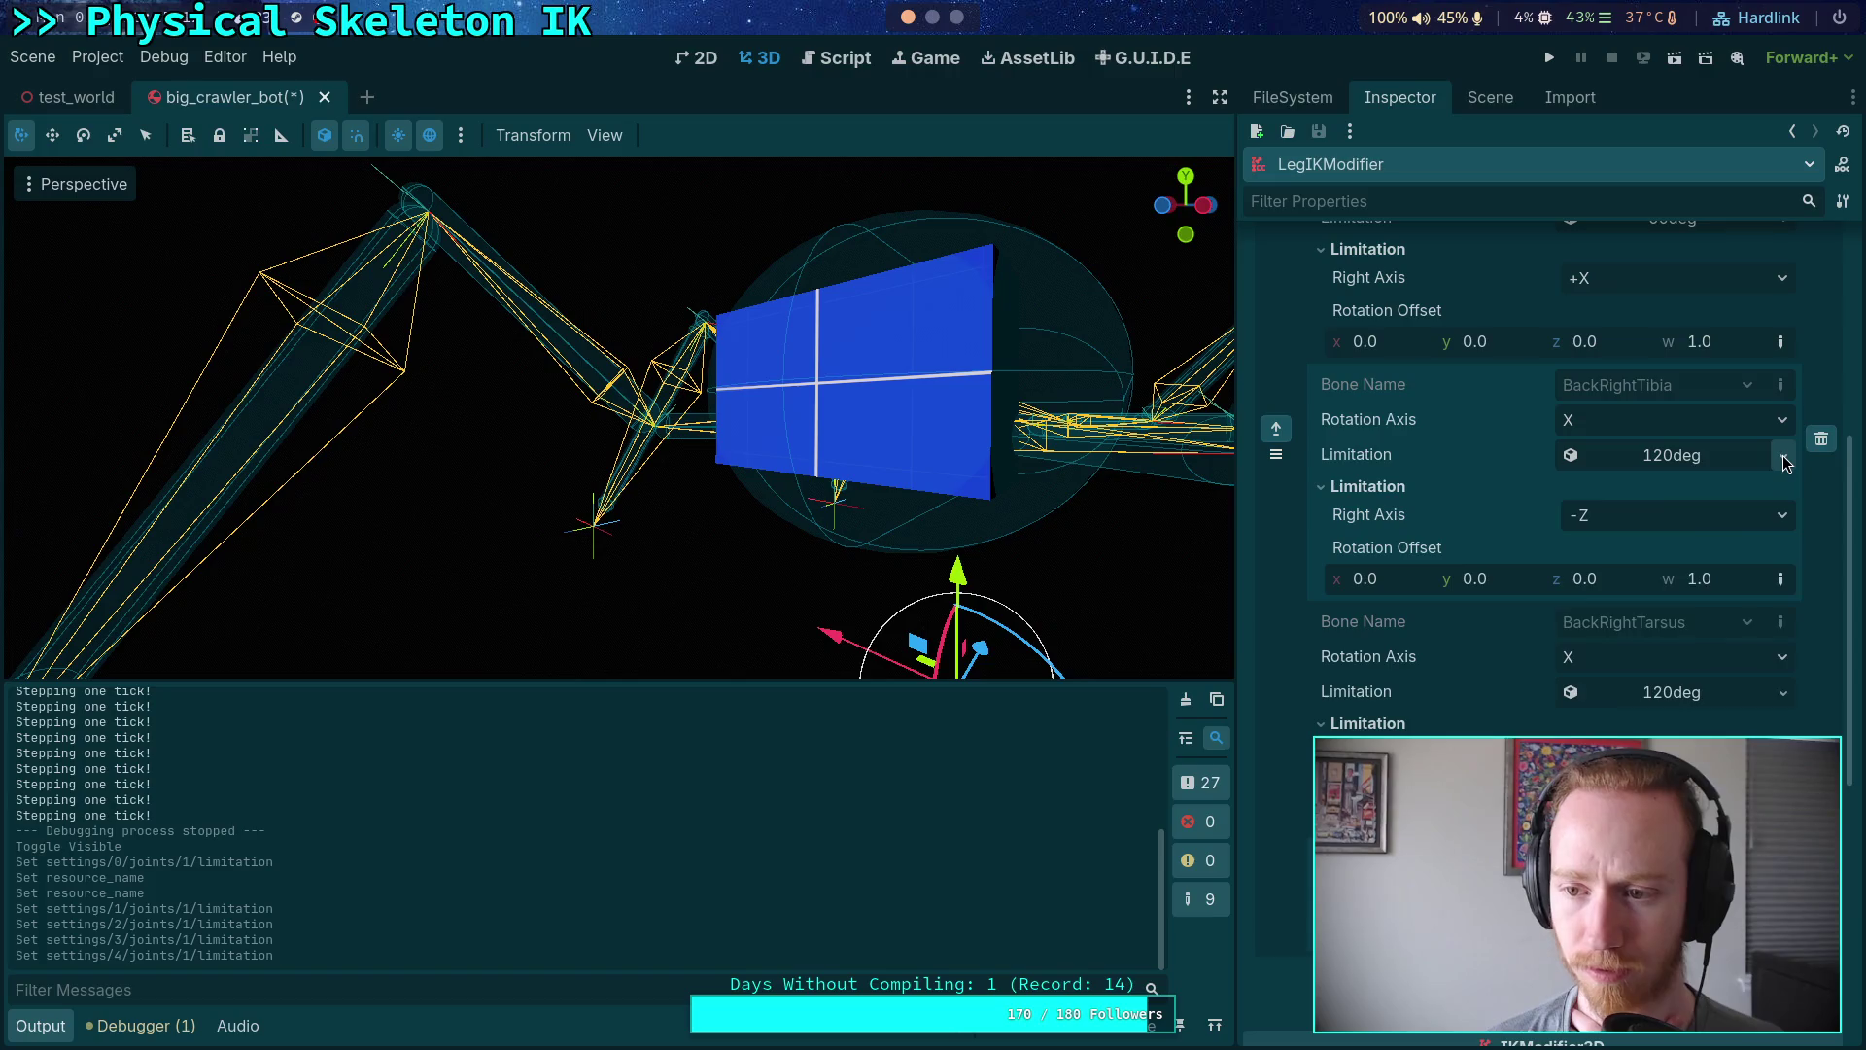
left_click(1785, 463)
left_click(1643, 797)
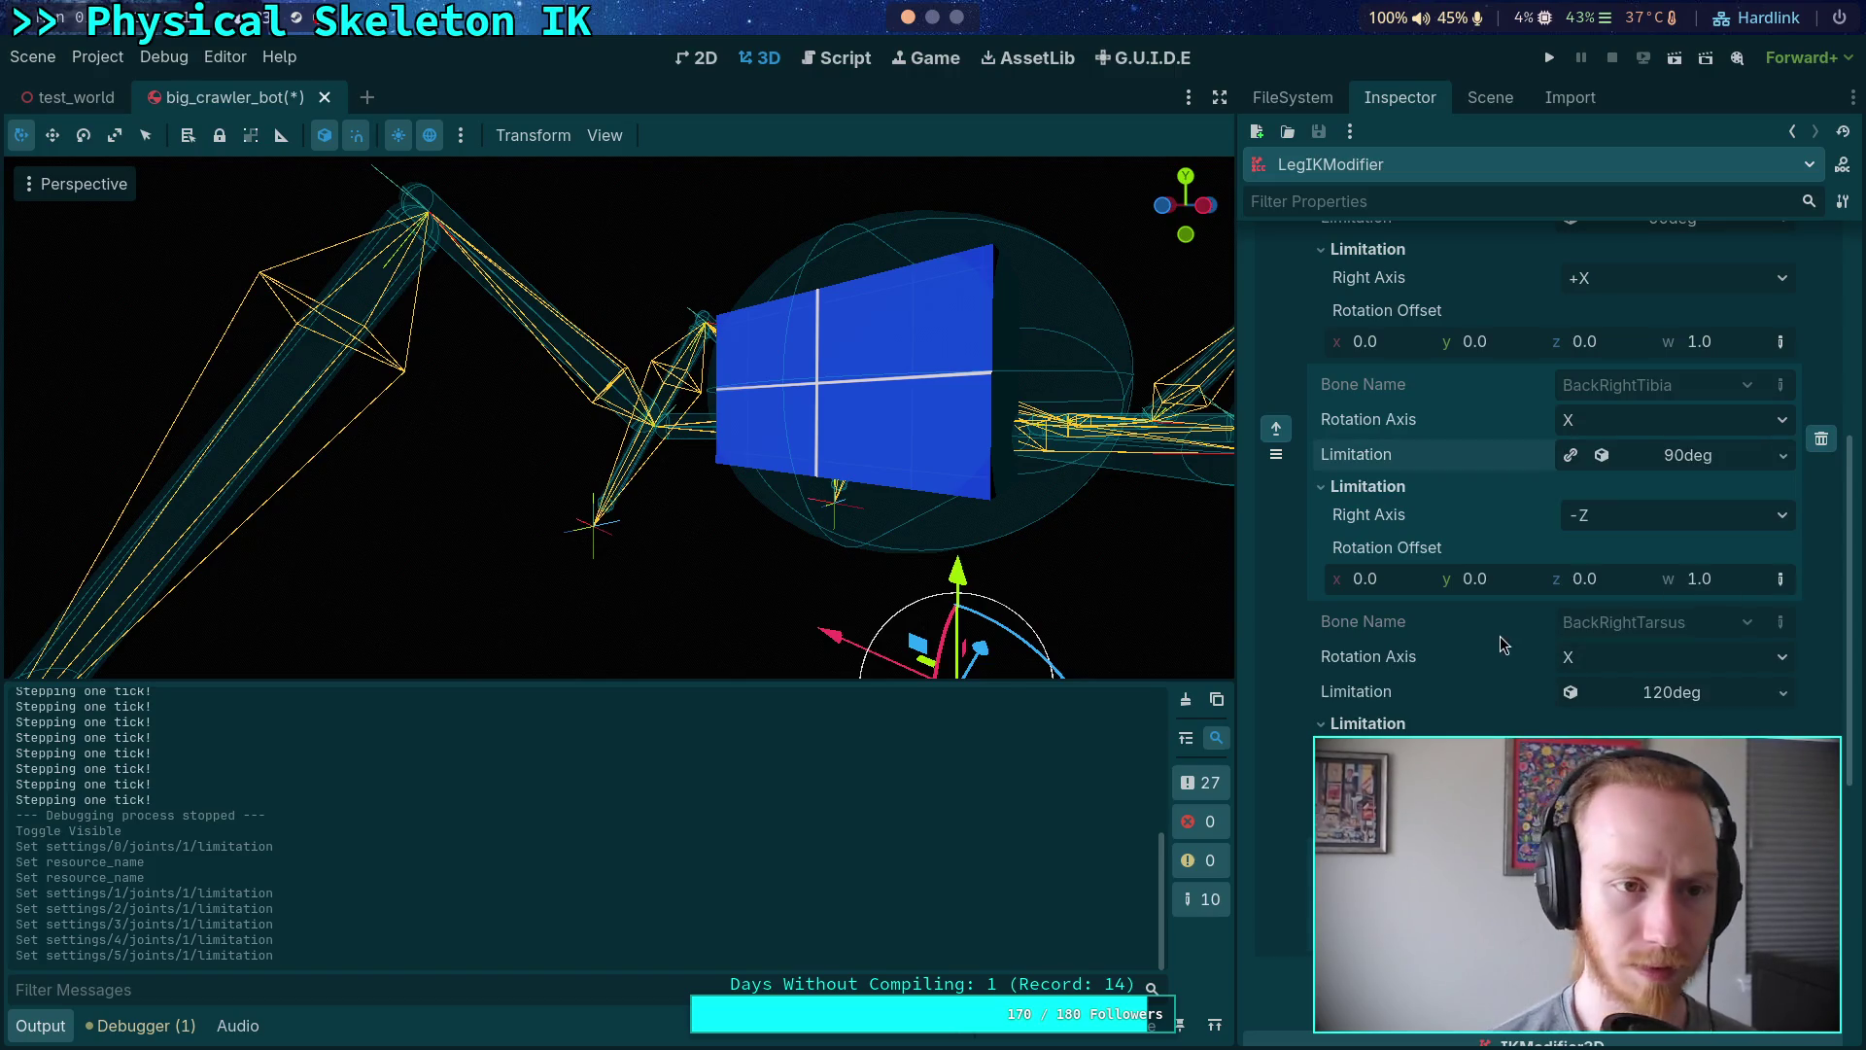
key("ctrl+s")
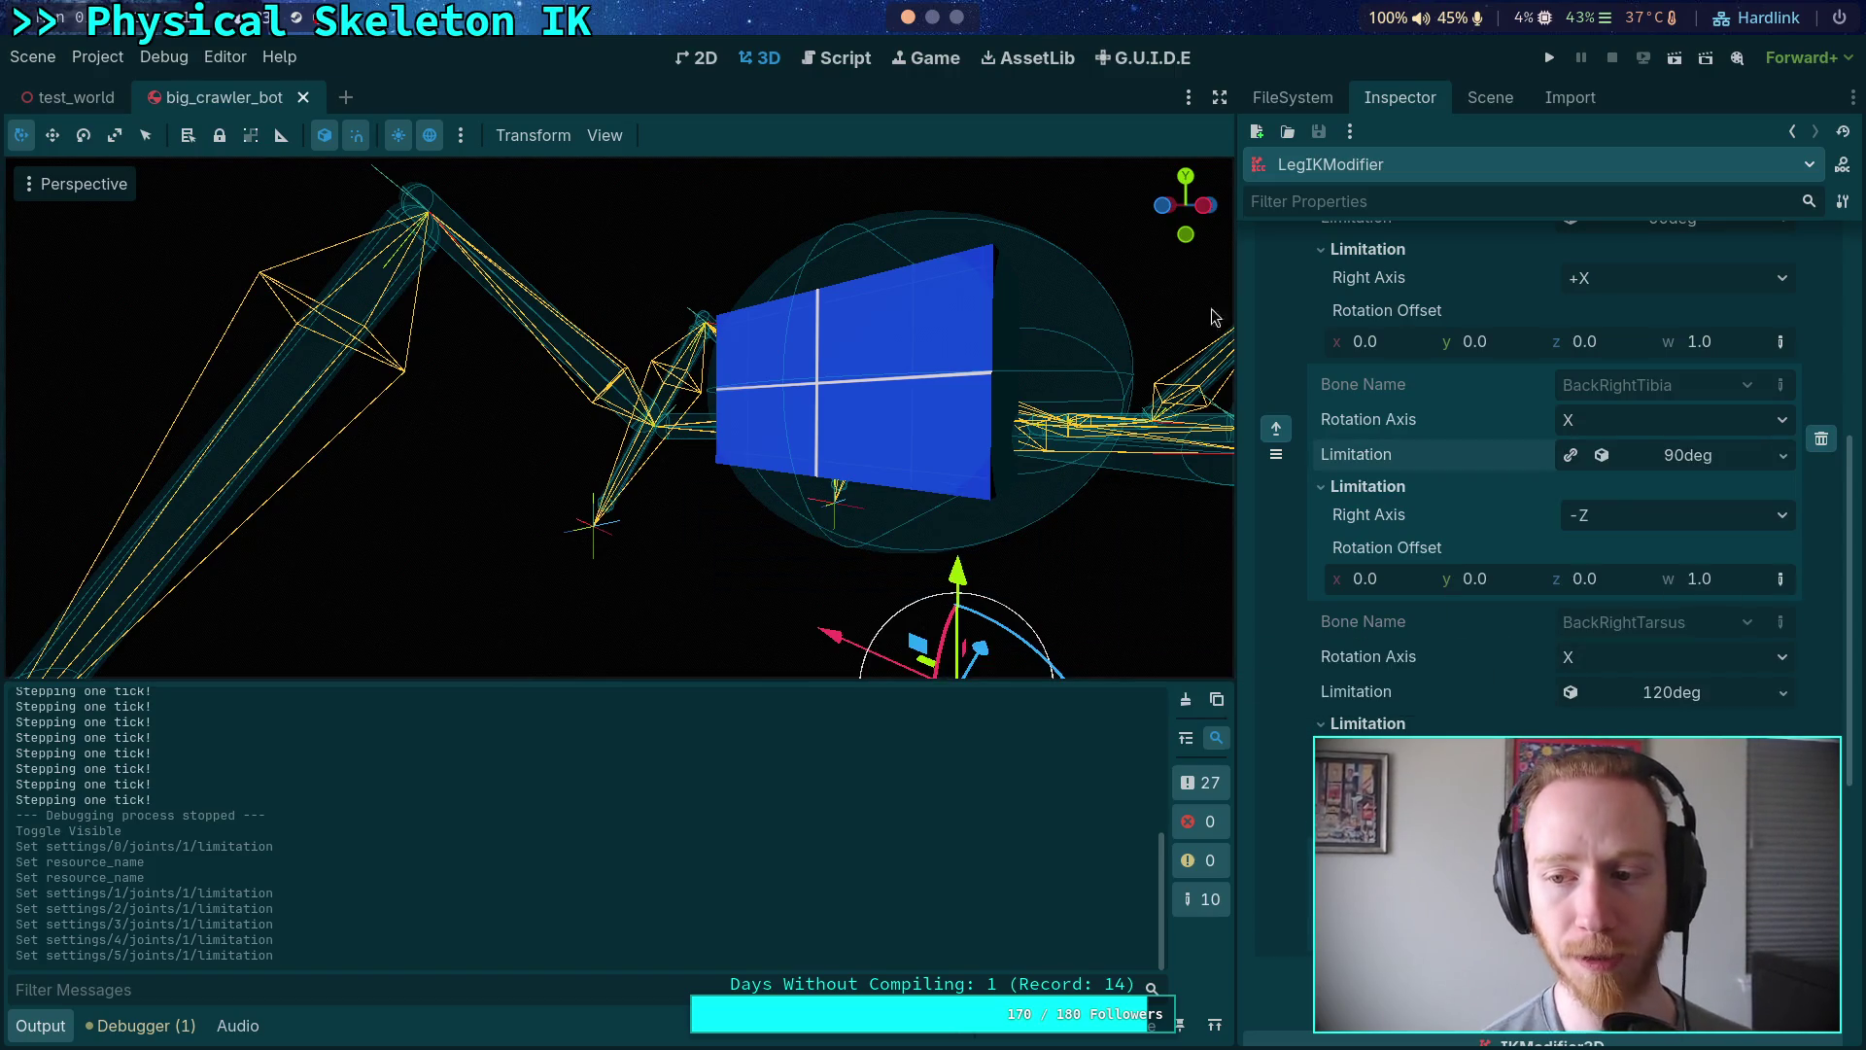
- In the planet-game tmux window, open godot-game/character/crawler_bot/big_crawler_bot.tscn in nvim
left_click(932, 18)
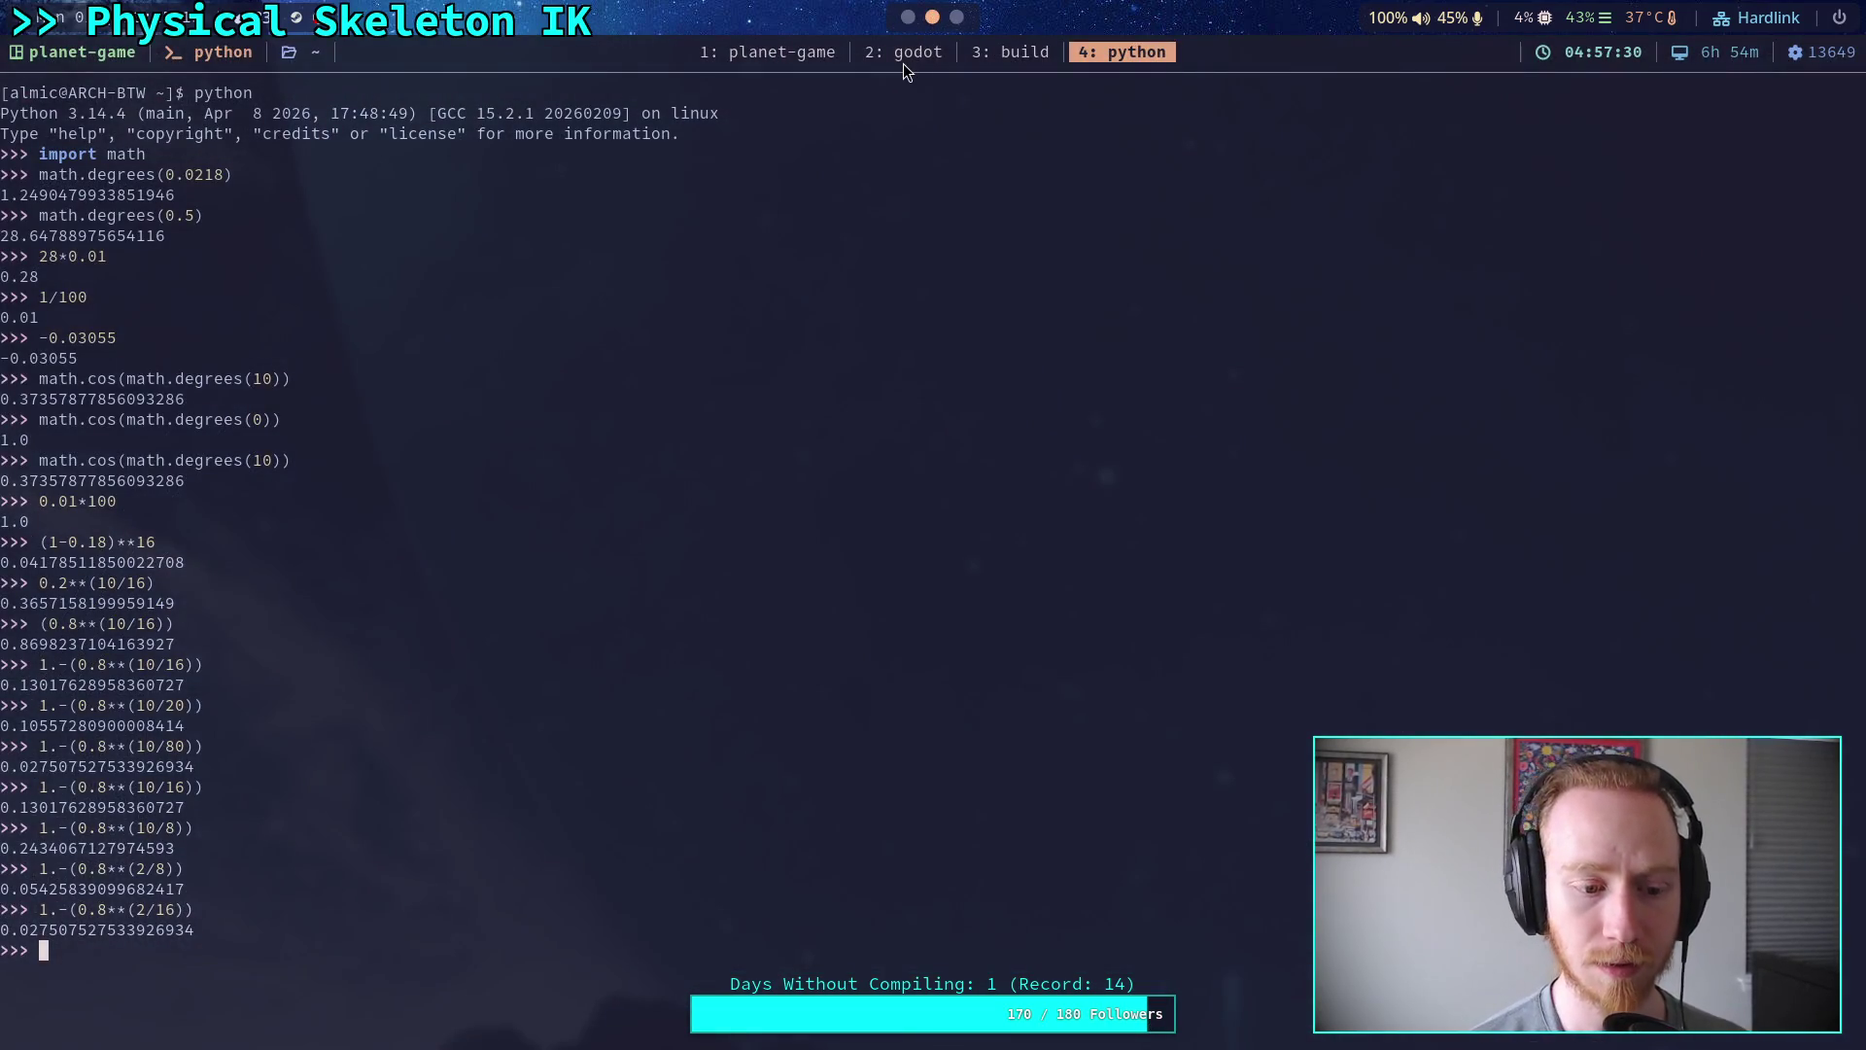
left_click(939, 56)
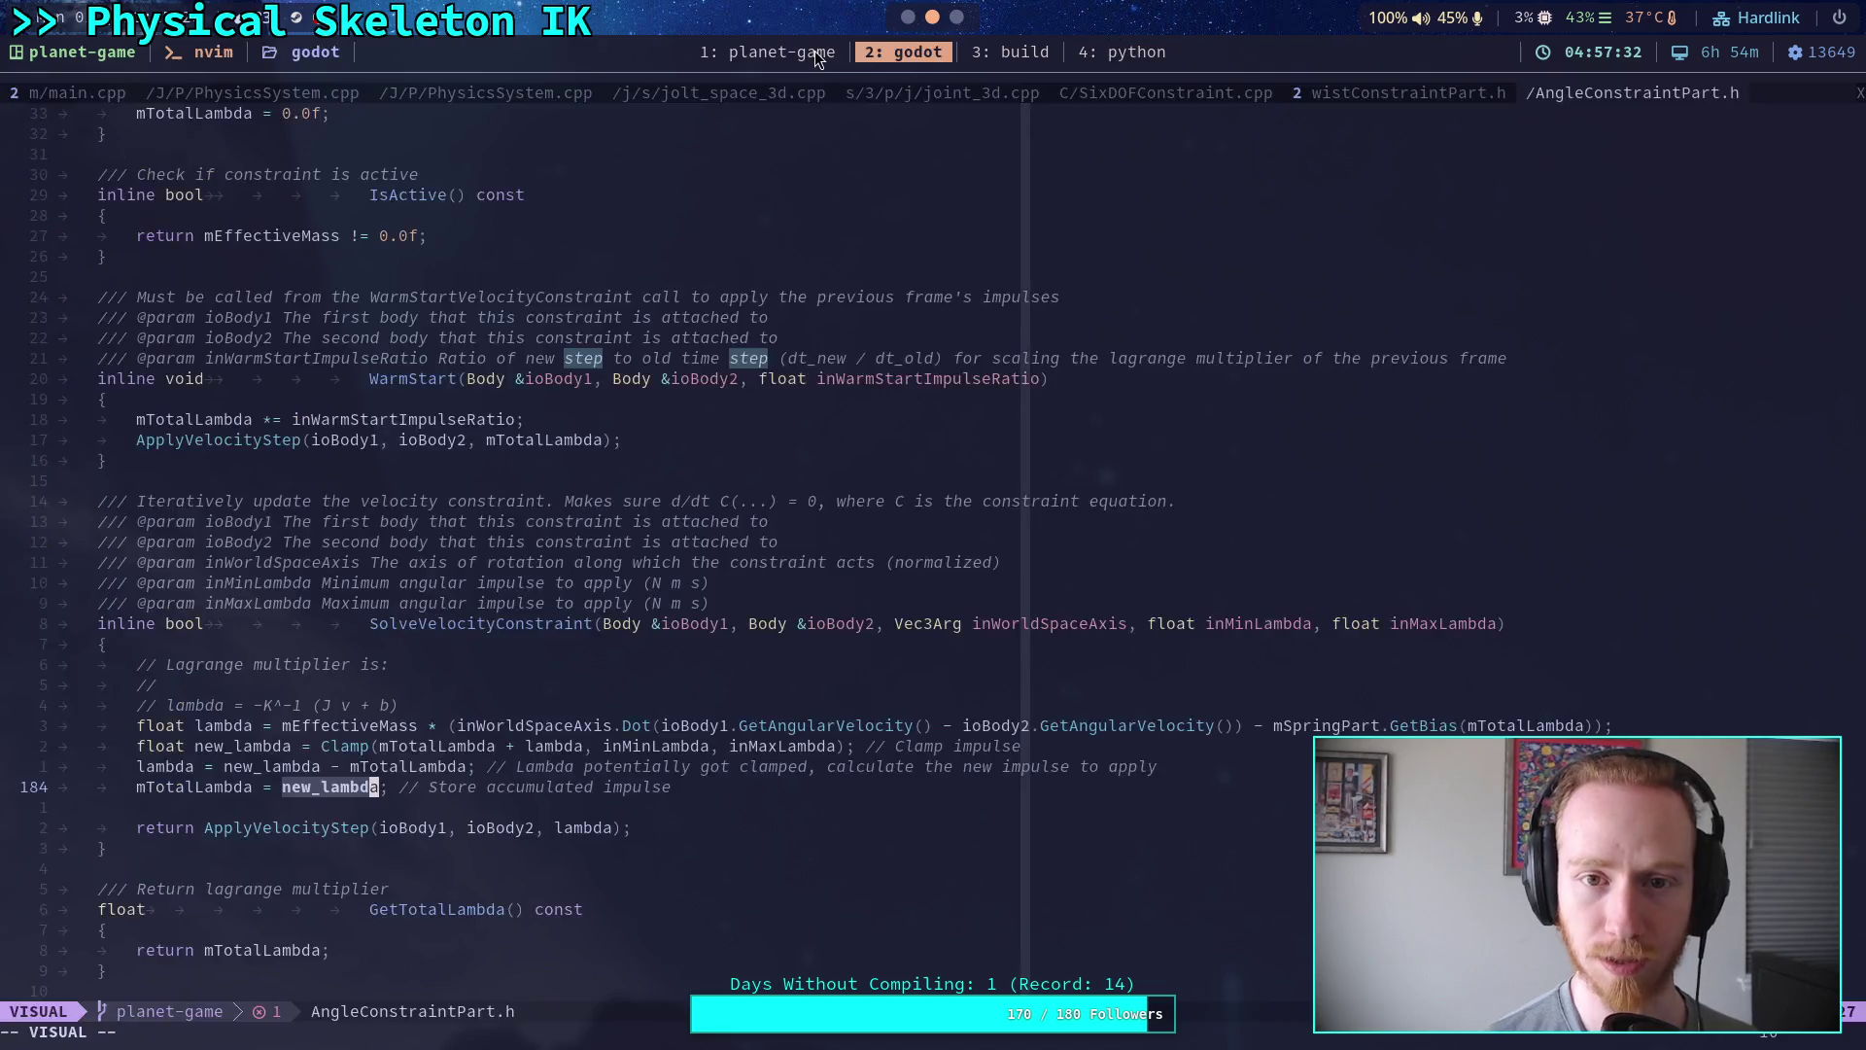
left_click(814, 50)
type("n")
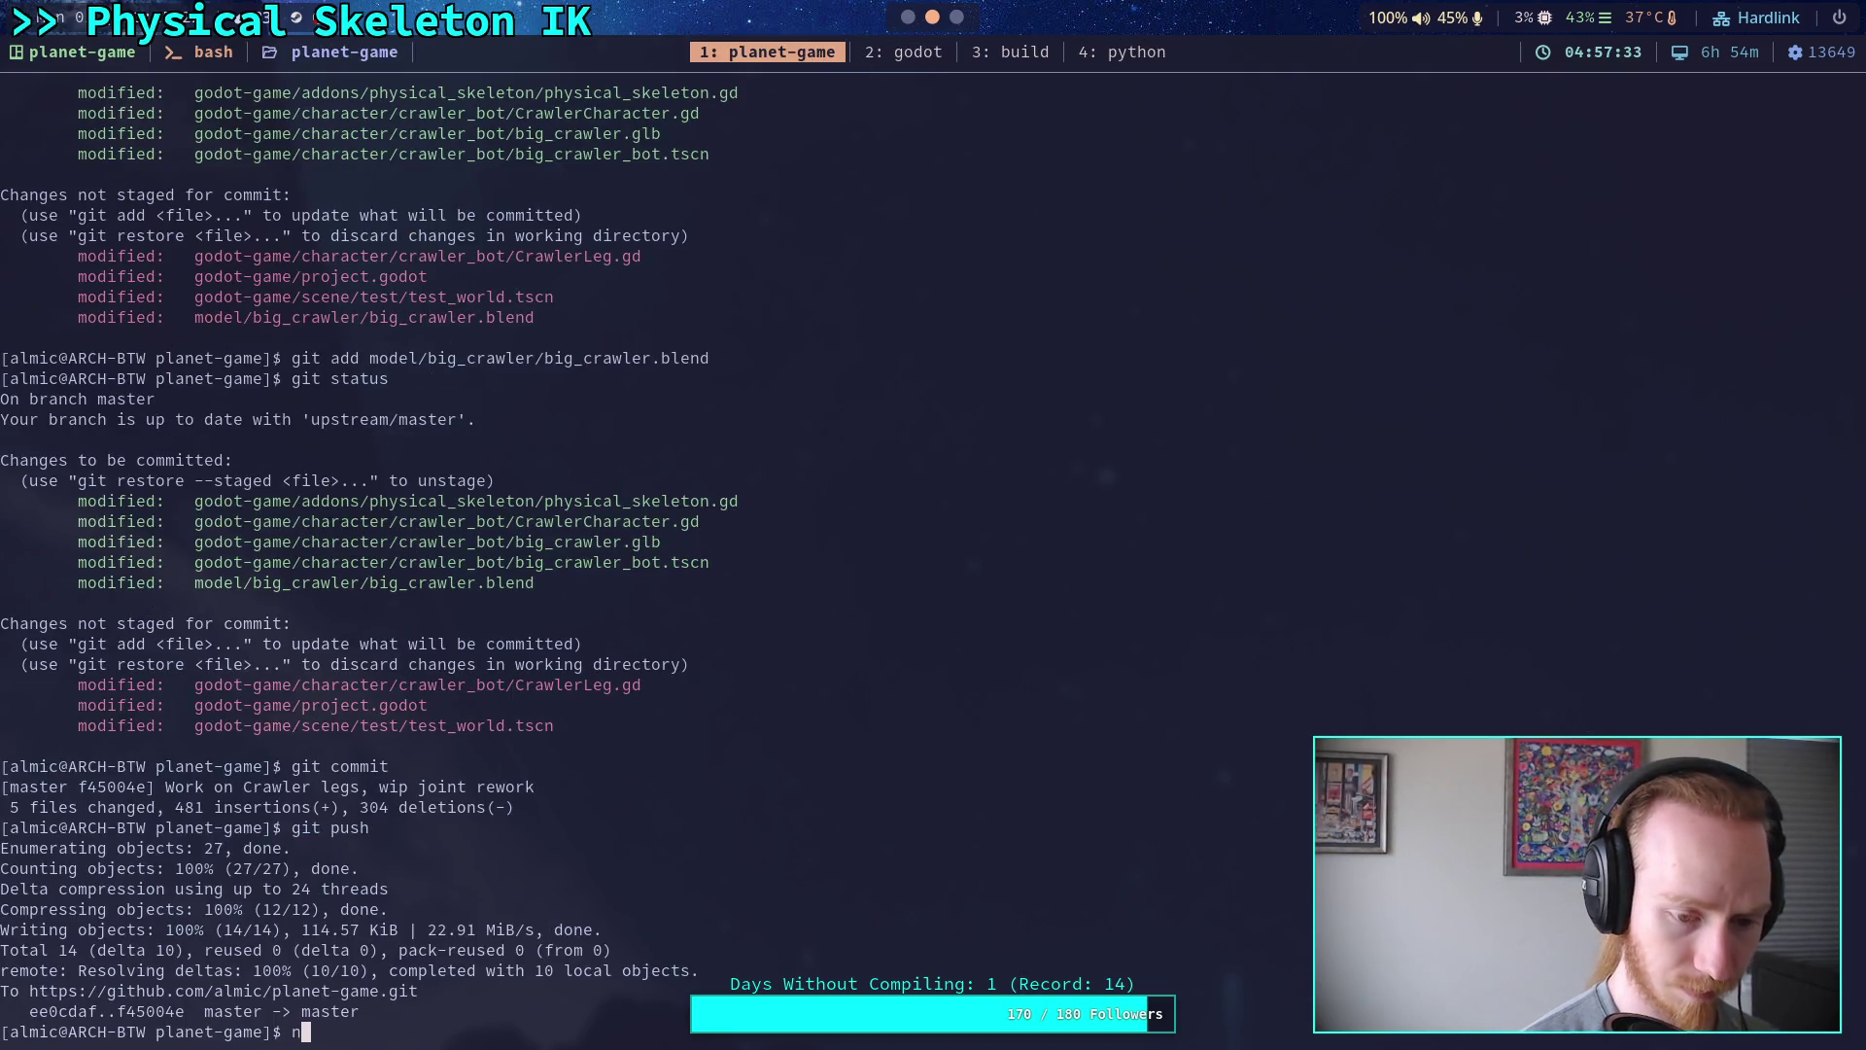
type(" godot-game/character/")
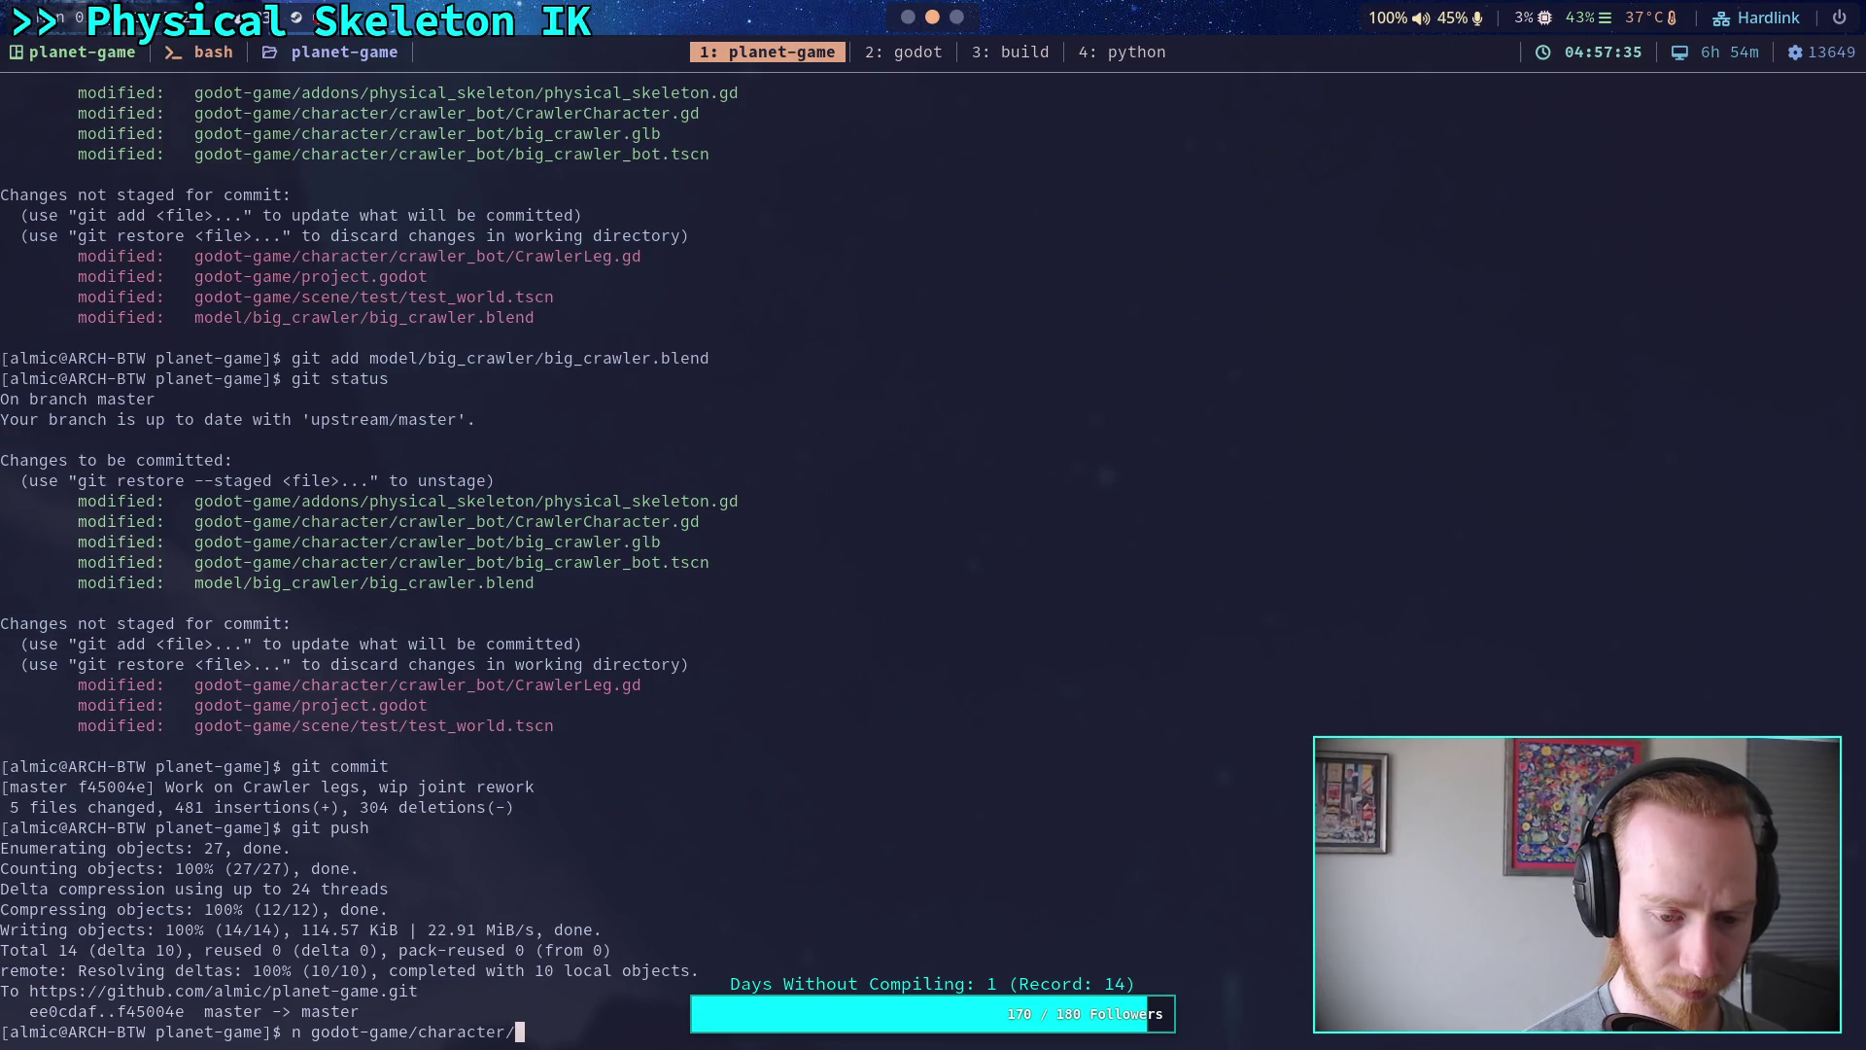
type("crawler_bot/big_crawler_")
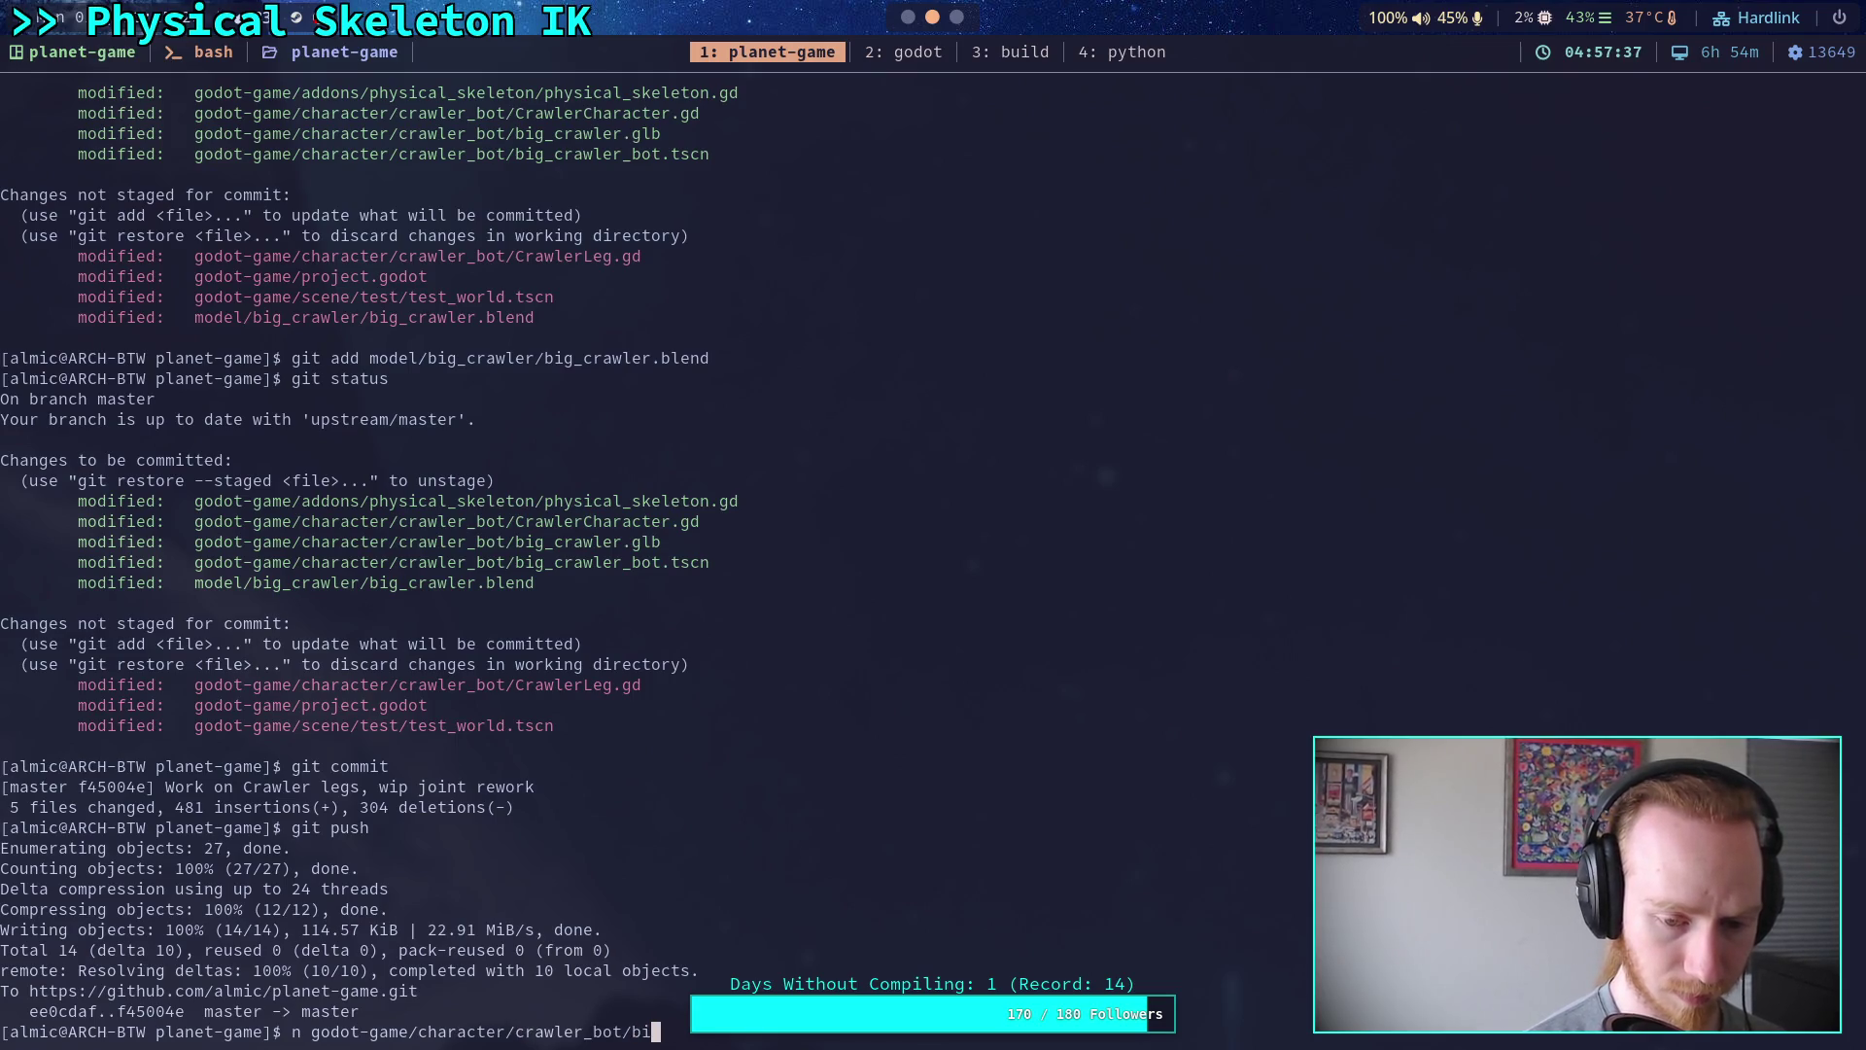
key("Tab")
key("Return")
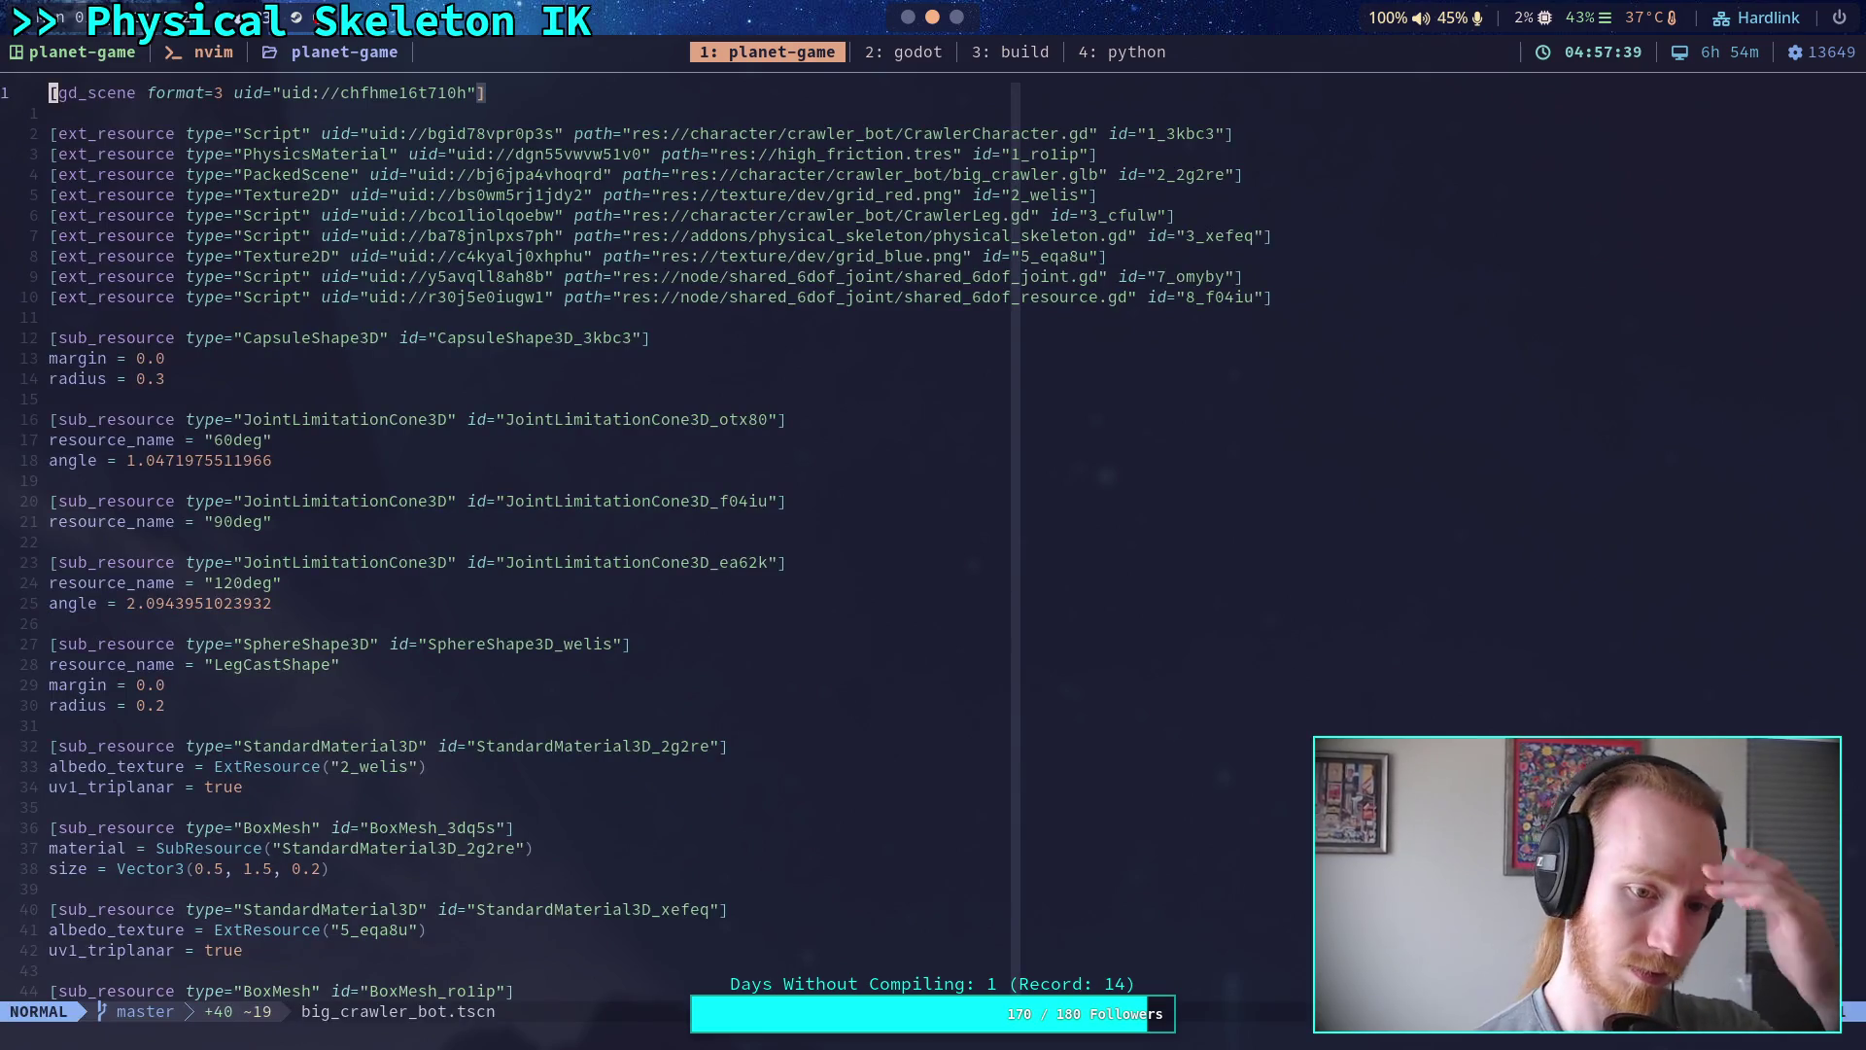
- Browse the JointLimitationCone3D sub-resource definitions in big_crawler_bot.tscn
left_click(53, 480)
key("j")
key("j")
key("j")
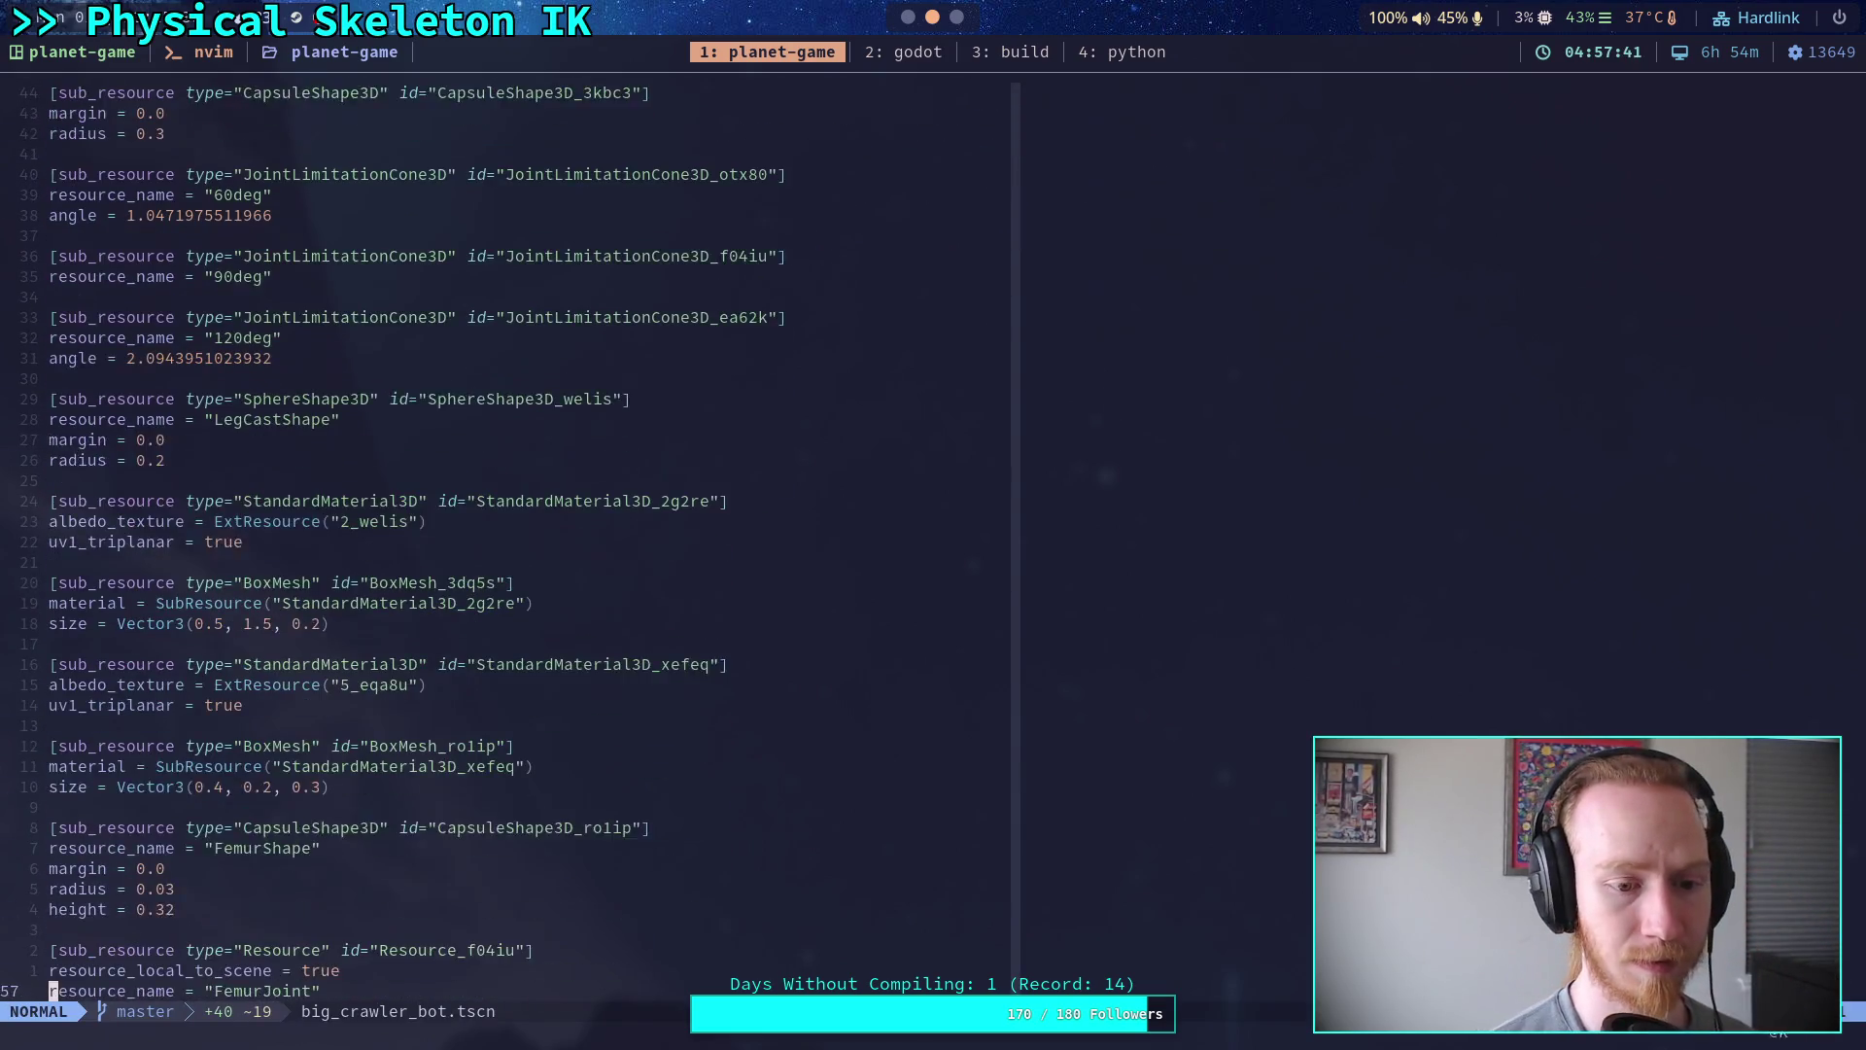
key("k")
key("k")
key("k")
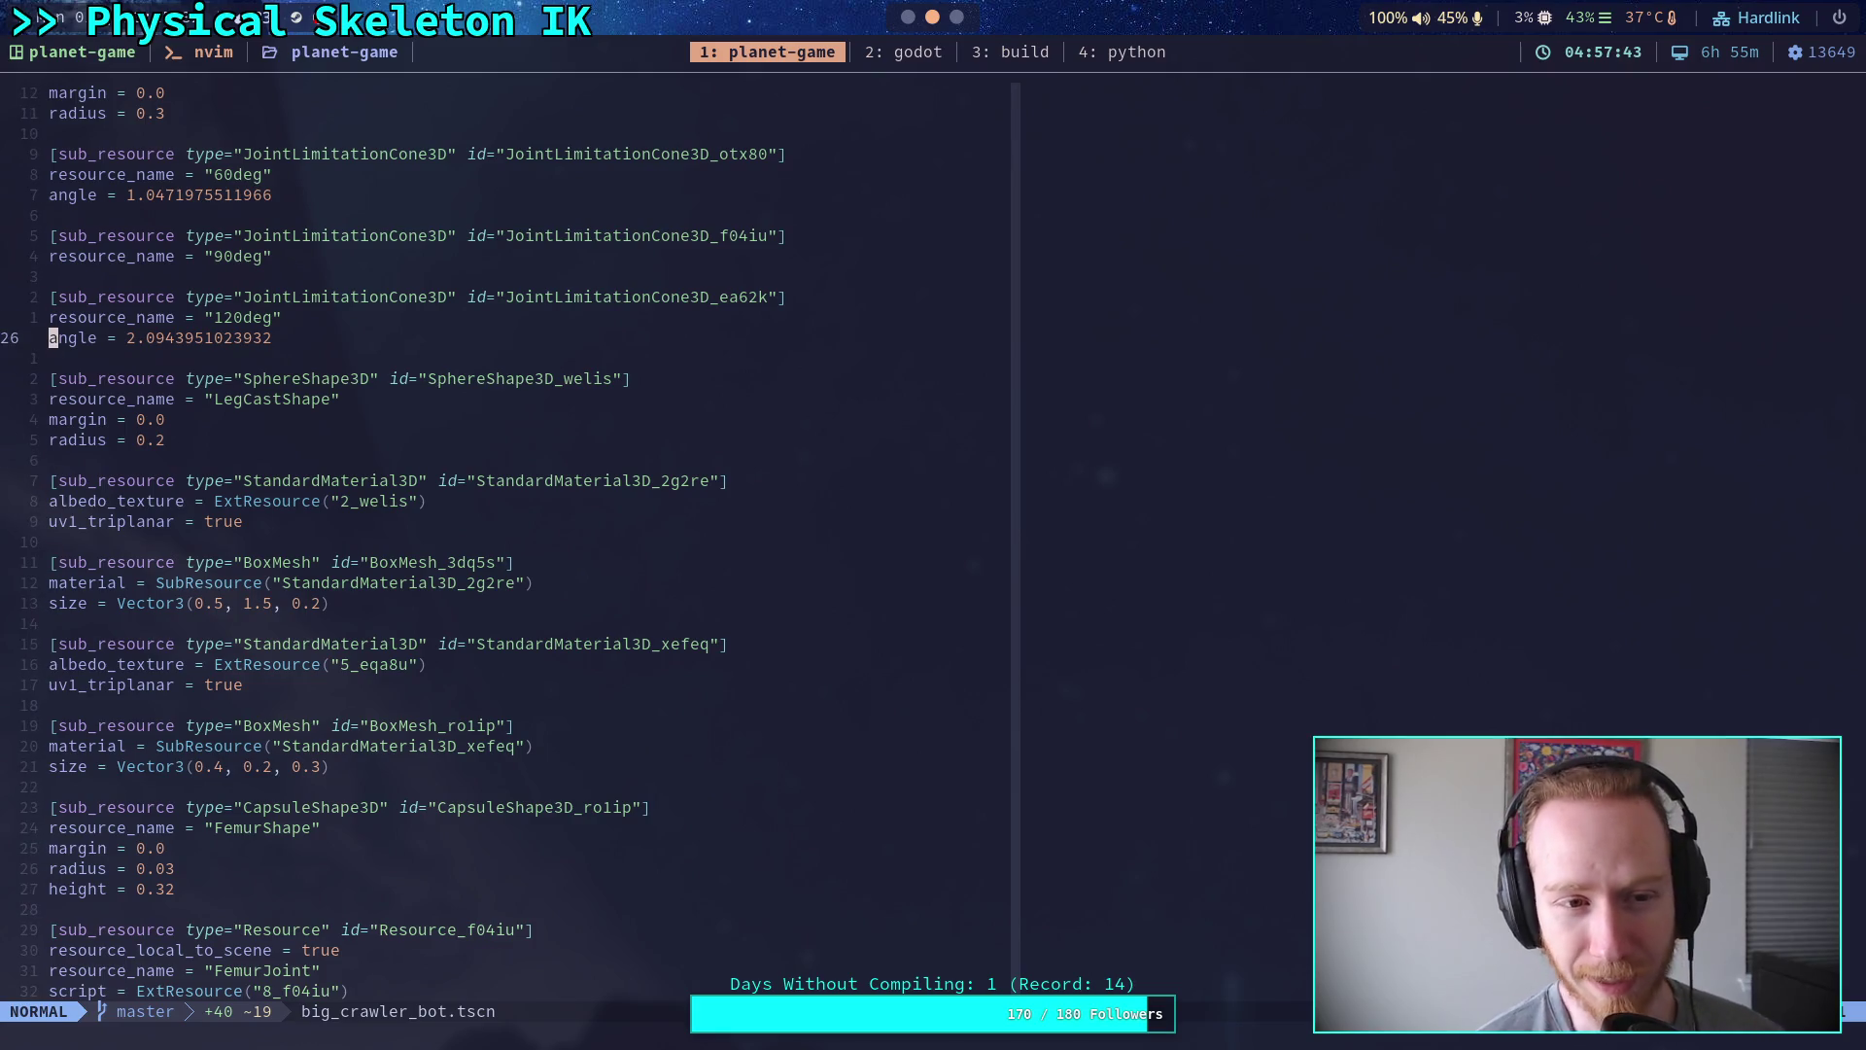
key("k")
key("k")
key("k")
key("j")
key("j")
key("j")
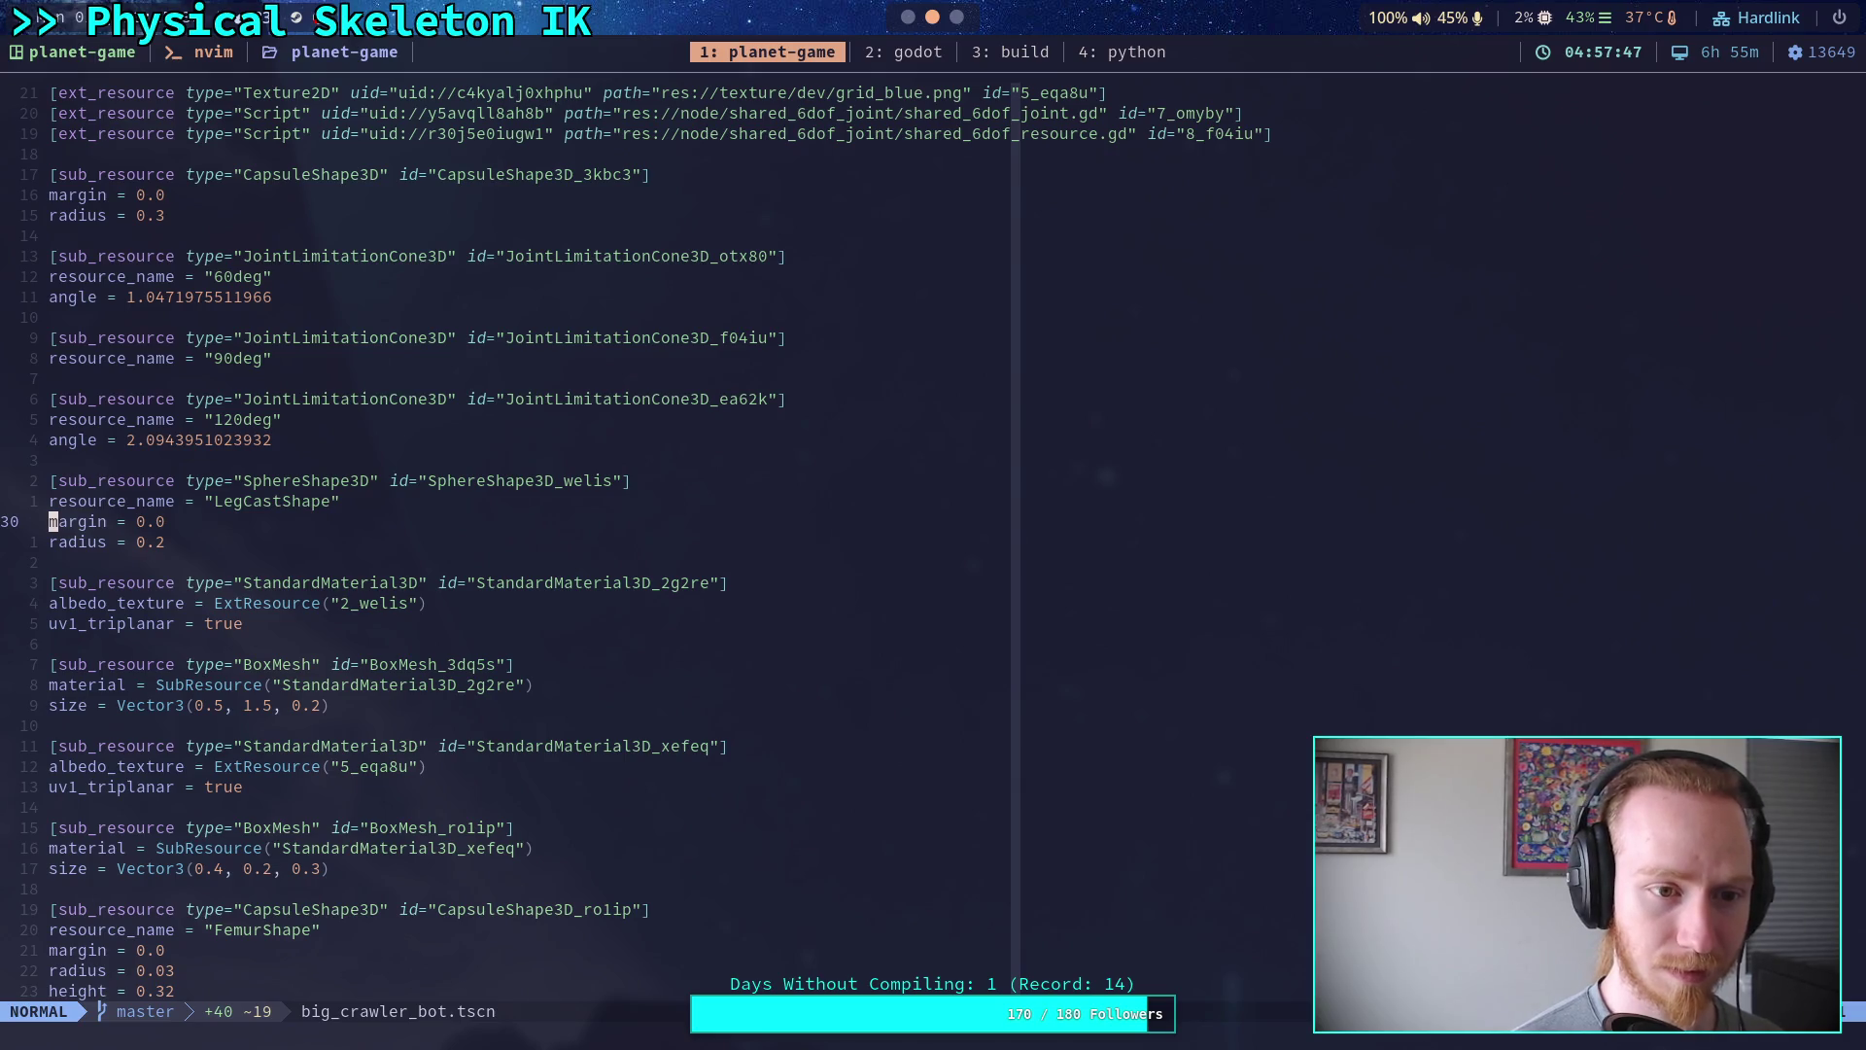
- Search the scene file for '90deg', then switch back to the Godot editor
key("slash")
type("9")
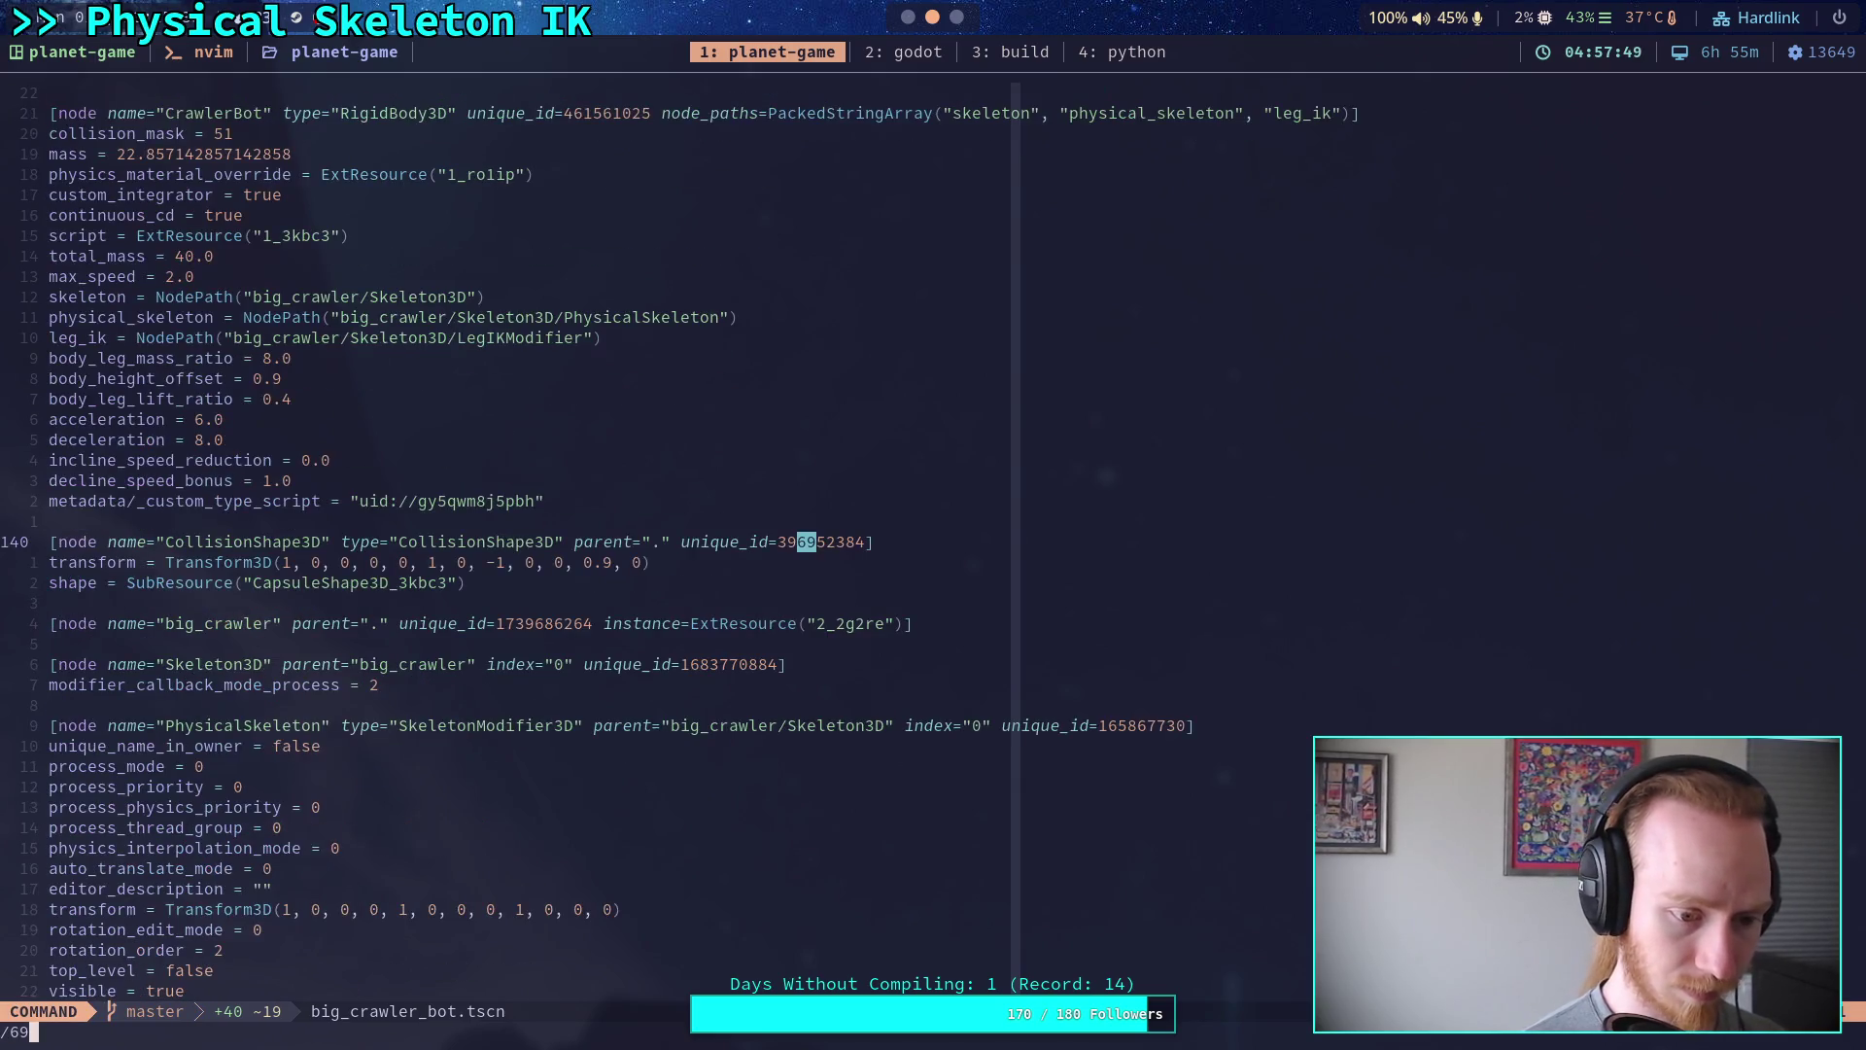
type("0de")
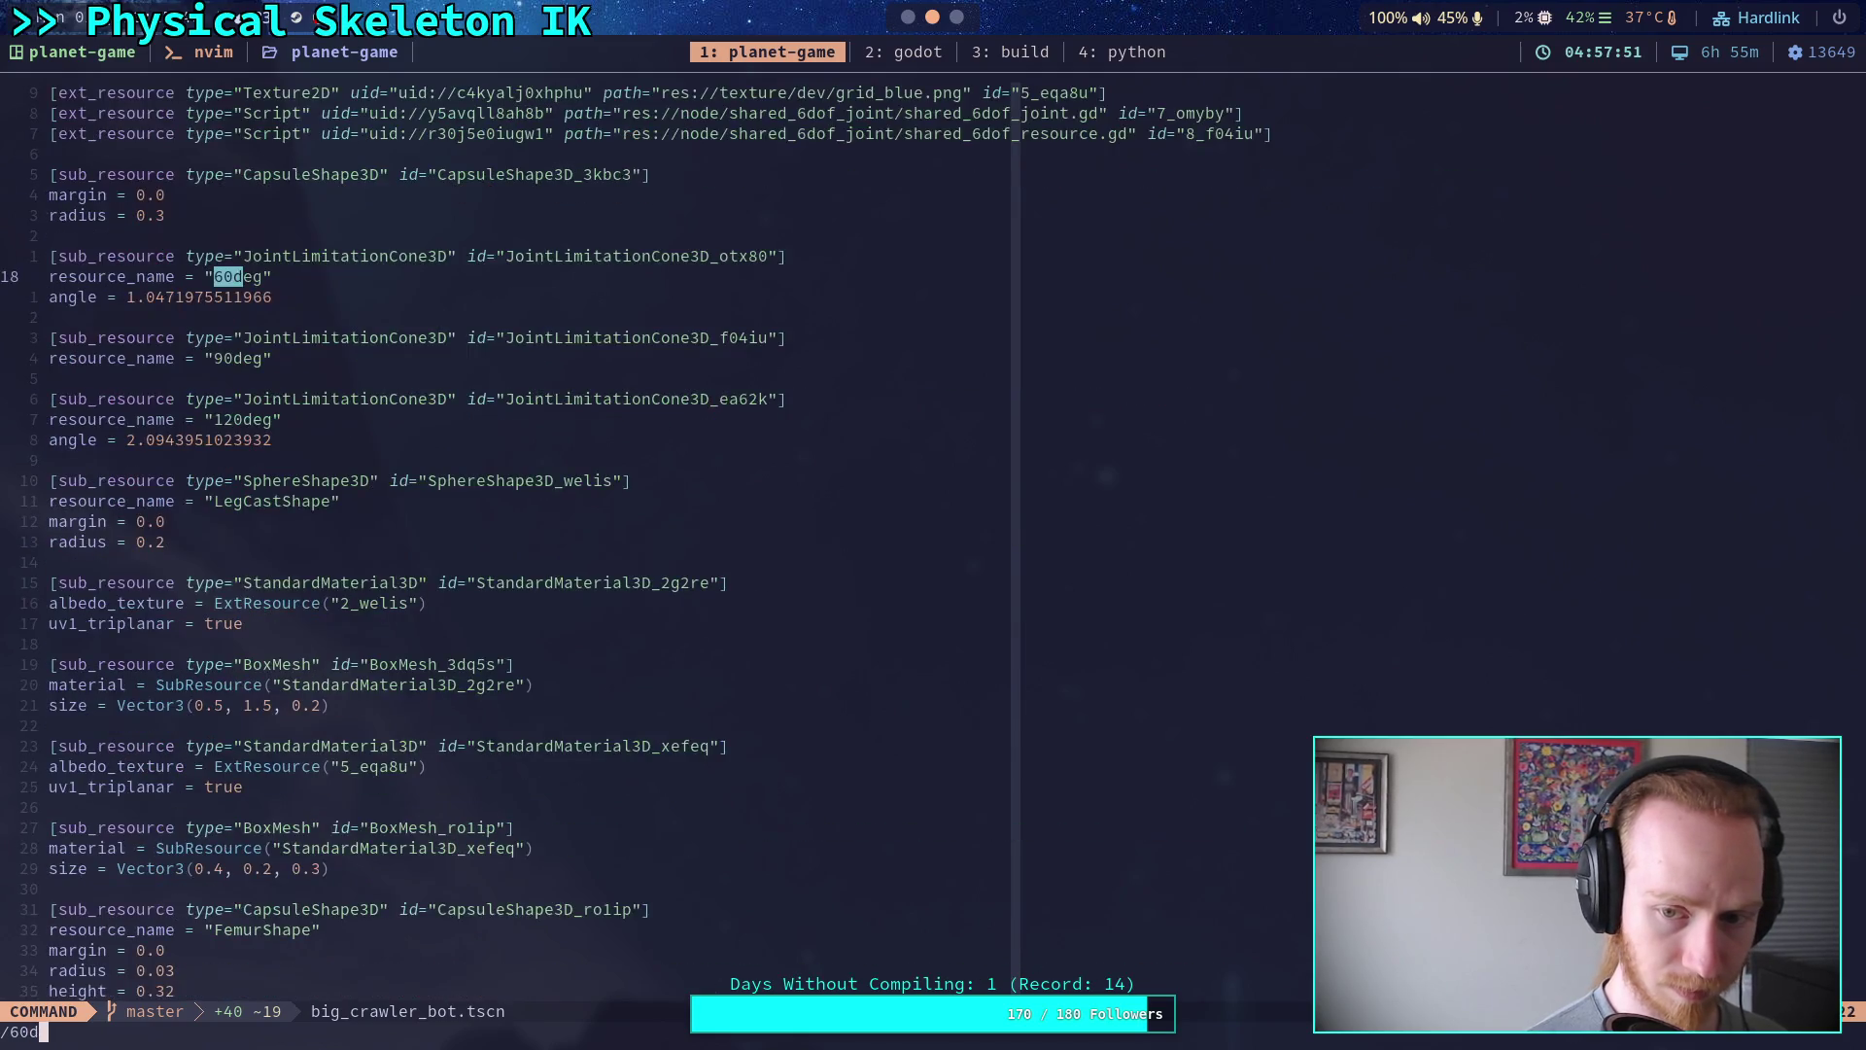
type("g")
key("Return")
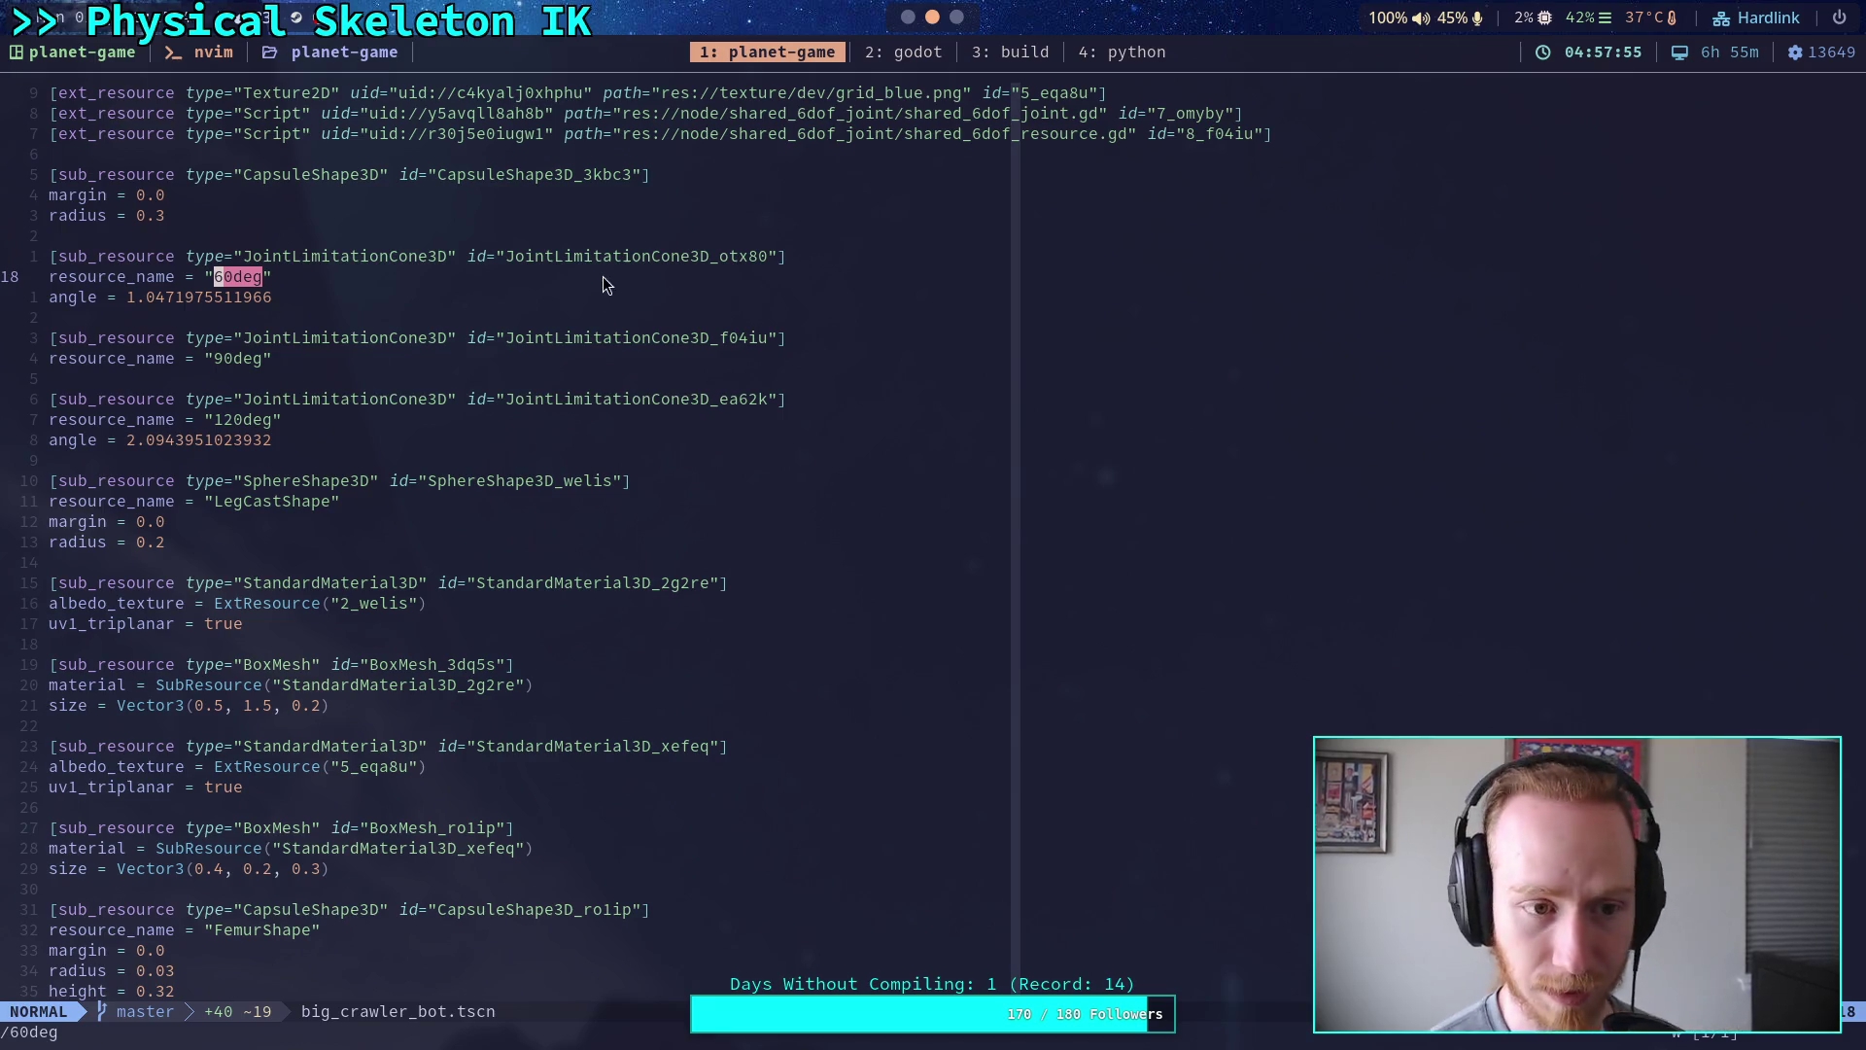
key("super+1")
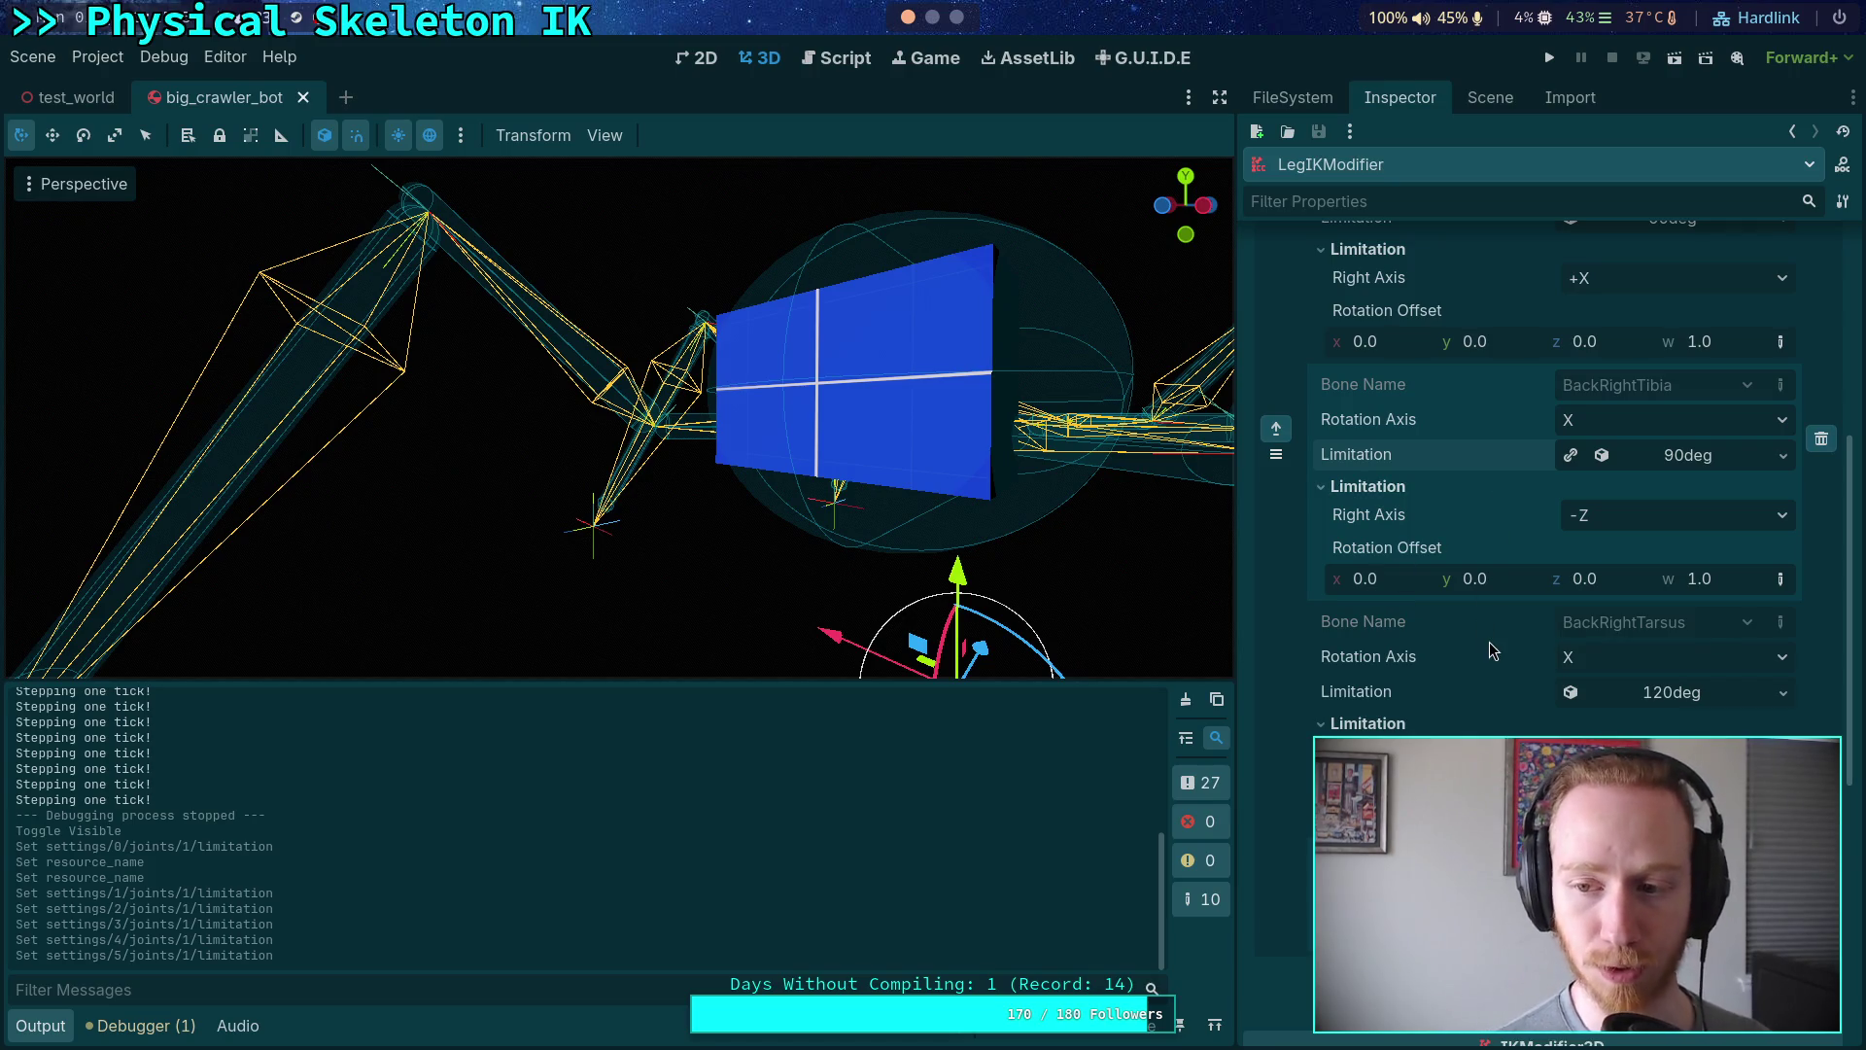
- Scroll up to LegIKModifier's IterateIK3D settings and run the project with F5
scroll(1492, 647, "up", 2)
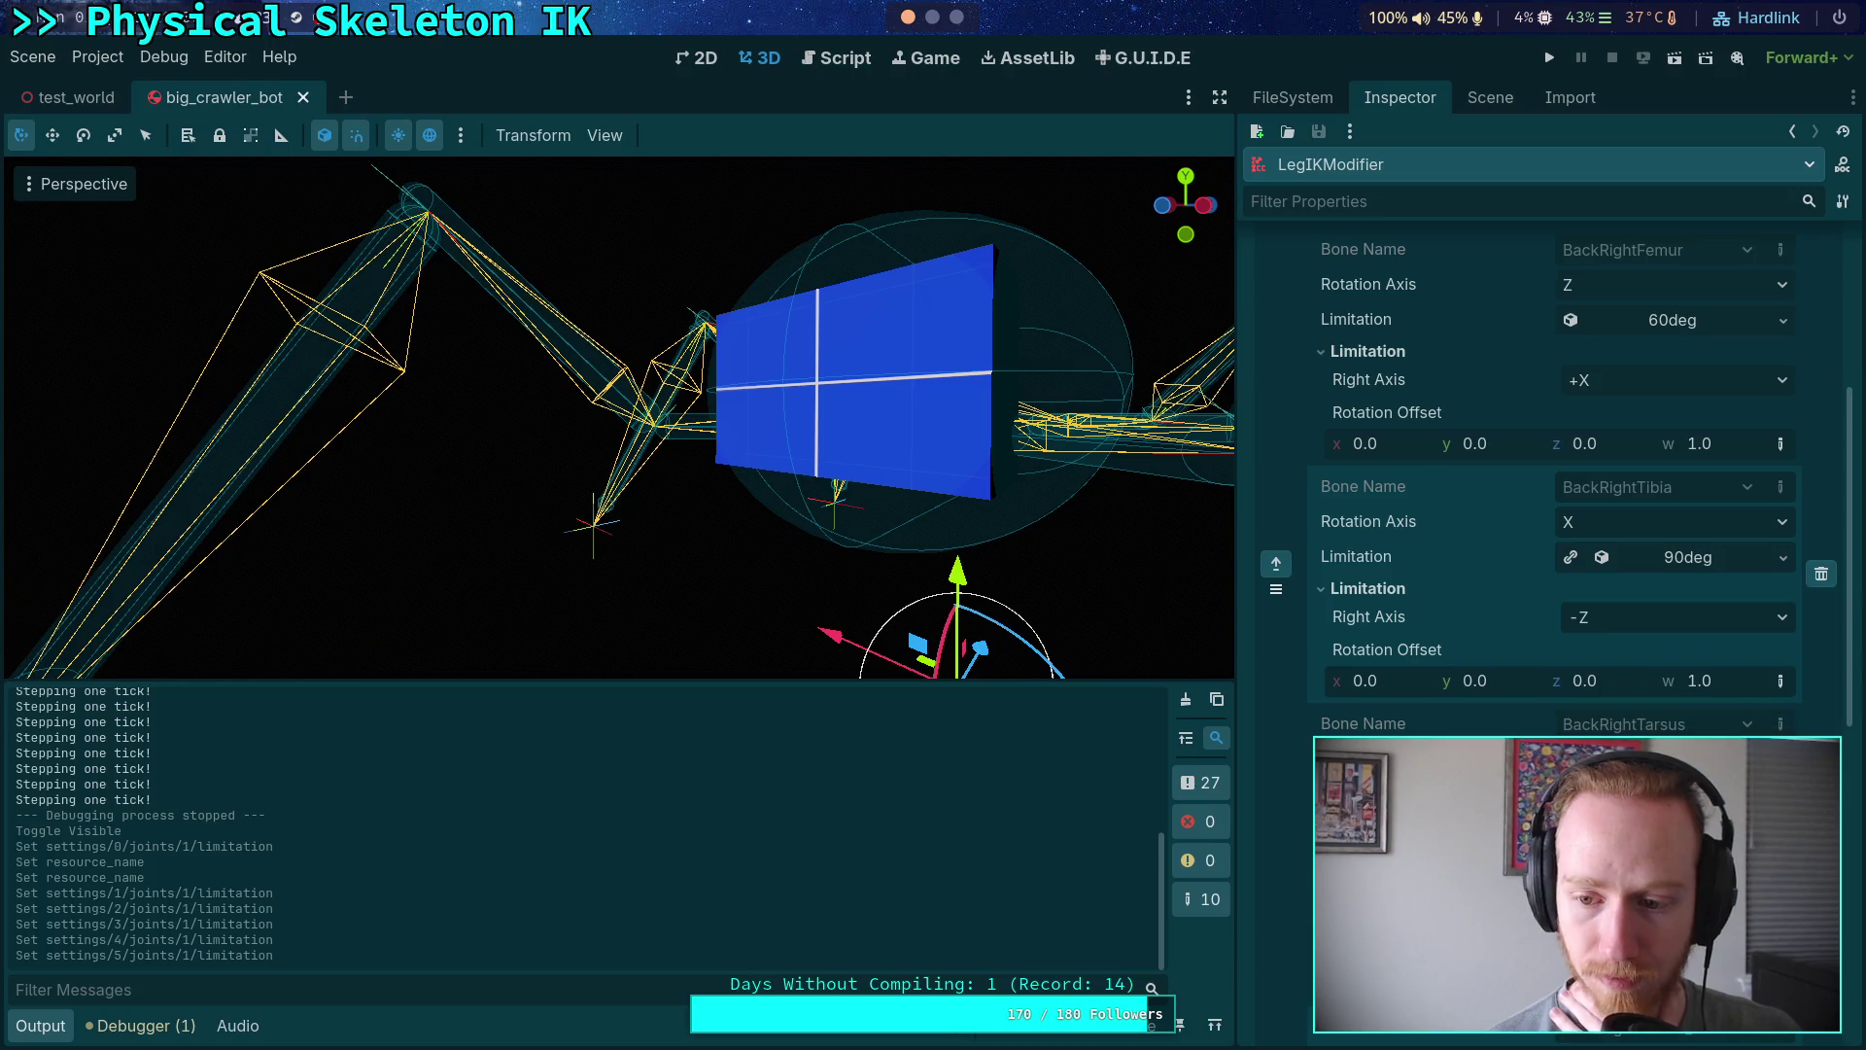
scroll(1555, 583, "up", 7)
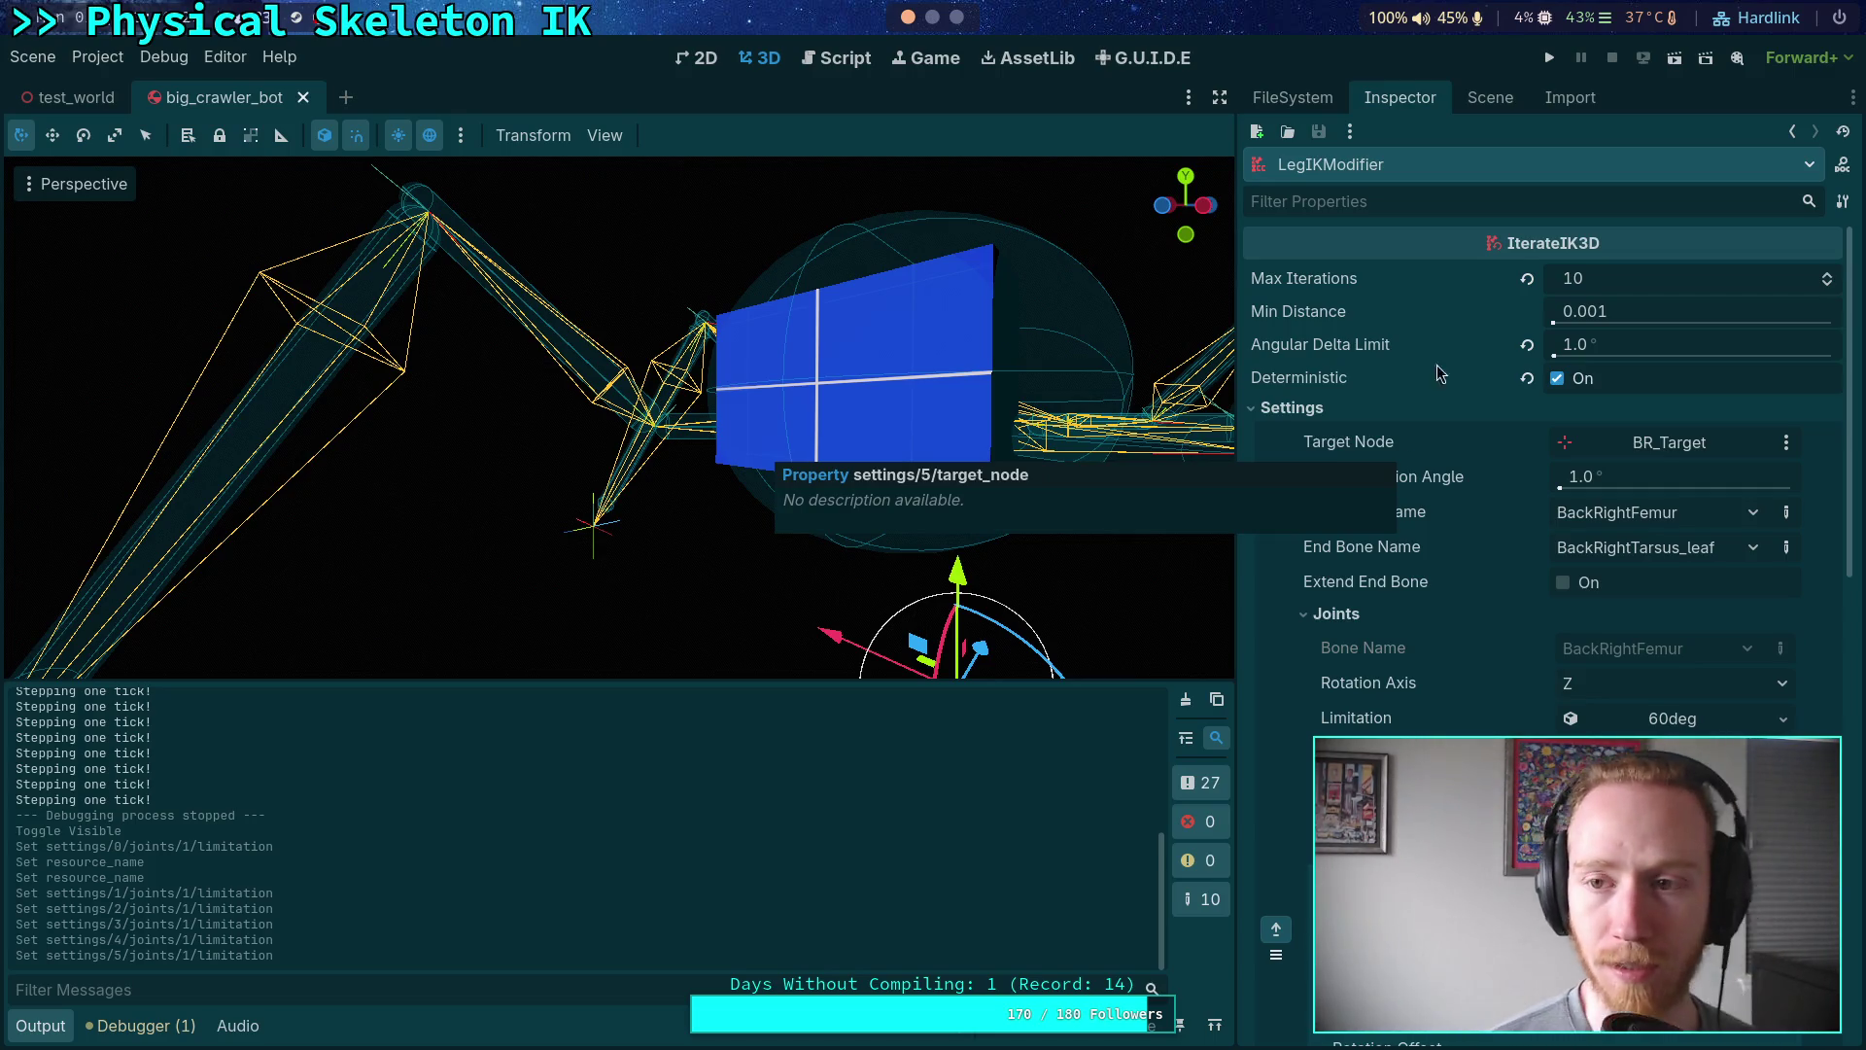
key("F5")
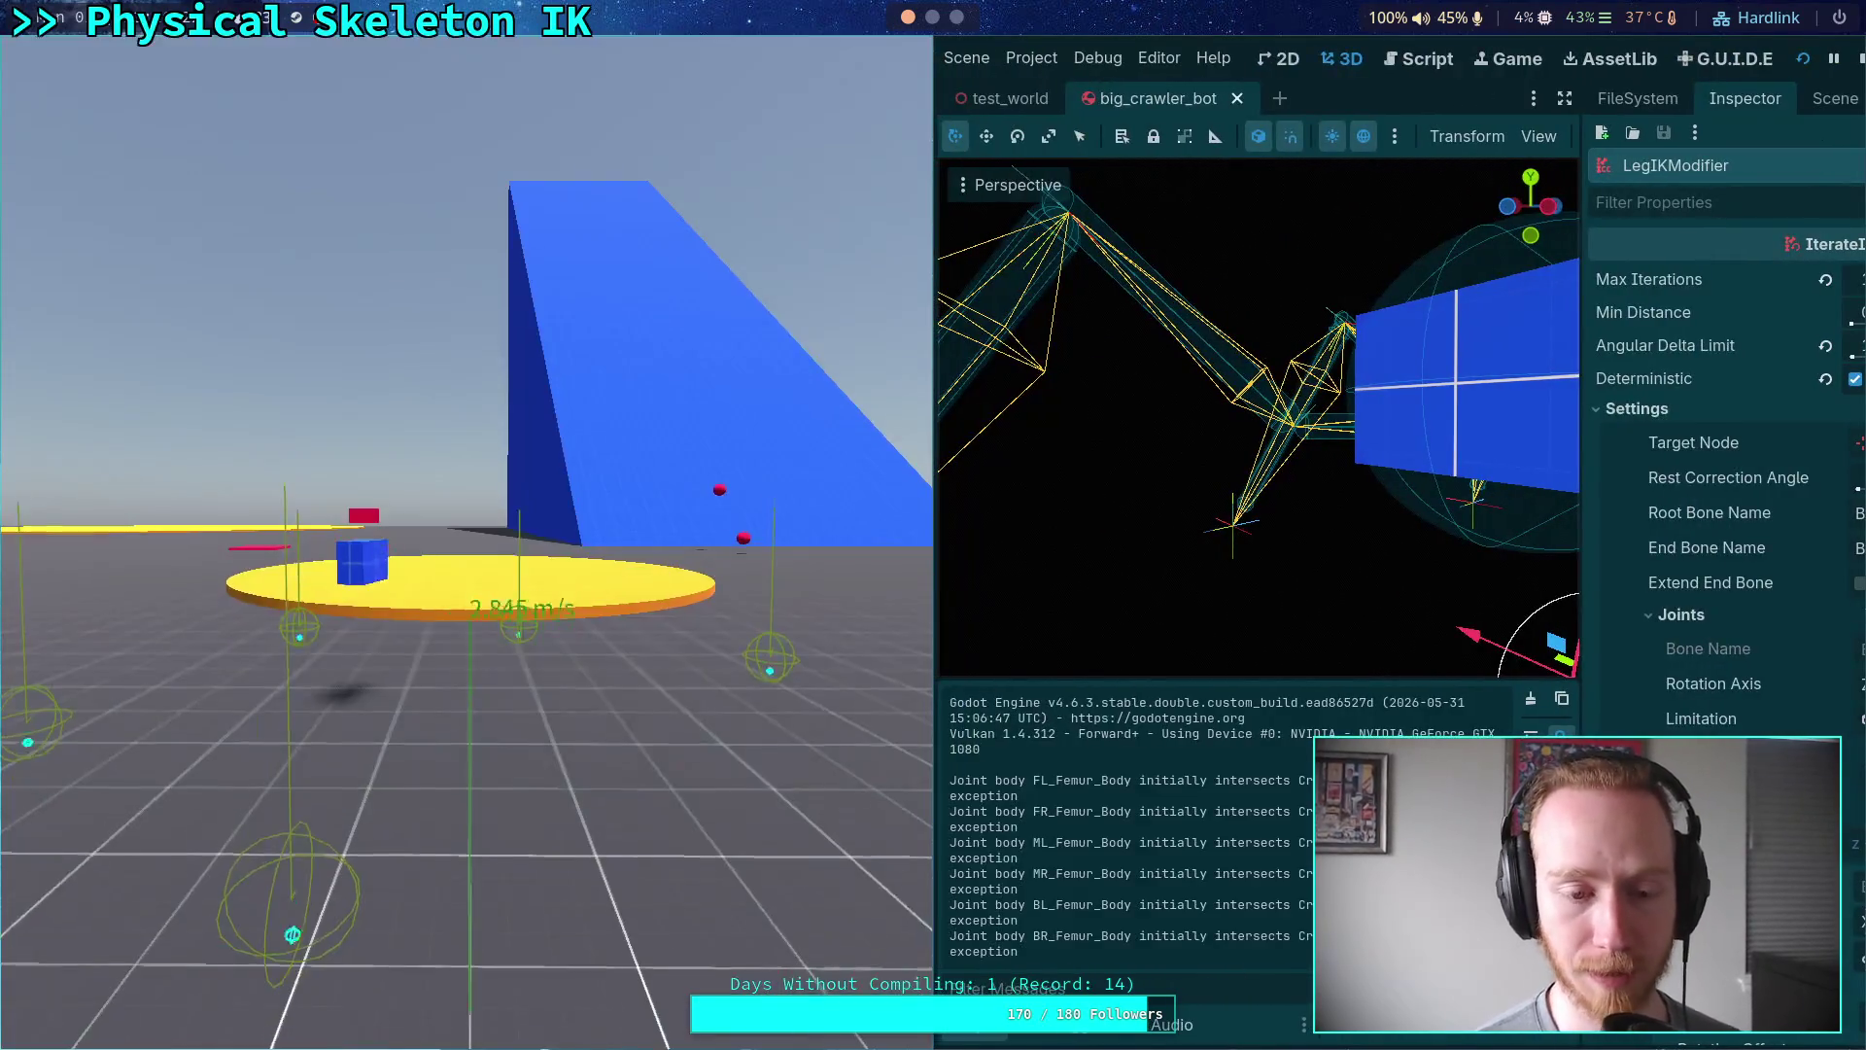
- Stop the game, filter the scene tree for 'box', and make all box mesh nodes visible
left_click(1858, 58)
left_click(1469, 102)
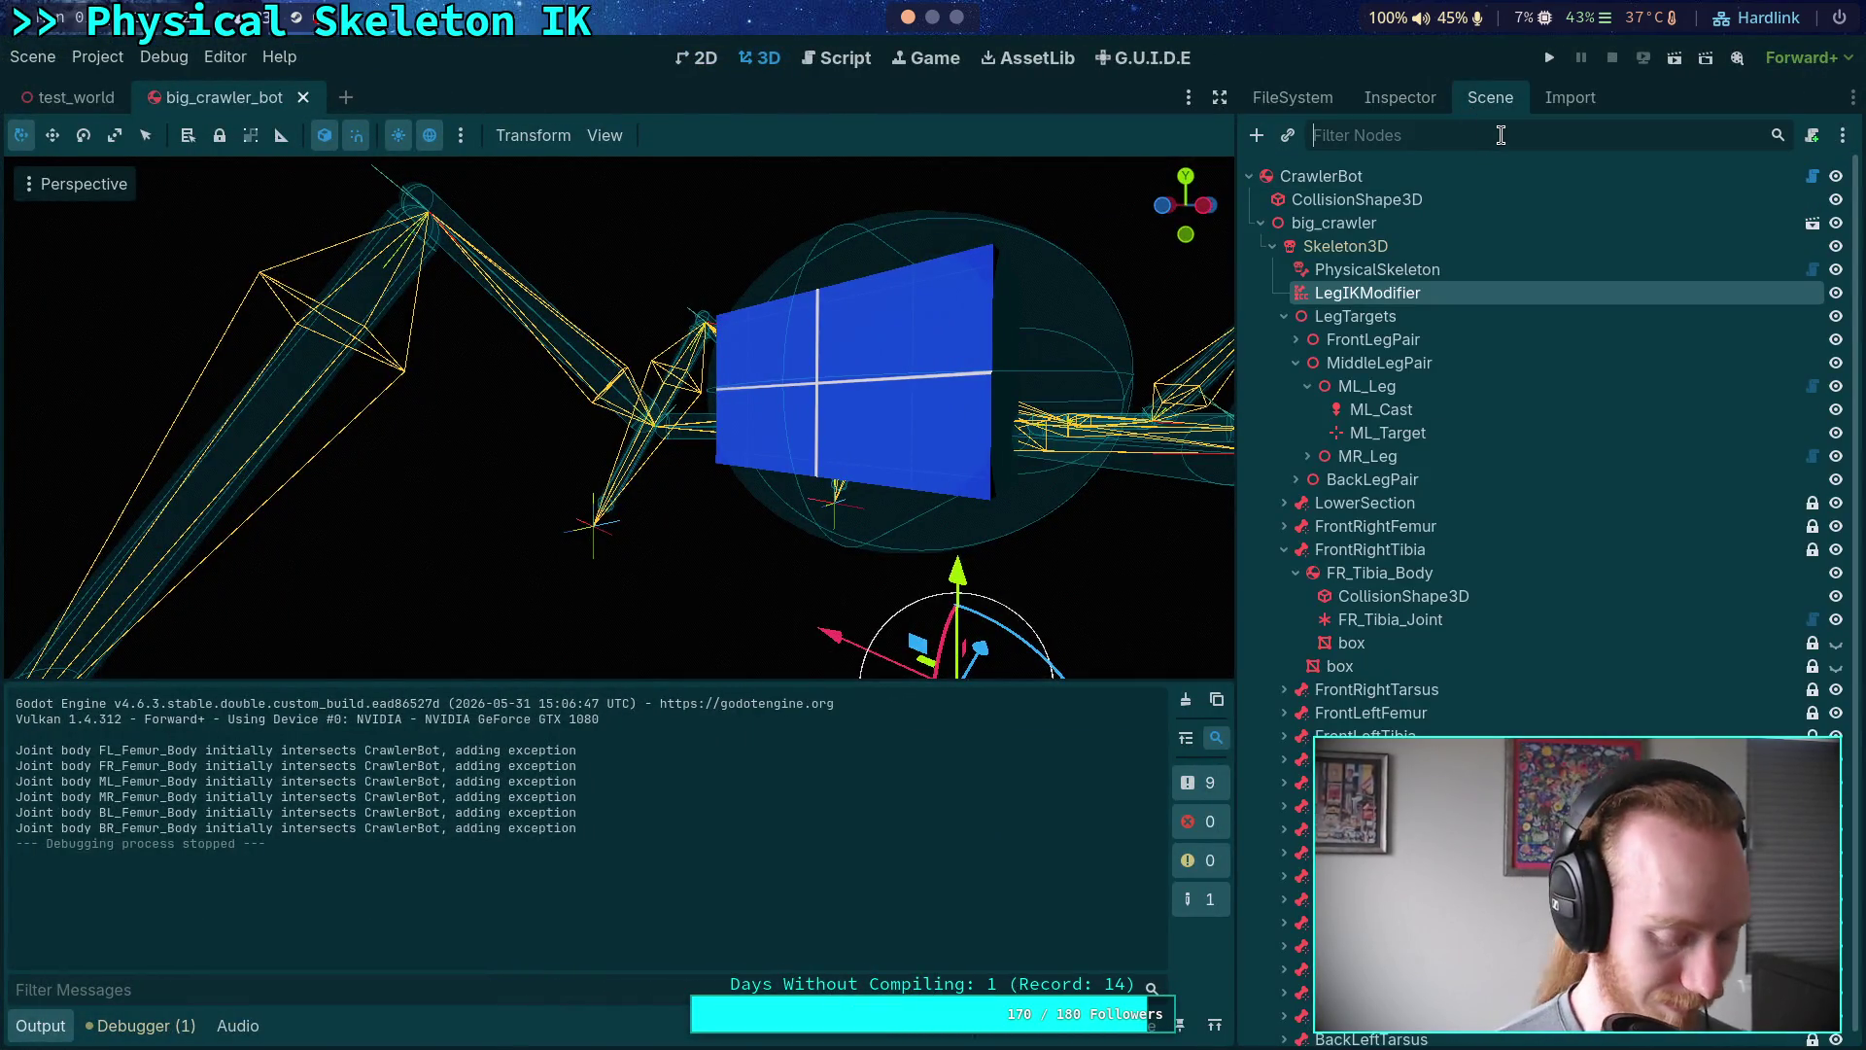
type("box")
left_click(1588, 178)
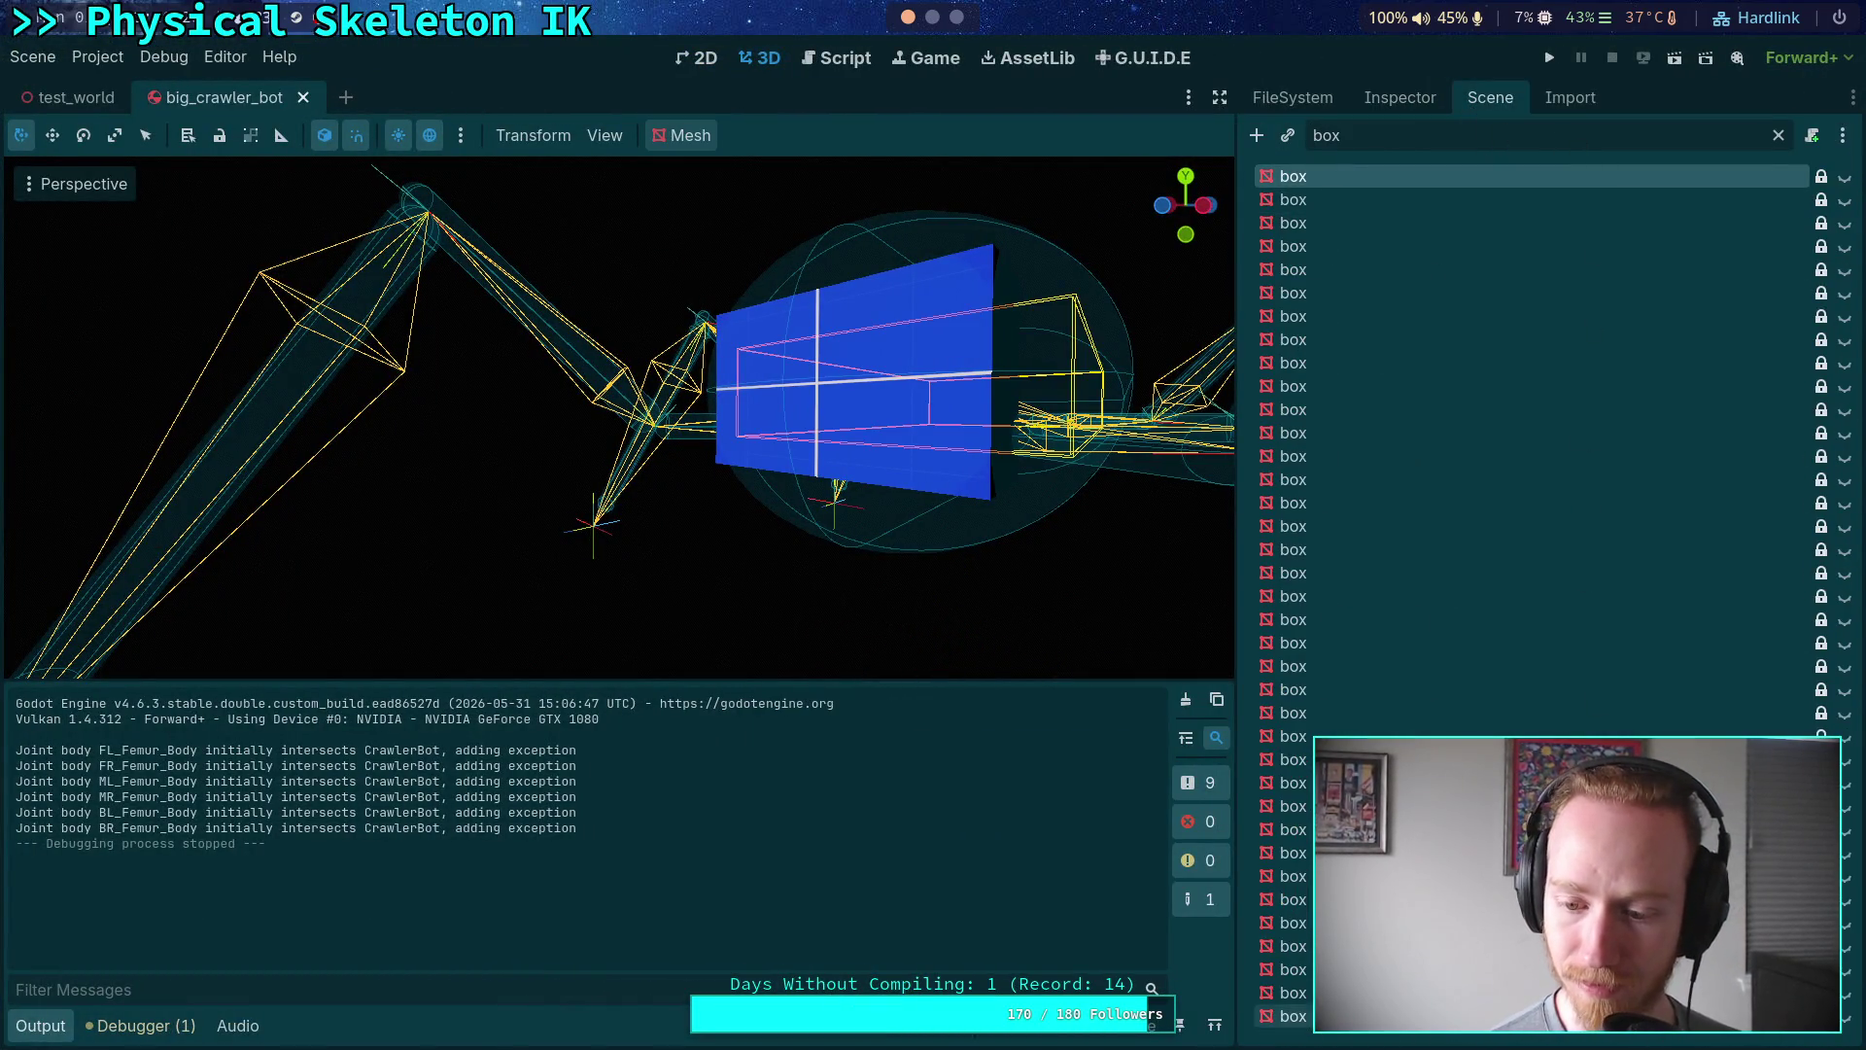
left_click(1693, 1038, "shift")
left_click(1845, 1027)
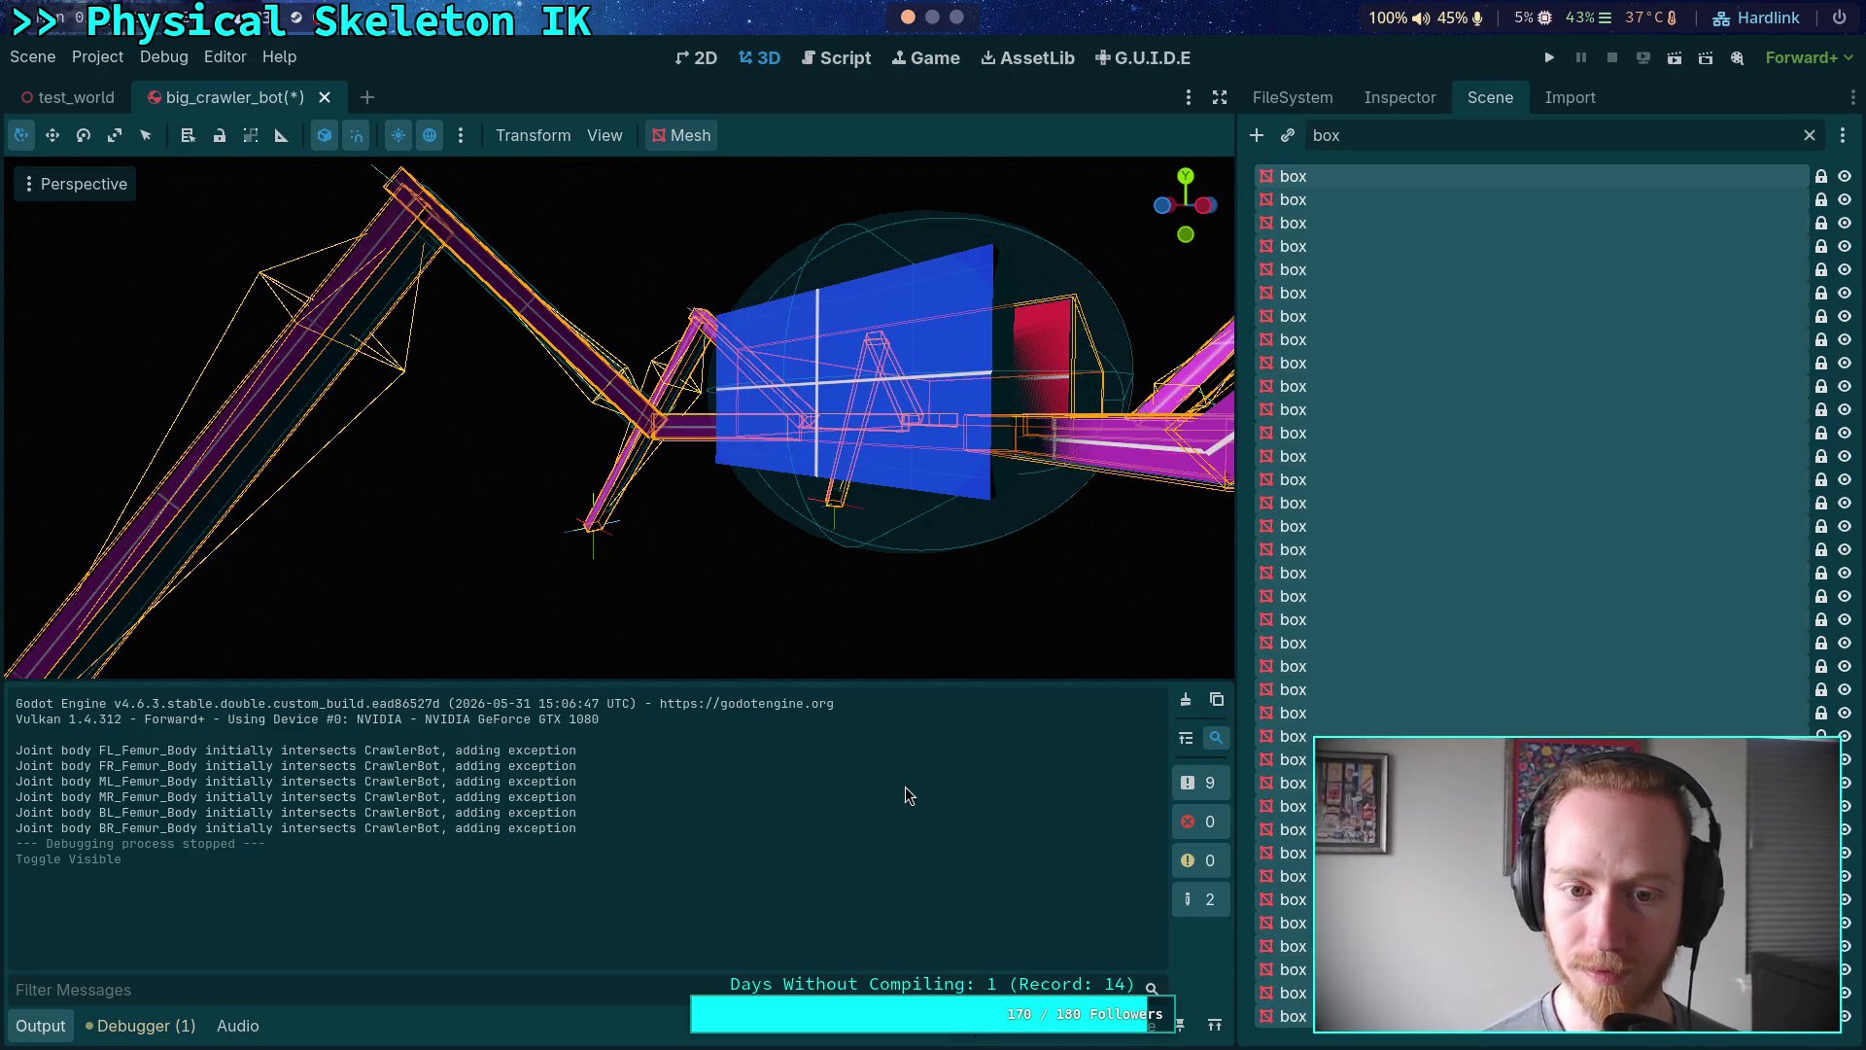
- Test-run the crawler with meshes shown, then clear the box filter and select LegIKModifier
left_click(1549, 59)
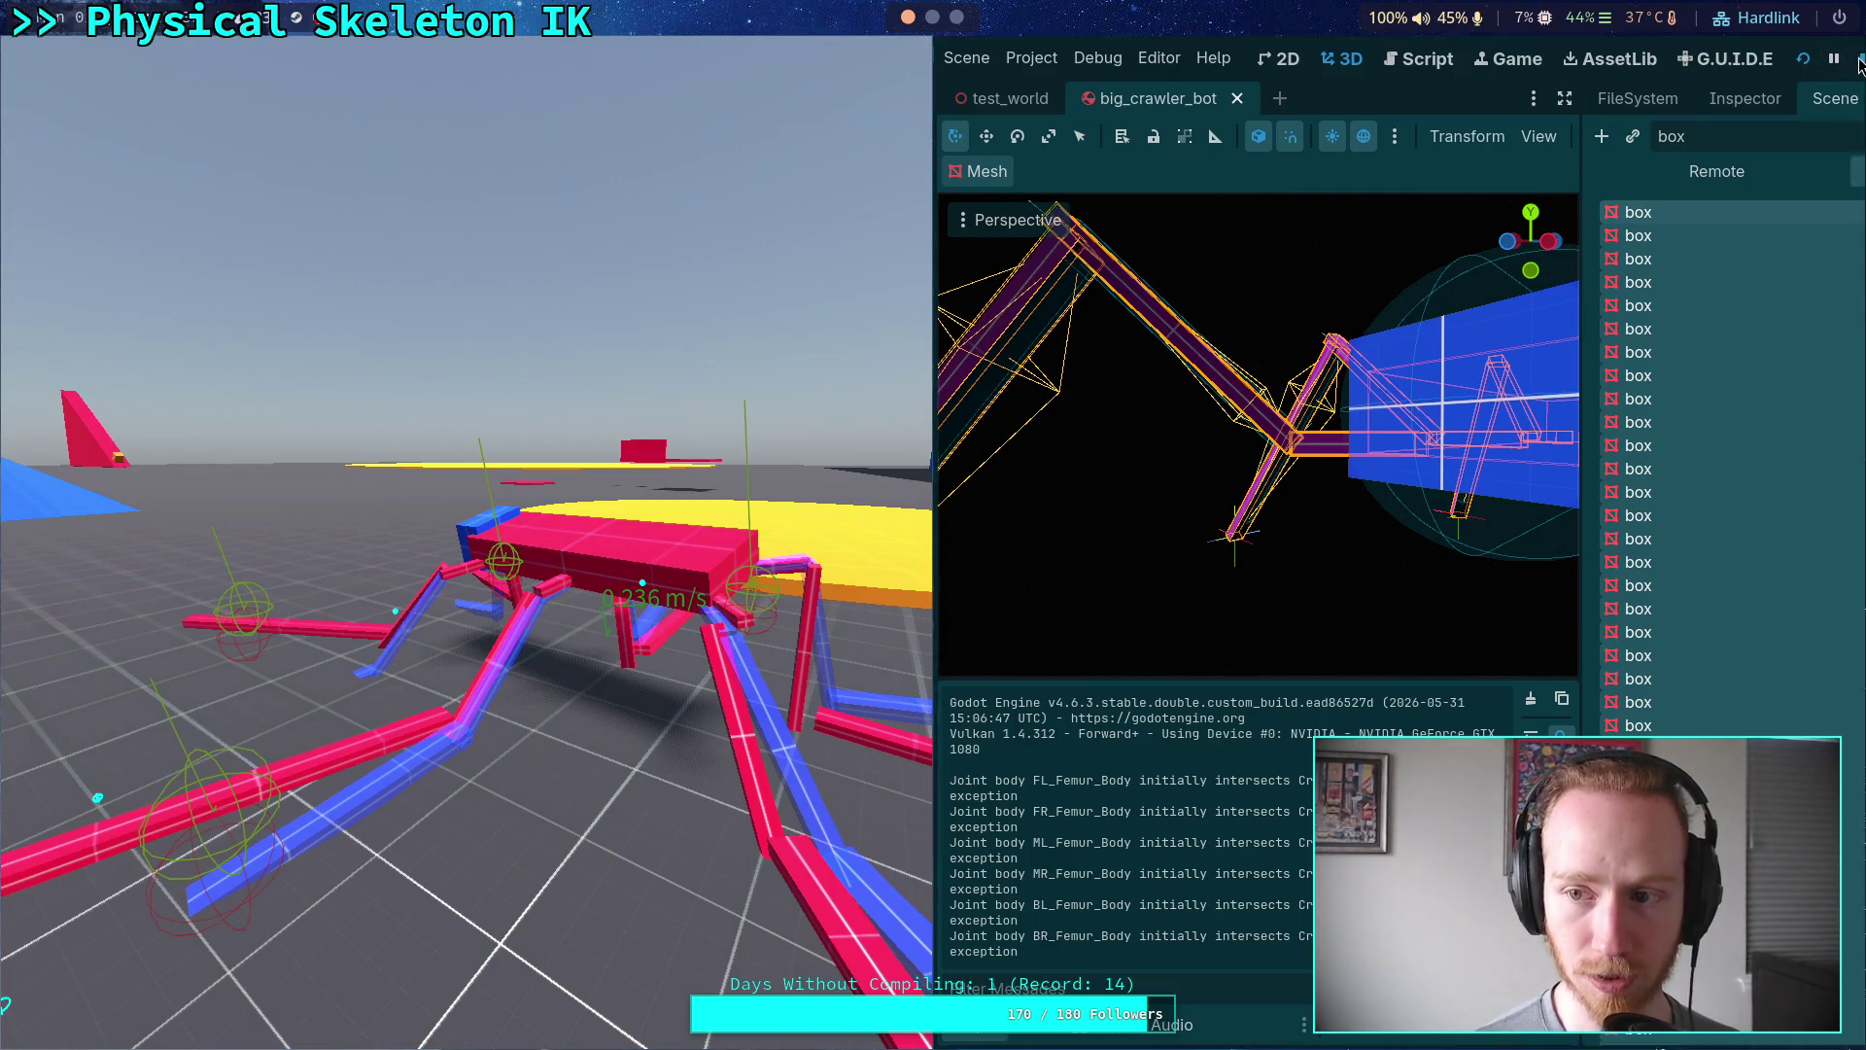
key("F8")
left_click(70, 97)
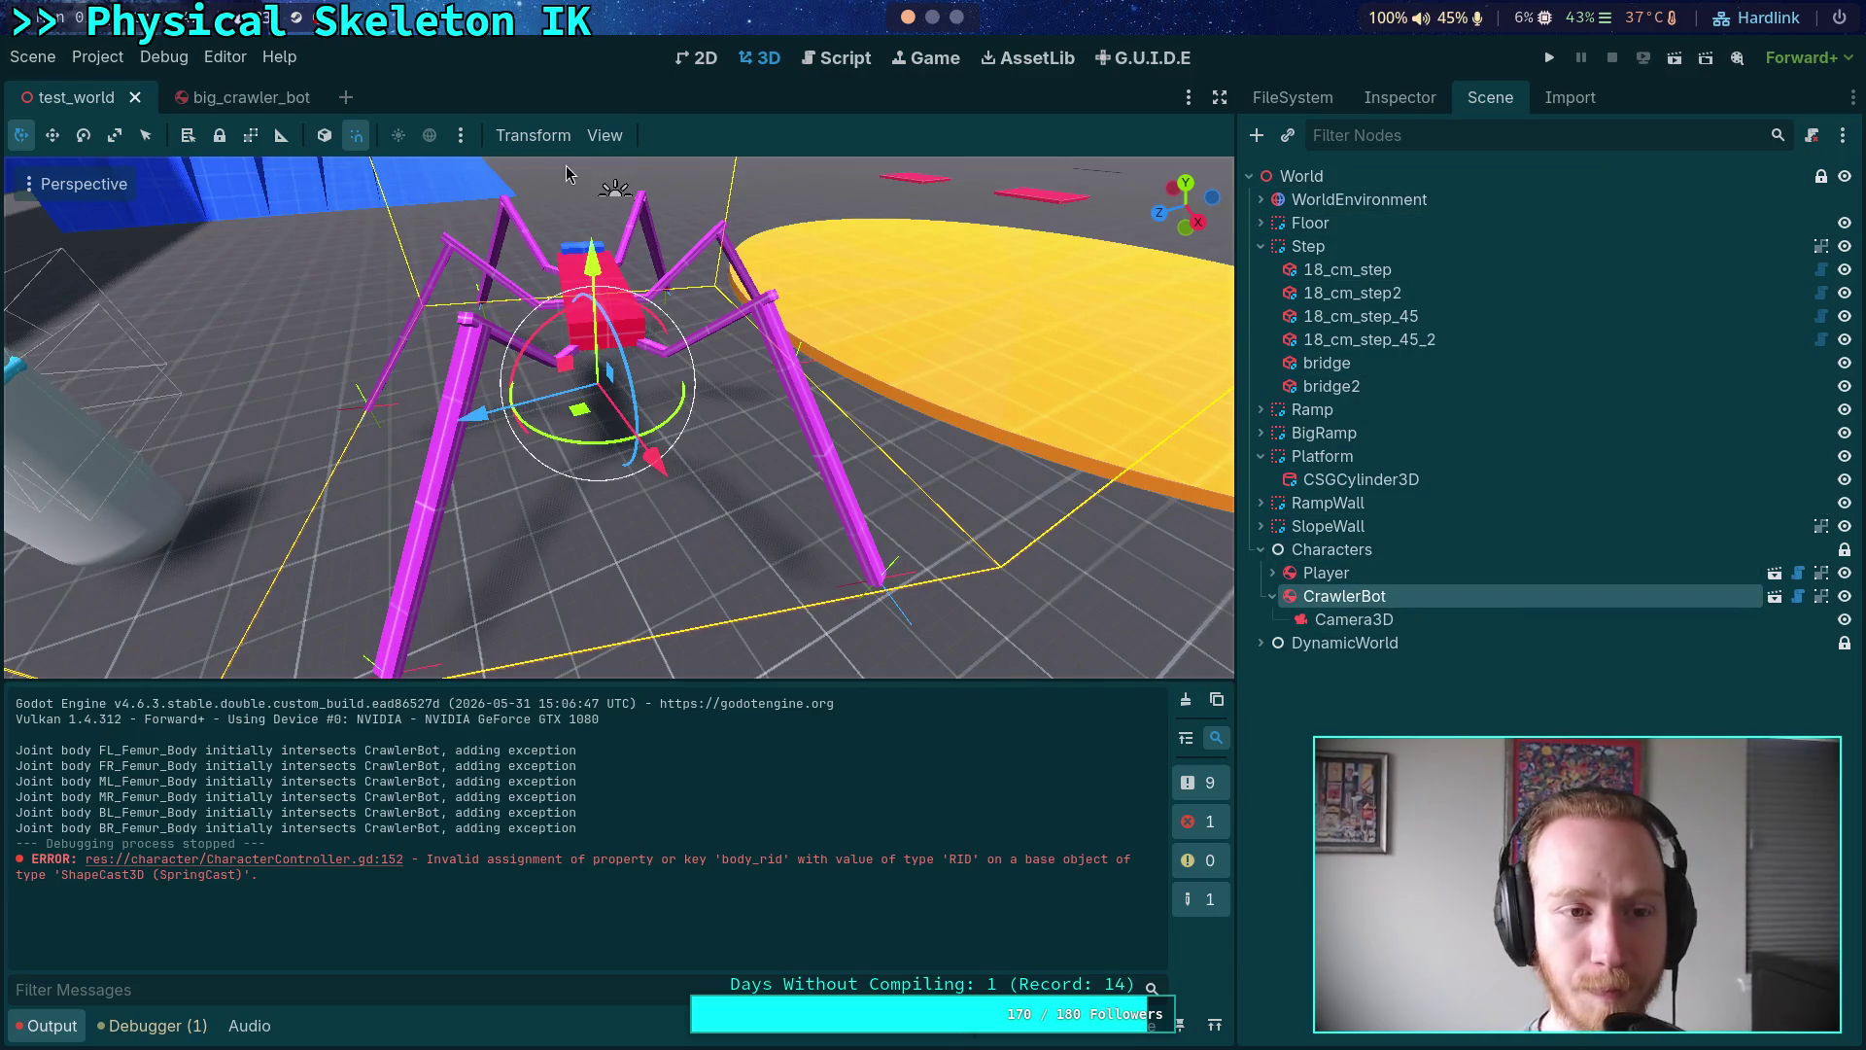
left_click(243, 97)
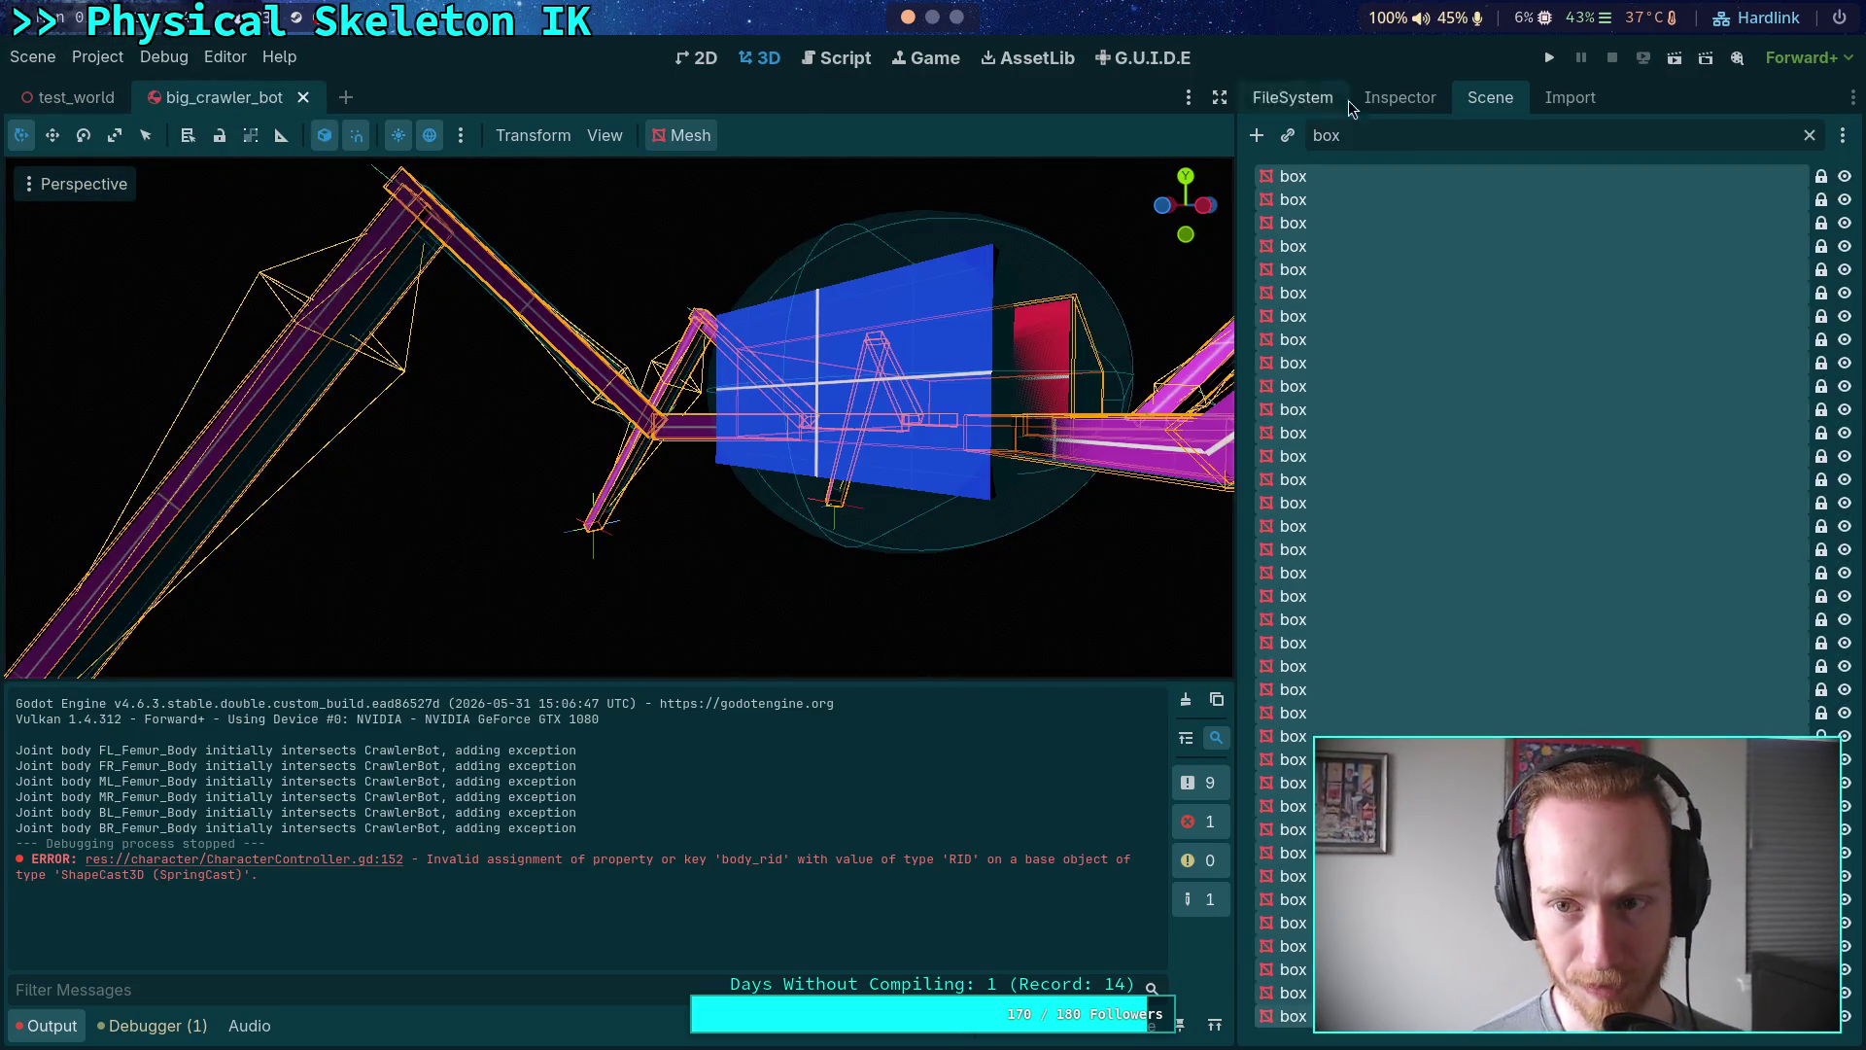
left_click(1809, 136)
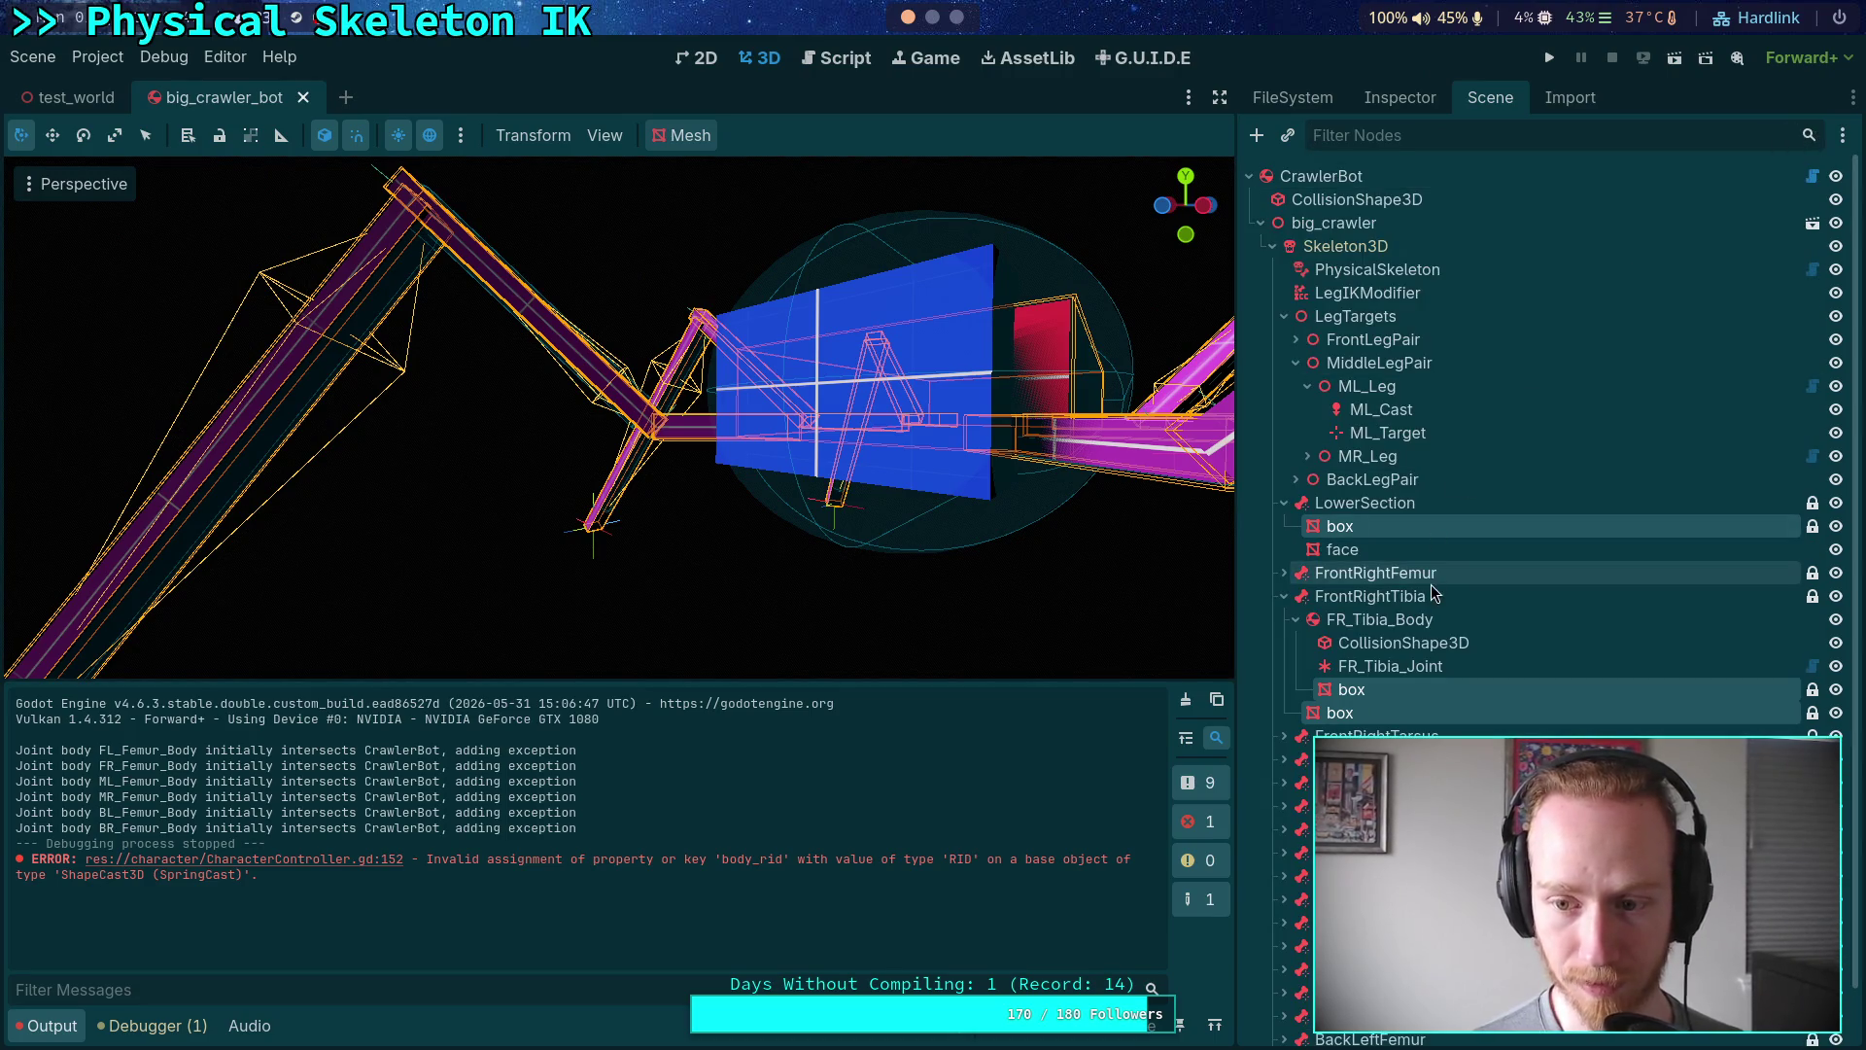
left_click(1385, 291)
left_click(1400, 97)
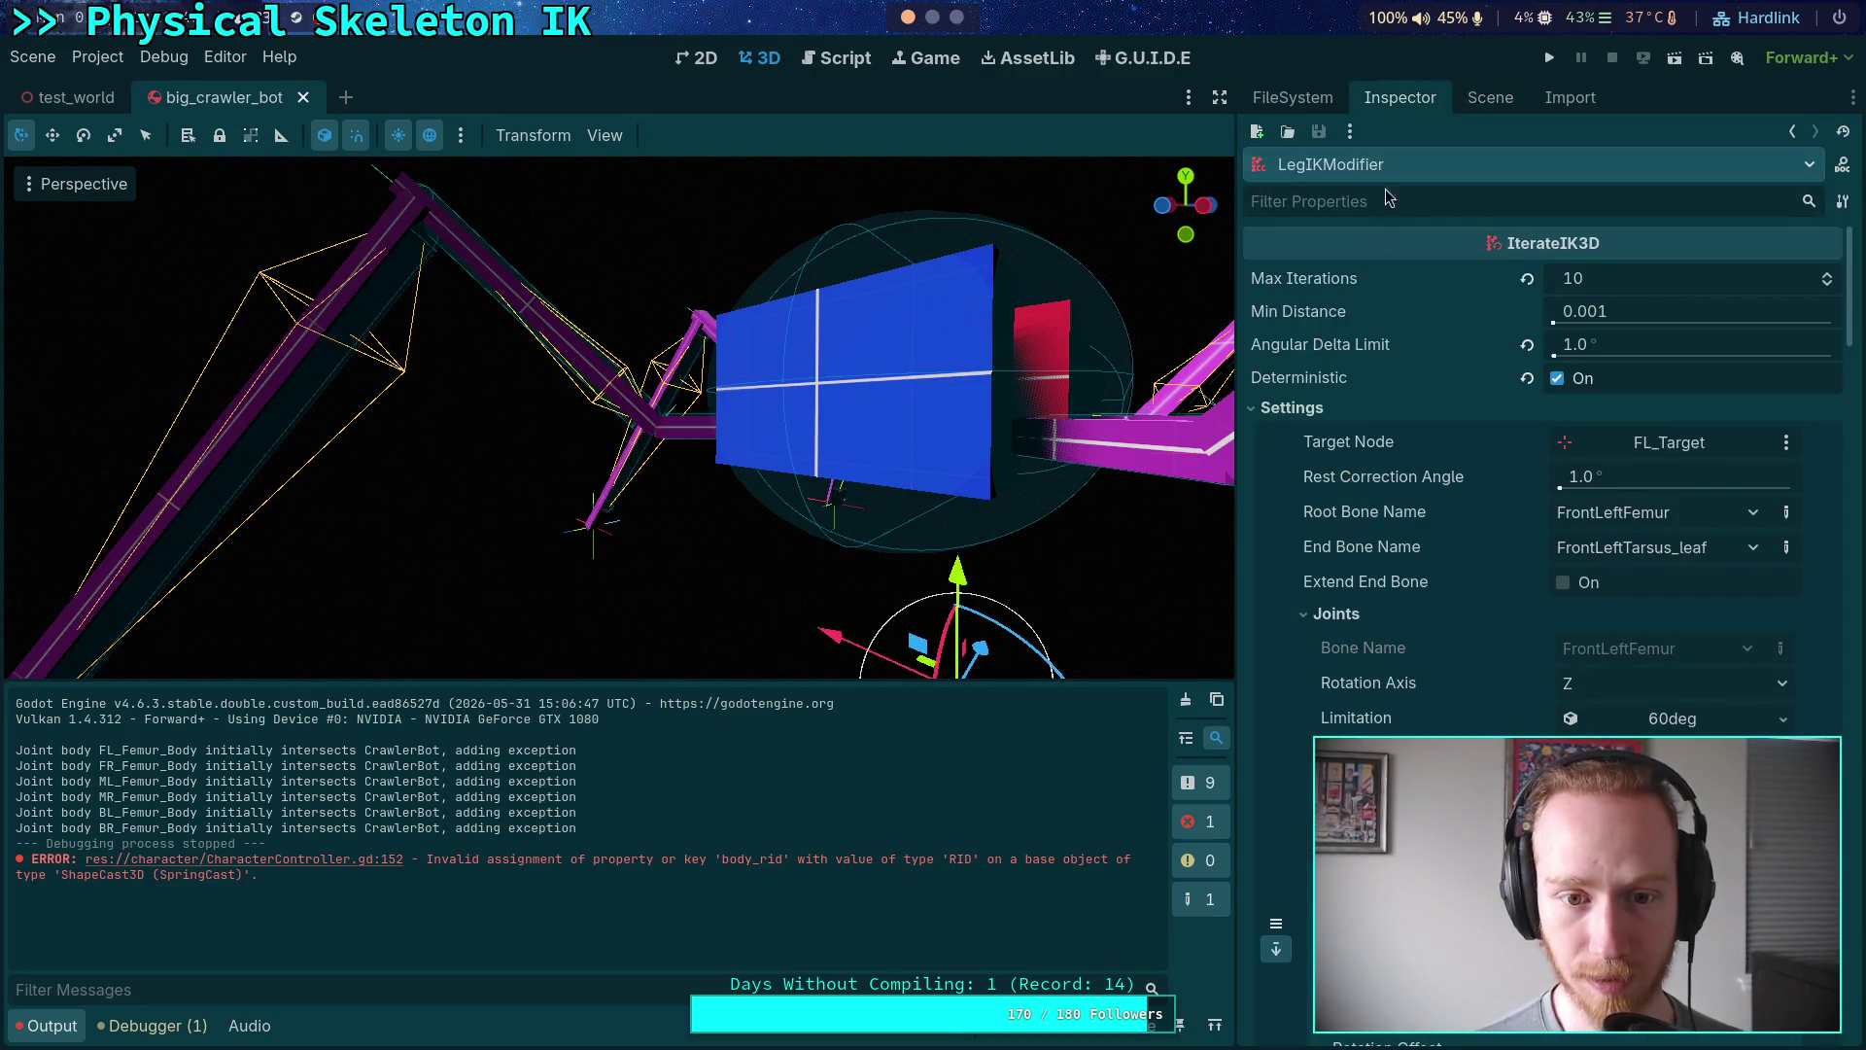
- Inspect the tibia joint's Limitation settings on LegIKModifier in the Inspector
scroll(1470, 572, "down", 3)
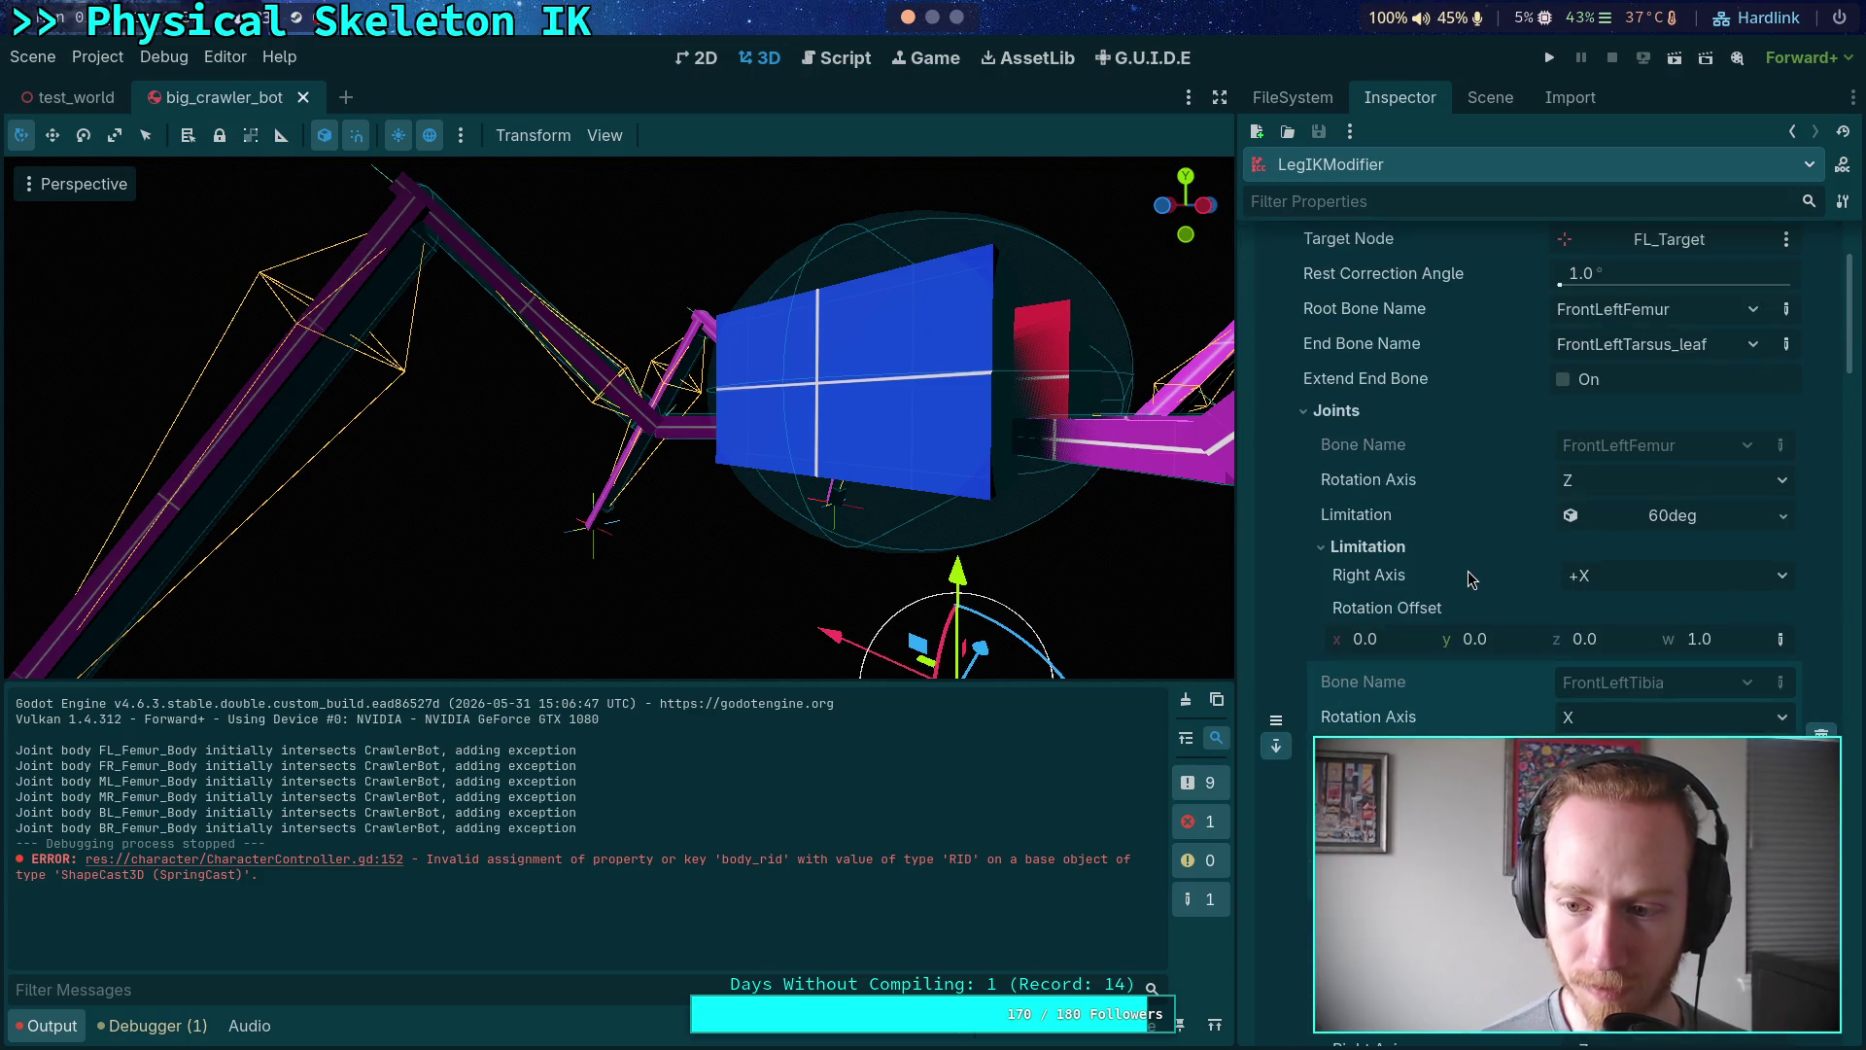
left_click(1594, 652)
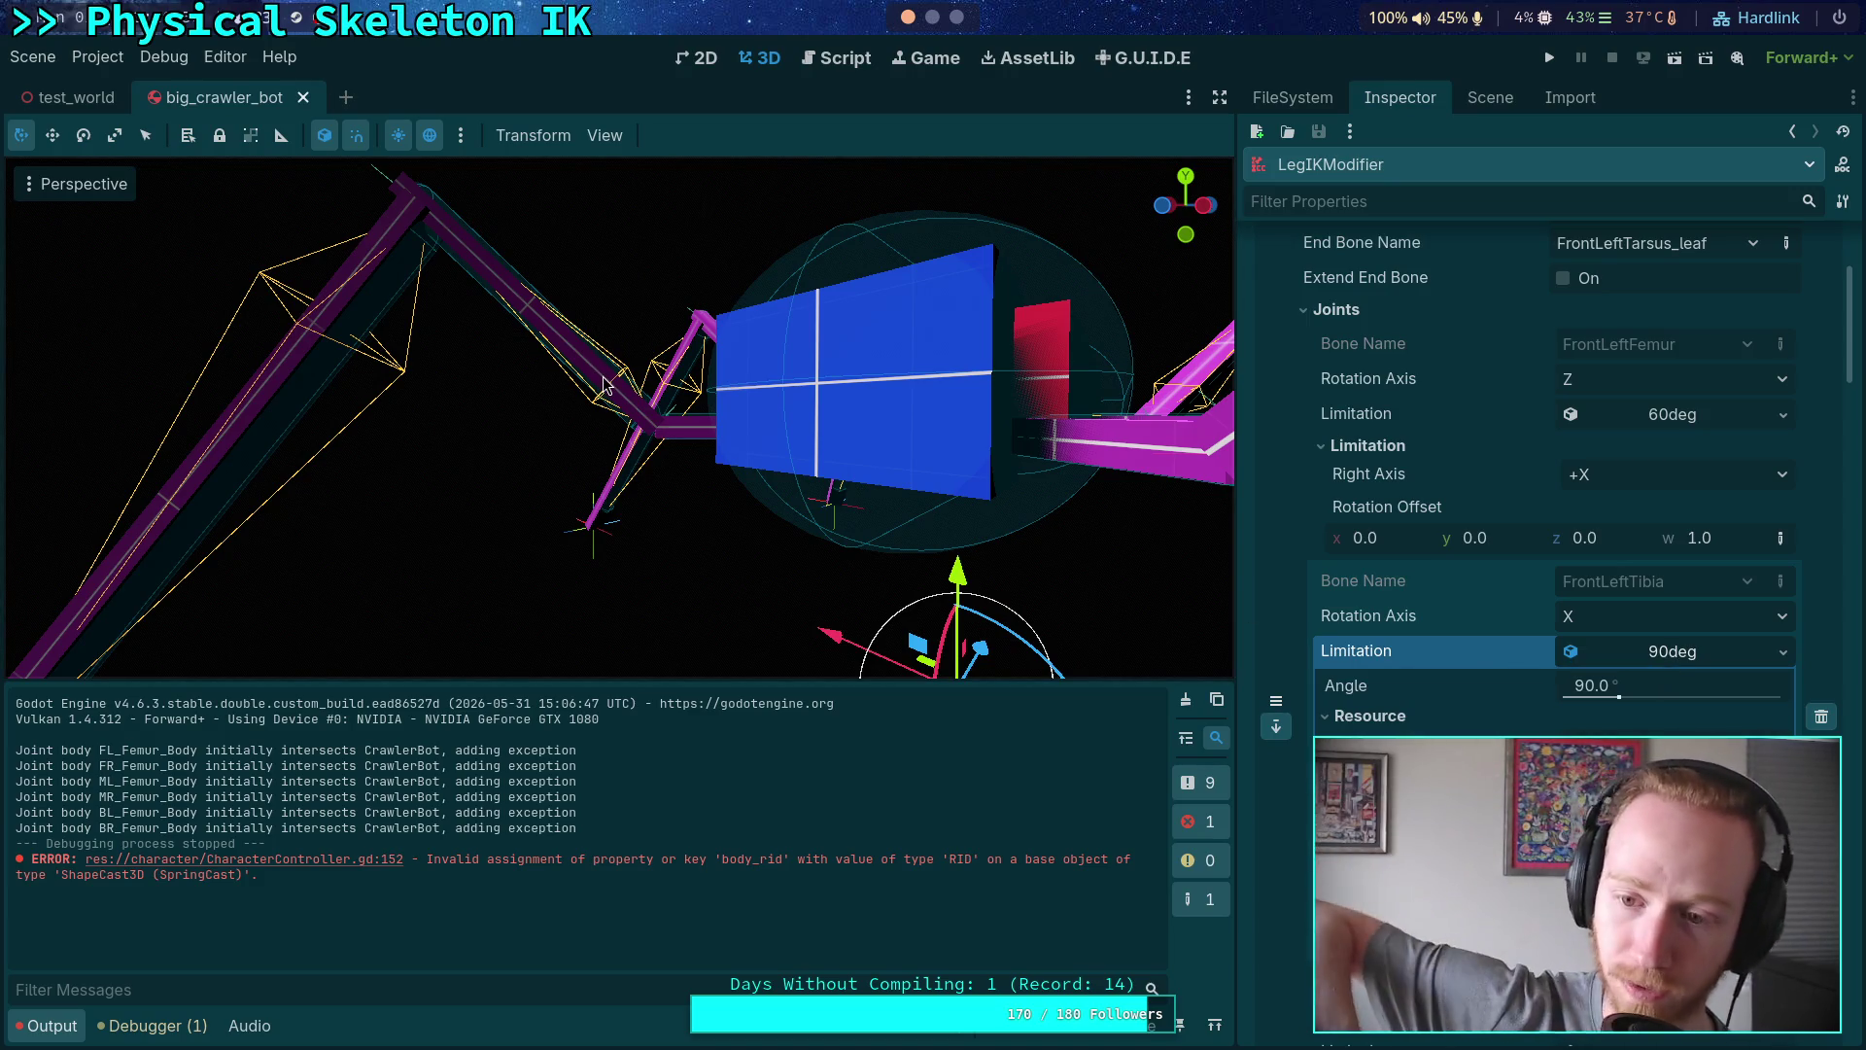
left_click(1701, 653)
- Test-run and stop the crawler, then open physical_skeleton.gd at its angular-limit code
left_click(1549, 57)
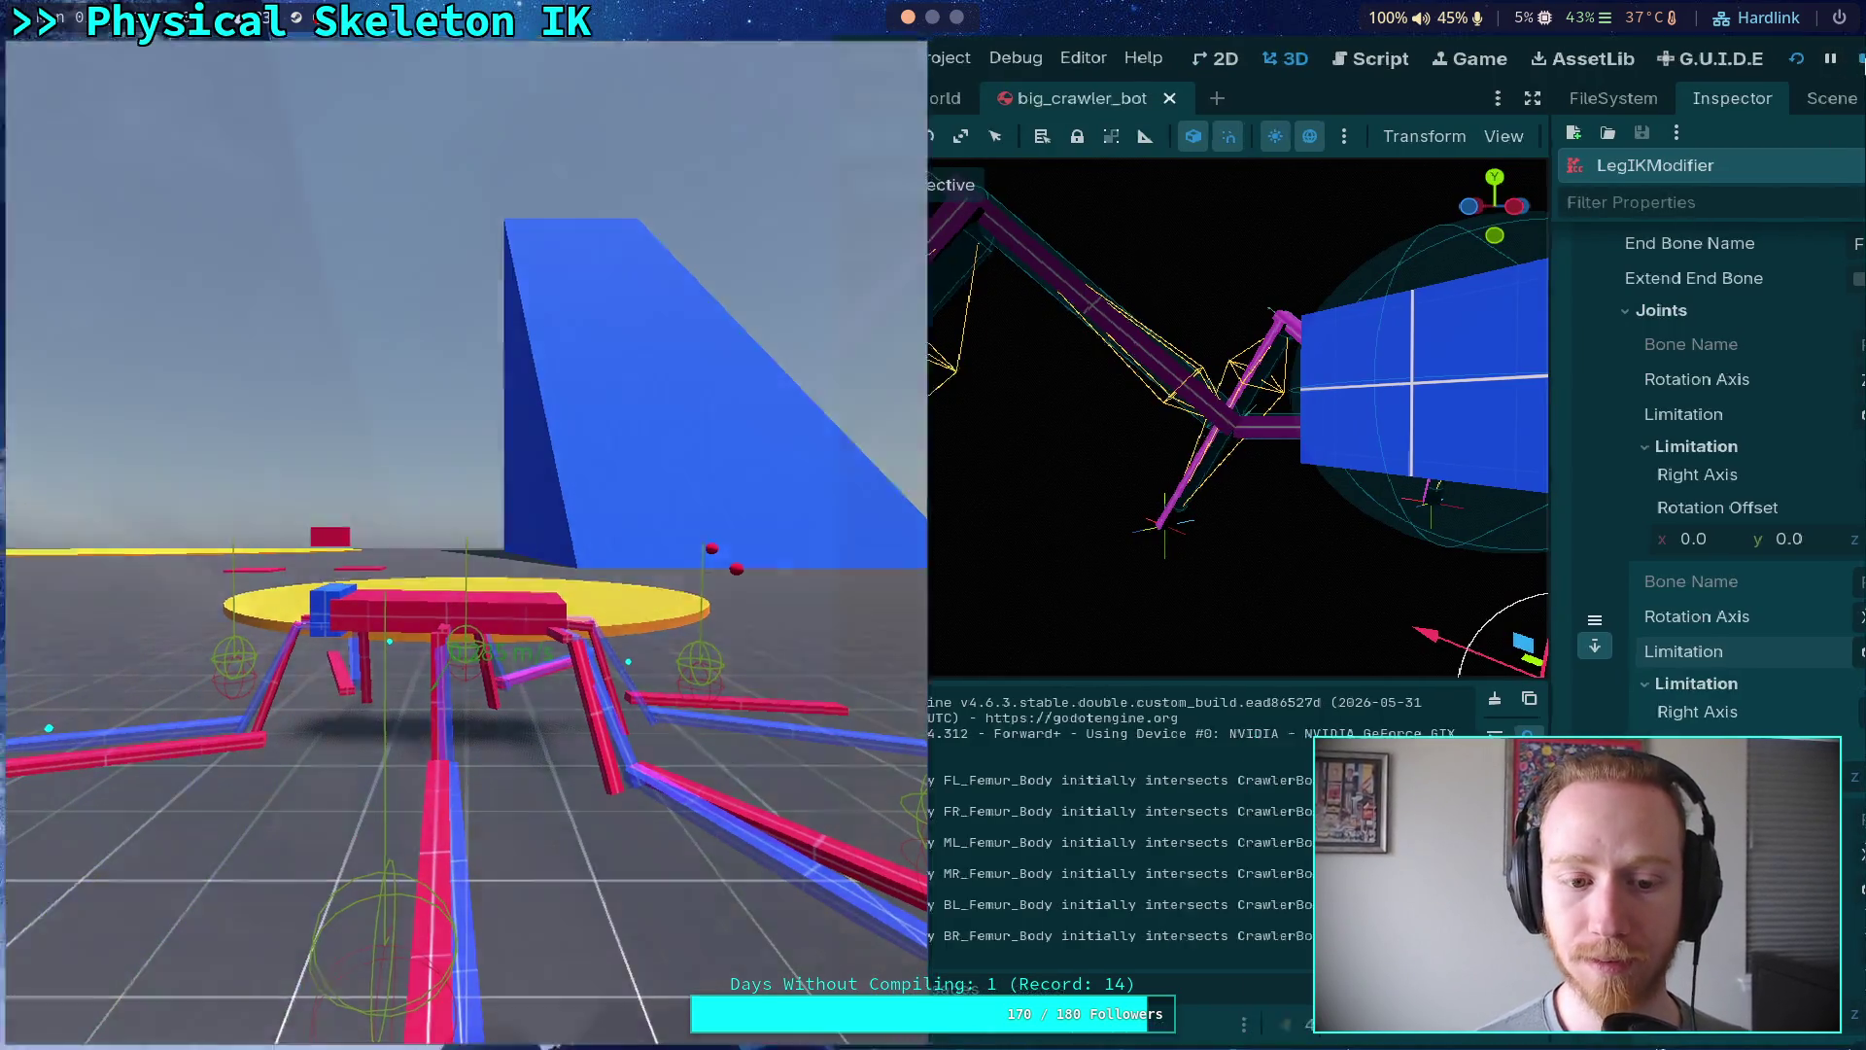
key("F8")
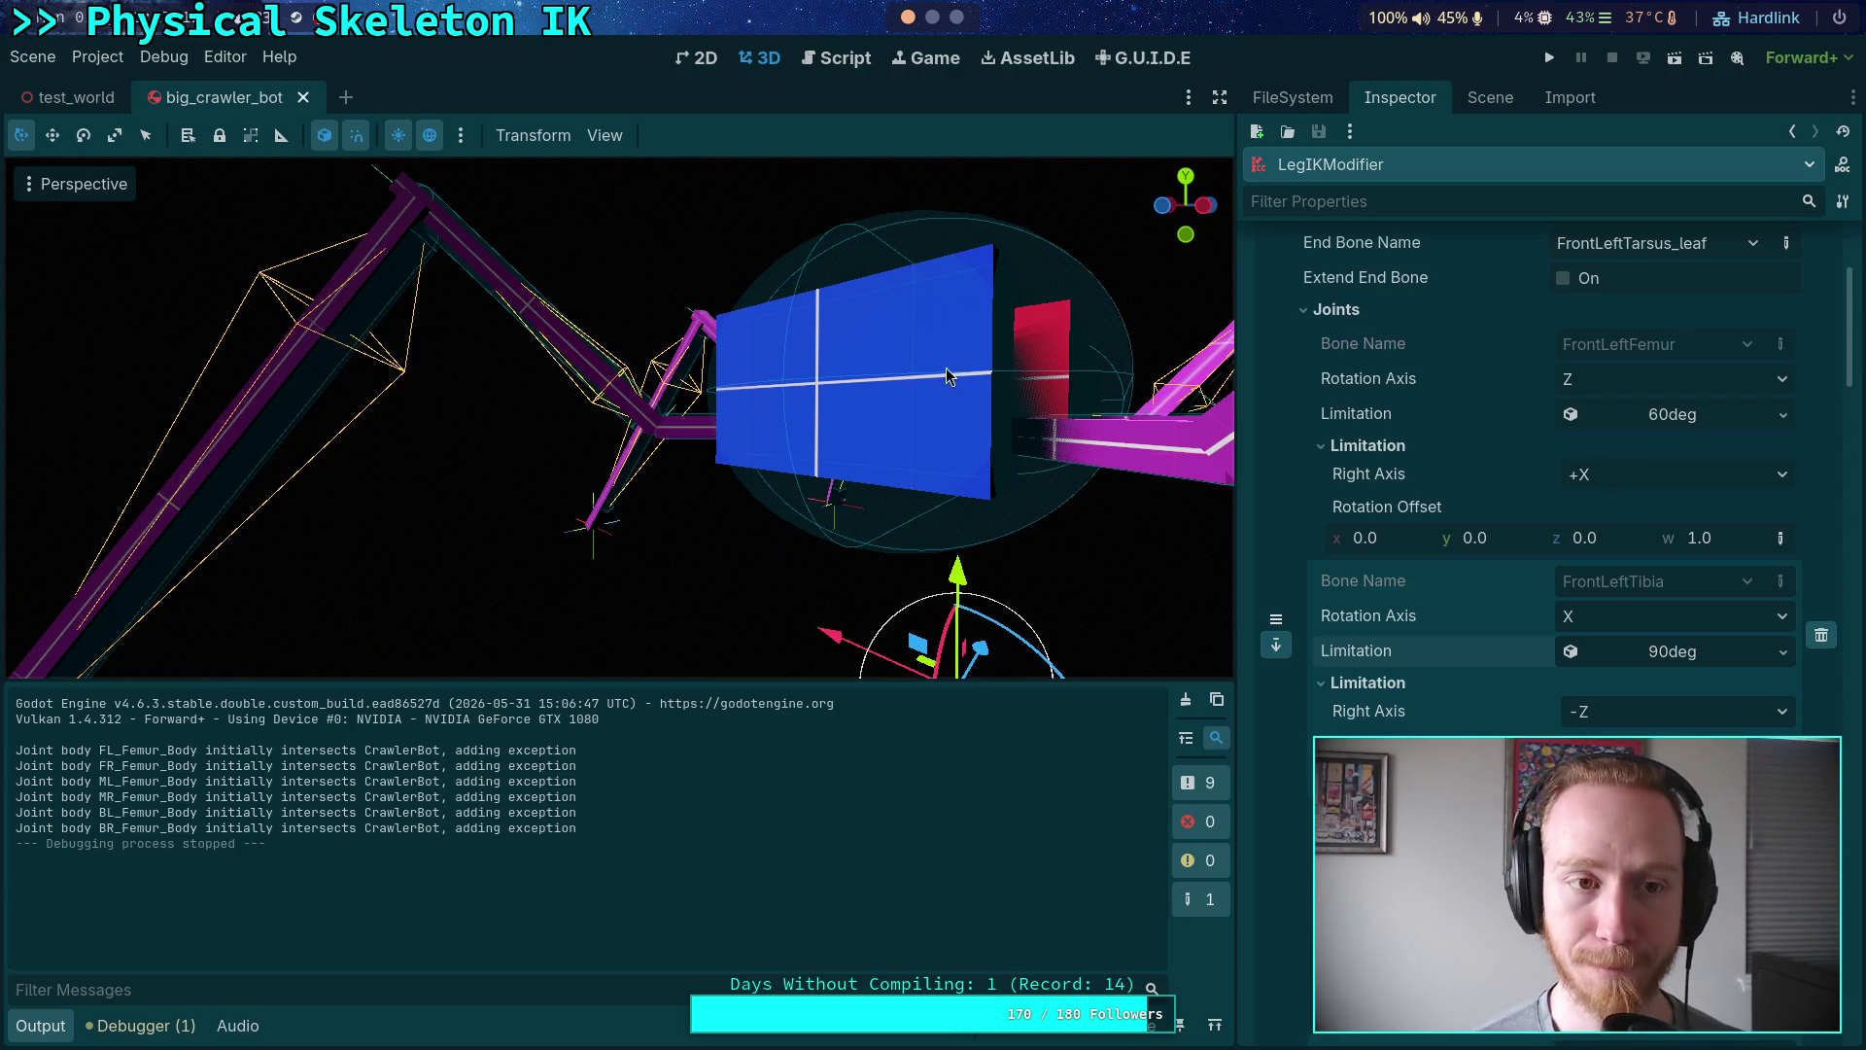
left_click(1490, 98)
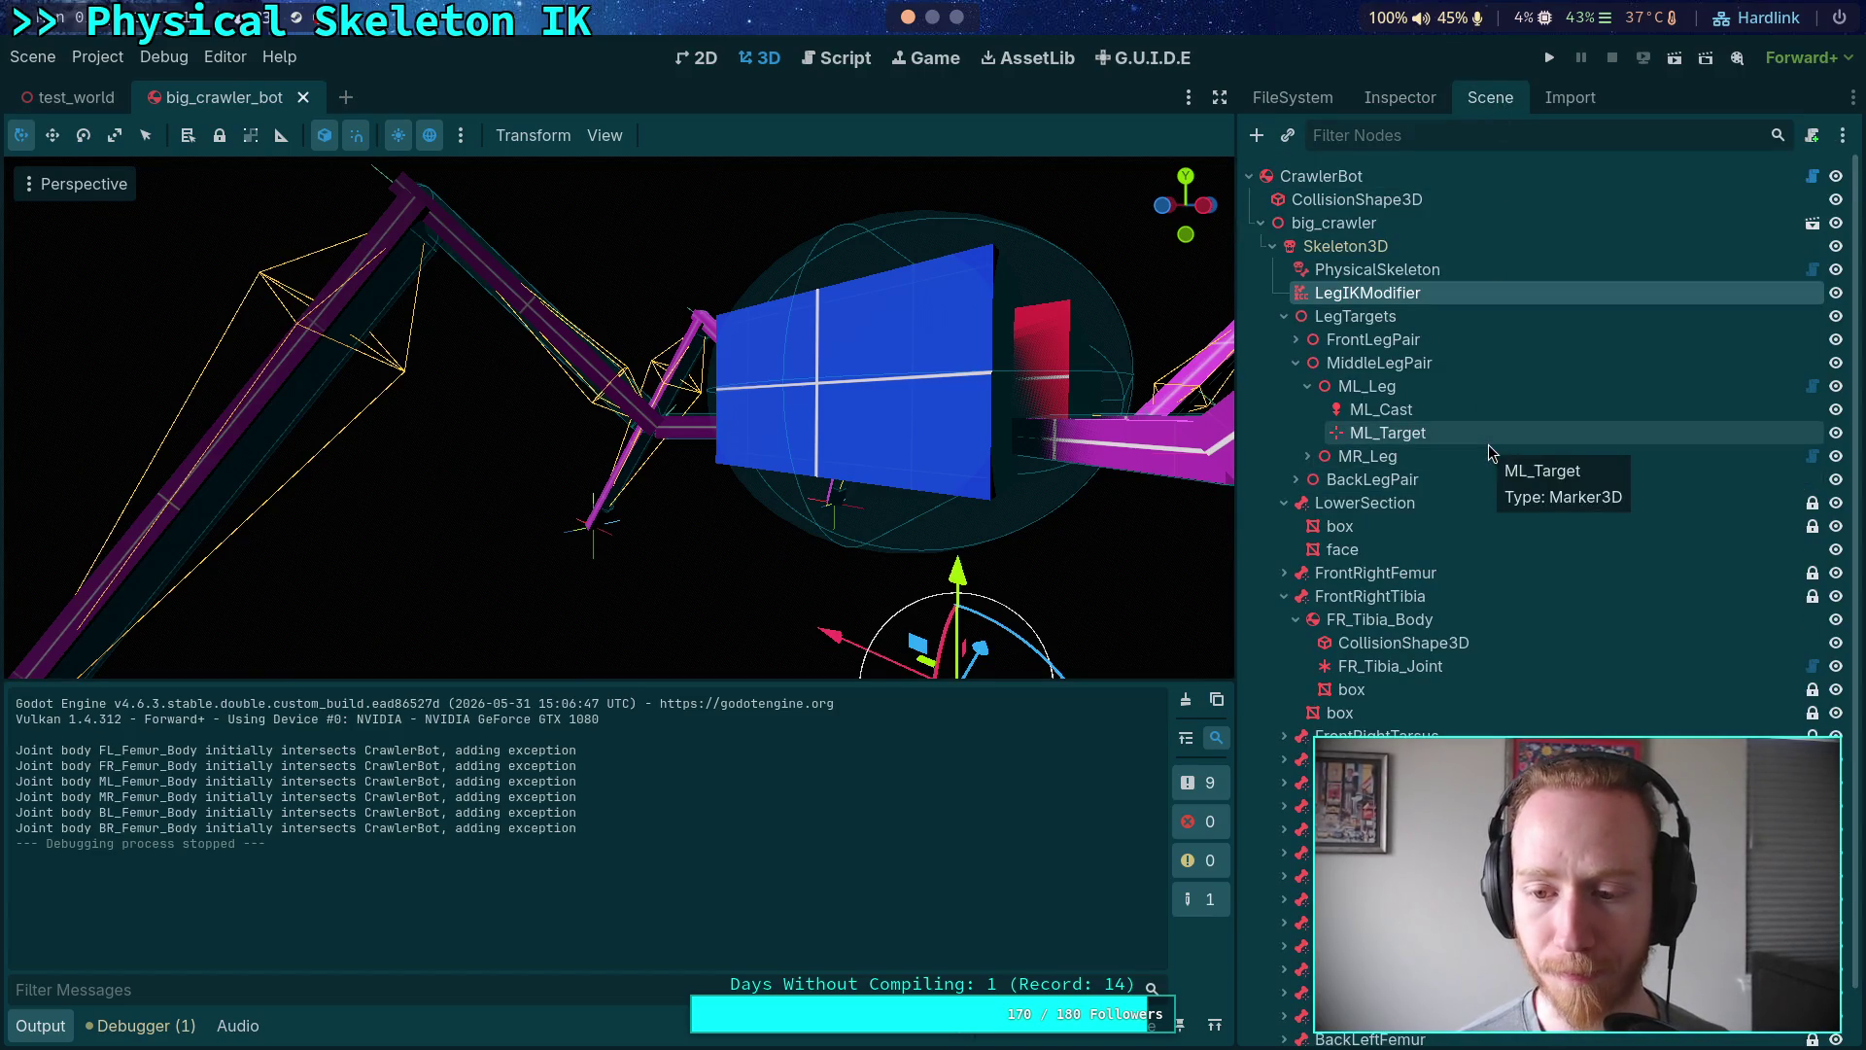
left_click(828, 58)
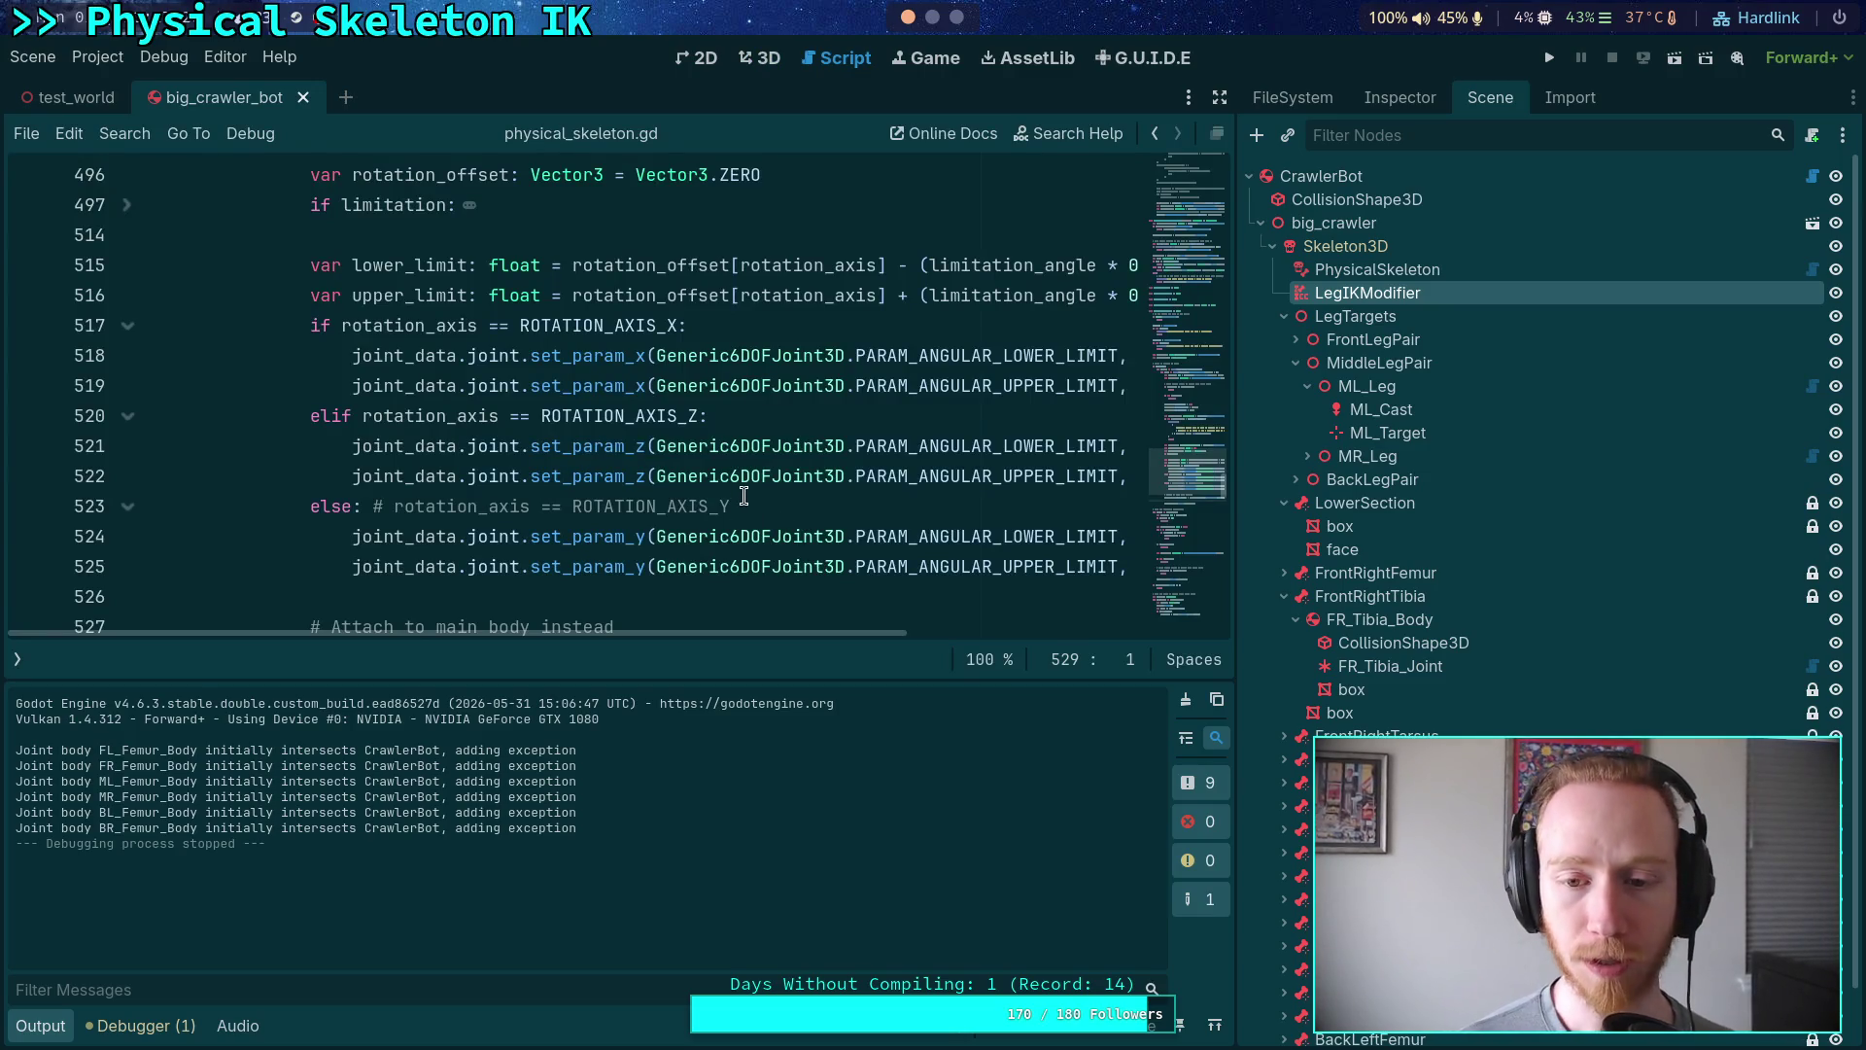
- Comment out the X- and Z-axis angular limit calls on lines 518–522 with Ctrl+K
scroll(744, 487, "down", 1)
left_click(424, 279)
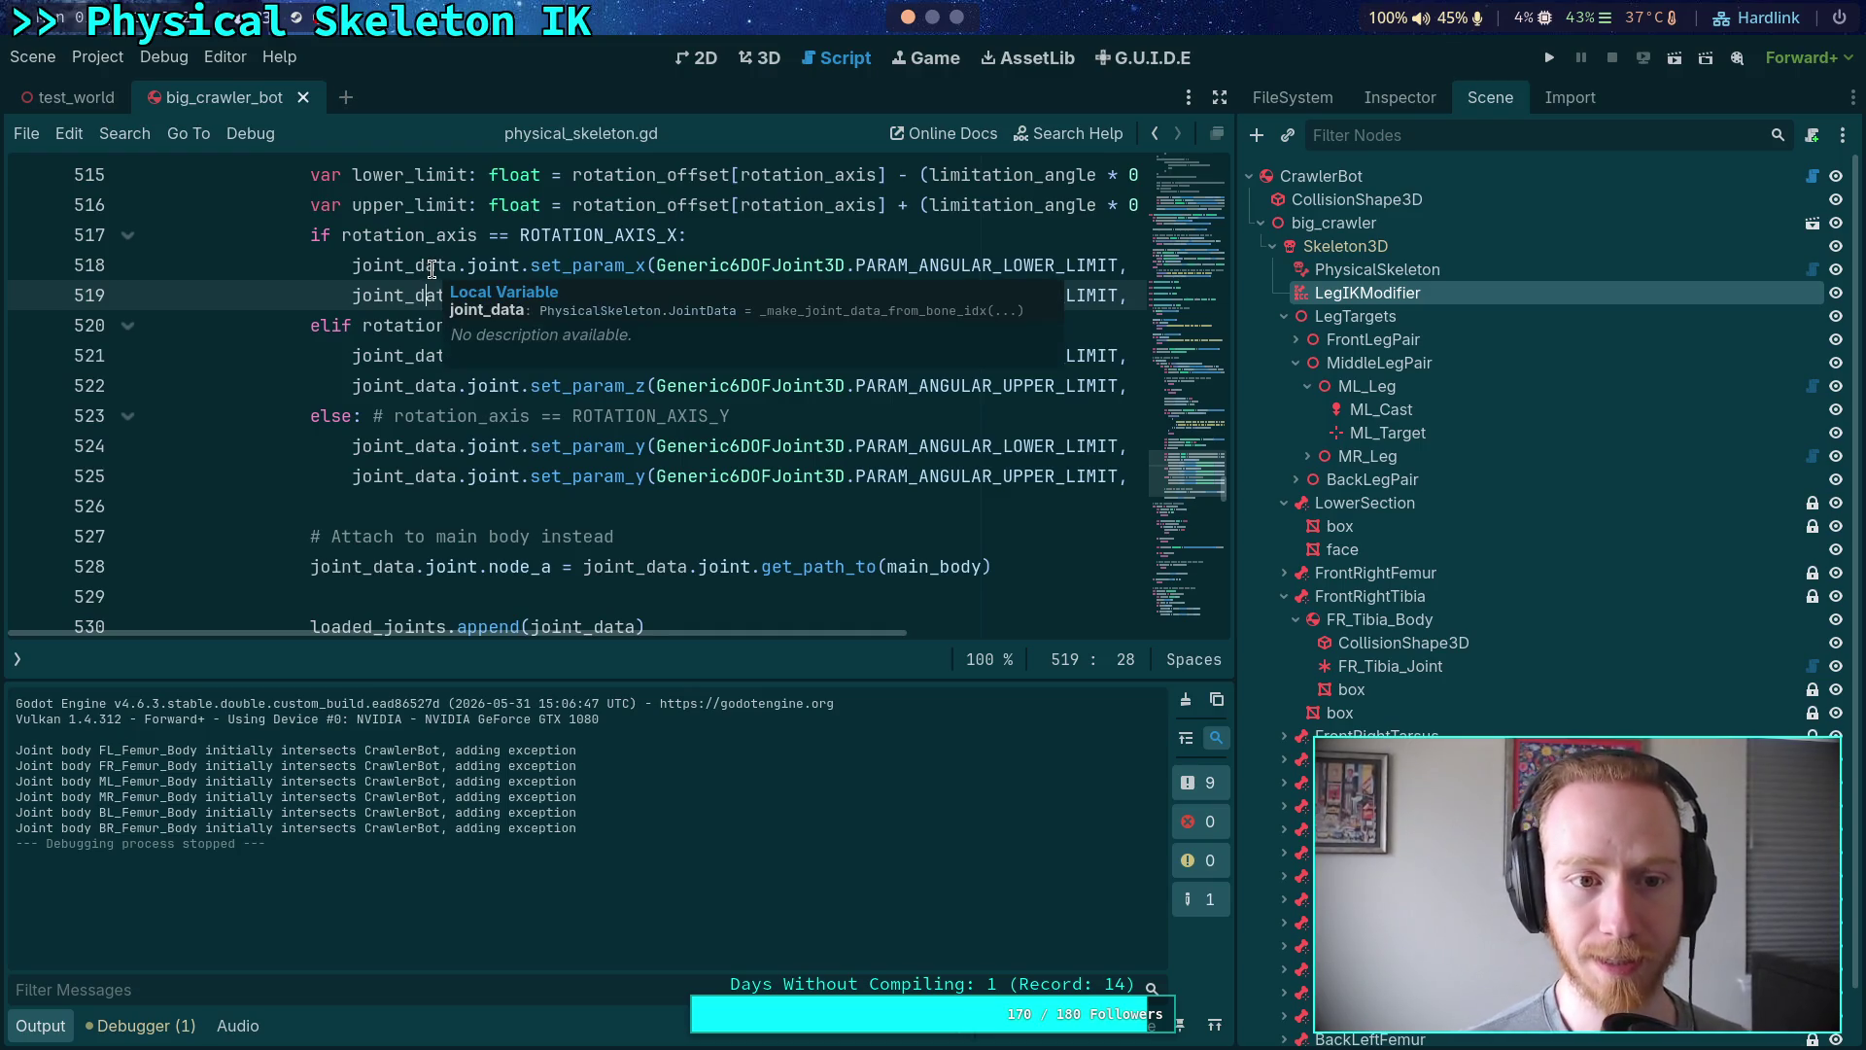
left_click_drag(1236, 300, 1375, 269)
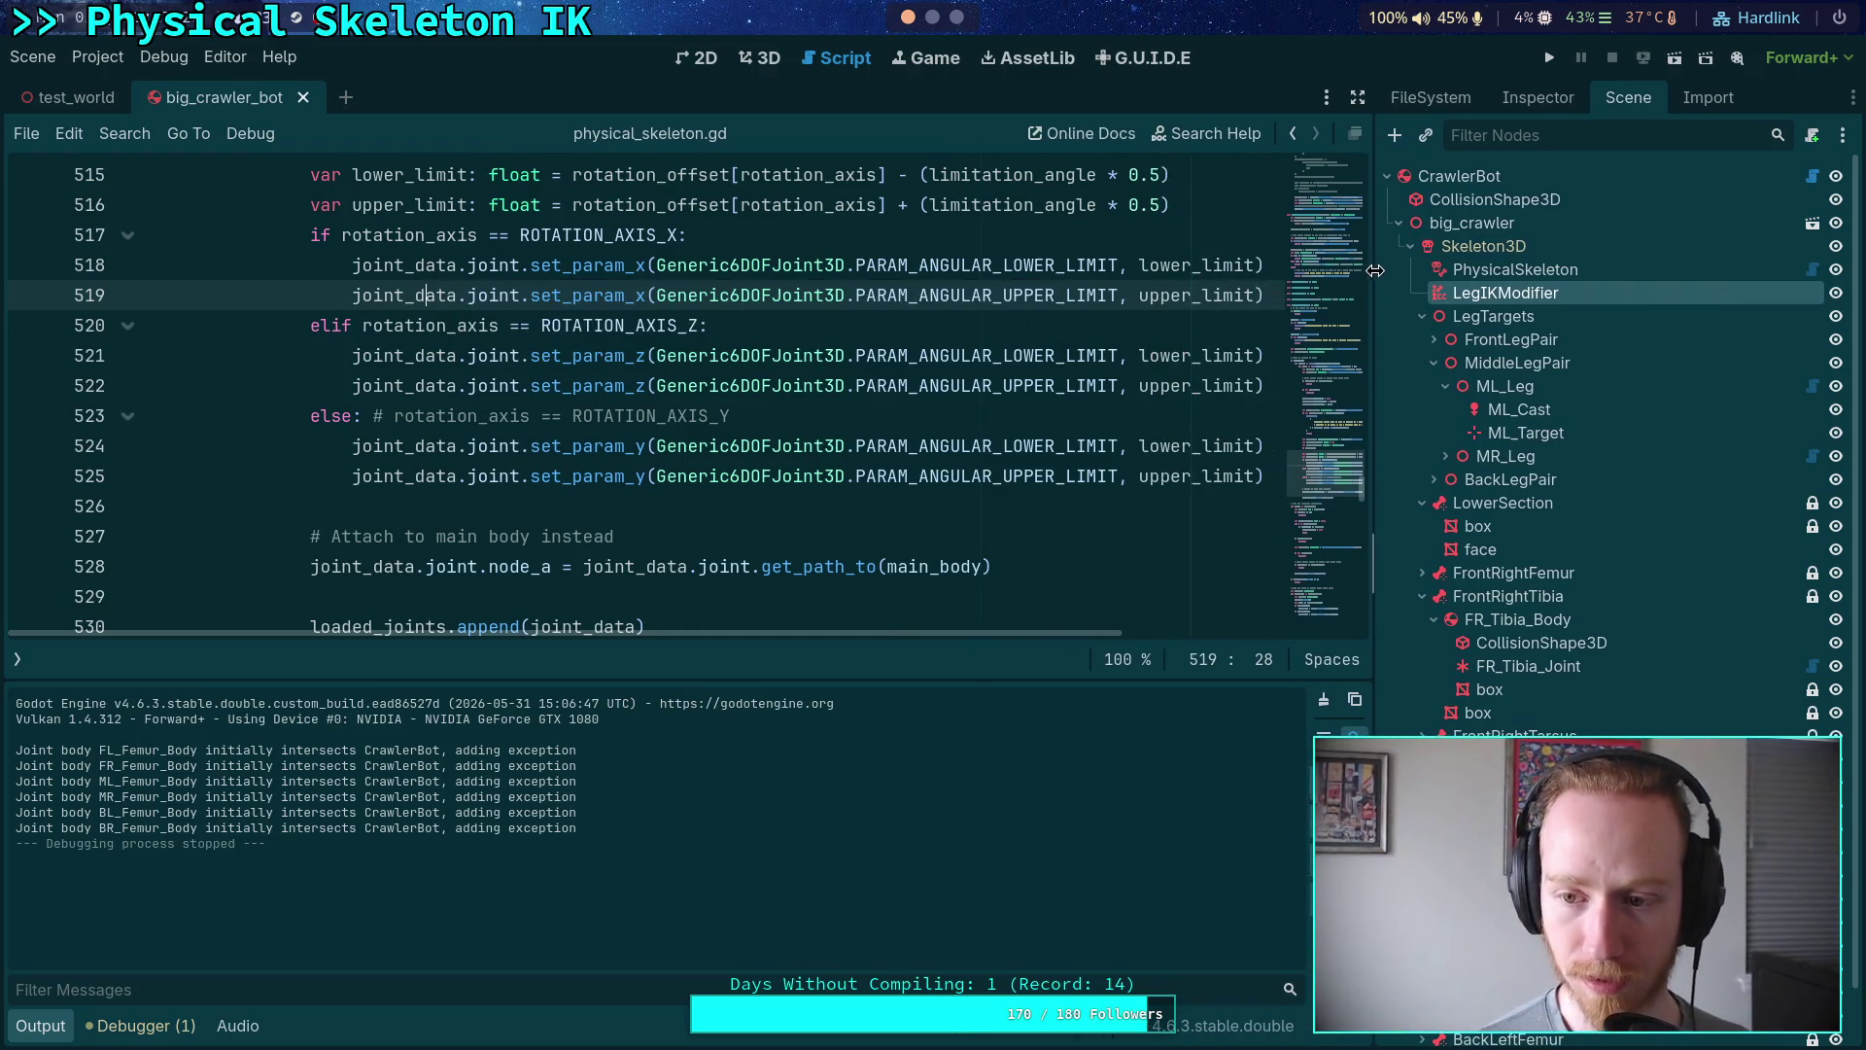
scroll(361, 407, "up", 1)
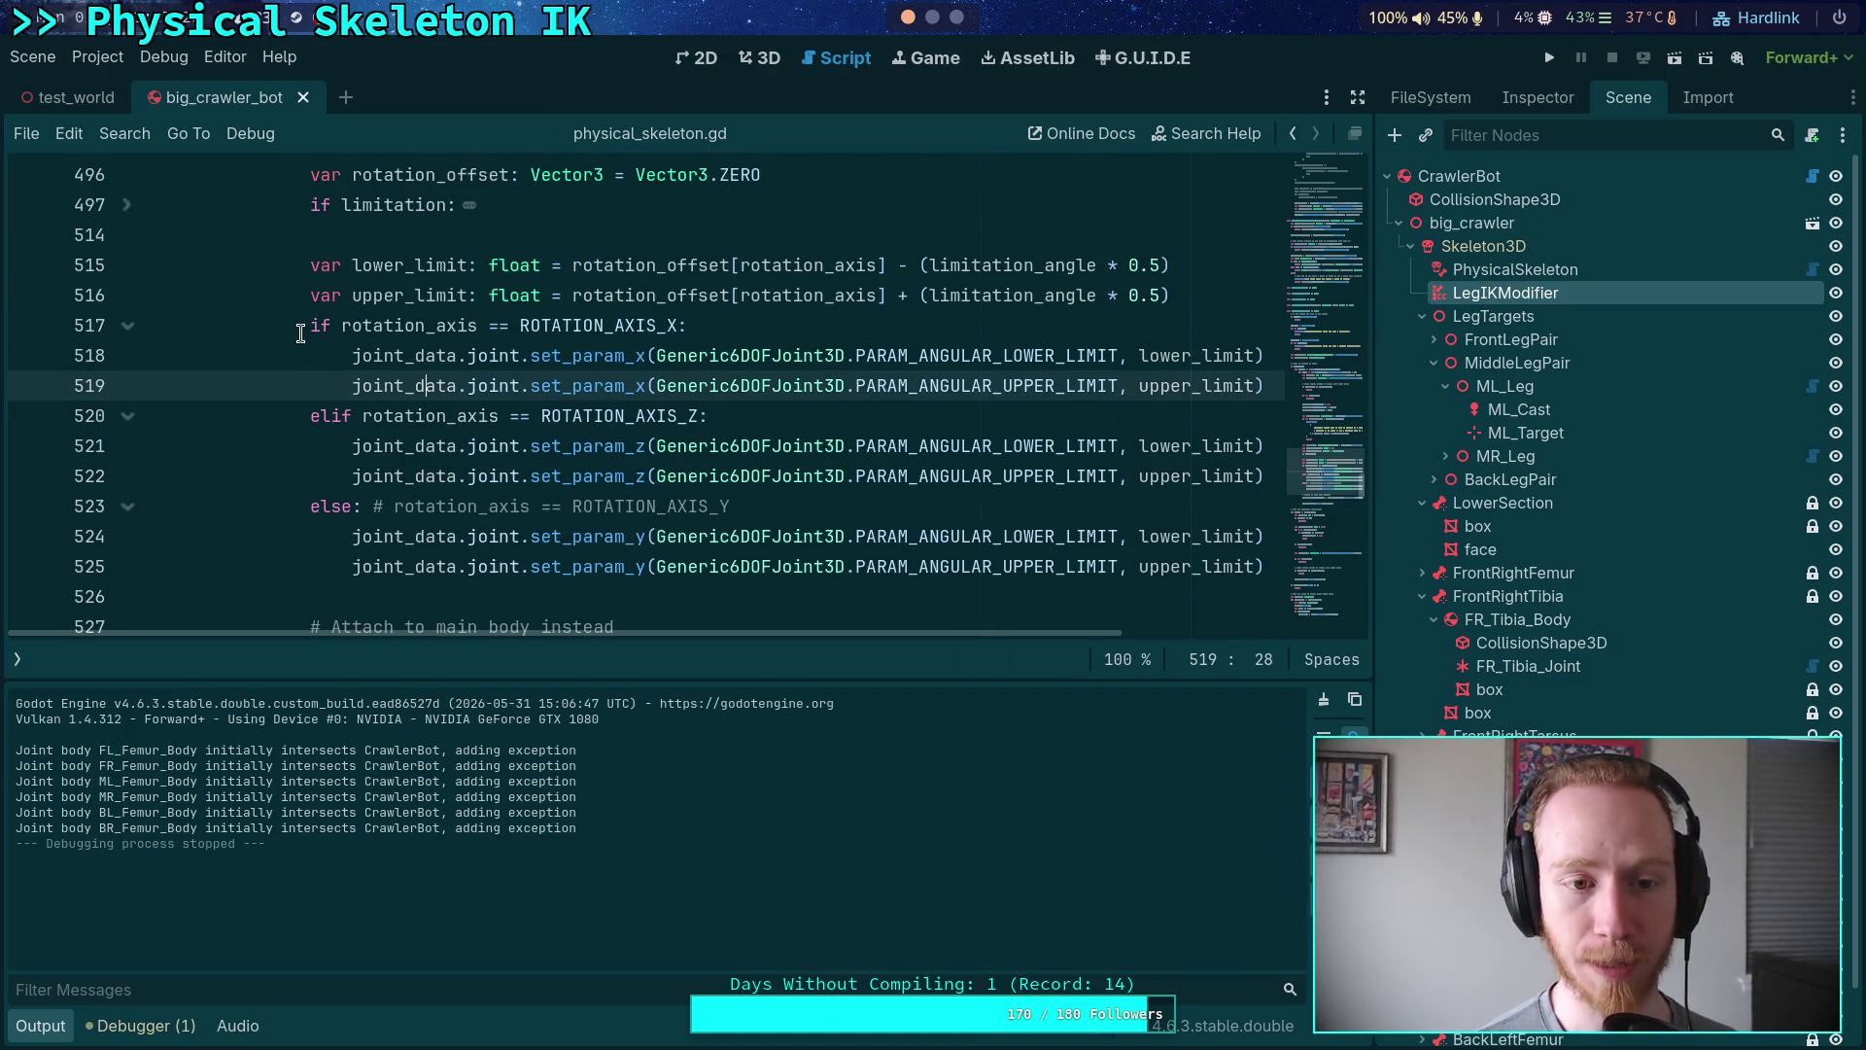
left_click_drag(312, 269, 542, 565)
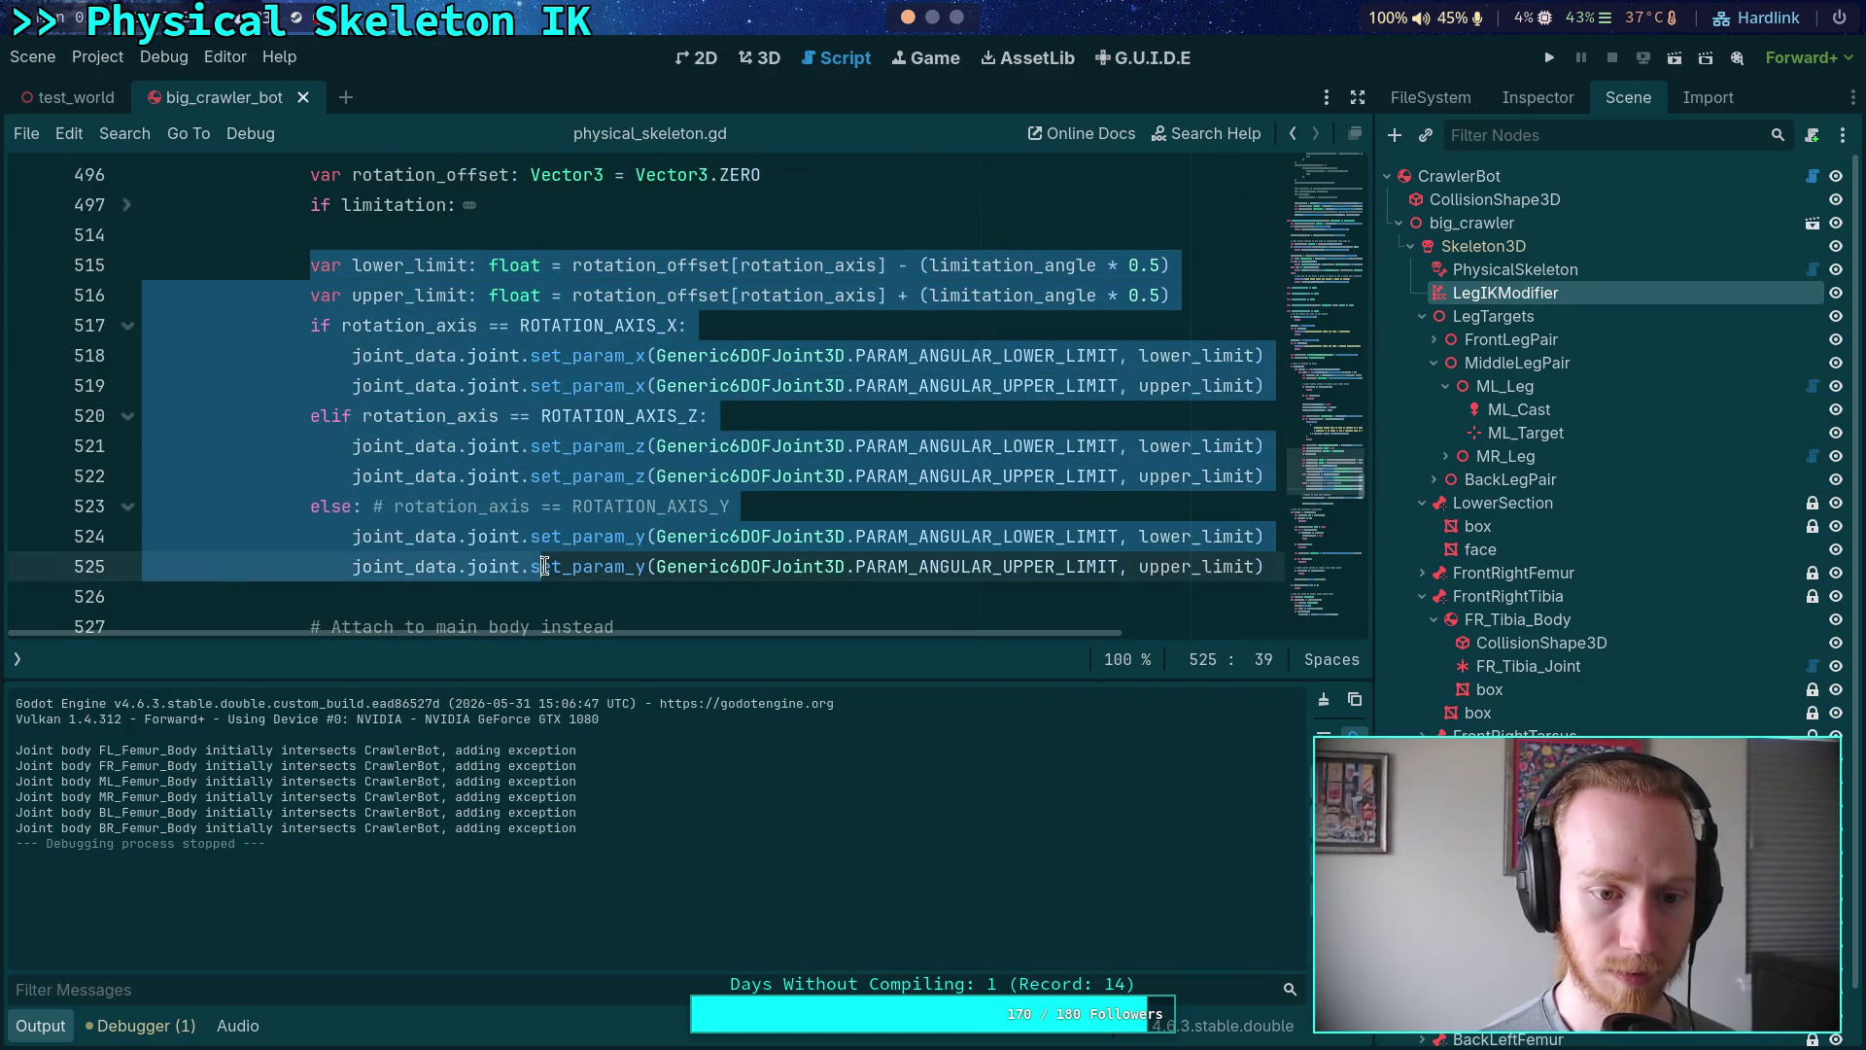
scroll(557, 530, "down", 1)
scroll(565, 479, "down", 2)
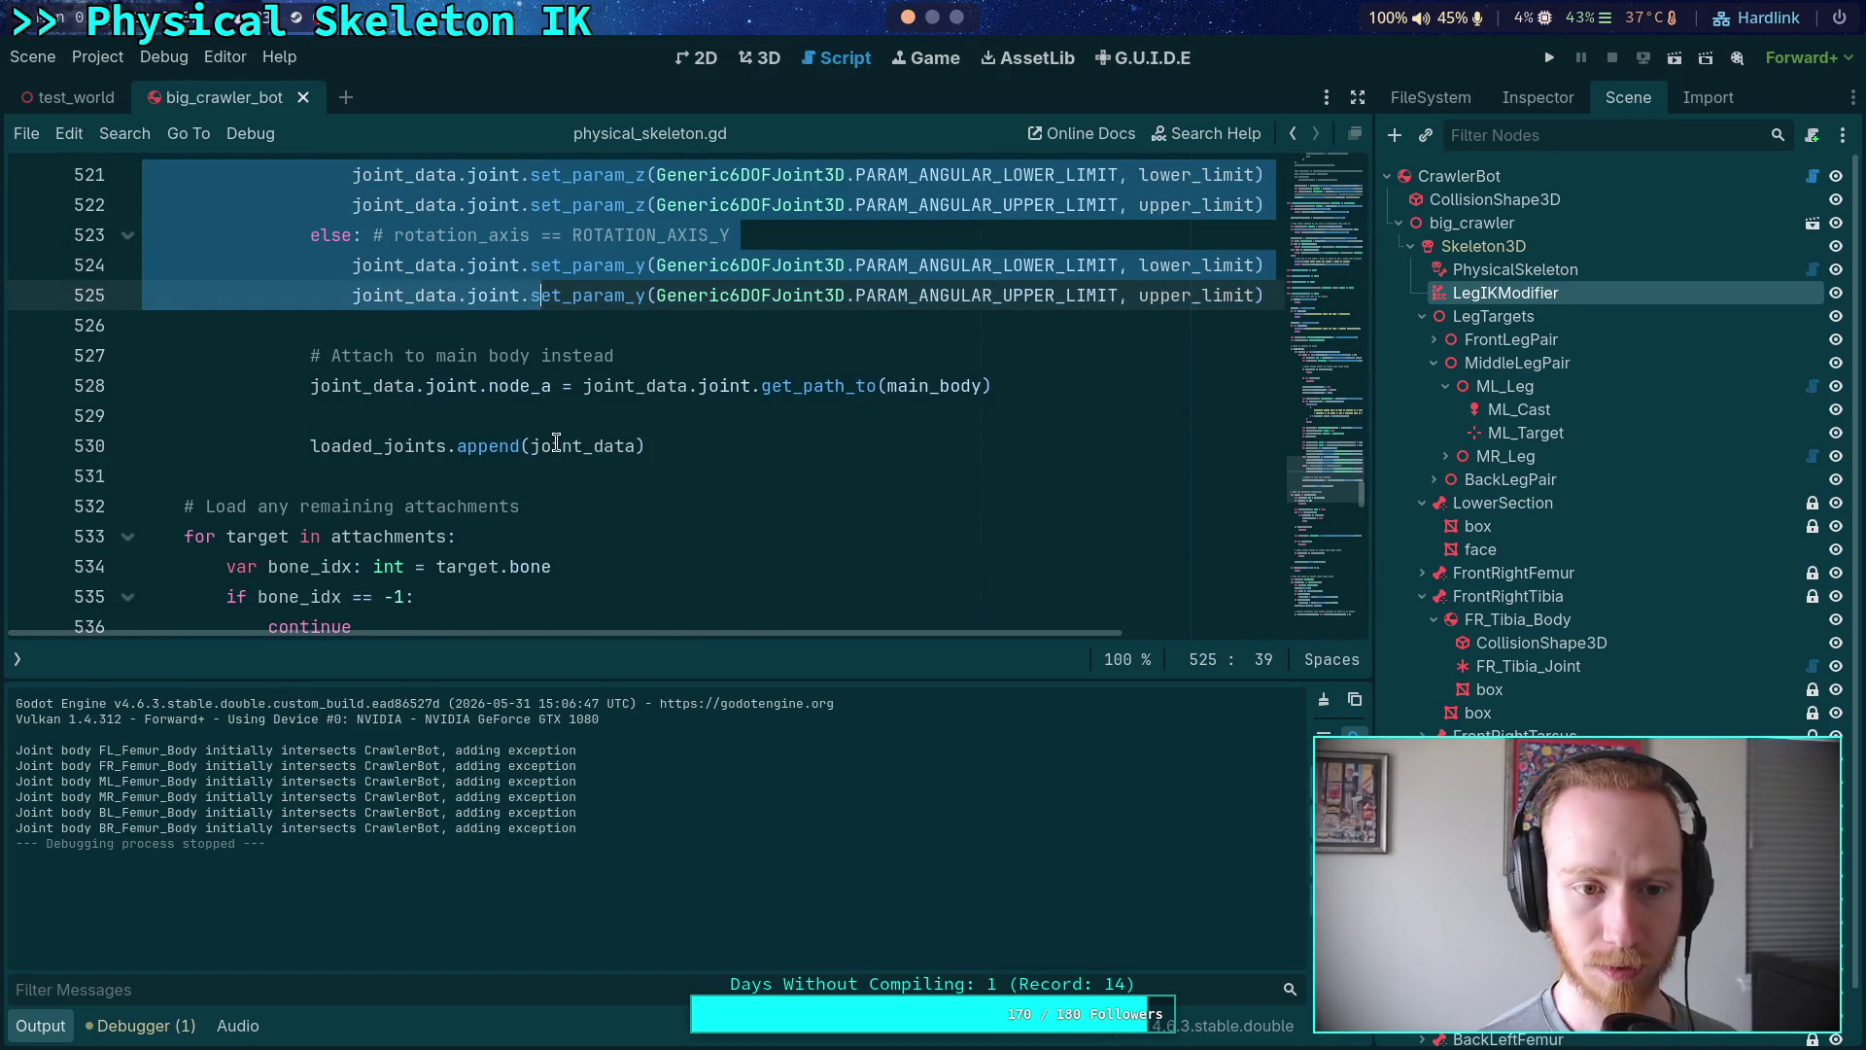
scroll(556, 443, "up", 3)
left_click(350, 357)
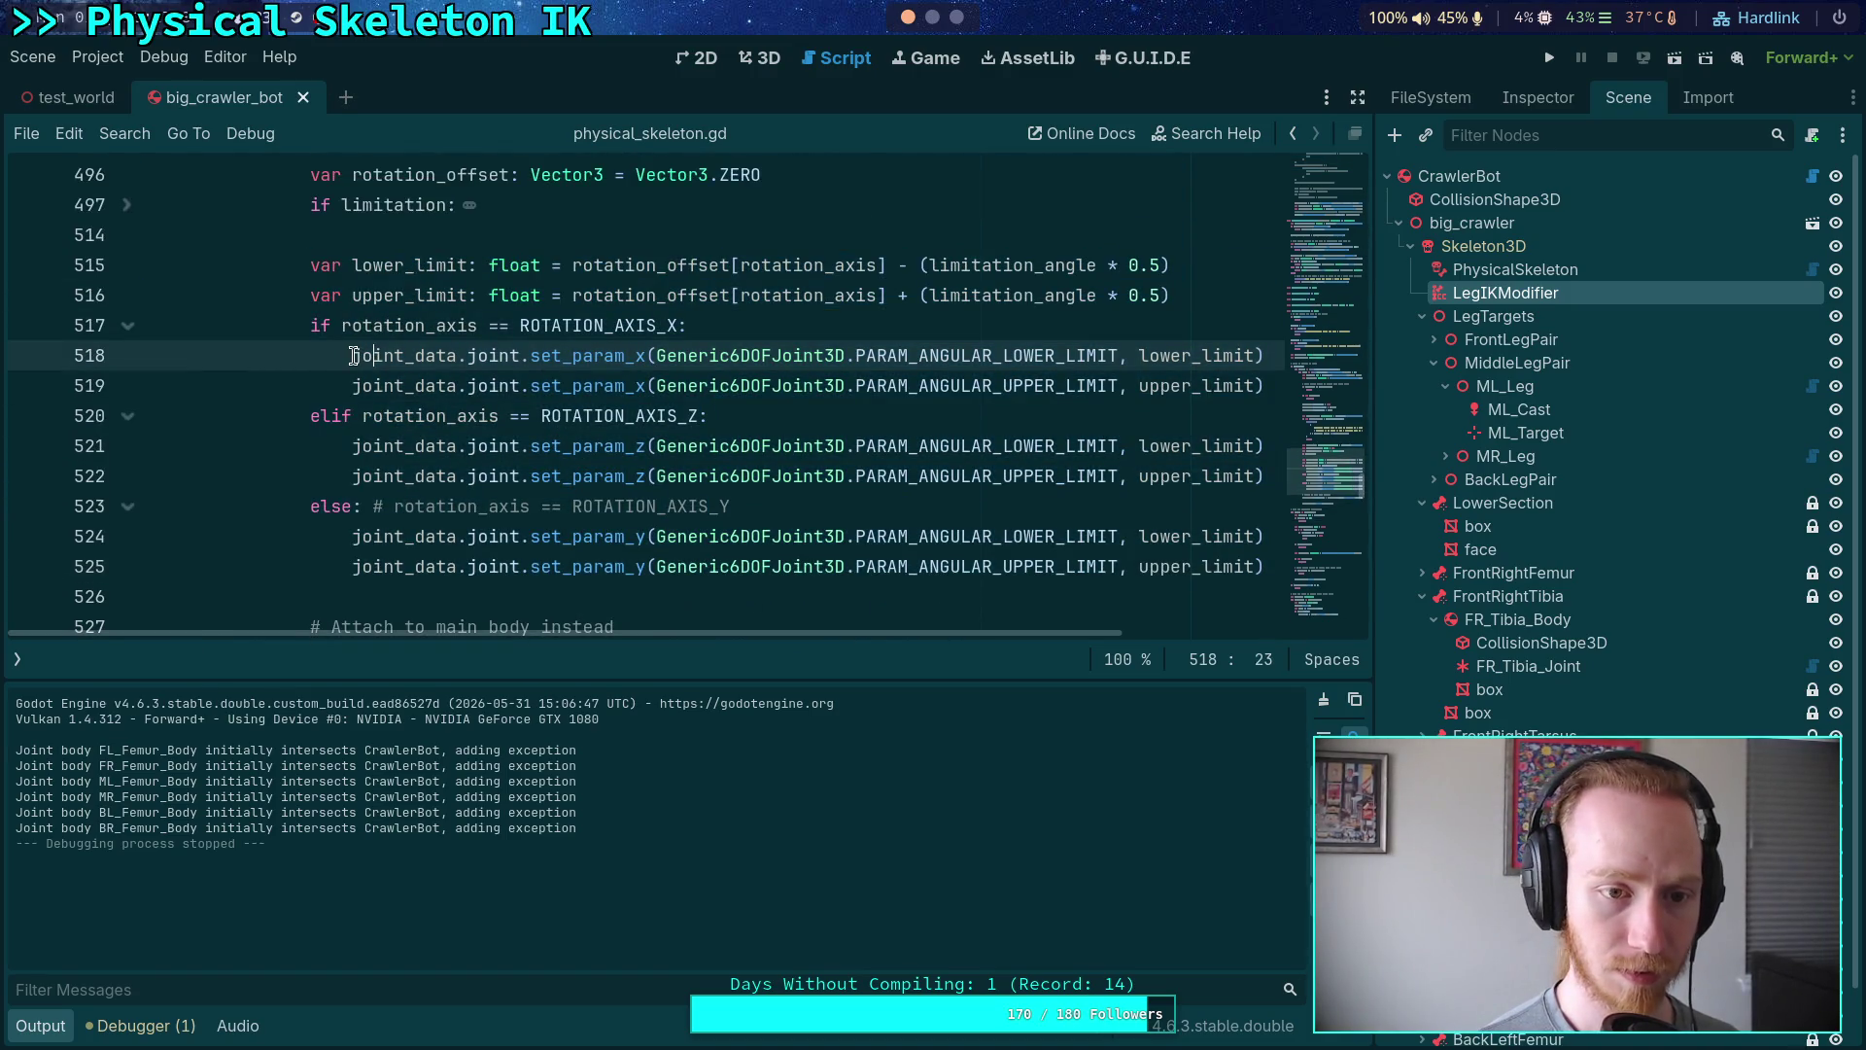
left_click_drag(352, 357, 404, 387)
key("ctrl+k")
key("Down")
key("Down")
key("shift+Down")
key("ctrl+k")
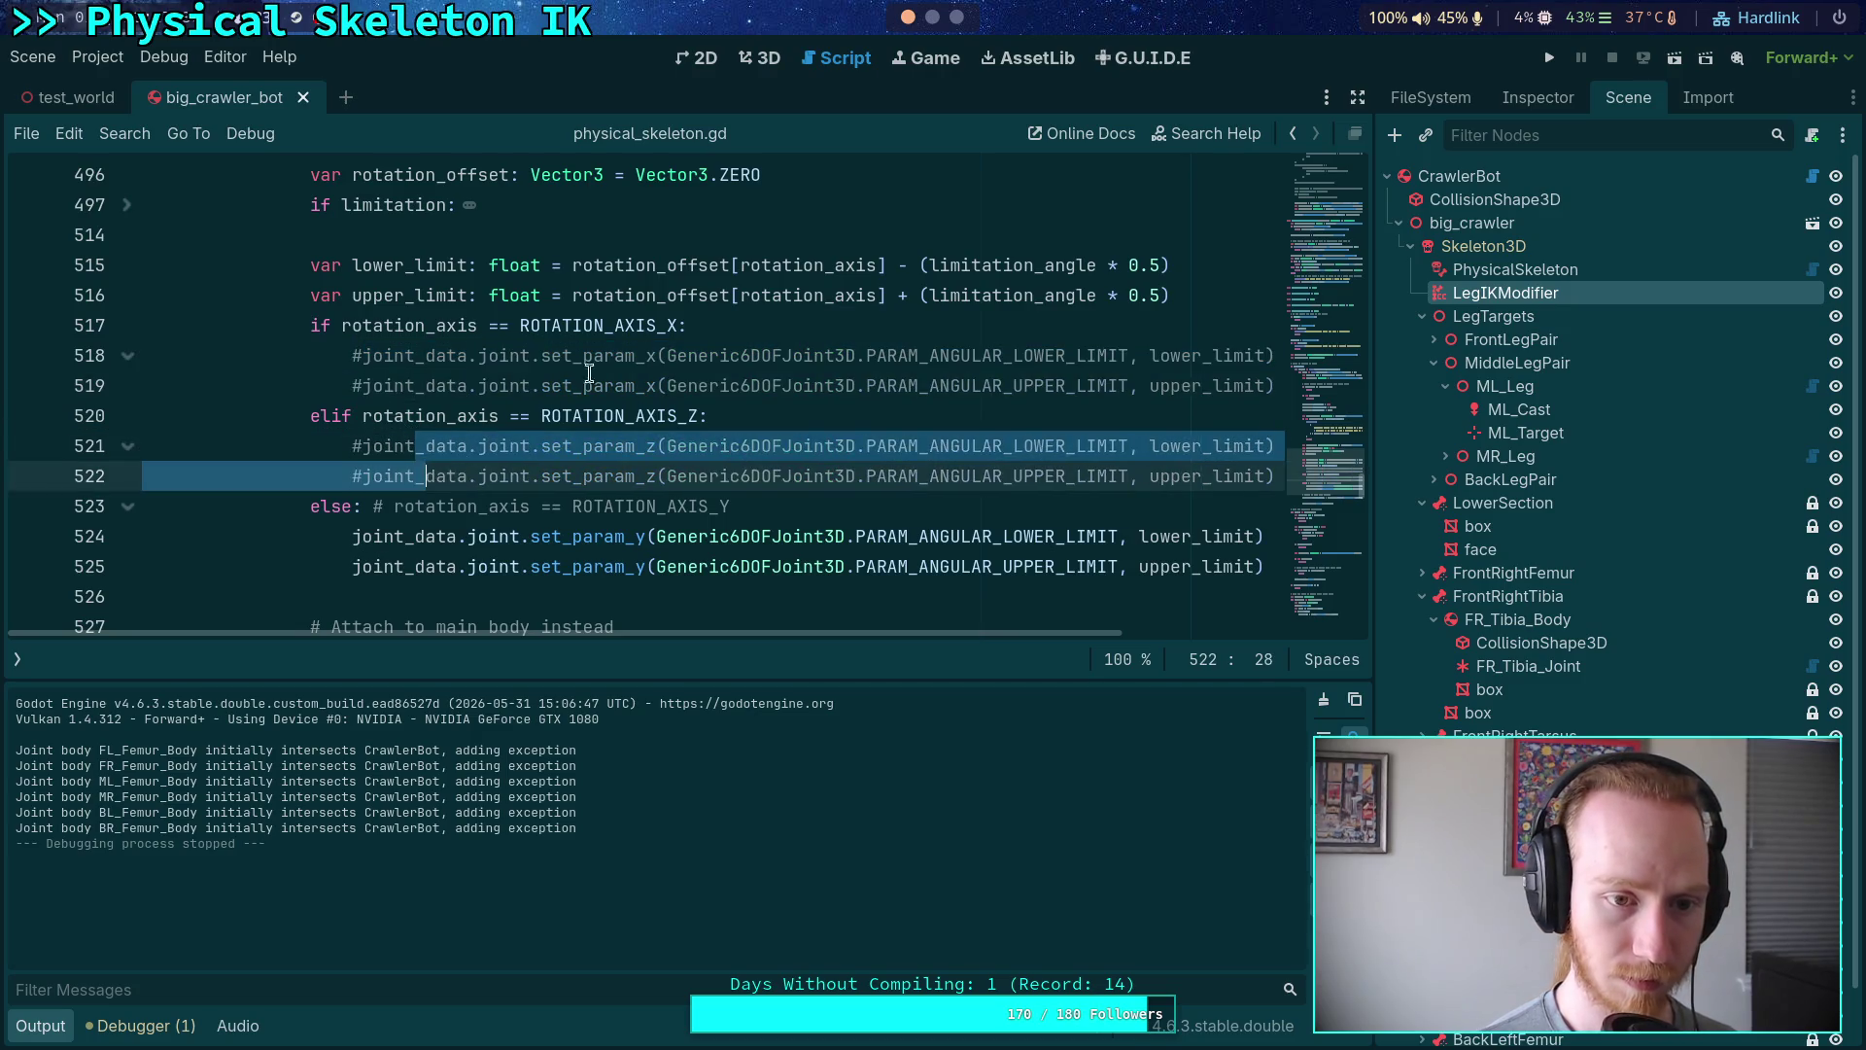
- Add 'pass' under the X- and Z-axis condition branches, save the script, and run the crawler
left_click(737, 328)
key("Return")
type("pass")
left_click(739, 446)
key("Return")
type("pass")
key("ctrl+s")
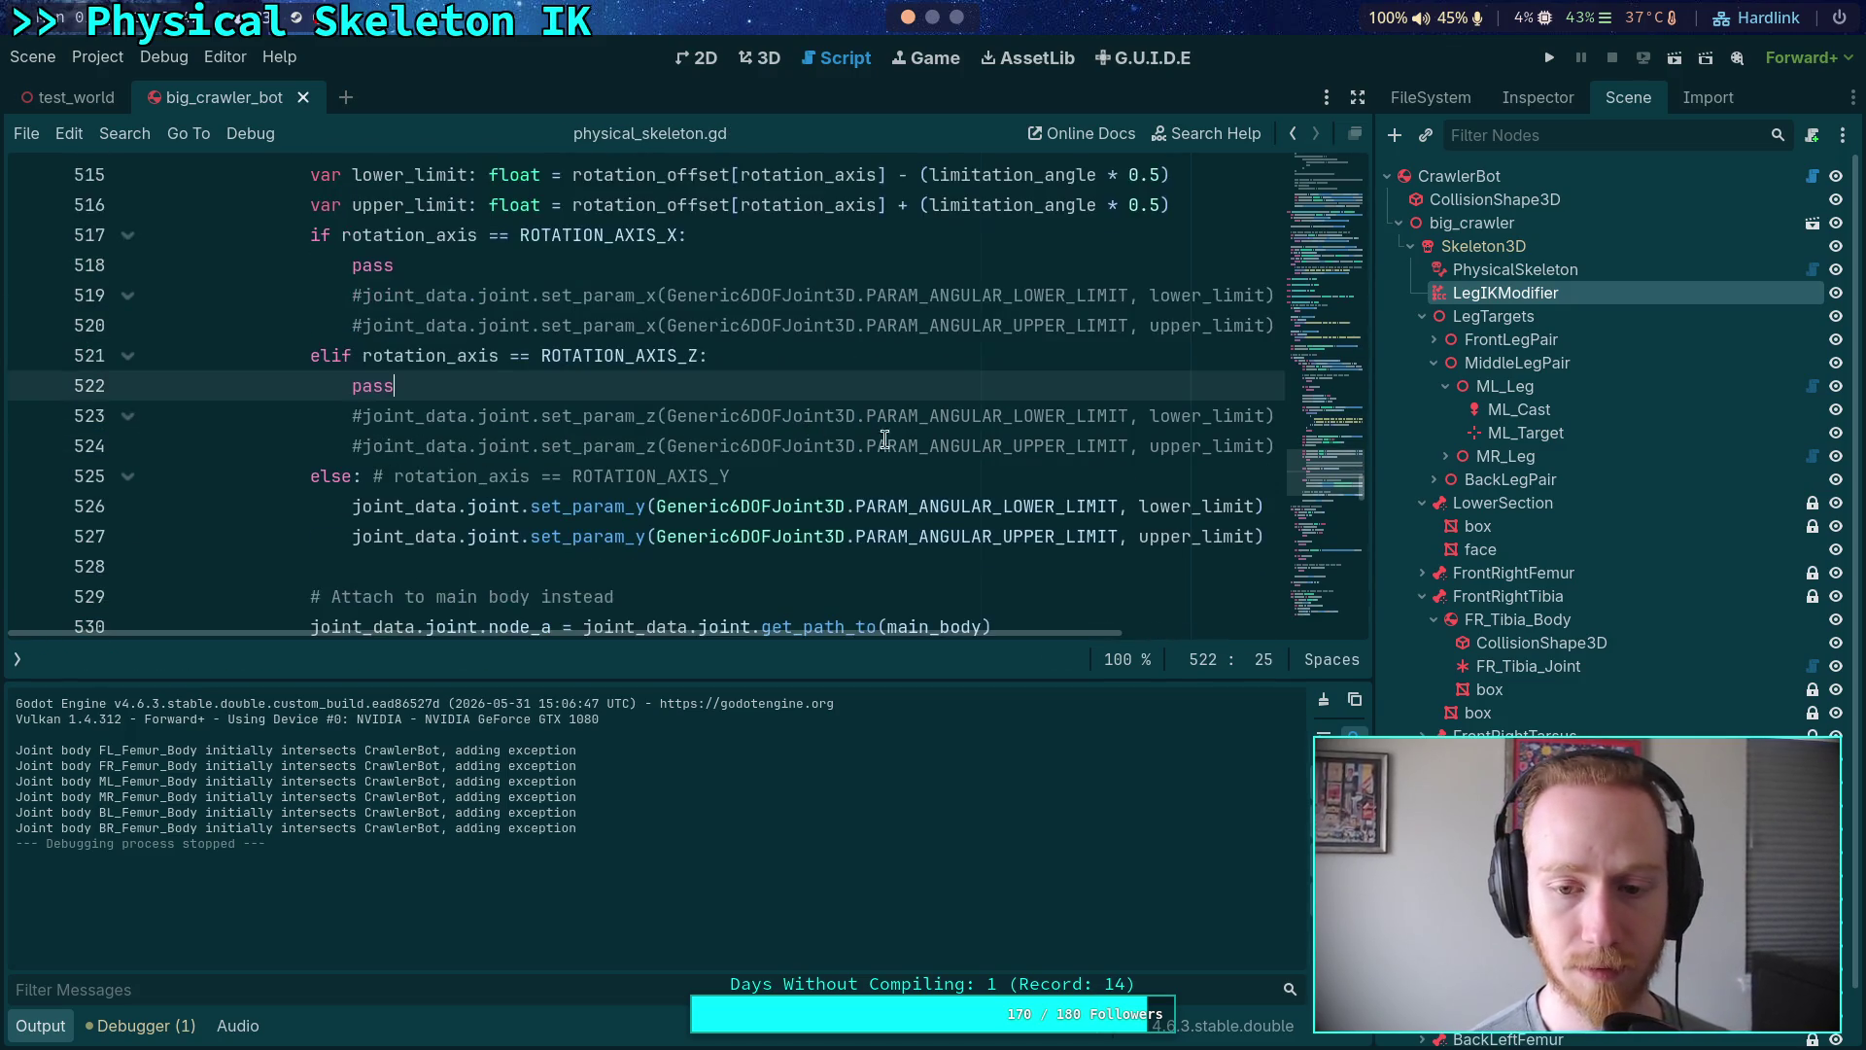
left_click(1549, 58)
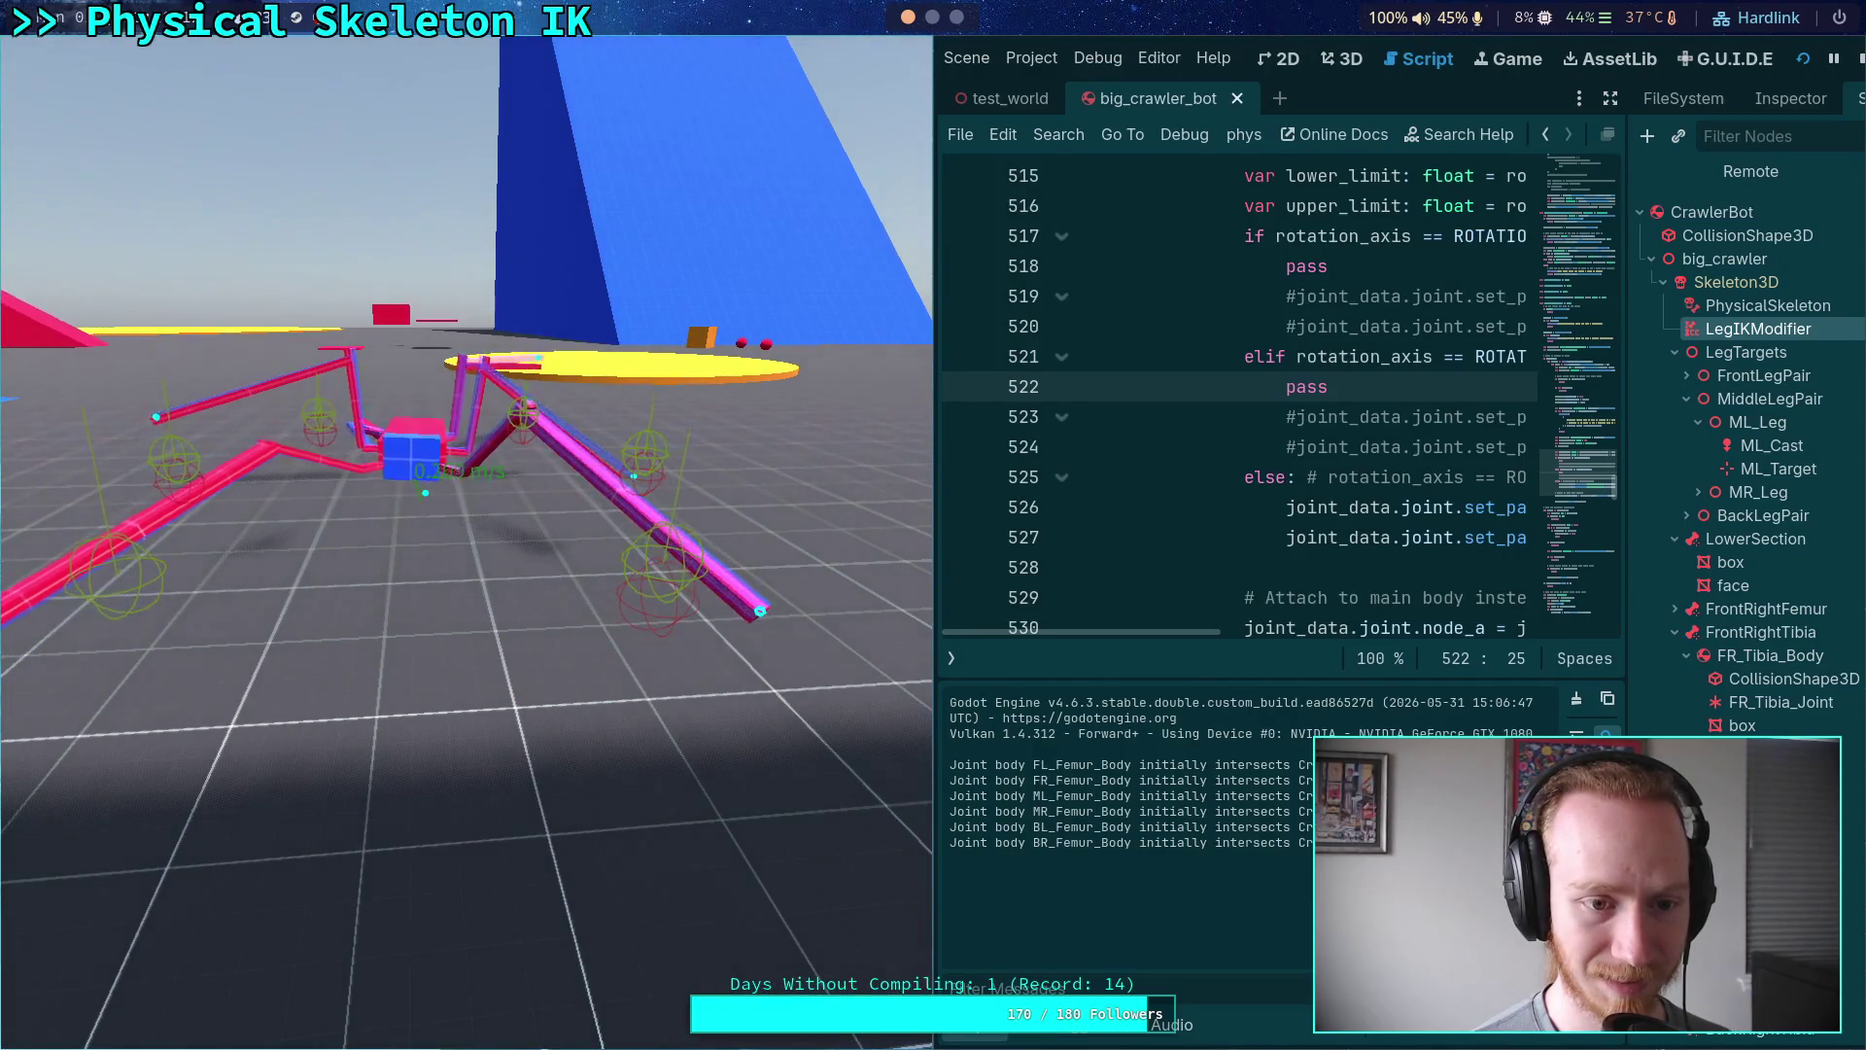
- Relaunch and test the crawler, then stop it and open Project Settings at Jolt Physics 3D
key("F8")
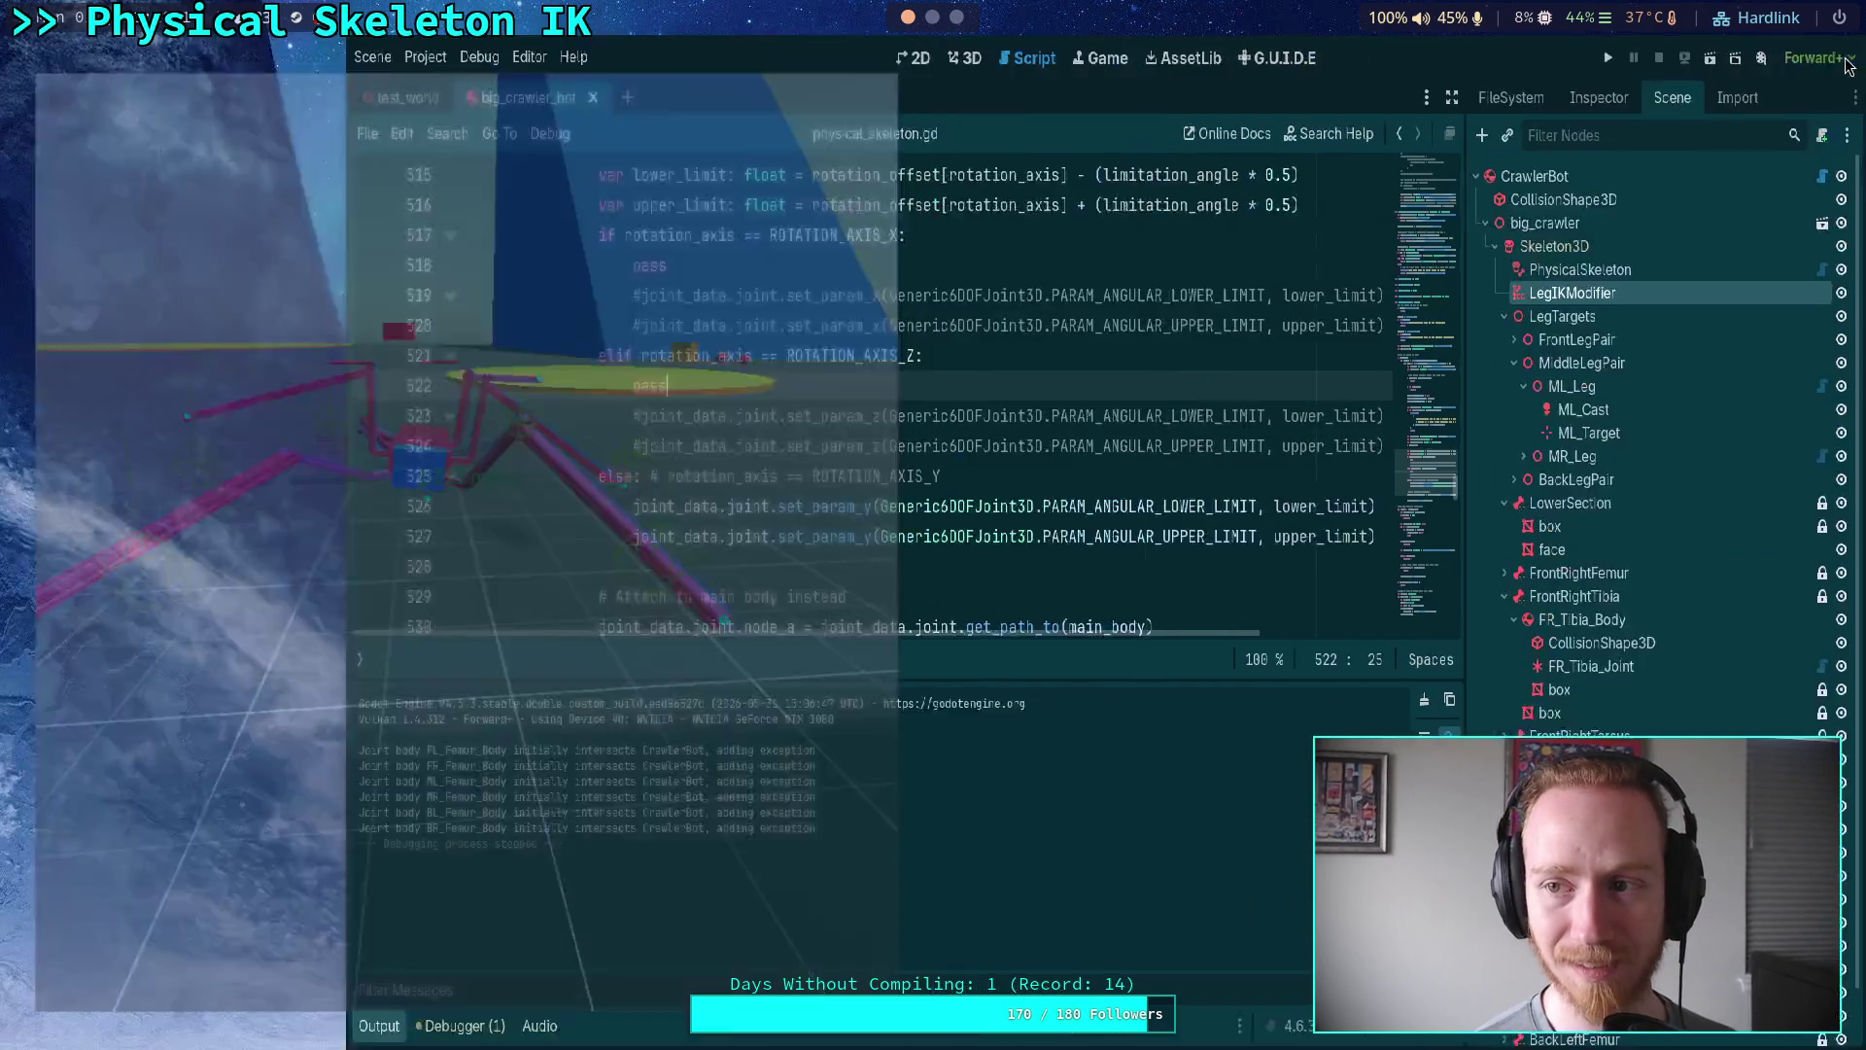
key("F5")
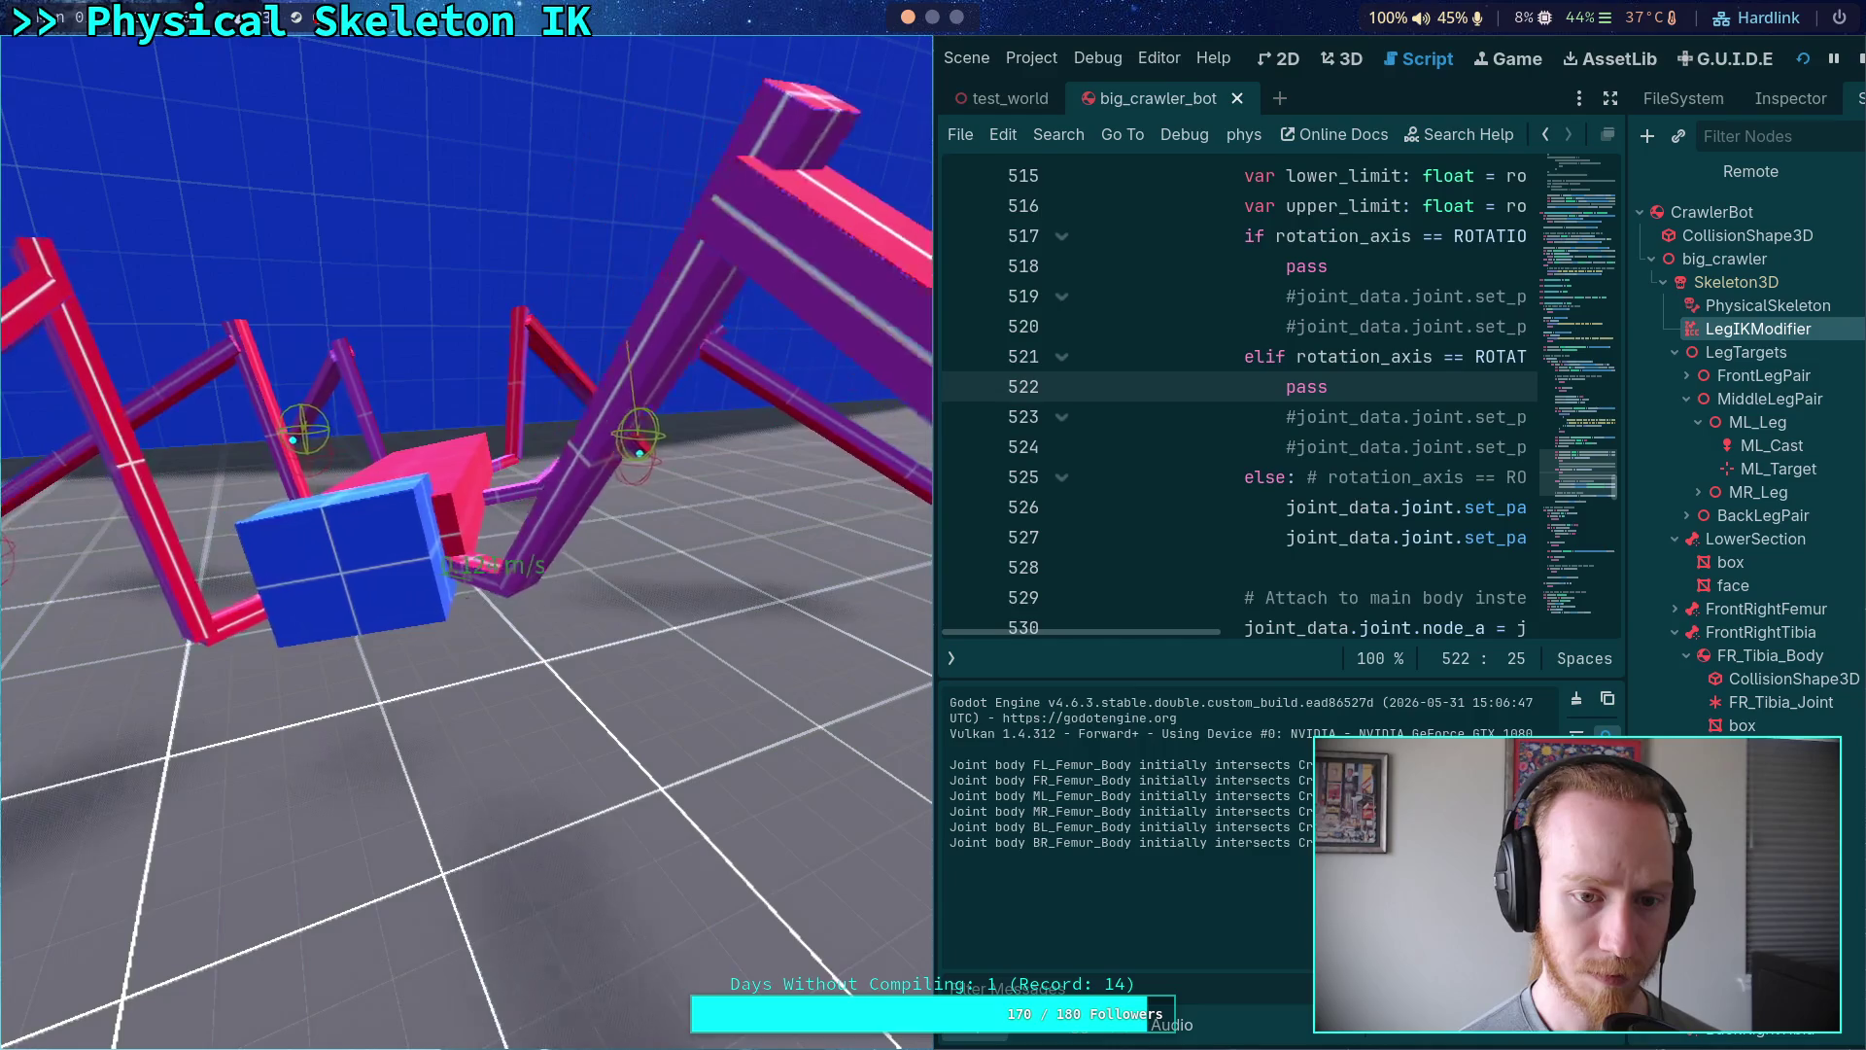
left_click(1858, 62)
left_click(97, 56)
left_click(136, 83)
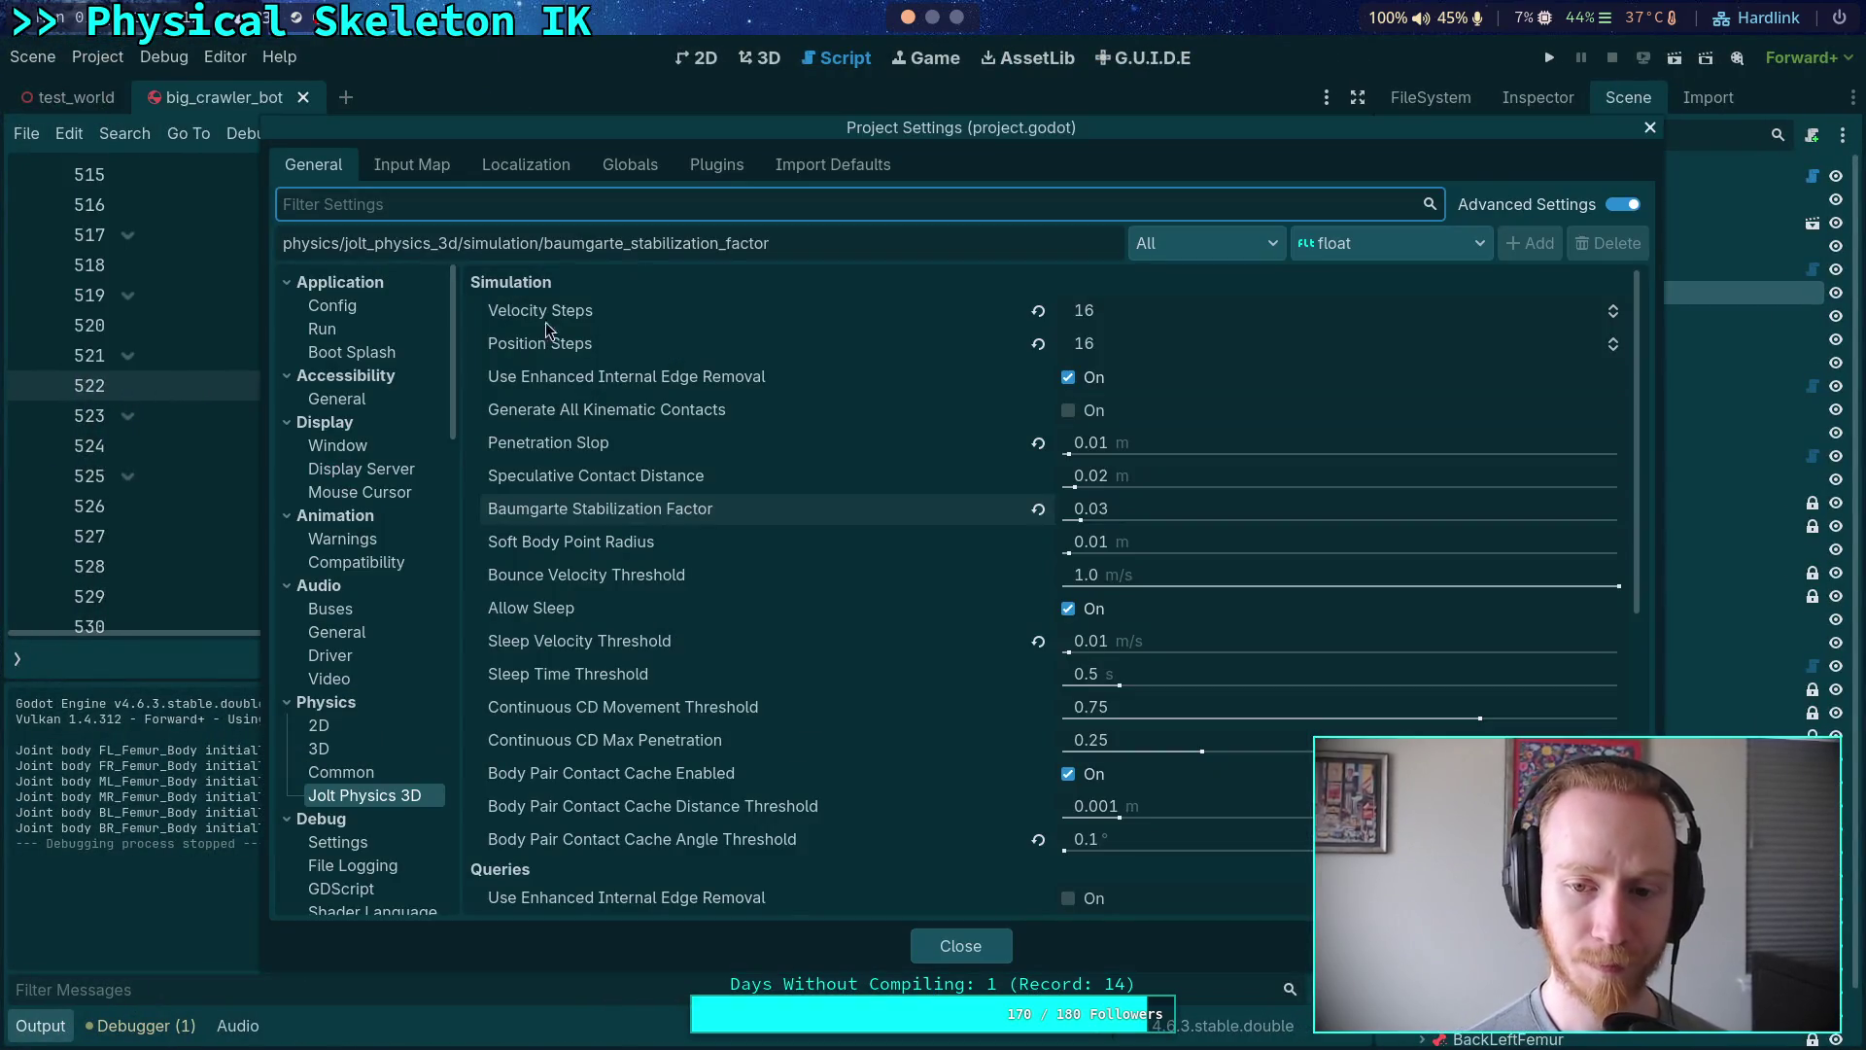
- Set the Jolt Baumgarte Stabilization Factor to 0.18, close Project Settings, and run the crawler
left_click(1173, 525)
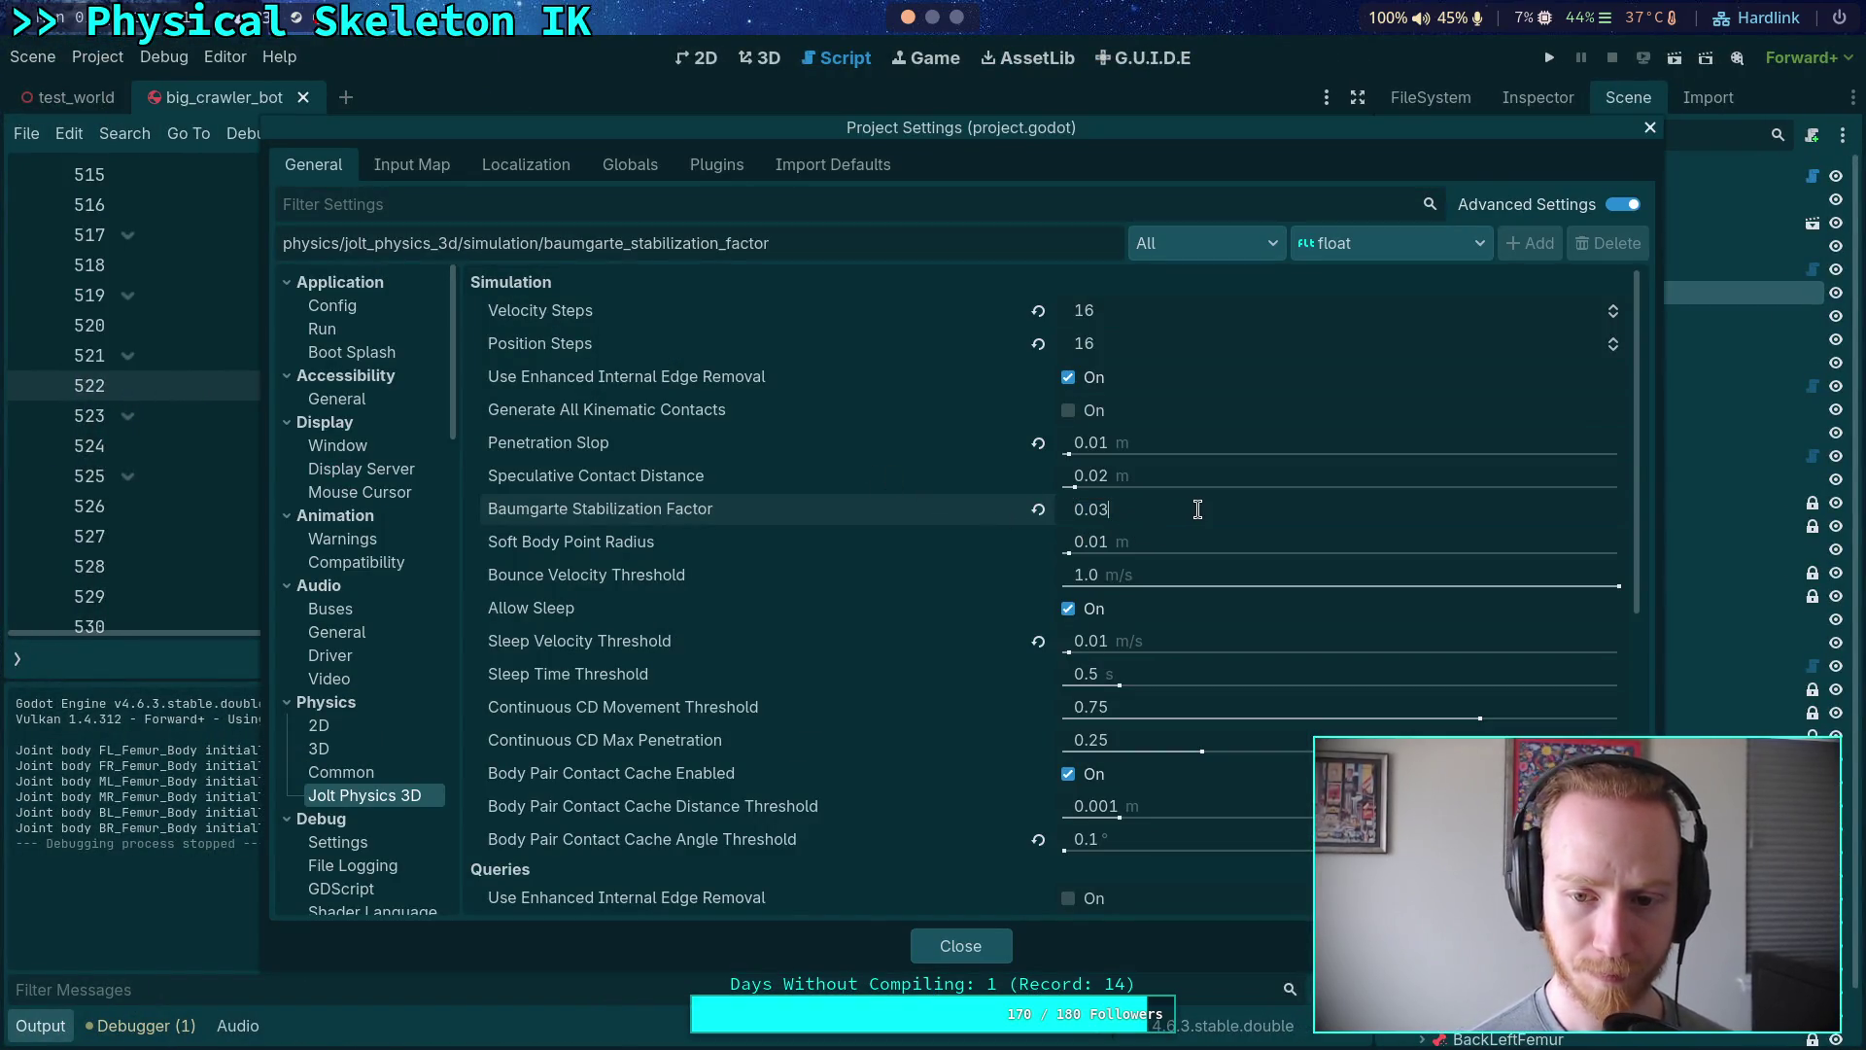
type("0.18")
key("Return")
left_click(969, 941)
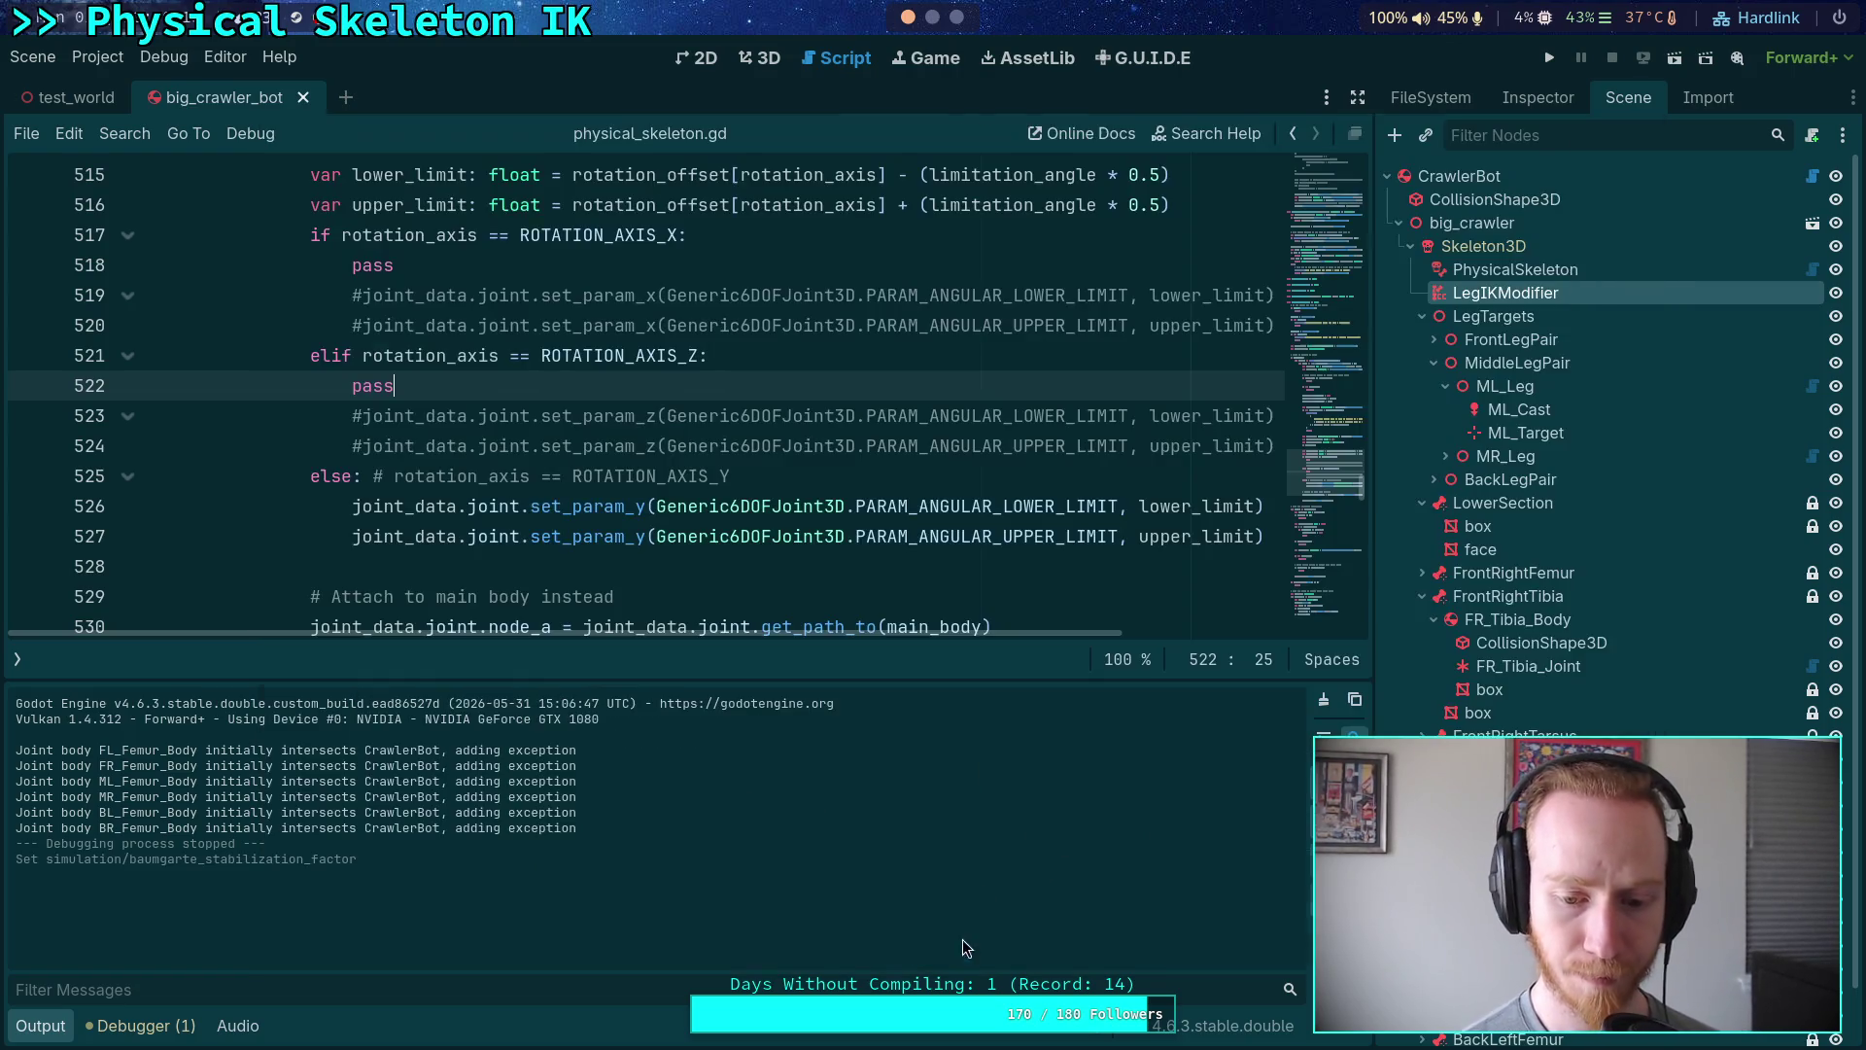
left_click(1547, 59)
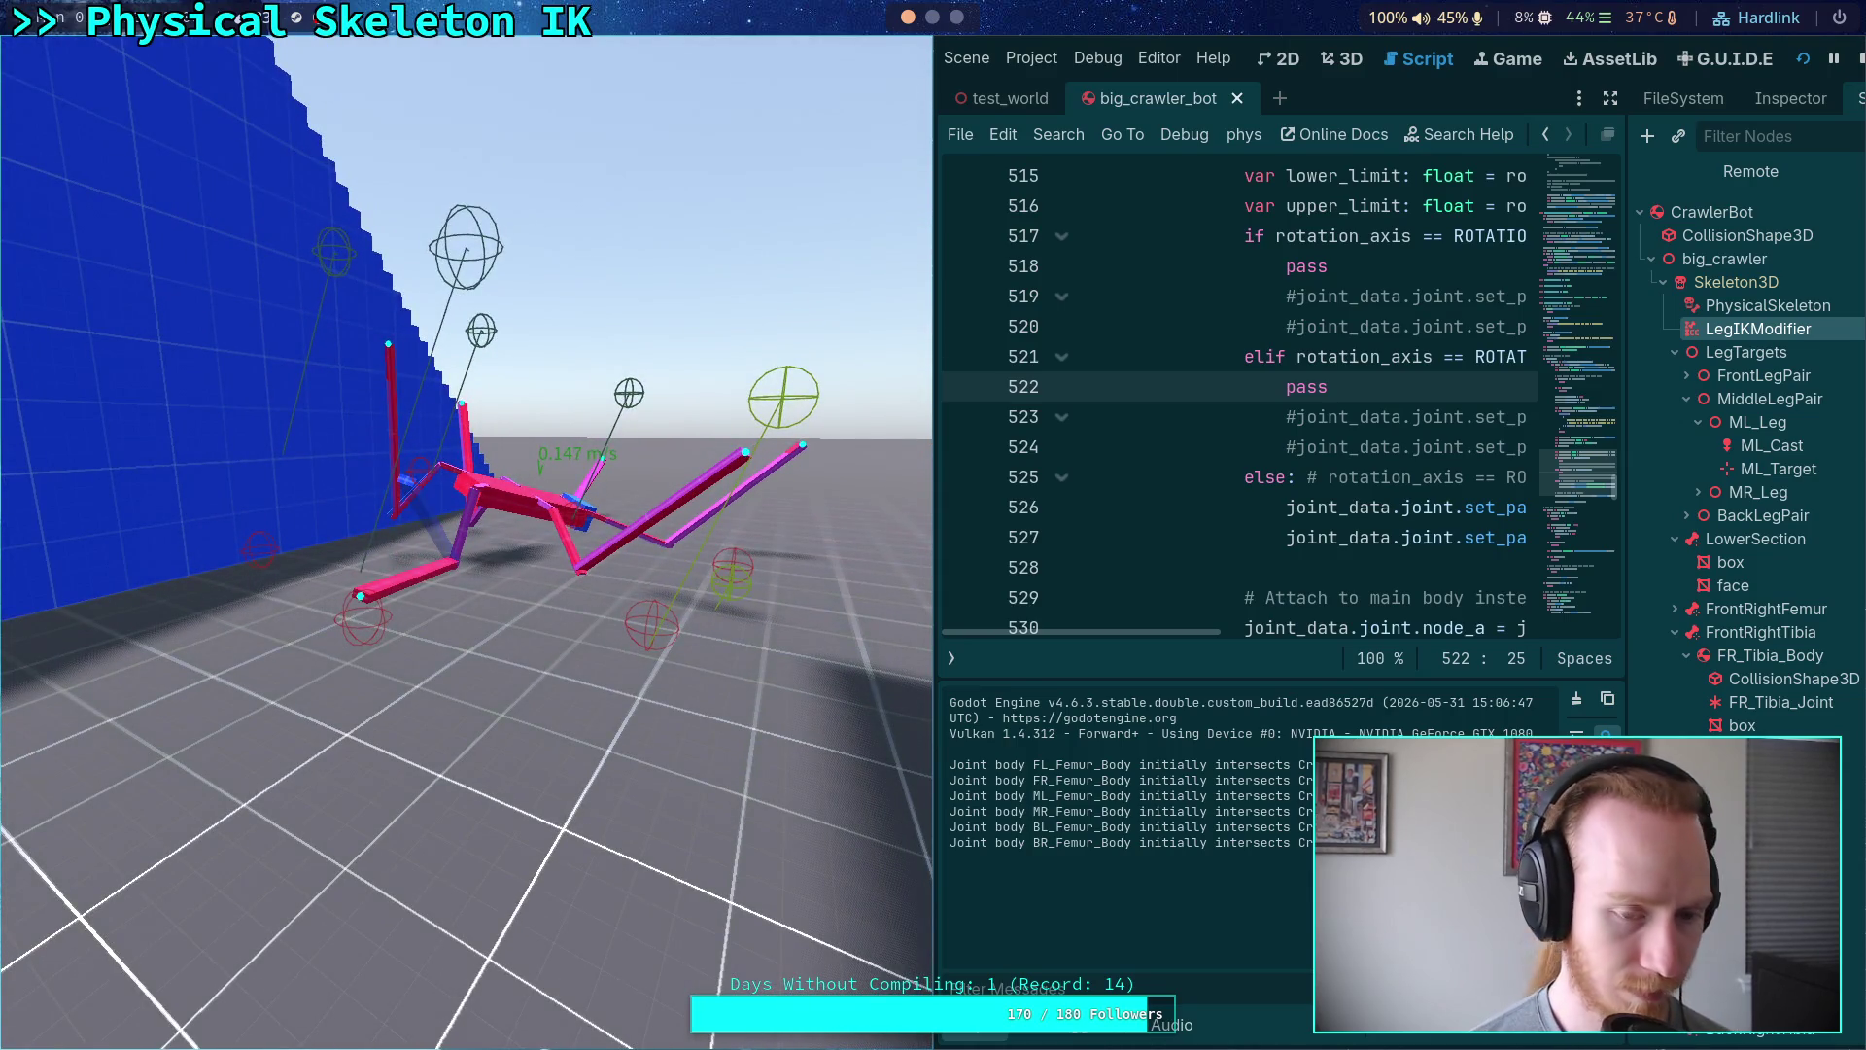
- Single-step the crawler's physics five ticks, then detach the game view into a floating window
key("period")
key("period")
key("period")
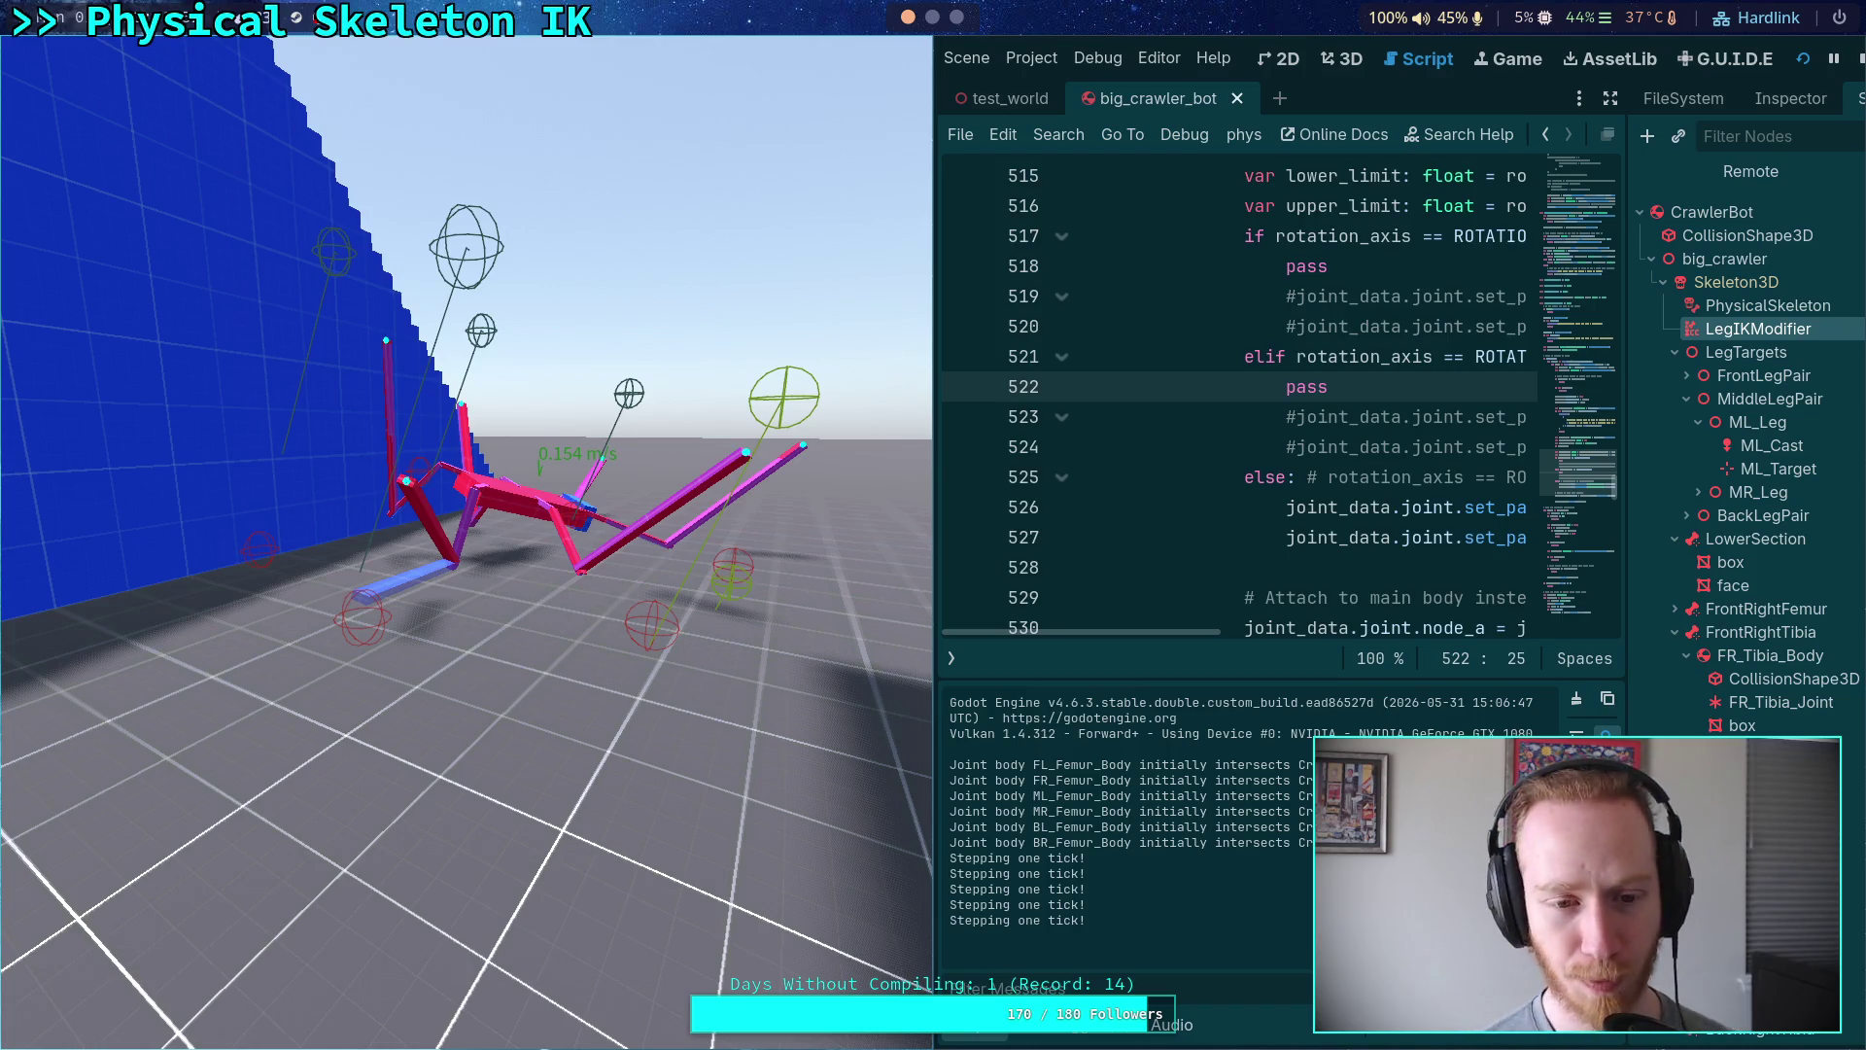
mouse_move(684, 569)
left_mouse_down()
mouse_move(597, 542)
mouse_move(723, 448)
left_mouse_up()
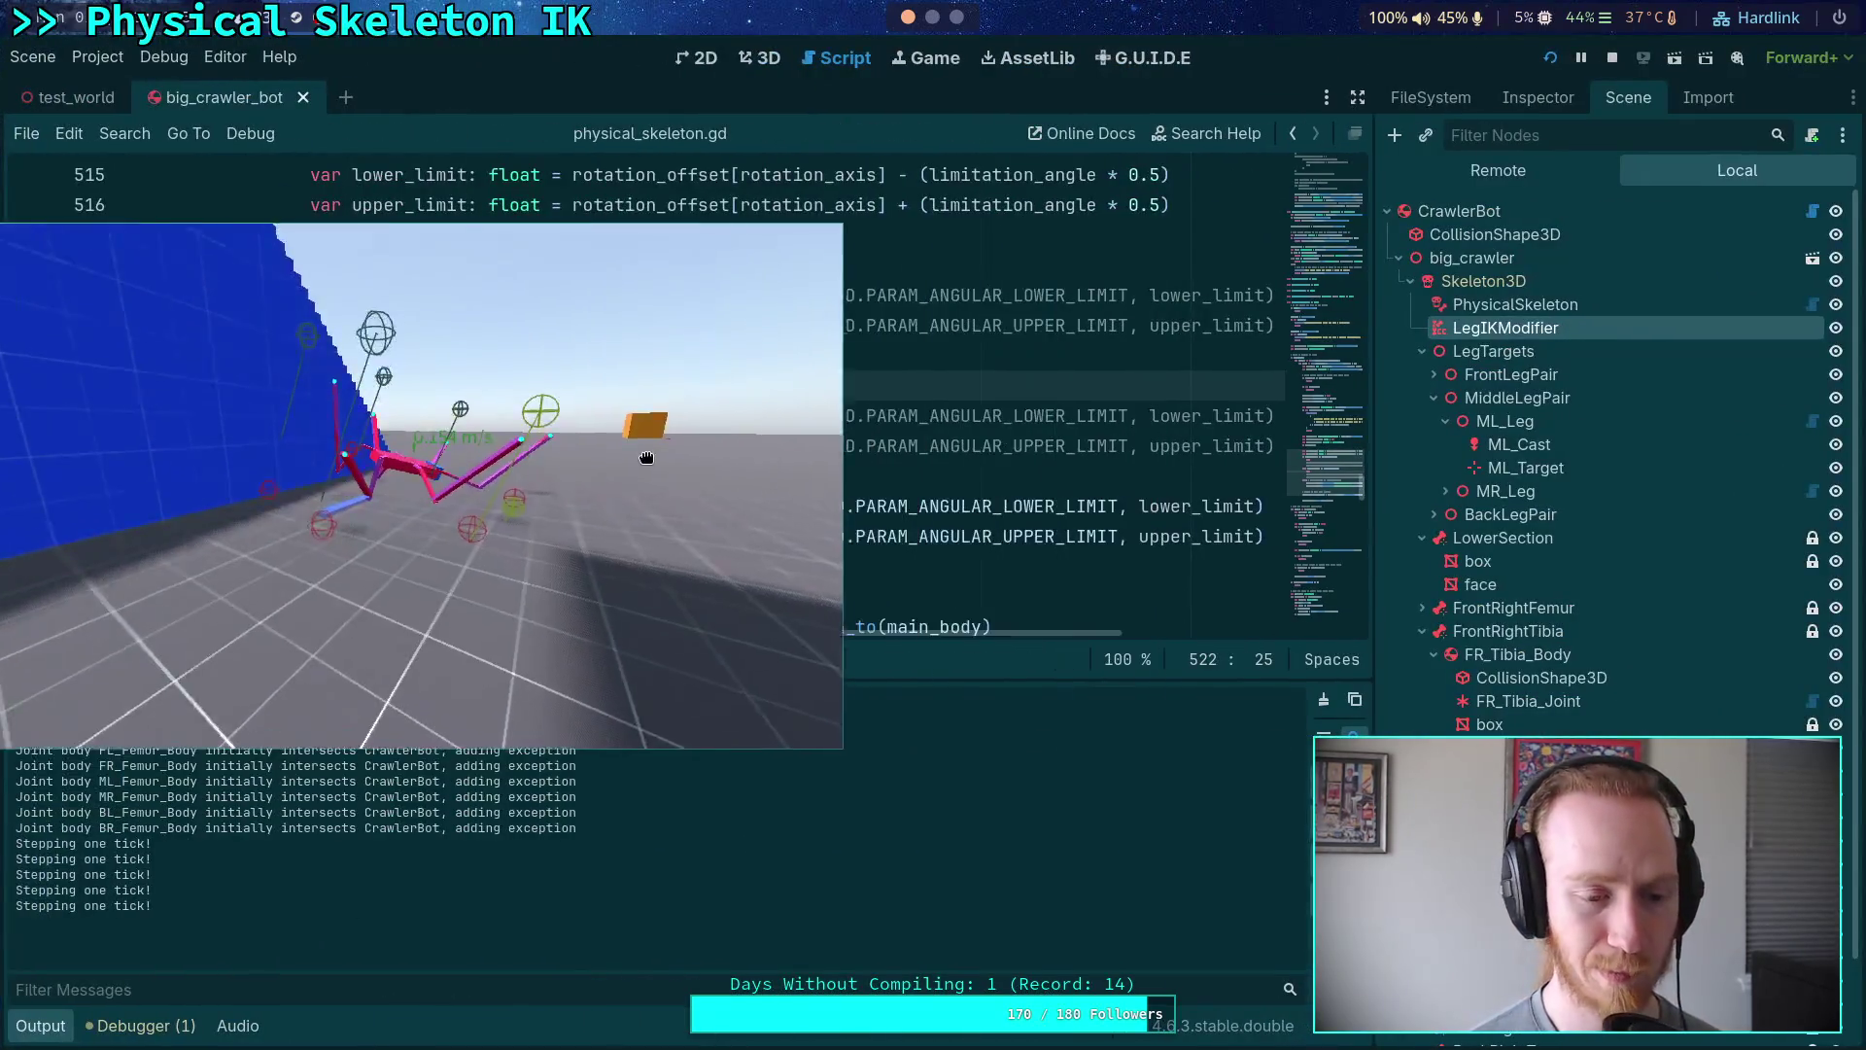
scroll(609, 388, "down", 4)
scroll(608, 388, "down", 10)
scroll(608, 388, "down", 18)
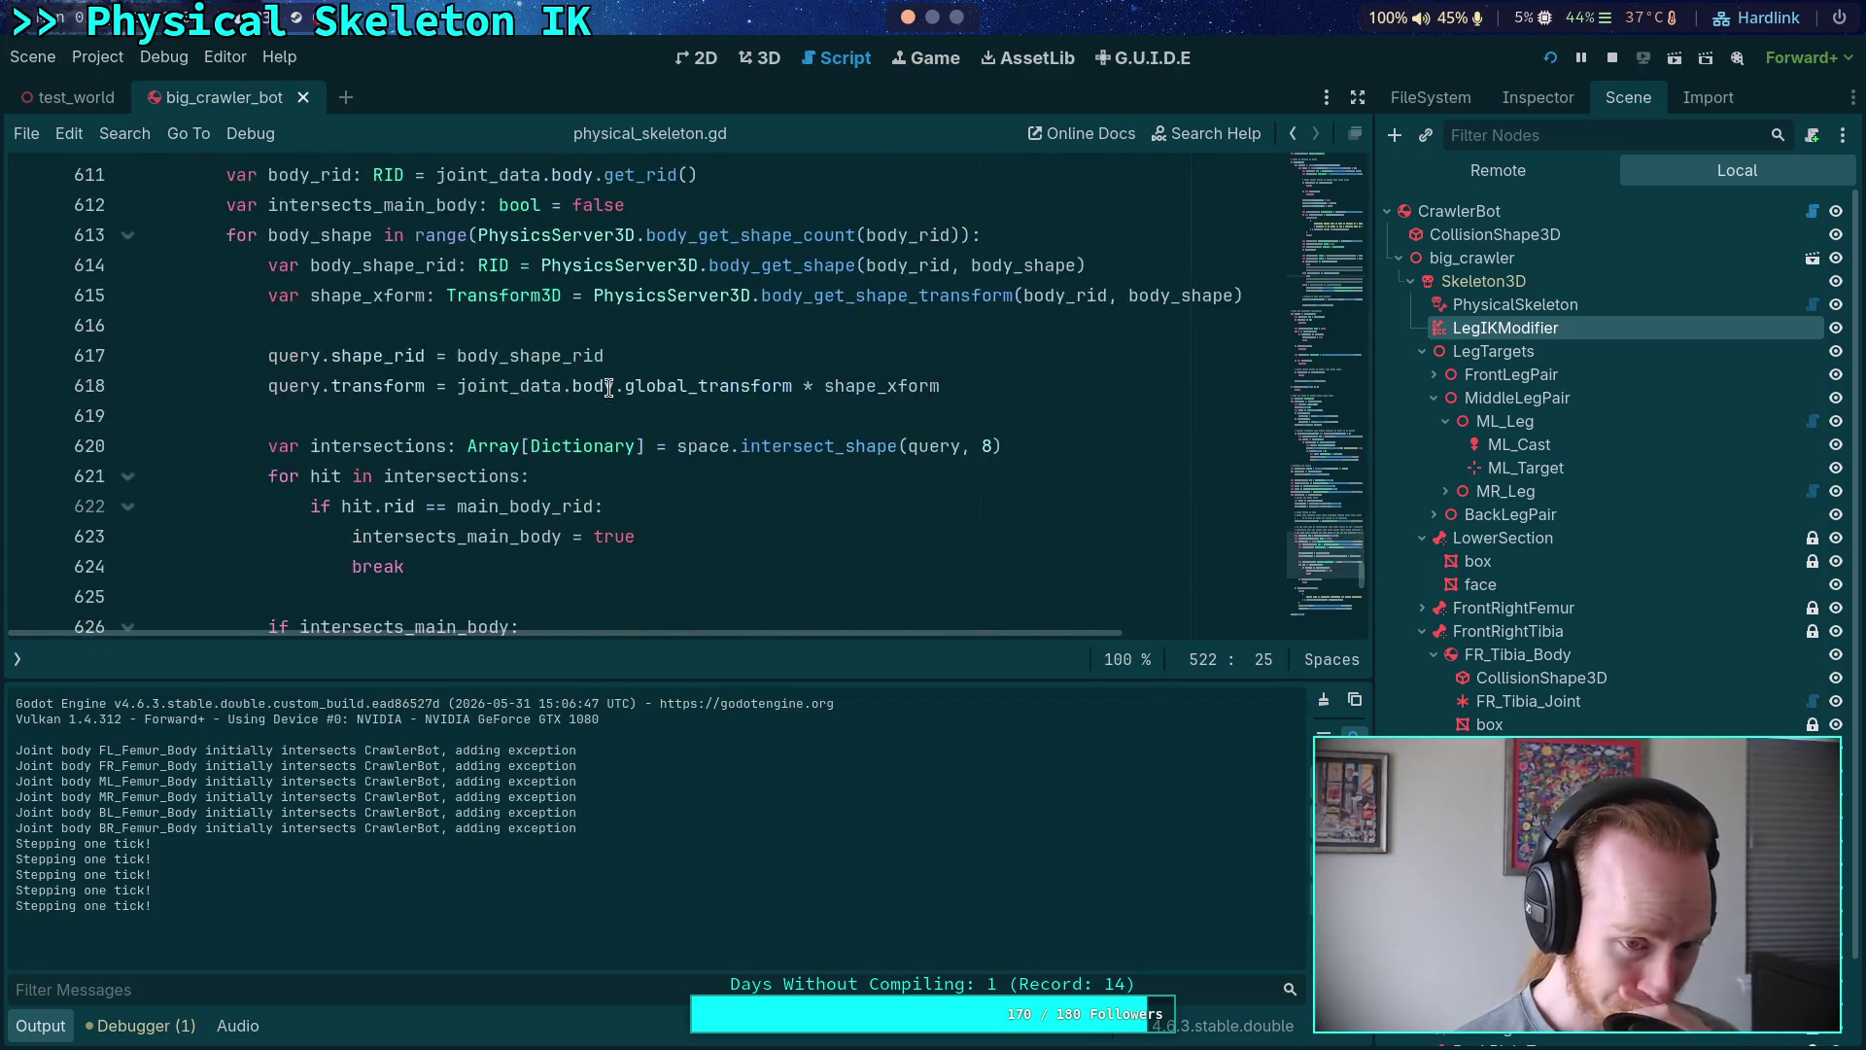
scroll(608, 387, "down", 8)
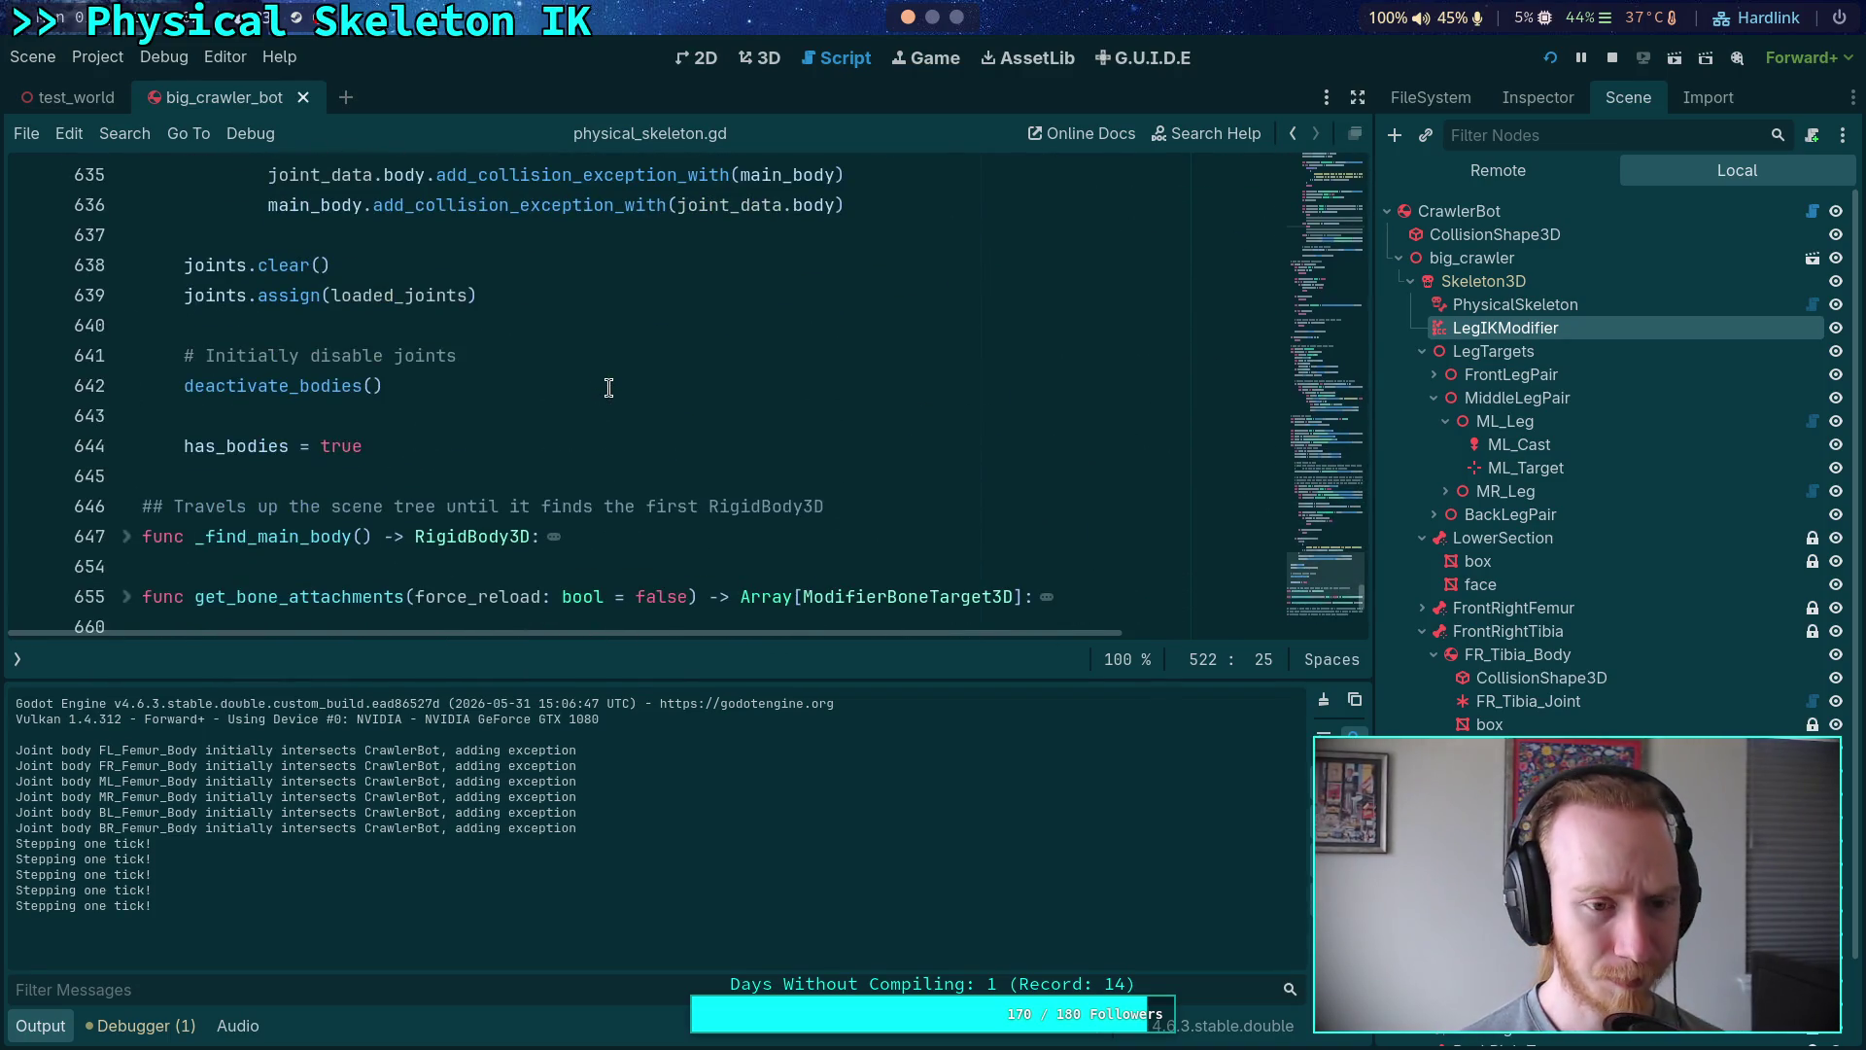
scroll(609, 388, "down", 2)
scroll(595, 403, "up", 10)
scroll(582, 418, "up", 20)
scroll(582, 417, "up", 20)
left_click(126, 446)
left_click(127, 325)
scroll(171, 356, "down", 4)
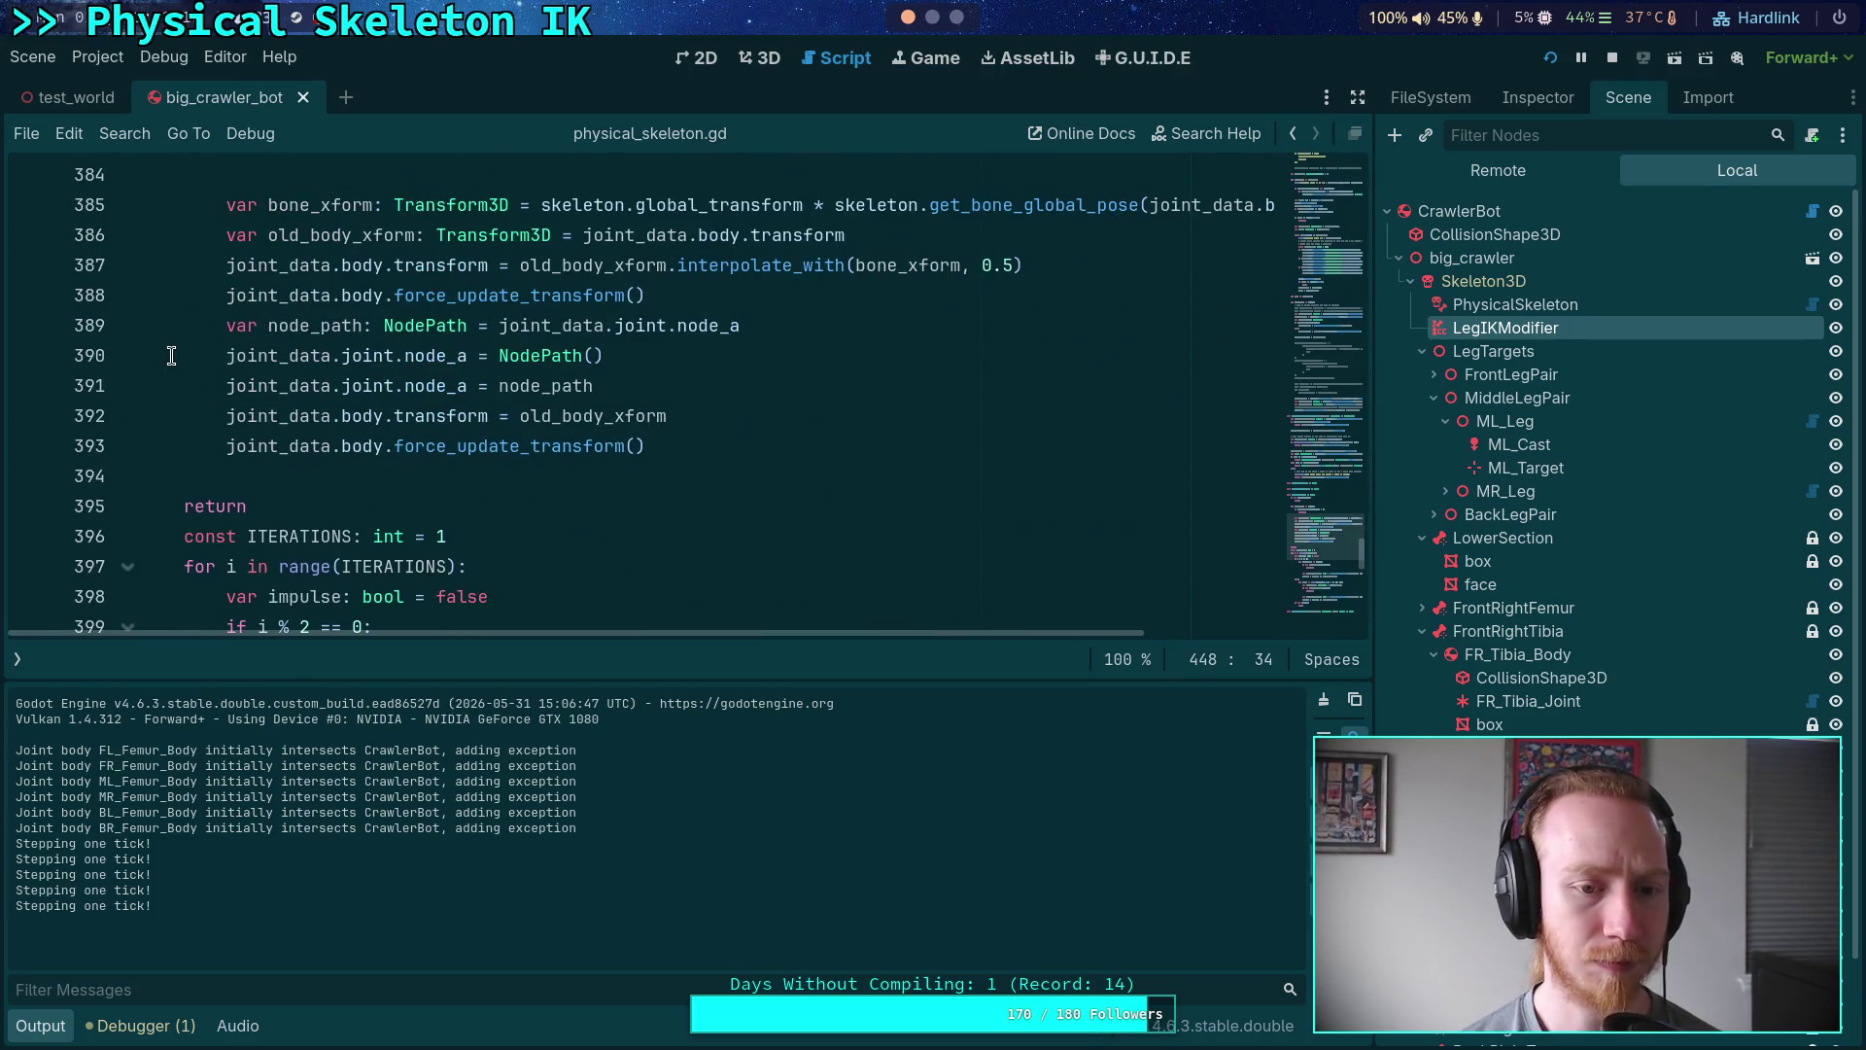
scroll(171, 356, "up", 1)
left_click(29, 296)
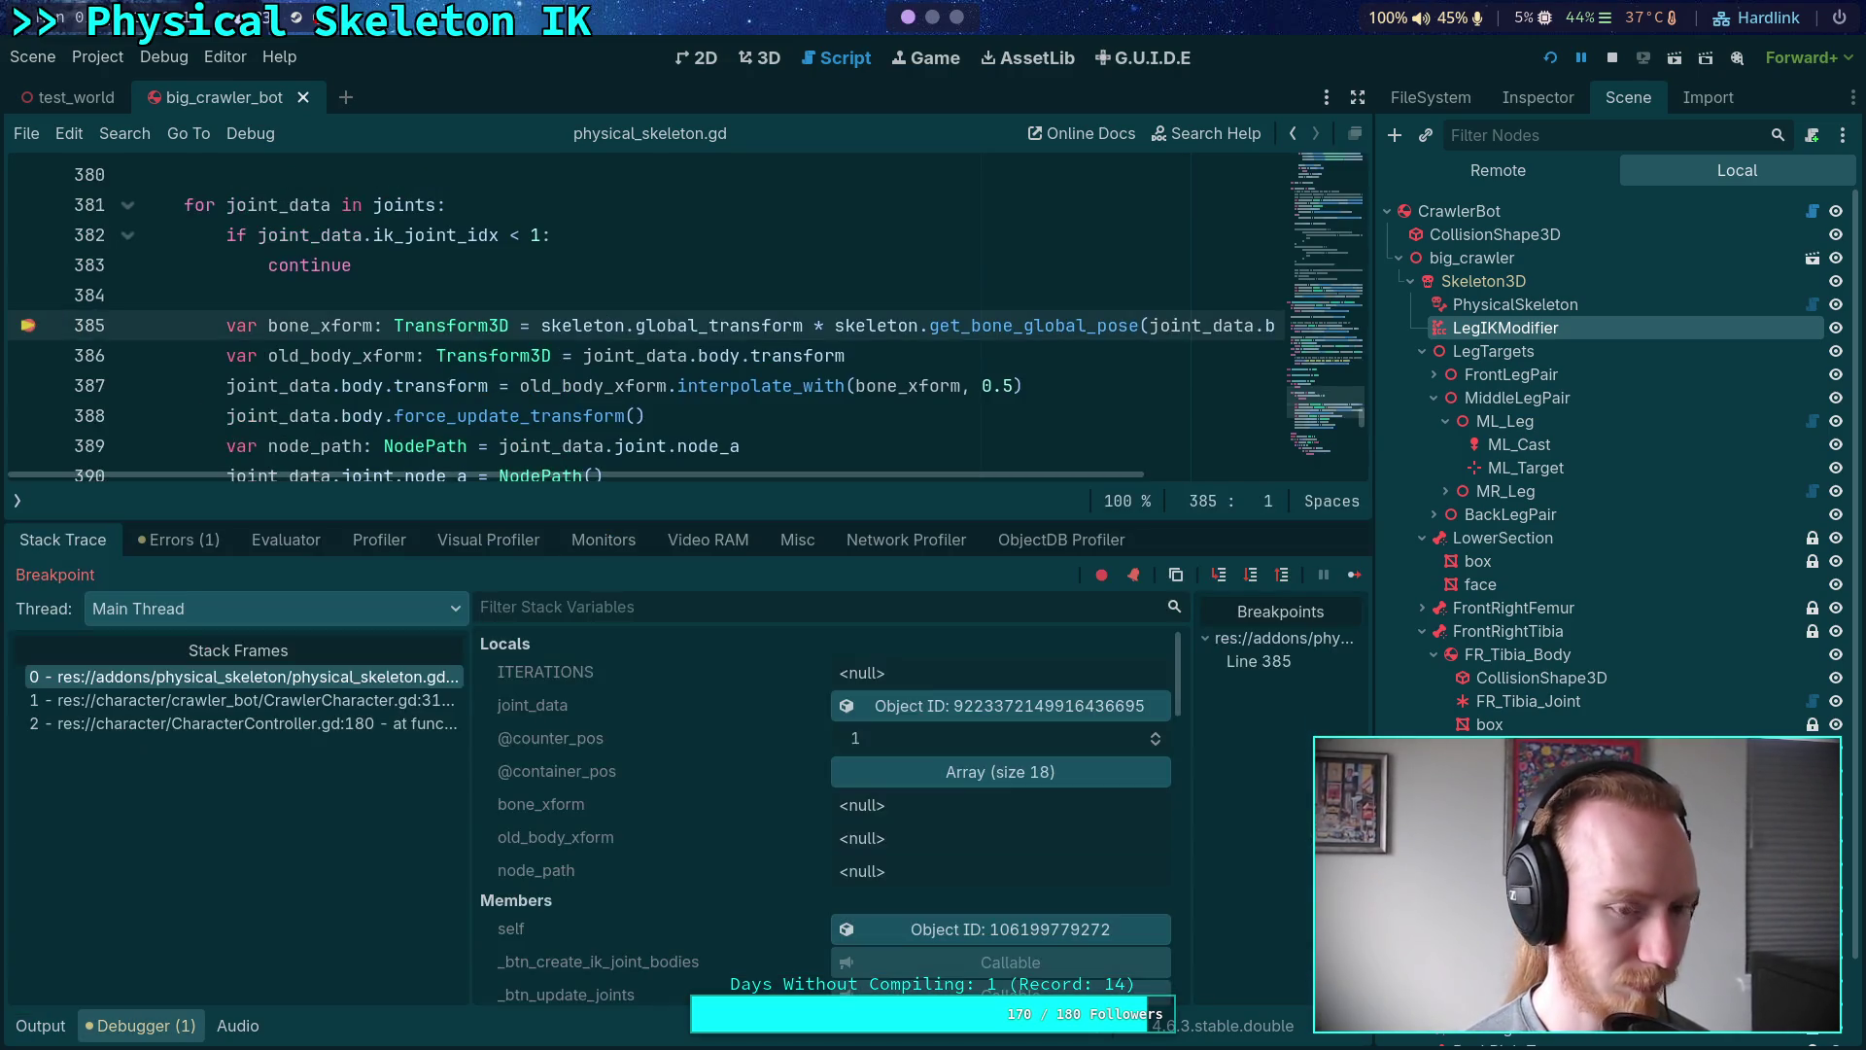
mouse_move(467, 454)
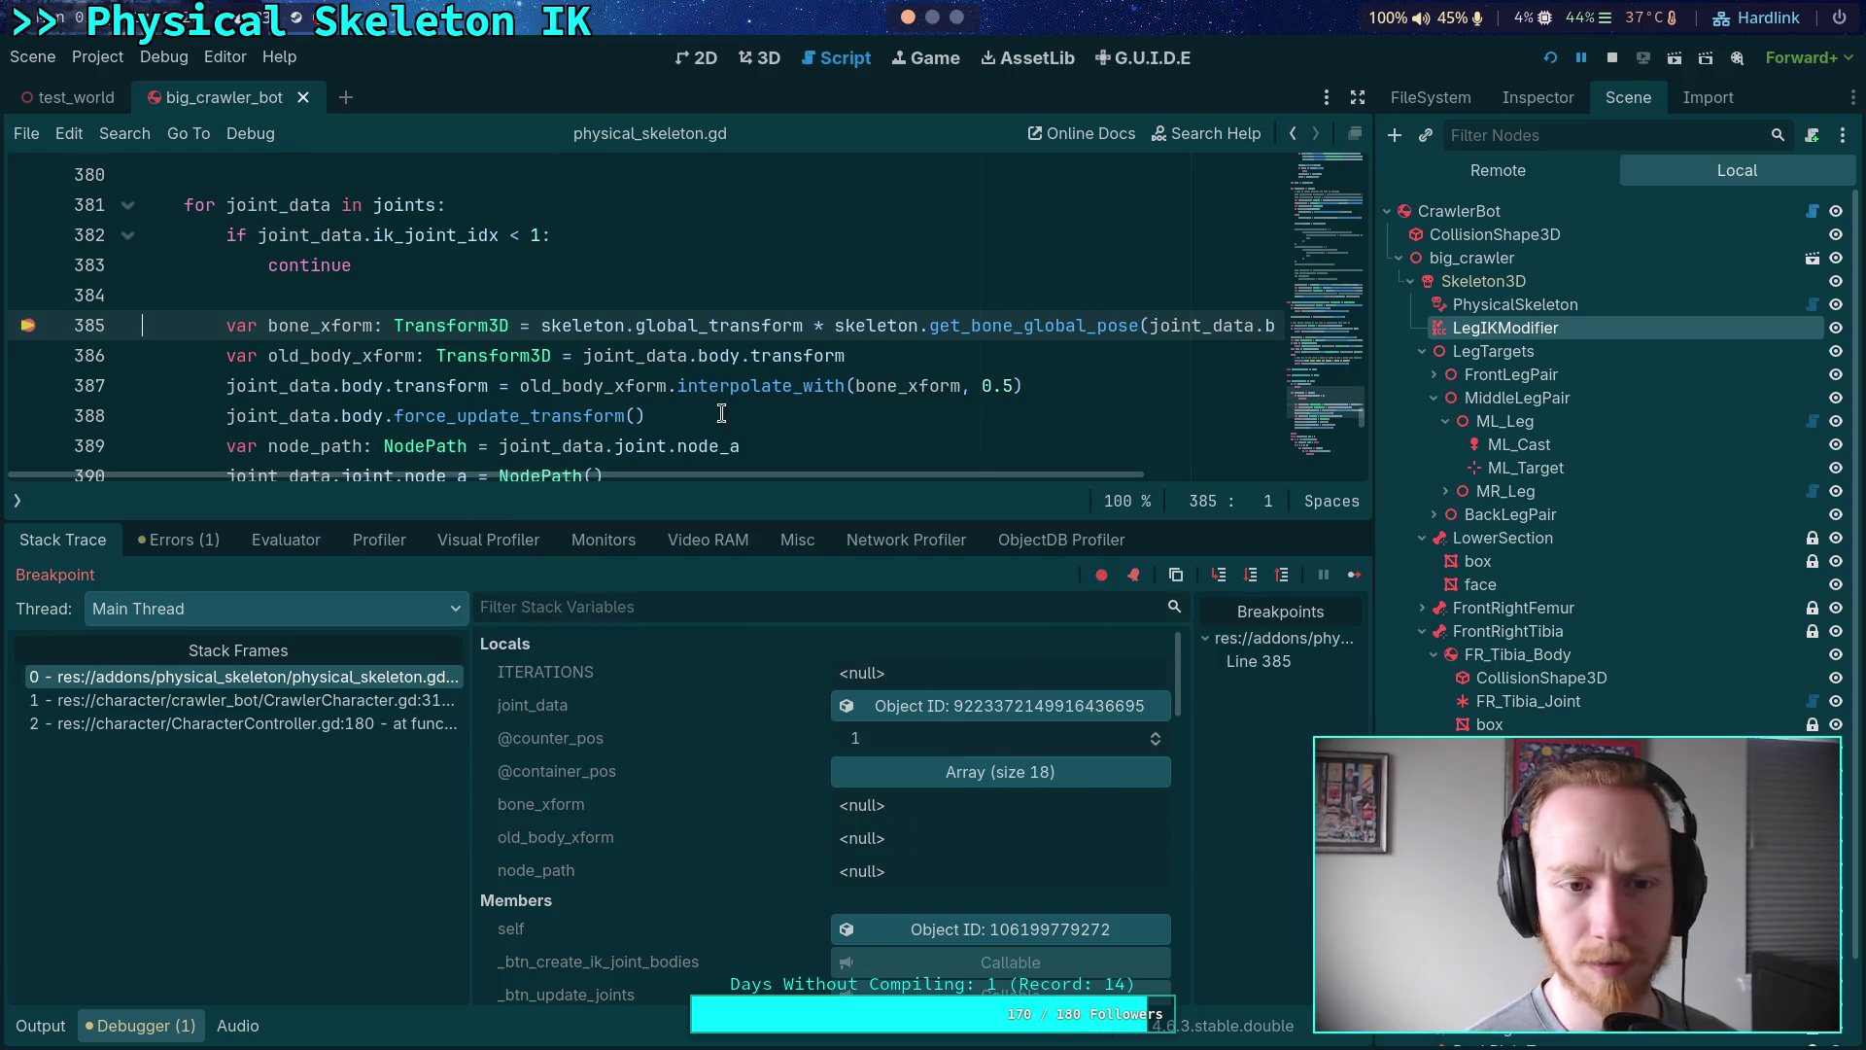
left_click(1355, 583)
left_click(1357, 579)
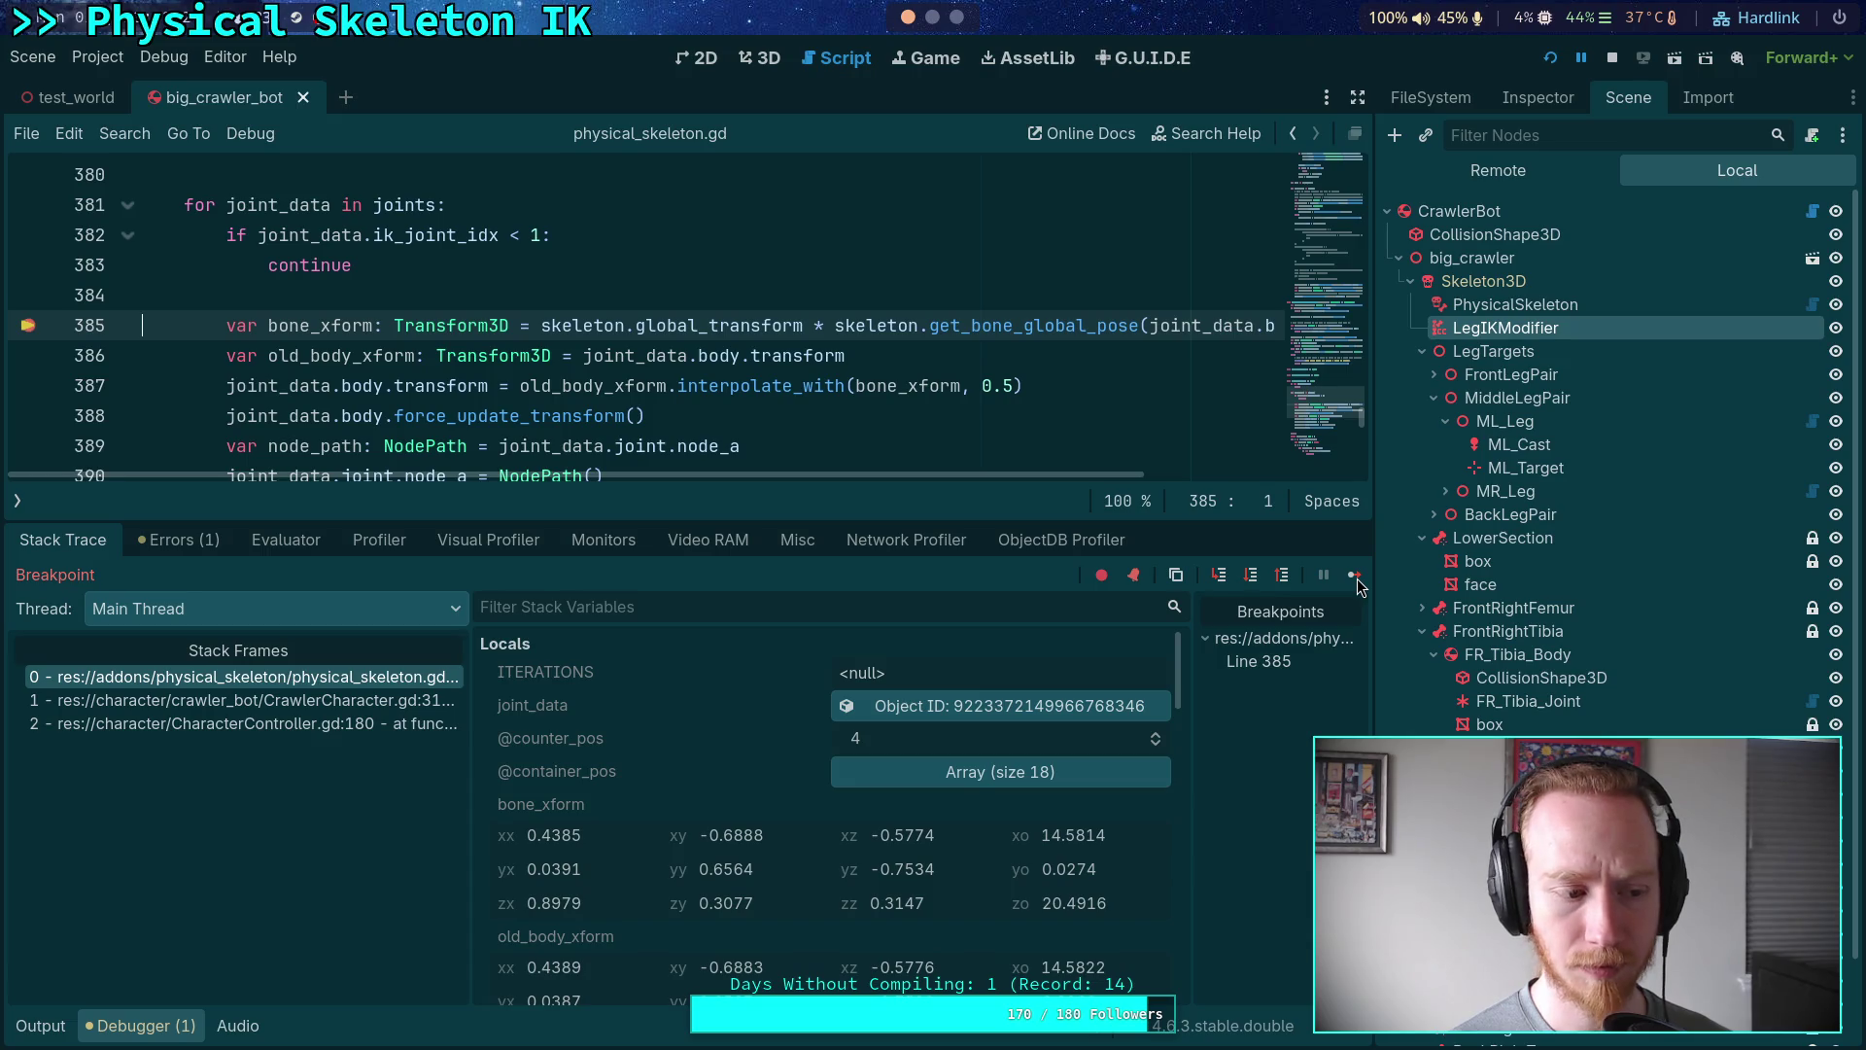
left_click(1356, 580)
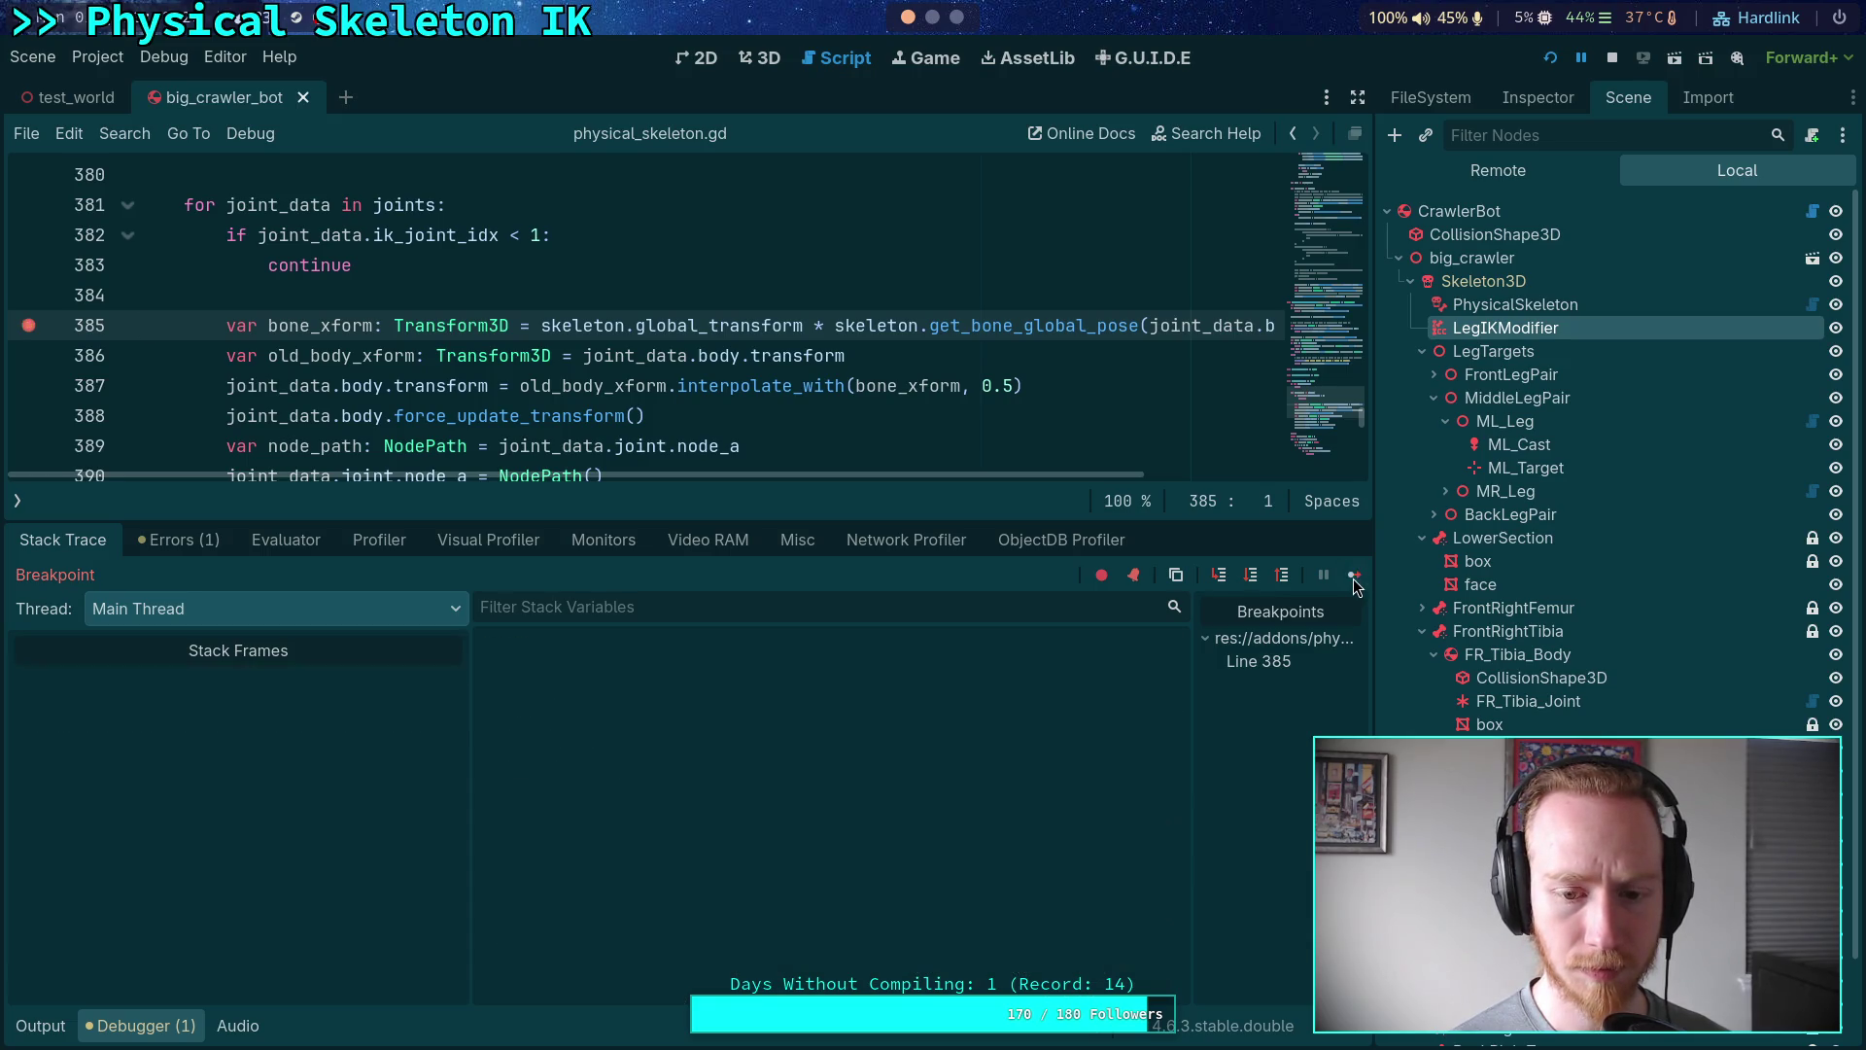
left_click(1356, 581)
left_click(1354, 578)
left_click(1352, 578)
left_click(1352, 577)
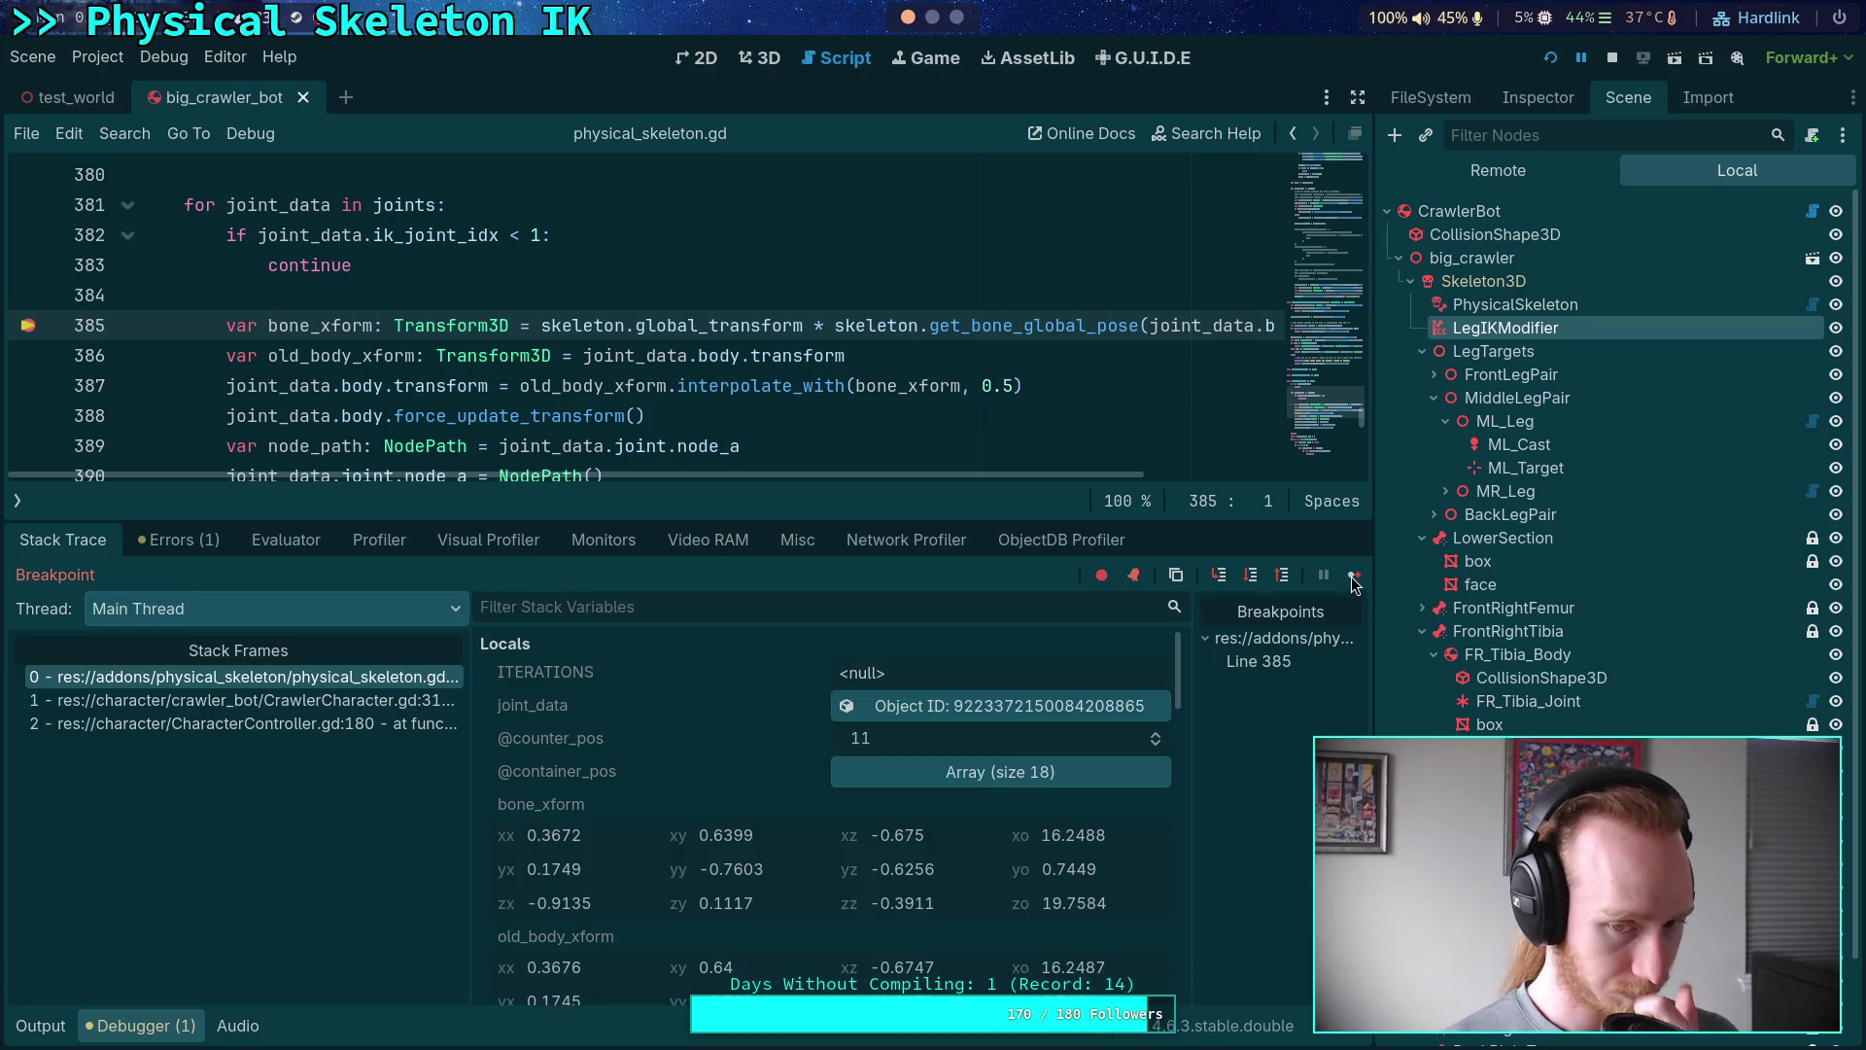
left_click(1347, 585)
left_click(1251, 577)
left_click(1251, 577)
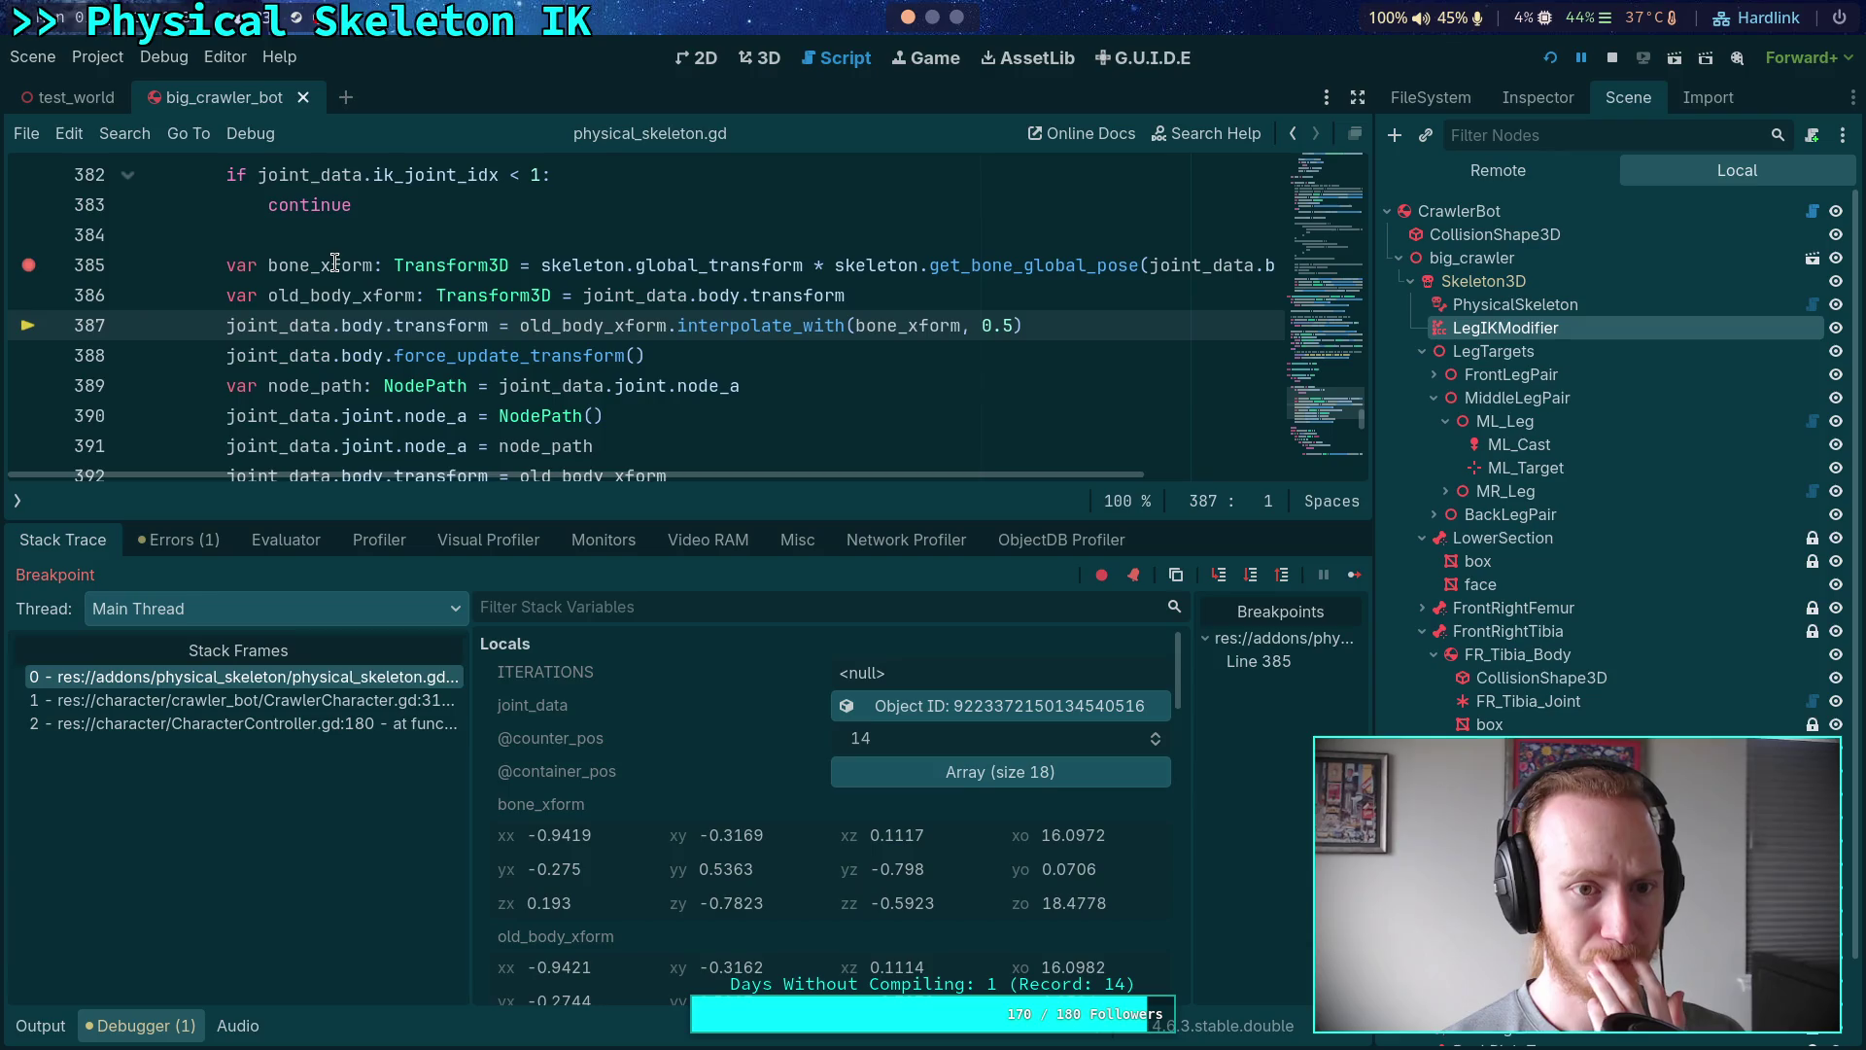
mouse_move(335, 262)
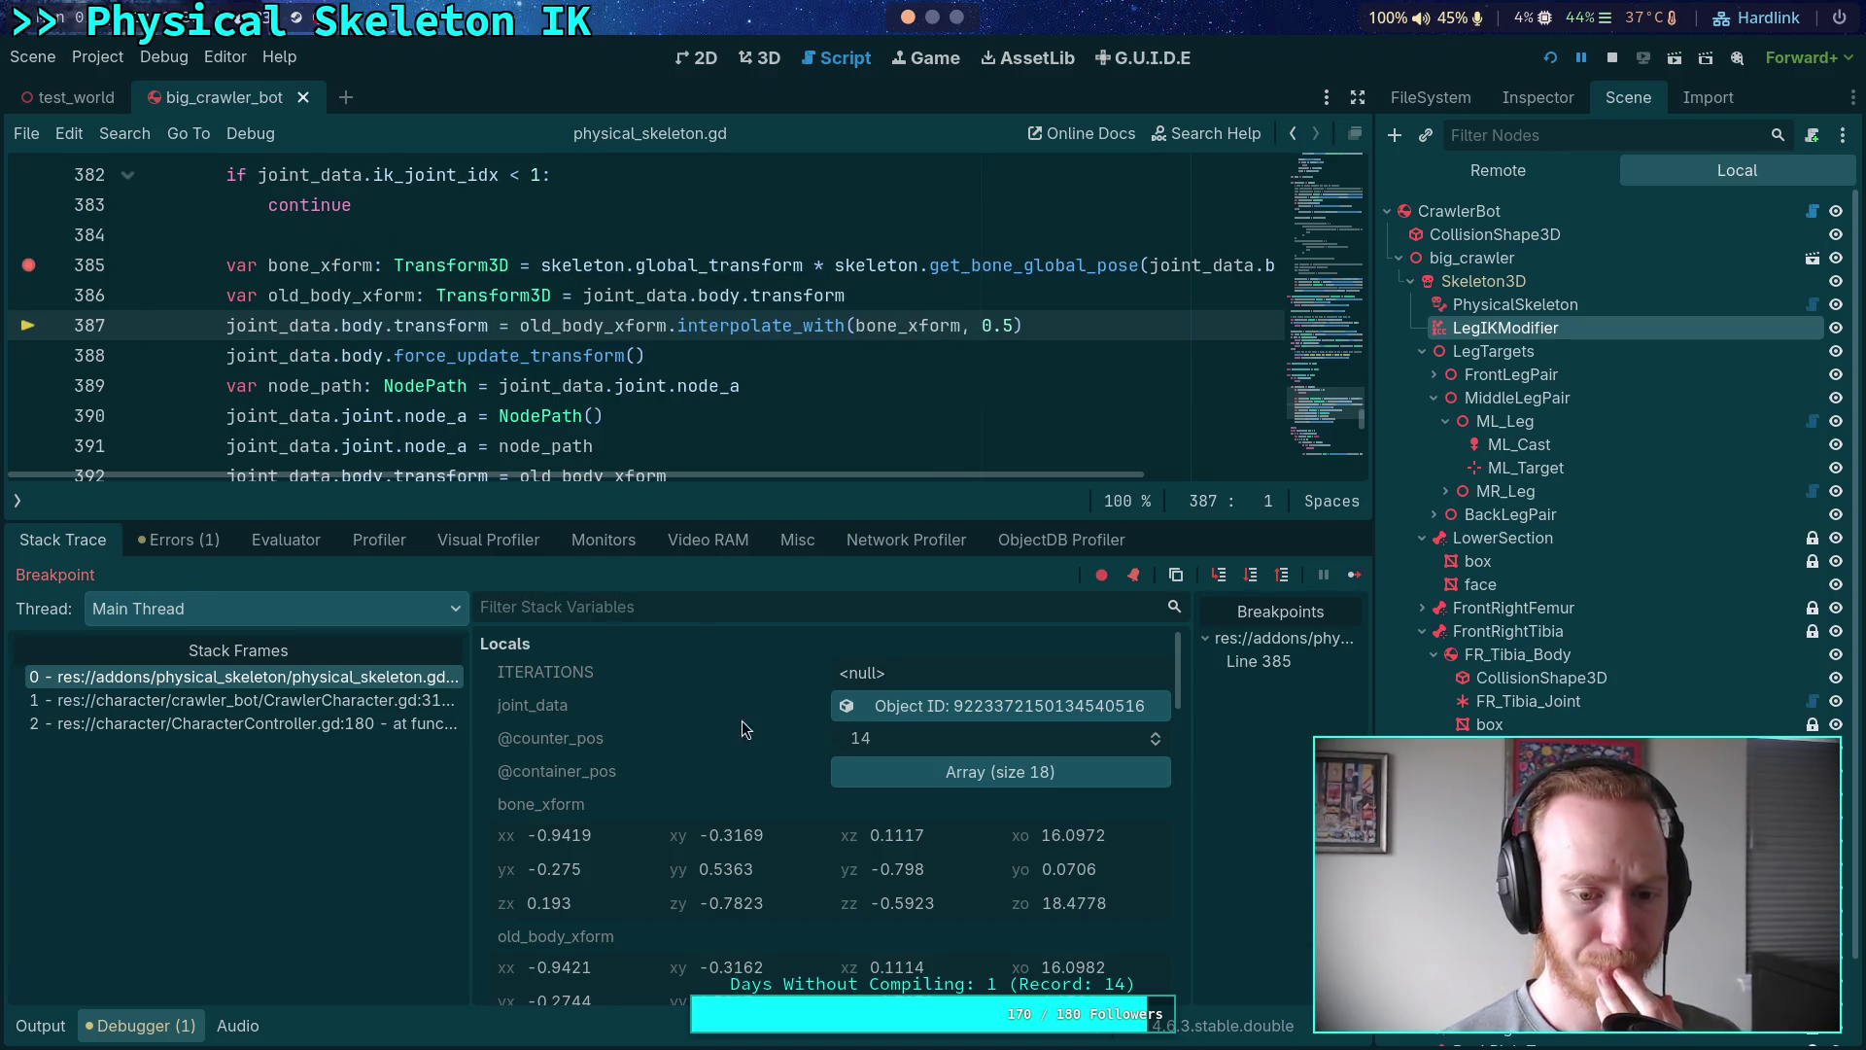
scroll(863, 840, "down", 2)
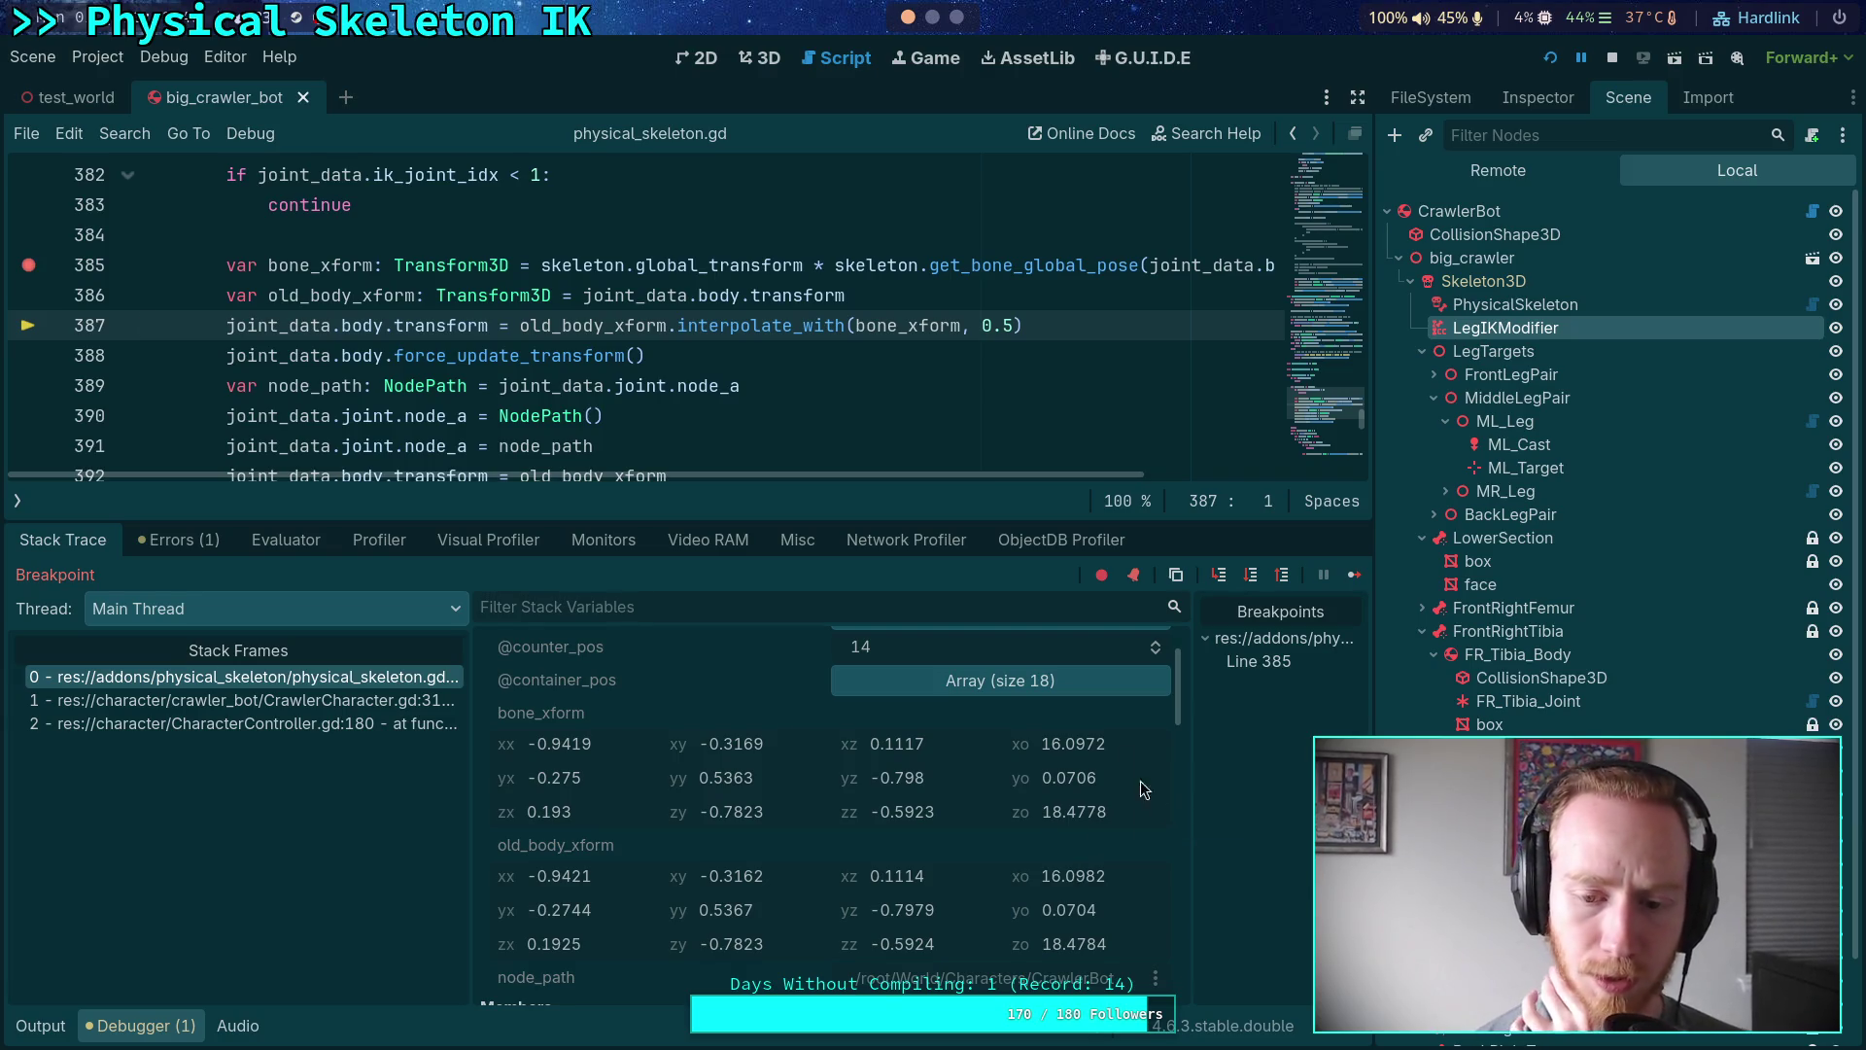
- Step over joint-rebuild lines 387 to 392, then stop the game and collapse the Debugger panel
left_click(1253, 575)
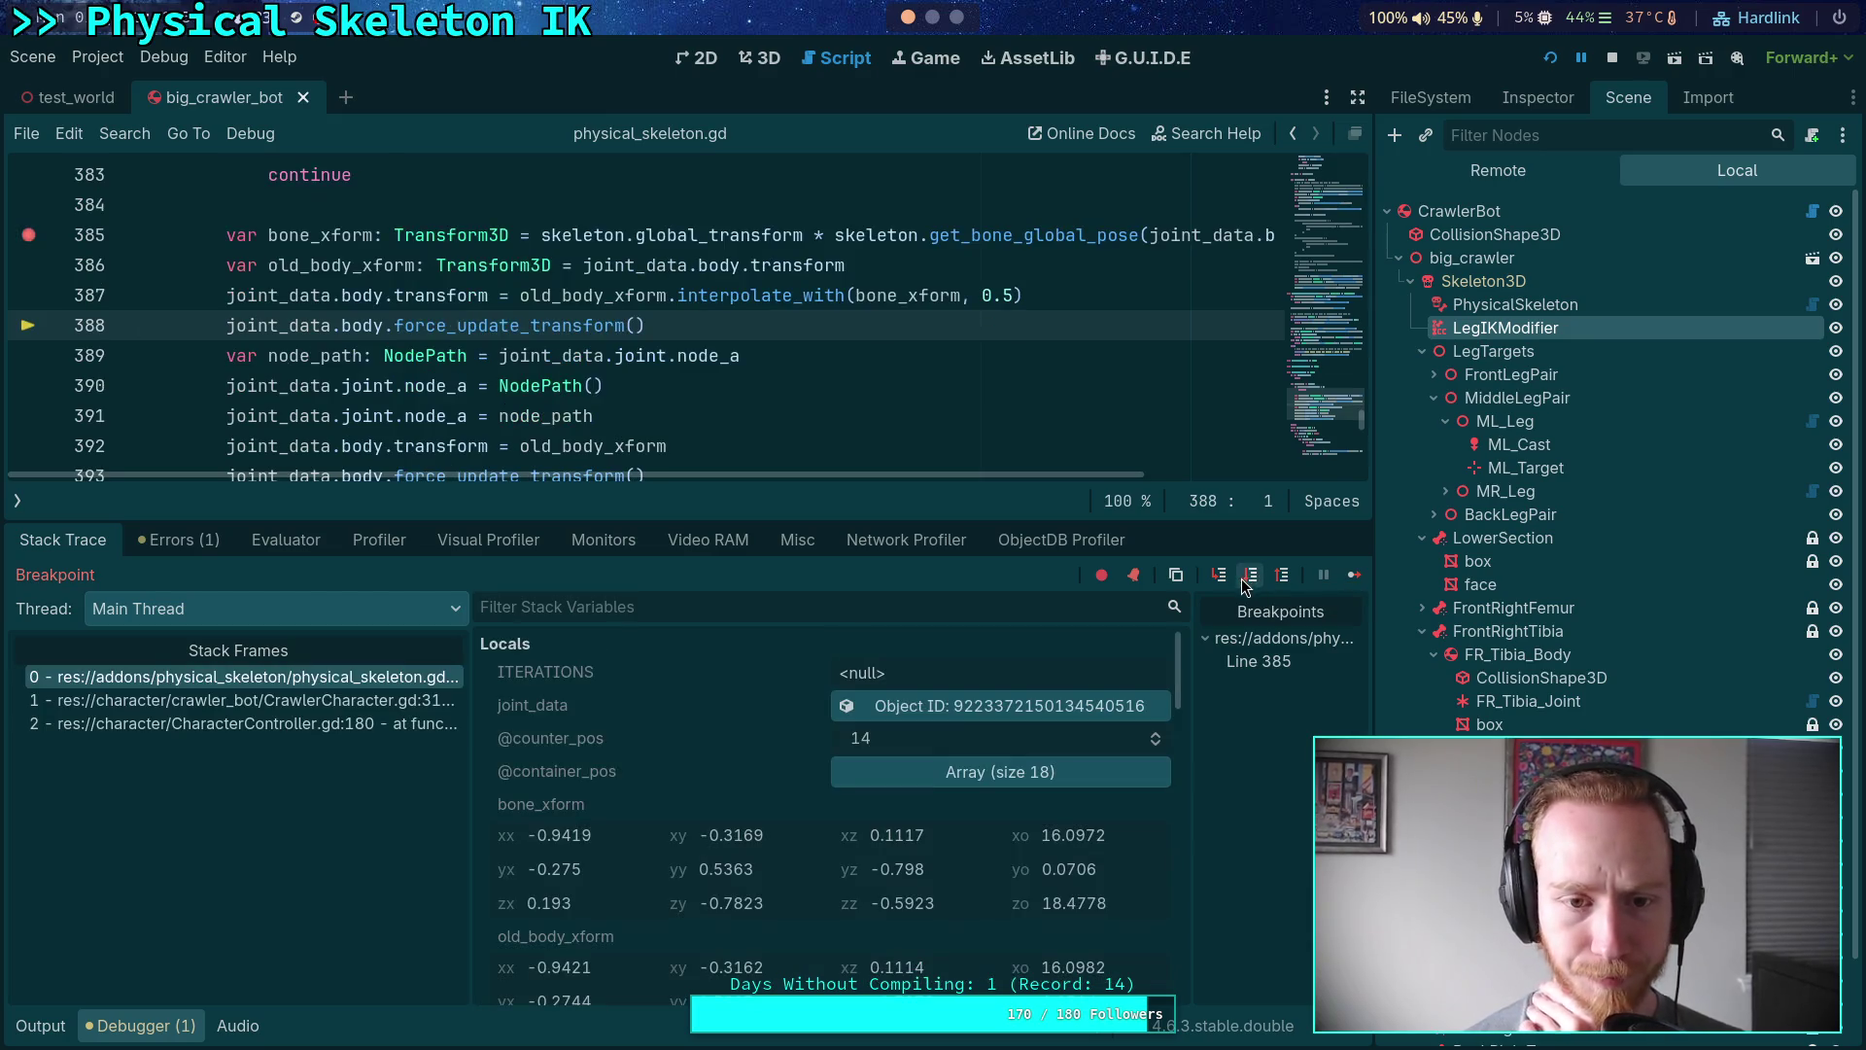
left_click(1252, 575)
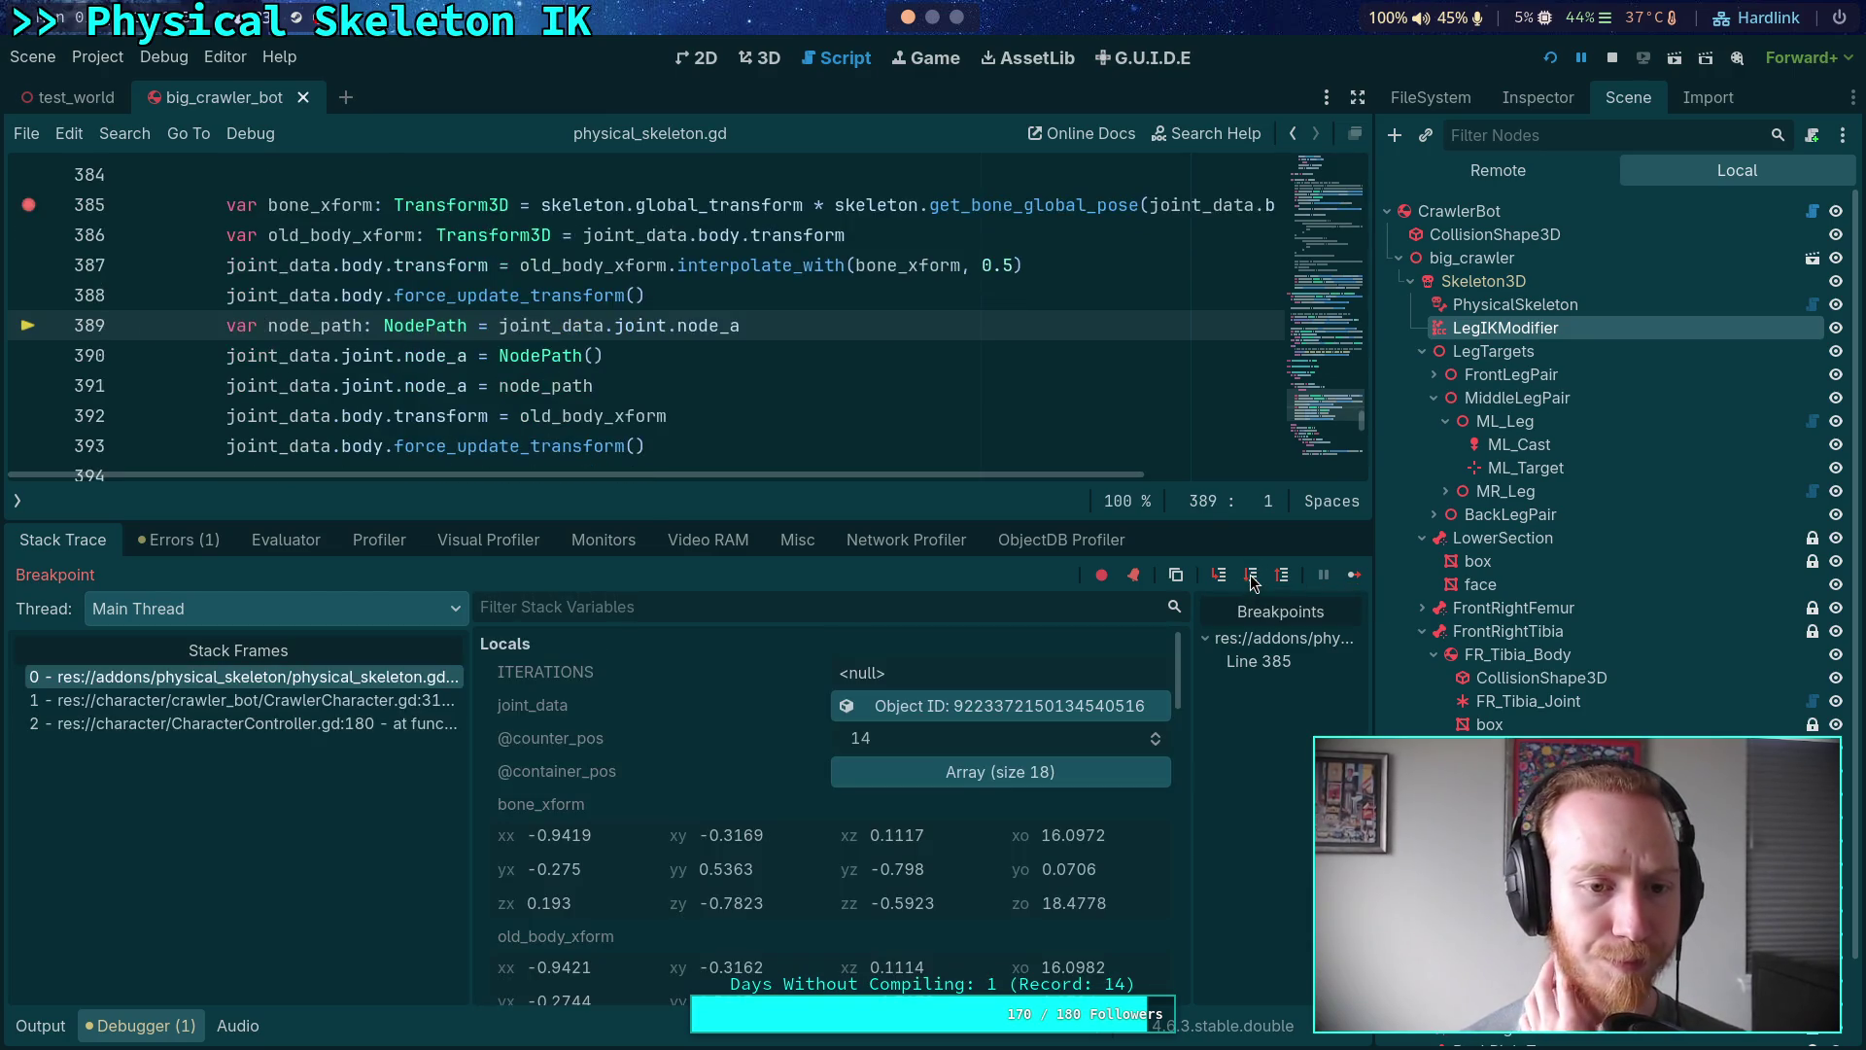
left_click(1252, 576)
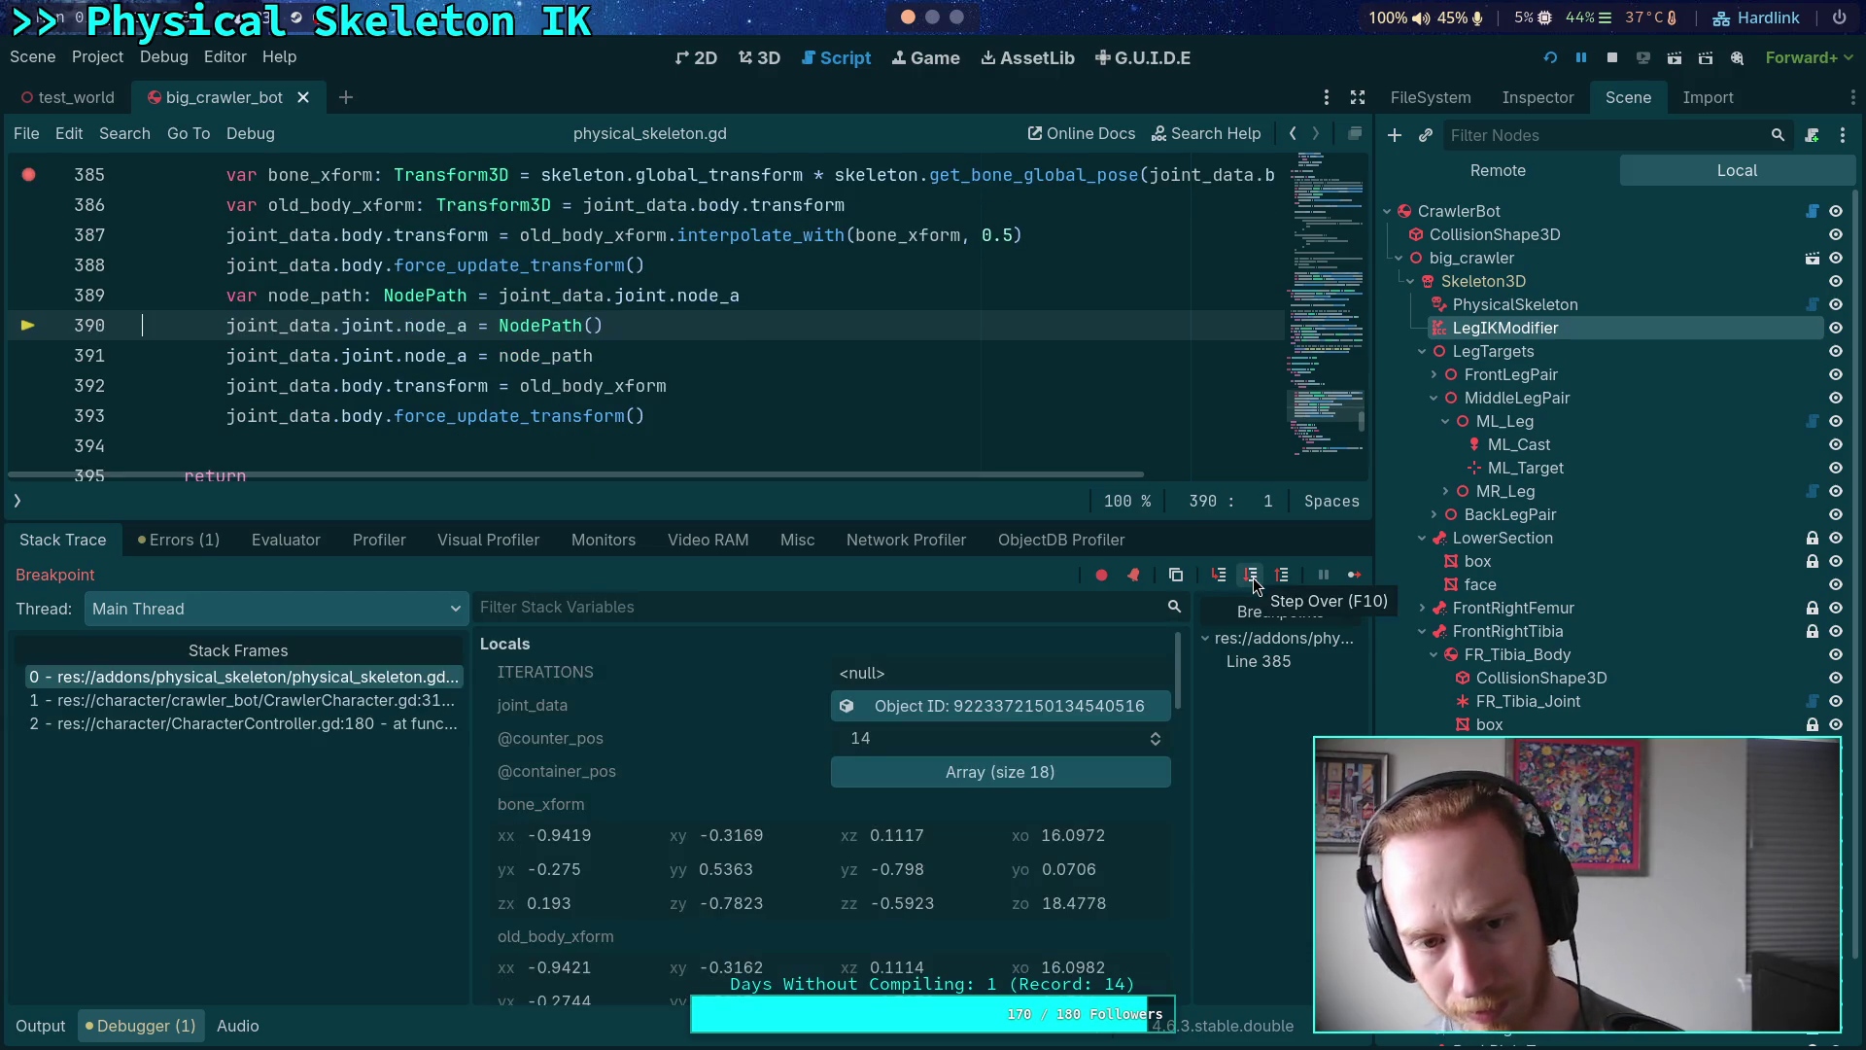
left_click(1254, 577)
left_click(1253, 579)
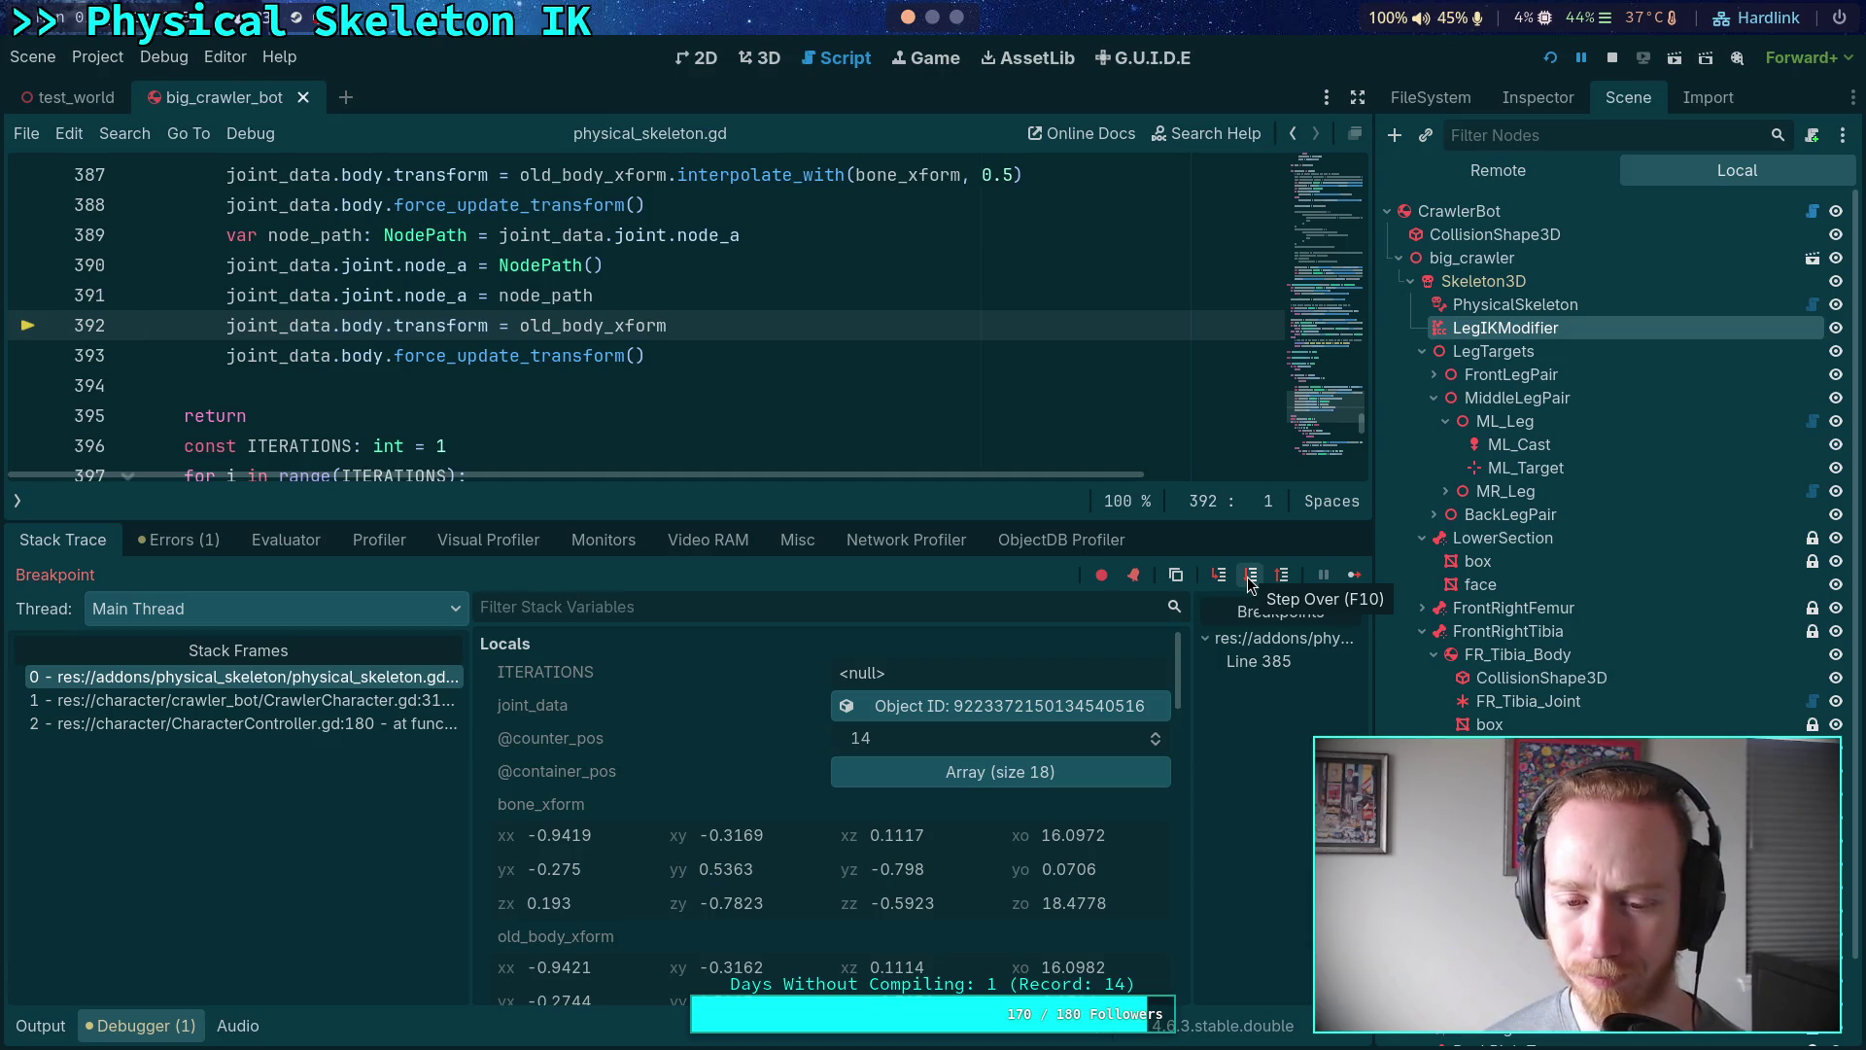
left_click(1612, 60)
left_click(178, 1025)
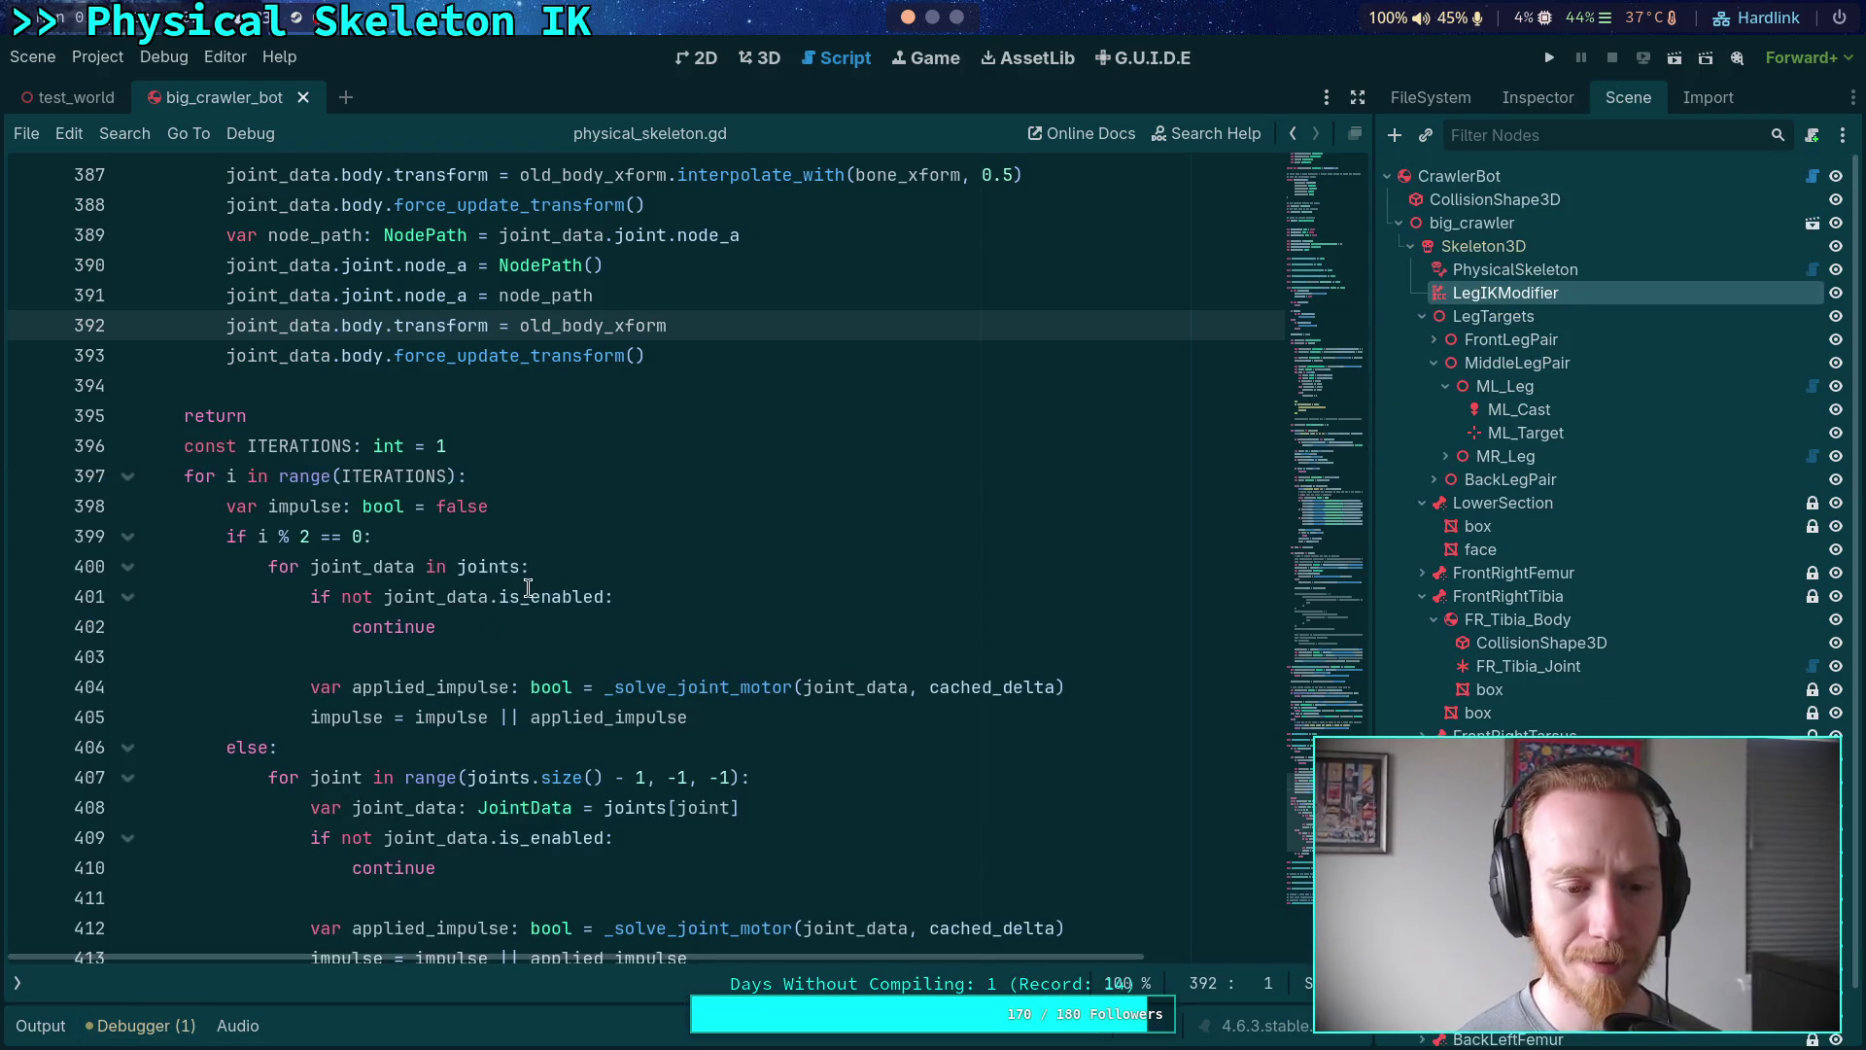
- Select the joint-rebuild loop on lines 381–393 and wrap it in triple-quote lines
scroll(534, 612, "up", 3)
left_click(491, 652)
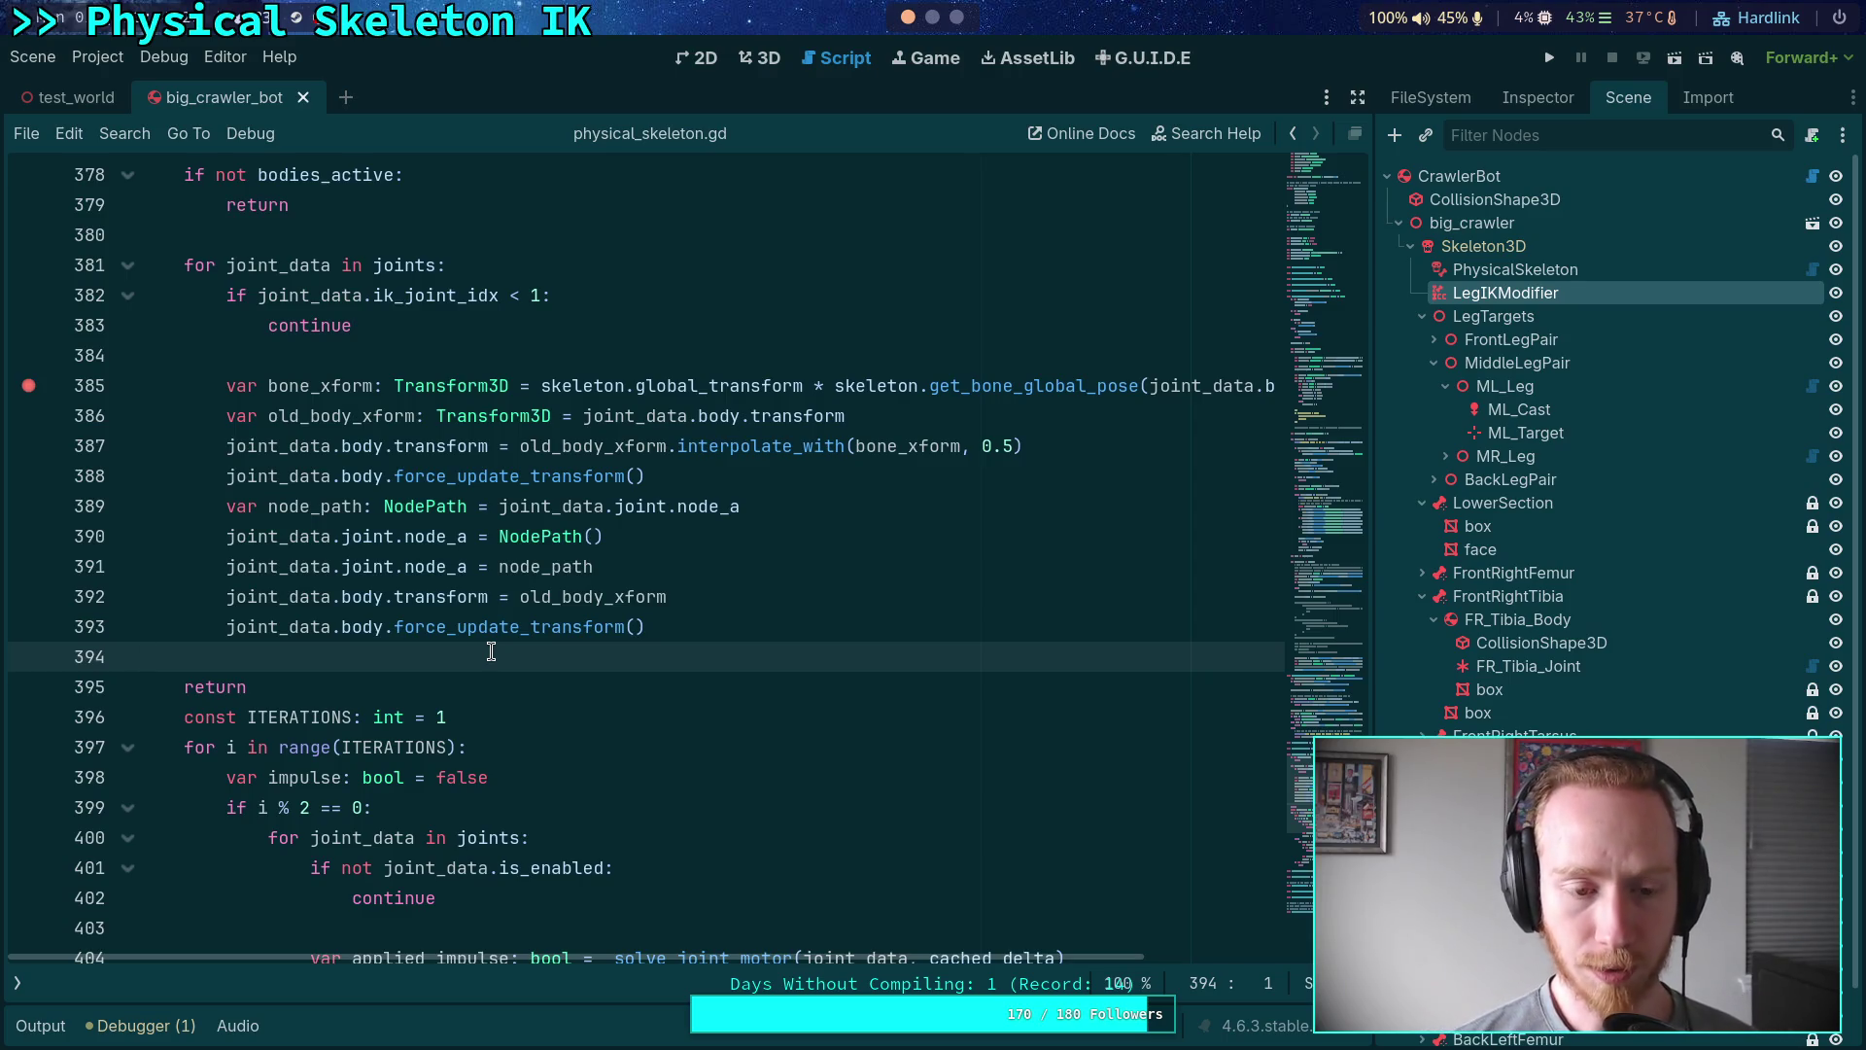
left_click_drag(647, 627, 83, 255)
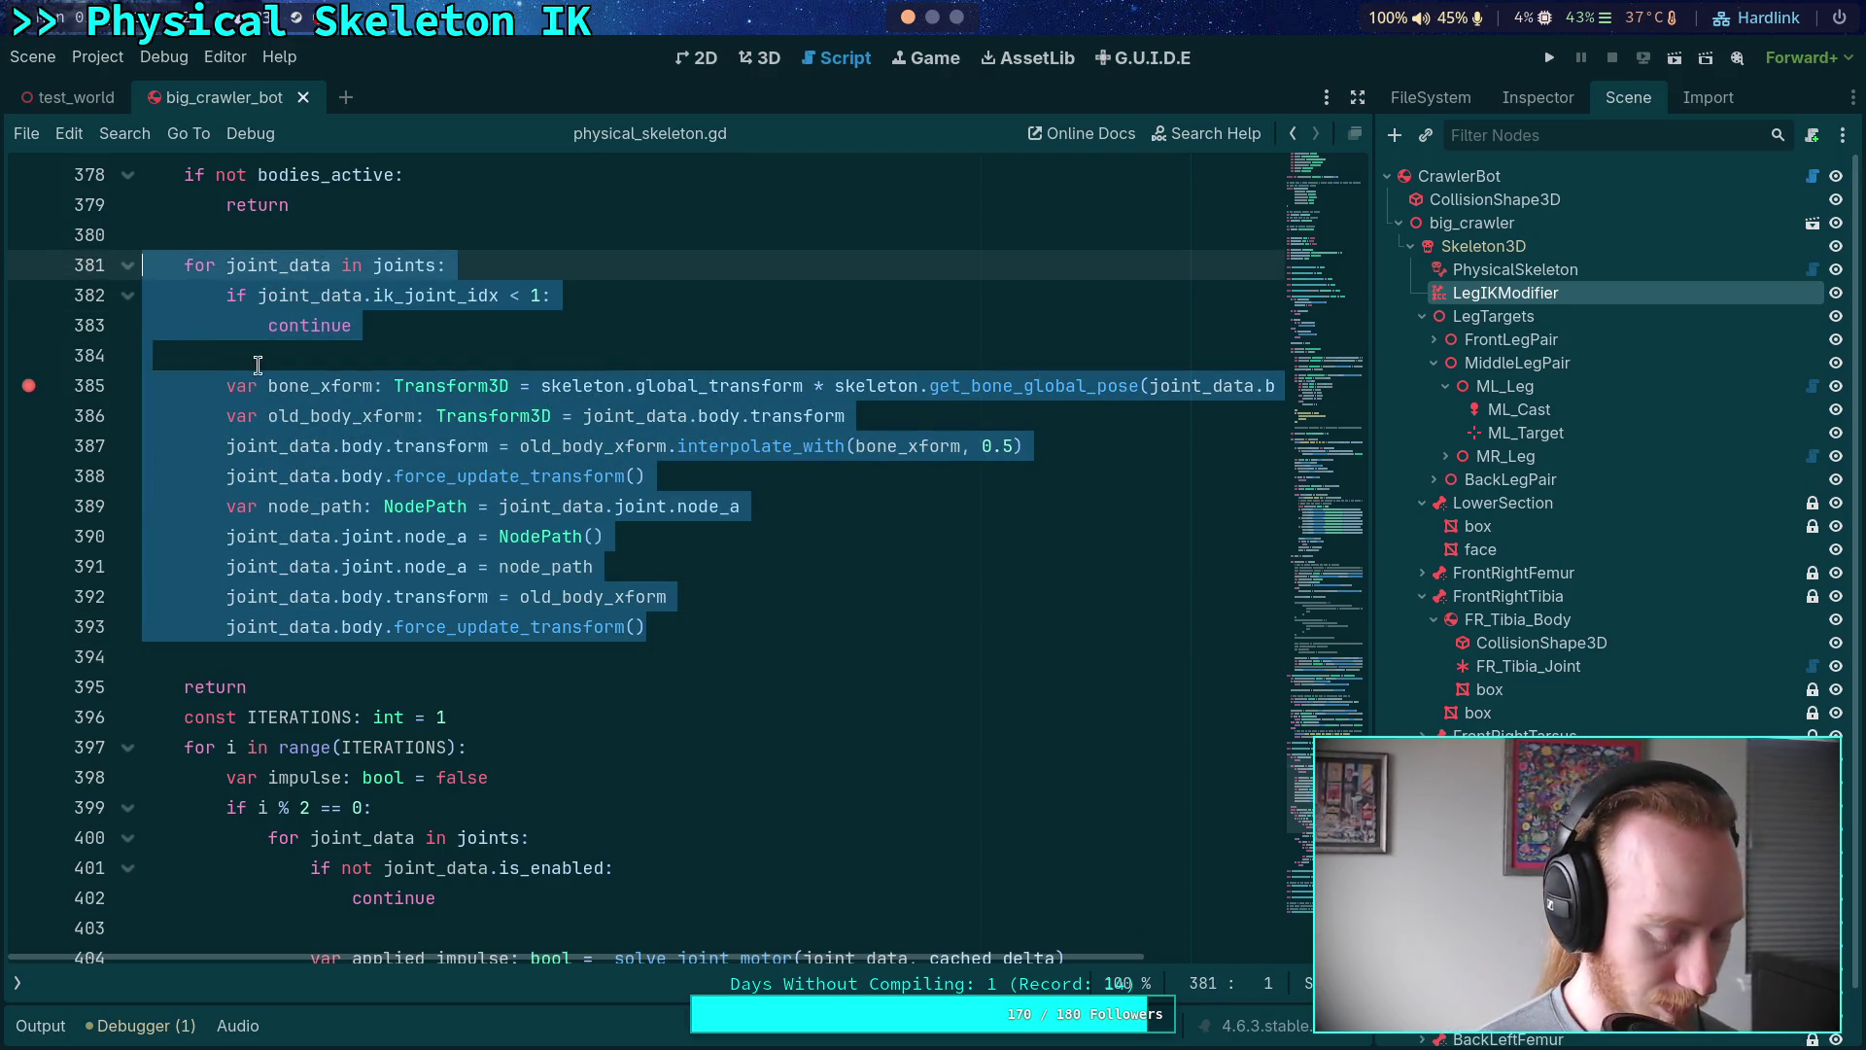
left_click(331, 225)
key("ctrl+z")
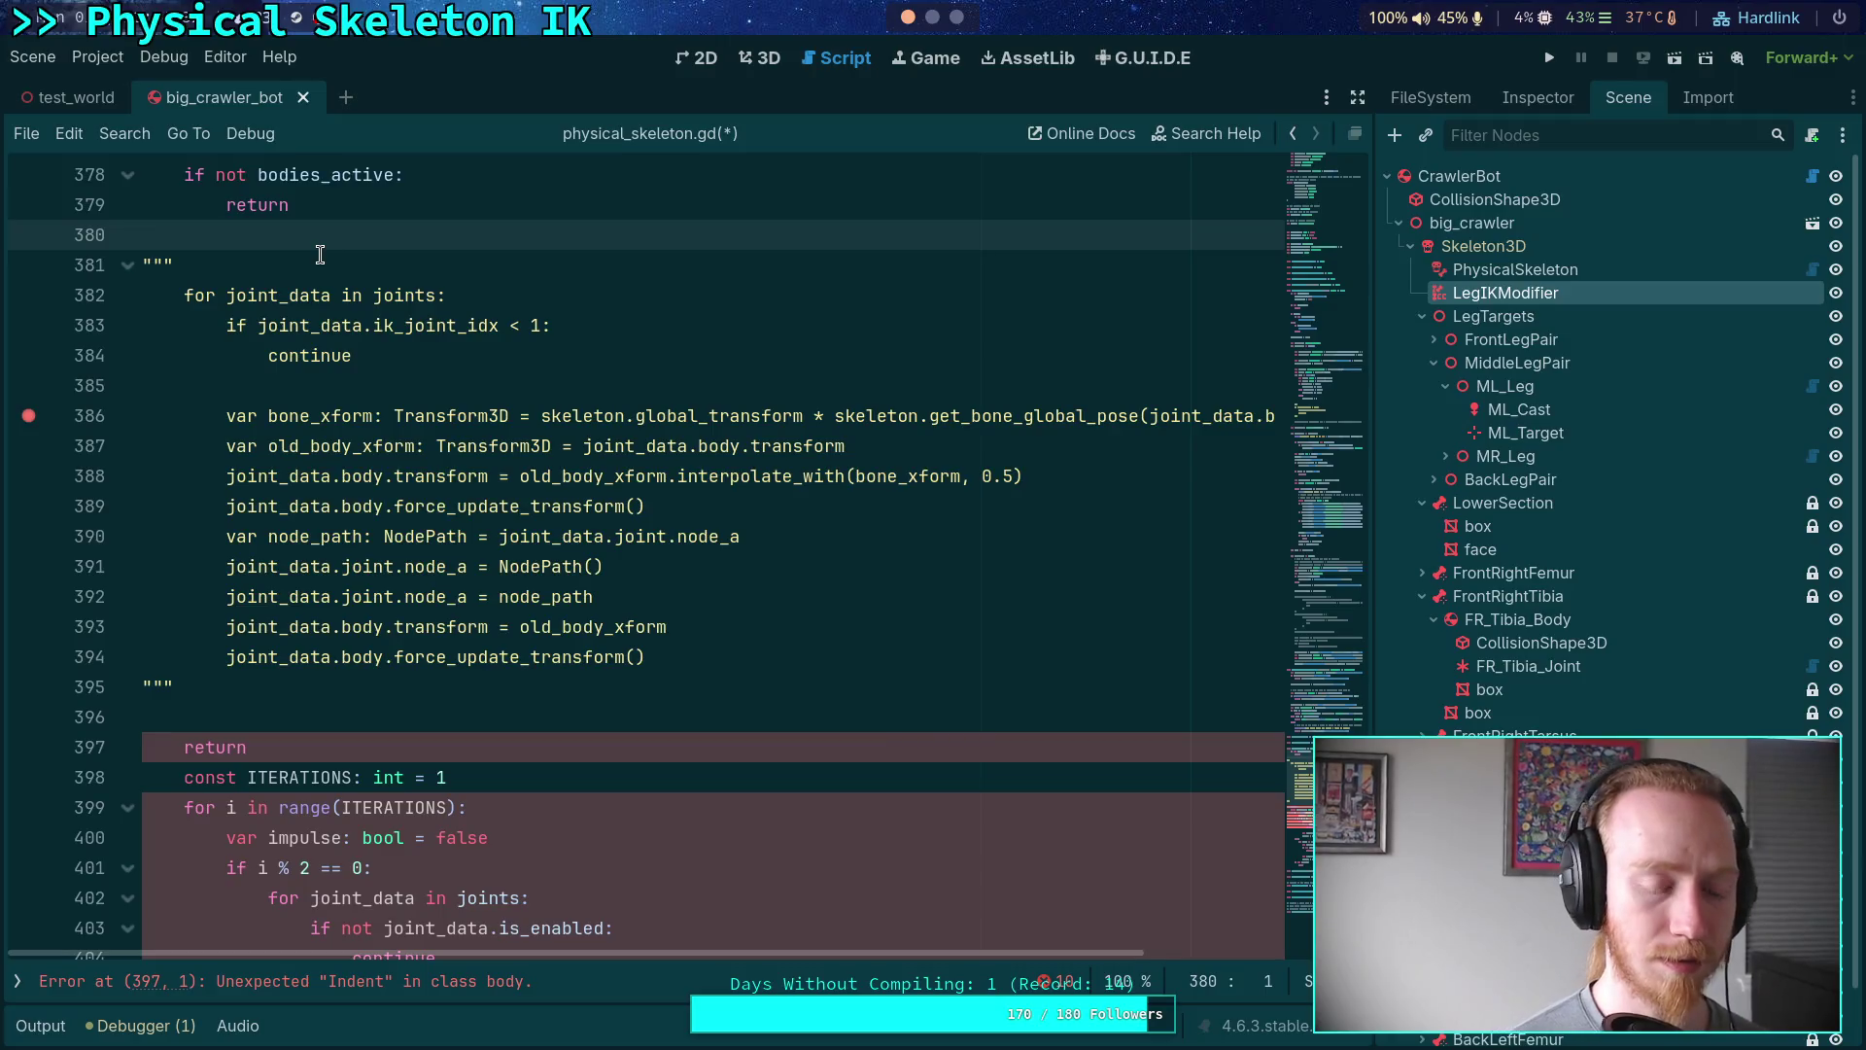
- Delete the return line below the block and indent both triple-quote lines to clear the error
left_click_drag(291, 739, 292, 716)
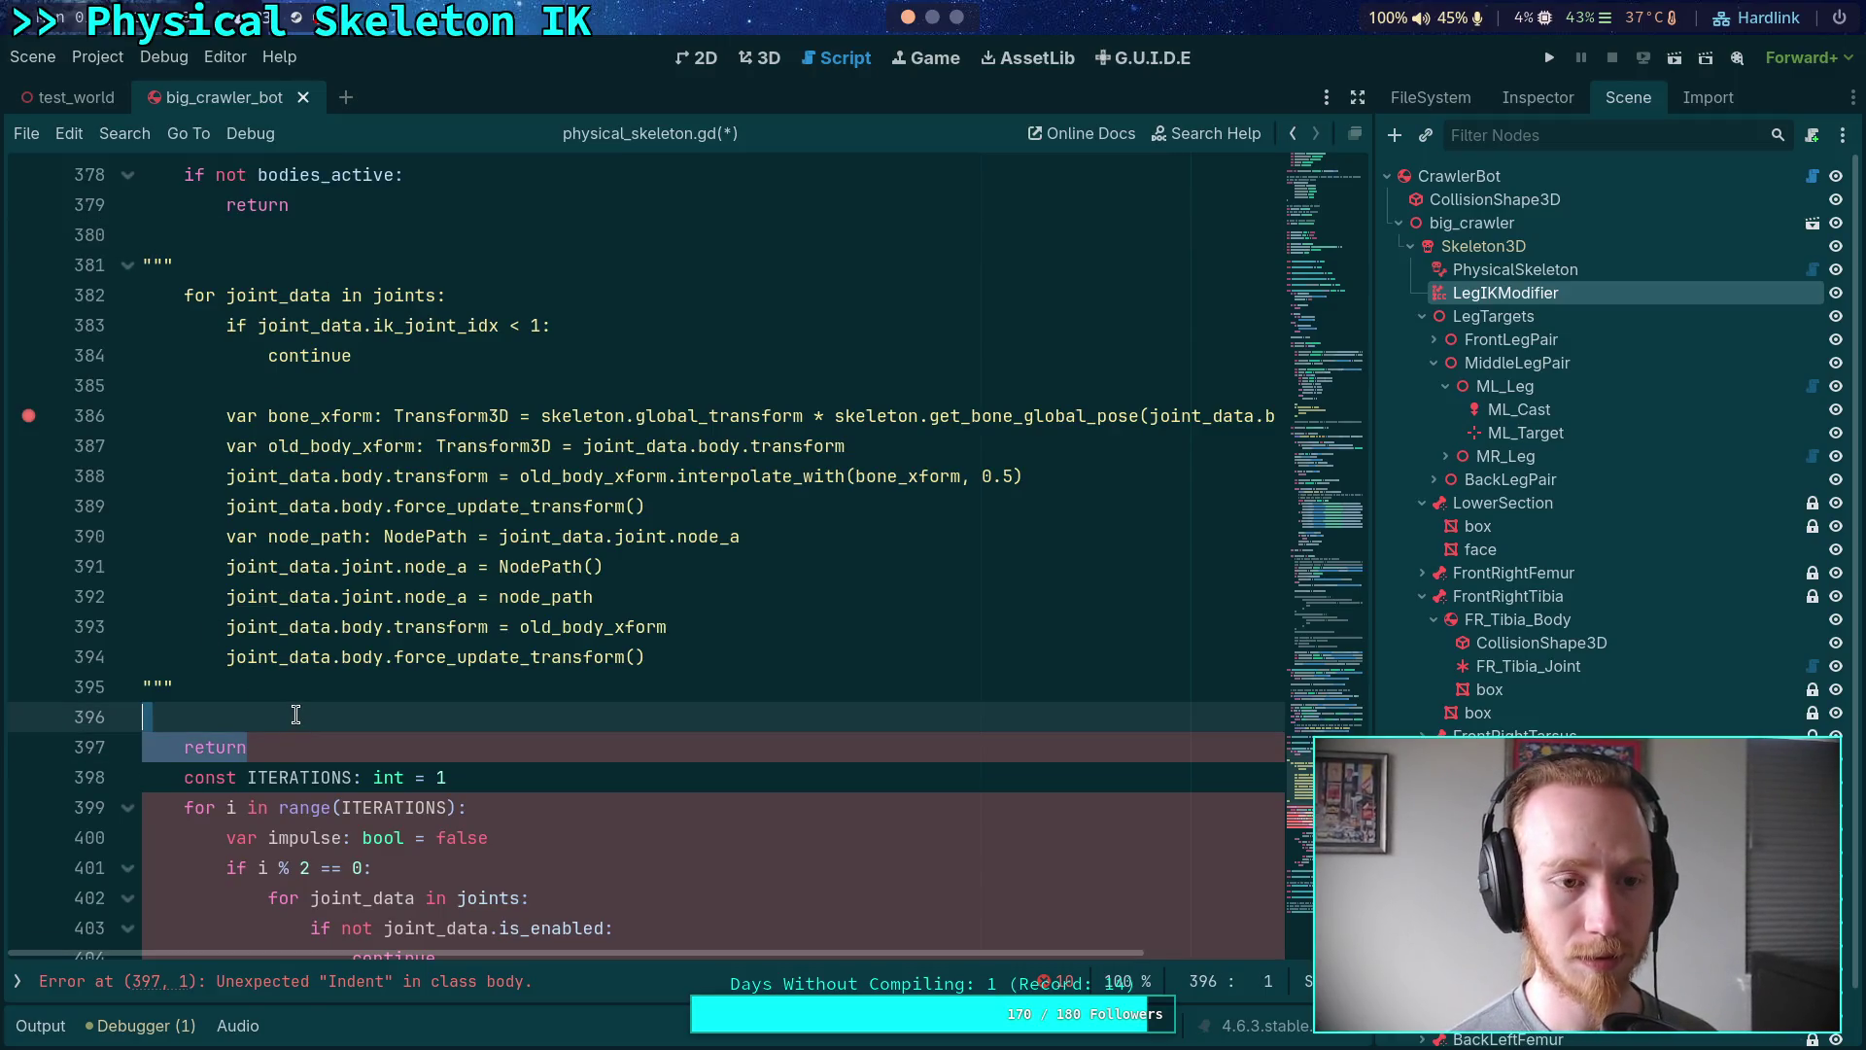
key("BackSpace")
left_click(143, 265)
key("Tab")
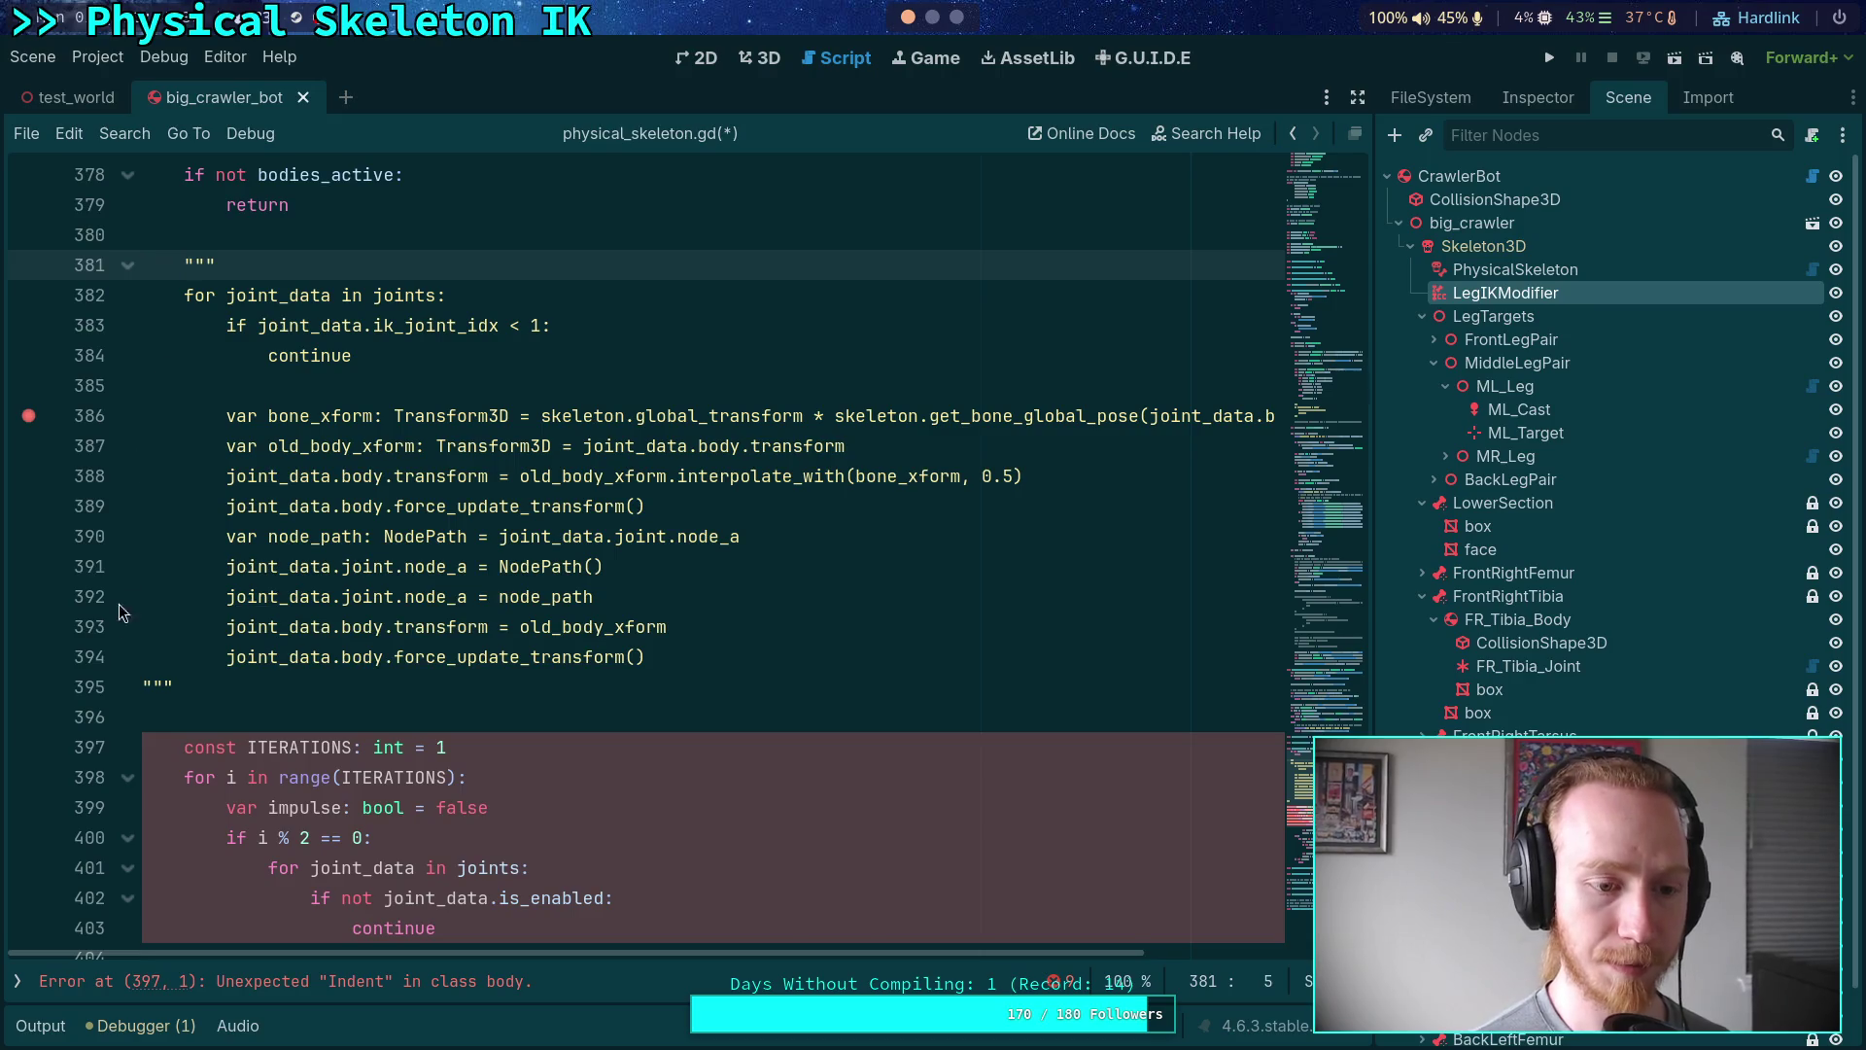
left_click(143, 687)
key("Tab")
- Add the note "Rebuild joint using ideal IK results" after the opening triple quotes
left_click(350, 233)
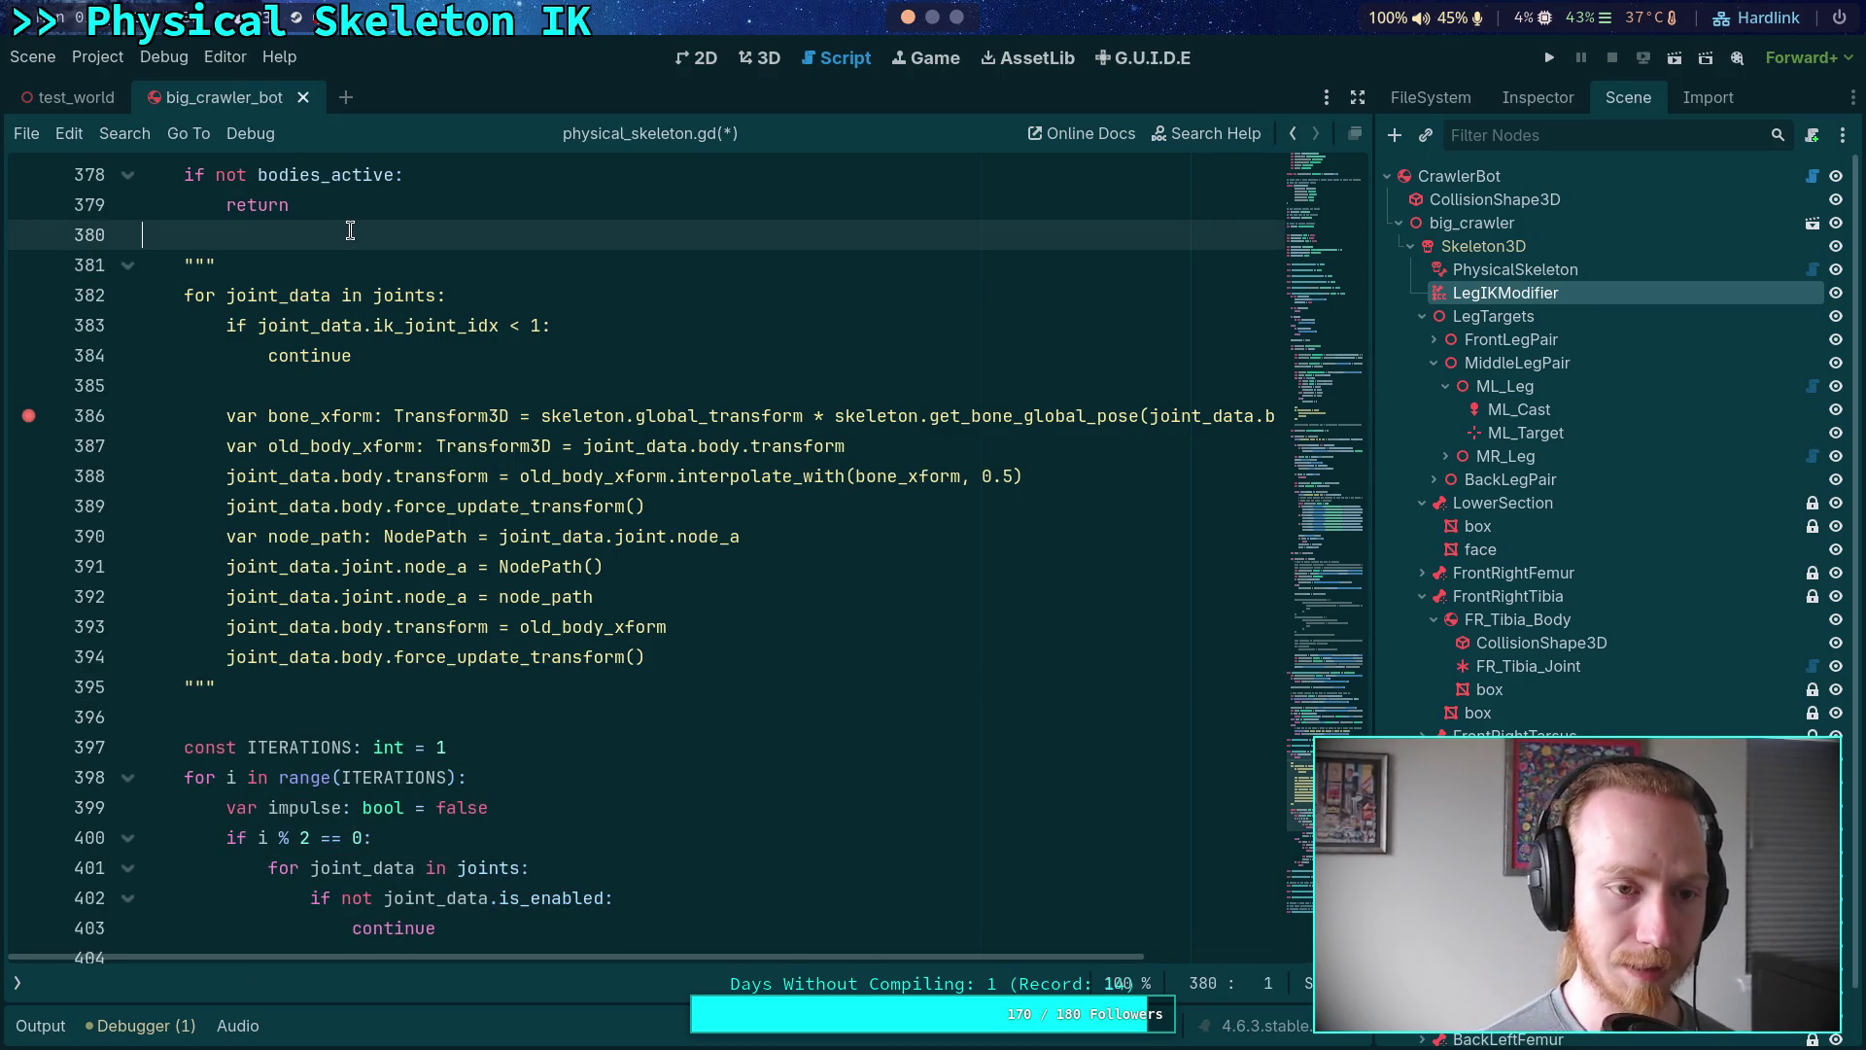
key("Return")
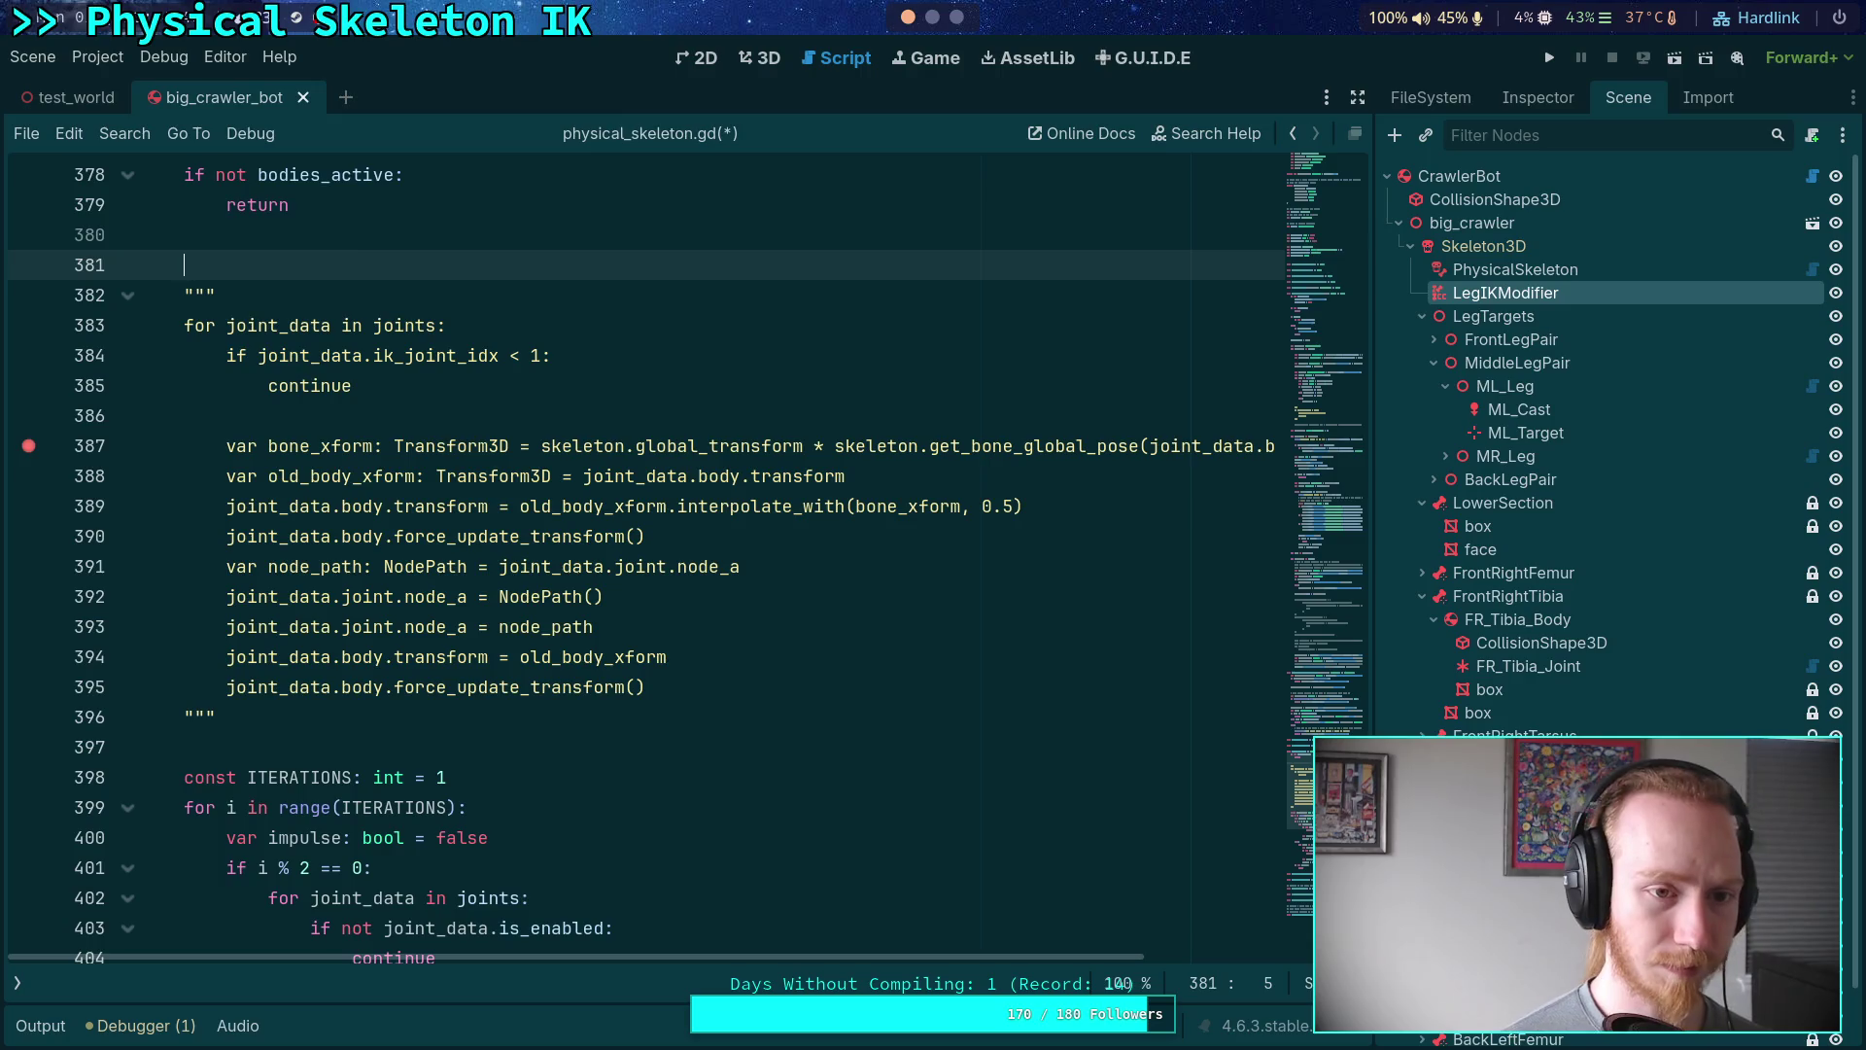
left_click(373, 298)
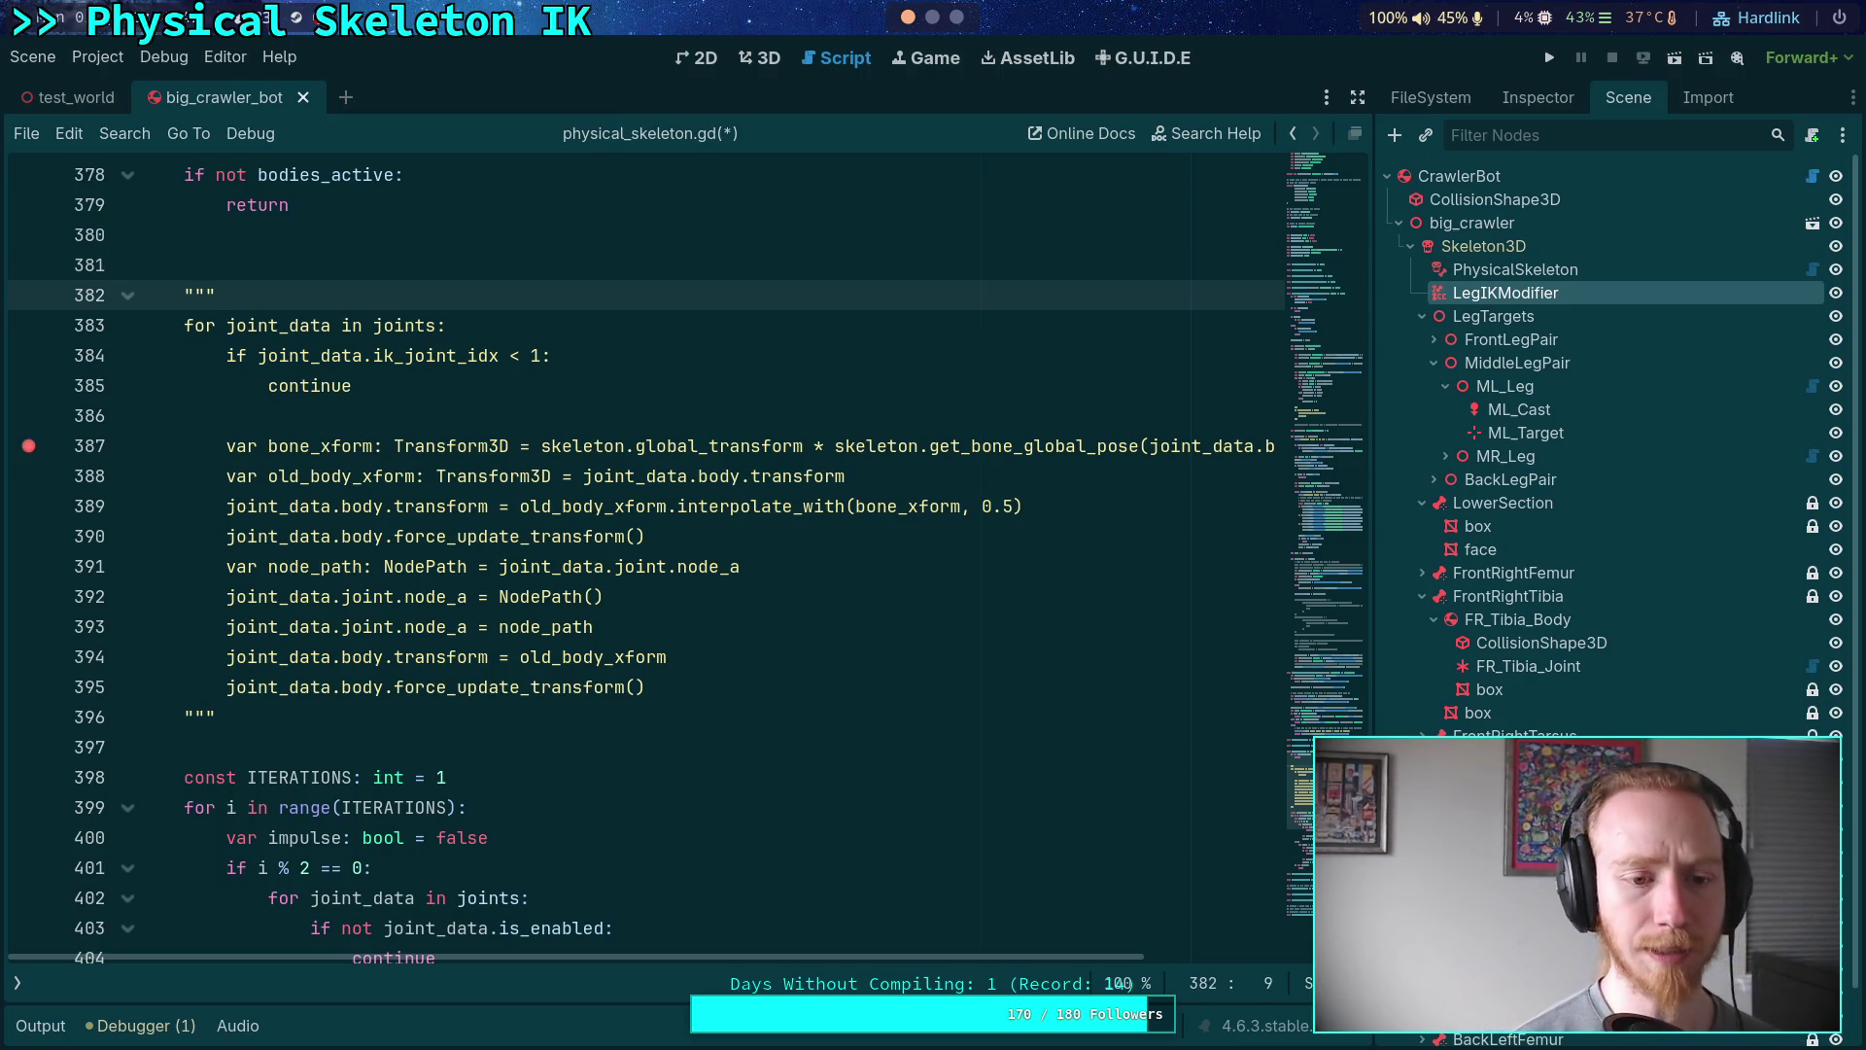
type("remo")
key("BackSpace")
key("BackSpace")
key("BackSpace")
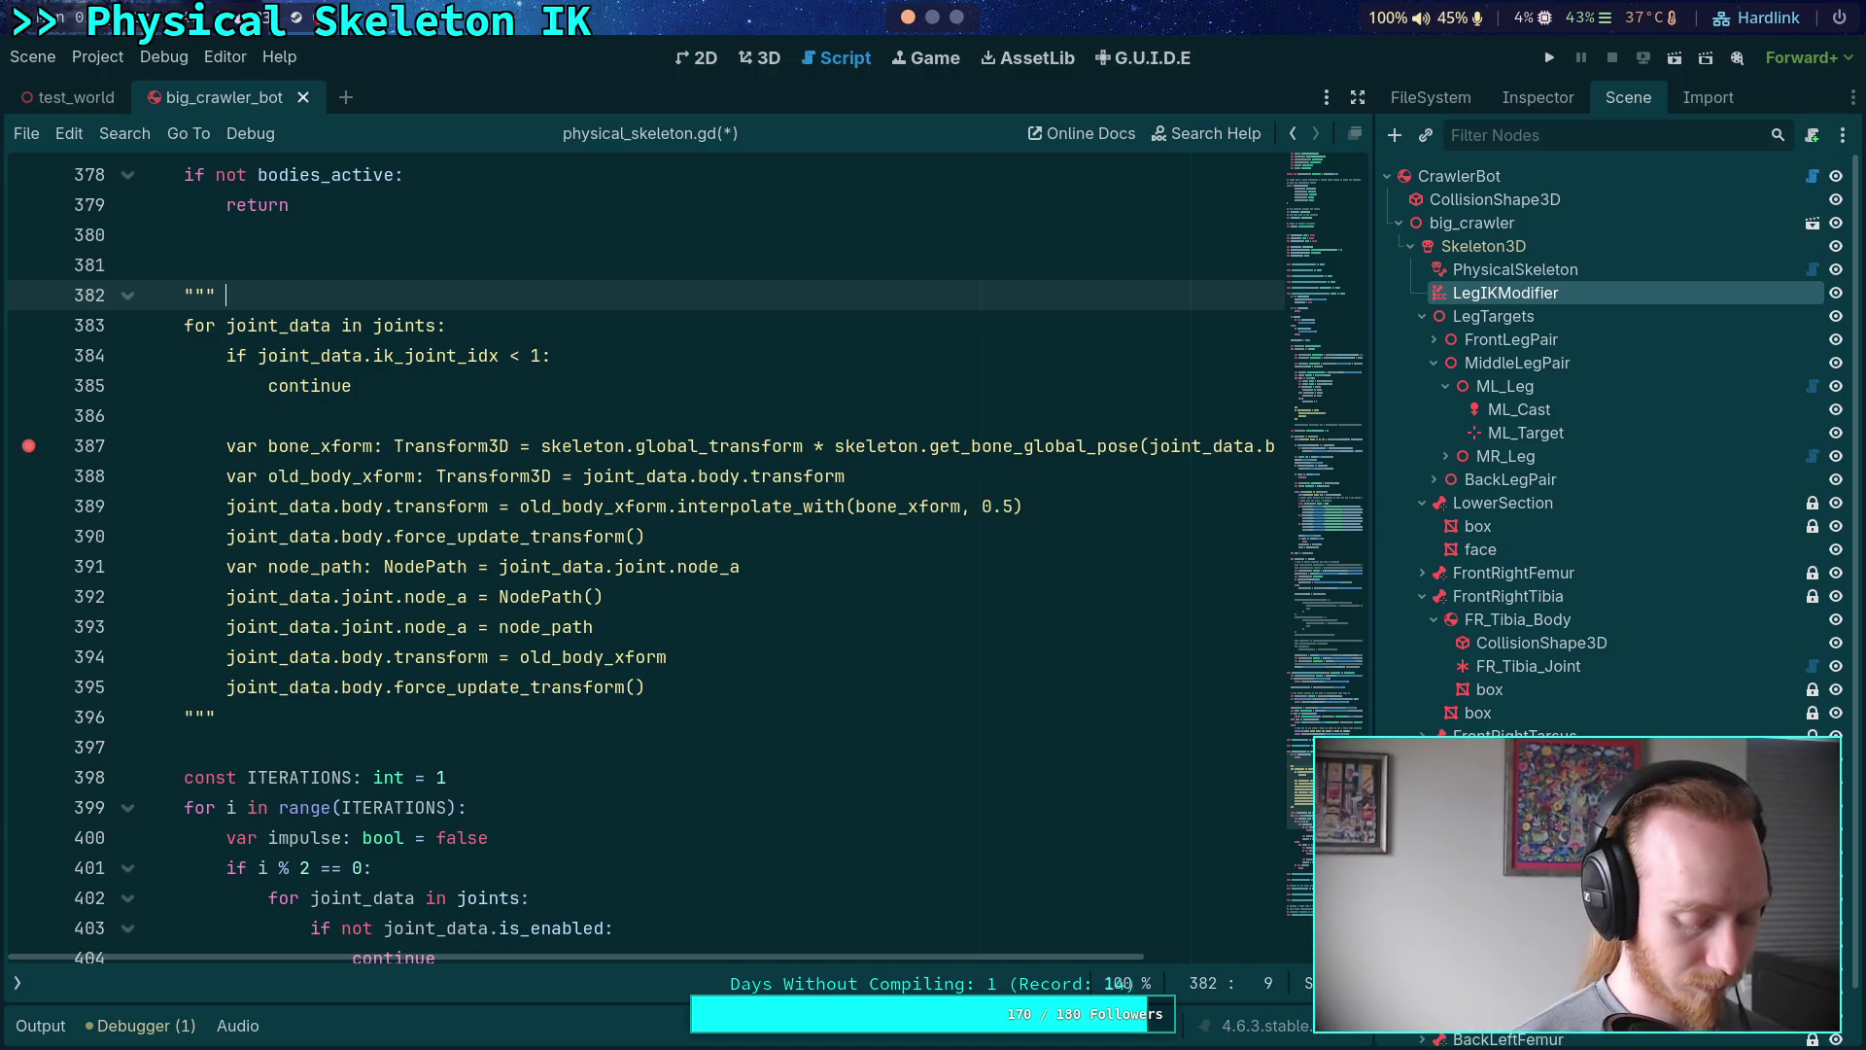
type("Rebuild joit")
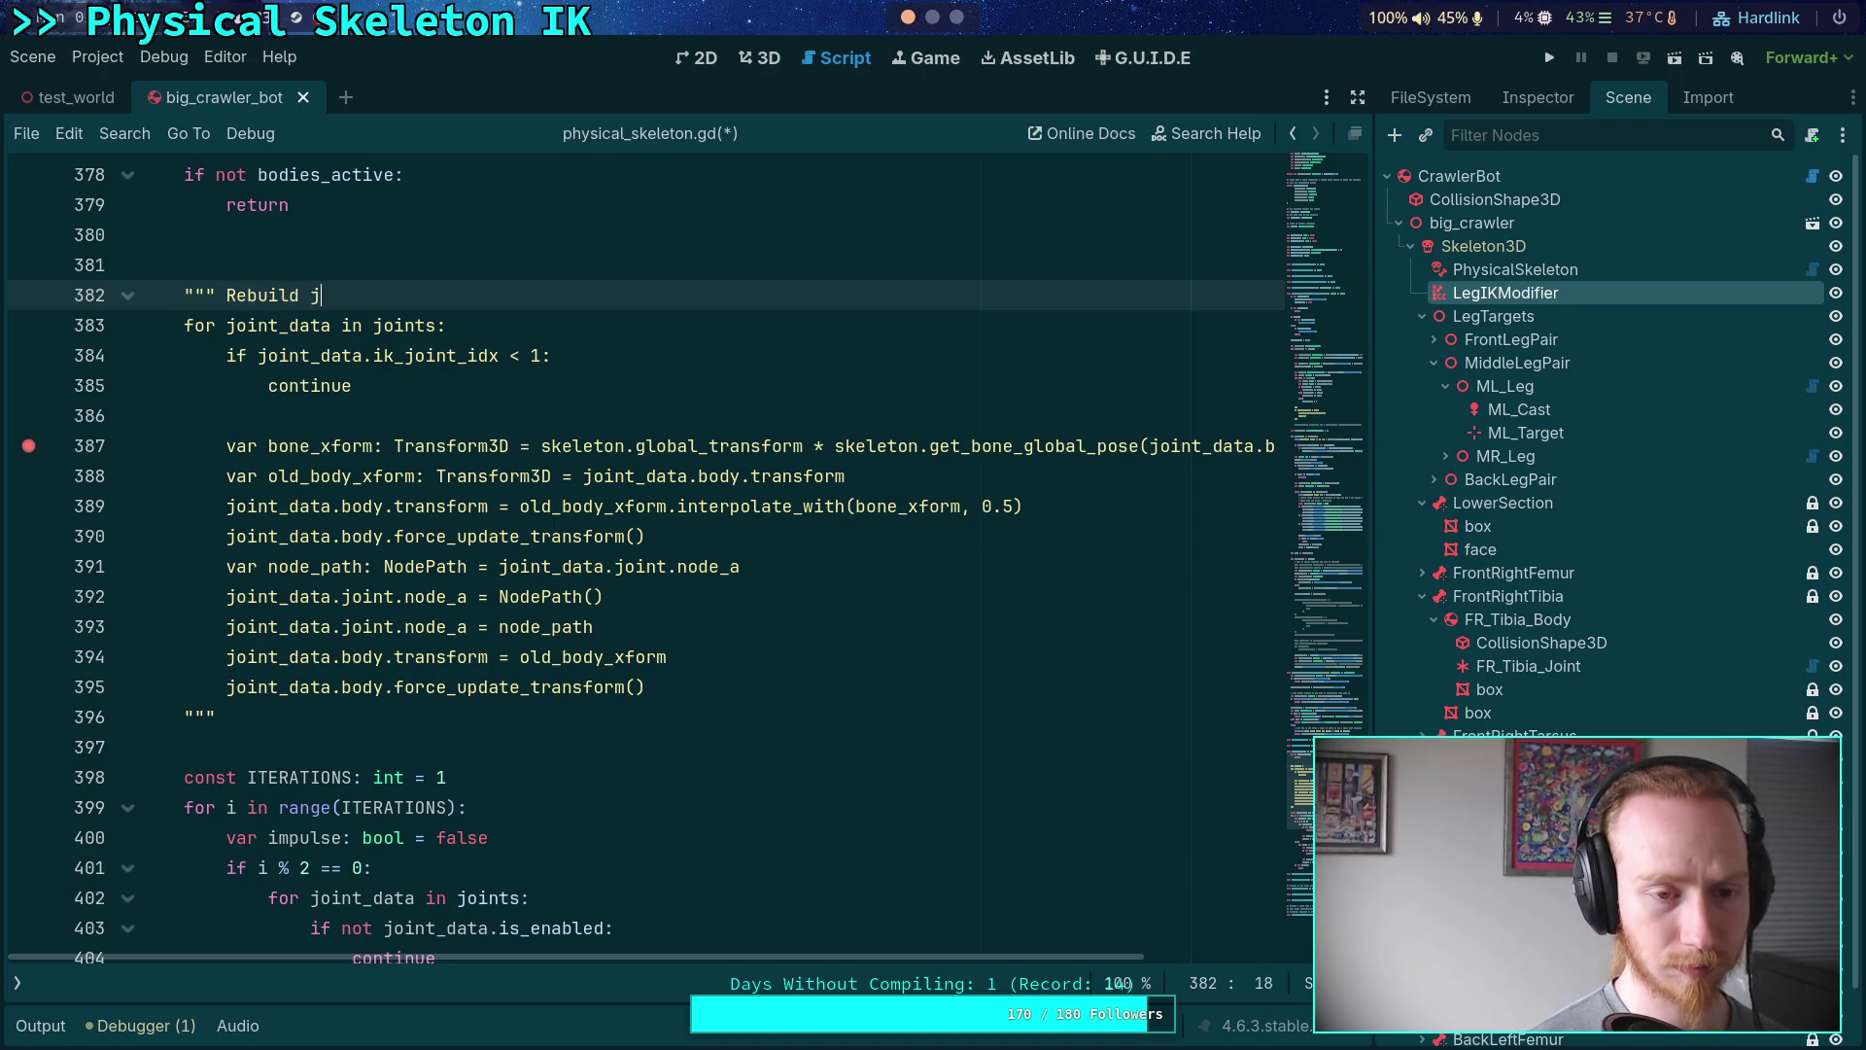
key("BackSpace")
key("BackSpace")
type("nt ")
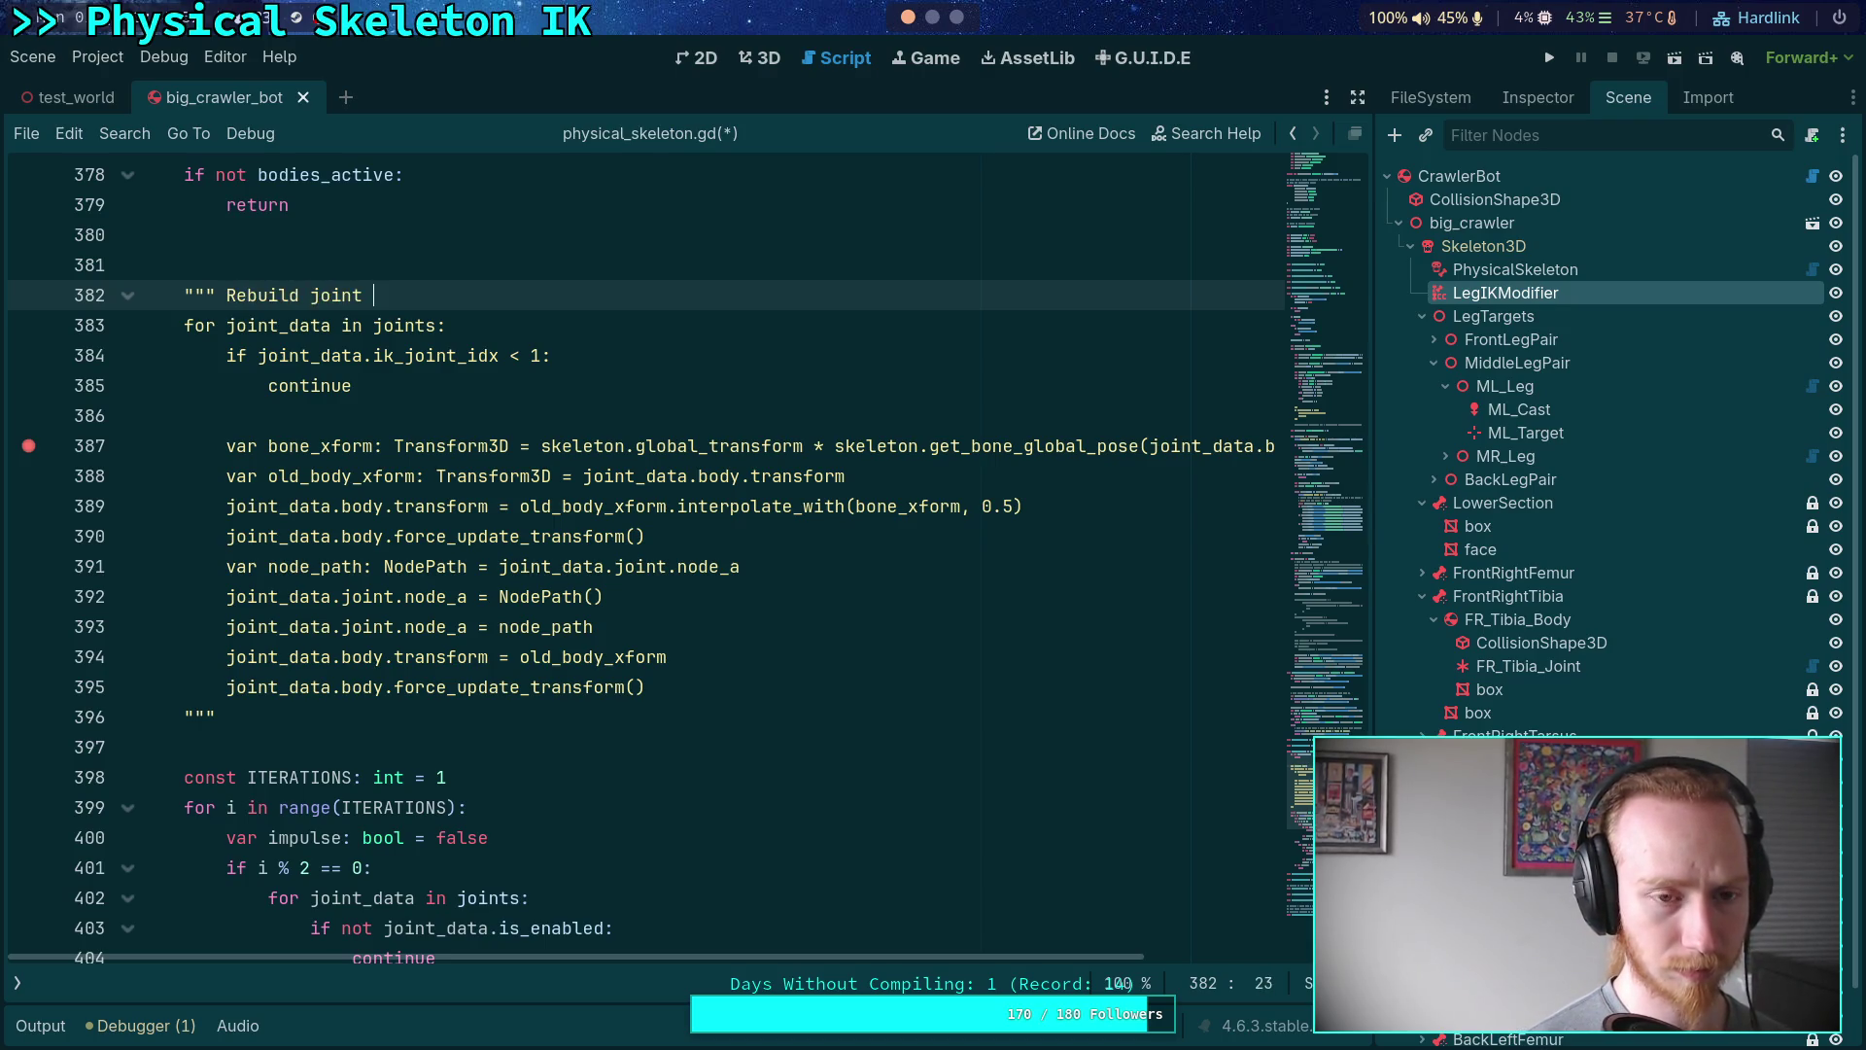
type("using ideal")
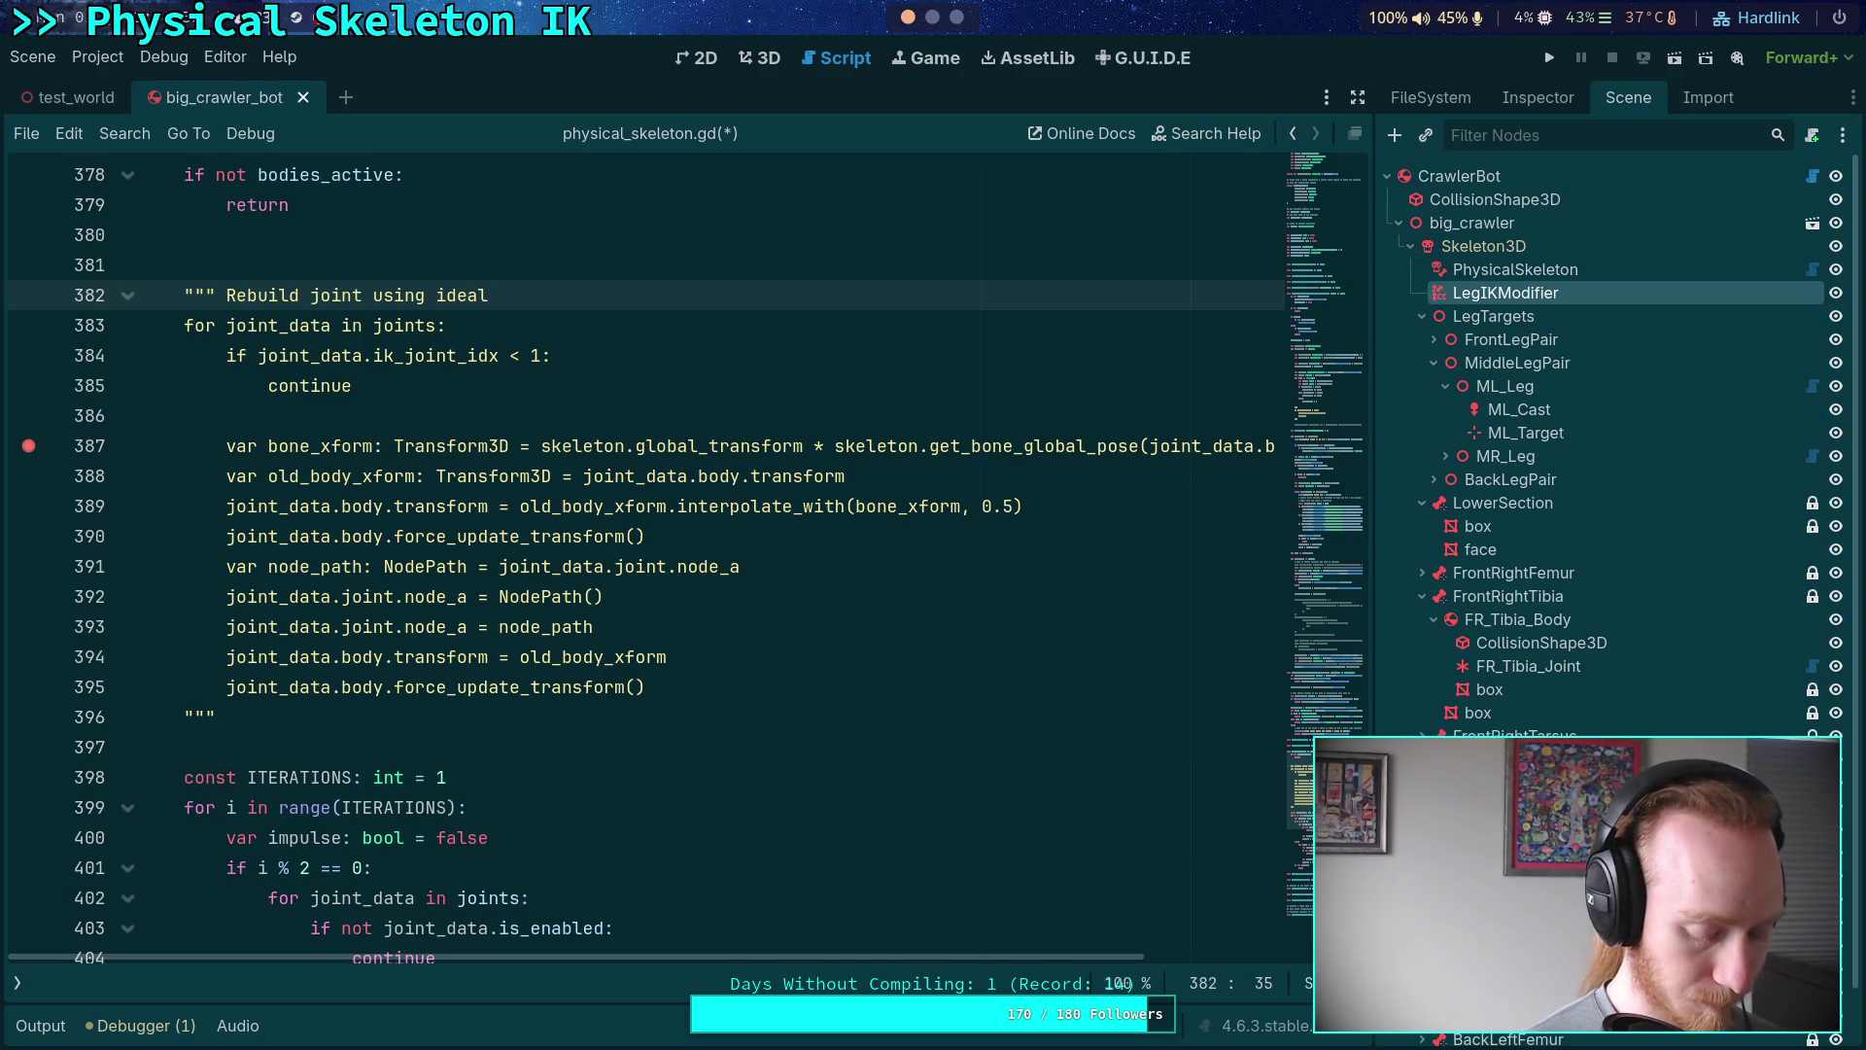
type("IK re")
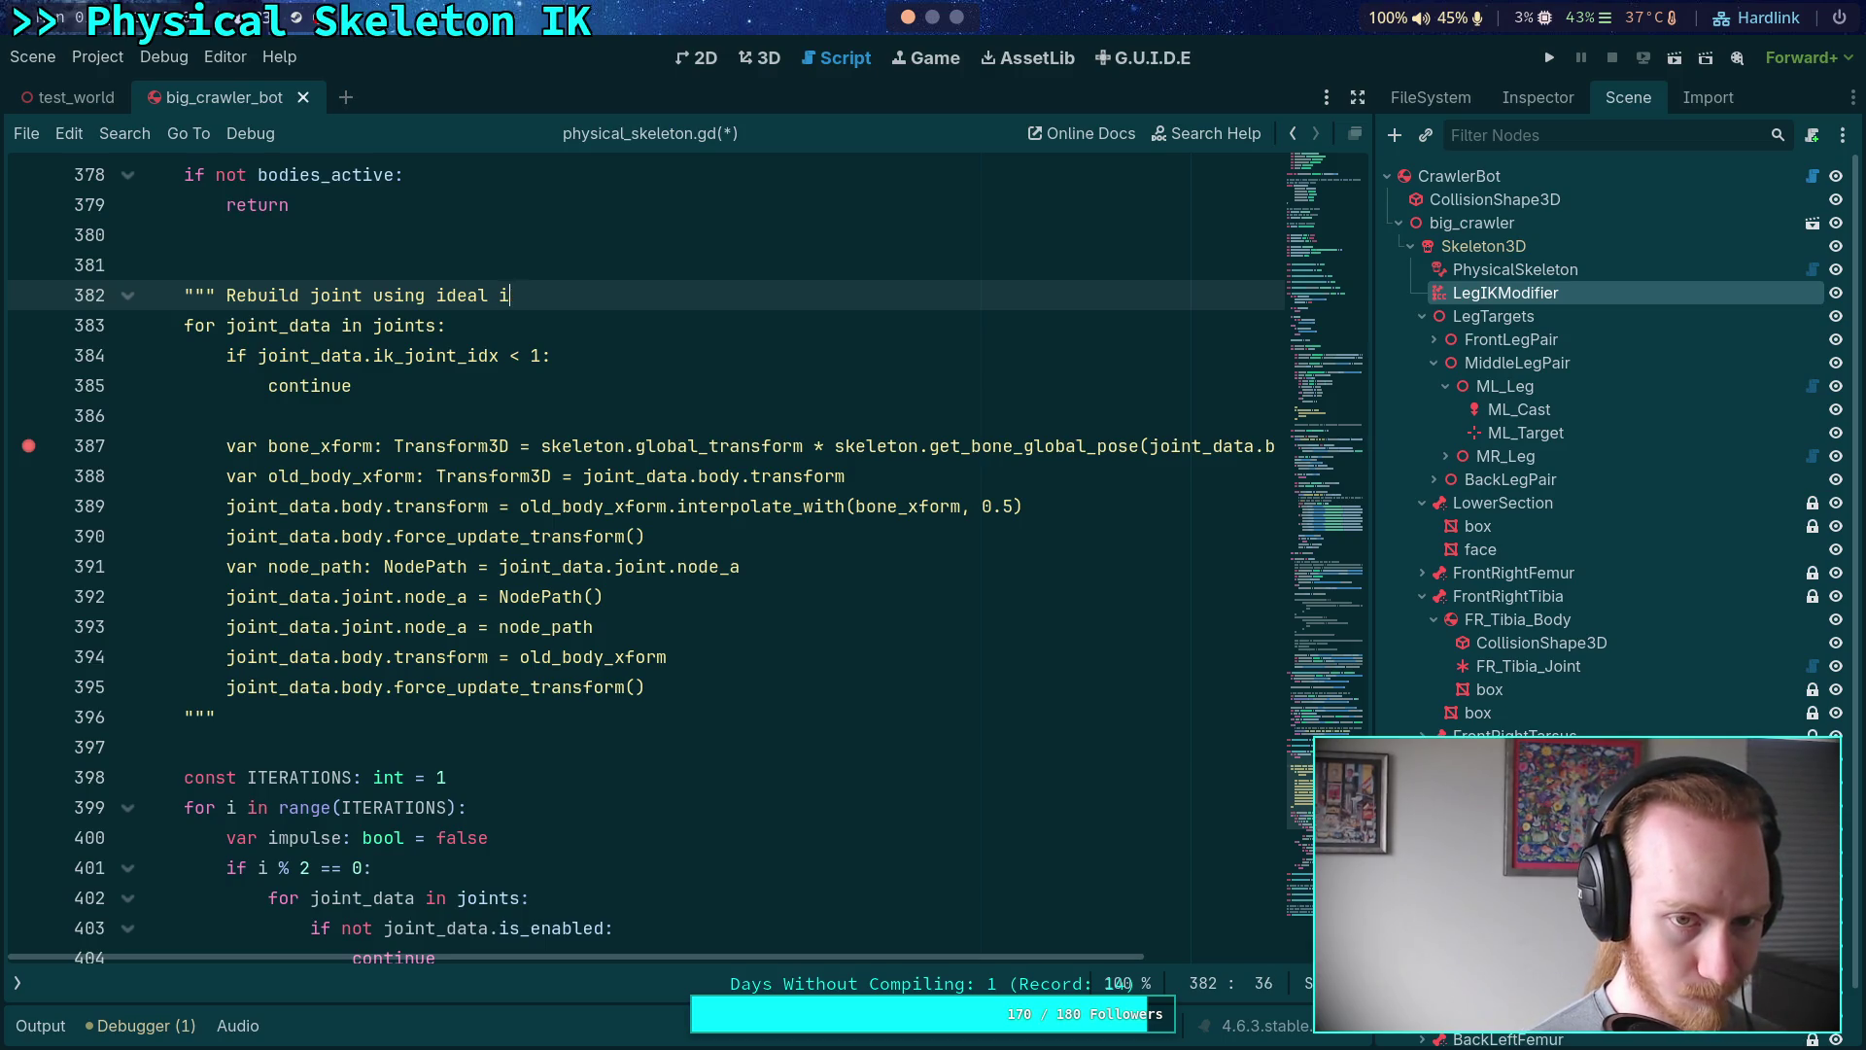
type("sults")
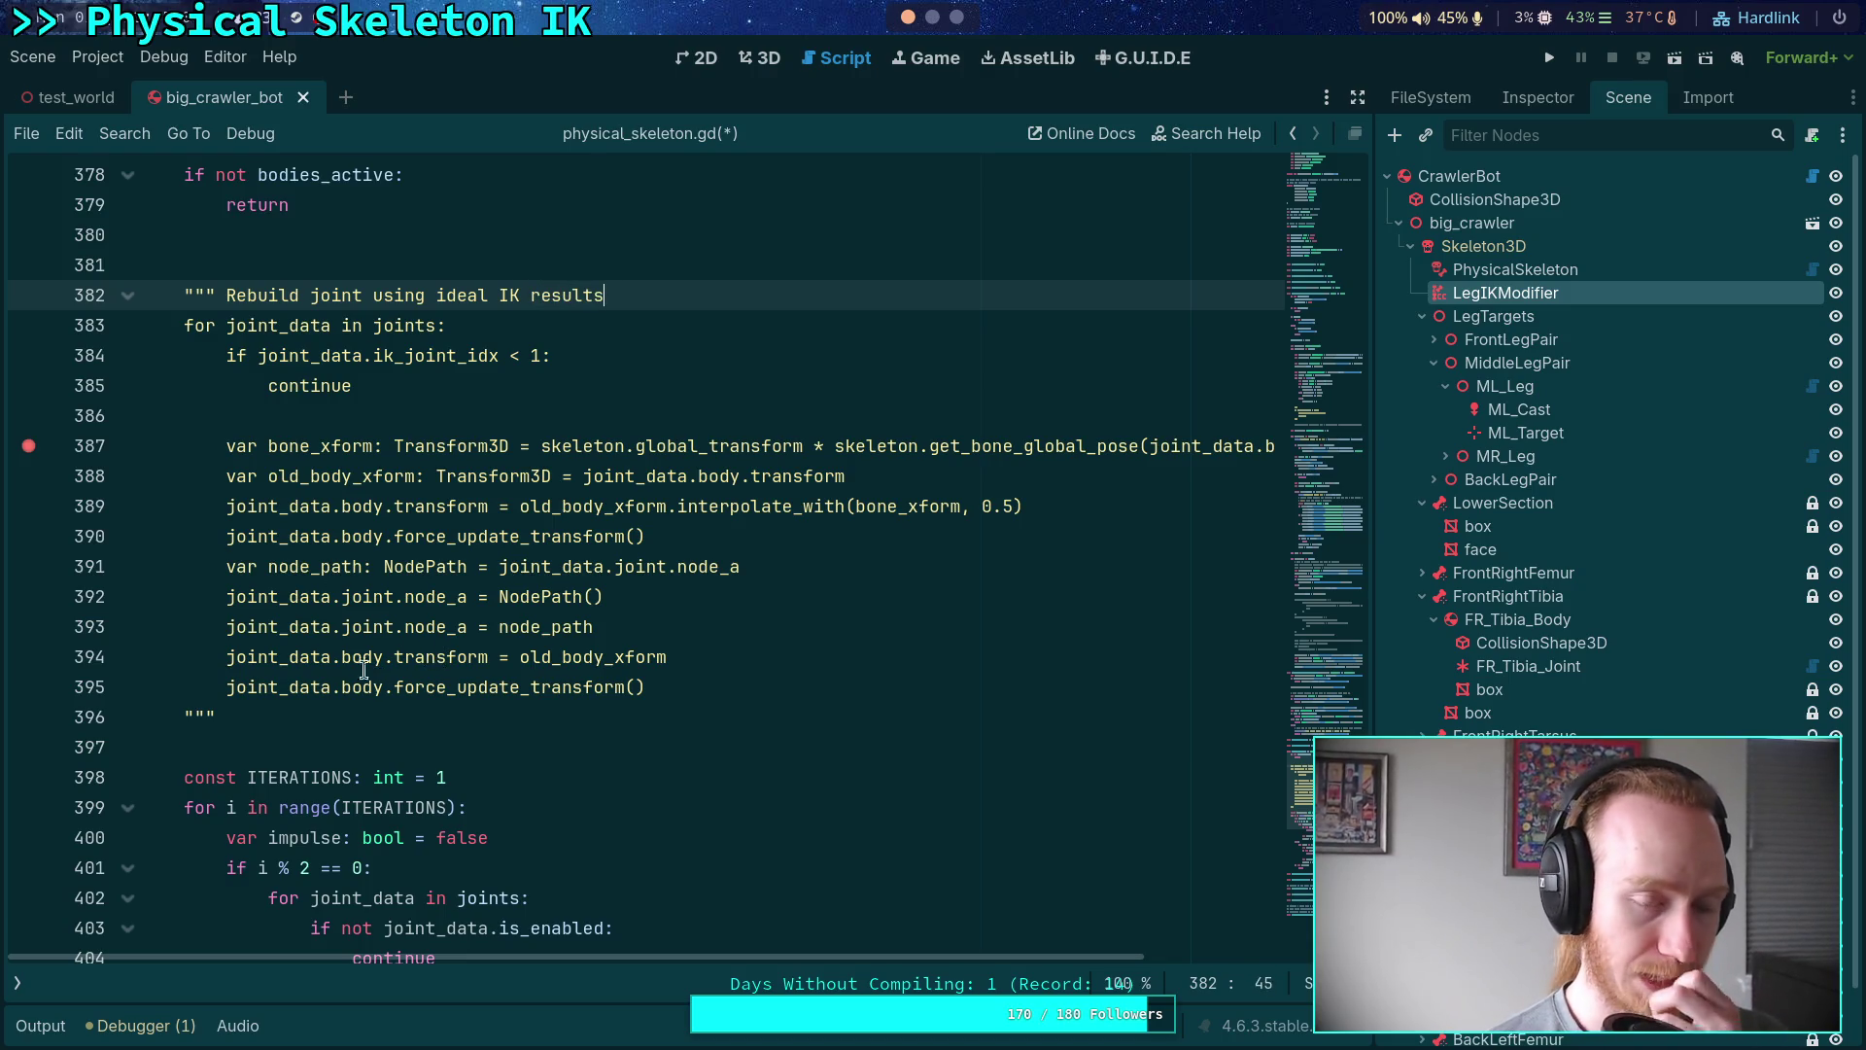
- Unfold the setup_body_joints function and scroll through its code
scroll(569, 659, "down", 4)
scroll(569, 658, "up", 12)
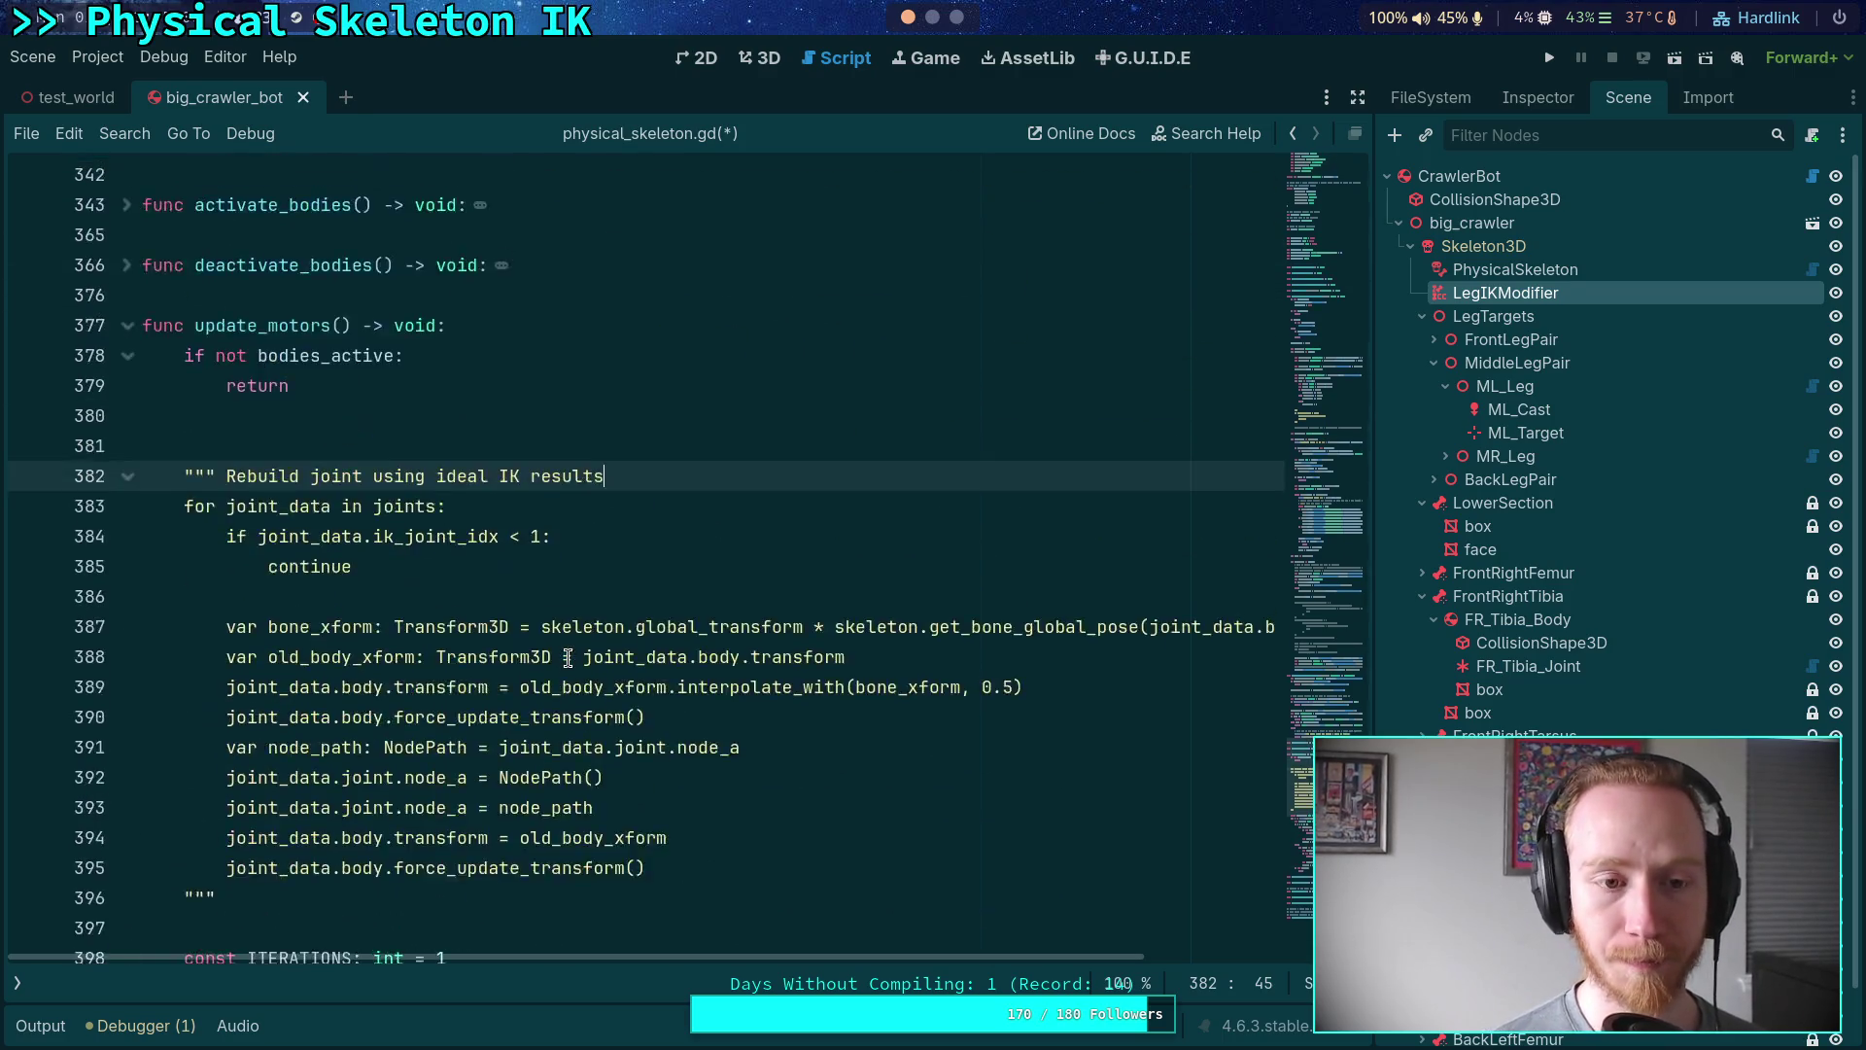
scroll(568, 658, "up", 5)
scroll(583, 656, "down", 20)
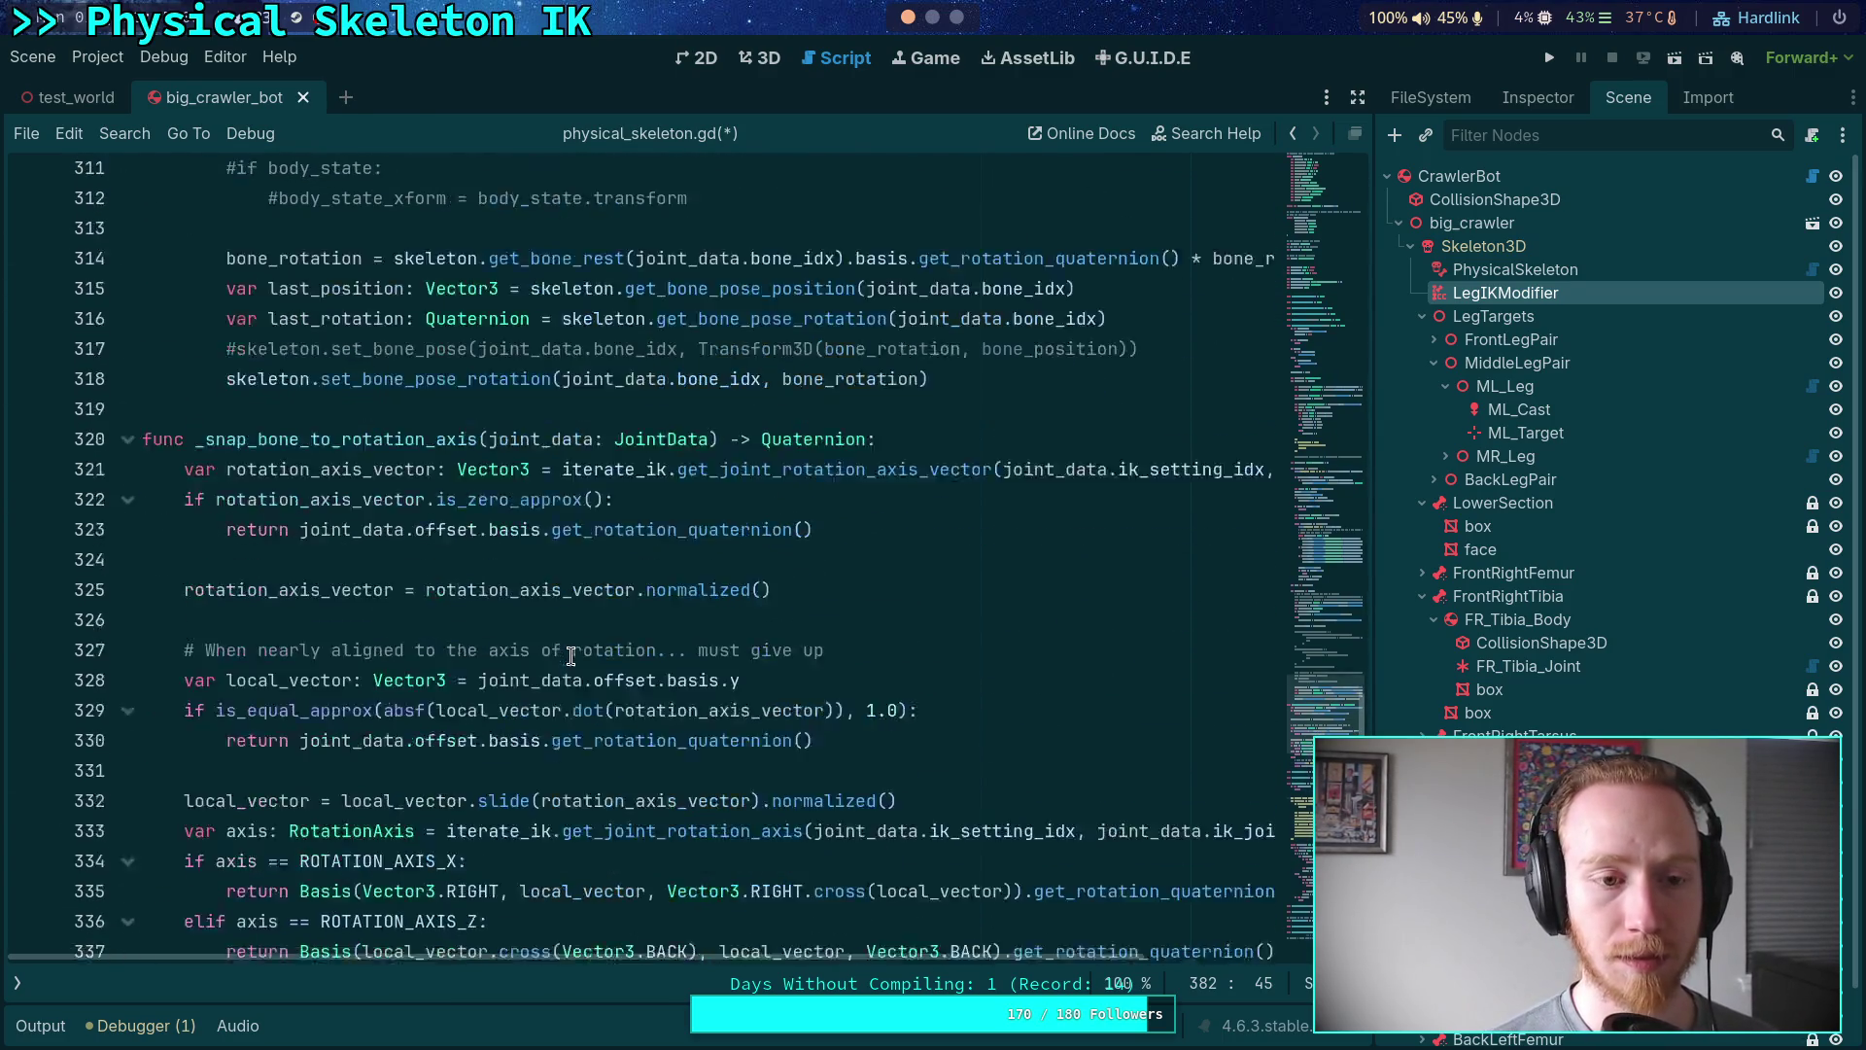
scroll(639, 653, "up", 7)
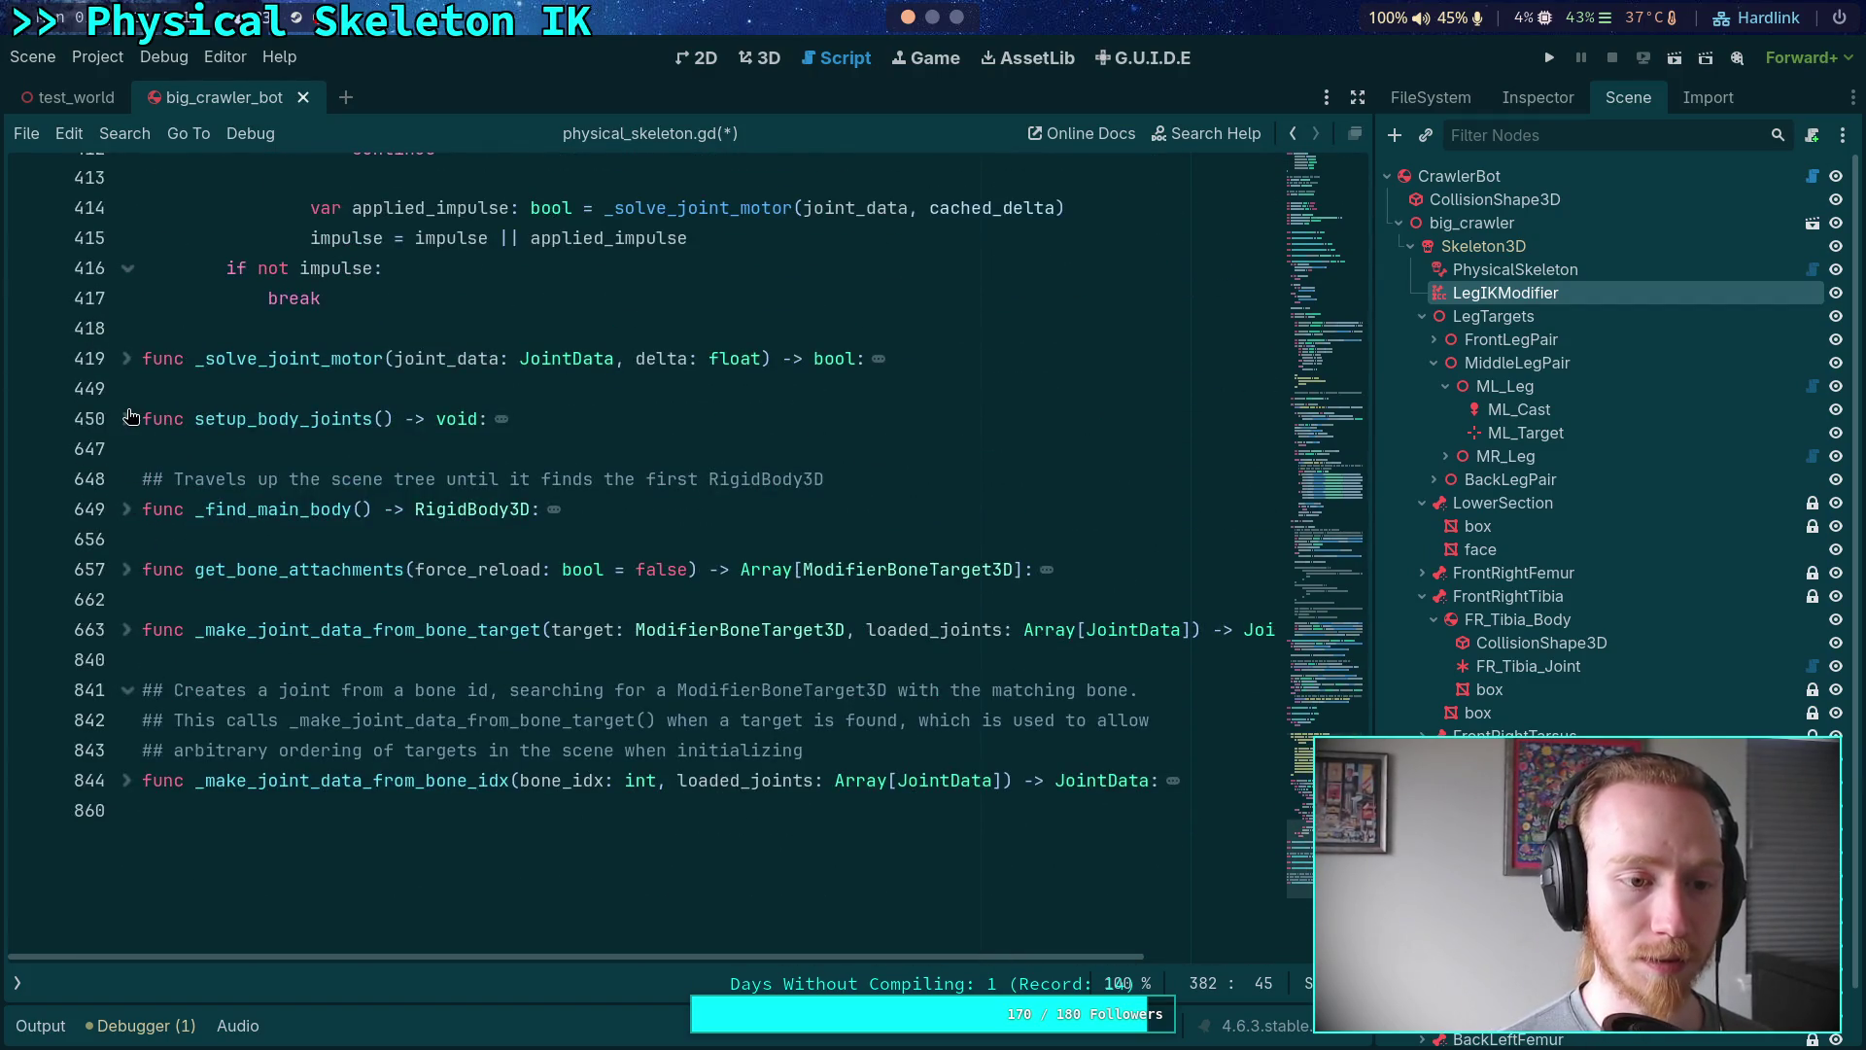
left_click(128, 417)
scroll(621, 690, "down", 10)
scroll(620, 690, "down", 4)
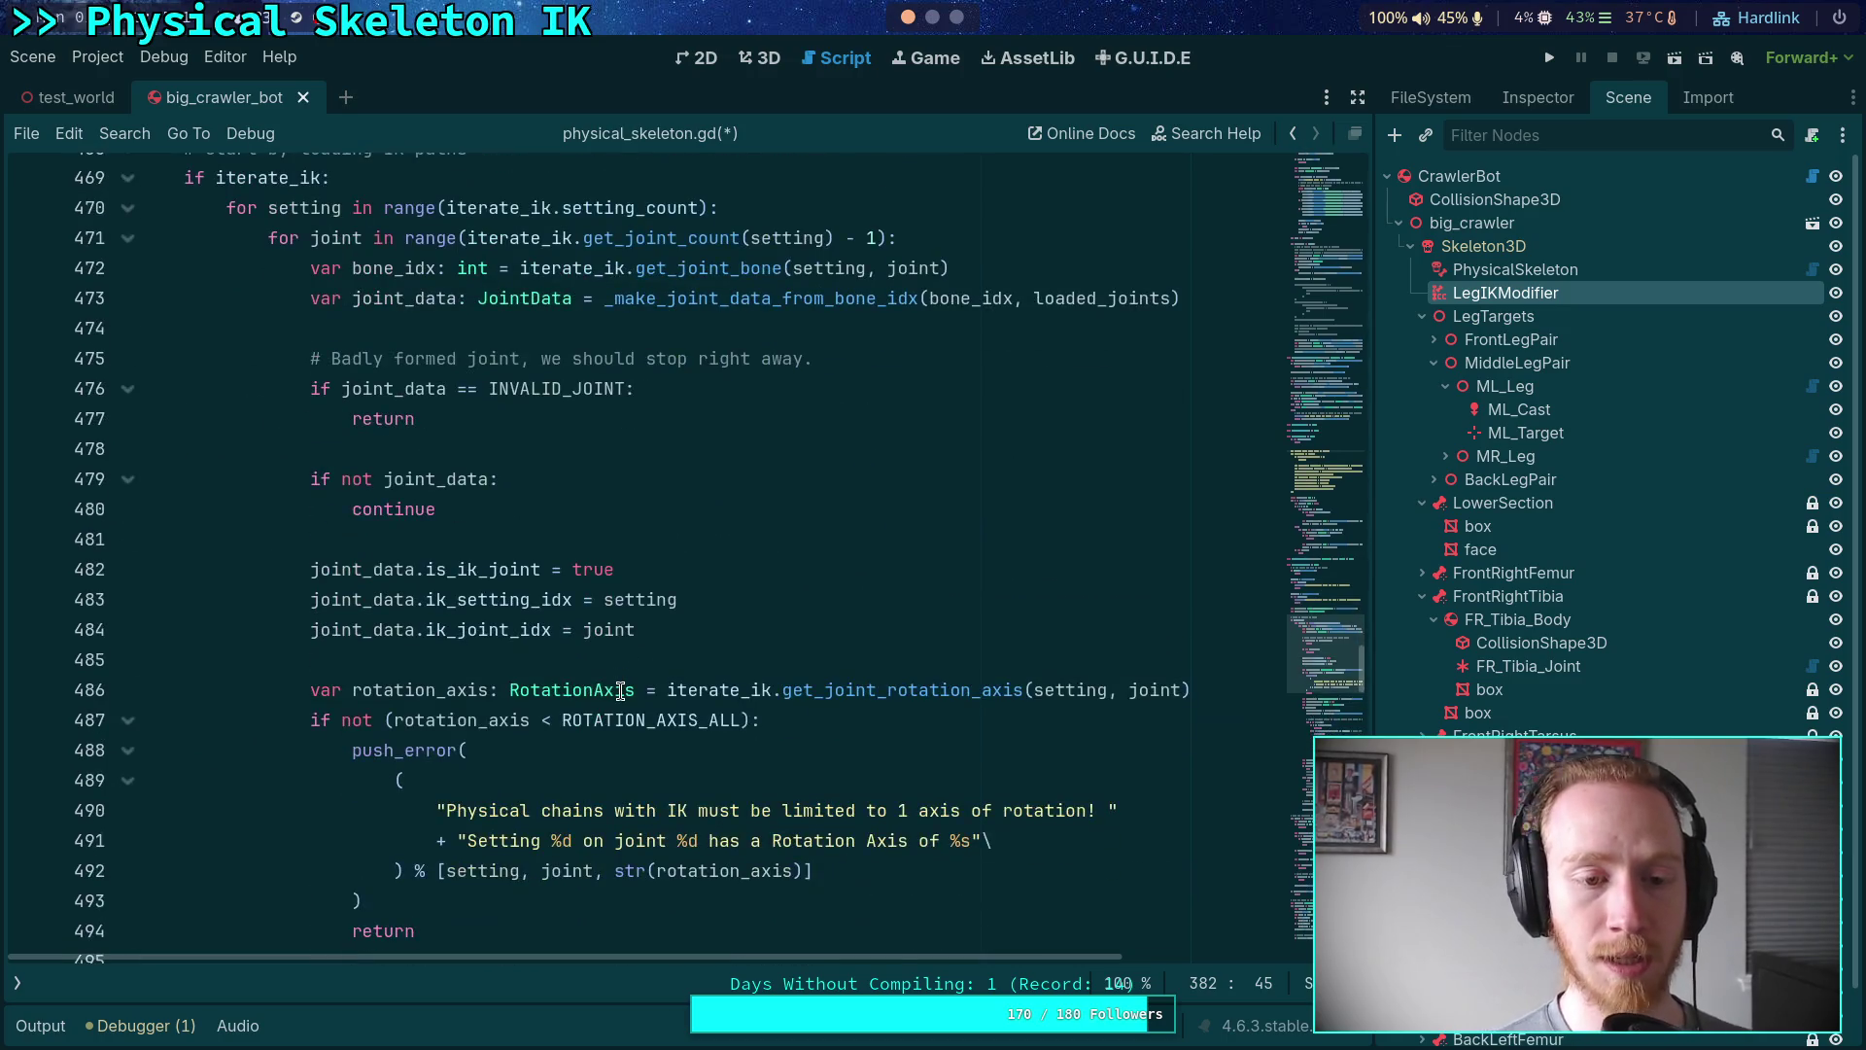
scroll(621, 690, "down", 4)
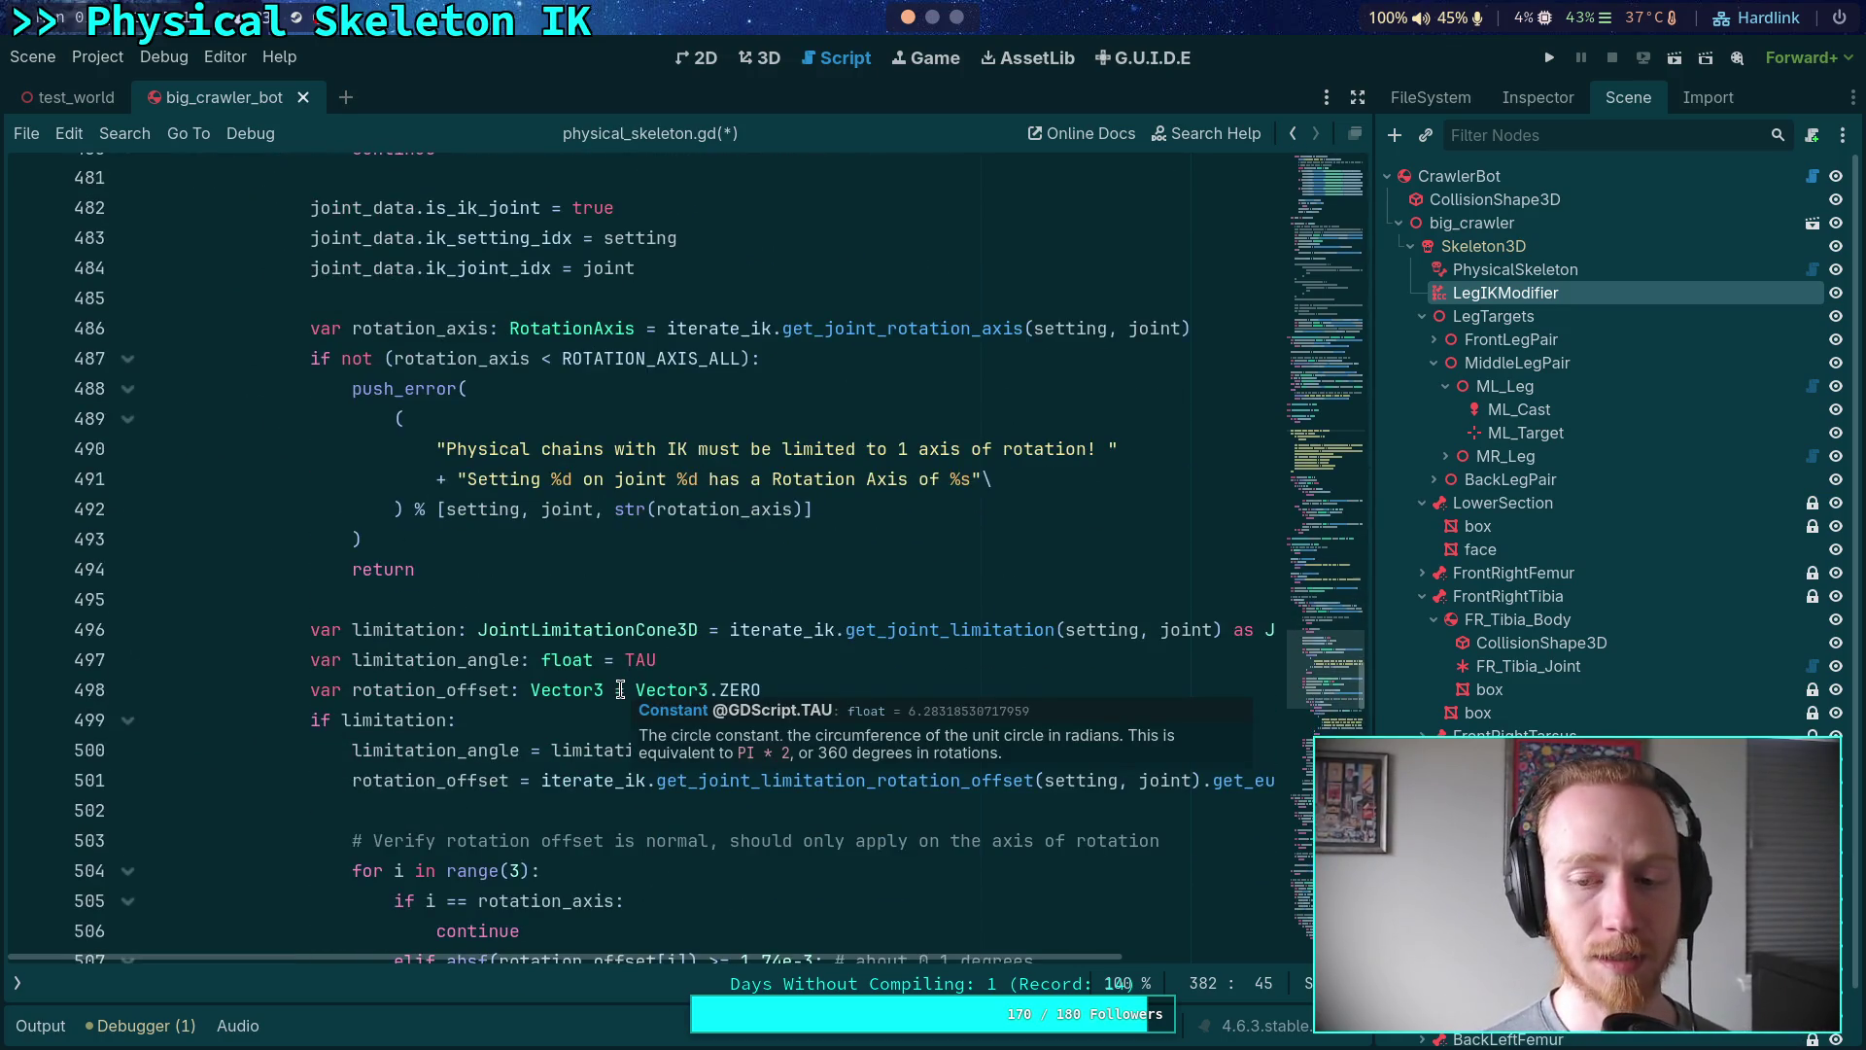
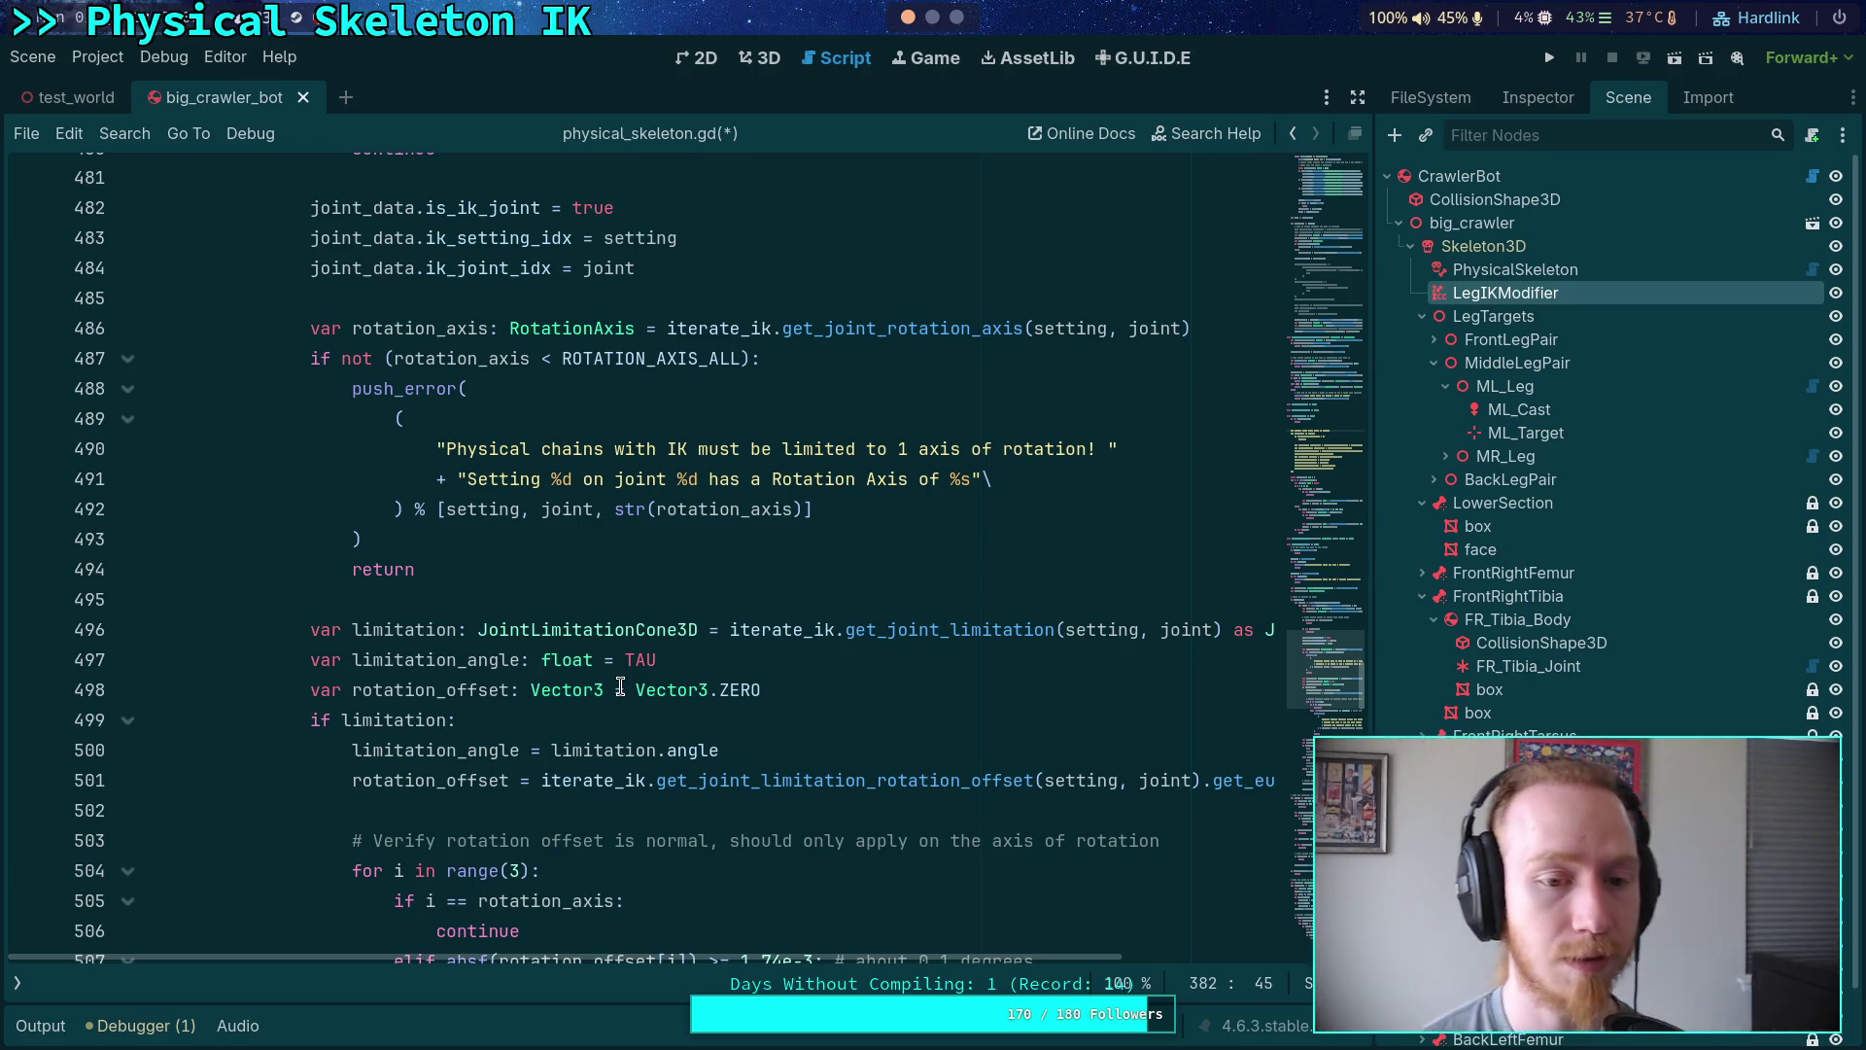
- Uncomment the X- and Z-axis lower and upper angular limit lines (521–522, 525–526)
left_click(735, 604)
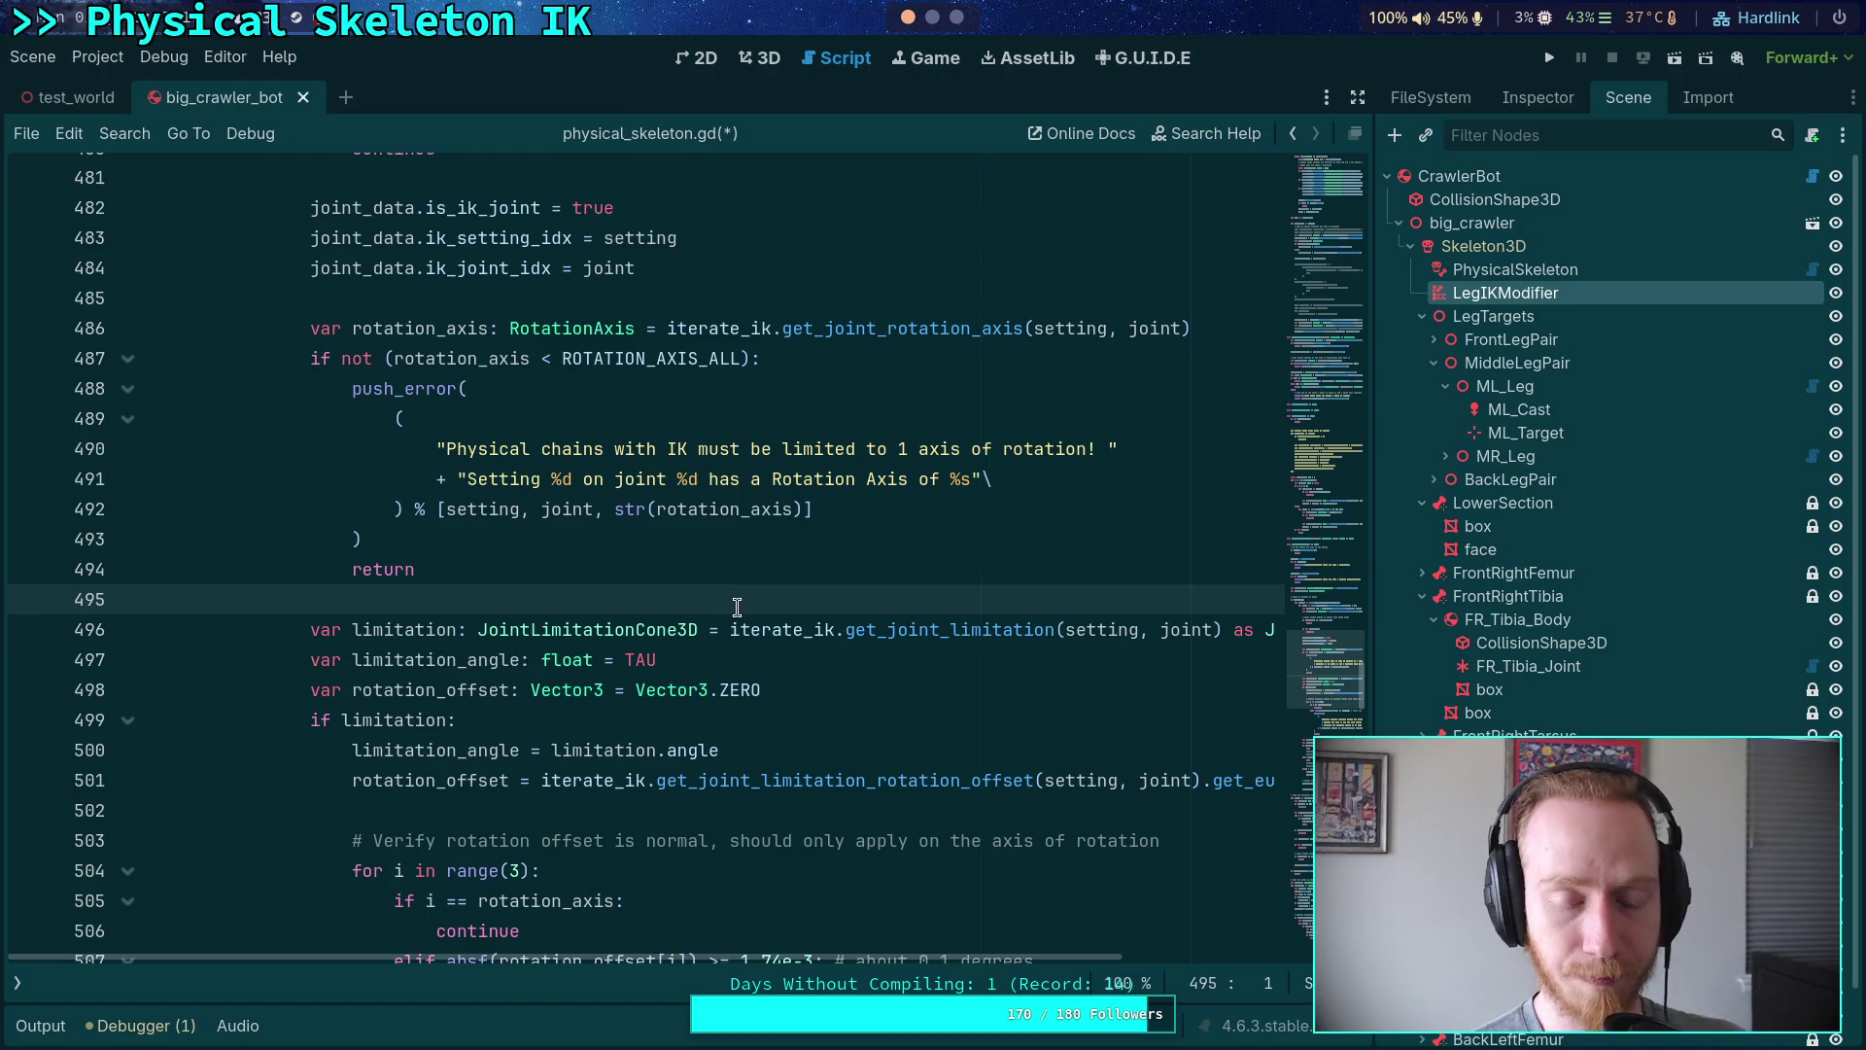
scroll(757, 622, "up", 6)
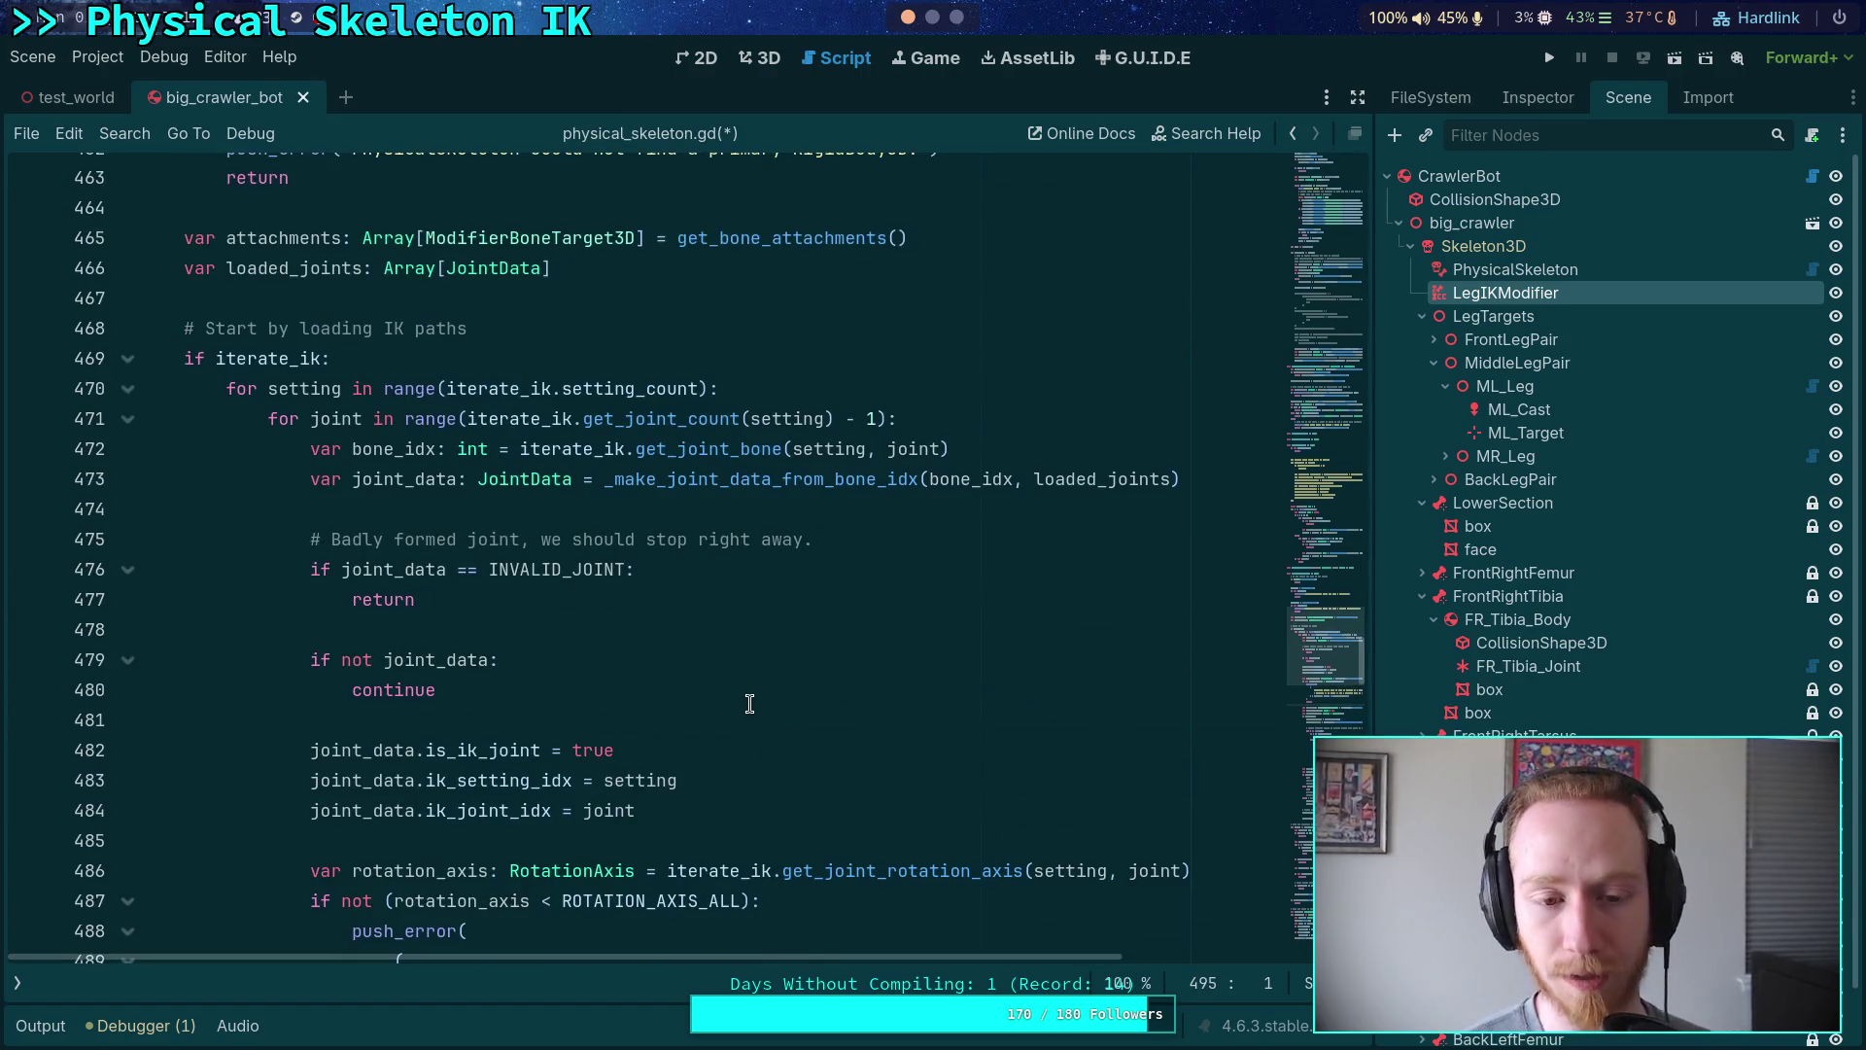
scroll(750, 702, "down", 9)
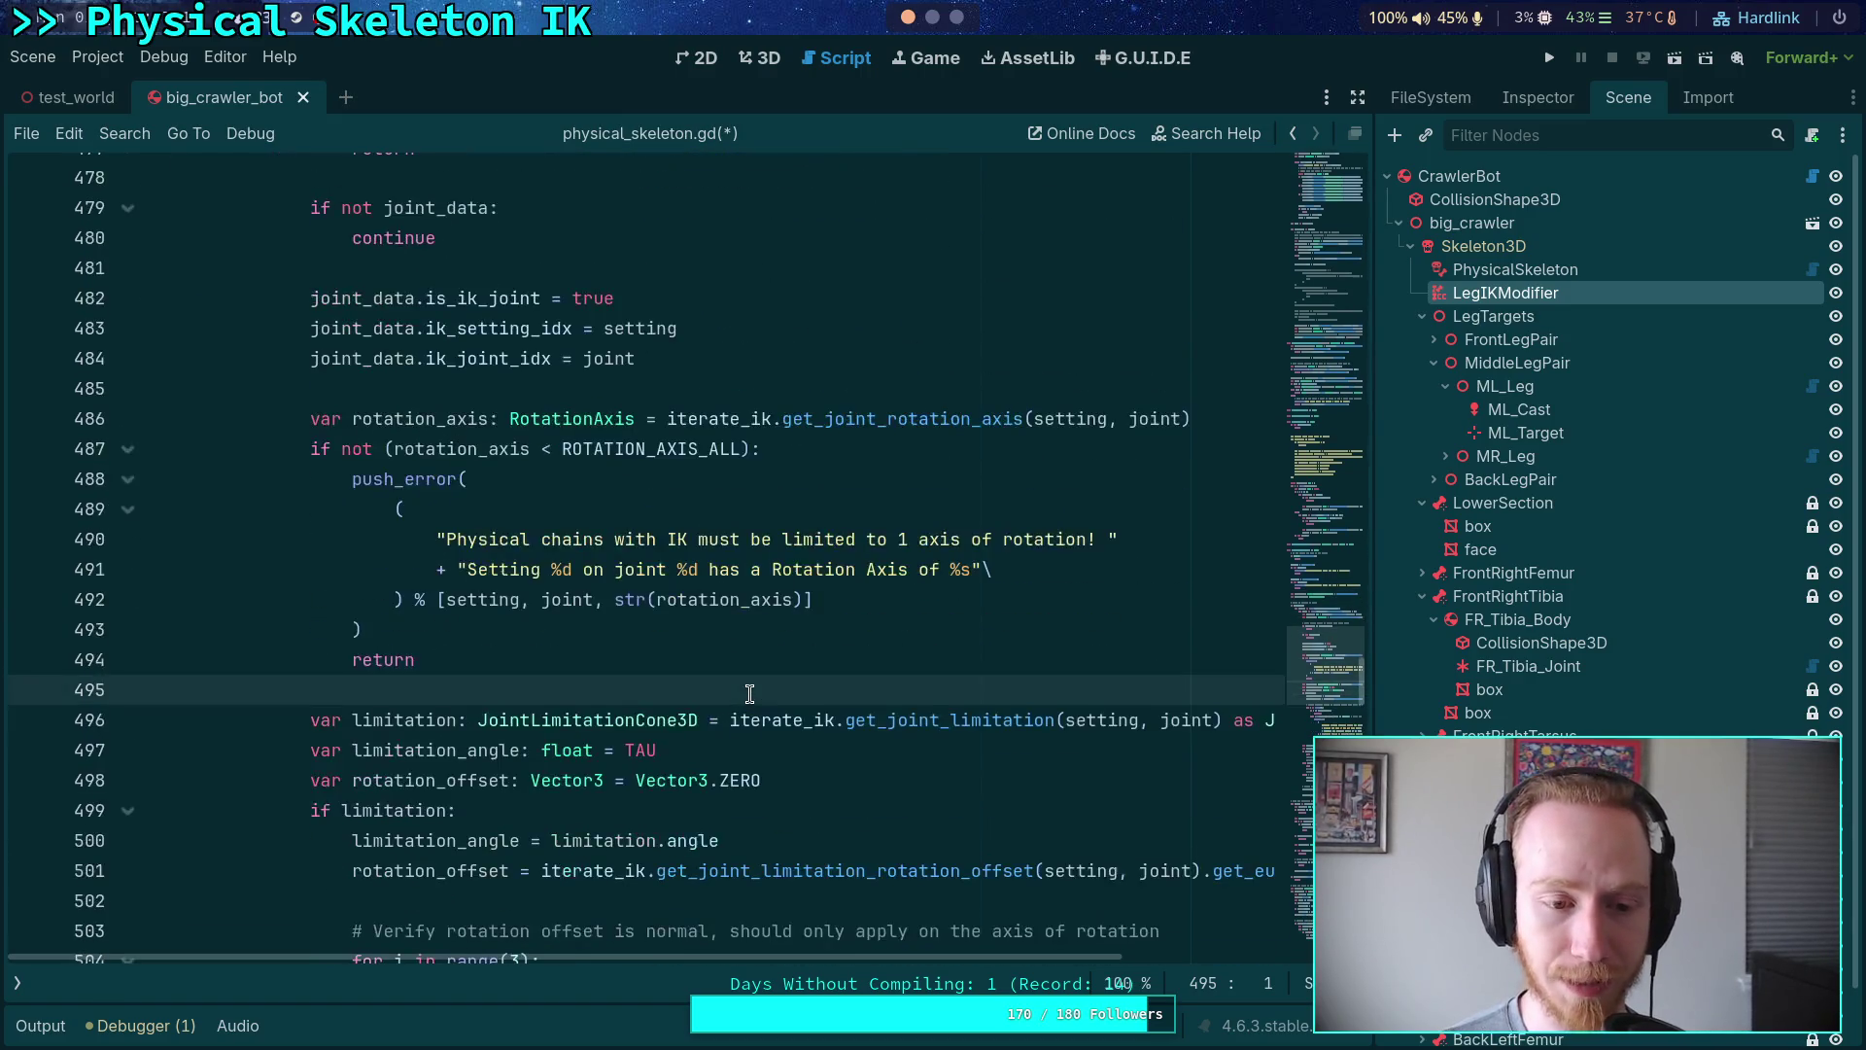
scroll(749, 694, "down", 7)
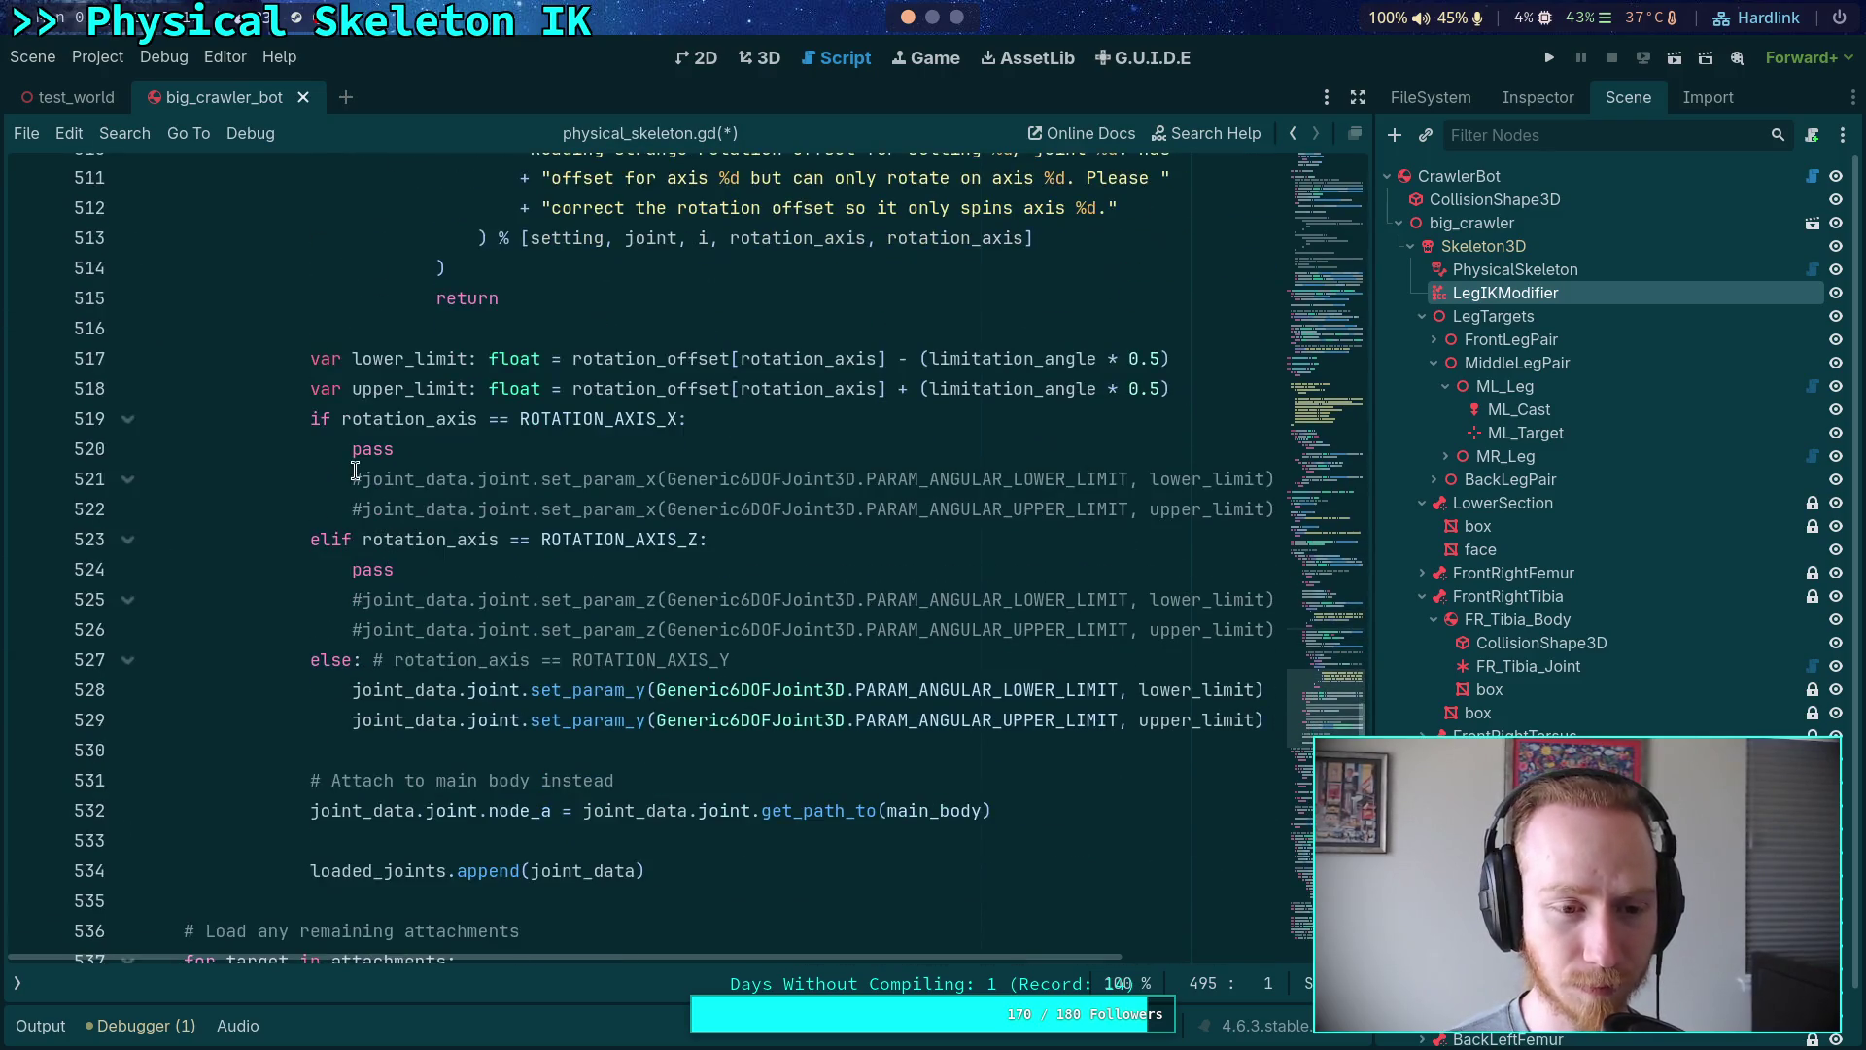
left_click(363, 473)
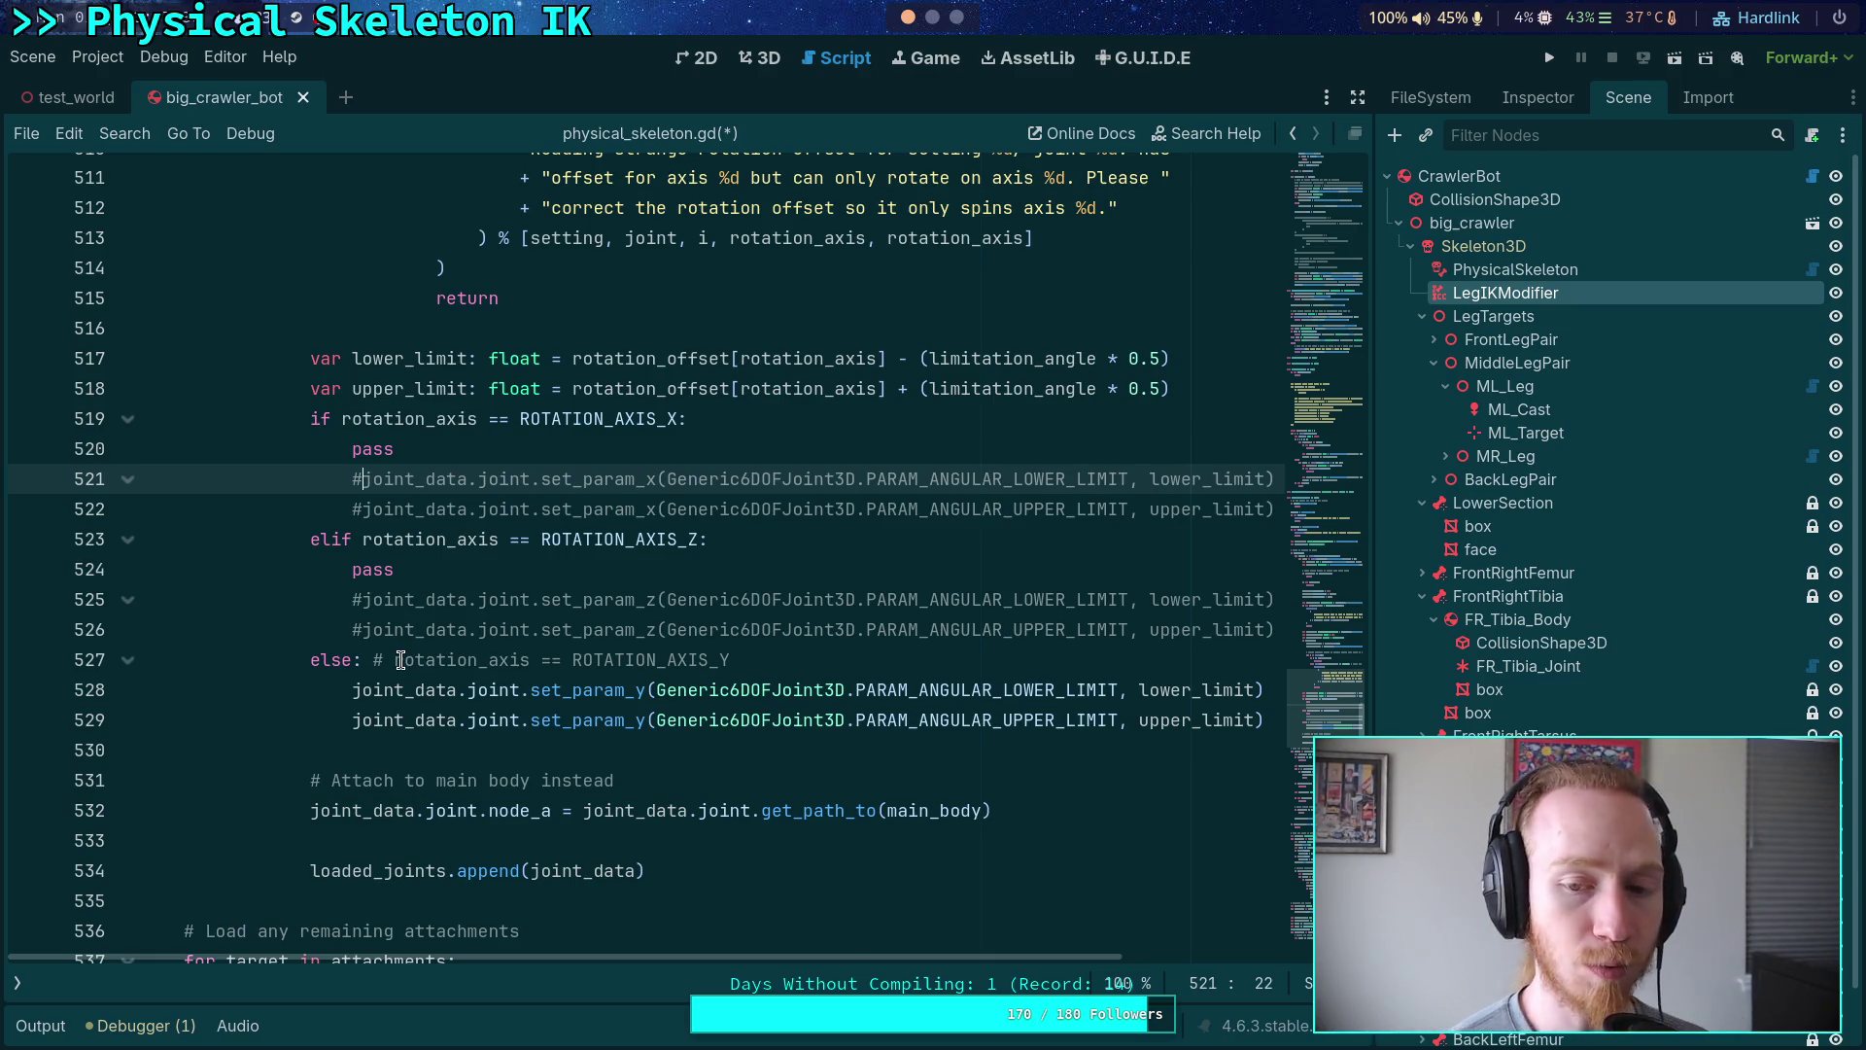
key("ctrl+k")
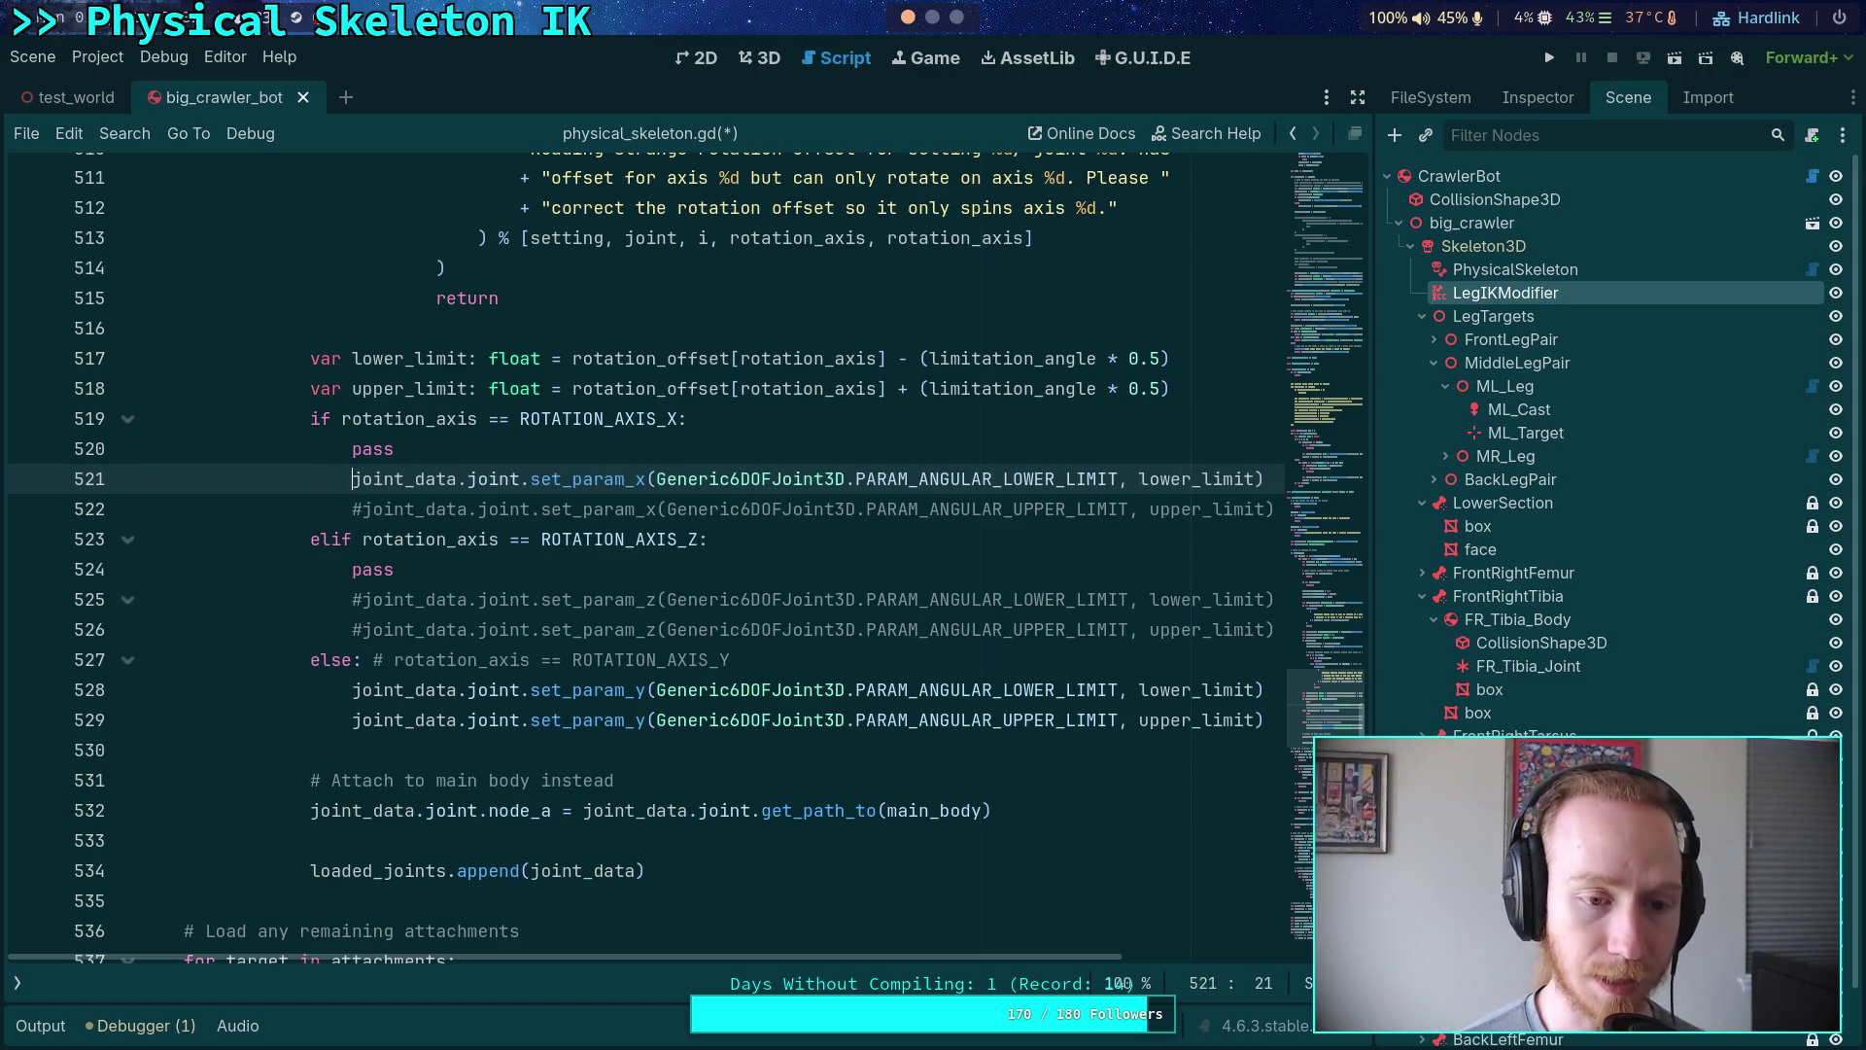
left_click(357, 508)
key("ctrl+k")
left_click(360, 599)
key("ctrl+k")
left_click(353, 629)
key("ctrl+k")
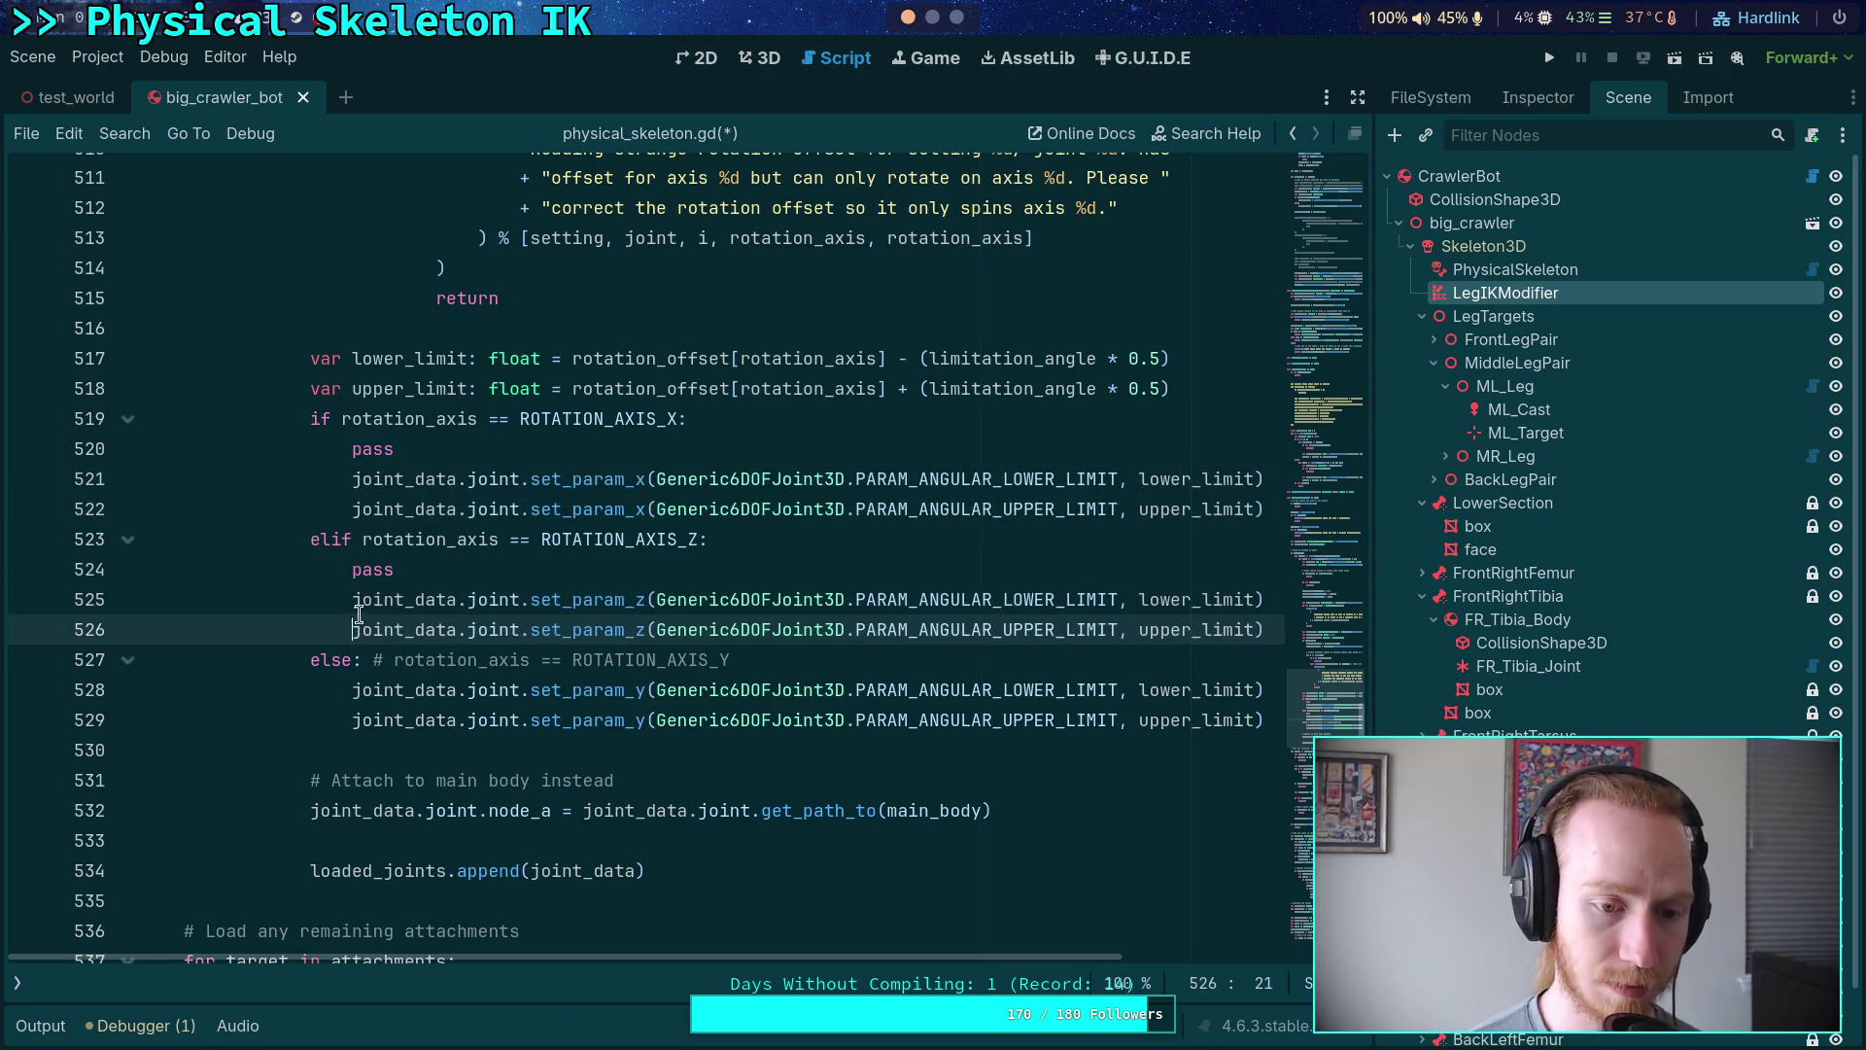
- Move each axis's pass line below its limit lines, then open a blank line above the attach comment
left_click(413, 579)
key("alt+Down")
key("alt+Down")
key("Up")
key("Up")
key("Up")
key("Up")
key("Up")
key("Up")
key("alt+Down")
key("alt+Down")
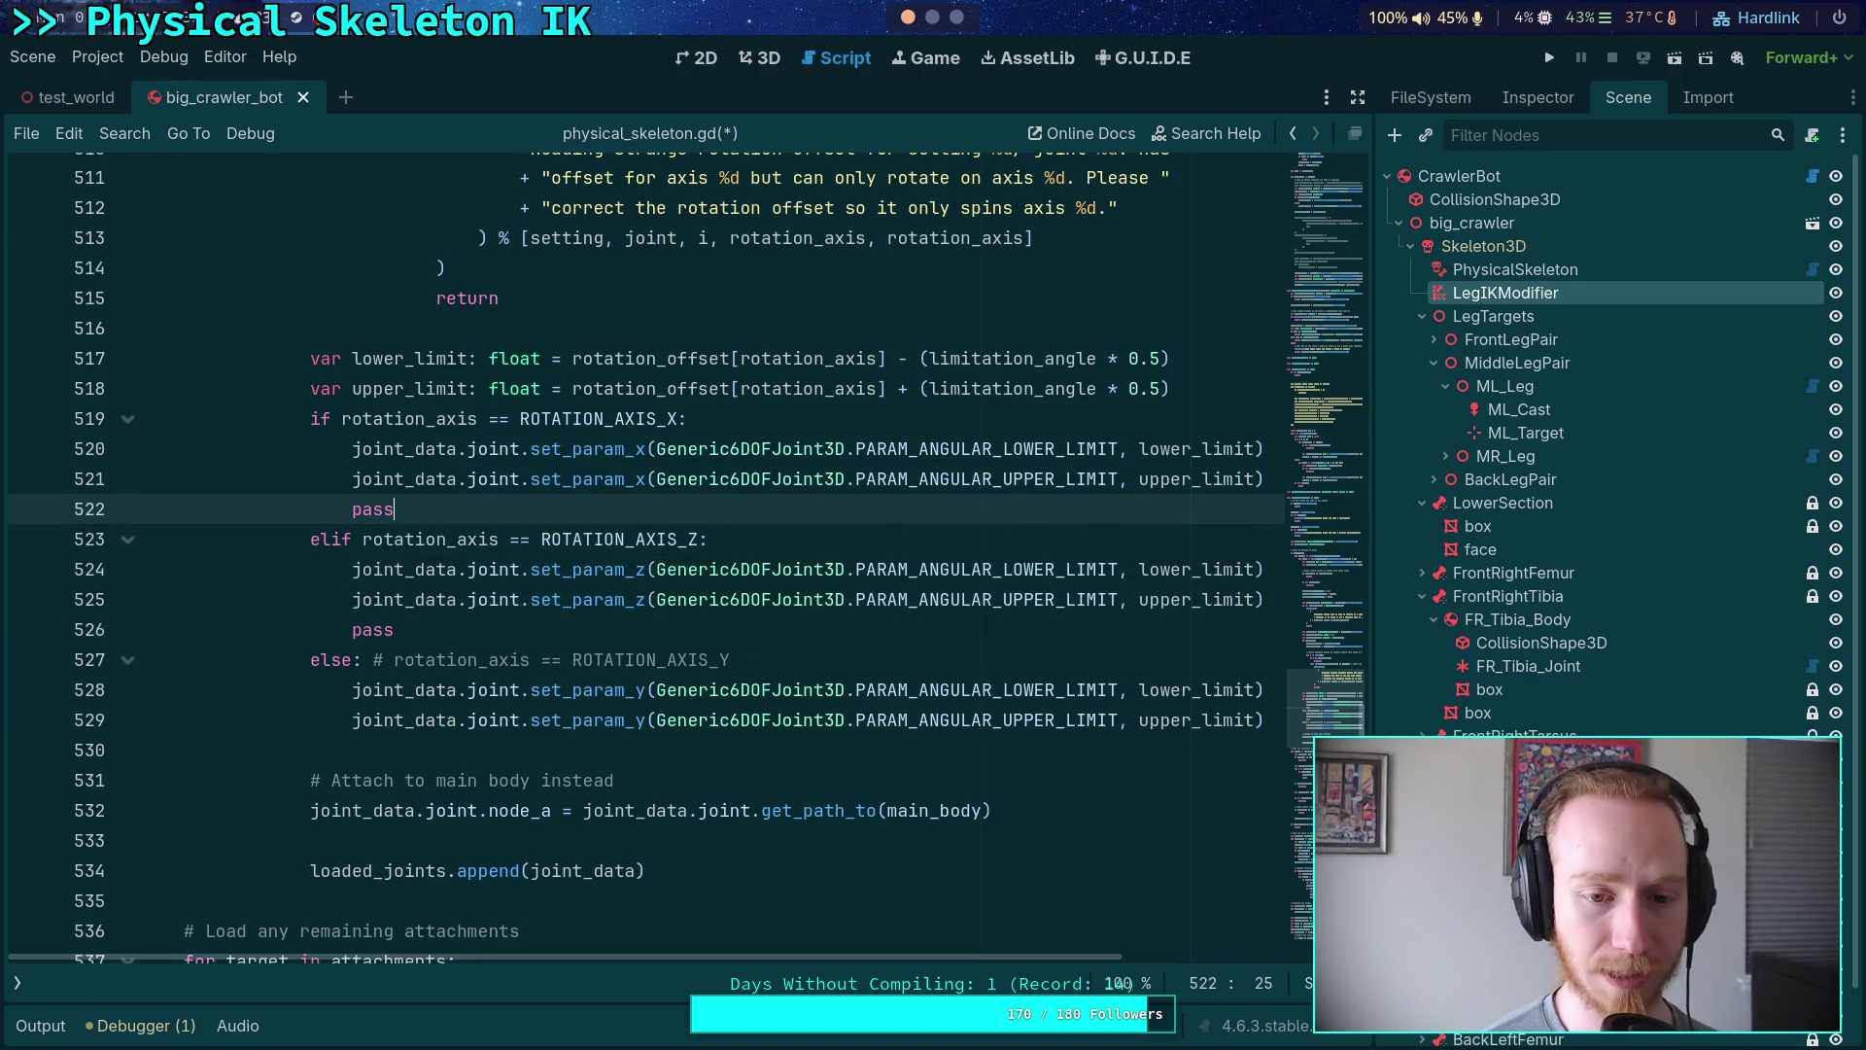
left_click(307, 807)
left_click(371, 756)
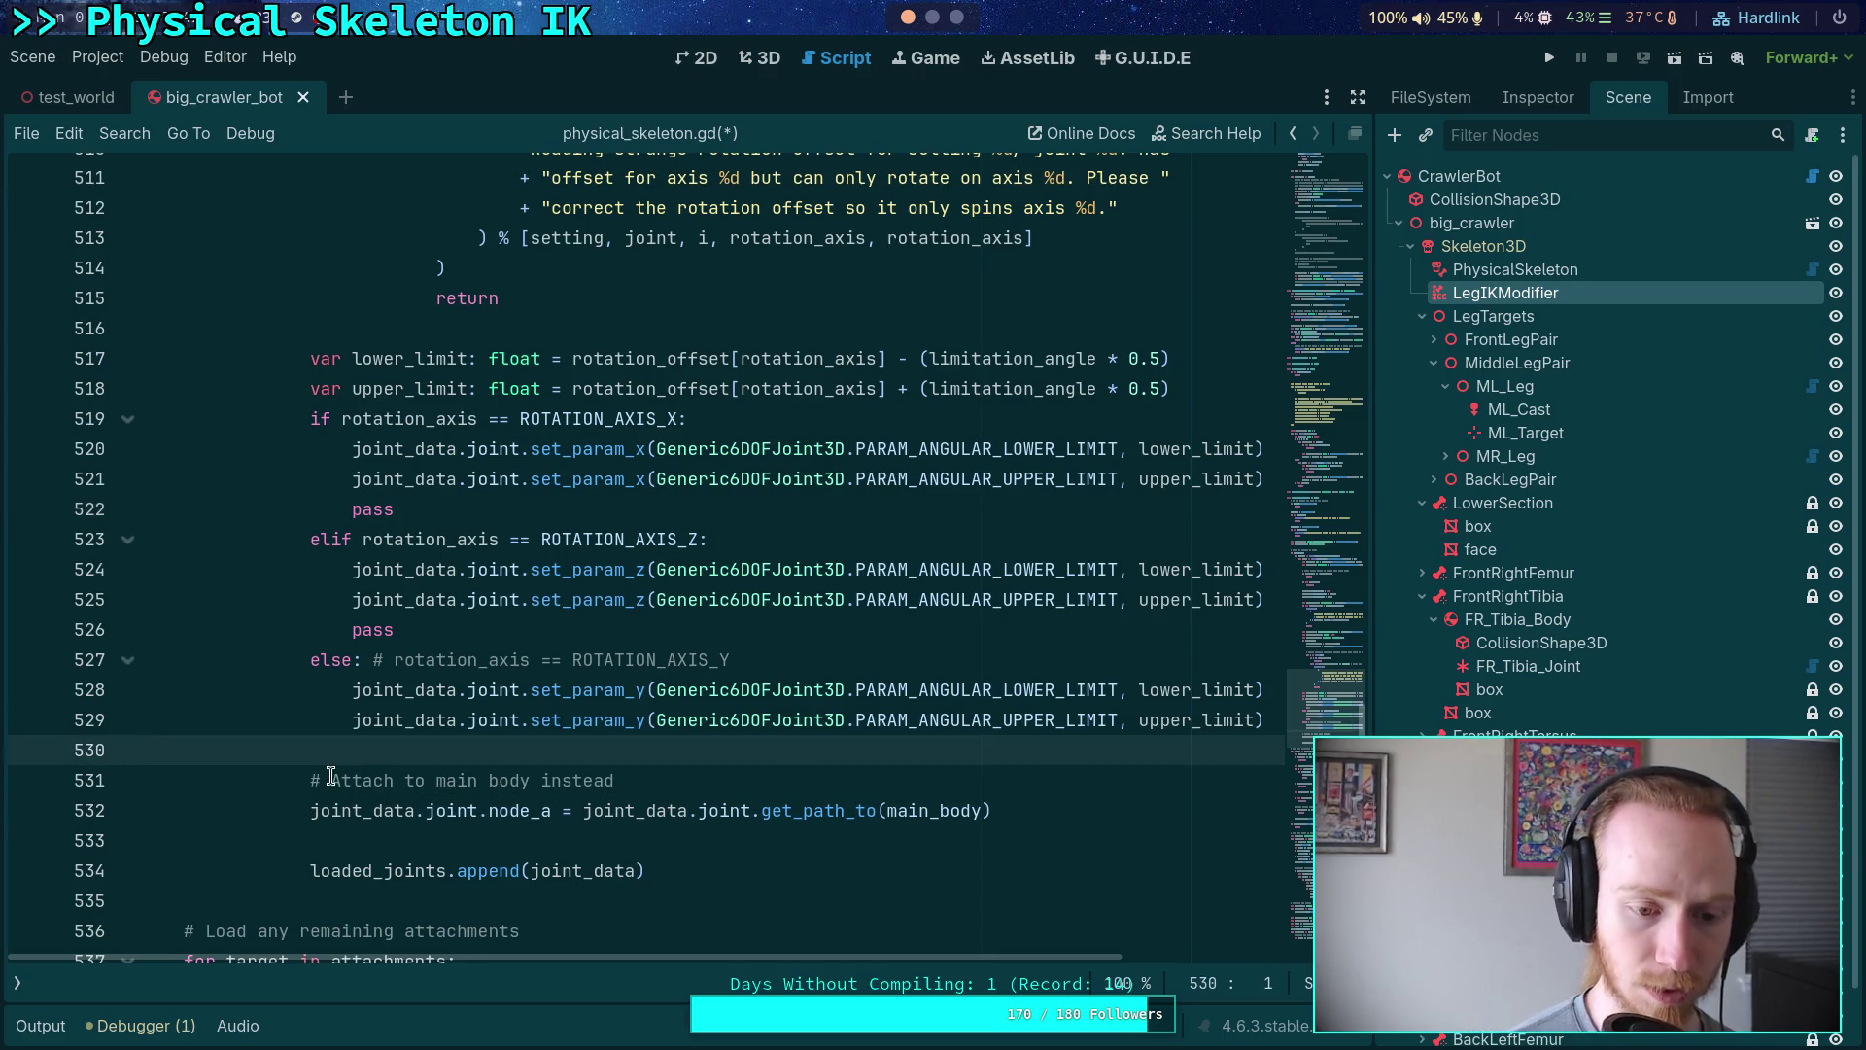
key("Return")
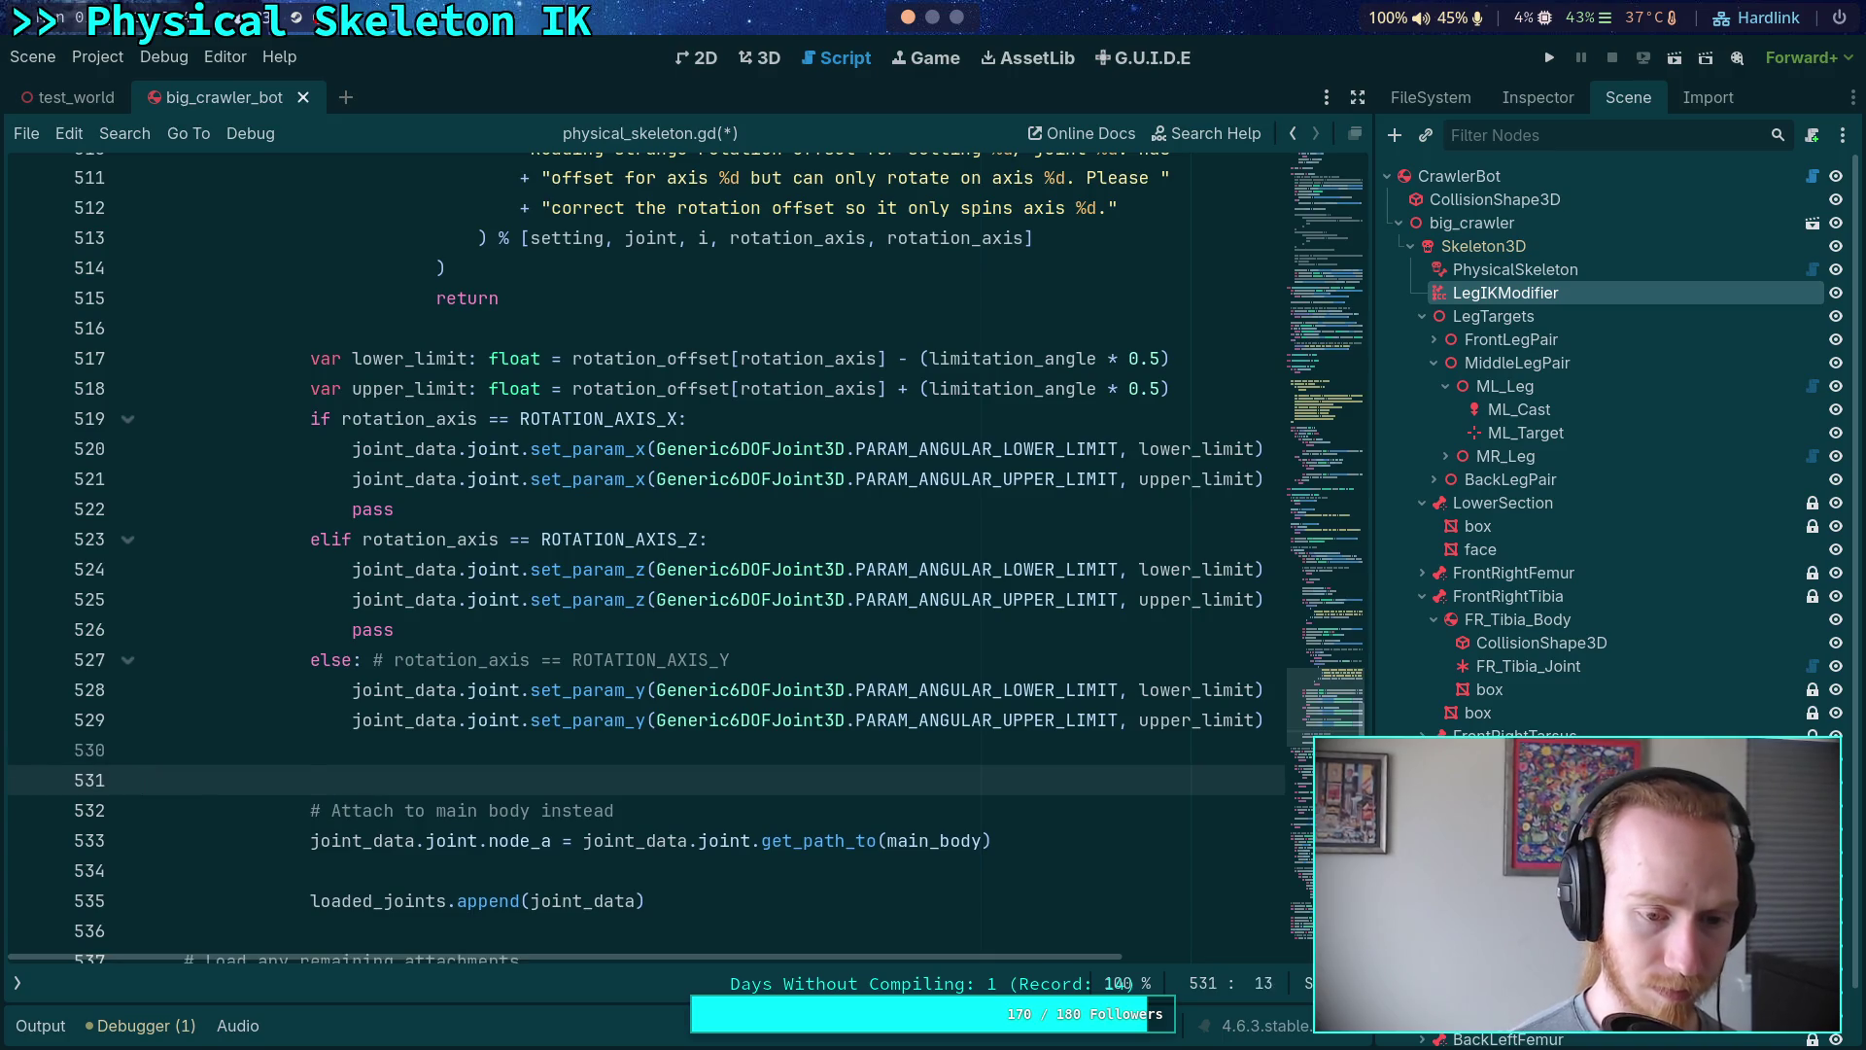
- Enclose the attach-to-main-body lines in triple quotes and save the script
type("\"\"\"")
key("Delete")
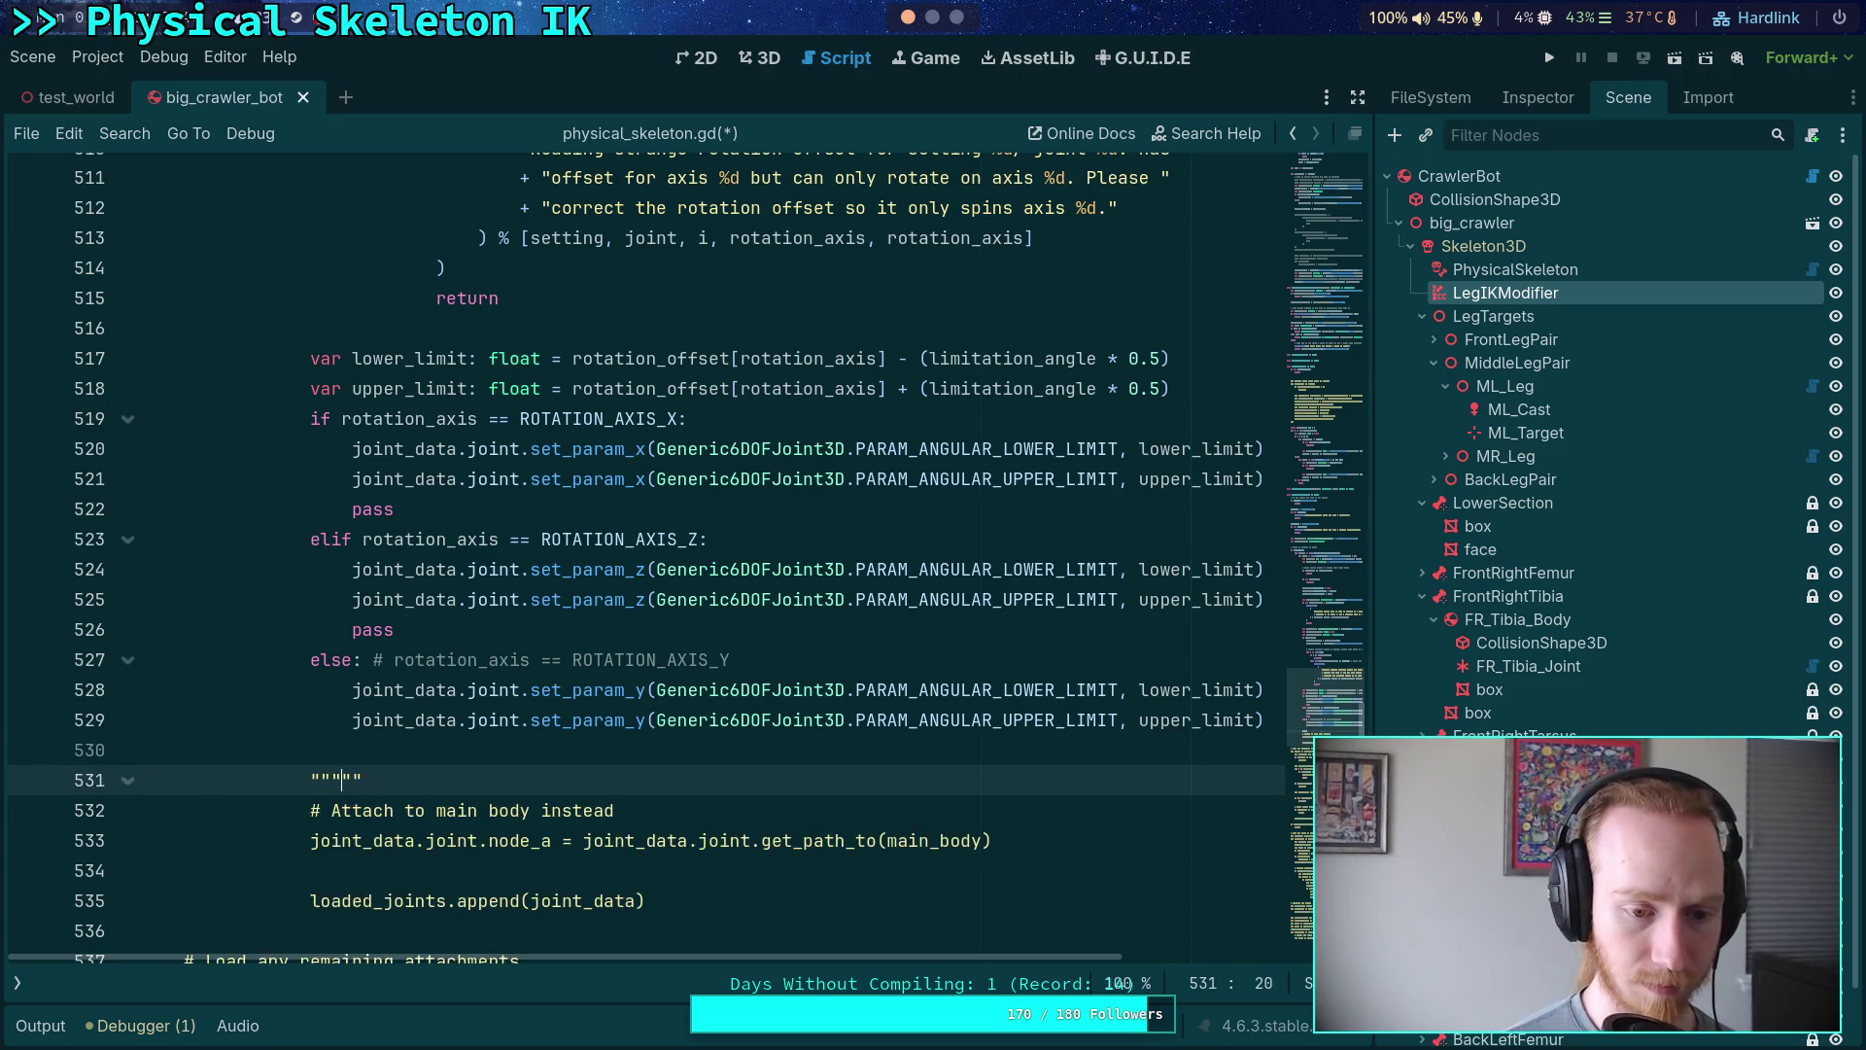
left_click(310, 870)
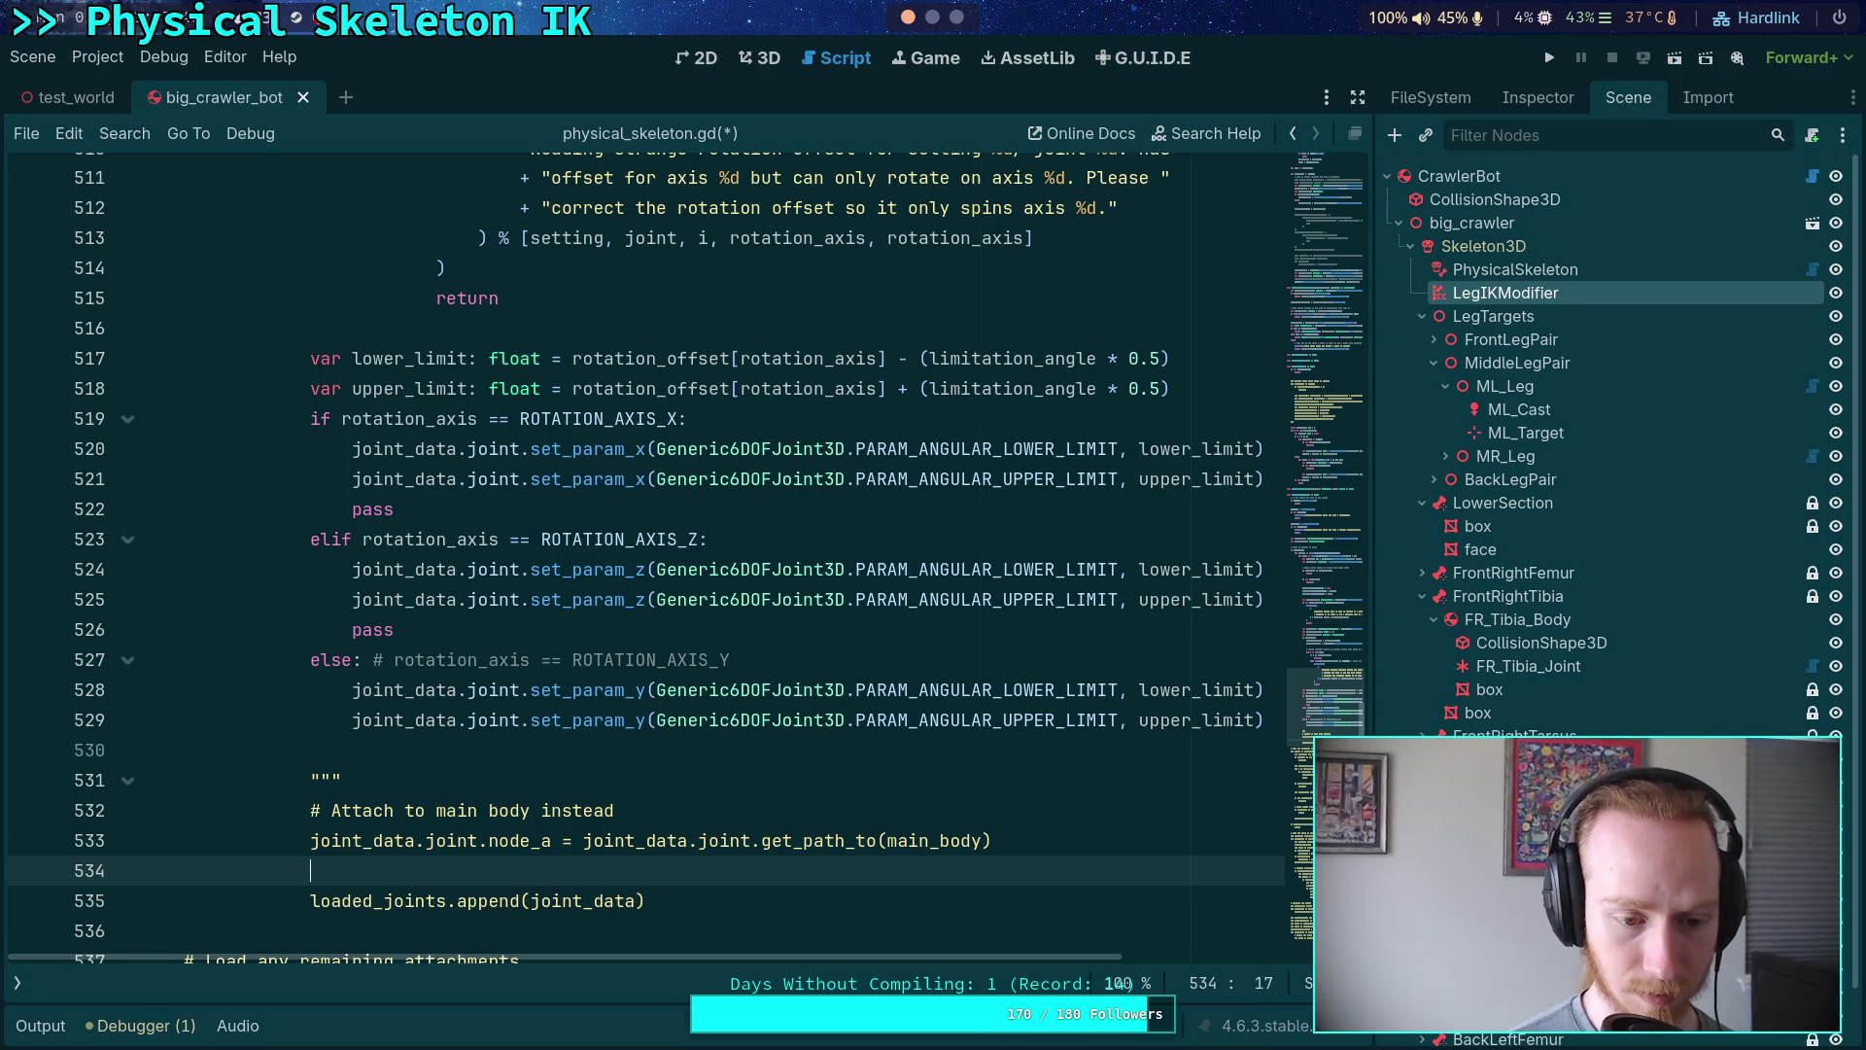
type("\"\"\"")
key("Return")
key("ctrl+s")
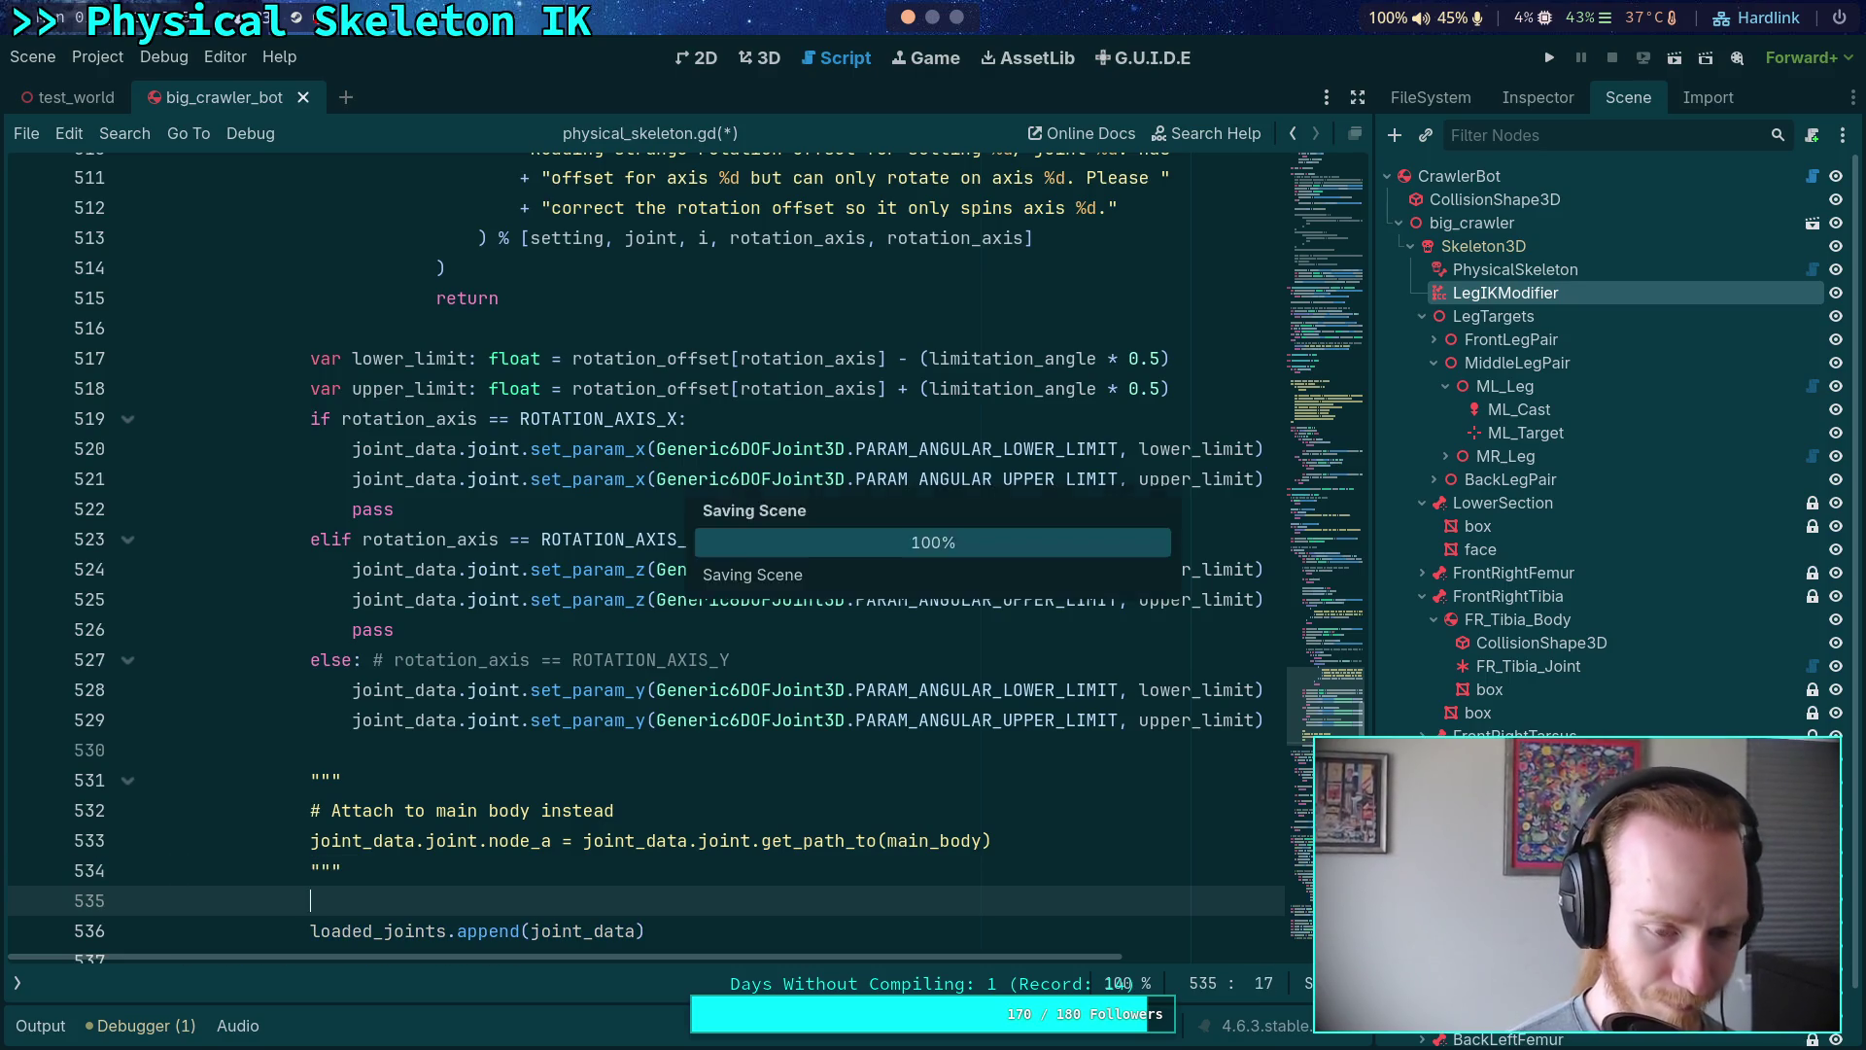
- Label the triple-quoted block 'Rigid joints attempt'
scroll(473, 780, "down", 3)
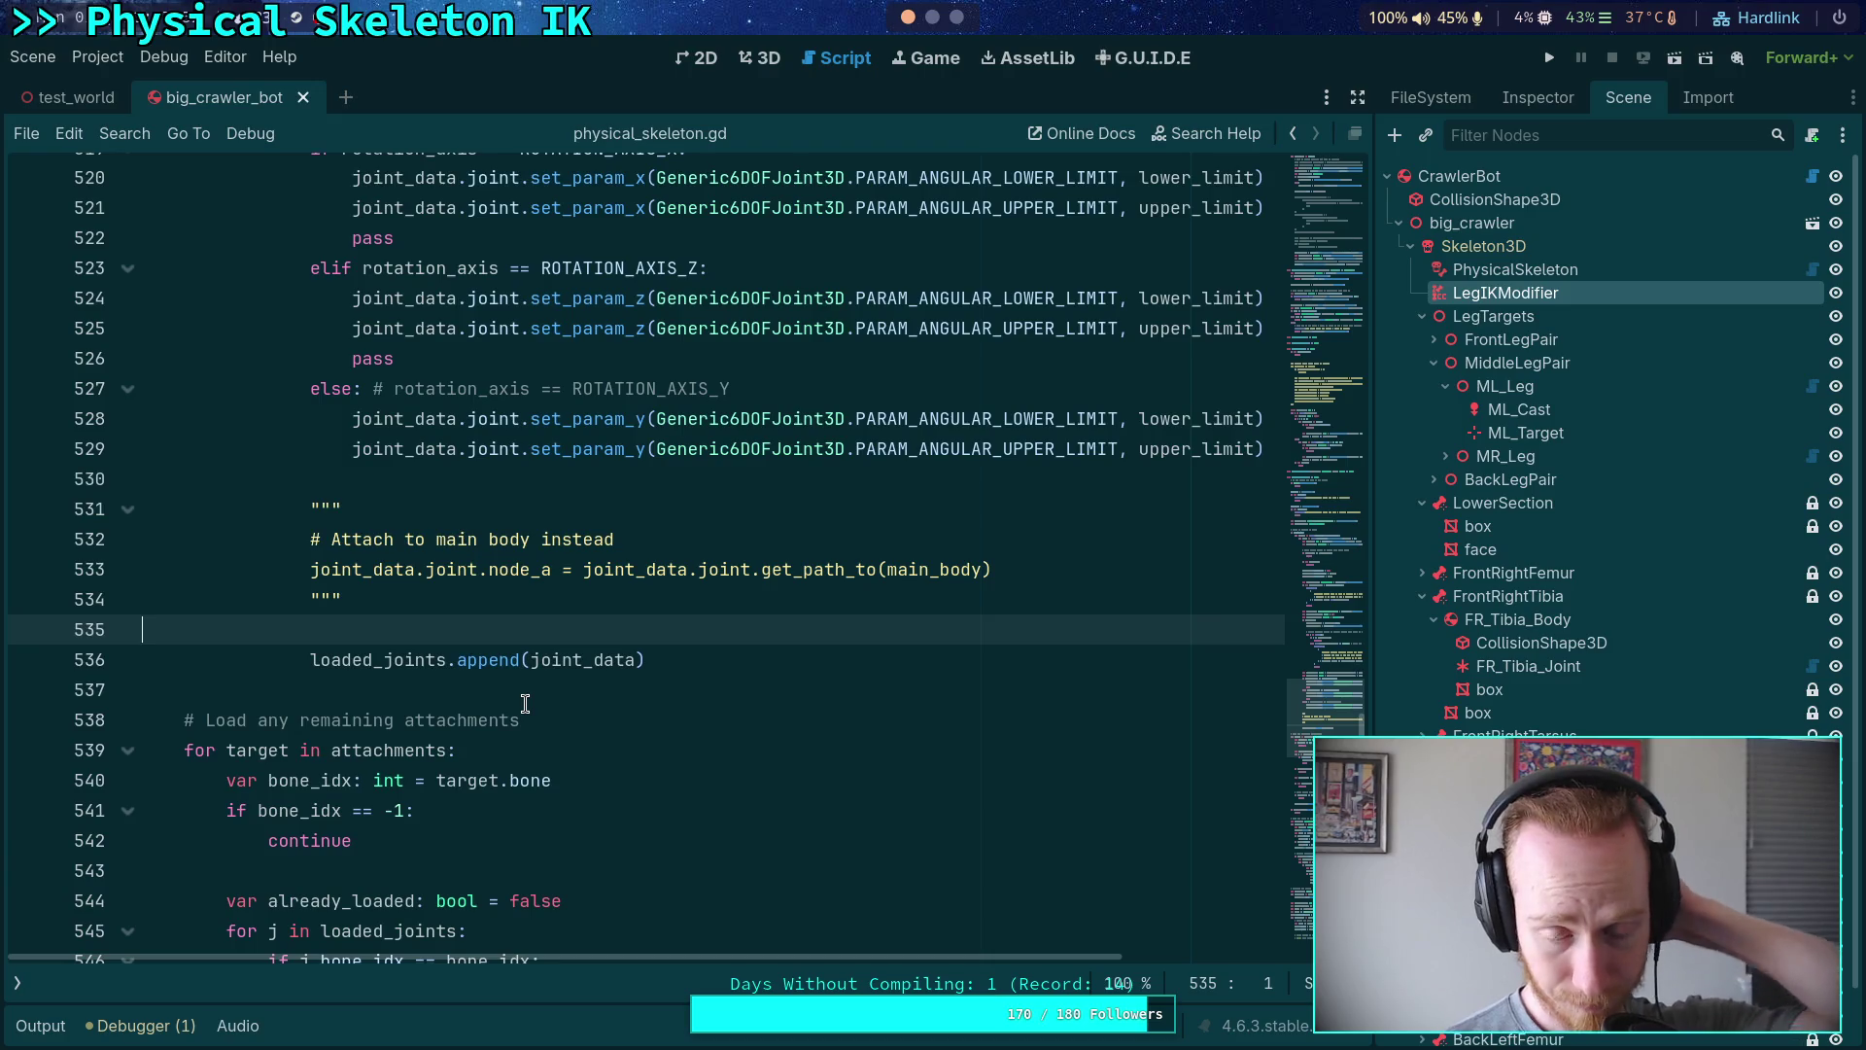
scroll(524, 703, "down", 1)
left_click(429, 417)
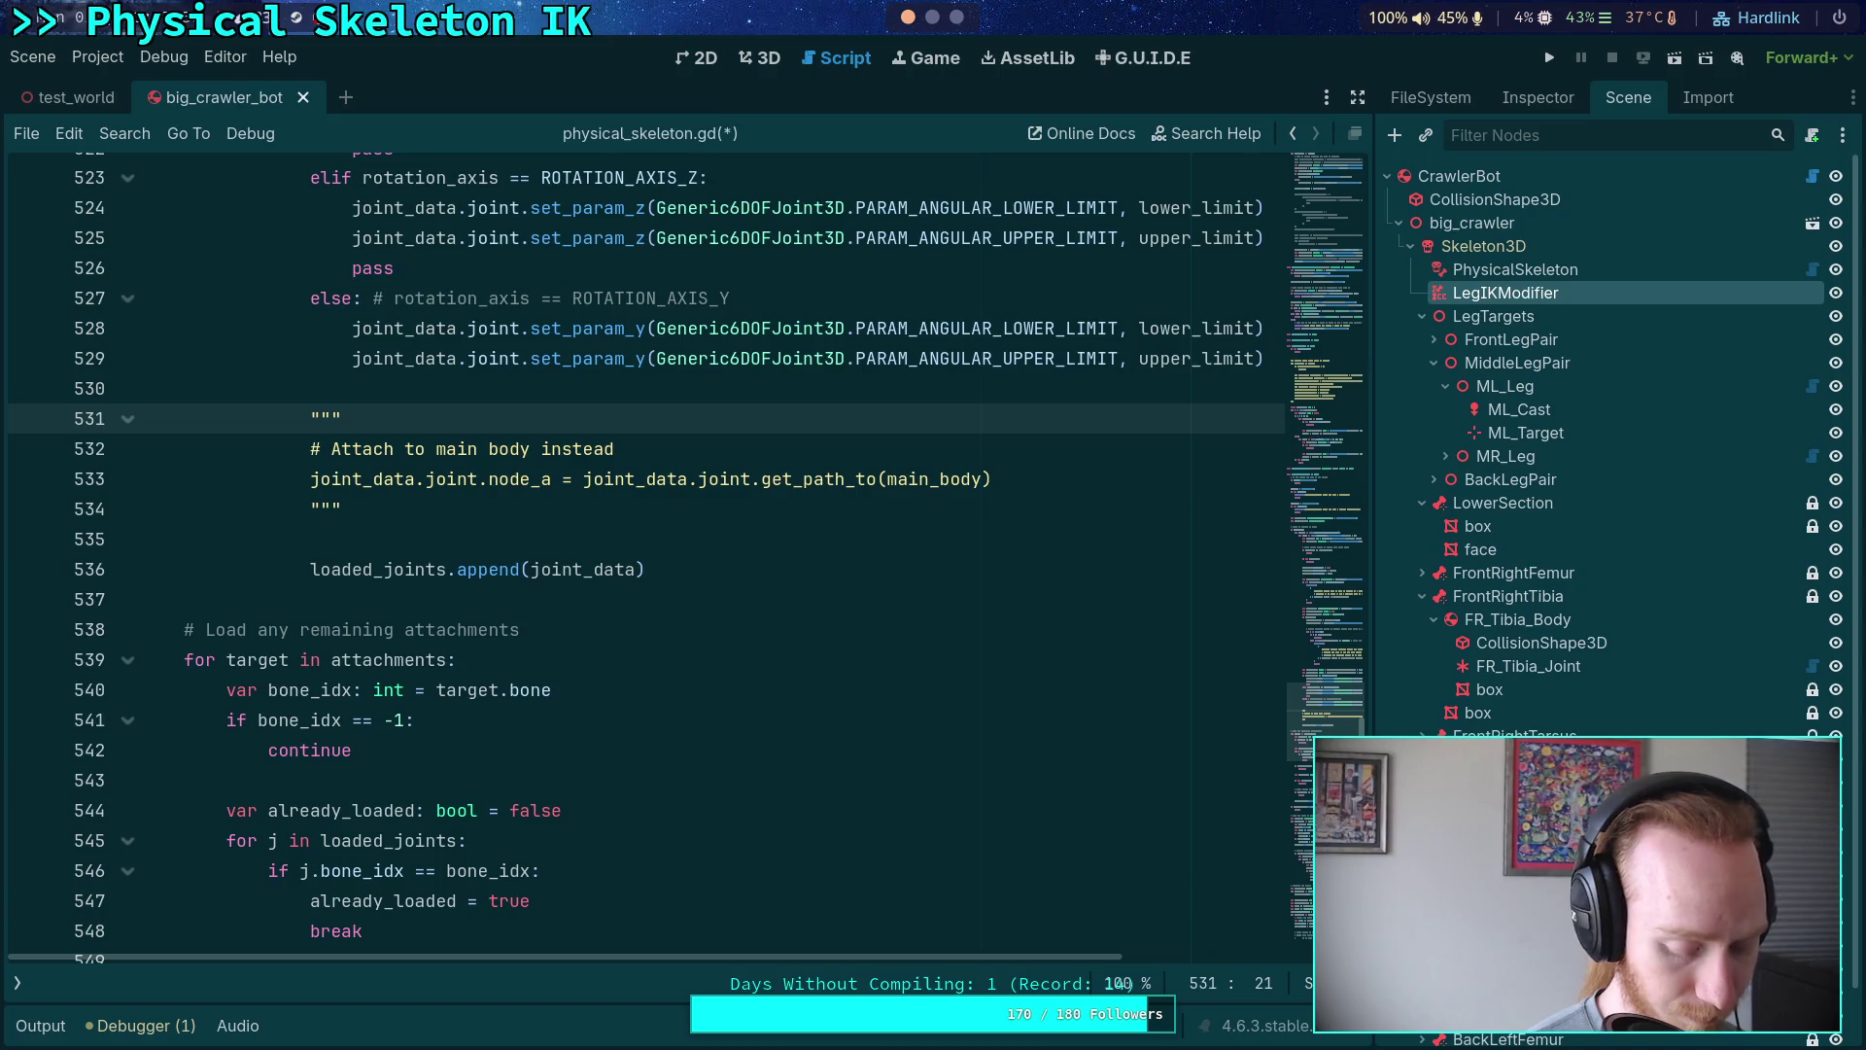
type("Rigid ")
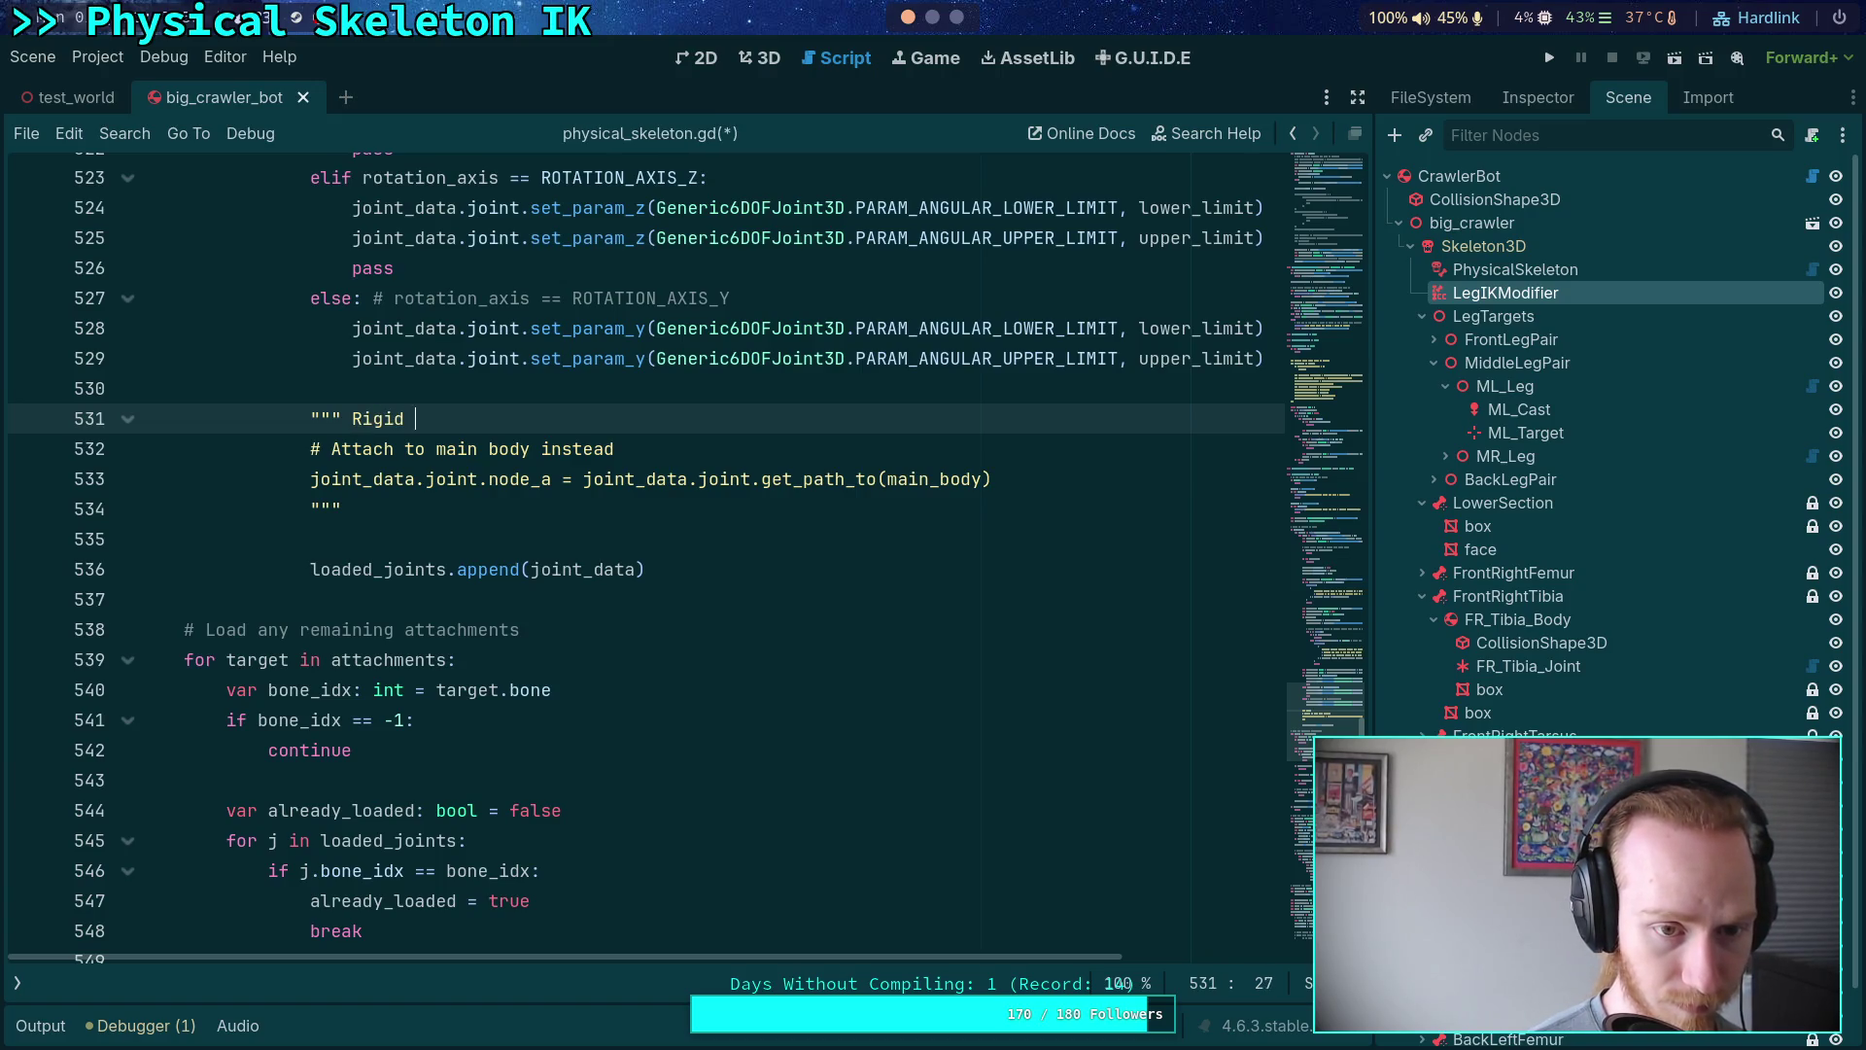
type("joints attempt")
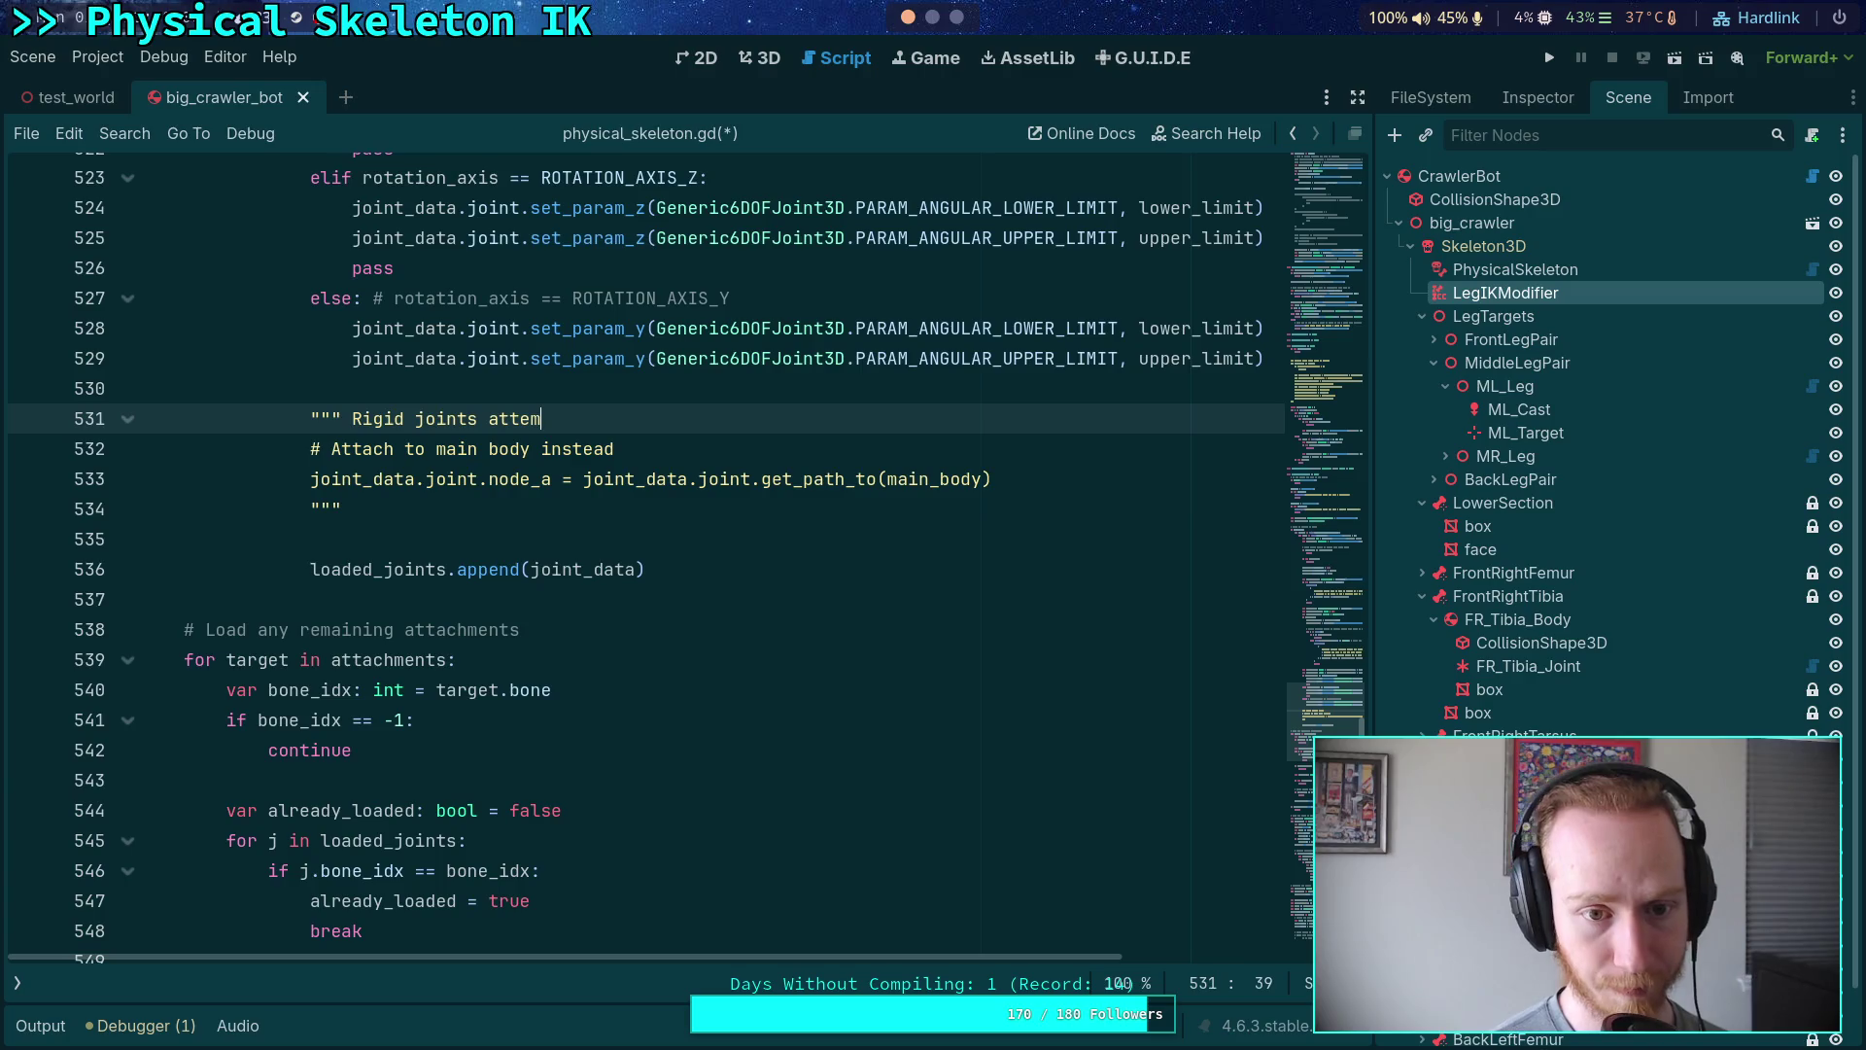
left_click(618, 536)
scroll(669, 637, "up", 6)
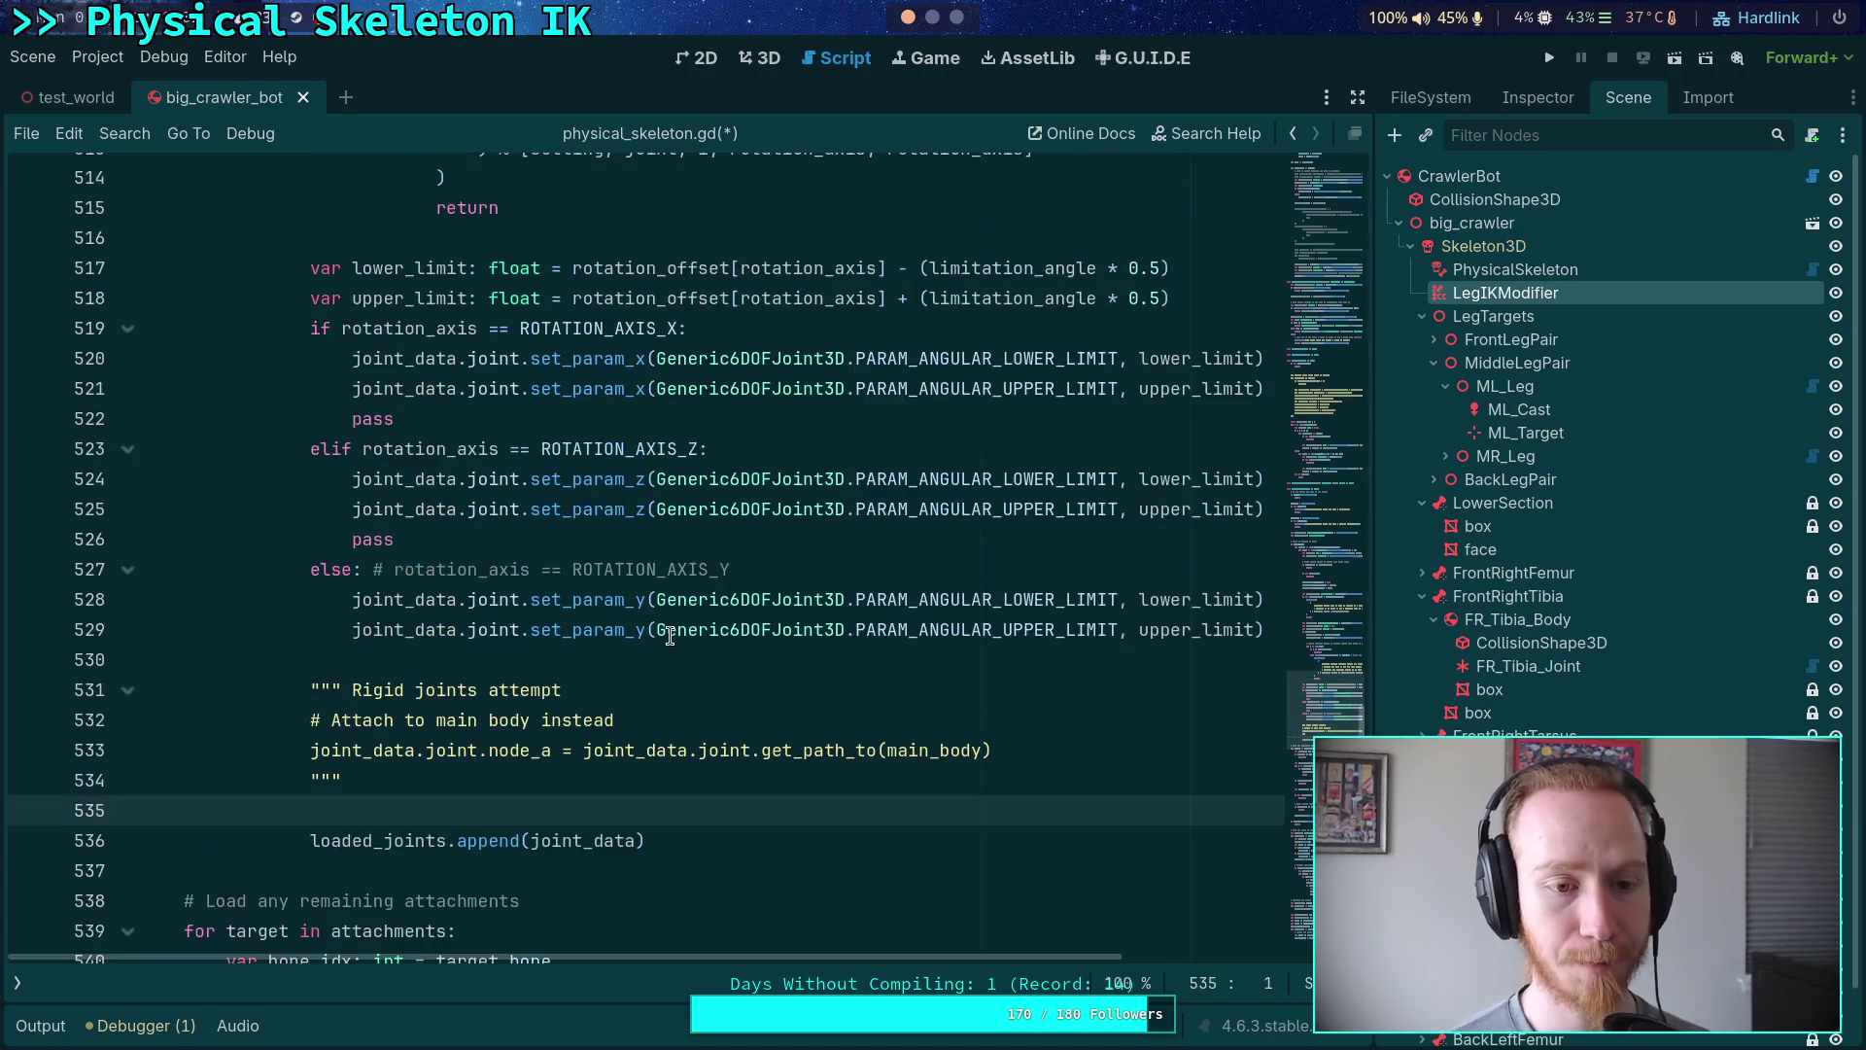
scroll(670, 637, "up", 12)
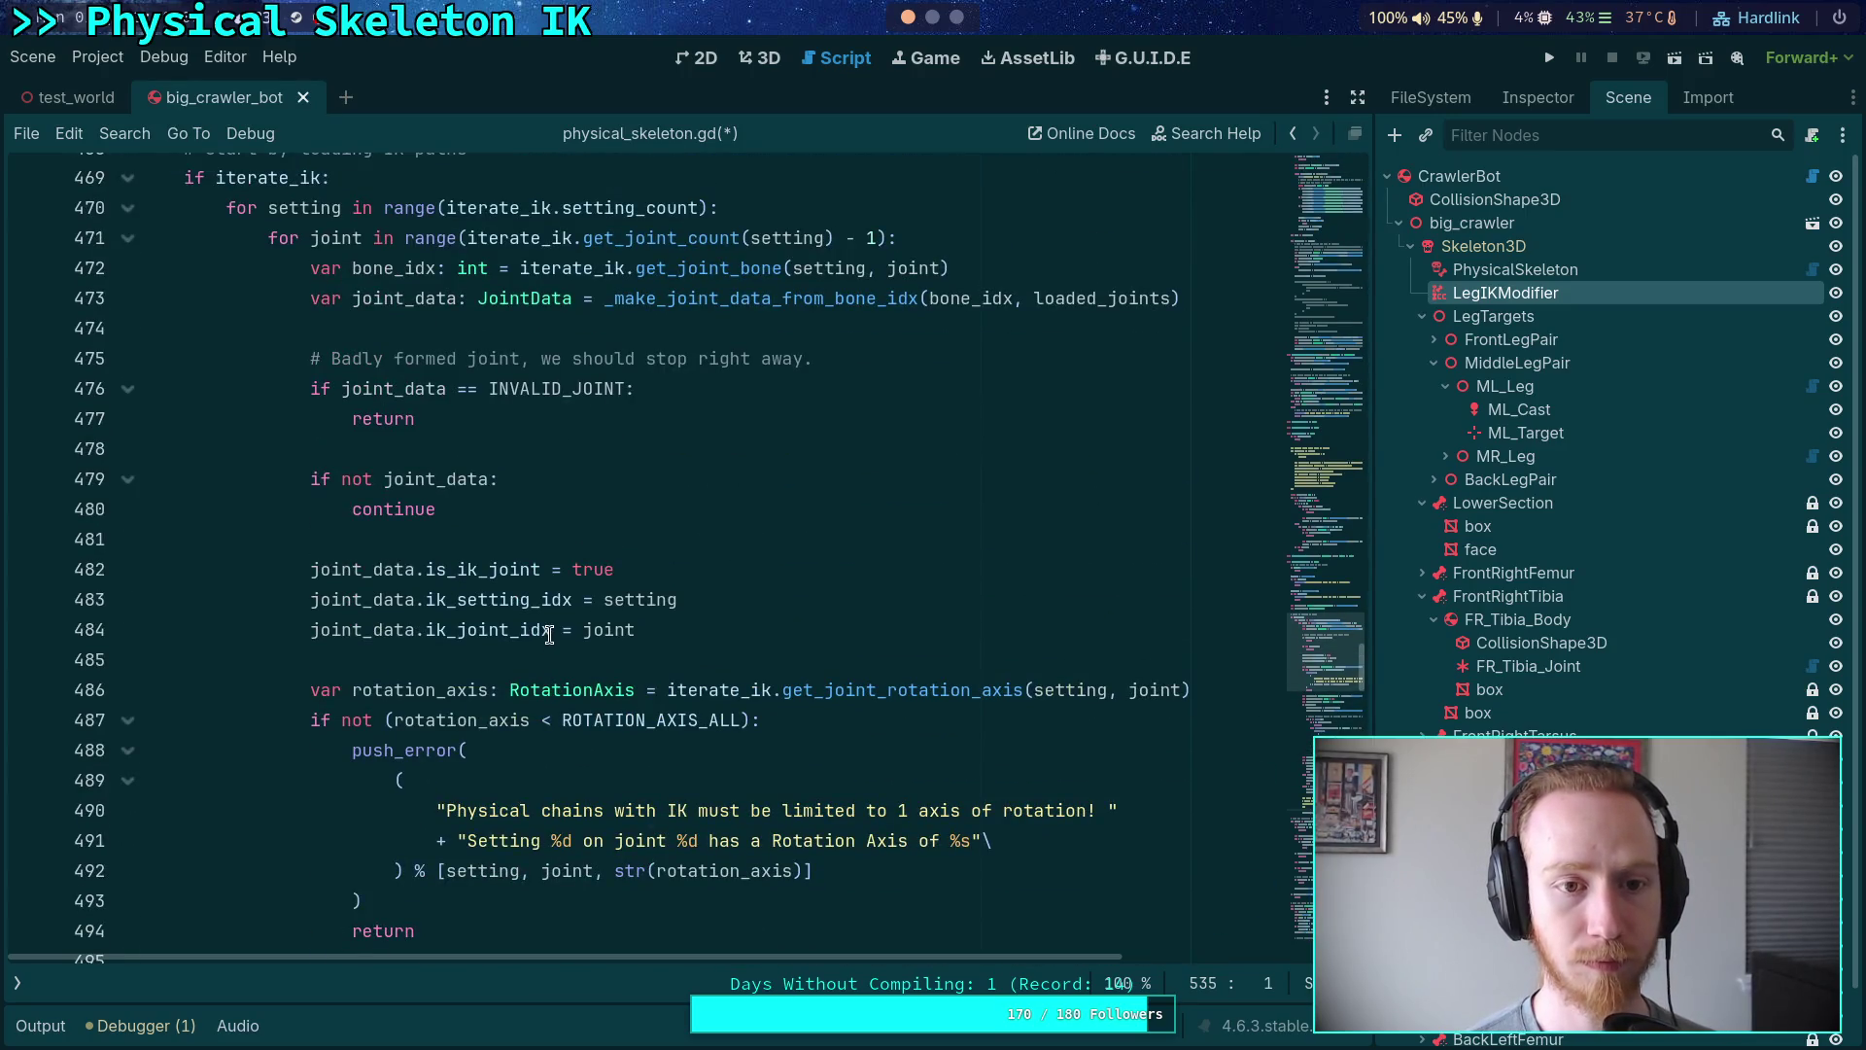
- Scroll to the loaded_joints loop and select the node_a/node_b path lines 604–605
scroll(352, 629, "down", 3)
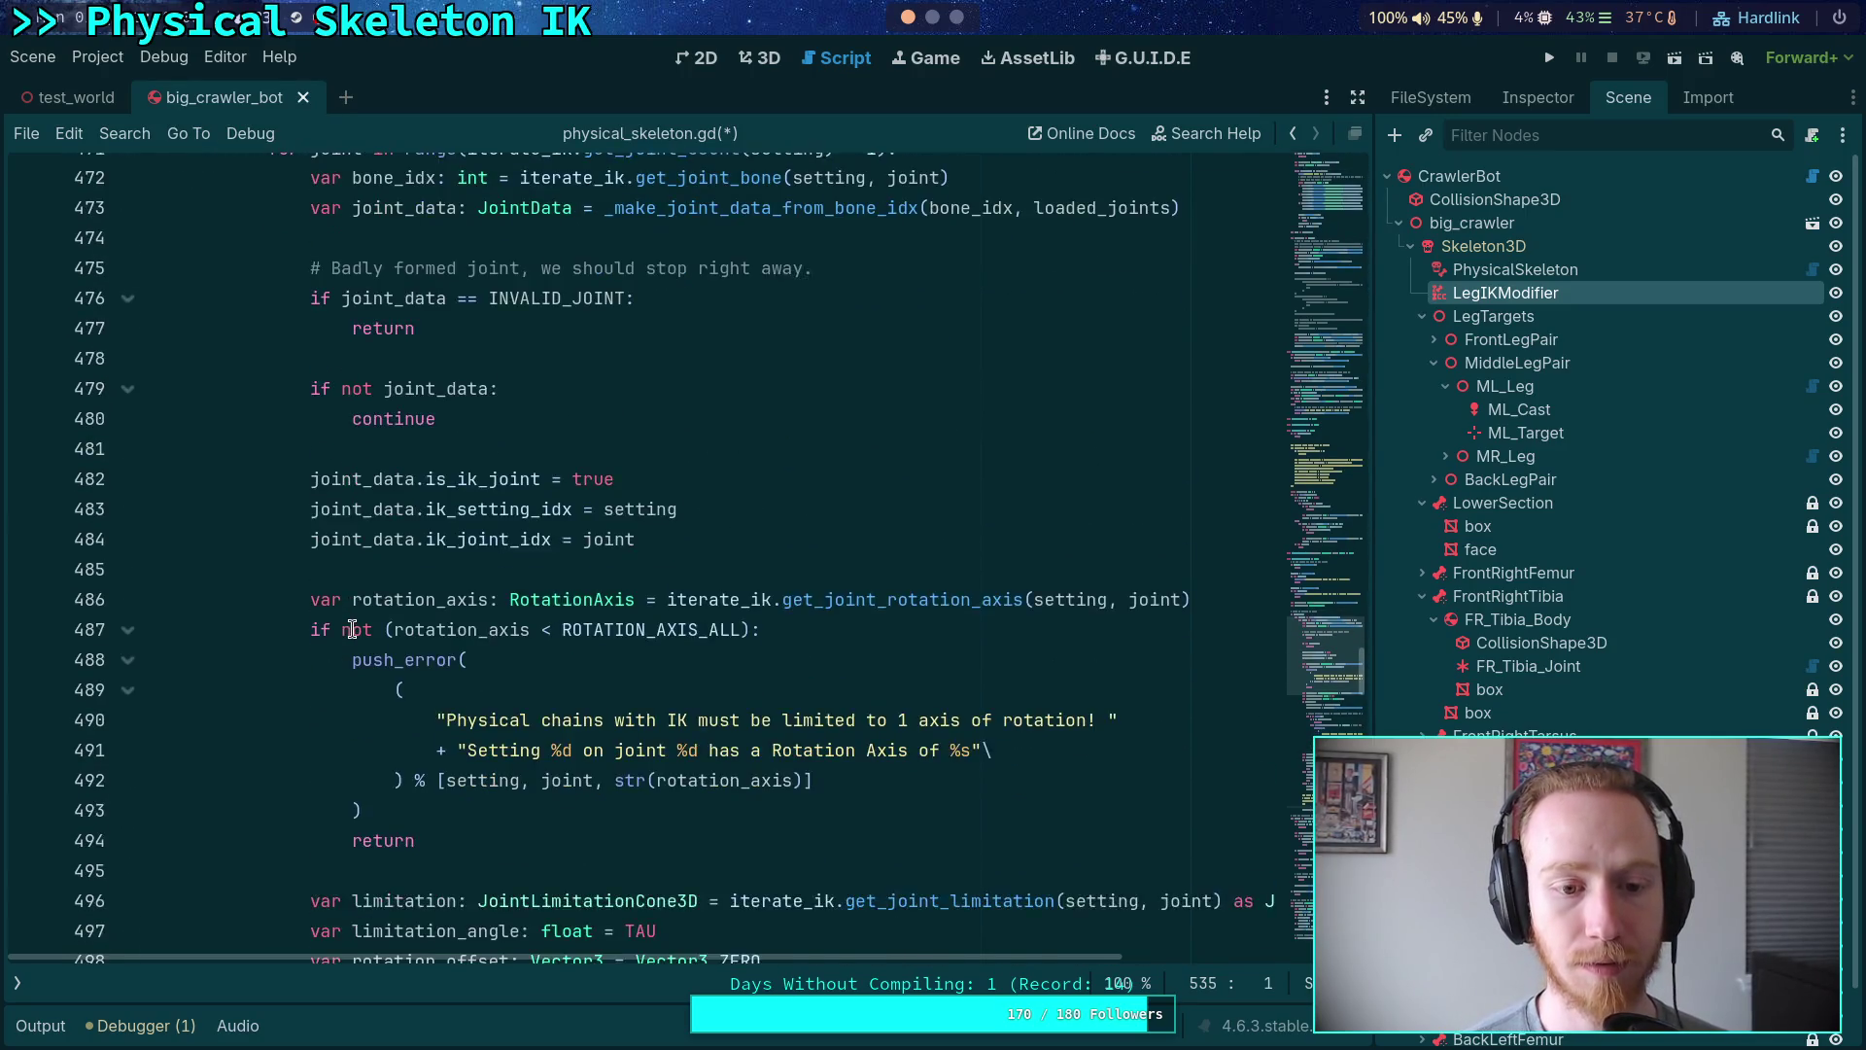
scroll(353, 628, "down", 3)
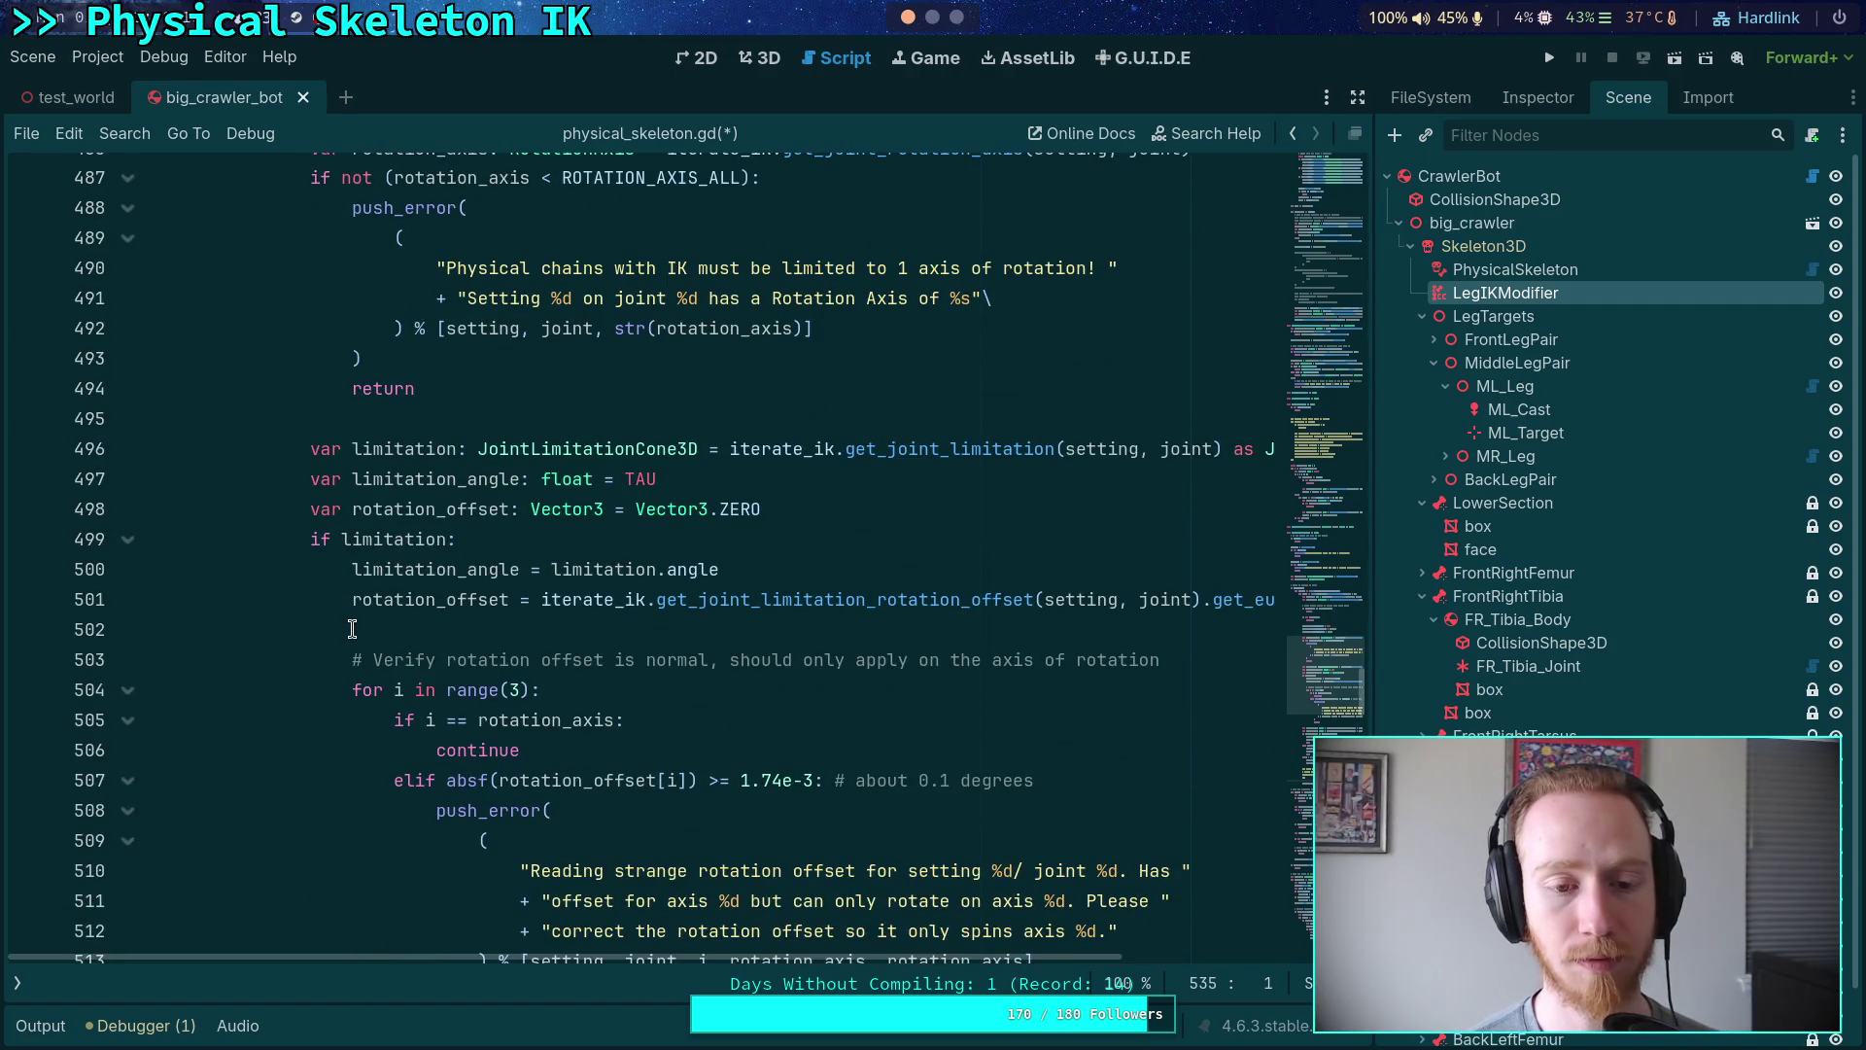
left_click(361, 627)
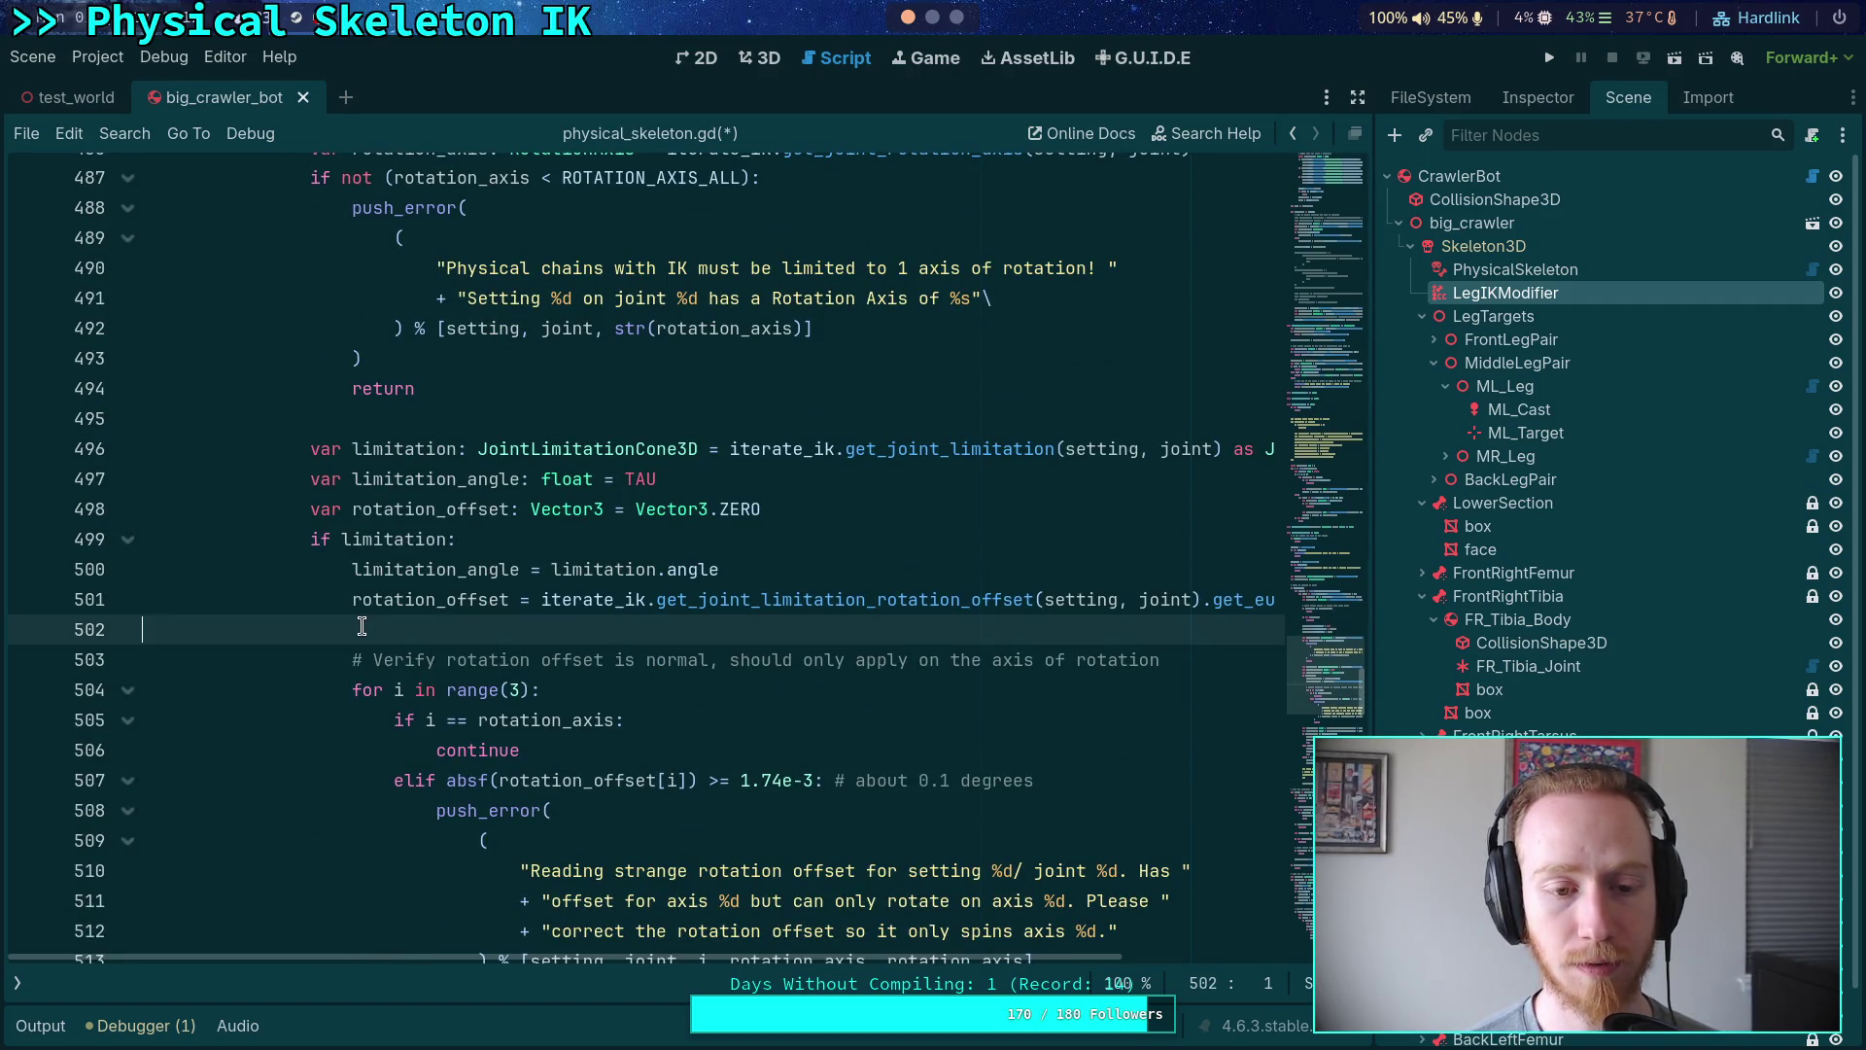
scroll(362, 627, "down", 11)
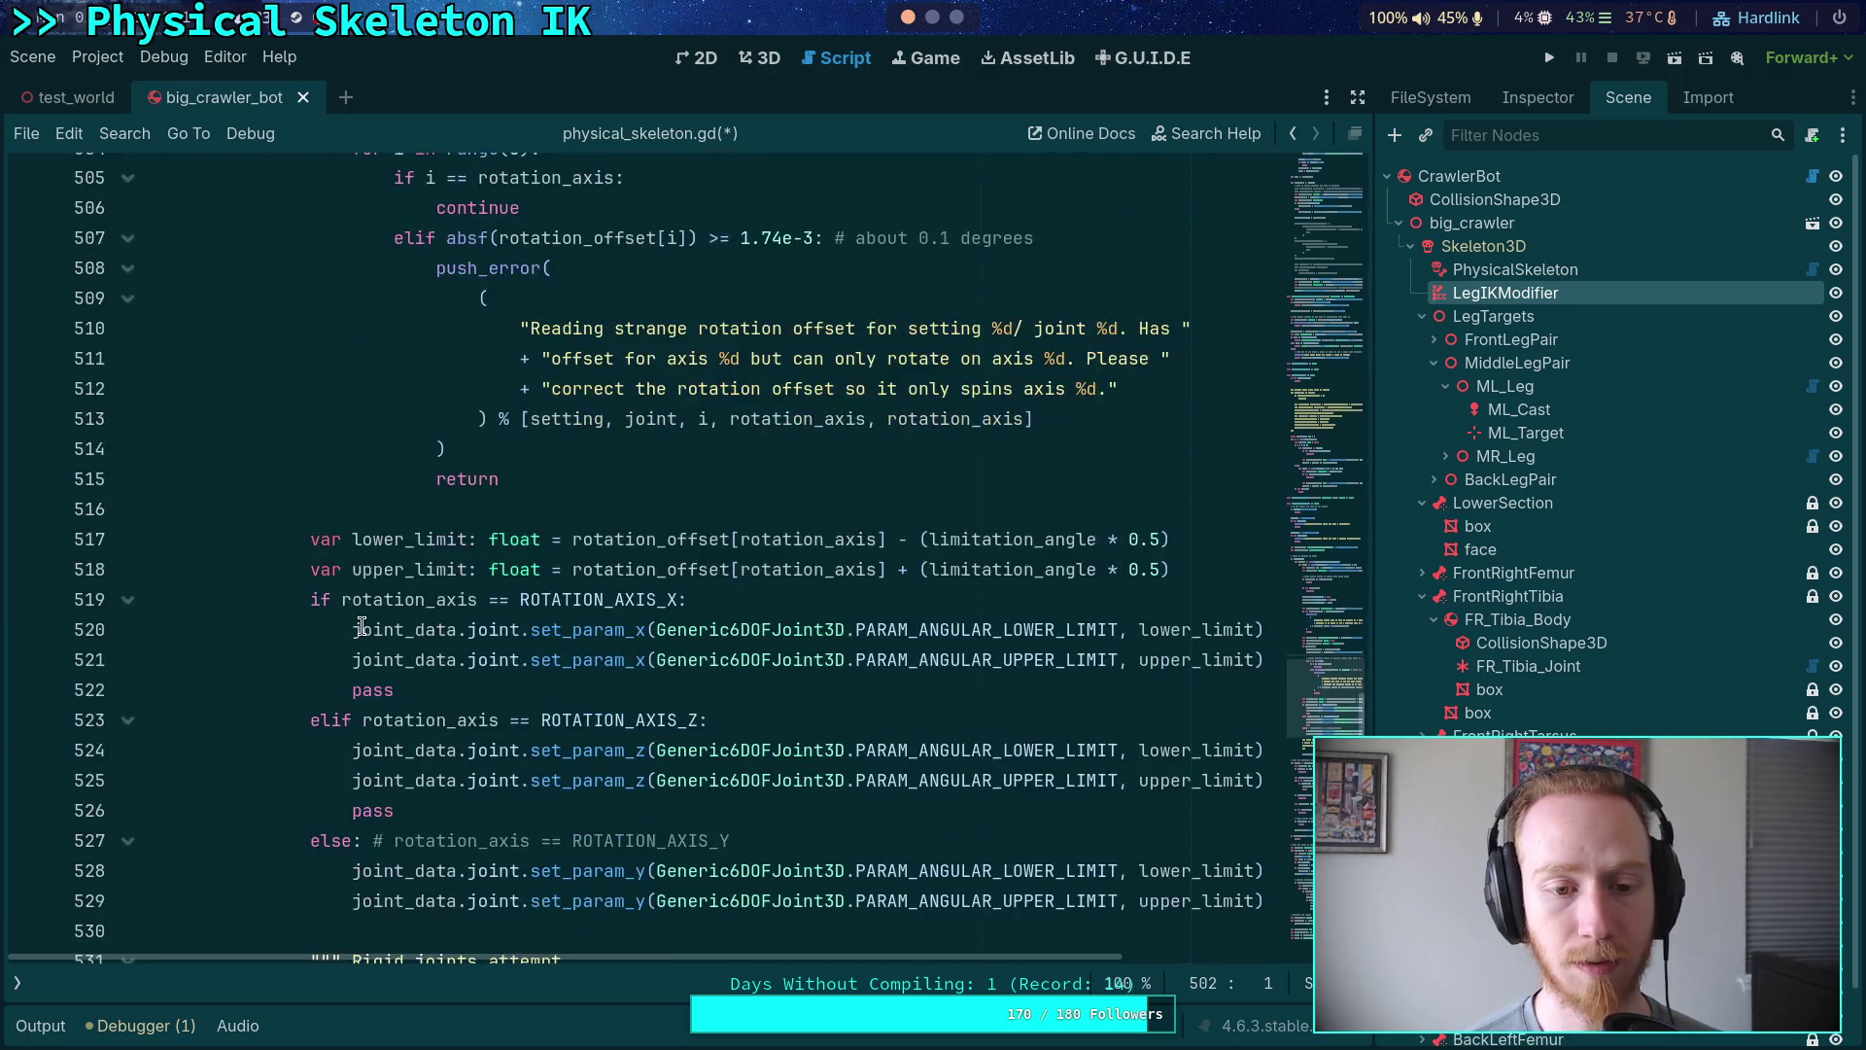
scroll(361, 627, "down", 8)
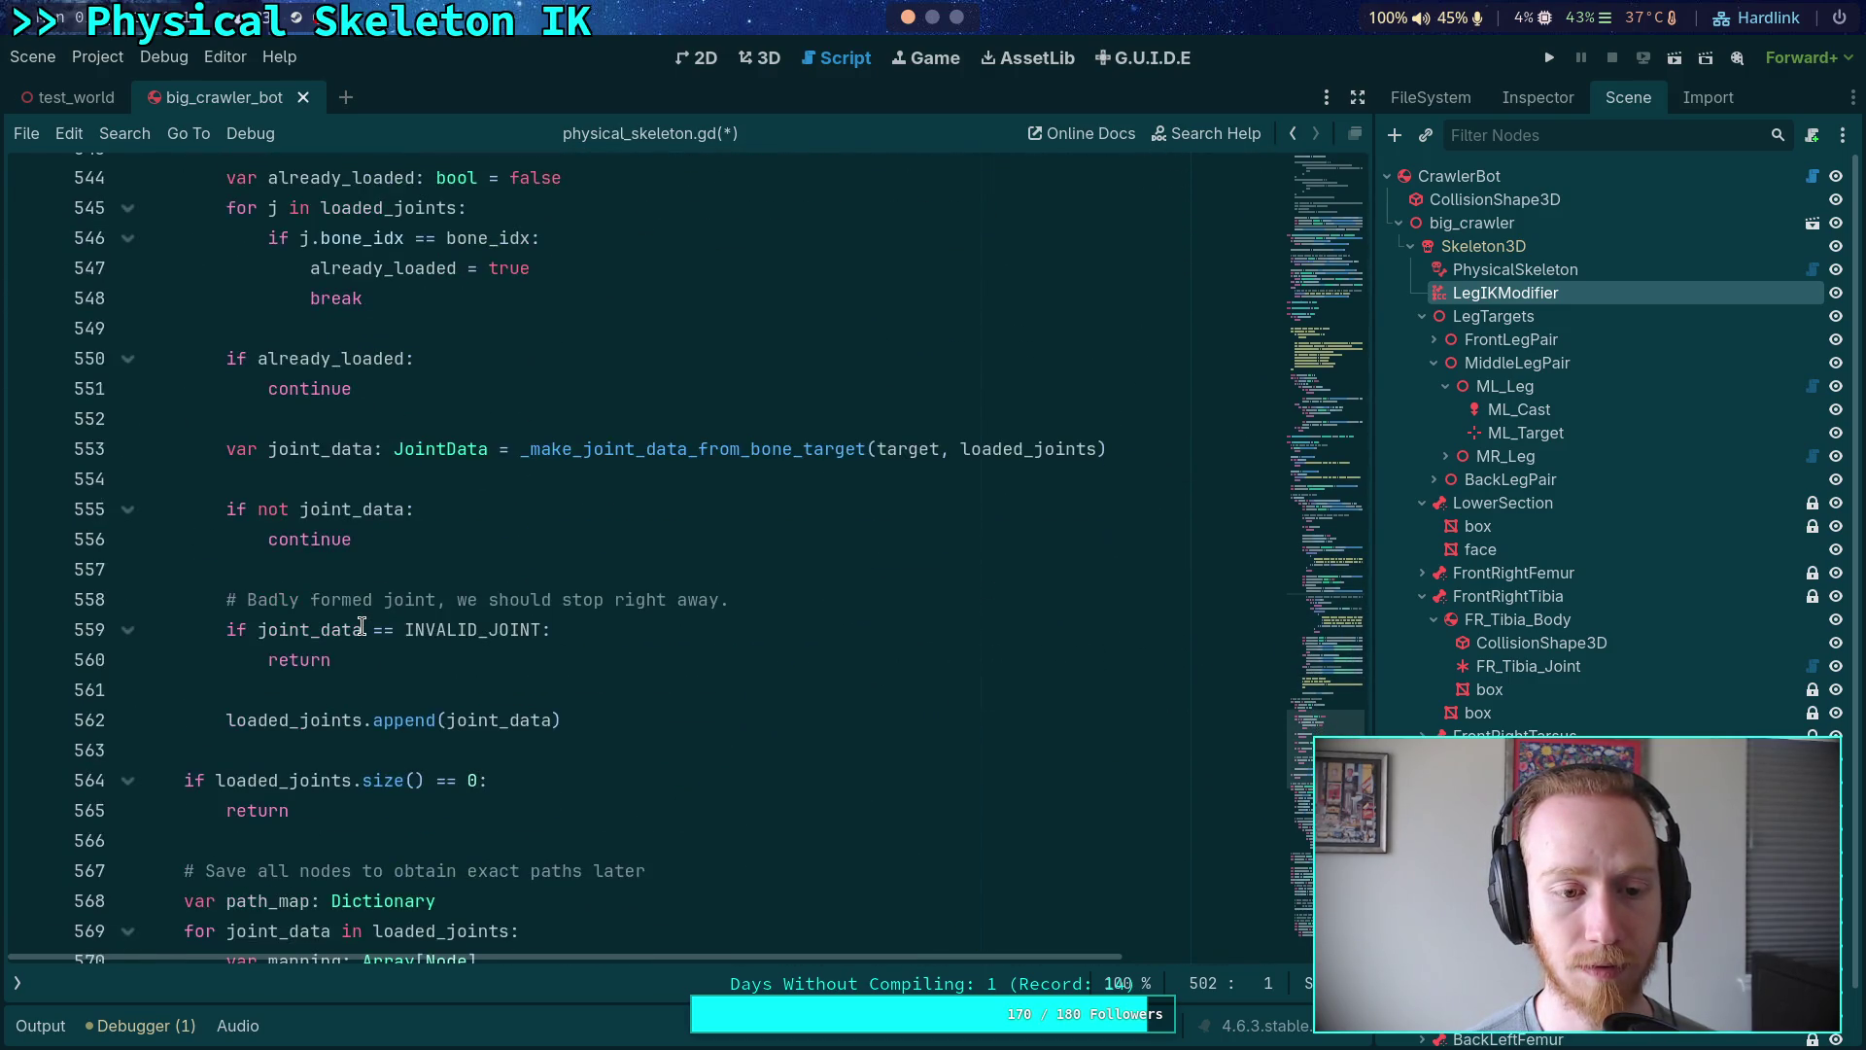
scroll(361, 627, "down", 5)
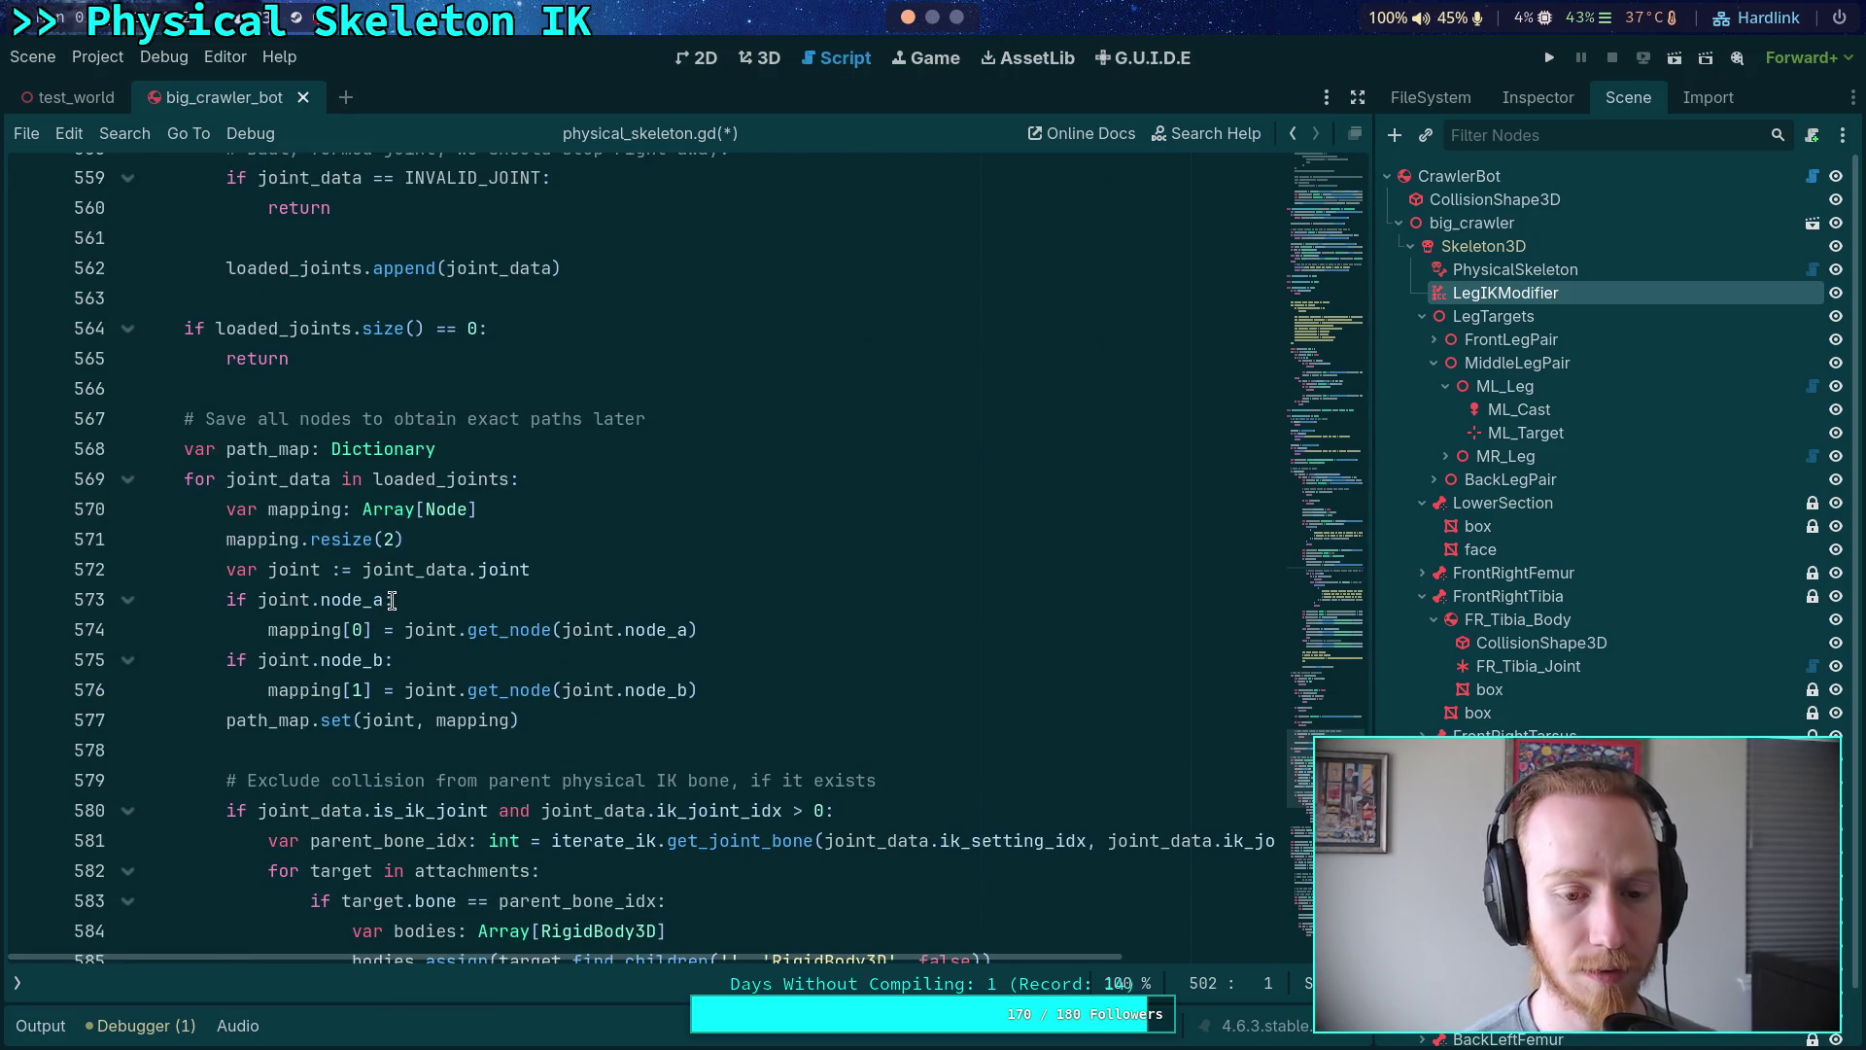
scroll(388, 603, "down", 2)
scroll(392, 600, "down", 2)
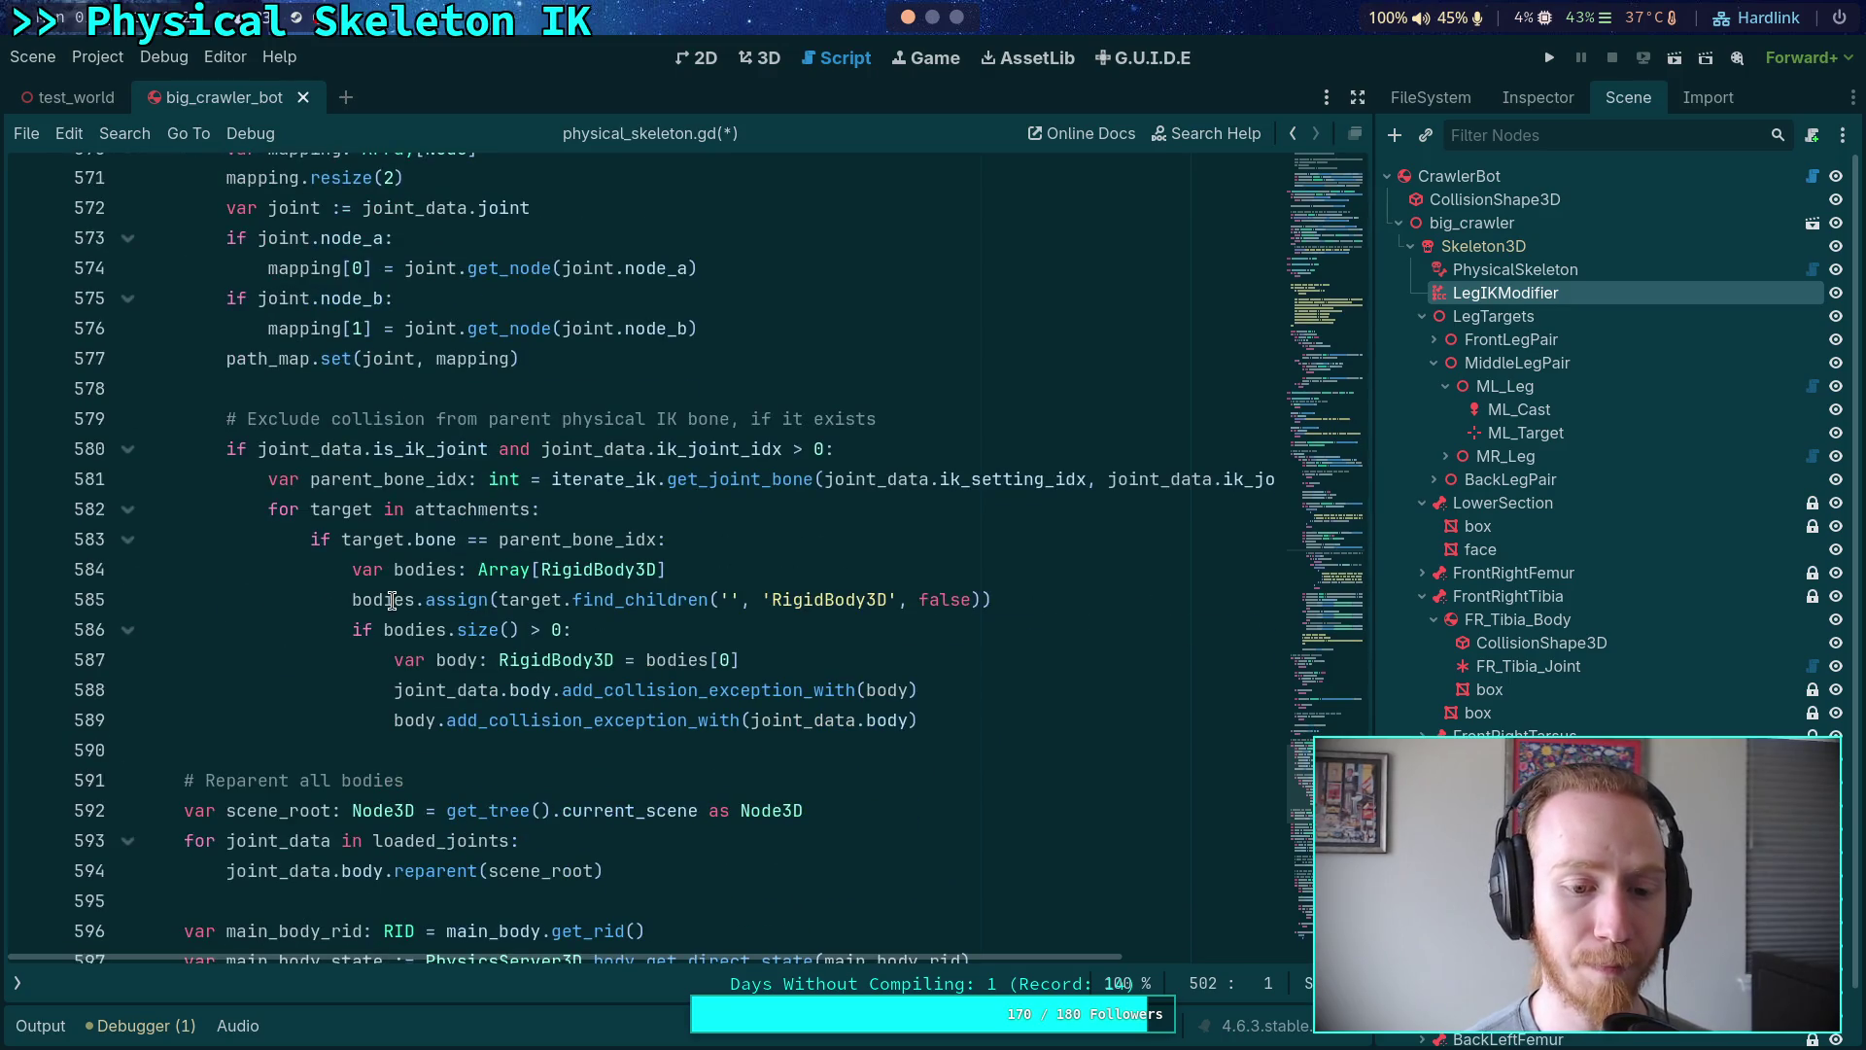
scroll(392, 600, "down", 5)
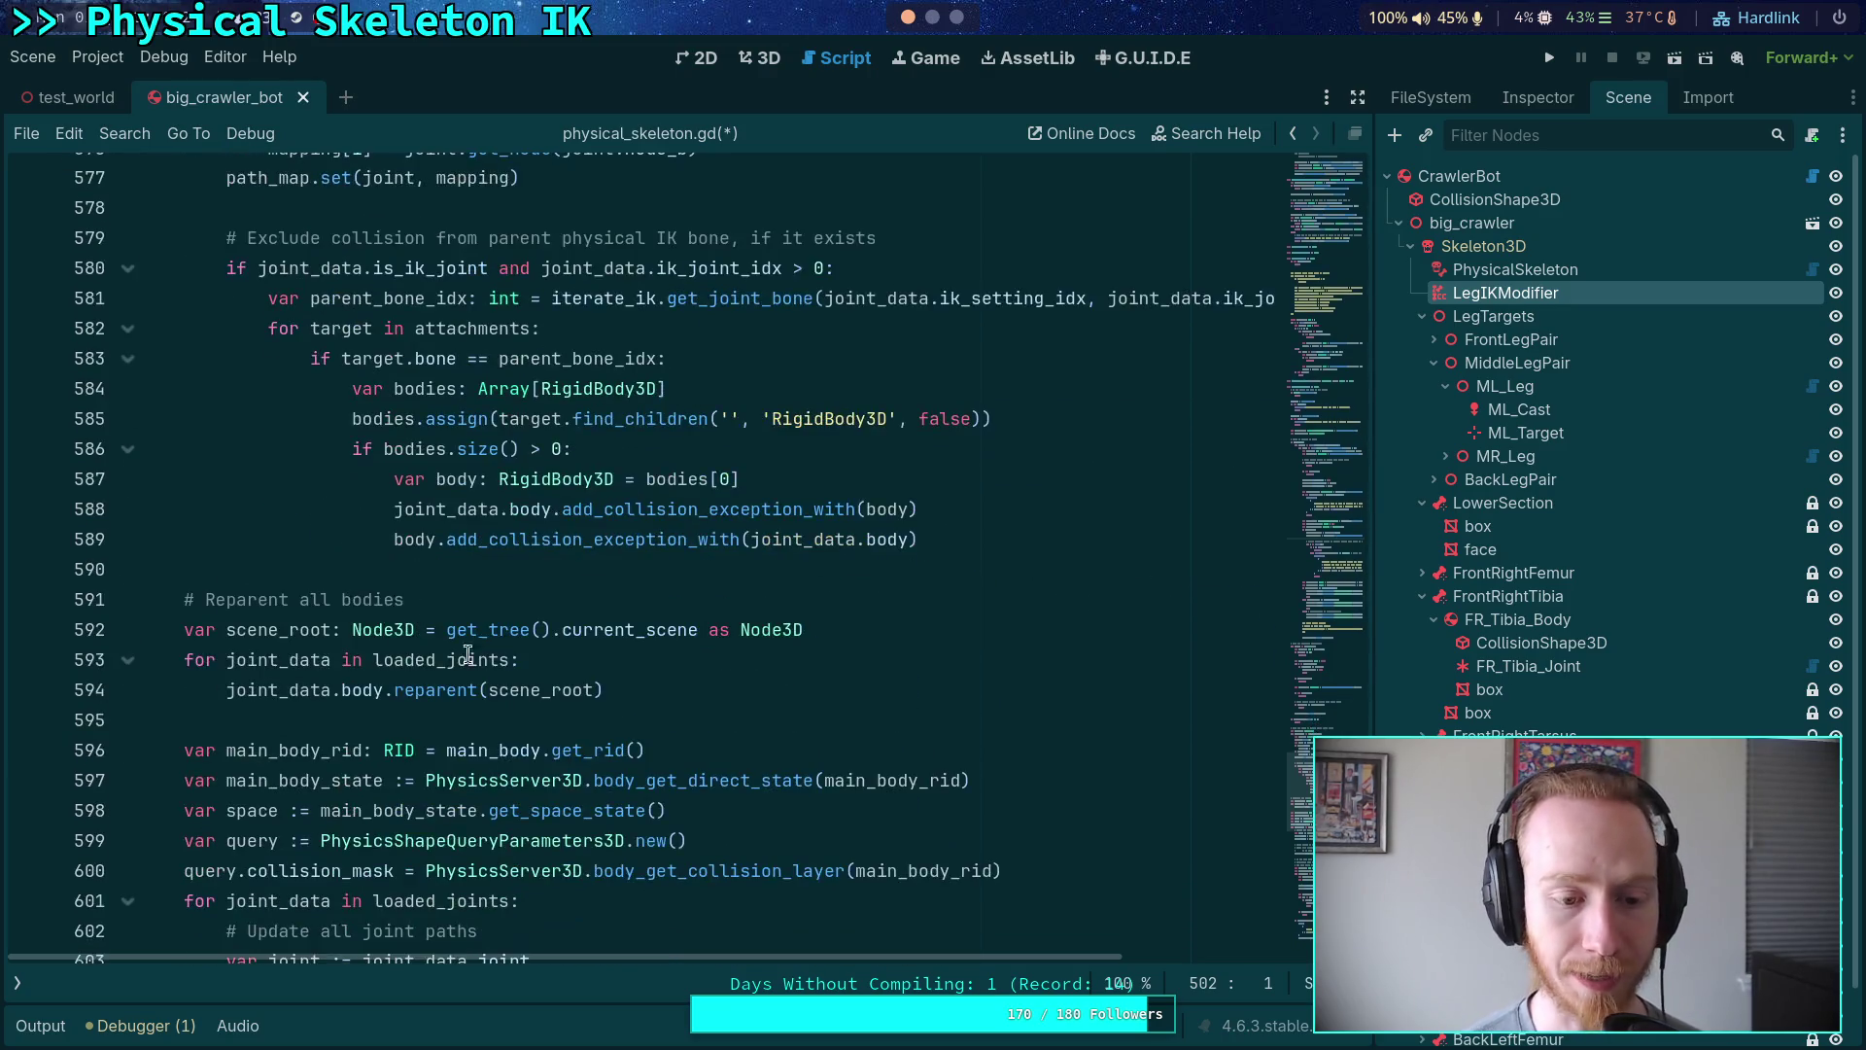
left_click_drag(852, 756, 226, 720)
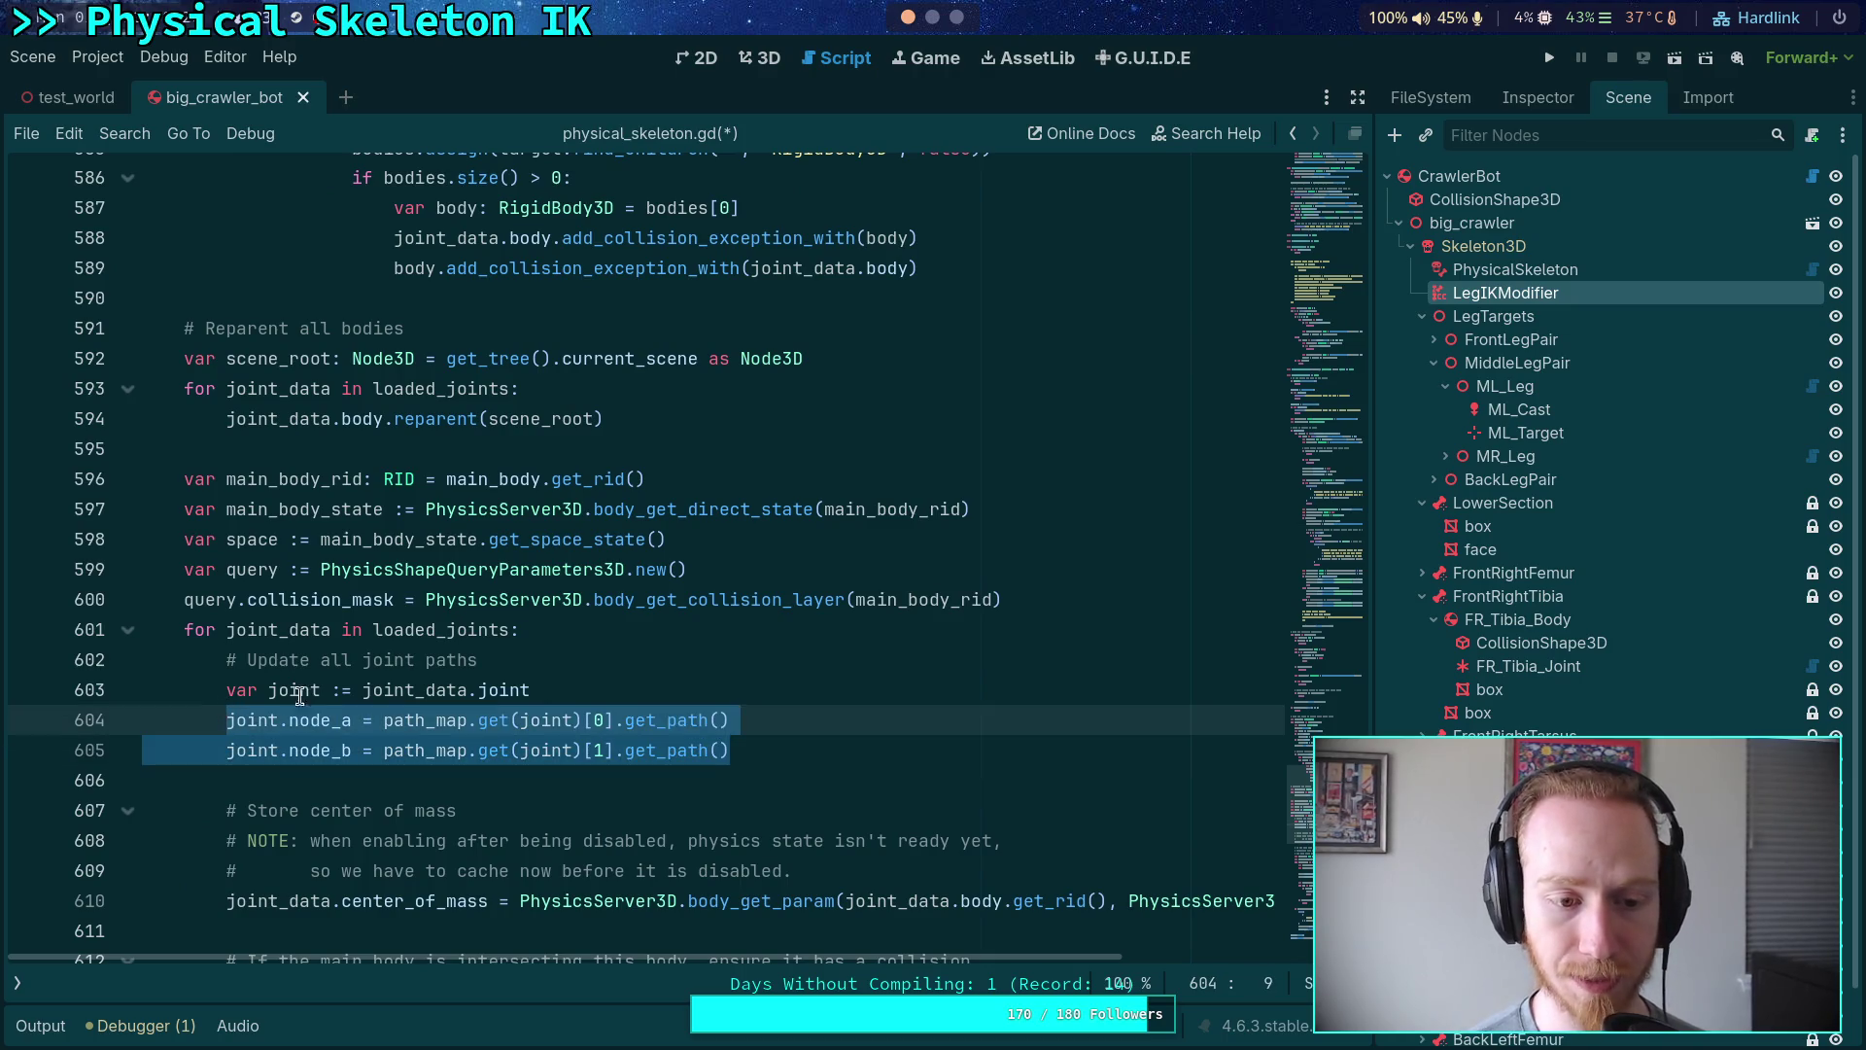
- Fold the body-shape intersection loop and the intersects_main_body block
scroll(709, 693, "down", 2)
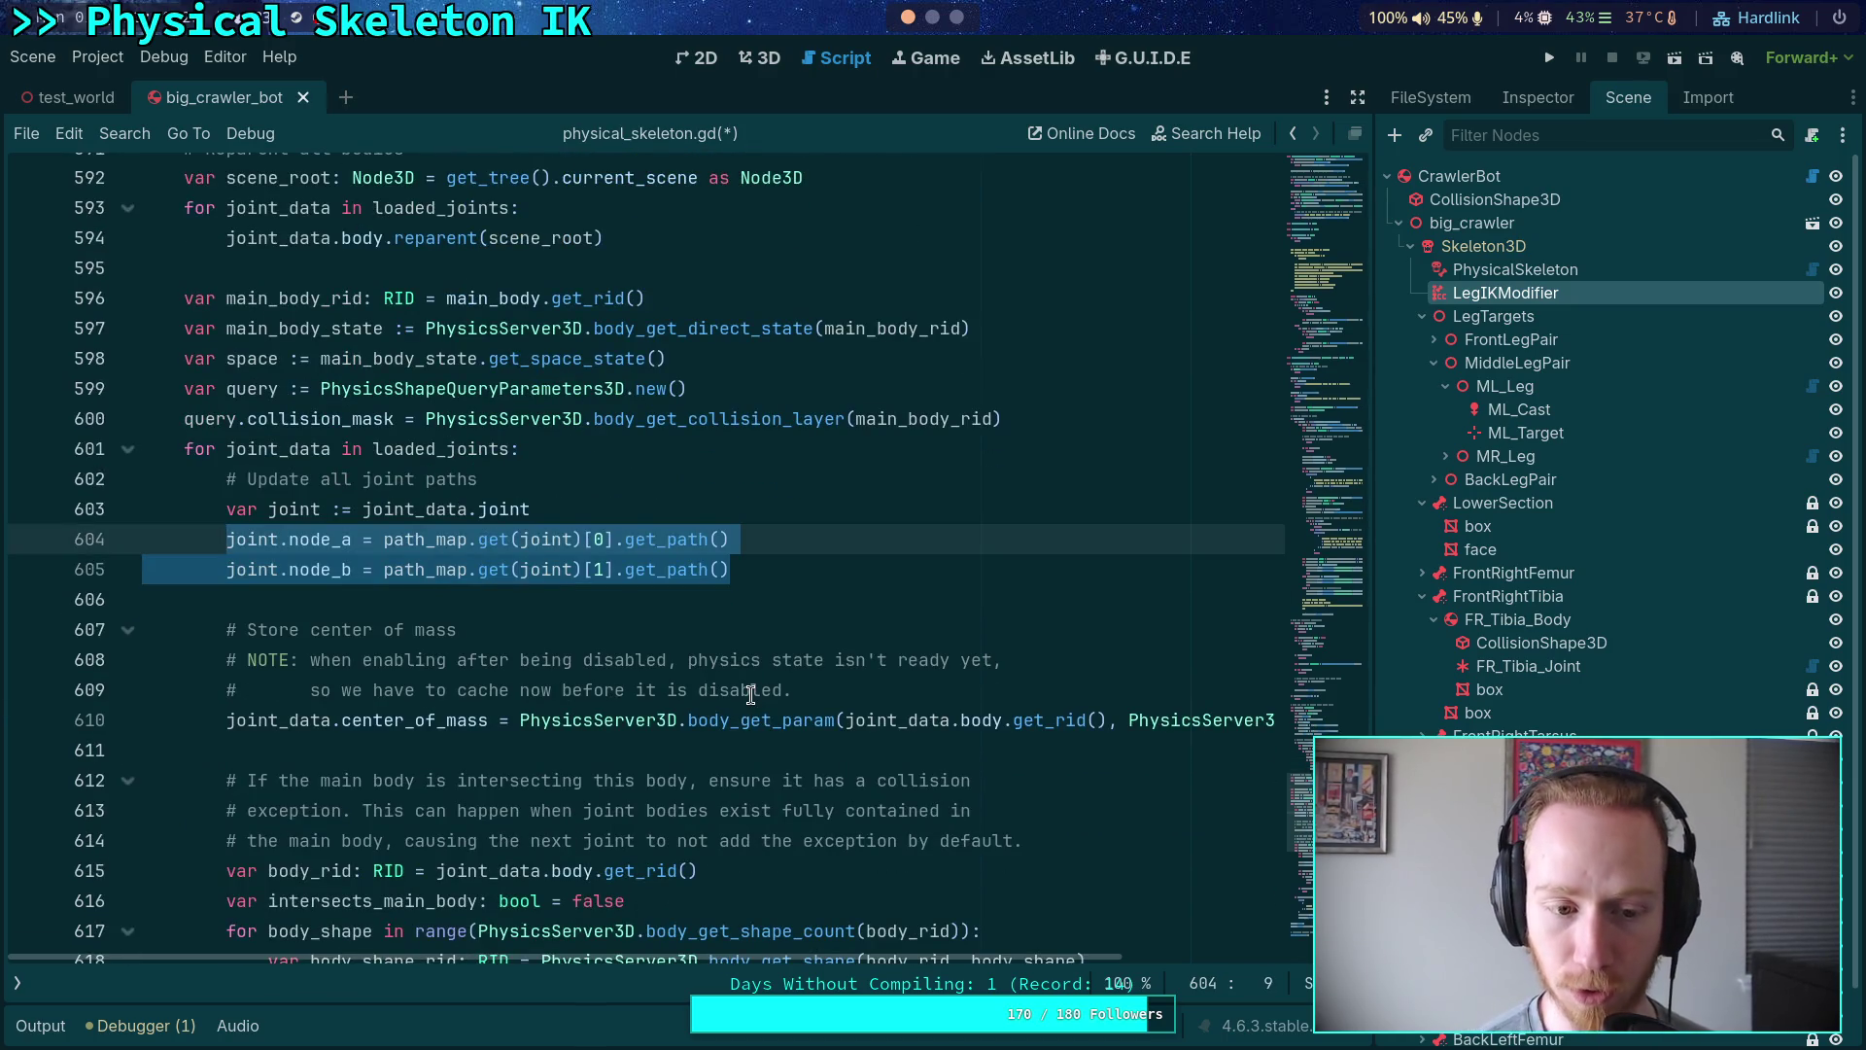
scroll(516, 516, "down", 4)
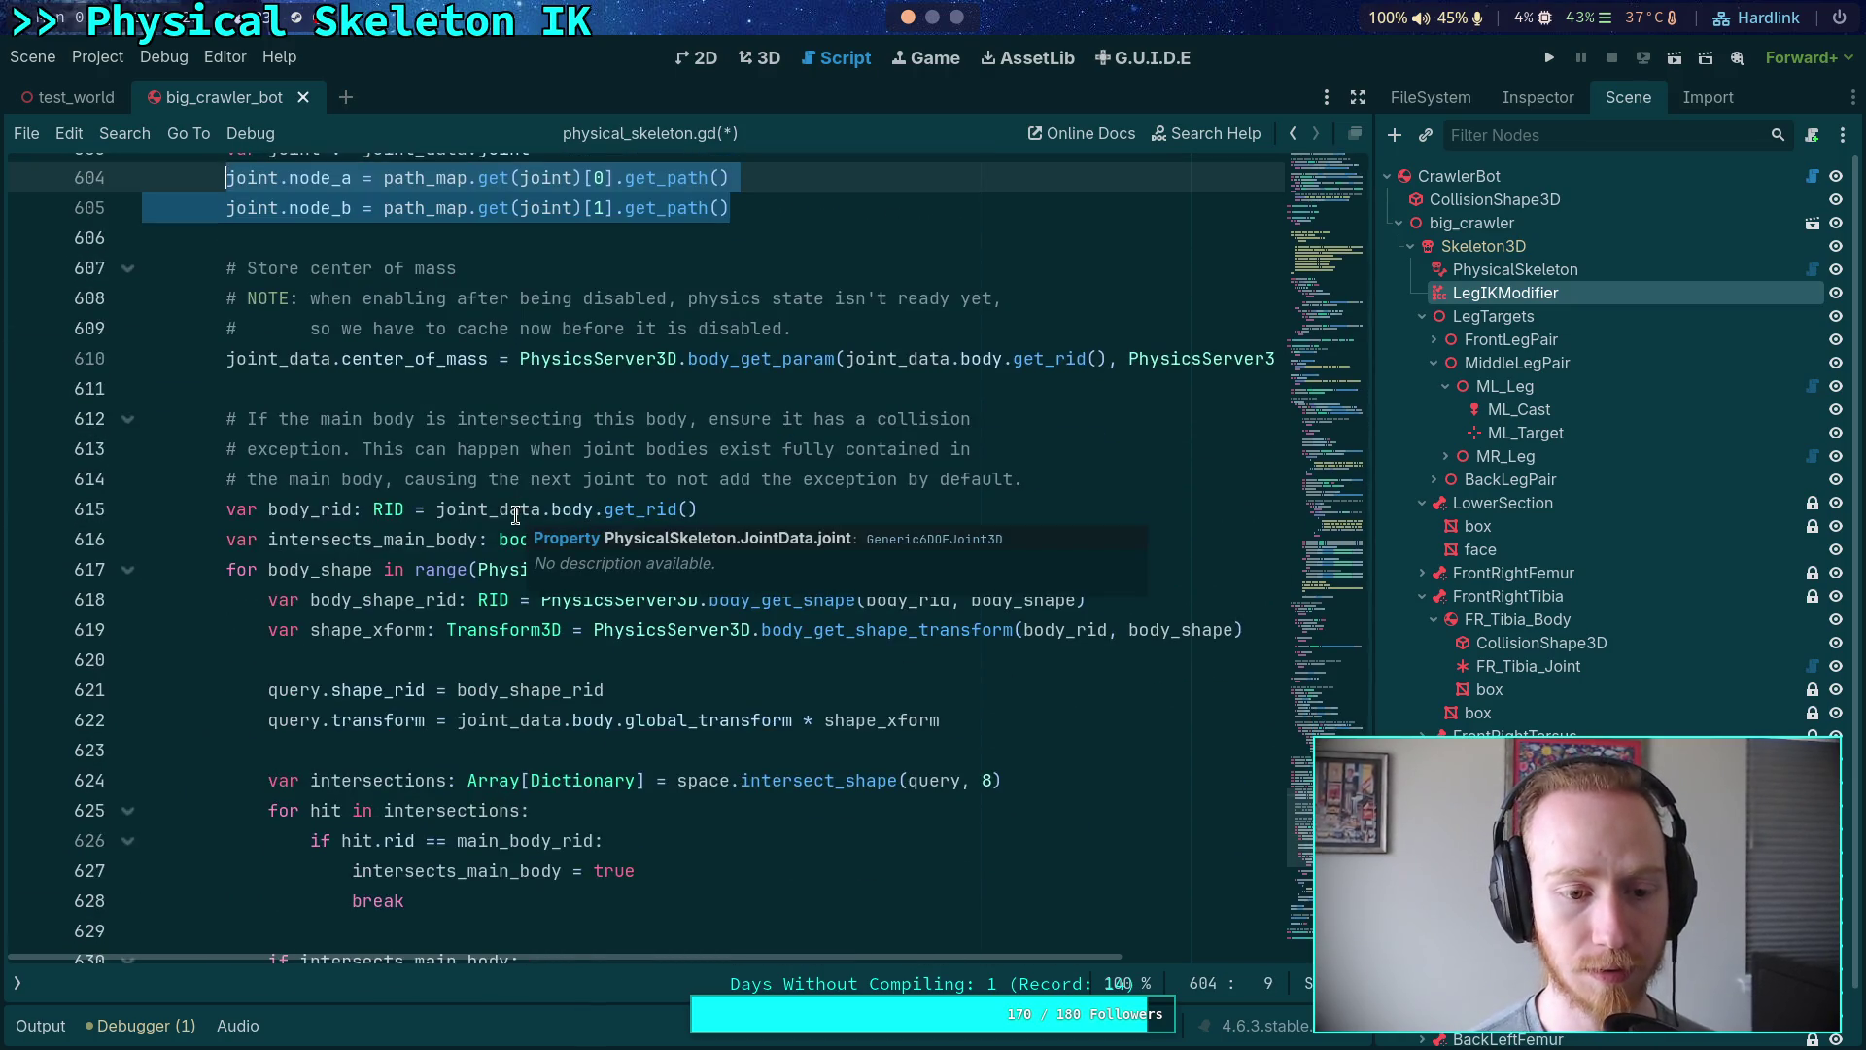
left_click(127, 571)
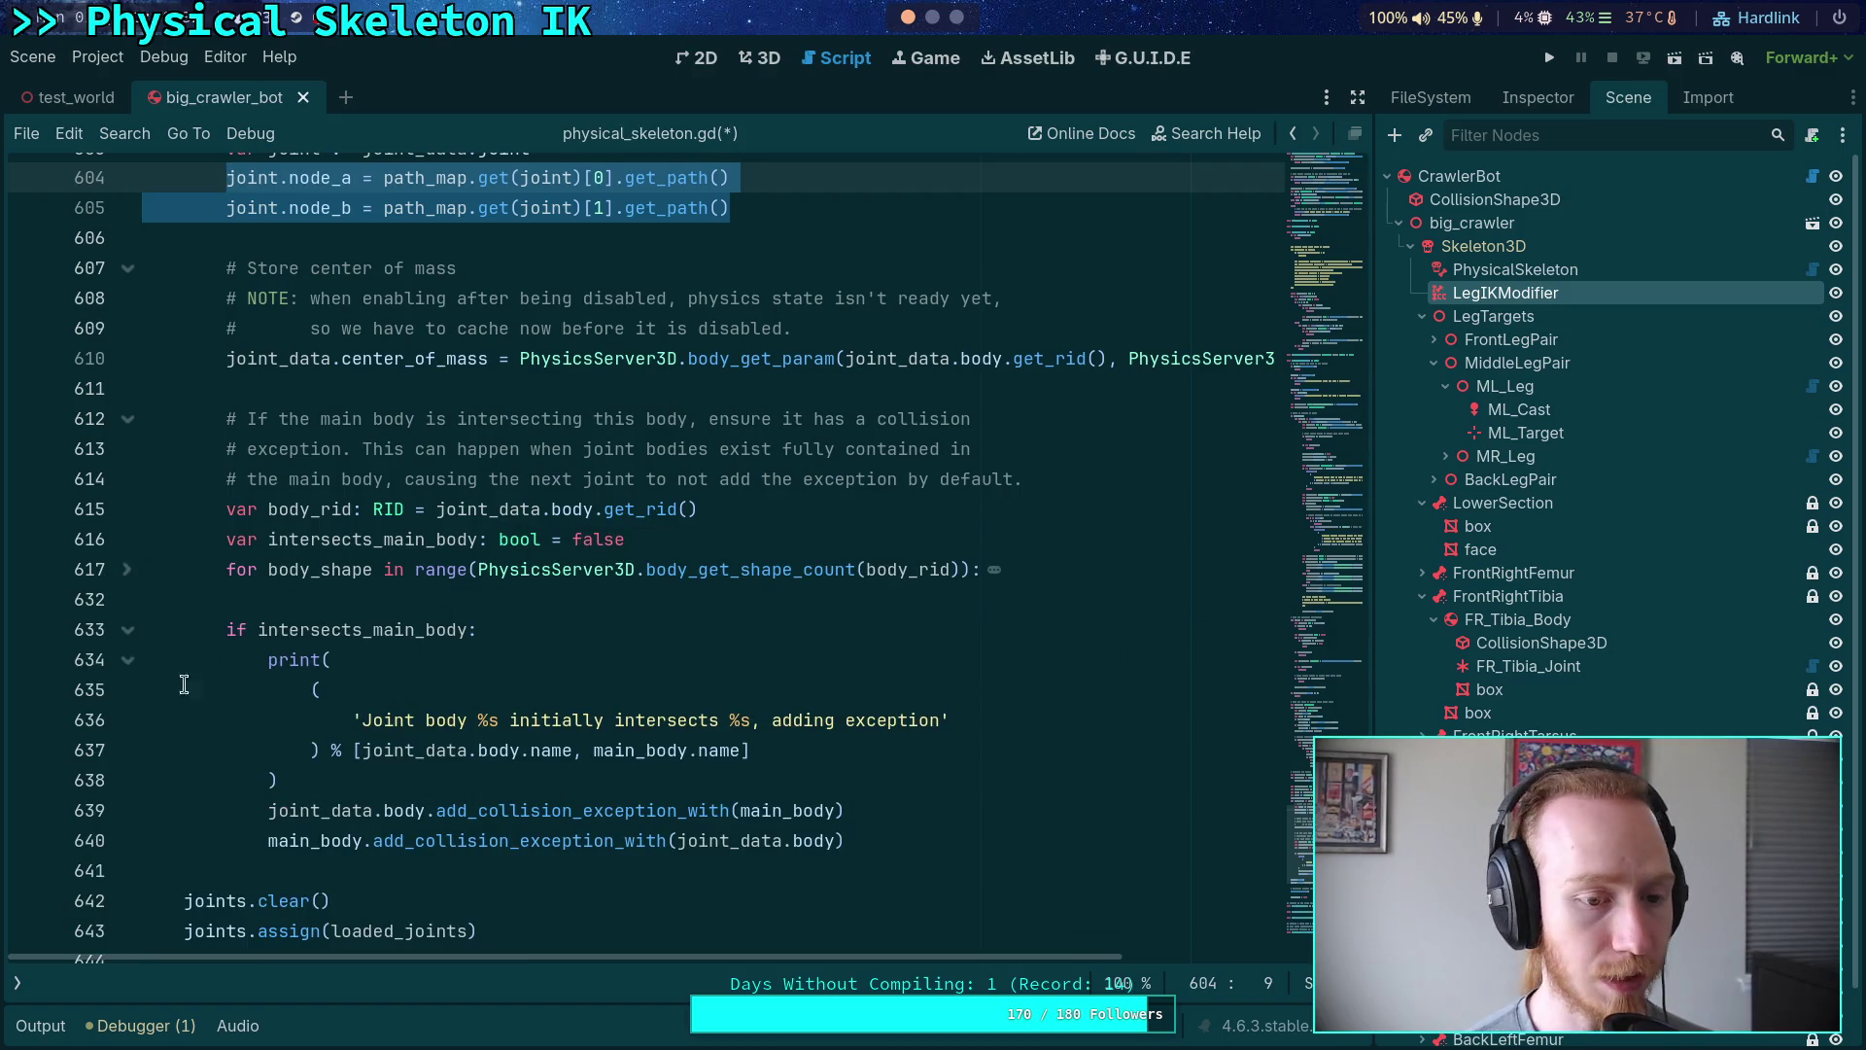
left_click(127, 630)
- Add the comment '#Duplicate first joint in each chain to improve rigidity' before joints.clear()
left_click(554, 664)
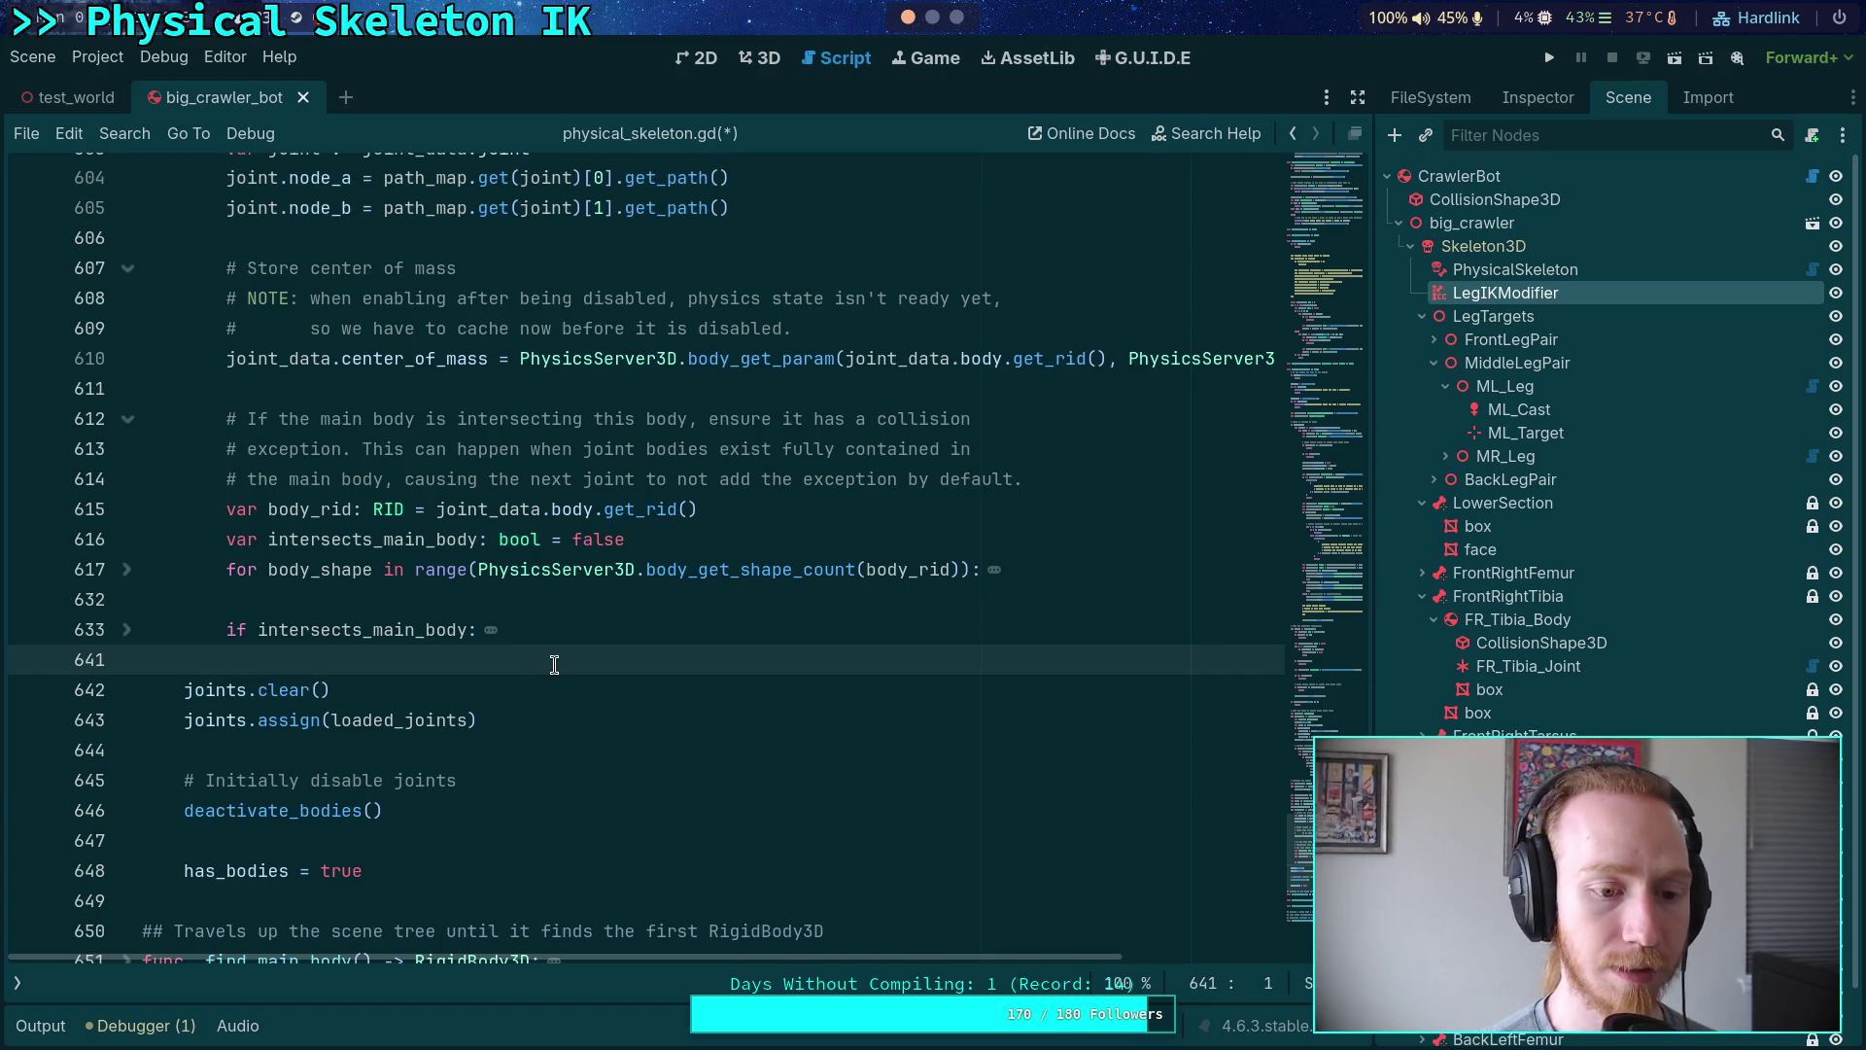
key("Return")
key("Return")
key("Up")
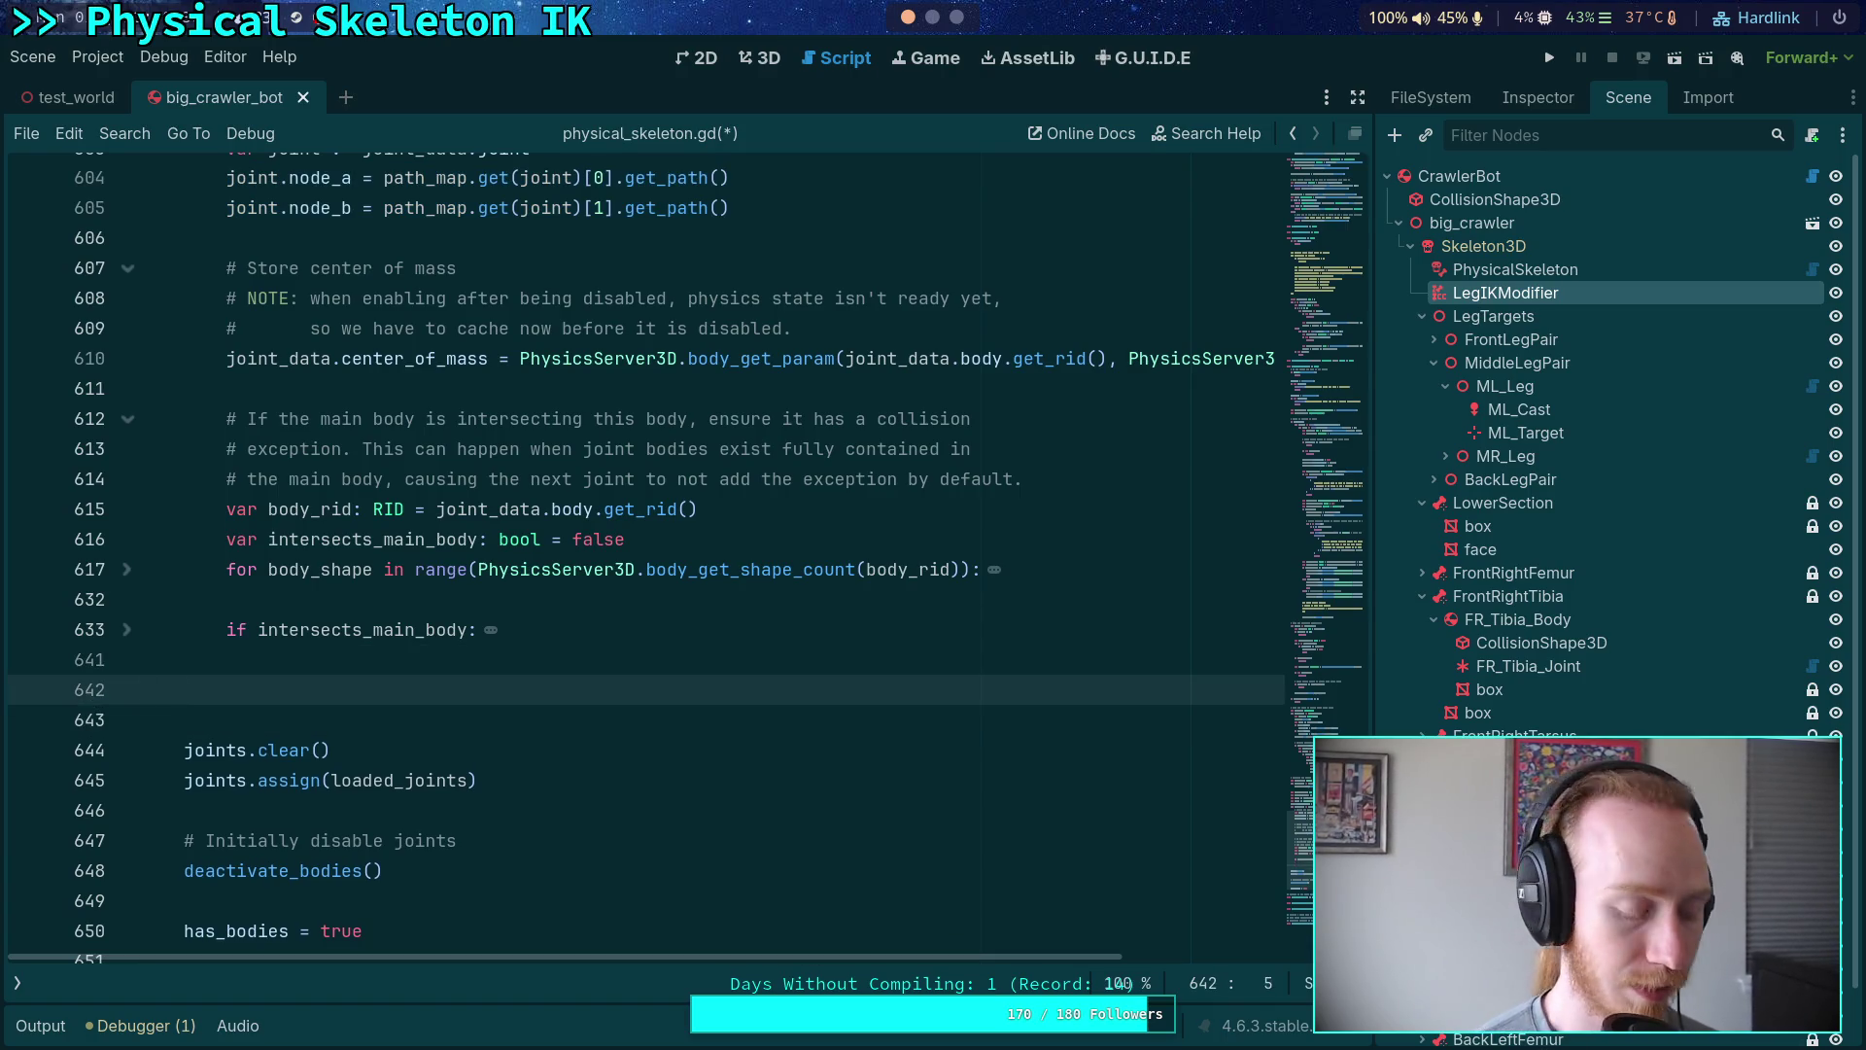
type("#")
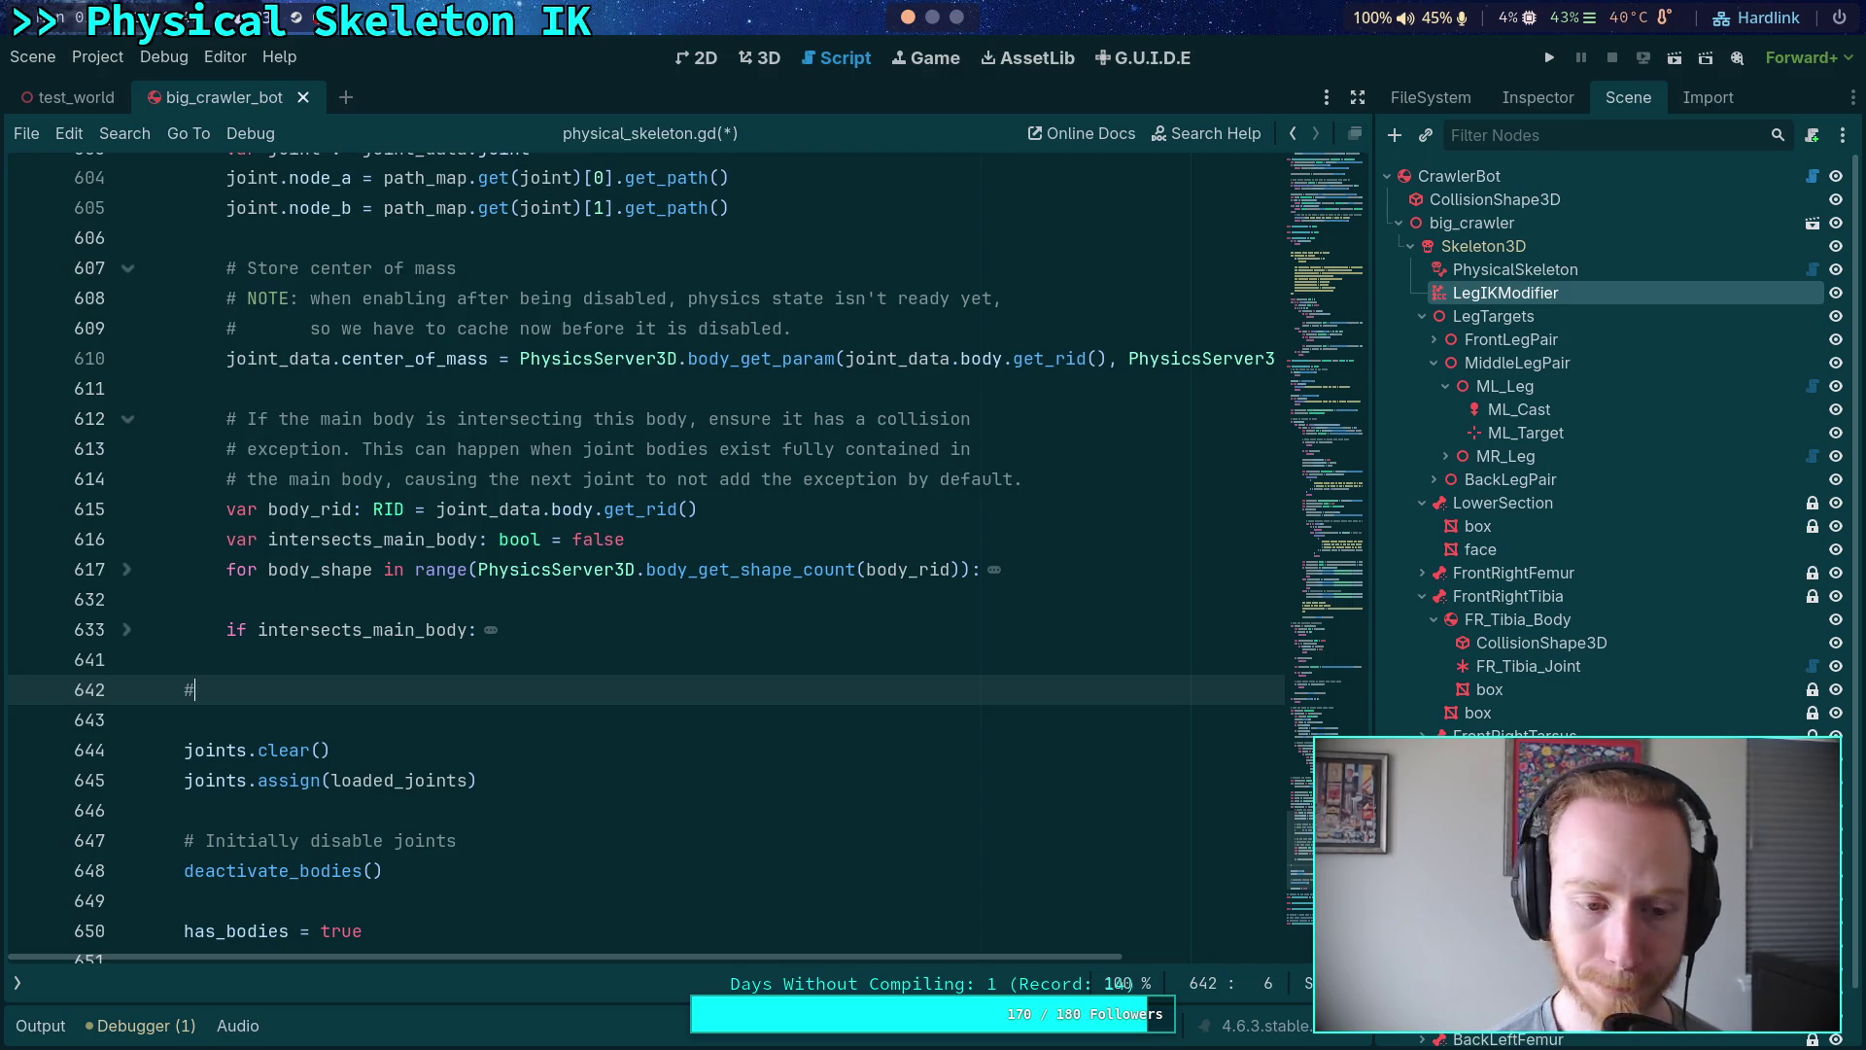
type("Duplicate first ")
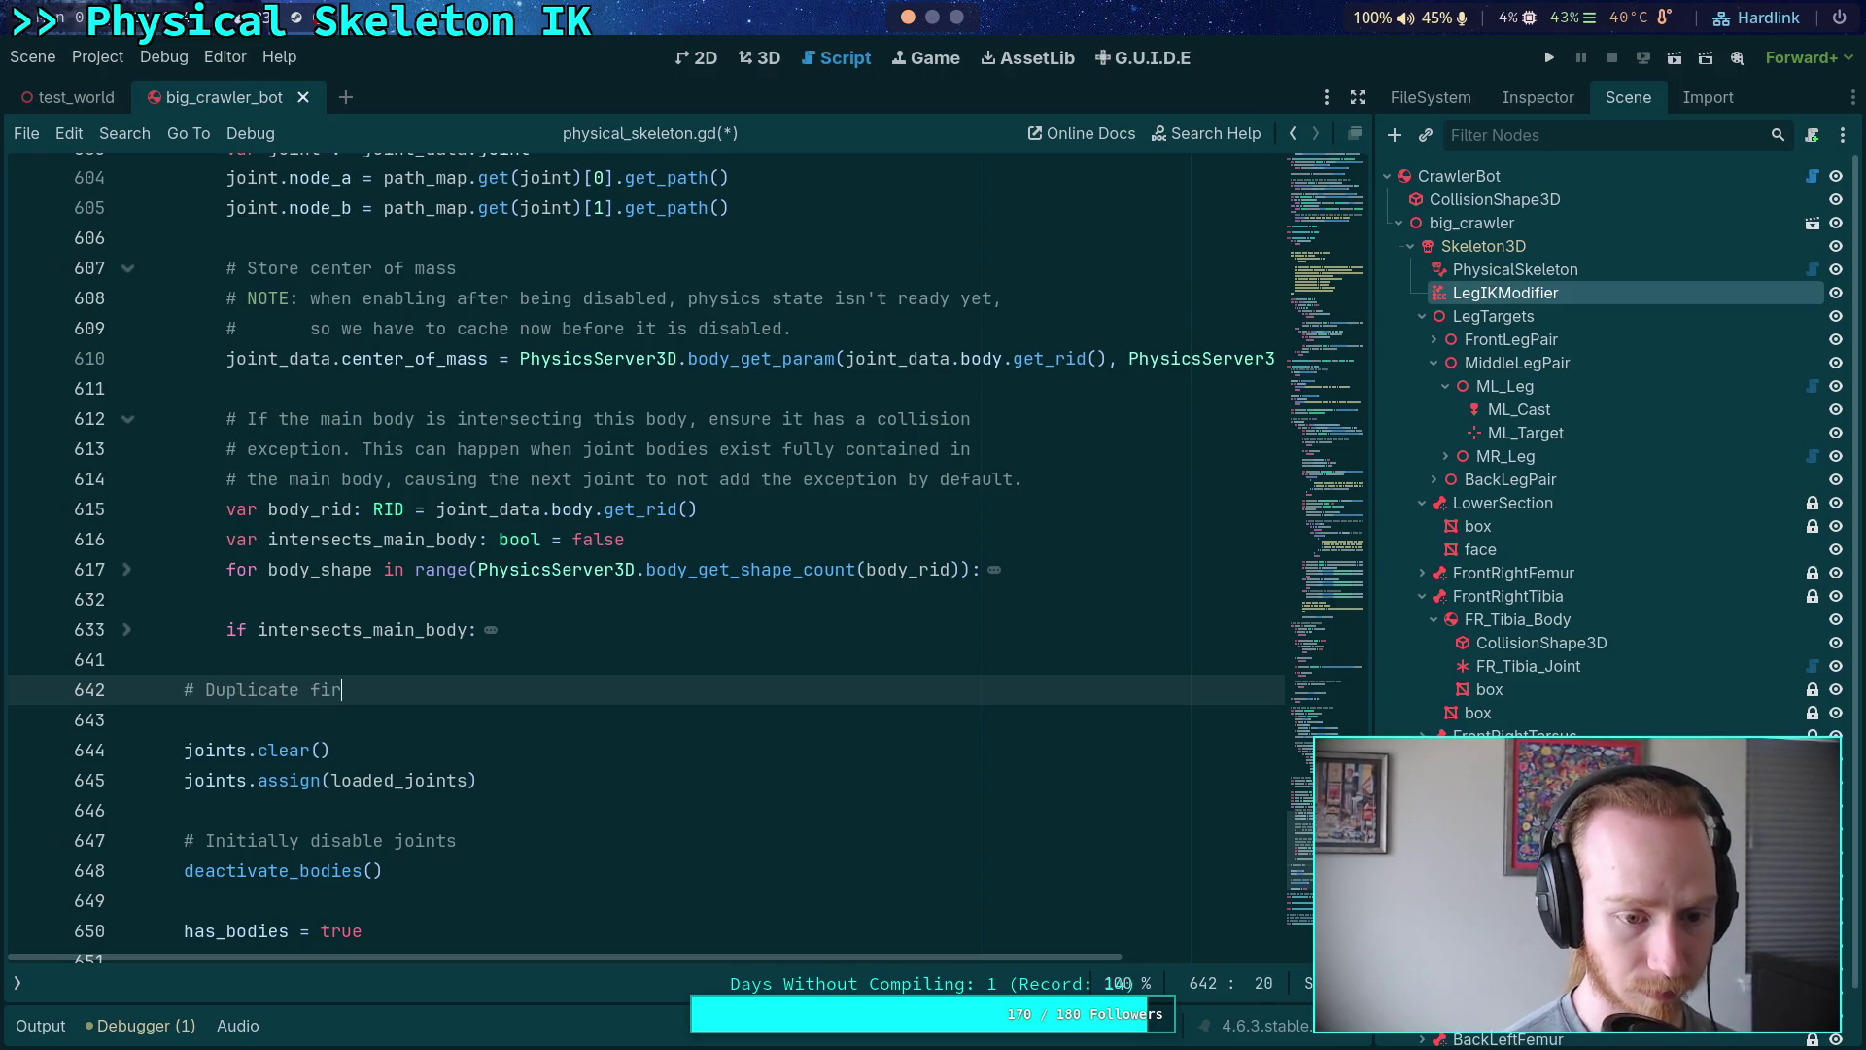
type("joint")
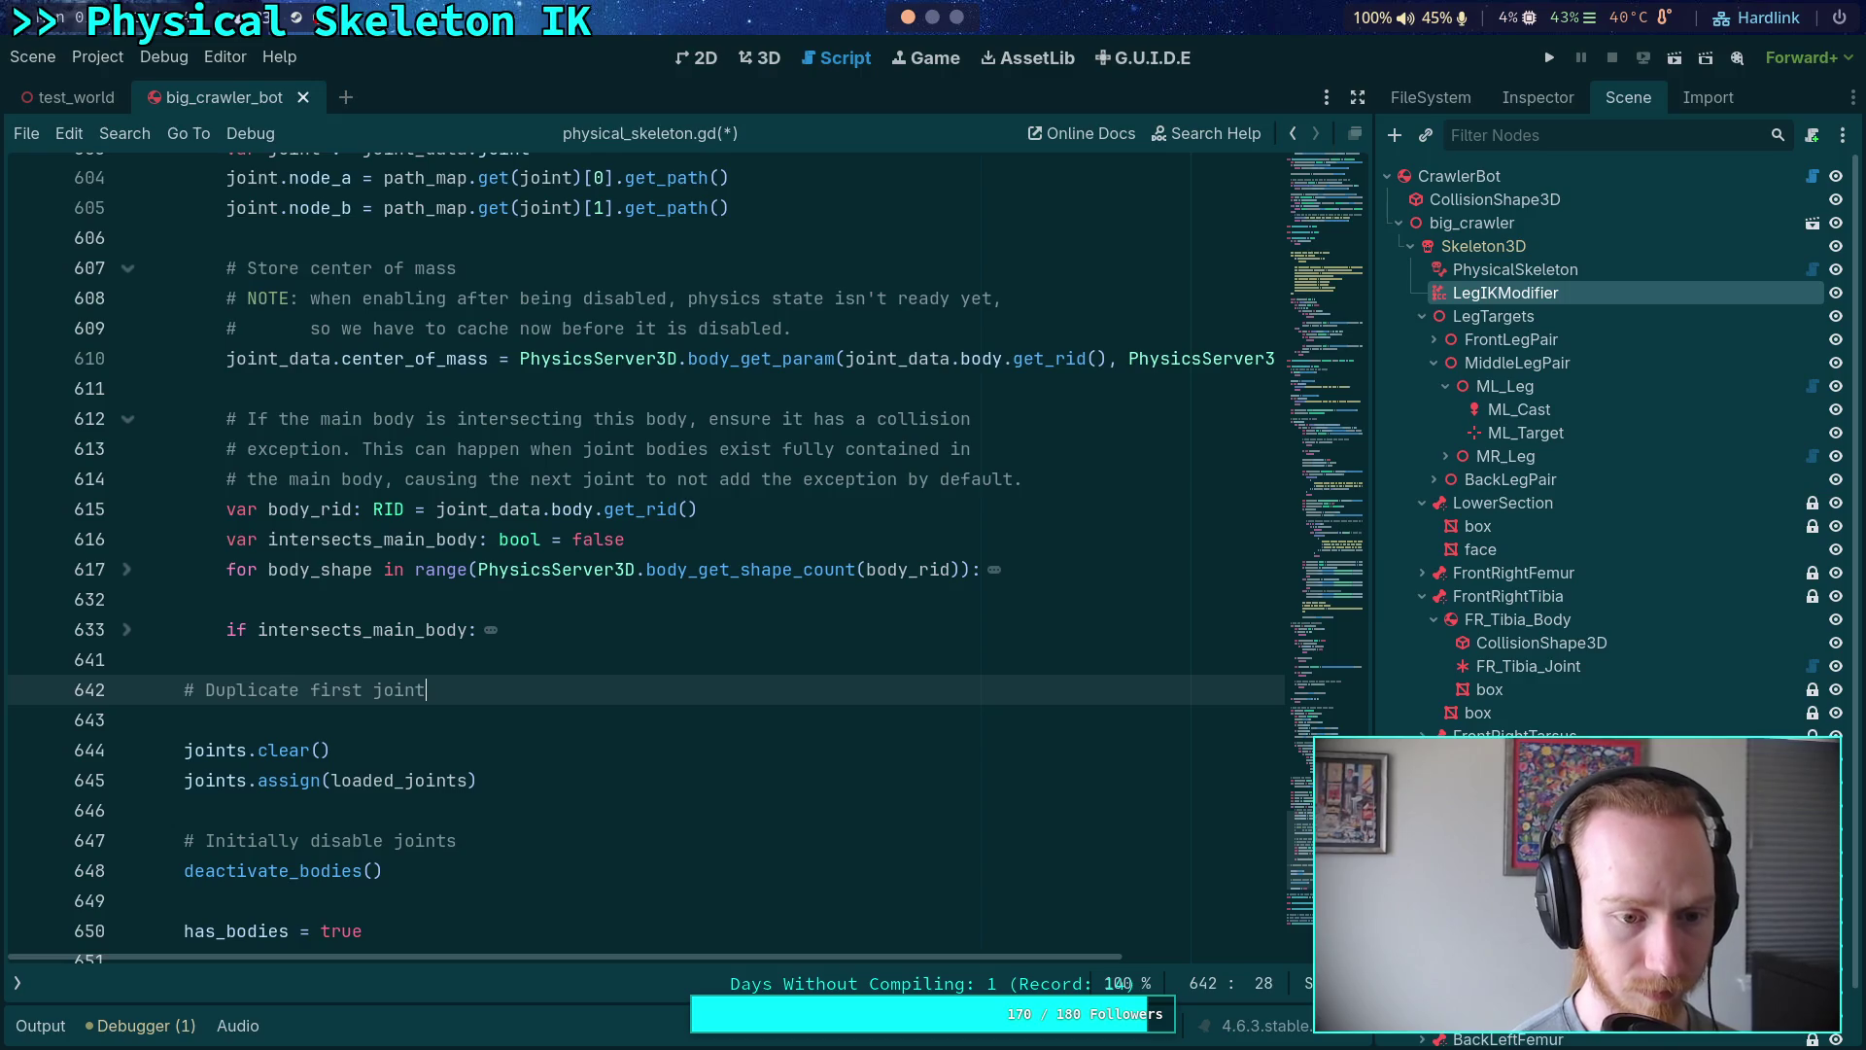
type(" in each c")
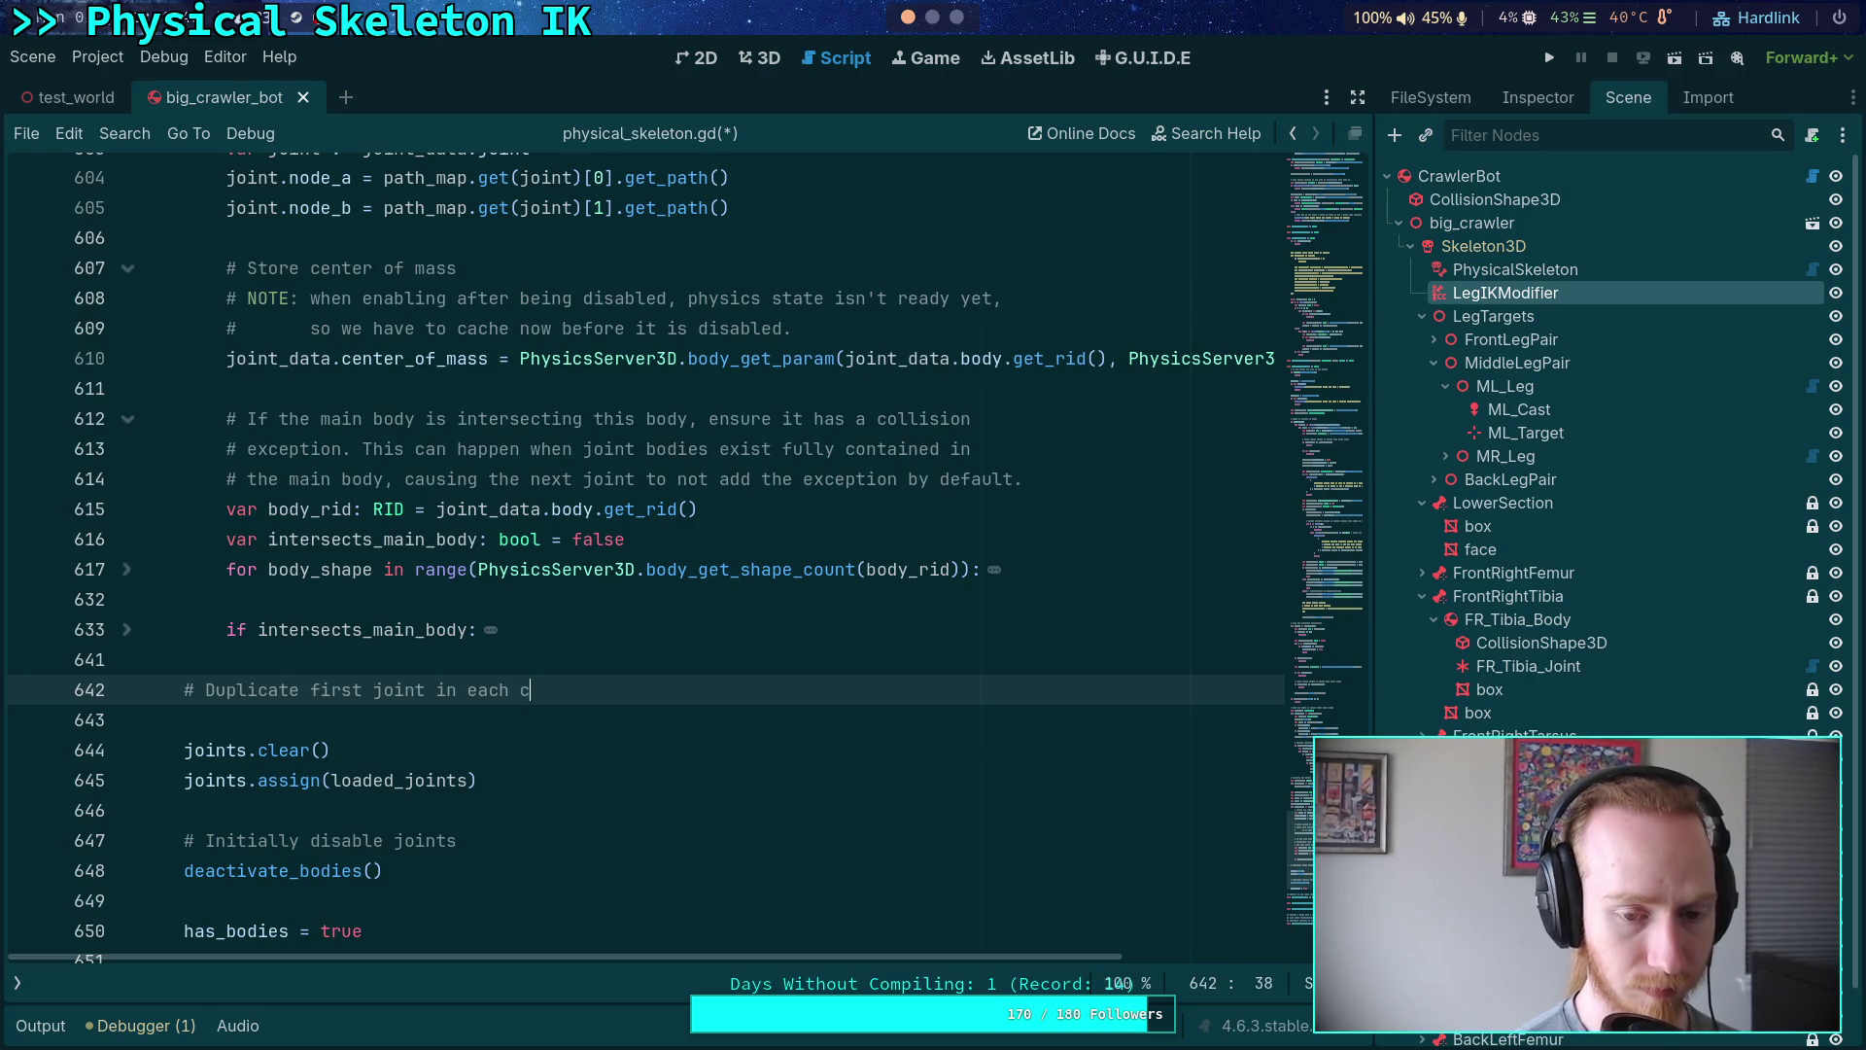
type("hain to improve ")
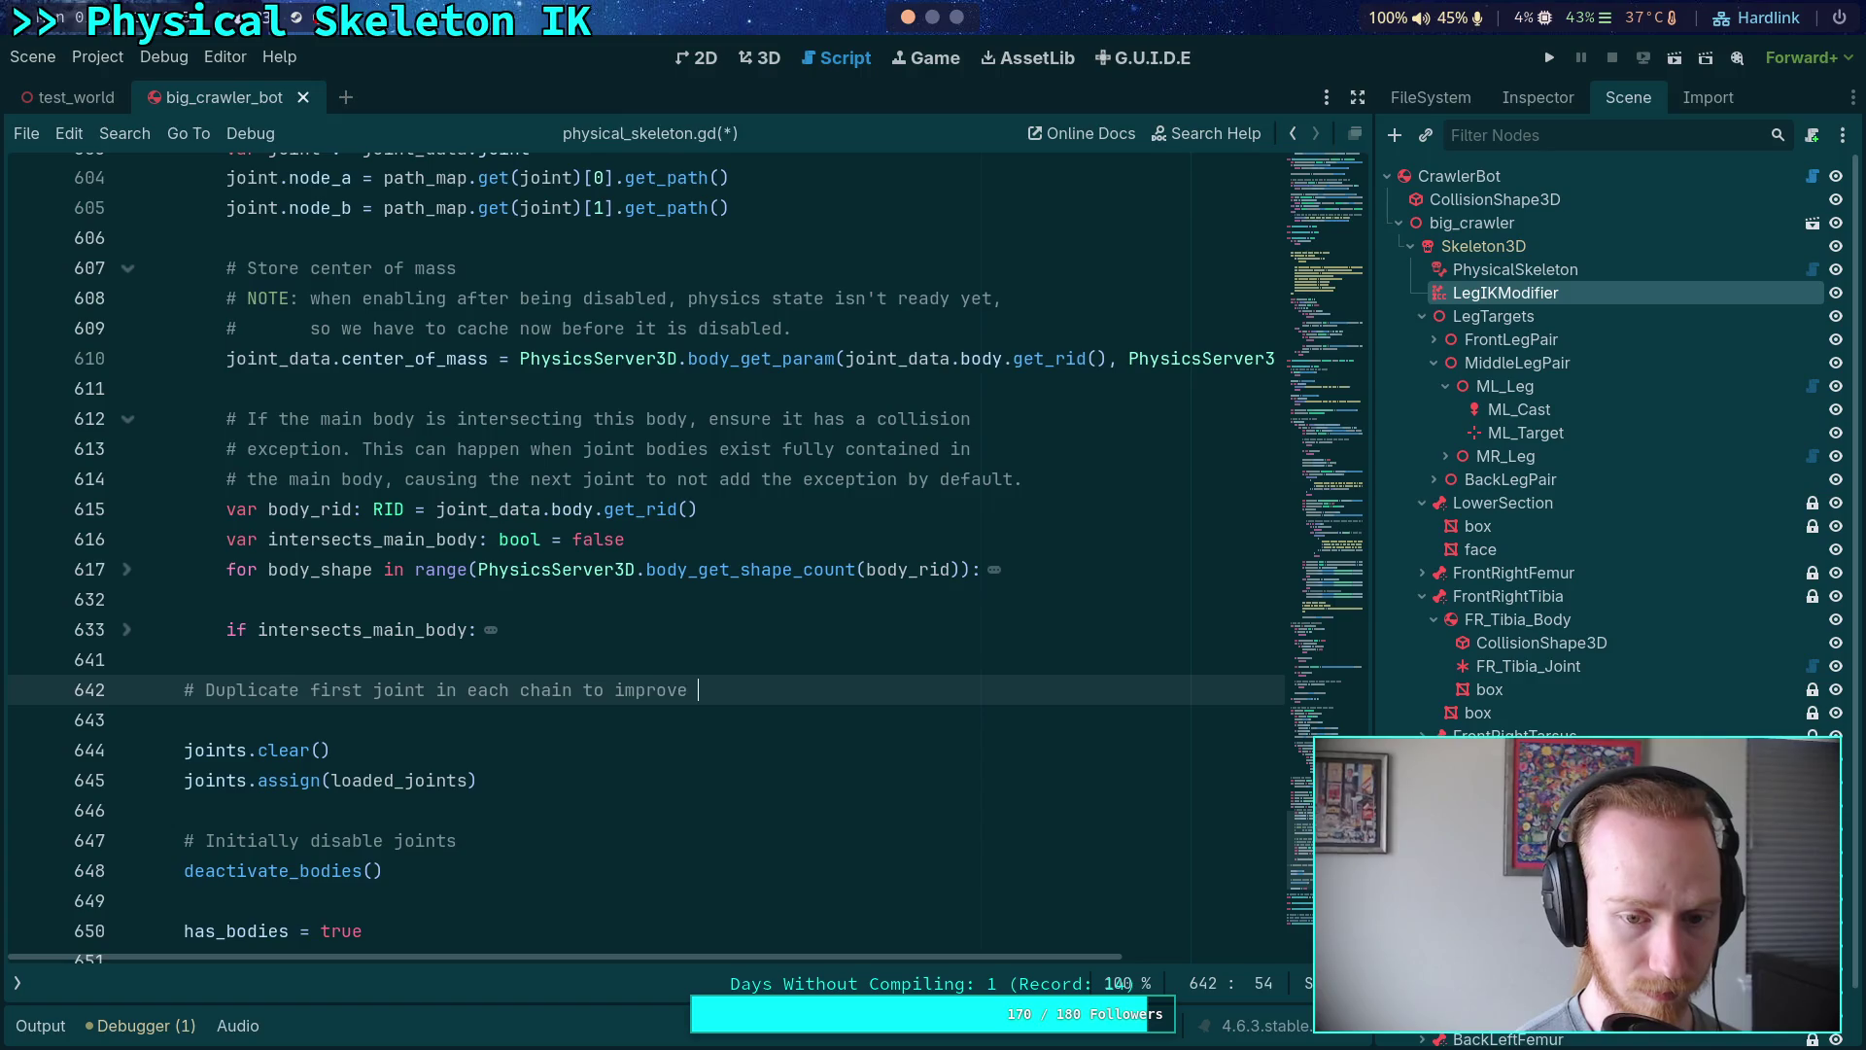
type("strength")
key("BackSpace")
key("BackSpace")
key("BackSpace")
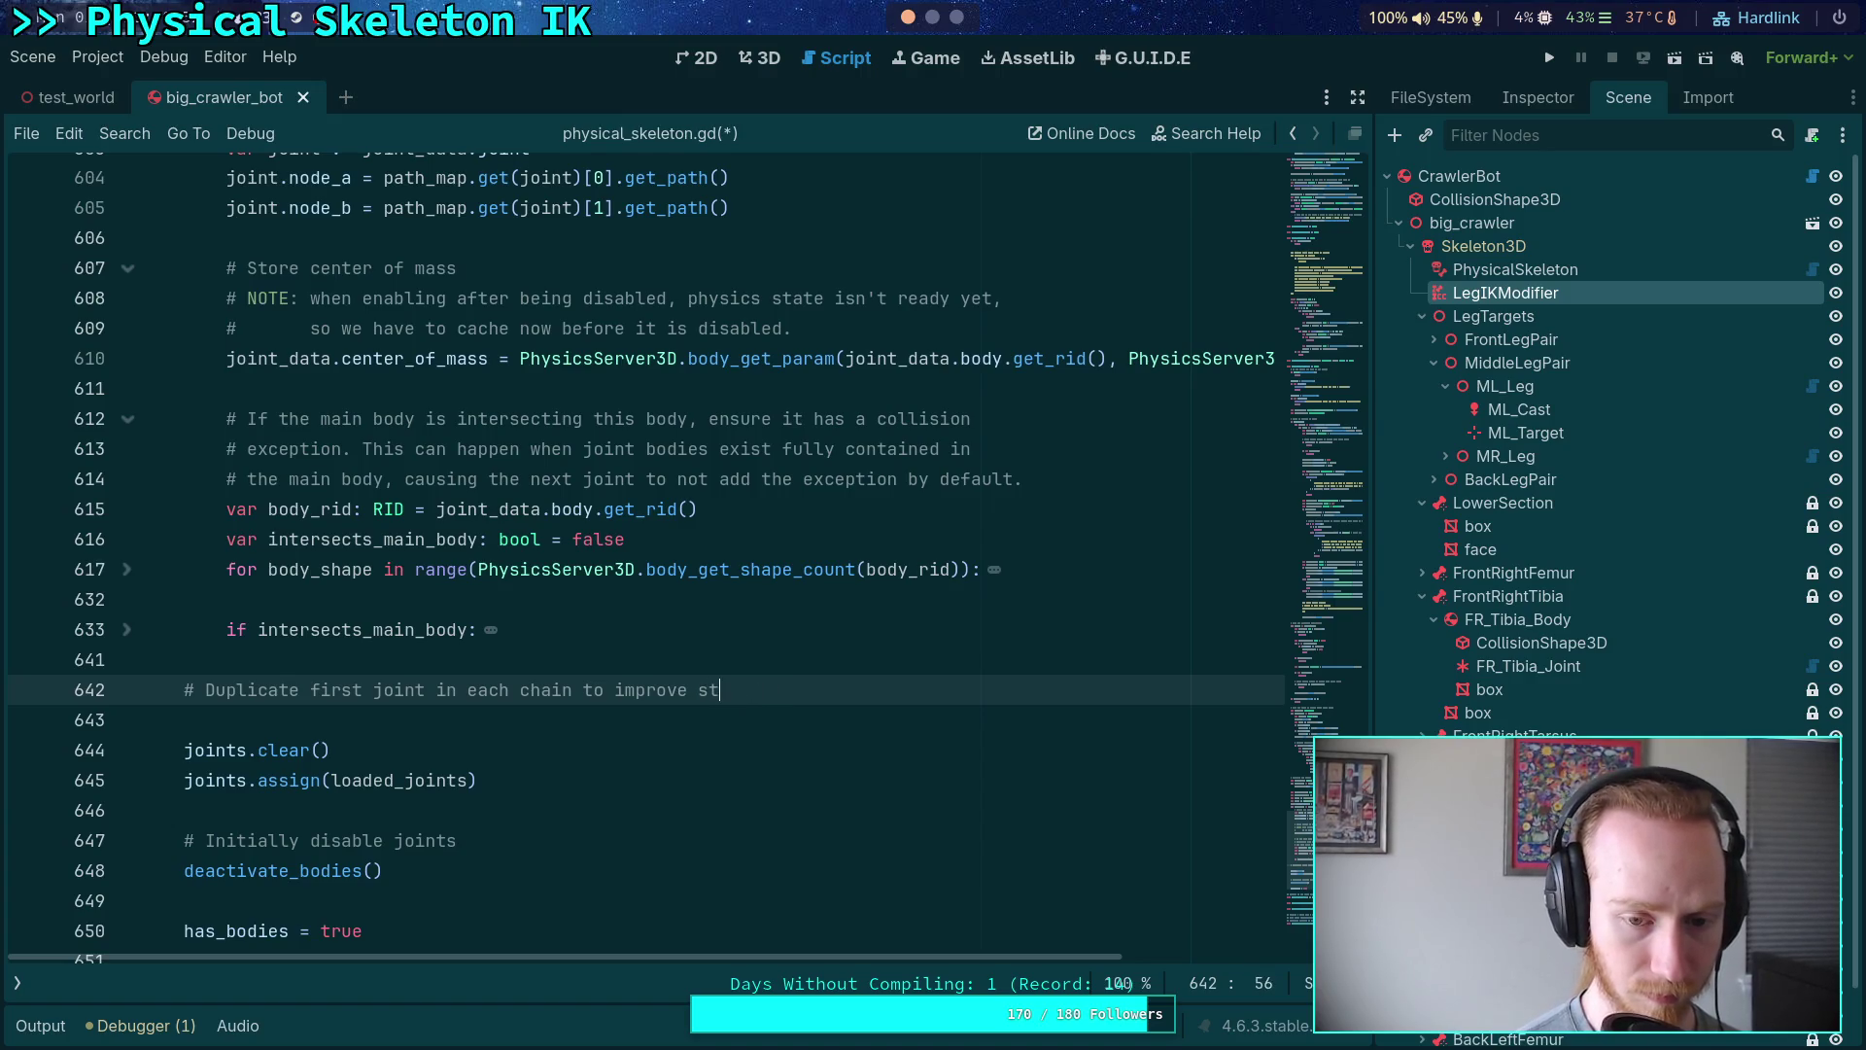
type("rigid")
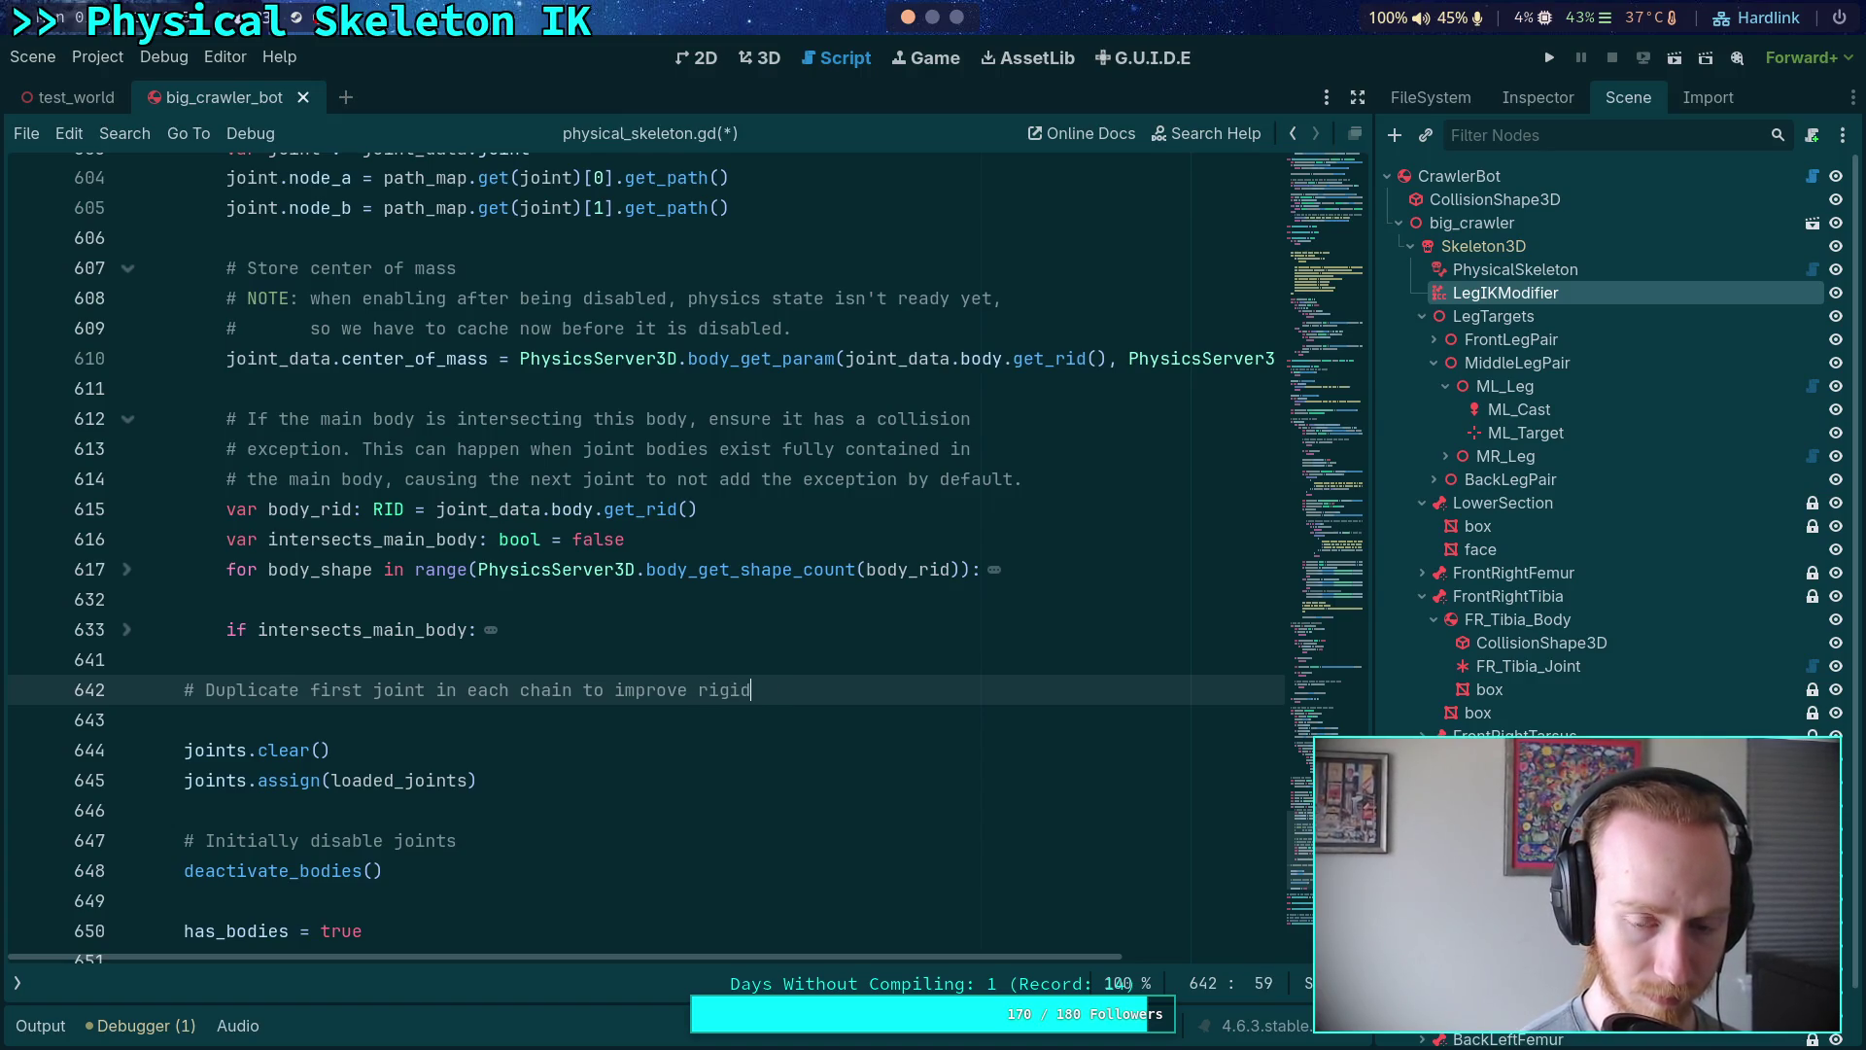
type("ity")
key("Return")
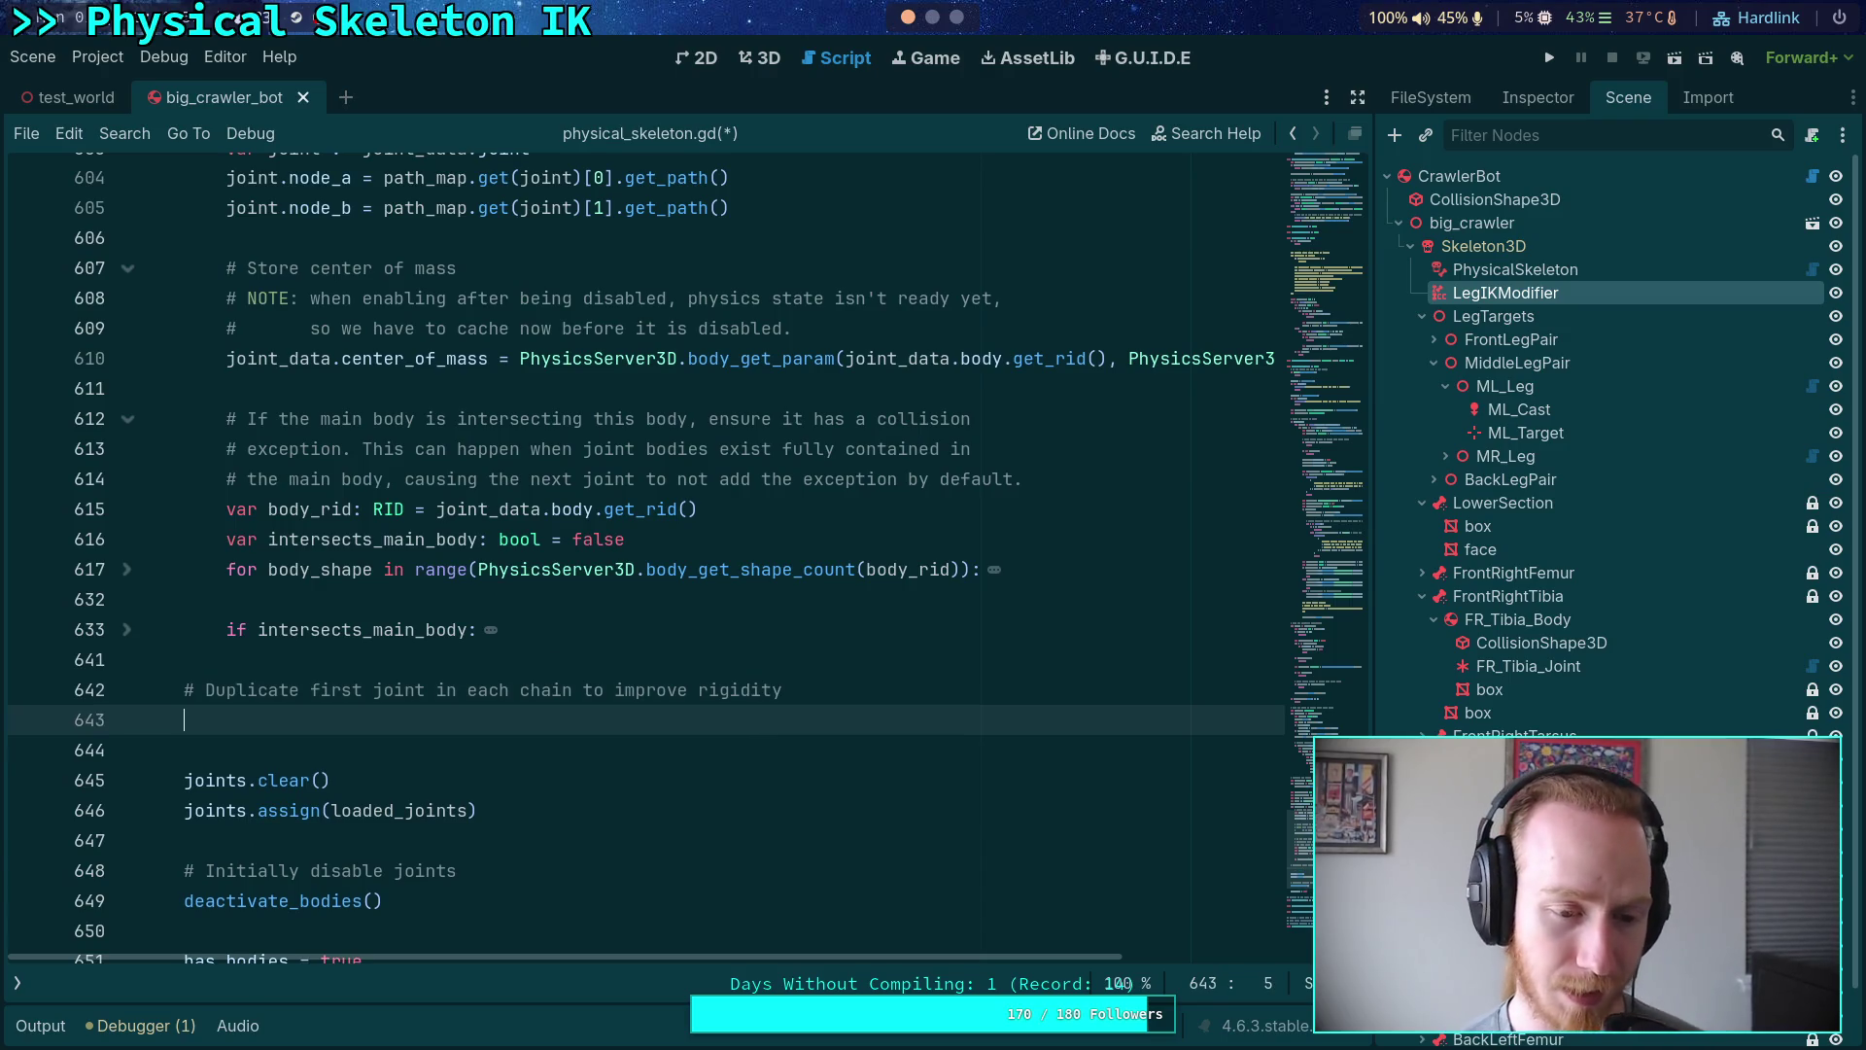
- Start a 'for joint_data in loaded_joints:' loop below the comment
type("for")
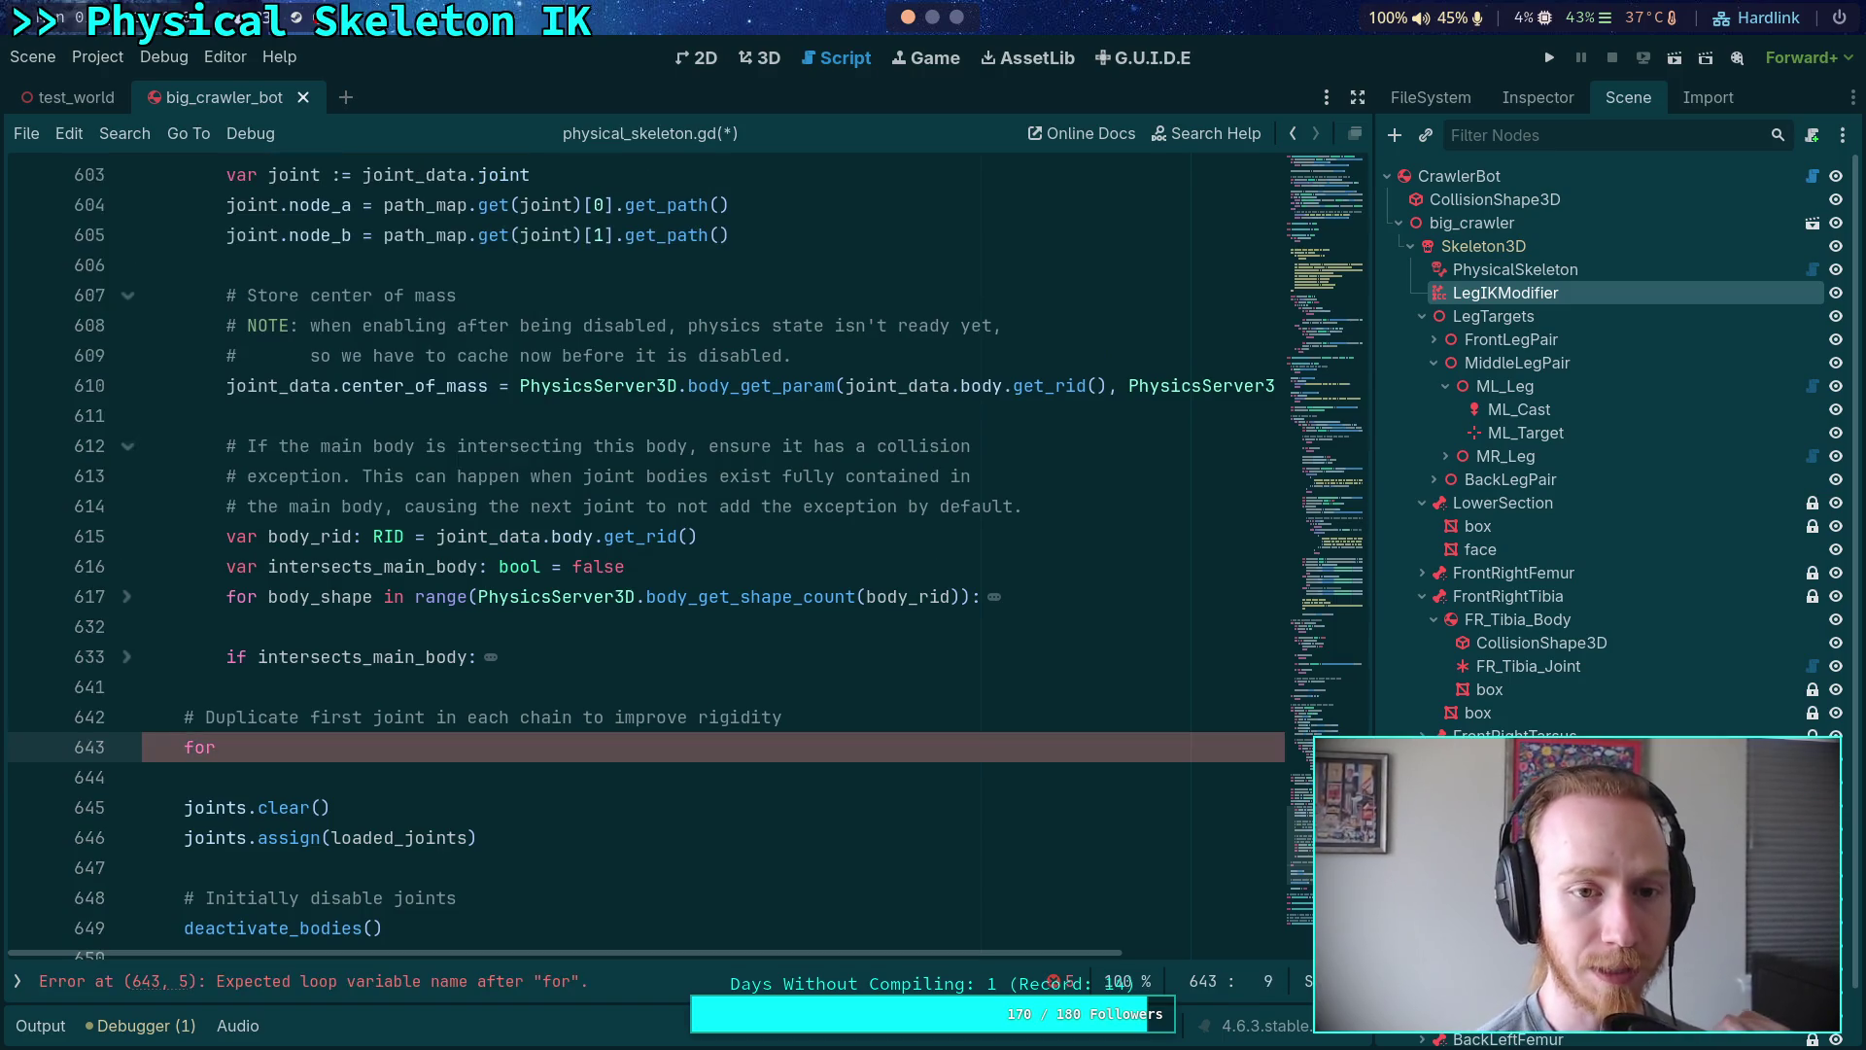
mouse_move(729, 236)
left_mouse_down()
mouse_move(341, 235)
mouse_move(227, 205)
left_mouse_up()
left_click(368, 744)
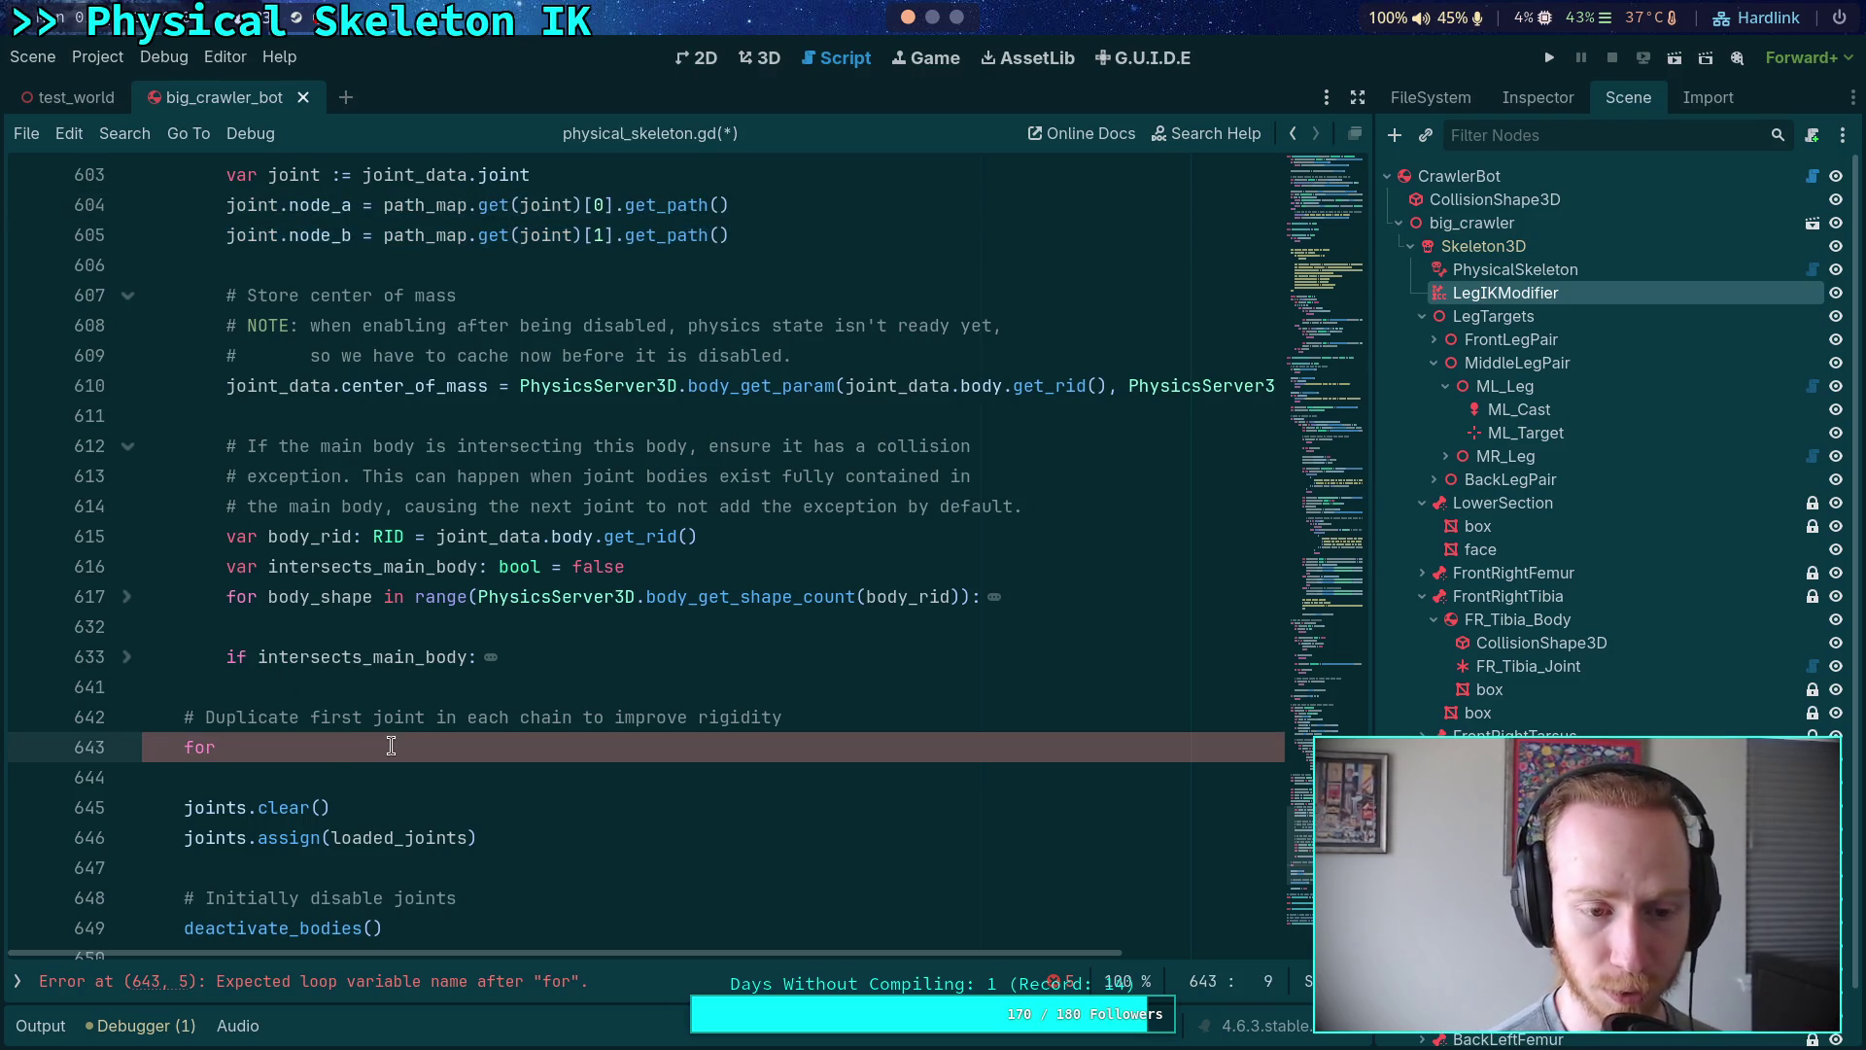
scroll(408, 738, "up", 2)
scroll(435, 732, "down", 1)
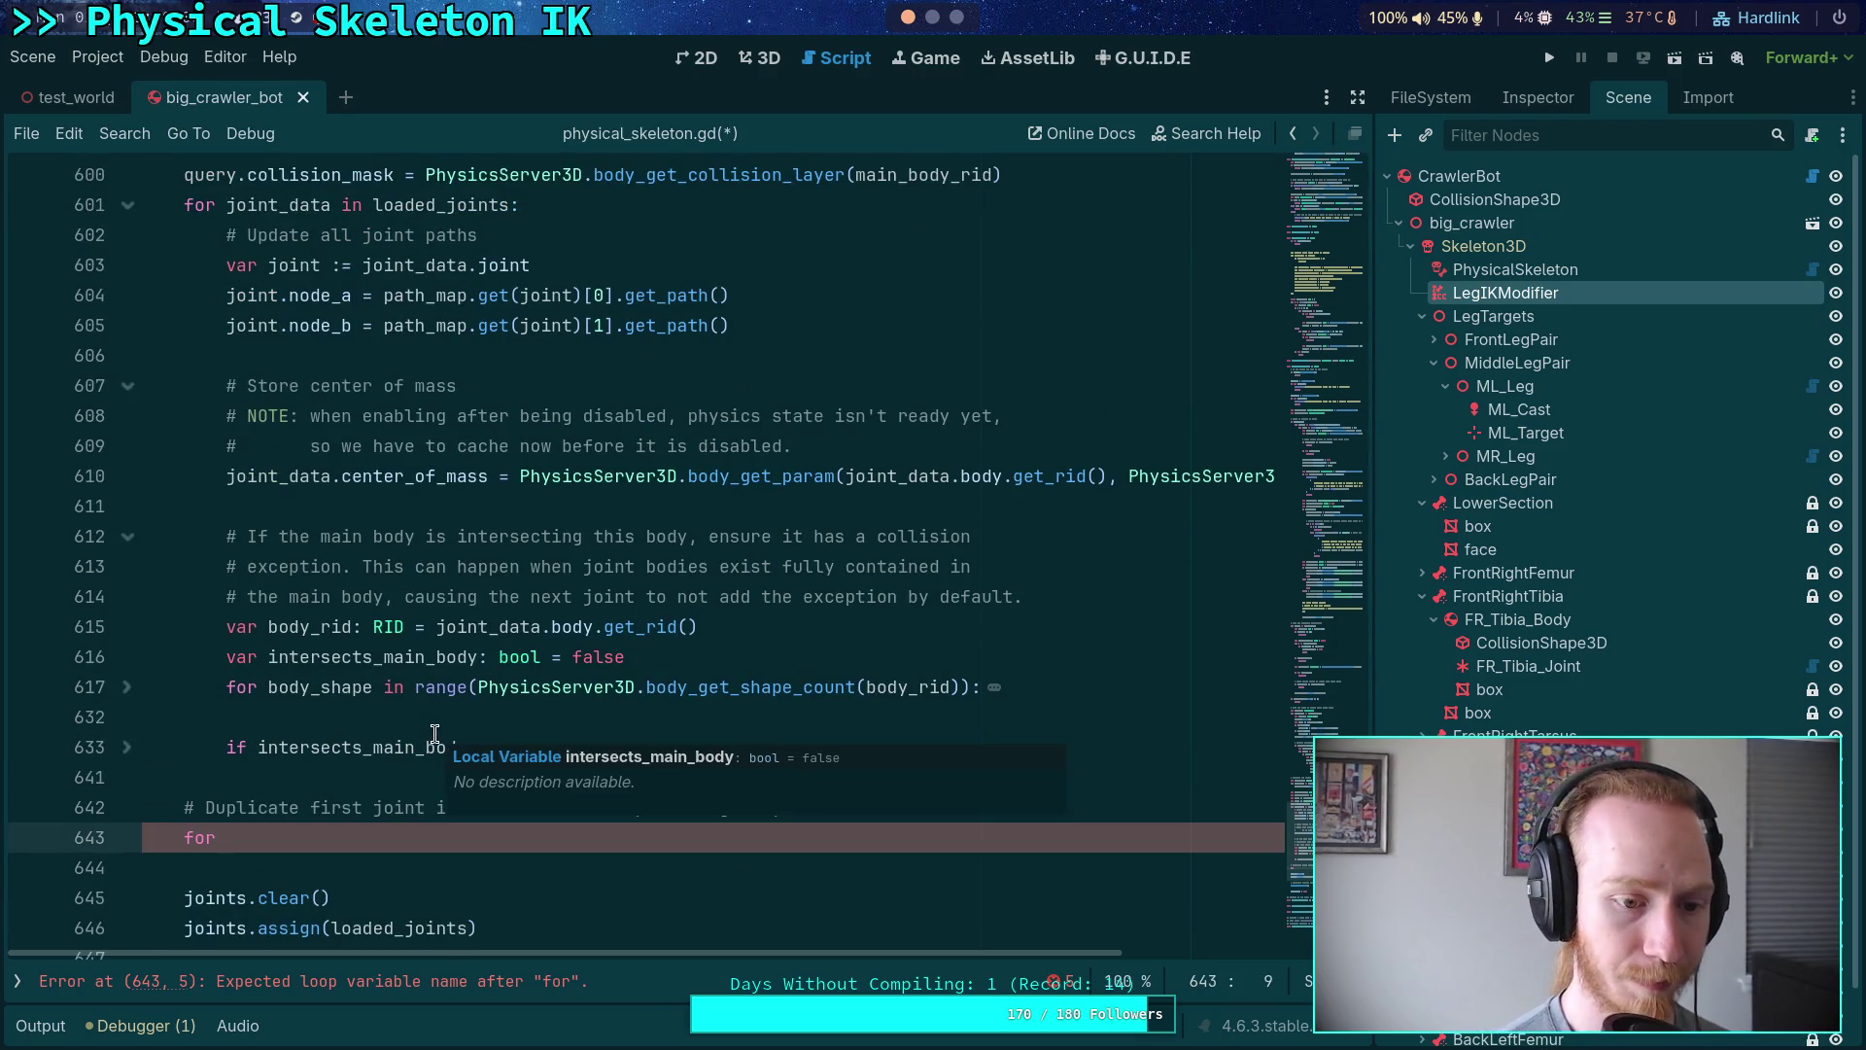
type("joint_data ")
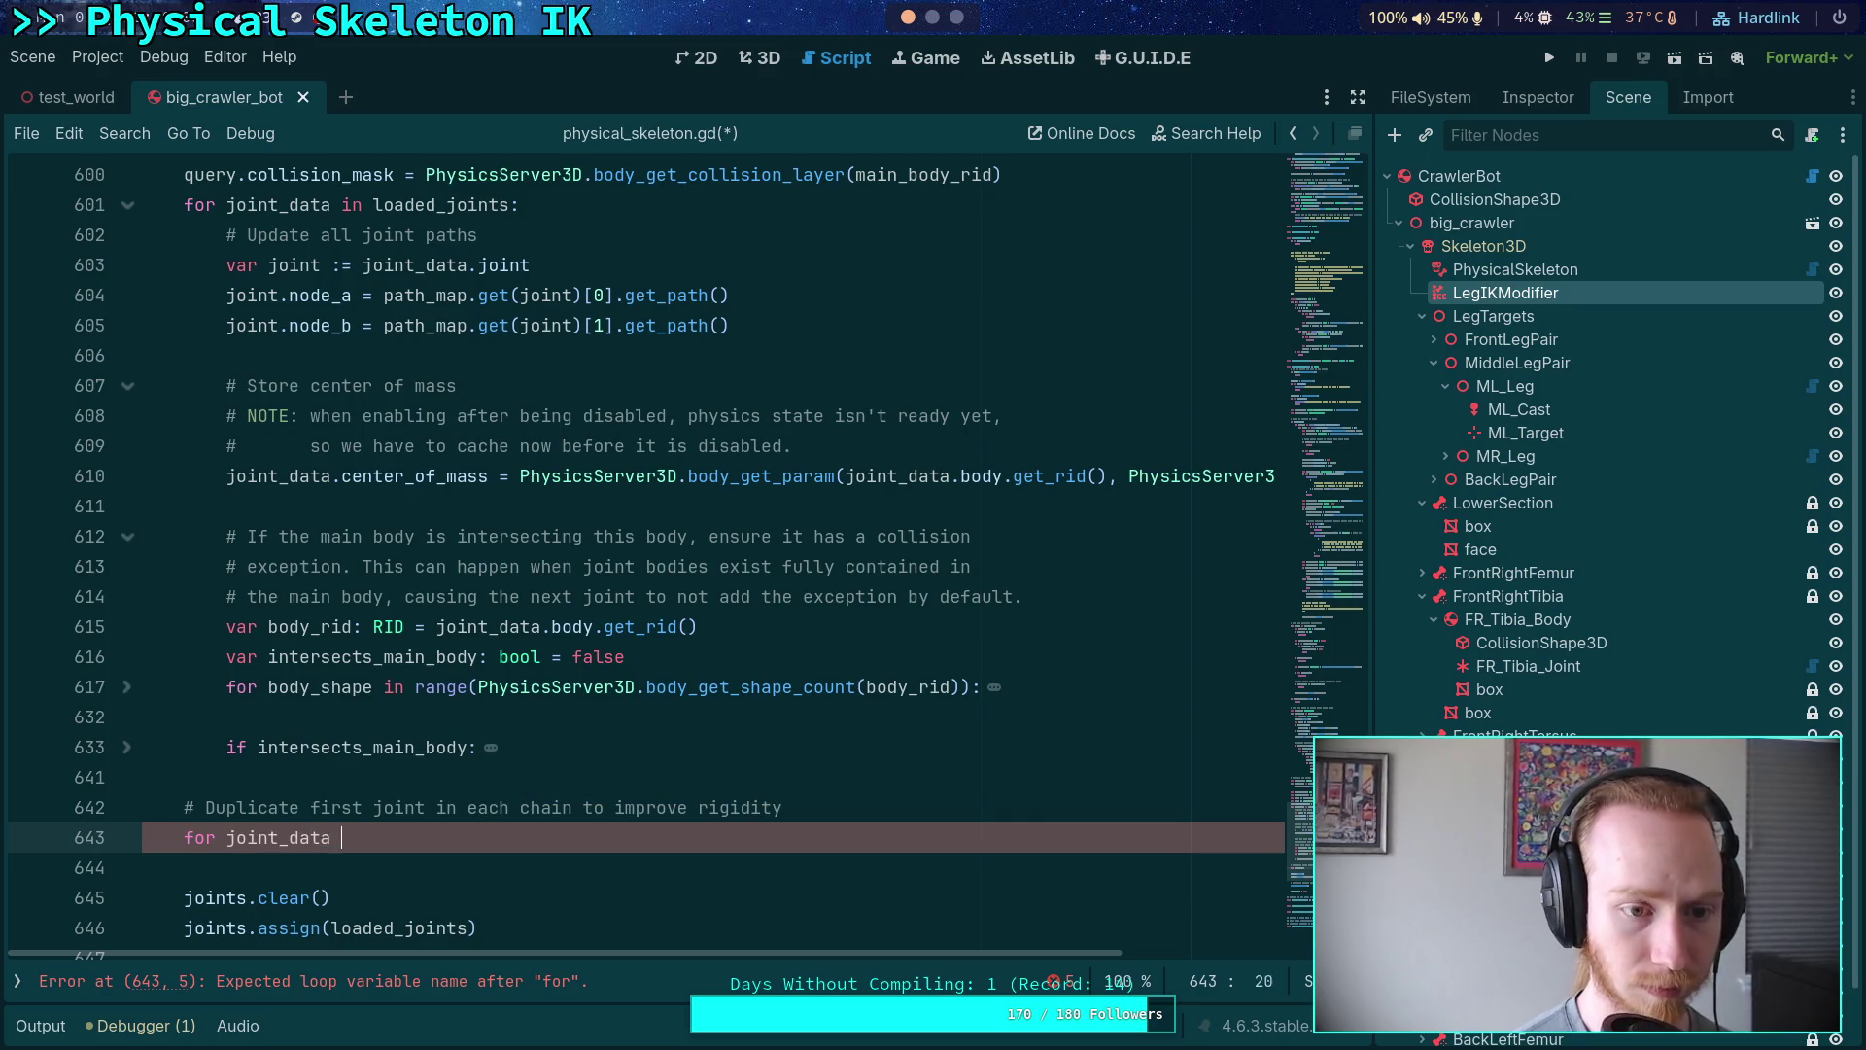
type("in load")
key("Return")
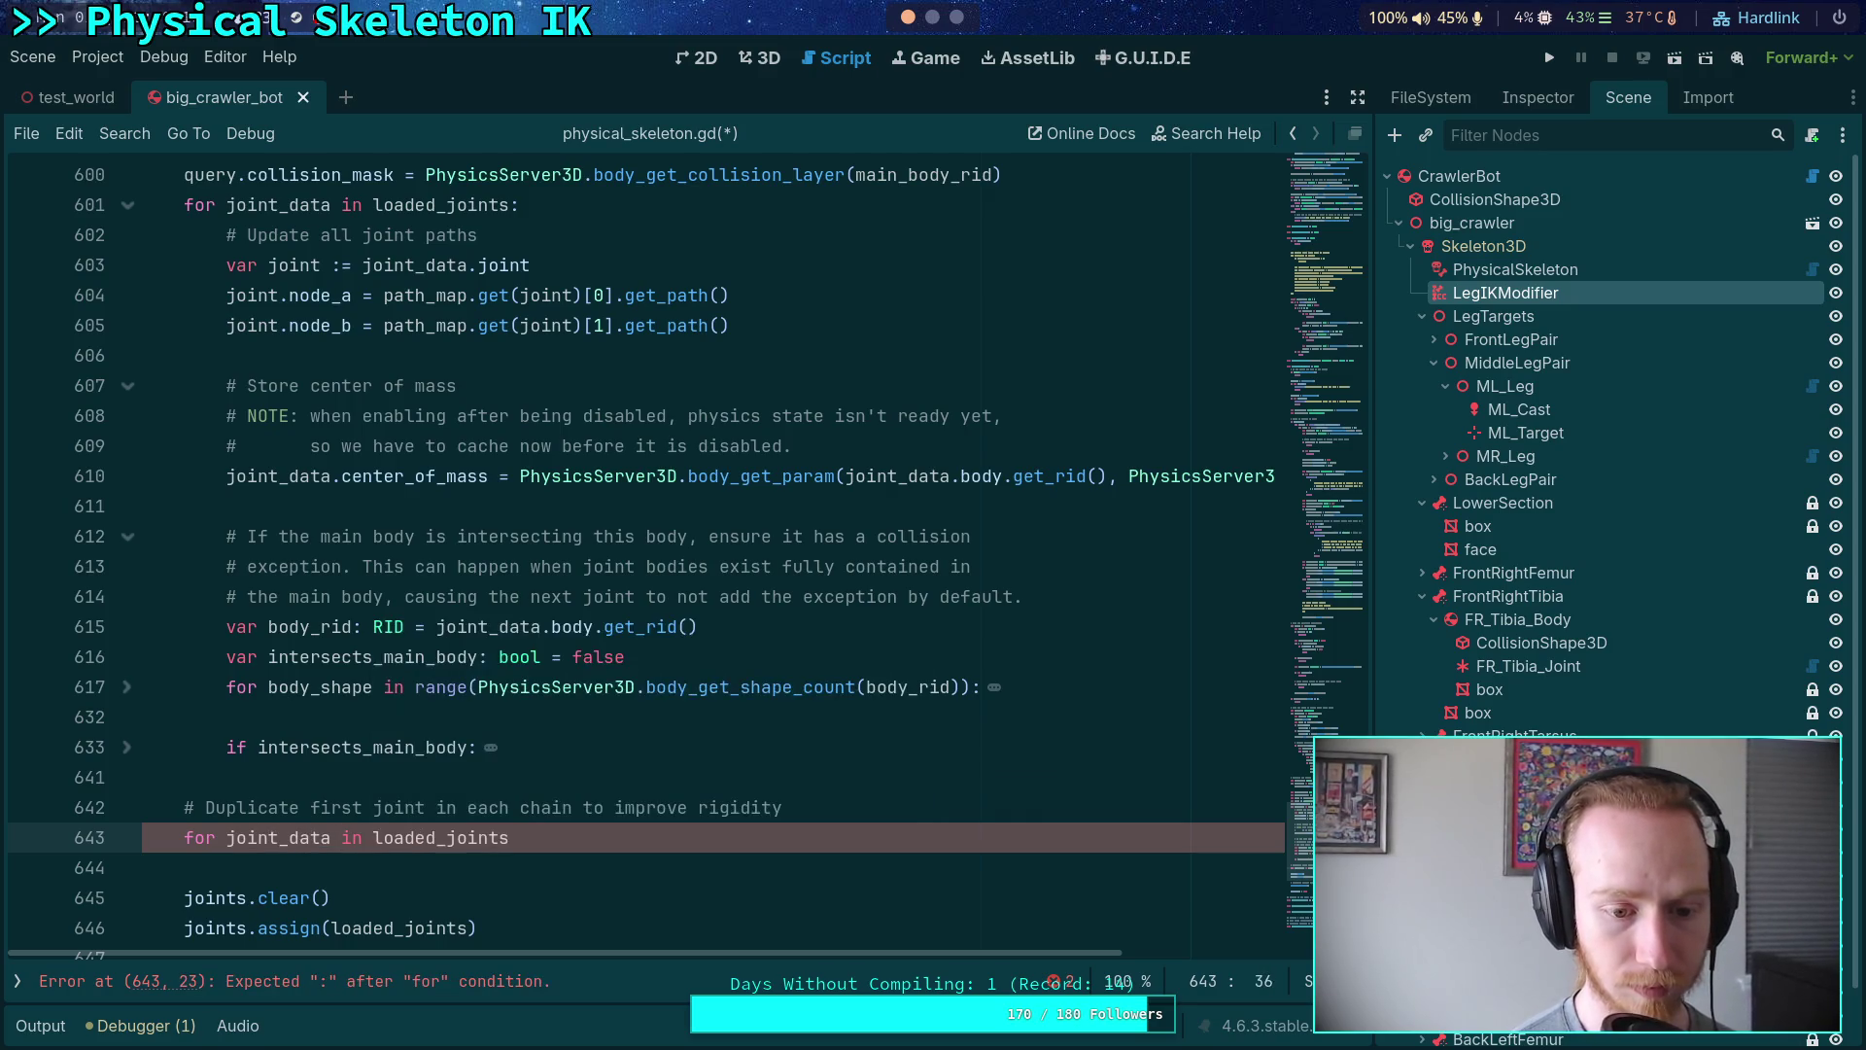
key("Return")
- Make the loop 'continue' past joints whose ik_joint_idx isn't 0
scroll(384, 686, "up", 15)
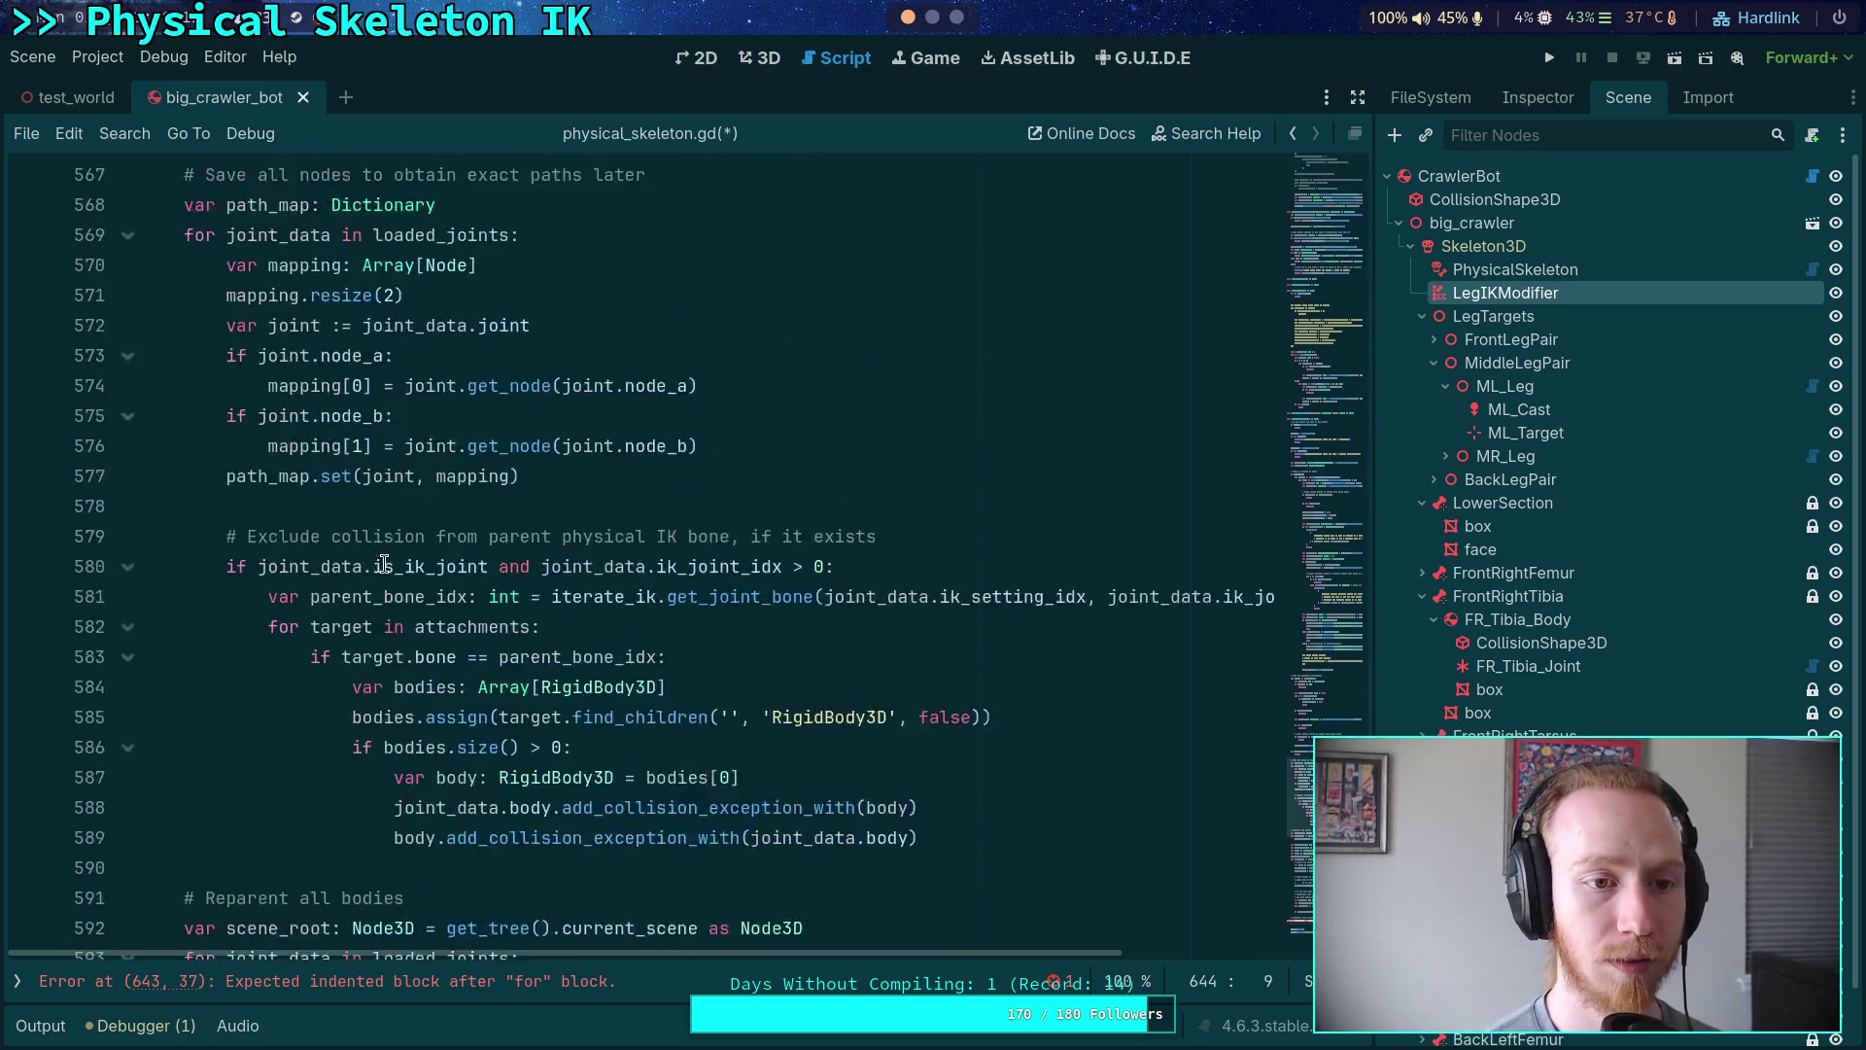
scroll(339, 632, "up", 20)
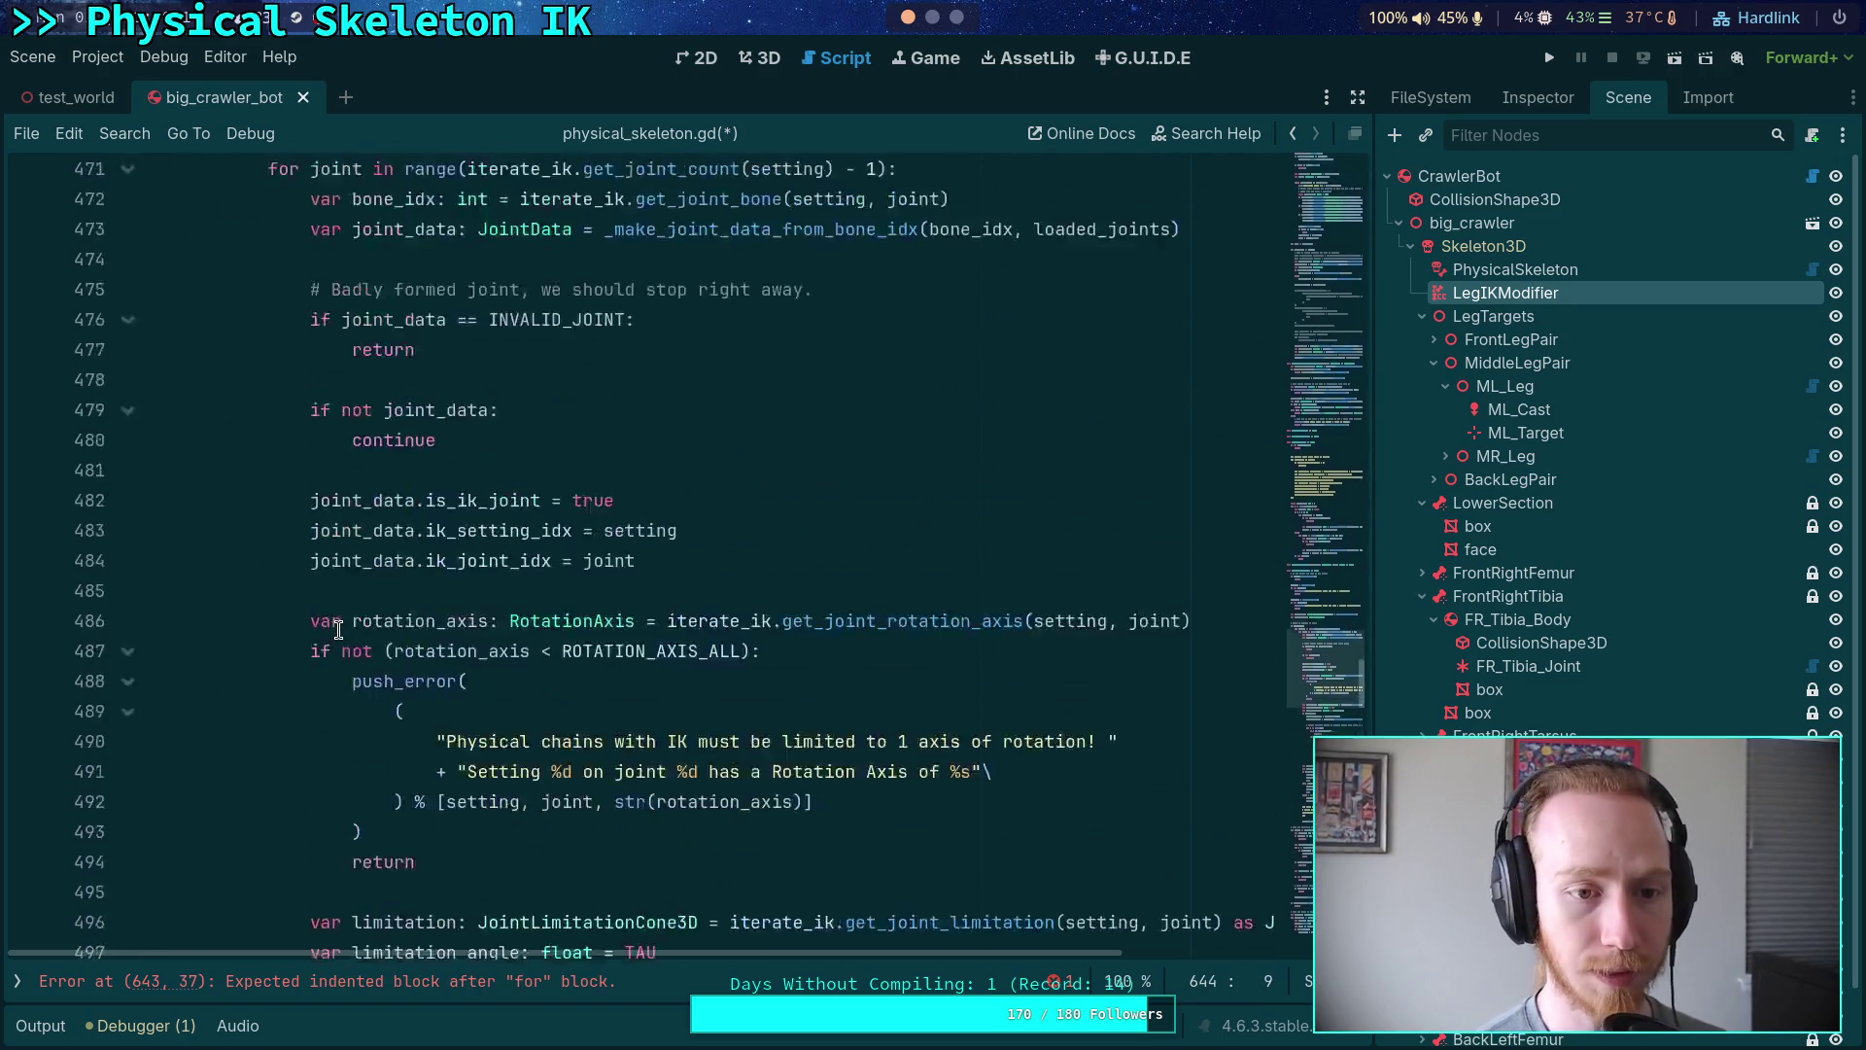
scroll(338, 632, "down", 20)
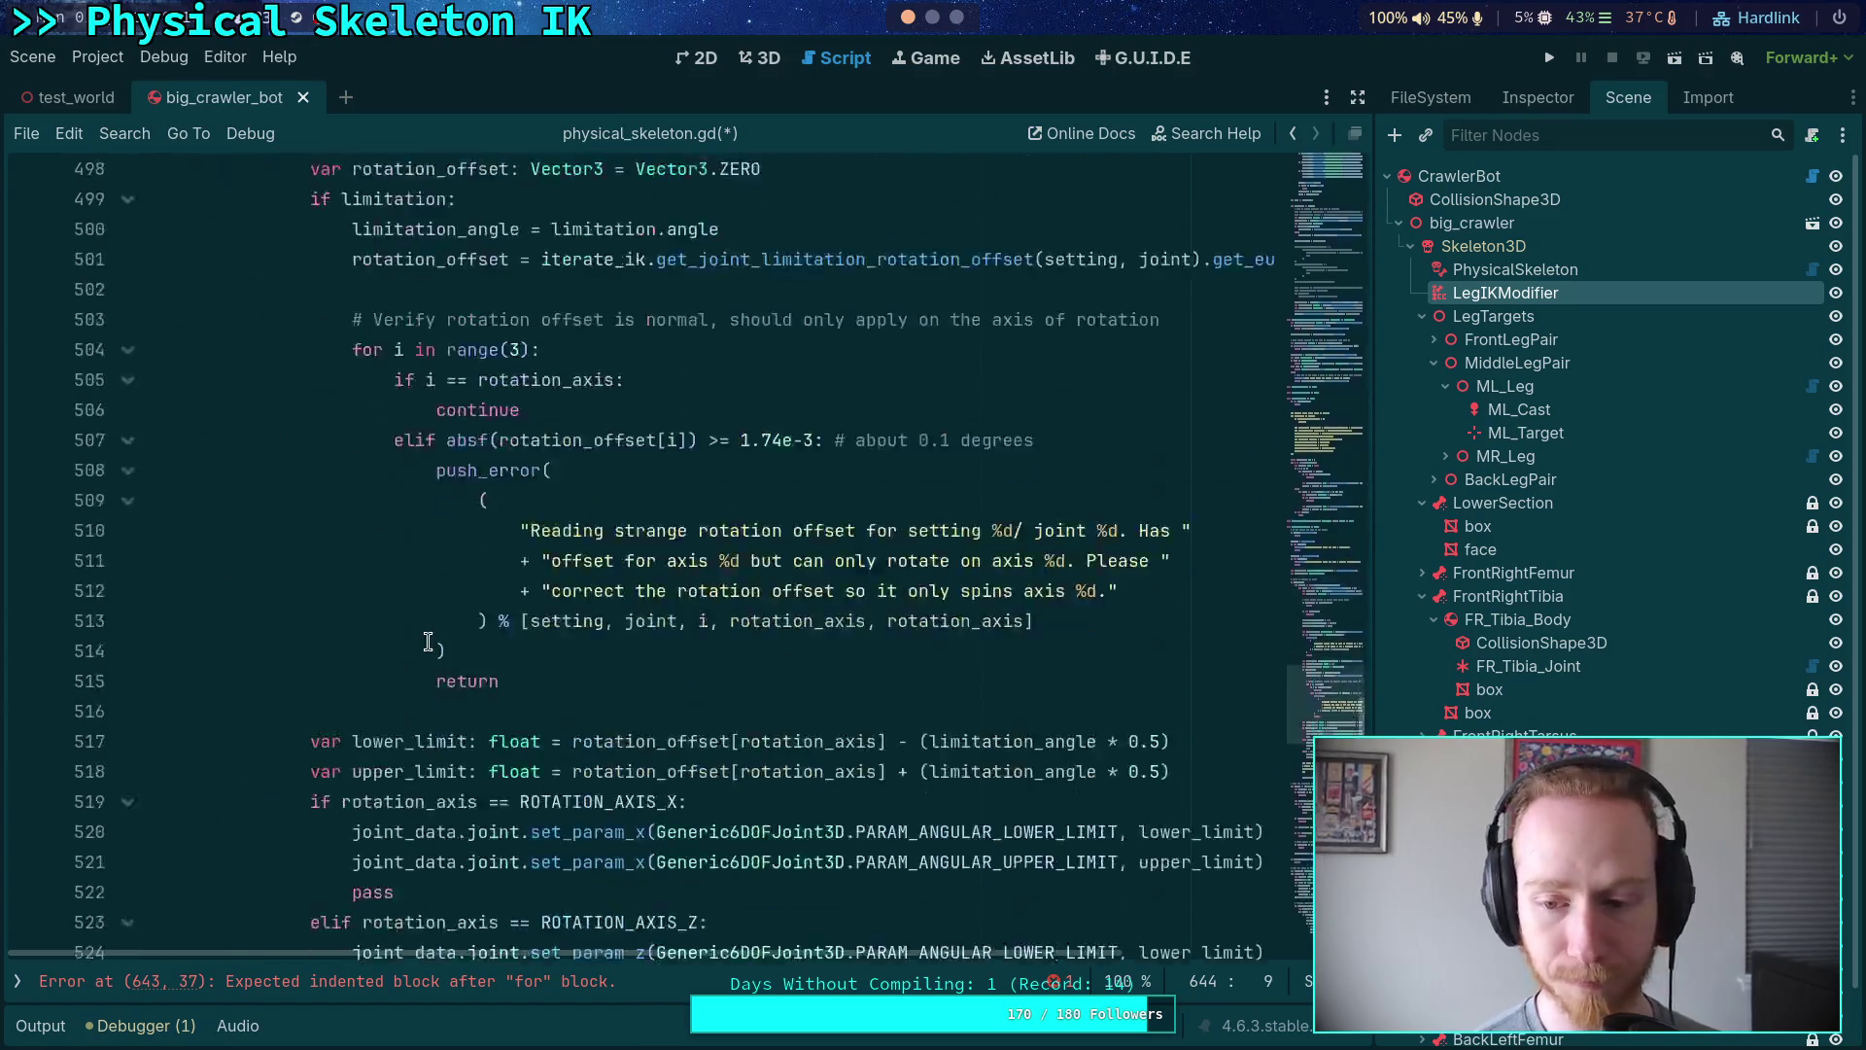
scroll(431, 640, "down", 15)
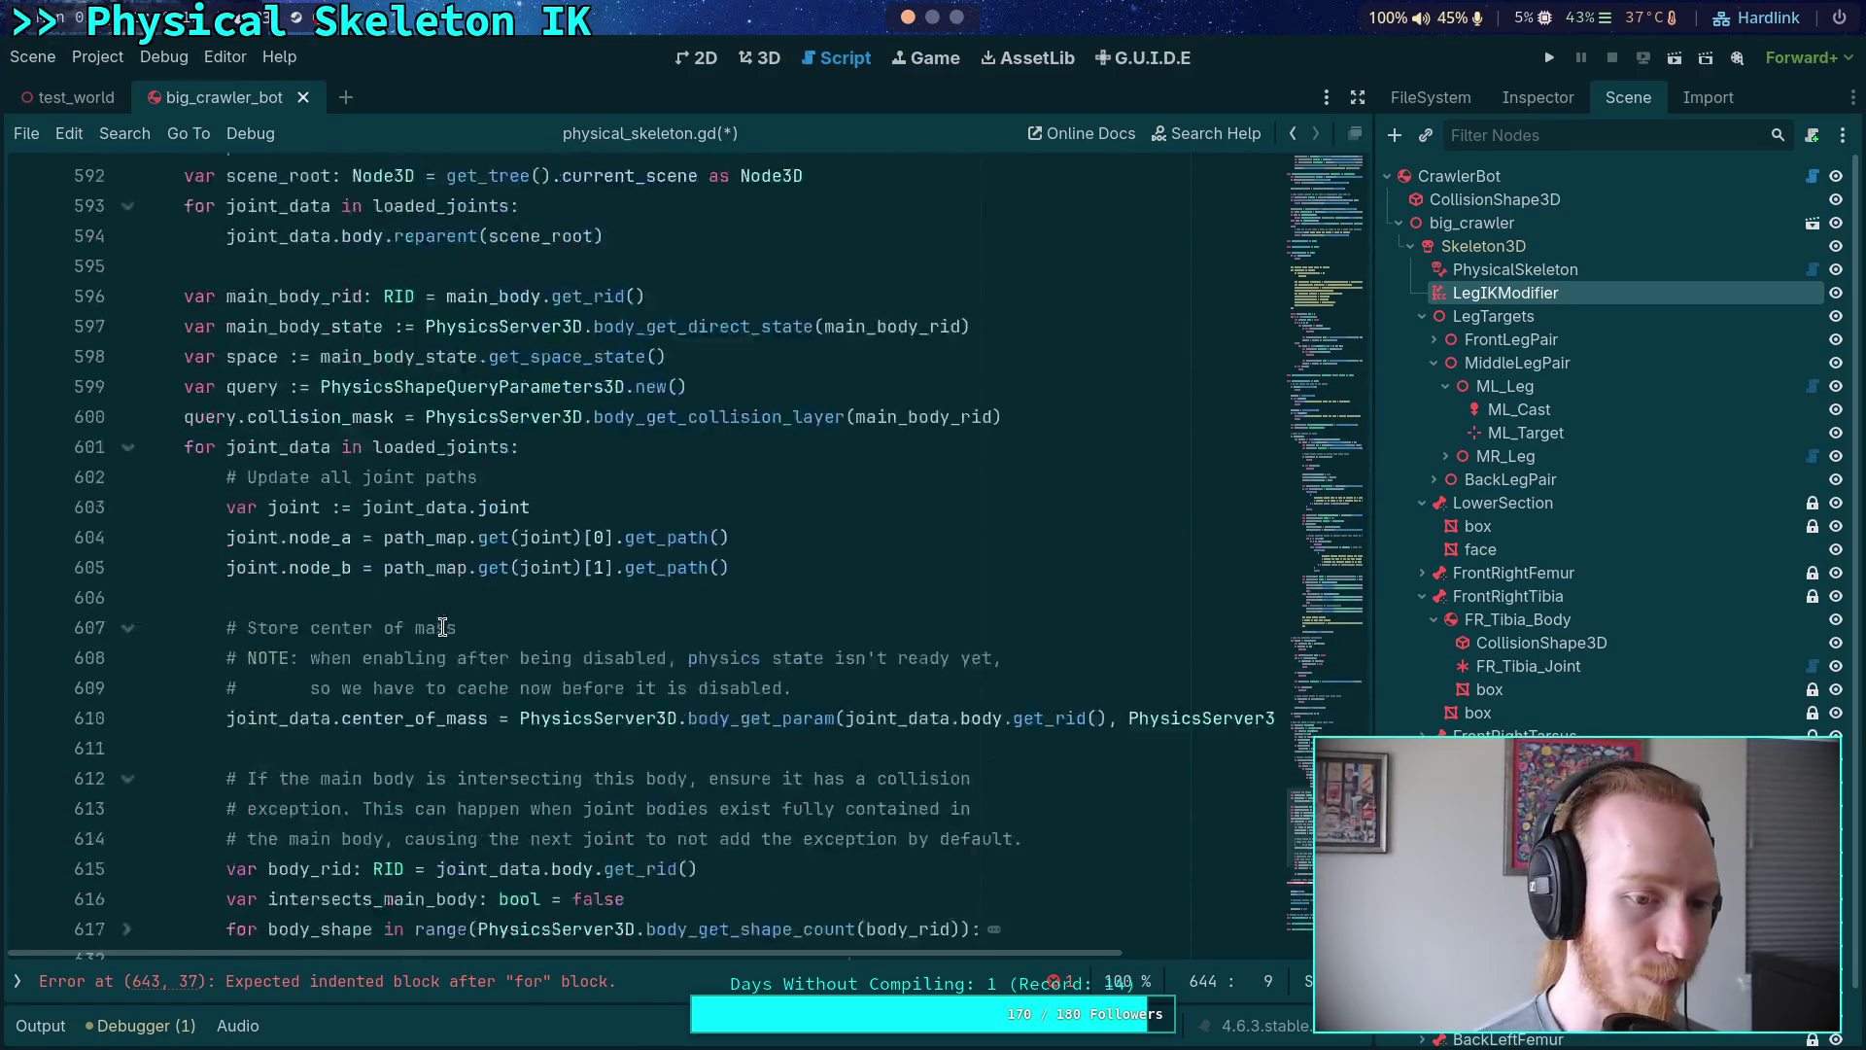
scroll(457, 616, "down", 1)
scroll(566, 591, "up", 2)
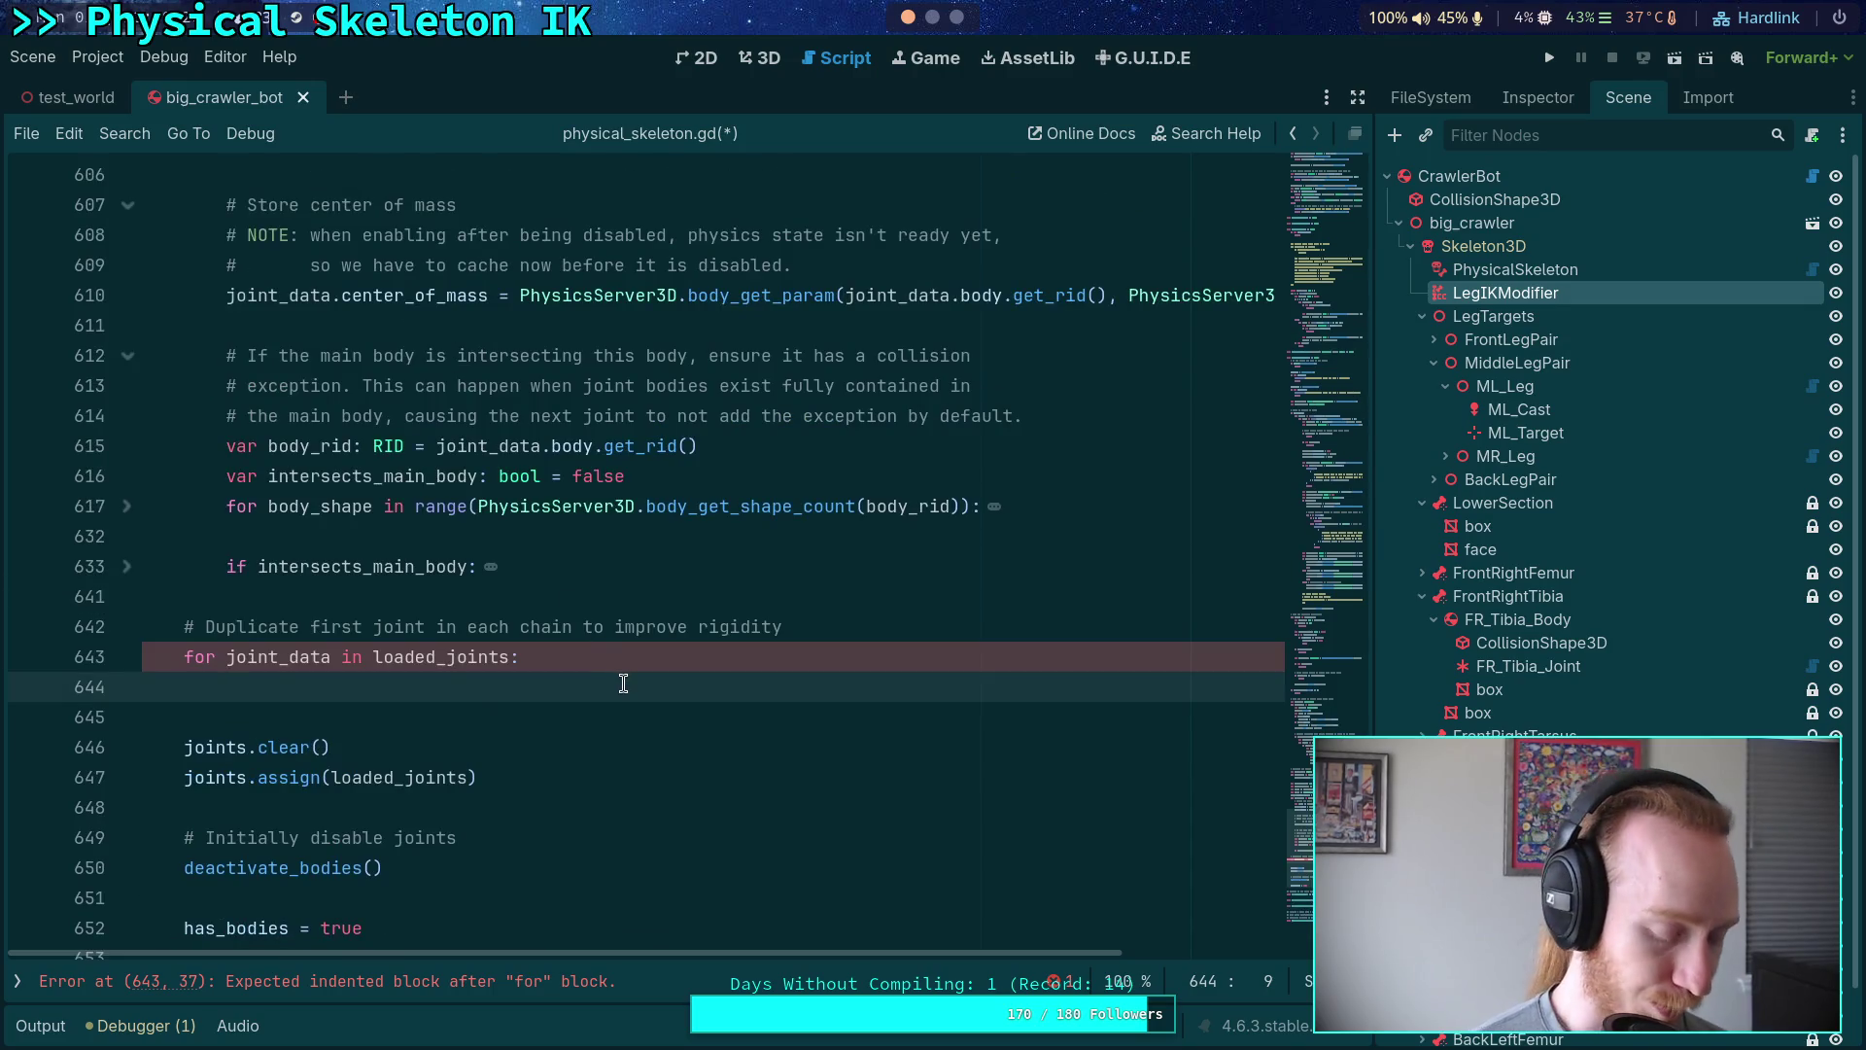
type("if ")
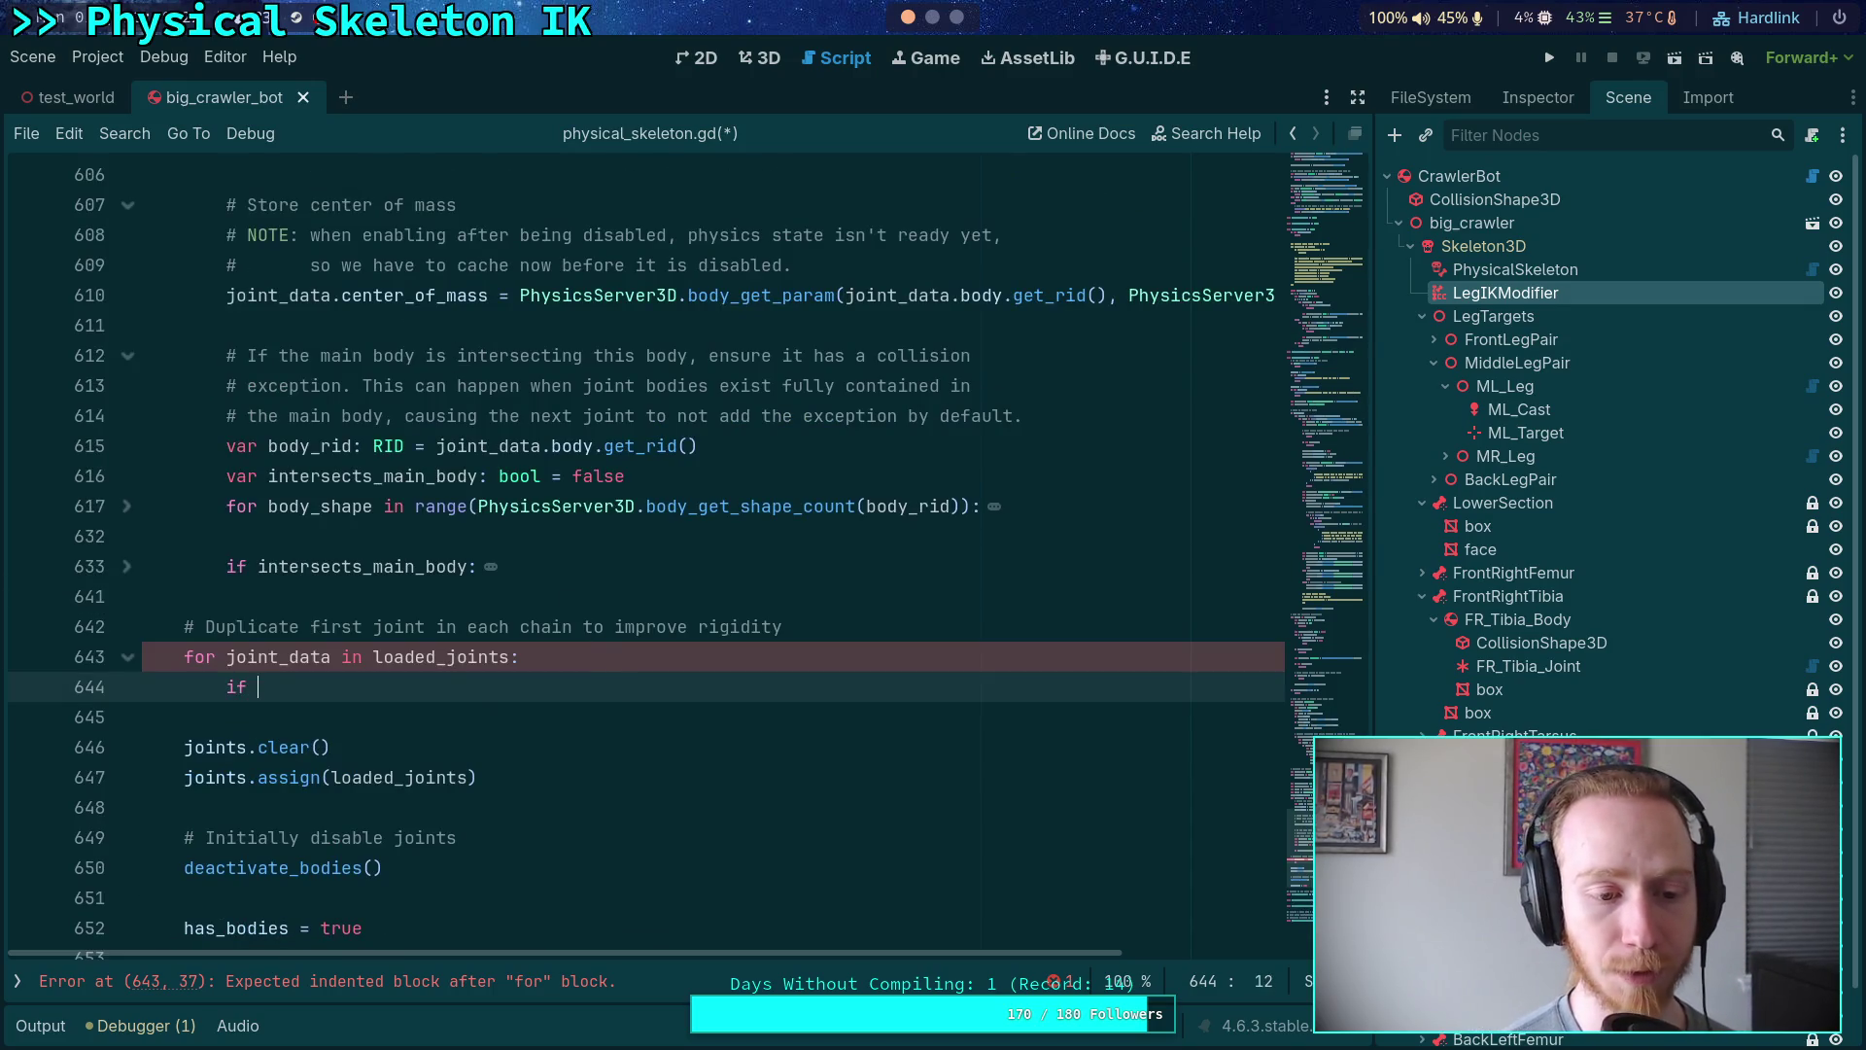
type("joint_data.ix")
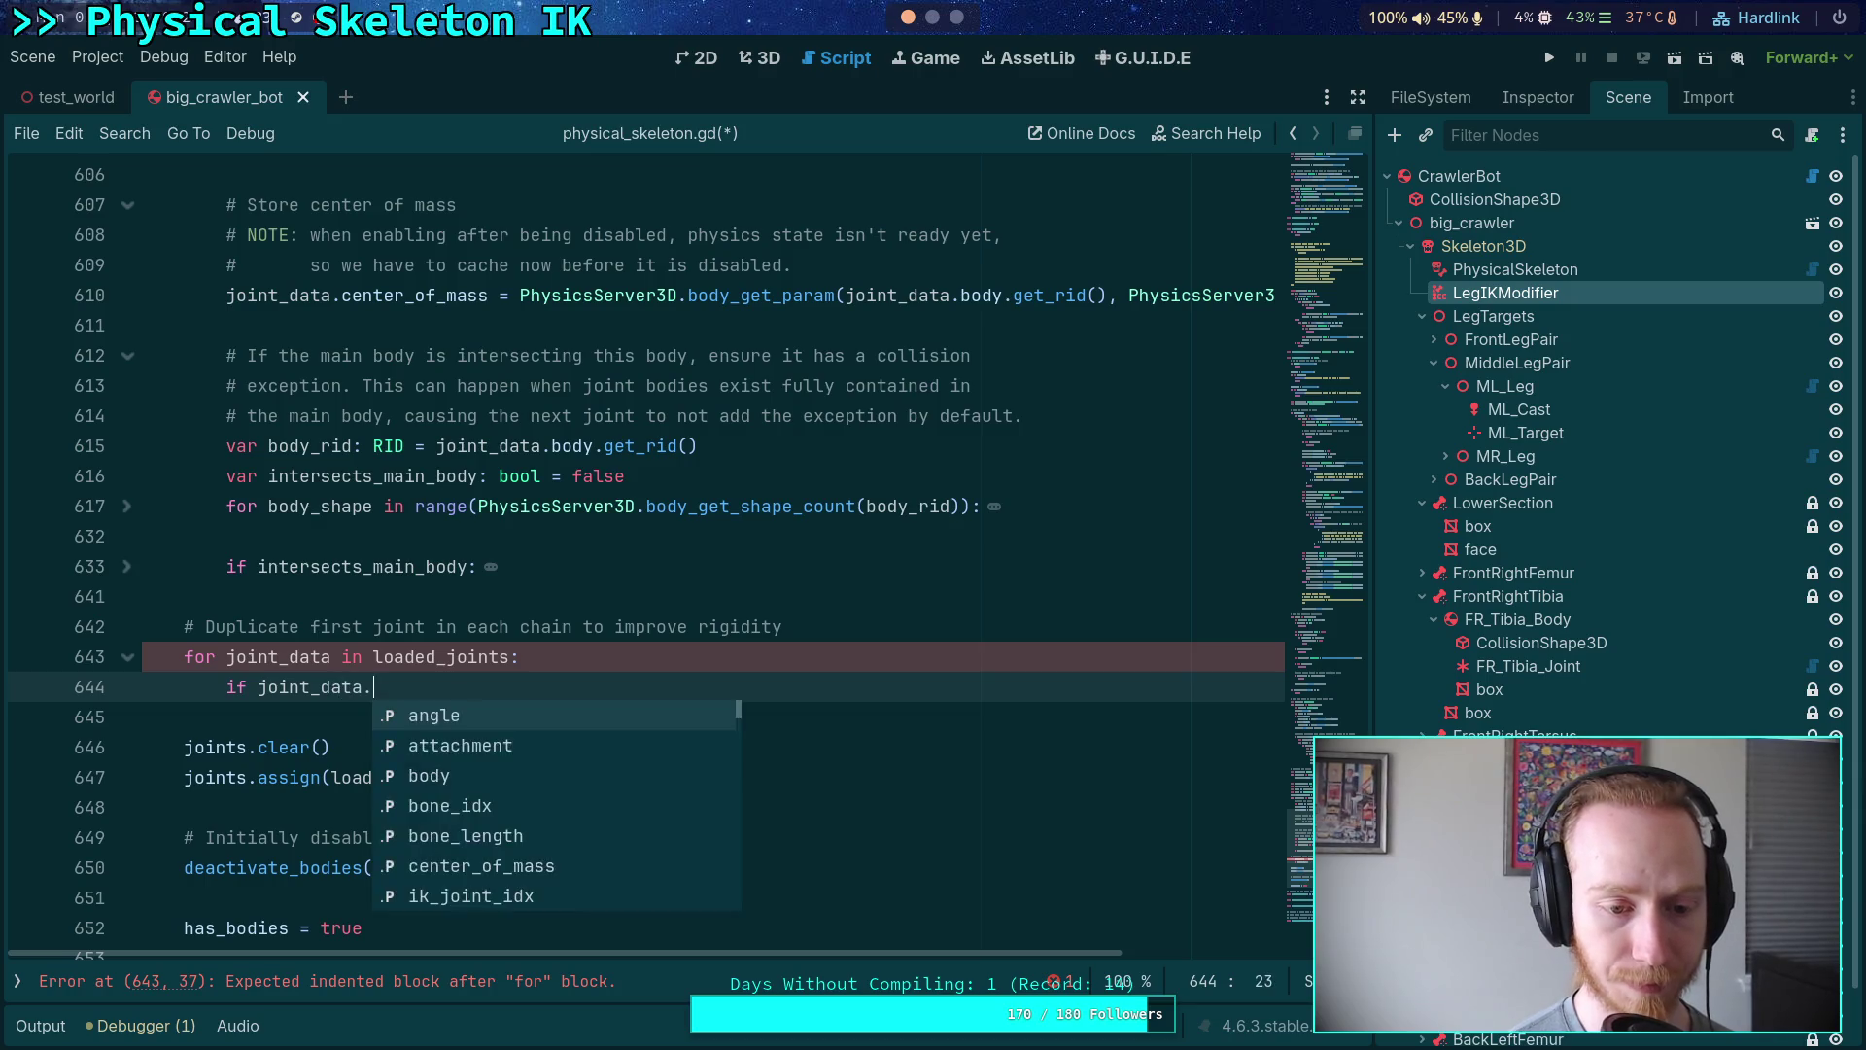
key("Down")
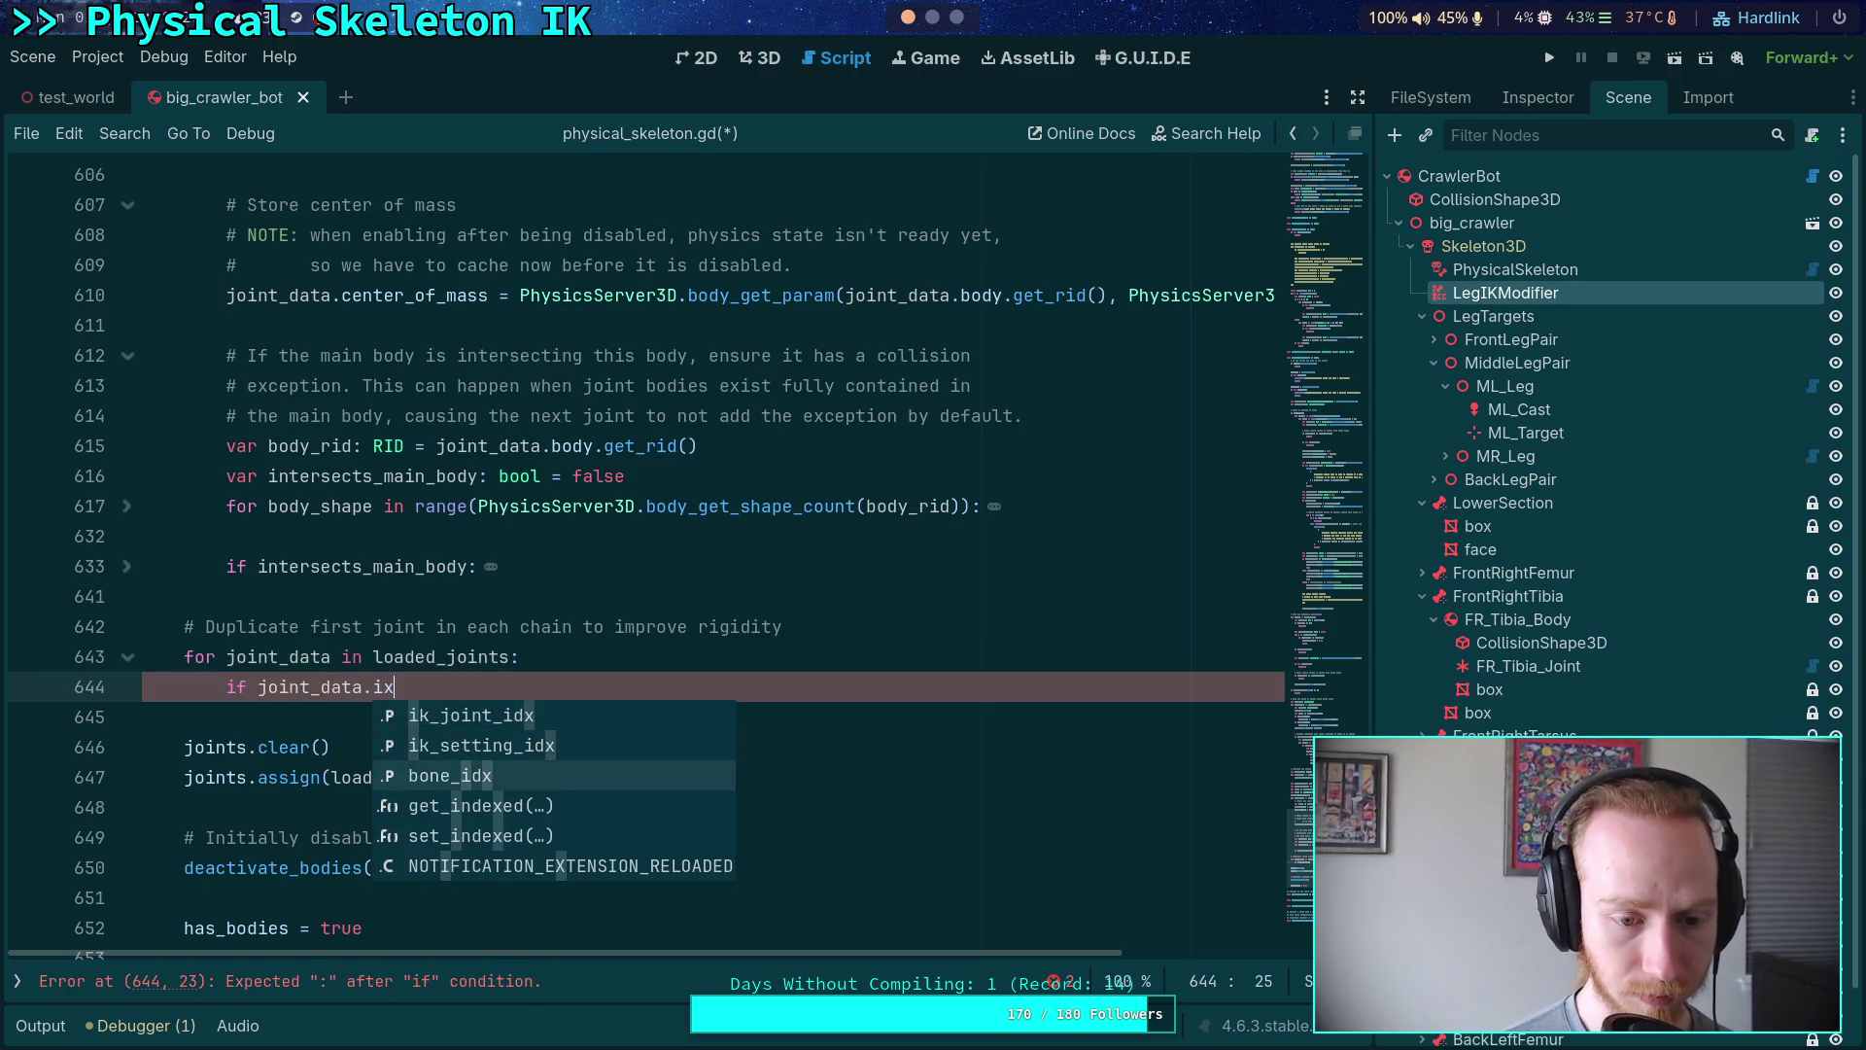
key("BackSpace")
type("k")
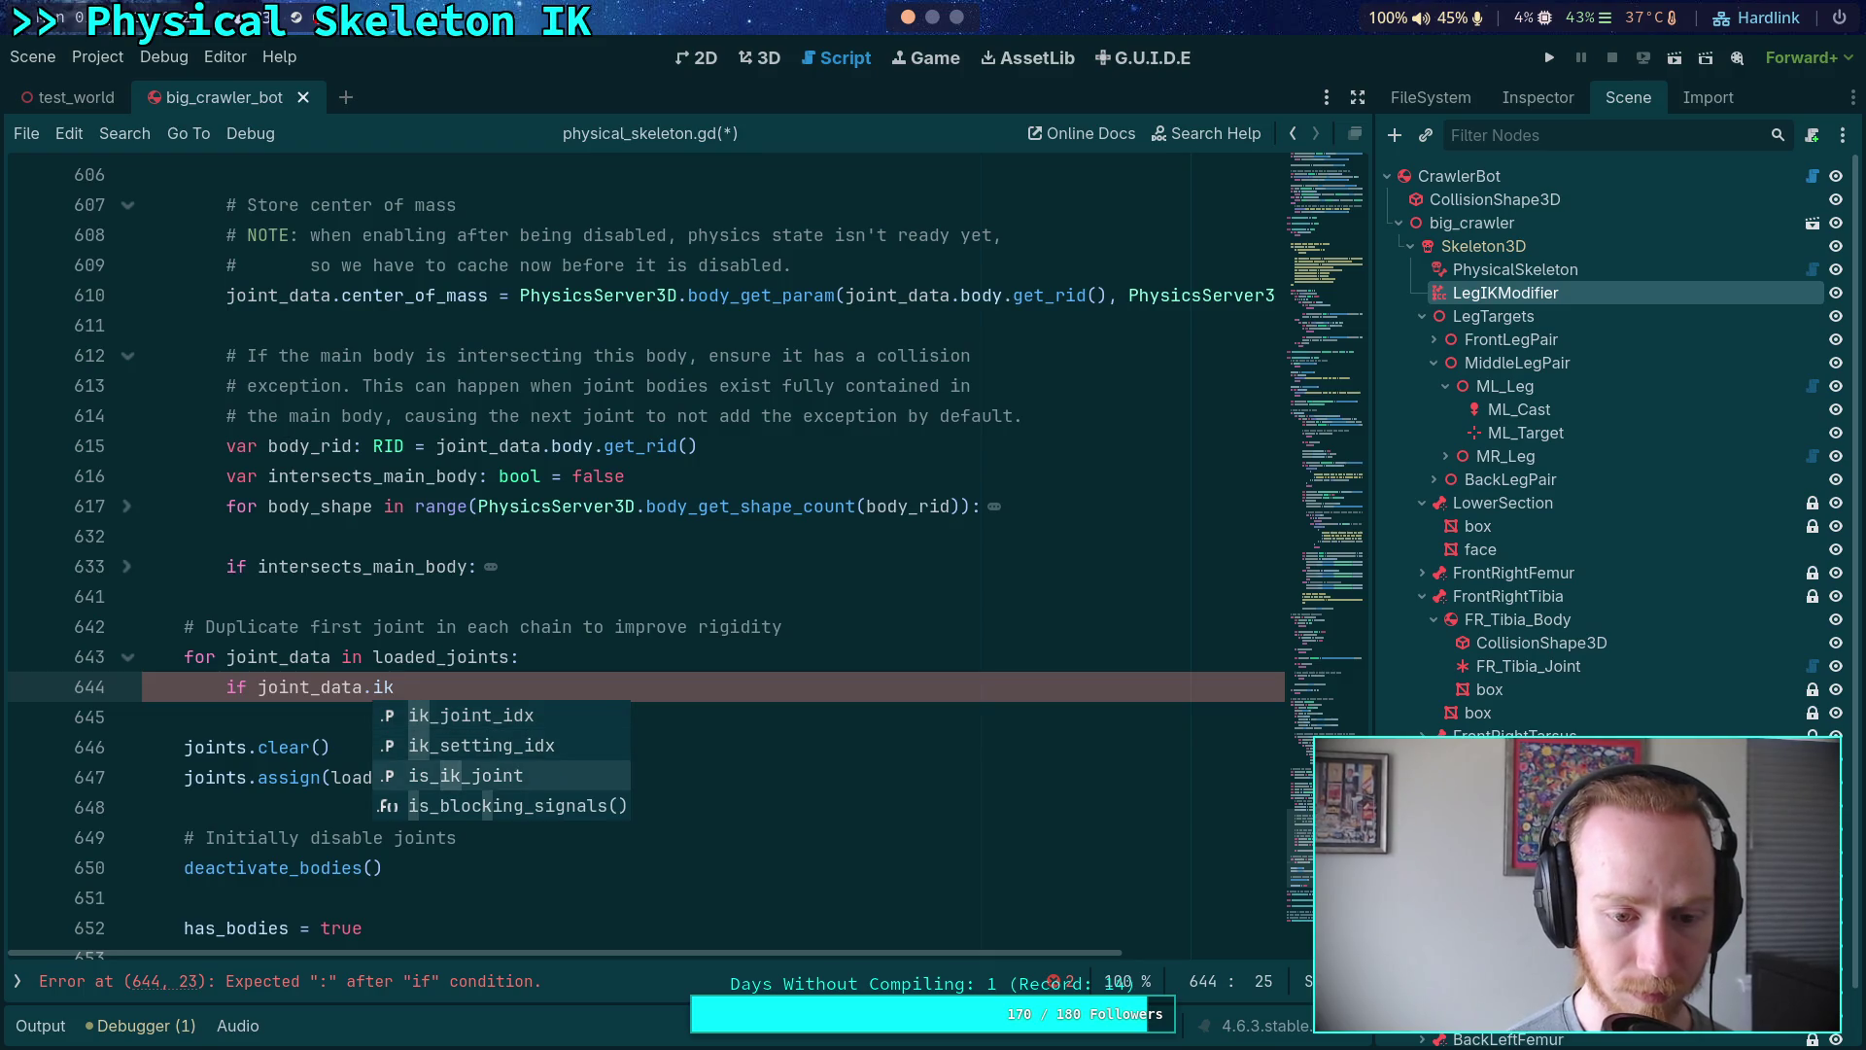
key("Up")
key("Up")
key("Return")
type("==")
key("Escape")
key("BackSpace")
key("BackSpace")
key("BackSpace")
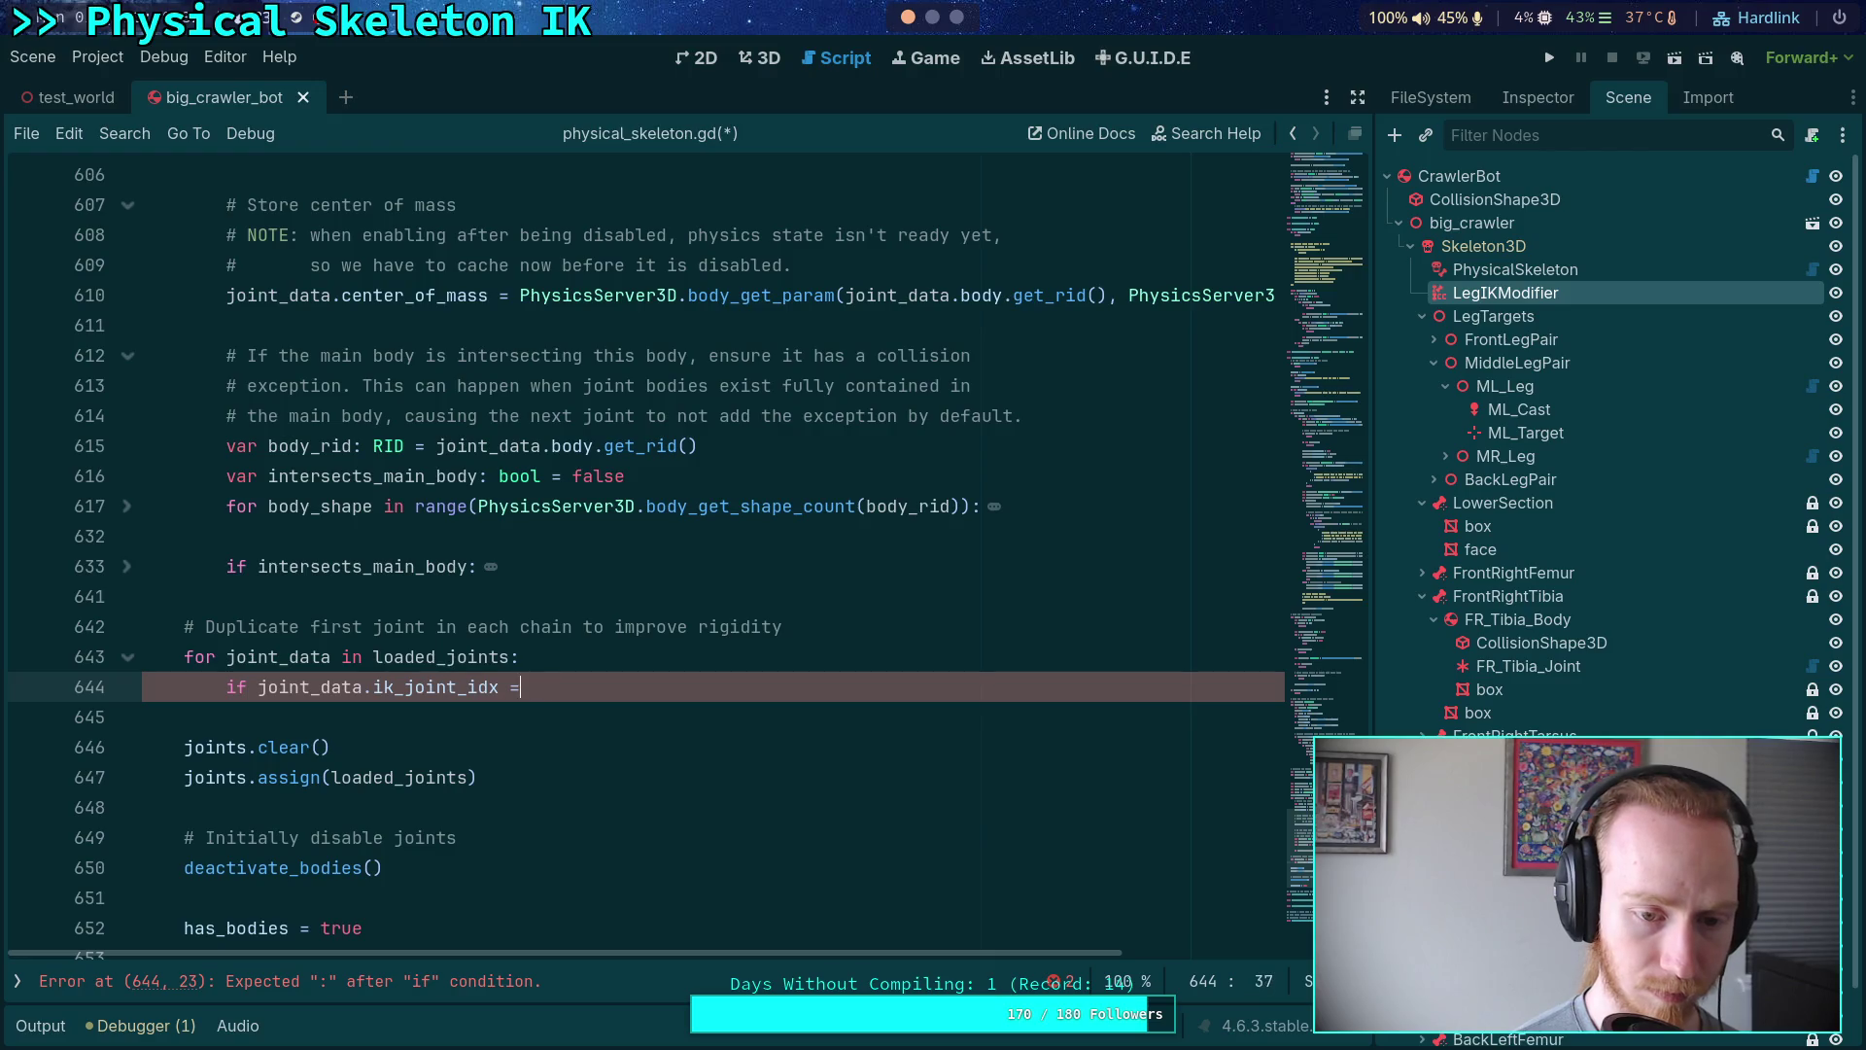
type("0:")
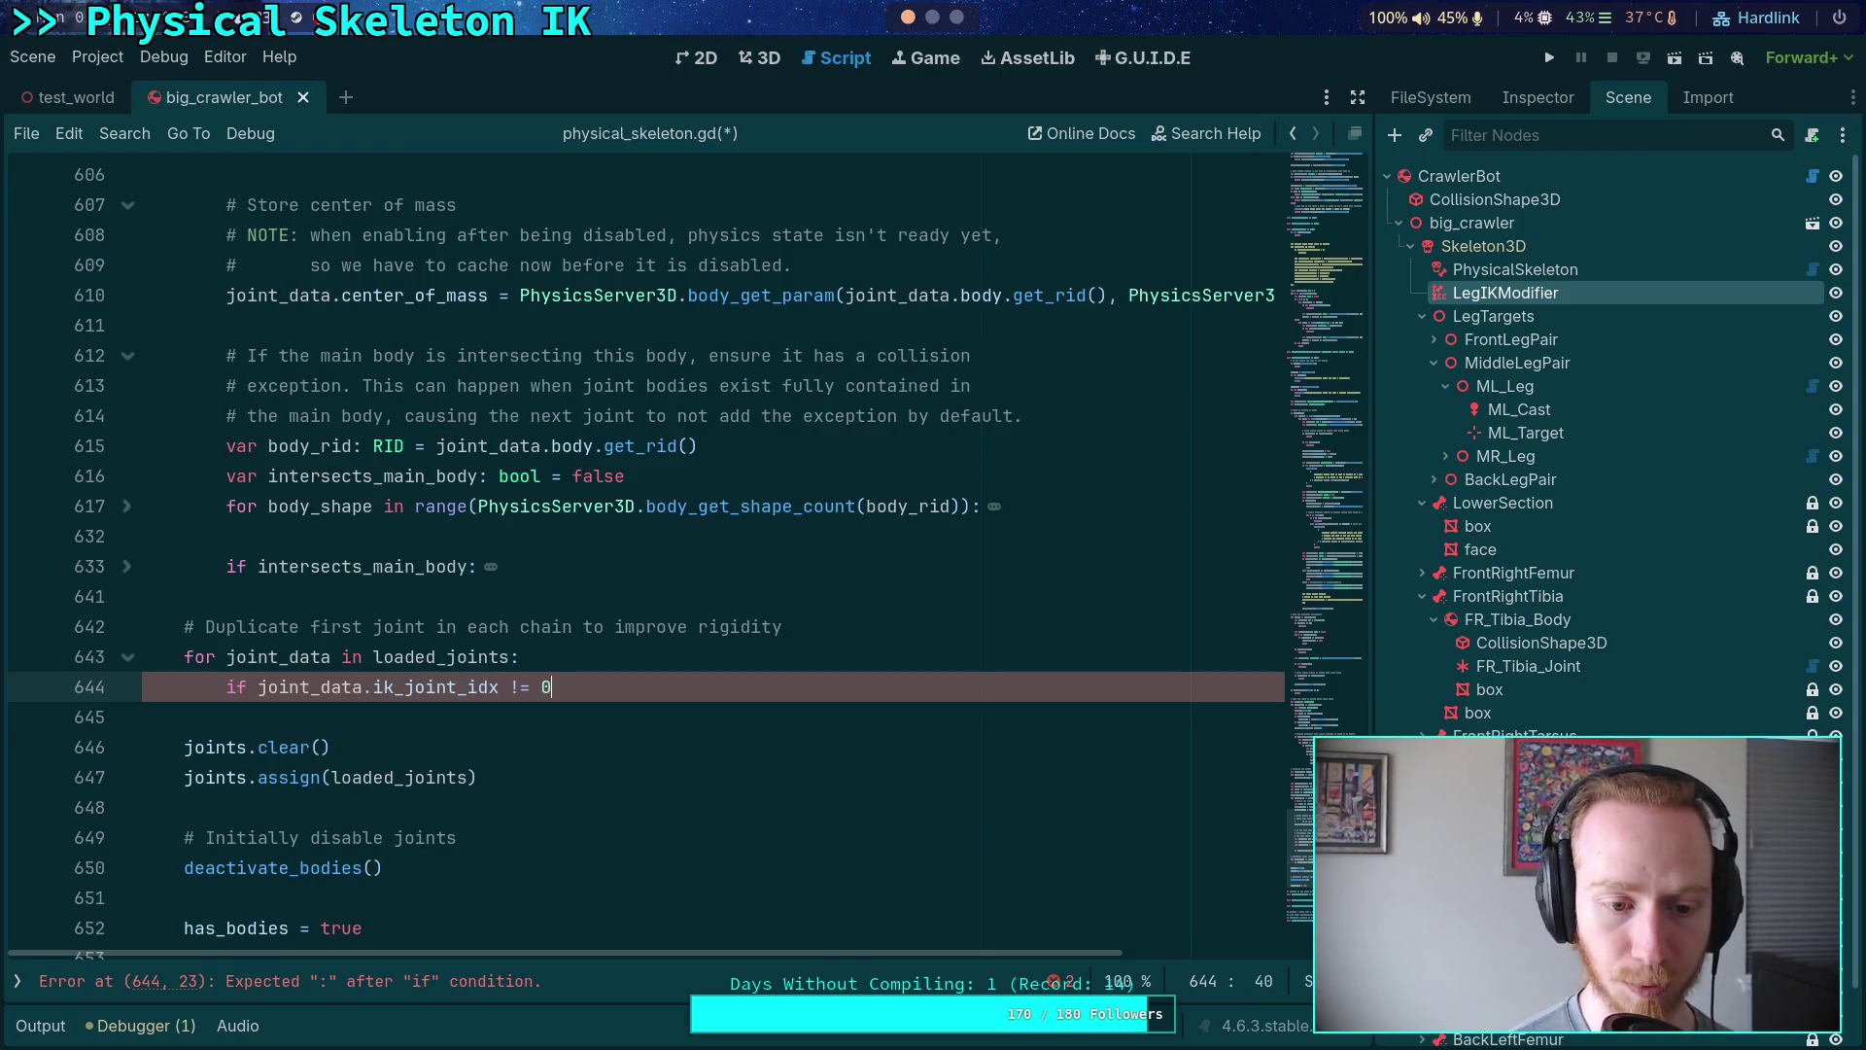
key("Return")
type("continue")
key("Return")
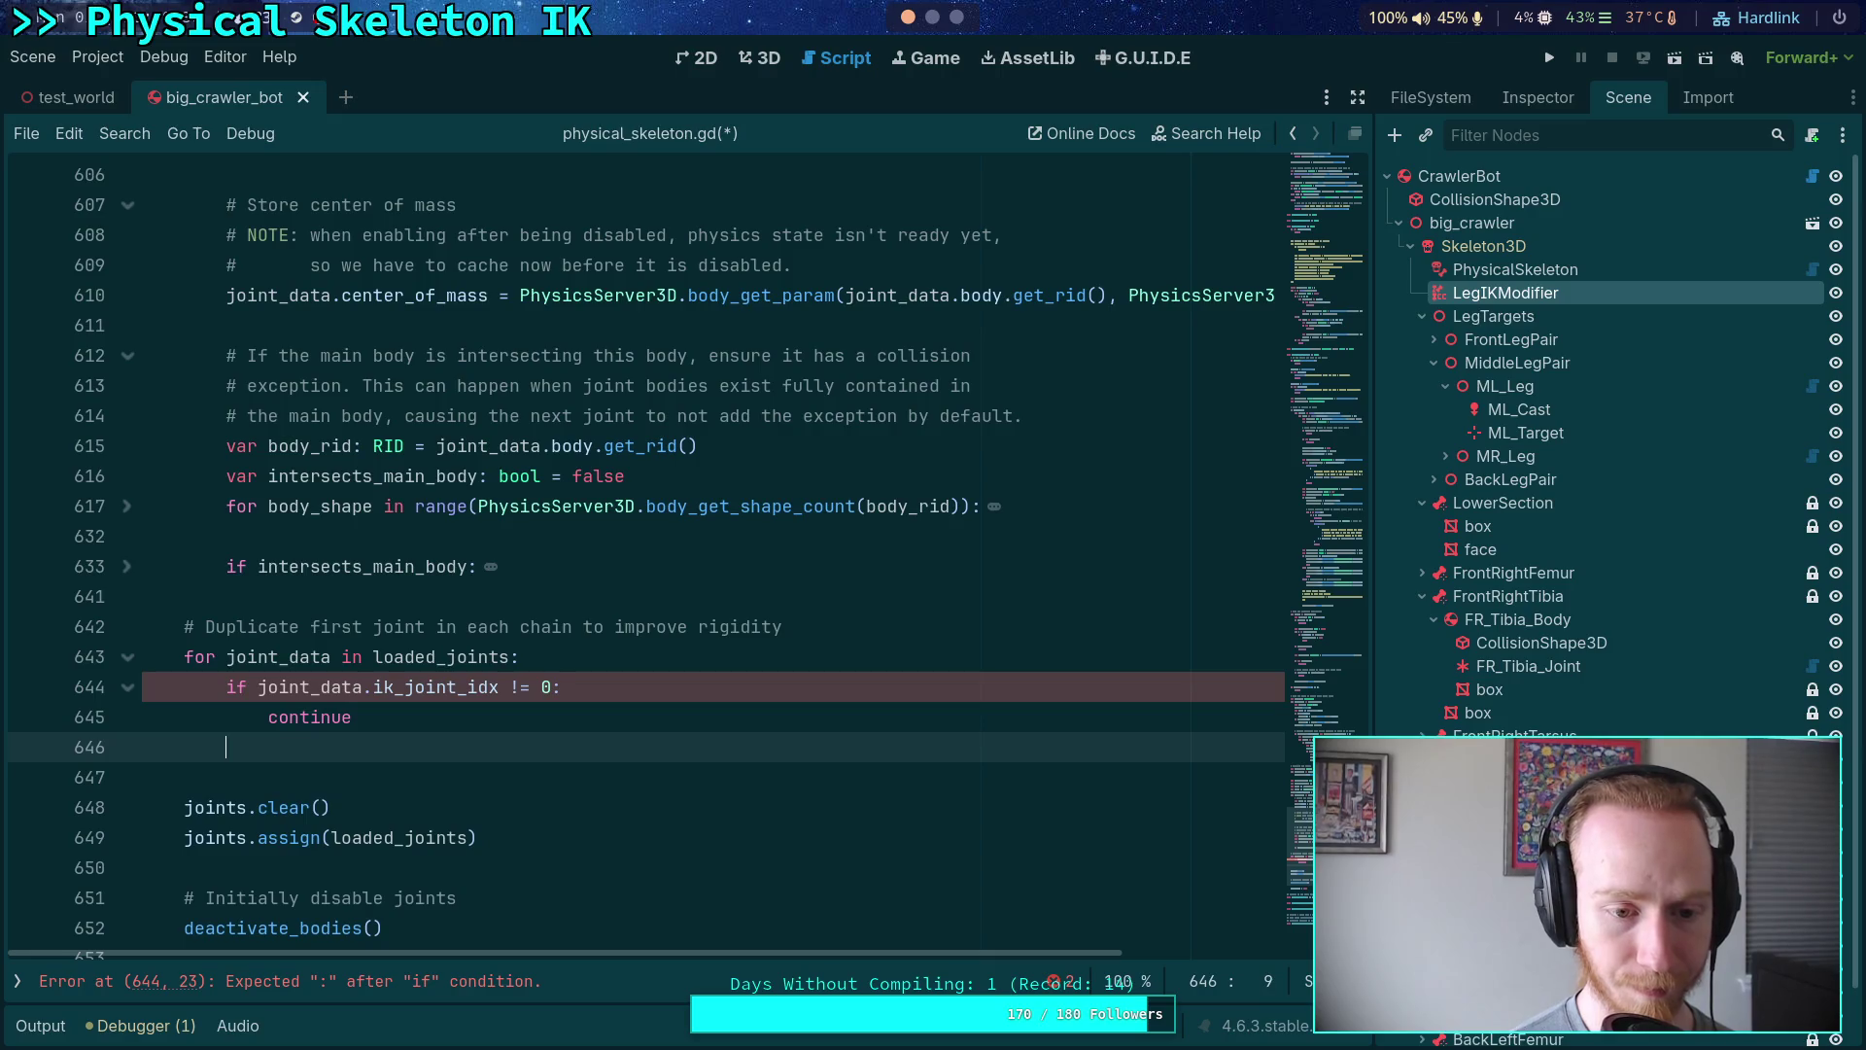
- Begin the next loop statement as 'var dup'
key("Return")
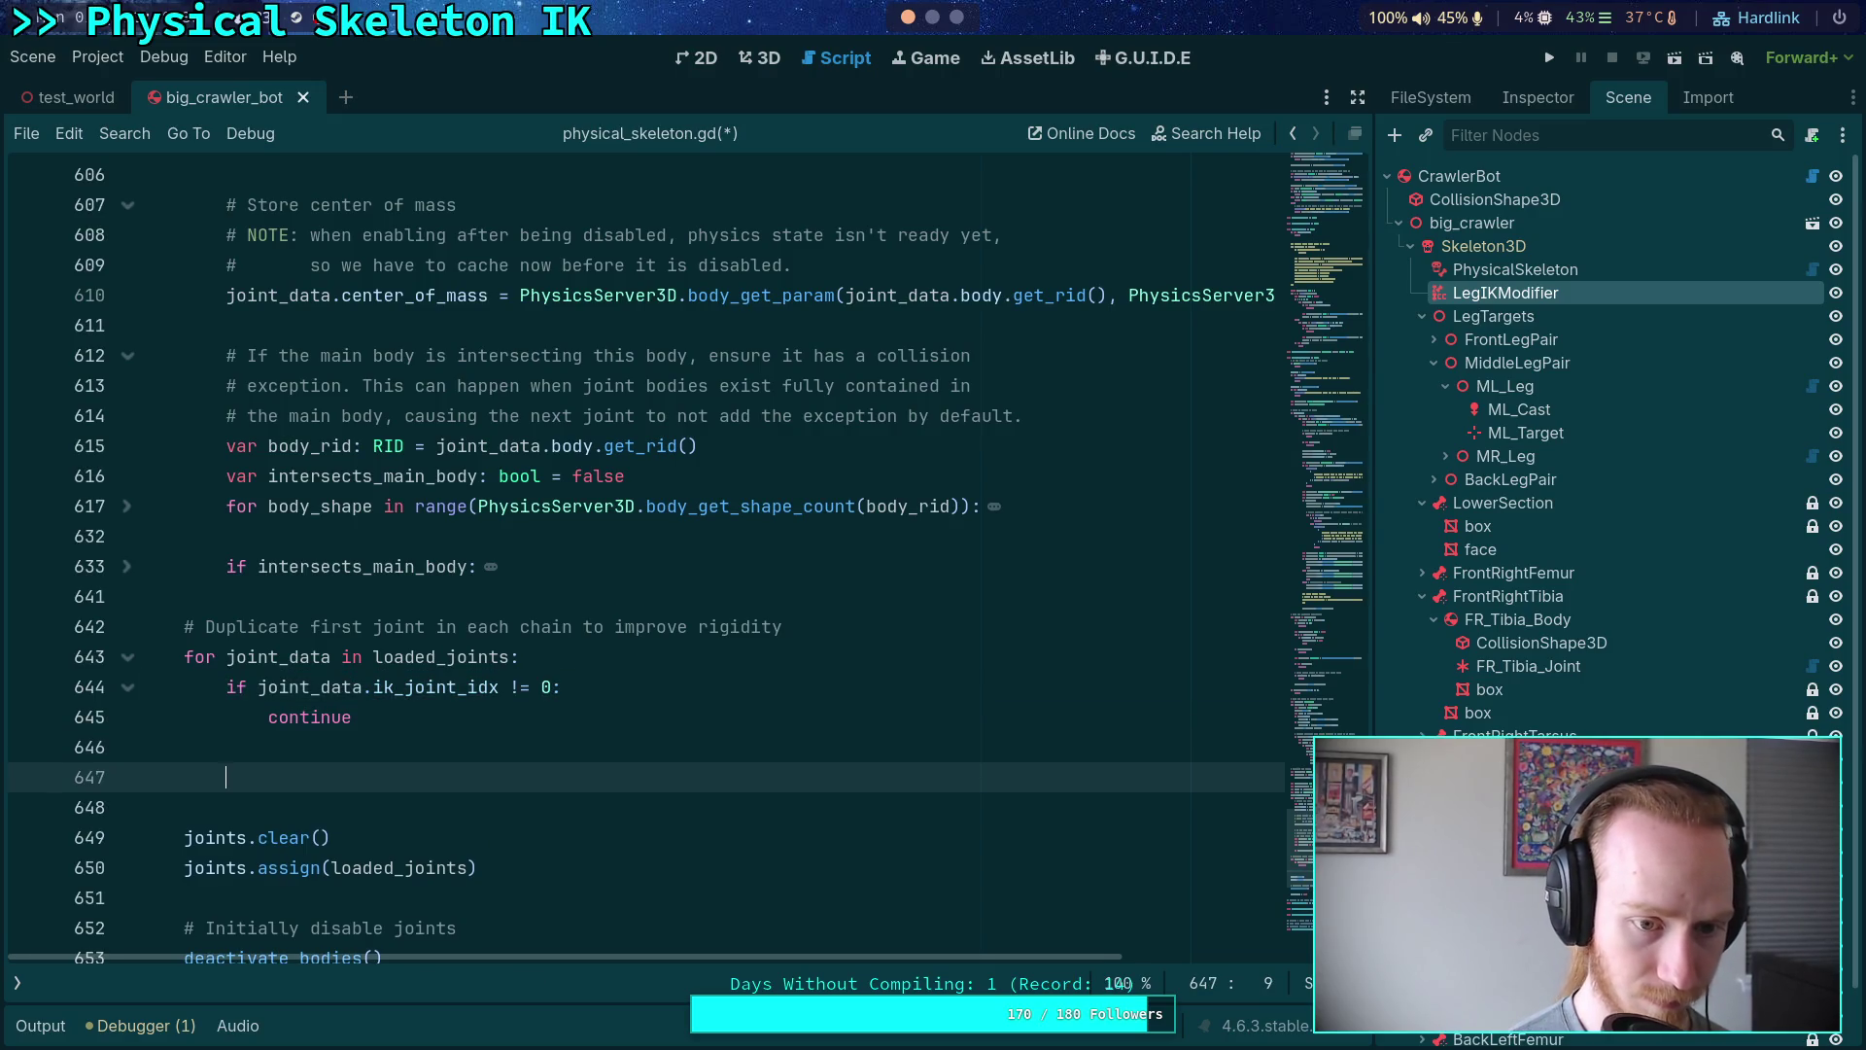
type("joint")
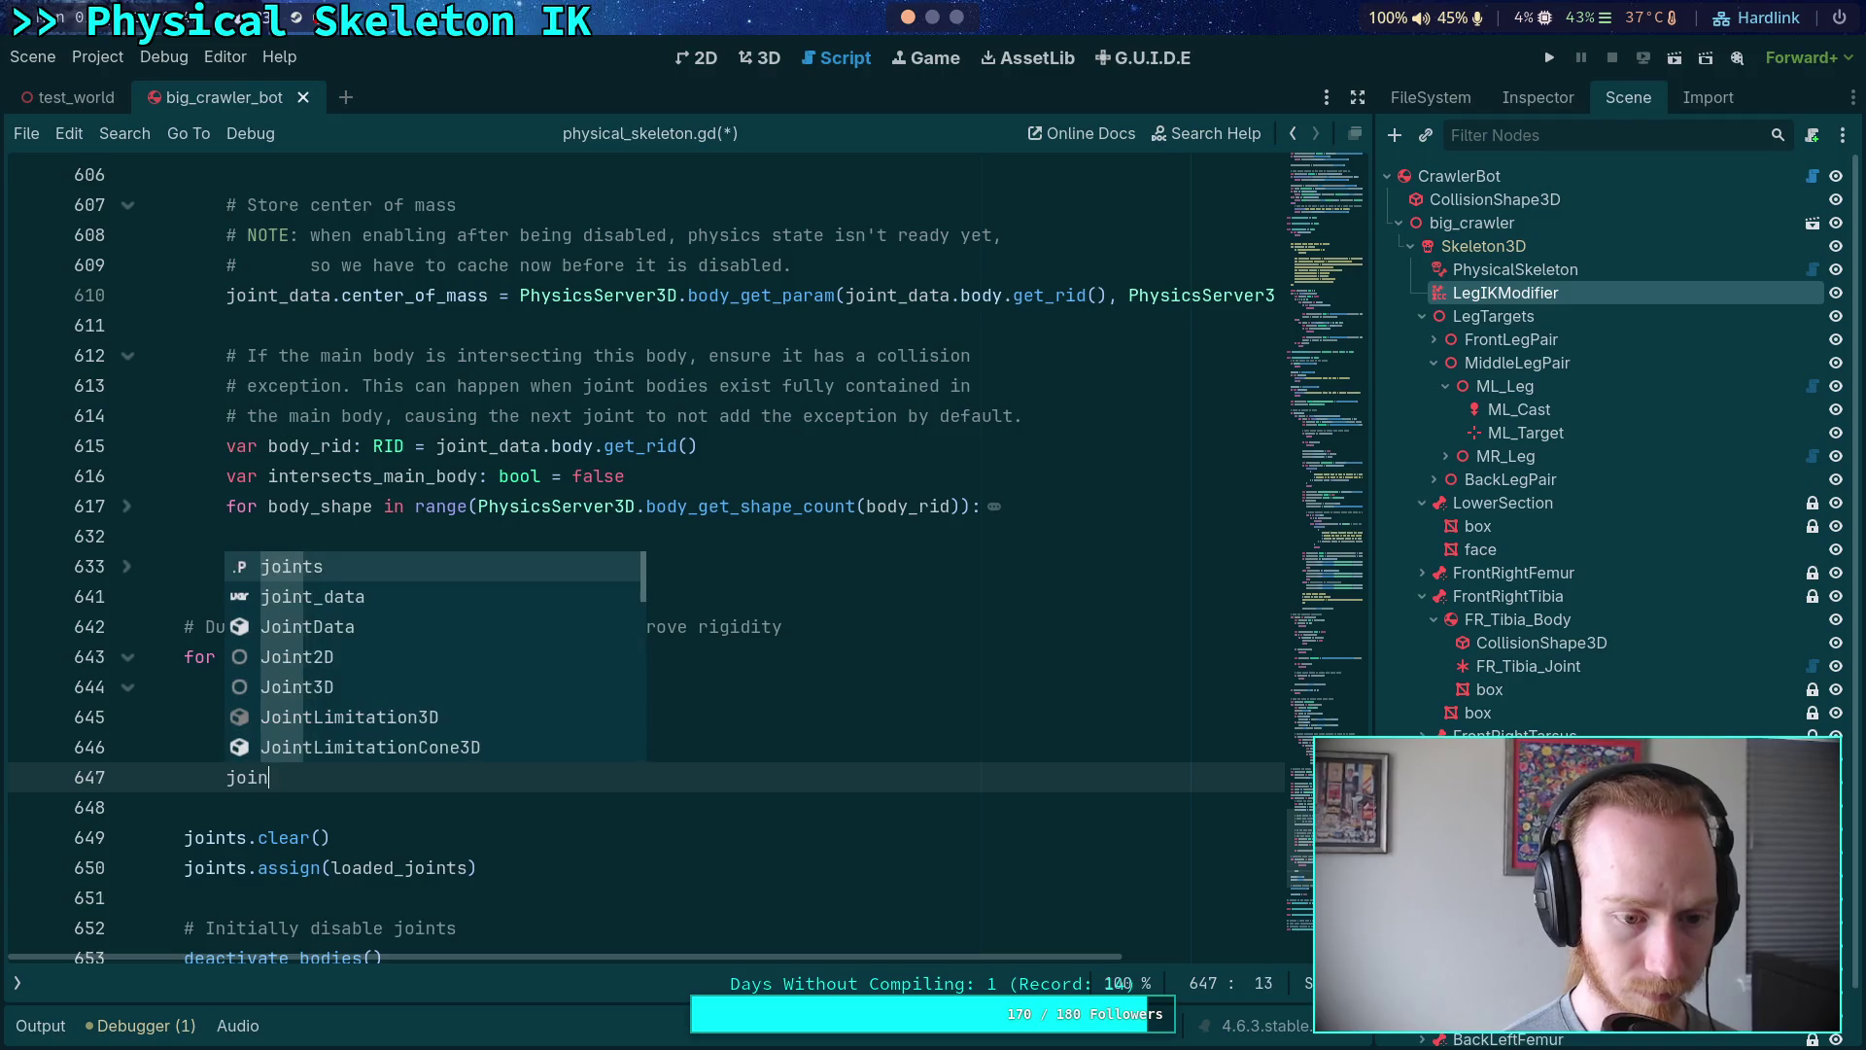
key("BackSpace")
key("BackSpace")
key("BackSpace")
type("var ")
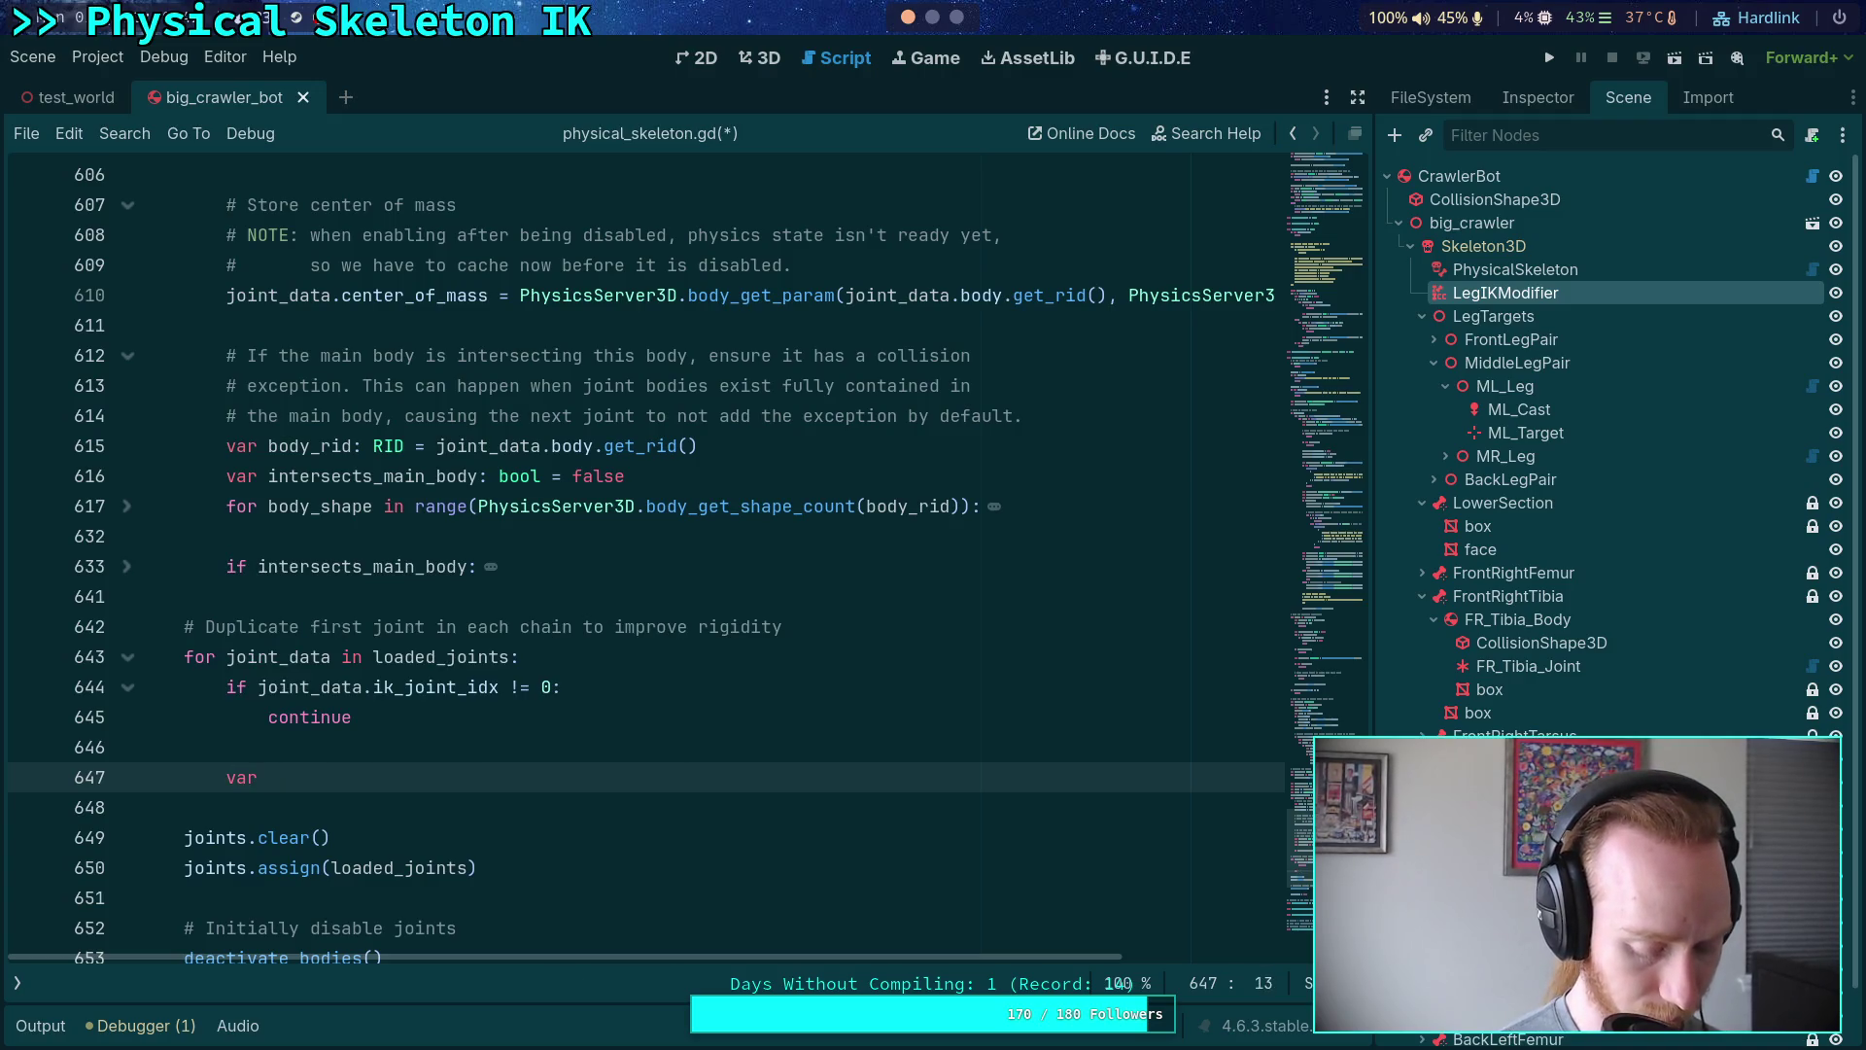
type("dup")
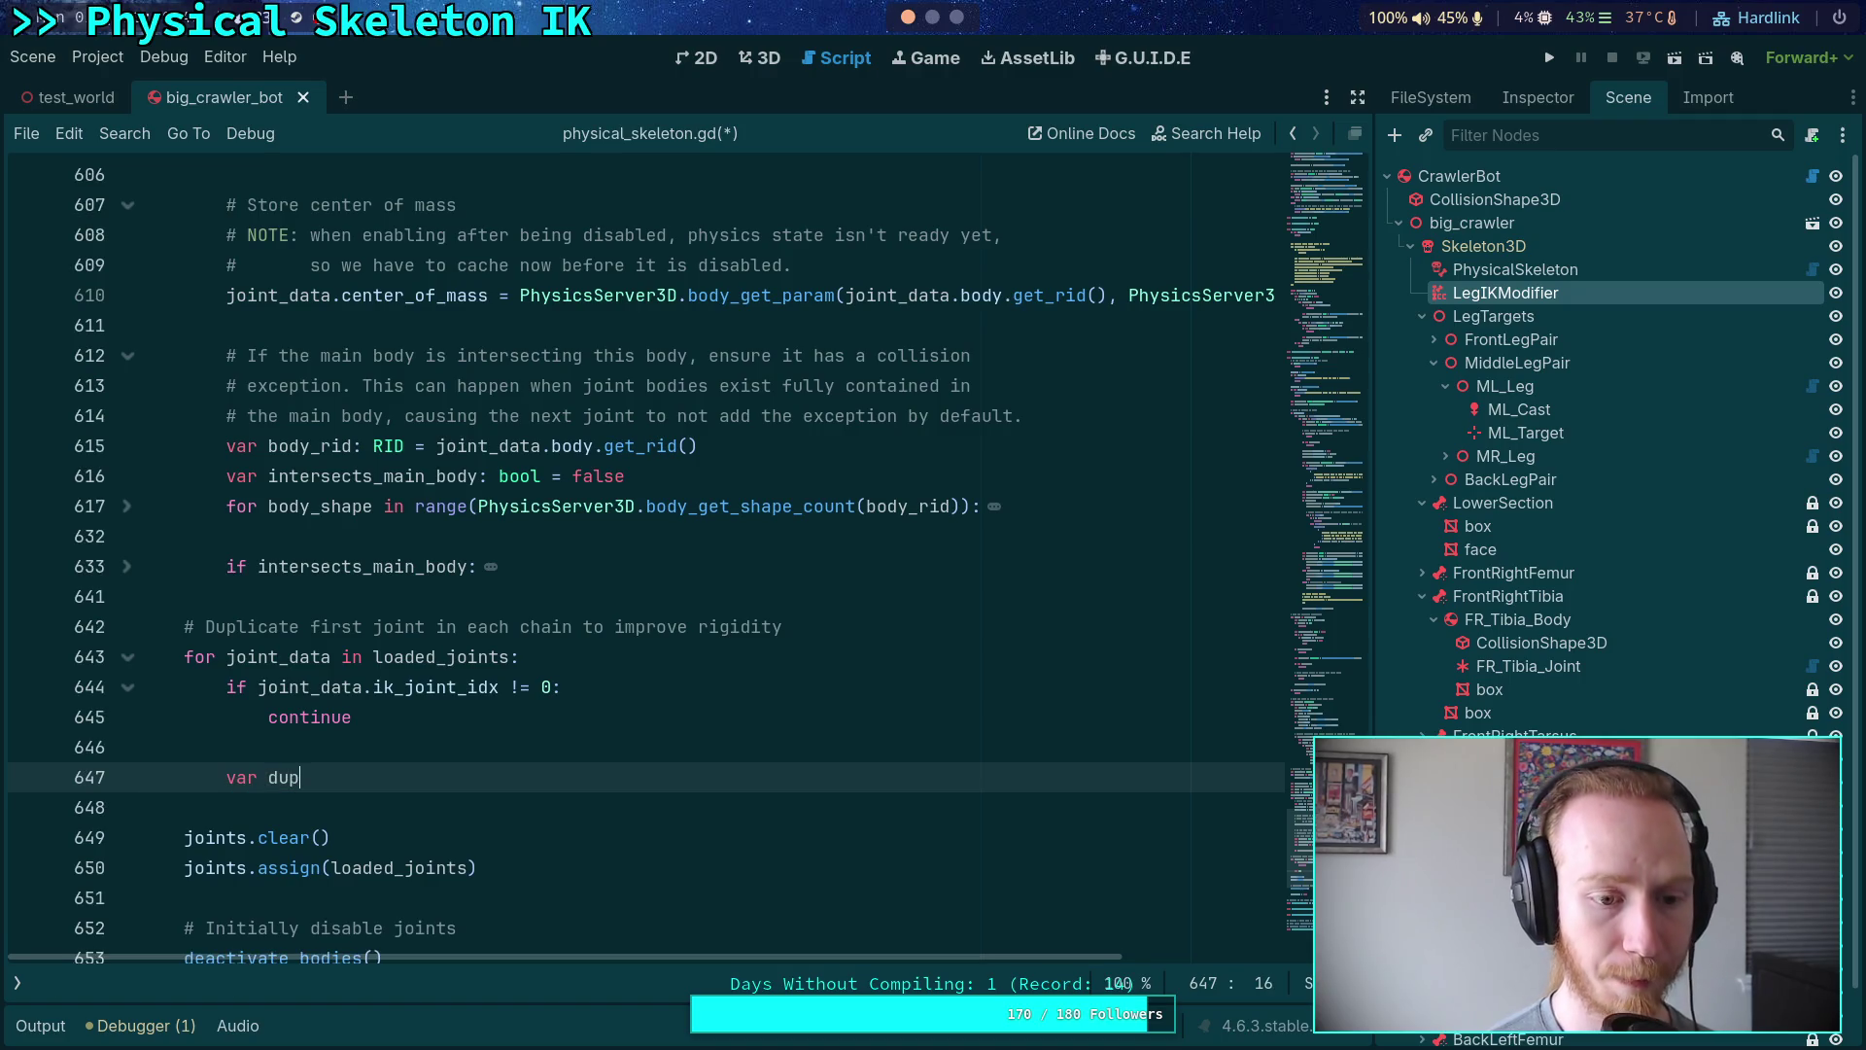
scroll(640, 716, "up", 4)
- Below the joint variable, start the comment '# Move the first joints up 0.005 for their dup'
scroll(640, 720, "down", 1)
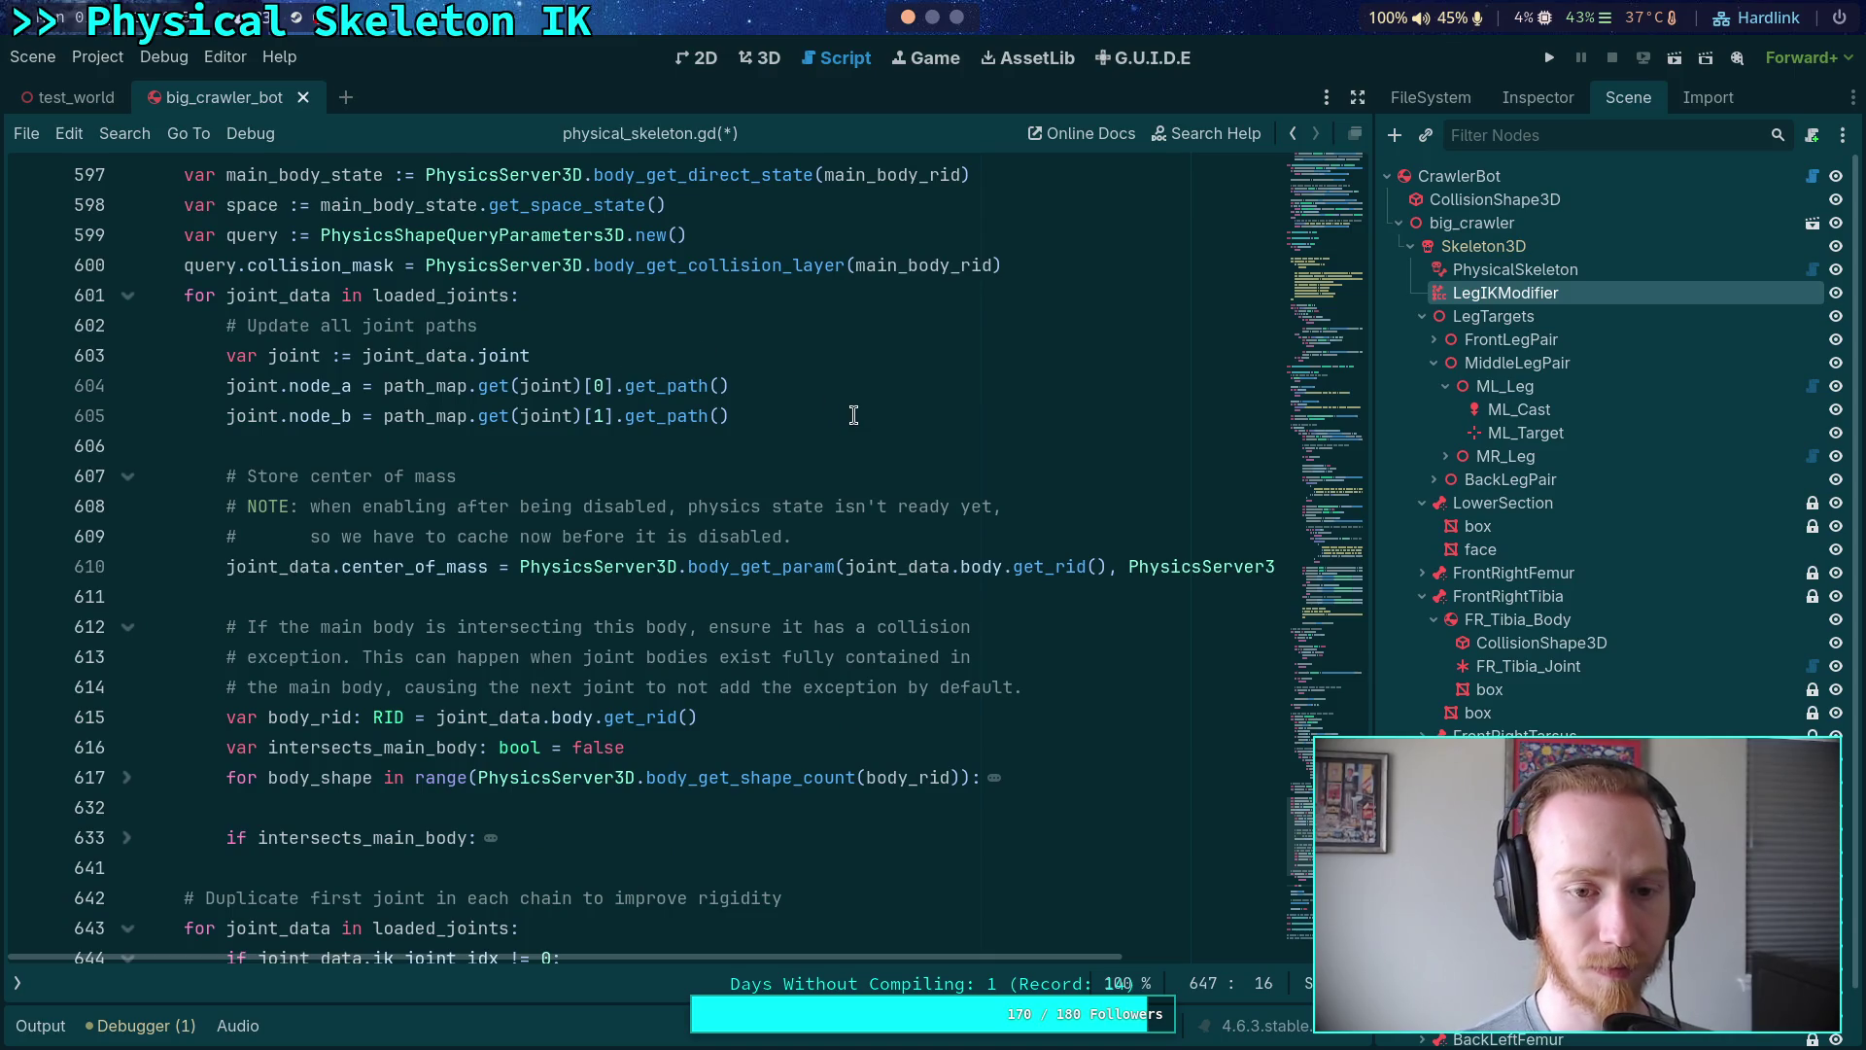
left_click(686, 358)
left_click(316, 396)
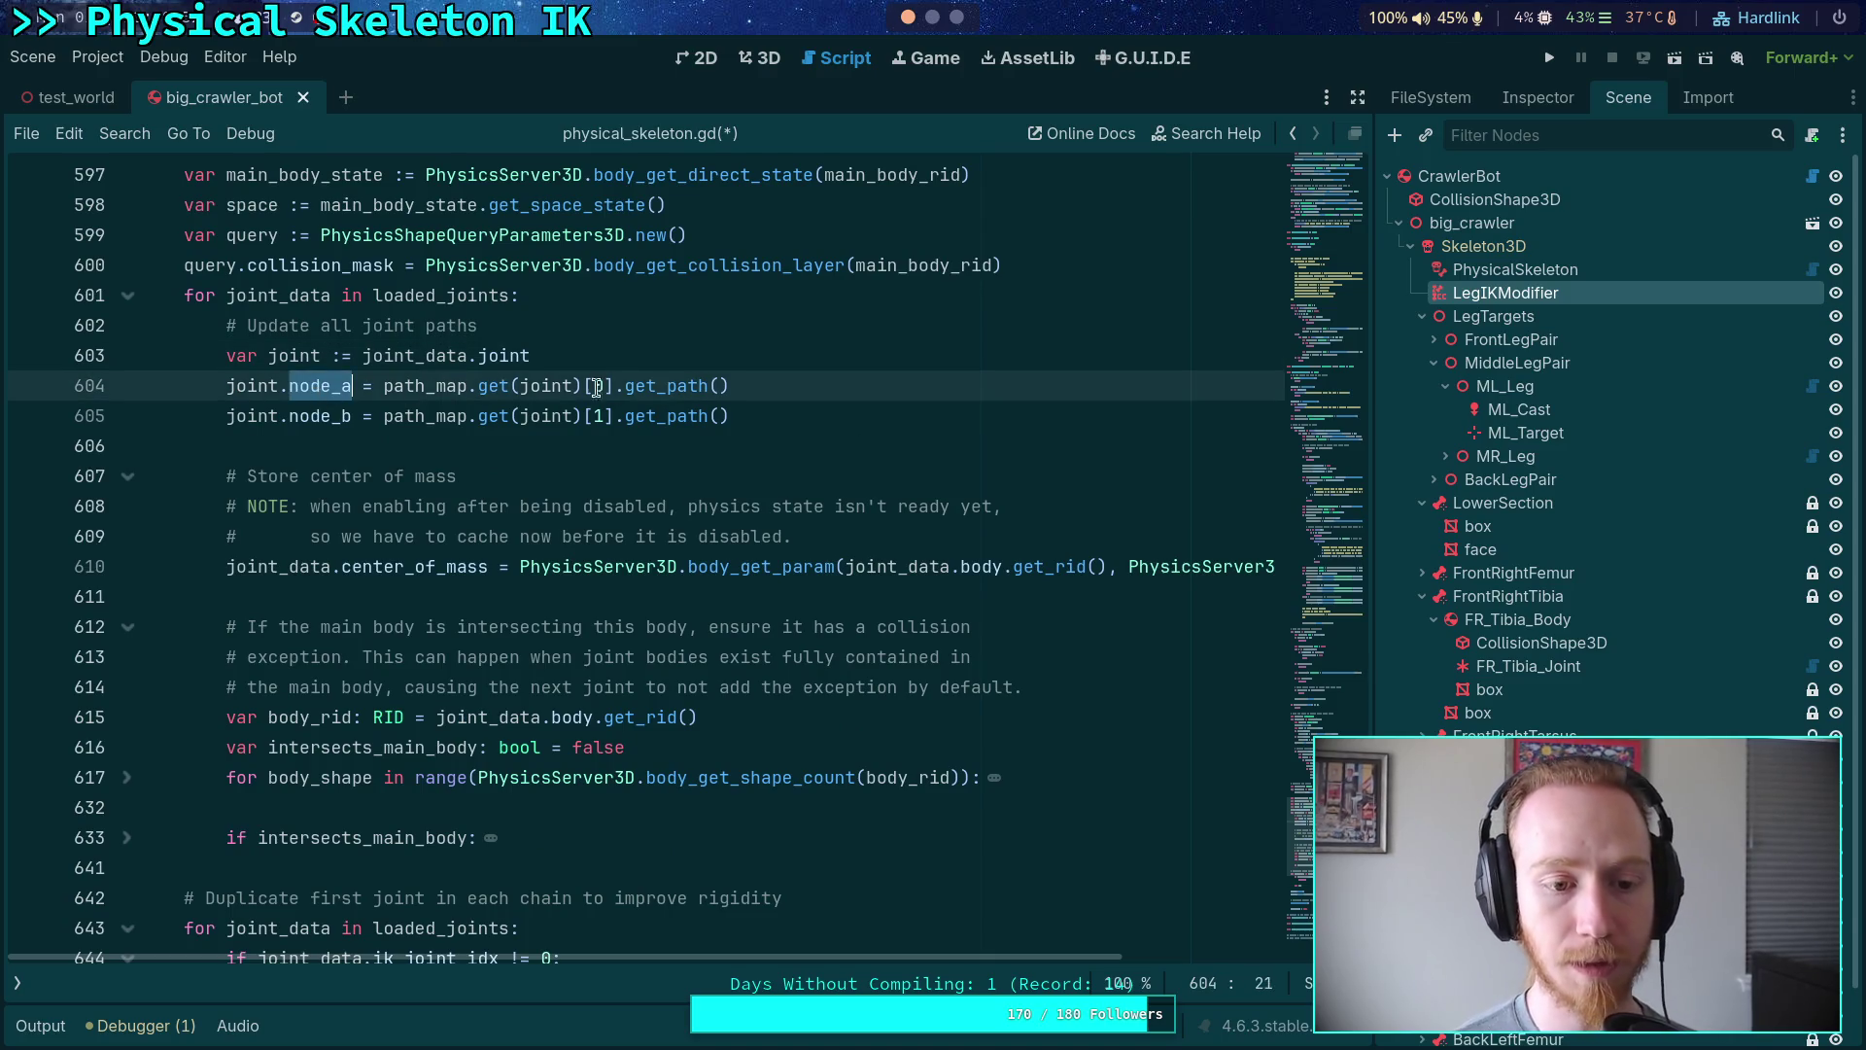
left_click(652, 358)
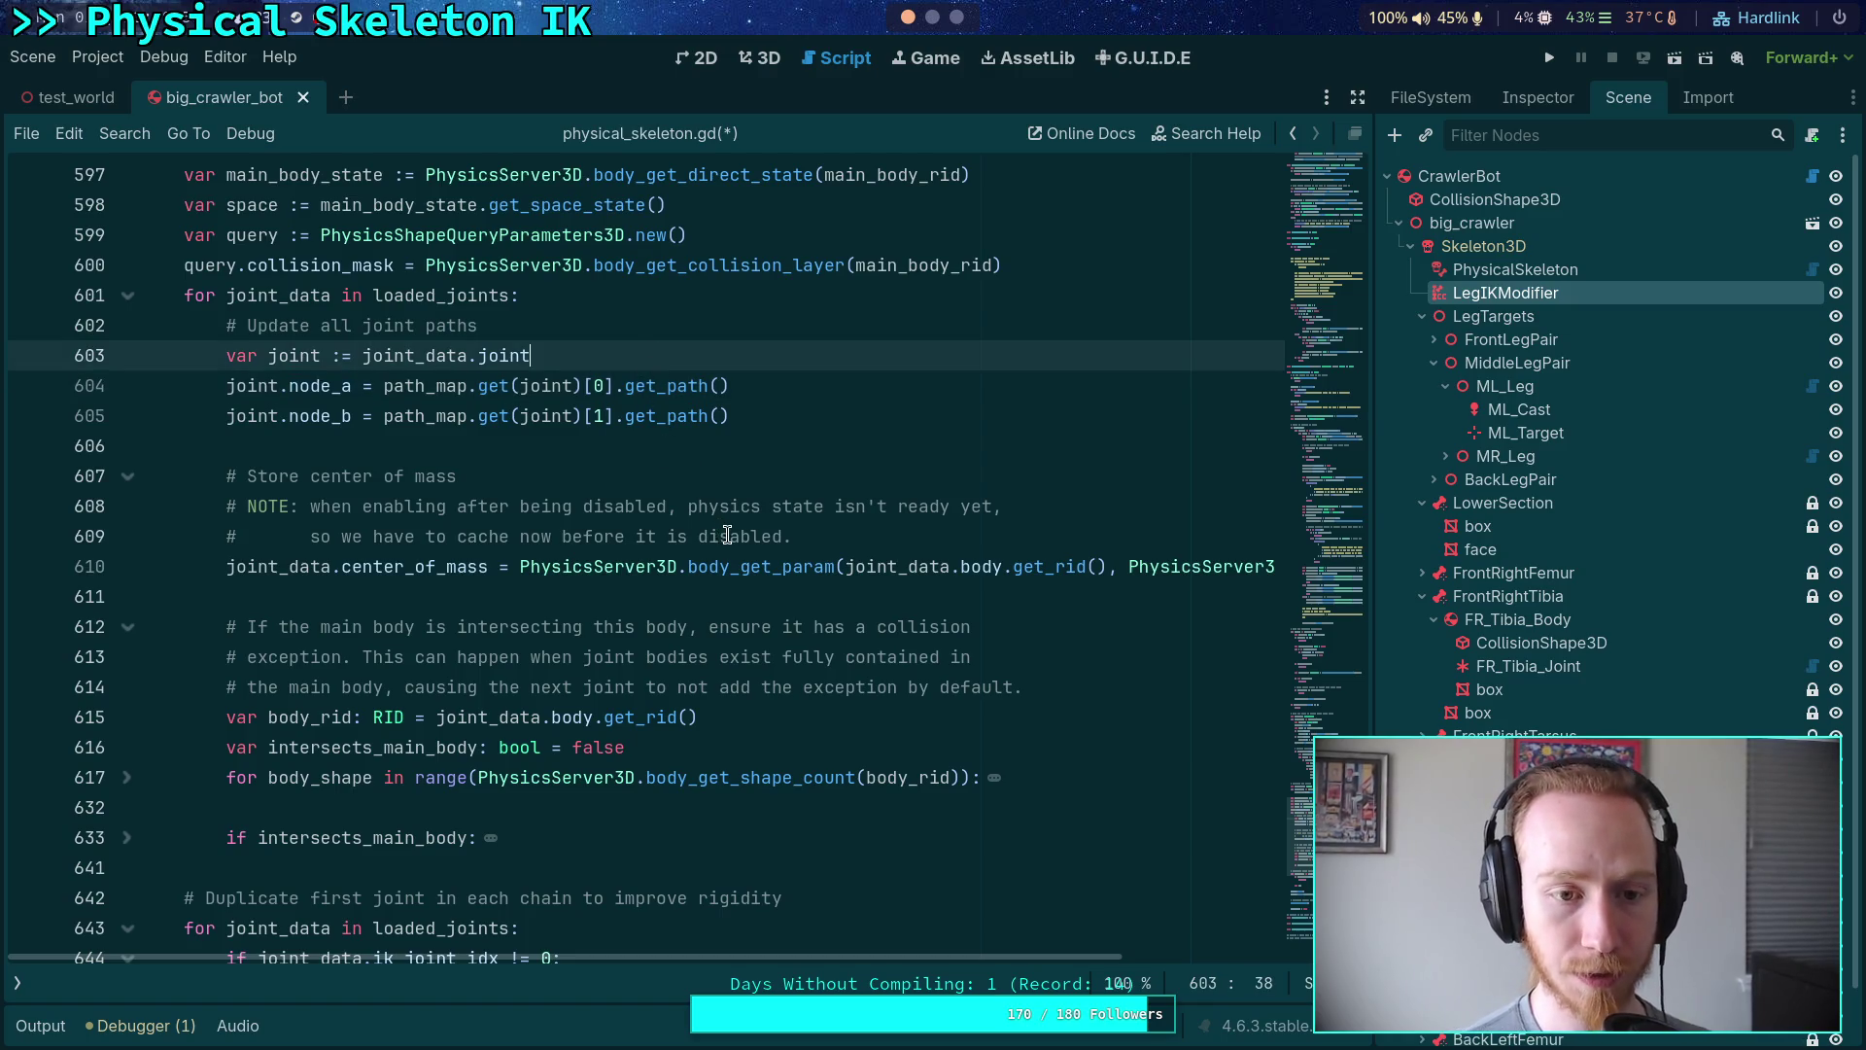
key("Return")
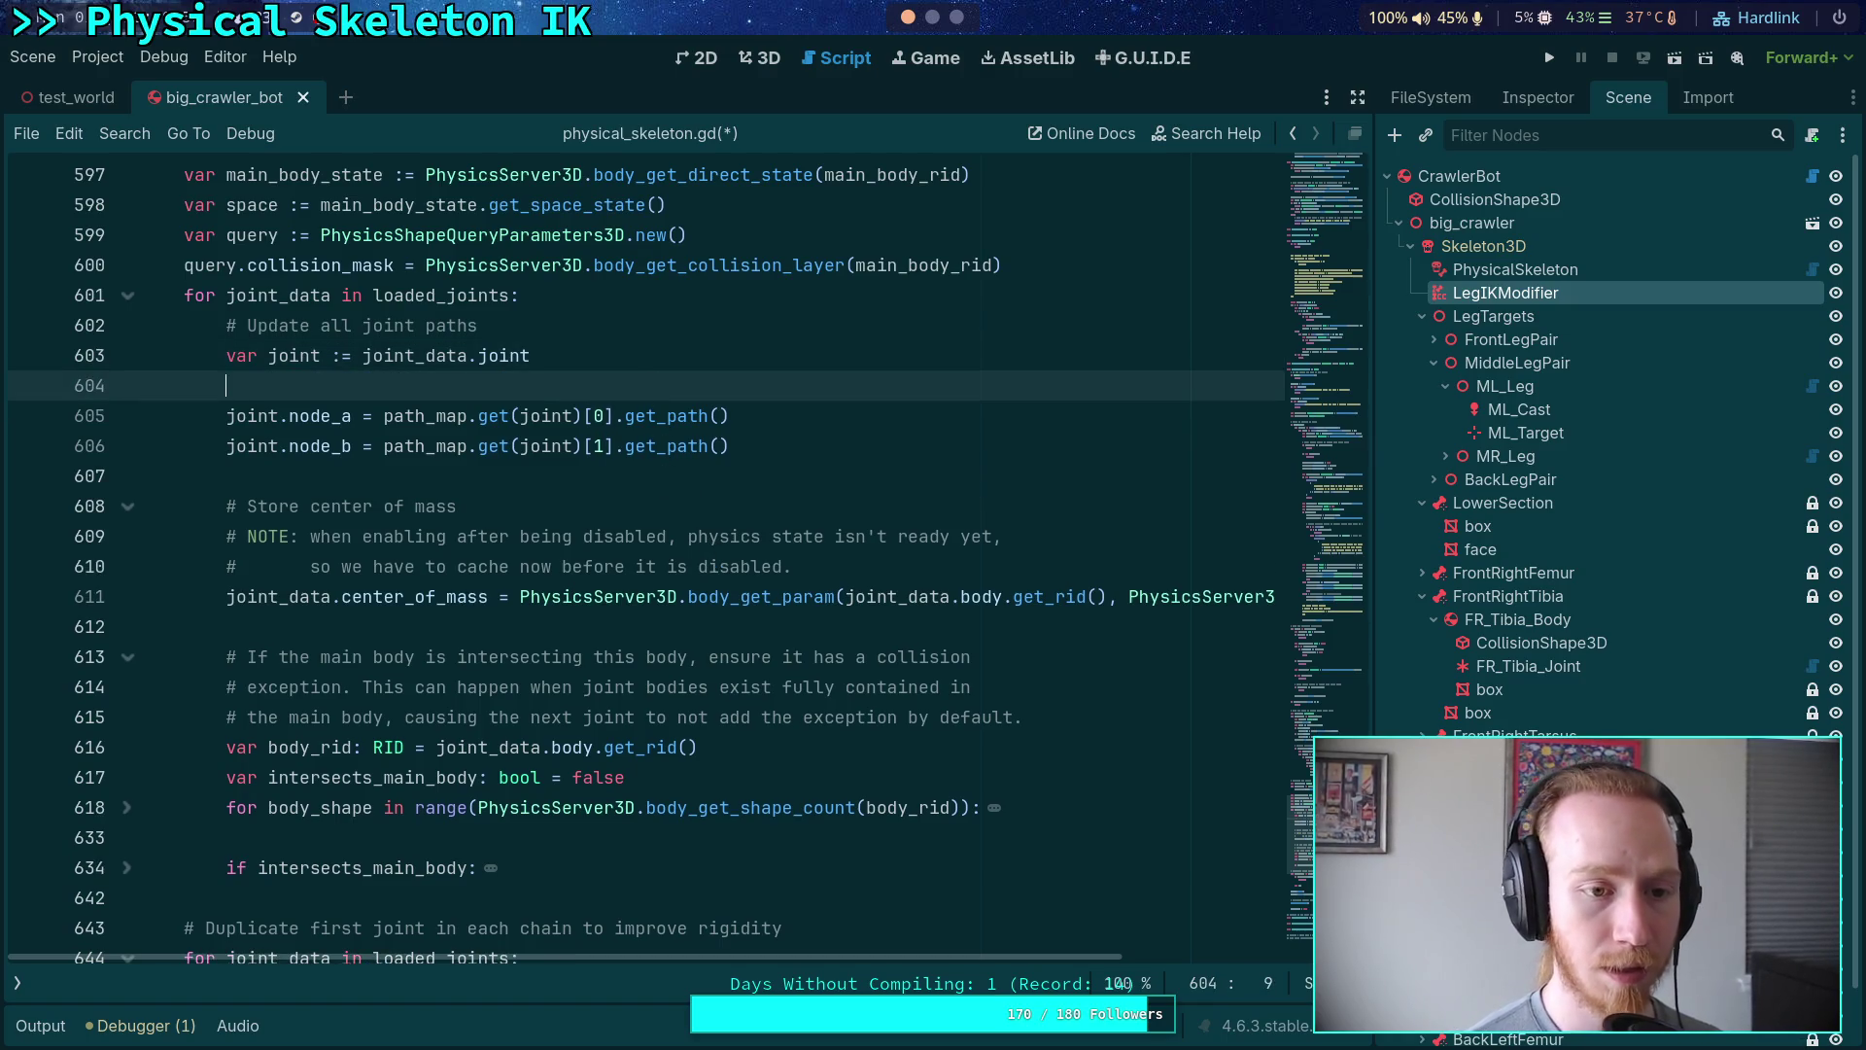
key("Return")
type("#")
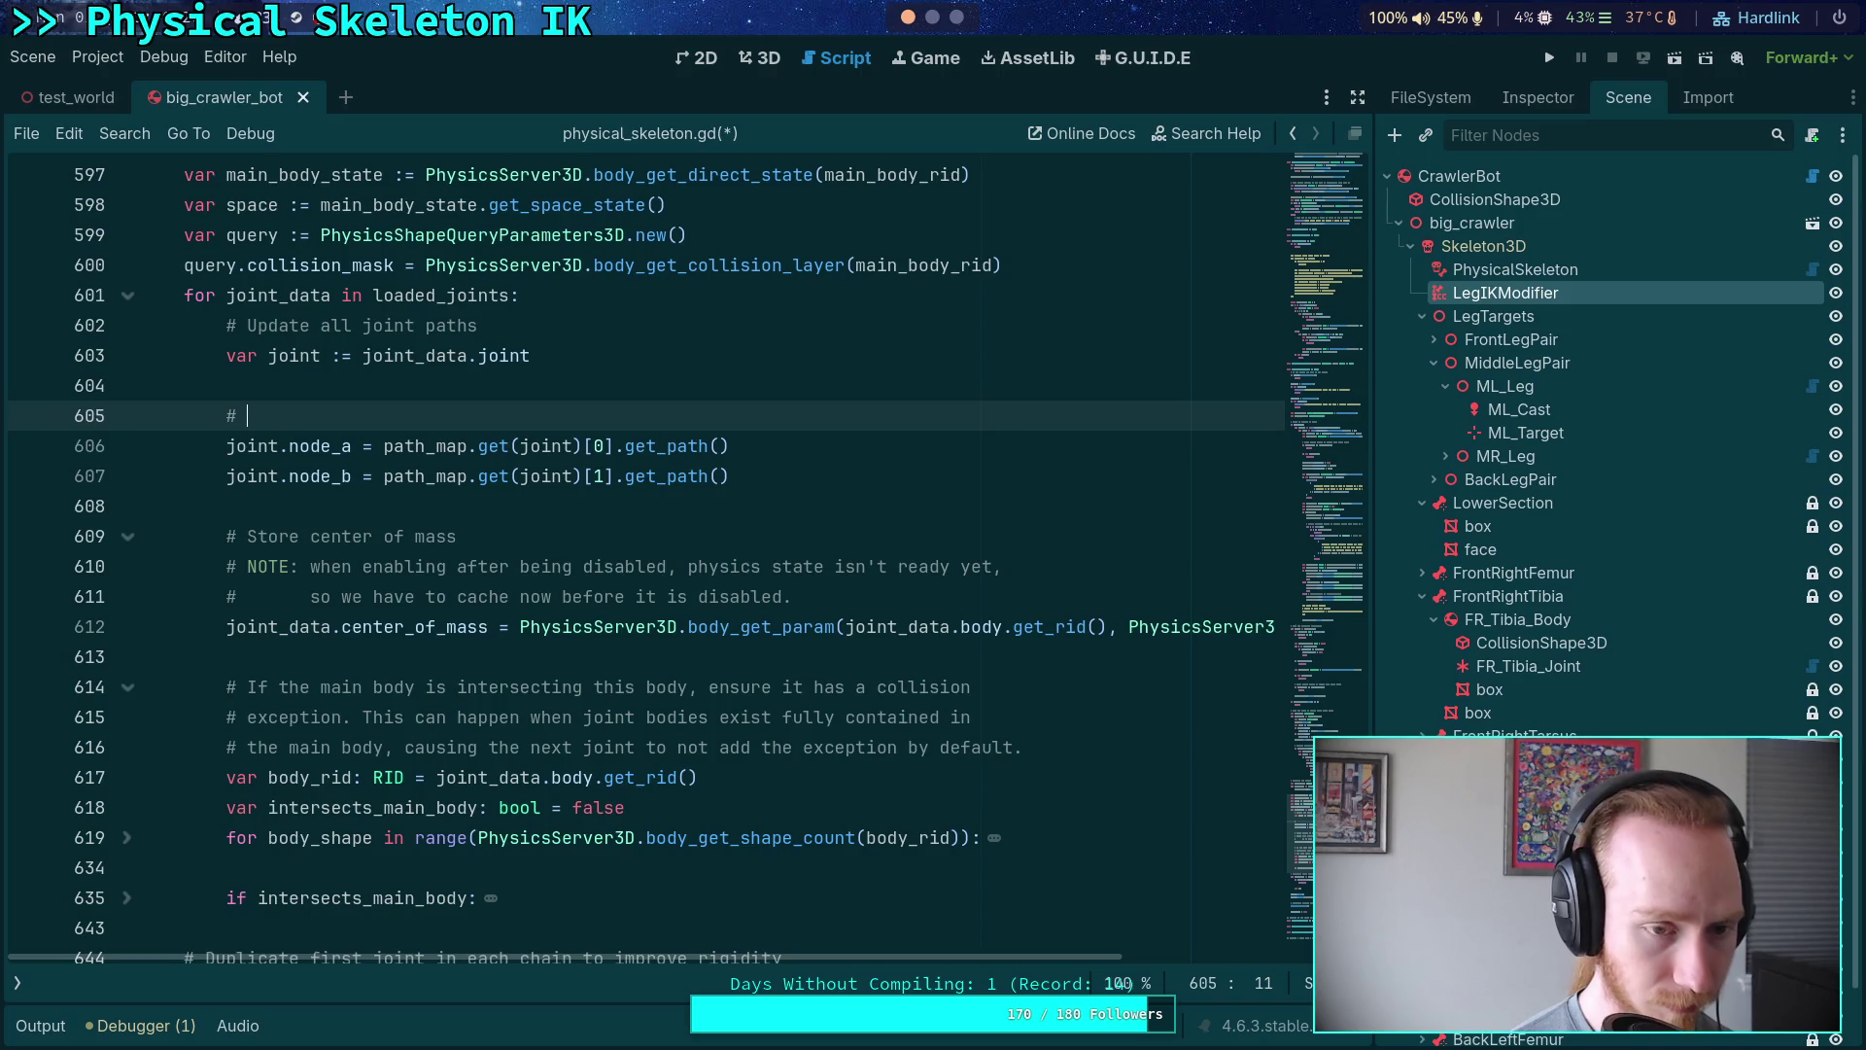
type("Mov")
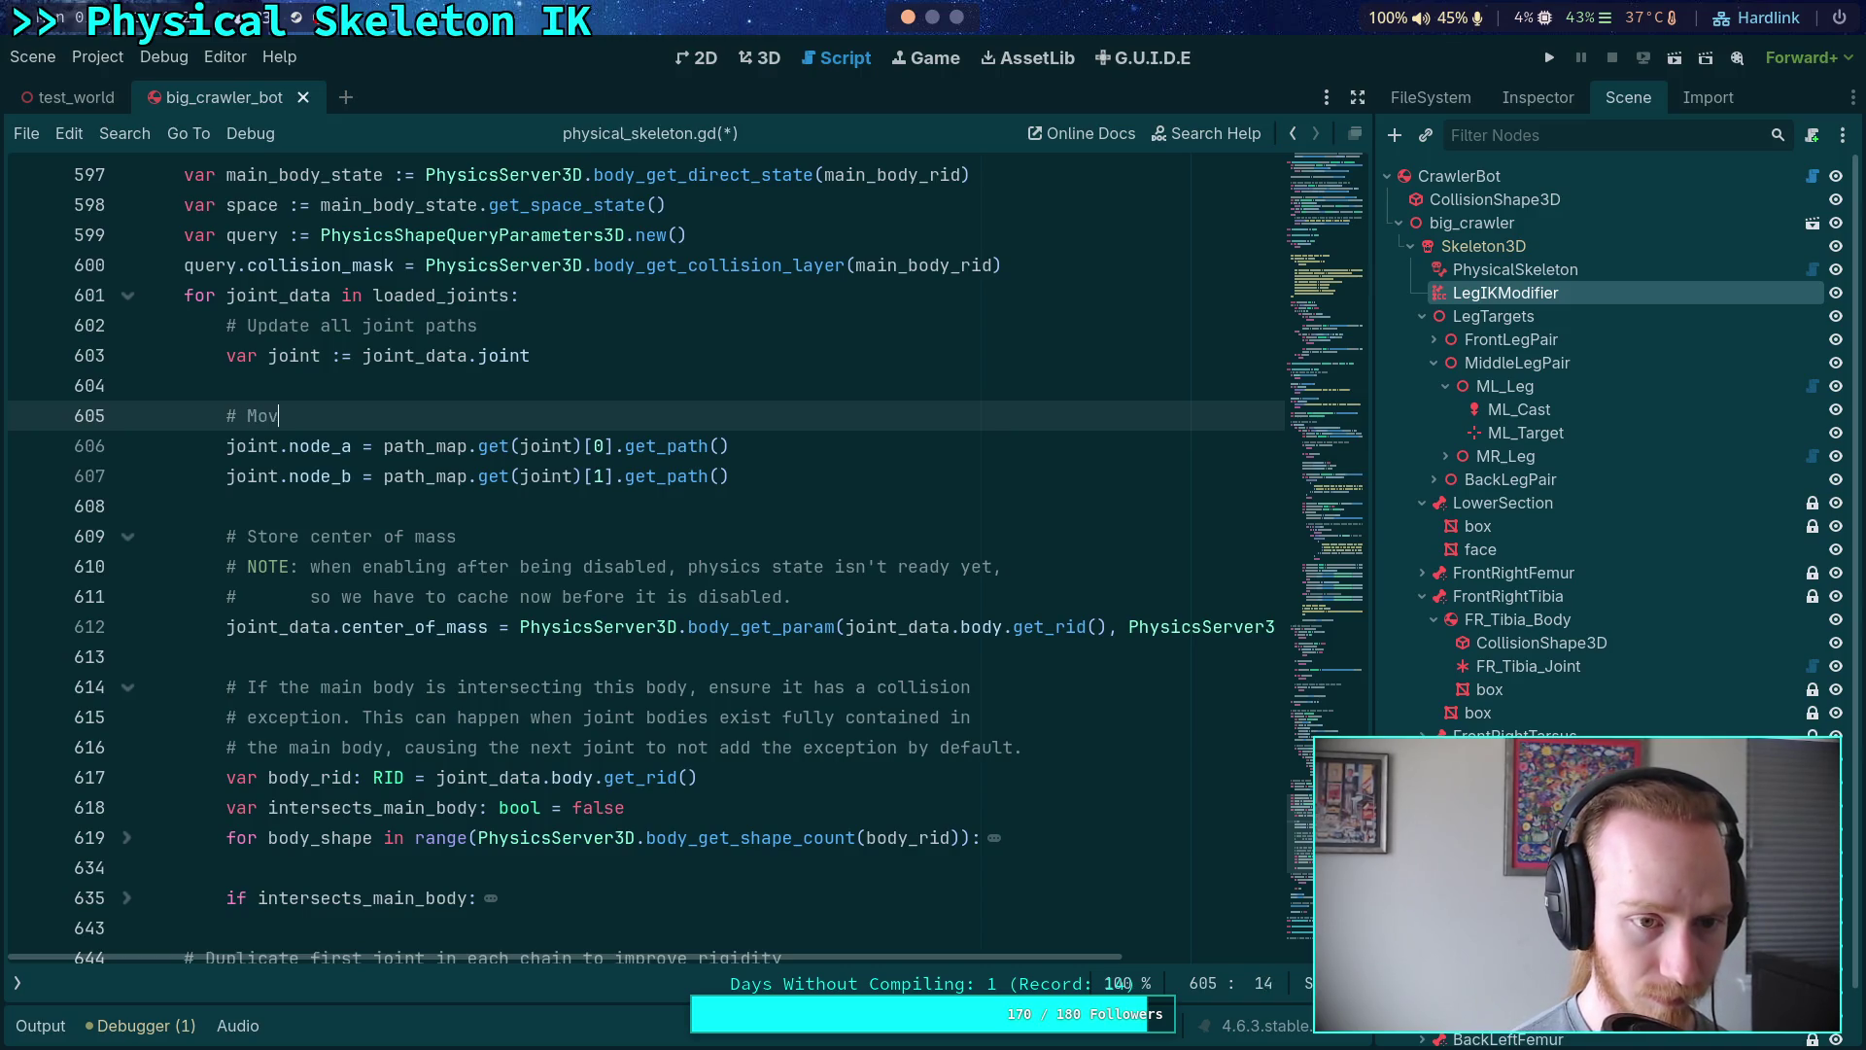
type("e the first joints")
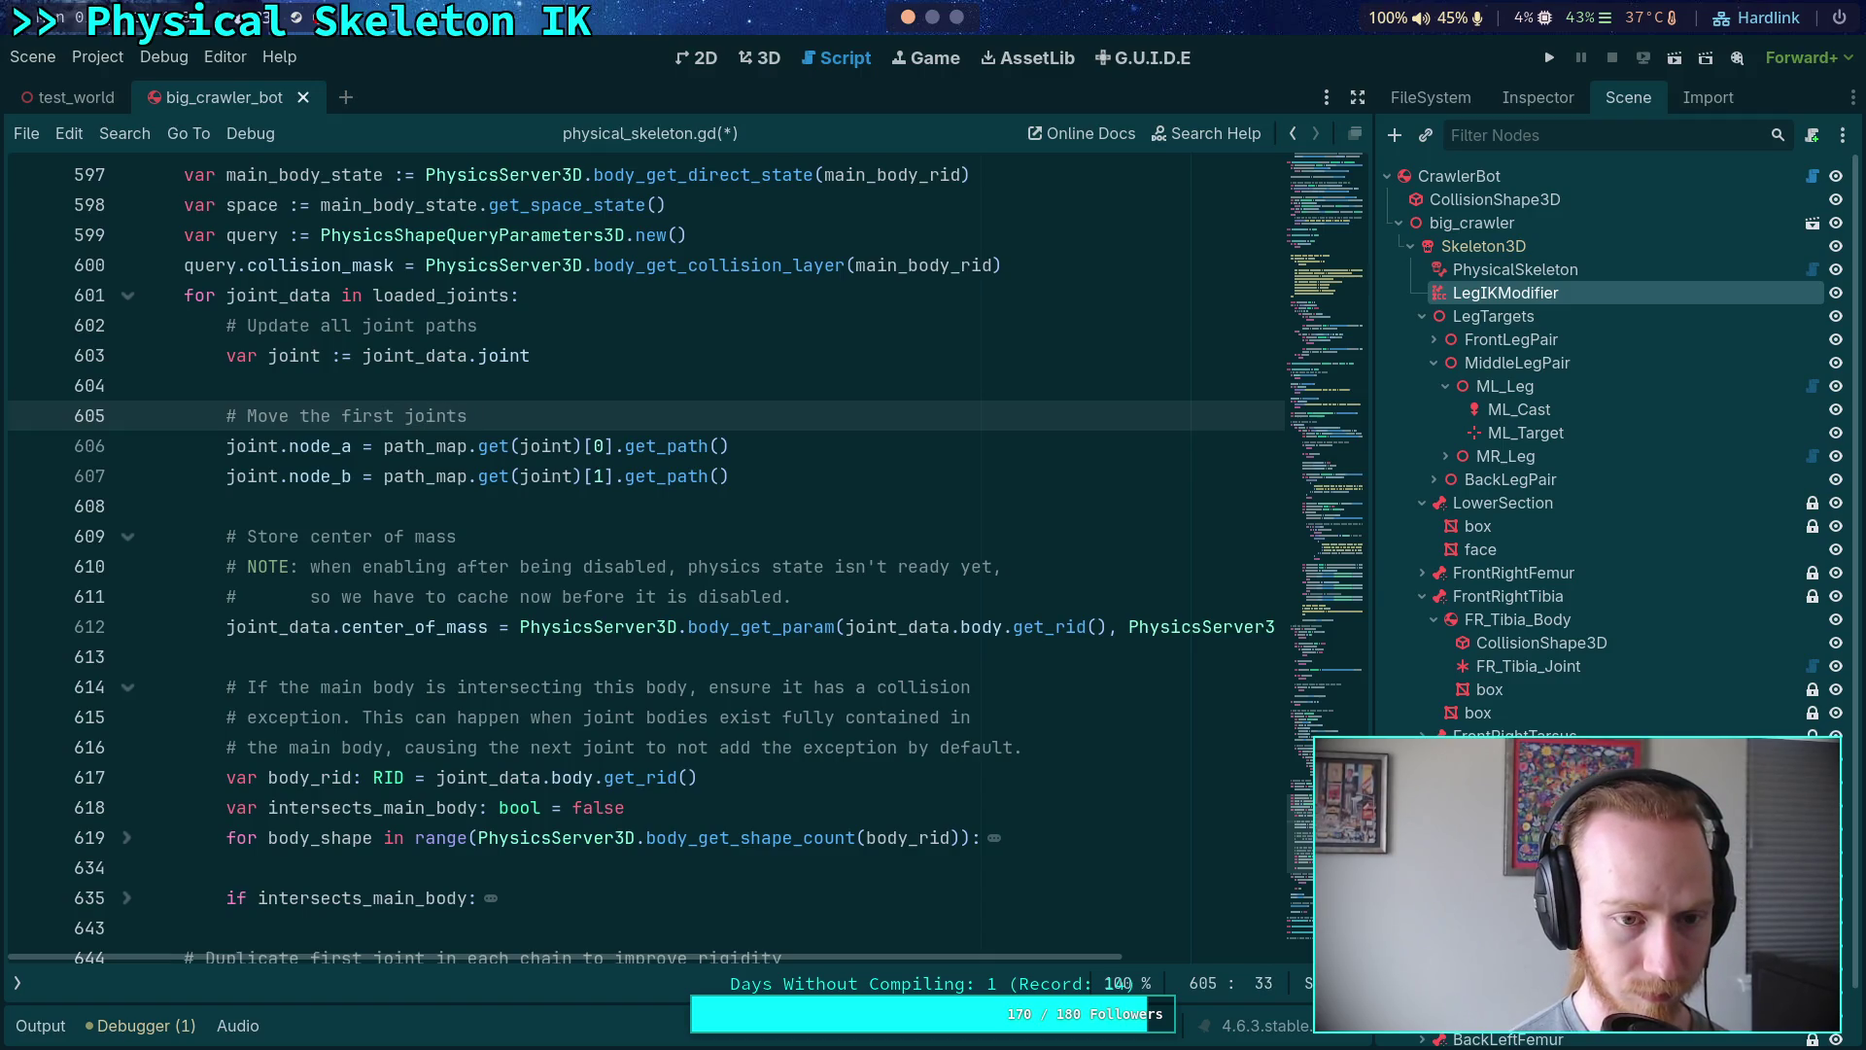
type(" up 0")
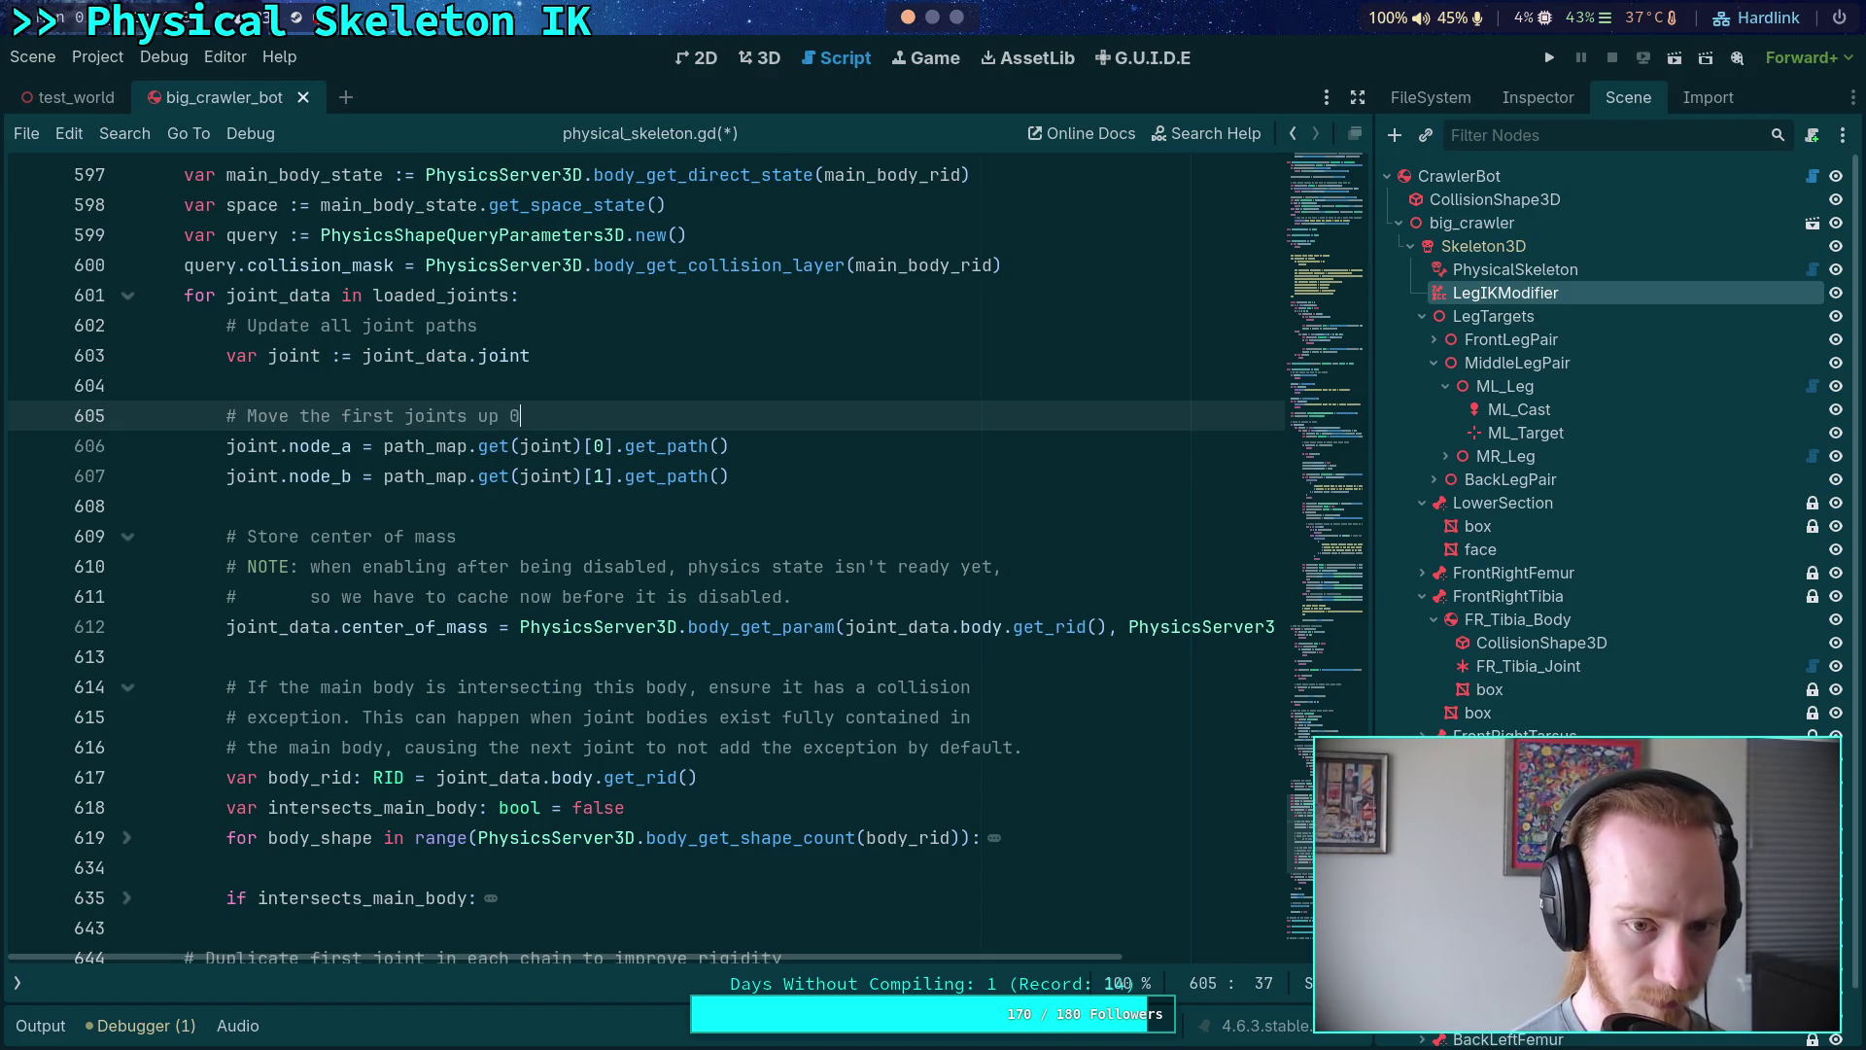
type(".005 for ")
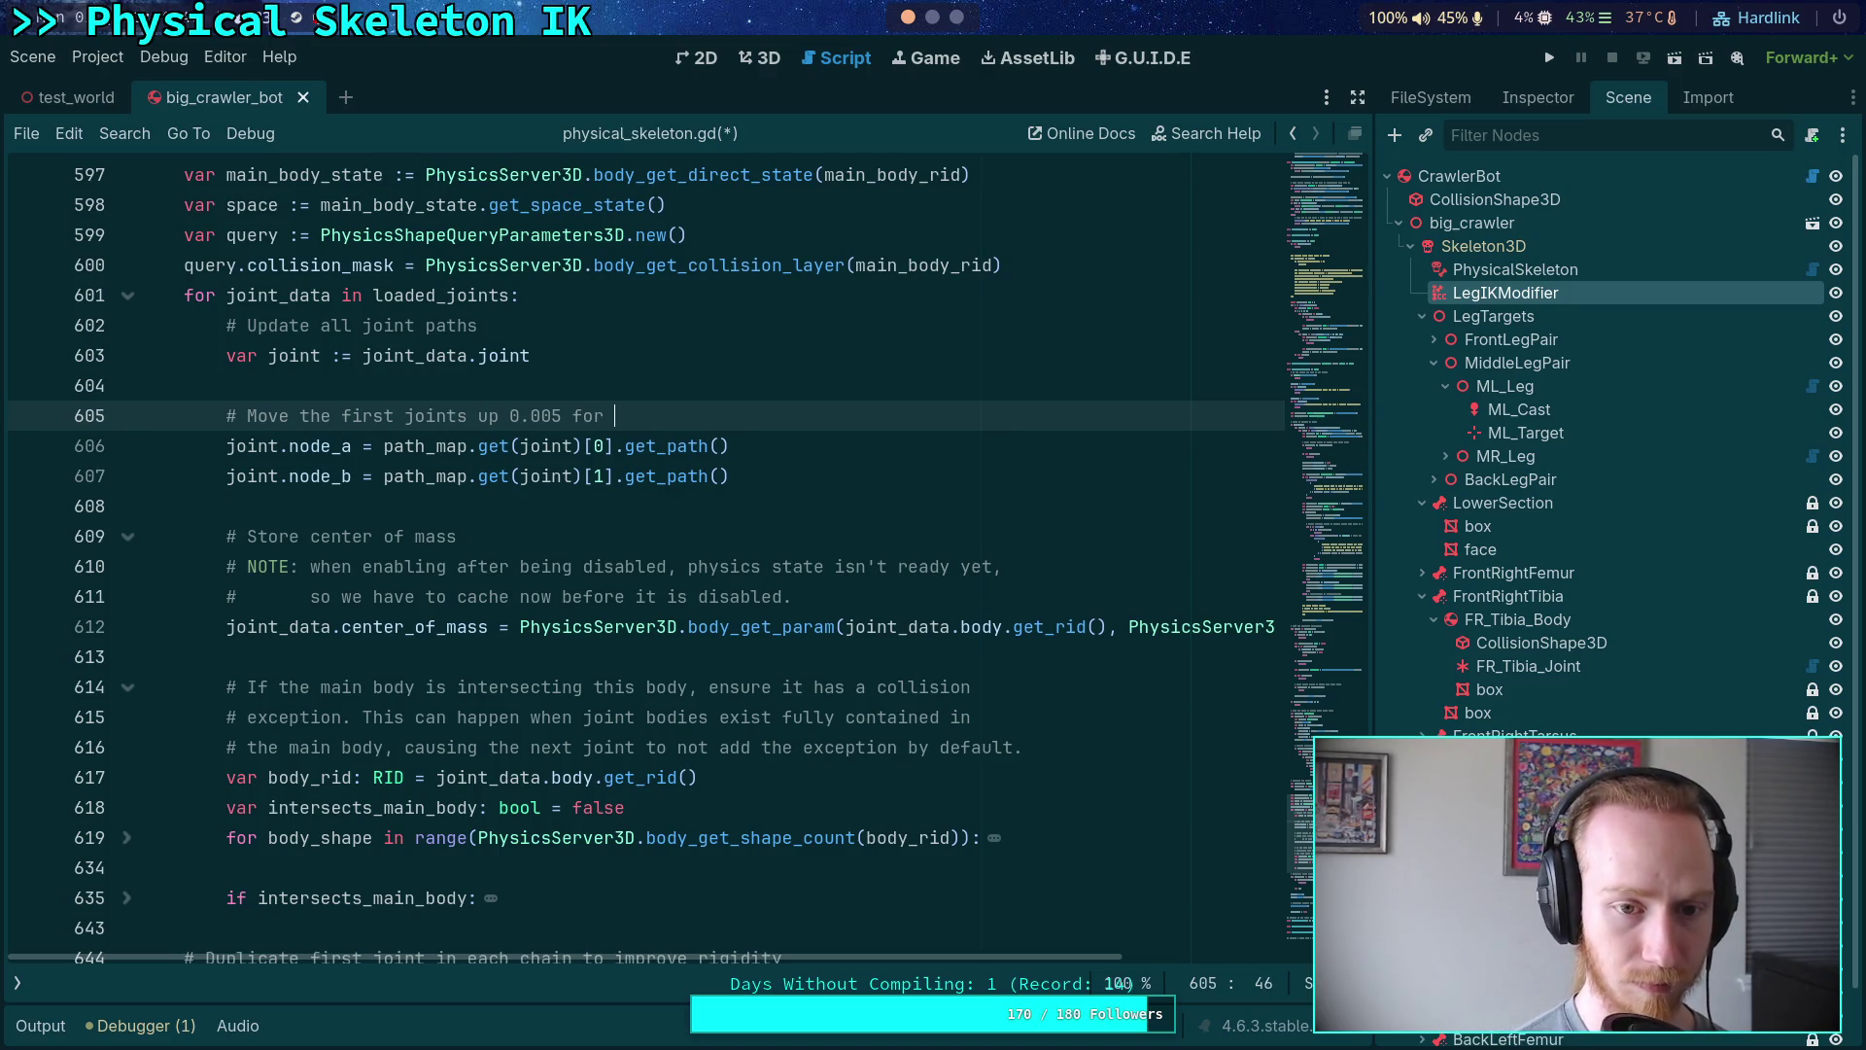
type("their dup")
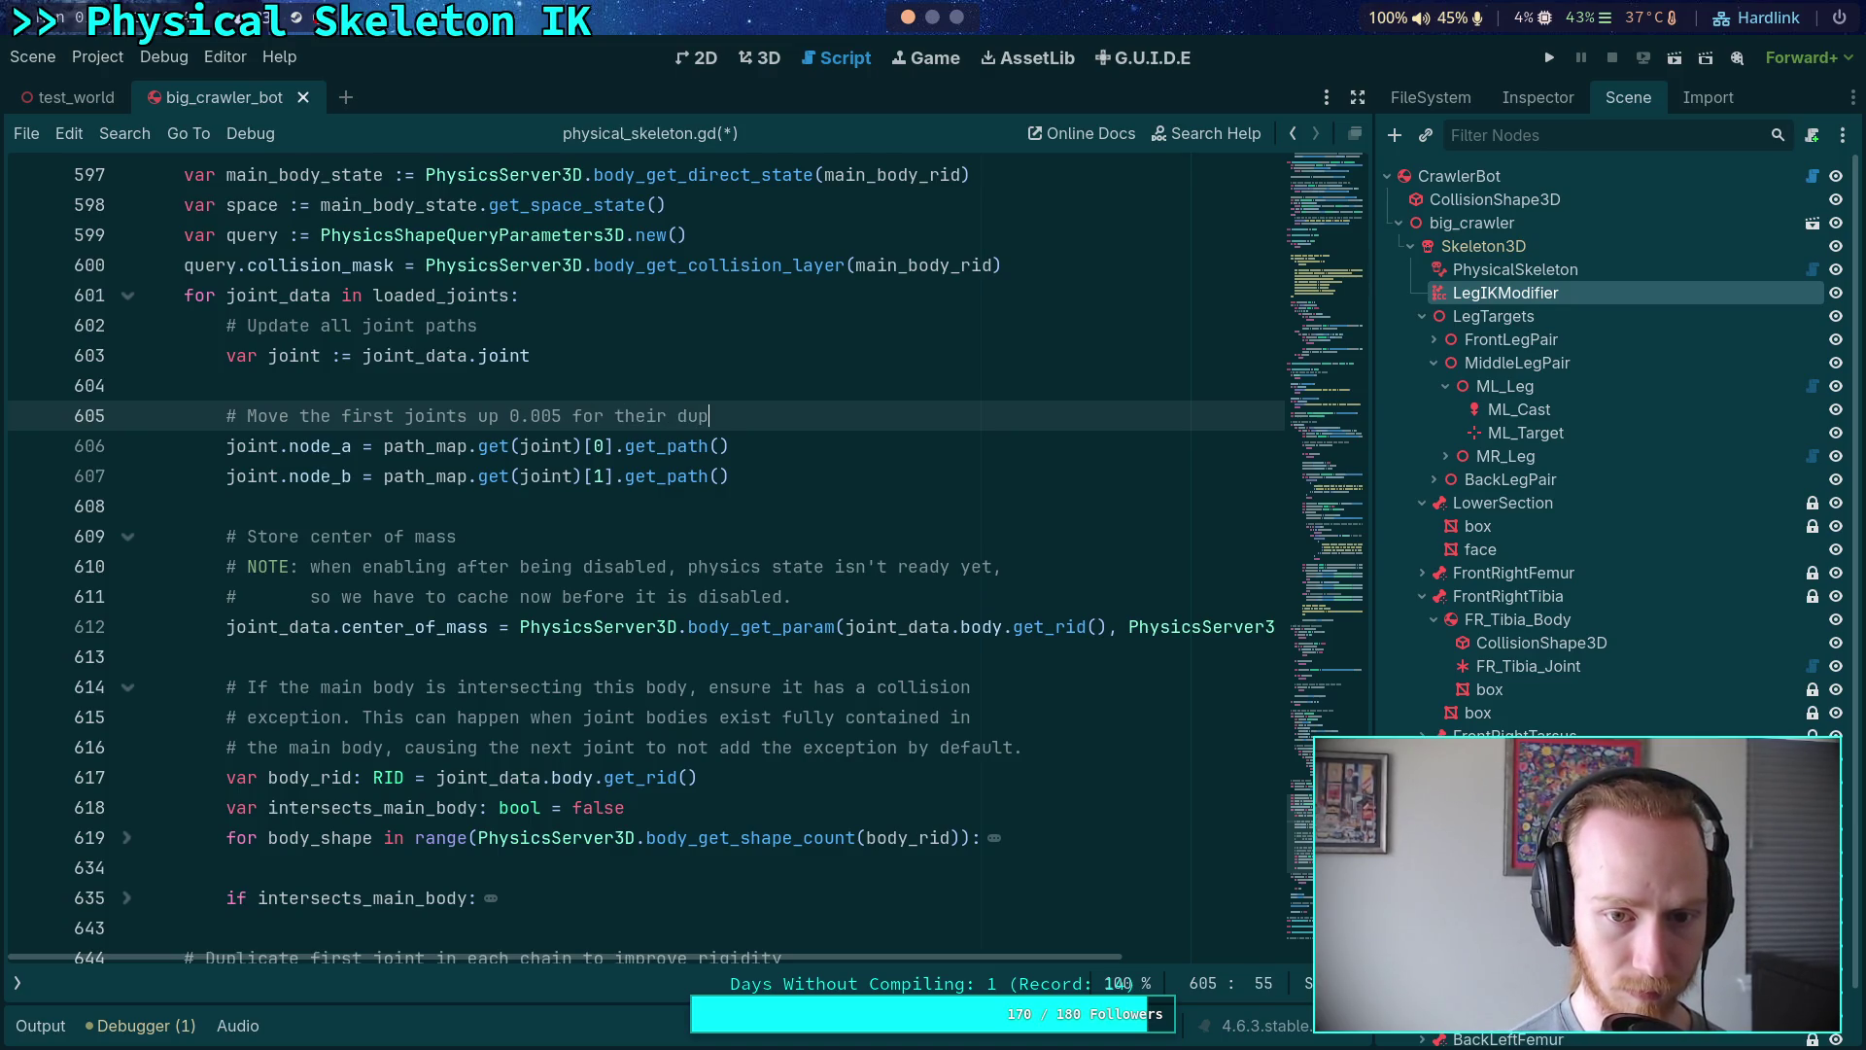
- End the comment with 'pair joints to be 0.01 below' and add 'if joint_data.ik_joint_idx == 0:'
key("BackSpace")
key("BackSpace")
key("BackSpace")
type("pair joints to be 0.0")
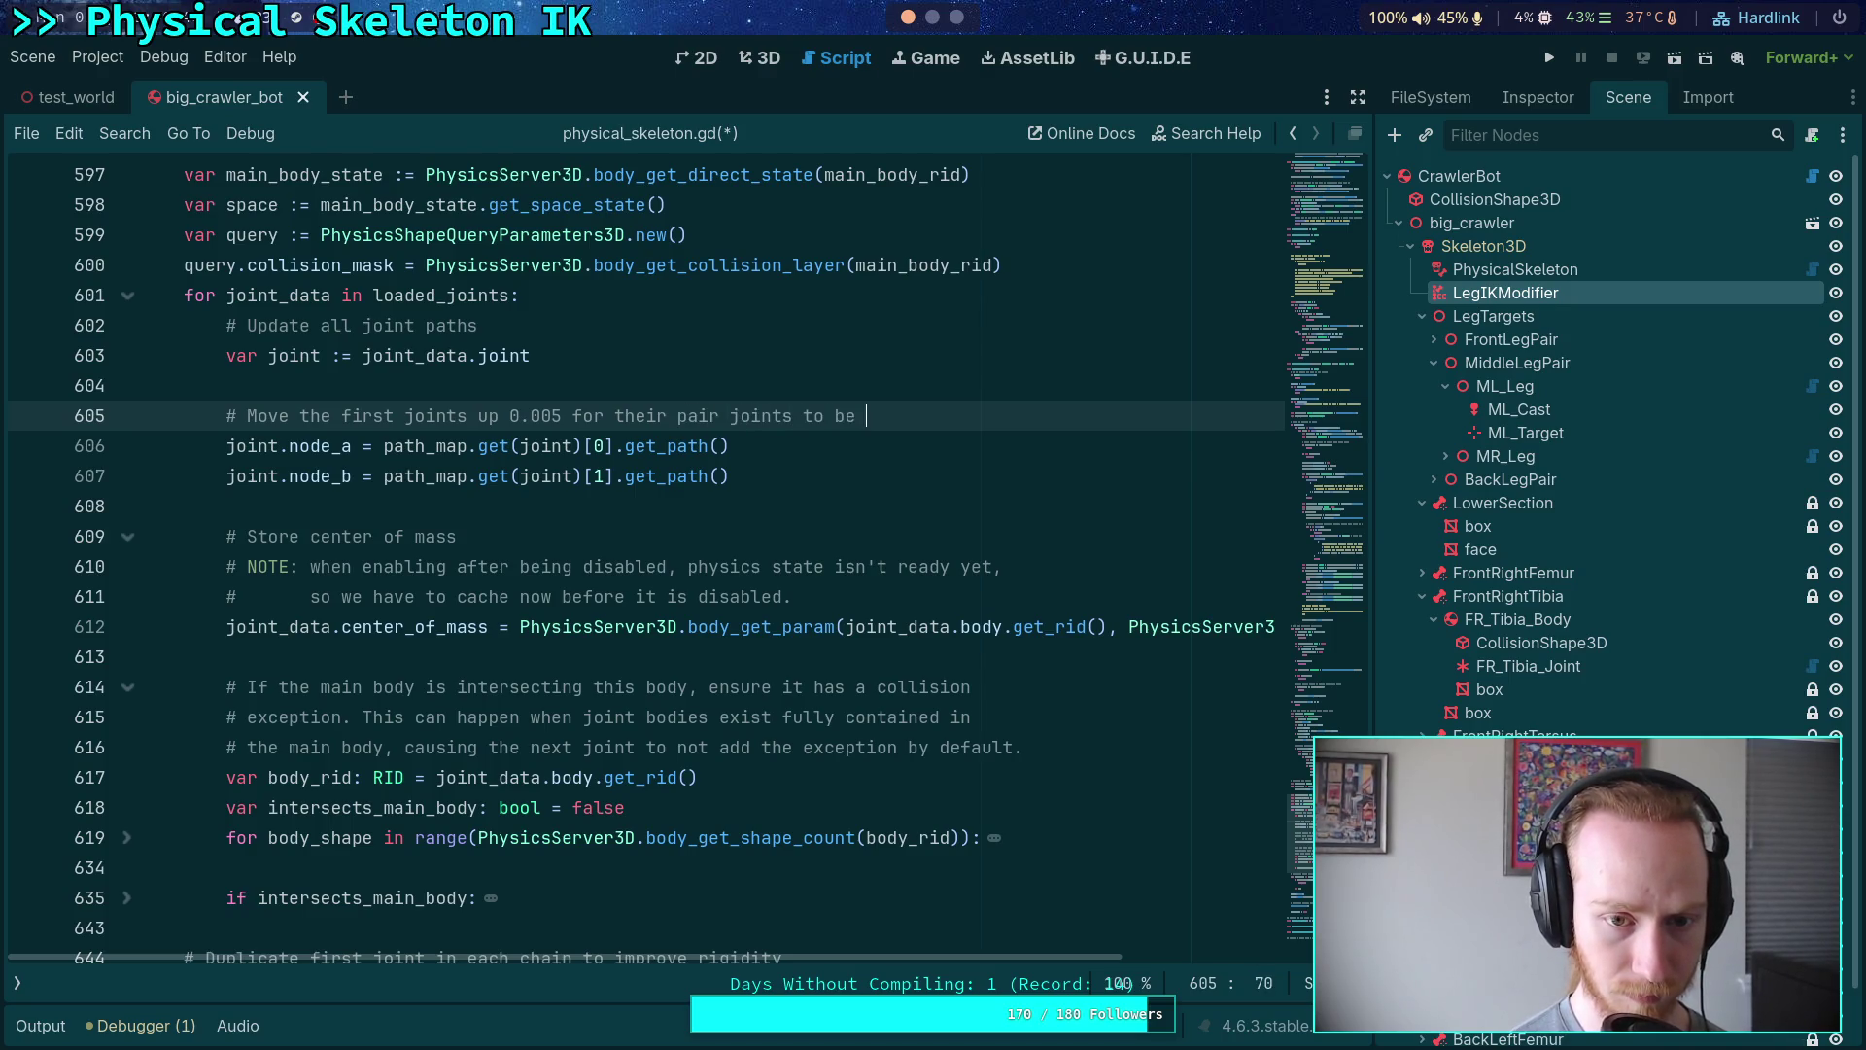
type("1 below")
key("Return")
type("if joint_data.")
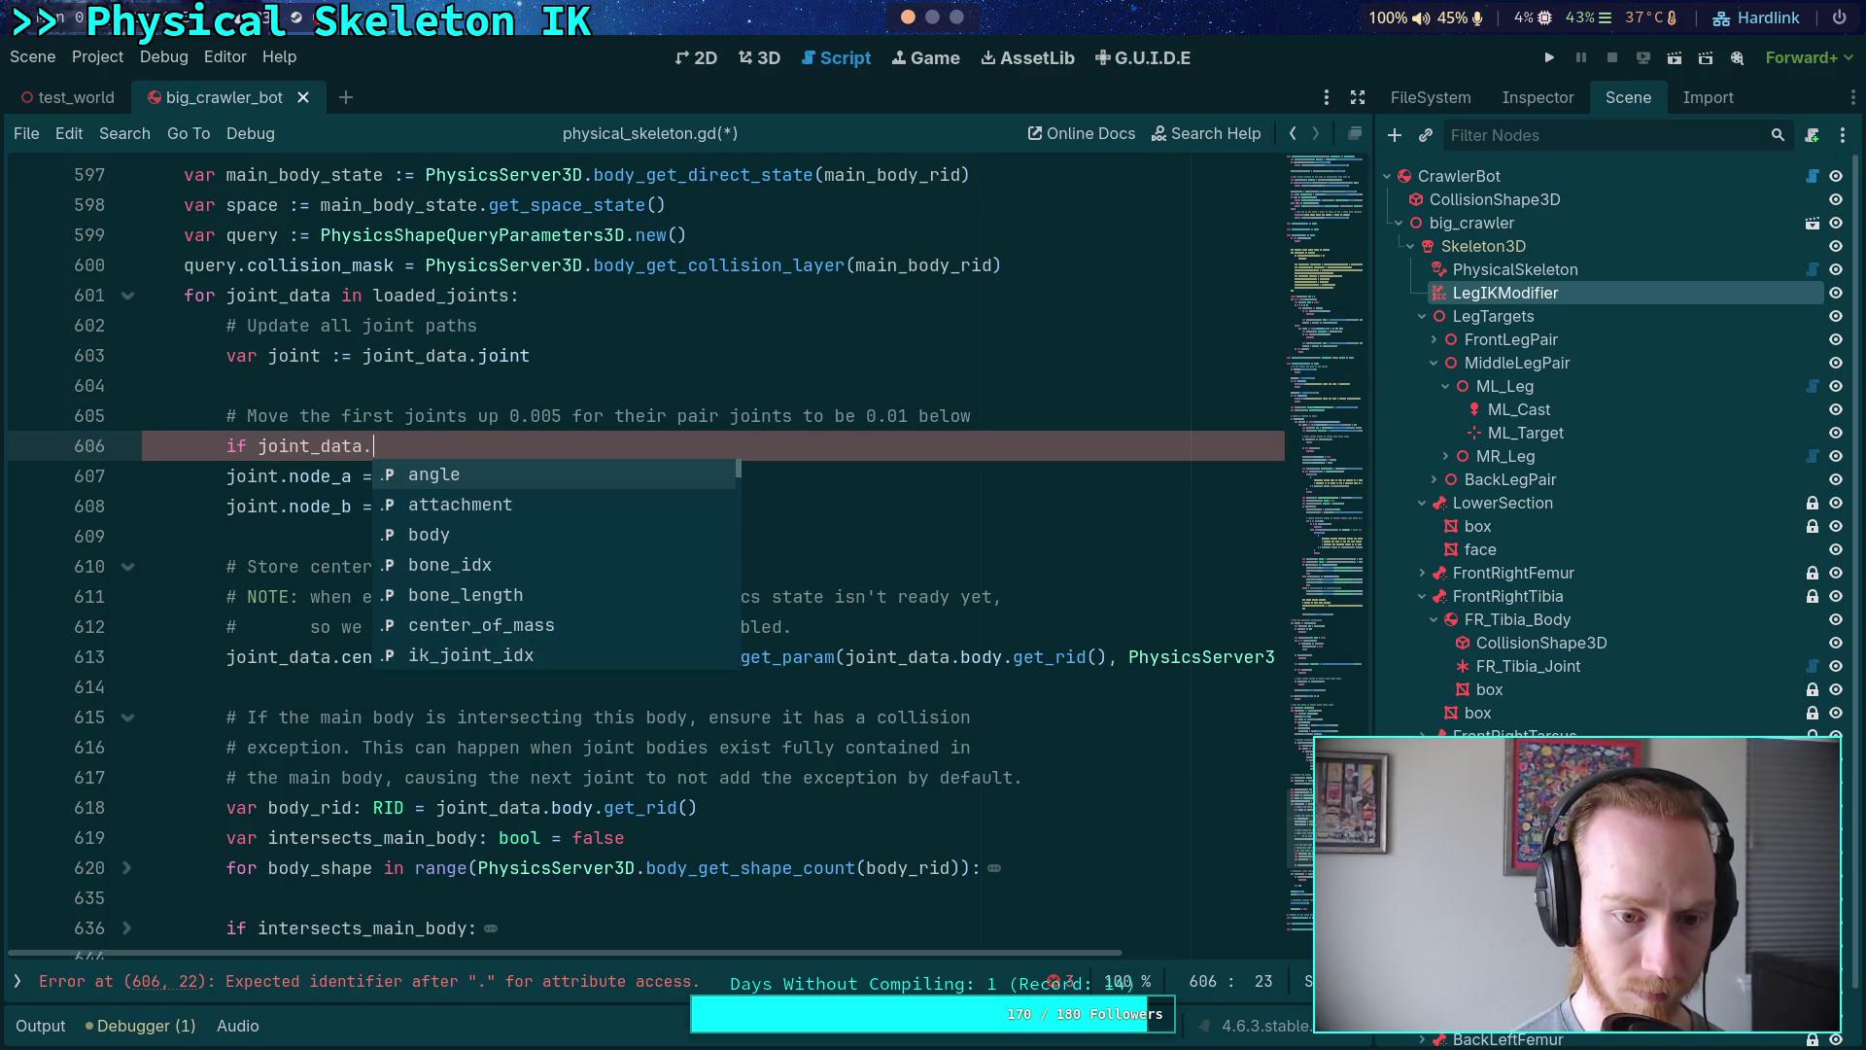
type("joi")
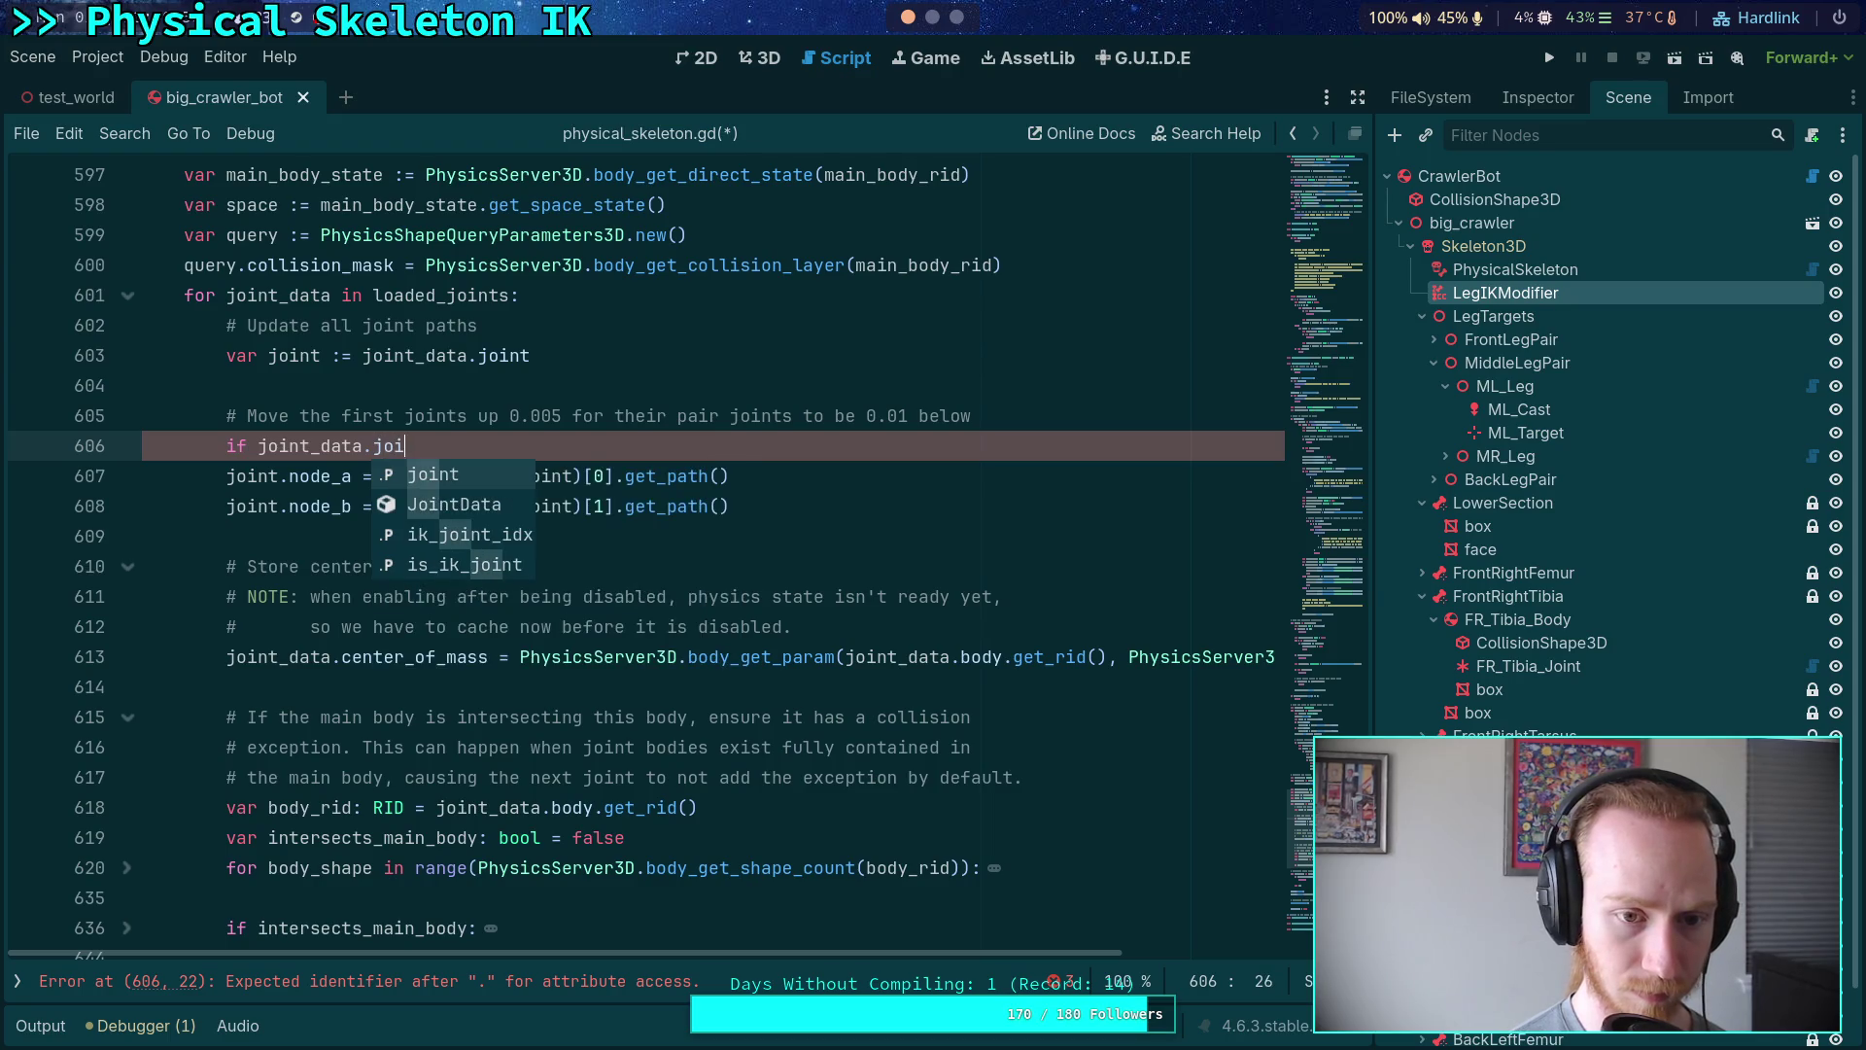
type("k_joint_idx == 0:")
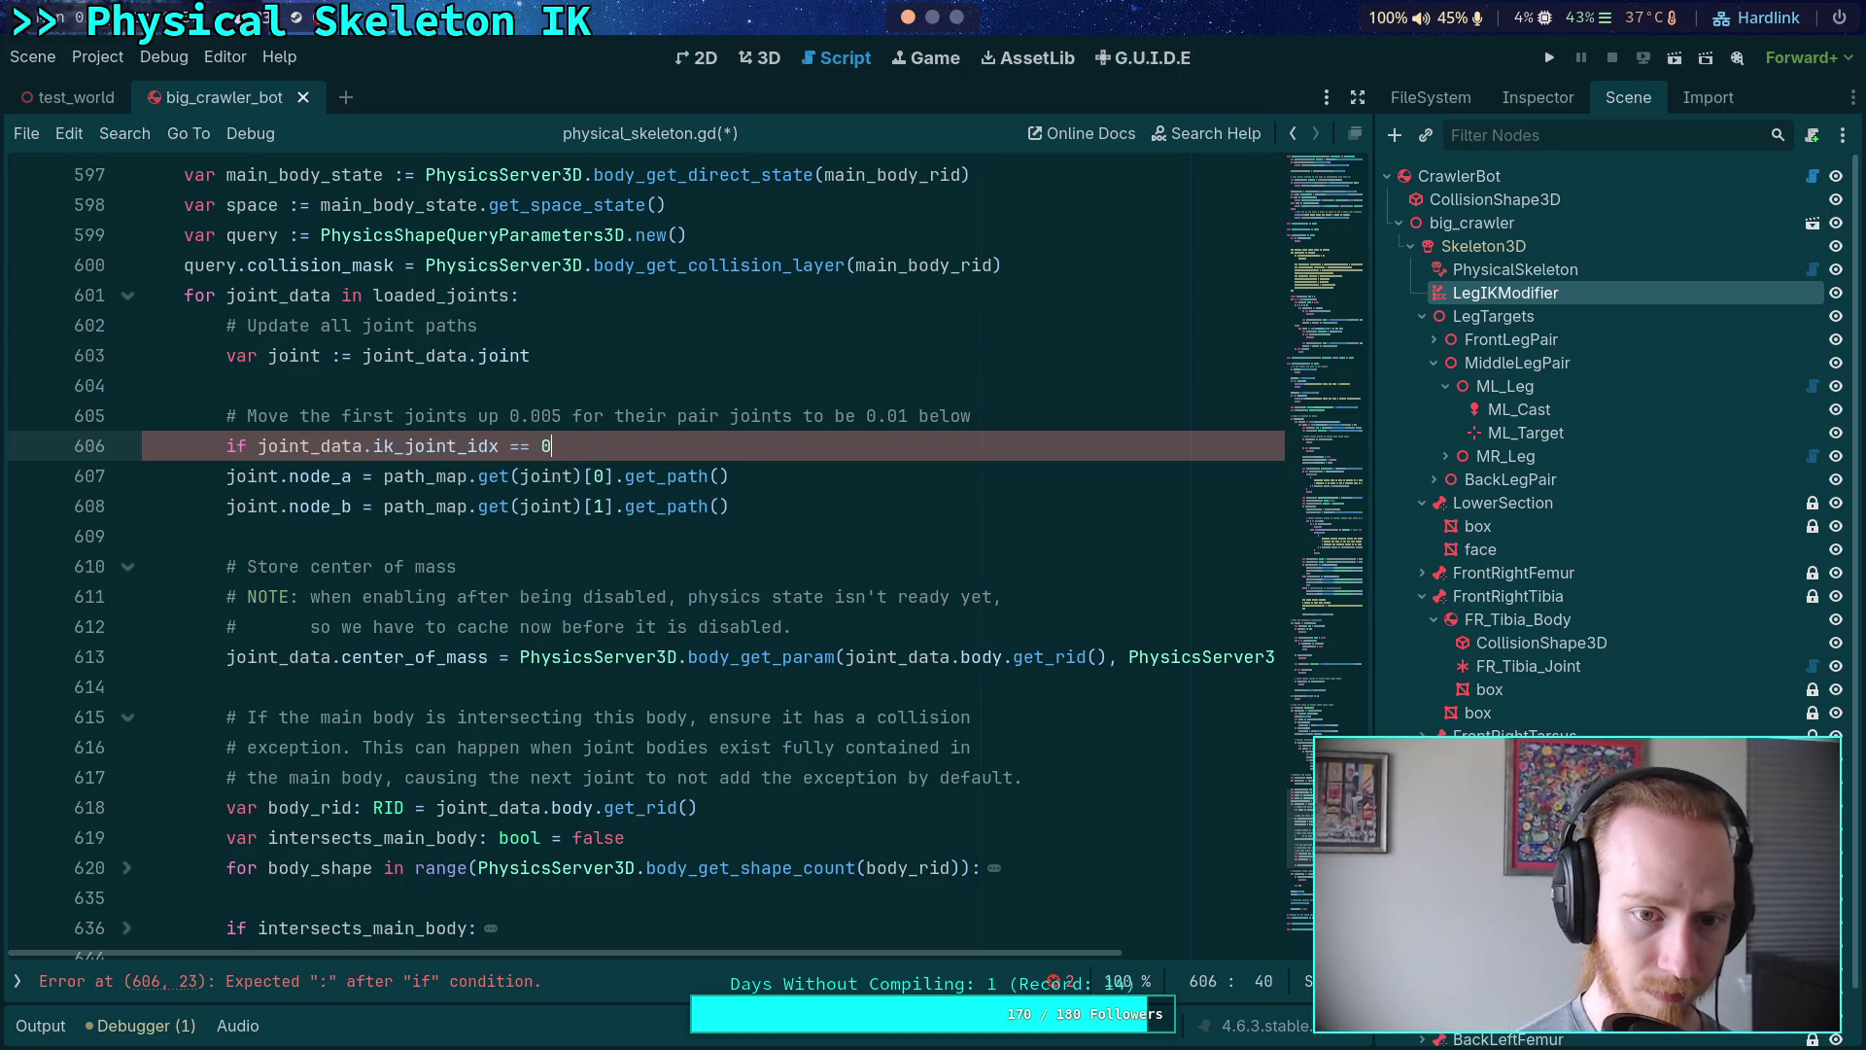
key("Return")
- In the if body, write 'joint.transform = joint.transform.translated_local(Vector3(...))' and save
type("joint.tr")
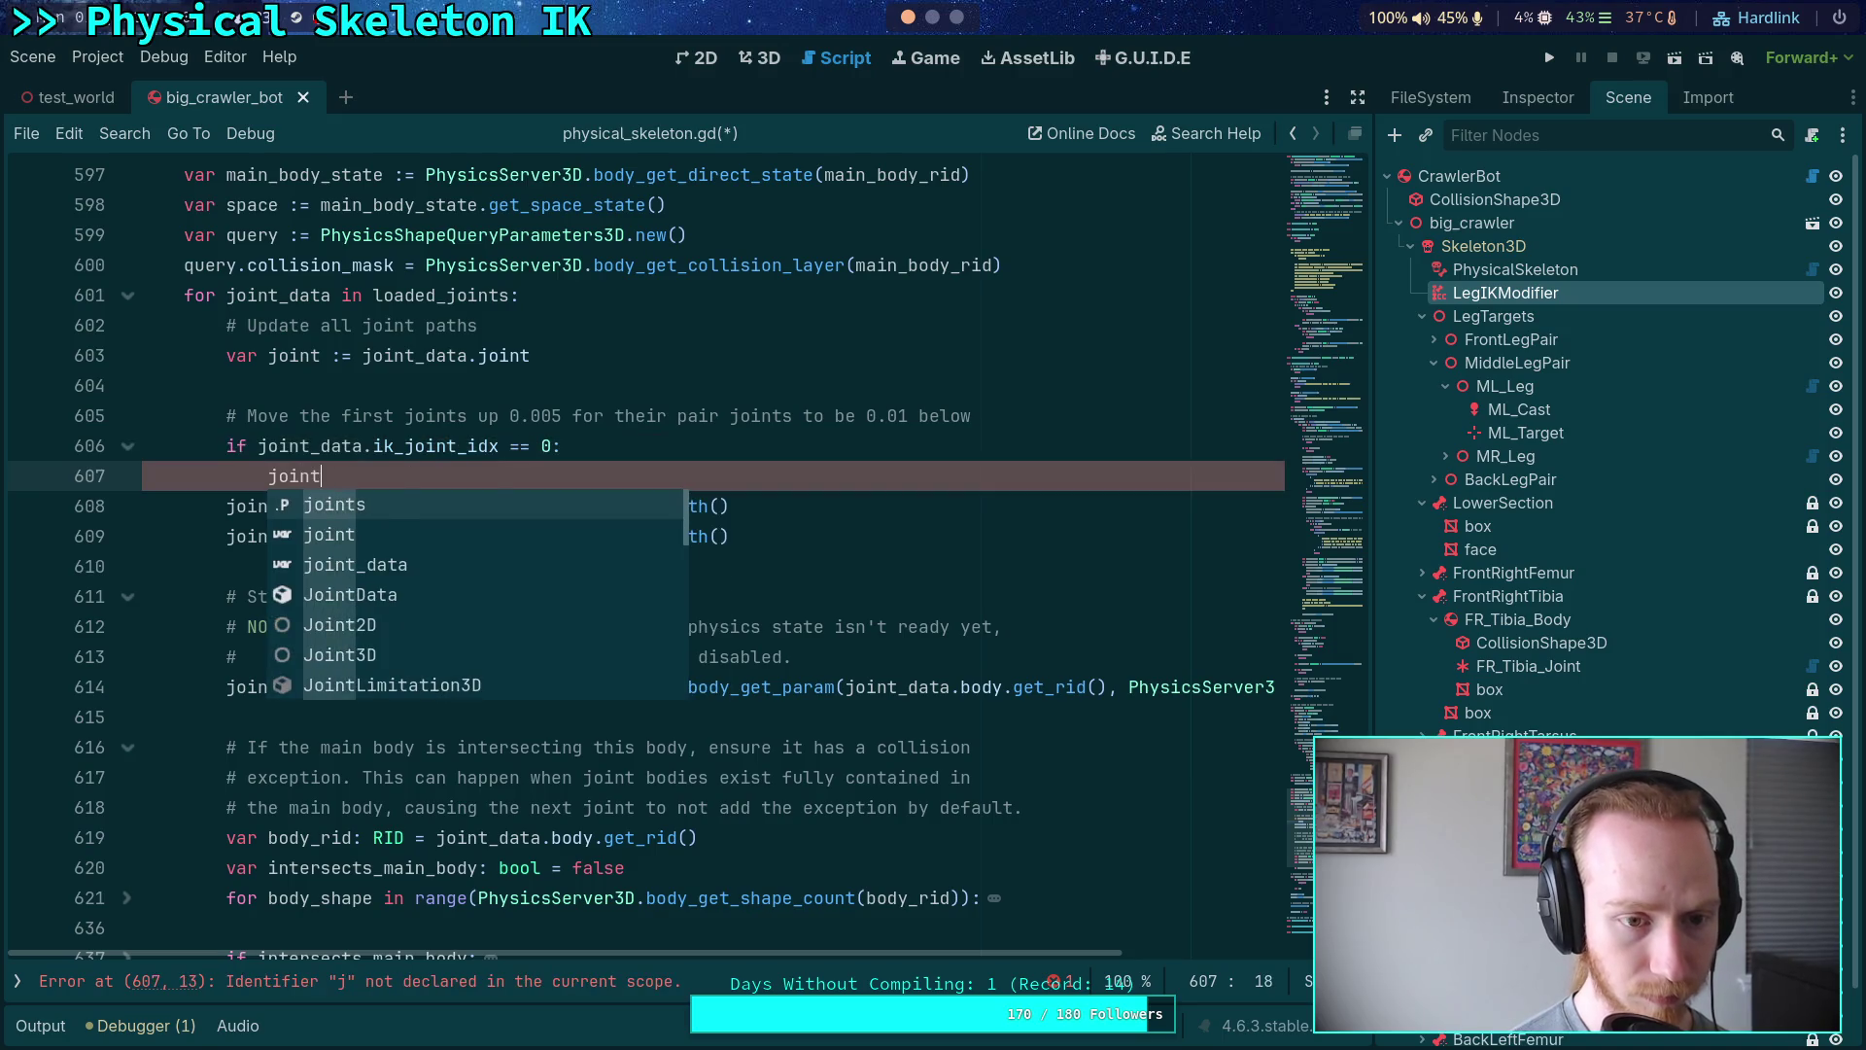
key("Return")
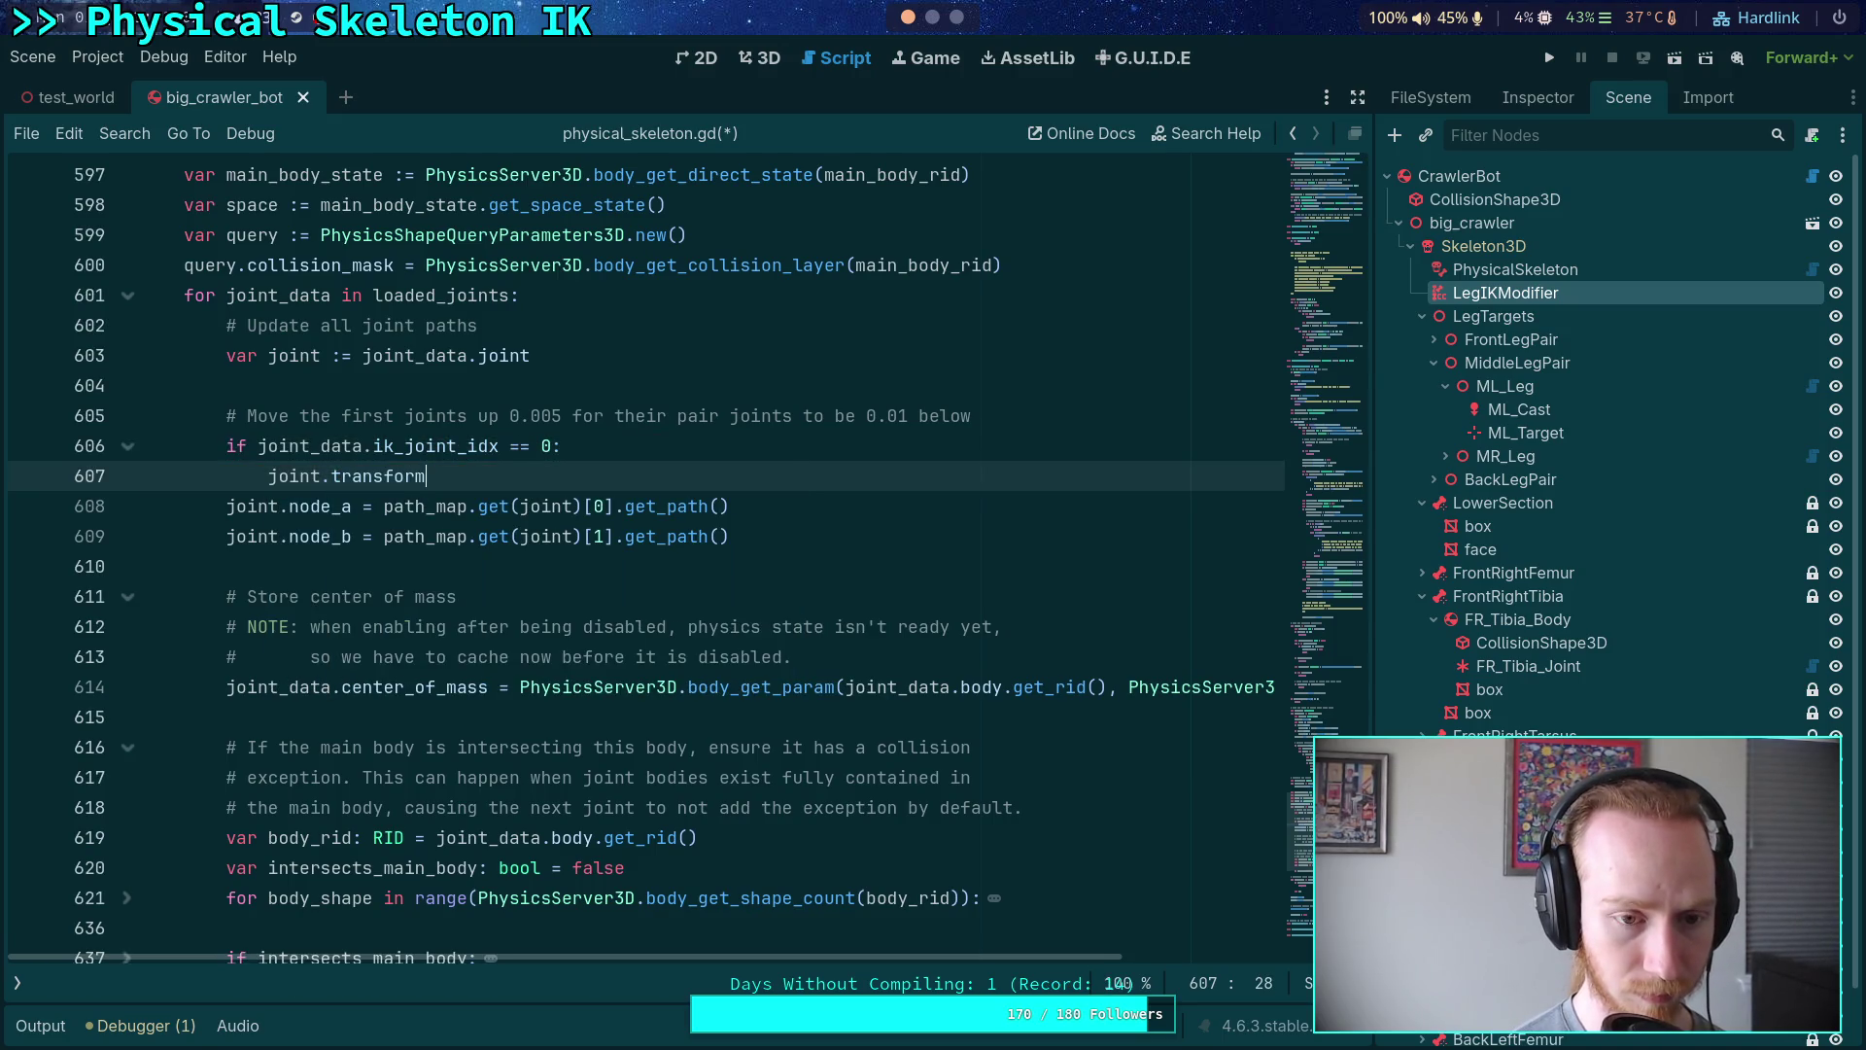
type(".tr")
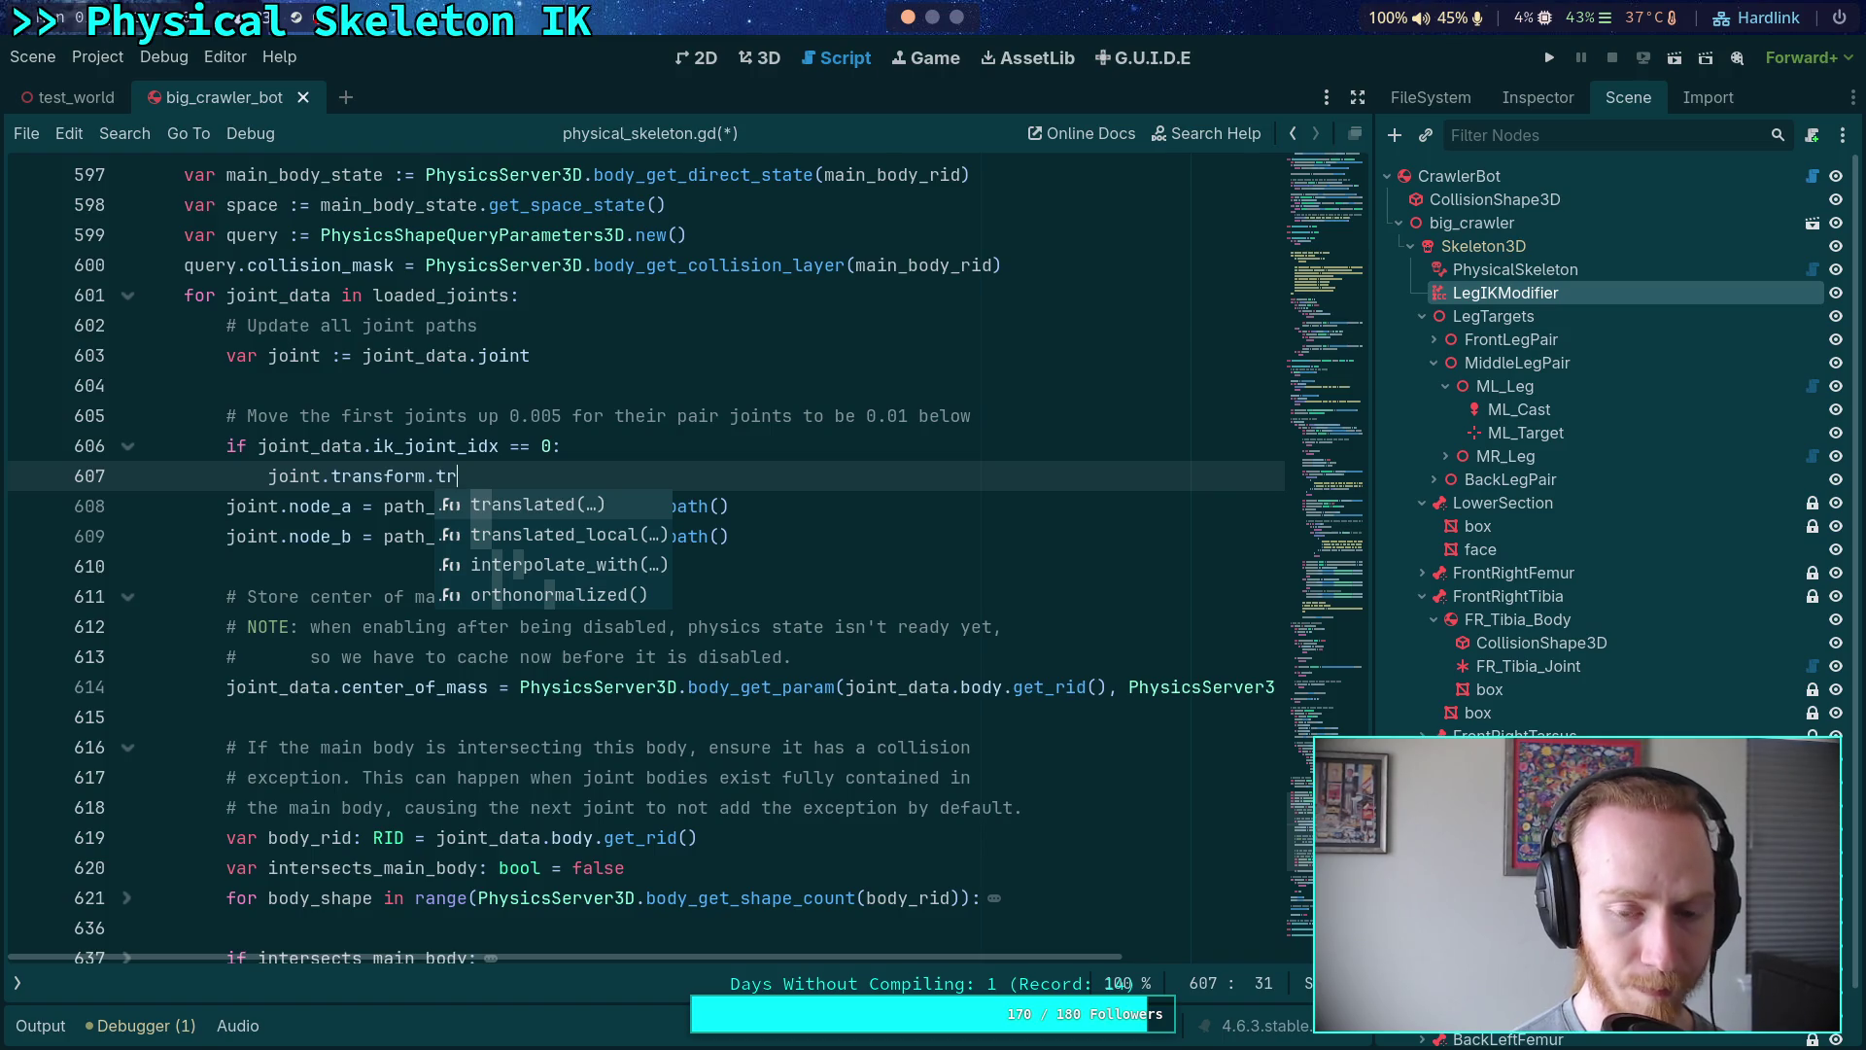
key("Down")
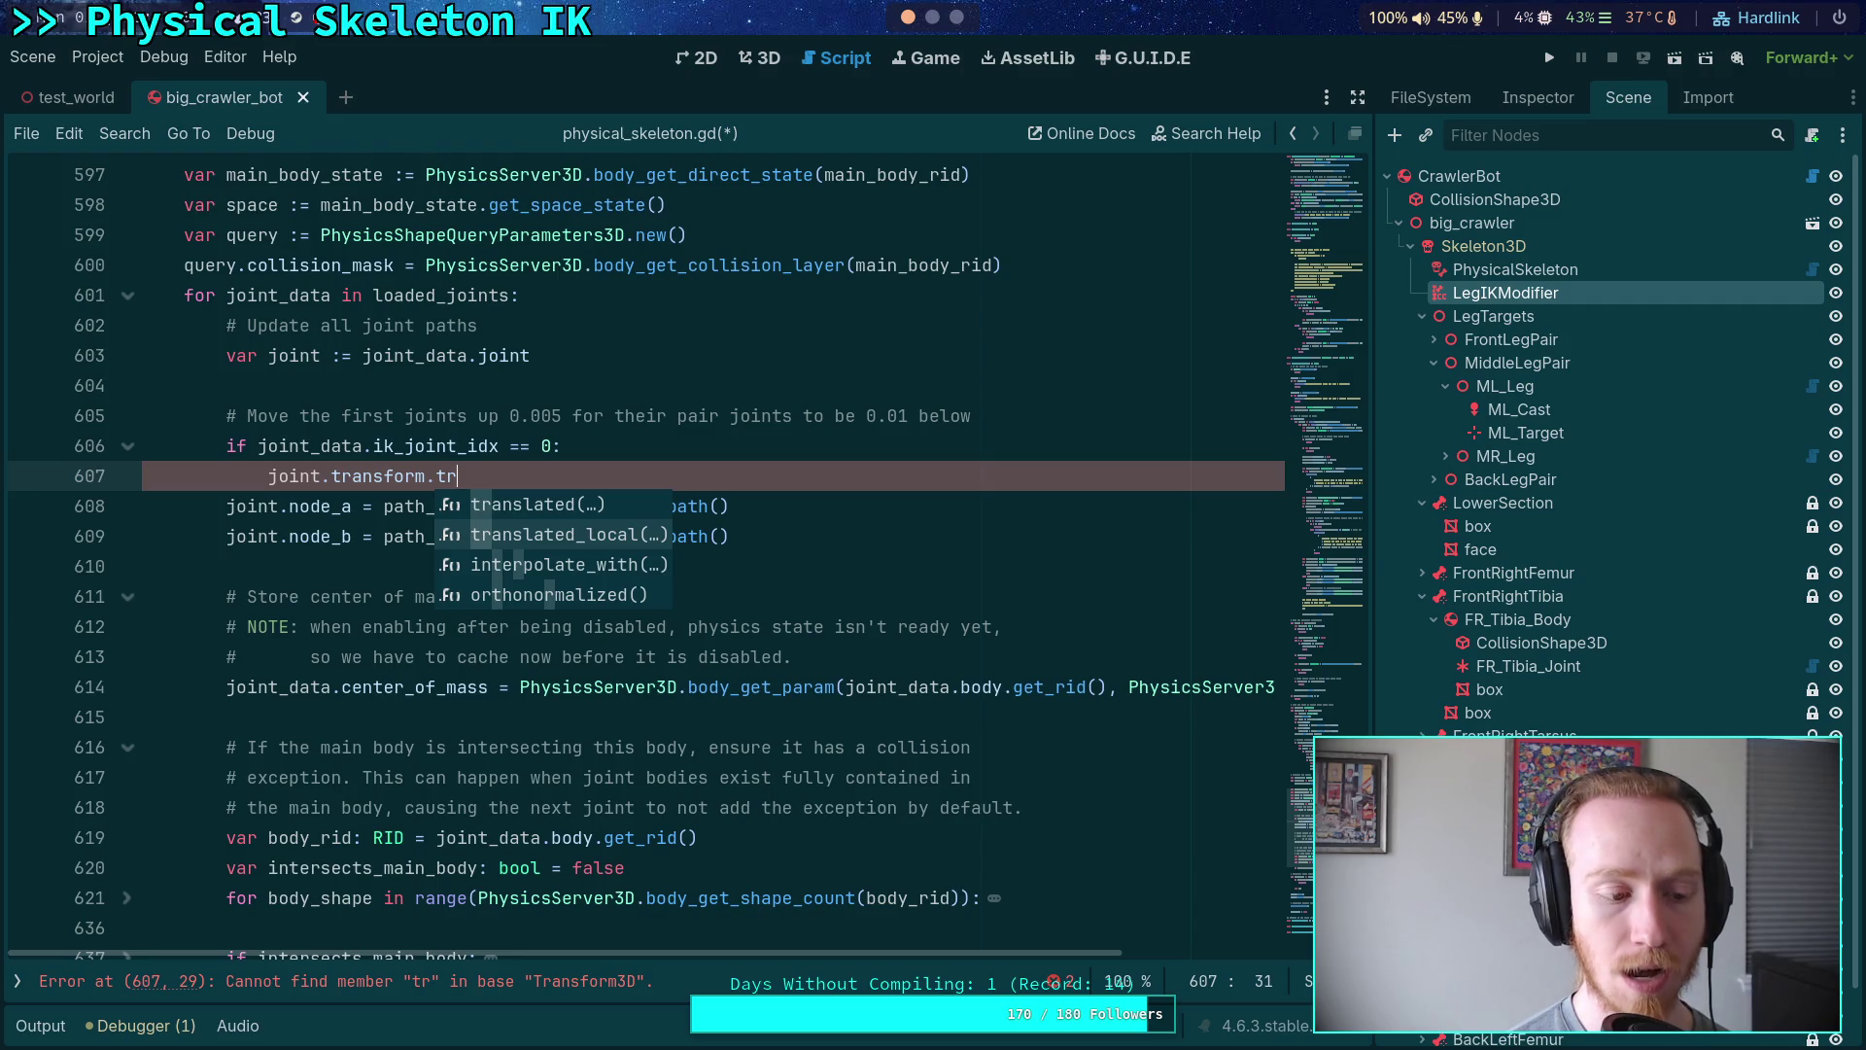
key("Return")
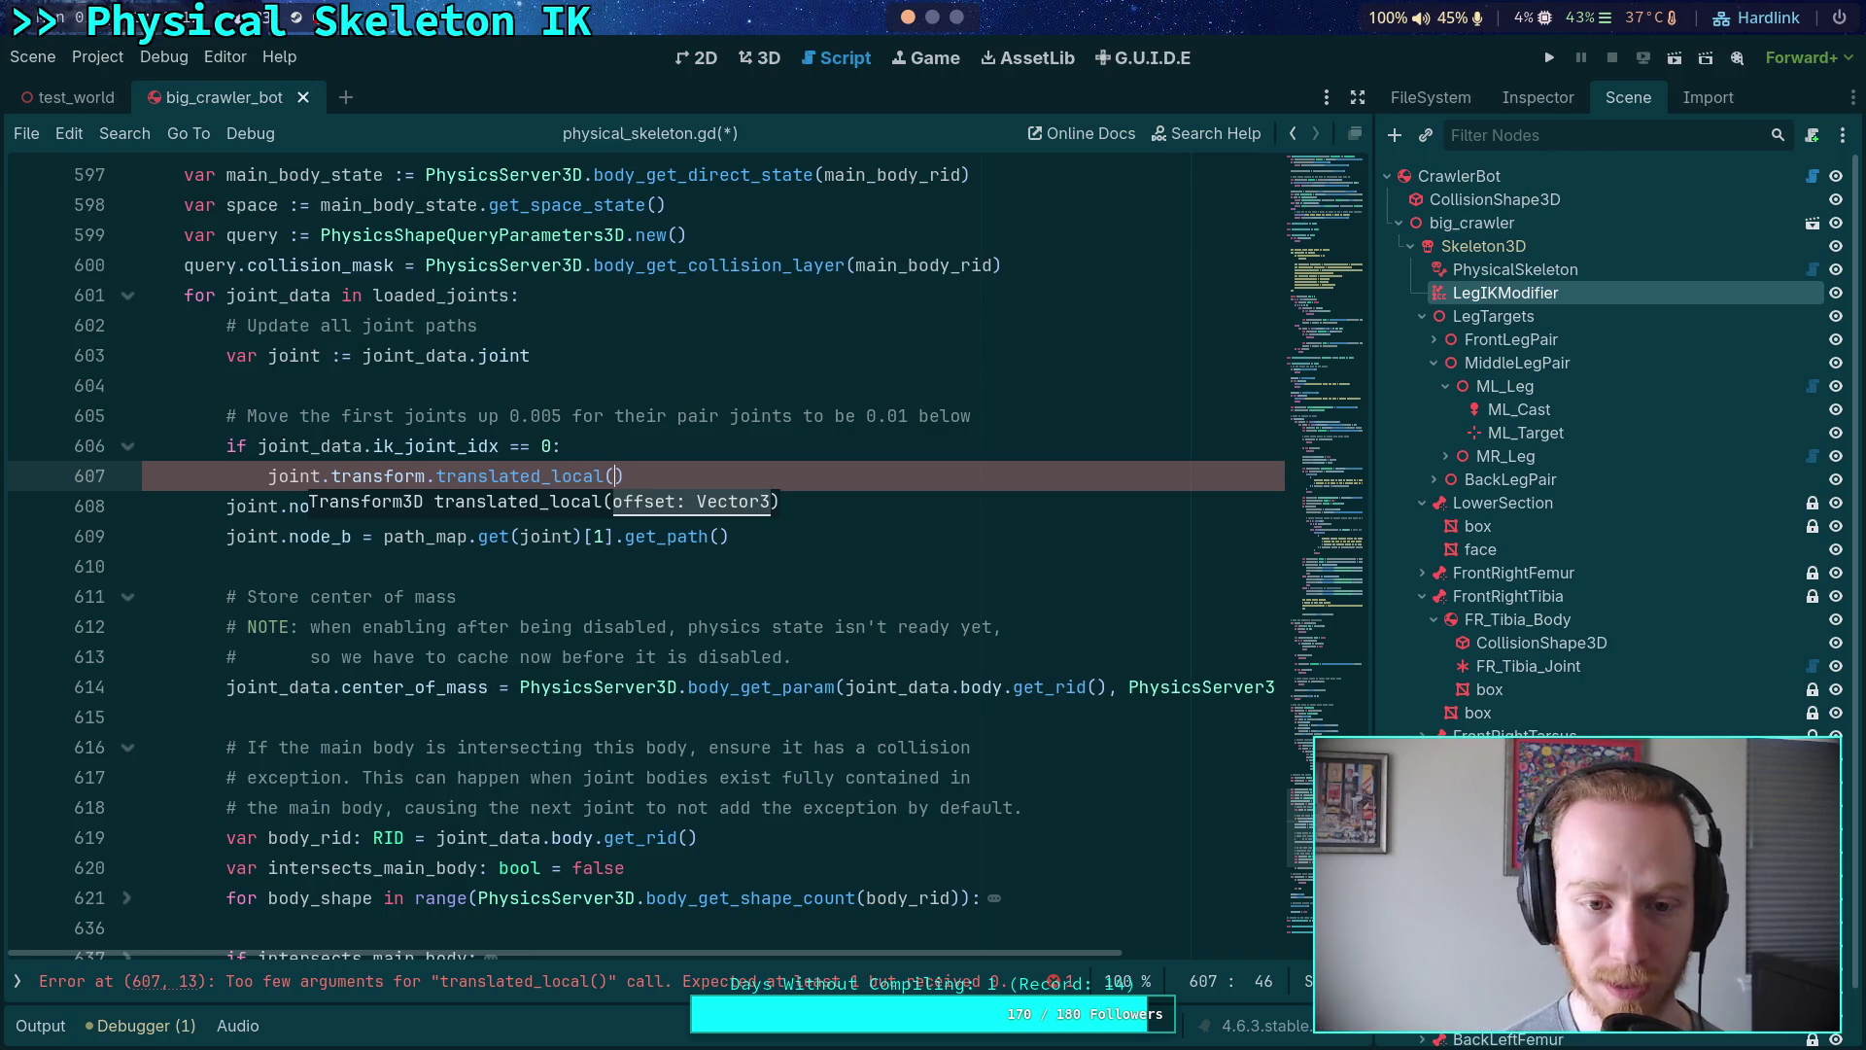
type("Vector")
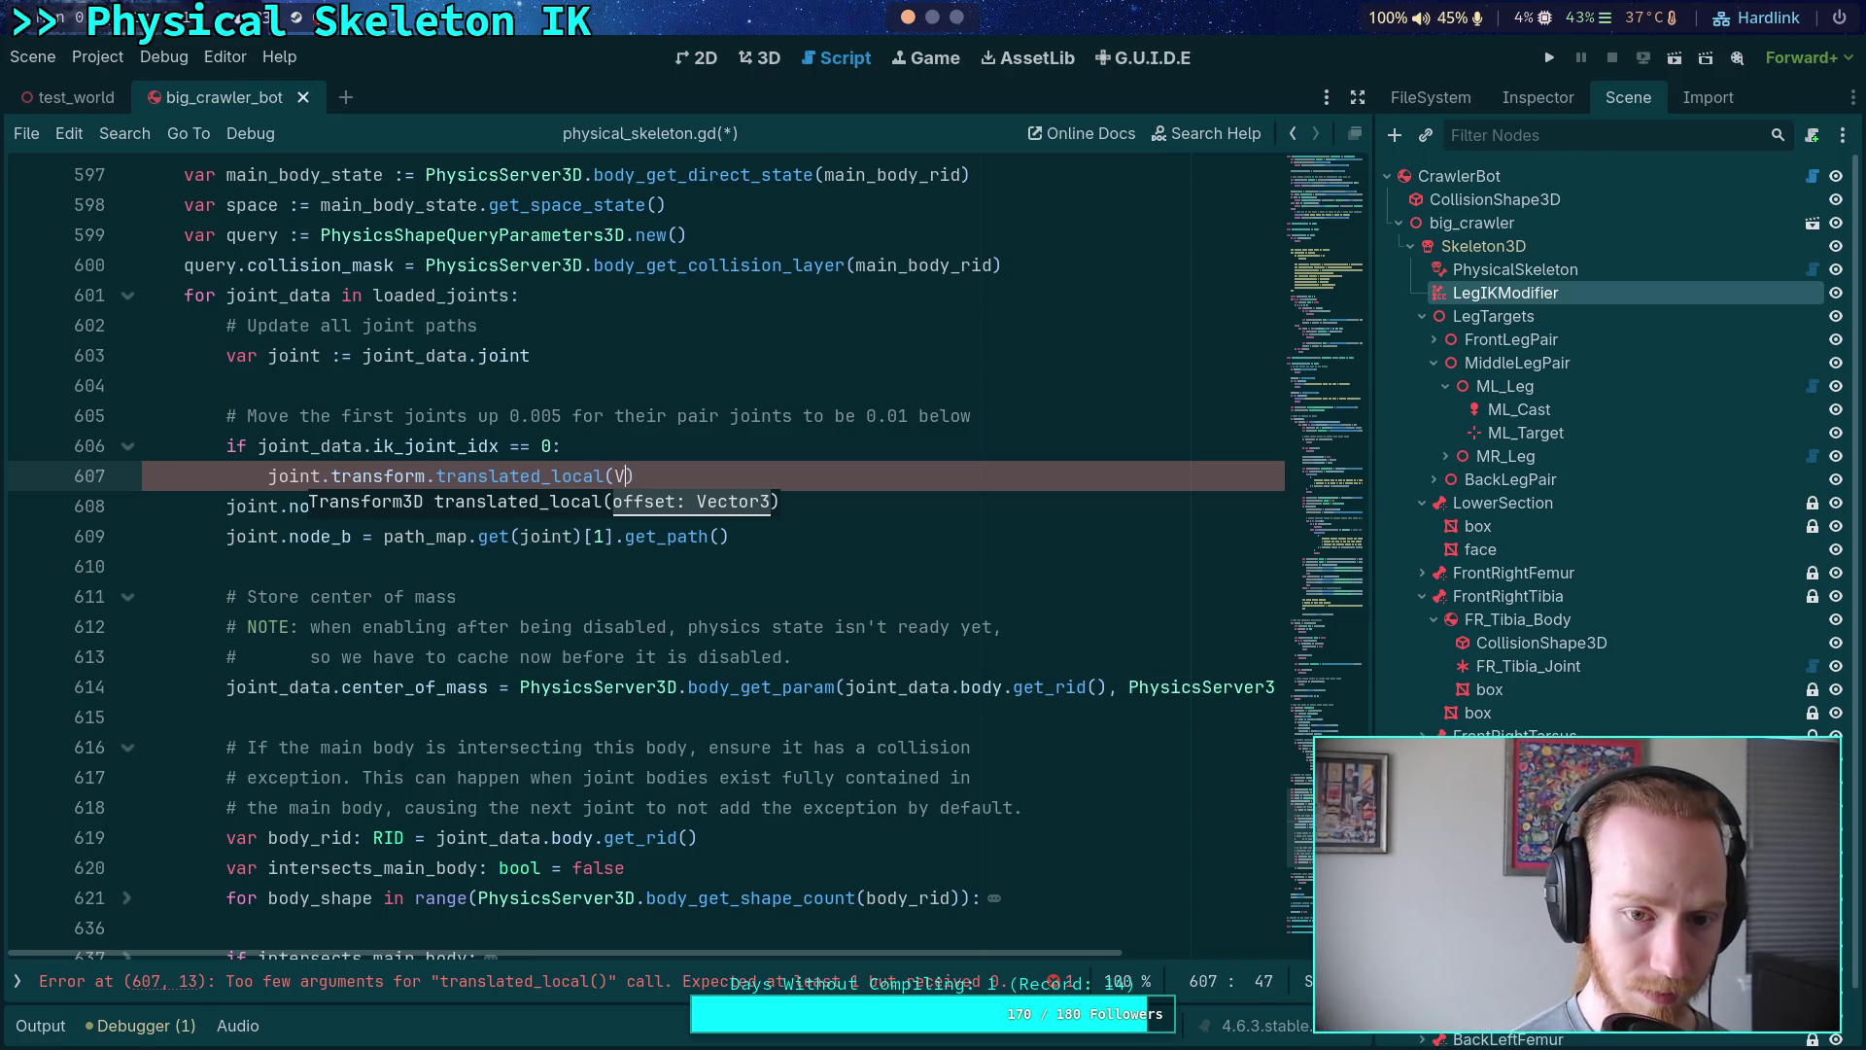
type("3")
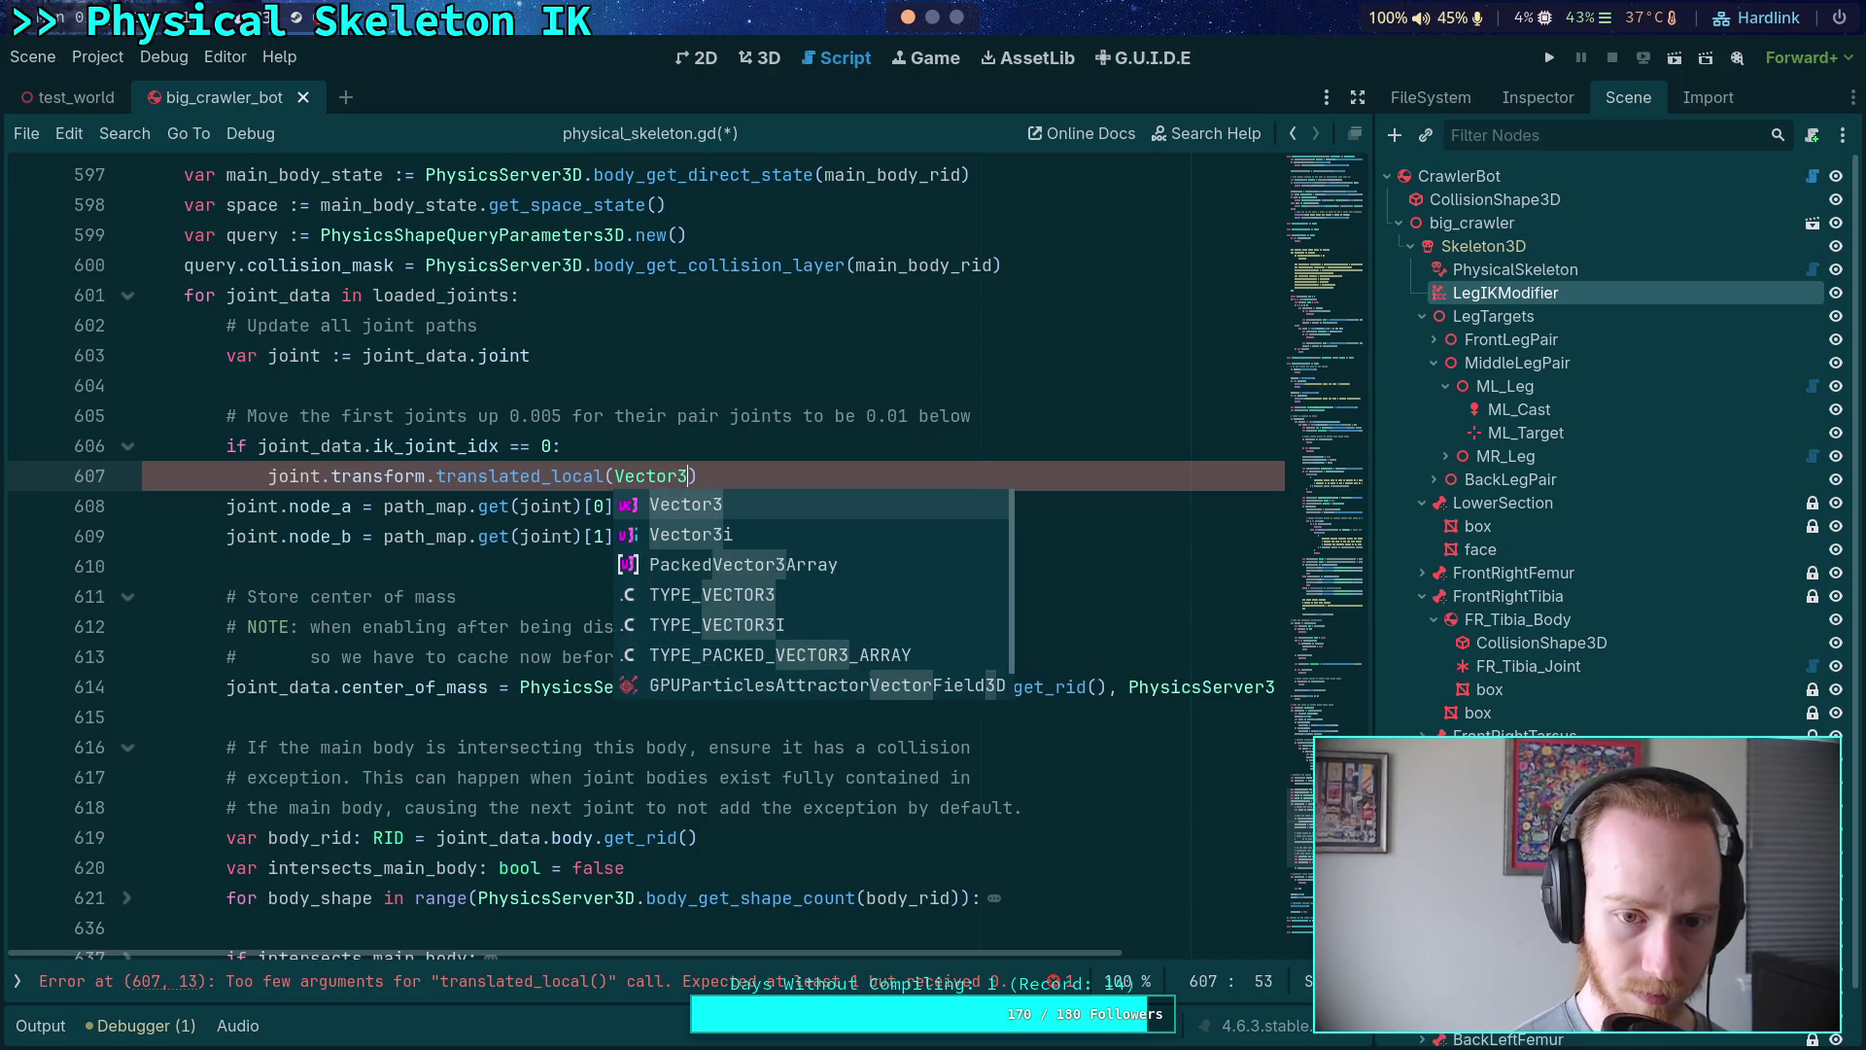
key("Return")
type("(,0, 0.0, ")
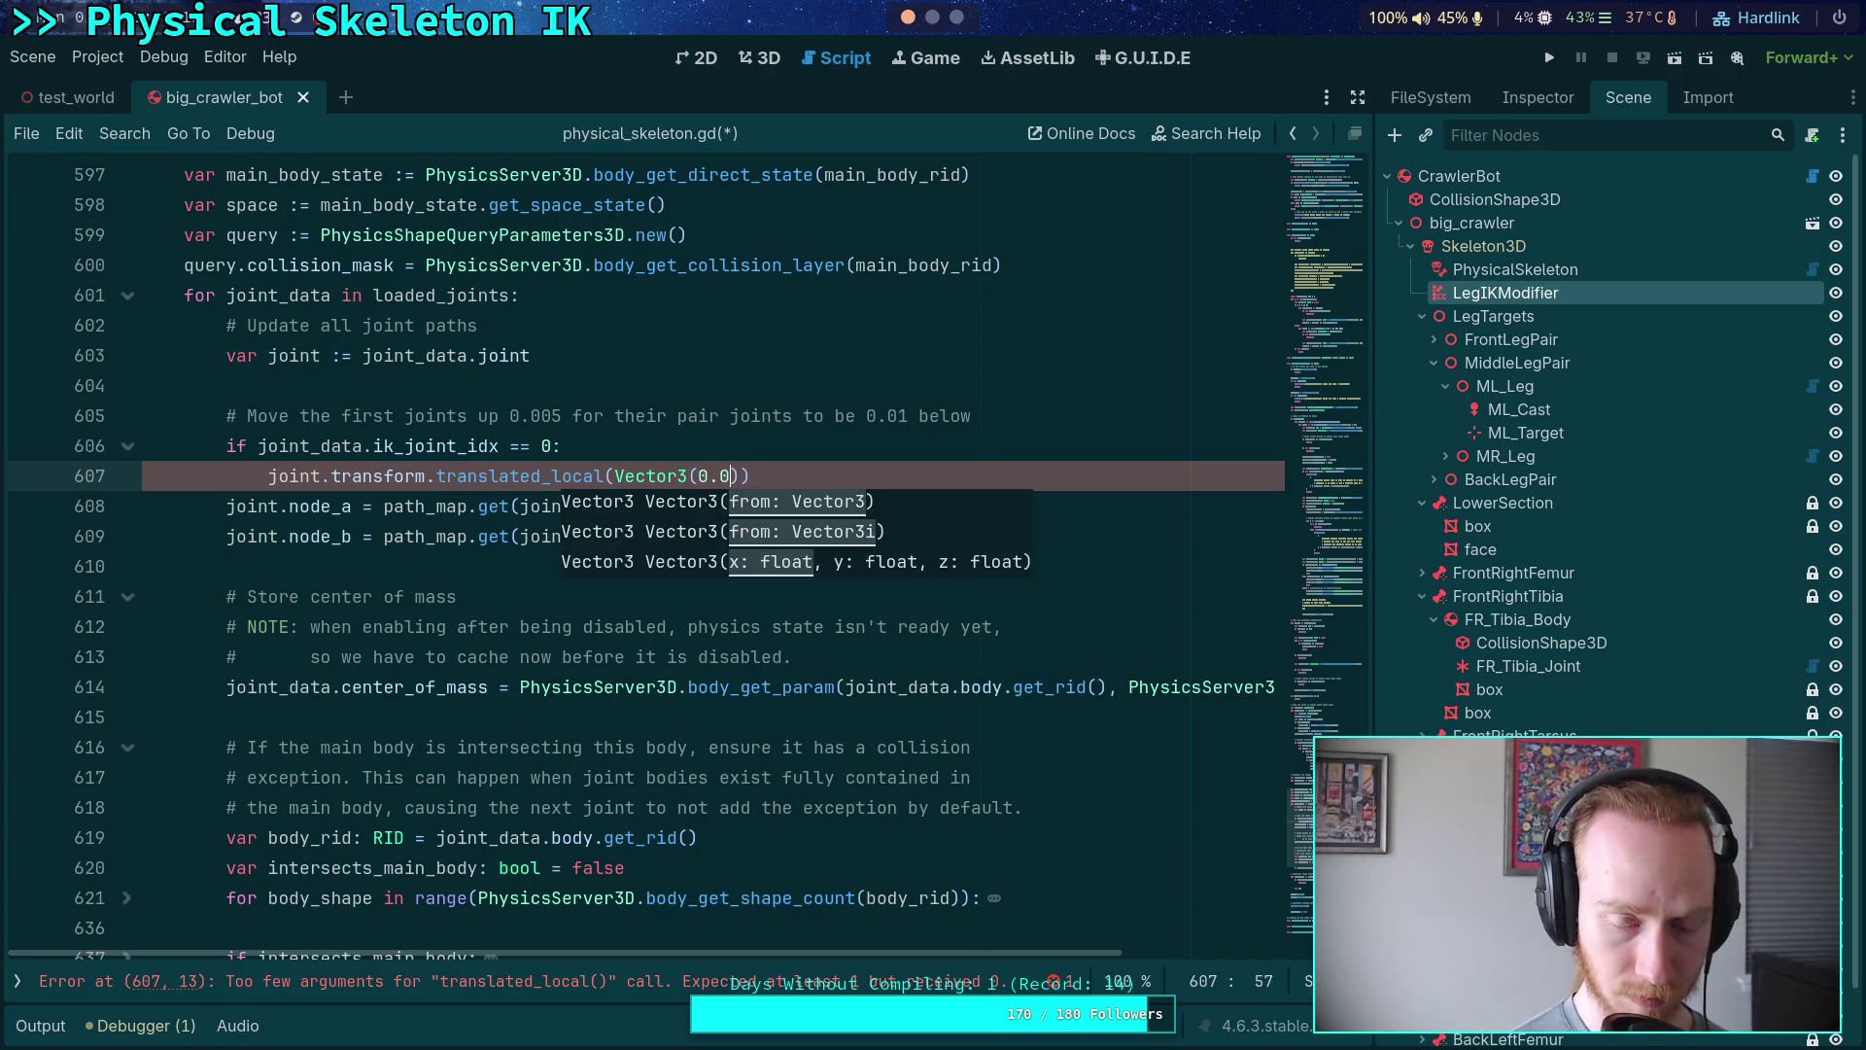
type("0.0, 0.")
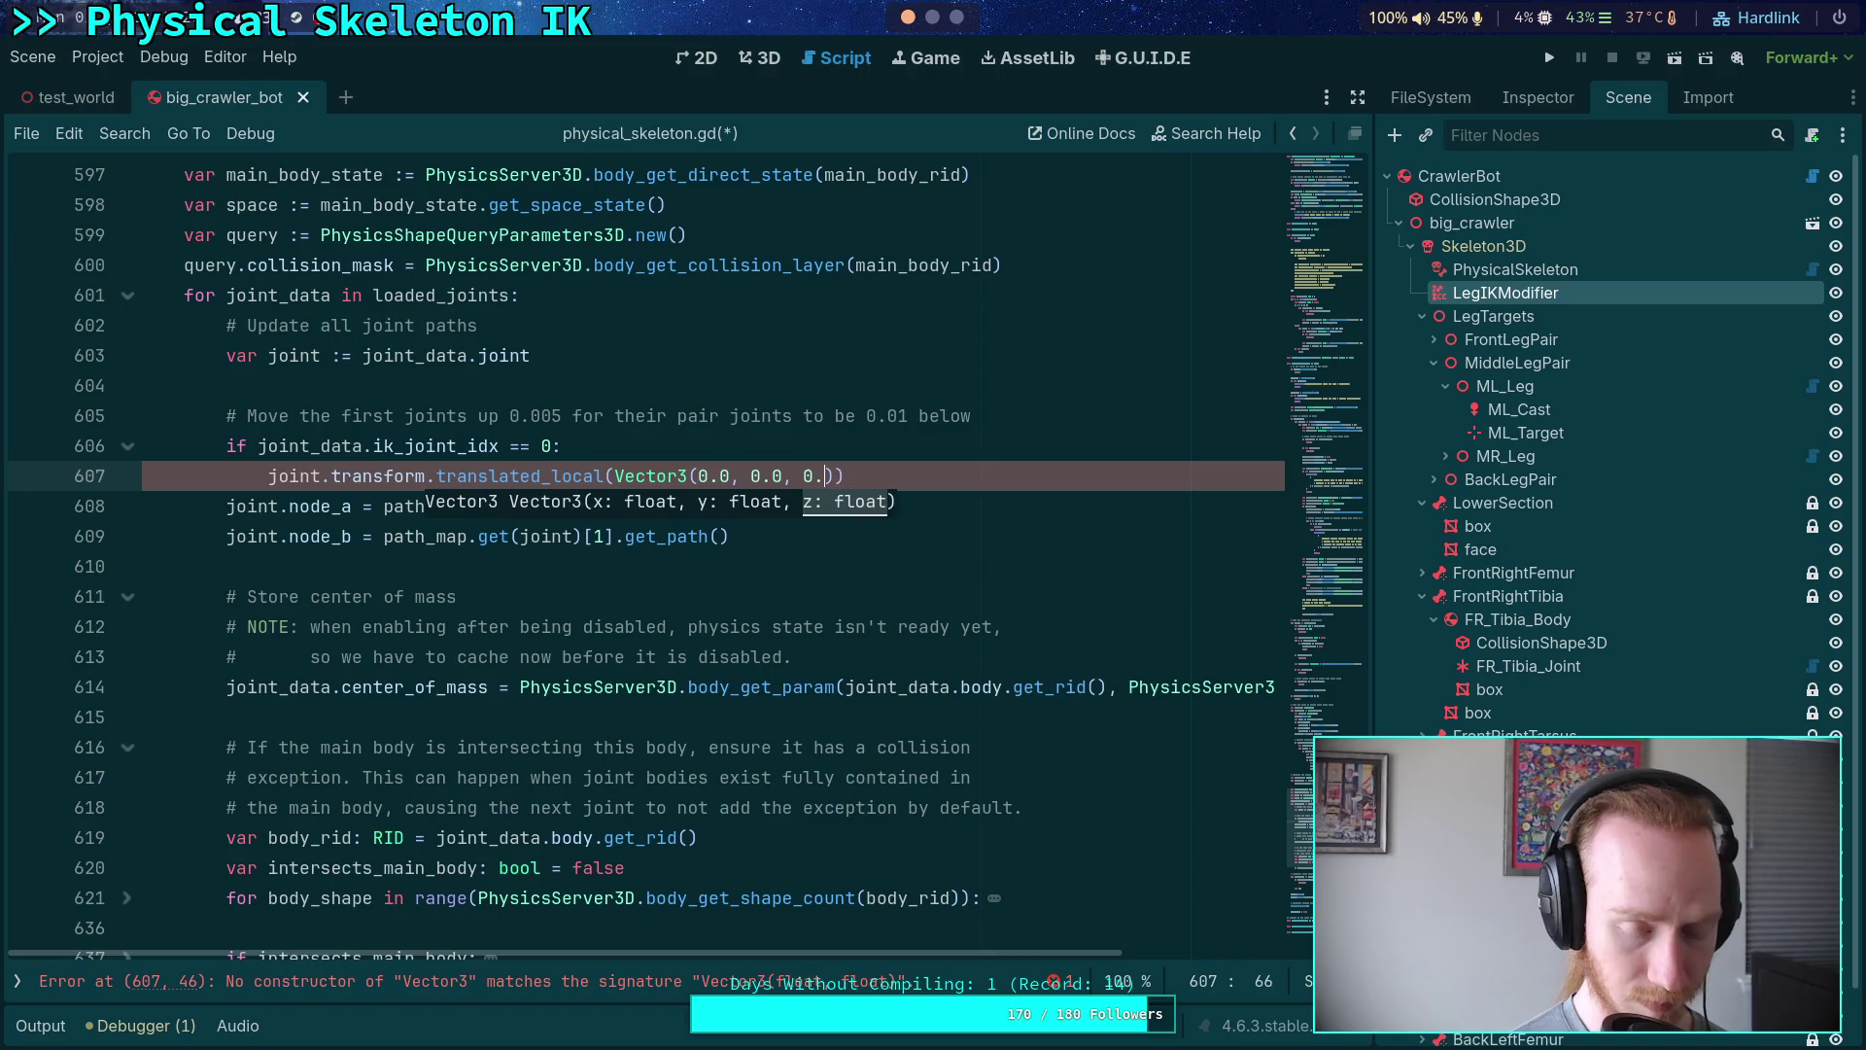
type("5))")
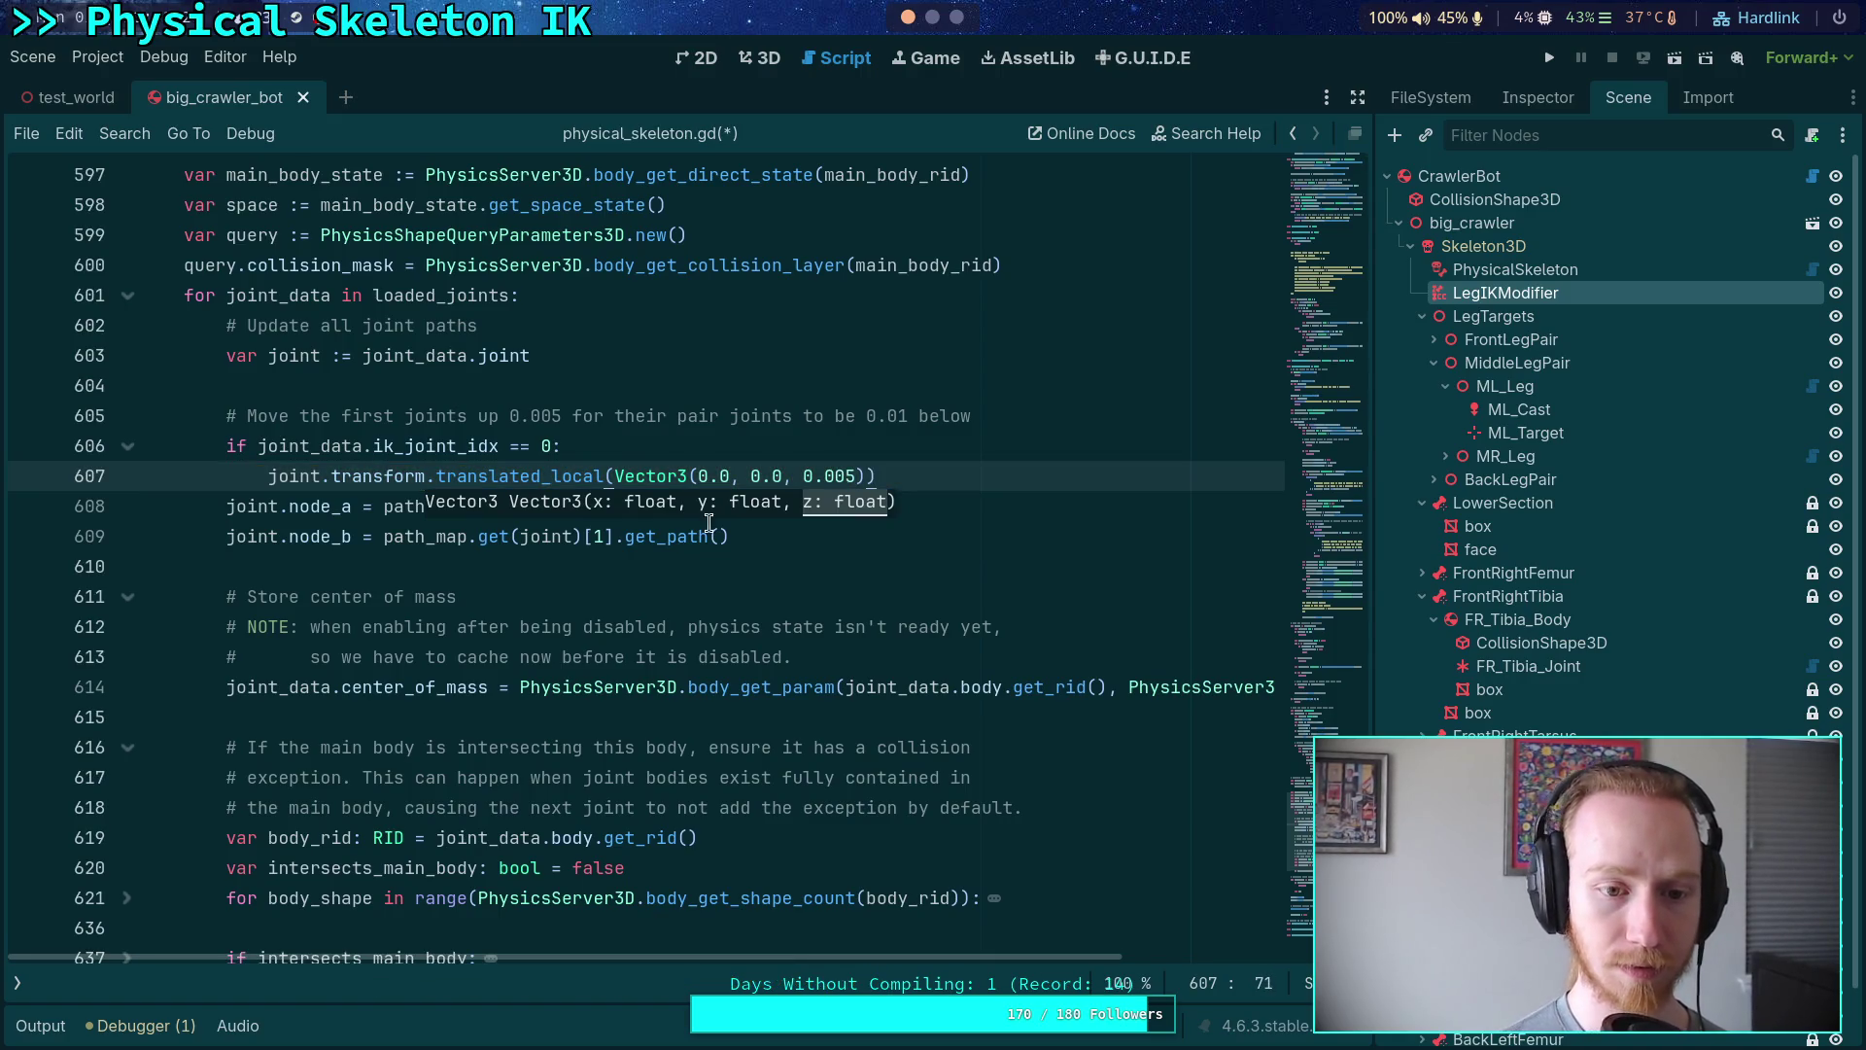
key("Home")
type("joint.transform =")
key("ctrl+s")
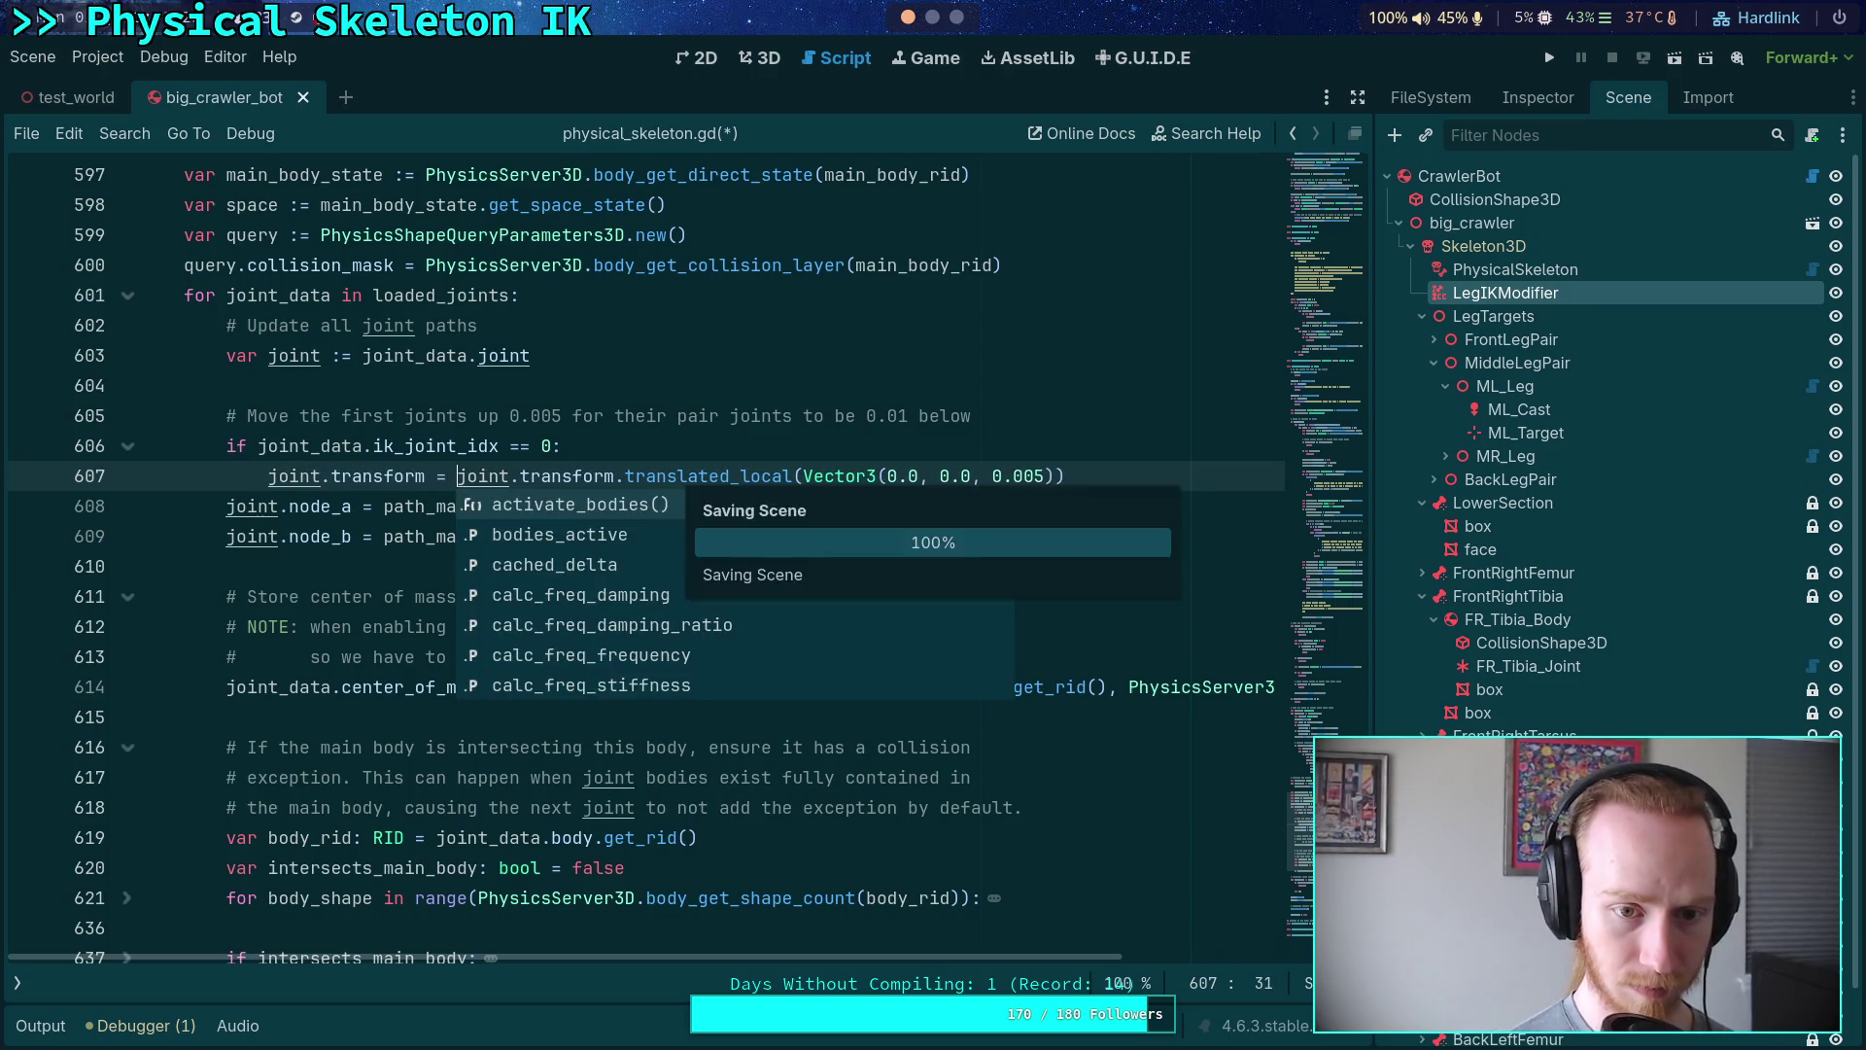
mouse_move(683, 467)
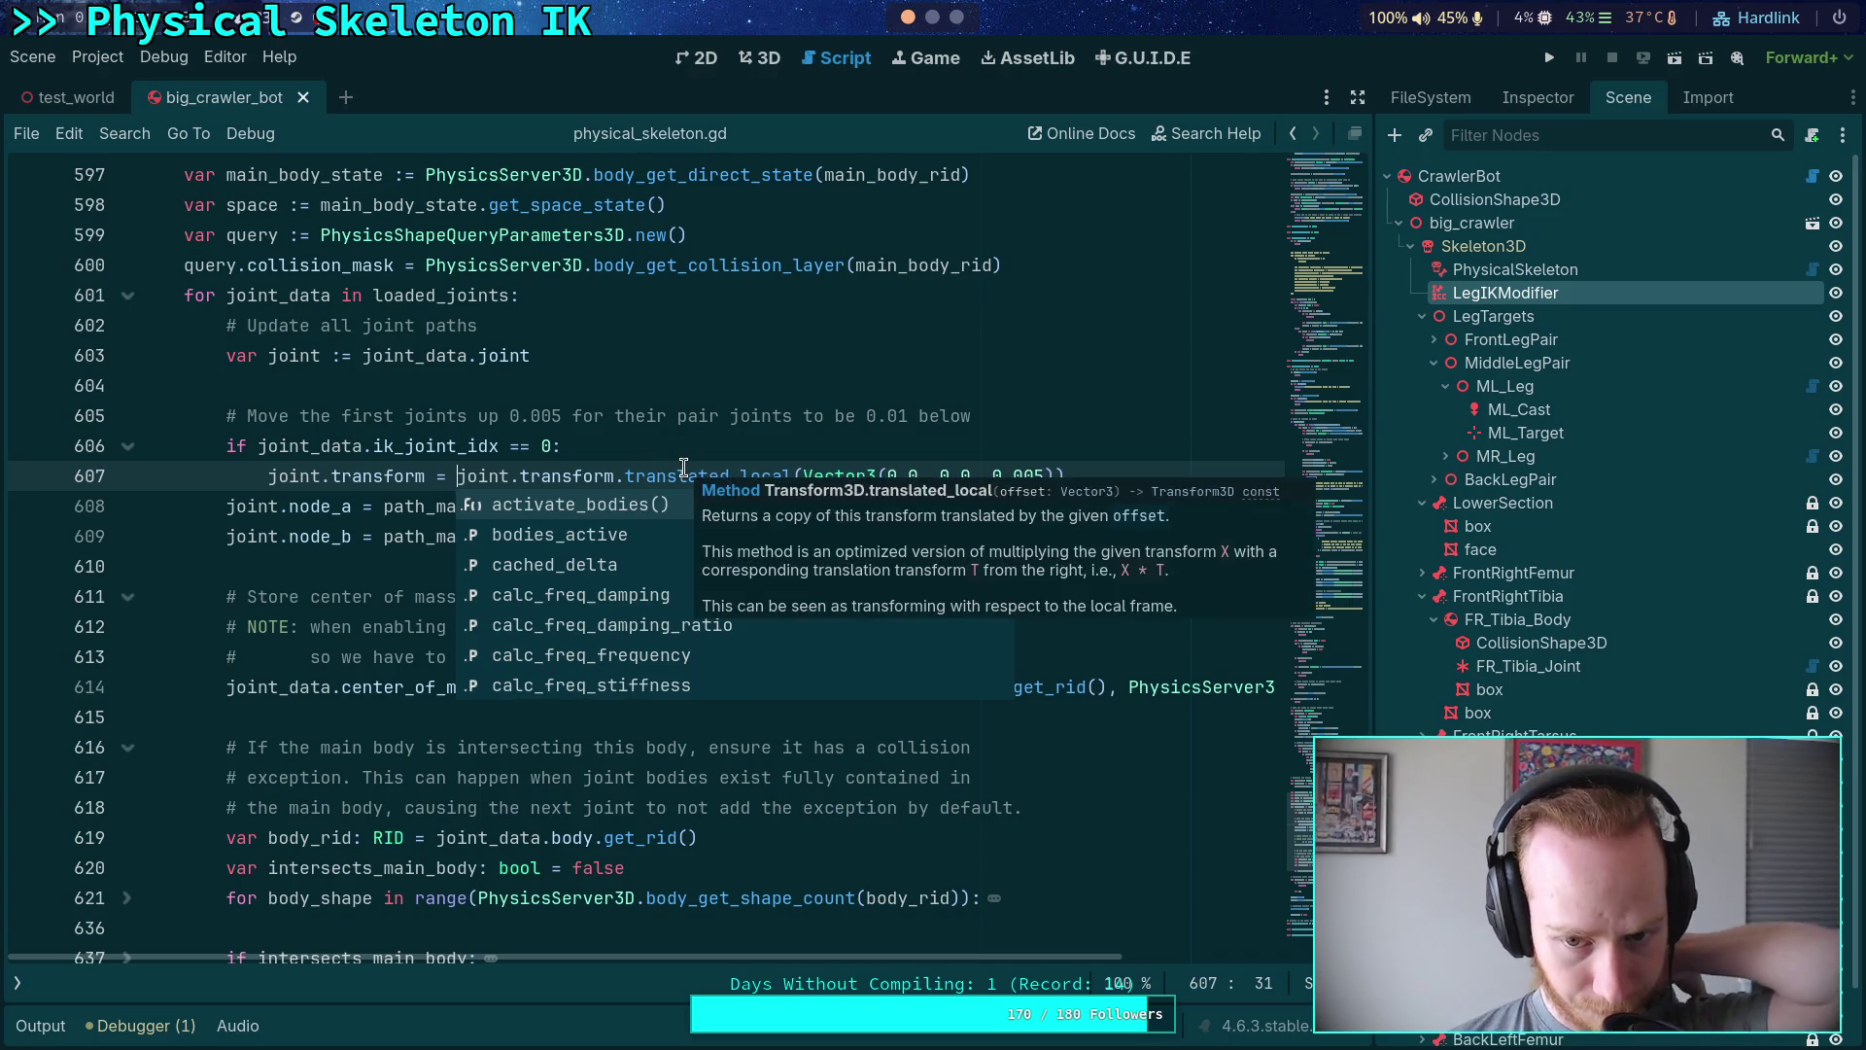
key("Escape")
left_click(647, 569)
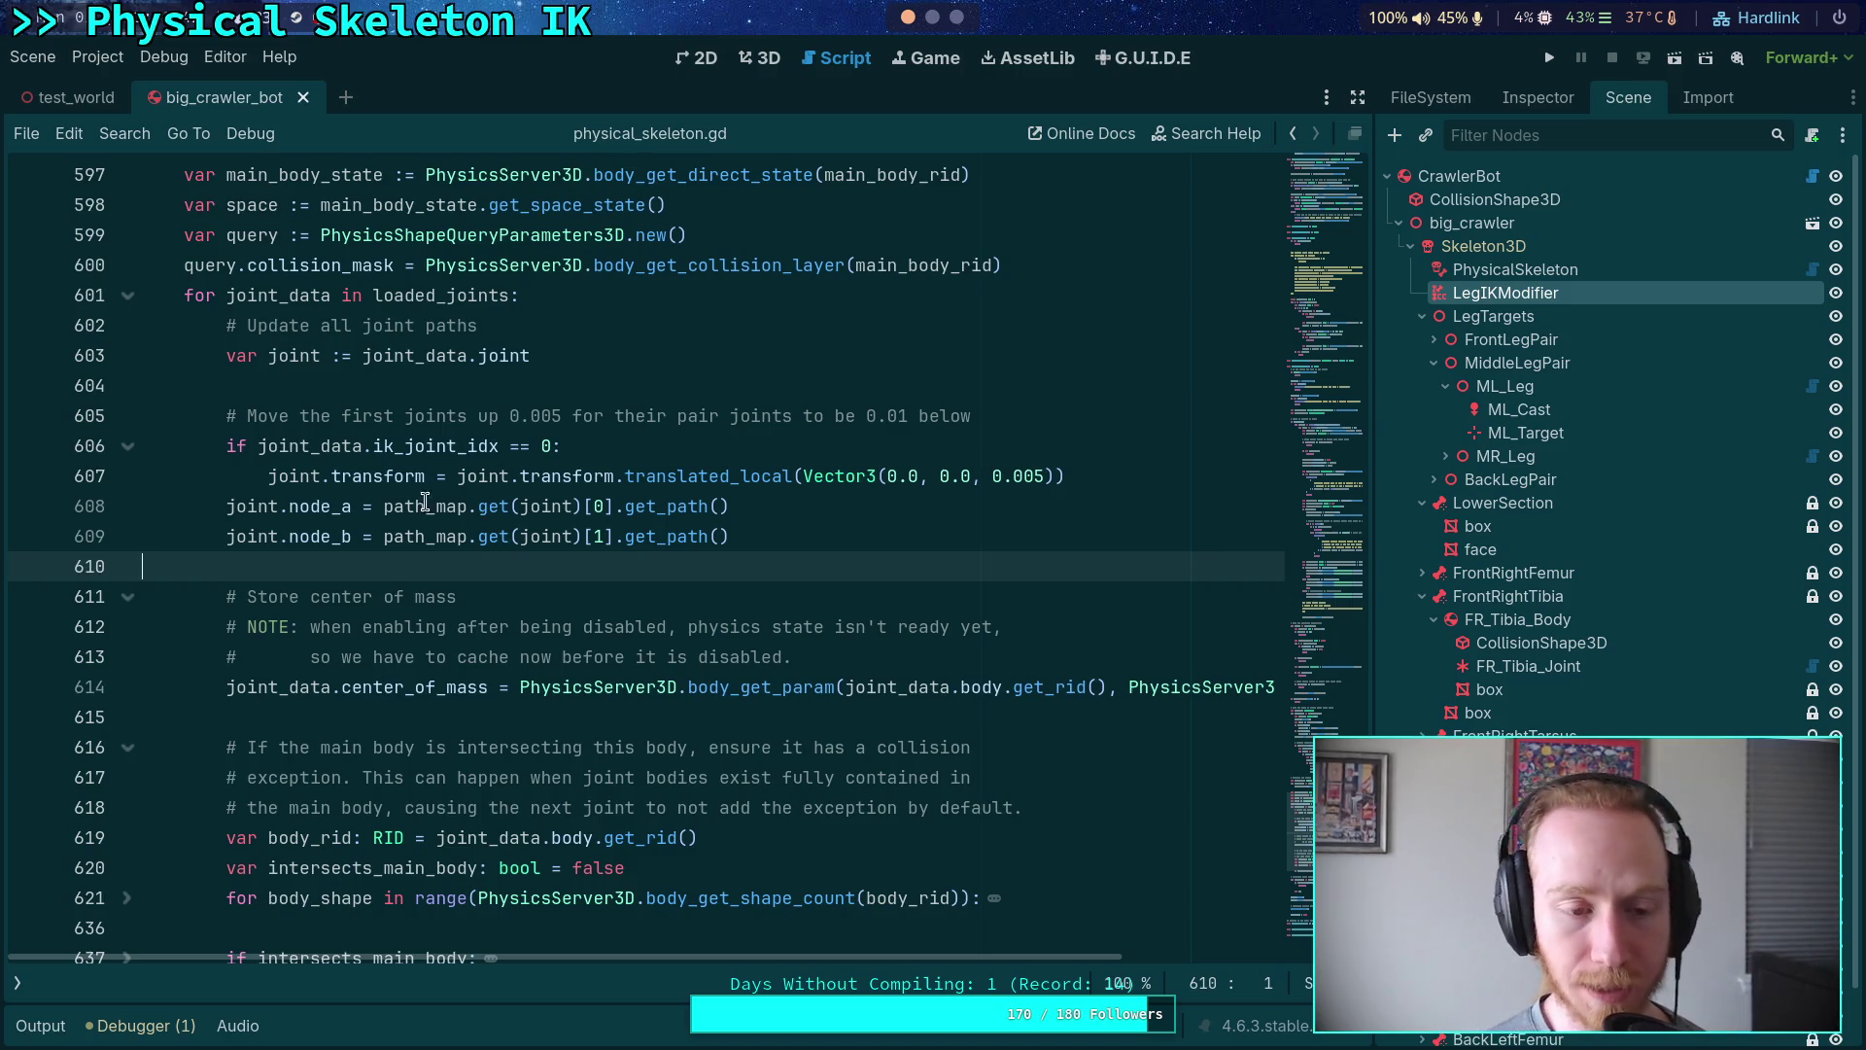
left_click(448, 476)
- Change line 607 to 'joint.position += Vector3(0.0, 0.0, 0.005)', add a blank line, and save
left_click_drag(448, 475, 1083, 475)
key("BackSpace")
key("BackSpace")
key("BackSpace")
key("BackSpace")
key("BackSpace")
key("BackSpace")
type("posit")
type("ion +")
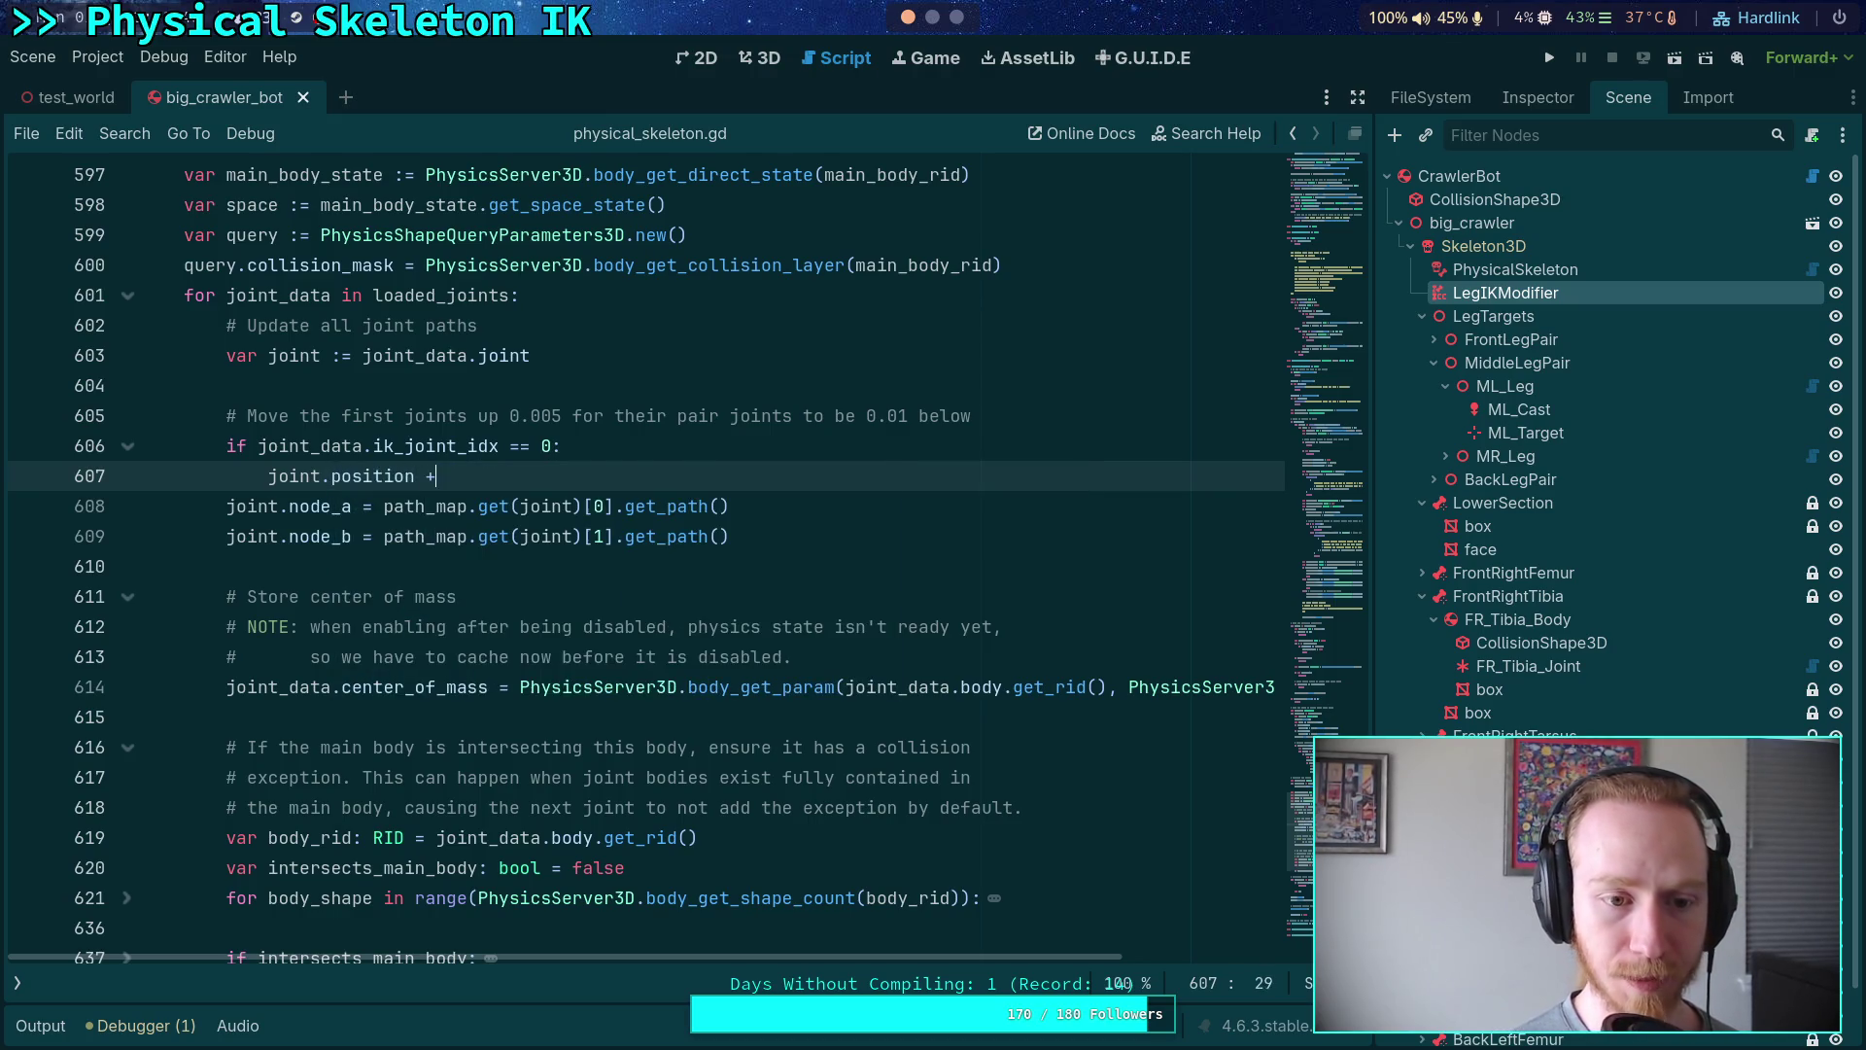
type("= Vector3")
key("Return")
type("0.0, 0.0, 0")
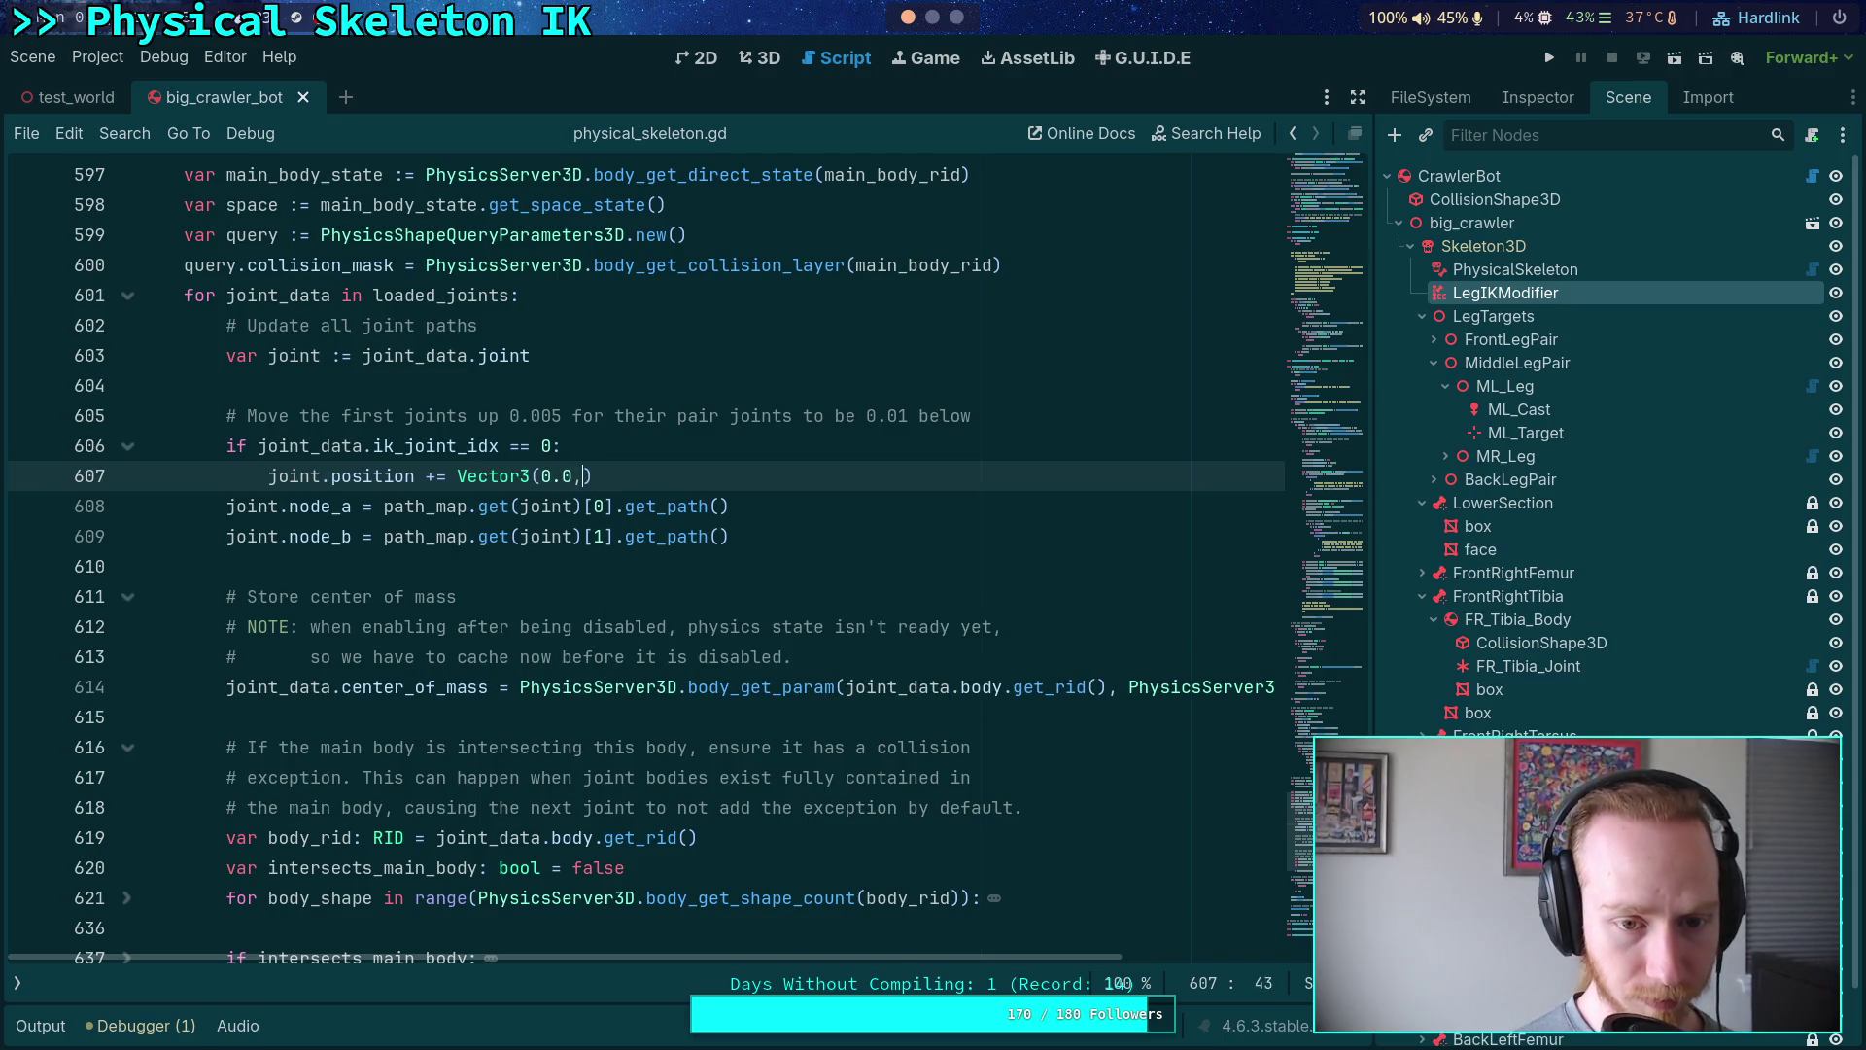
type(".005)")
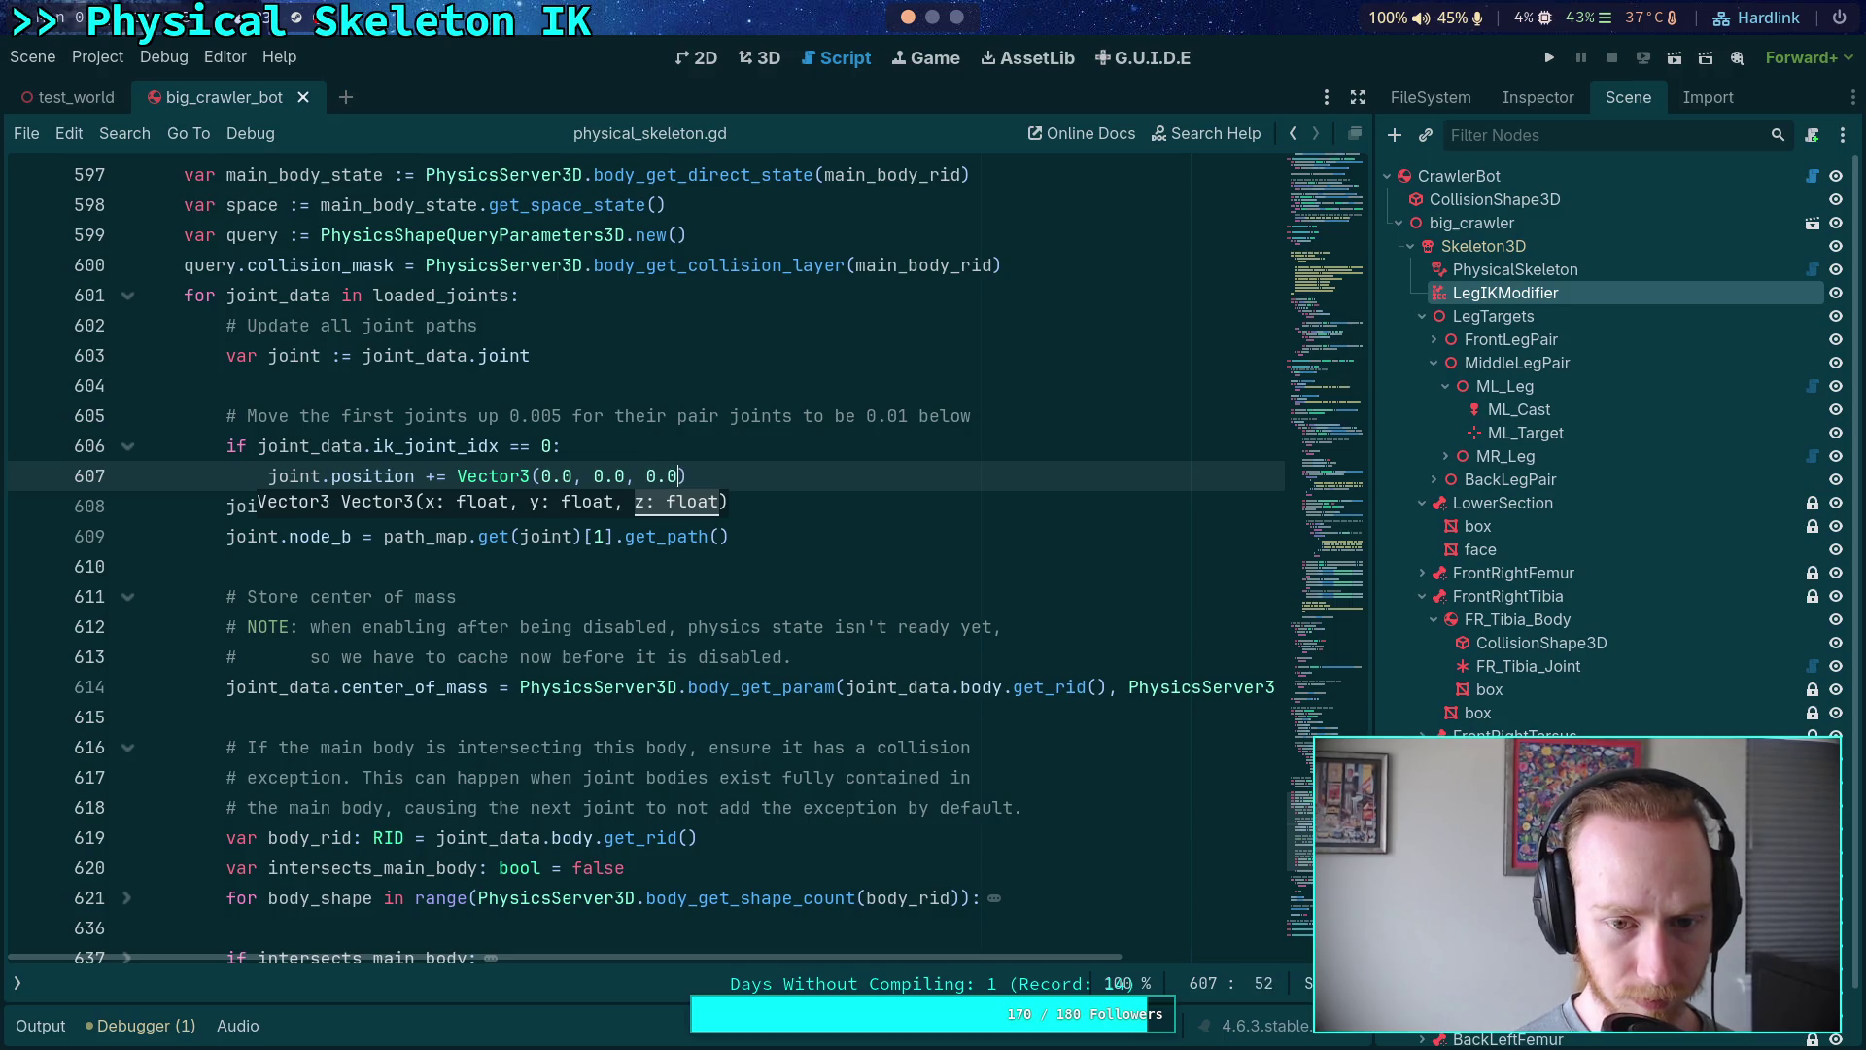
key("ctrl+s")
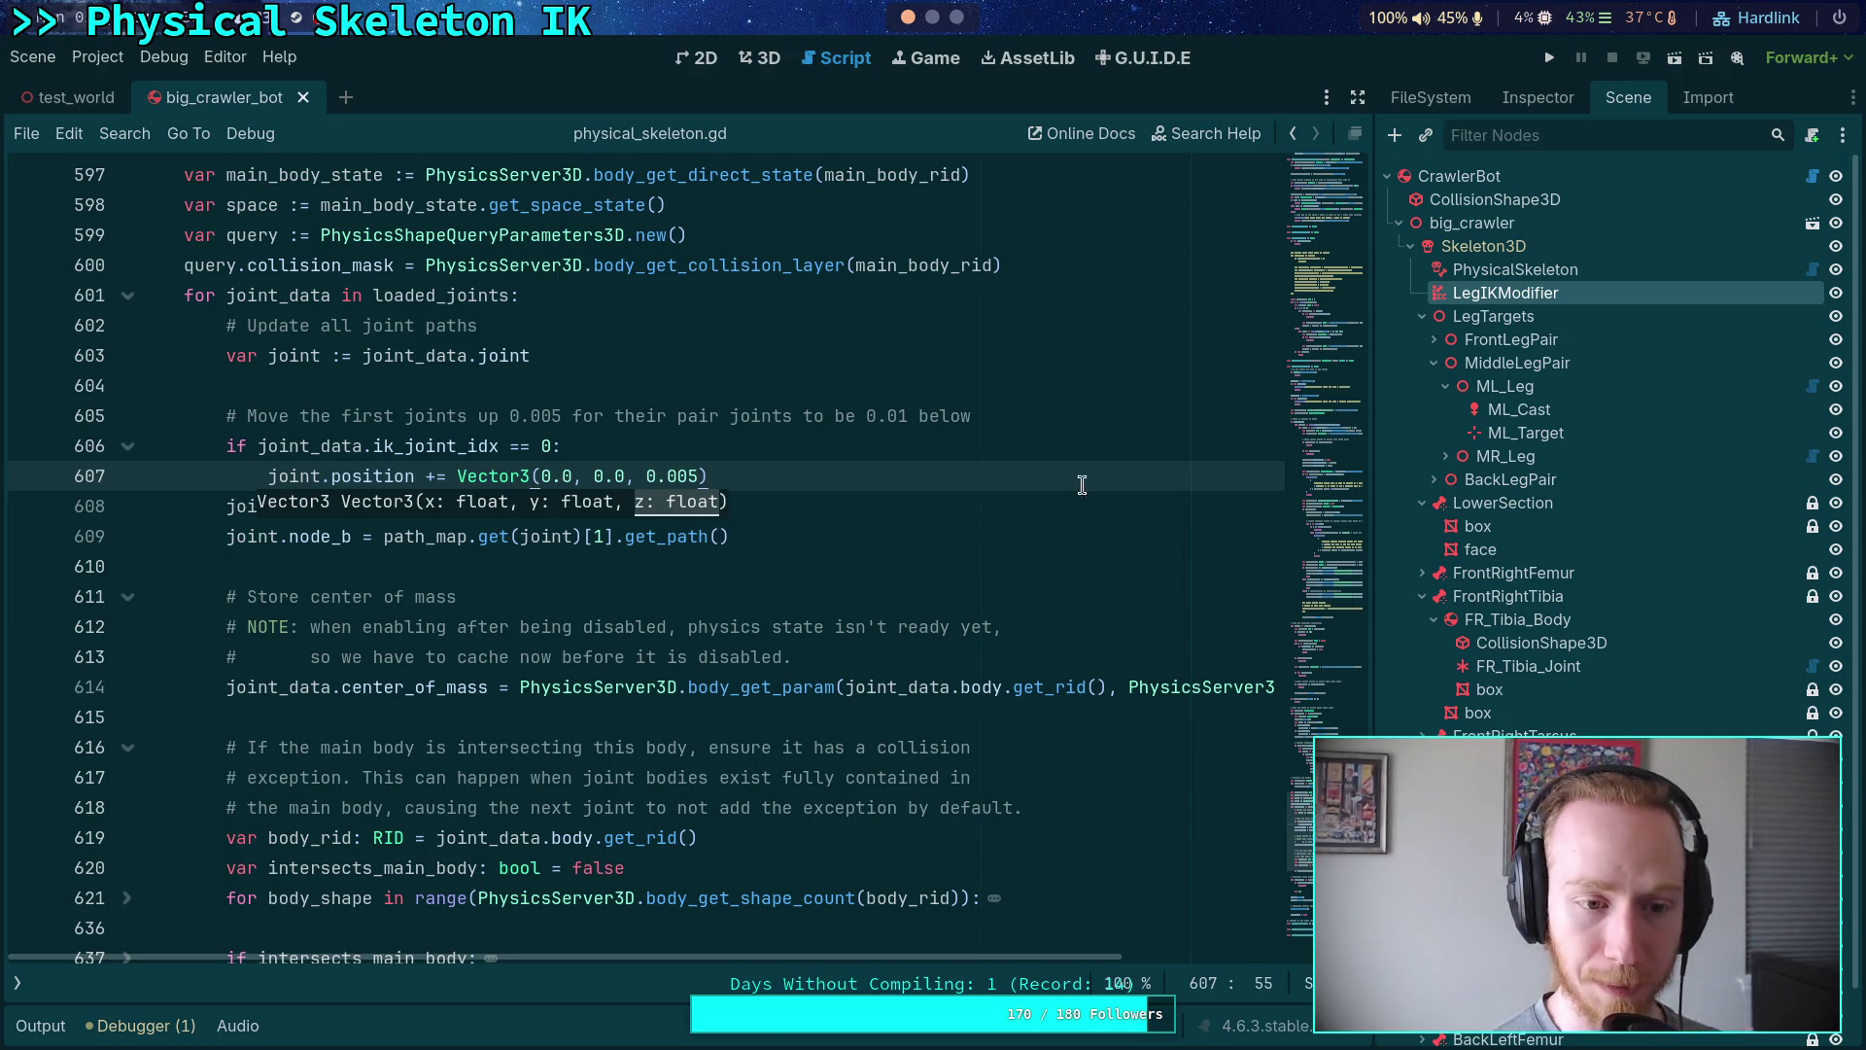
key("Return")
left_click(897, 626)
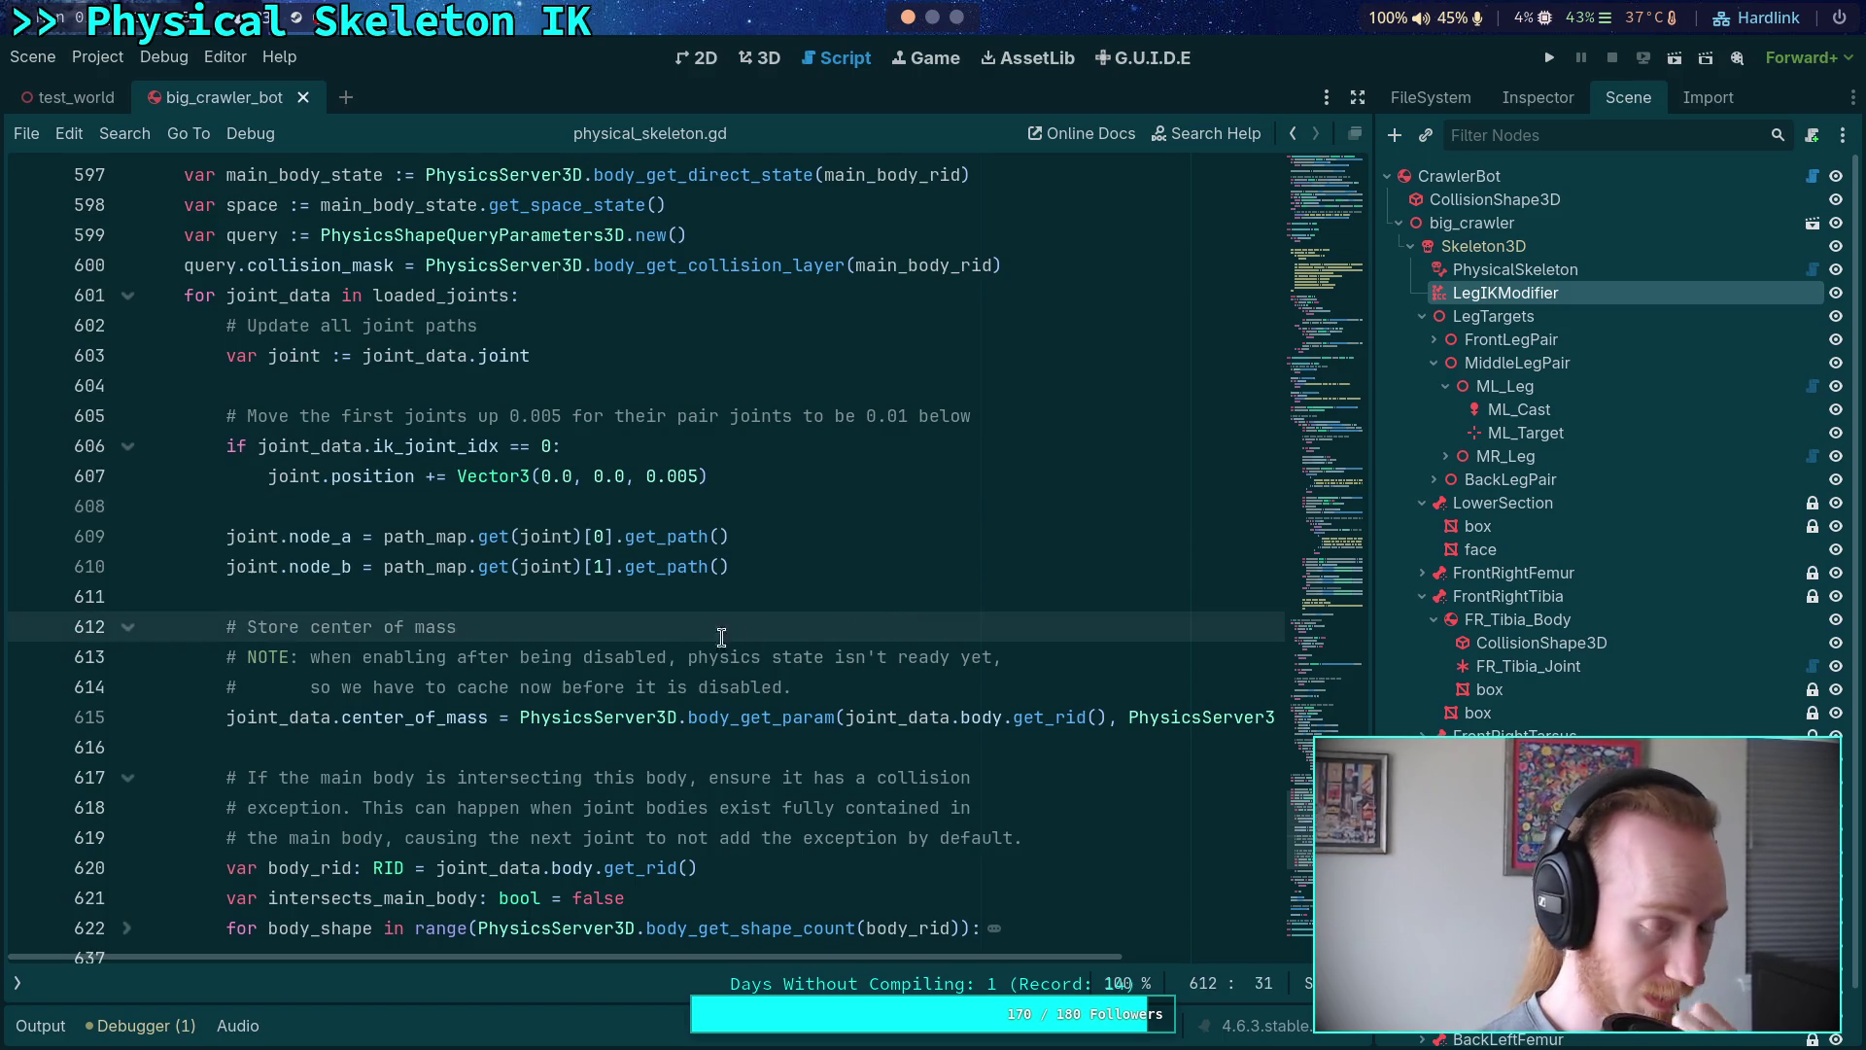
key("ctrl+s")
scroll(604, 600, "down", 8)
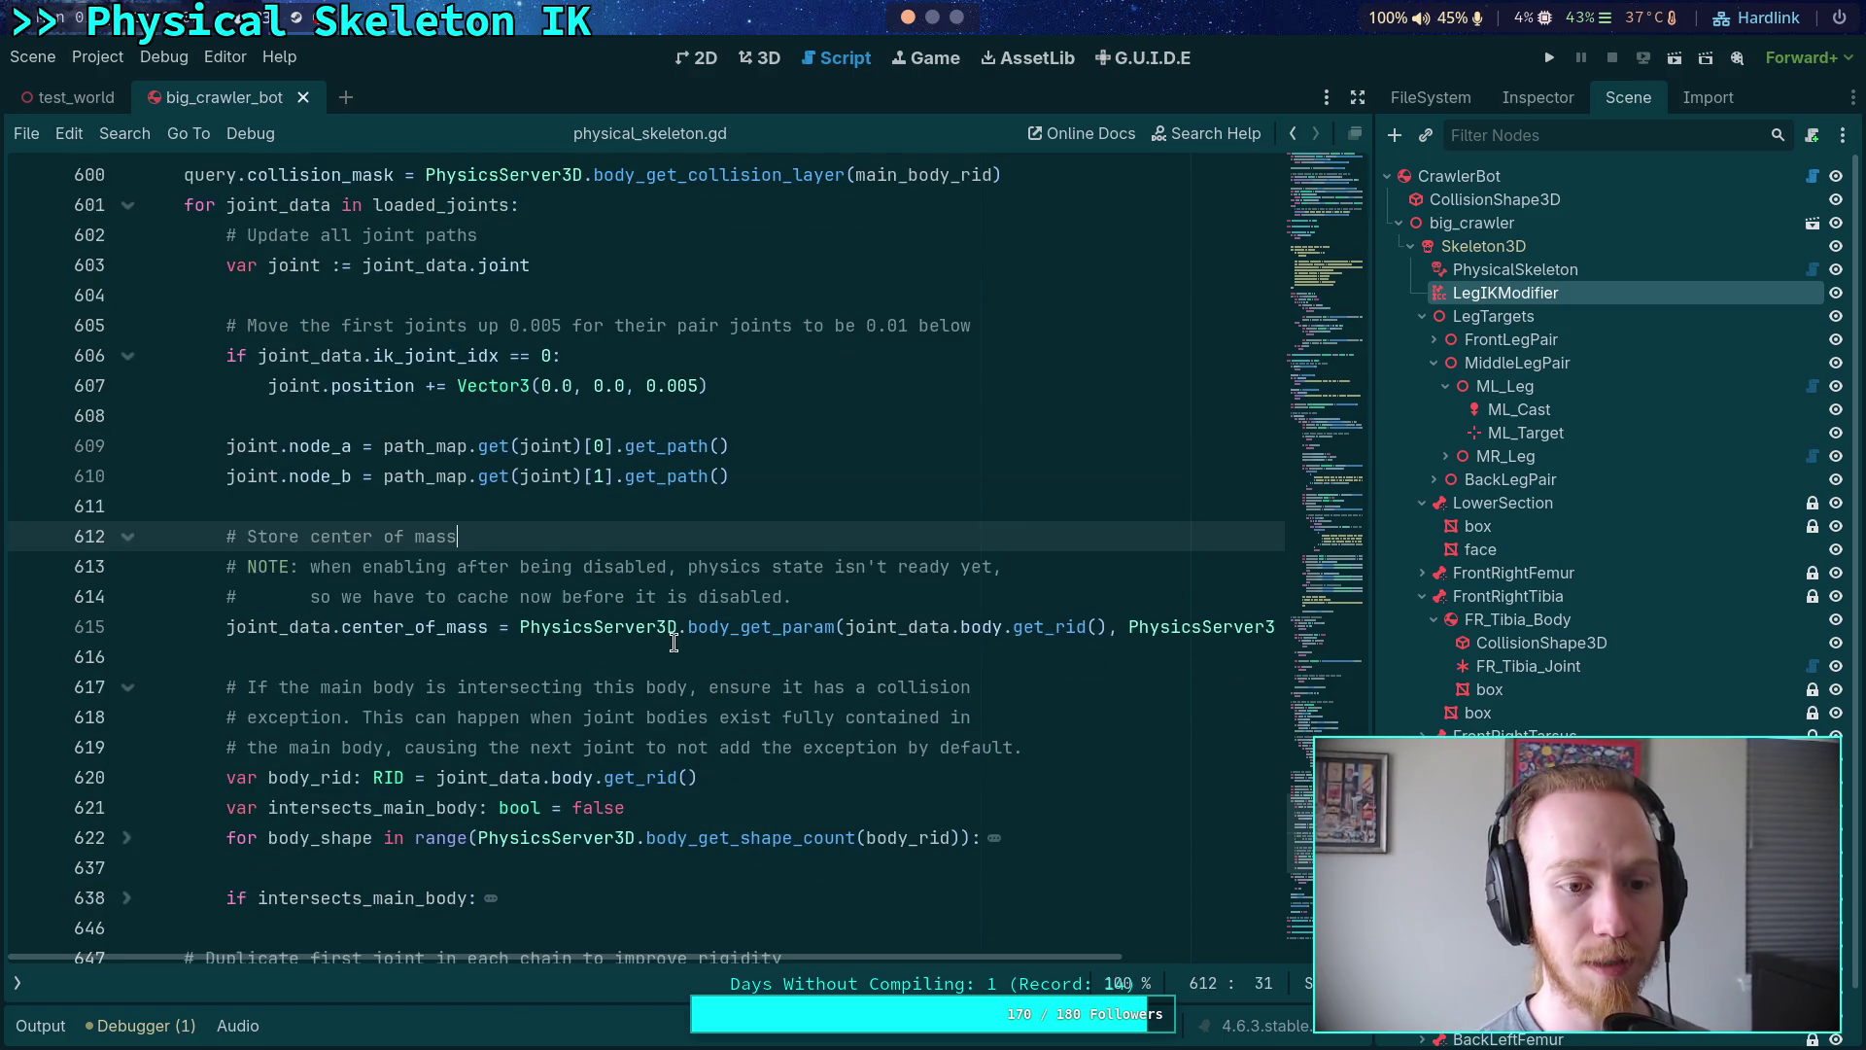
- Replace 'var dup' with 'var pair_joint: Shared6DOFJoint = joint_data.joint.duplicate()'
left_click(499, 480)
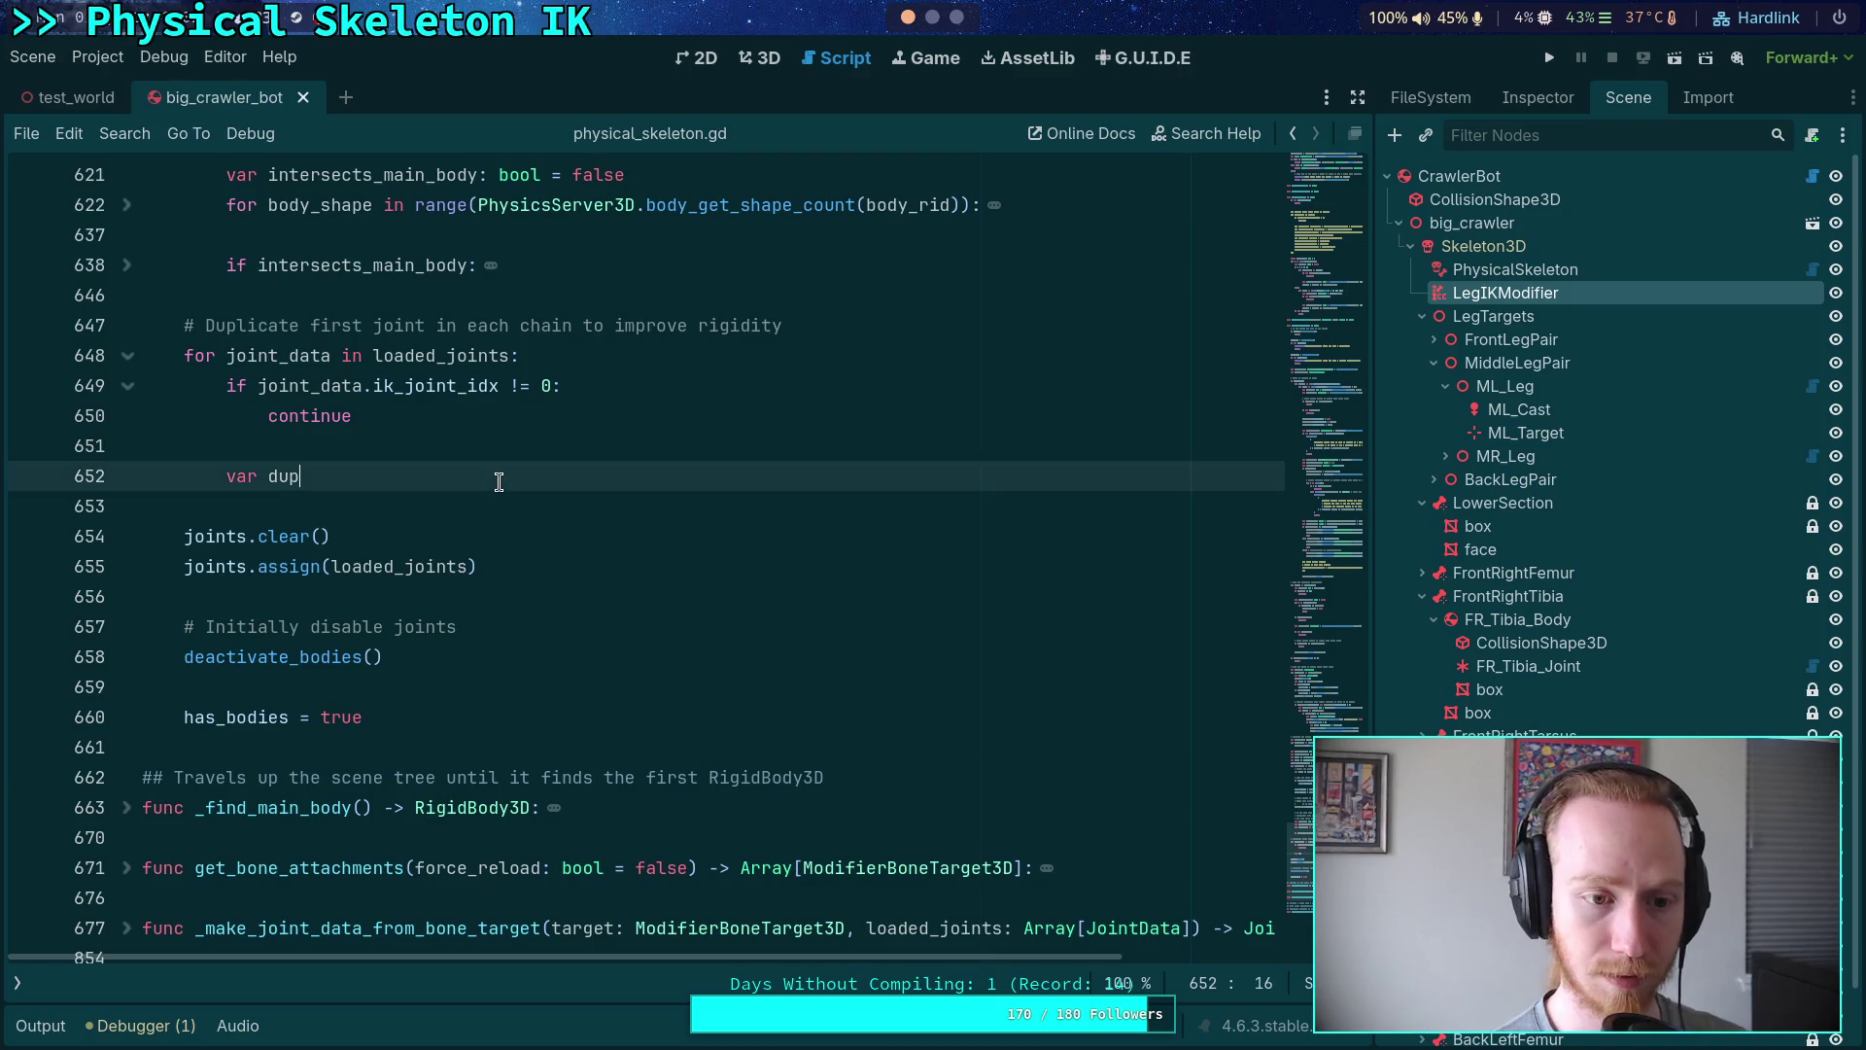
key("BackSpace")
key("BackSpace")
key("BackSpace")
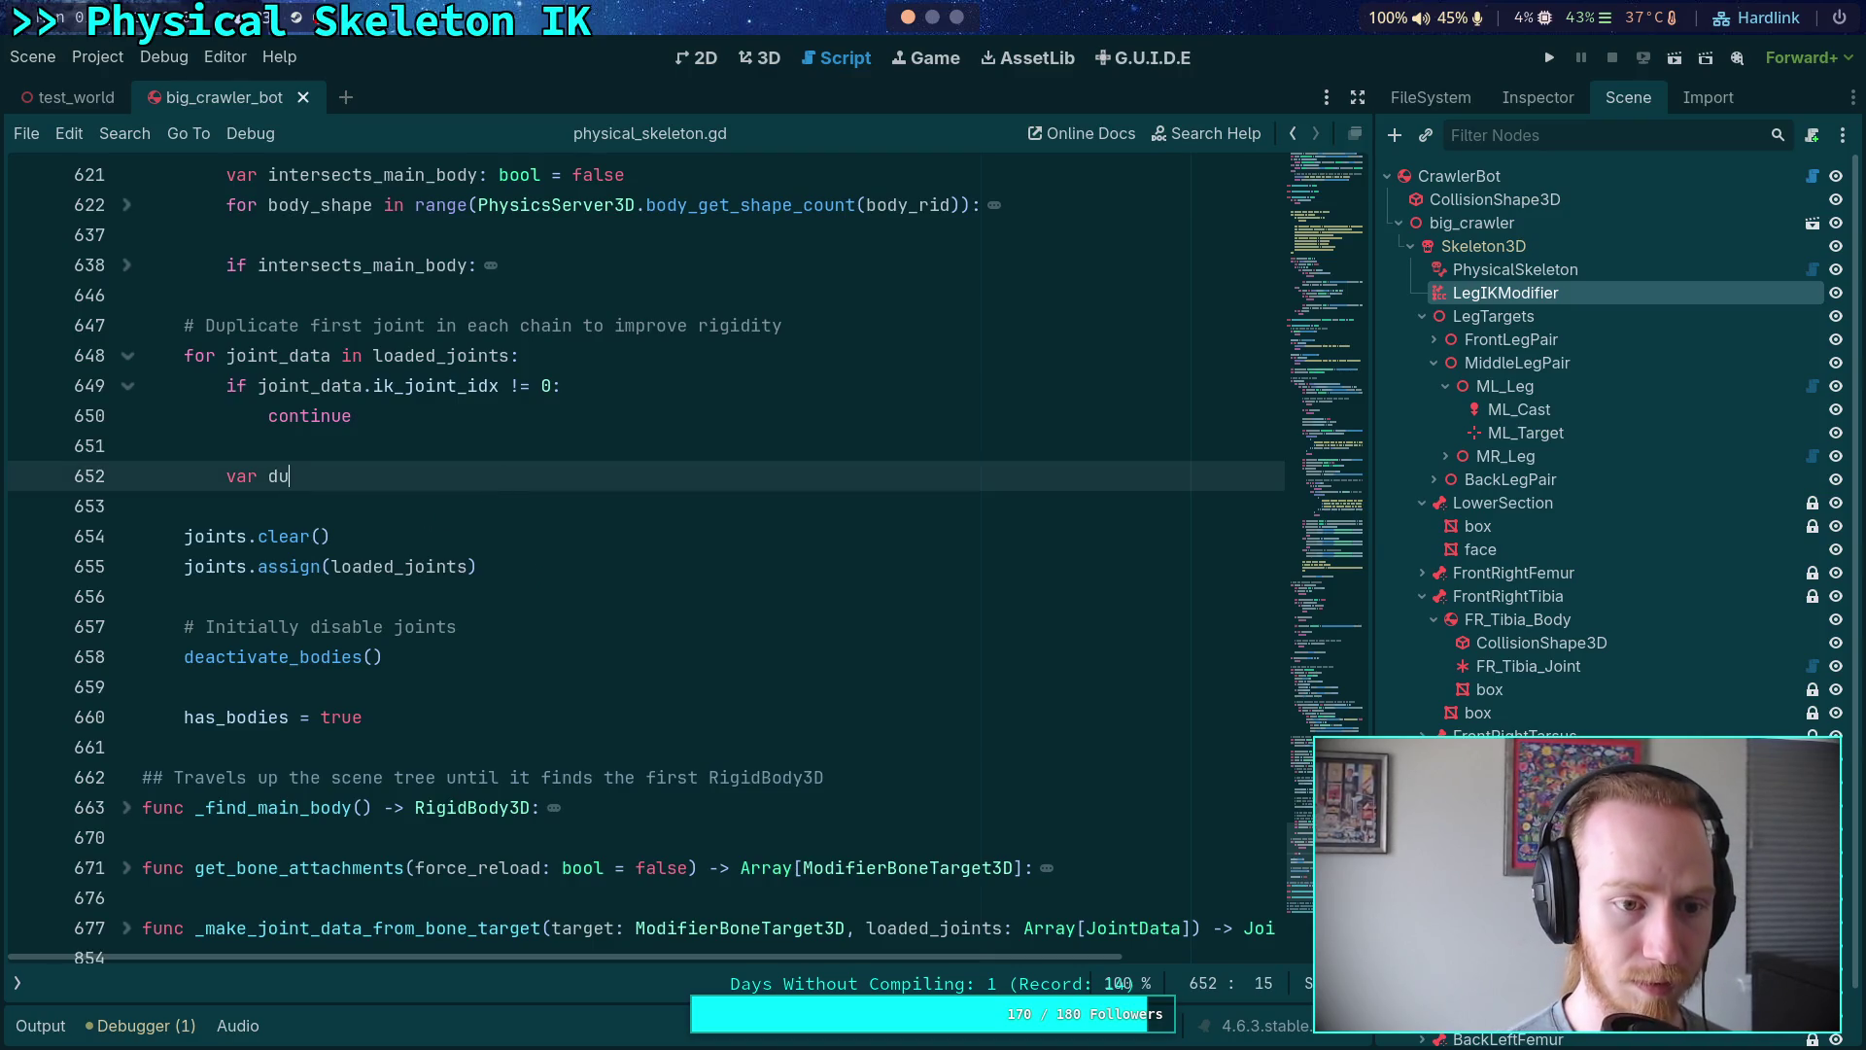
type("pair_joint: ")
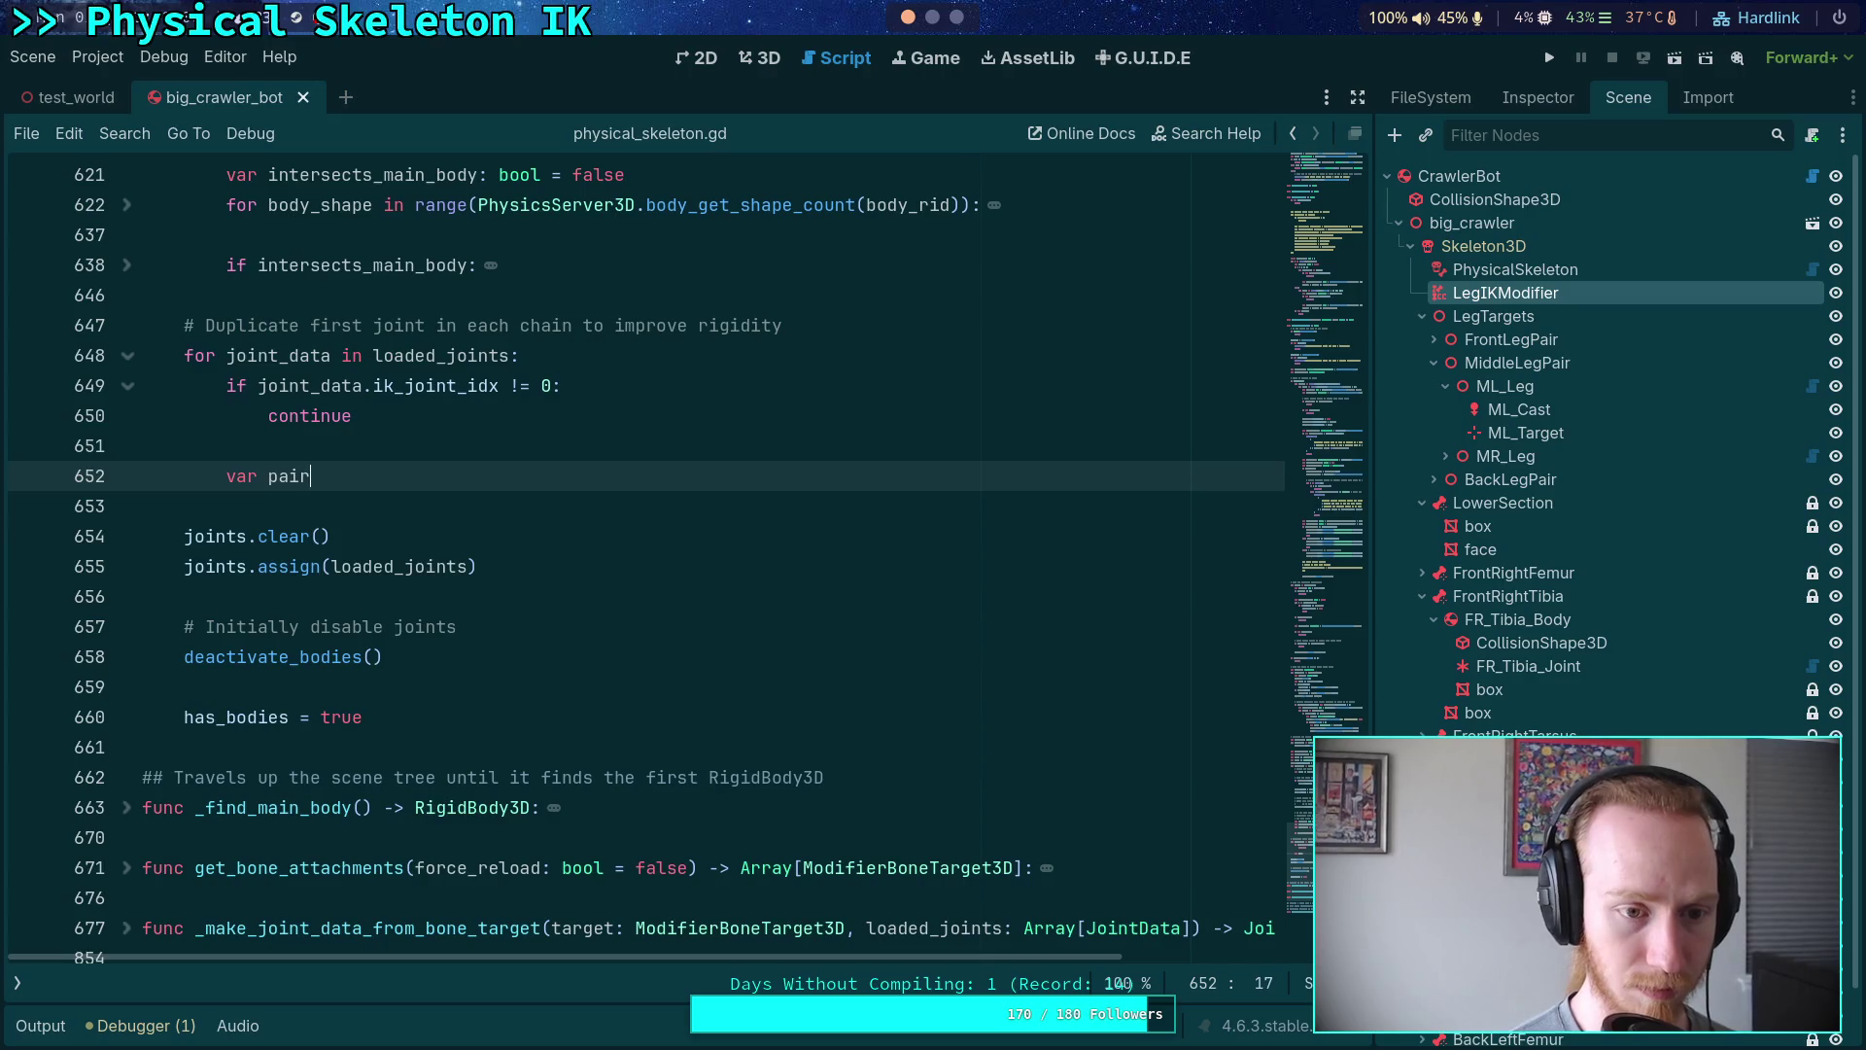
type("Joint")
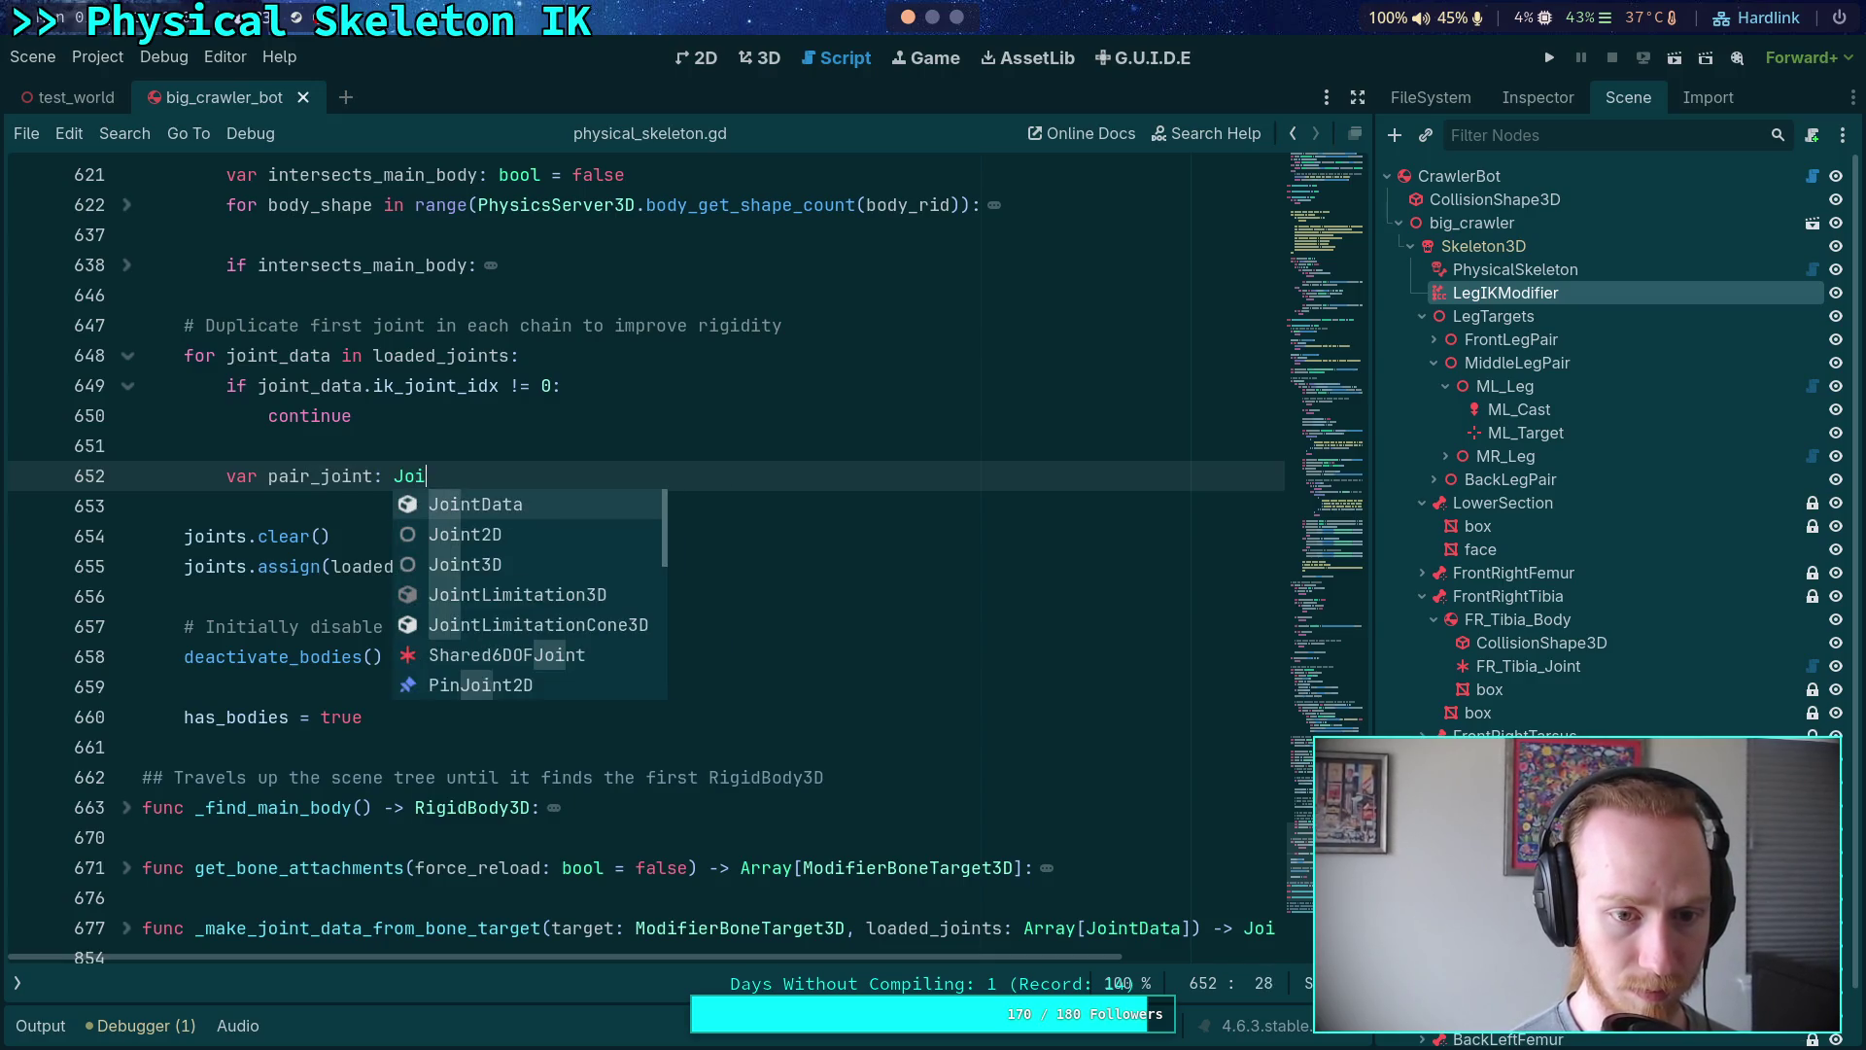
key("Down")
key("Down")
key("Down")
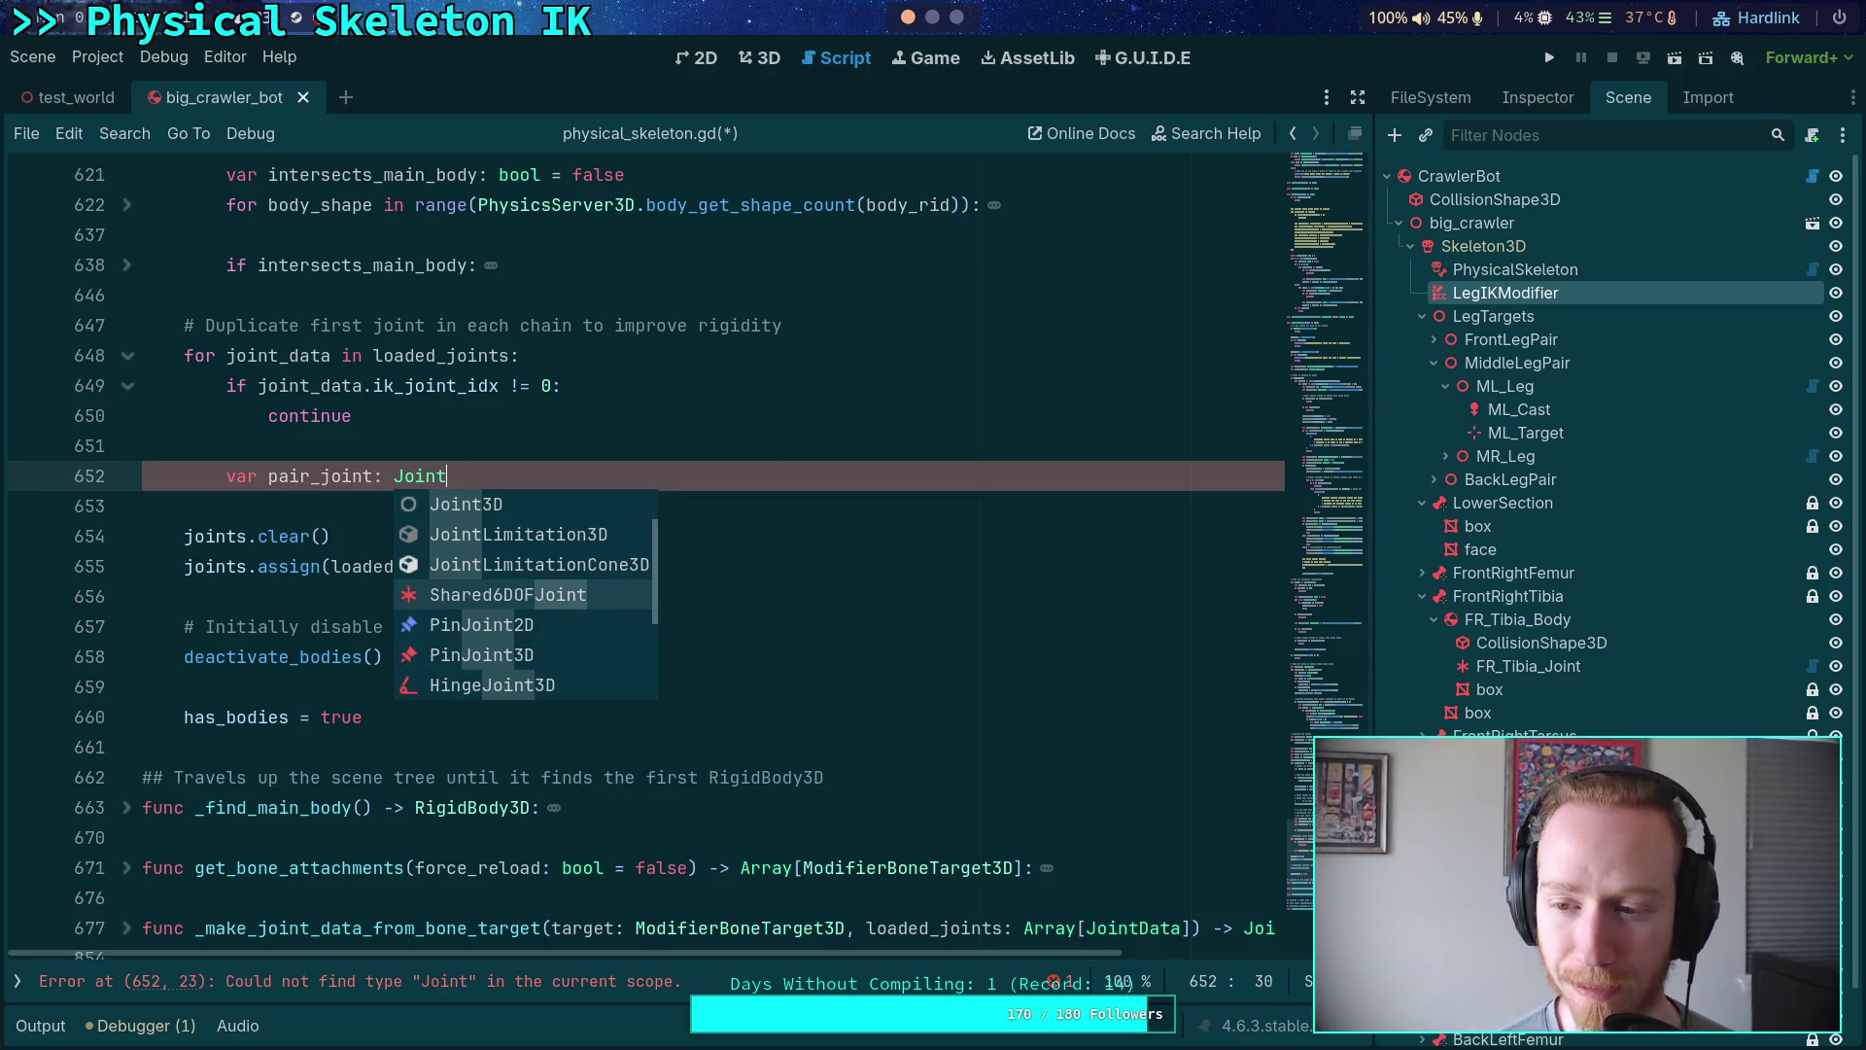
key("Return")
type("= ")
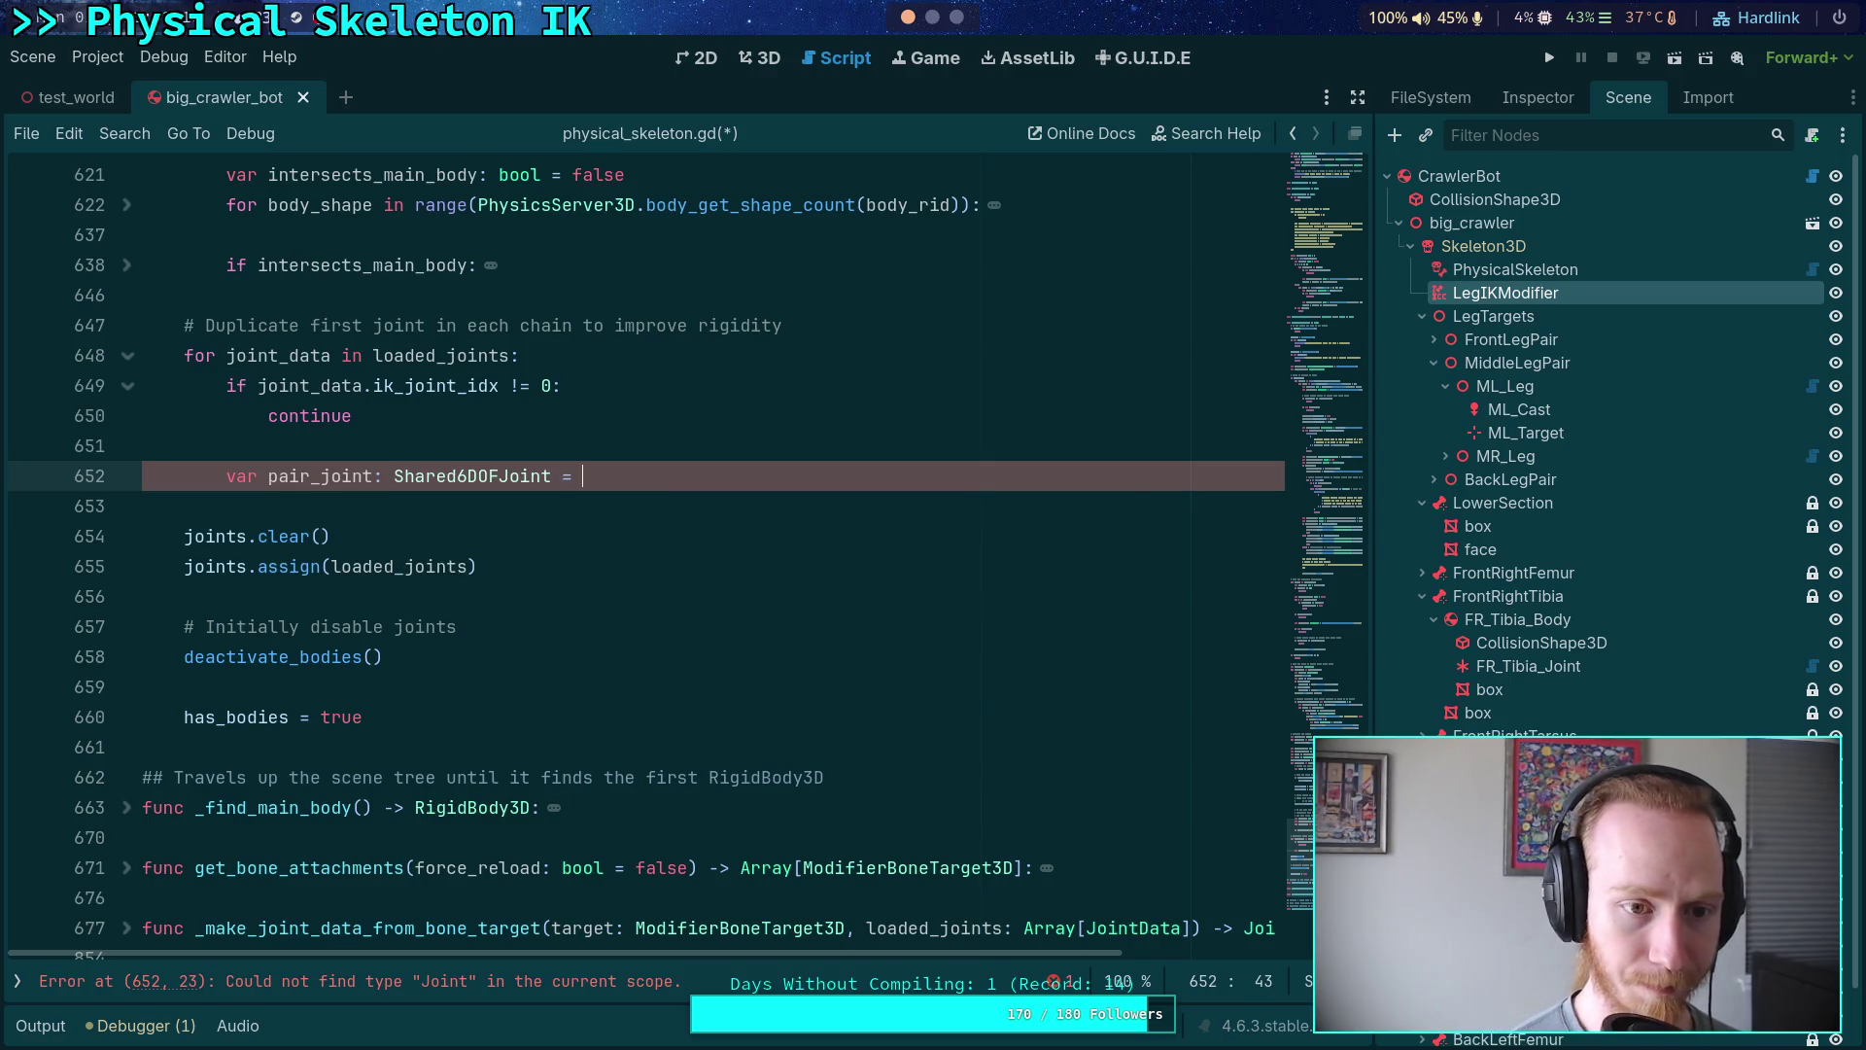
type("joint_data.")
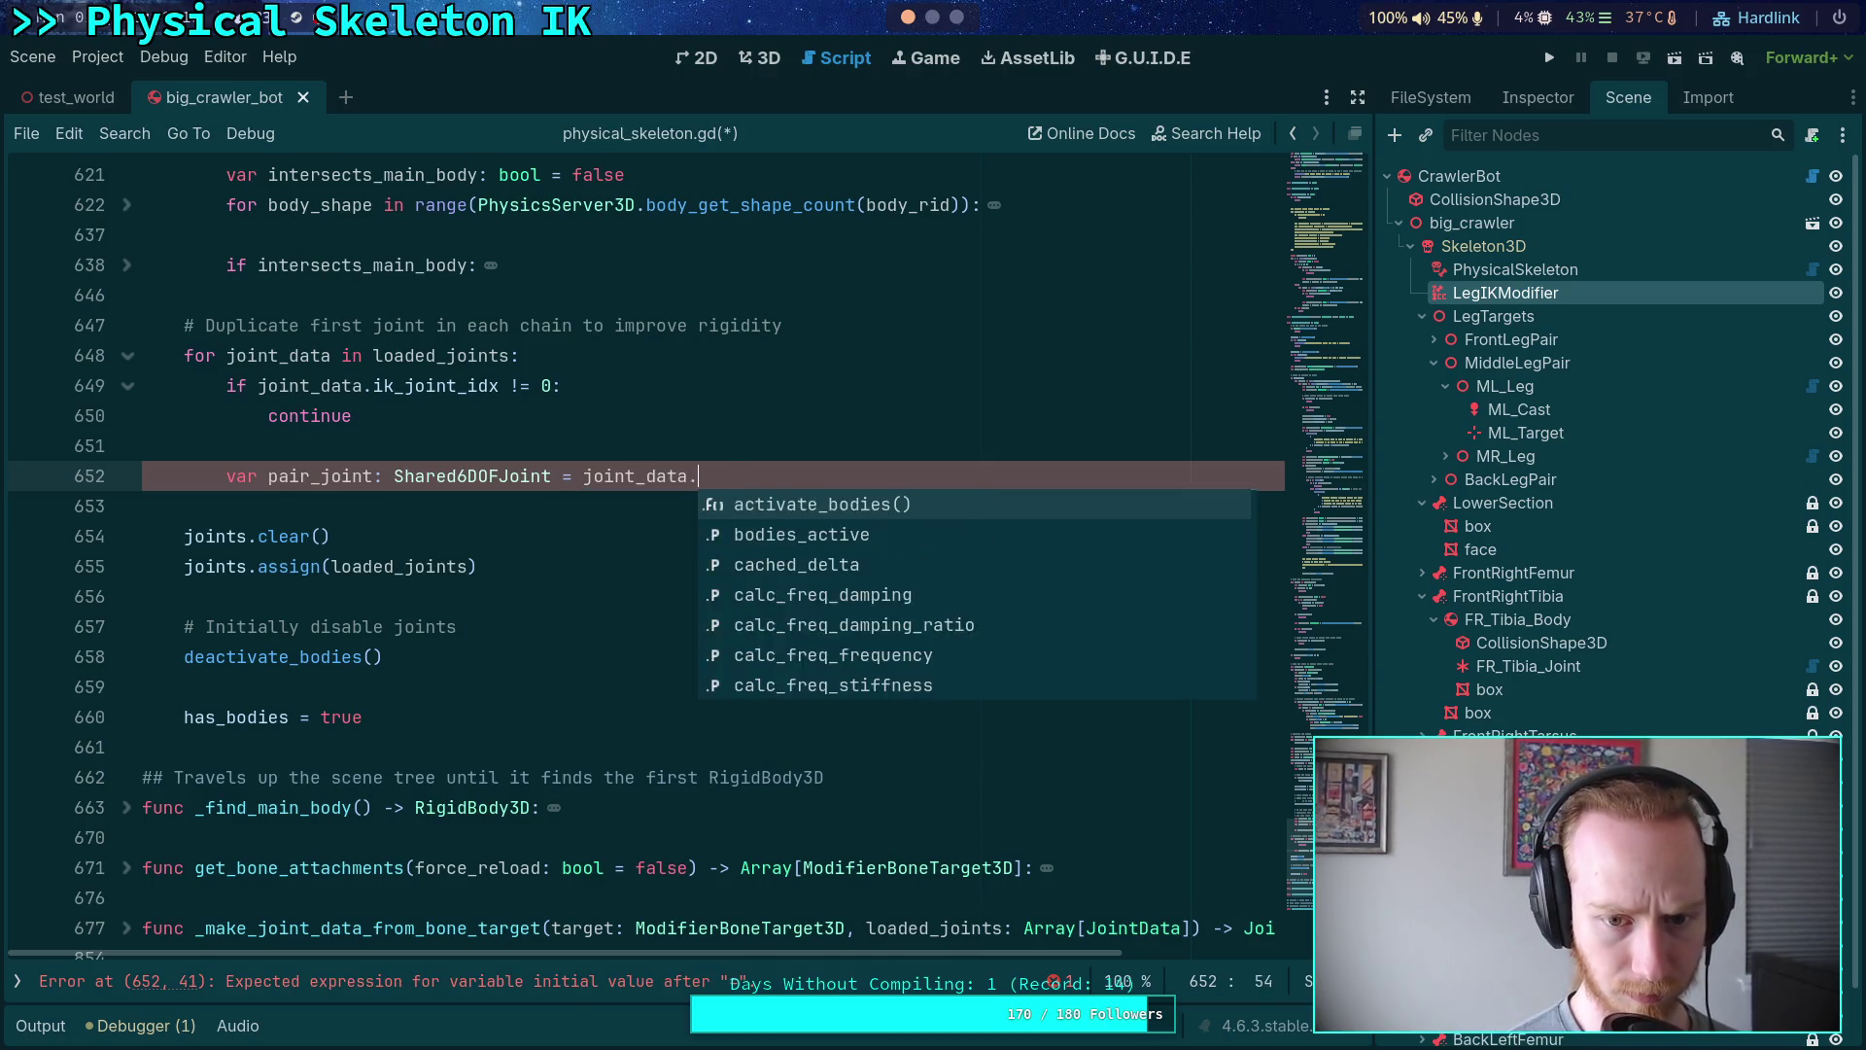
type("joint.up")
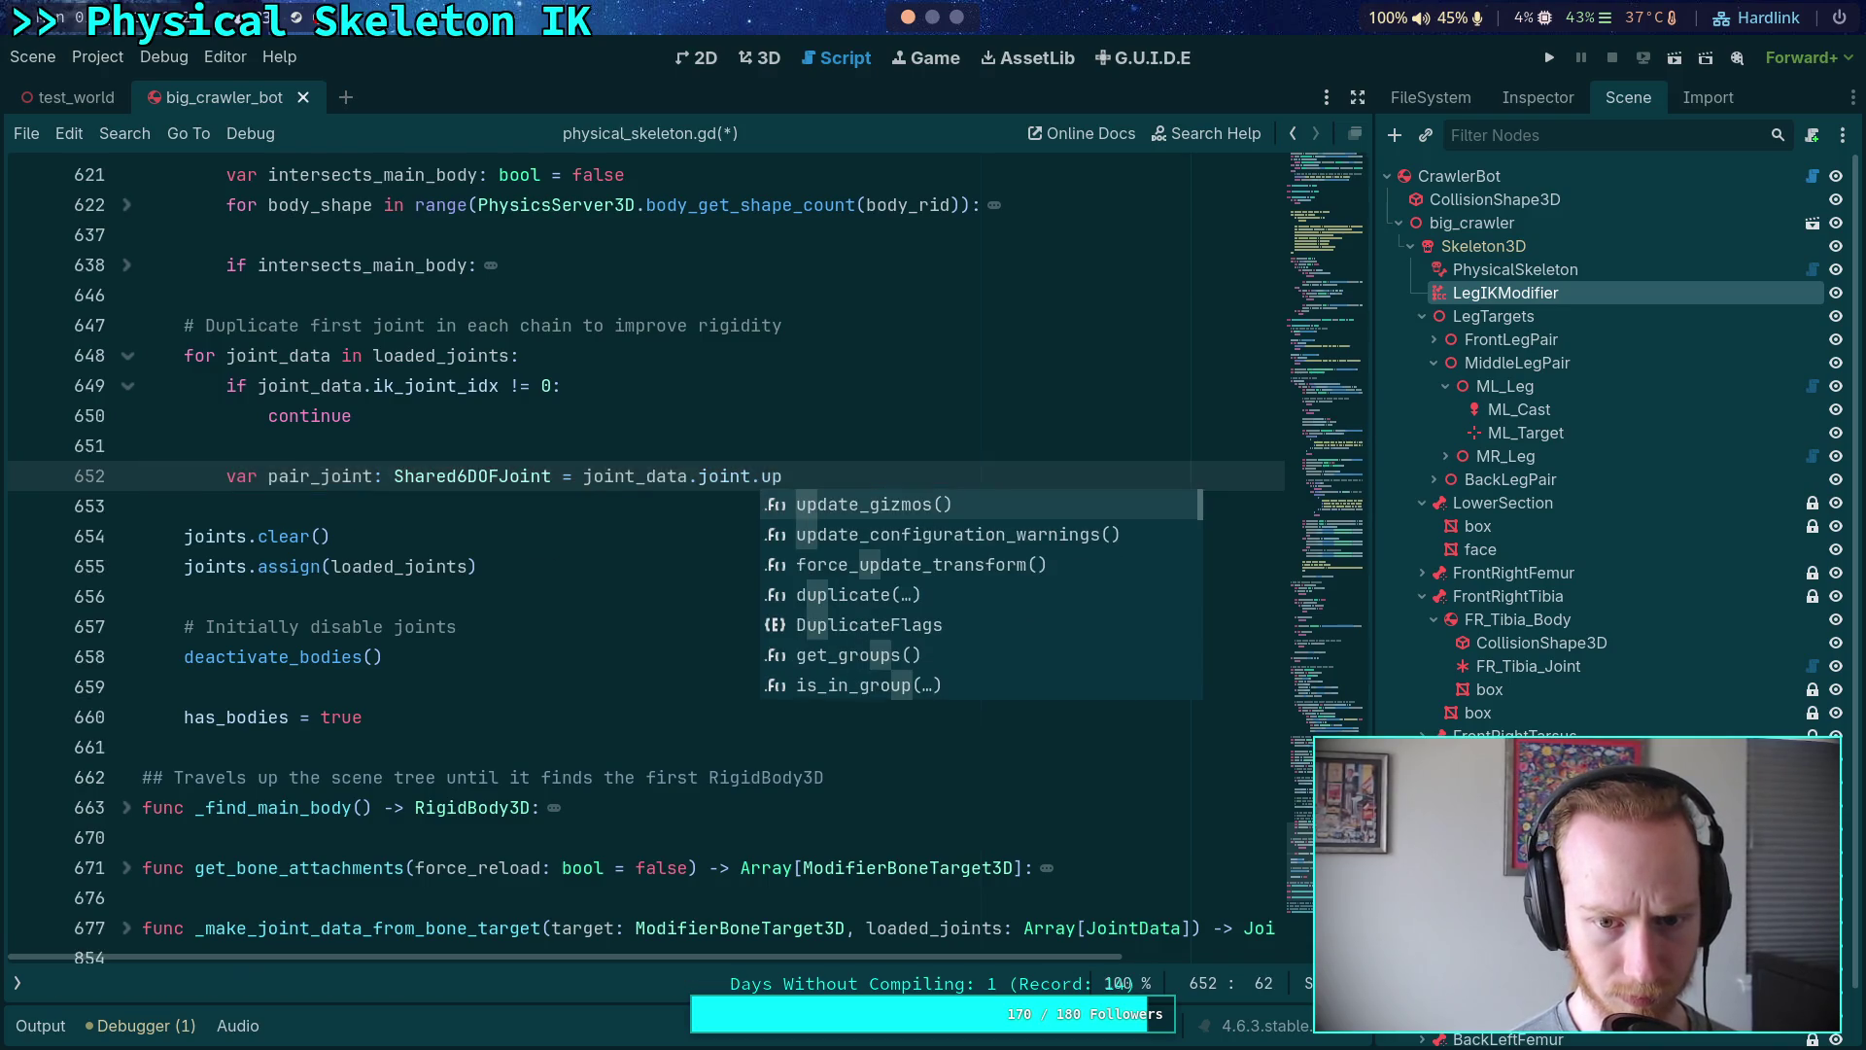
key("BackSpace")
key("BackSpace")
type("dup")
key("Return")
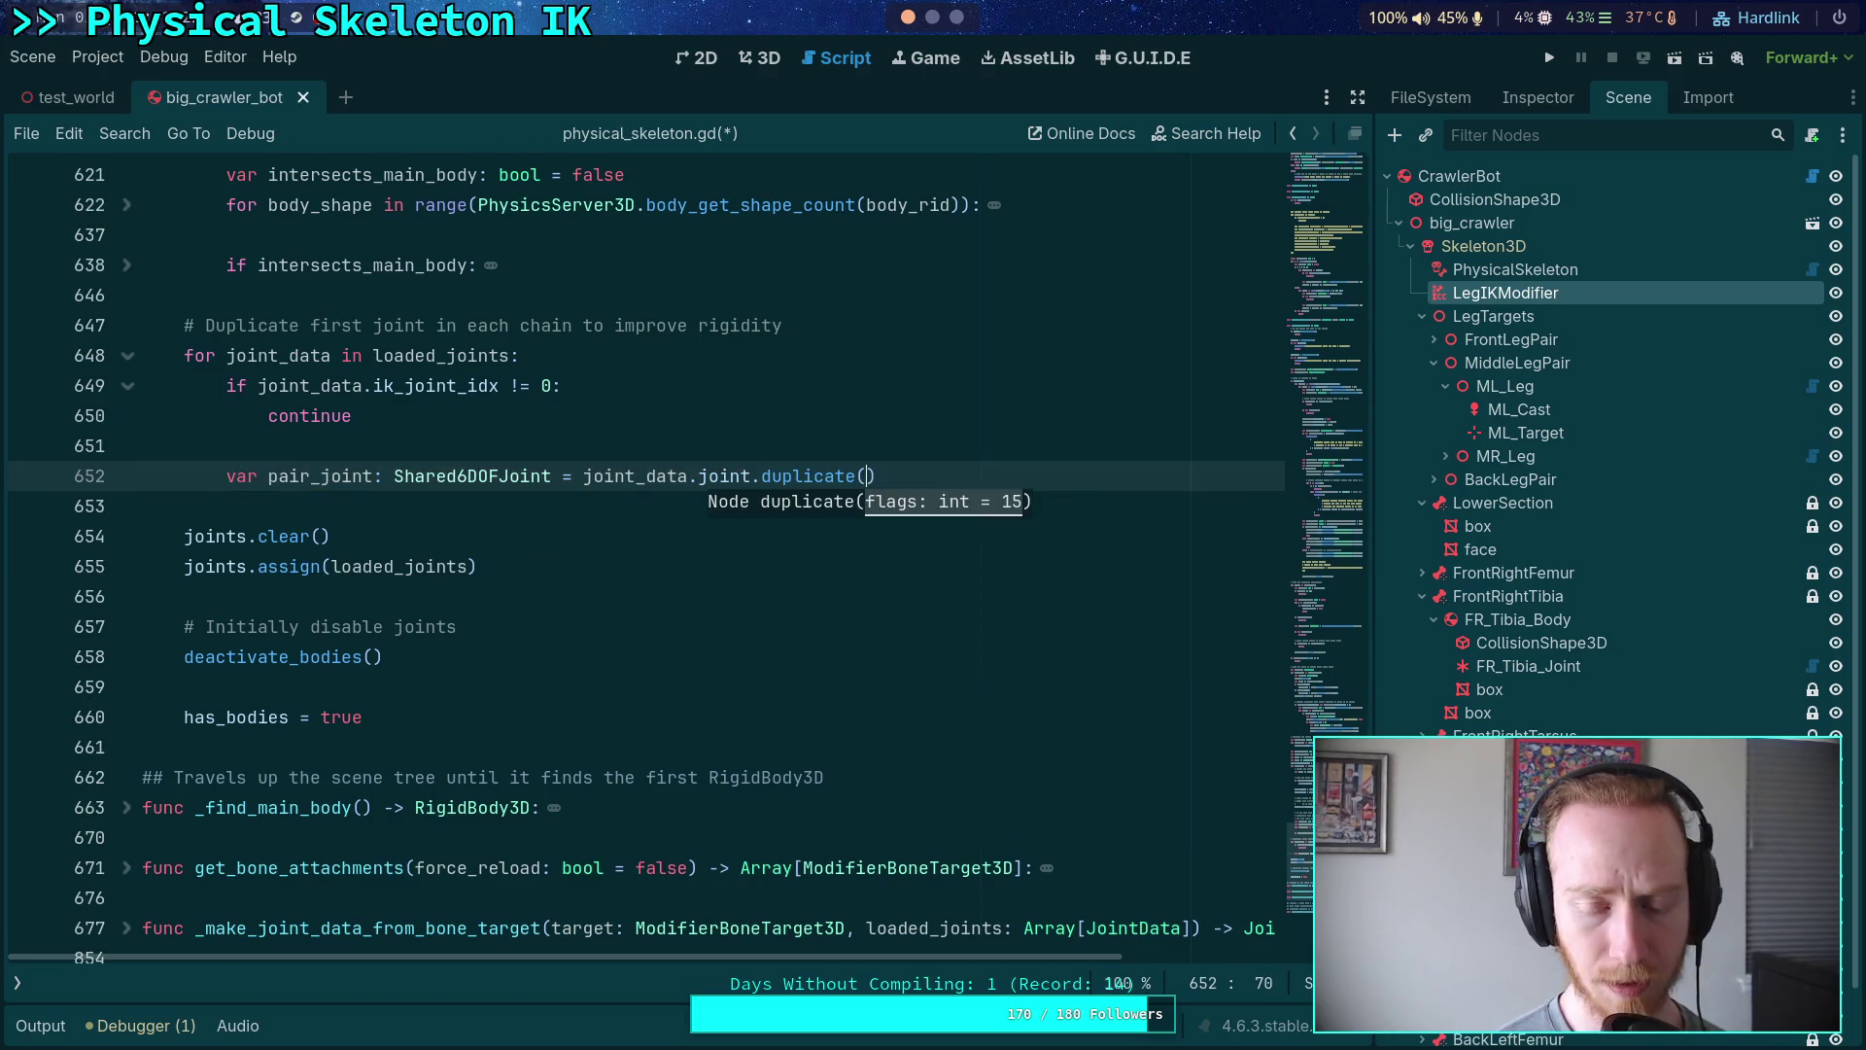
mouse_move(805, 467)
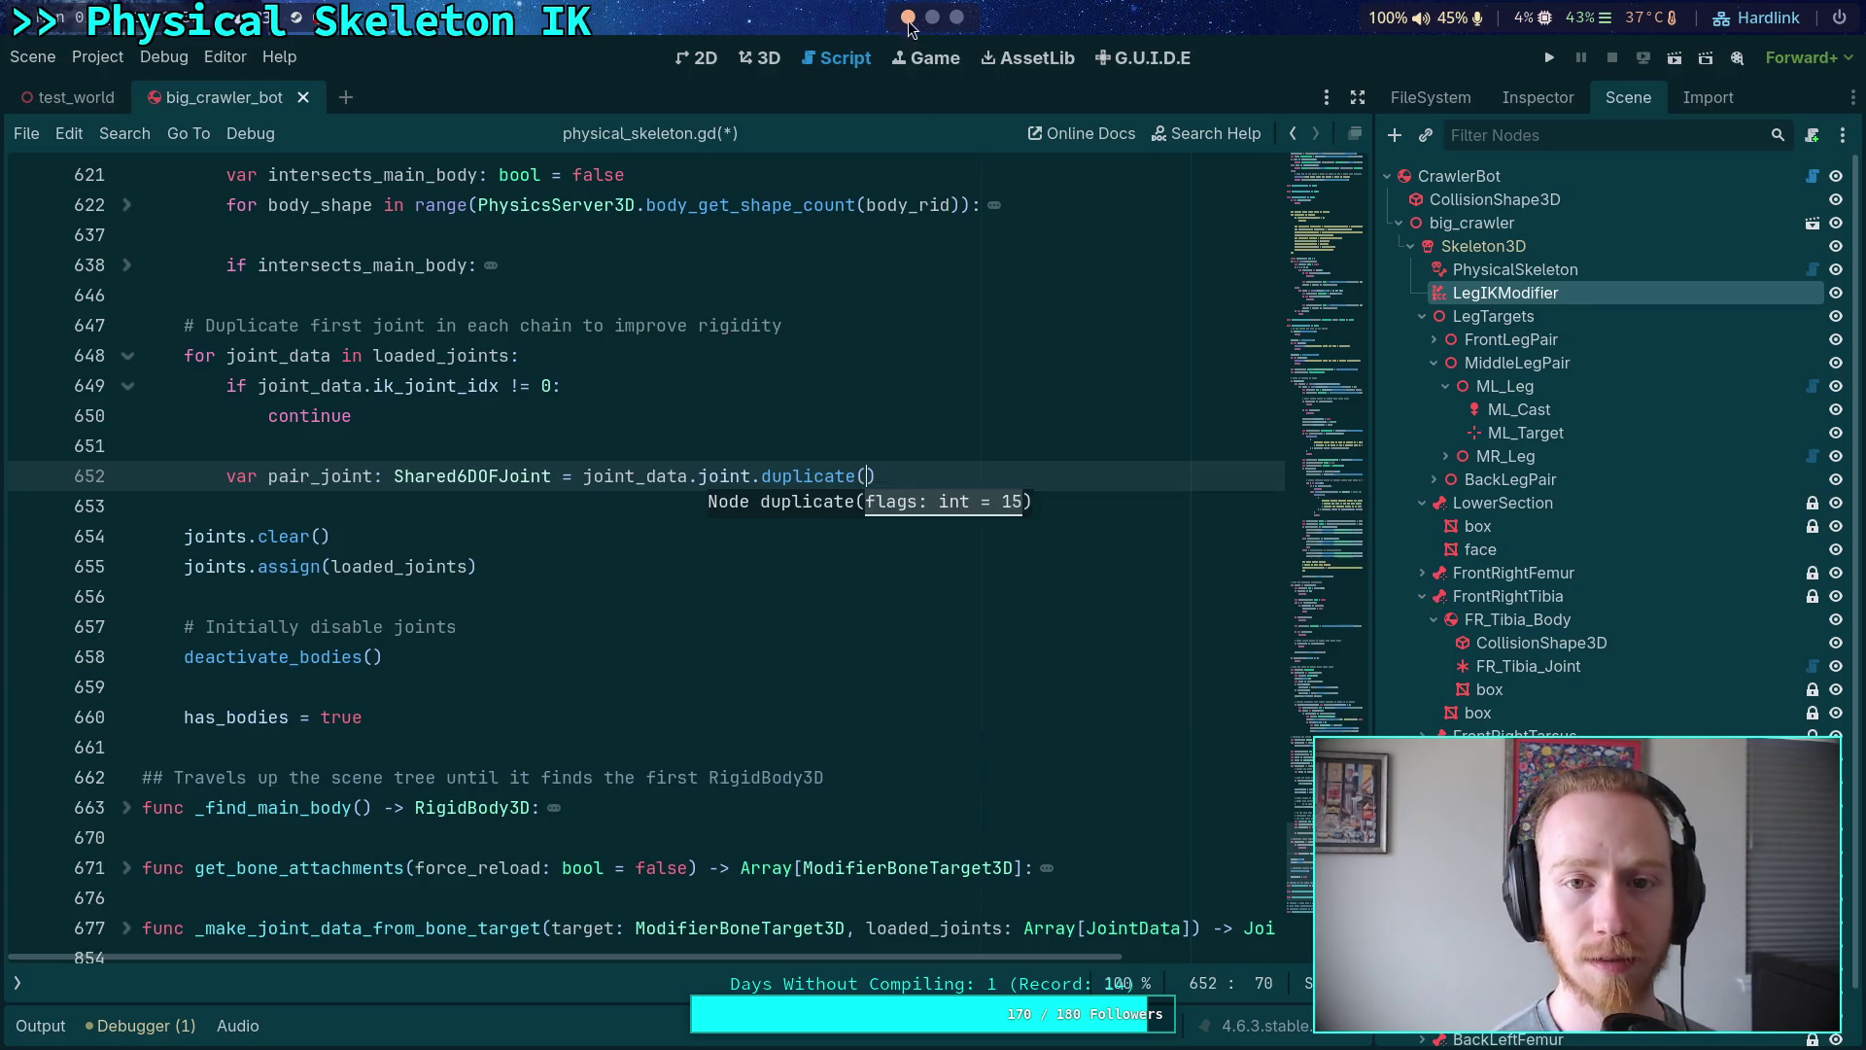
key("super+1")
key("super+2")
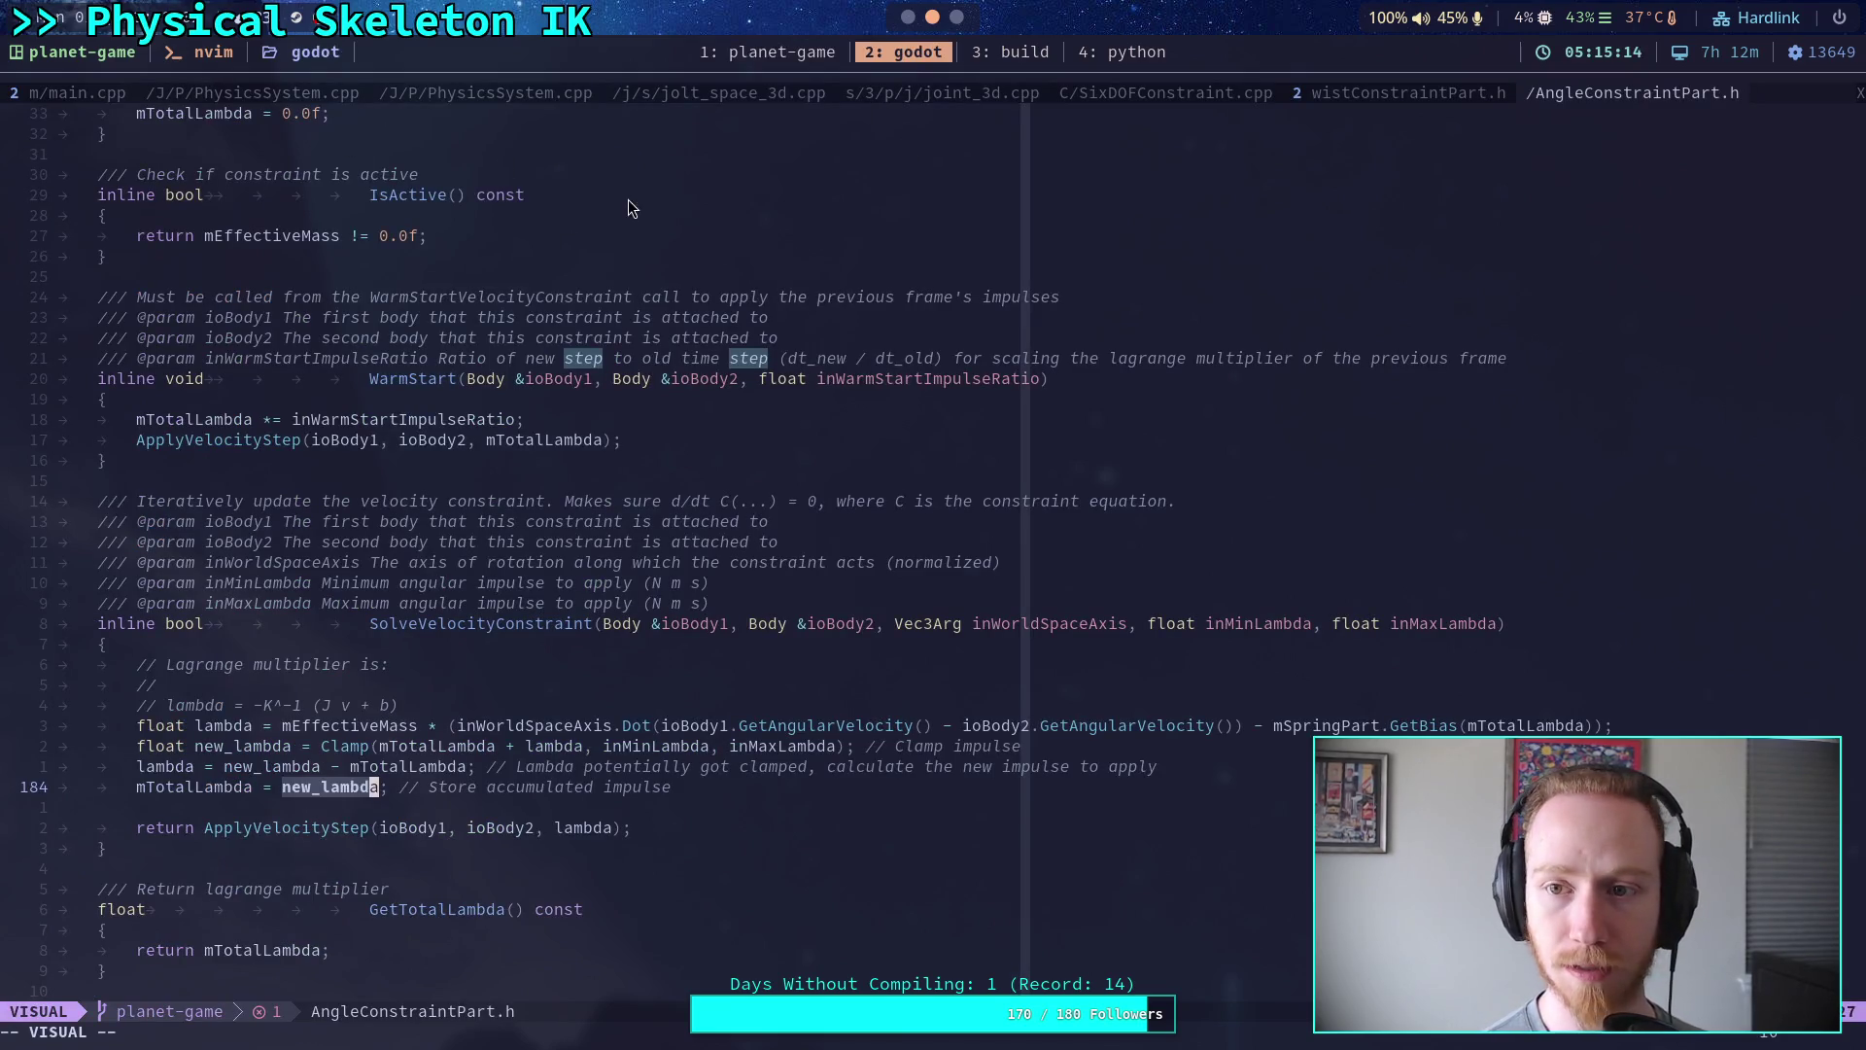
- In Neovim, flip through the jolt_space_3d.cpp and joint_3d.cpp buffers, then open icon_outlined.svg from the file tree
left_click(685, 96)
left_click(916, 93)
left_click(750, 93)
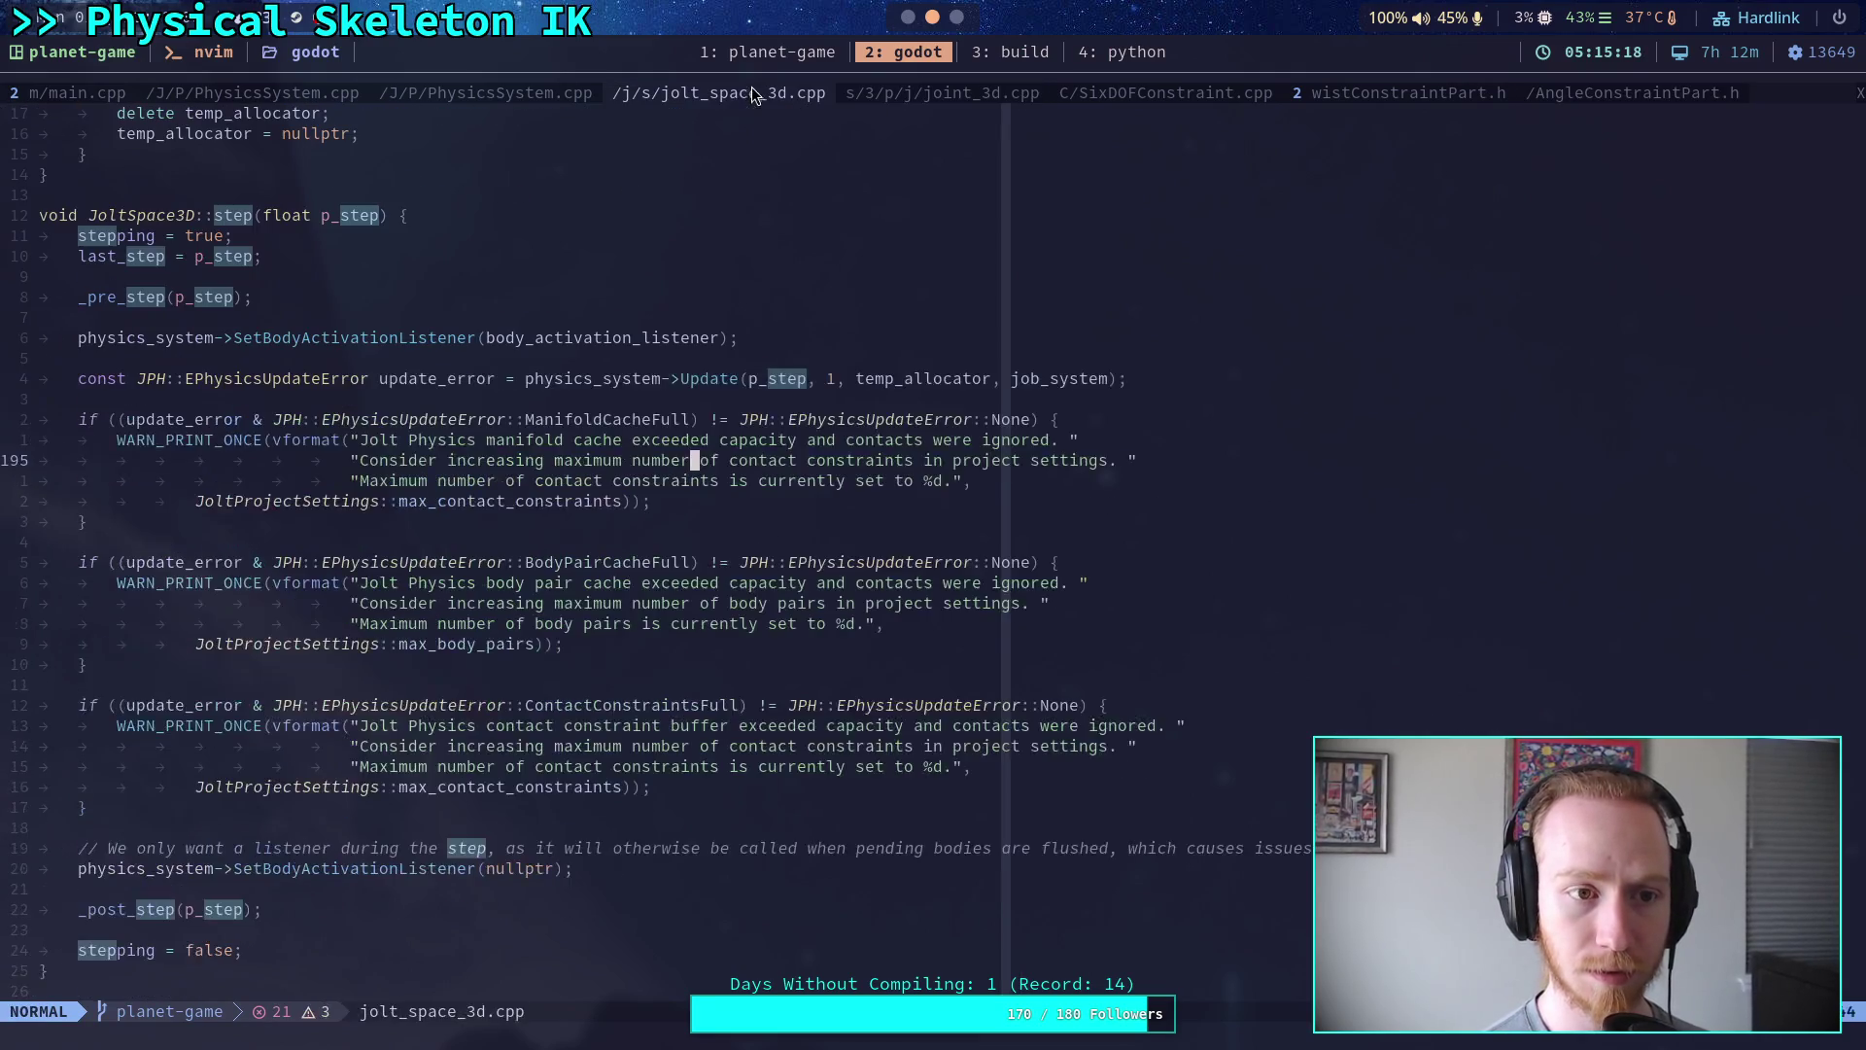
key("space")
key("e")
left_click(208, 705)
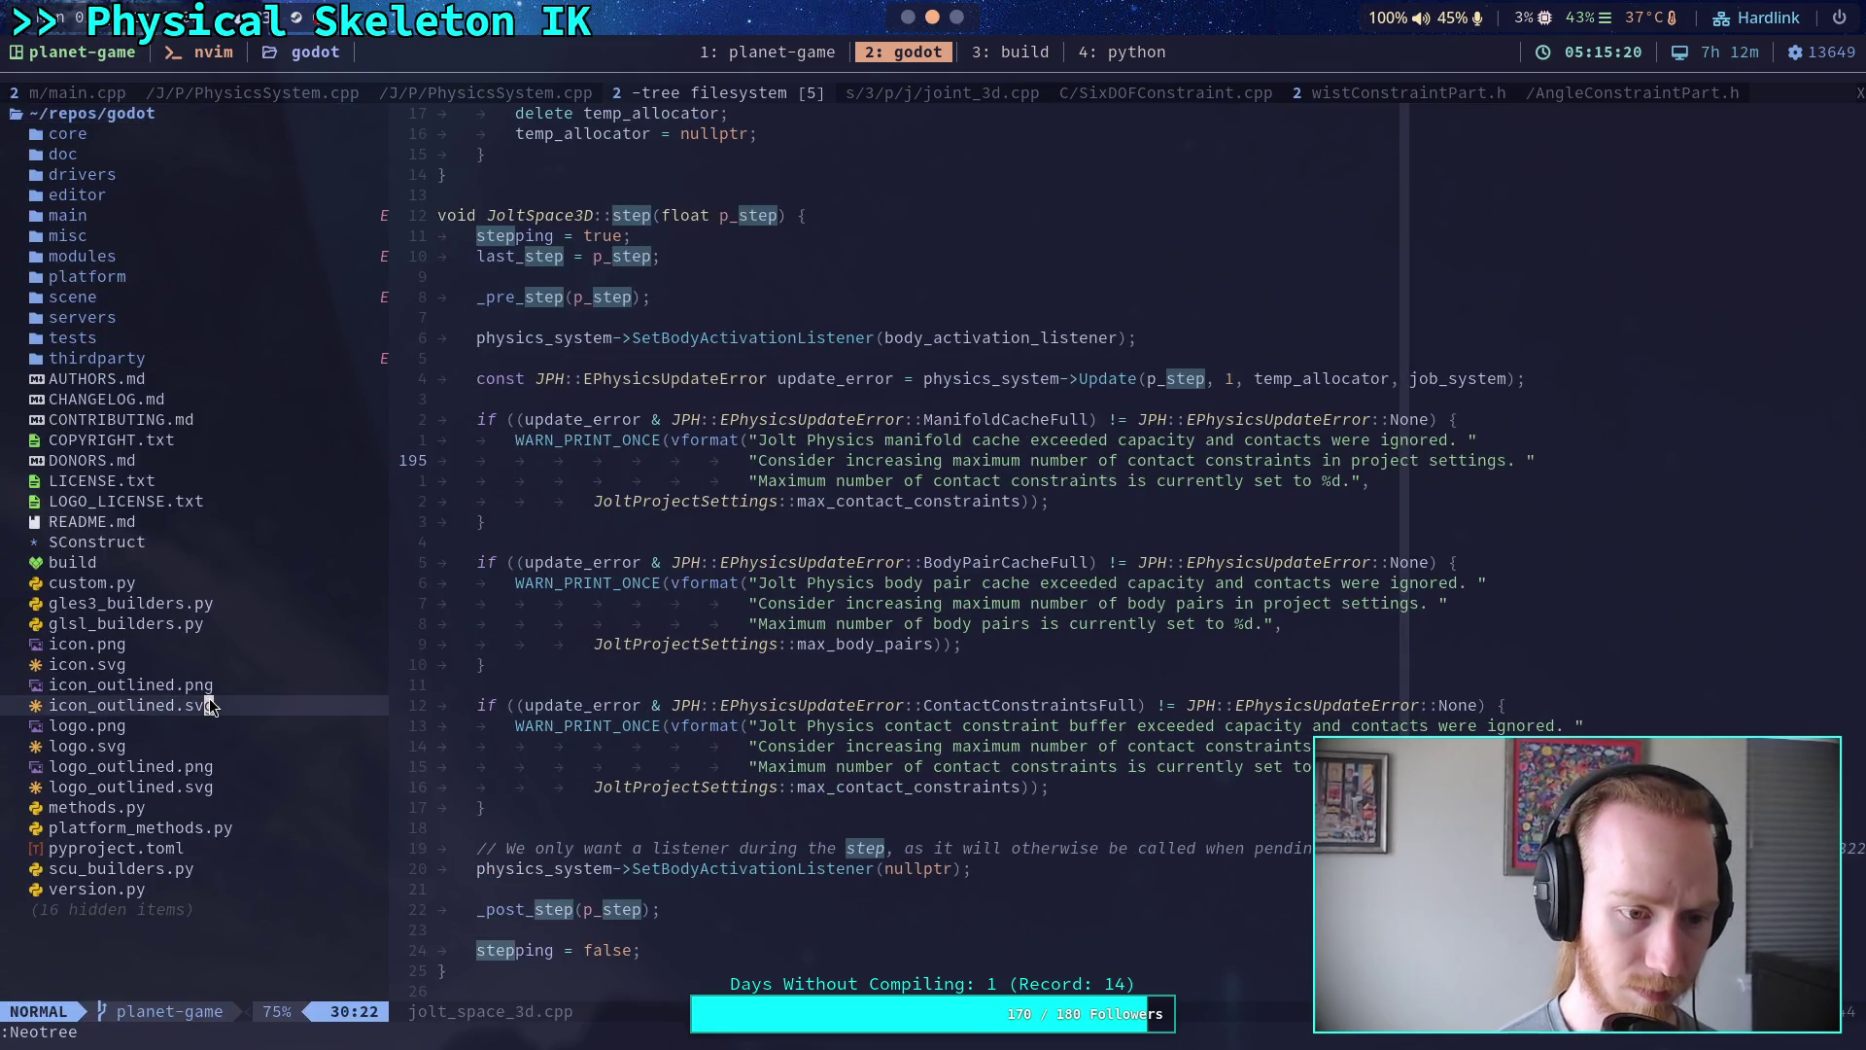
key("Return")
- Search 'generic' in the fuzzy finder, open generic_6dof_joint_3d.cpp, page down, then return to Godot
key("space")
key("space")
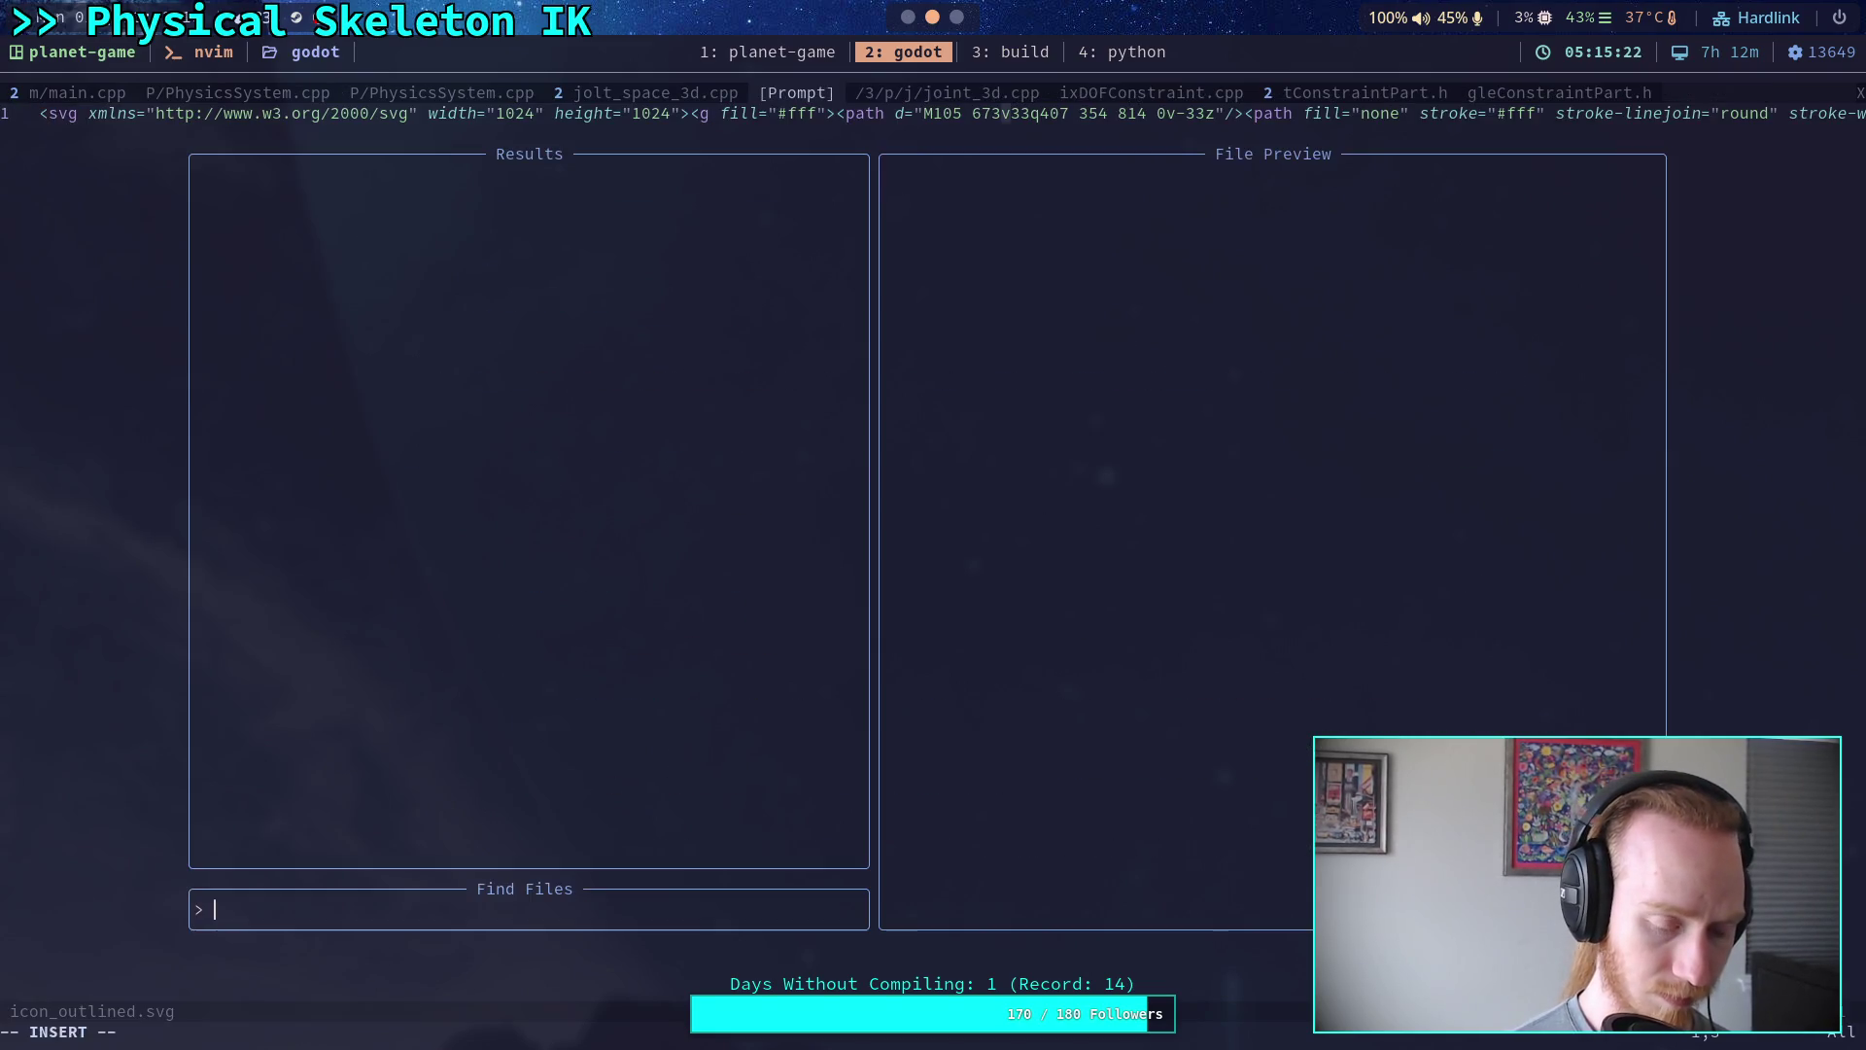
type("generic")
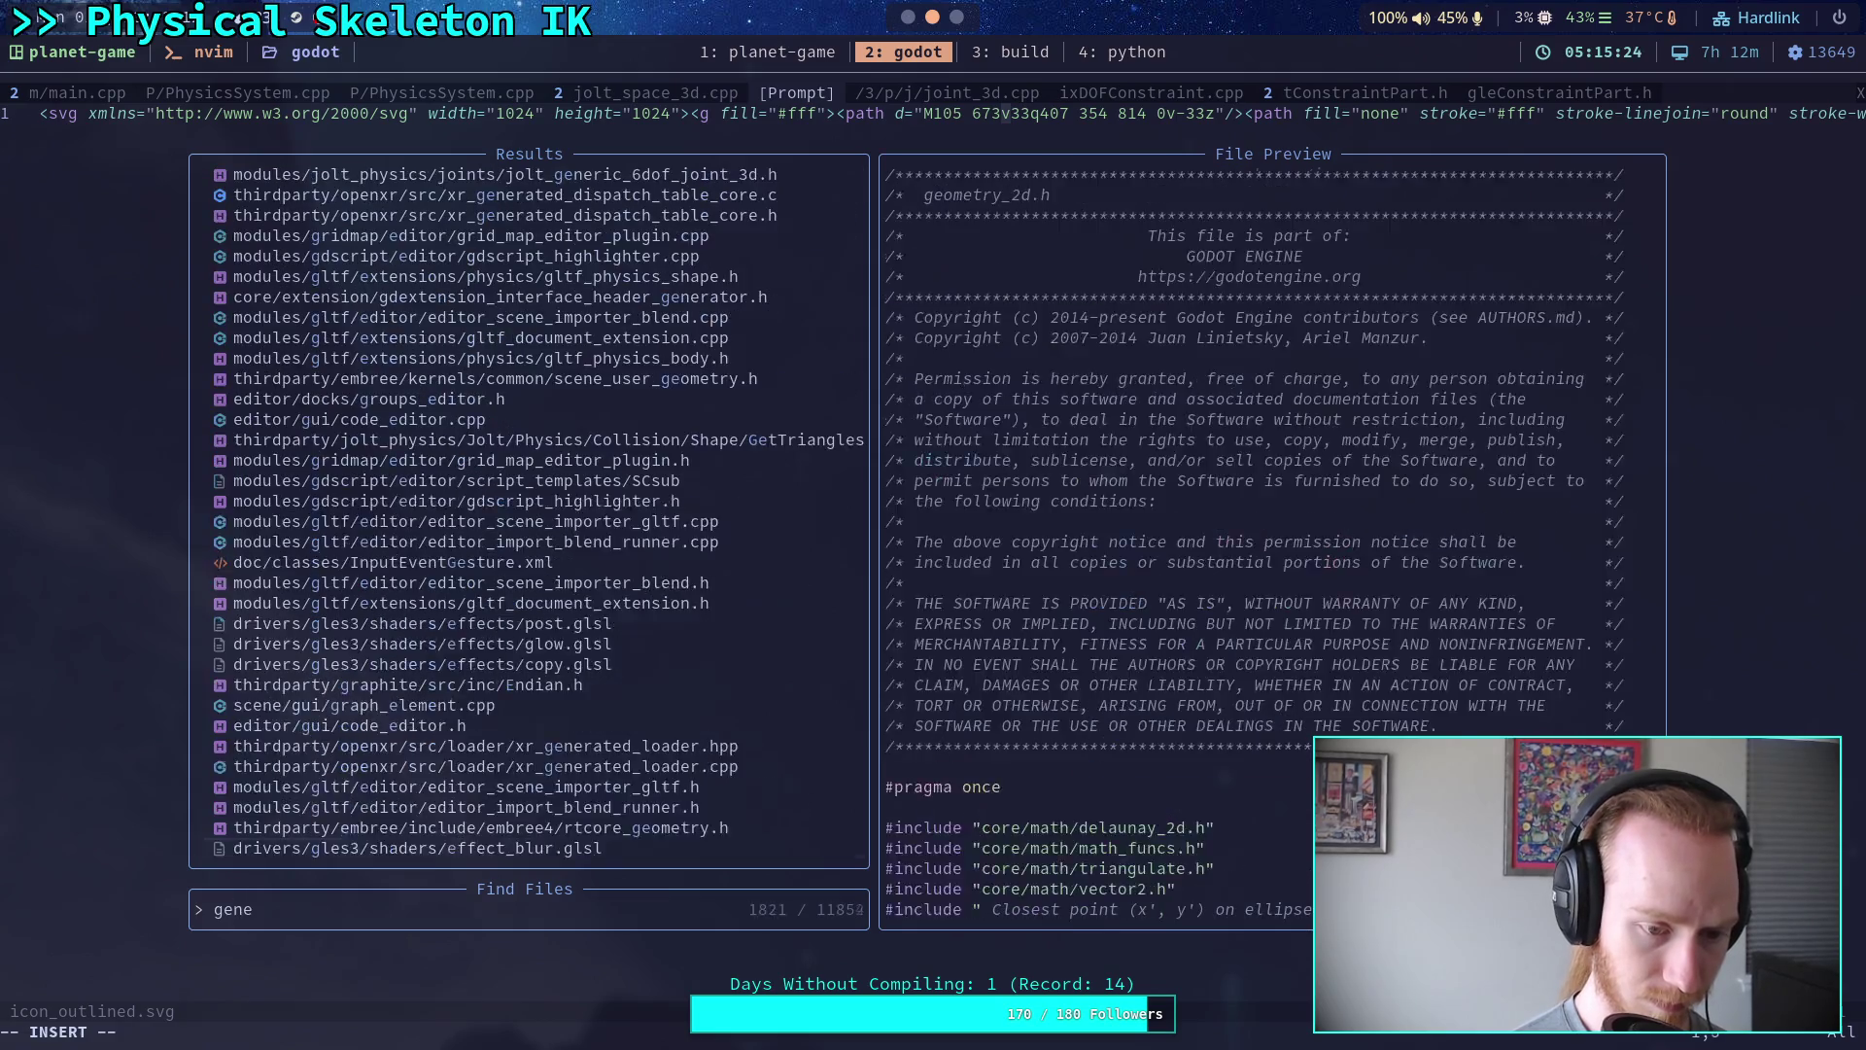
key("Up")
key("Up")
key("Up")
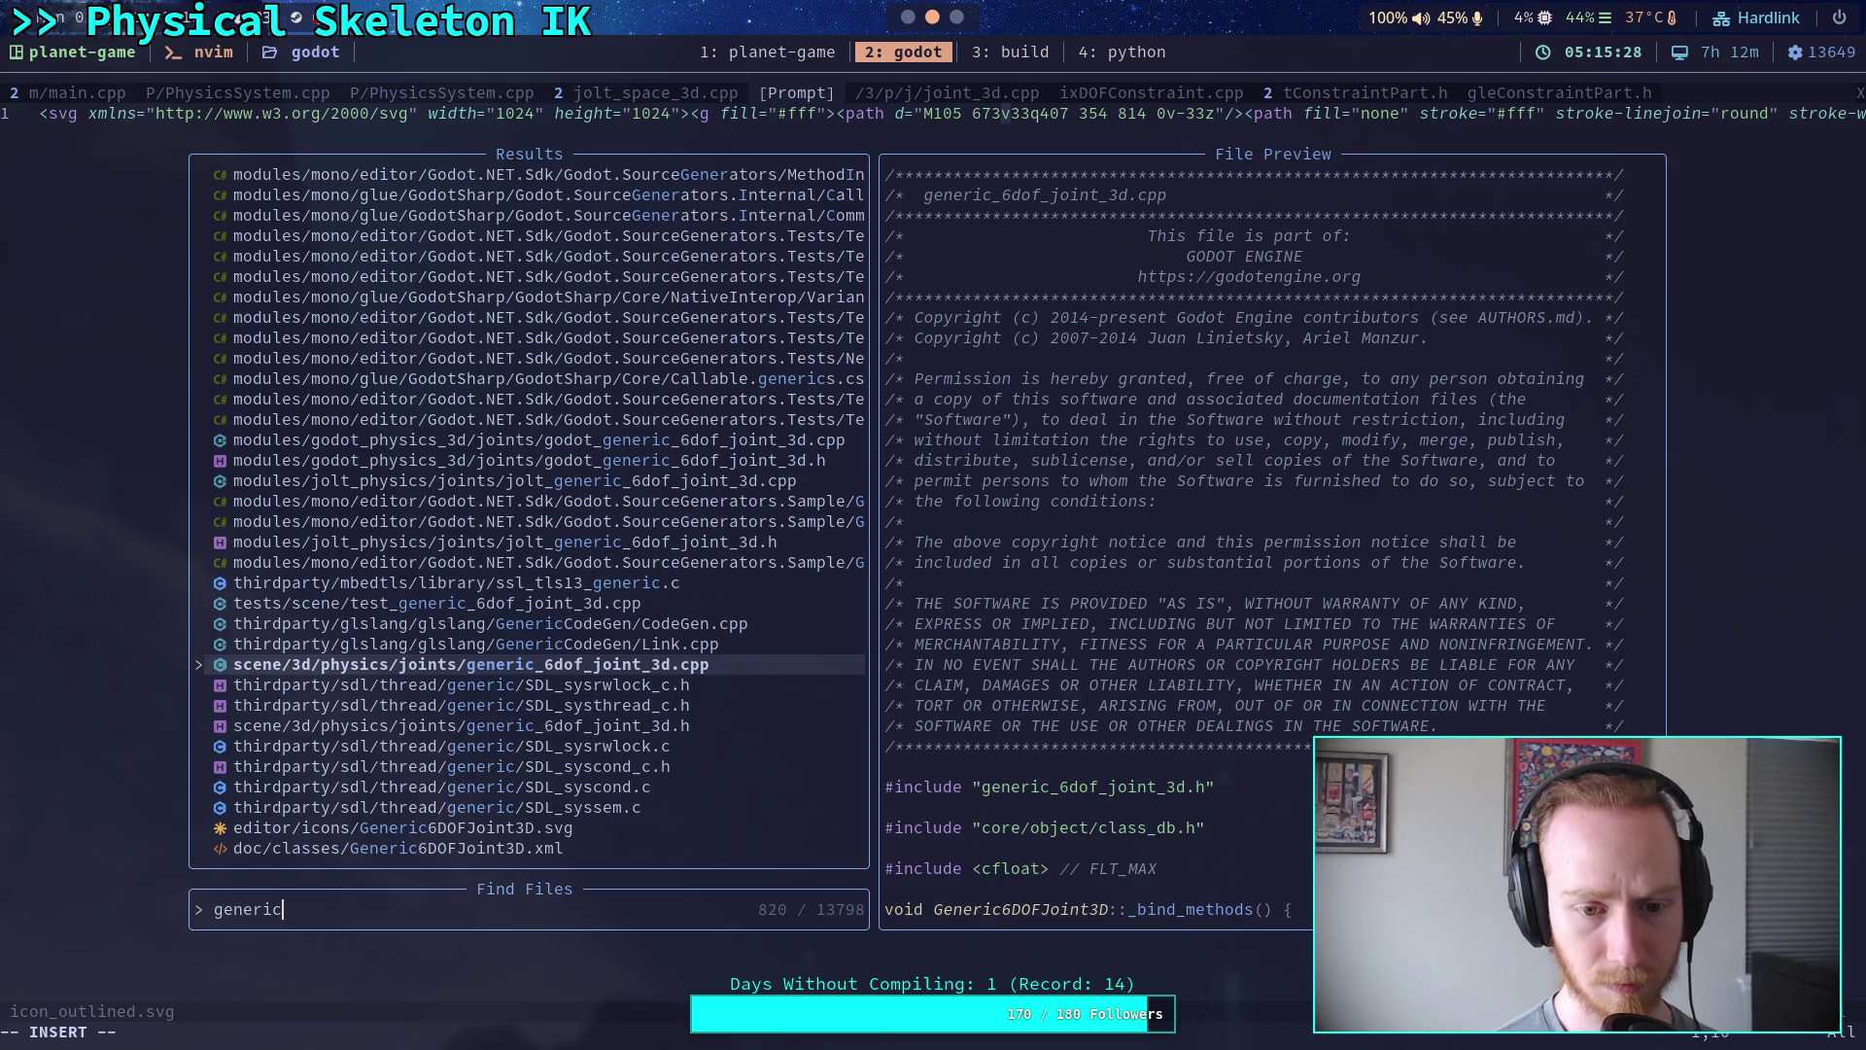
key("Return")
key("ctrl+f")
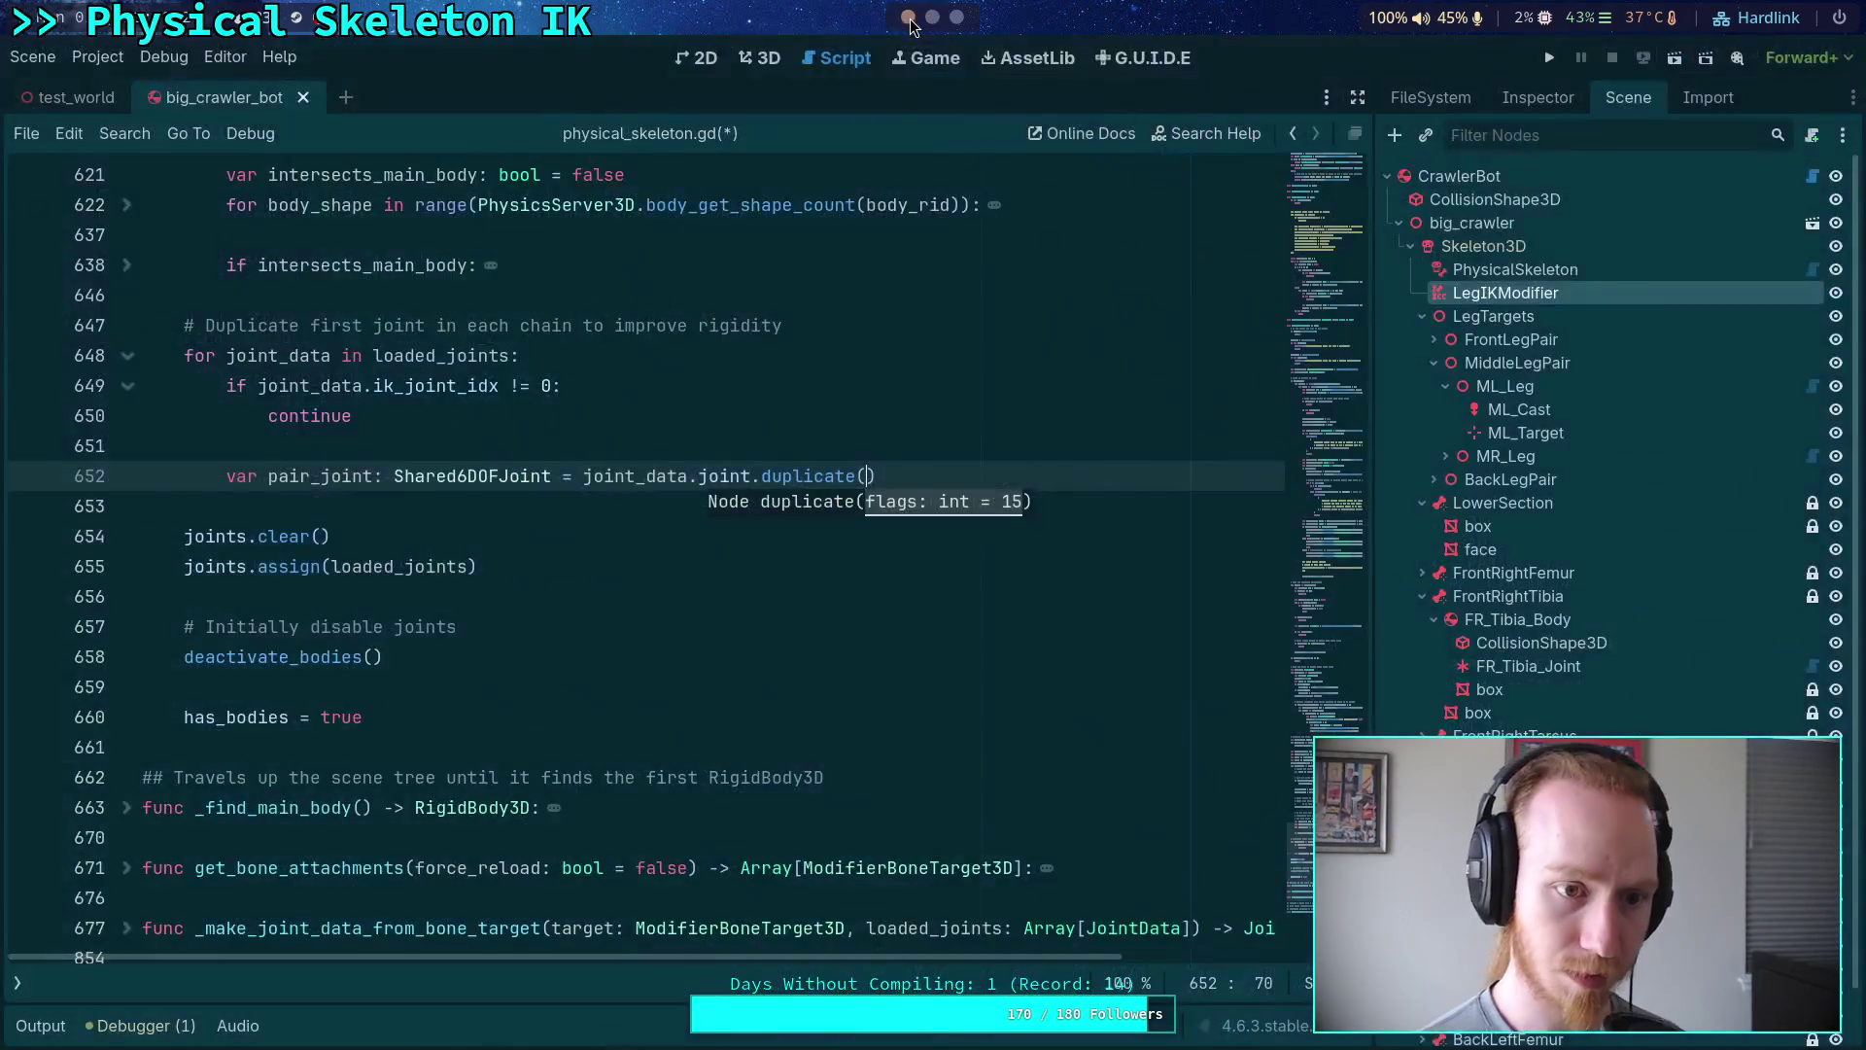
left_click(910, 19)
- Insert line 653 under the pair_joint duplicate declaration and start a trial pair_joint reference
left_click(973, 470)
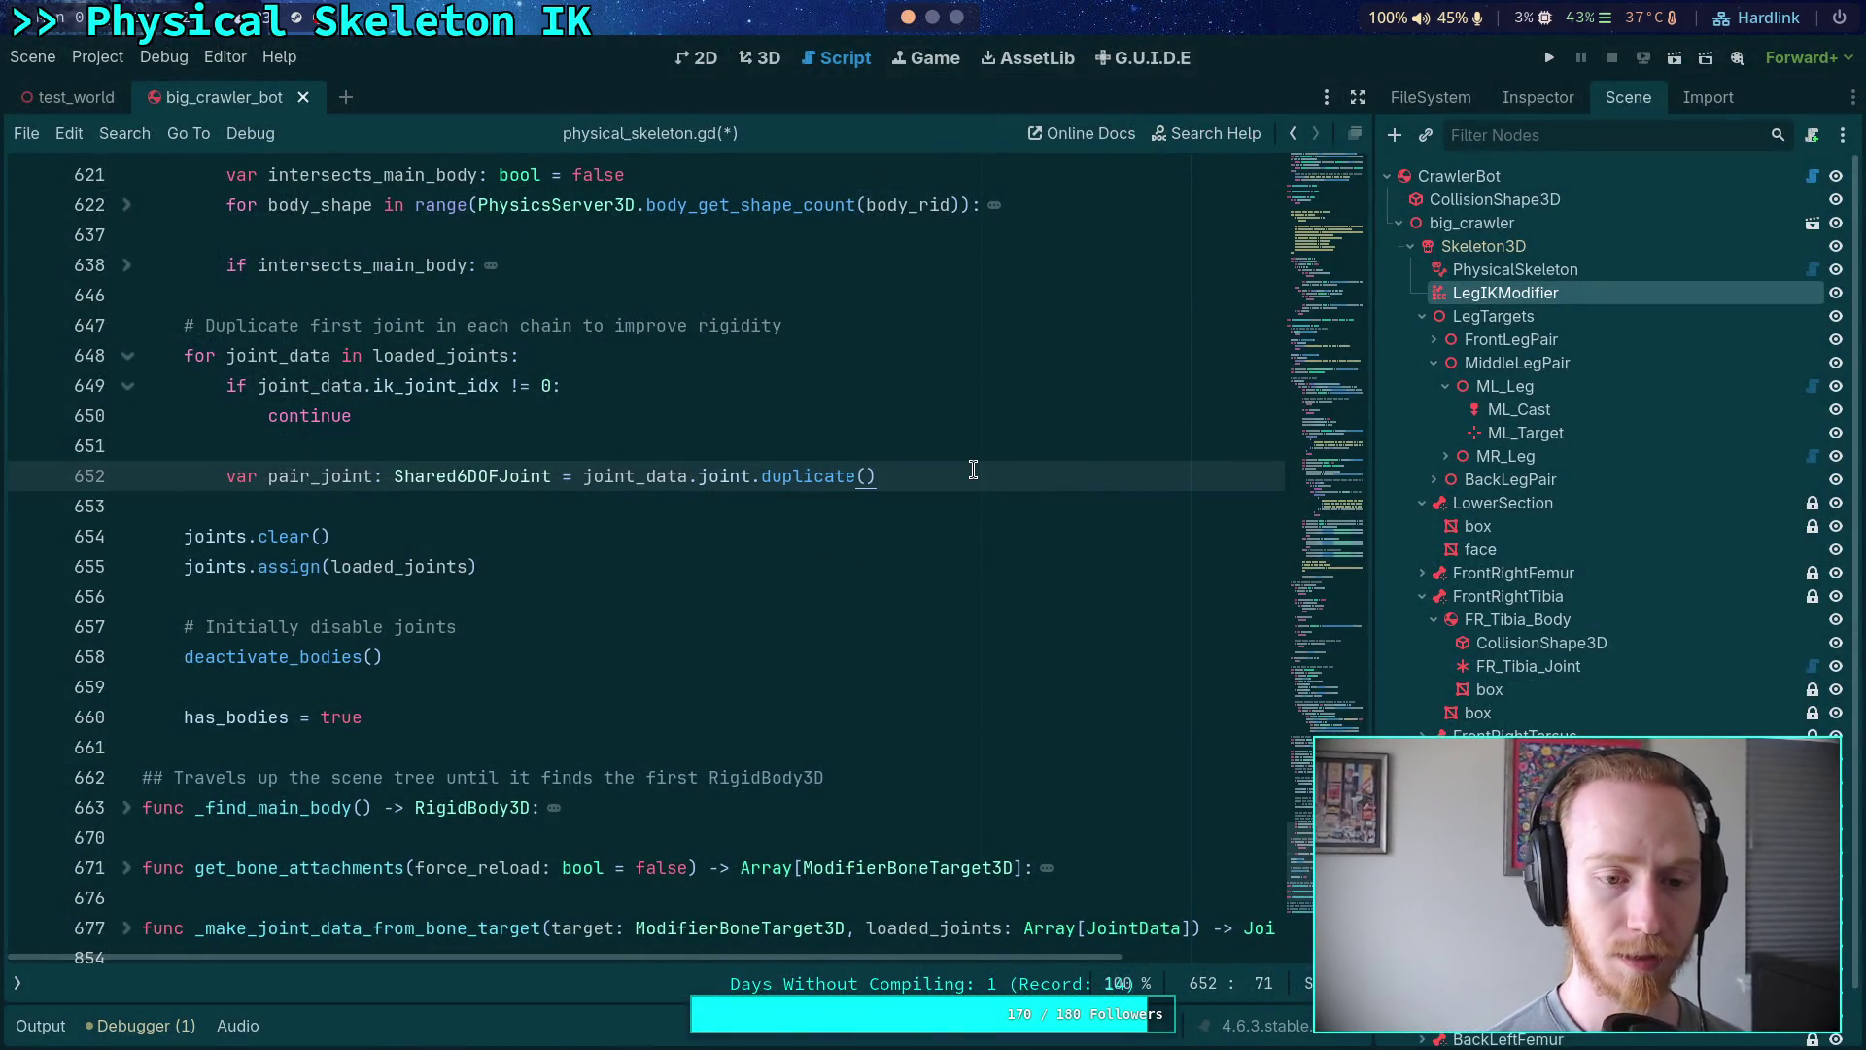
key("Return")
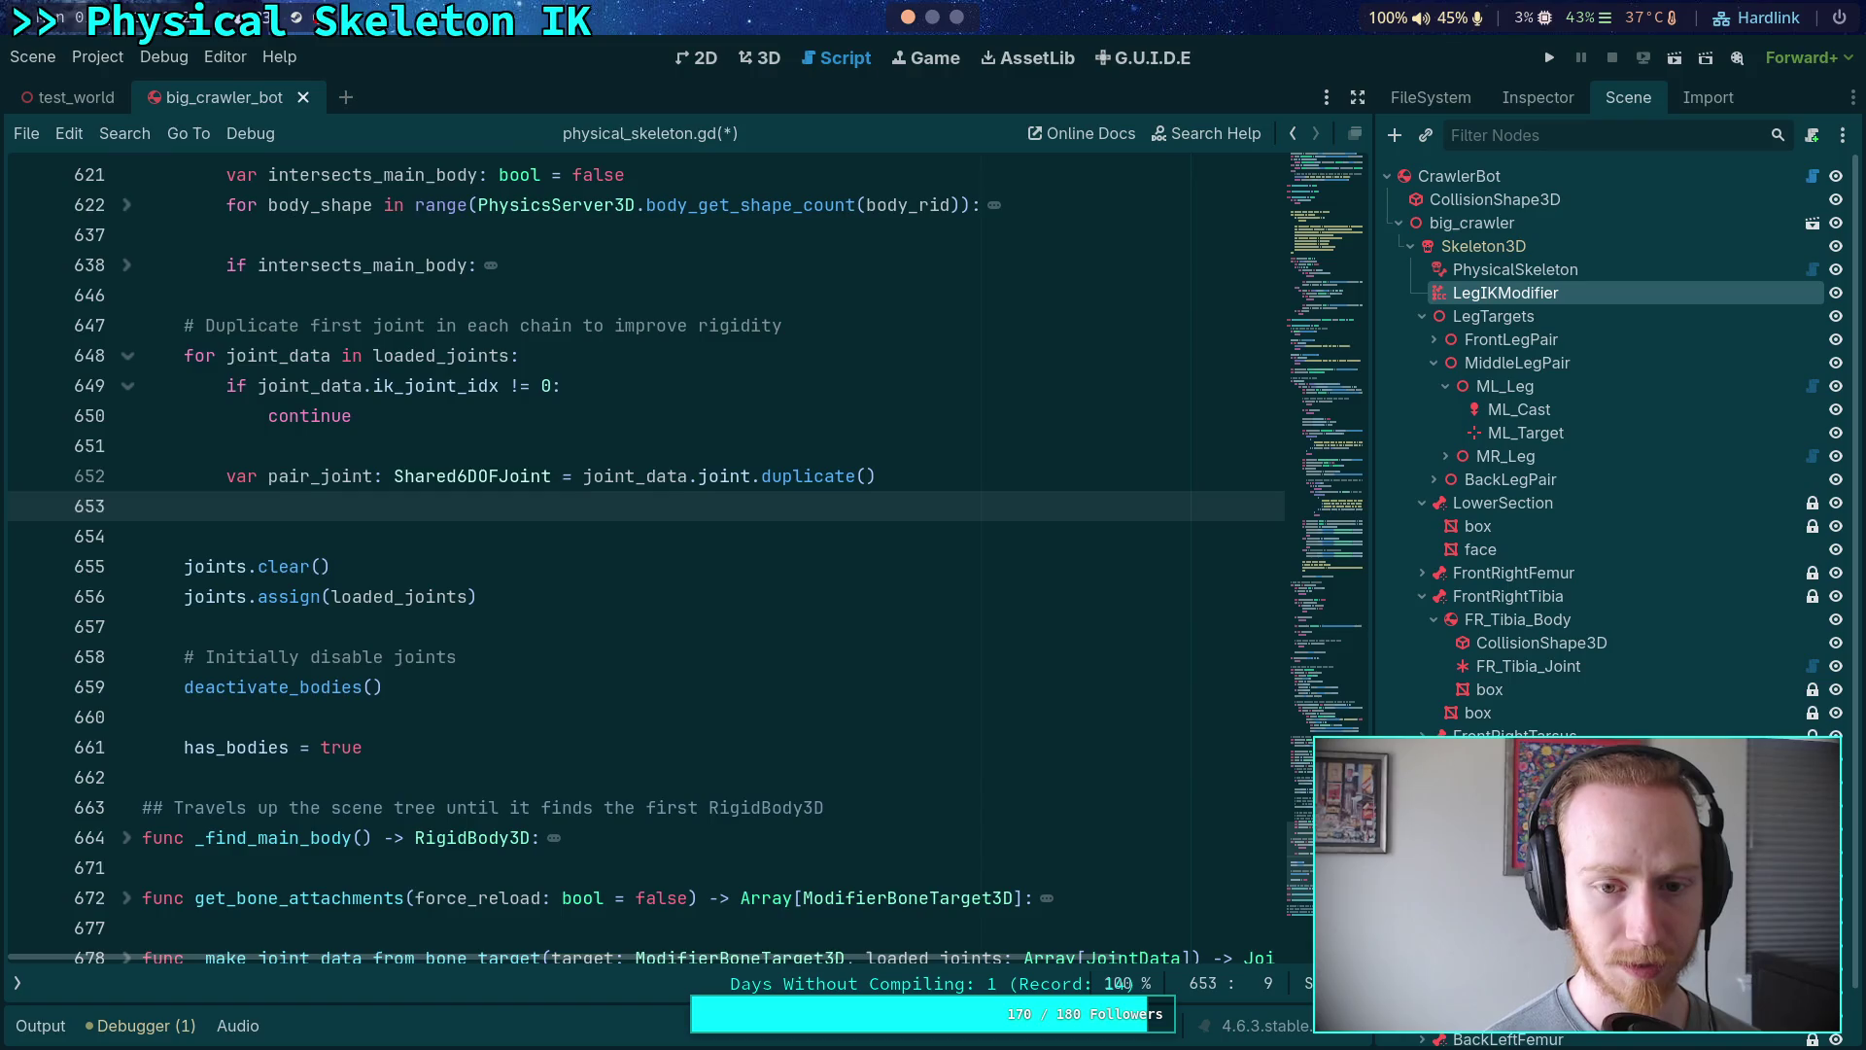
mouse_move(855, 490)
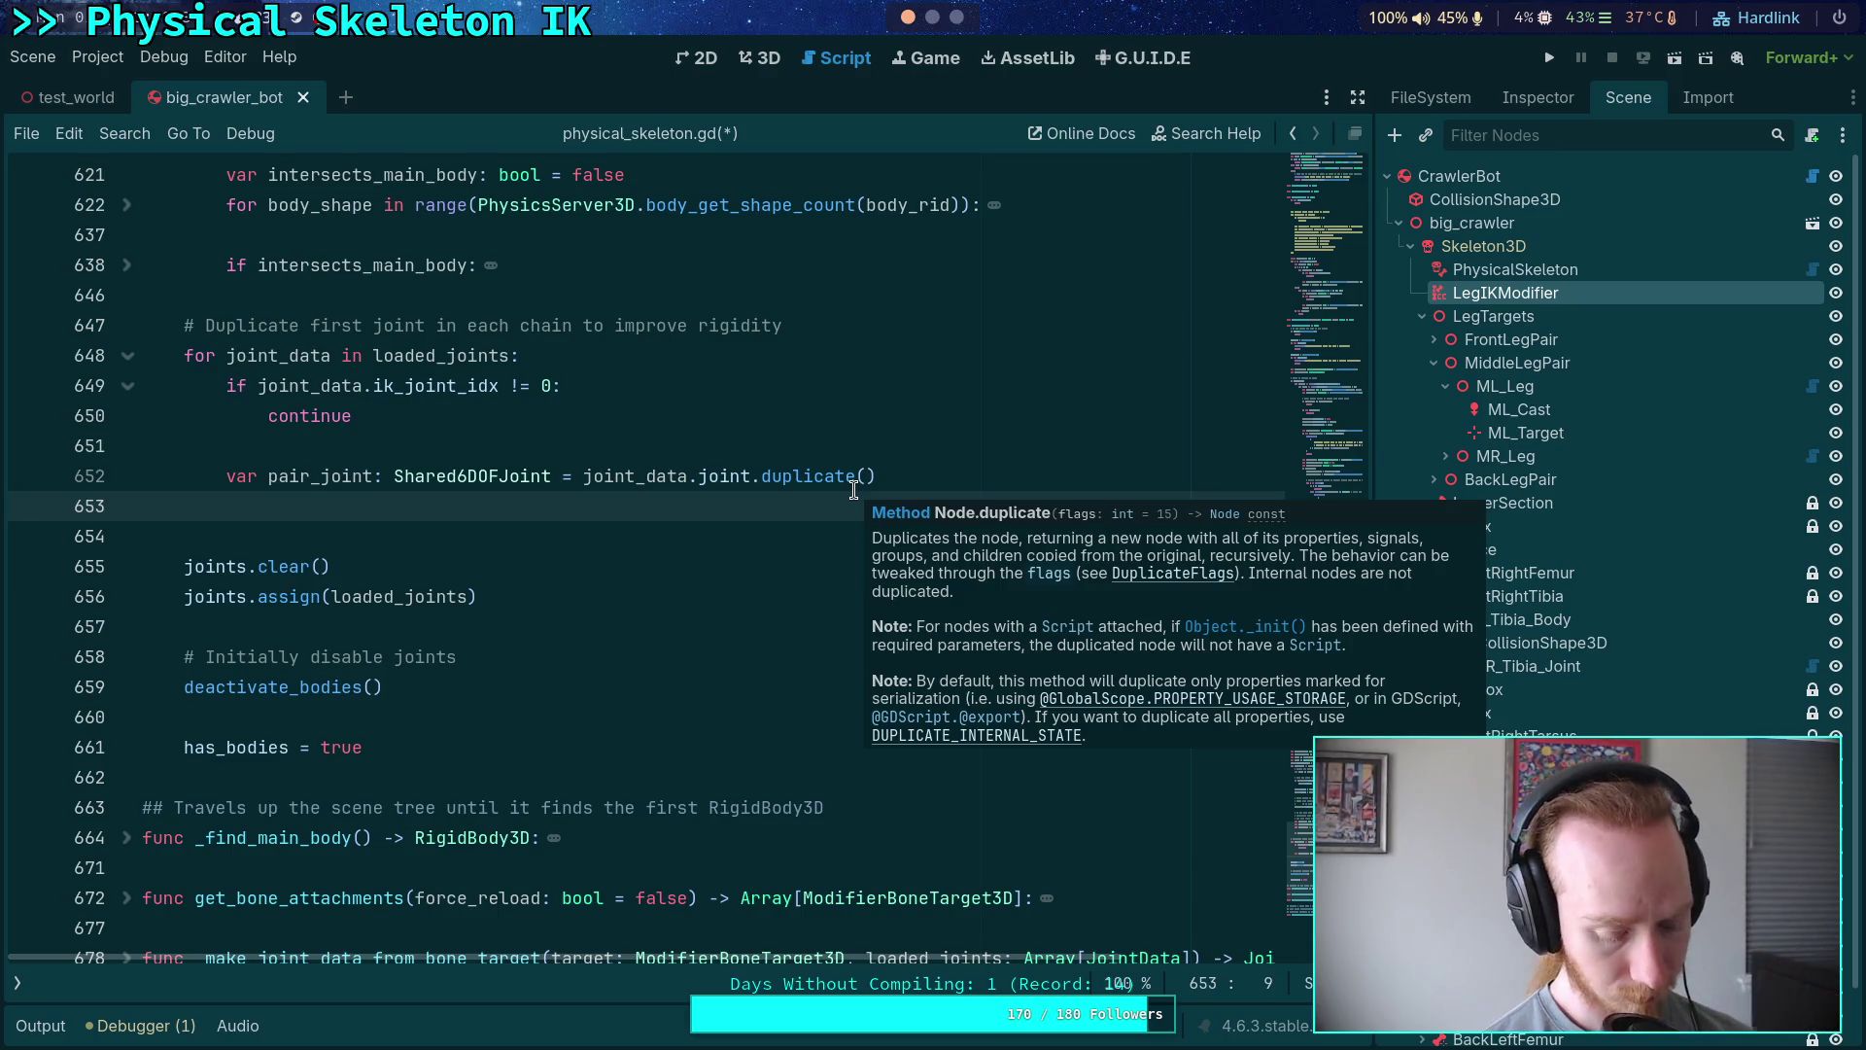
type("pa")
key("Return")
type(".")
key("BackSpace")
key("BackSpace")
key("BackSpace")
key("BackSpace")
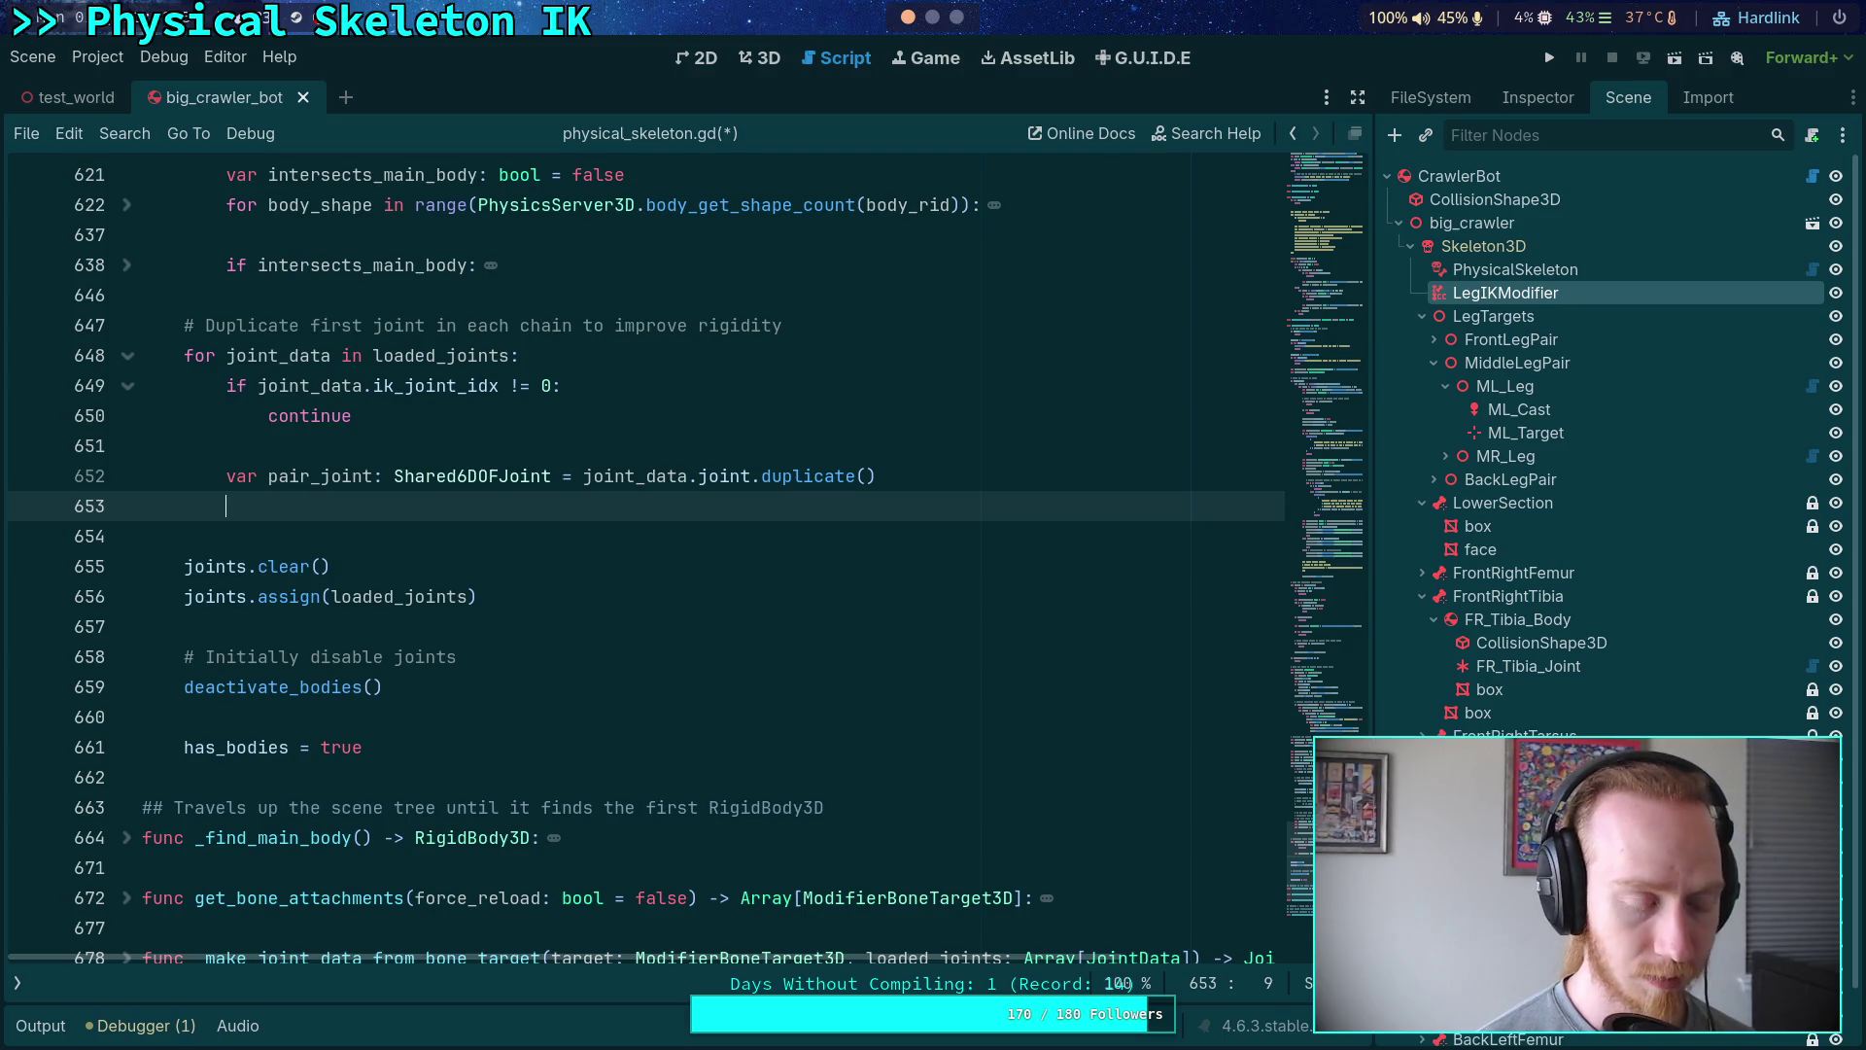
- Write pair_joint.position -= Vector3(0.0, 0.0, 0.01) on the new line
type("pair")
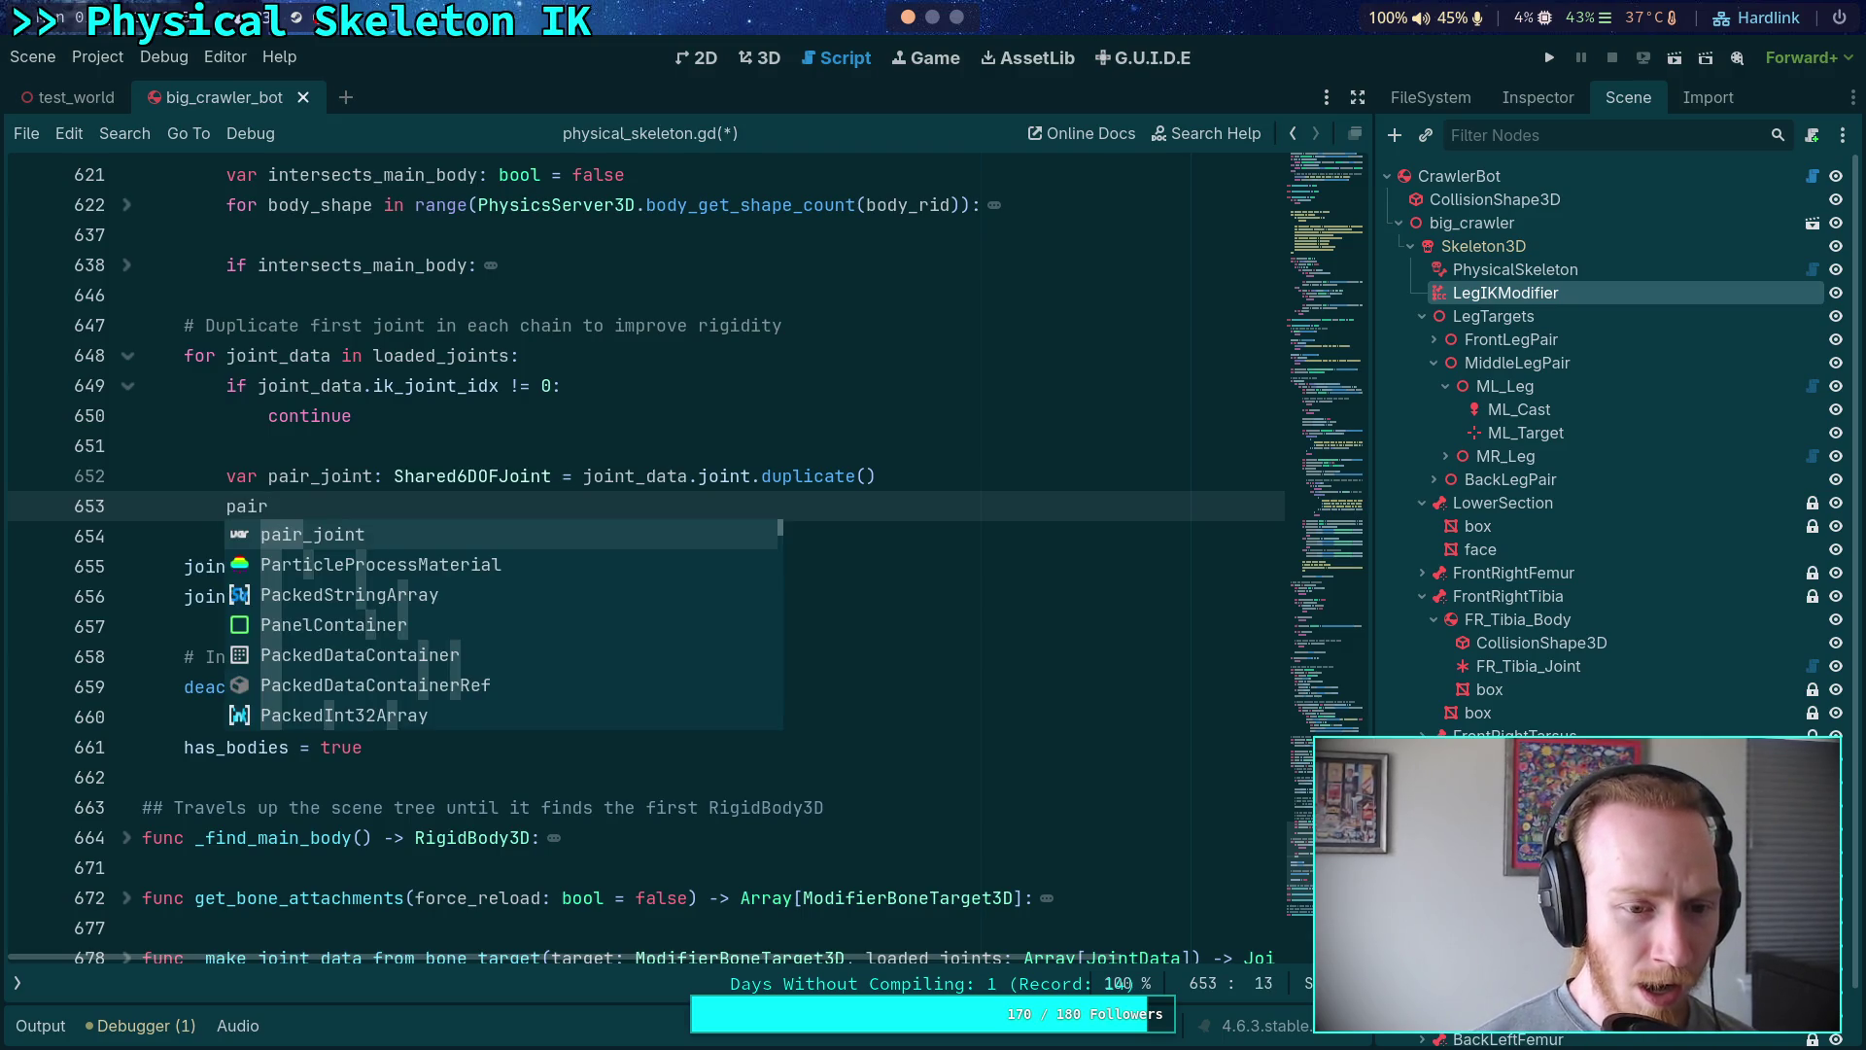
key("Return")
type(".t")
key("Return")
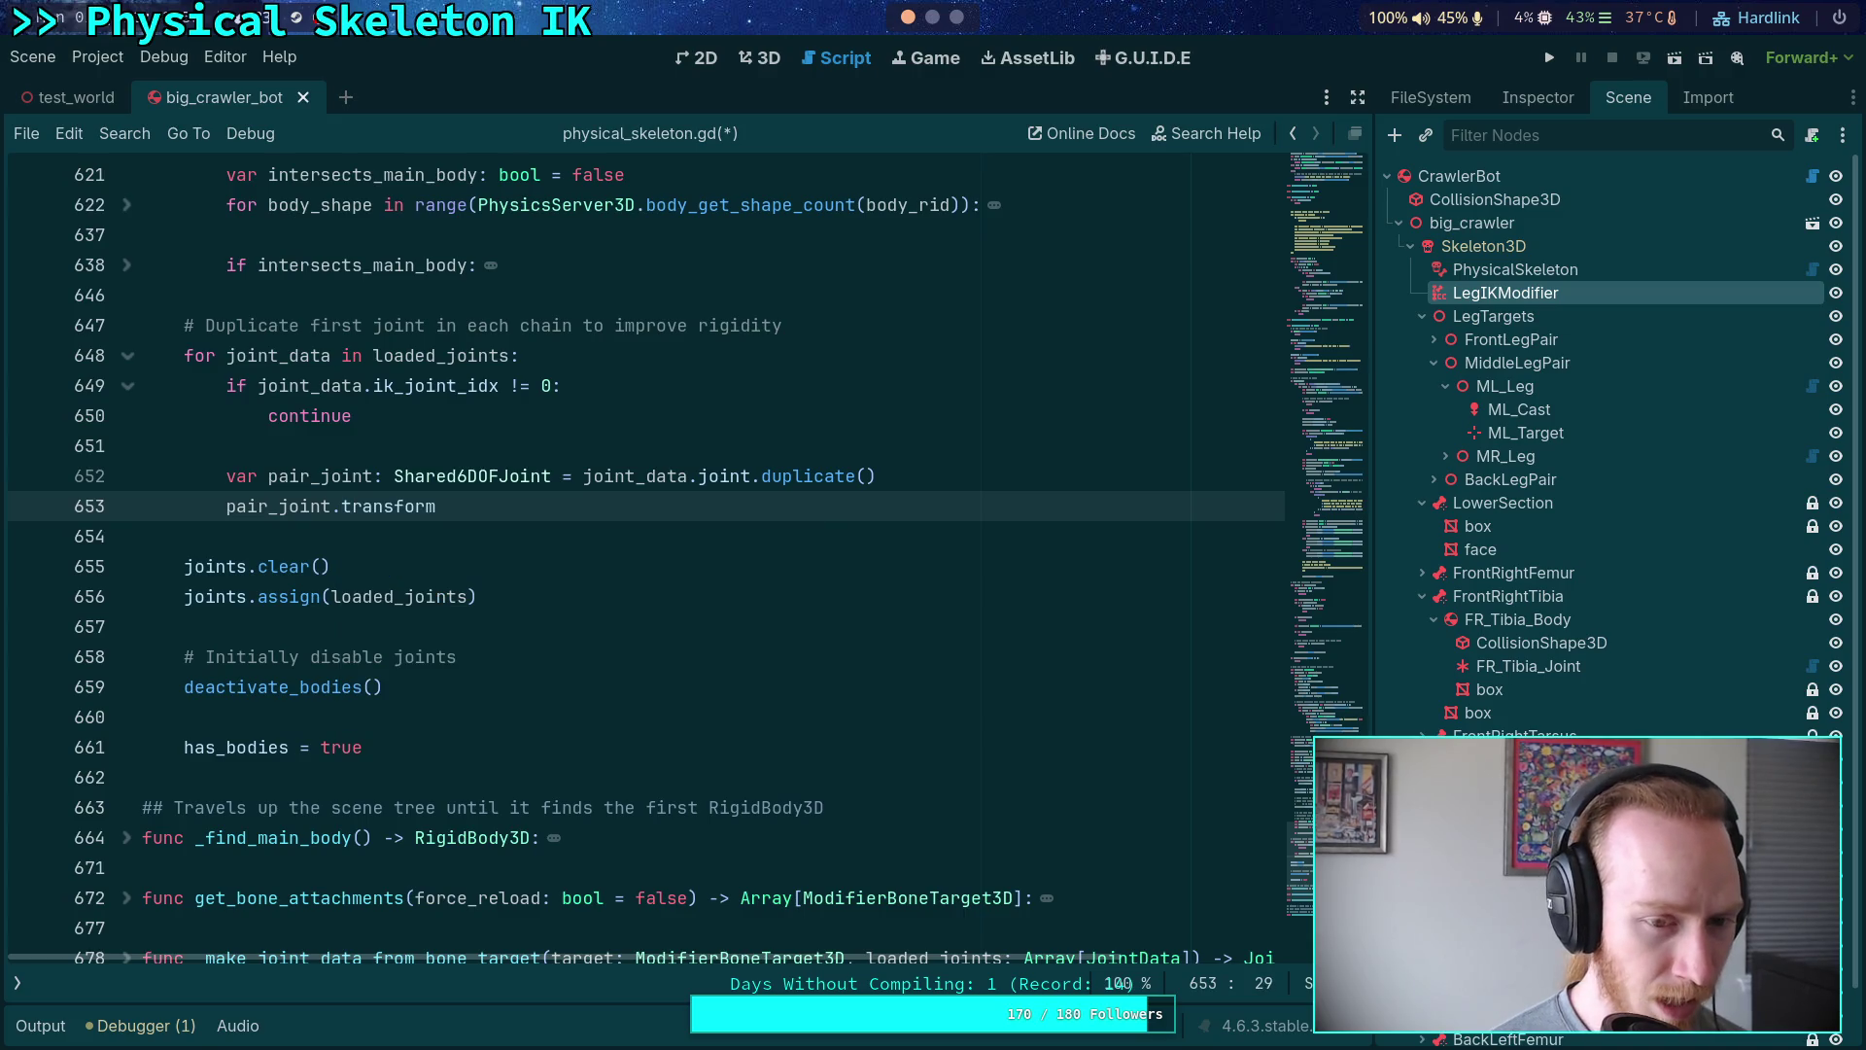
key("BackSpace")
key("BackSpace")
key("BackSpace")
type("pas")
key("BackSpace")
key("BackSpace")
type("os")
key("Return")
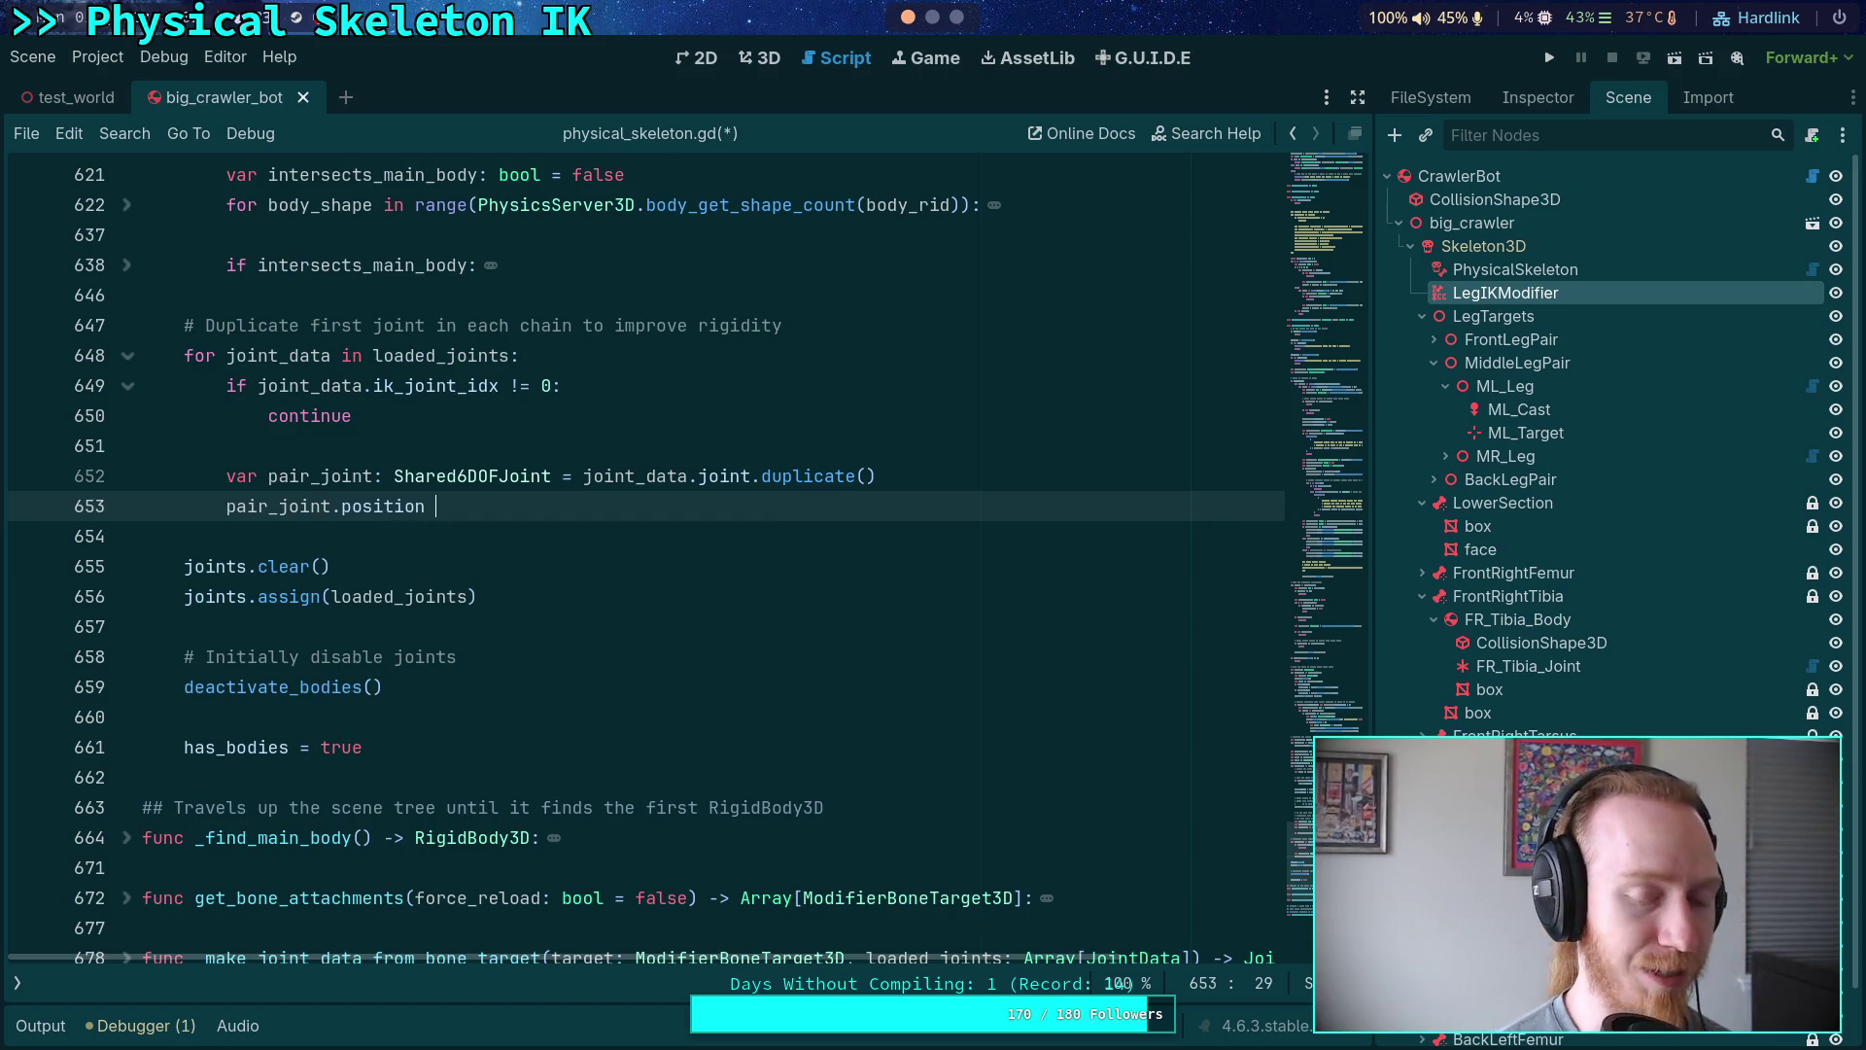
type("-= Vcet")
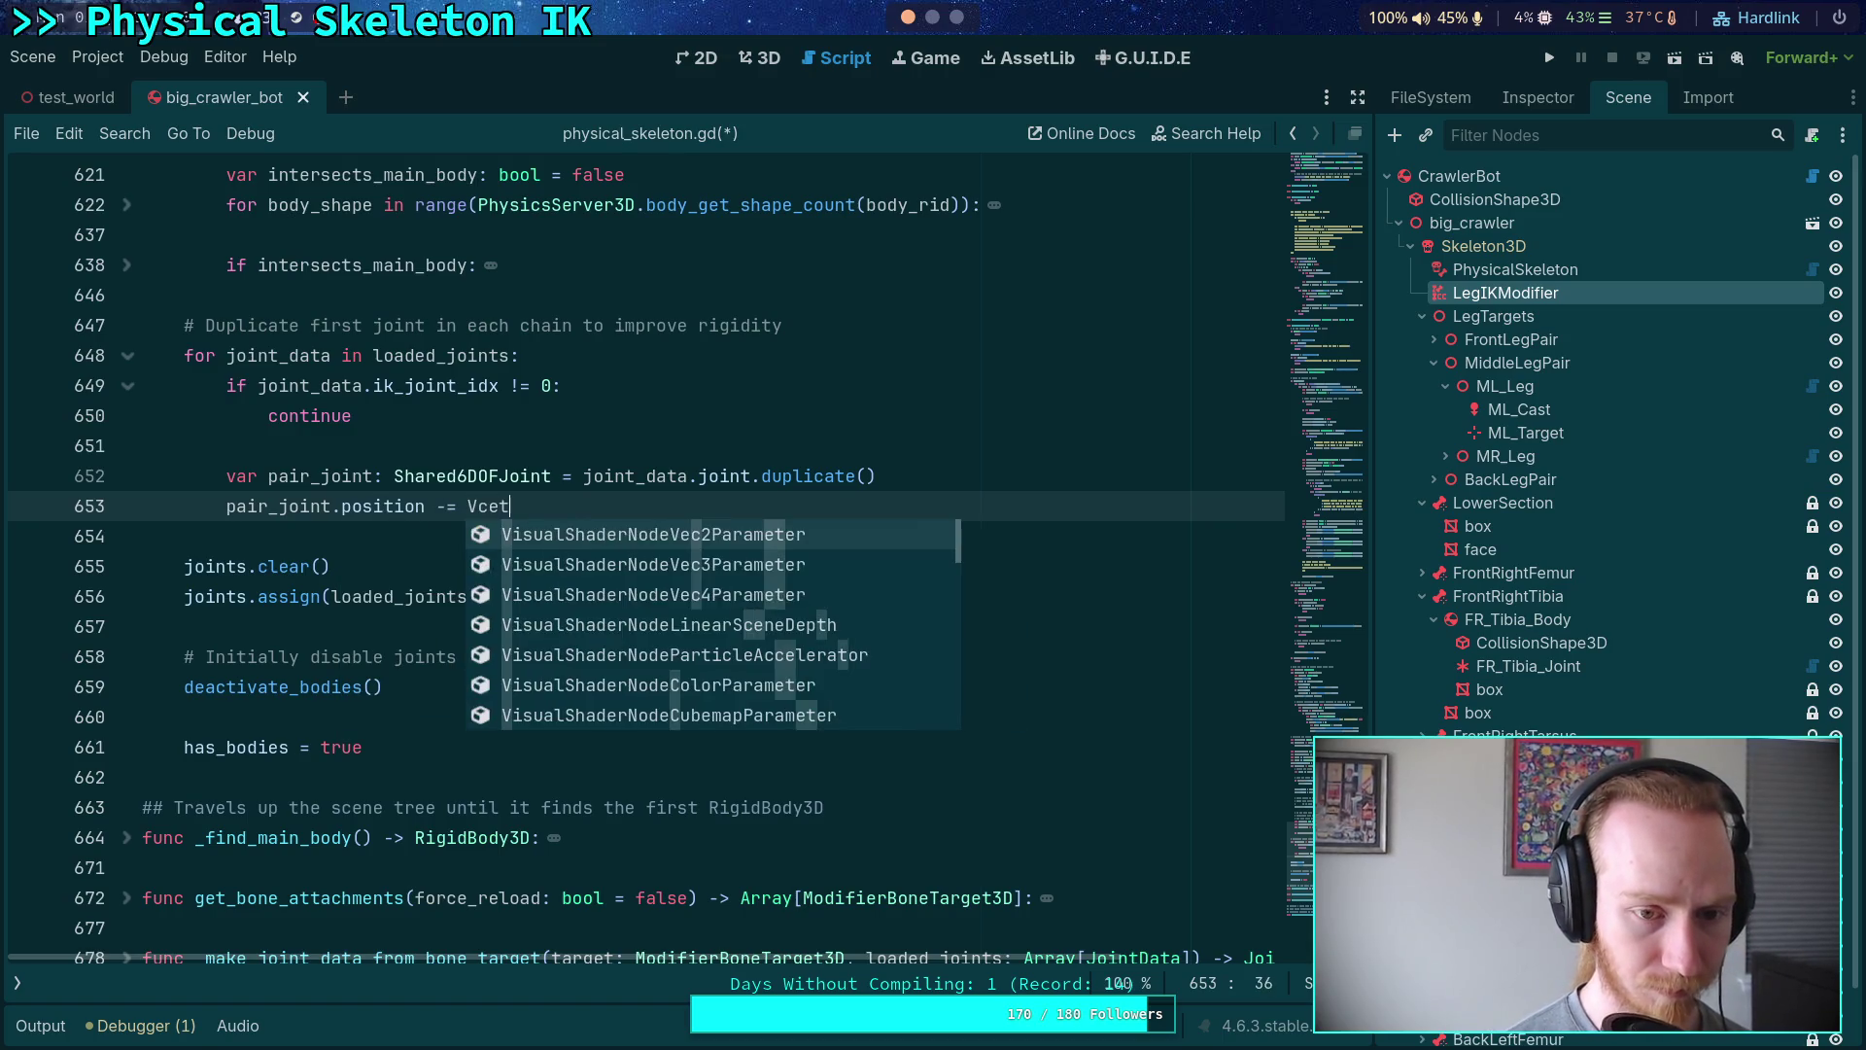
key("BackSpace")
key("BackSpace")
key("BackSpace")
type("ecto")
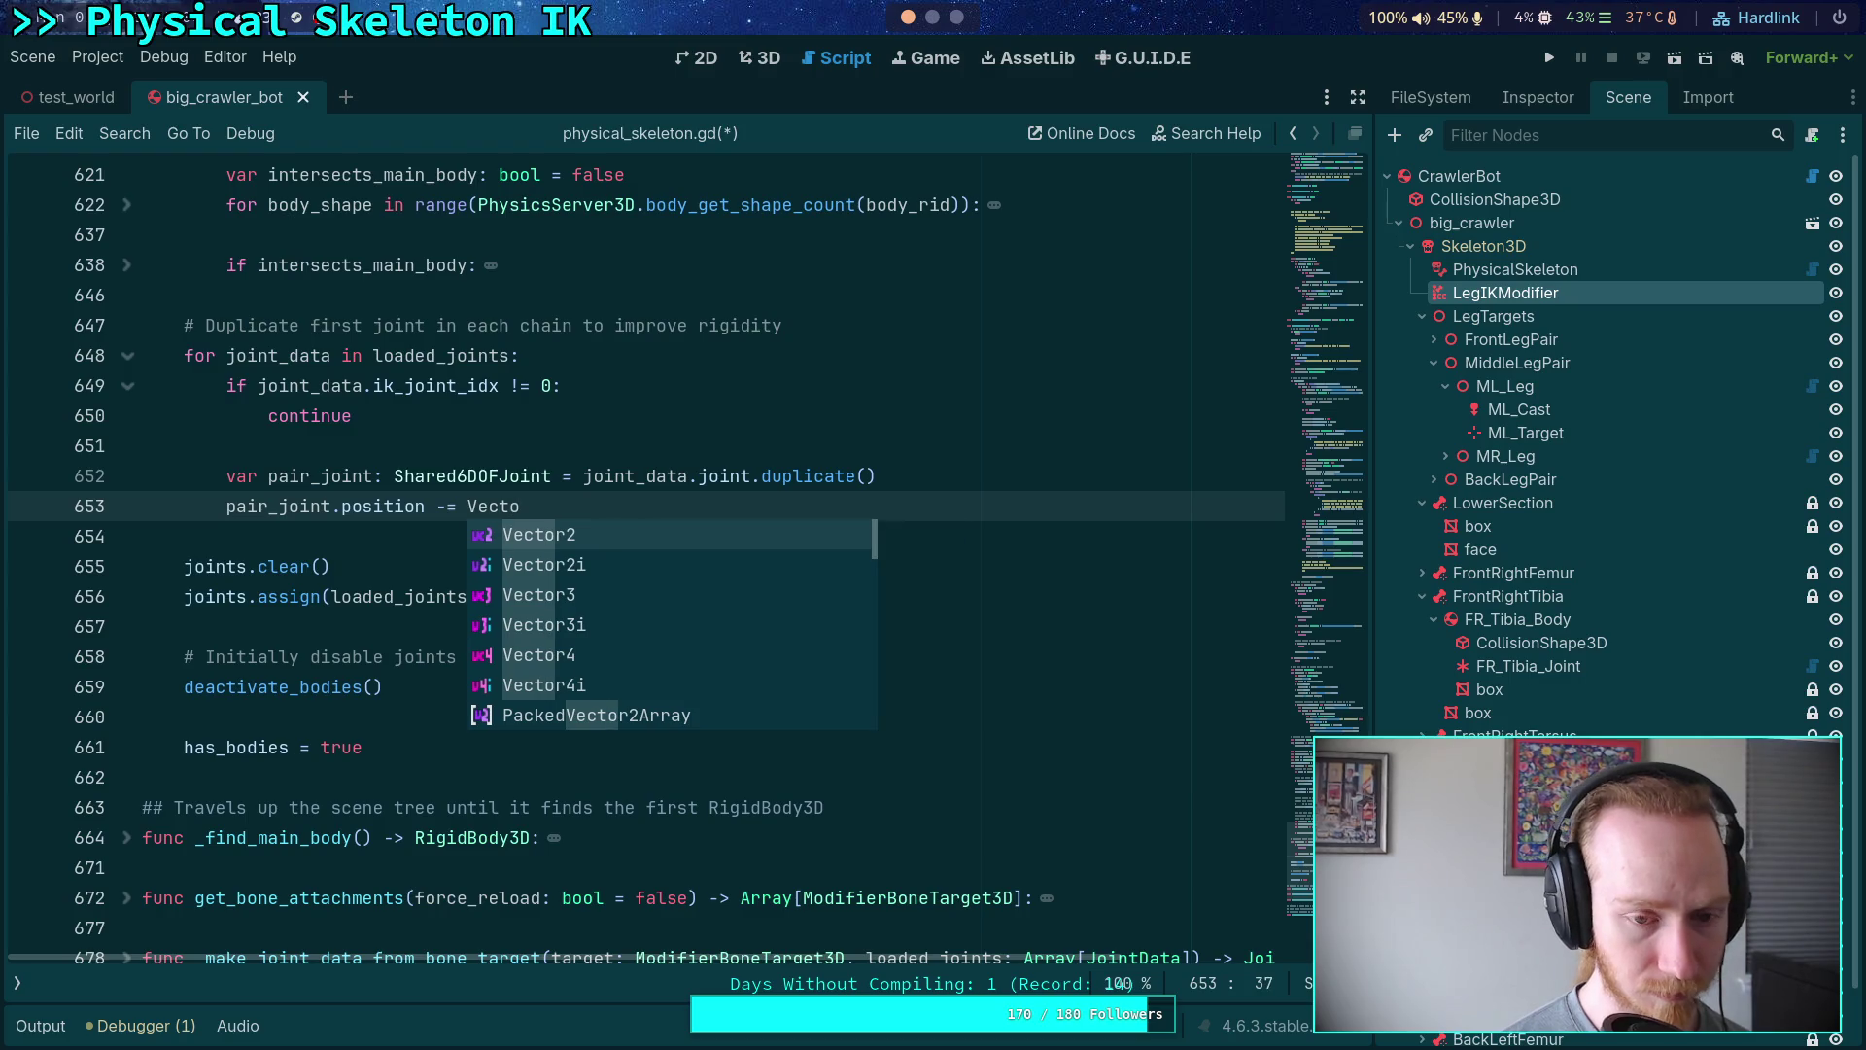
type("r3(0.0, ")
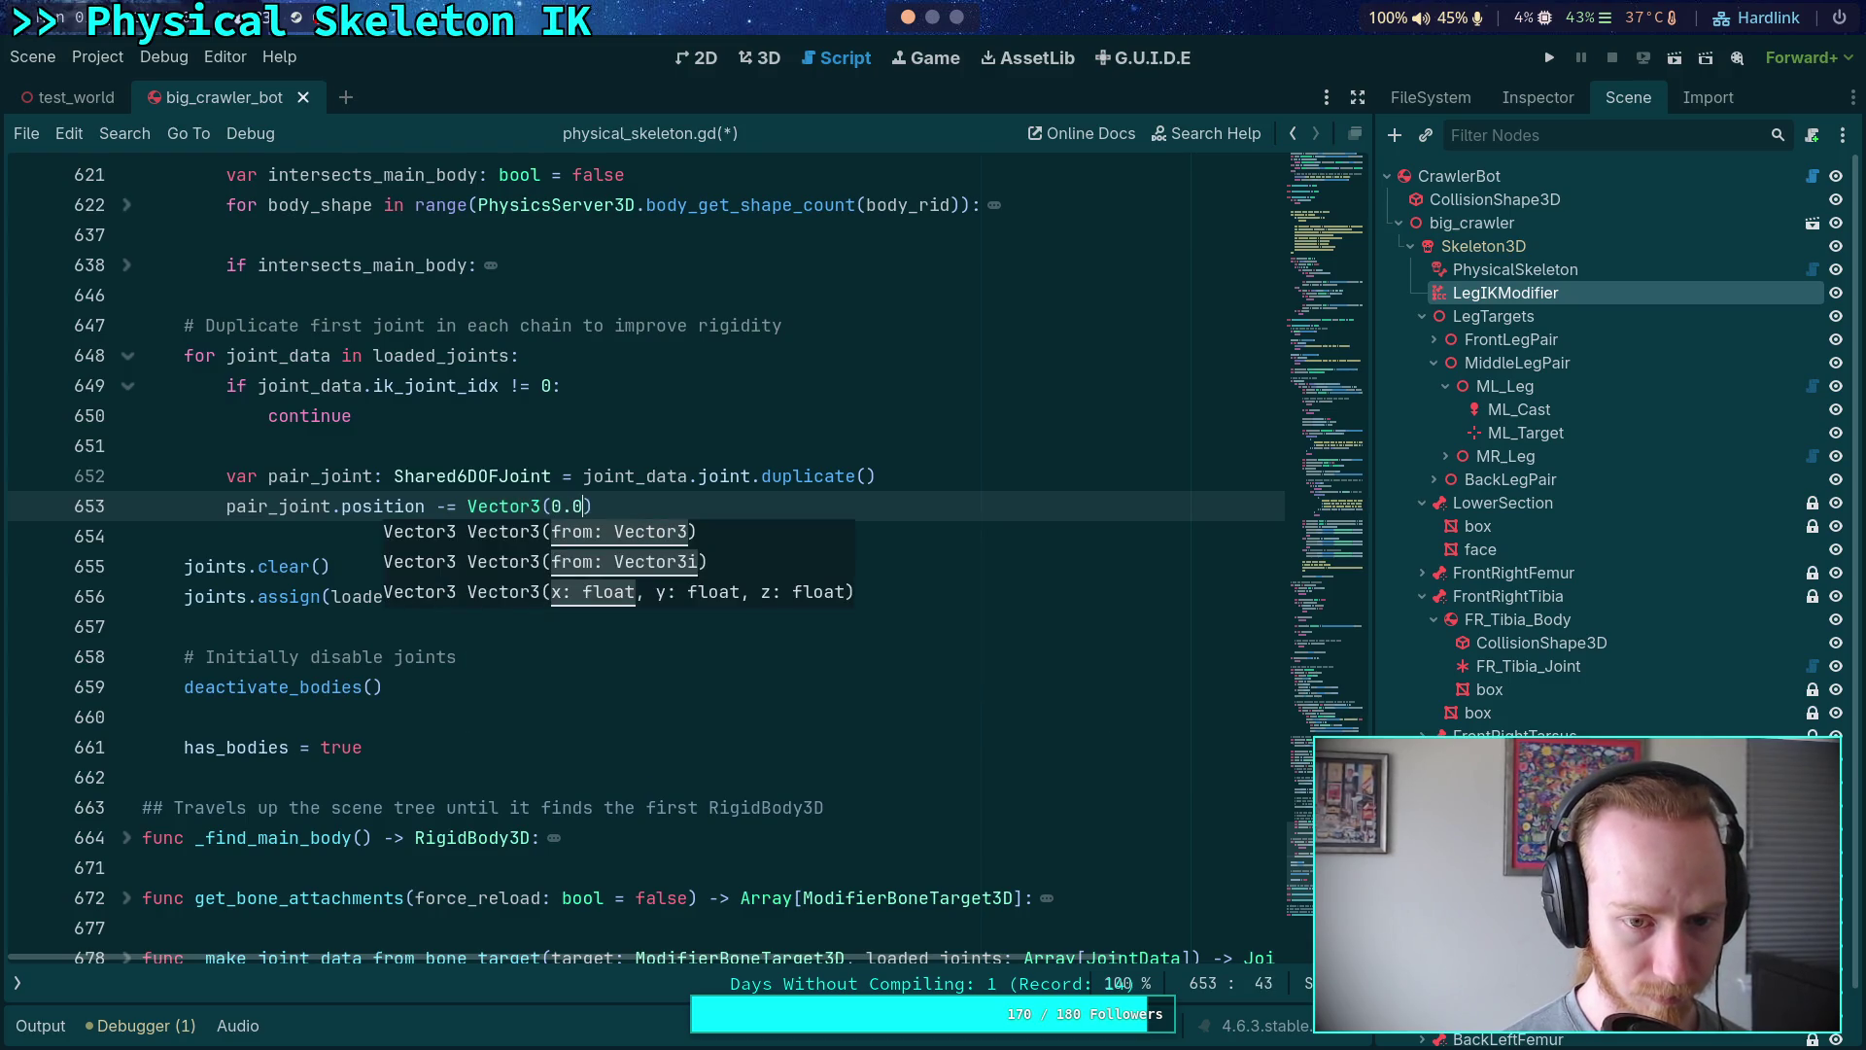
type("0.0, 0.01")
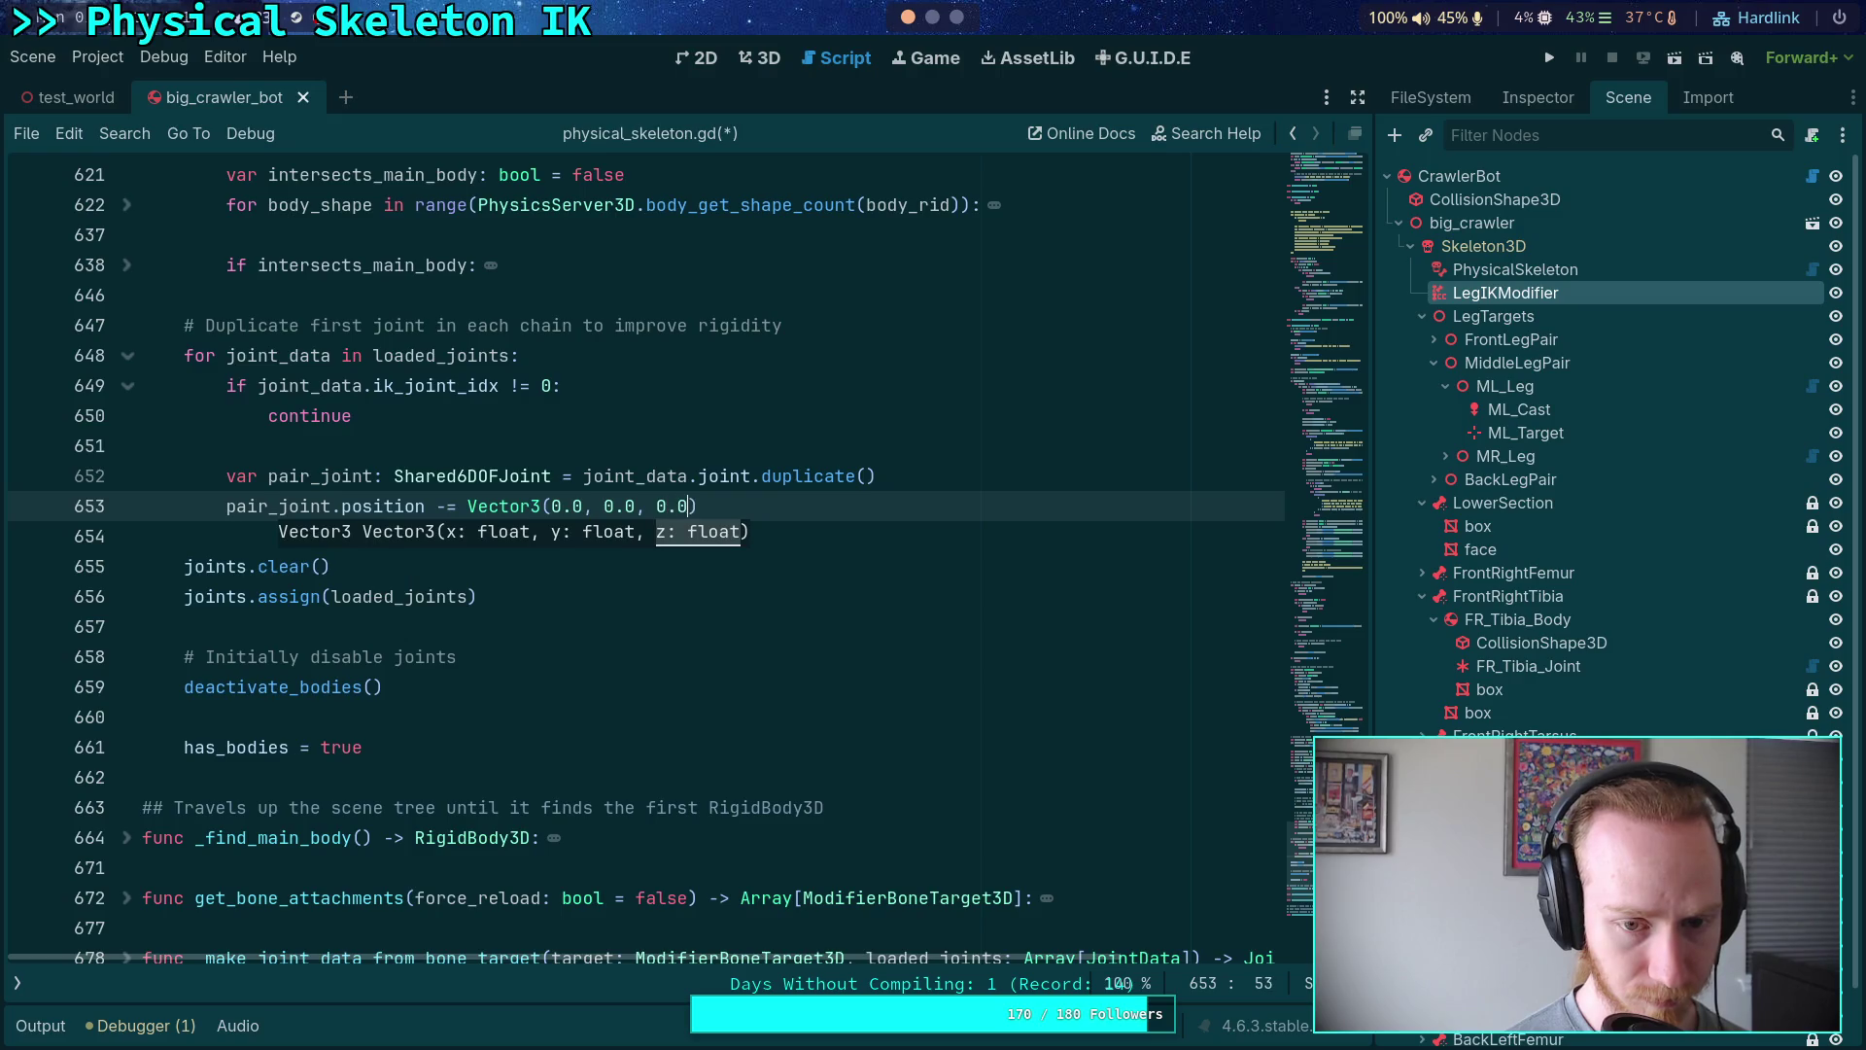
type(")")
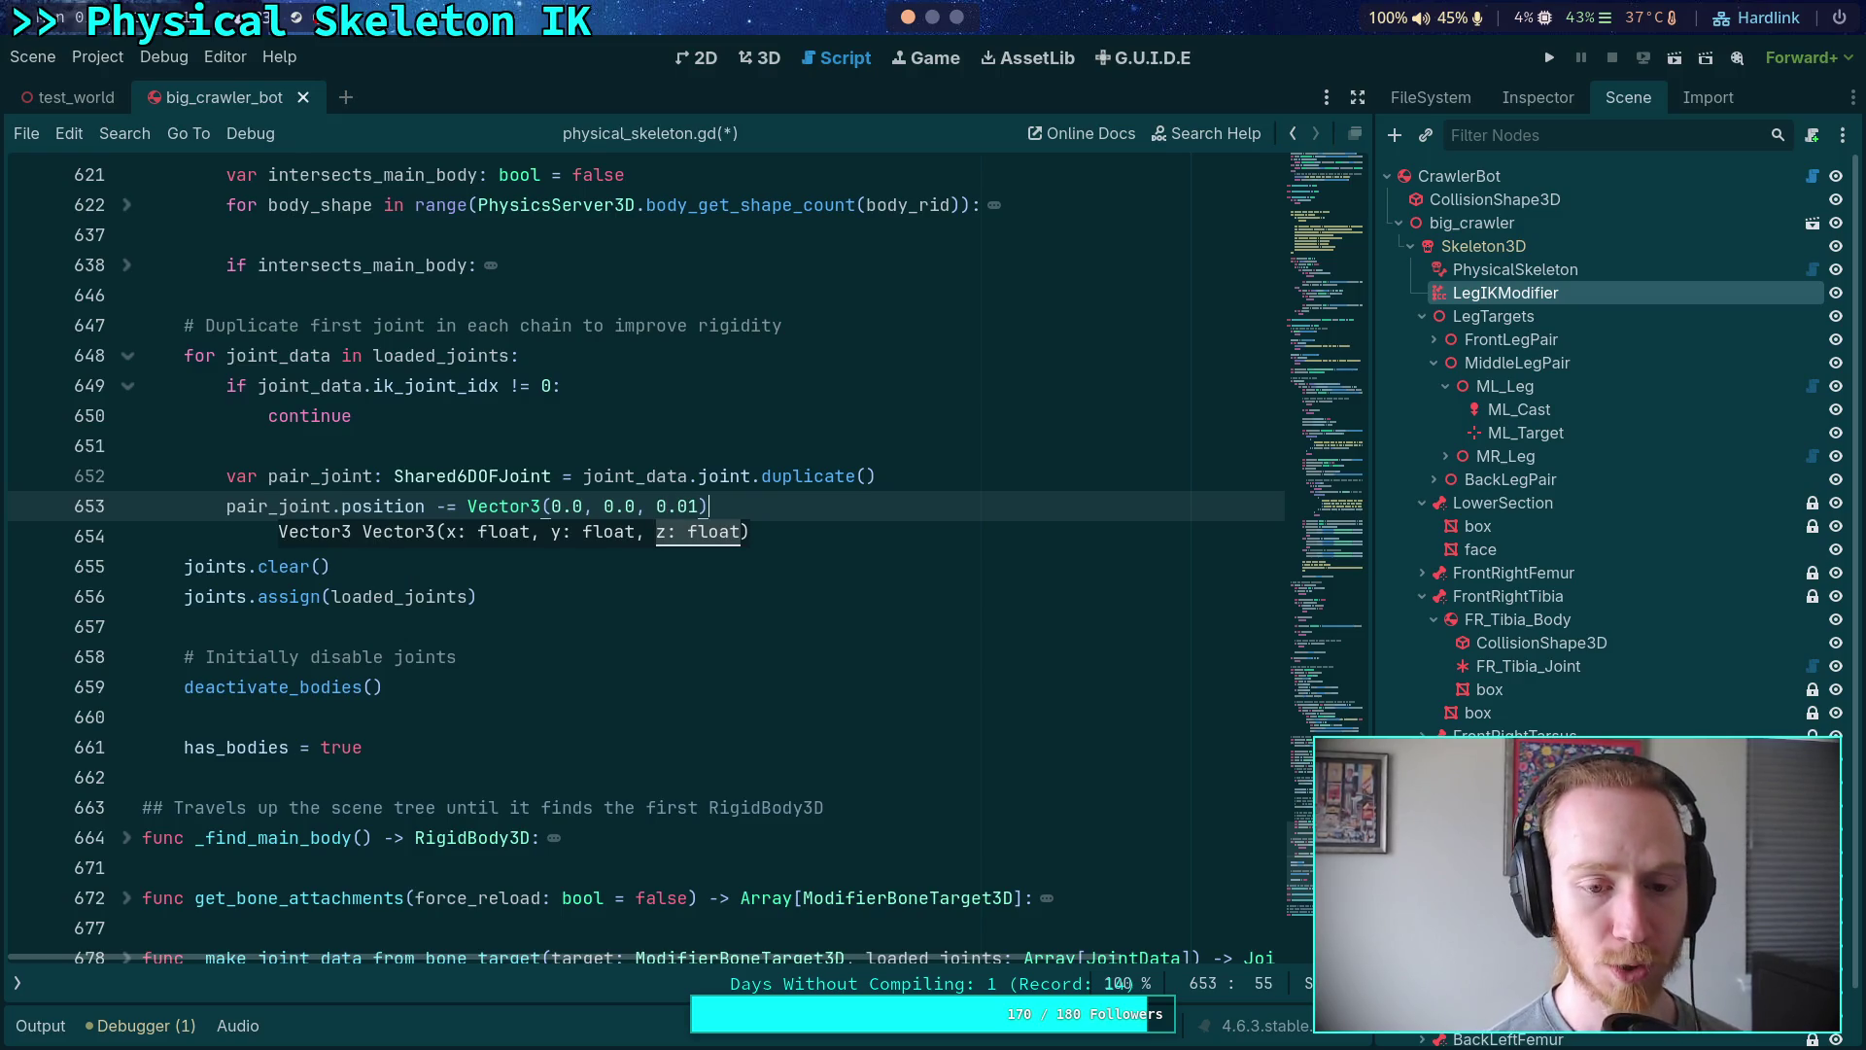
- Add joint_data.body.add_child(pair_joint), then move the position offset line below it
key("Return")
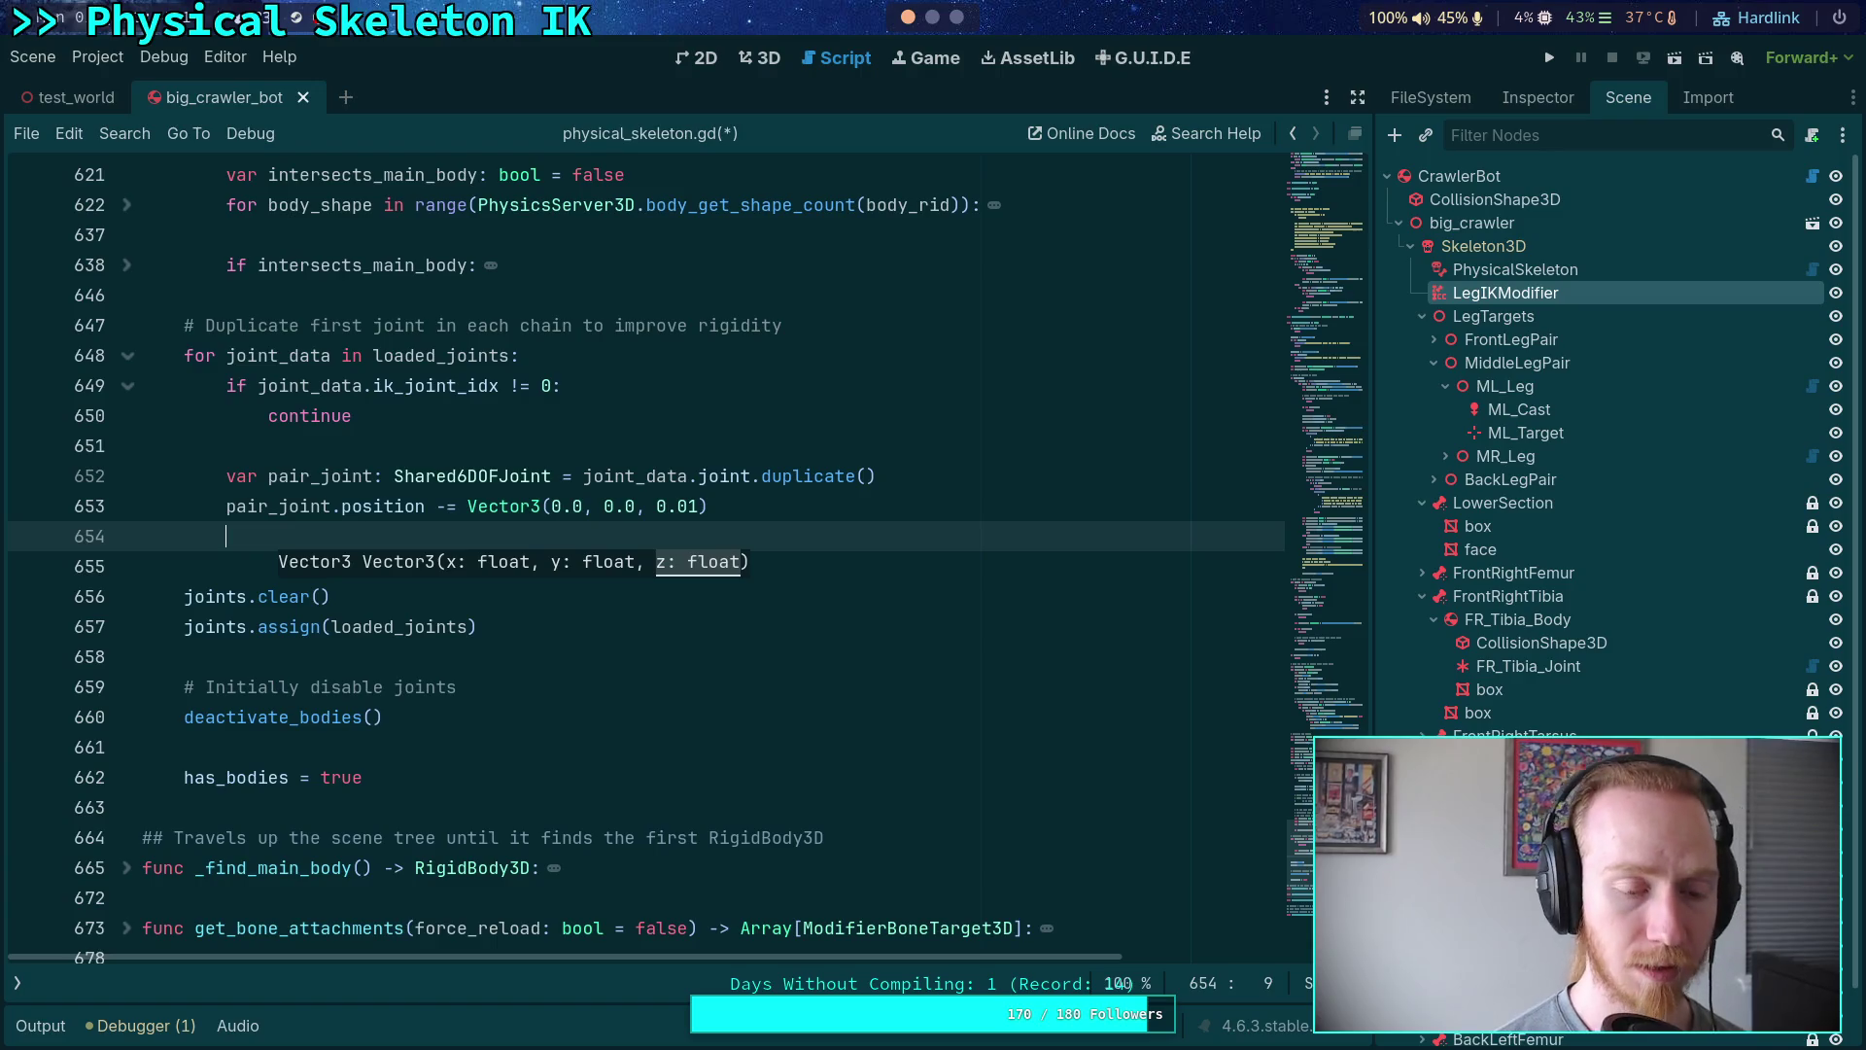
type("joint_data.")
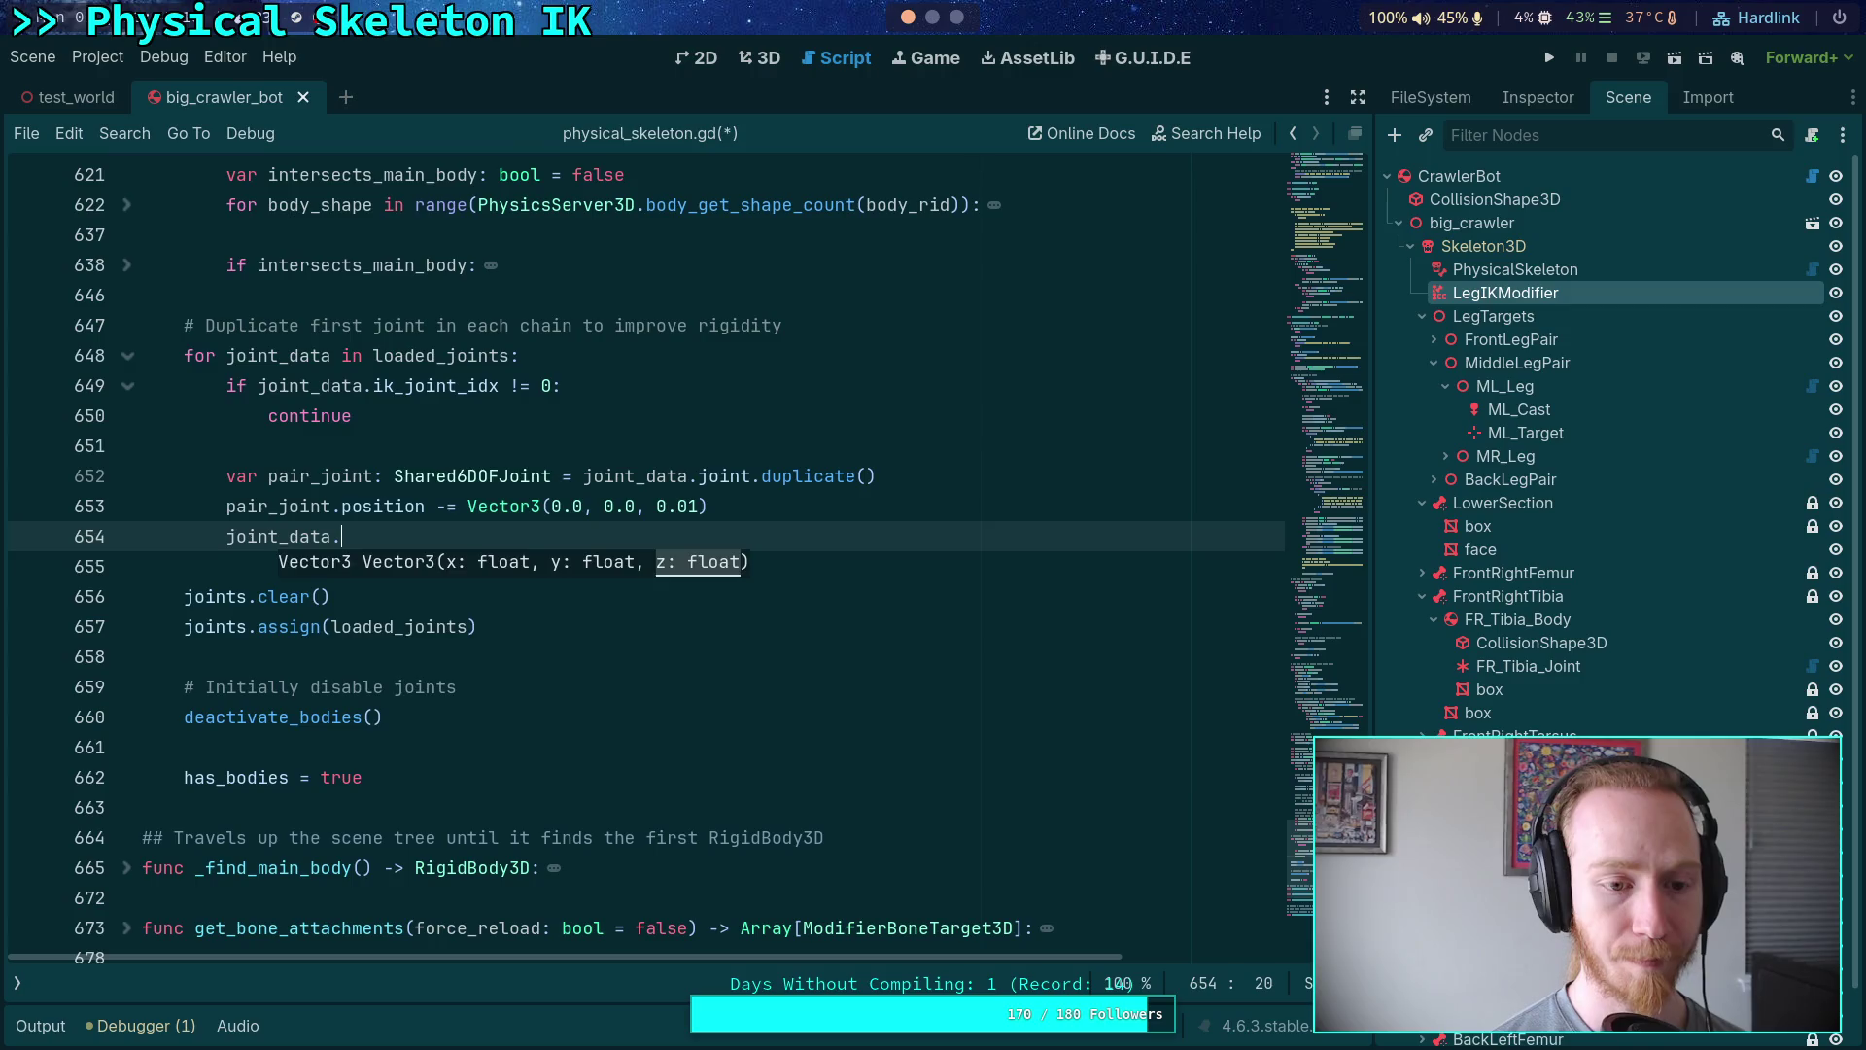
type("body.add_ch")
key("Return")
type("pair_jo")
key("Return")
type(",")
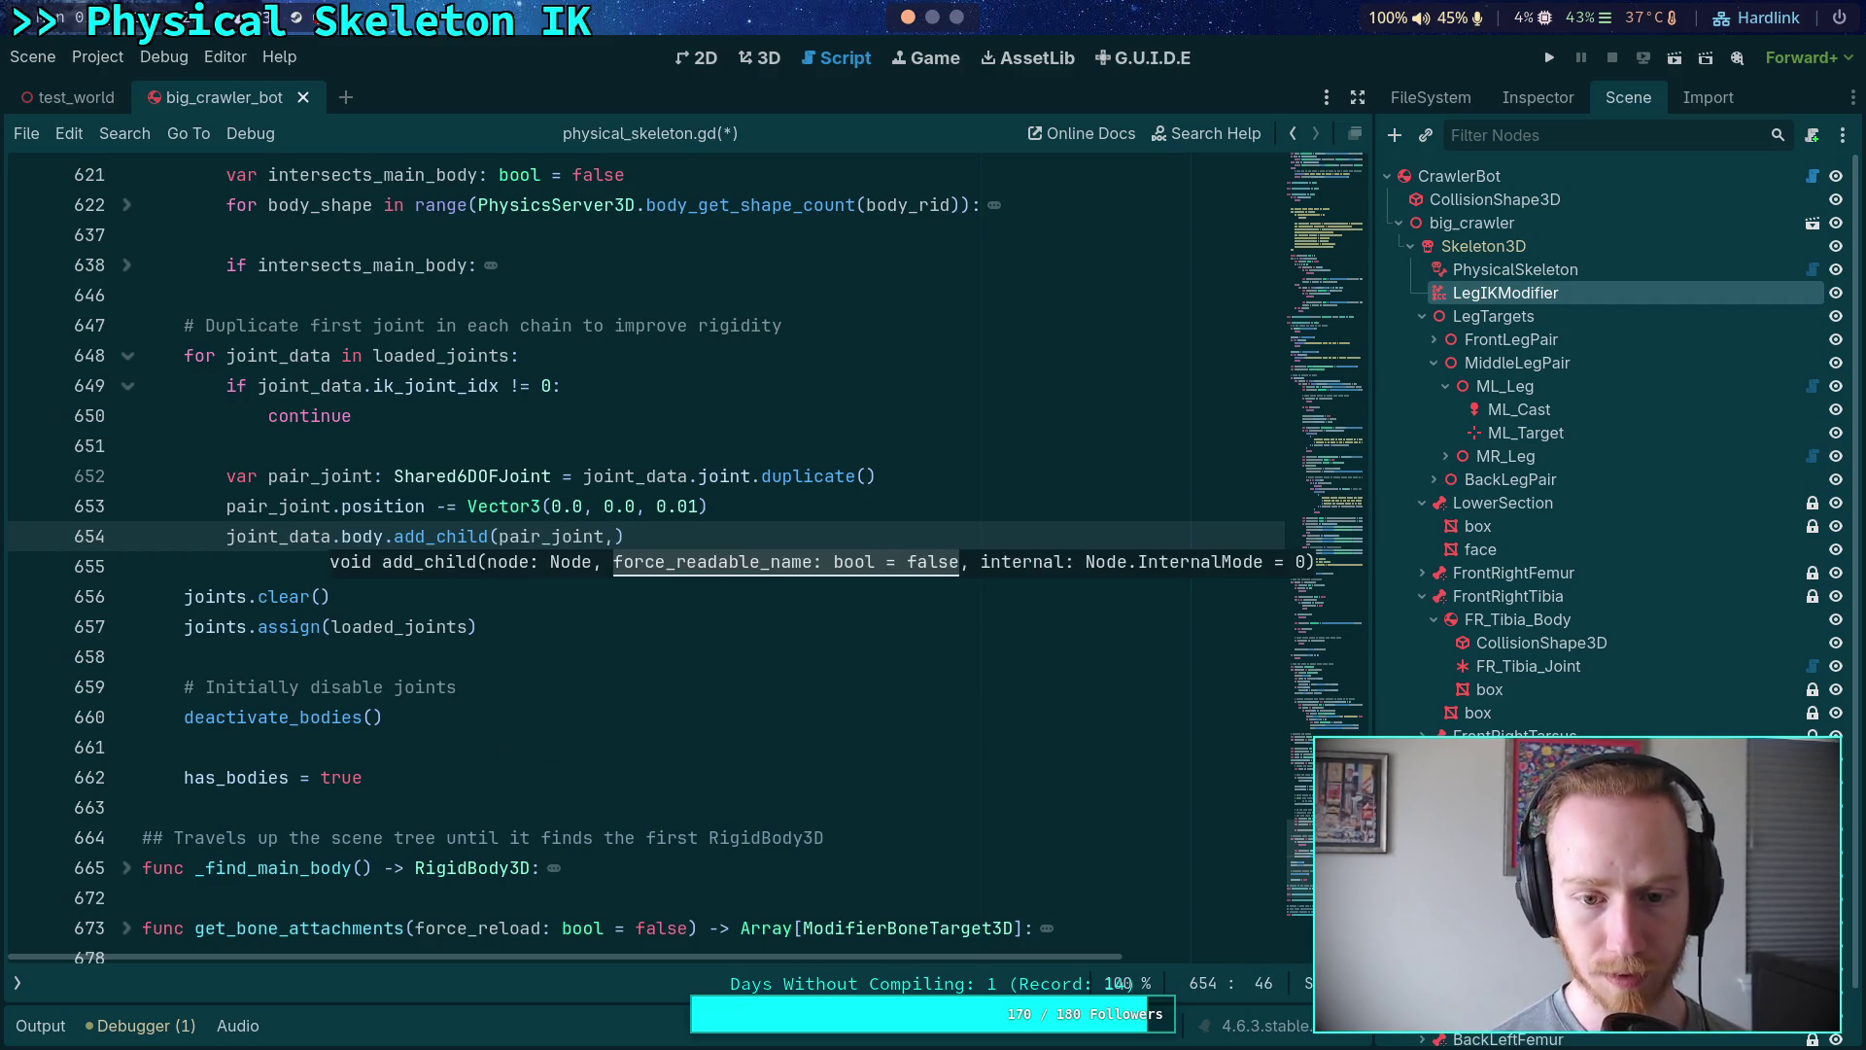
key("BackSpace")
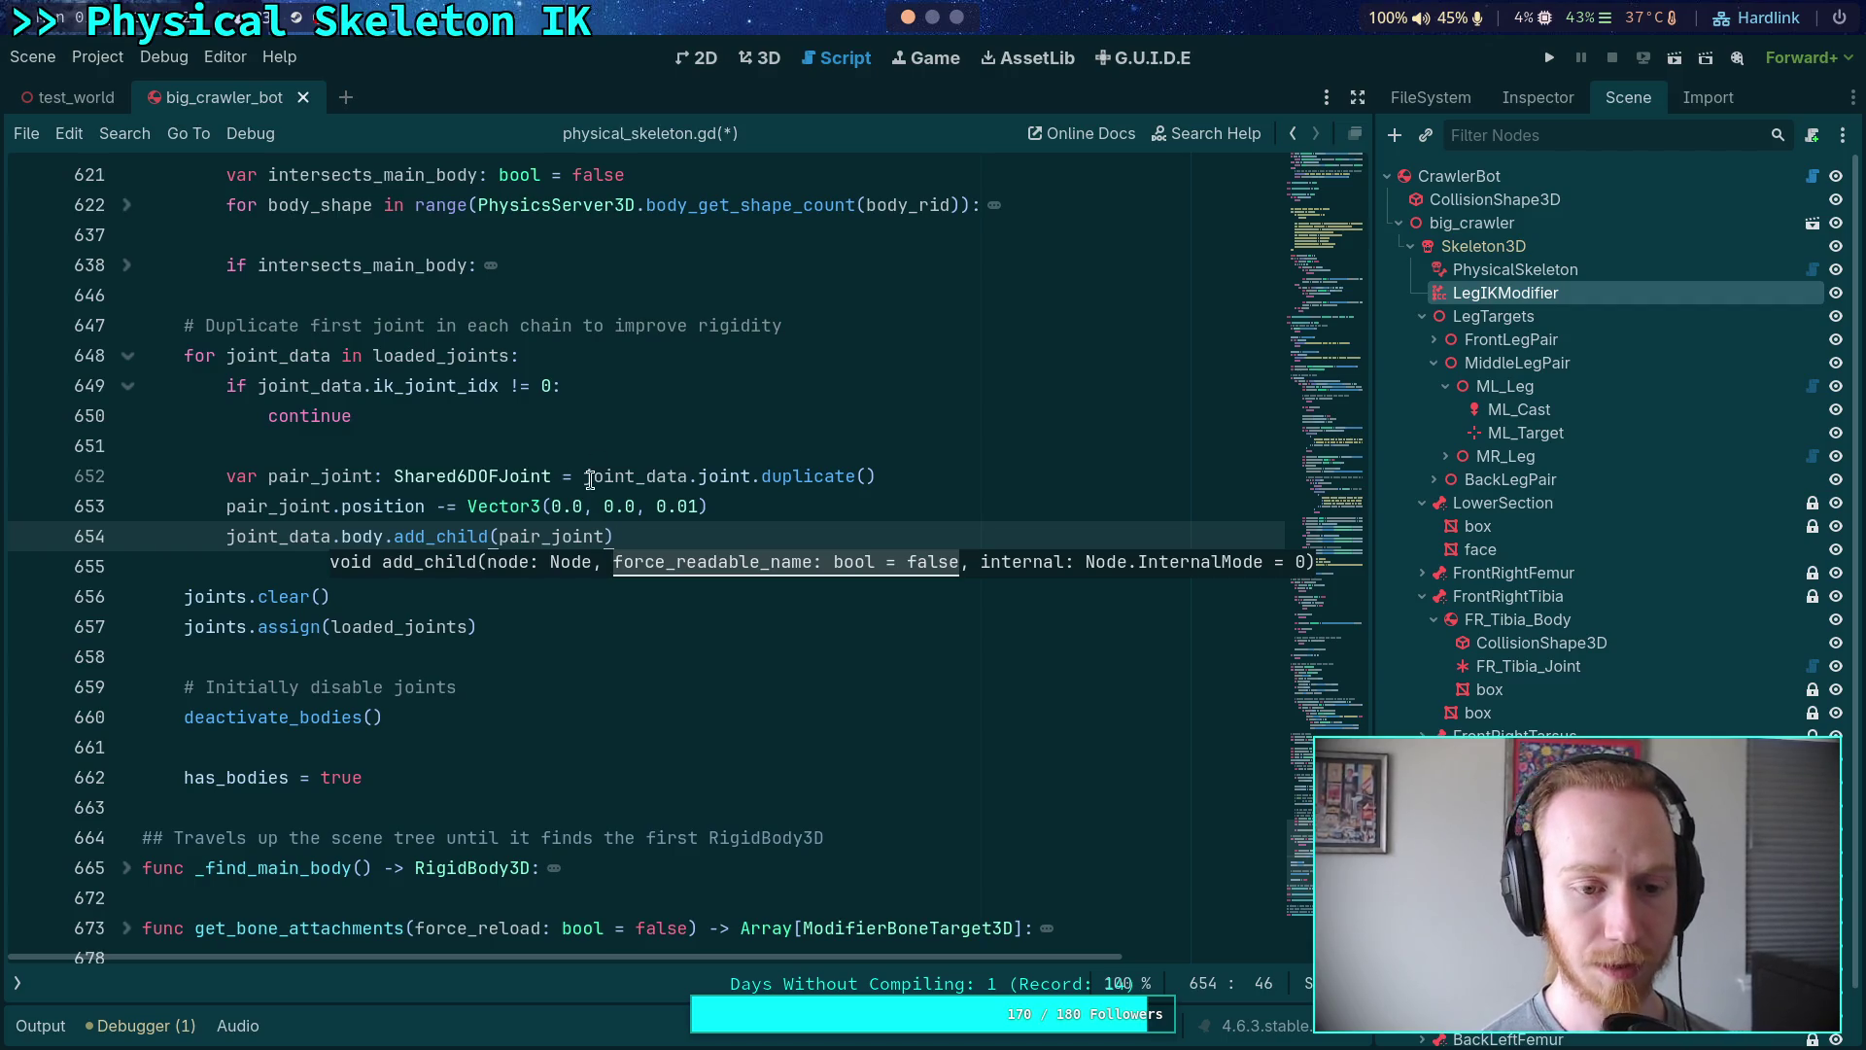
left_click(741, 508)
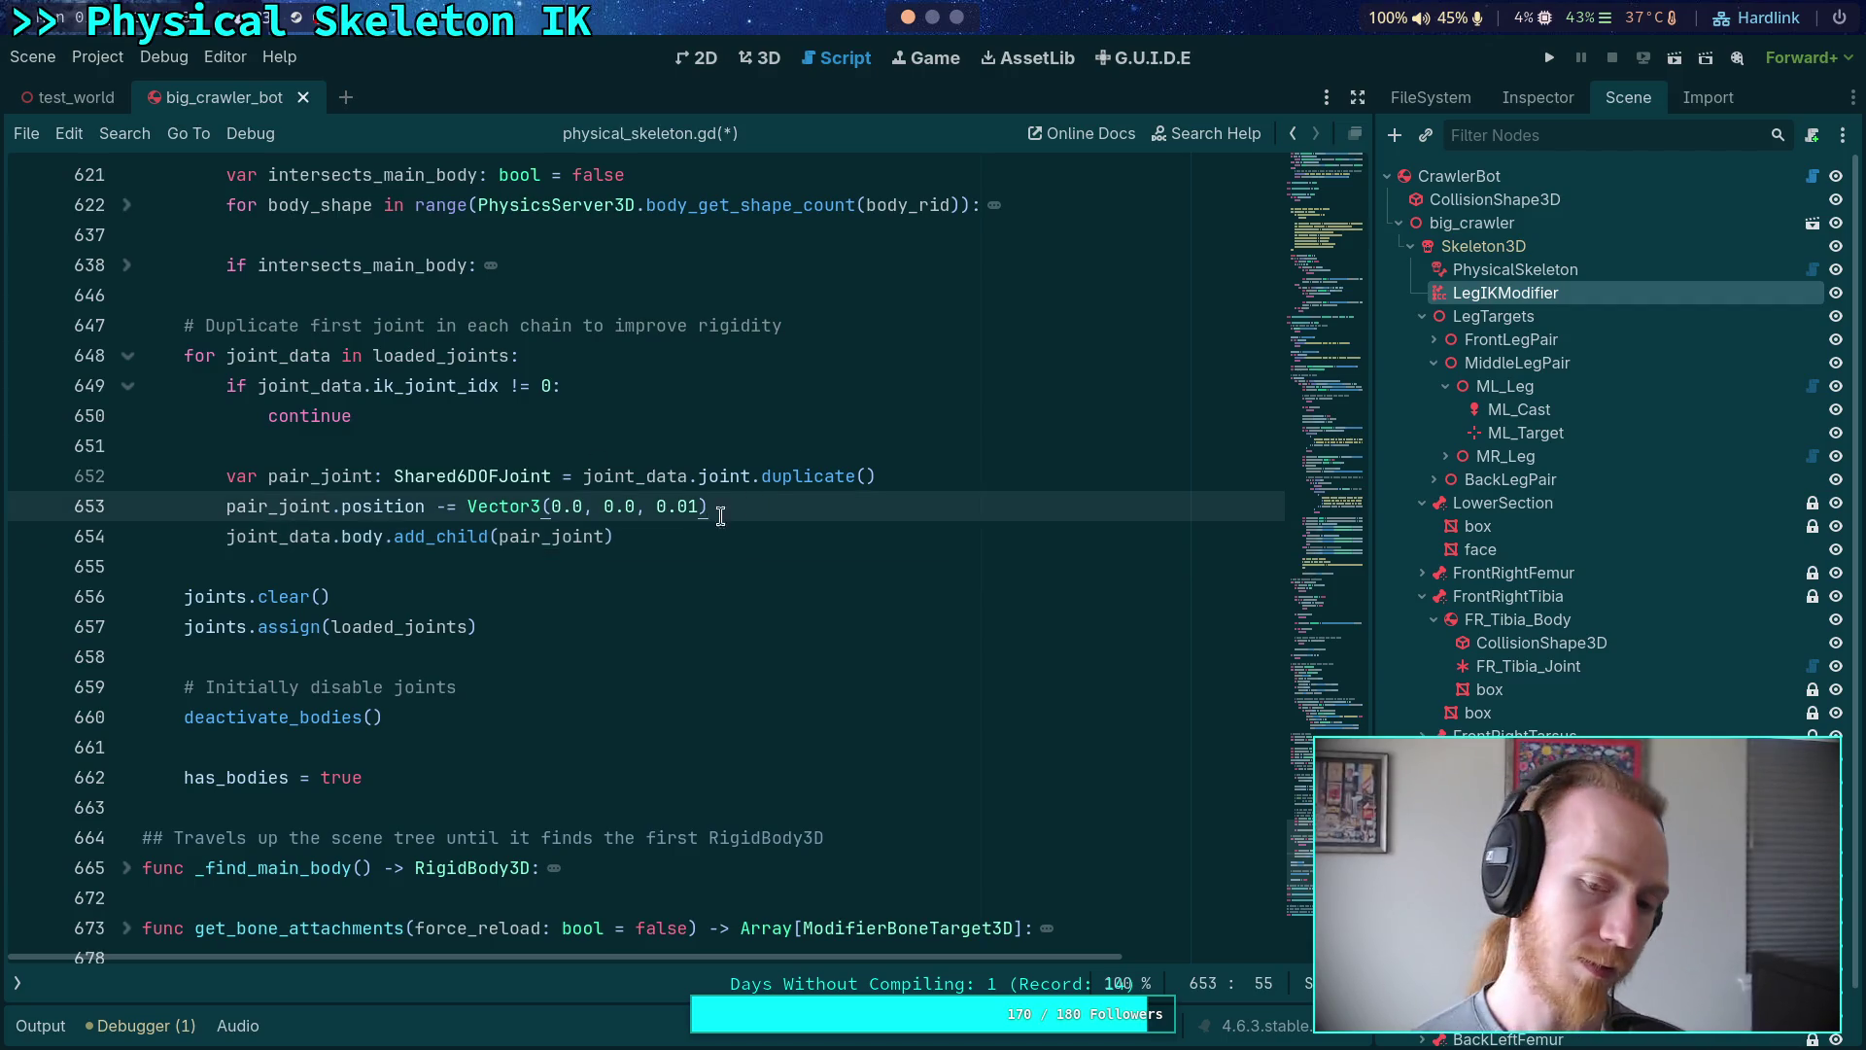
mouse_move(469, 538)
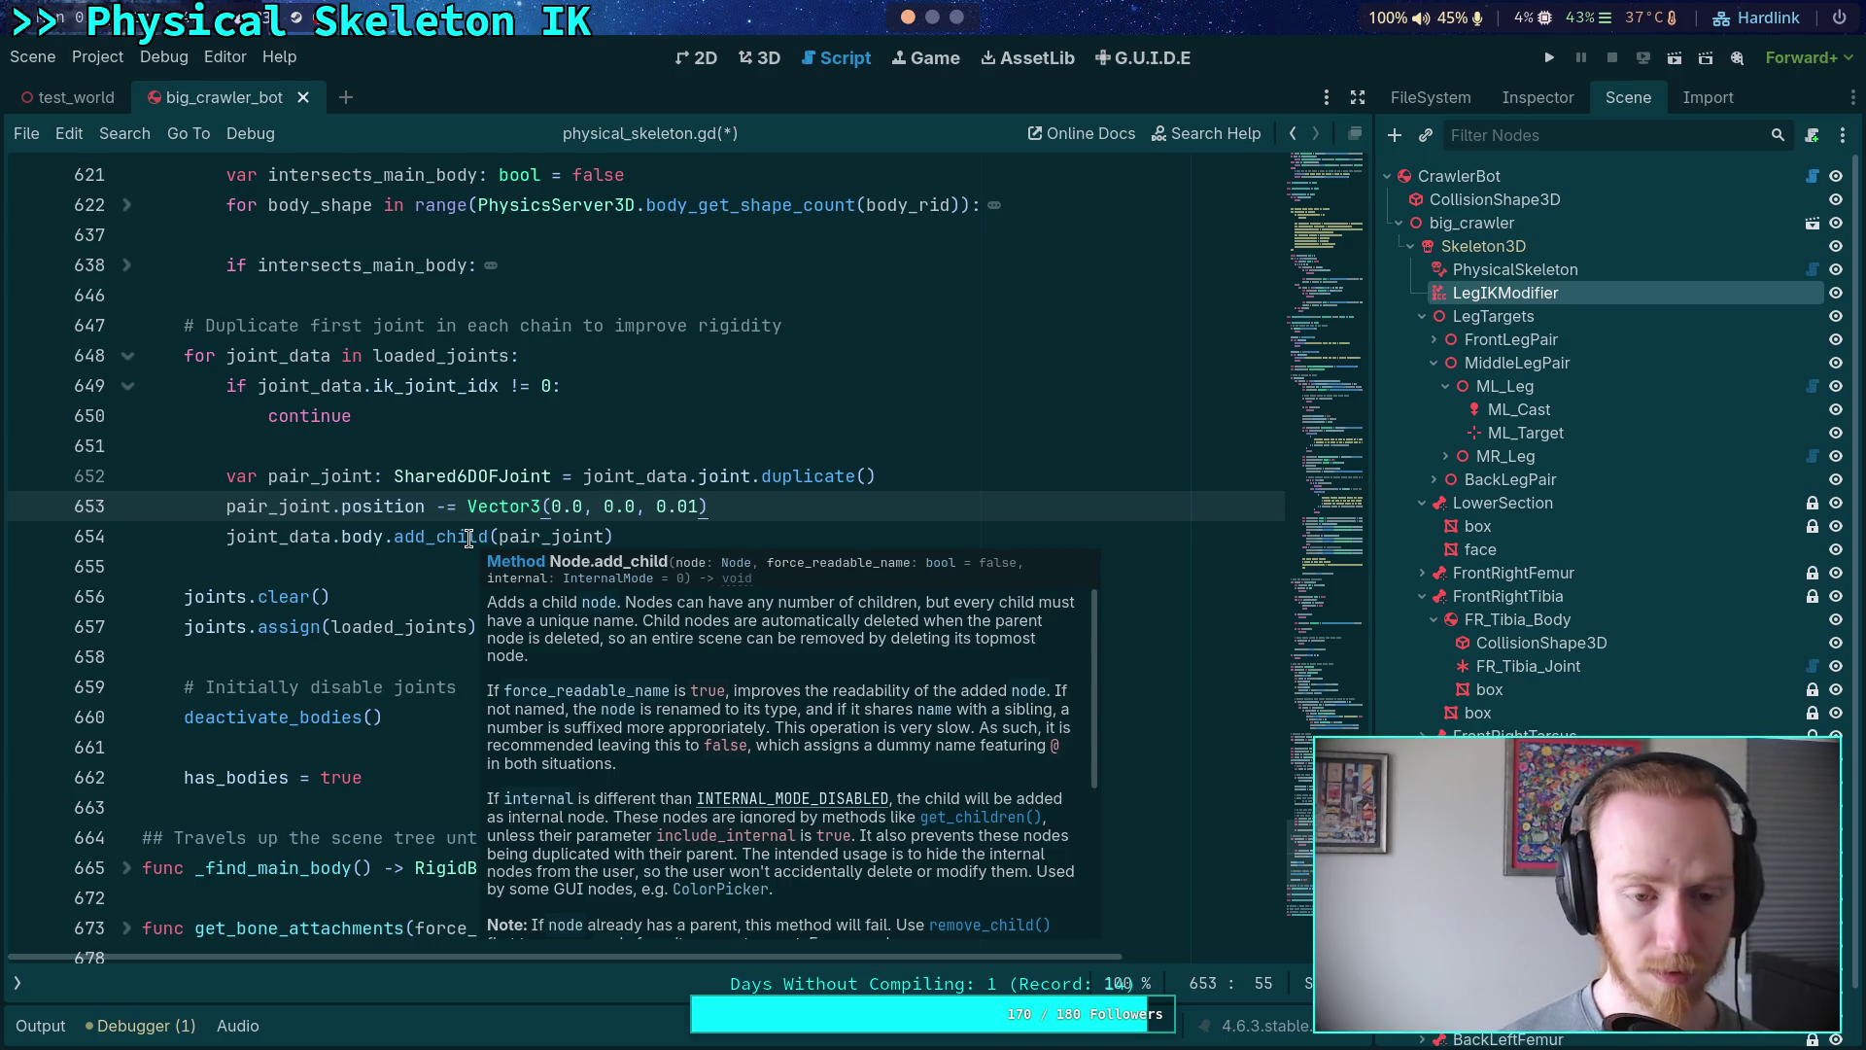
key("alt+Down")
- Replace the offset line with pair_joint.transform = joint_data.joint.transform and re-add the Vector3(0.0, 0.0, 0.01) offset
left_click_drag(341, 541, 771, 543)
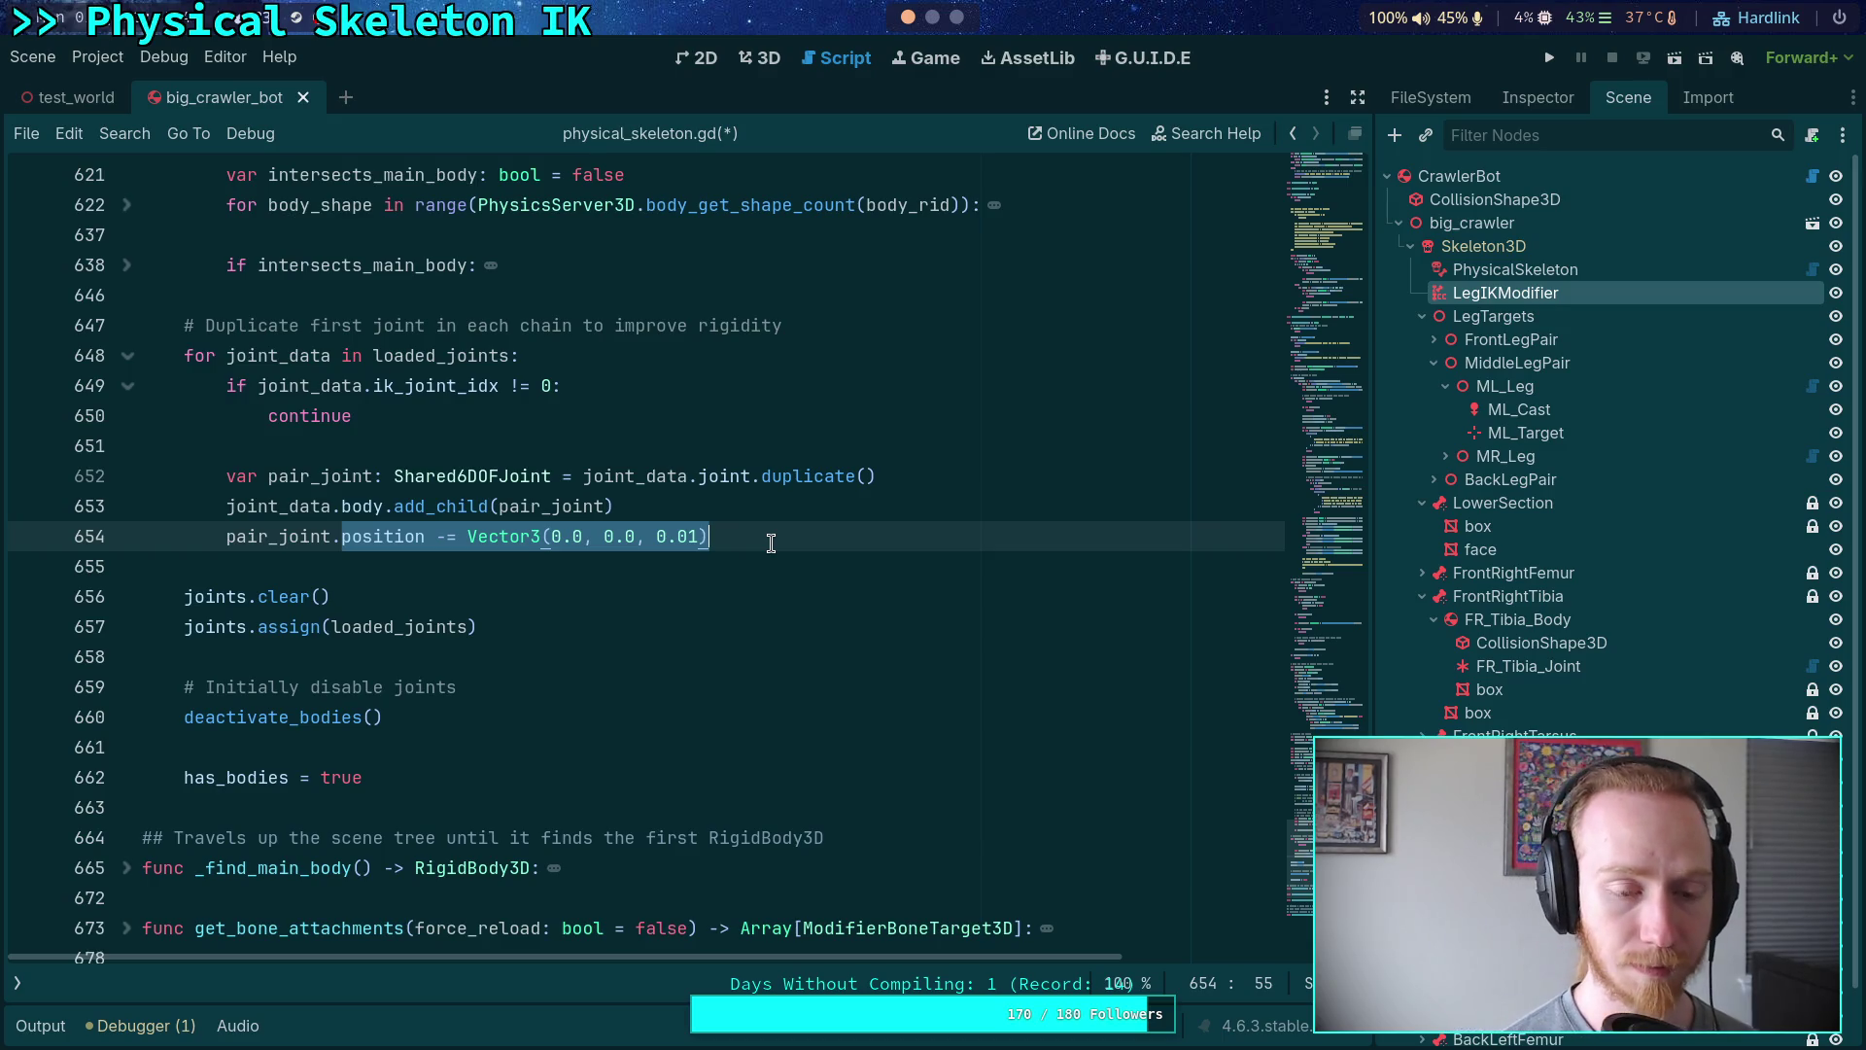
type("transf")
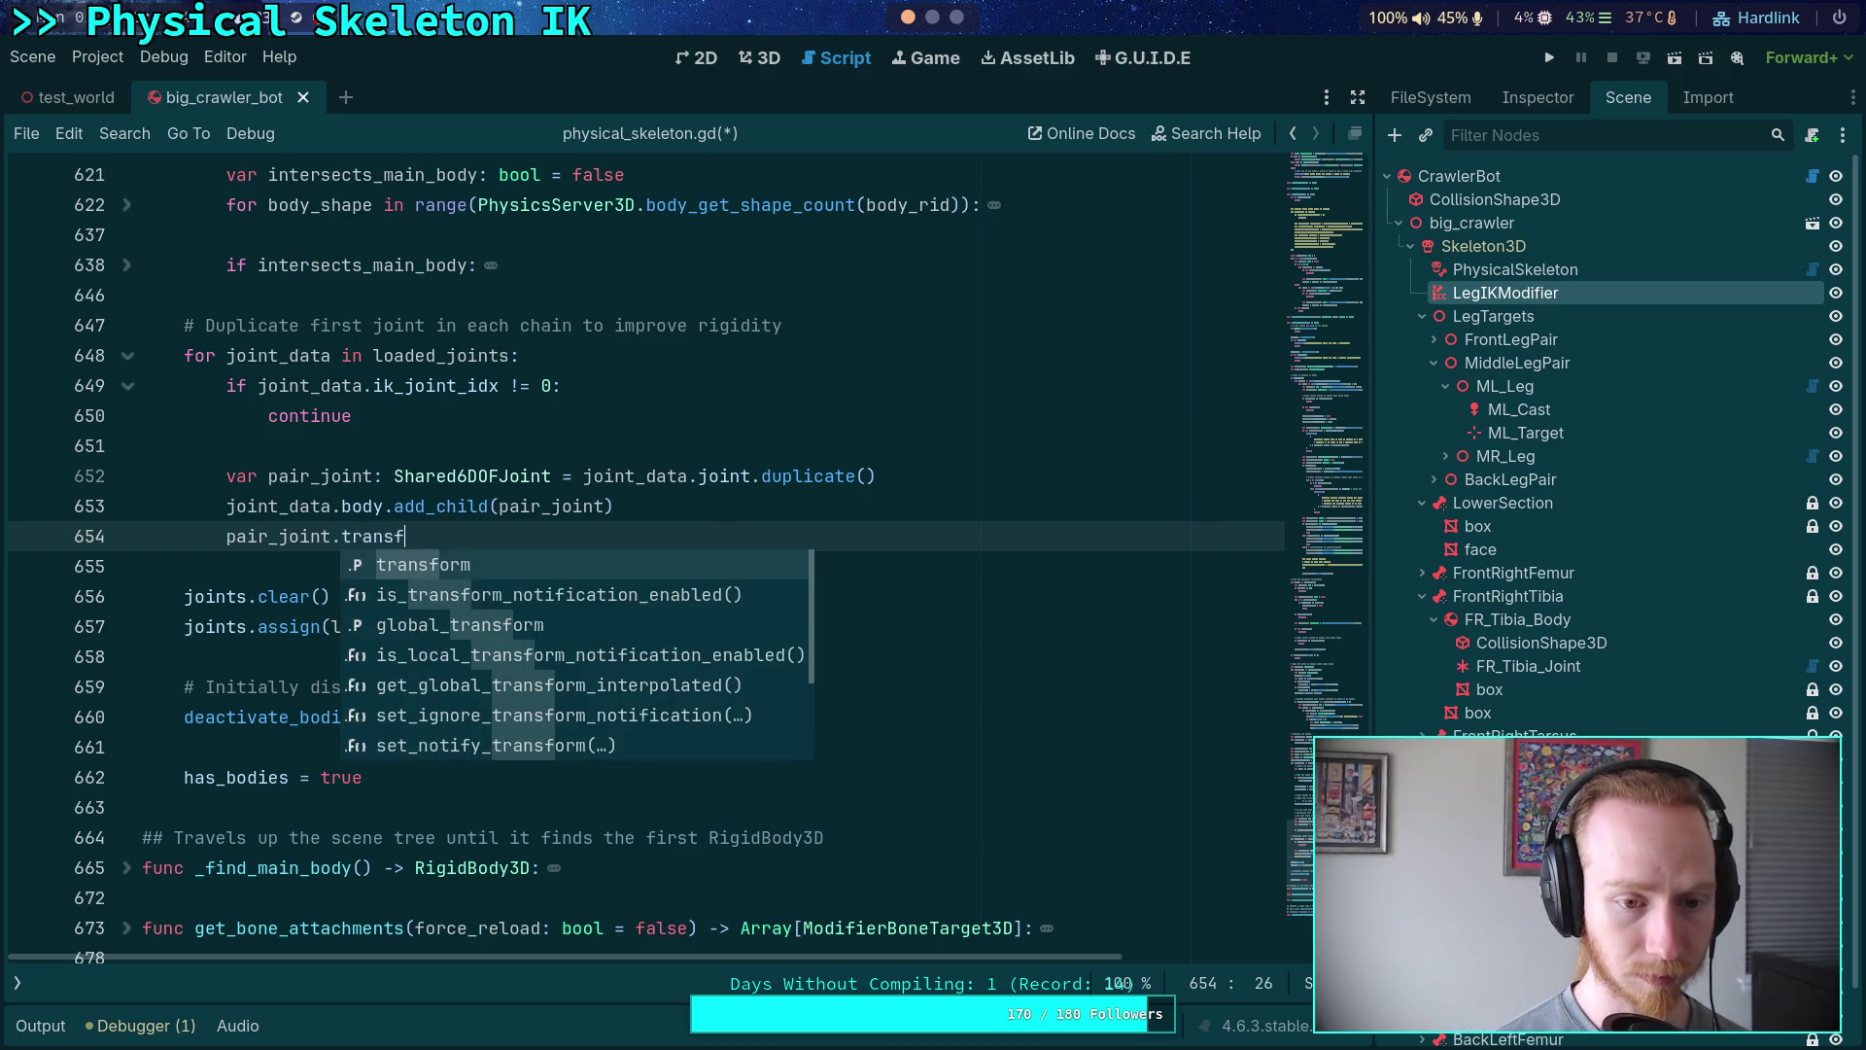
type("orm = ")
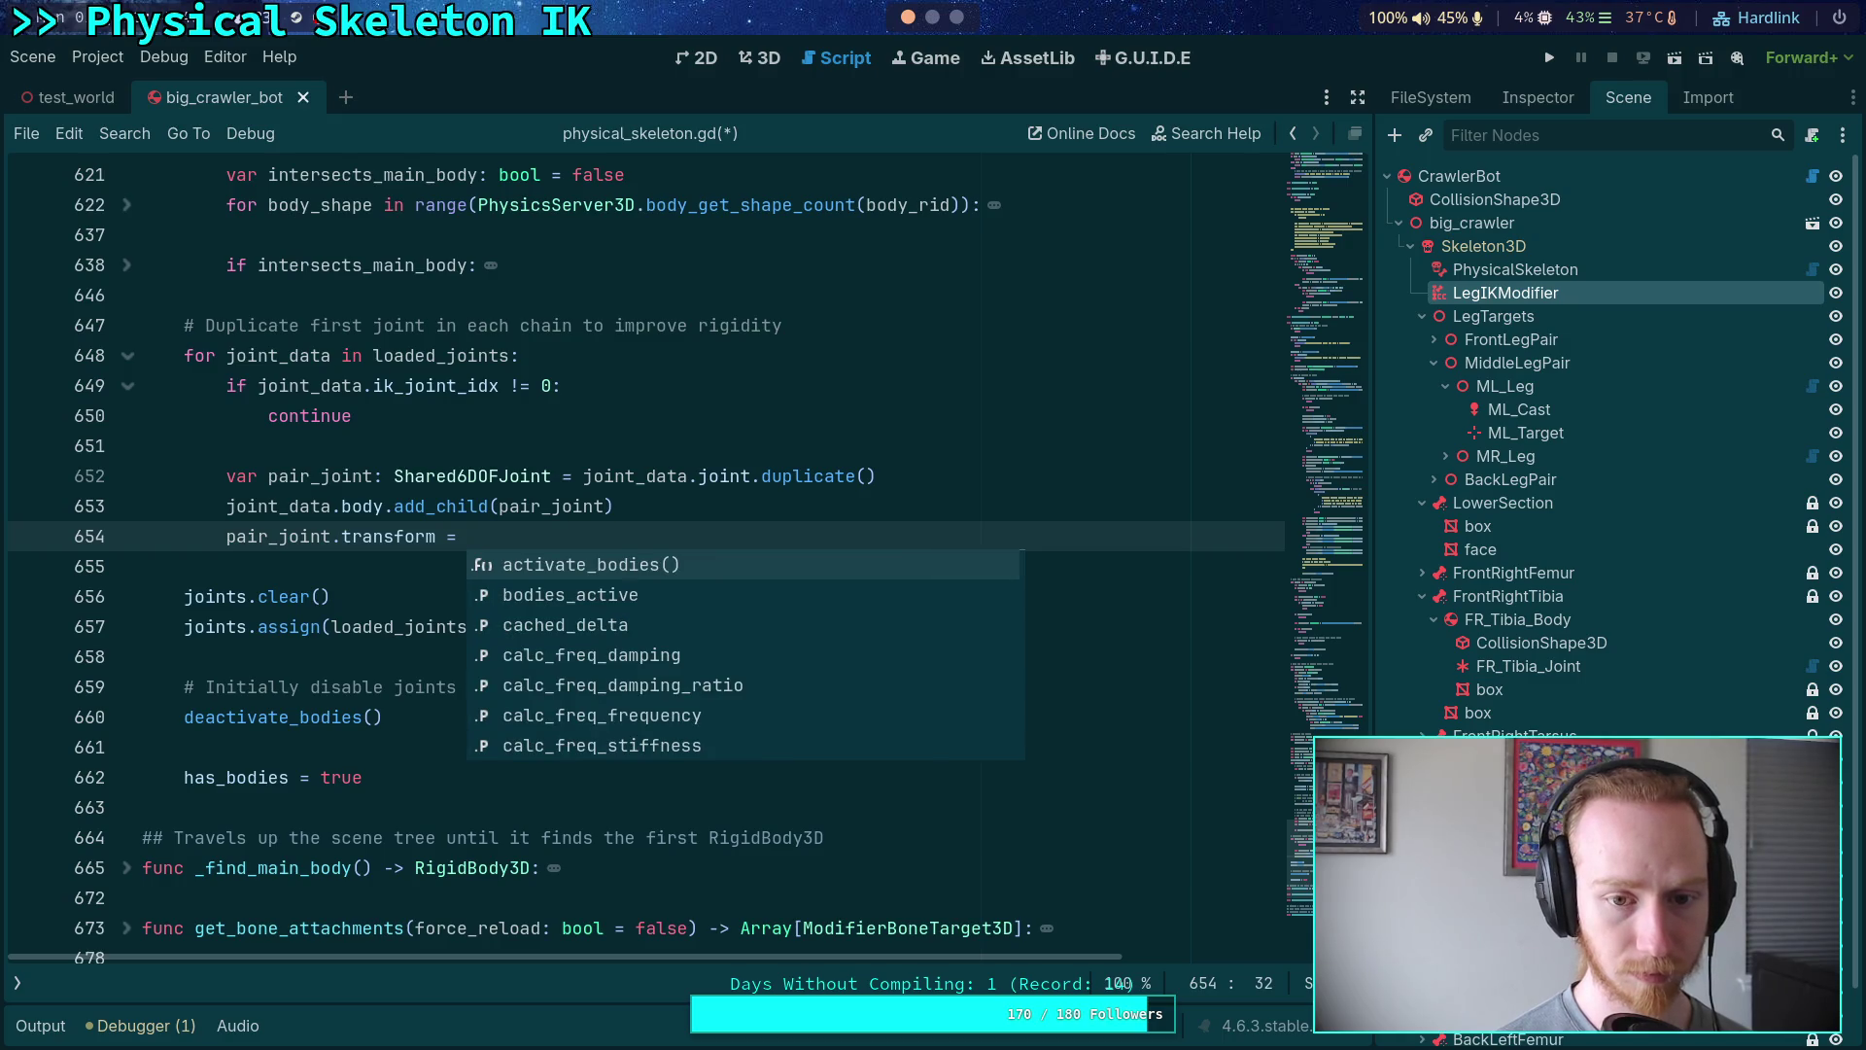
type("joint_data.joint.transform")
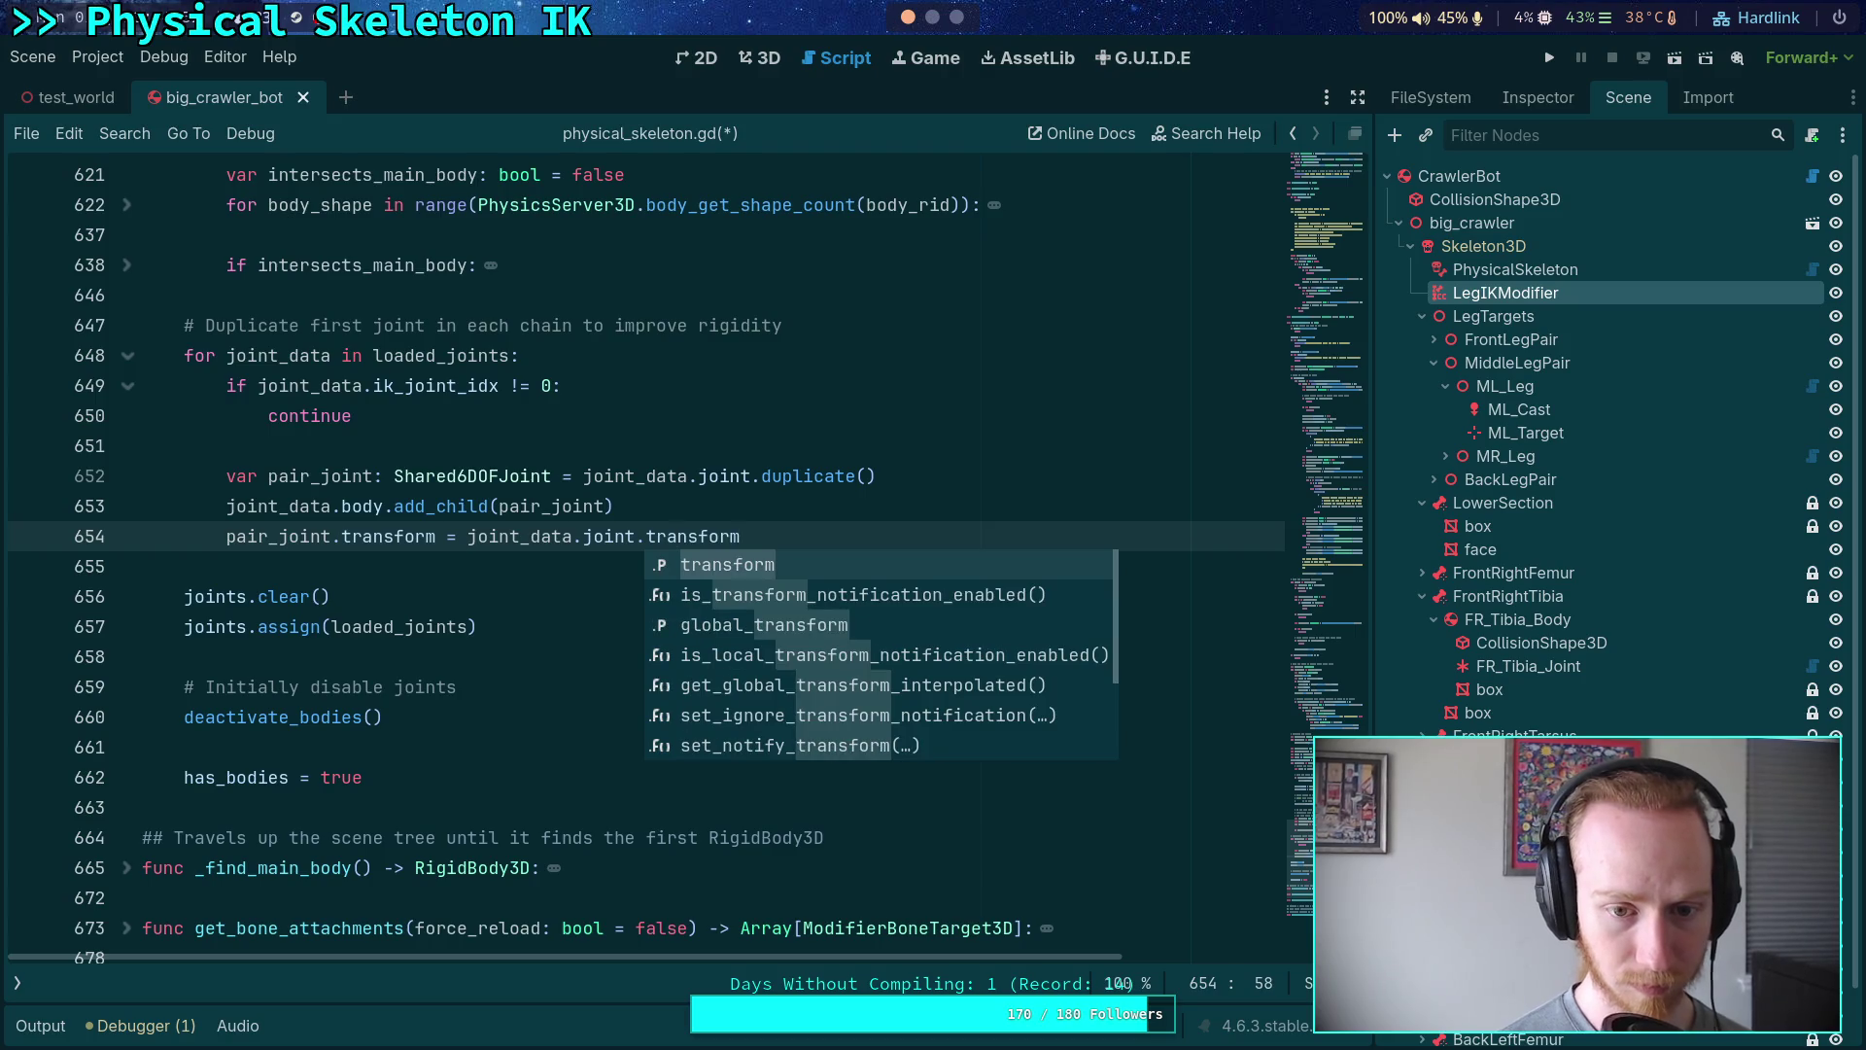
key("Return")
key("Return")
type("pair_")
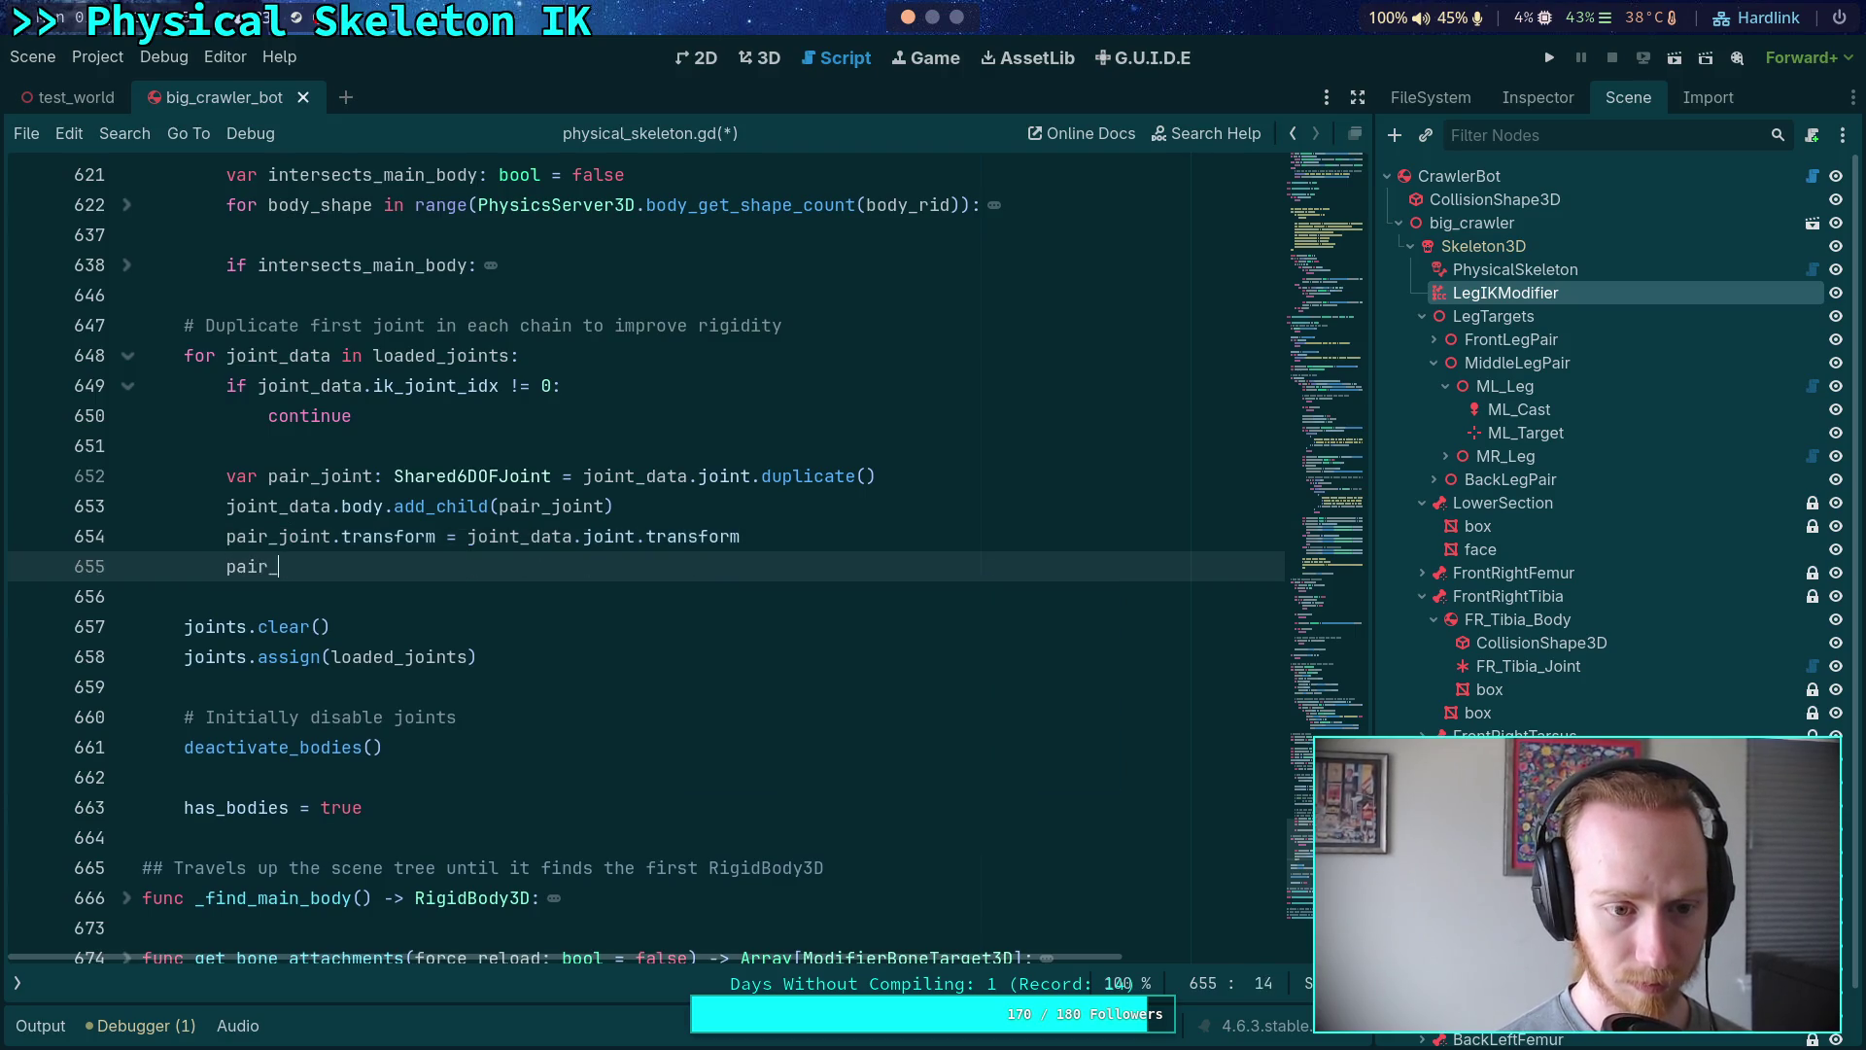
type("joint.position -= Vc")
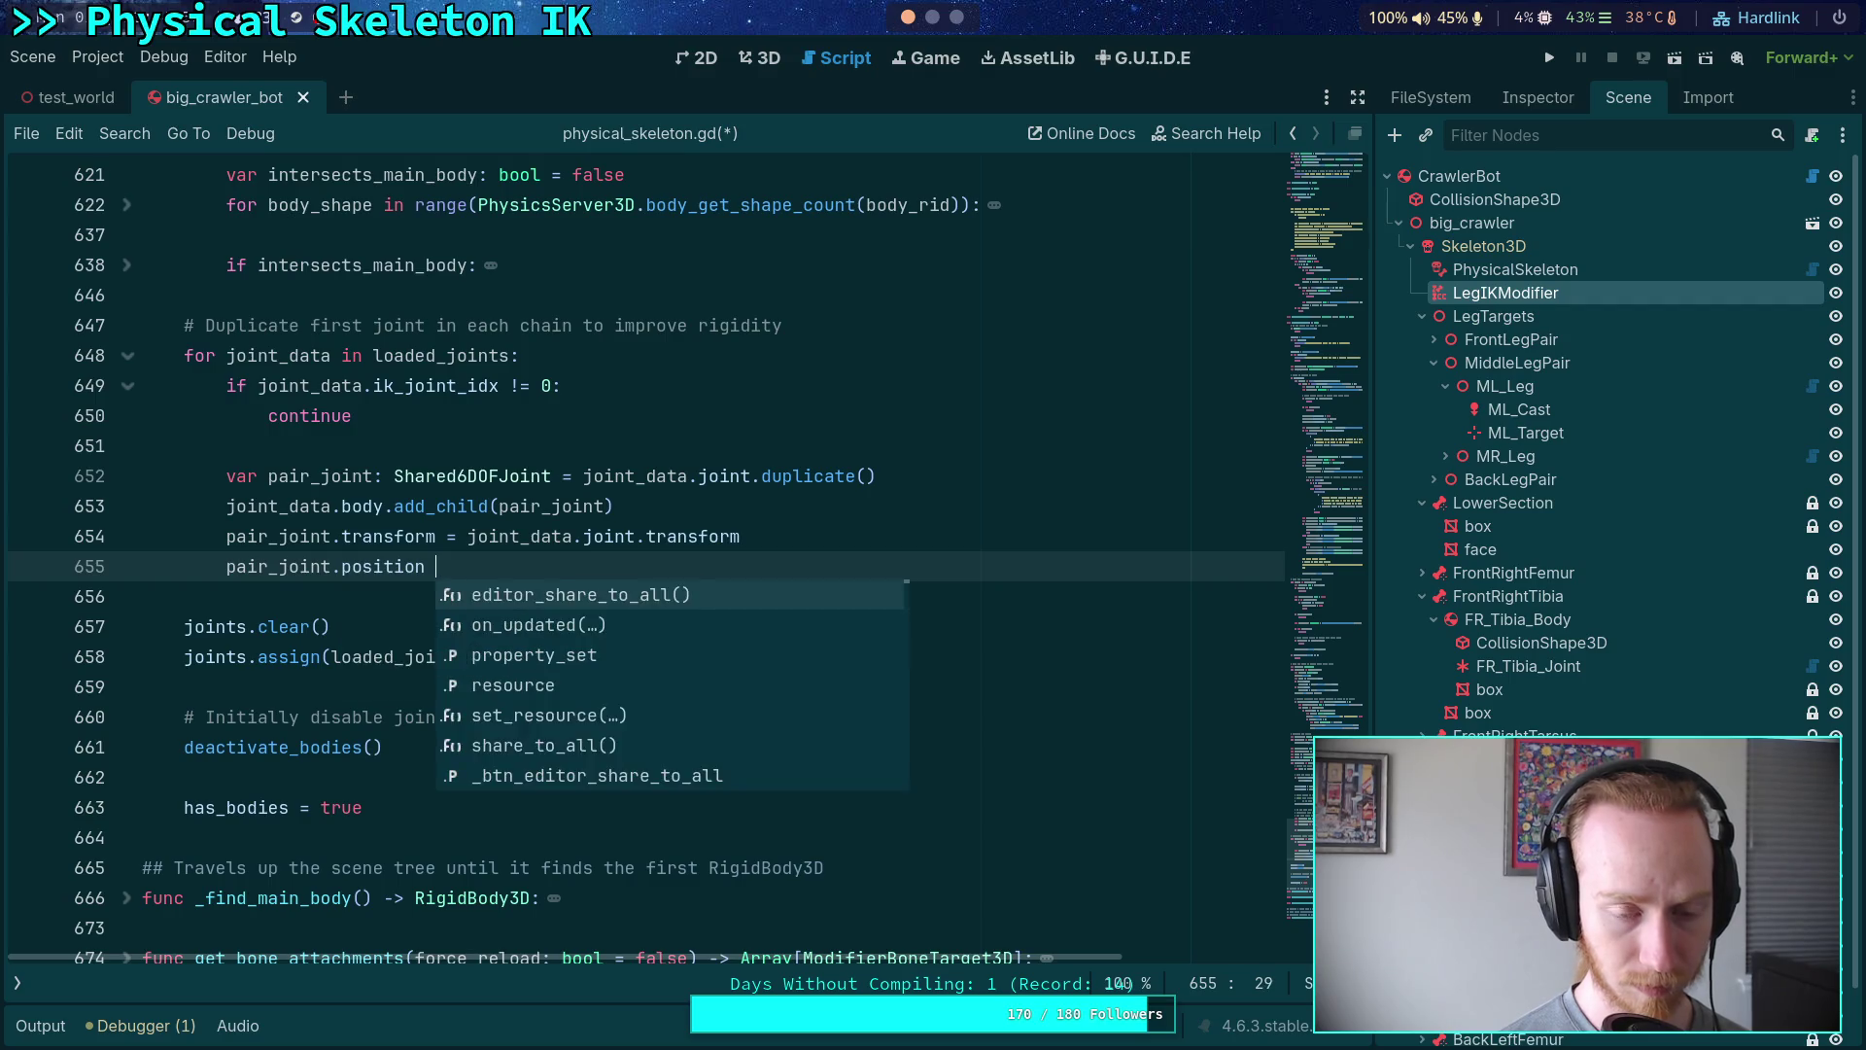
key("BackSpace")
type("ec")
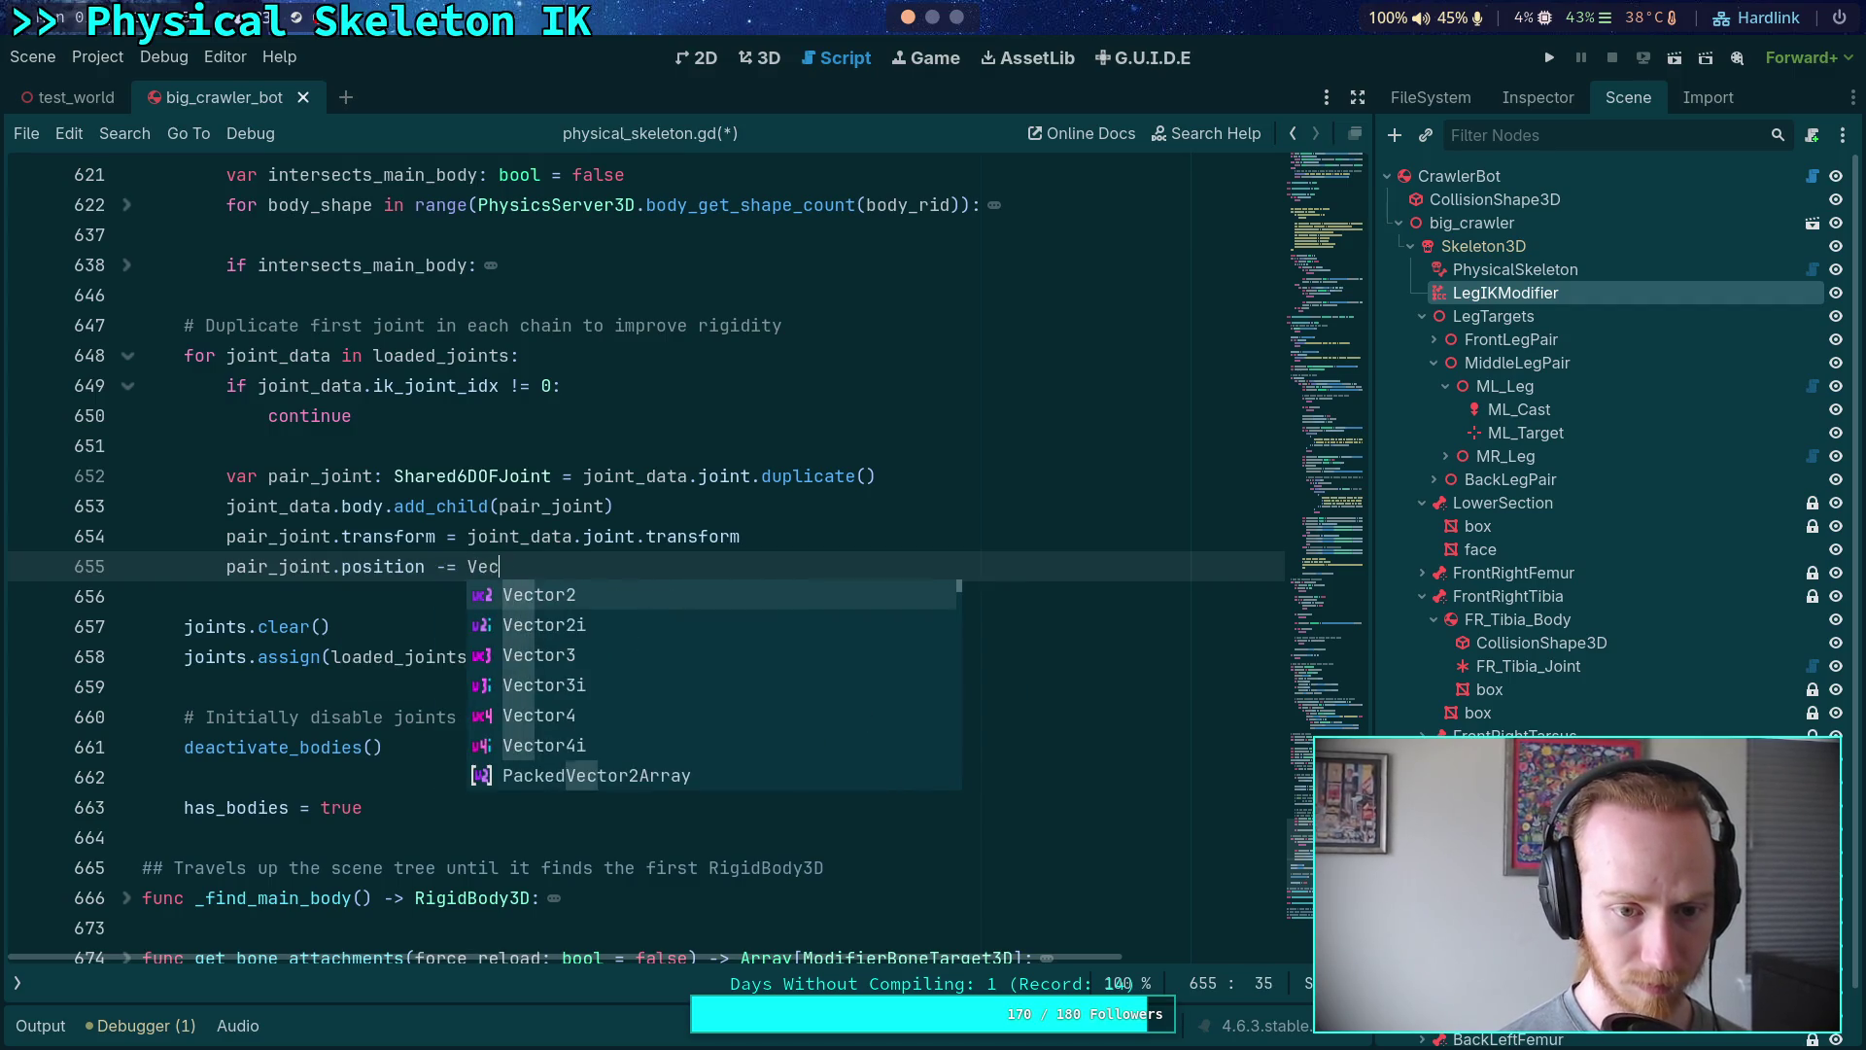
type("tor3(0.0, 0.0, 0")
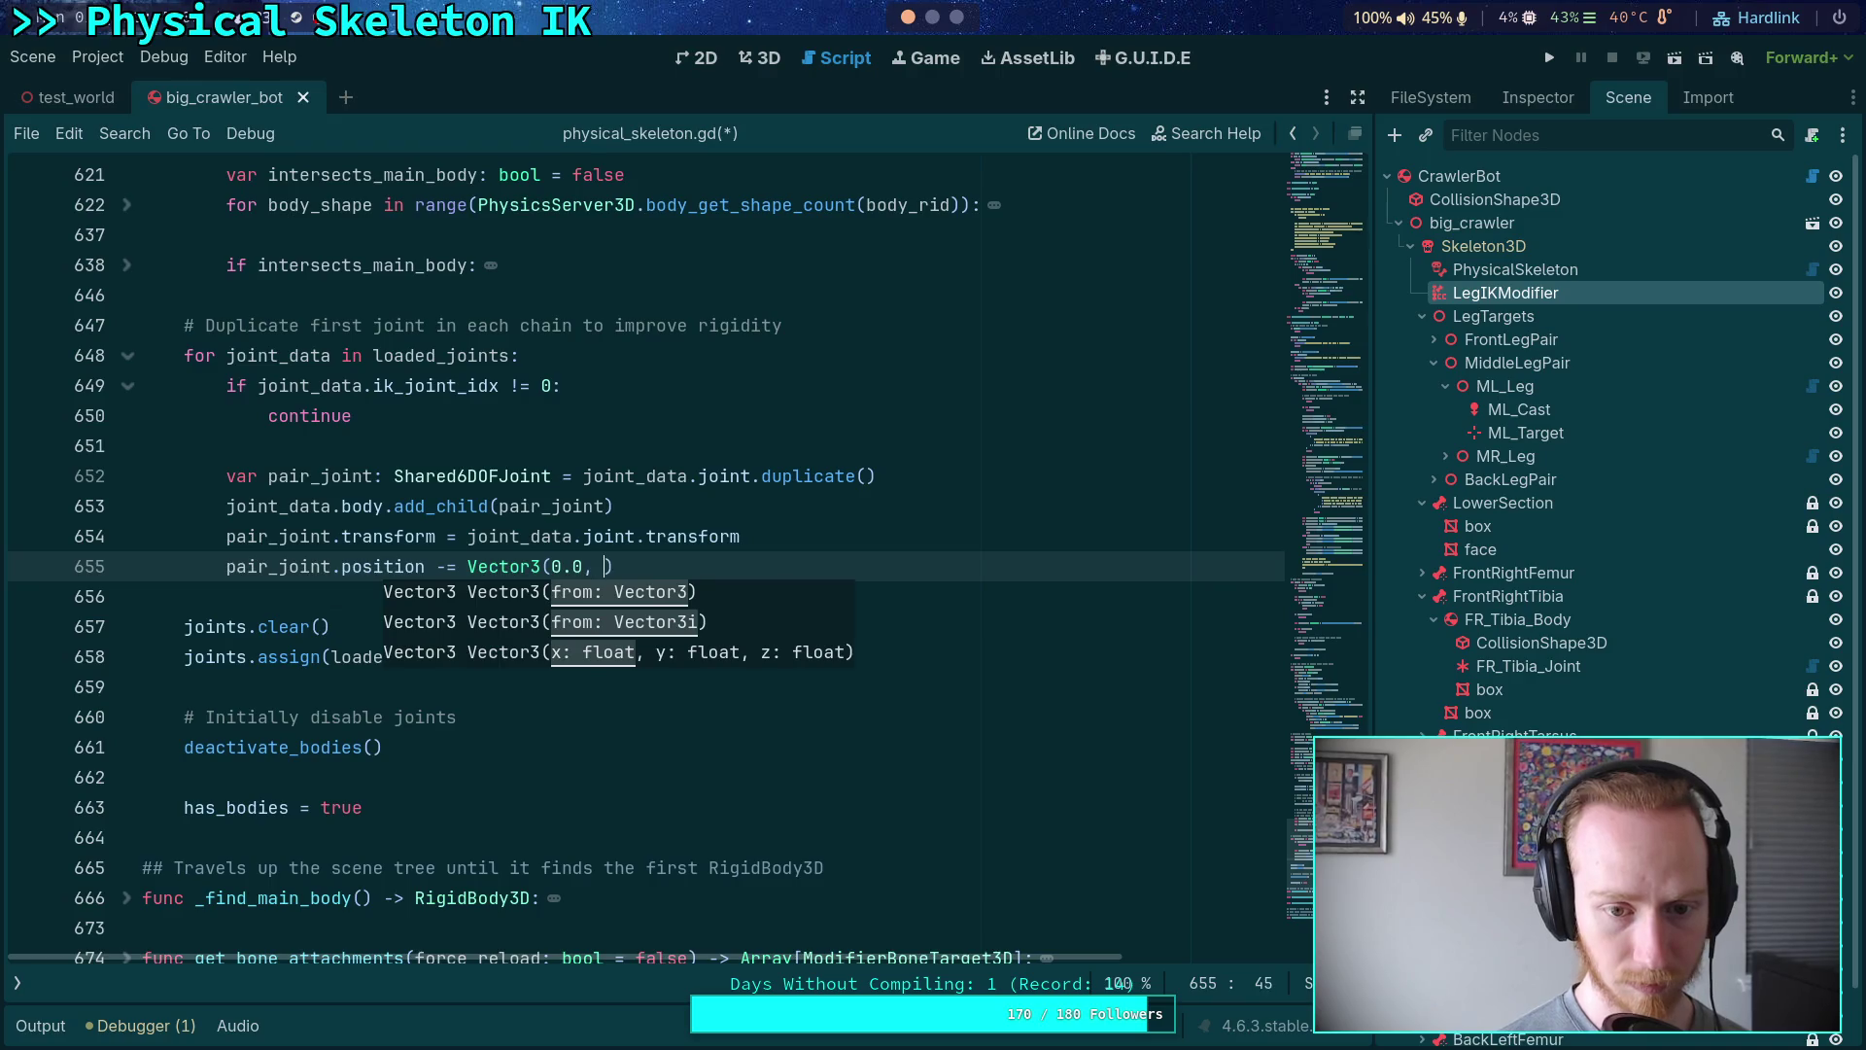
type(".01")
key("End")
key("Return")
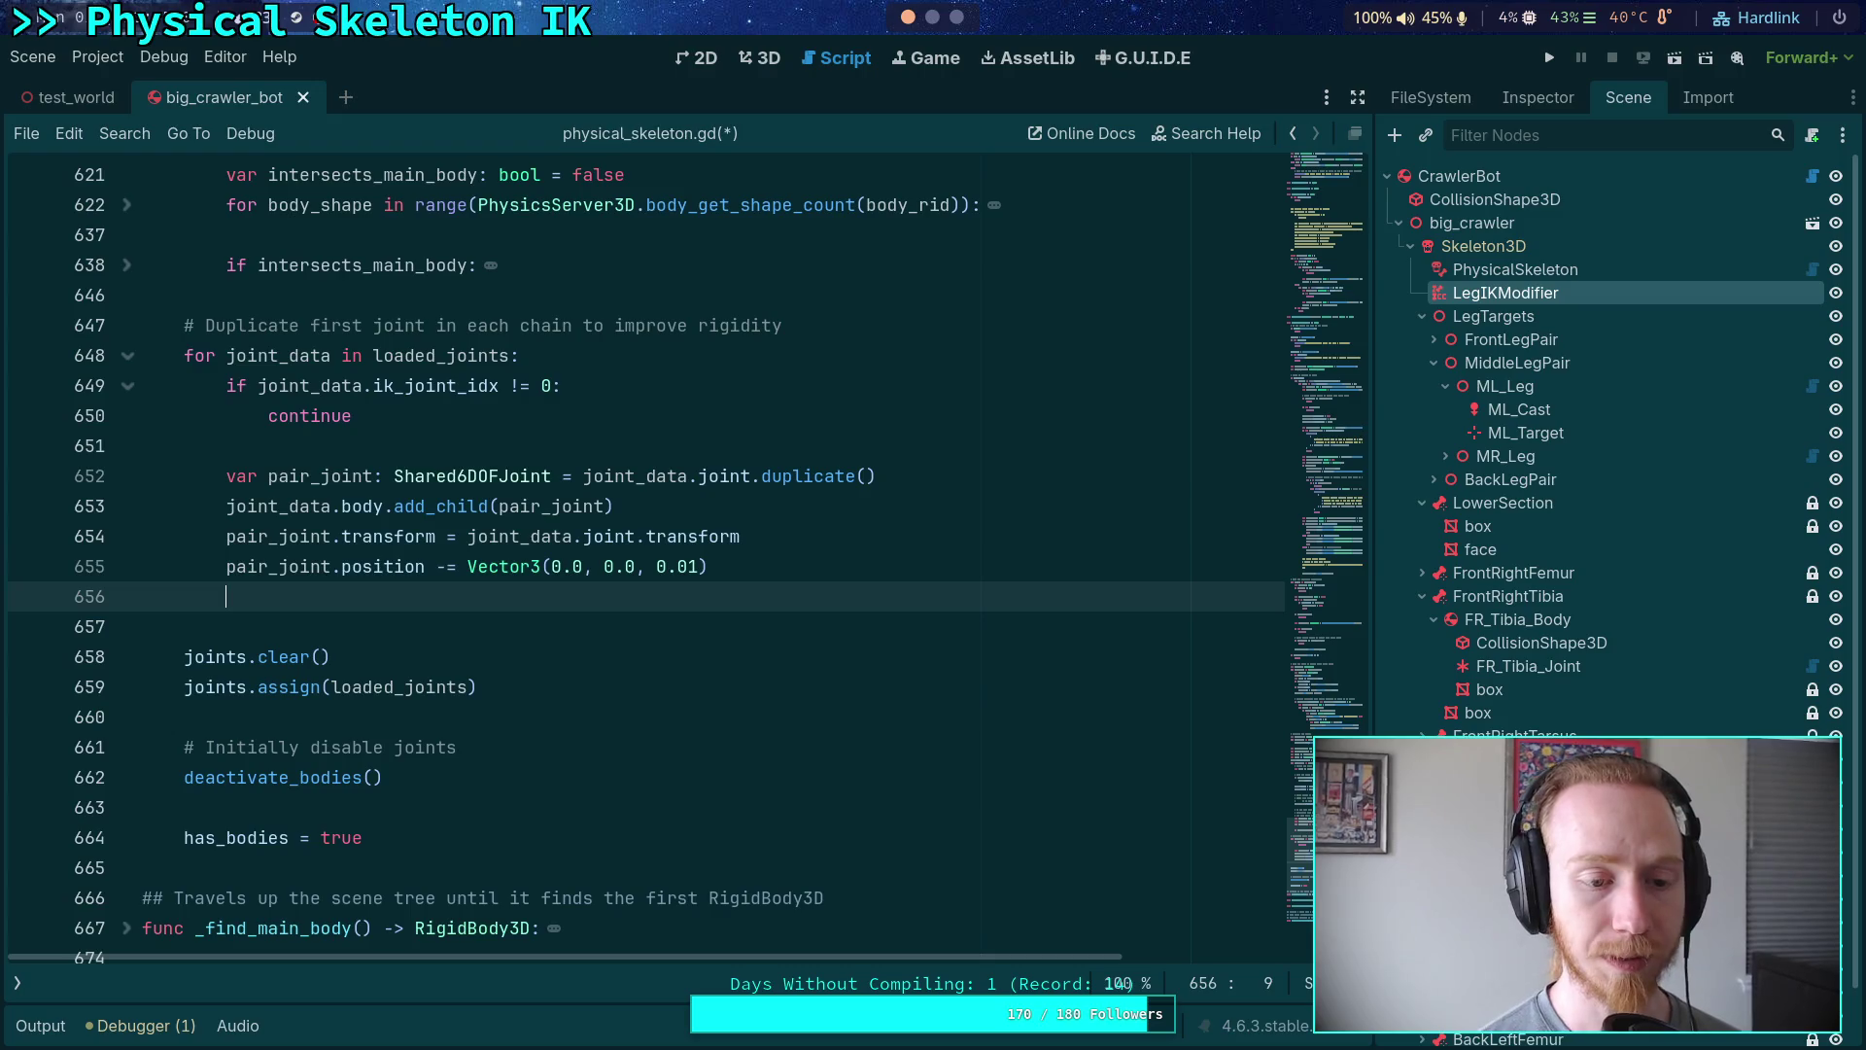
- Copy joint_data.joint's node_a and node_b onto pair_joint and save the script
type("pair_joint")
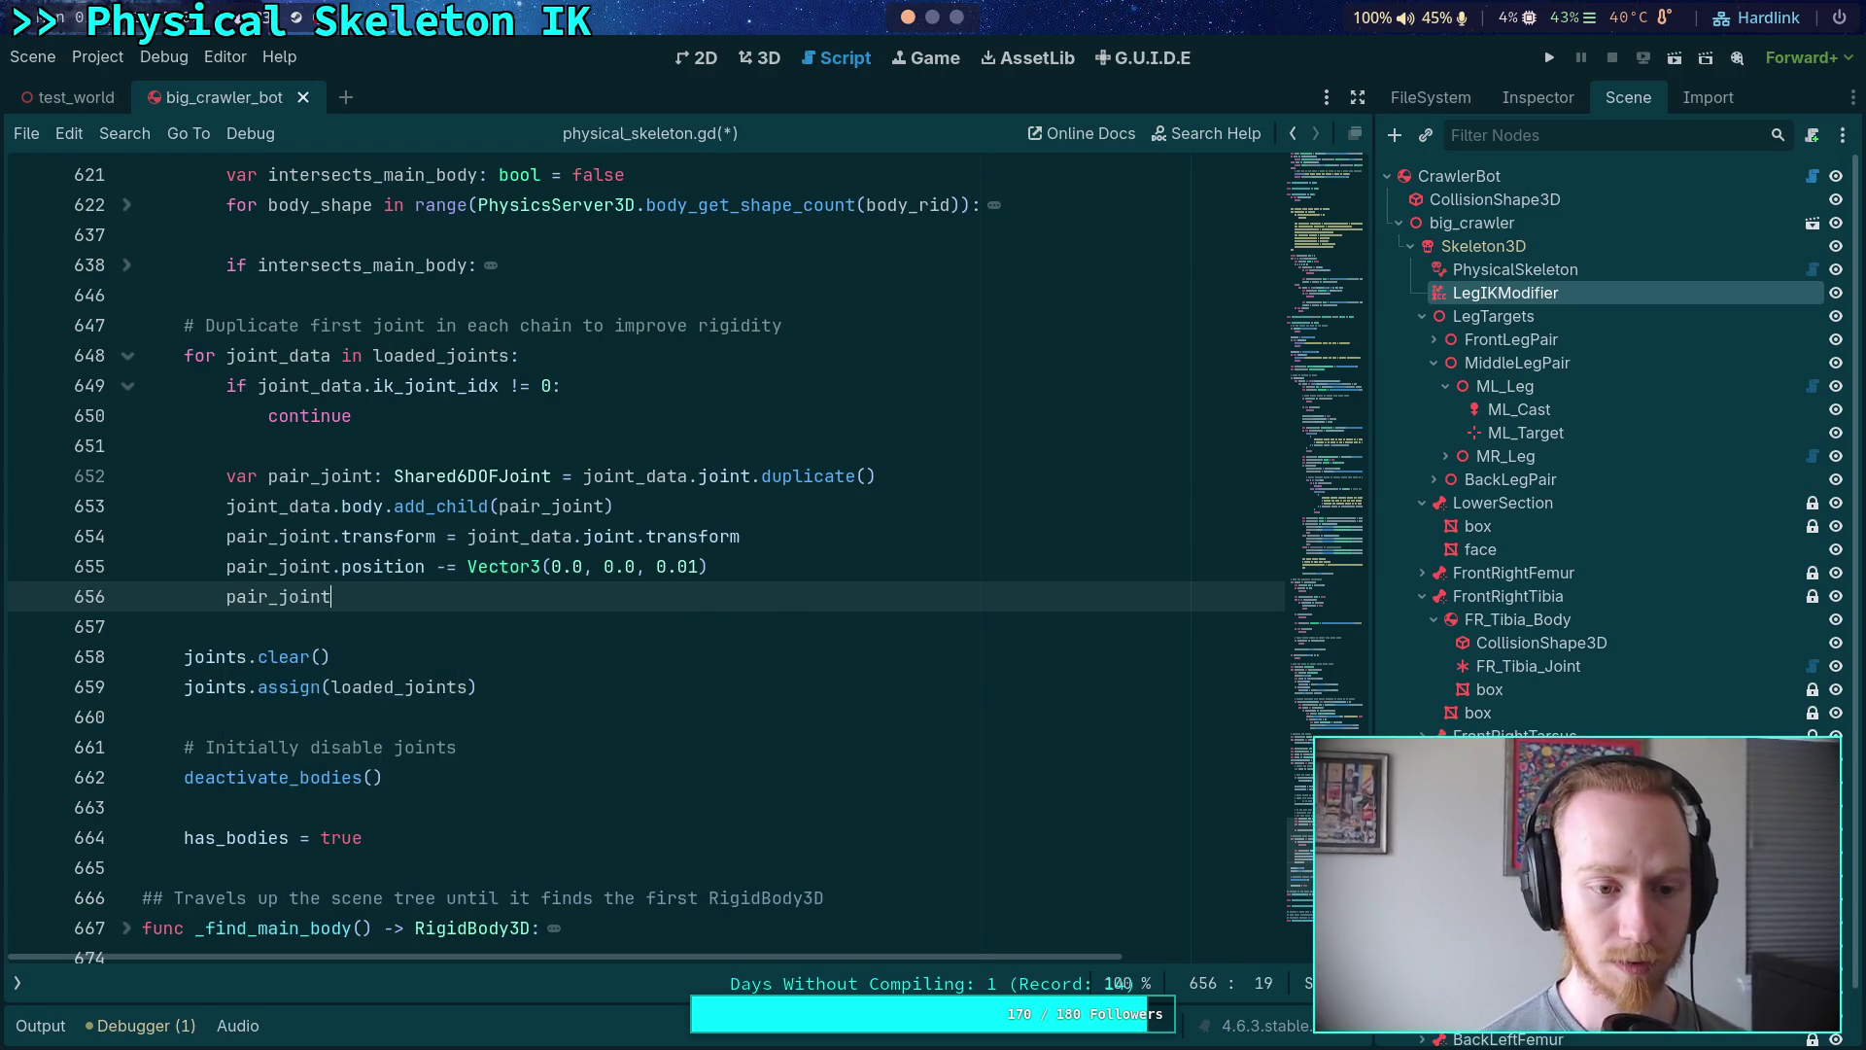
type(".")
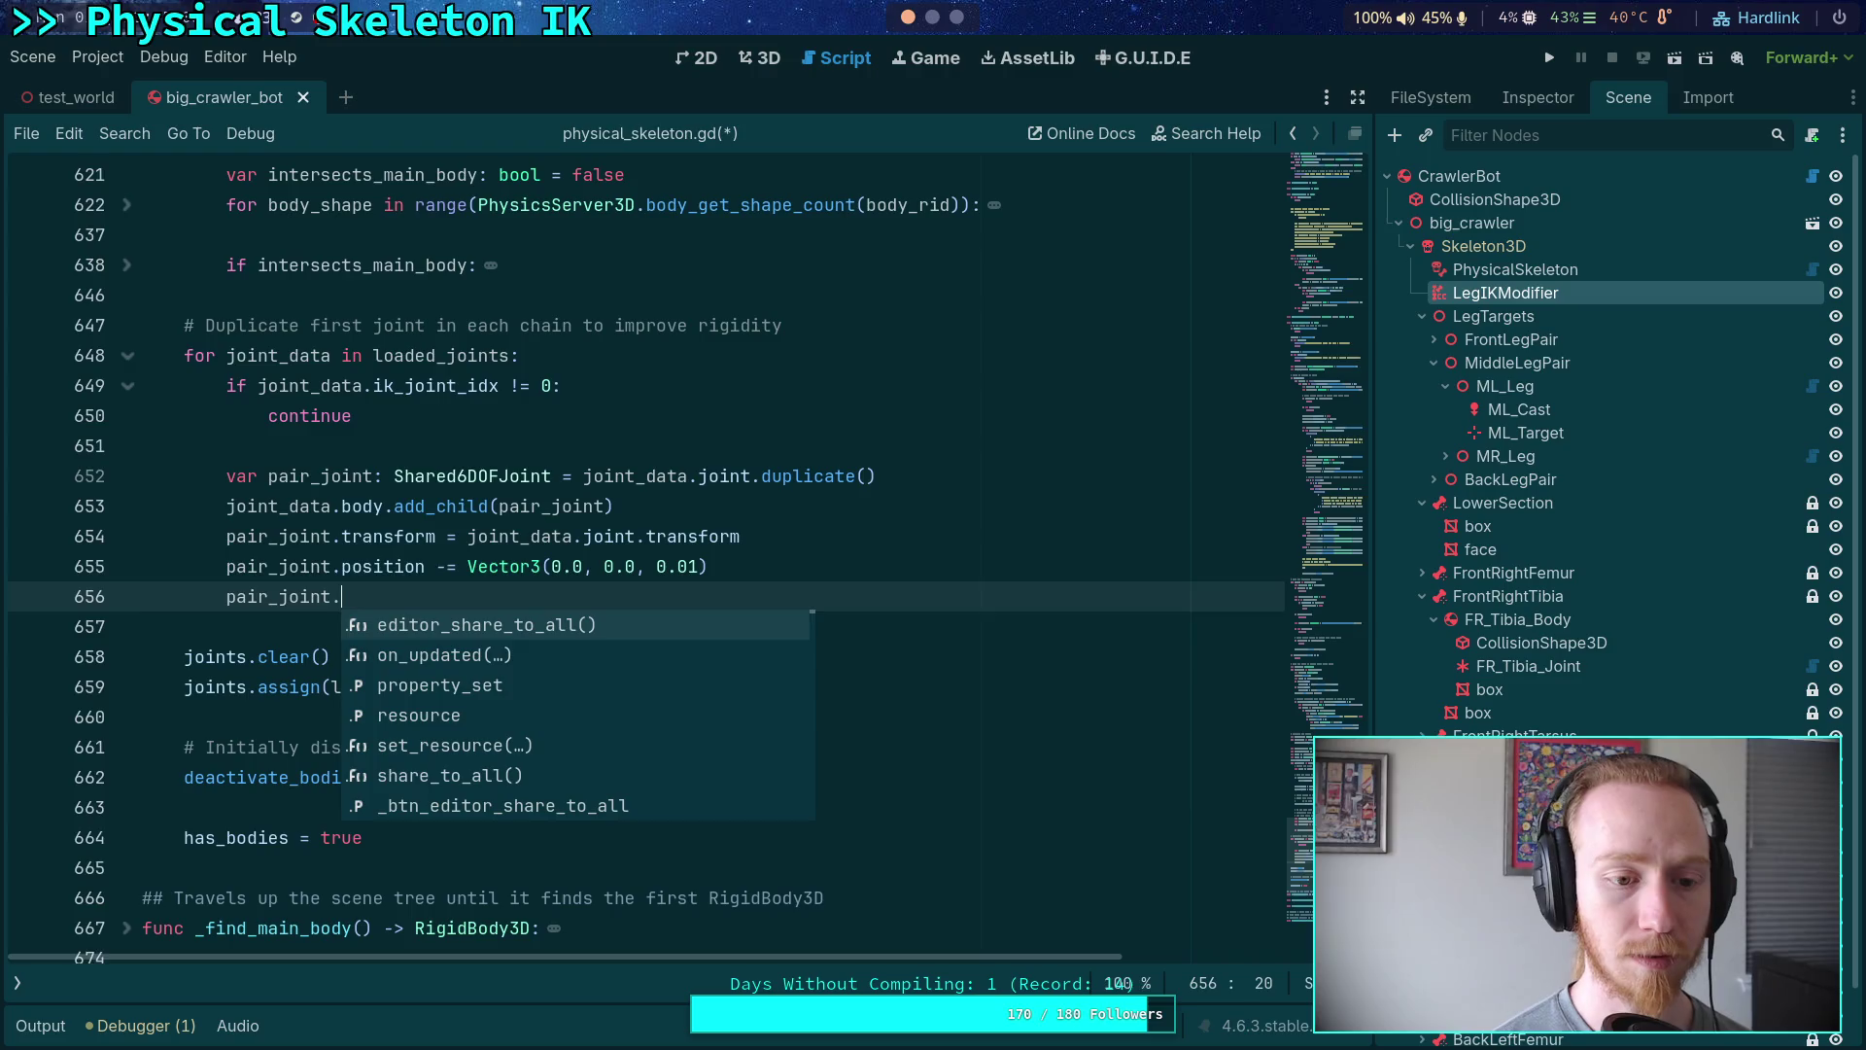
type("node_a = ")
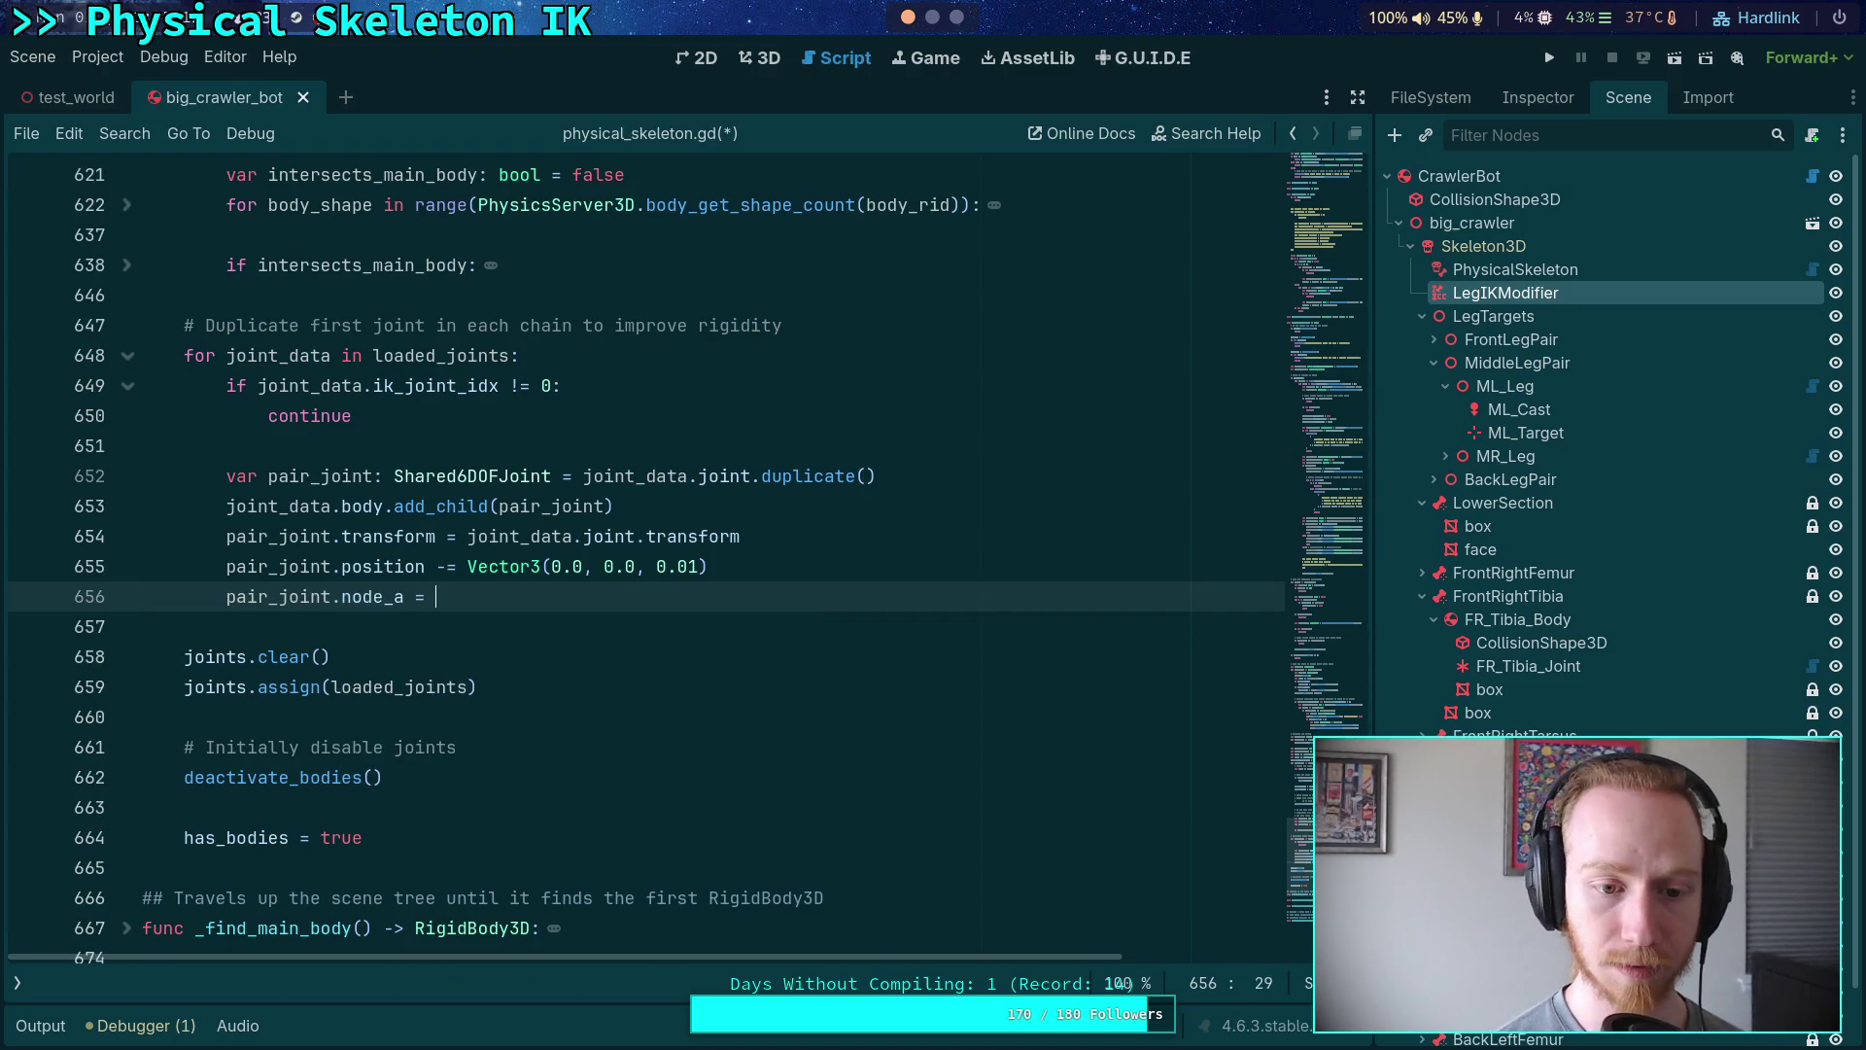
type("joint_data.")
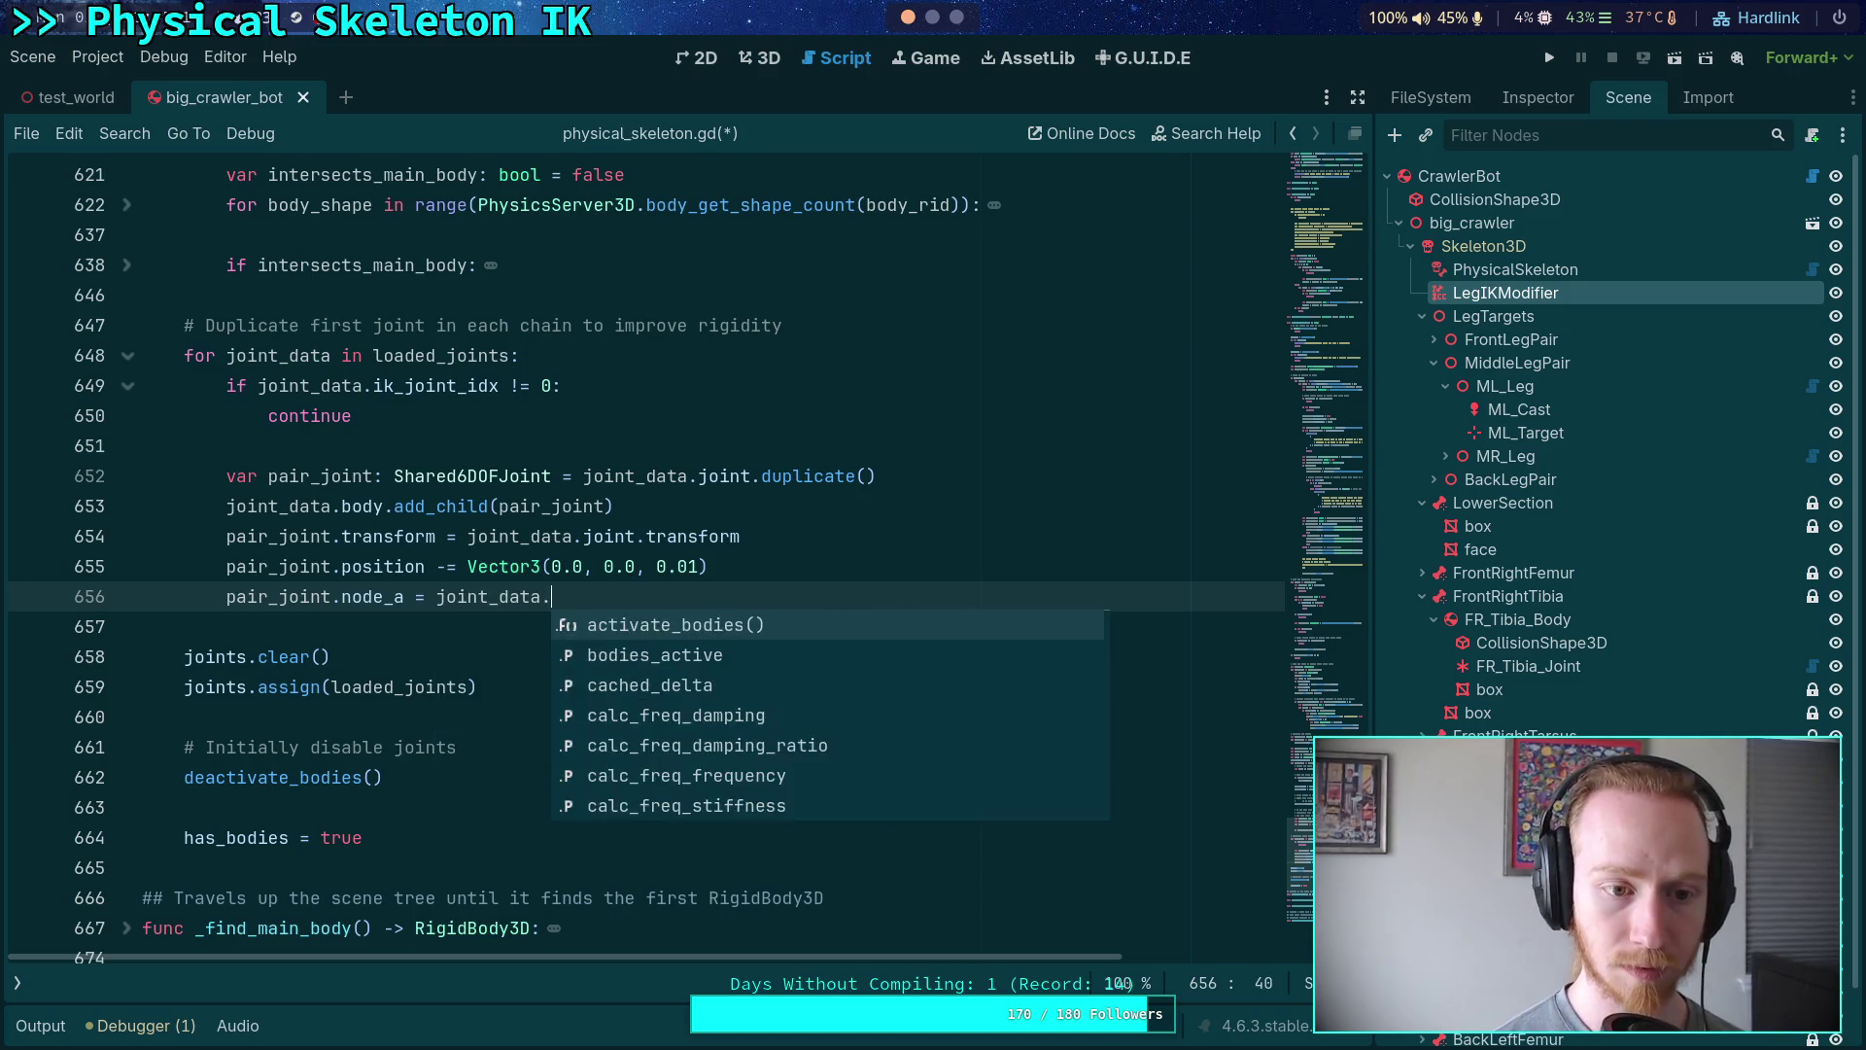
type("joint.no")
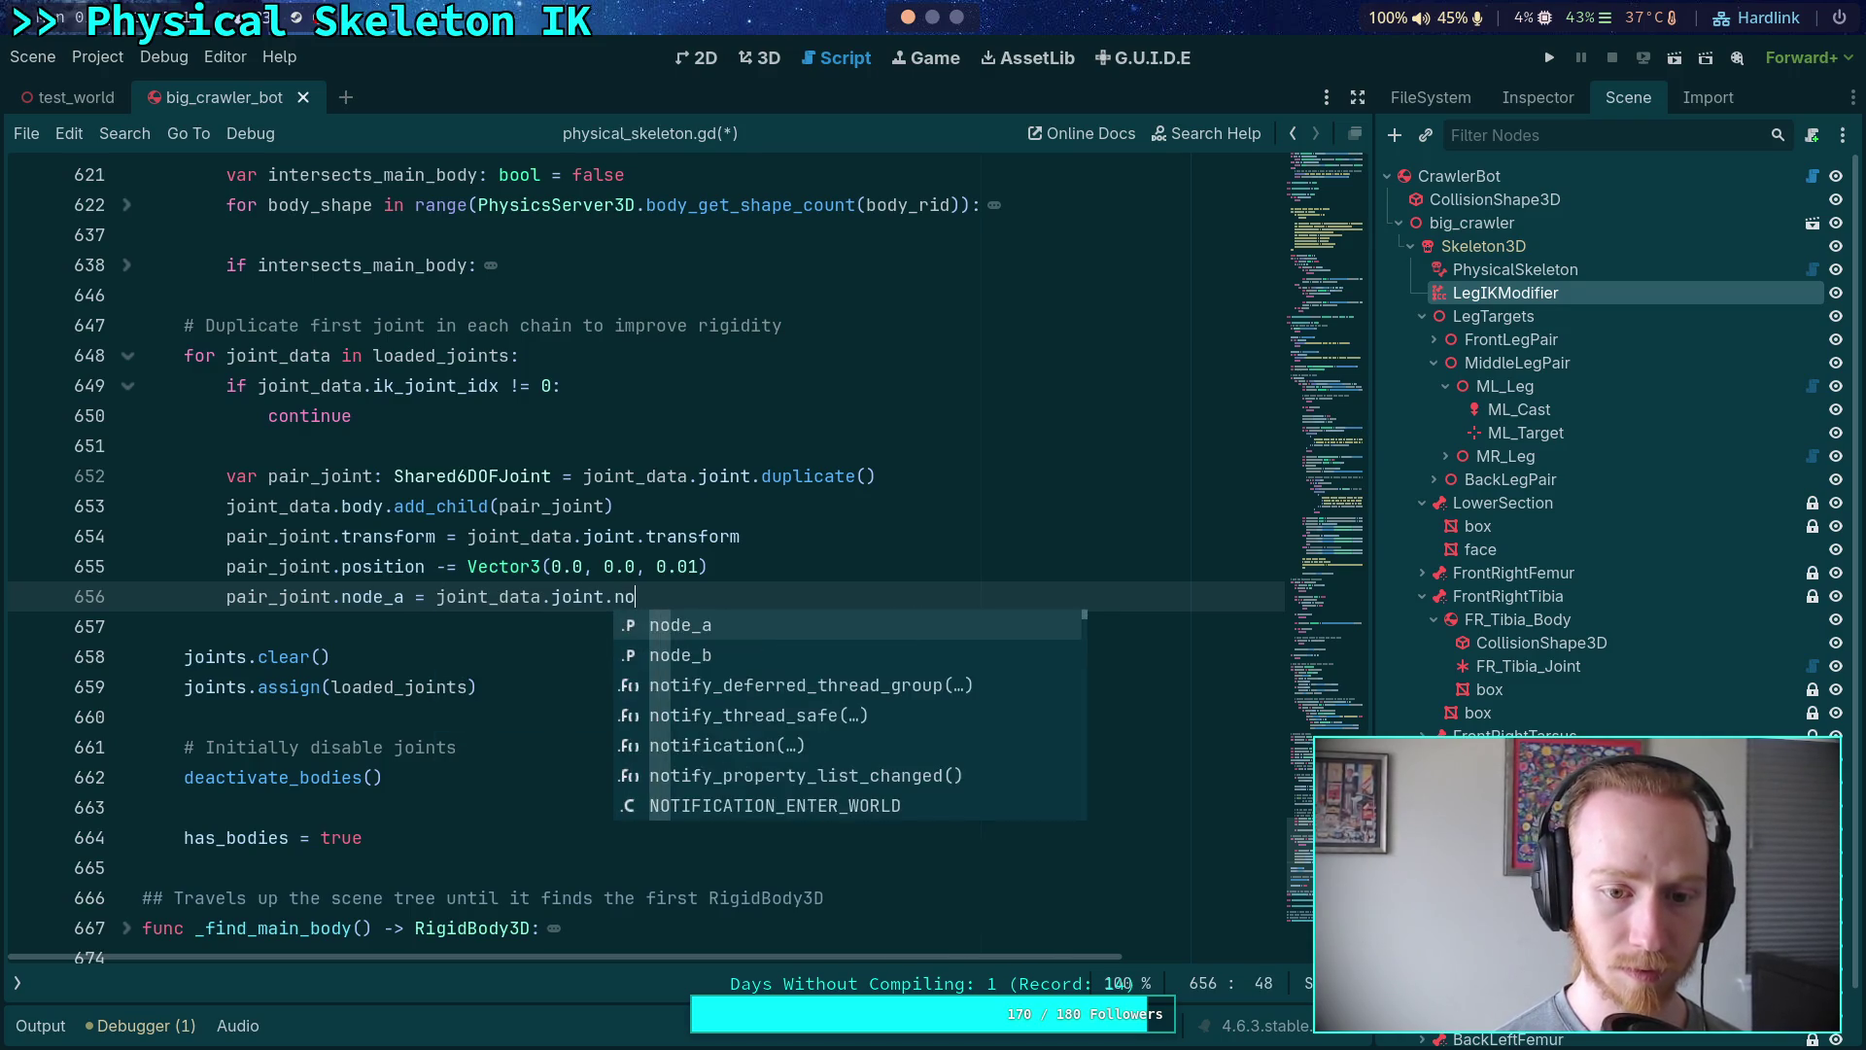
key("Return")
key("Return")
type("pair_joint")
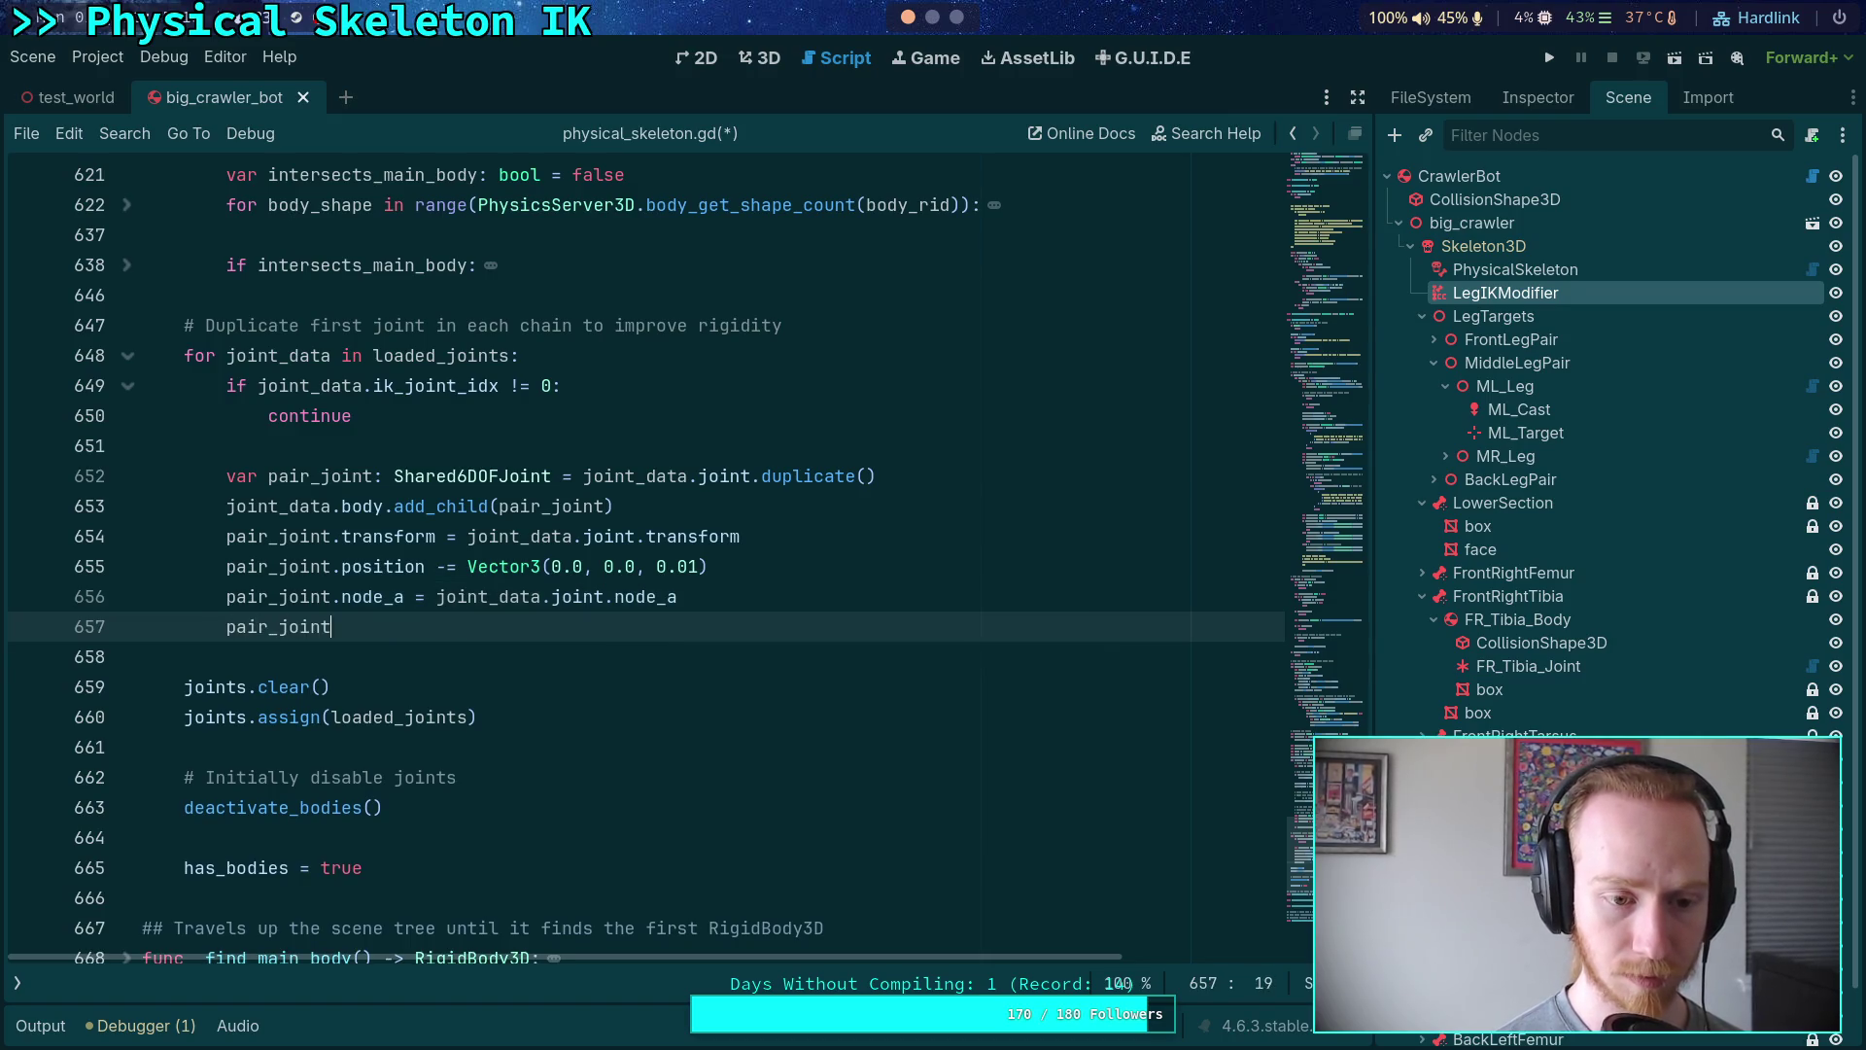
type(".no")
key("Down")
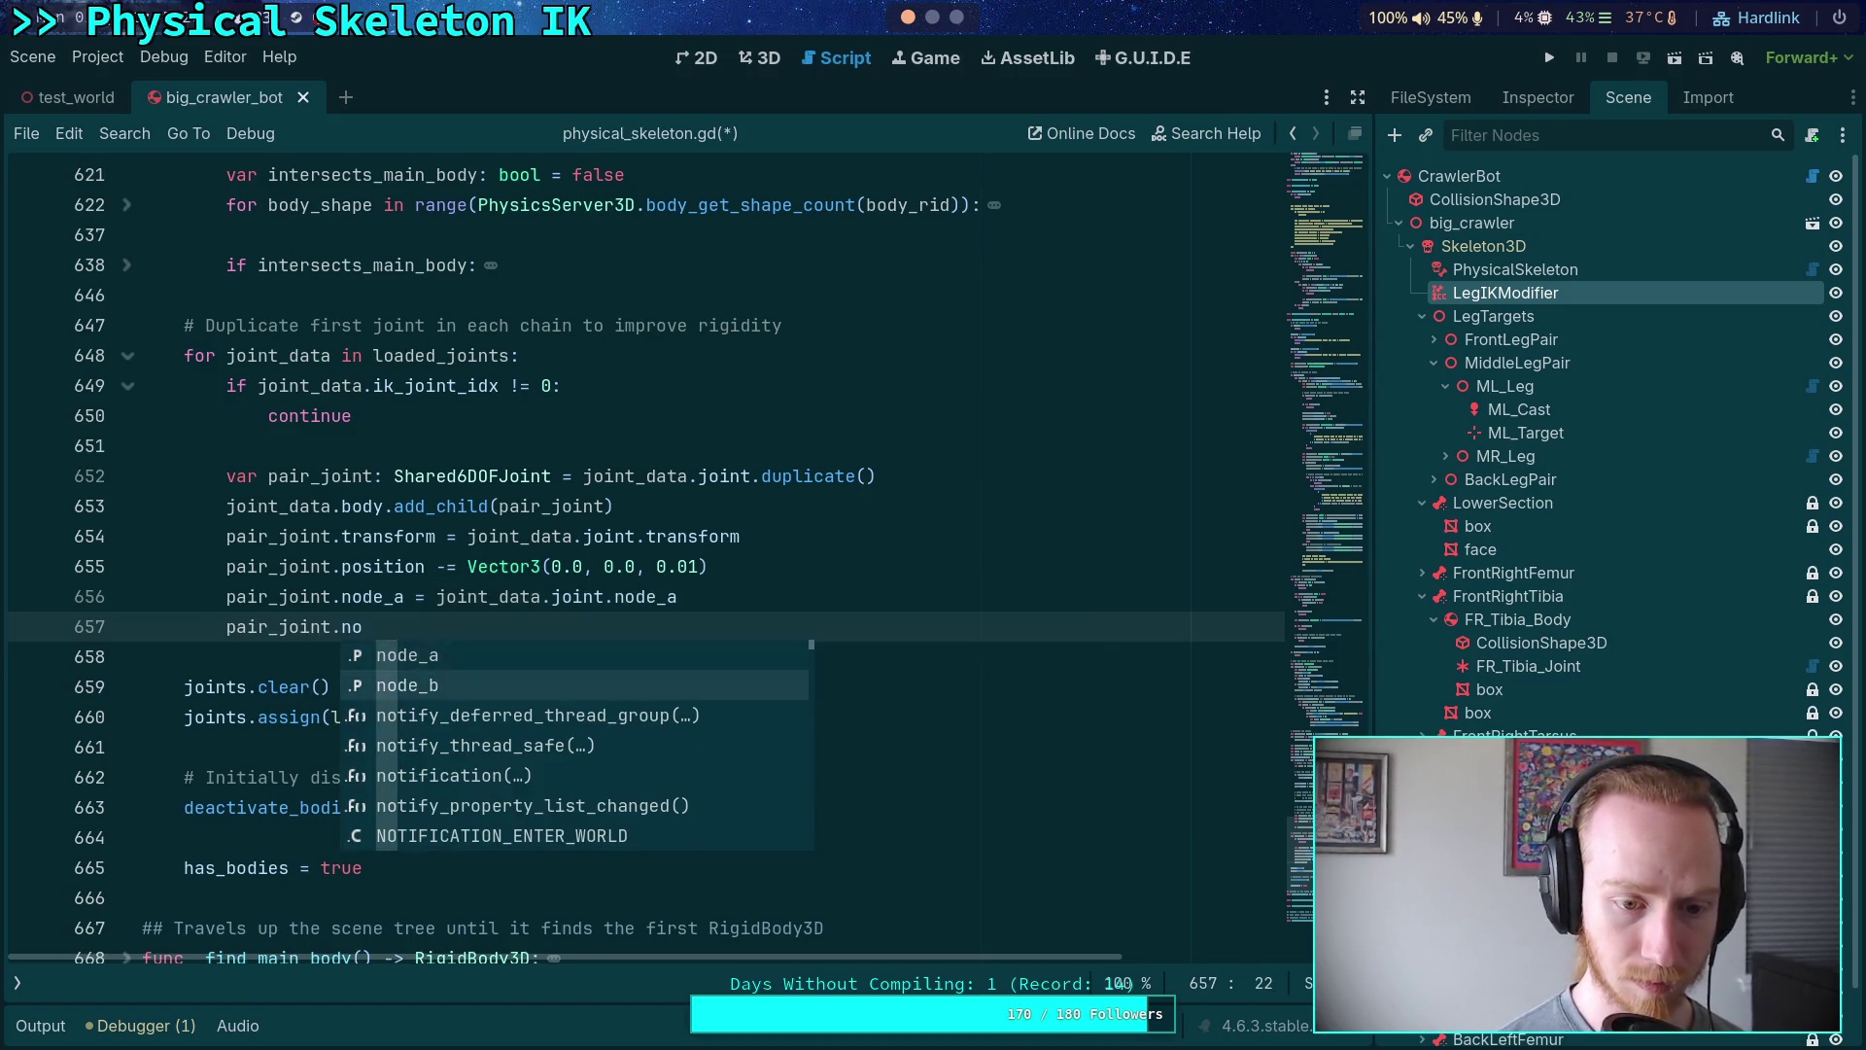
key("Return")
type("= joint_data")
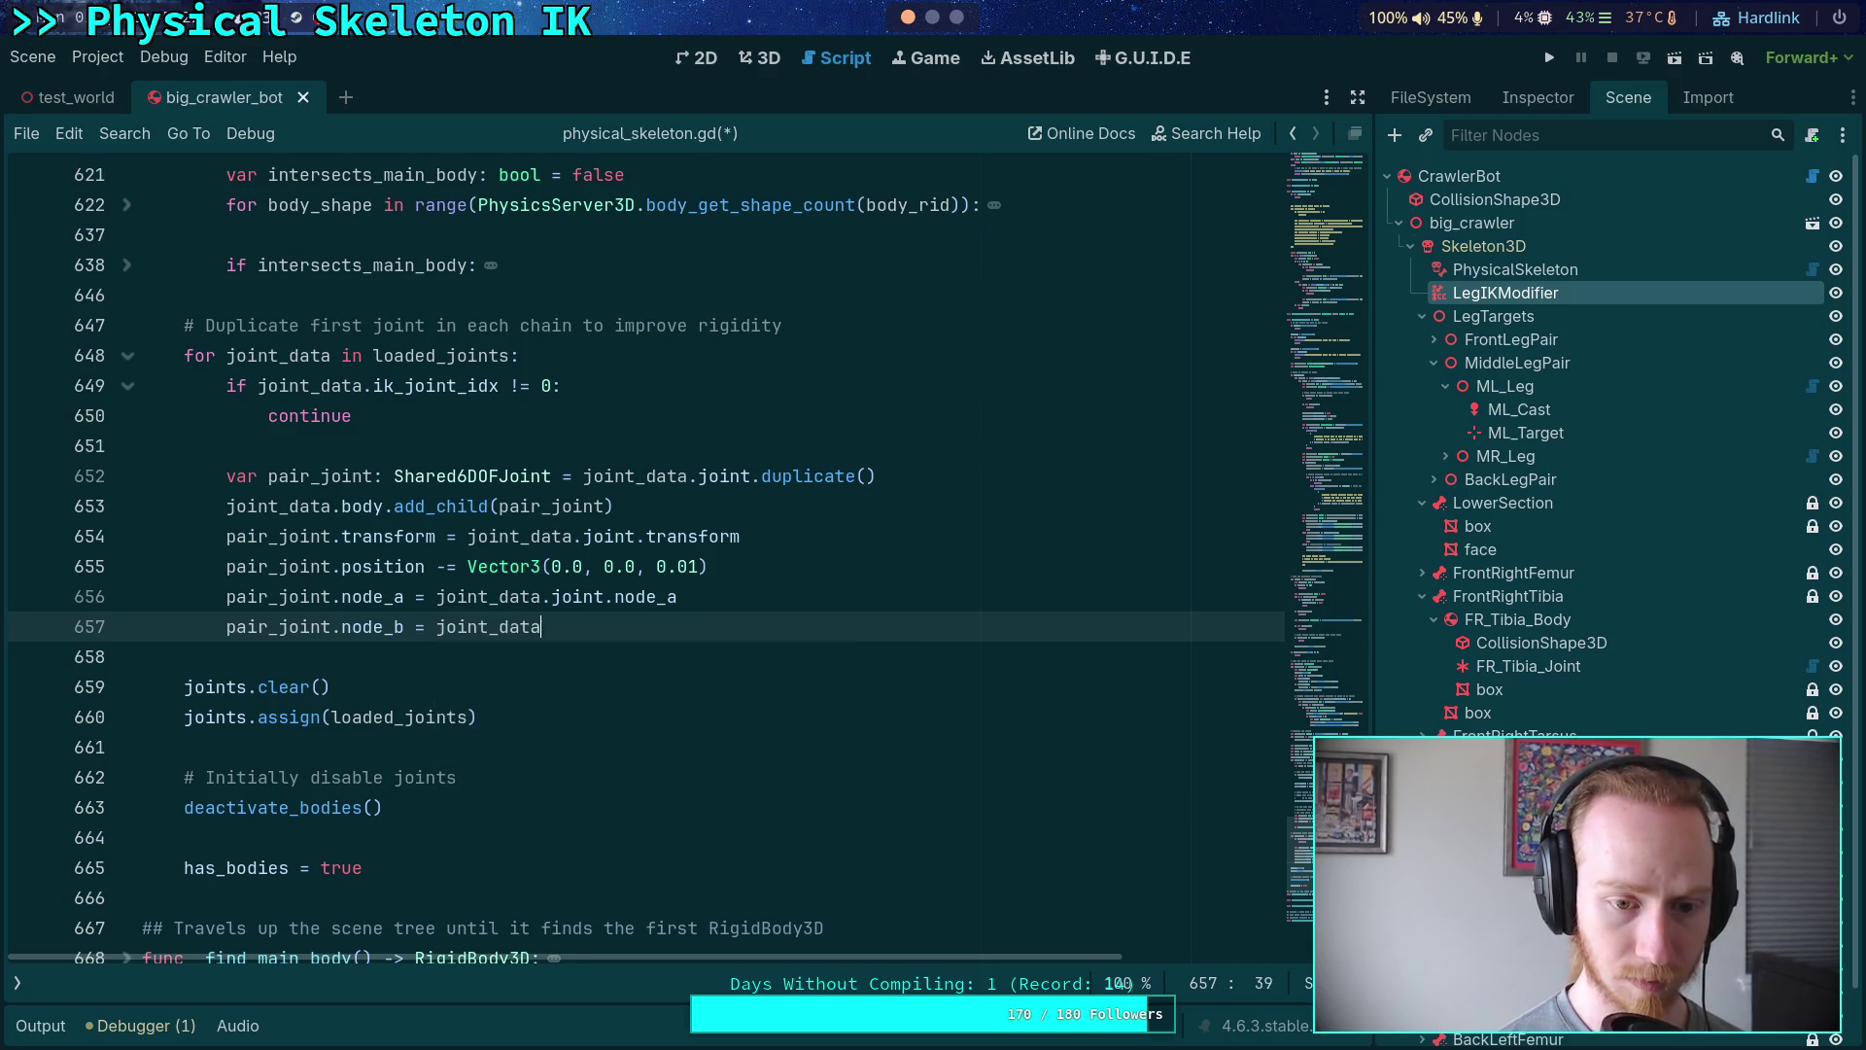
type(".joint.no")
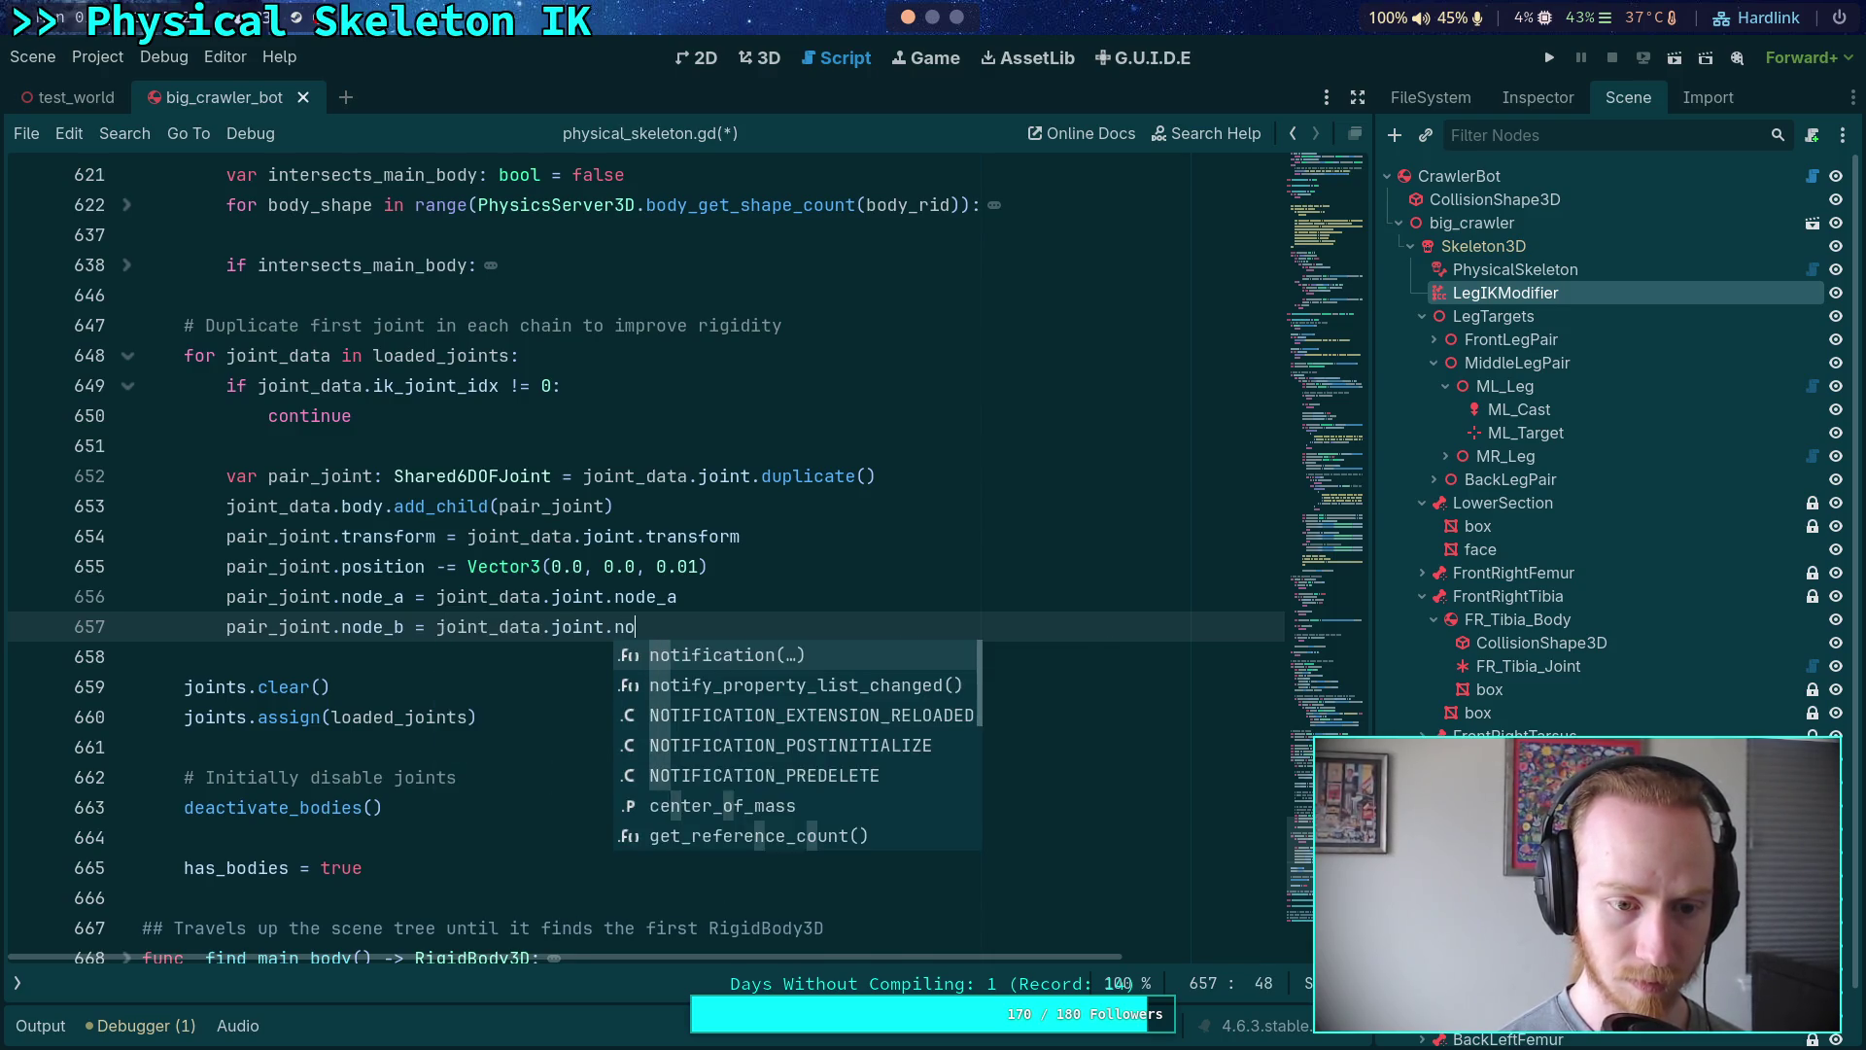
key("Down")
key("Return")
key("ctrl+s")
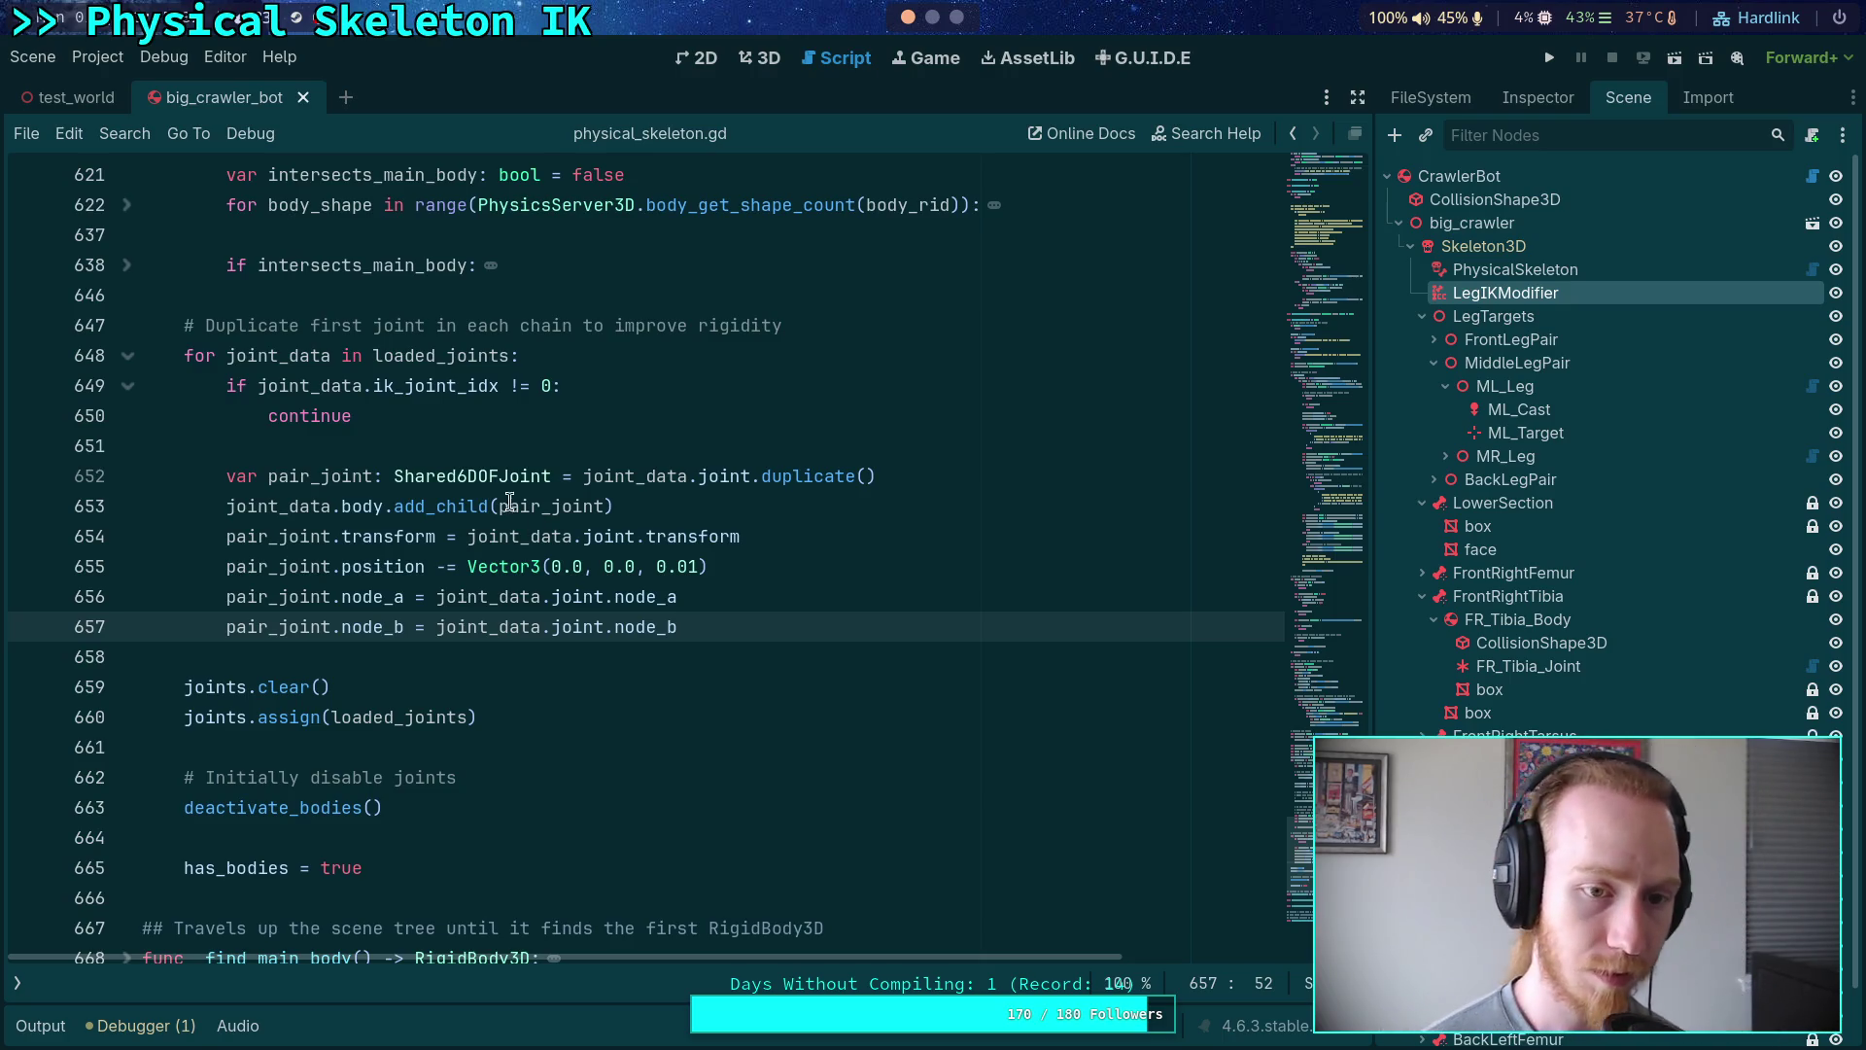
- Set a breakpoint on line 652, run the project, and inspect joint_data's joint object
left_click(43, 475)
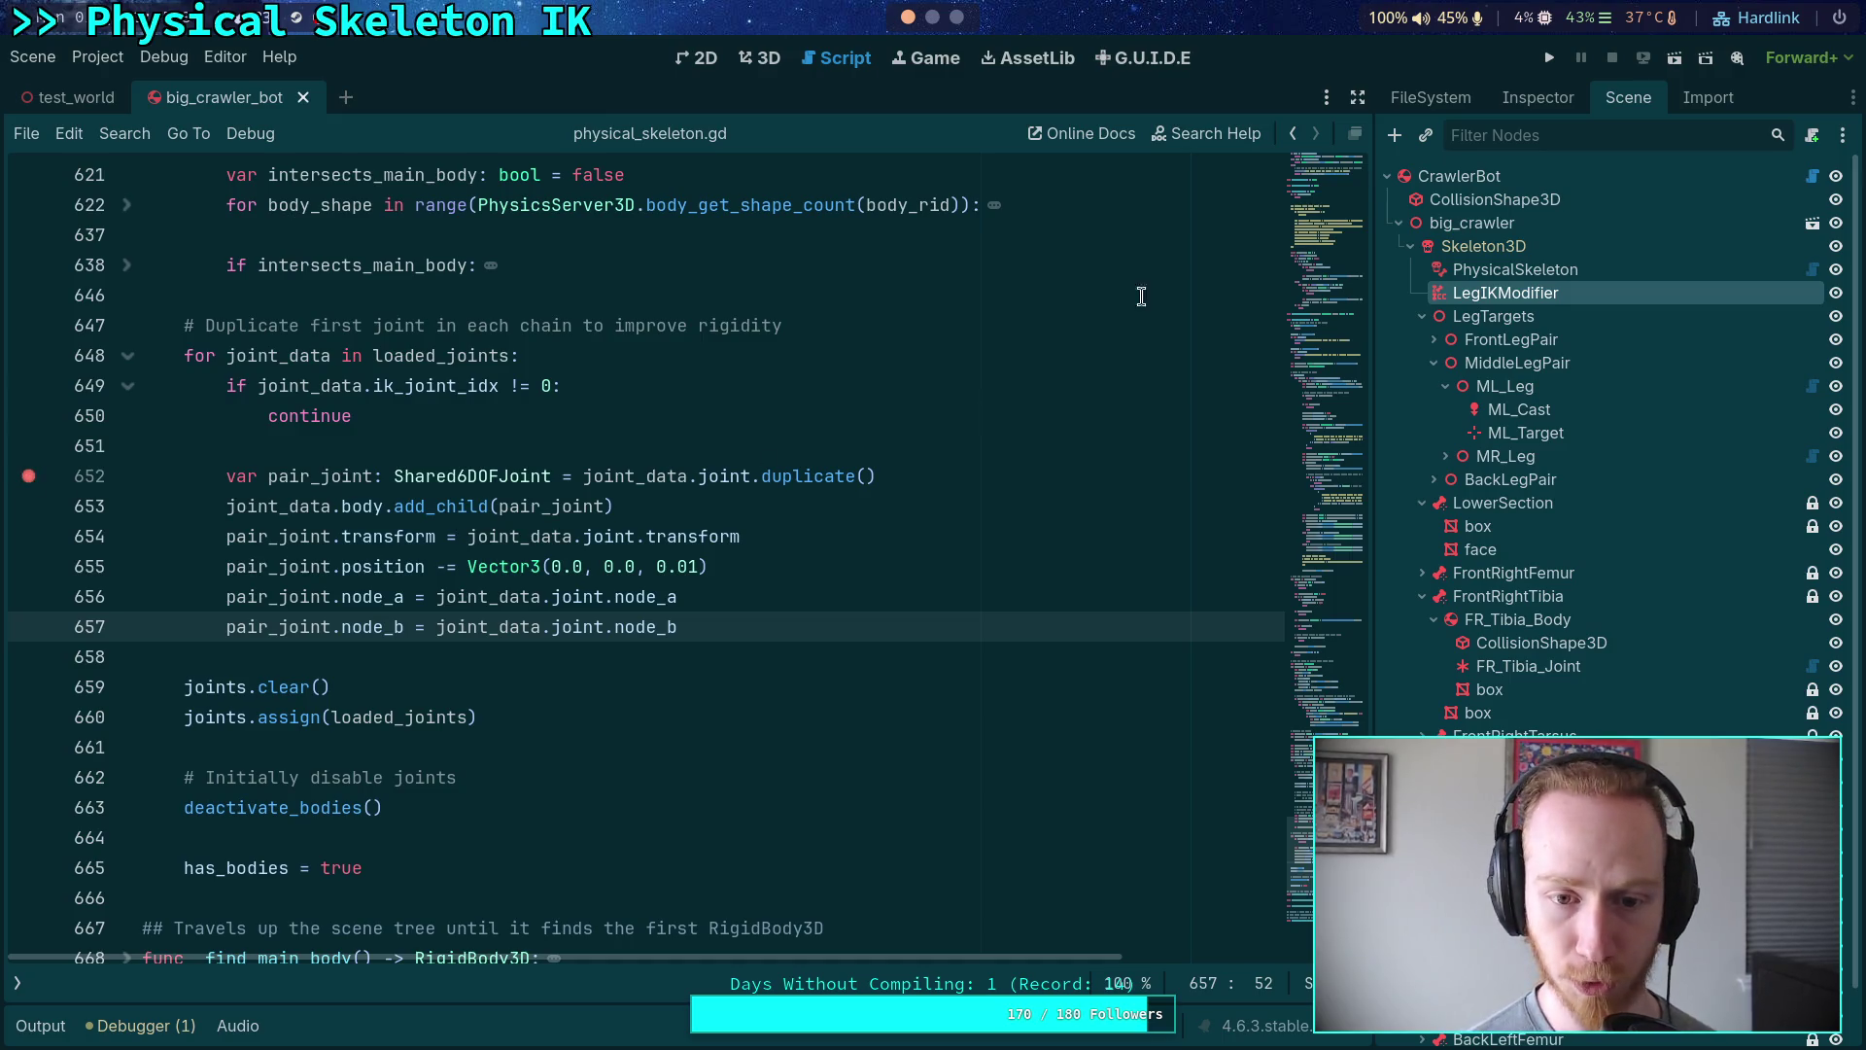
left_click(1563, 56)
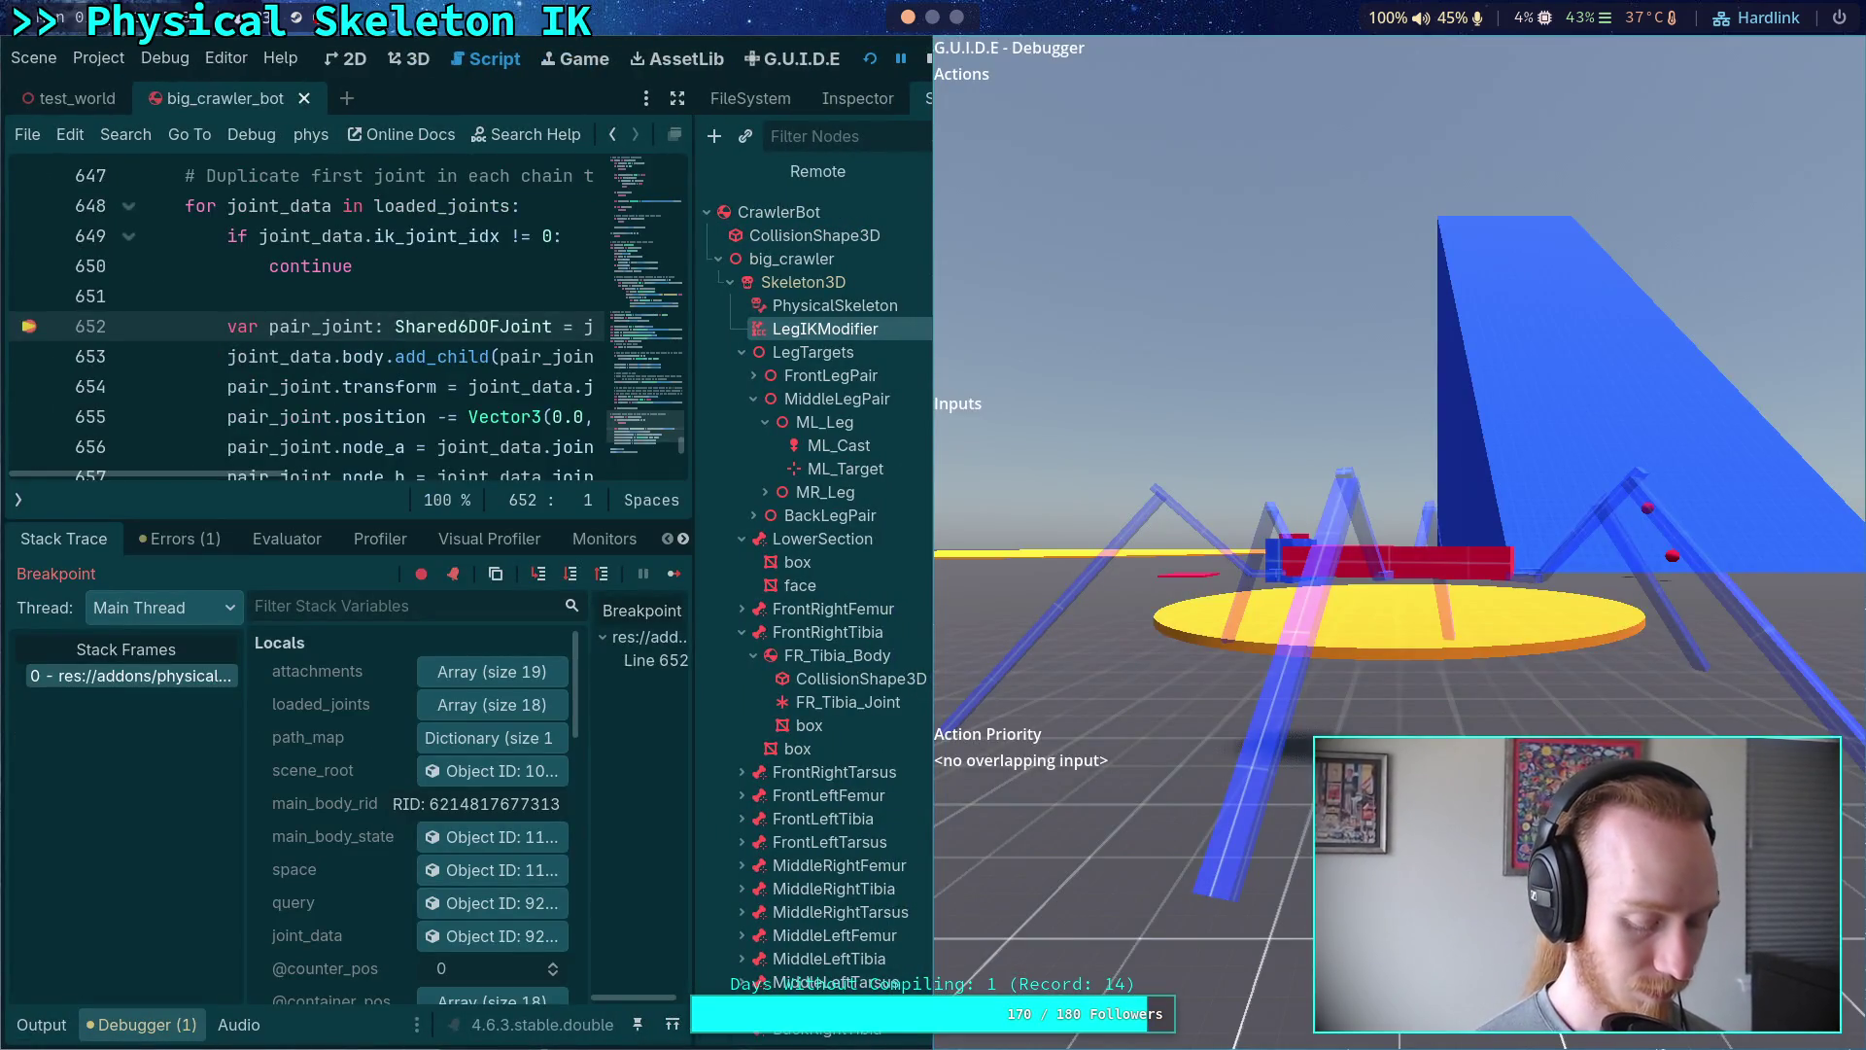
mouse_move(1401, 299)
left_mouse_down()
mouse_move(1427, 336)
mouse_move(747, 470)
mouse_move(29, 291)
left_mouse_up()
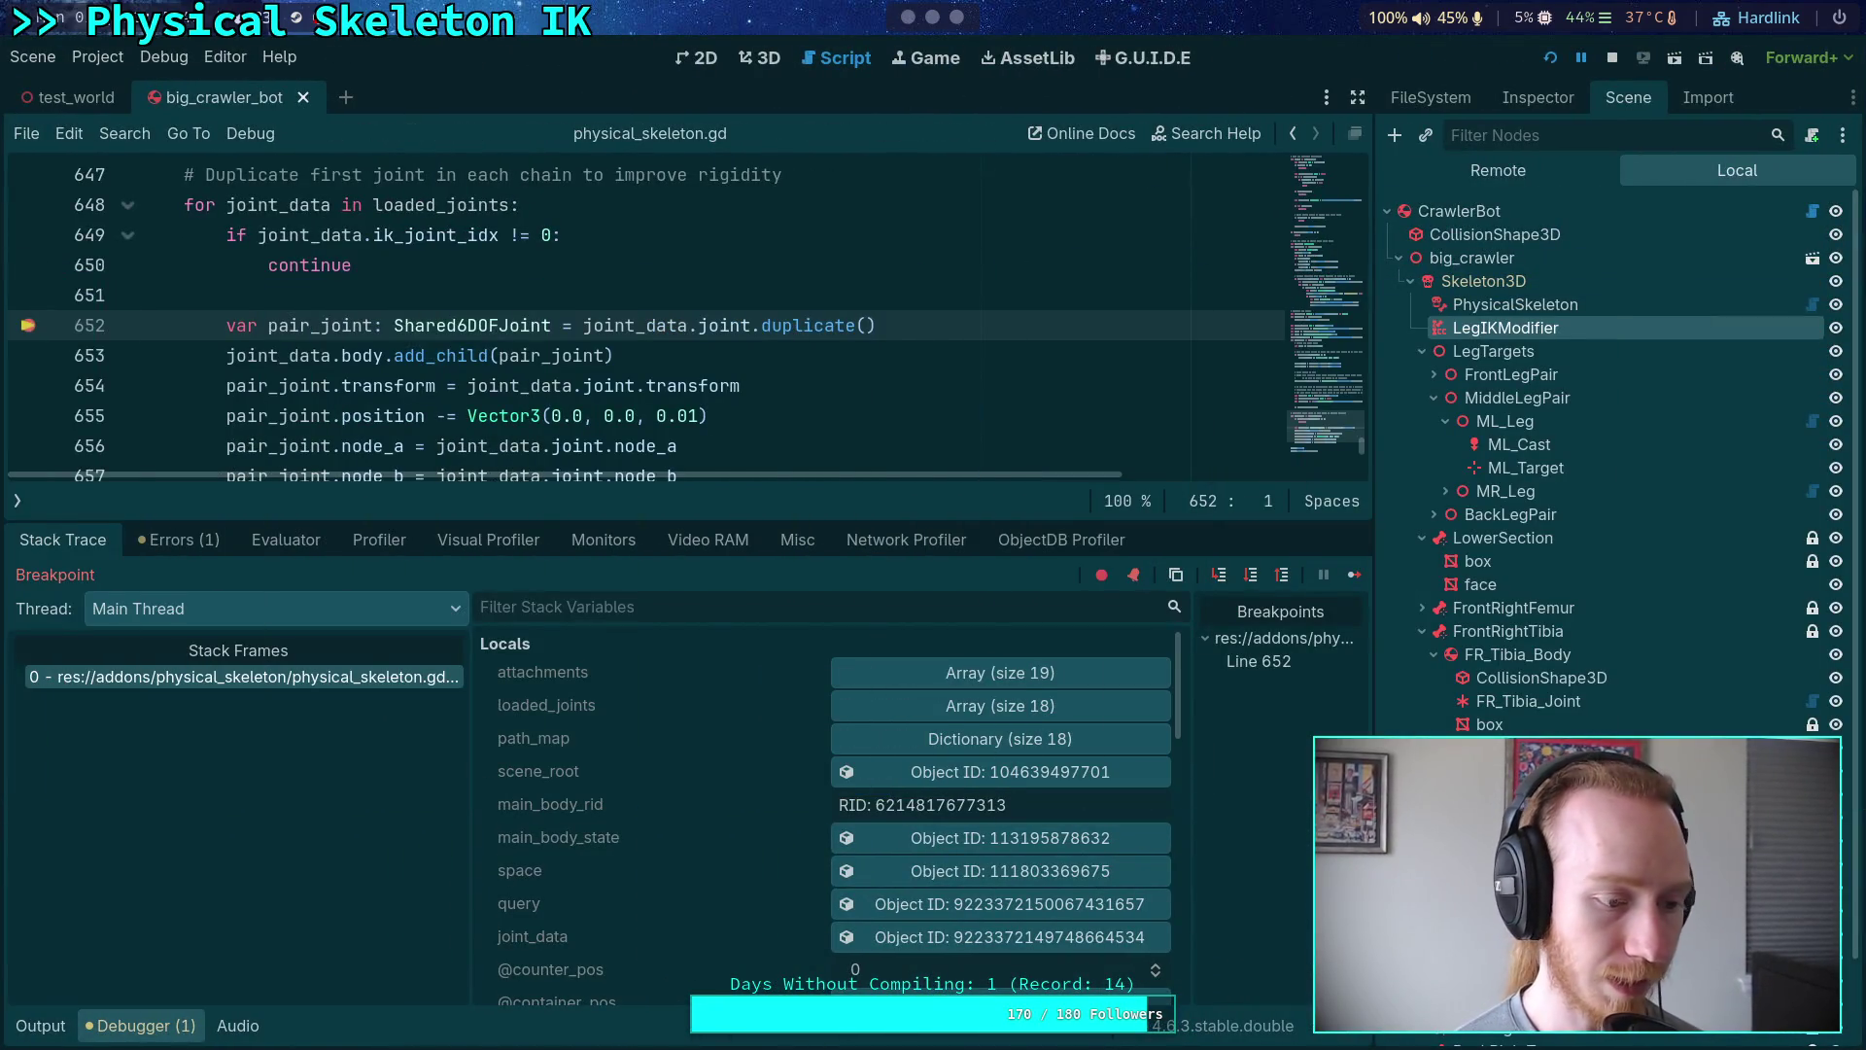
scroll(486, 408, "down", 1)
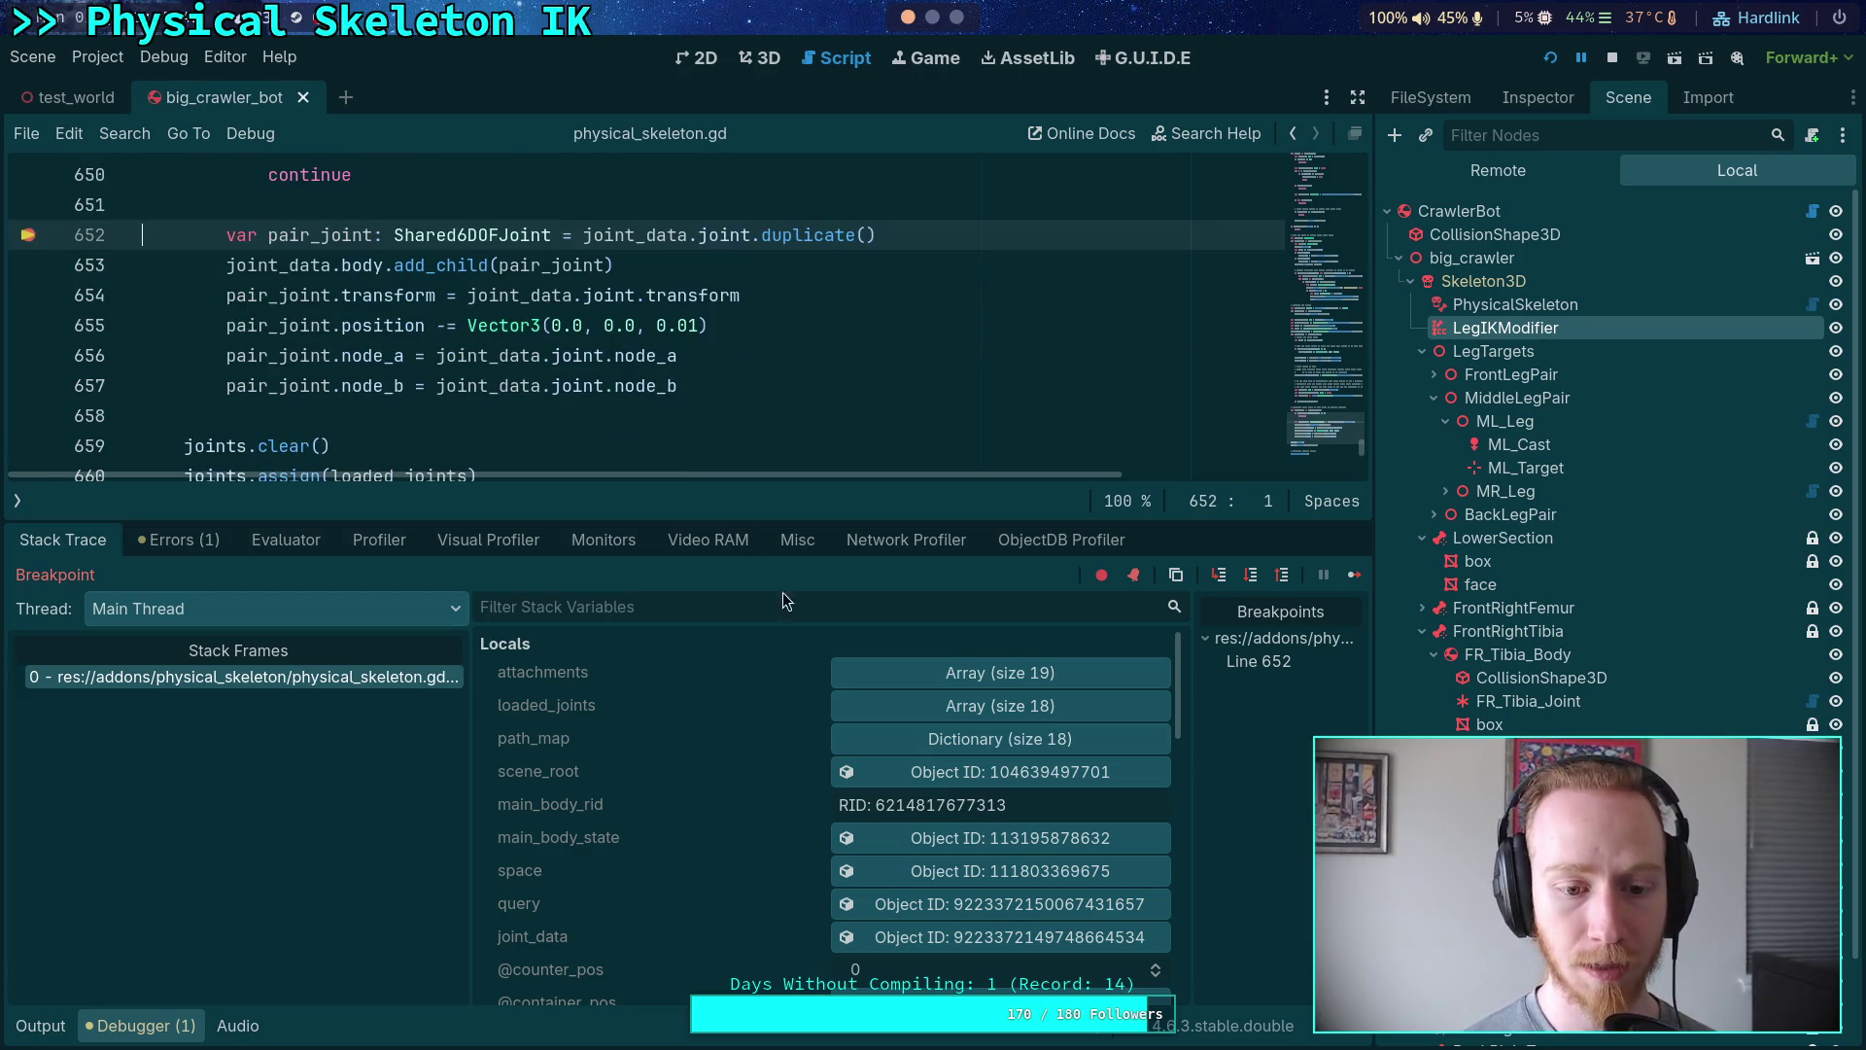
left_click(972, 937)
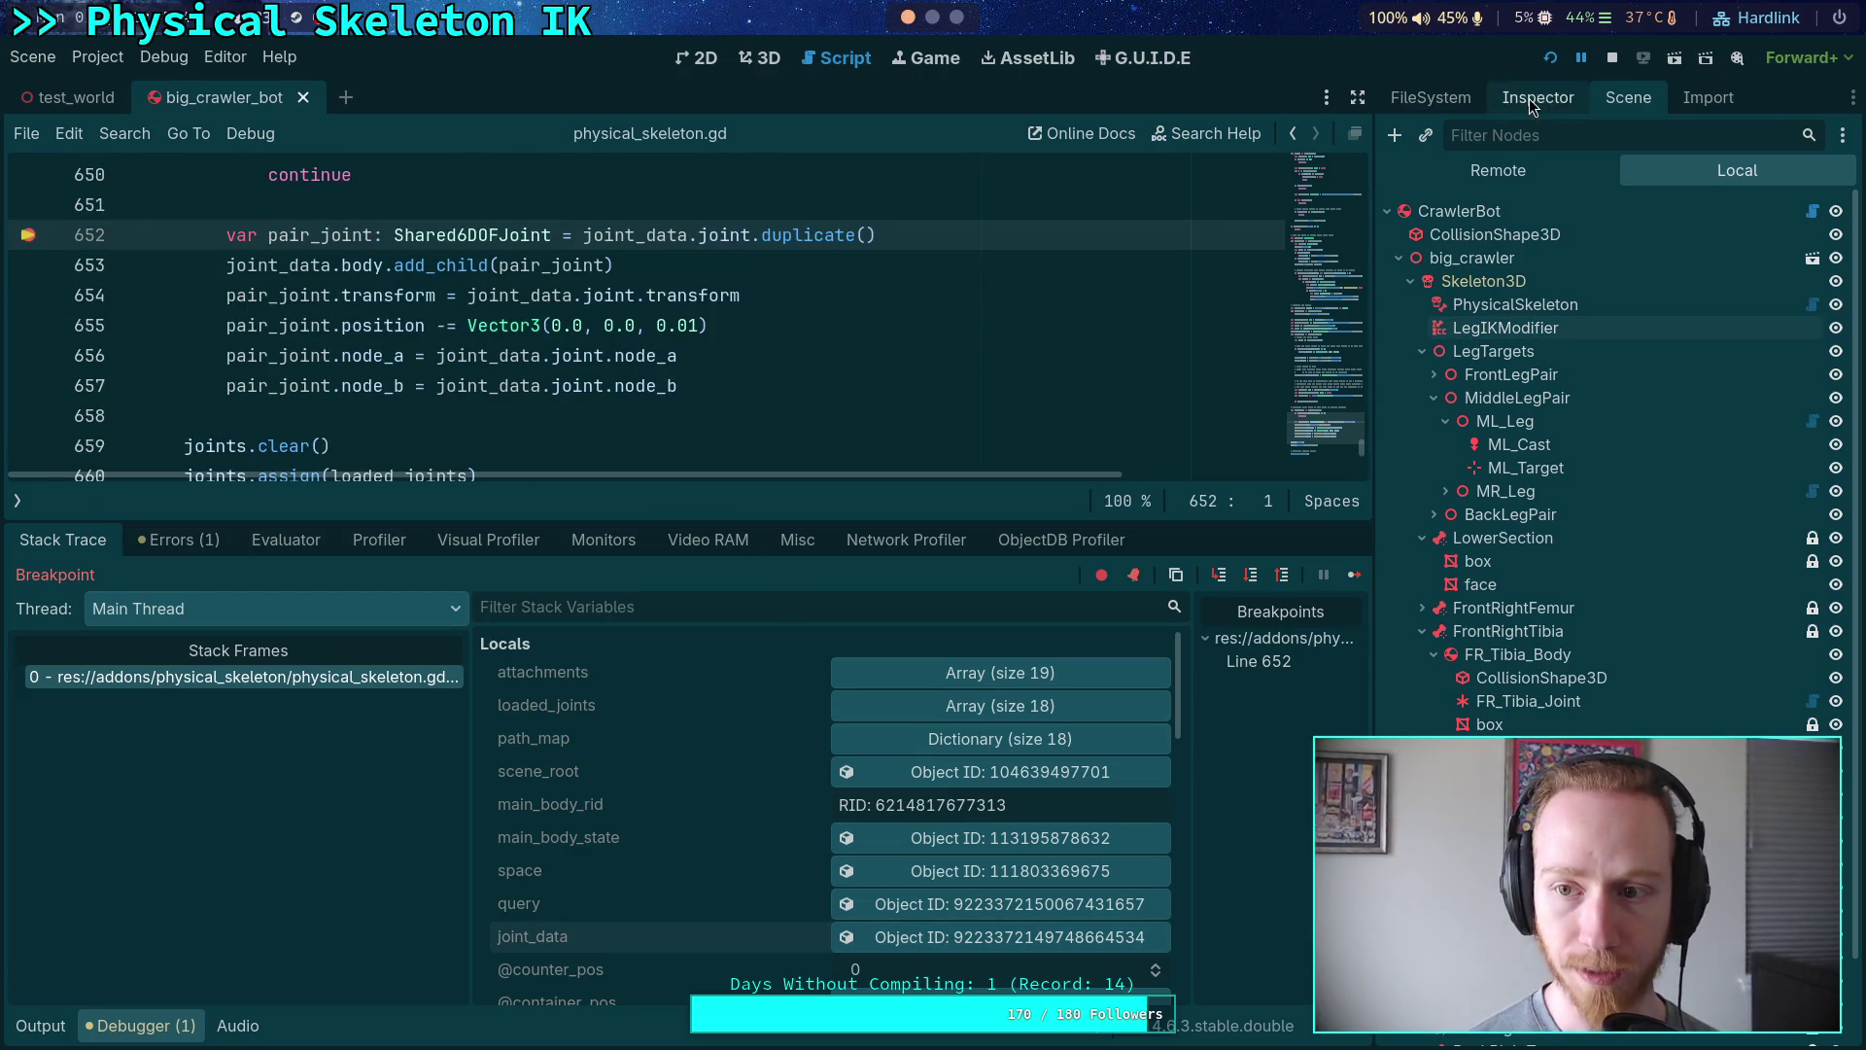
left_click(1537, 97)
left_click(1730, 596)
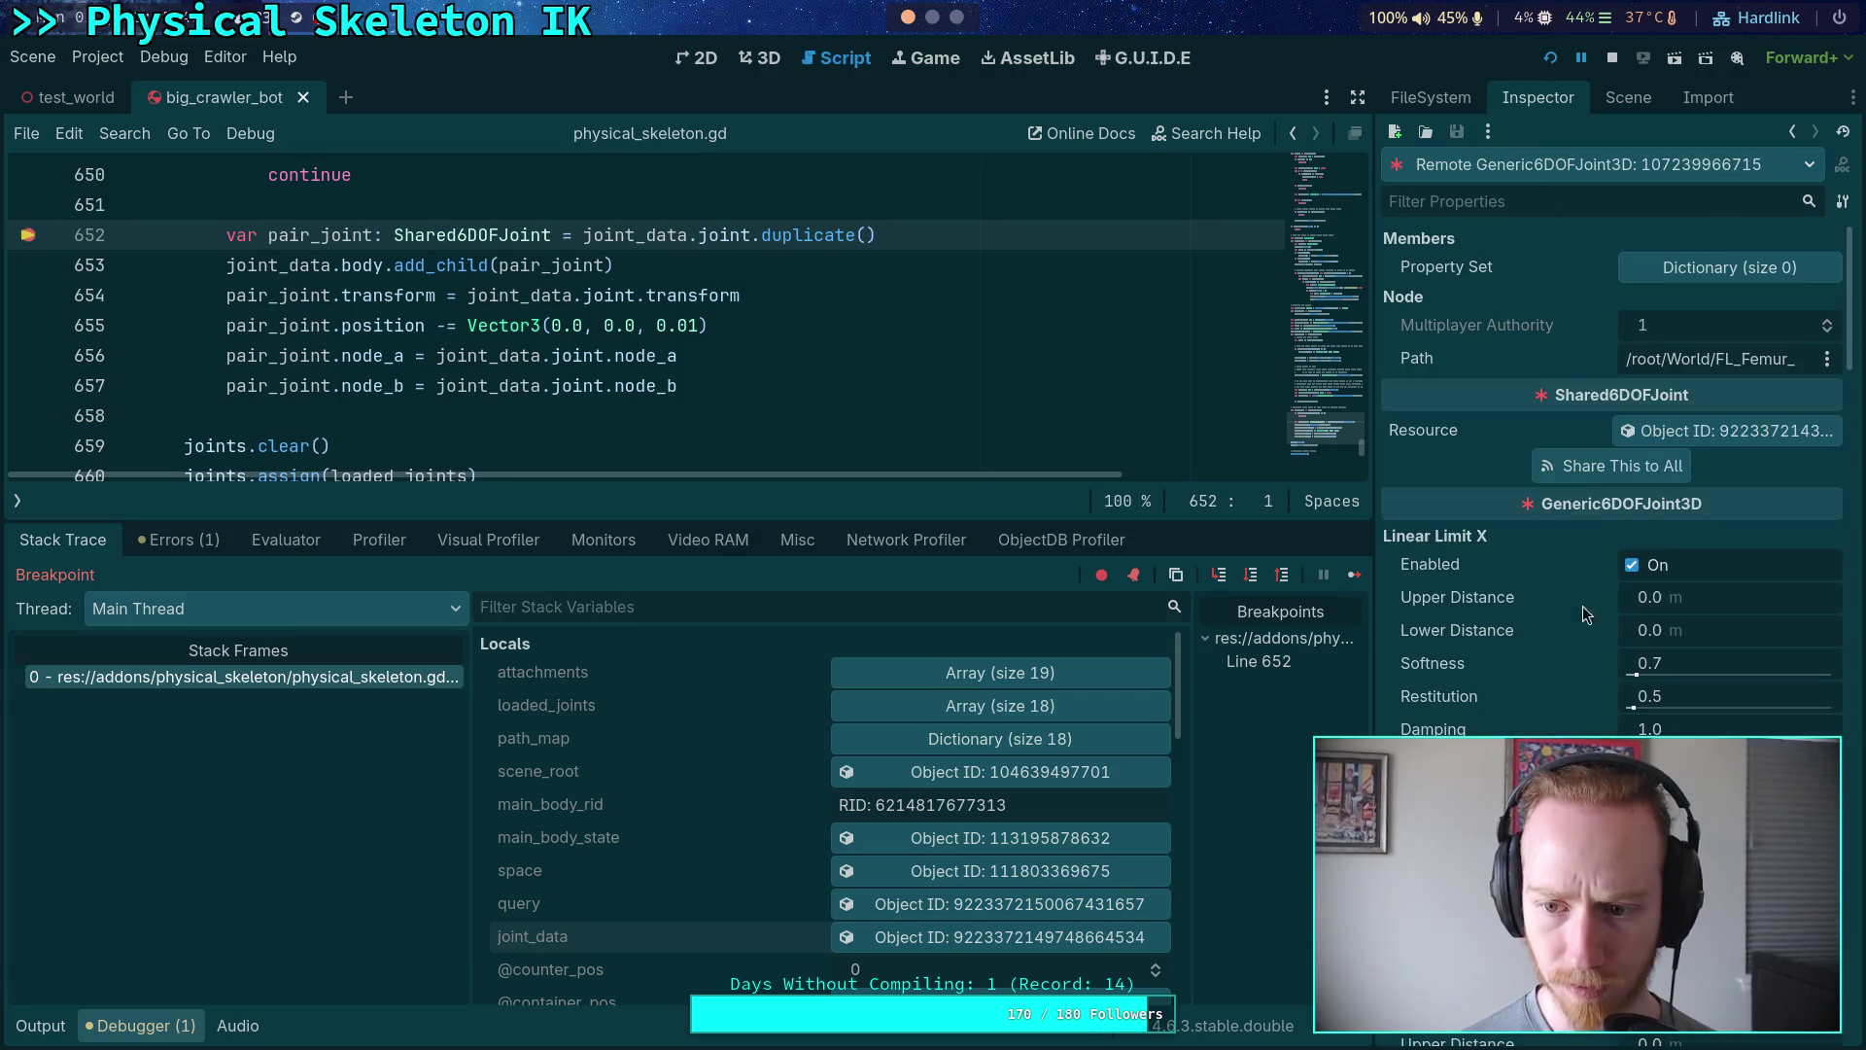
left_click_drag(1373, 593, 1278, 632)
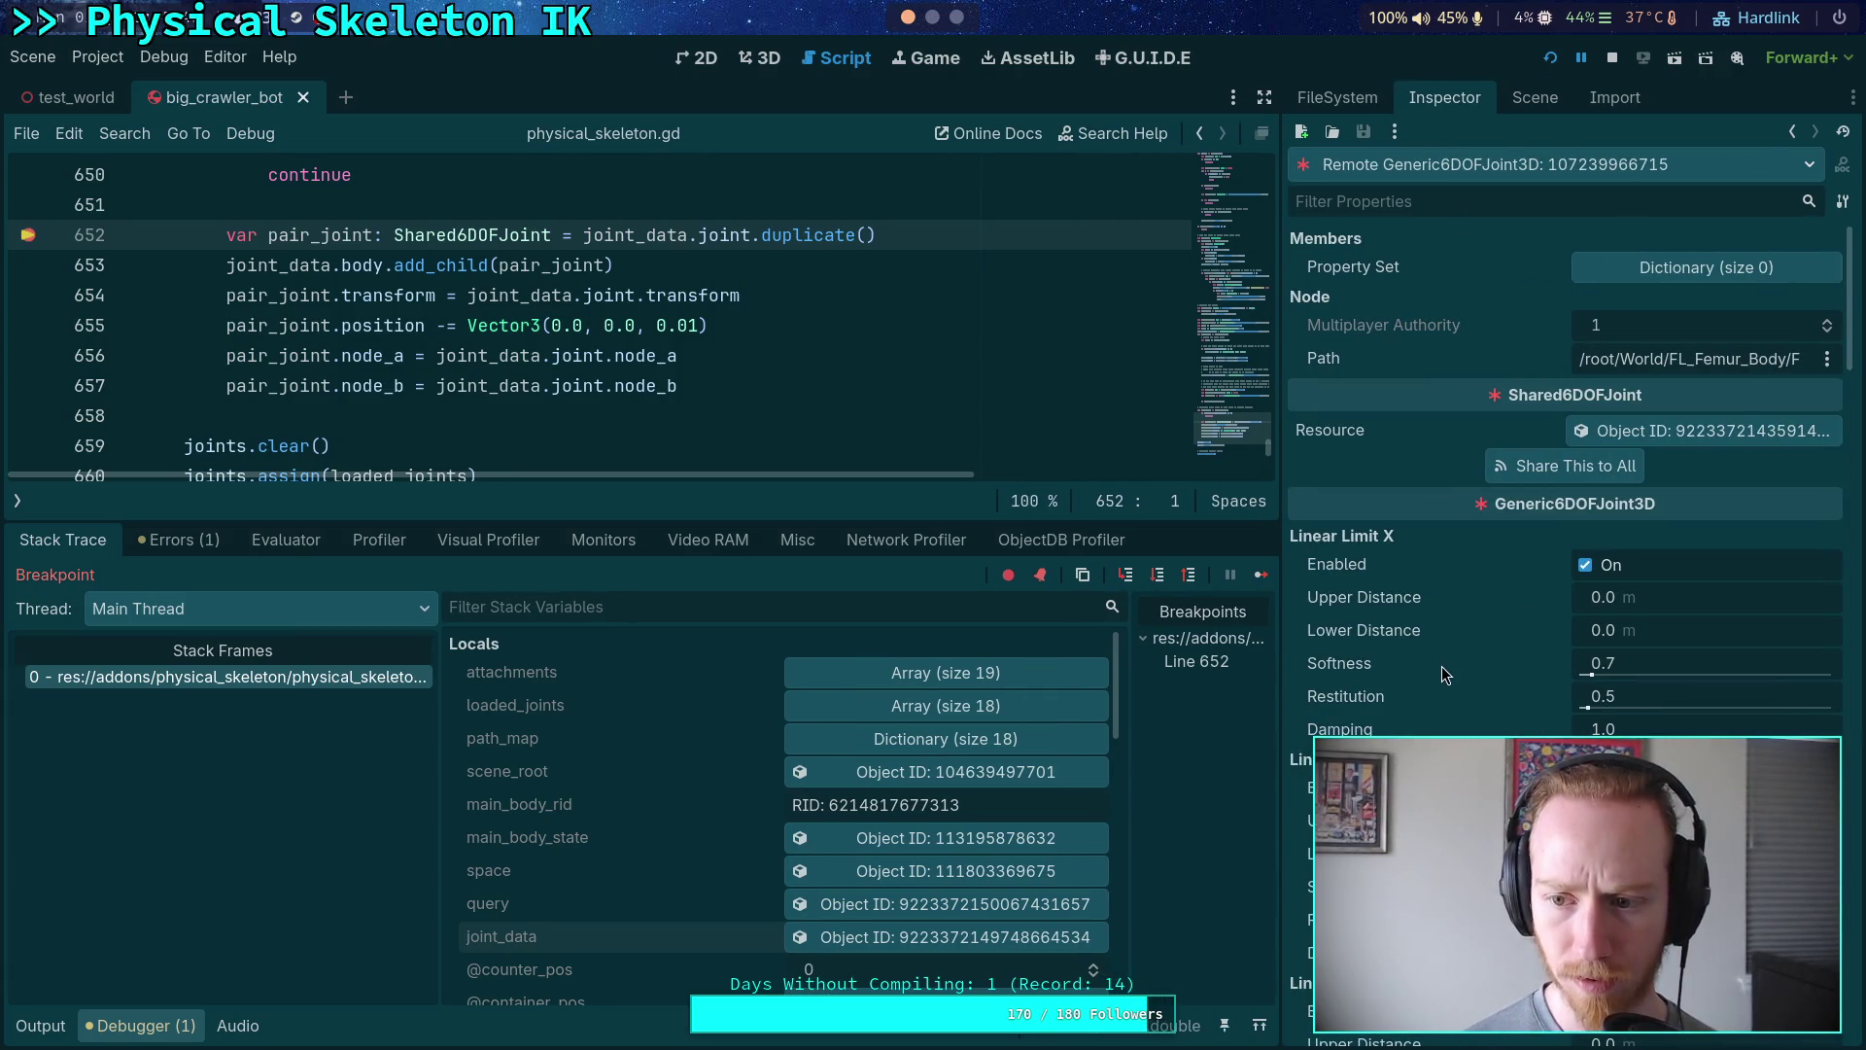
scroll(1438, 669, "down", 2)
scroll(1441, 627, "down", 15)
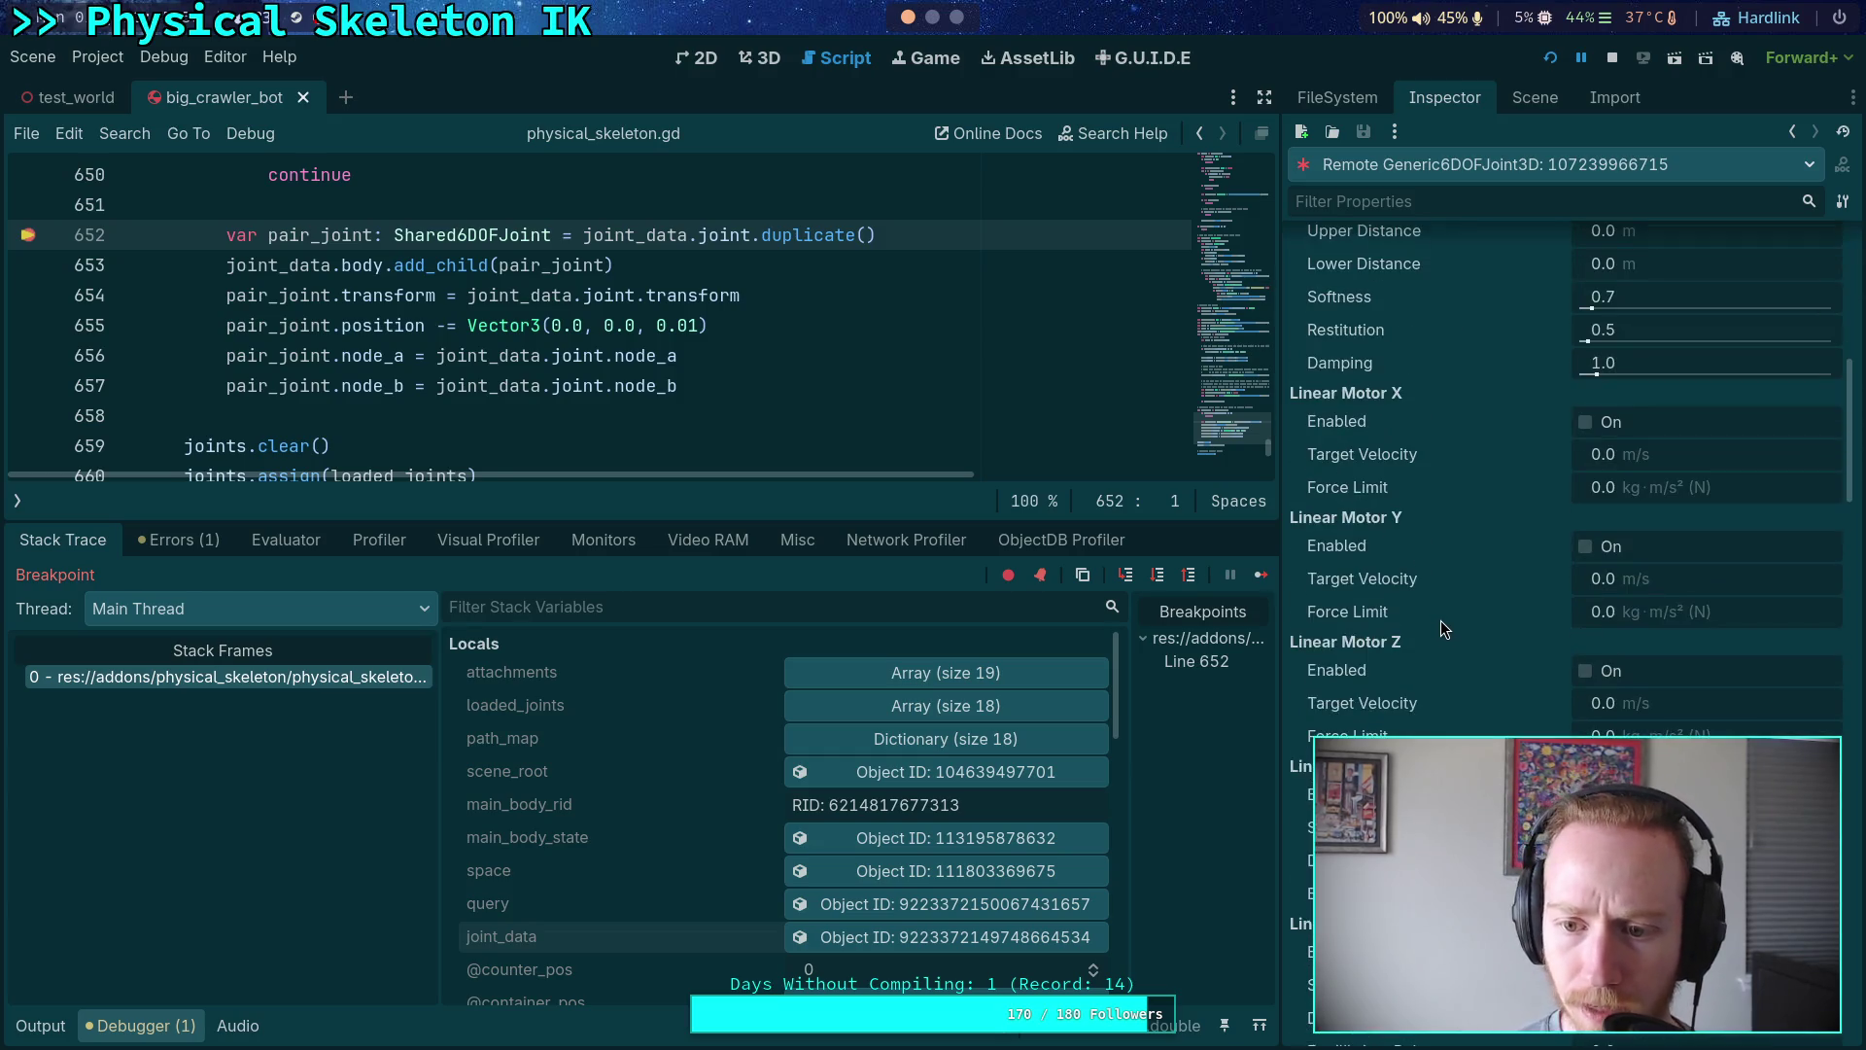
scroll(1443, 610, "down", 10)
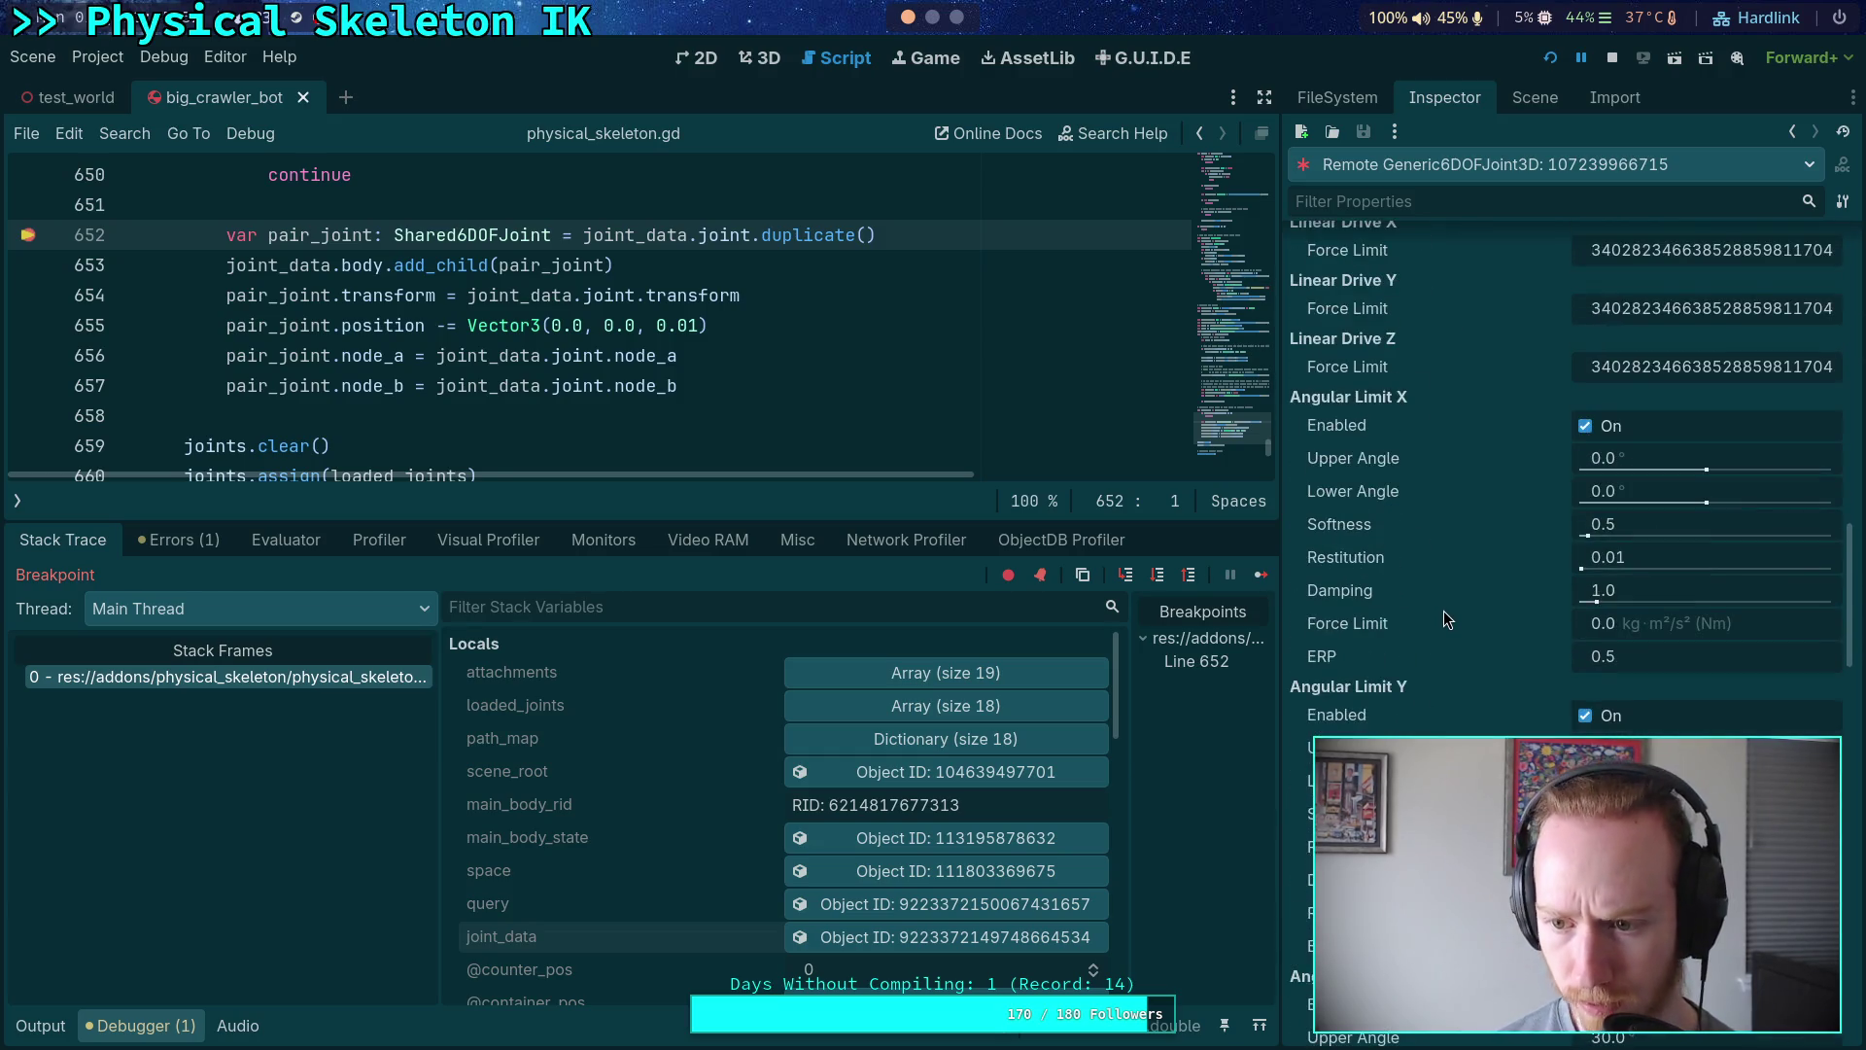
scroll(1443, 611, "down", 2)
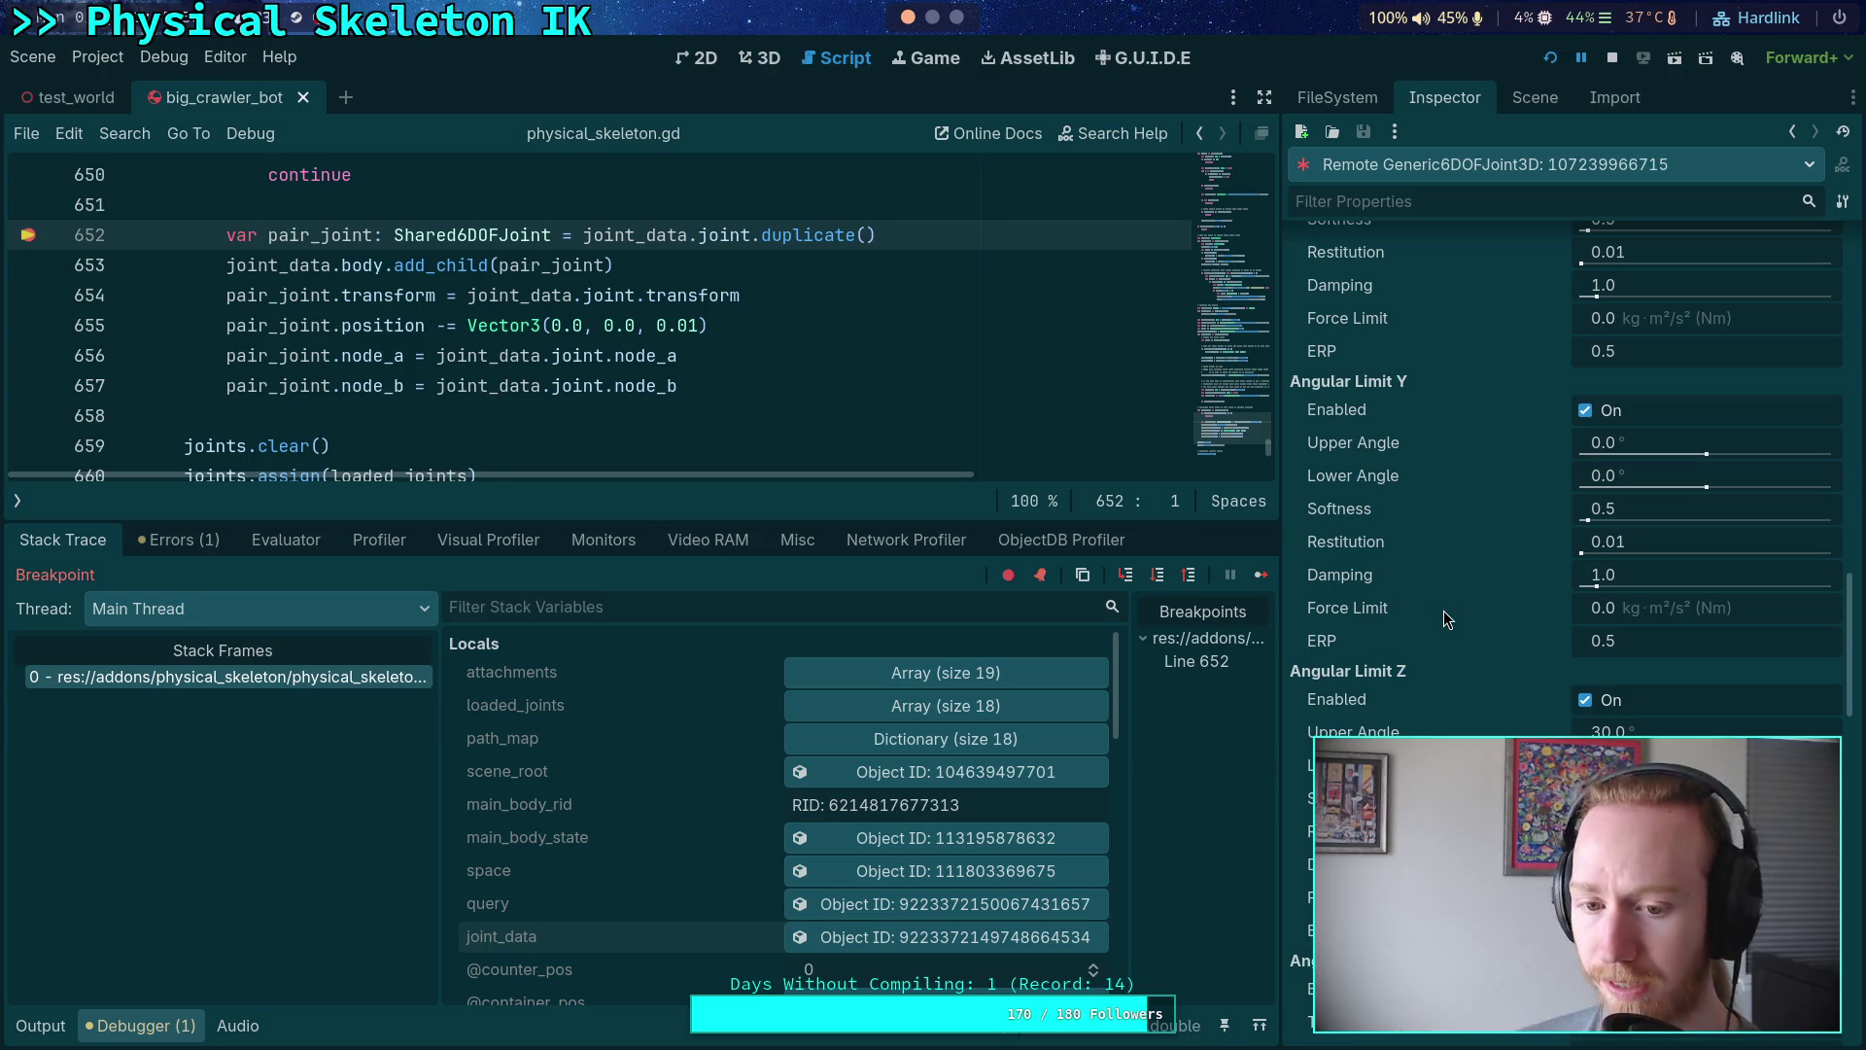
- Step to the next line and review the duplicated pair_joint's properties in the Inspector
left_click(1158, 574)
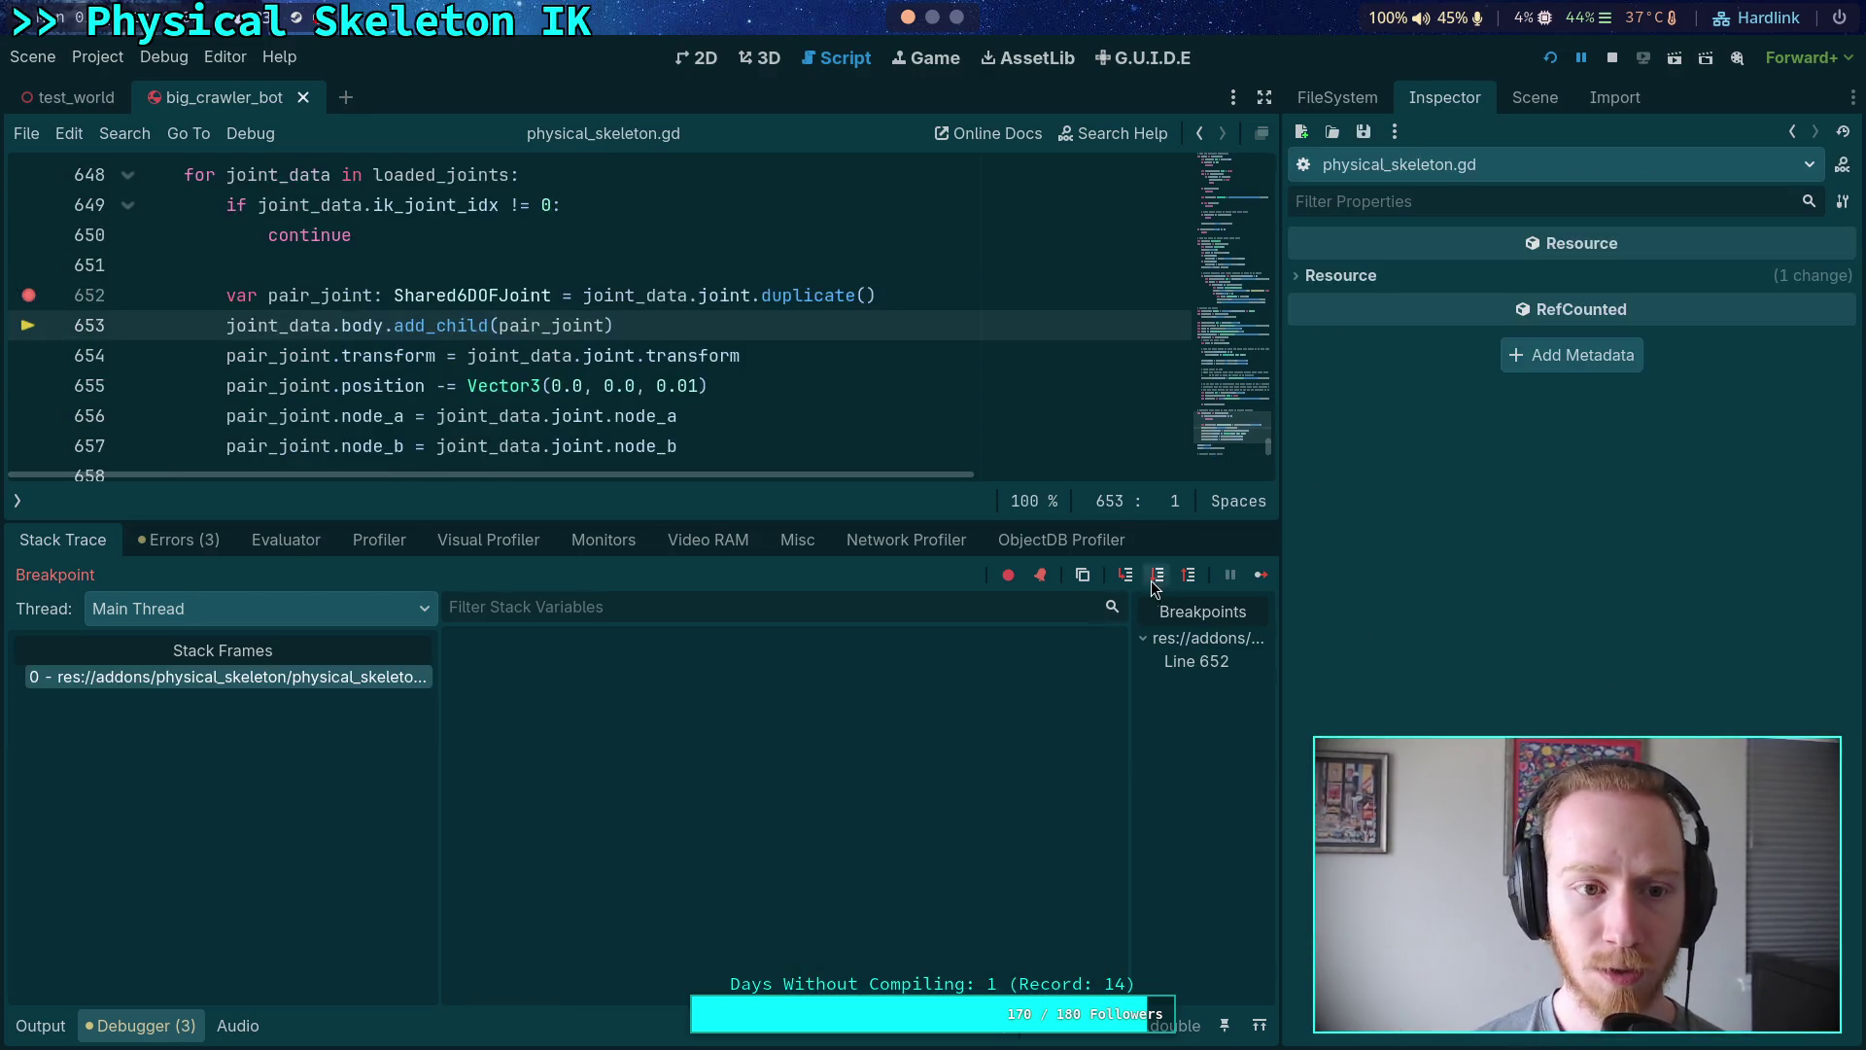
scroll(694, 766, "down", 5)
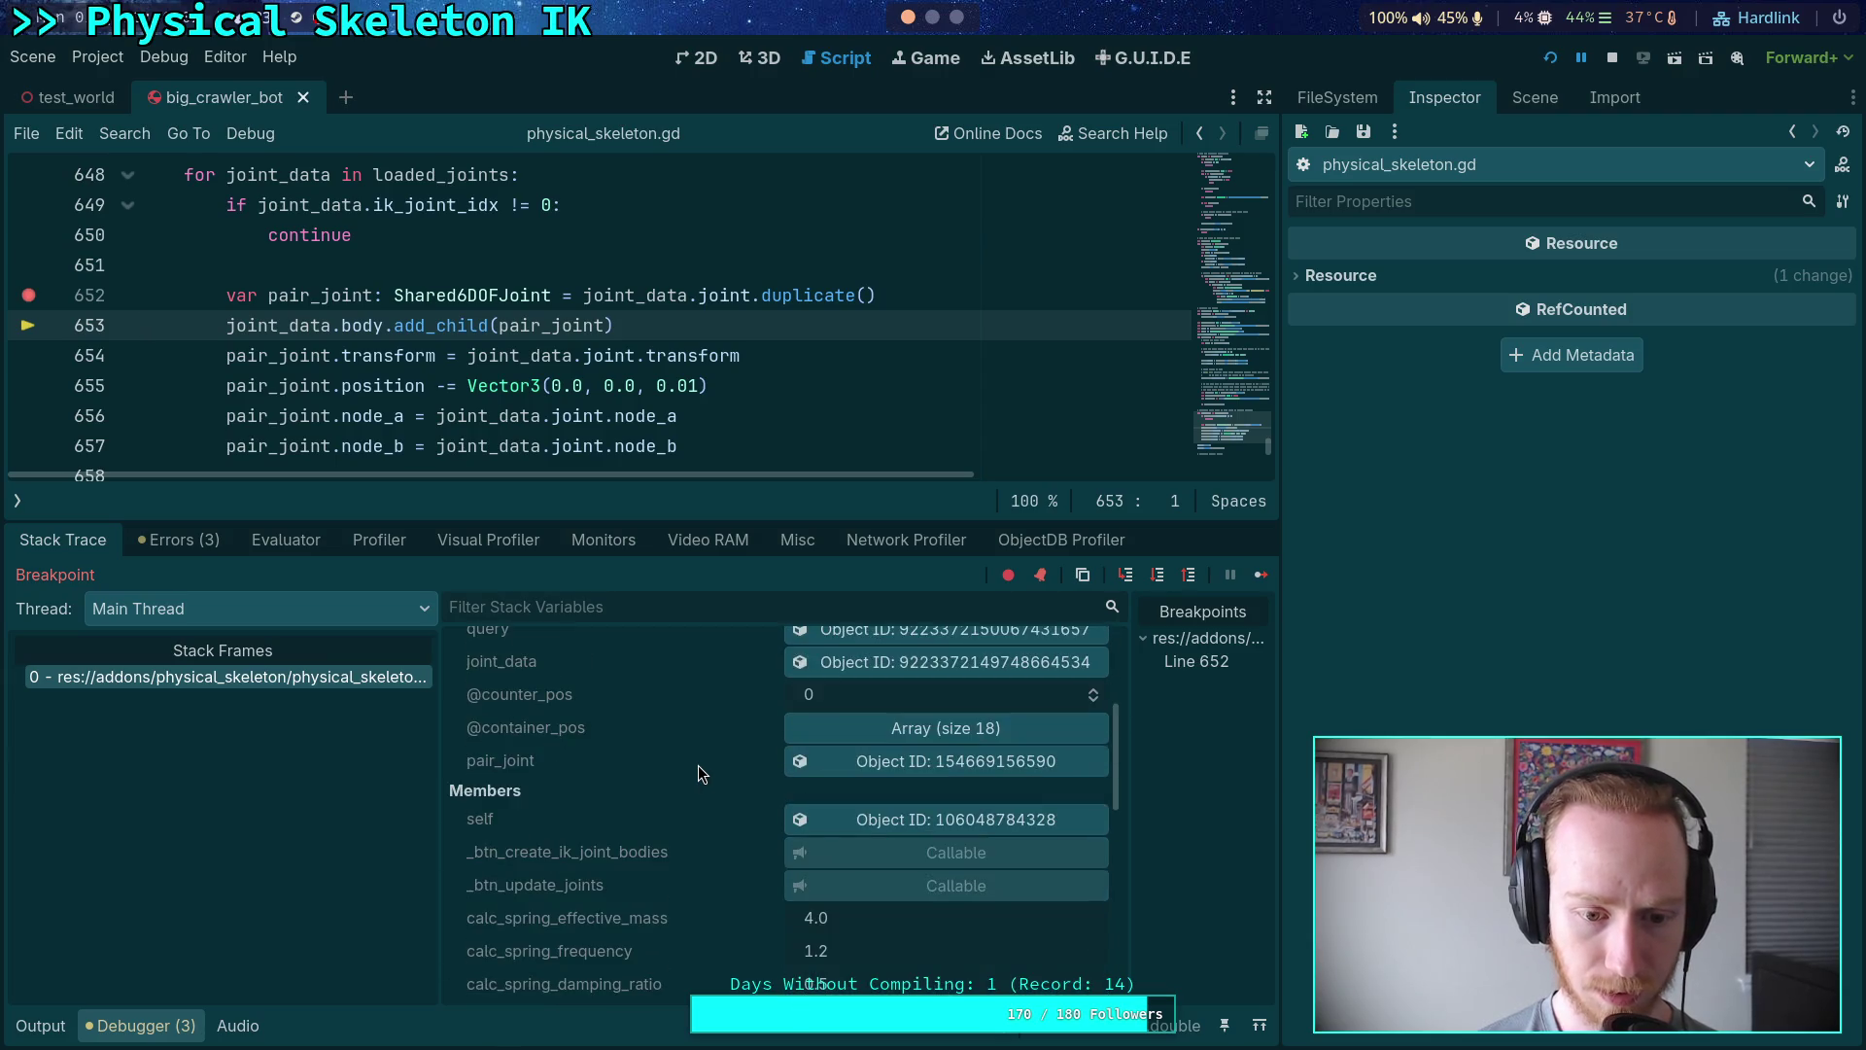
left_click(872, 761)
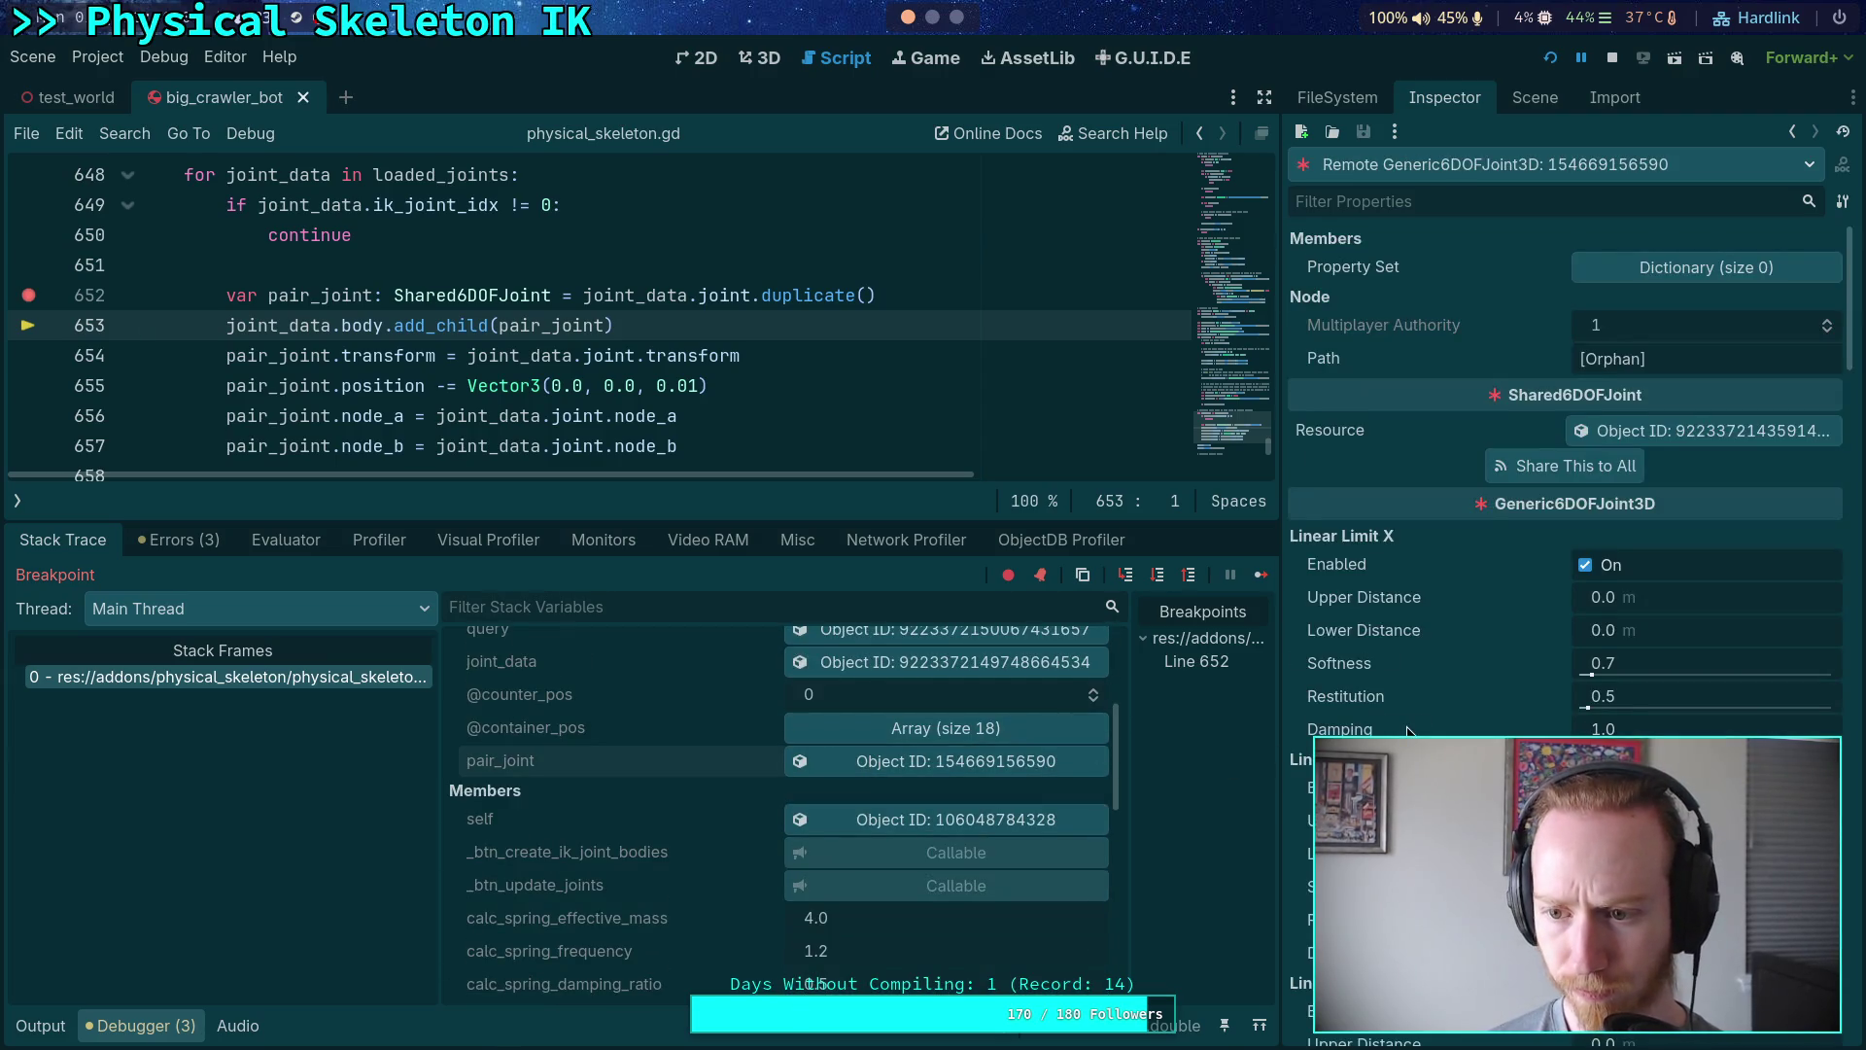
scroll(1409, 731, "down", 10)
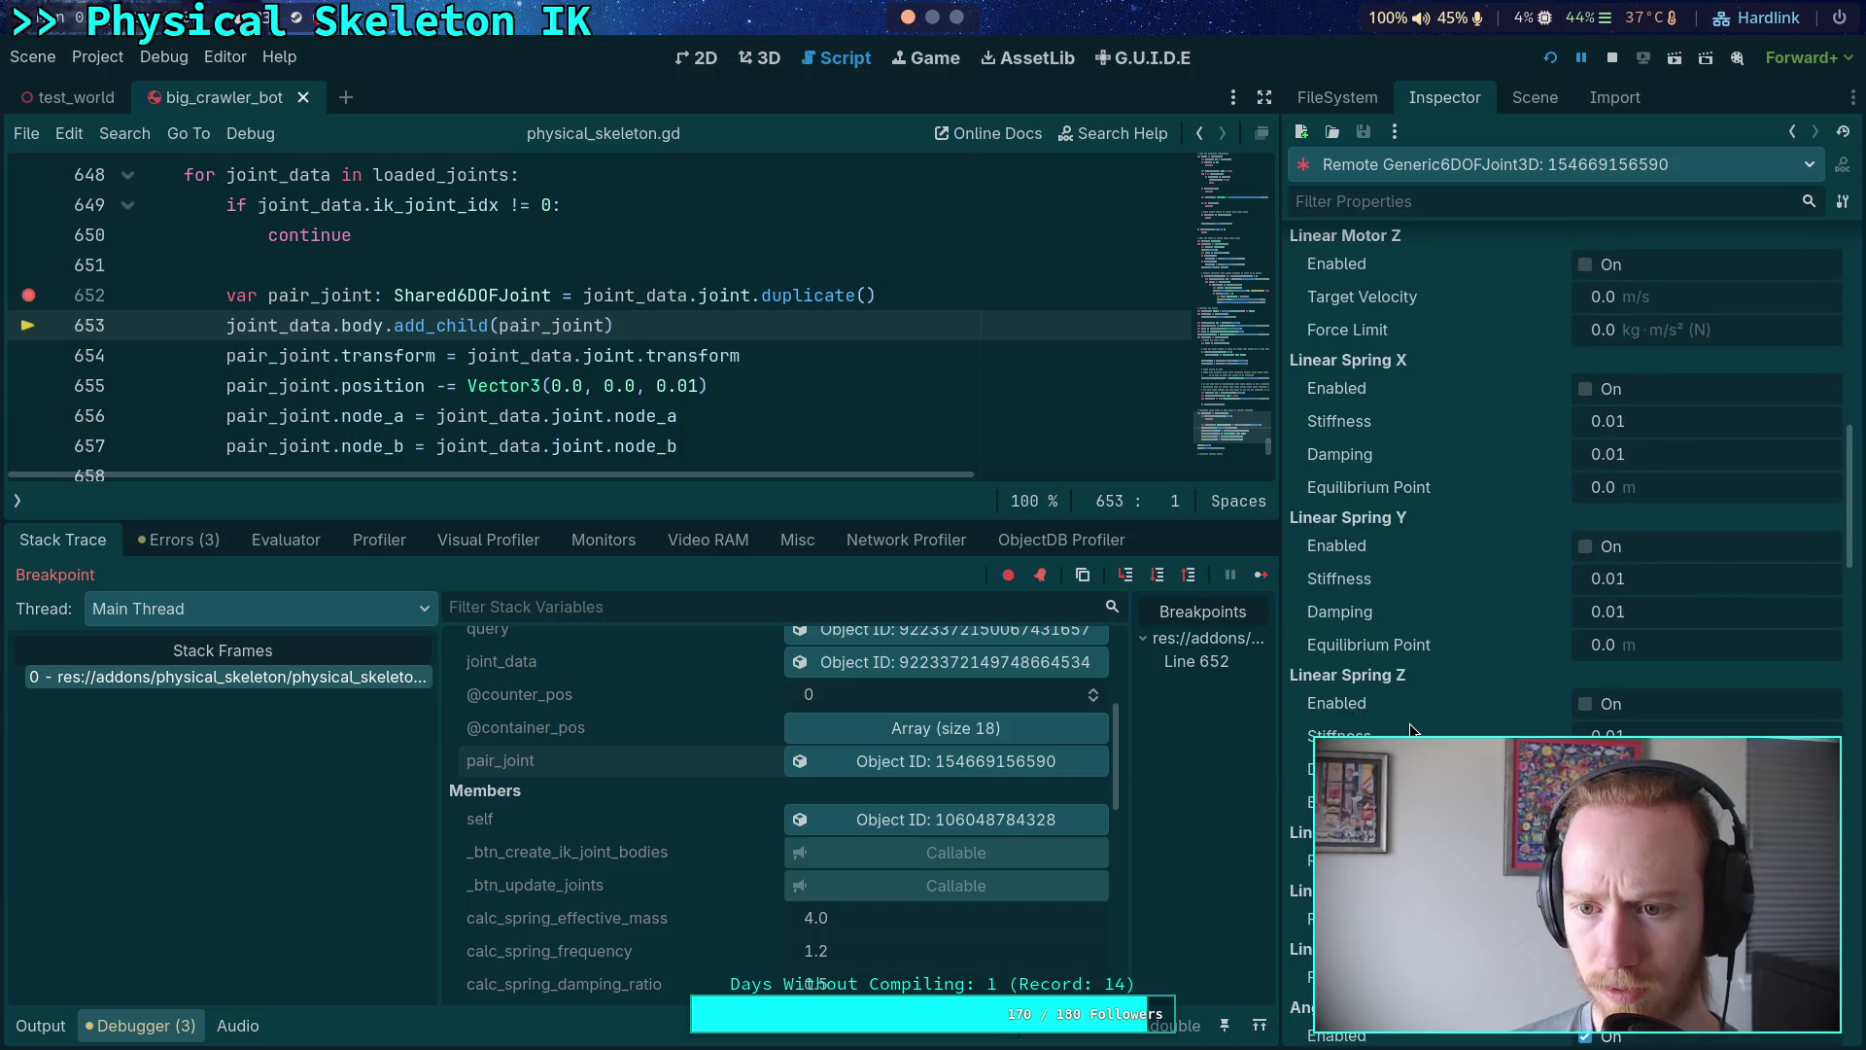
scroll(1409, 724, "down", 15)
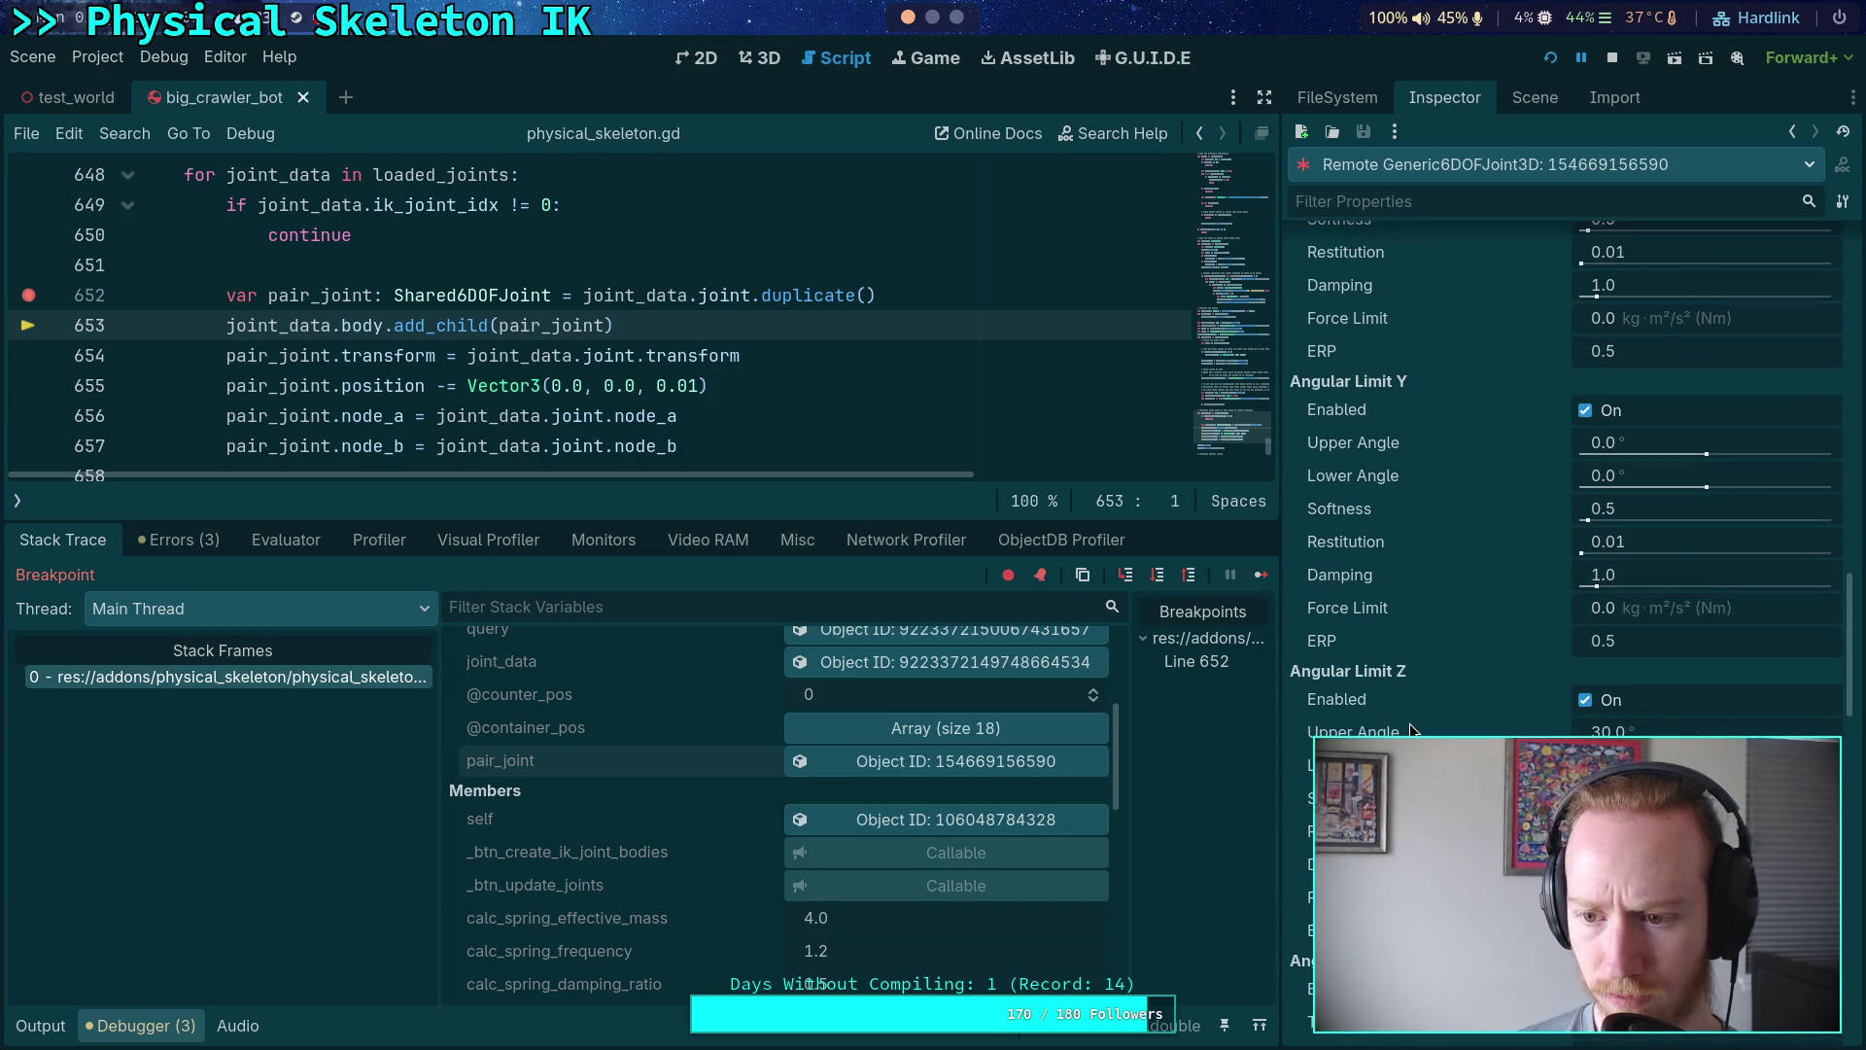
scroll(1409, 724, "down", 5)
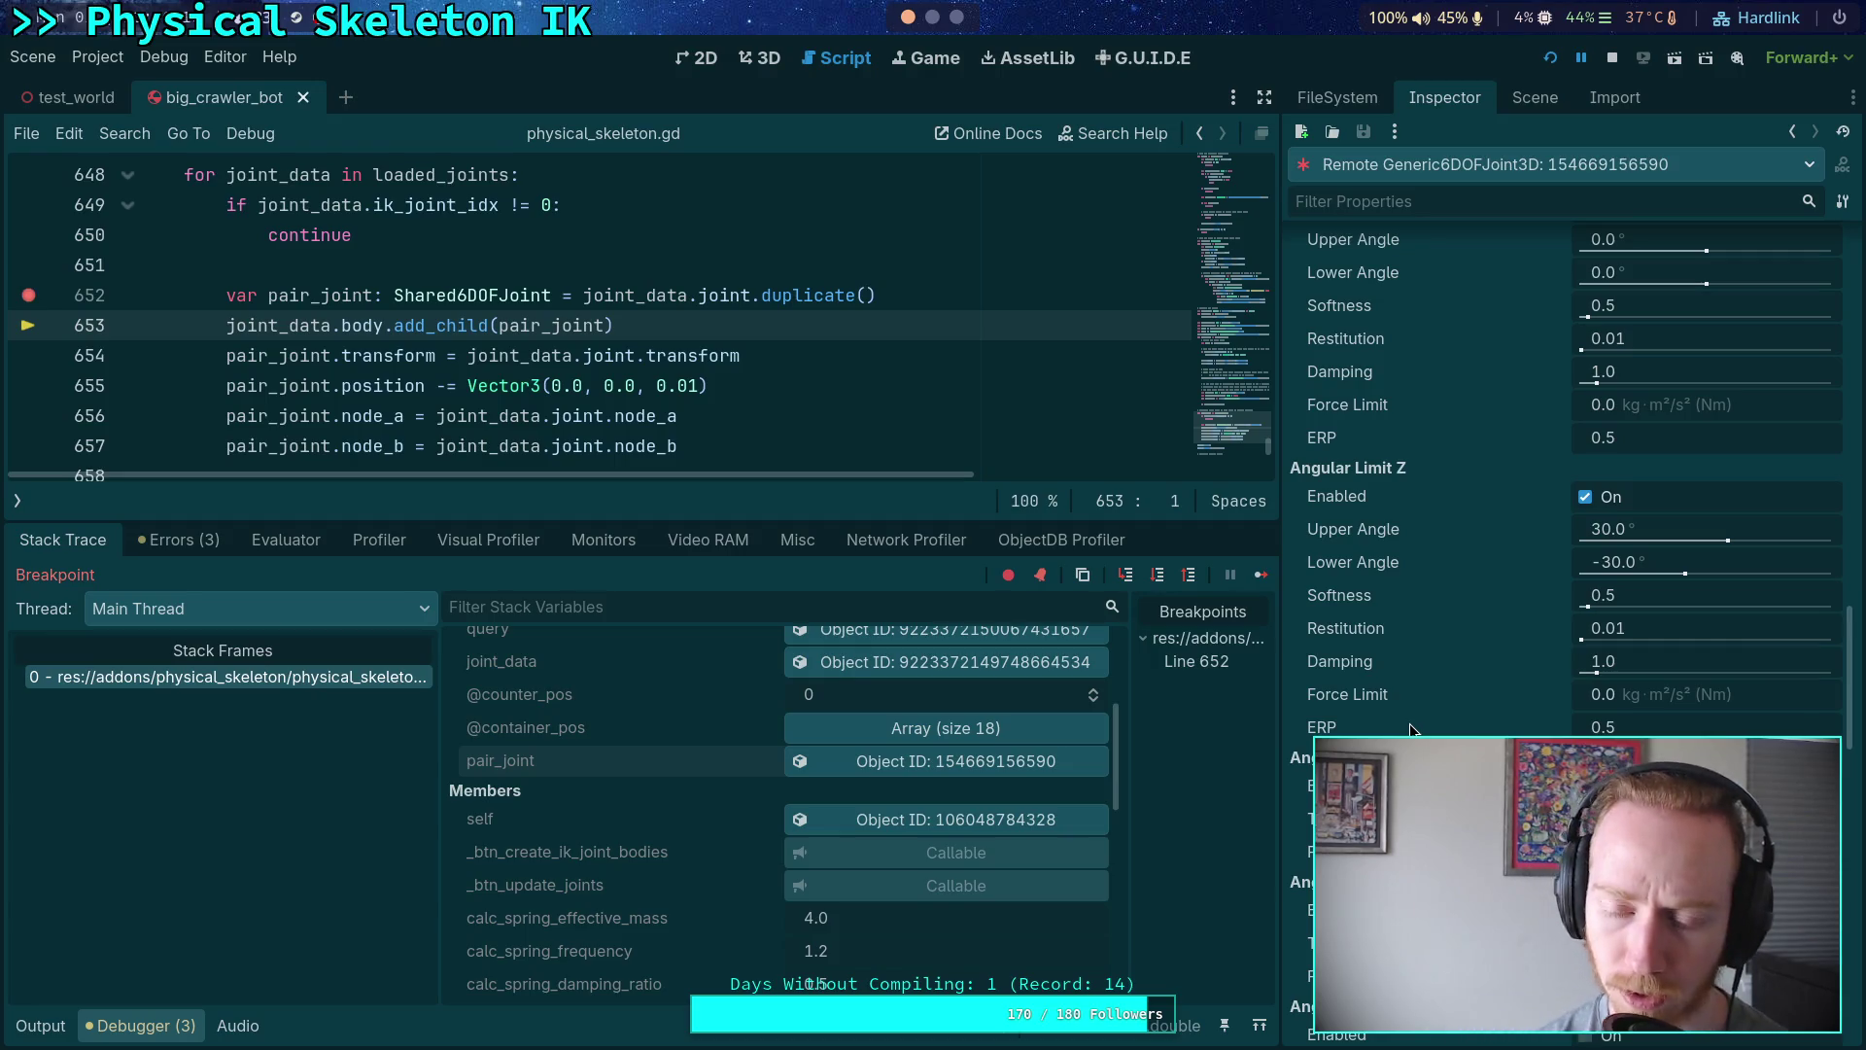
scroll(1410, 723, "down", 15)
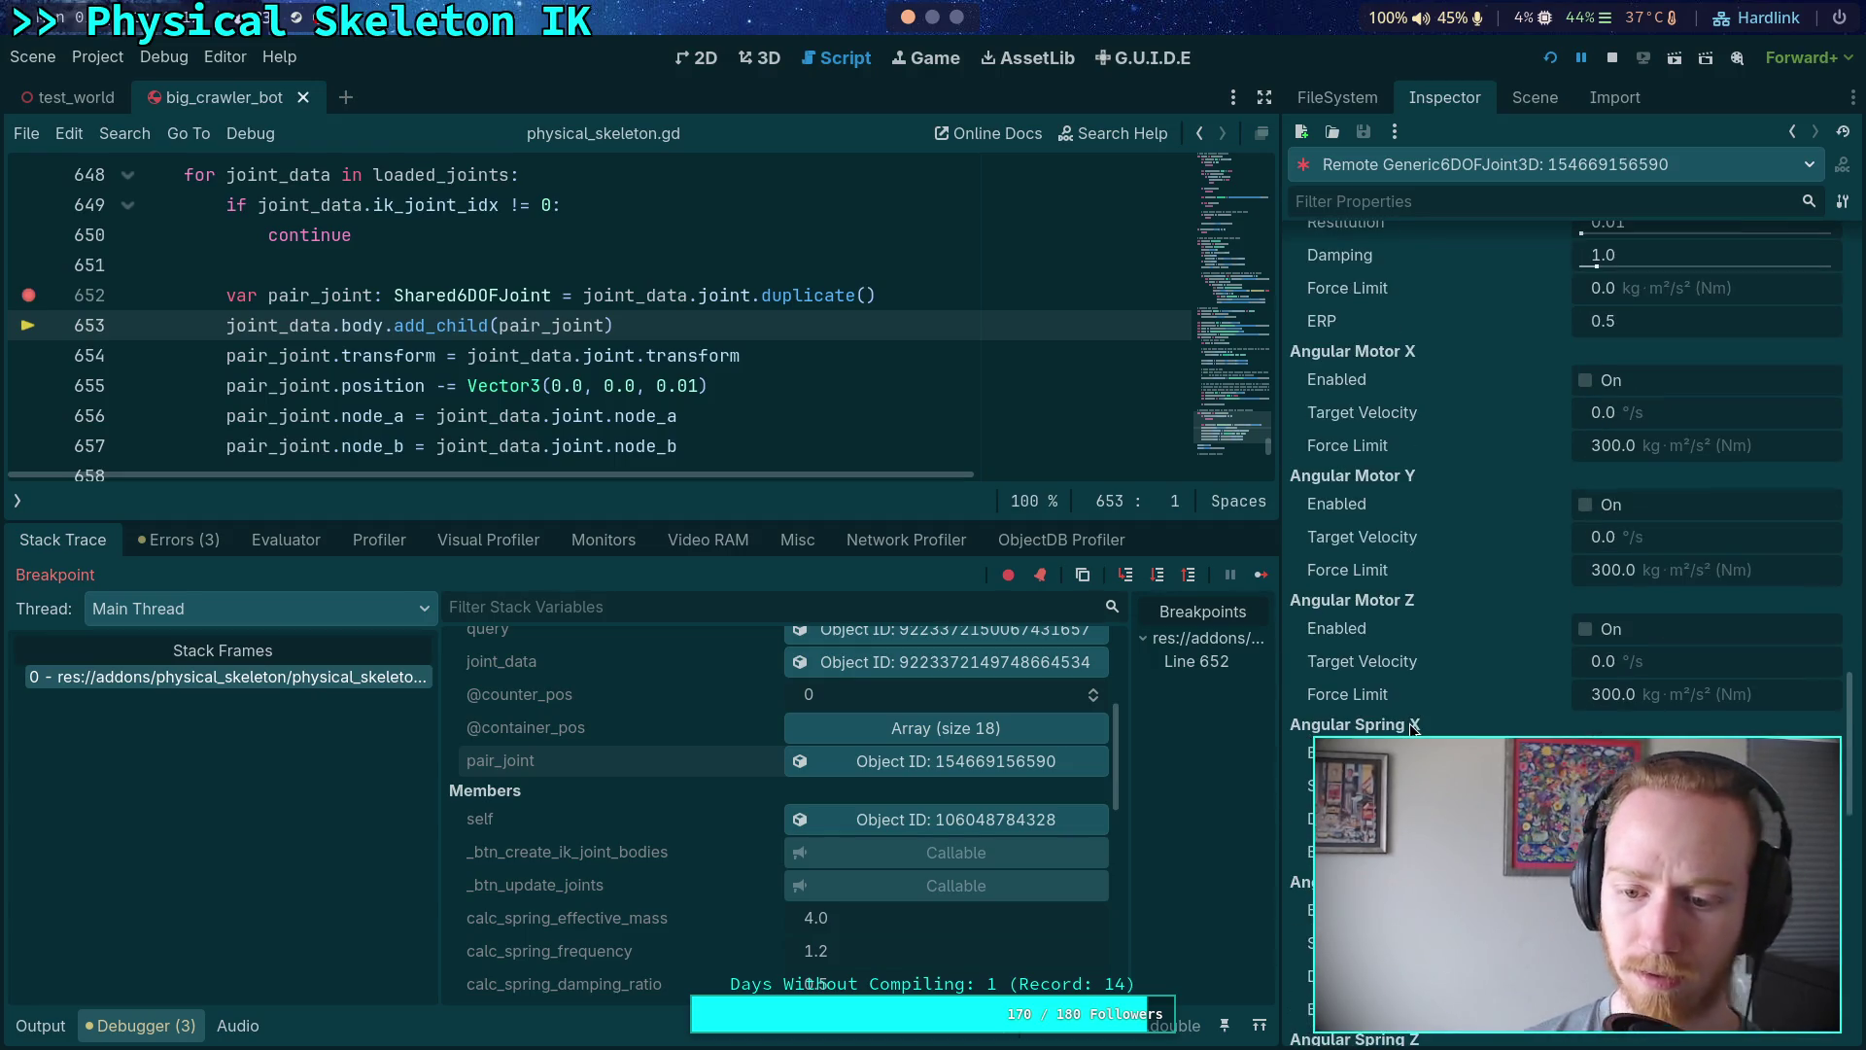
scroll(1409, 680, "down", 6)
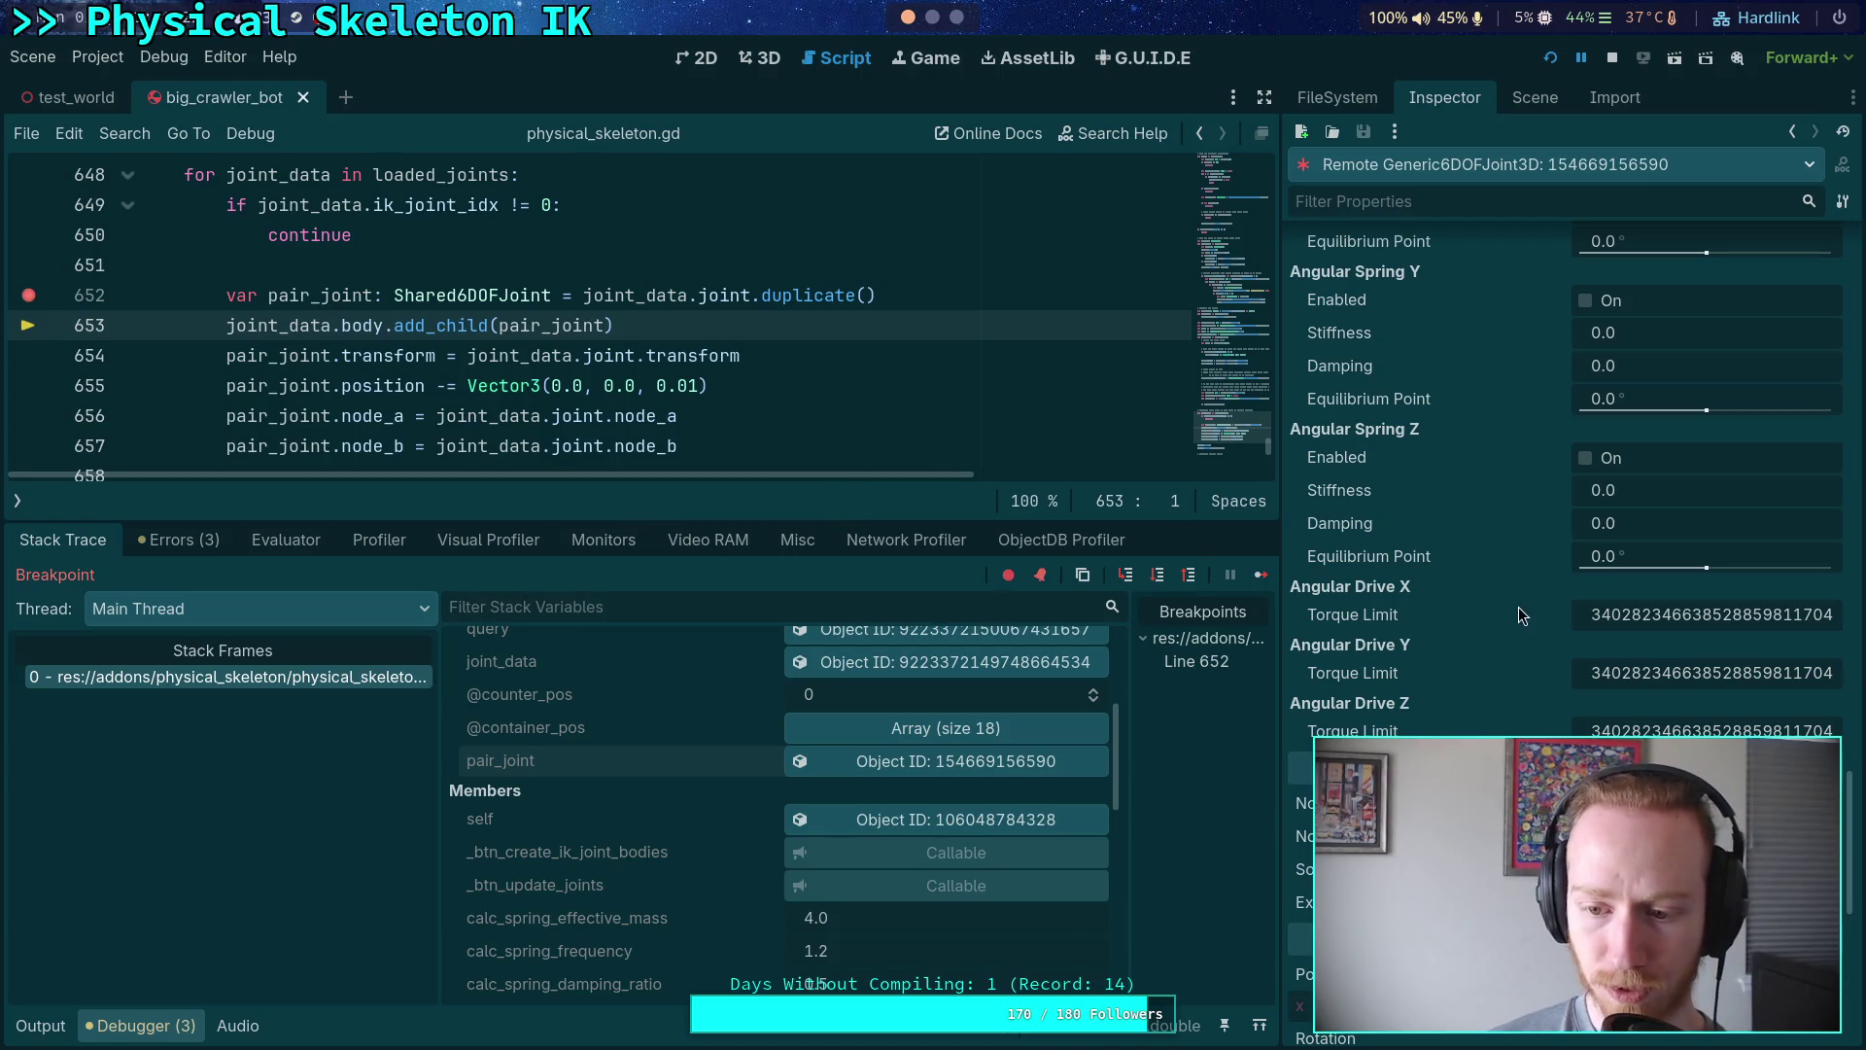
scroll(1497, 642, "down", 4)
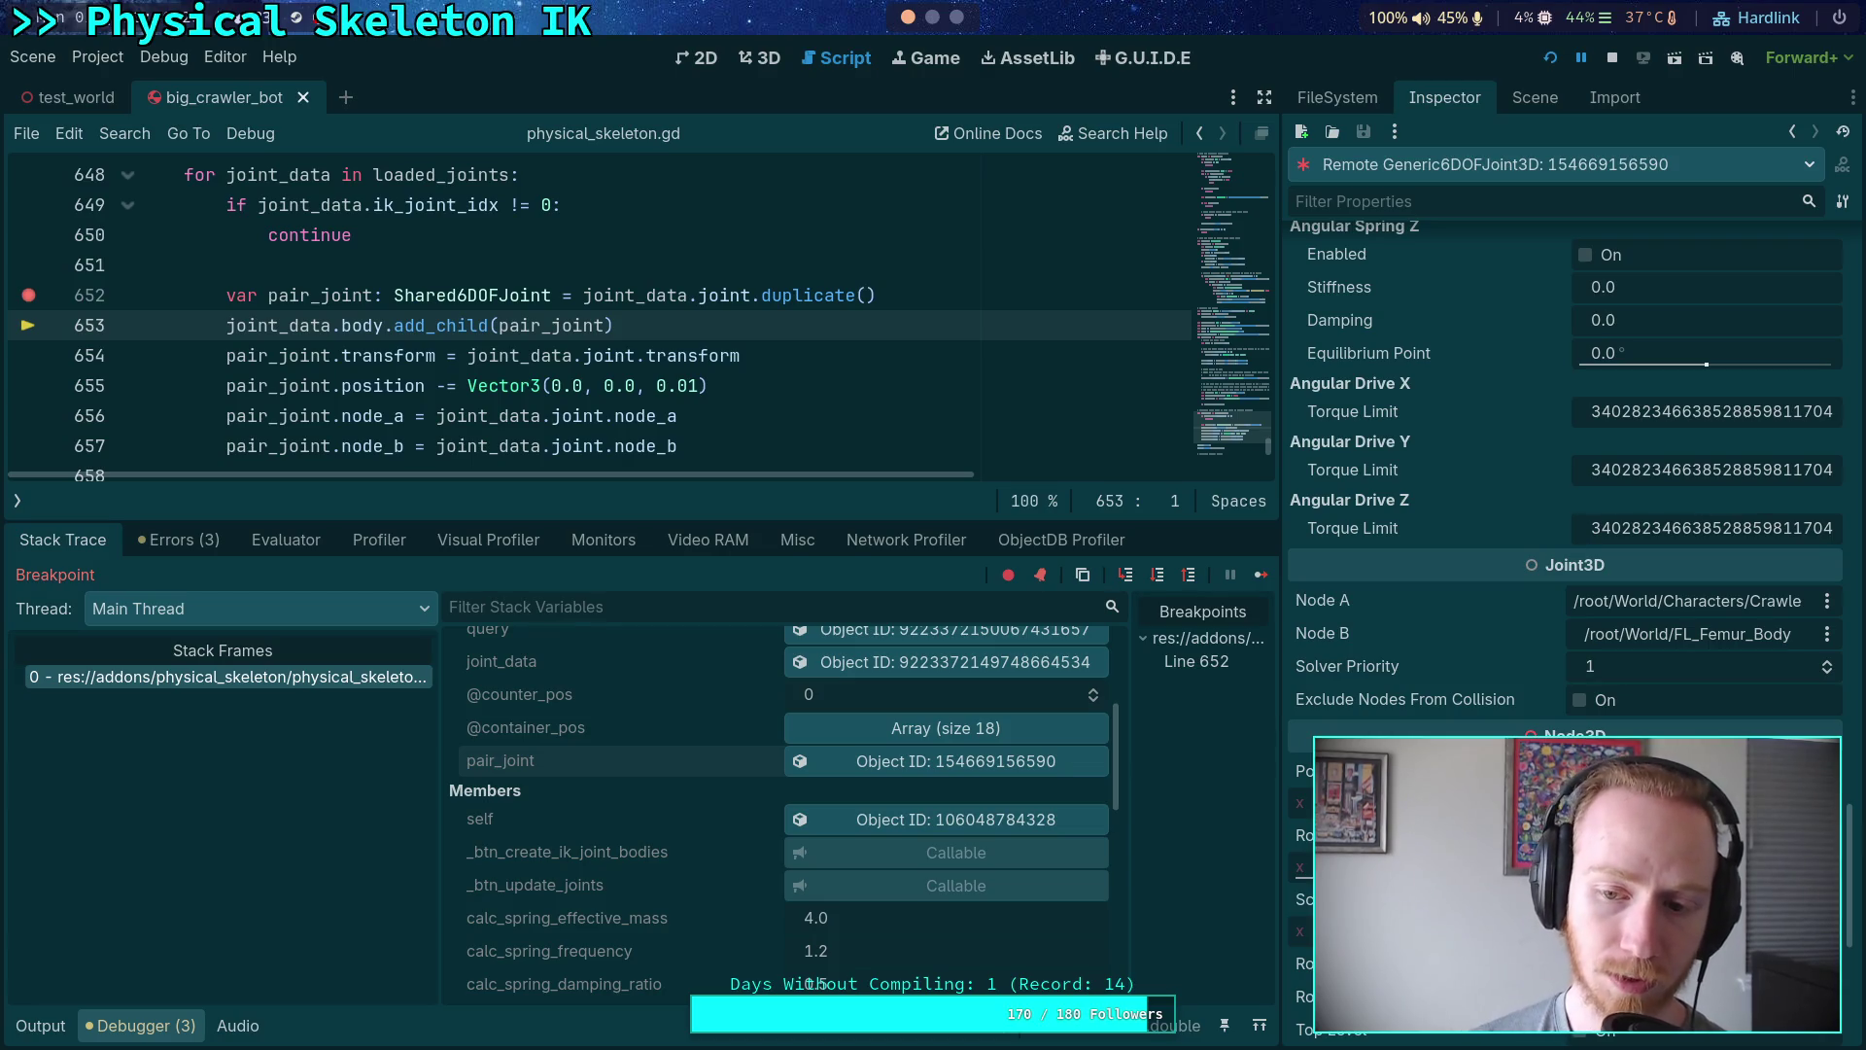
- Step past add_child, recheck pair_joint, and stop the debug session
left_click(1126, 576)
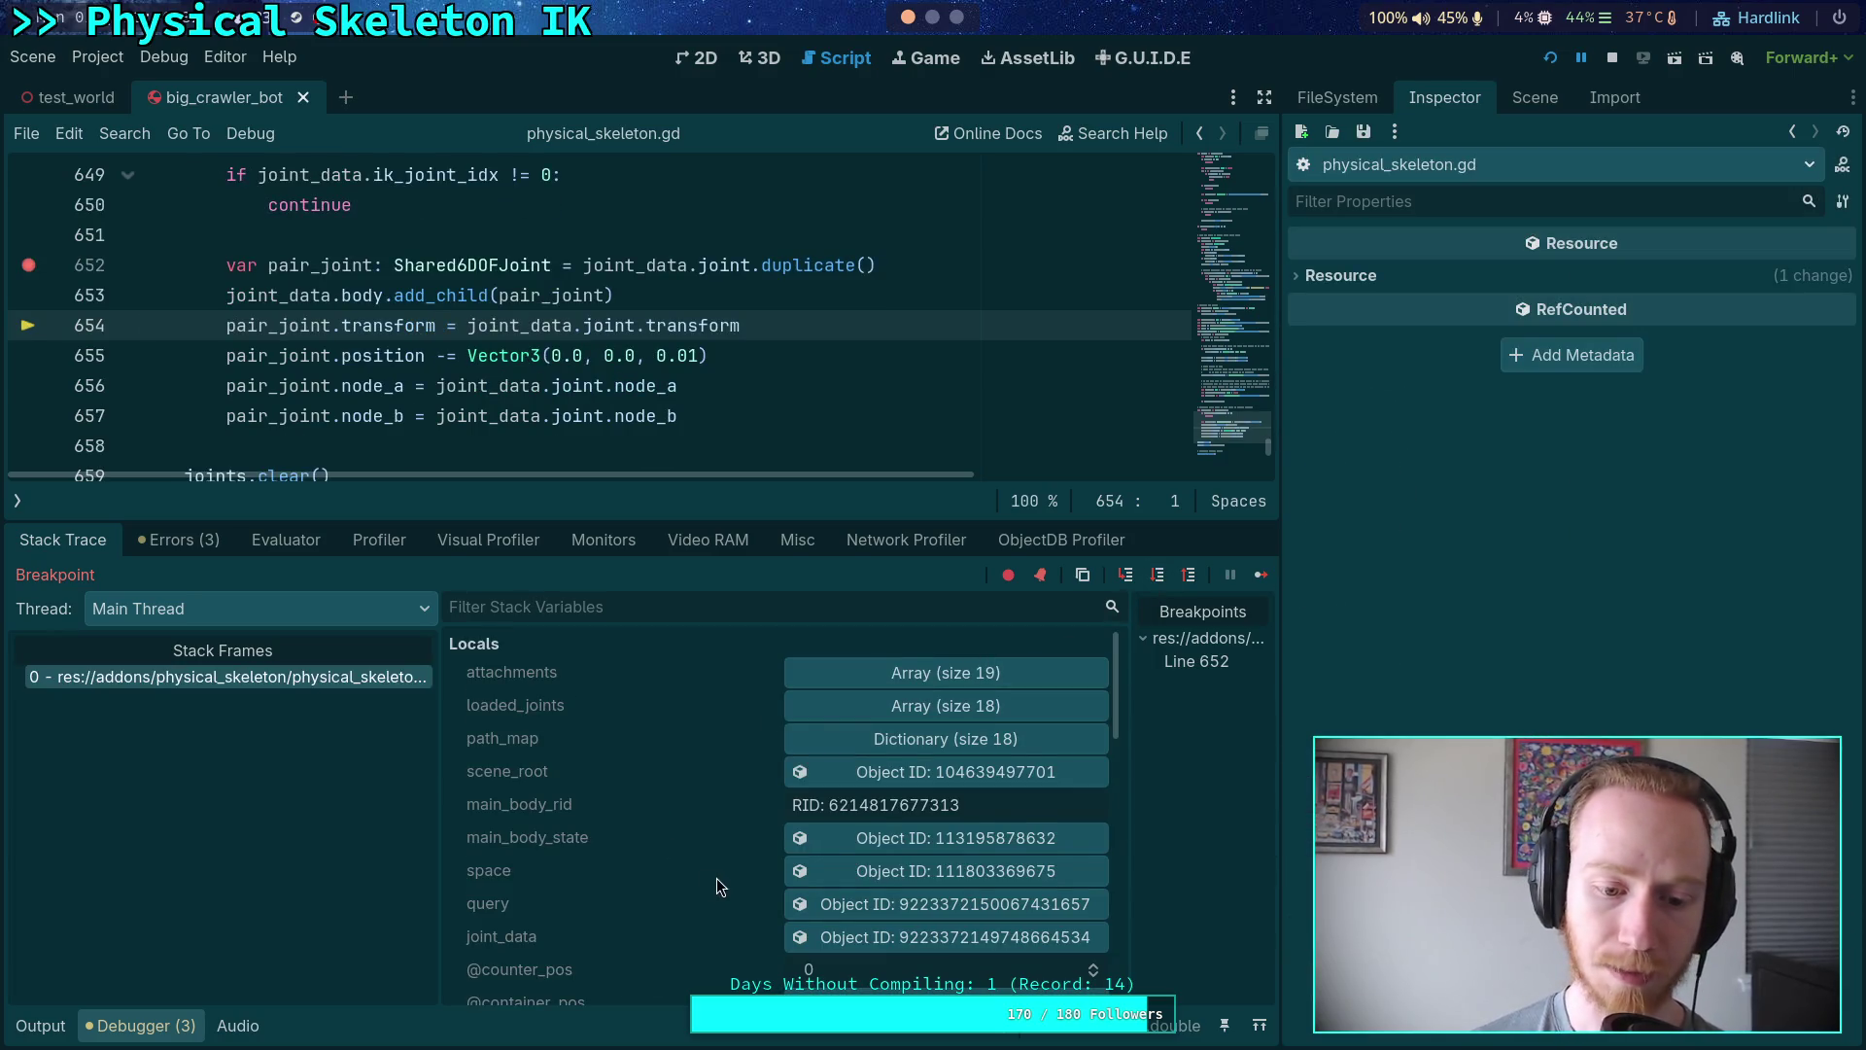
scroll(729, 865, "down", 5)
left_click(902, 762)
scroll(1565, 486, "down", 15)
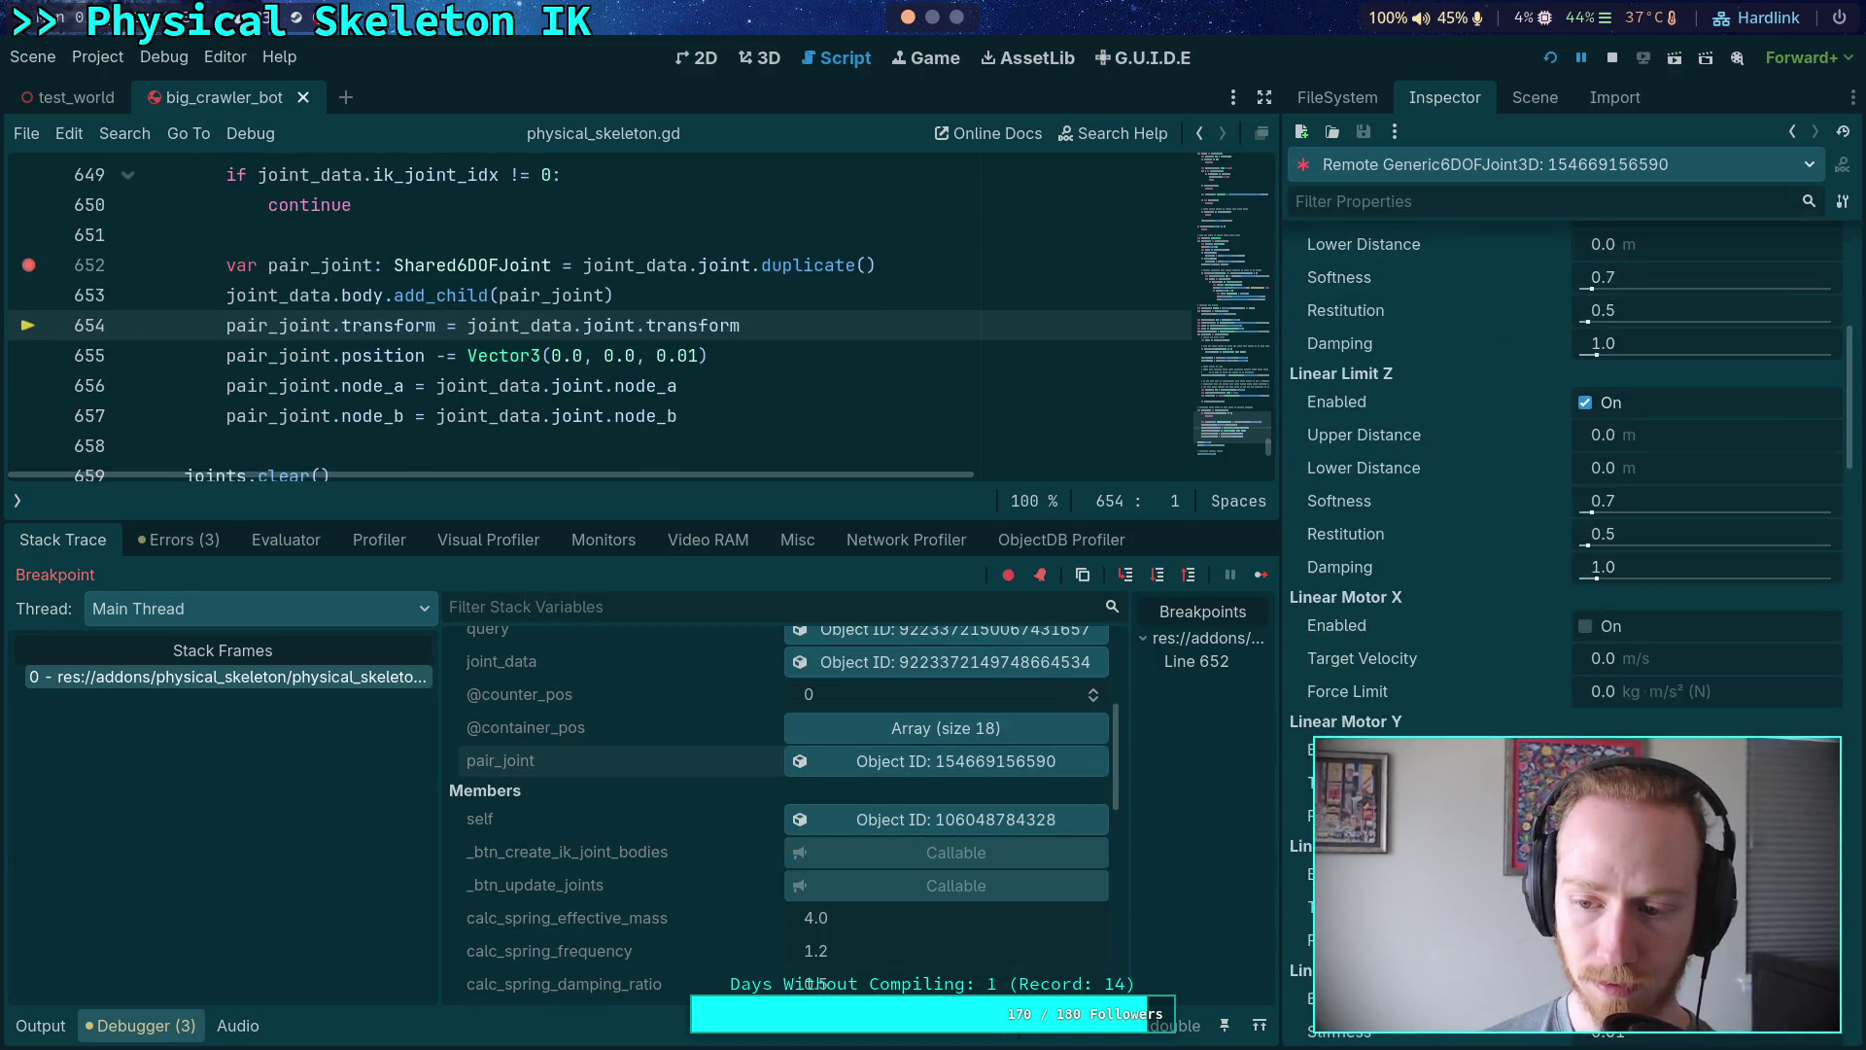
scroll(1565, 486, "down", 5)
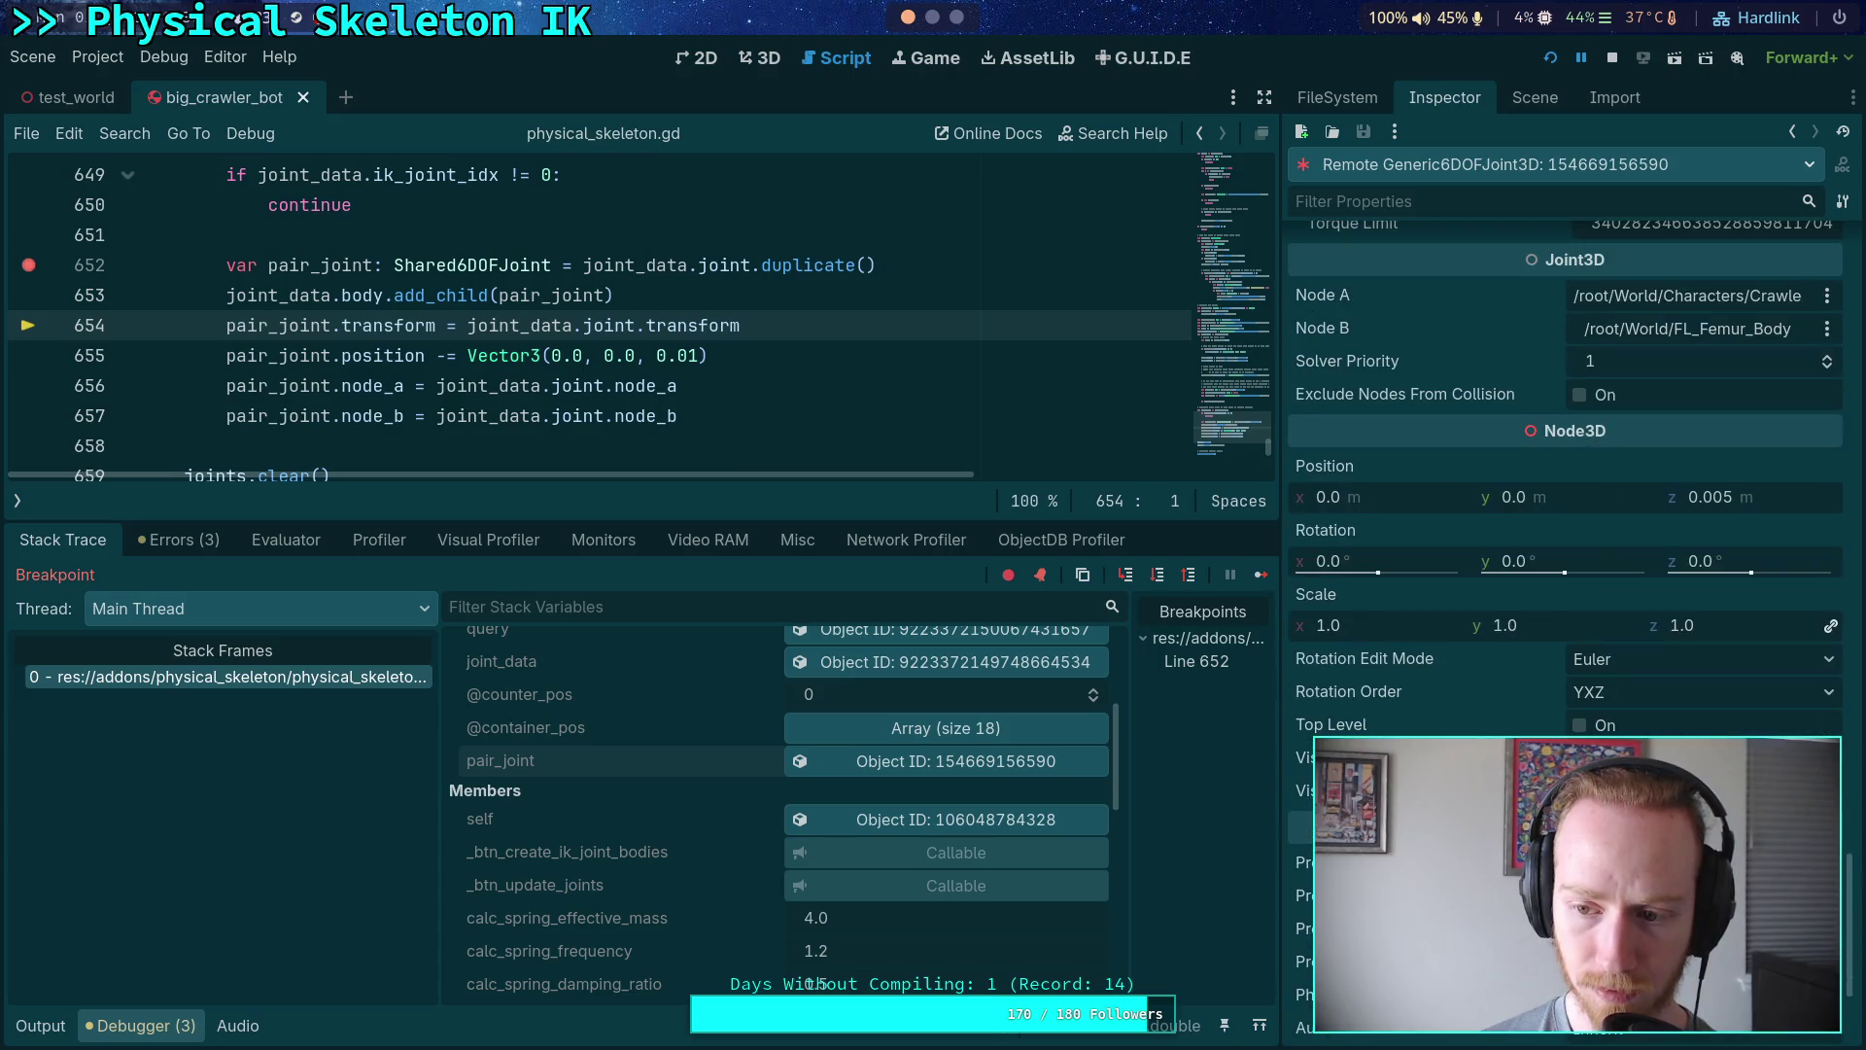
left_click(1607, 61)
left_click(748, 343)
- Move the offset line above add_child, delete the transform and node_a/node_b lines, save, and switch to Neovim
key("alt+Up")
key("alt+Up")
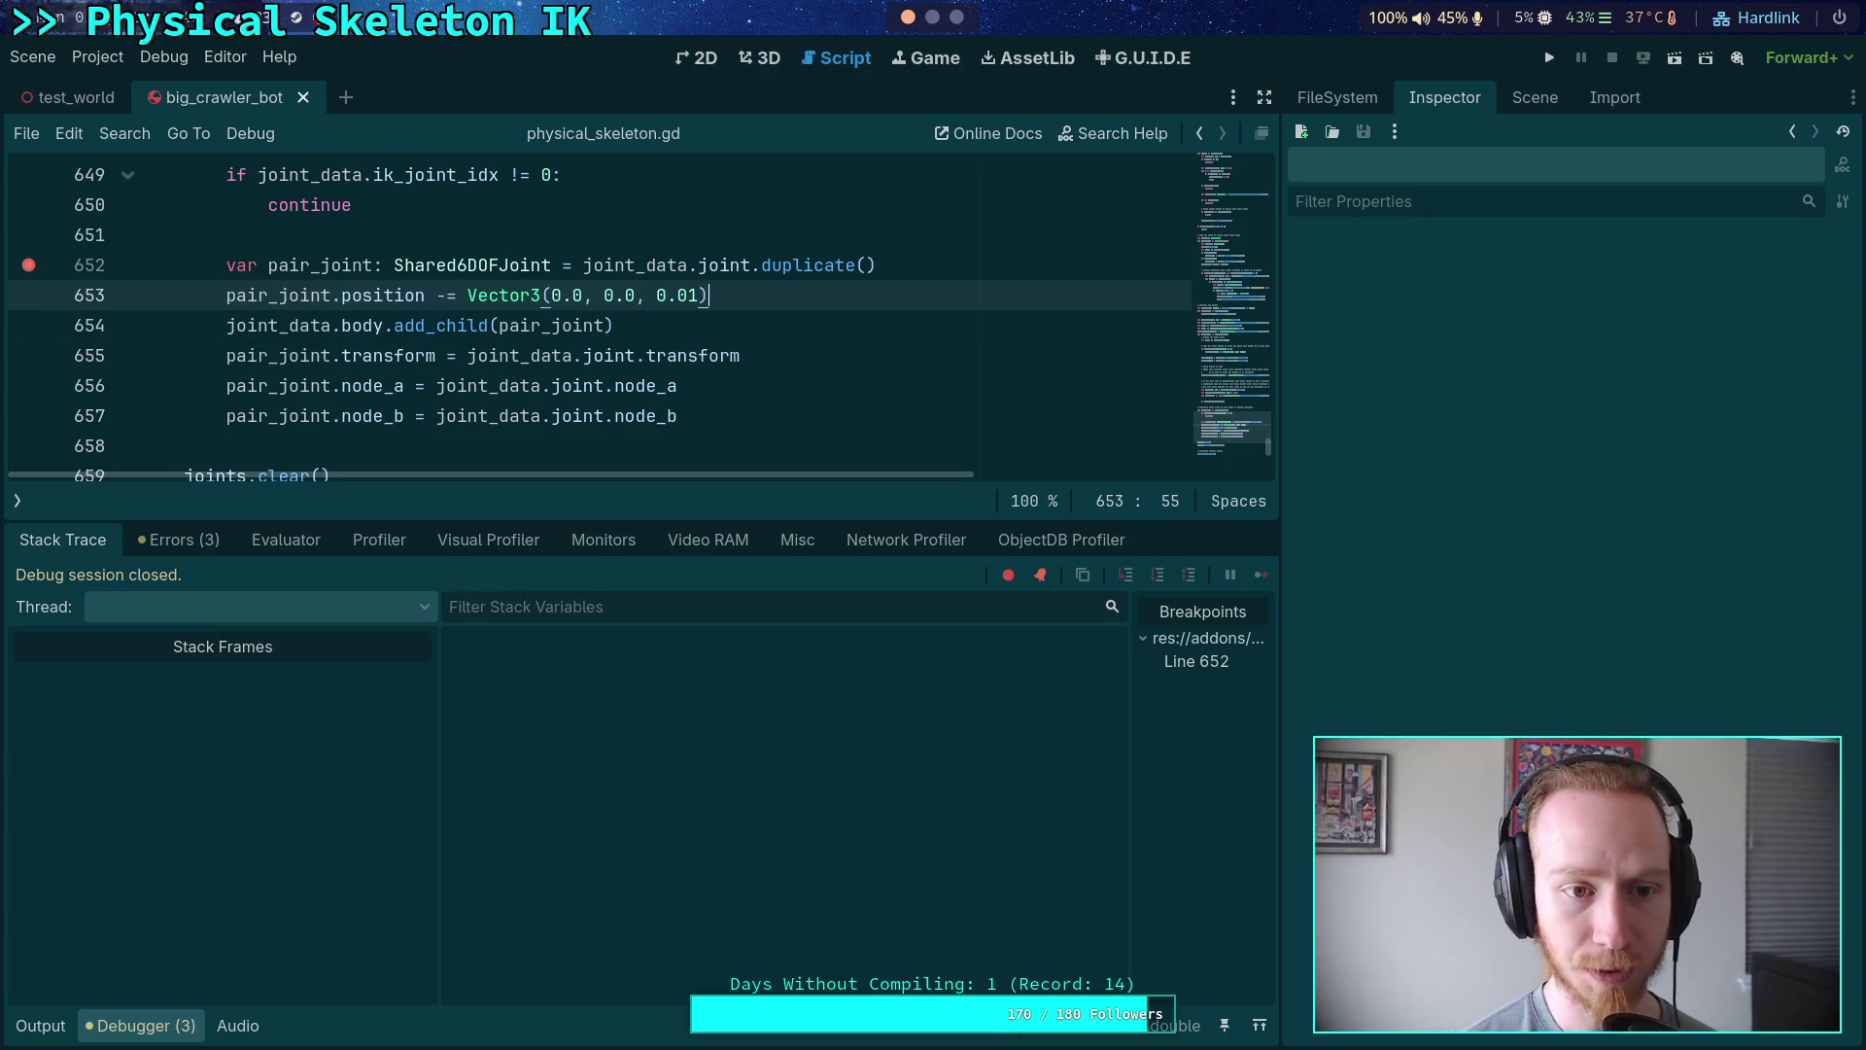
mouse_move(750, 353)
left_mouse_down()
mouse_move(762, 324)
mouse_move(716, 324)
left_mouse_up()
key("BackSpace")
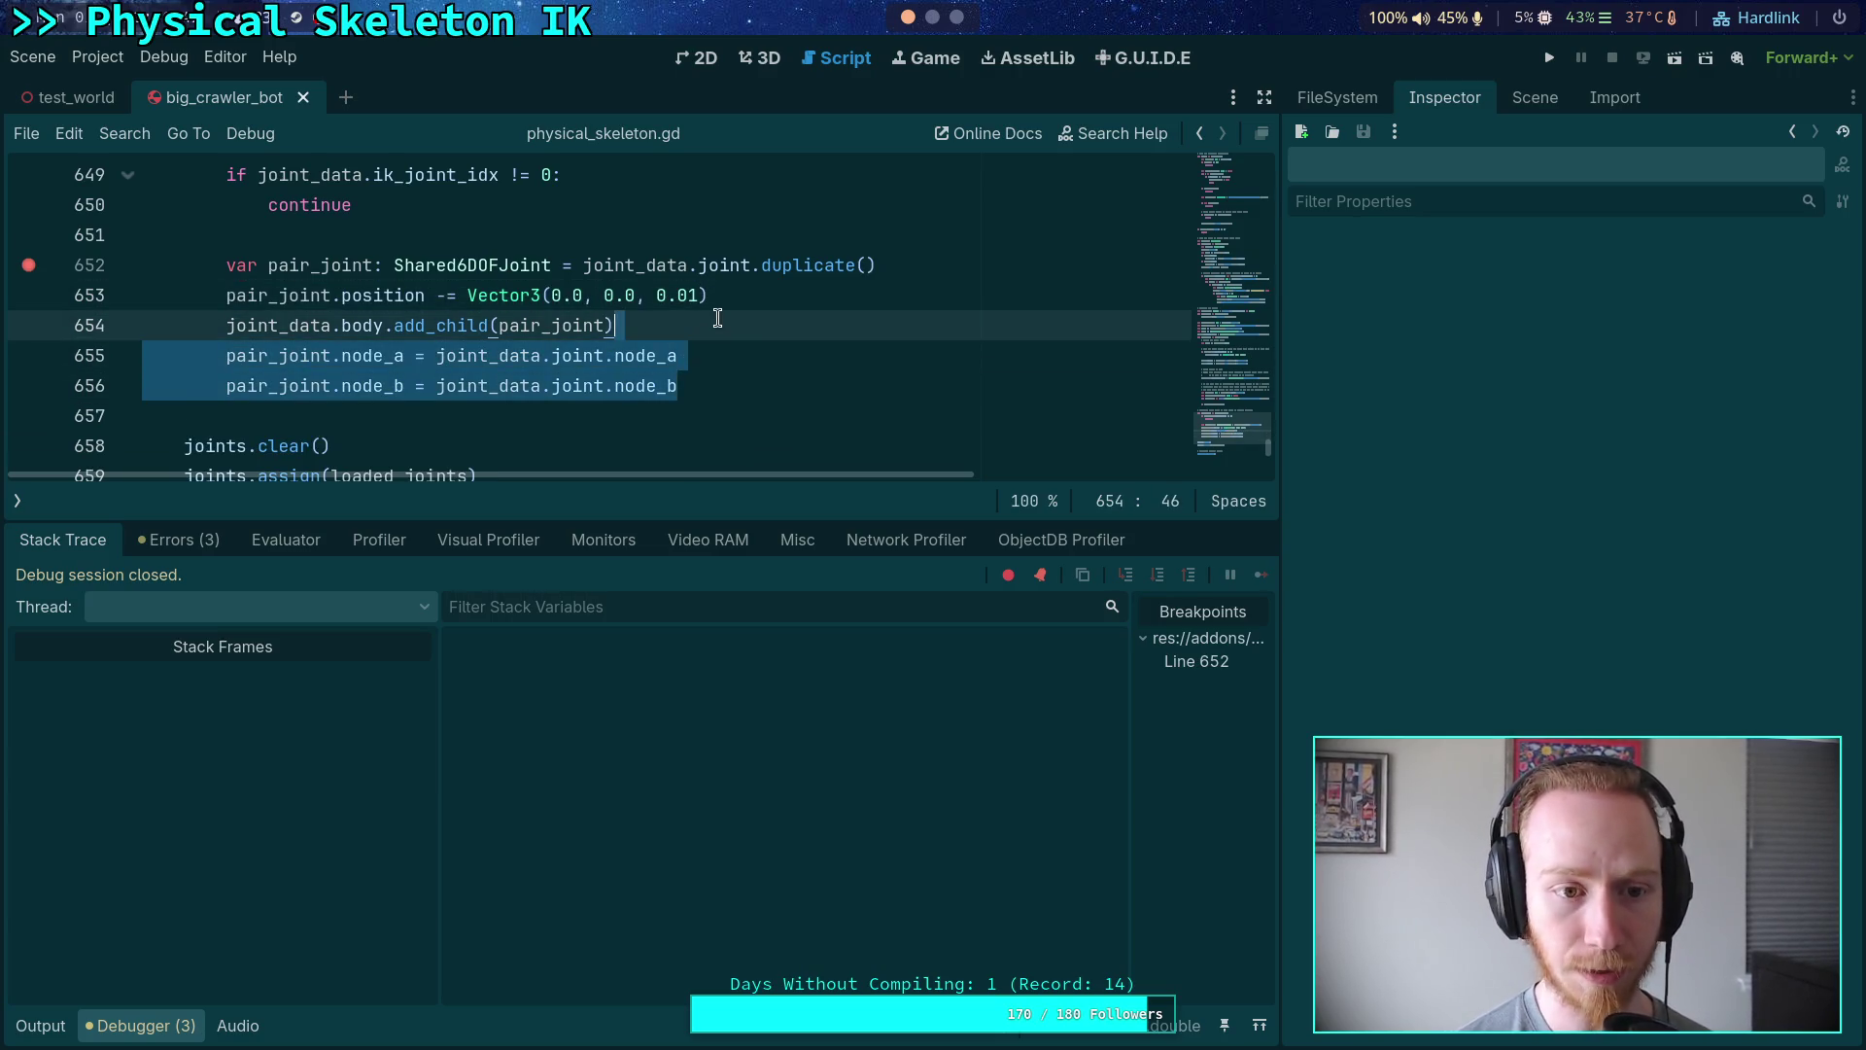
key("BackSpace")
key("ctrl+s")
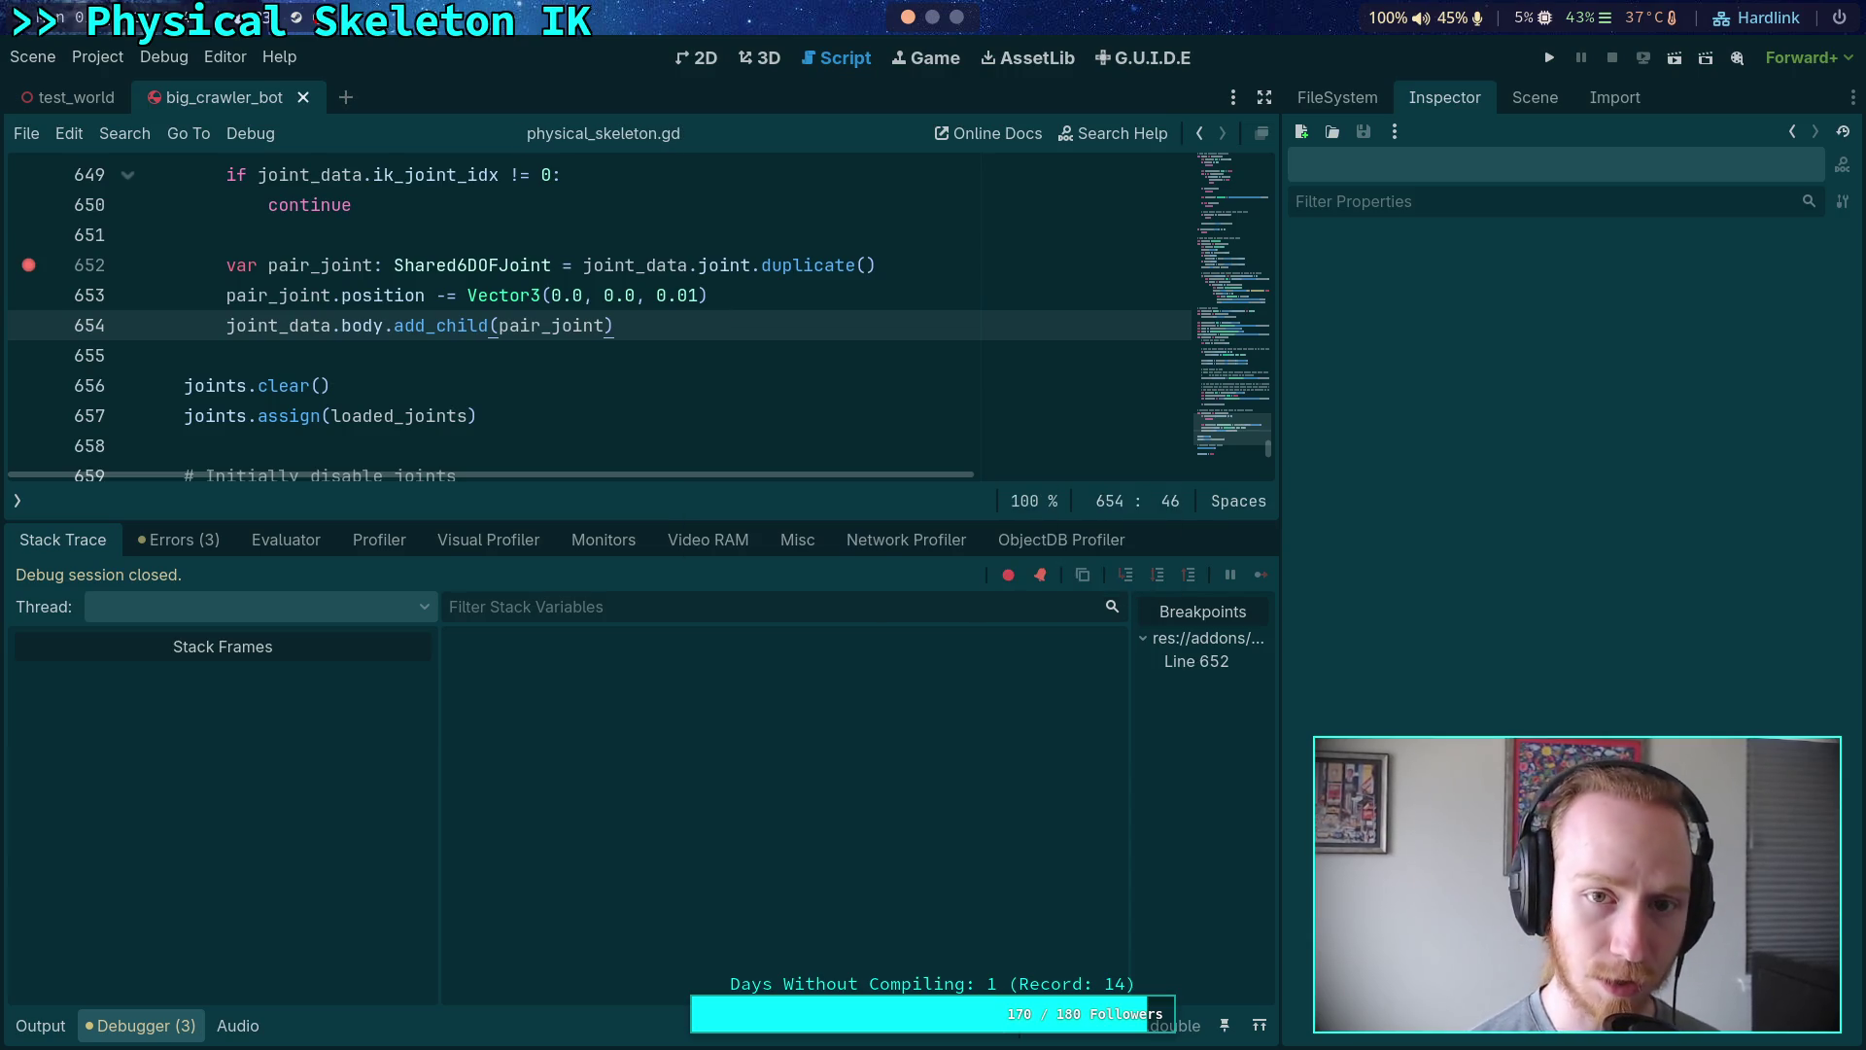
left_click(931, 16)
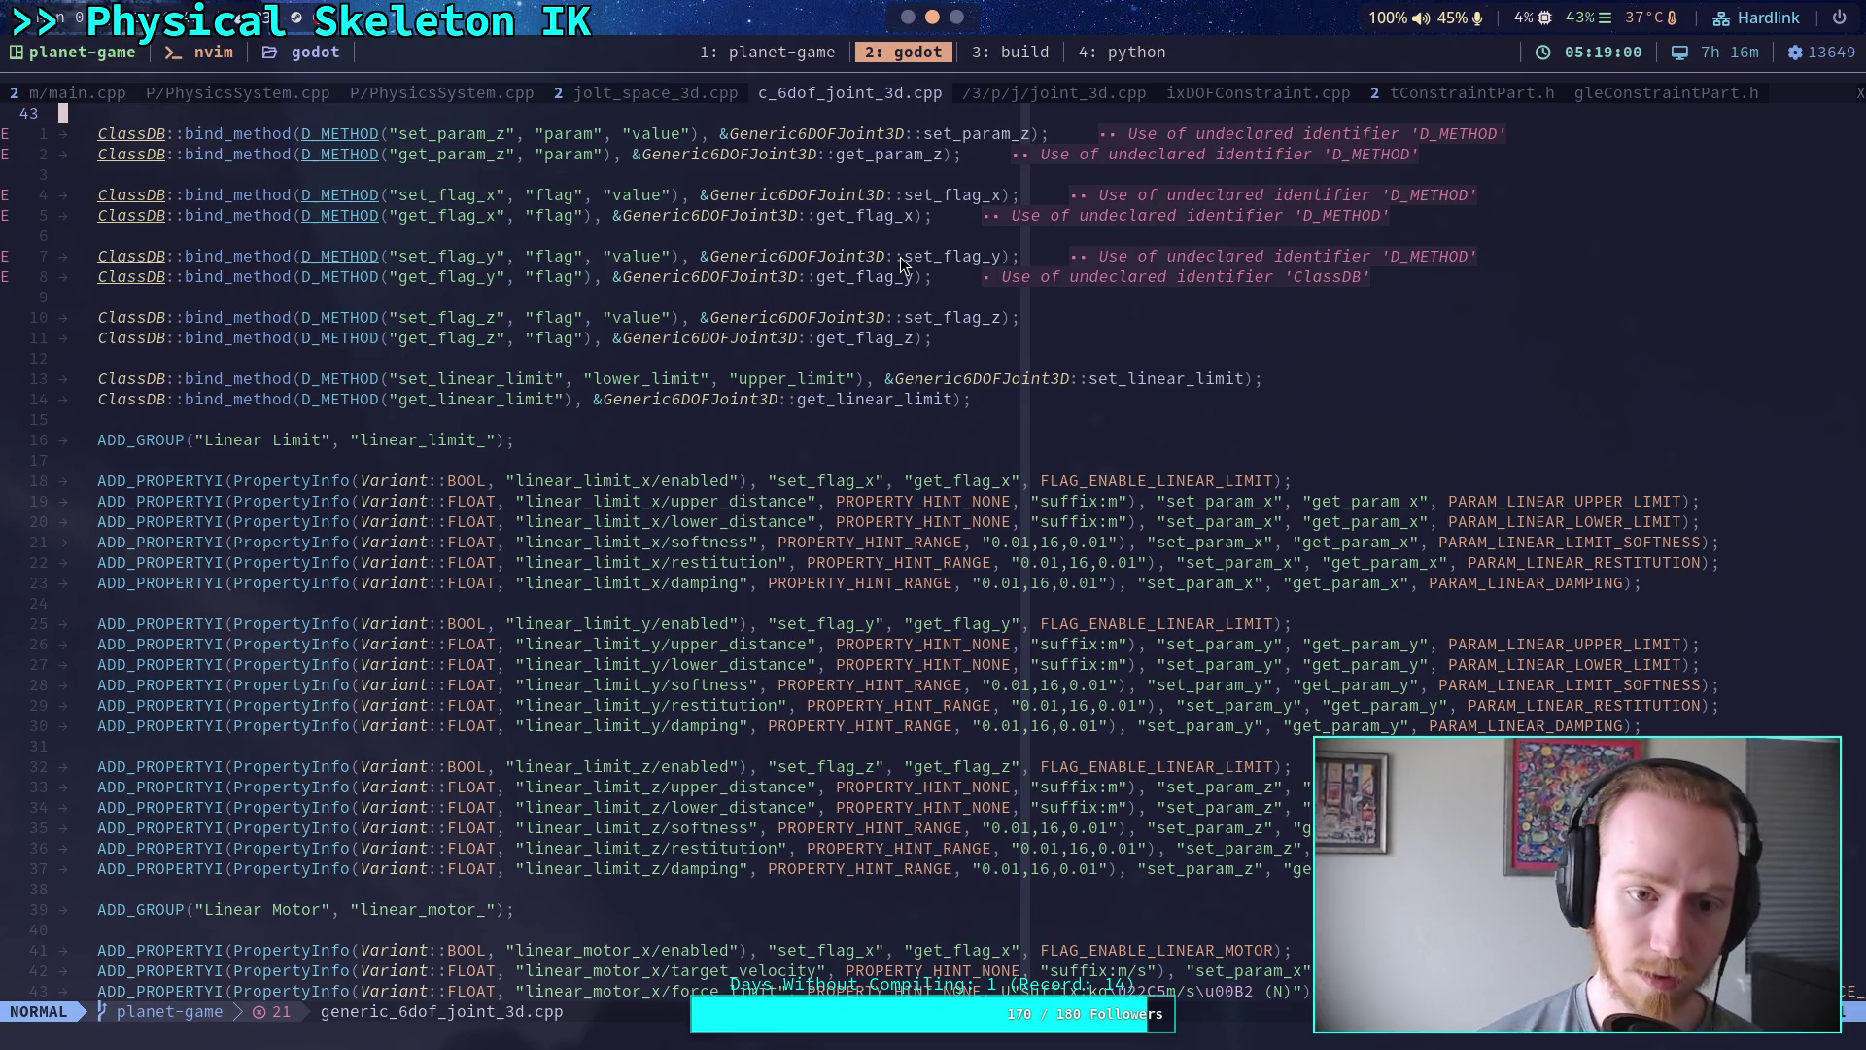
- Read joint_3d.cpp's _update_joint and set_node_a/b code in Neovim, then go back to Godot
left_click(1030, 95)
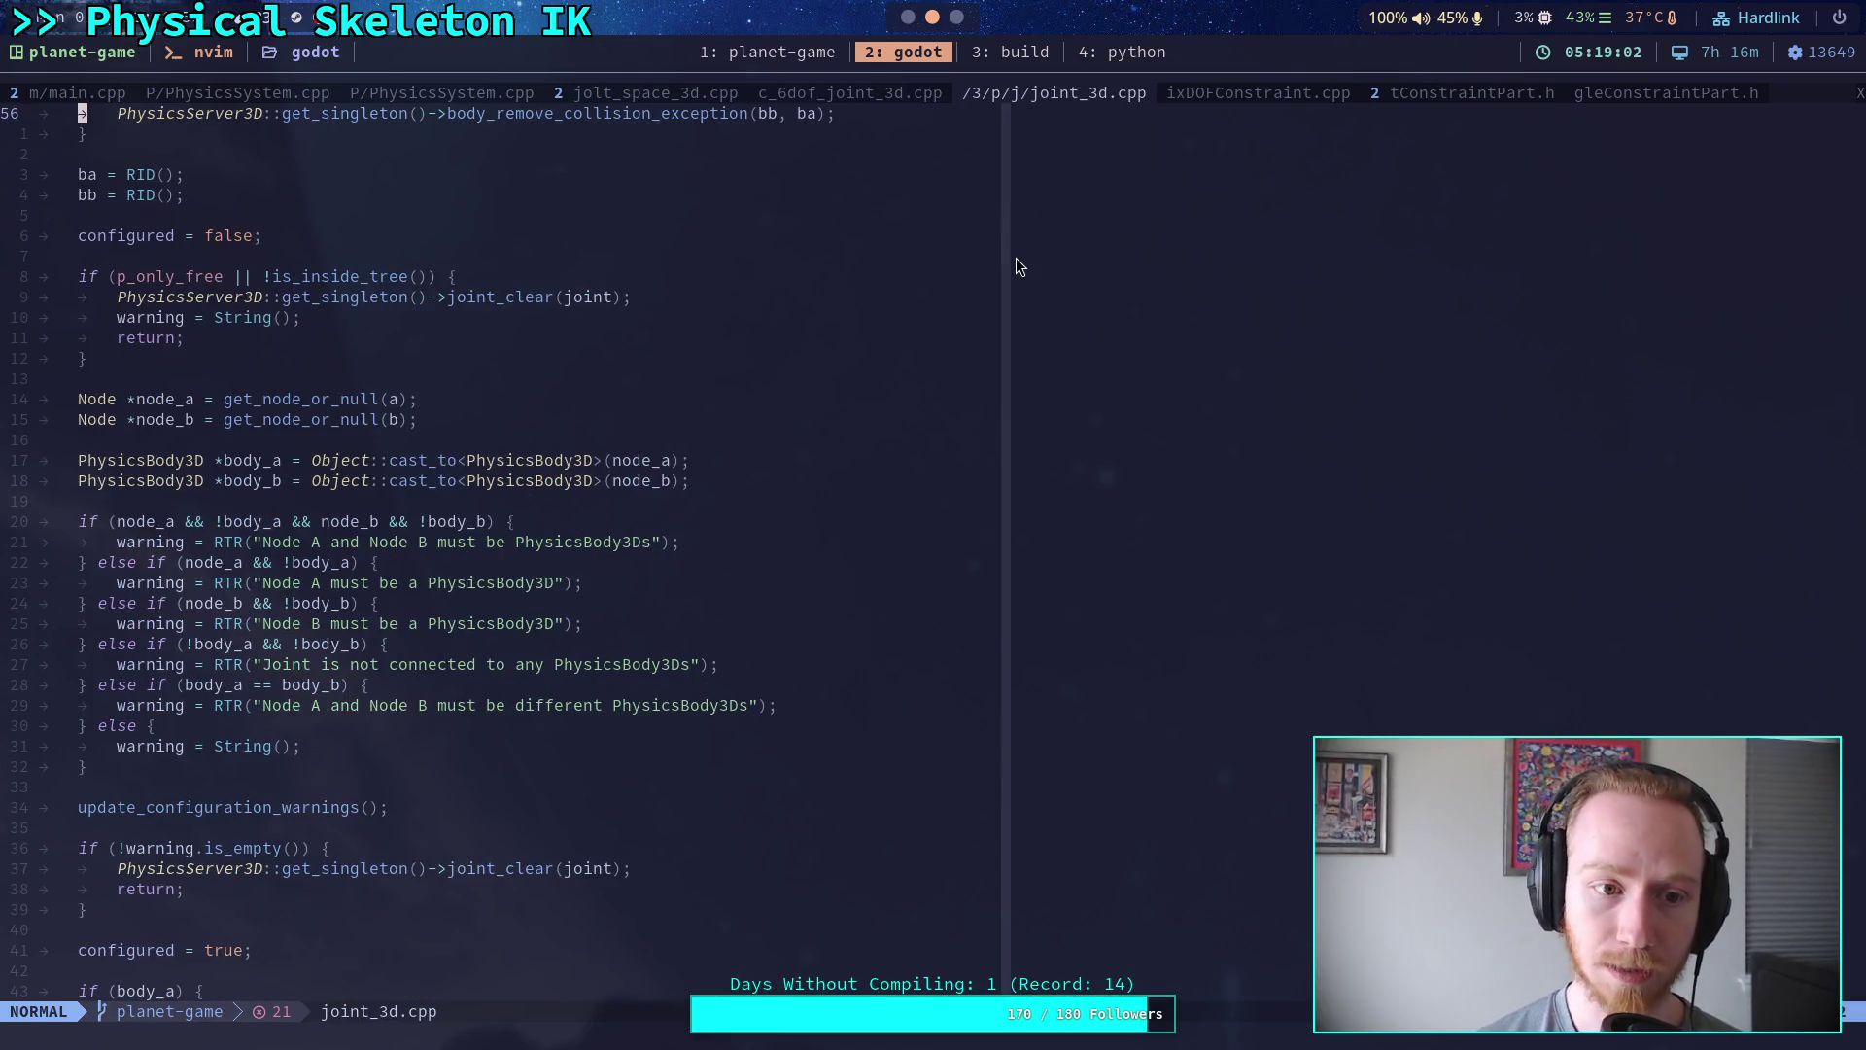
key("j")
key("z")
key("b")
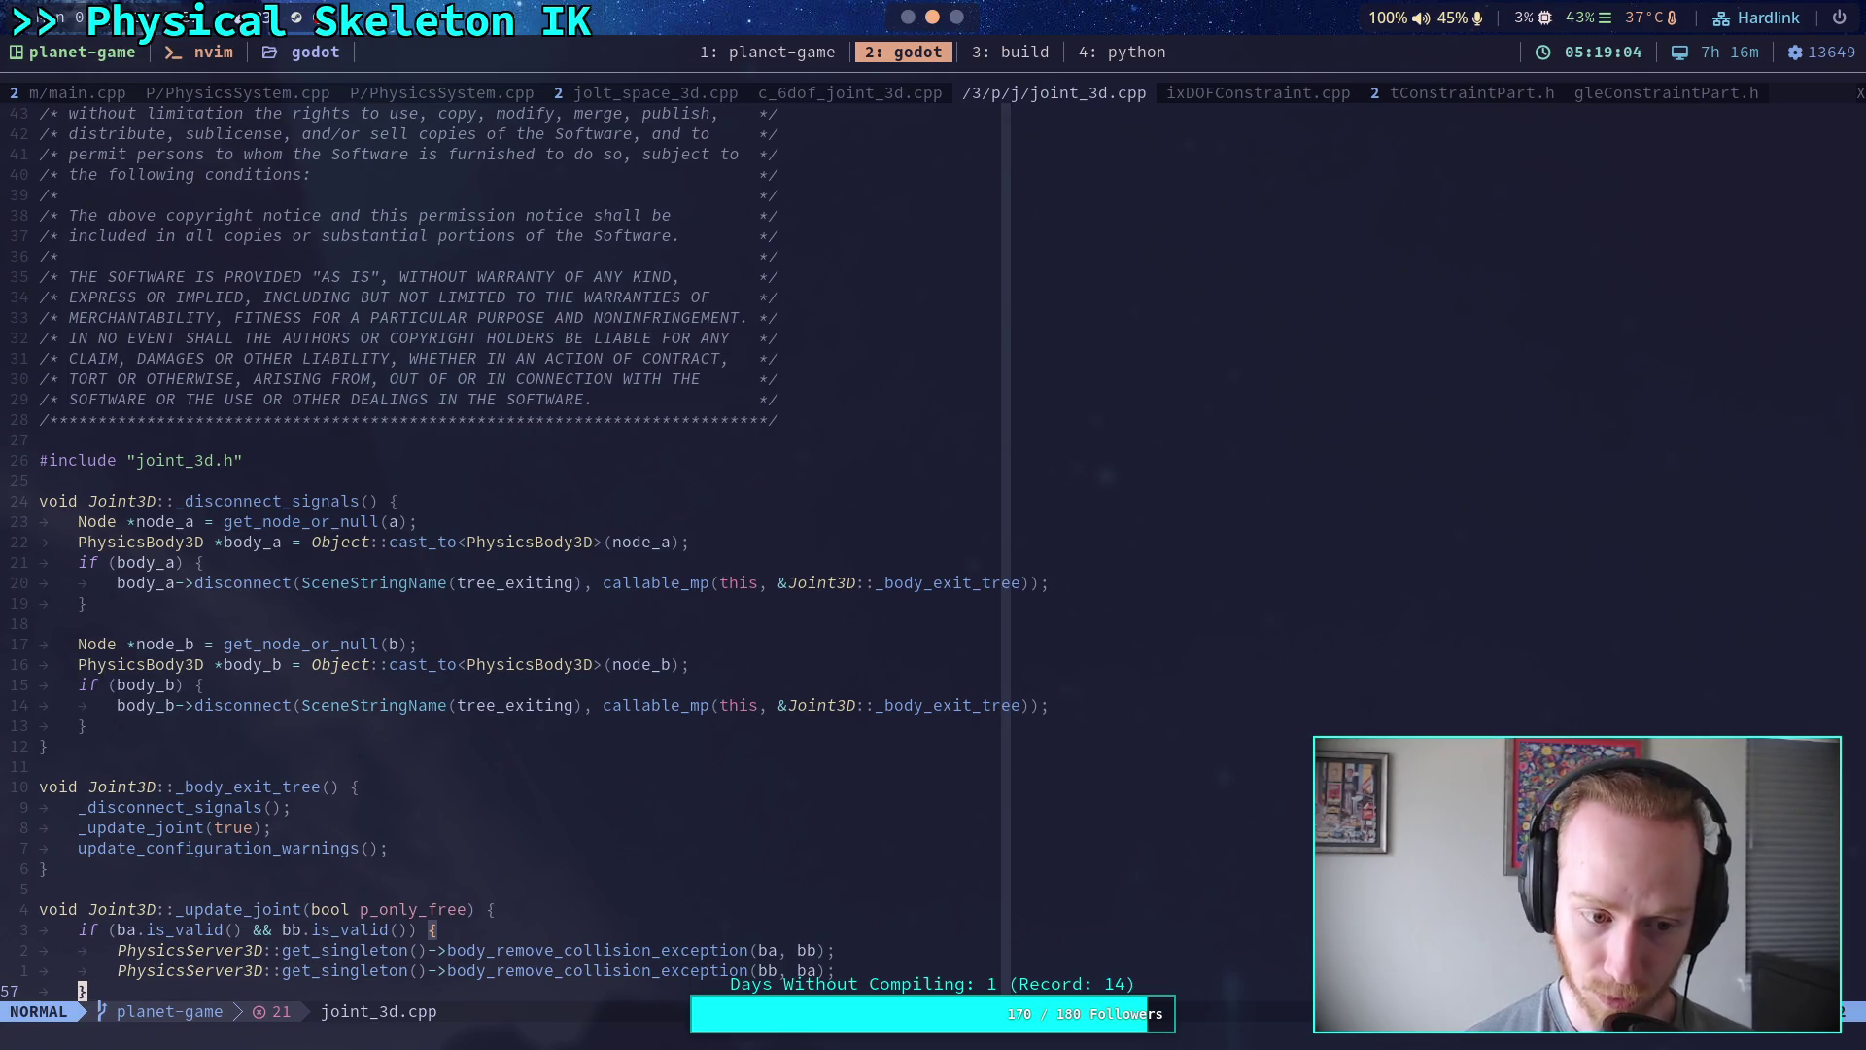
scroll(515, 554, "down", 8)
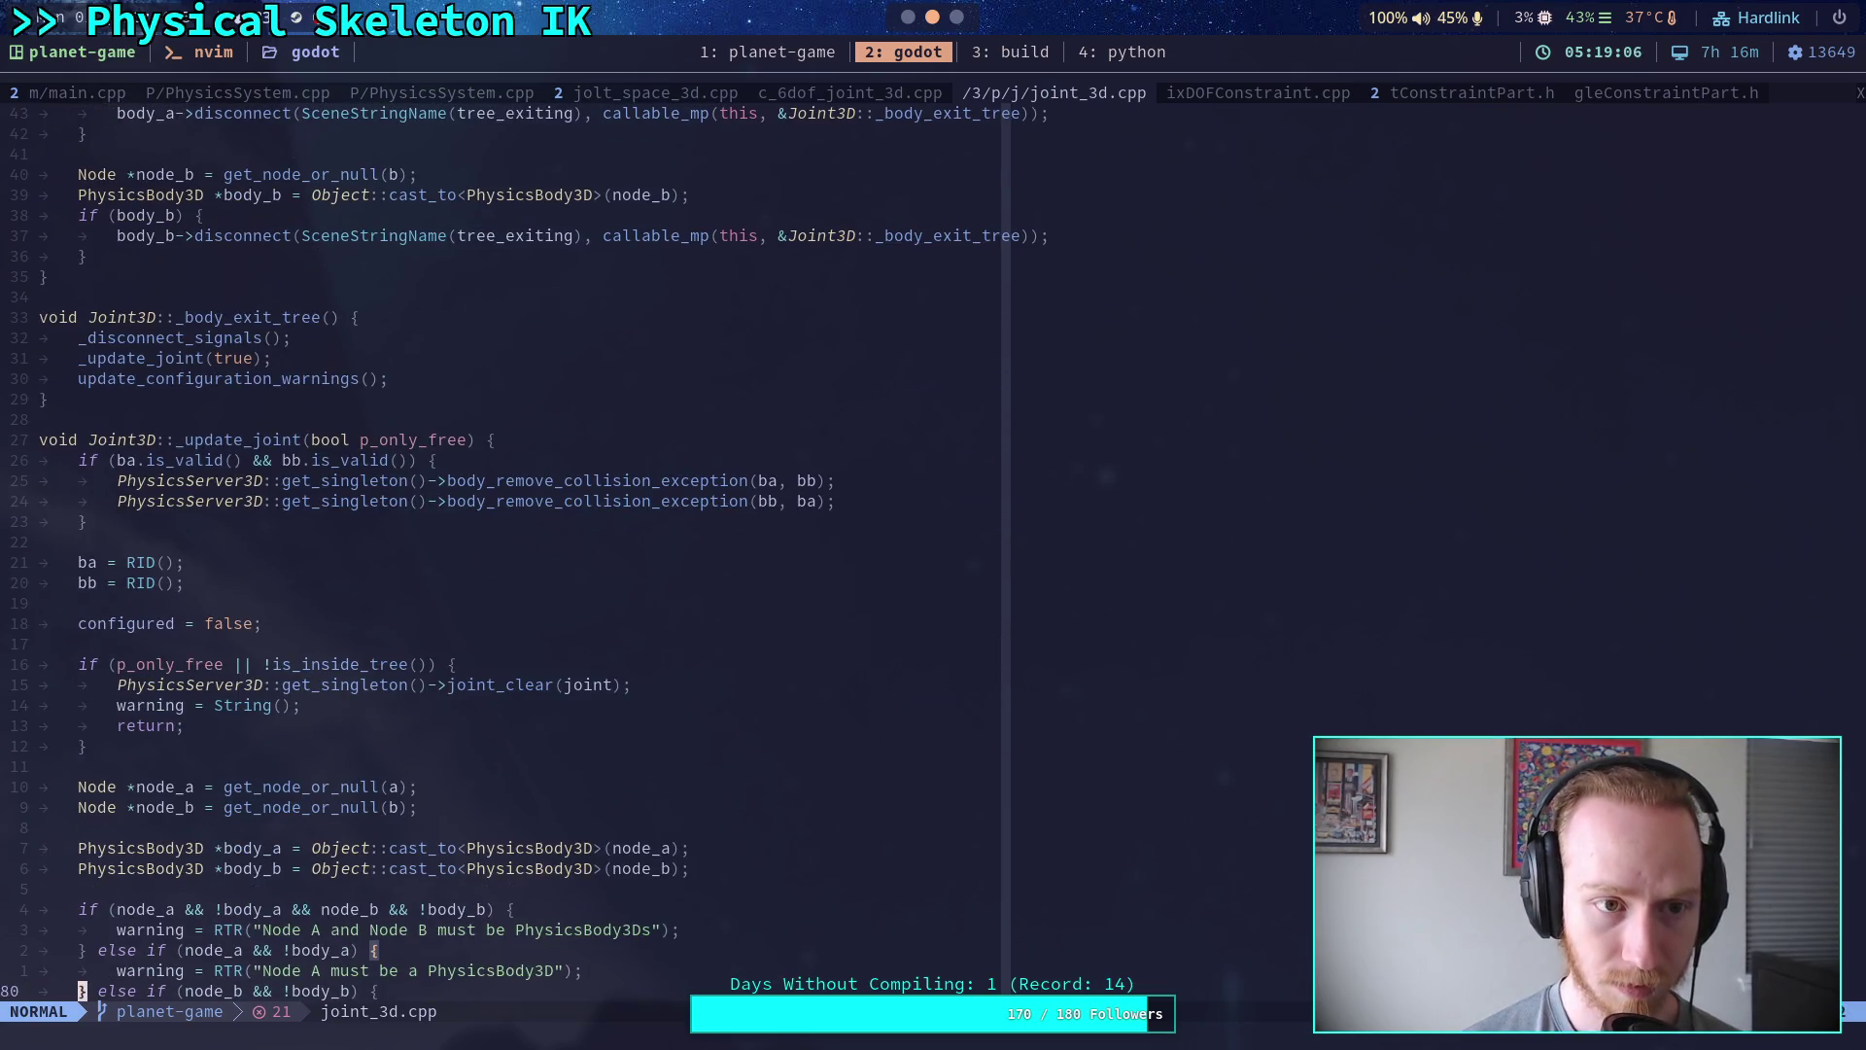
scroll(515, 554, "up", 12)
scroll(532, 554, "down", 20)
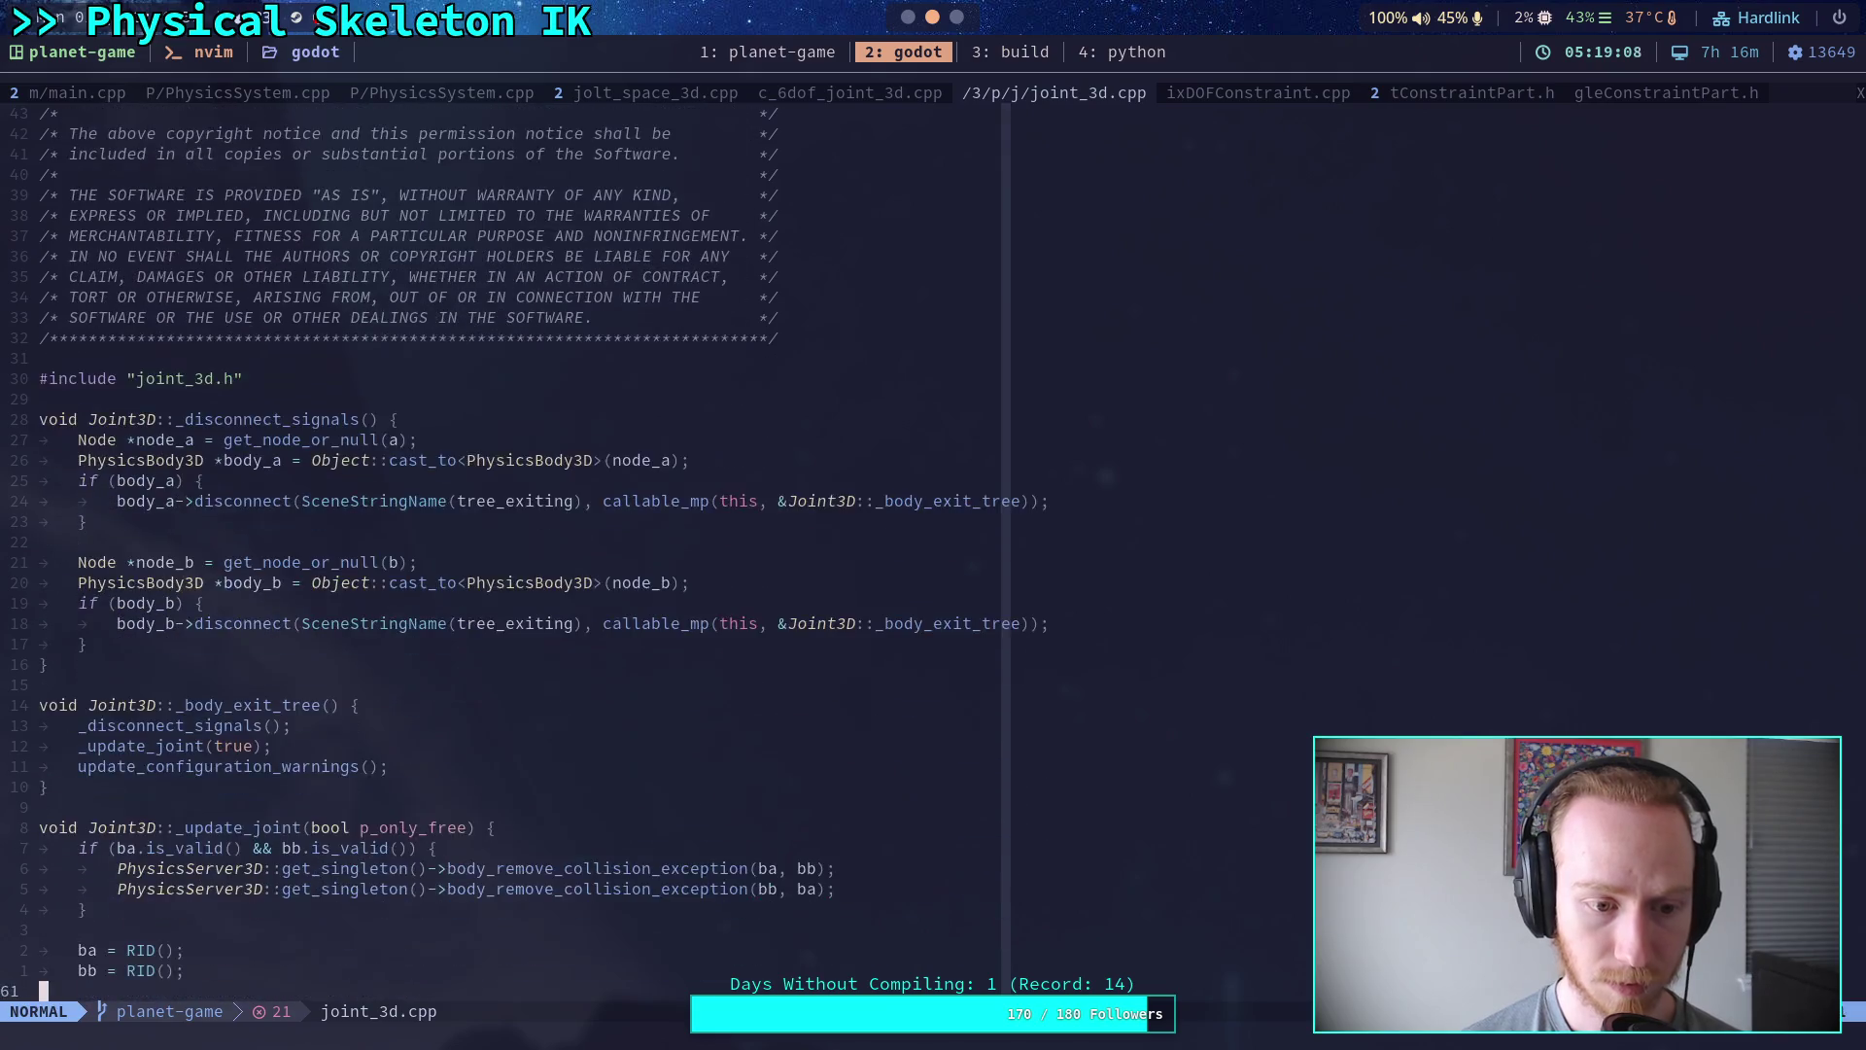
scroll(515, 554, "down", 14)
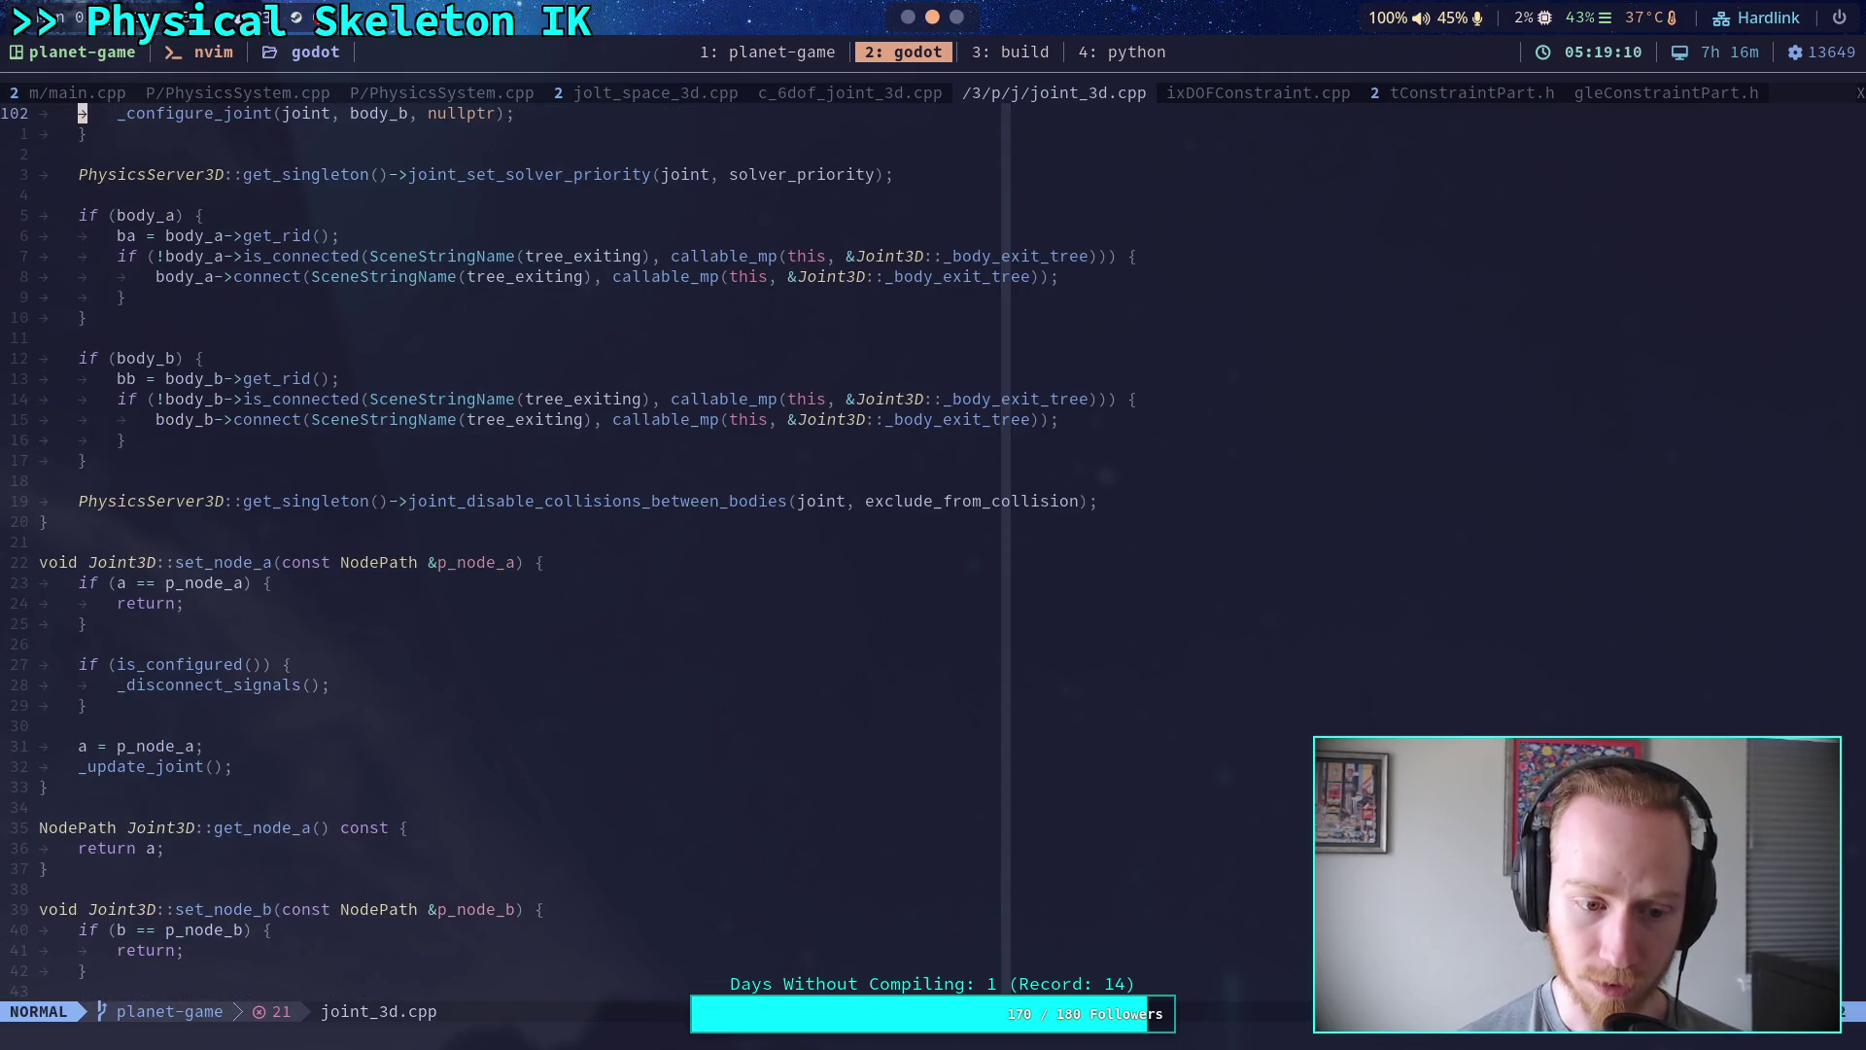
scroll(515, 554, "down", 14)
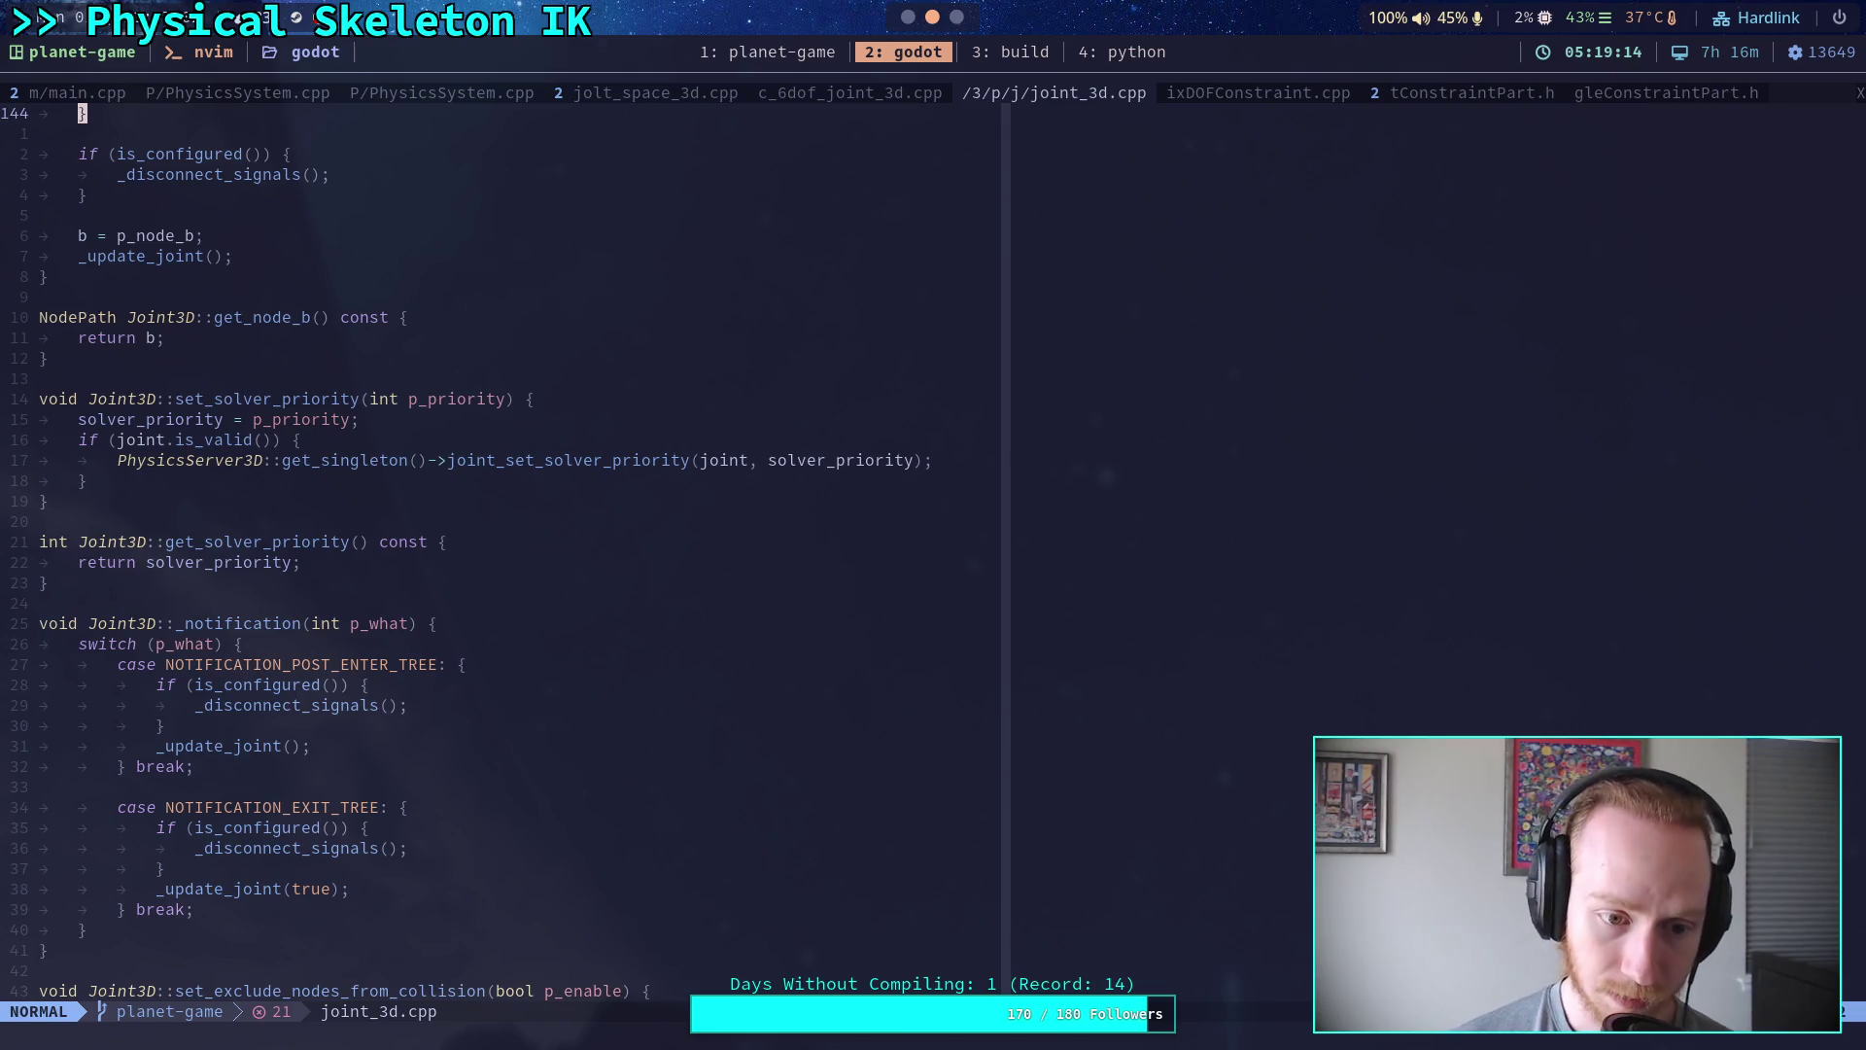
scroll(515, 554, "up", 14)
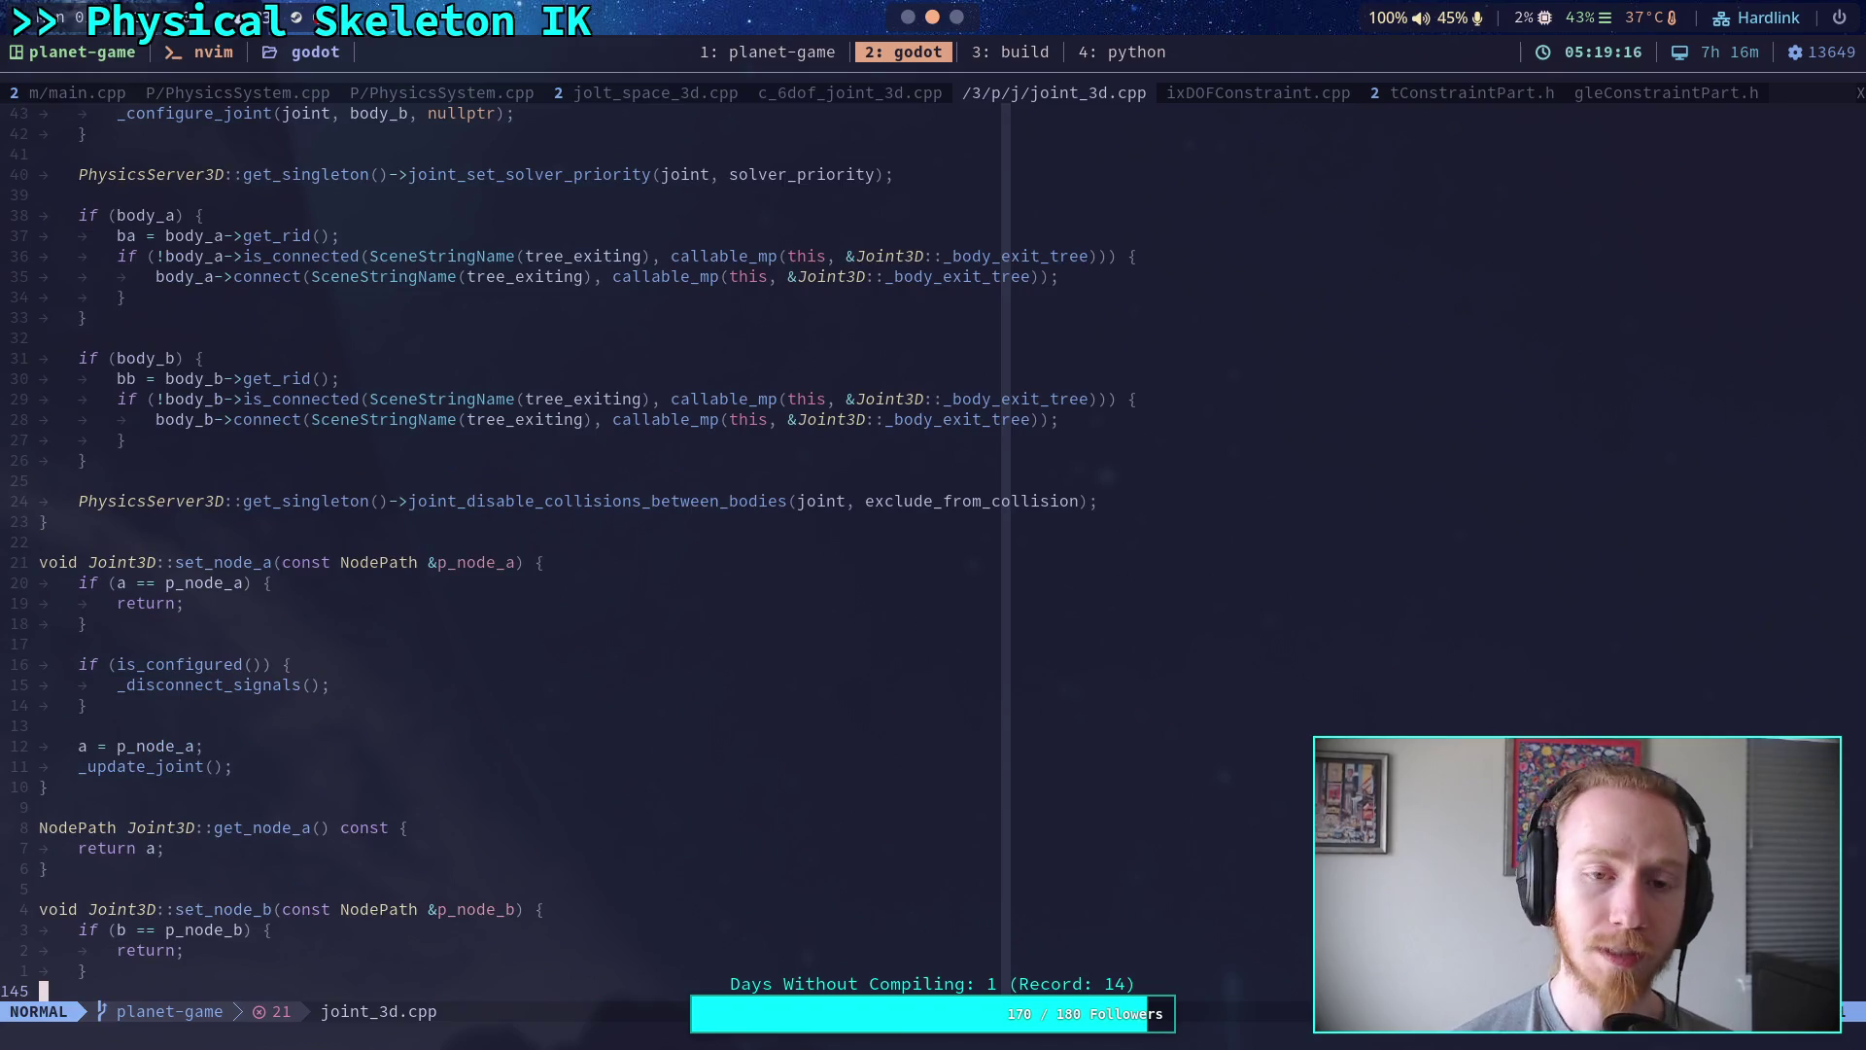
left_click(908, 17)
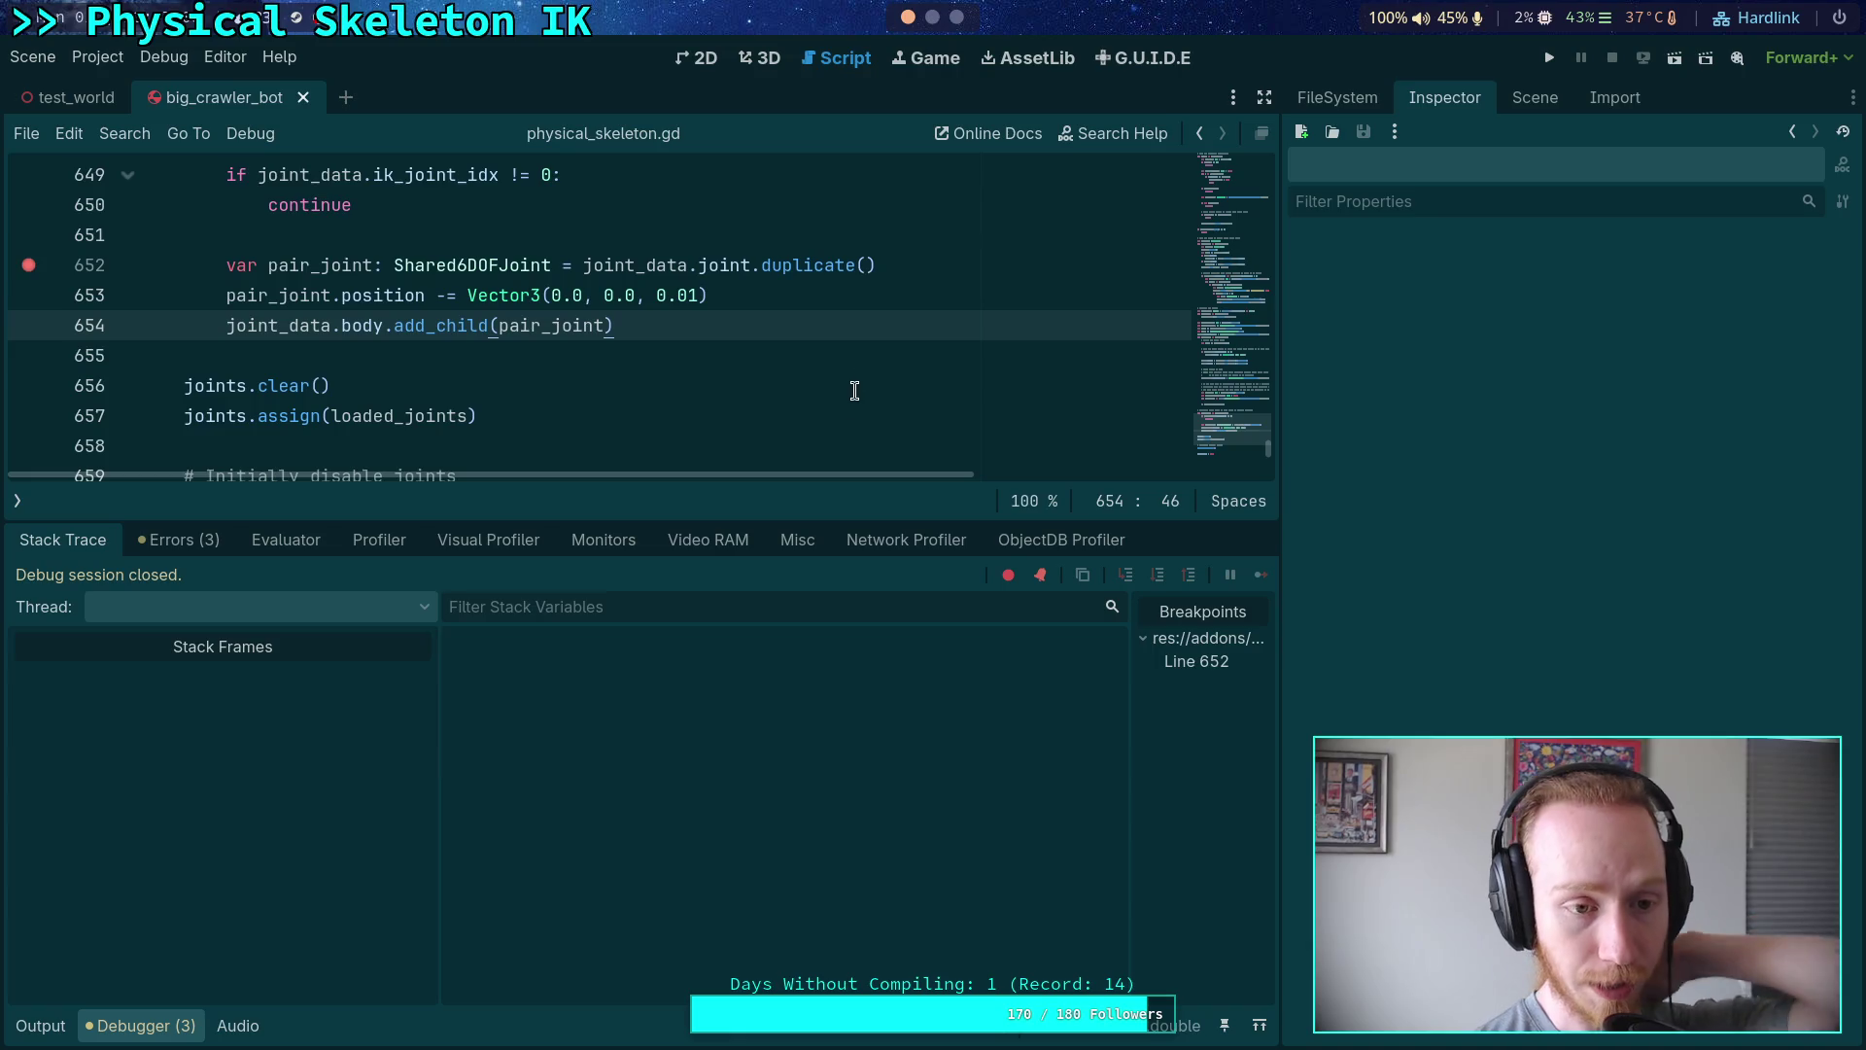
- Collapse the debugger, clear the line 652 breakpoint, run the crawler bot, and close the game window
key("ctrl+j")
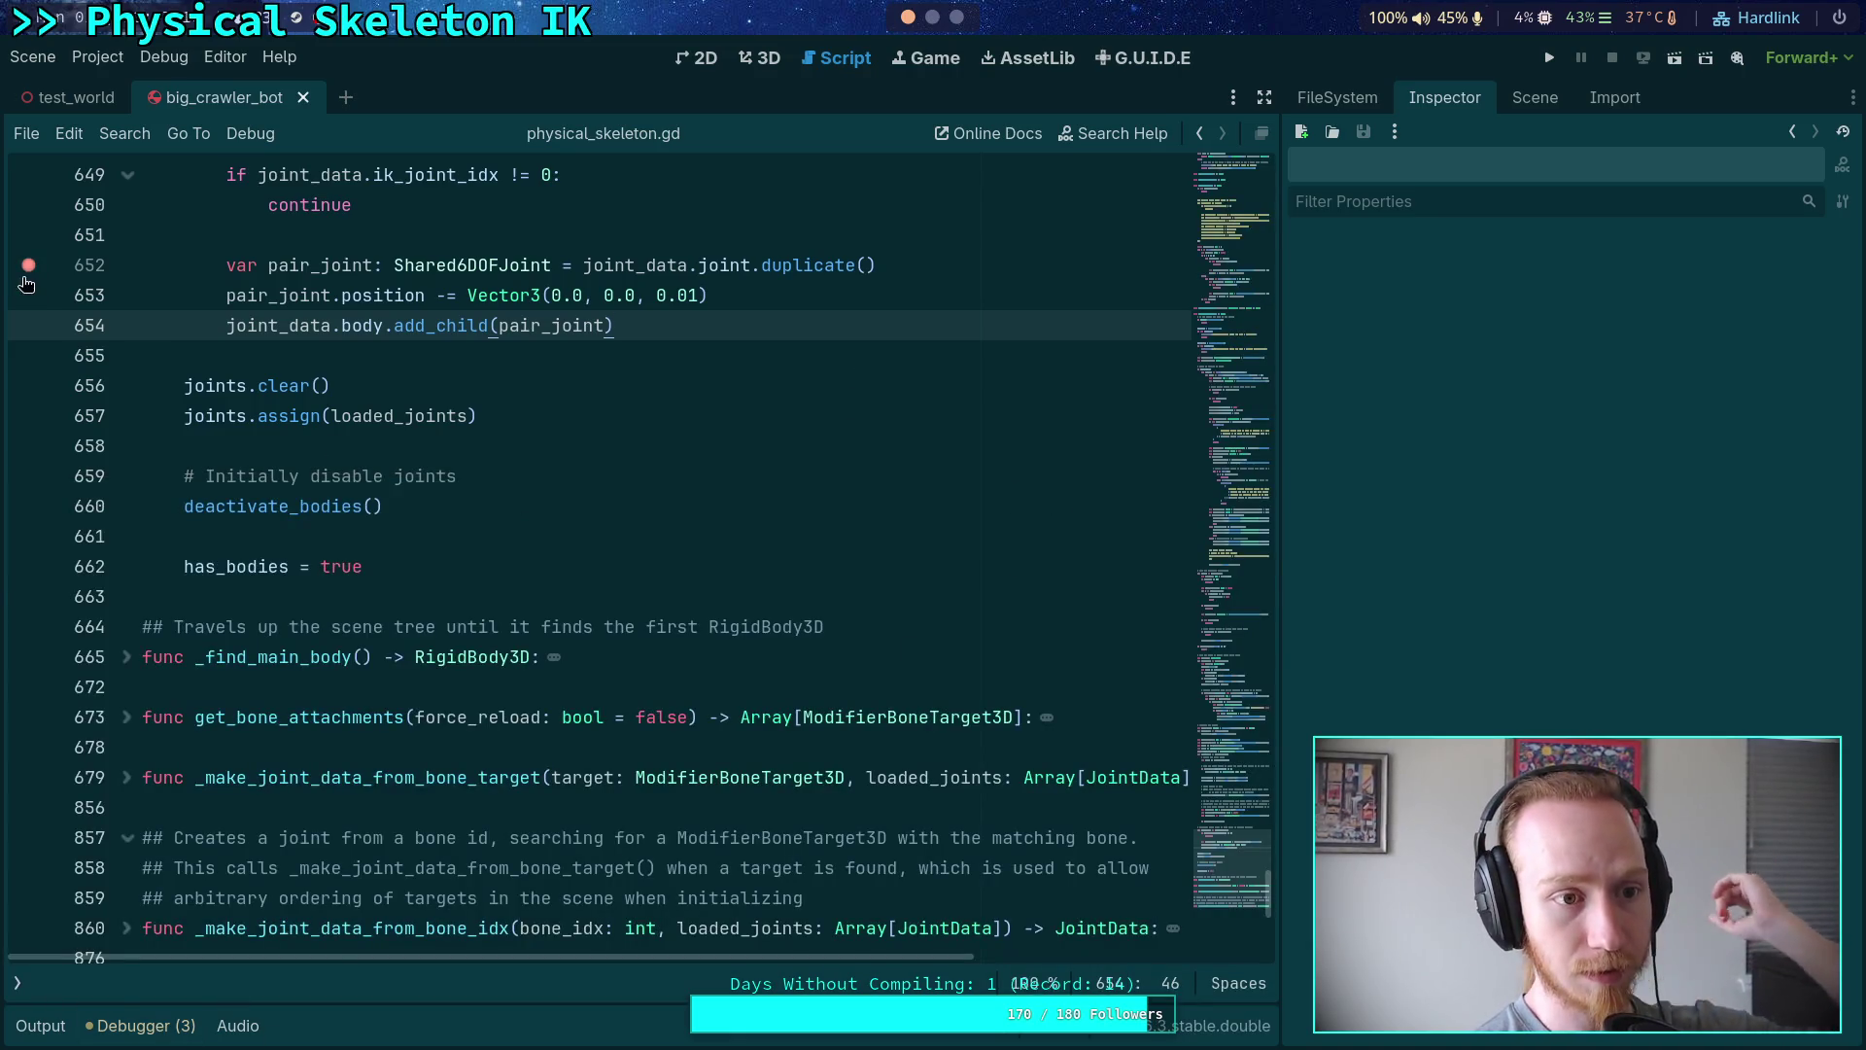
left_click(28, 264)
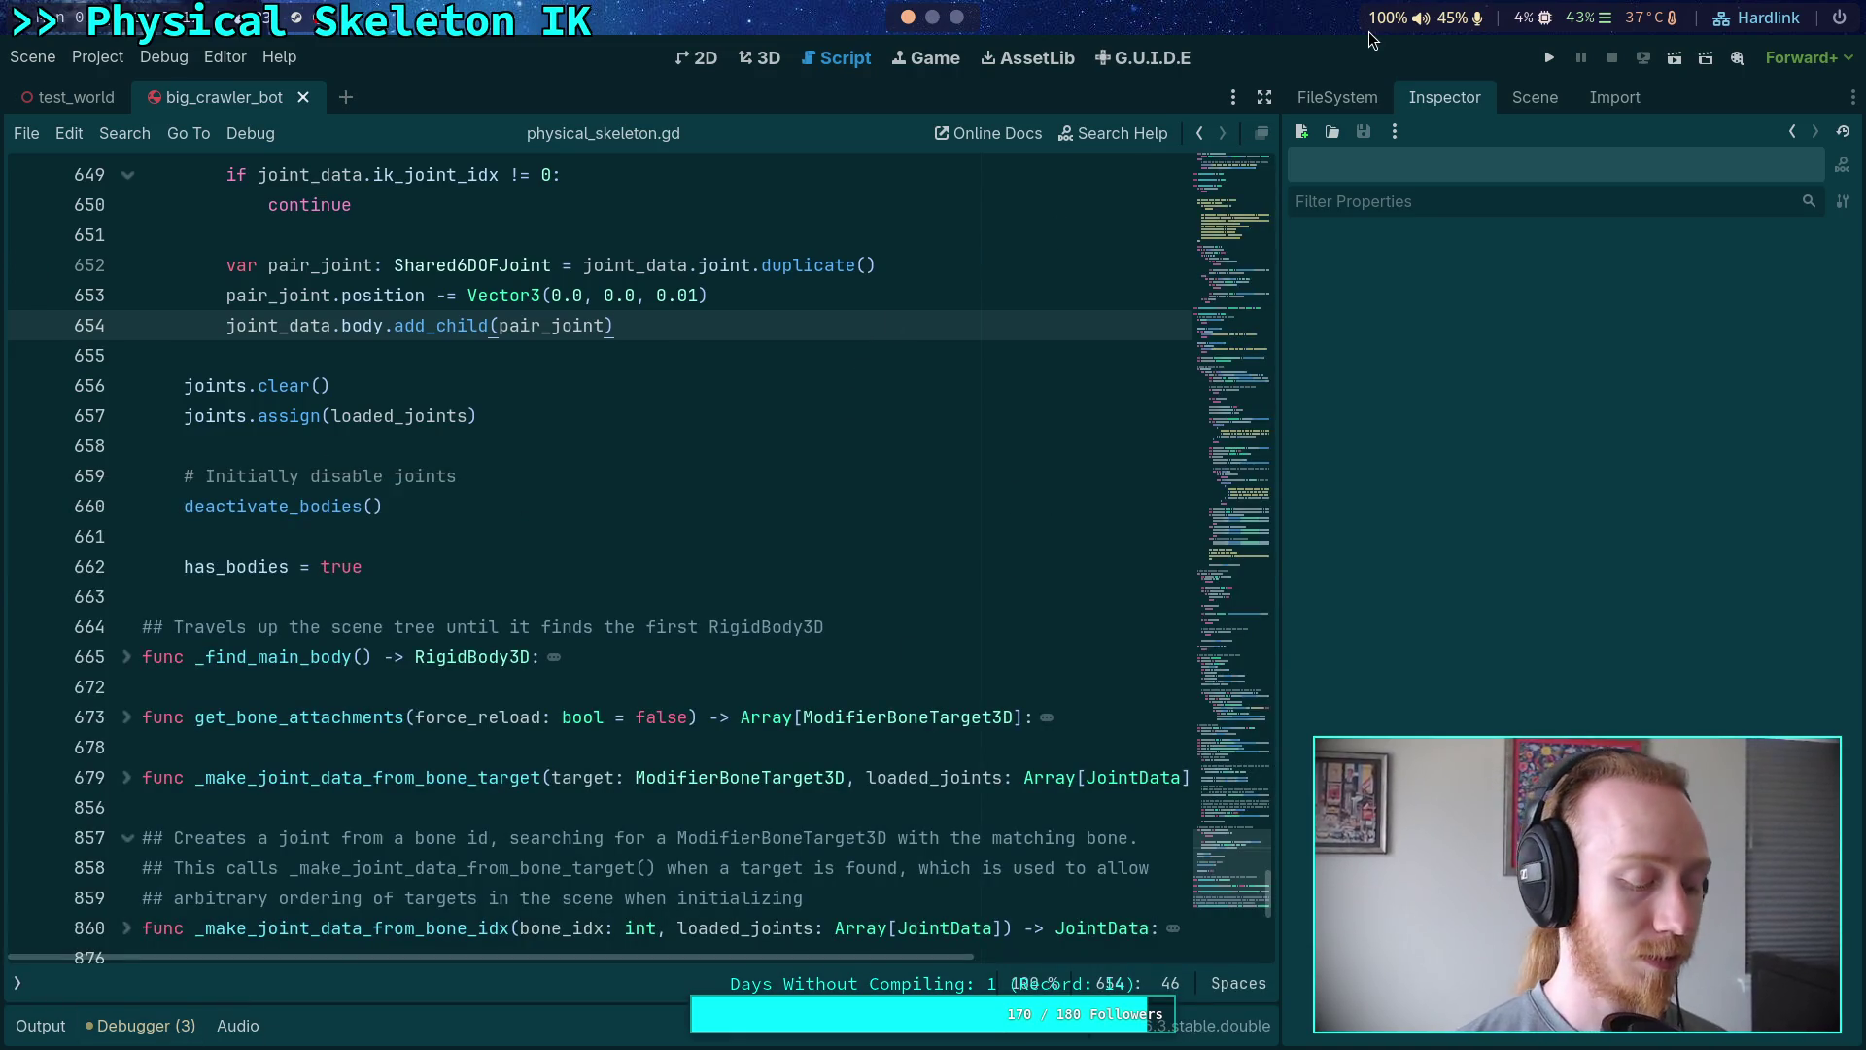
key("F5")
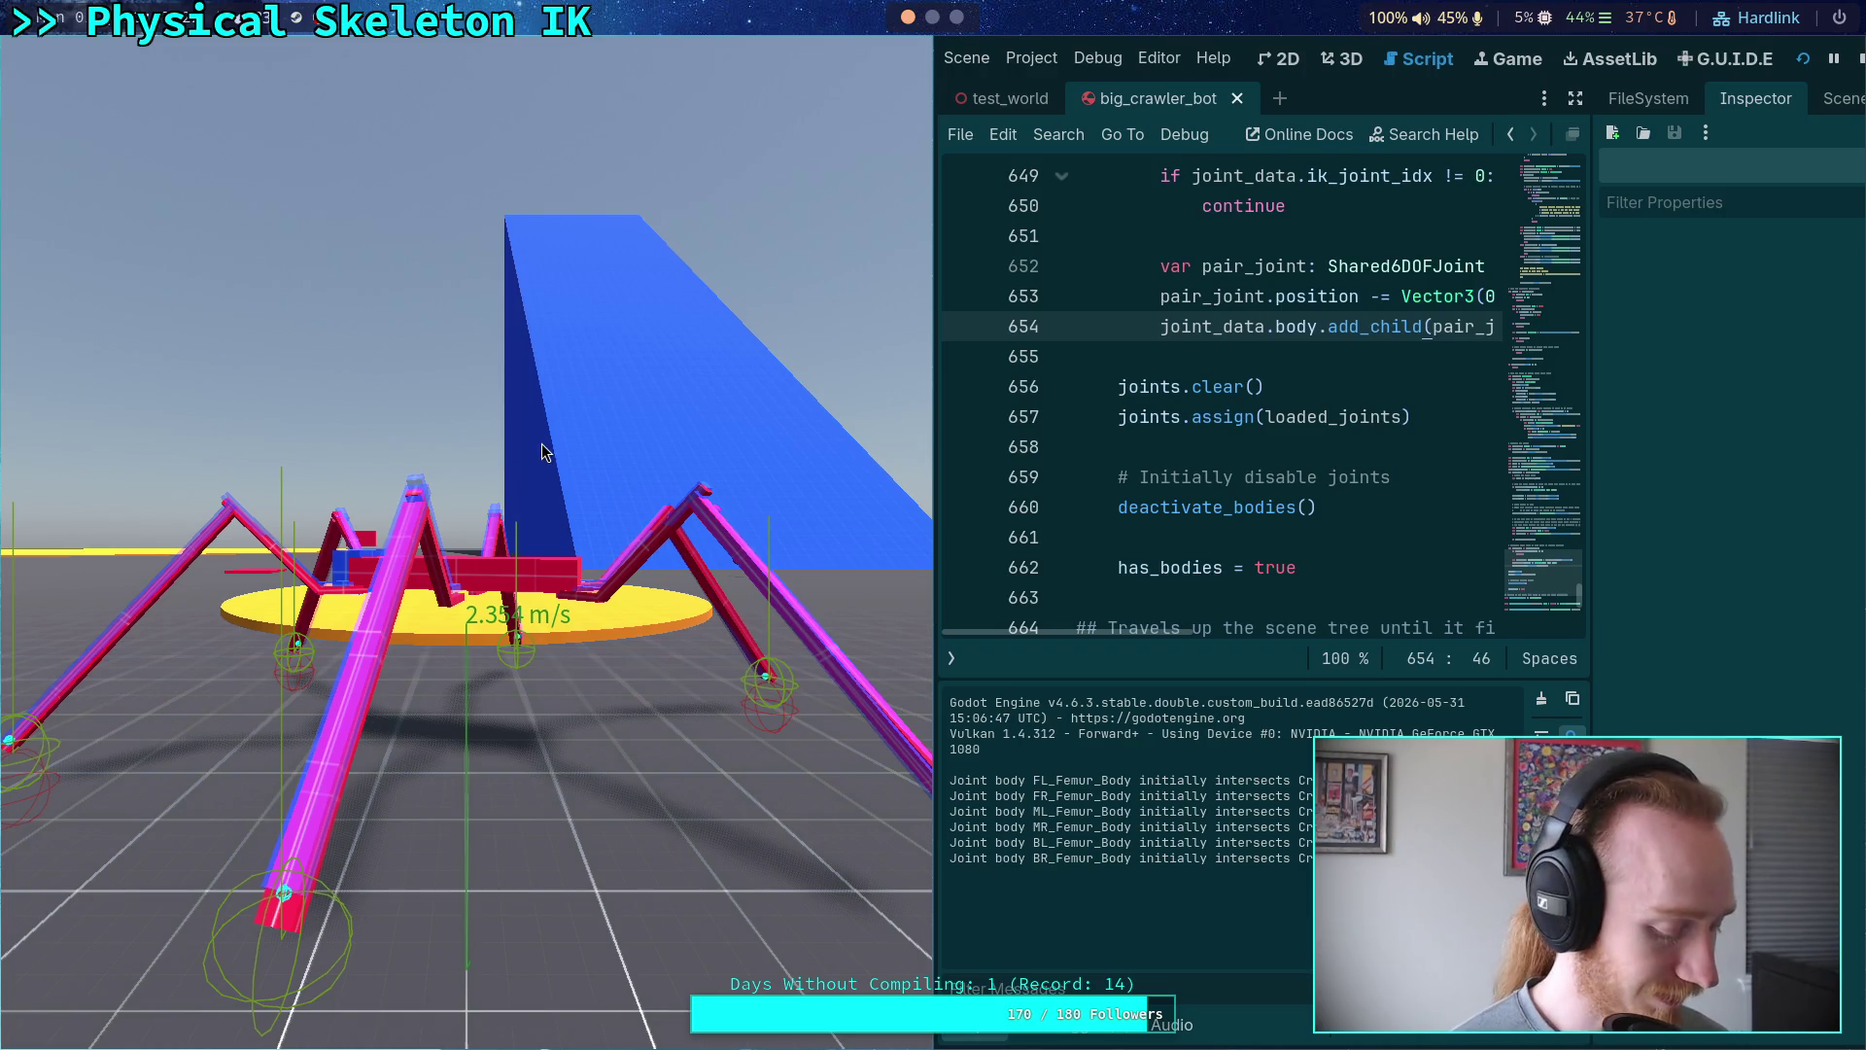
key("F8")
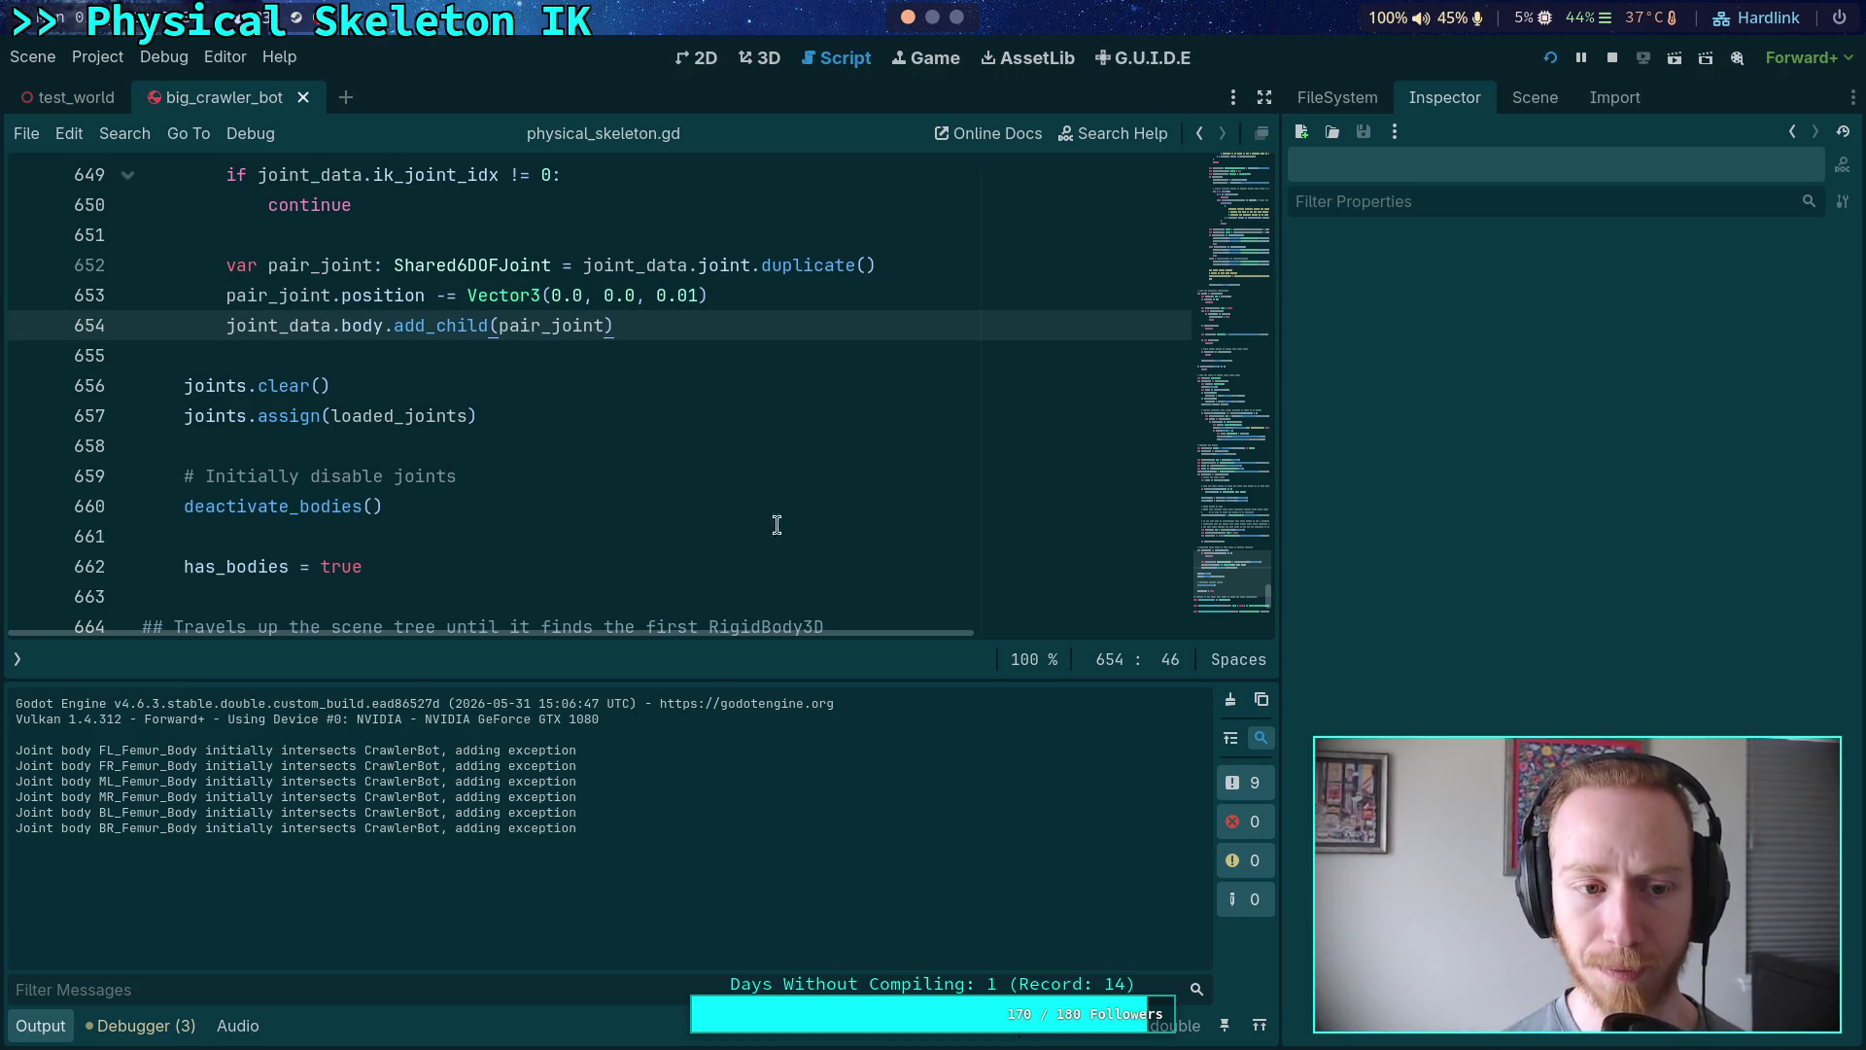
scroll(764, 490, "up", 1)
left_click(1555, 99)
left_click(1427, 170)
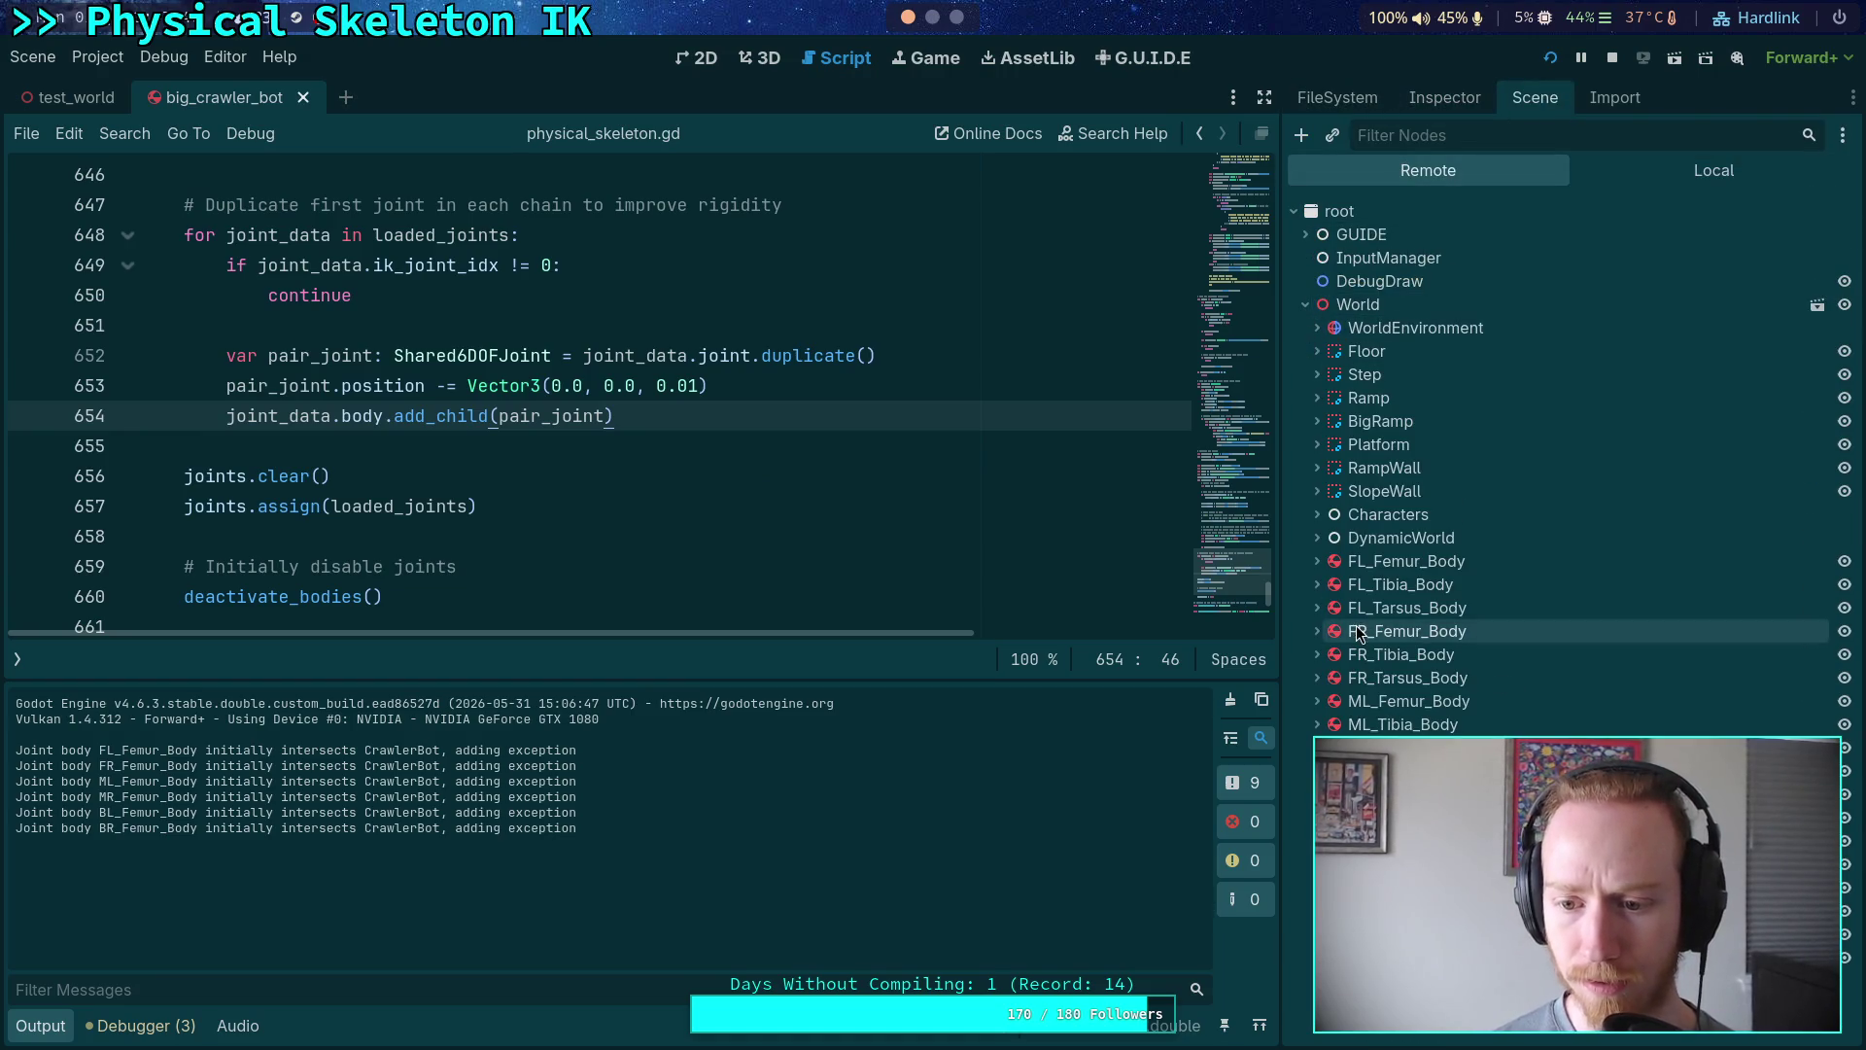
left_click(1317, 562)
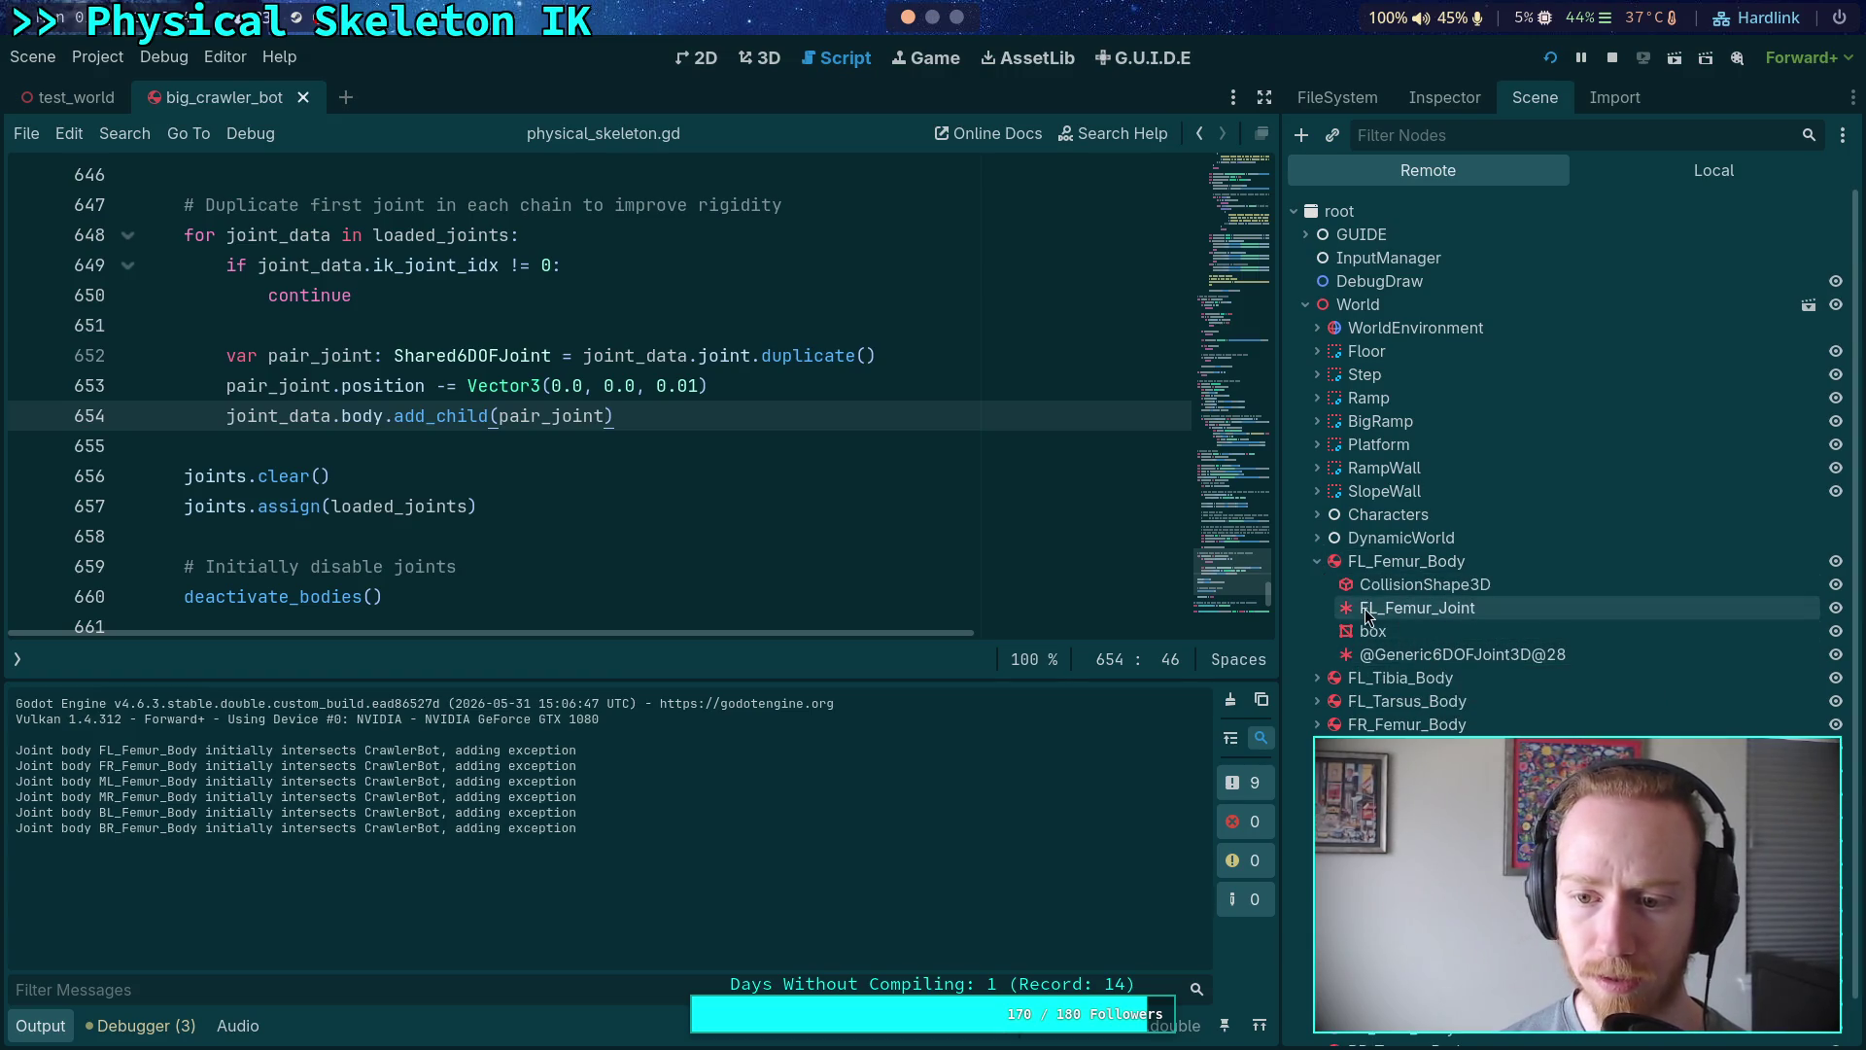
left_click(1495, 654)
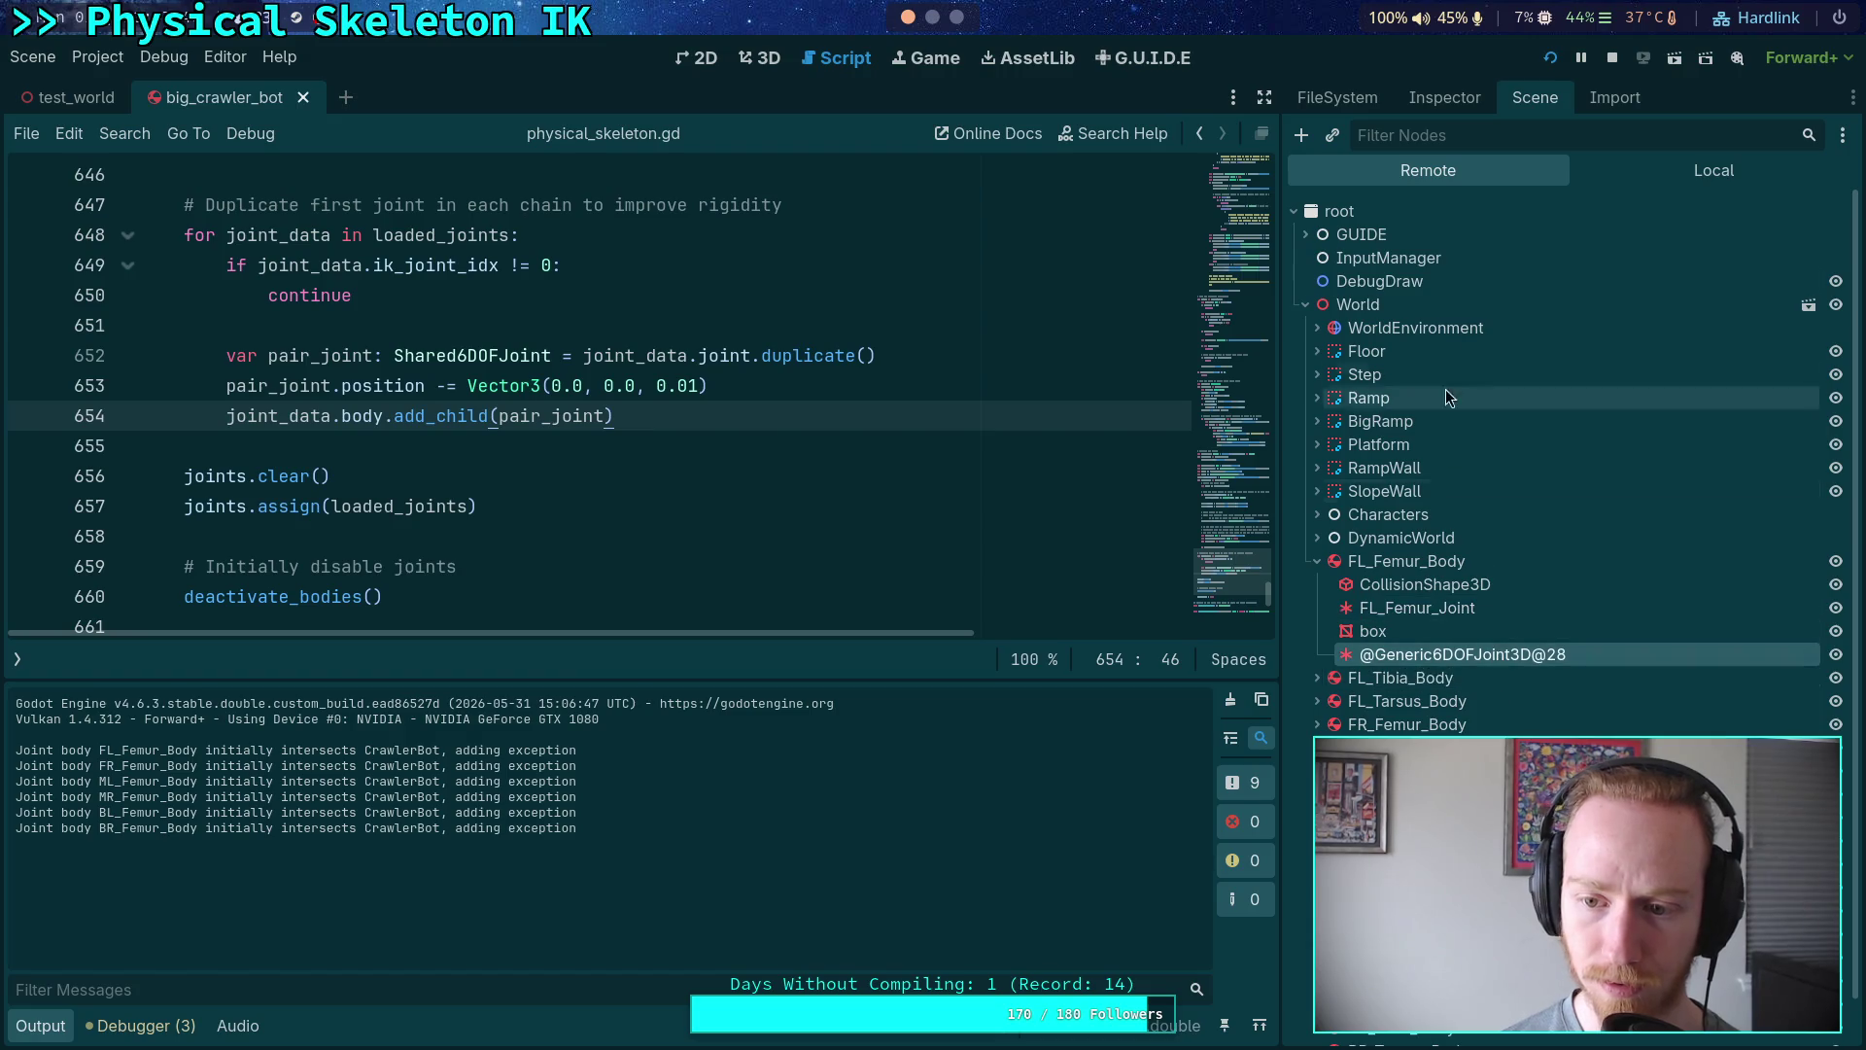
- Review the extra joint's limits in the Inspector, check the running game, then stop it
left_click(1445, 98)
scroll(1395, 692, "down", 5)
scroll(1400, 685, "down", 10)
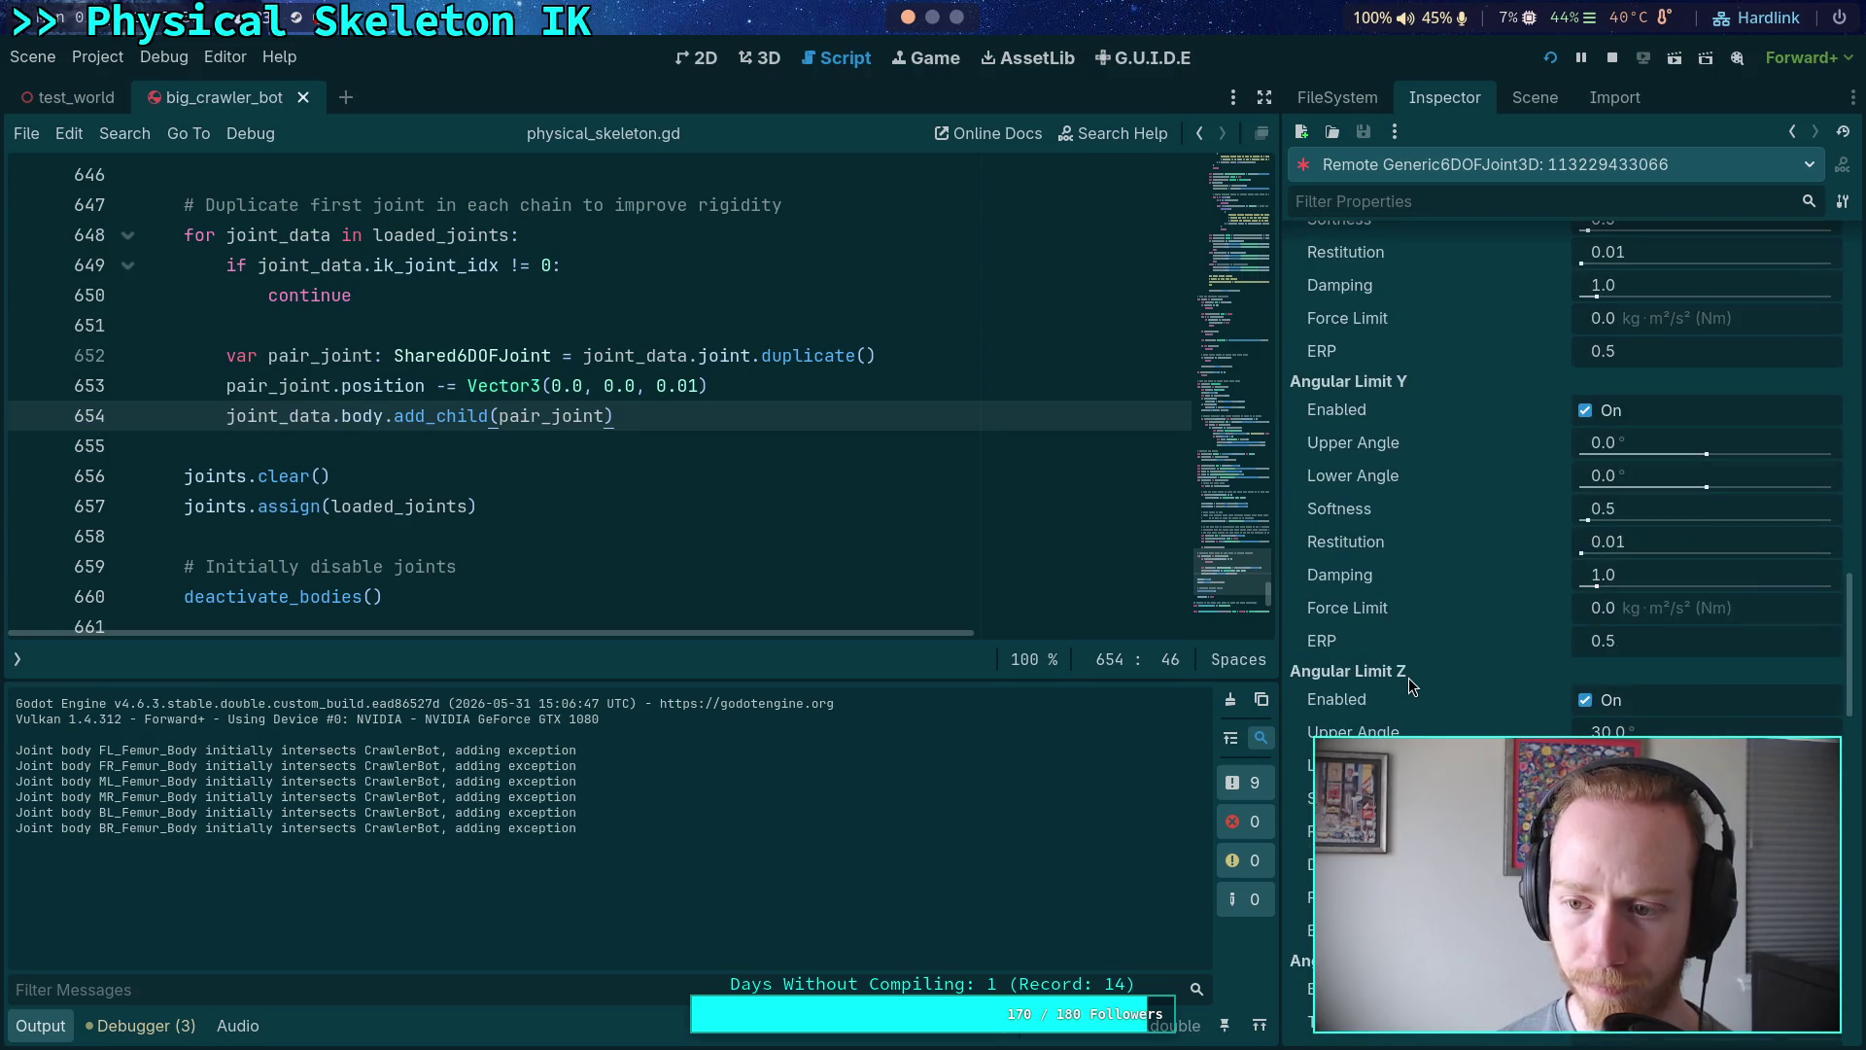
scroll(1408, 686, "down", 3)
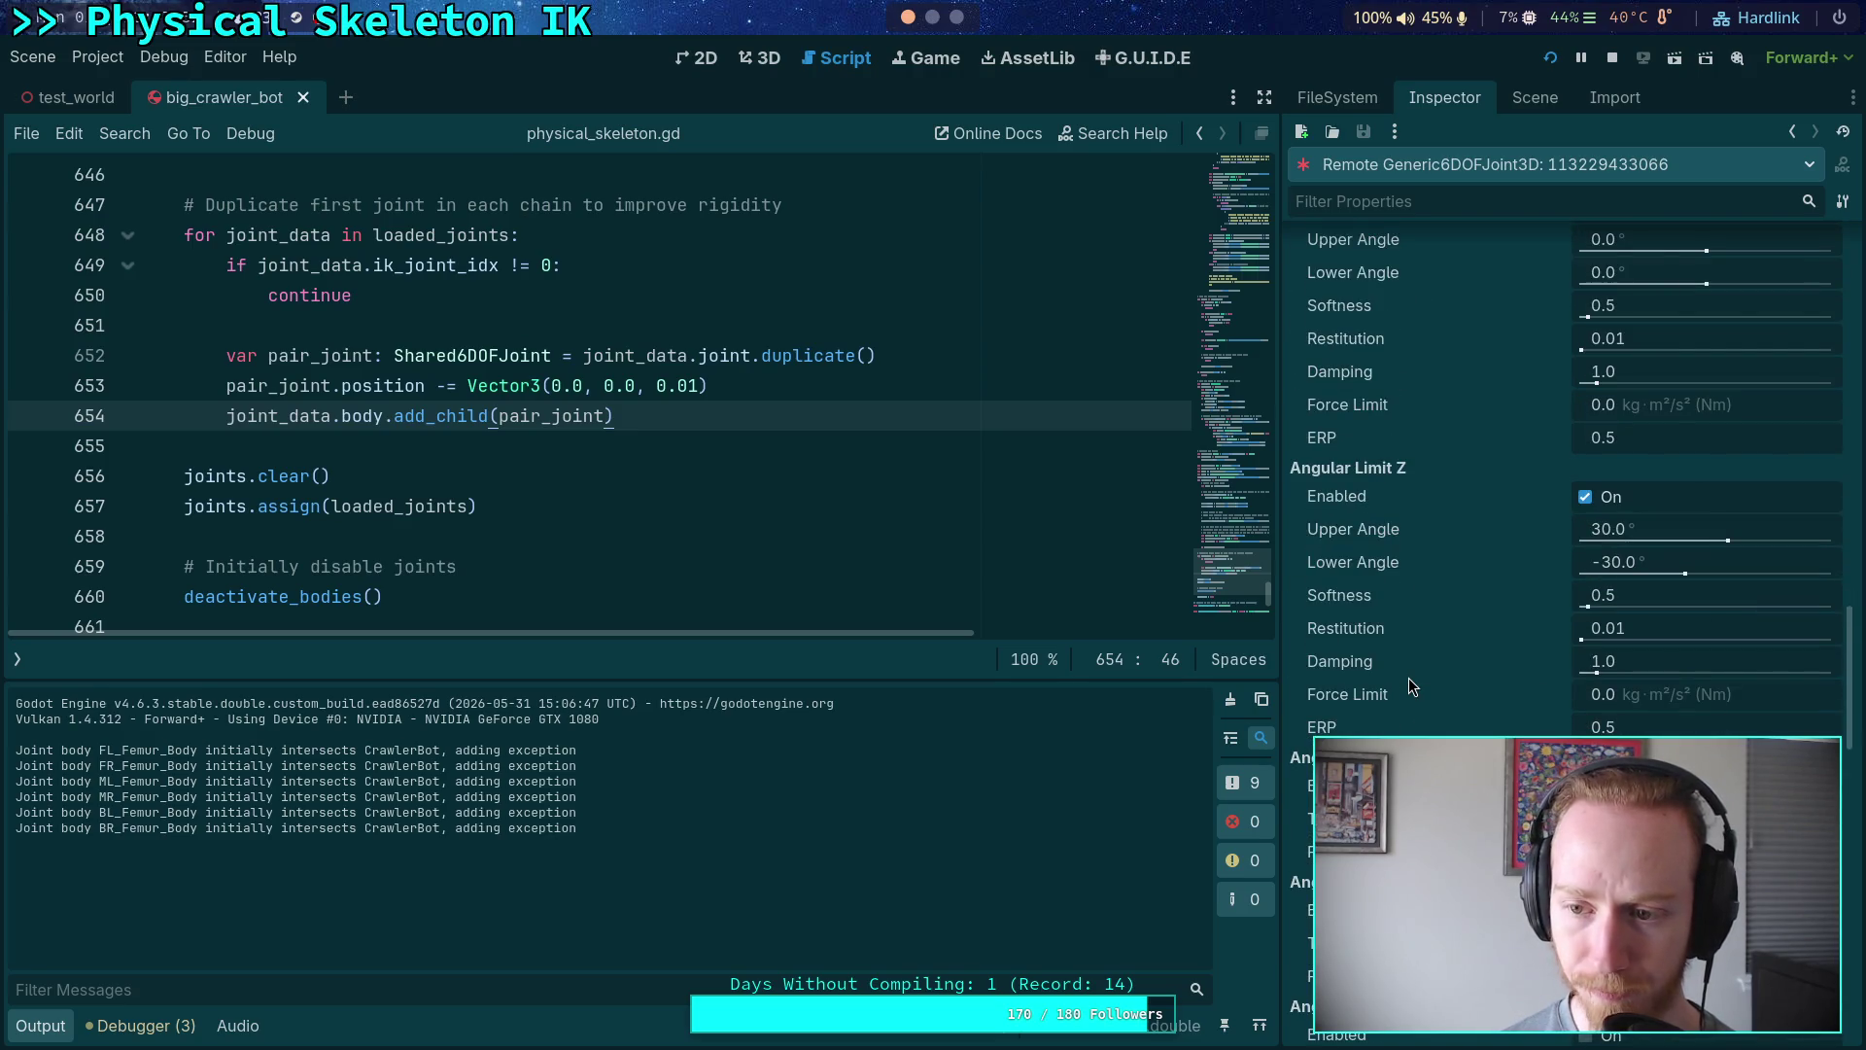
scroll(1409, 679, "down", 3)
scroll(1414, 668, "down", 3)
scroll(1414, 668, "down", 2)
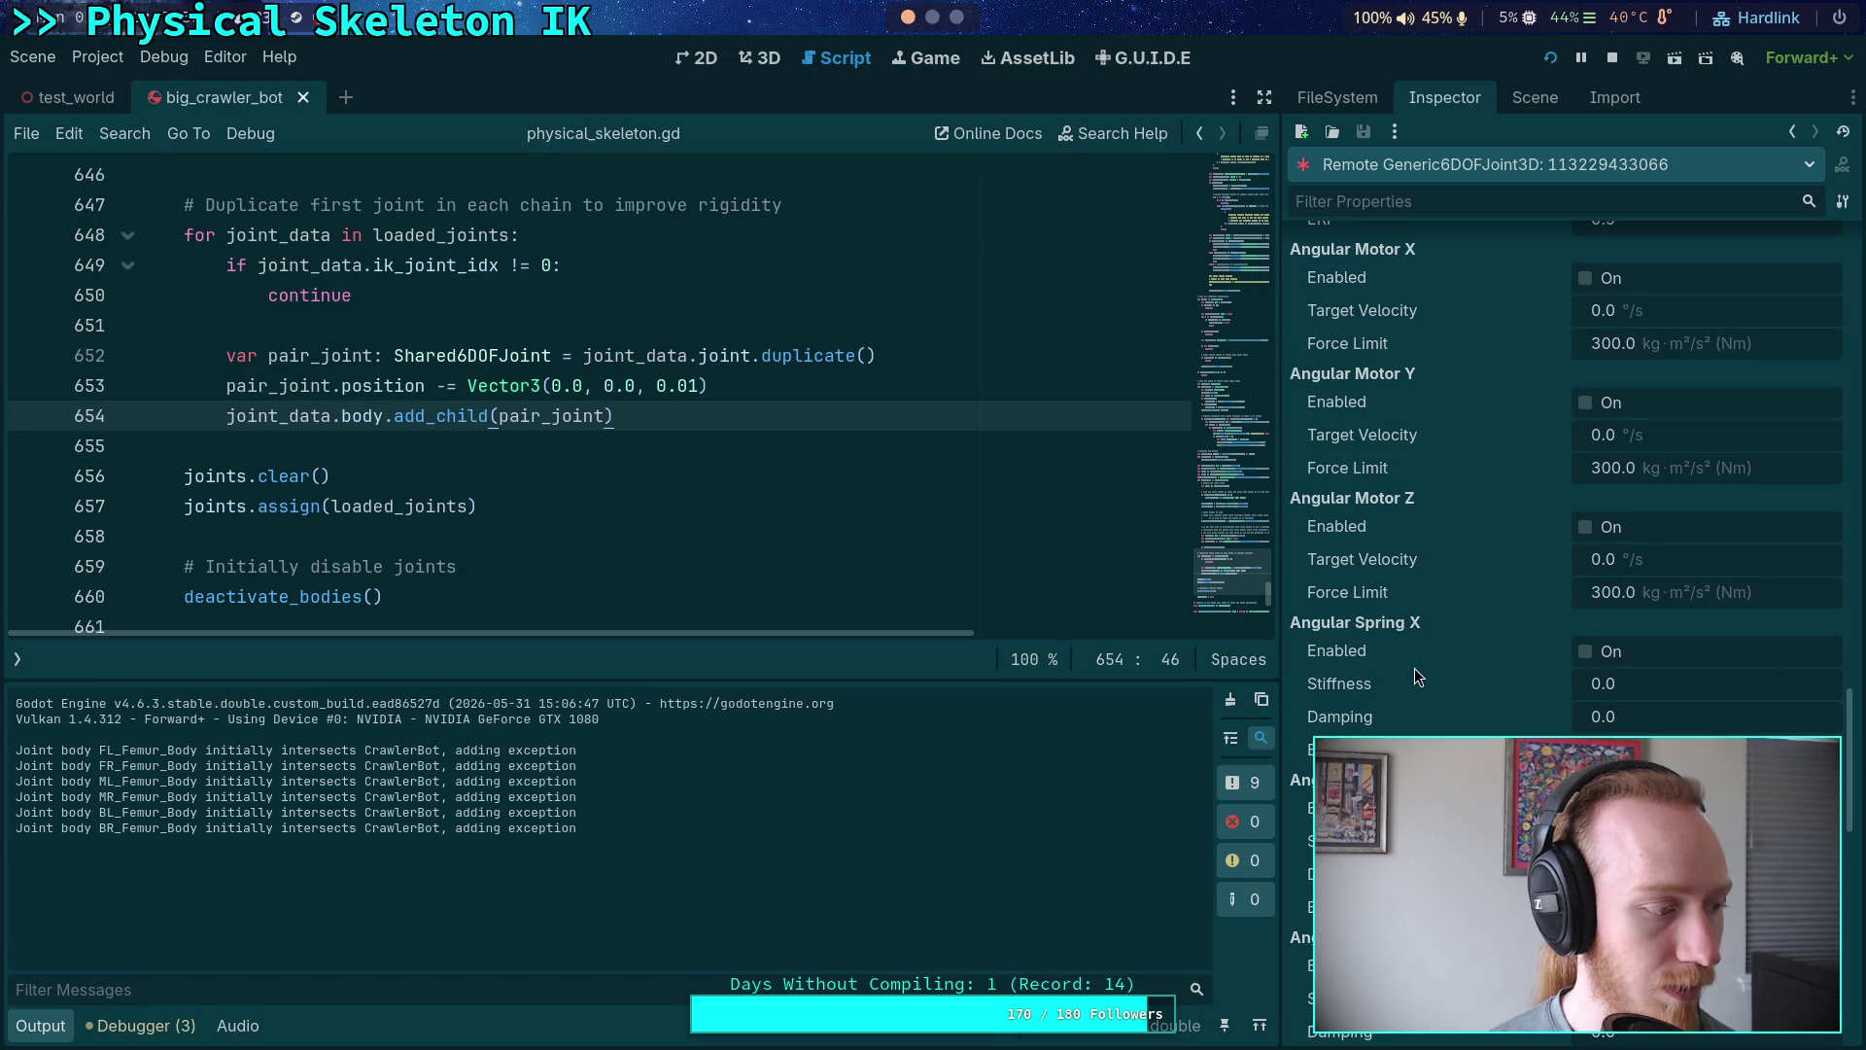
scroll(1417, 673, "down", 2)
scroll(1417, 672, "down", 6)
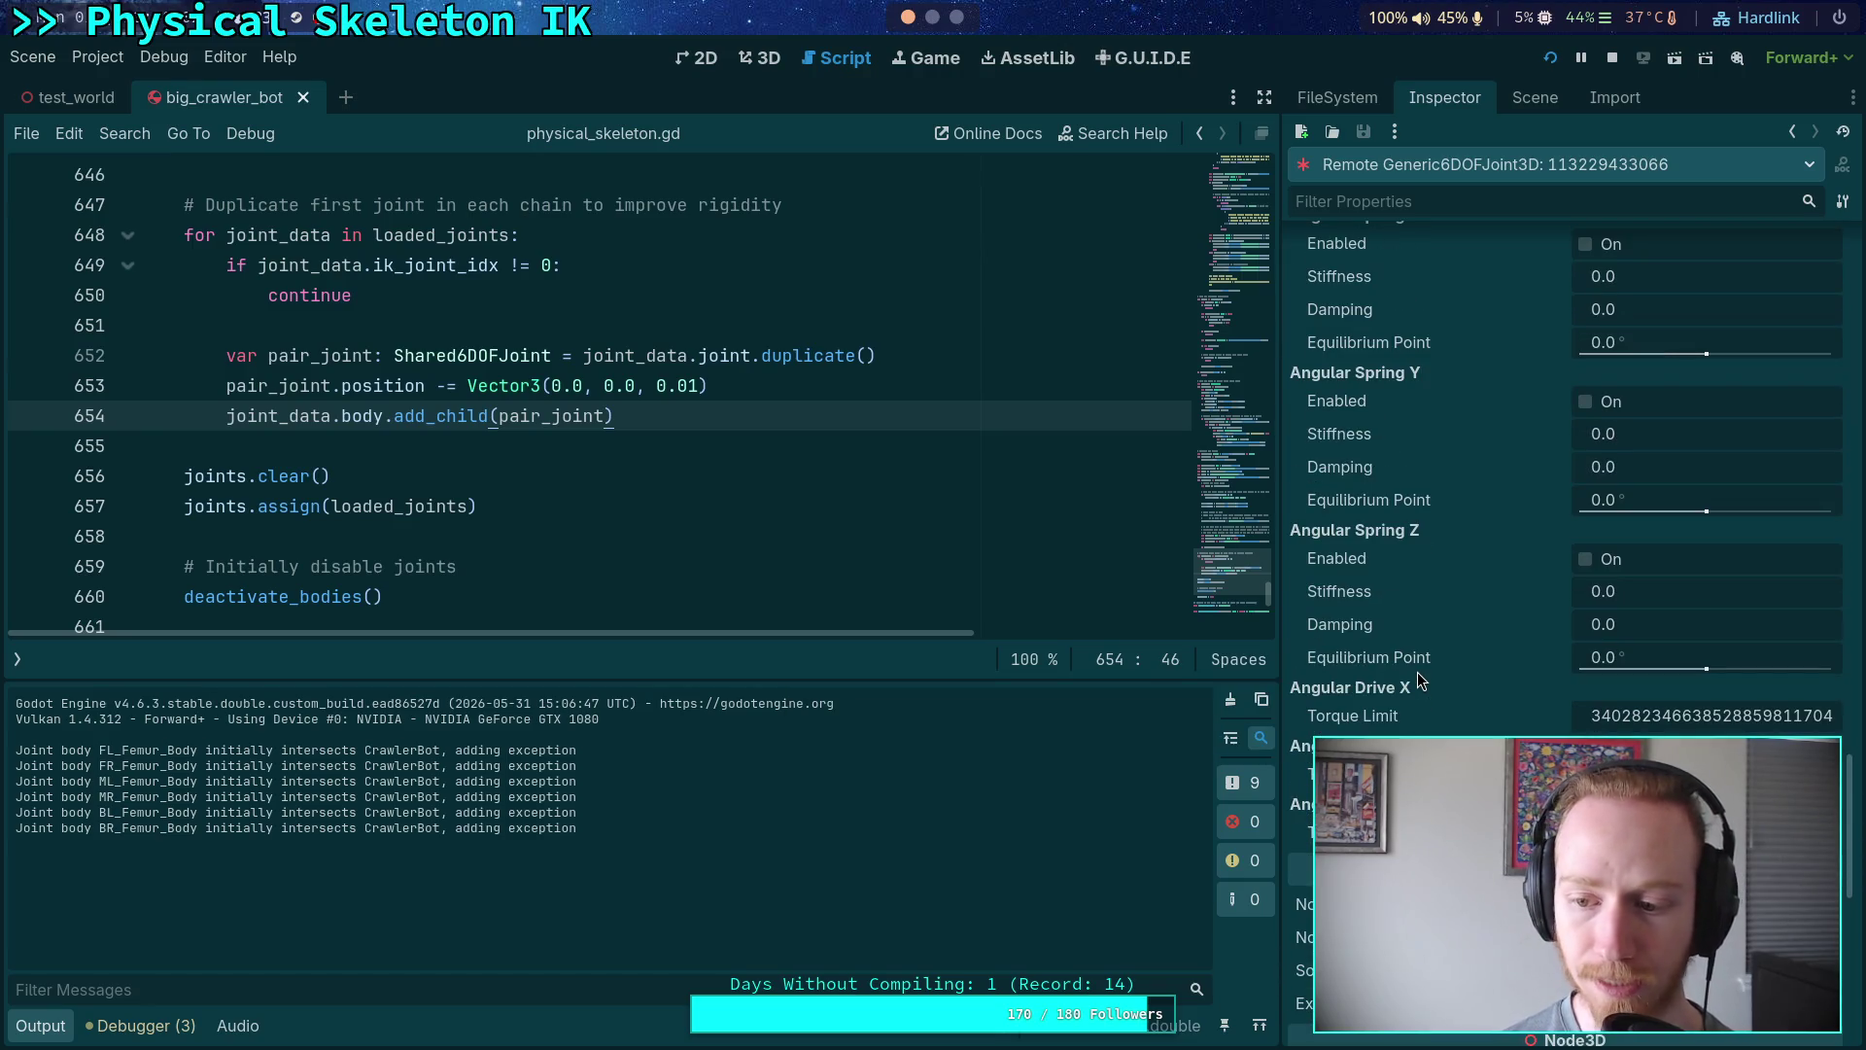
scroll(1417, 673, "down", 2)
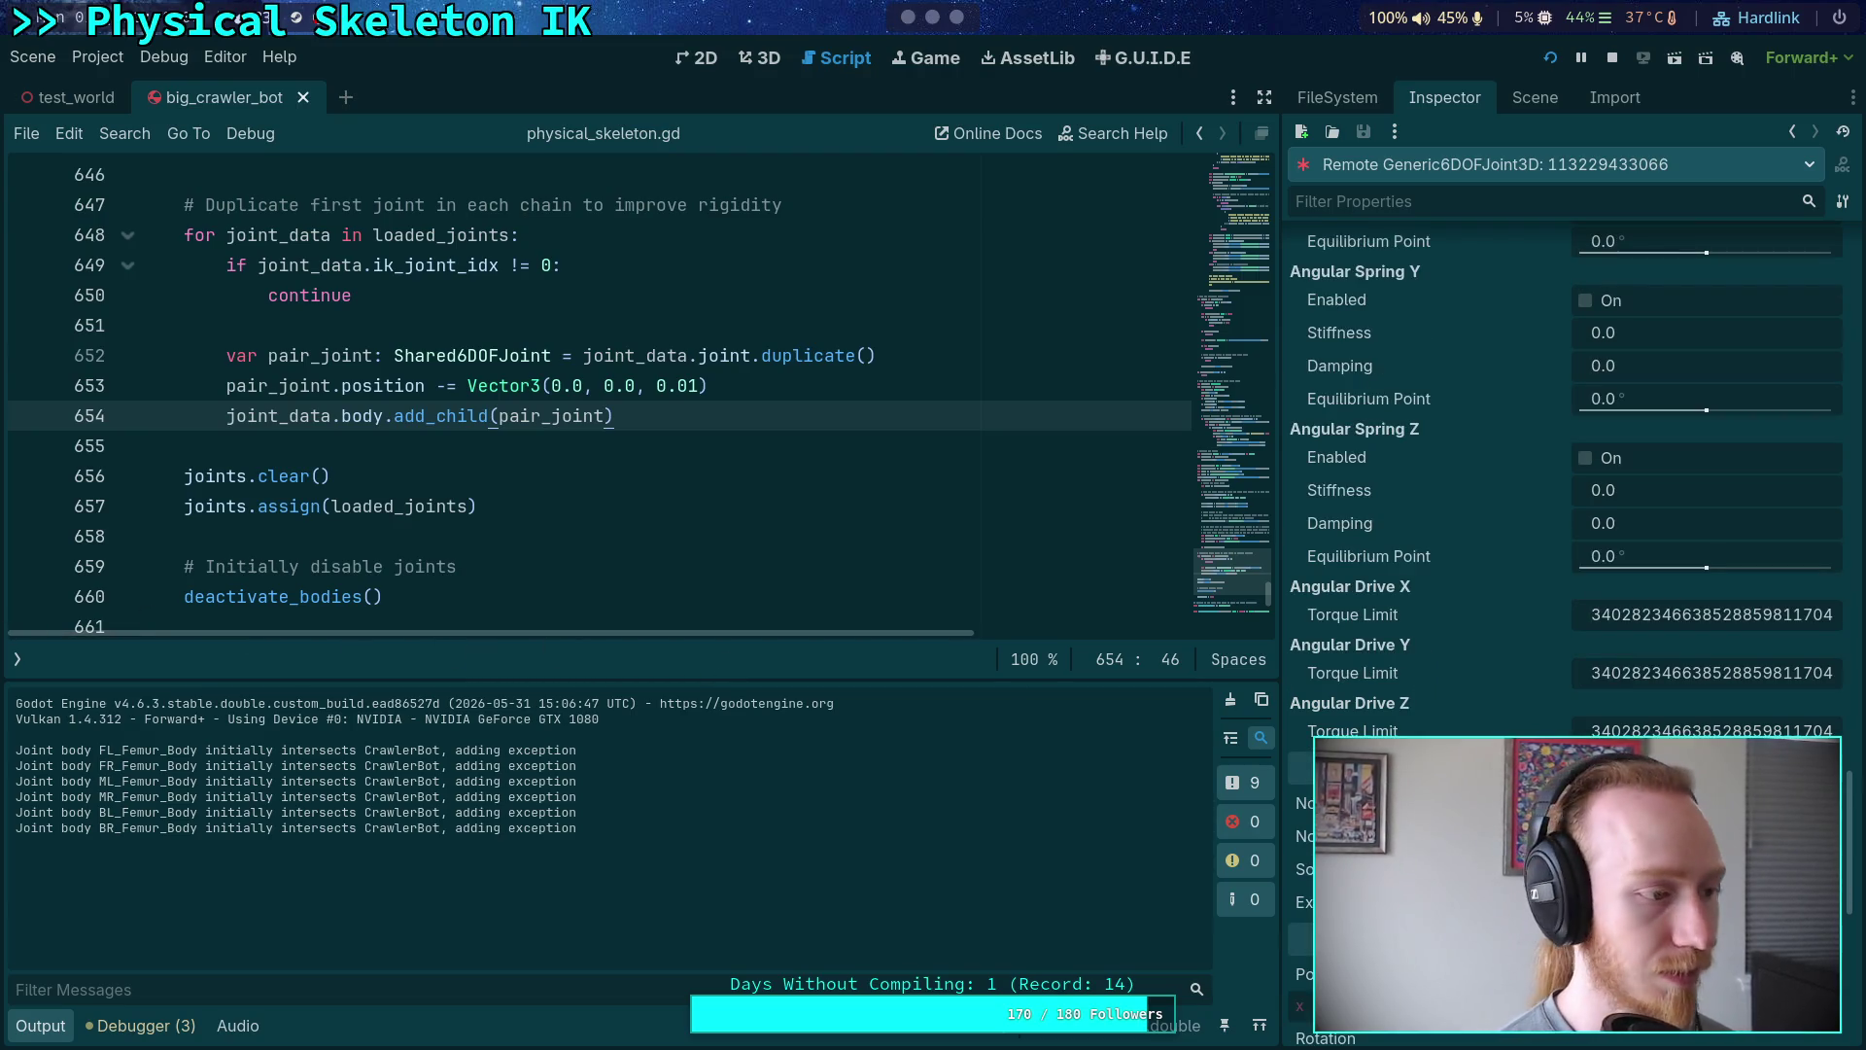
key("alt+Tab")
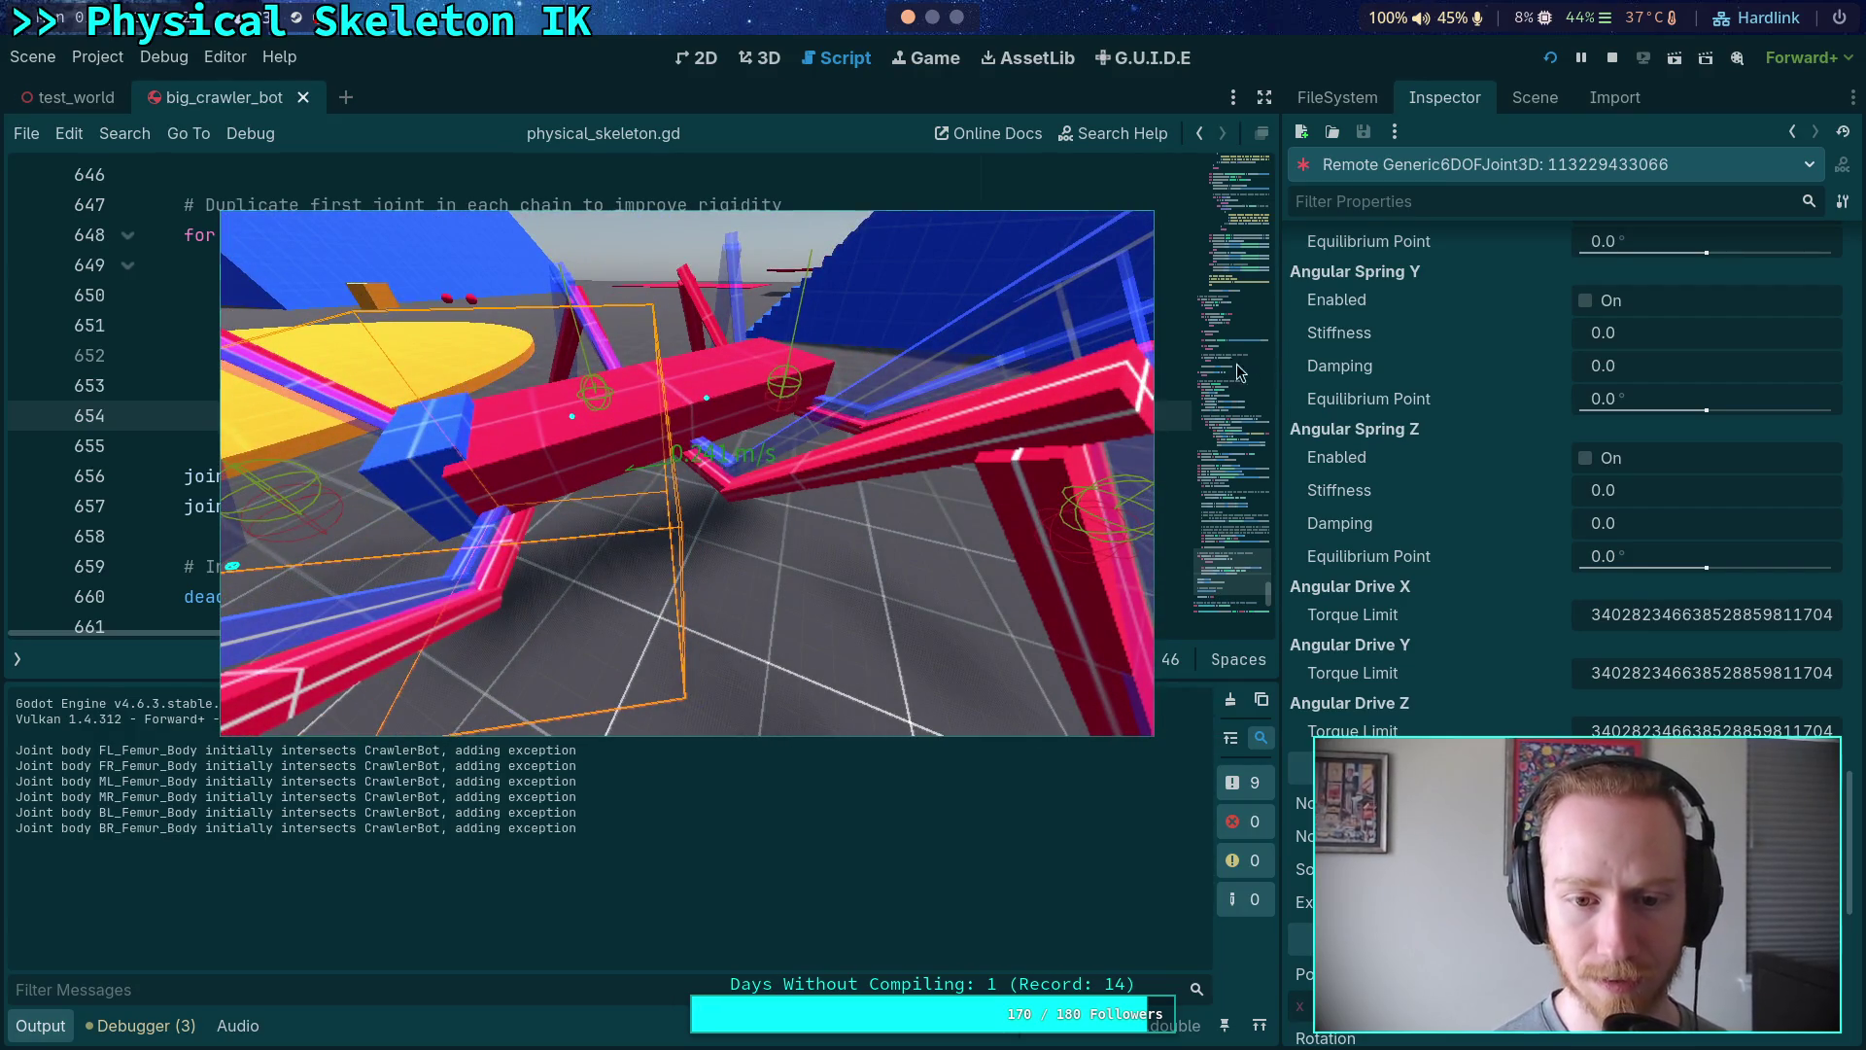
left_click(1612, 57)
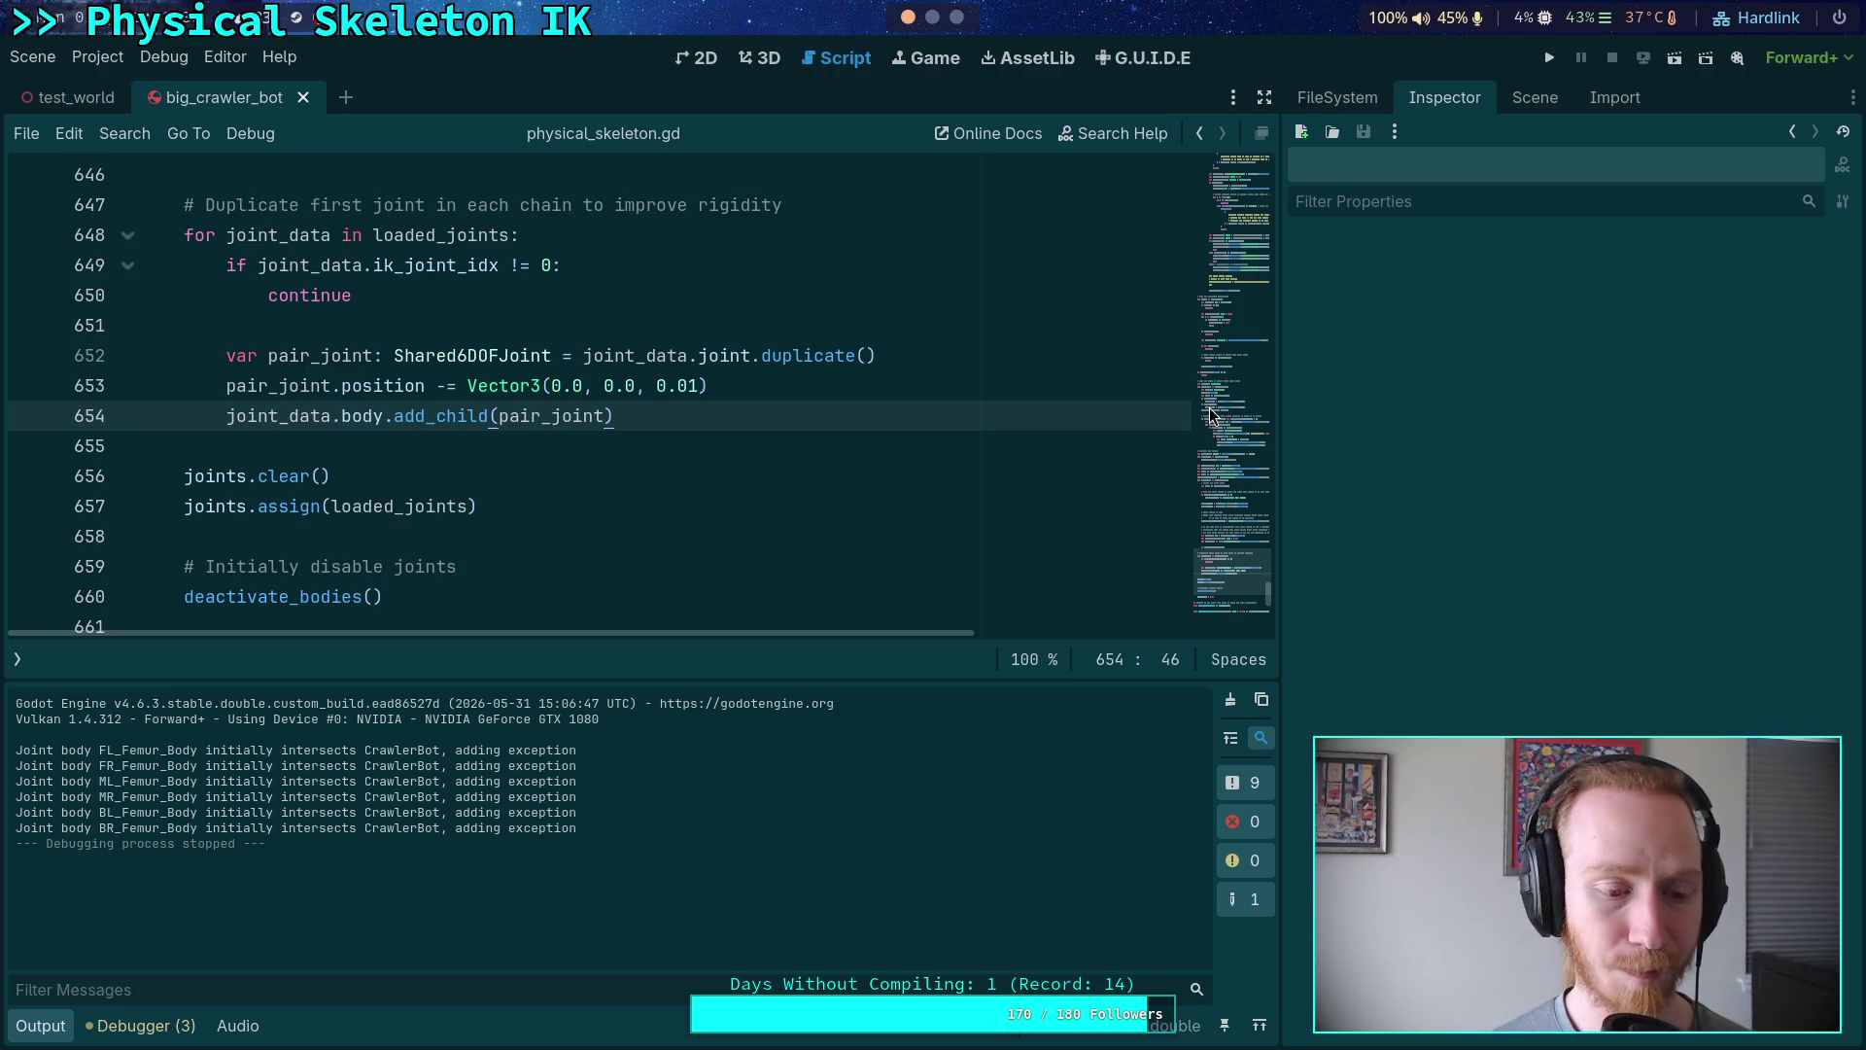
- Set a breakpoint on line 607 and run the game until it pauses there
scroll(738, 455, "up", 2)
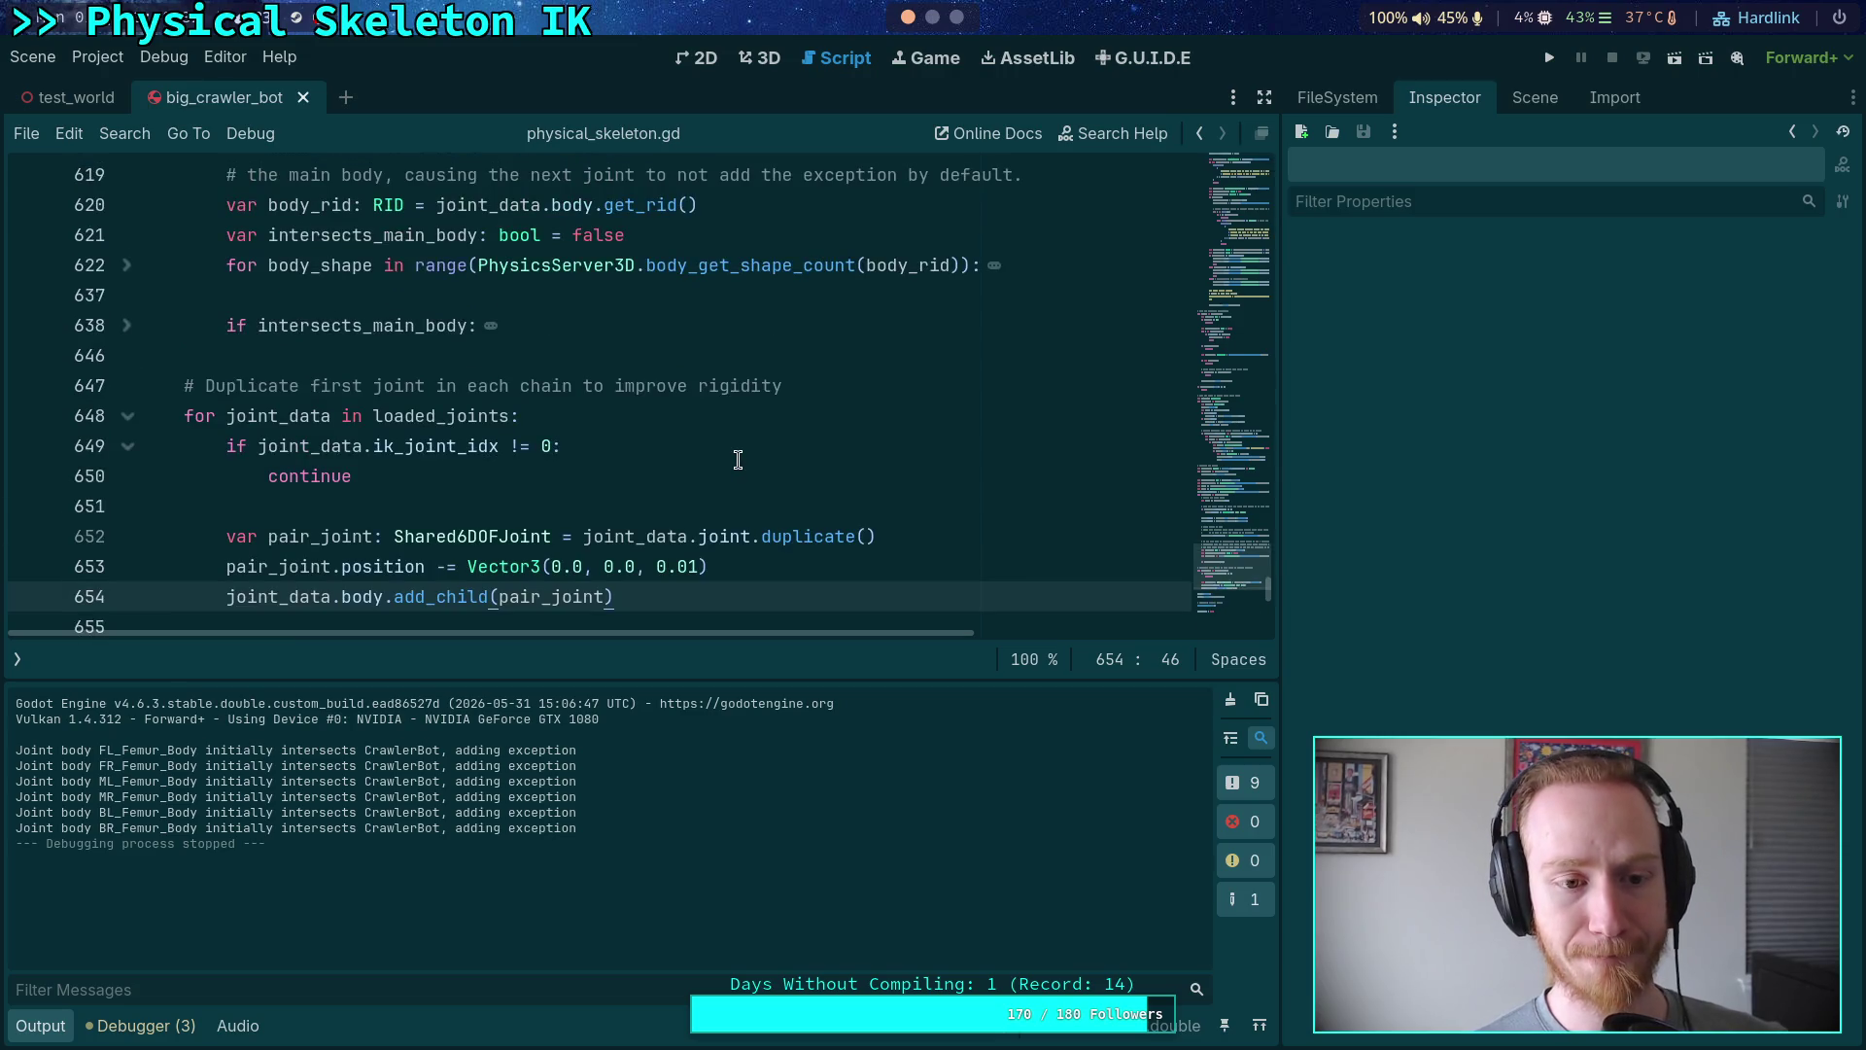
scroll(737, 460, "up", 6)
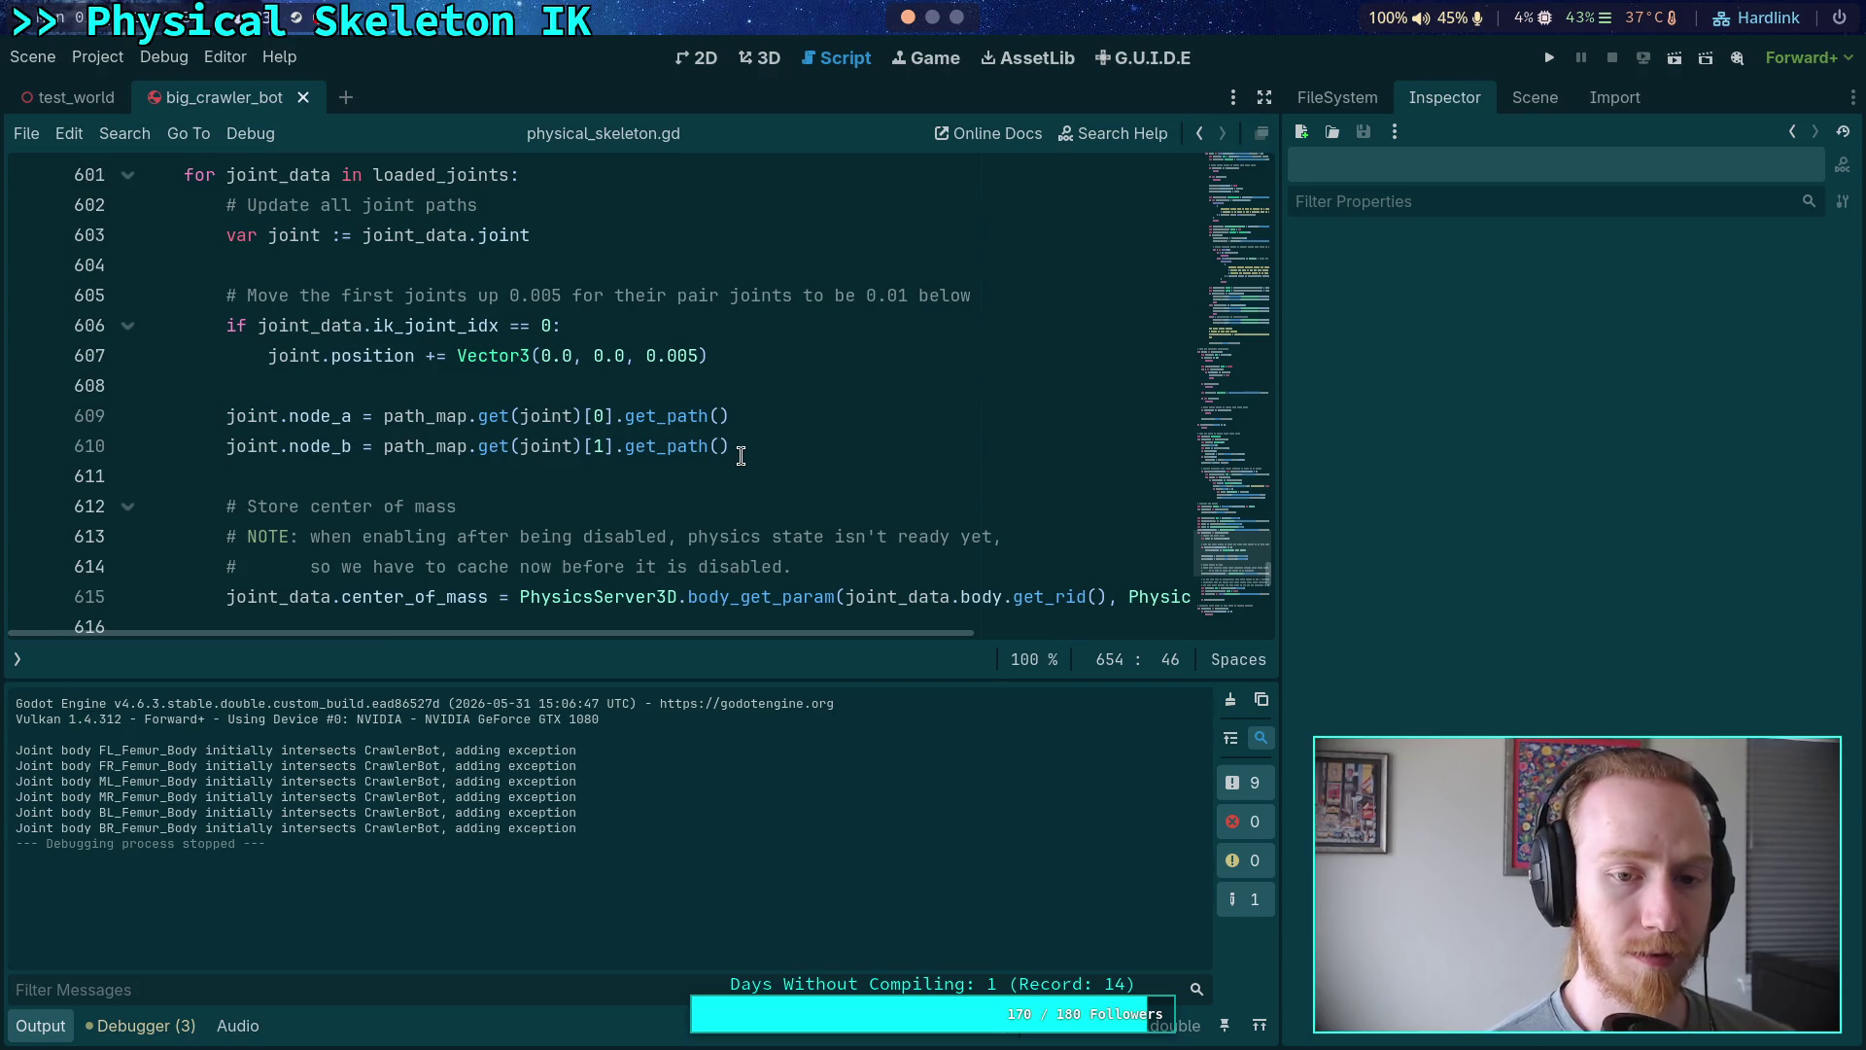
left_click(762, 387)
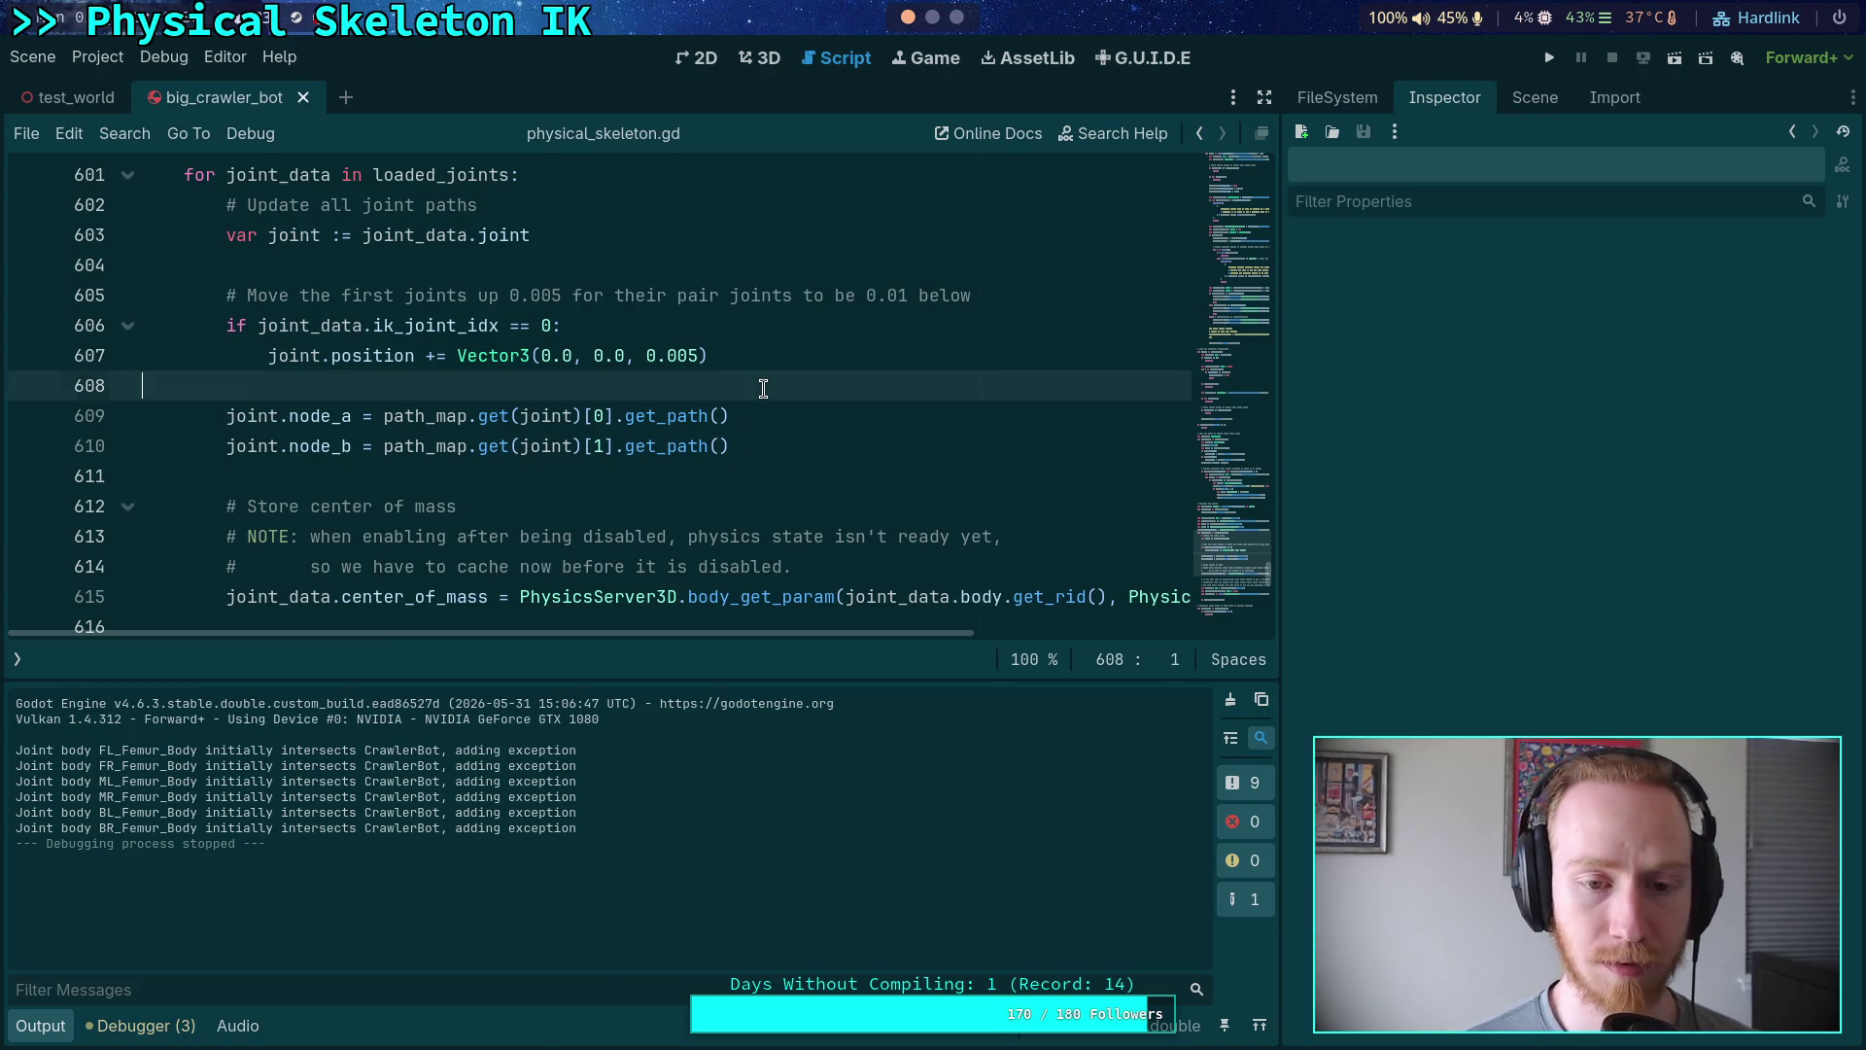
left_click(29, 416)
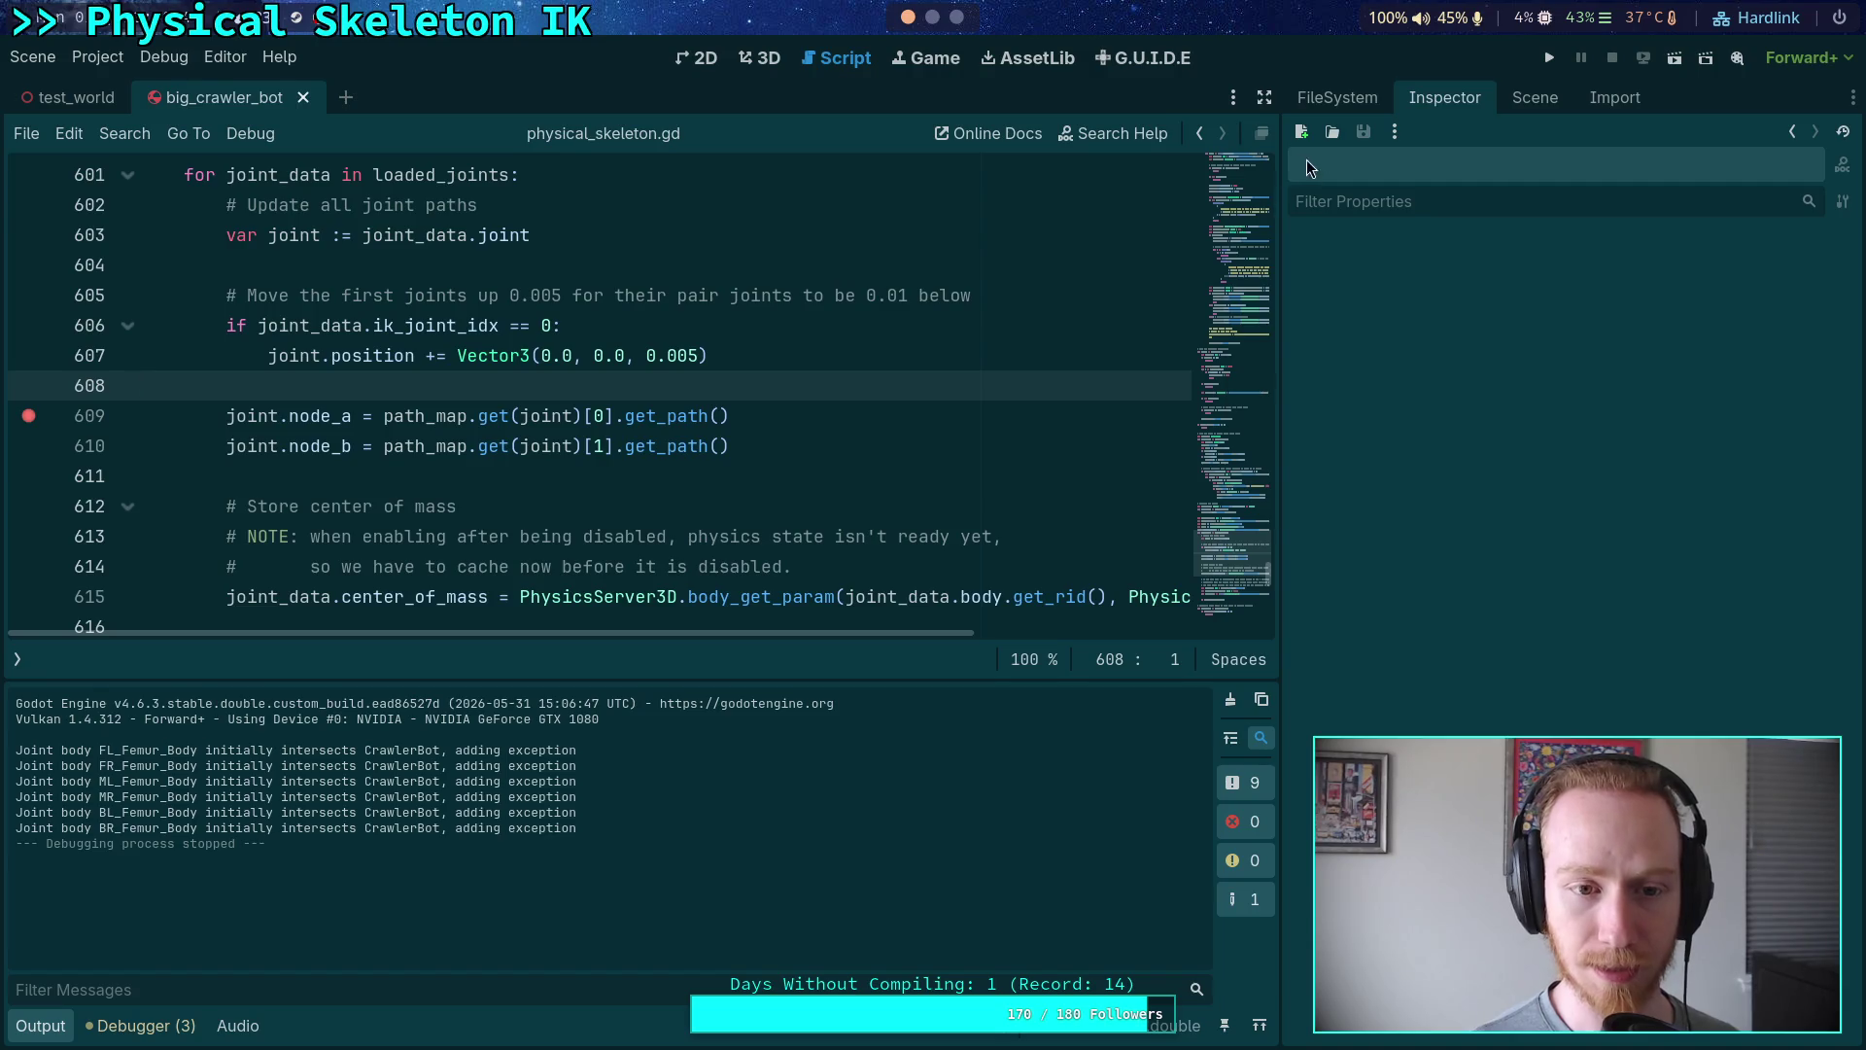
left_click(28, 416)
left_click(28, 356)
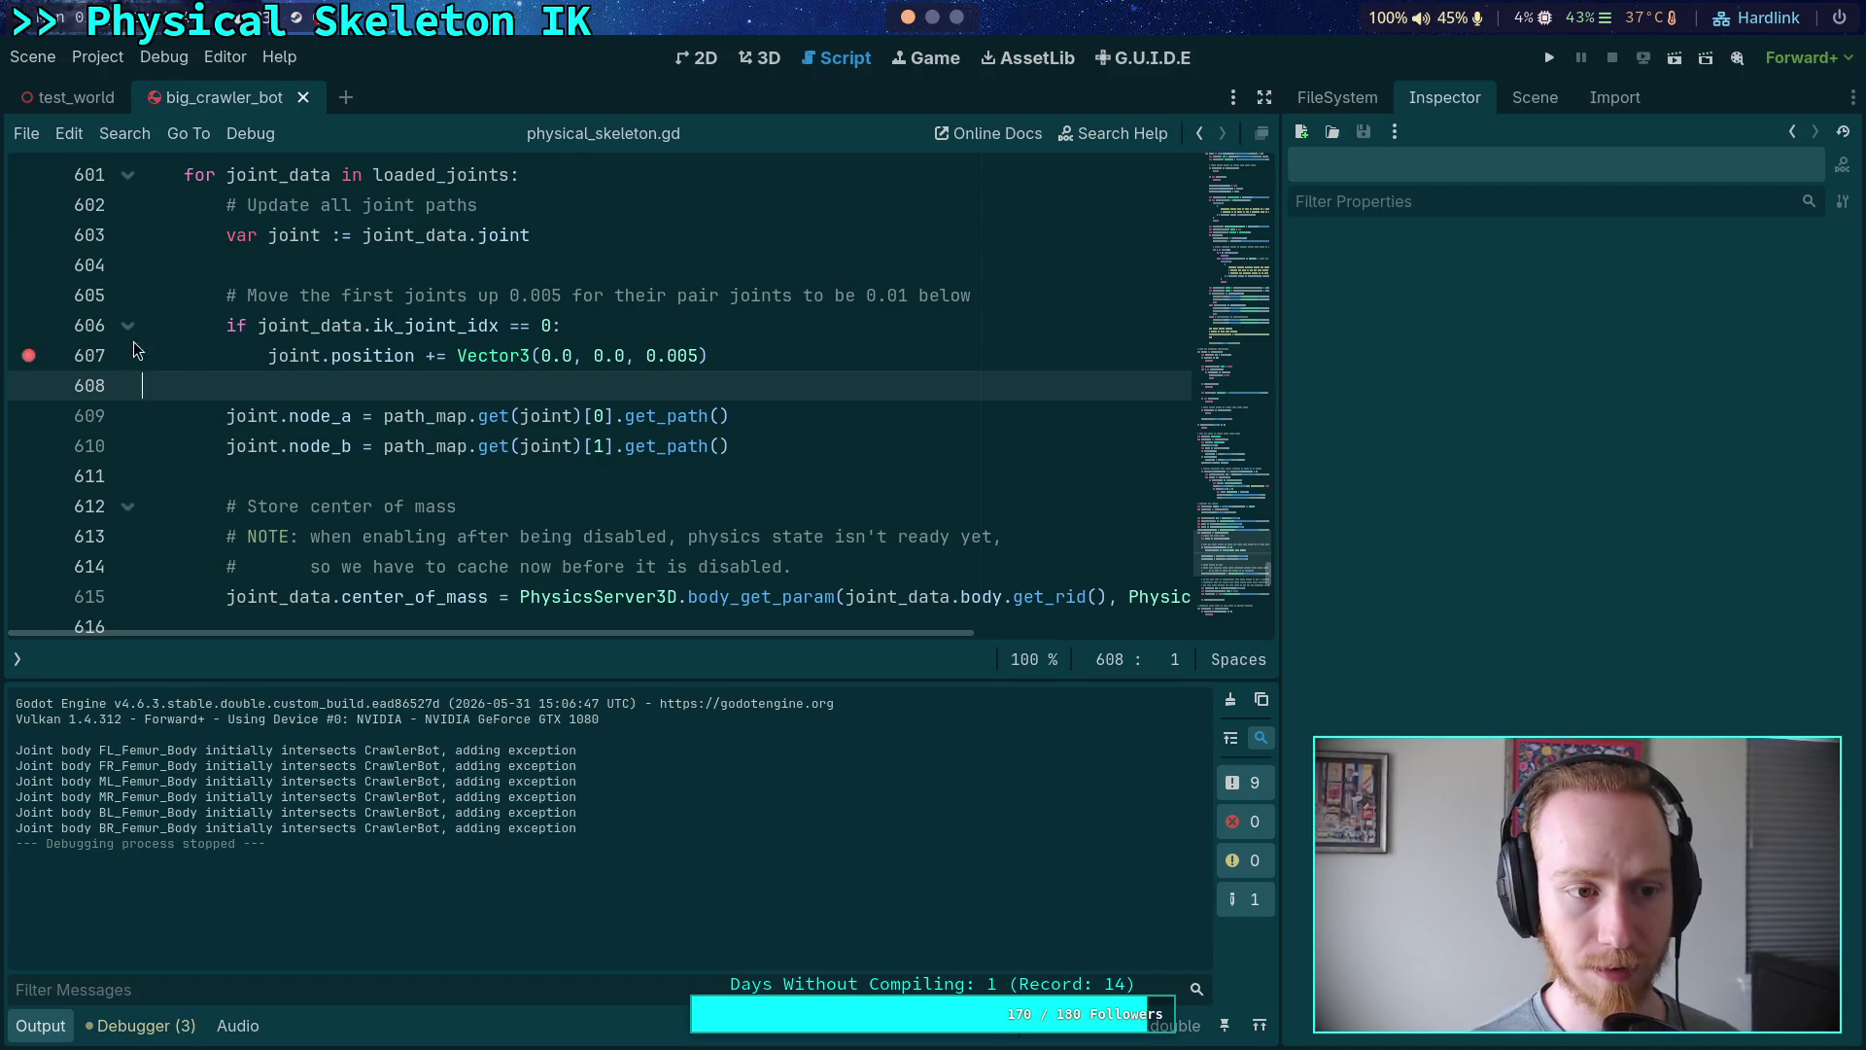
left_click(1550, 61)
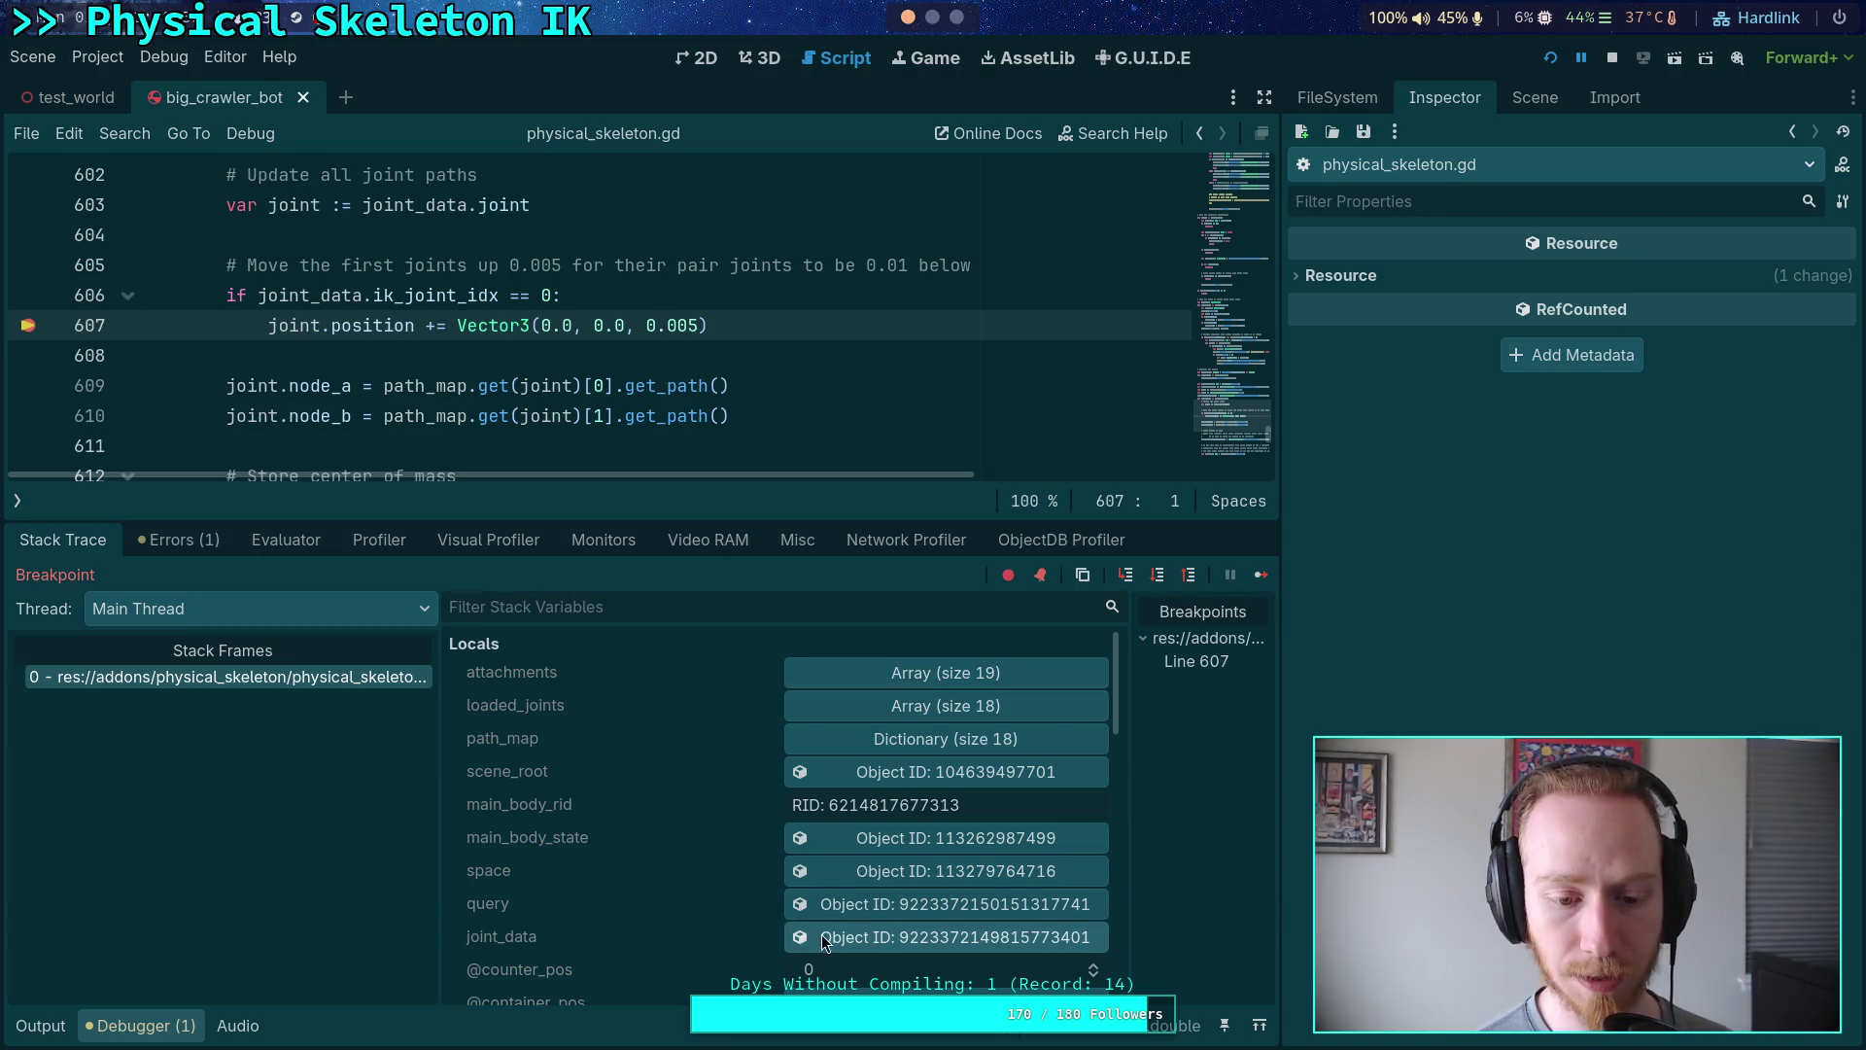
- Inspect the joint_data object's members and the current joint's properties in the debugger
left_click(885, 936)
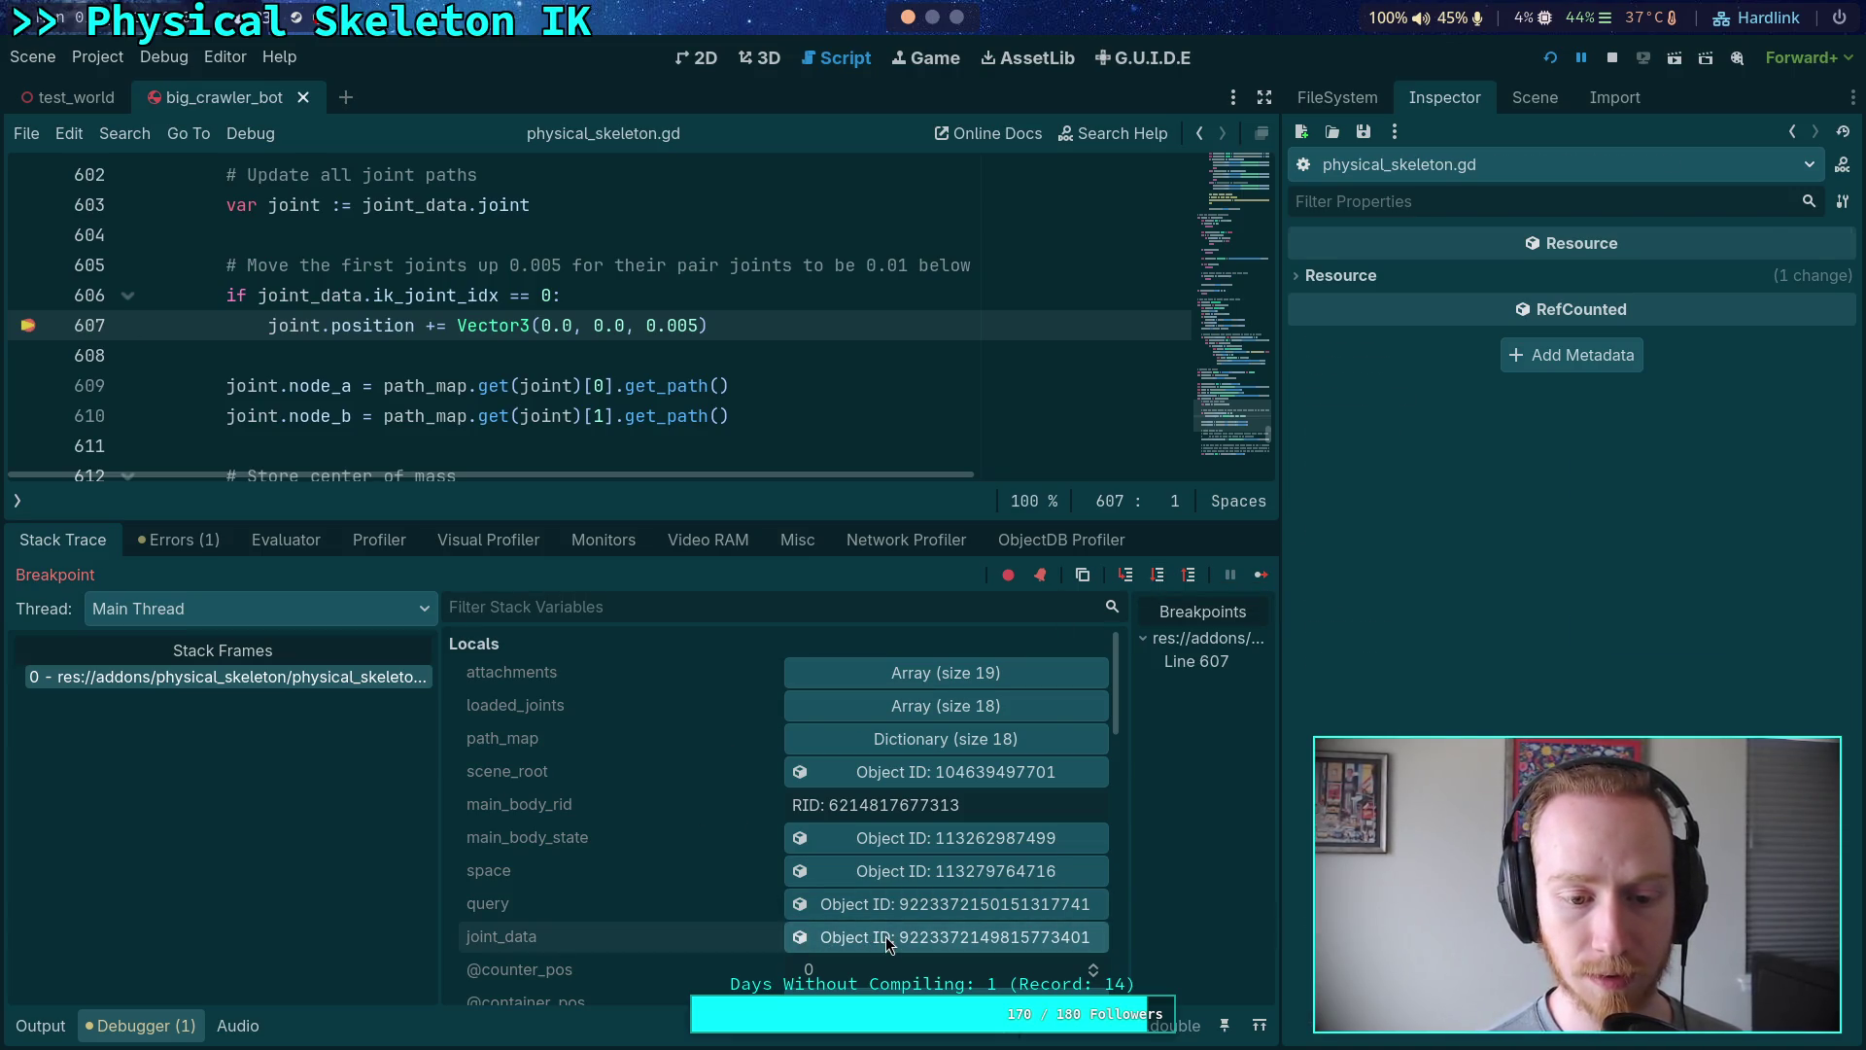
scroll(725, 809, "down", 5)
left_click(896, 761)
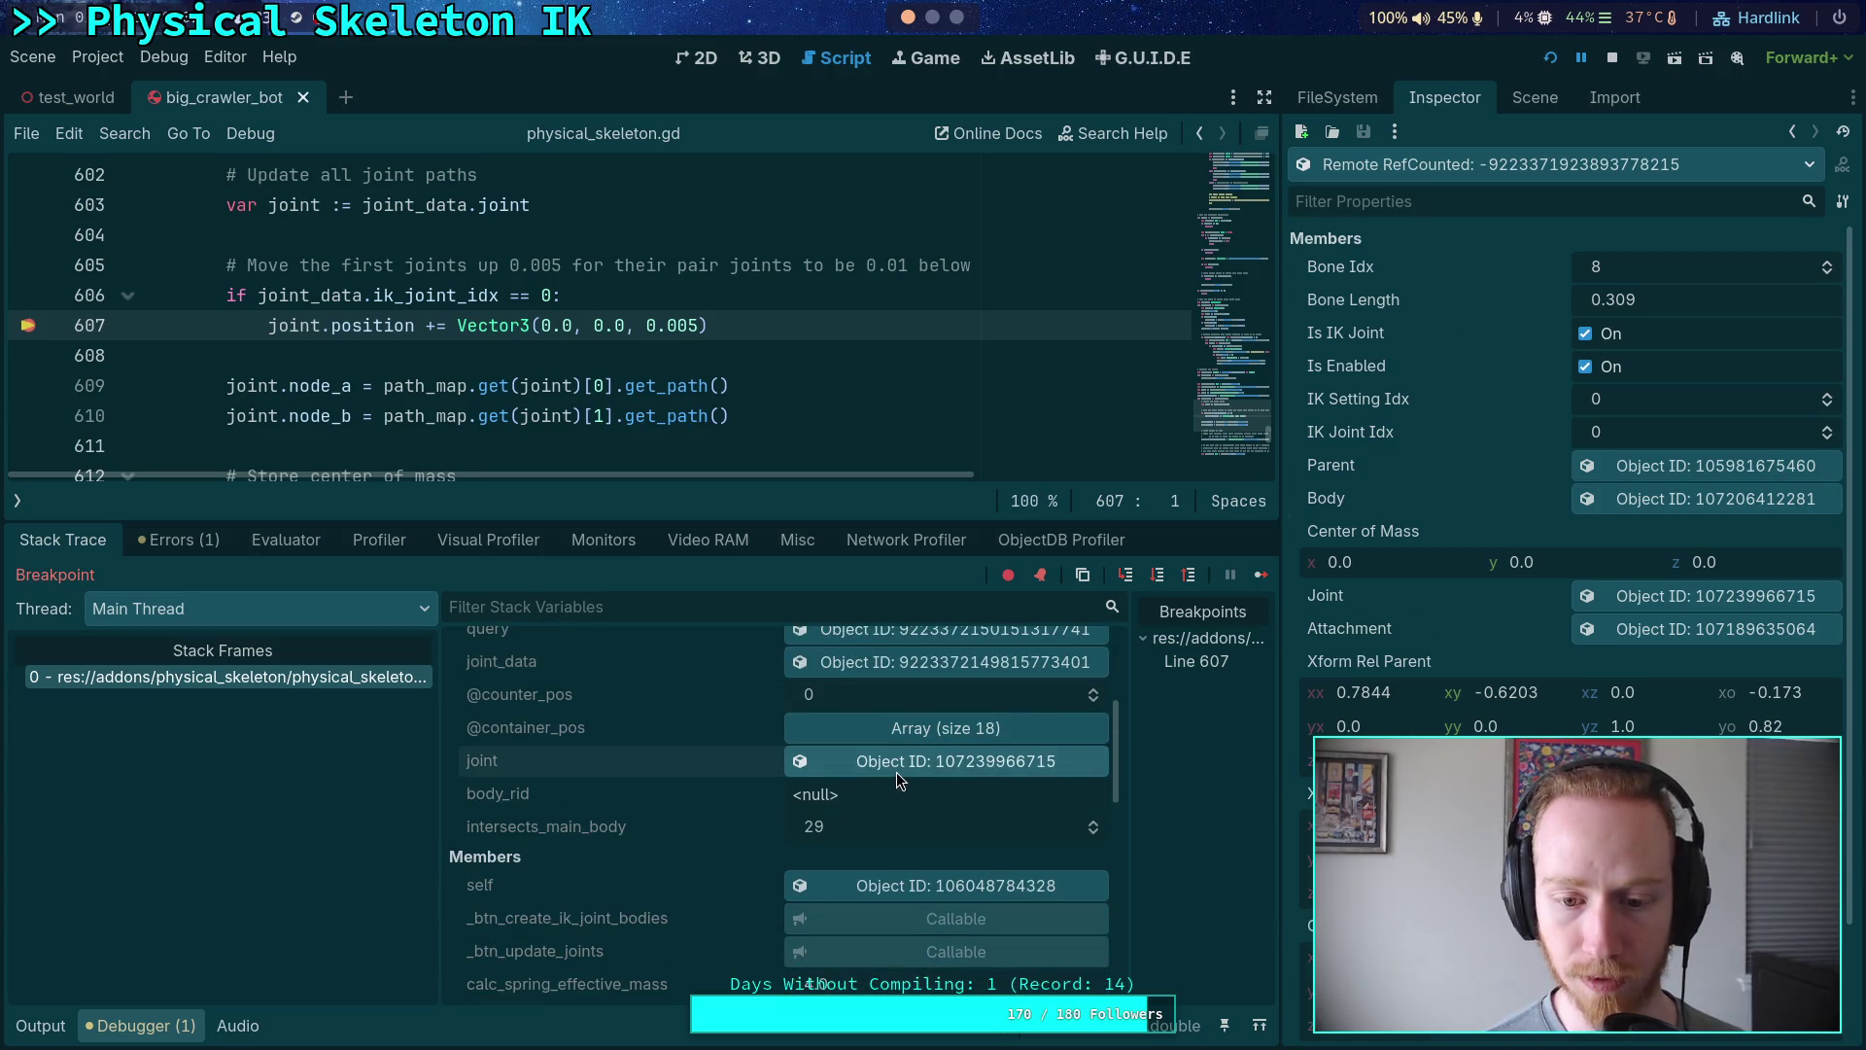
scroll(1565, 466, "down", 10)
scroll(1565, 467, "down", 15)
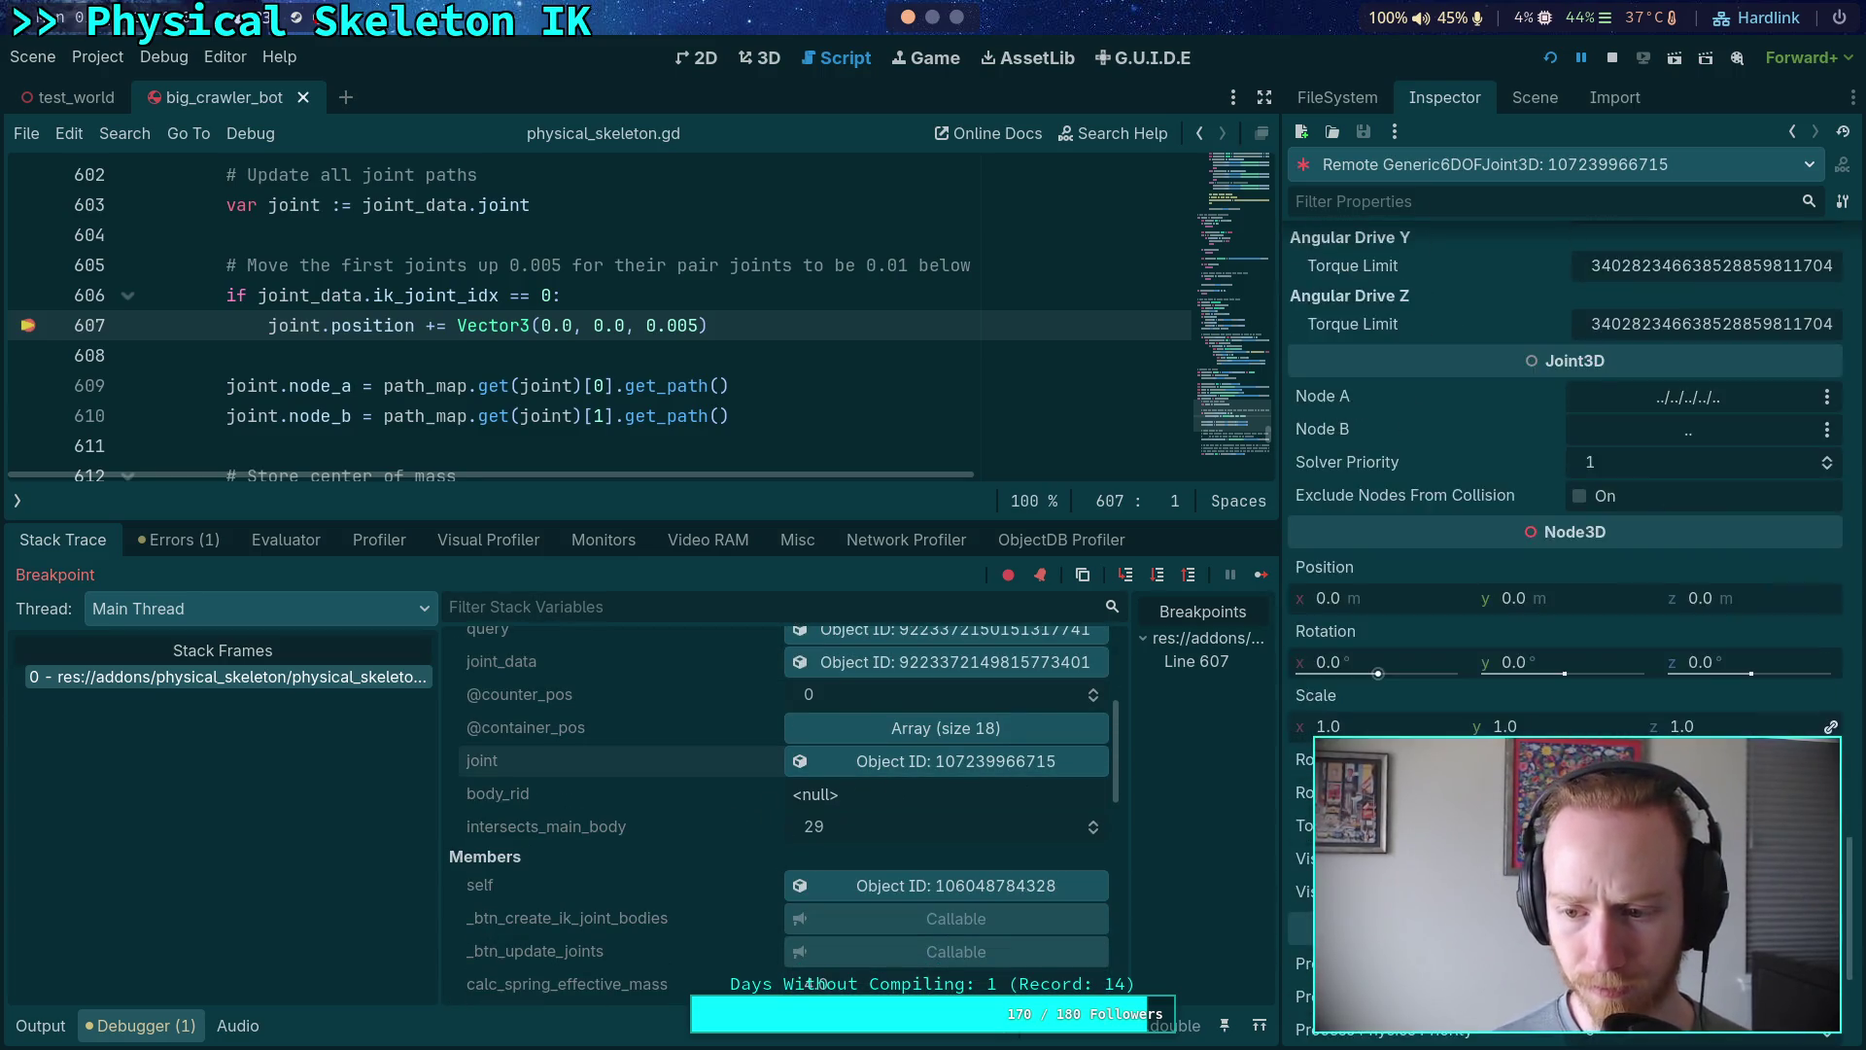
scroll(1565, 466, "up", 5)
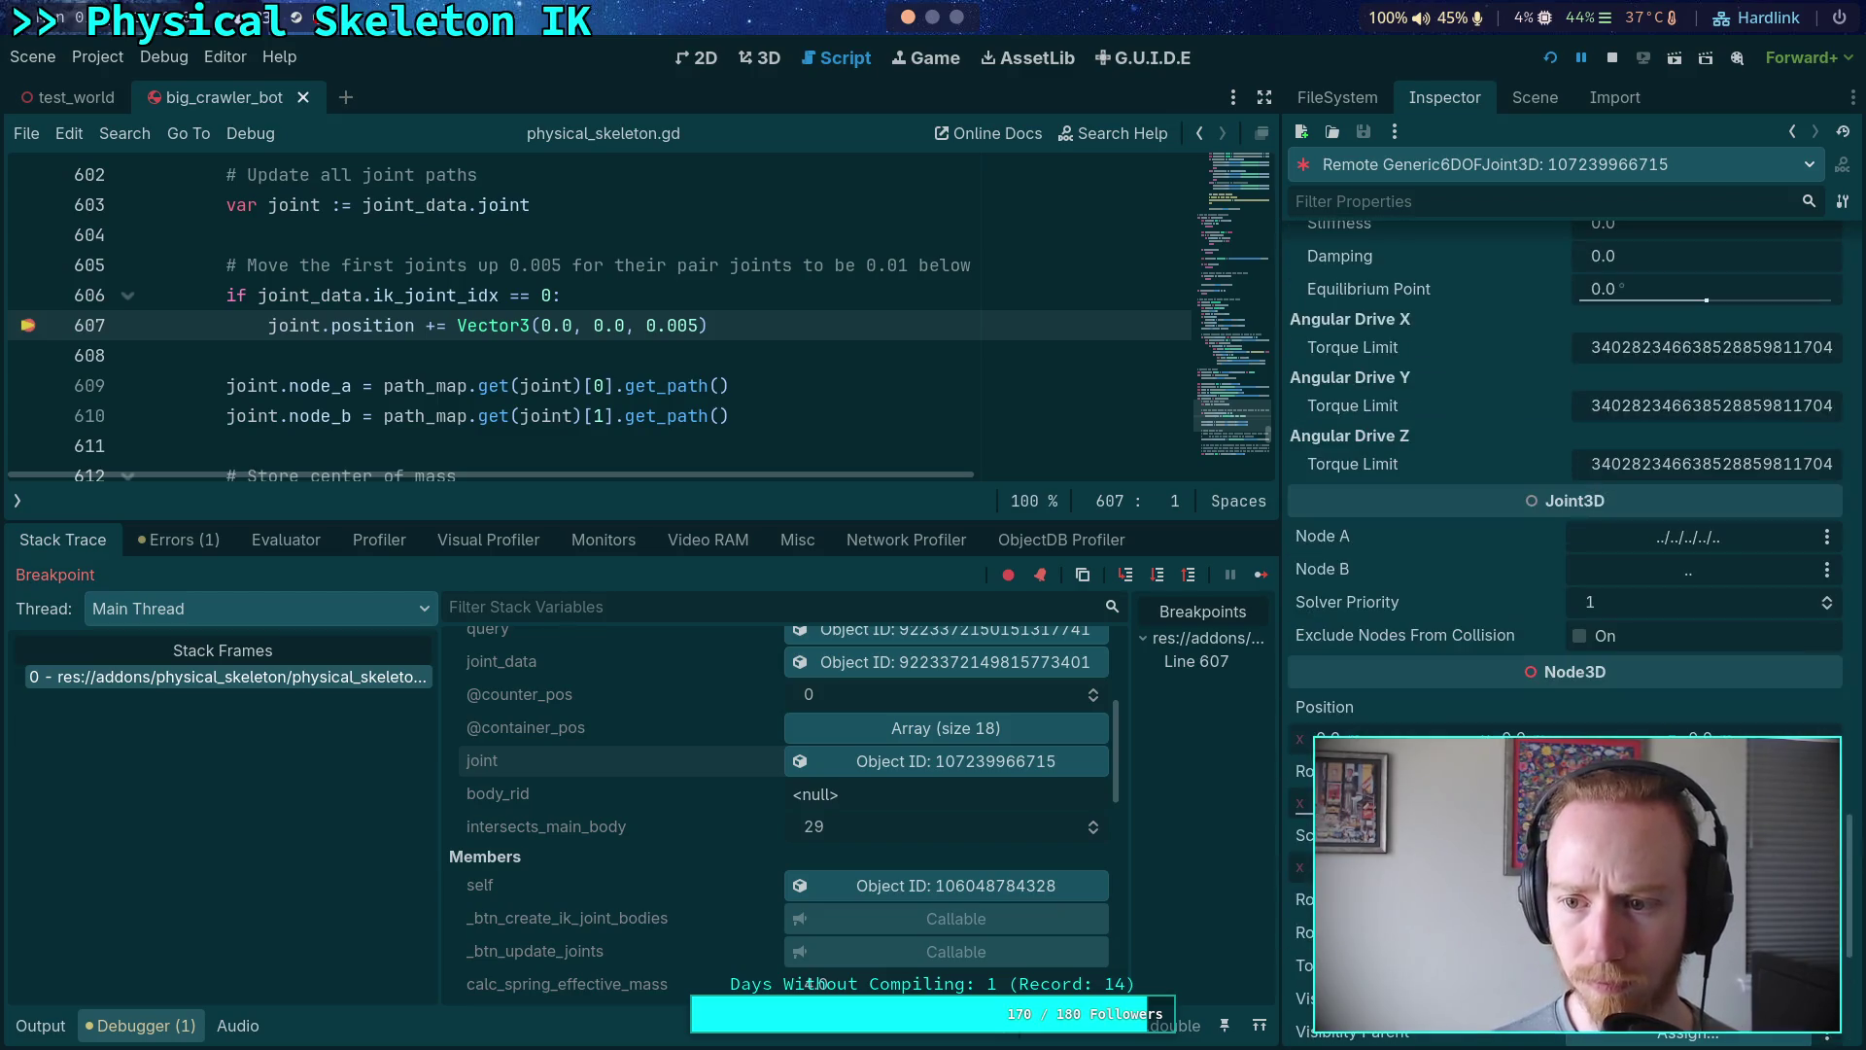
scroll(1565, 467, "up", 1)
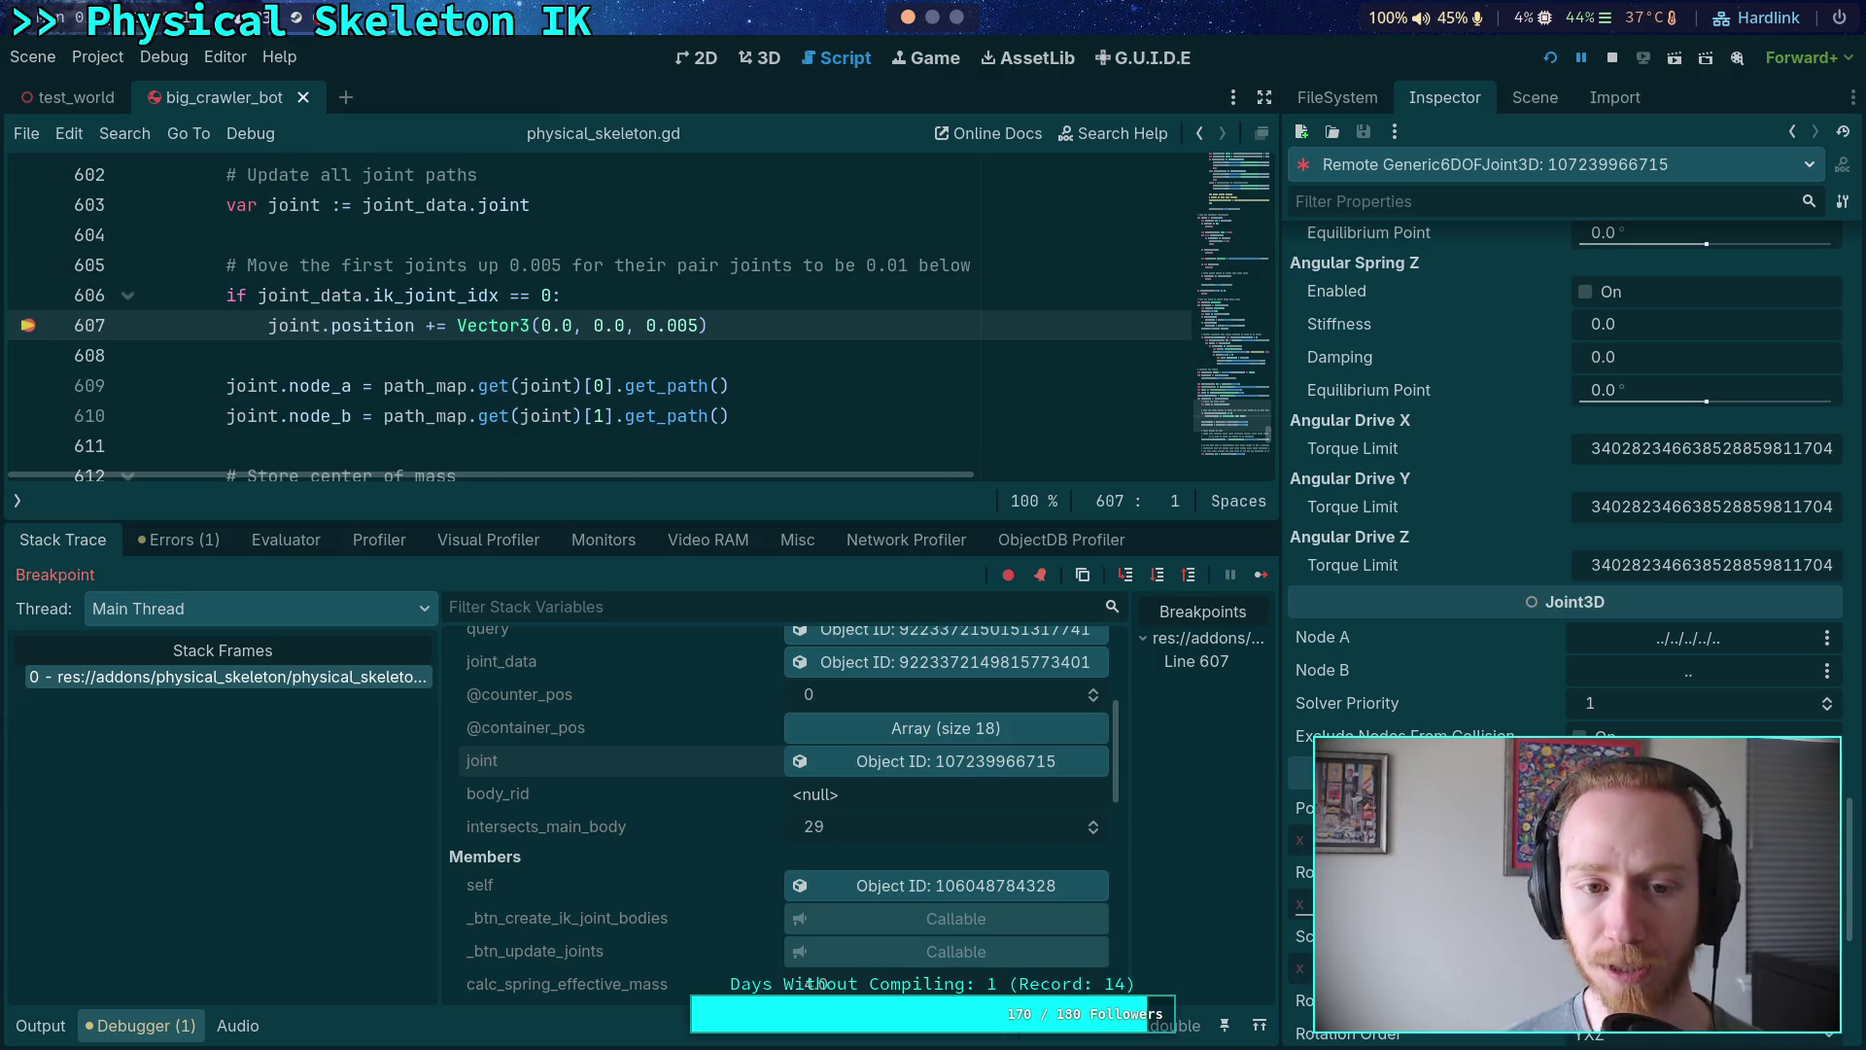
- Step over to line 615 and check the joint's newly assigned node paths
left_click(1157, 579)
left_click(1158, 579)
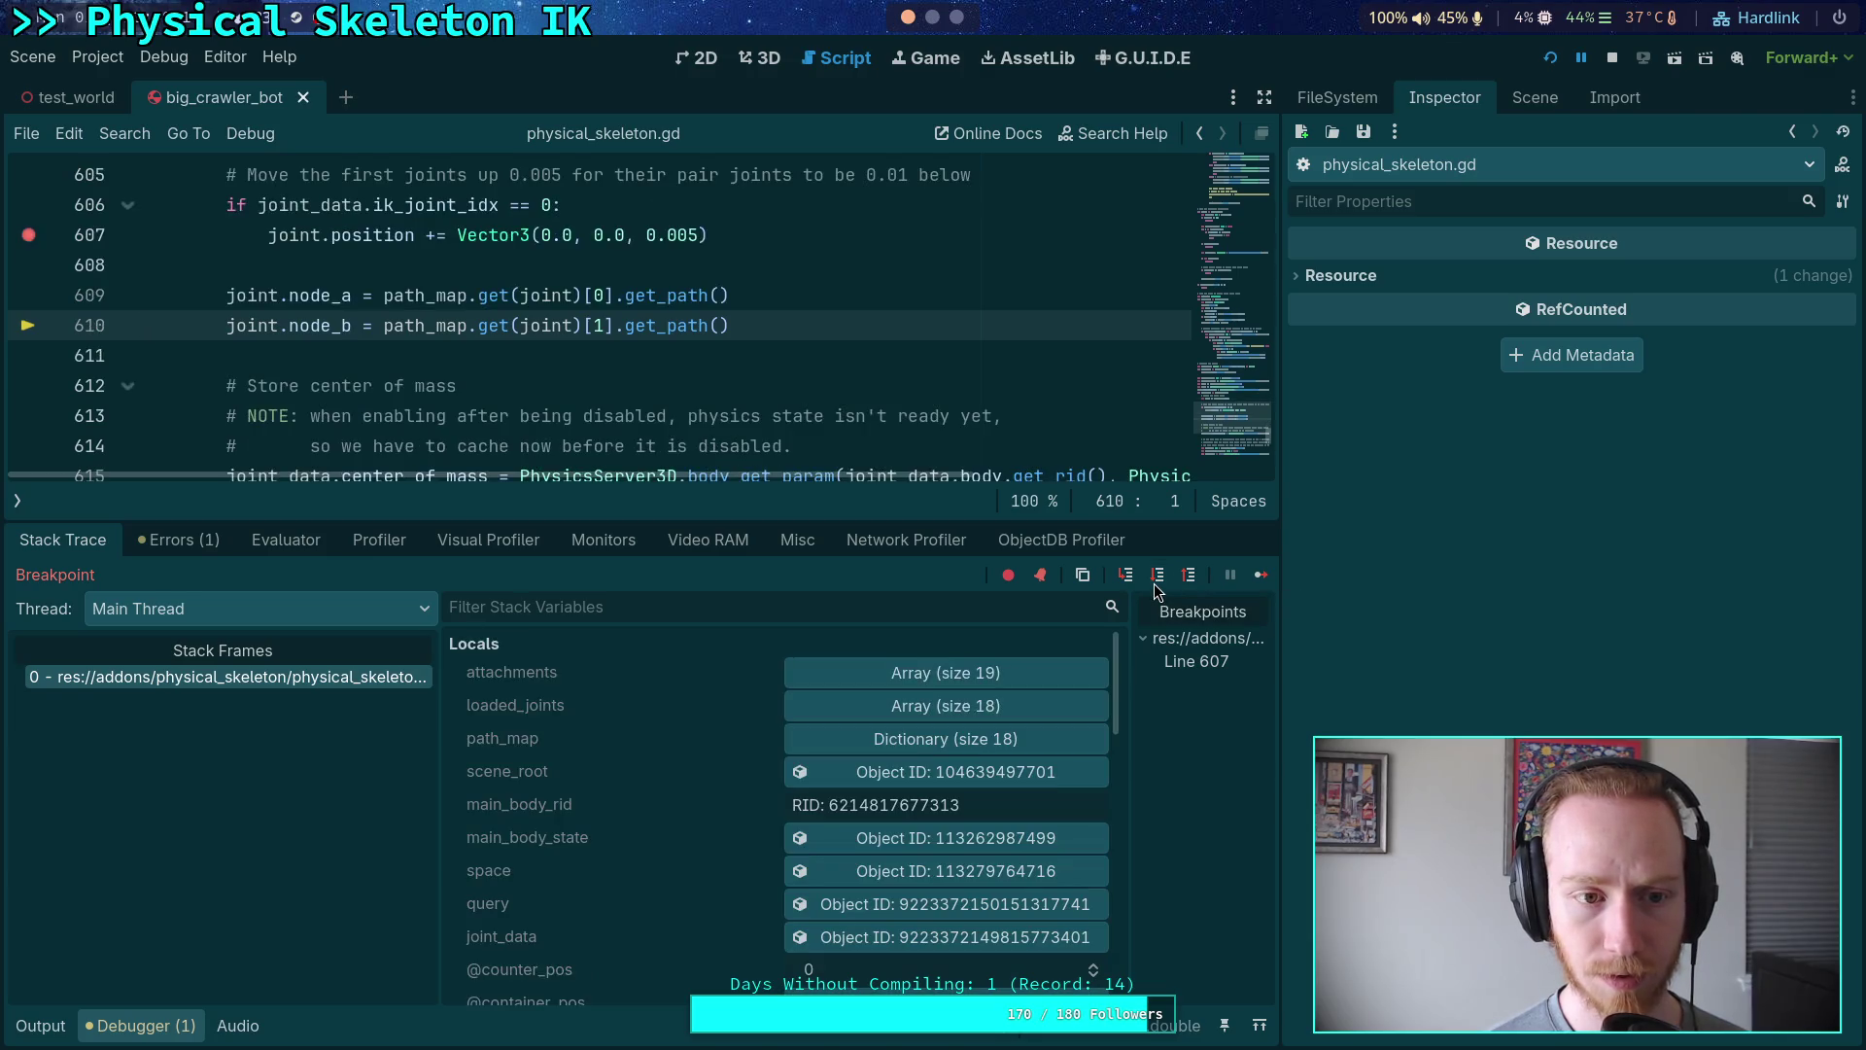
left_click(1157, 581)
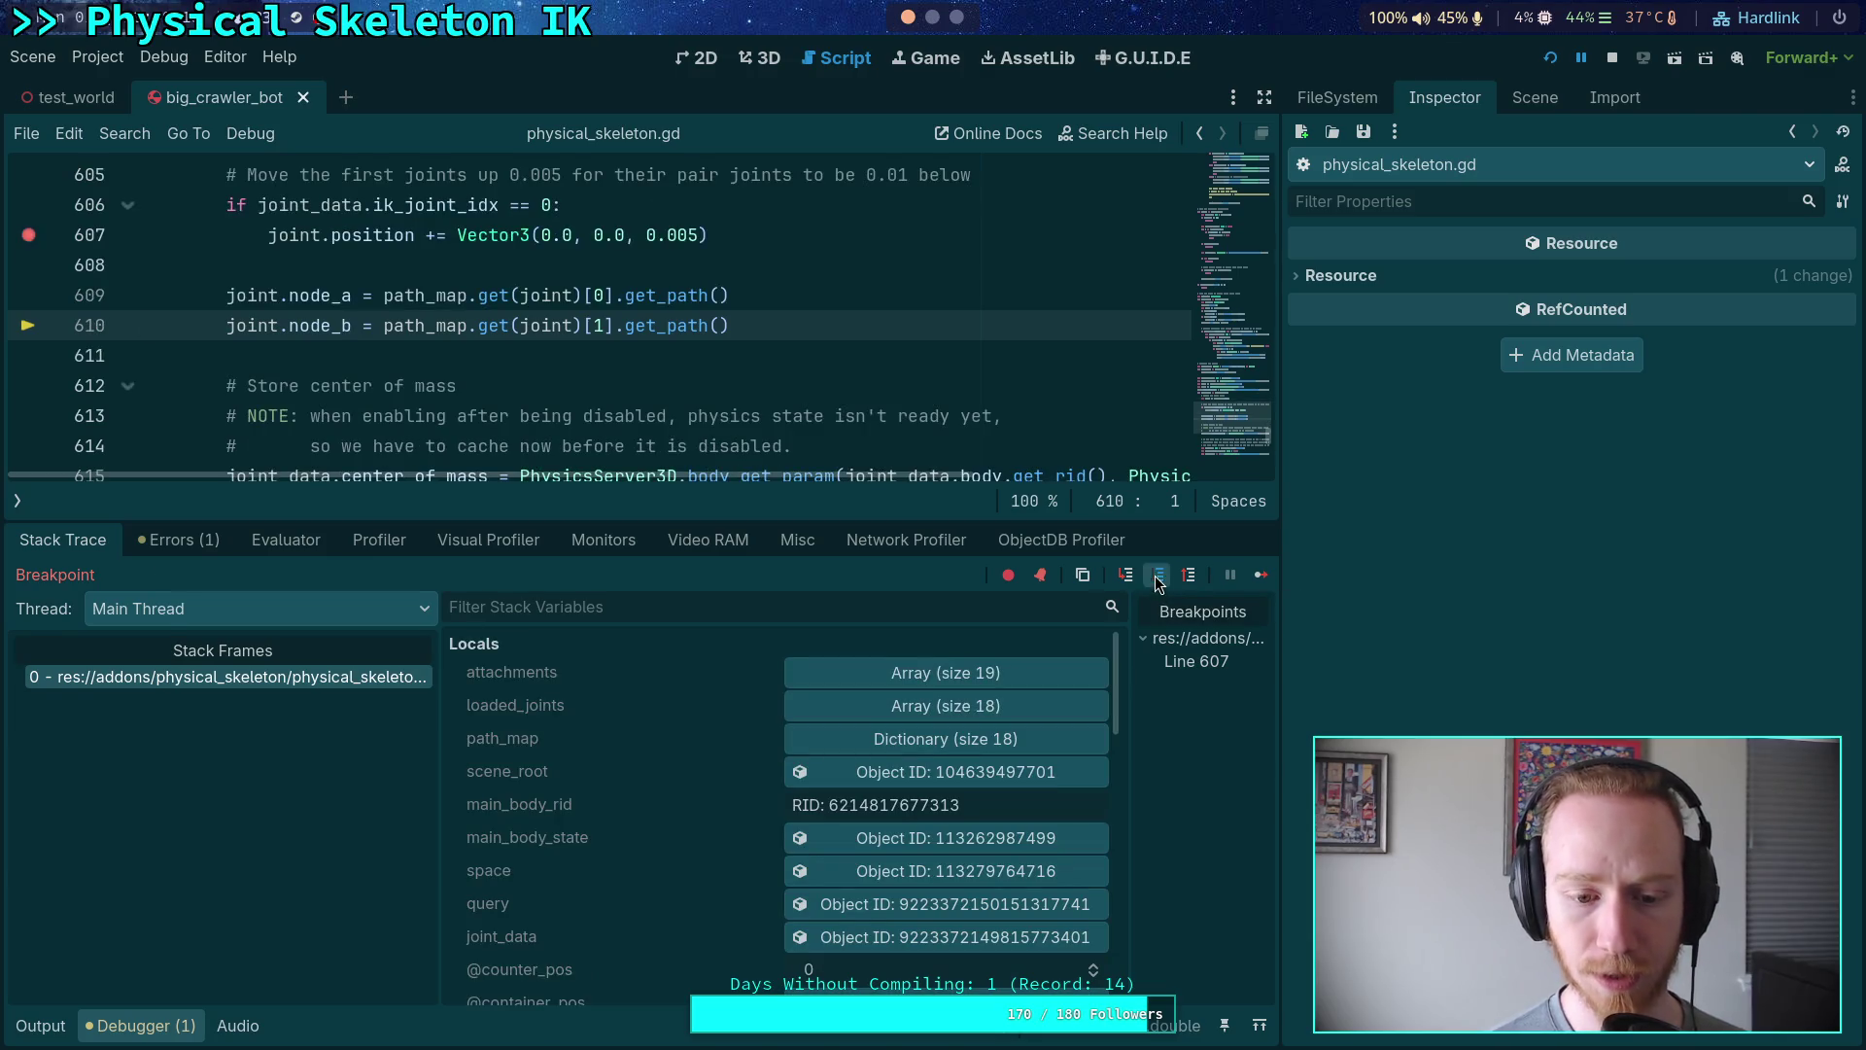
left_click(819, 939)
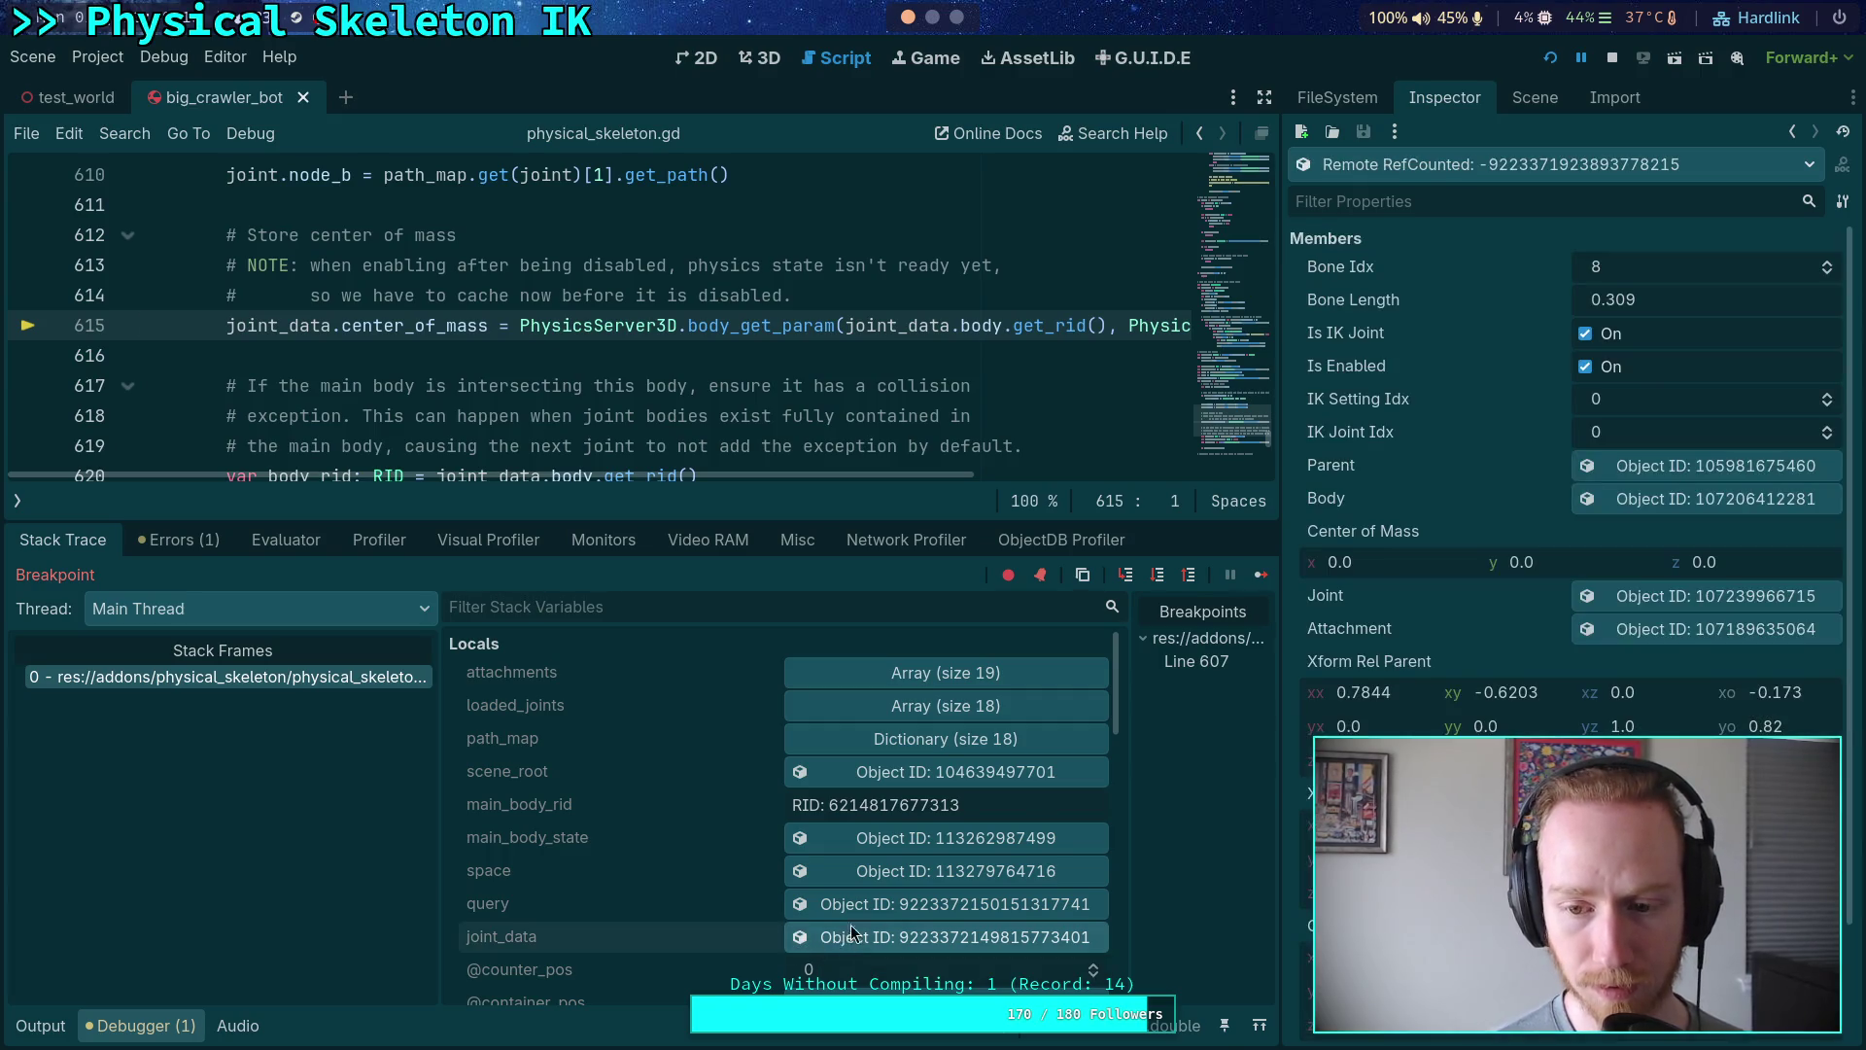
scroll(739, 855, "down", 5)
left_click(955, 807)
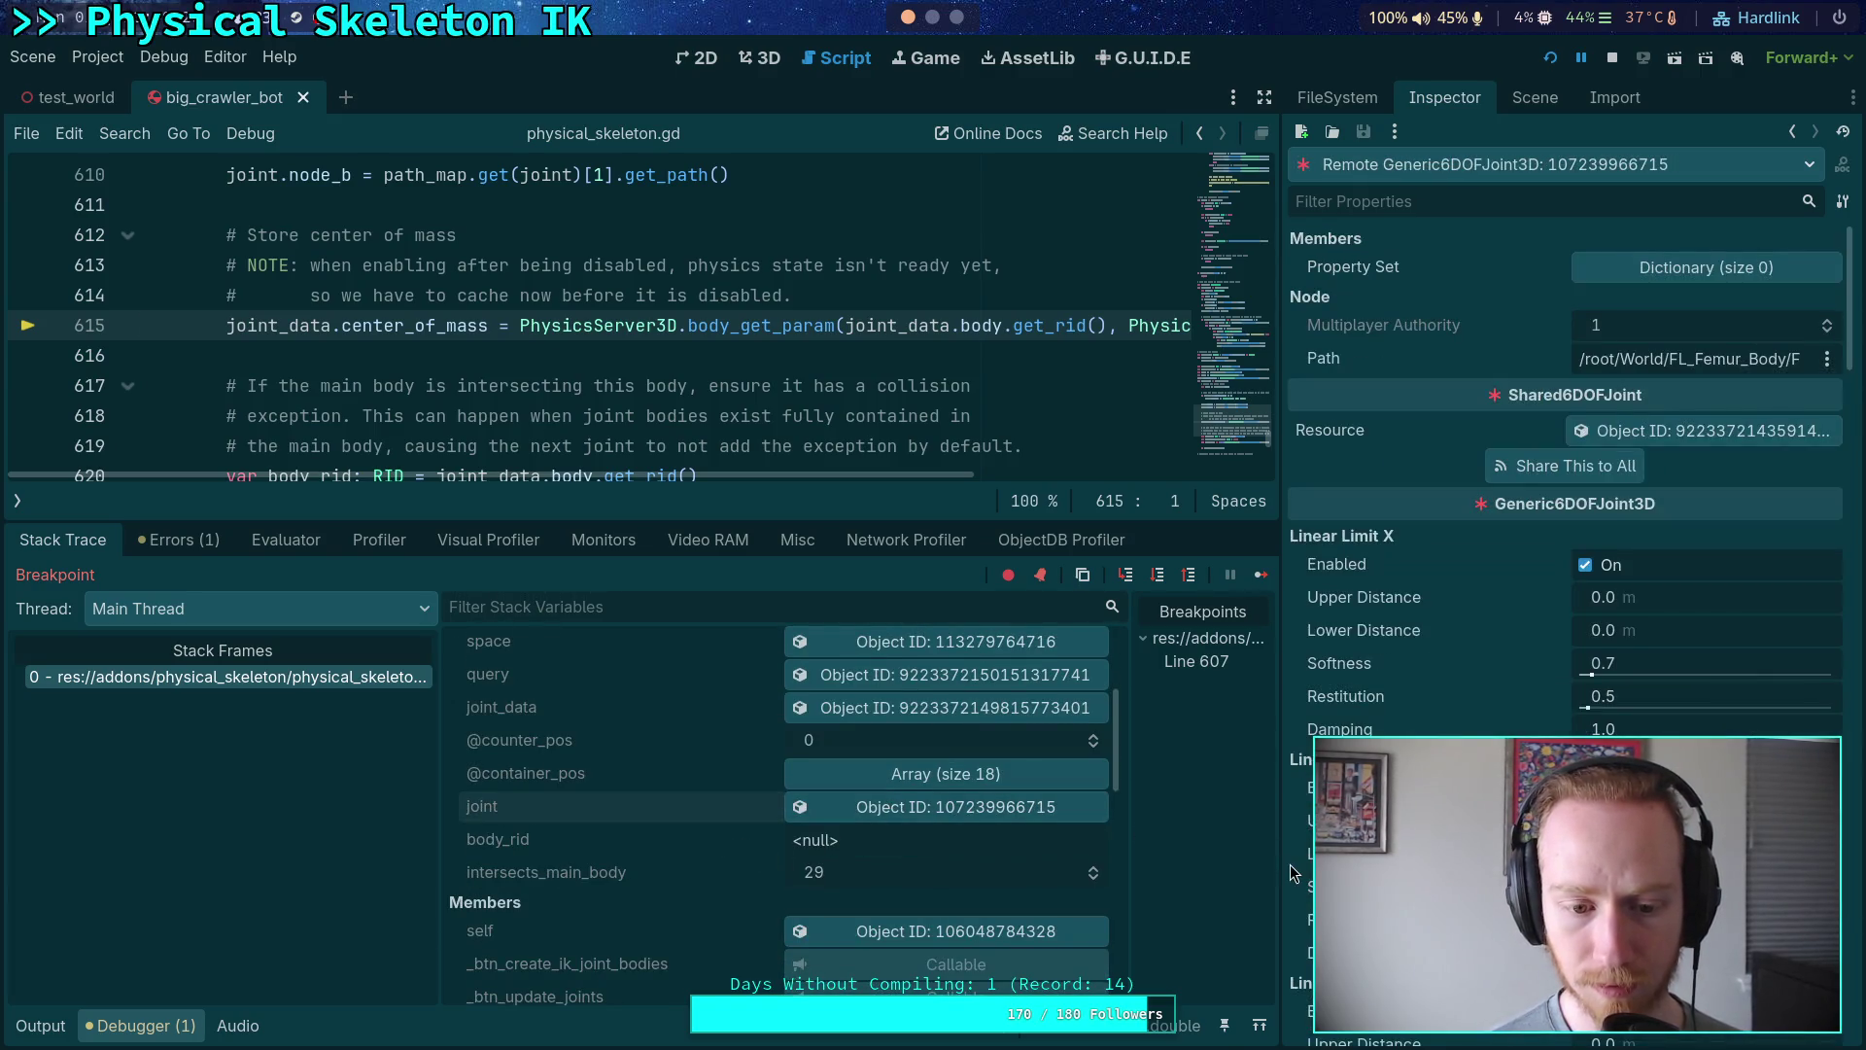
scroll(1565, 486, "down", 10)
scroll(1565, 486, "down", 10)
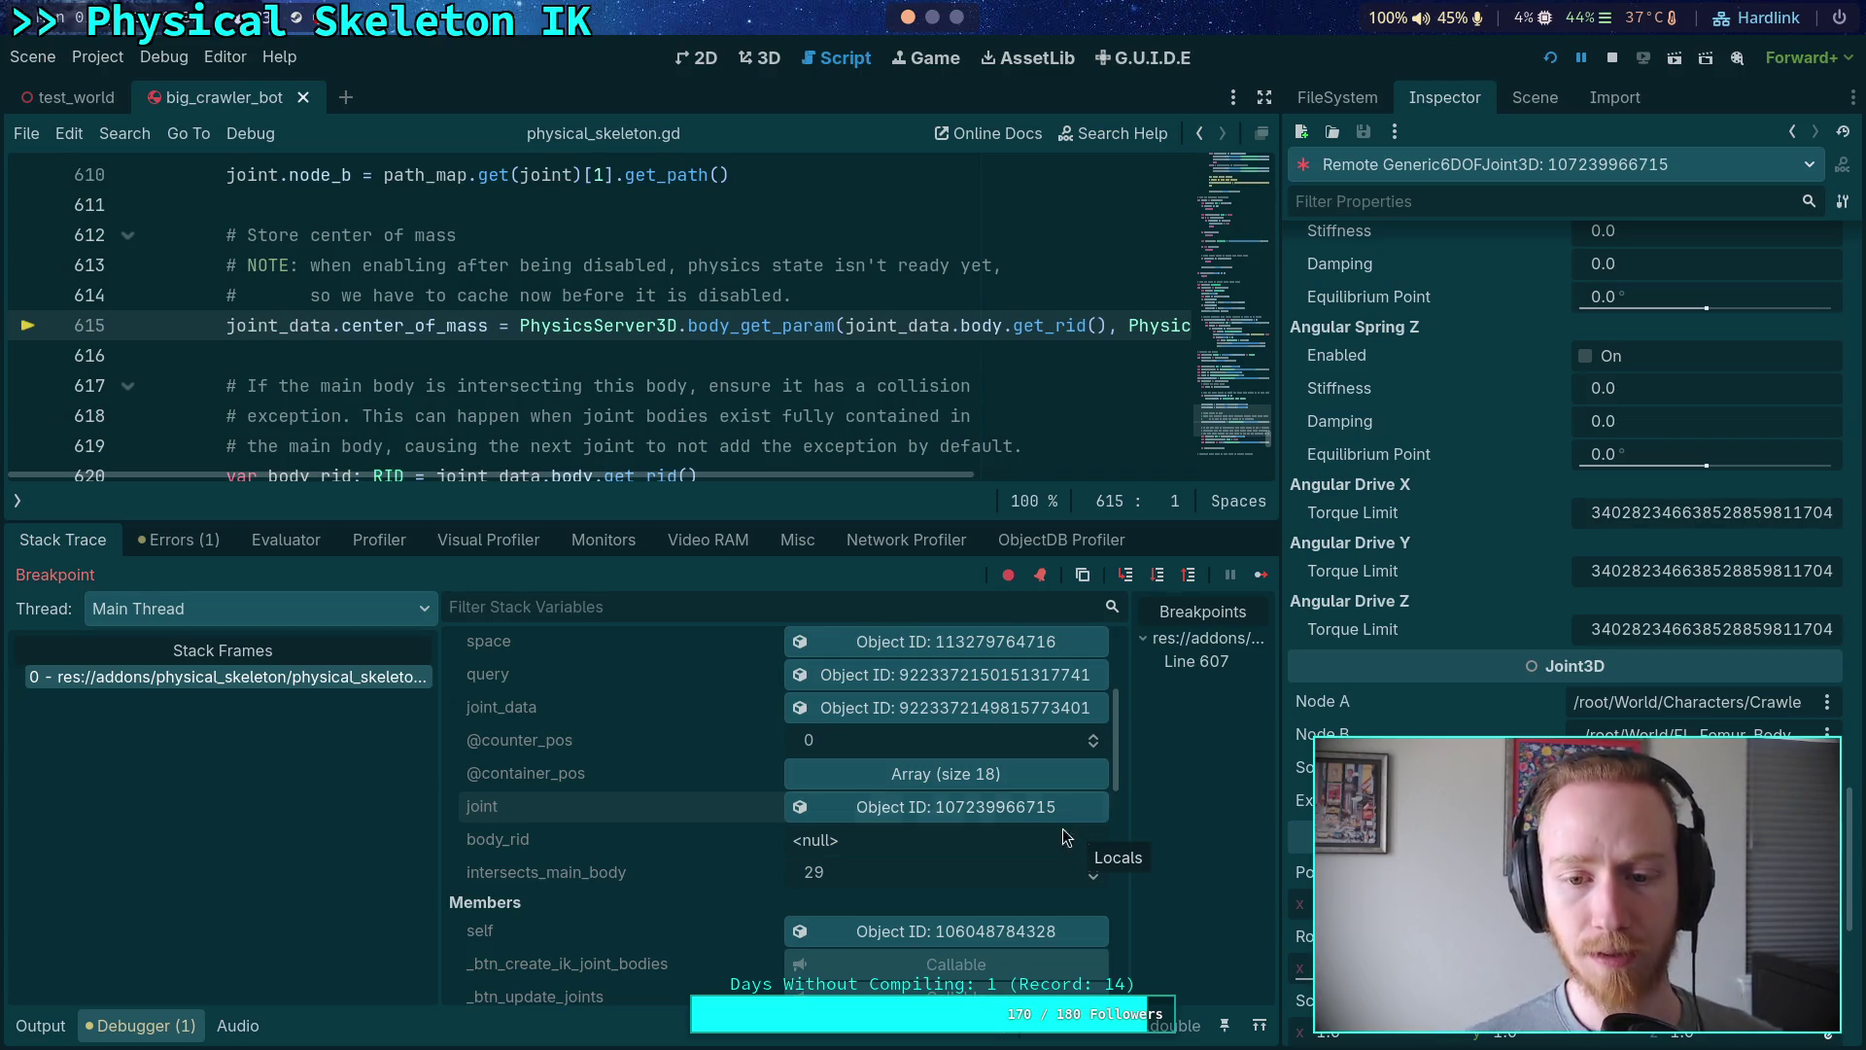
- Consult joint_3d.cpp in Neovim, then return to Godot with the debugger panel collapsed
key("super+2")
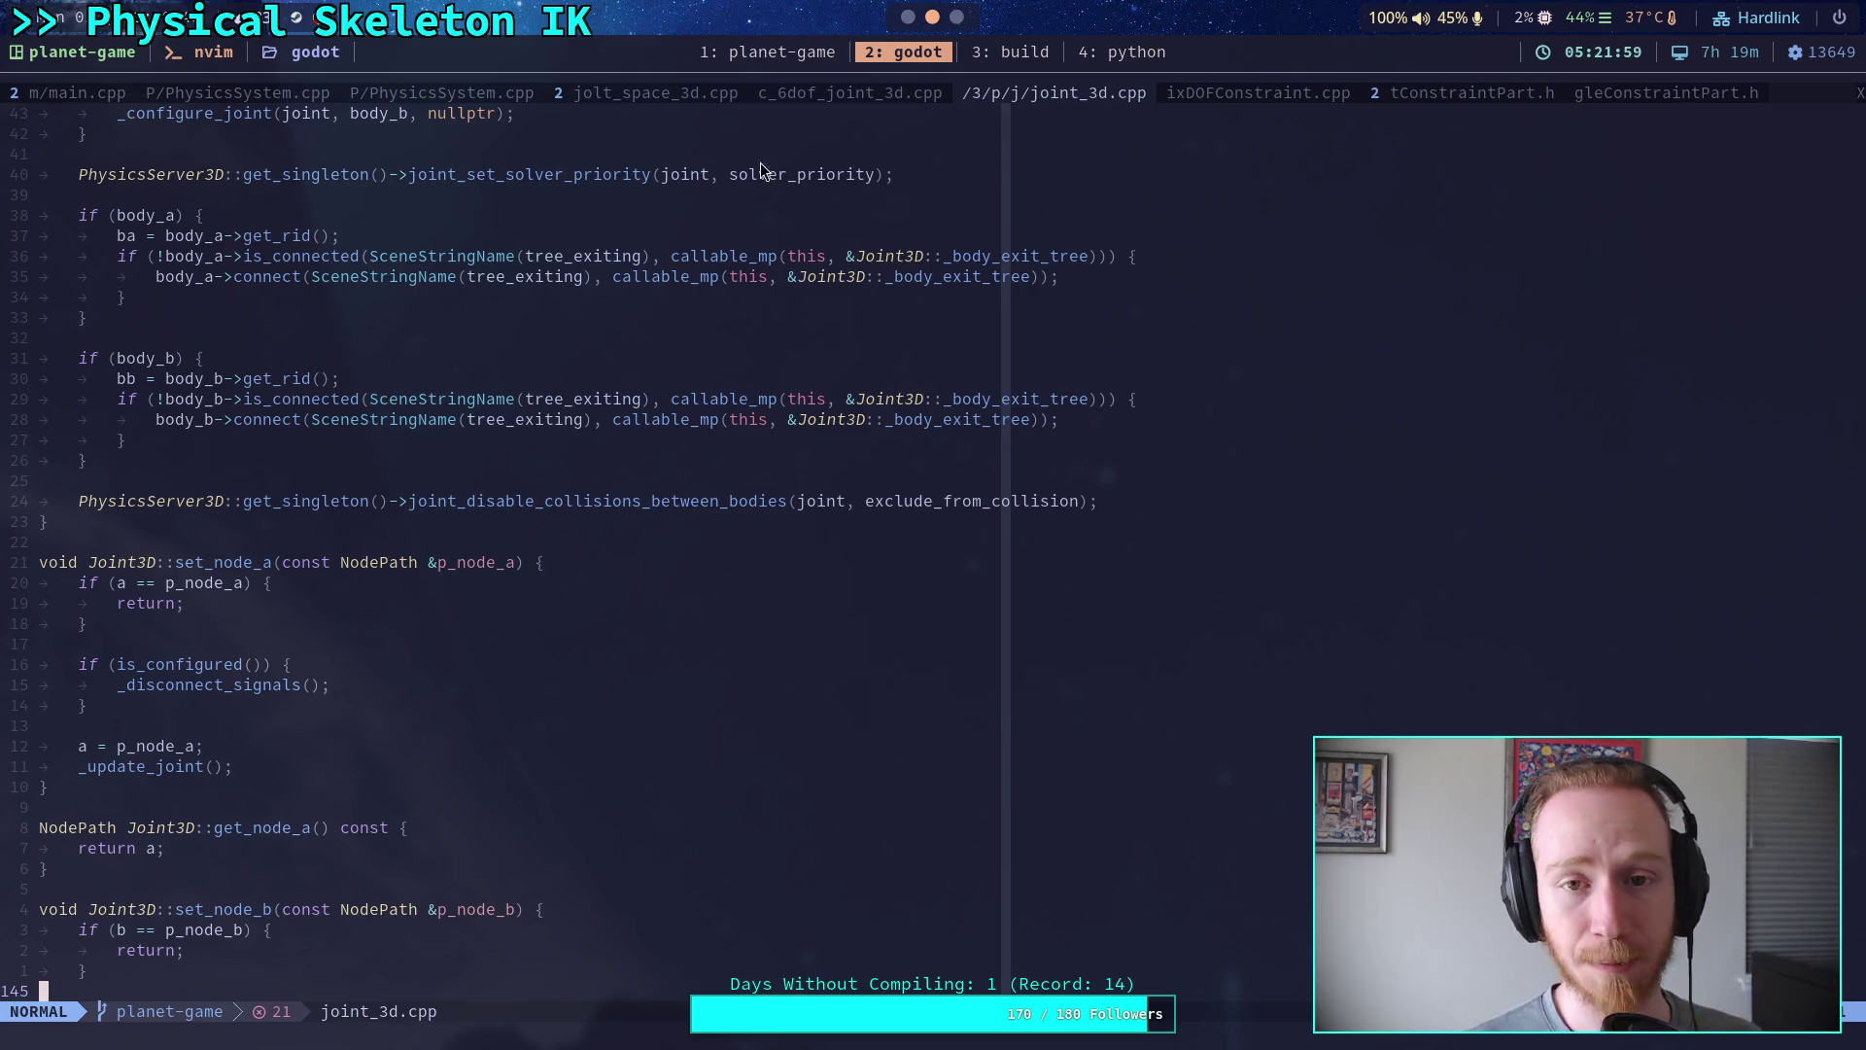
left_click(908, 18)
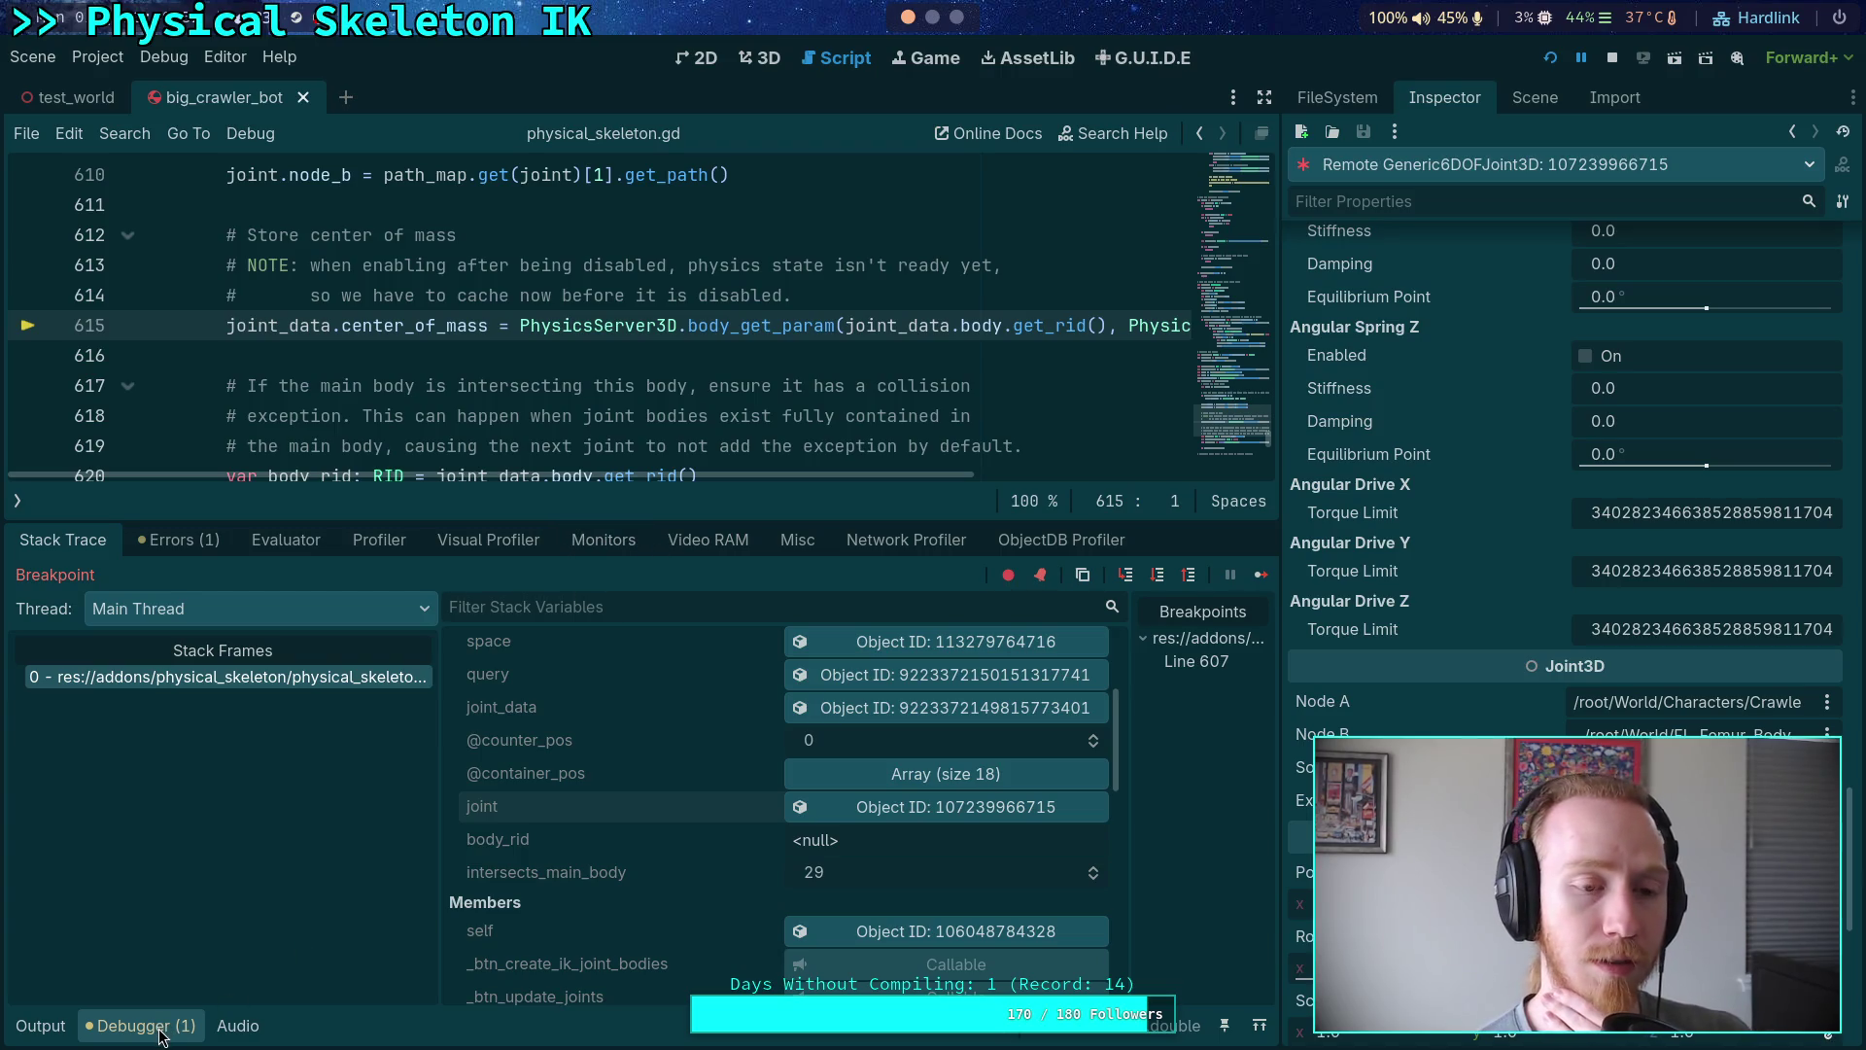
left_click(188, 1008)
- Add a return statement right after the commented-out rebuild block in update_motors
scroll(467, 707, "up", 3)
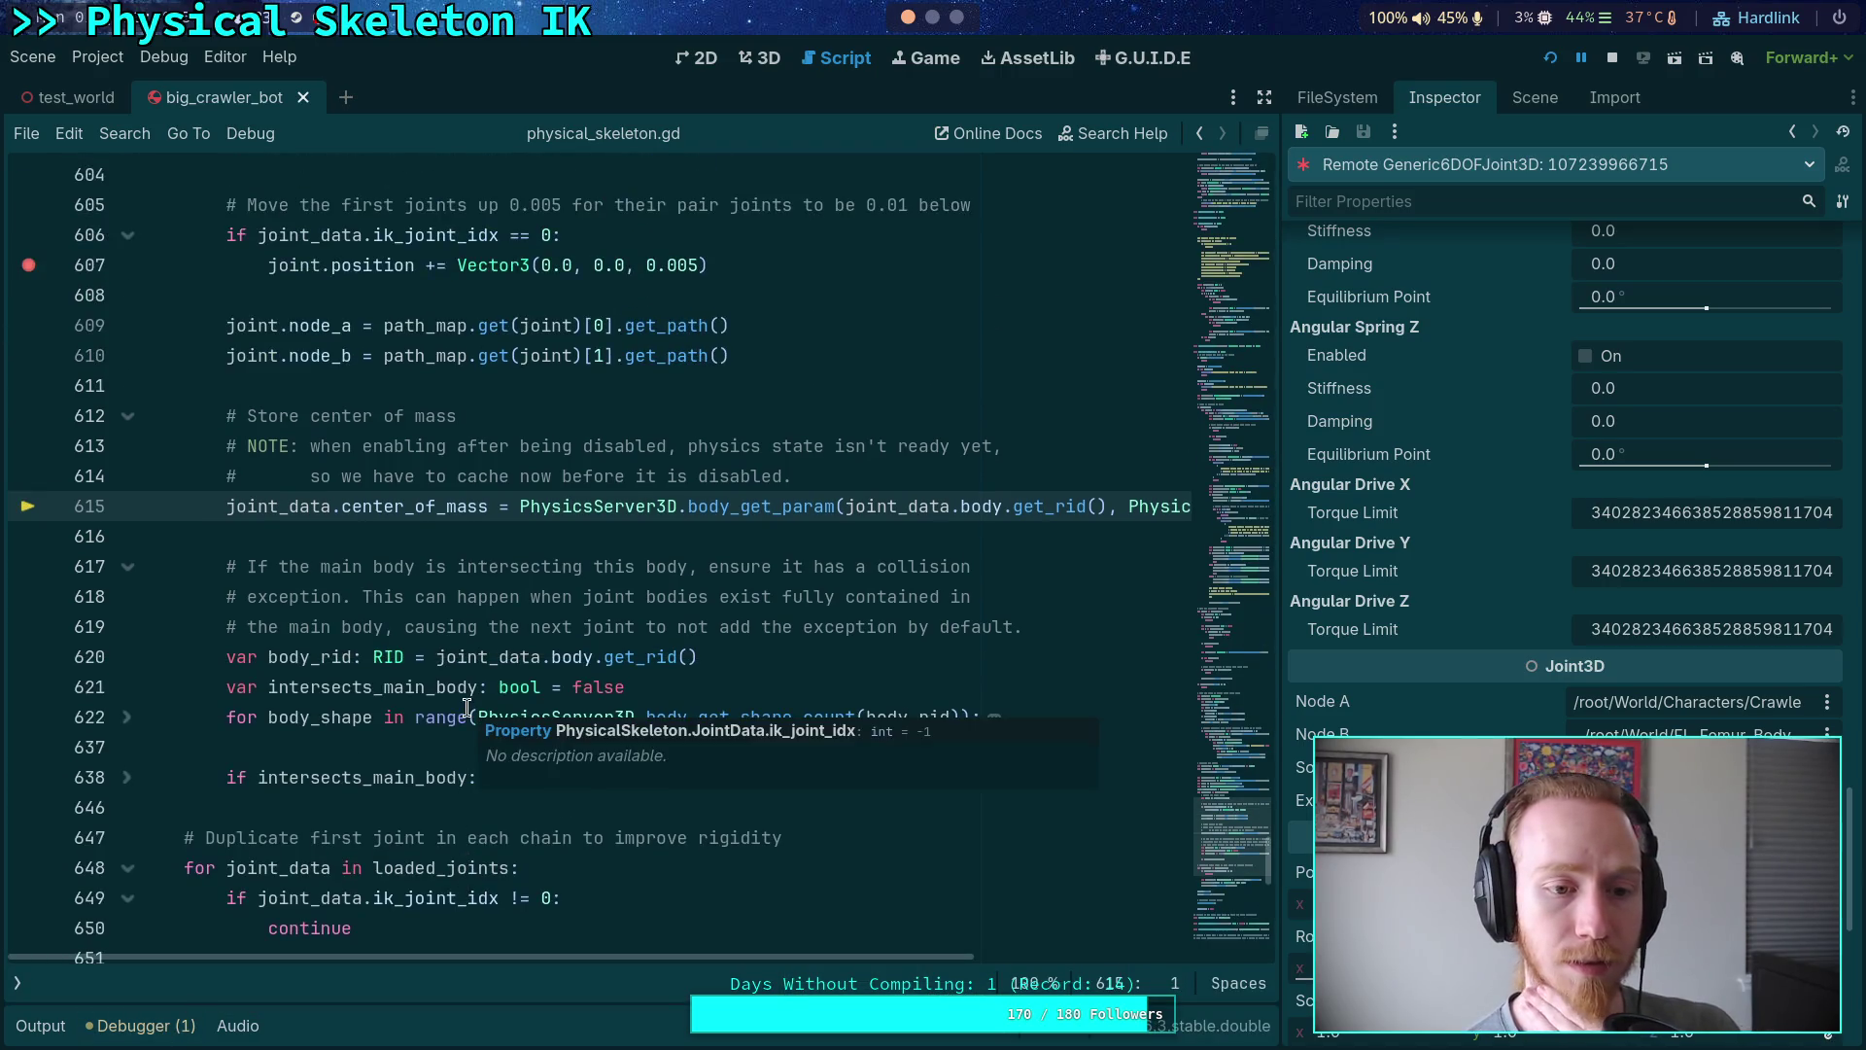
scroll(467, 707, "down", 10)
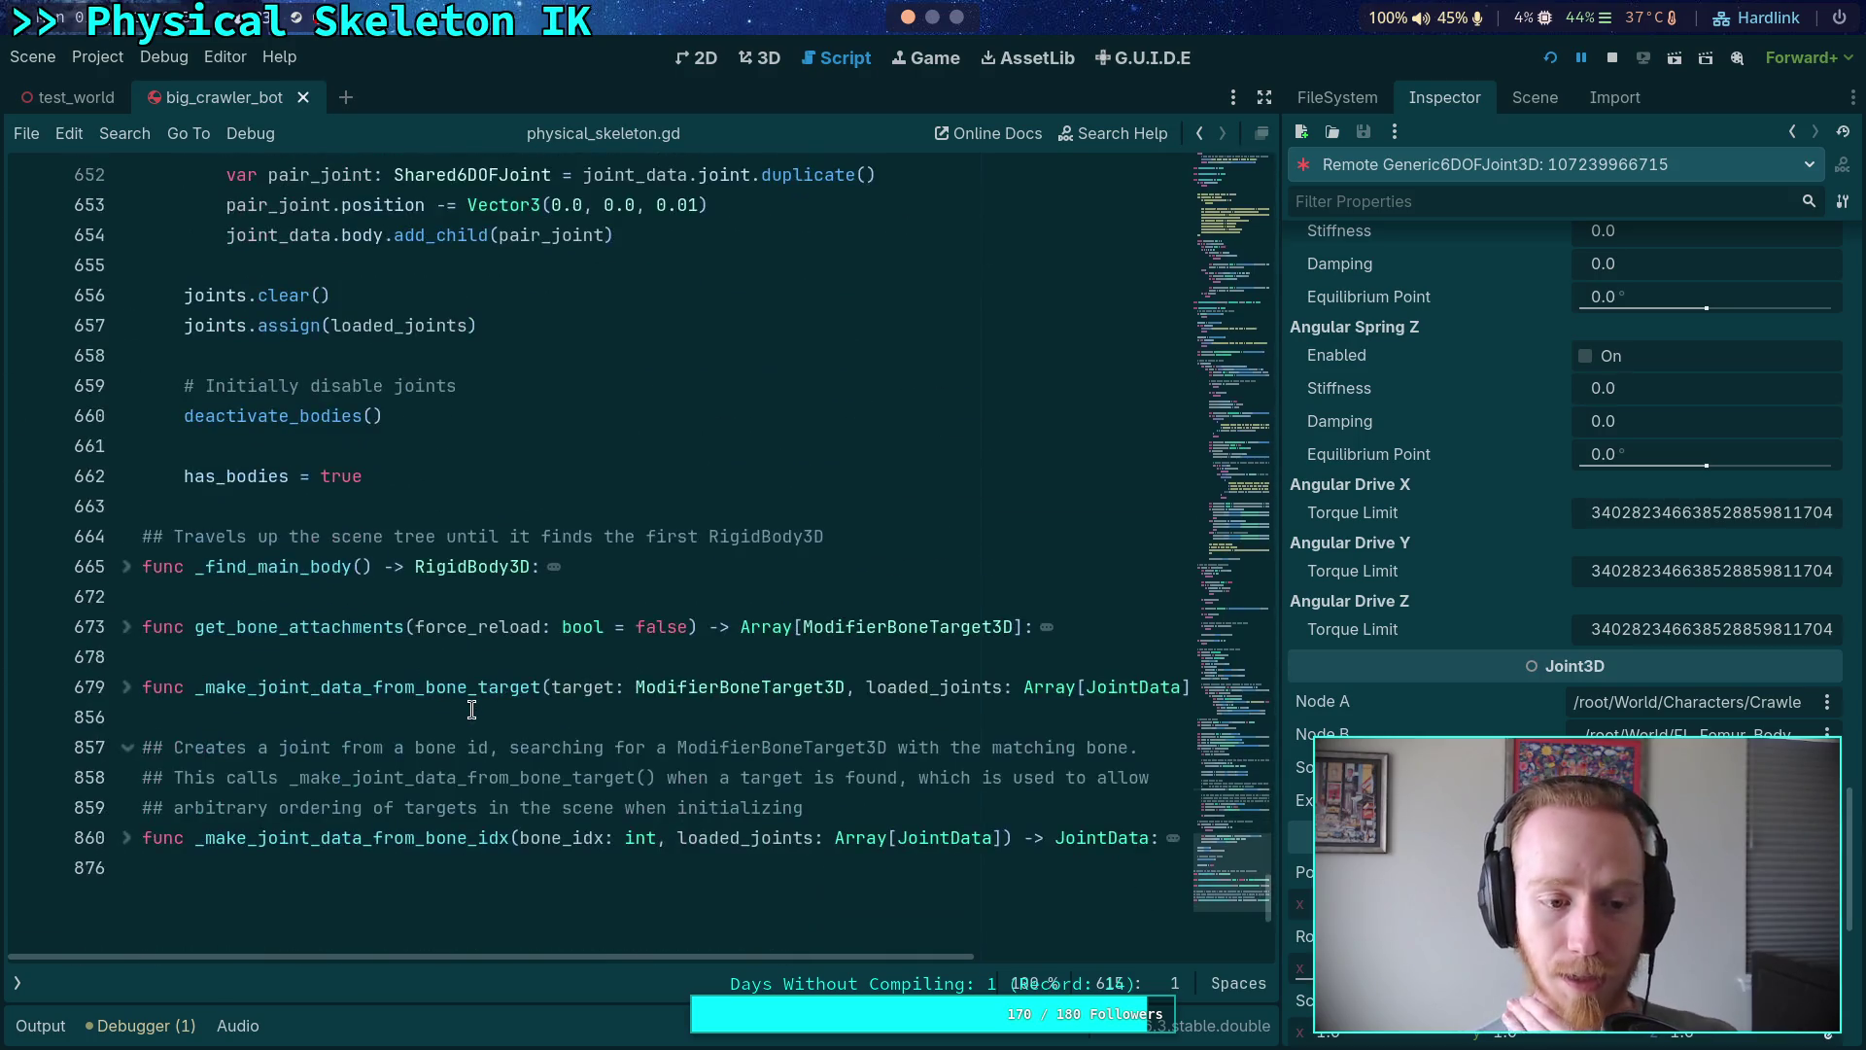
scroll(451, 704, "up", 10)
scroll(451, 704, "up", 20)
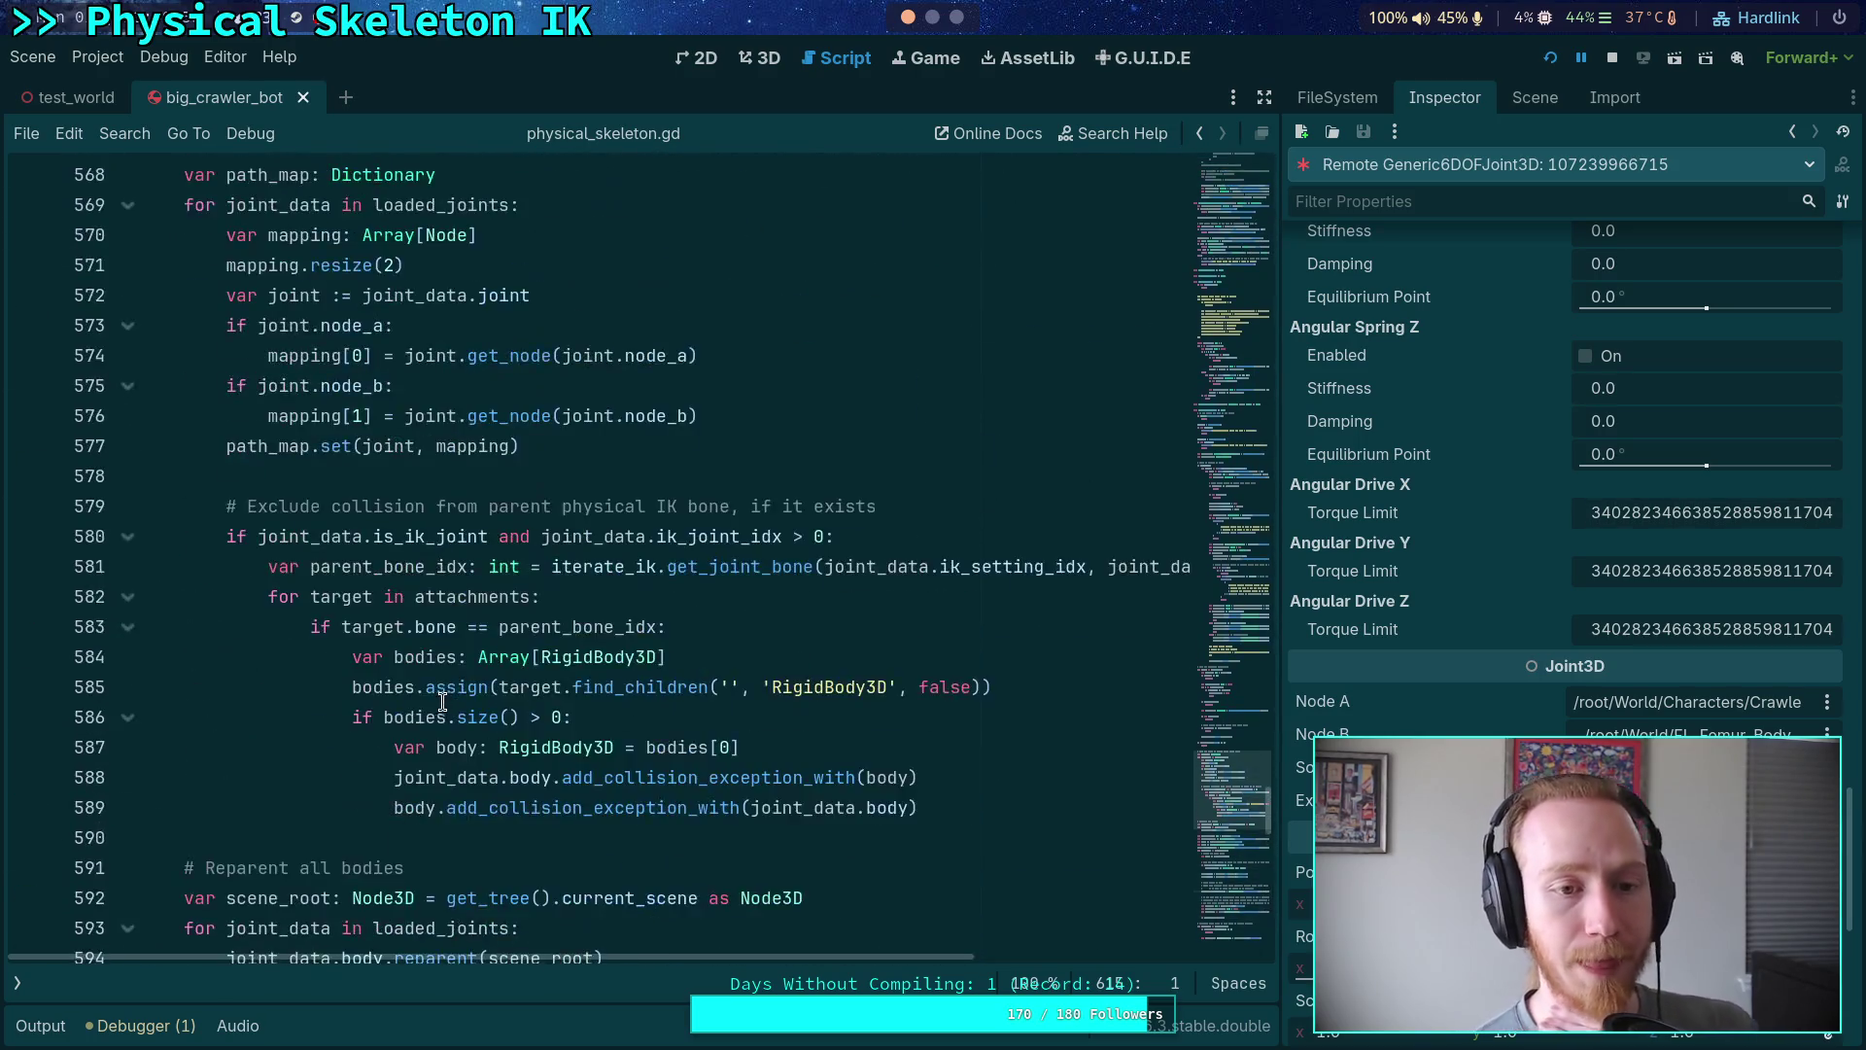
scroll(444, 701, "up", 20)
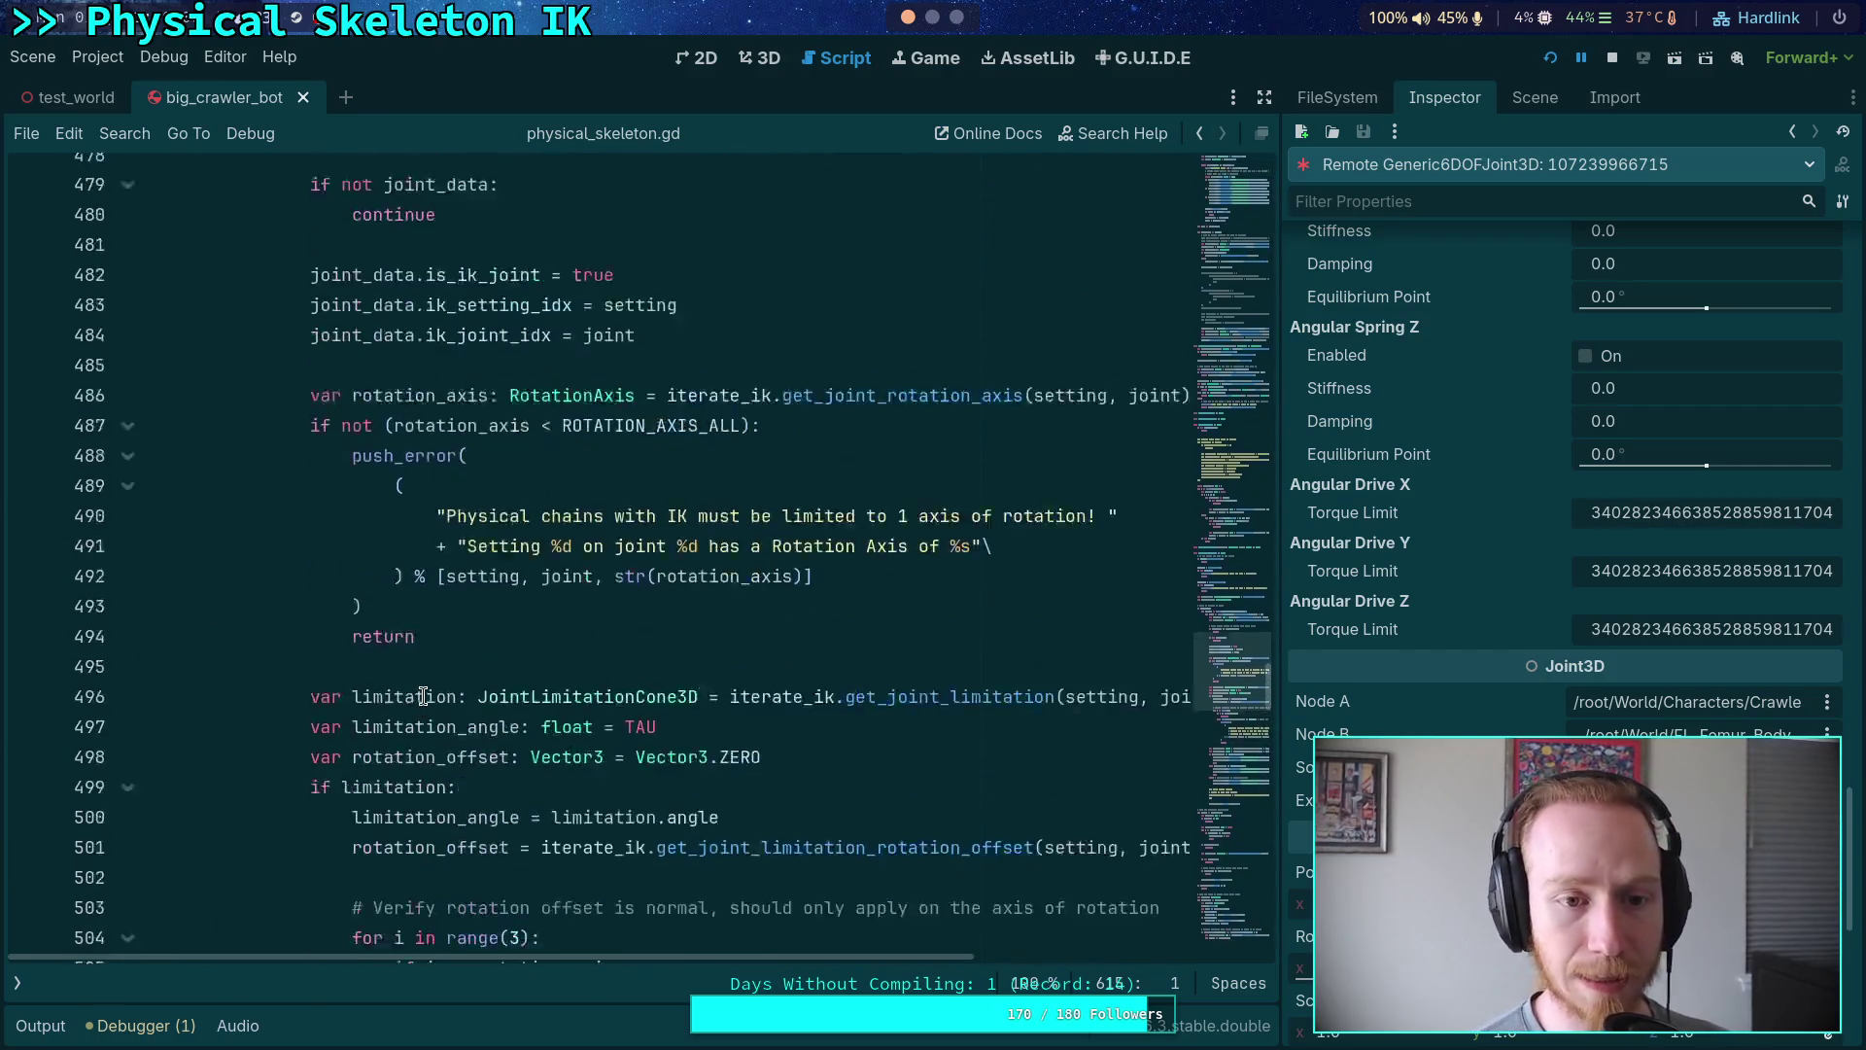
scroll(418, 696, "up", 8)
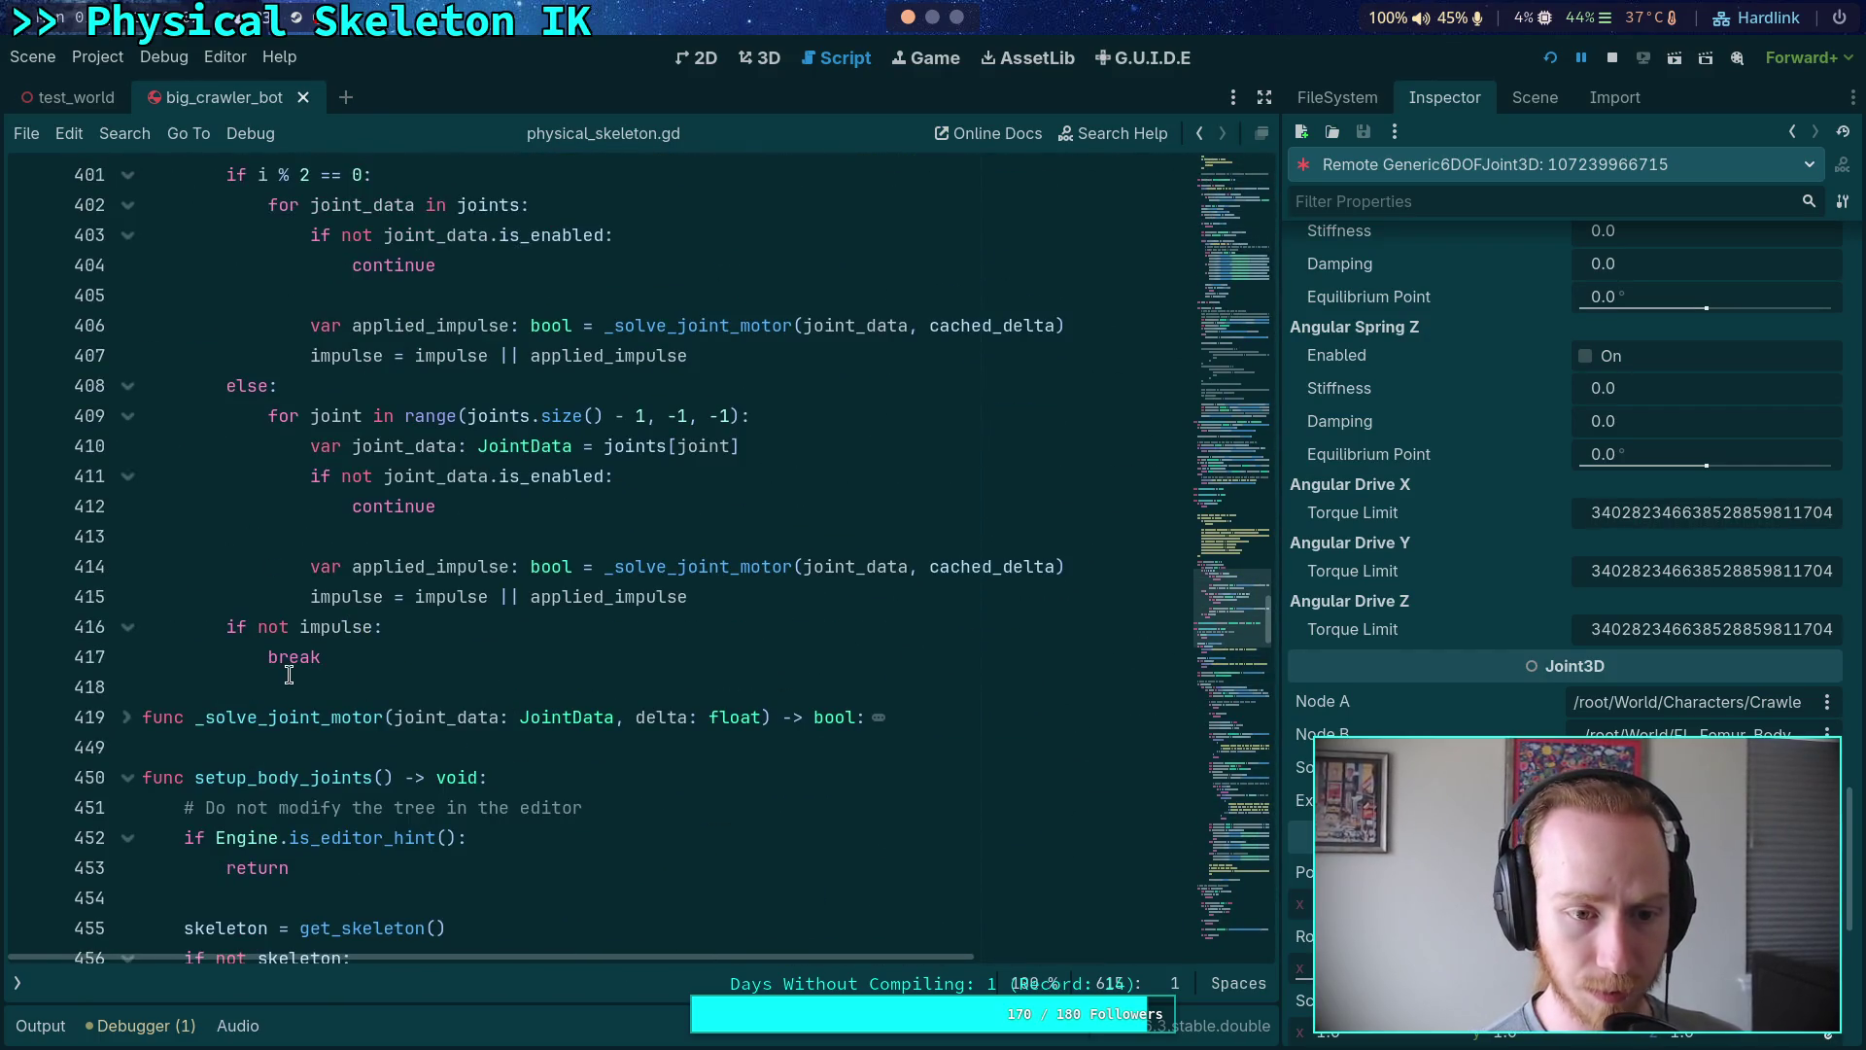
scroll(290, 674, "up", 1)
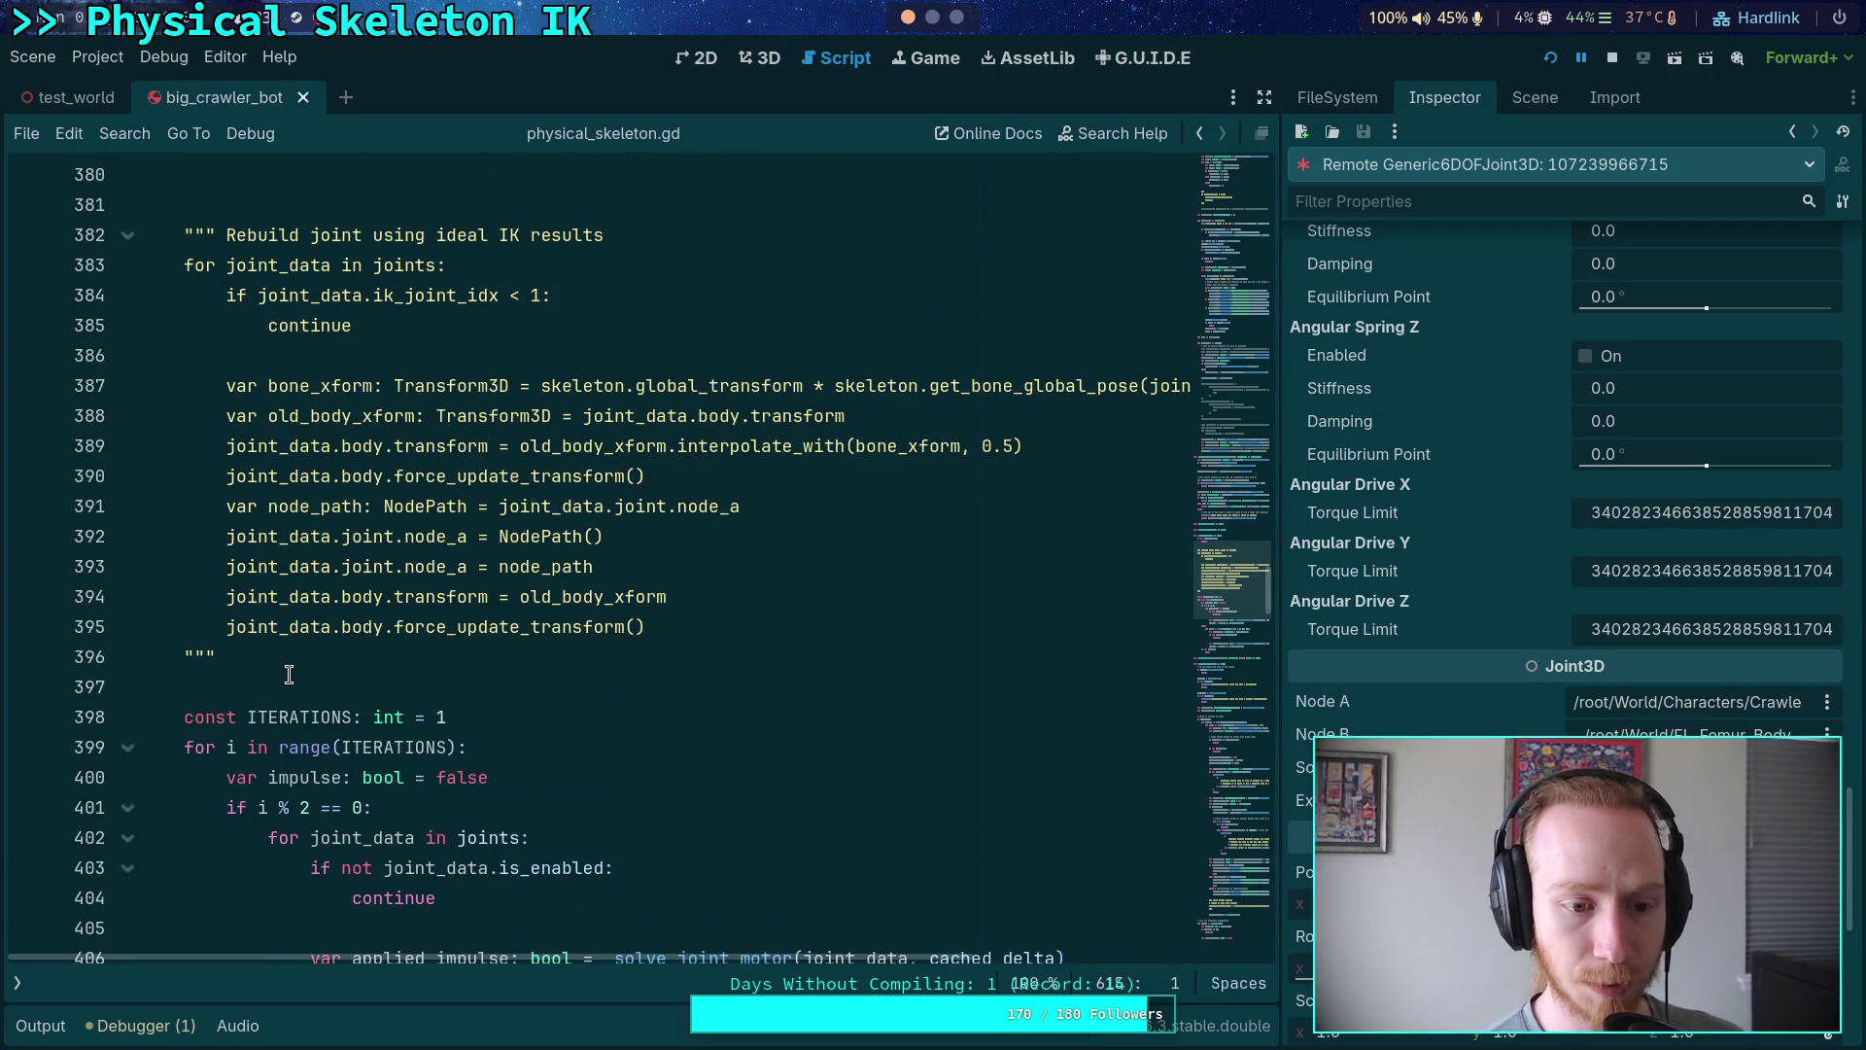
scroll(290, 674, "down", 1)
scroll(292, 670, "up", 3)
scroll(389, 603, "down", 3)
left_click(433, 567)
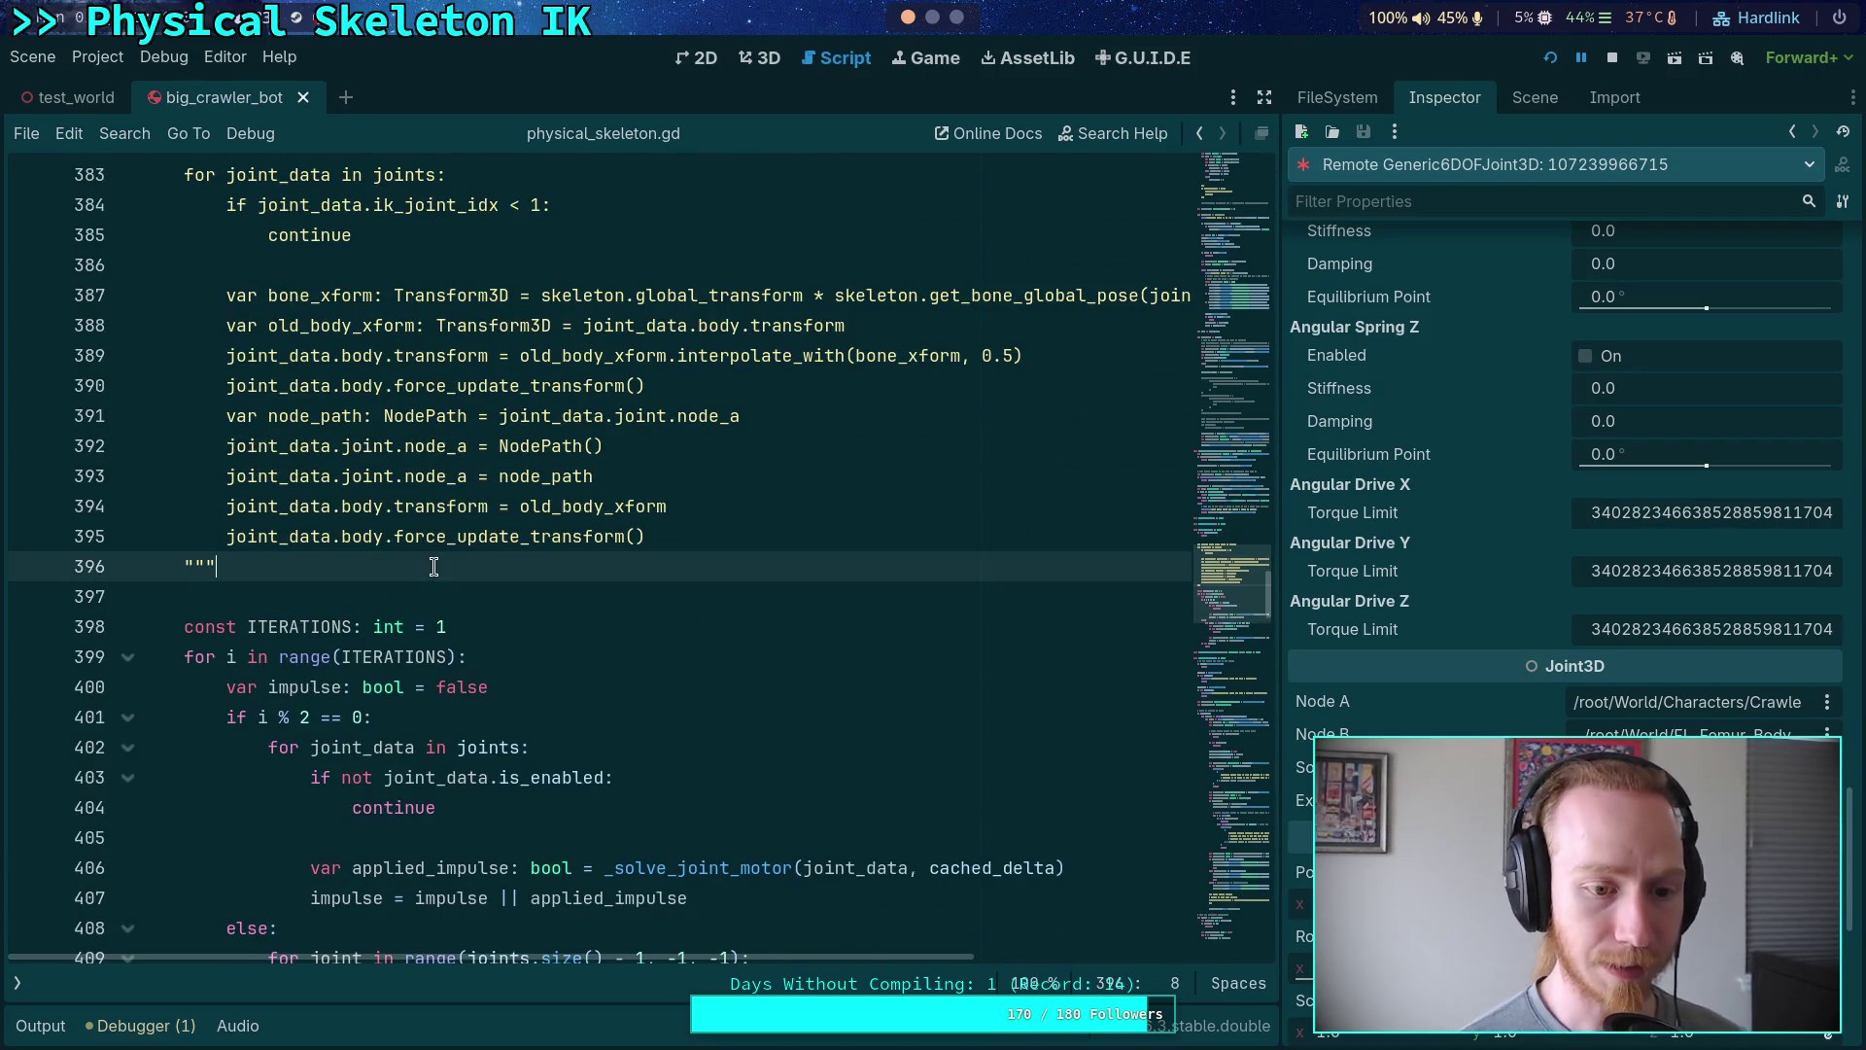
key("Return")
key("Return")
type("return")
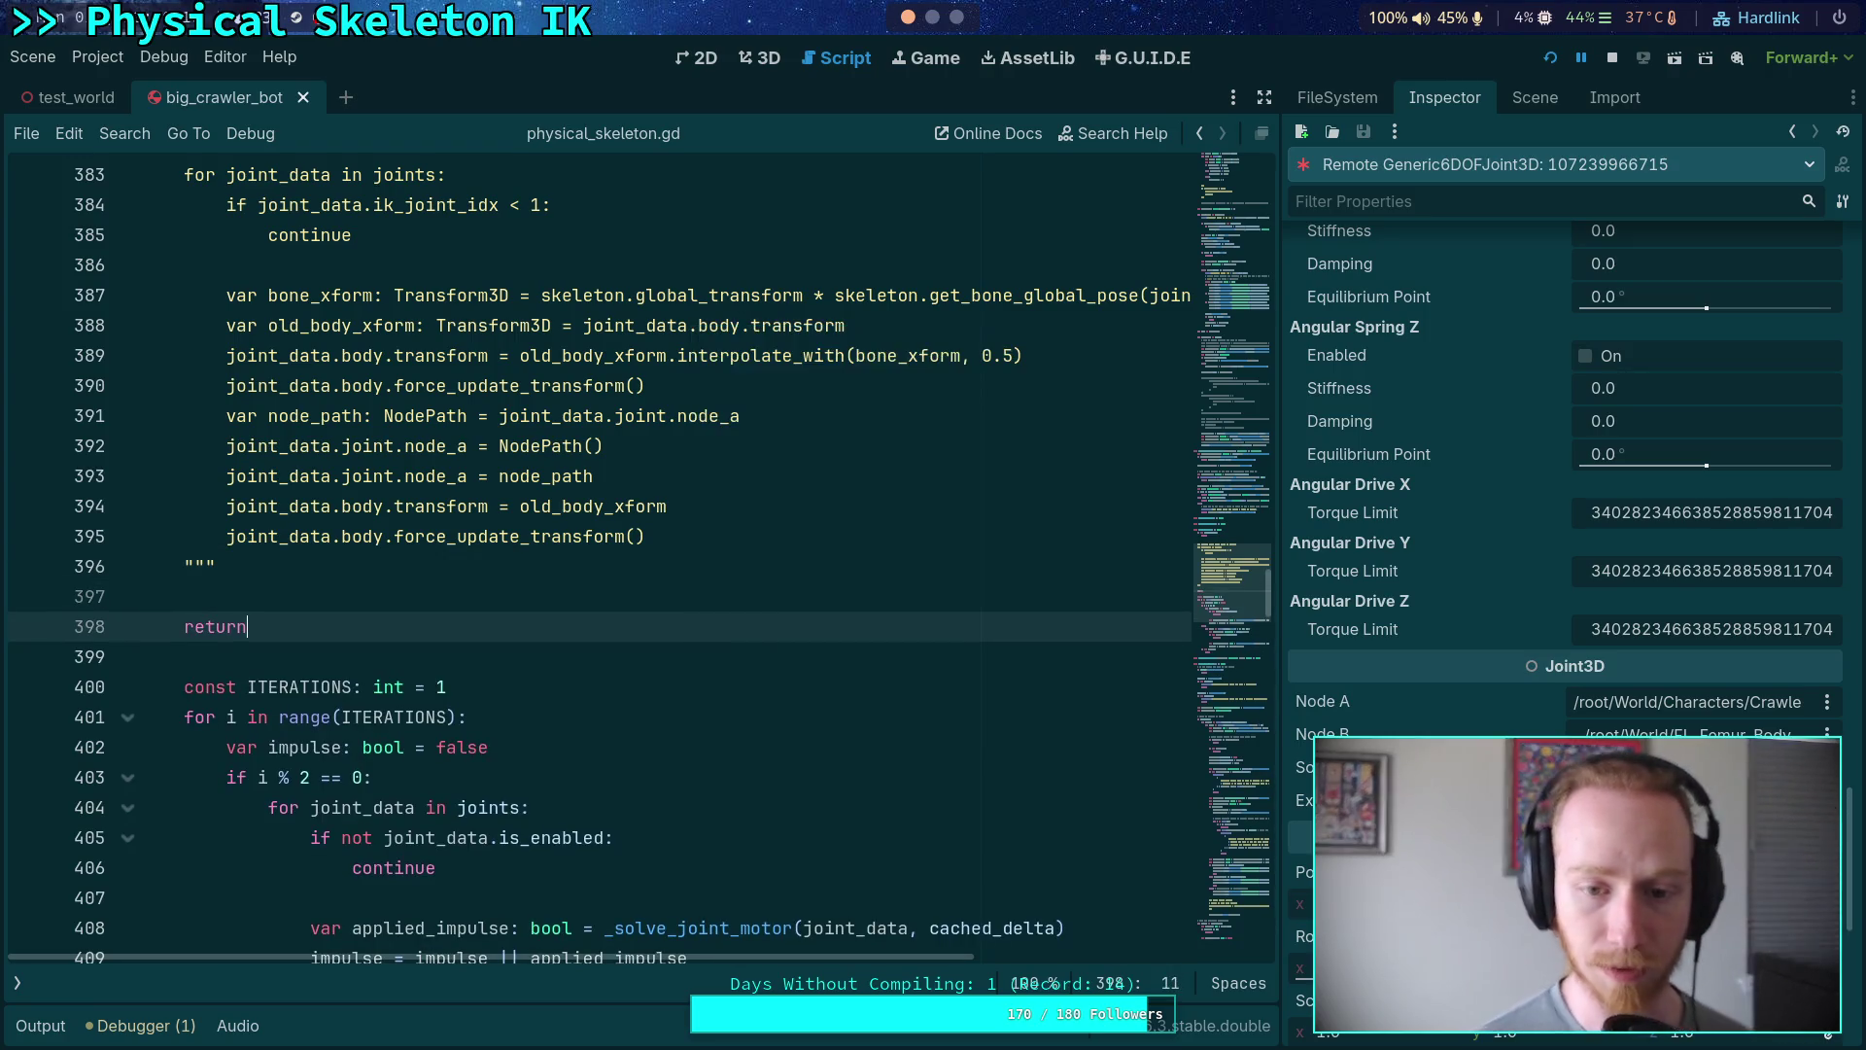
- Replace the set_bone_pose_rotation call with the full set_bone_pose call
scroll(413, 680, "up", 15)
scroll(413, 693, "up", 1)
scroll(586, 653, "up", 1)
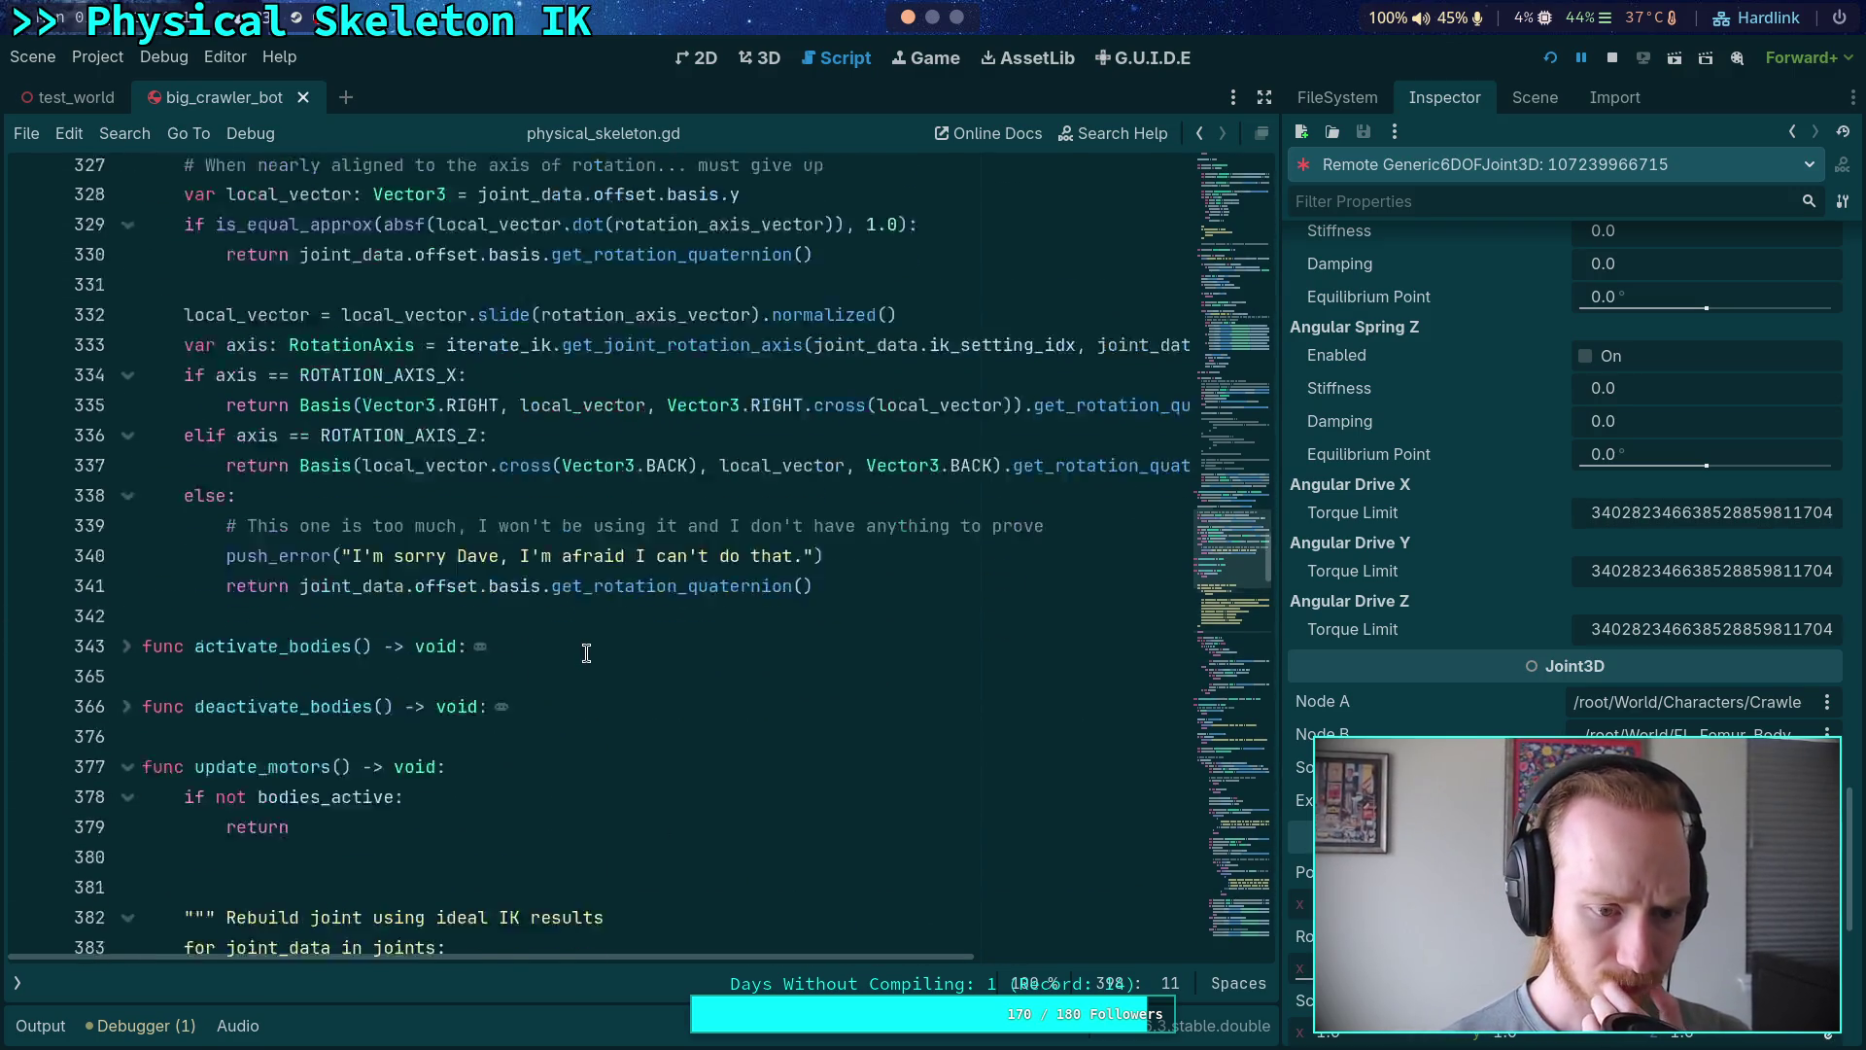
scroll(586, 652, "up", 1)
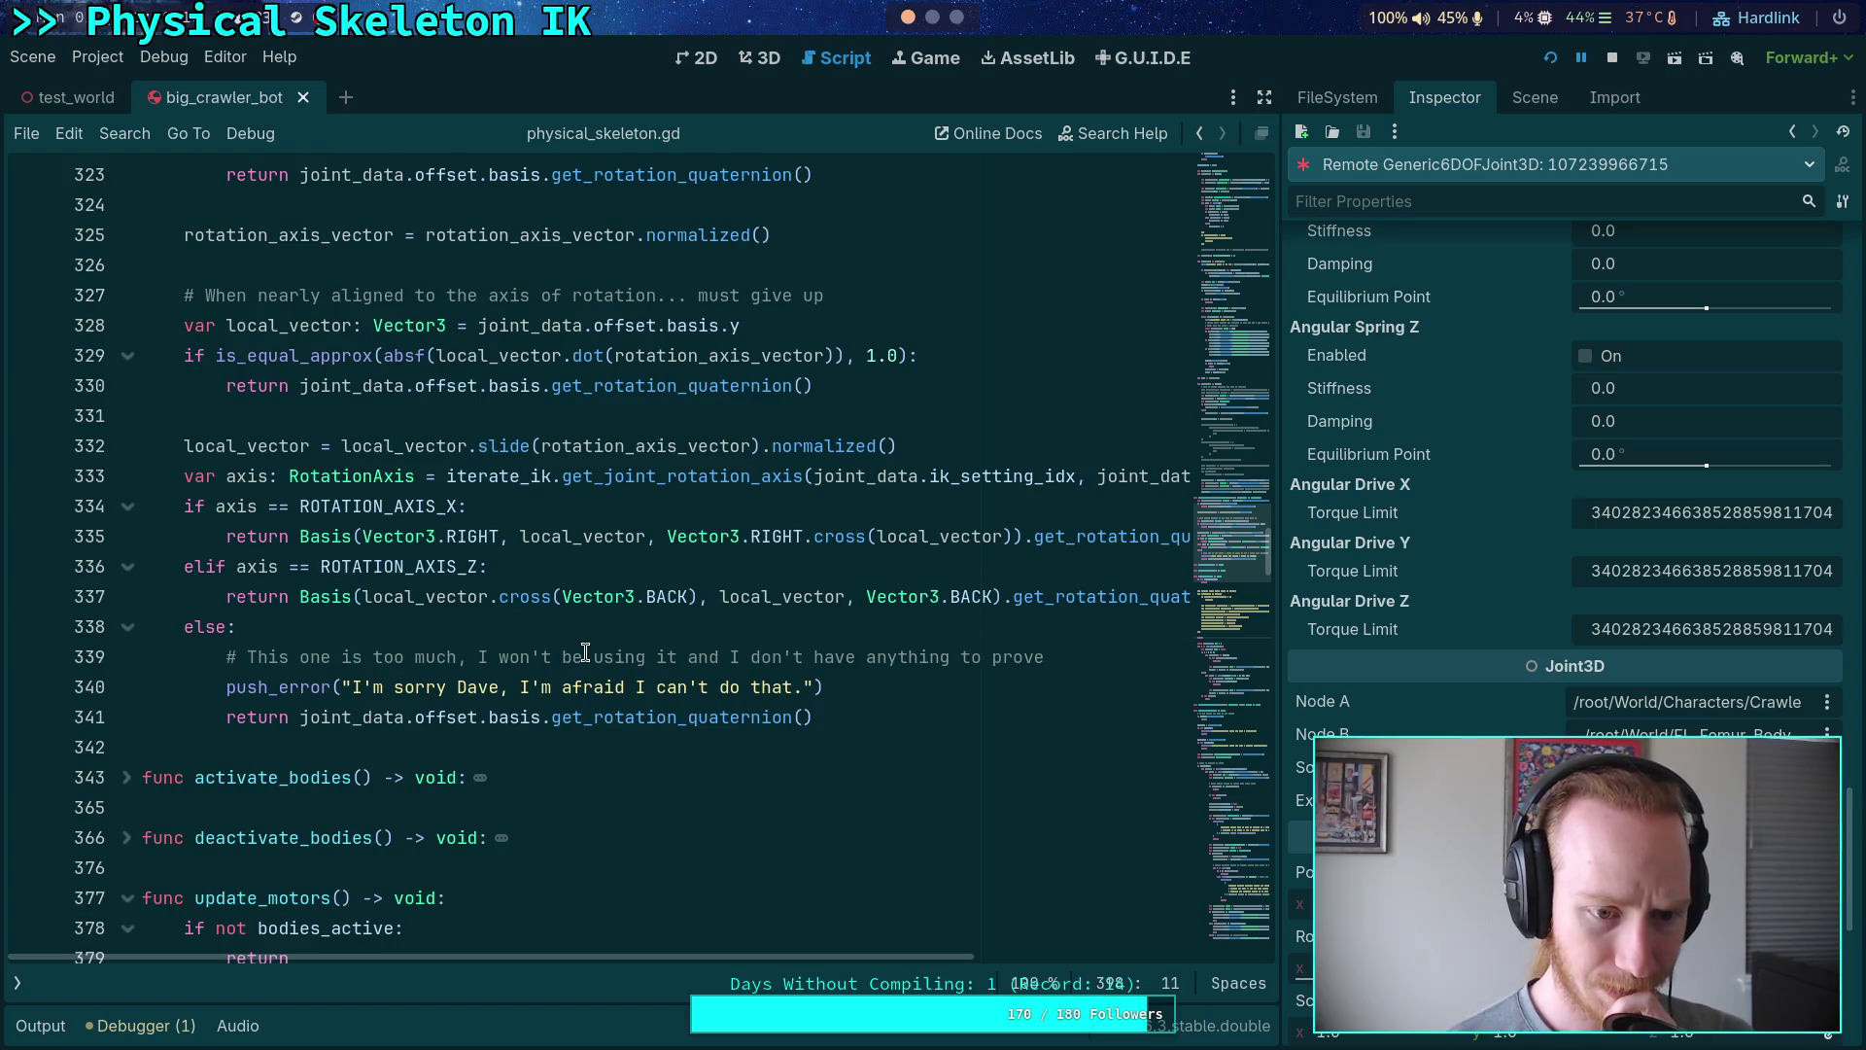
scroll(586, 652, "up", 5)
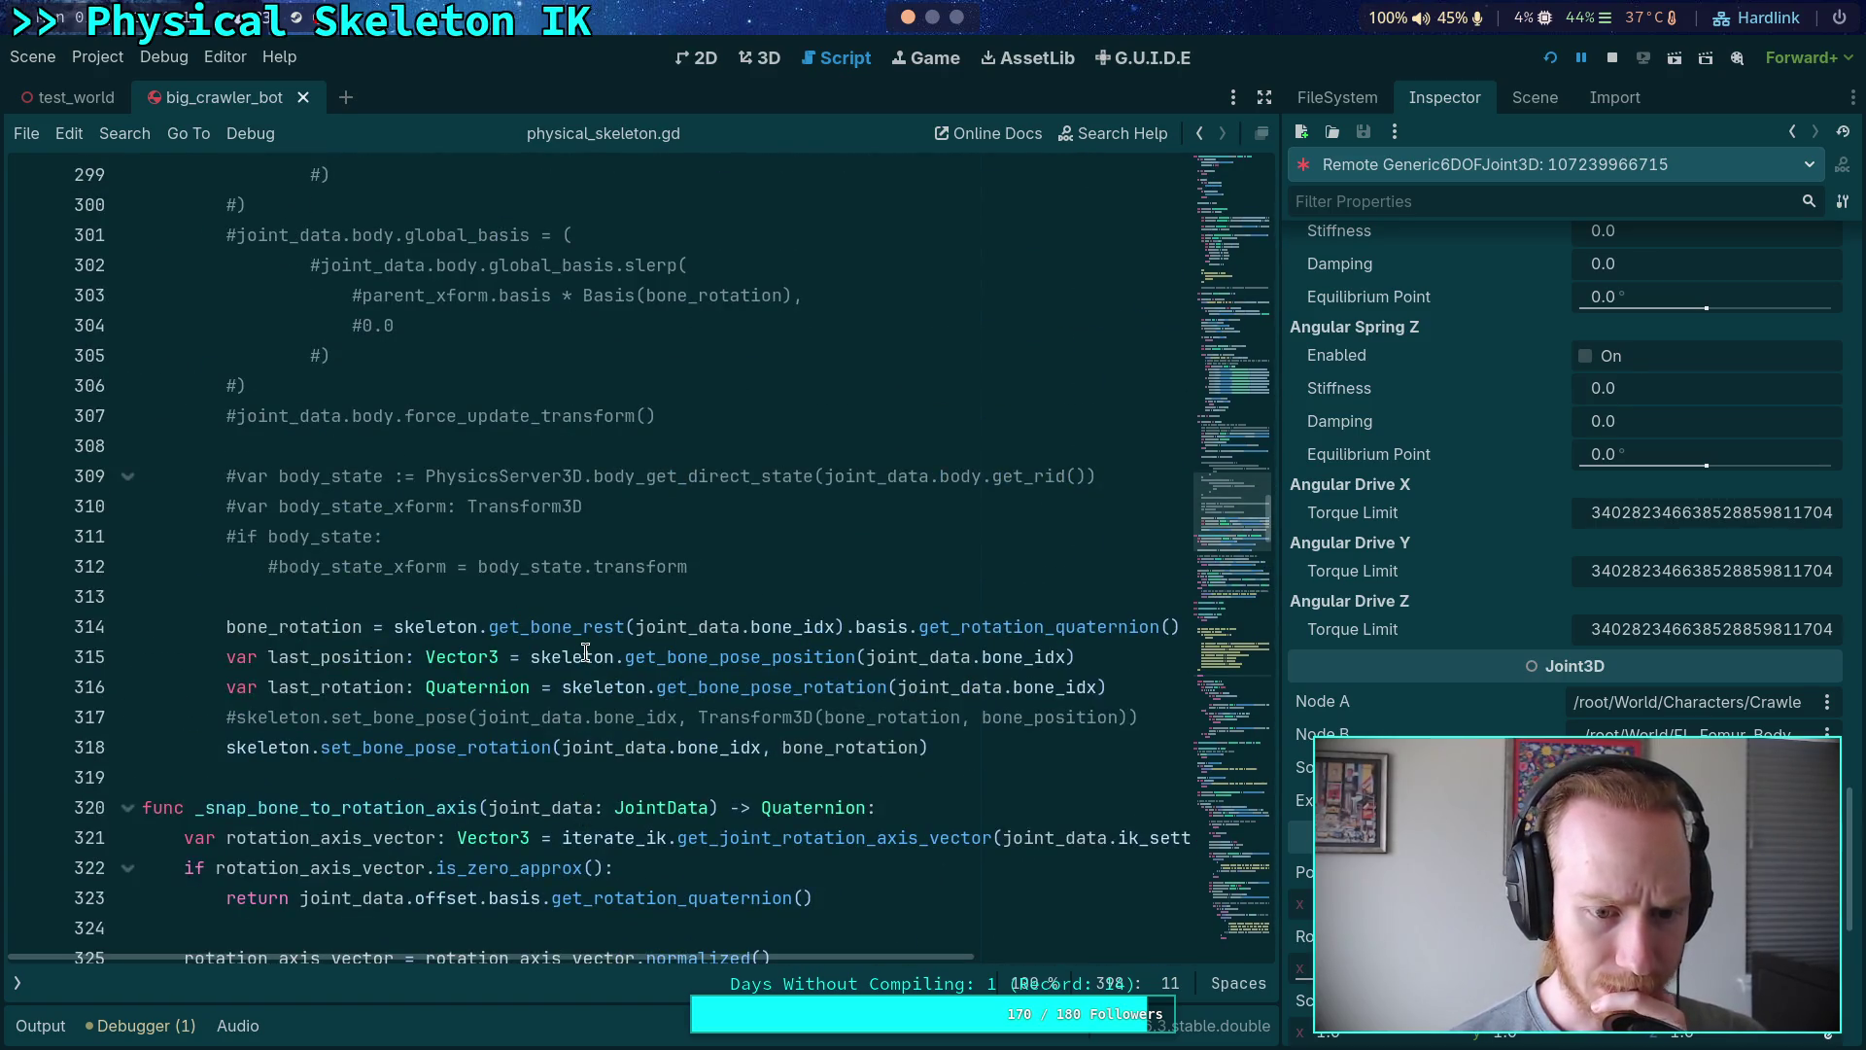
left_click(226, 748)
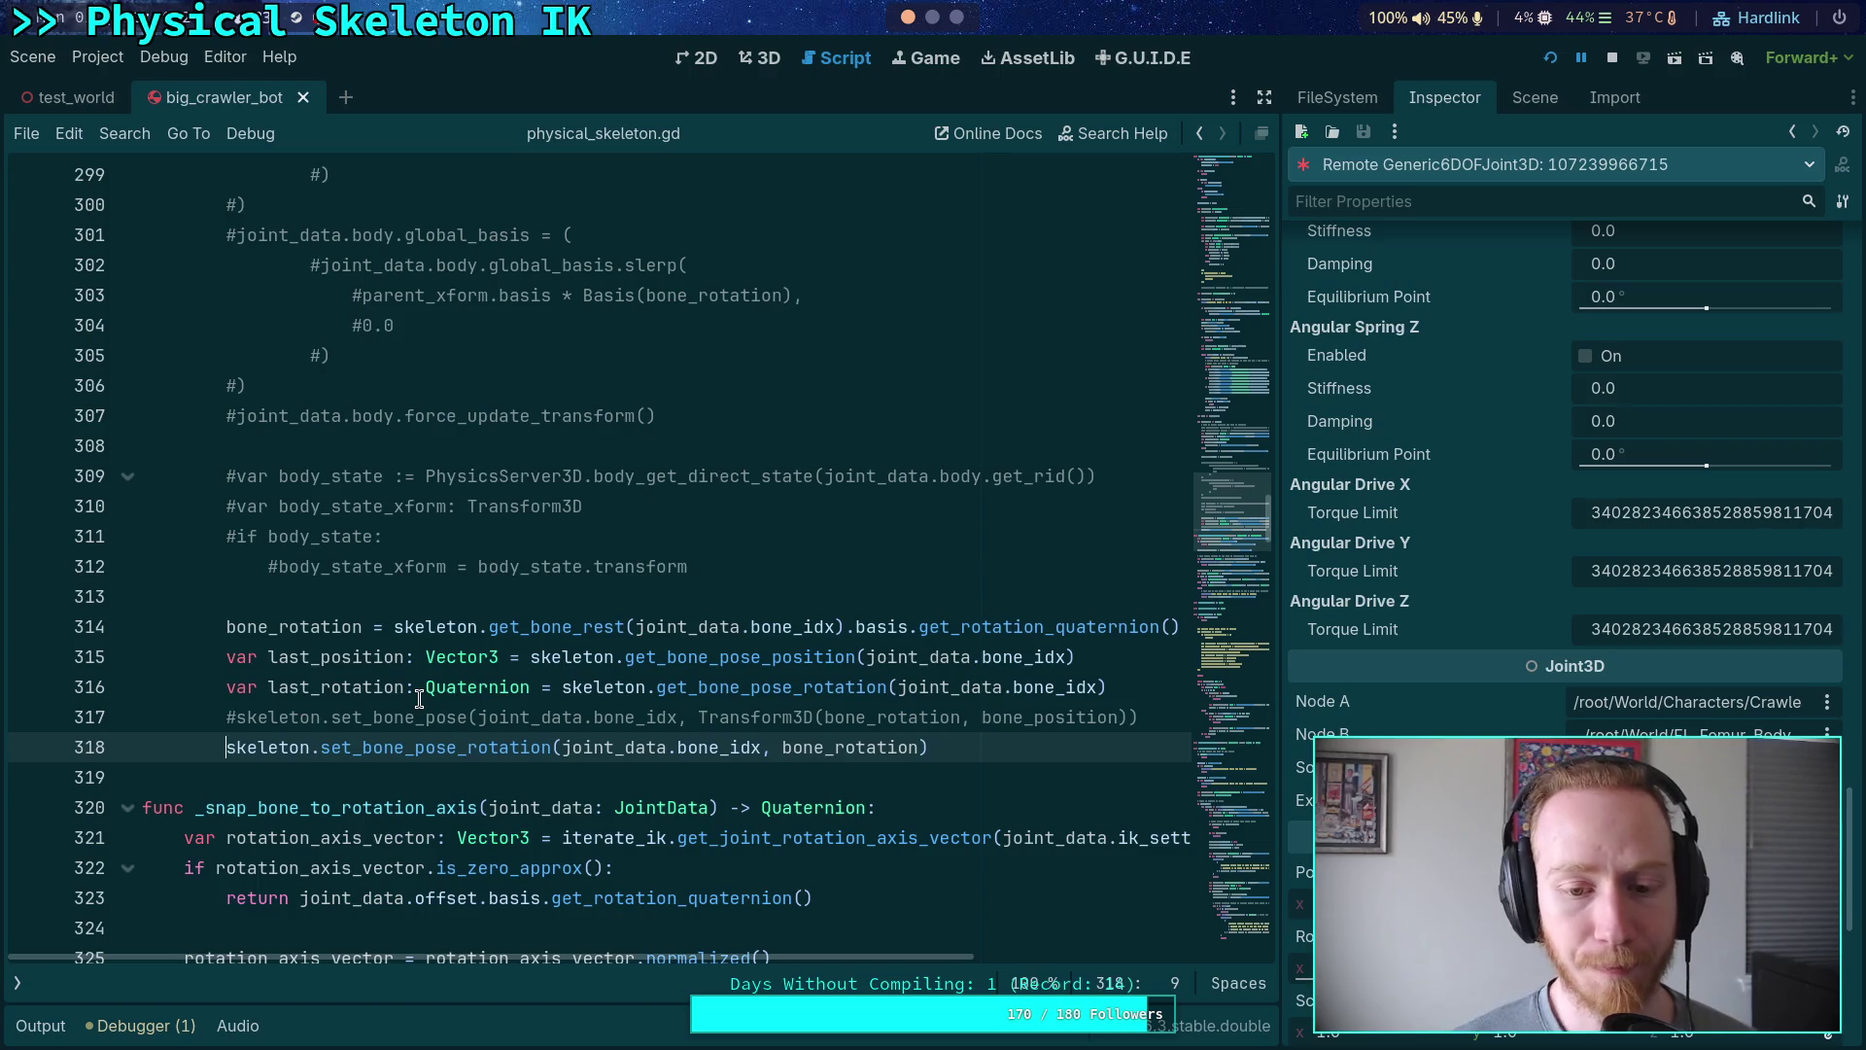
key("ctrl+k")
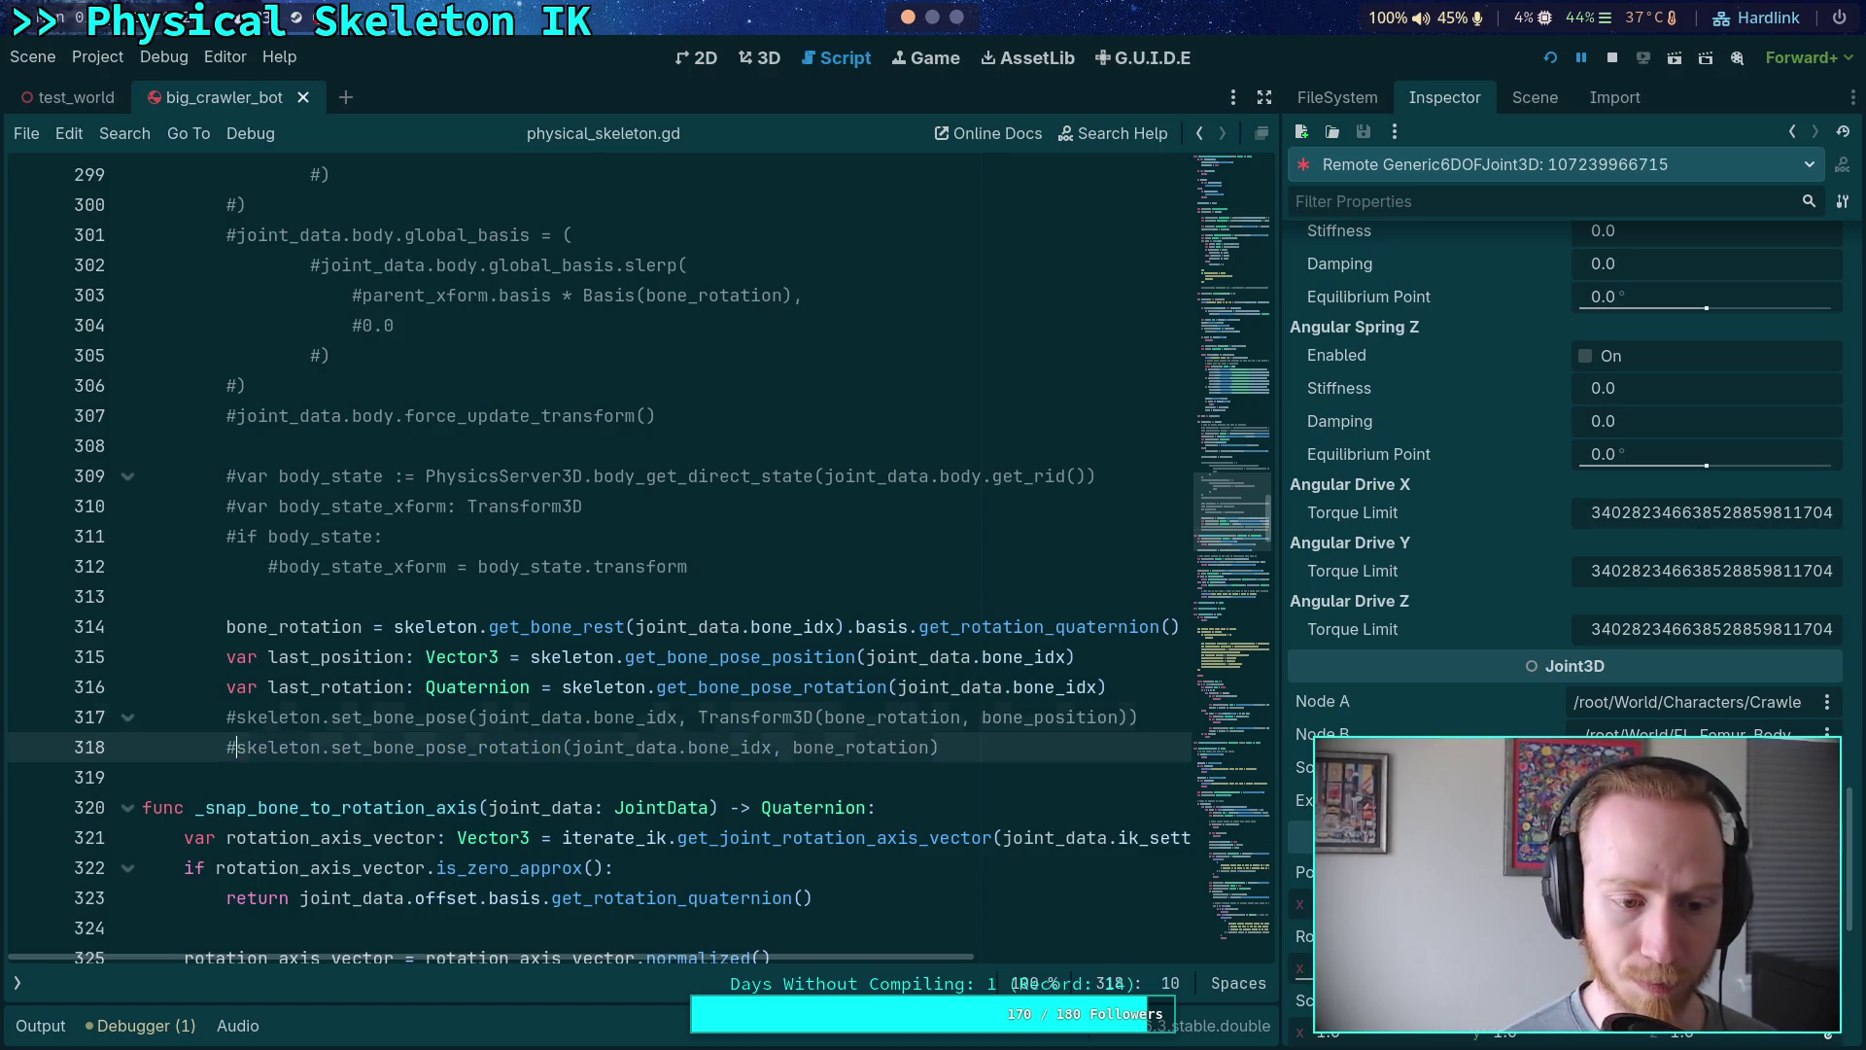
key("Up")
key("ctrl+k")
left_click_drag(1280, 545, 1455, 545)
- Compute bone_position from an uncommented parent_xform, commenting out the body-transform version
scroll(1076, 645, "up", 2)
scroll(917, 687, "up", 6)
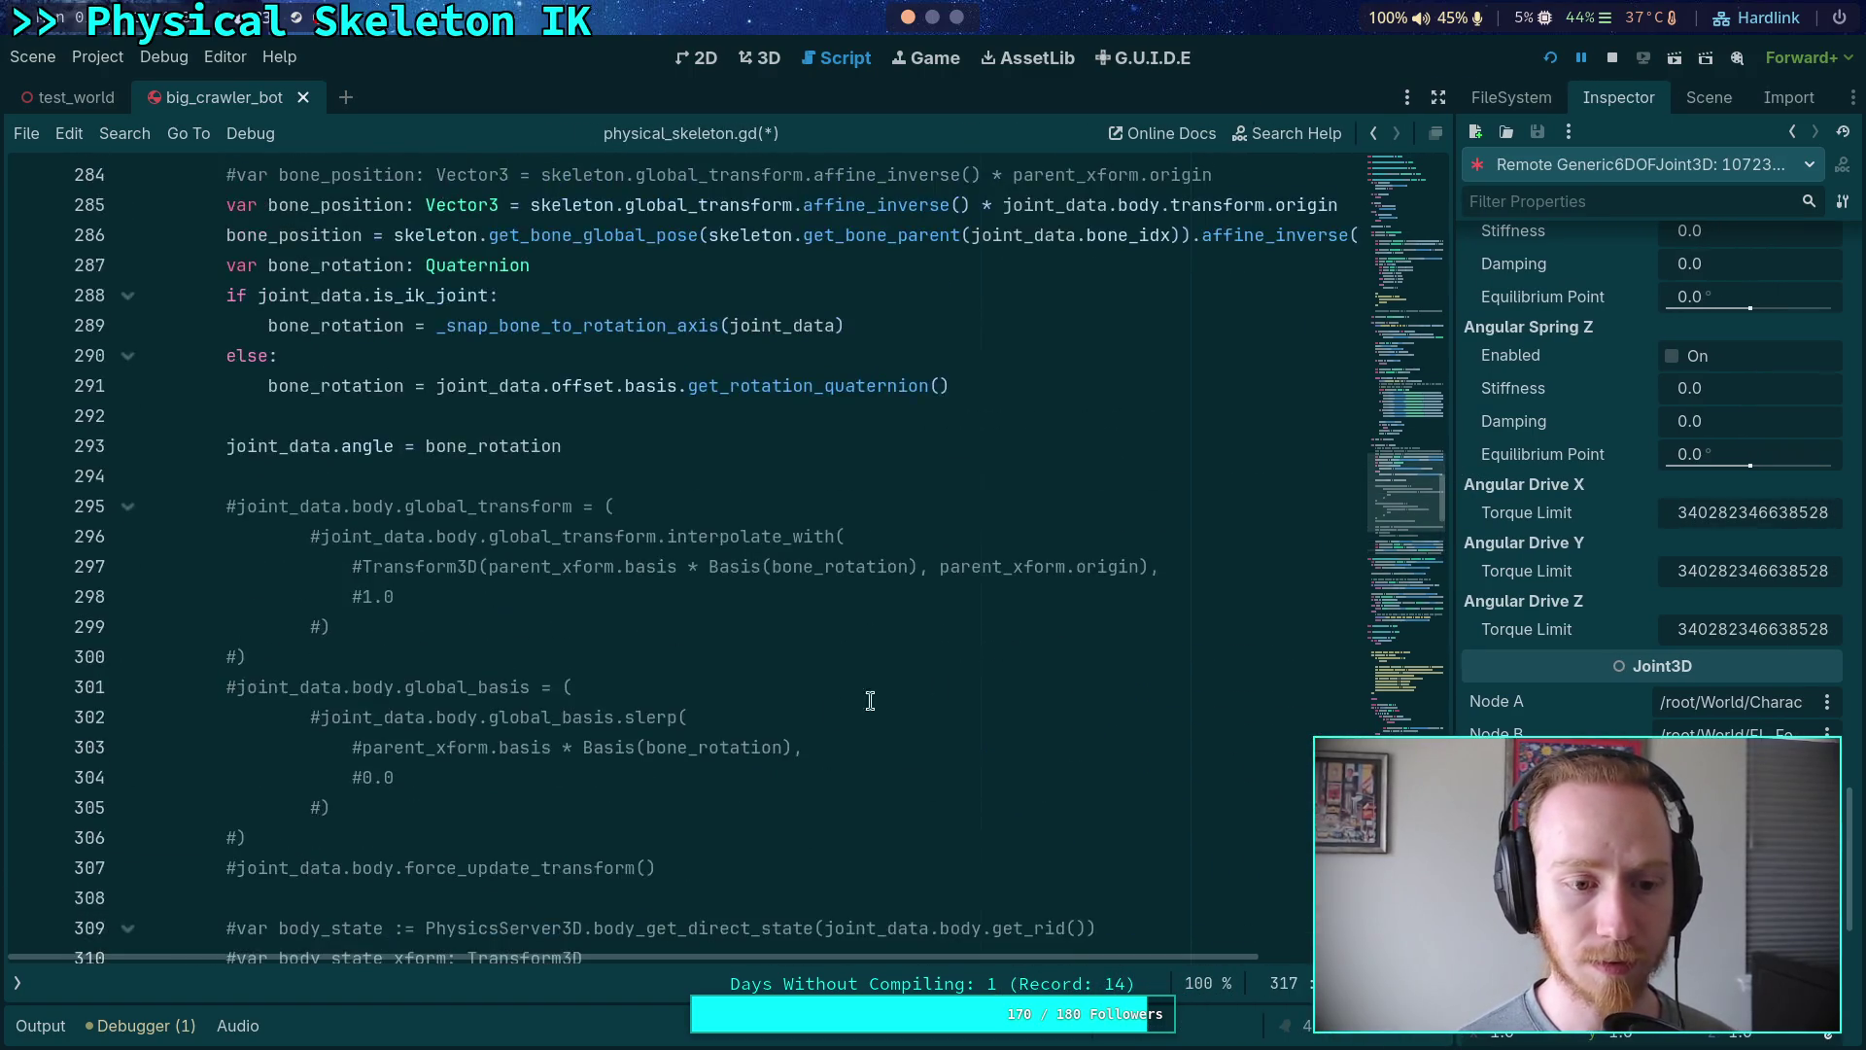
left_click(233, 477)
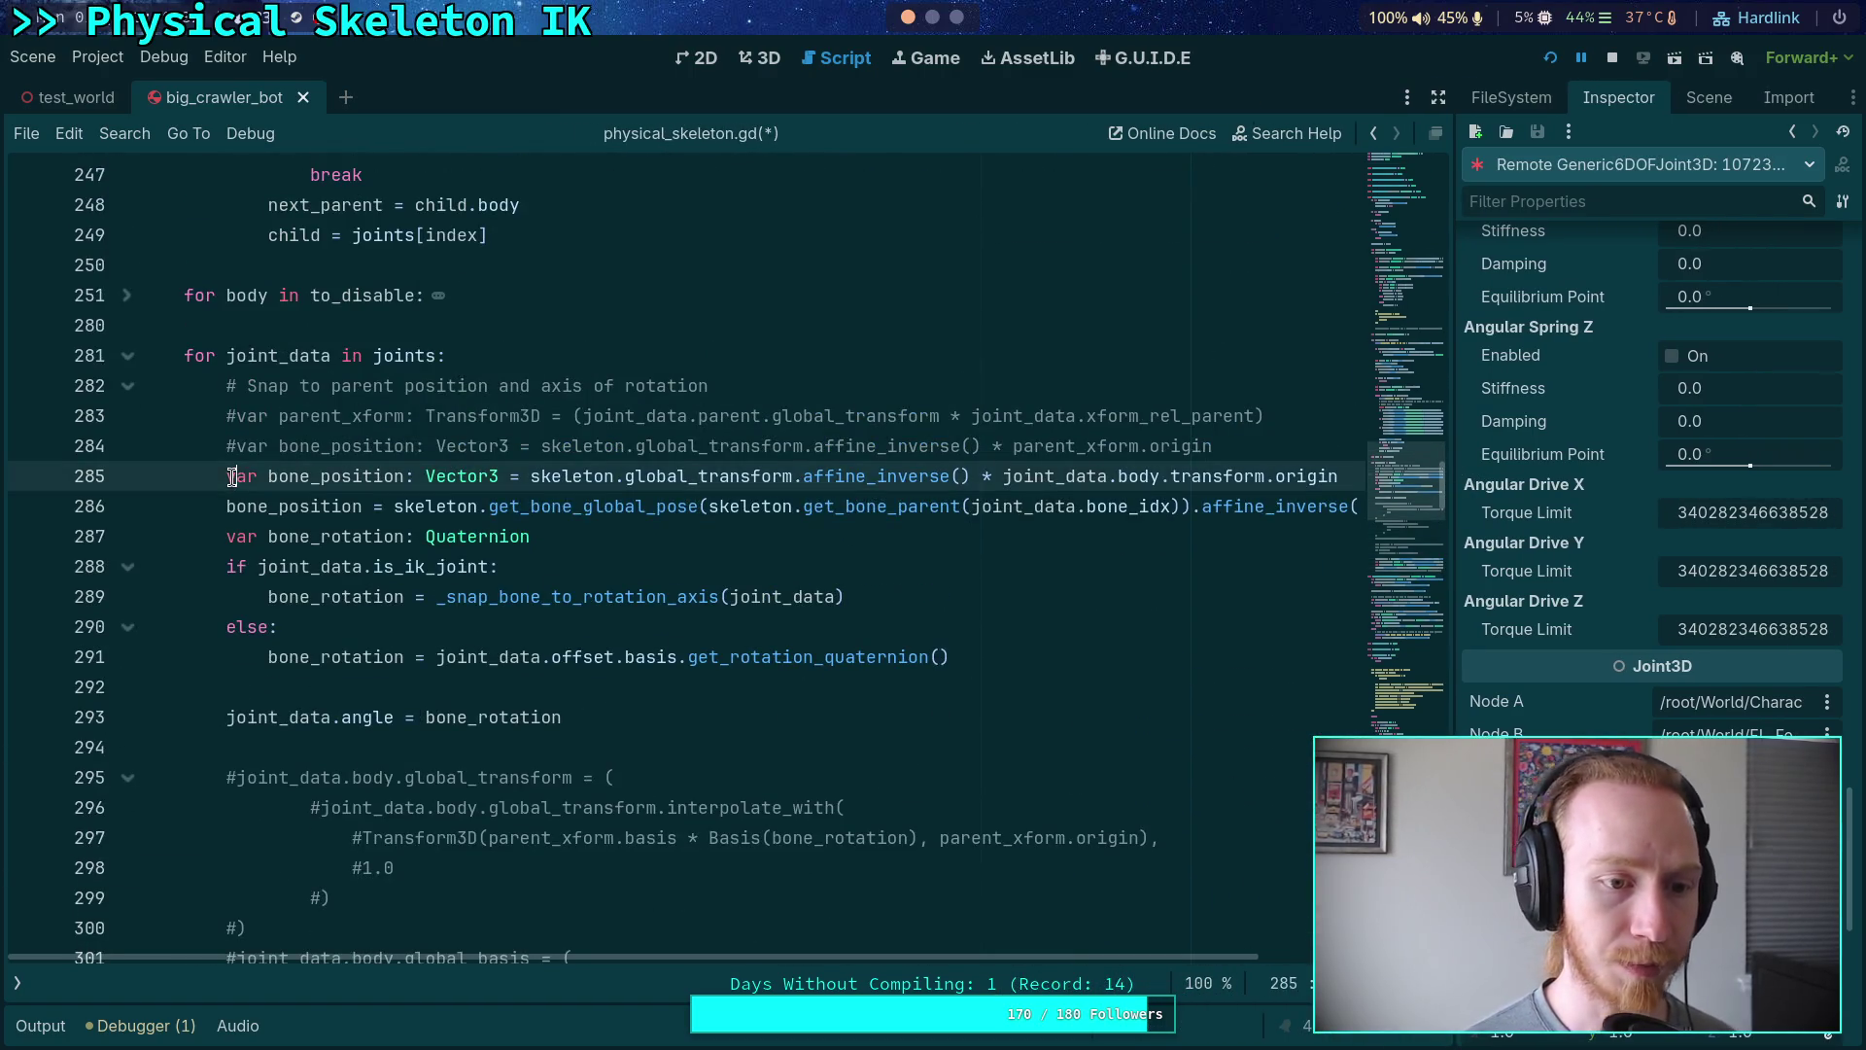
key("ctrl+k")
key("Up")
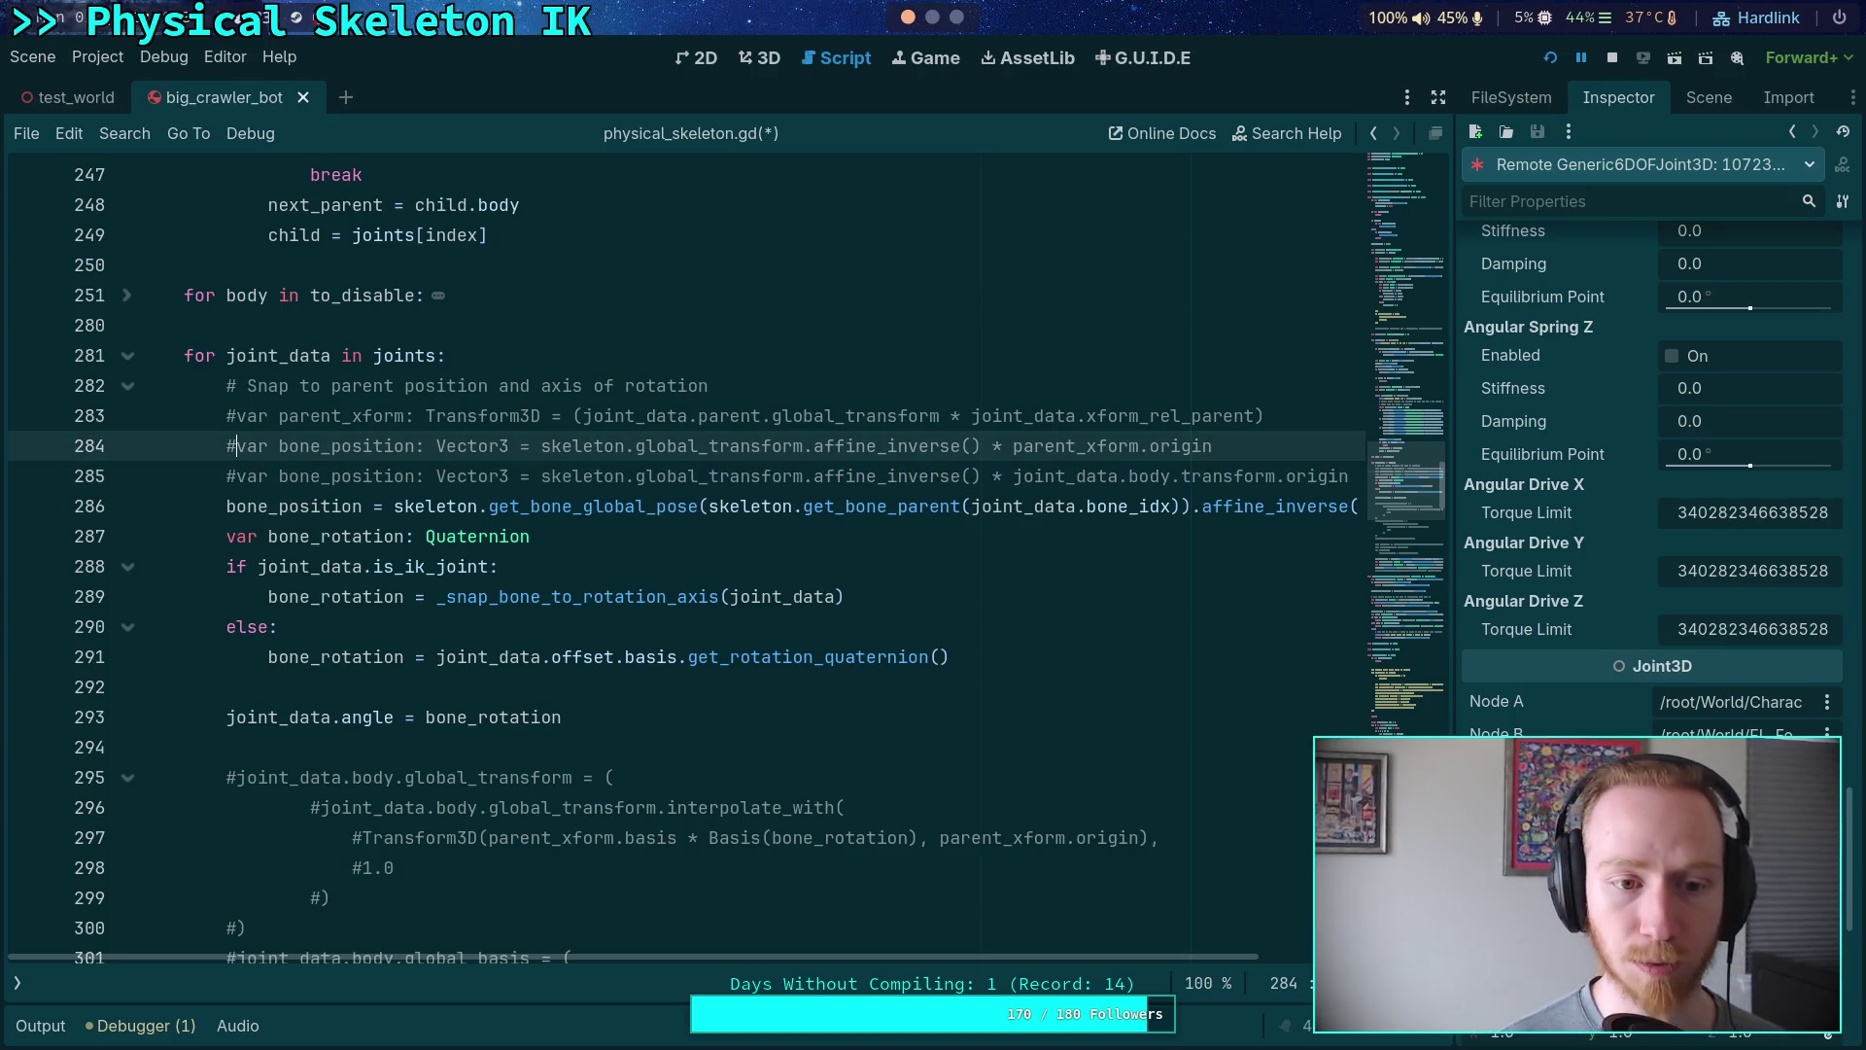
key("ctrl+k")
key("Up")
key("ctrl+k")
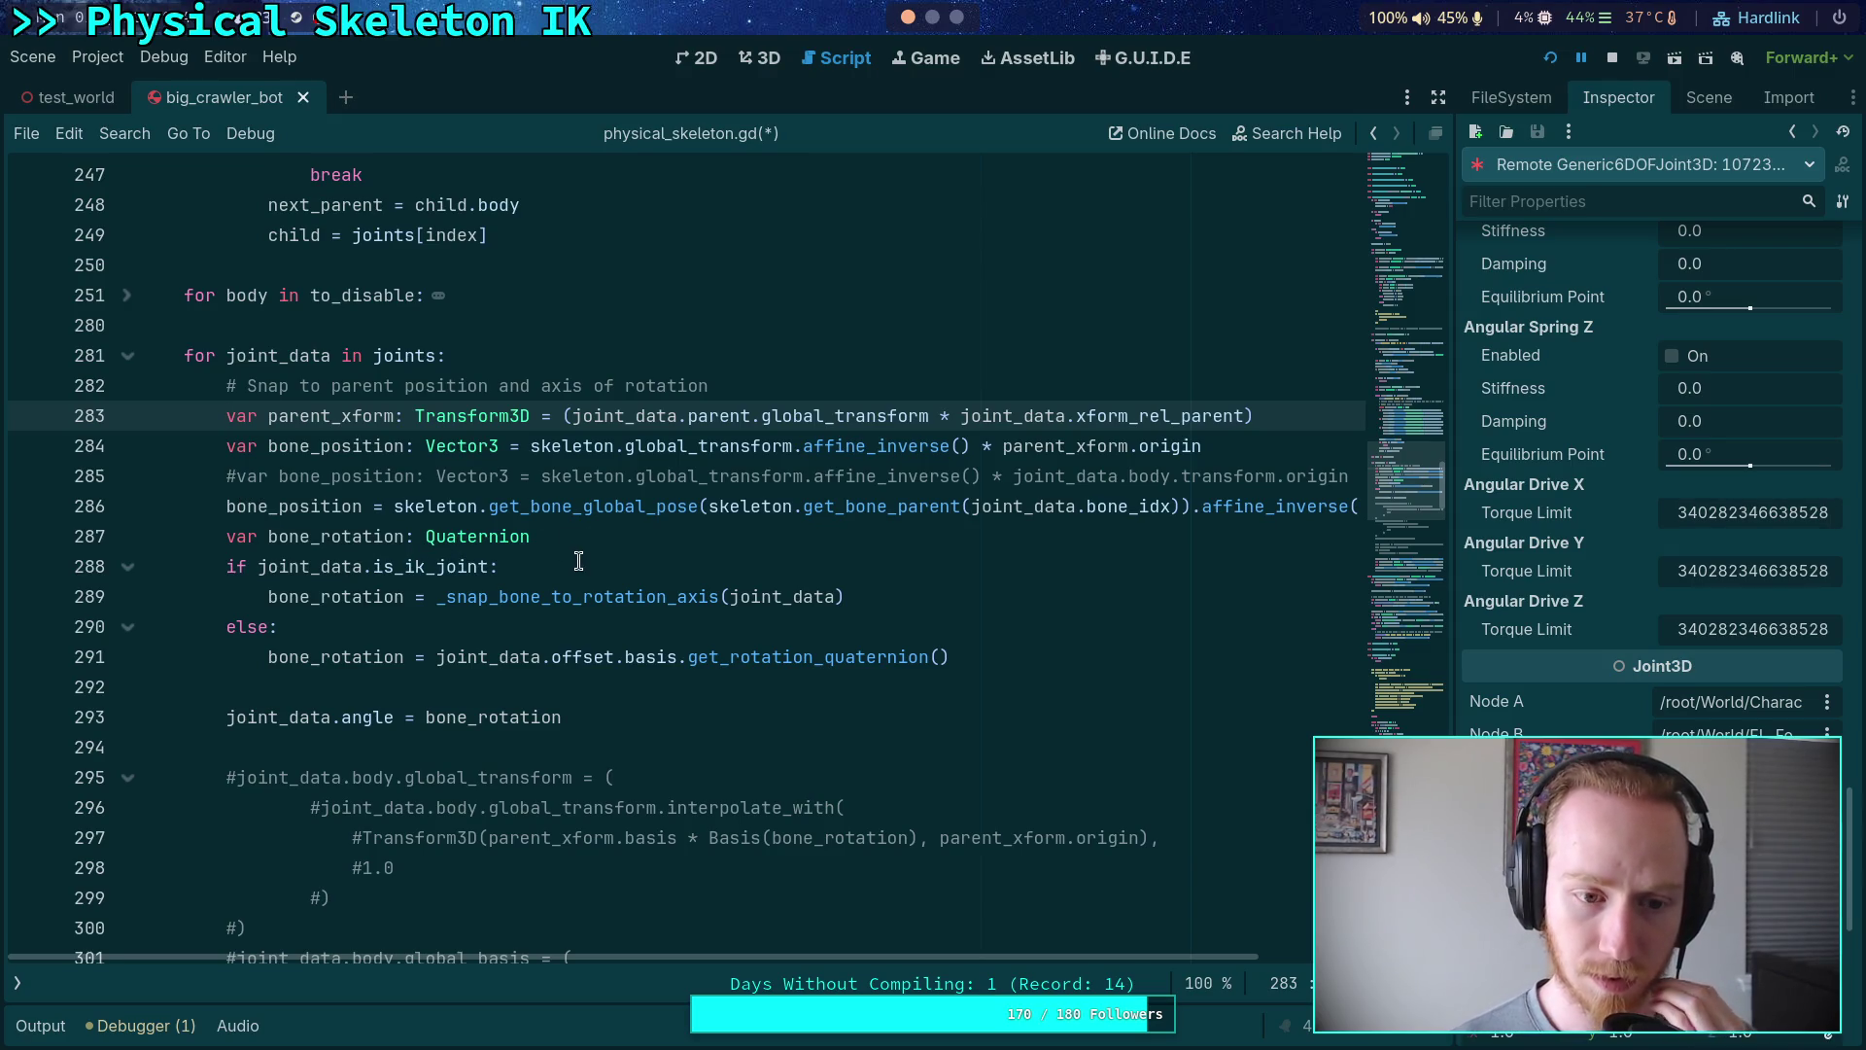
scroll(581, 562, "down", 7)
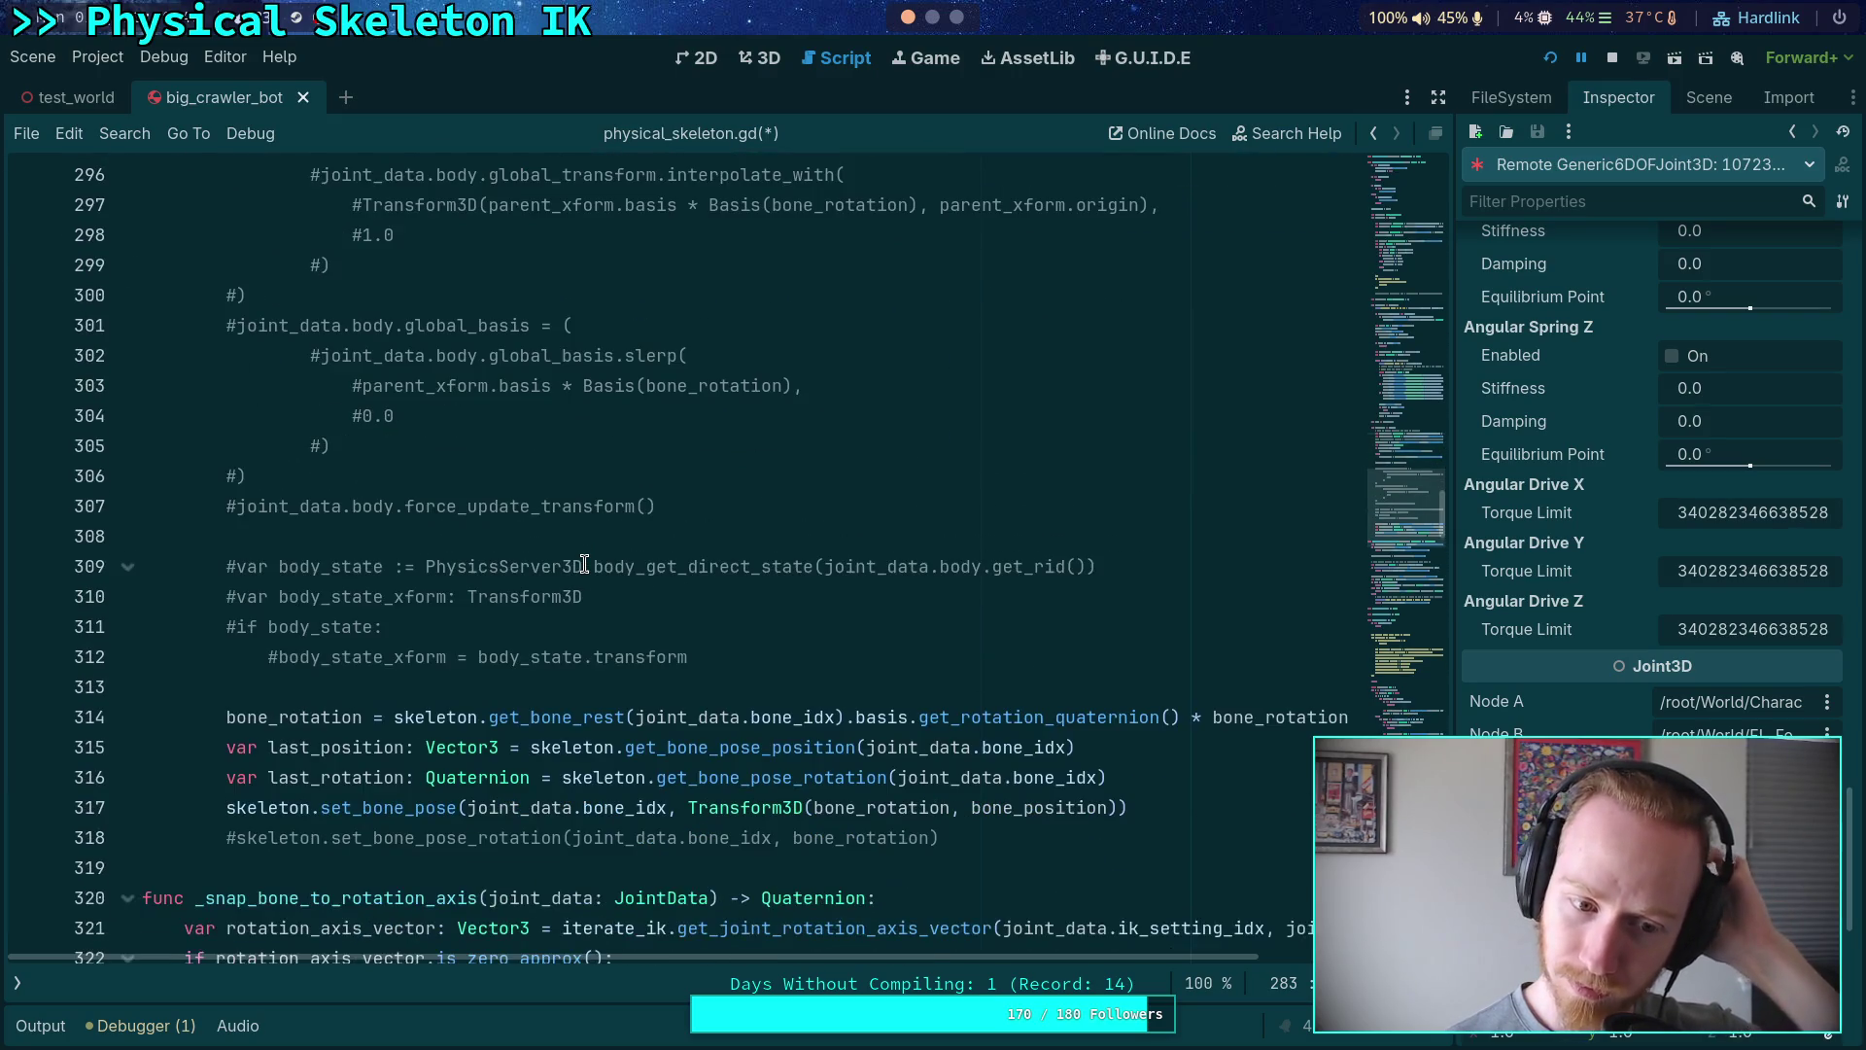
- Restart the scene with the edited script, continue past the breakpoint, then stop the game
left_click(1612, 63)
left_click(1550, 58)
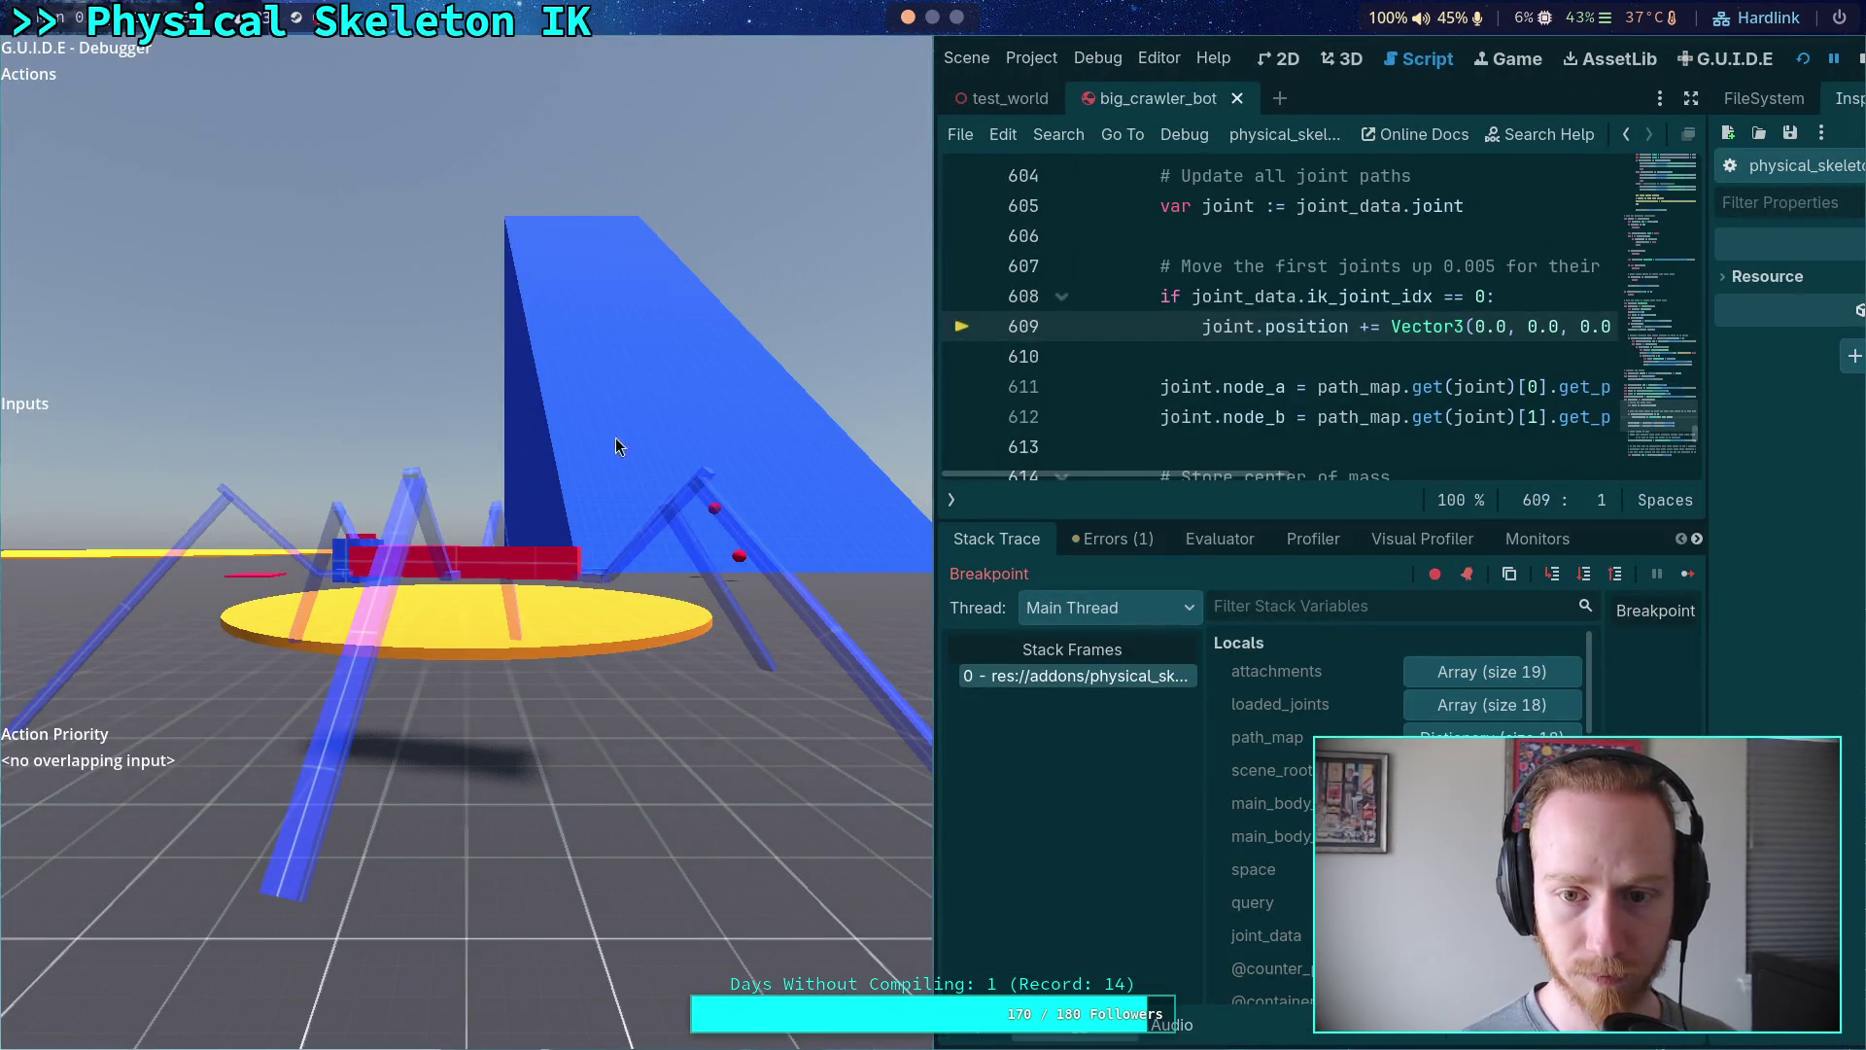
key("F12")
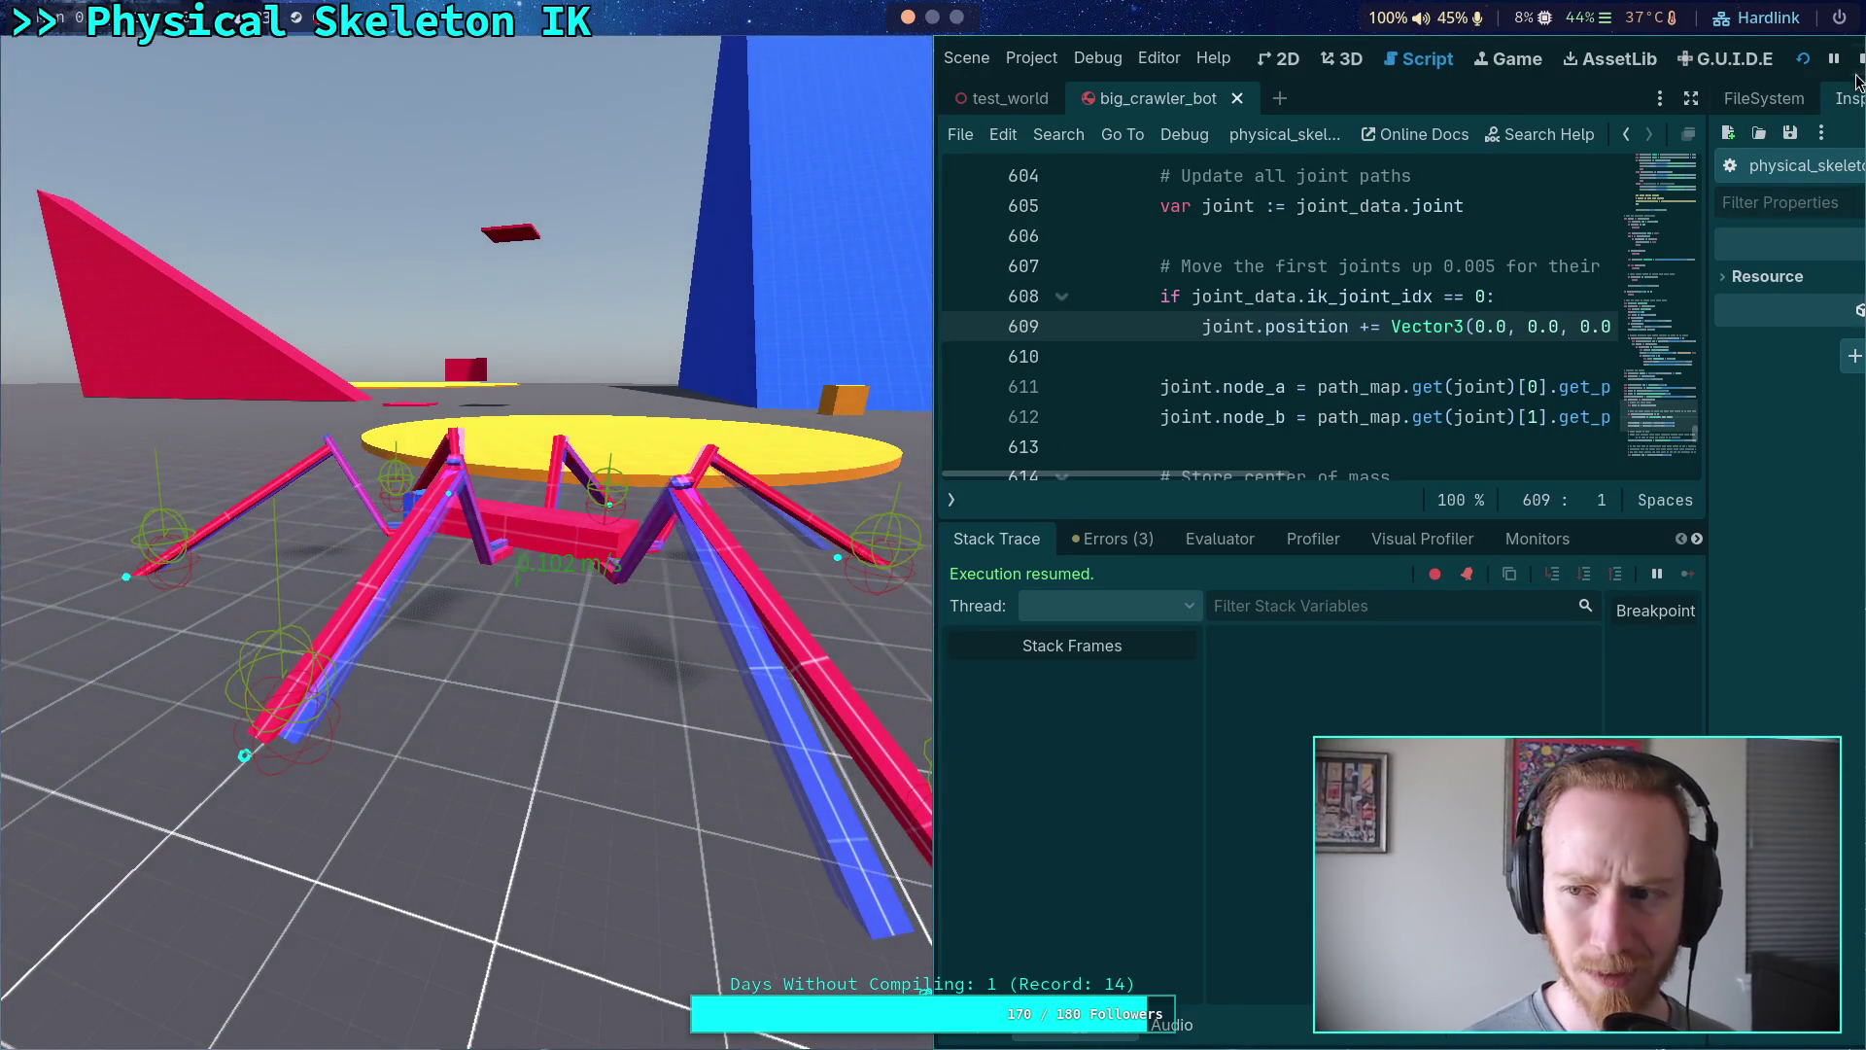
key("F8")
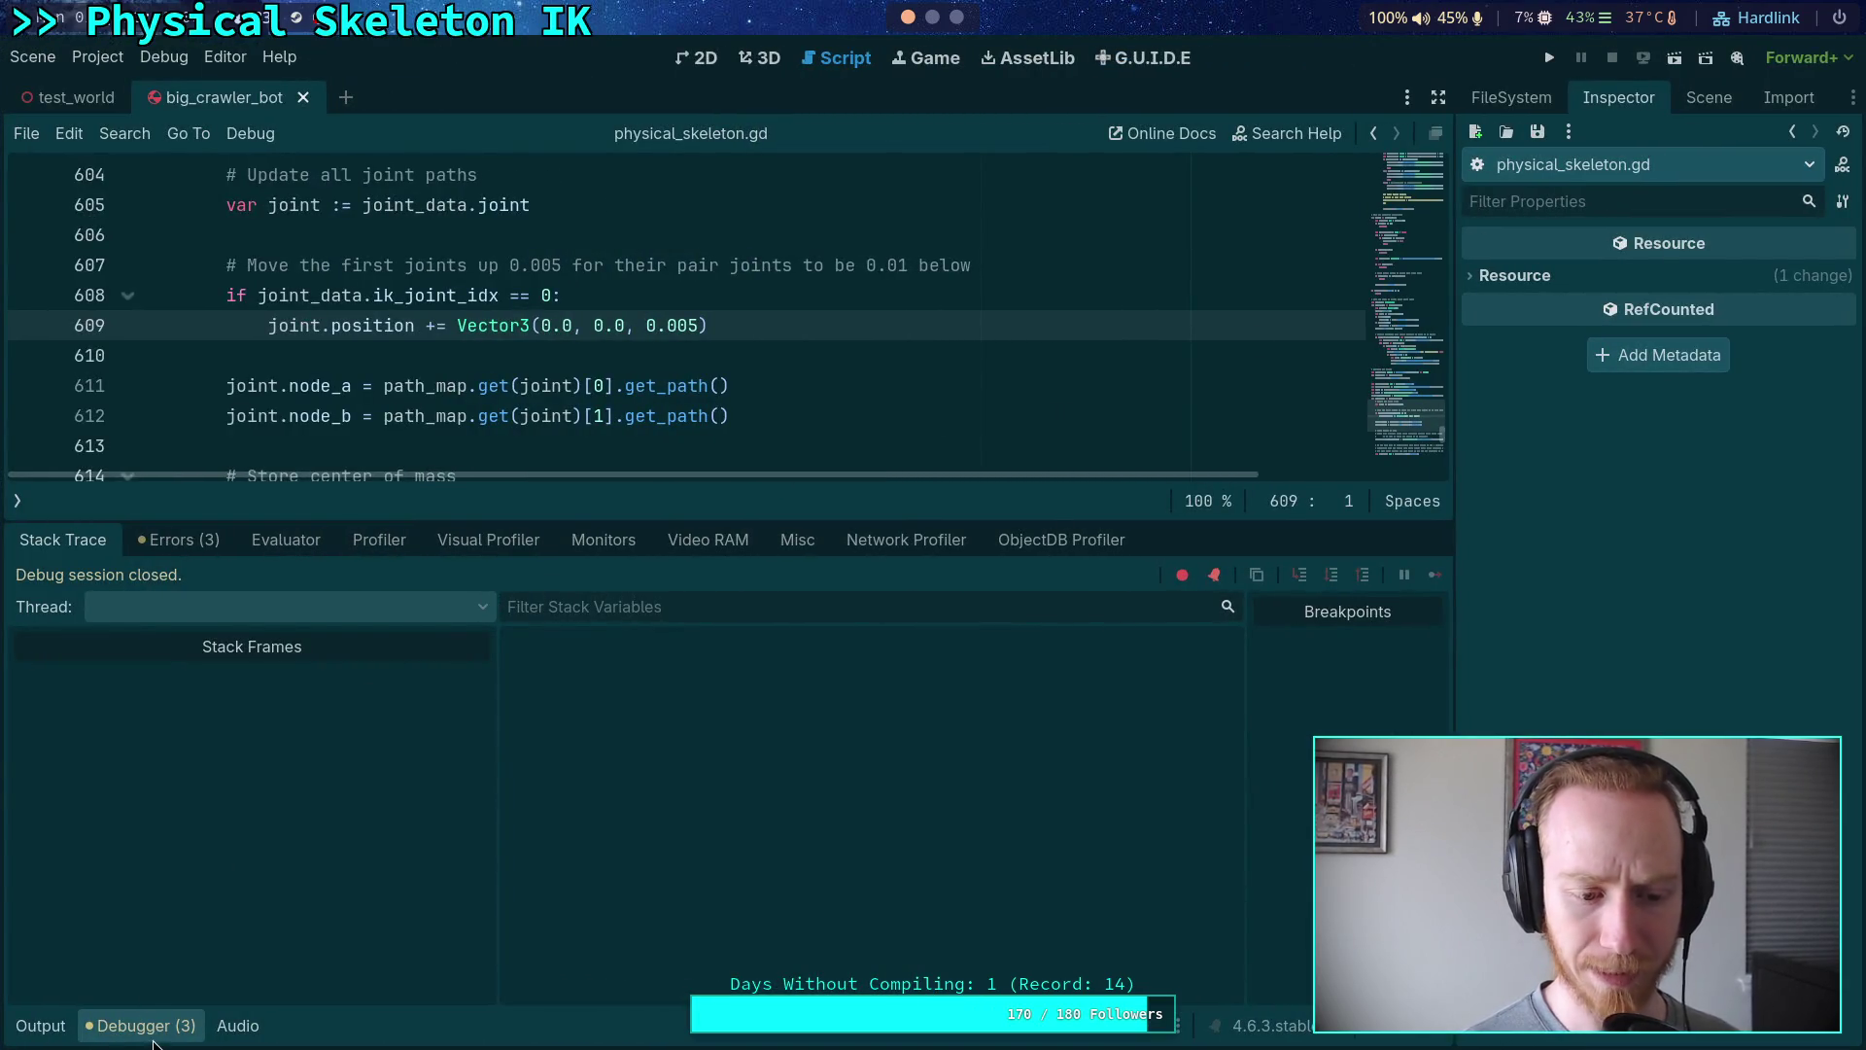
left_click(151, 1040)
- Run the crawler bot once more, stop it, and collapse the Output panel
left_click(488, 583)
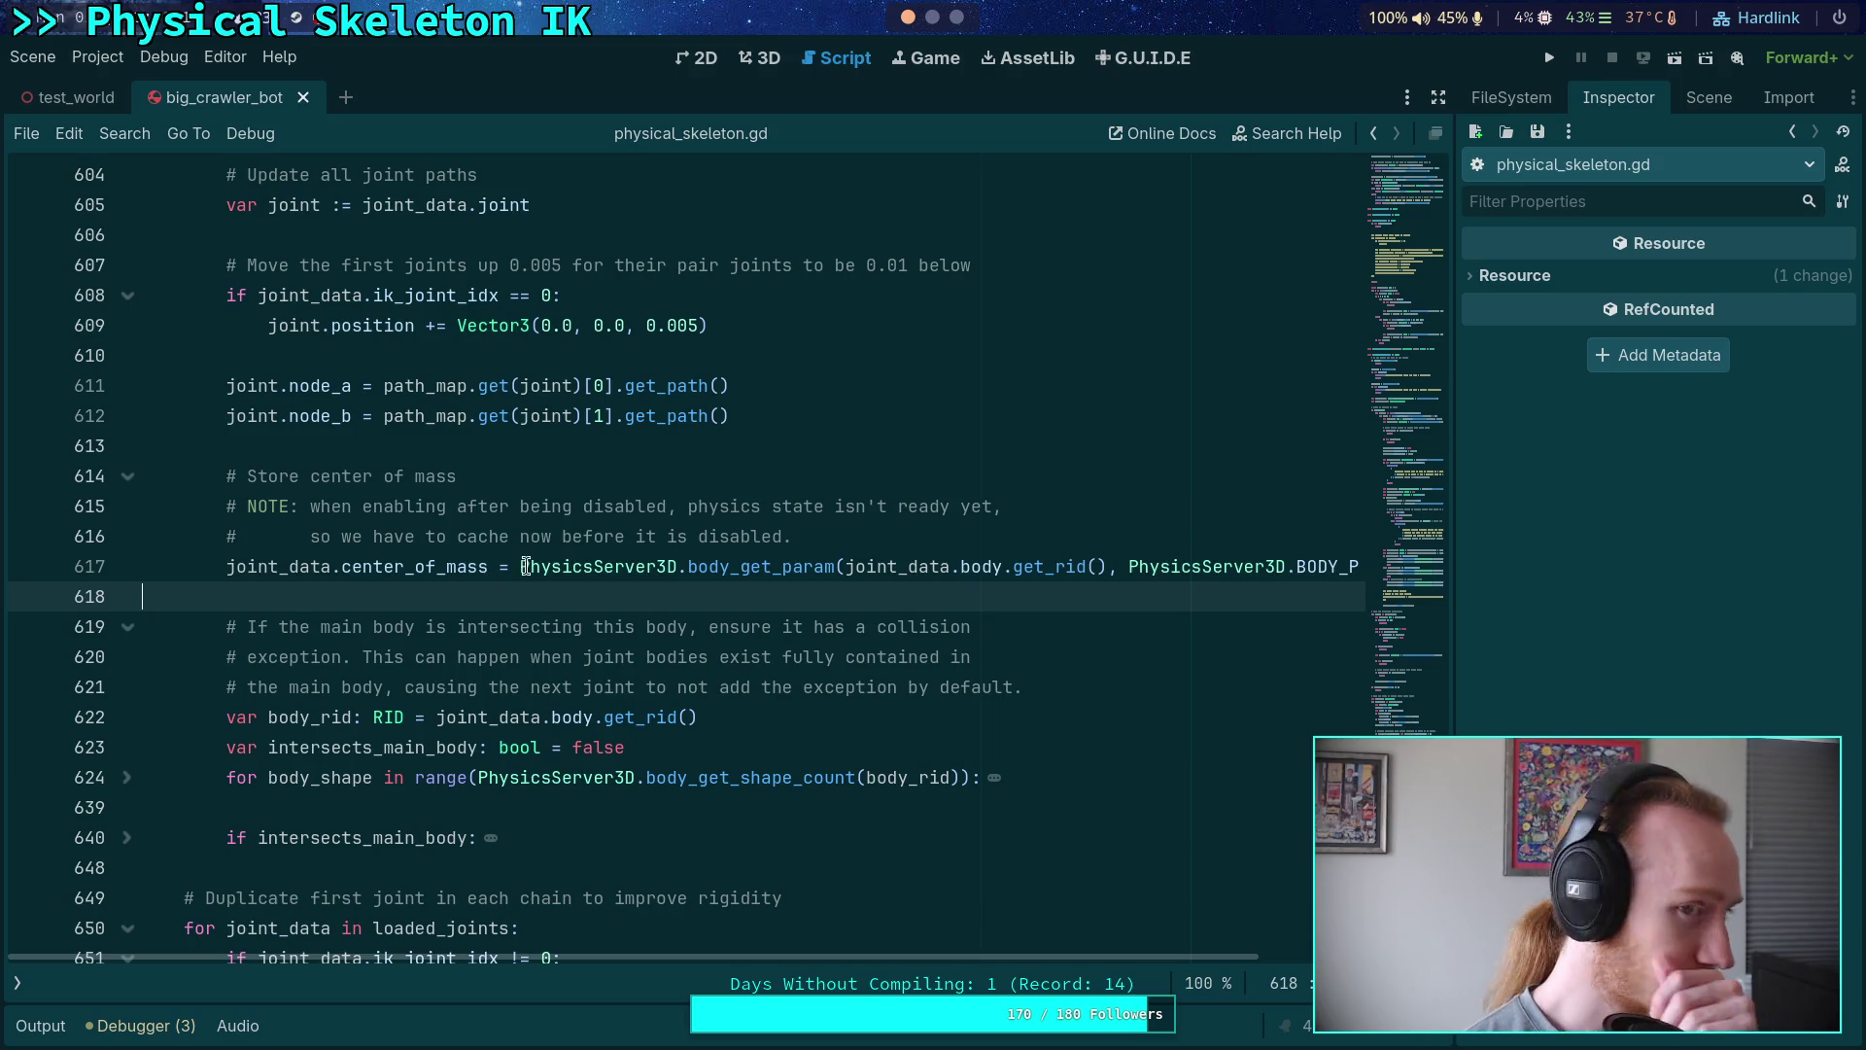
left_click(1550, 57)
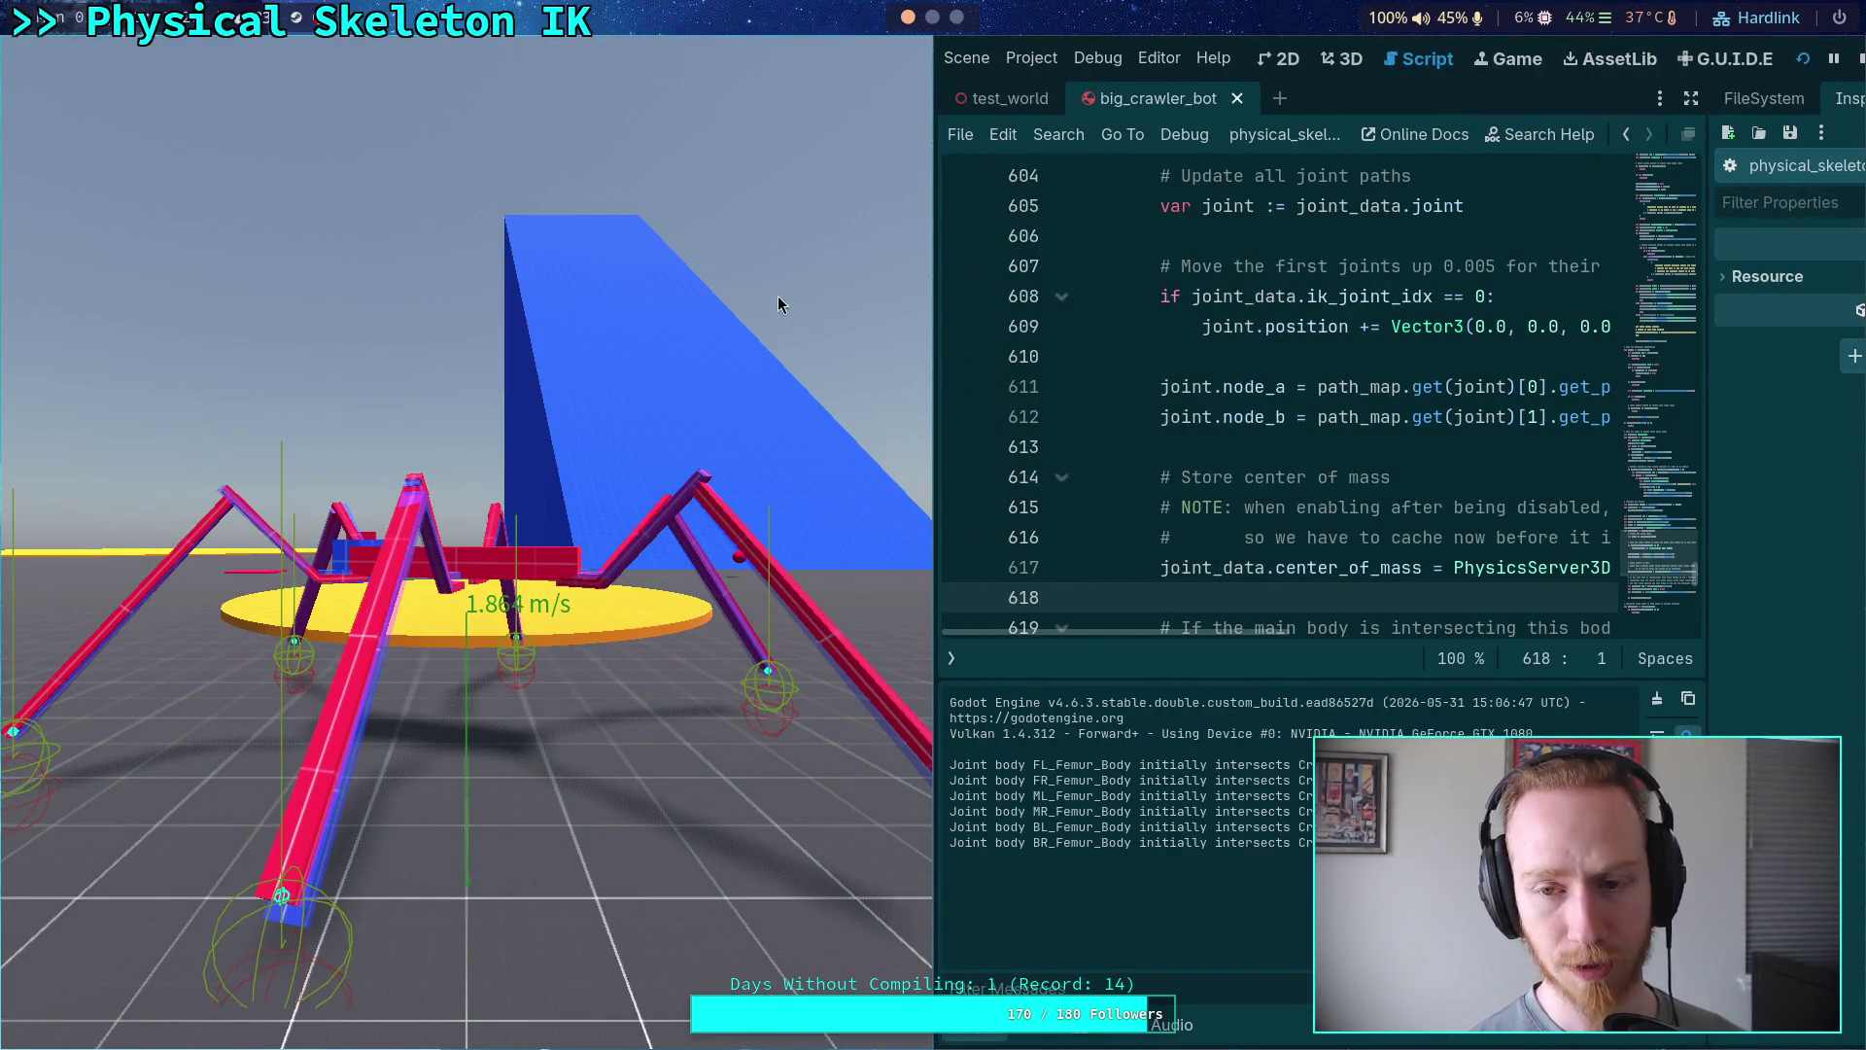
key("F8")
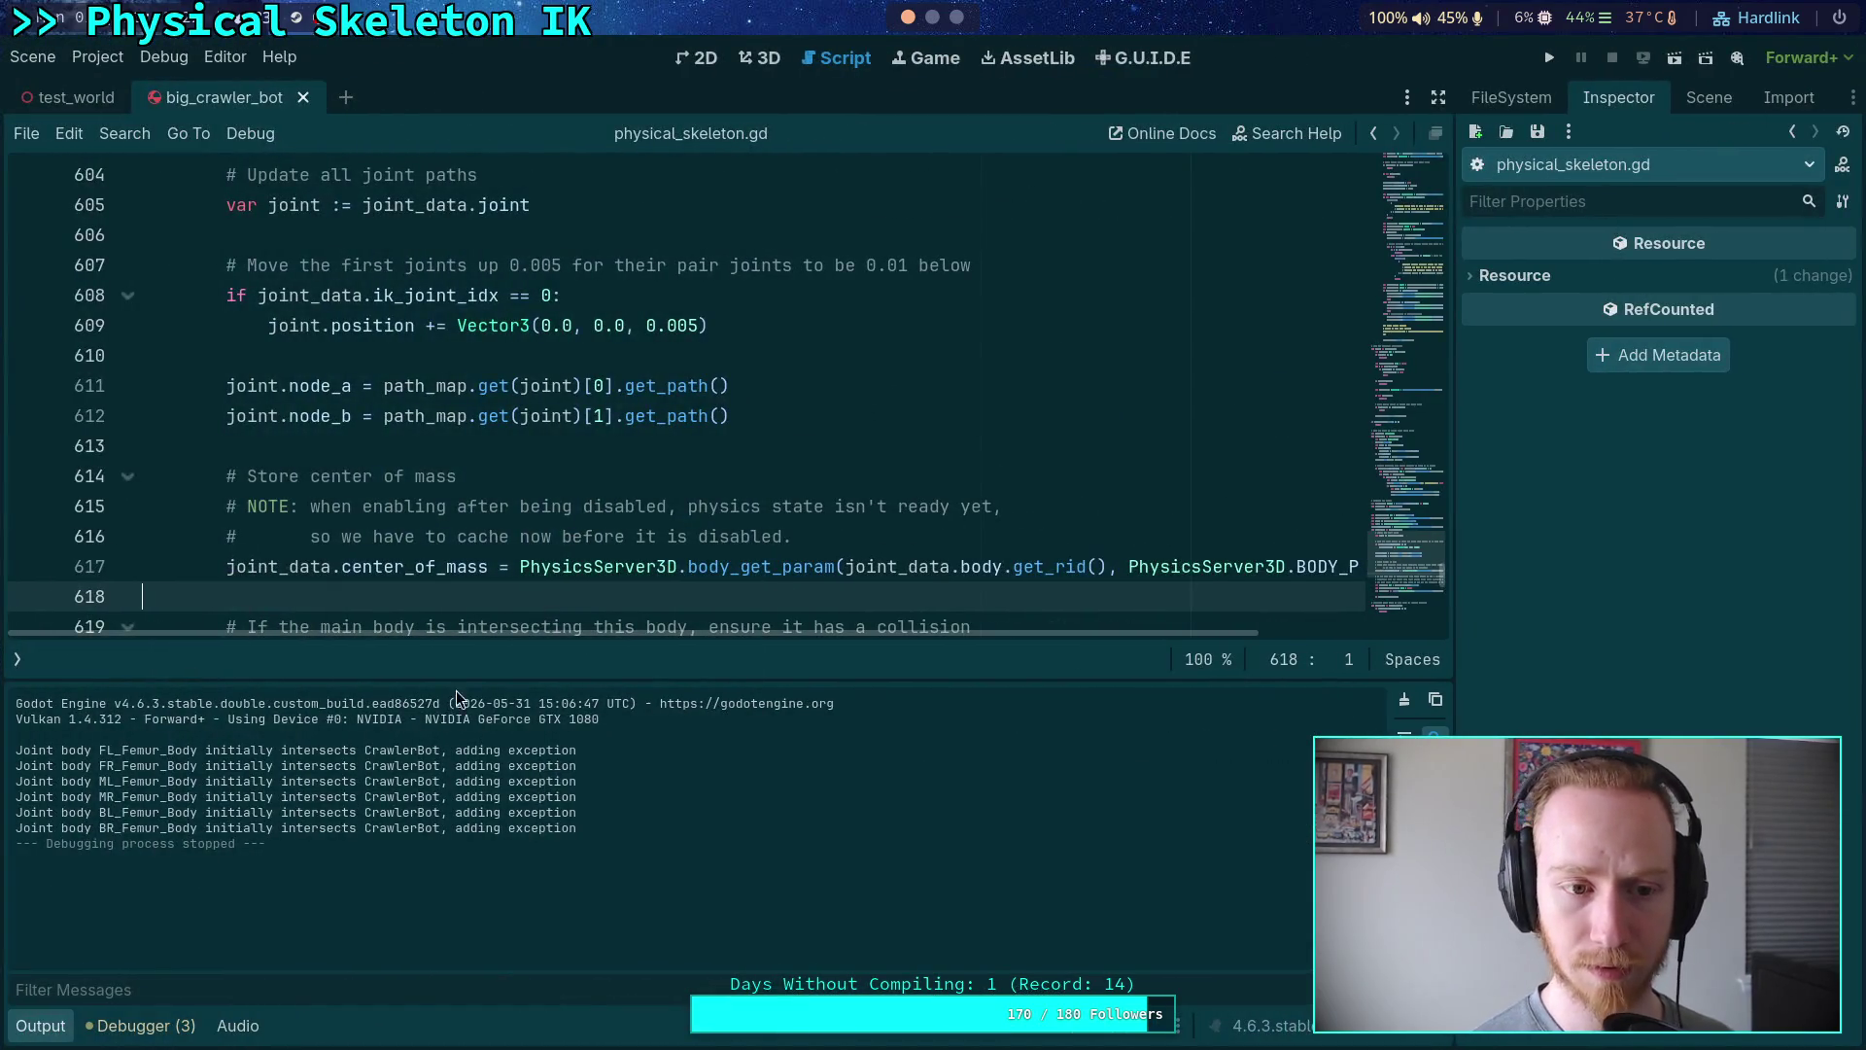
left_click(34, 1029)
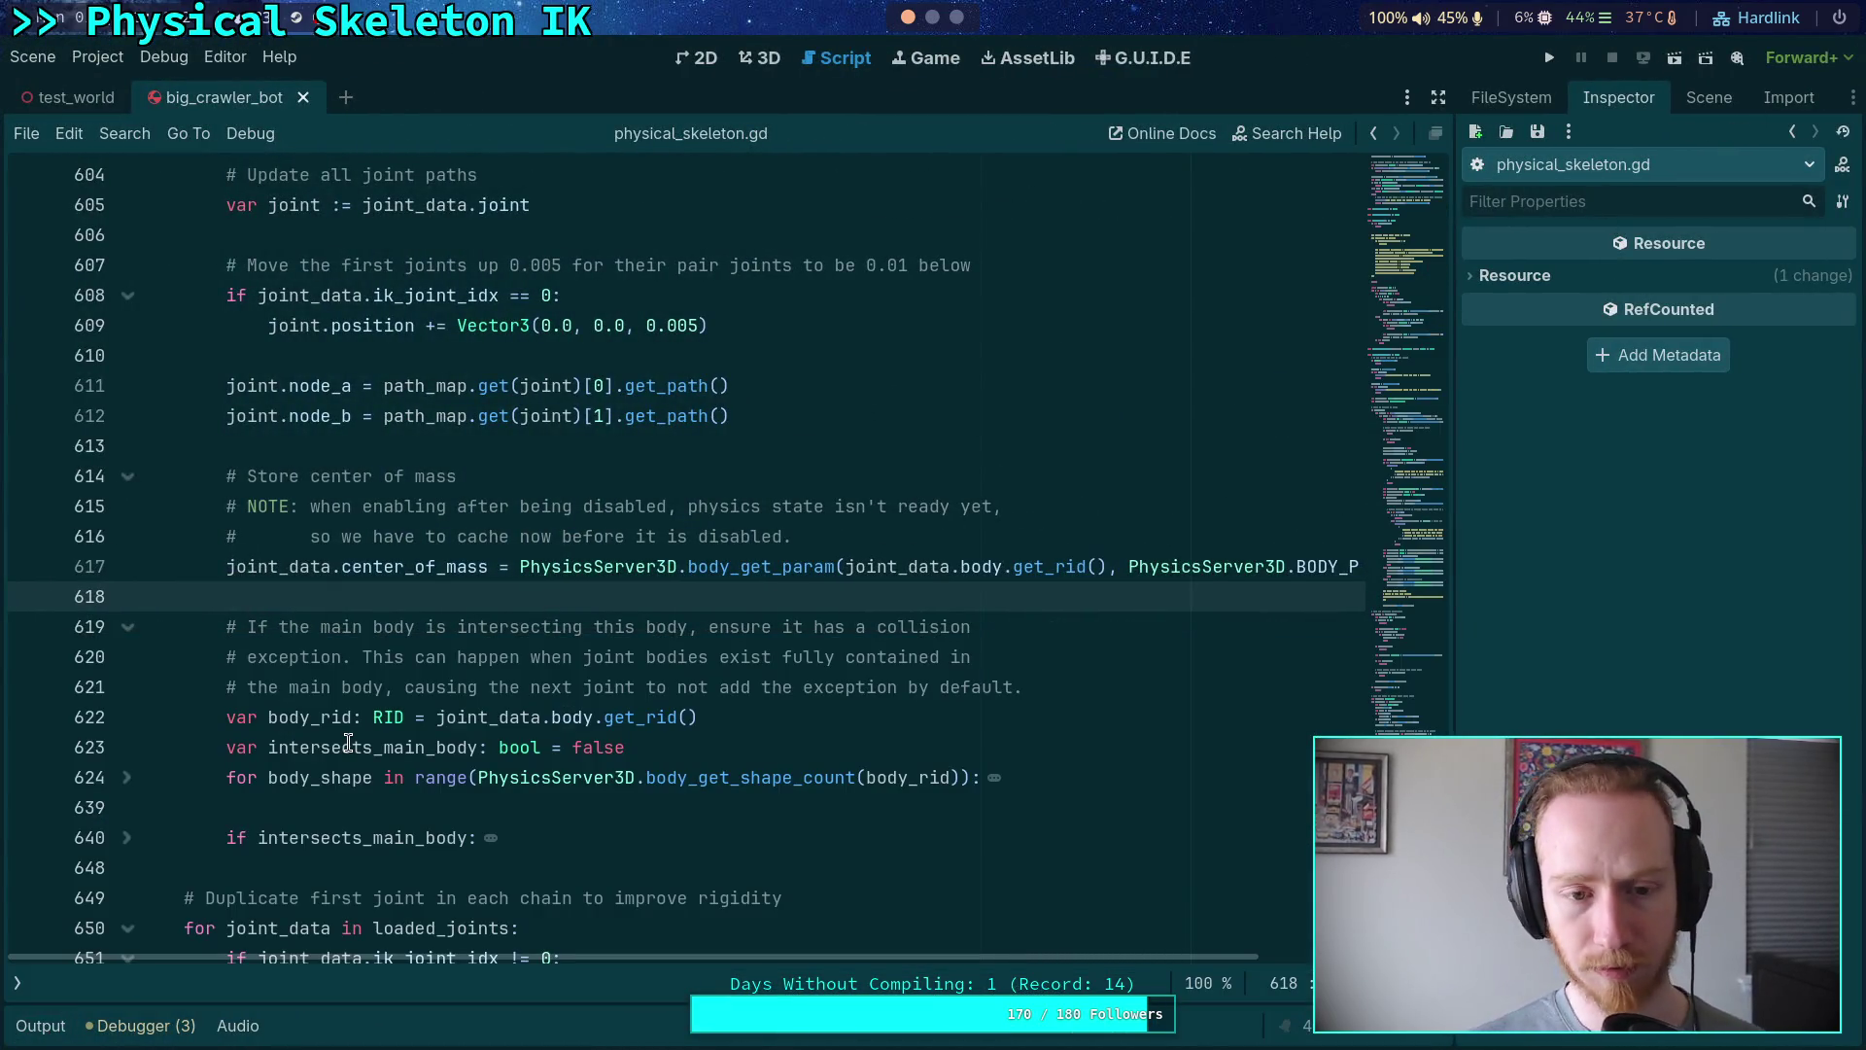
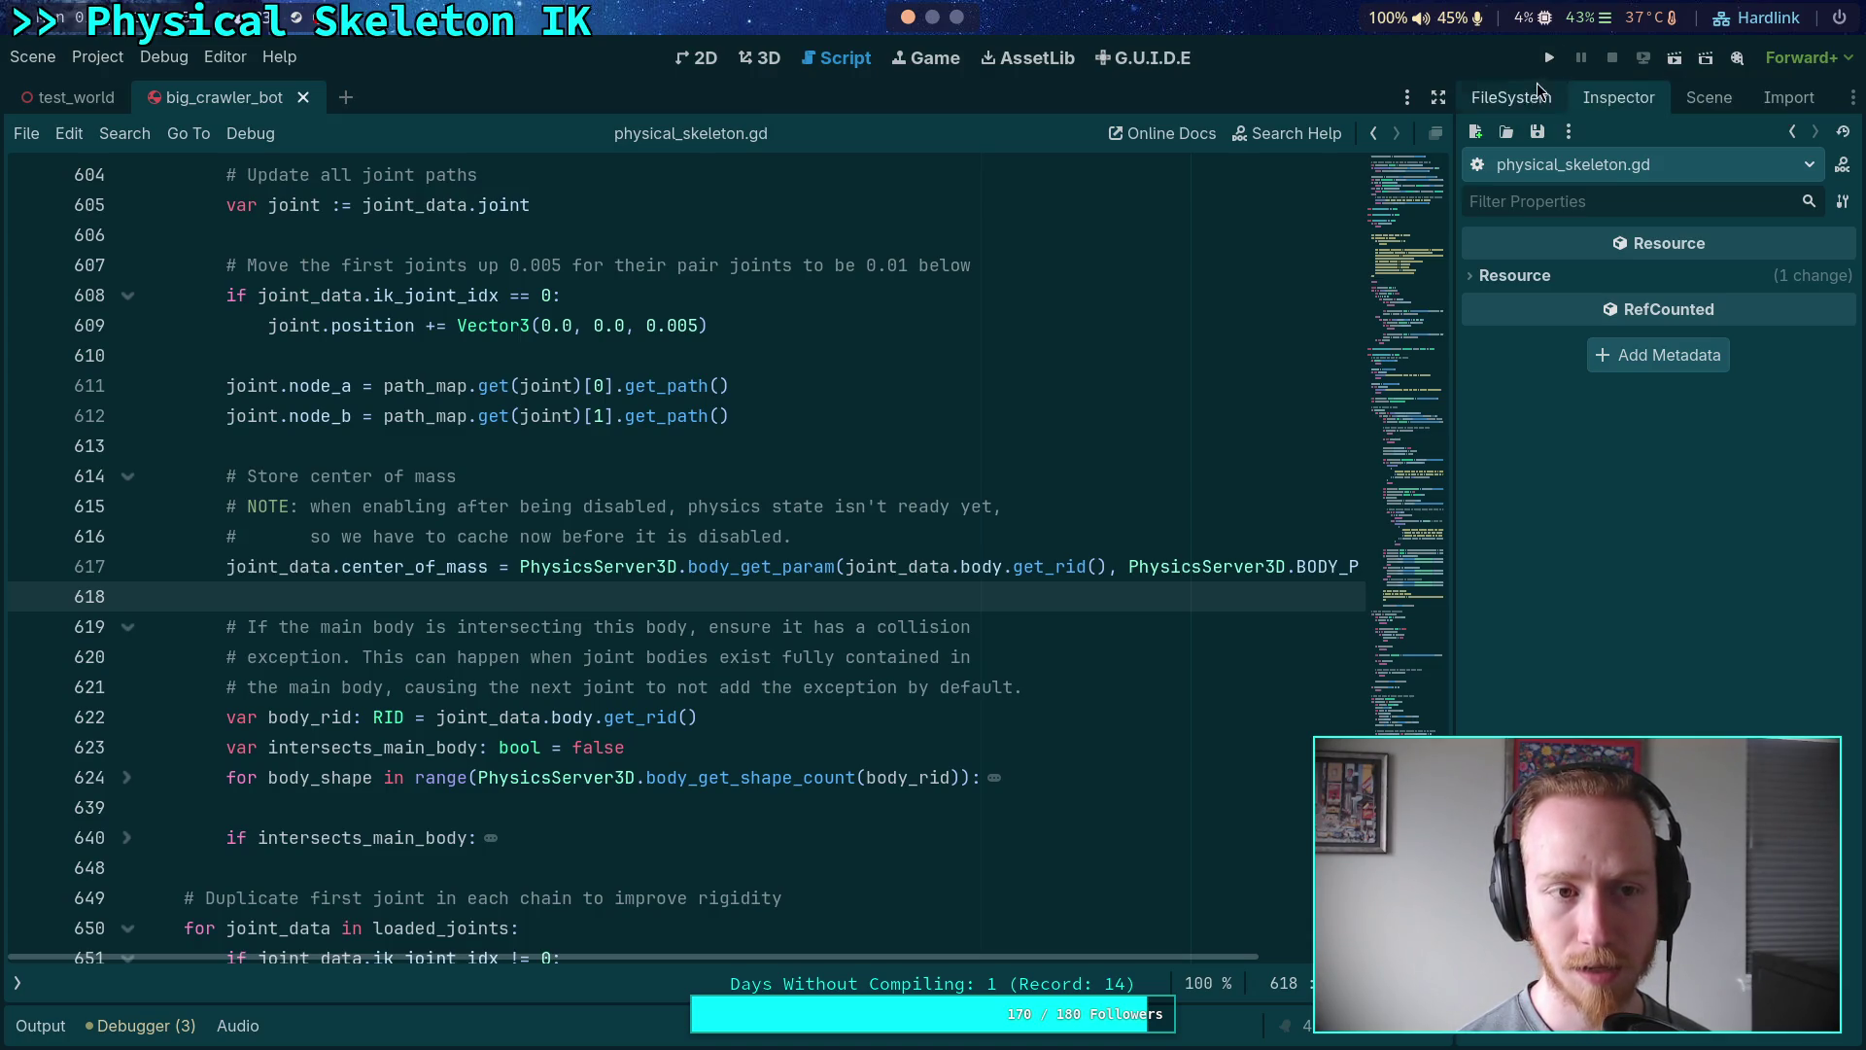
- Open player.gd from the FileSystem dock
left_click(18, 983)
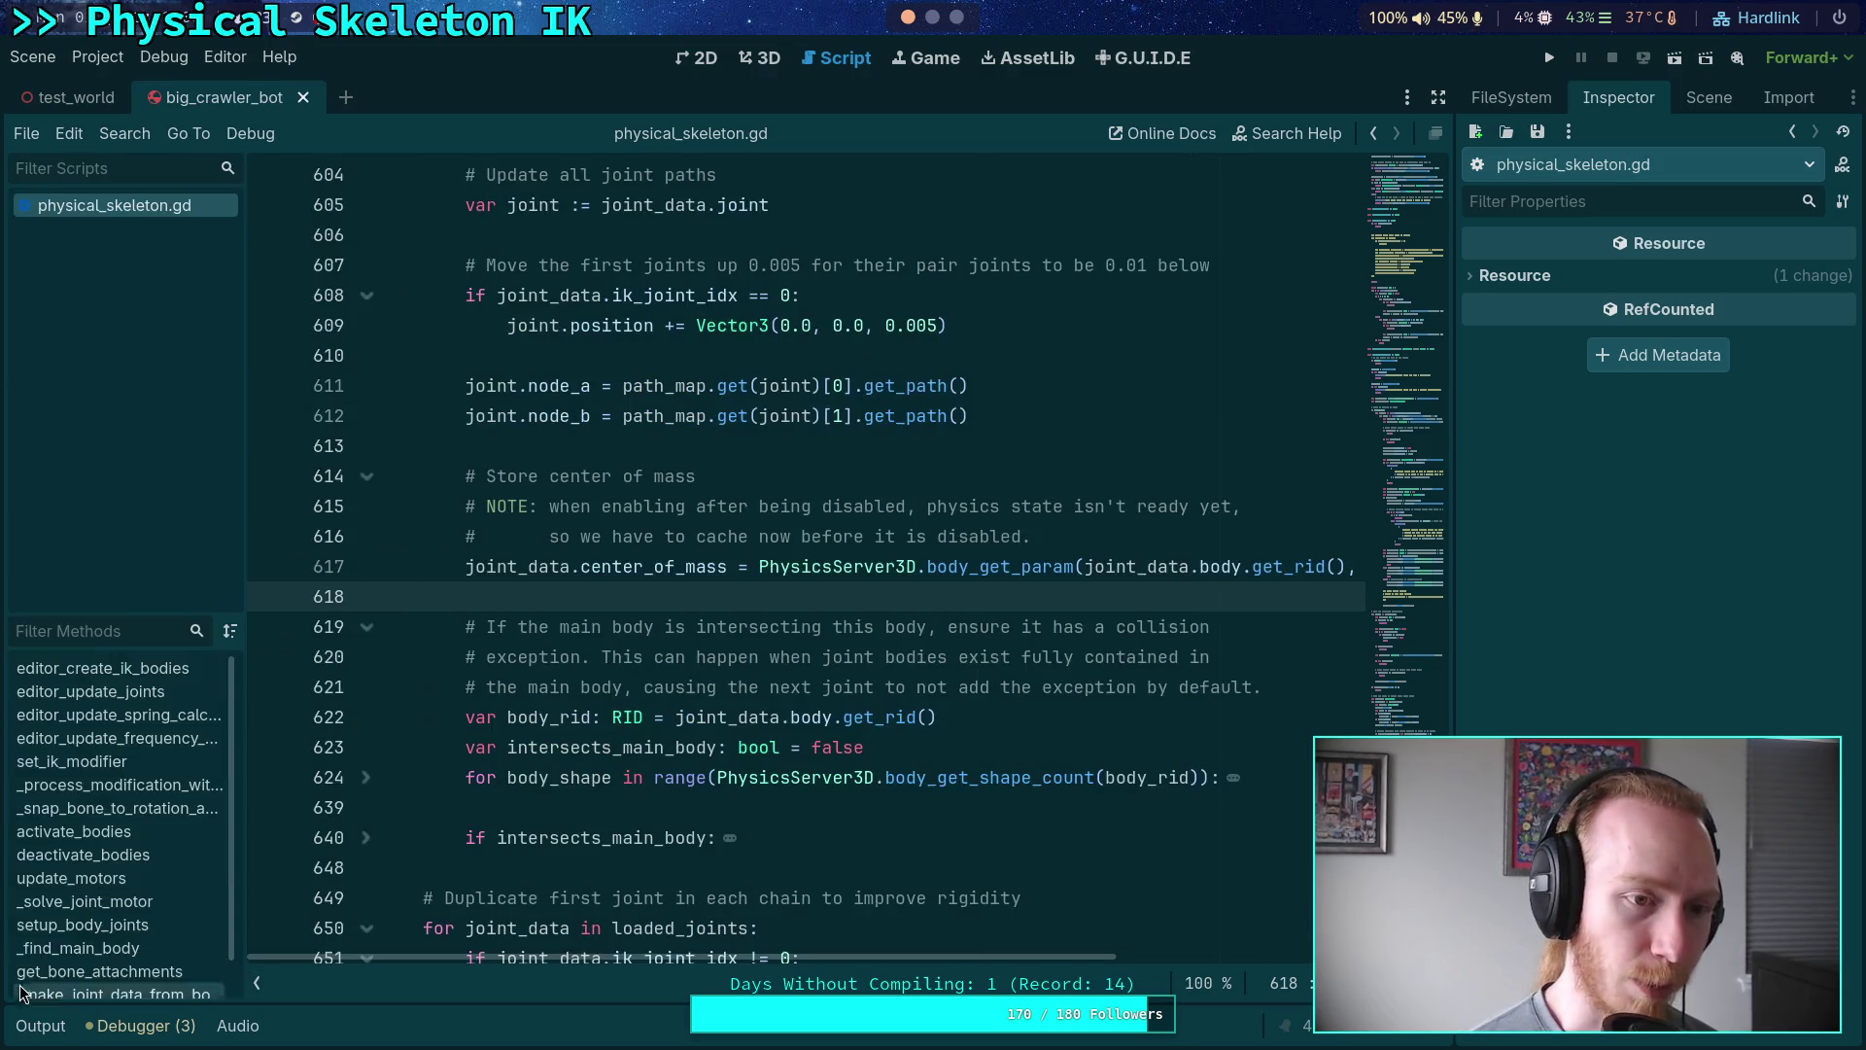
left_click(1709, 97)
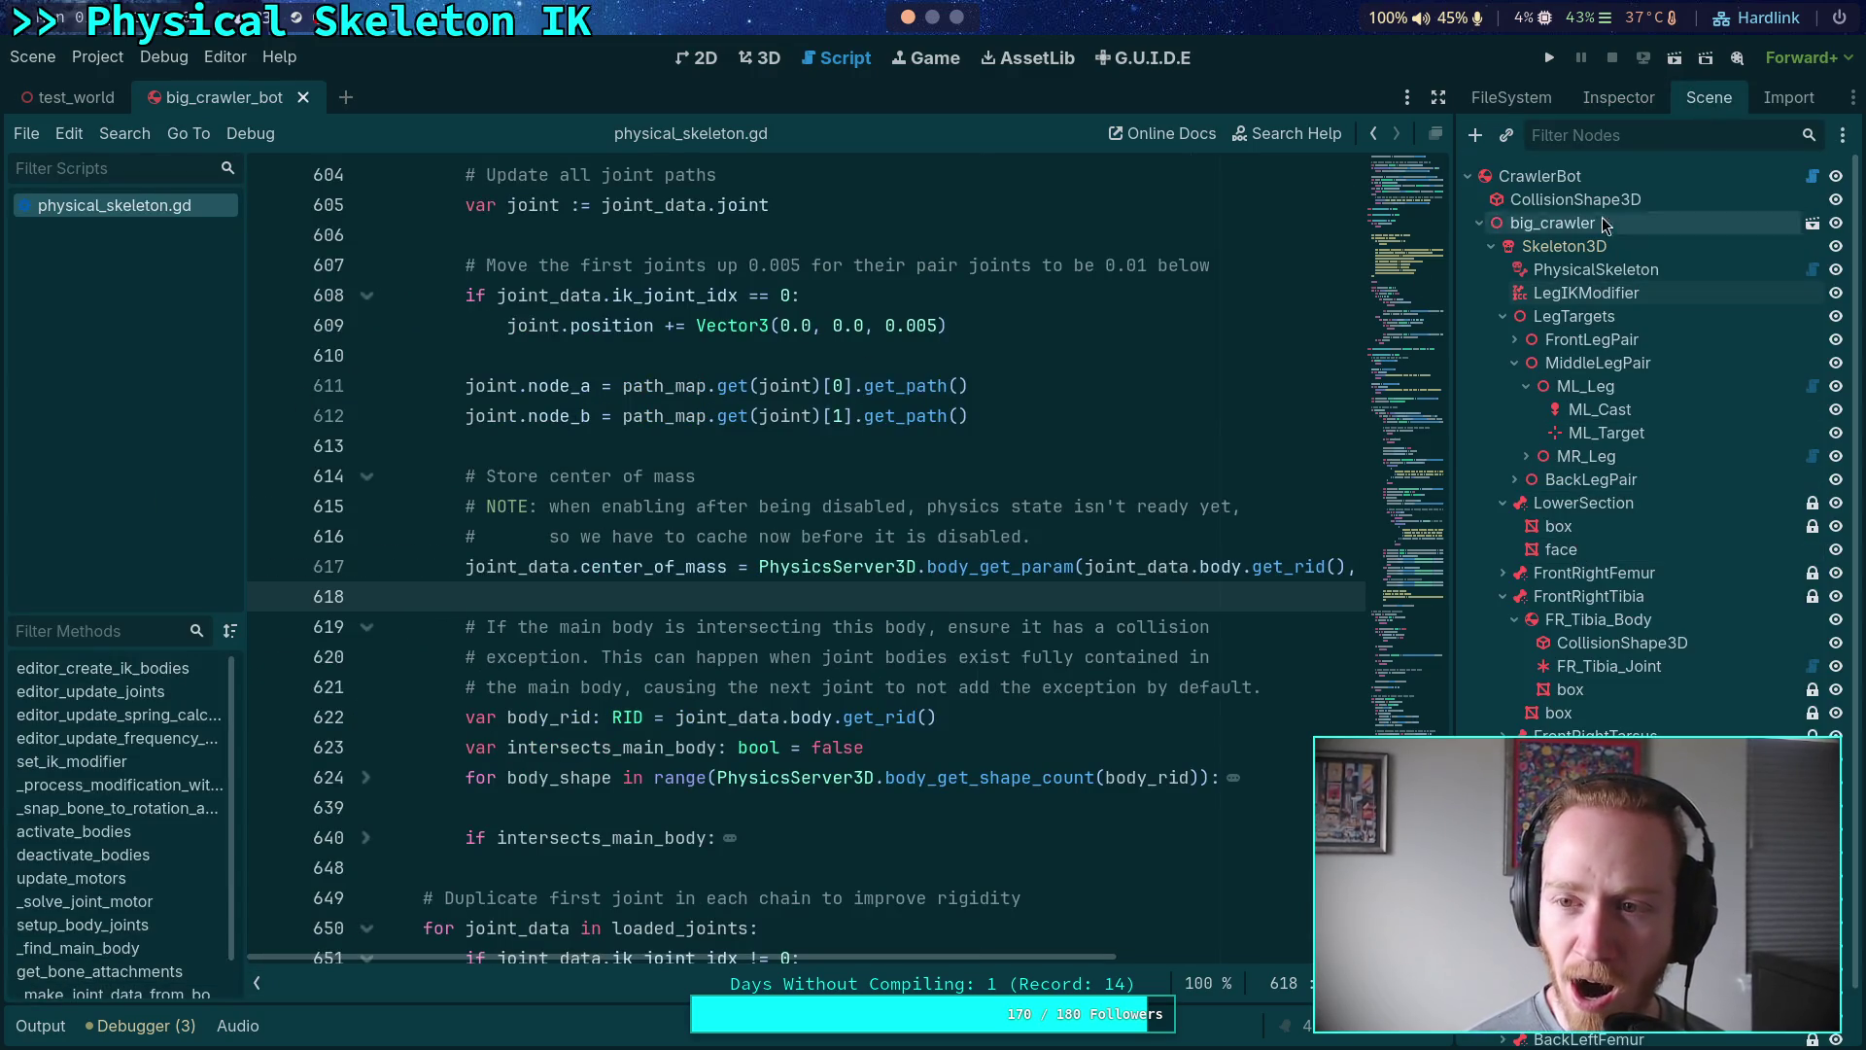
left_click(1512, 97)
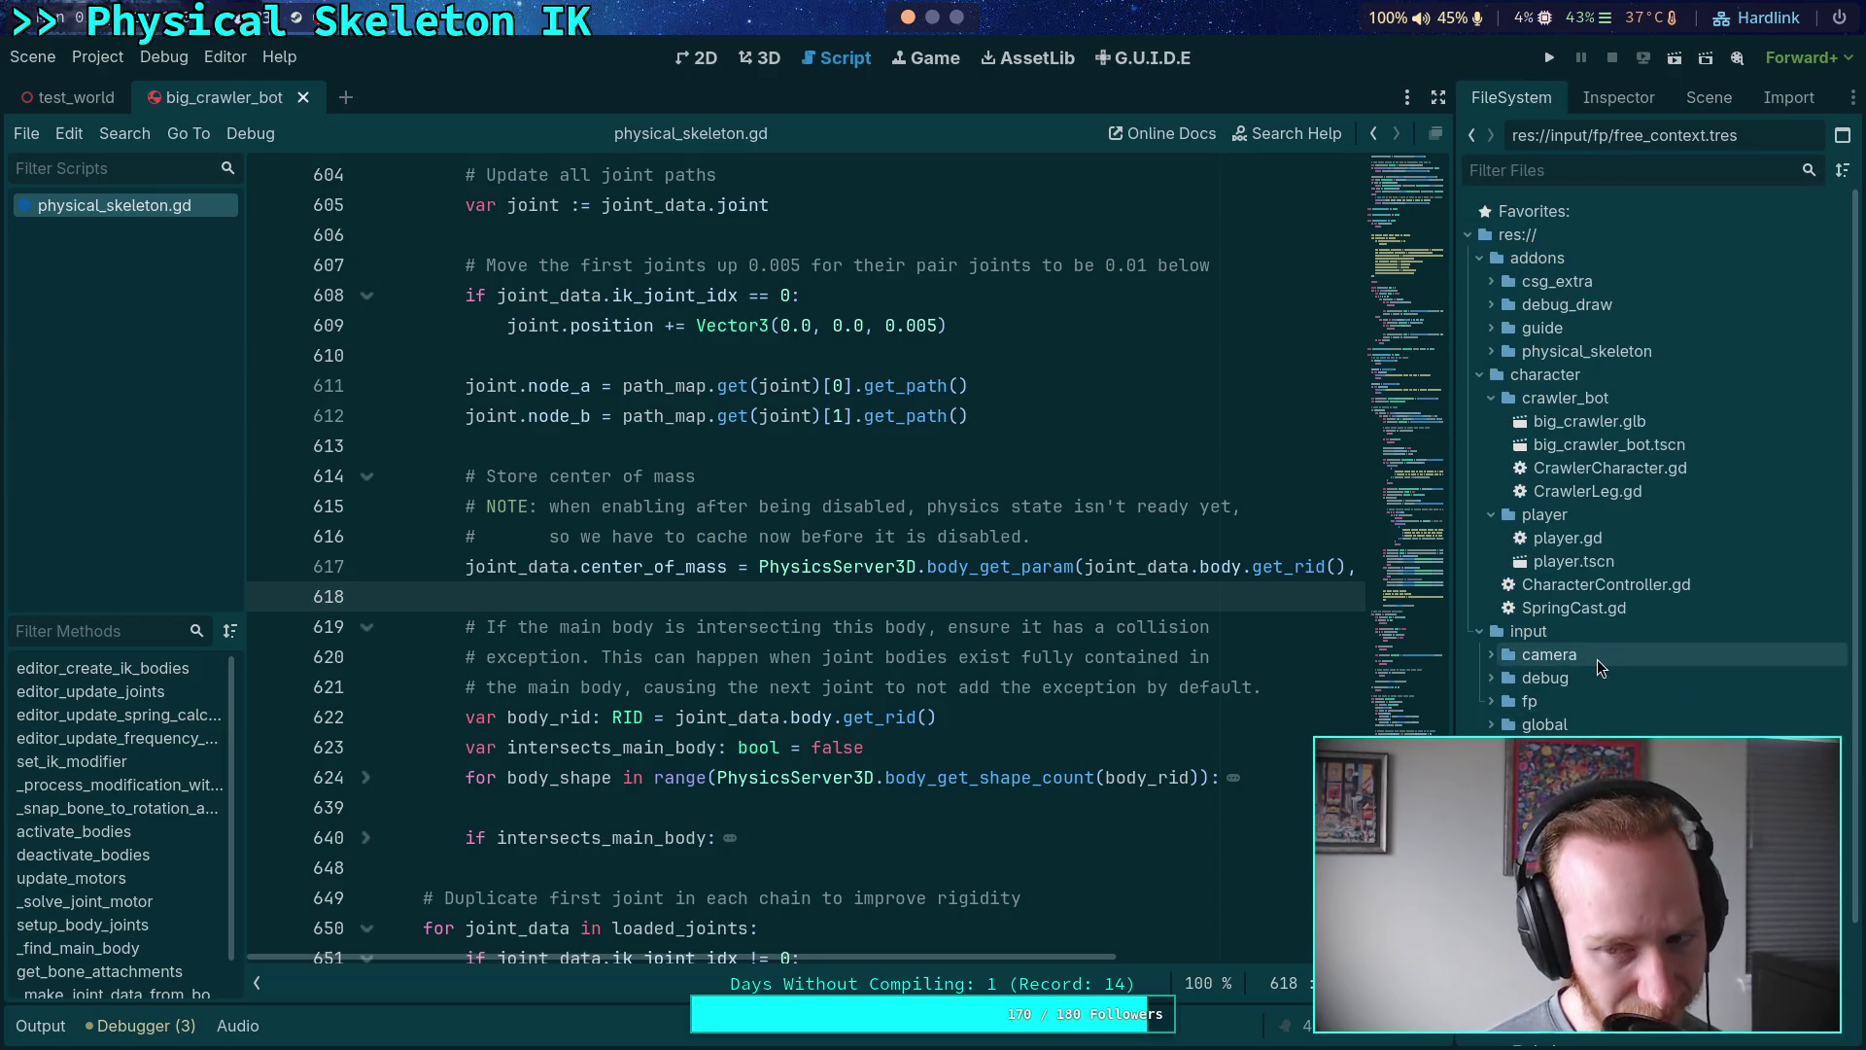
double_click(1602, 537)
- Uncomment InputManager.pause() on line 112, save player.gd, and launch the game
scroll(711, 634, "down", 6)
scroll(710, 634, "down", 20)
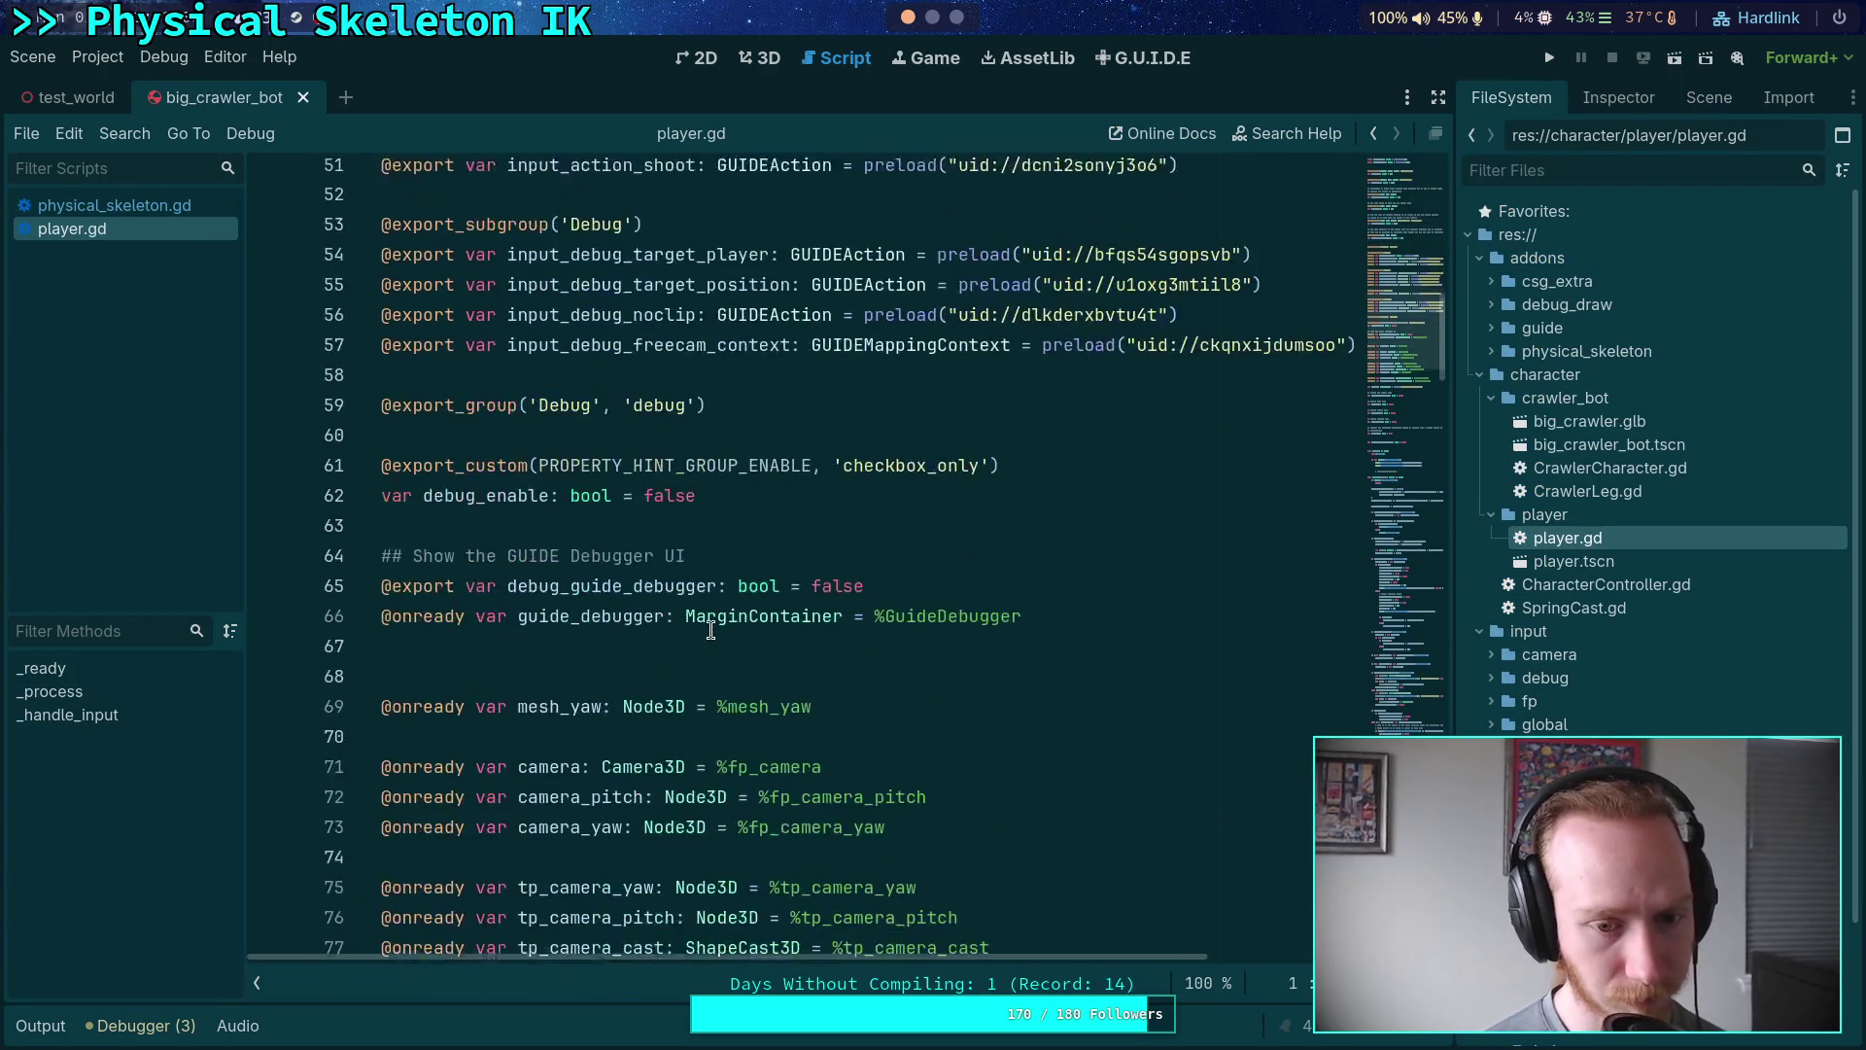
scroll(625, 594, "down", 2)
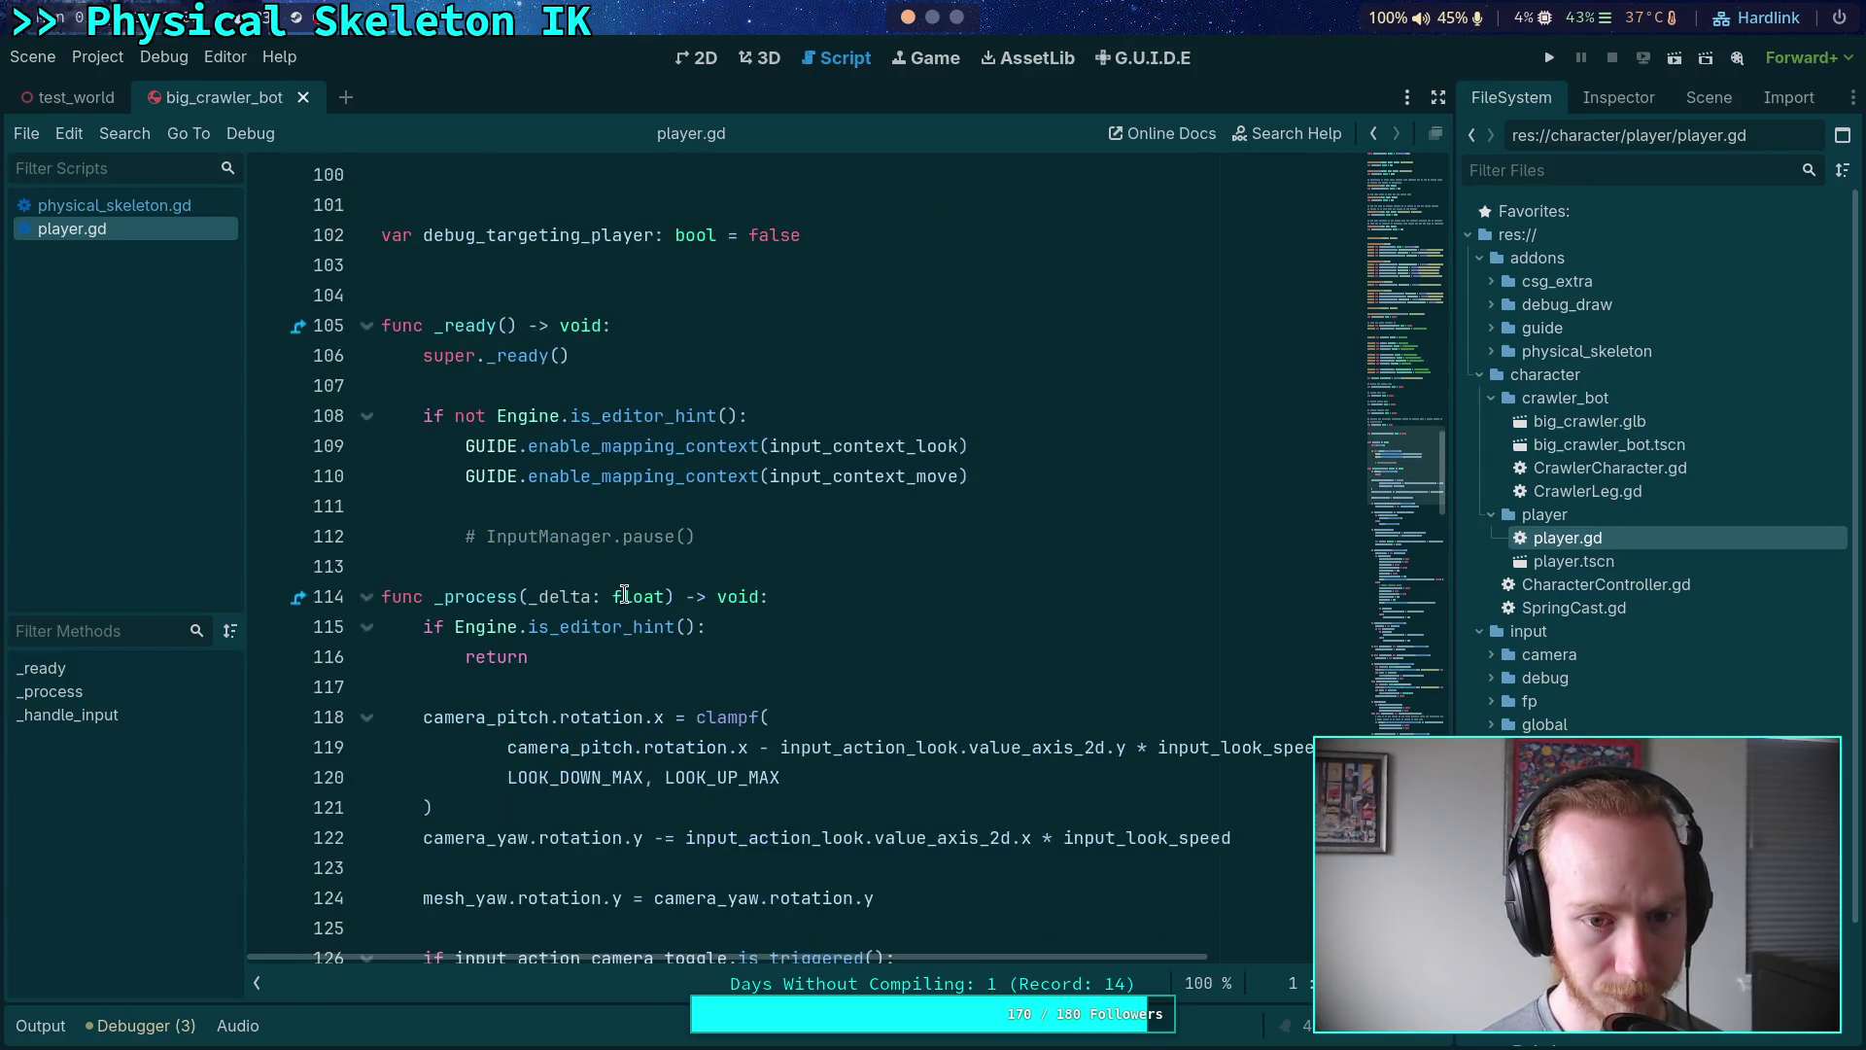
left_click(483, 537)
key("BackSpace")
key("ctrl+s")
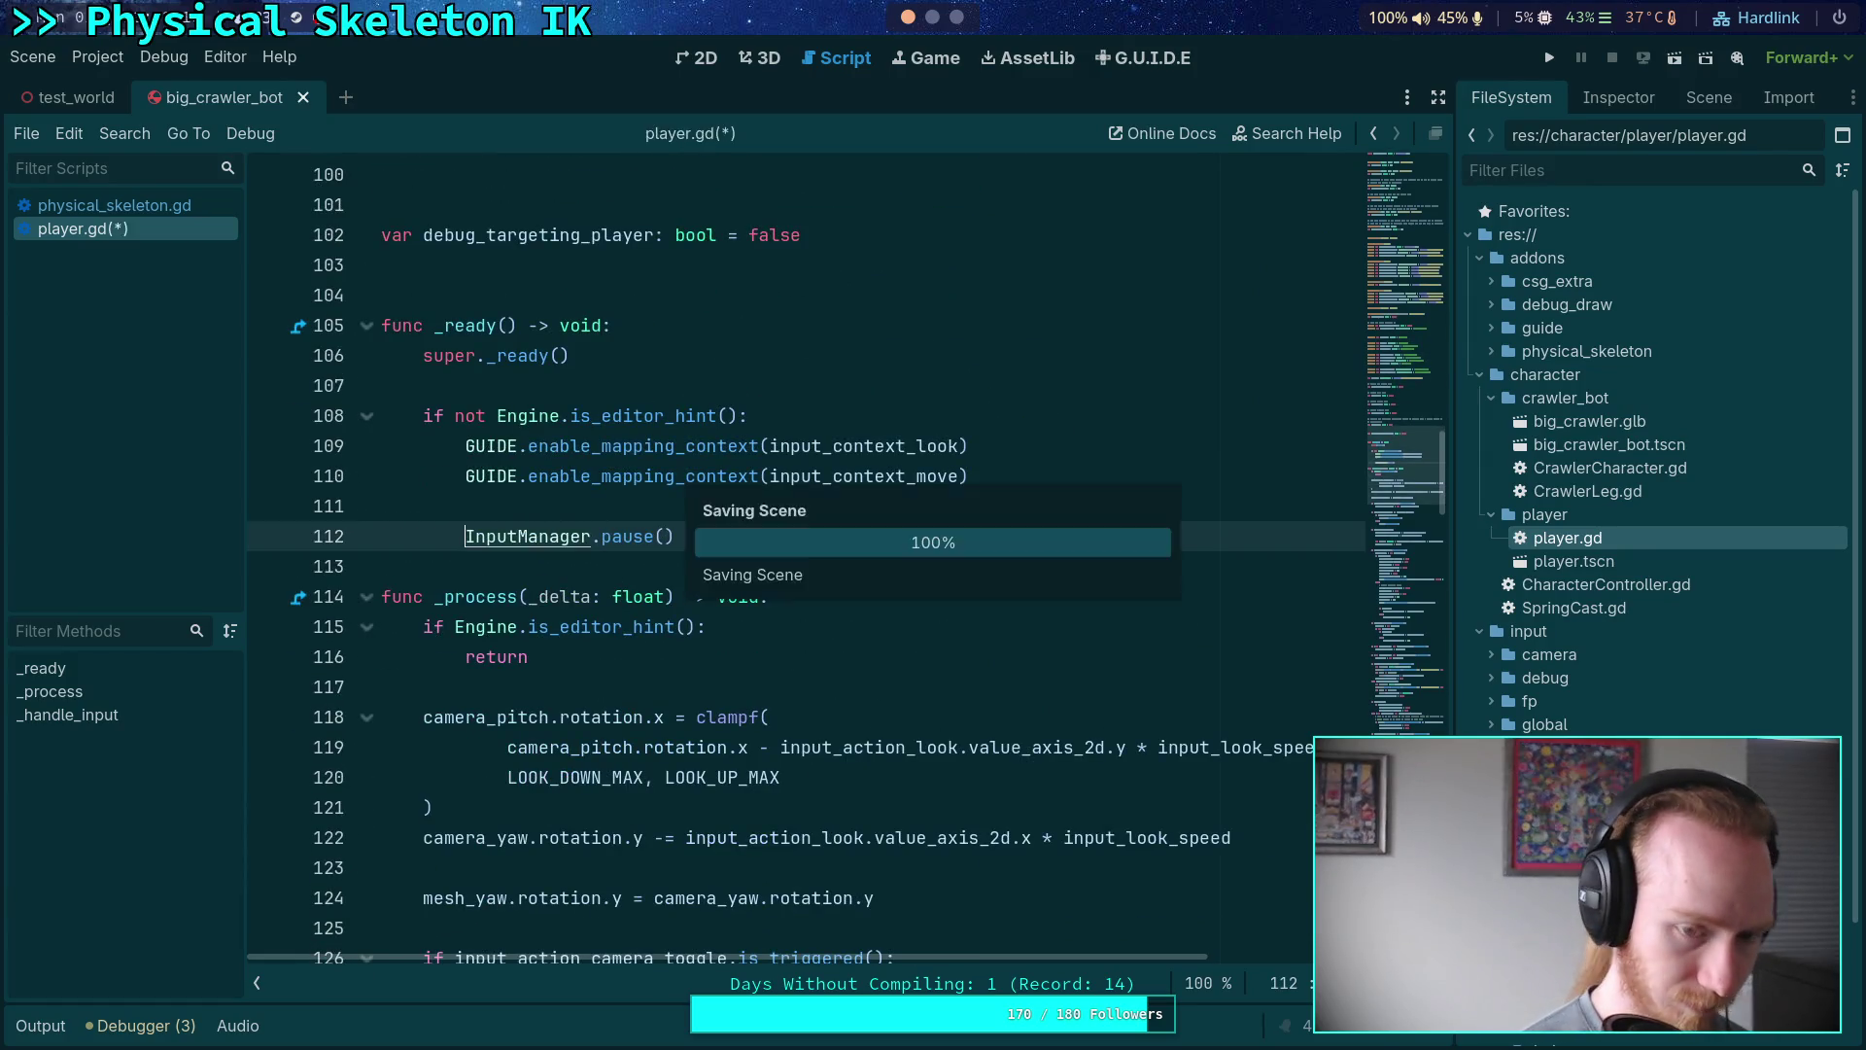
left_click(1551, 59)
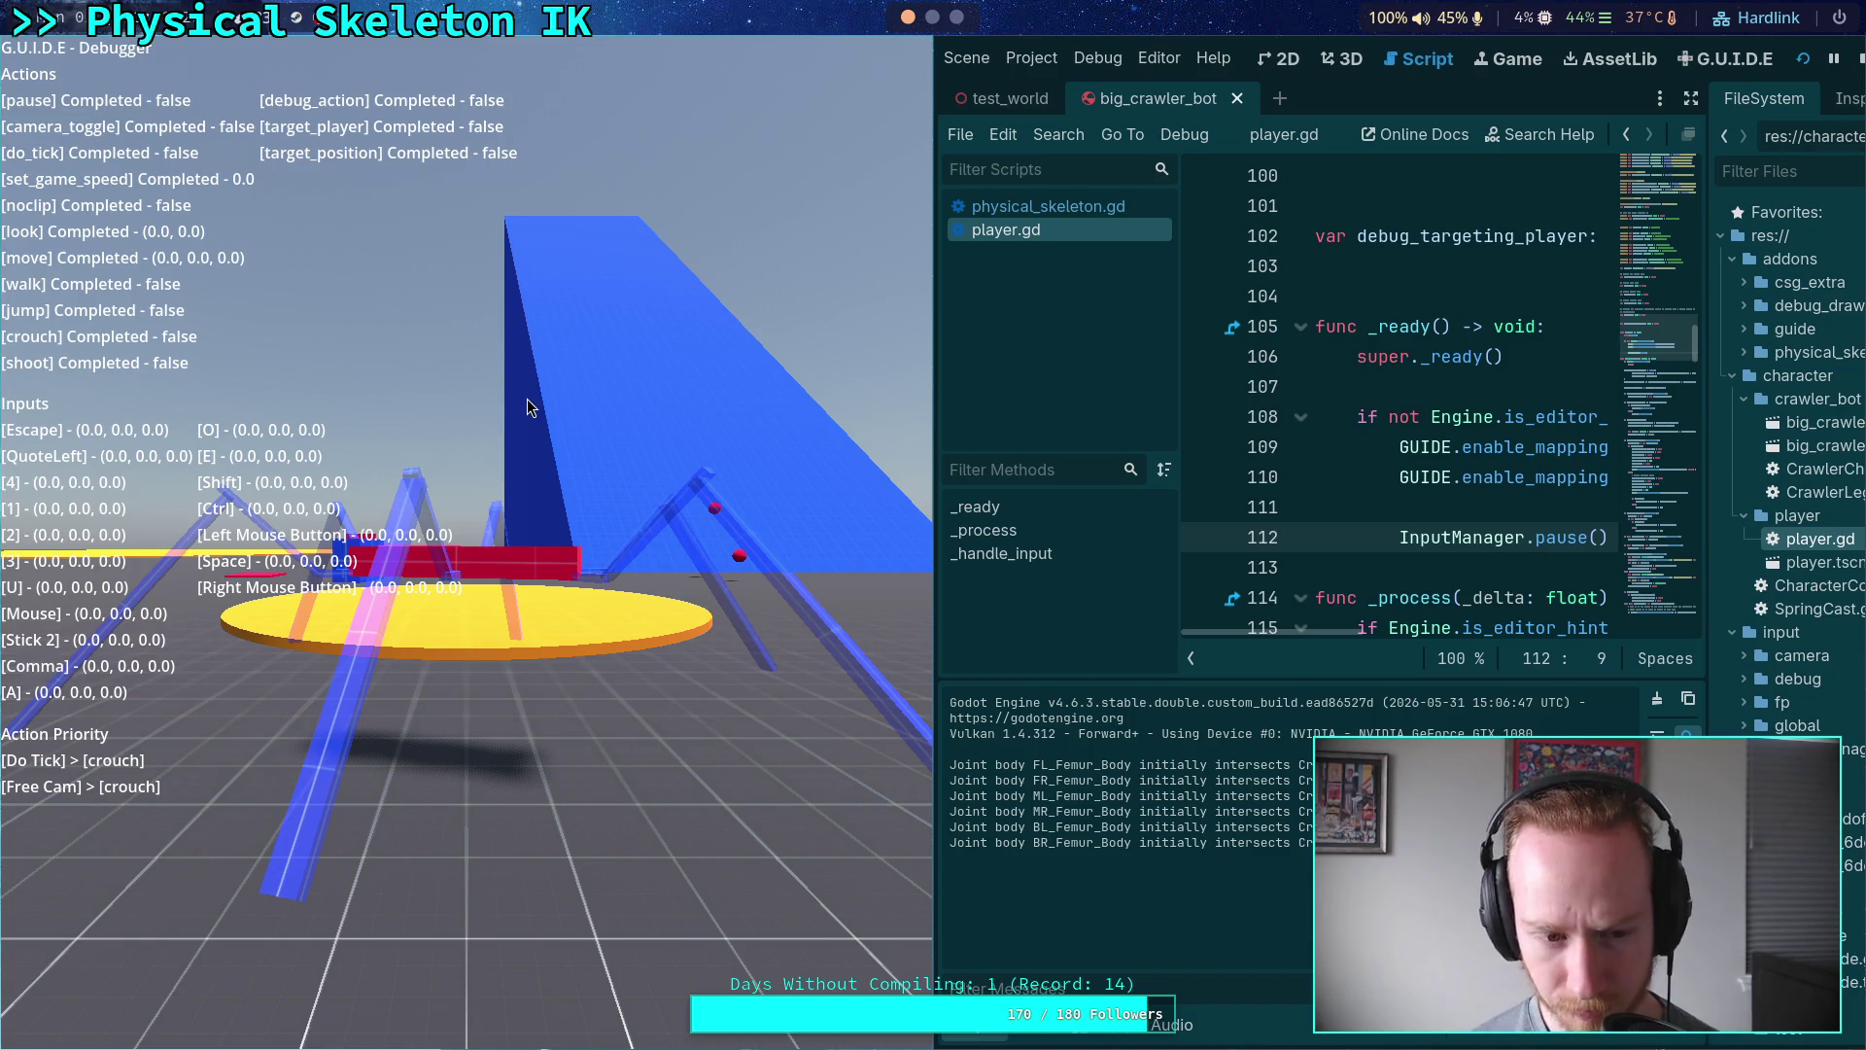
- Stop the game and fly the 3D viewport camera around the crawler bot
left_click(1854, 64)
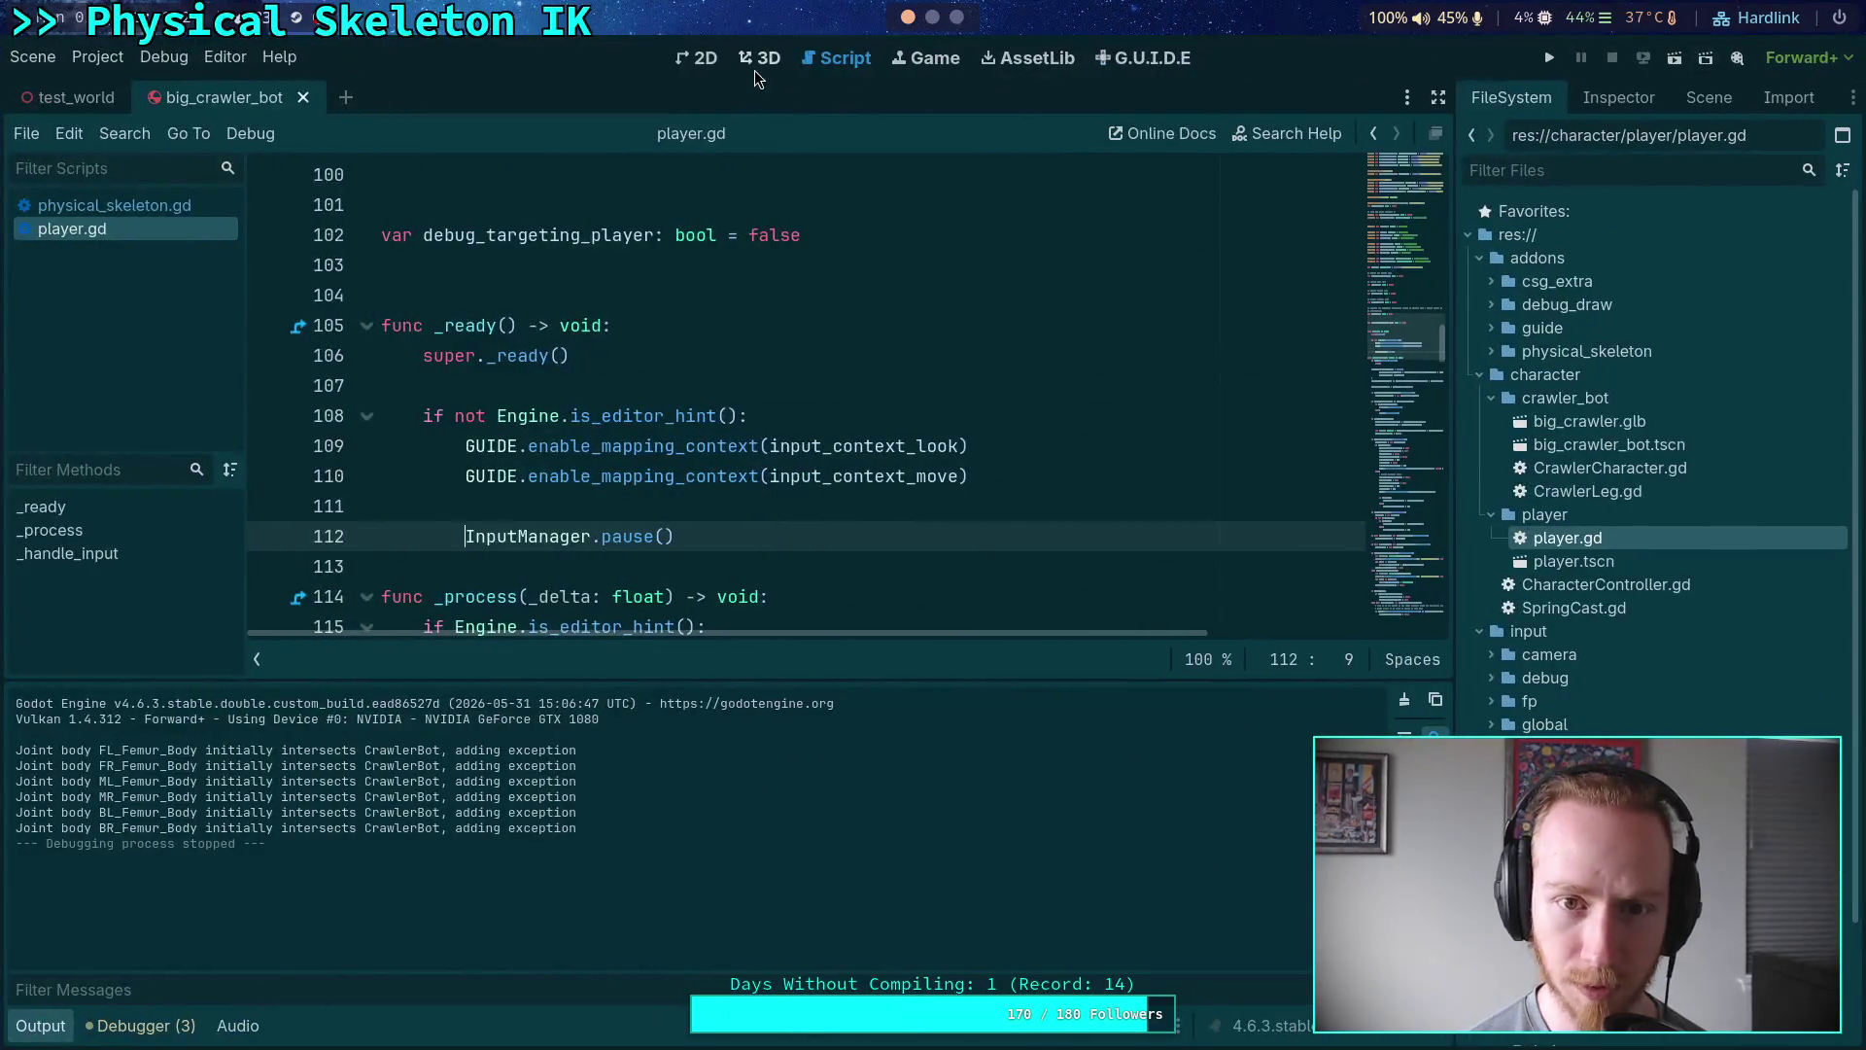
left_click(756, 64)
key("w")
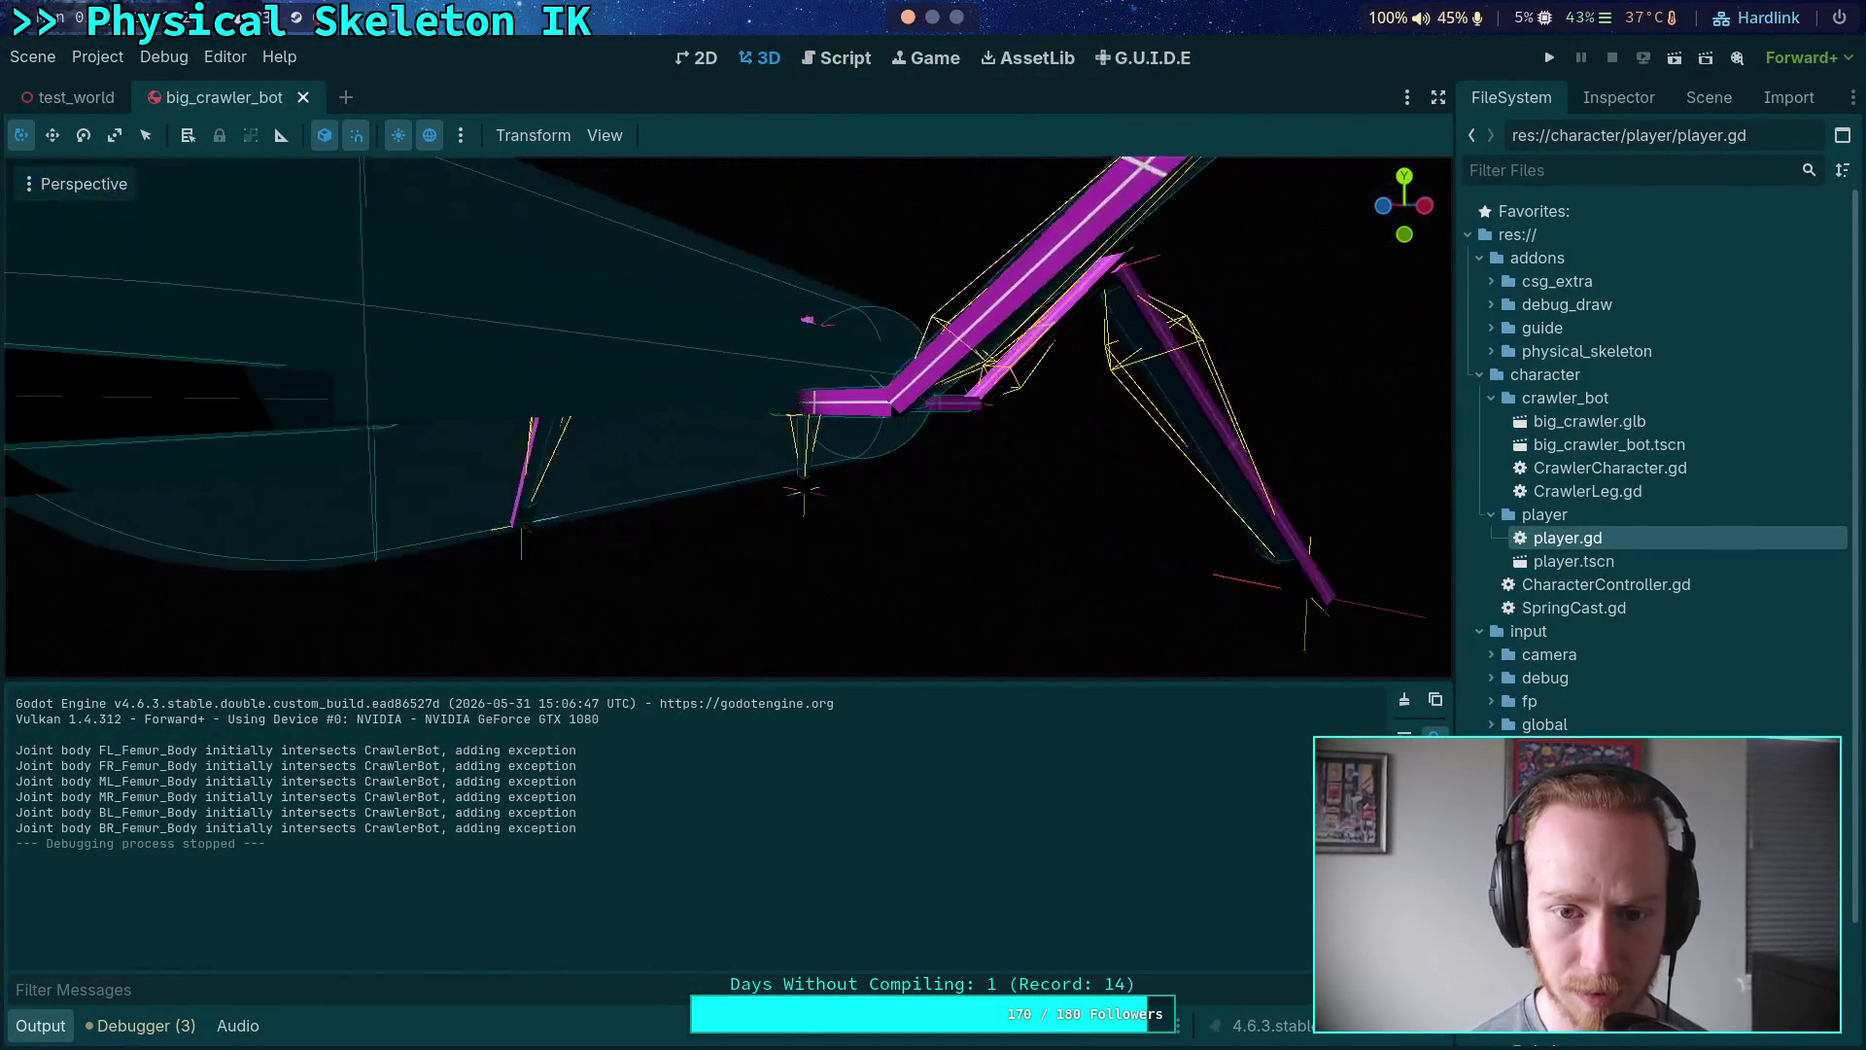
key("s")
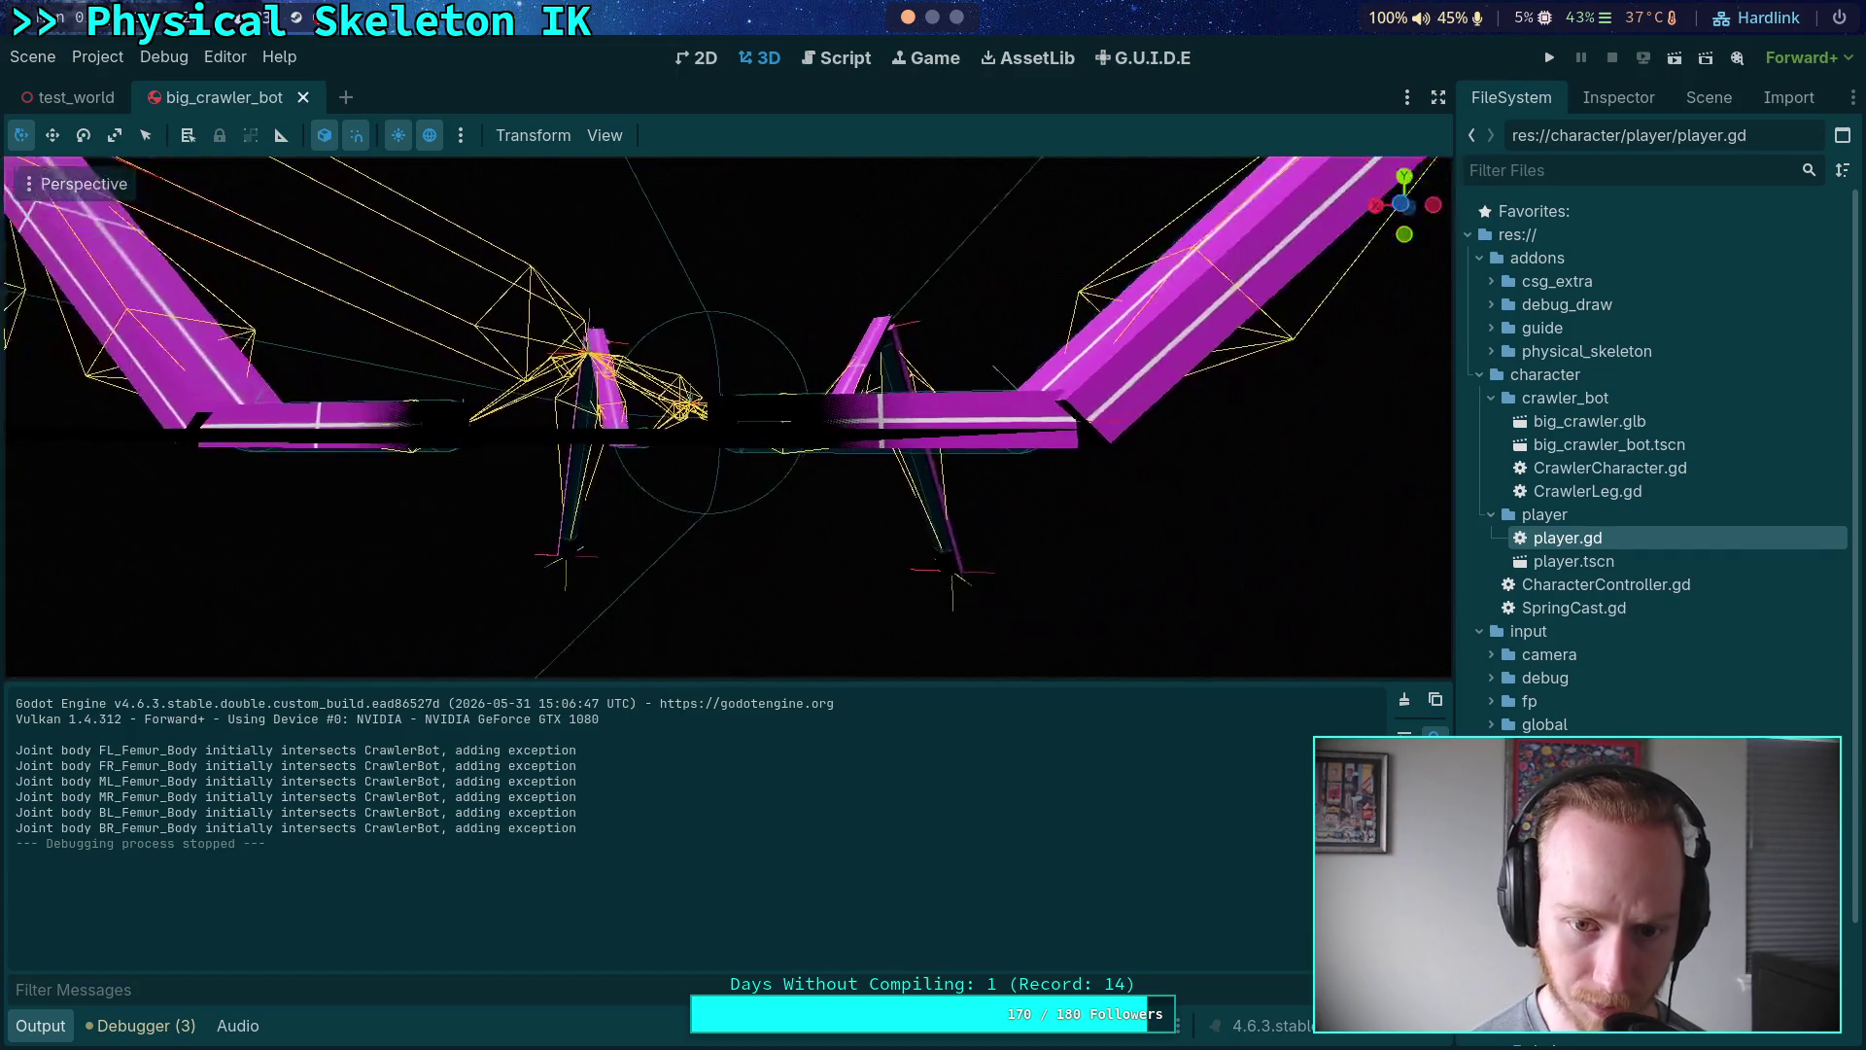
key("s")
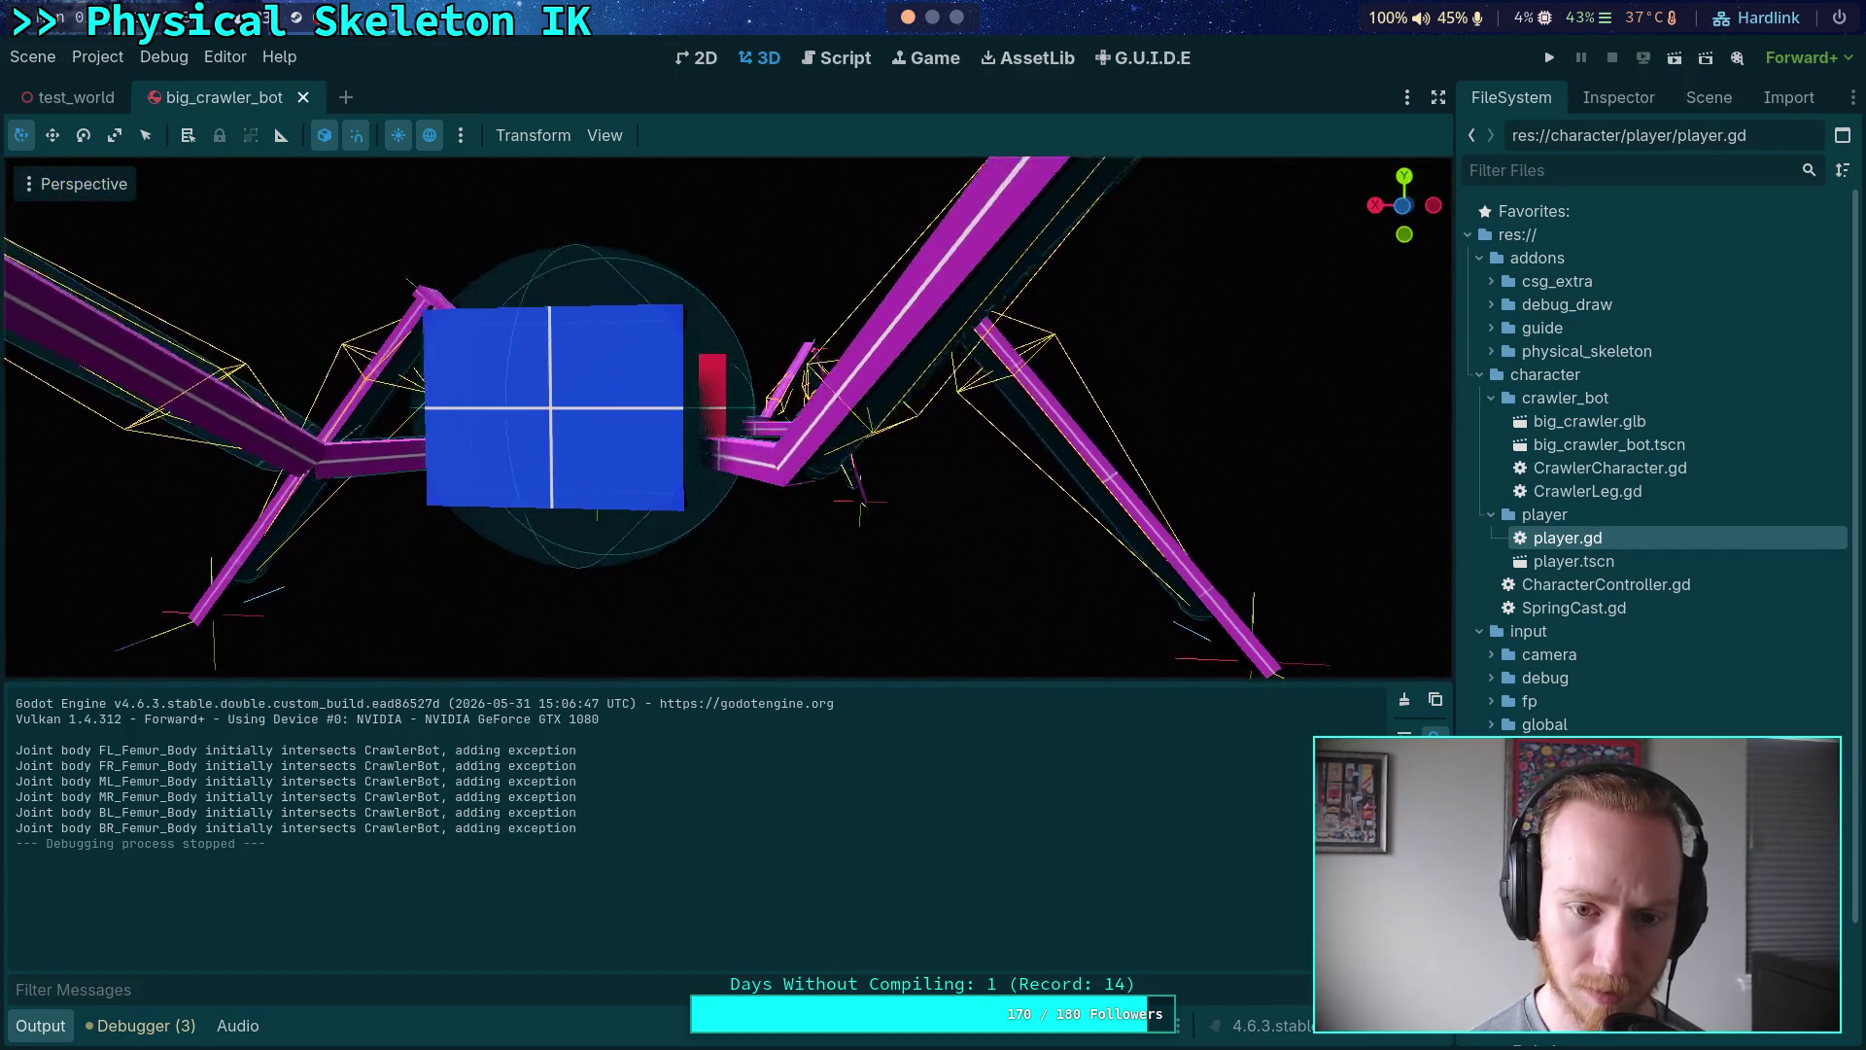
key("w")
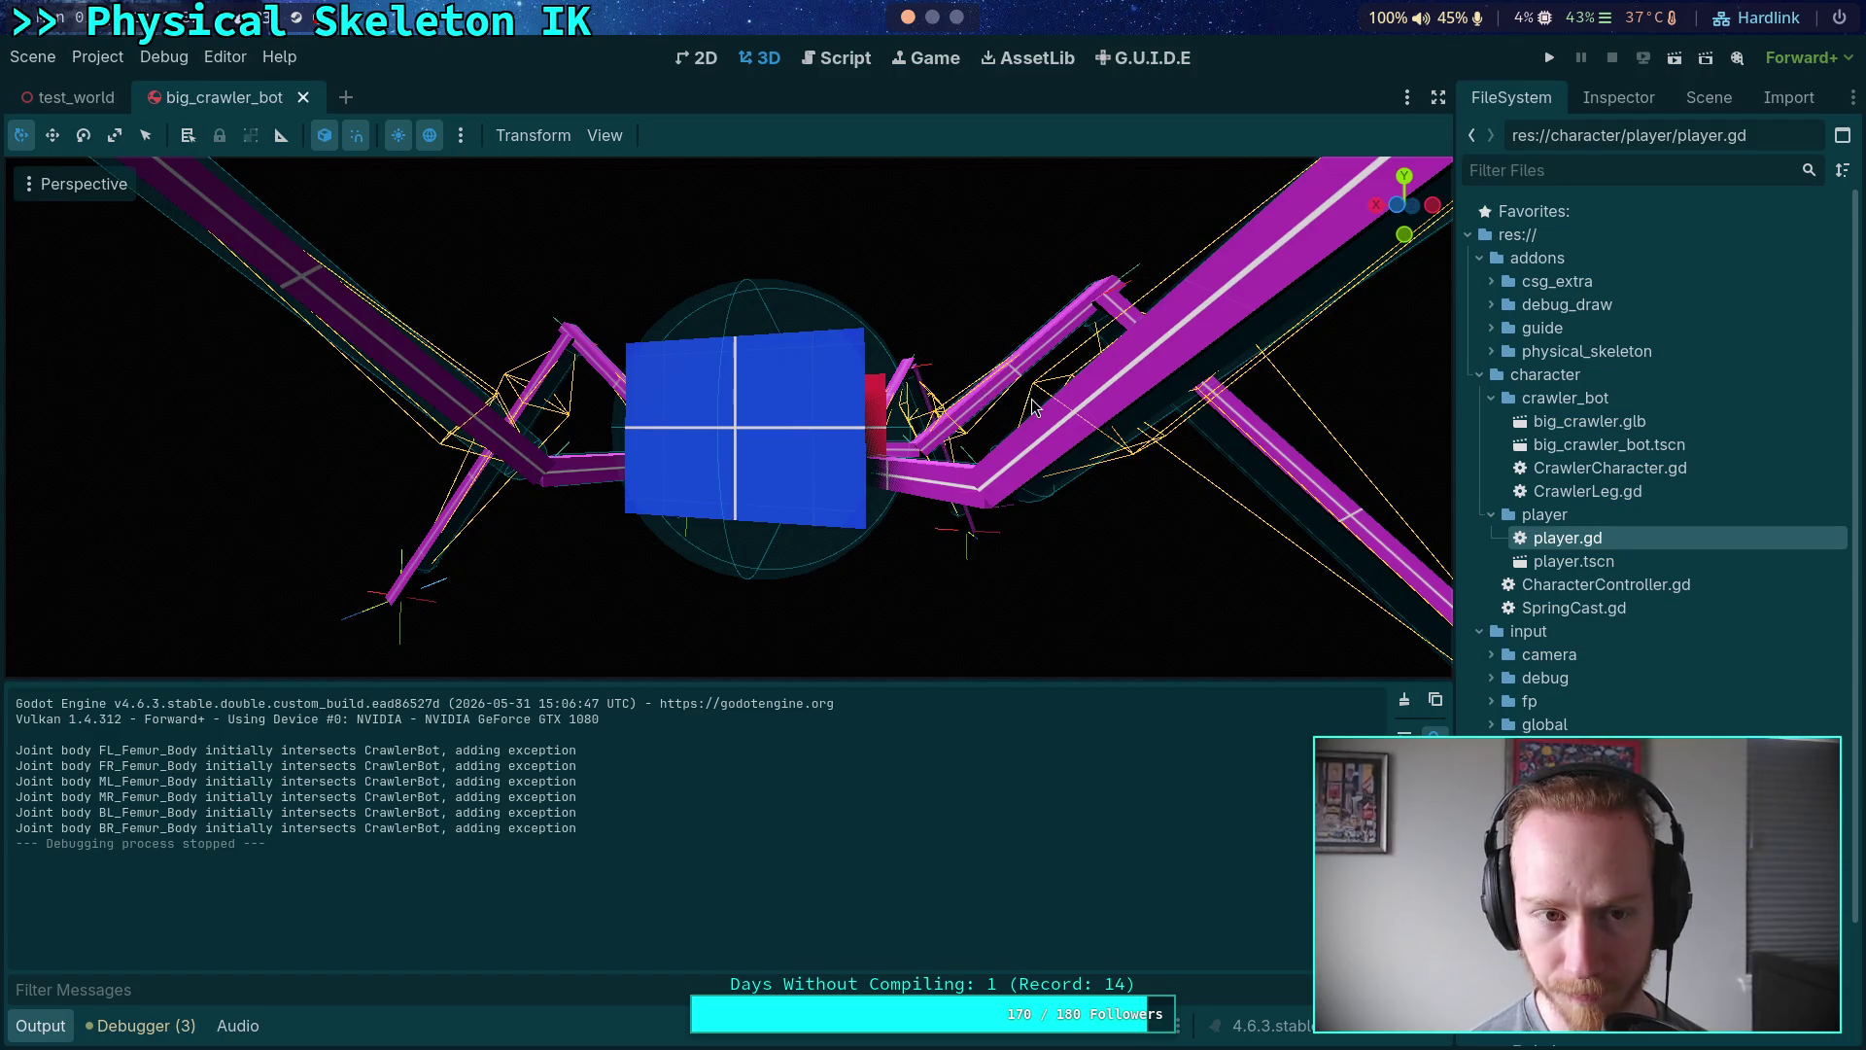
- Rerun the game, step the paused simulation one tick, stop, and return to the script
left_click(1550, 58)
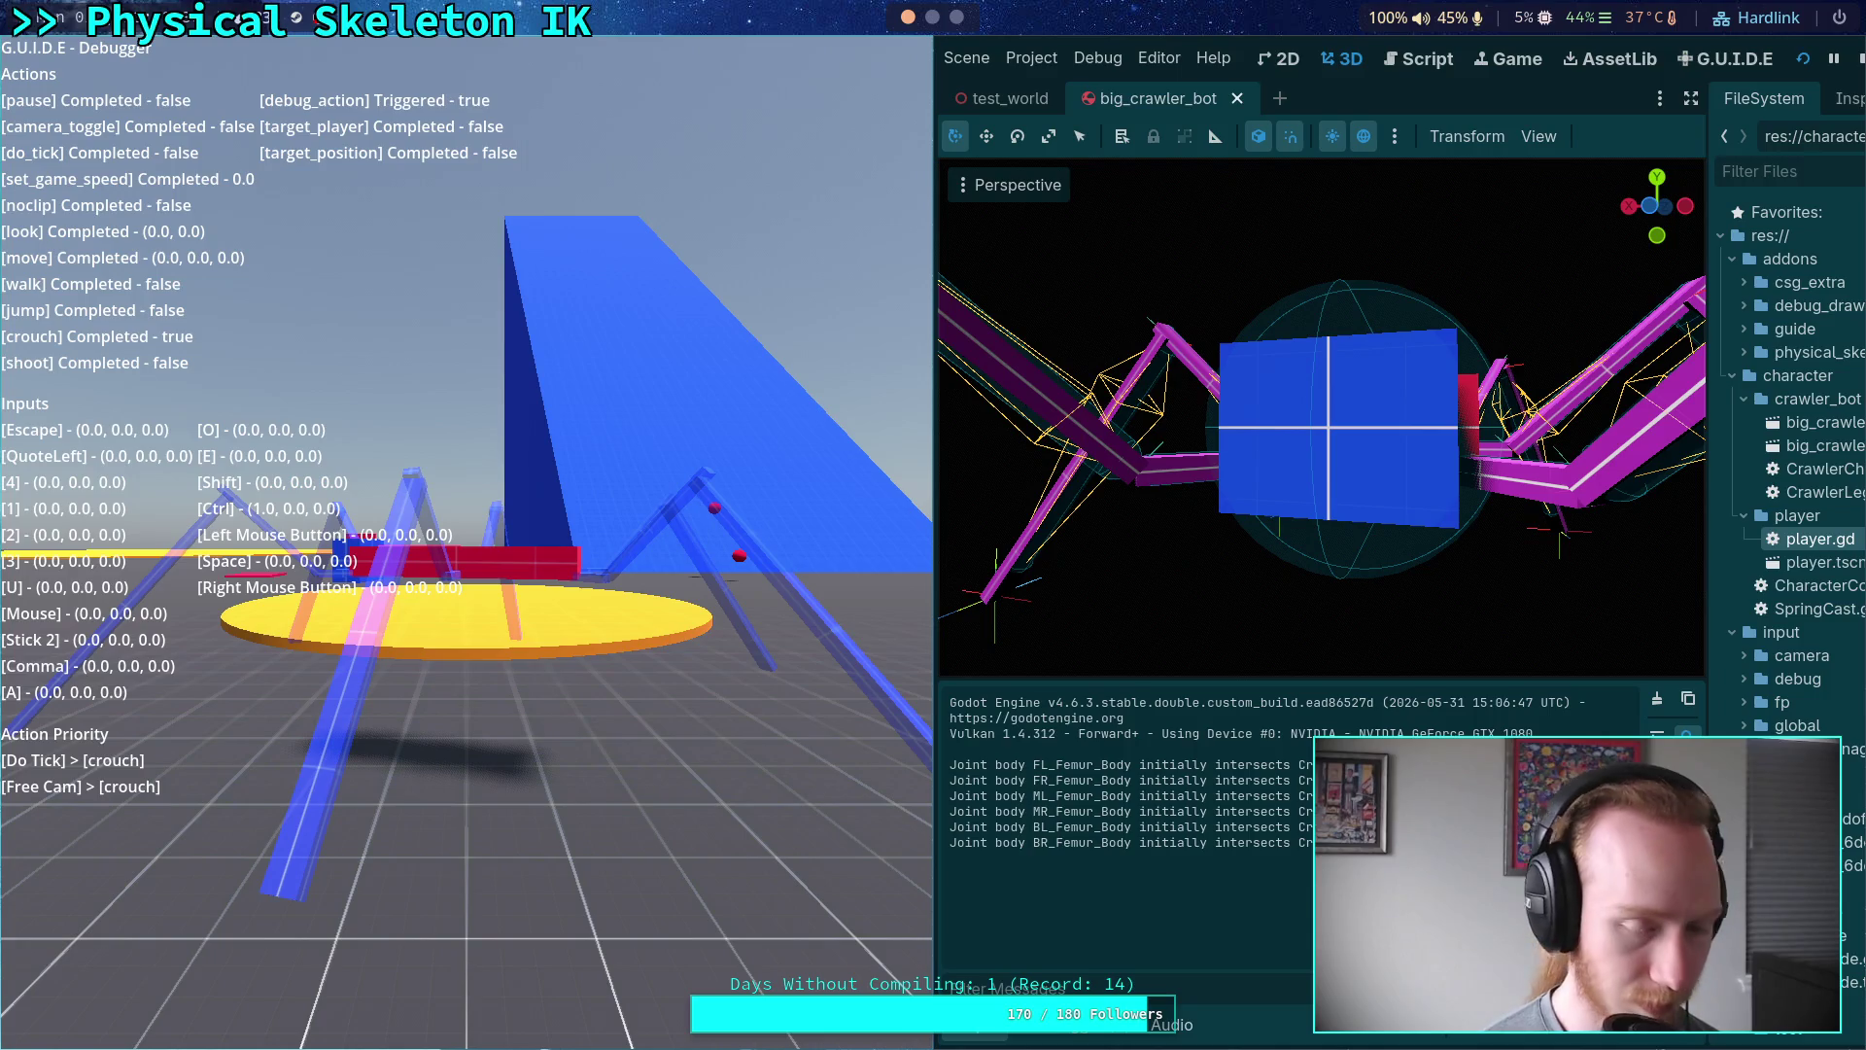
key("grave")
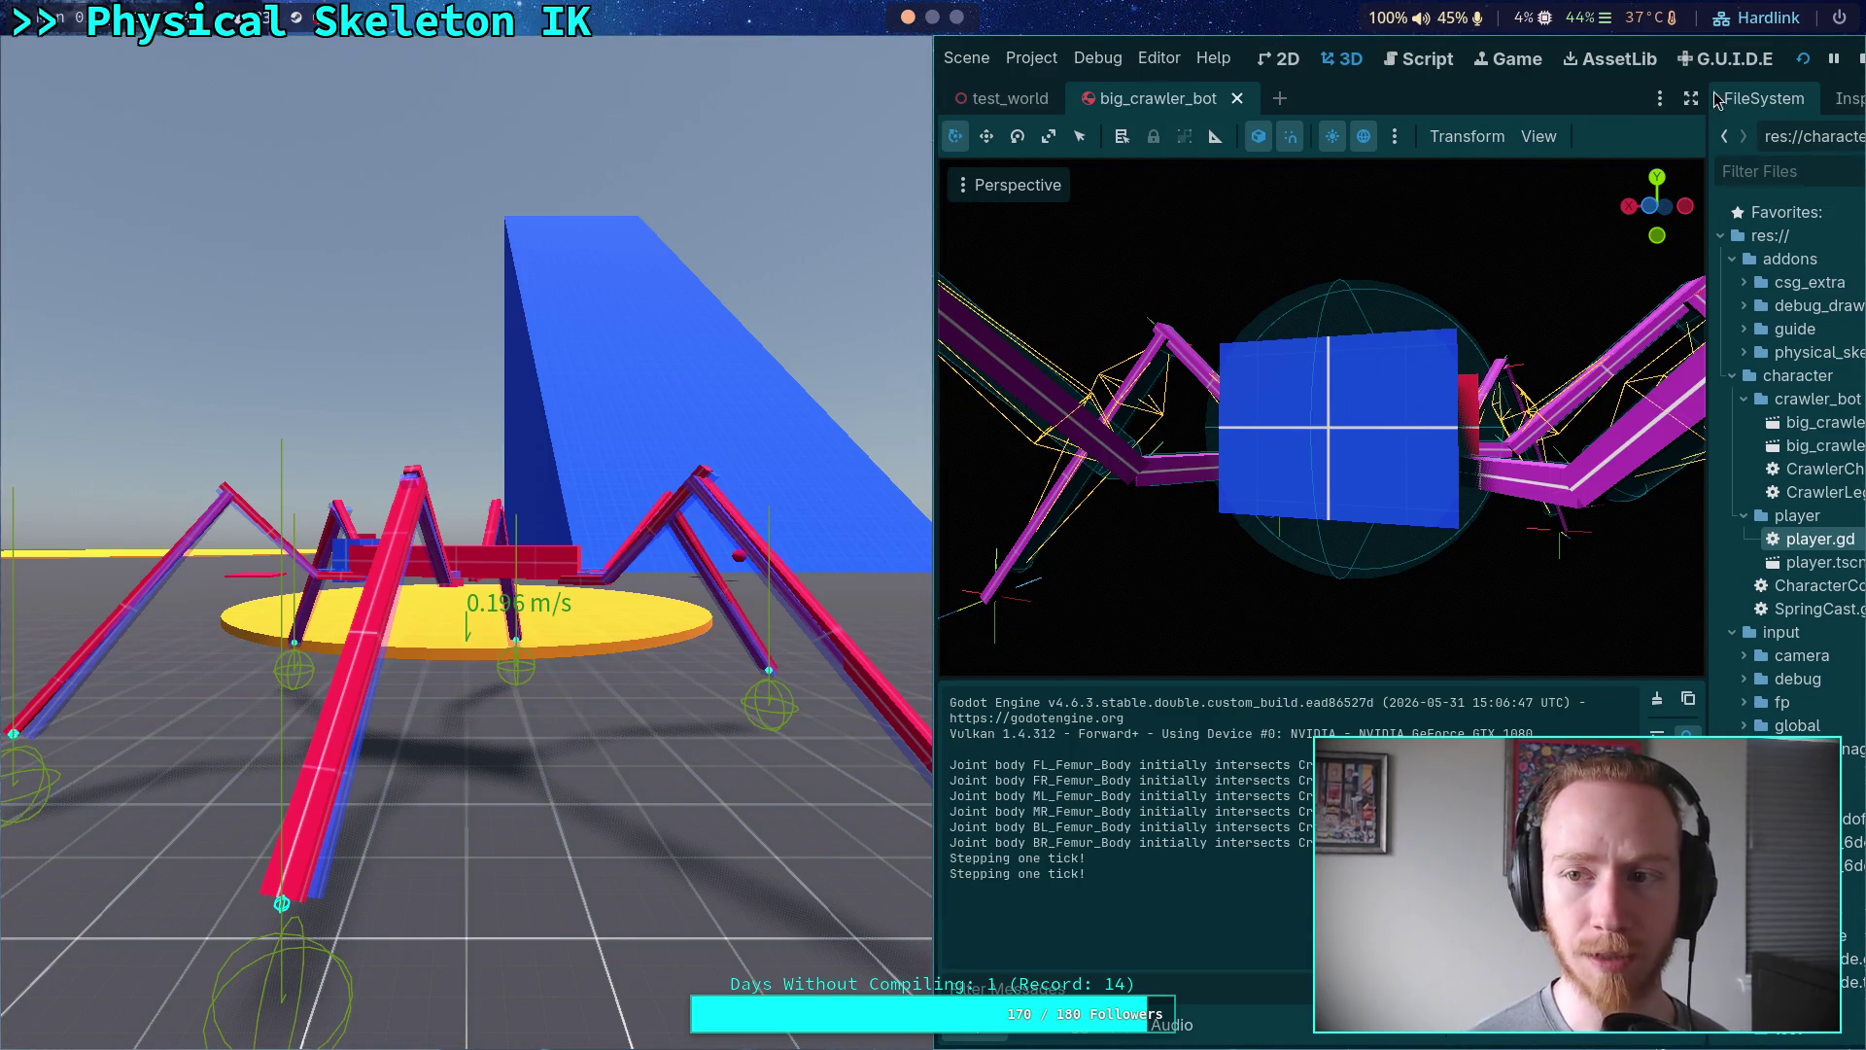
left_click(1859, 59)
left_click(808, 68)
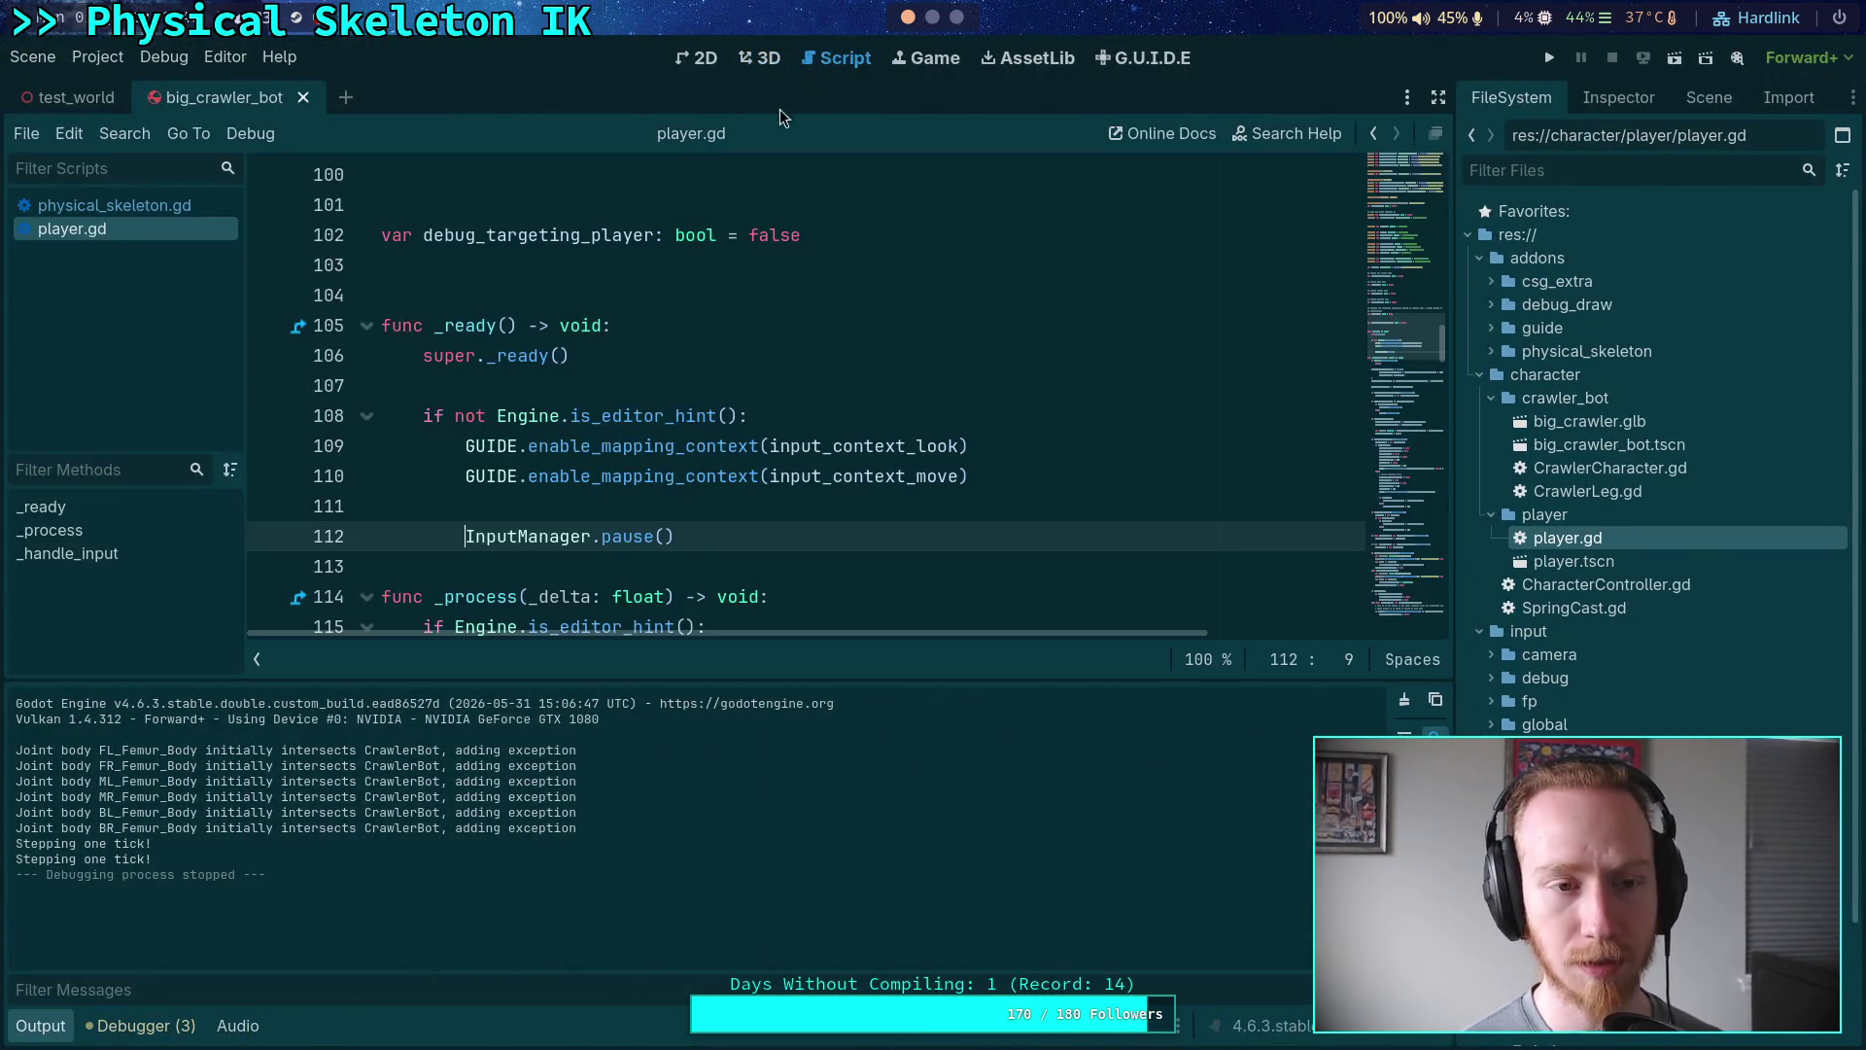
left_click(54, 1028)
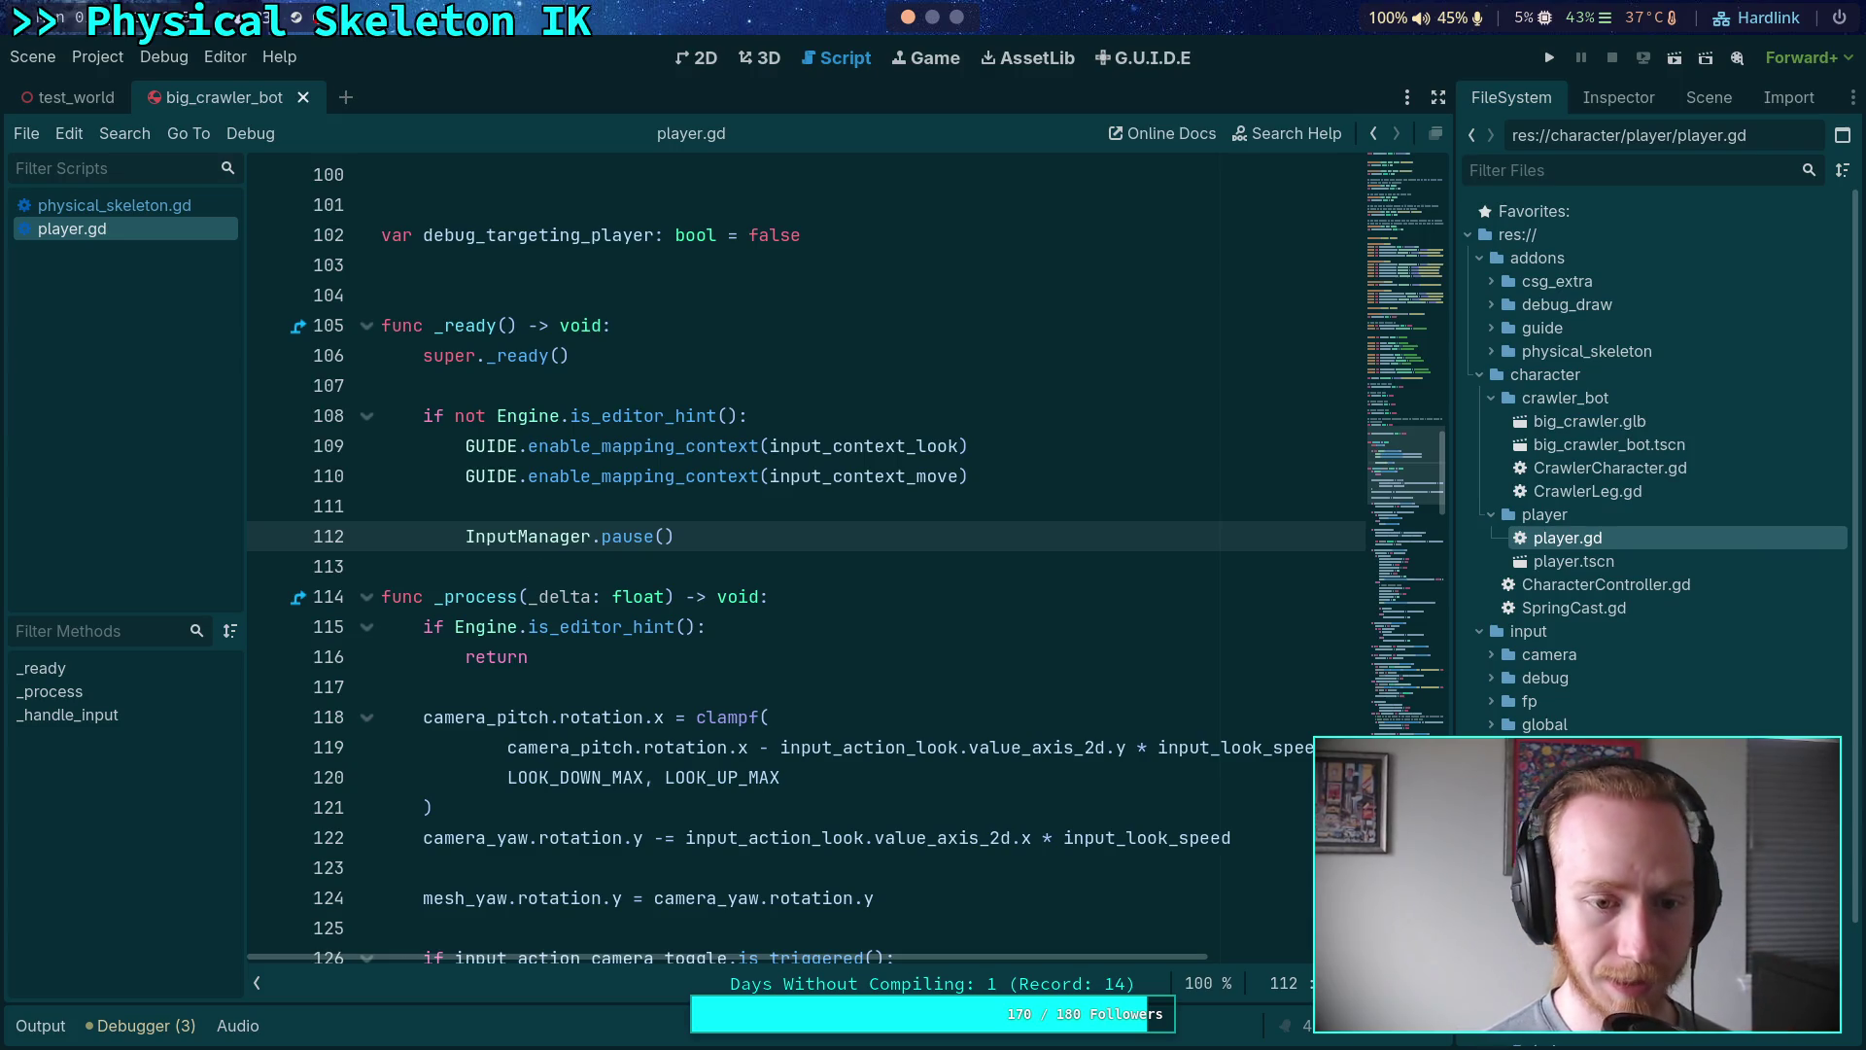
- Comment InputManager.pause() back out, save player.gd, and switch to physical_skeleton.gd
key("ctrl+k")
key("ctrl+s")
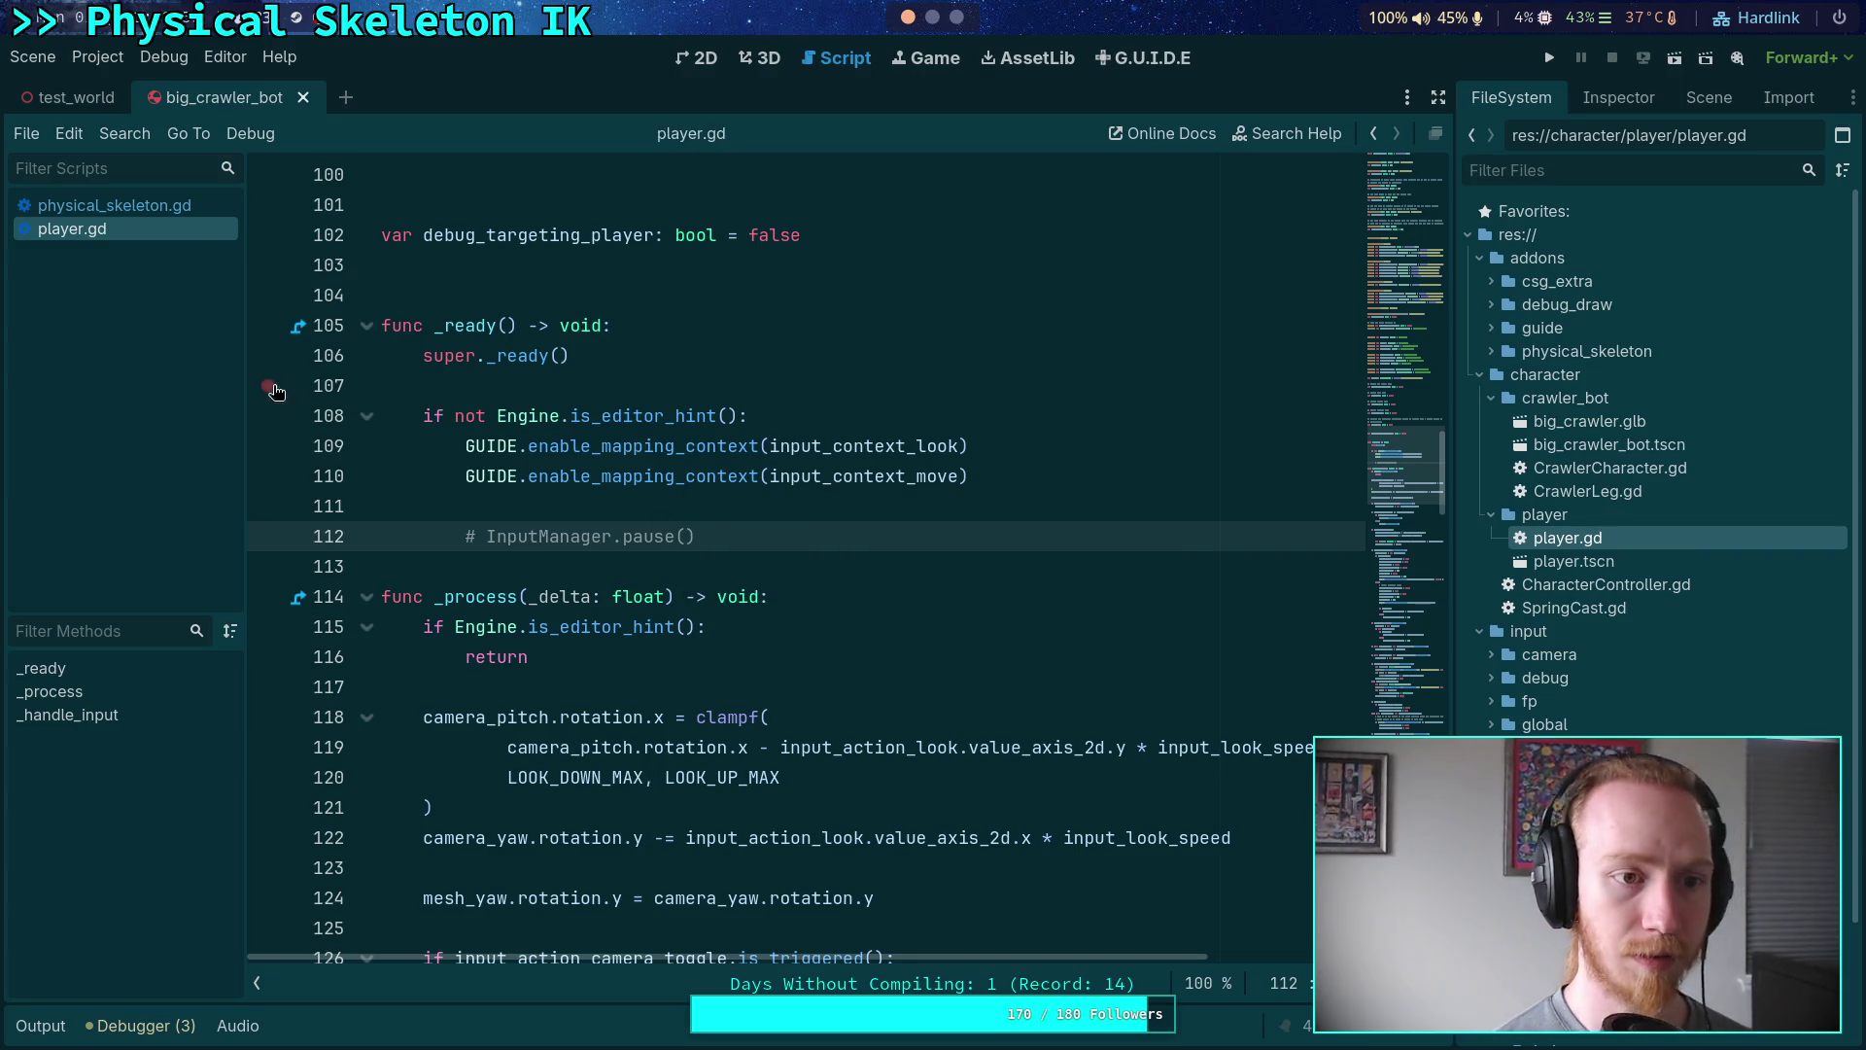
left_click(175, 207)
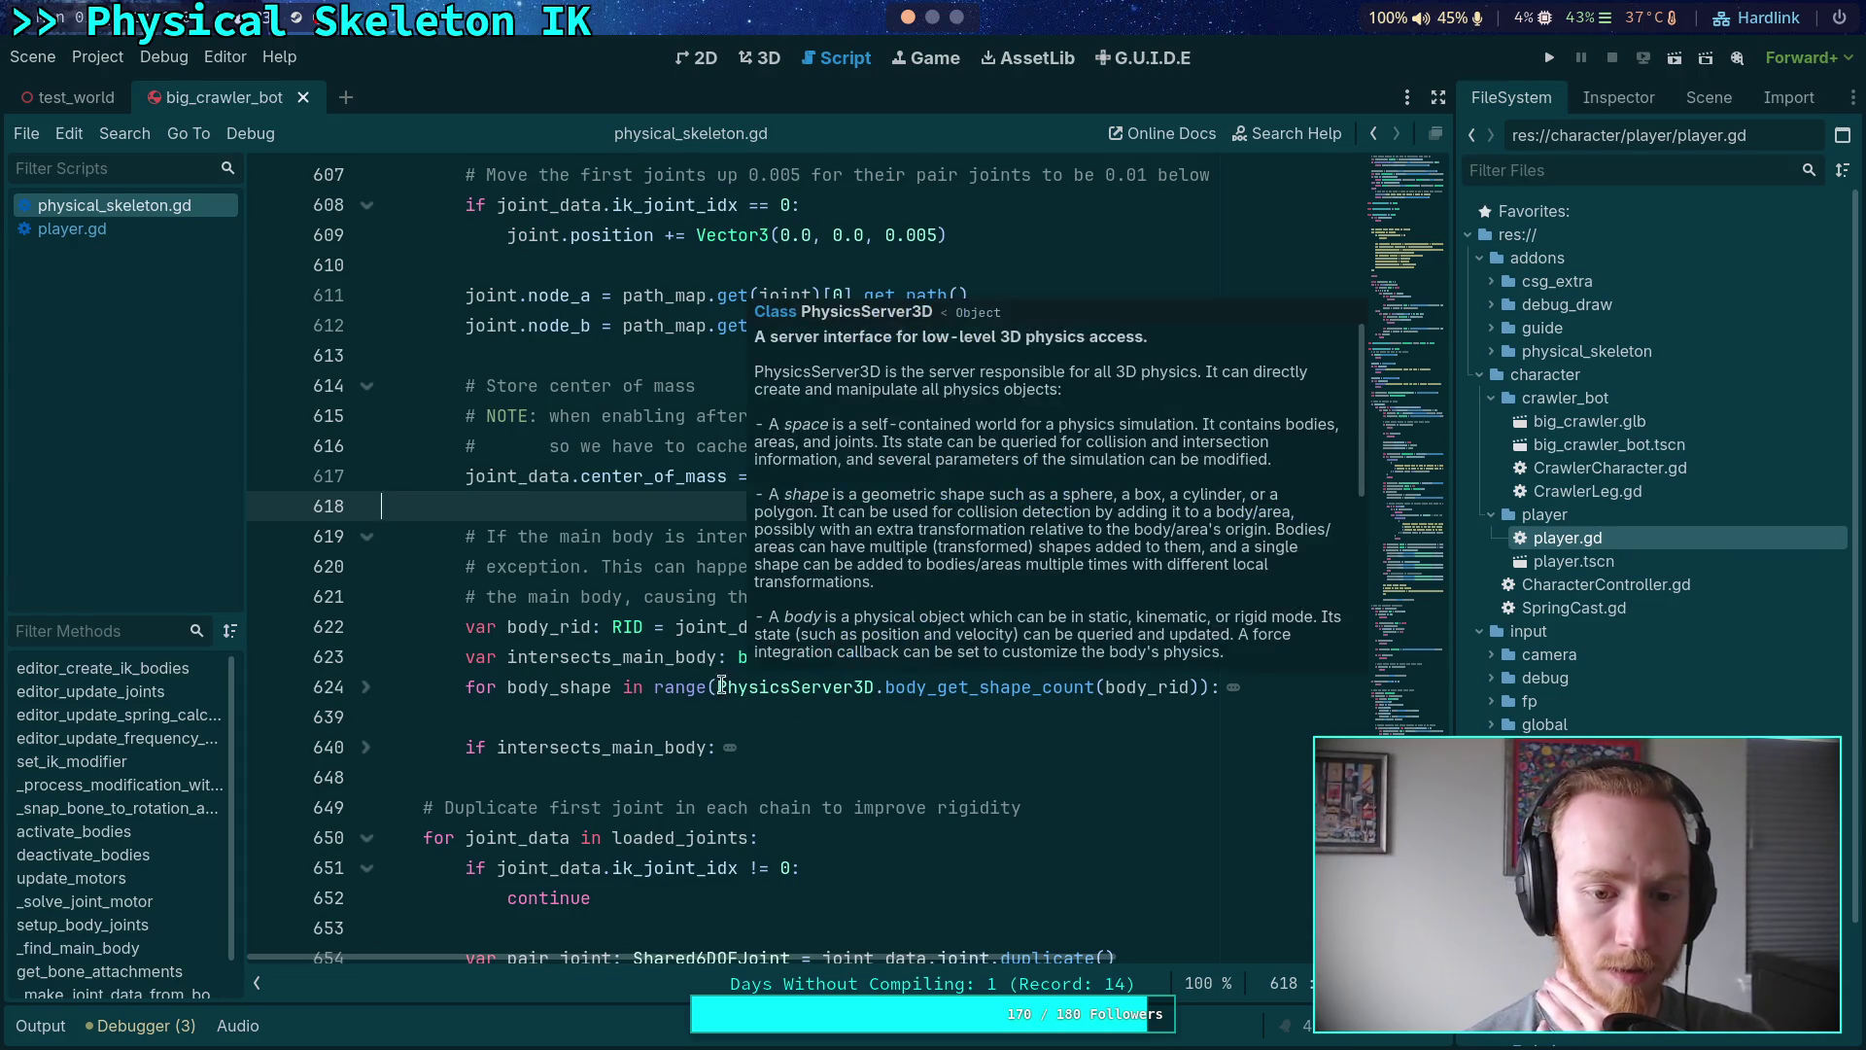
- Insert a blank line below the collision-exclusion comment near line 581
scroll(556, 661, "down", 5)
scroll(556, 661, "up", 15)
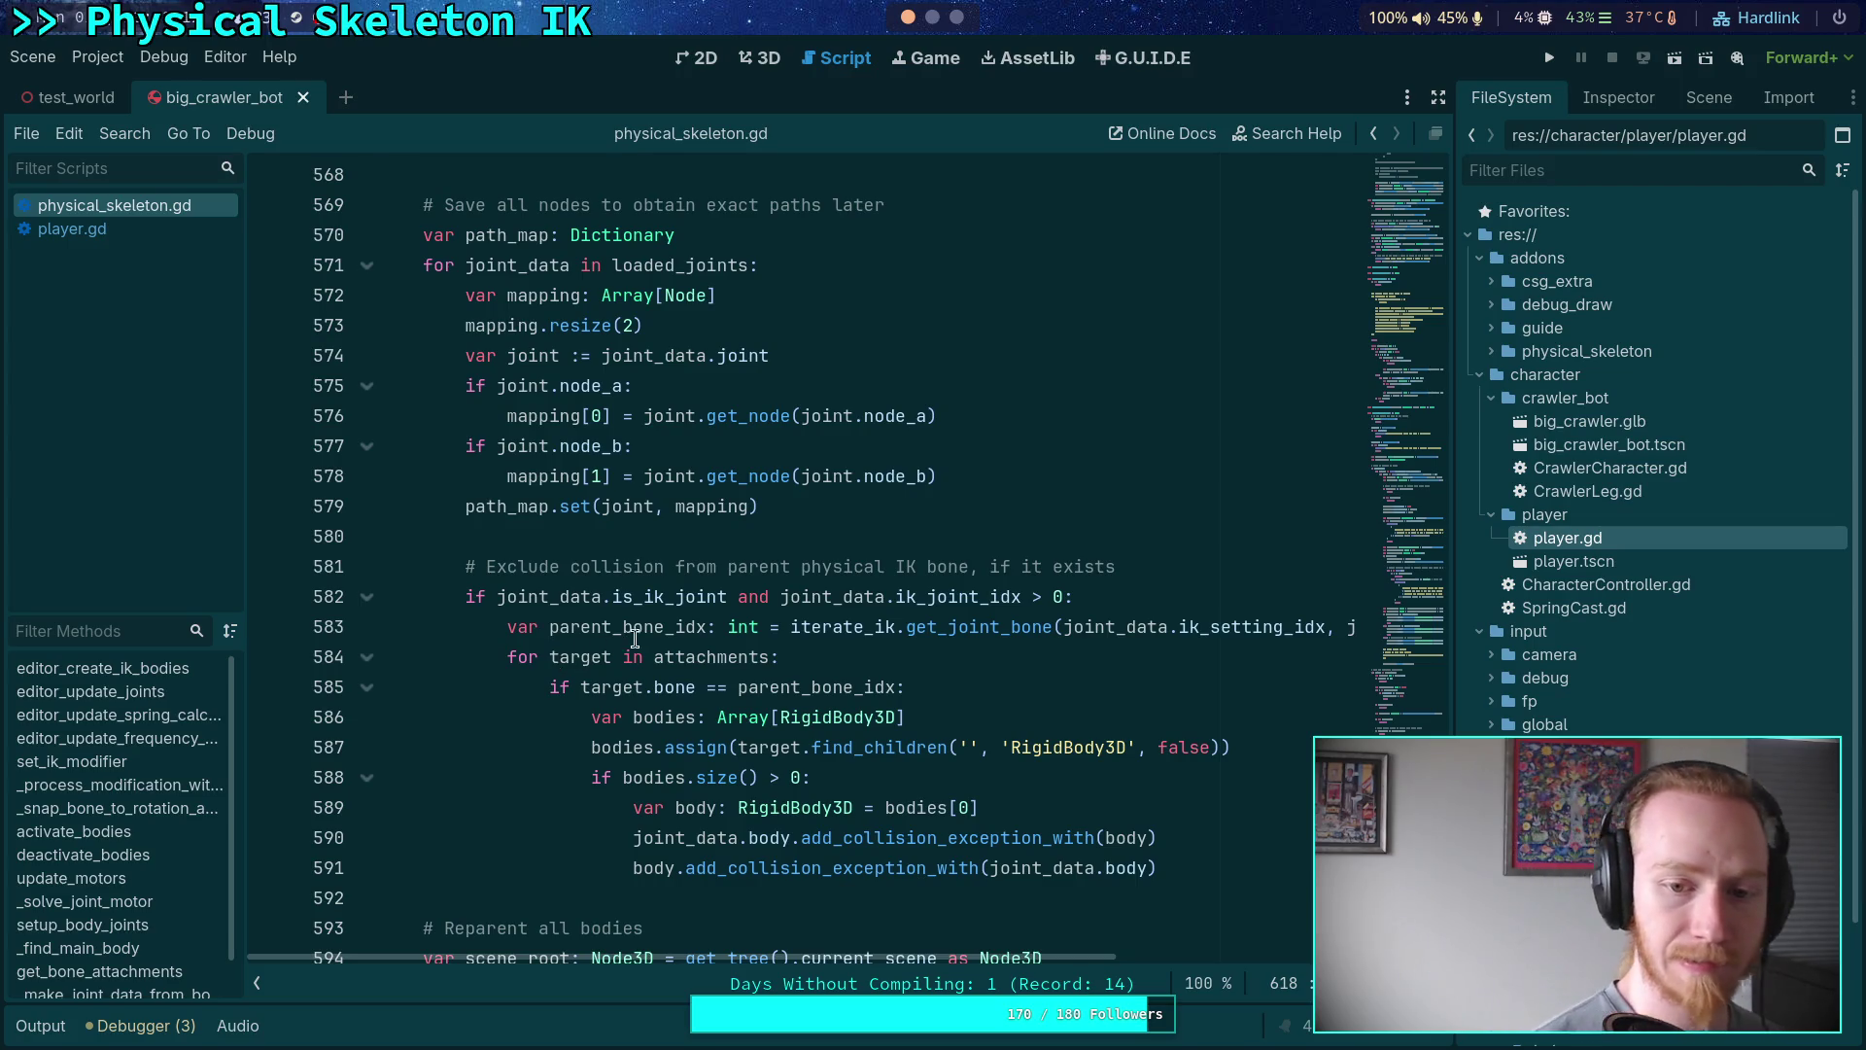
mouse_move(664, 643)
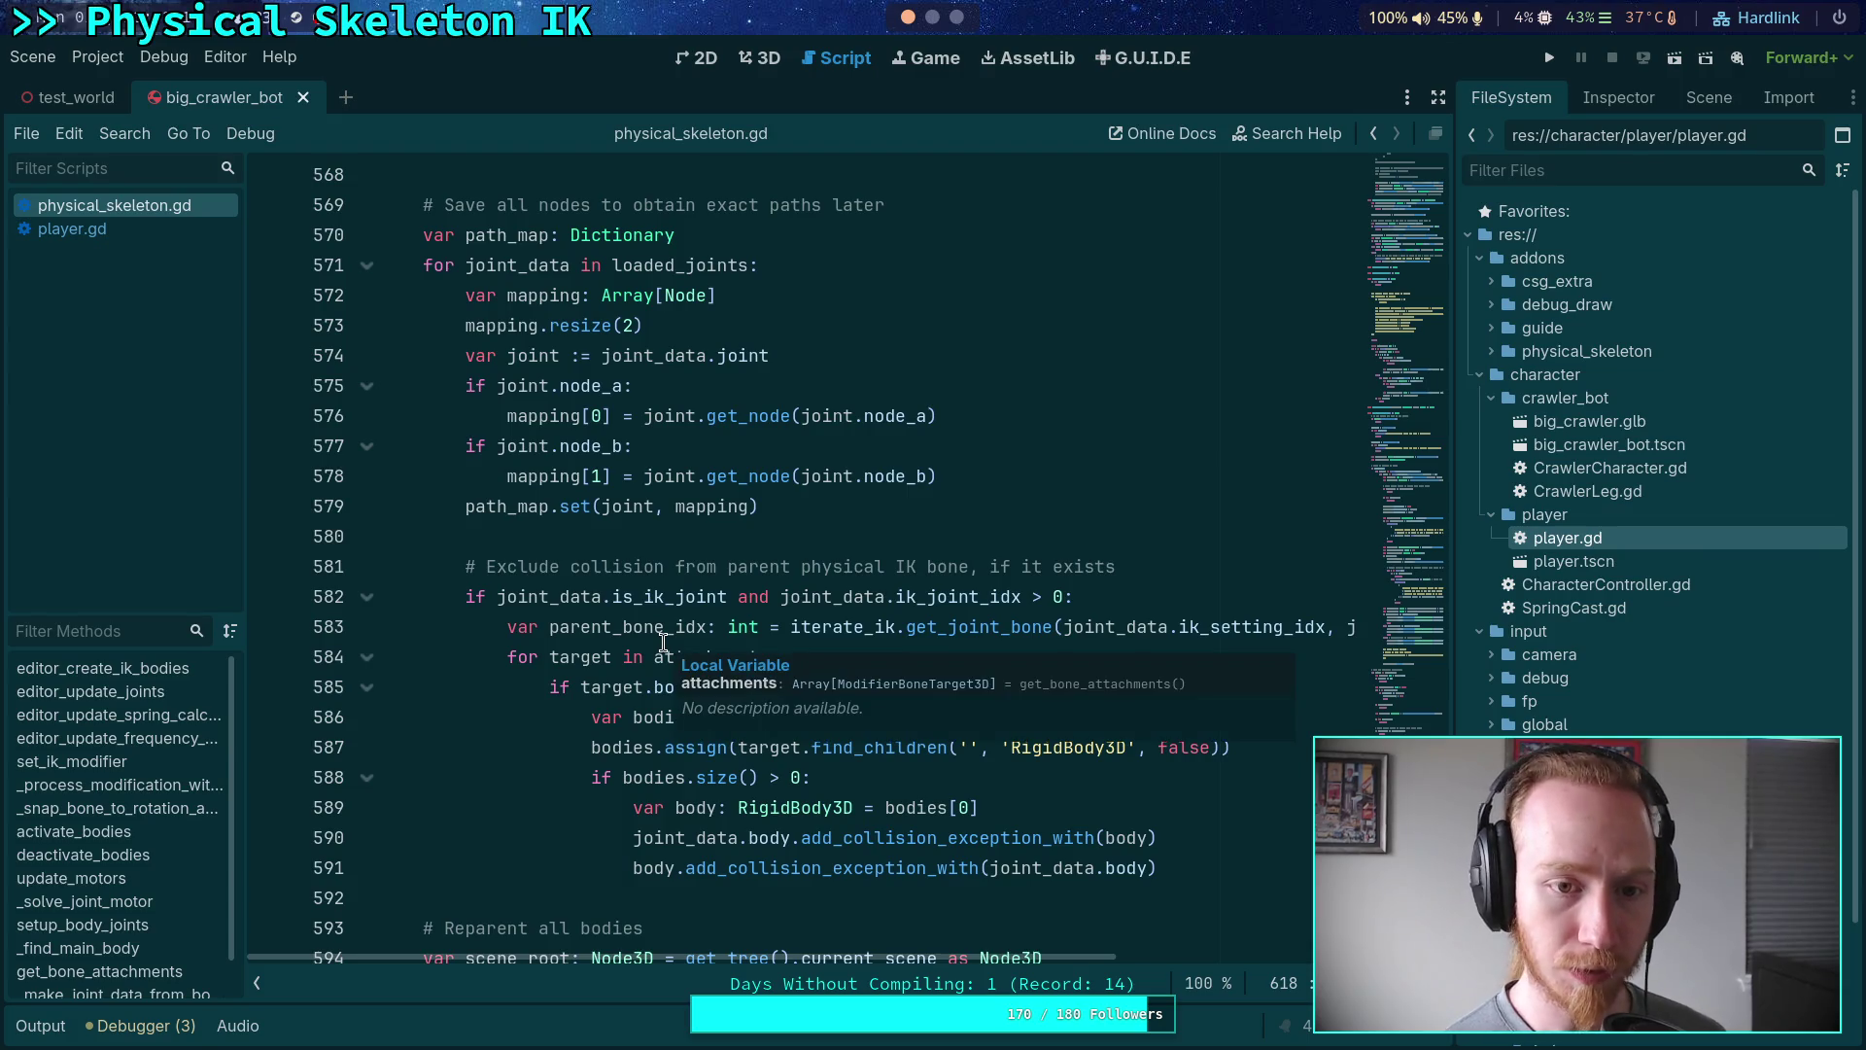
left_click(593, 570)
scroll(810, 583, "down", 1)
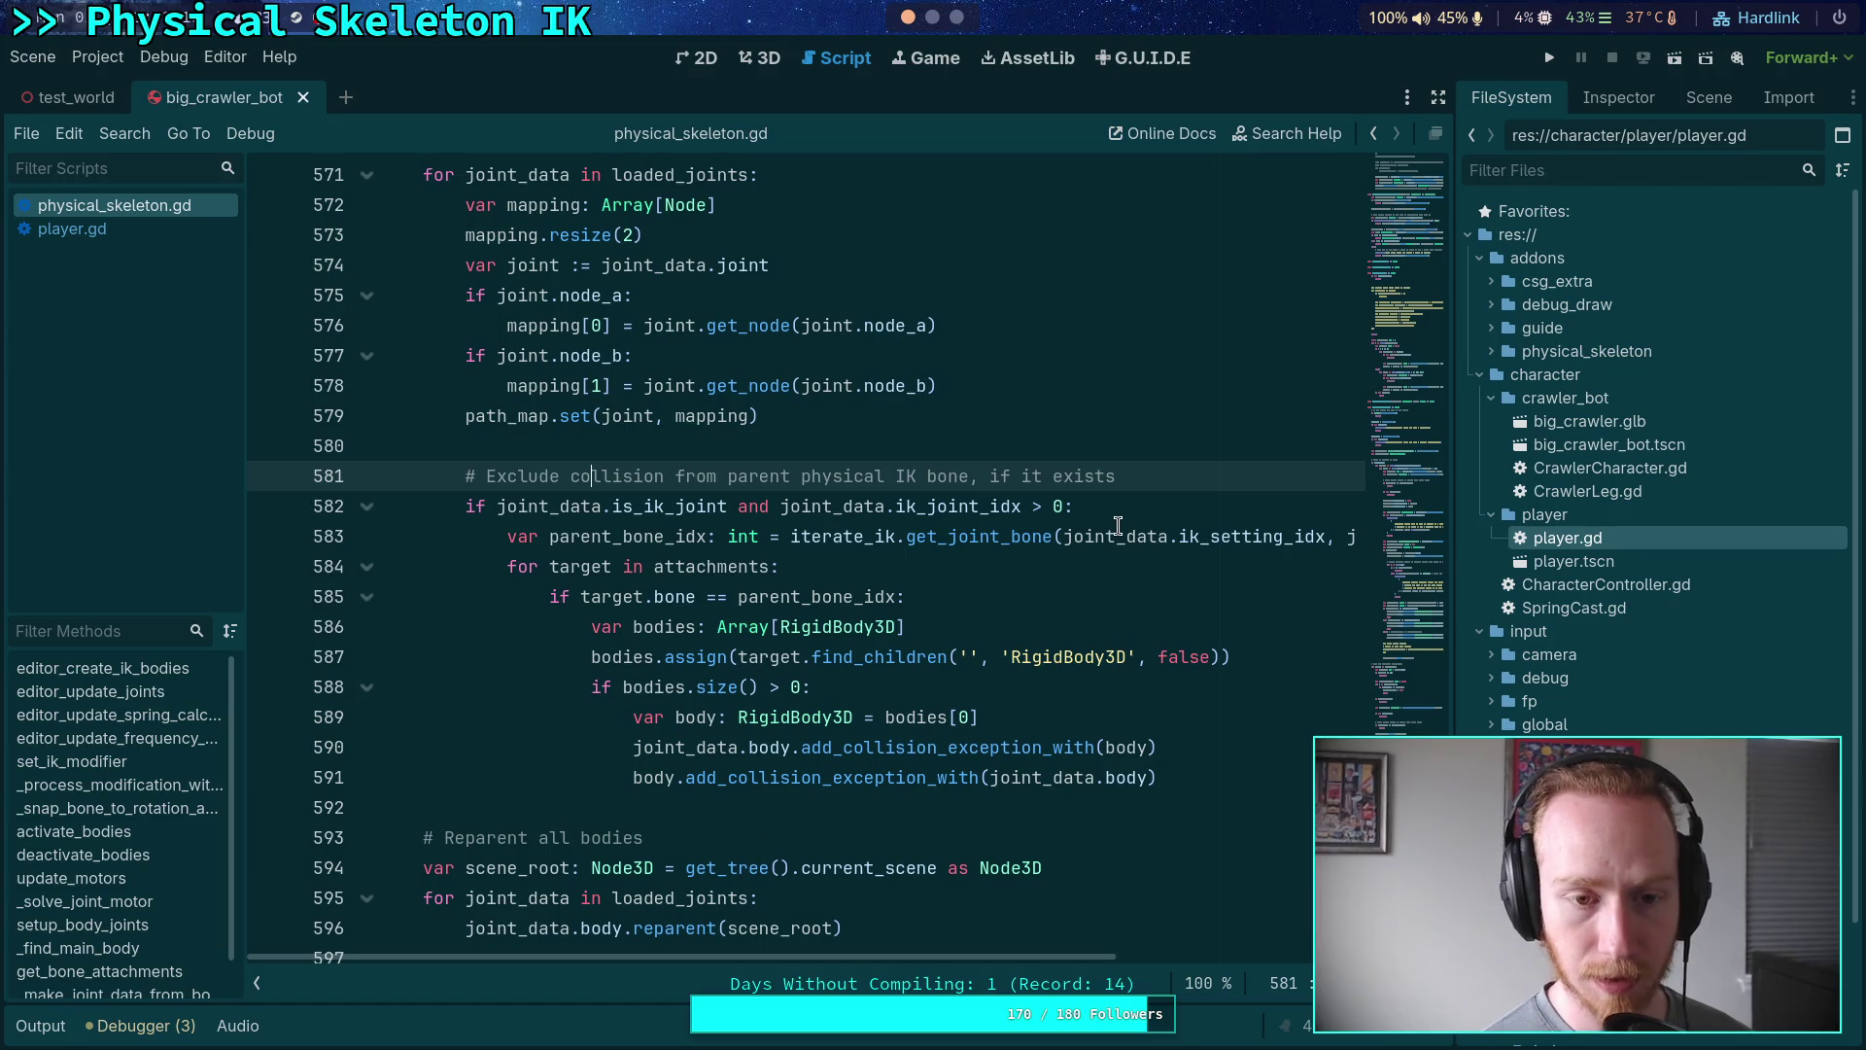
scroll(1108, 530, "up", 3)
scroll(987, 554, "down", 3)
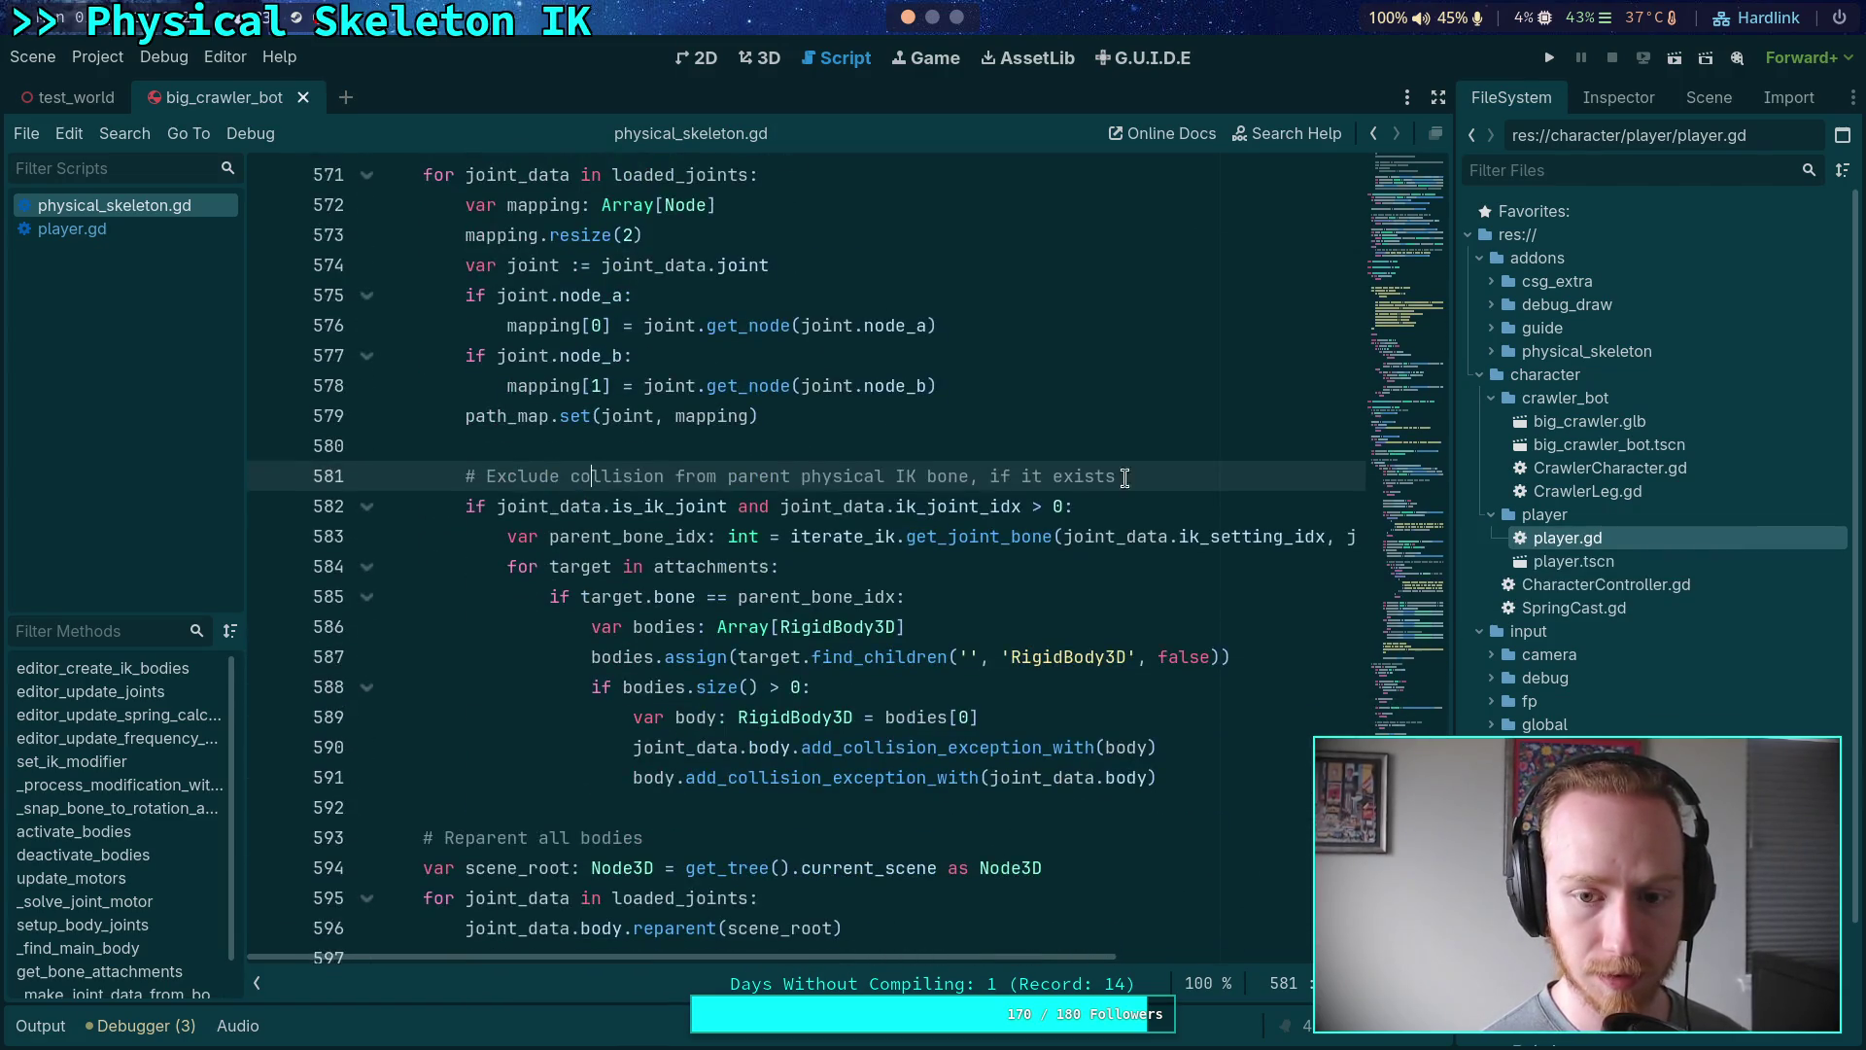
key("Return")
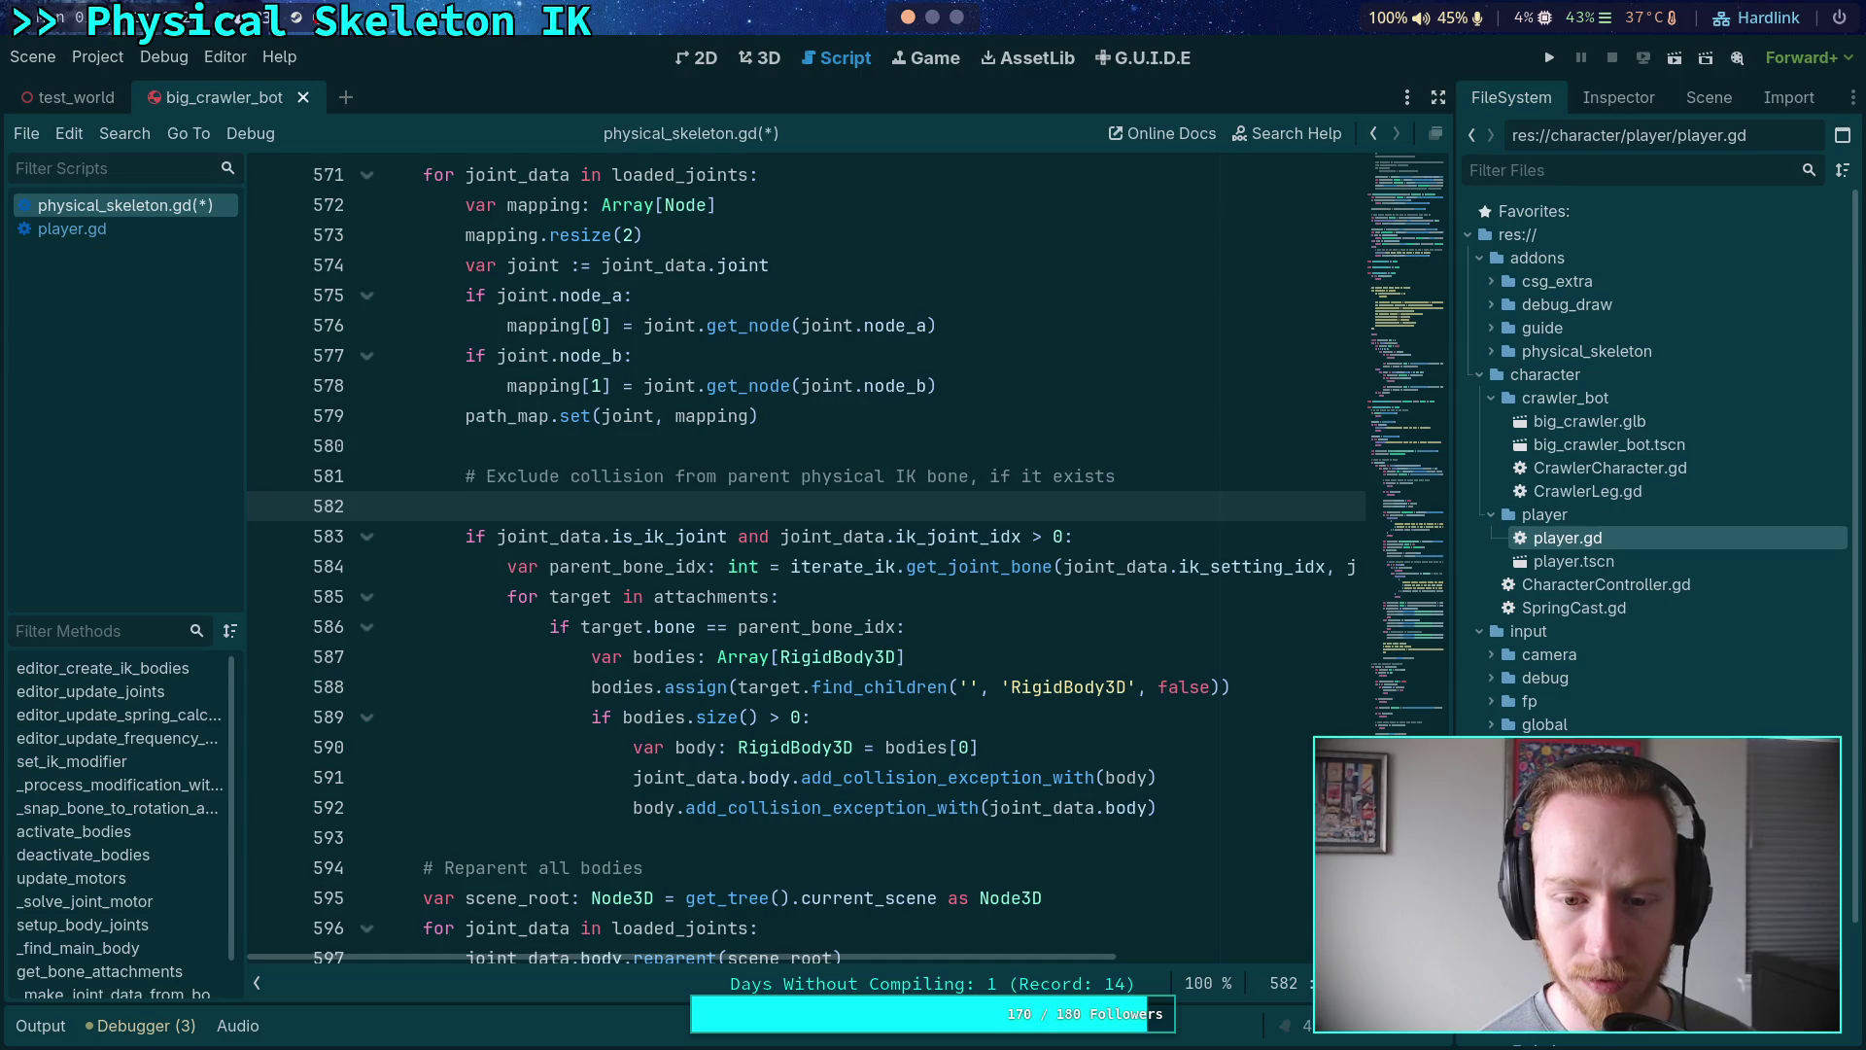
type("\"\"\"\"\"\"")
- Wrap the exclusion block, lines 583–592, in triple quotes and save physical_skeleton.gd
key("Delete")
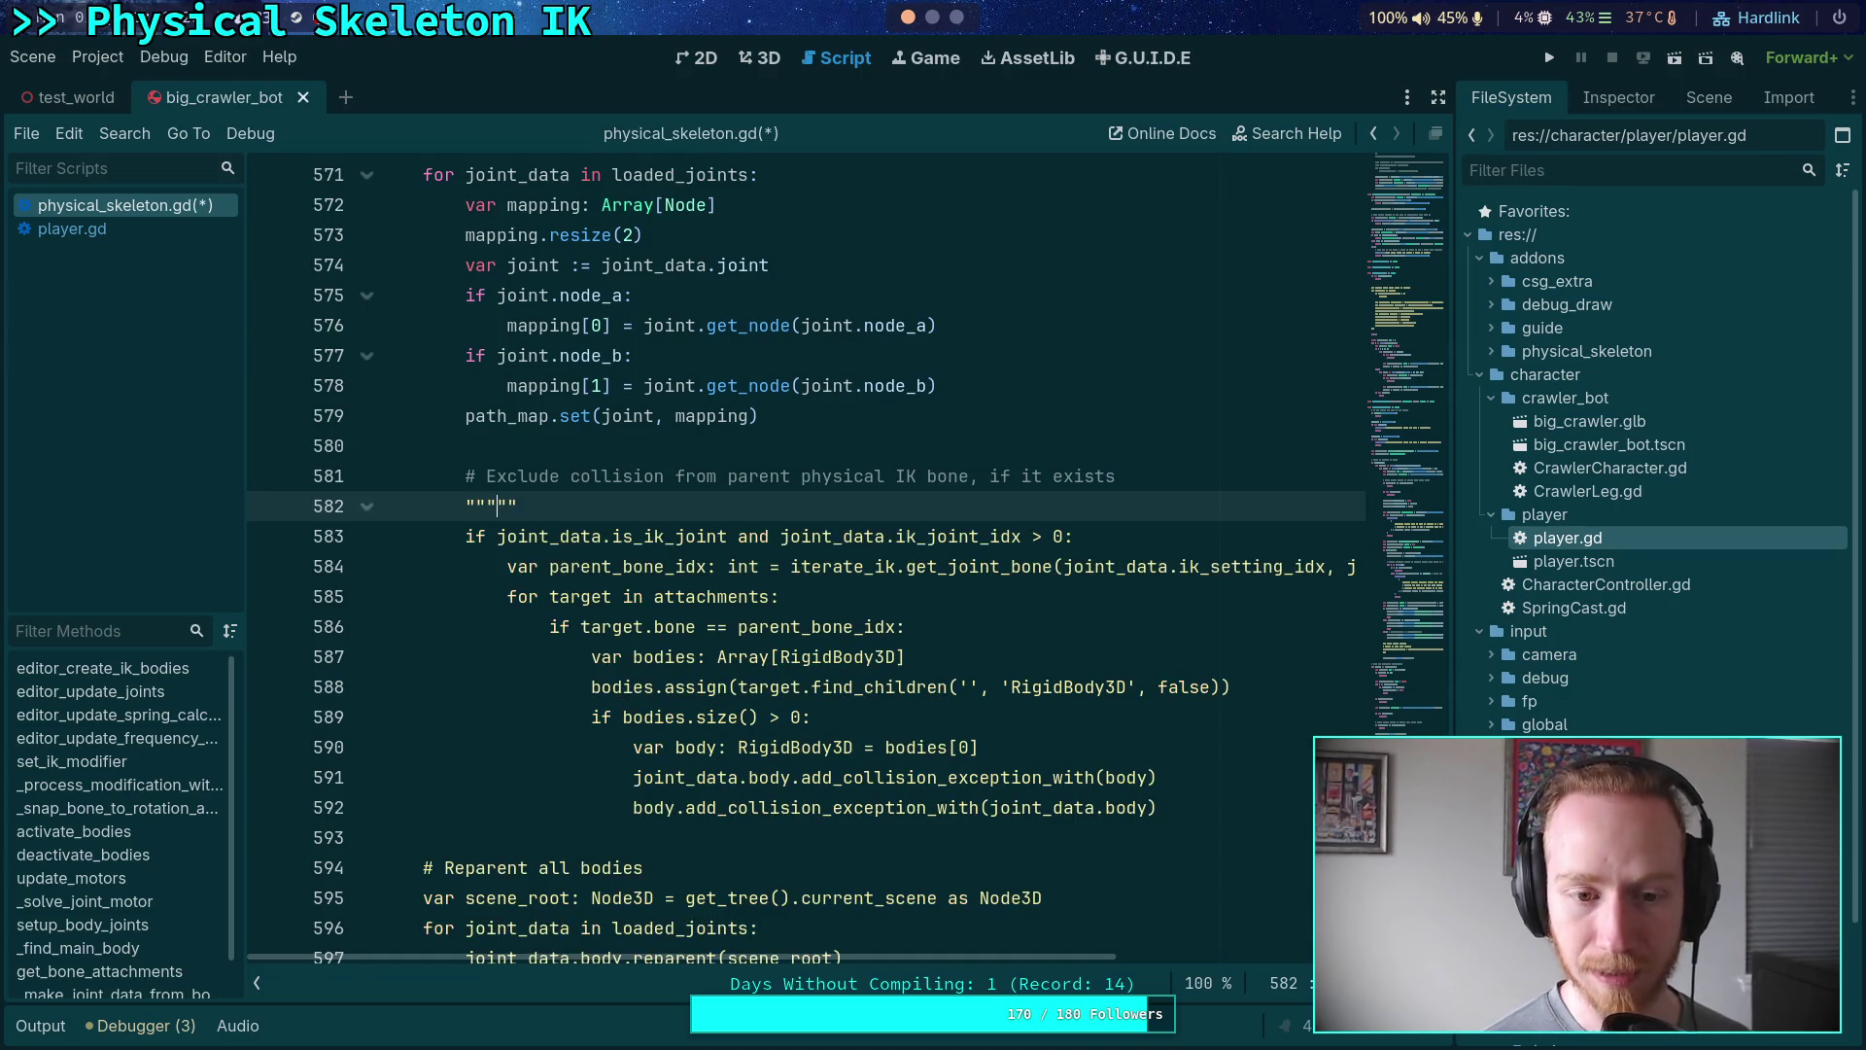
left_click(1243, 808)
key("Return")
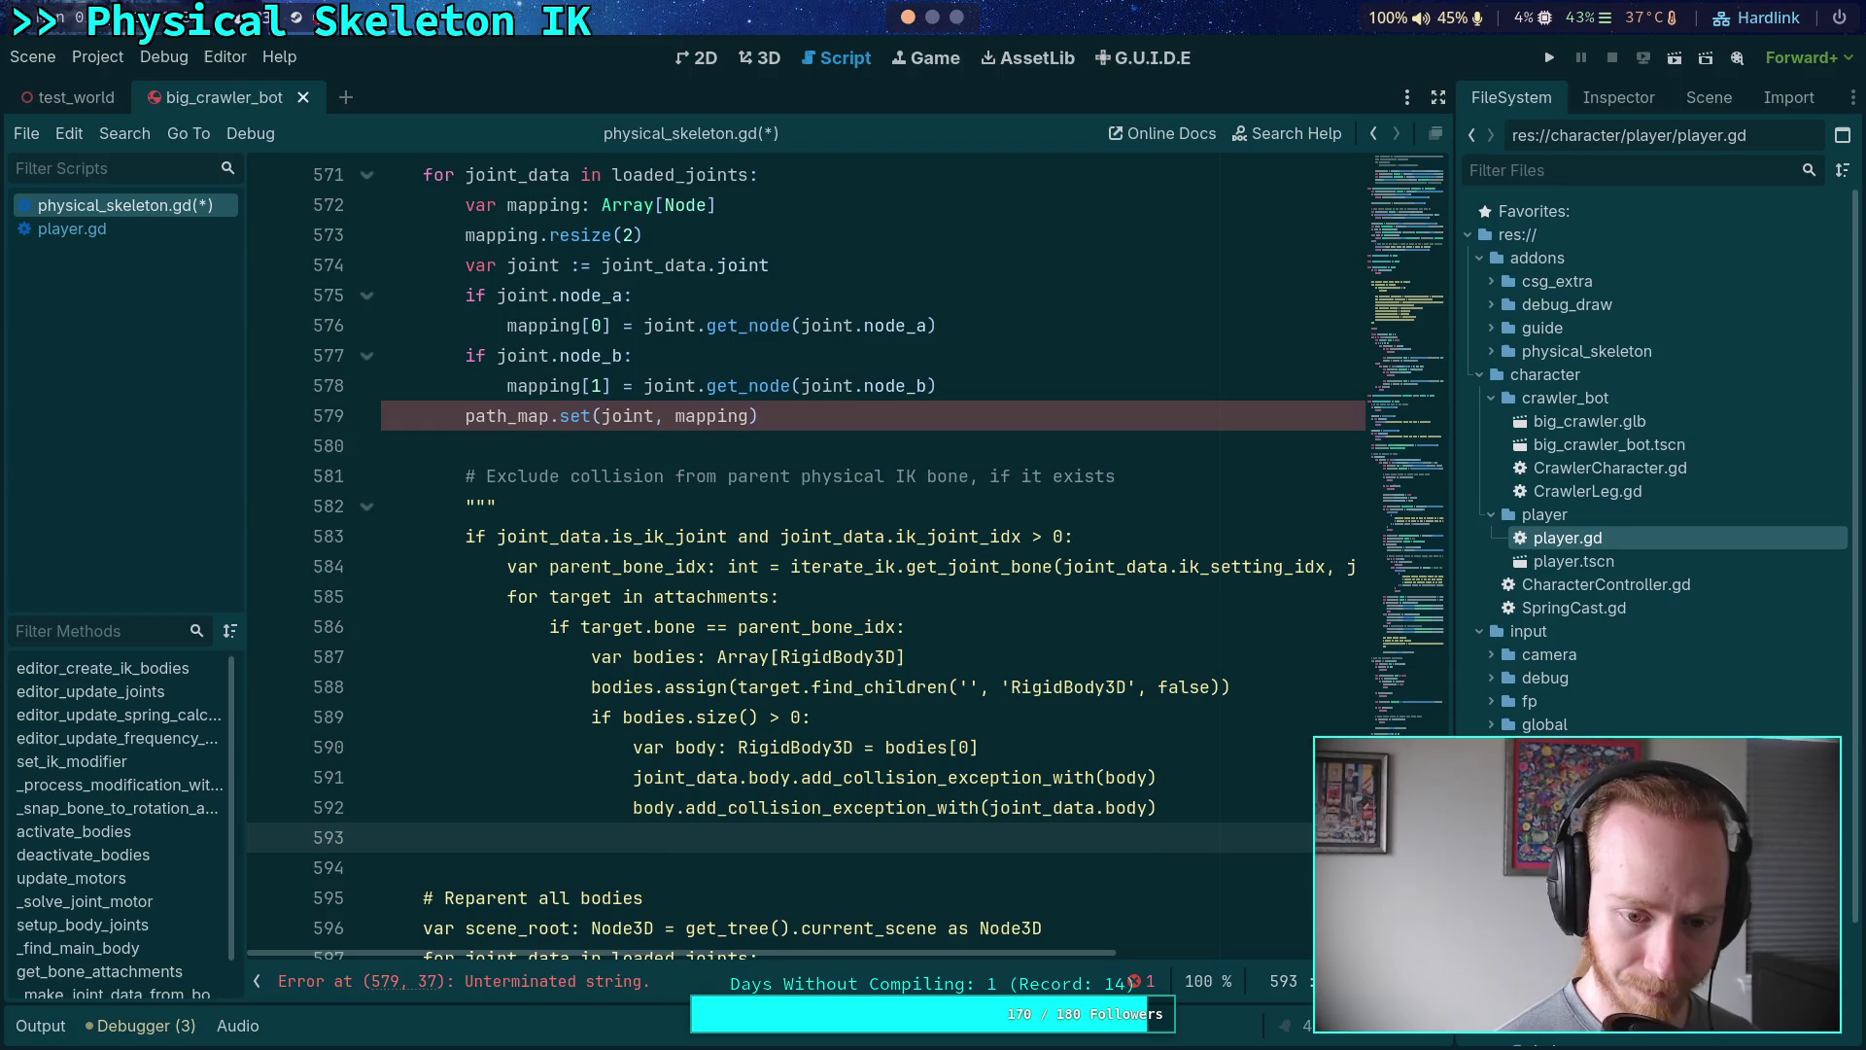
type("\"\"\"")
key("ctrl+s")
- Move the collision comment line below the opening triple quotes
scroll(1113, 684, "down", 2)
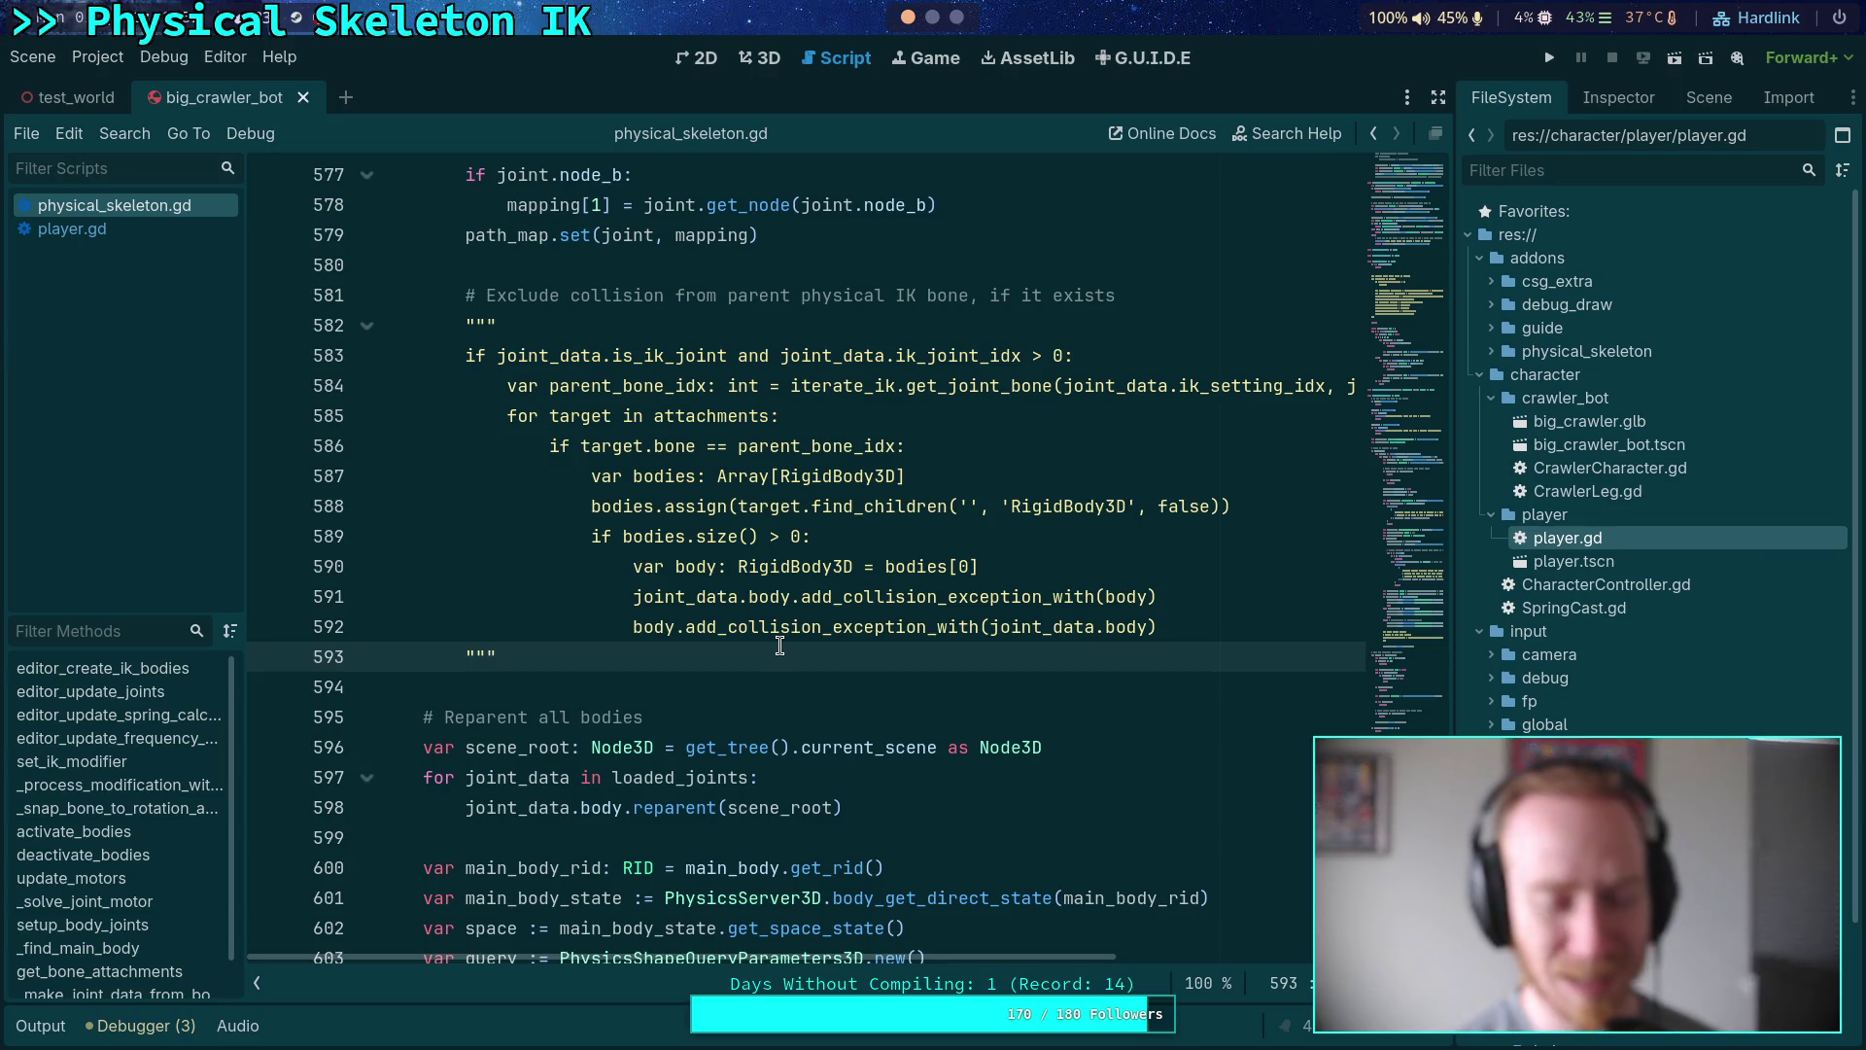
left_click(637, 295)
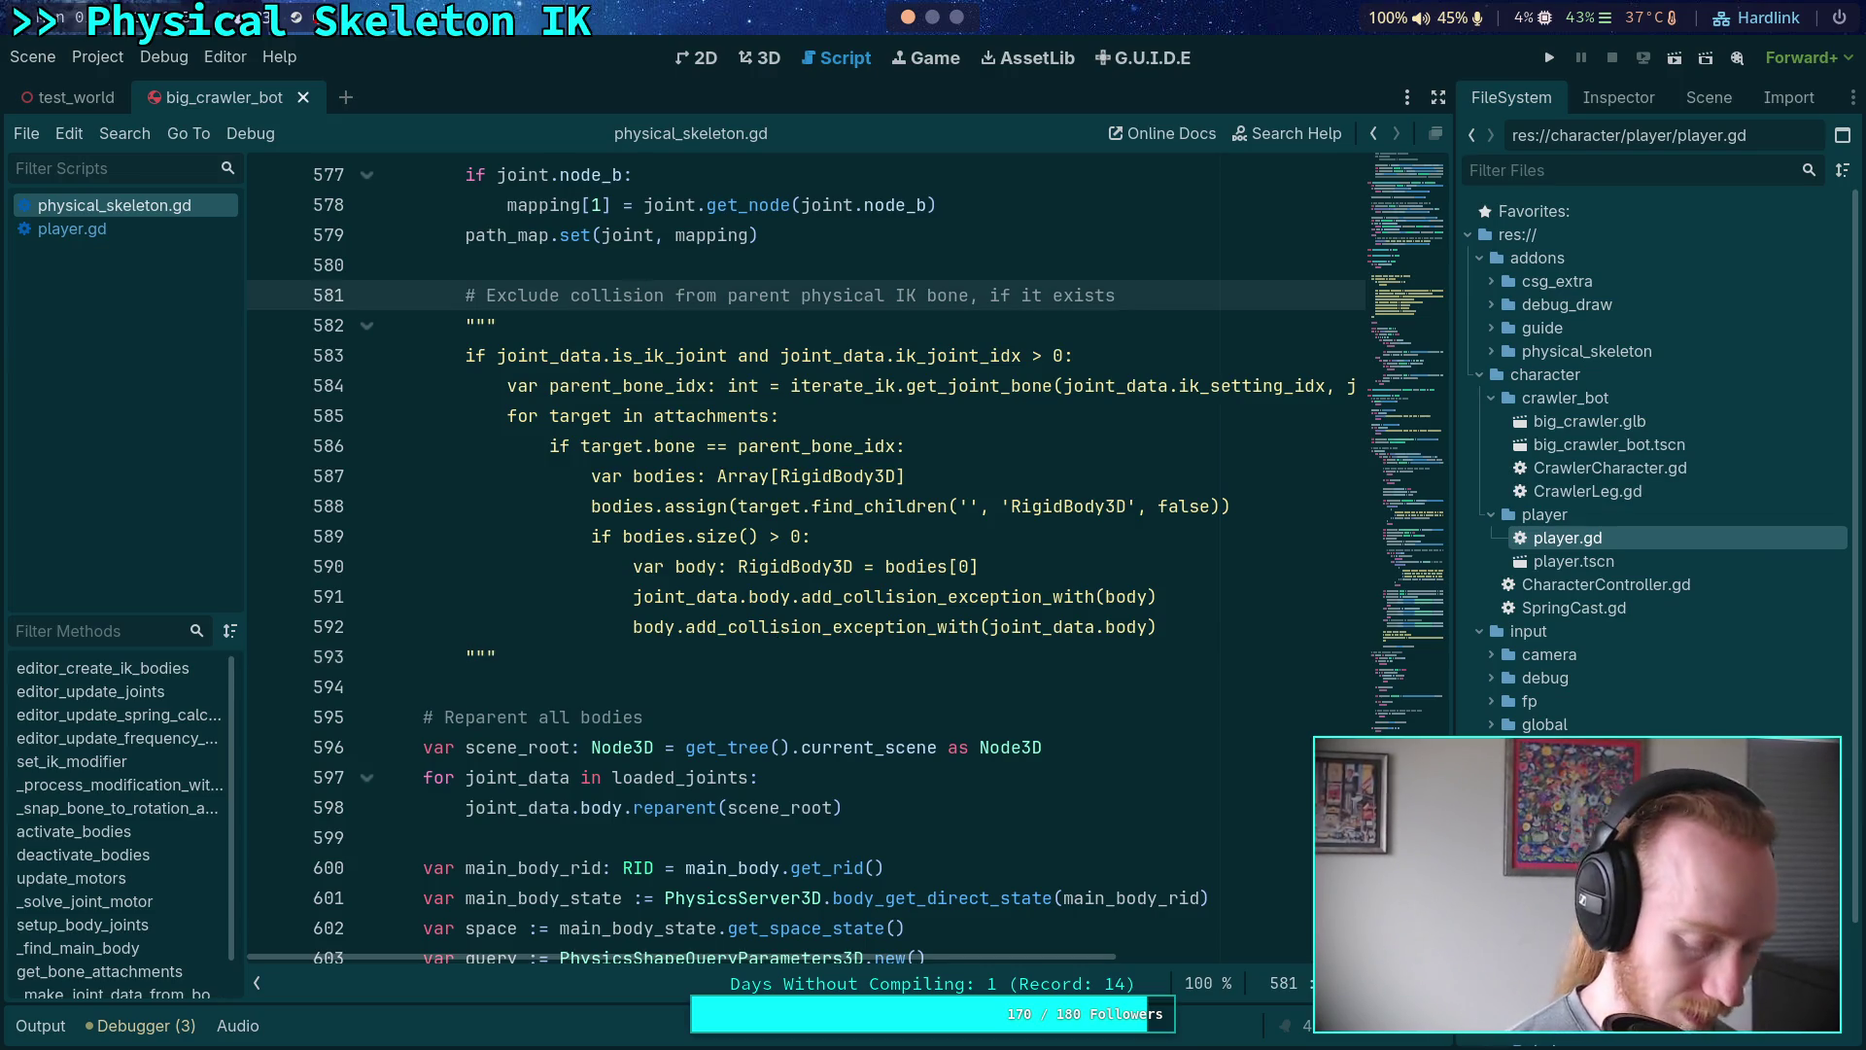
key("alt+Down")
scroll(639, 298, "down", 12)
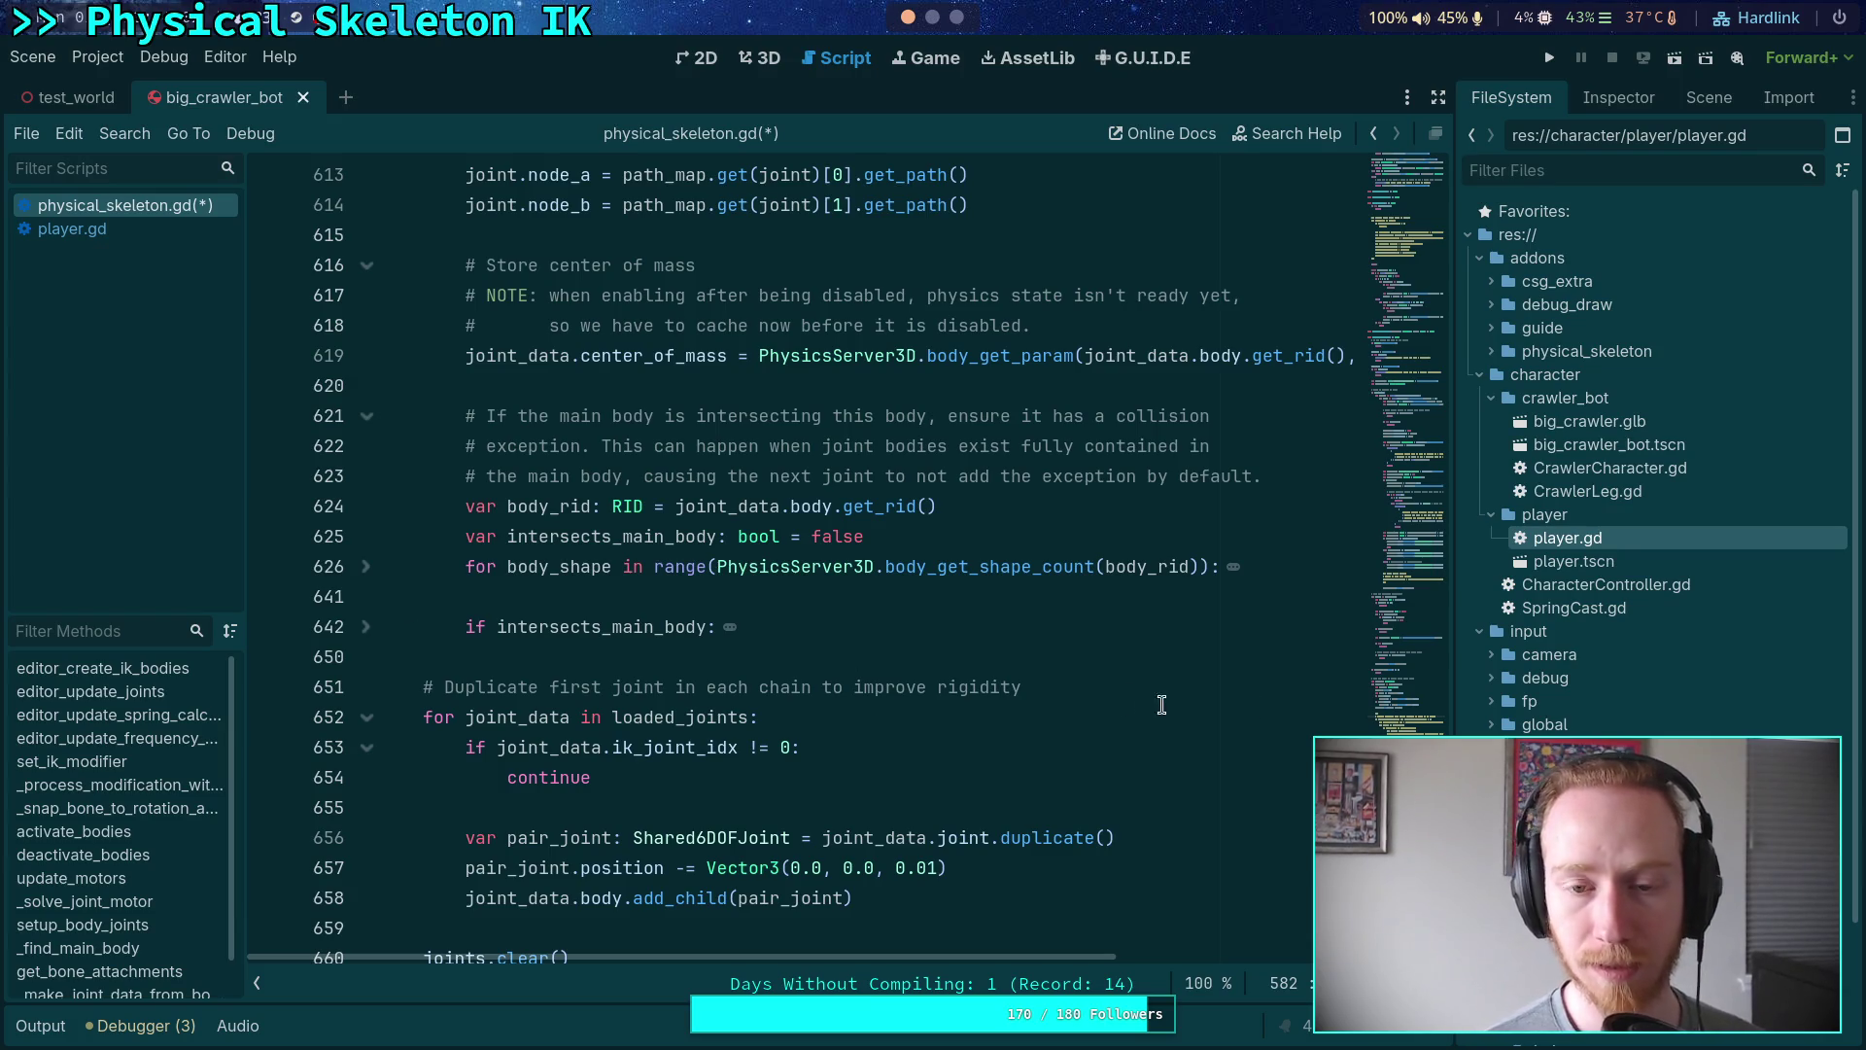
- Add 'if joint_data.parent == main_body:' on a new line after line 623
left_click(1618, 97)
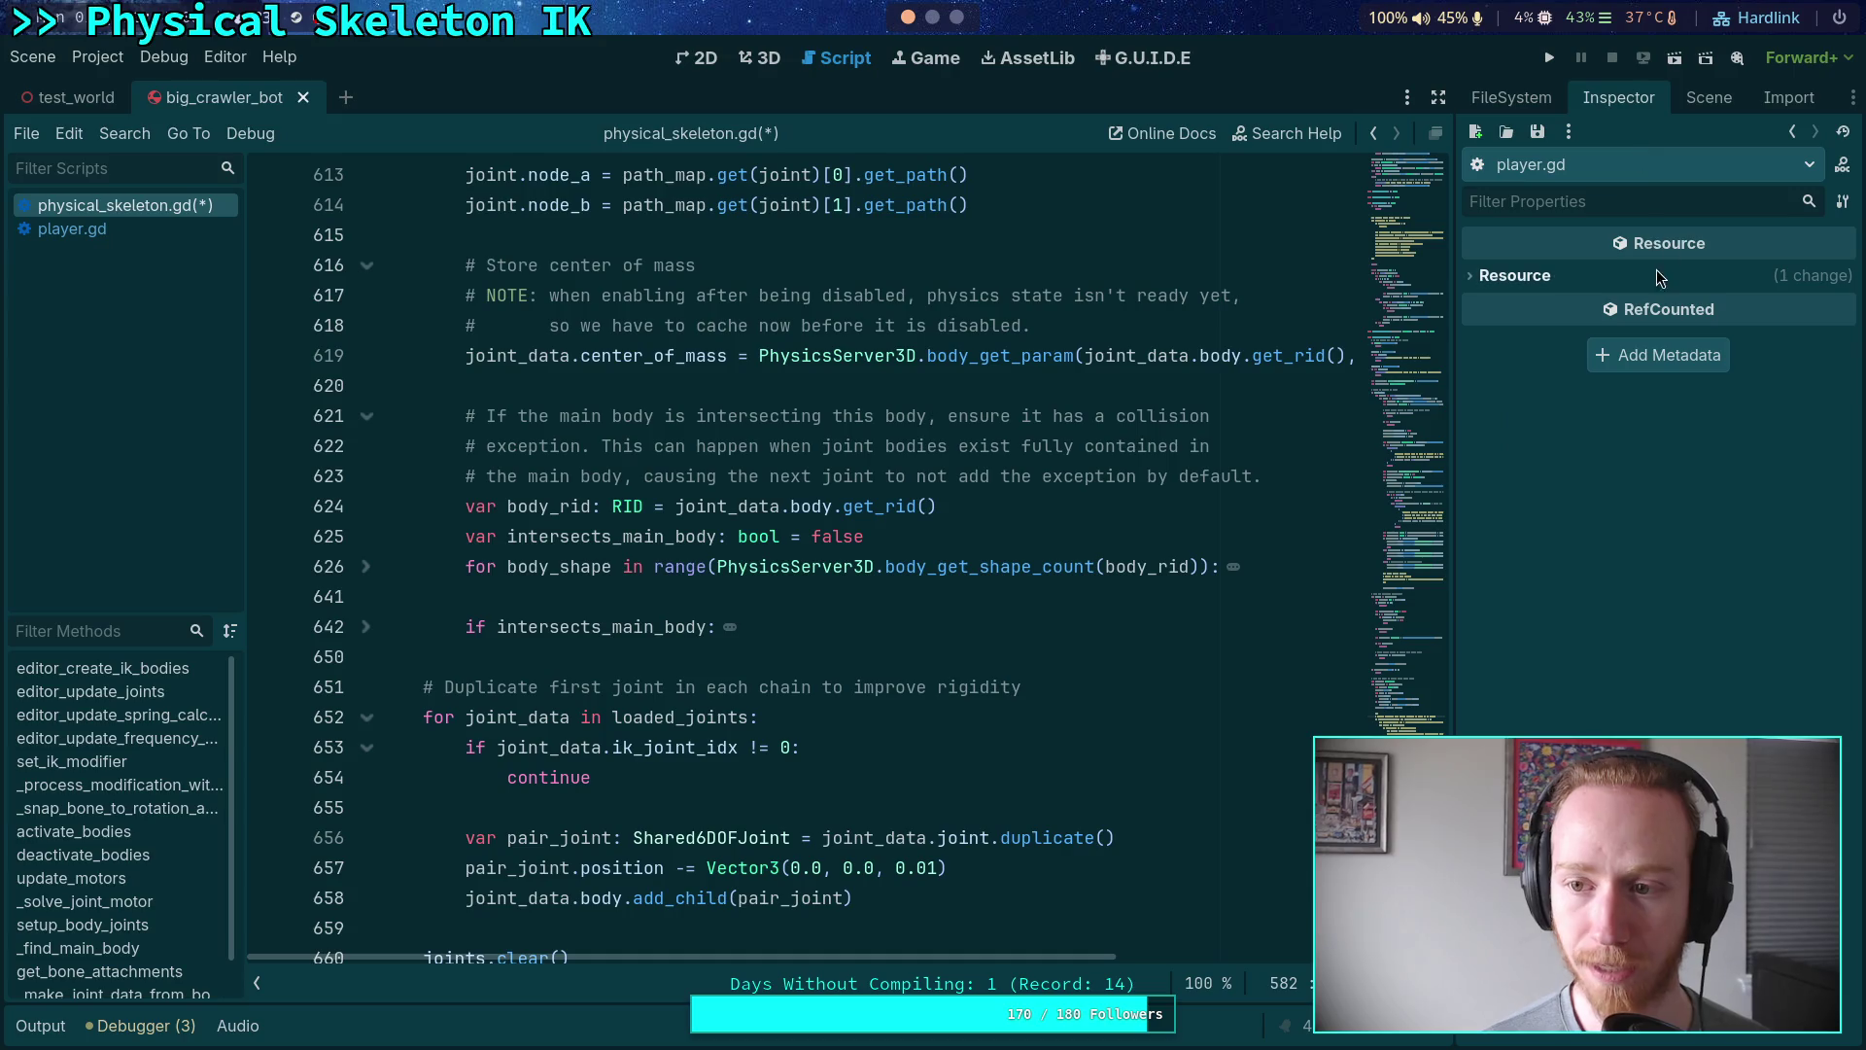
left_click(1709, 97)
scroll(1558, 719, "down", 3)
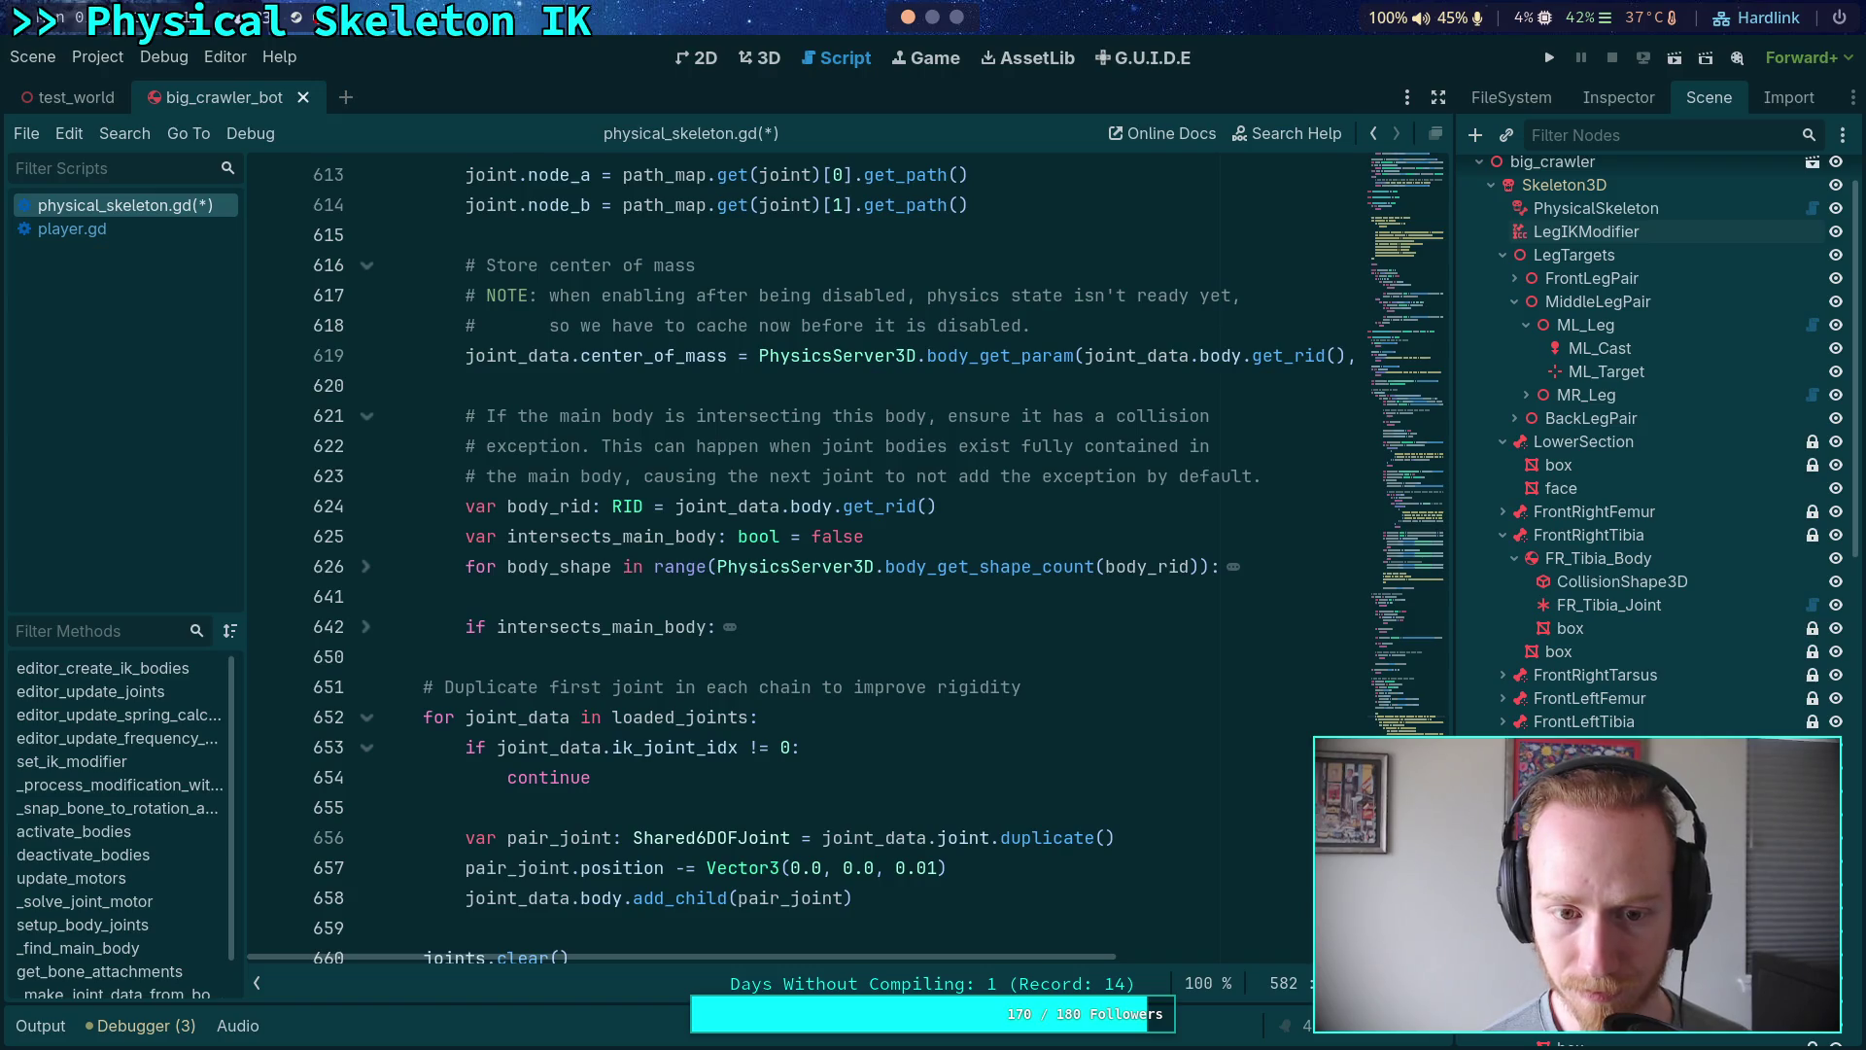
left_click(1271, 470)
key("Return")
type("if j")
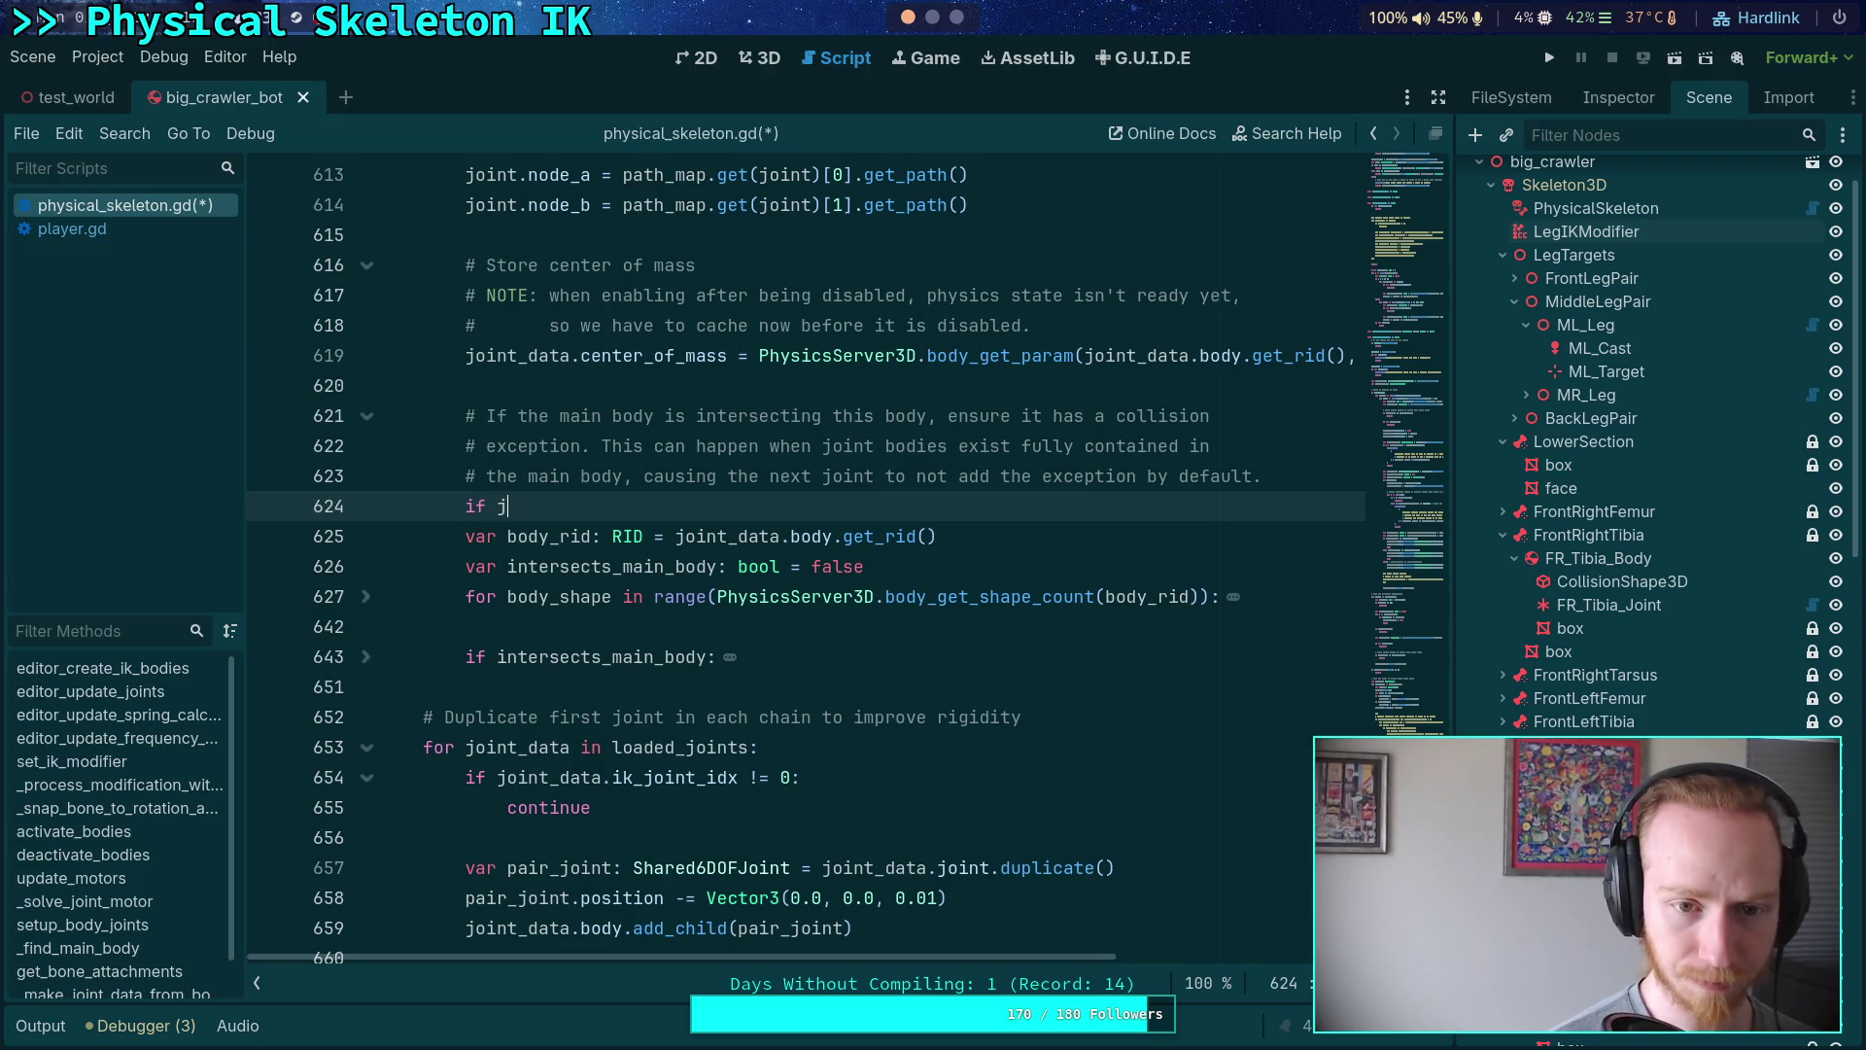
type("oint_data.")
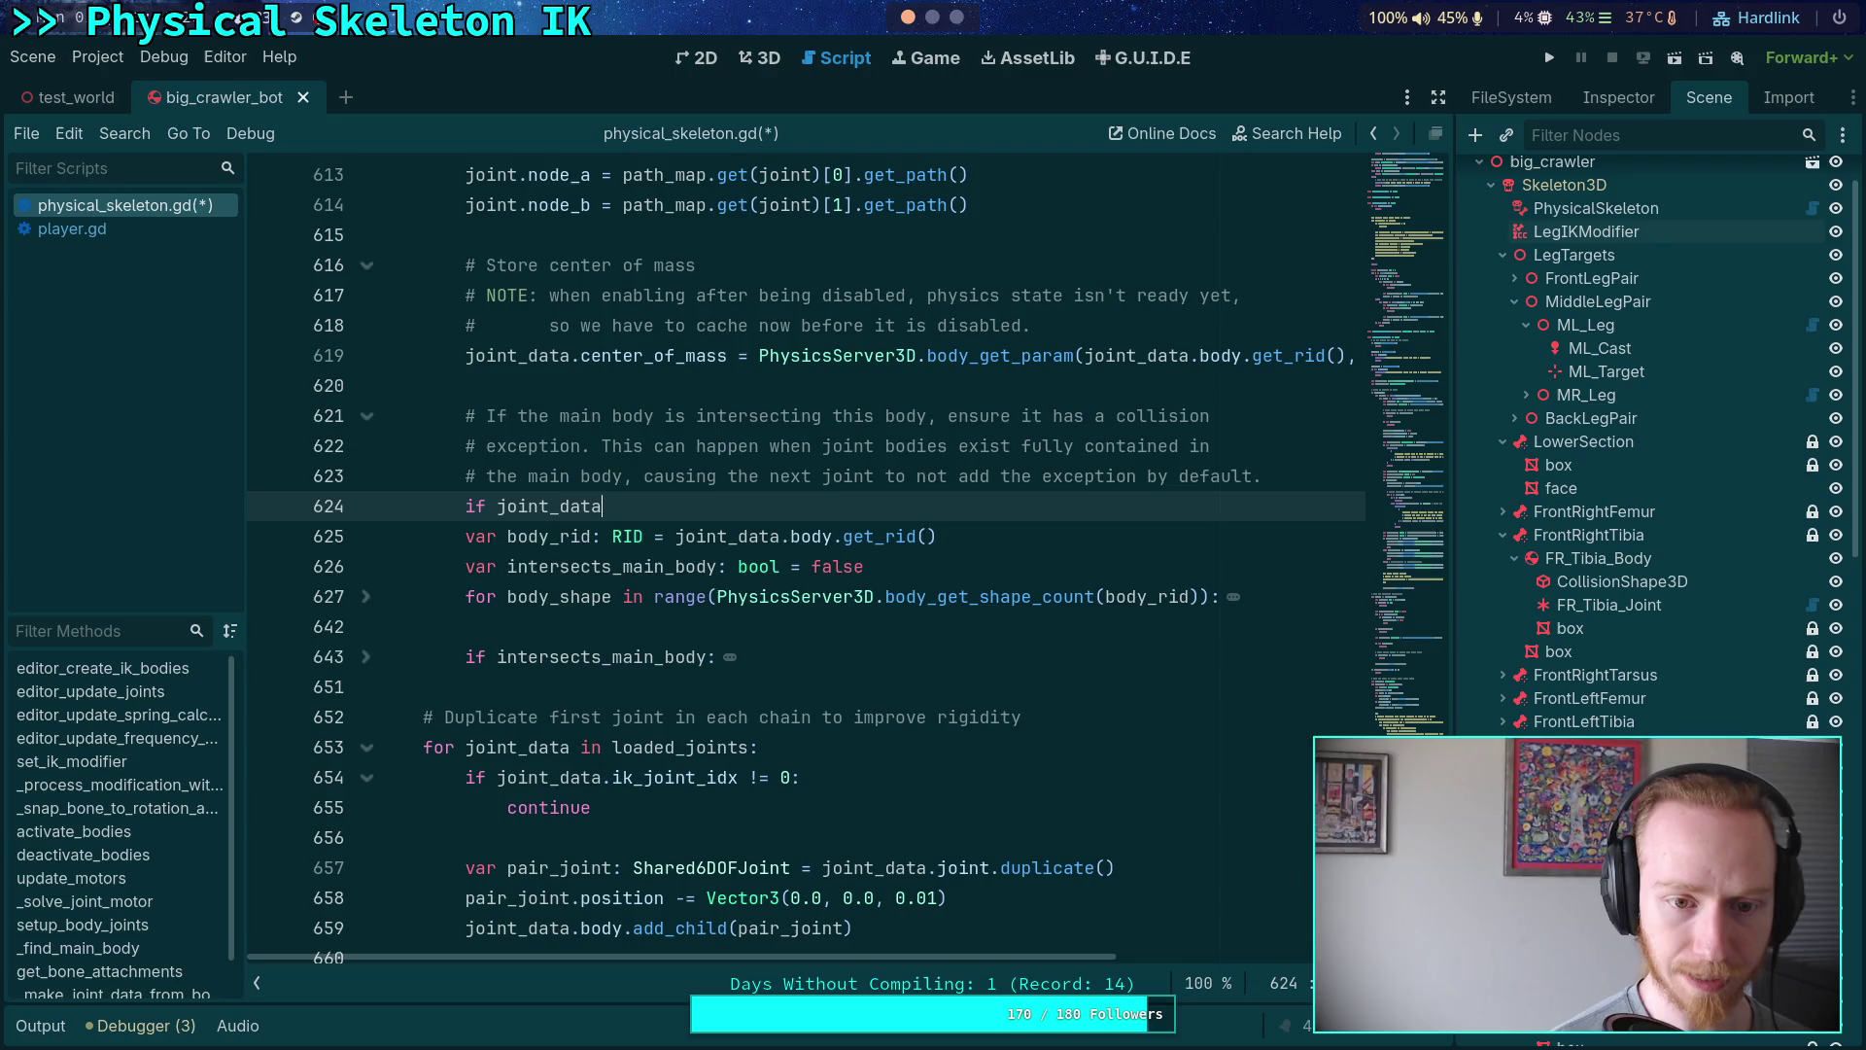
type("parent == ma")
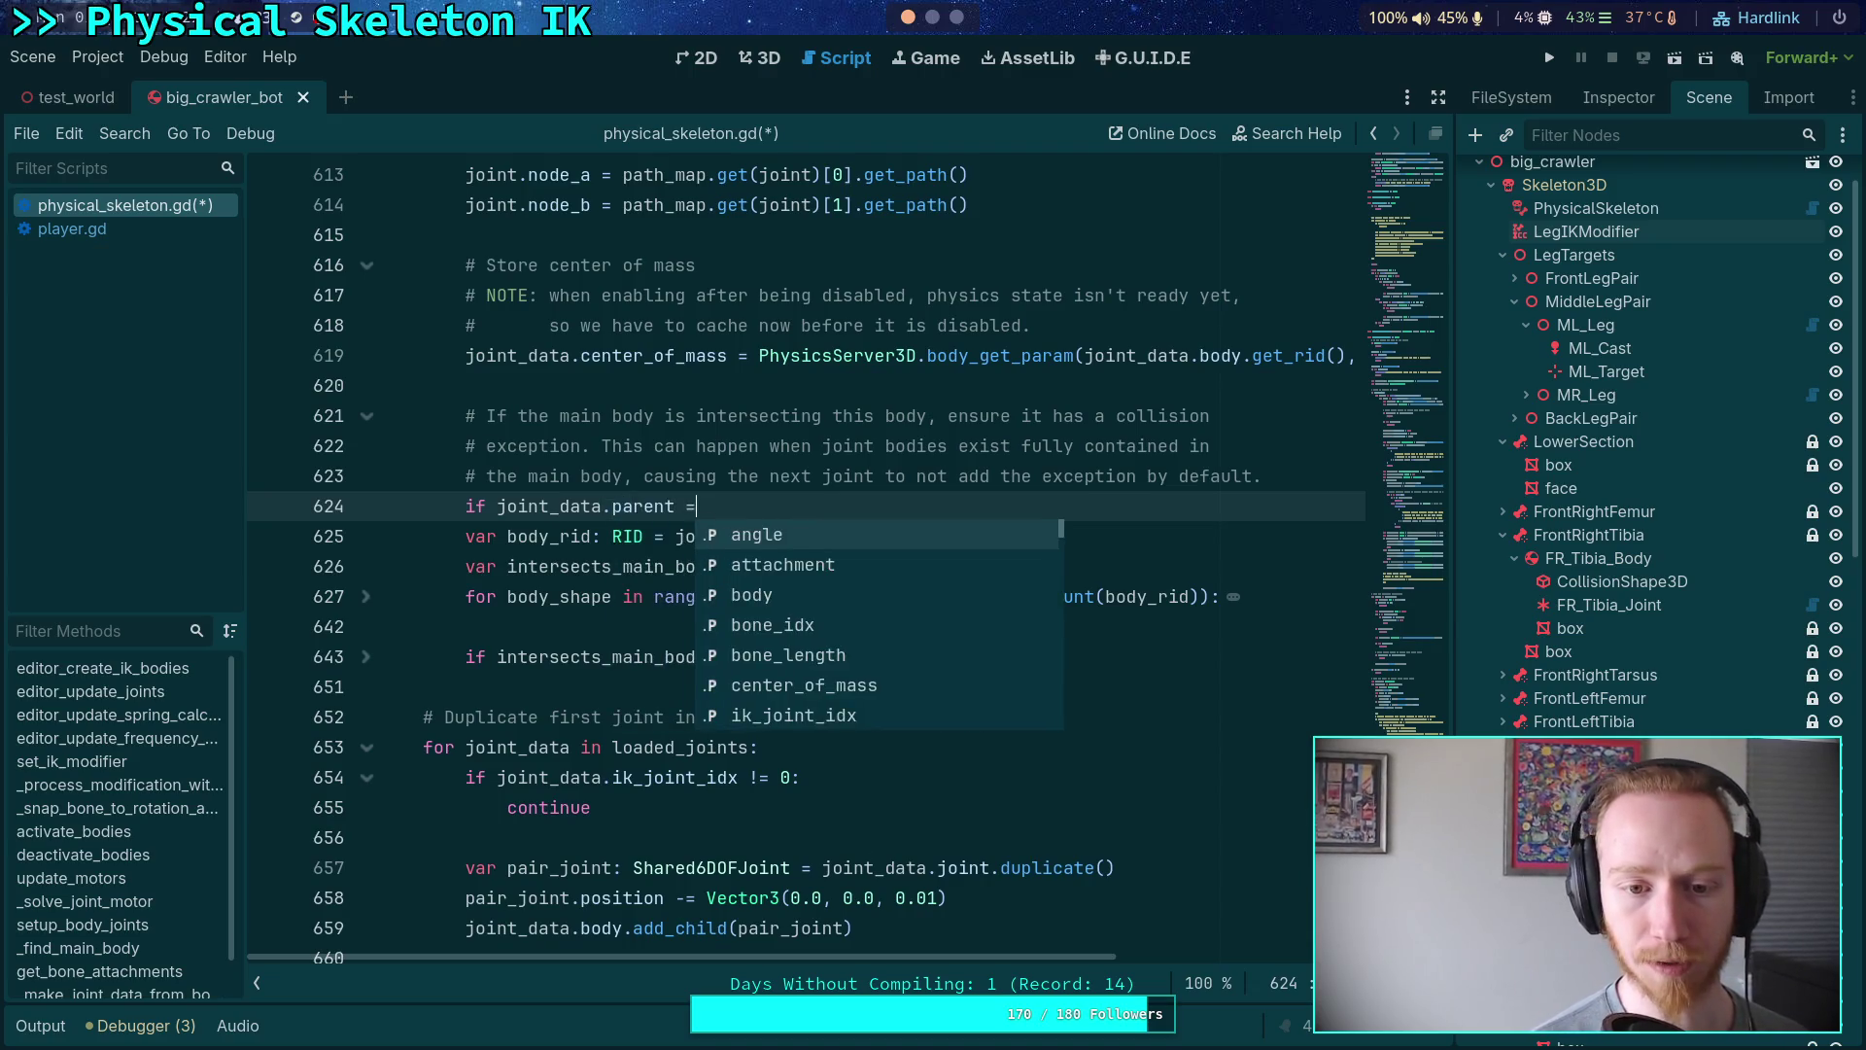
key("Return")
type(":")
- Give the if block a 'continue' body and save physical_skeleton.gd
key("Return")
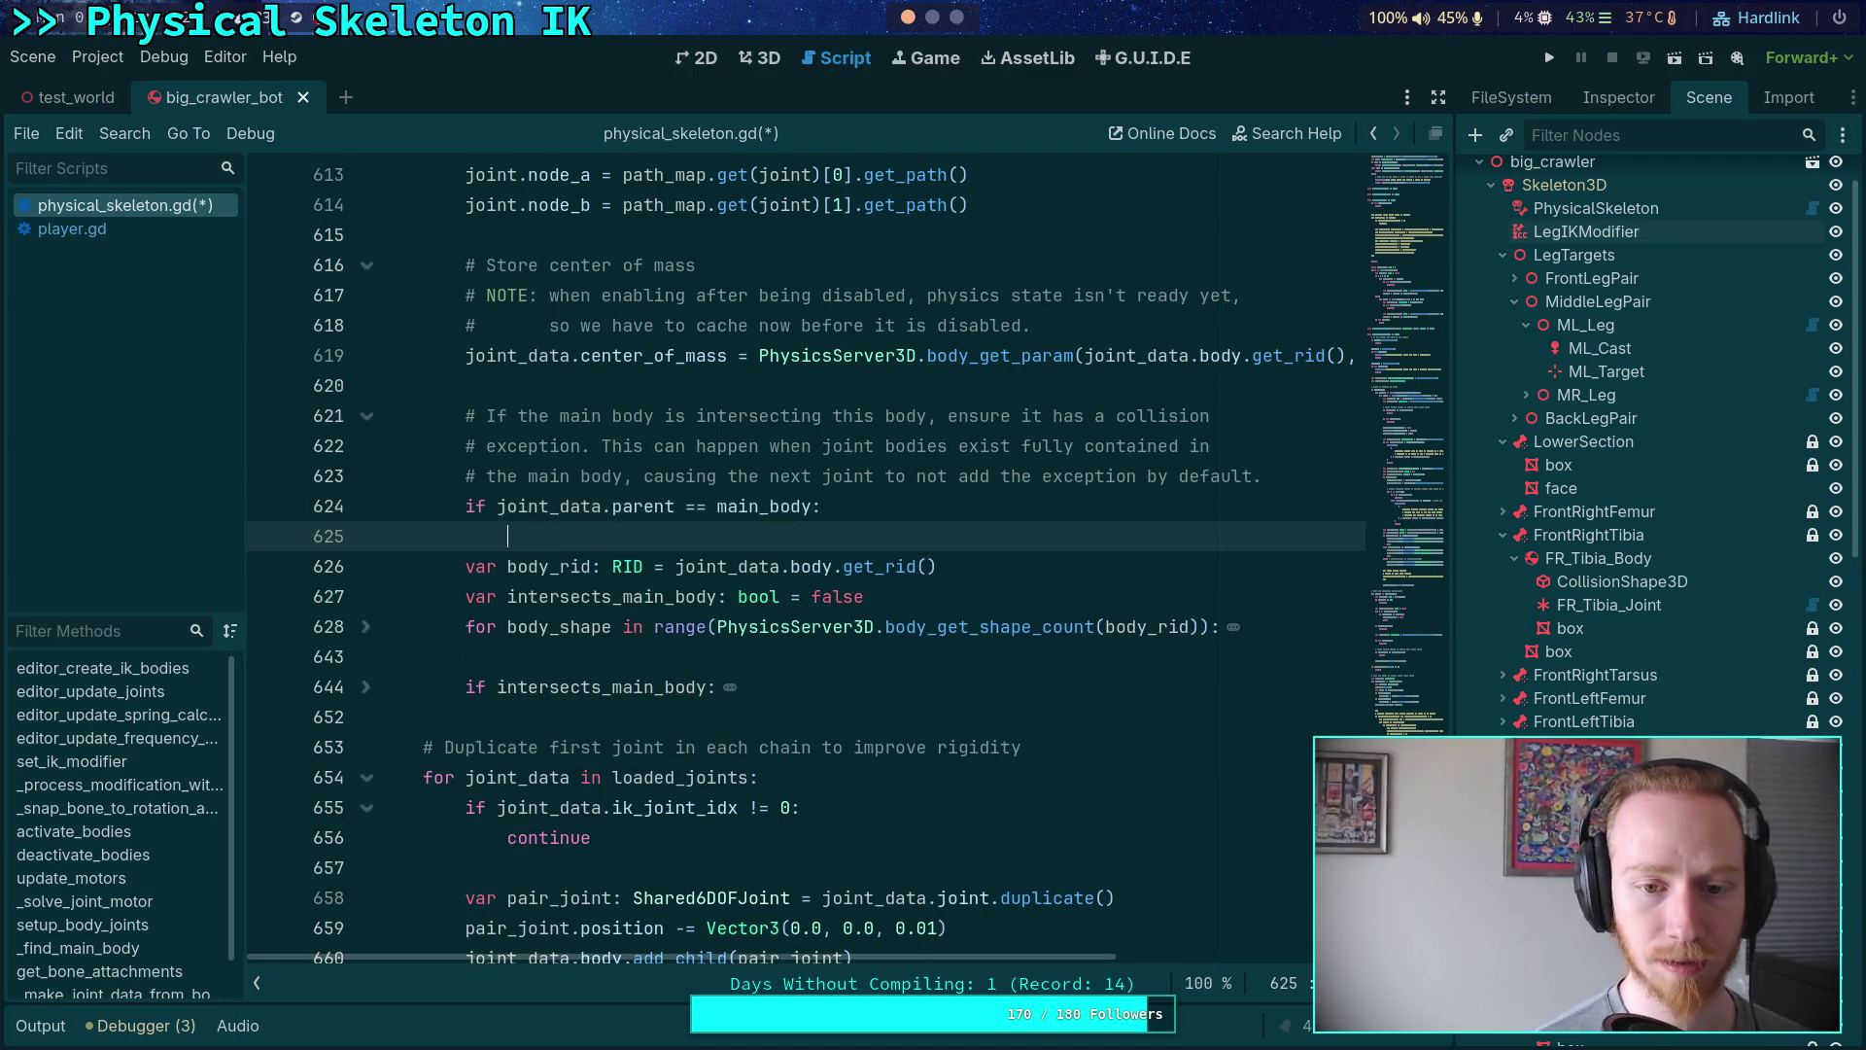
type("ce")
key("BackSpace")
type("ont")
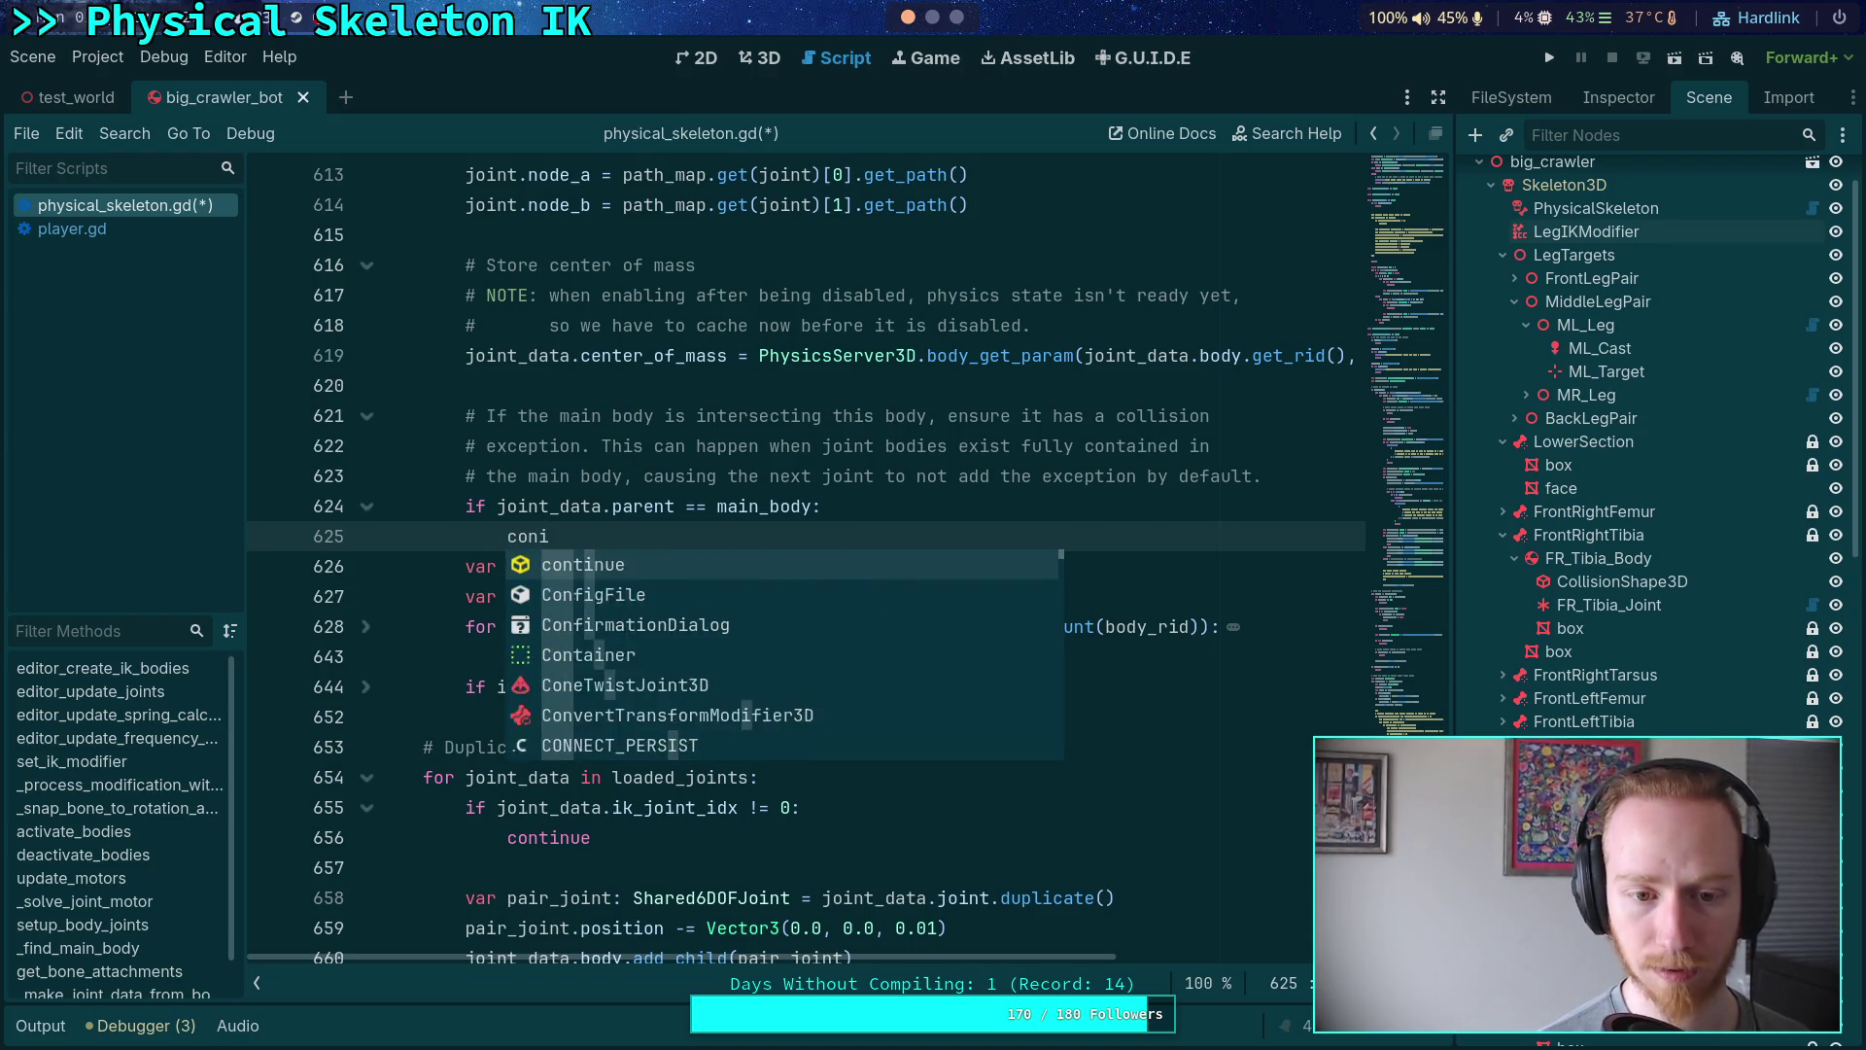
type("inue")
key("Return")
key("Return")
key("ctrl+s")
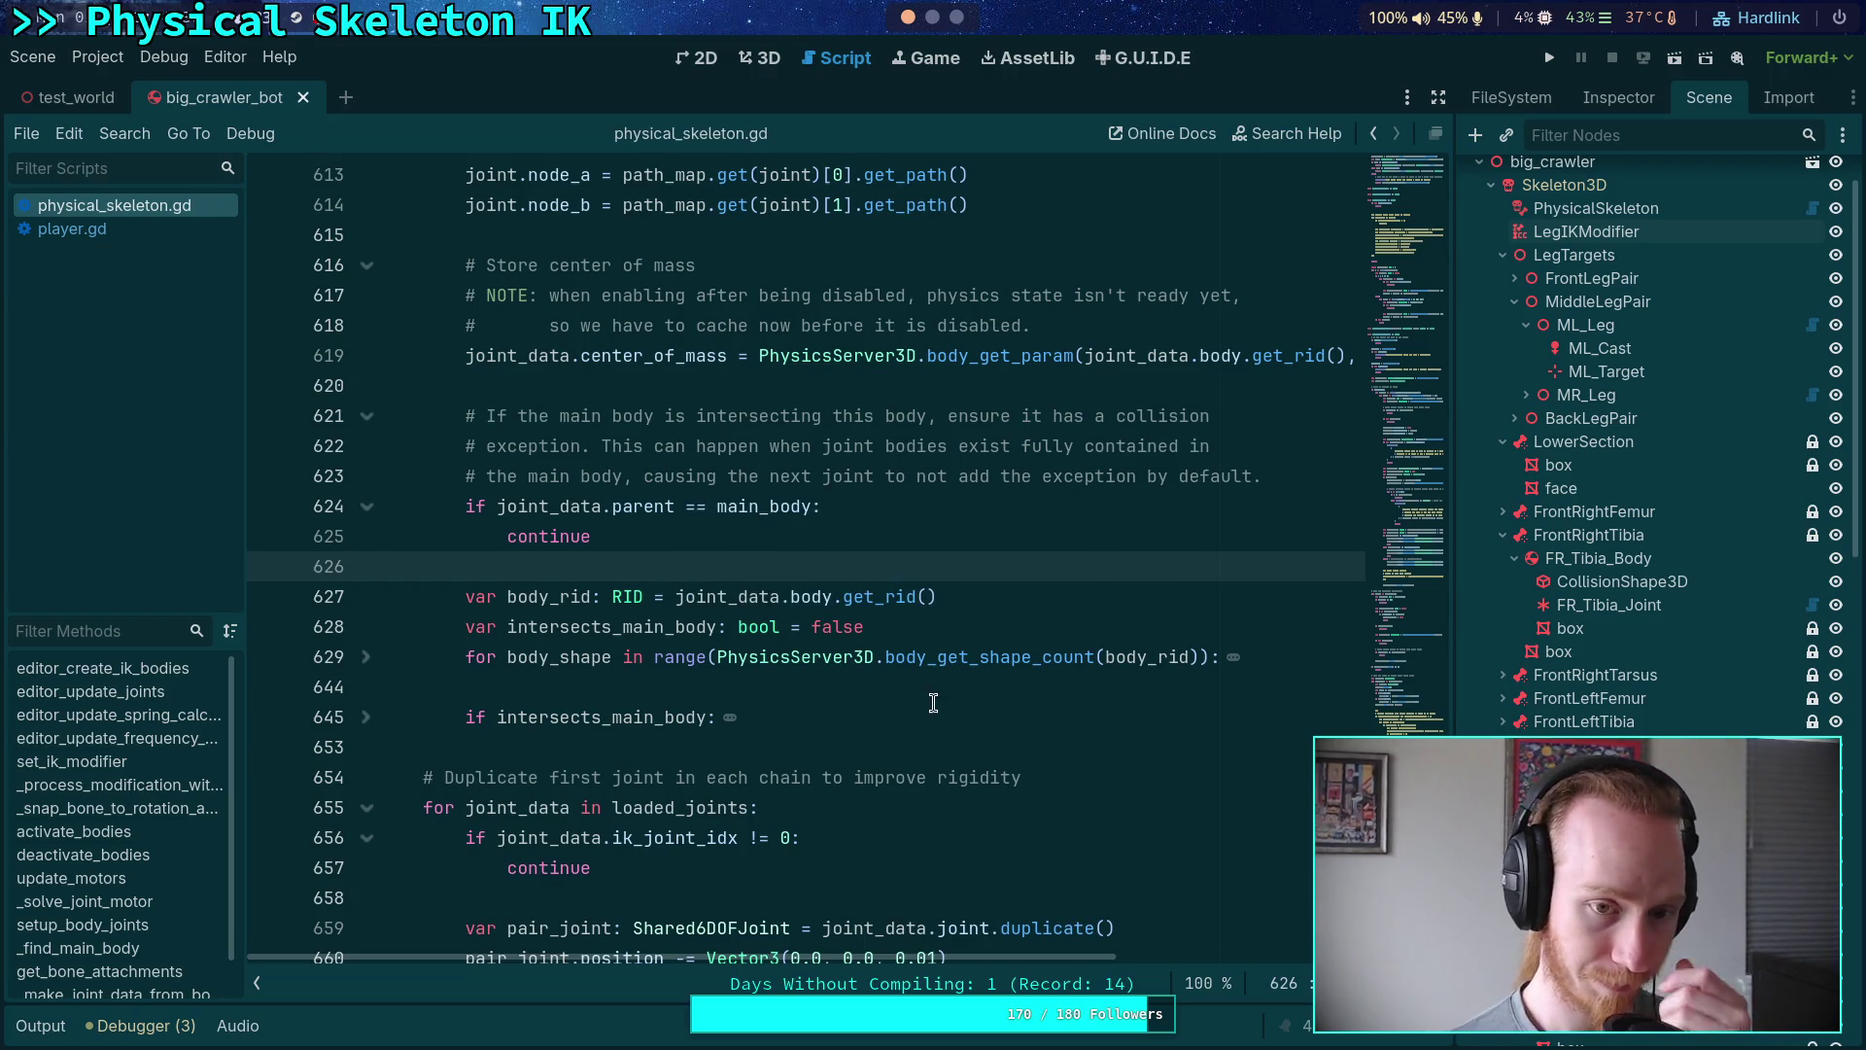
scroll(933, 702, "up", 4)
scroll(936, 708, "down", 3)
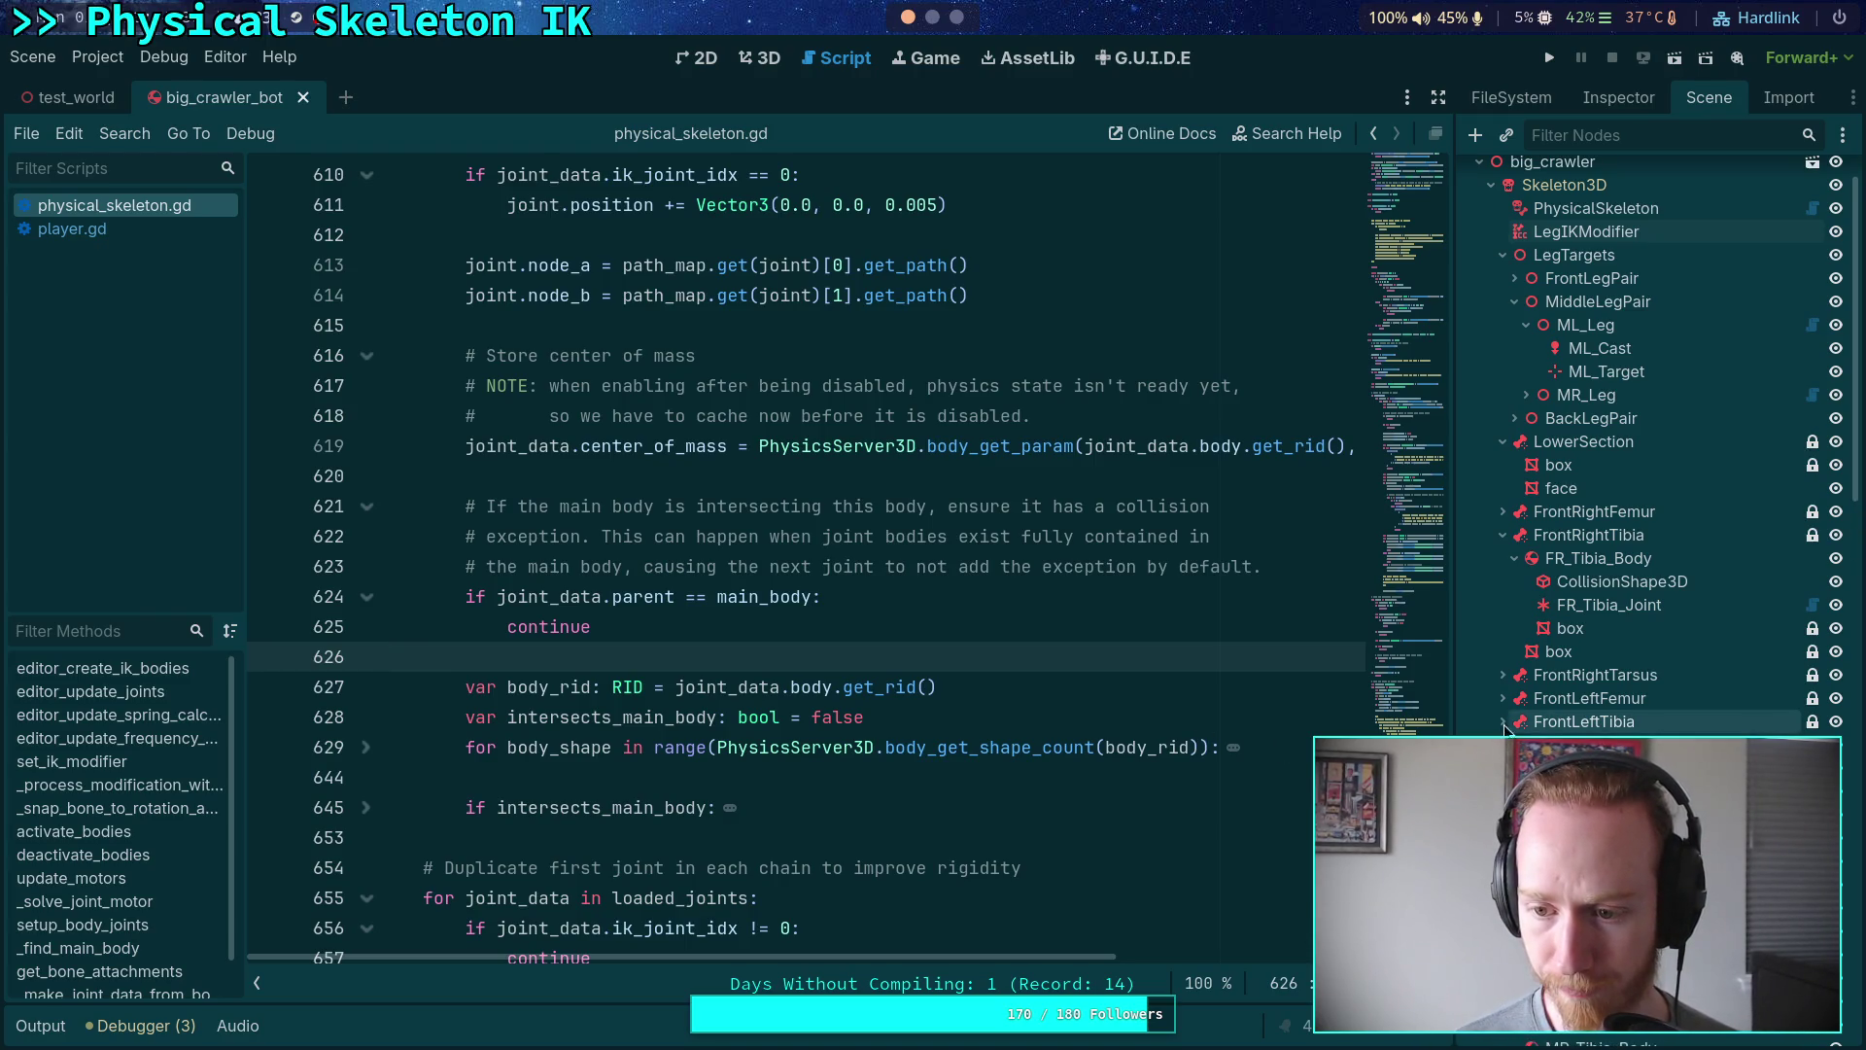
- Collapse the leg groups in the Scene tree and select FR_Femur_Joint
left_click(1503, 674)
left_click(1504, 513)
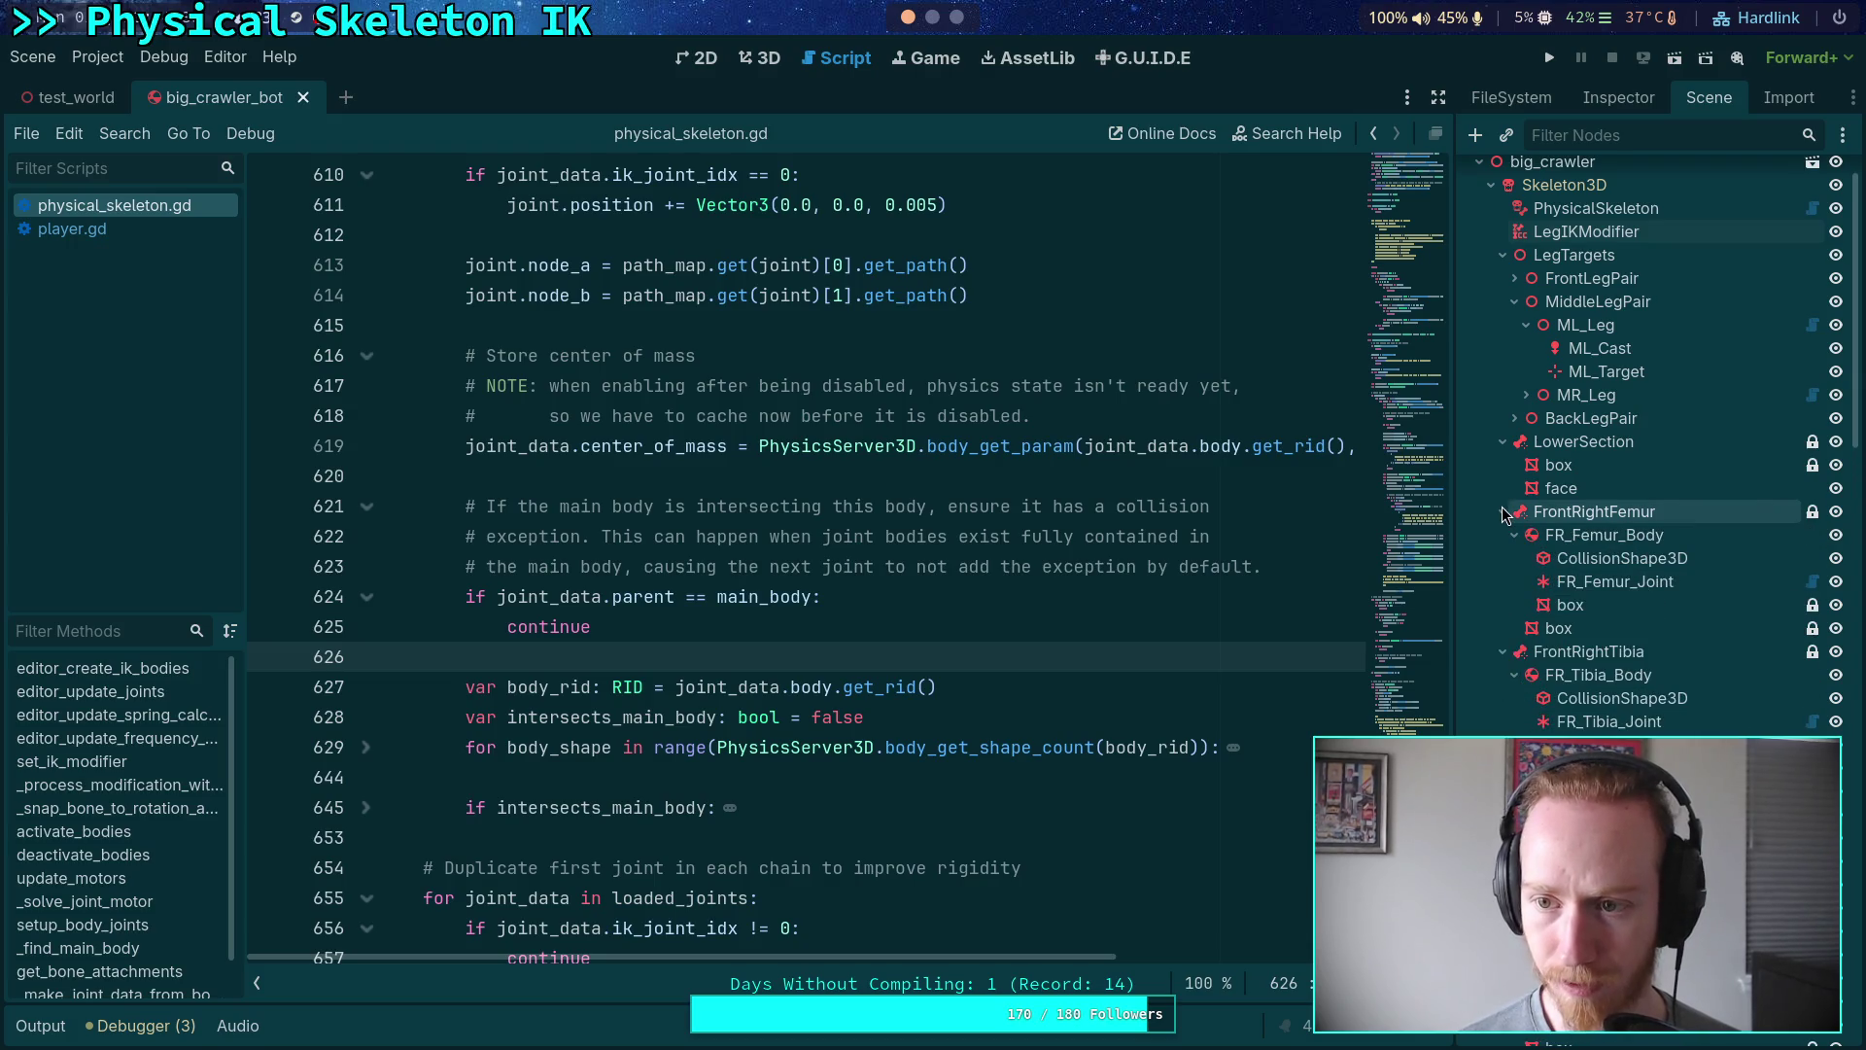
left_click(1525, 325)
left_click(1514, 302)
left_click(1502, 348)
left_click(1503, 255)
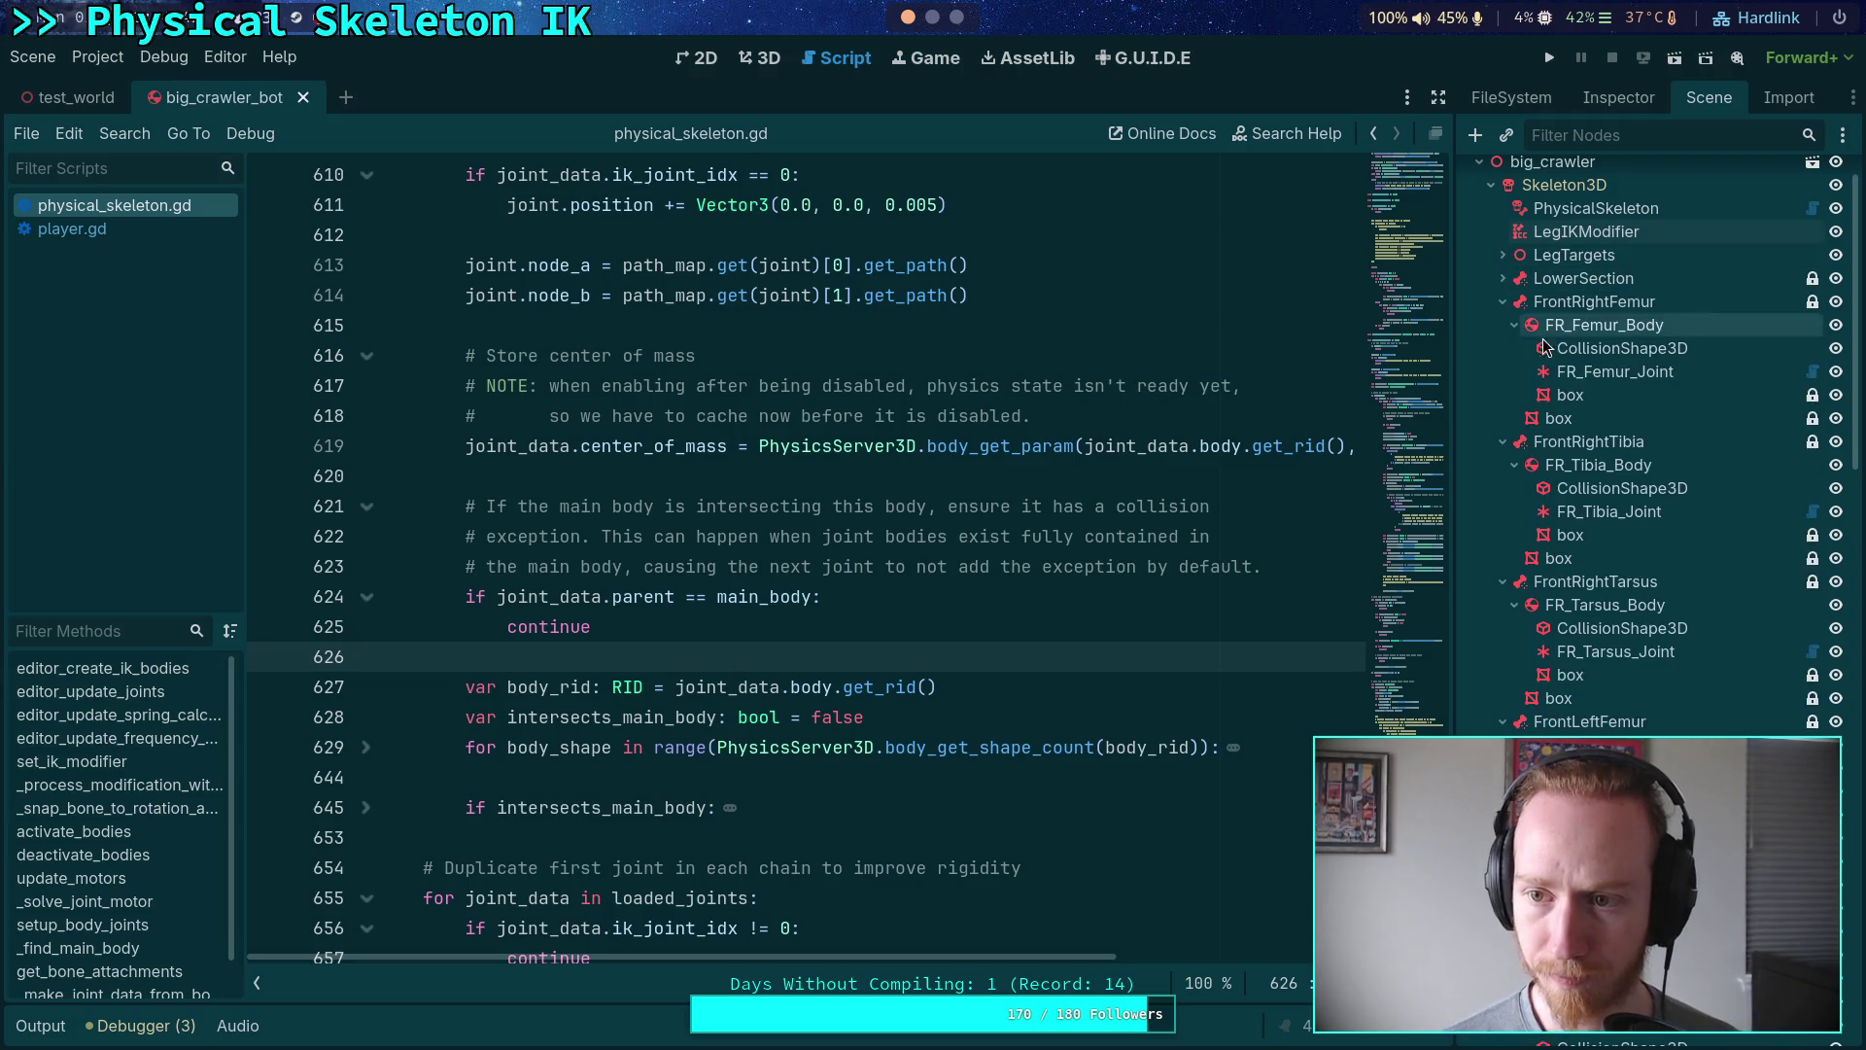
left_click(1614, 371)
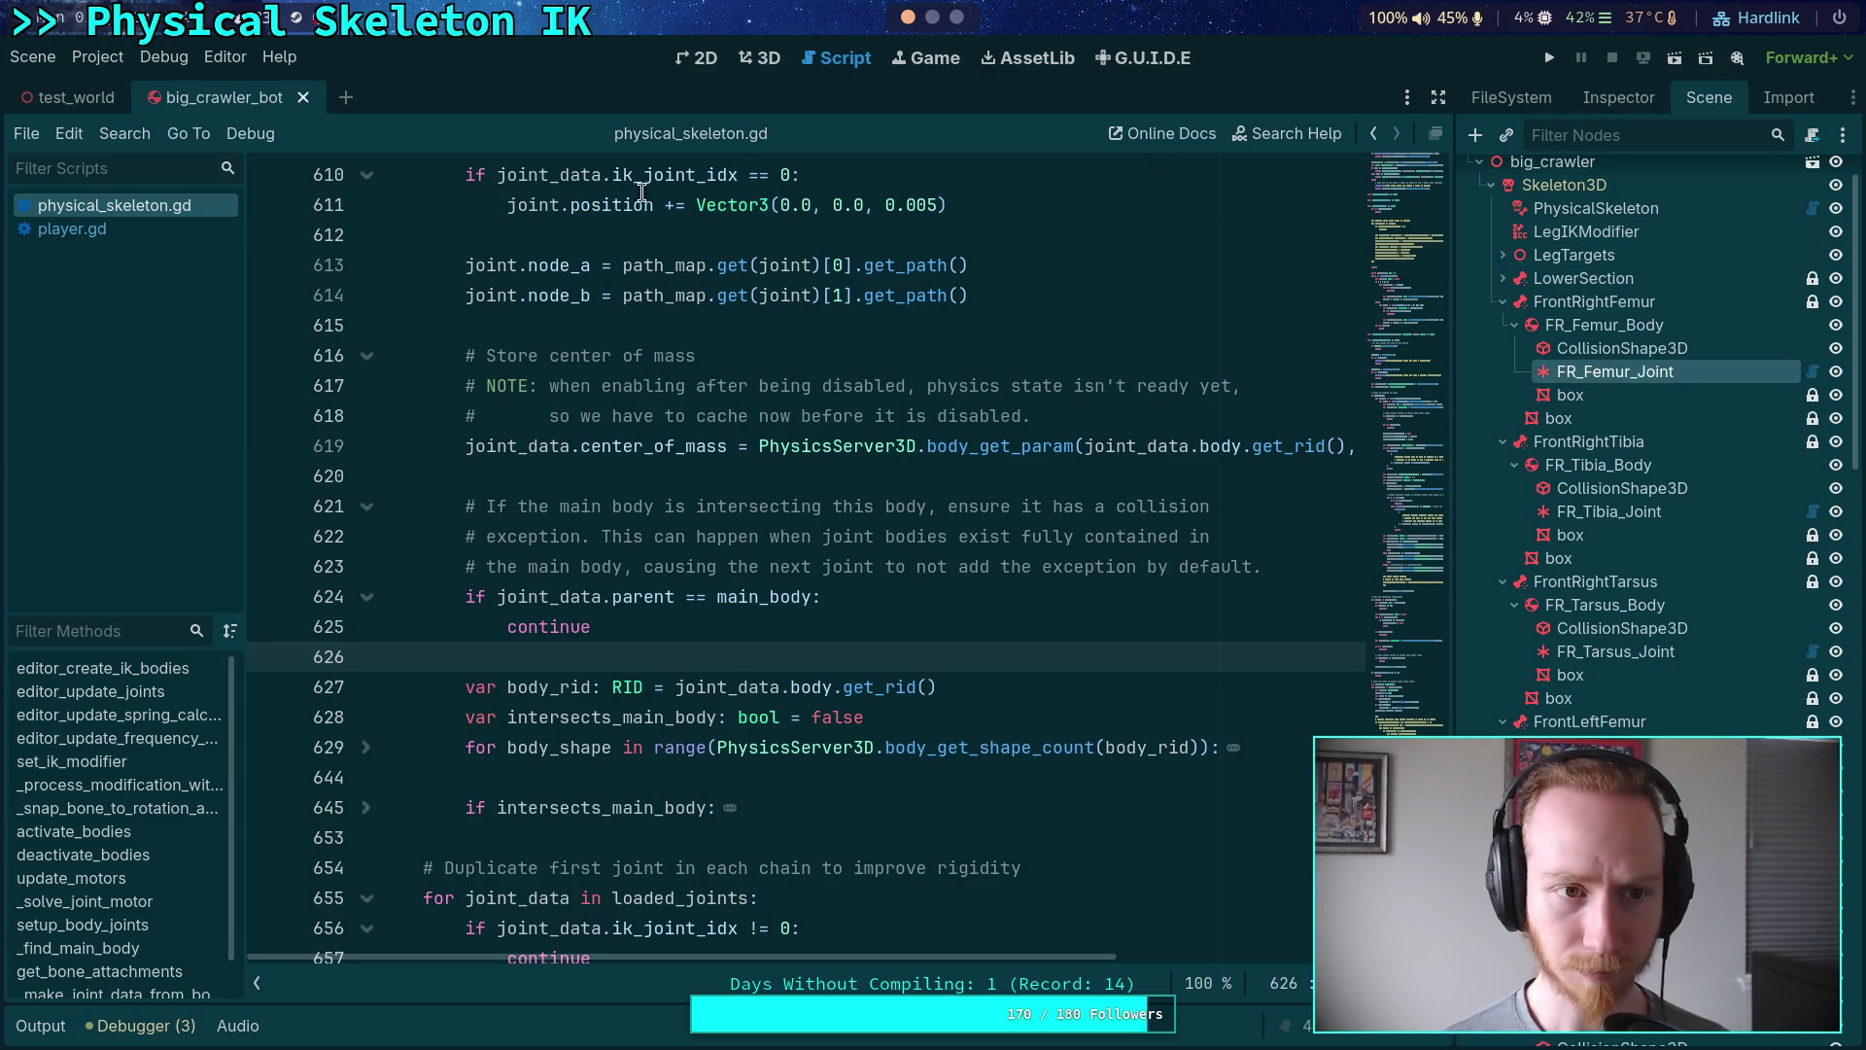
- Restore the default editor layout, widen the Inspector and Scene docks, and hide the script list
left_click(101, 58)
mouse_move(459, 146)
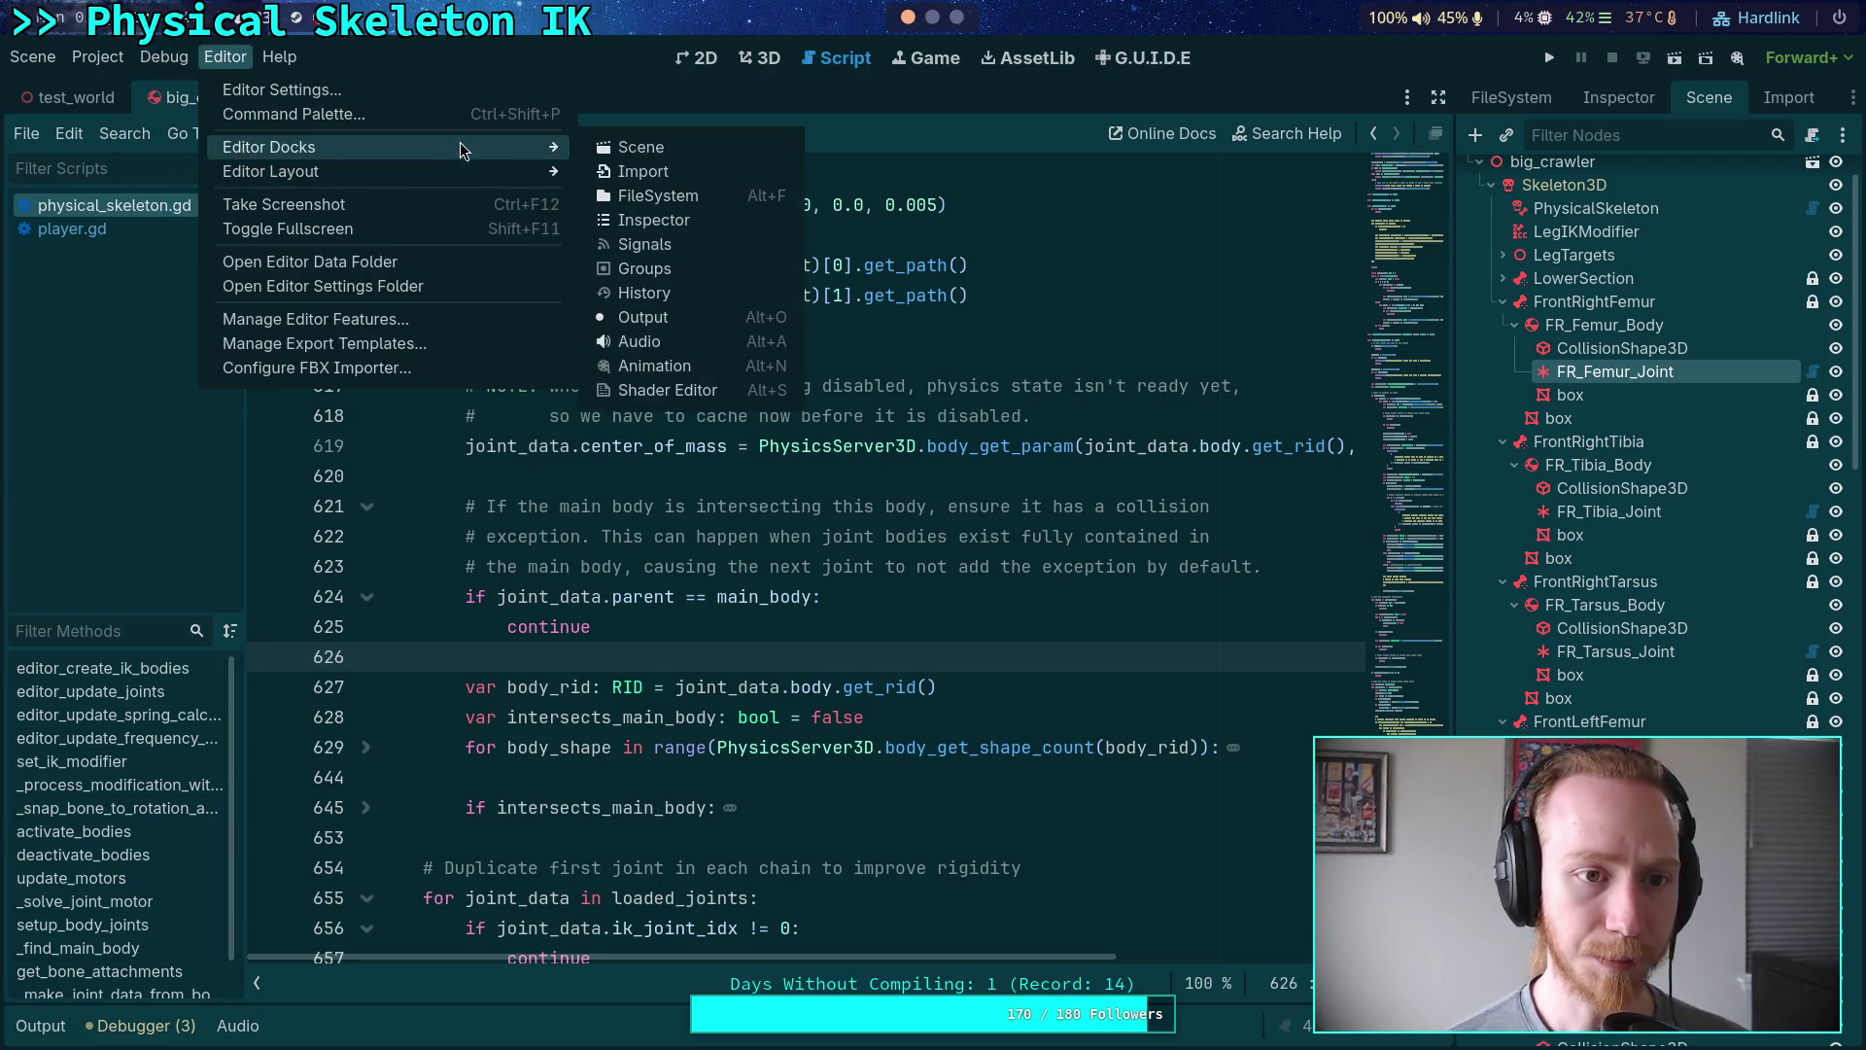
mouse_move(405, 165)
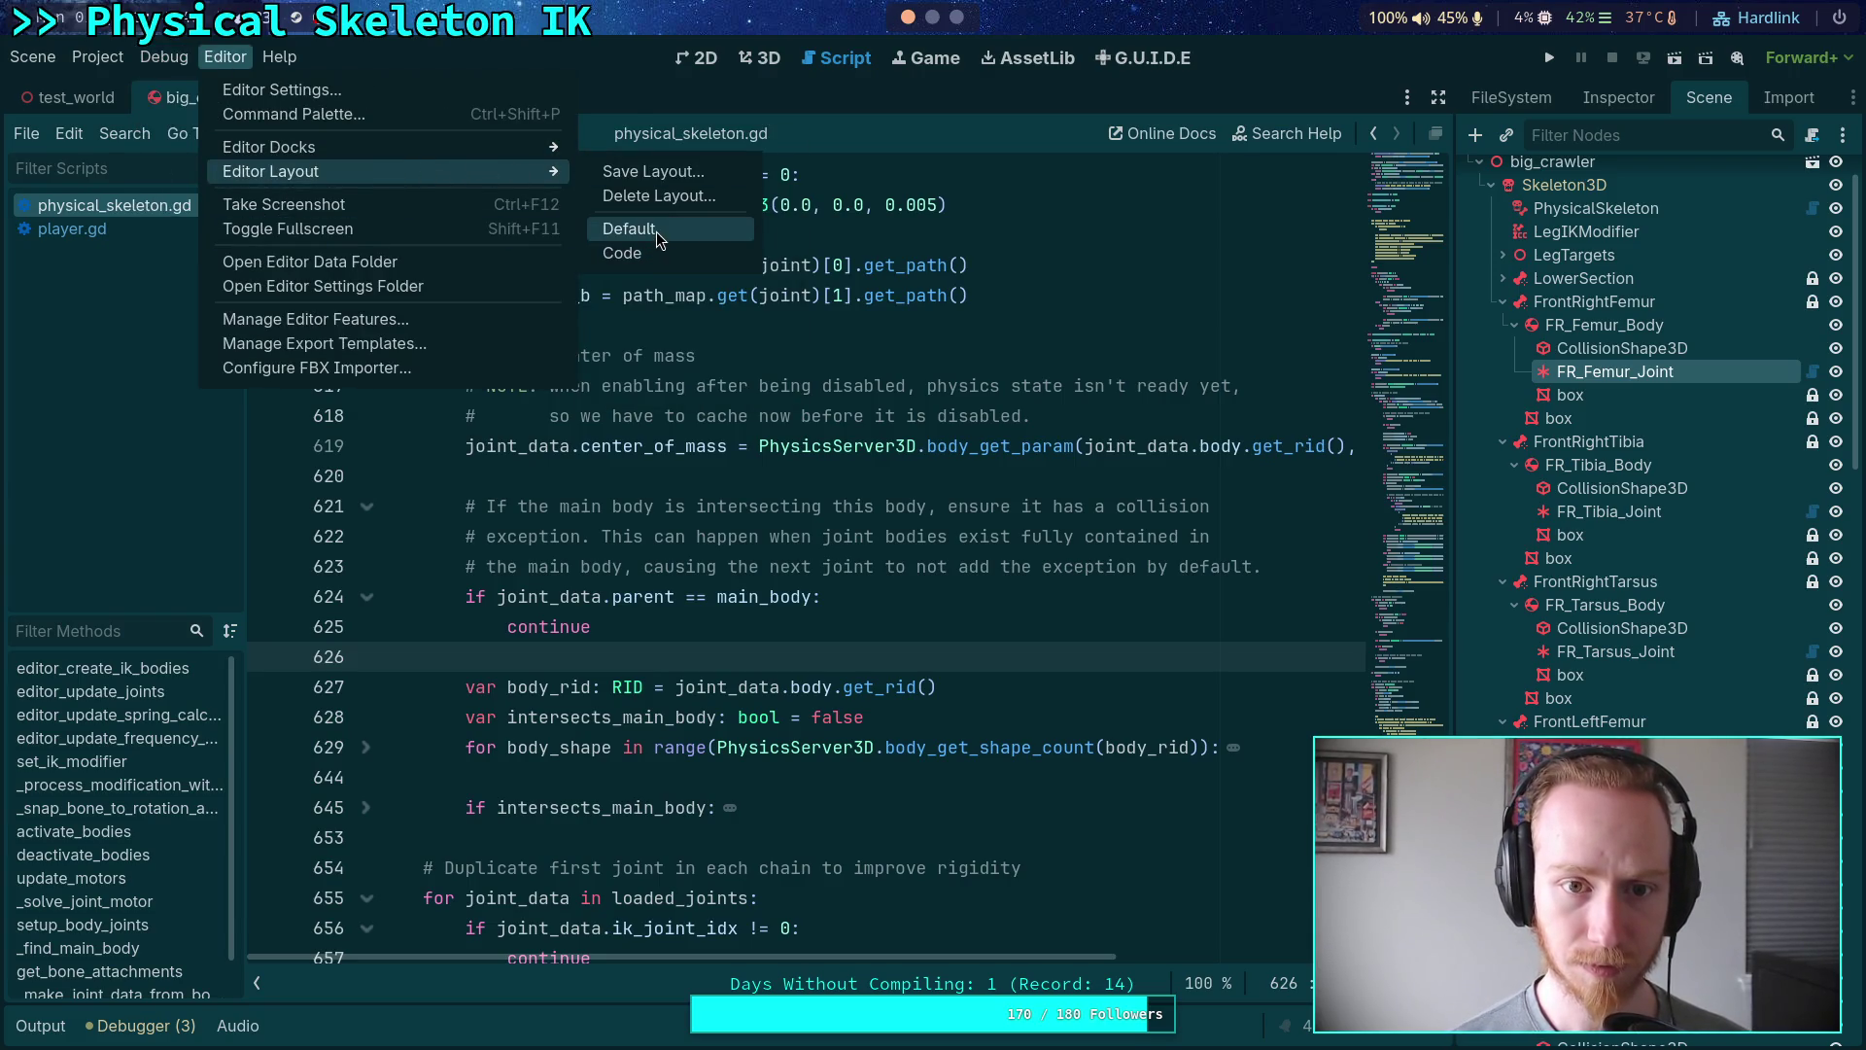
left_click(656, 232)
left_click_drag(1406, 442, 1353, 442)
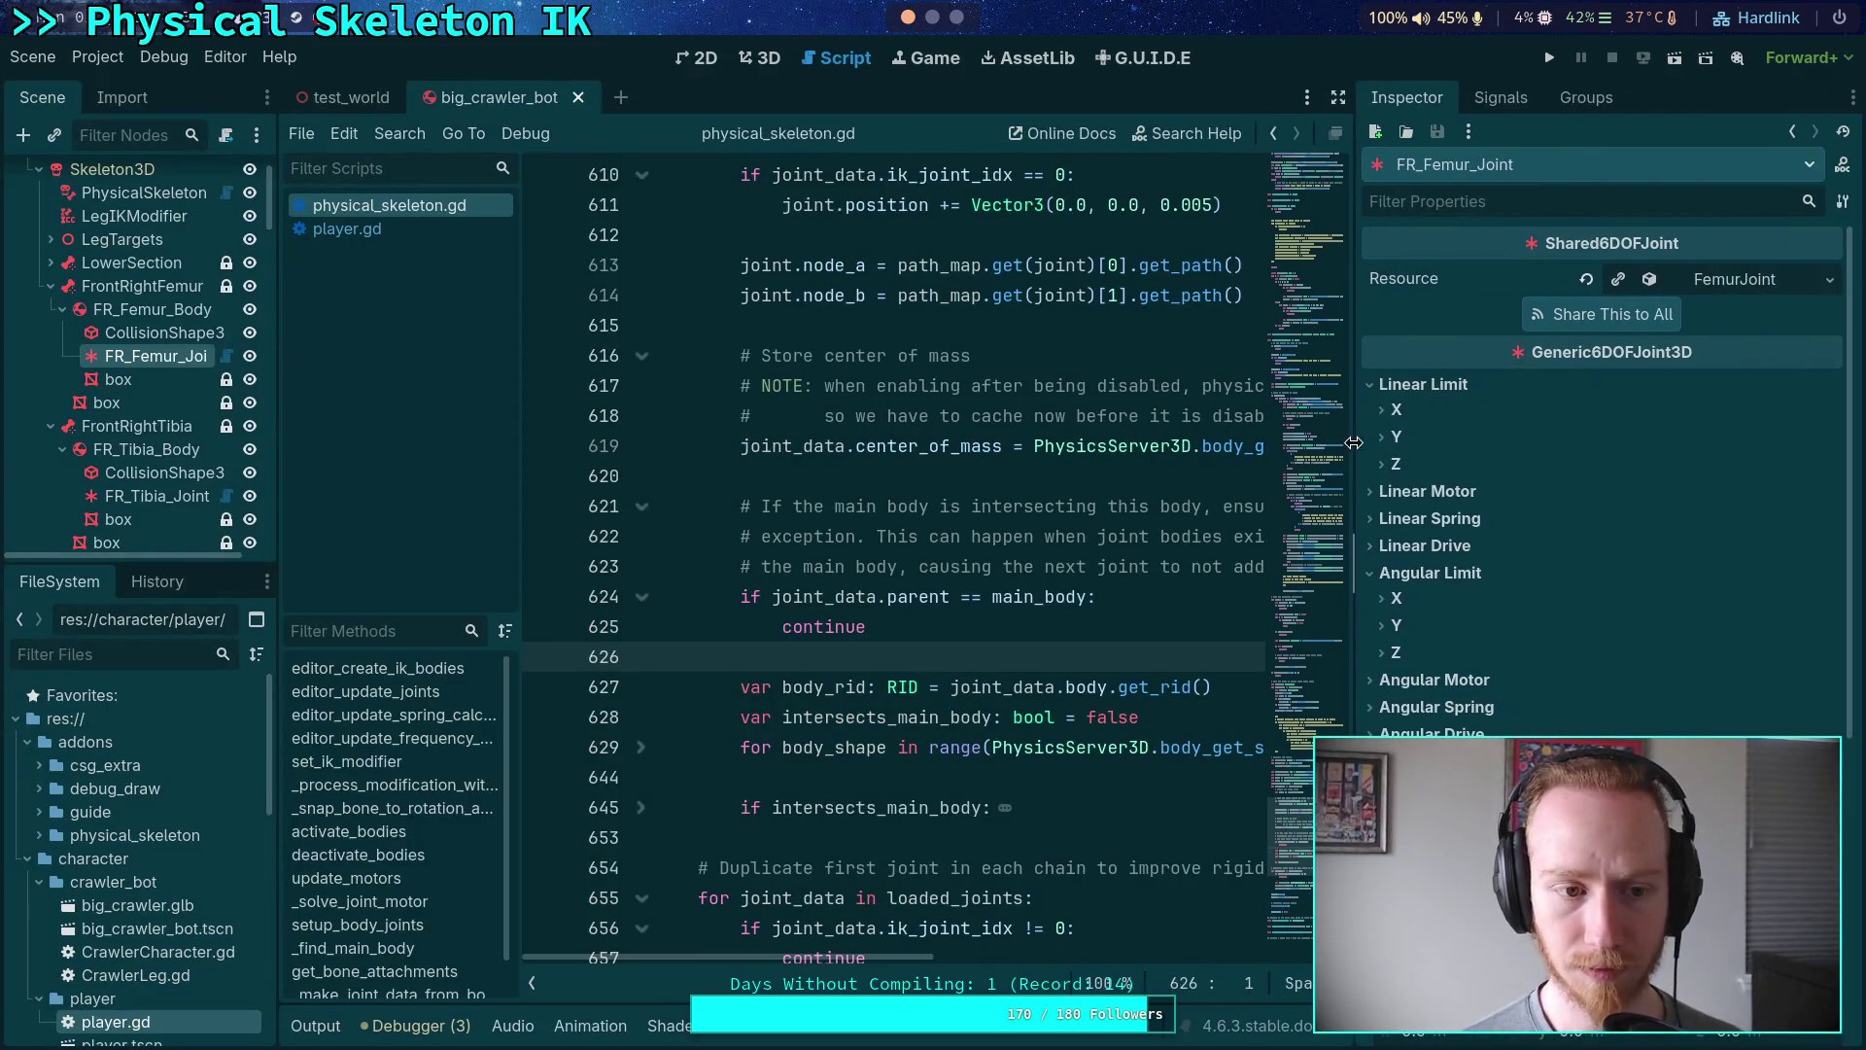
left_click_drag(278, 443, 346, 443)
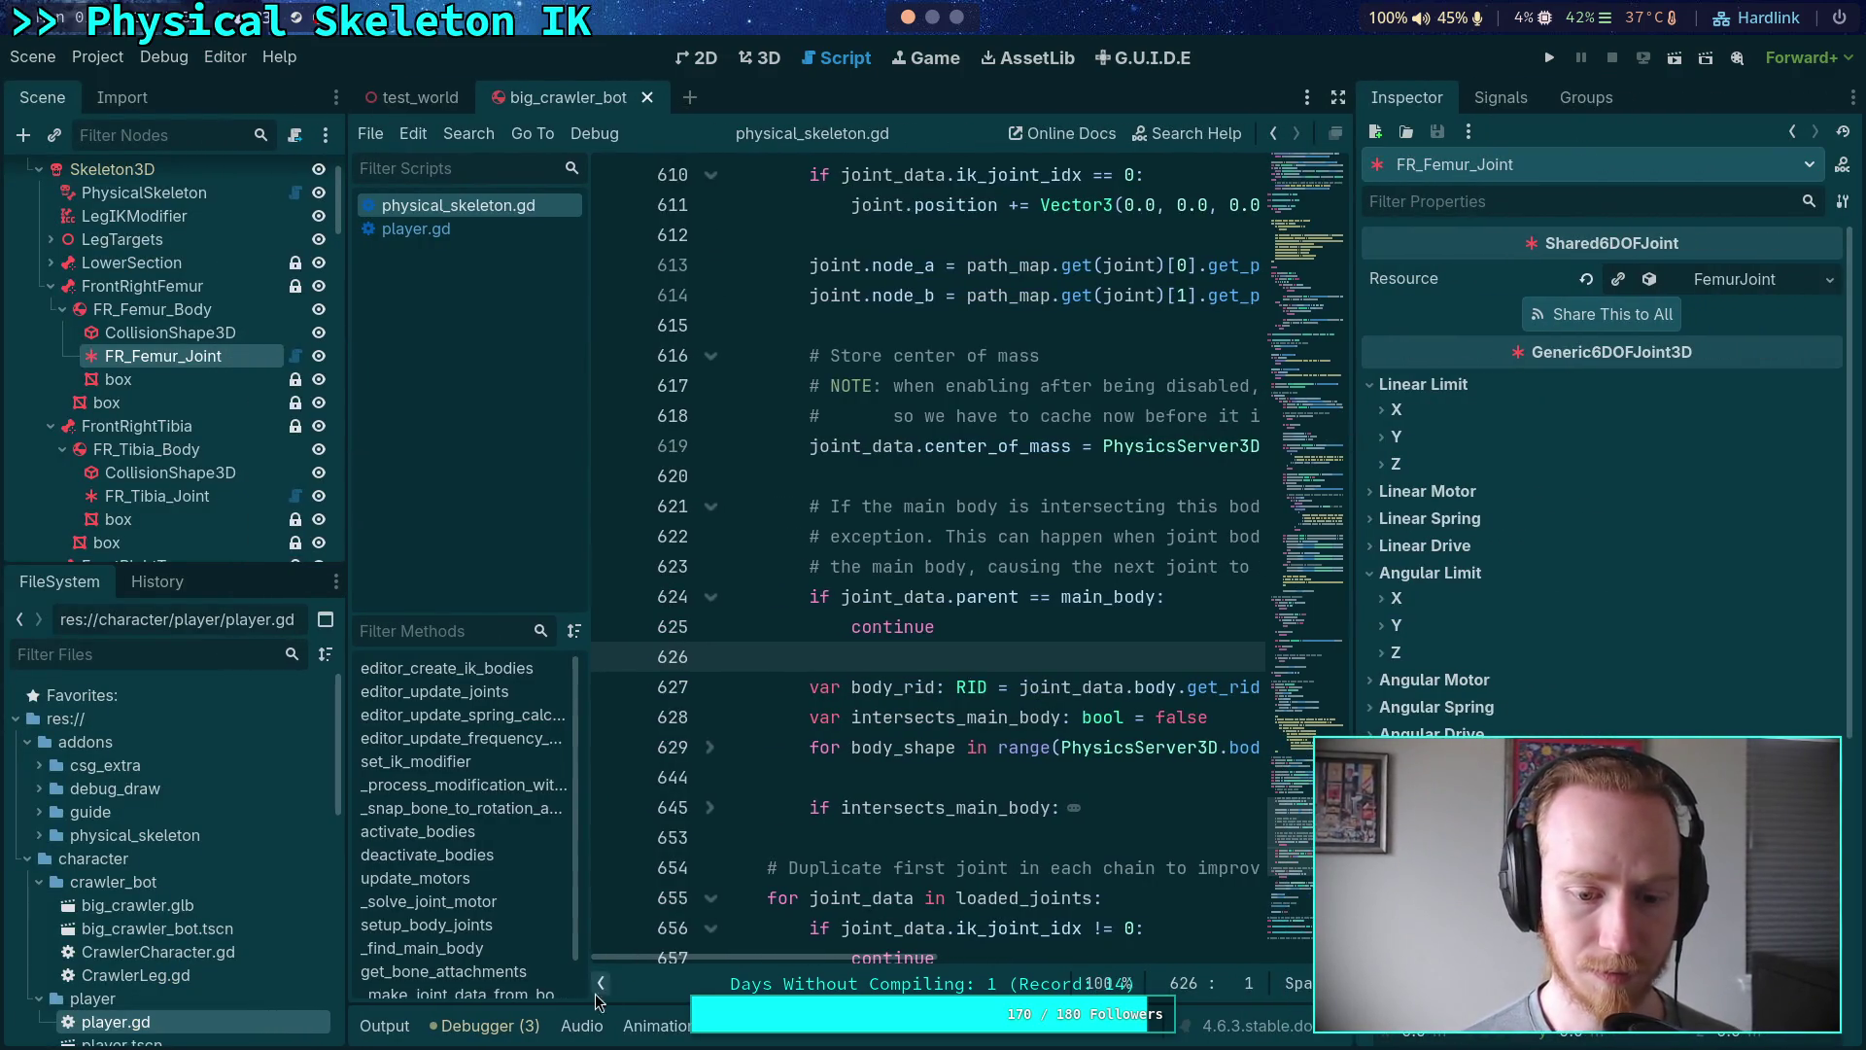
left_click(595, 986)
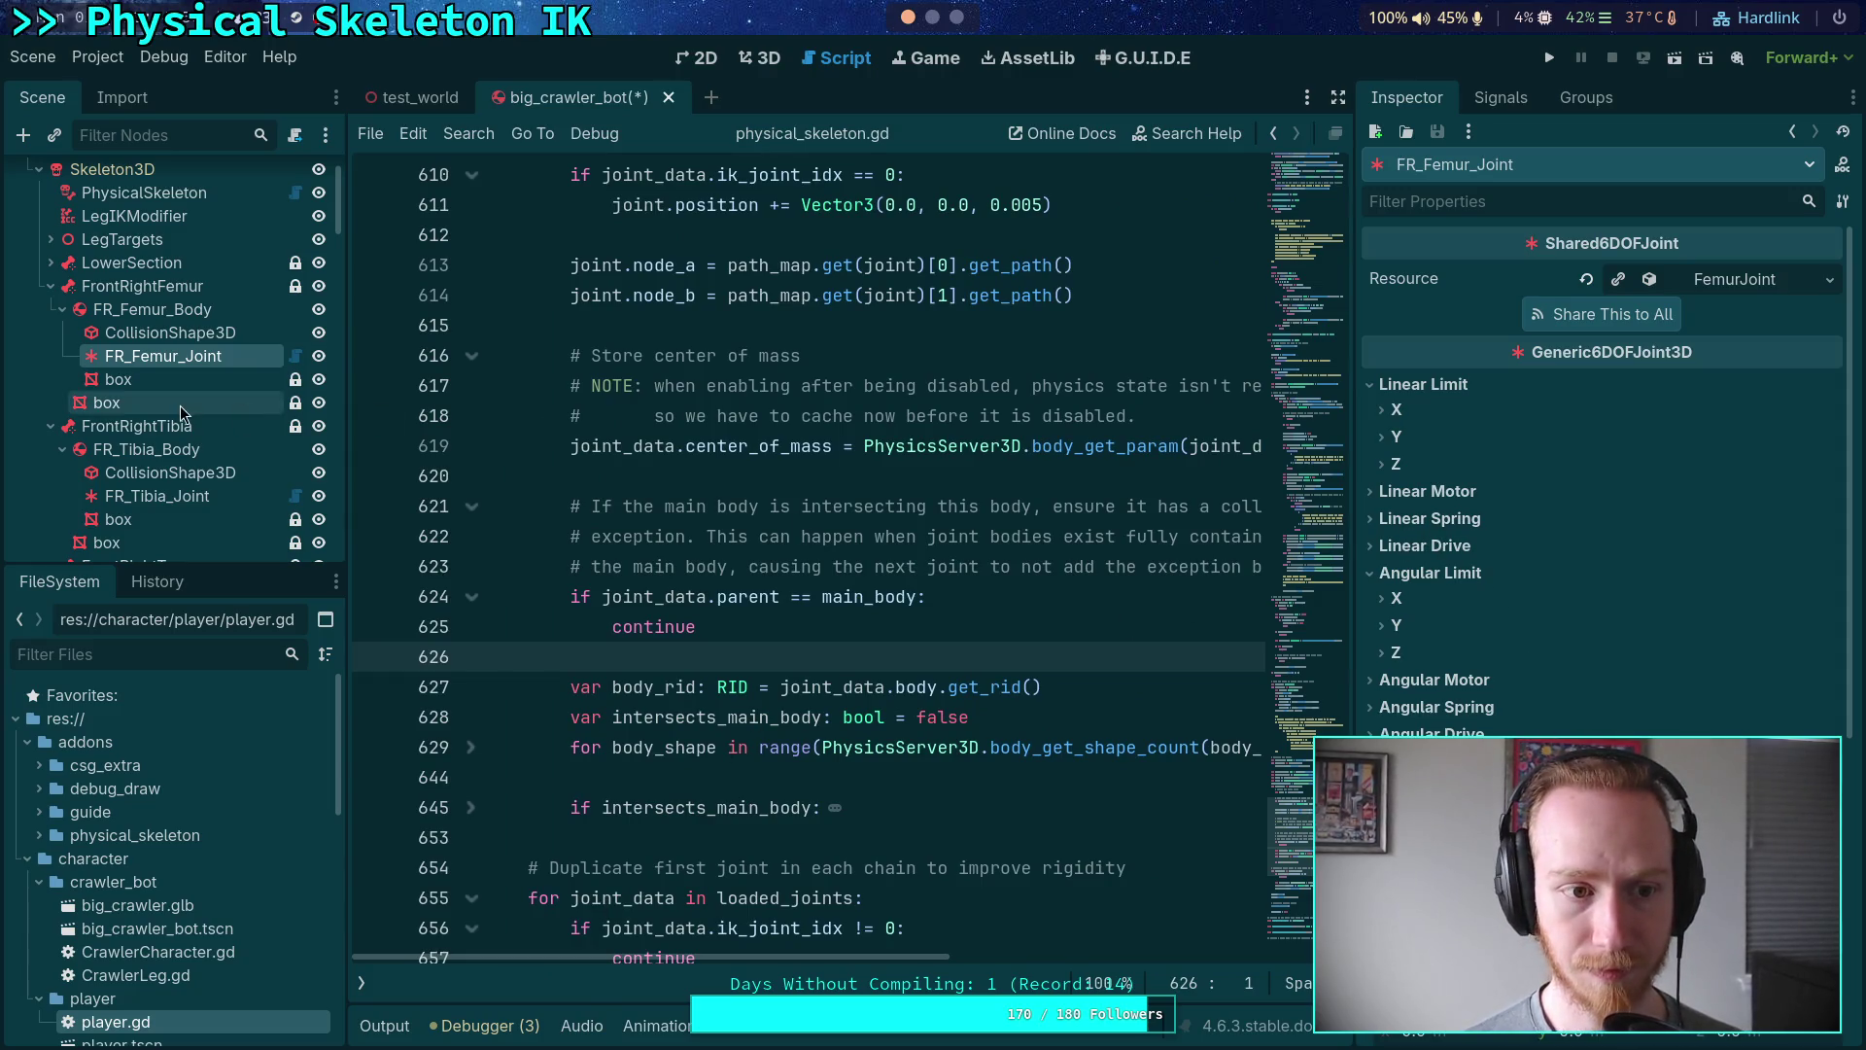
- Inspect FR_Tibia_Joint and FR_Tarsus_Joint, folding the Angular sections to show connected bodies
left_click(50, 286)
left_click(155, 379)
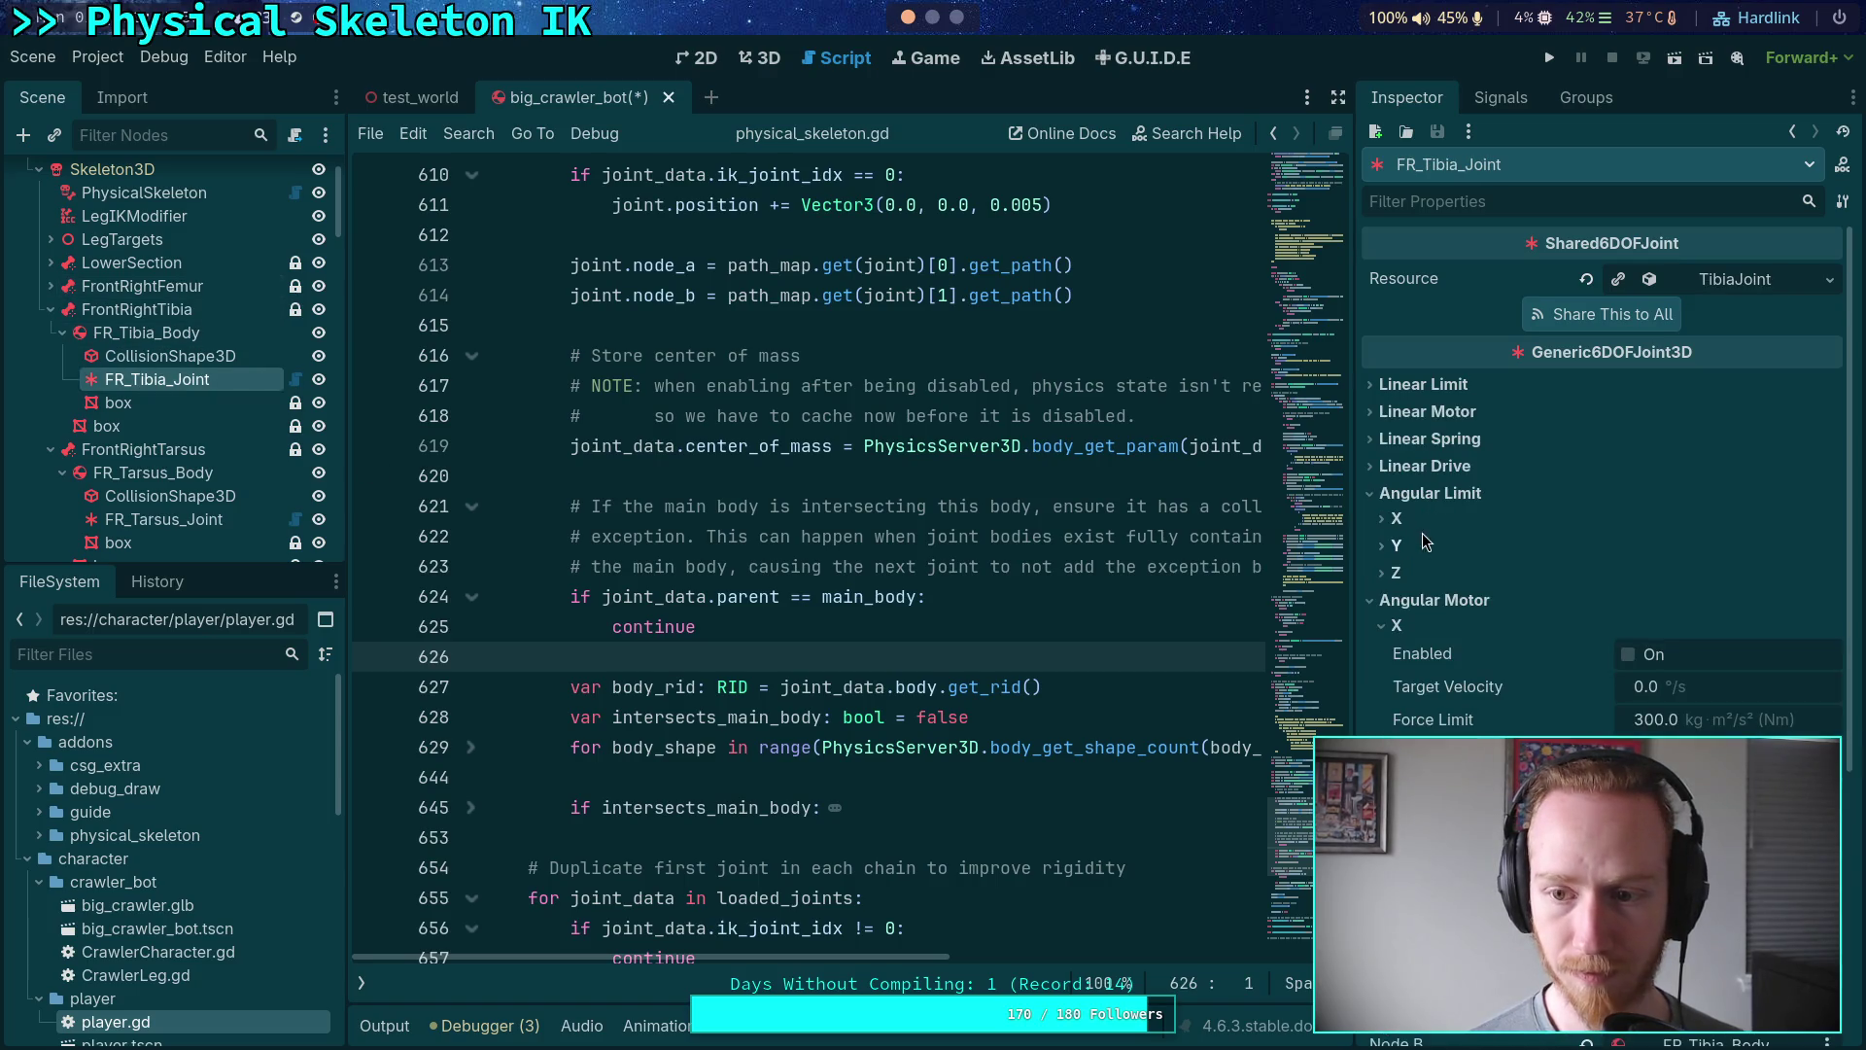
left_click(1397, 486)
left_click(1433, 520)
left_click(1434, 520)
left_click(1427, 595)
left_click(1429, 575)
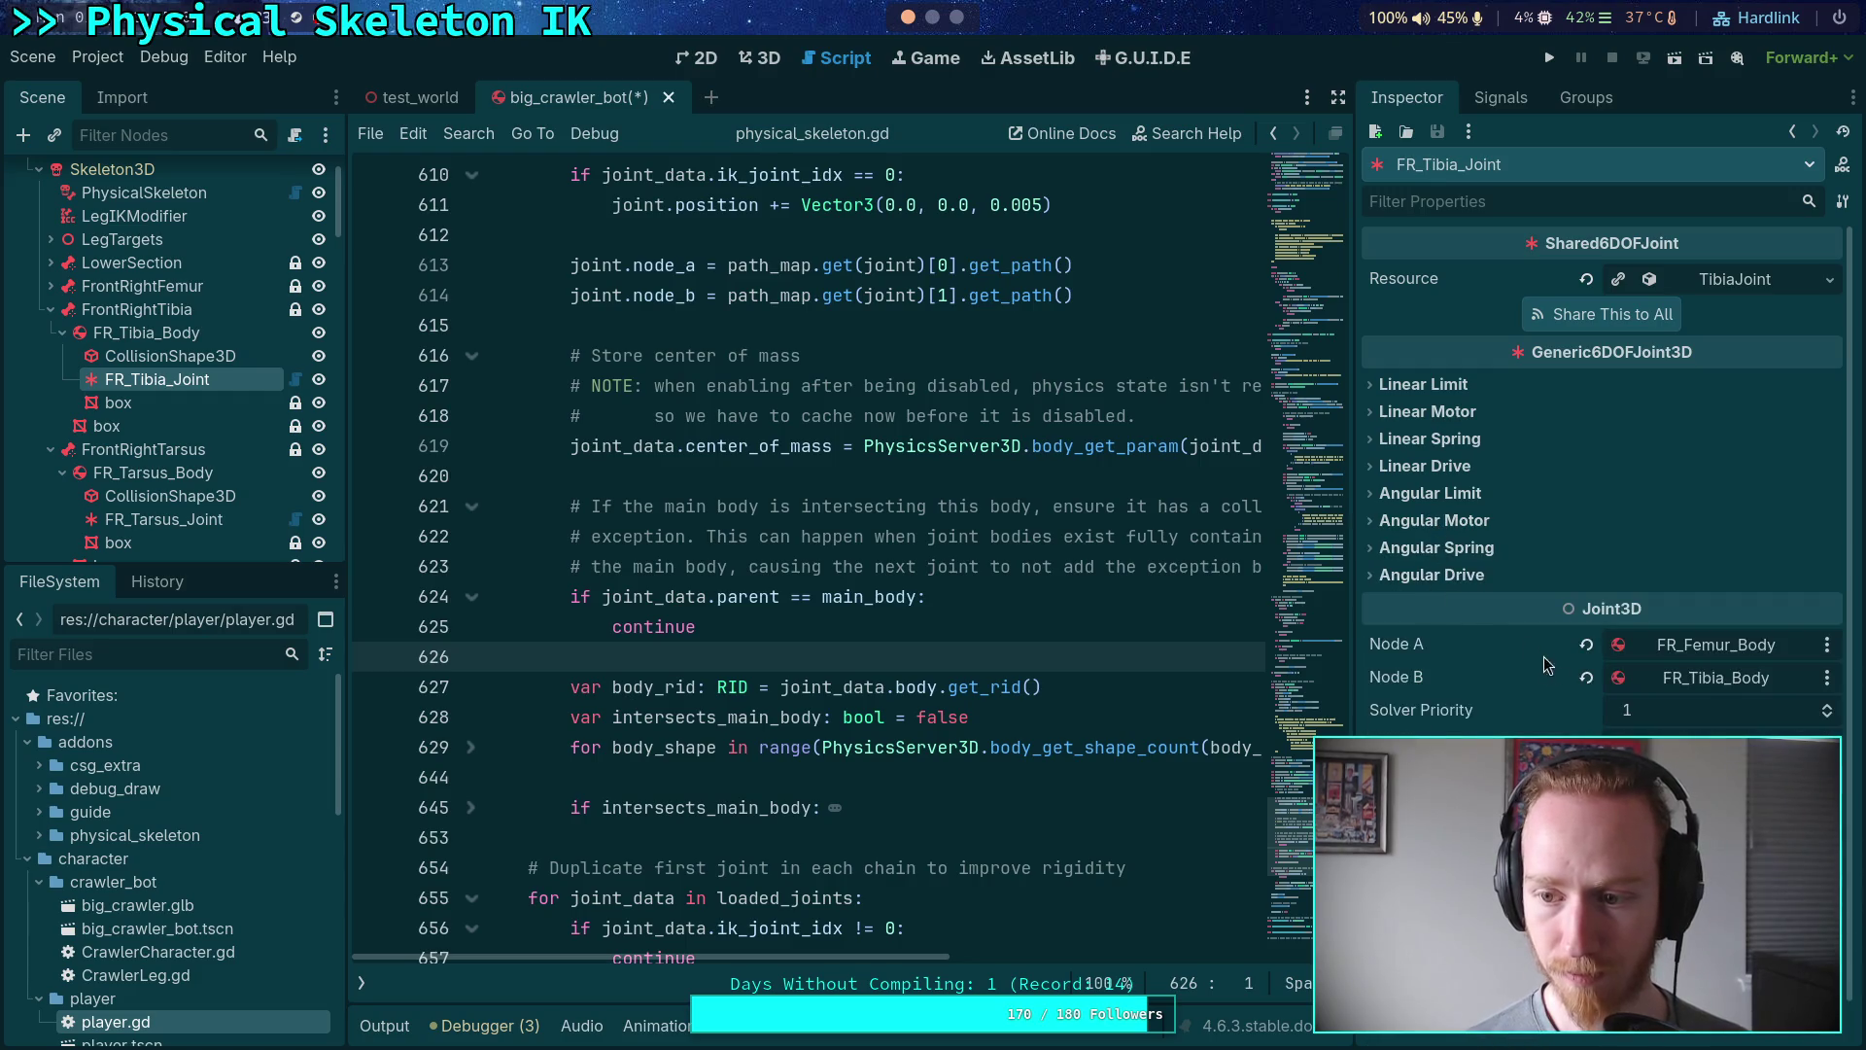
left_click(51, 310)
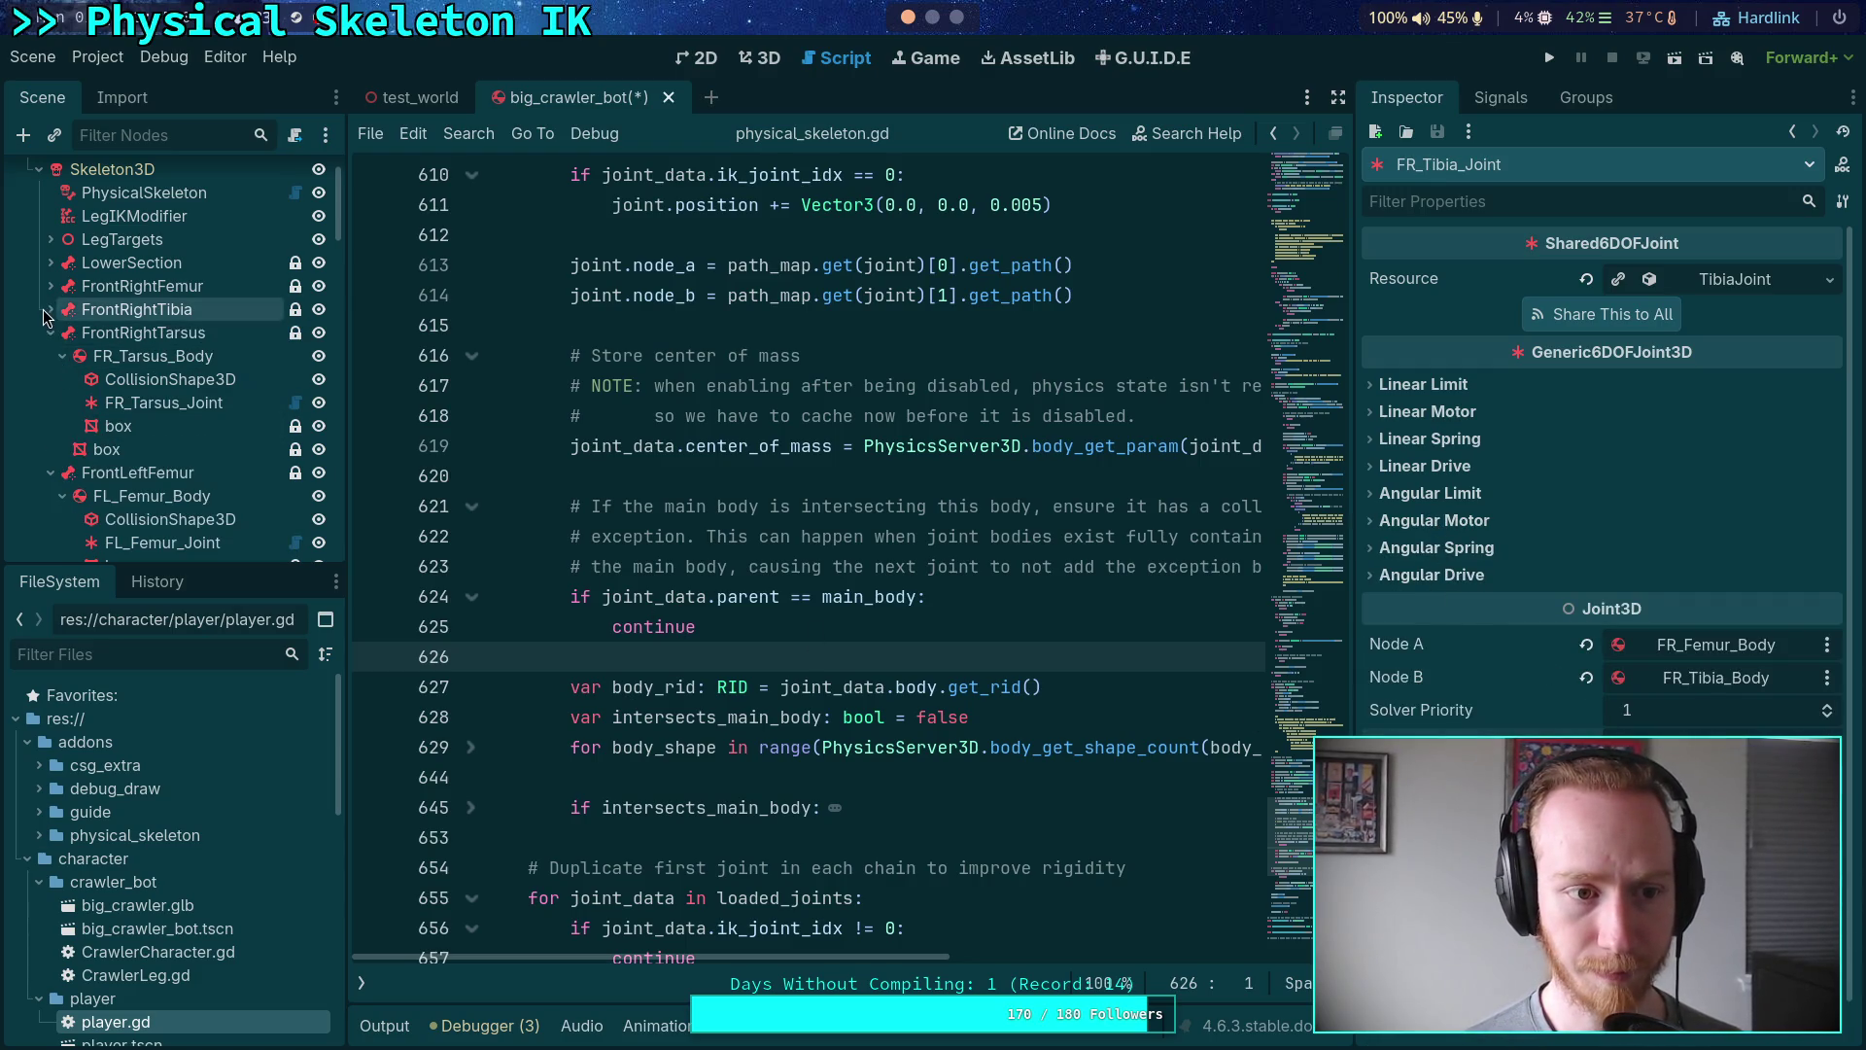
left_click(150, 404)
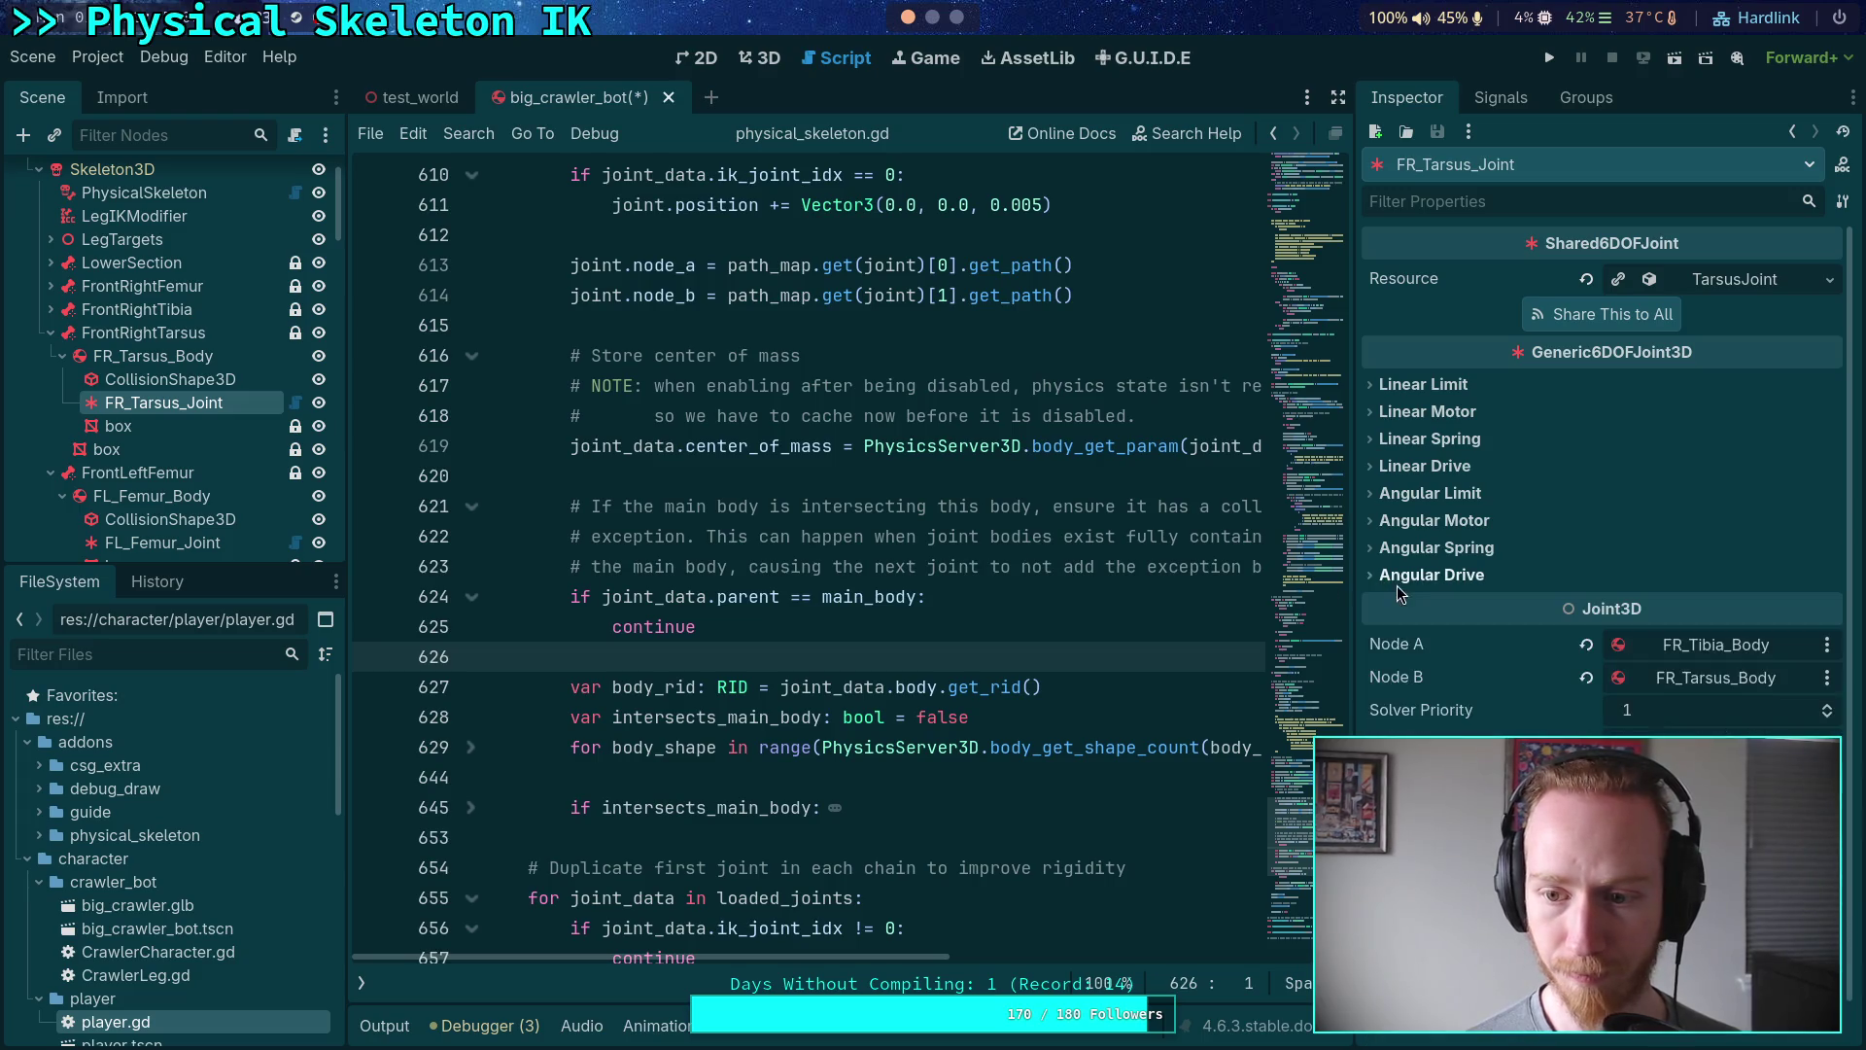
- Check the front-left joints FL_Femur_Joint and FL_Tarsus_Joint in the Inspector
left_click(50, 332)
left_click(144, 424)
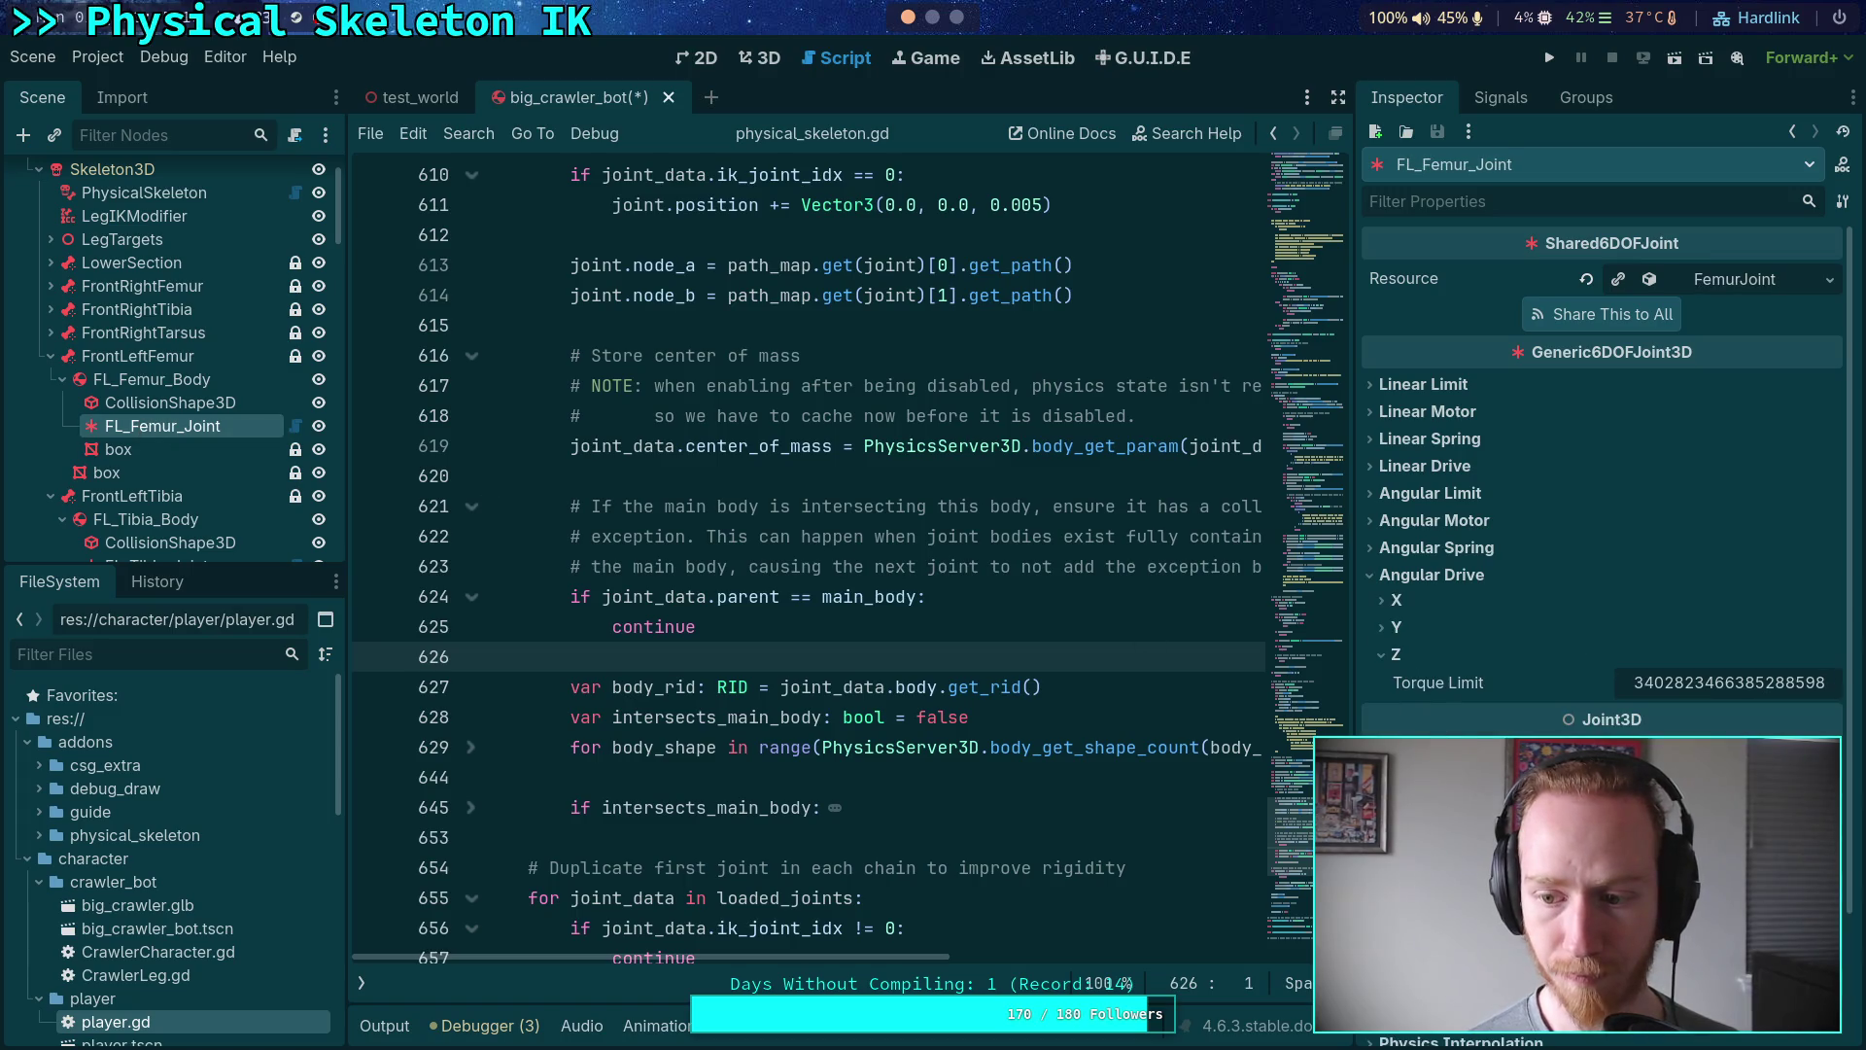
left_click(1399, 581)
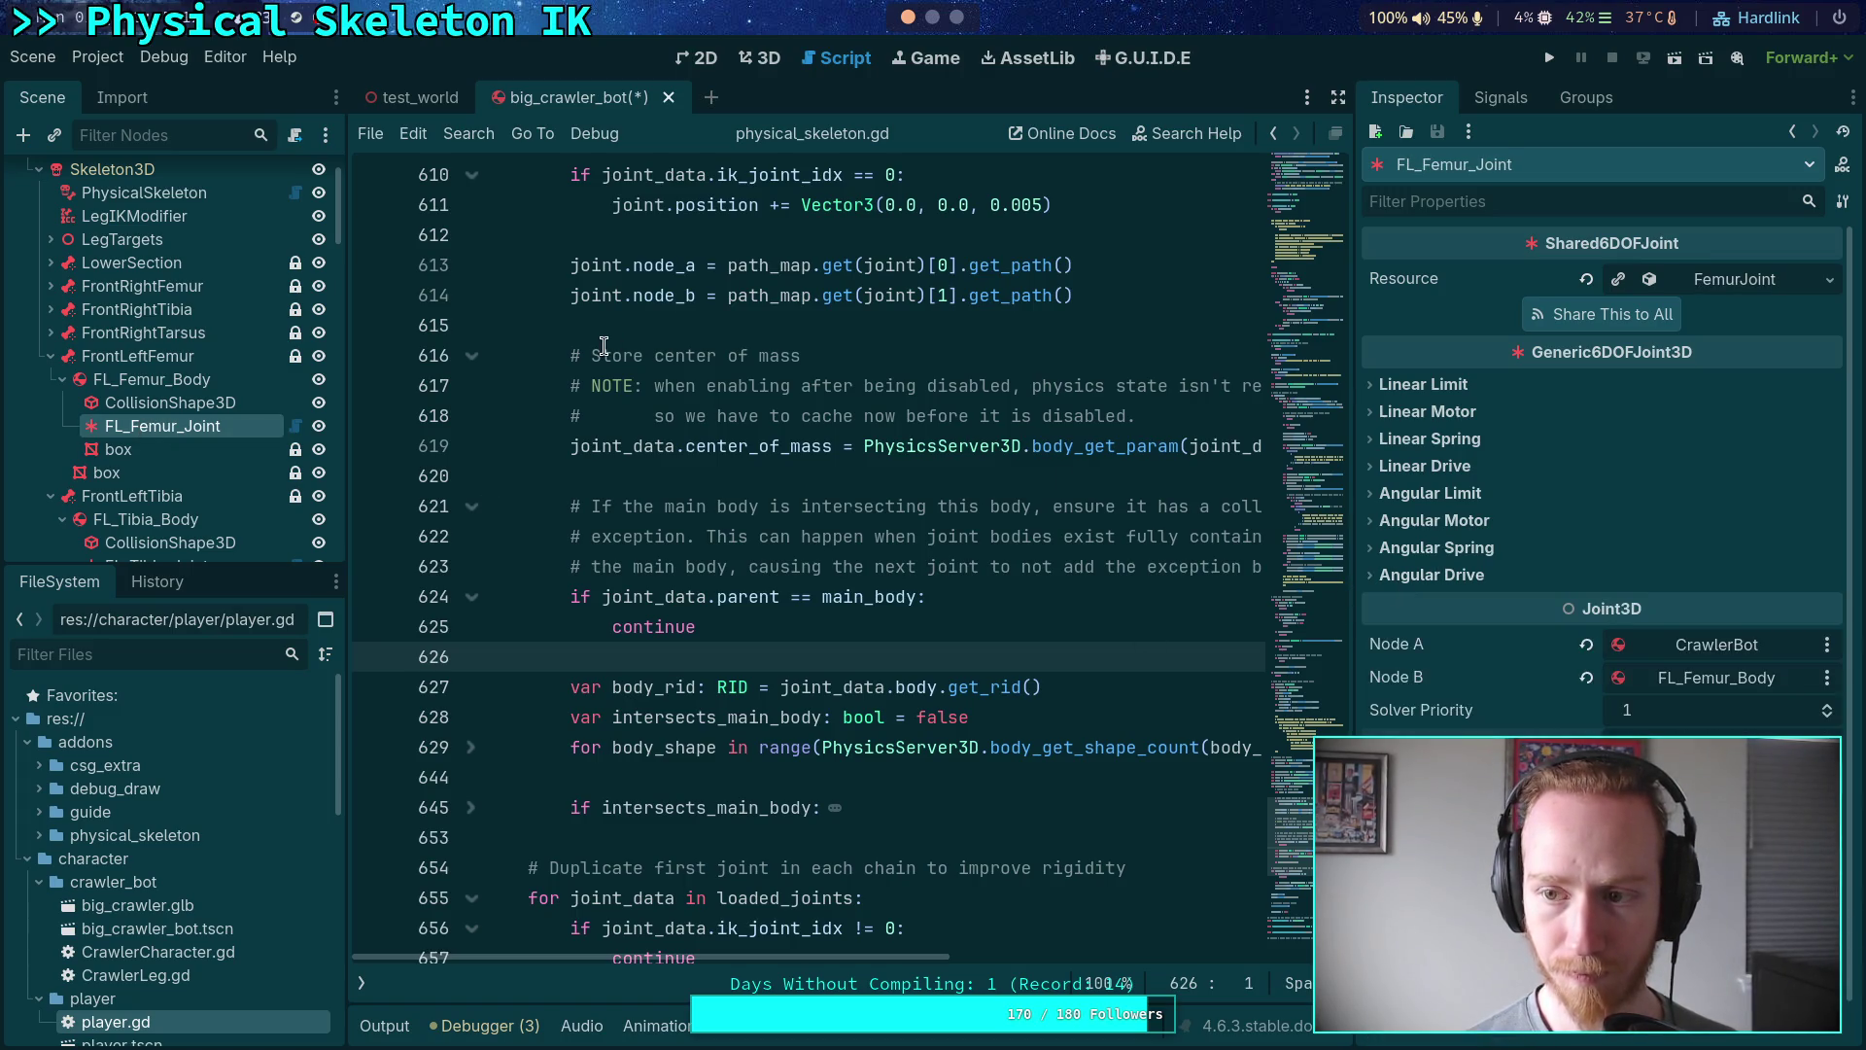
left_click(51, 357)
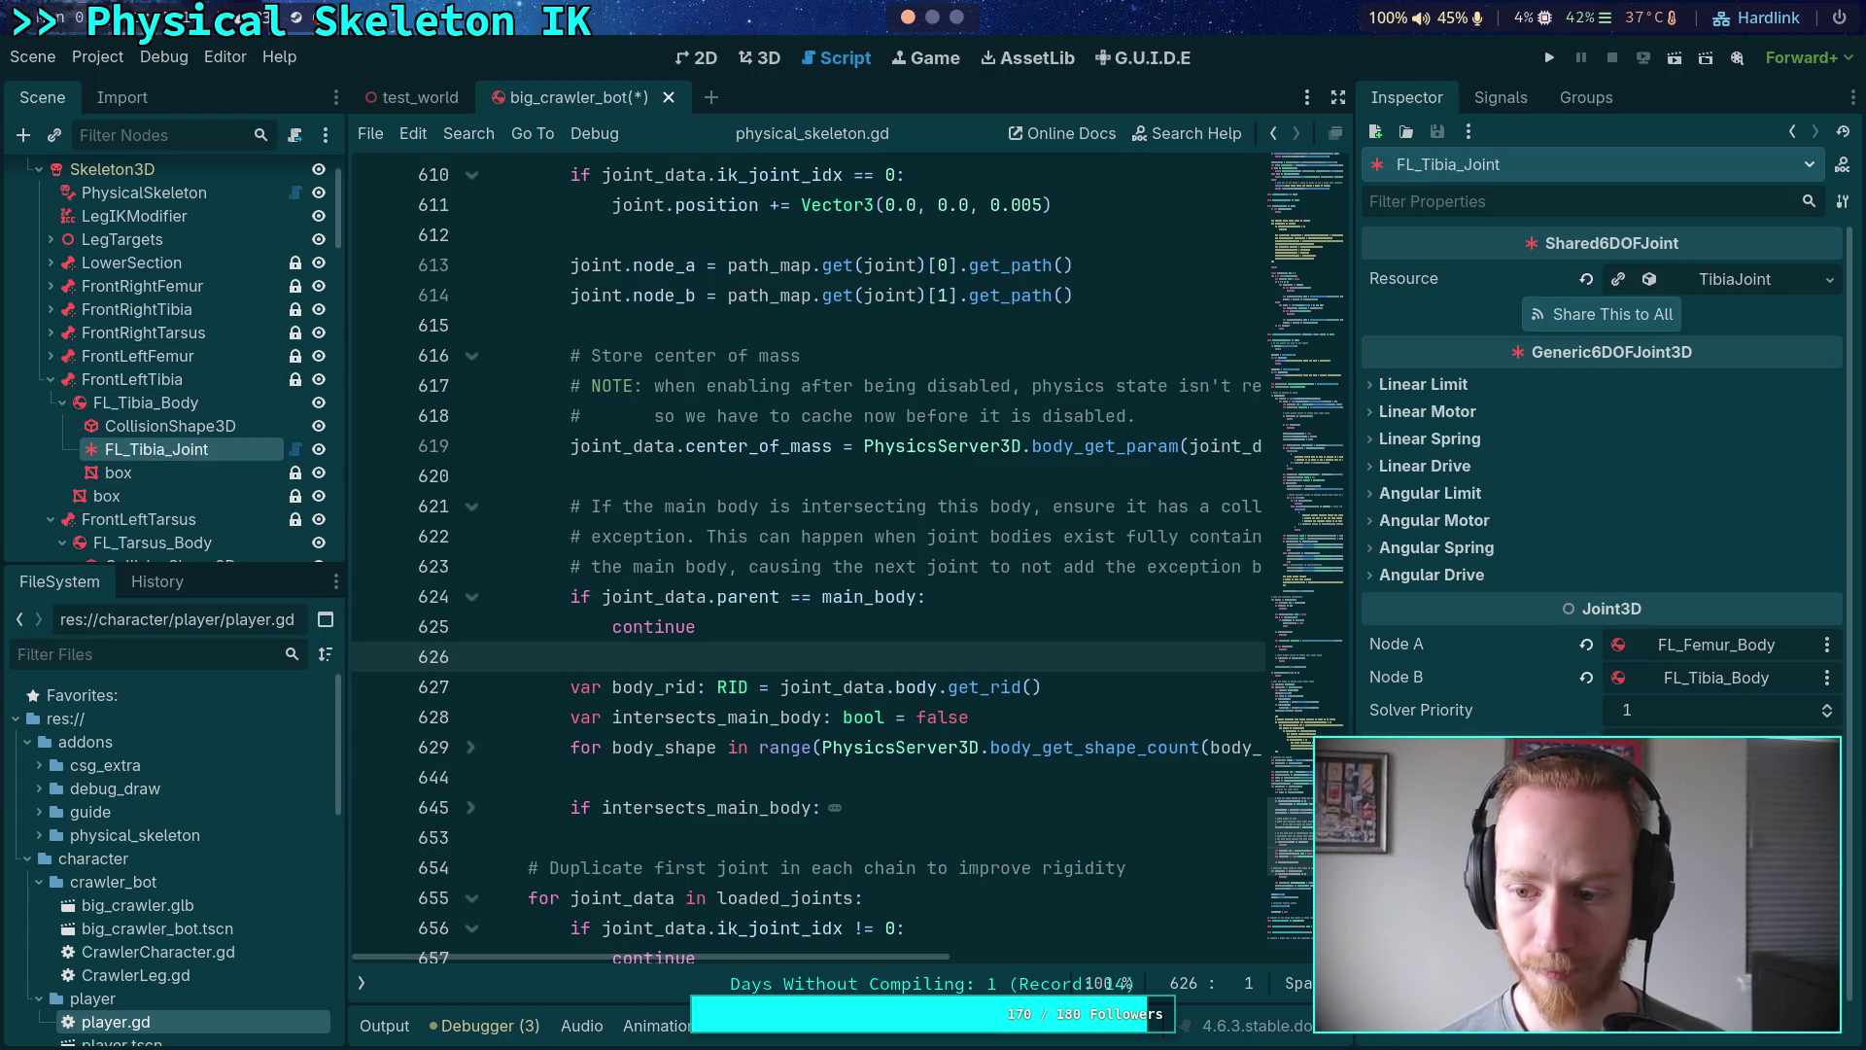
left_click(51, 380)
left_click(137, 473)
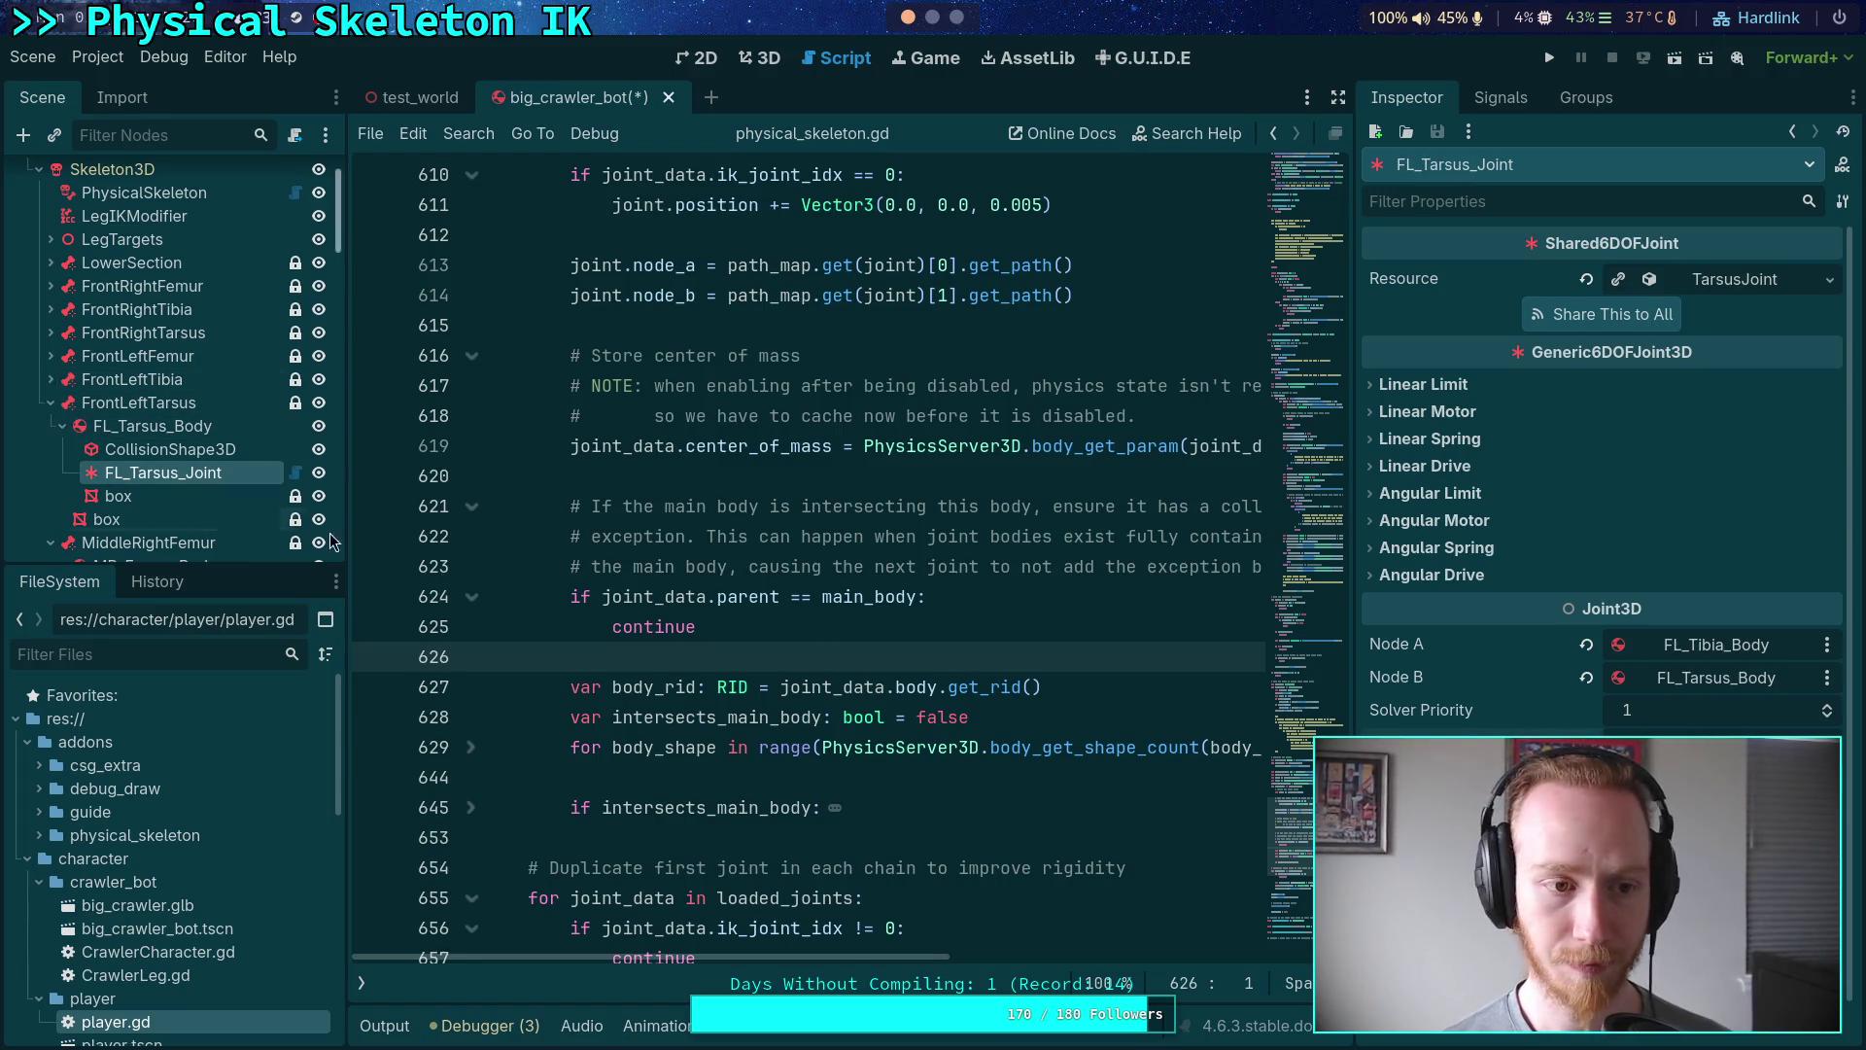
- Check the middle-right femur, tibia and tarsus joints in the Inspector
left_click(52, 404)
left_click(166, 496)
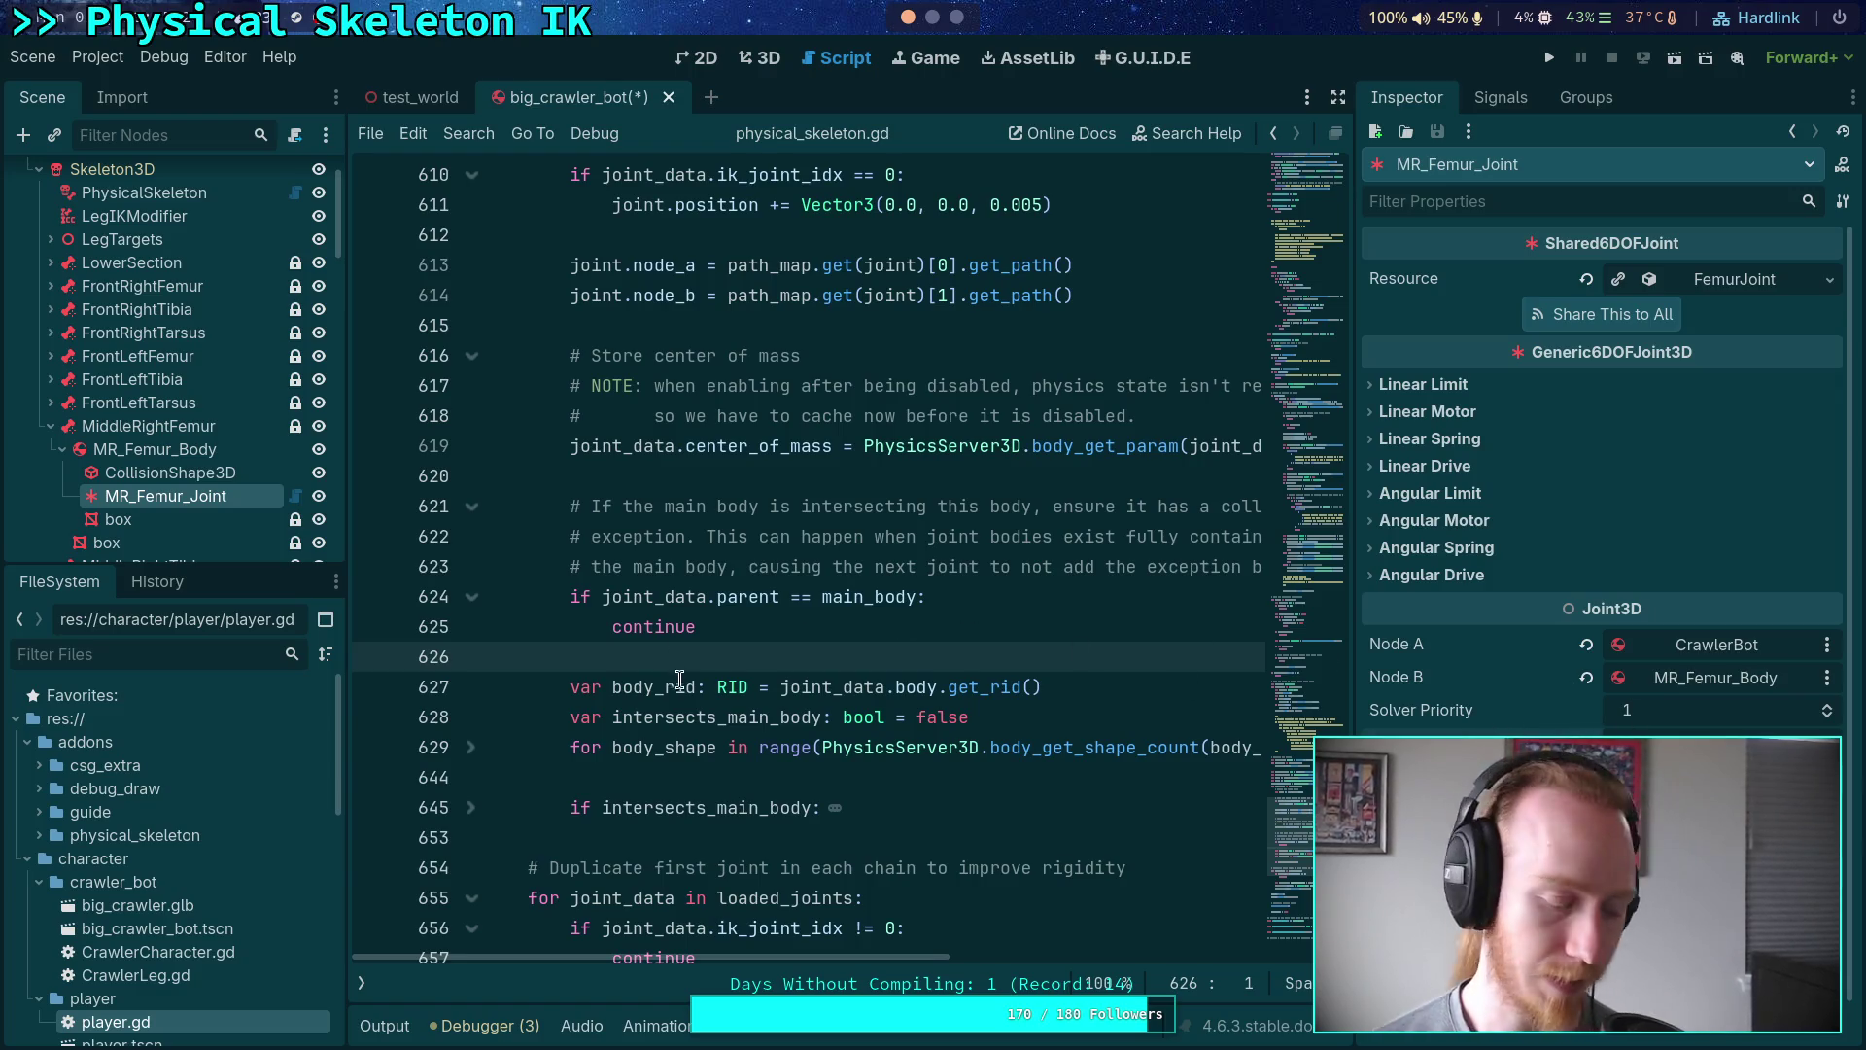
left_click(51, 426)
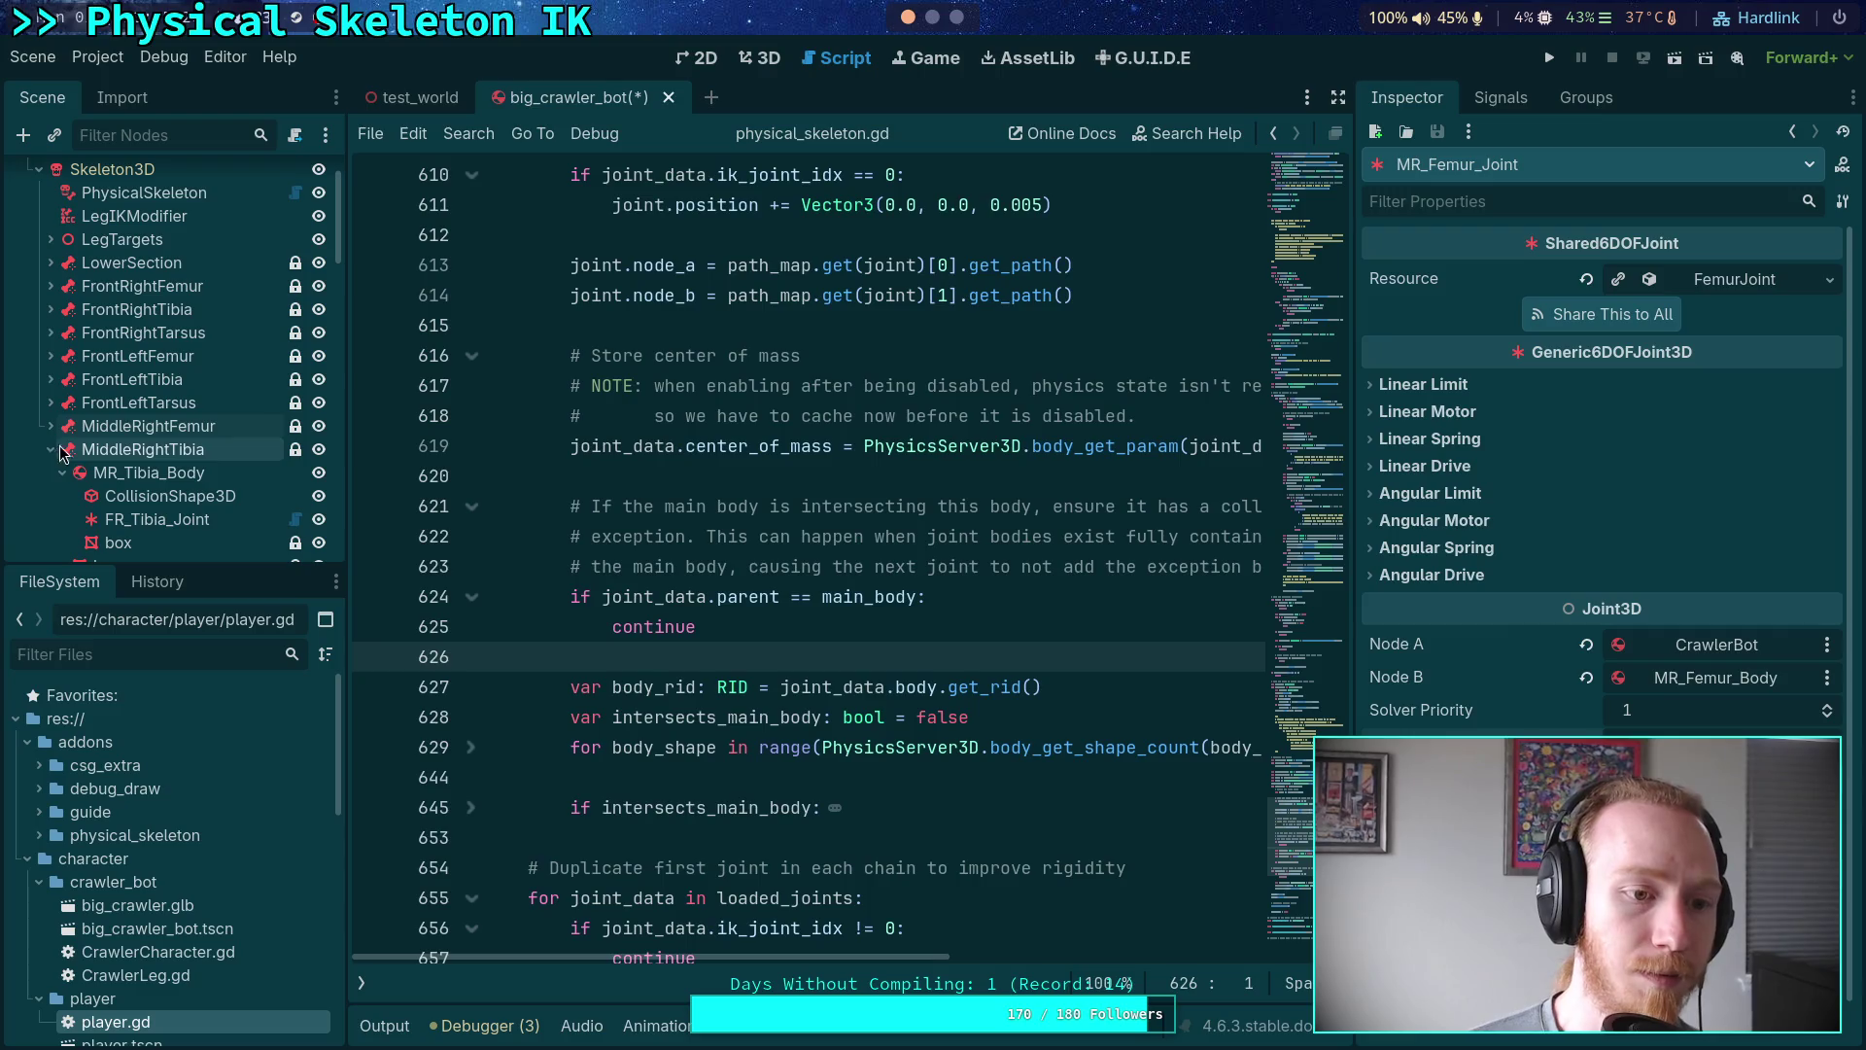
left_click(139, 520)
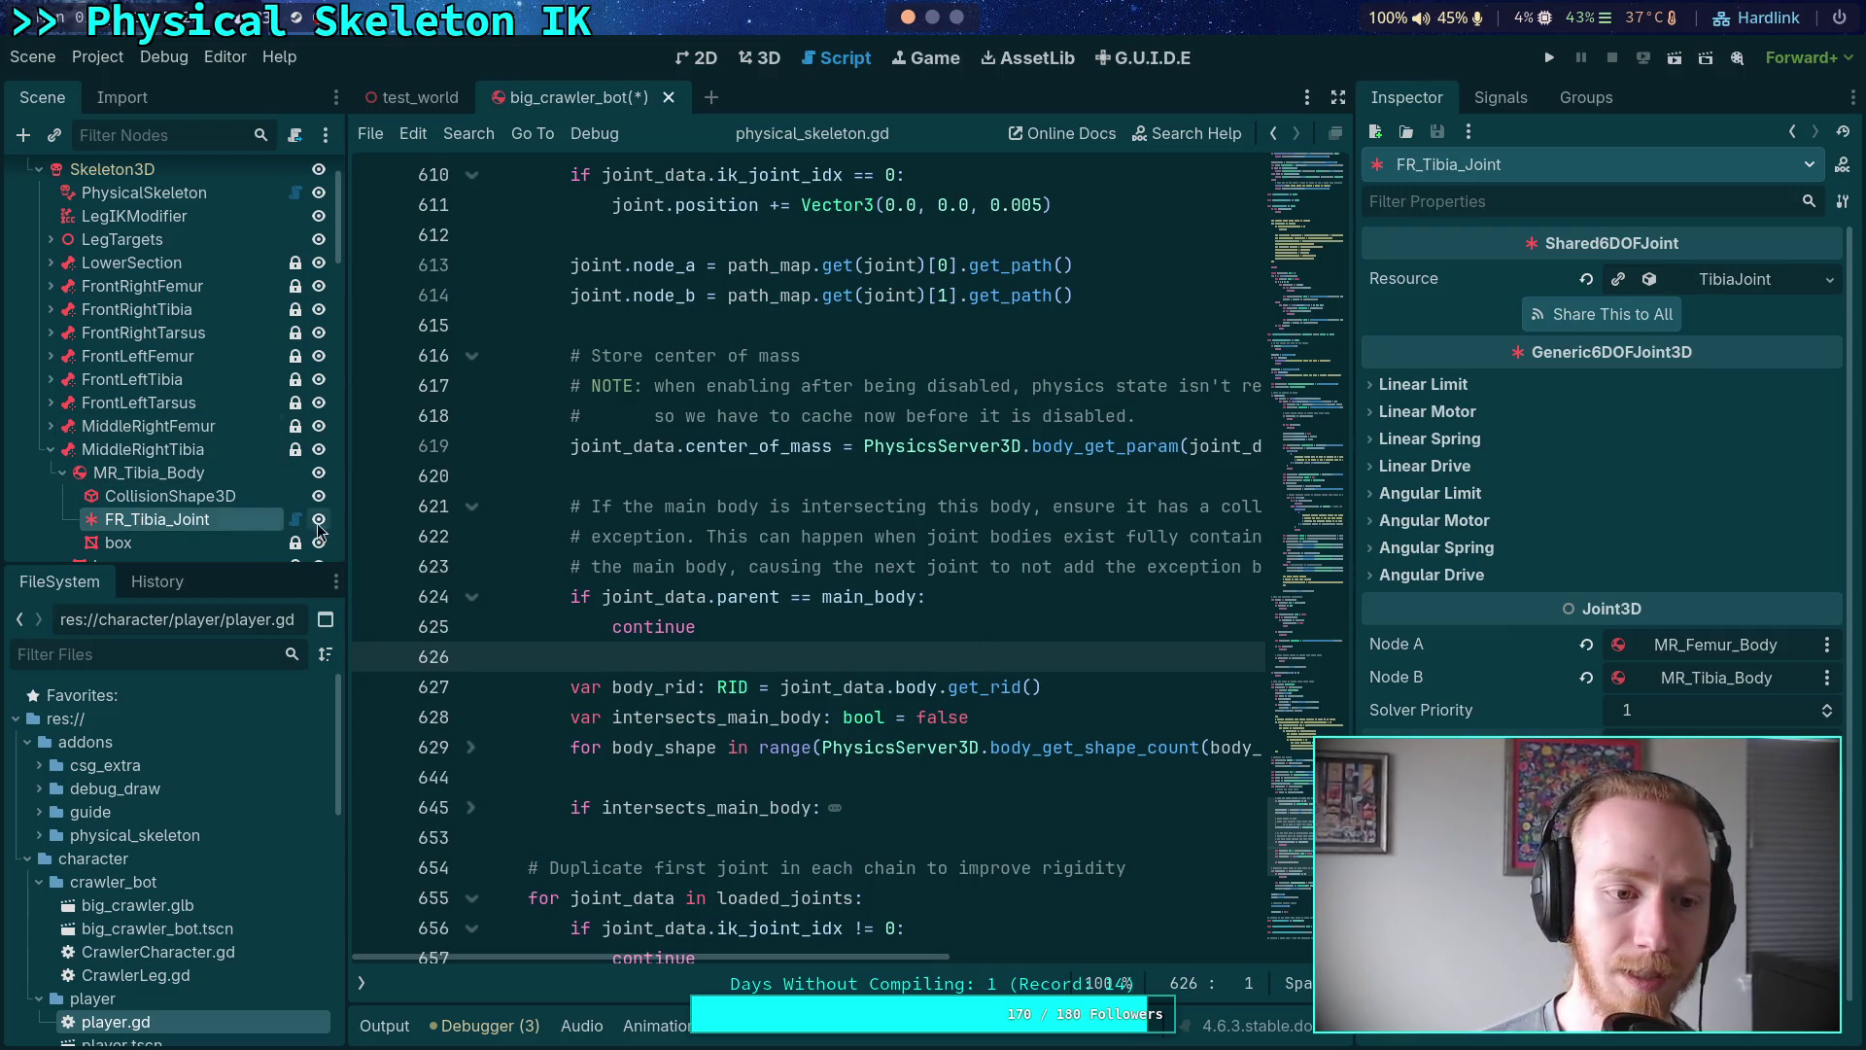
left_click(51, 450)
left_click(165, 543)
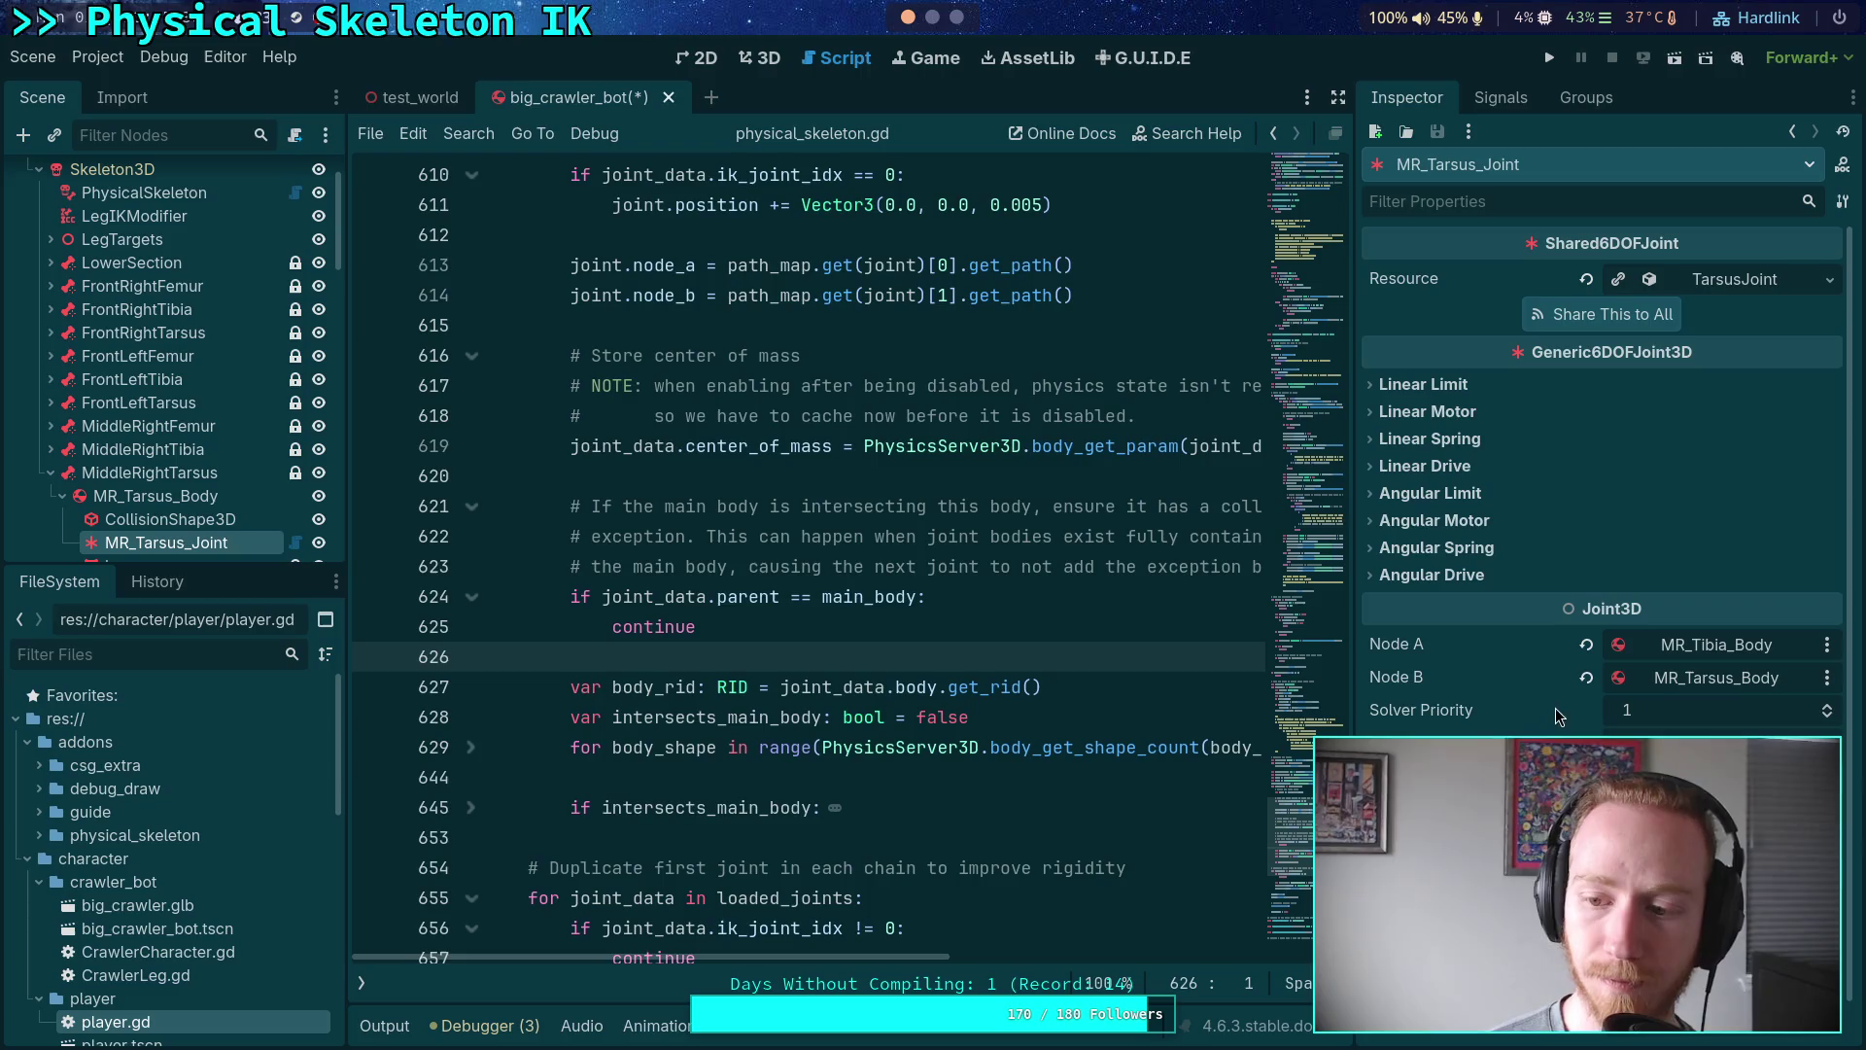
- Check which bodies the middle-left femur, tibia and tarsus joints connect
left_click(58, 475)
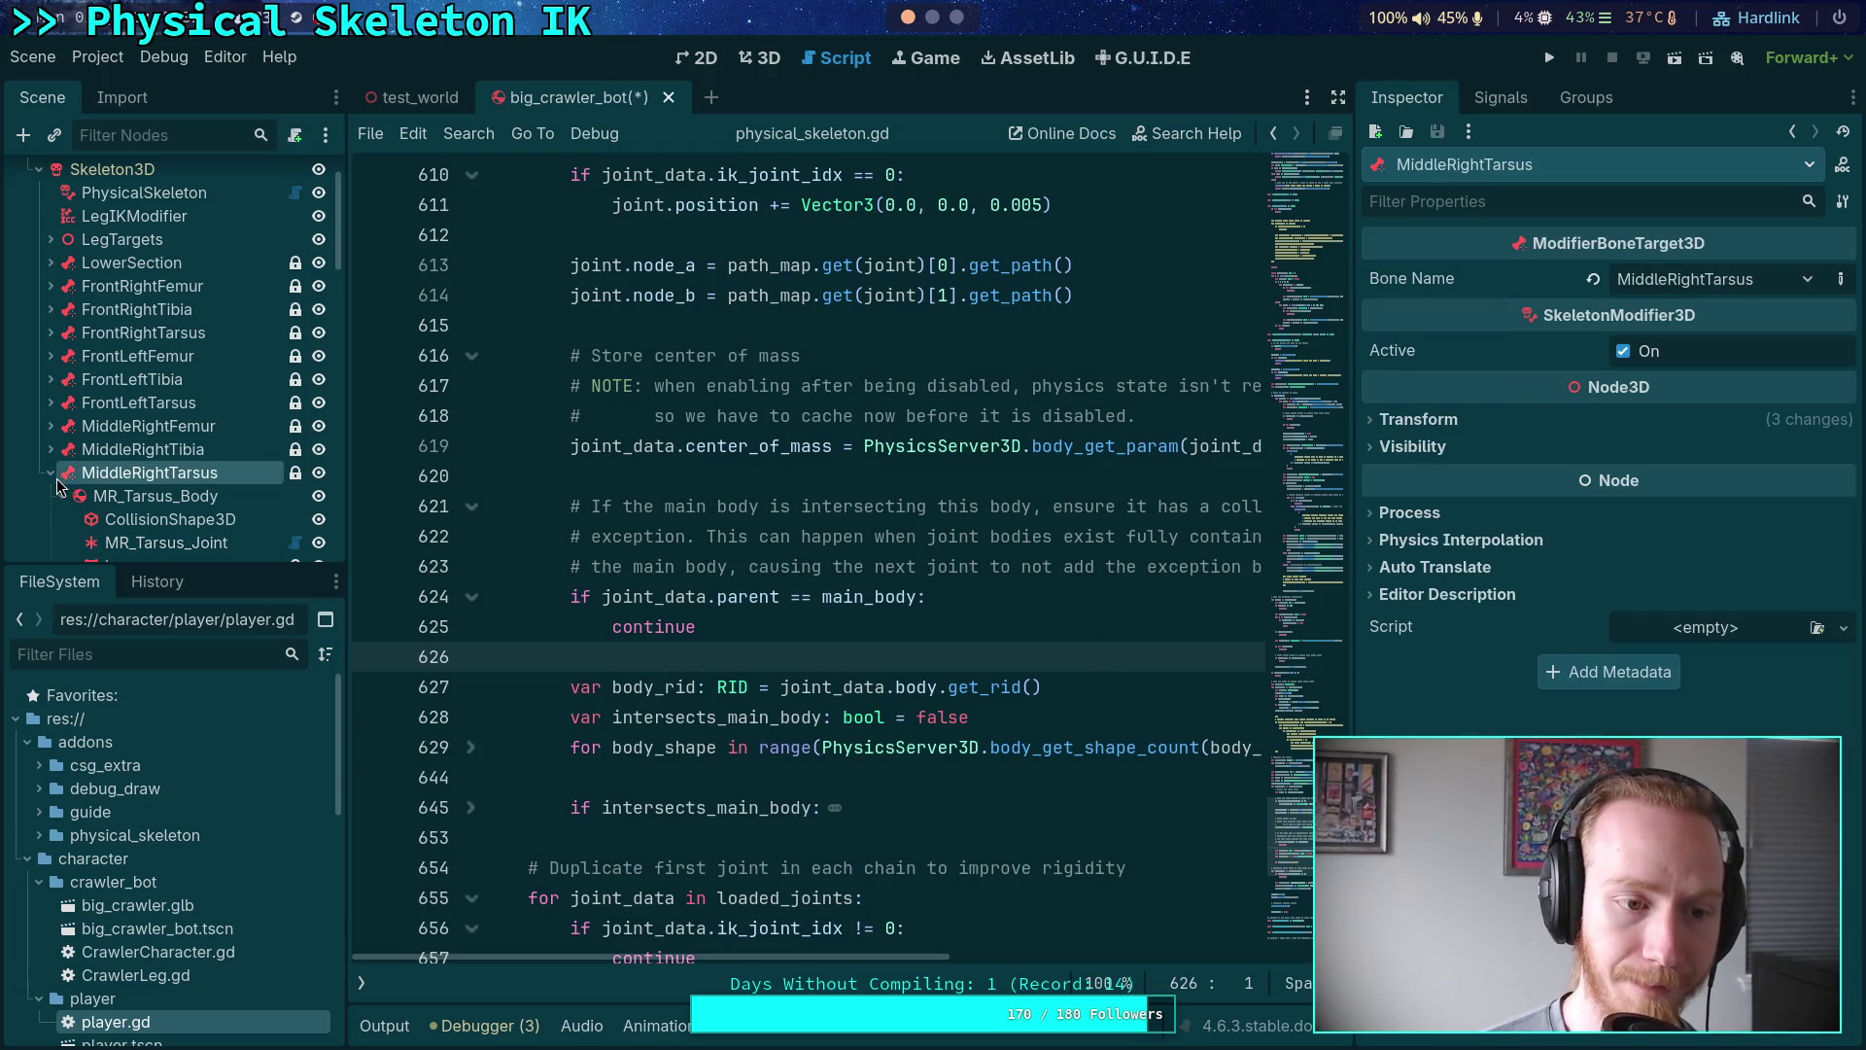
scroll(117, 525, "down", 1)
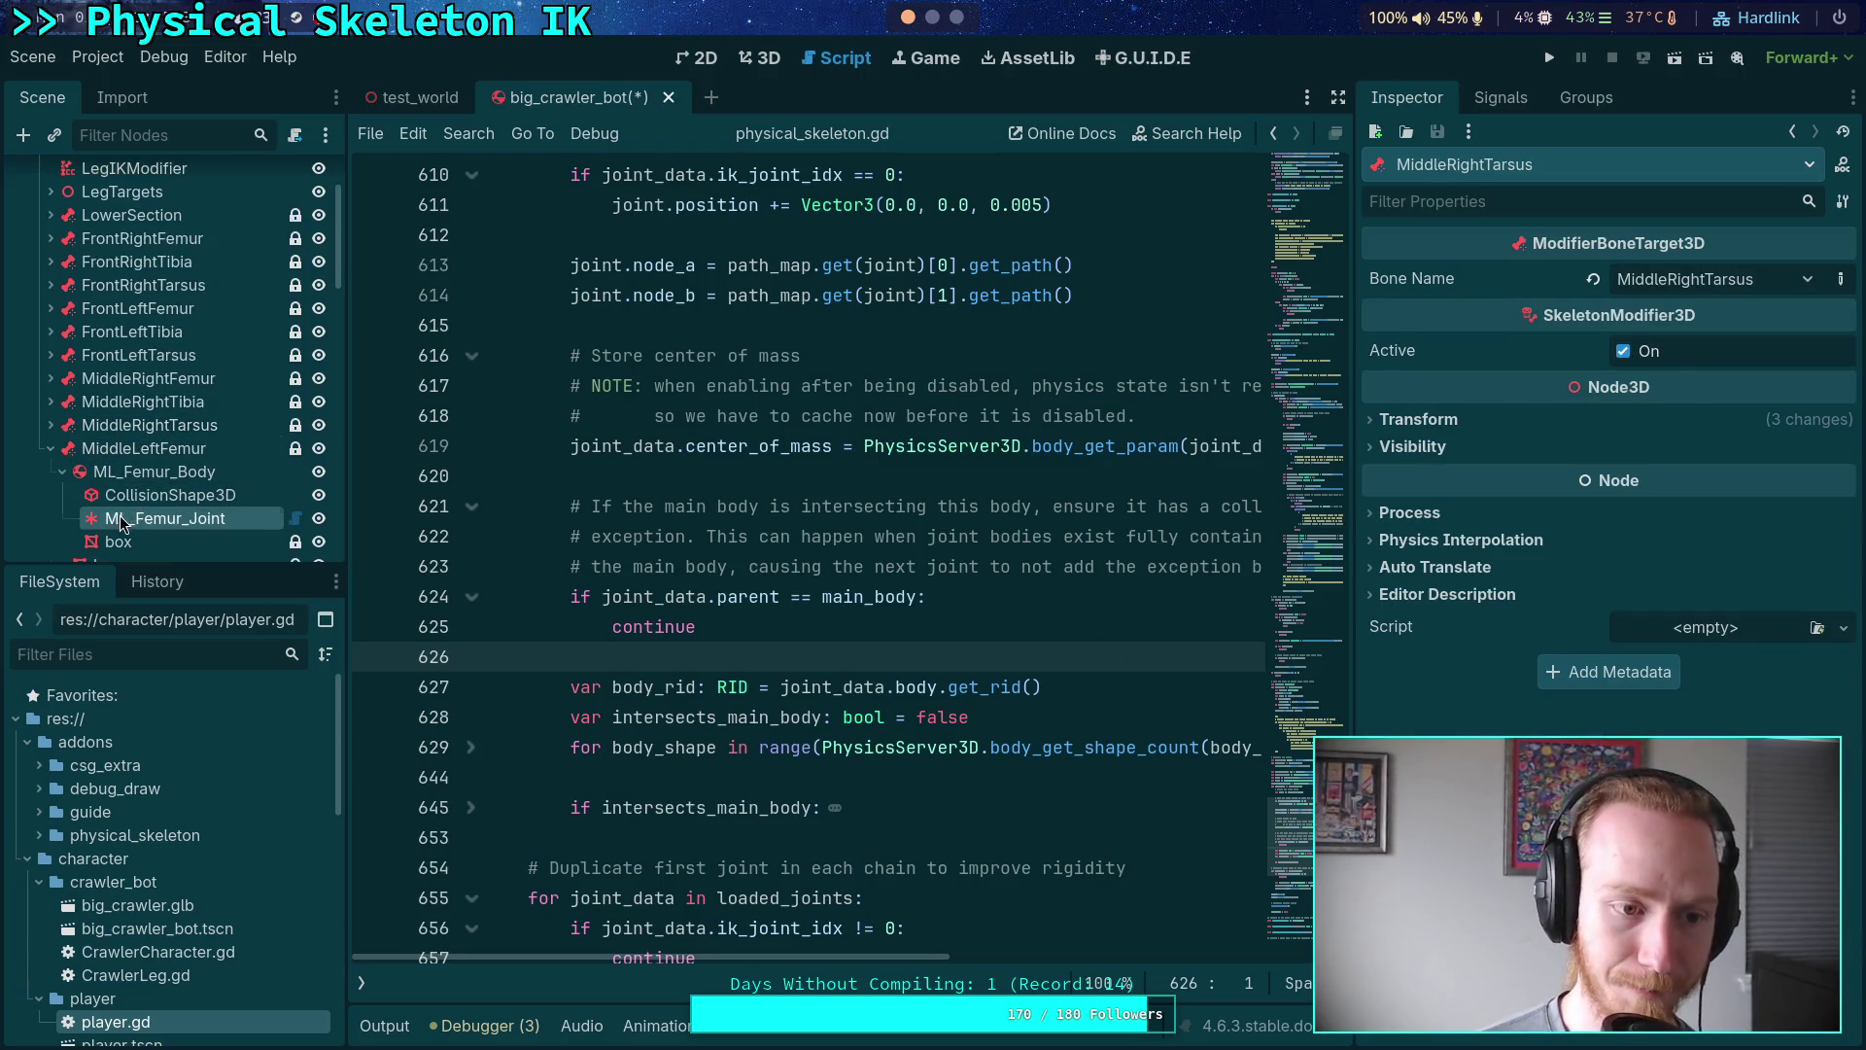
left_click(165, 518)
left_click(52, 448)
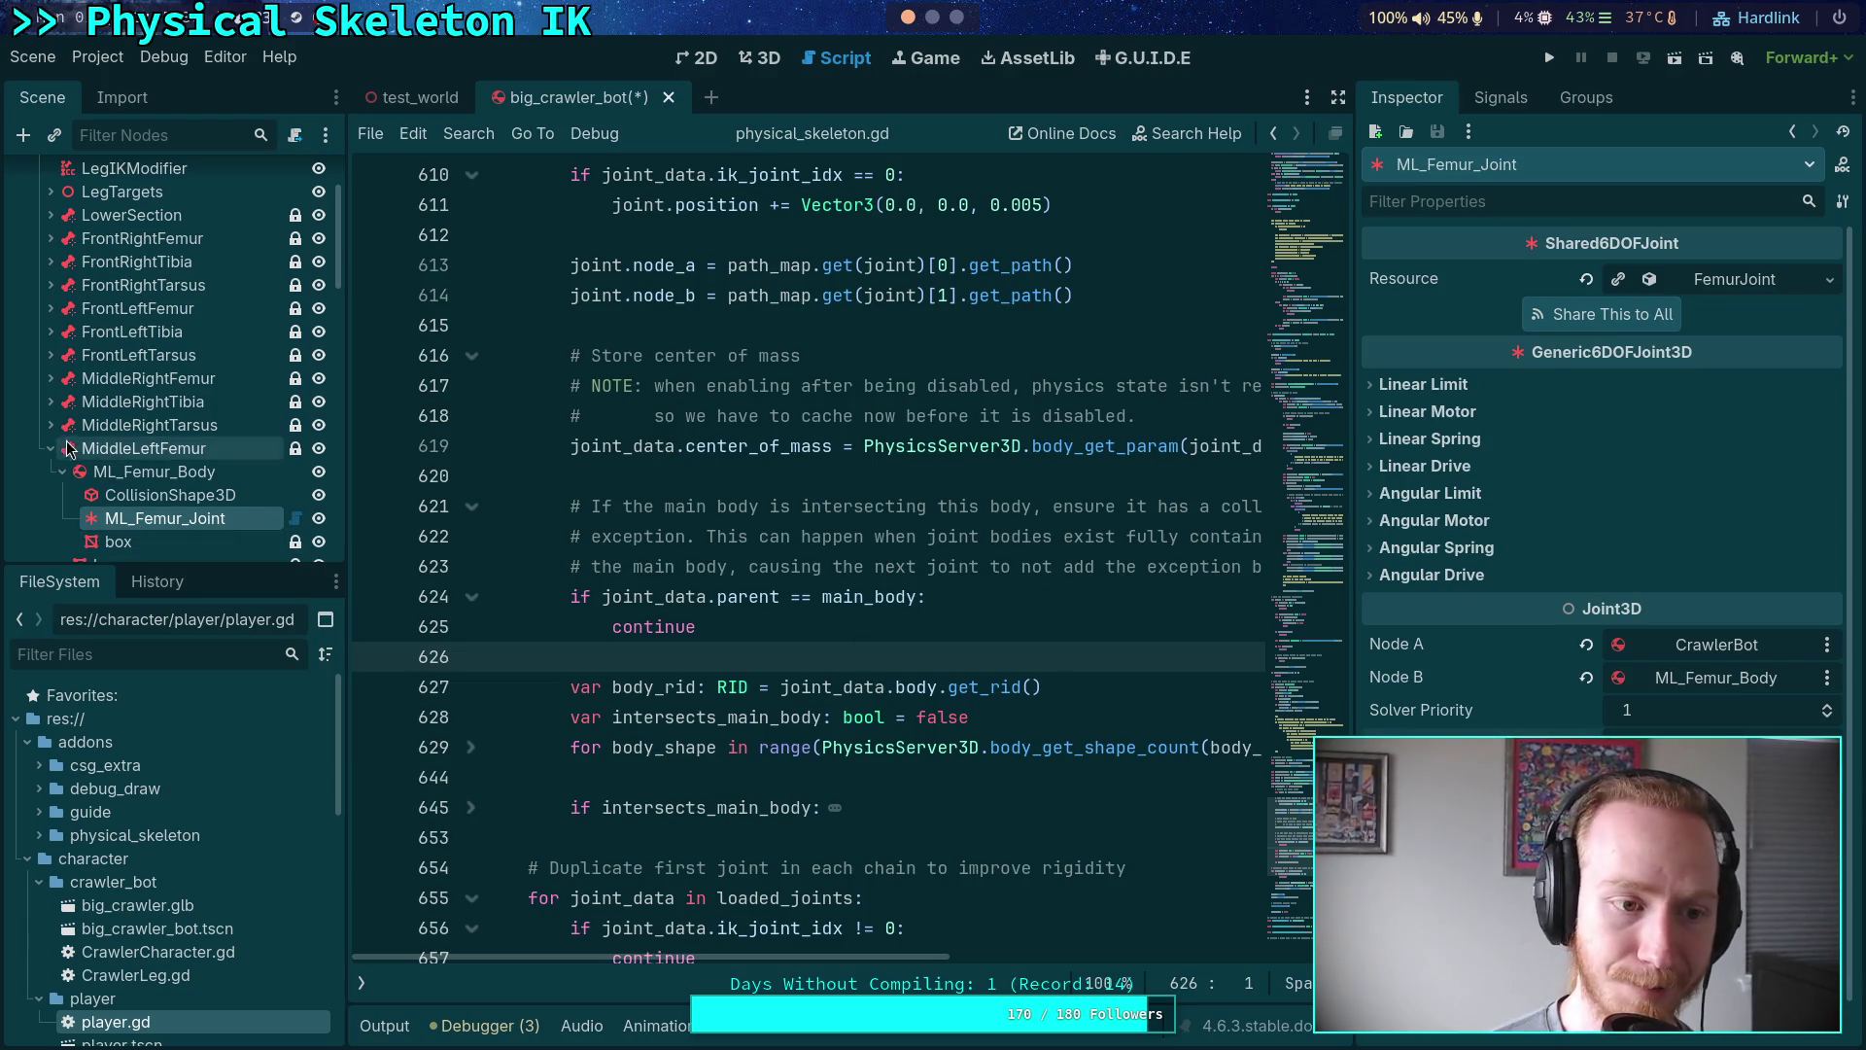
left_click(51, 471)
left_click(155, 542)
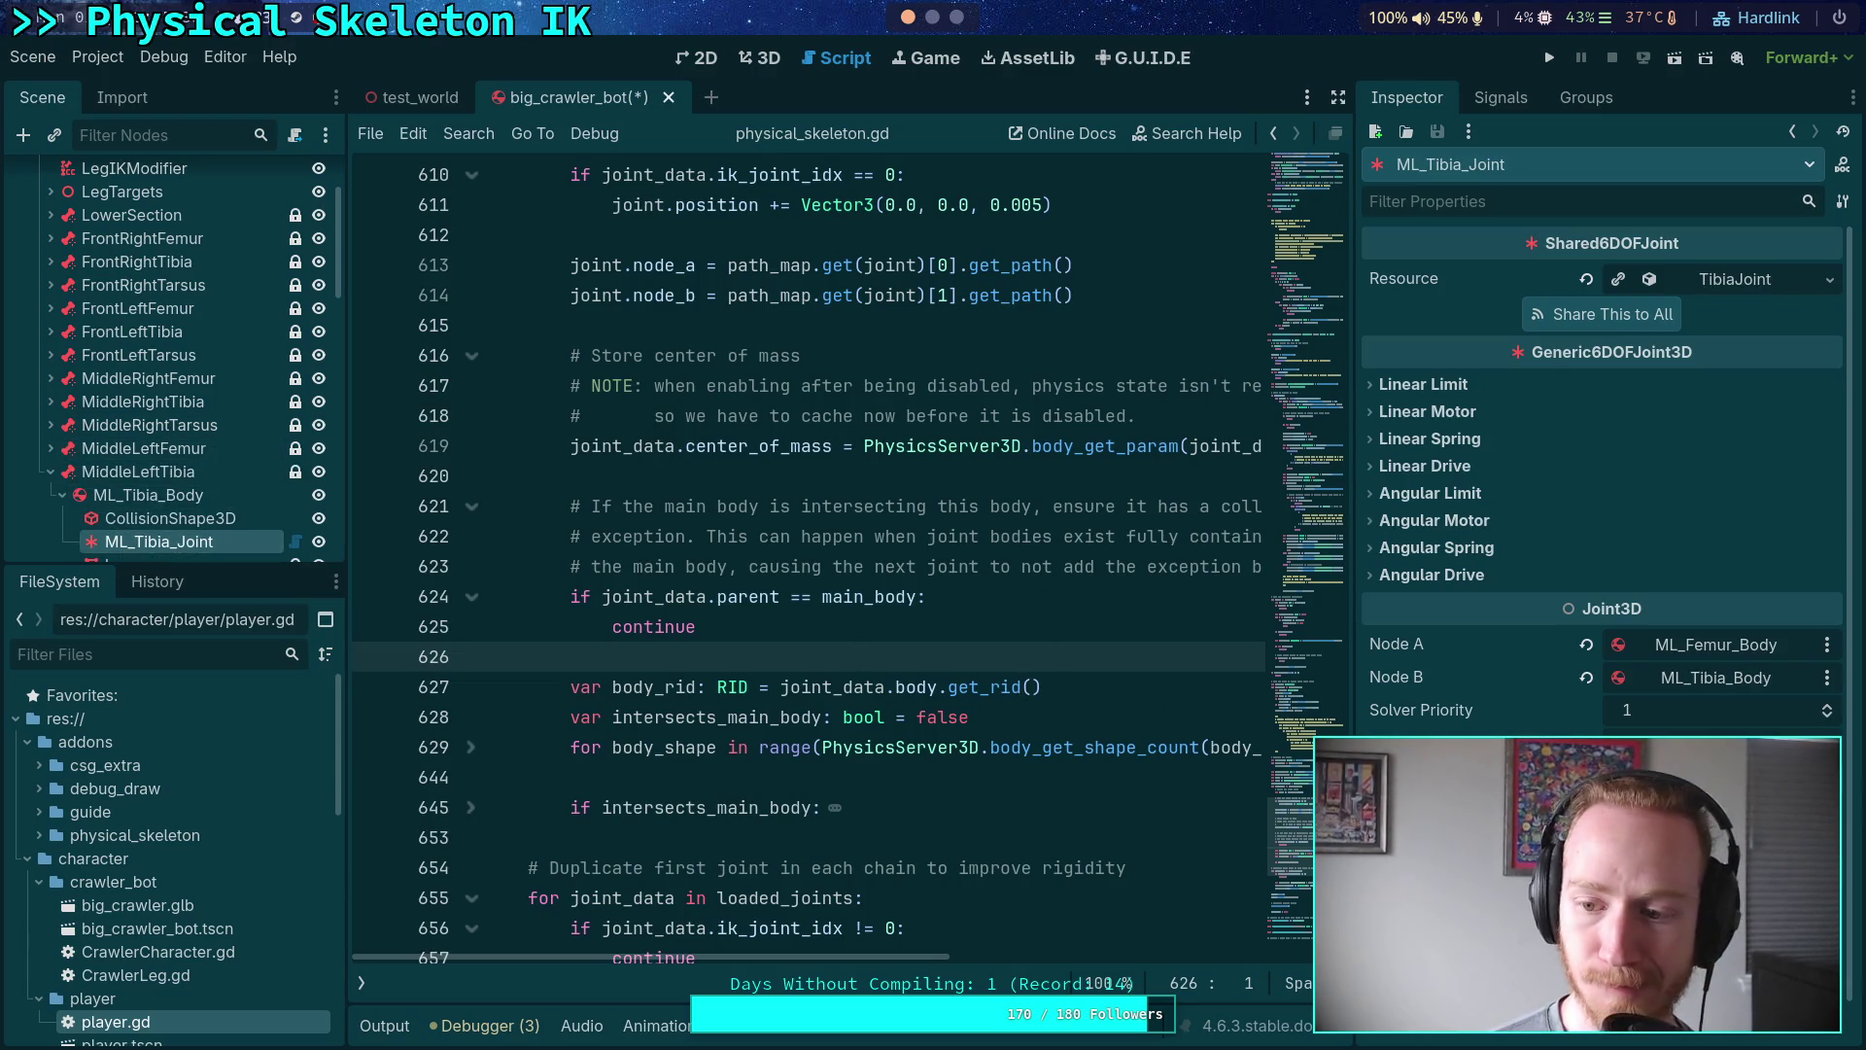
left_click(52, 472)
left_click(52, 494)
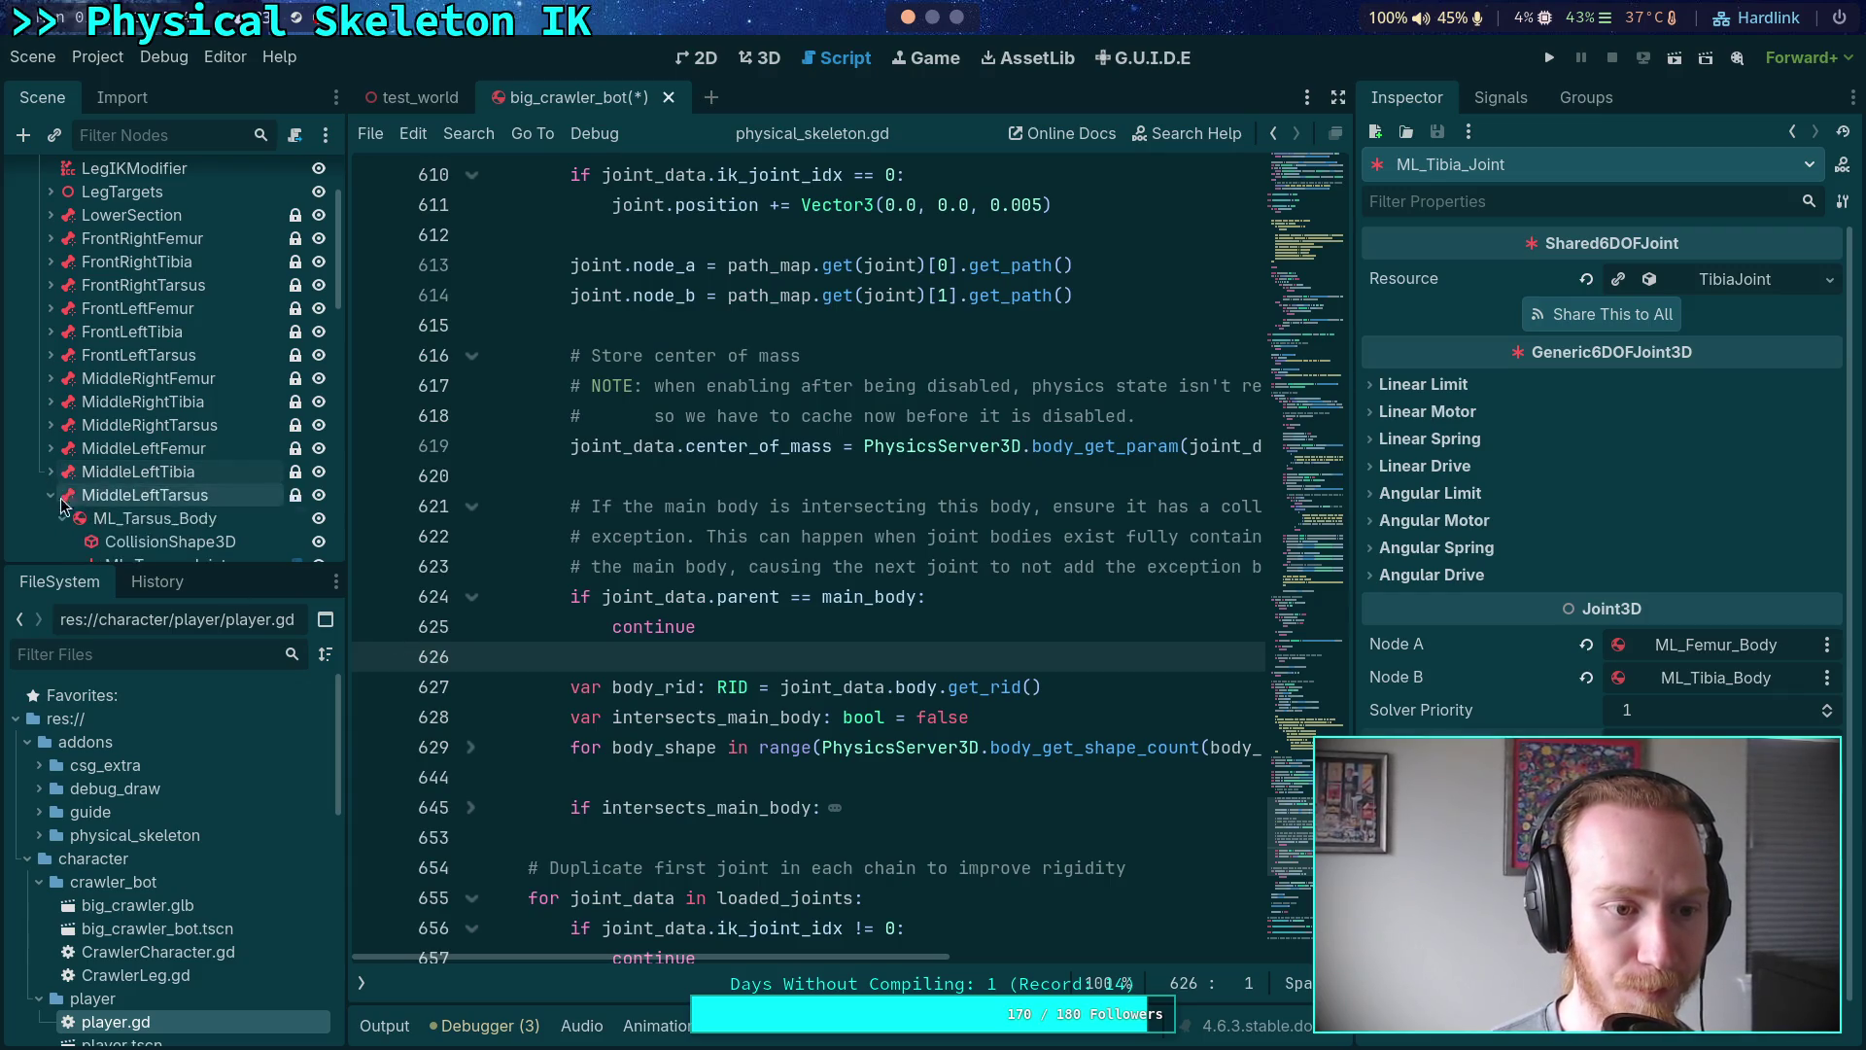
scroll(126, 515, "down", 1)
left_click(124, 516)
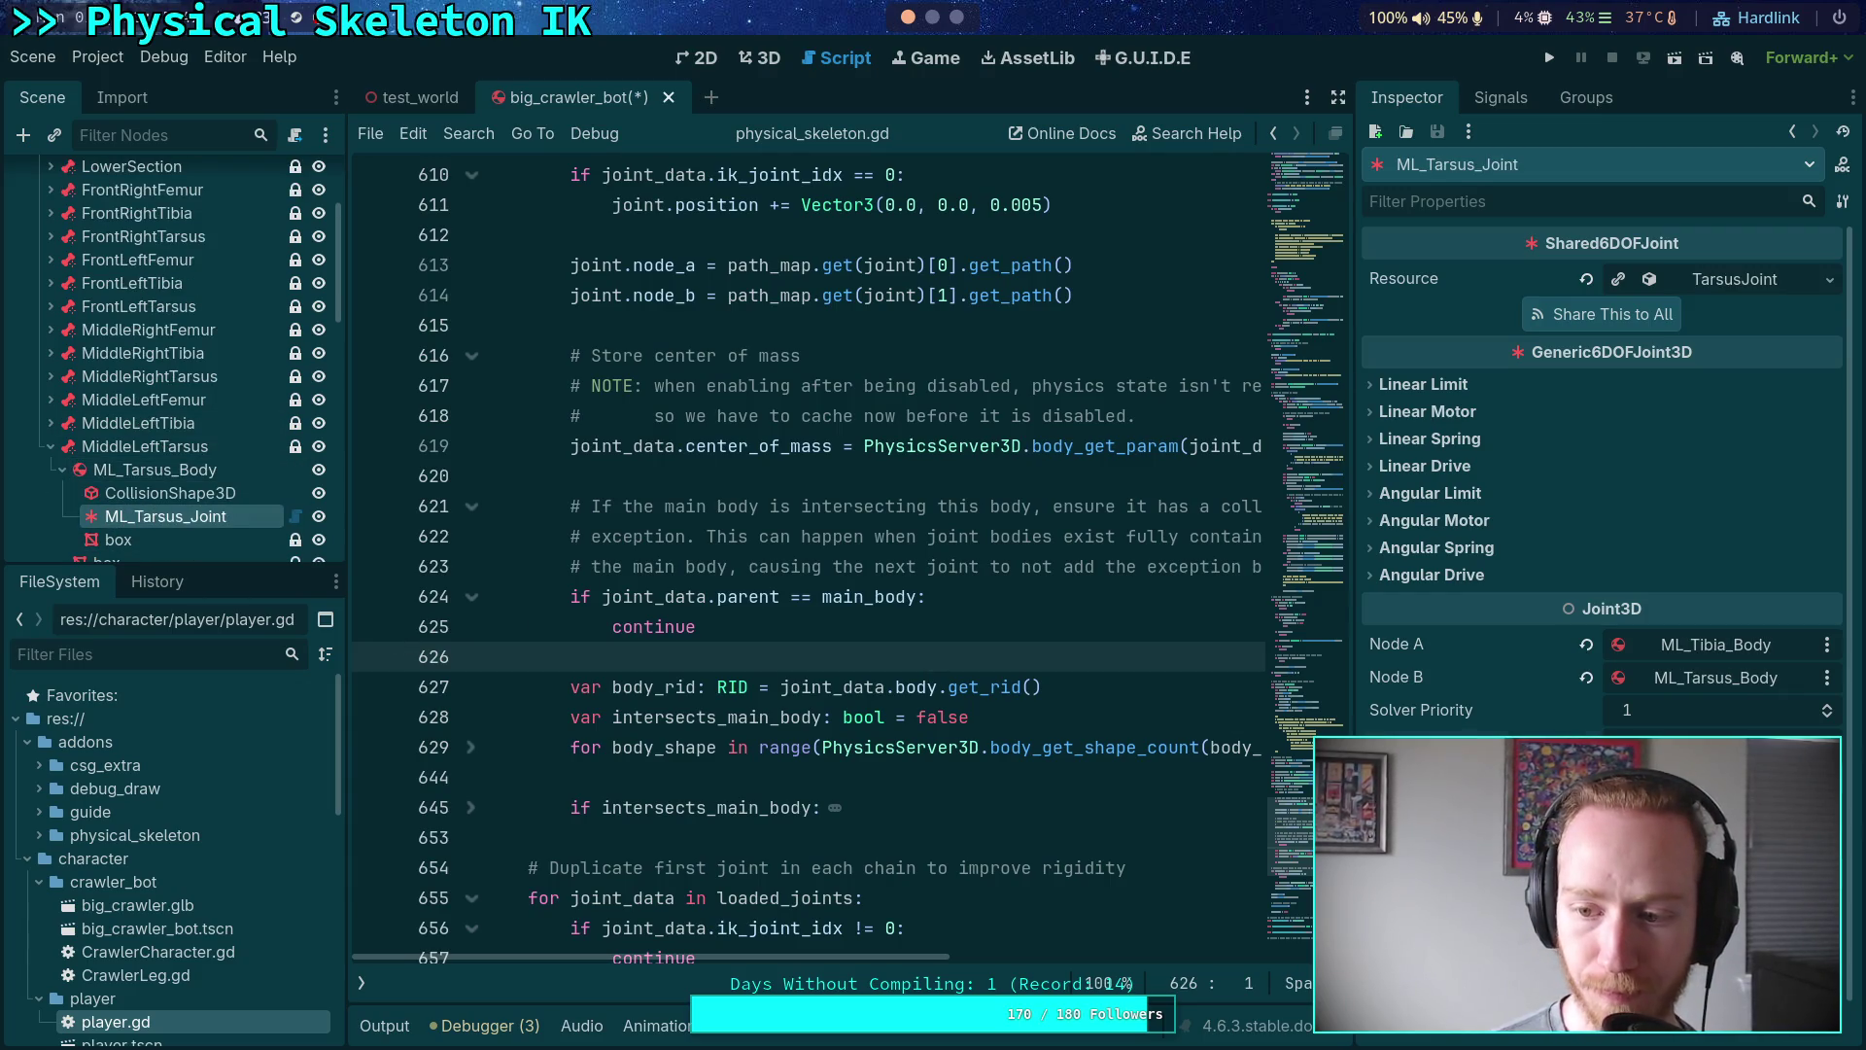
- Check which bodies the back-right femur, tibia and tarsus joints connect
left_click(51, 448)
left_click(52, 471)
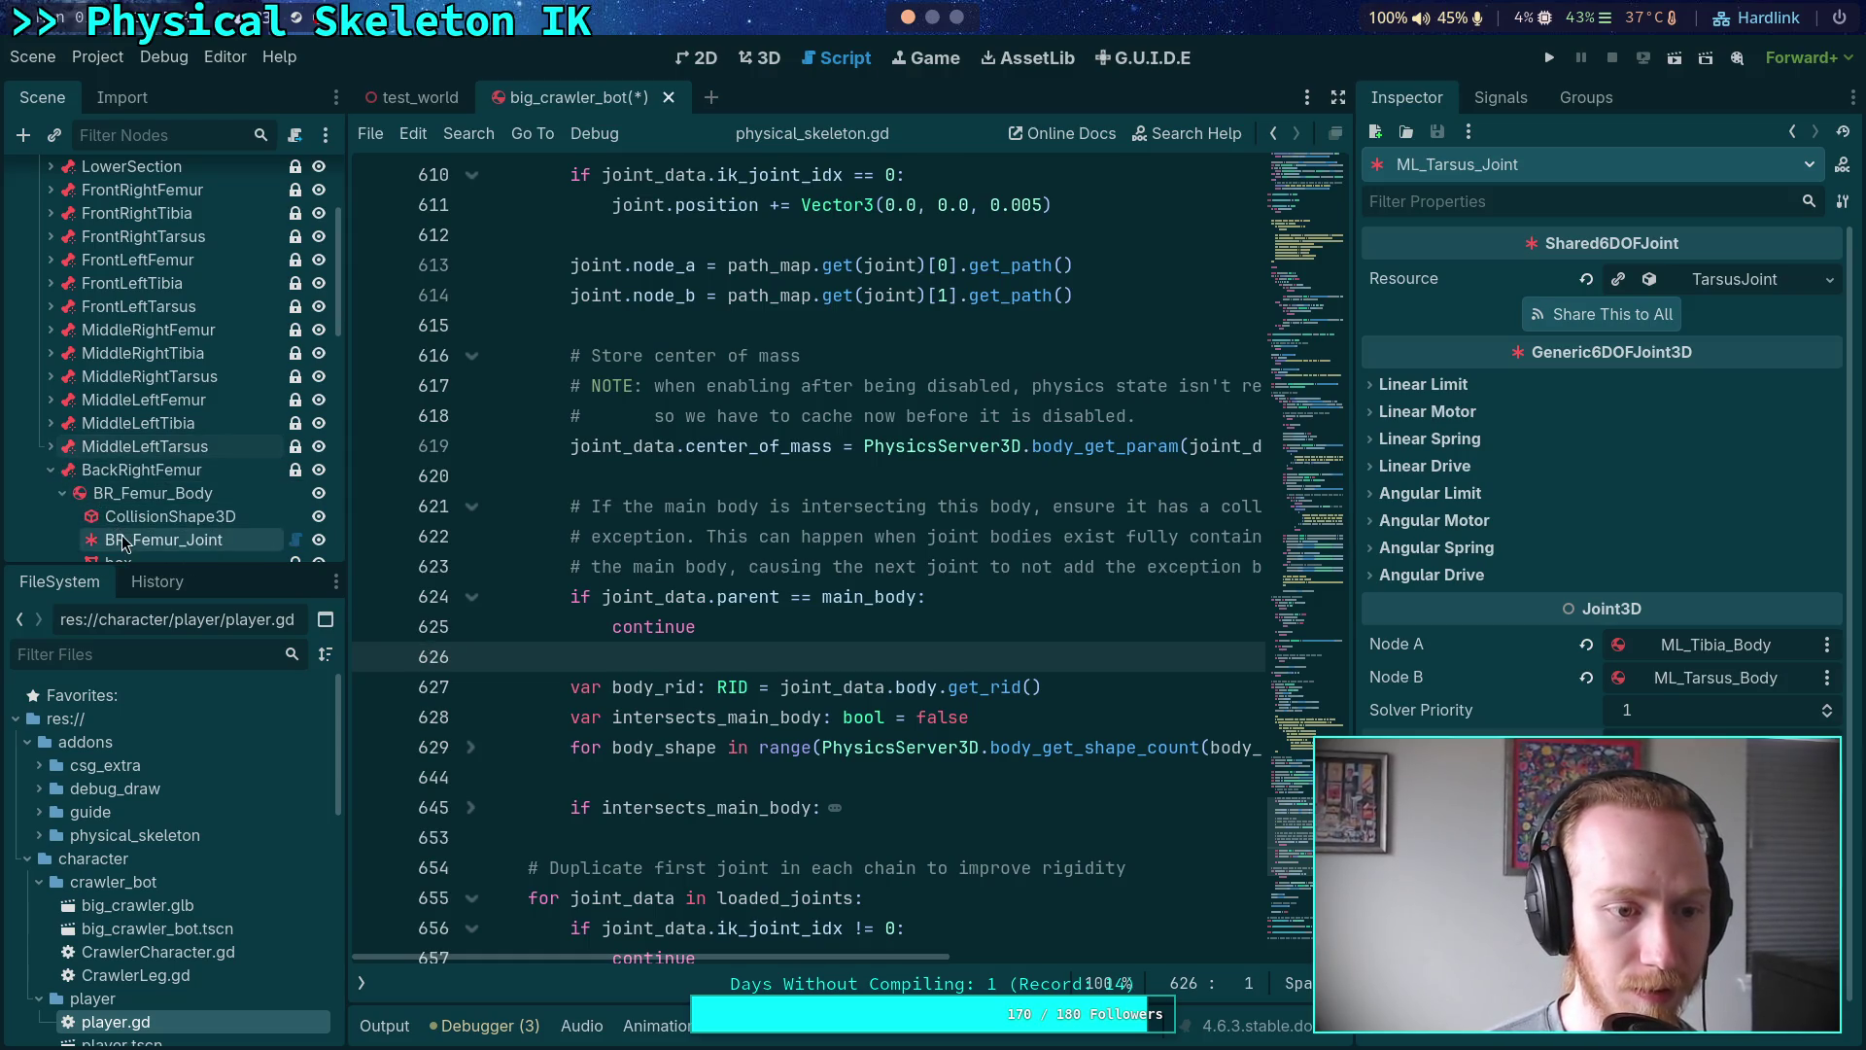
left_click(155, 542)
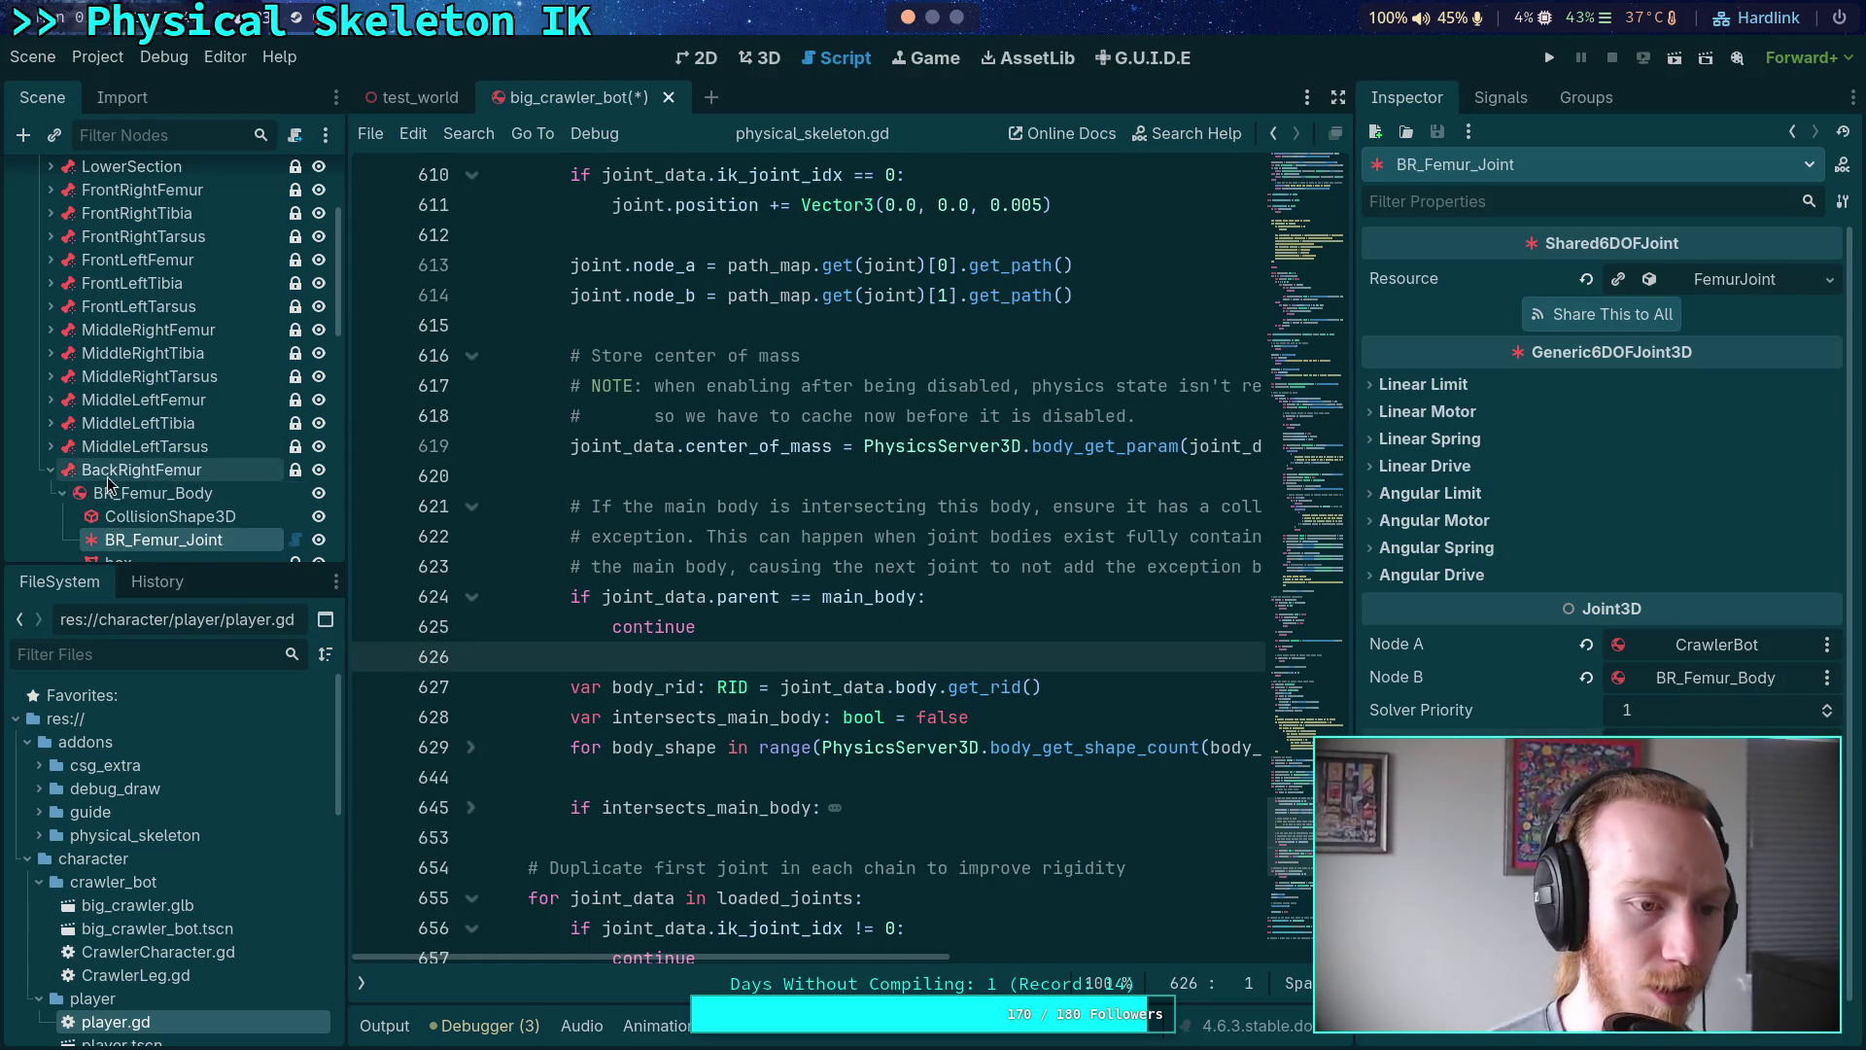
left_click(52, 472)
left_click(51, 495)
scroll(134, 516, "down", 1)
left_click(134, 516)
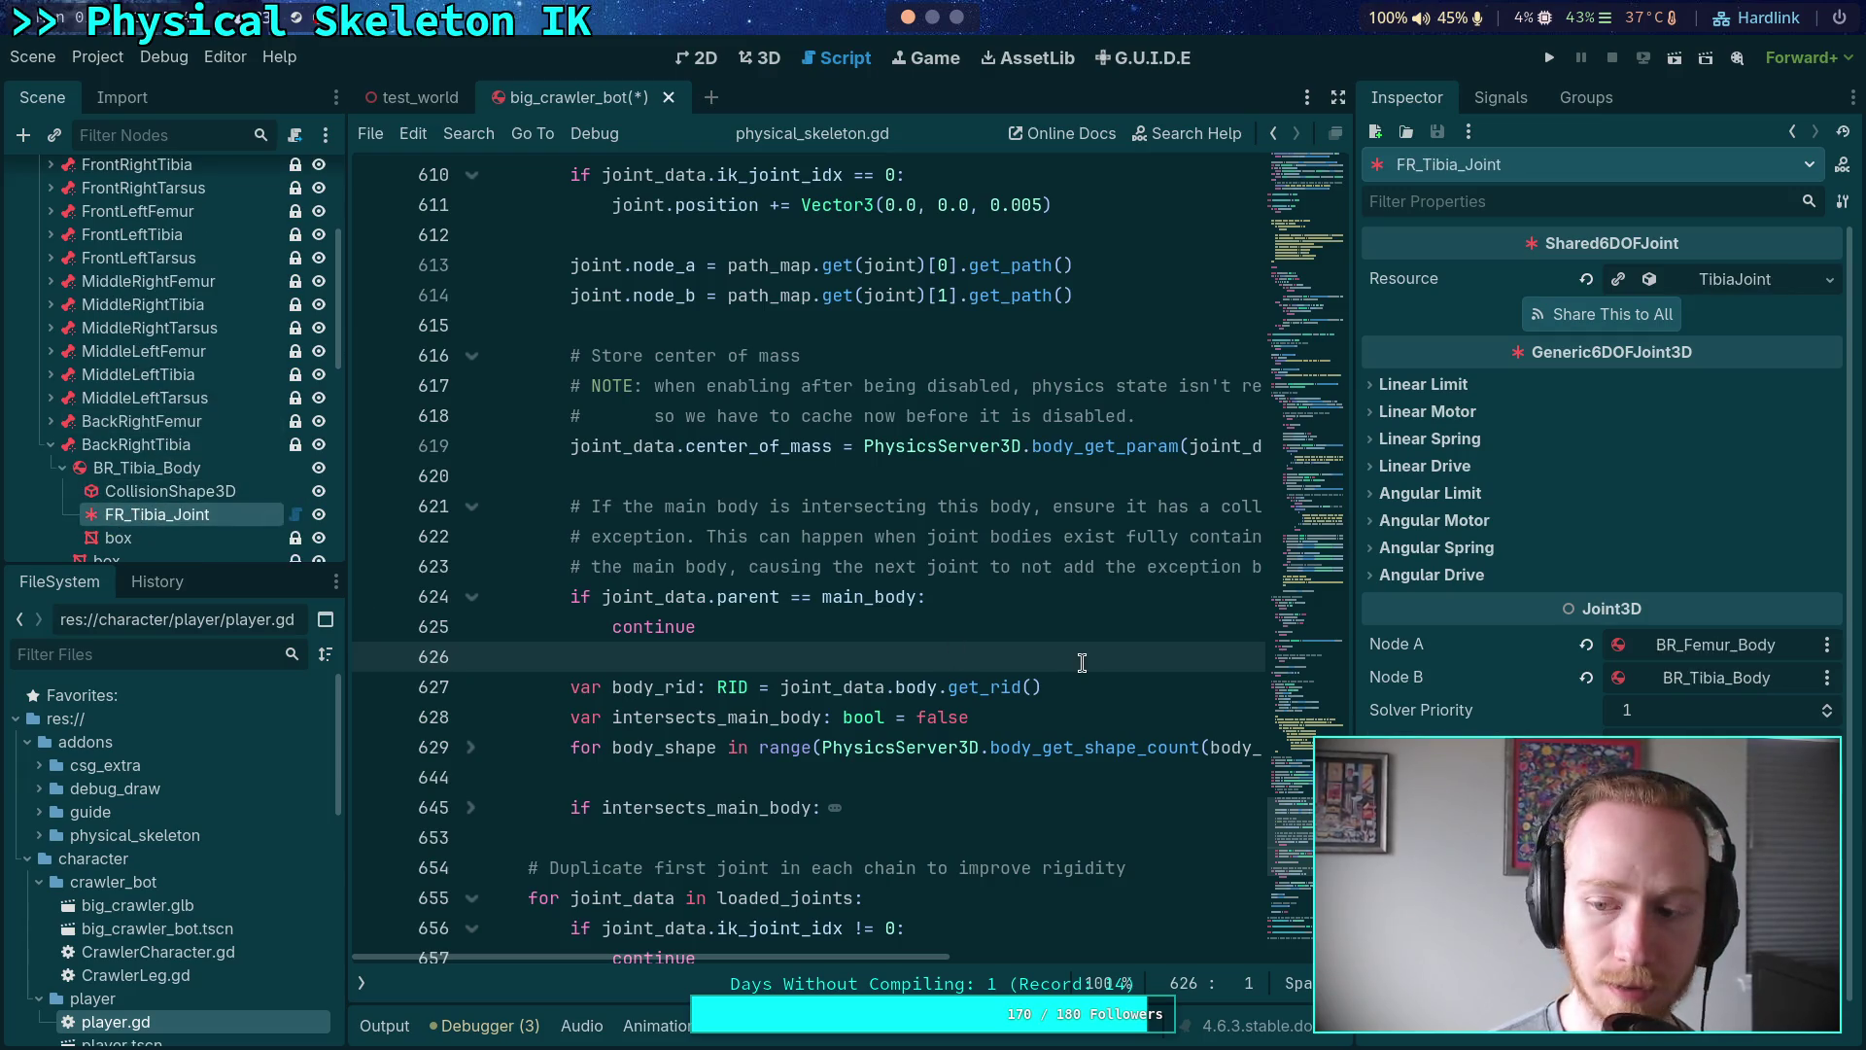
left_click(52, 444)
left_click(51, 467)
left_click(156, 538)
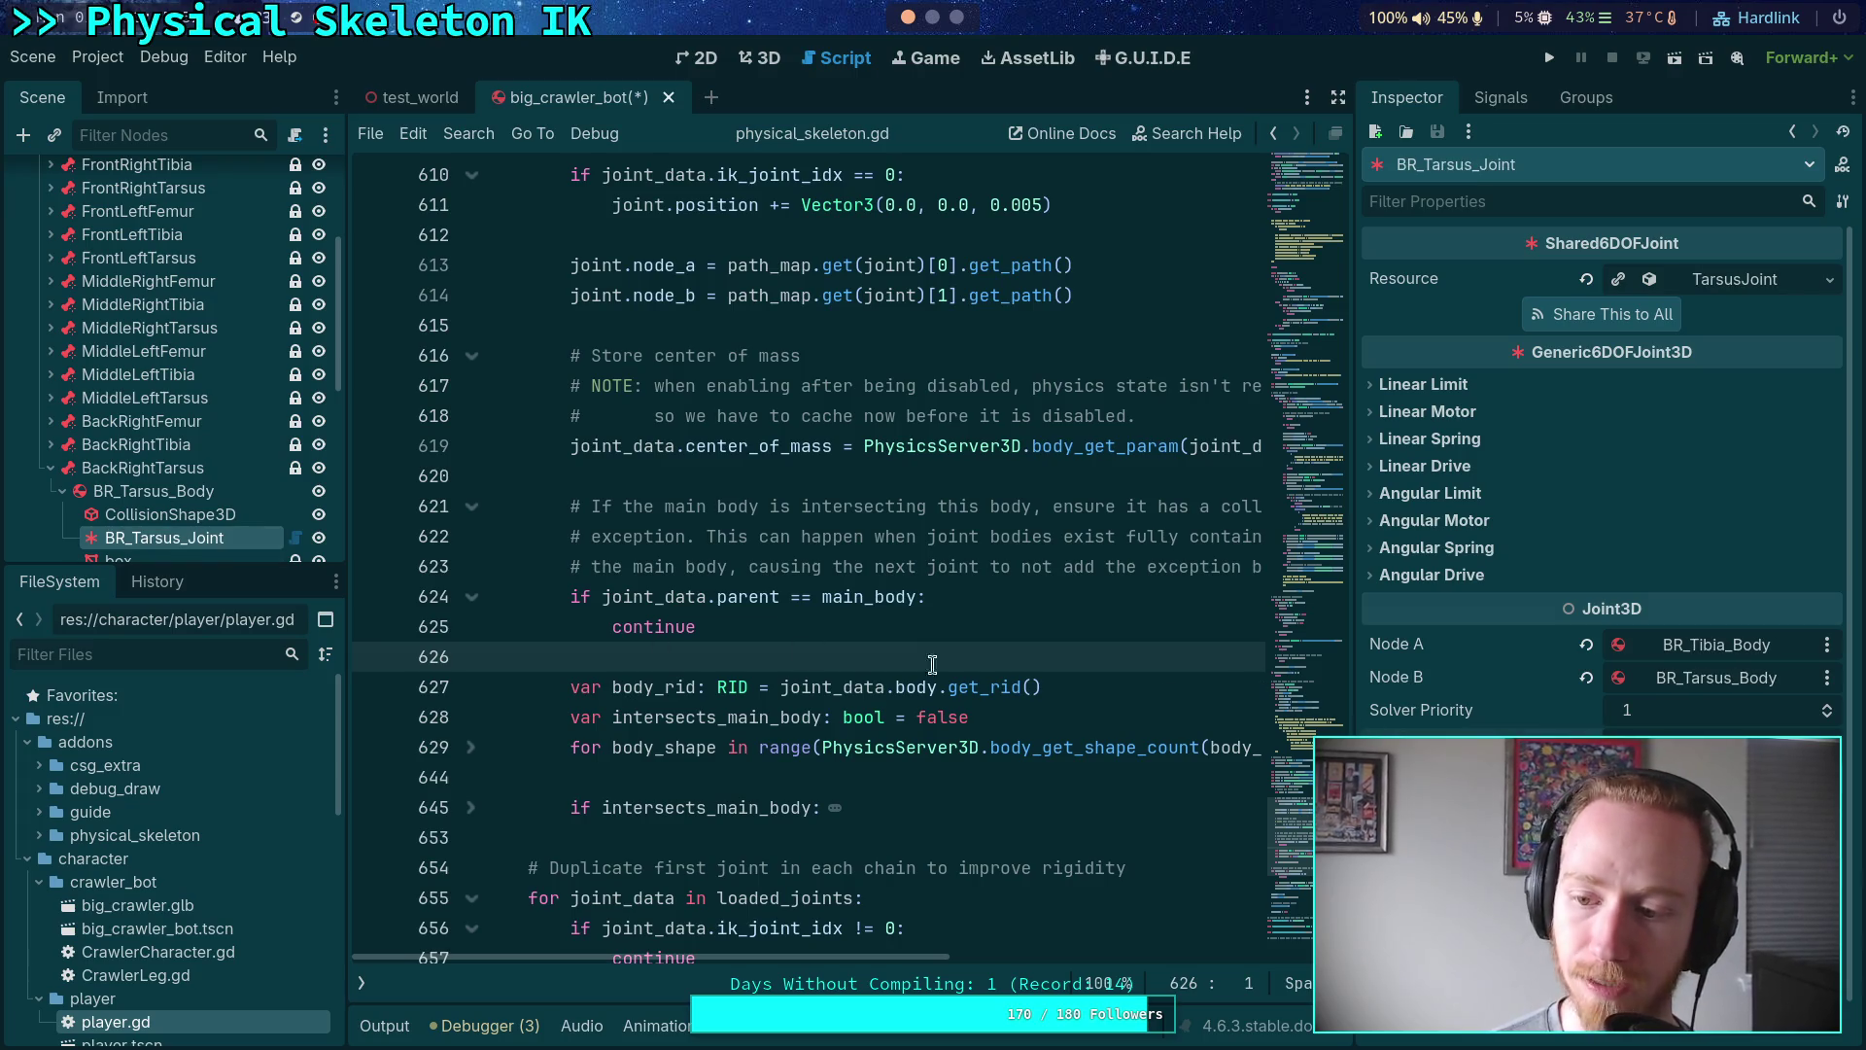
left_click(52, 468)
- Check BL_Tibia_Joint and BL_Tarsus_Joint (BL_Tibia_Body to BL_Tarsus_Body), then save the scene
left_click(52, 491)
scroll(130, 518, "down", 1)
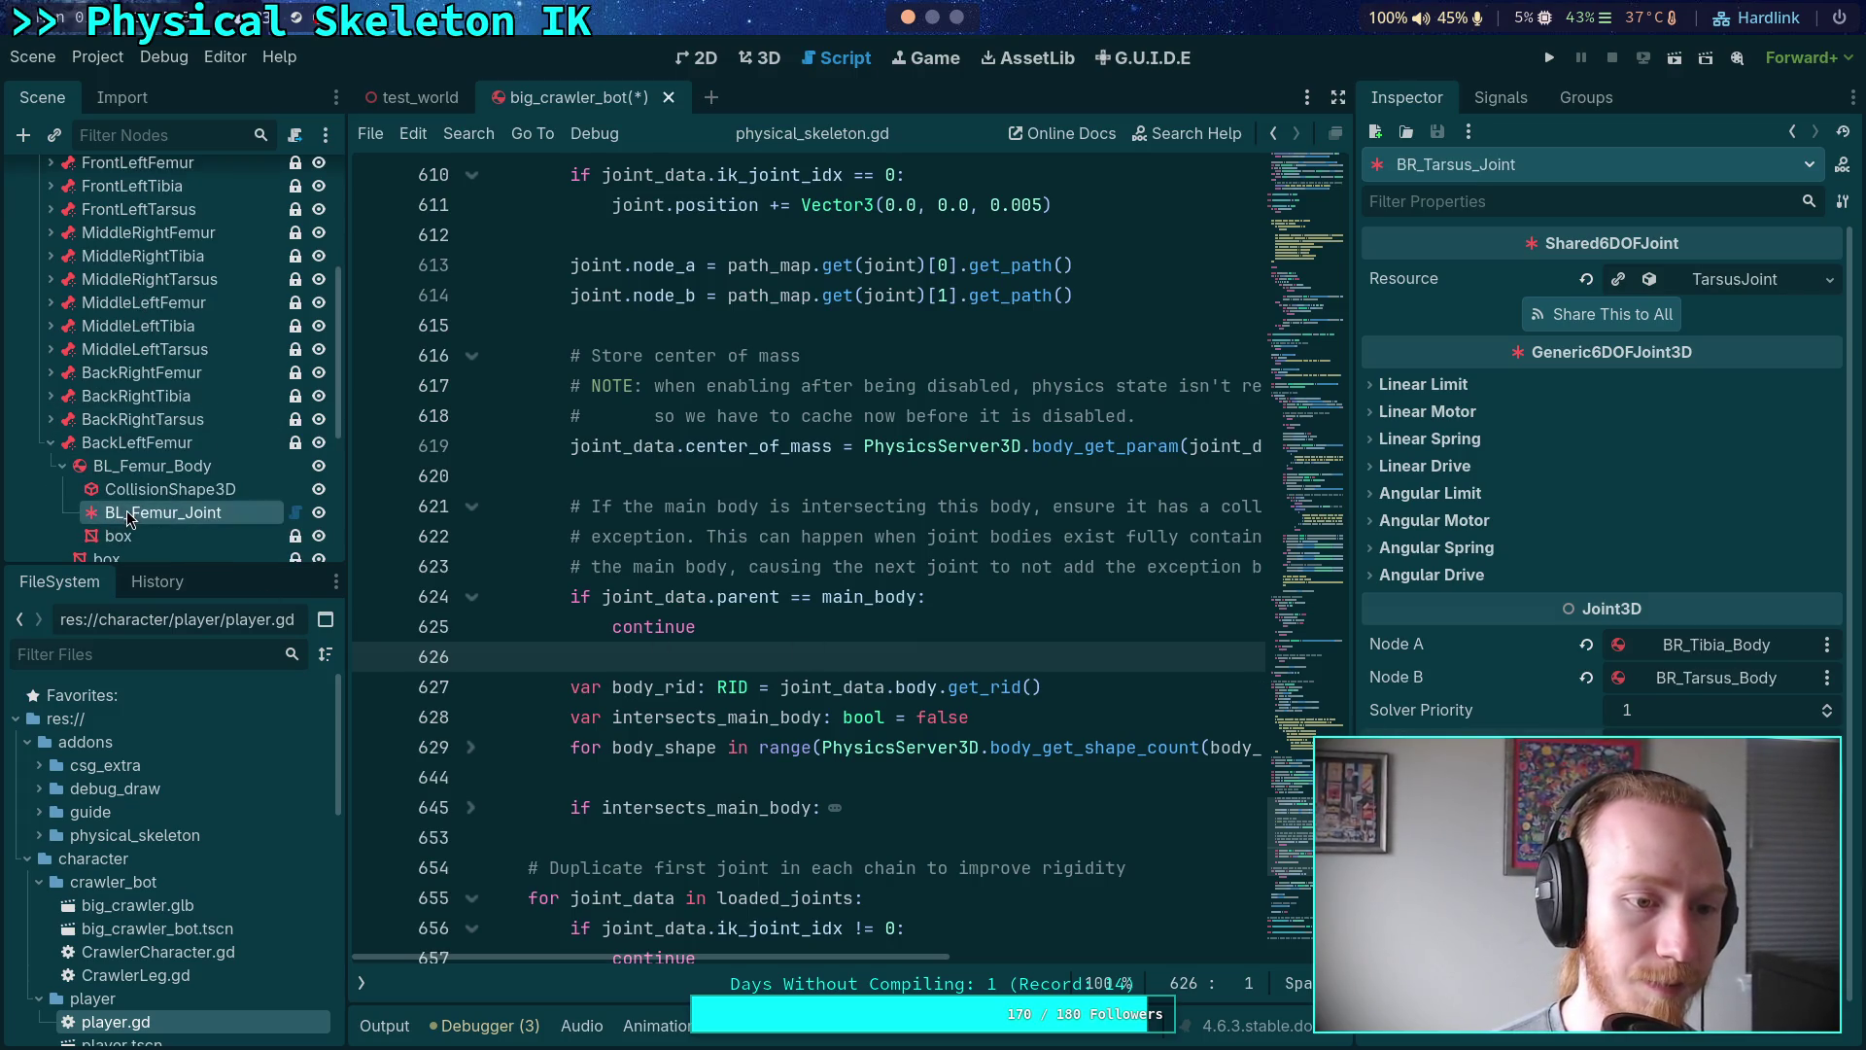
left_click(52, 444)
left_click(52, 468)
left_click(155, 535)
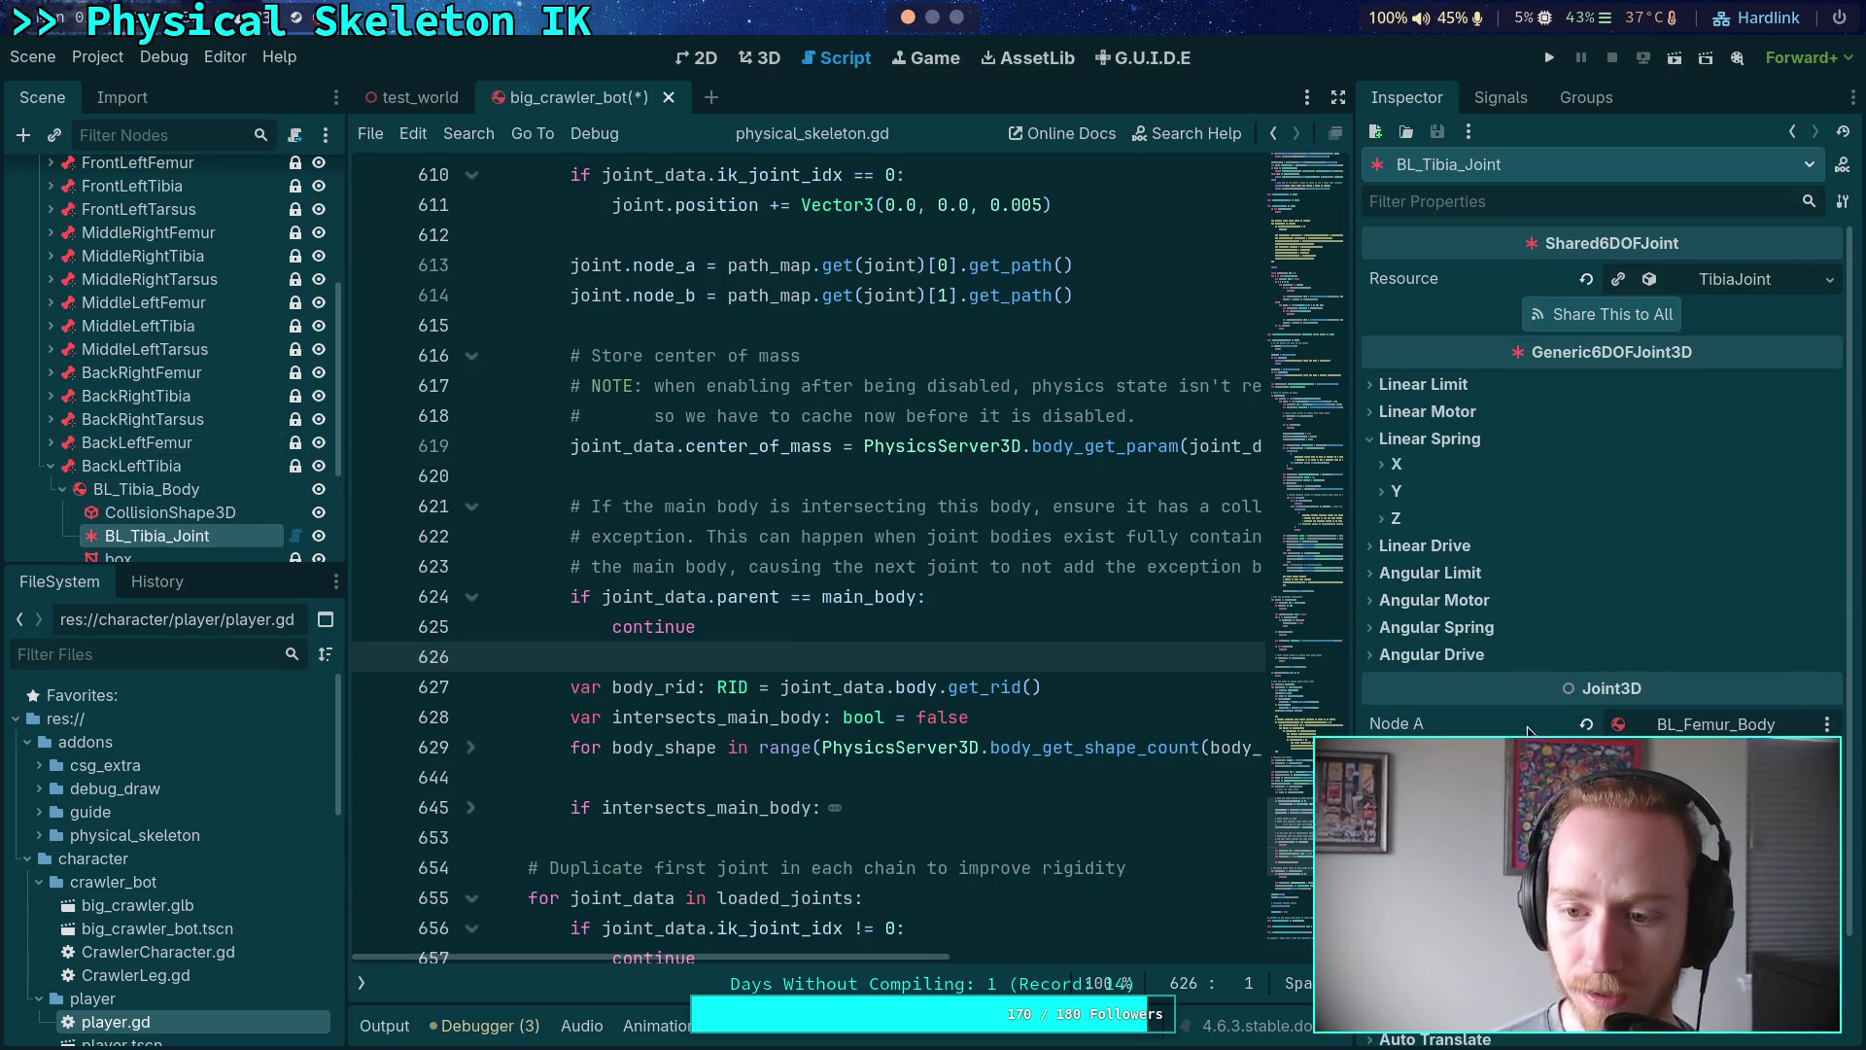
left_click(1426, 443)
left_click(52, 468)
left_click(52, 491)
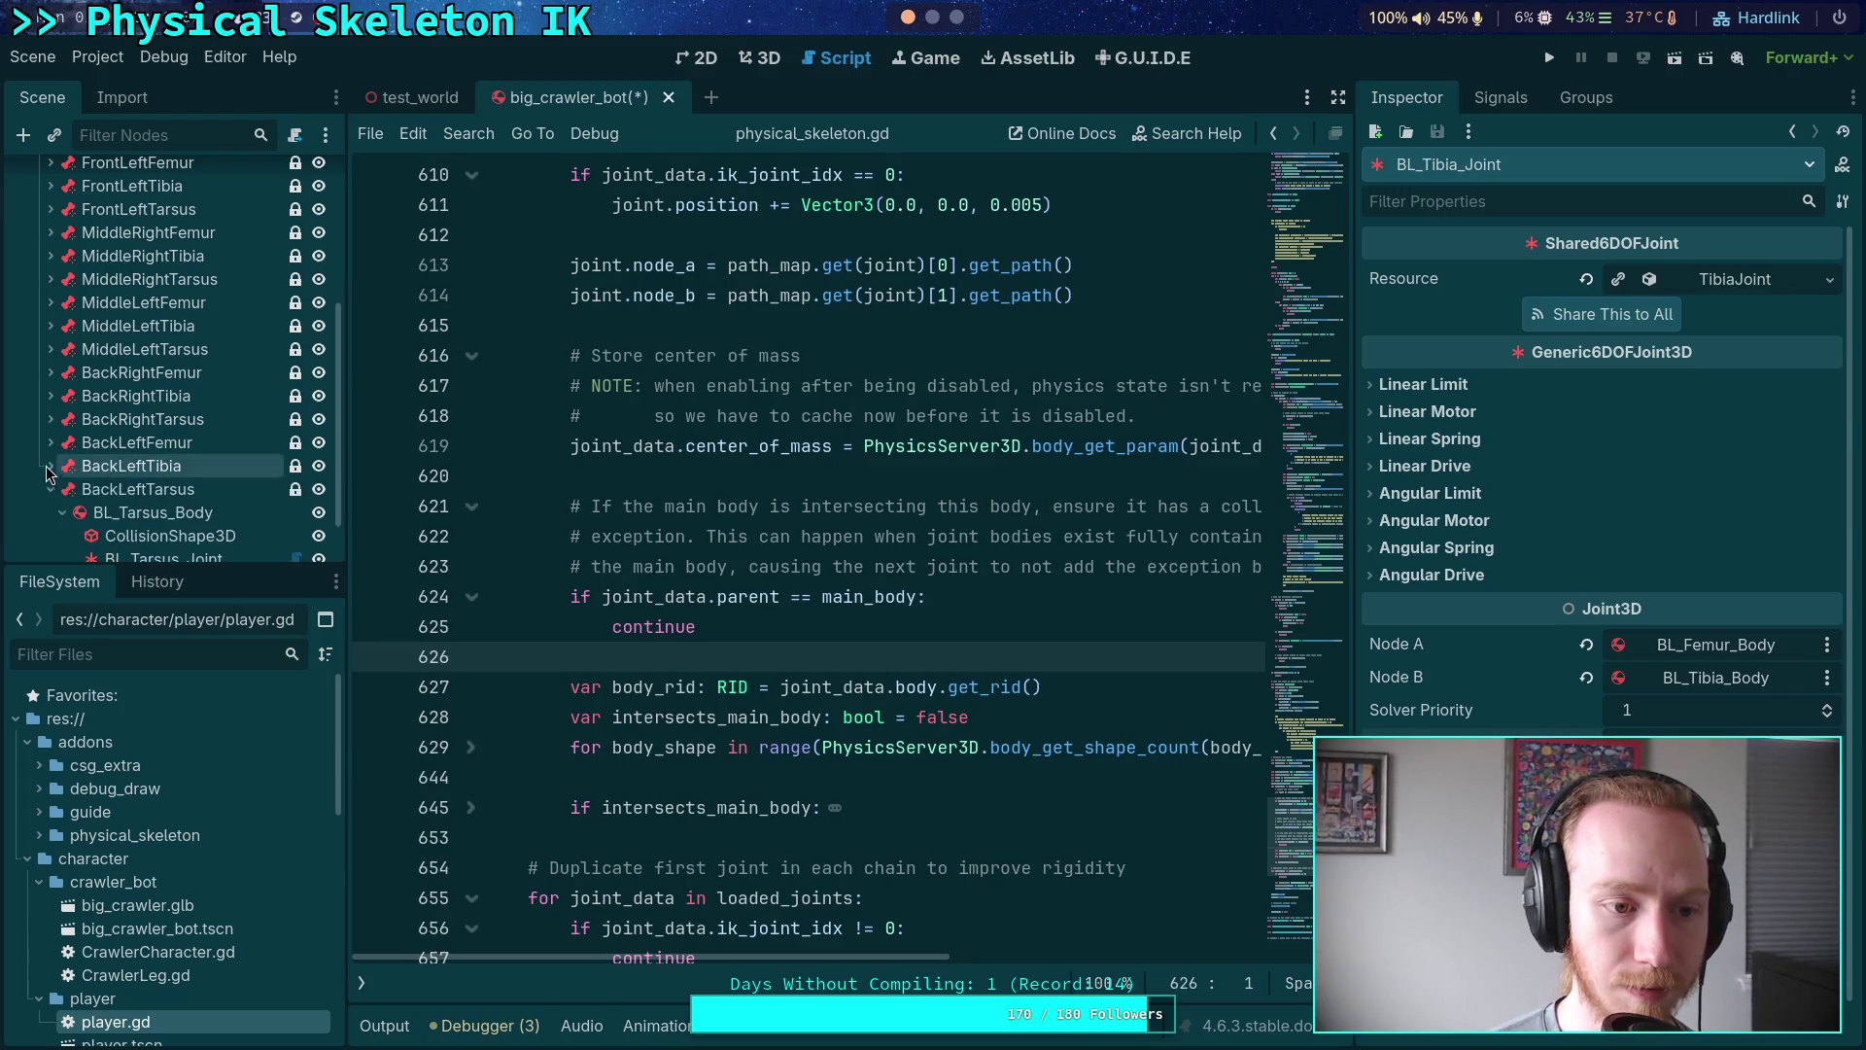
left_click(184, 558)
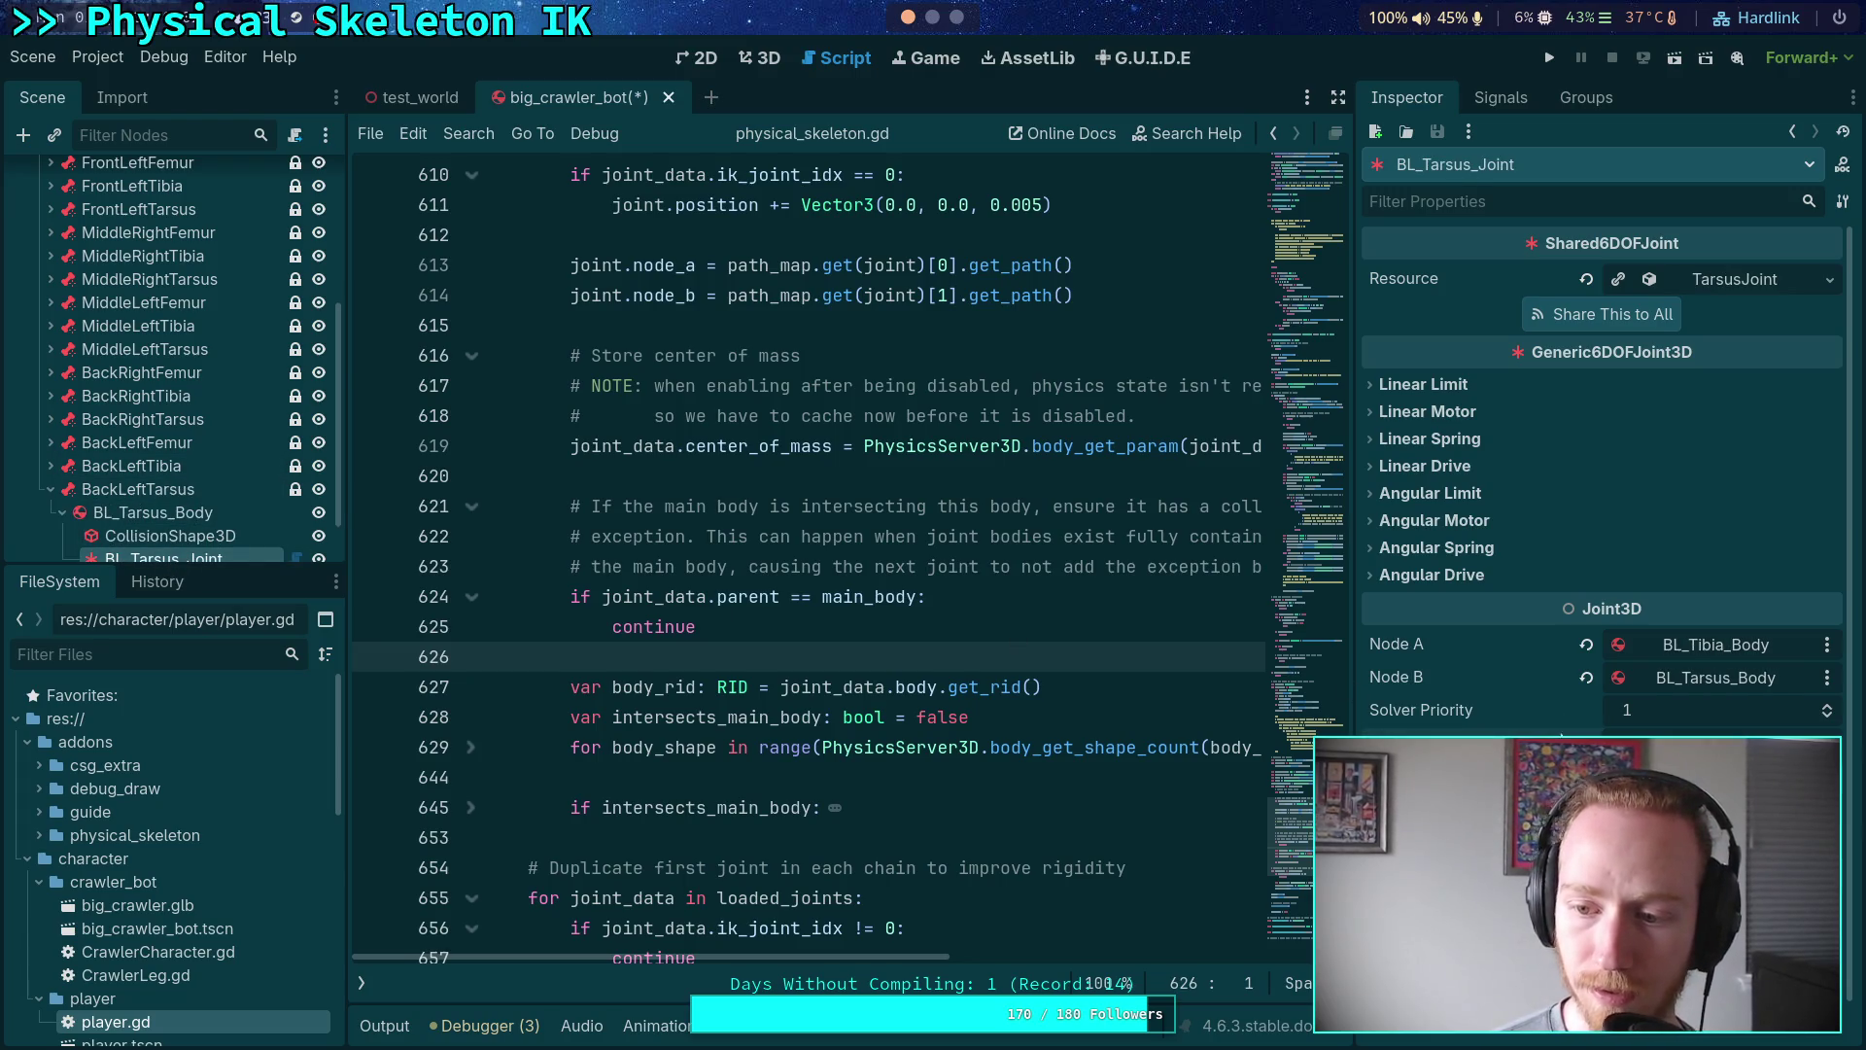
left_click(50, 489)
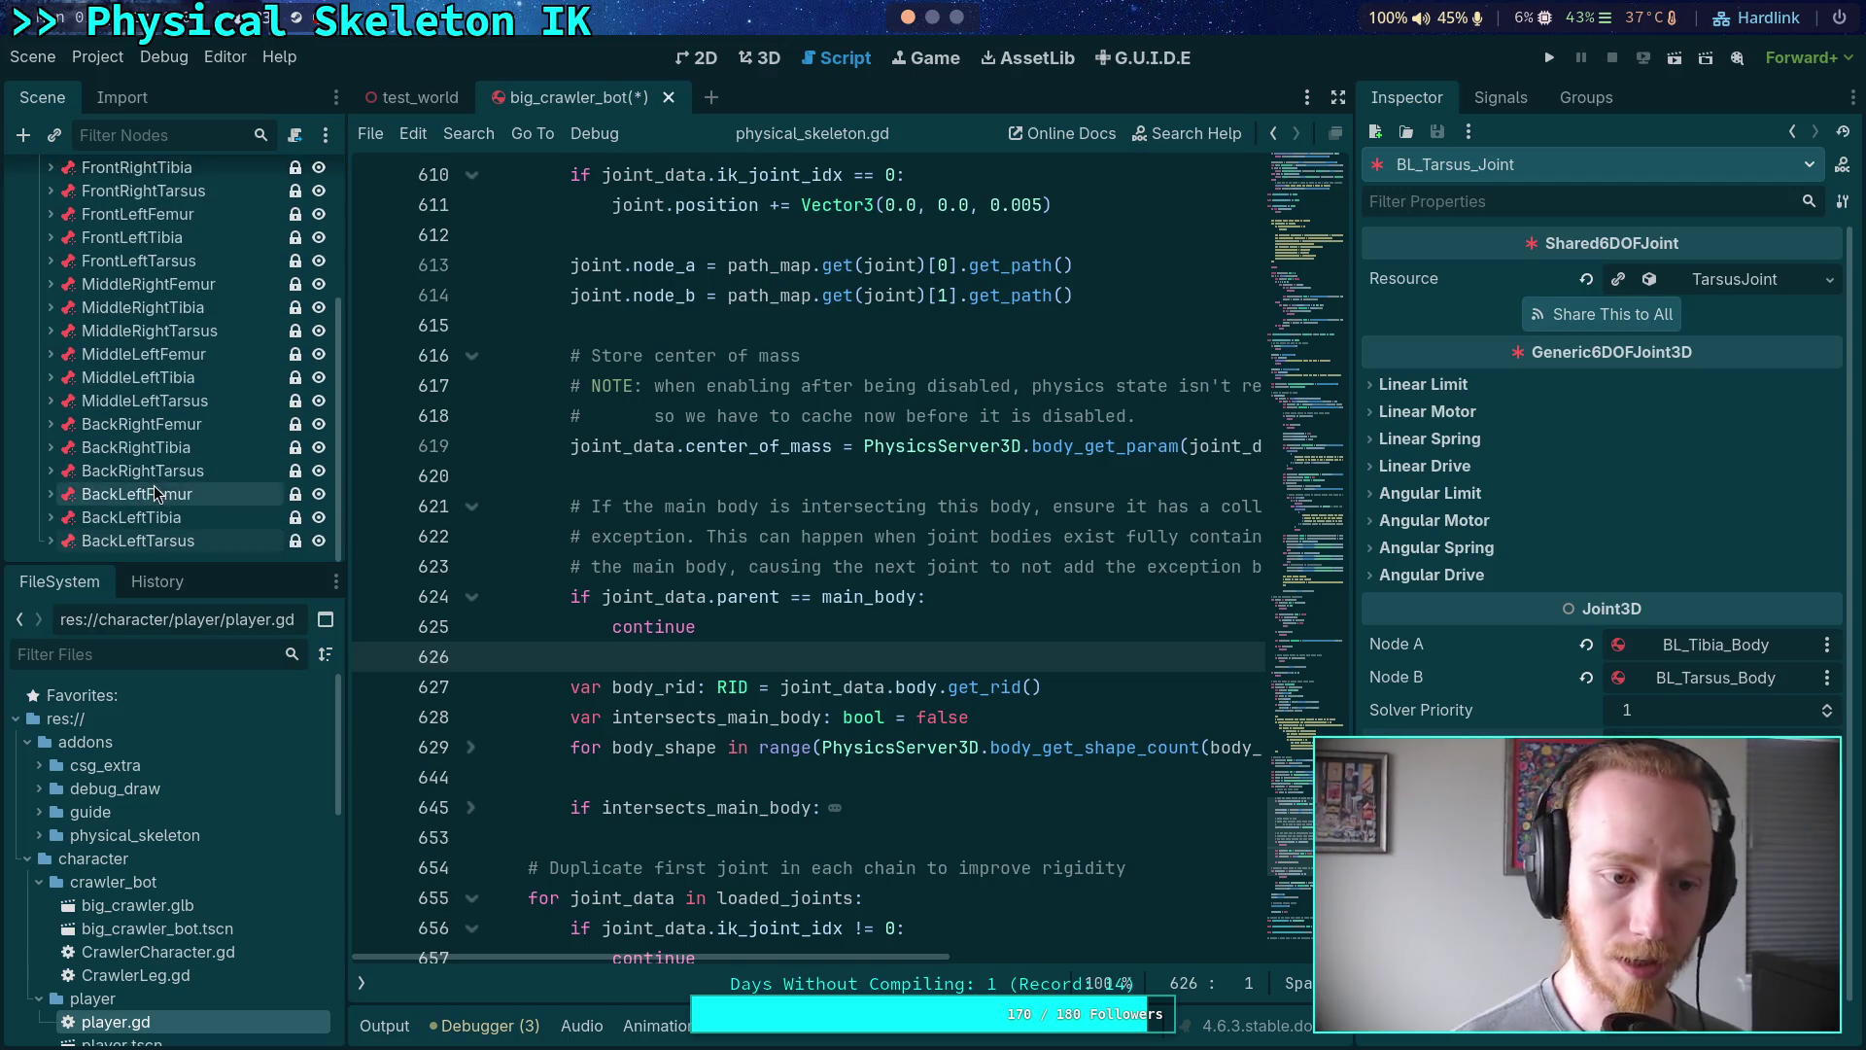
left_click(747, 566)
key("ctrl+s")
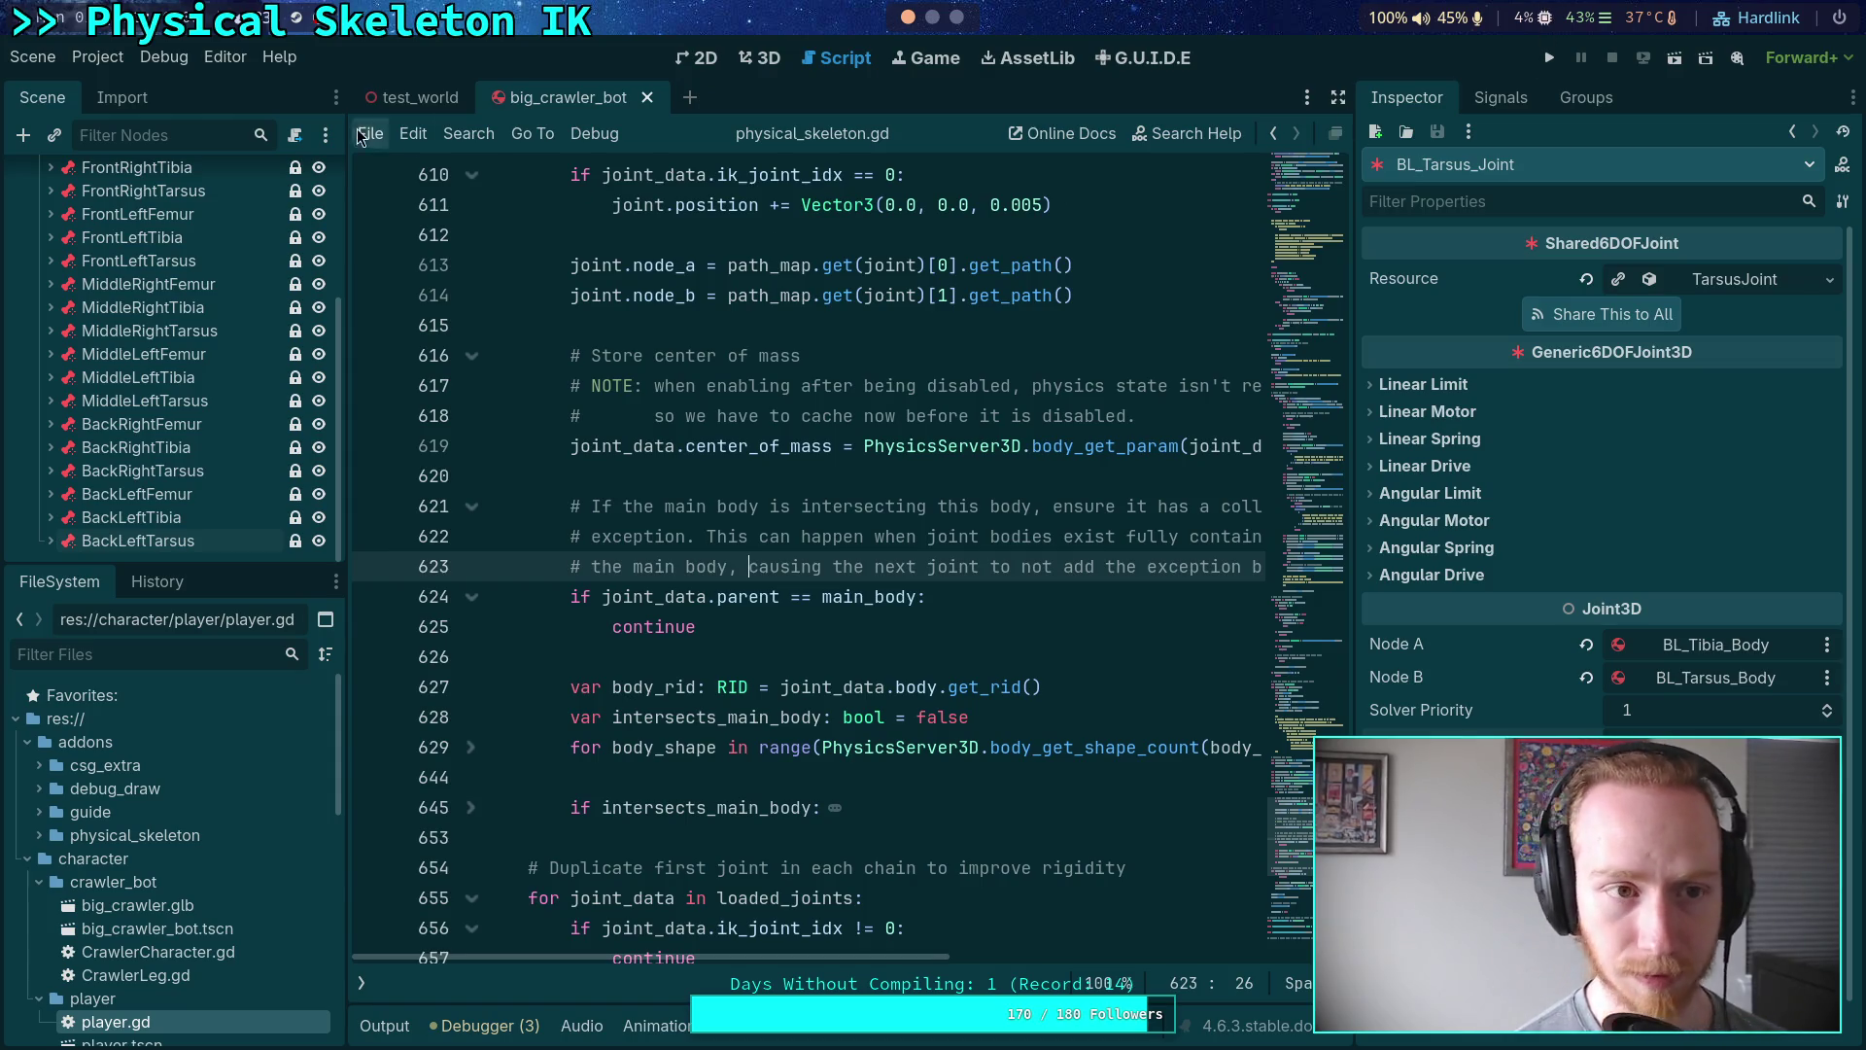
- Switch the editor to the Code layout
left_click(209, 68)
mouse_move(560, 183)
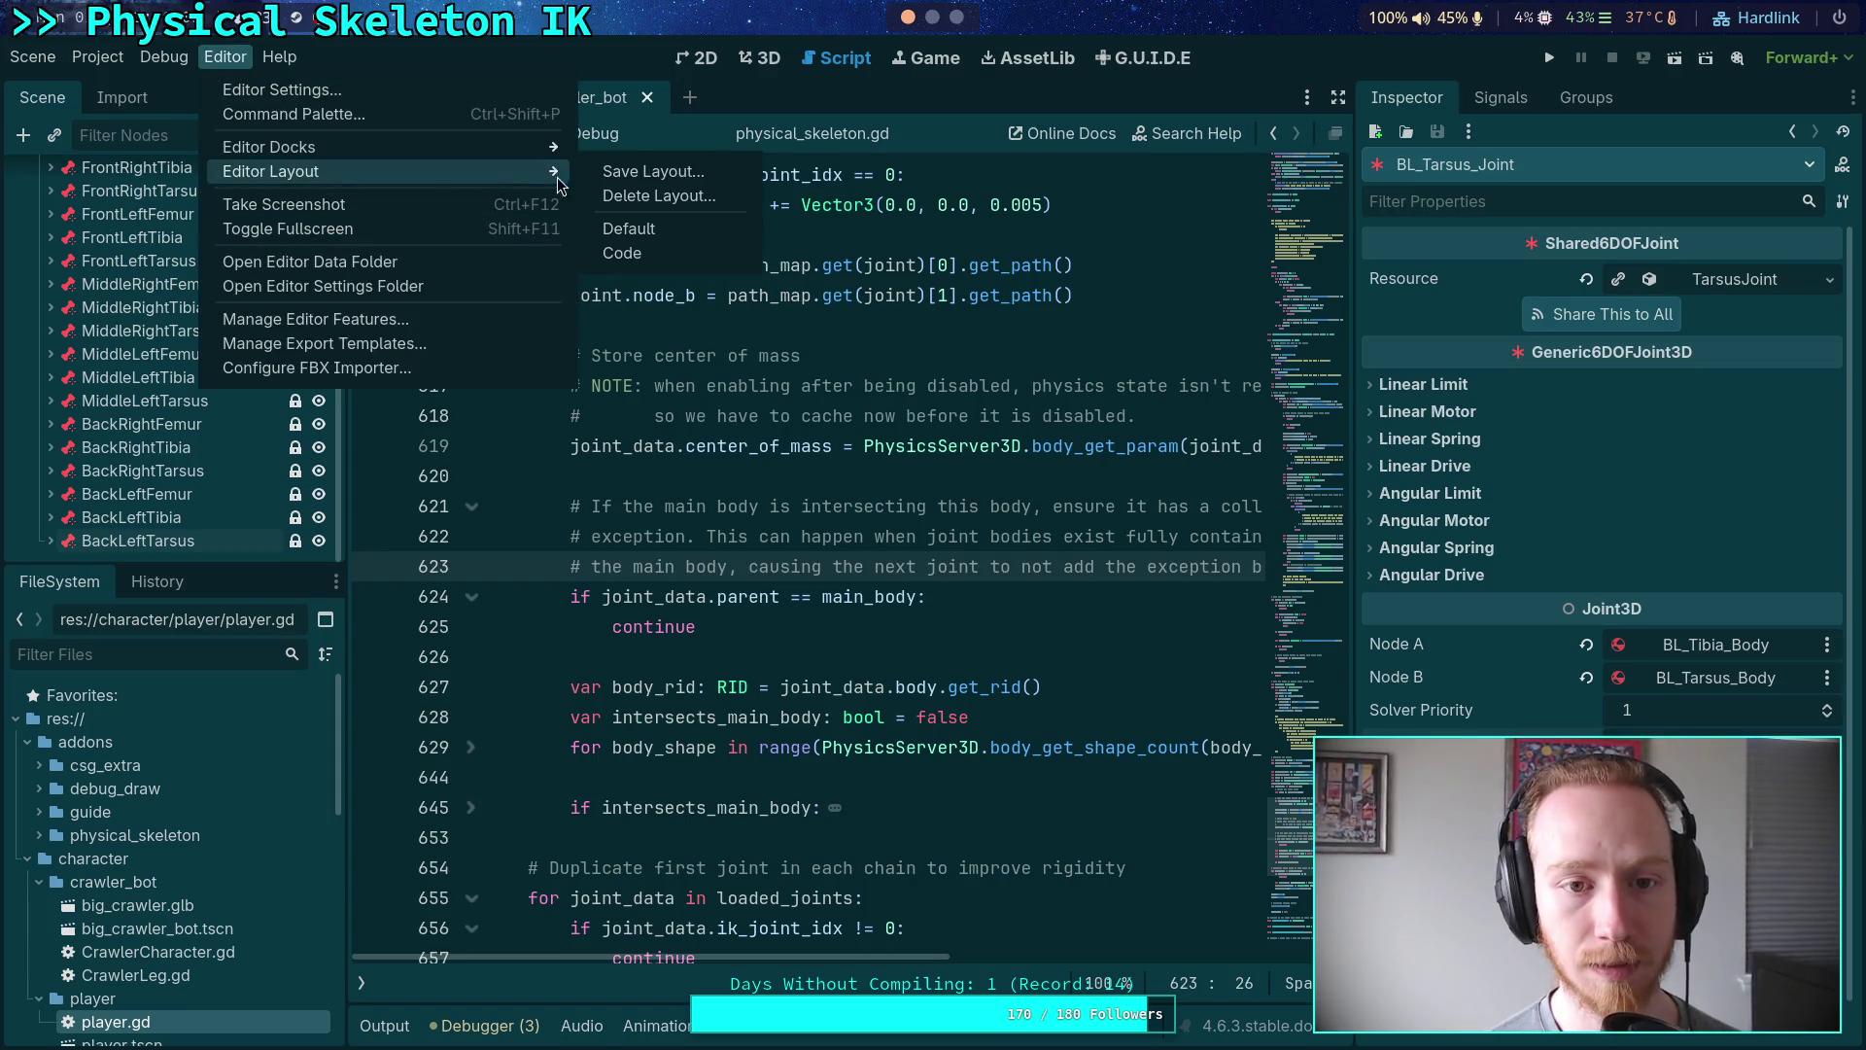
left_click(651, 251)
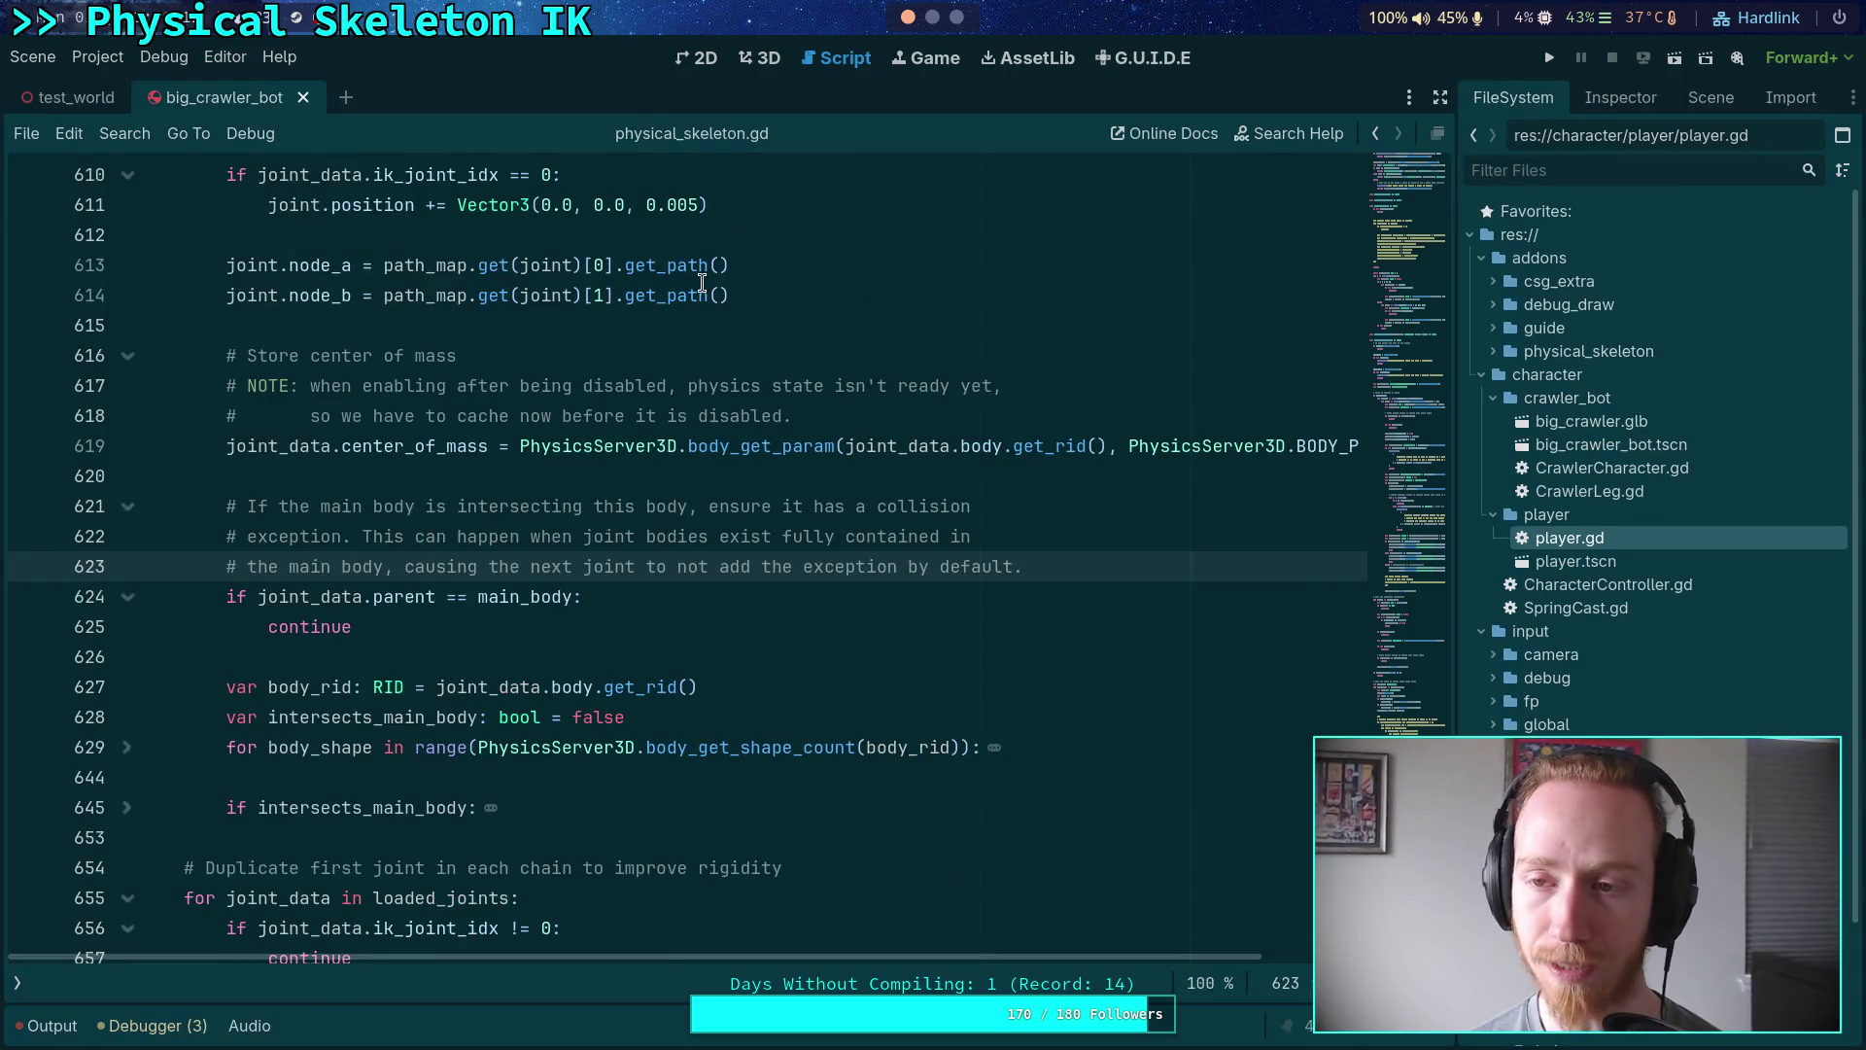
- Run the project to test the crawler, then stop it and hide the output log
left_click(1550, 60)
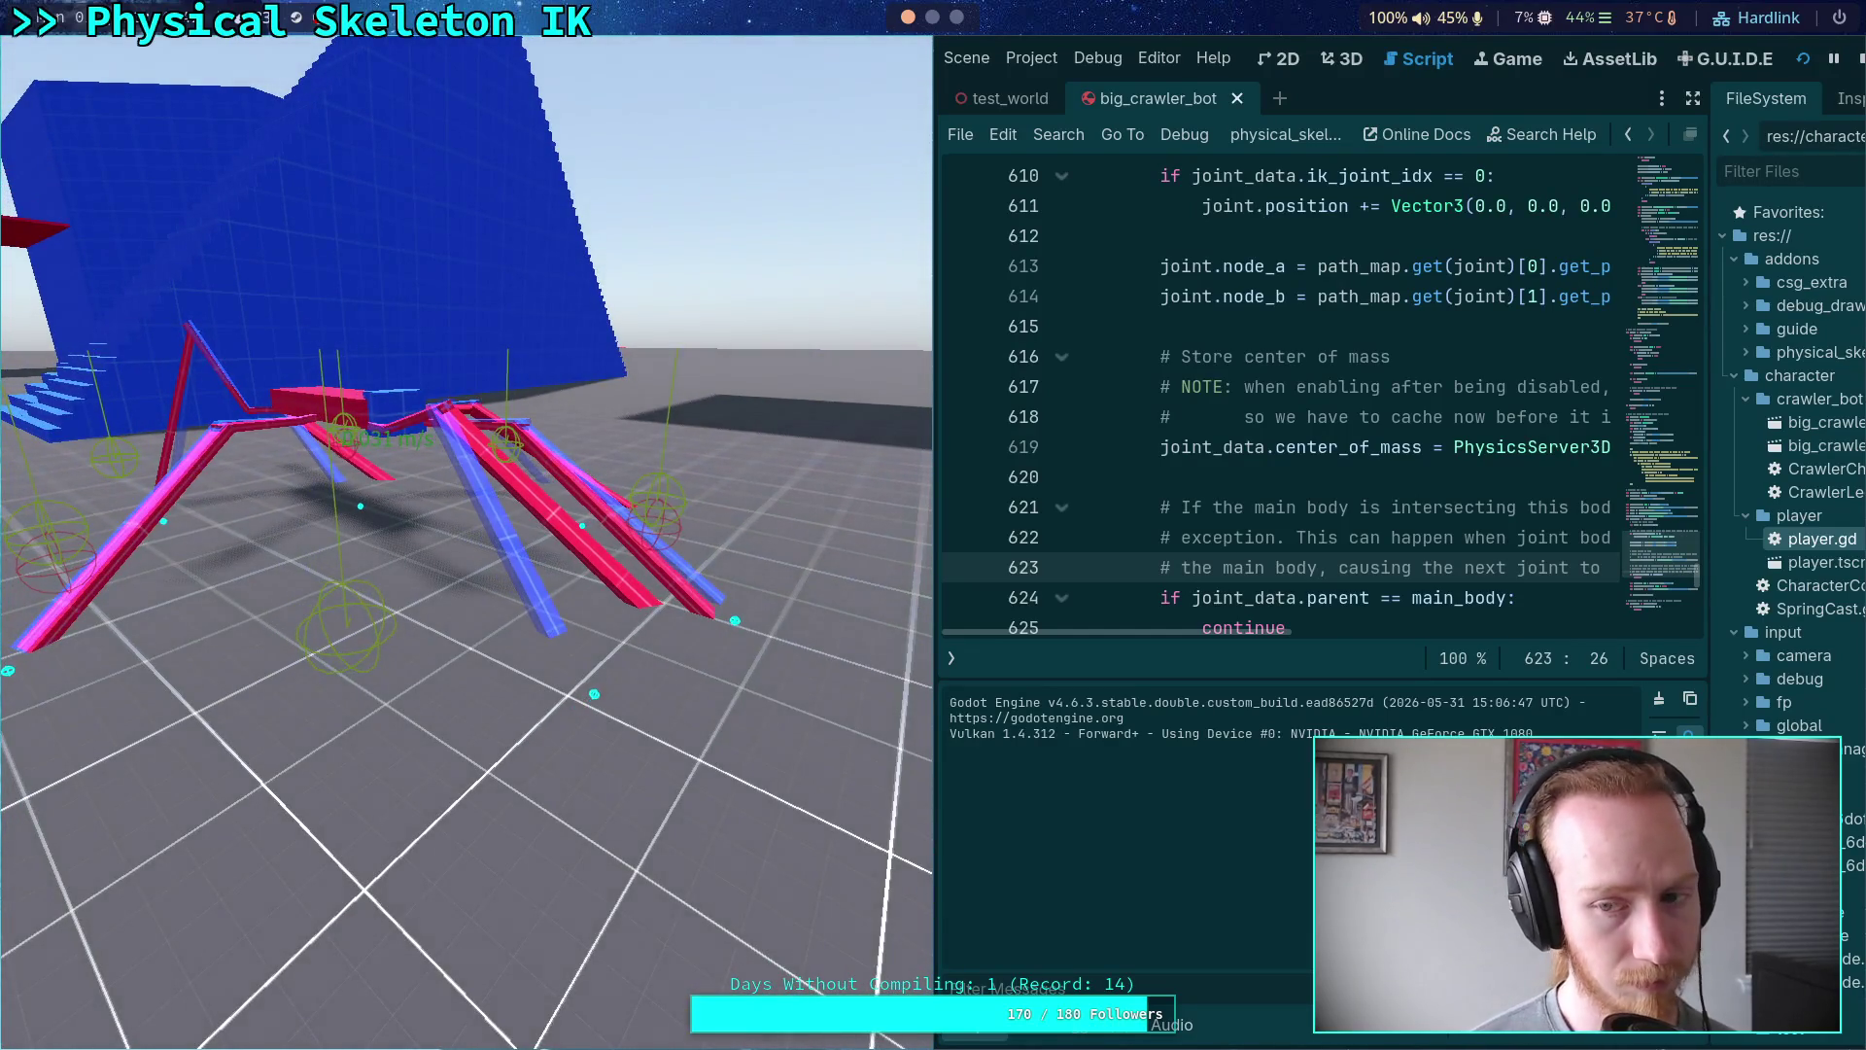
left_click(1858, 58)
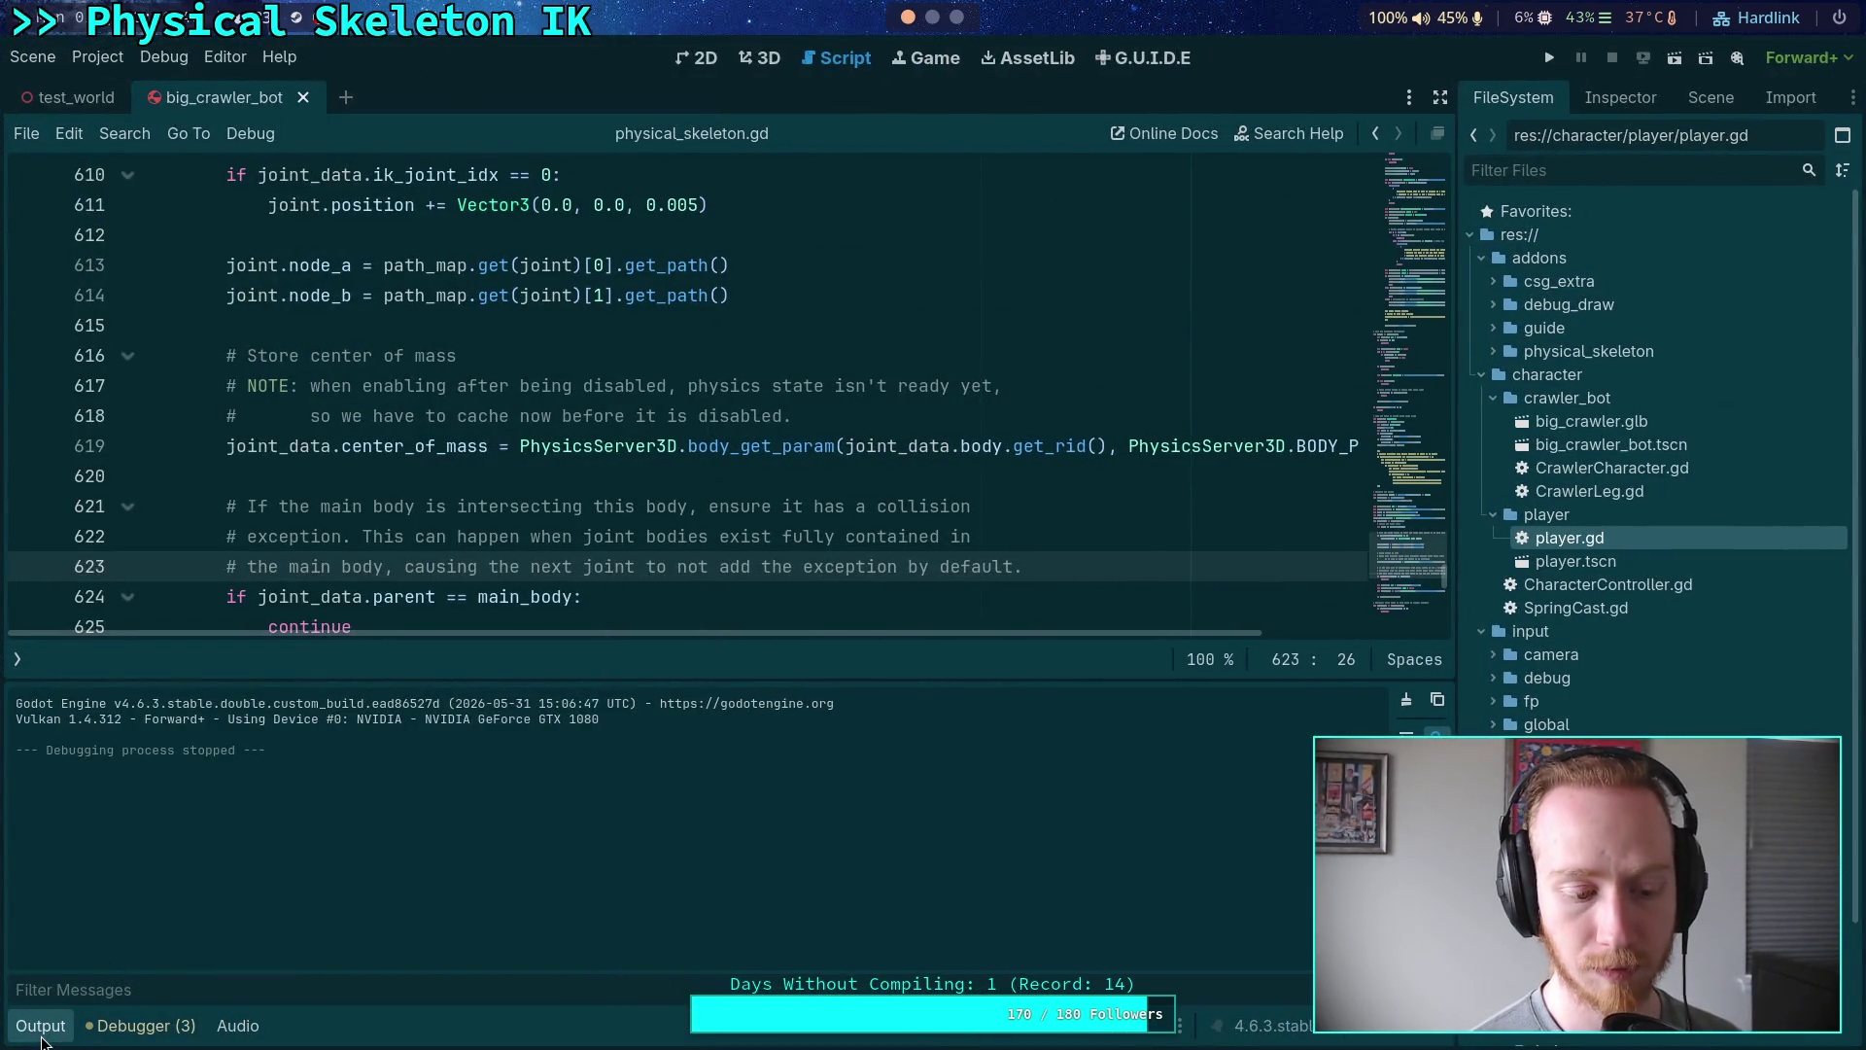
left_click(40, 1036)
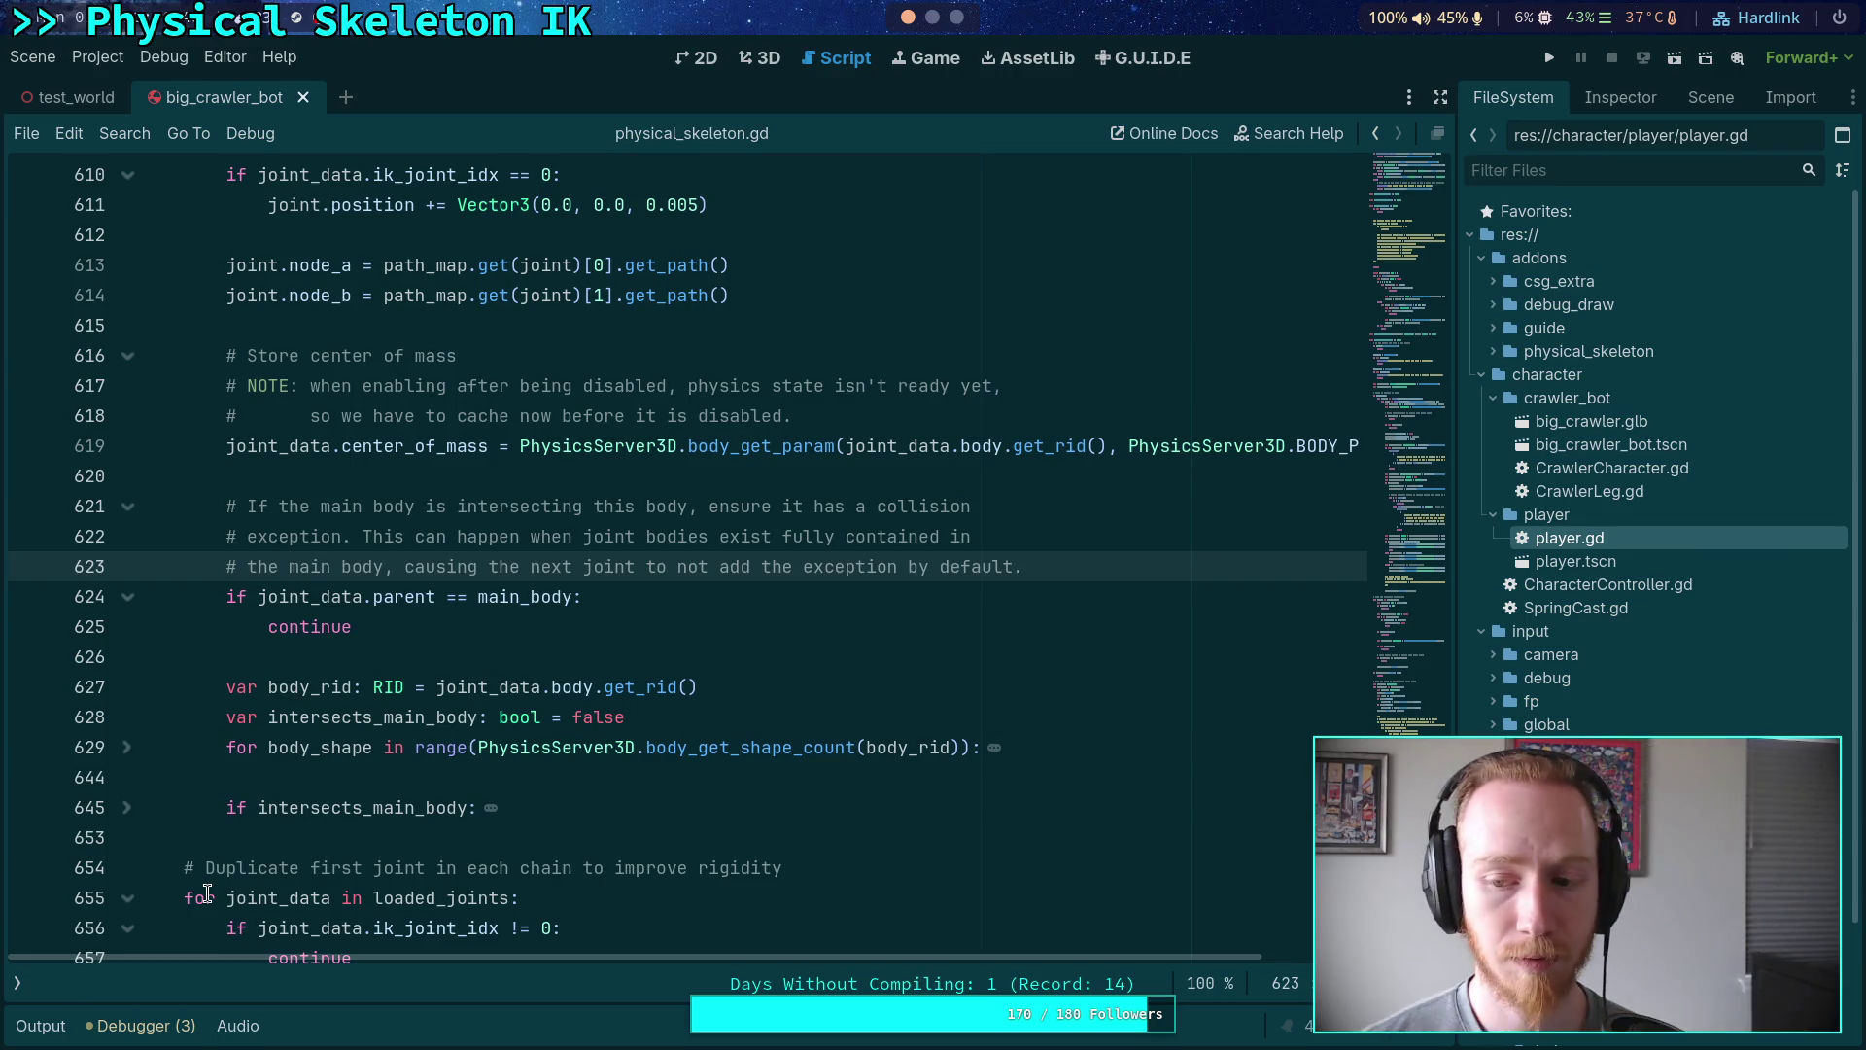
- Set the Jolt Physics 3D Baumgarte Stabilization Factor to 0.13 in Project Settings
left_click(91, 58)
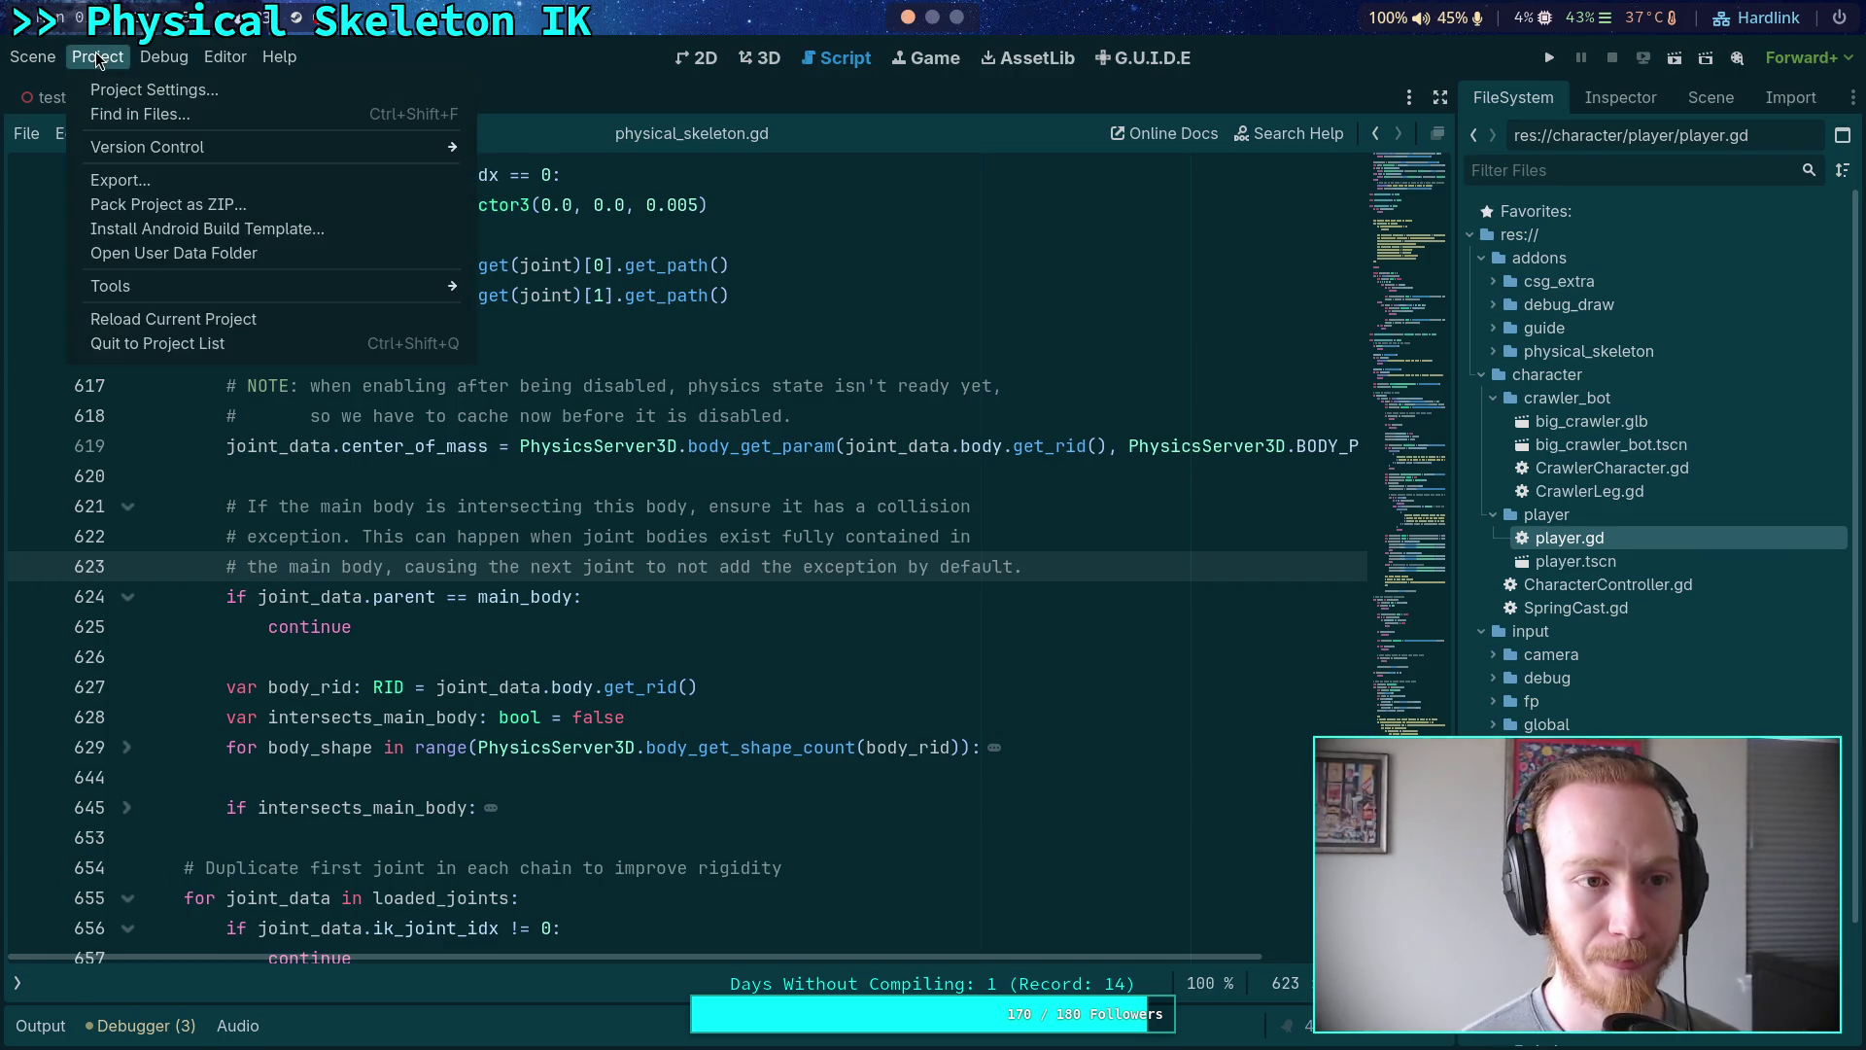
left_click(97, 84)
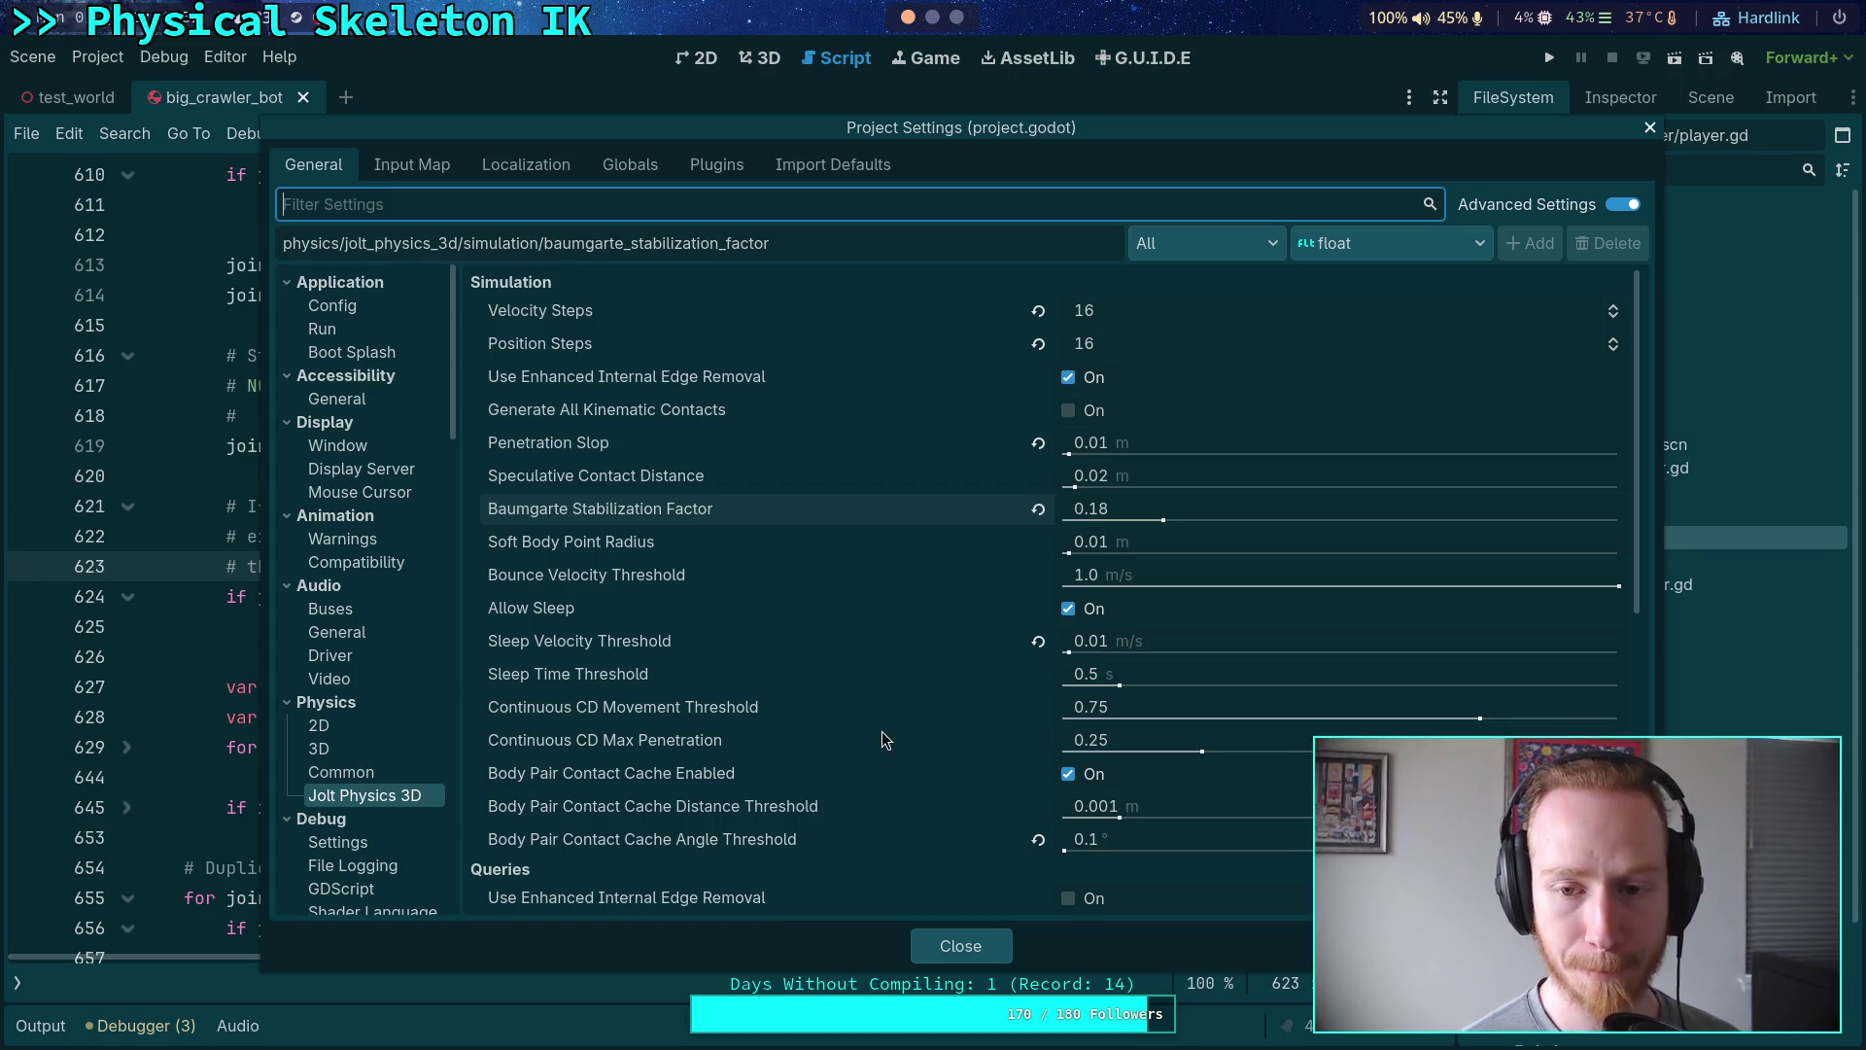
left_click(1192, 515)
type("0.13")
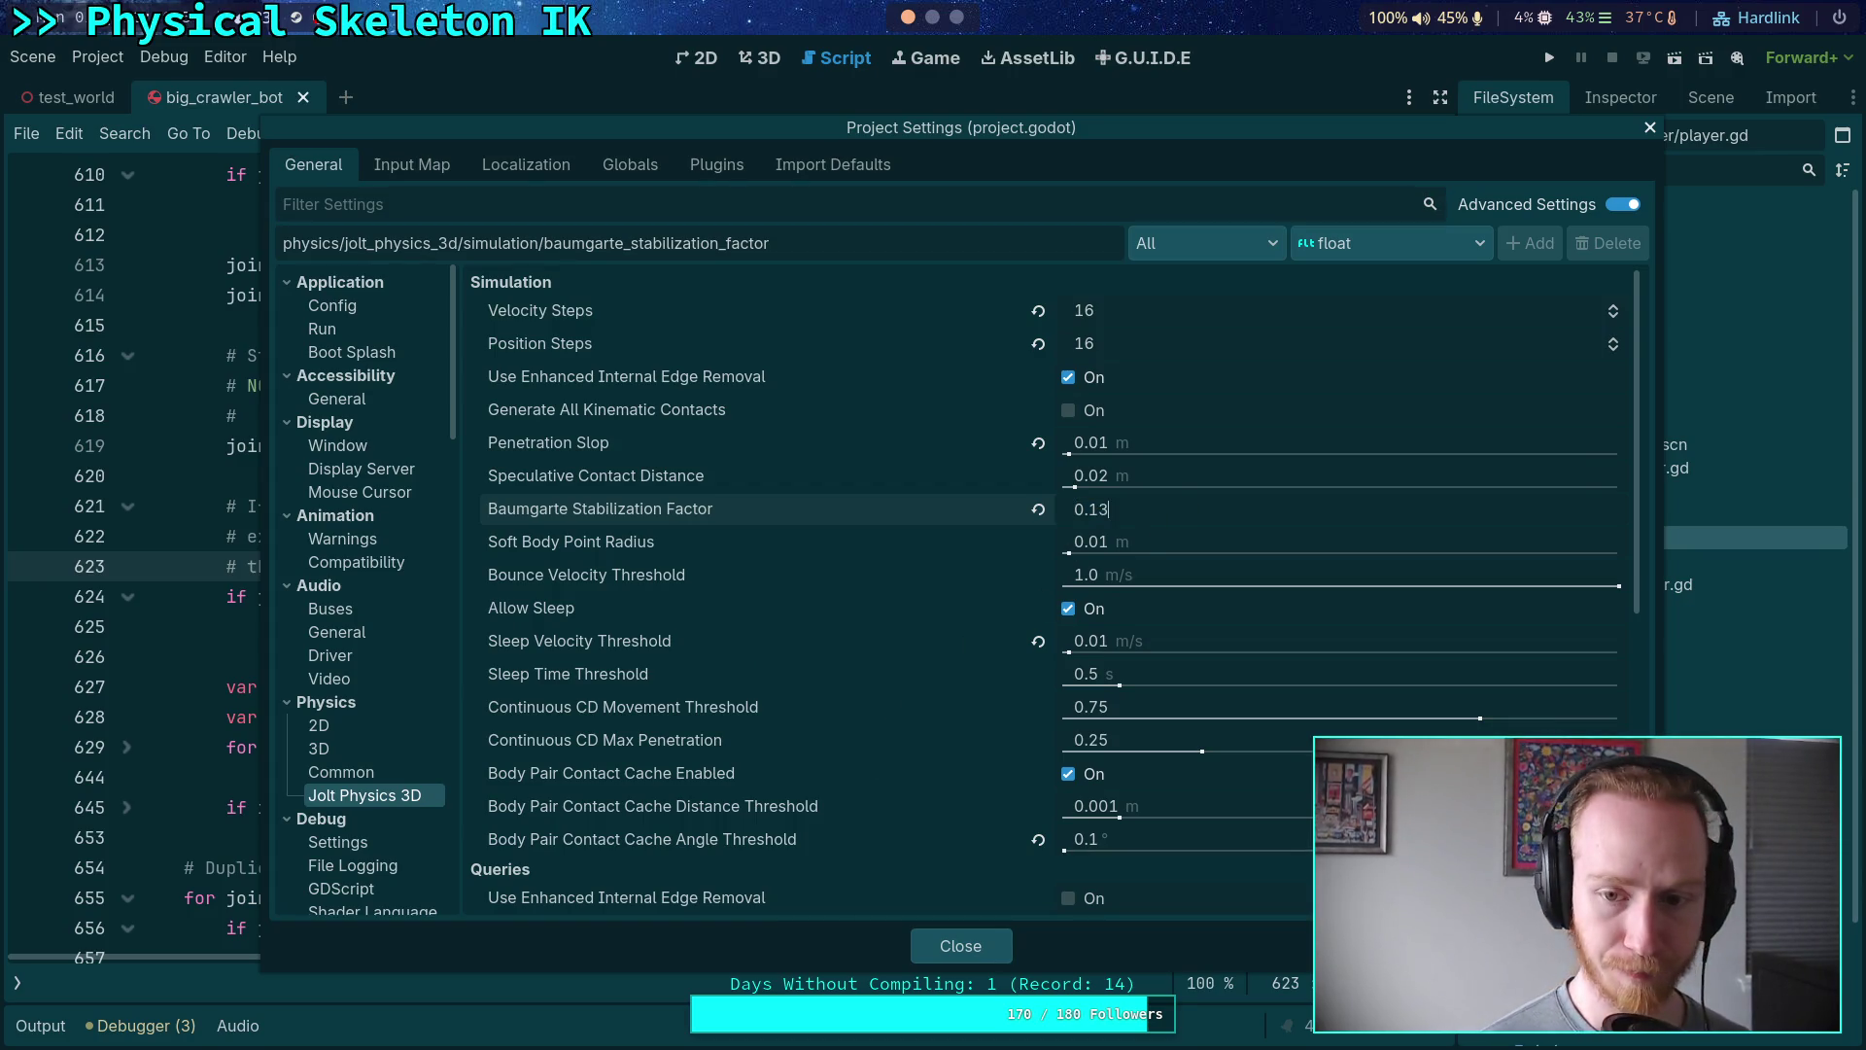
left_click(960, 946)
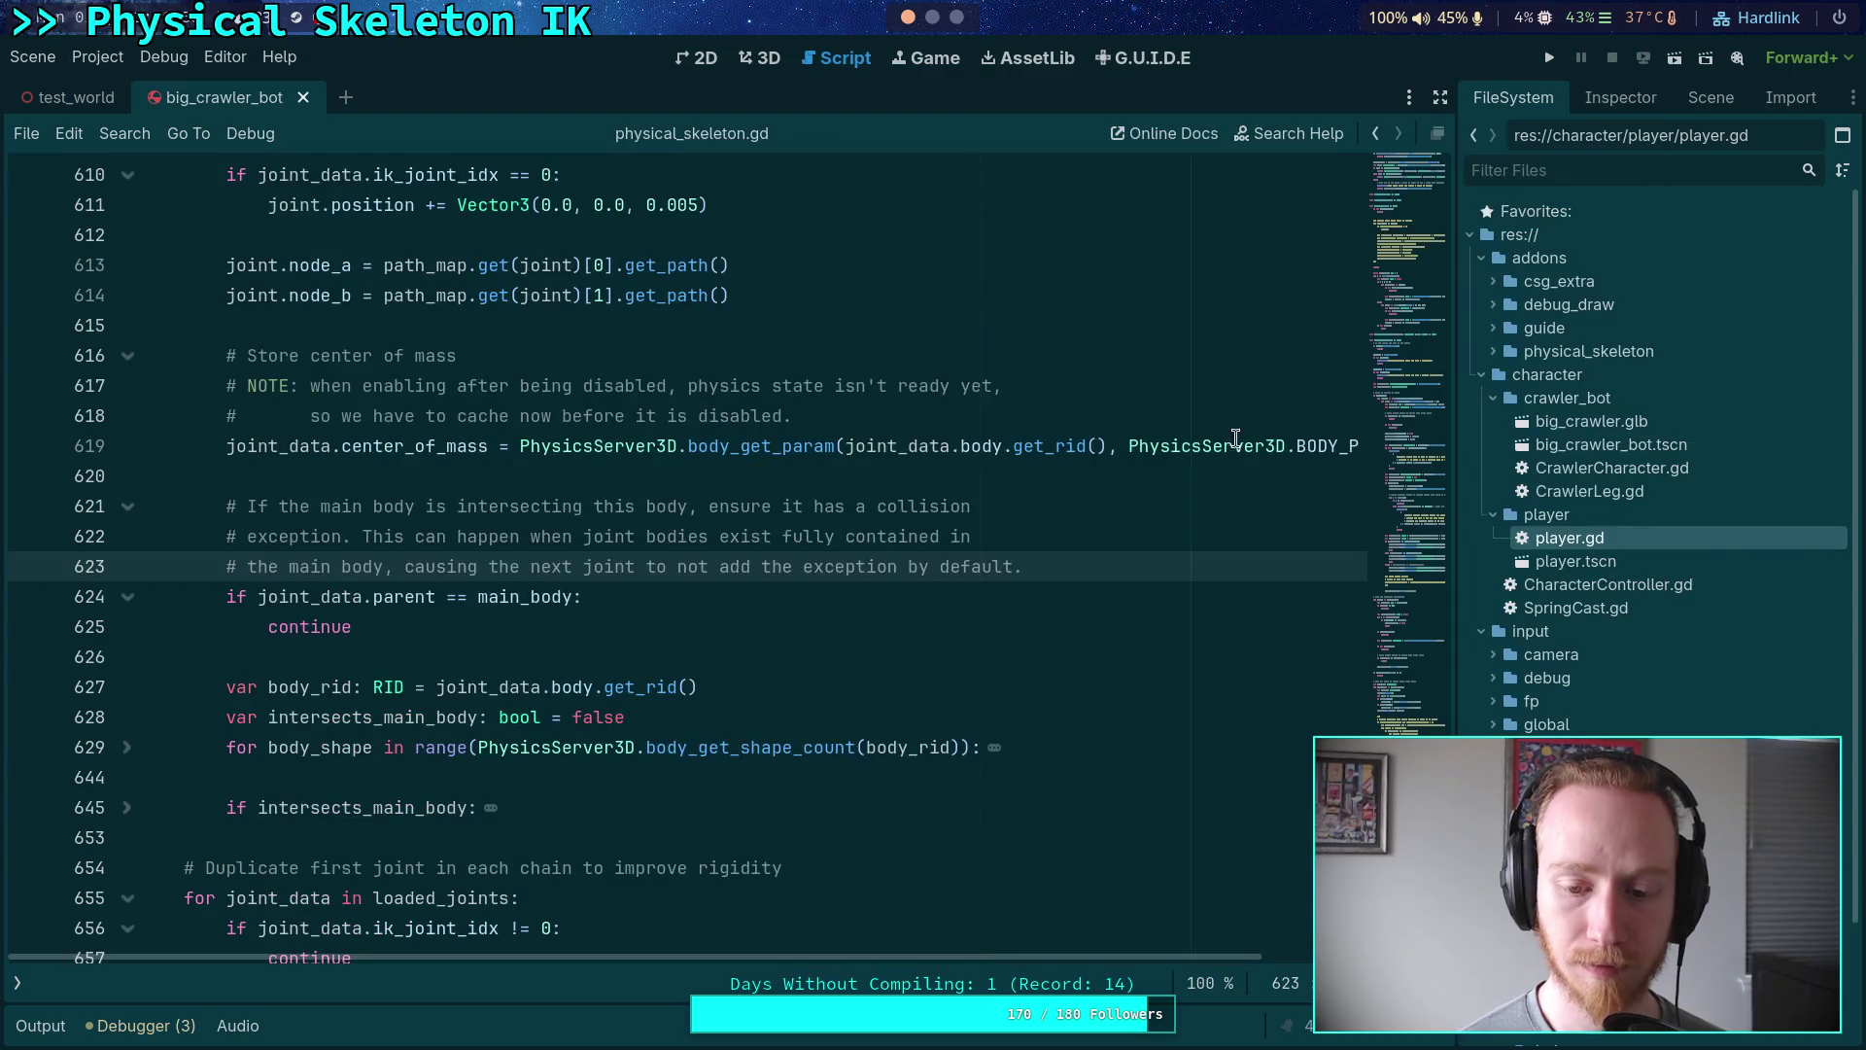
- Run the crawler and graph Physics Process time in the Debugger's Monitors
left_click(1552, 60)
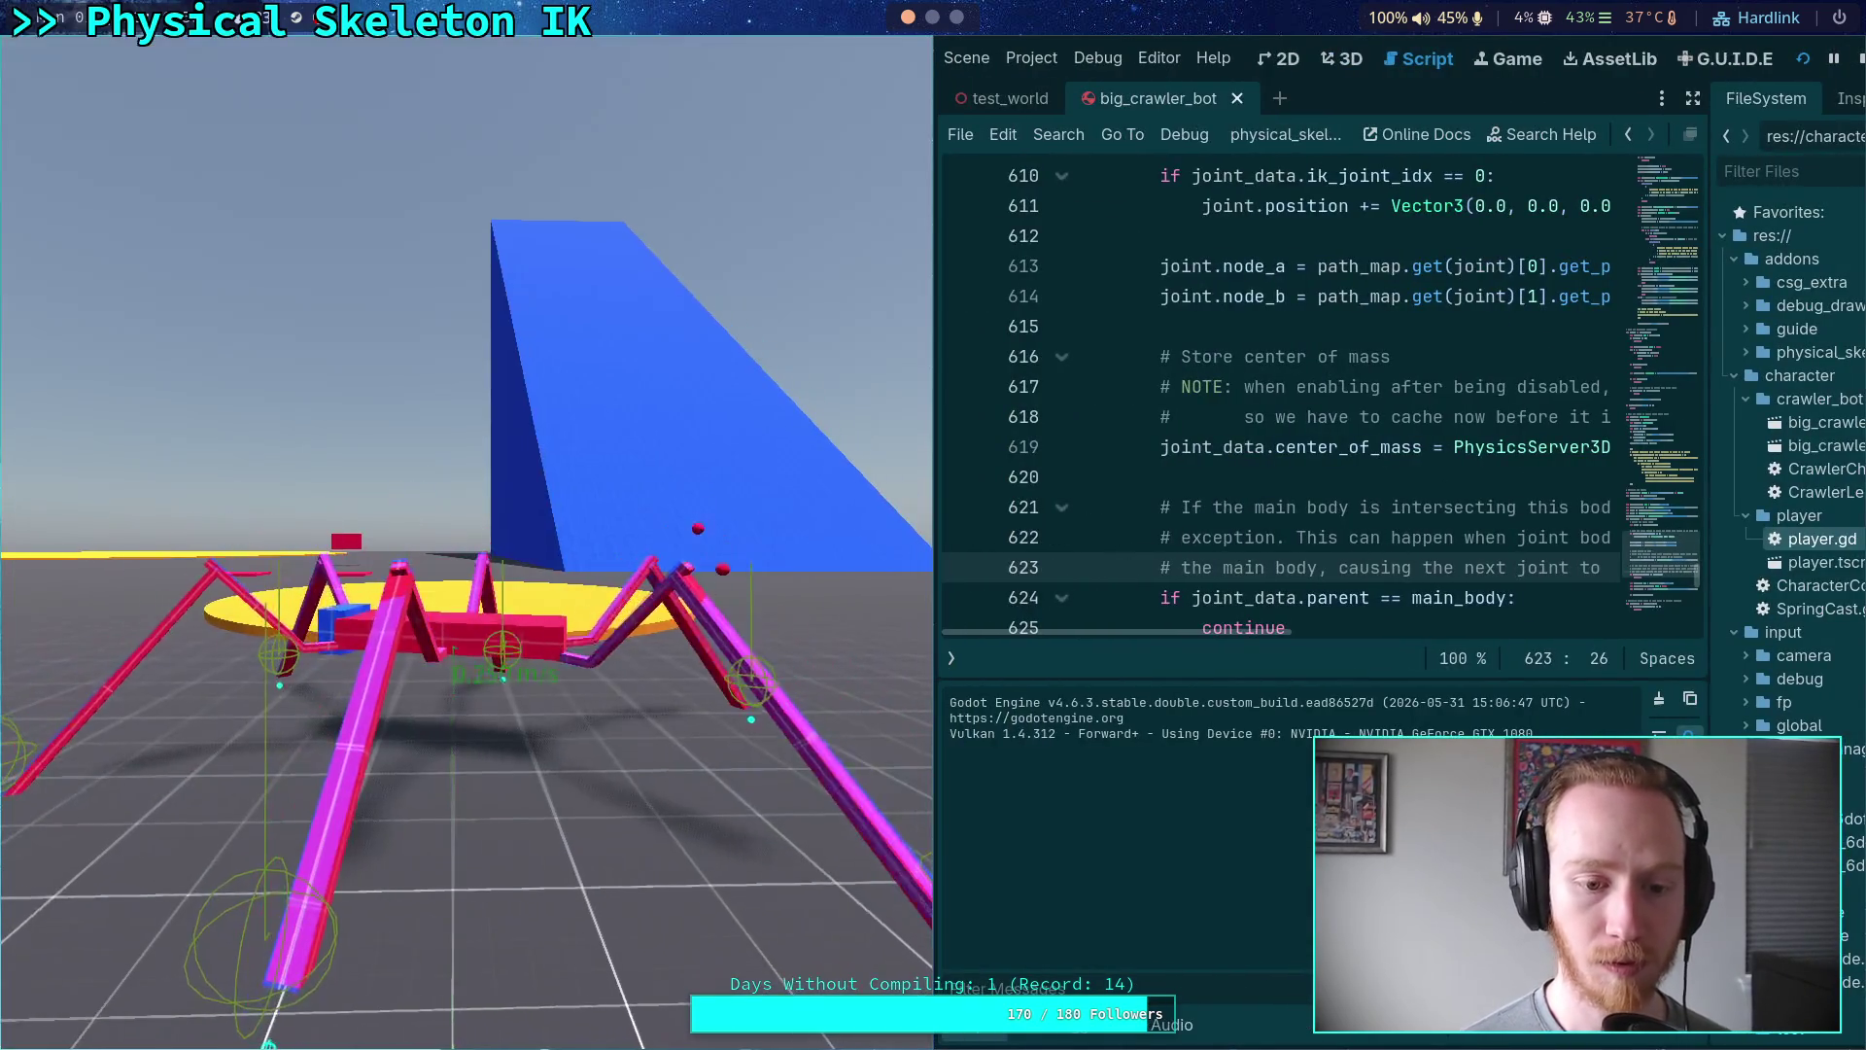
left_click(1123, 1038)
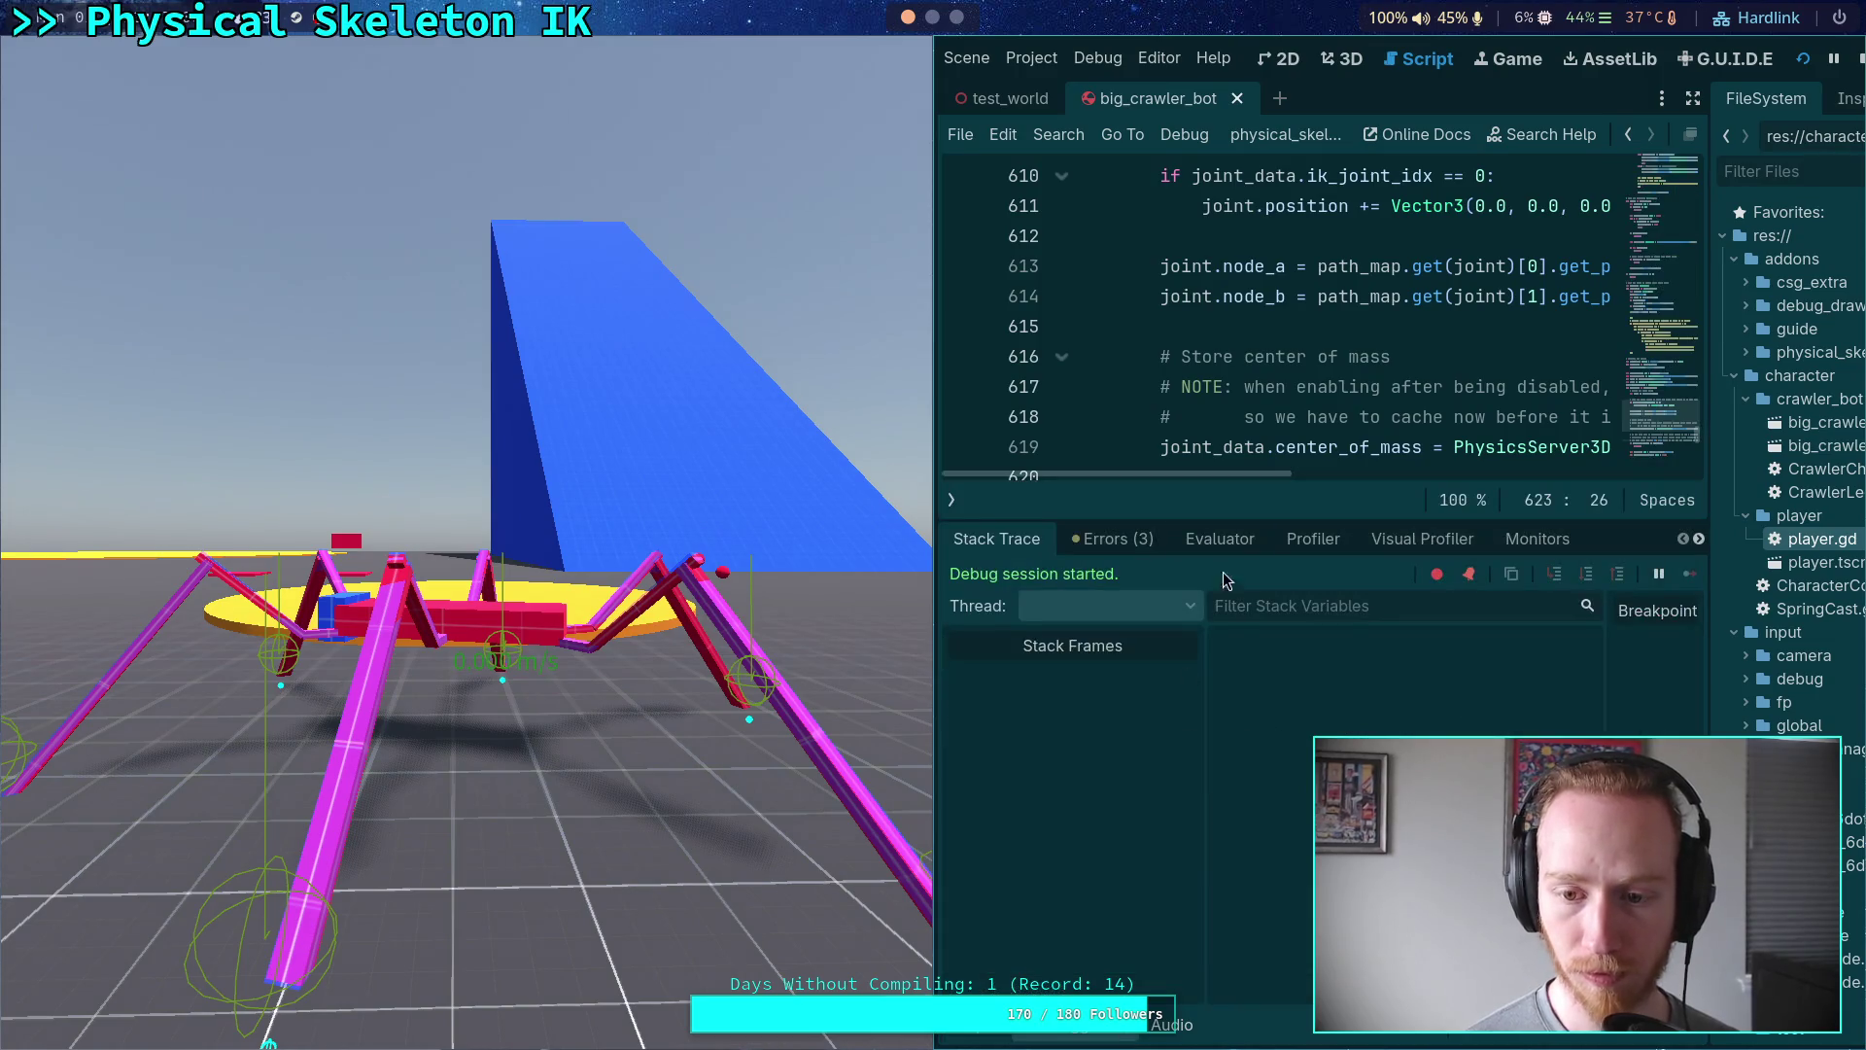
left_click(1380, 543)
left_click(1534, 539)
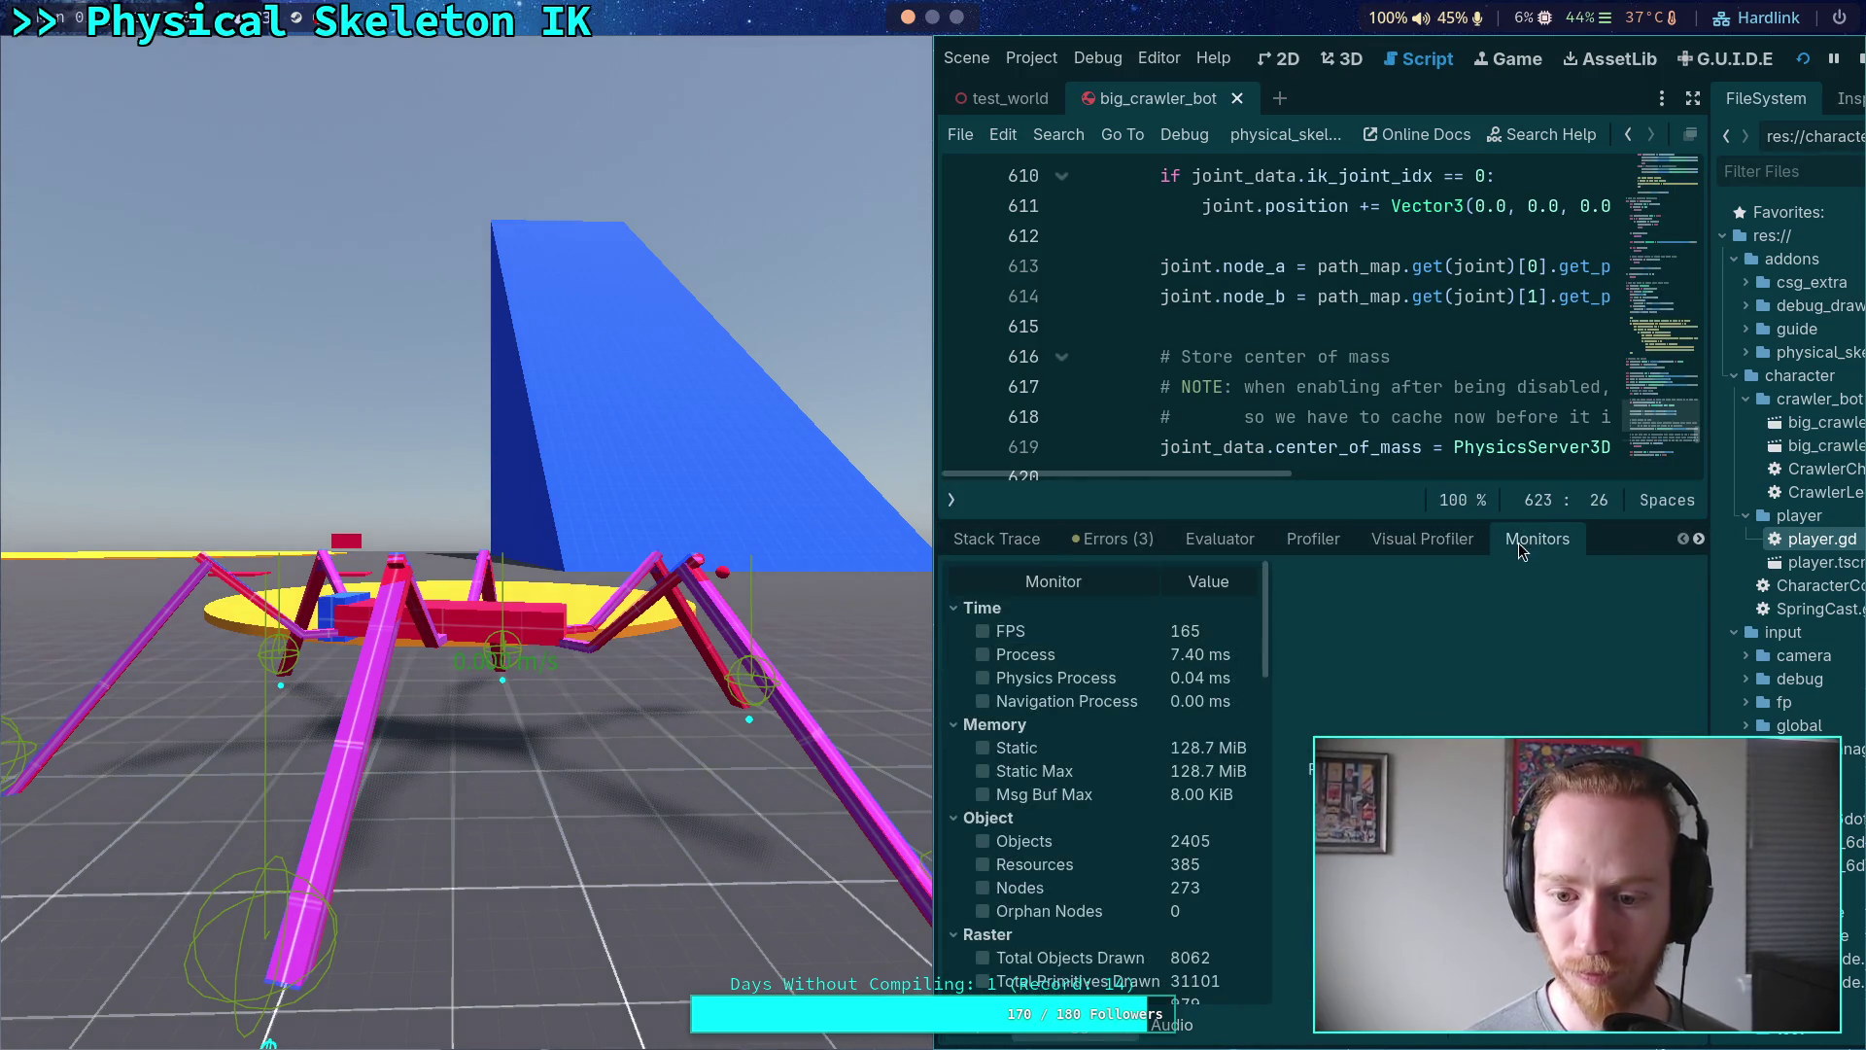
left_click(982, 678)
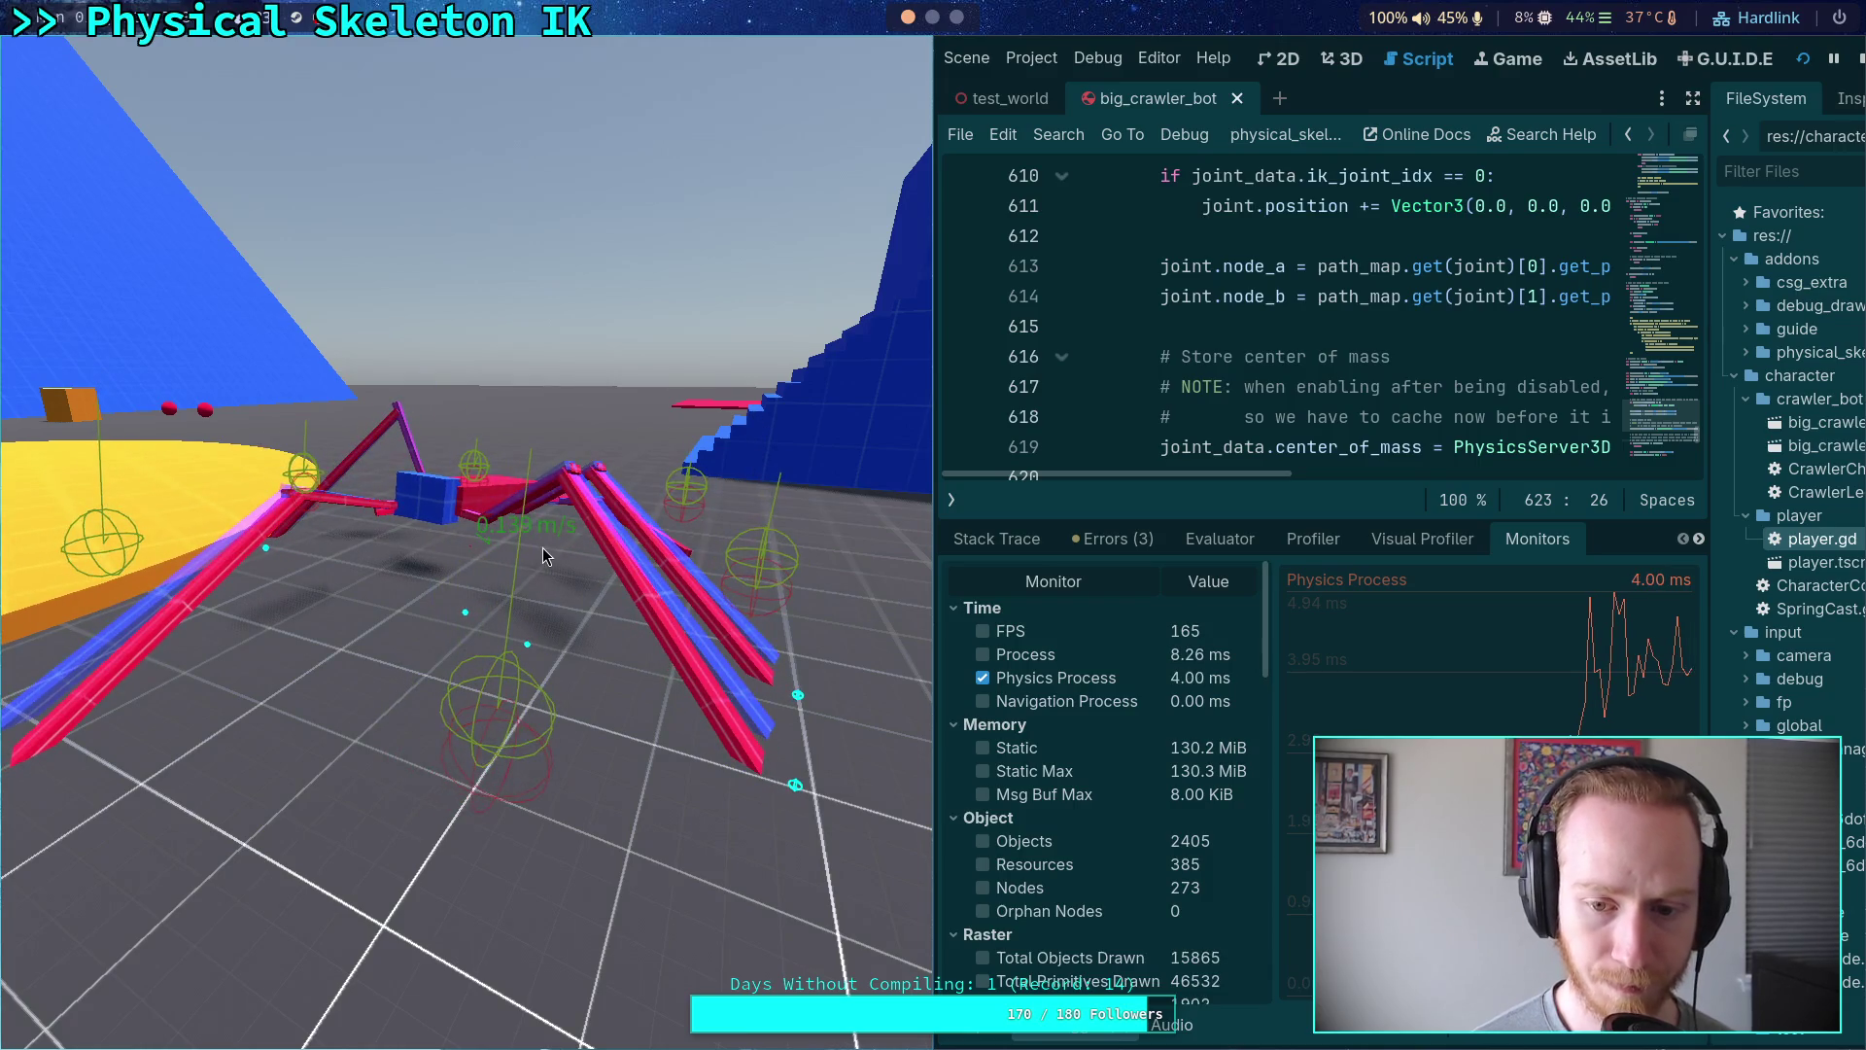
- Stop the game and wrap the 0.005 first-joint offset block (lines 609–613) in triple quotes
left_click(1859, 60)
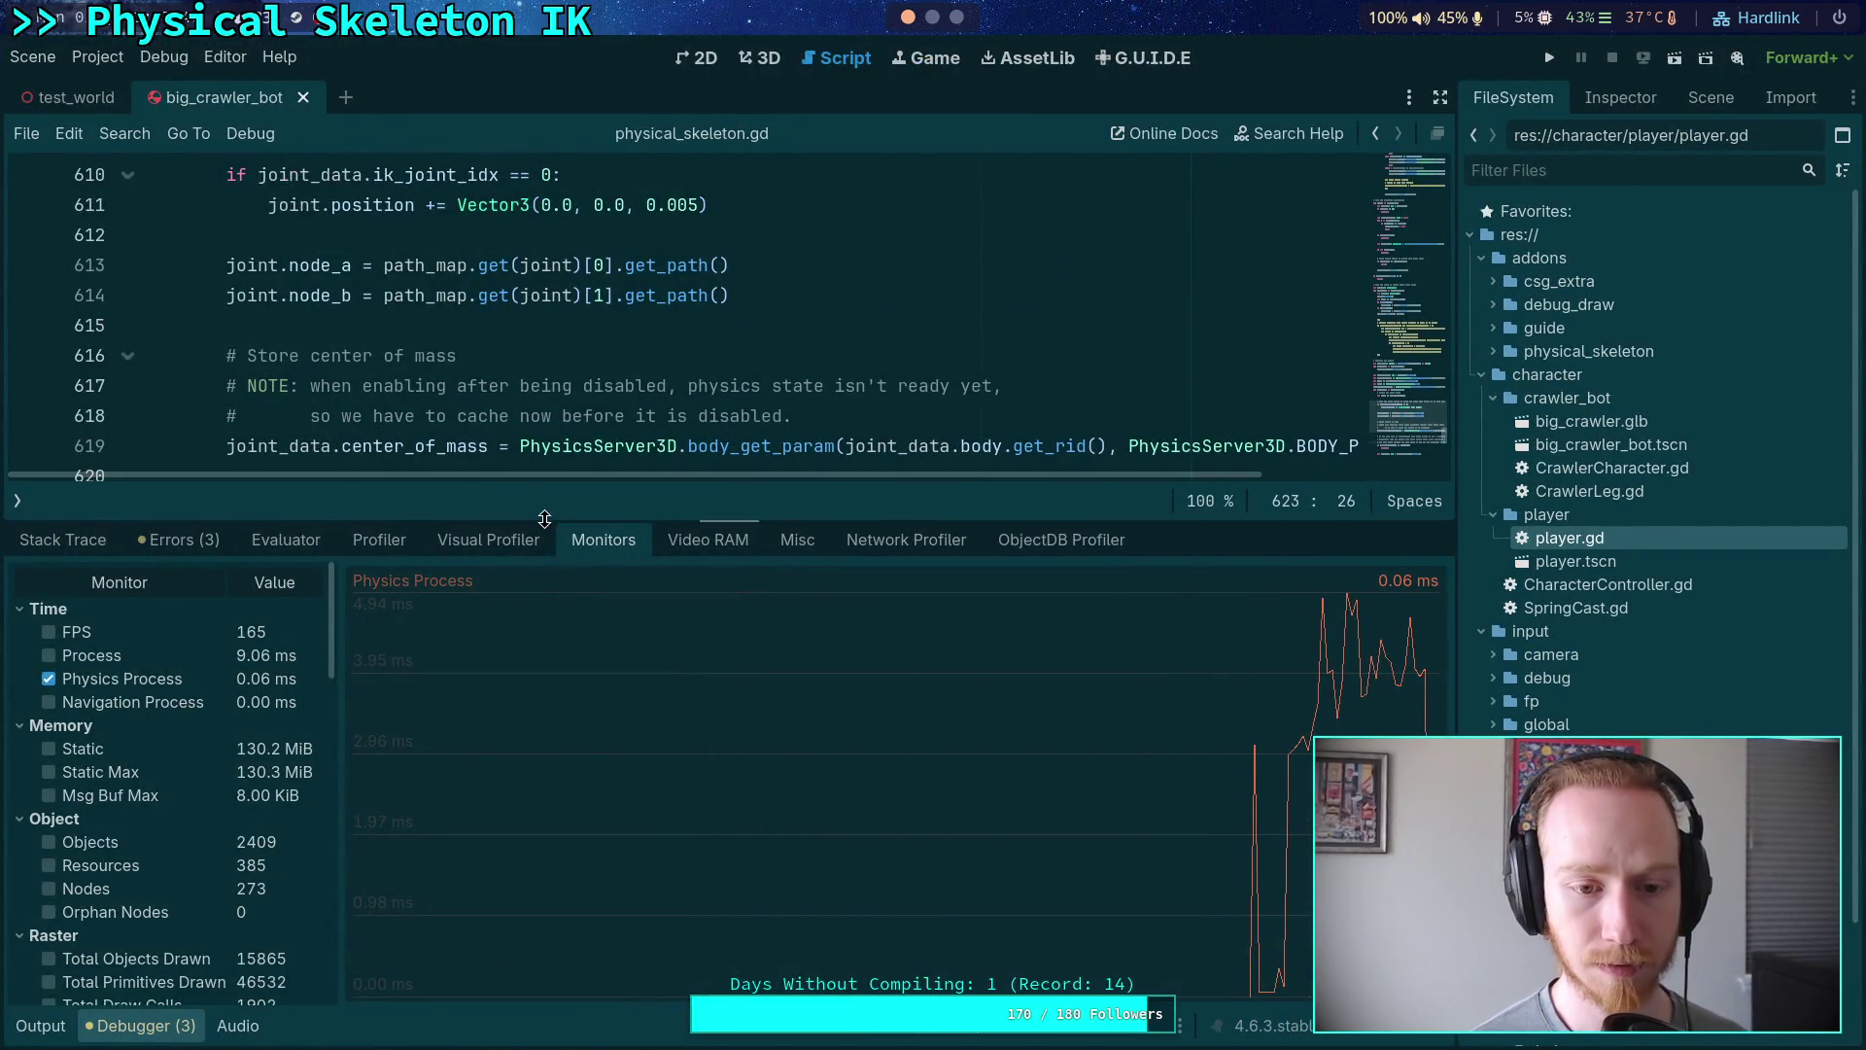
left_click_drag(546, 522, 546, 596)
scroll(480, 456, "up", 4)
scroll(480, 456, "down", 10)
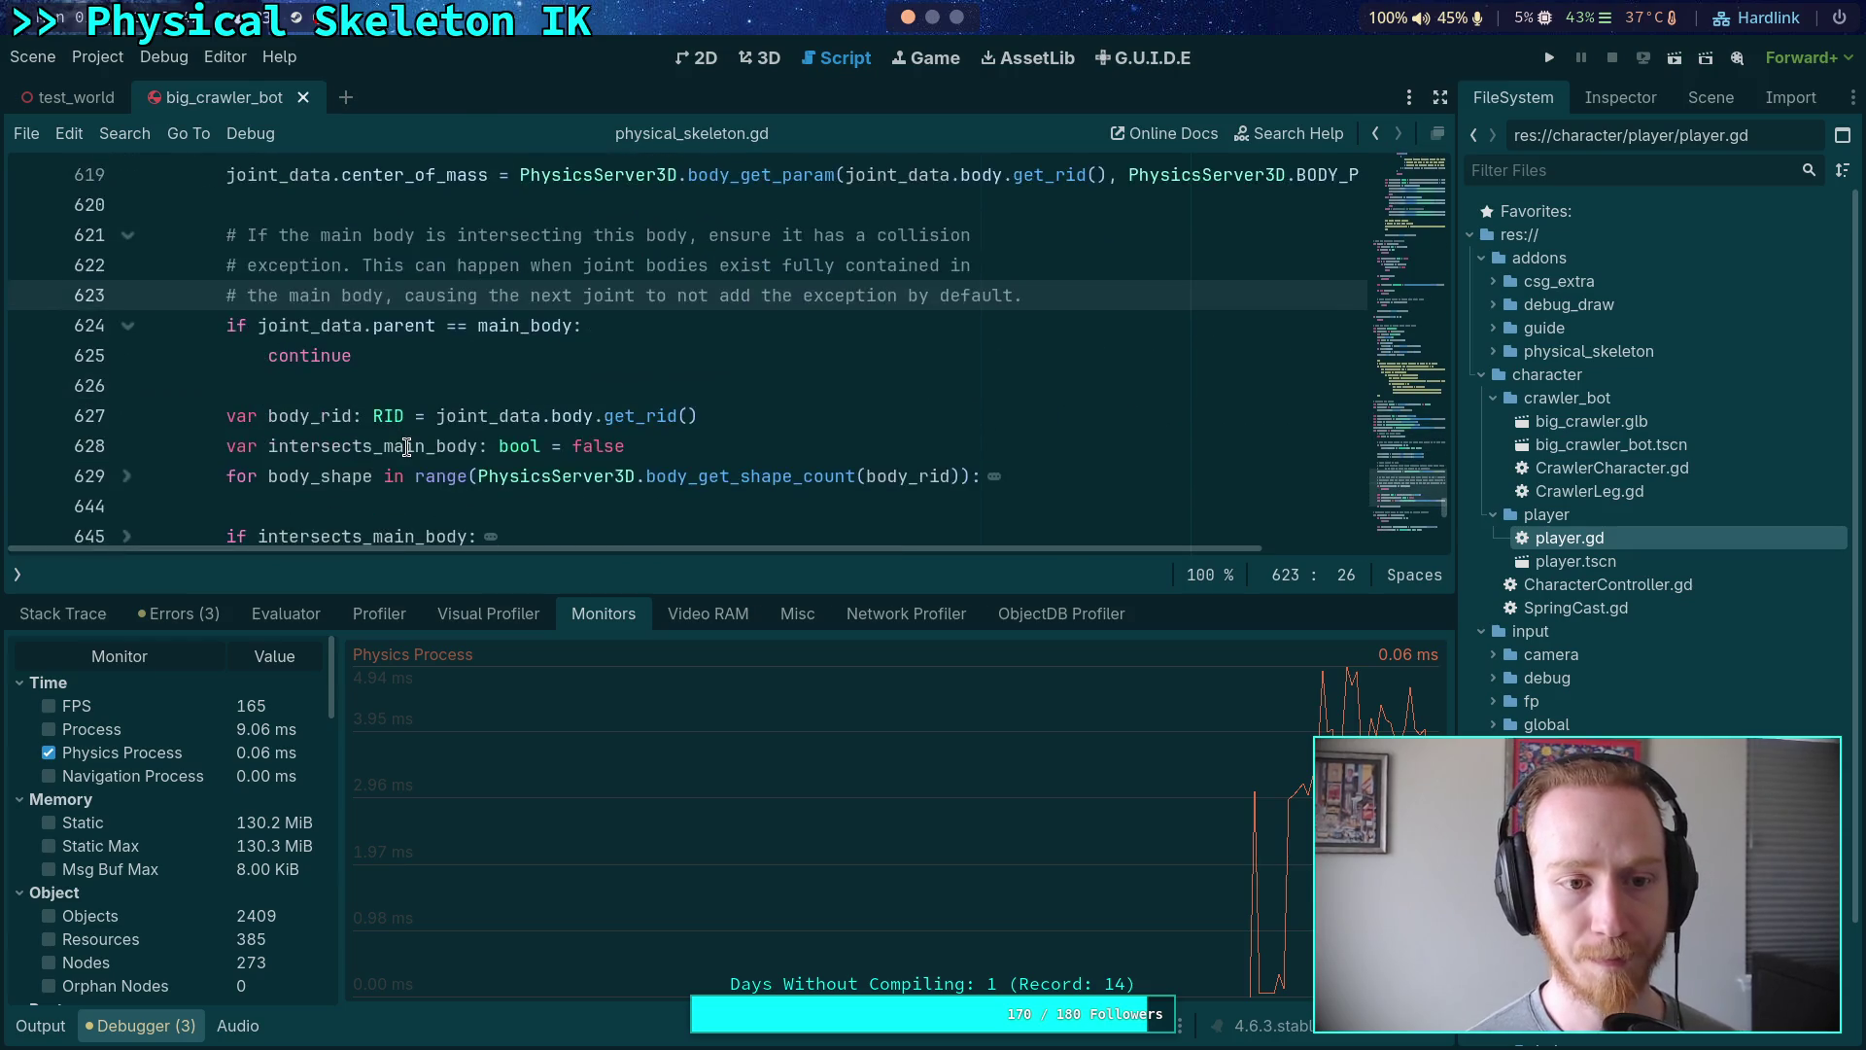
scroll(405, 425, "down", 10)
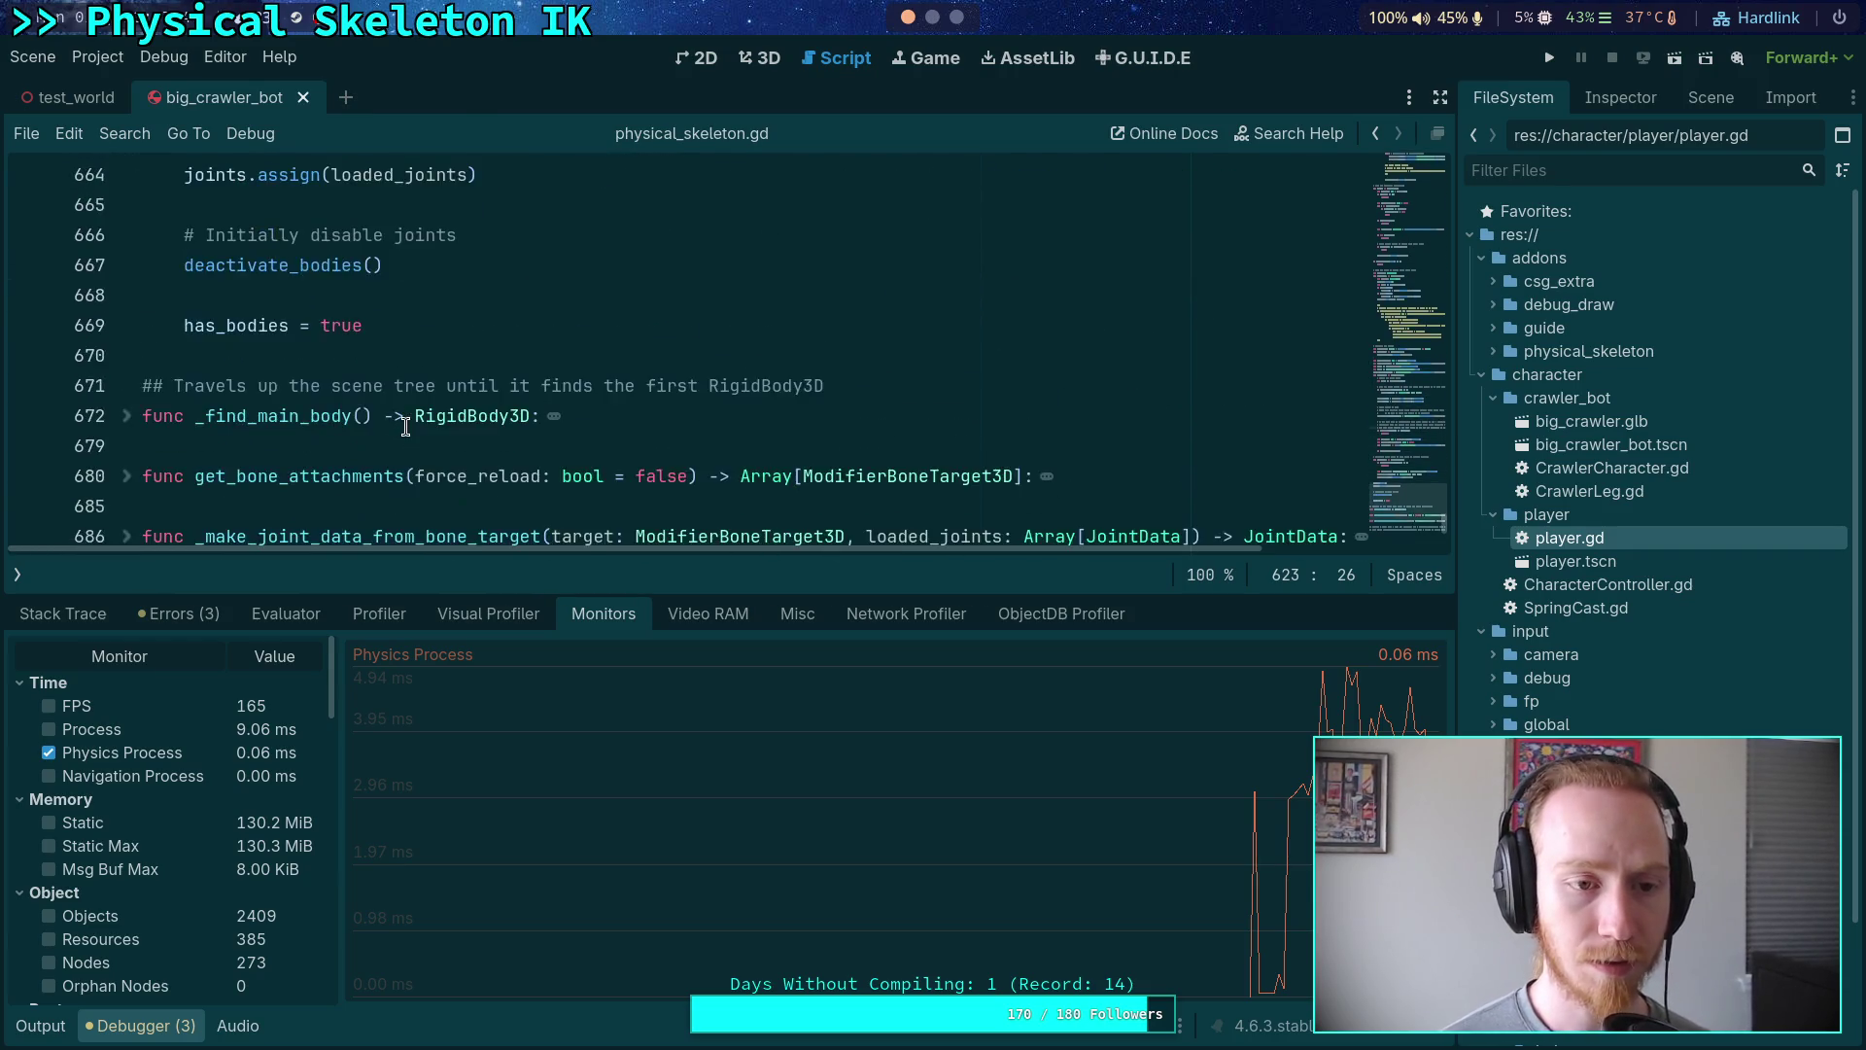
scroll(170, 391, "up", 5)
scroll(170, 392, "up", 20)
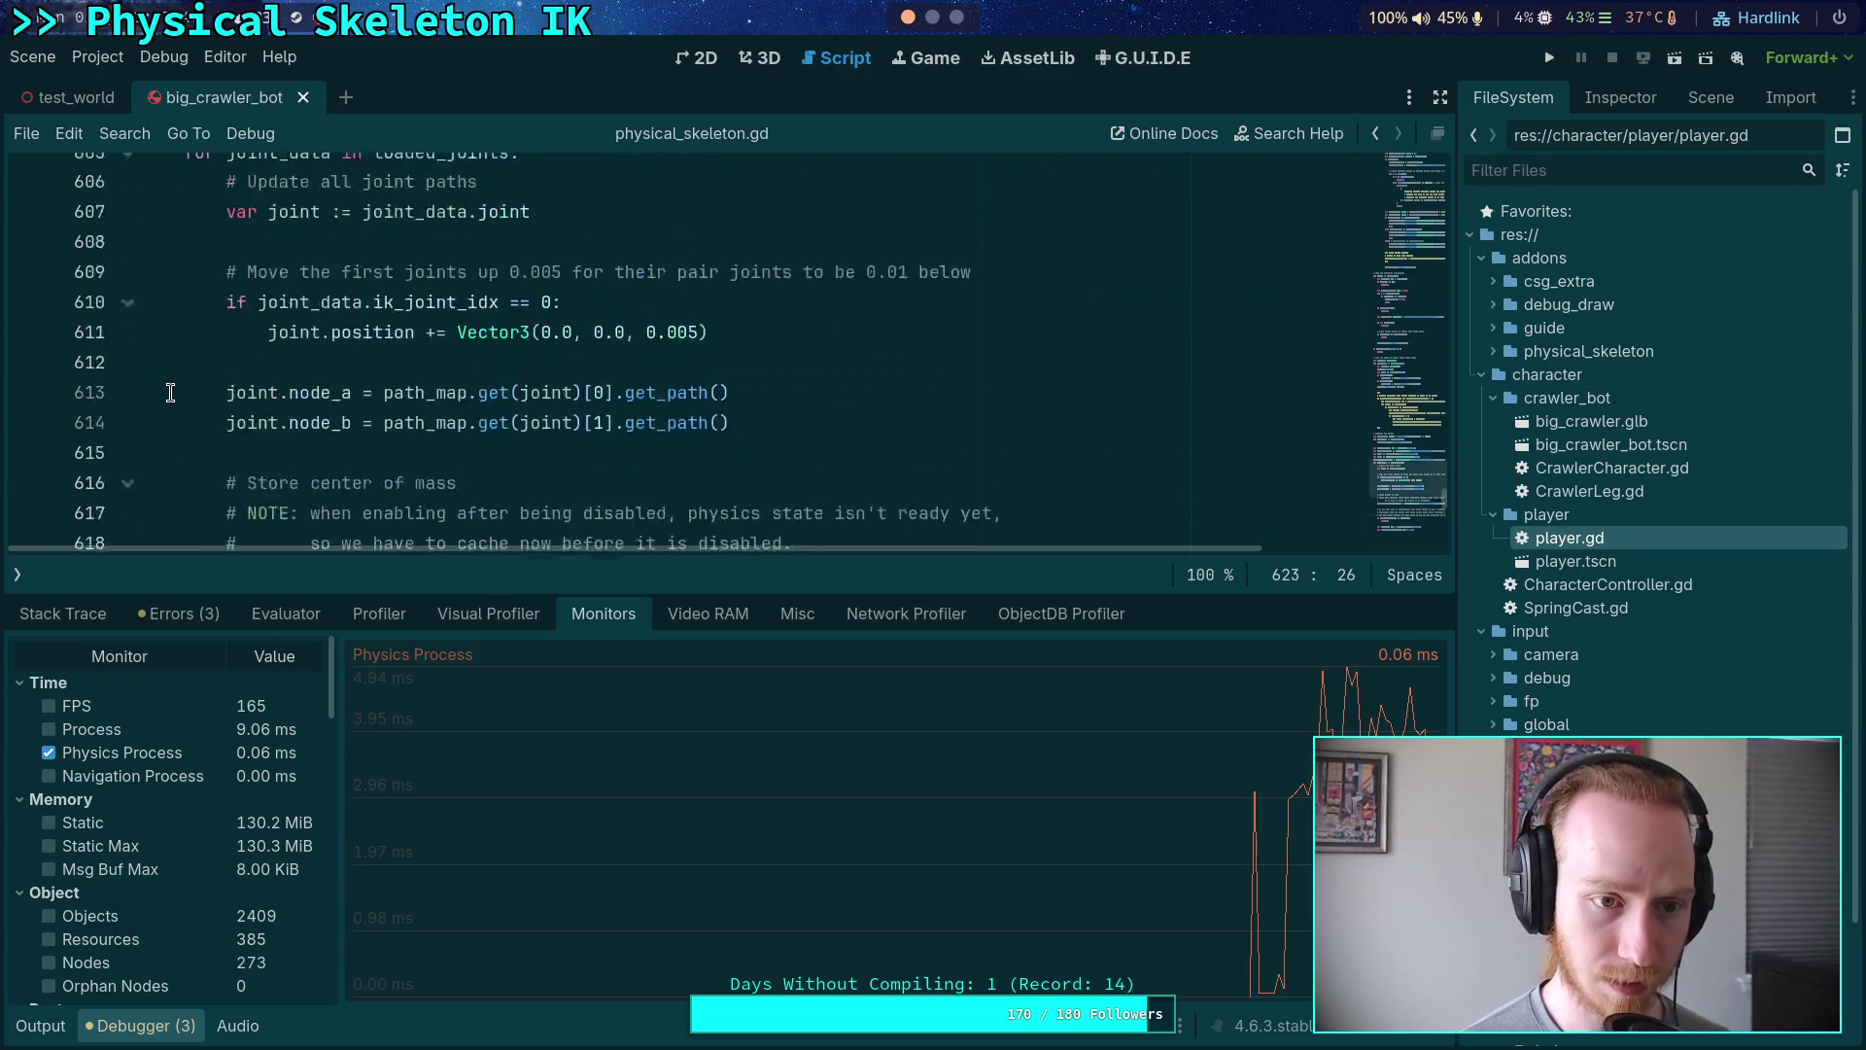
scroll(170, 392, "down", 3)
scroll(170, 392, "down", 1)
left_click(307, 297)
key("Return")
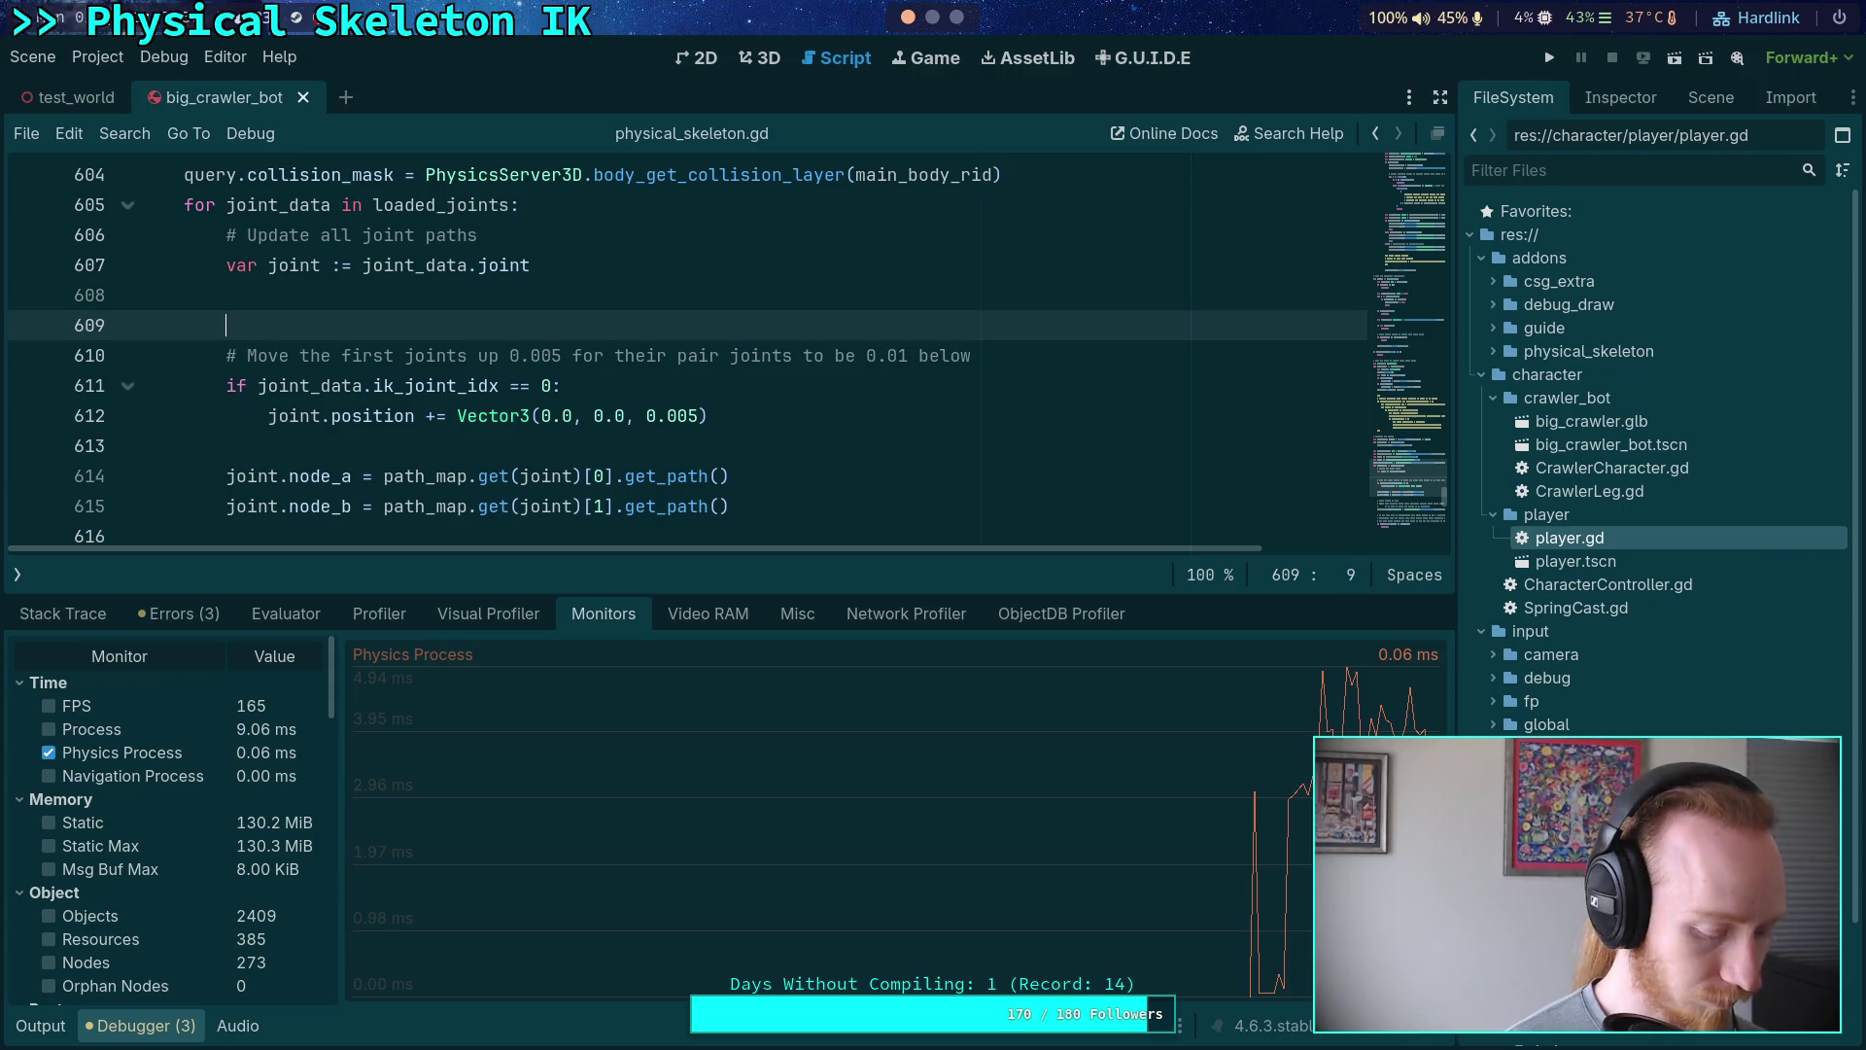
key("Delete")
key("Delete")
key("Delete")
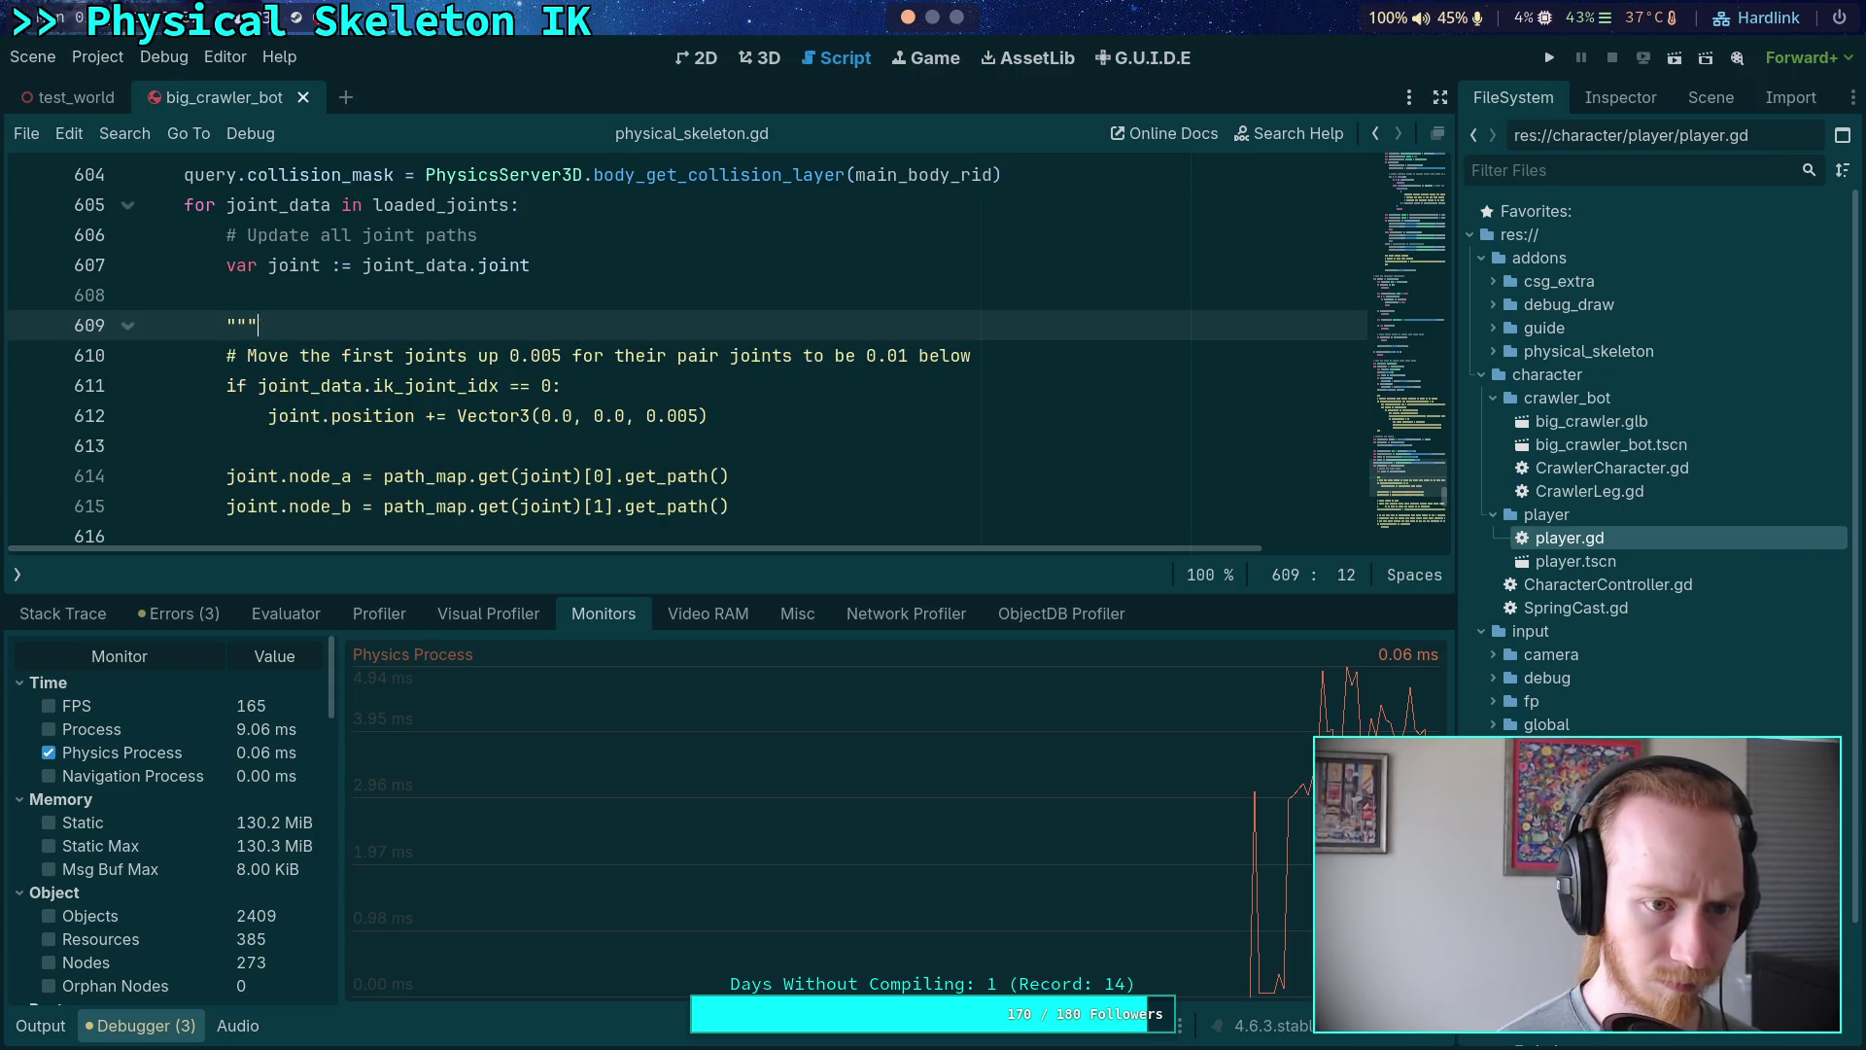
key("Down")
key("Down")
key("Down")
key("Return")
left_click(226, 445)
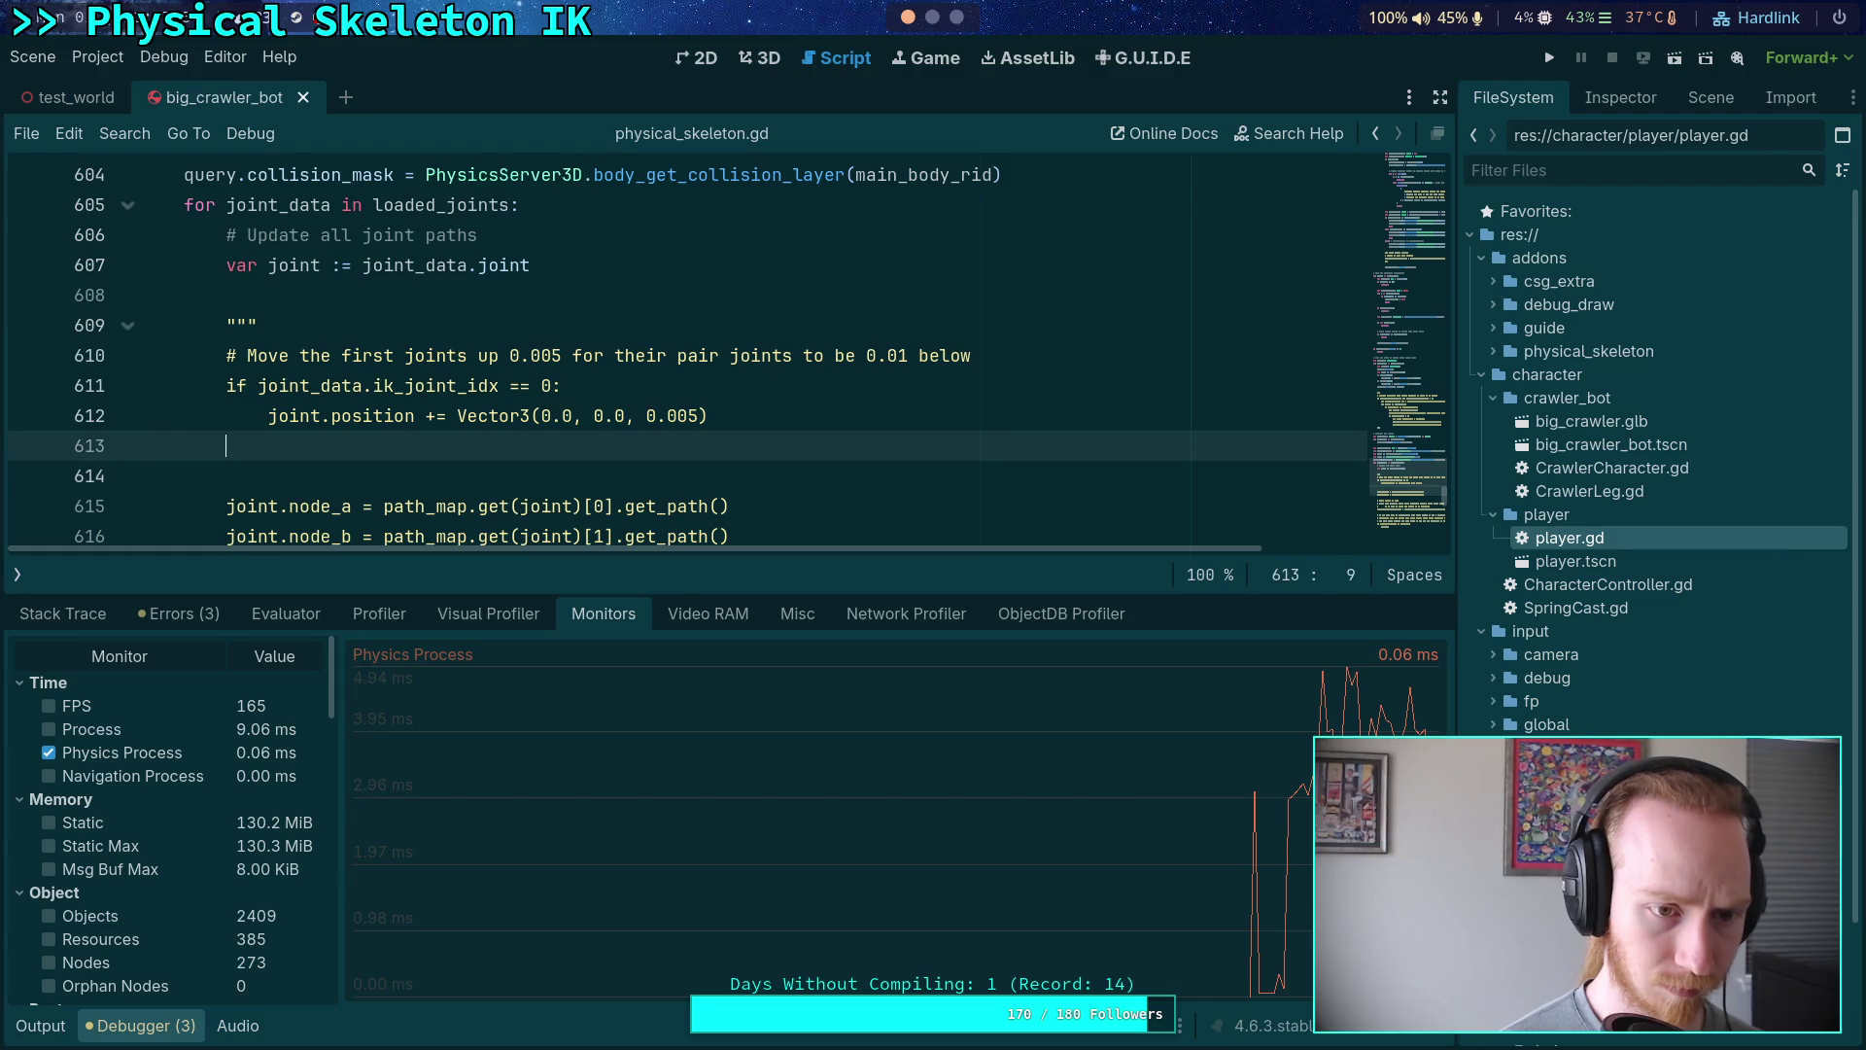
- Wrap the pair-joint duplication loop (656–665) in triple quotes, save the script, and run the game
scroll(369, 291, "down", 15)
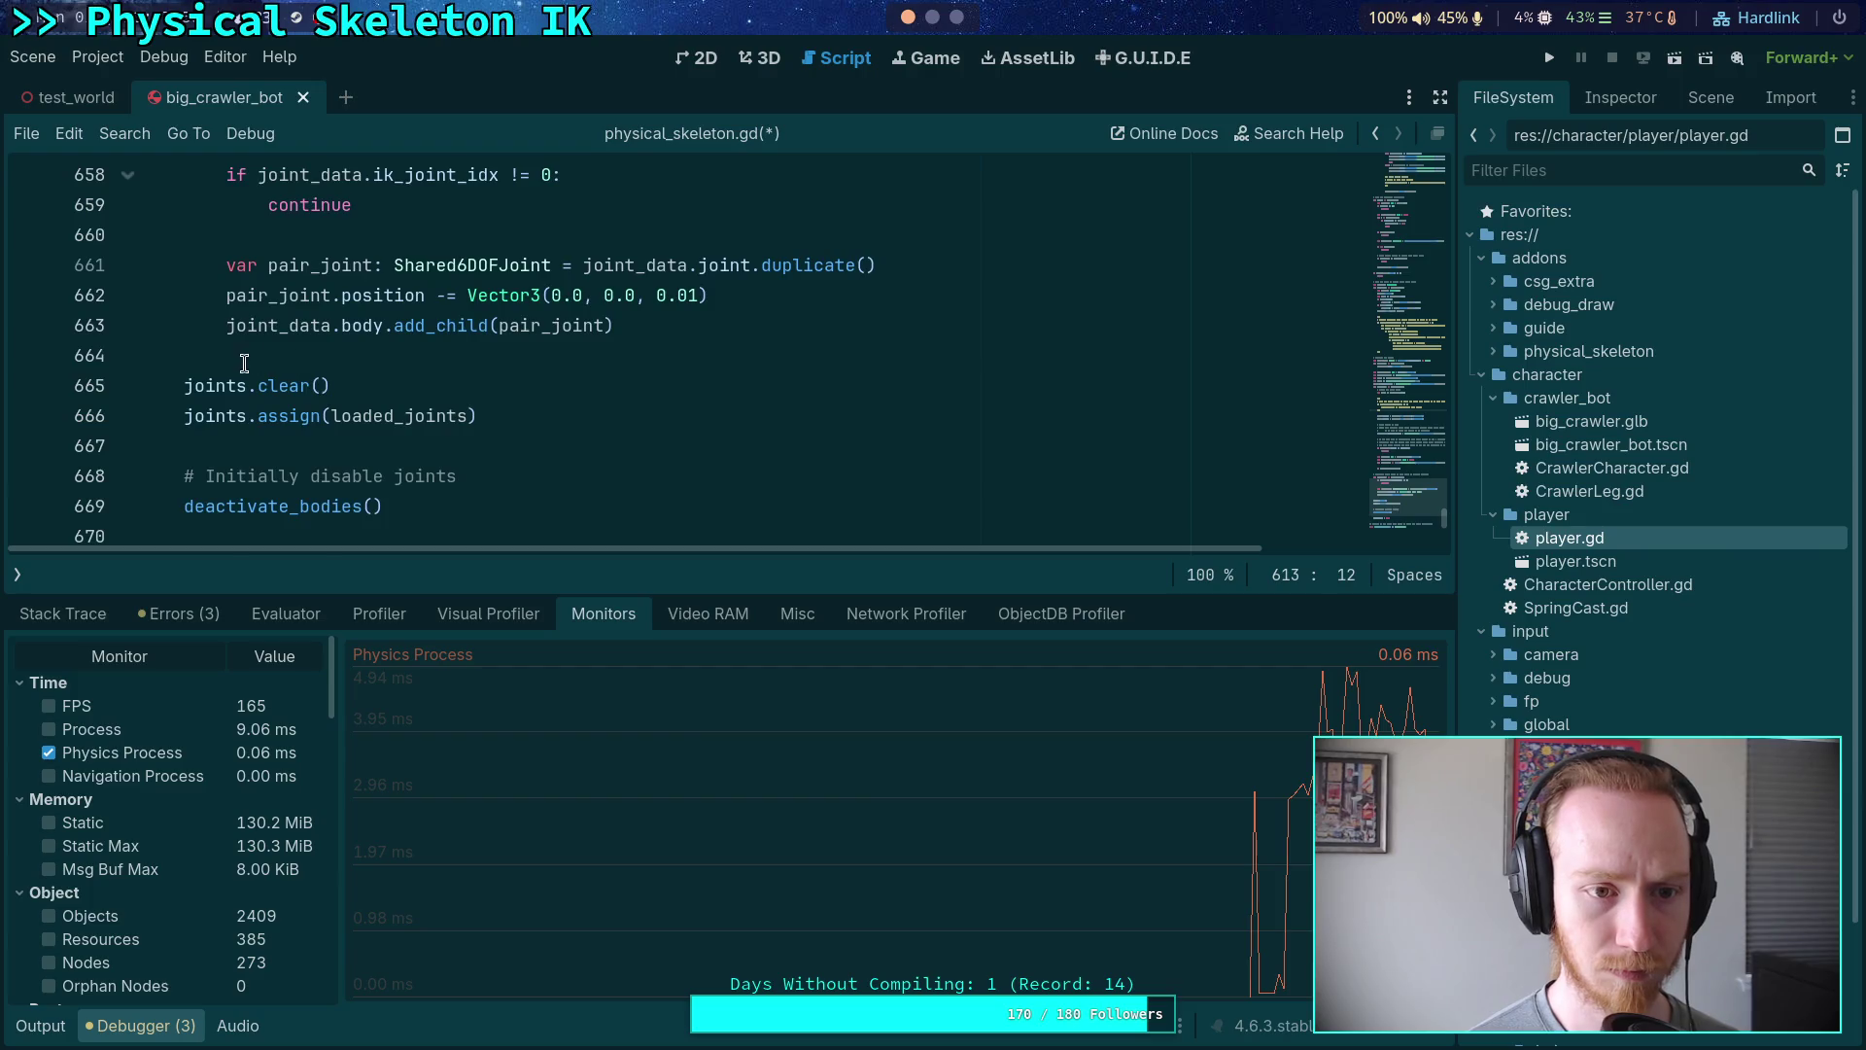
scroll(243, 365, "up", 3)
left_click(632, 265)
key("Return")
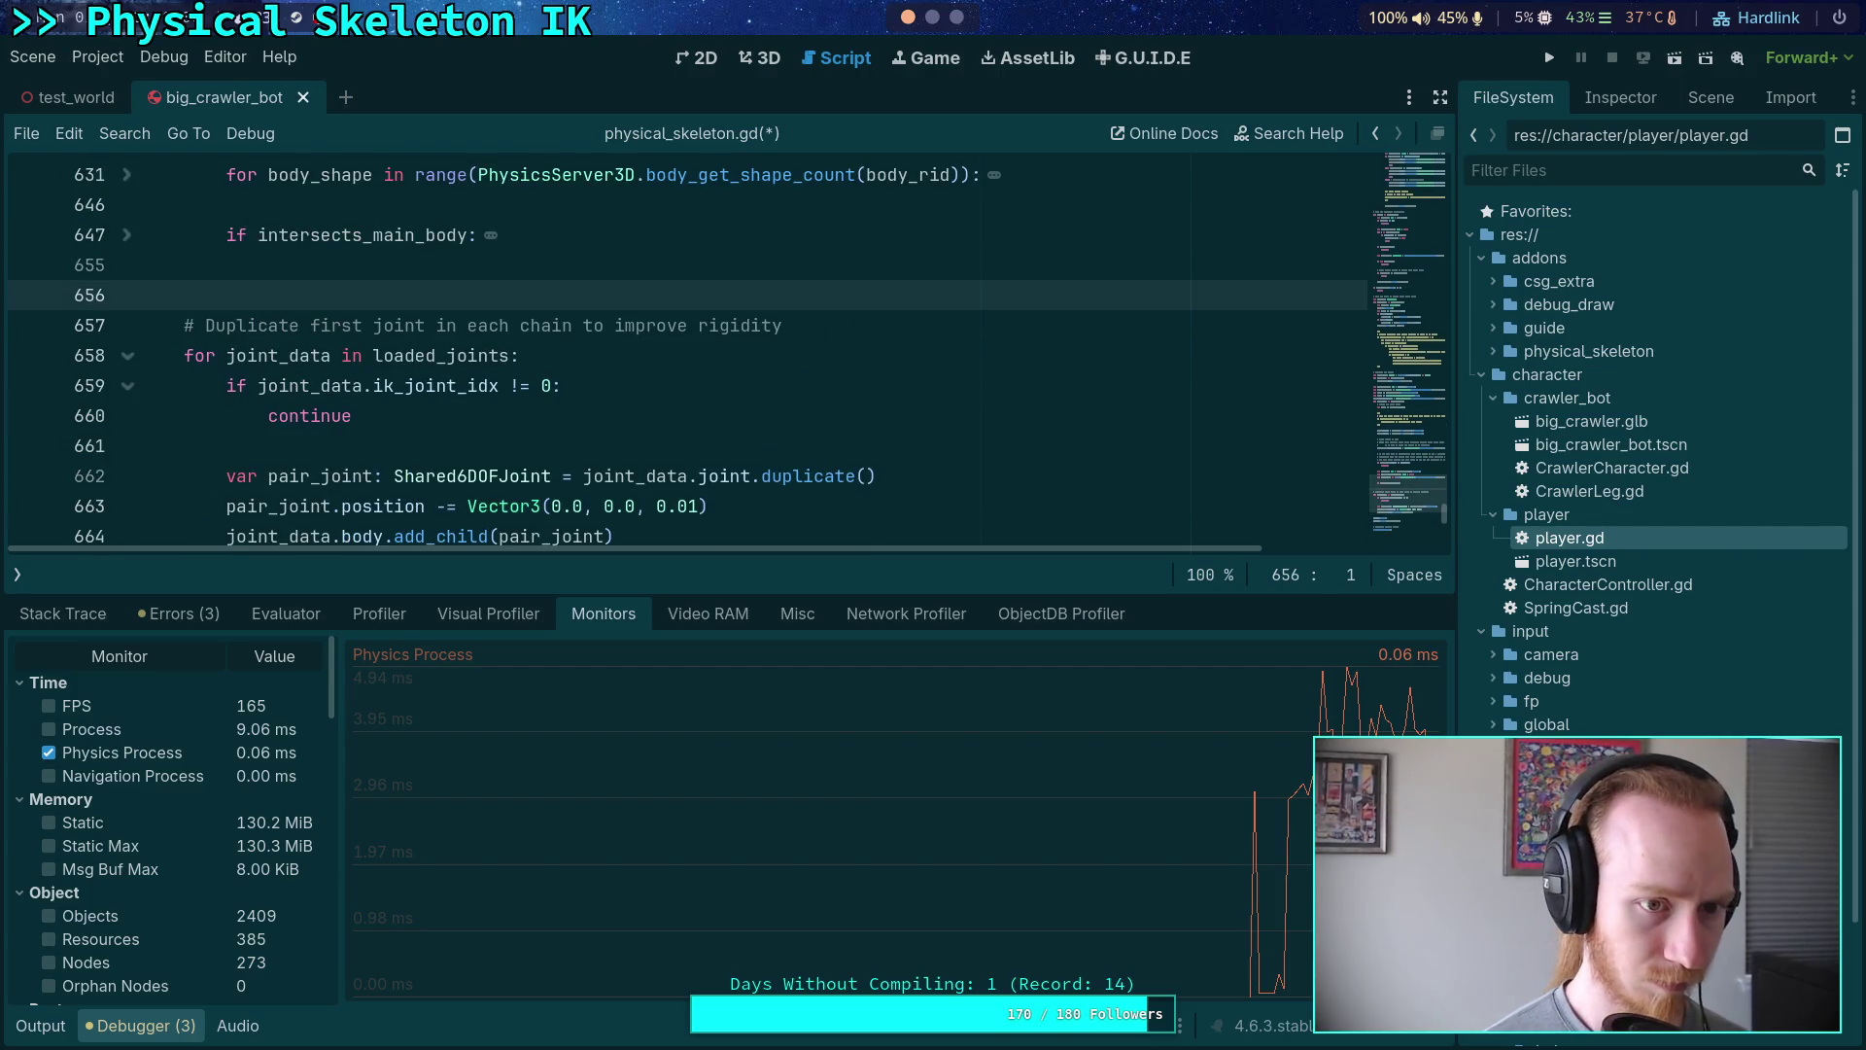
key("Delete")
key("Delete")
key("Delete")
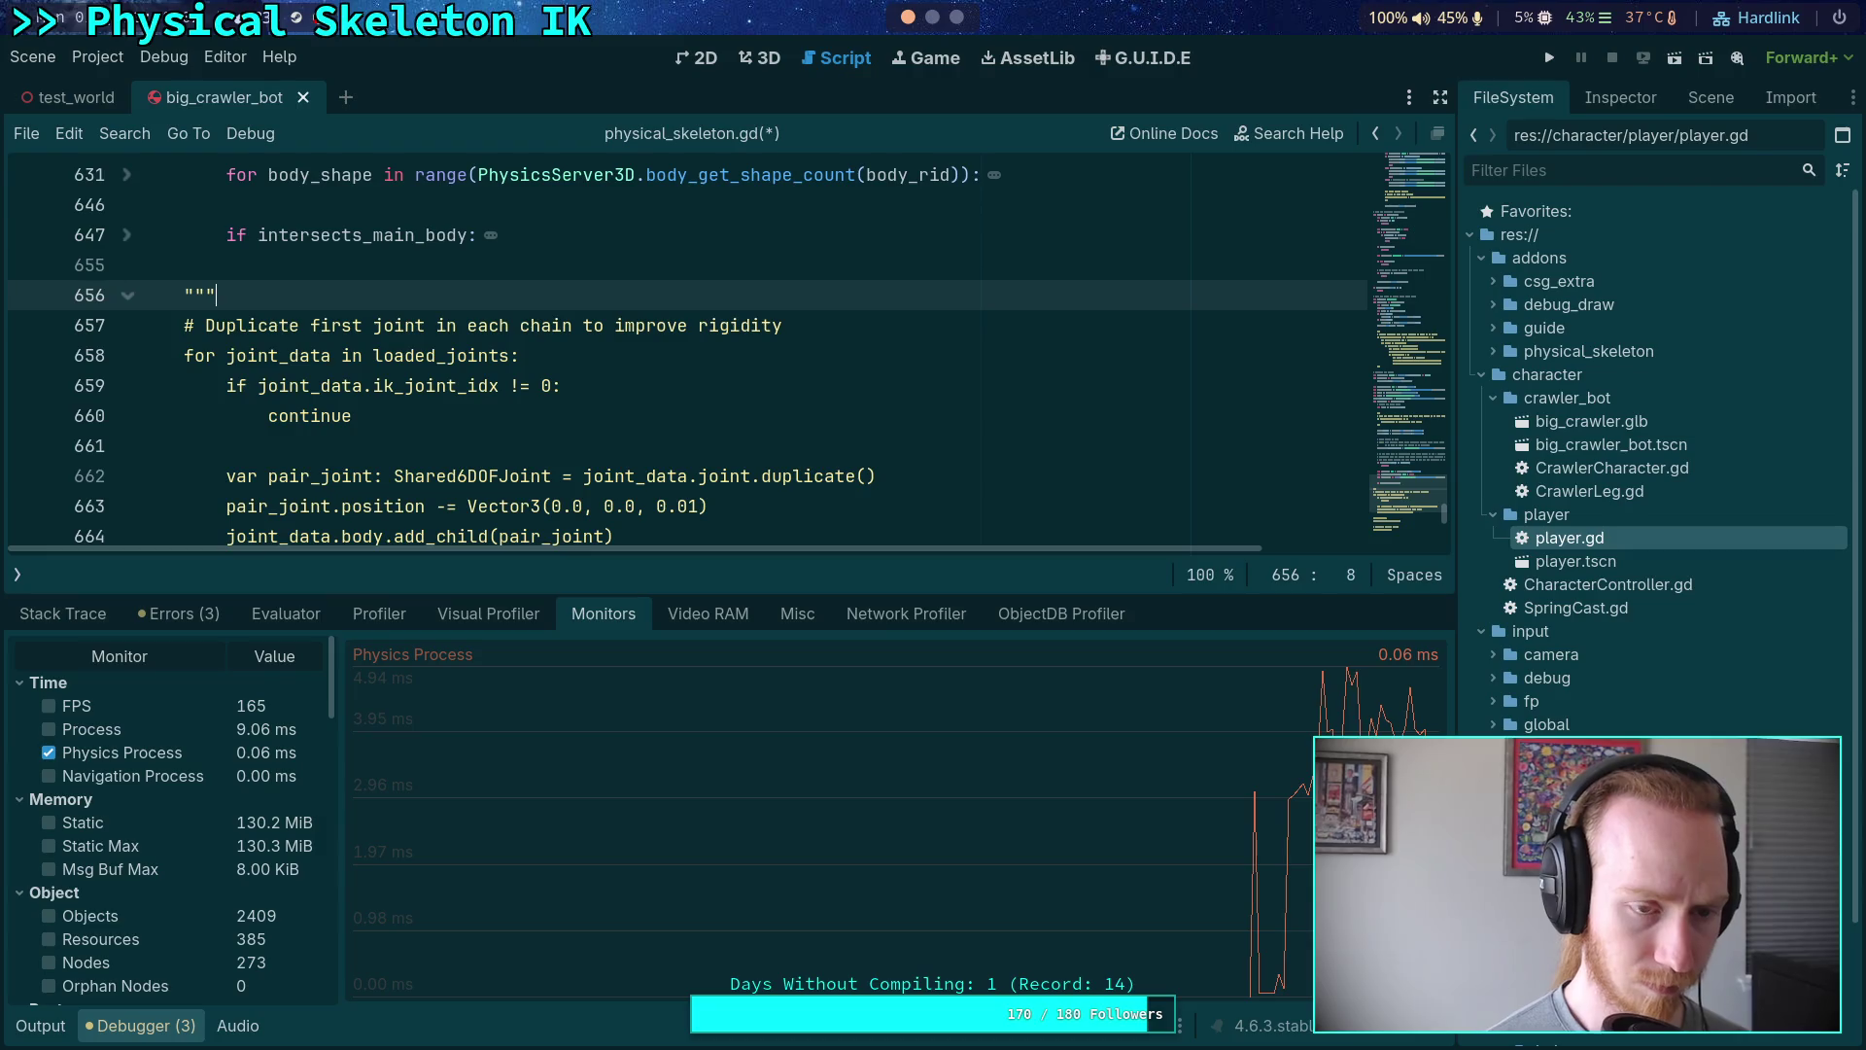
scroll(610, 360, "down", 2)
left_click(709, 383)
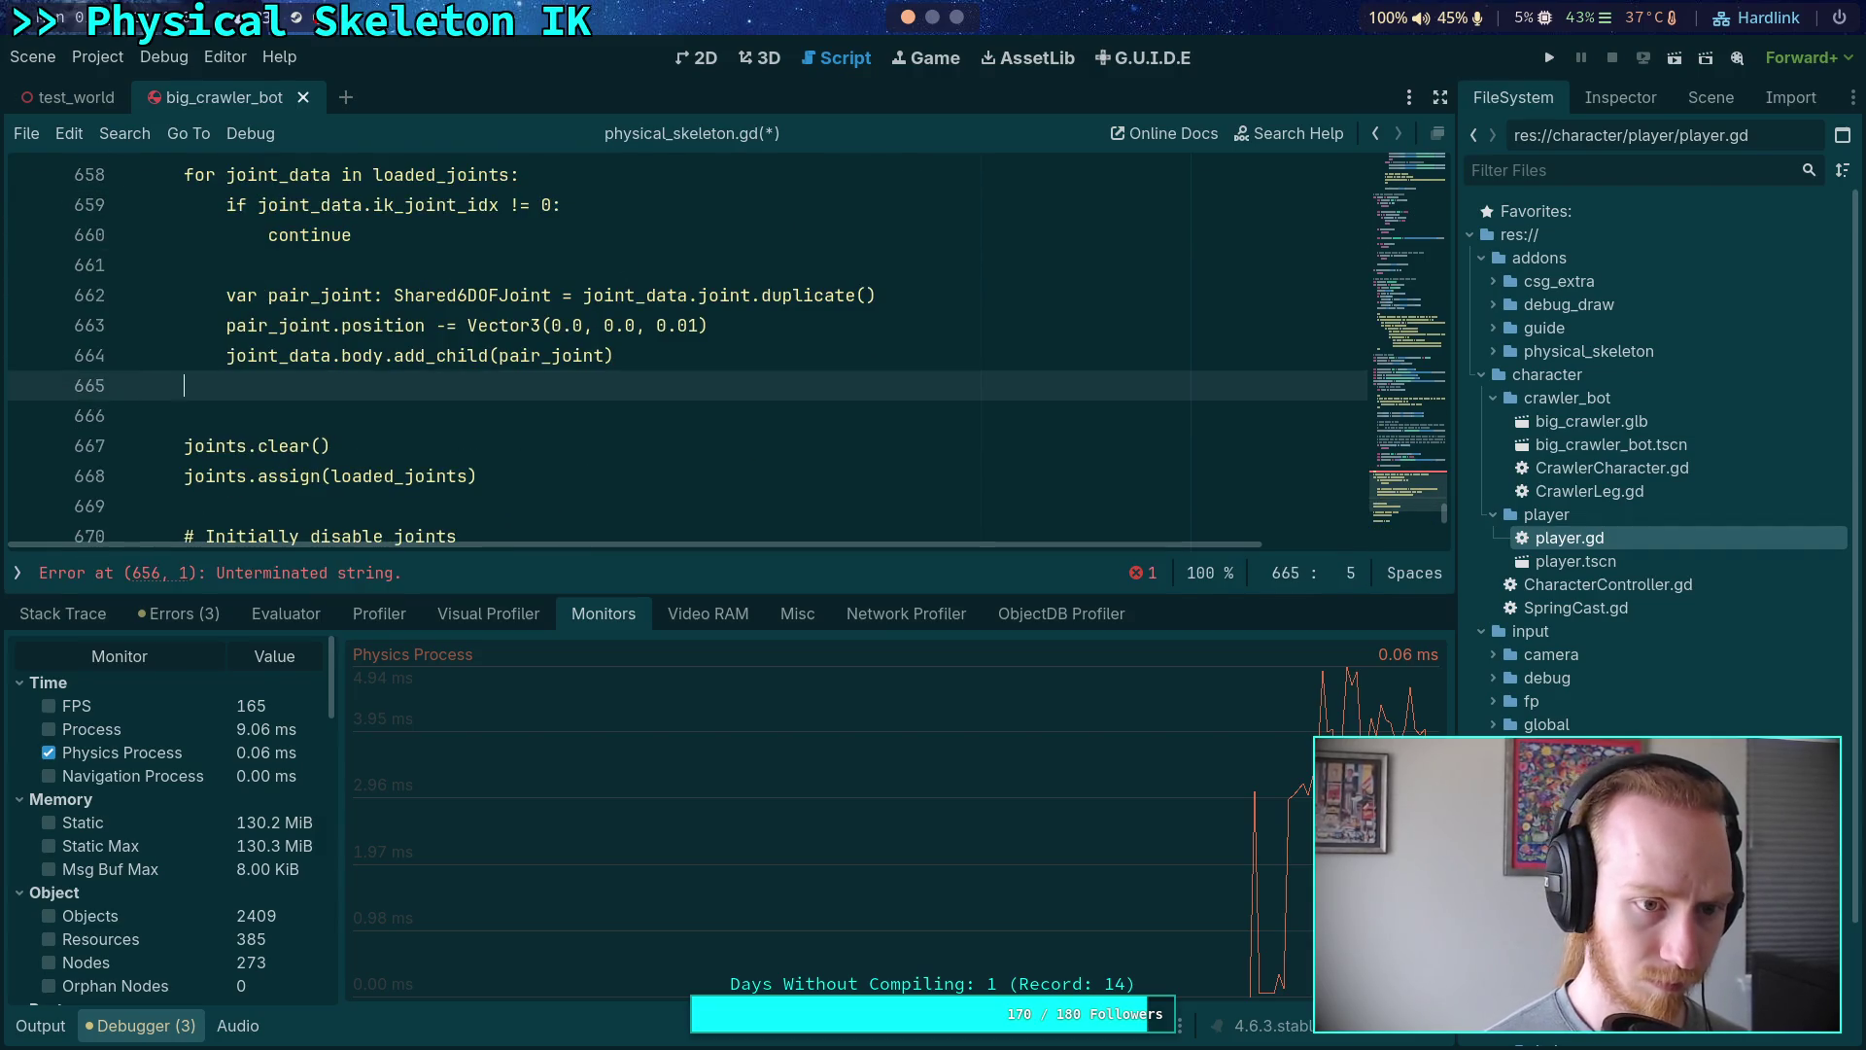
type("\"\"\"")
key("ctrl+s")
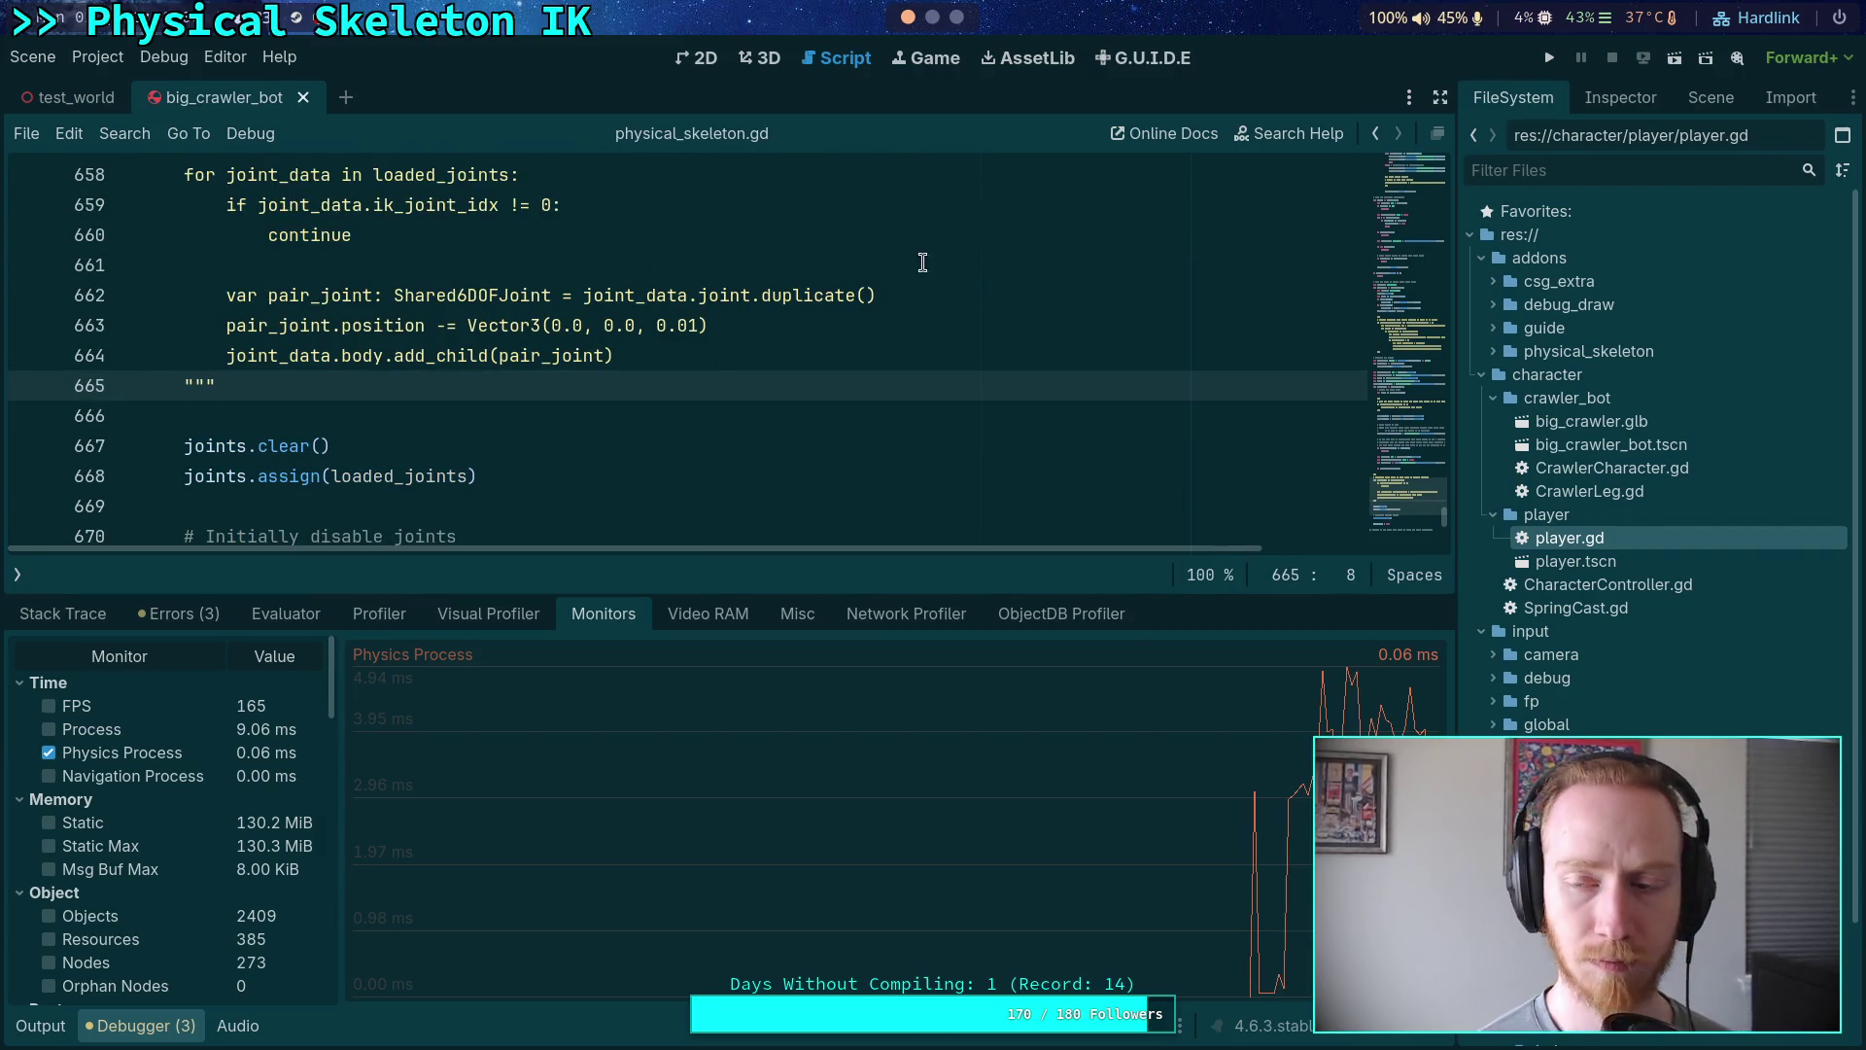
left_click(1552, 60)
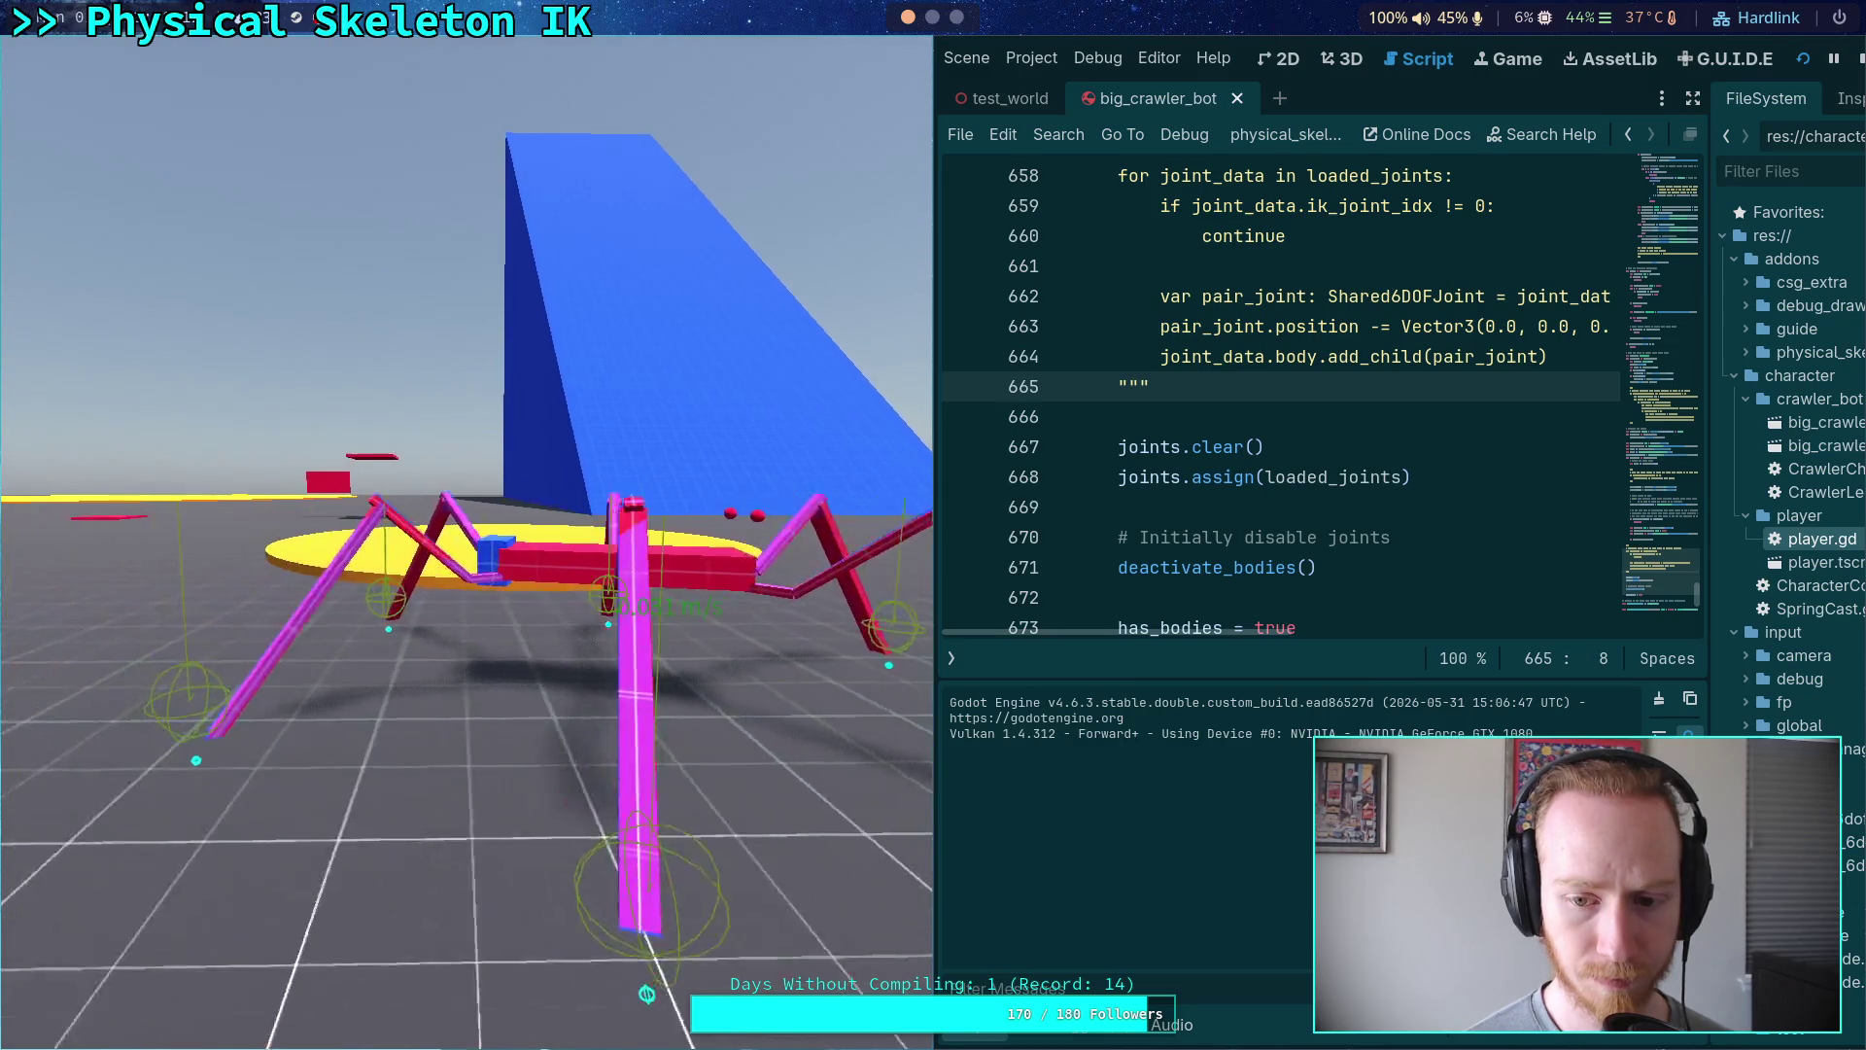
- Watch the crawler walk with the performance monitors shown, then stop the game
left_click(1076, 1038)
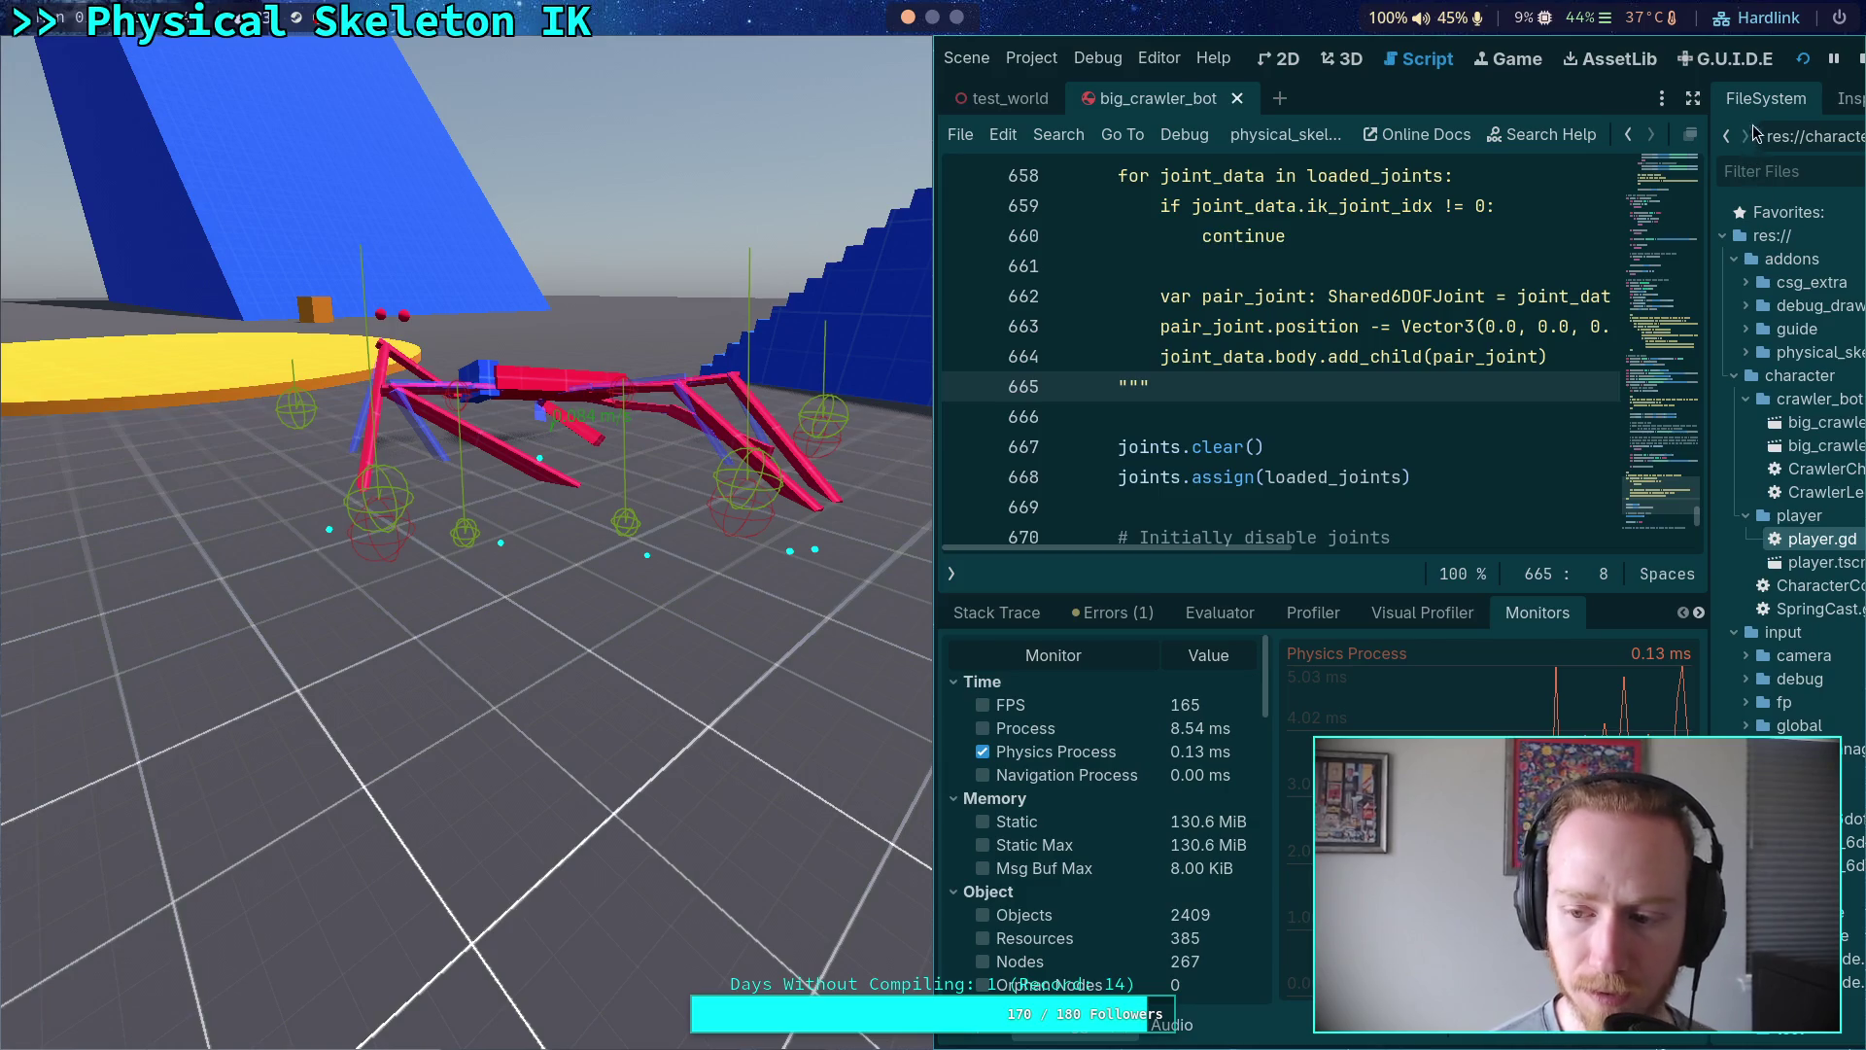
left_click(1858, 58)
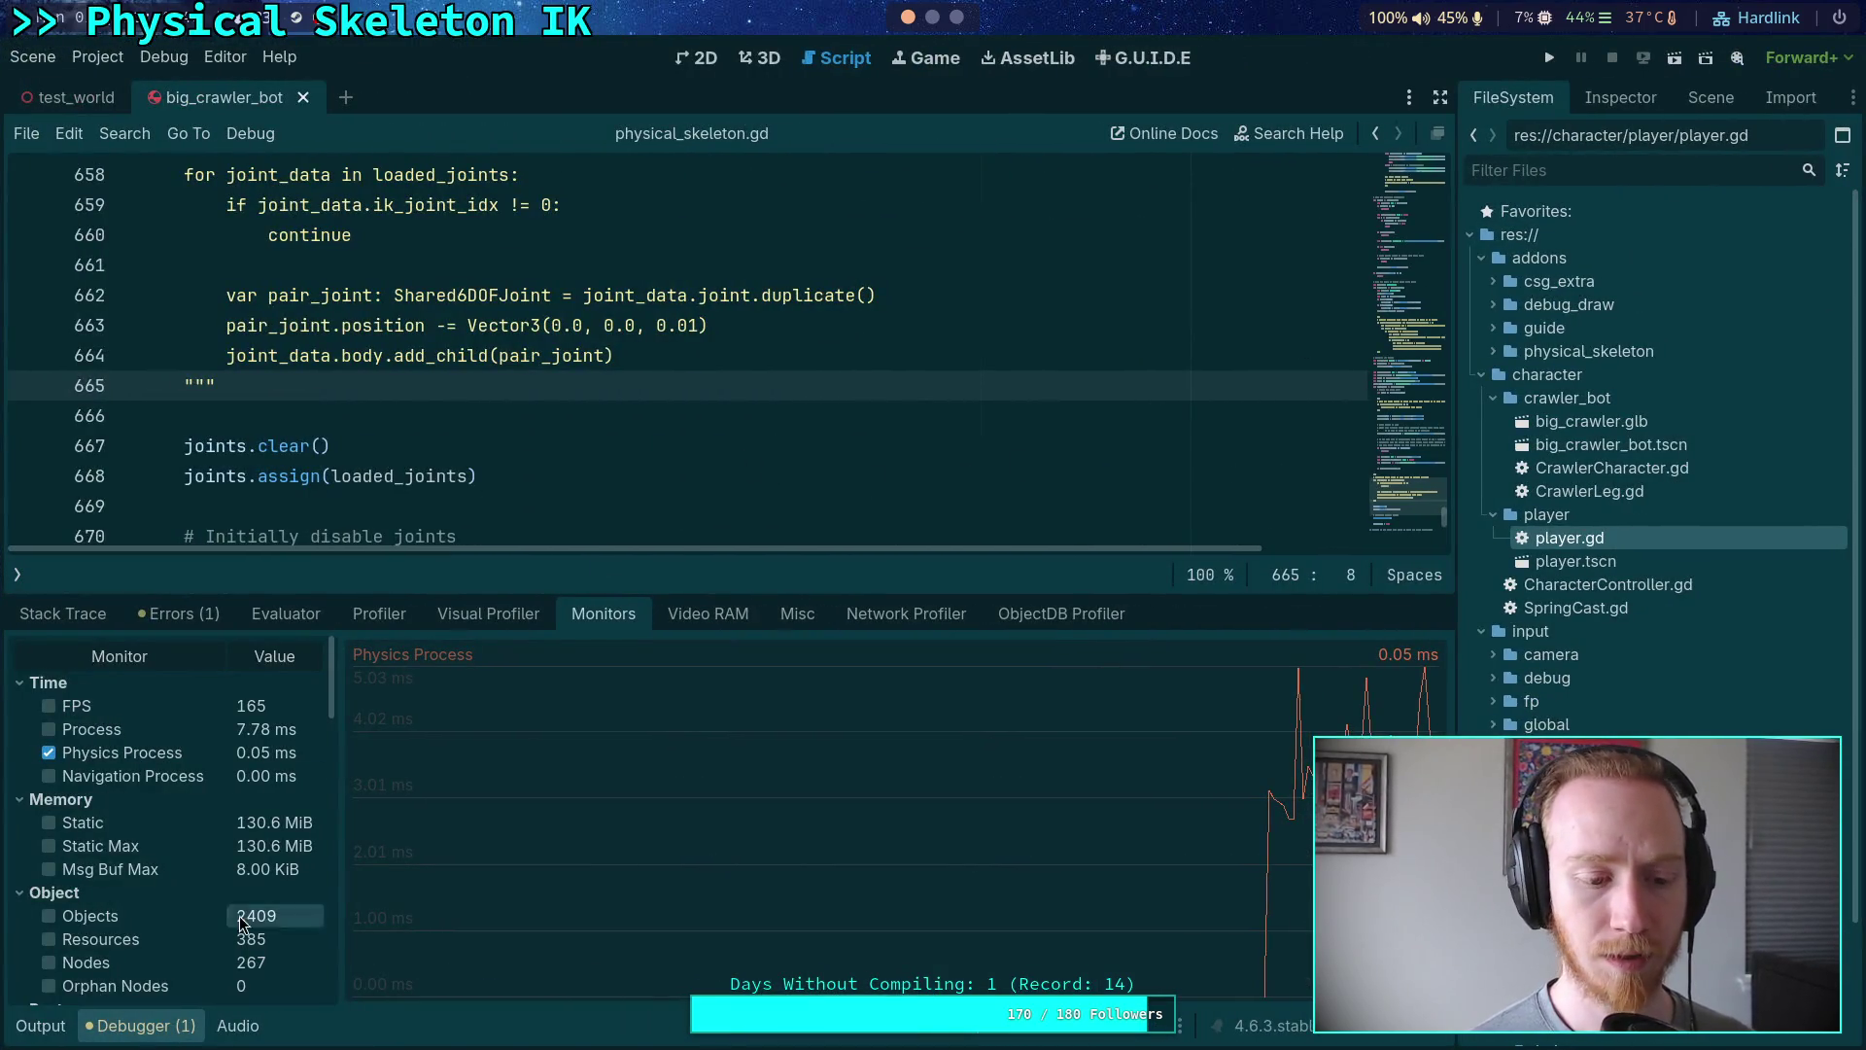
- Delete the triple-quote lines around the duplication loop and the offset block
left_click(141, 1025)
scroll(345, 693, "up", 3)
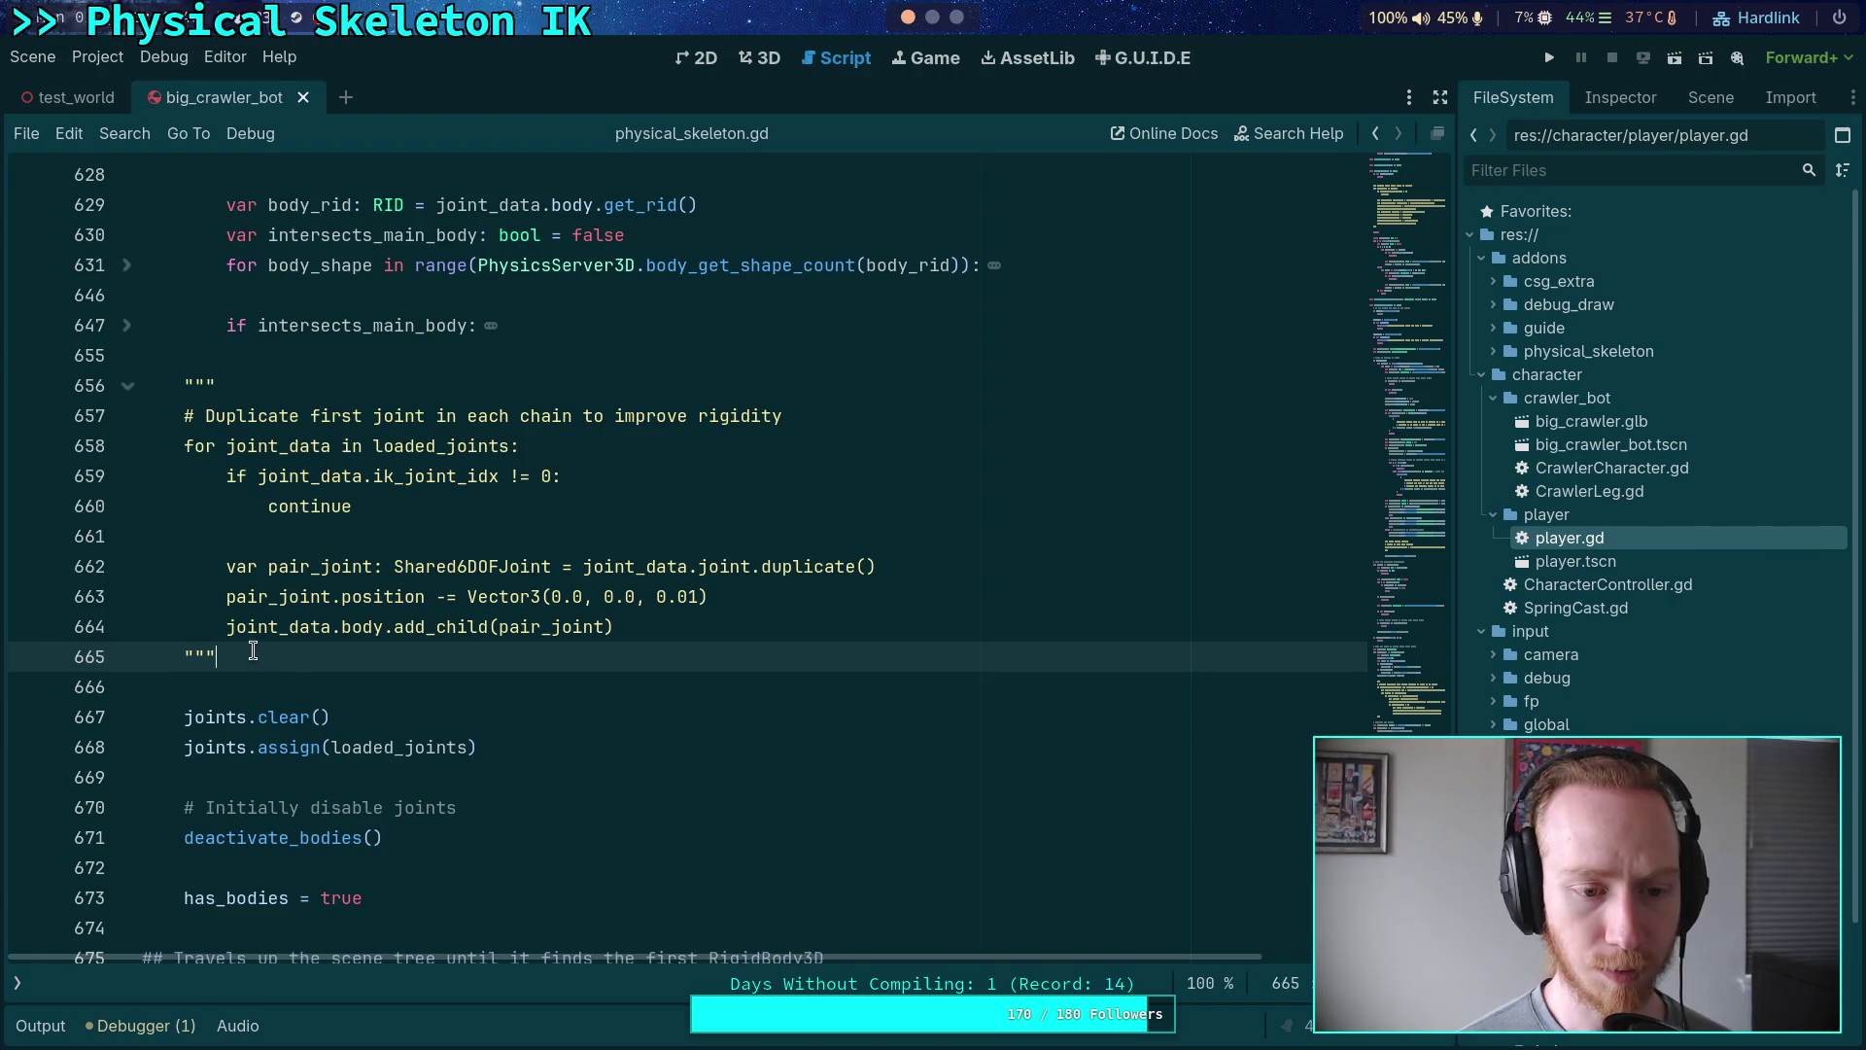
key("ctrl+shift+k")
left_click(215, 385)
key("BackSpace")
key("BackSpace")
key("BackSpace")
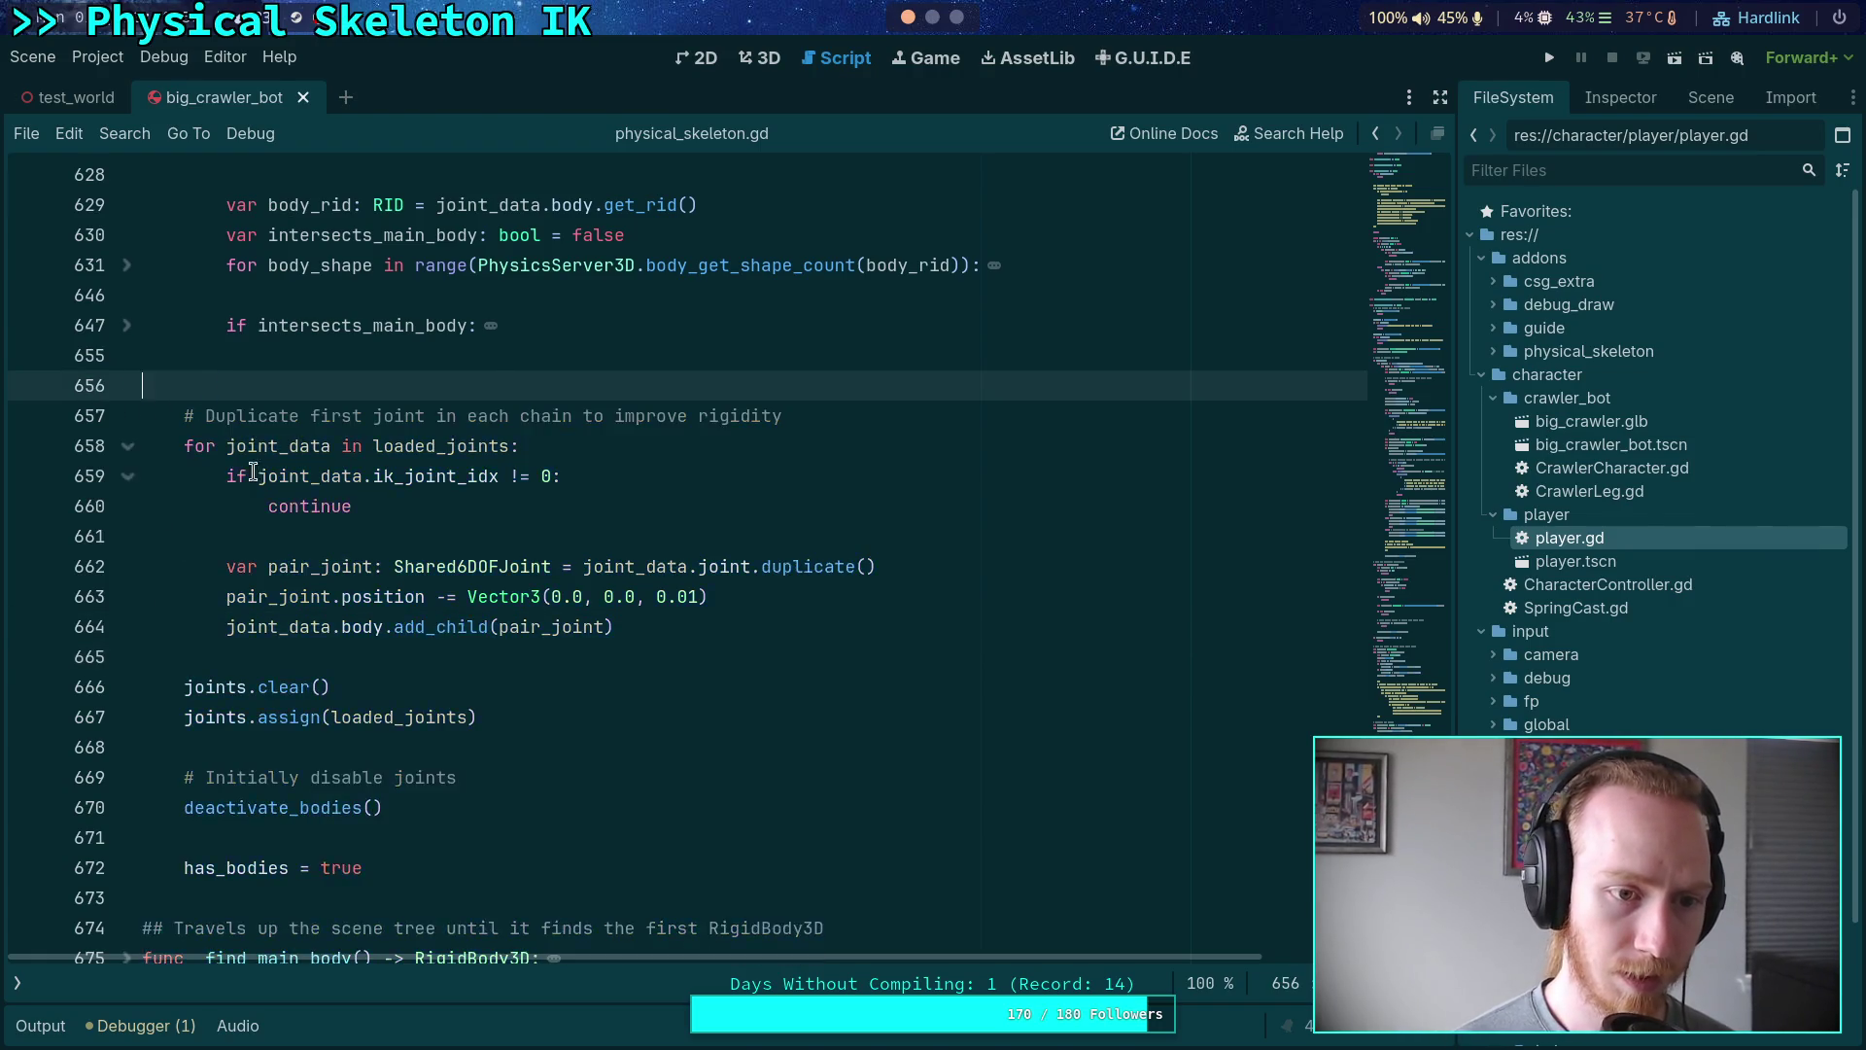
scroll(220, 451, "up", 9)
left_click_drag(258, 535, 178, 525)
key("BackSpace")
key("ctrl+shift+k")
left_click(268, 416)
key("BackSpace")
key("BackSpace")
key("BackSpace")
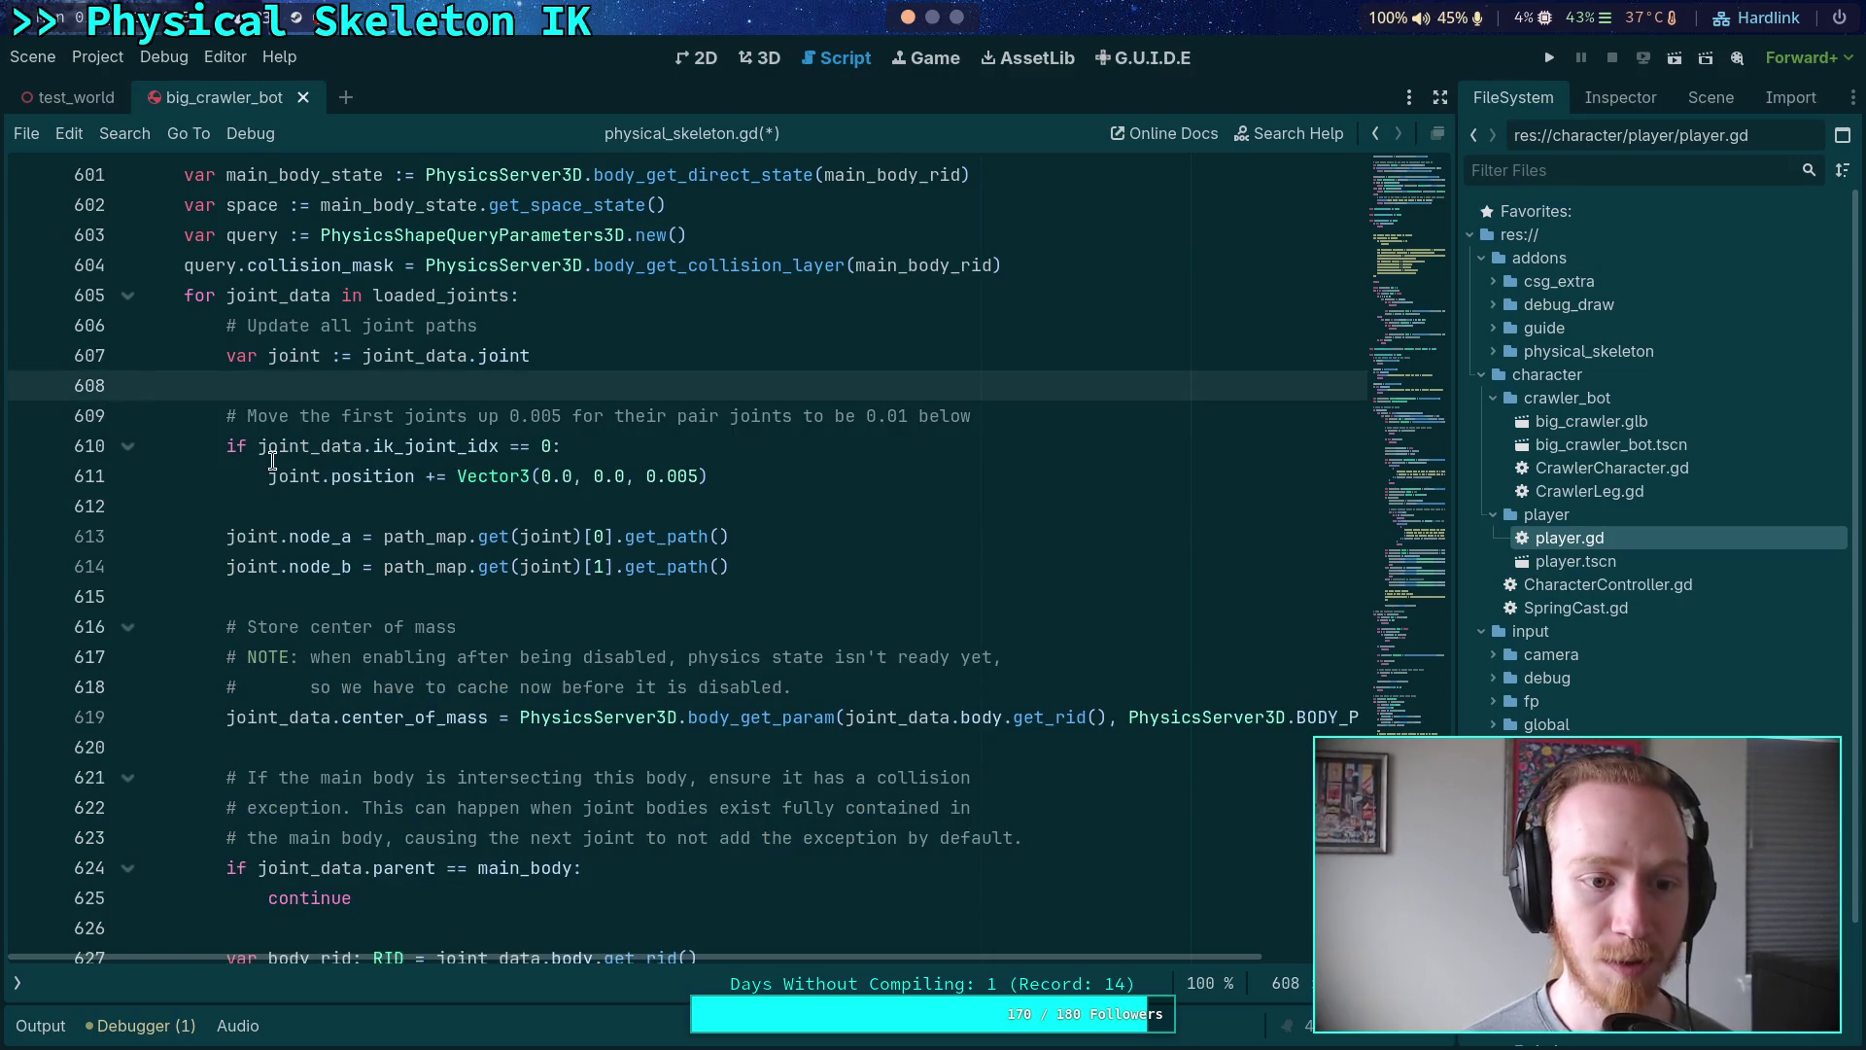
- Comment out 'if joint_data.ik_joint_idx == 0:' and unindent the joint.position line beneath it
left_click(264, 479)
key("BackSpace")
key("Up")
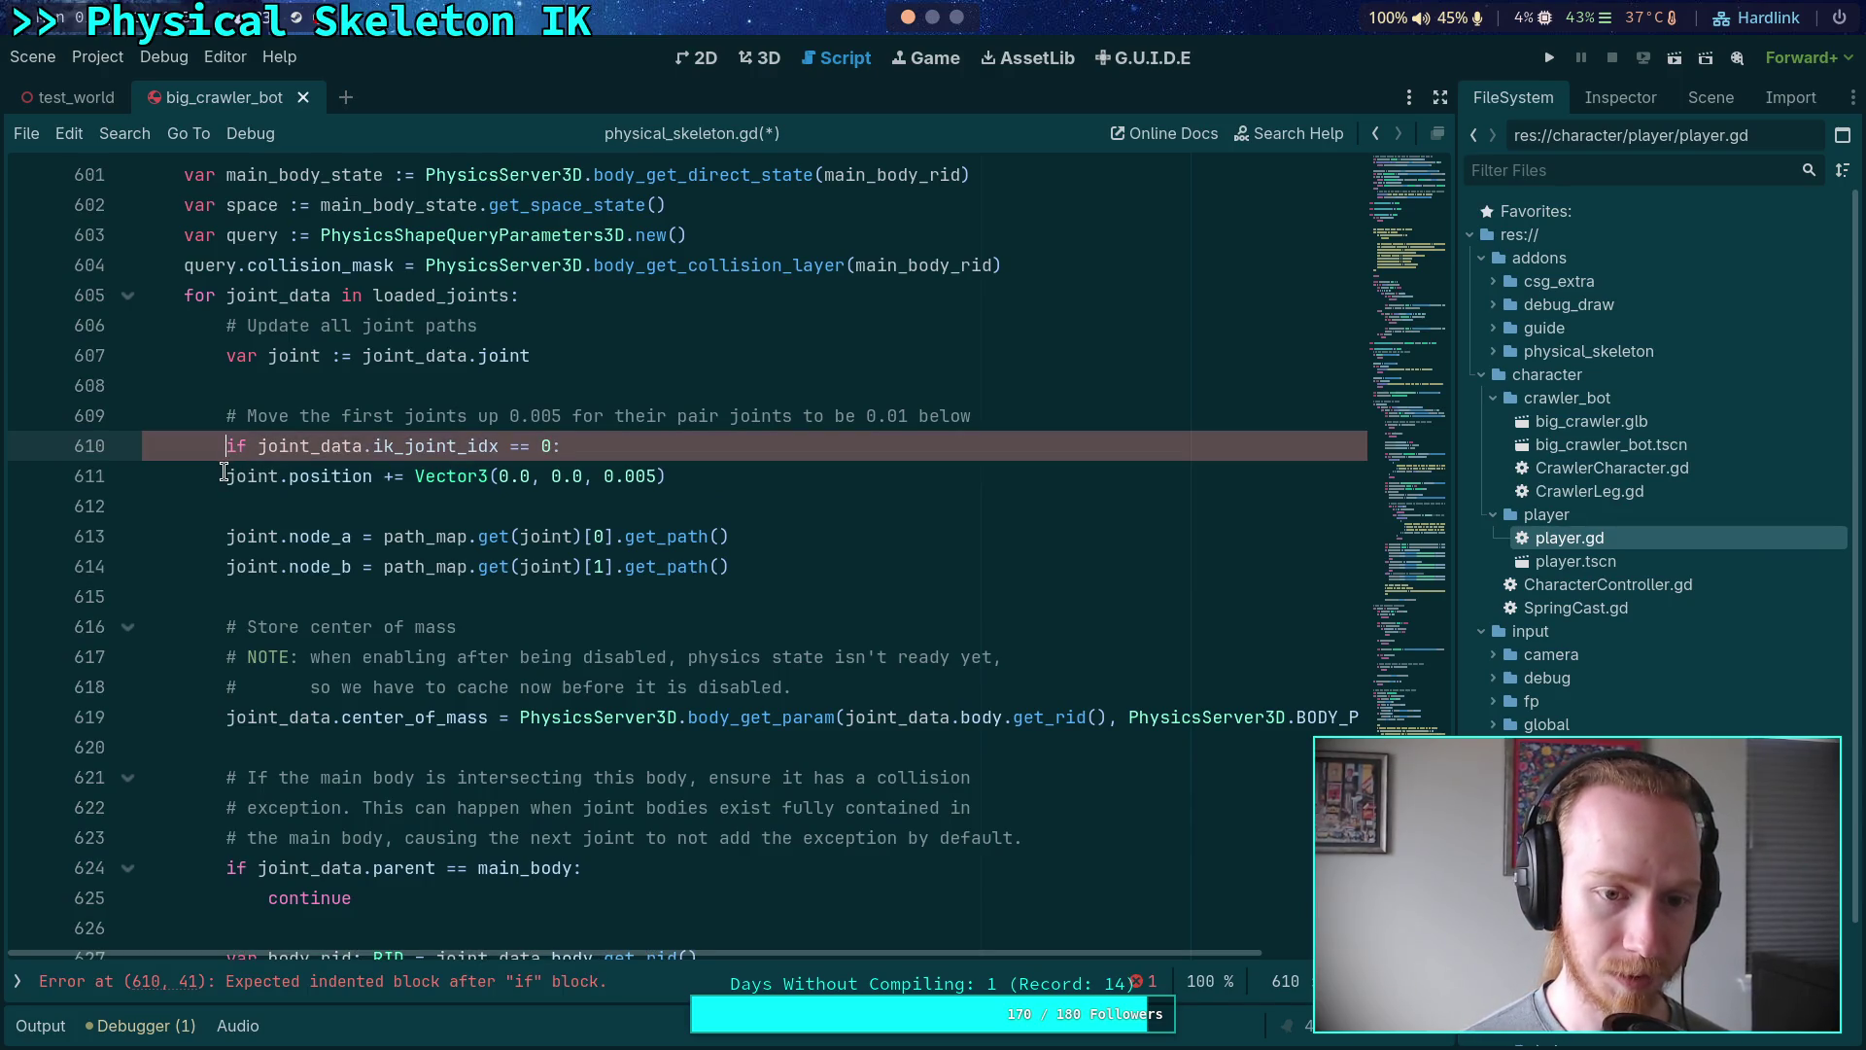
left_click(223, 473)
left_click(275, 449)
key("ctrl+k")
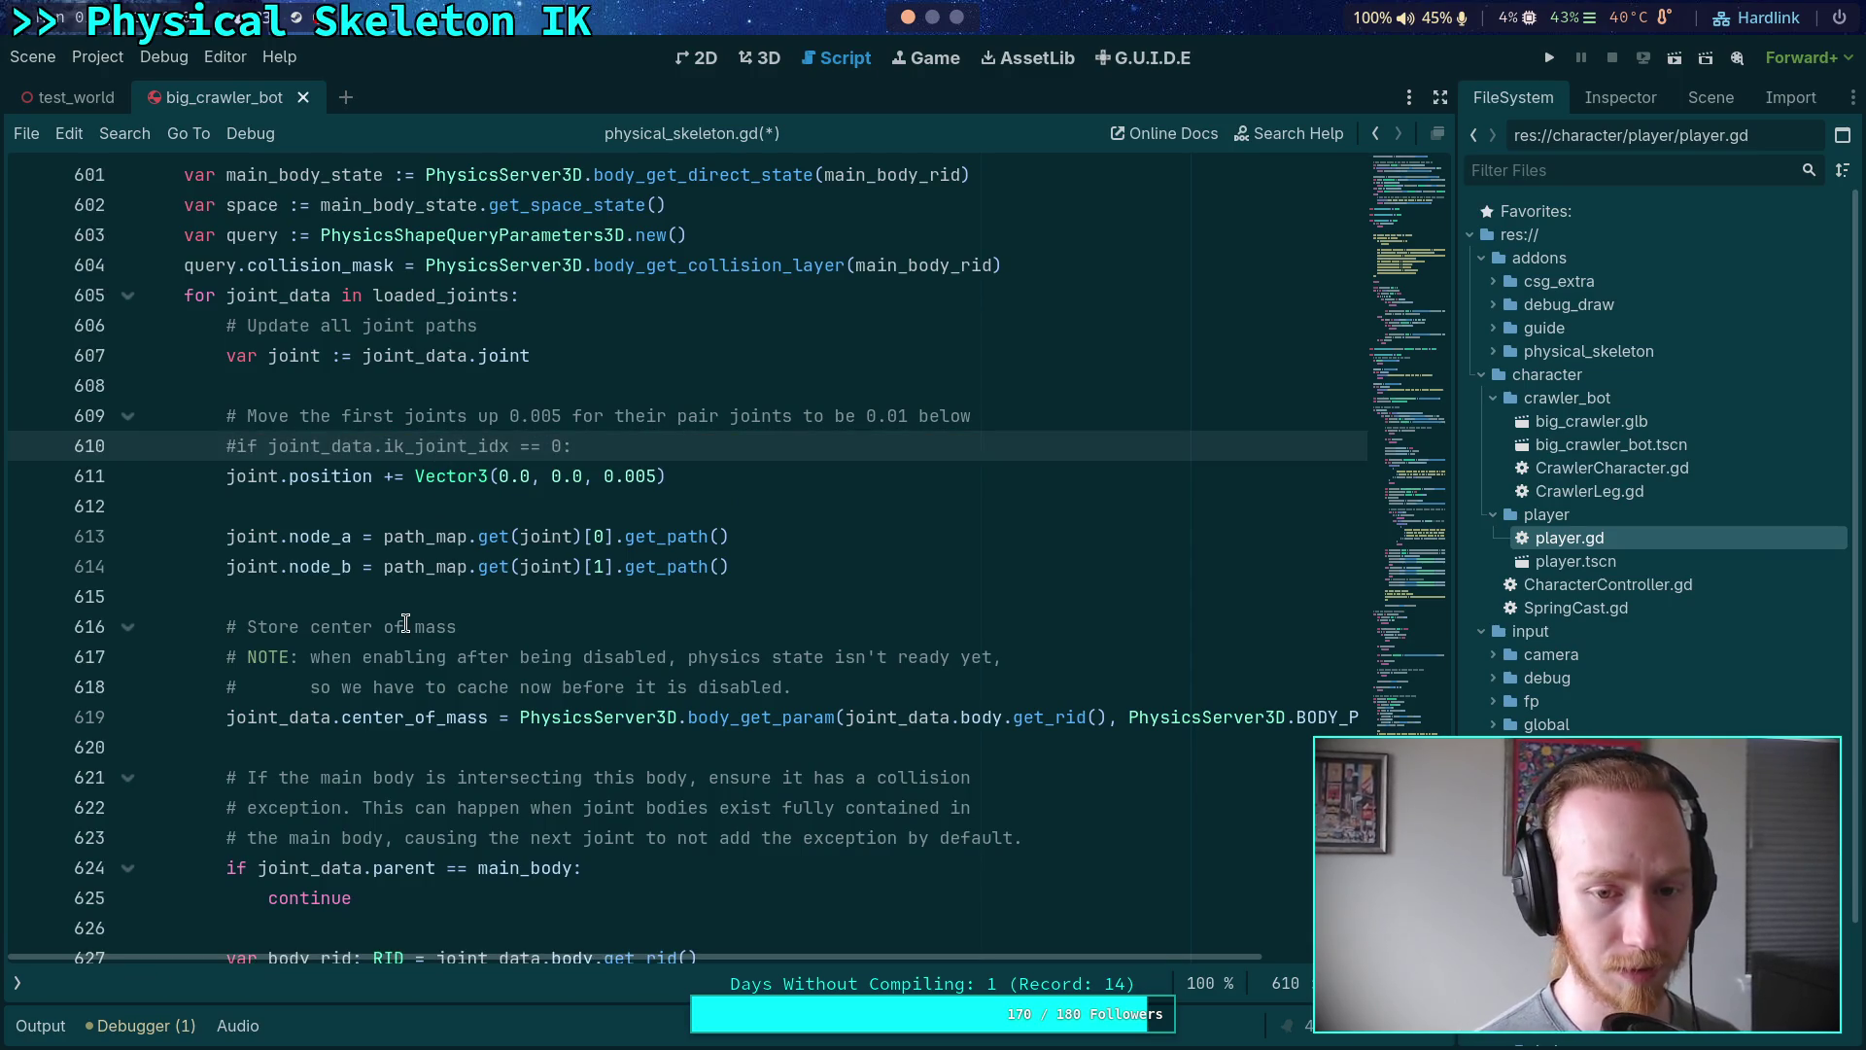
scroll(405, 623, "down", 5)
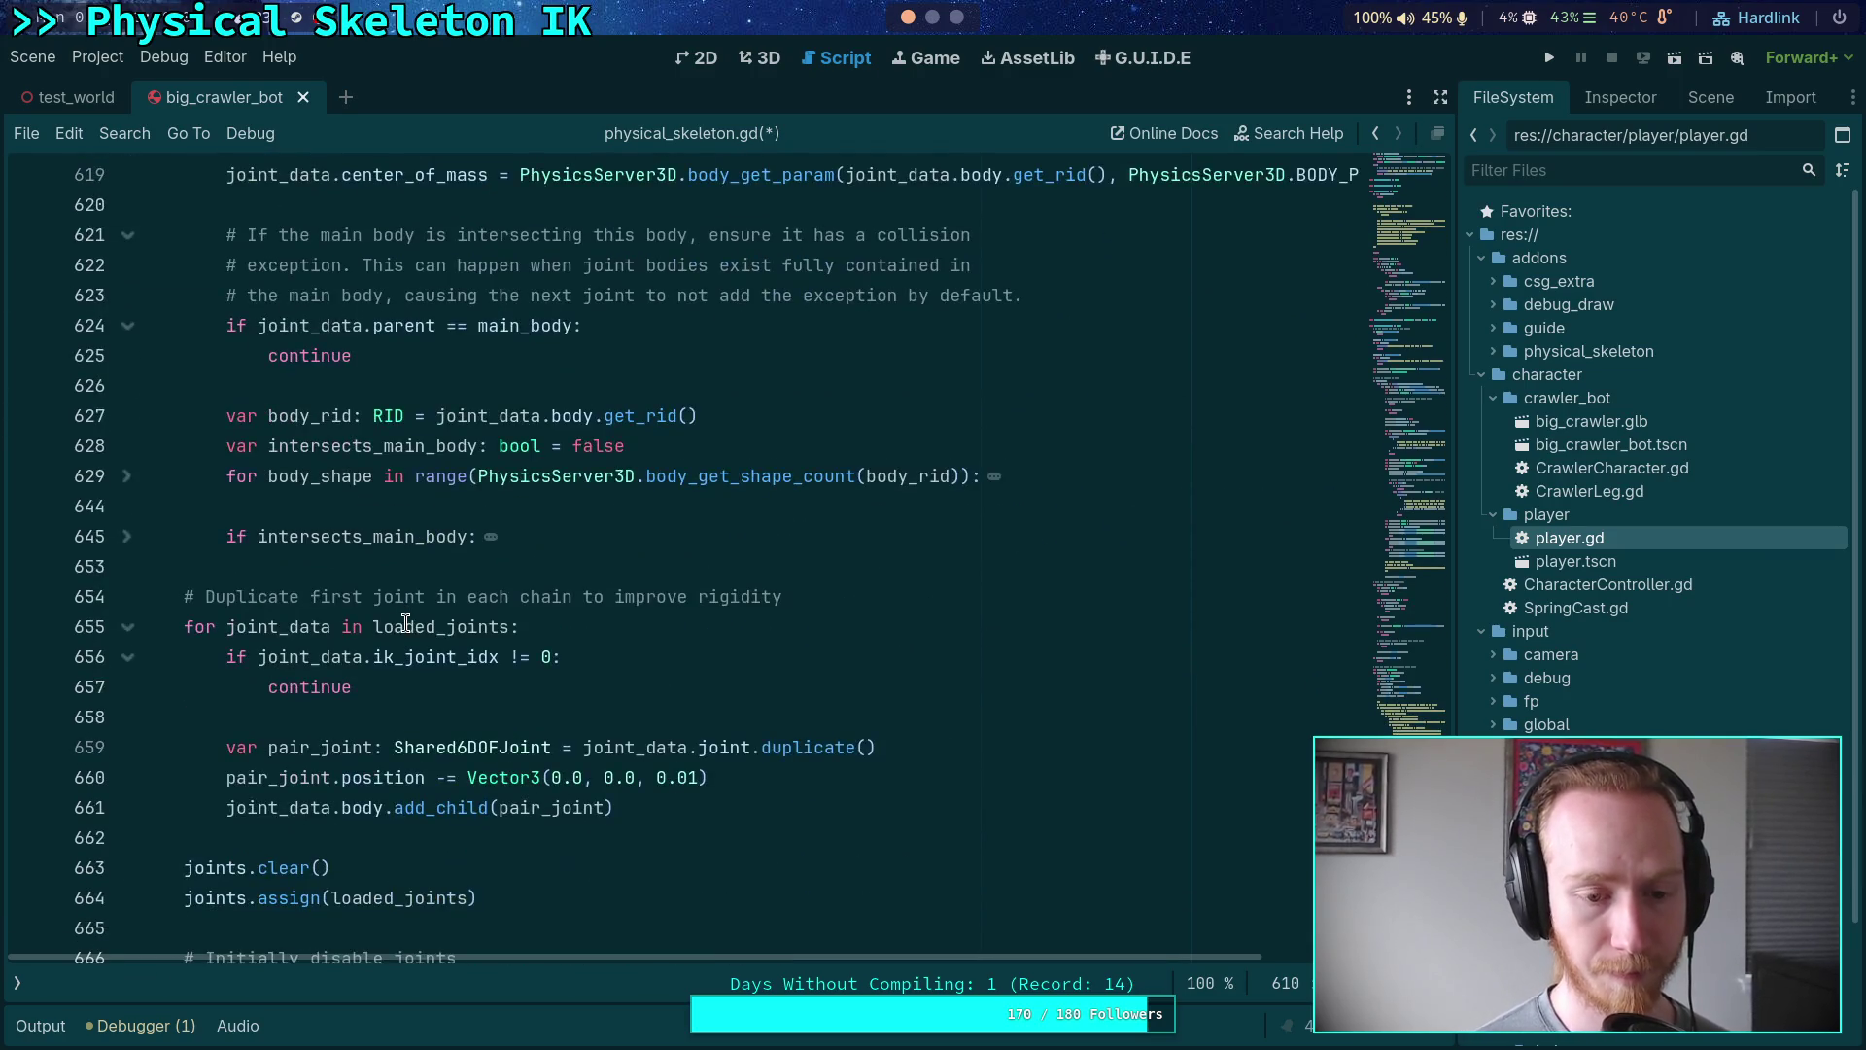
scroll(405, 623, "up", 4)
scroll(406, 623, "up", 2)
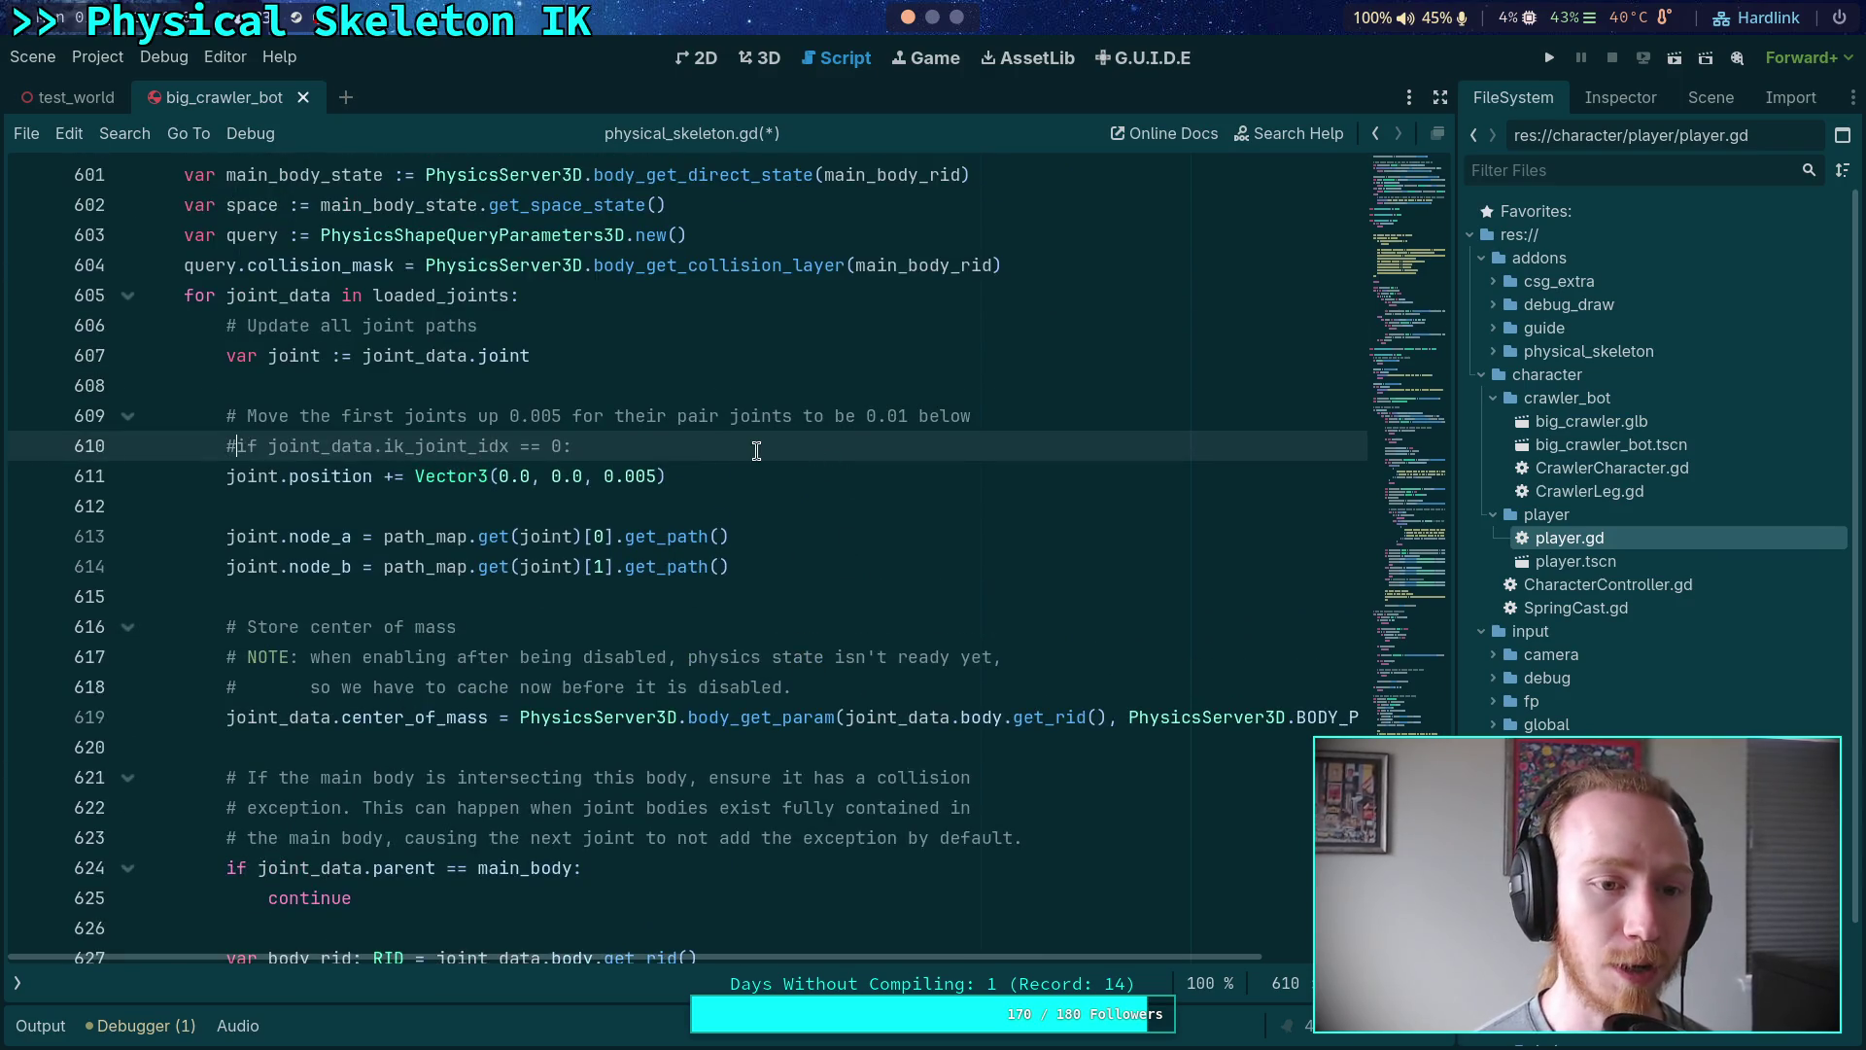
left_click(777, 445)
key("Return")
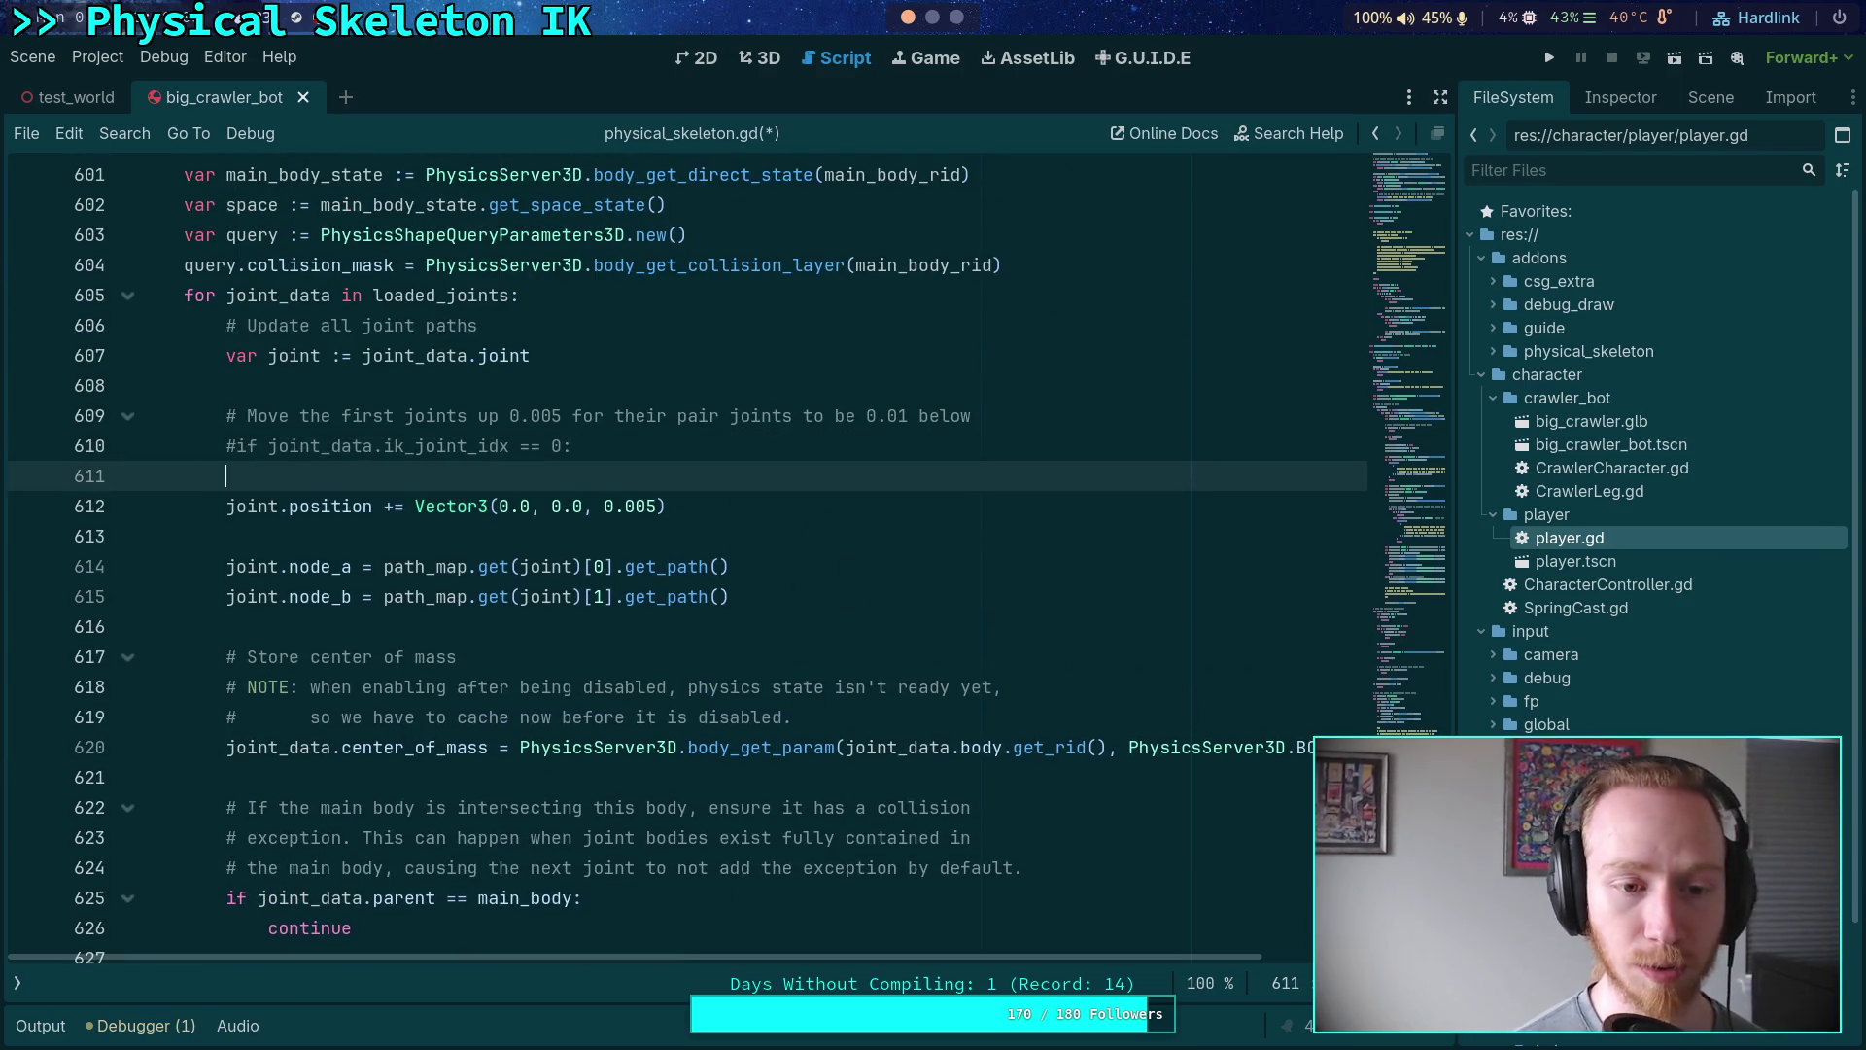
- Replace the fixed Vector3 offset on the position line with '0.005 *'
type("if joint_data.")
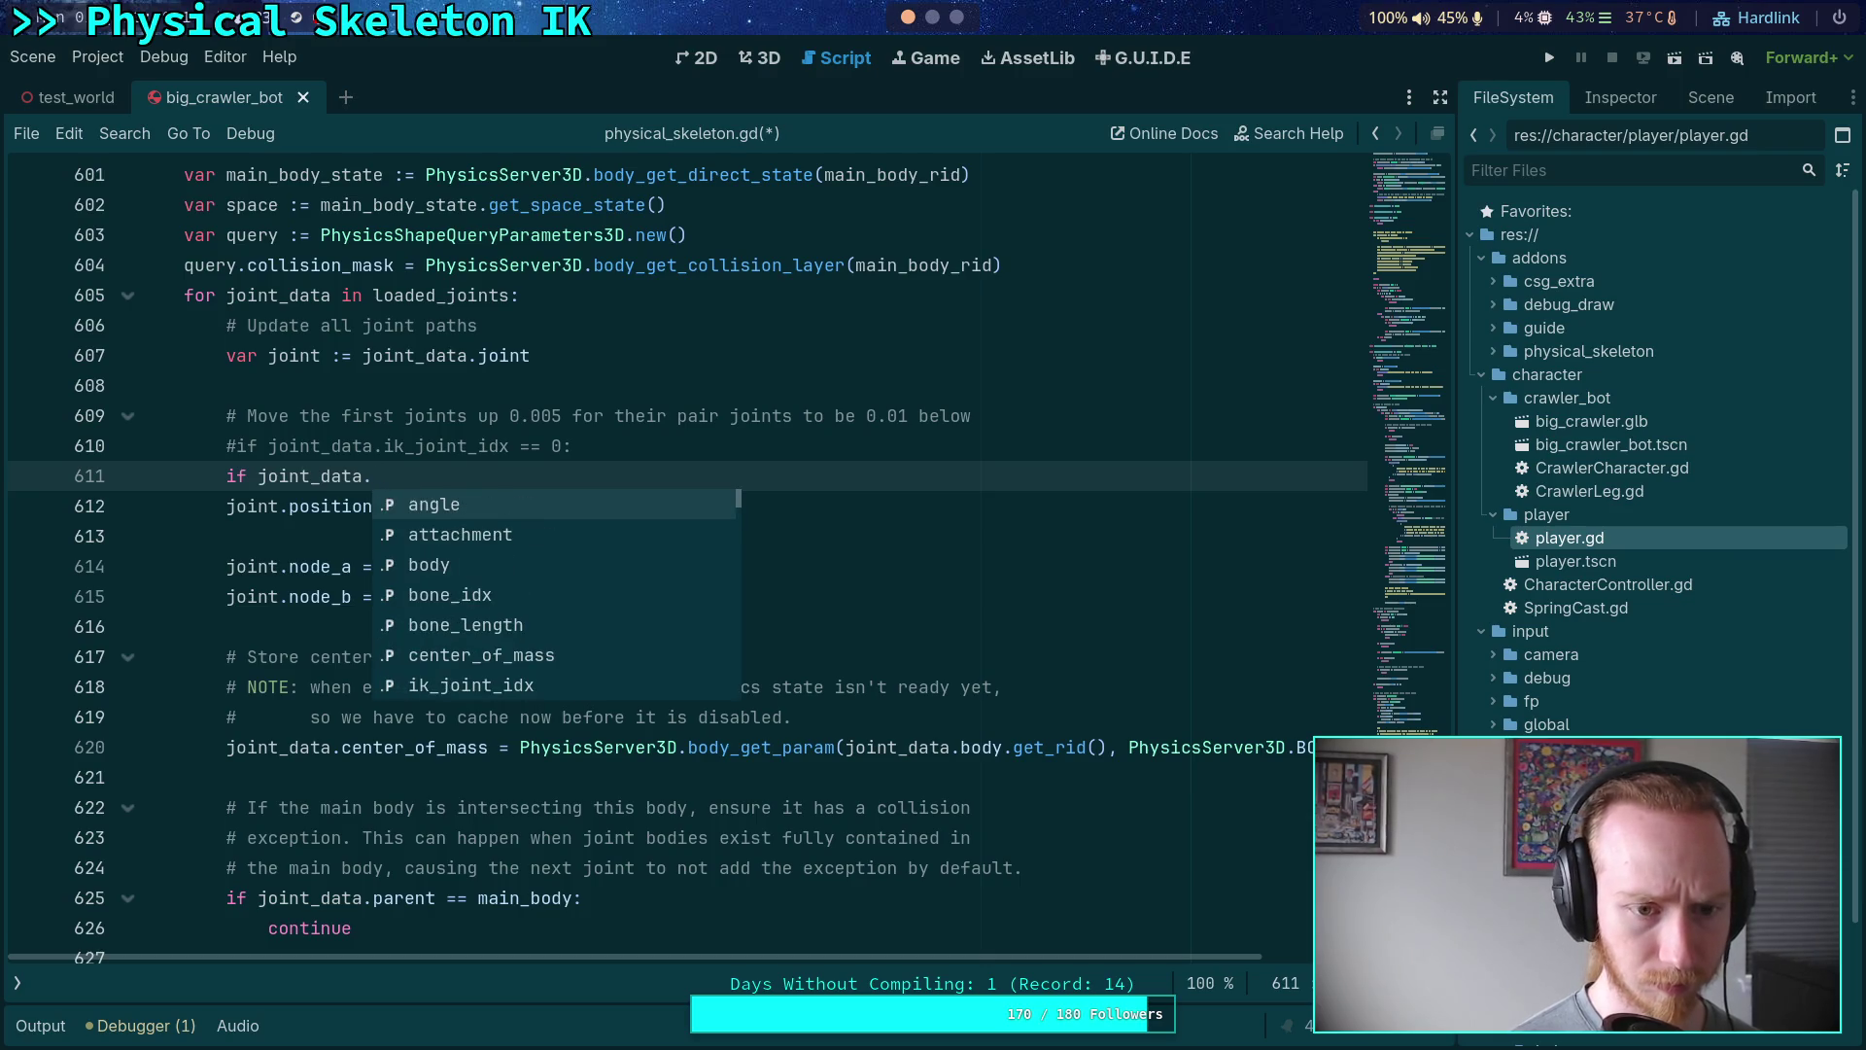
key("BackSpace")
key("BackSpace")
key("BackSpace")
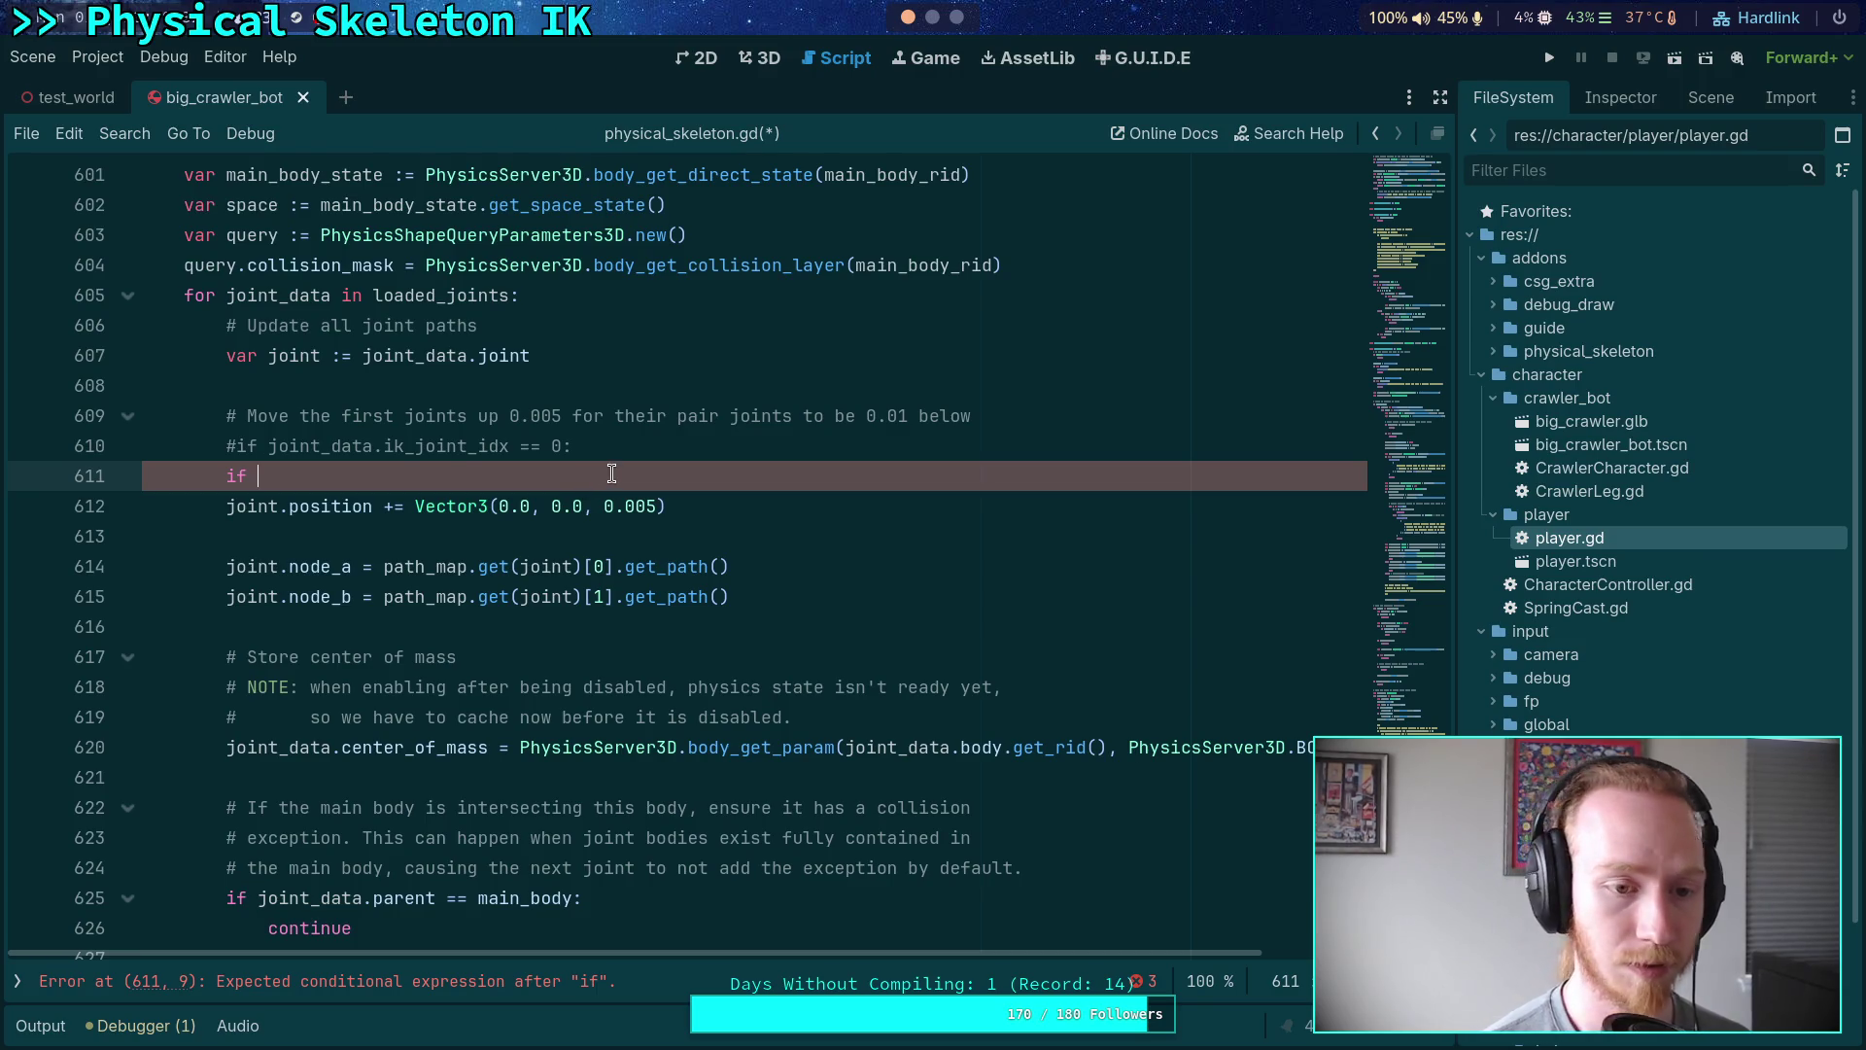
key("BackSpace")
key("BackSpace")
key("BackSpace")
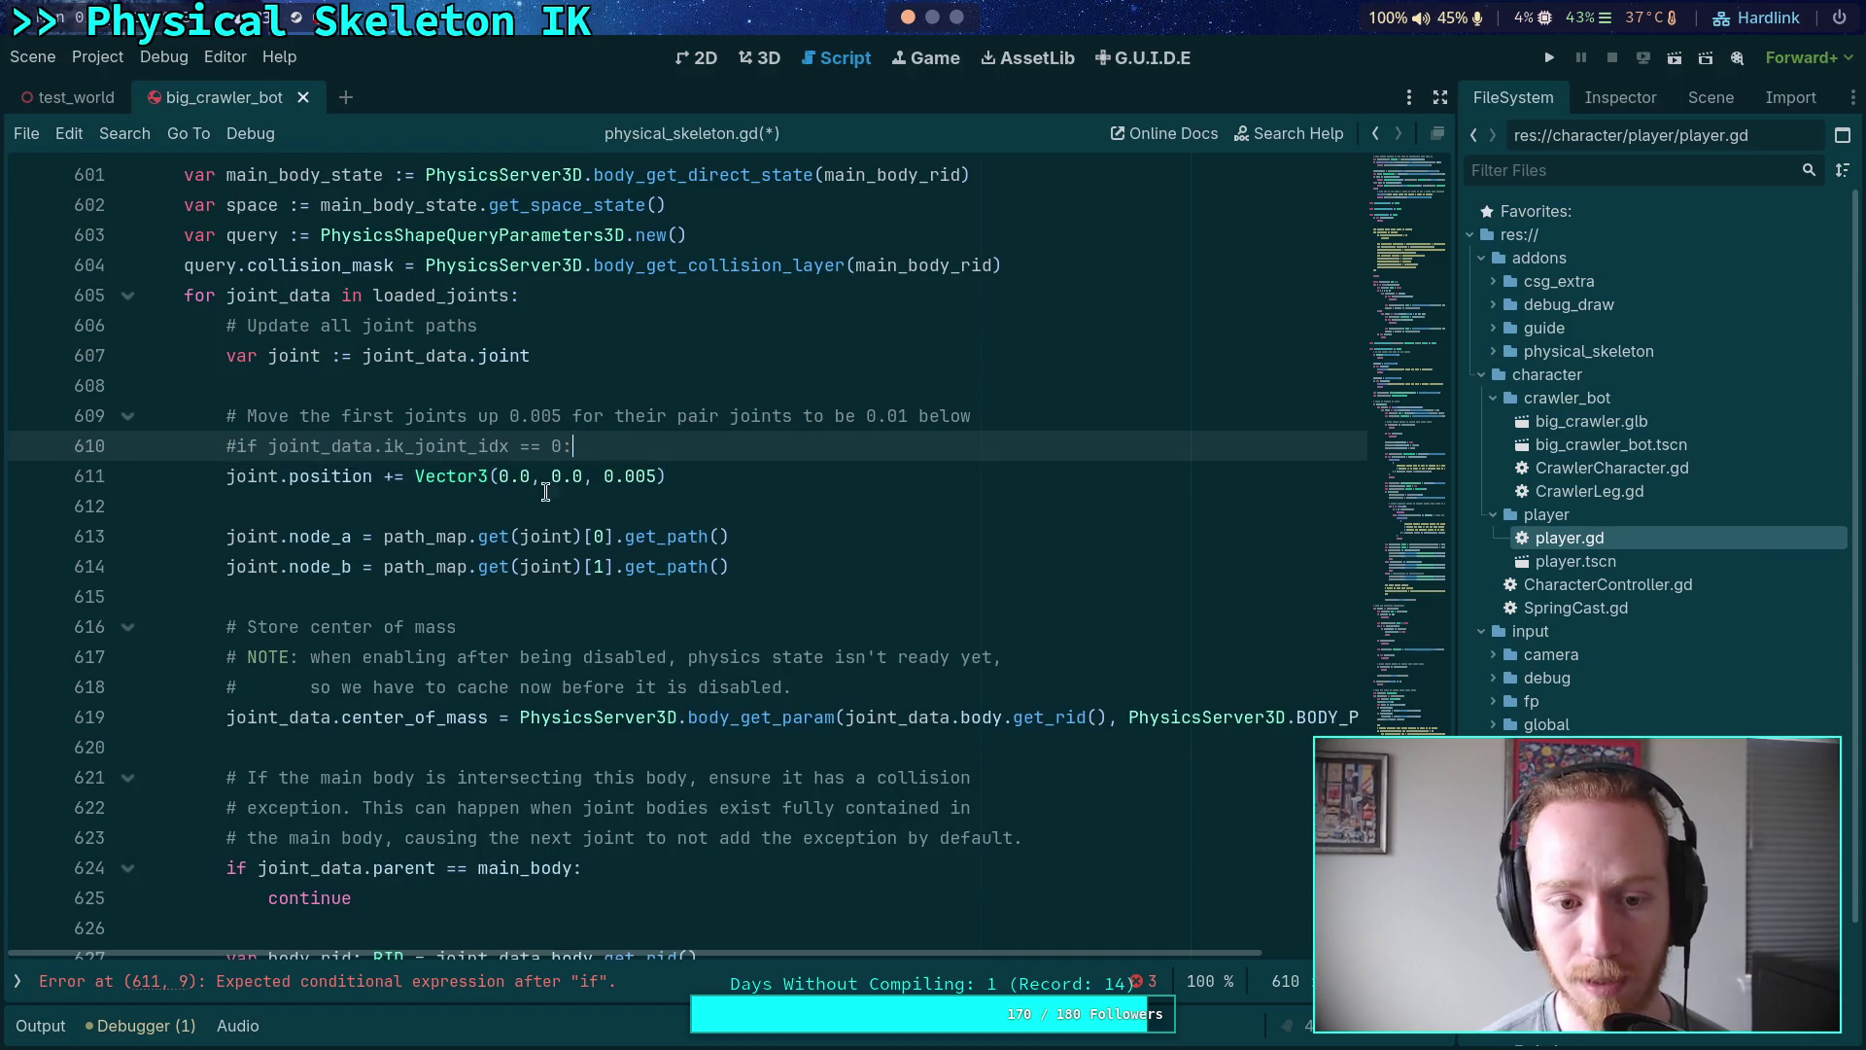
left_click_drag(416, 477, 720, 470)
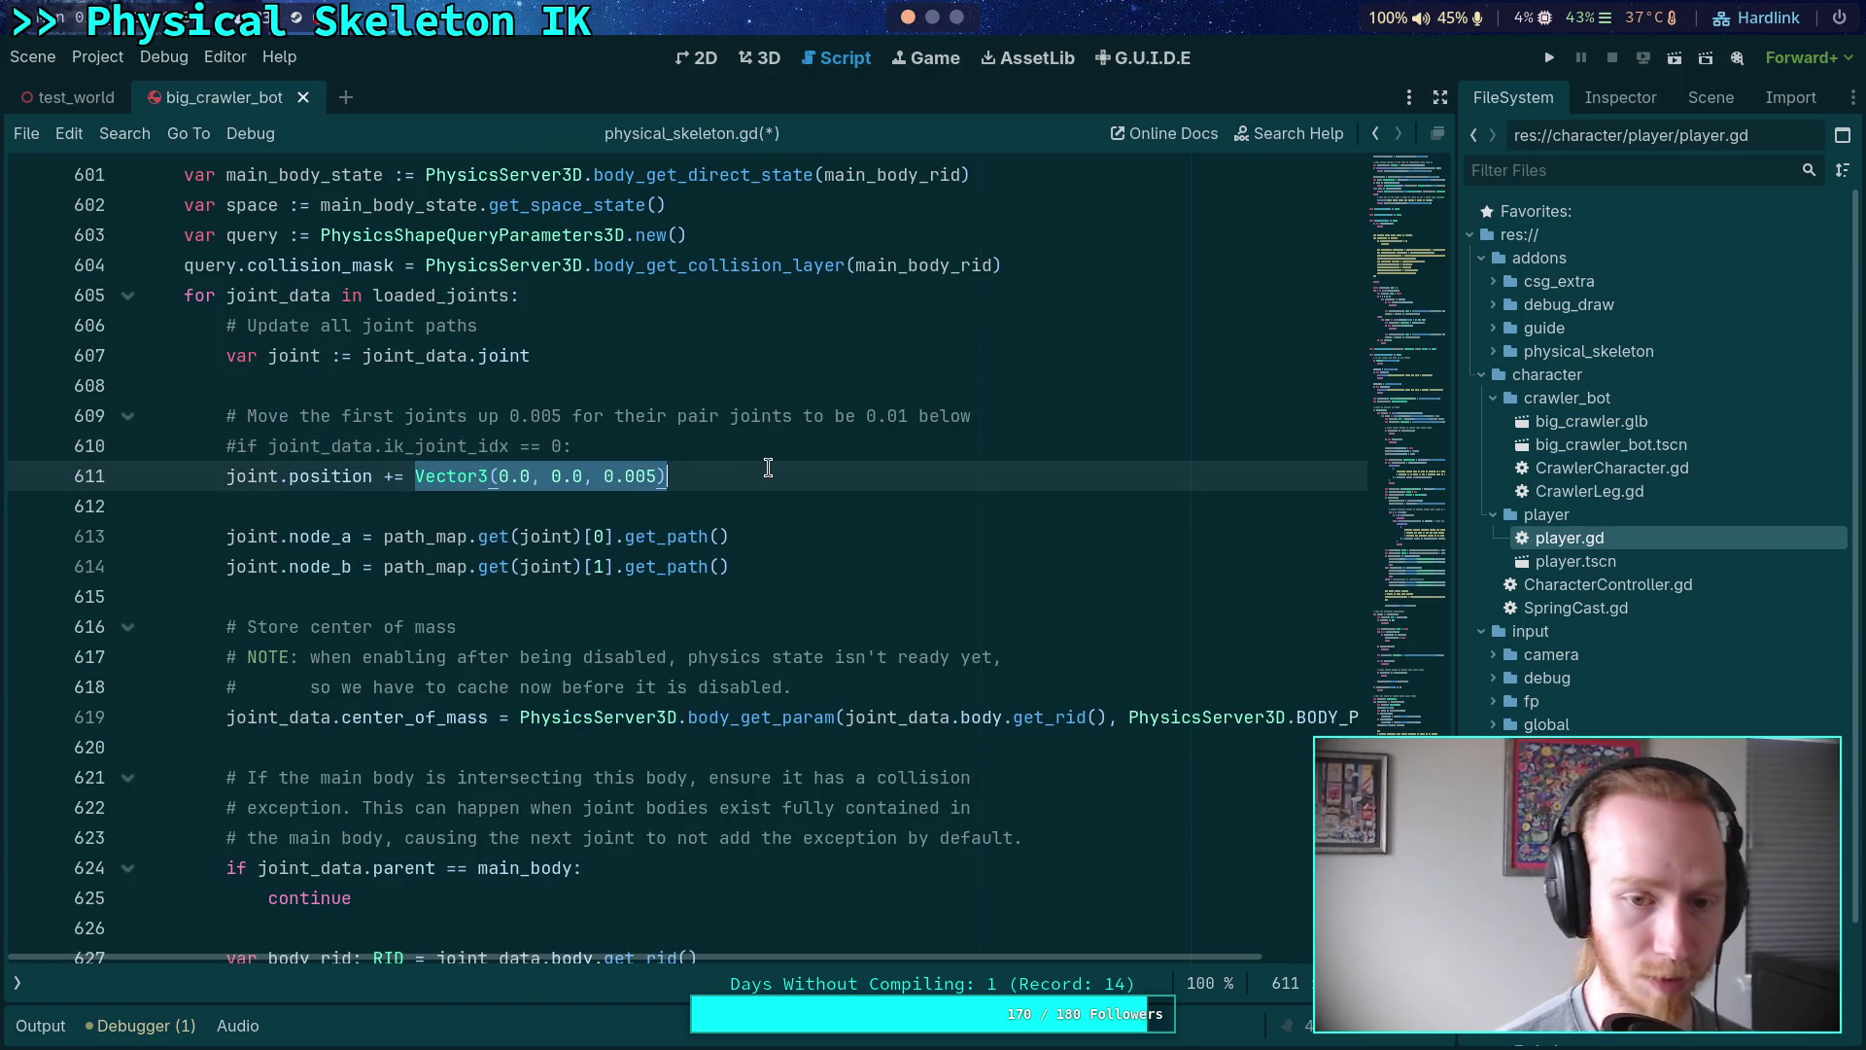
type("0")
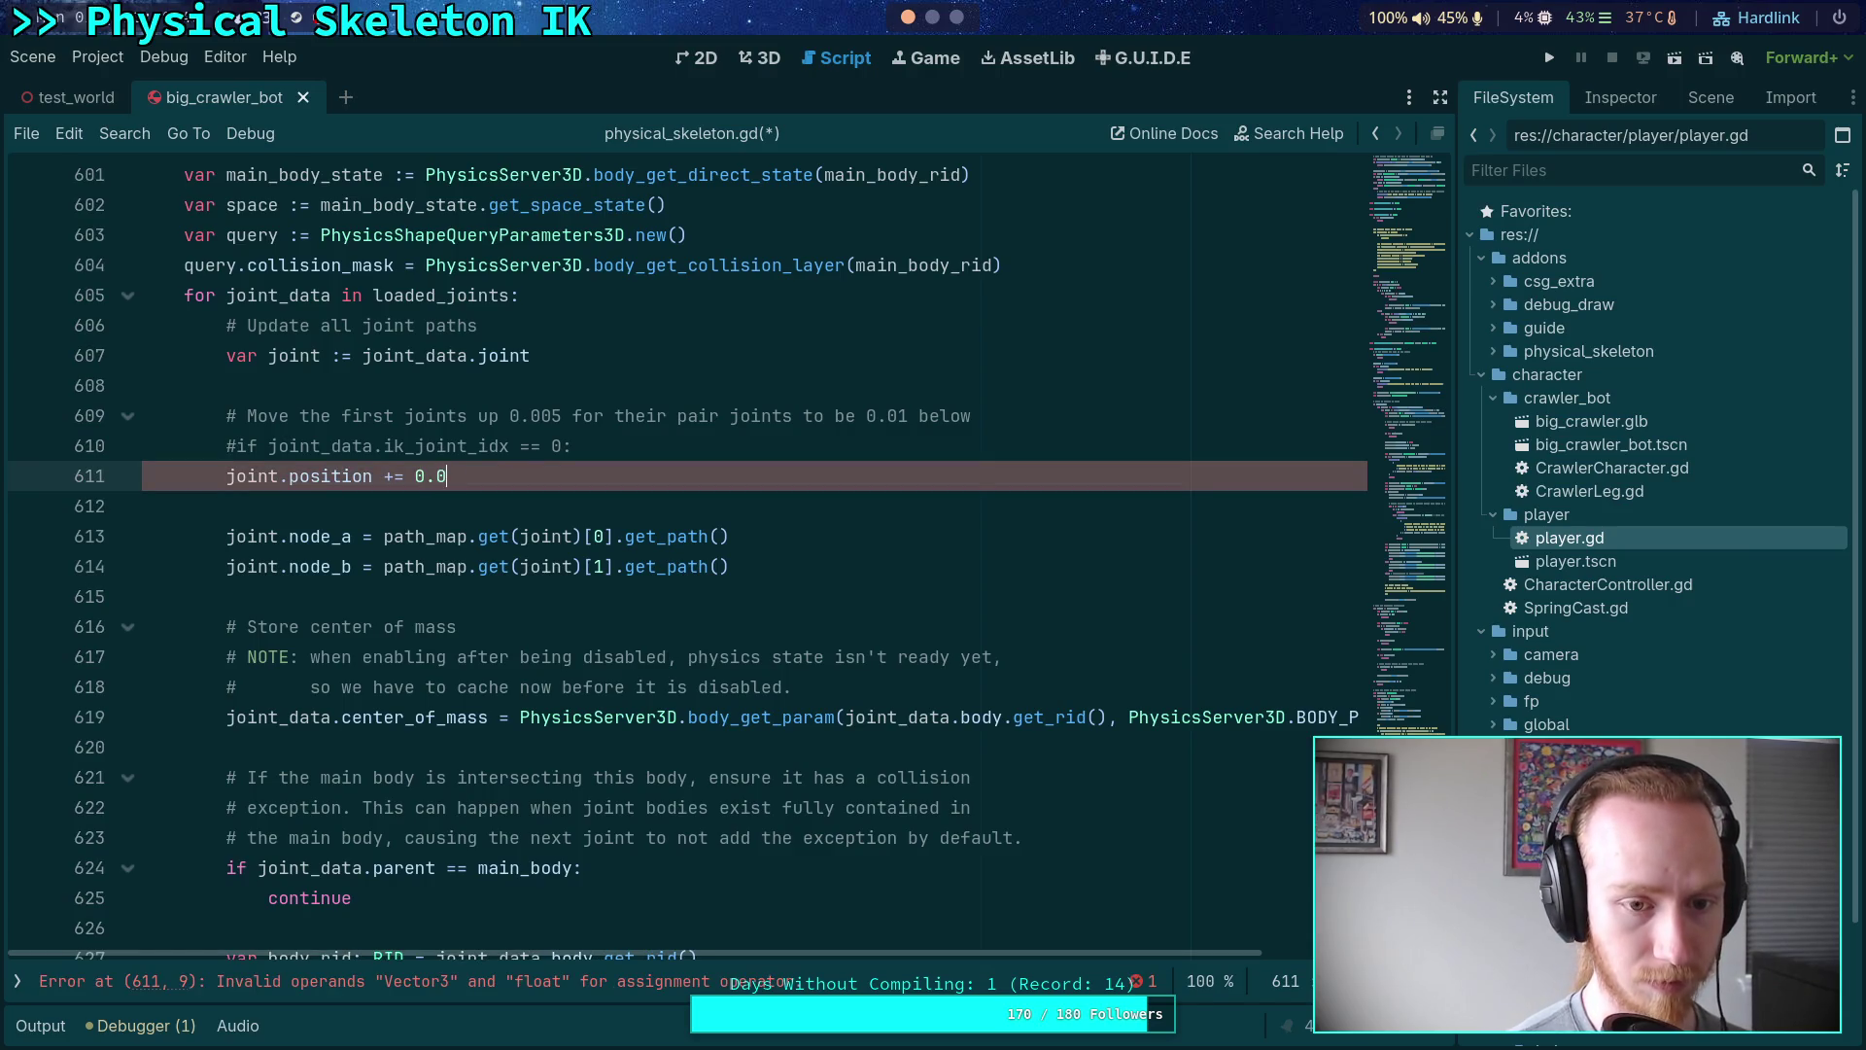
key("BackSpace")
type("*")
- Add an 'if joint_data.is_ik_joint:' check above the position line and indent it under it
key("ctrl+shift+Return")
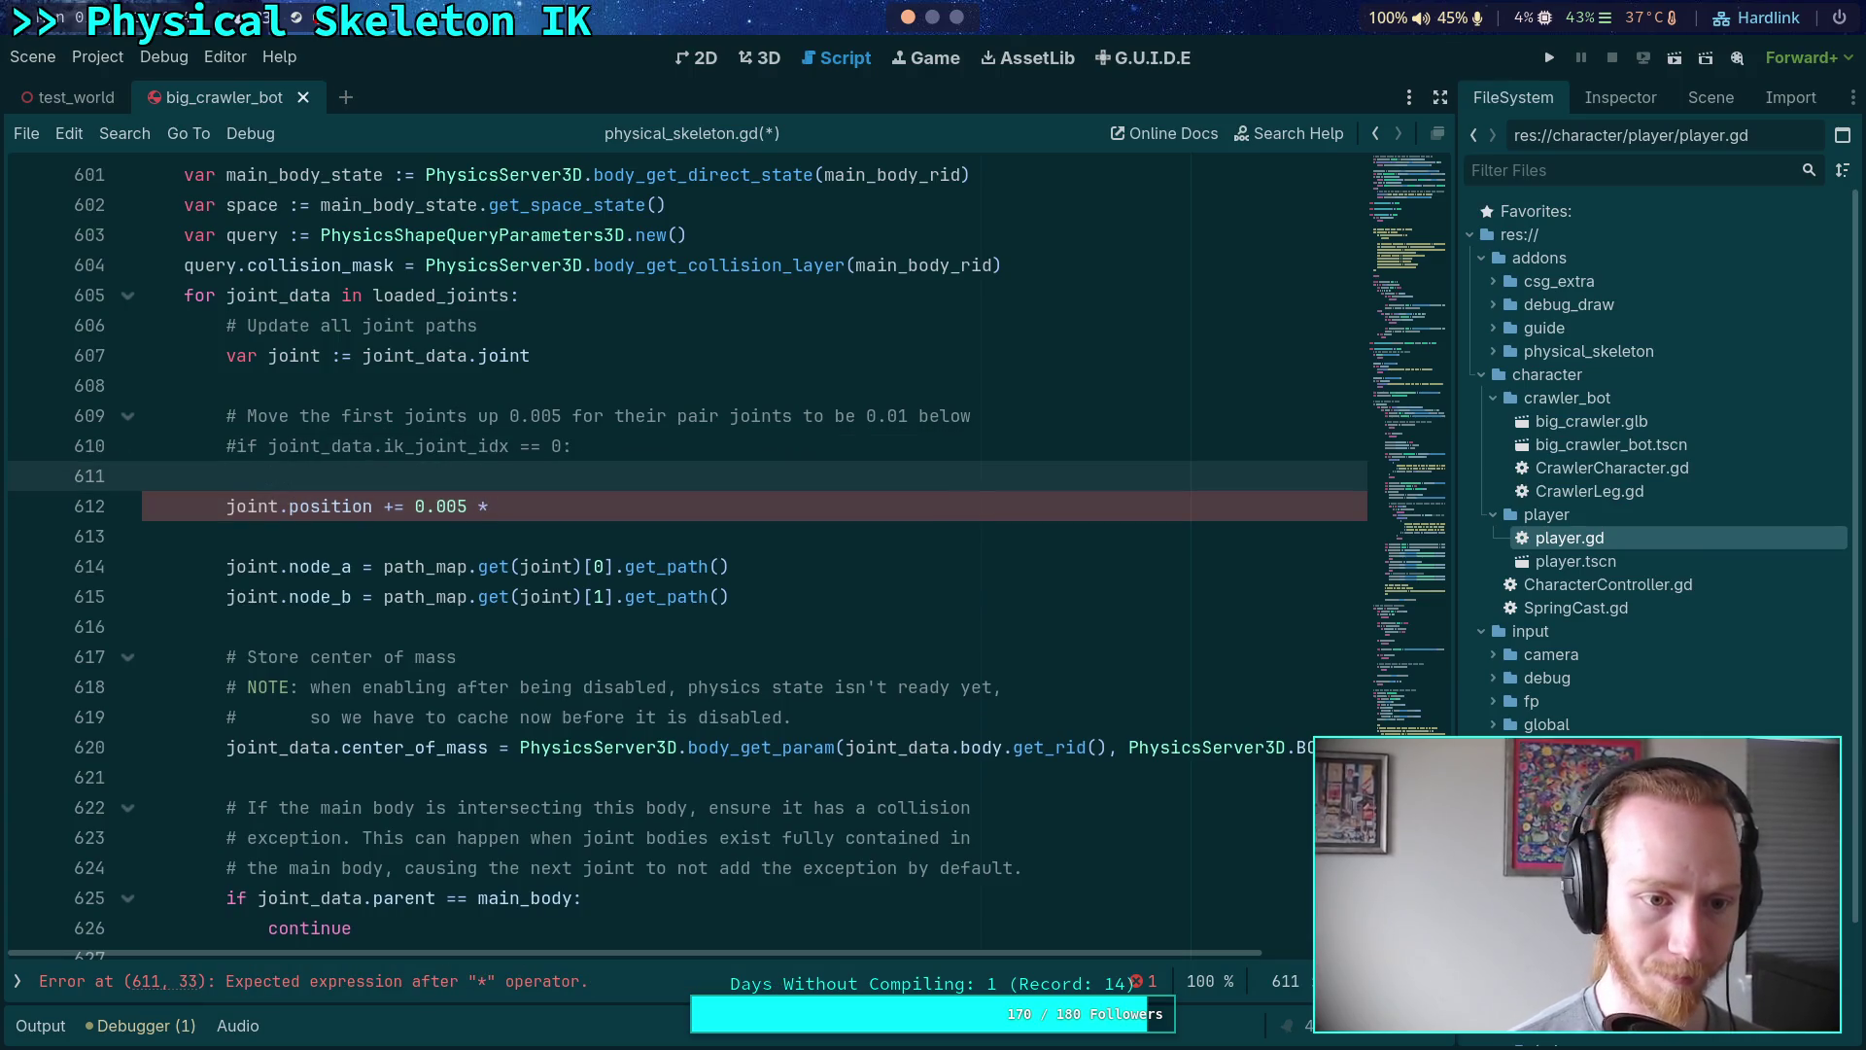
type("if joint_data.ik")
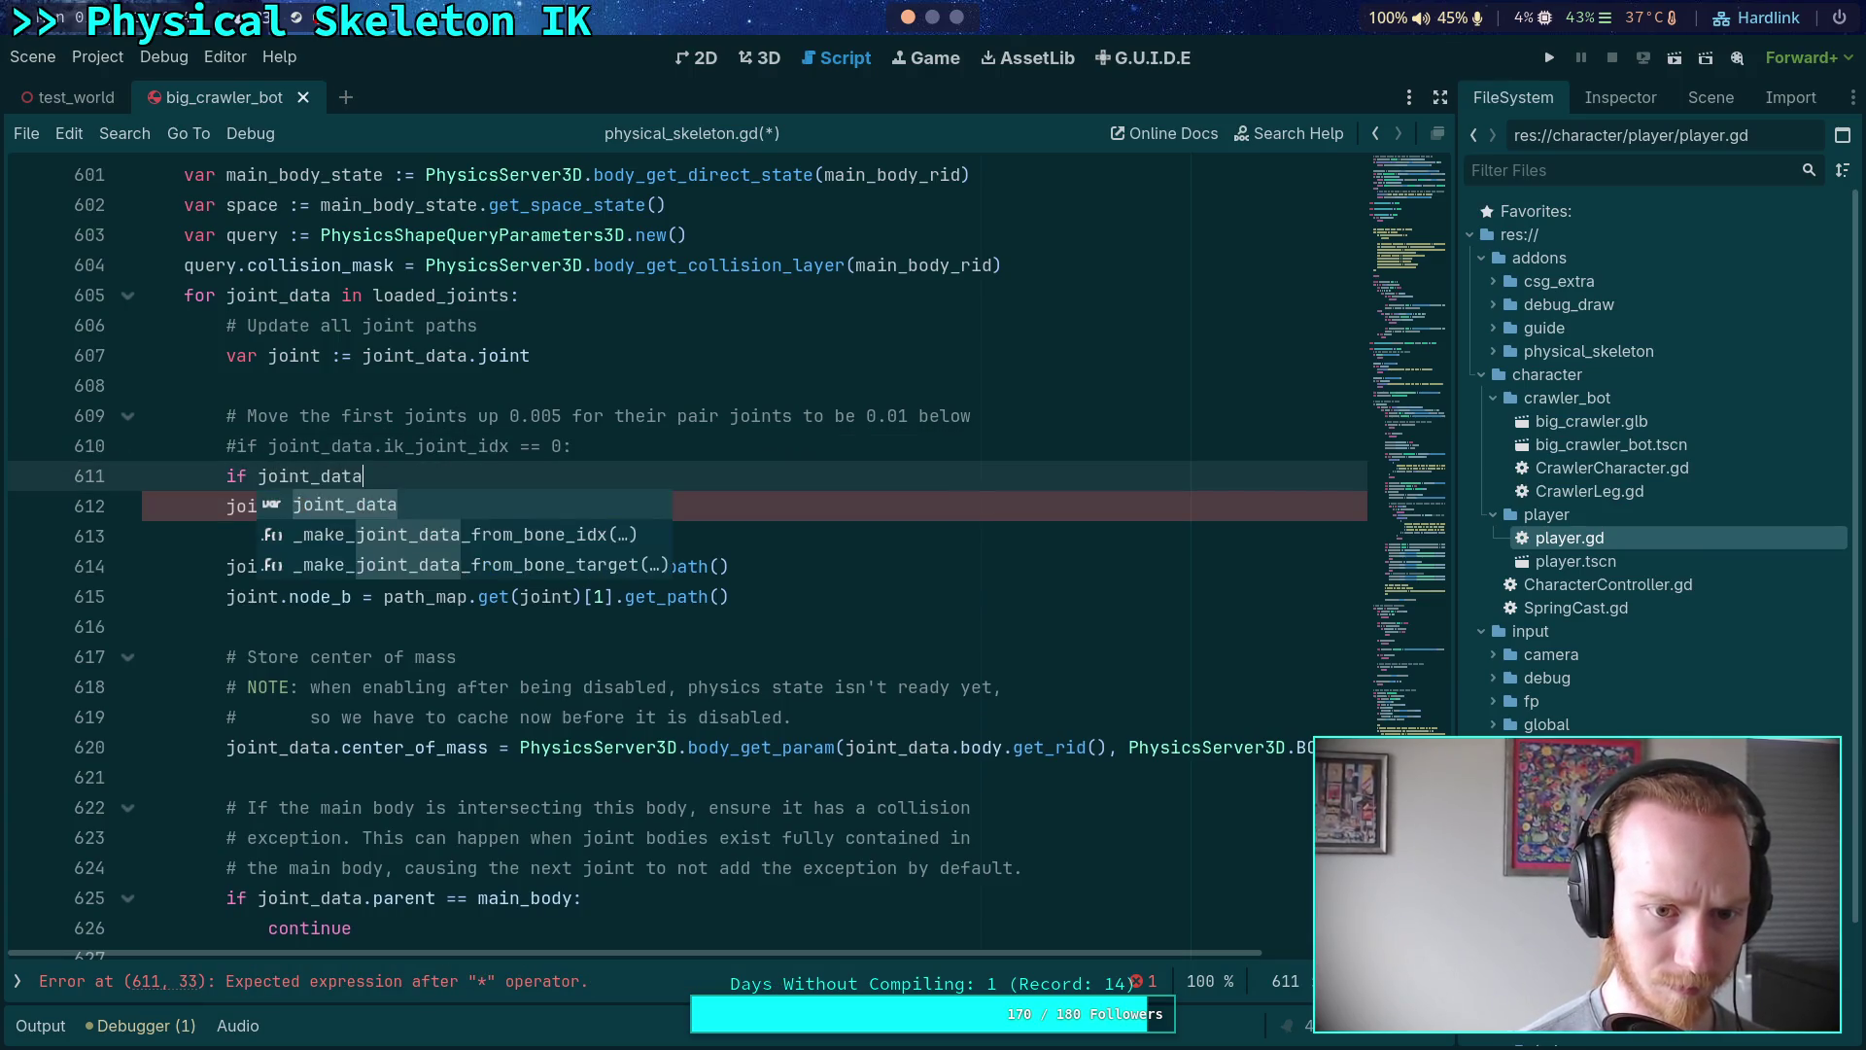
key("Down")
key("Down")
key("Return")
key("Down")
key("Home")
key("Tab")
key("End")
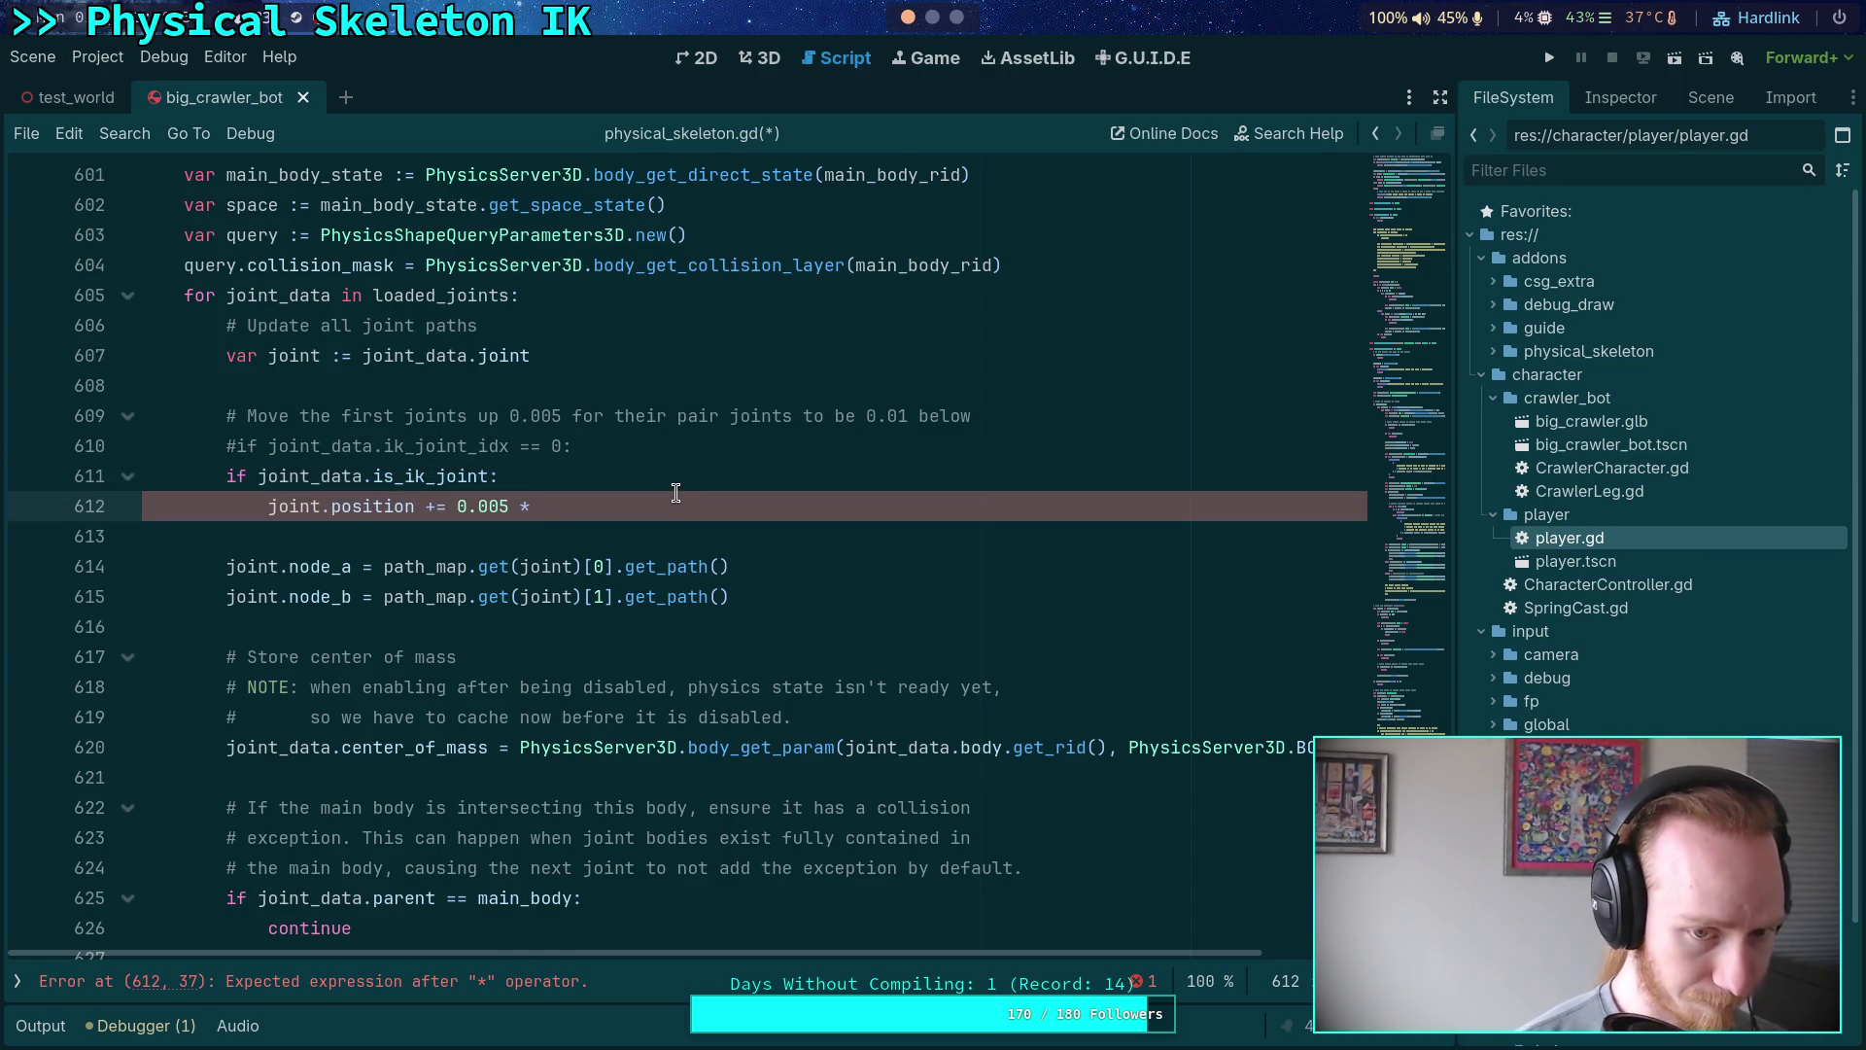
- Multiply the offset by iterate_ik.get_joint_rotation_axis_vector(joint_data.ik_setting_idx, joint_data.ik_joint_idx)
key("BackSpace")
key("BackSpace")
key("BackSpace")
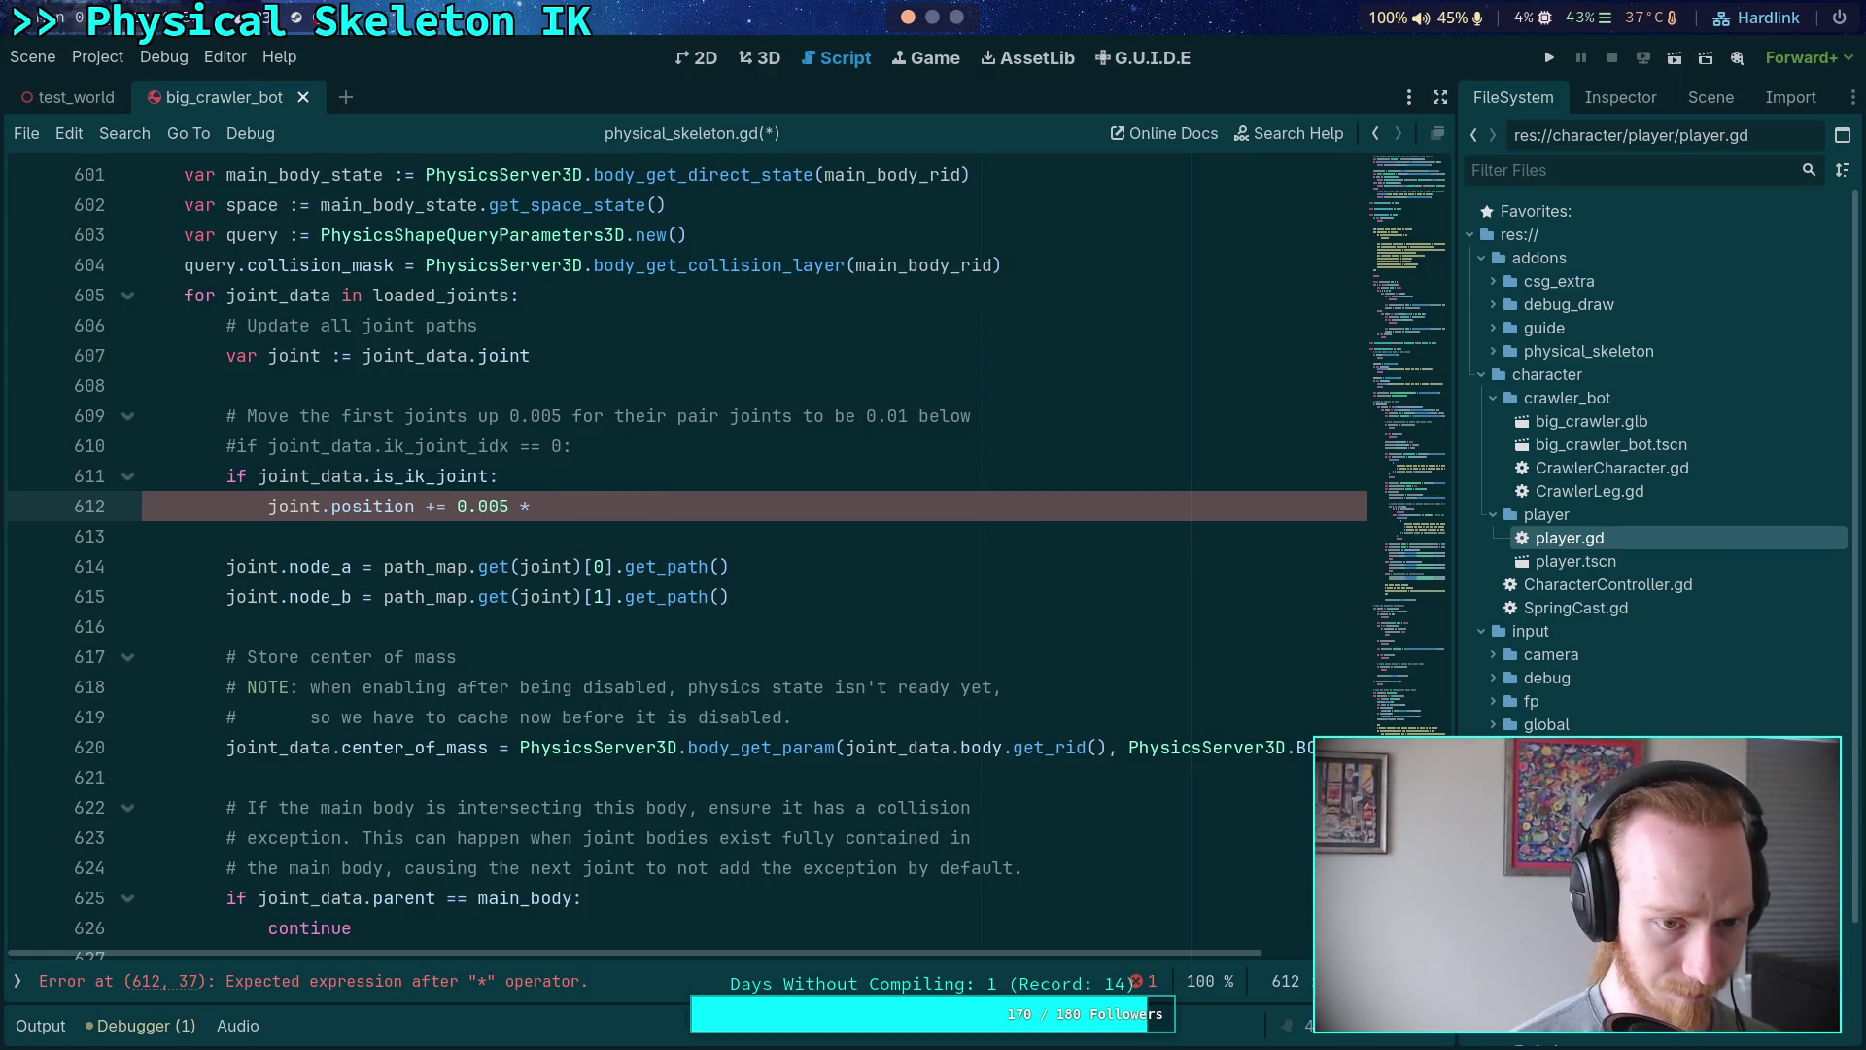
type("joint")
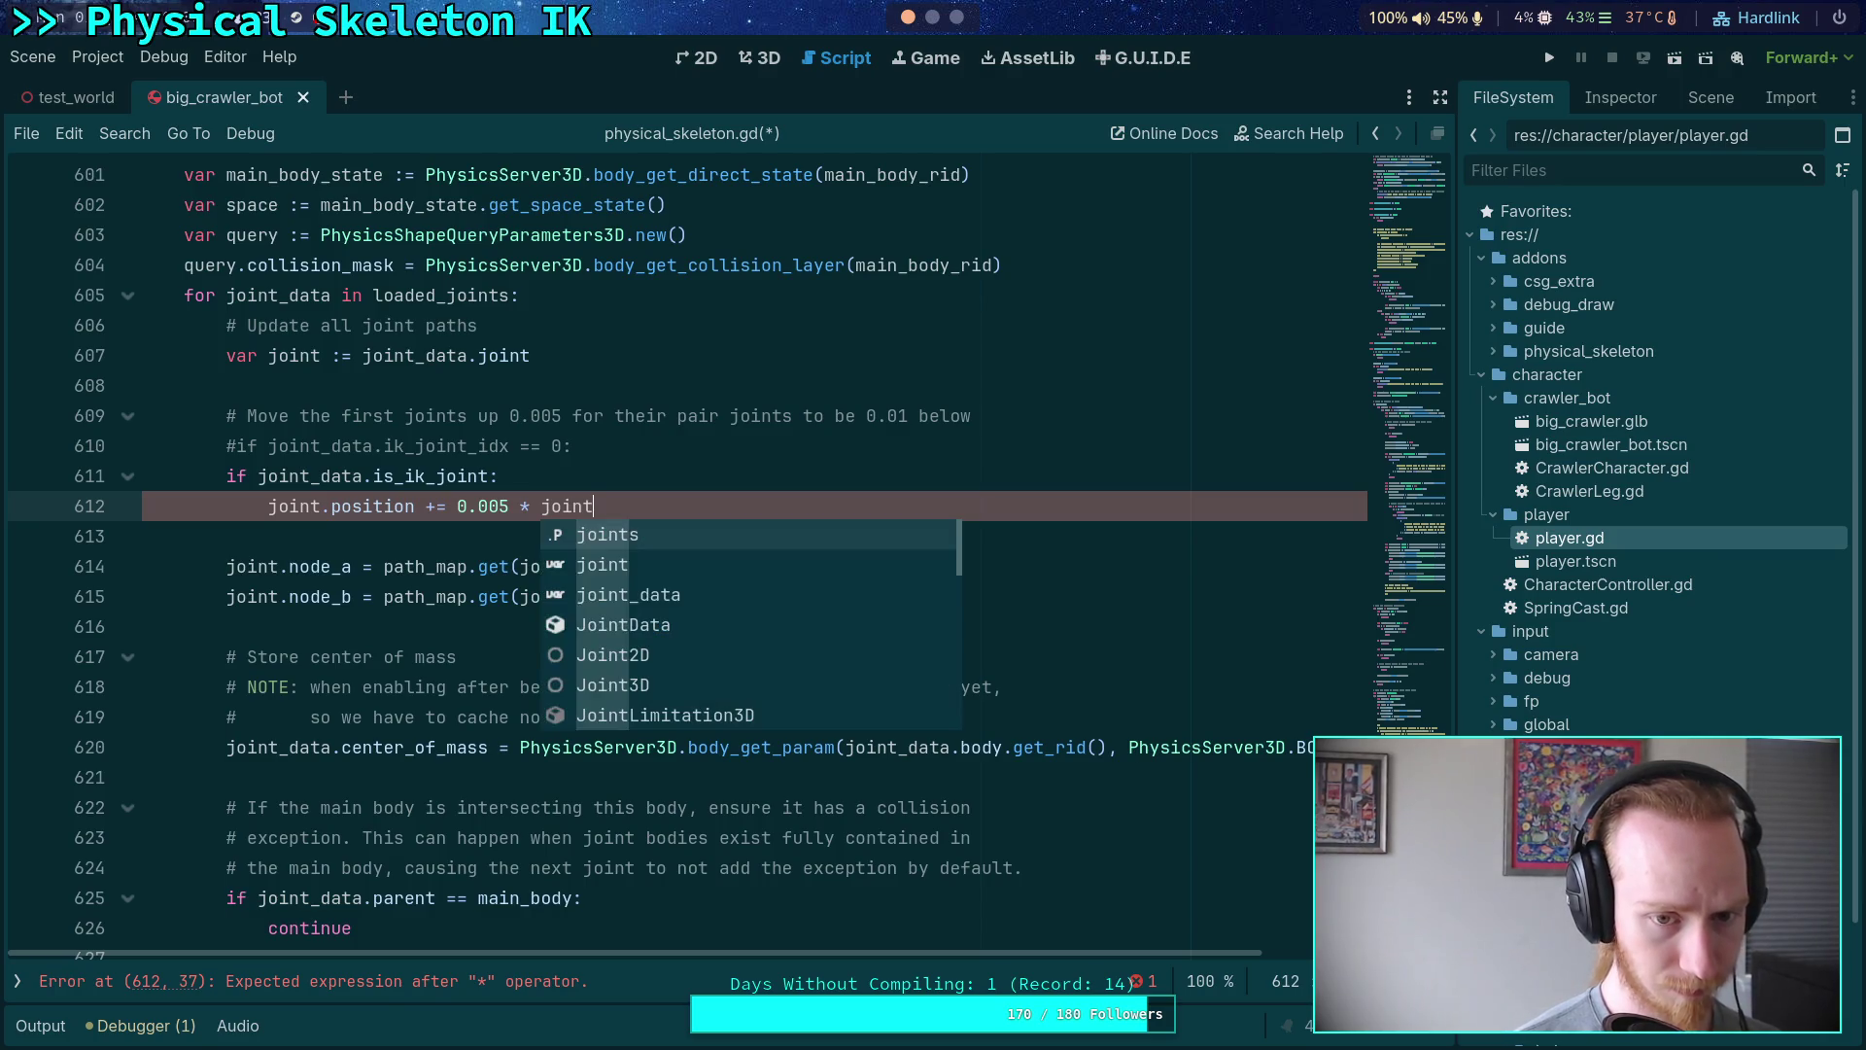
key("BackSpace")
key("BackSpace")
key("BackSpace")
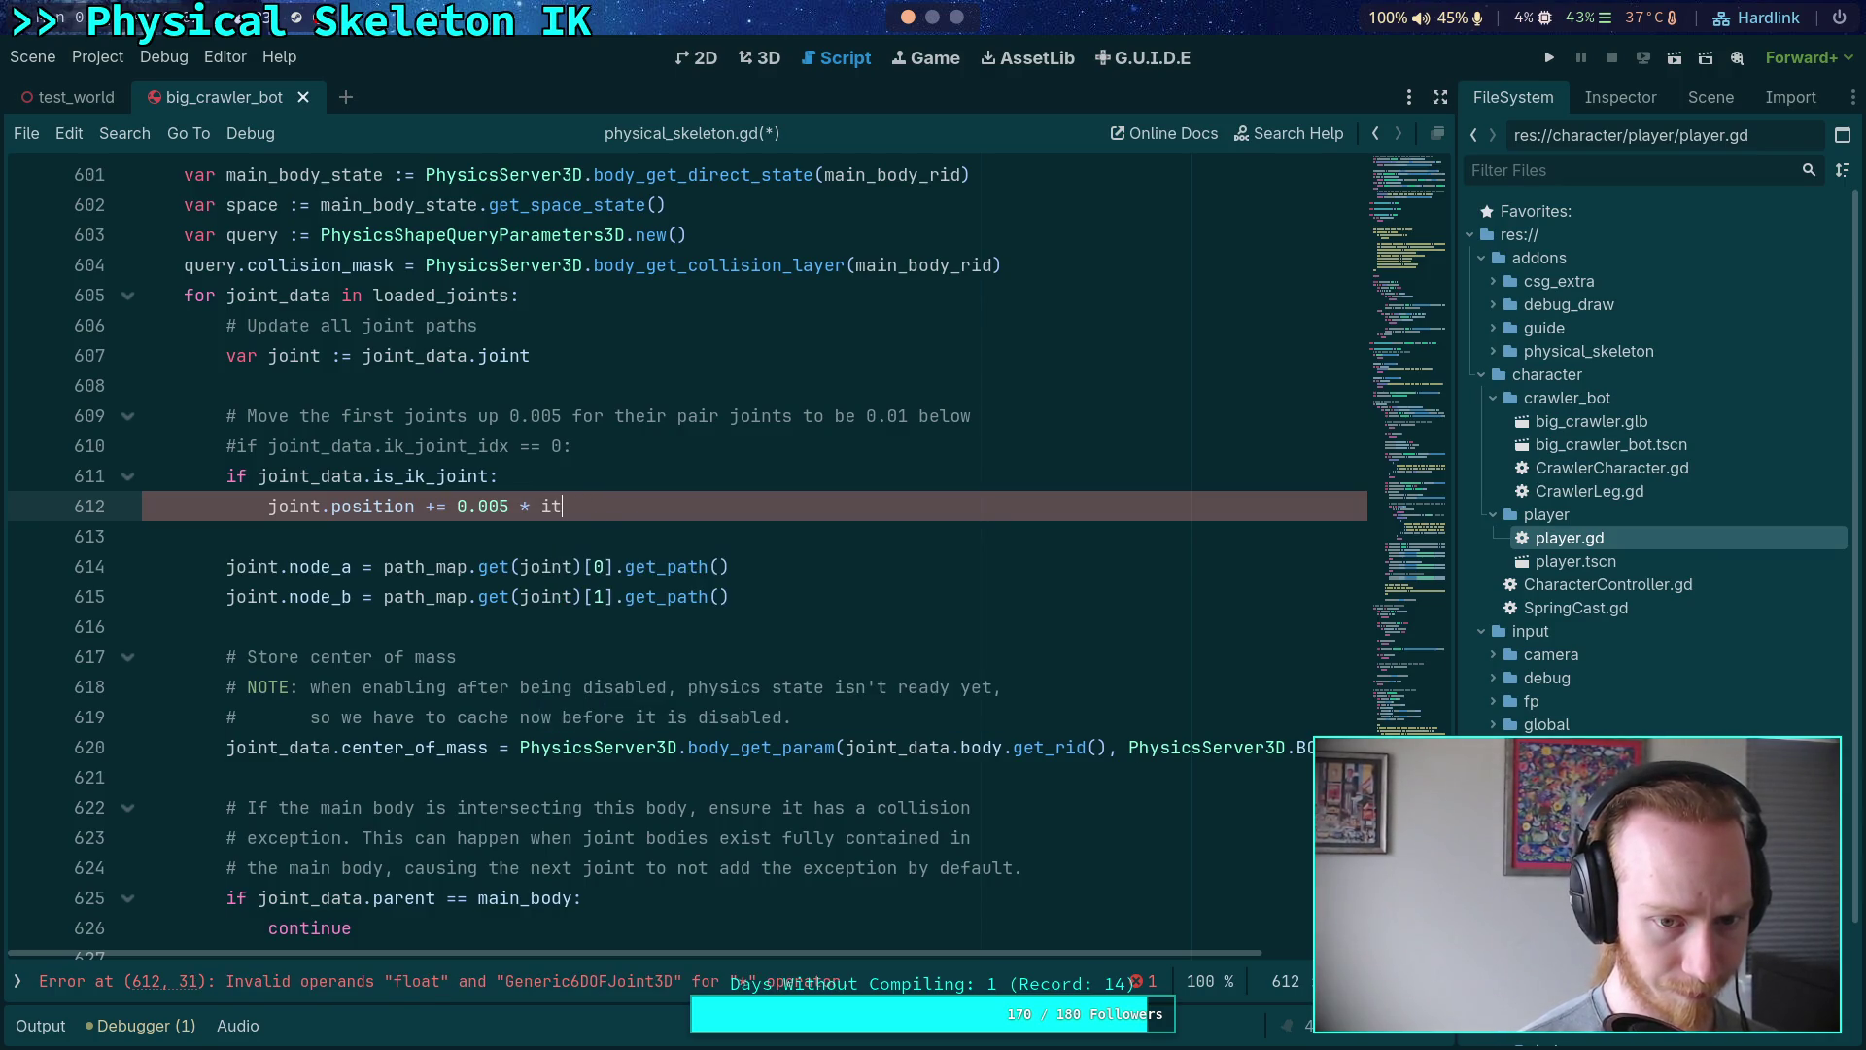
key("Return")
type(".")
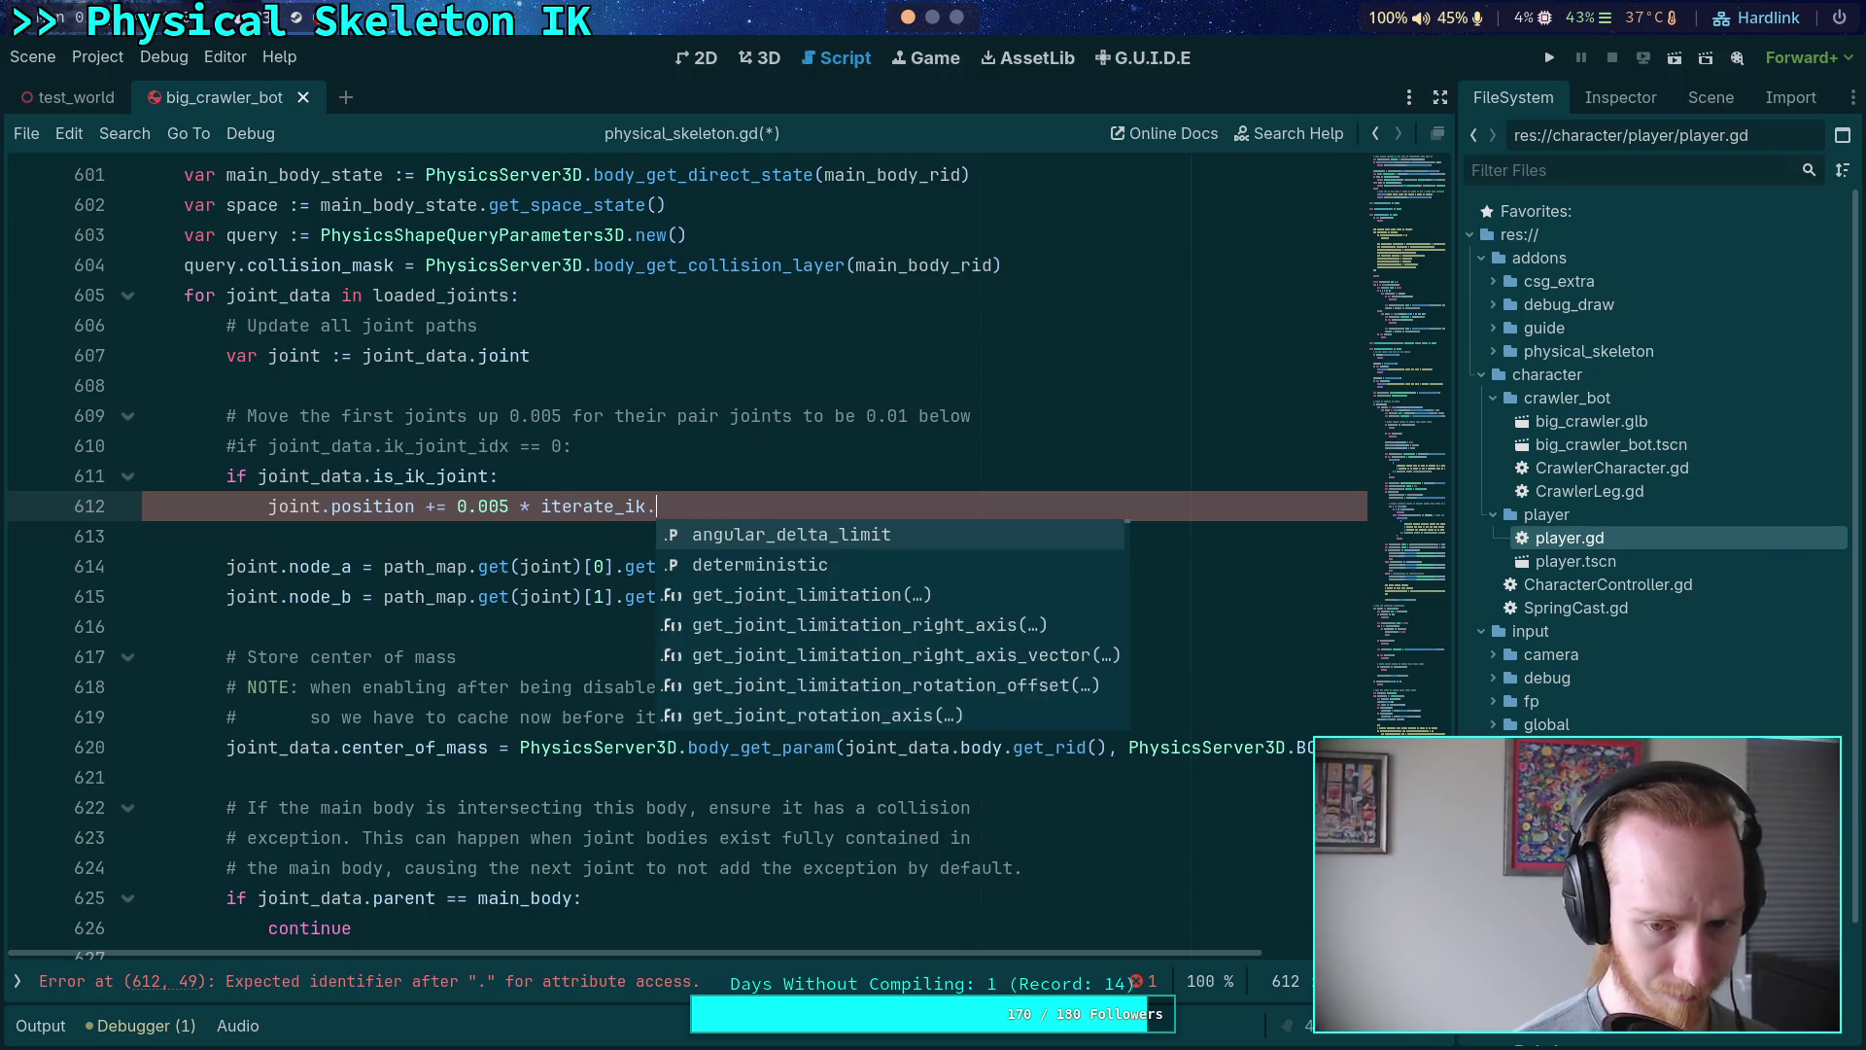
key("Down")
key("Down")
key("Down")
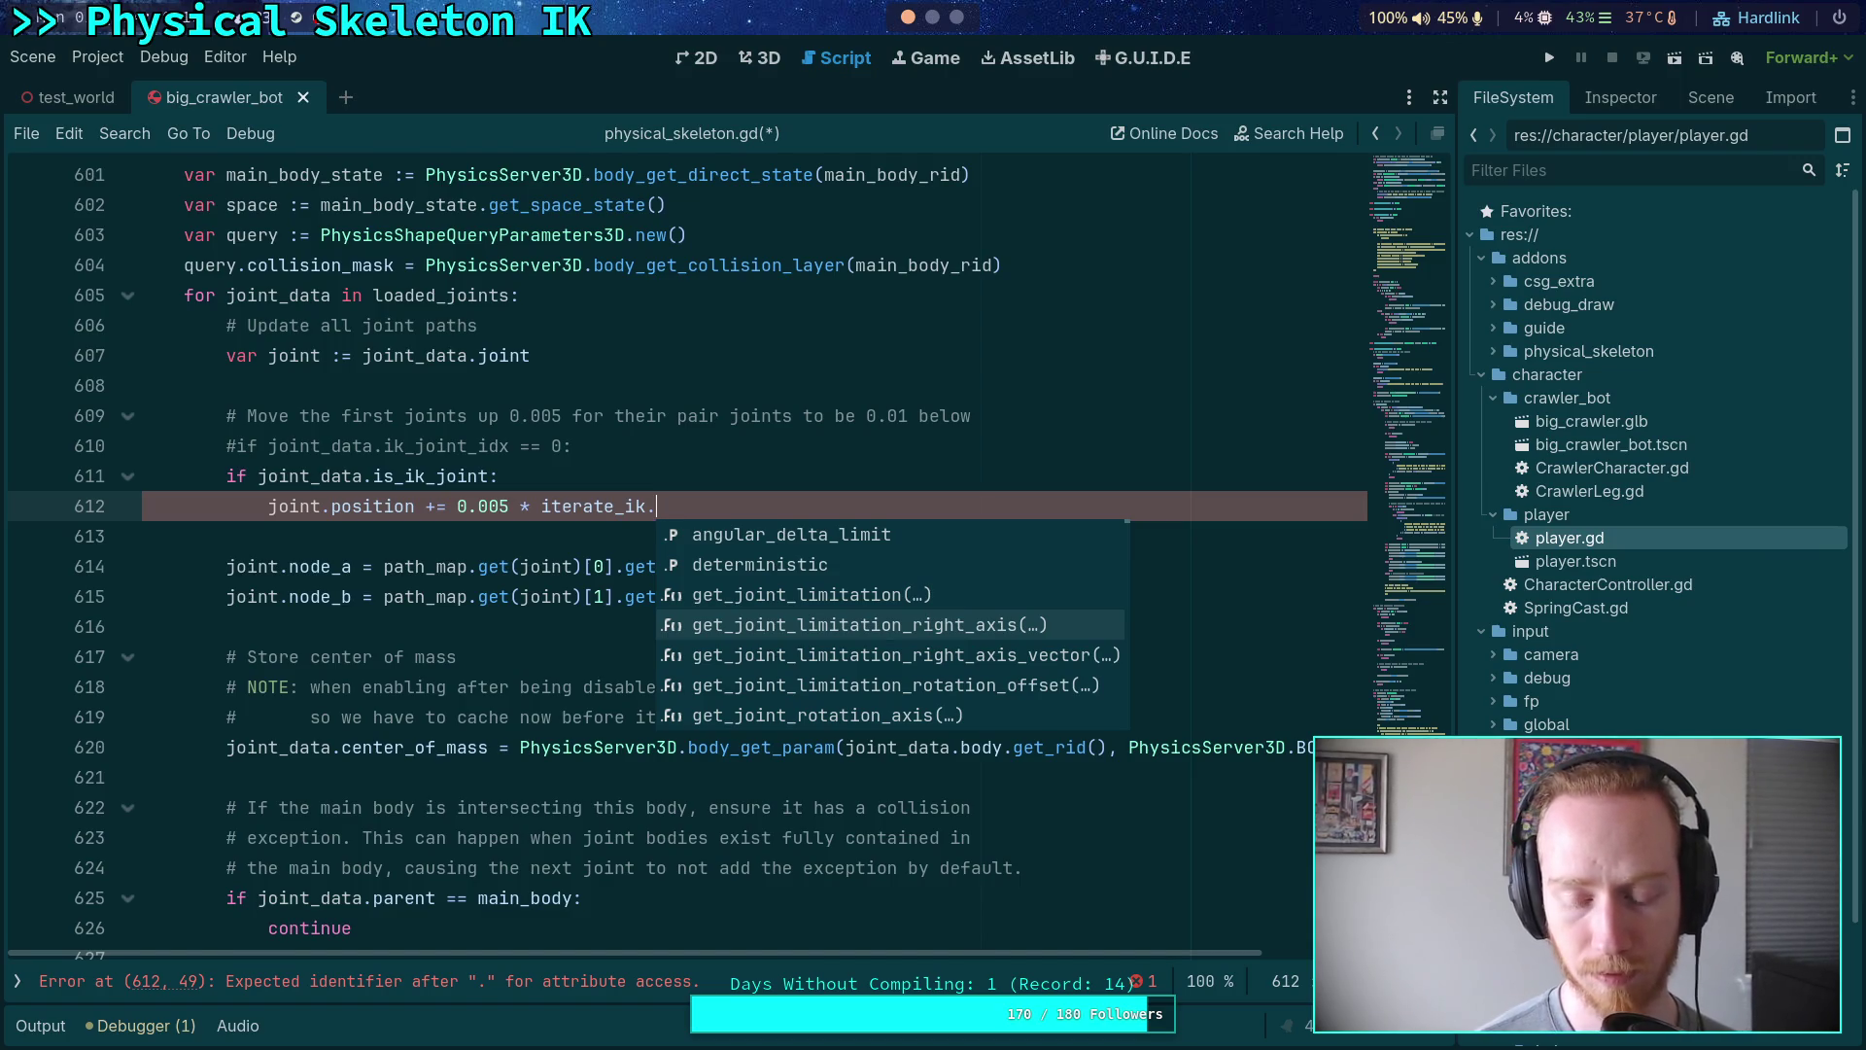
key("Down")
key("Down")
key("Down")
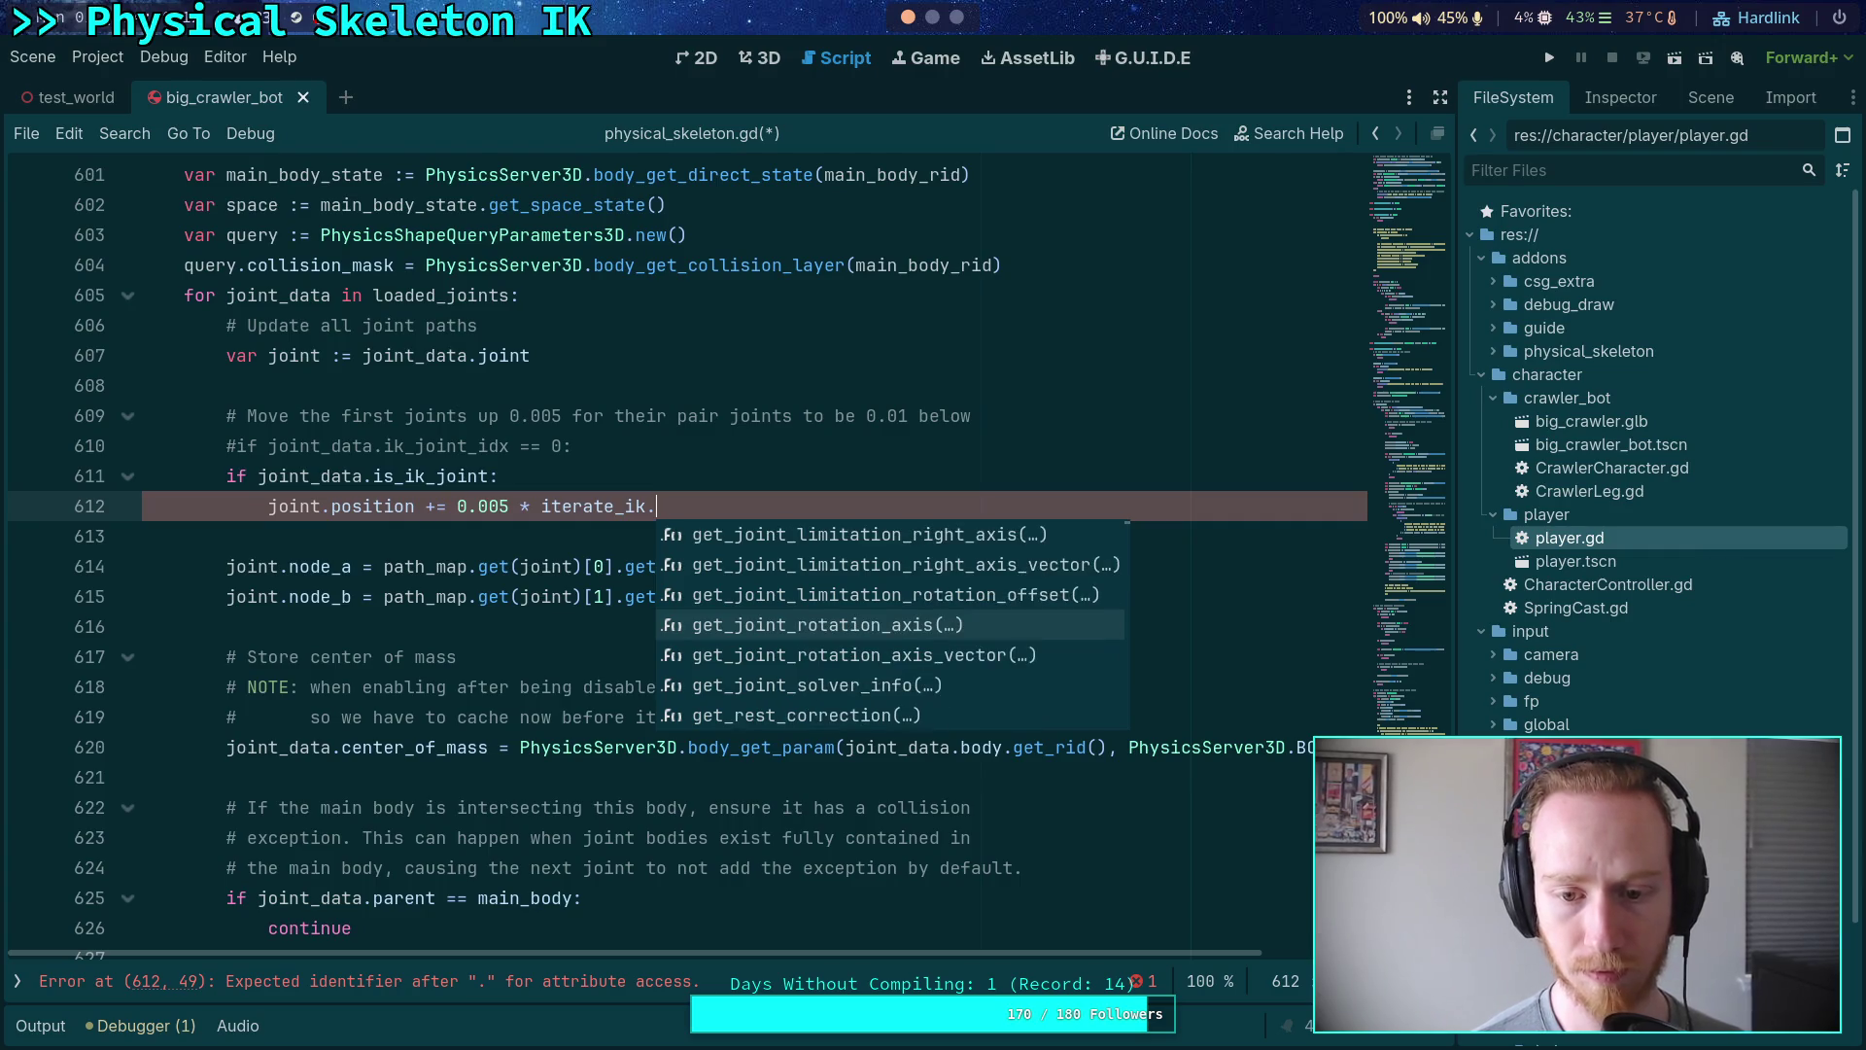
key("Down")
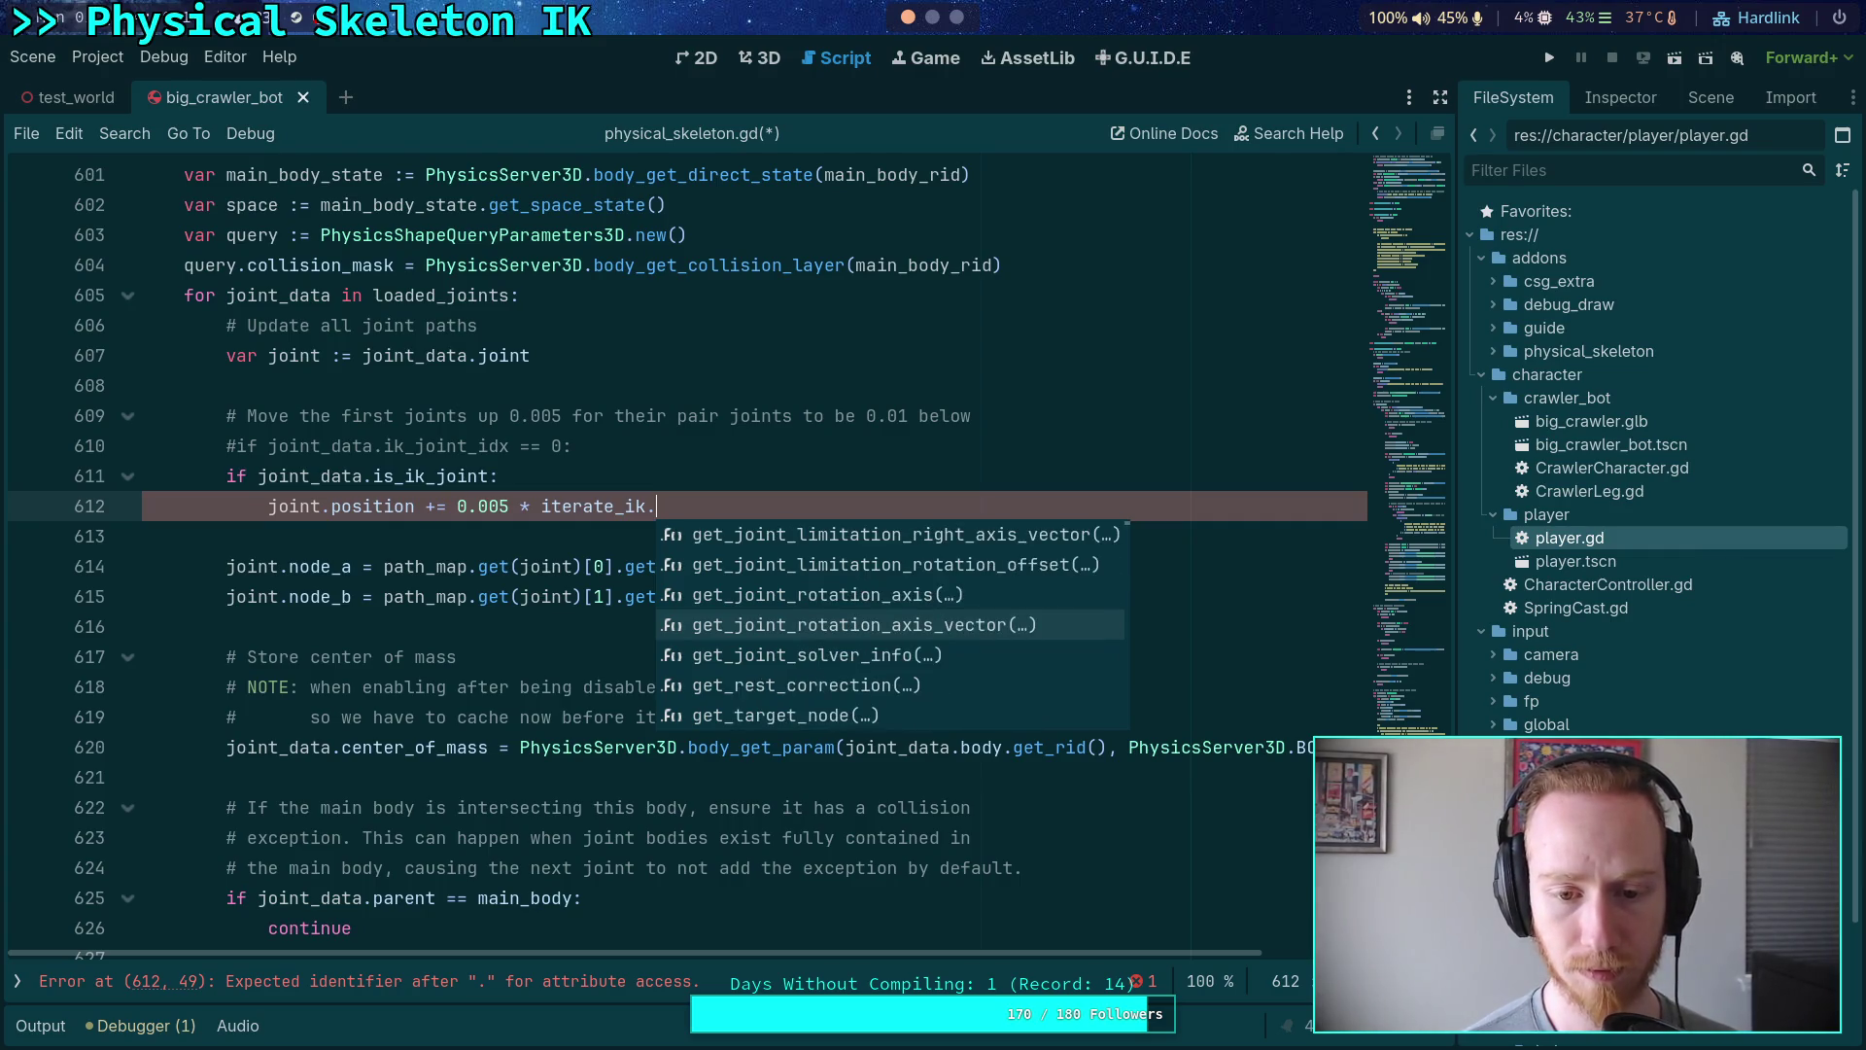
key("Return")
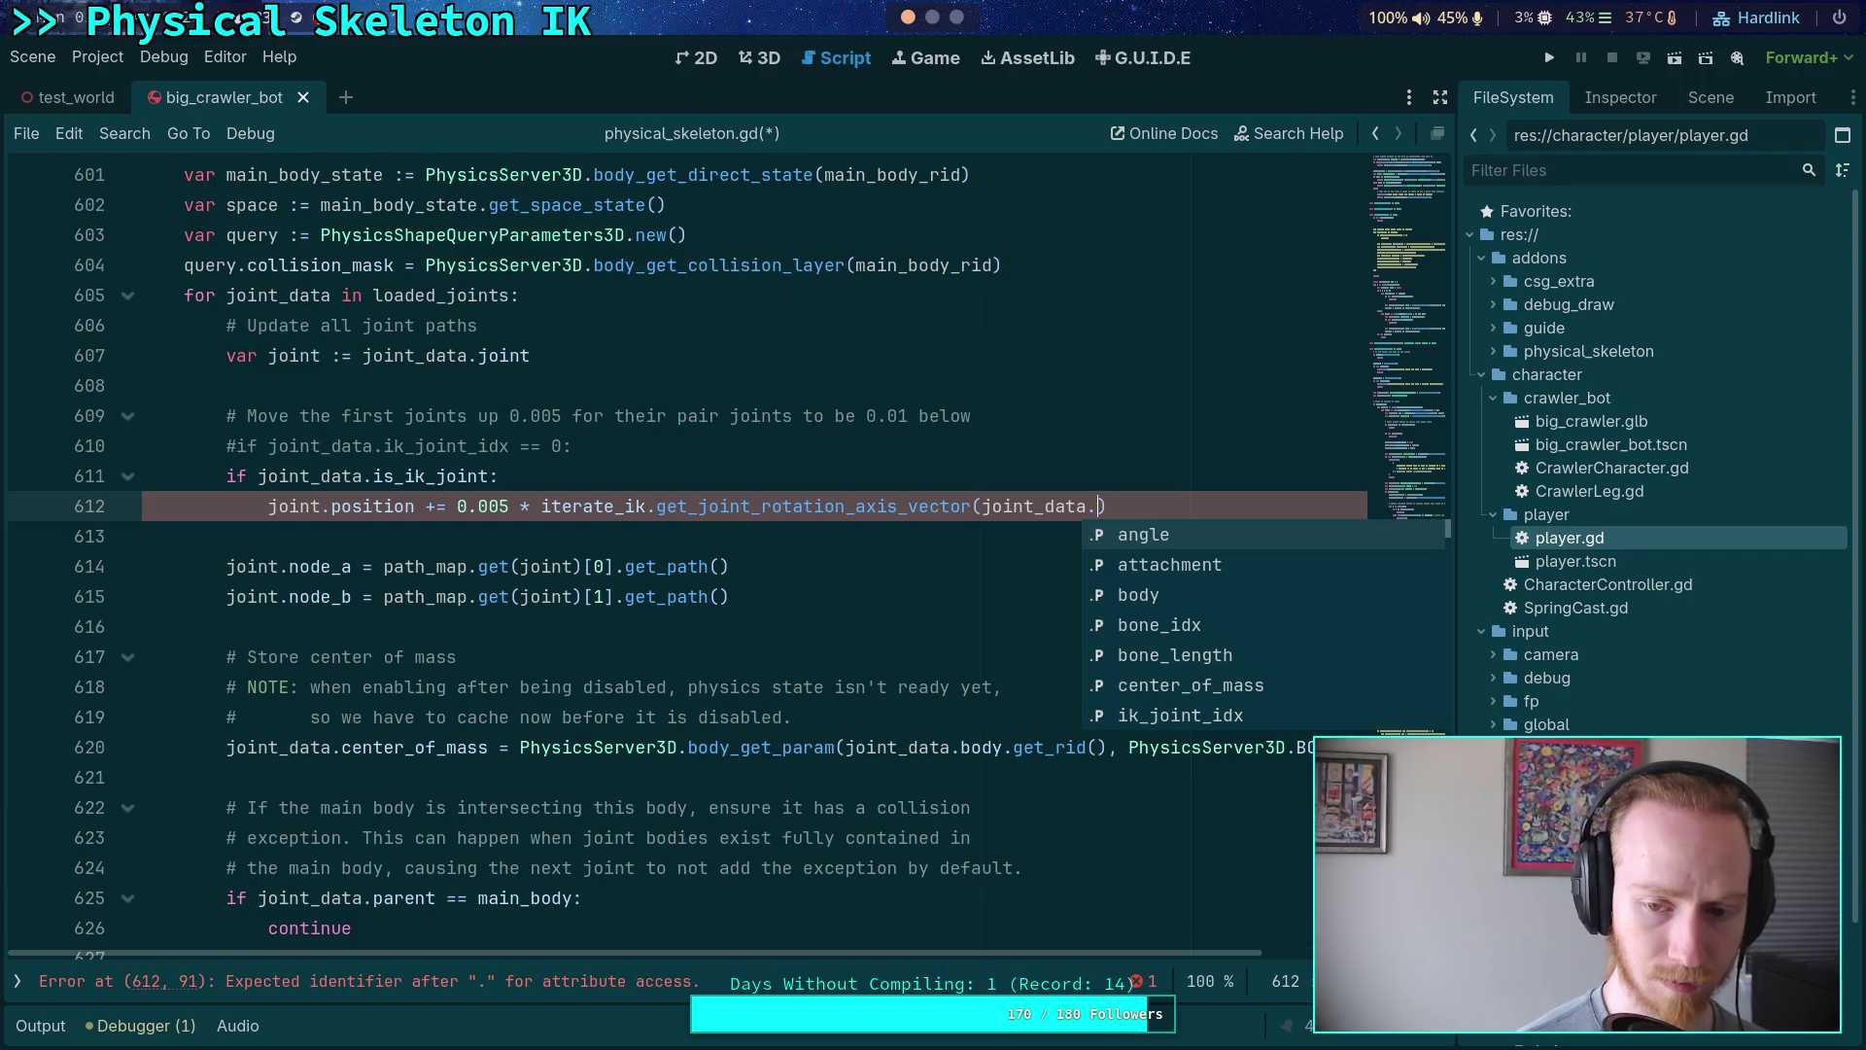
type("sett")
key("Return")
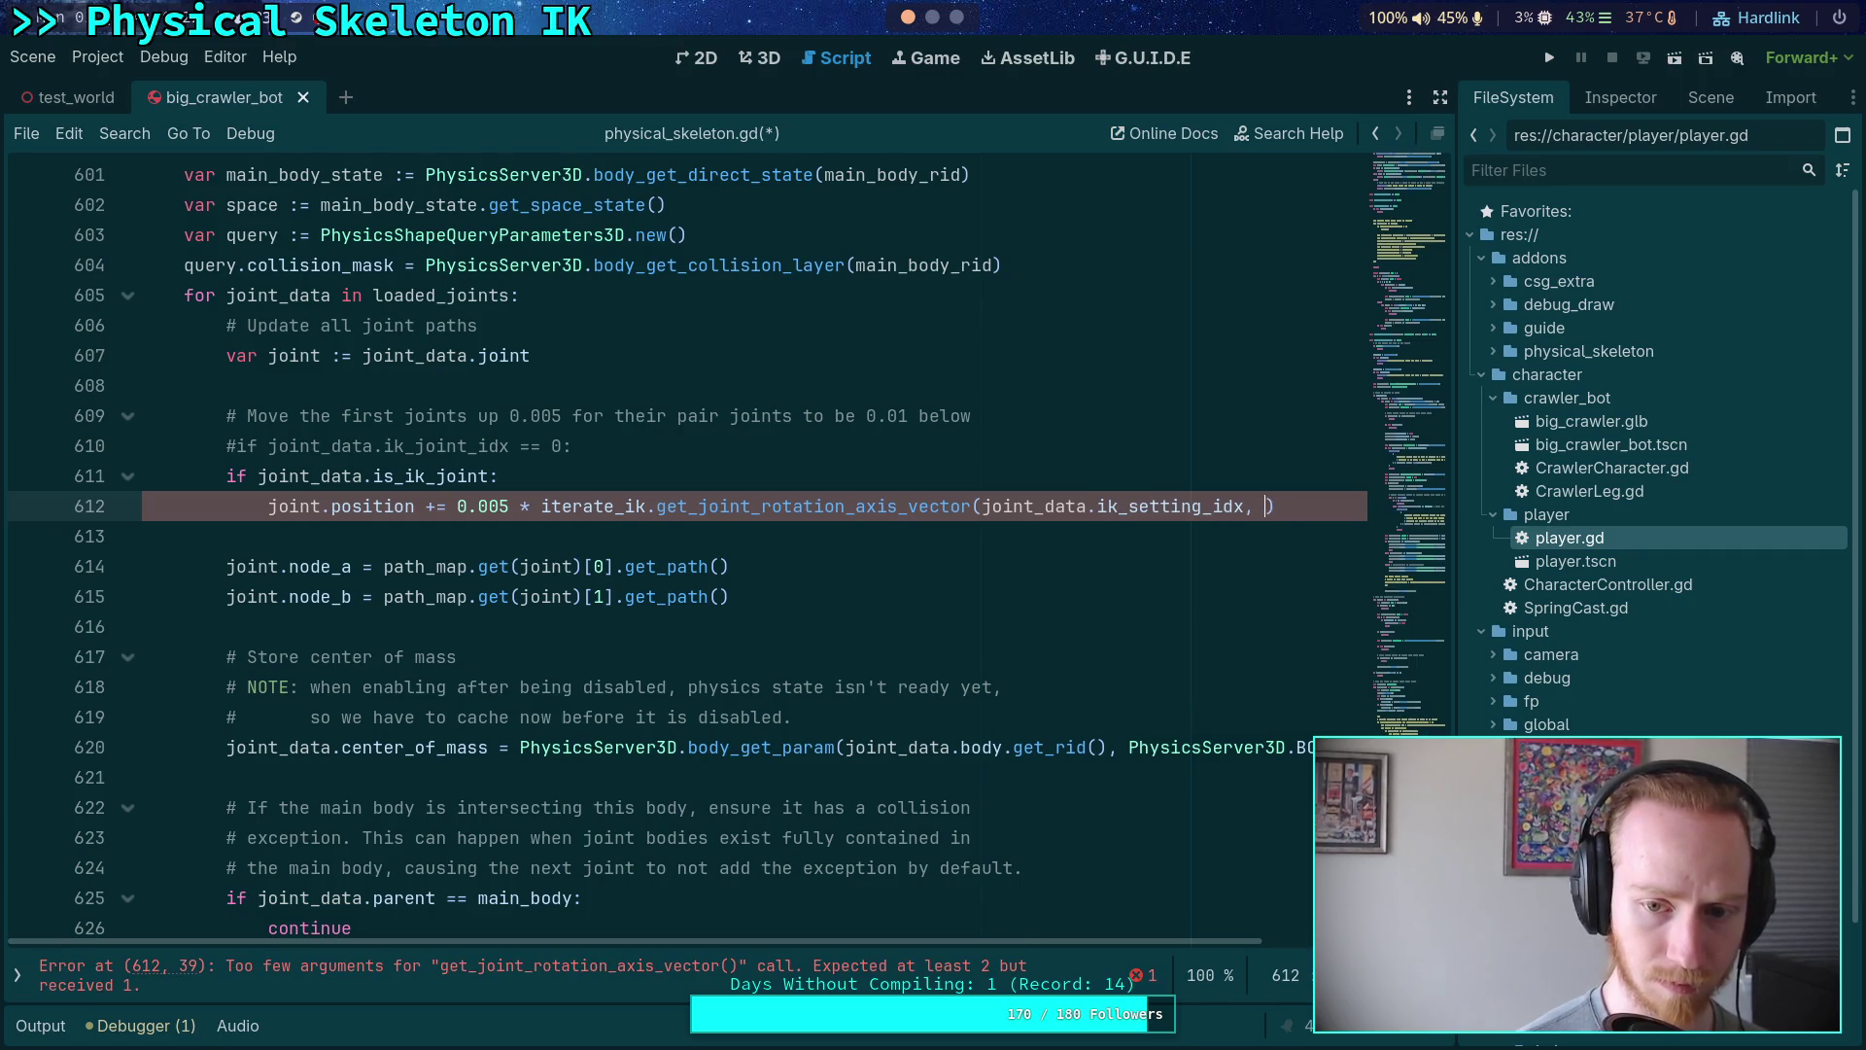
type("joint_data.joi")
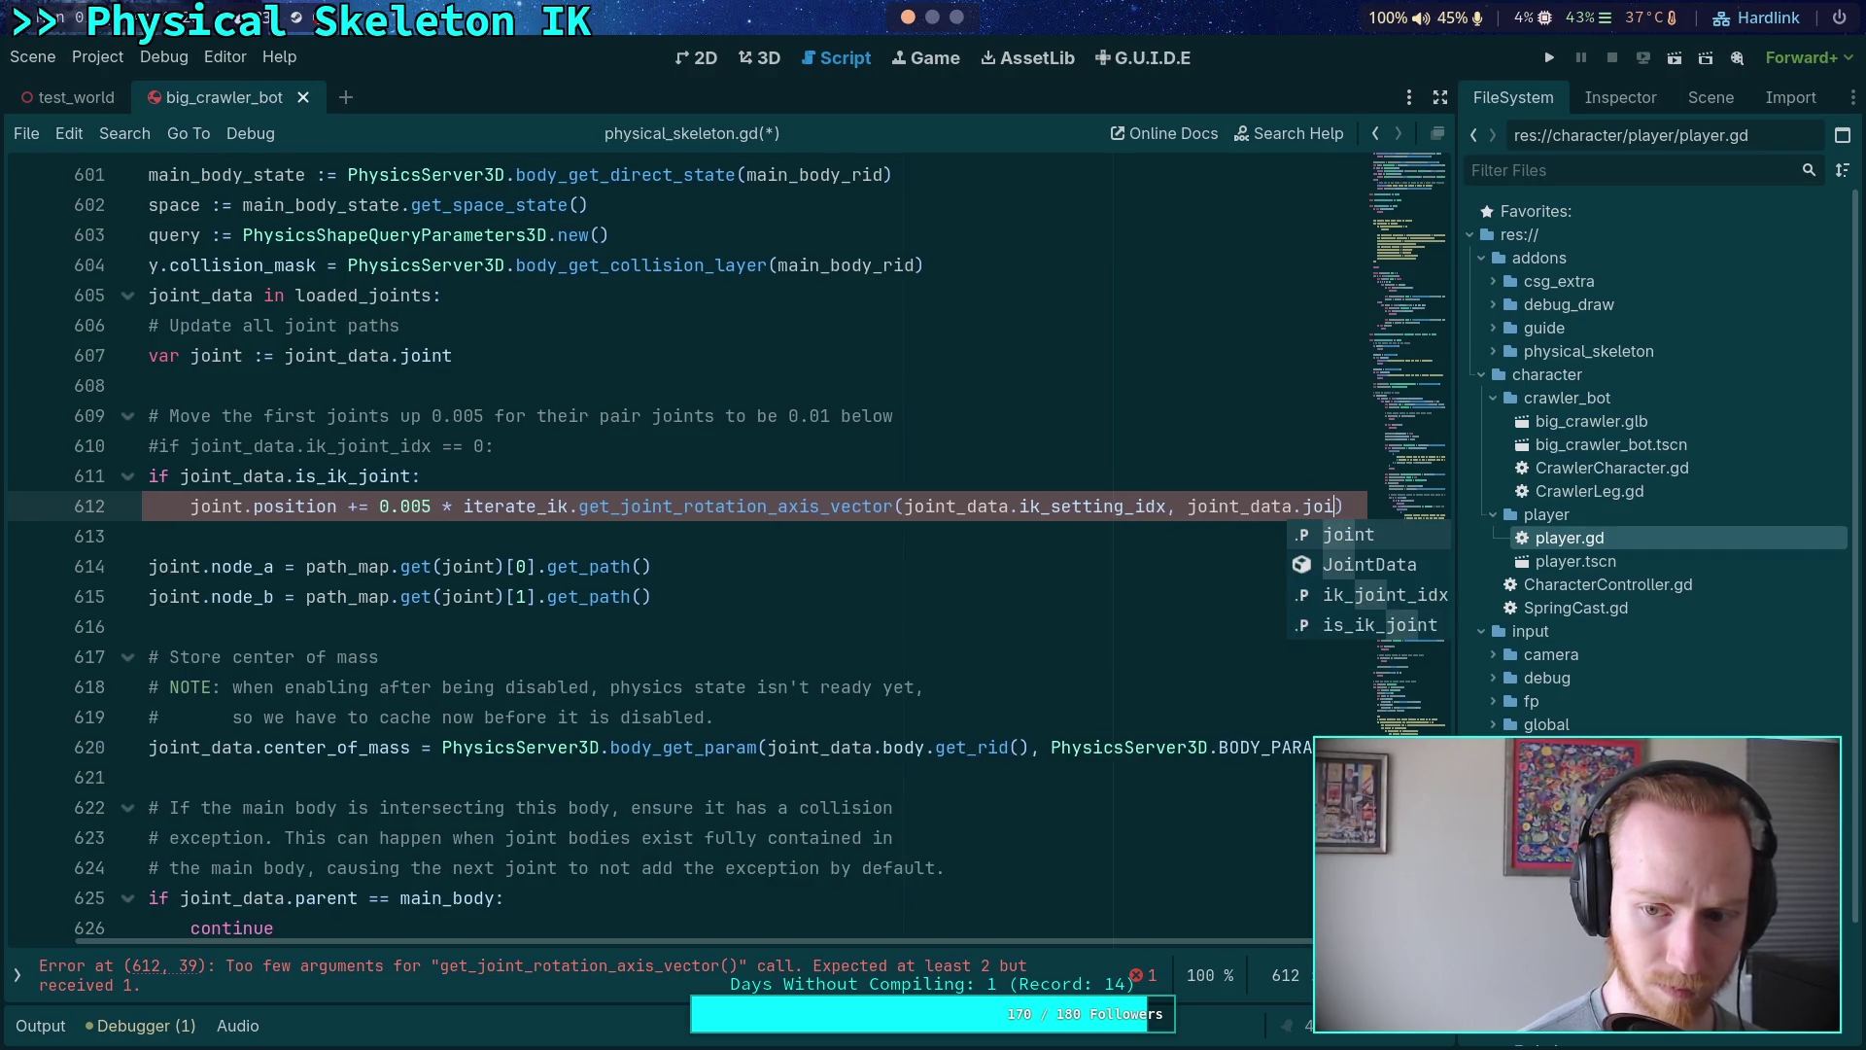
key("Down")
key("Down")
key("Return")
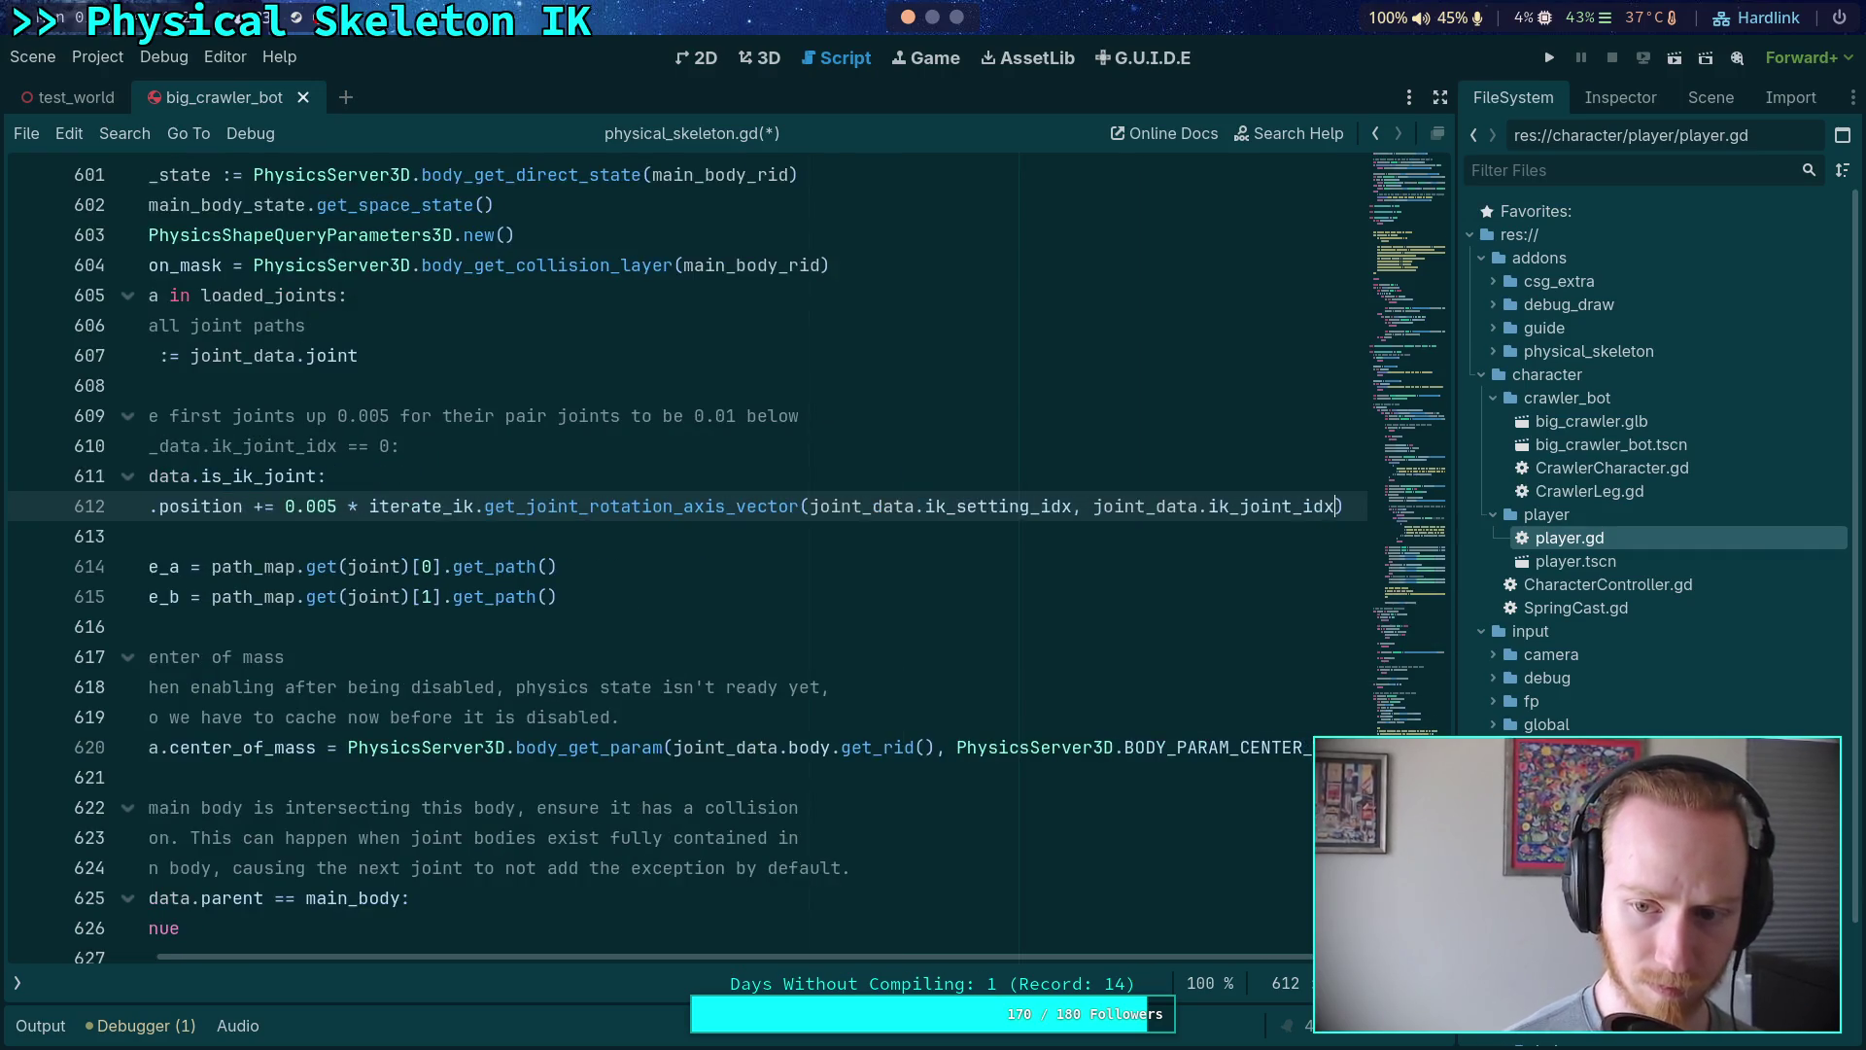
key("Down")
left_click(342, 506)
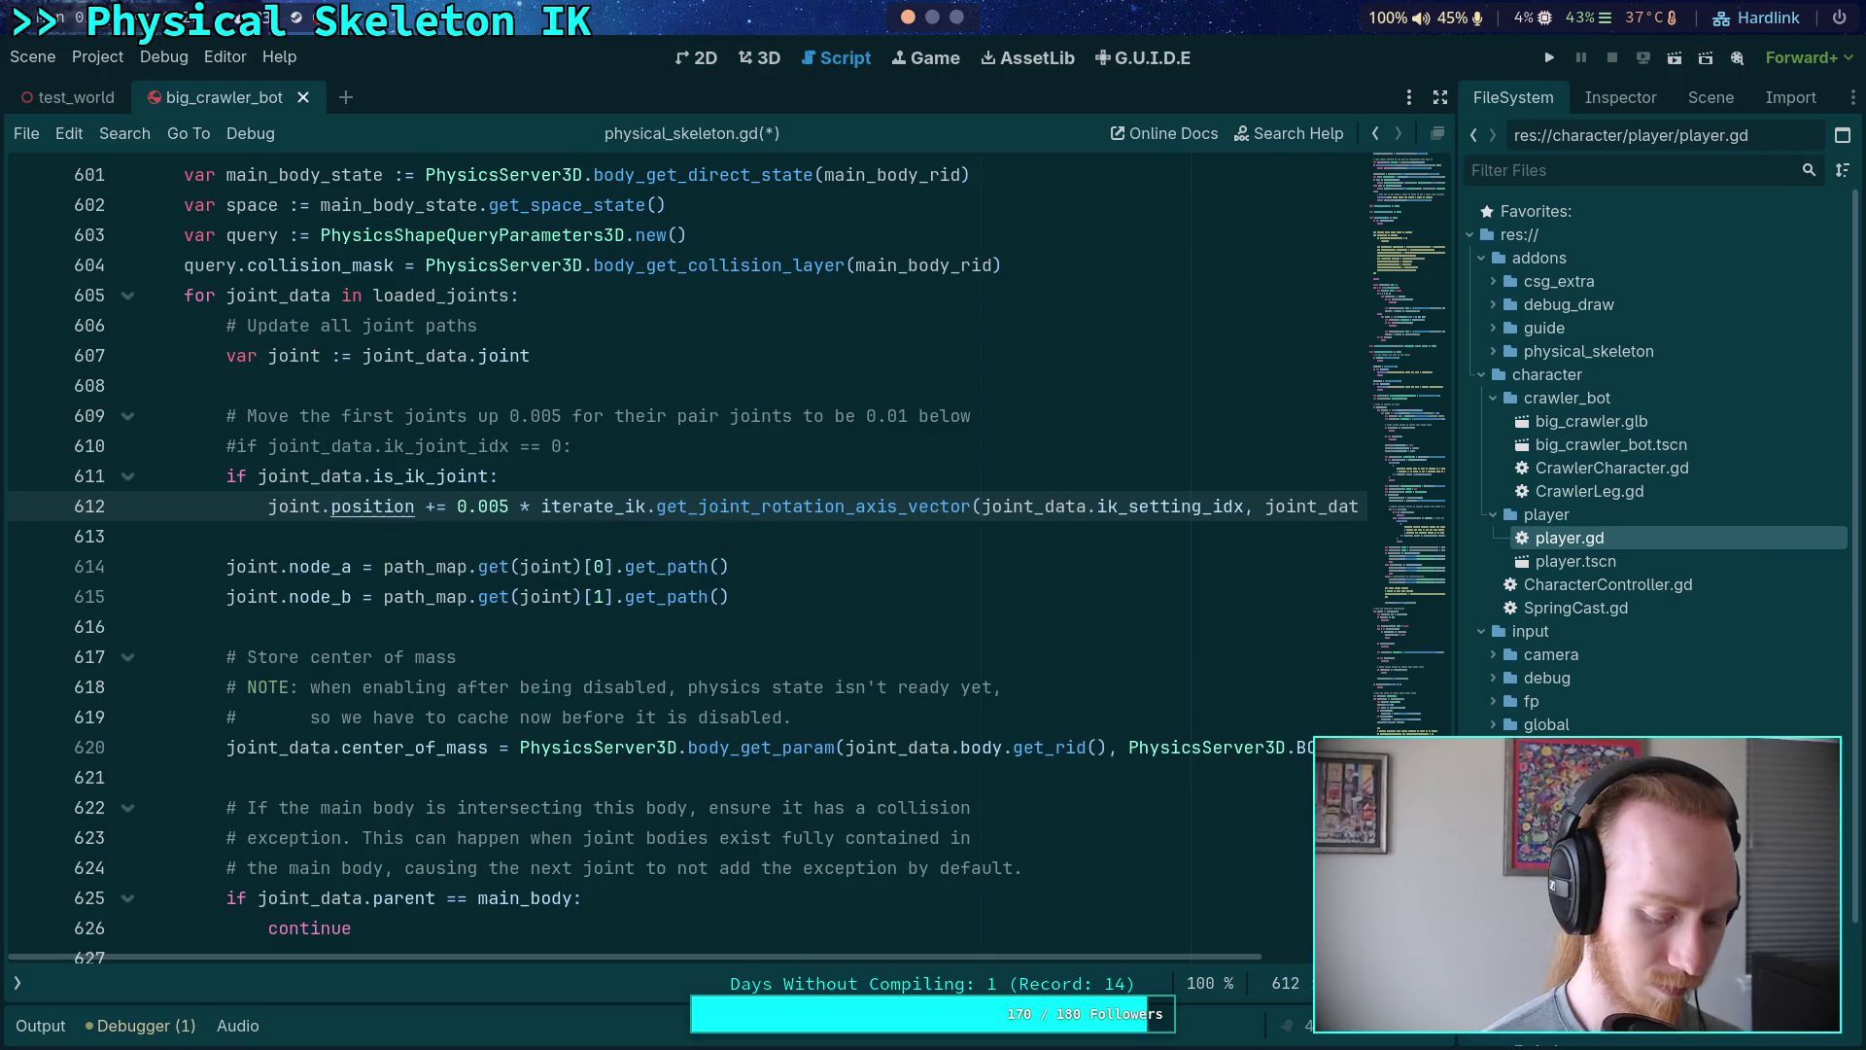
scroll(388, 544, "down", 9)
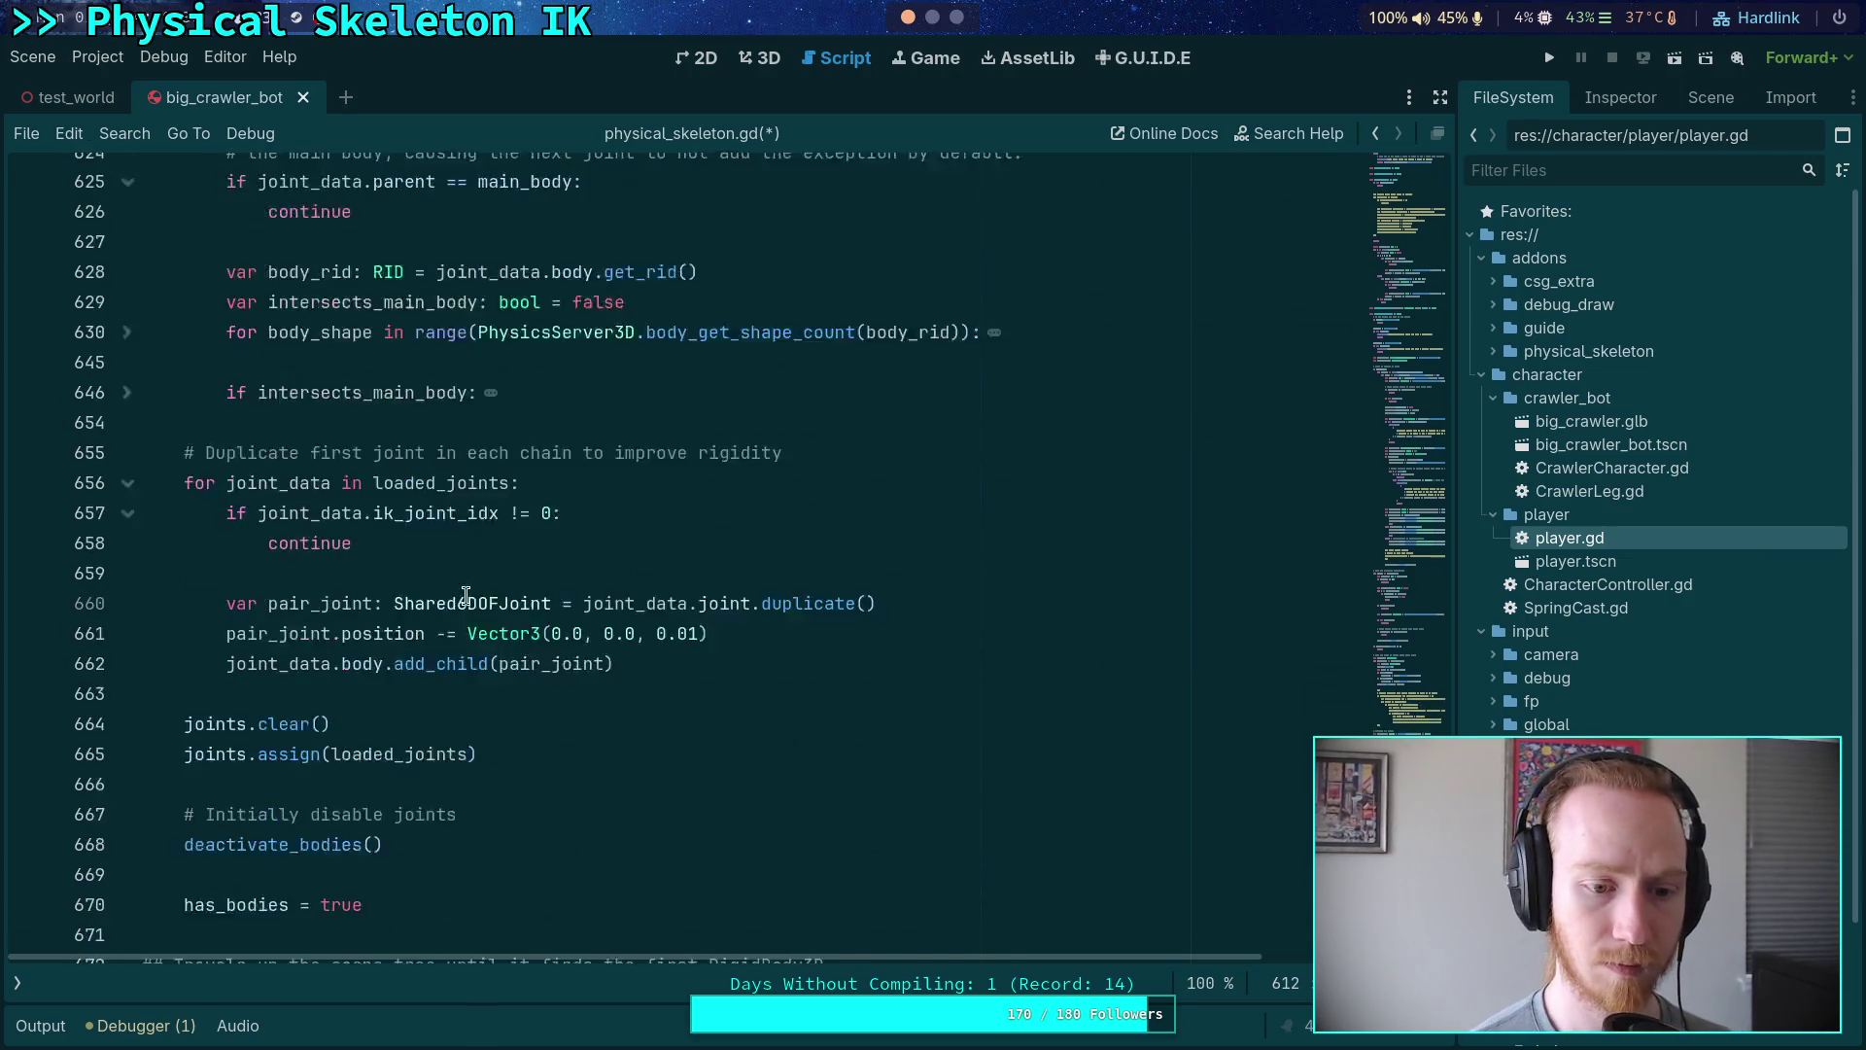
- Change line 661's pair-joint offset to 0.01 times the pasted rotation-axis call
left_click(466, 537)
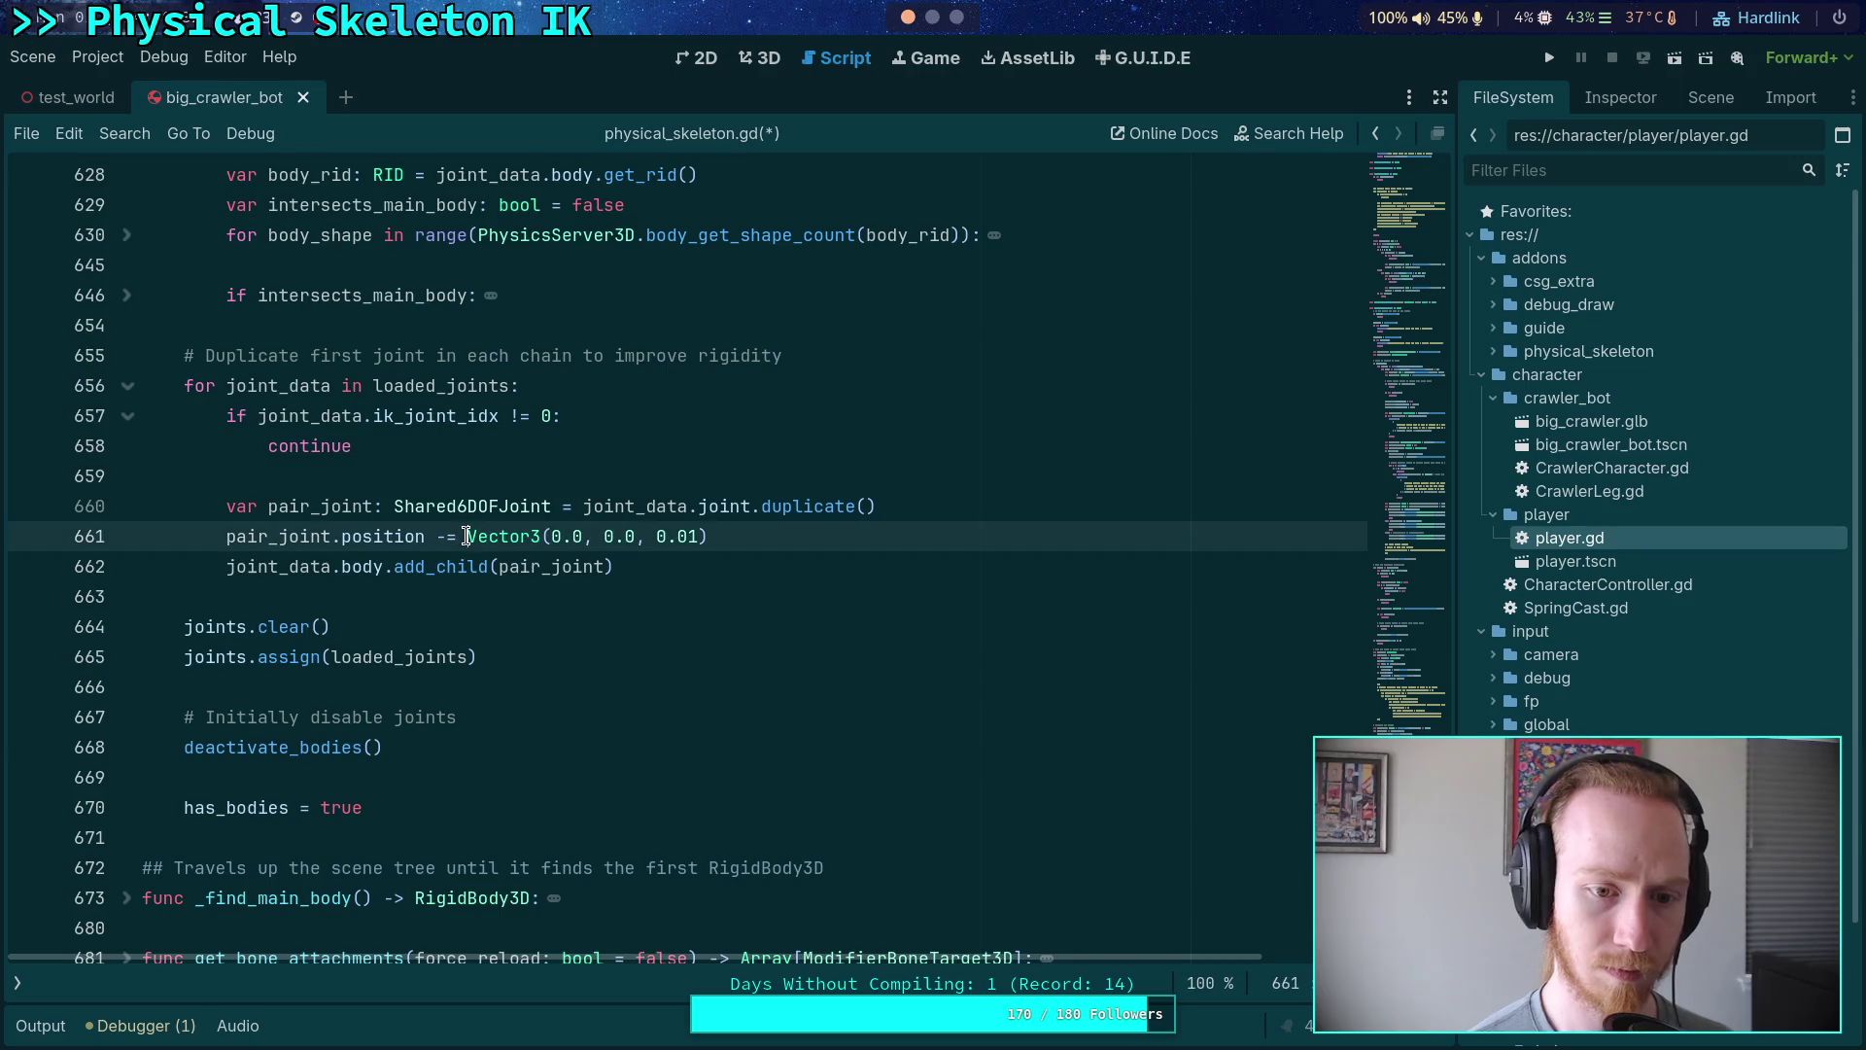
type("0.01 ")
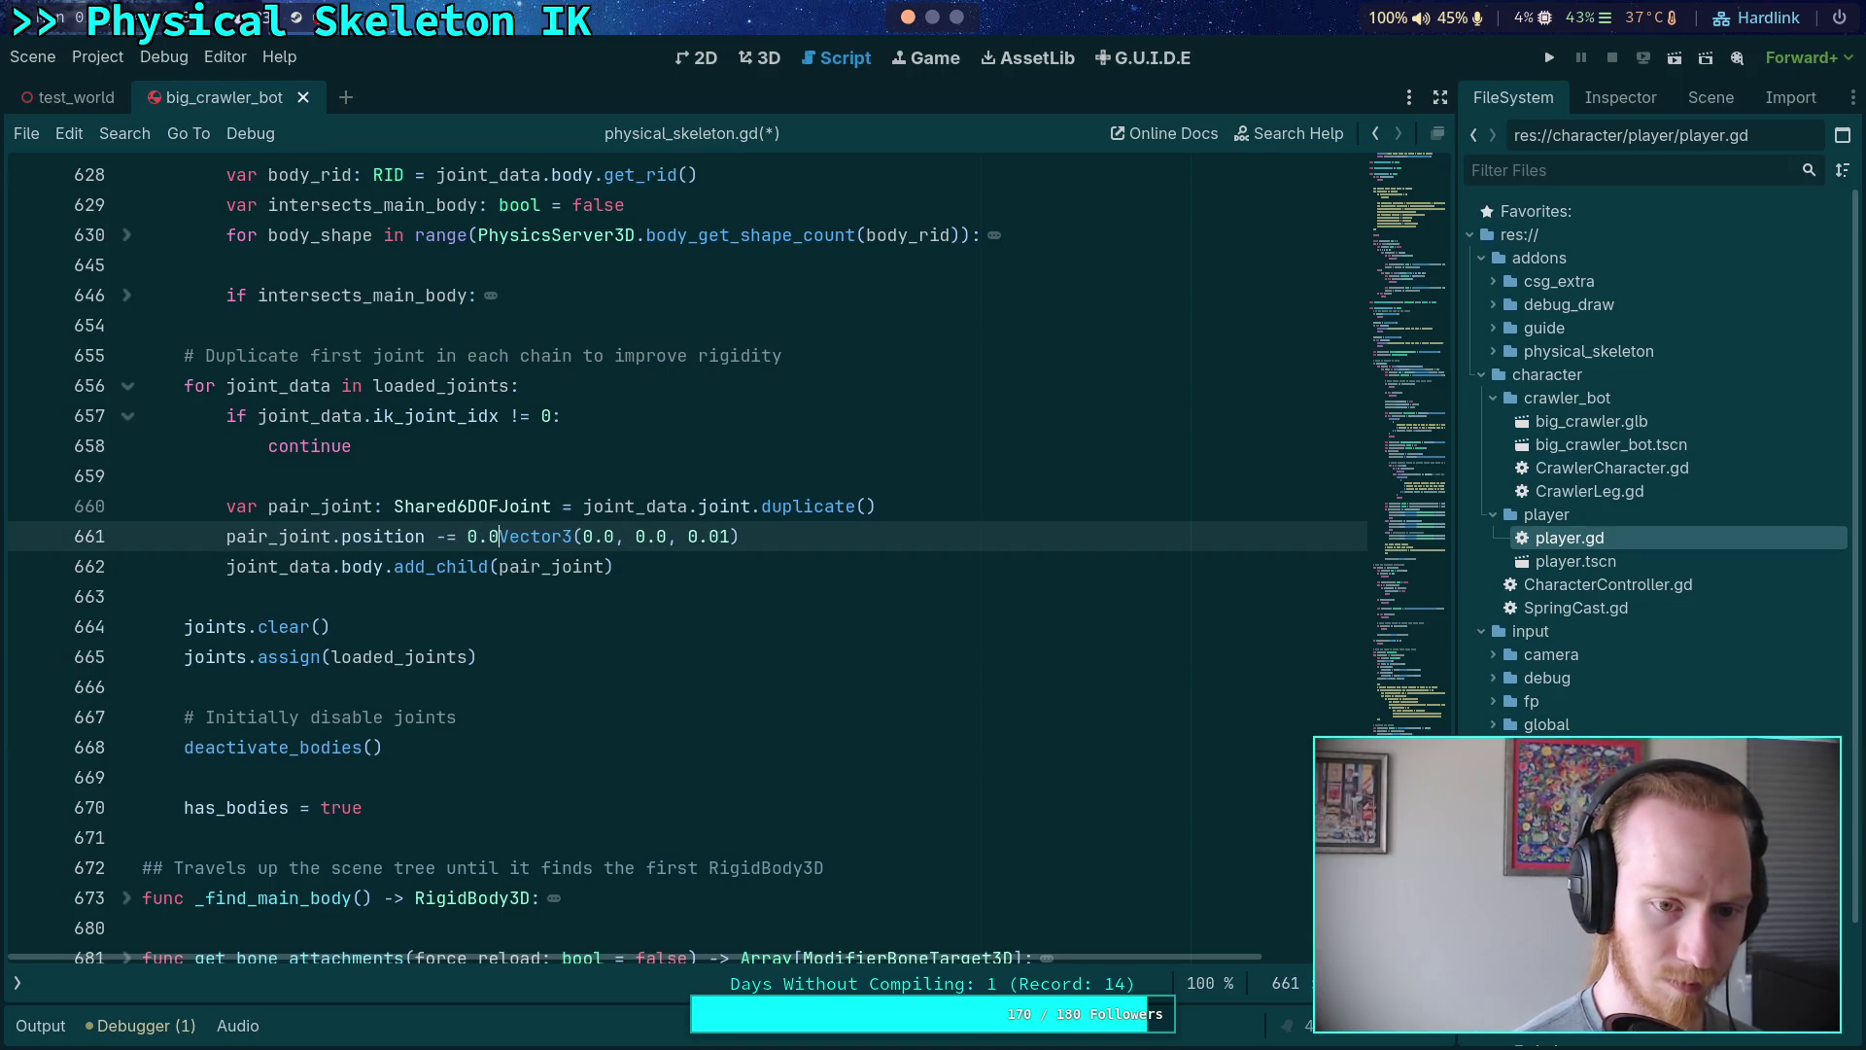
type("*")
left_click_drag(541, 536, 840, 537)
key("ctrl+v")
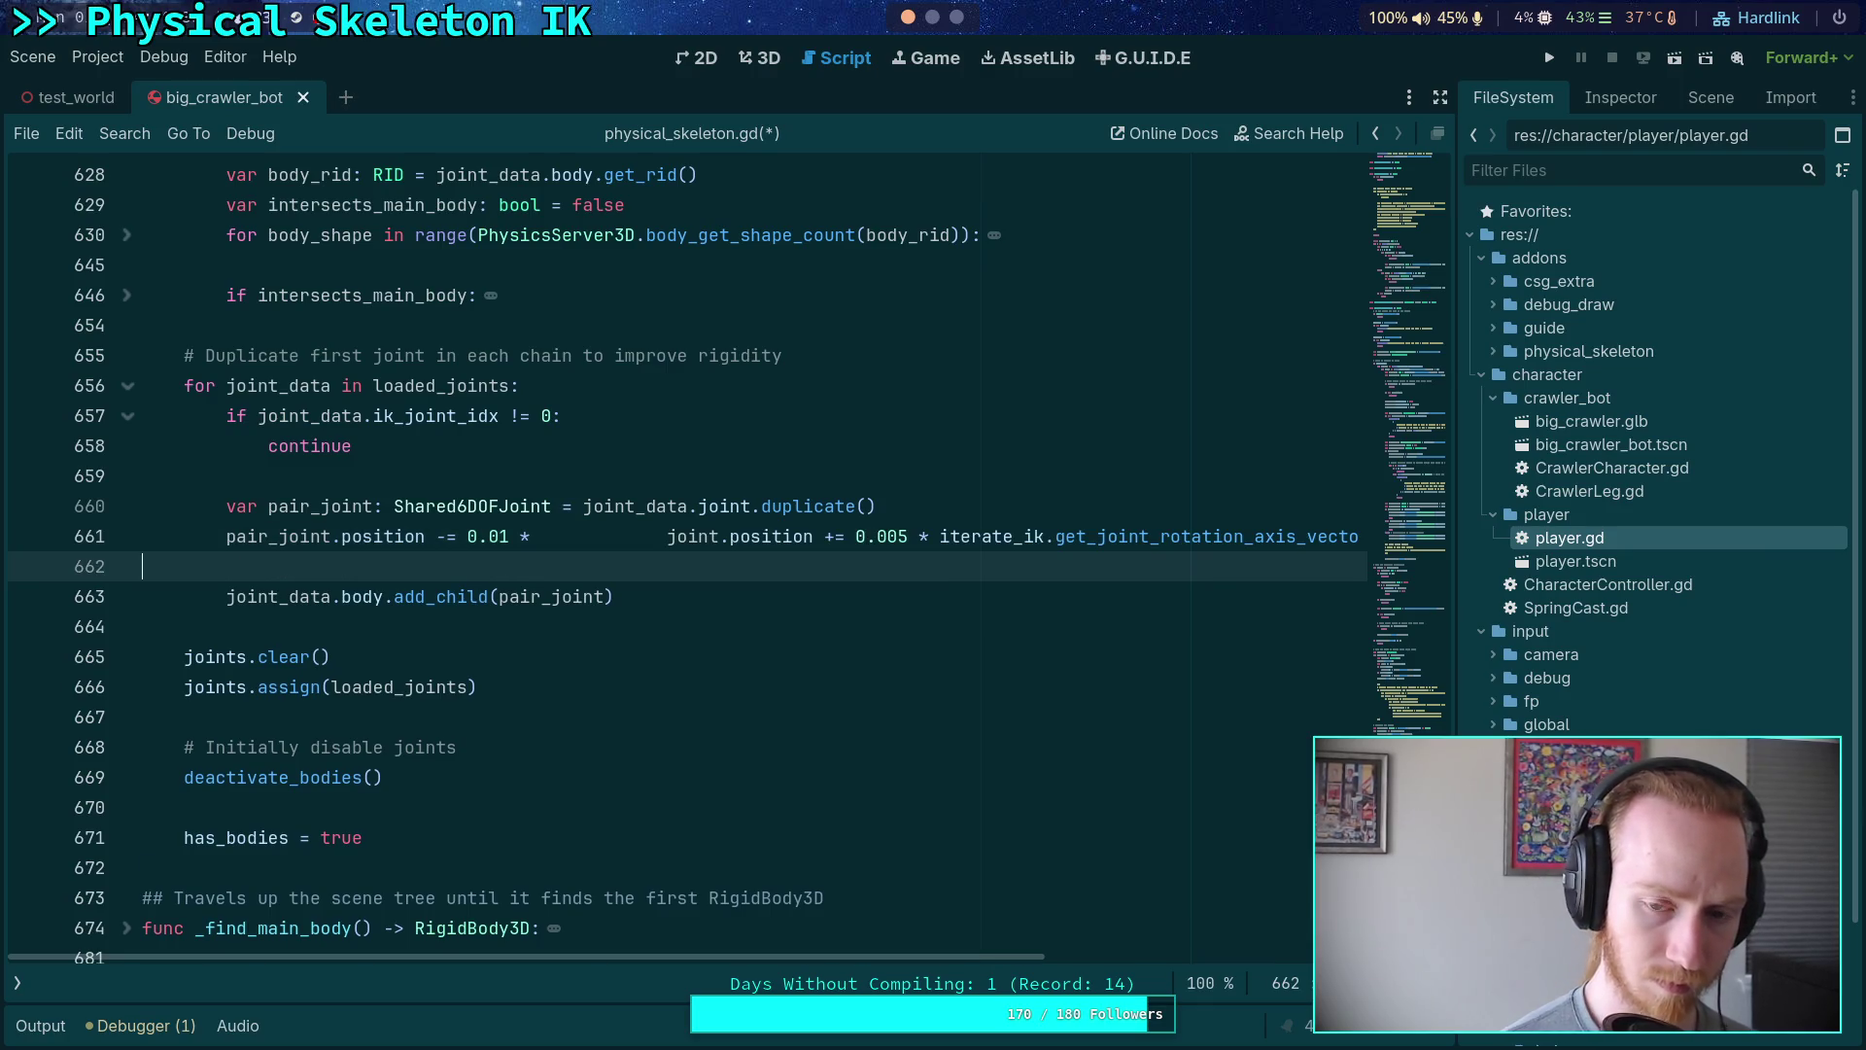
left_click_drag(667, 536, 939, 541)
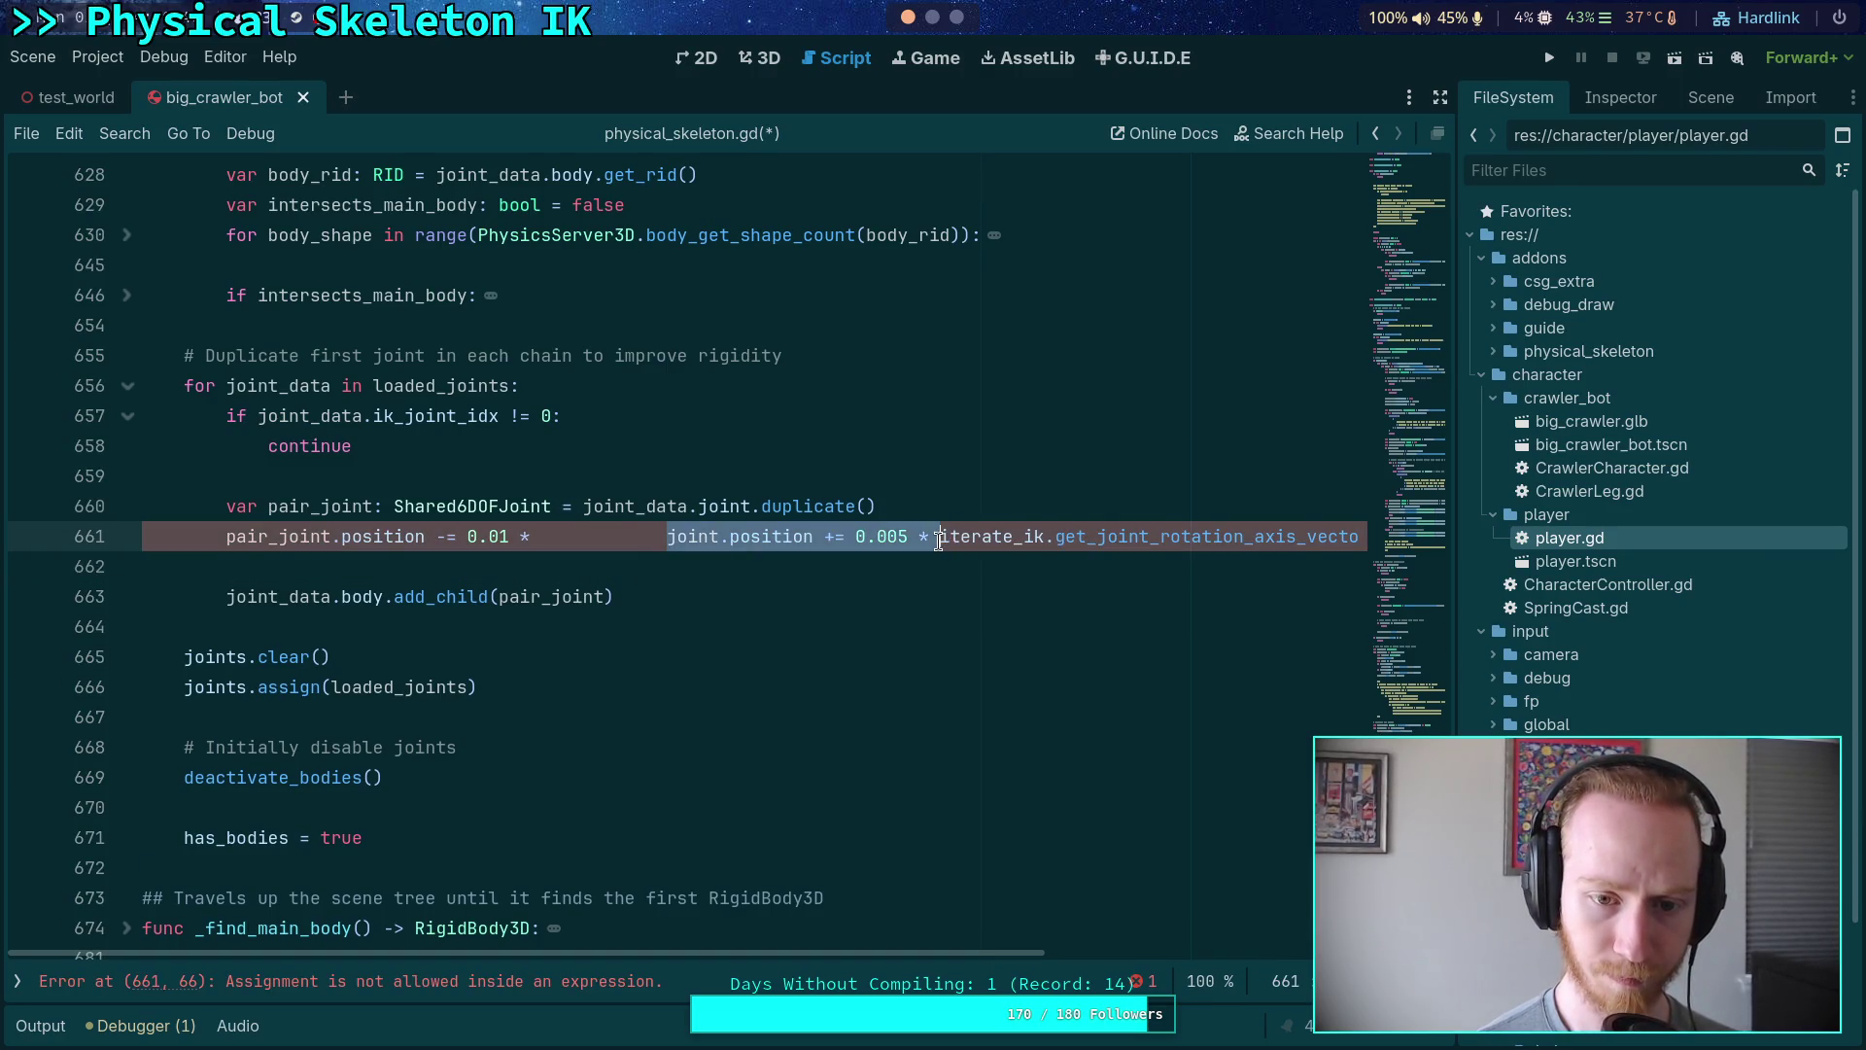
key("BackSpace")
key("BackSpace")
key("BackSpace")
left_click(982, 509)
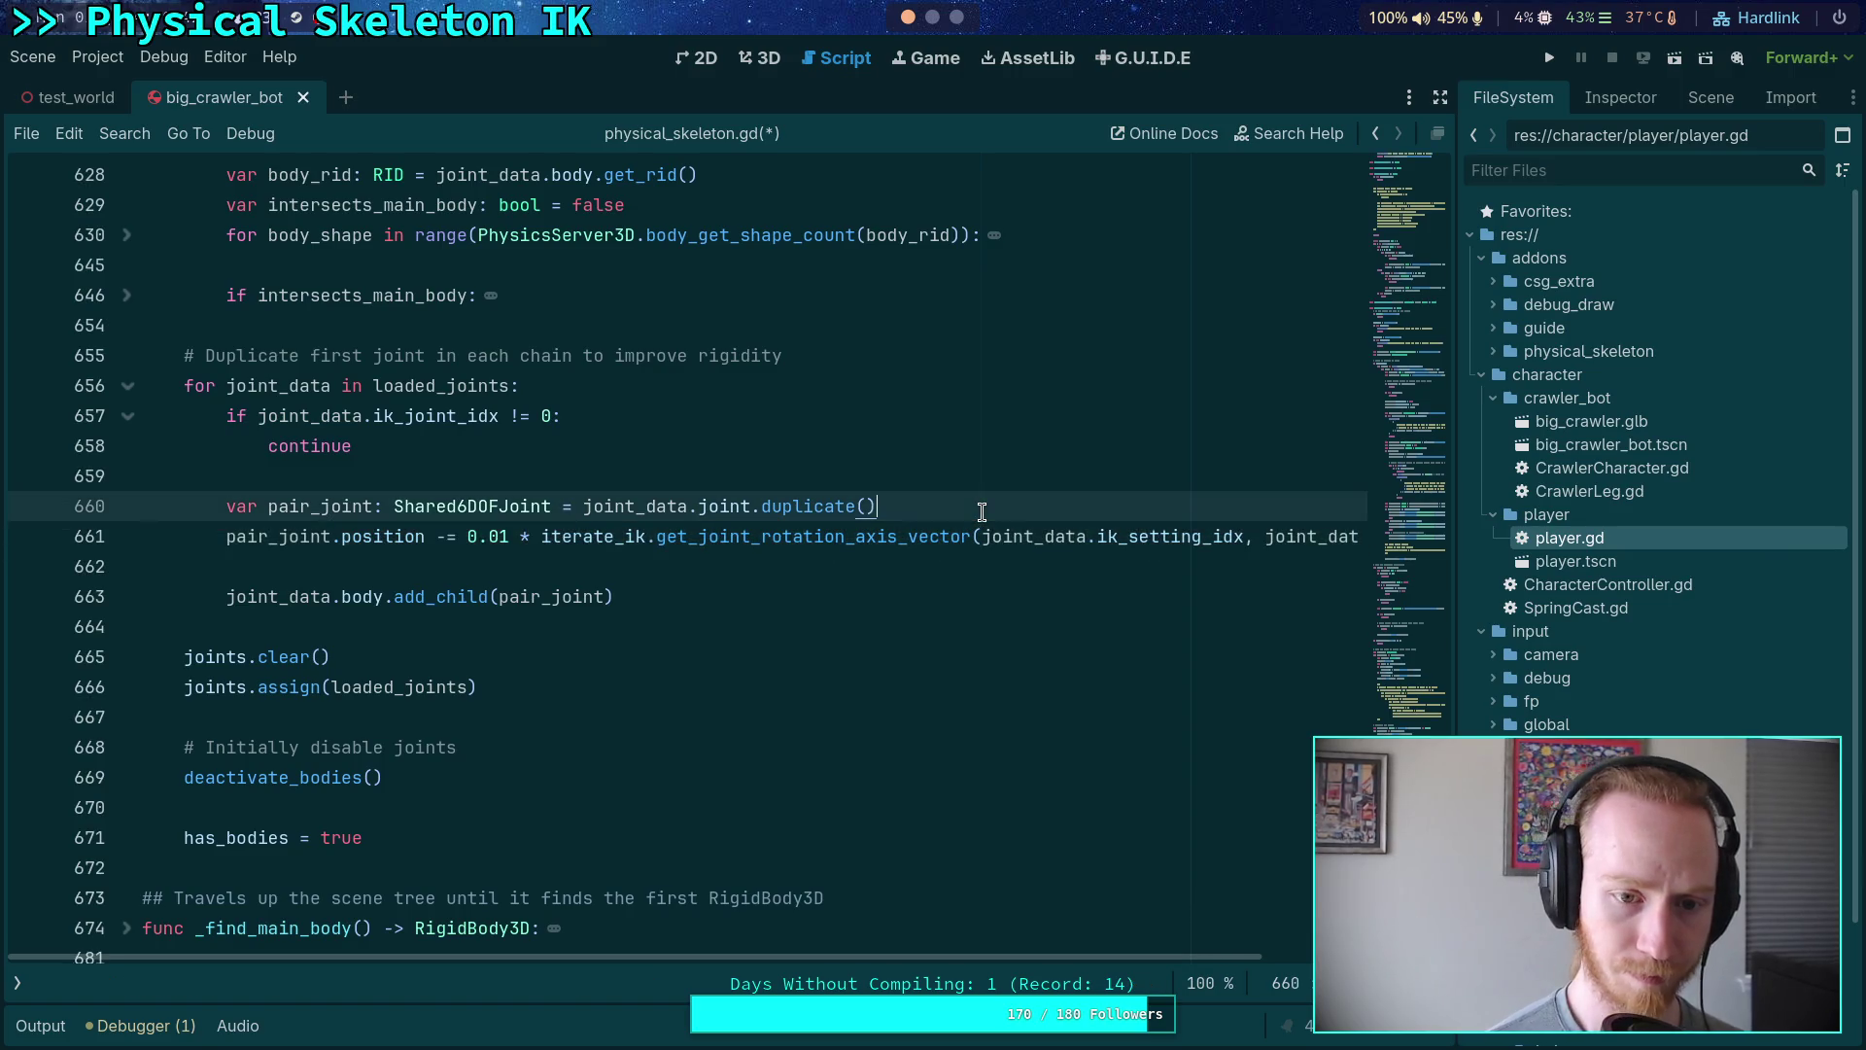
key("Return")
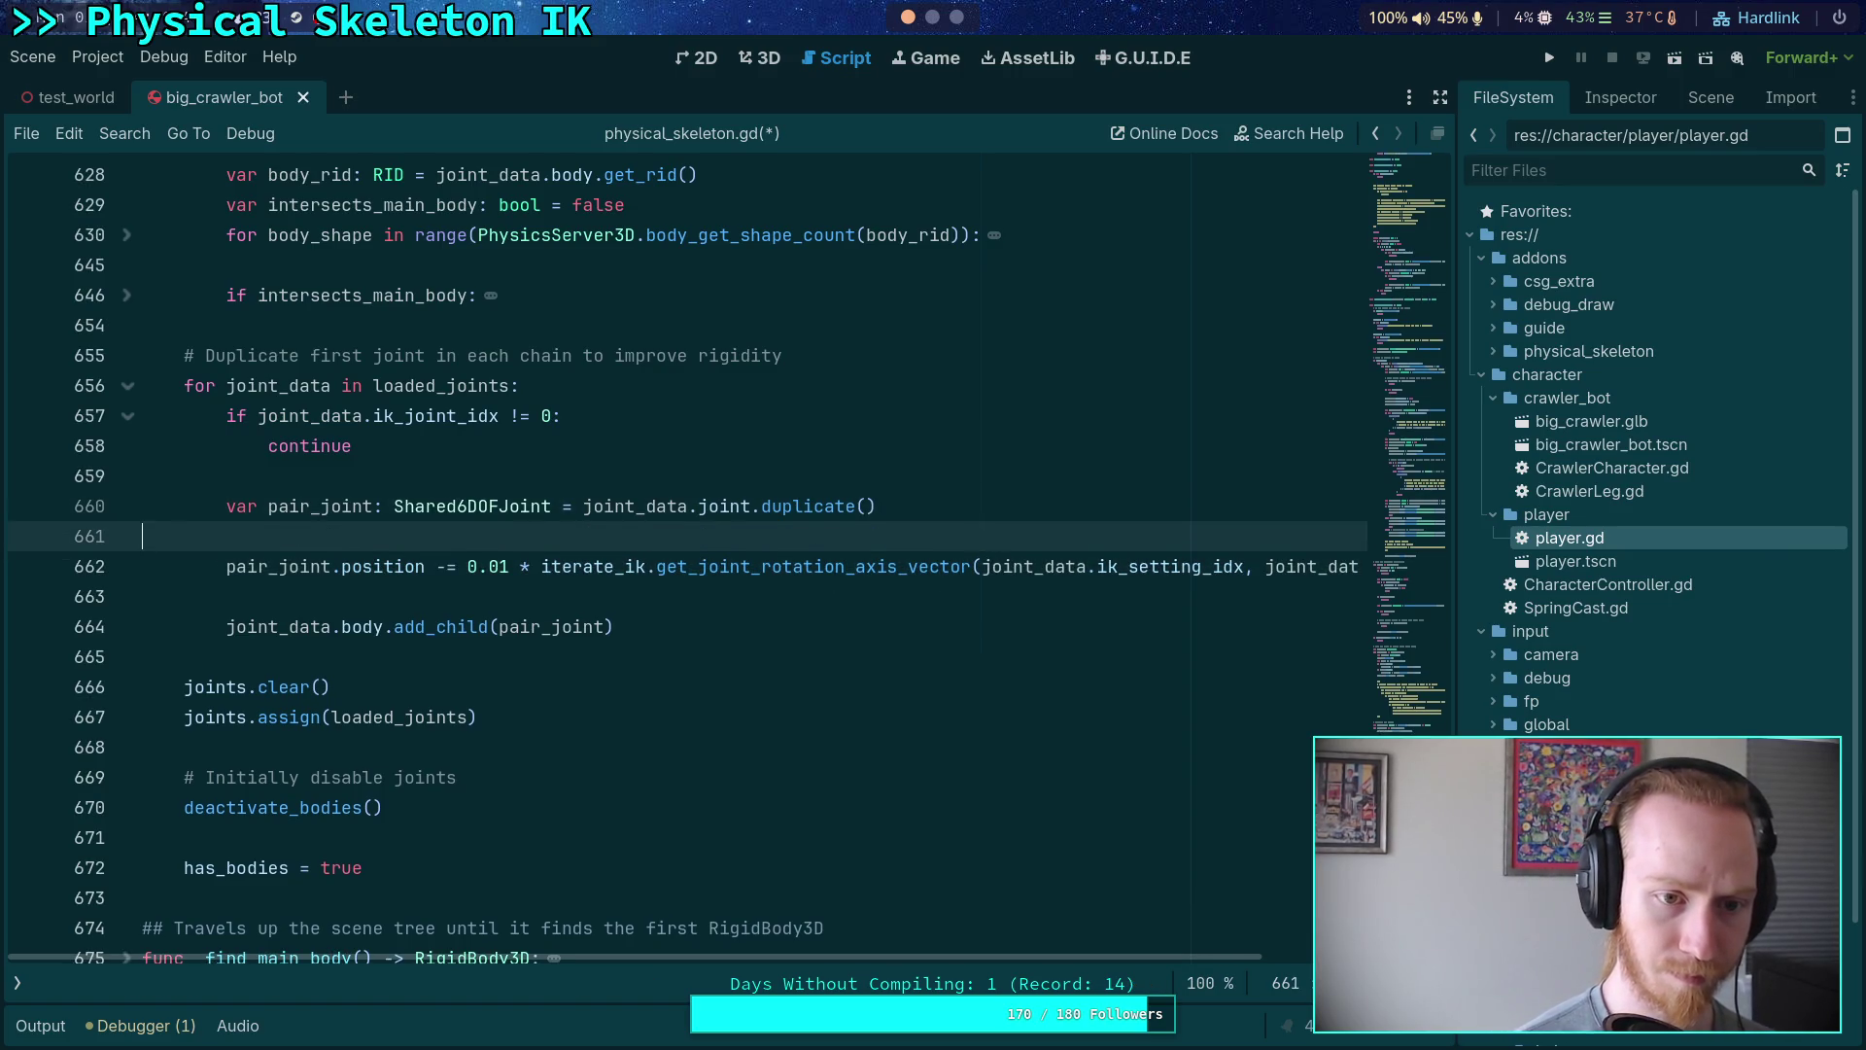
key("BackSpace")
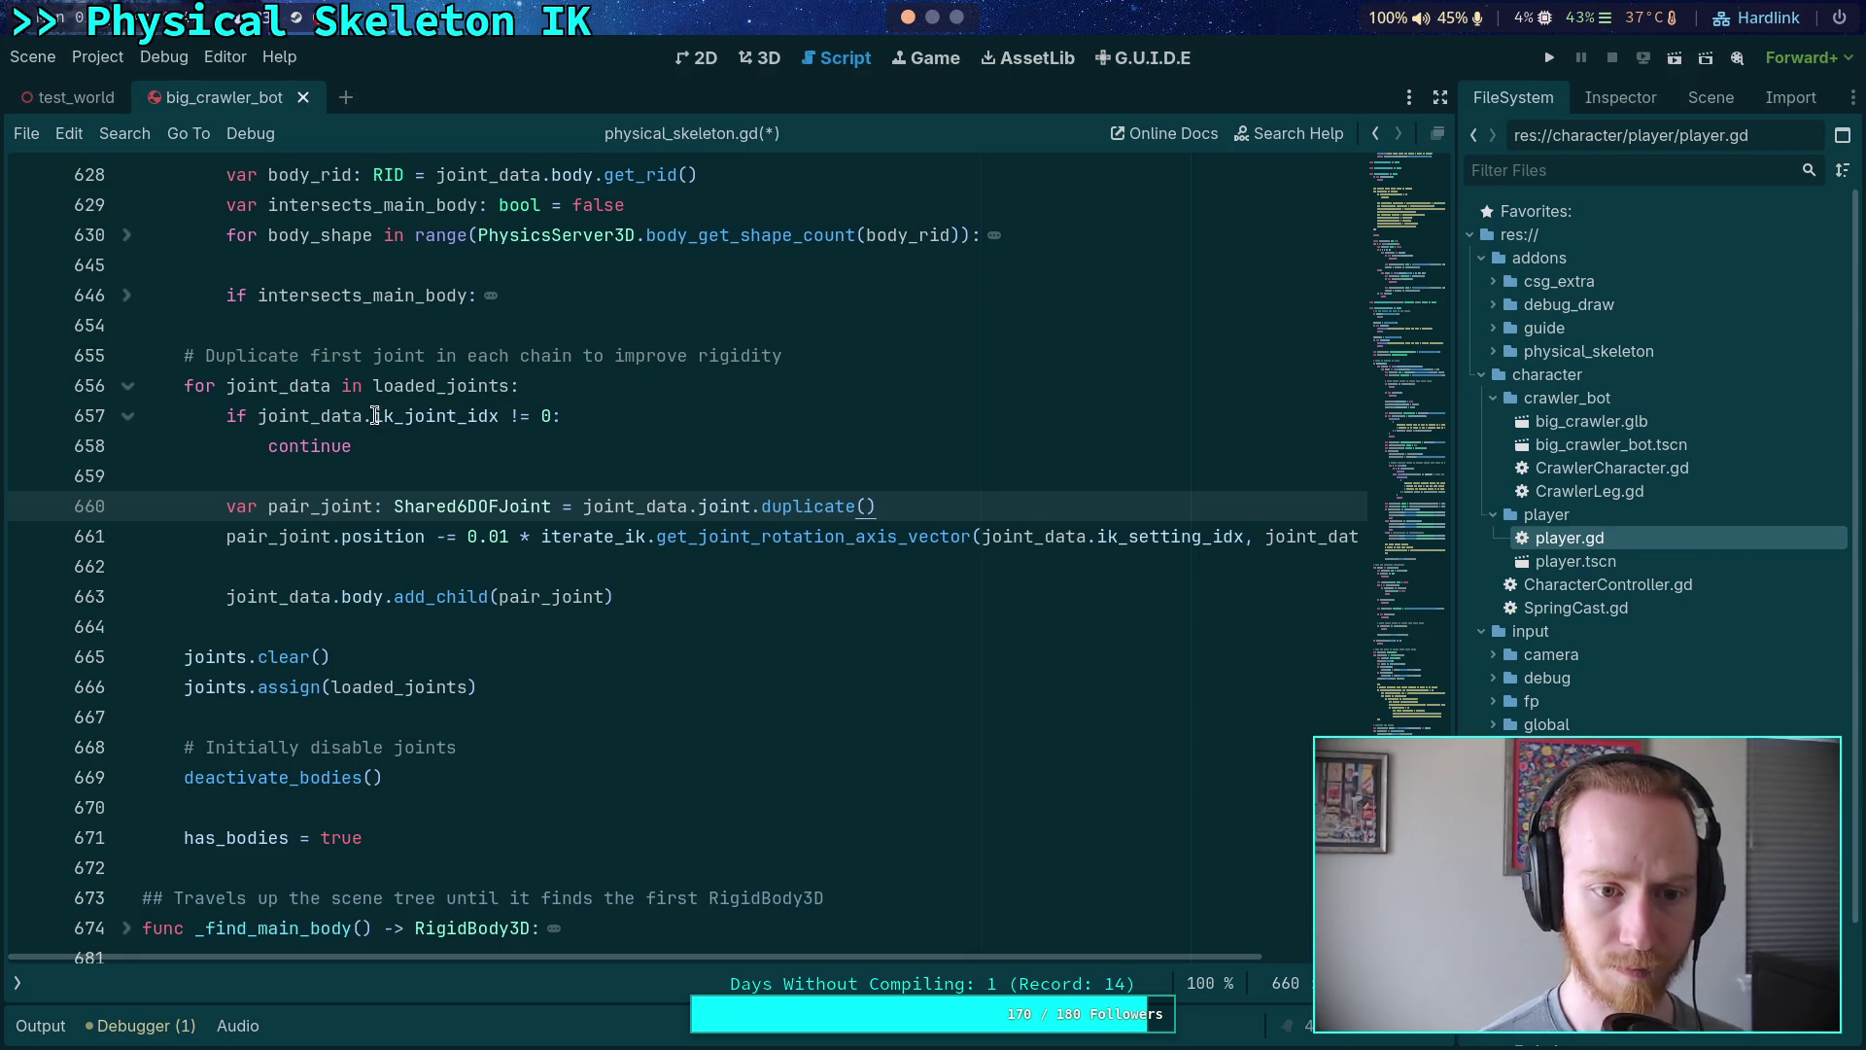
- Add an 'if not joint_data.is_ik_joint:' check so non-IK joints are skipped
left_click_drag(375, 416, 552, 411)
type("i")
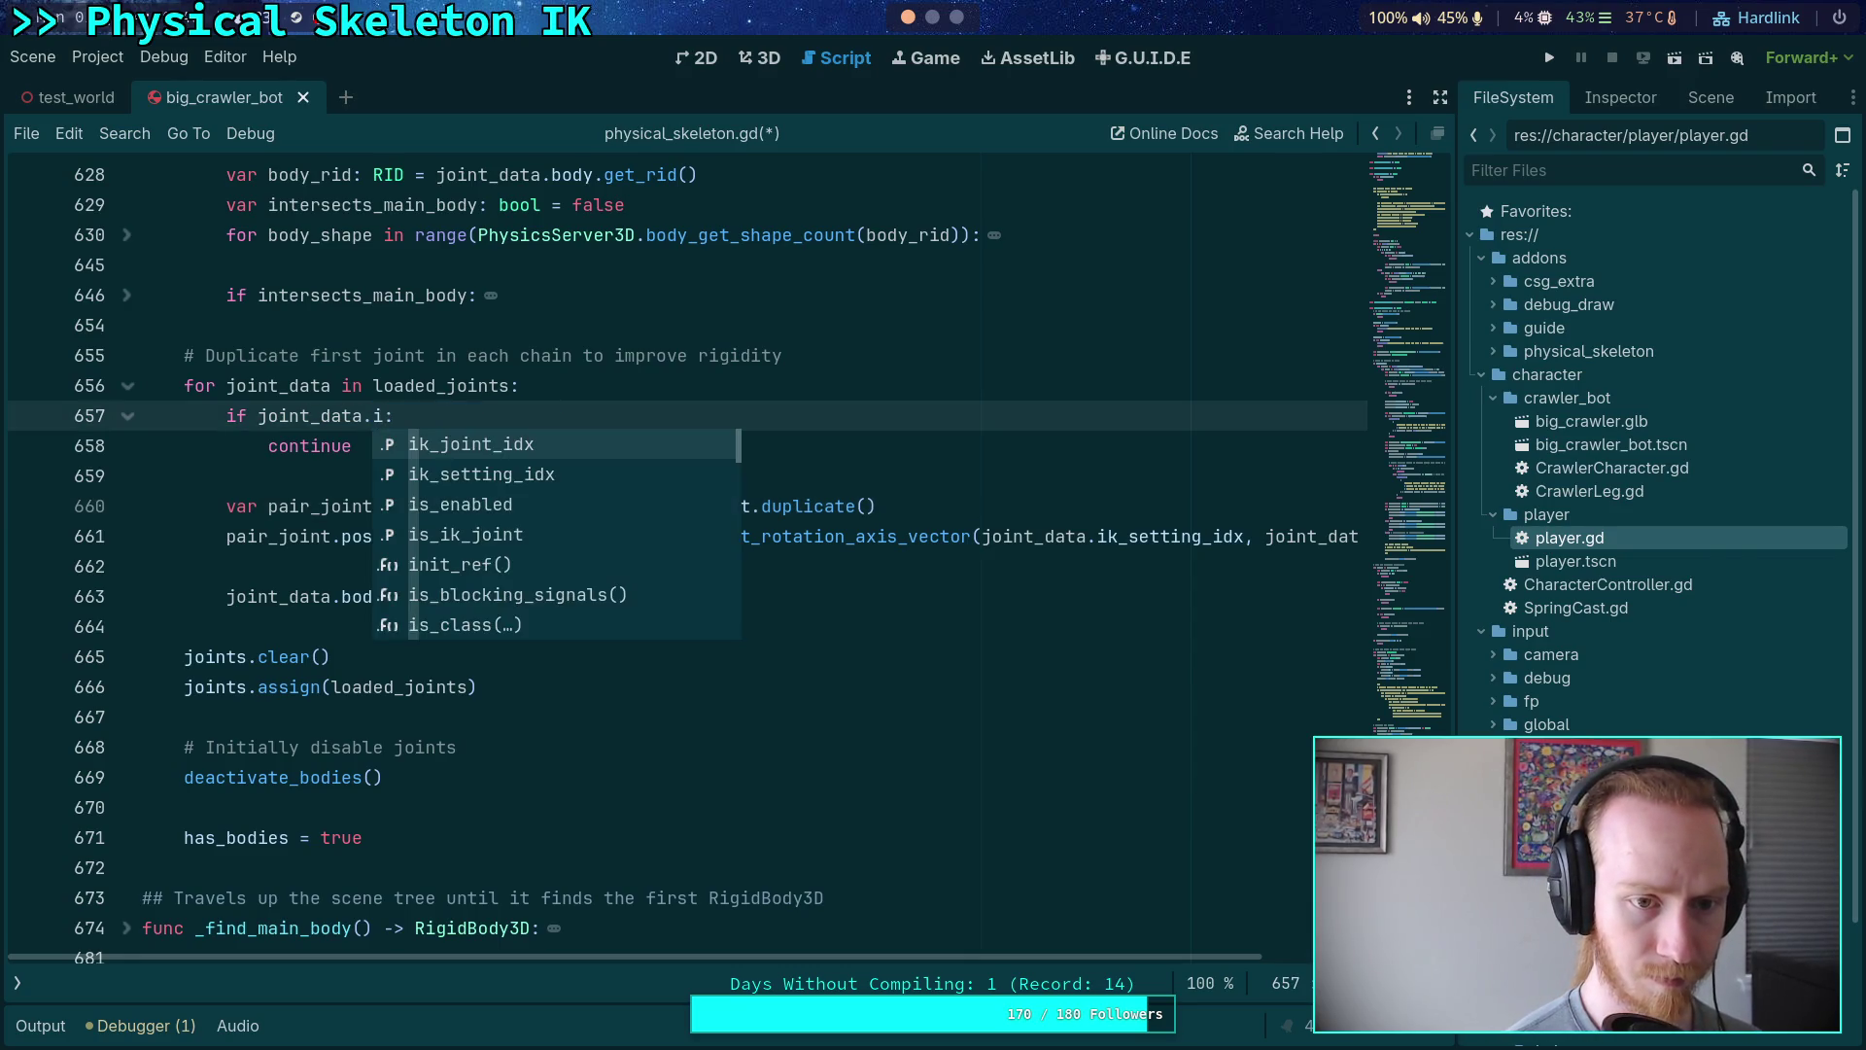
key("ctrl+z")
key("Down")
key("Return")
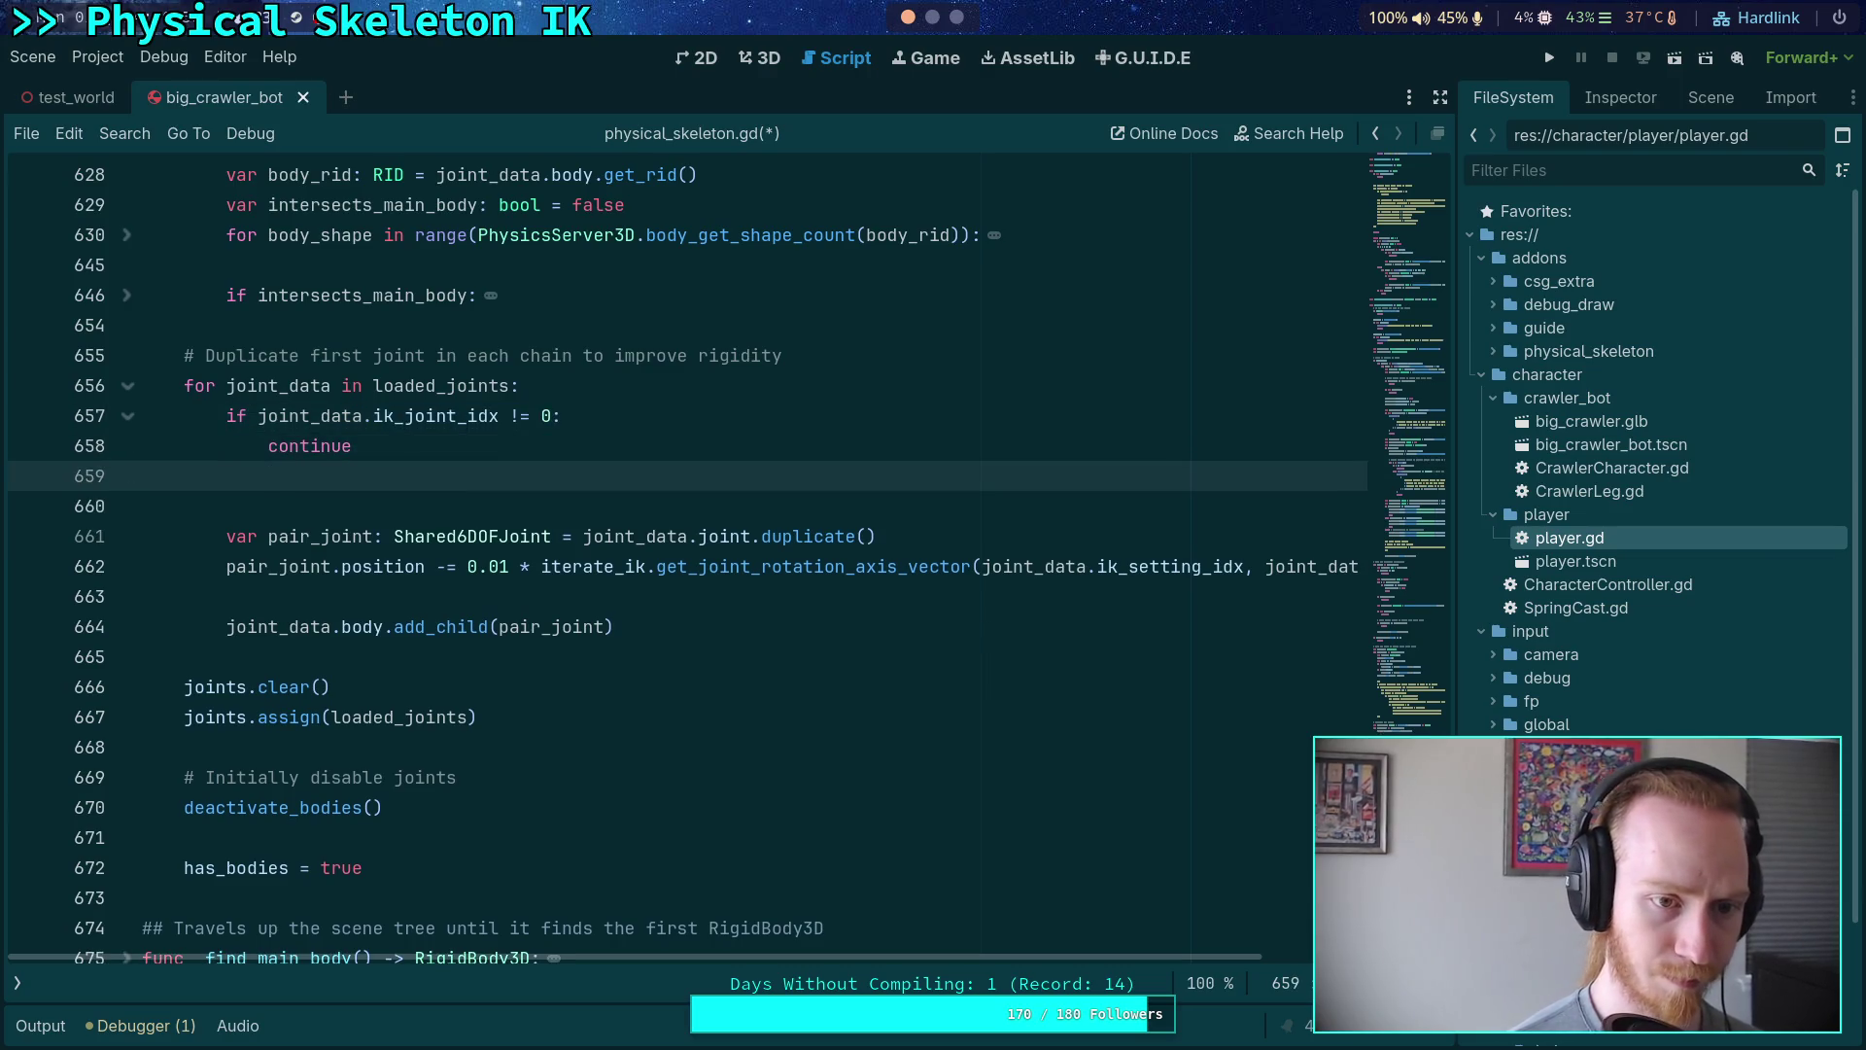
key("Return")
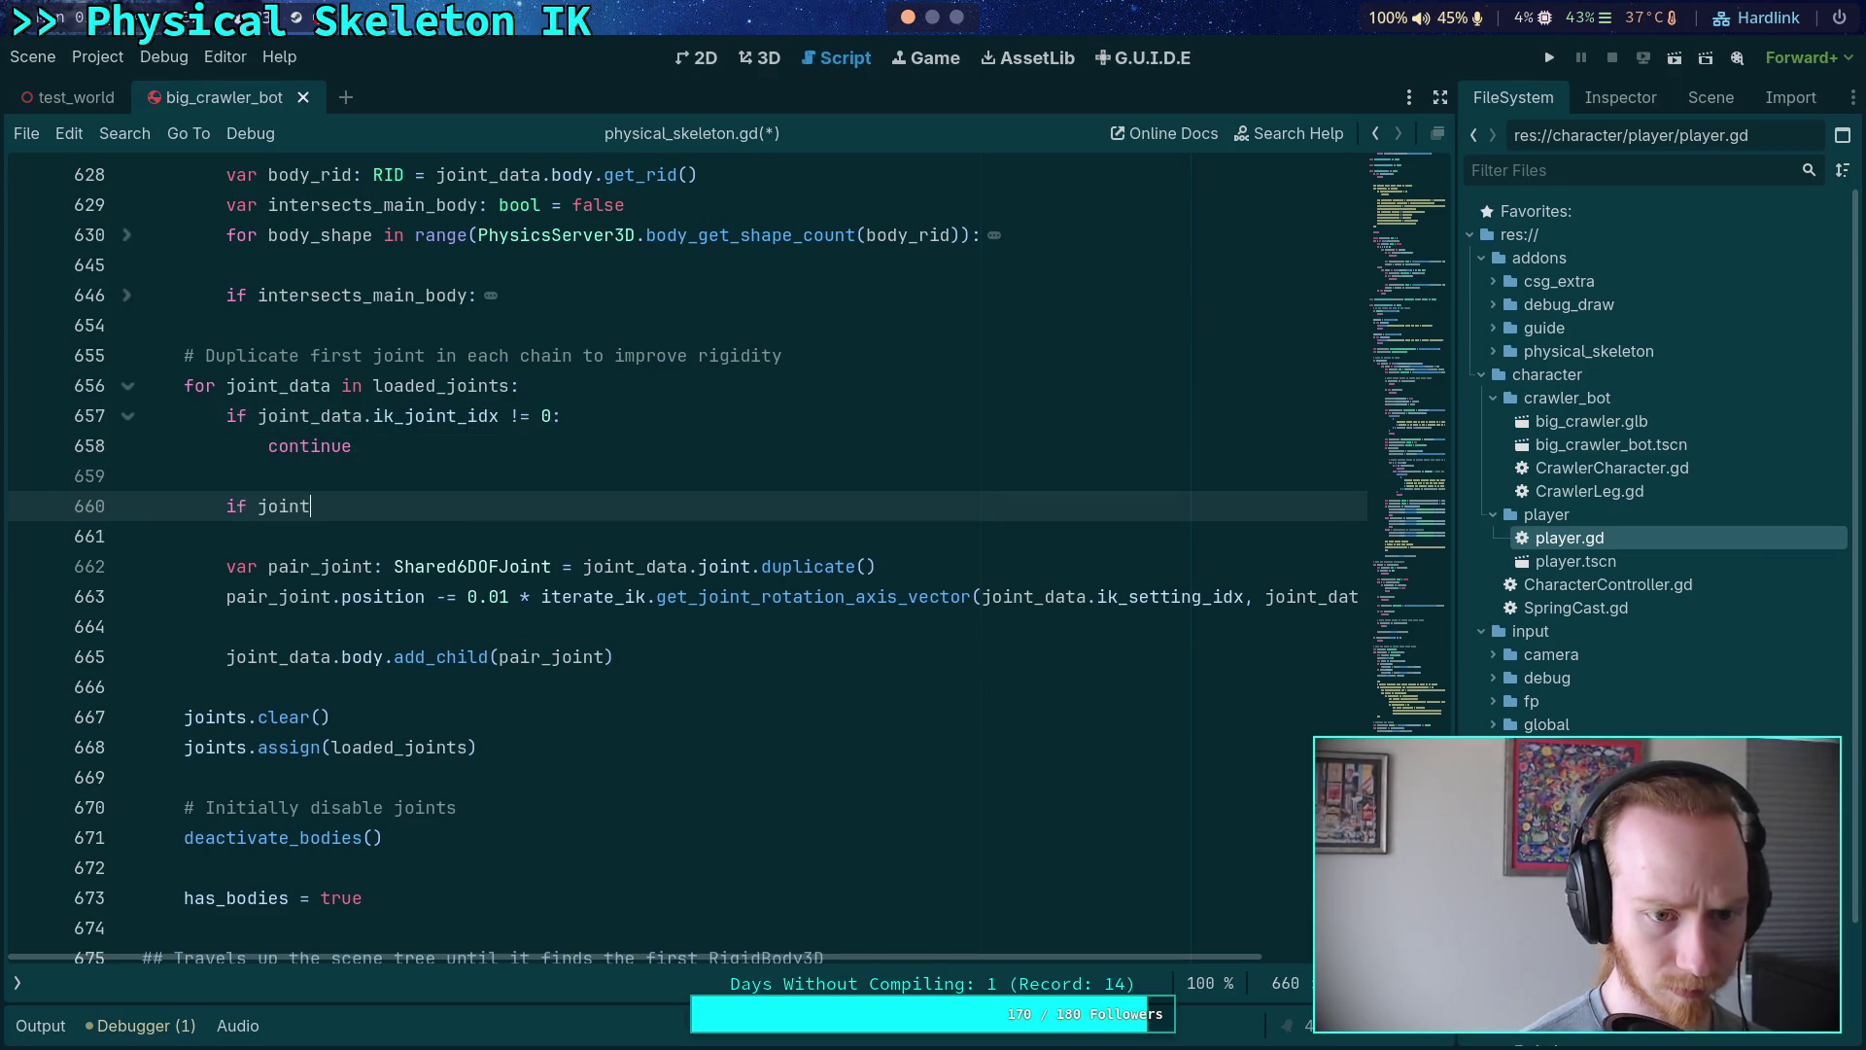
key("BackSpace")
key("BackSpace")
key("BackSpace")
type("not joint_data.ik")
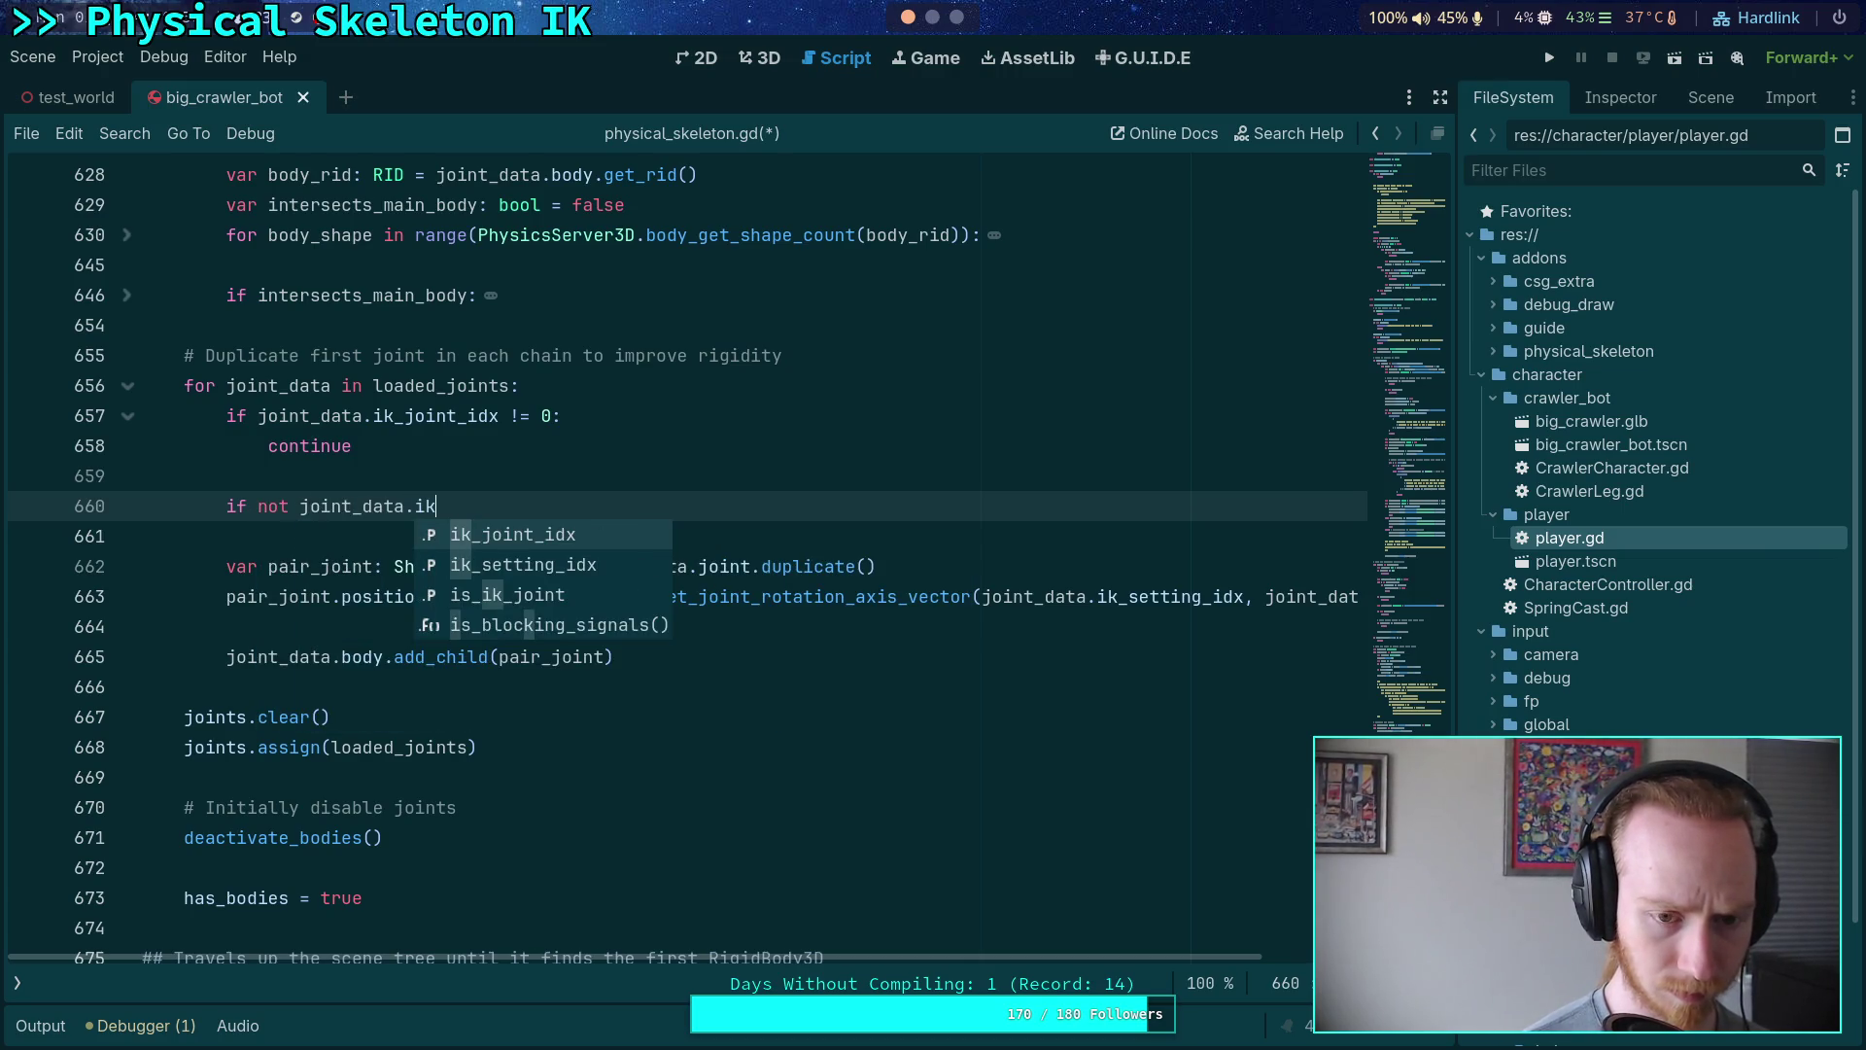
key("Down")
key("Down")
key("Return")
type(":")
key("Return")
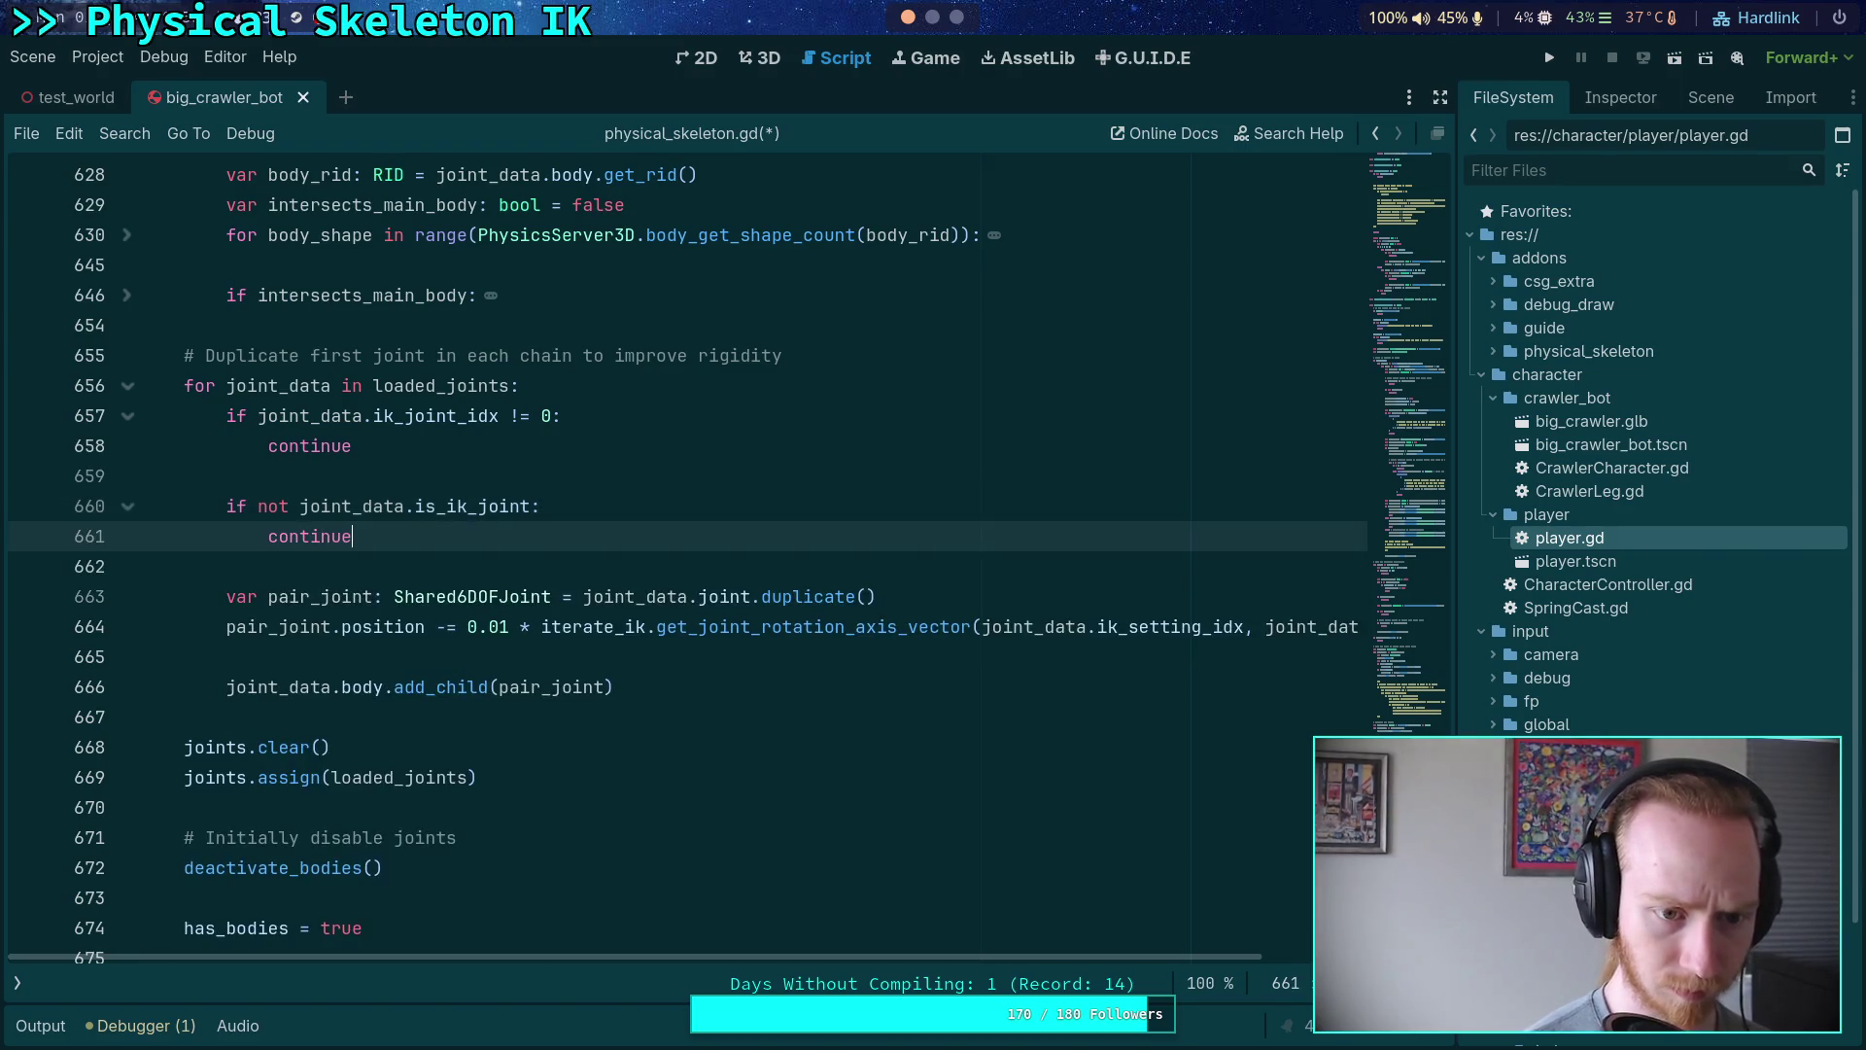
- Comment out the first-joint-only ik_joint_idx check and save the script
left_click_drag(330, 416, 331, 447)
key("BackSpace")
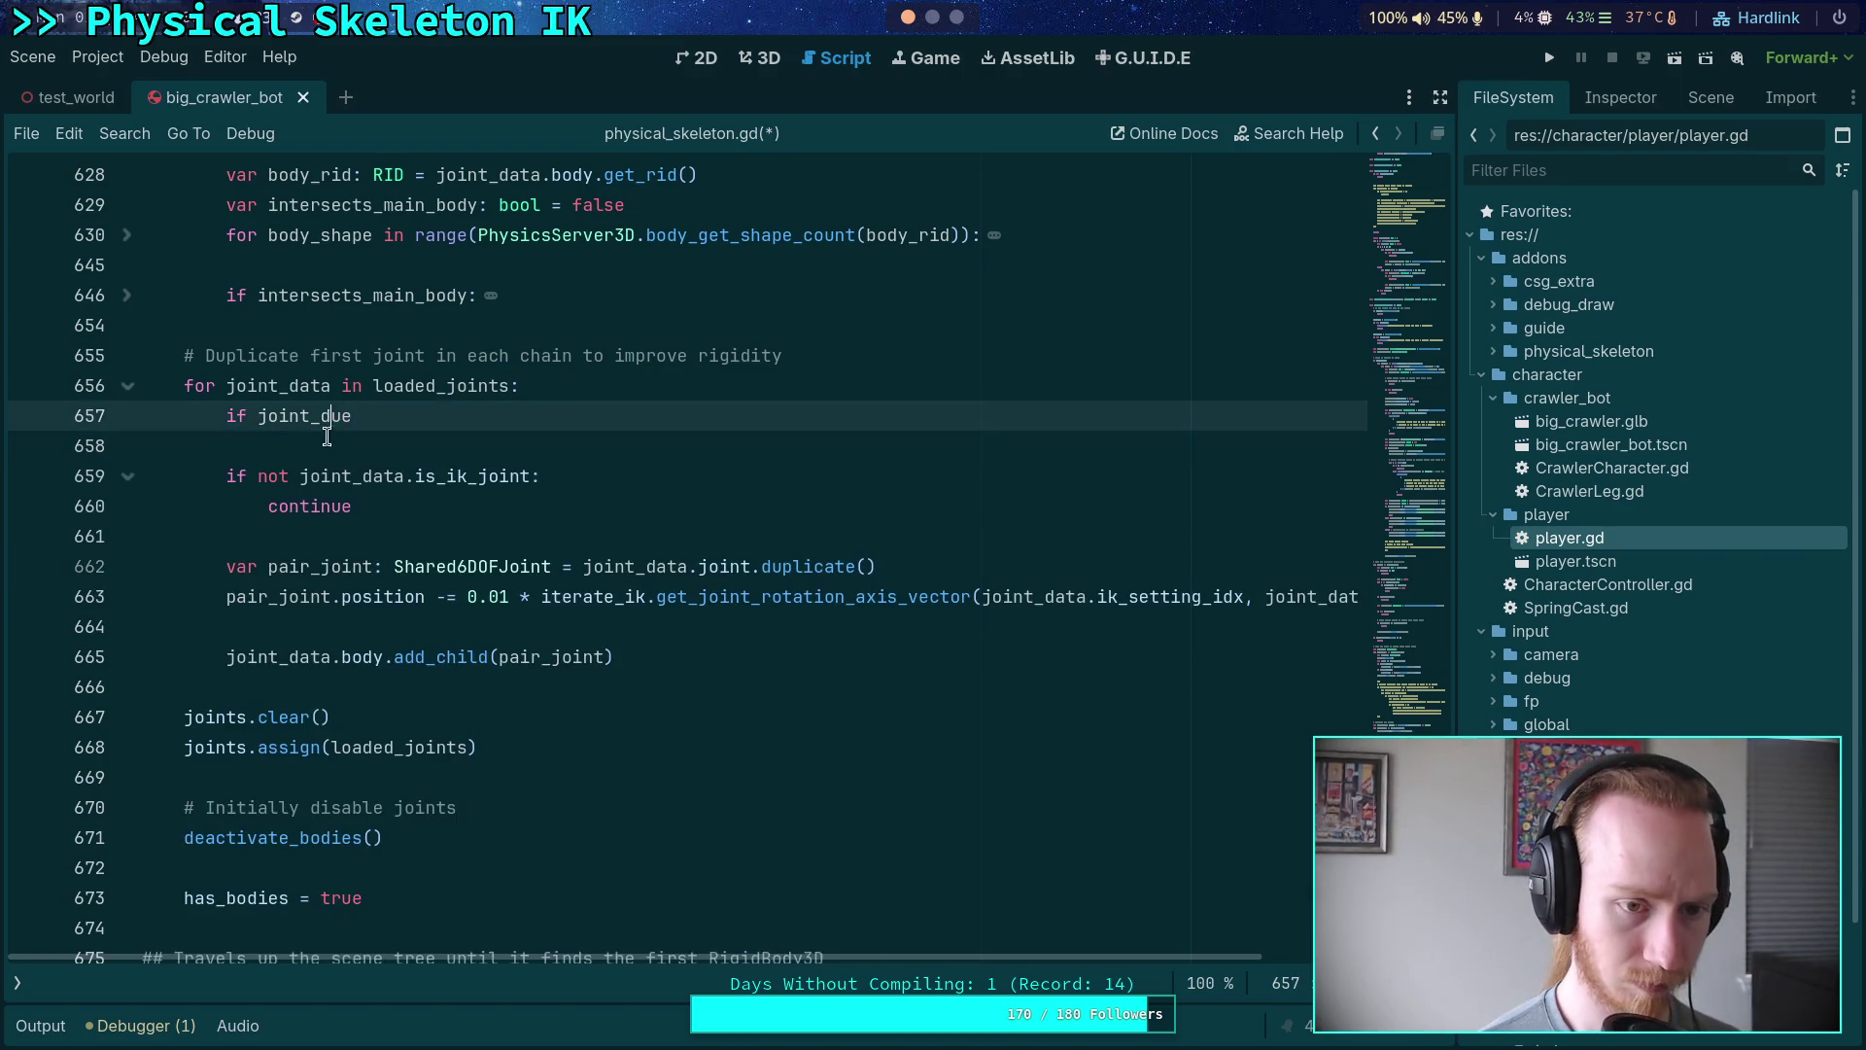
key("ctrl+z")
key("ctrl+k")
key("ctrl+s")
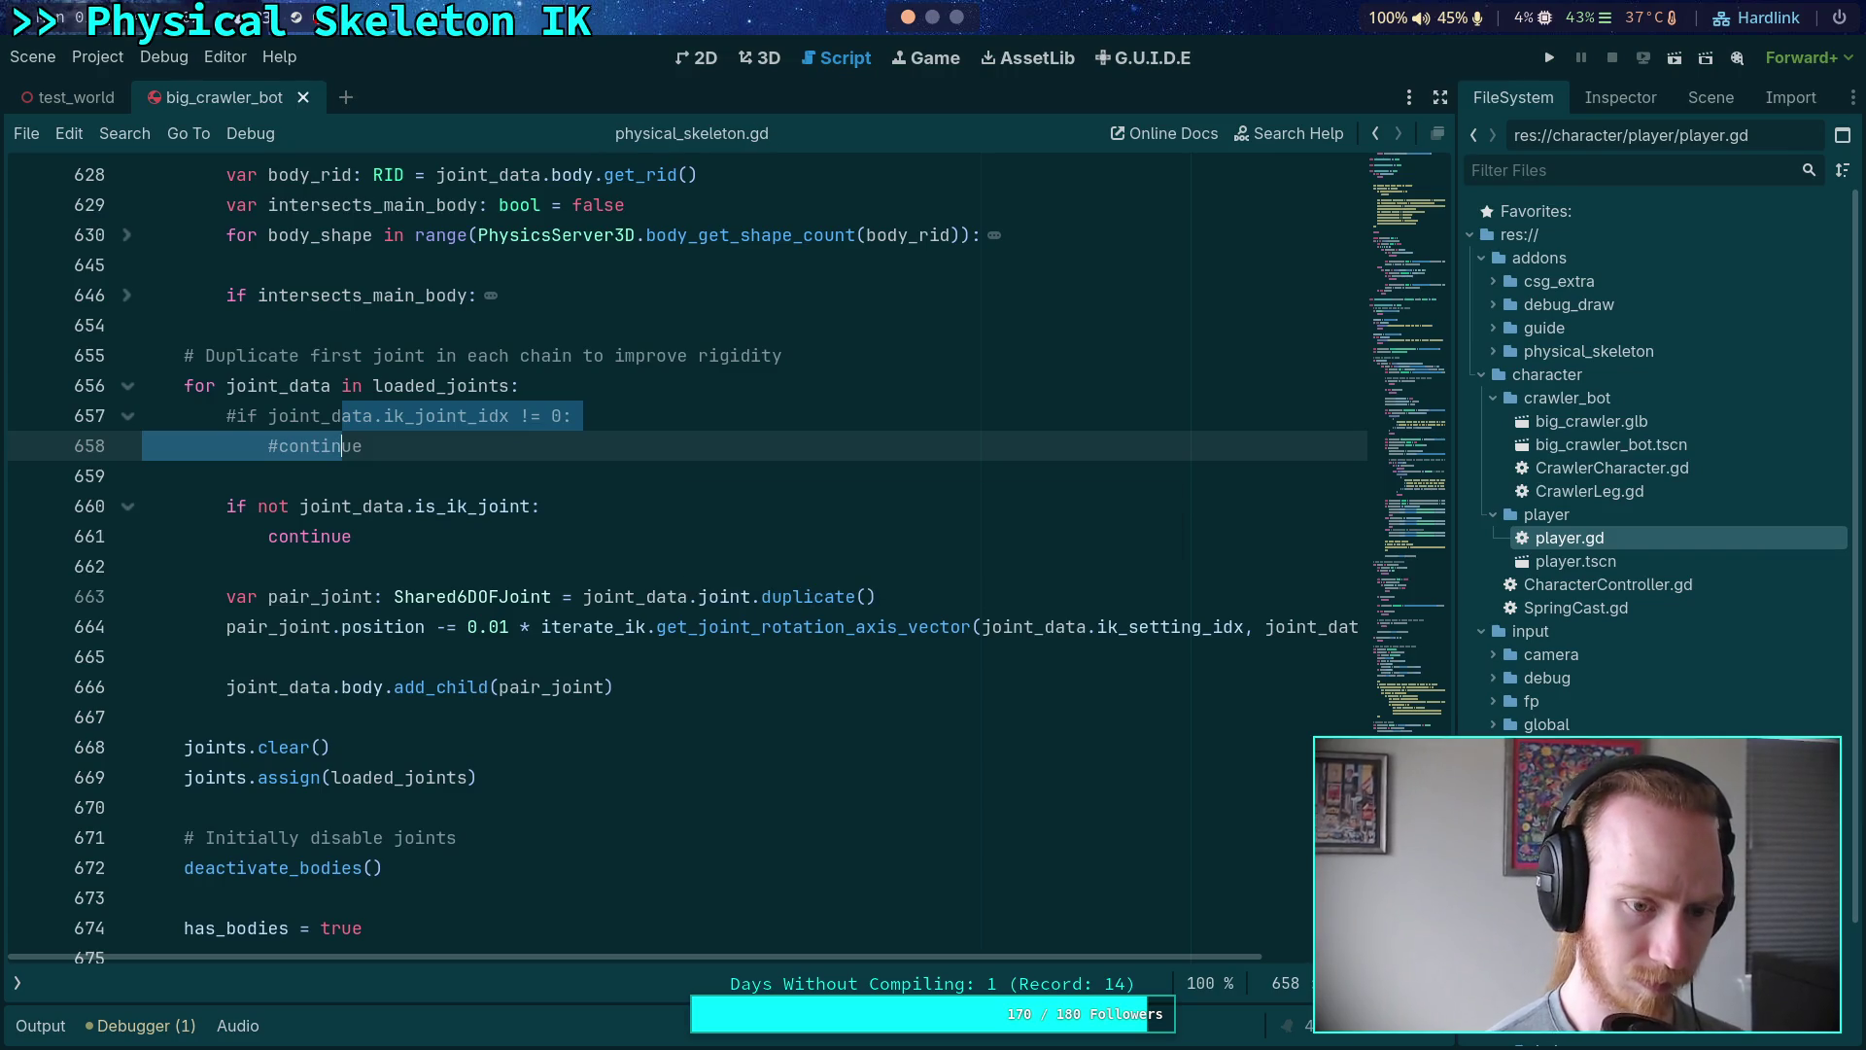
left_click(723, 658)
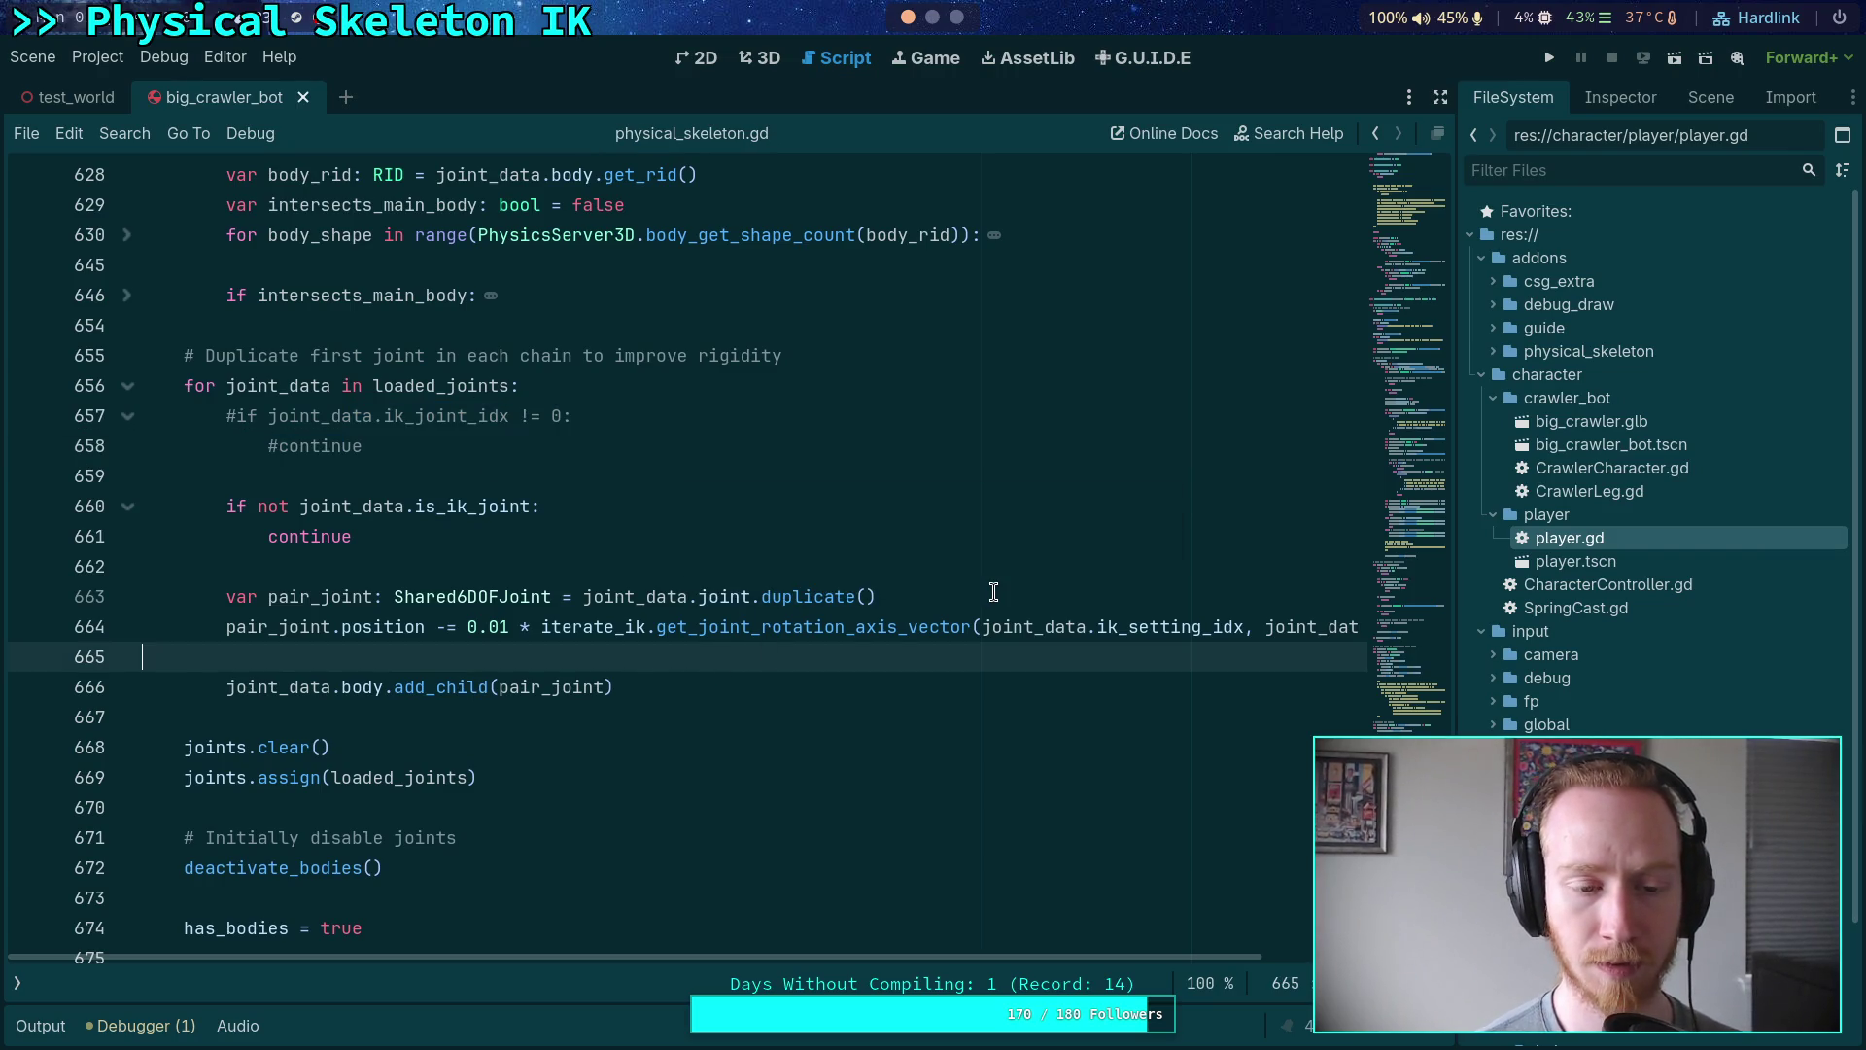
- Set a breakpoint on the pair-joint offset line, run the game, and inspect pair_joint's remote properties
left_click(28, 630)
left_click(1549, 57)
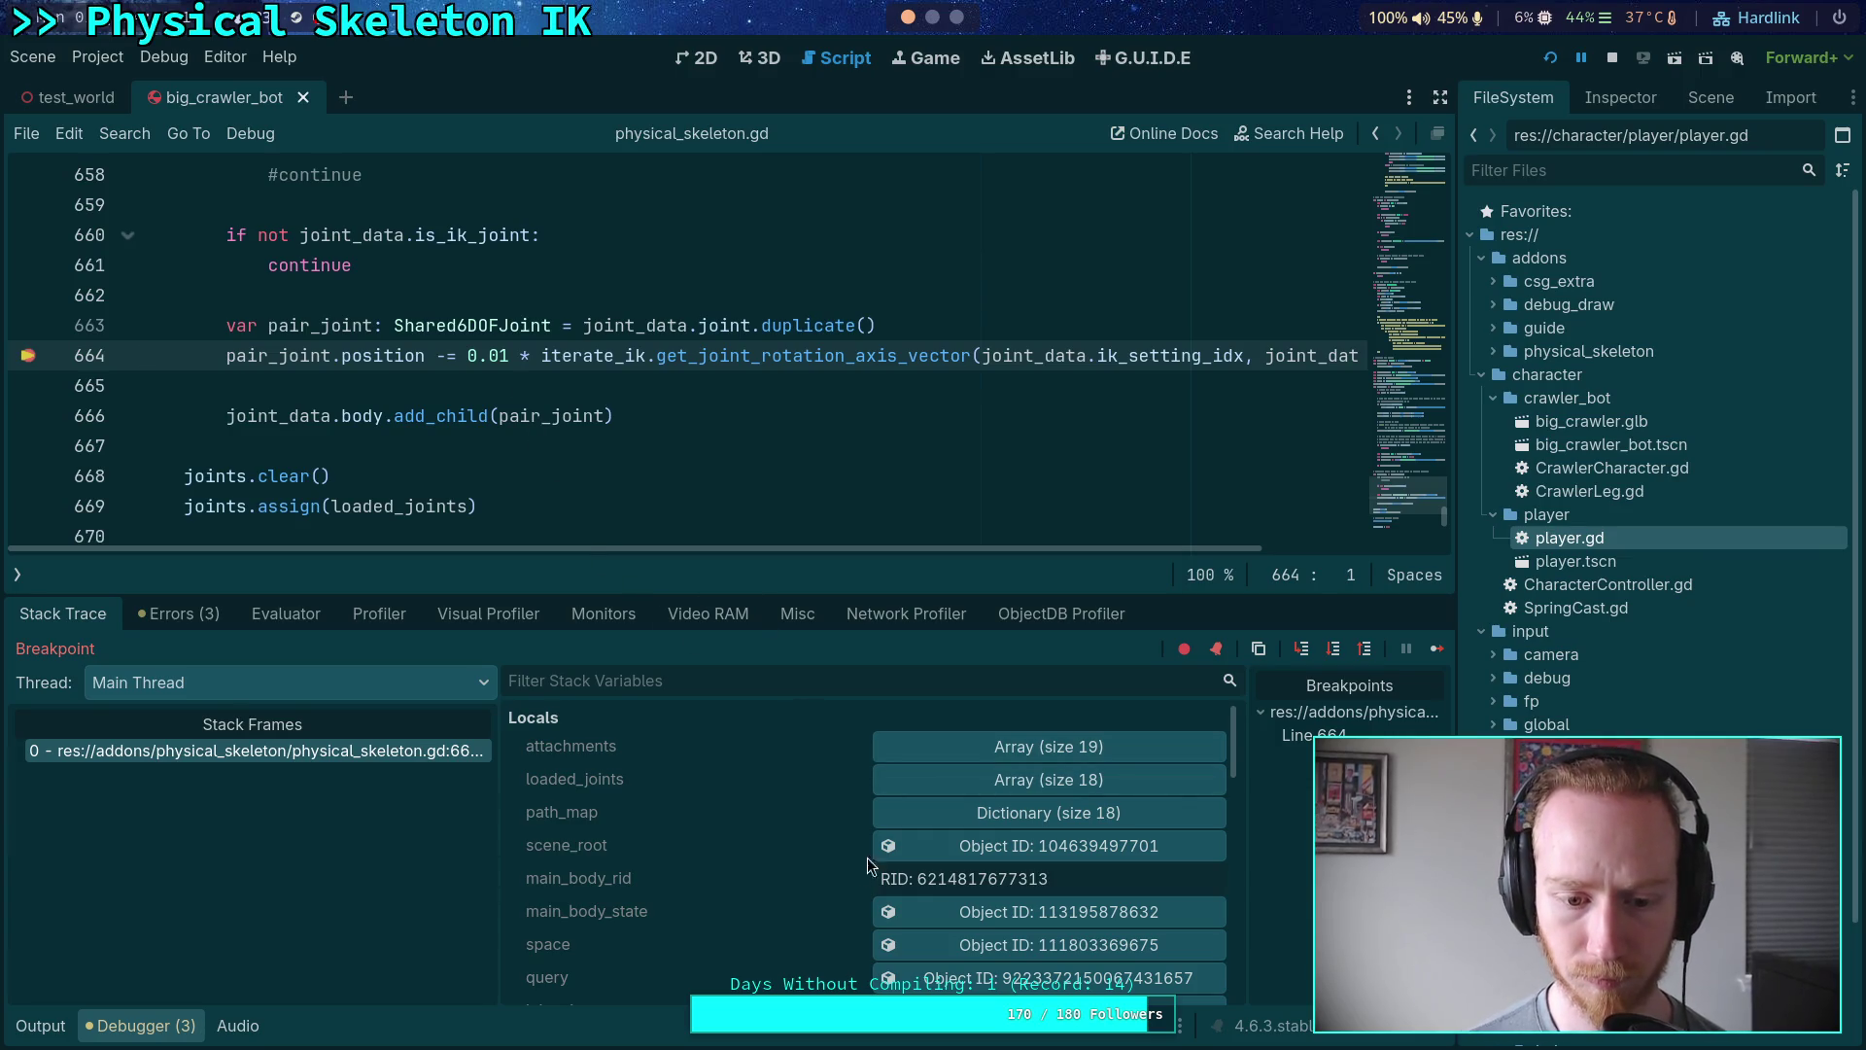
scroll(856, 868, "down", 2)
scroll(856, 868, "down", 4)
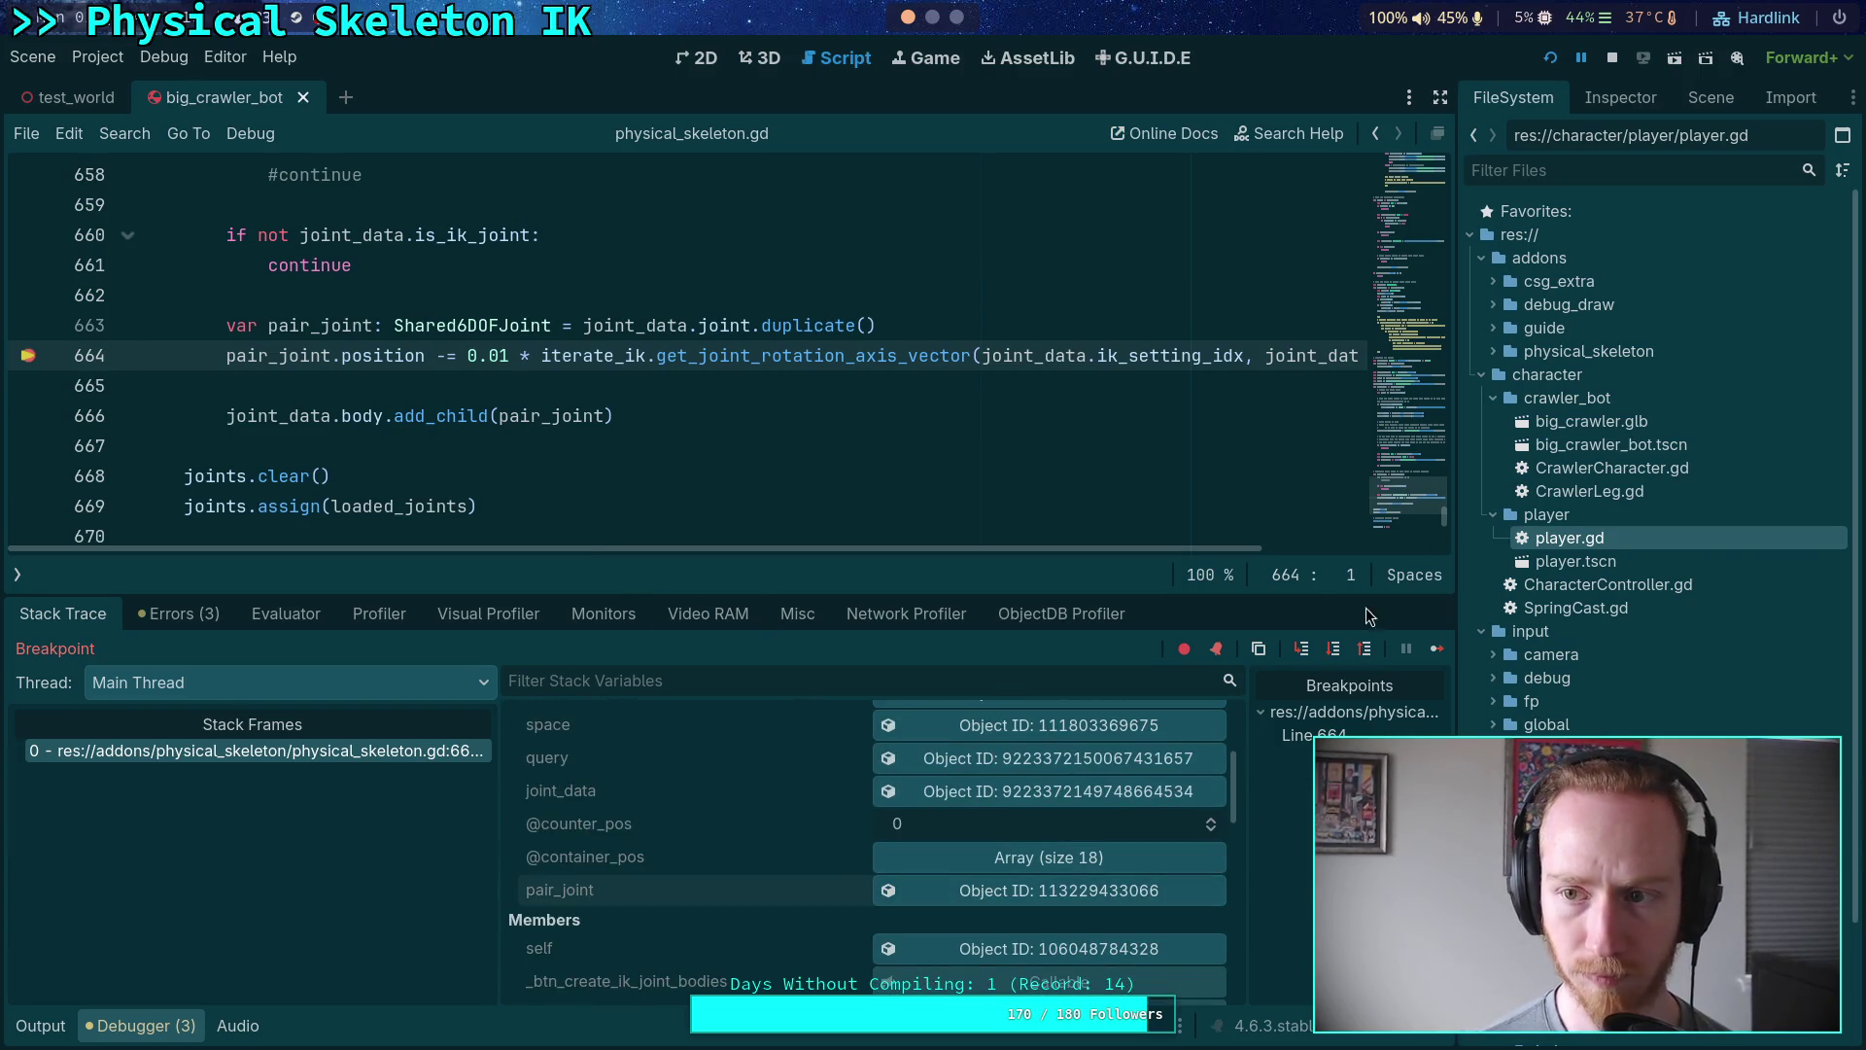
left_click(1620, 102)
scroll(1544, 650, "down", 5)
scroll(1544, 650, "up", 5)
scroll(1516, 715, "down", 15)
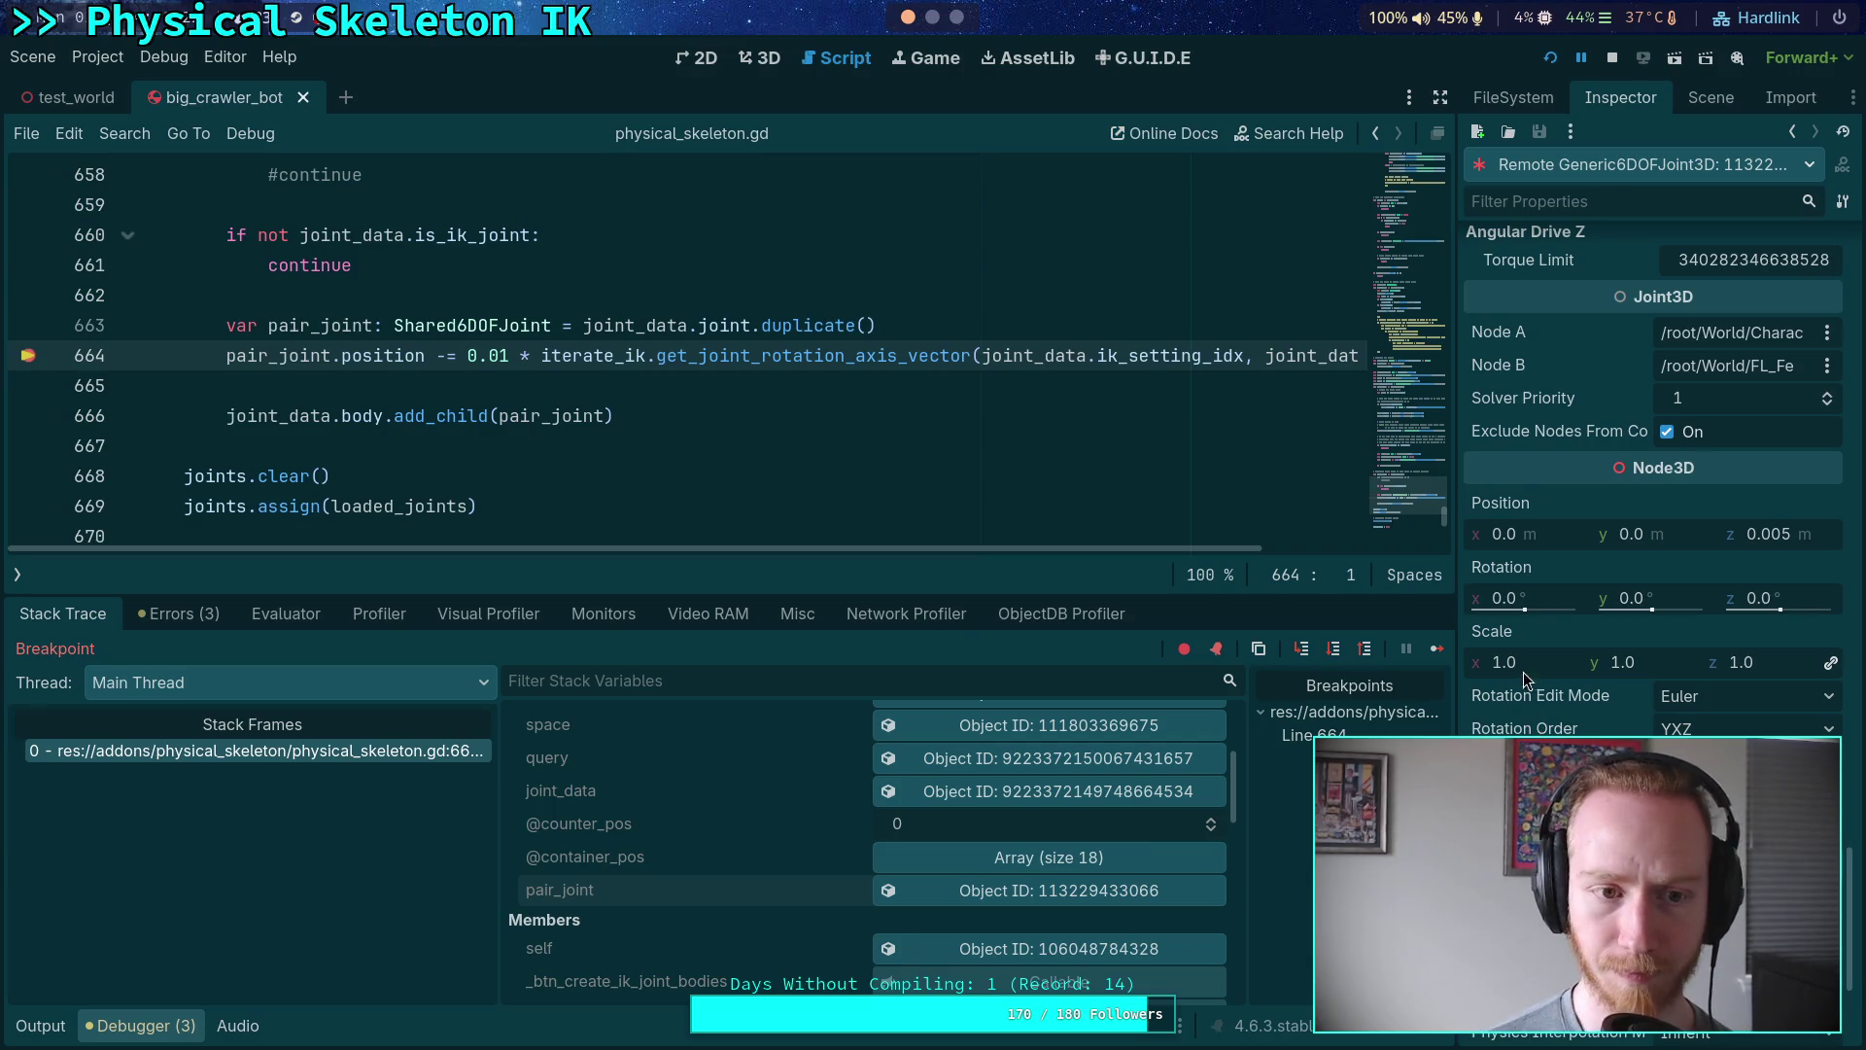
- Step over the offset line and continue, inspecting the duplicated pair_joint's live properties each time
left_click(1334, 648)
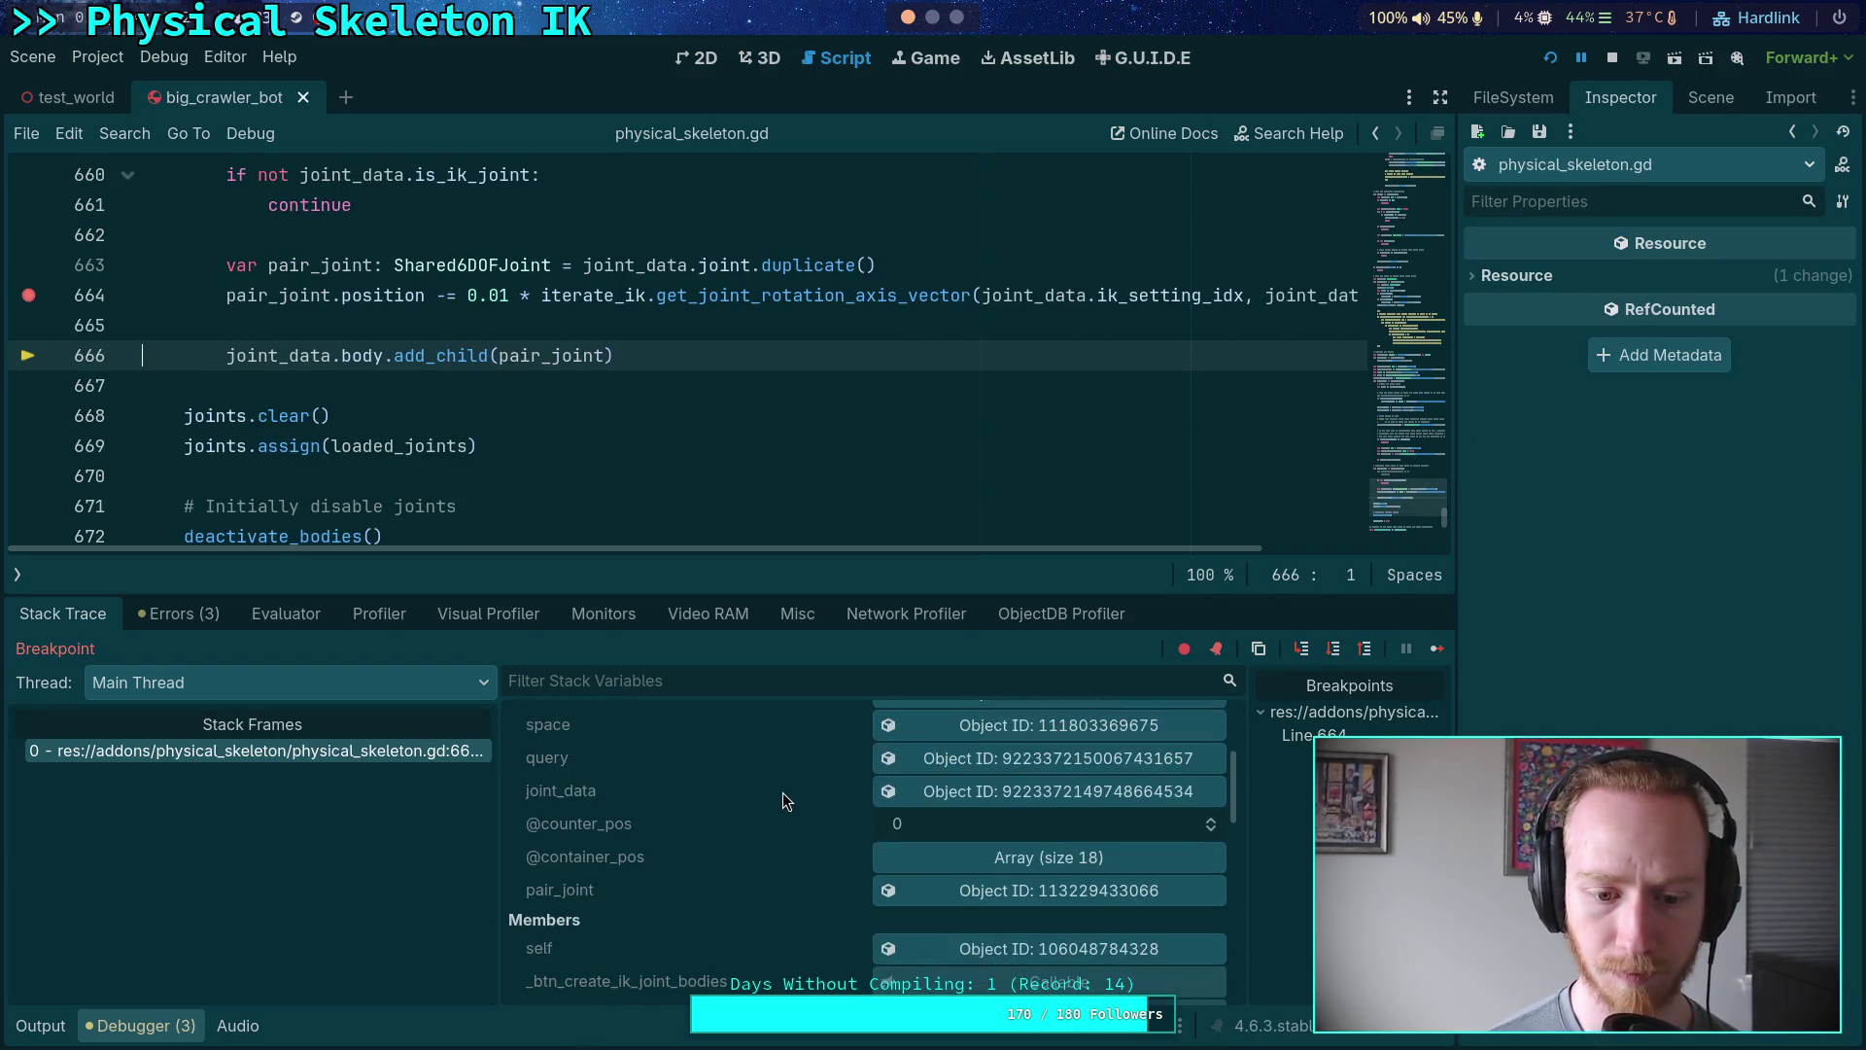
left_click(965, 894)
scroll(1595, 703, "down", 15)
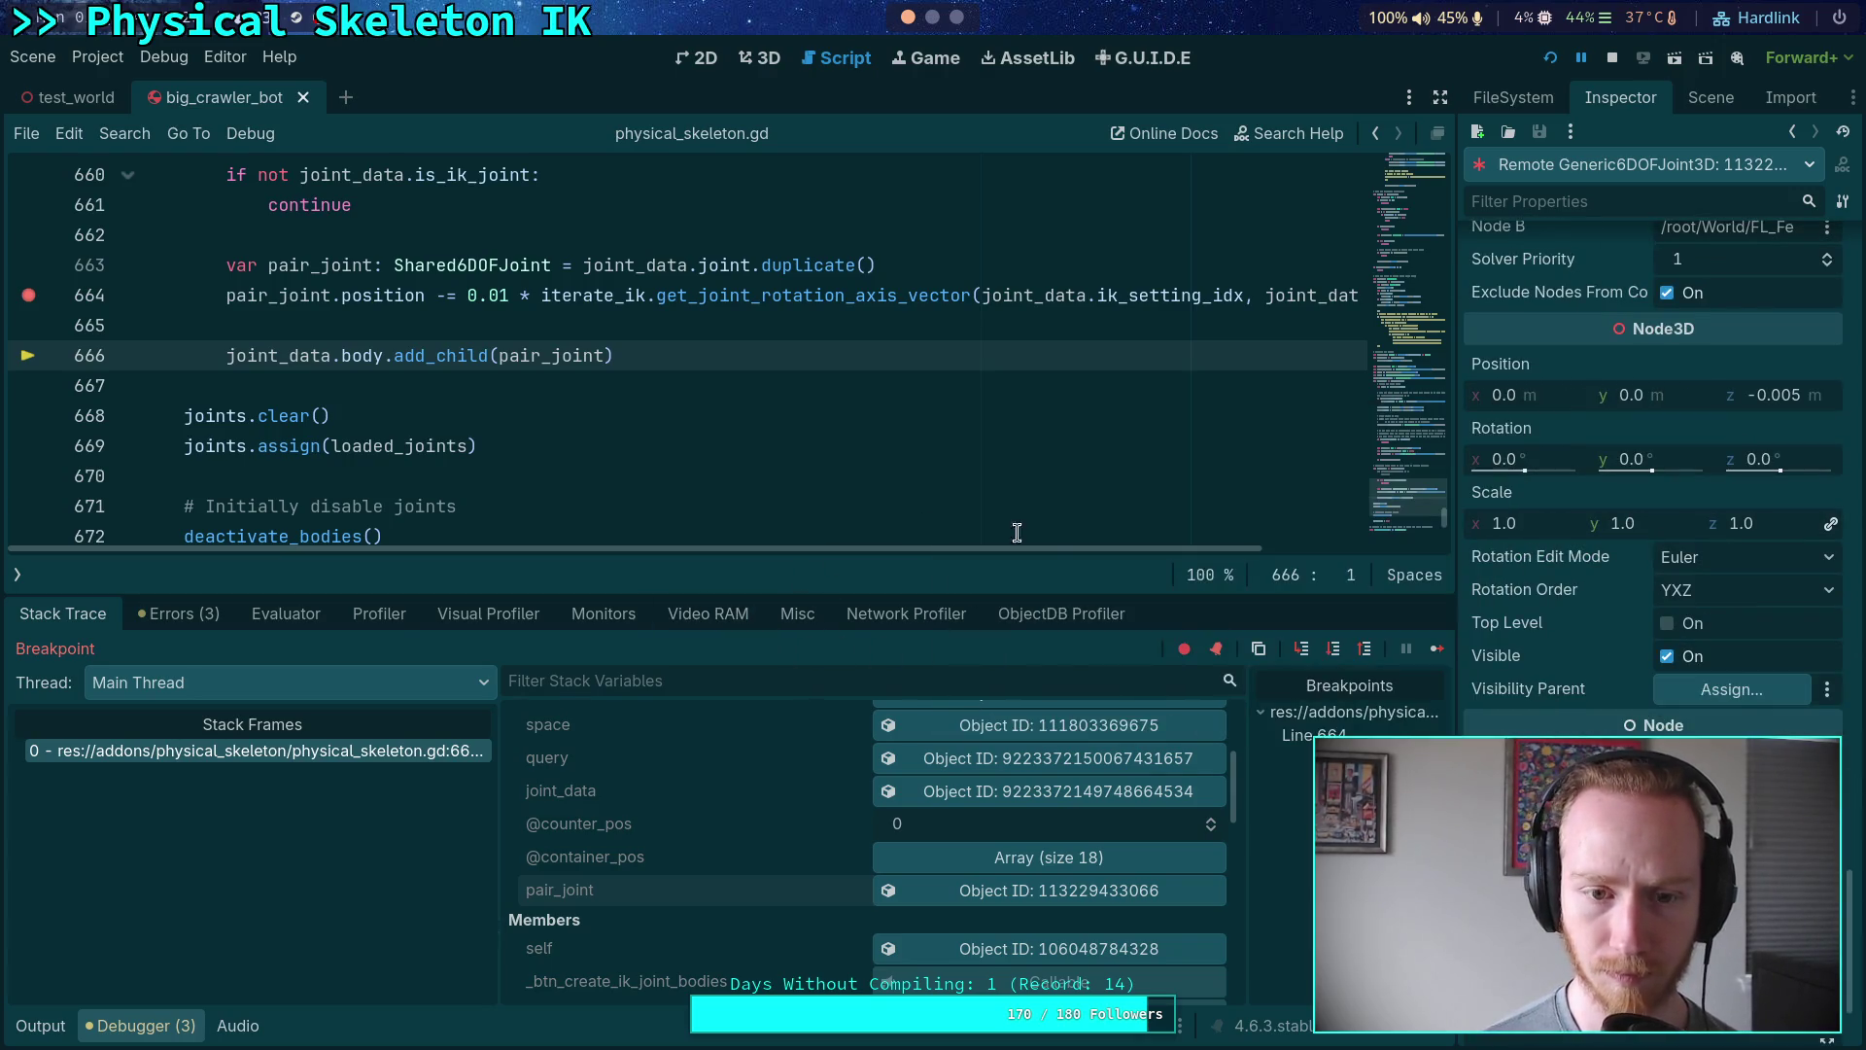
left_click(1437, 648)
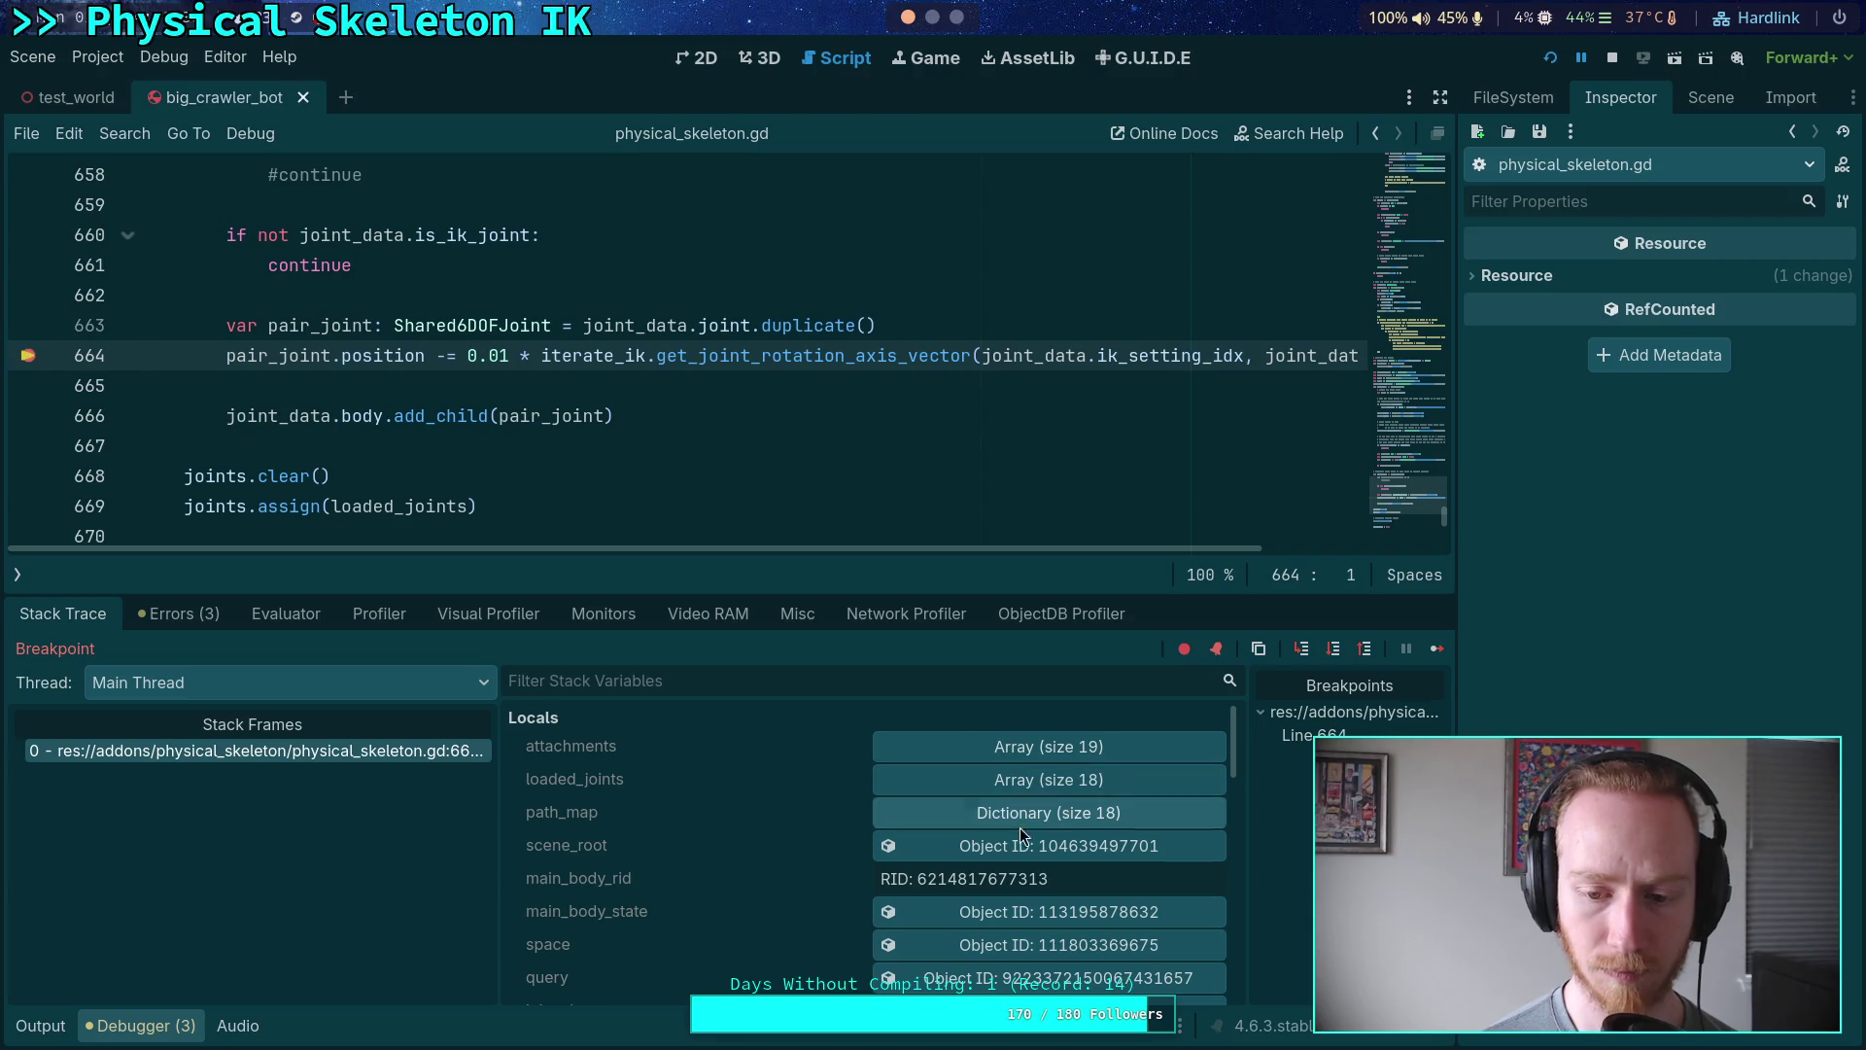
scroll(797, 889, "down", 1)
scroll(873, 929, "down", 2)
scroll(834, 838, "down", 3)
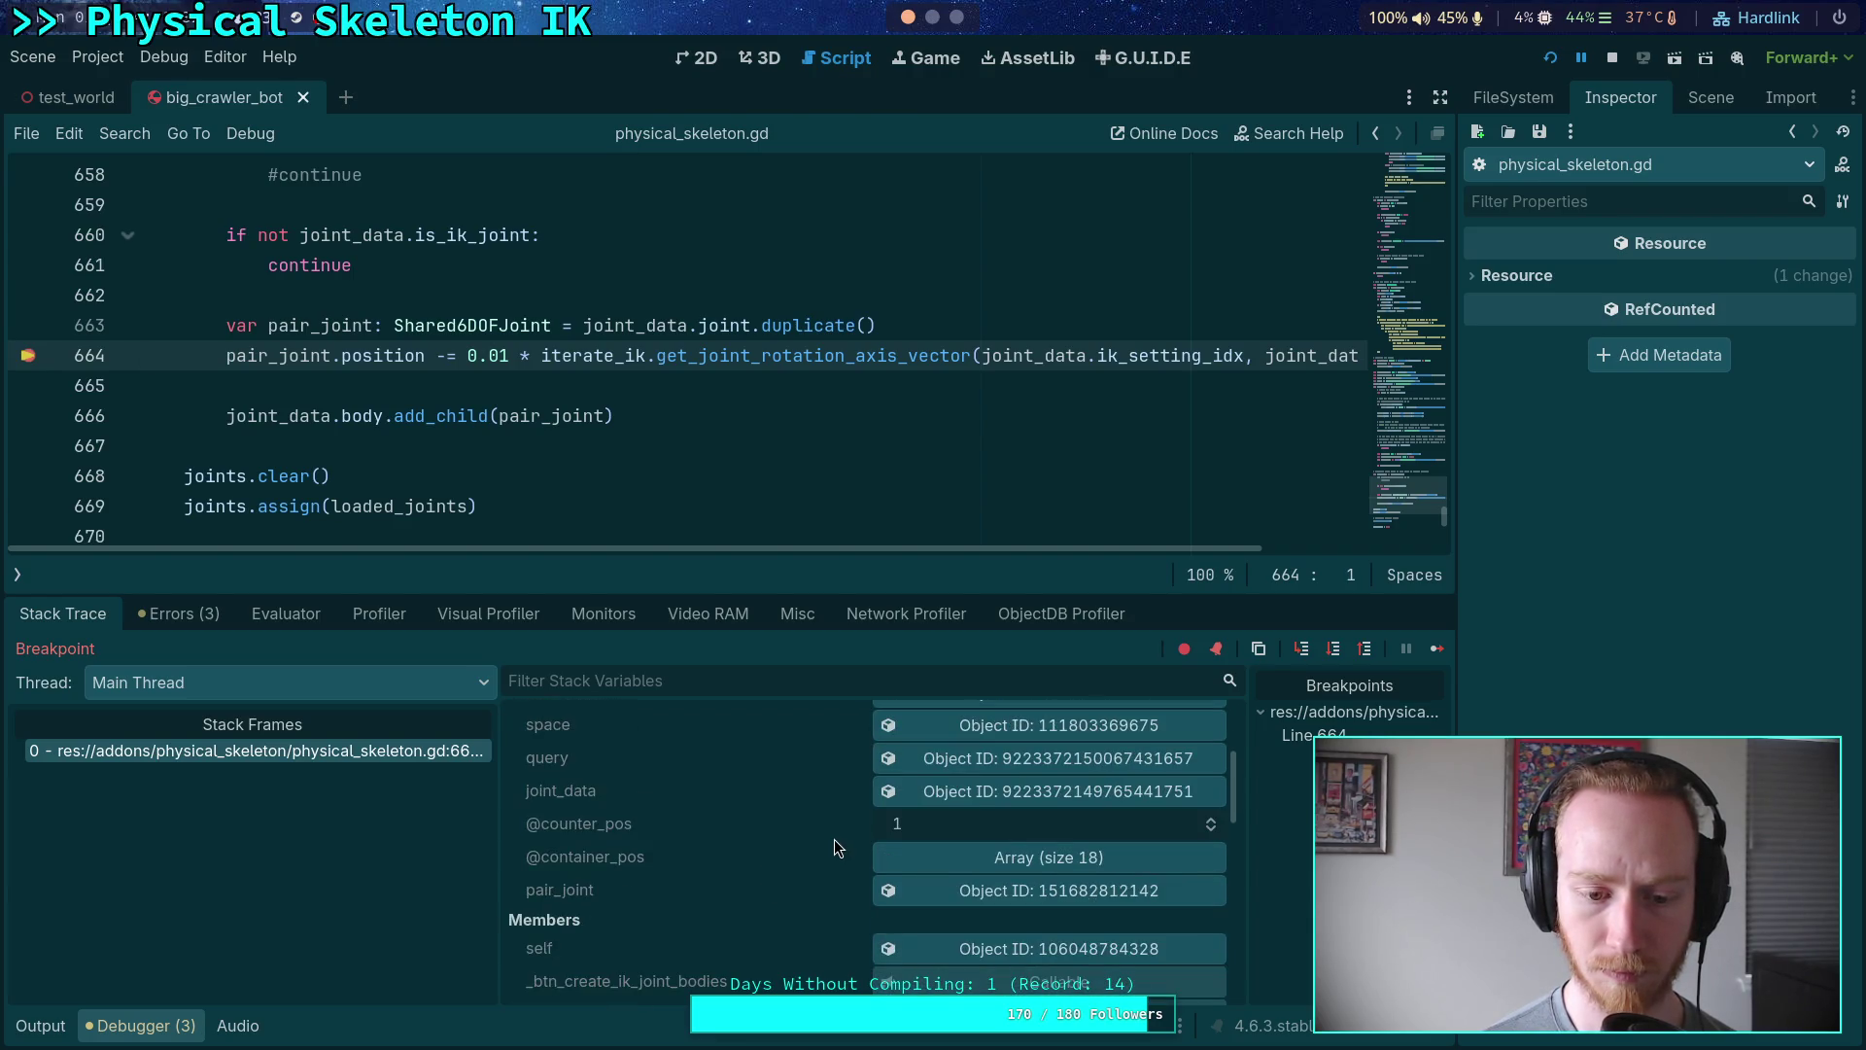
left_click(983, 904)
scroll(1652, 486, "down", 15)
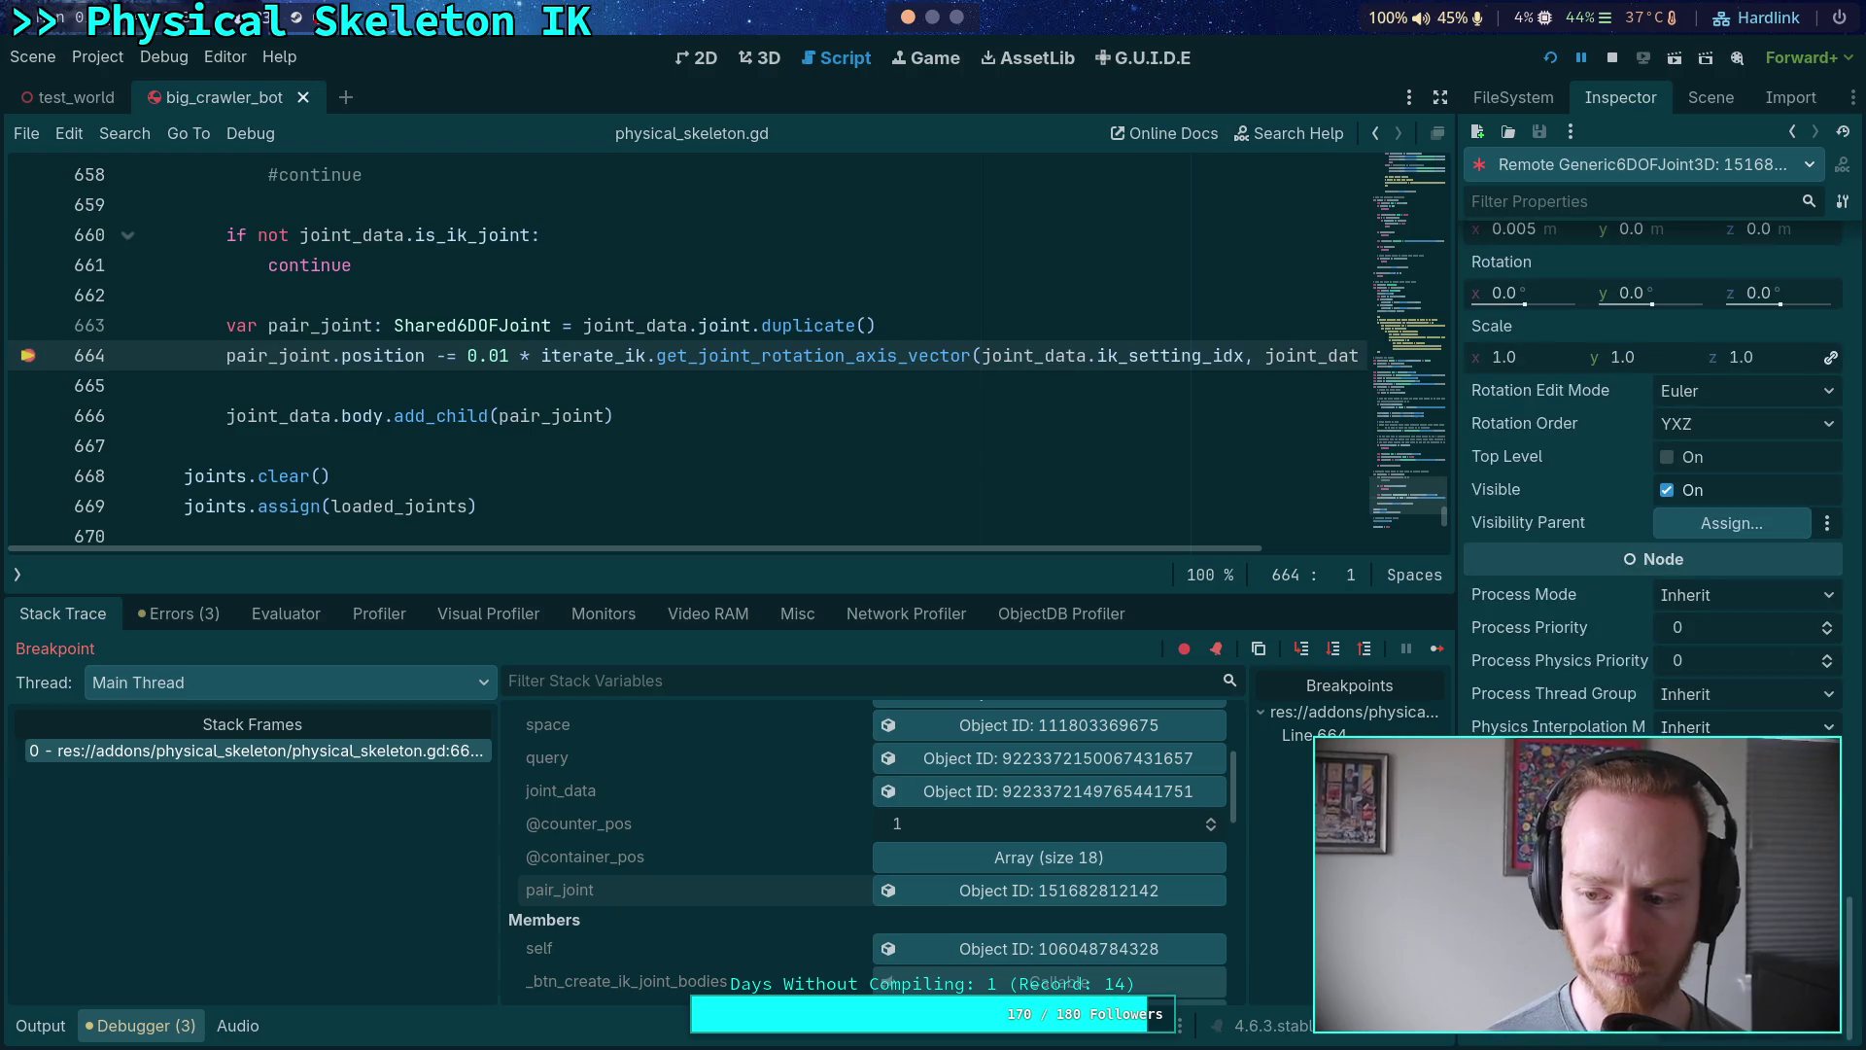
scroll(1652, 438, "up", 2)
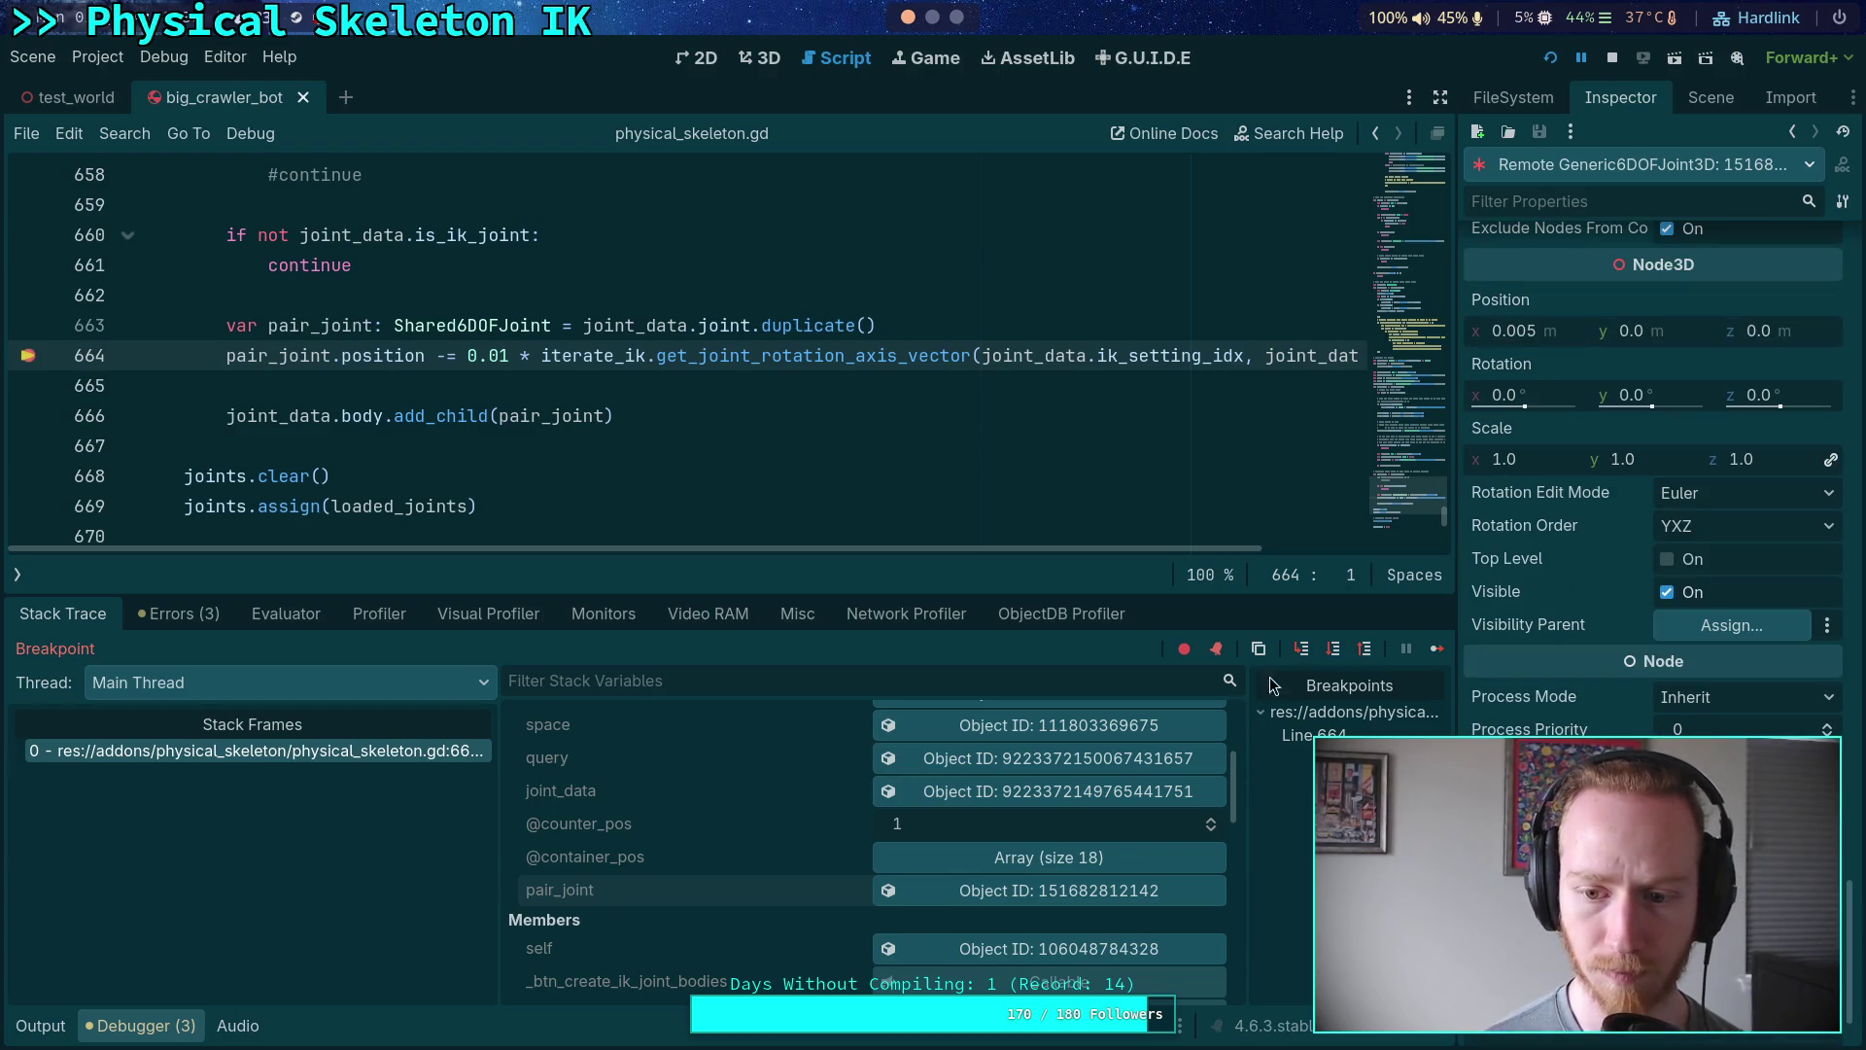
- Step forward to line 666, re-inspect pair_joint, and remove the line 664 breakpoint
left_click(1334, 648)
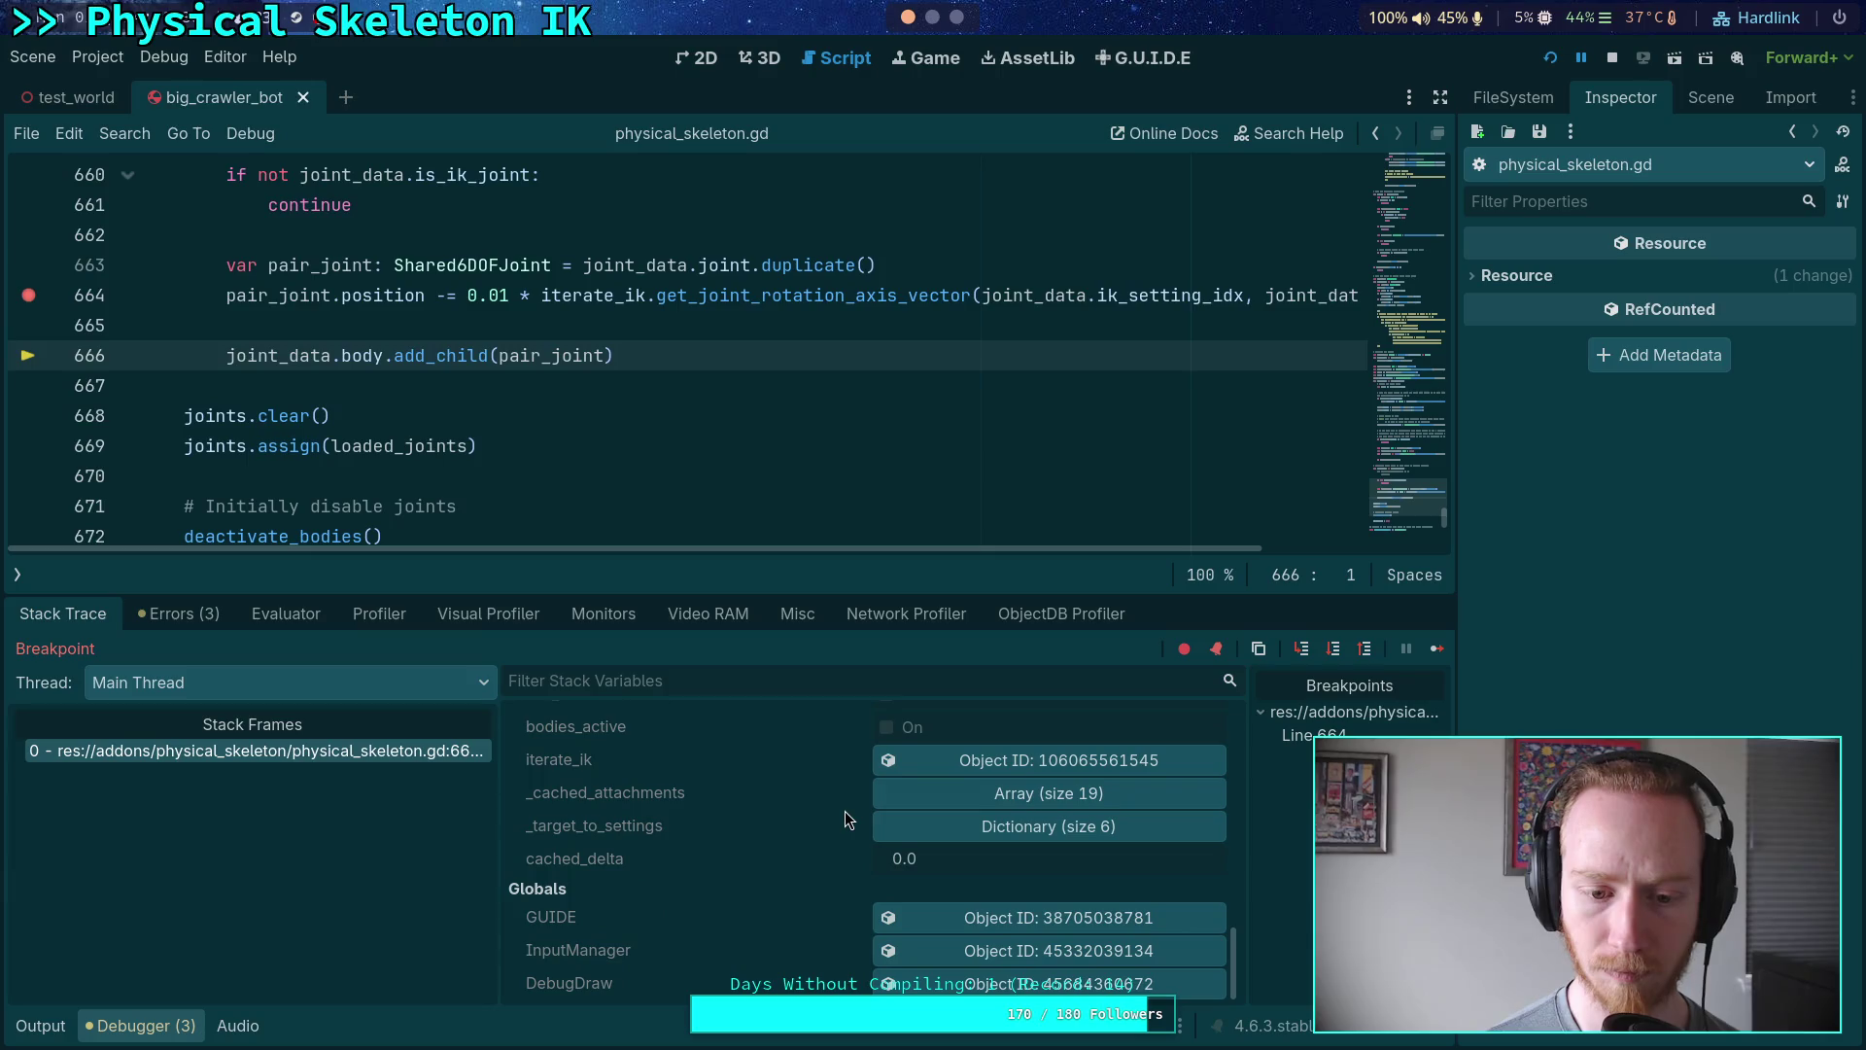
scroll(855, 822, "up", 3)
scroll(865, 825, "up", 10)
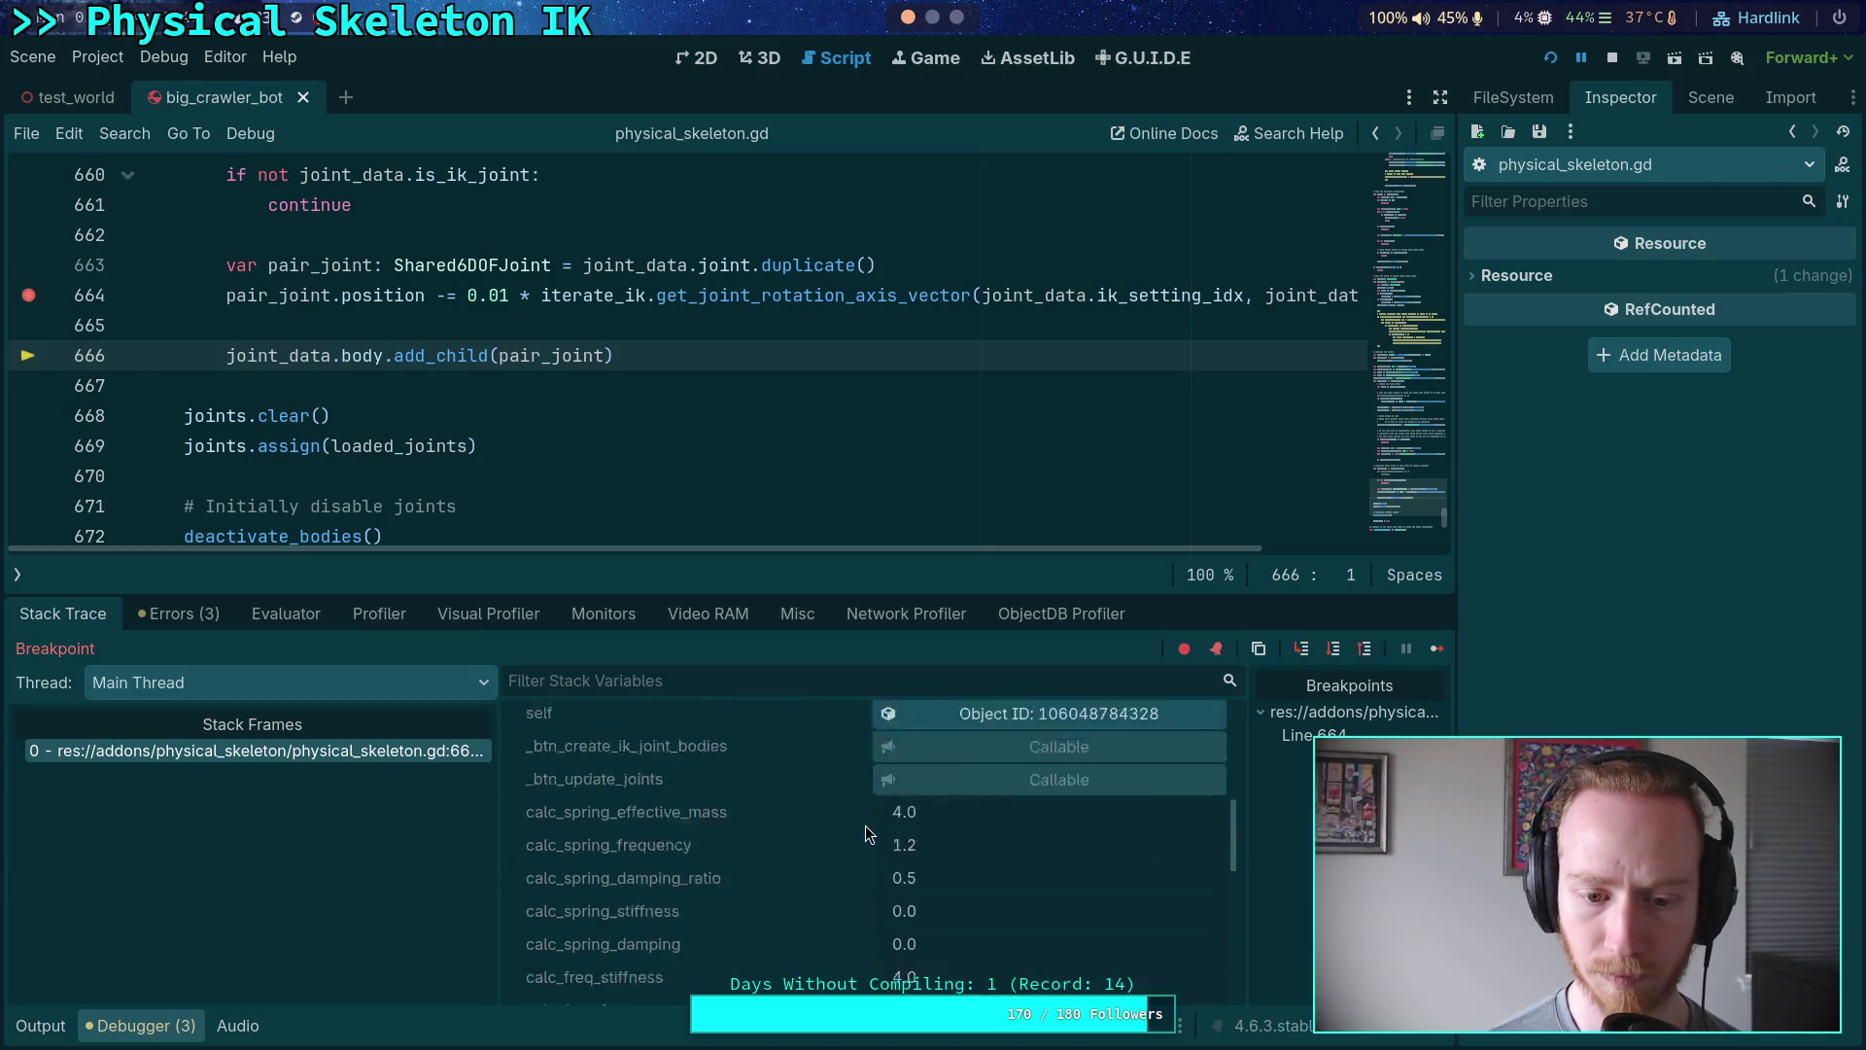
left_click(1026, 949)
scroll(1653, 437, "down", 15)
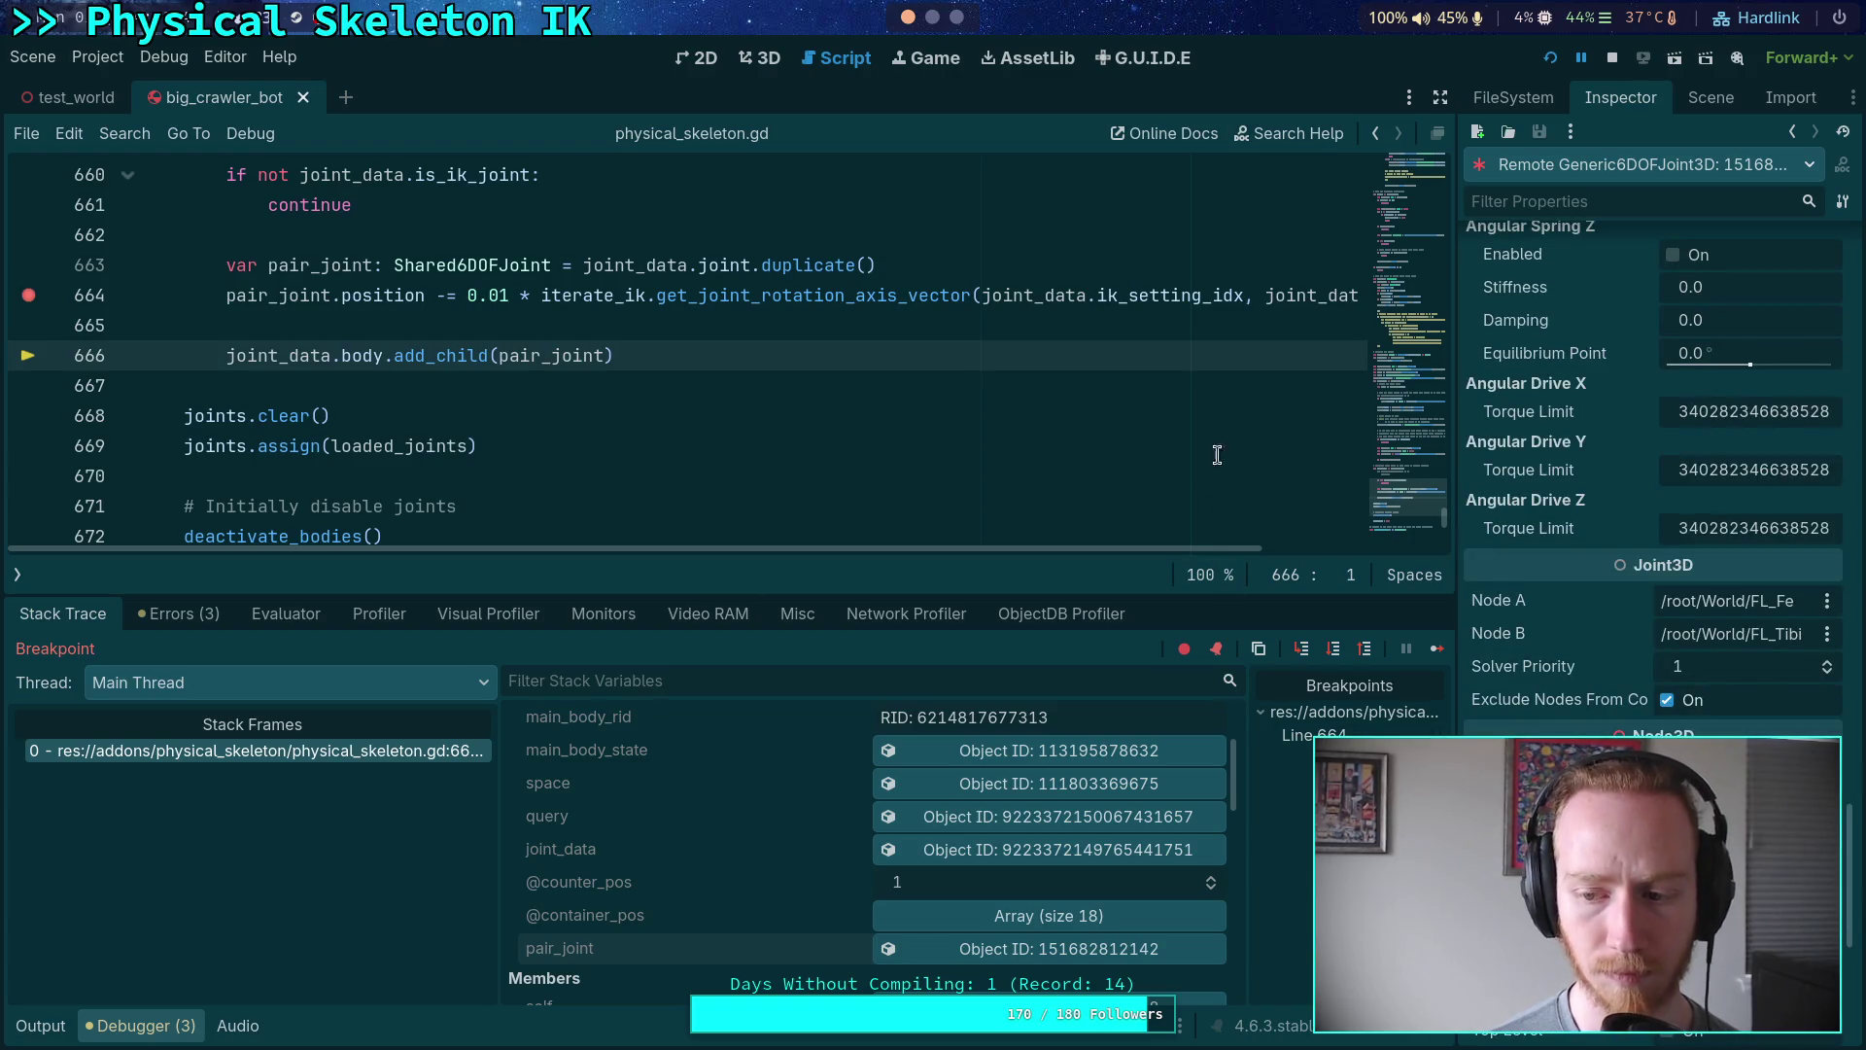
left_click(30, 296)
- Resume the game, tile it beside the editor, watch Physics Process in Monitors, then close it
key("F12")
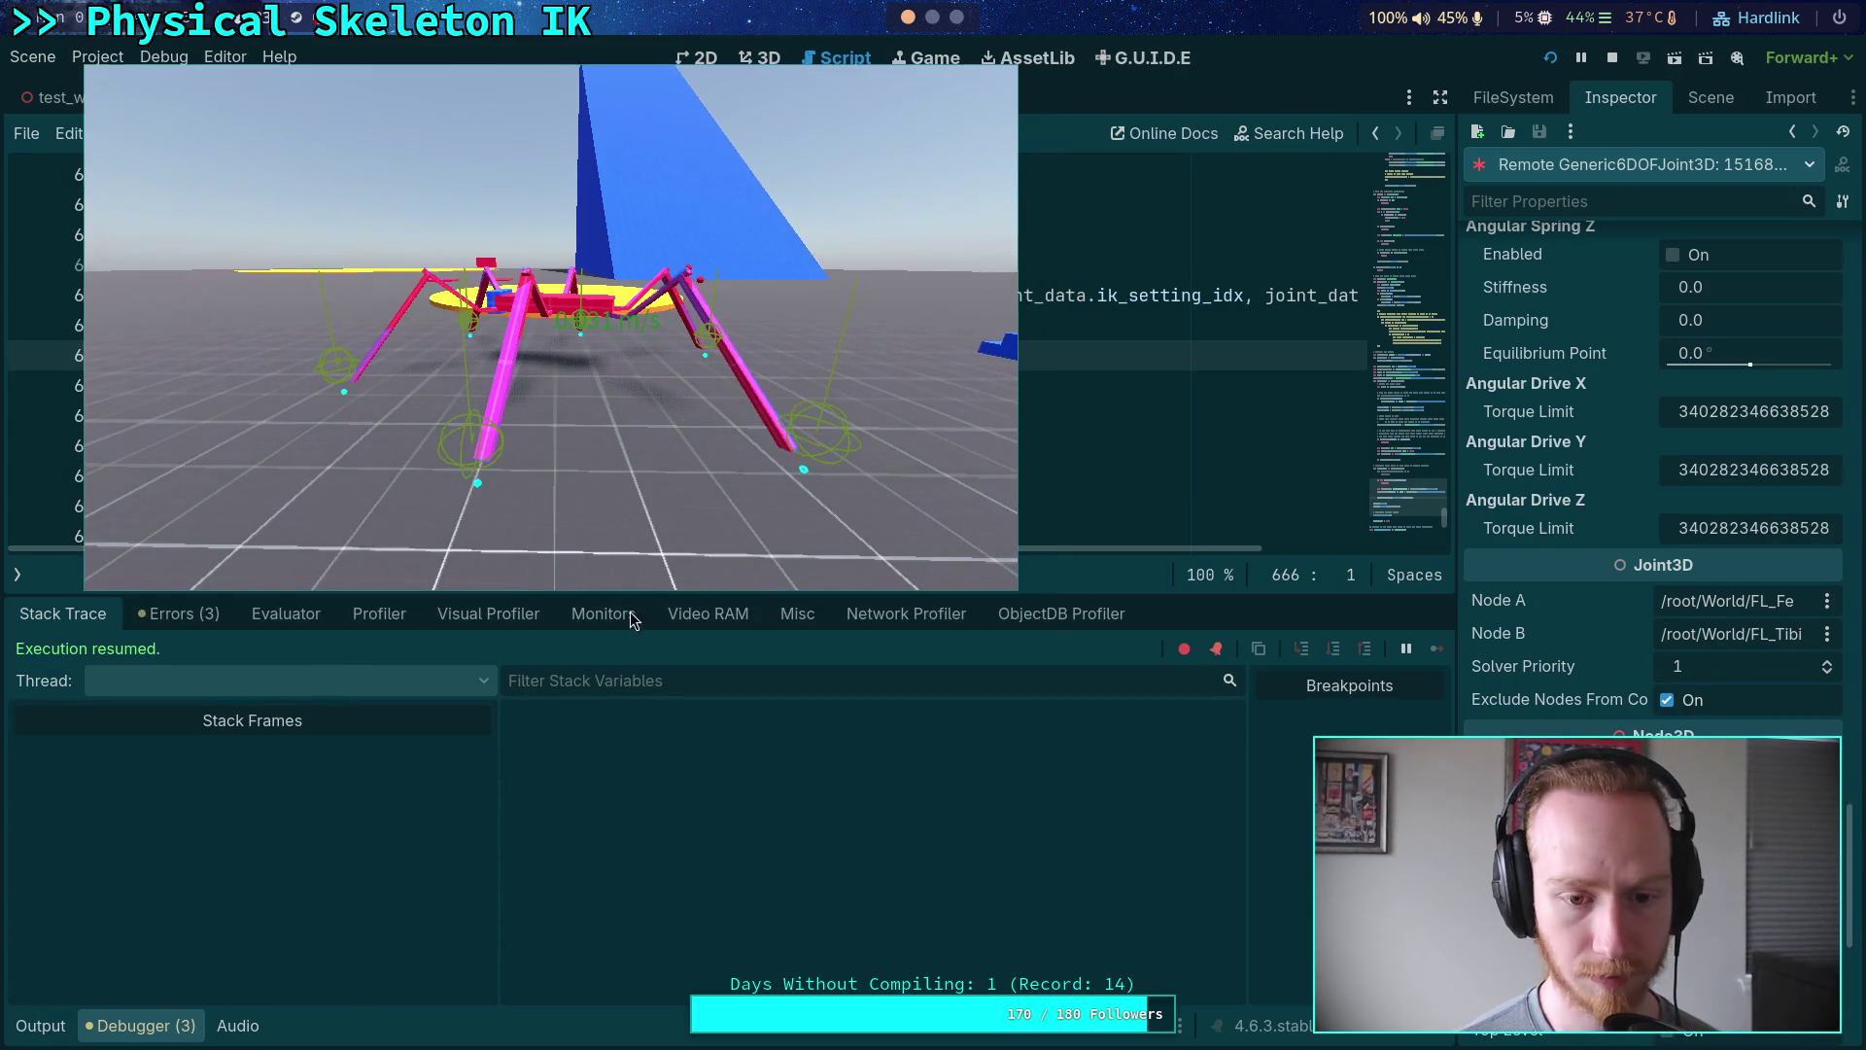
key("super+v")
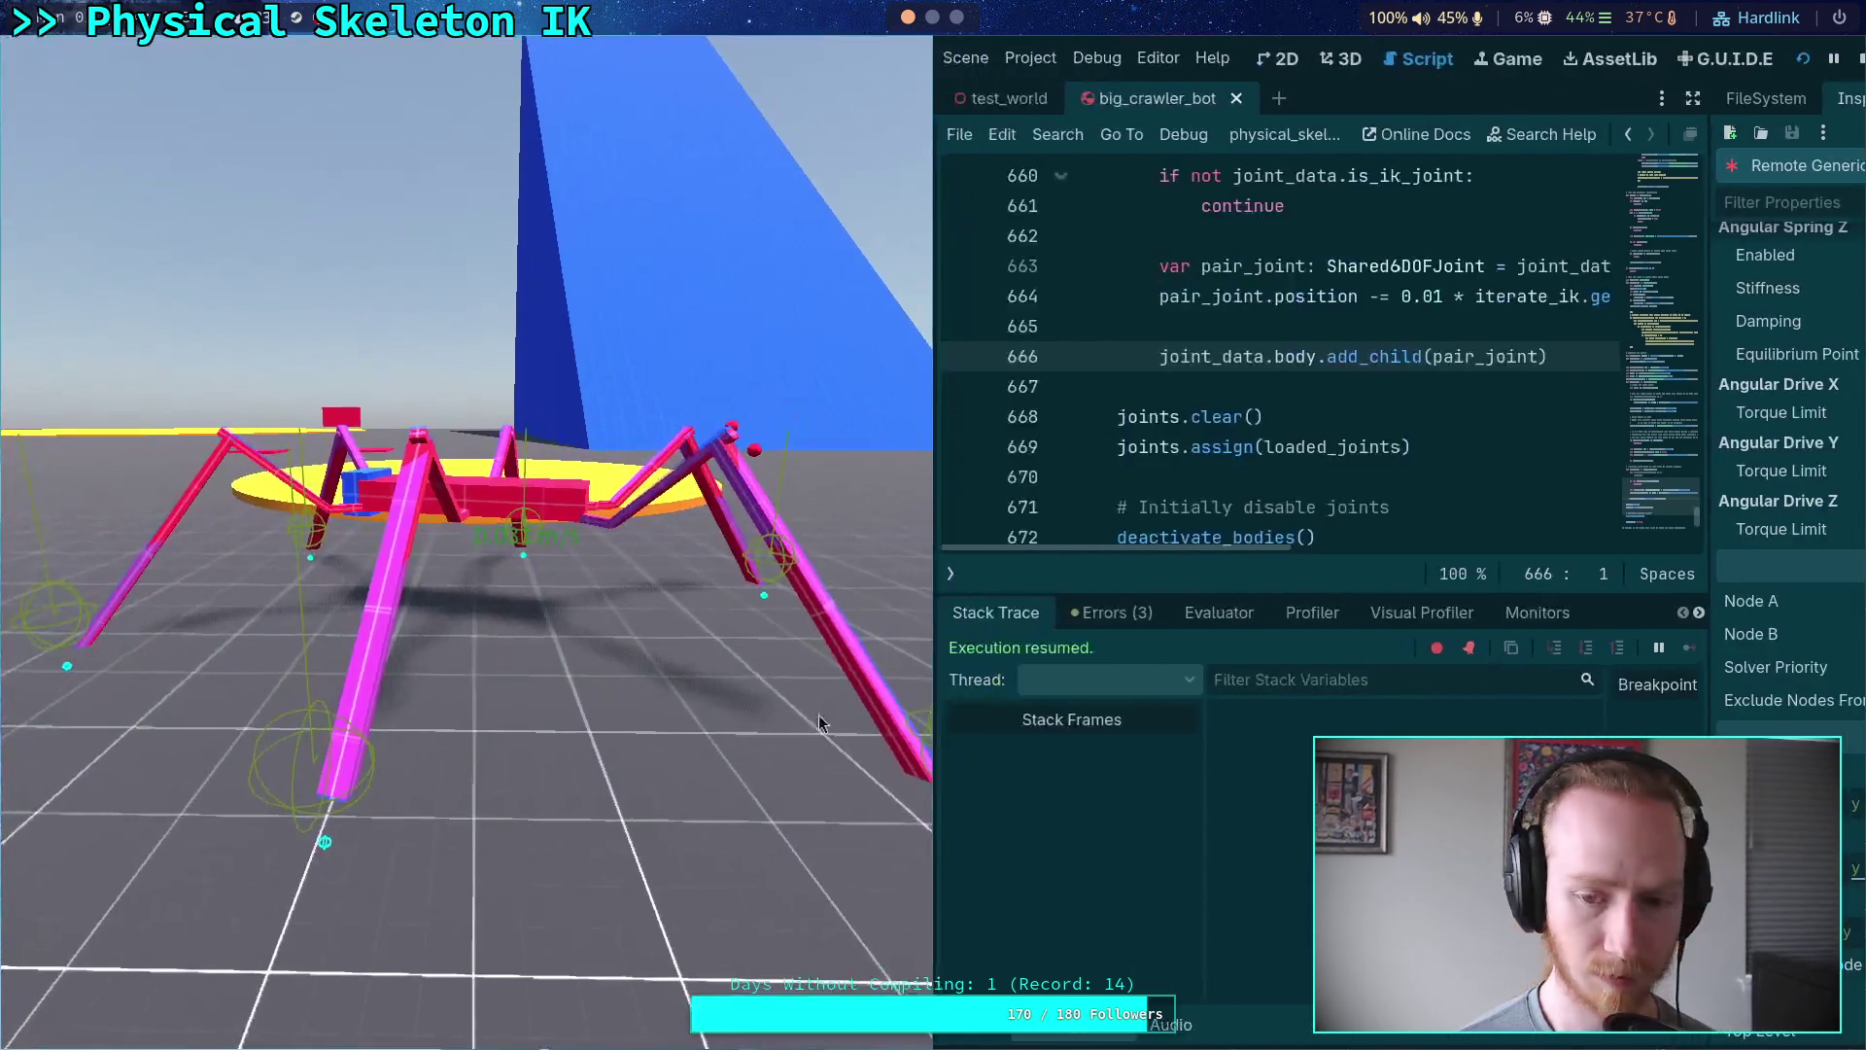
left_click(1535, 613)
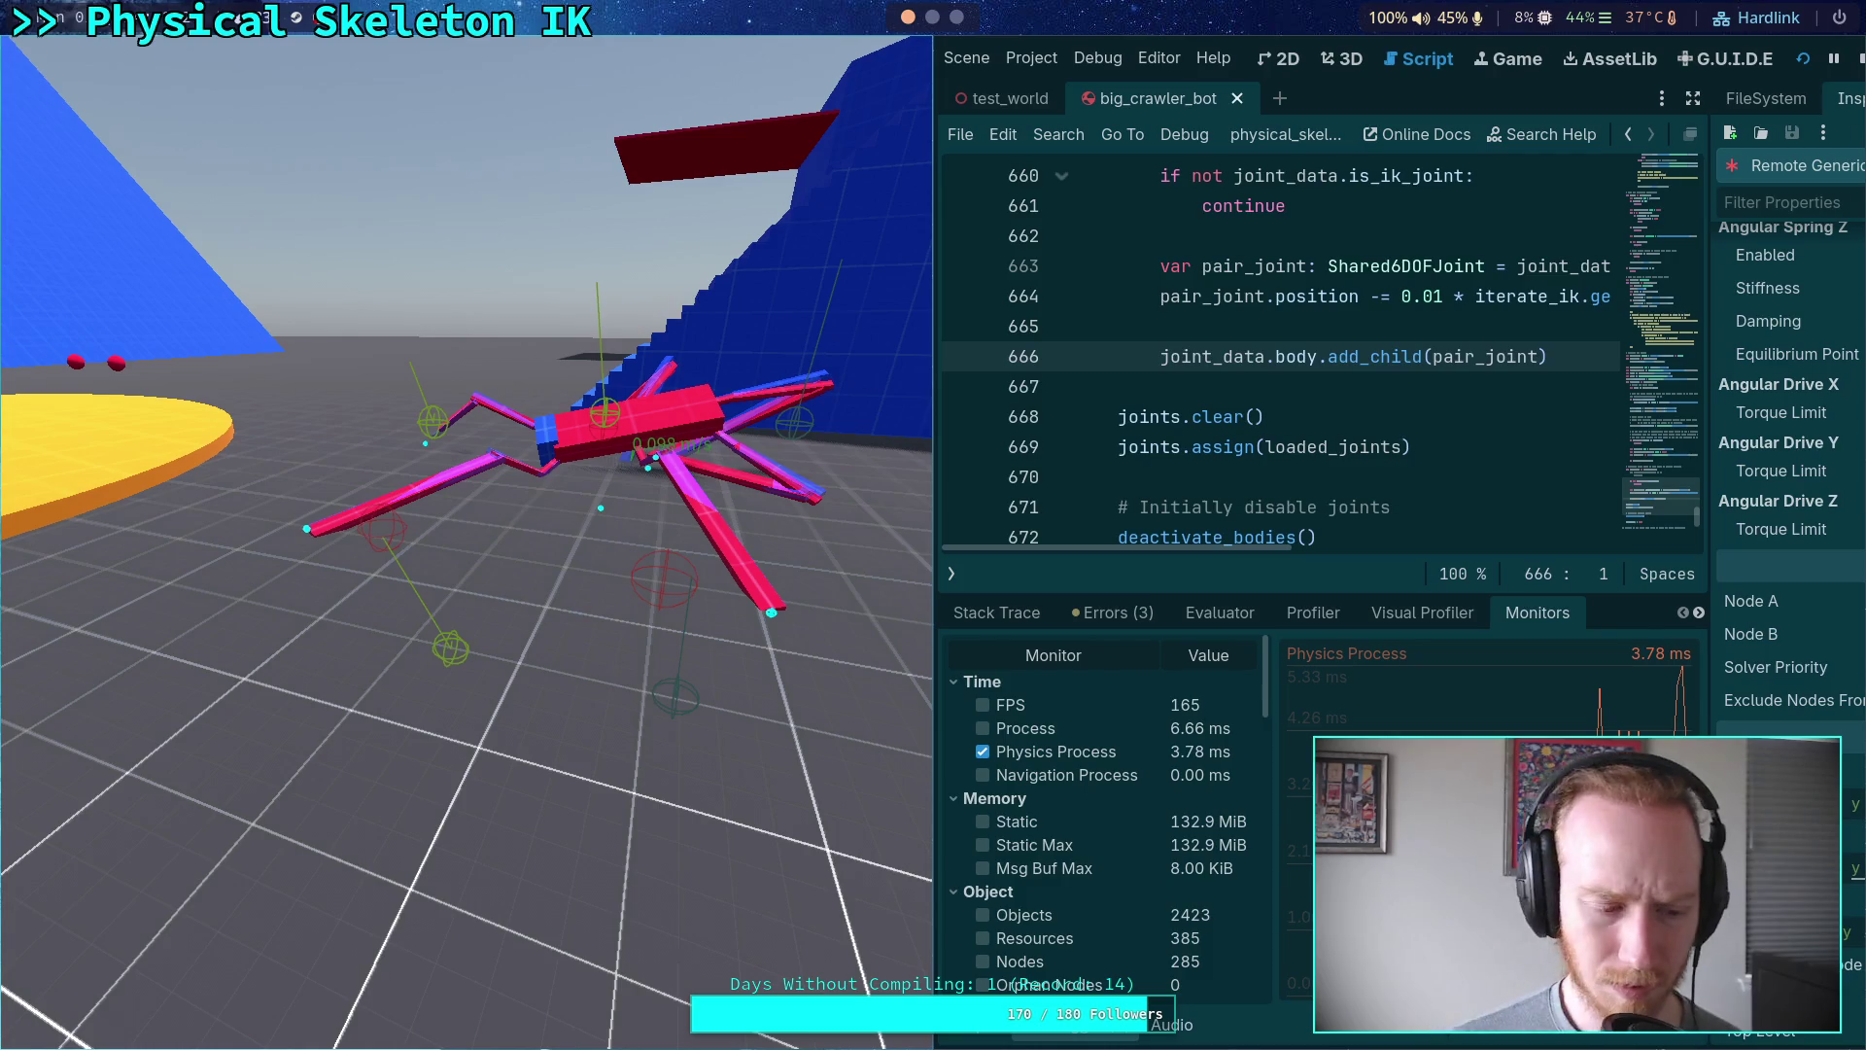
key("F8")
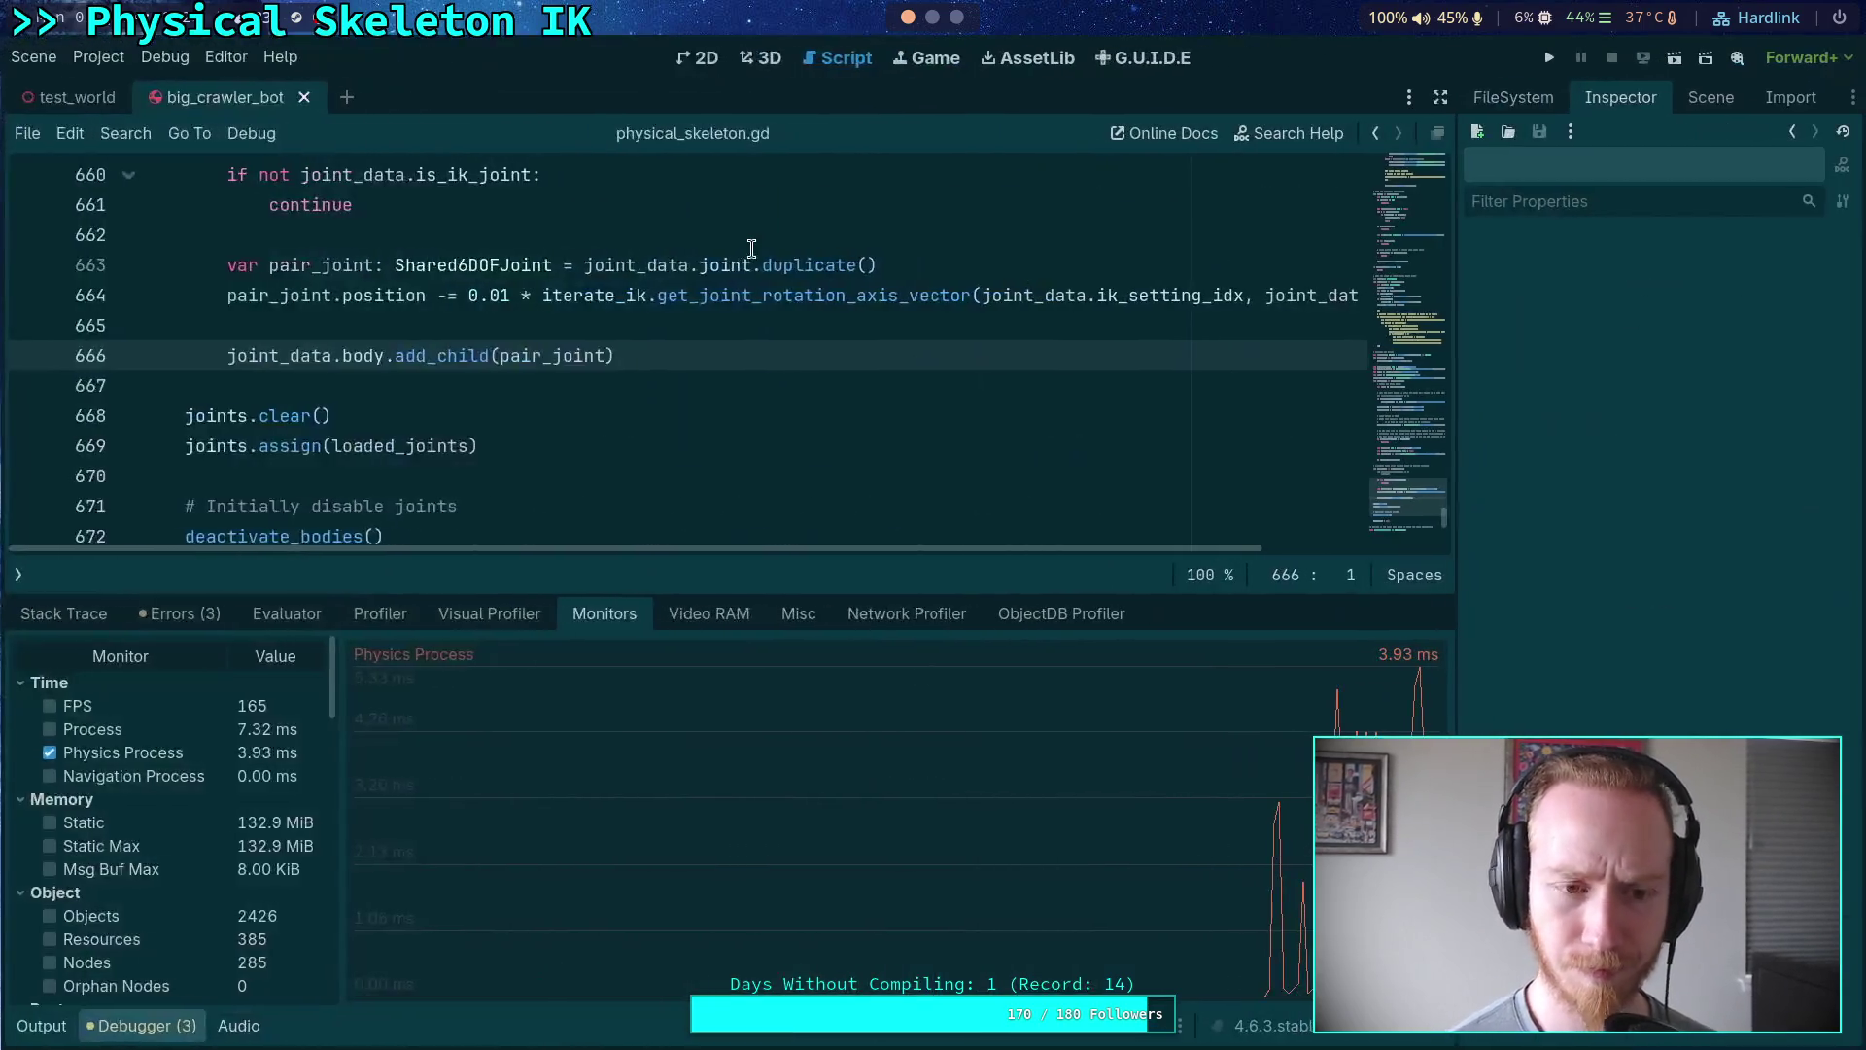
- Read the three deprecated motor-force-limit warnings, then hide the debugger and return to line 674
mouse_move(729, 250)
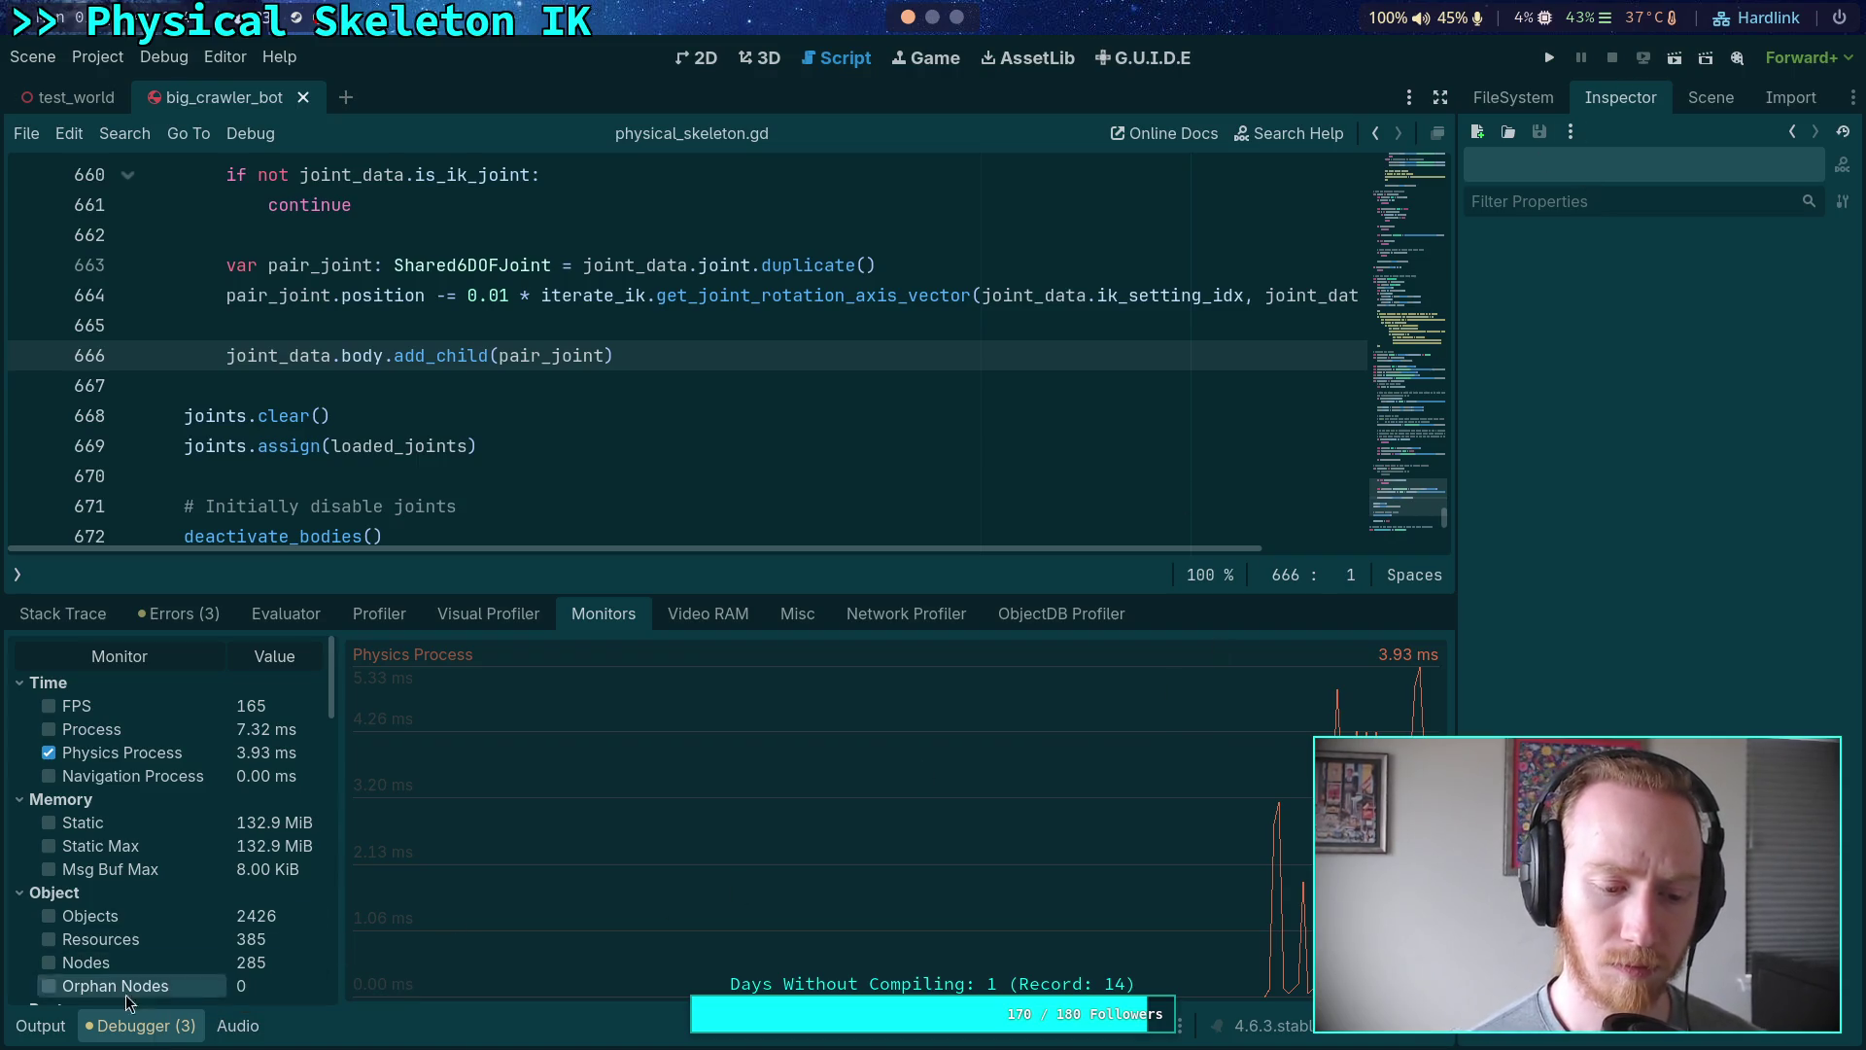
left_click(50, 608)
left_click(126, 611)
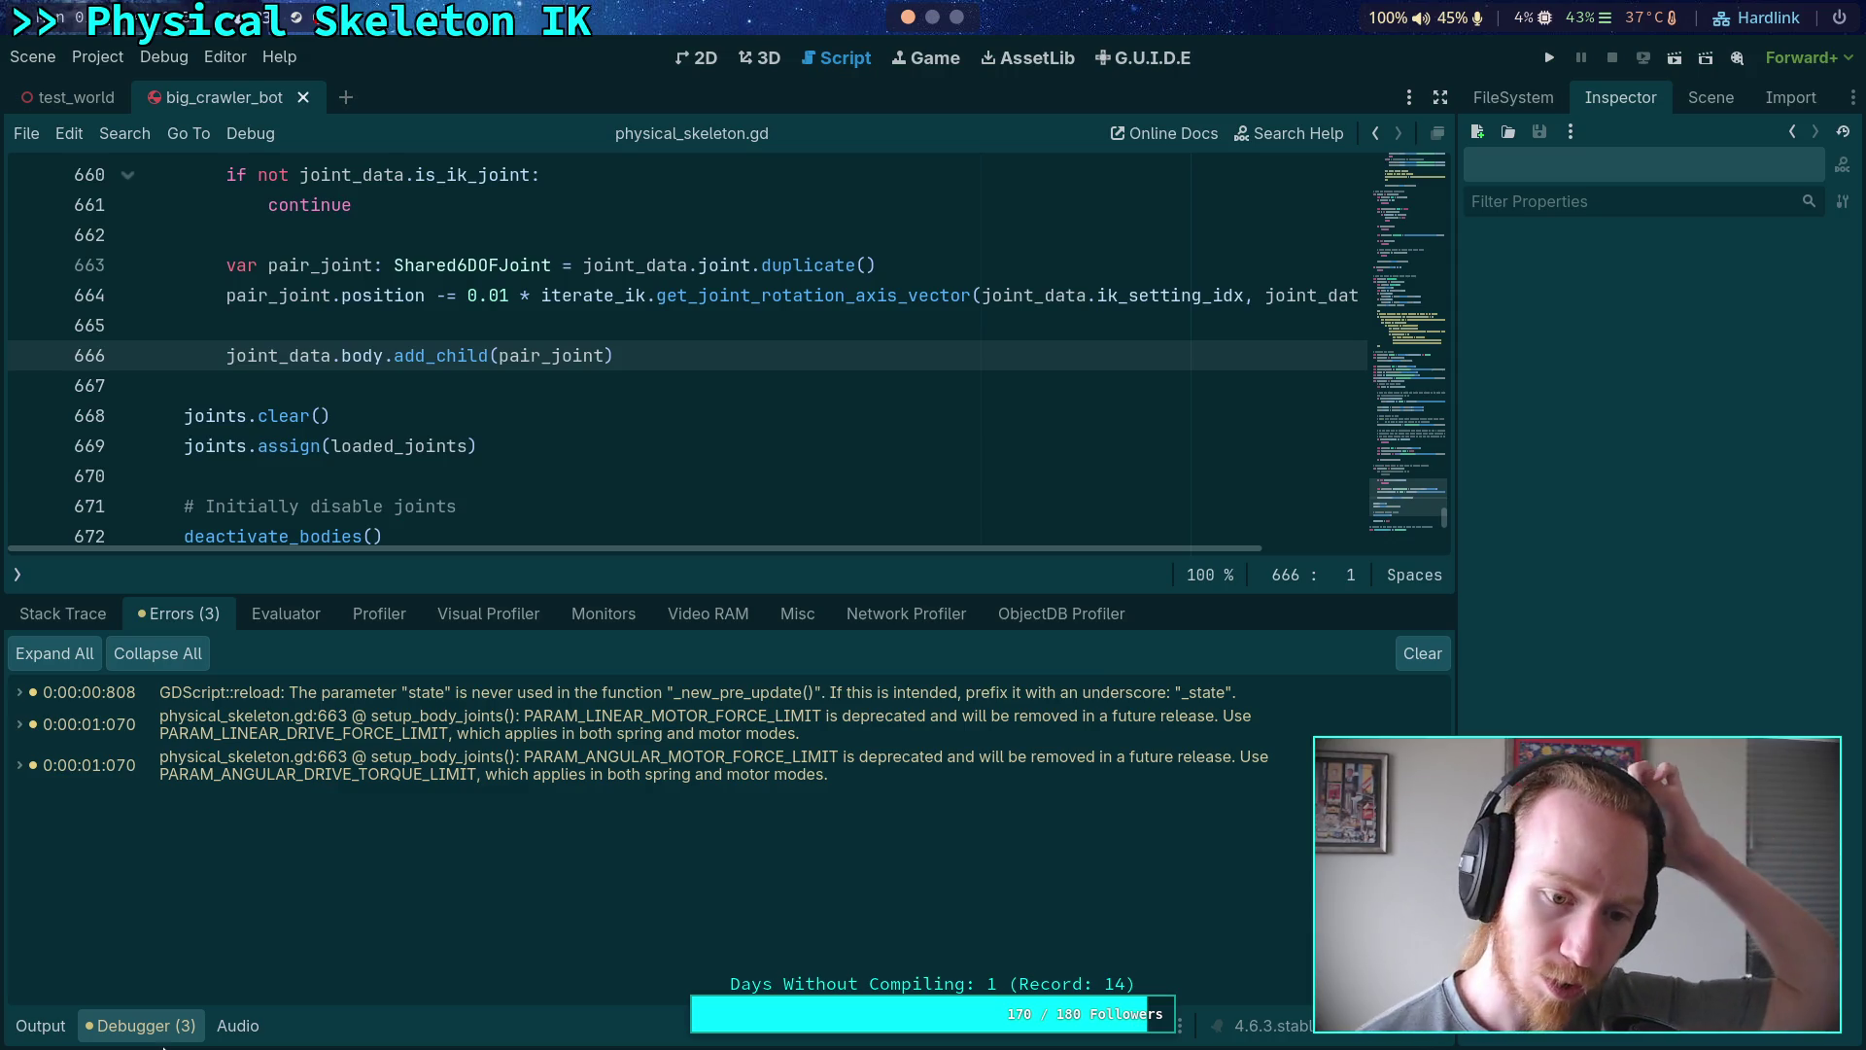
left_click(167, 1036)
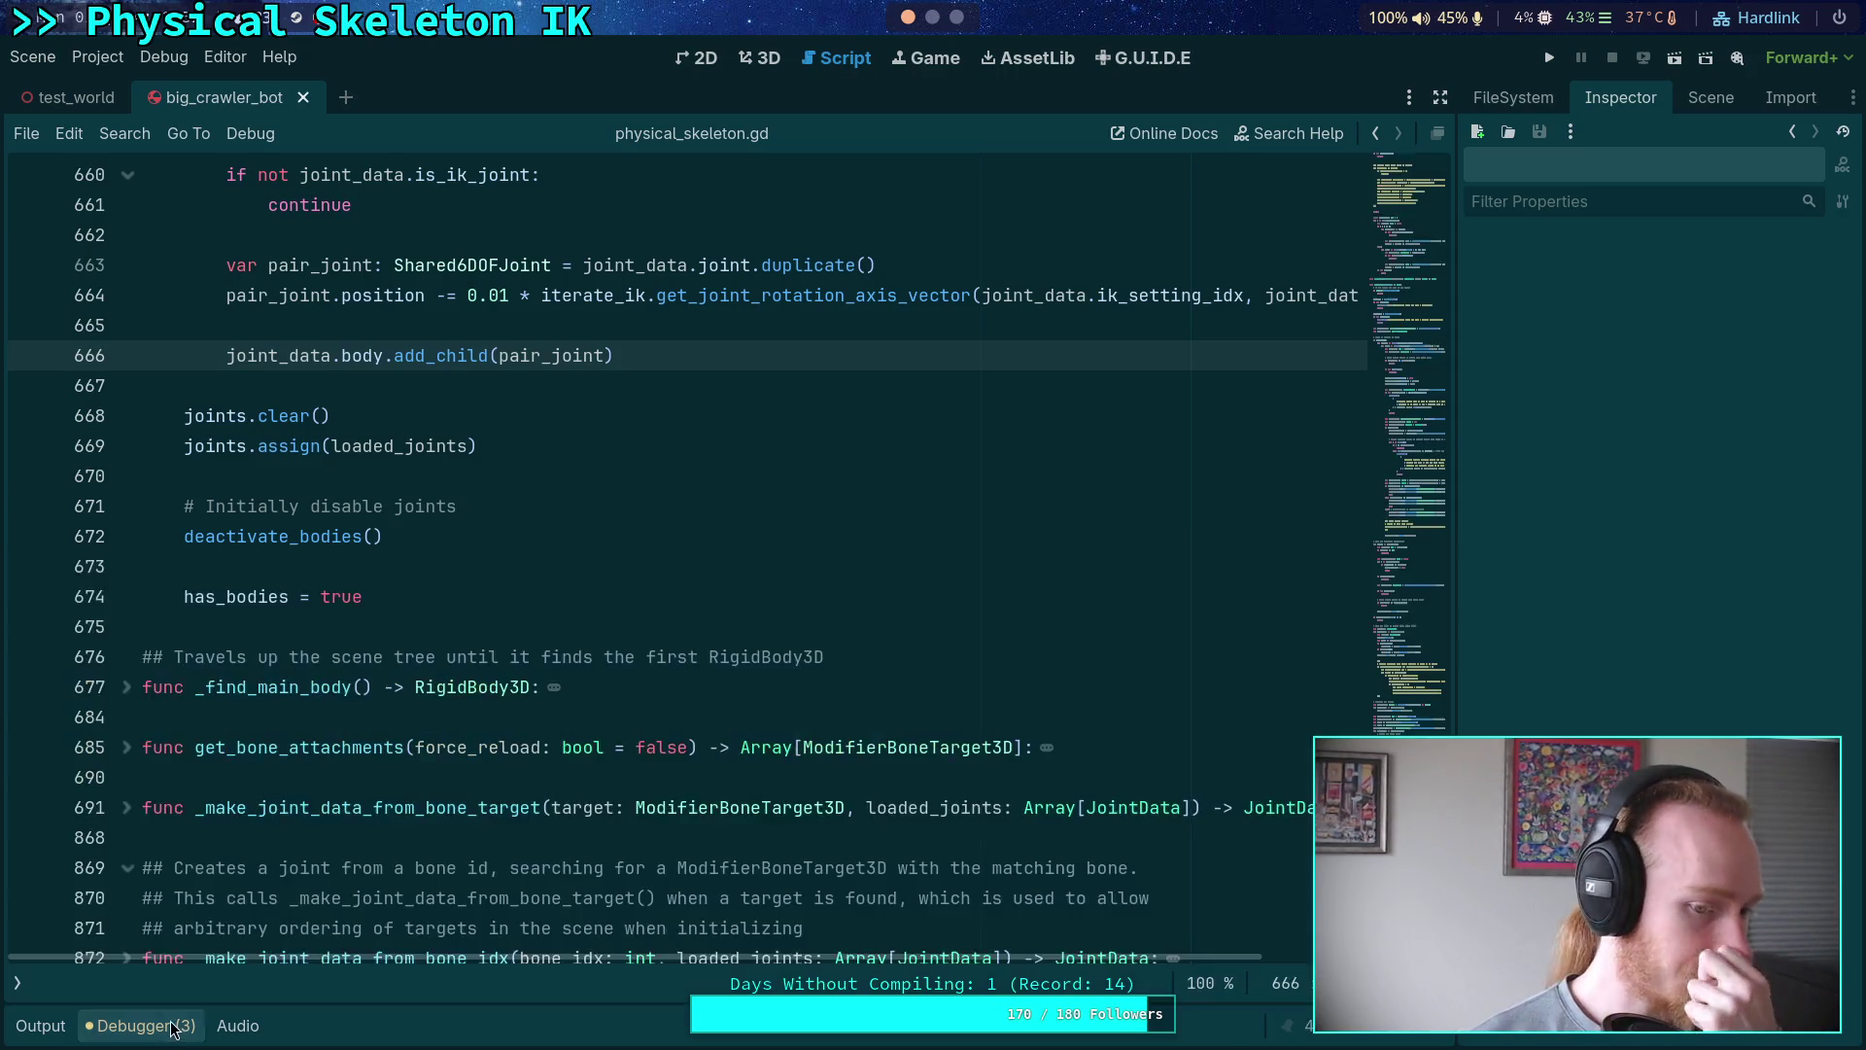
left_click(433, 587)
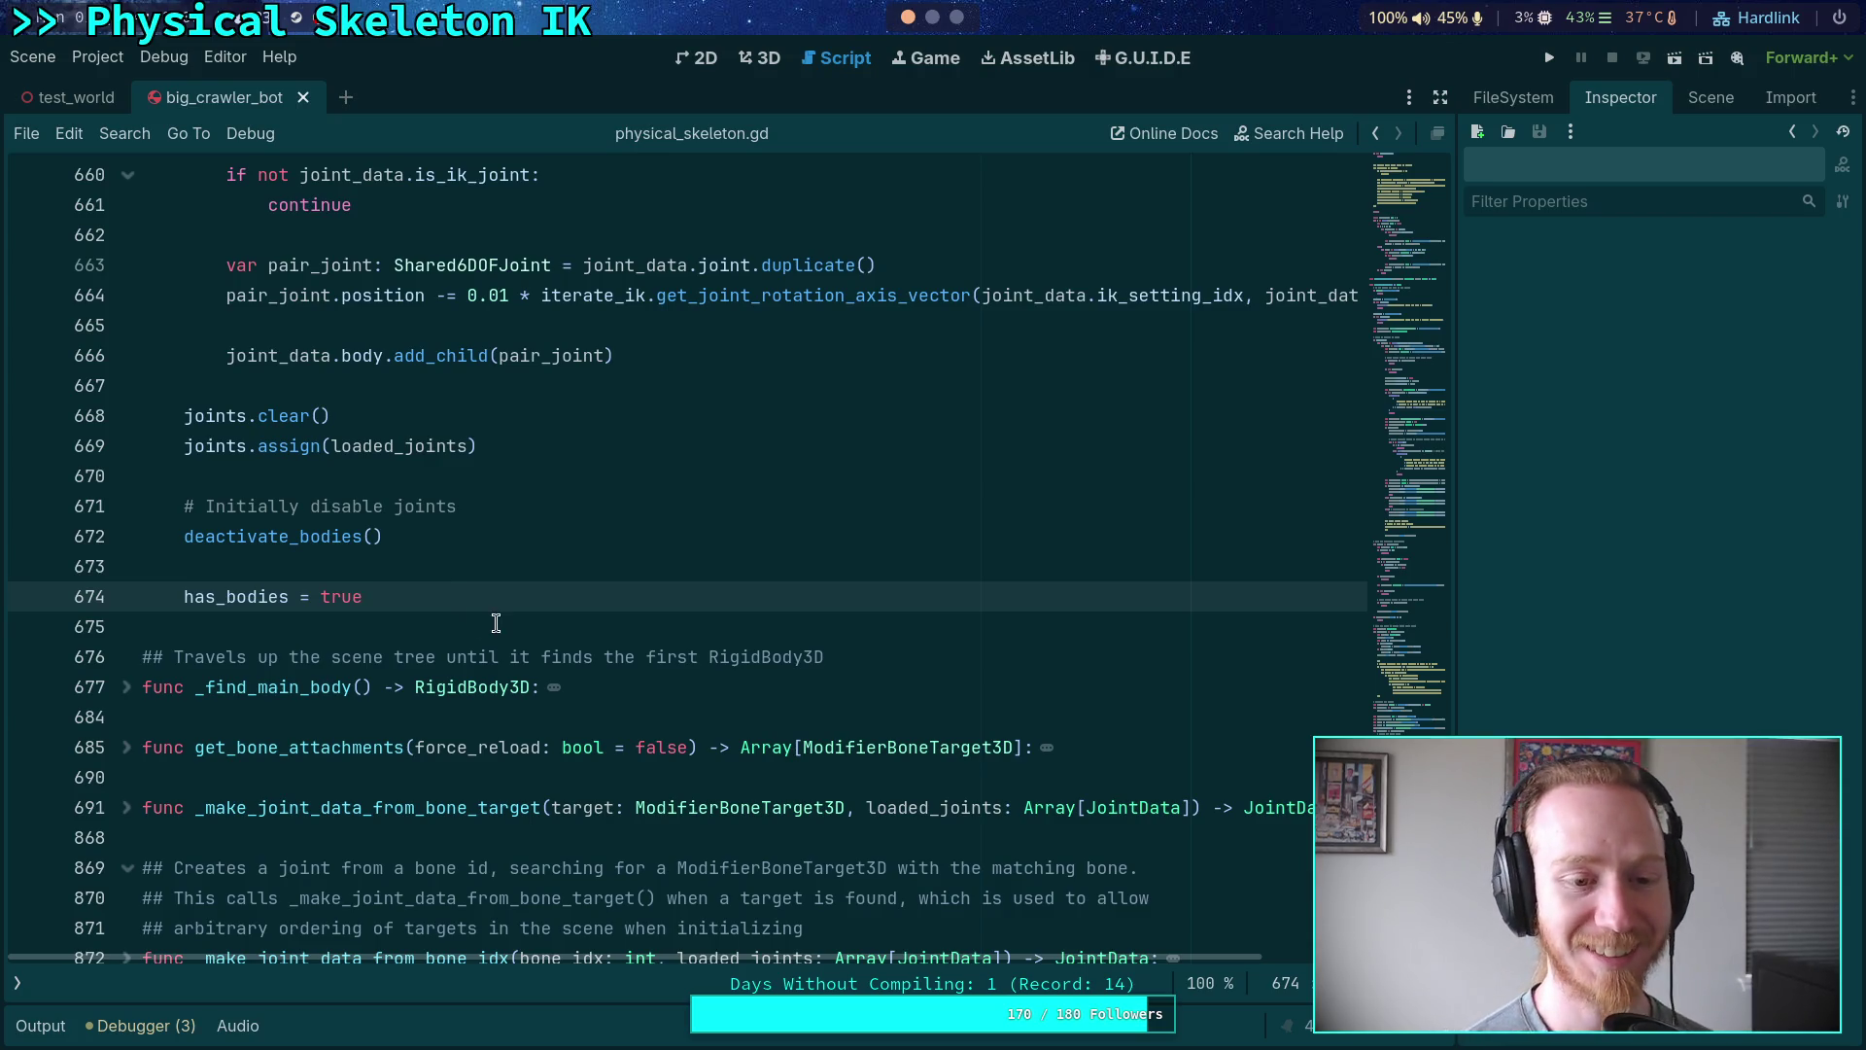
- Show the scripts list and delete the early return and blank line before the joint-motor loop
scroll(433, 593, "up", 4)
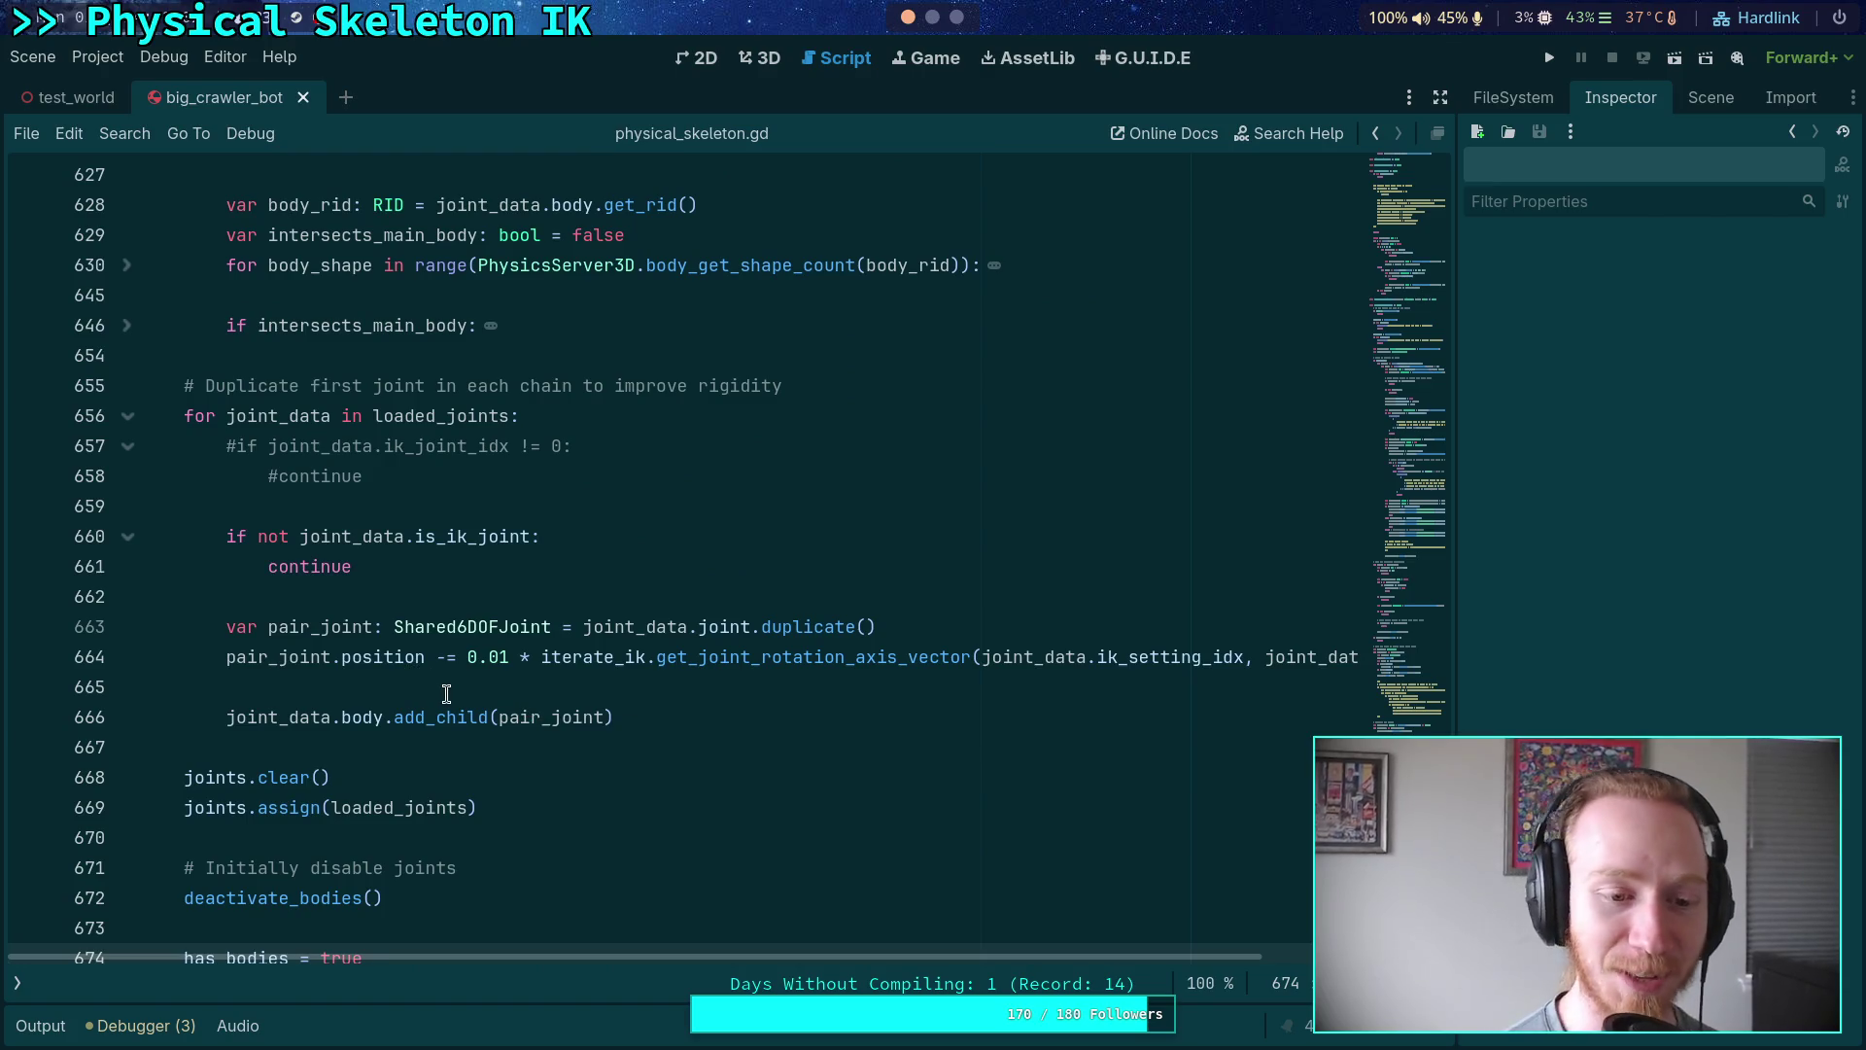
left_click(431, 694)
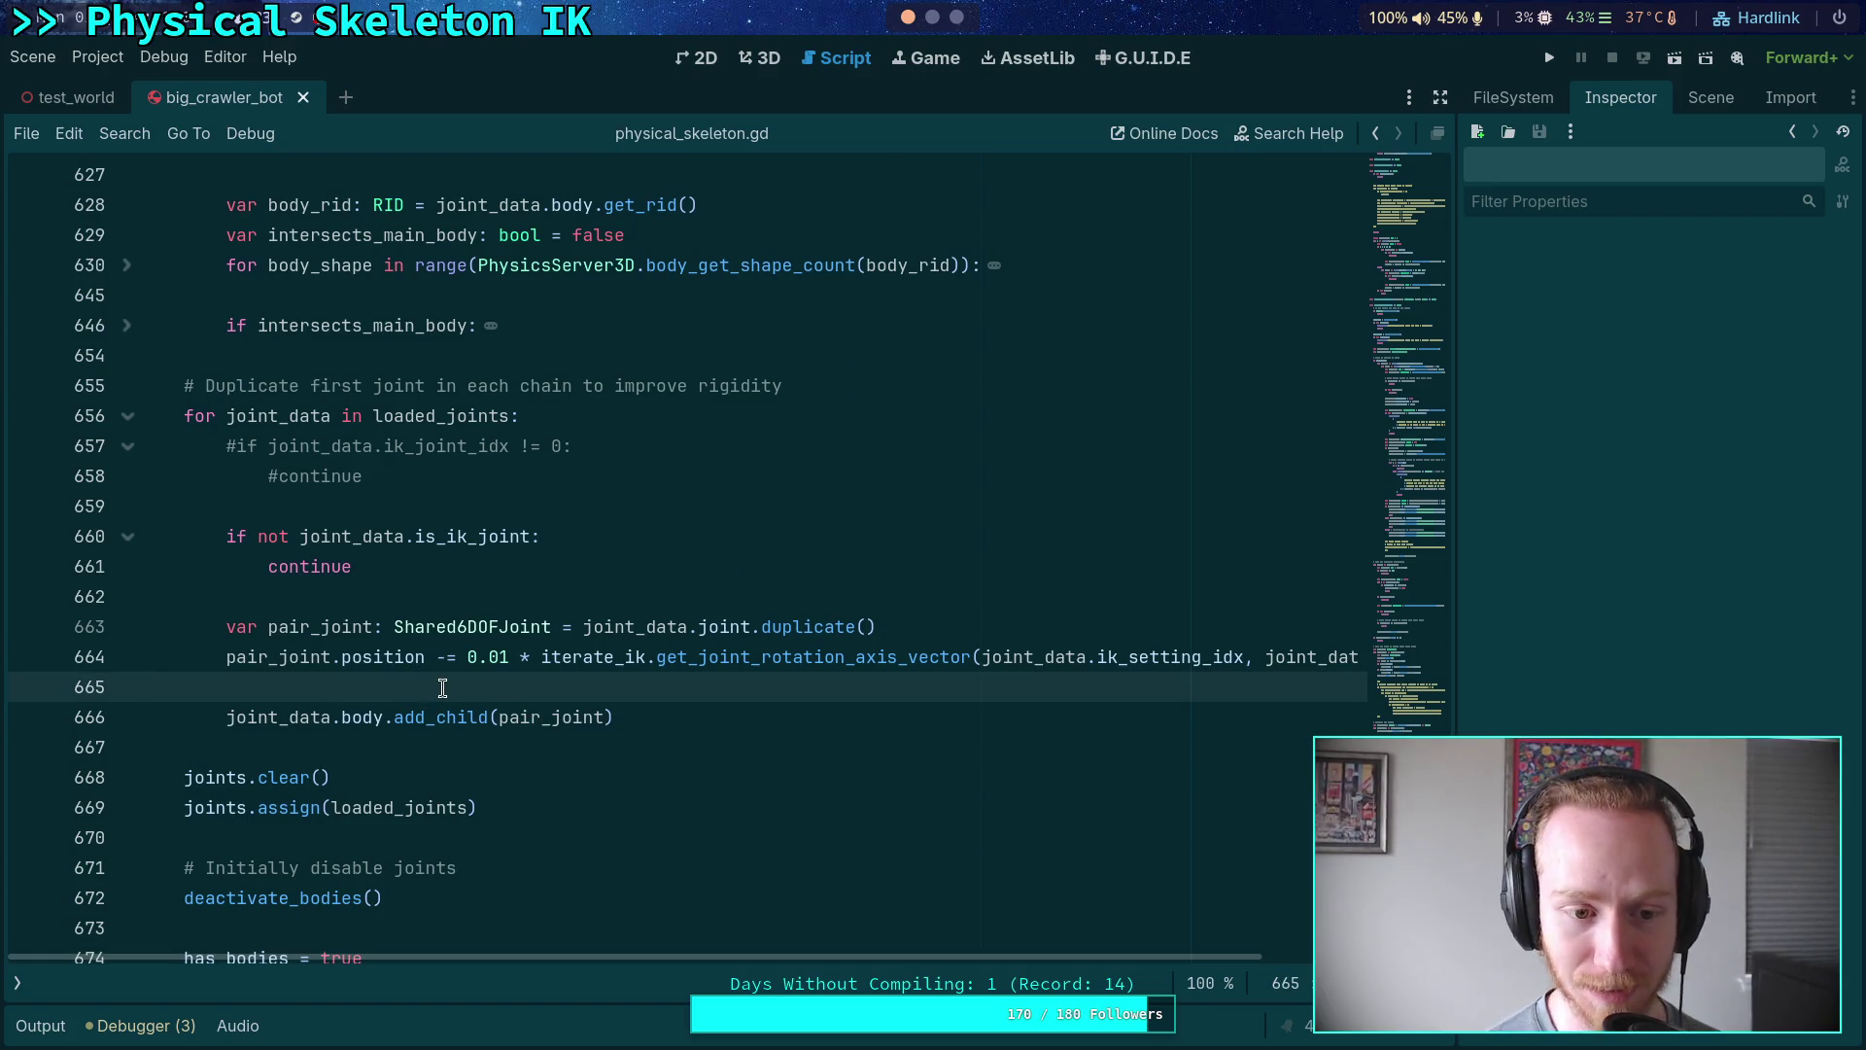
left_click(16, 982)
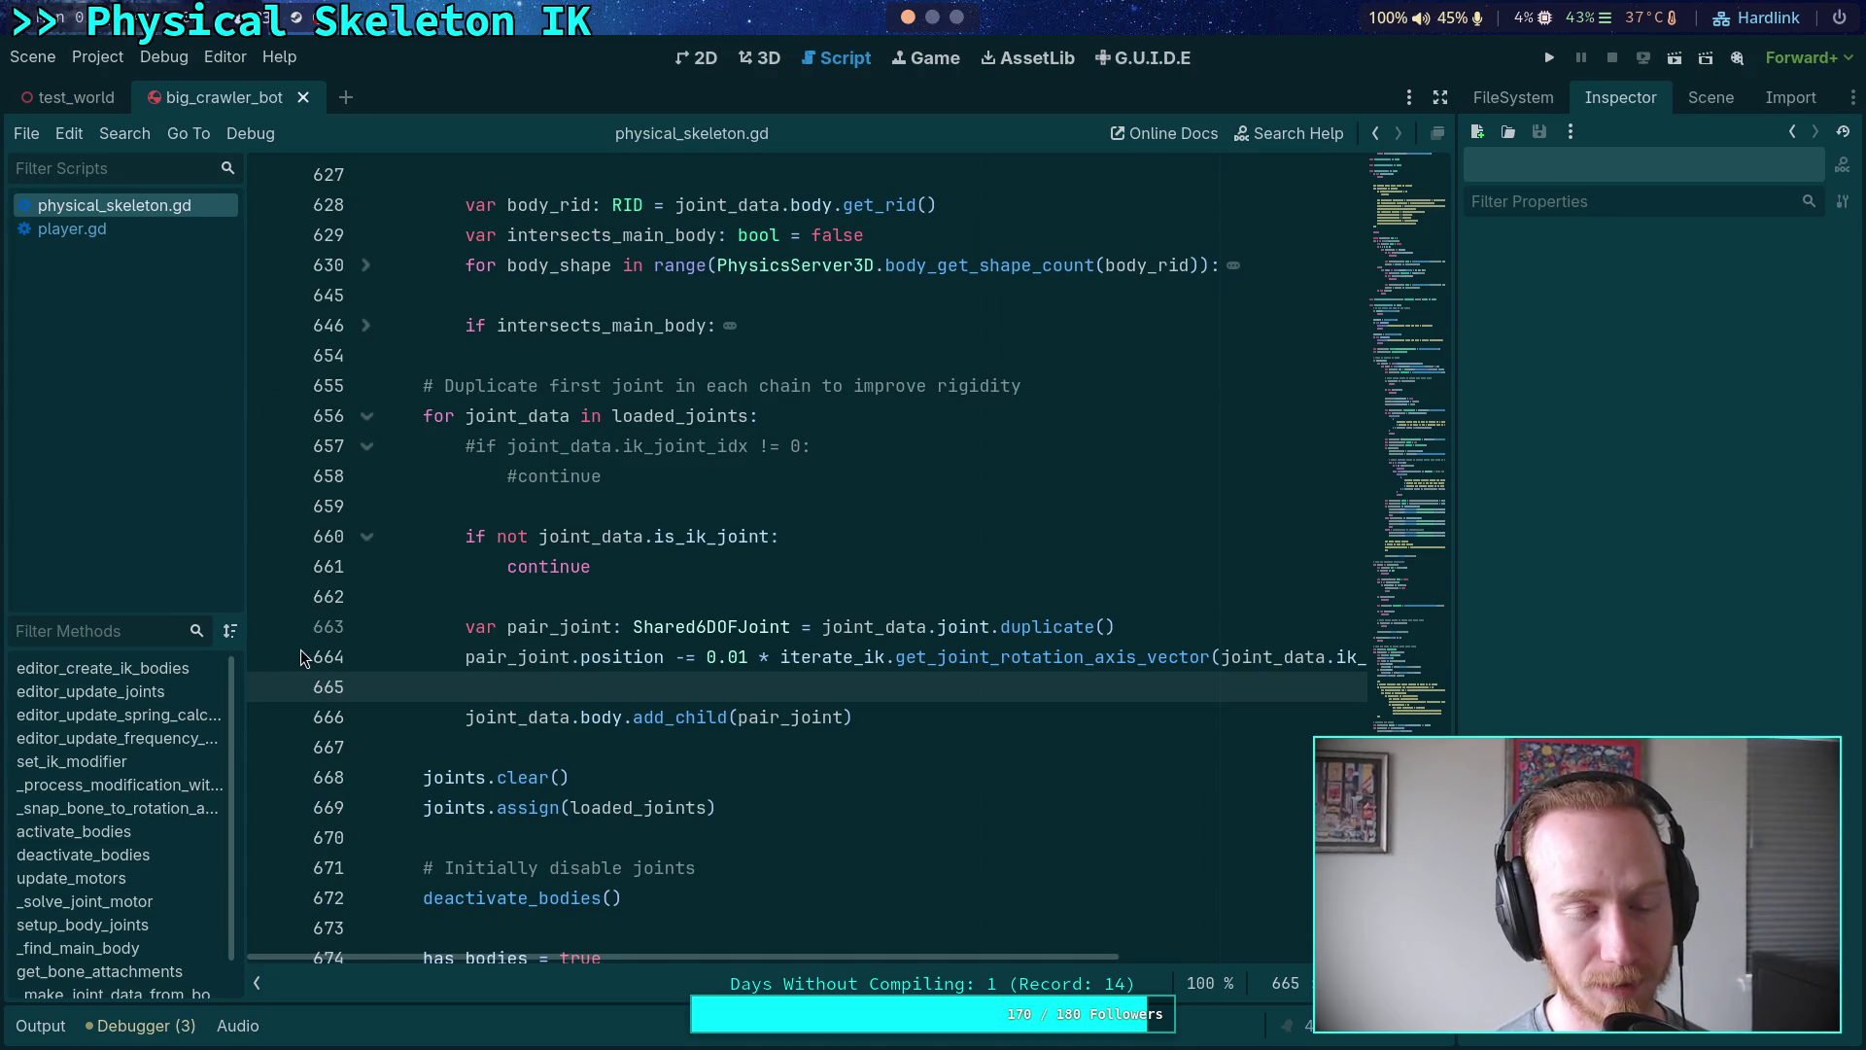
scroll(504, 686, "down", 10)
scroll(486, 680, "up", 20)
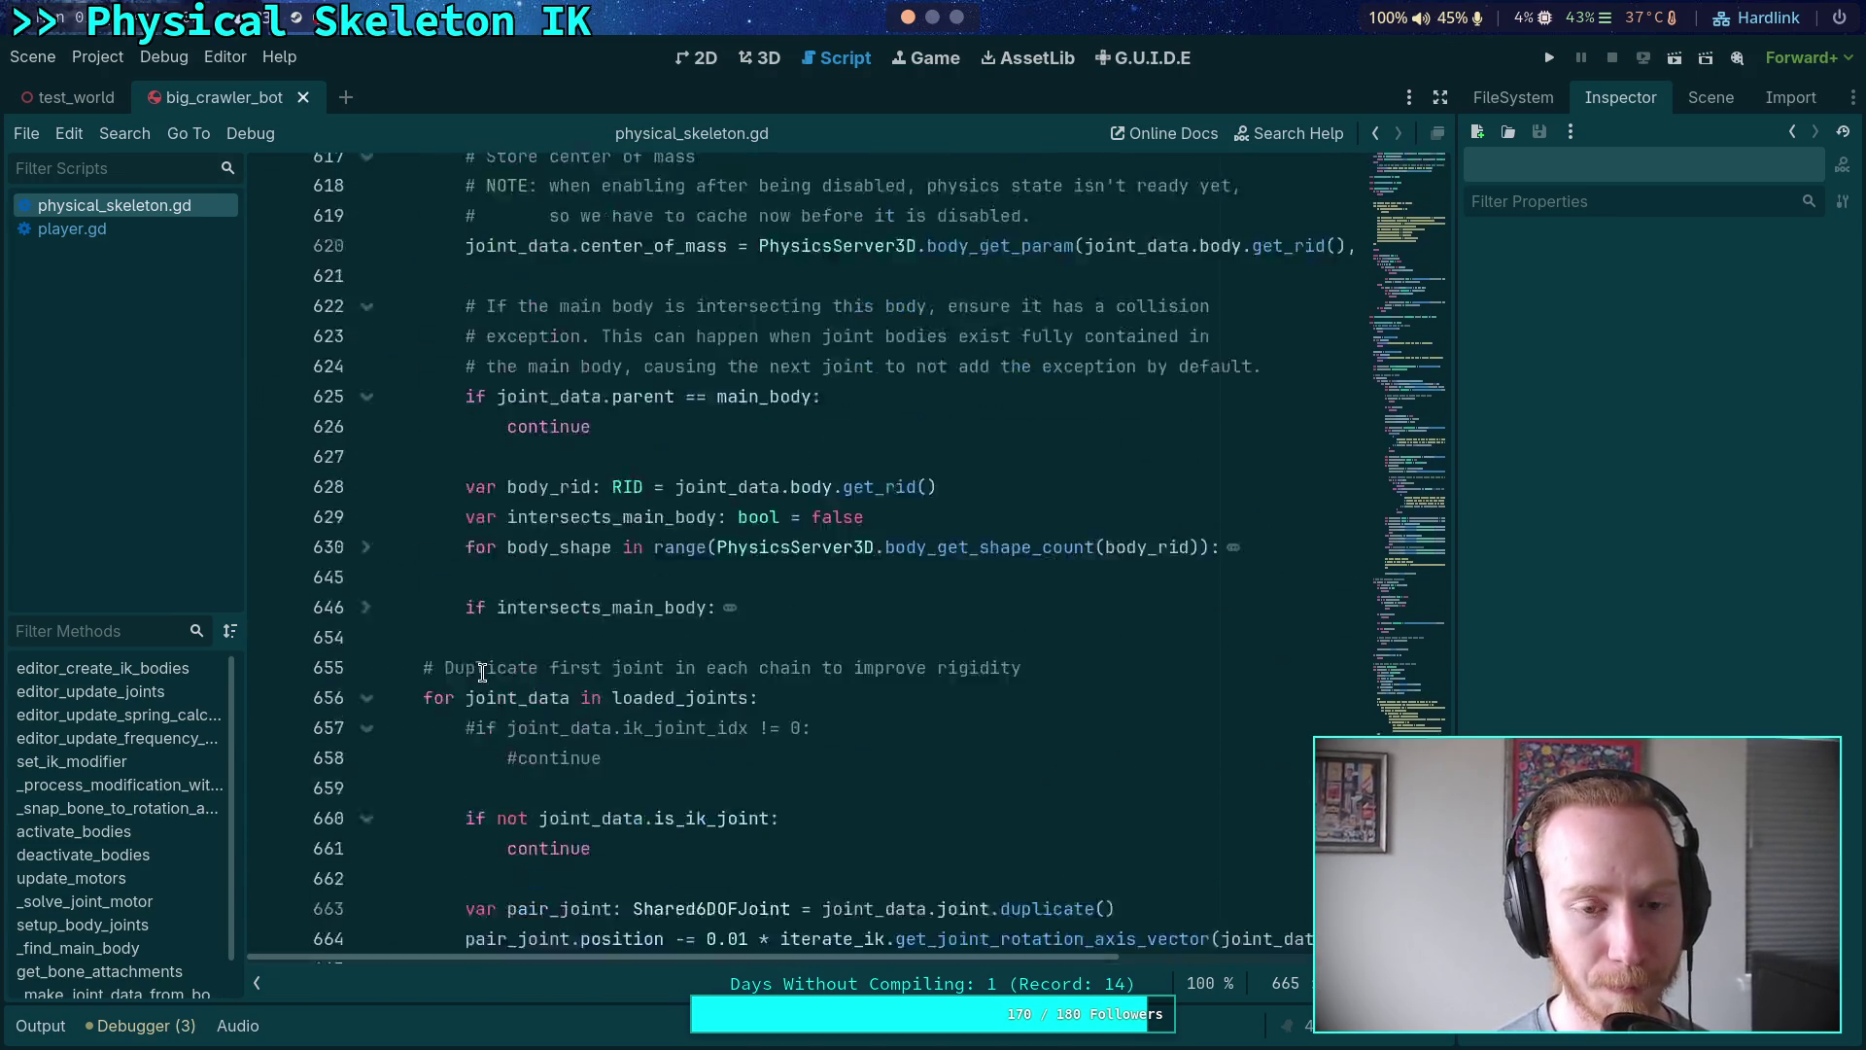
scroll(482, 673, "up", 20)
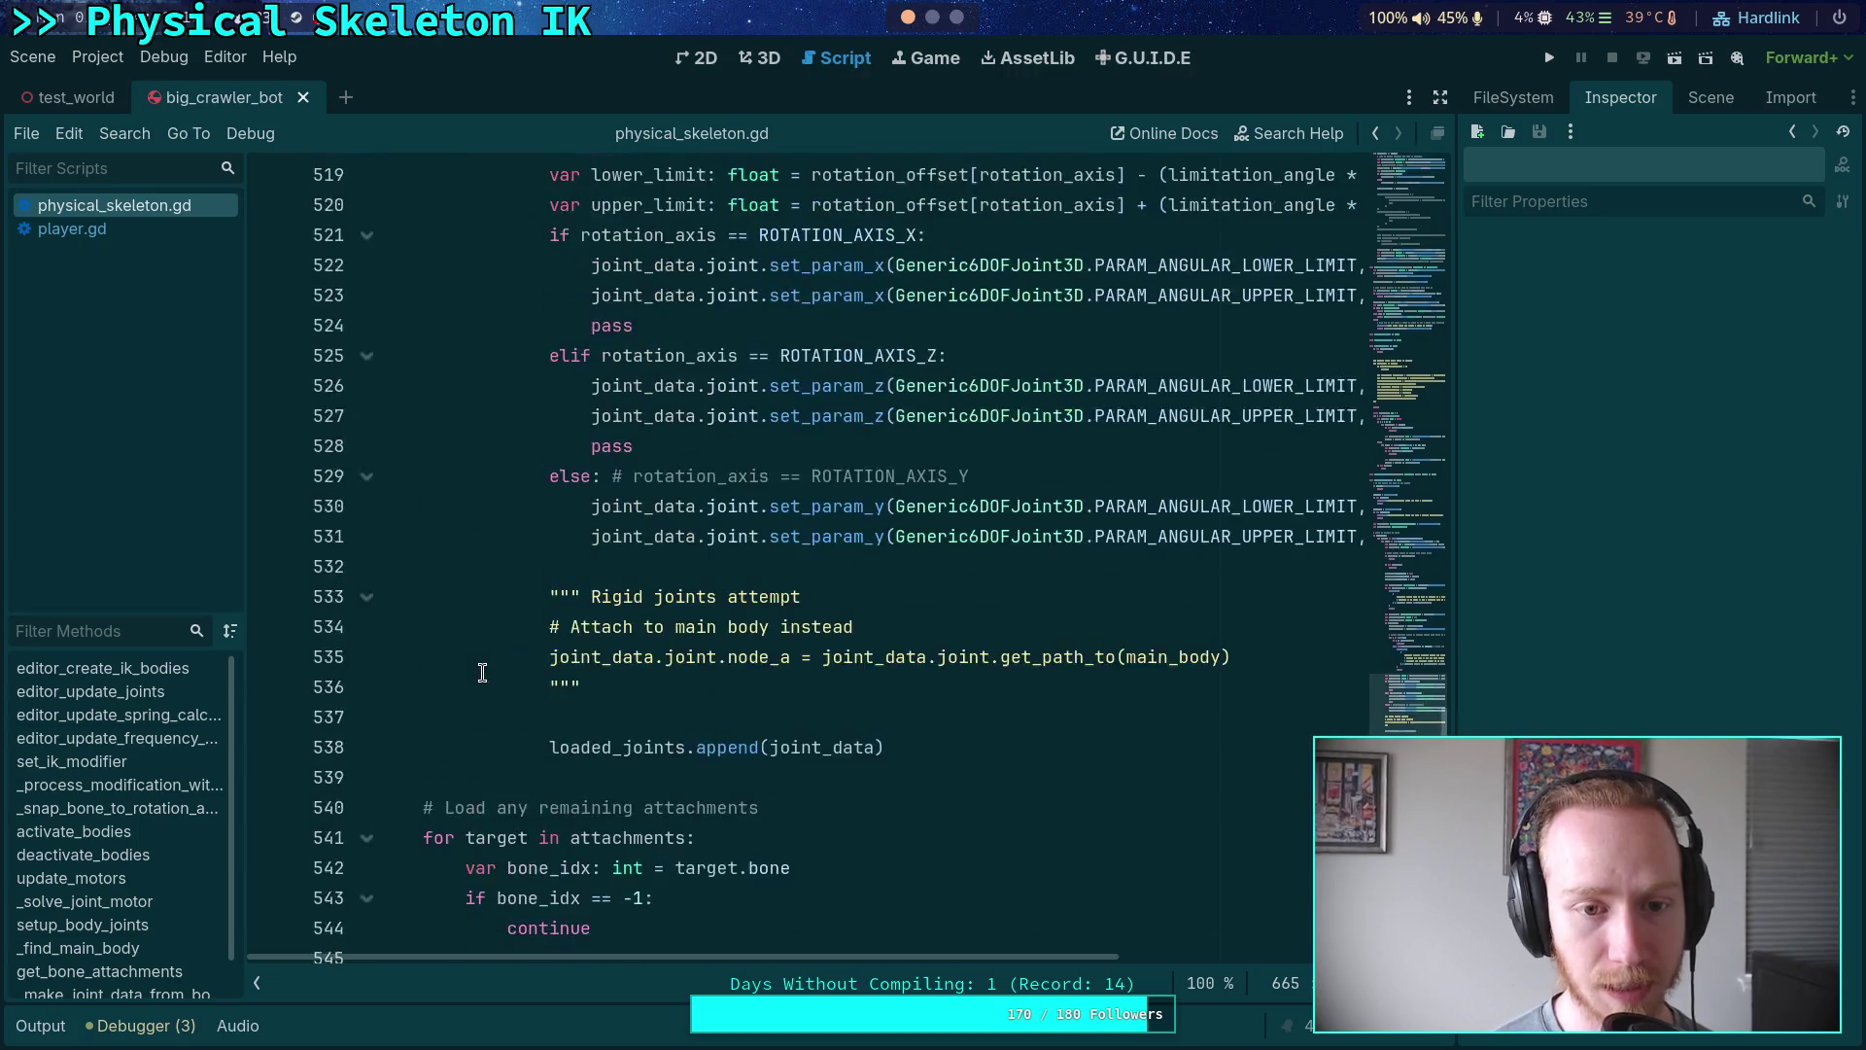
scroll(482, 673, "up", 20)
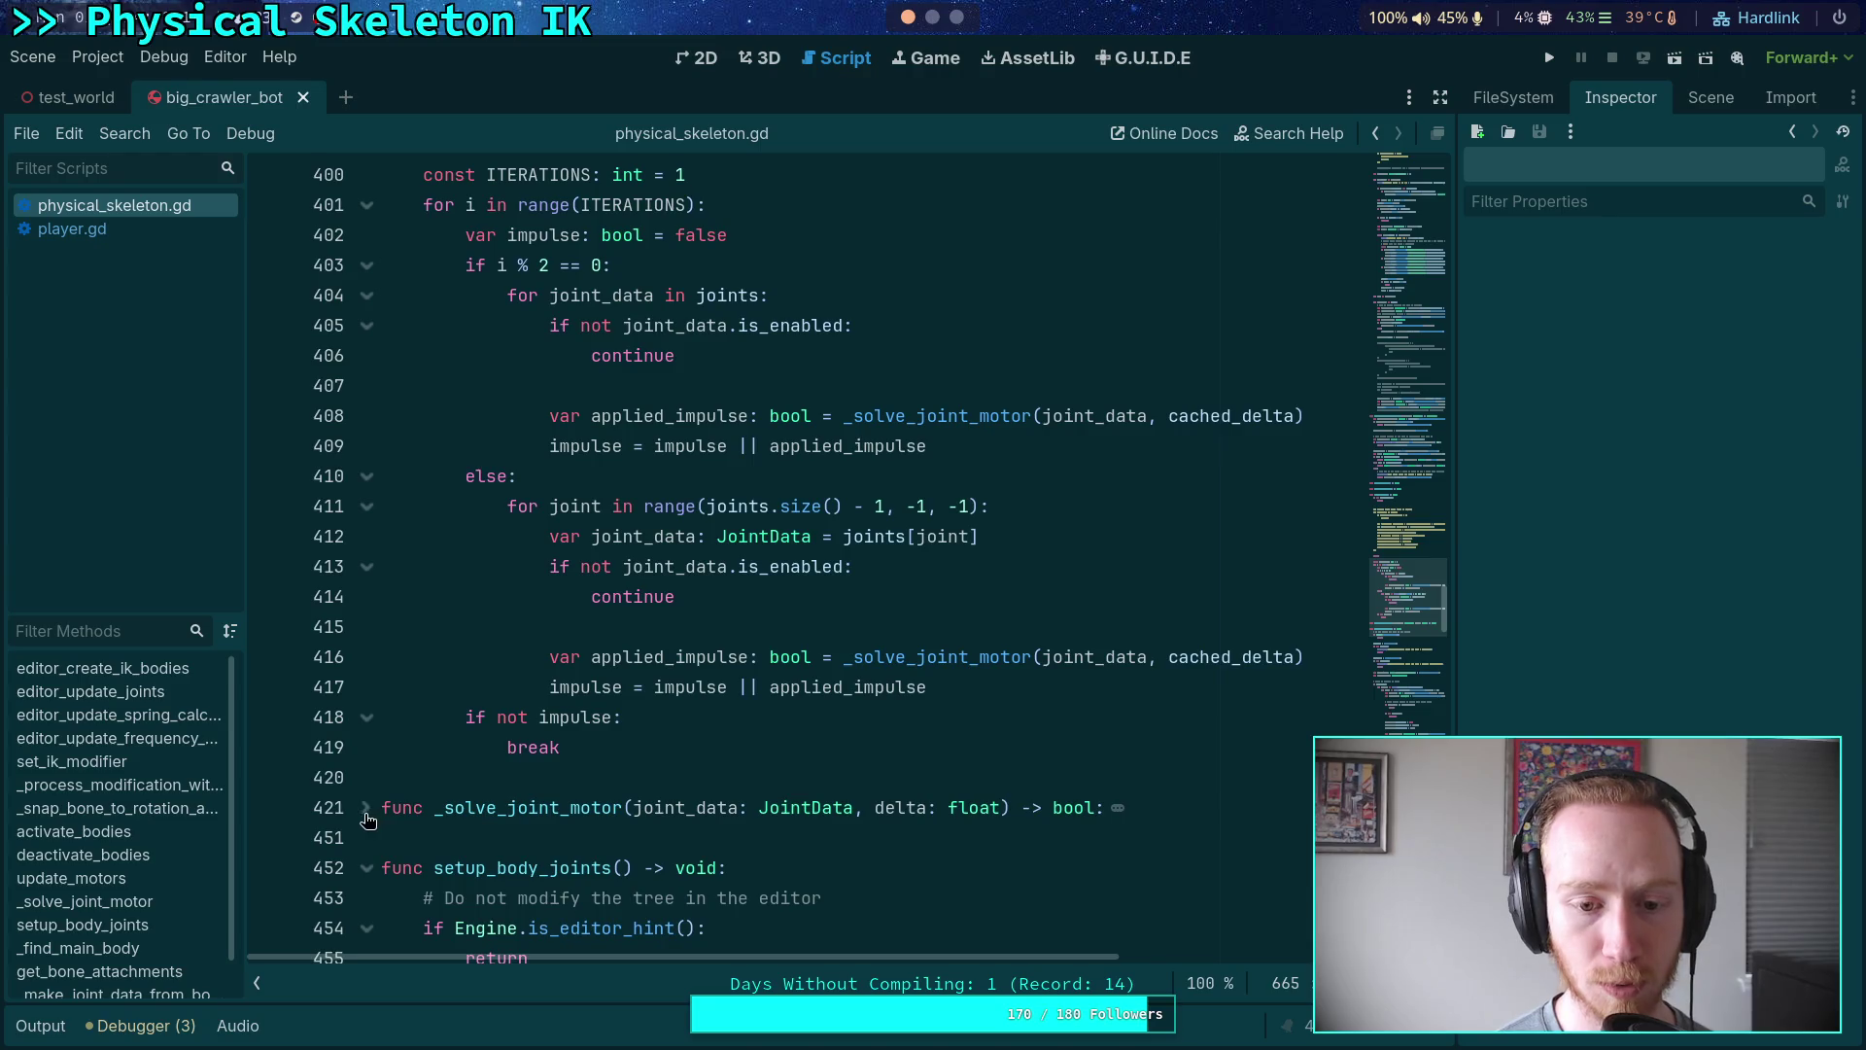
scroll(521, 717, "up", 4)
left_click_drag(542, 470, 554, 445)
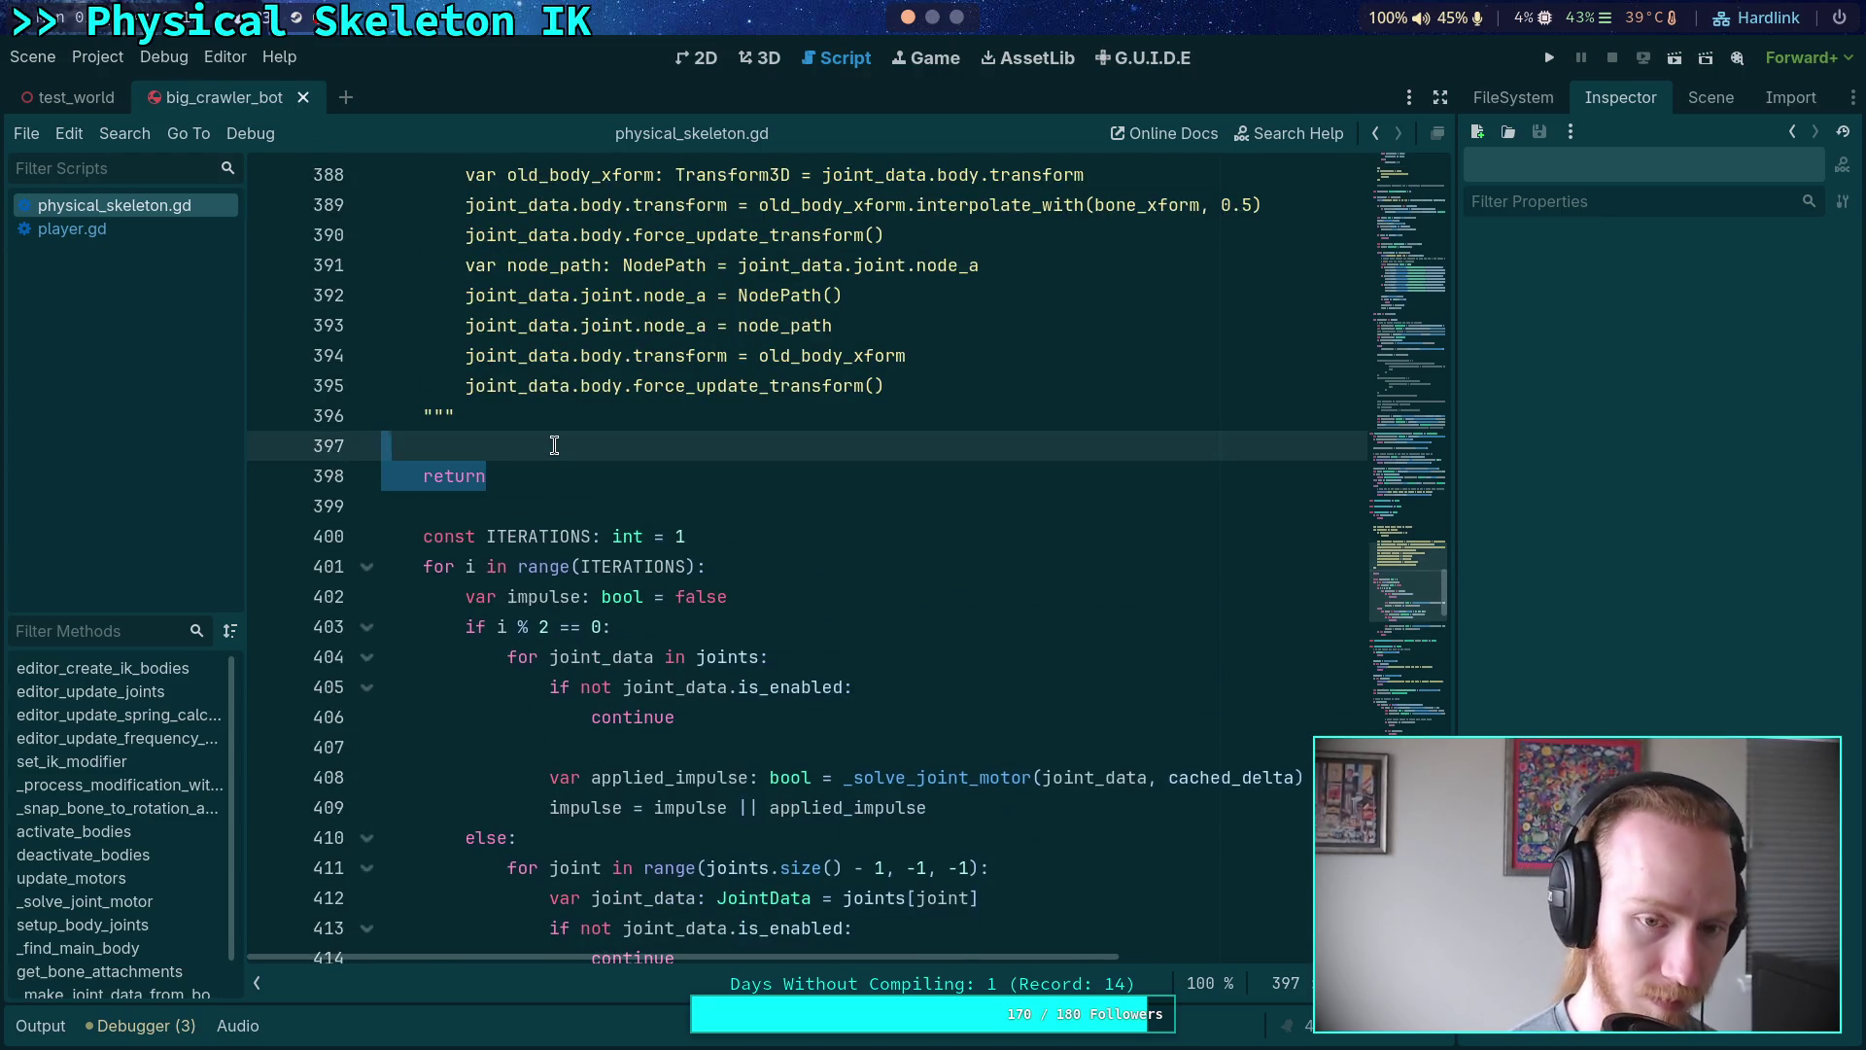
key("BackSpace")
- Unfold _solve_joint_motor, then save and relaunch the crawler game with F5
scroll(554, 584, "down", 4)
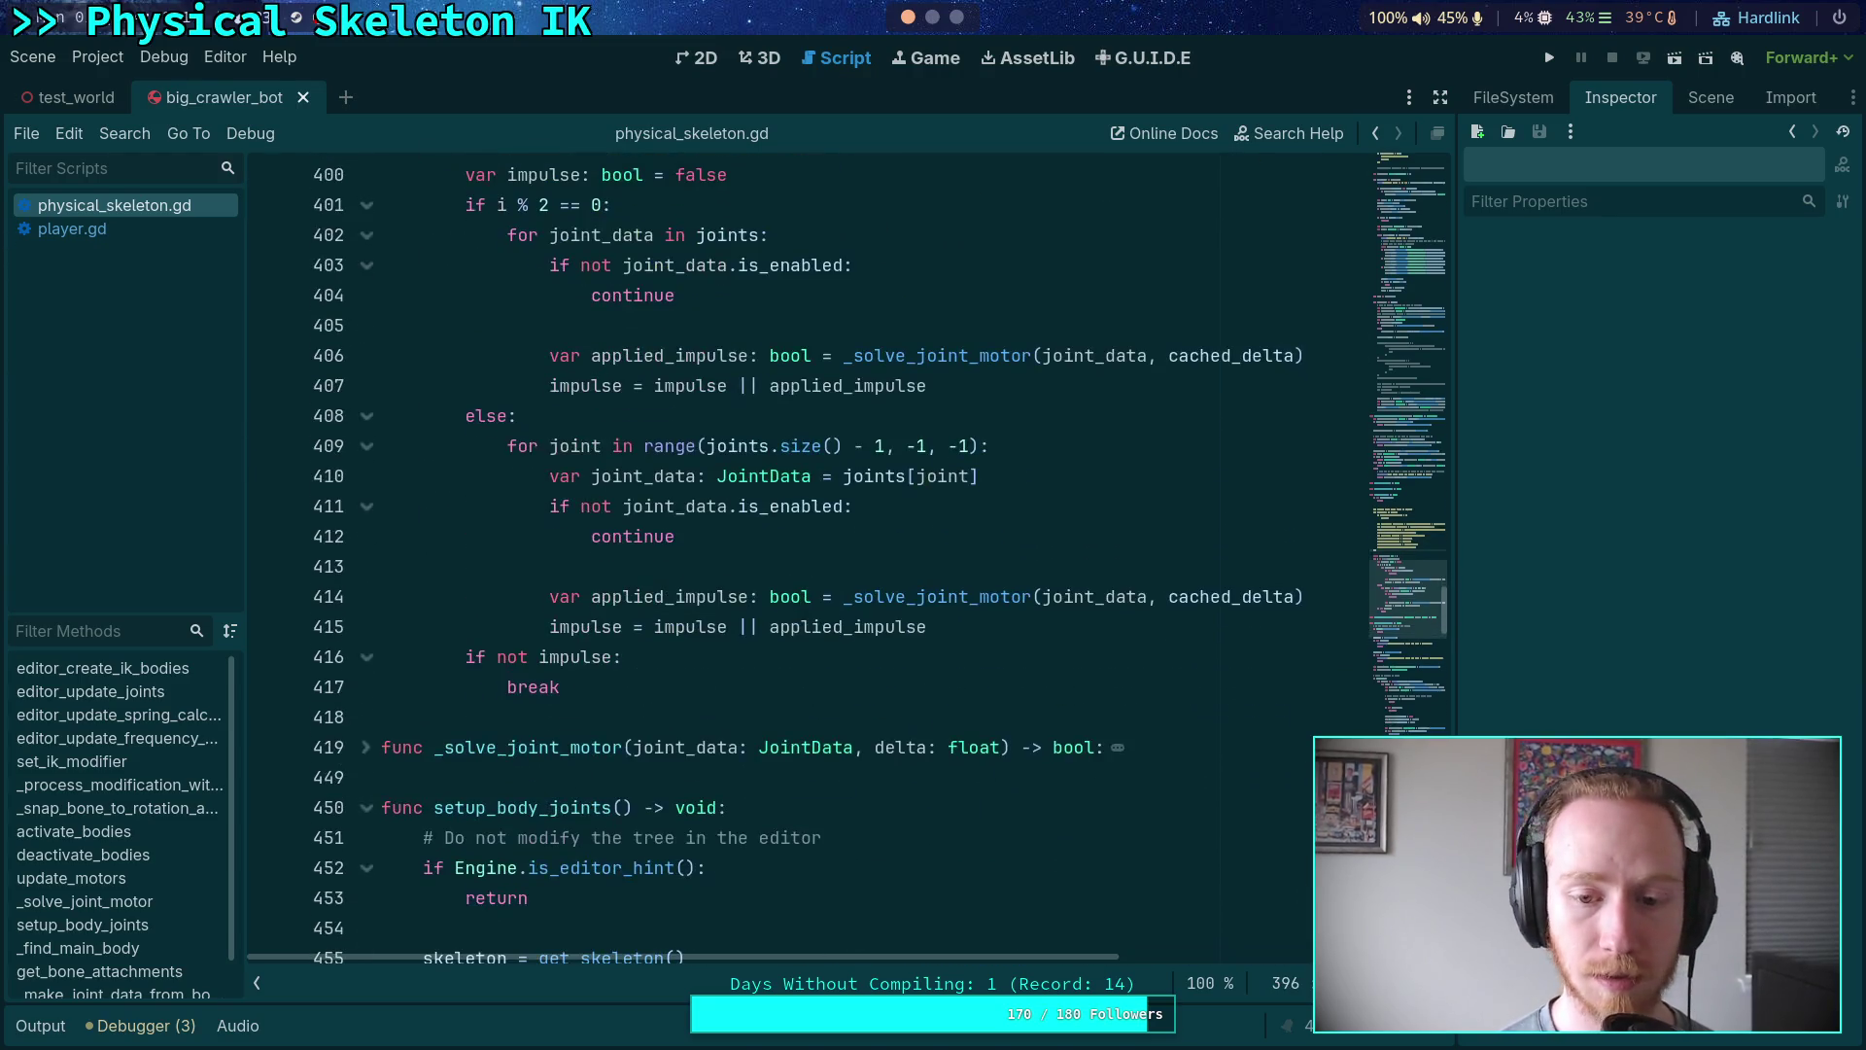
left_click(365, 746)
scroll(666, 691, "down", 7)
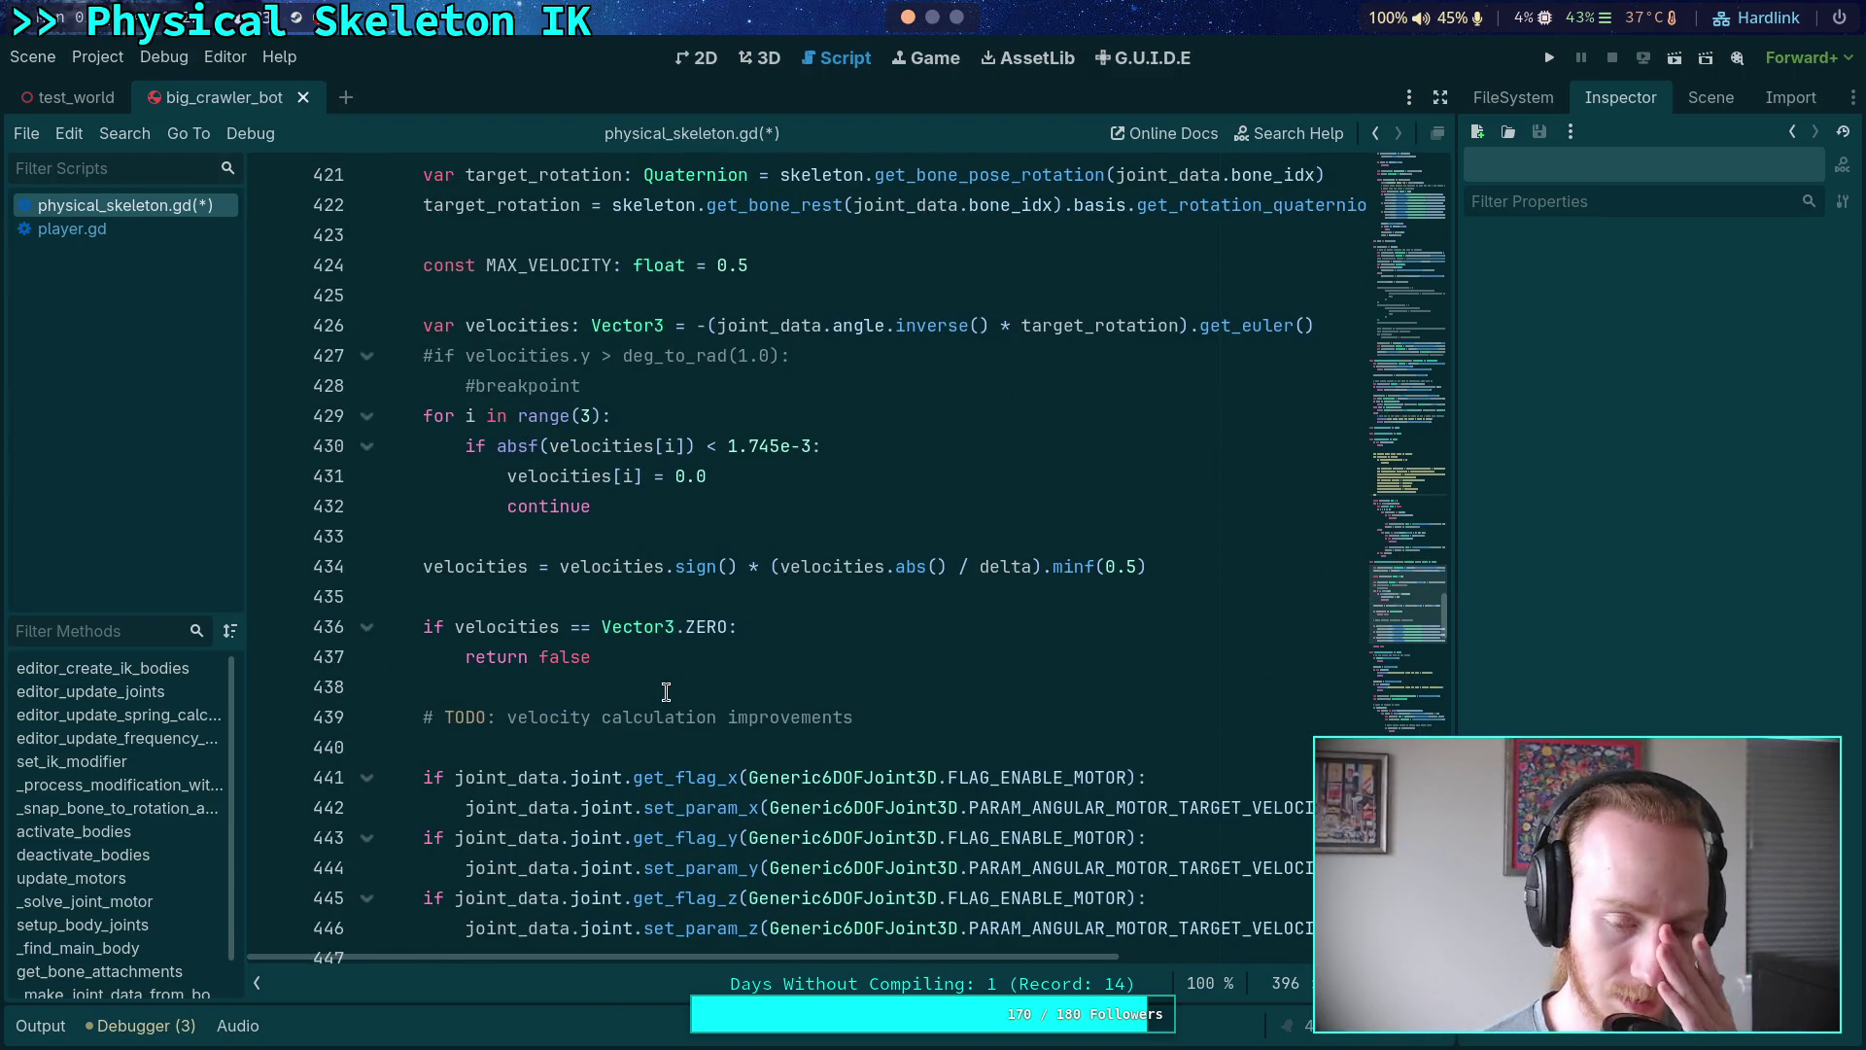
scroll(678, 697, "down", 1)
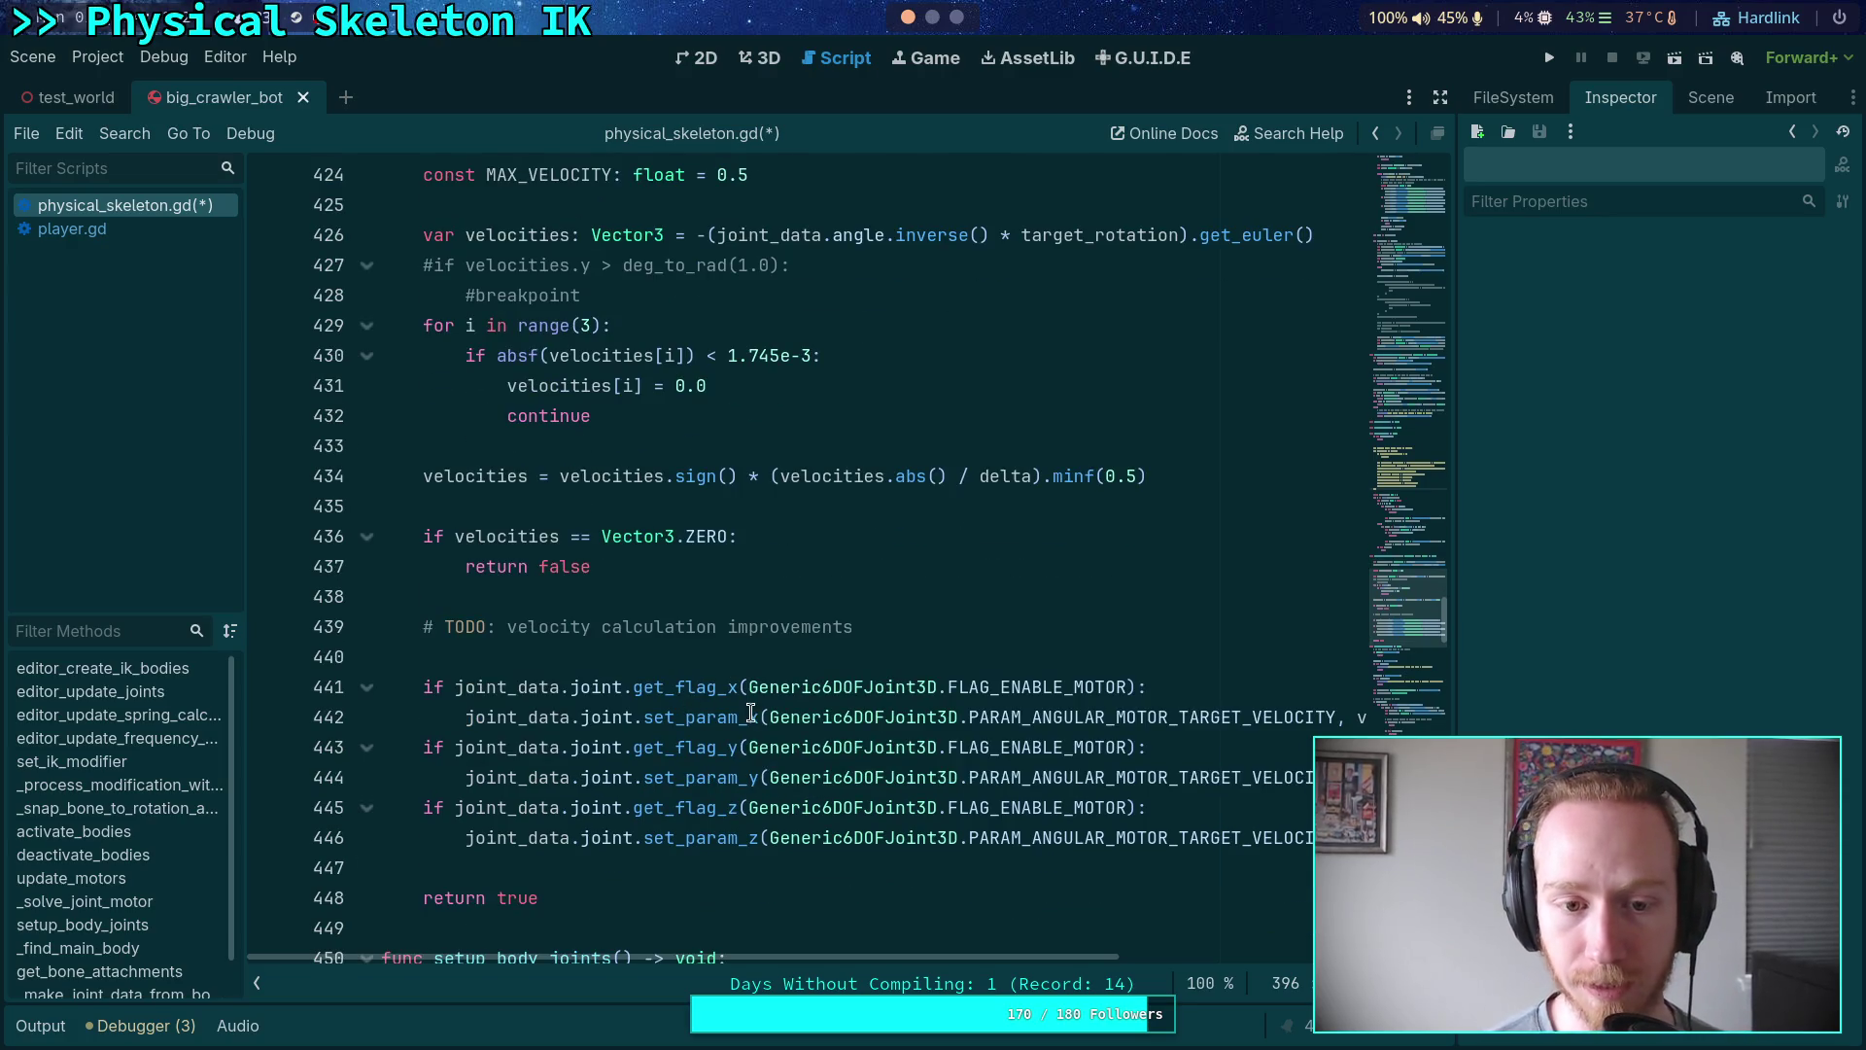
scroll(751, 715, "up", 2)
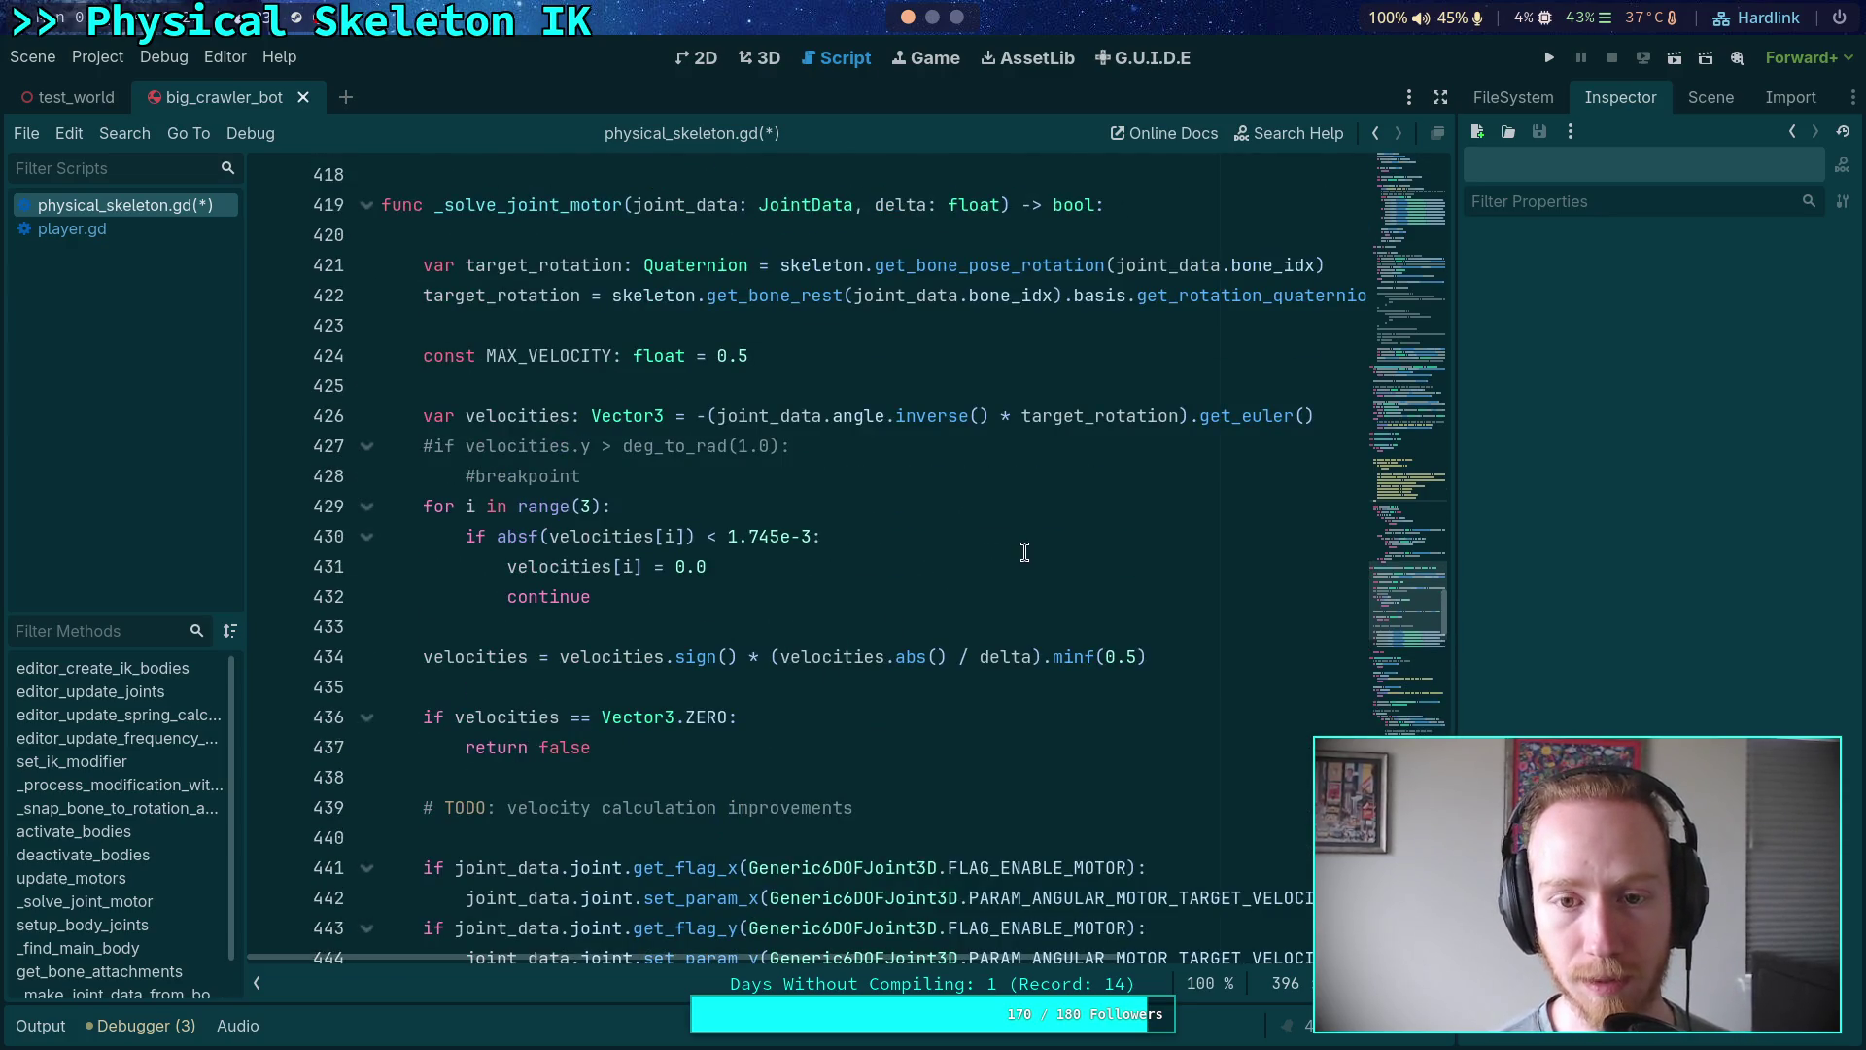
key("F5")
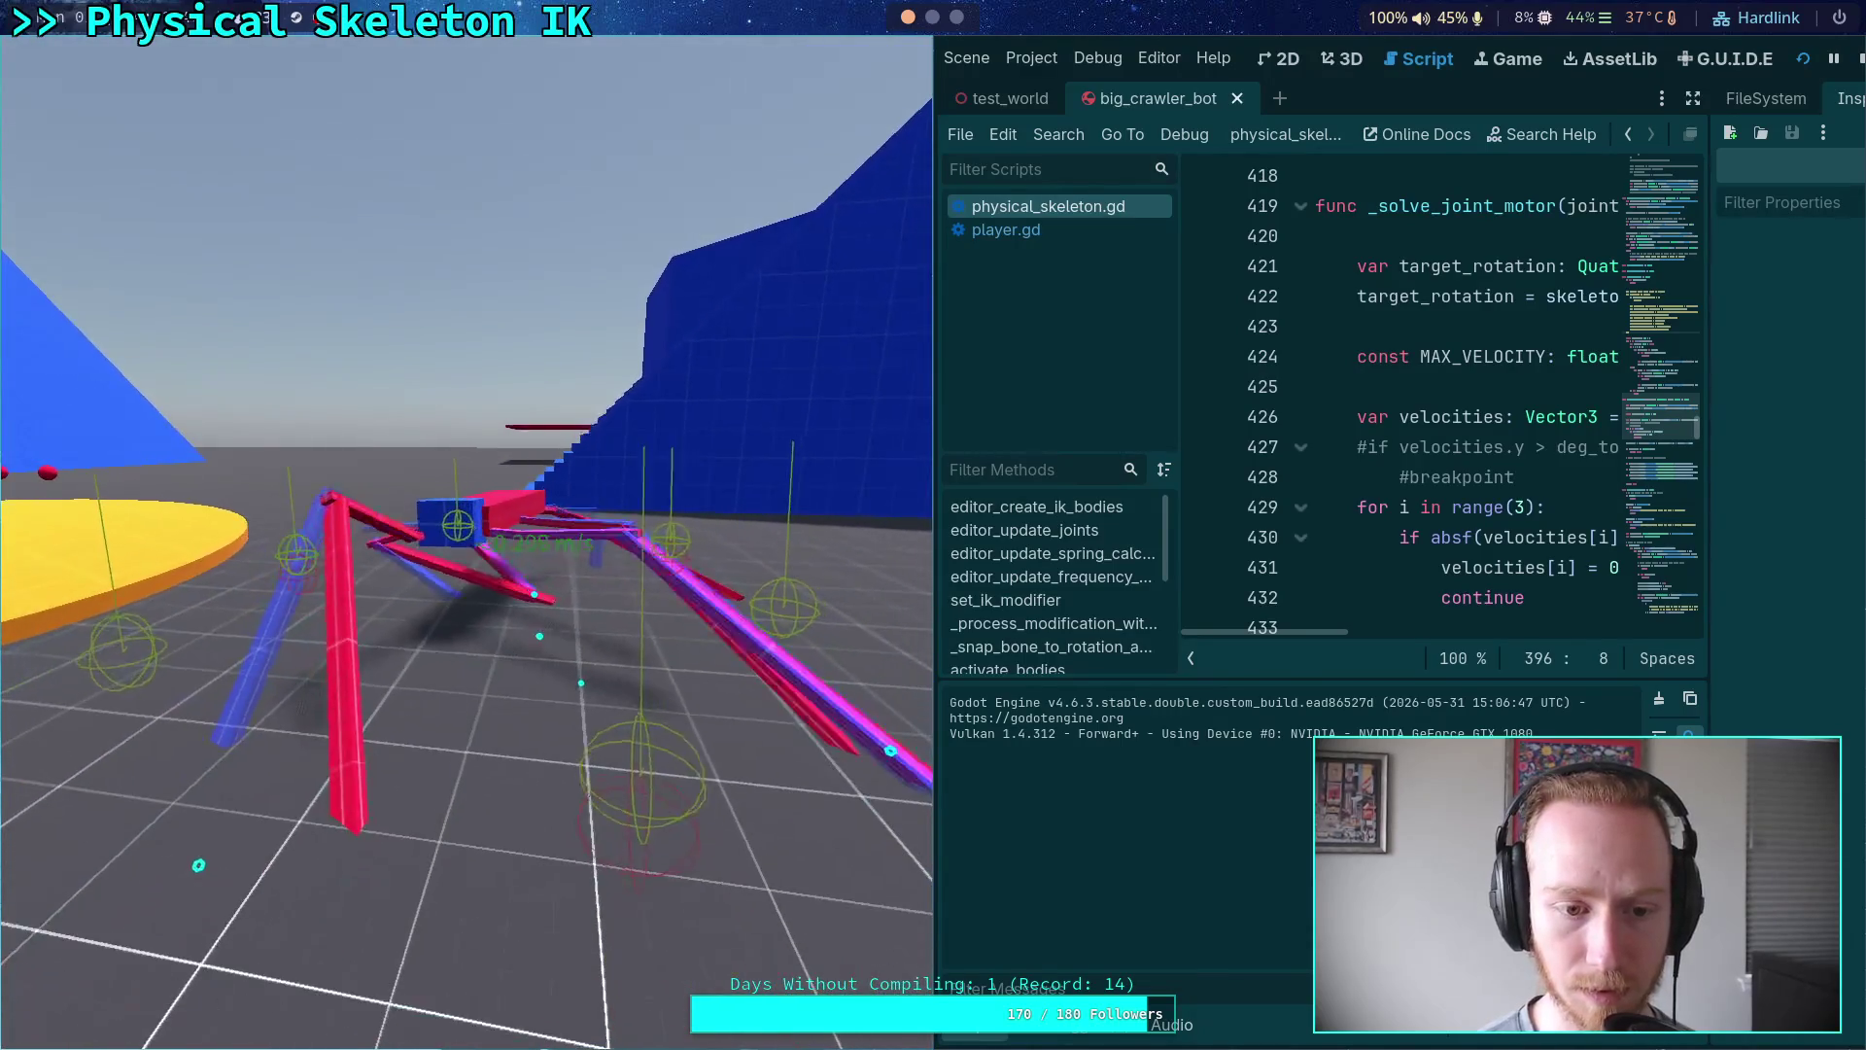
- Stop the crawler game, collapse the Output panel and place the caret on line 435
left_click(1858, 60)
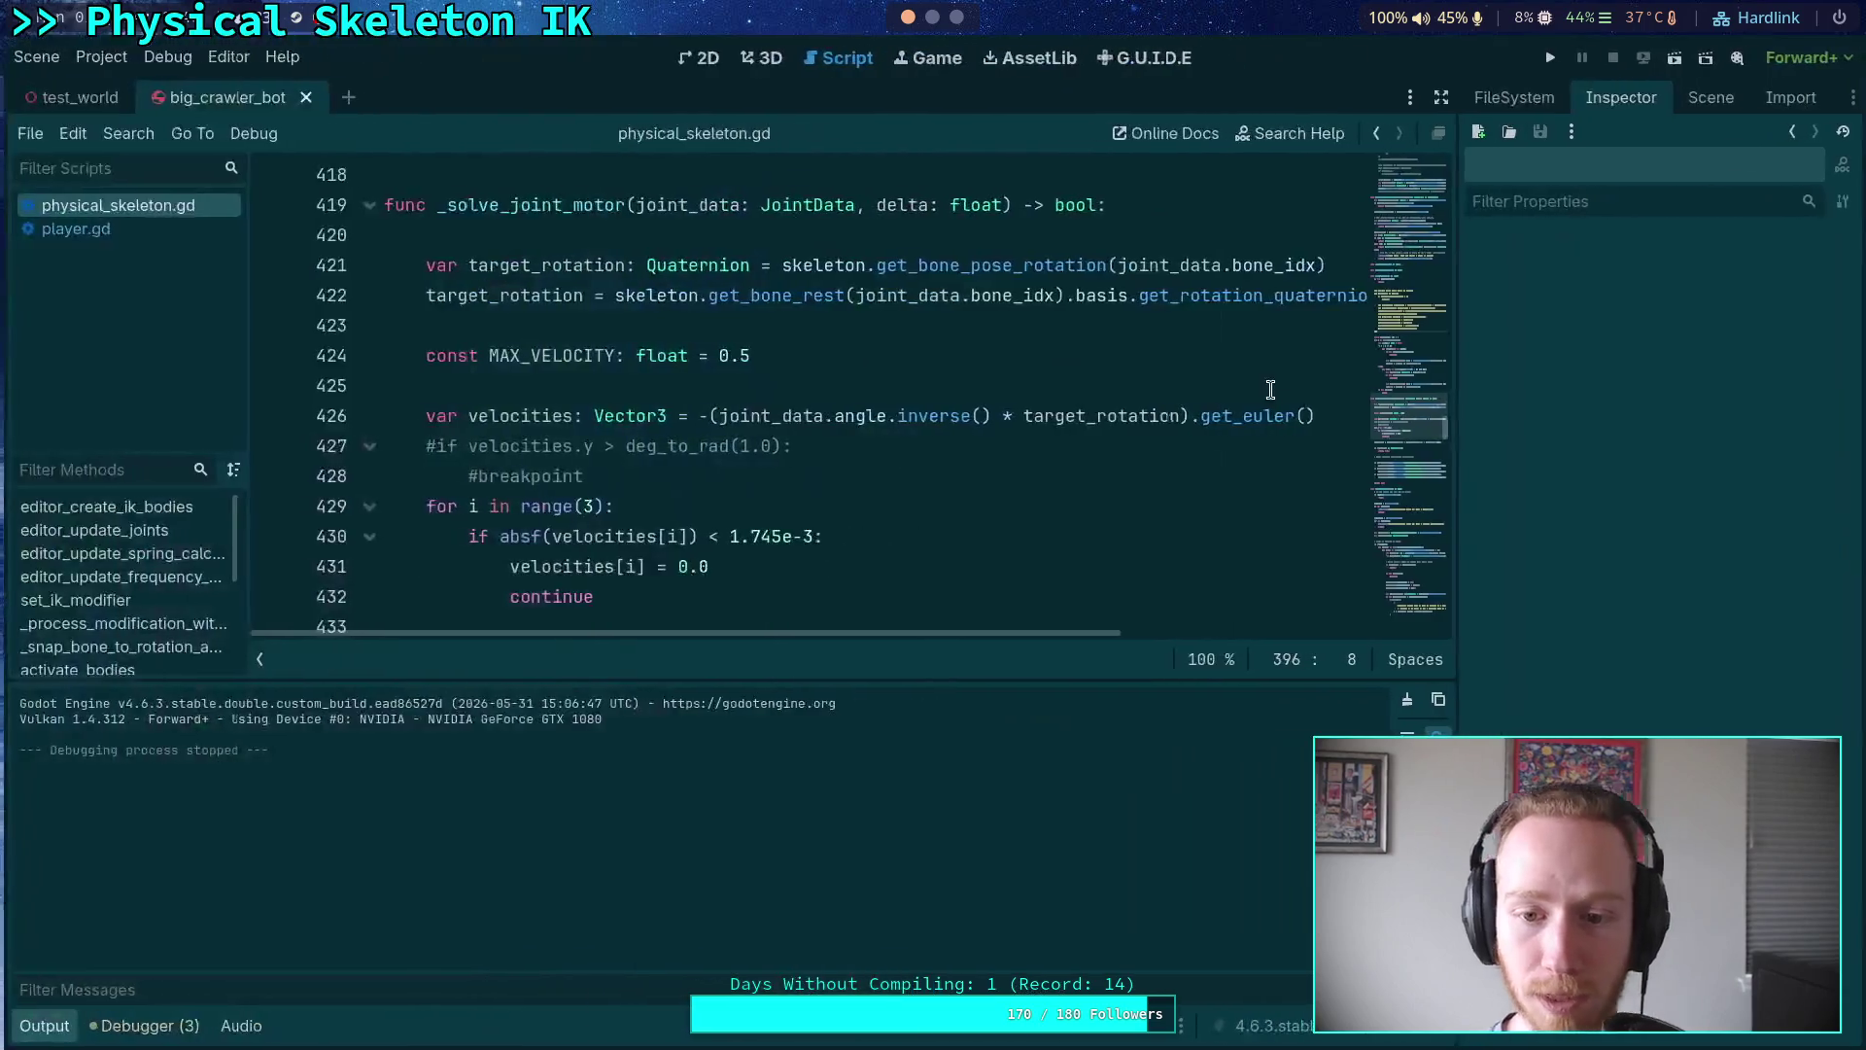
left_click(40, 1025)
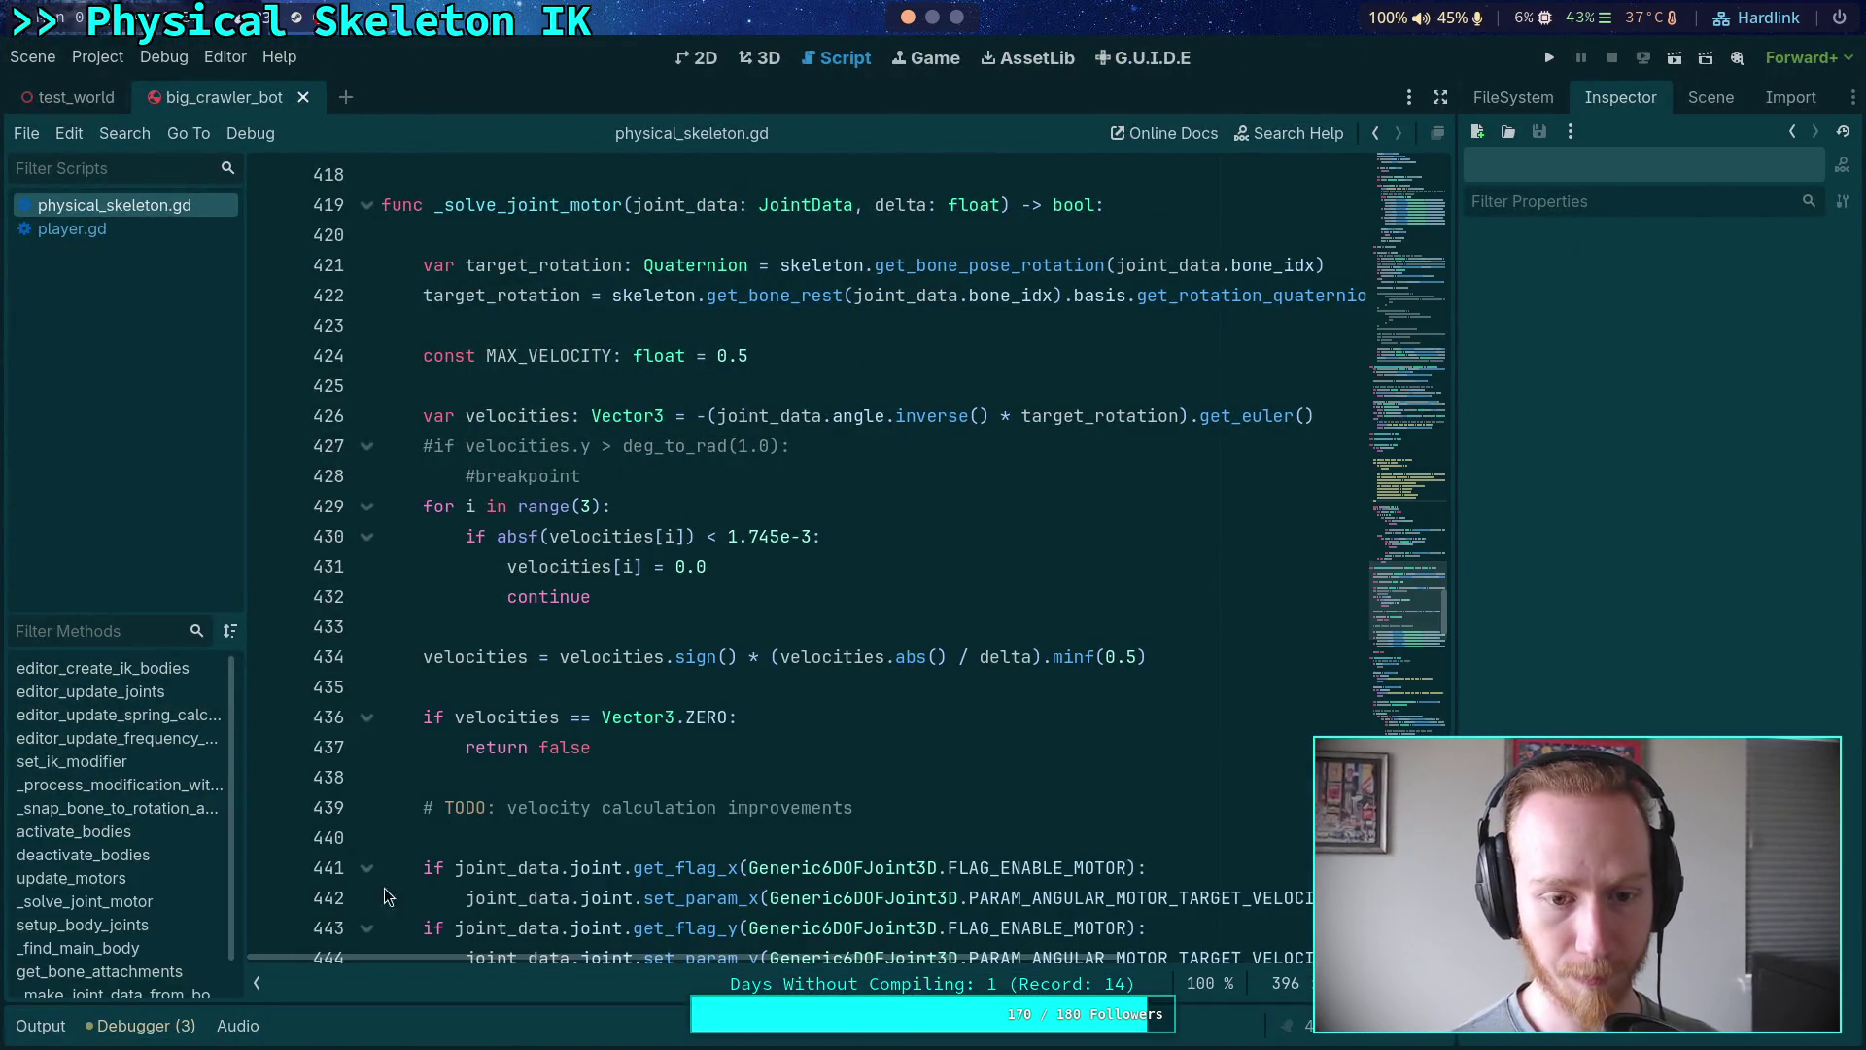
left_click(830, 696)
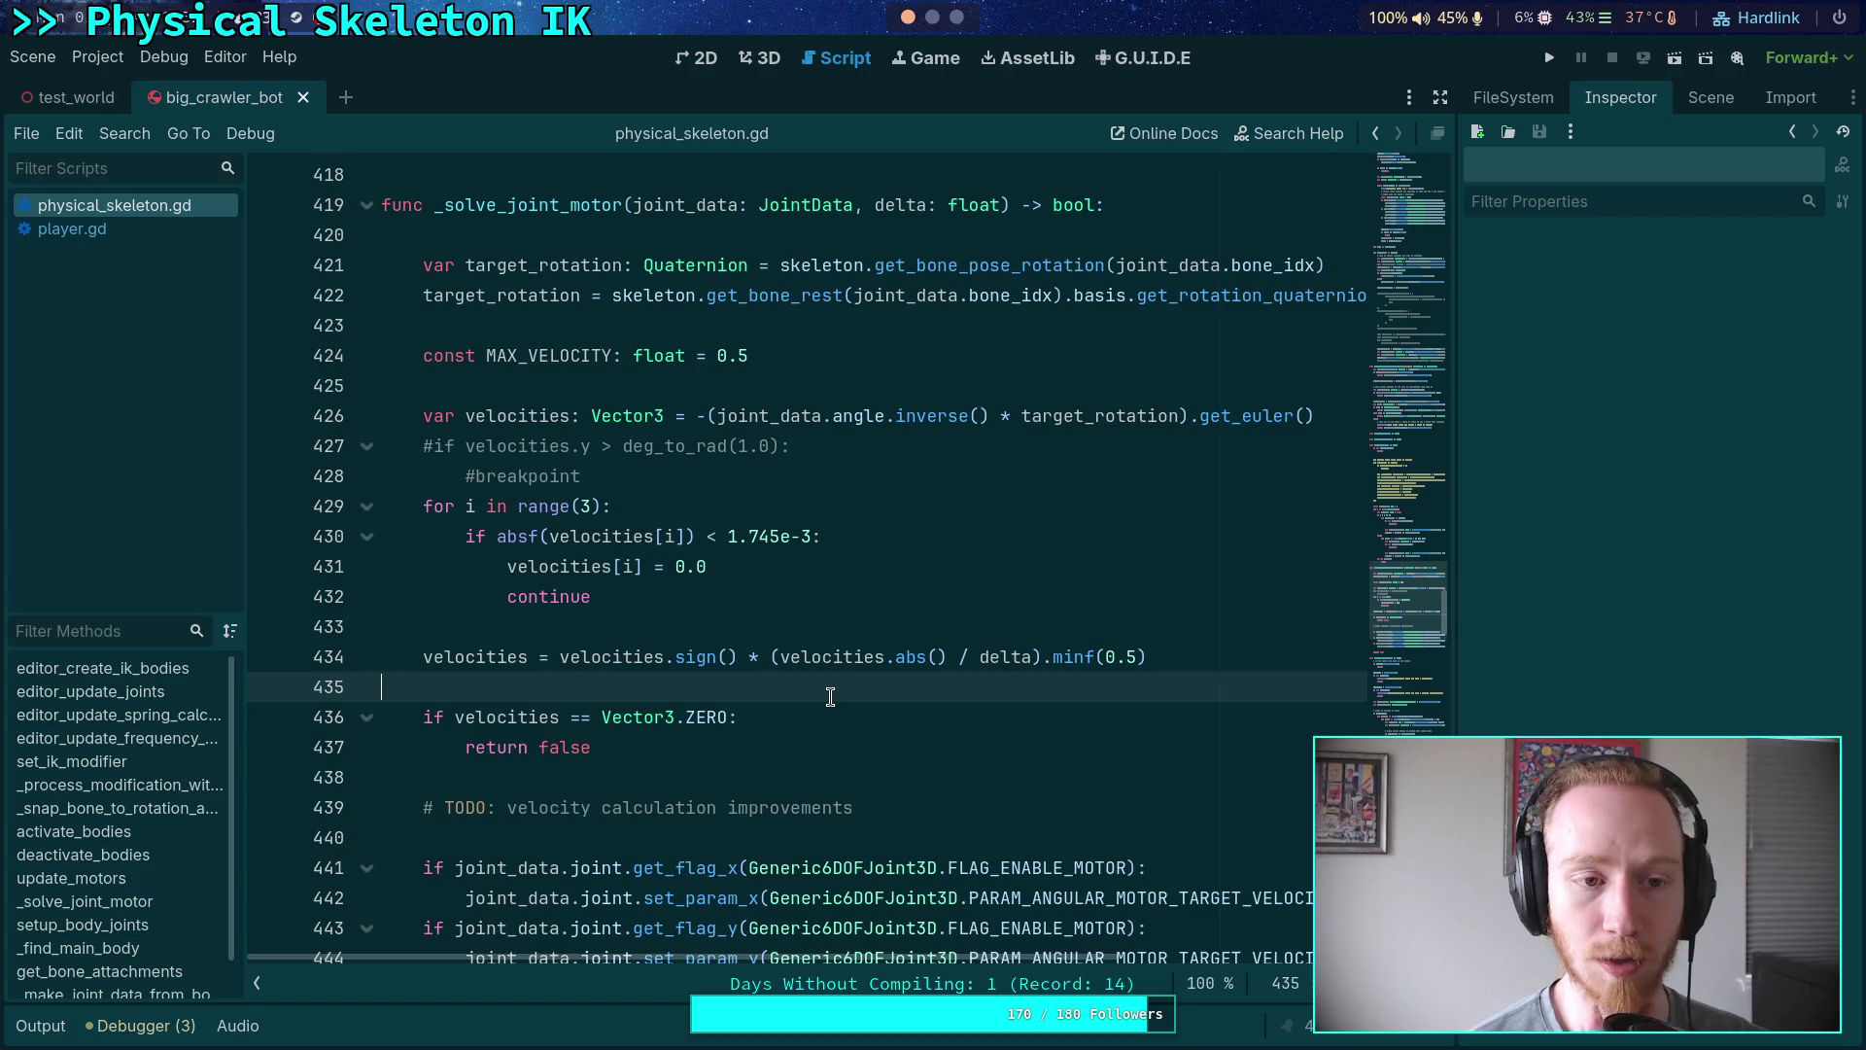
- Delete the stray blank line inside update_motors
scroll(686, 661, "up", 15)
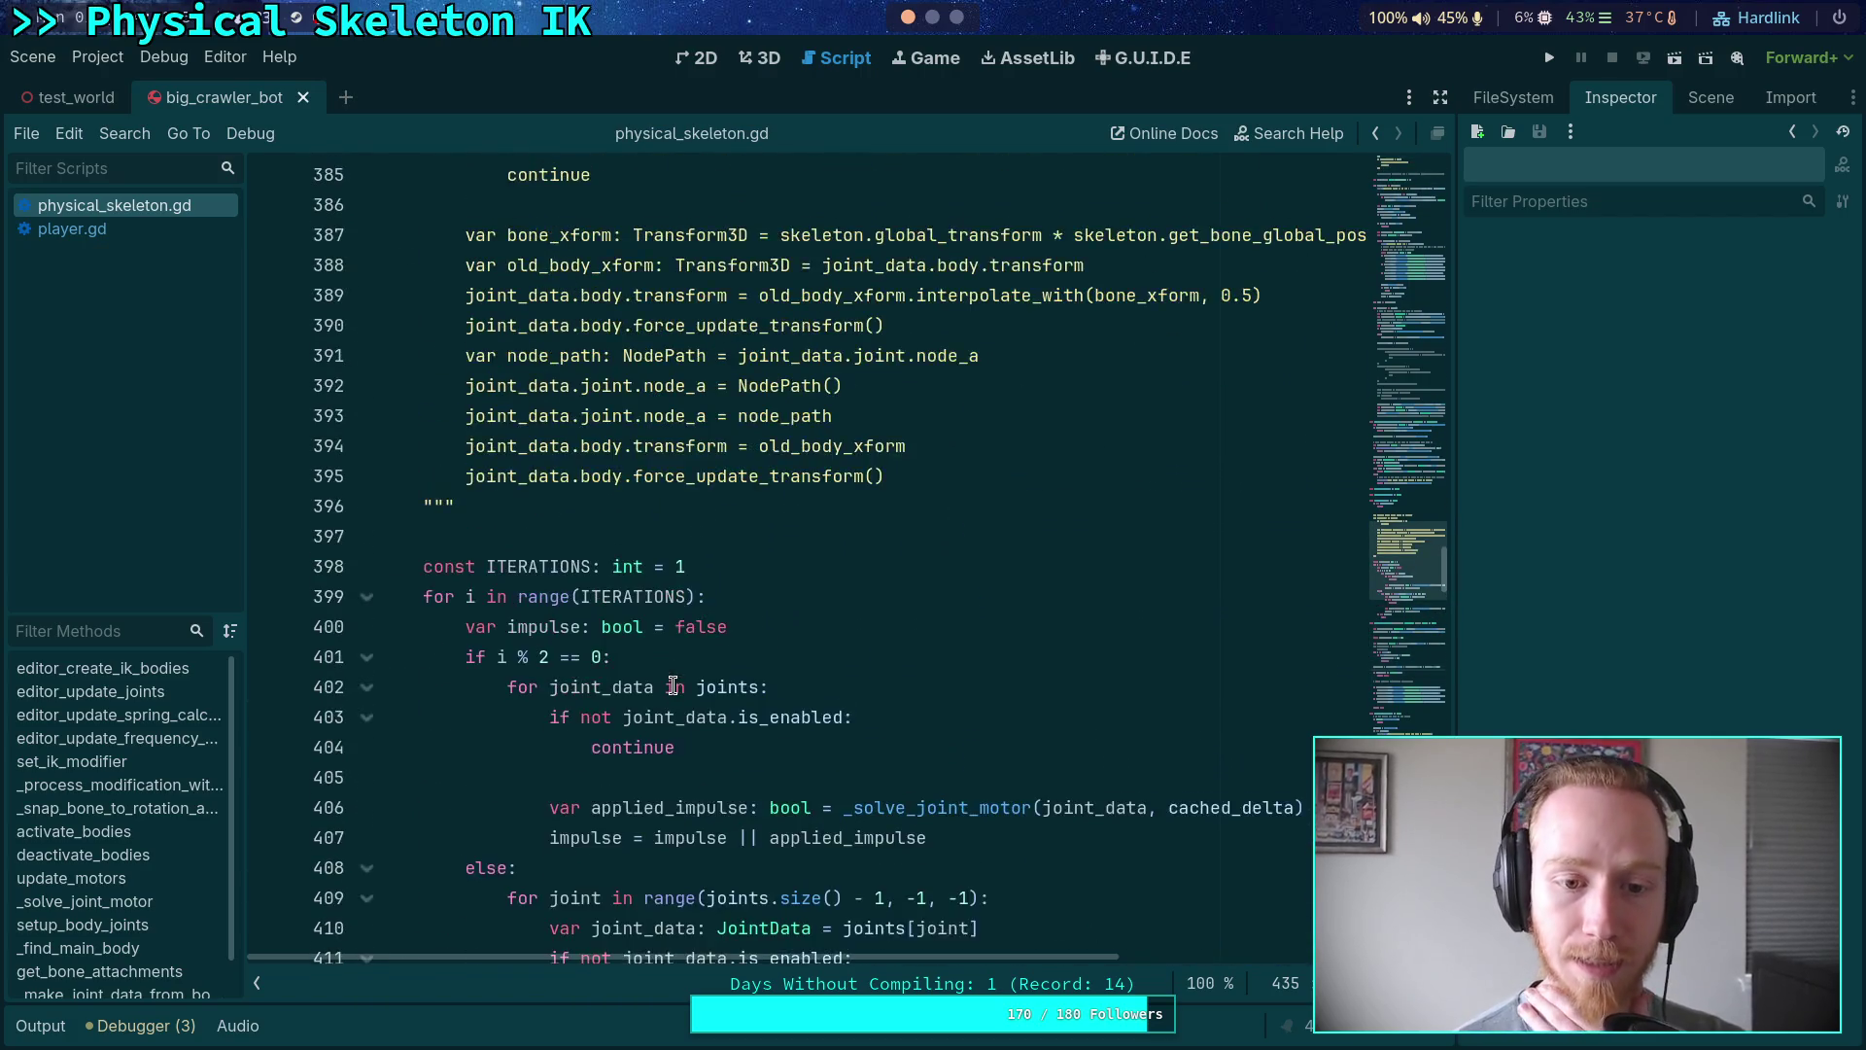
scroll(672, 684, "down", 10)
scroll(667, 646, "up", 10)
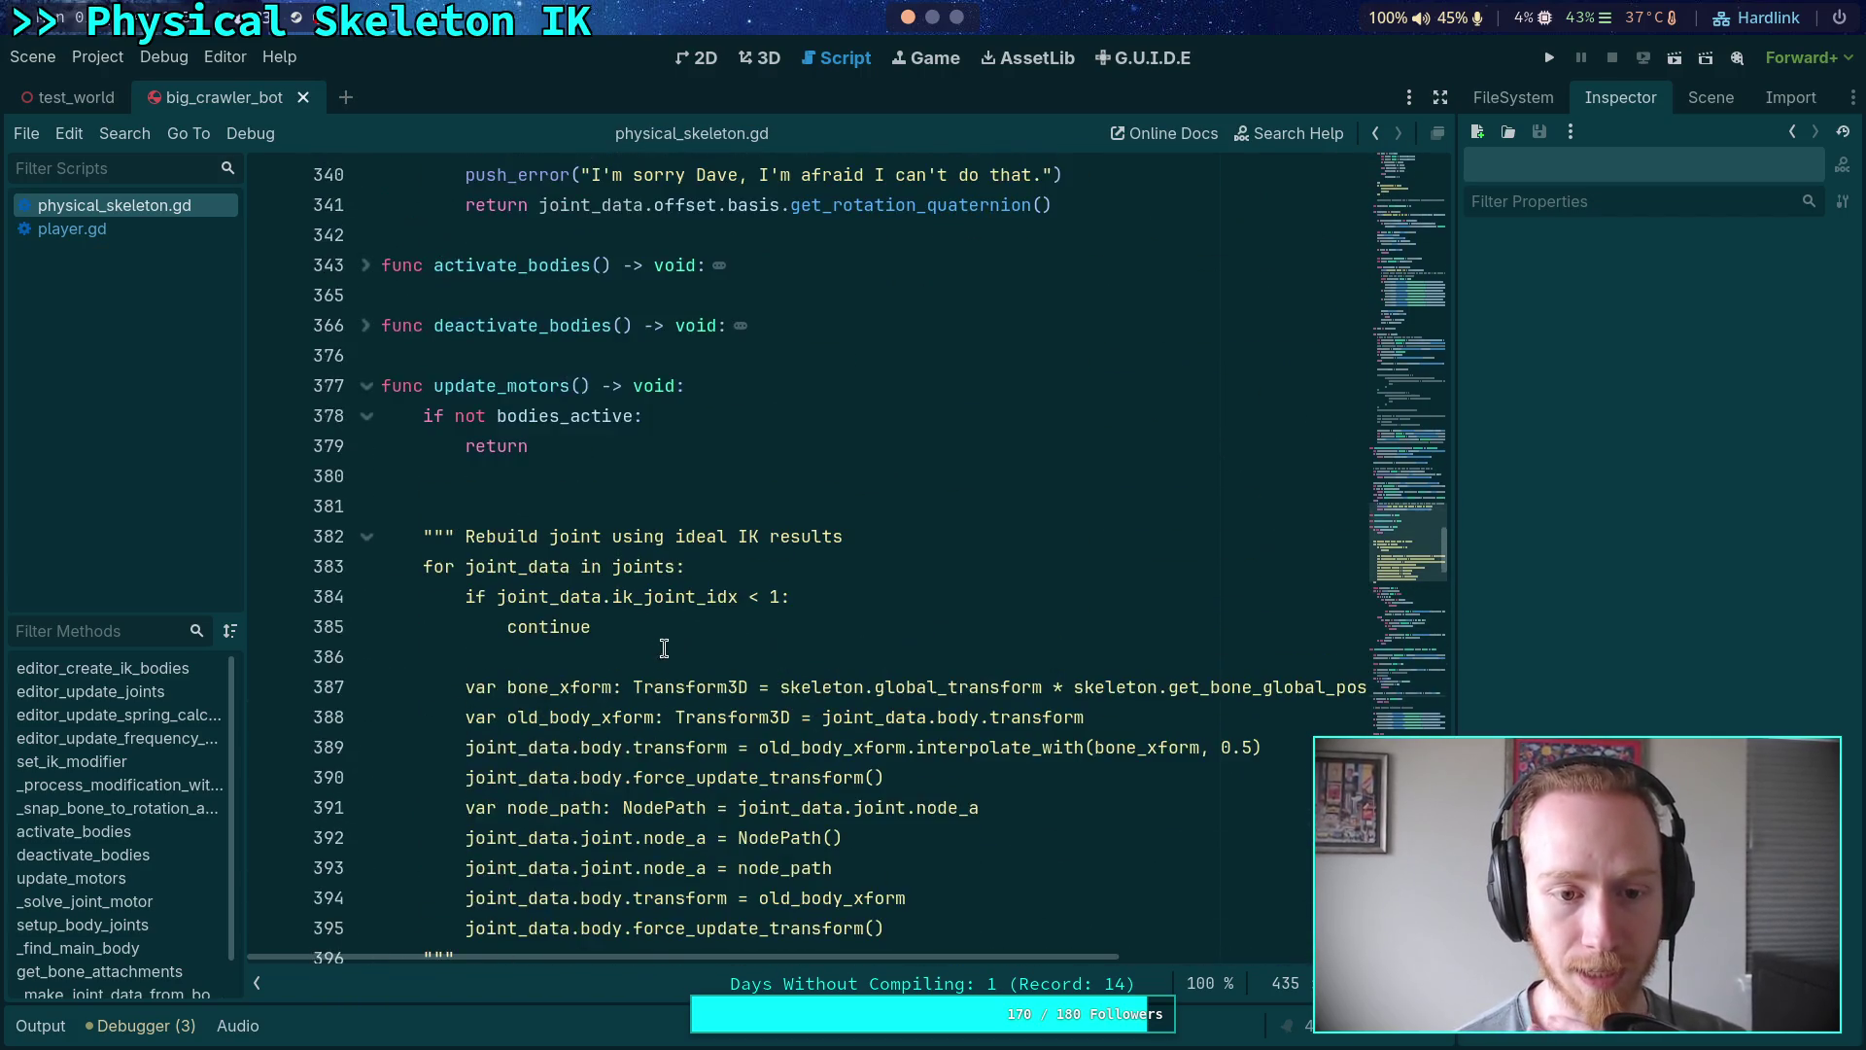
left_click(562, 485)
key("BackSpace")
- Fold the update_motors and _solve_joint_motor functions
scroll(554, 486, "up", 7)
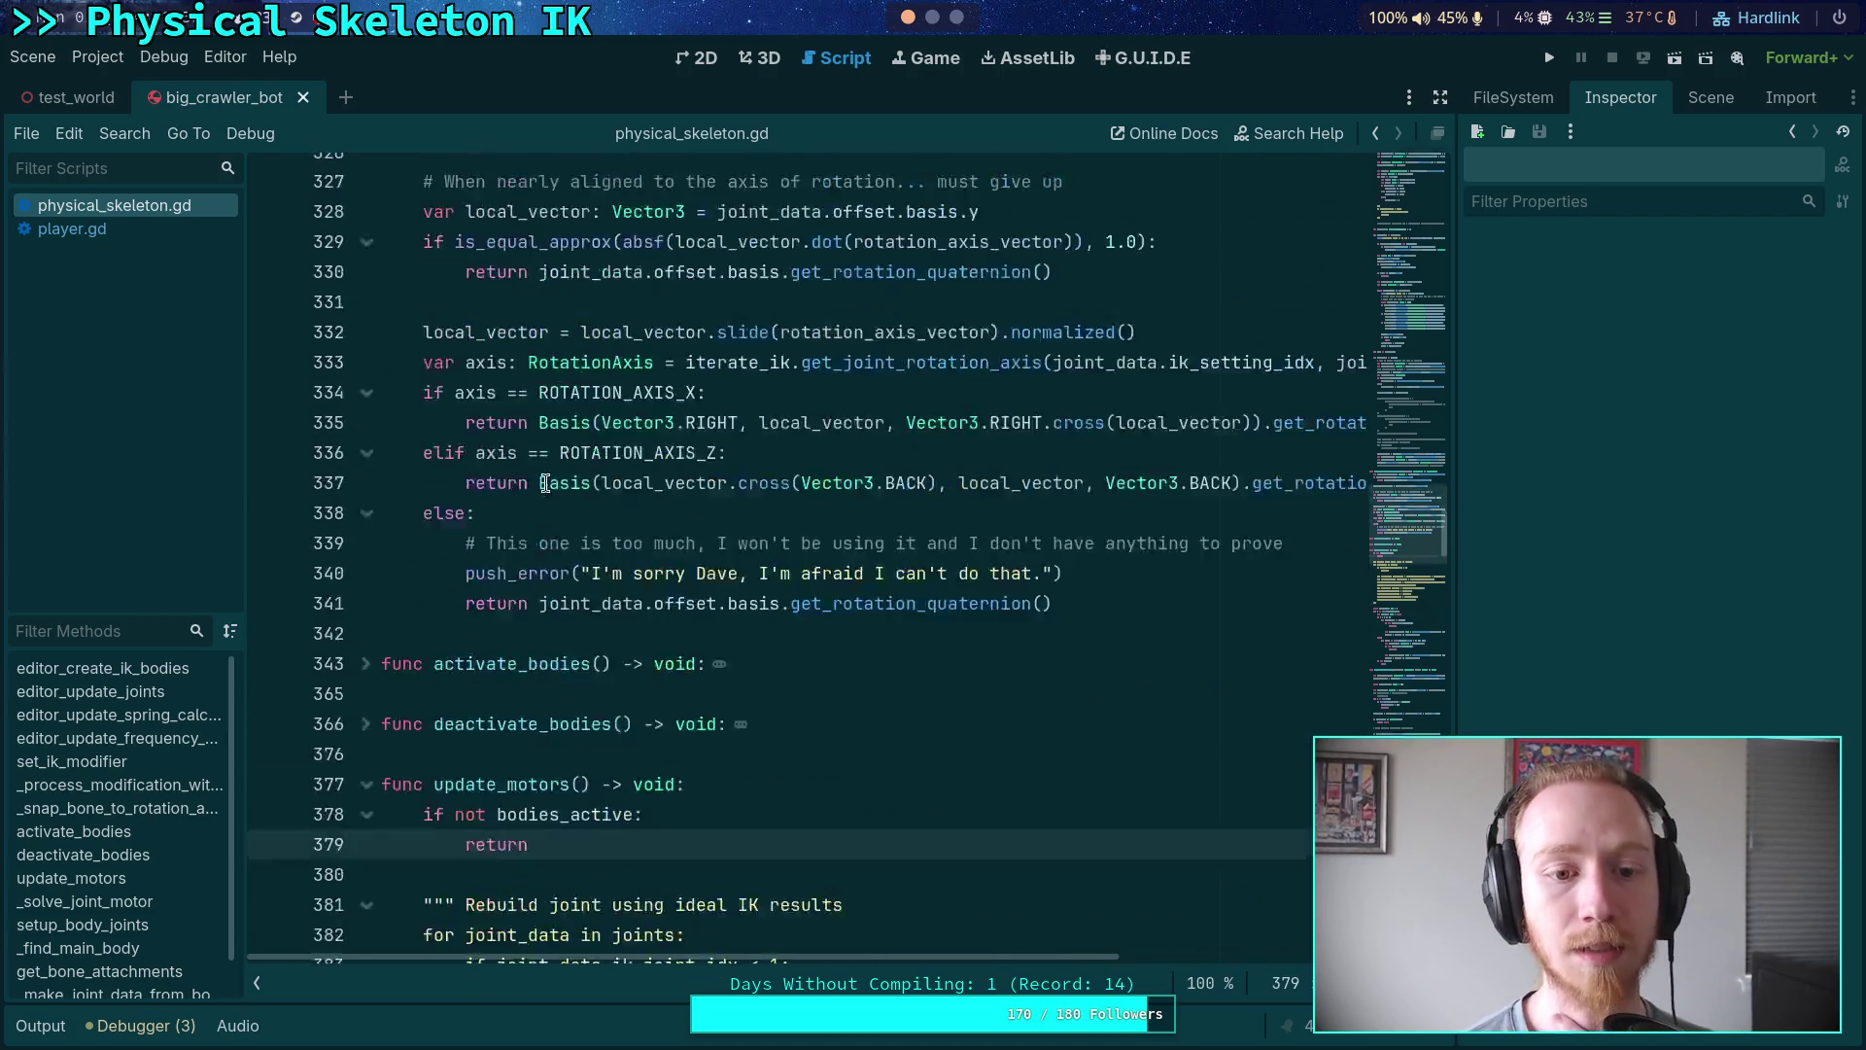
scroll(677, 618, "up", 18)
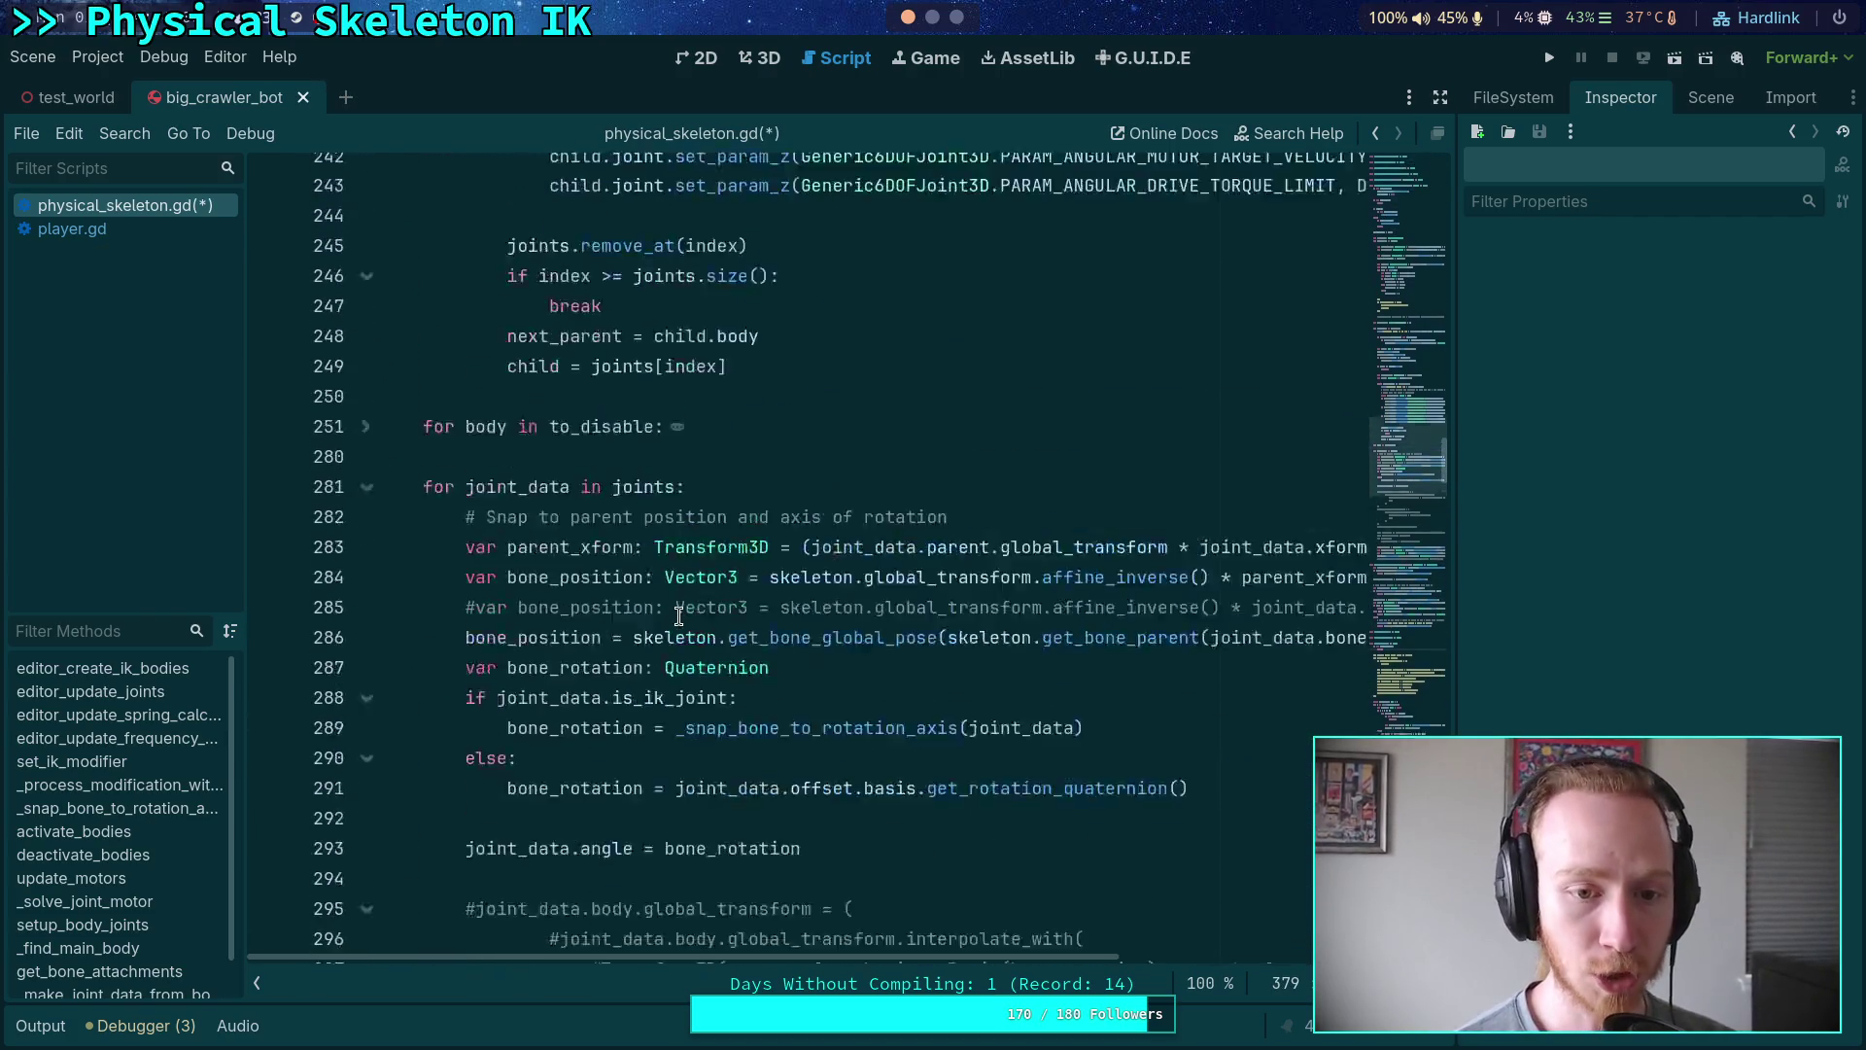
scroll(678, 606, "up", 4)
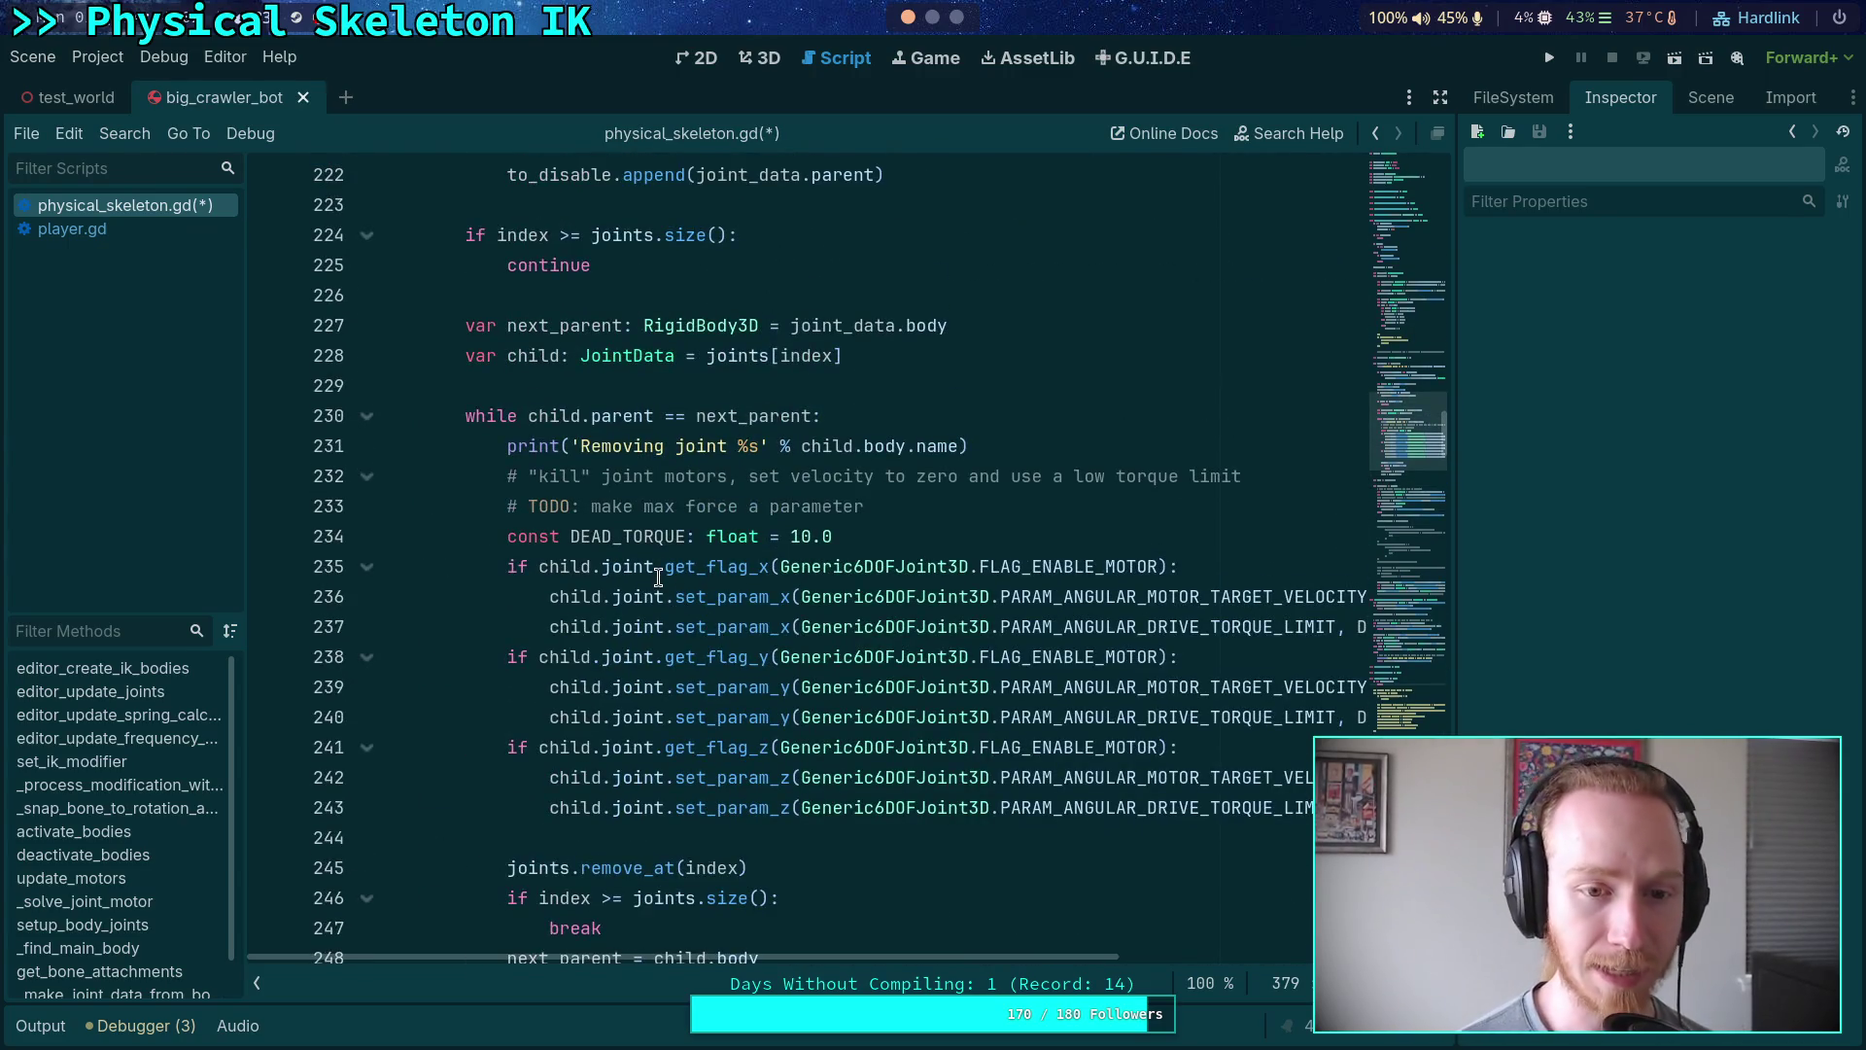
scroll(658, 577, "up", 5)
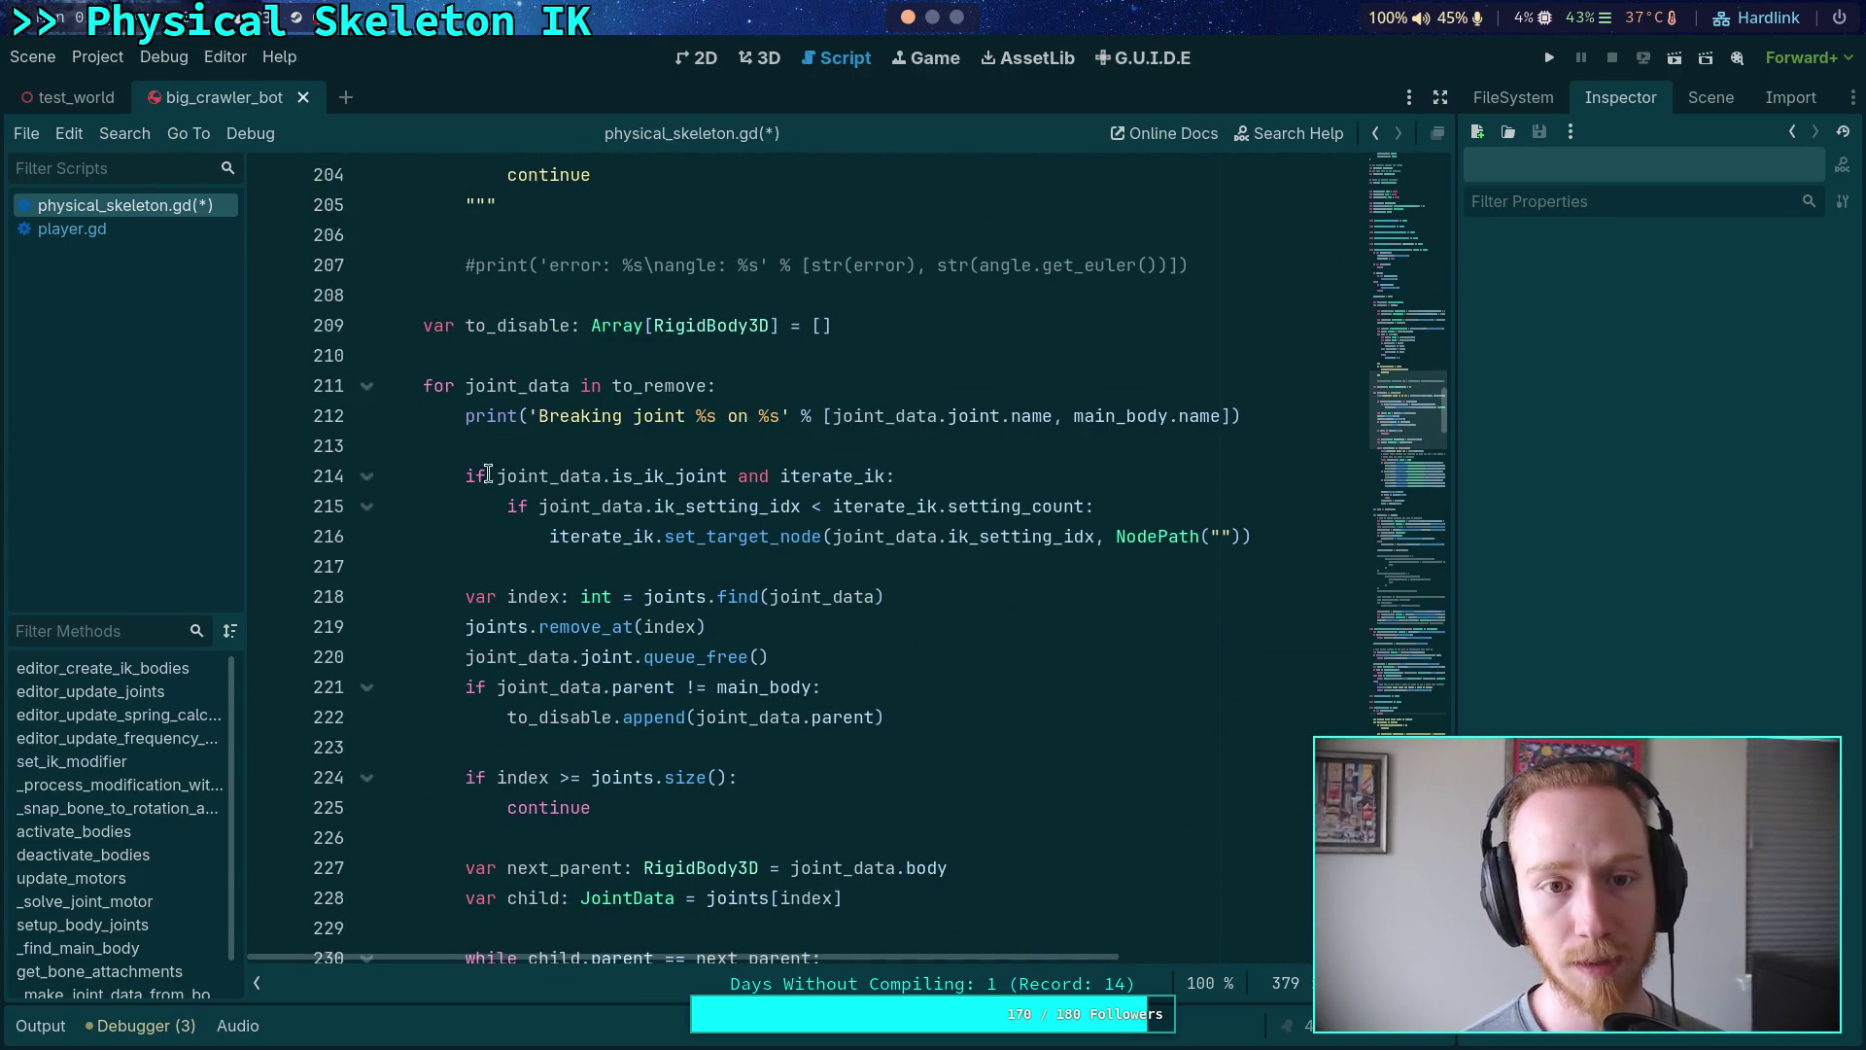
scroll(654, 589, "up", 4)
scroll(661, 591, "down", 15)
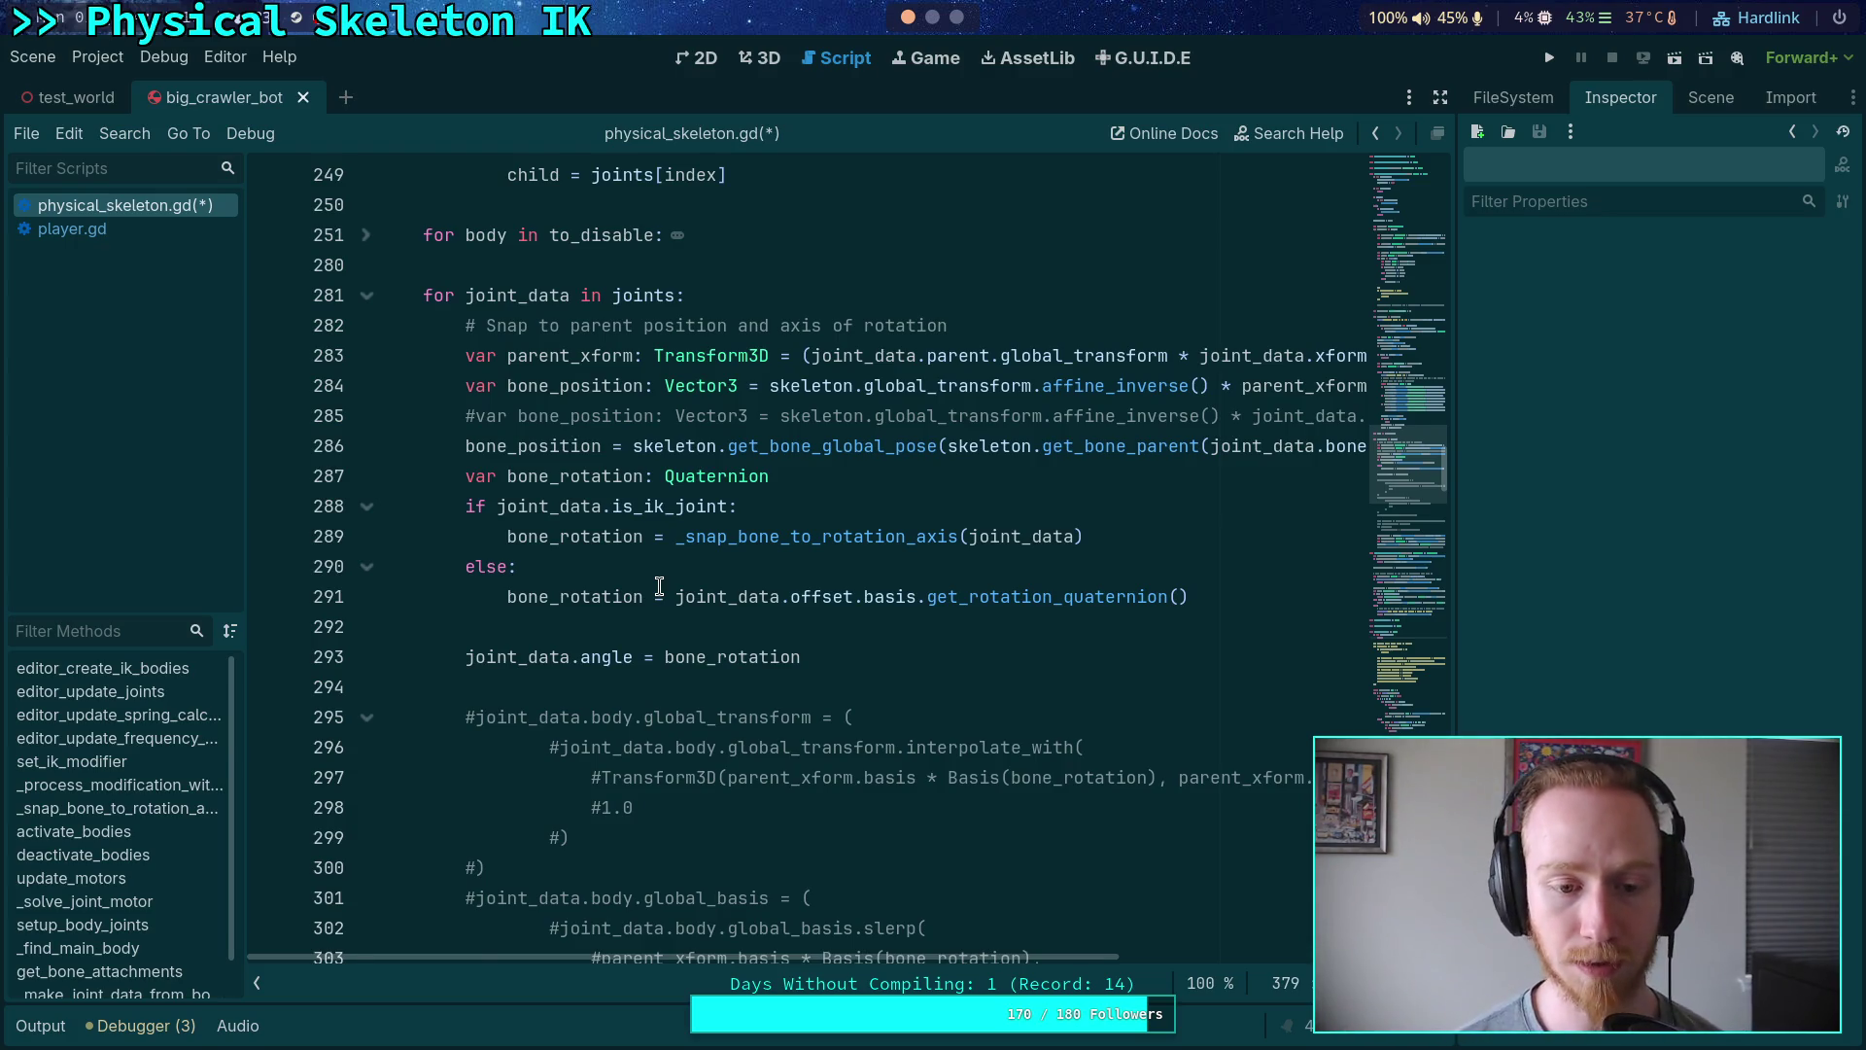
scroll(659, 587, "down", 20)
scroll(680, 583, "down", 8)
left_click(365, 475)
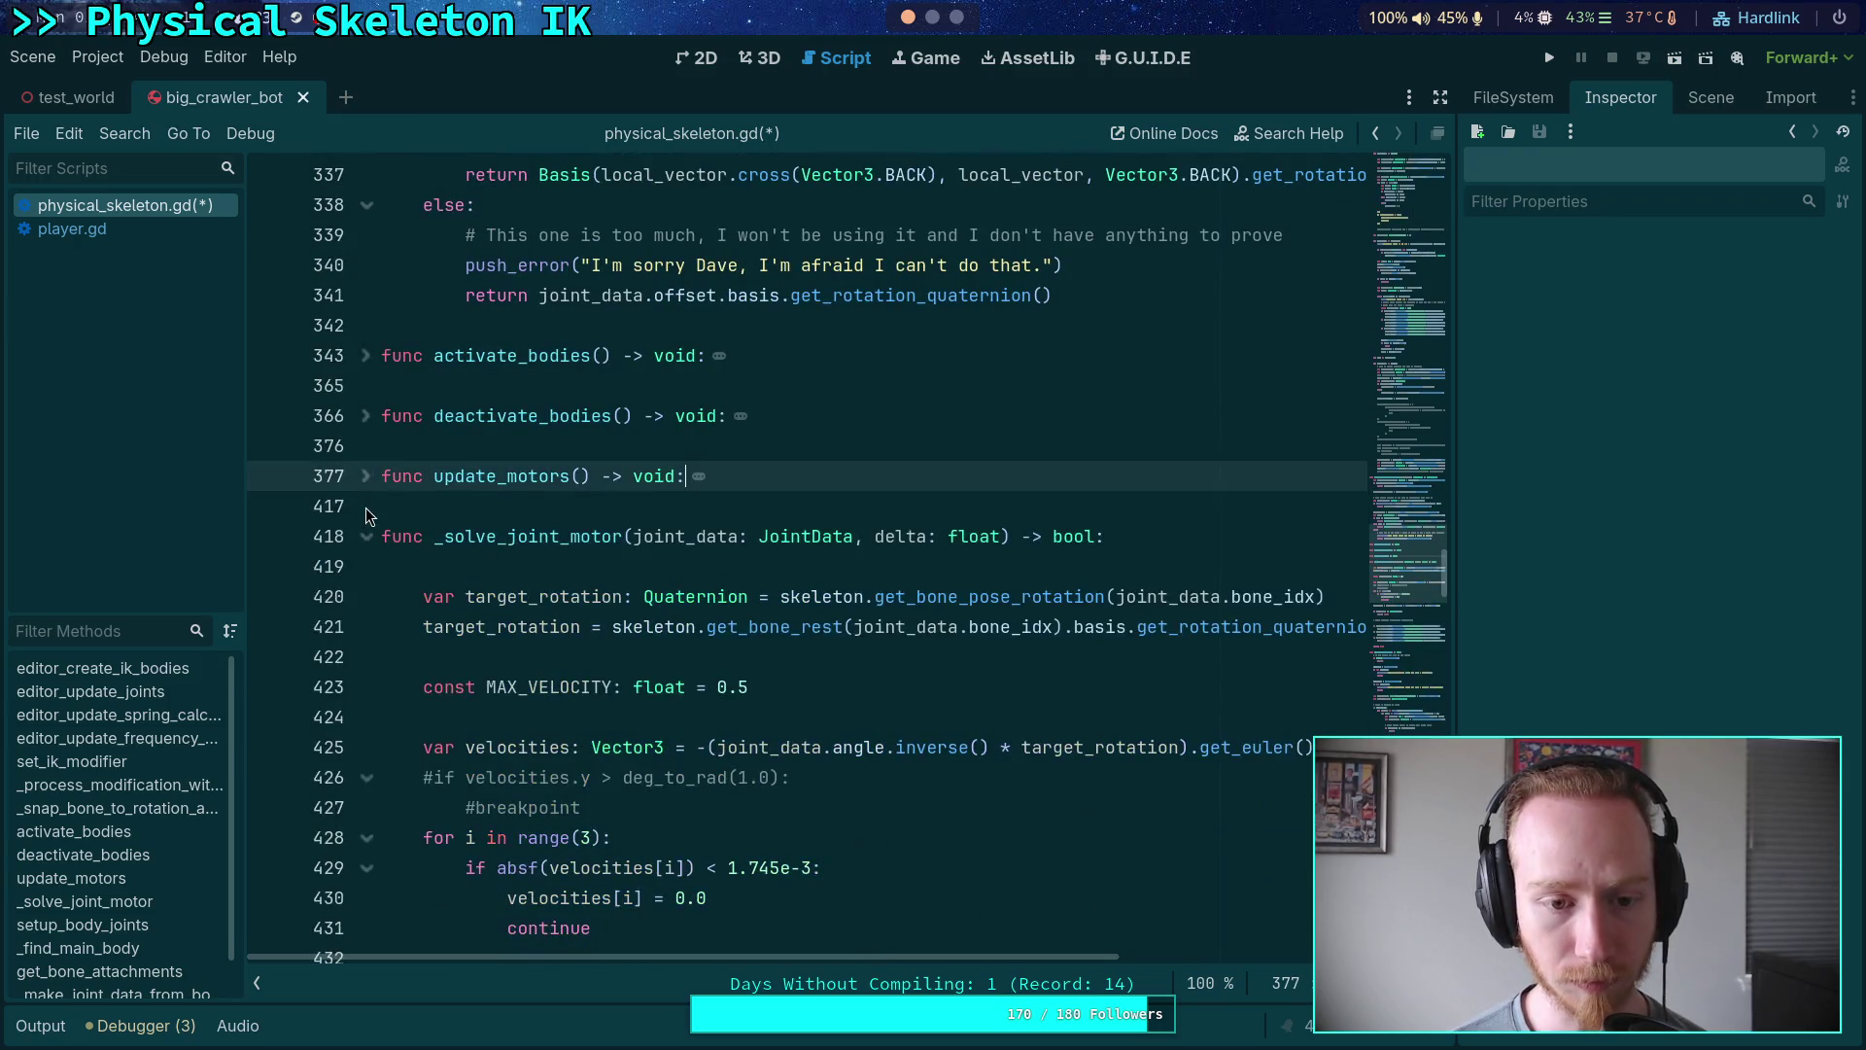
scroll(369, 515, "down", 4)
scroll(369, 273, "up", 1)
left_click(367, 266)
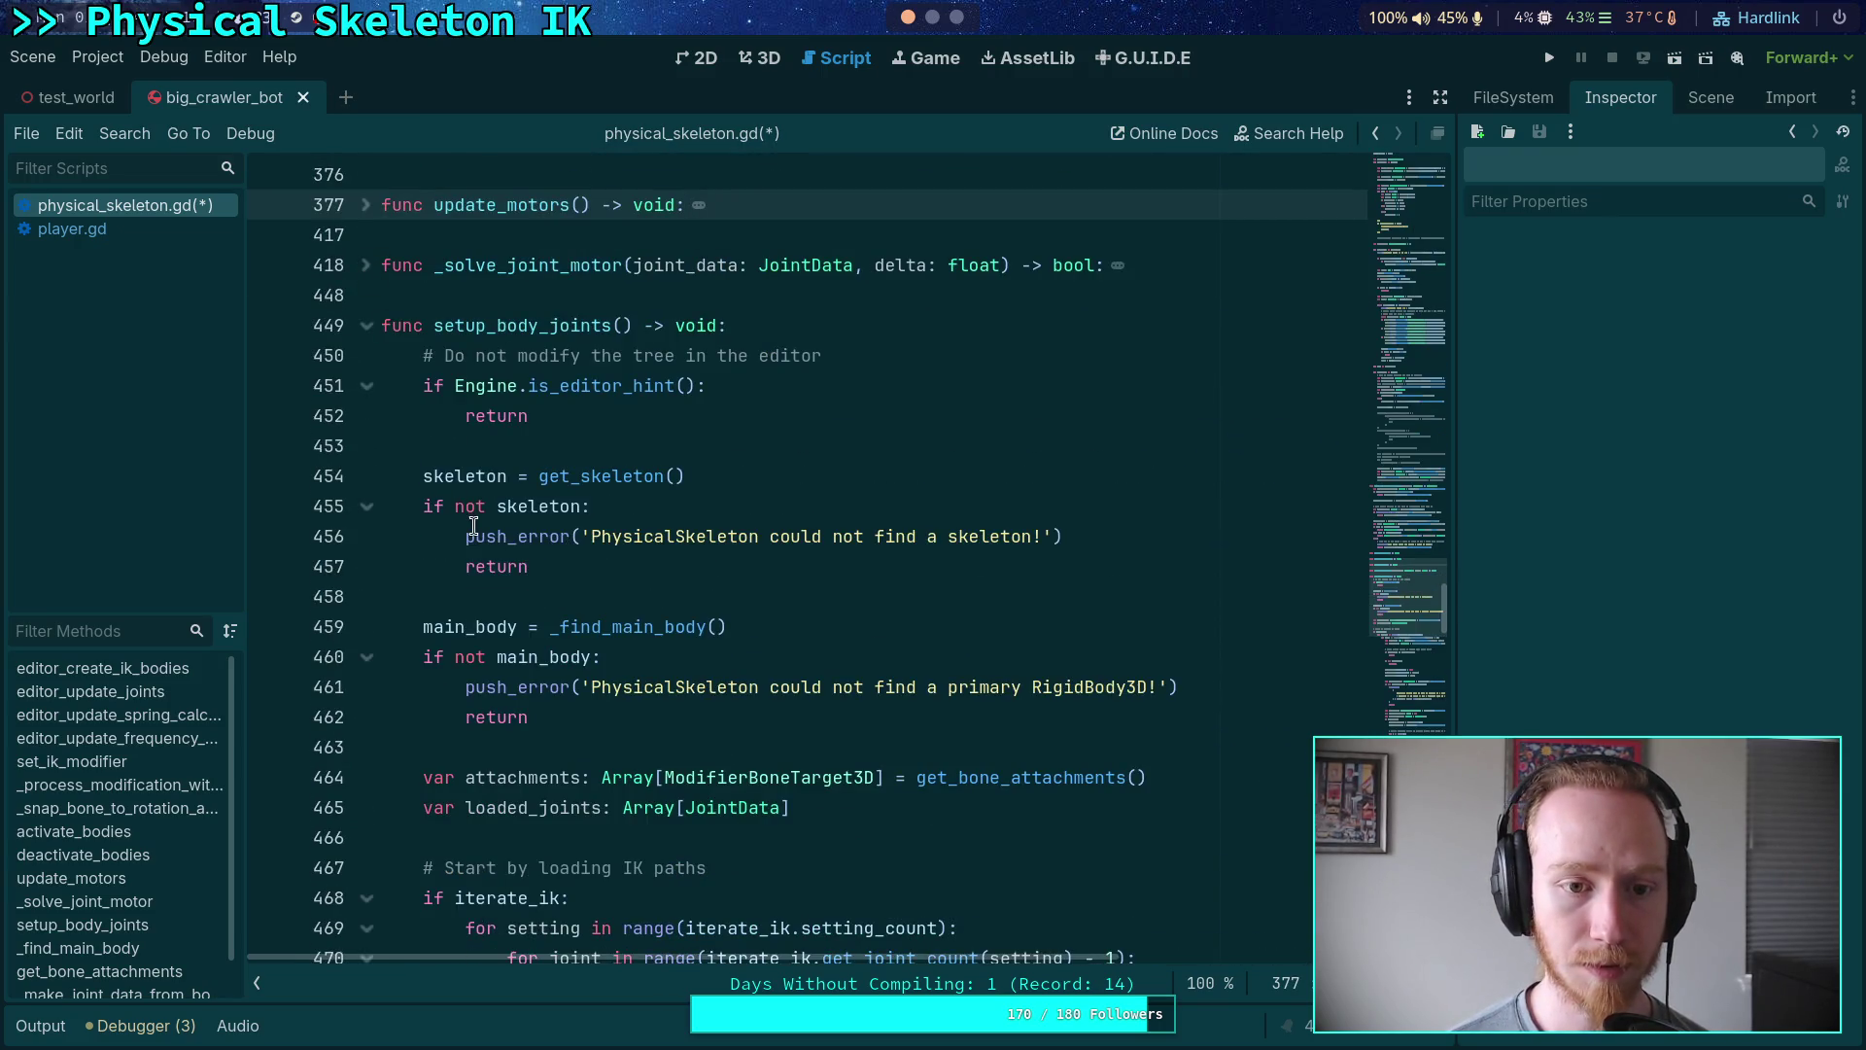
- Fold the iterate_ik path-loading, attachments, joint-path and loaded_joints loops down to the pair-joint loop
scroll(401, 373, "down", 15)
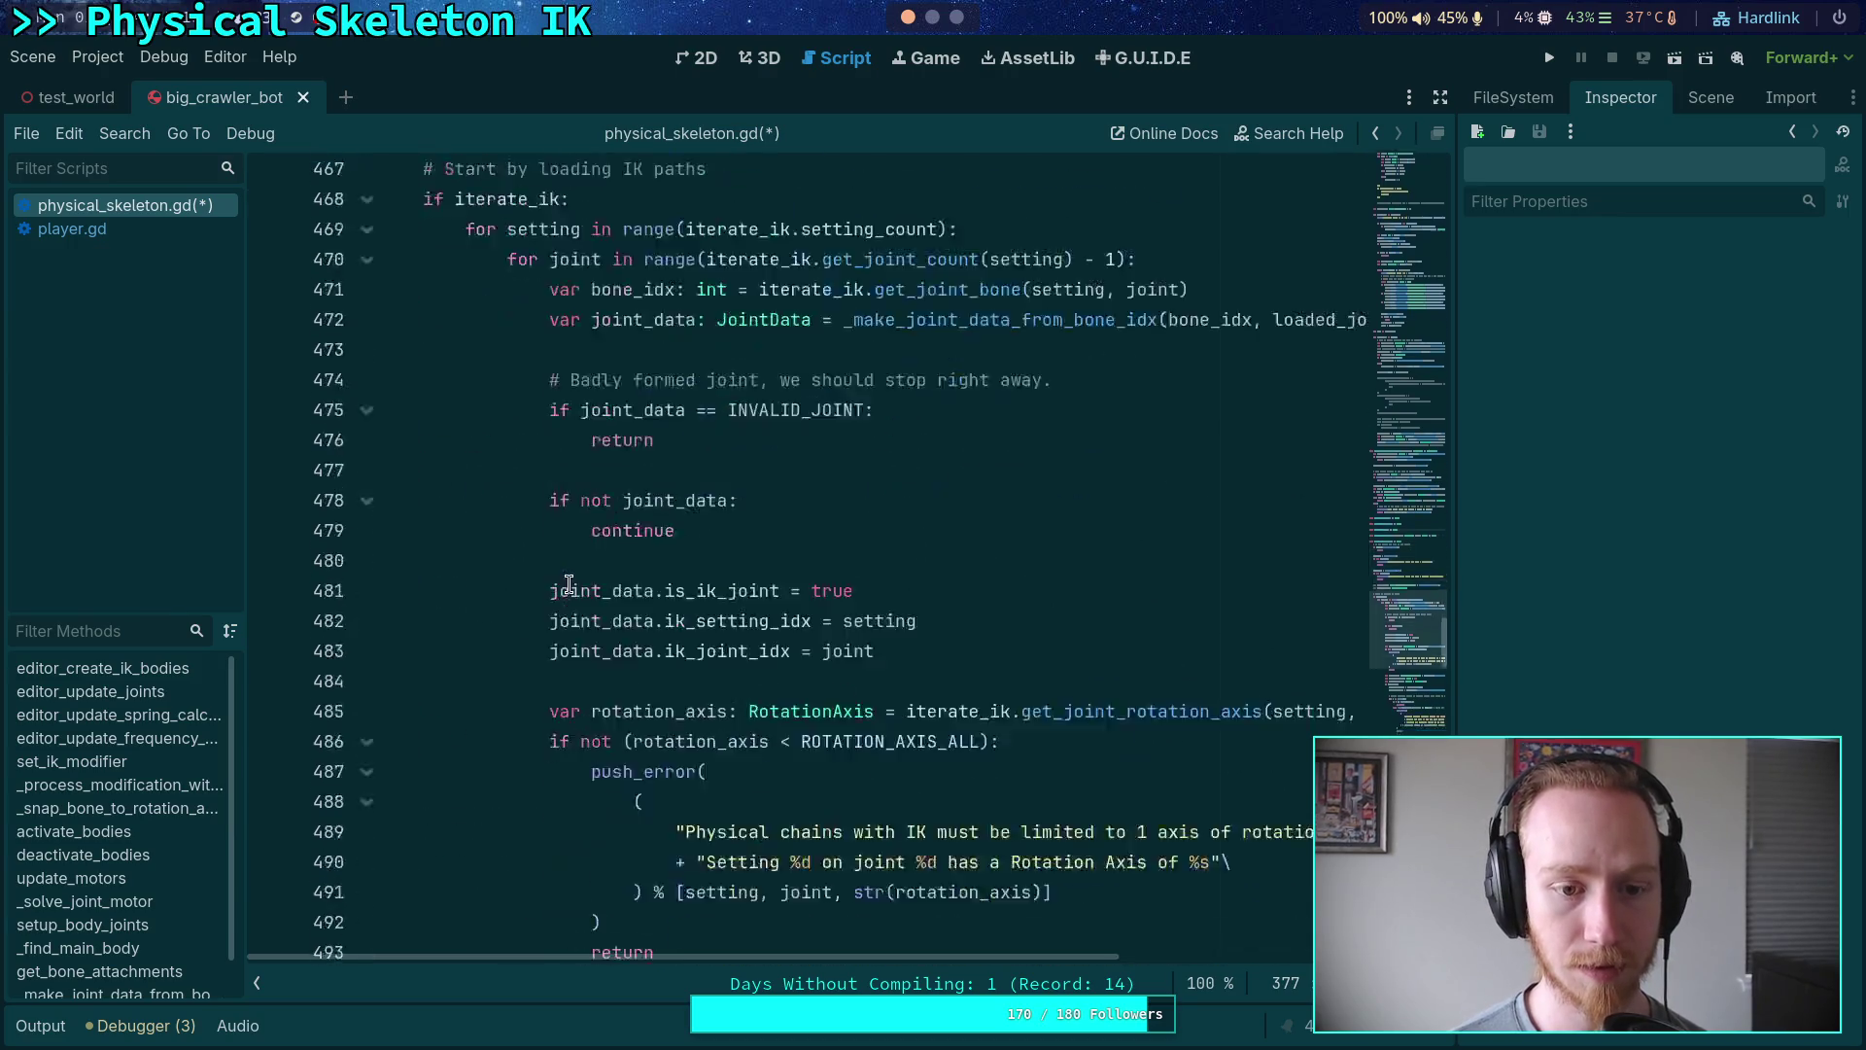
scroll(625, 633, "up", 8)
scroll(625, 633, "up", 4)
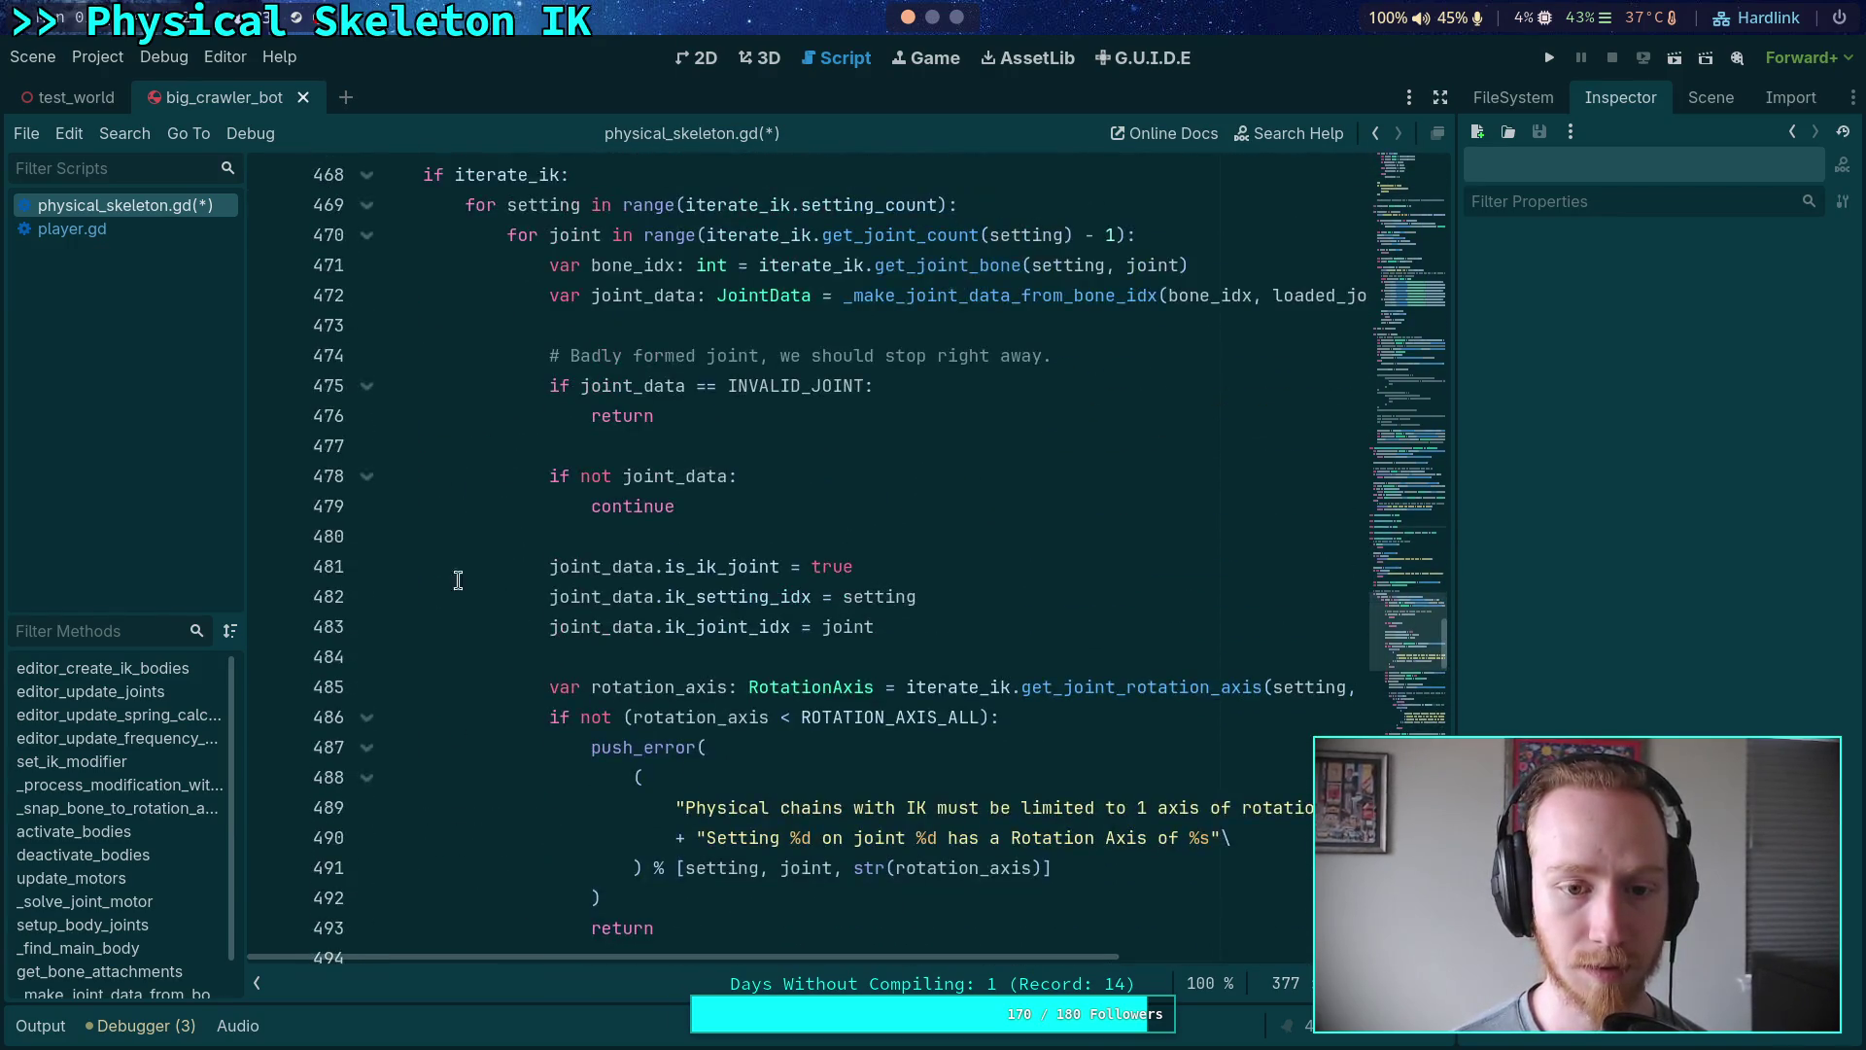
left_click(368, 176)
left_click(367, 265)
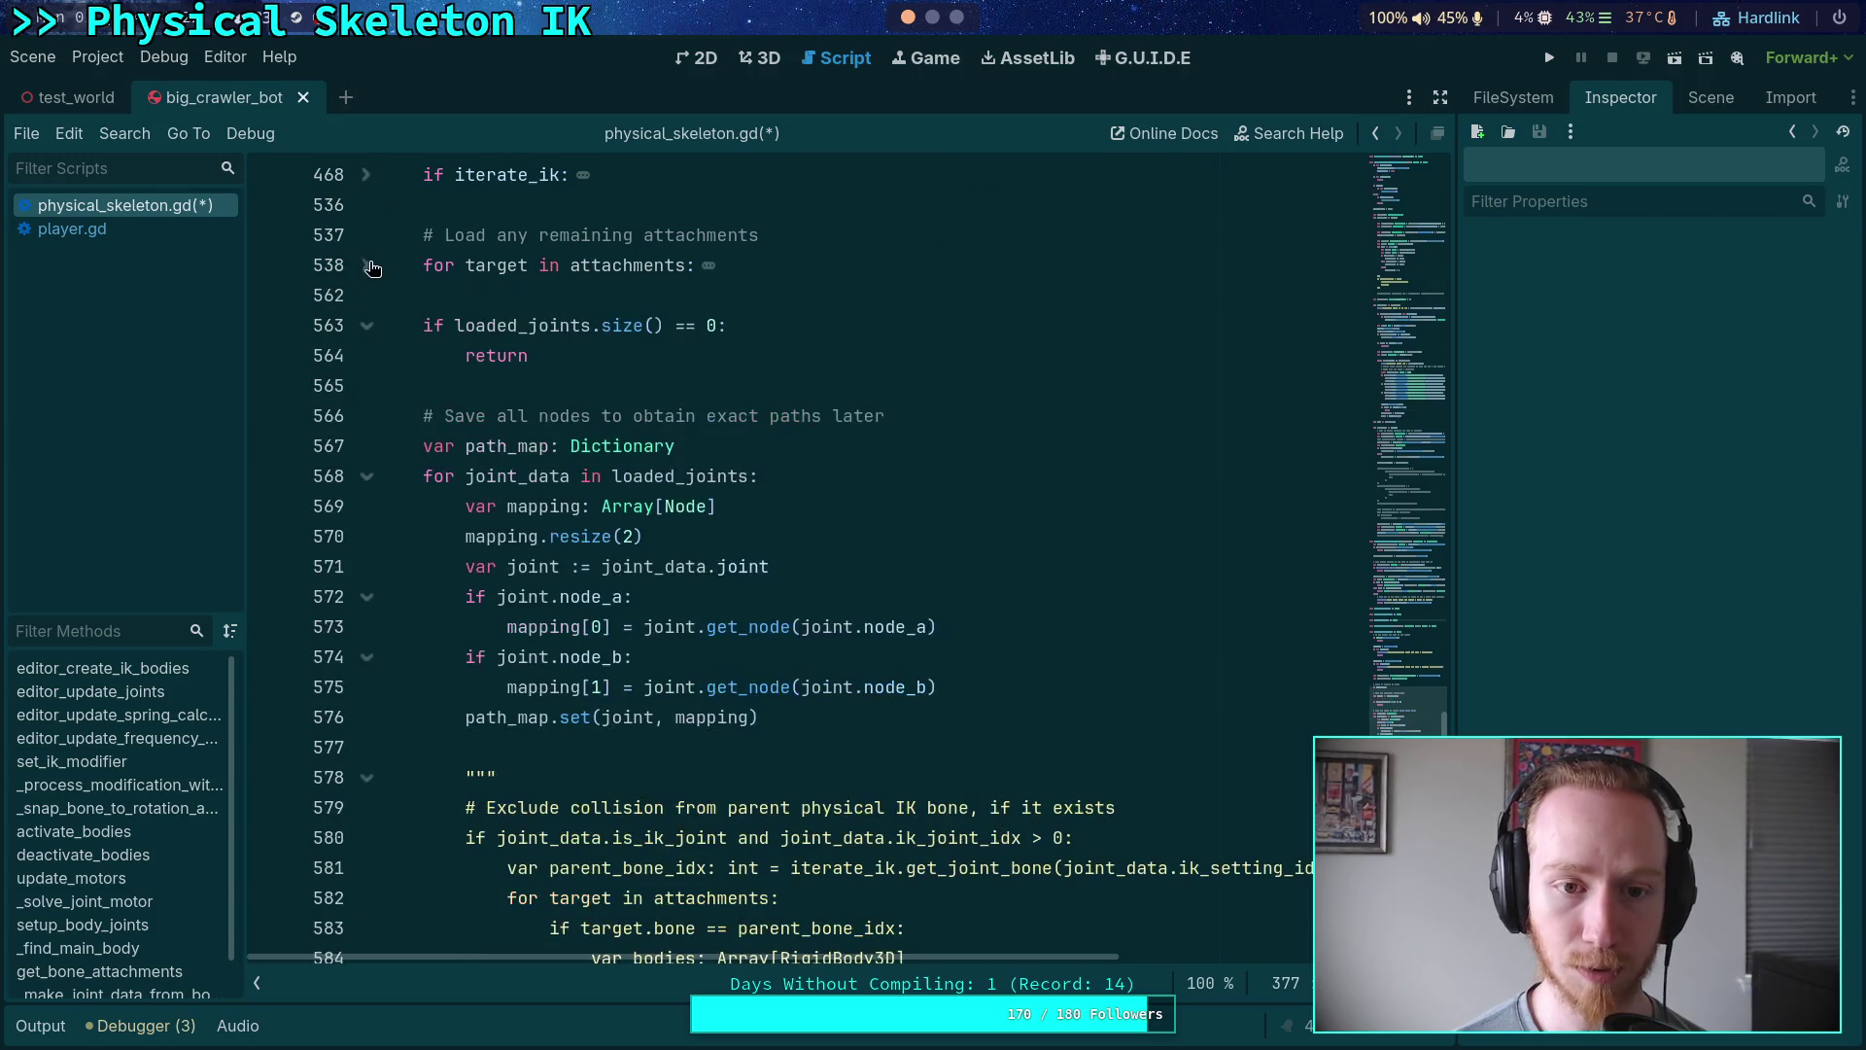
left_click(367, 477)
scroll(442, 584, "down", 7)
scroll(437, 583, "up", 3)
left_click(367, 478)
scroll(625, 483, "down", 2)
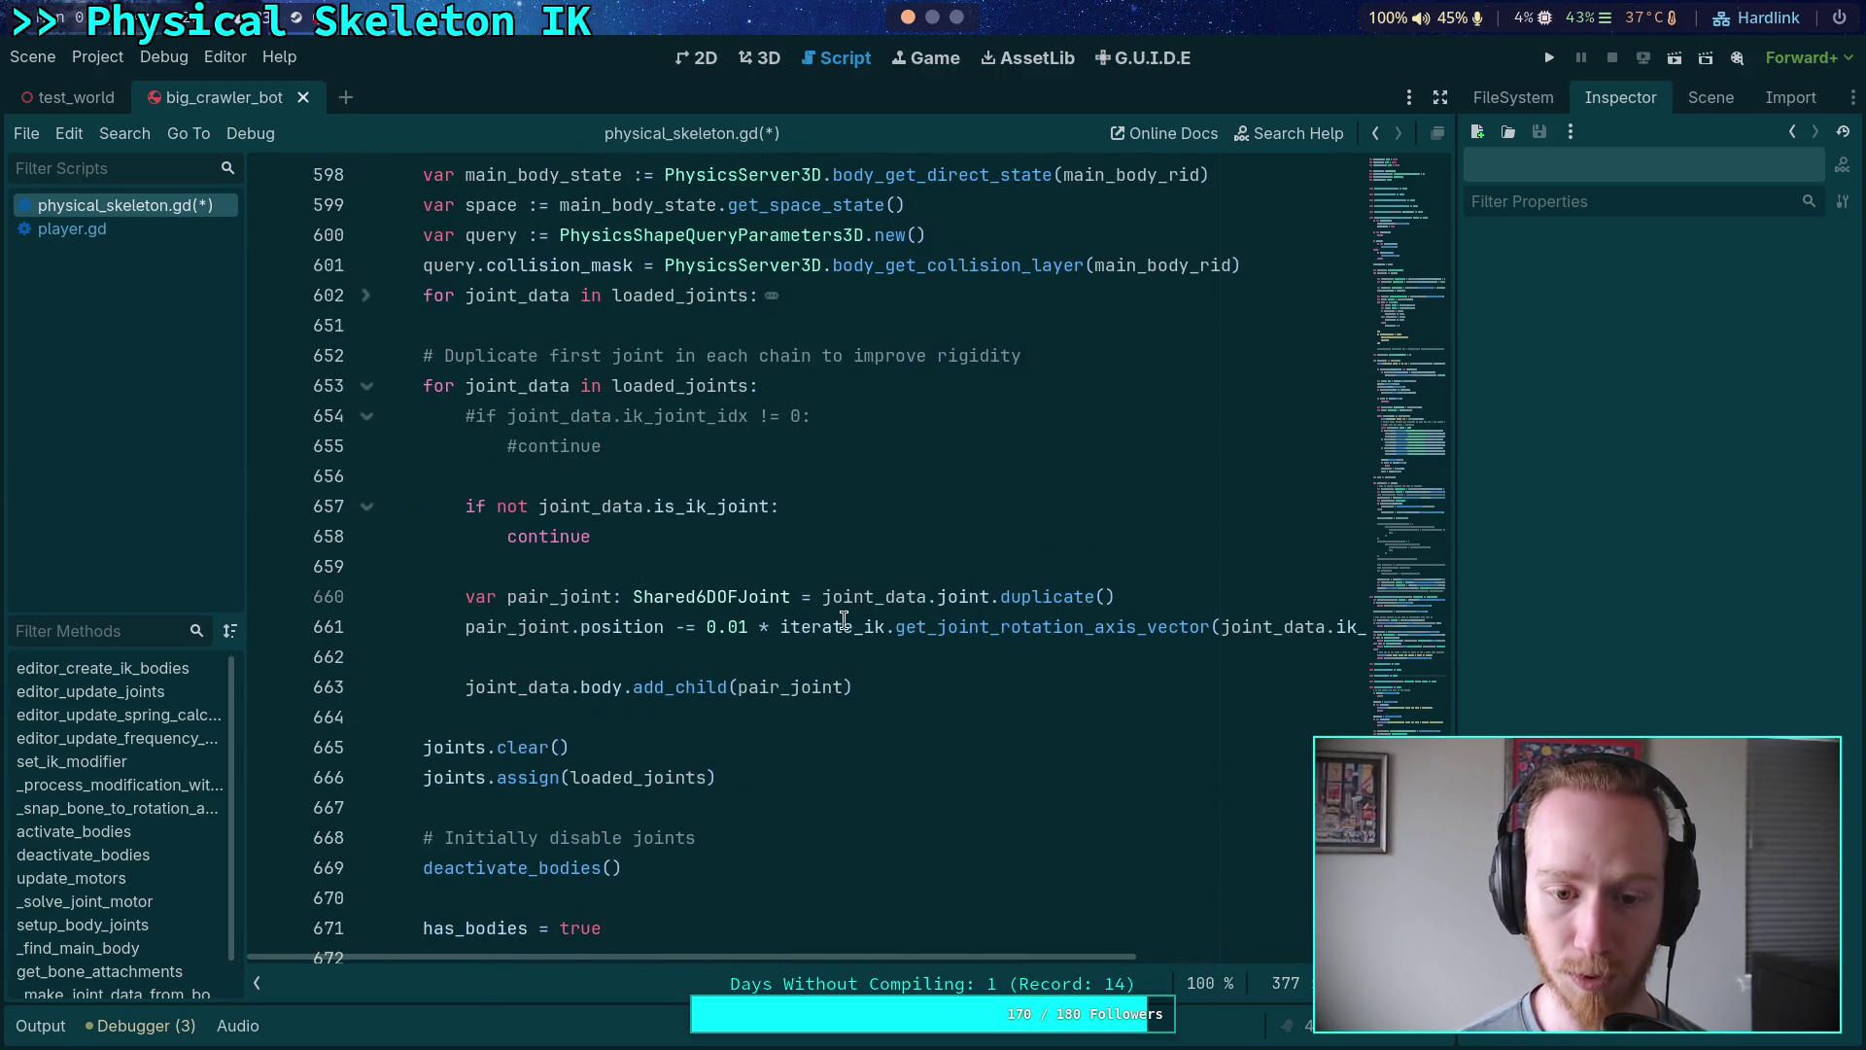
left_click(1206, 653)
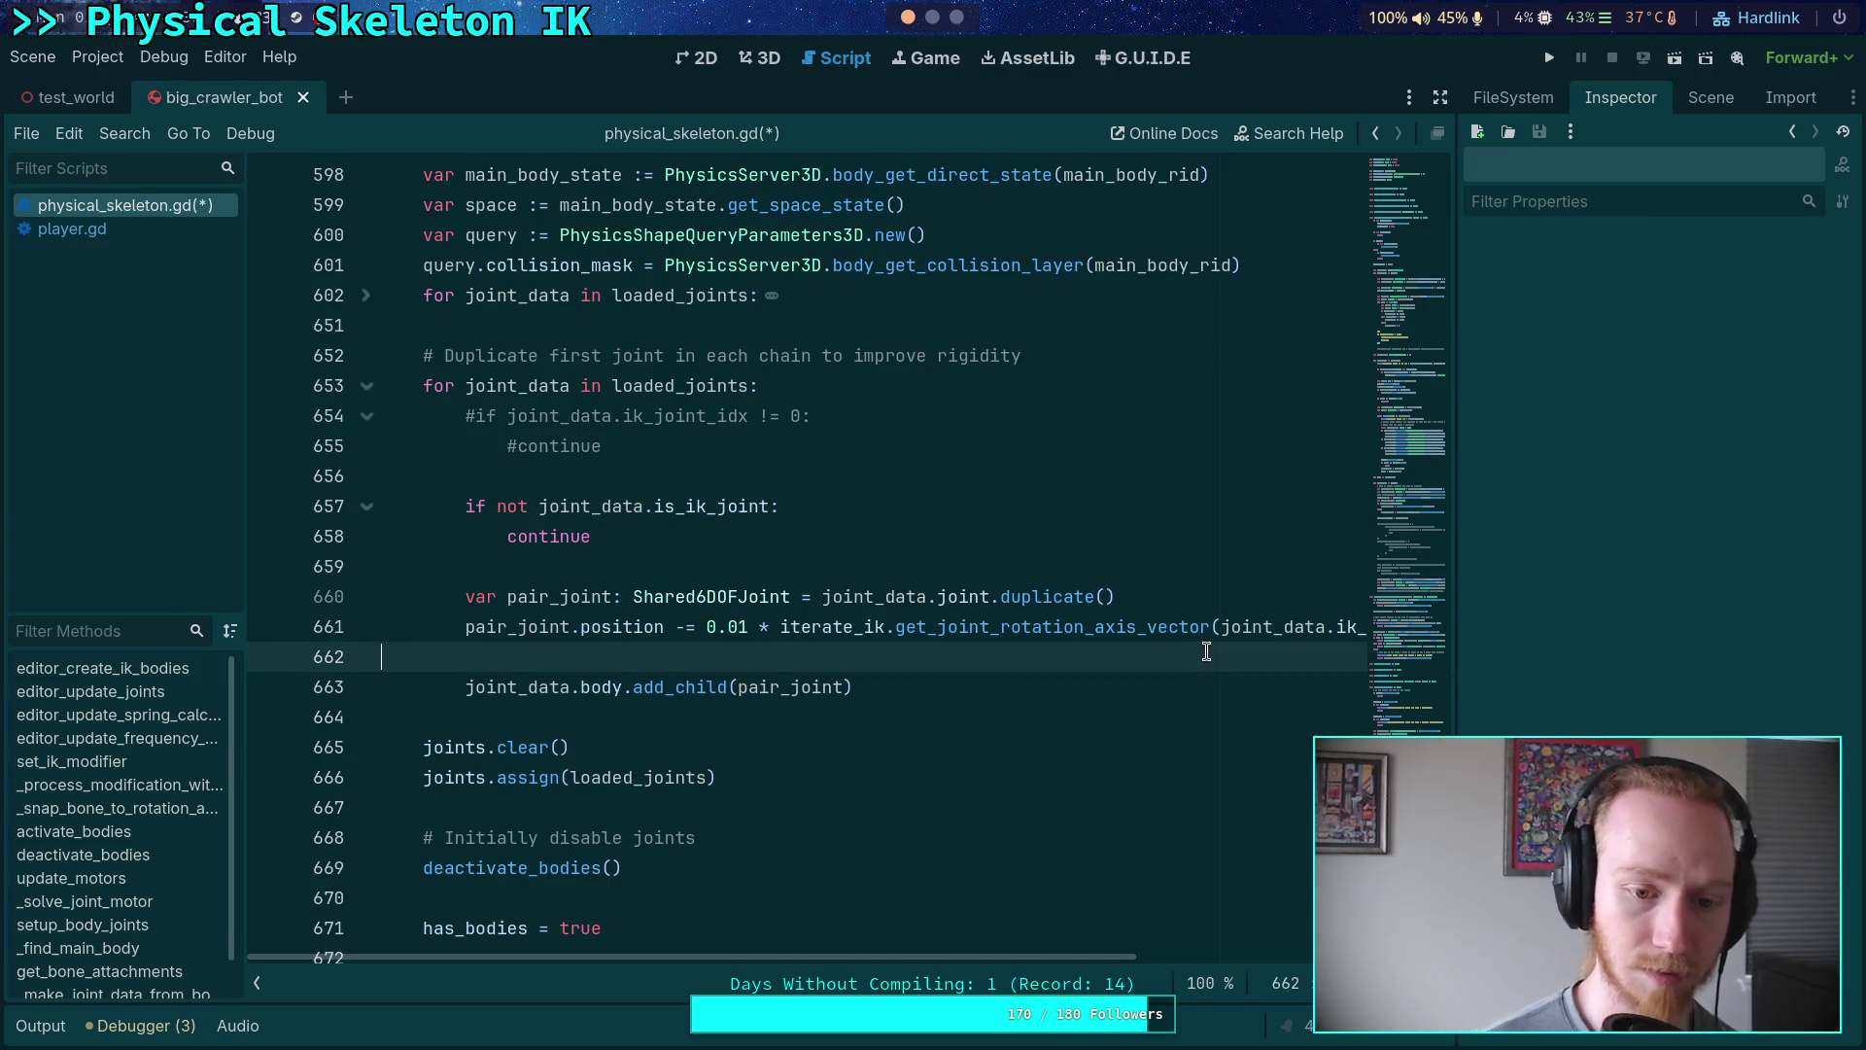
- Add a '# Turn off any motors' comment and pair_joint.set_flag_x(Generic6DOFJoint3D.FLAG_ENABLE_MOTOR, false)
key("Return")
key("Return")
key("Up")
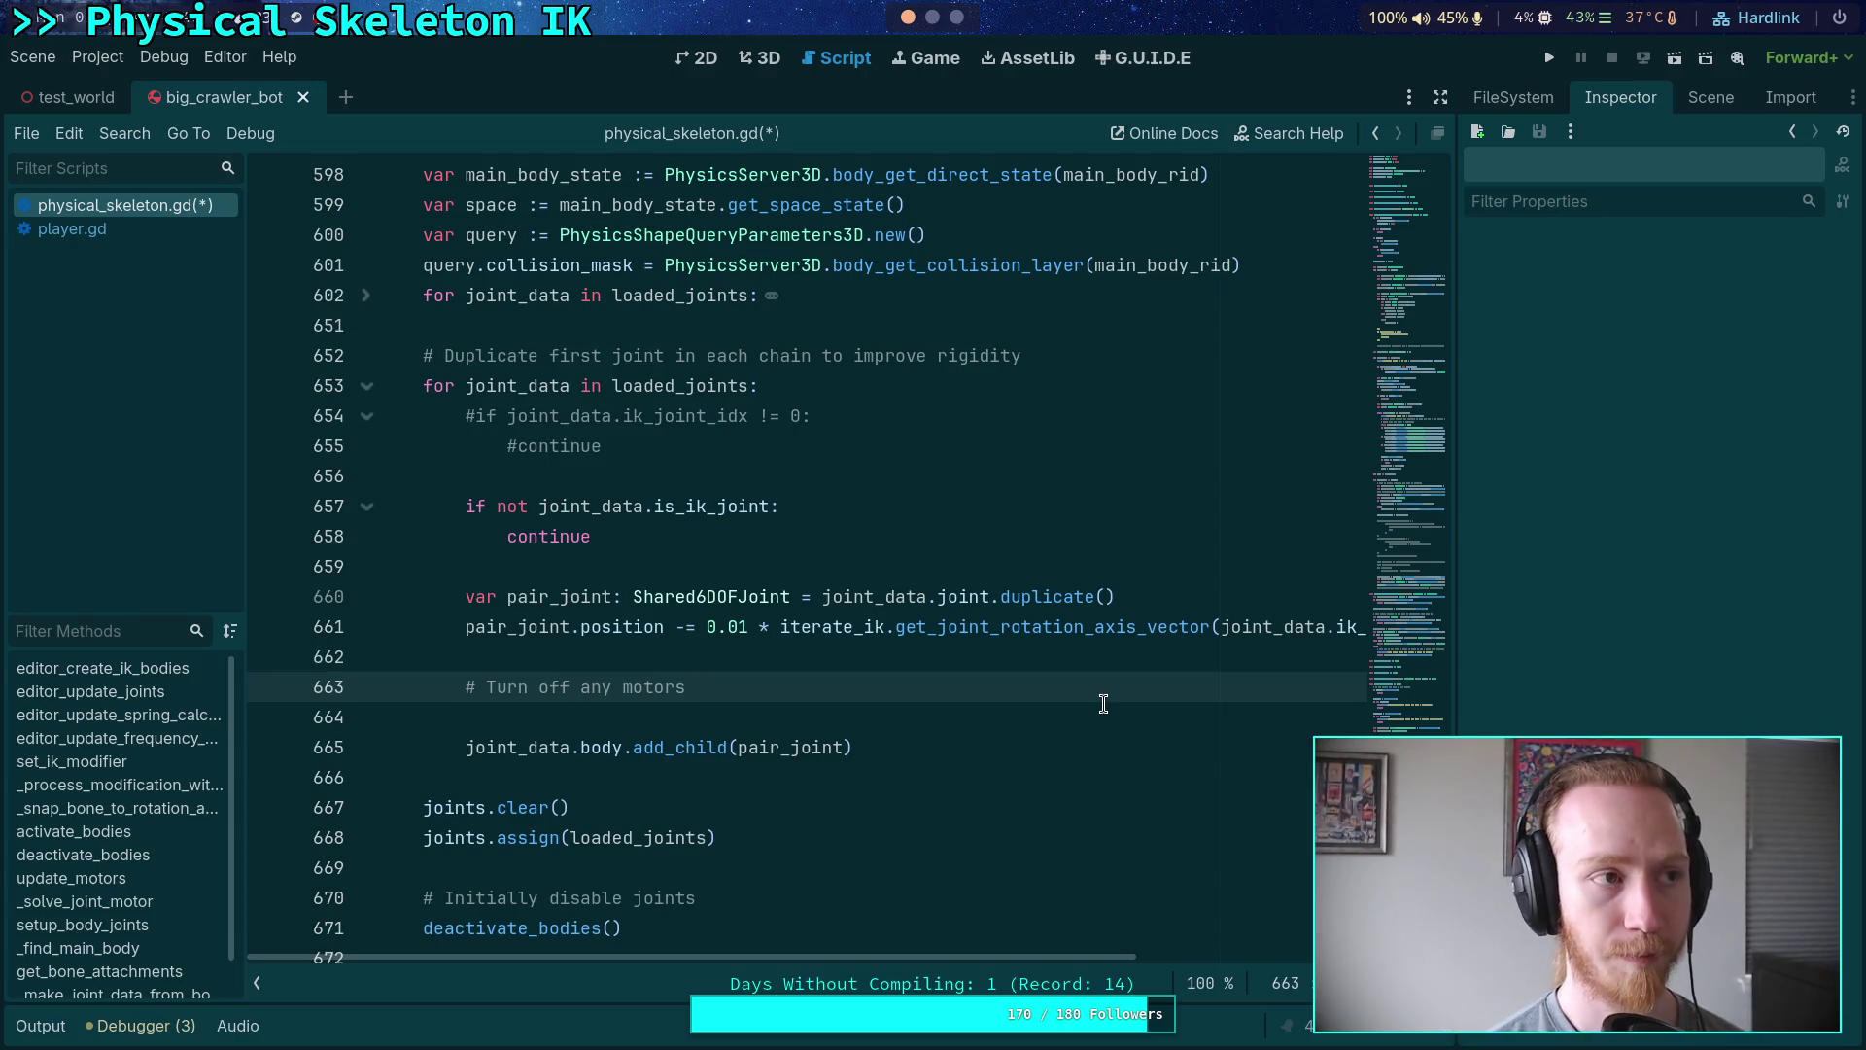
type("/ springs")
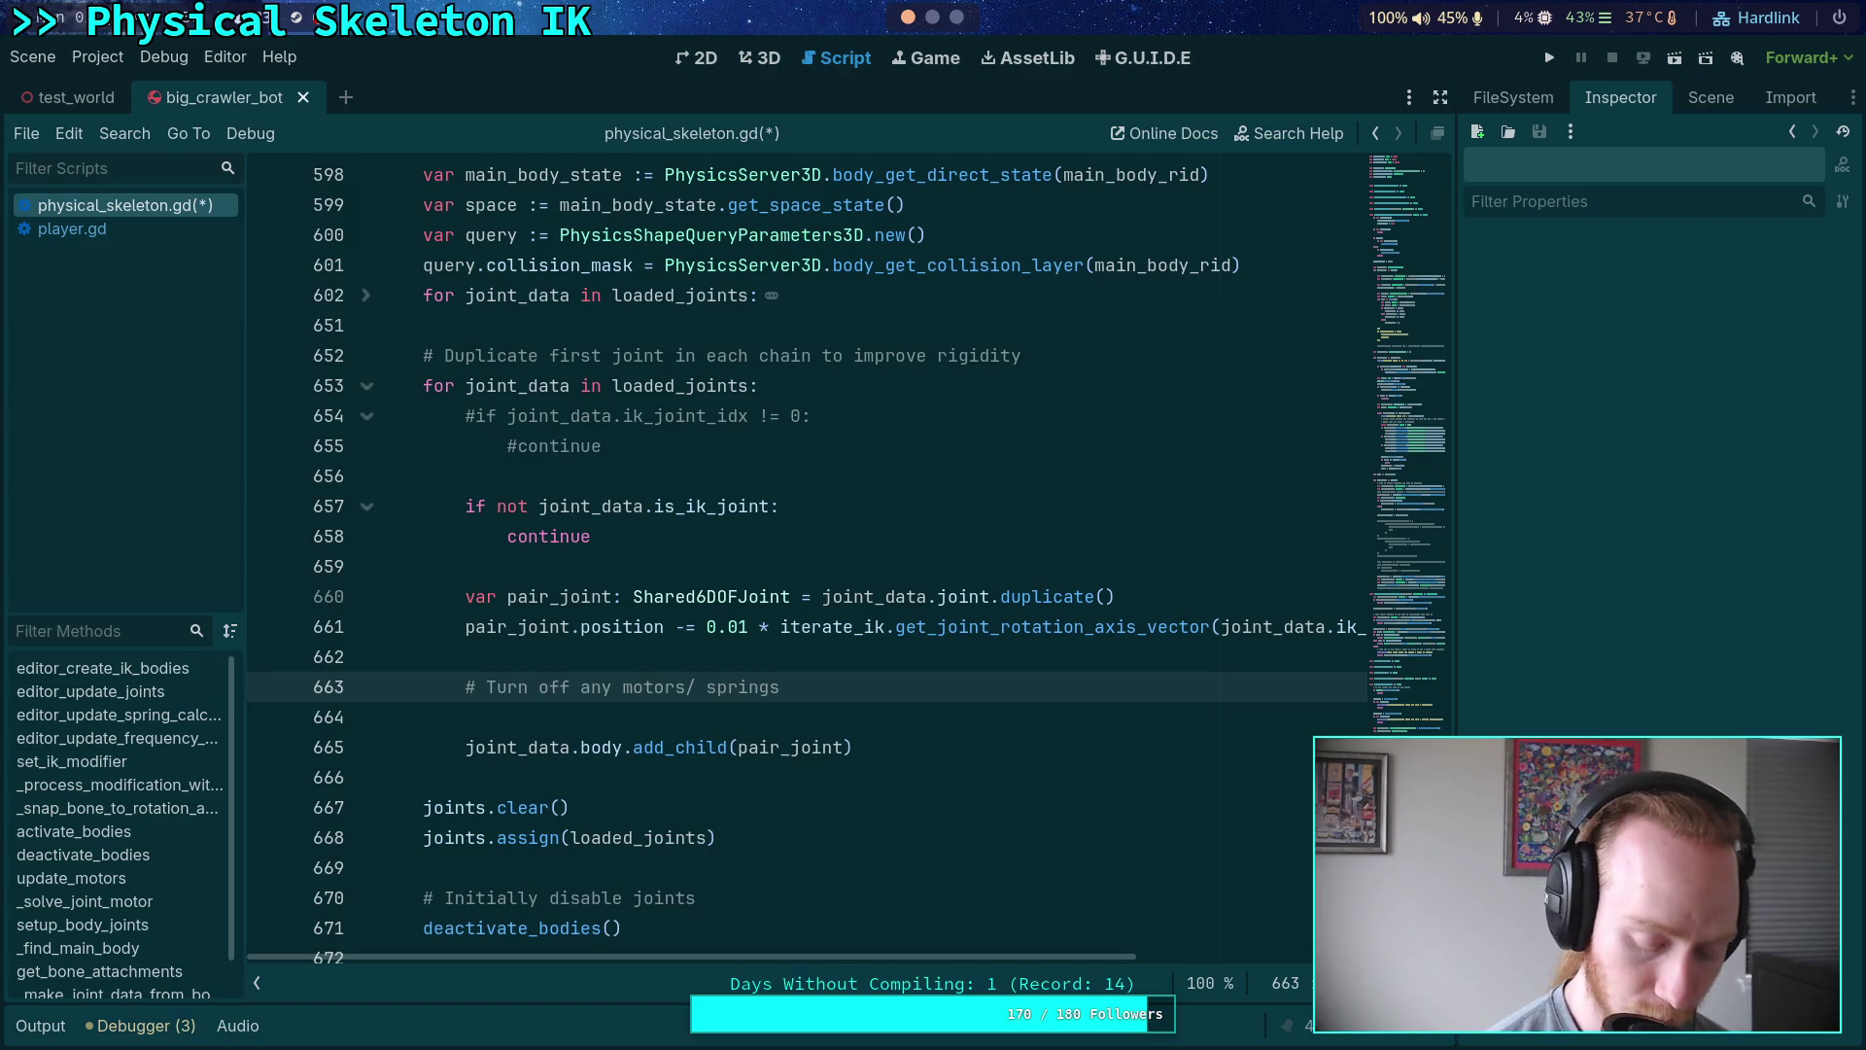
key("BackSpace")
key("BackSpace")
key("BackSpace")
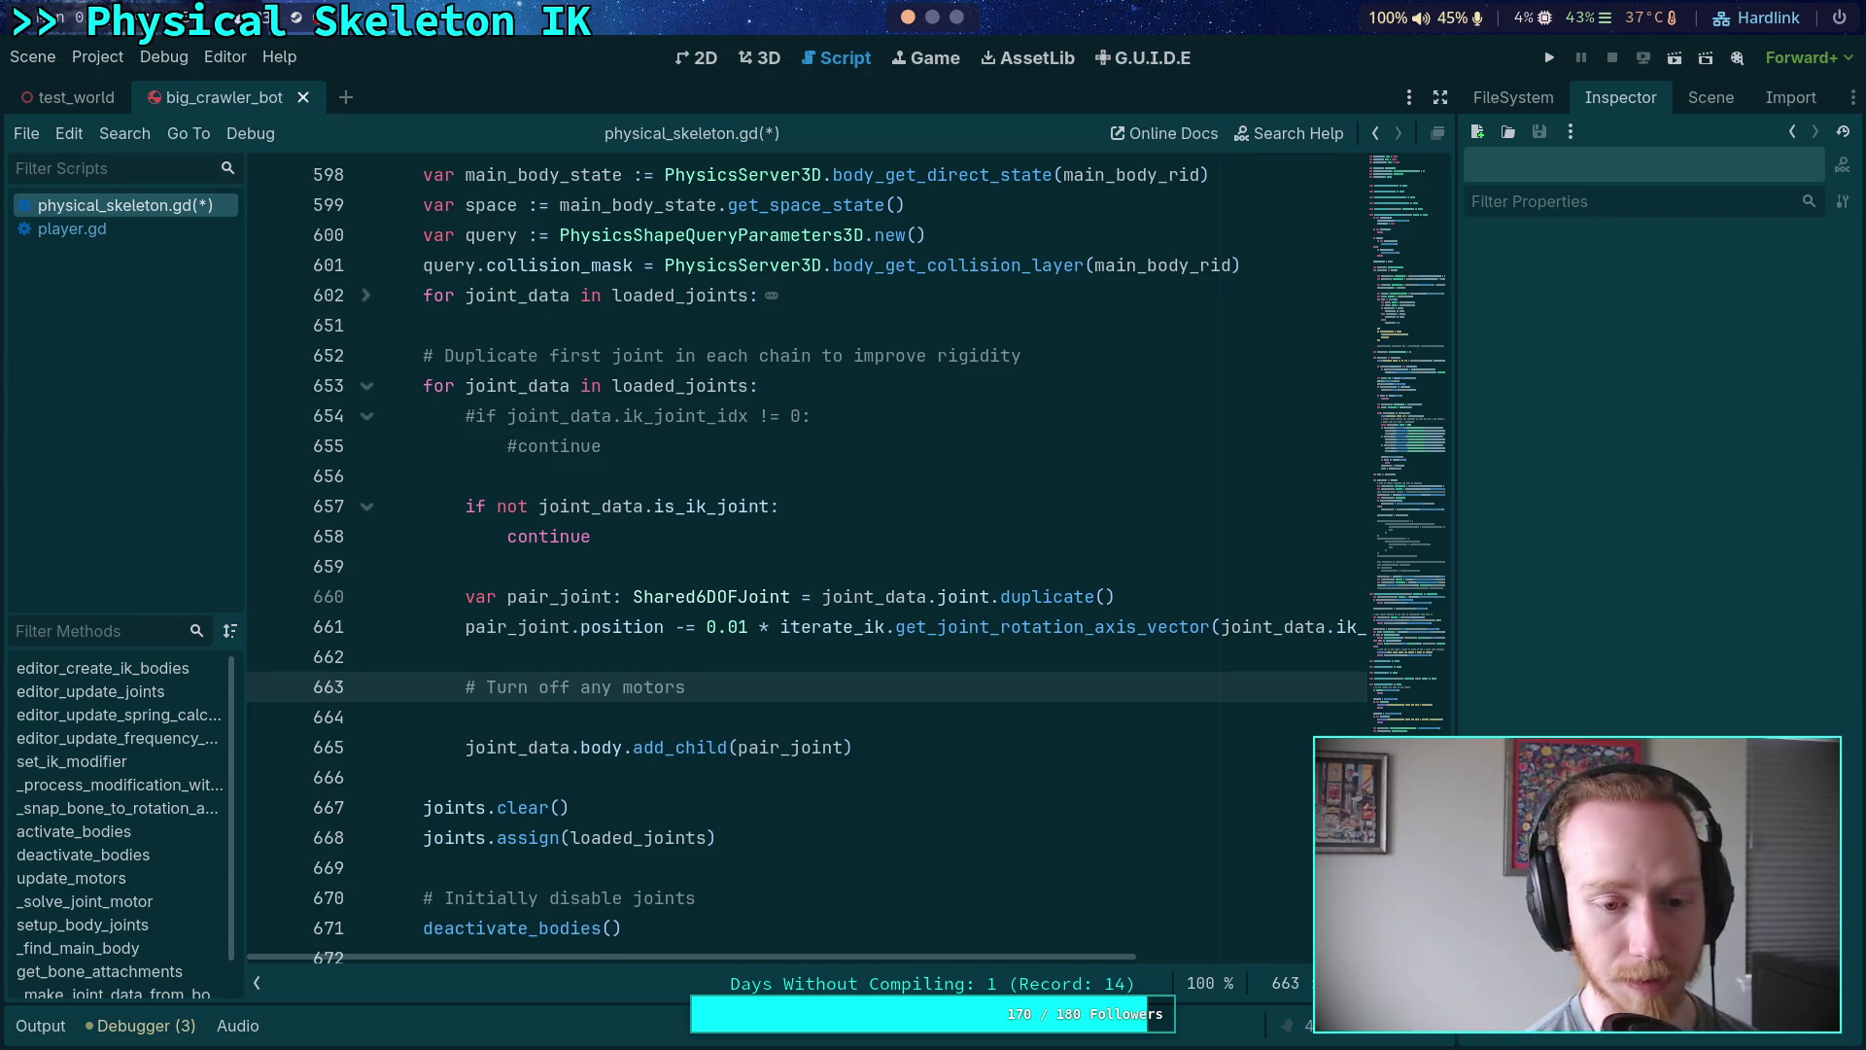
key("Return")
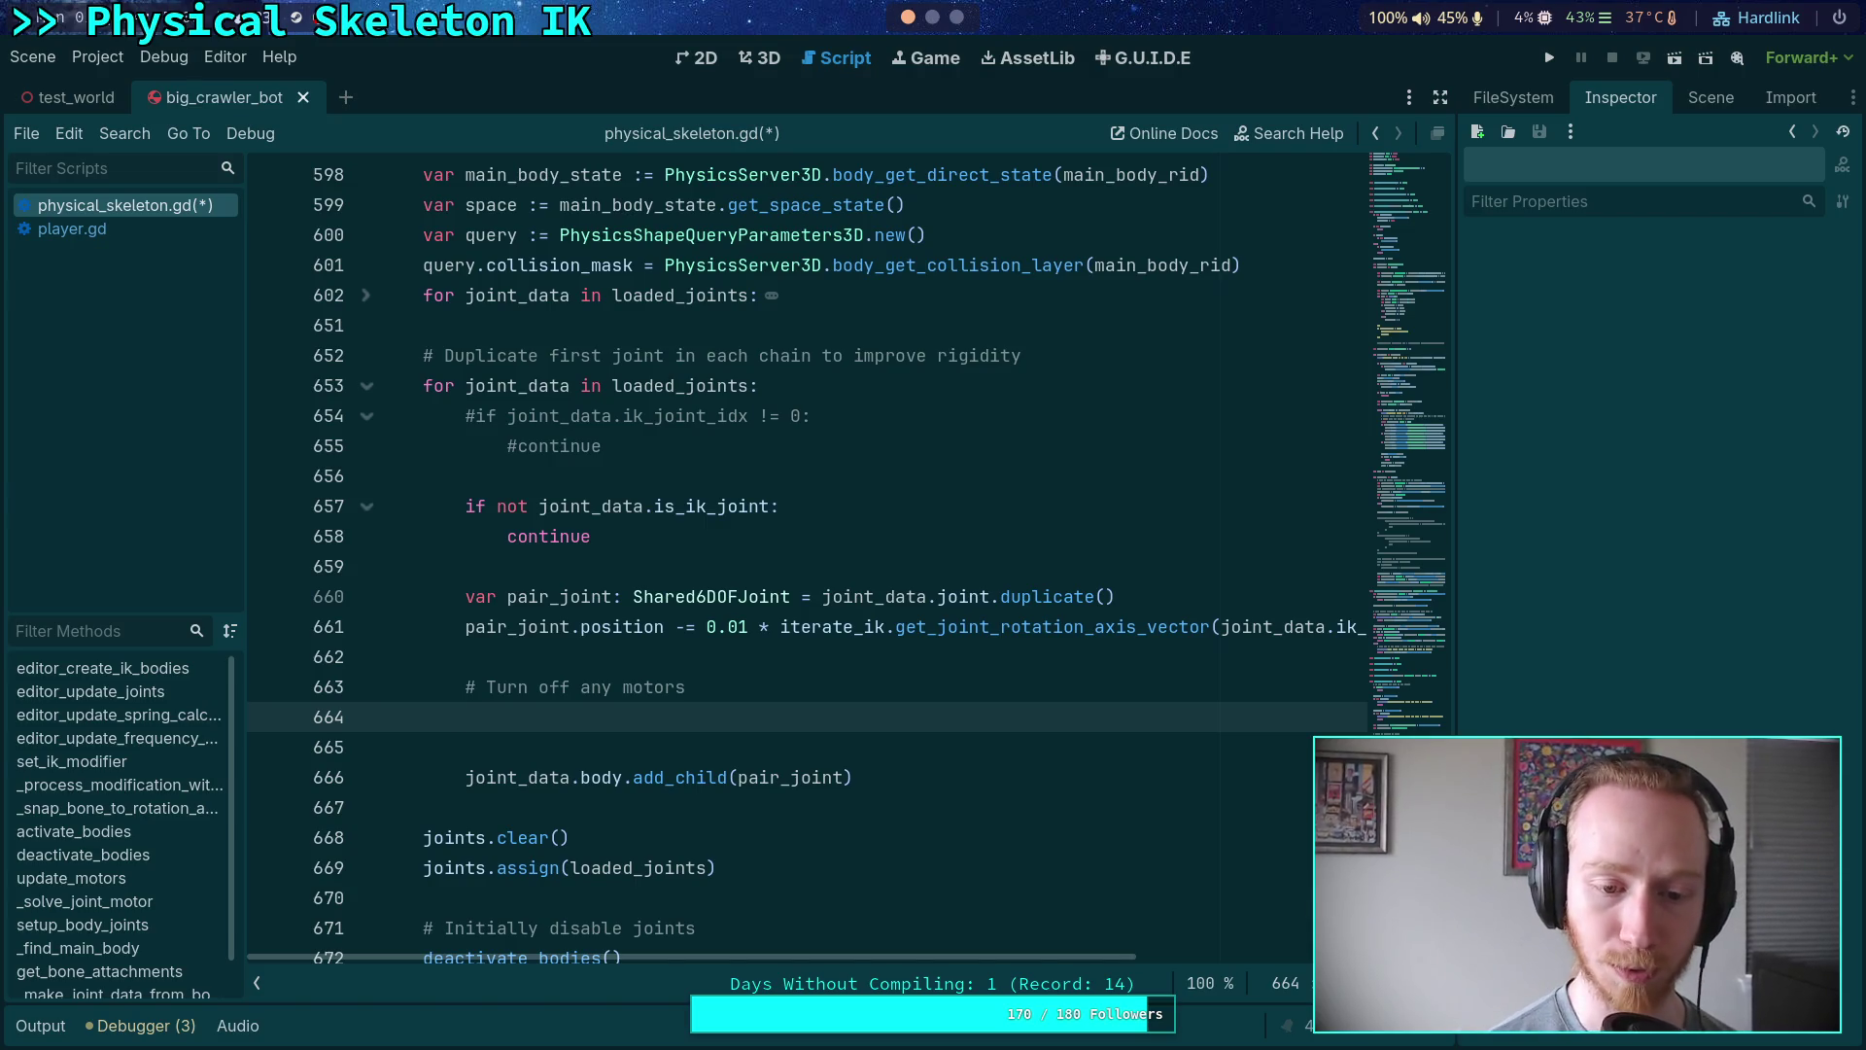
type("pair")
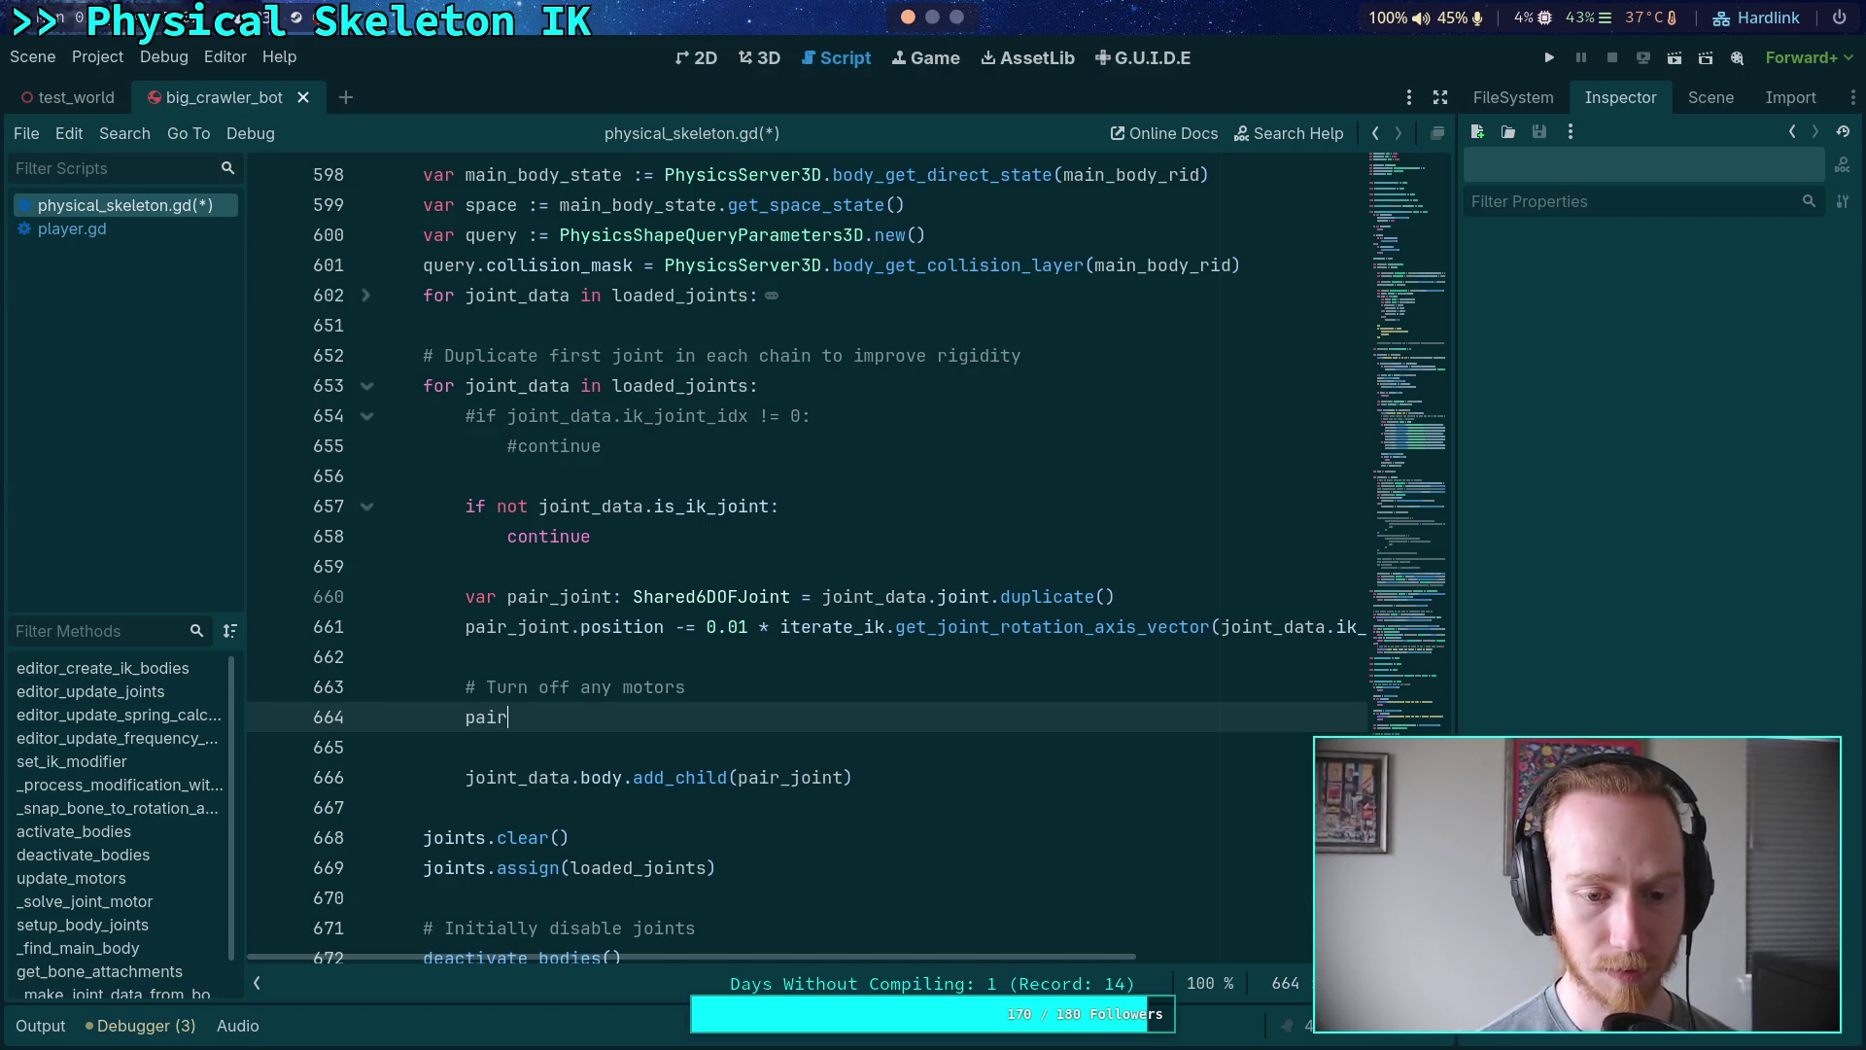
type("_joint.s")
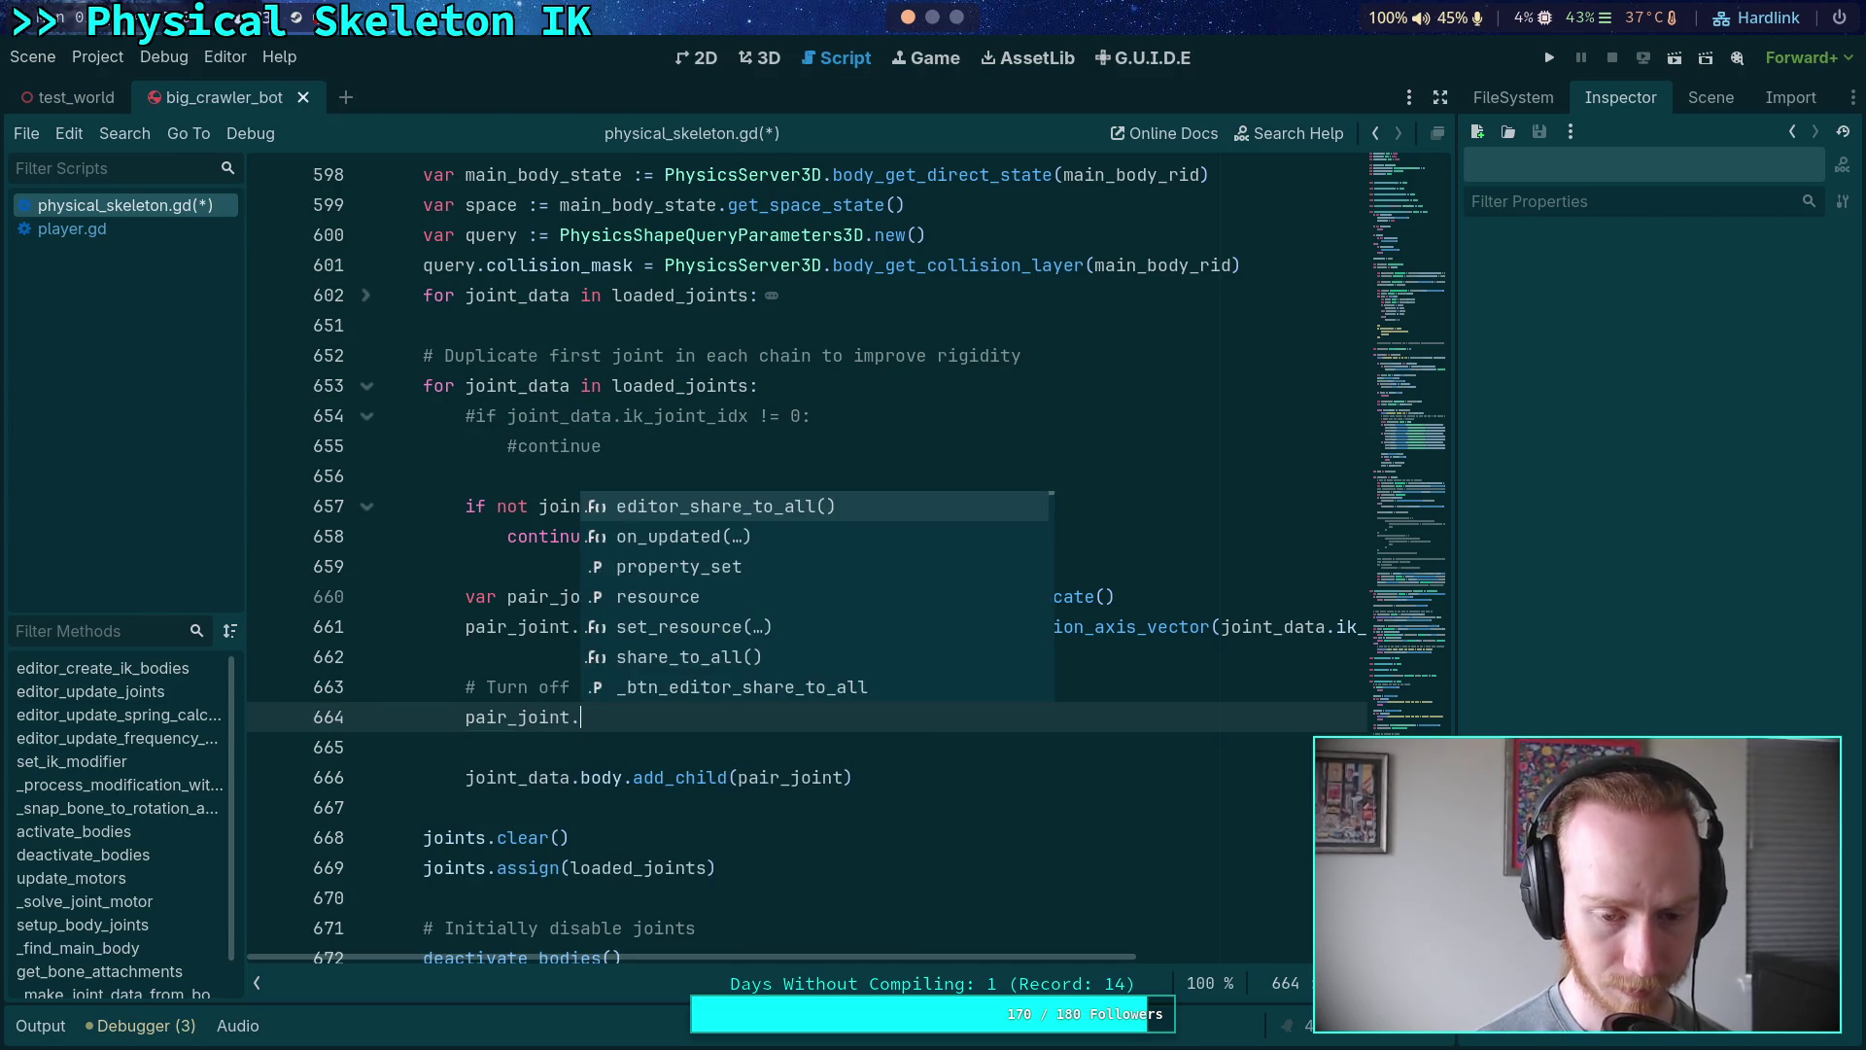
type("et_flag")
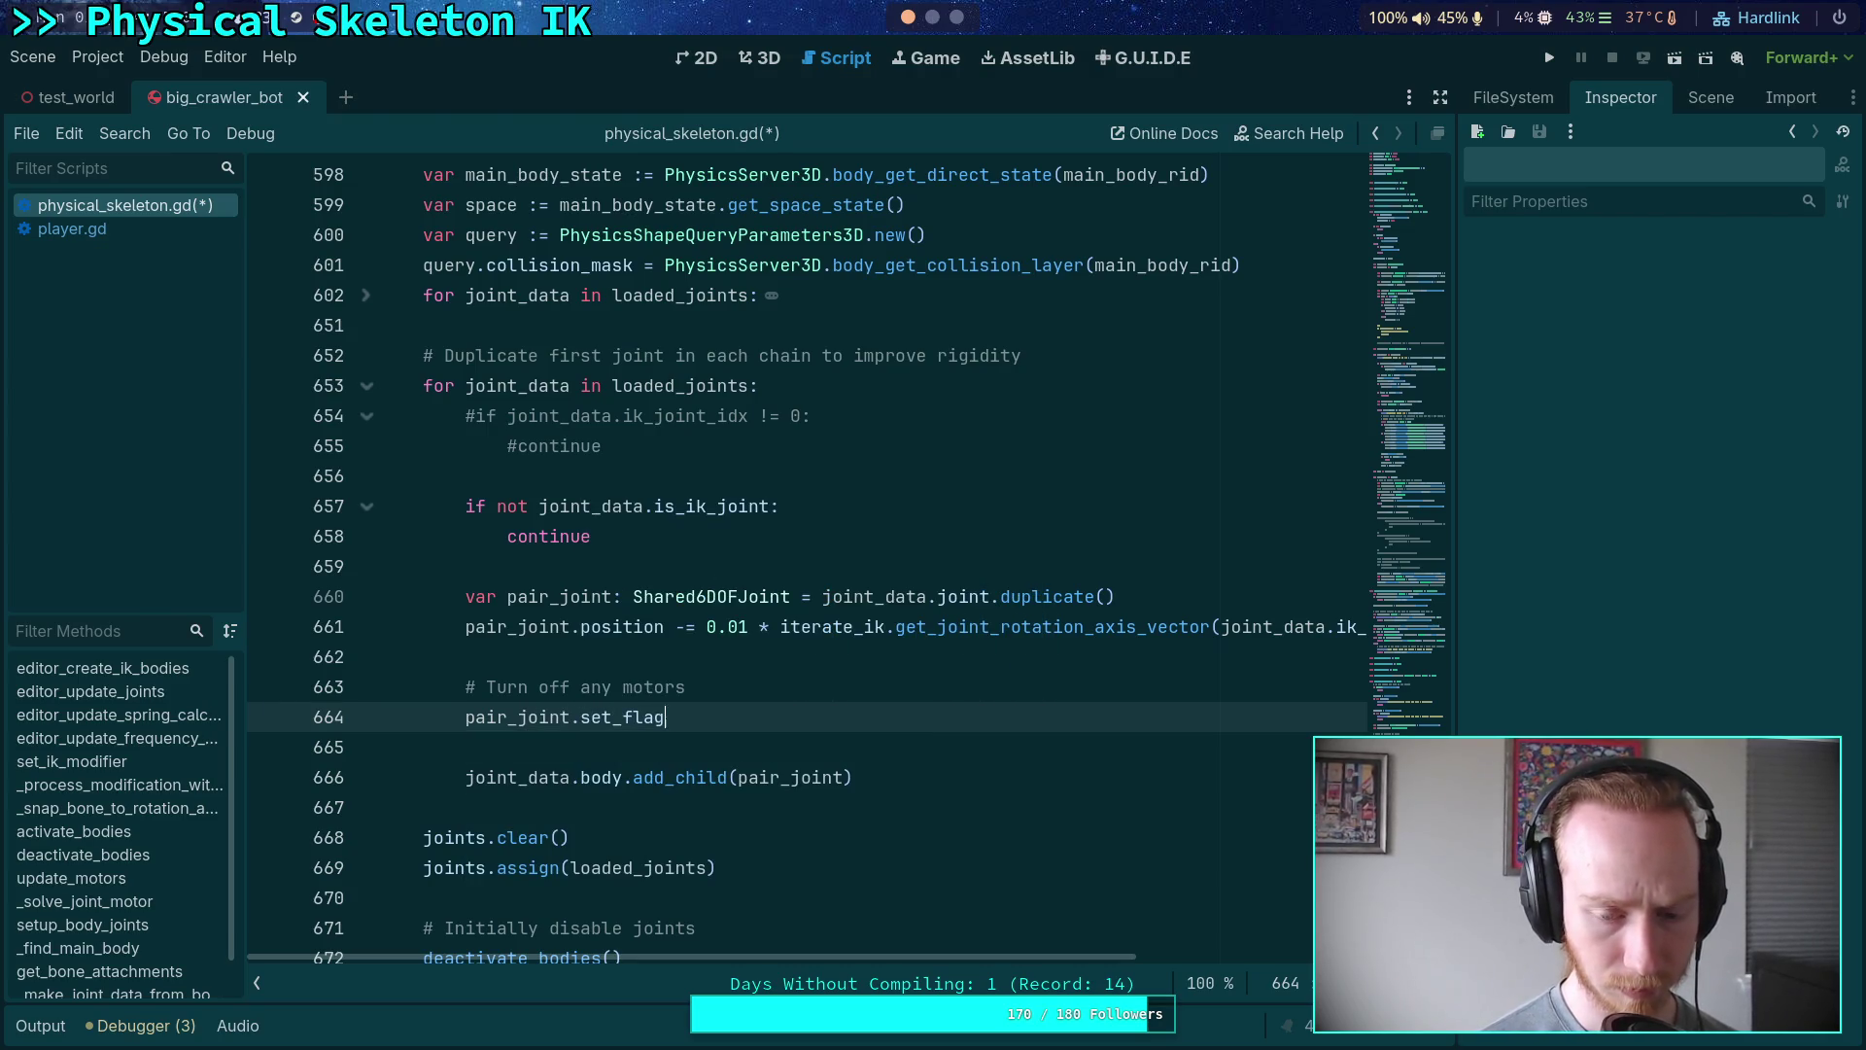
type("_x(")
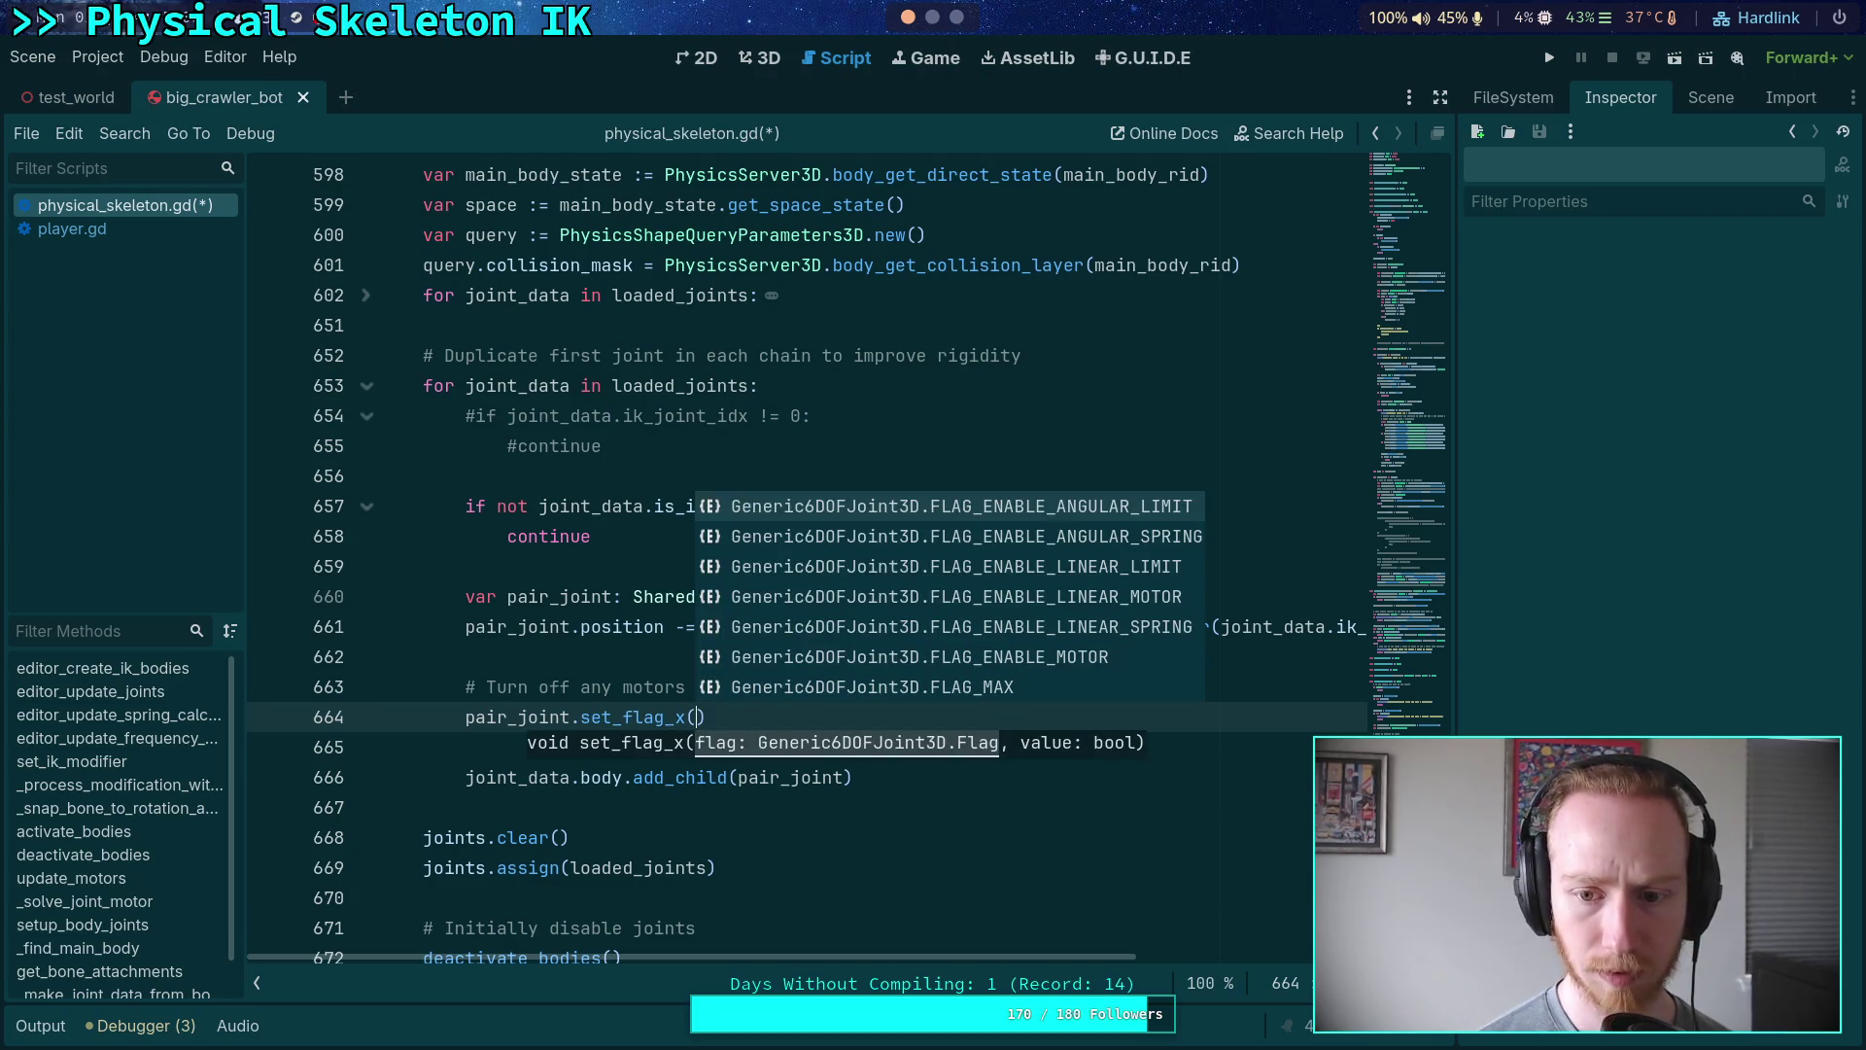
key("Down")
key("Down")
key("Down")
key("Return")
type("false")
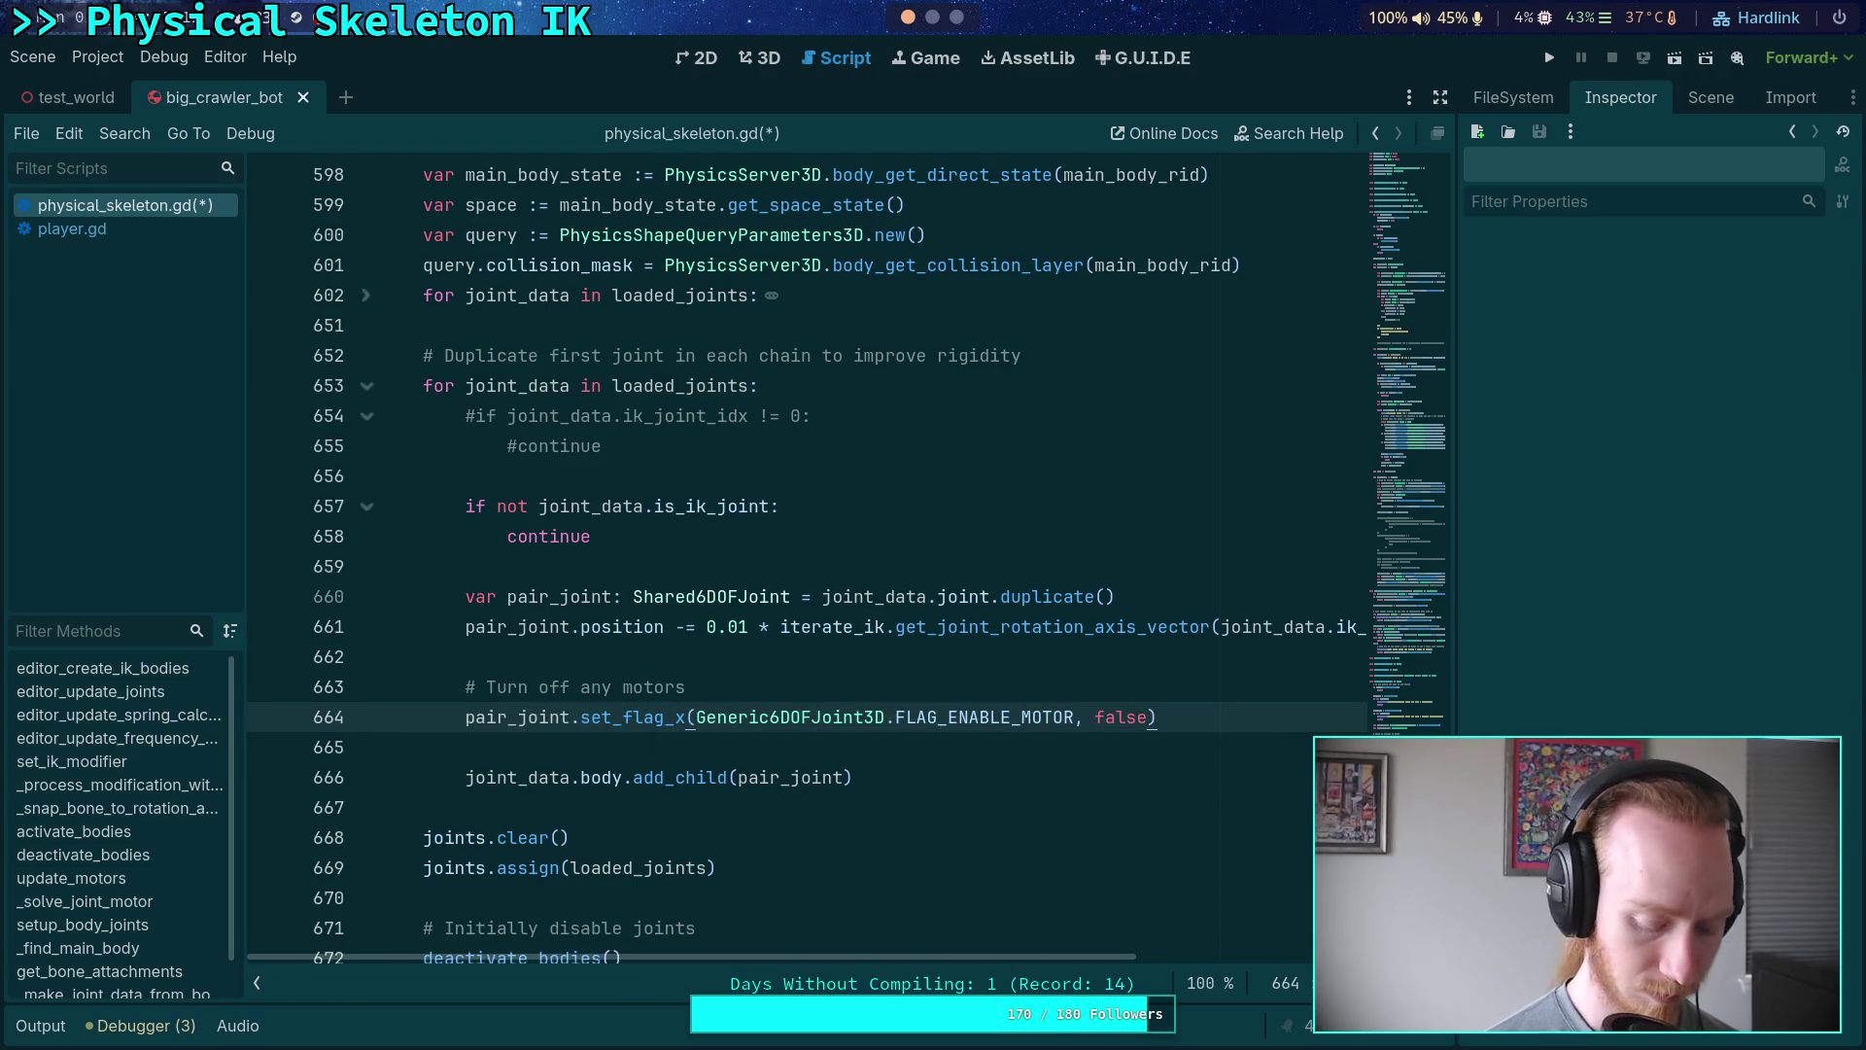
- Duplicate the flag line for the y and z axes and save physical_skeleton.gd
key("ctrl+shift+d")
key("ctrl+shift+d")
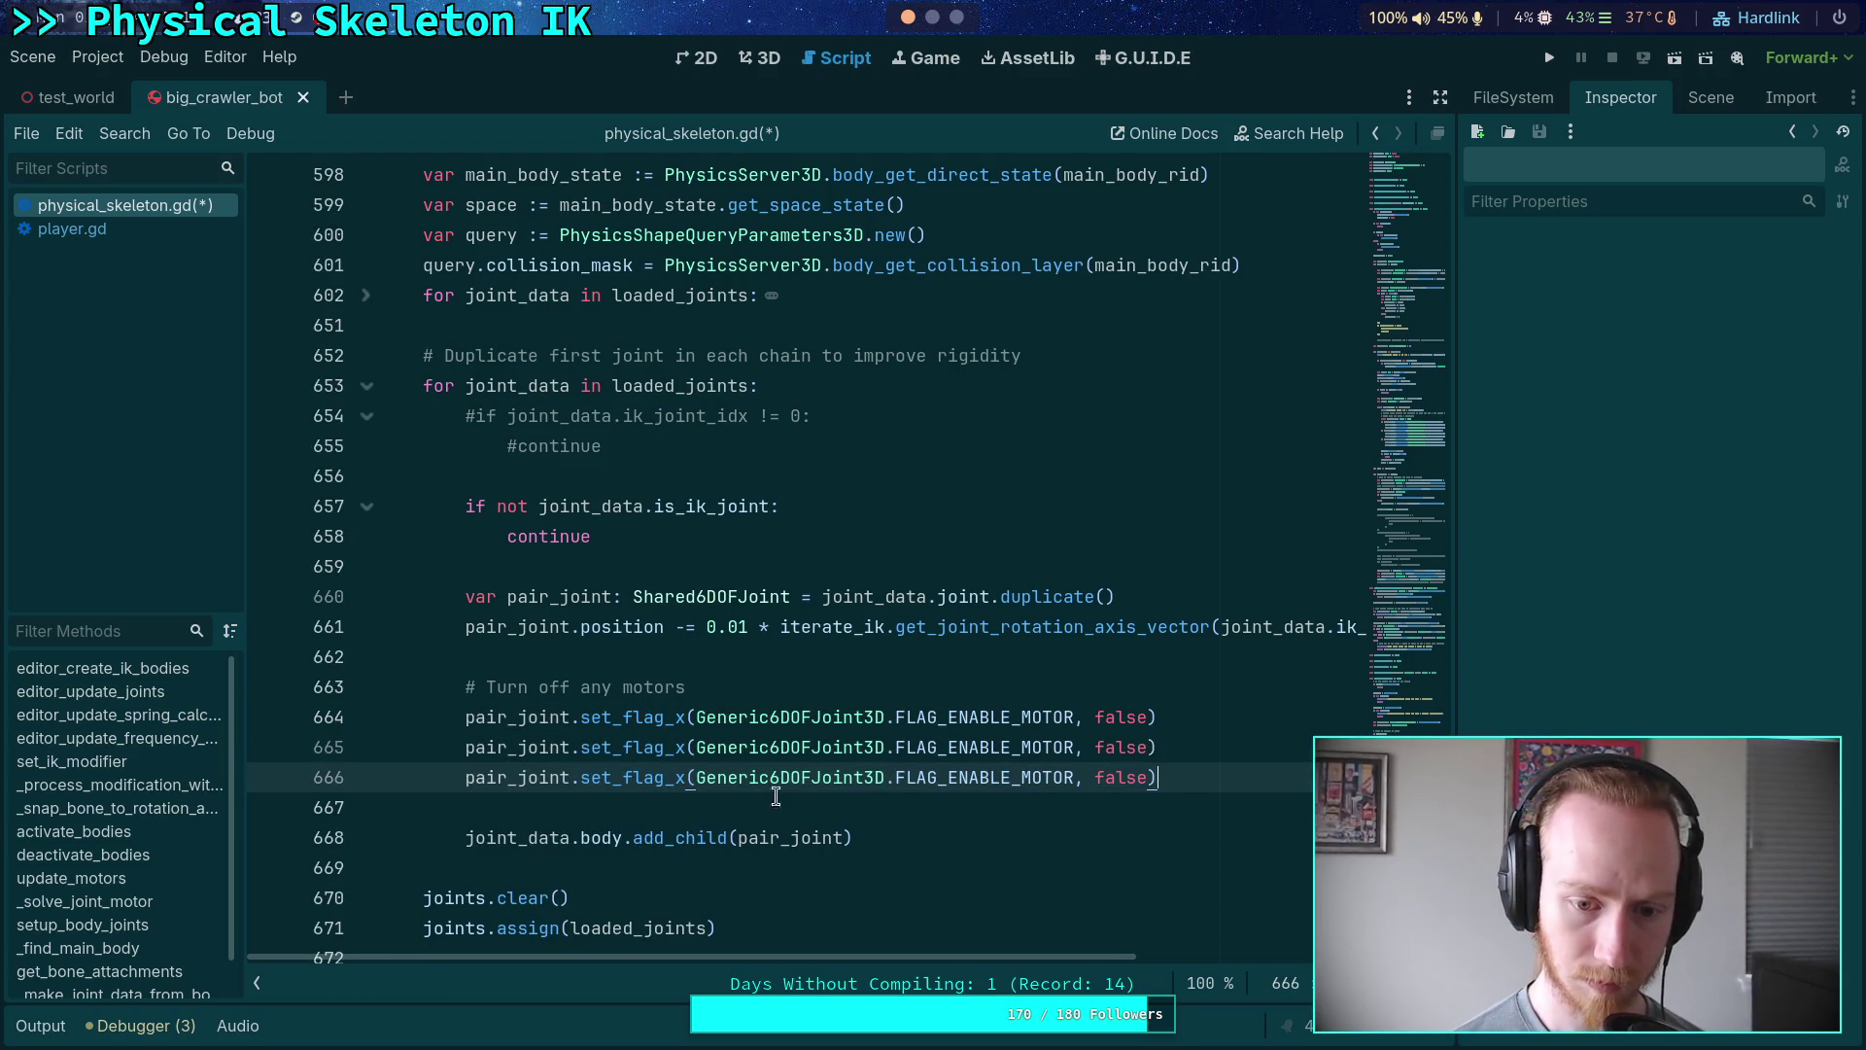
left_click(686, 747)
key("BackSpace")
type("f")
key("shift+Left")
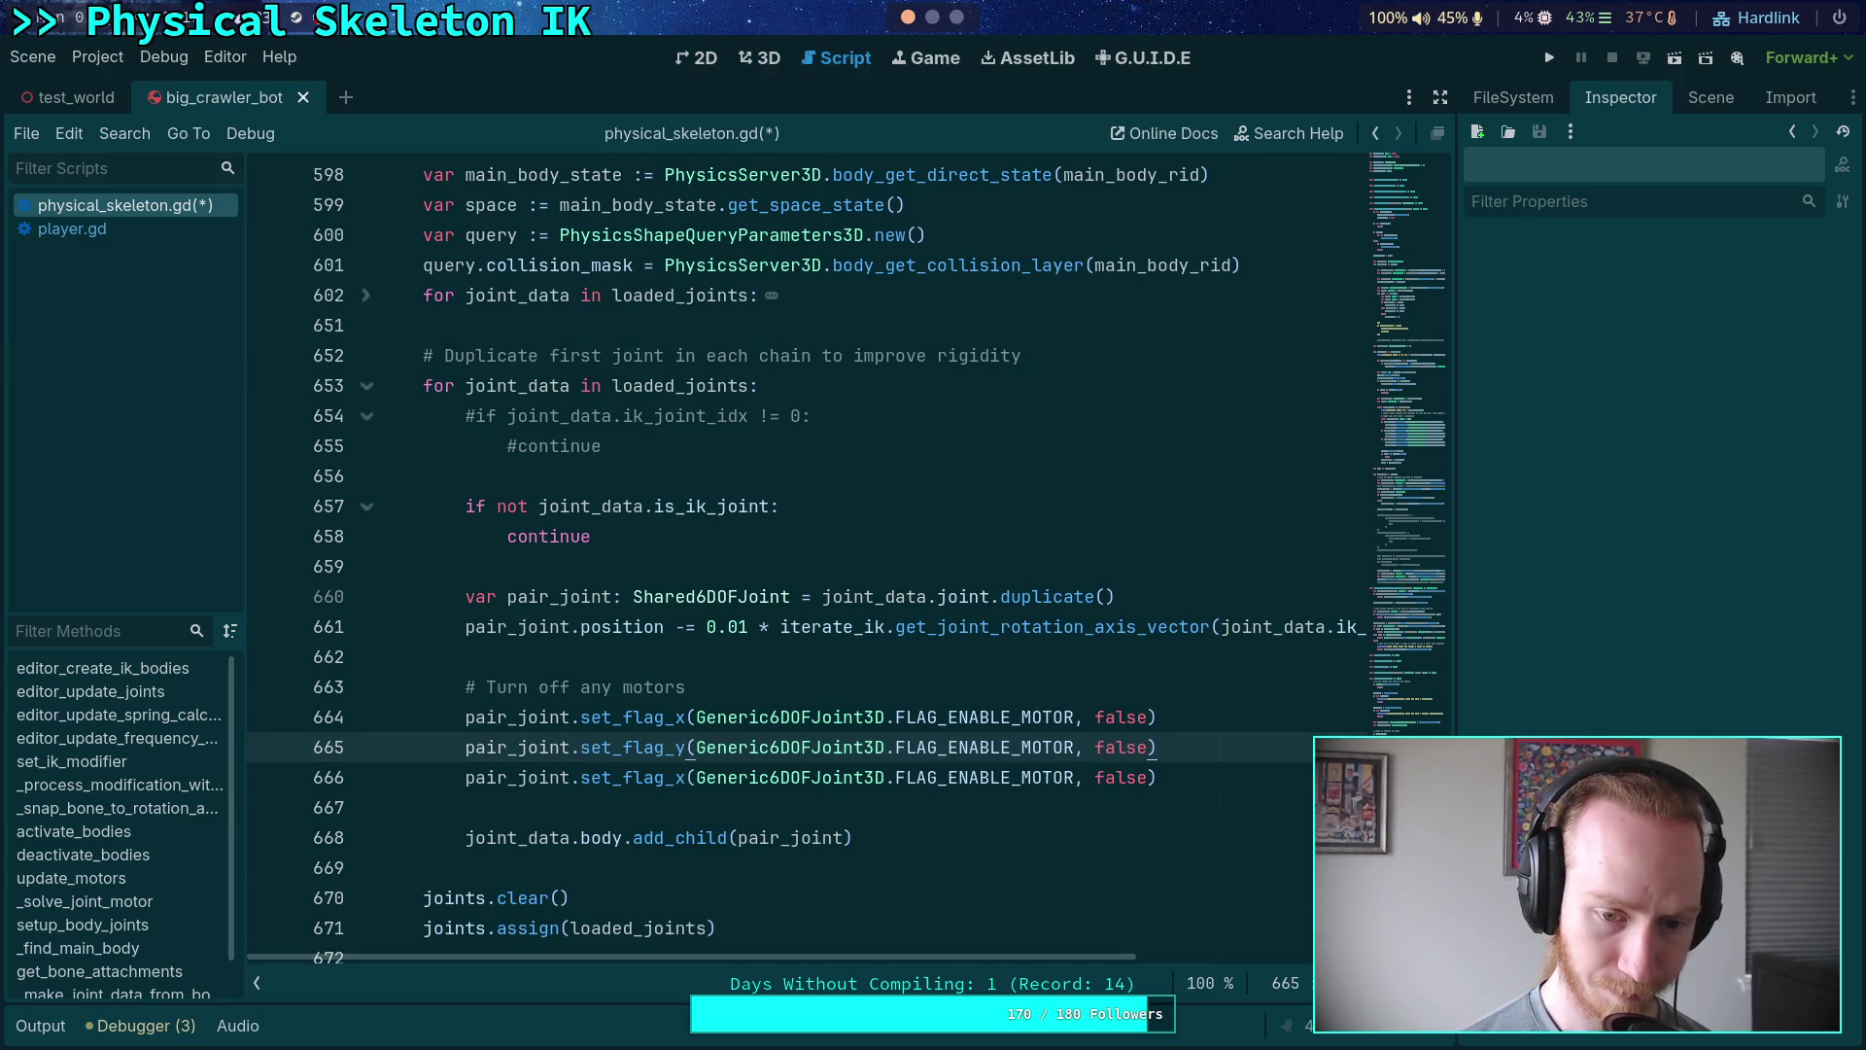
key("Down")
key("BackSpace")
type("z")
key("ctrl+s")
left_click(1710, 98)
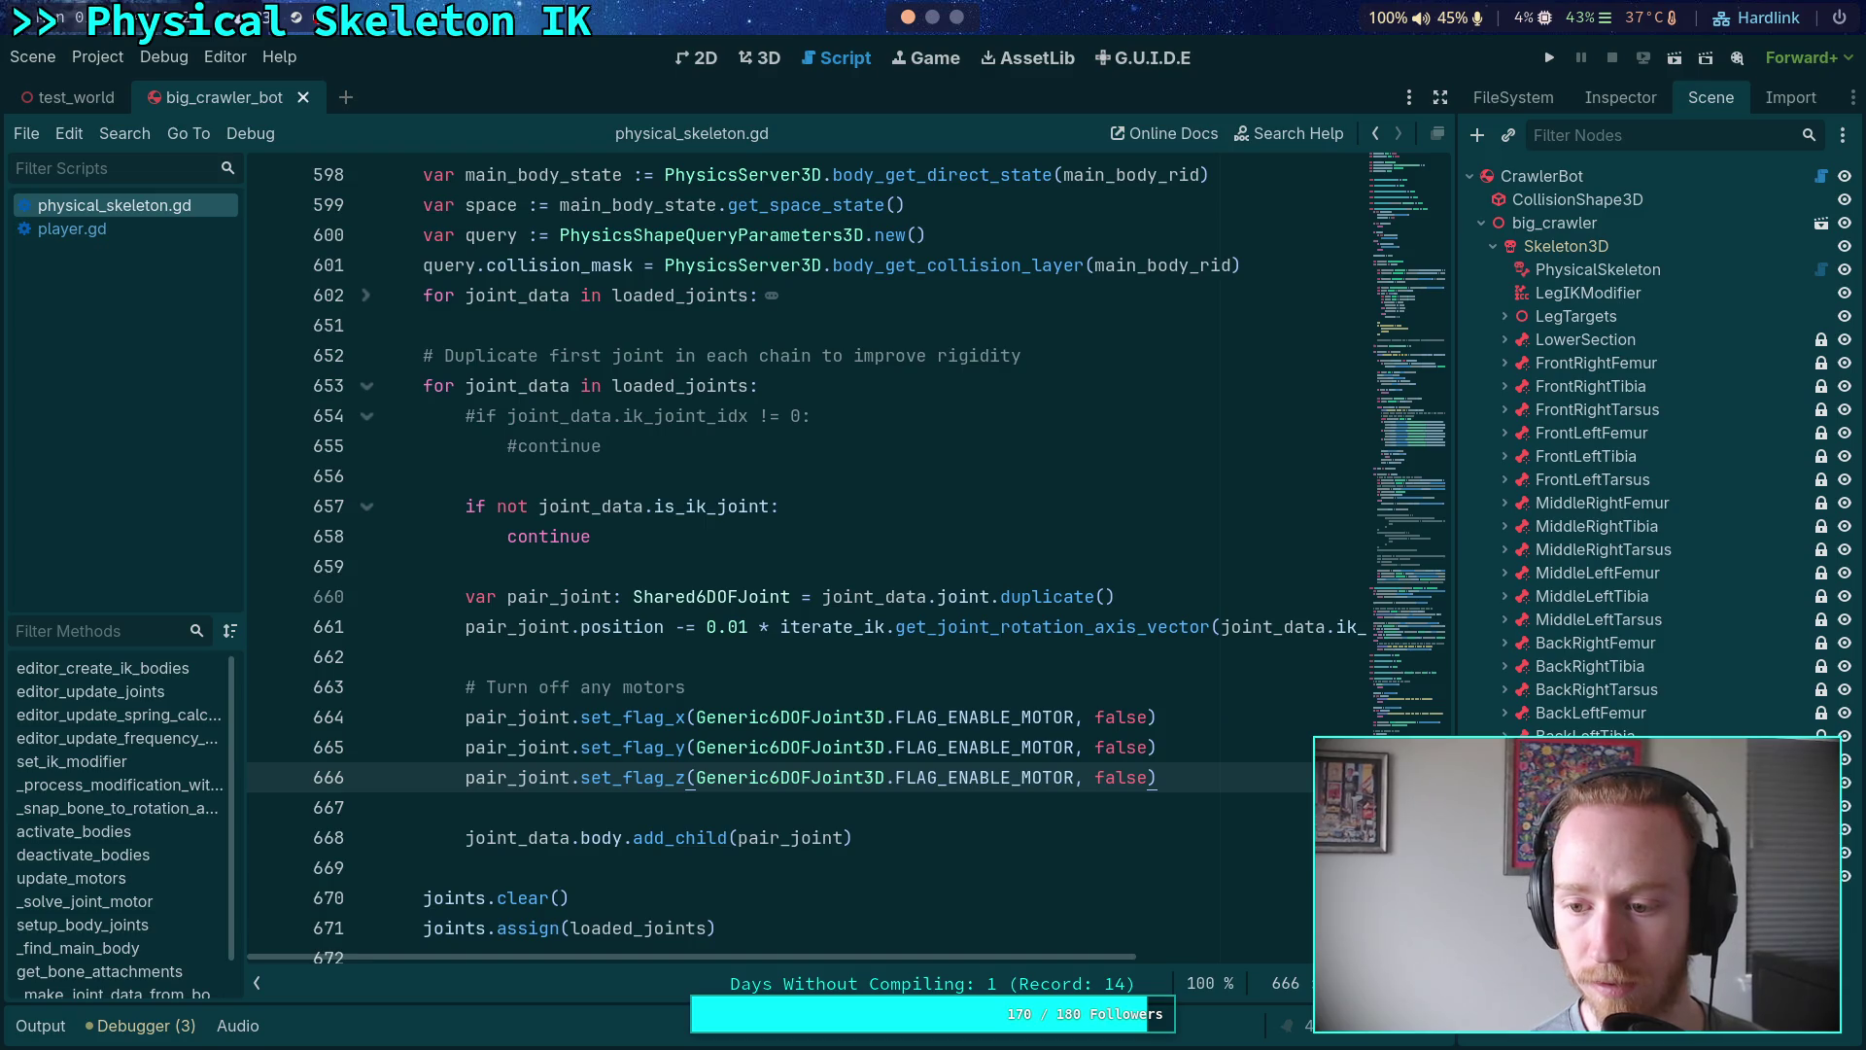
- Expand the front-right leg nodes and inspect FR_Femur_Joint's Angular Motor settings
left_click(1504, 385)
left_click(1504, 362)
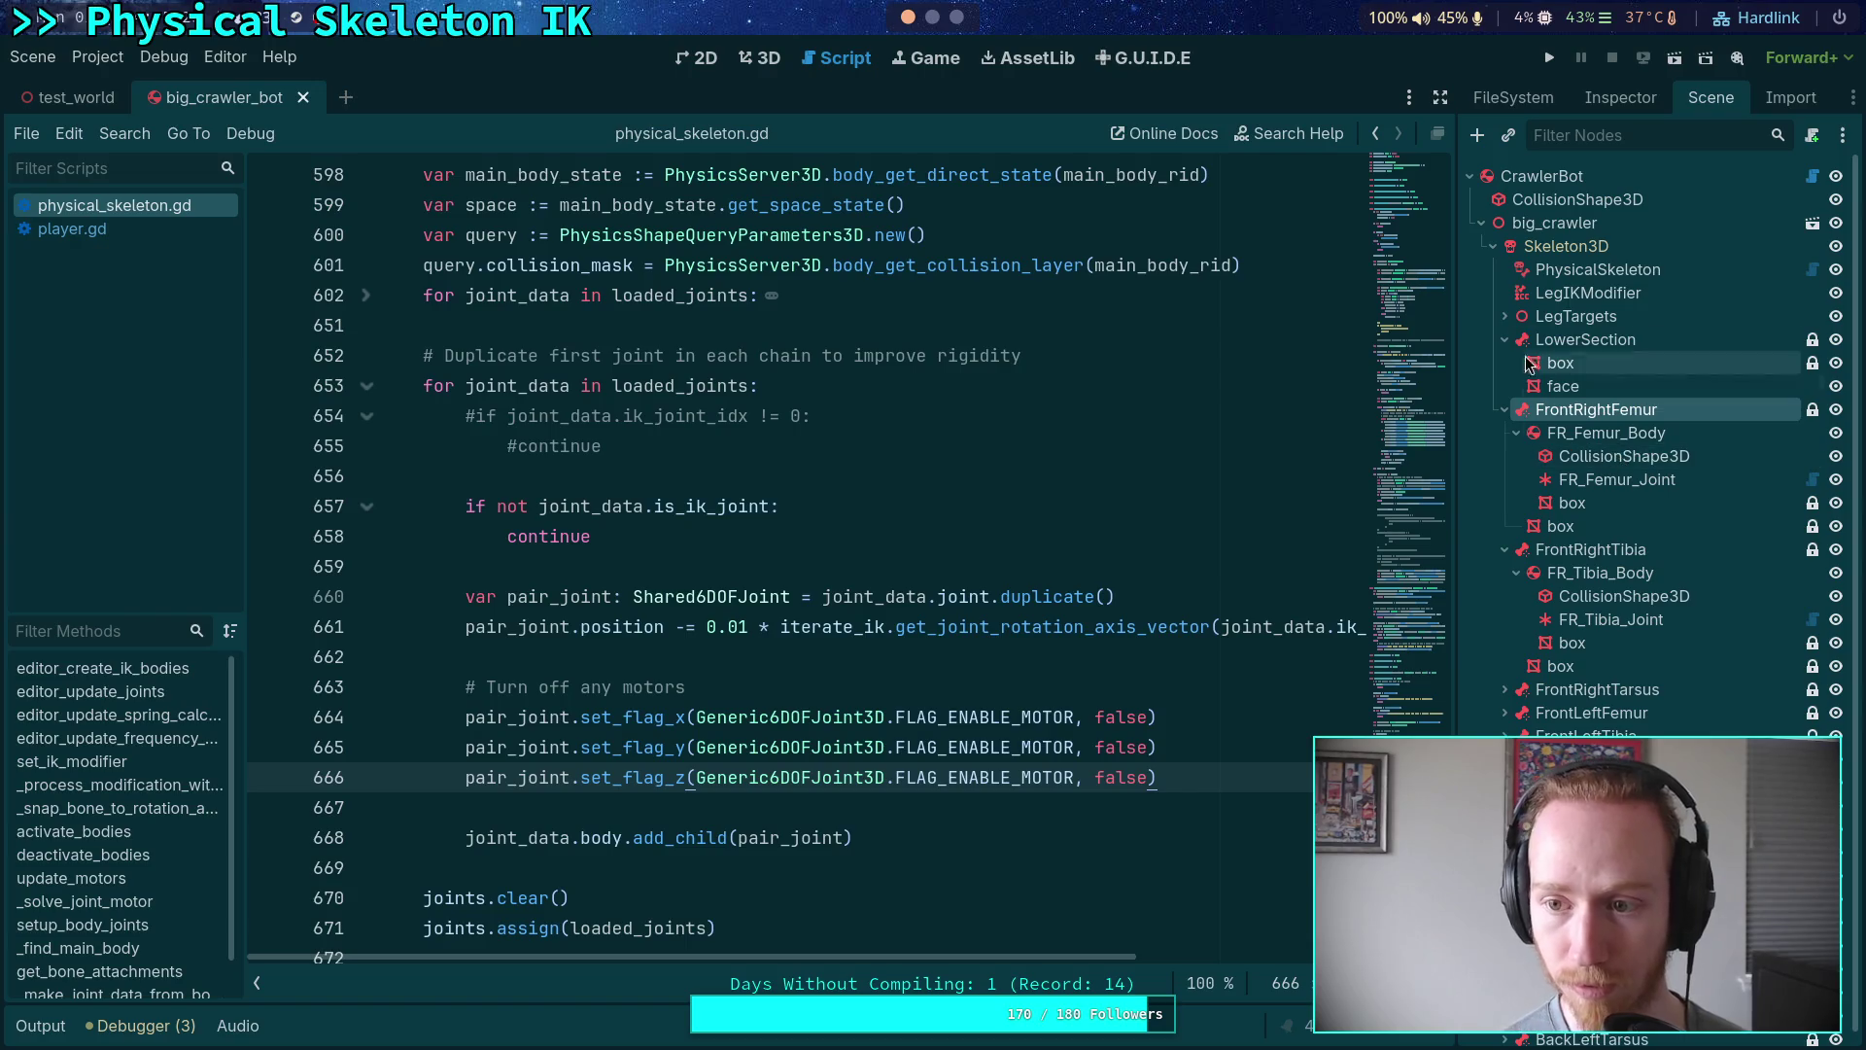
left_click(1602, 433)
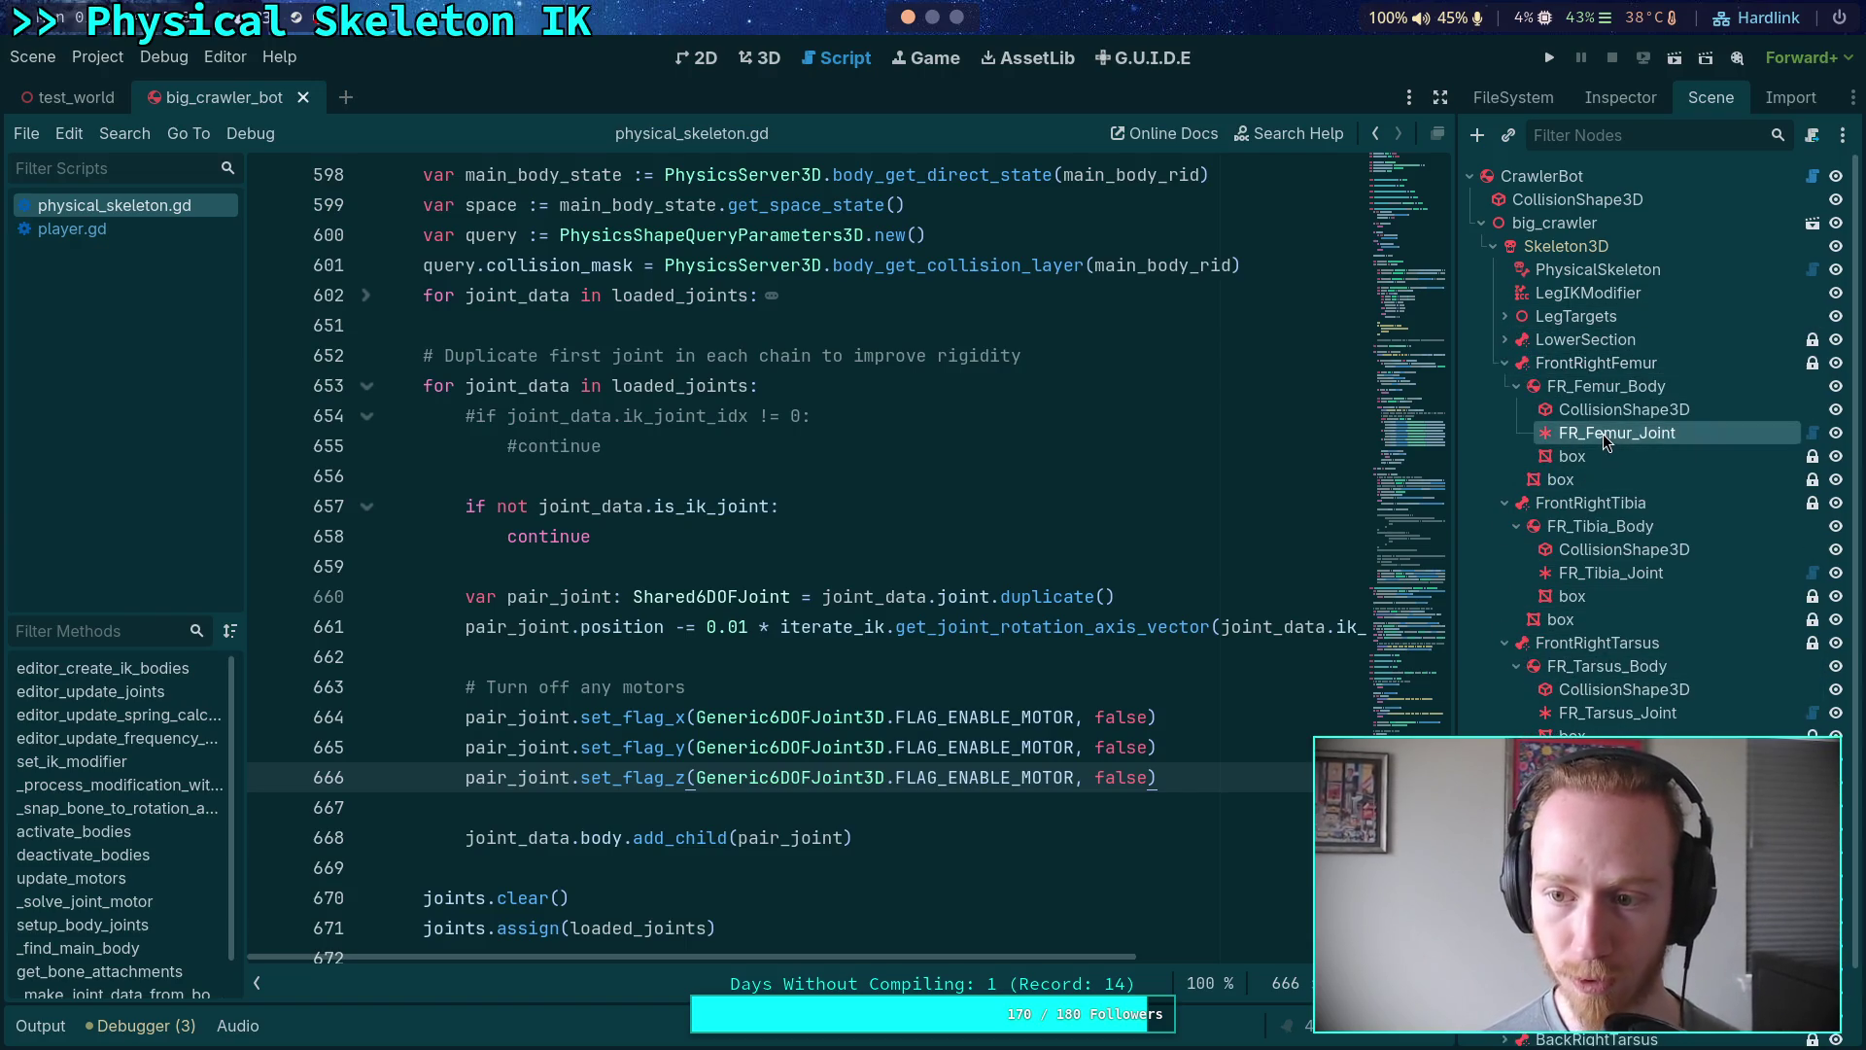
left_click(1620, 99)
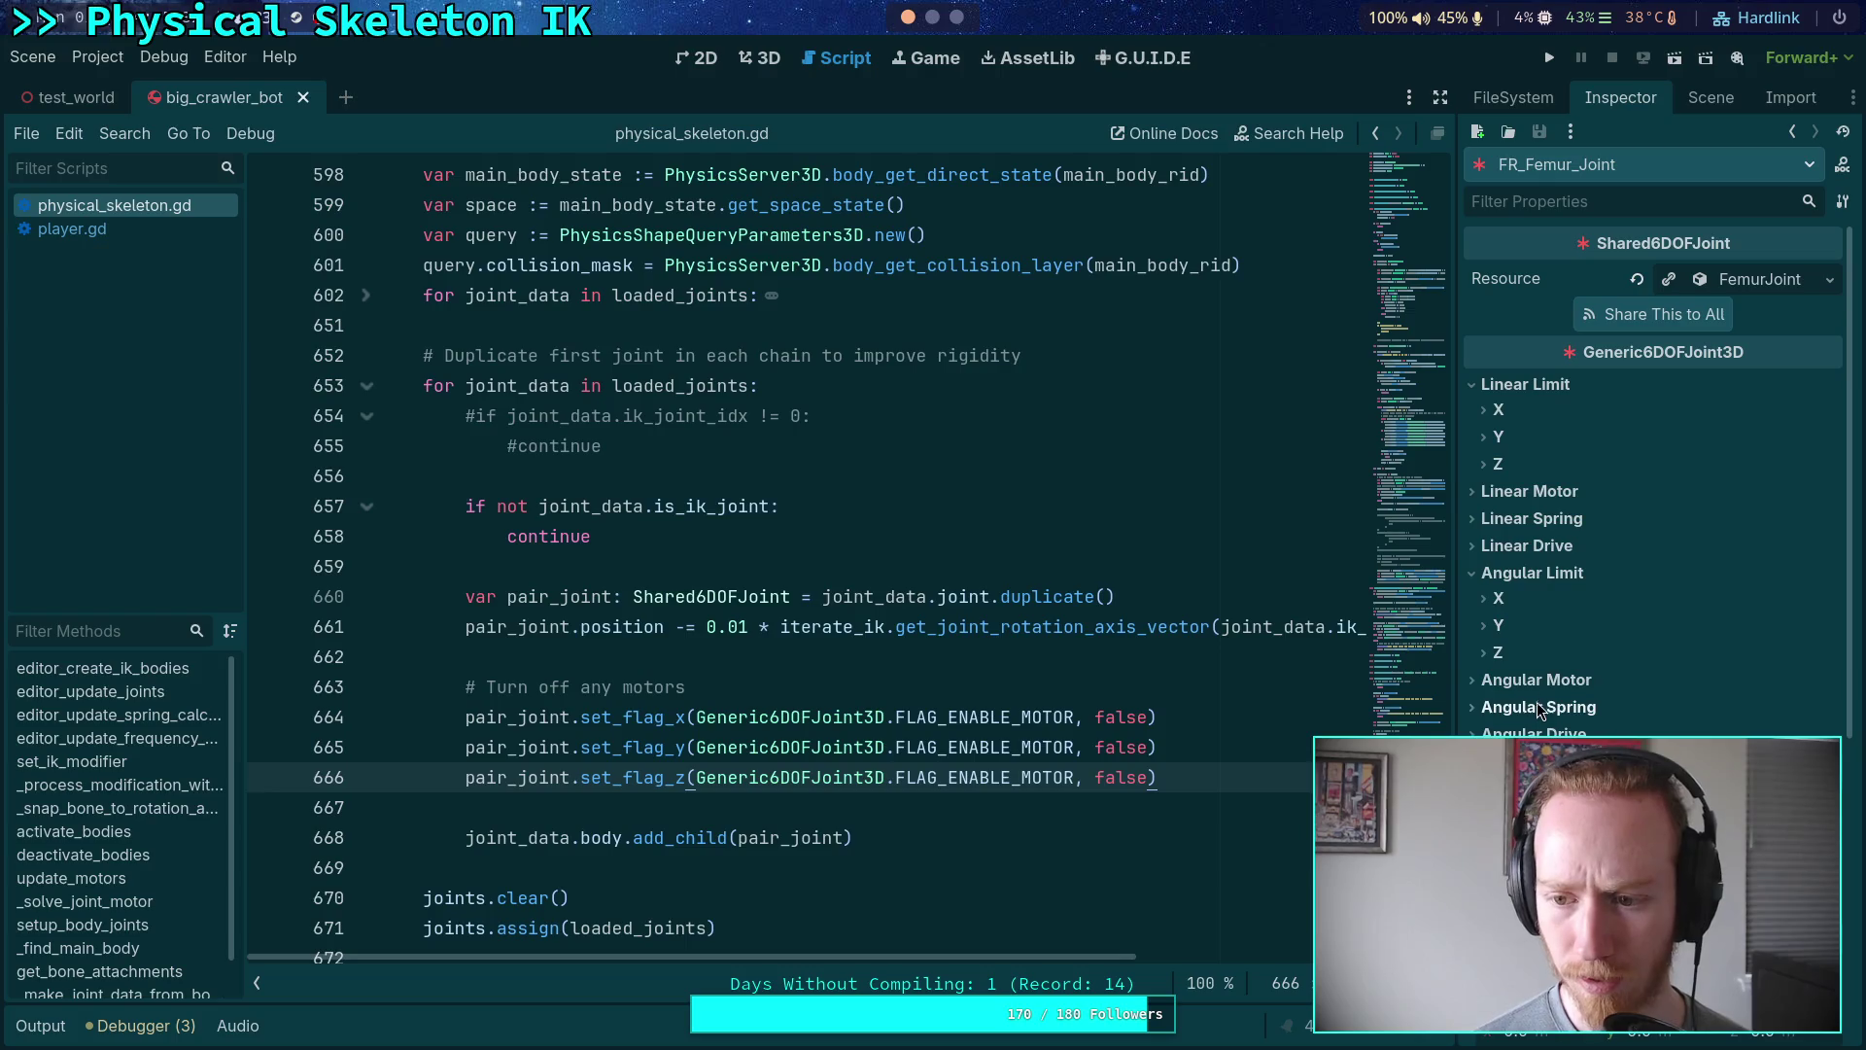
left_click(1557, 683)
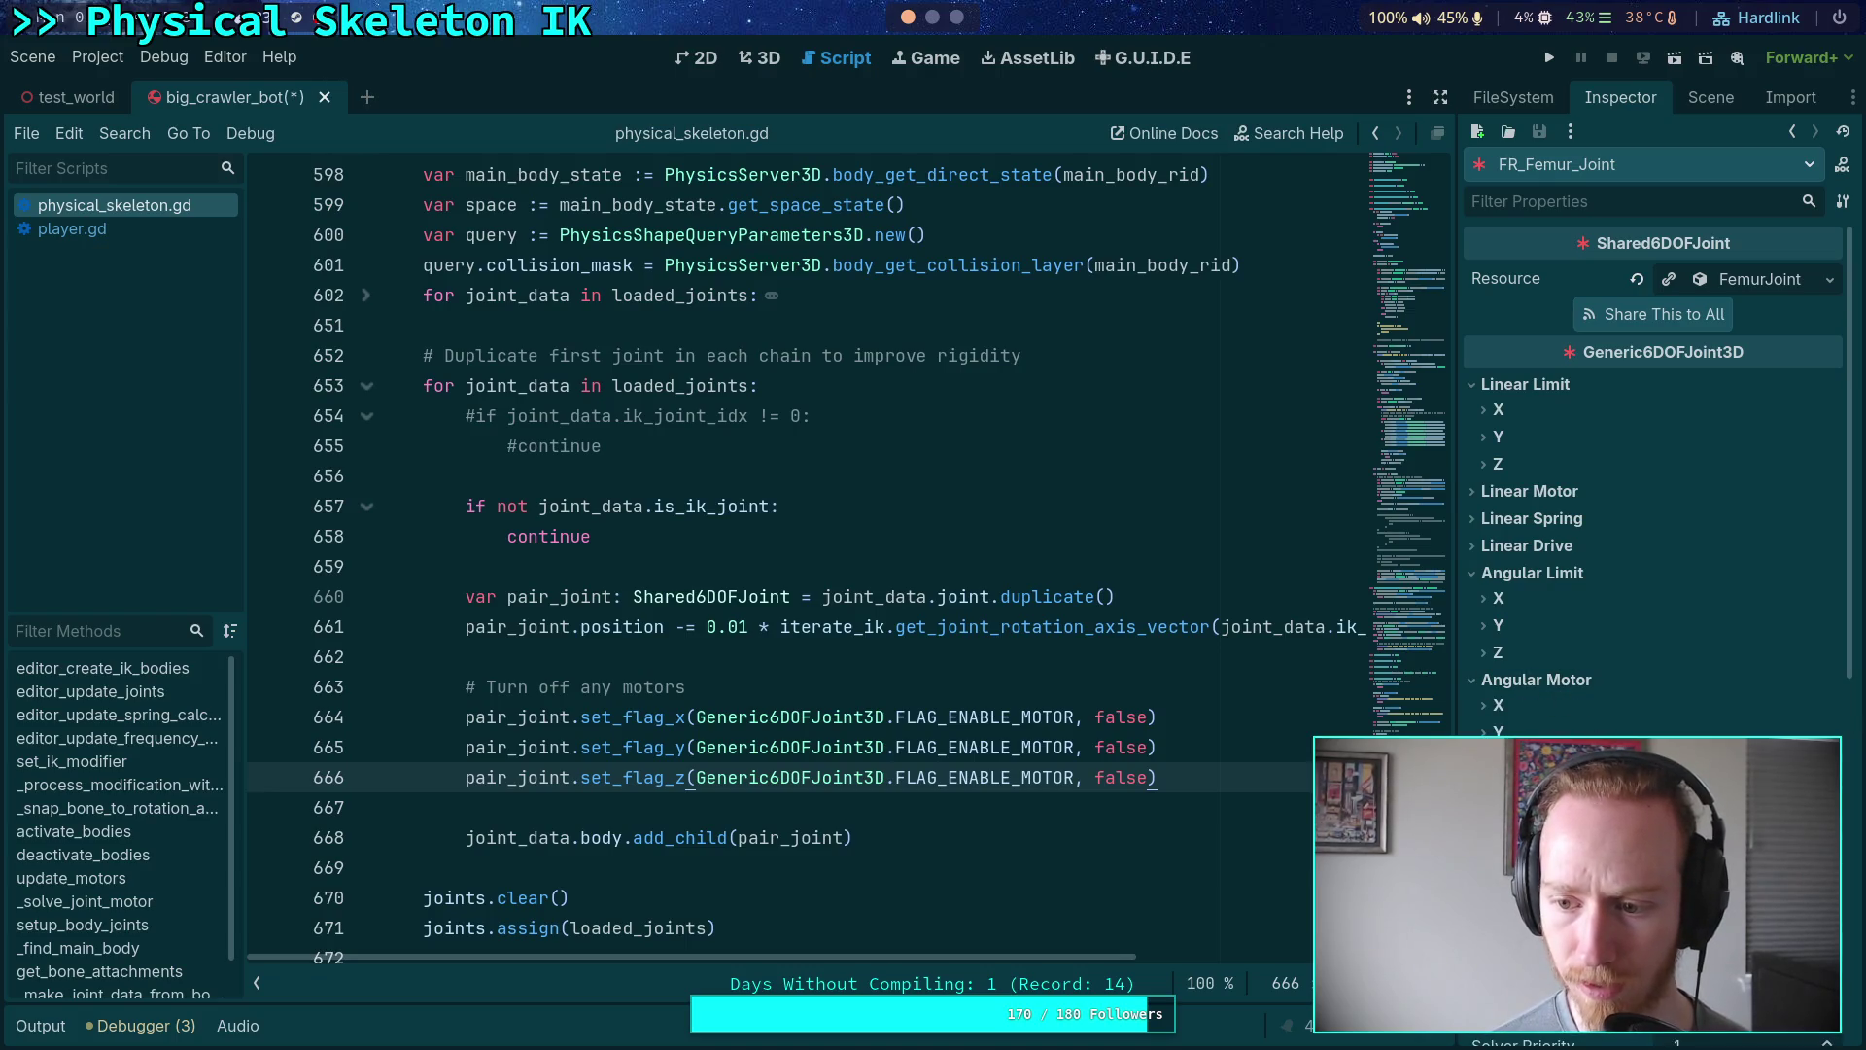
scroll(1652, 486, "down", 3)
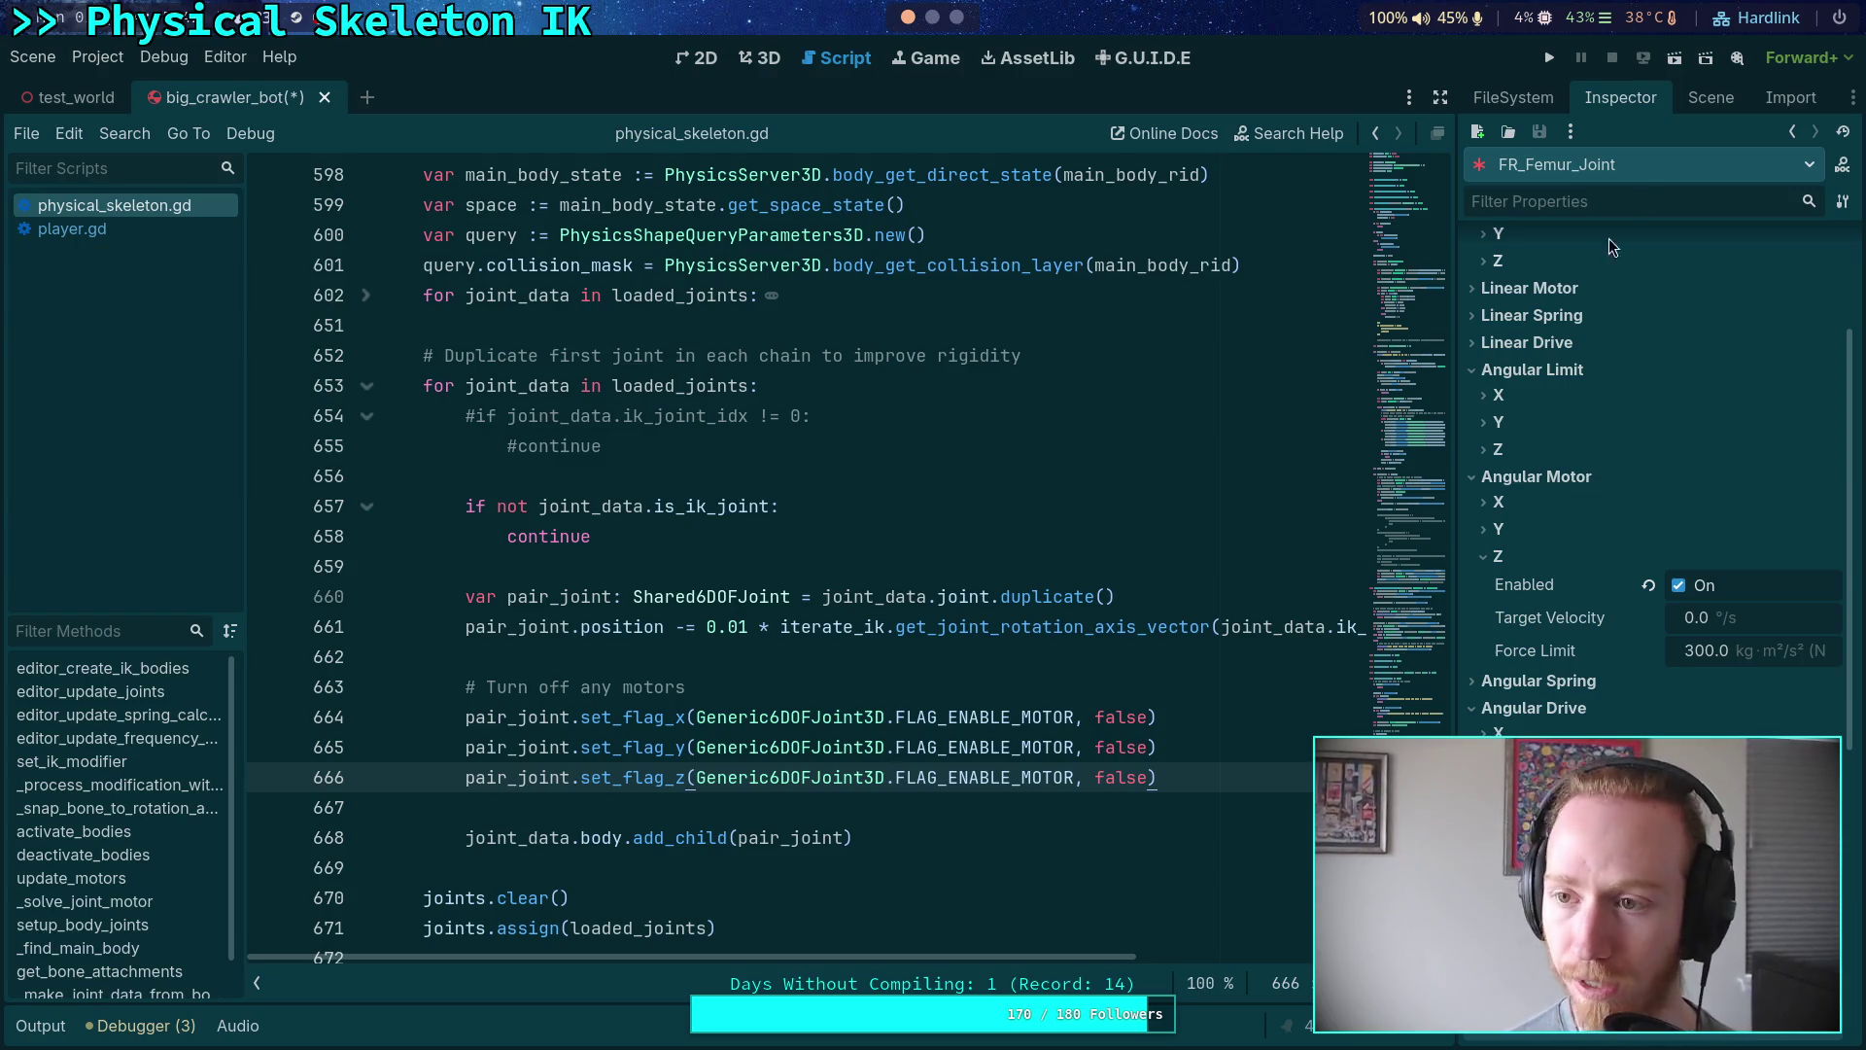
- Set FR_Tibia_Joint's Angular Drive X torque limit to 50
left_click(1710, 97)
left_click(1594, 564)
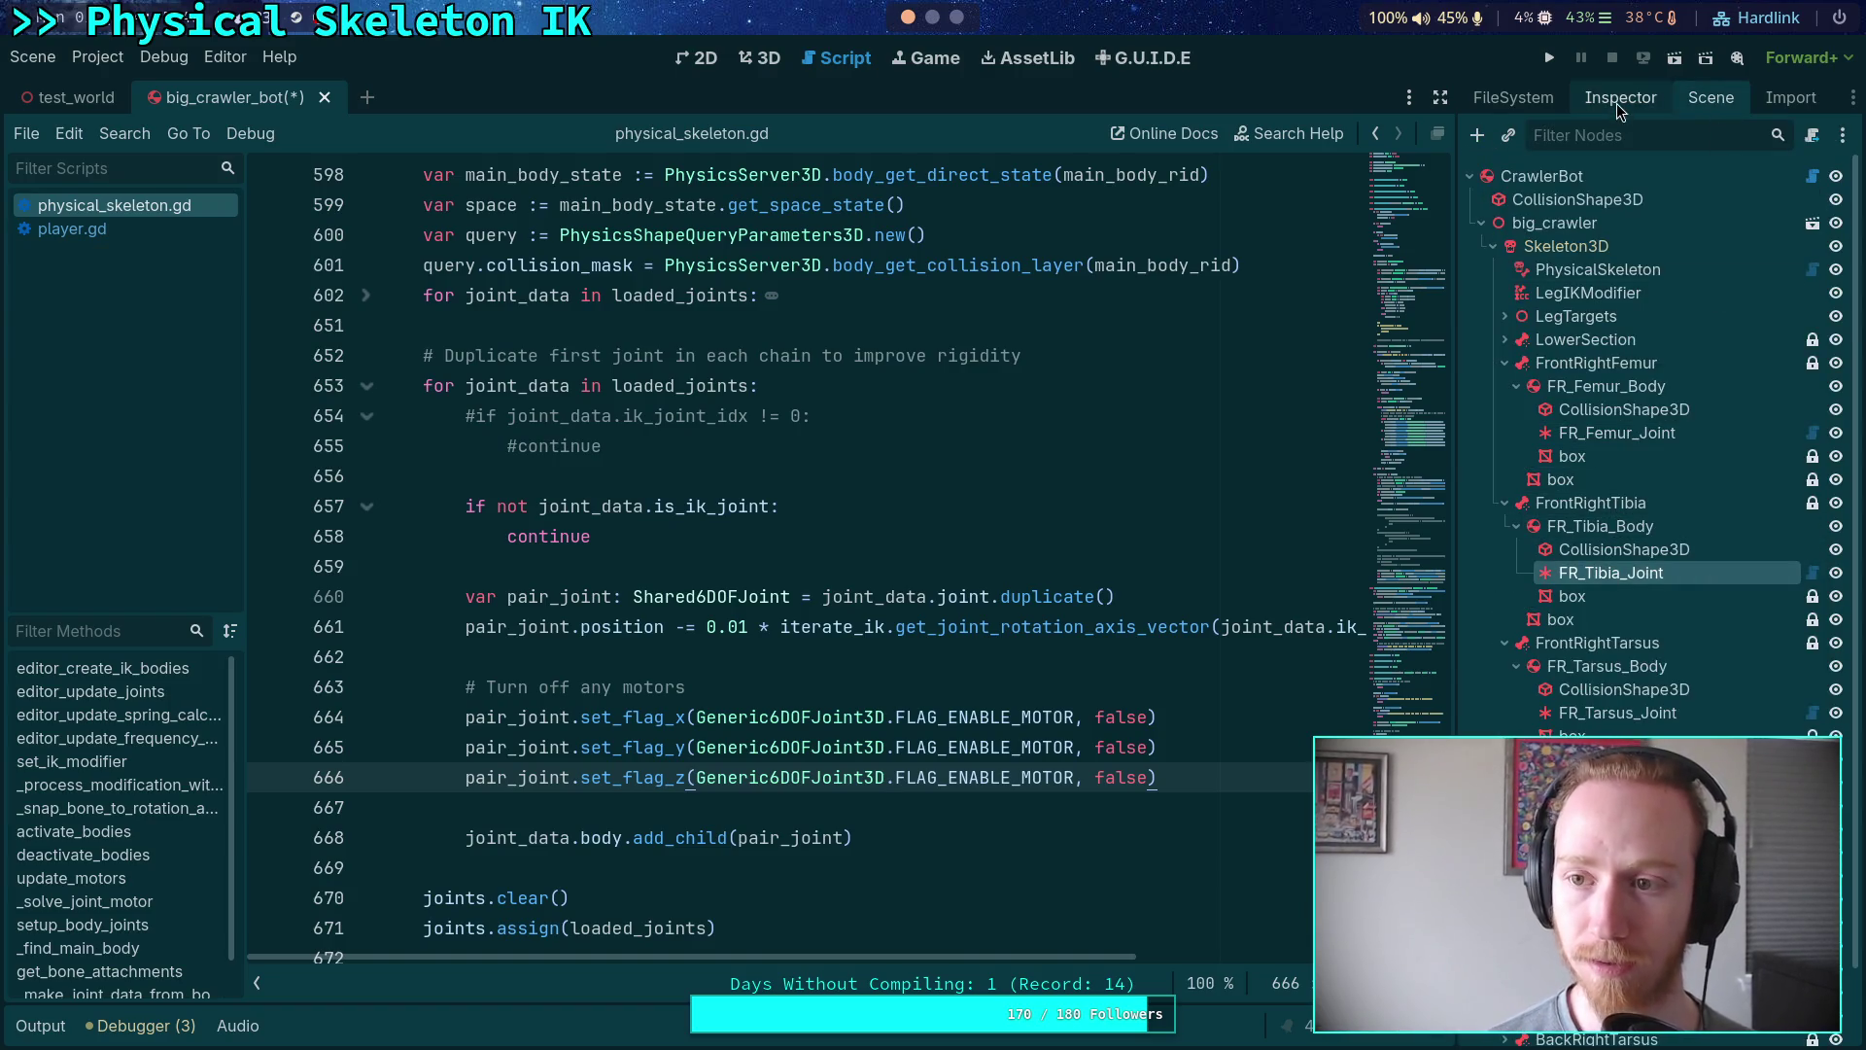
left_click(1618, 101)
left_click(1534, 574)
left_click(1519, 603)
left_click(1762, 626)
type("50")
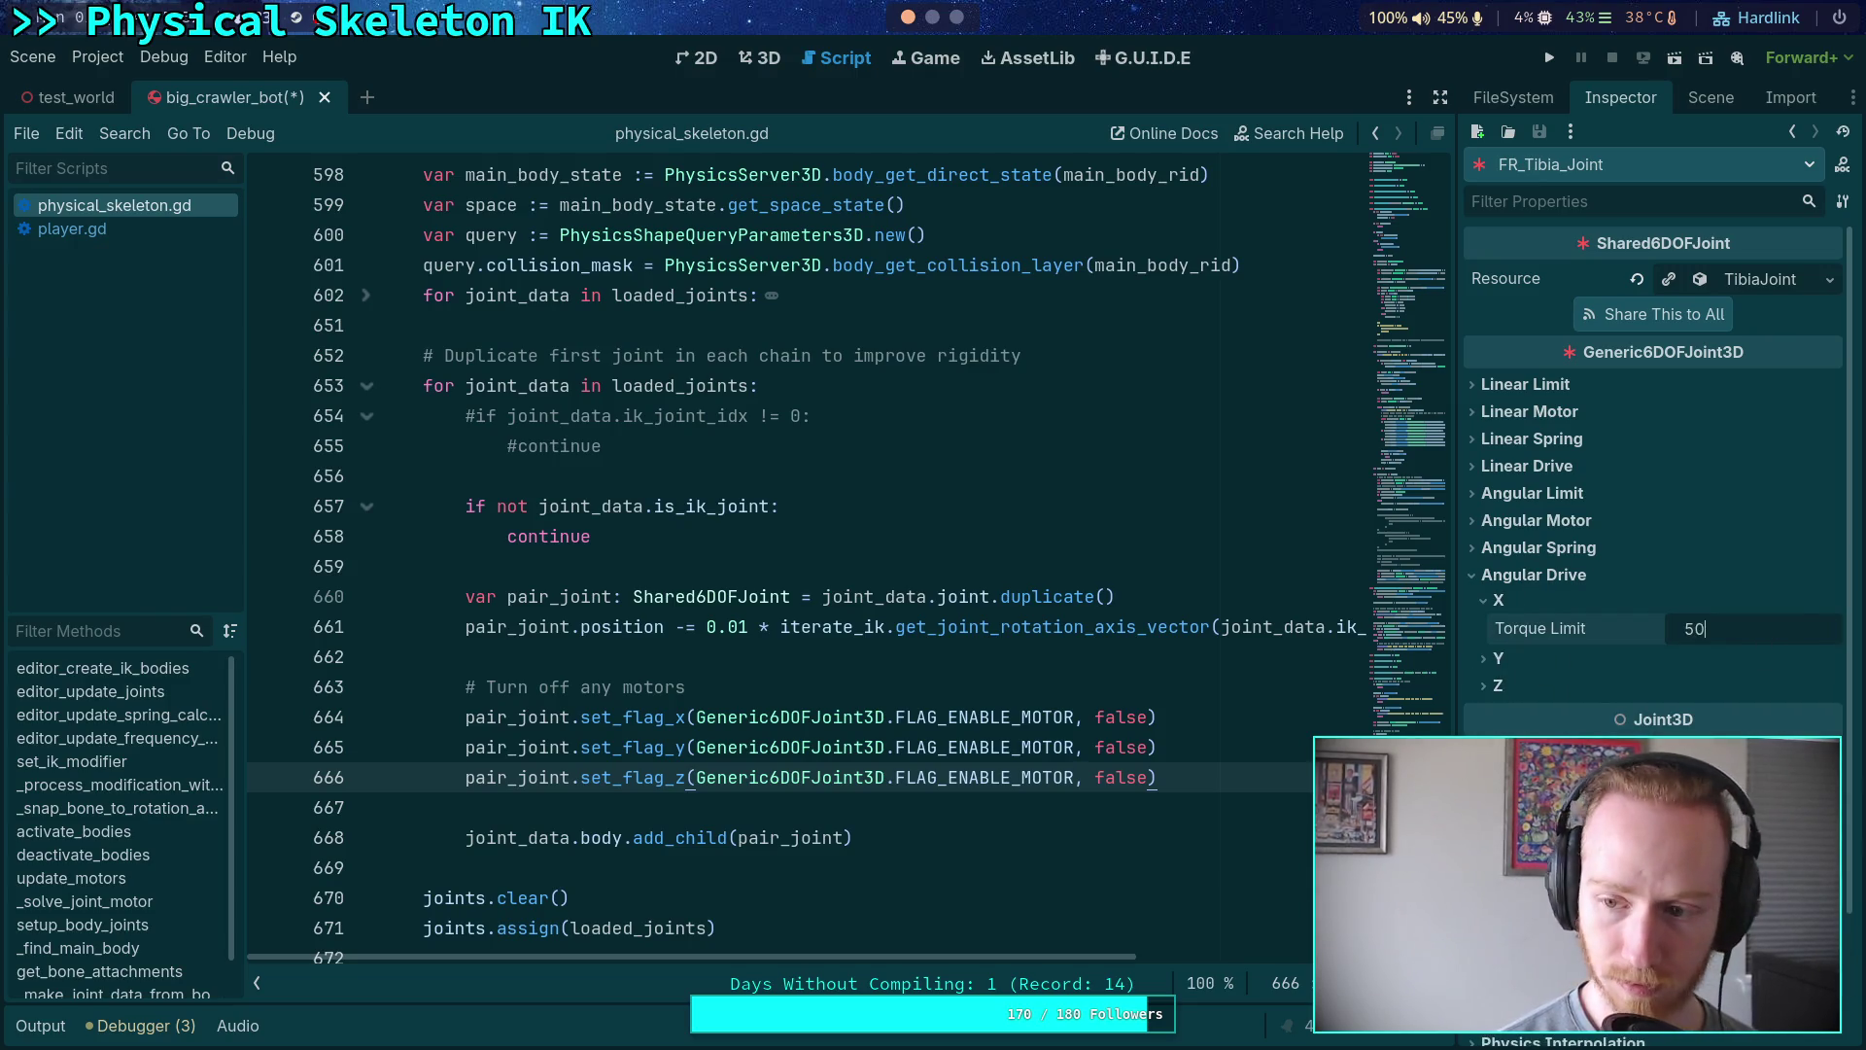
key("Return")
- Check FR_Tibia_Joint's X angular motor, then collapse FR_Femur_Joint's limit sections to view its motors
left_click(1579, 521)
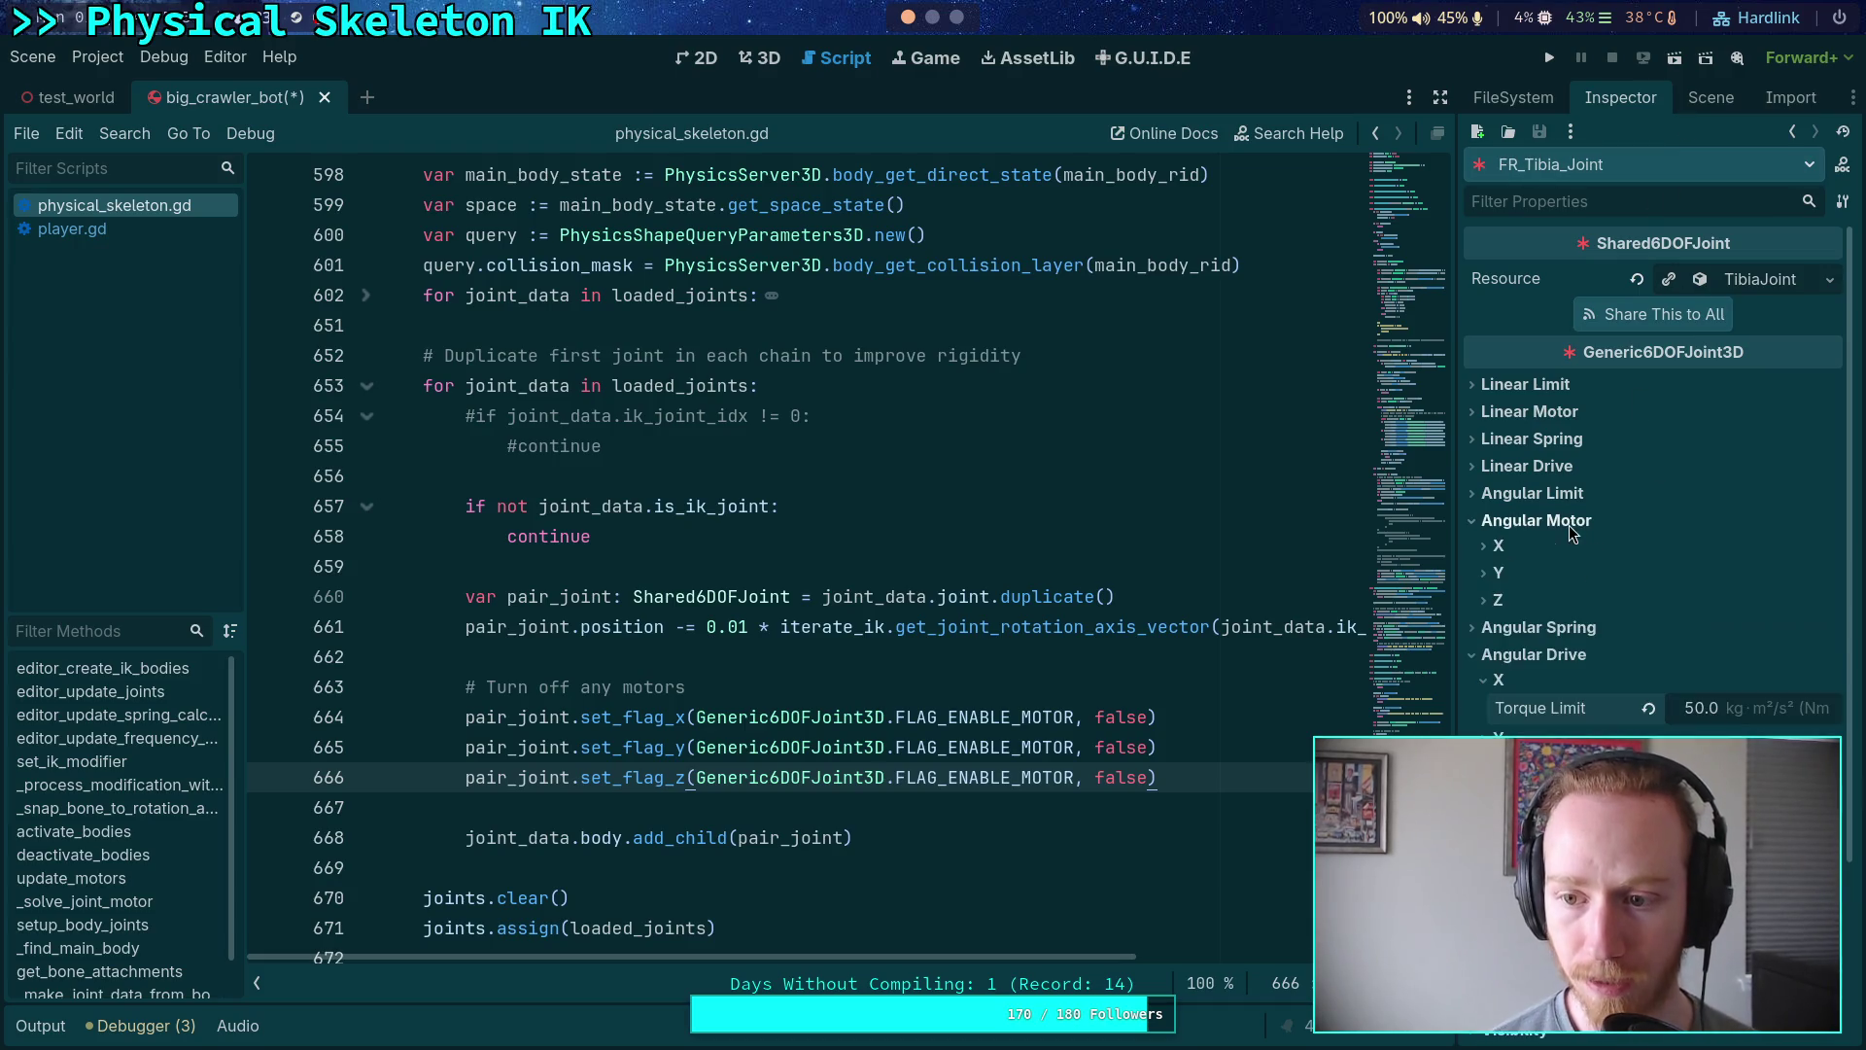
left_click(1489, 546)
left_click(1679, 574)
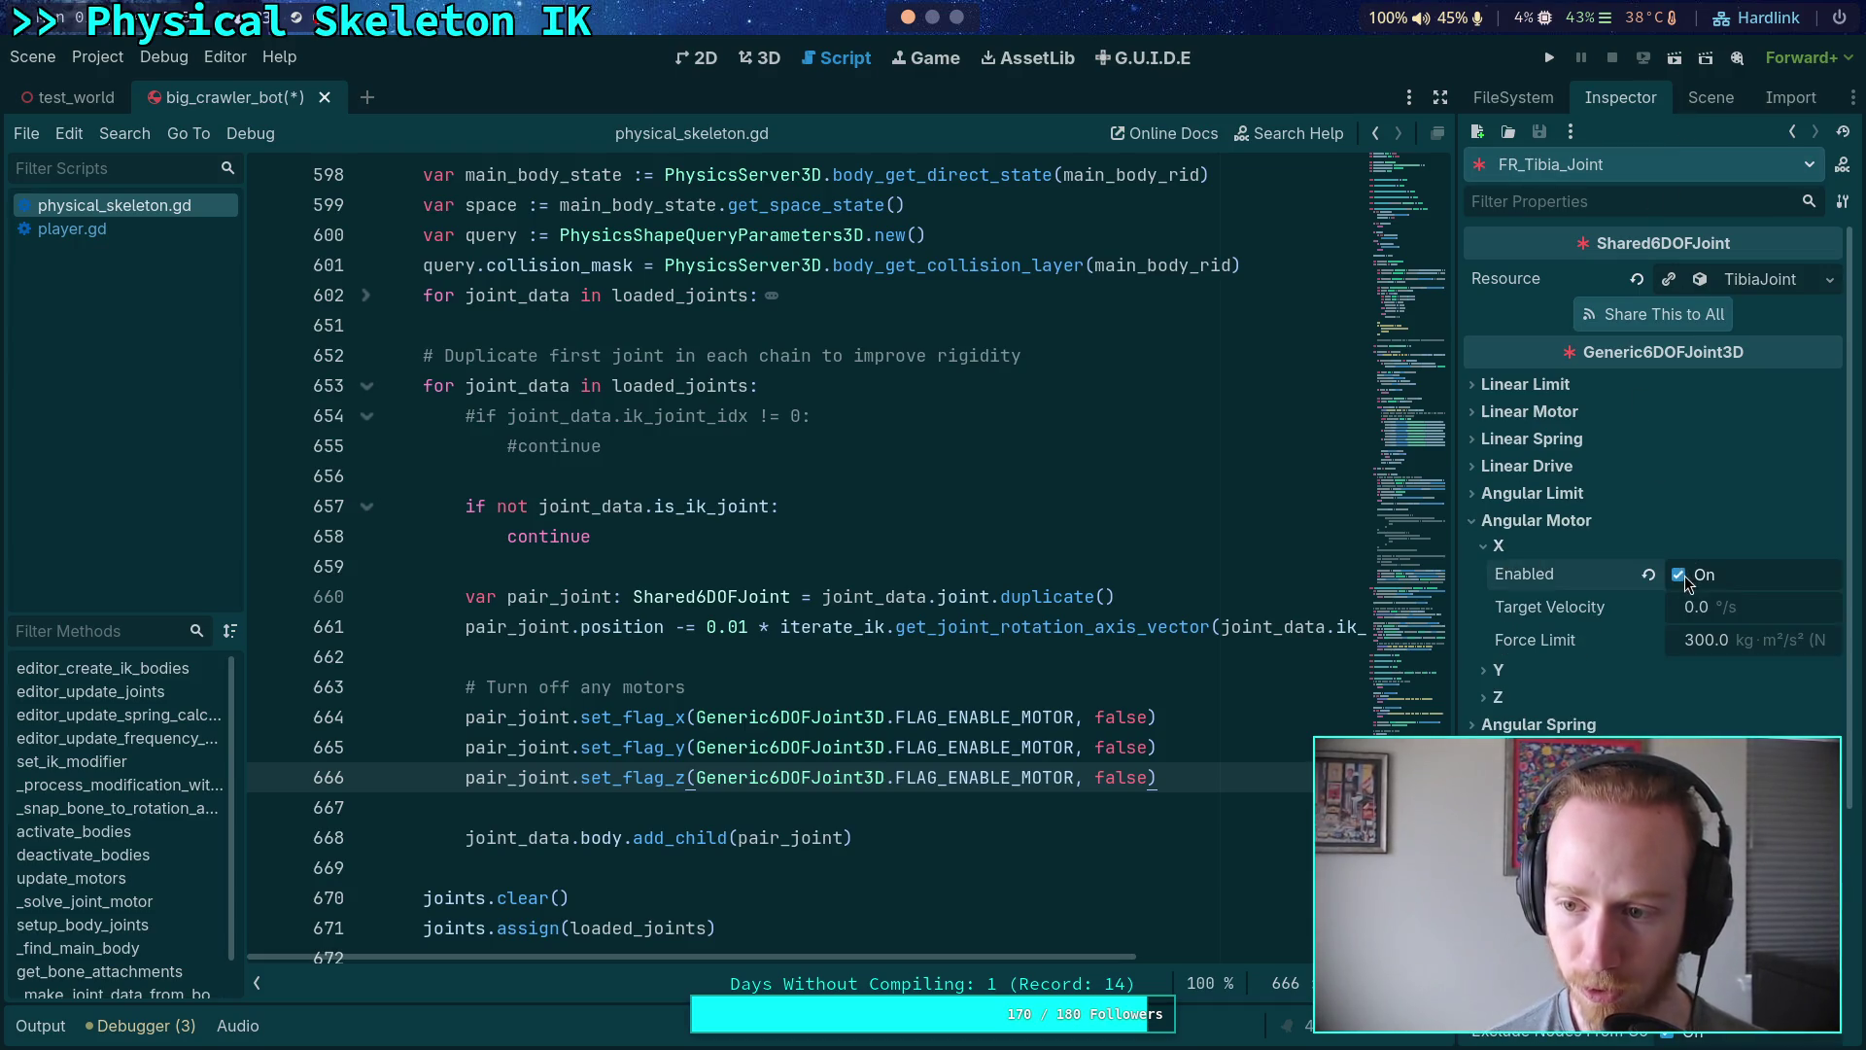
left_click(1711, 97)
left_click(1602, 418)
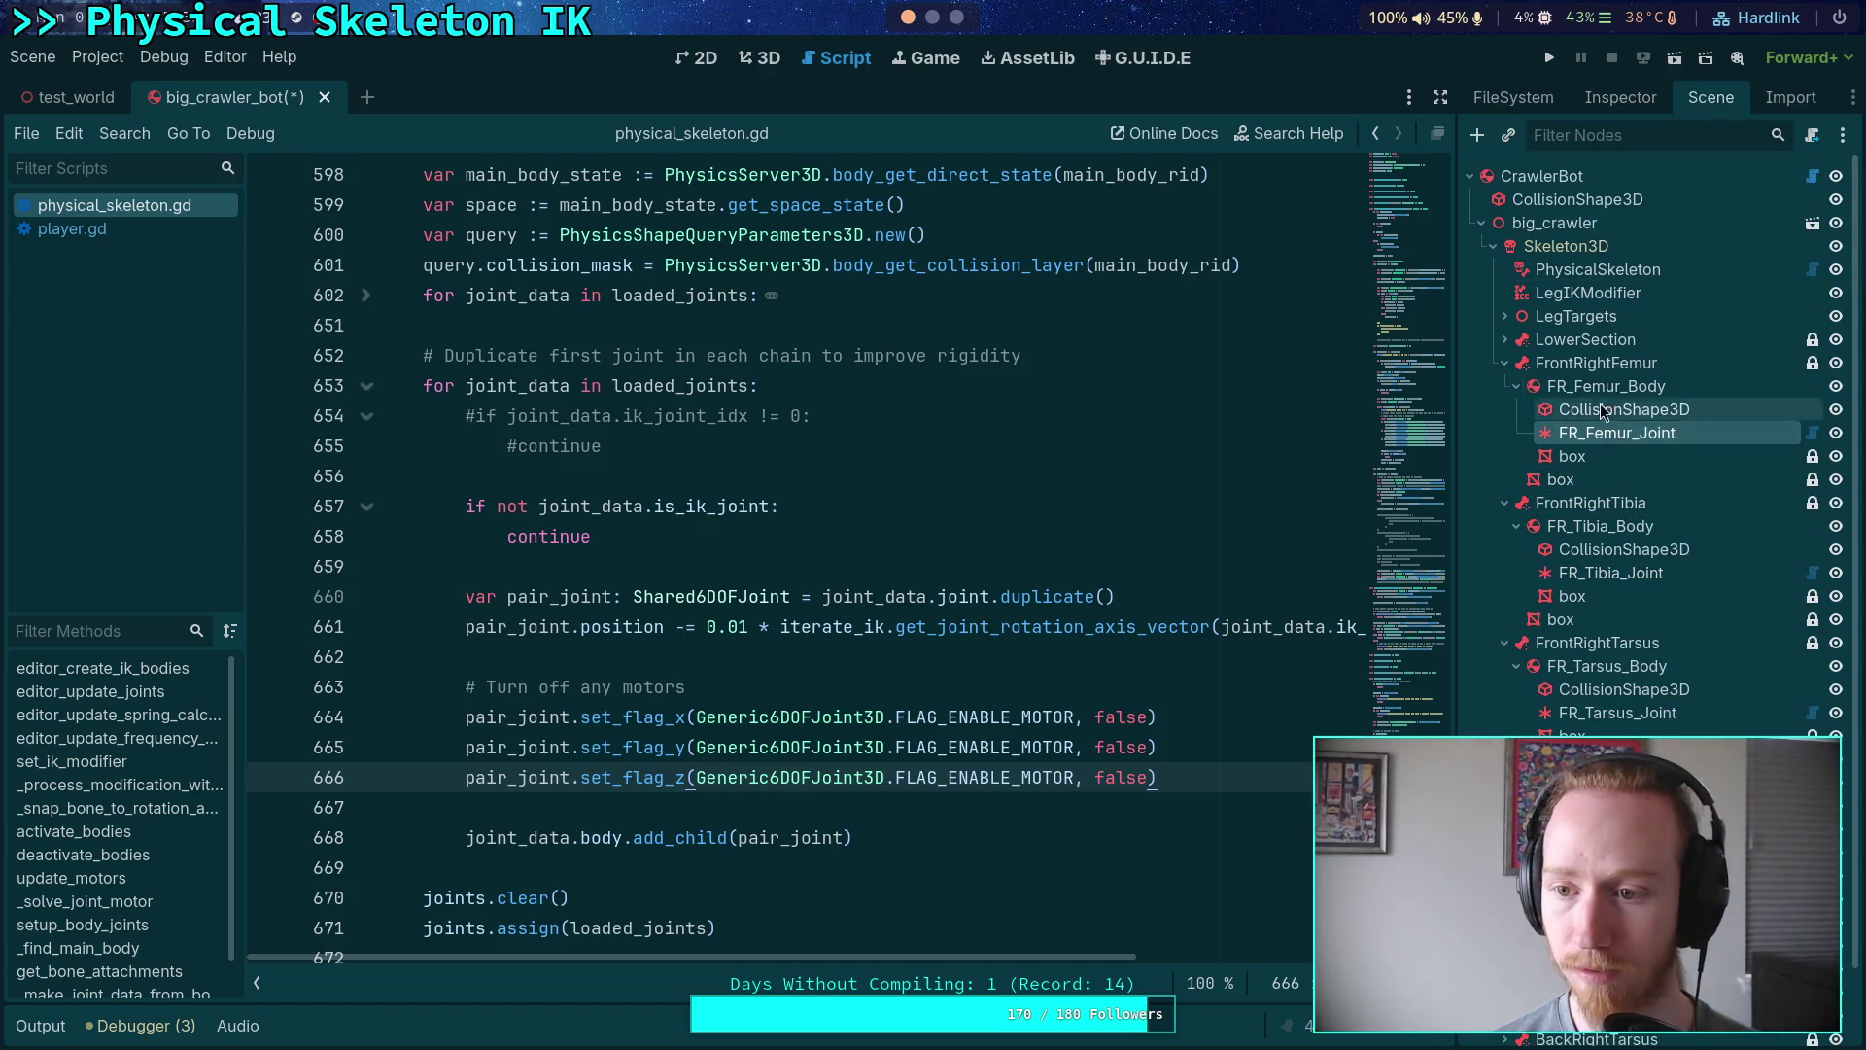
left_click(1623, 97)
left_click(1521, 531)
left_click(1545, 342)
left_click(1711, 97)
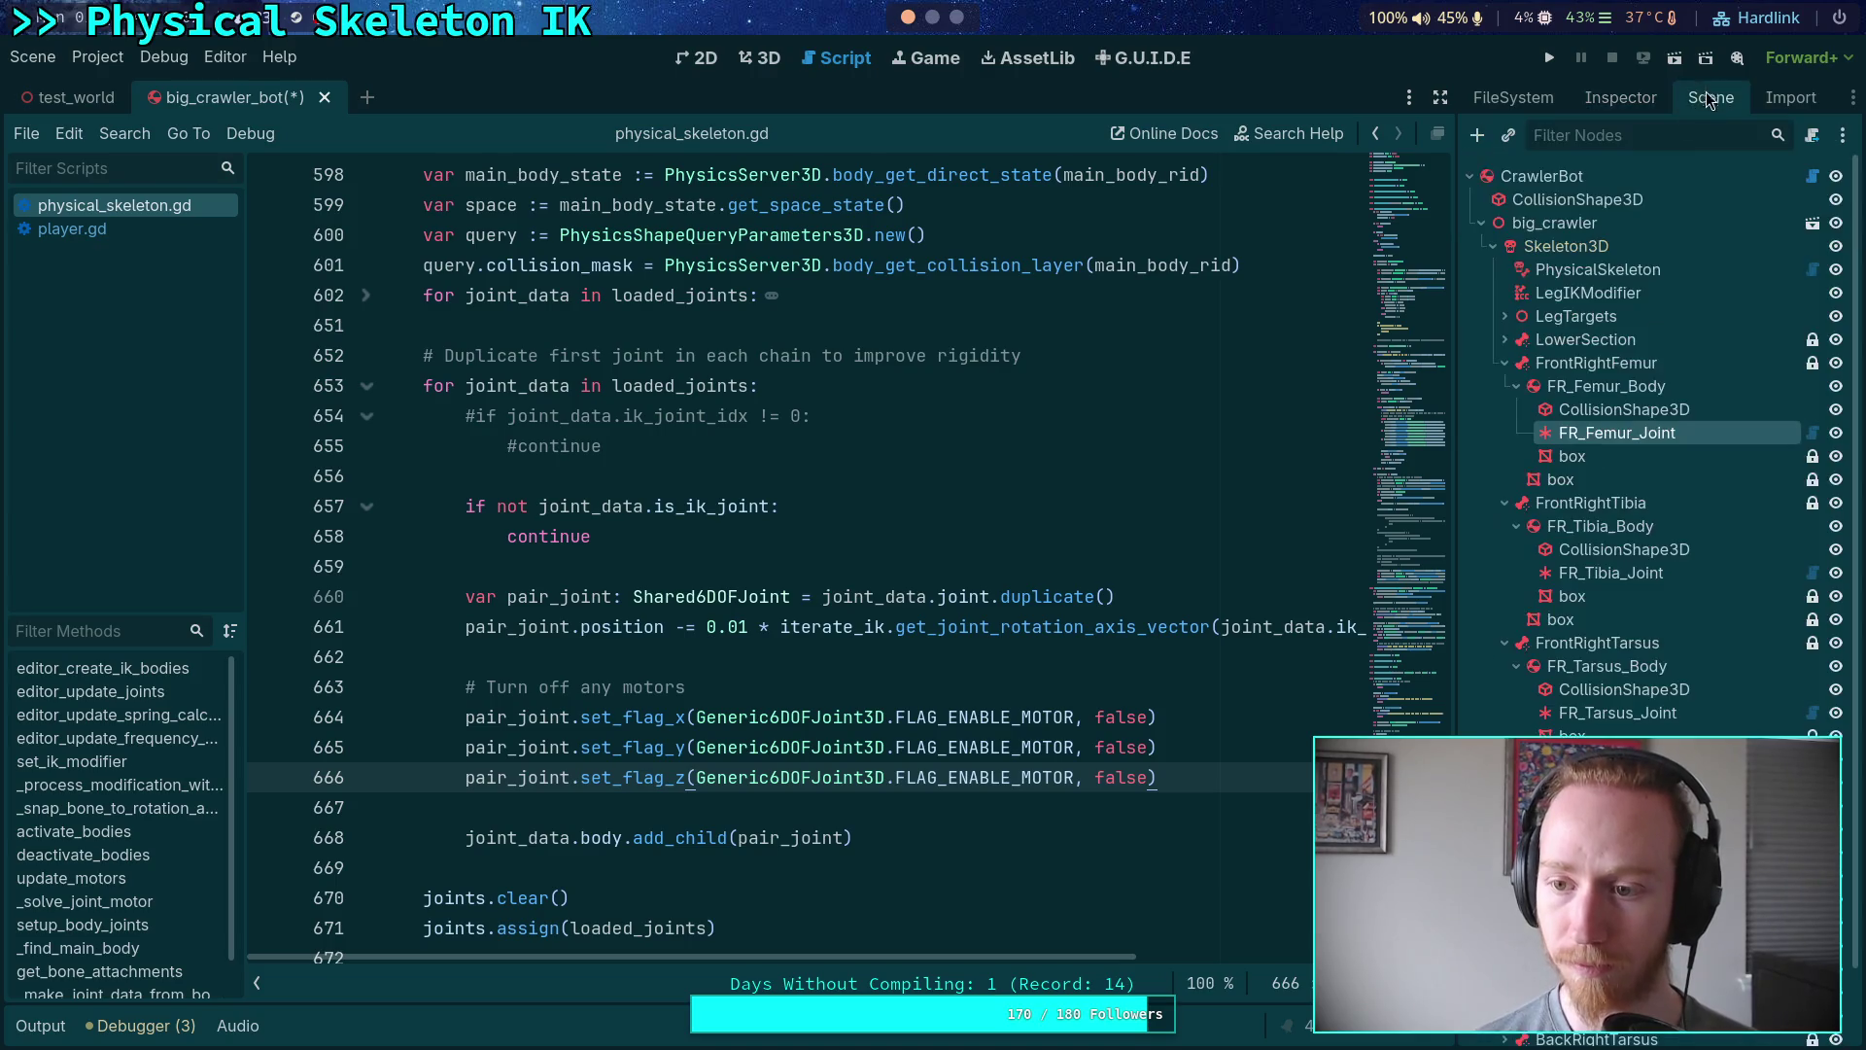
left_click(1625, 101)
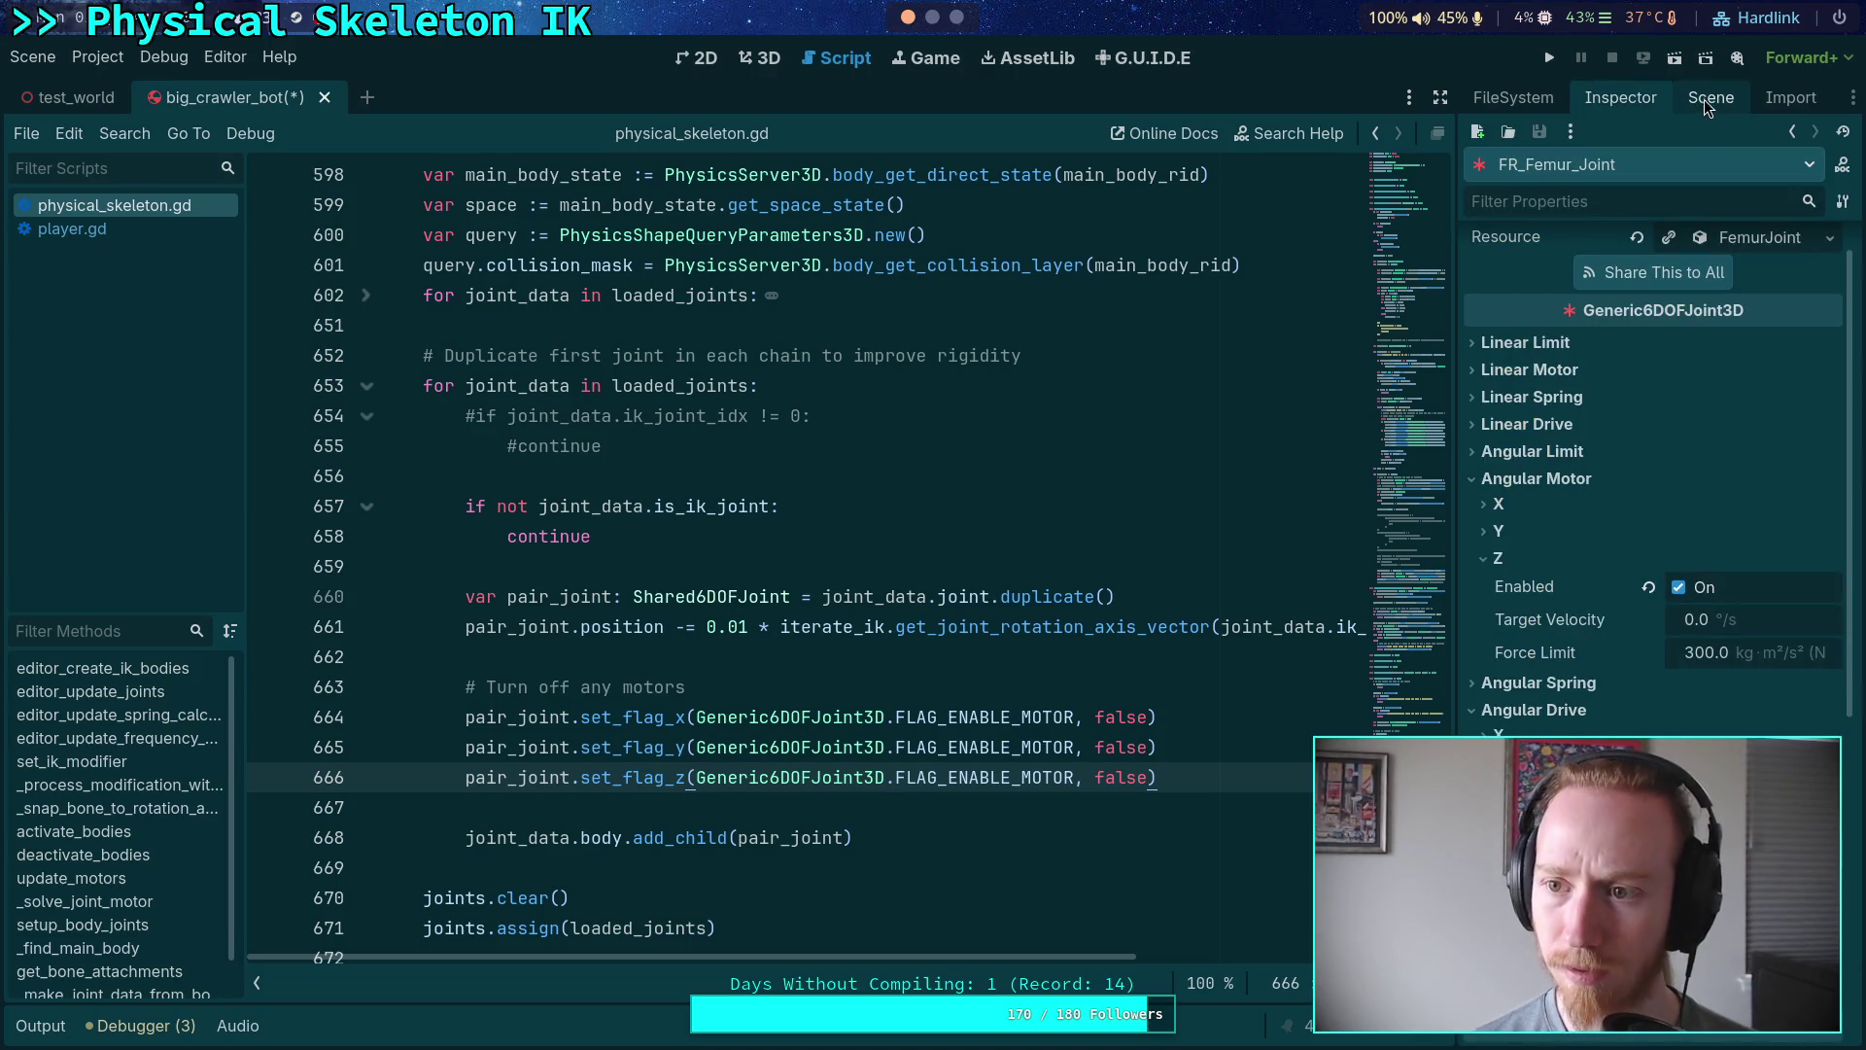
- Review FR_Tibia_Joint and FR_Tarsus_Joint angular drive and motor settings, then run the game
left_click(1701, 101)
left_click(1584, 566)
left_click(1626, 97)
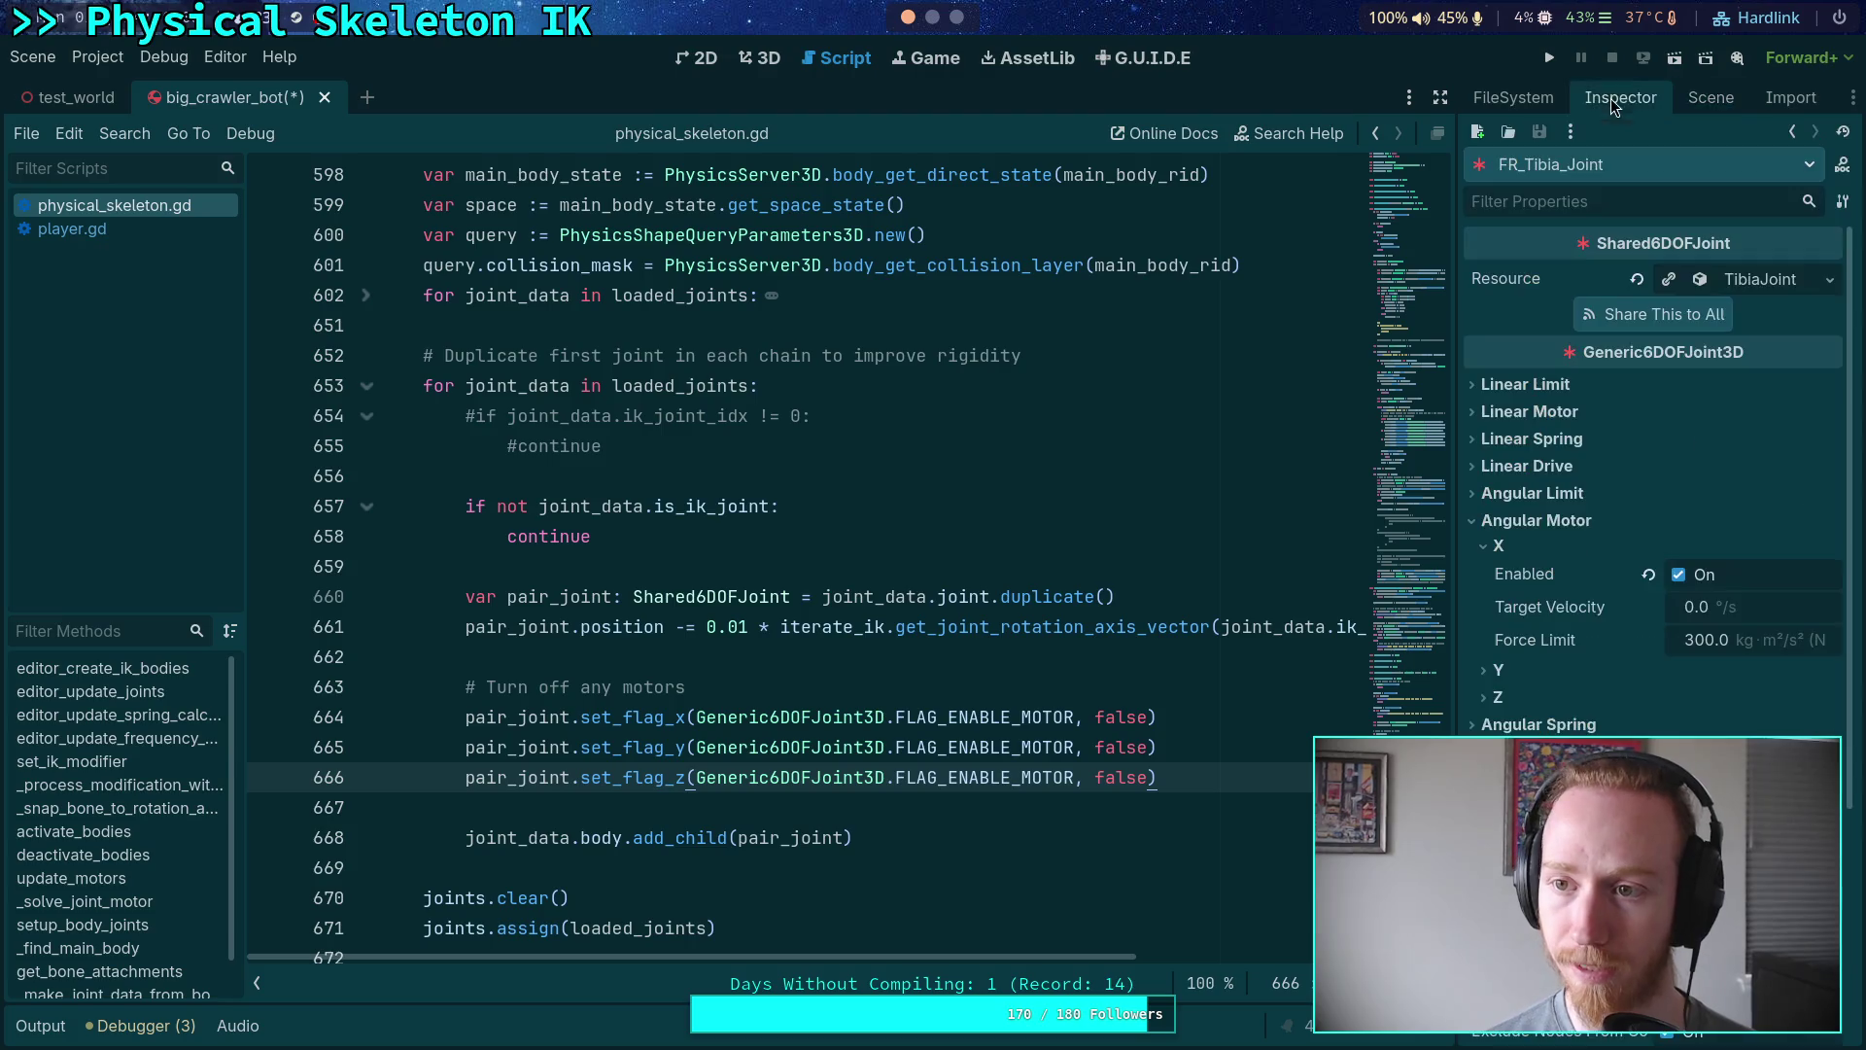
left_click(1730, 101)
left_click(1618, 712)
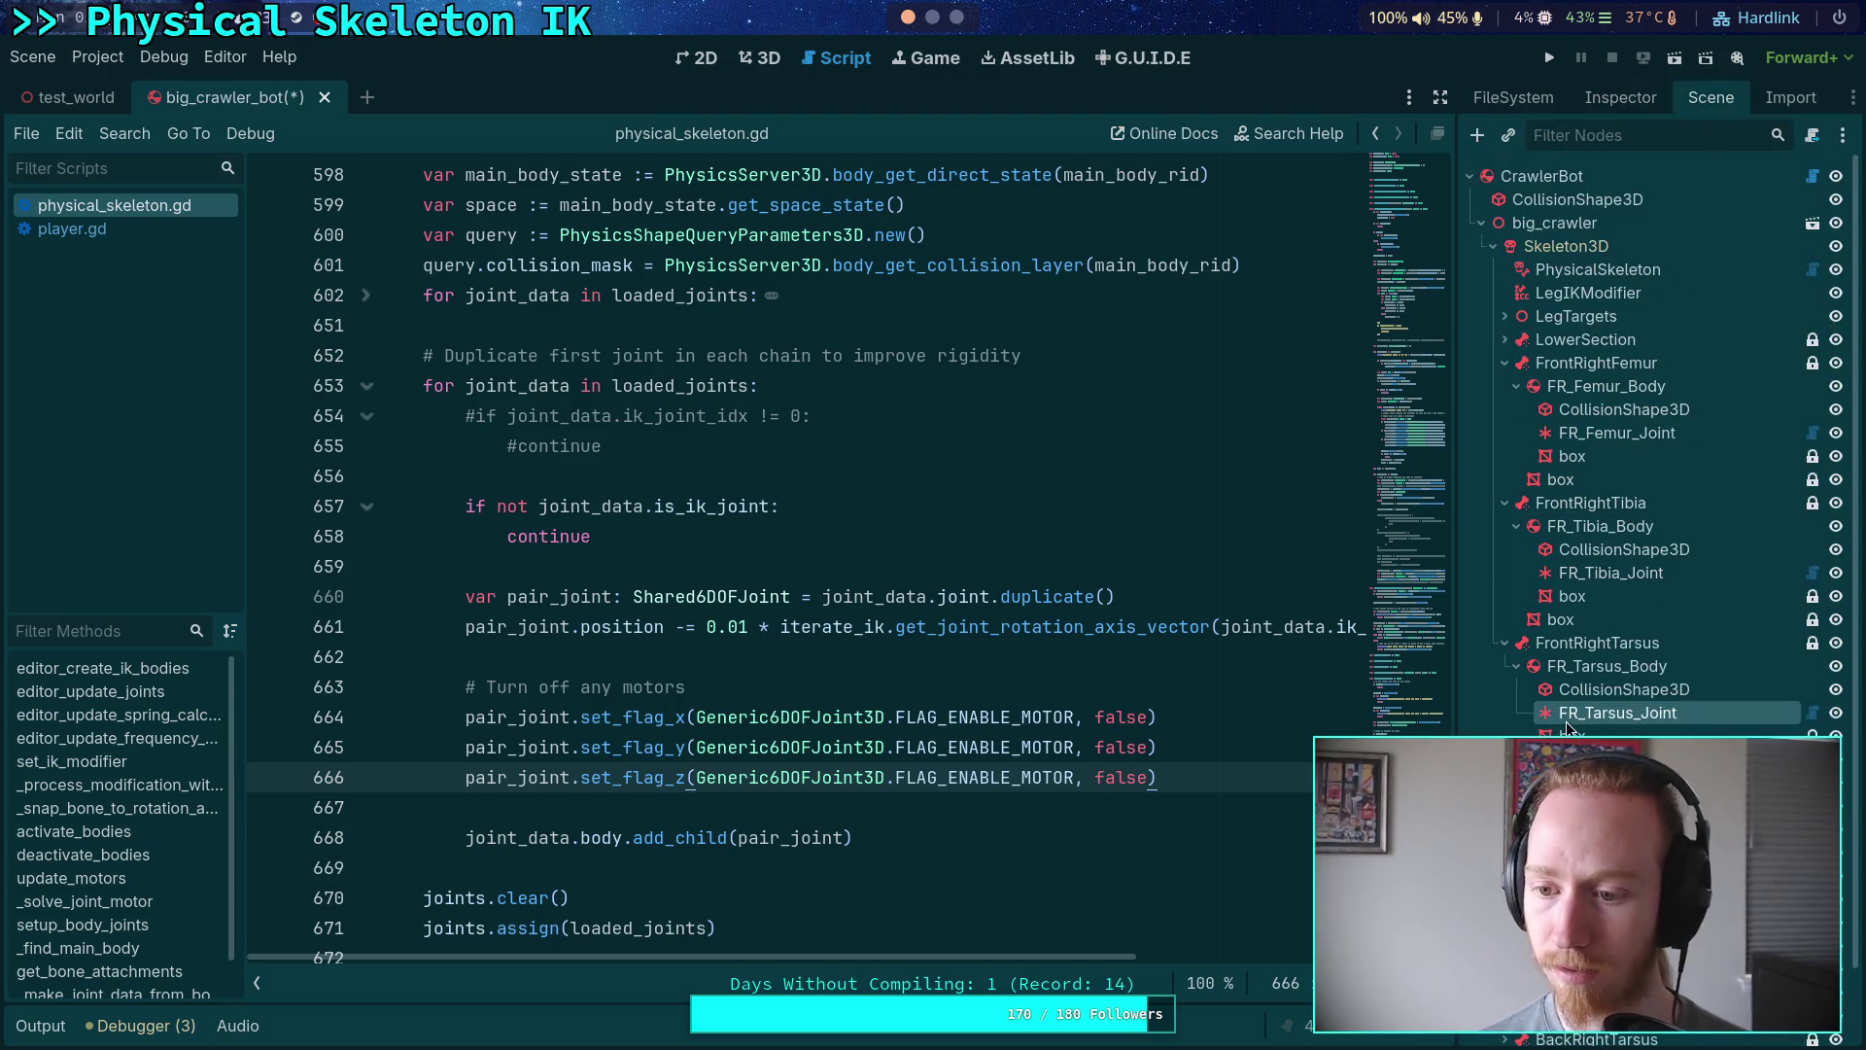
left_click(1609, 101)
left_click(1490, 576)
left_click(1519, 522)
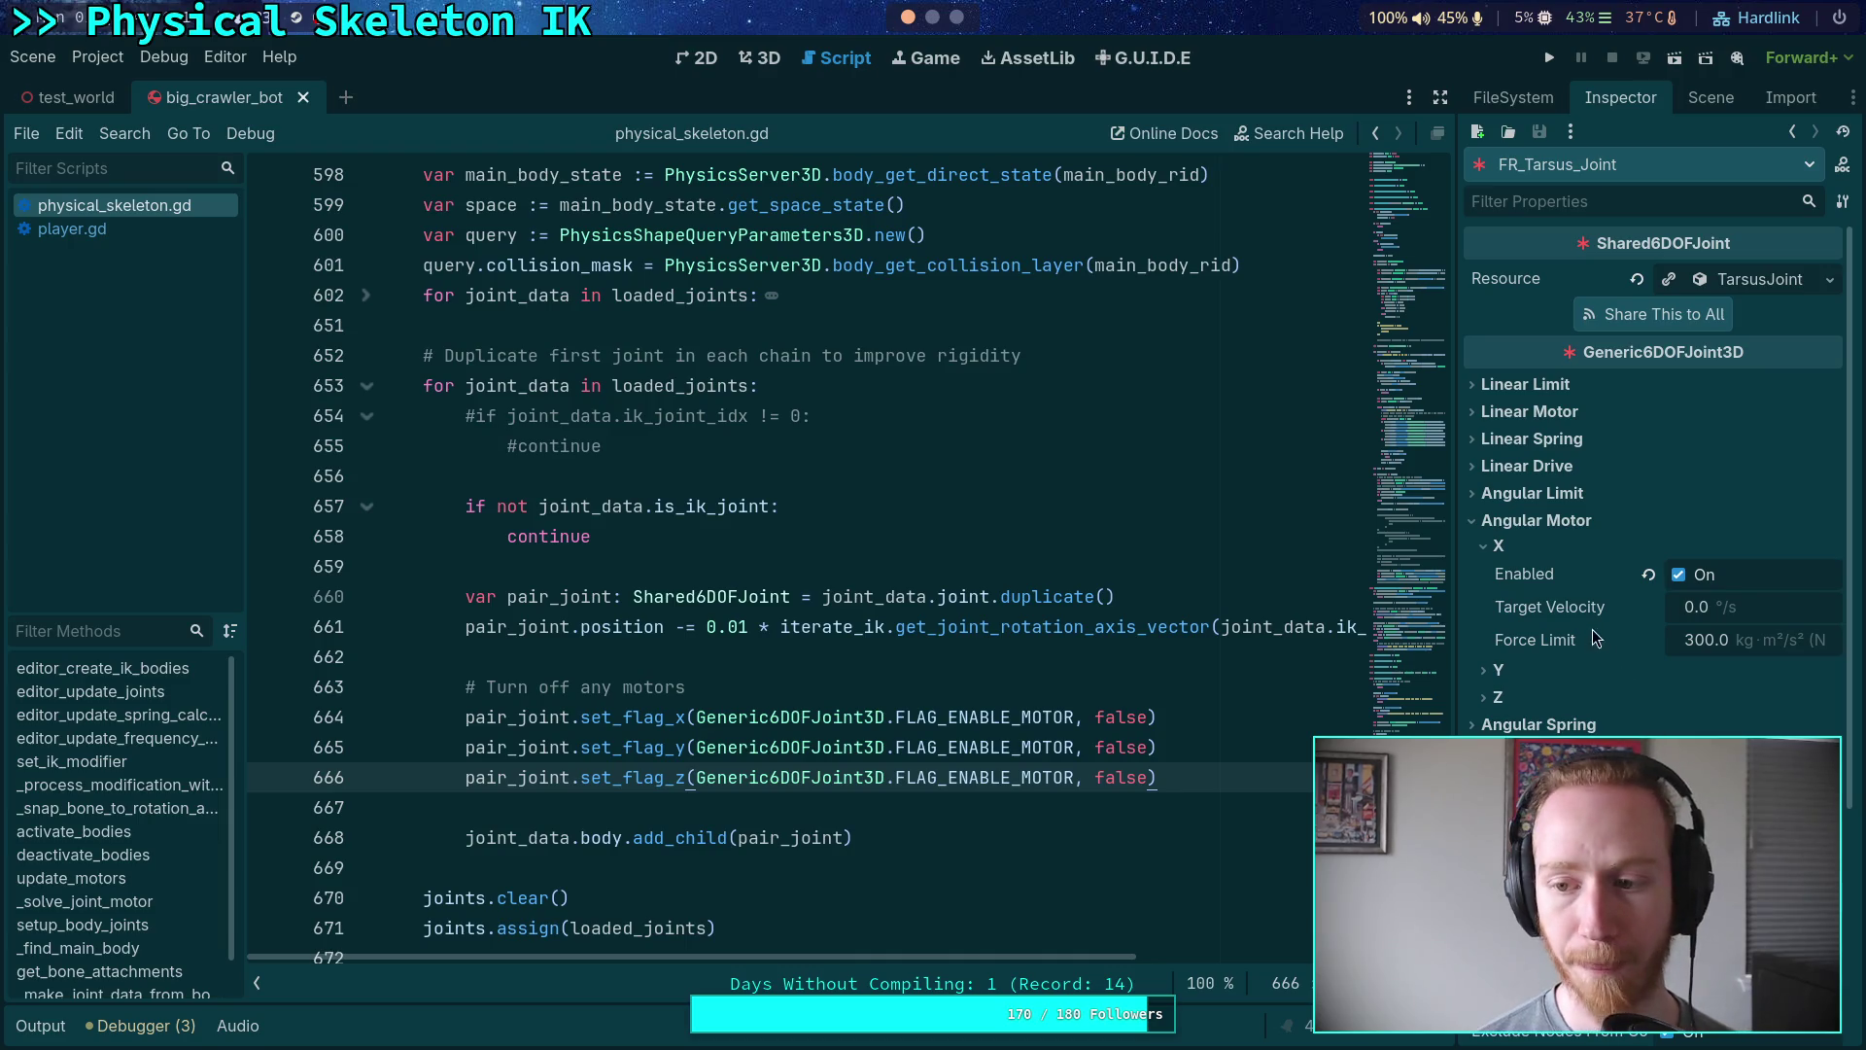
left_click(1551, 58)
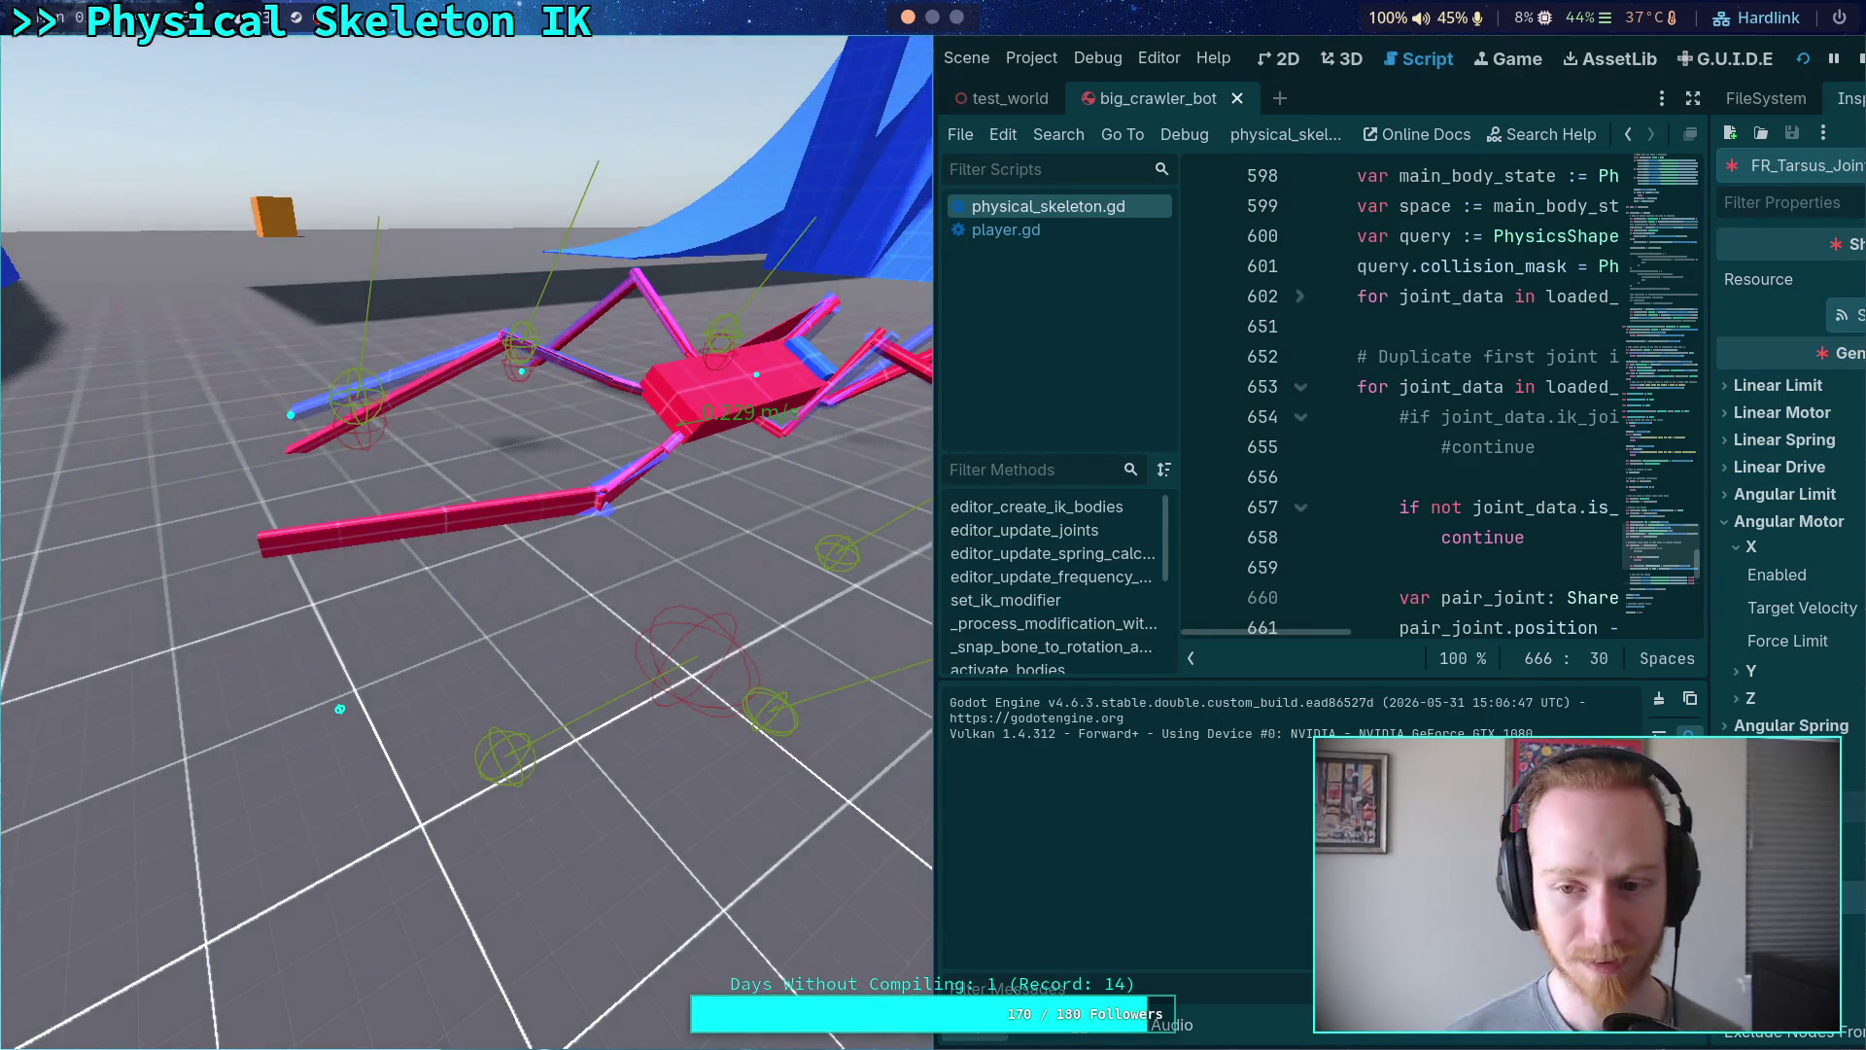
- Stop the crawler test run and inspect FR_Tarsus_Joint's X angular limit settings
left_click(1859, 61)
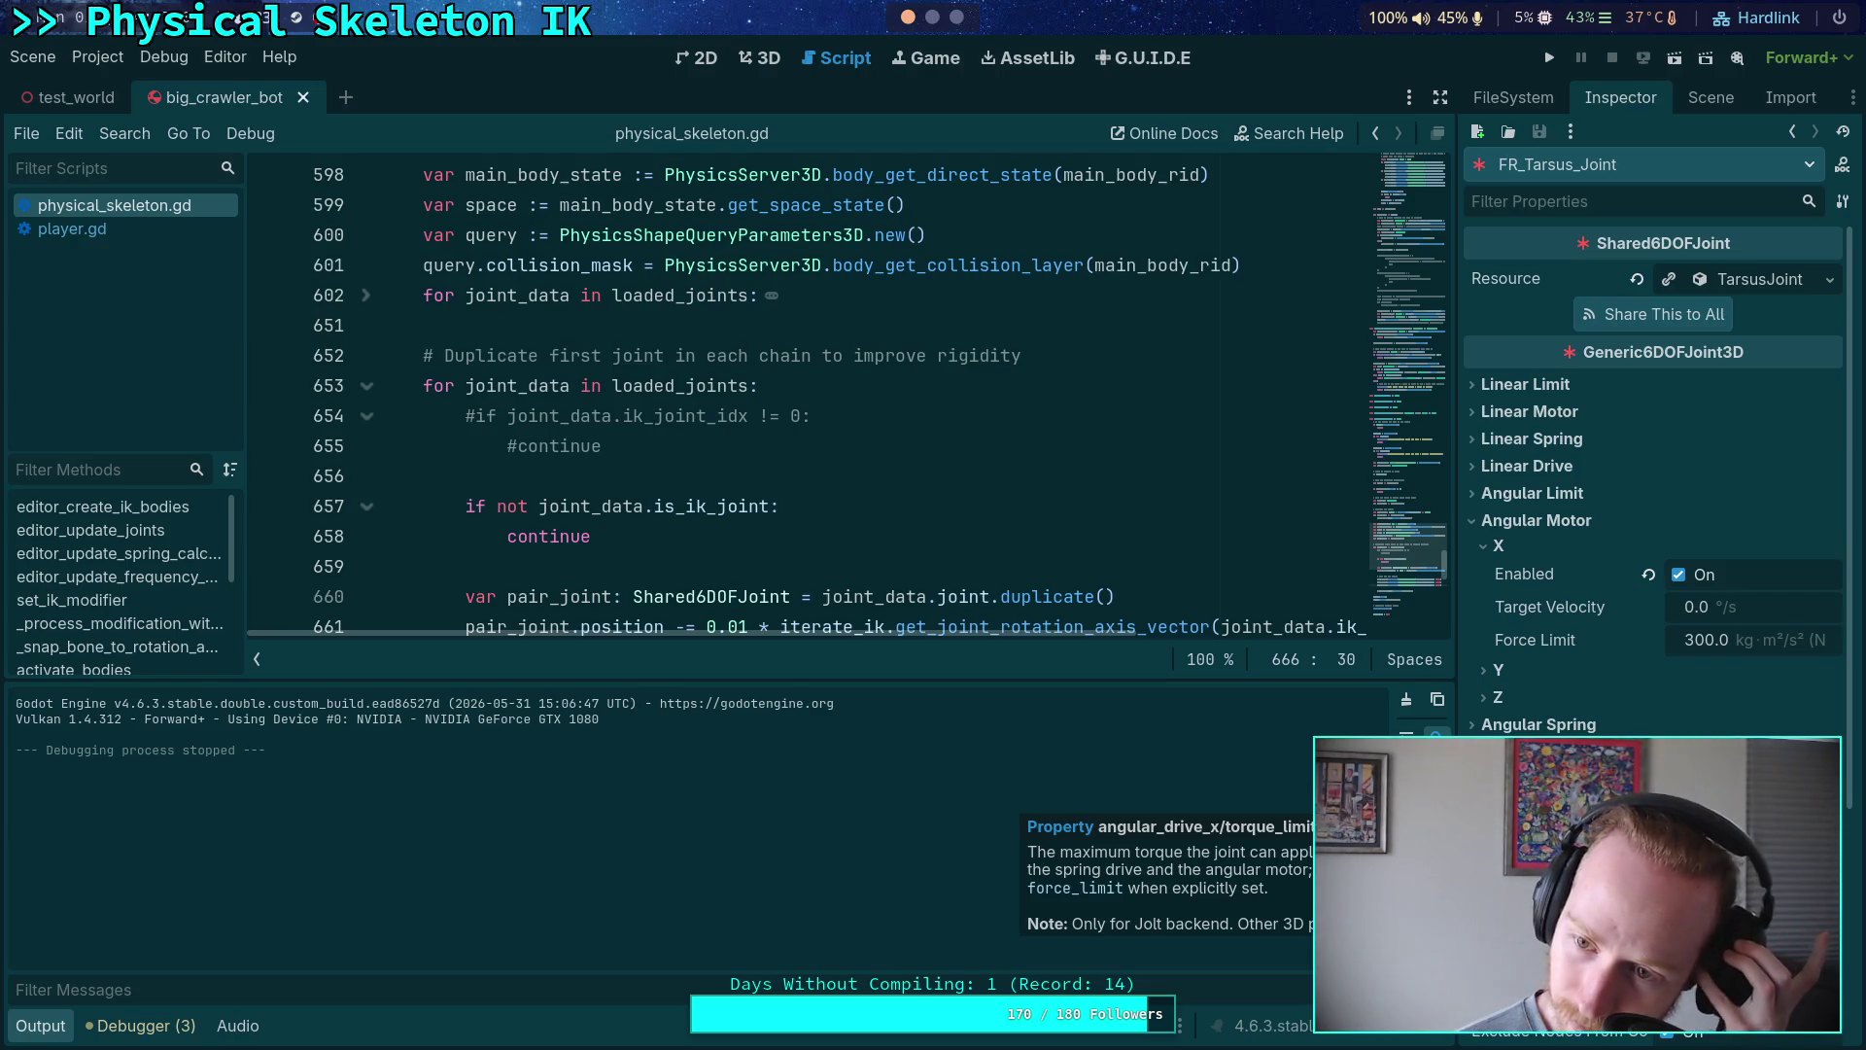
left_click(1590, 494)
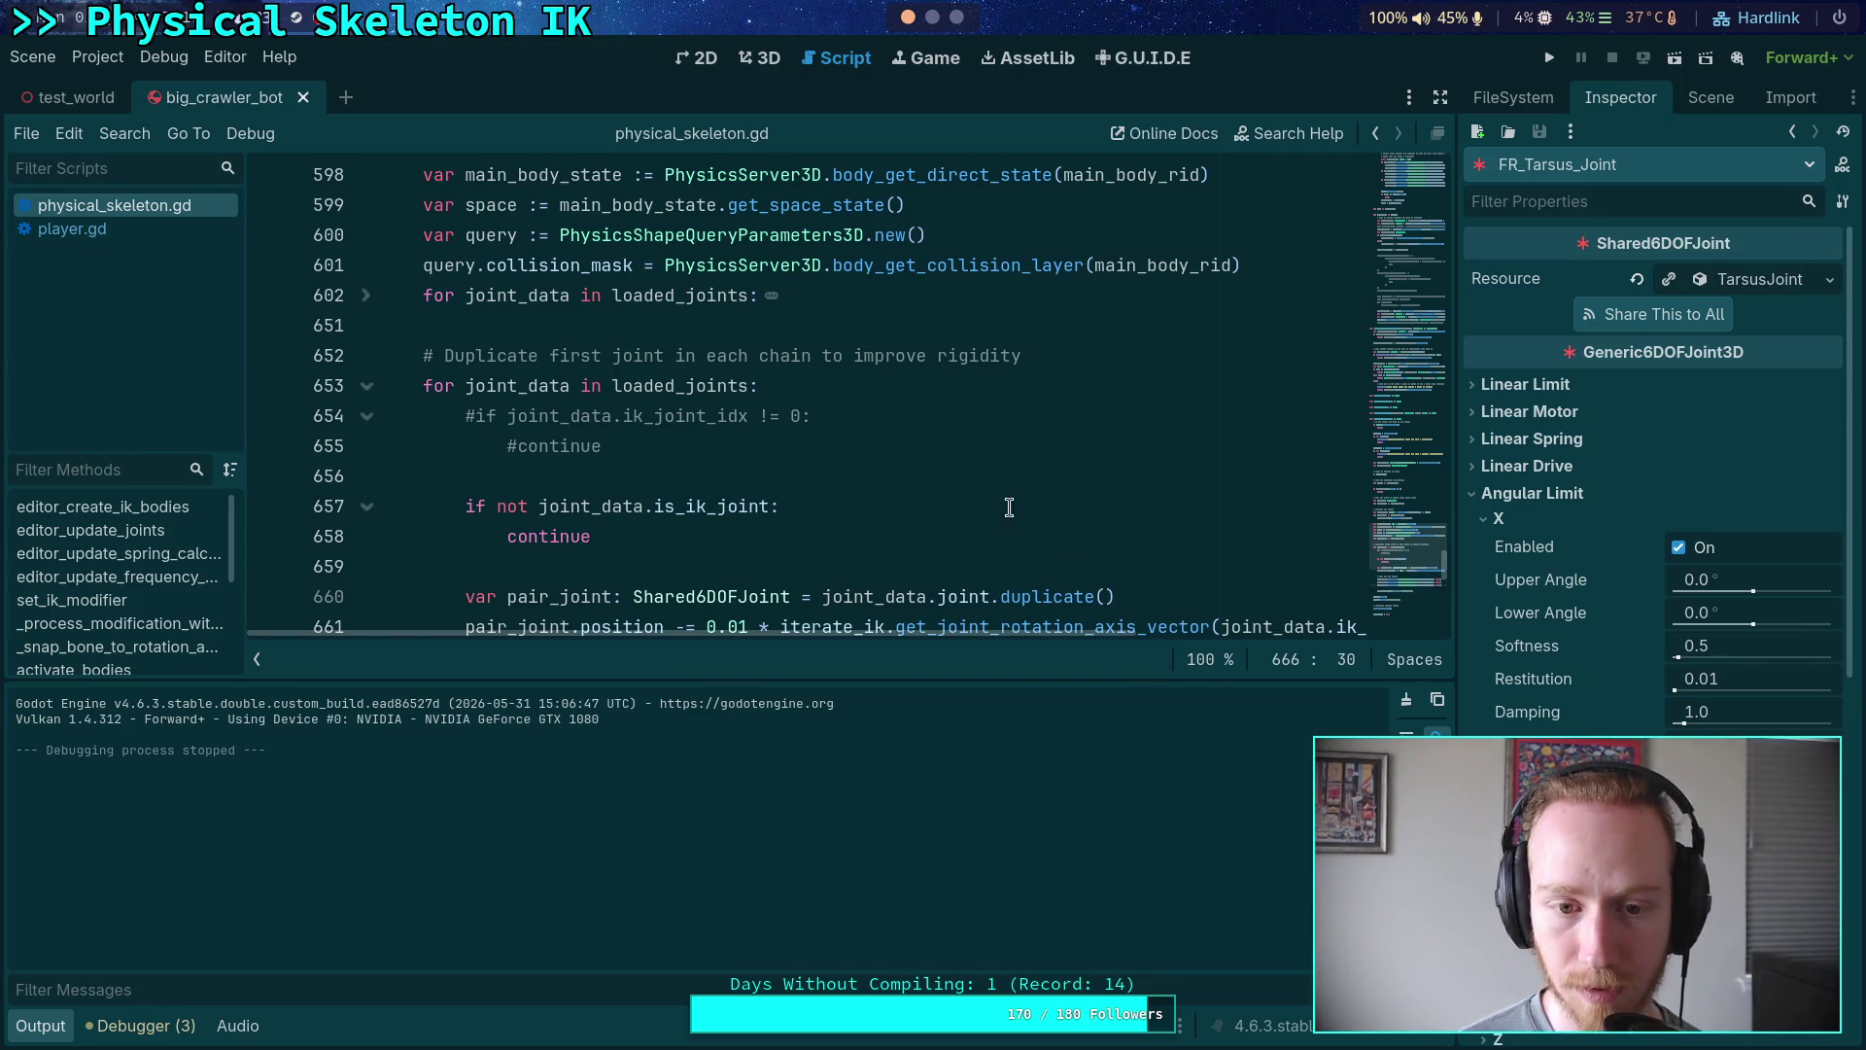
scroll(1019, 512, "down", 5)
scroll(970, 459, "up", 2)
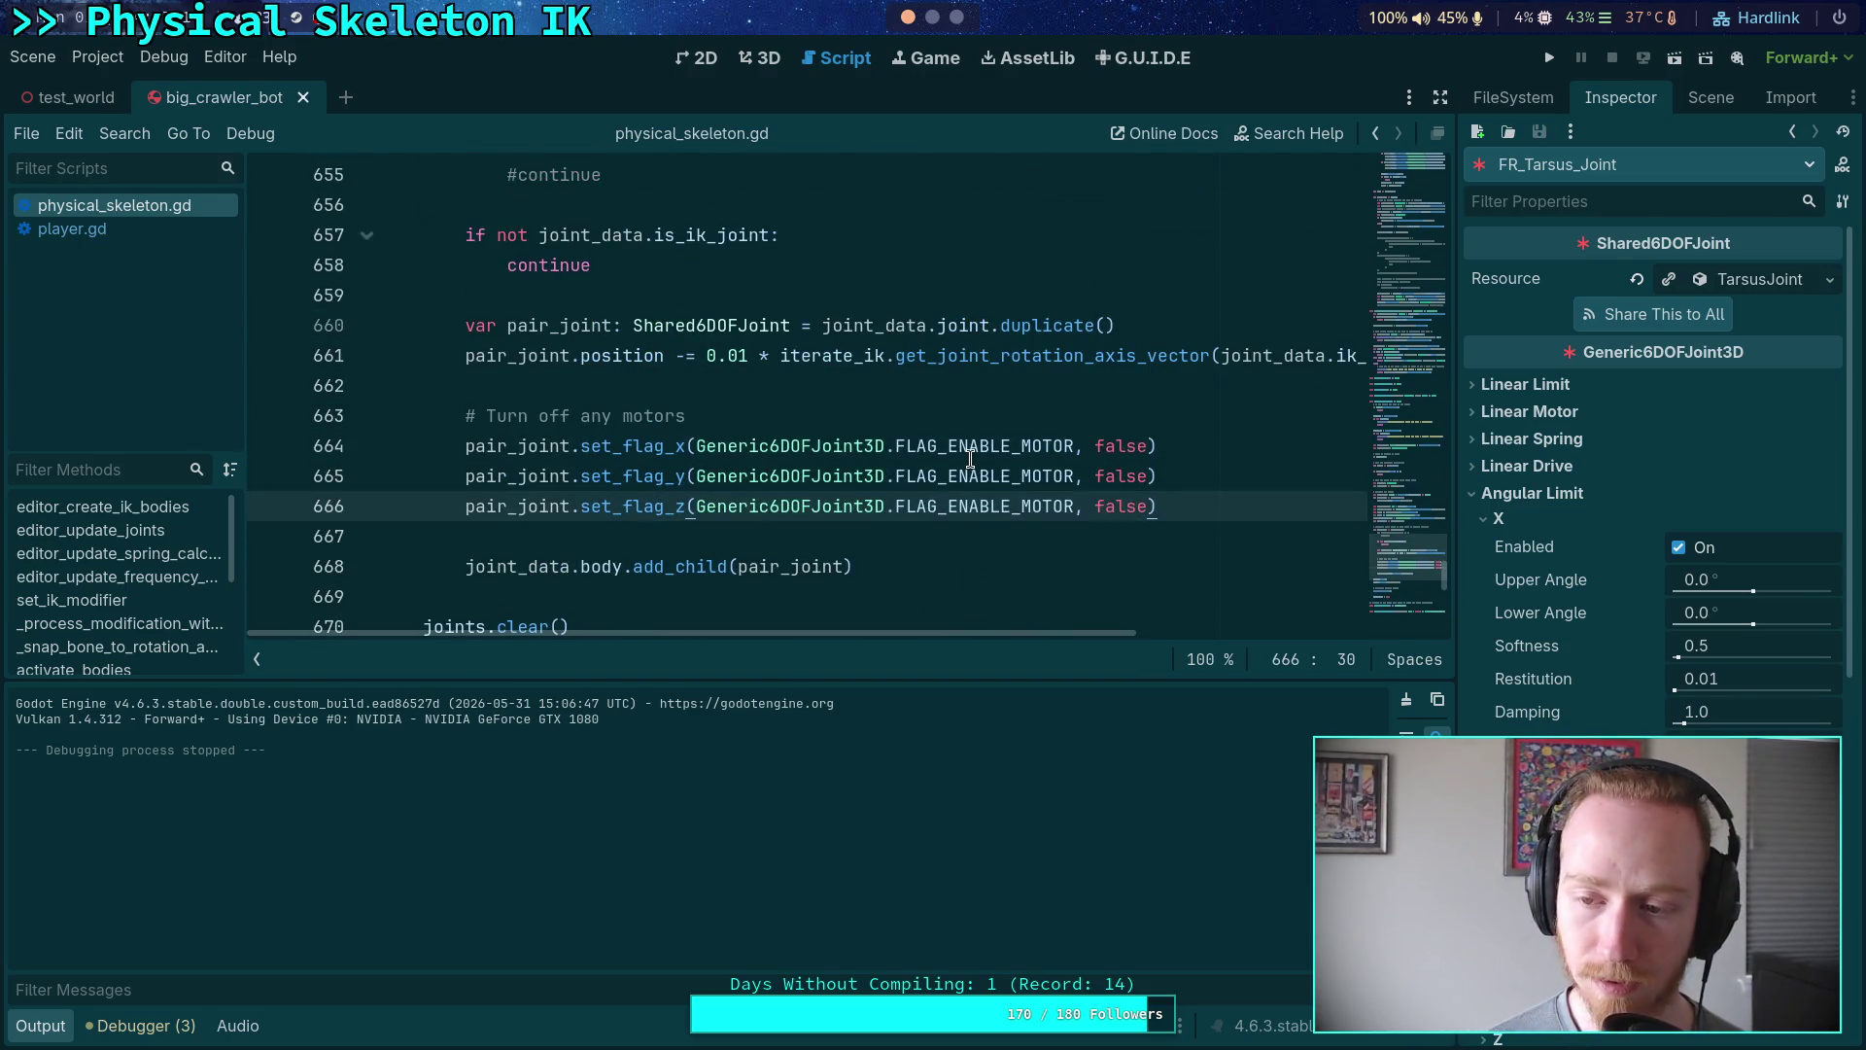
left_click(1570, 518)
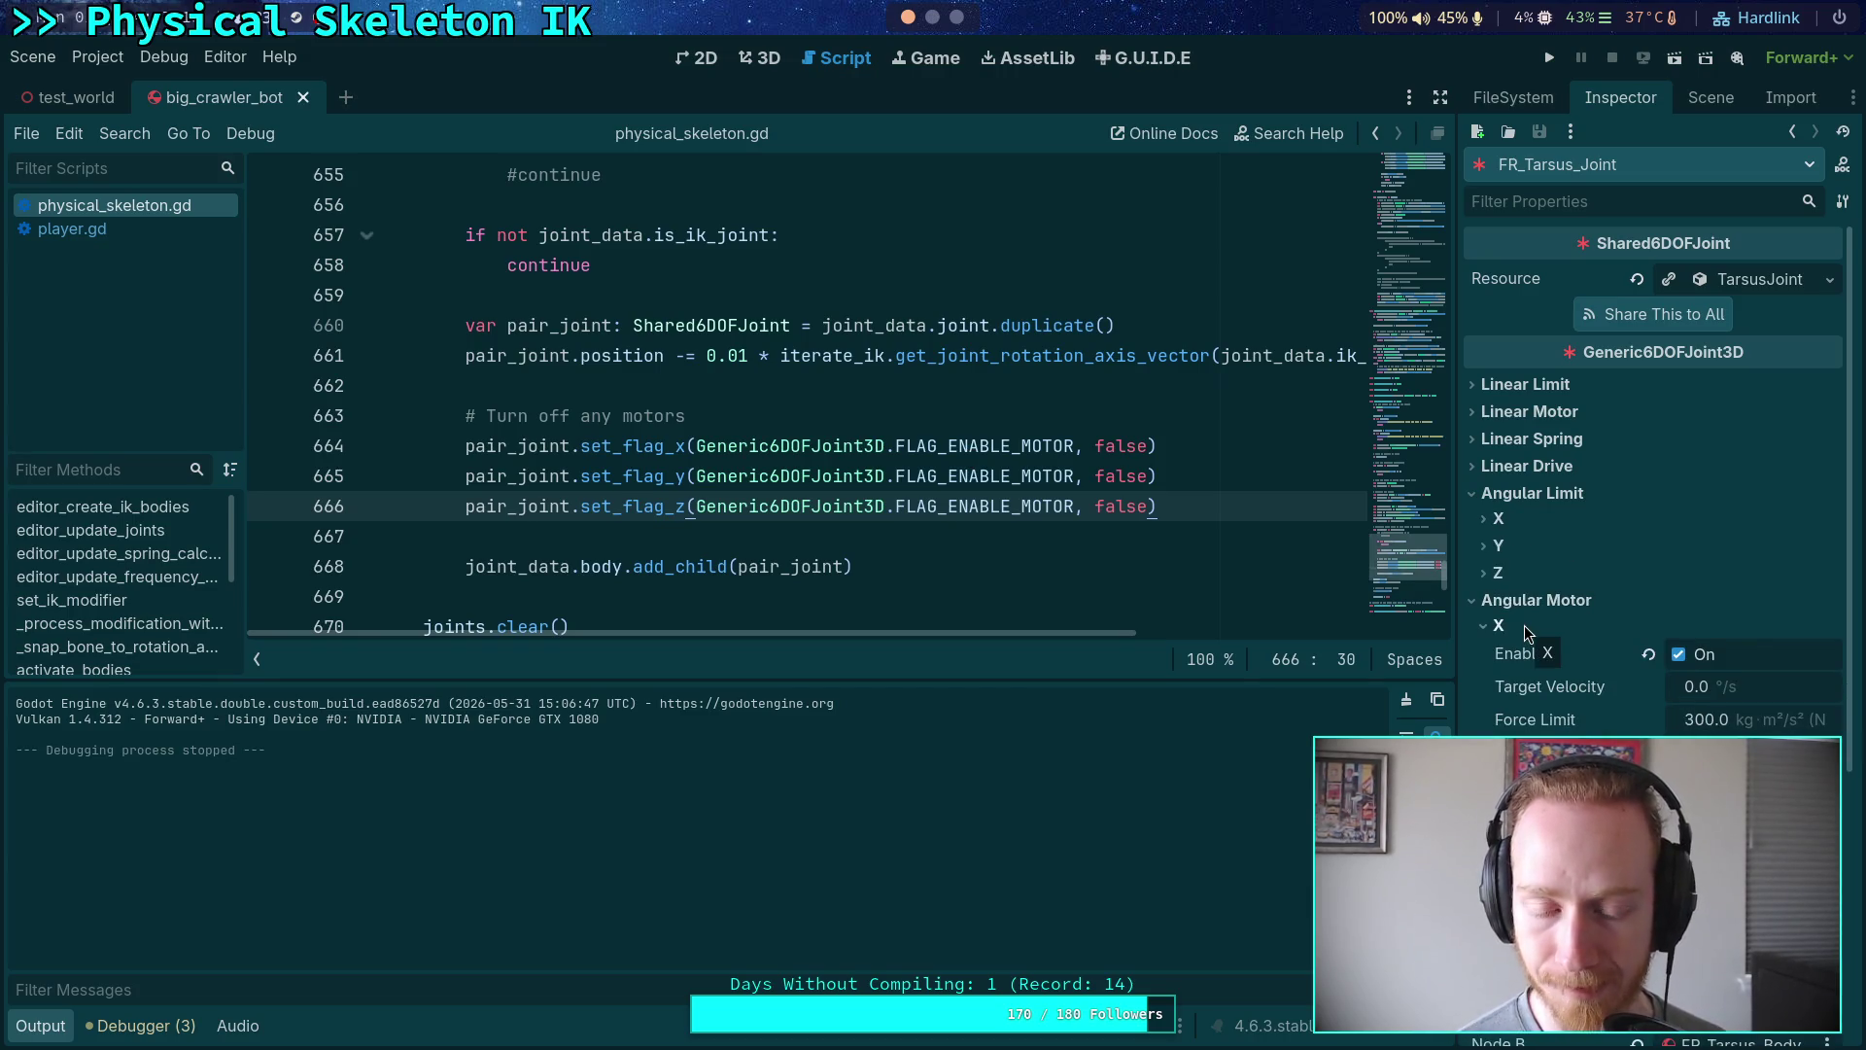
- Hide the output log, fold _process_modification_with_delta and _snap_bone_to_rotation_axis, unfold _solve_joint_motor
scroll(802, 528, "up", 20)
scroll(802, 528, "up", 20)
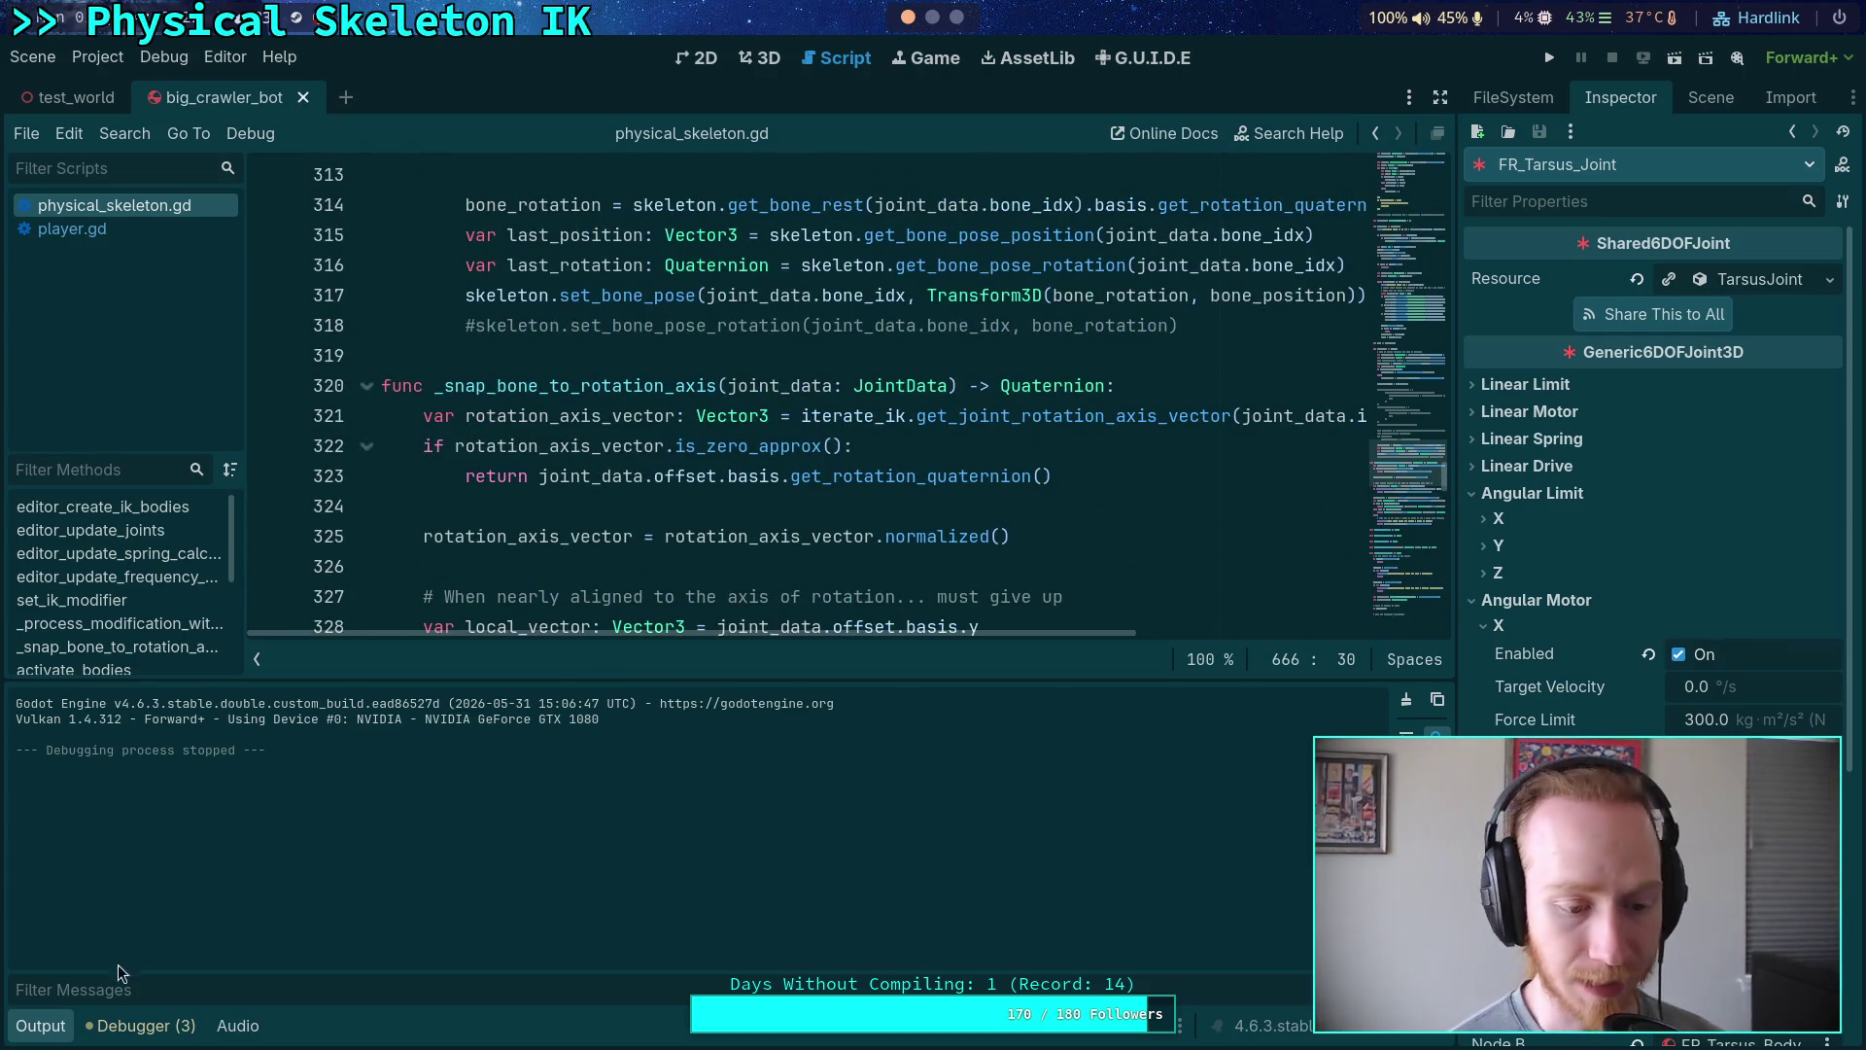
left_click(32, 1026)
scroll(544, 739, "up", 15)
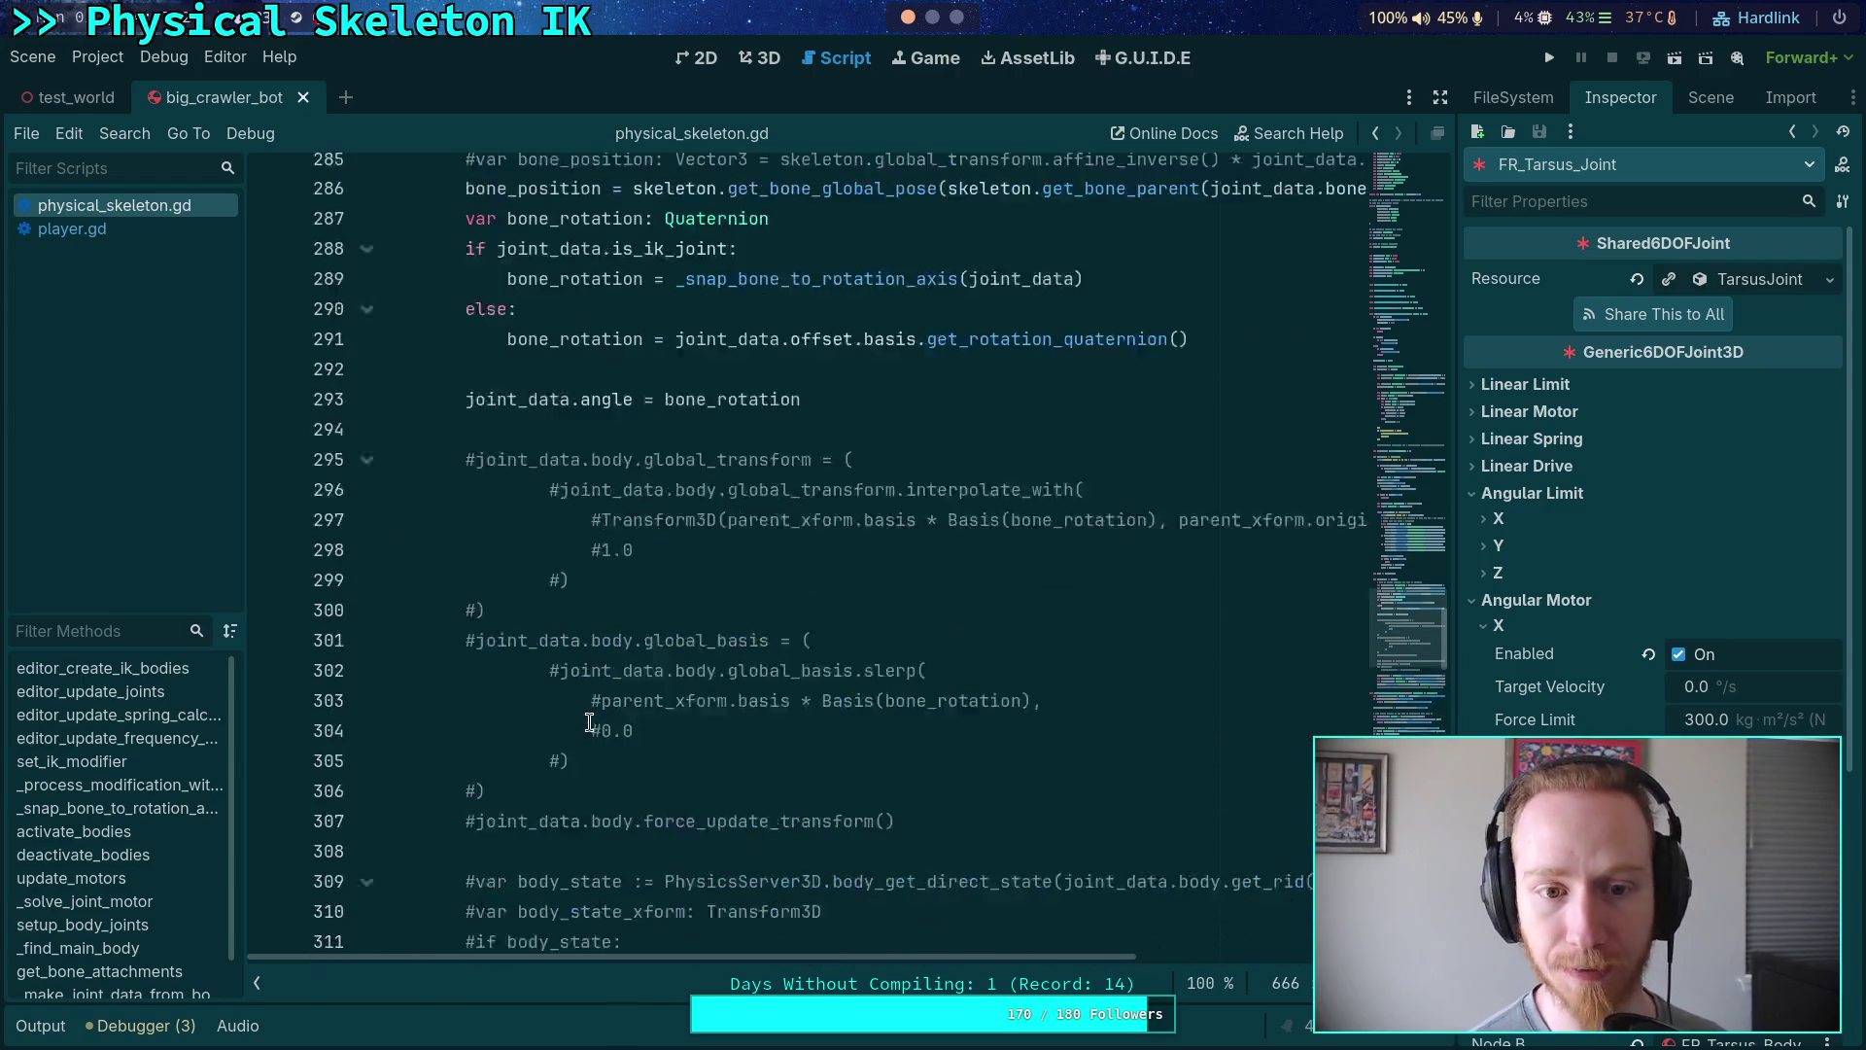
scroll(589, 720, "up", 15)
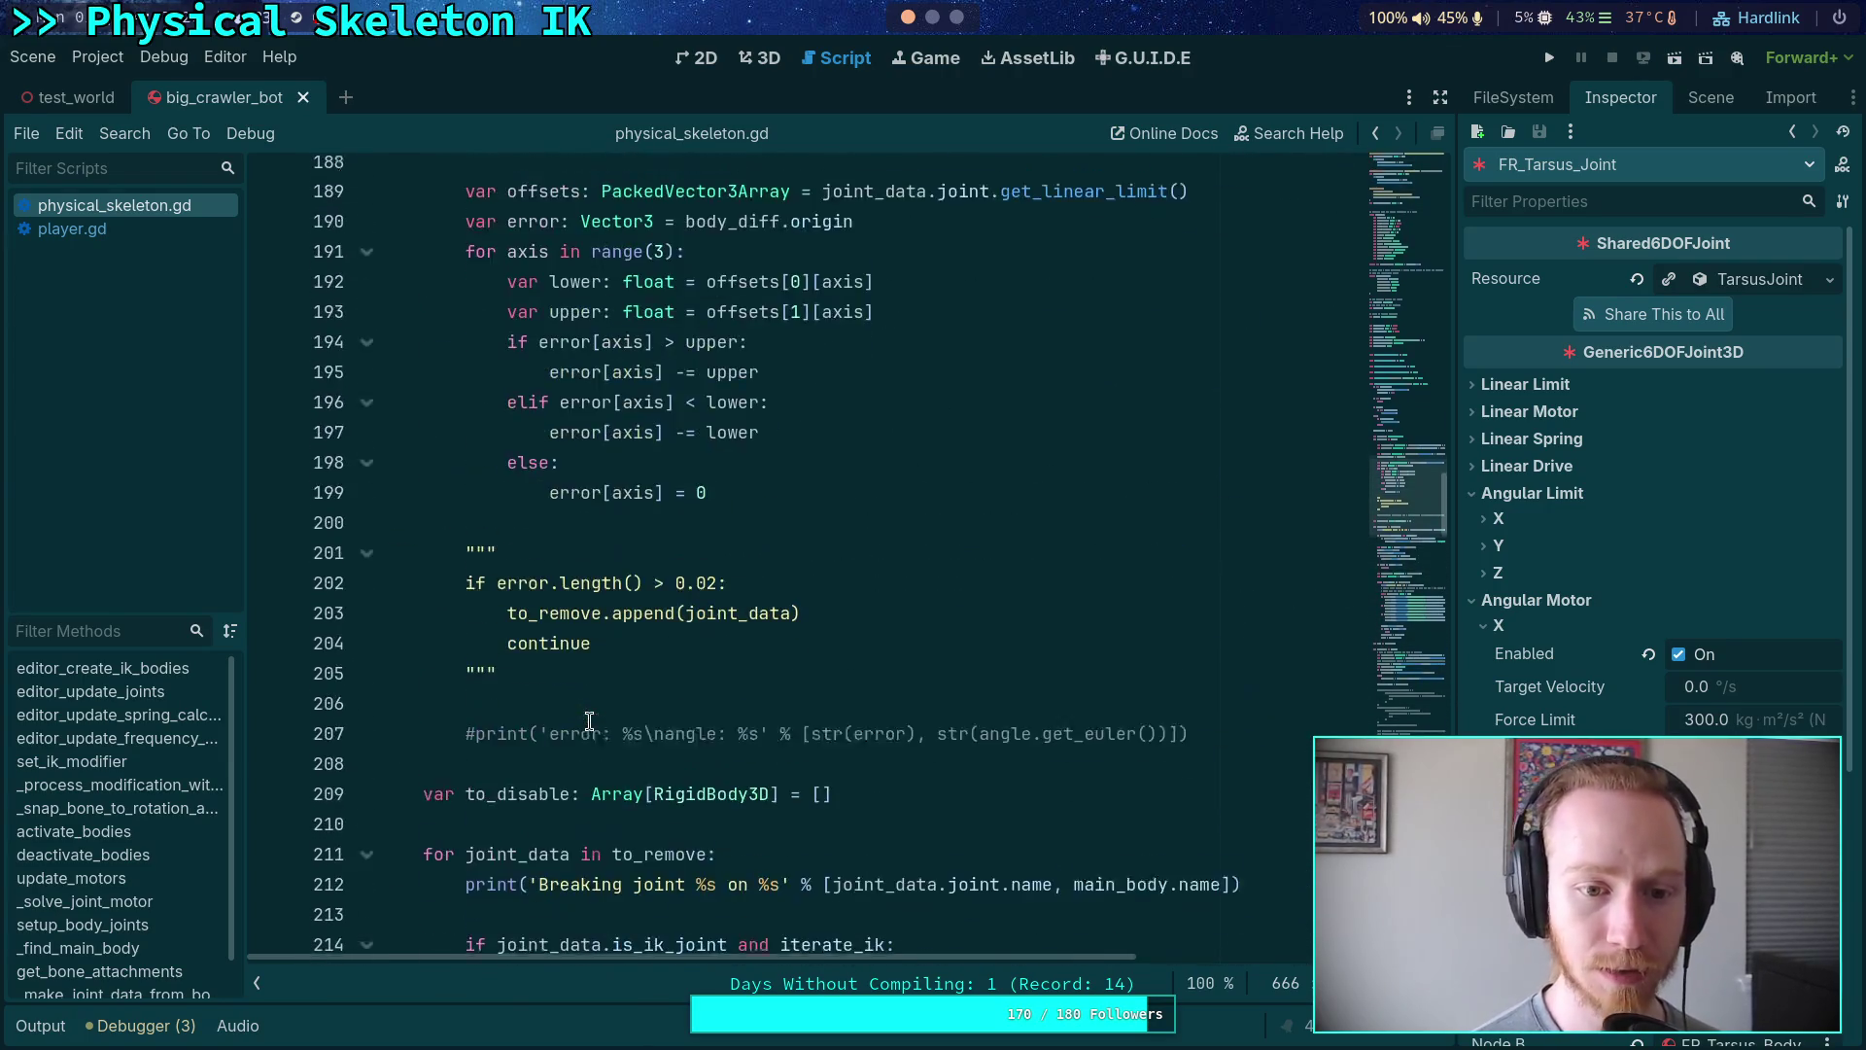
left_click(365, 540)
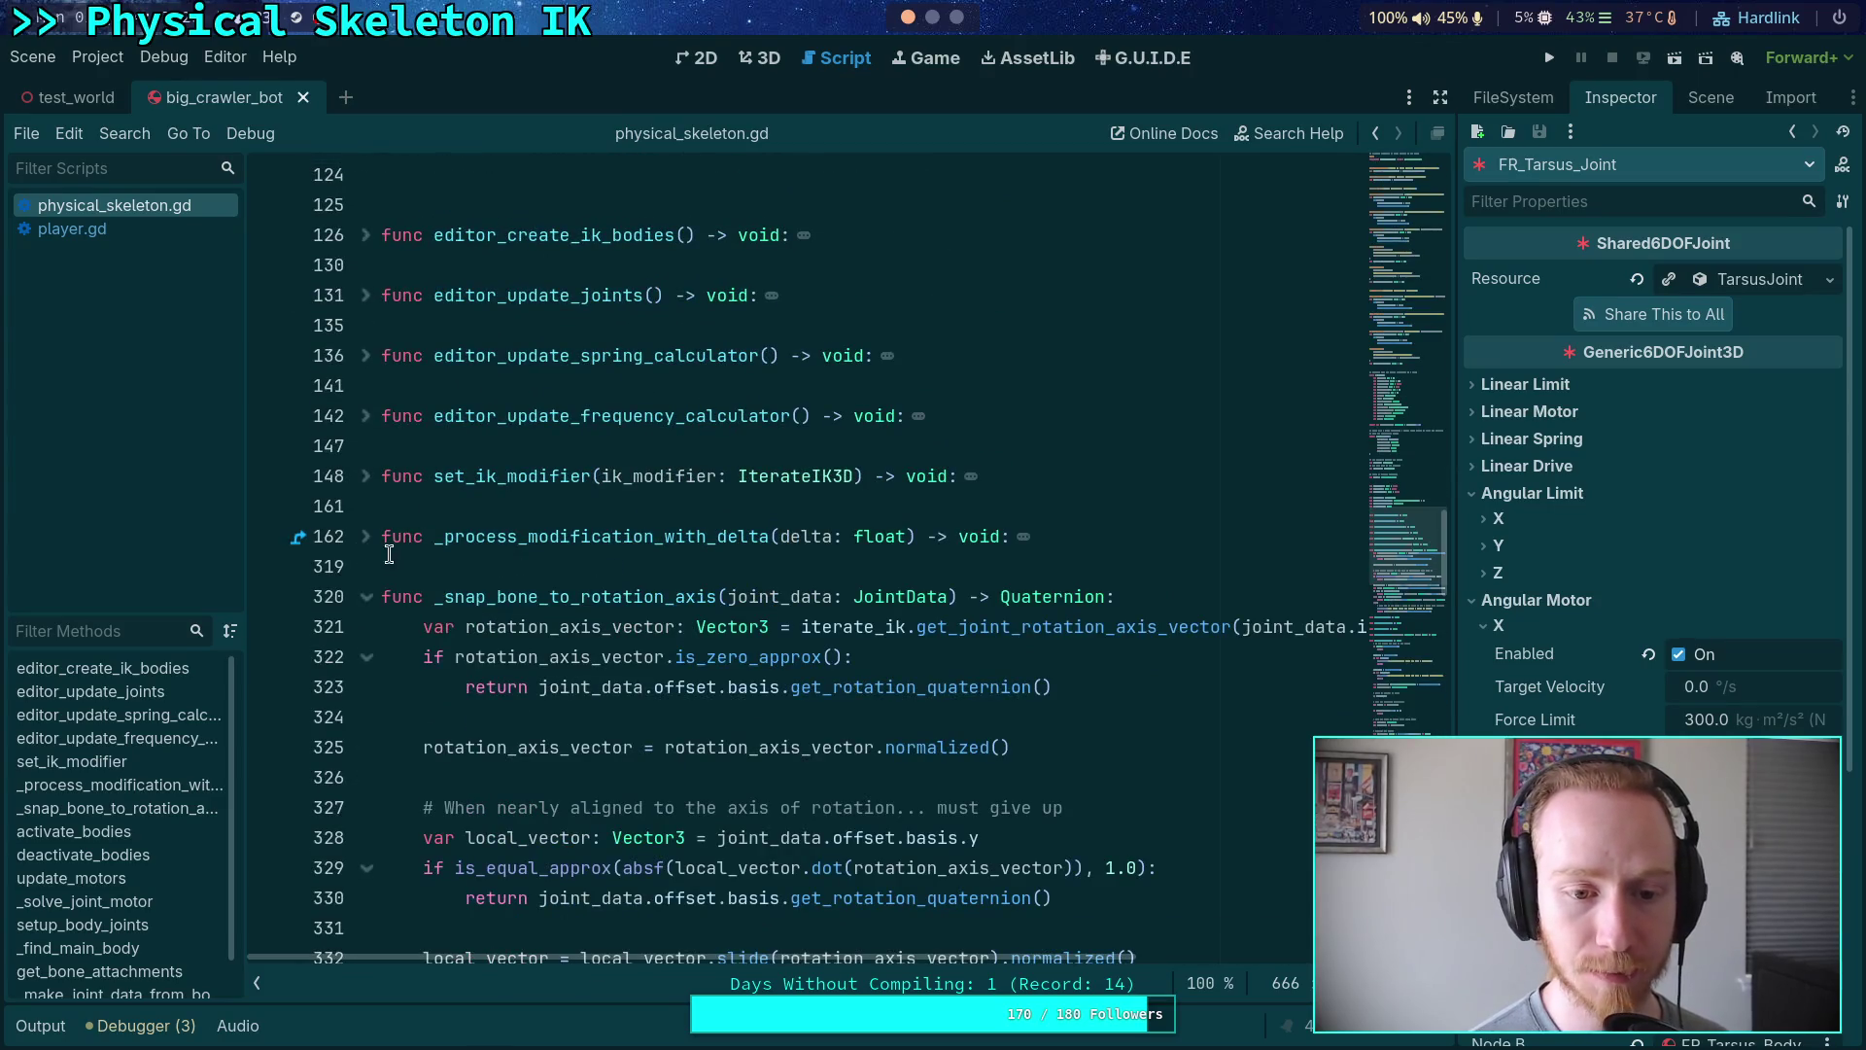
left_click(366, 599)
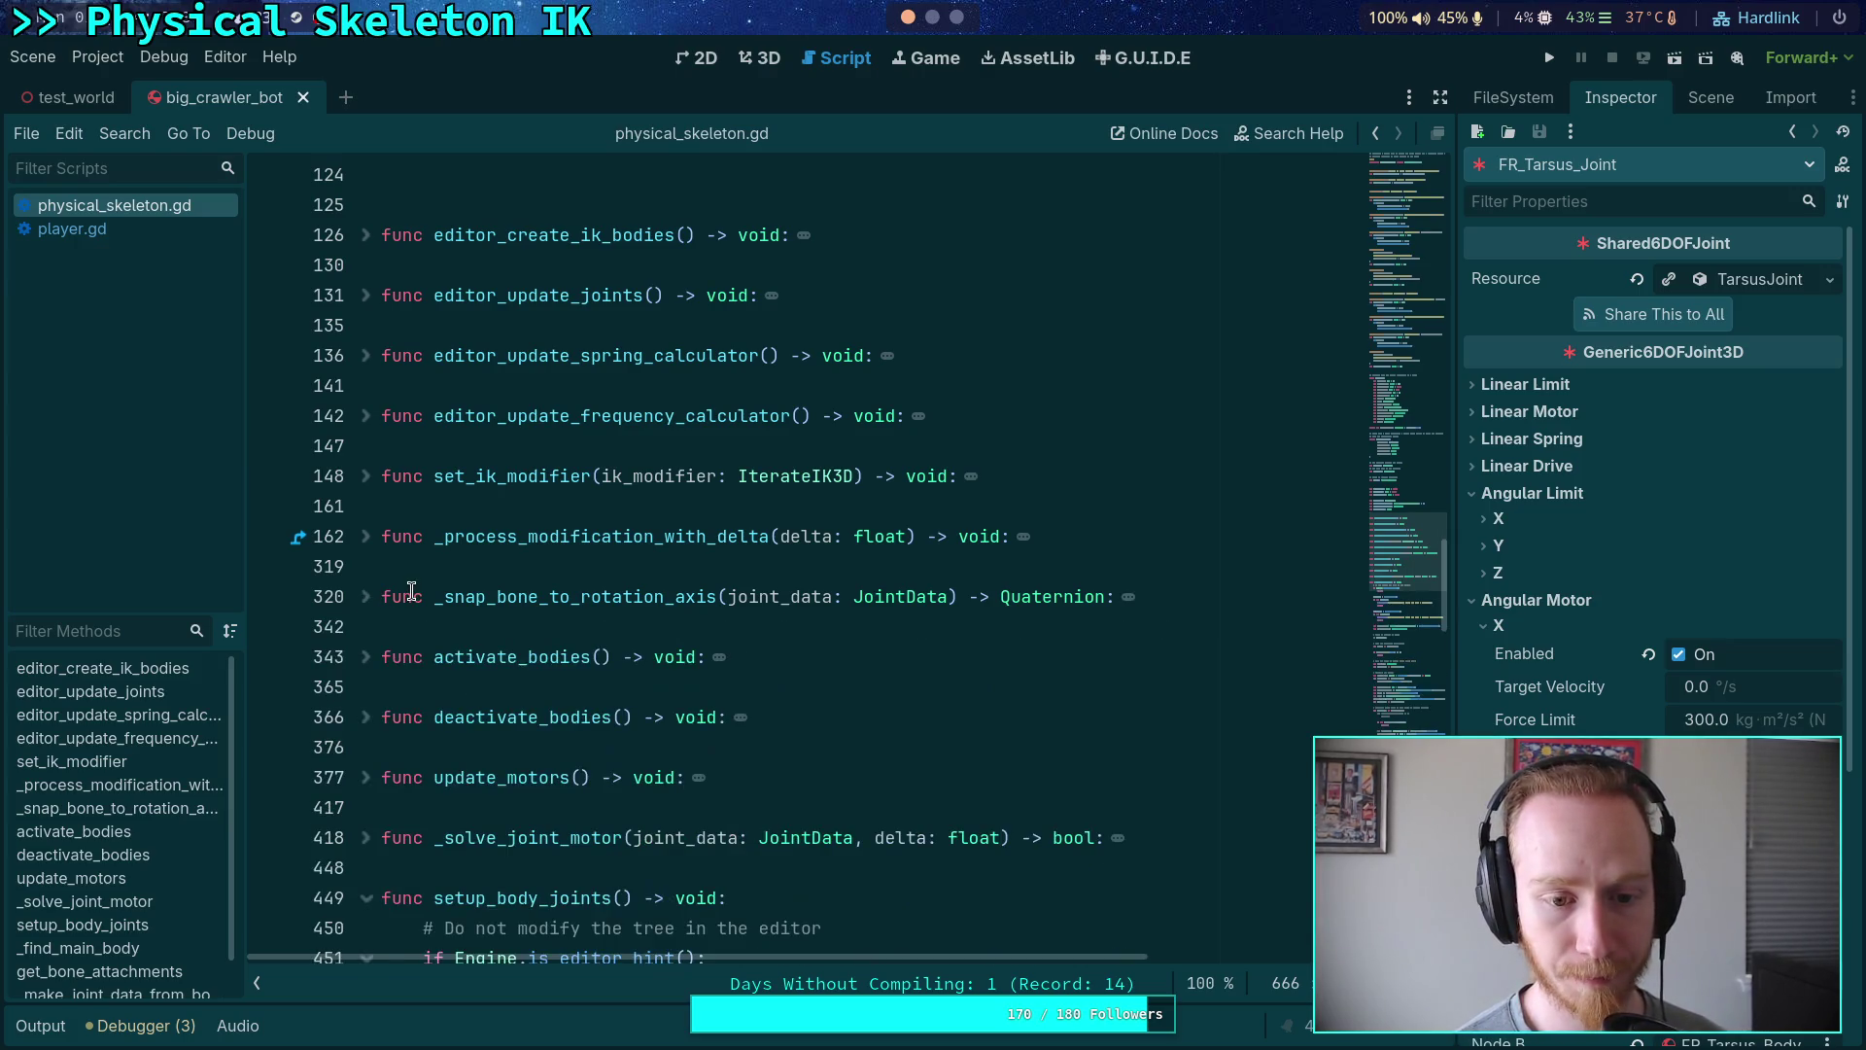
scroll(412, 592, "down", 4)
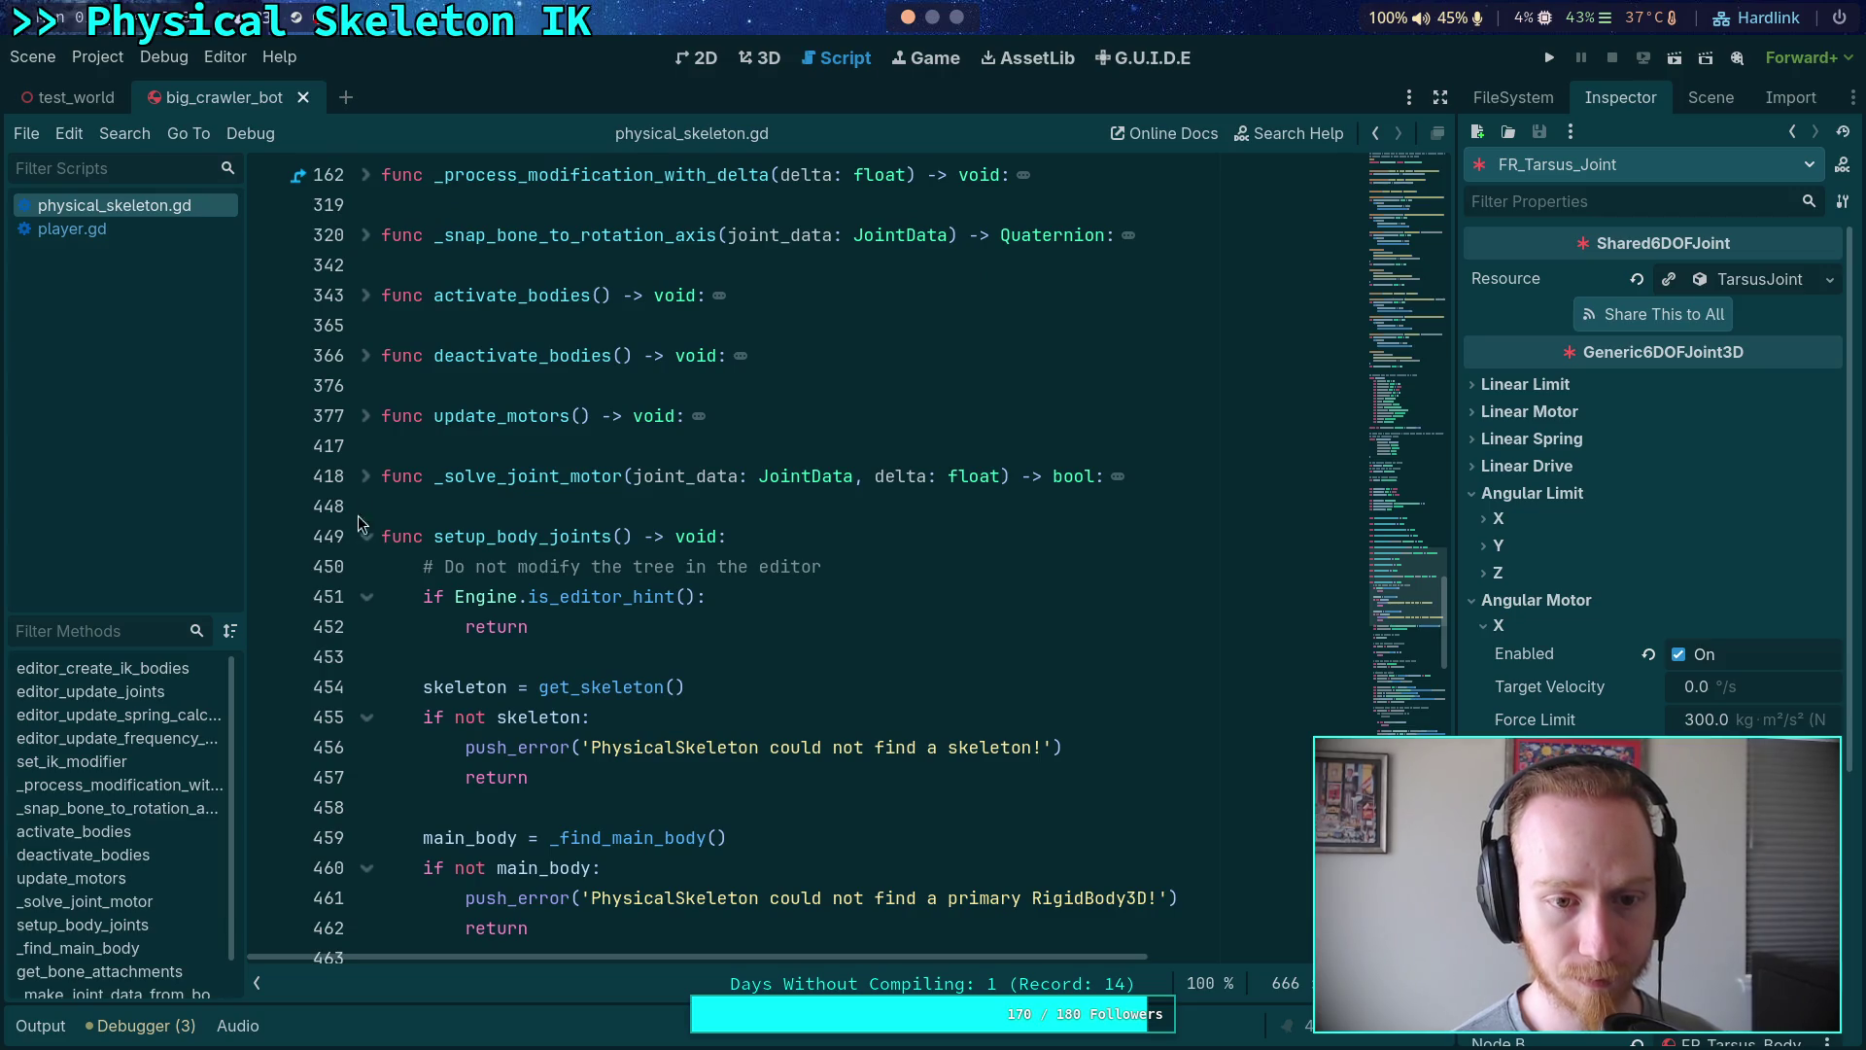
left_click(368, 476)
- Replace minf's 0.5 cap with MAX_VELOCITY, set MAX_VELOCITY to 0.1, save and rerun the game
scroll(544, 515, "down", 3)
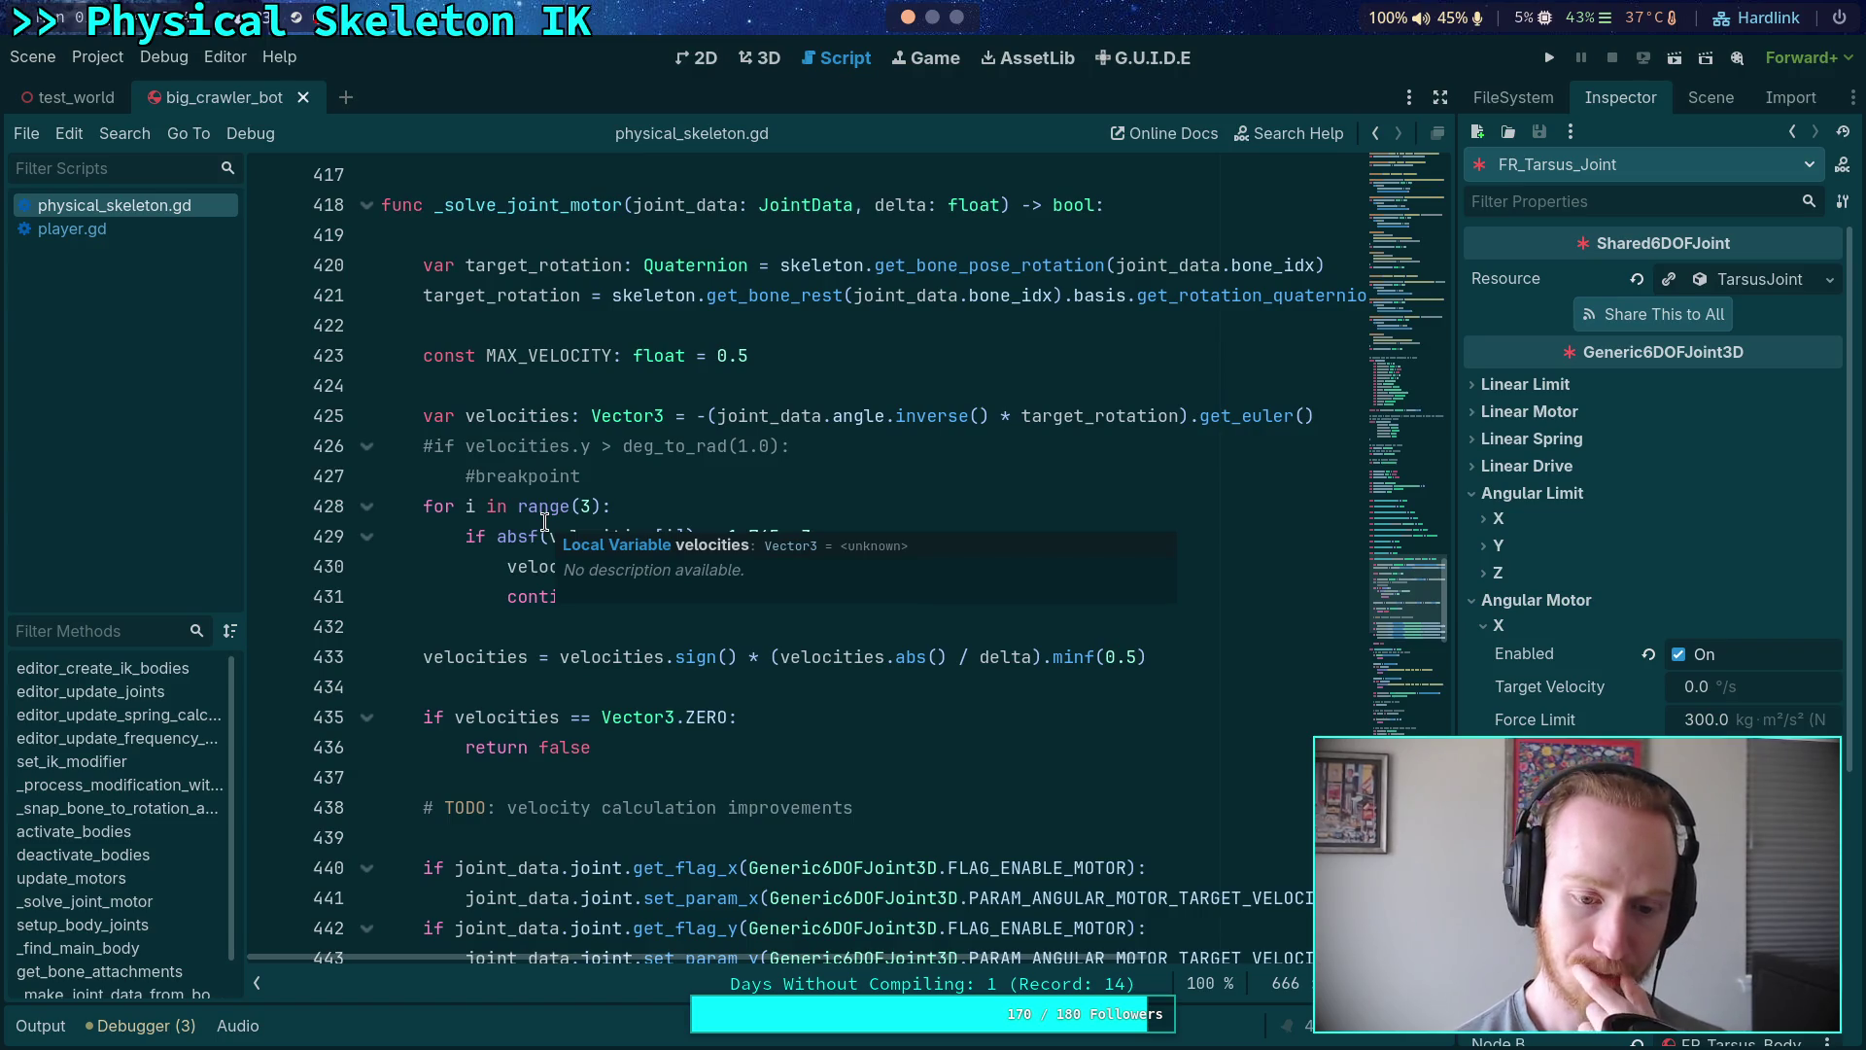
scroll(674, 653, "down", 1)
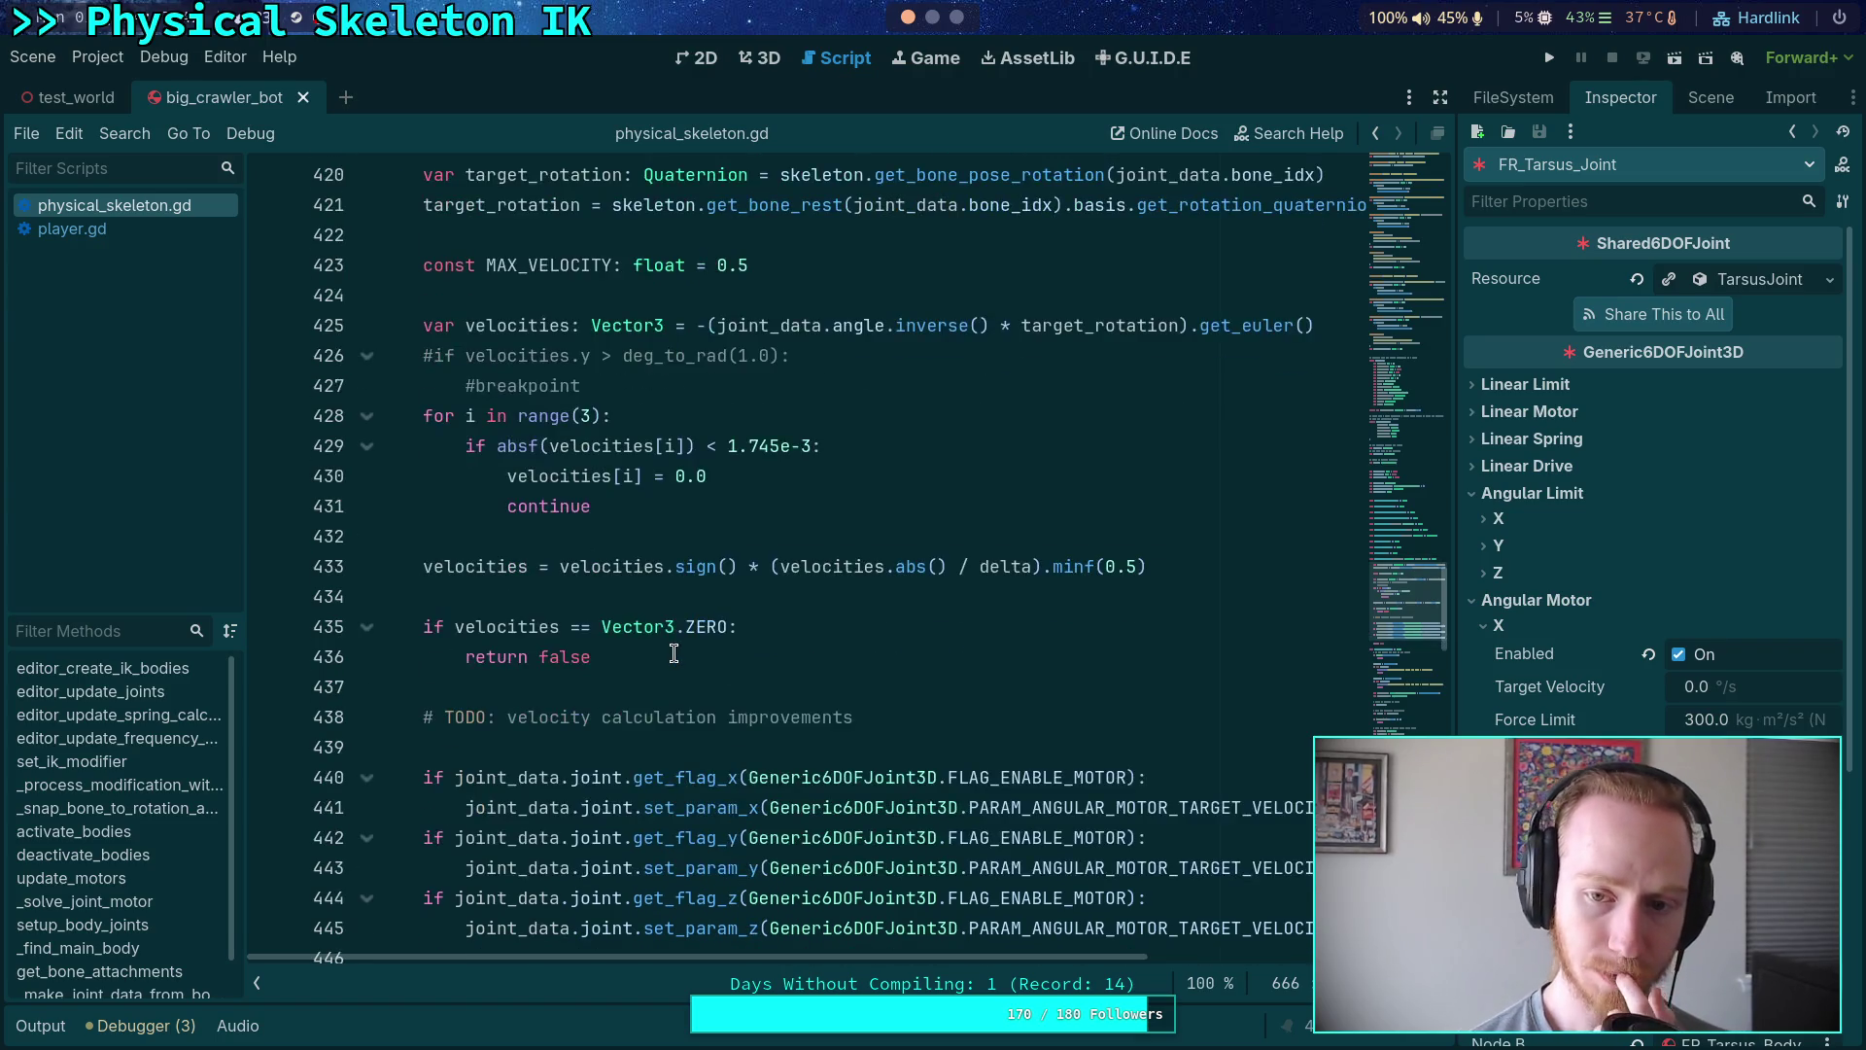
scroll(674, 654, "down", 1)
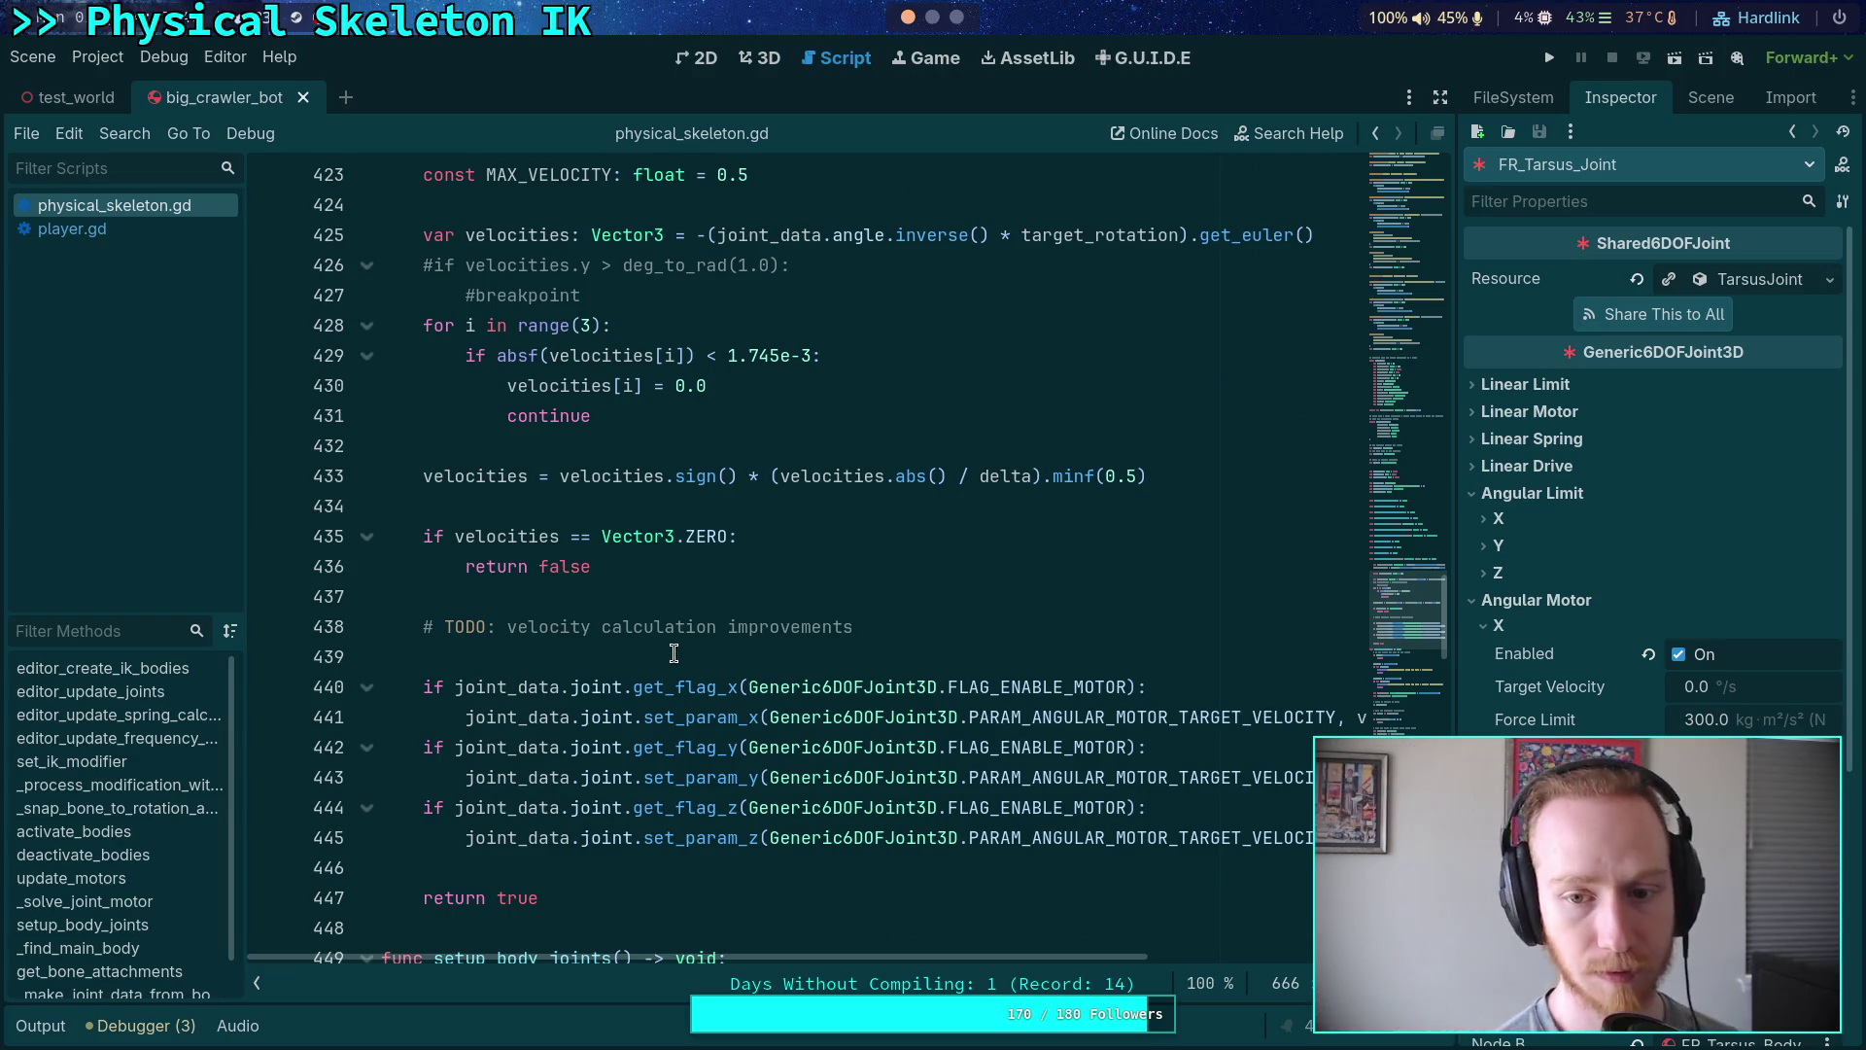
double_click(1138, 471)
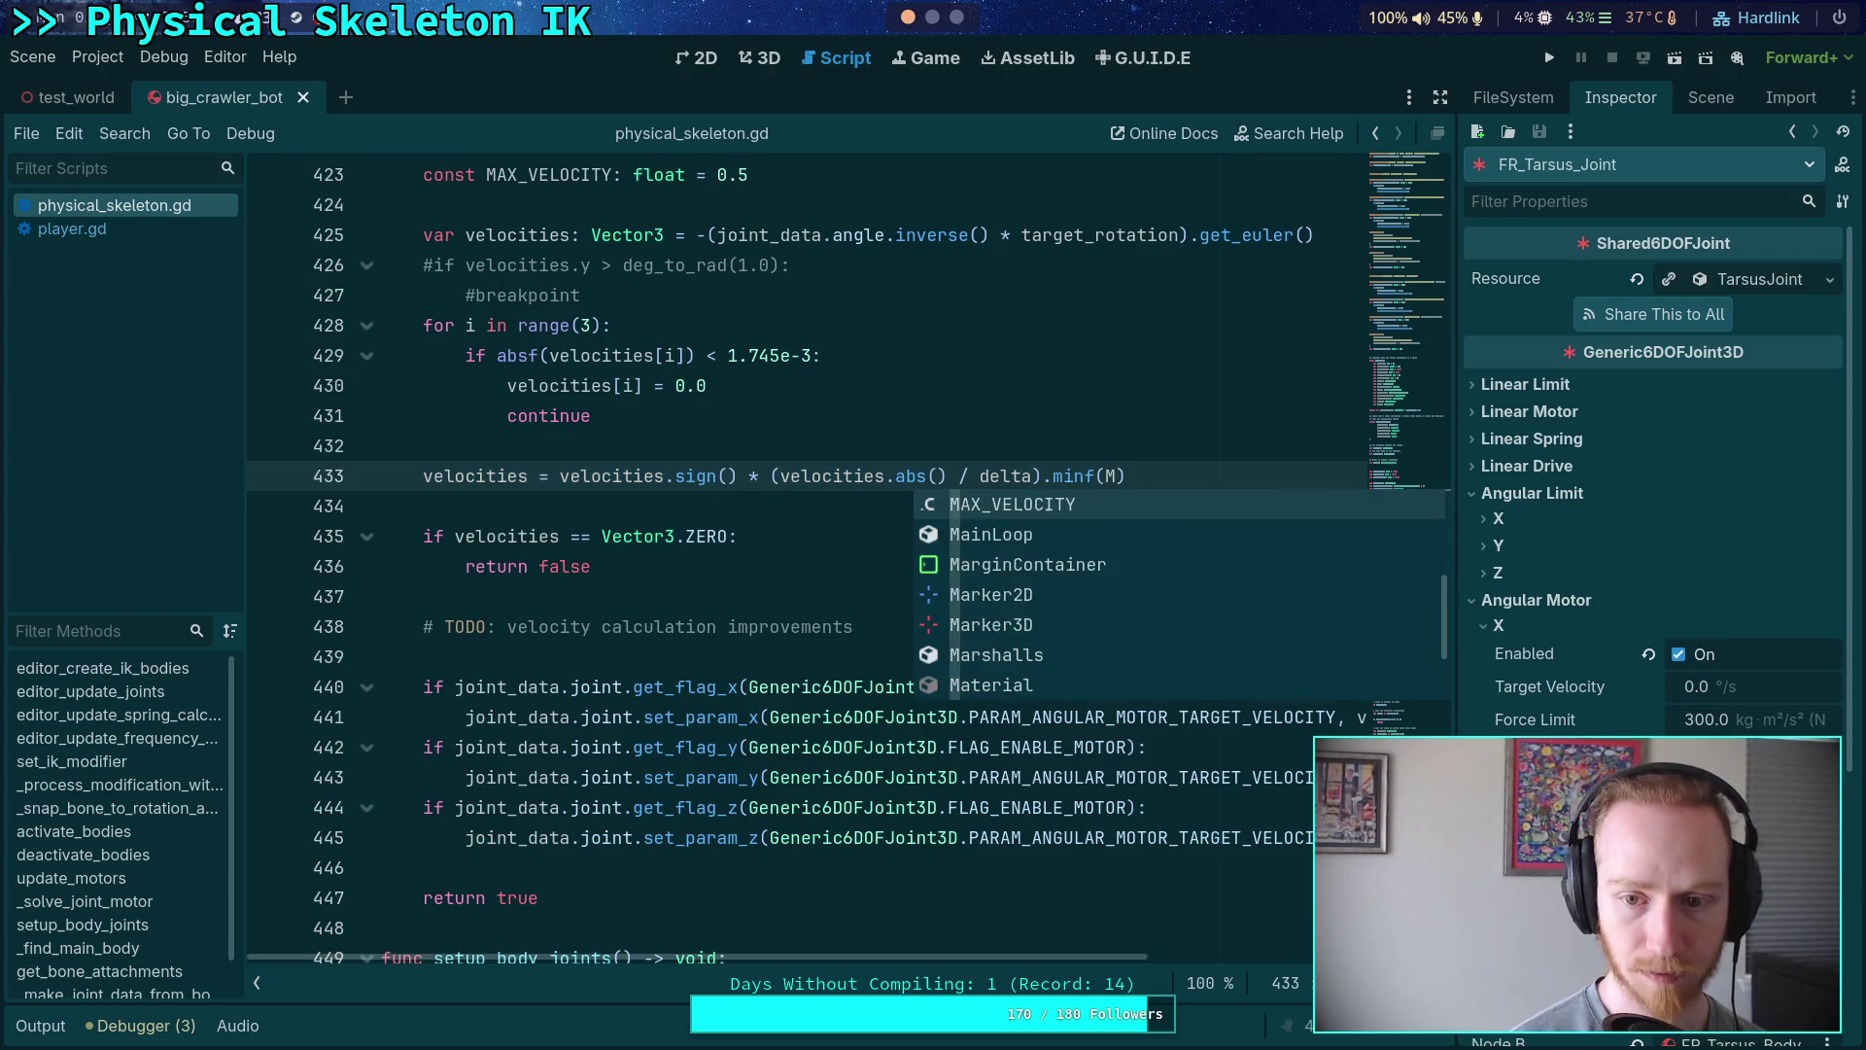
key("Return")
scroll(991, 434, "up", 1)
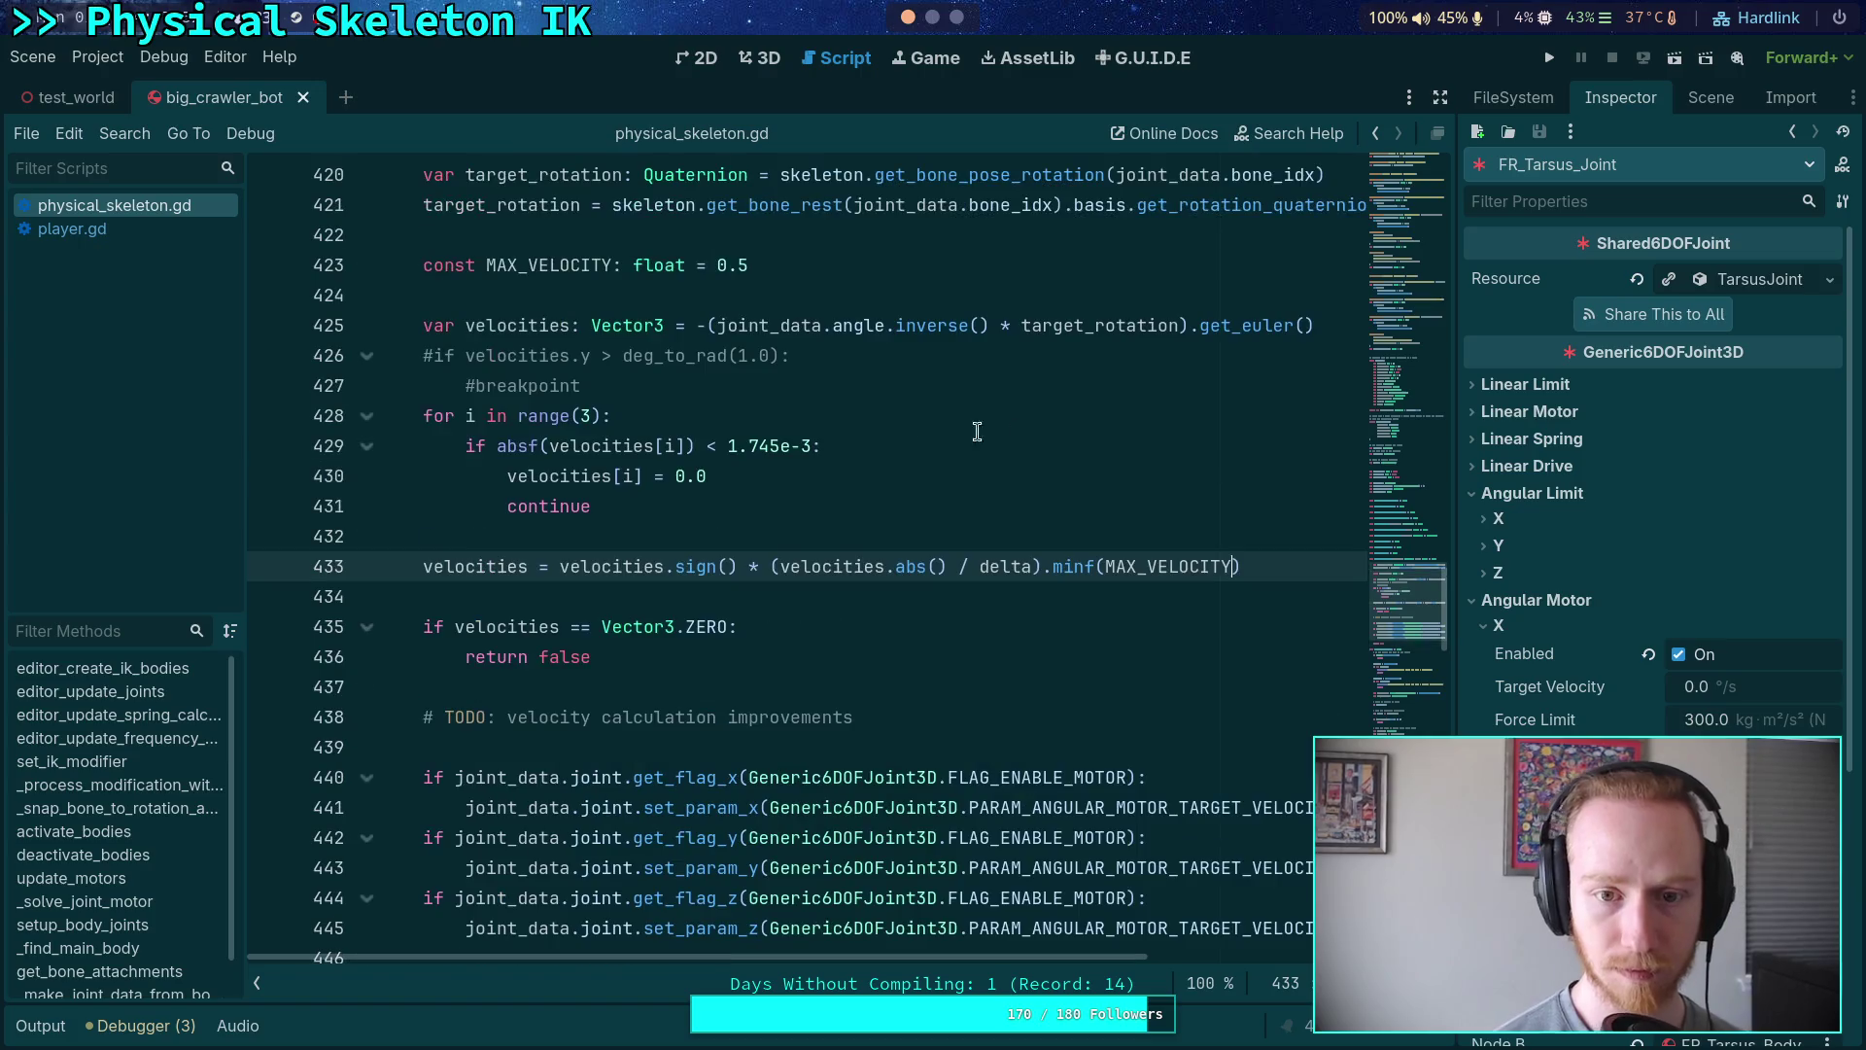
left_click(778, 264)
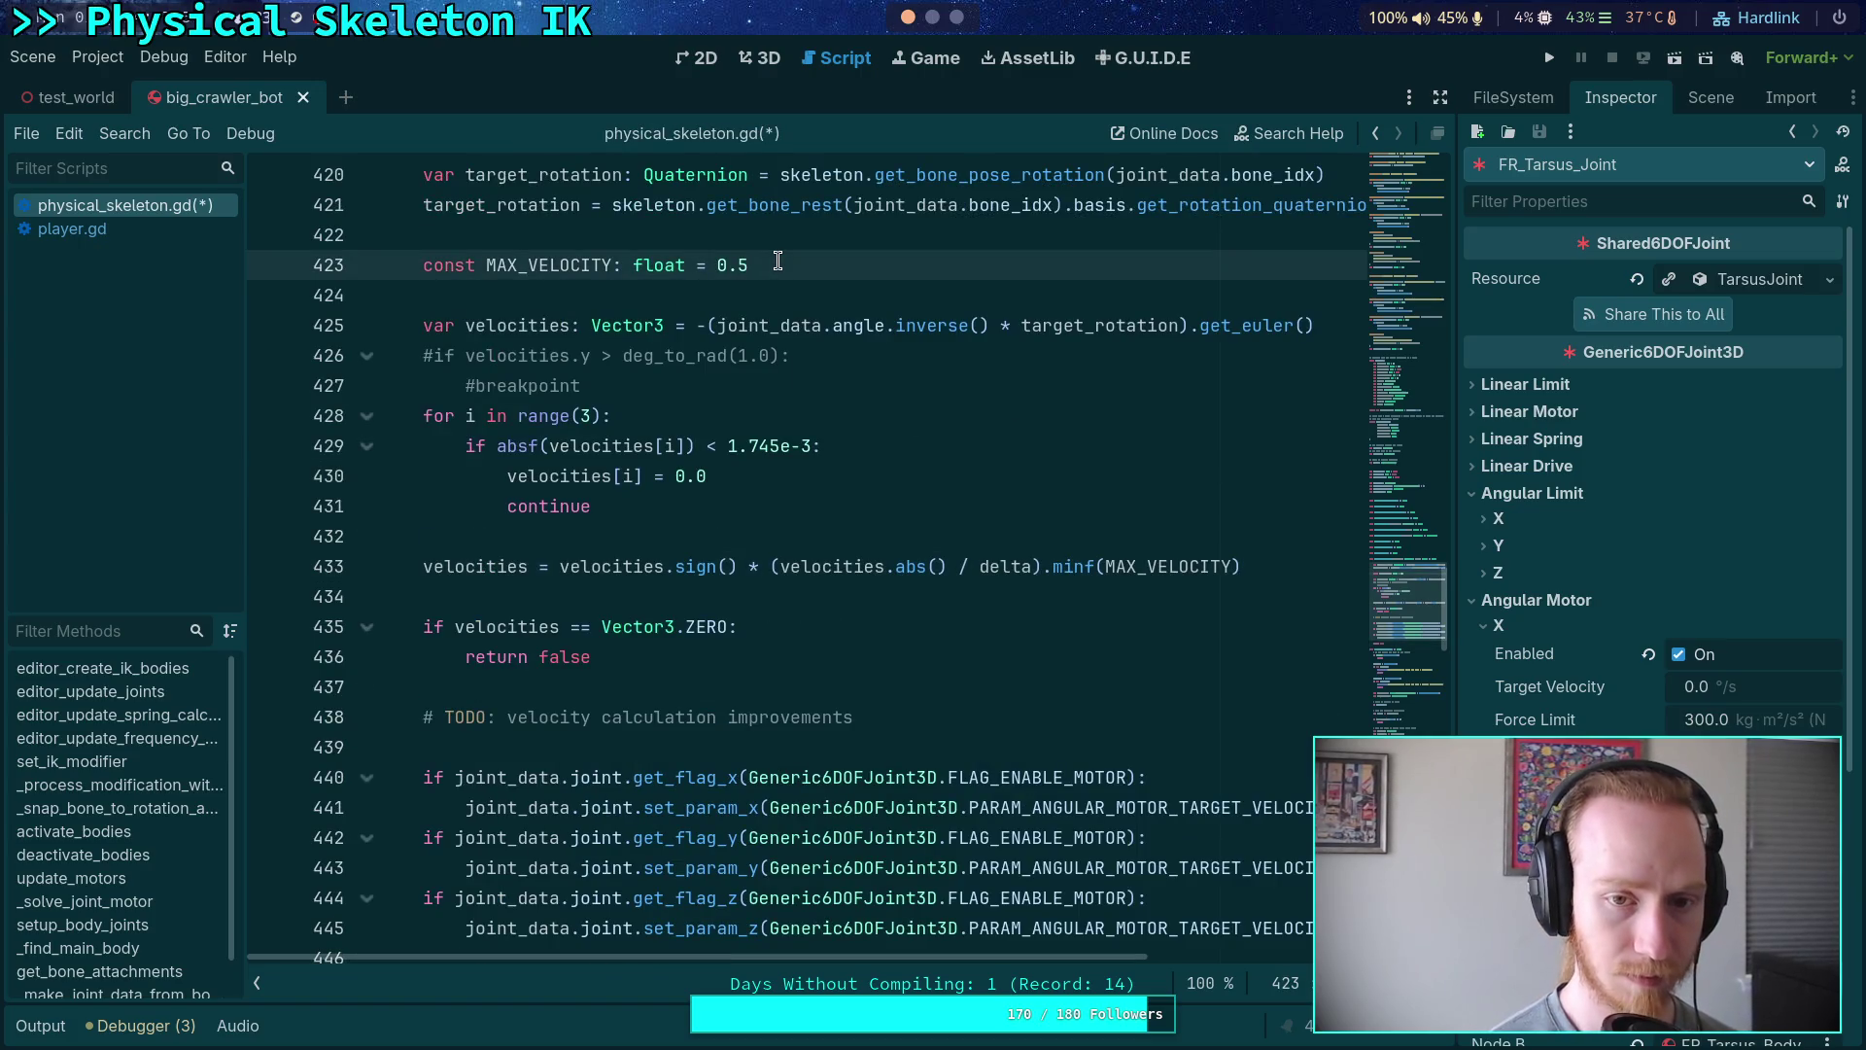
type("1")
key("ctrl+s")
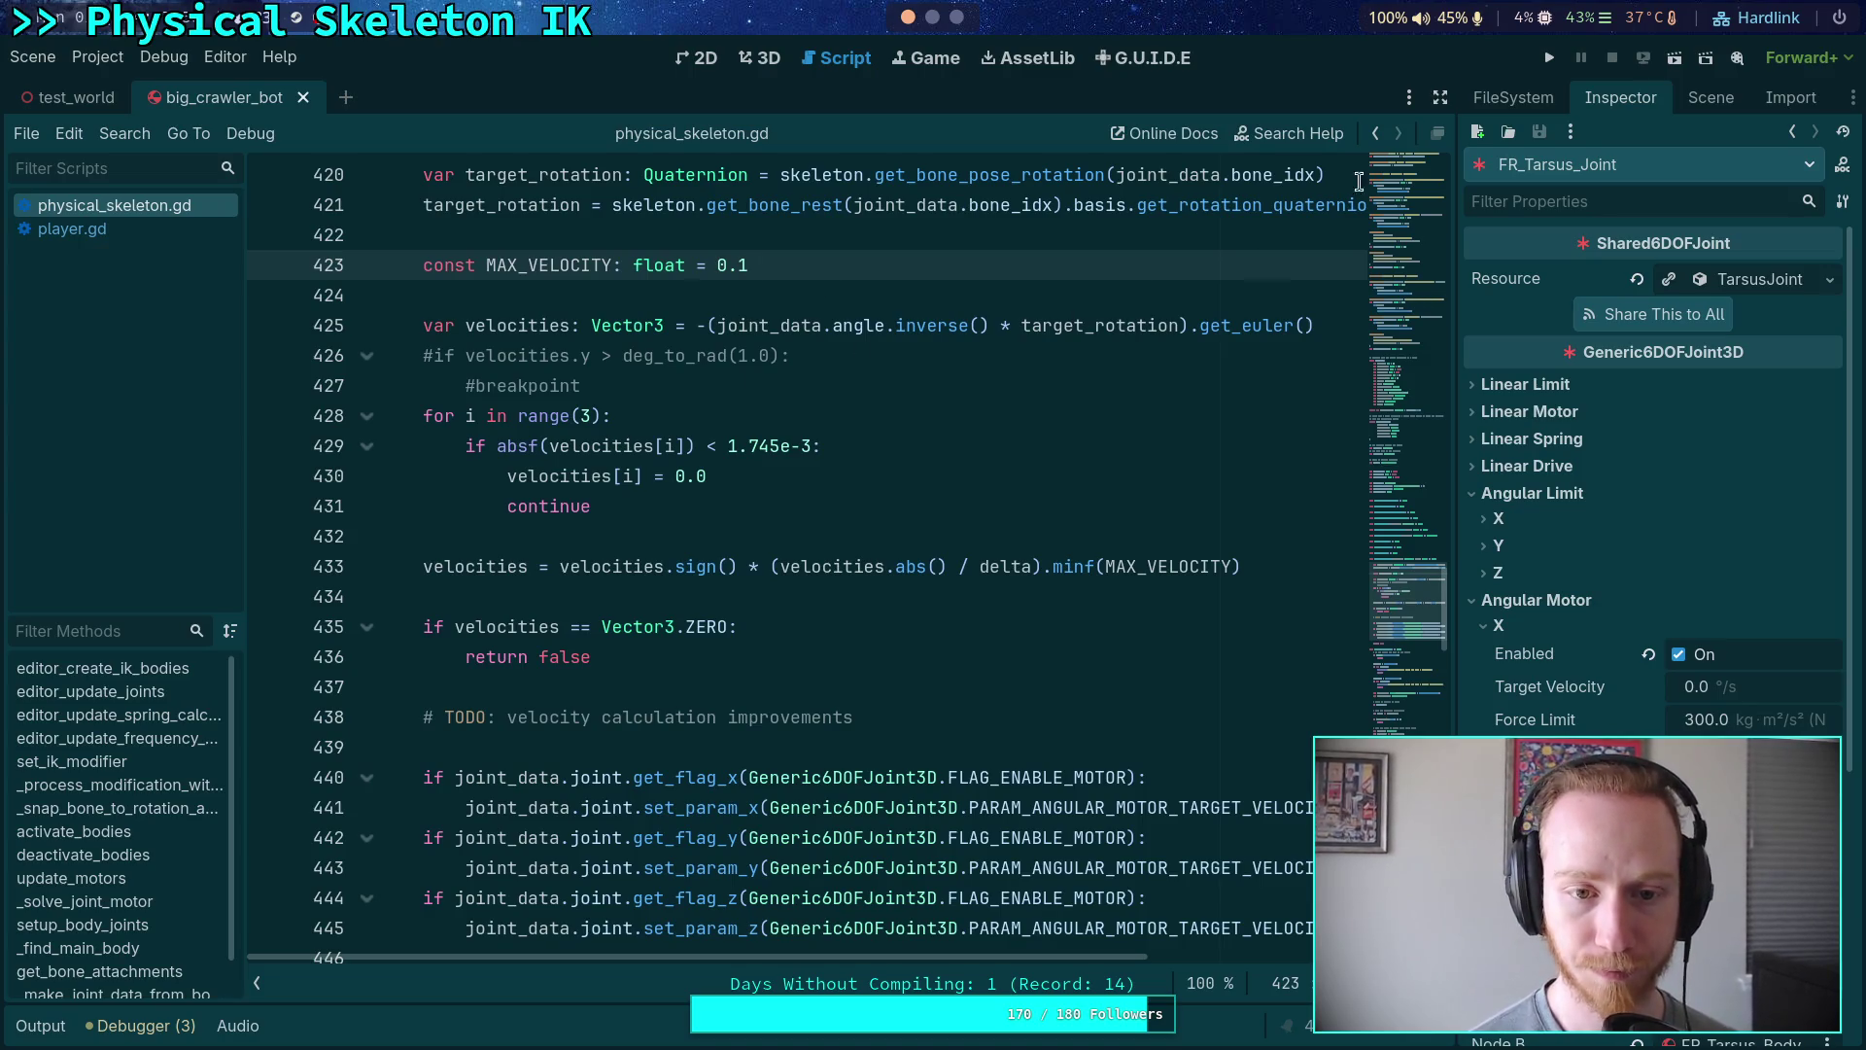
left_click(1549, 57)
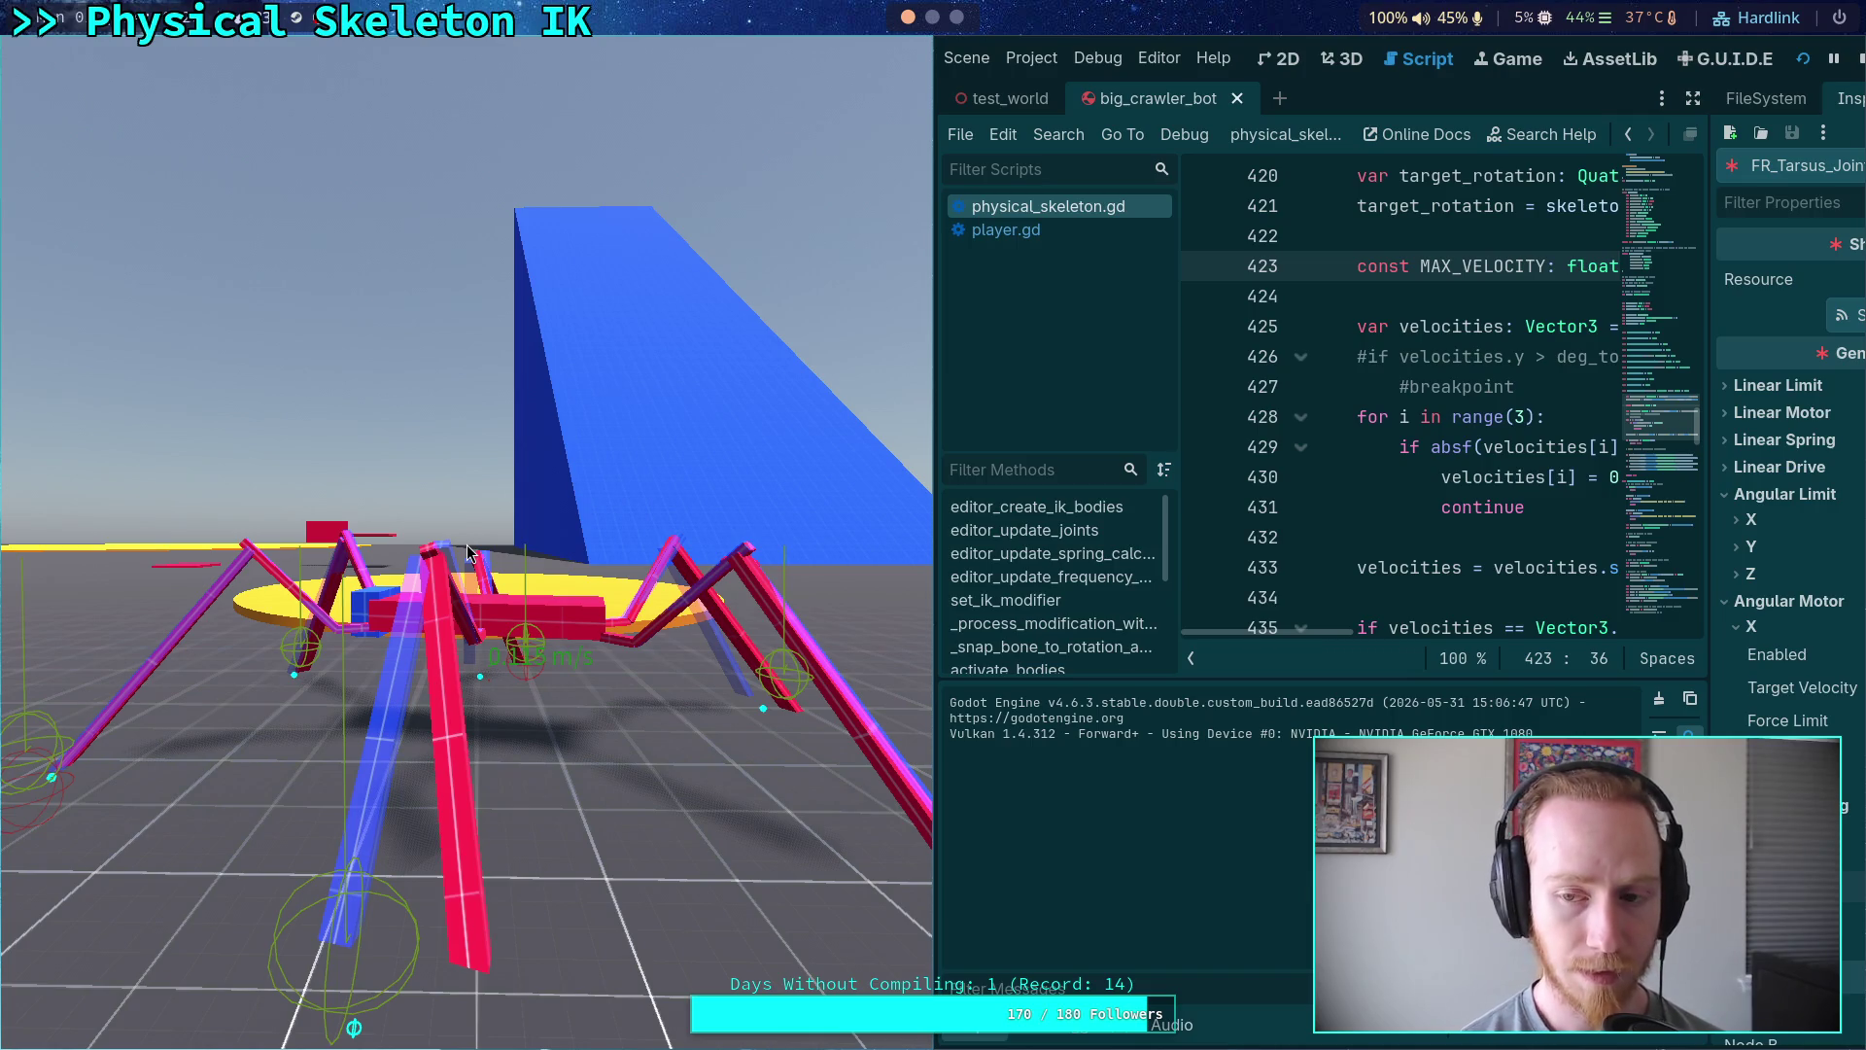
- Stop the game, hide the Output panel and relaunch the crawler test scene
left_click(1859, 60)
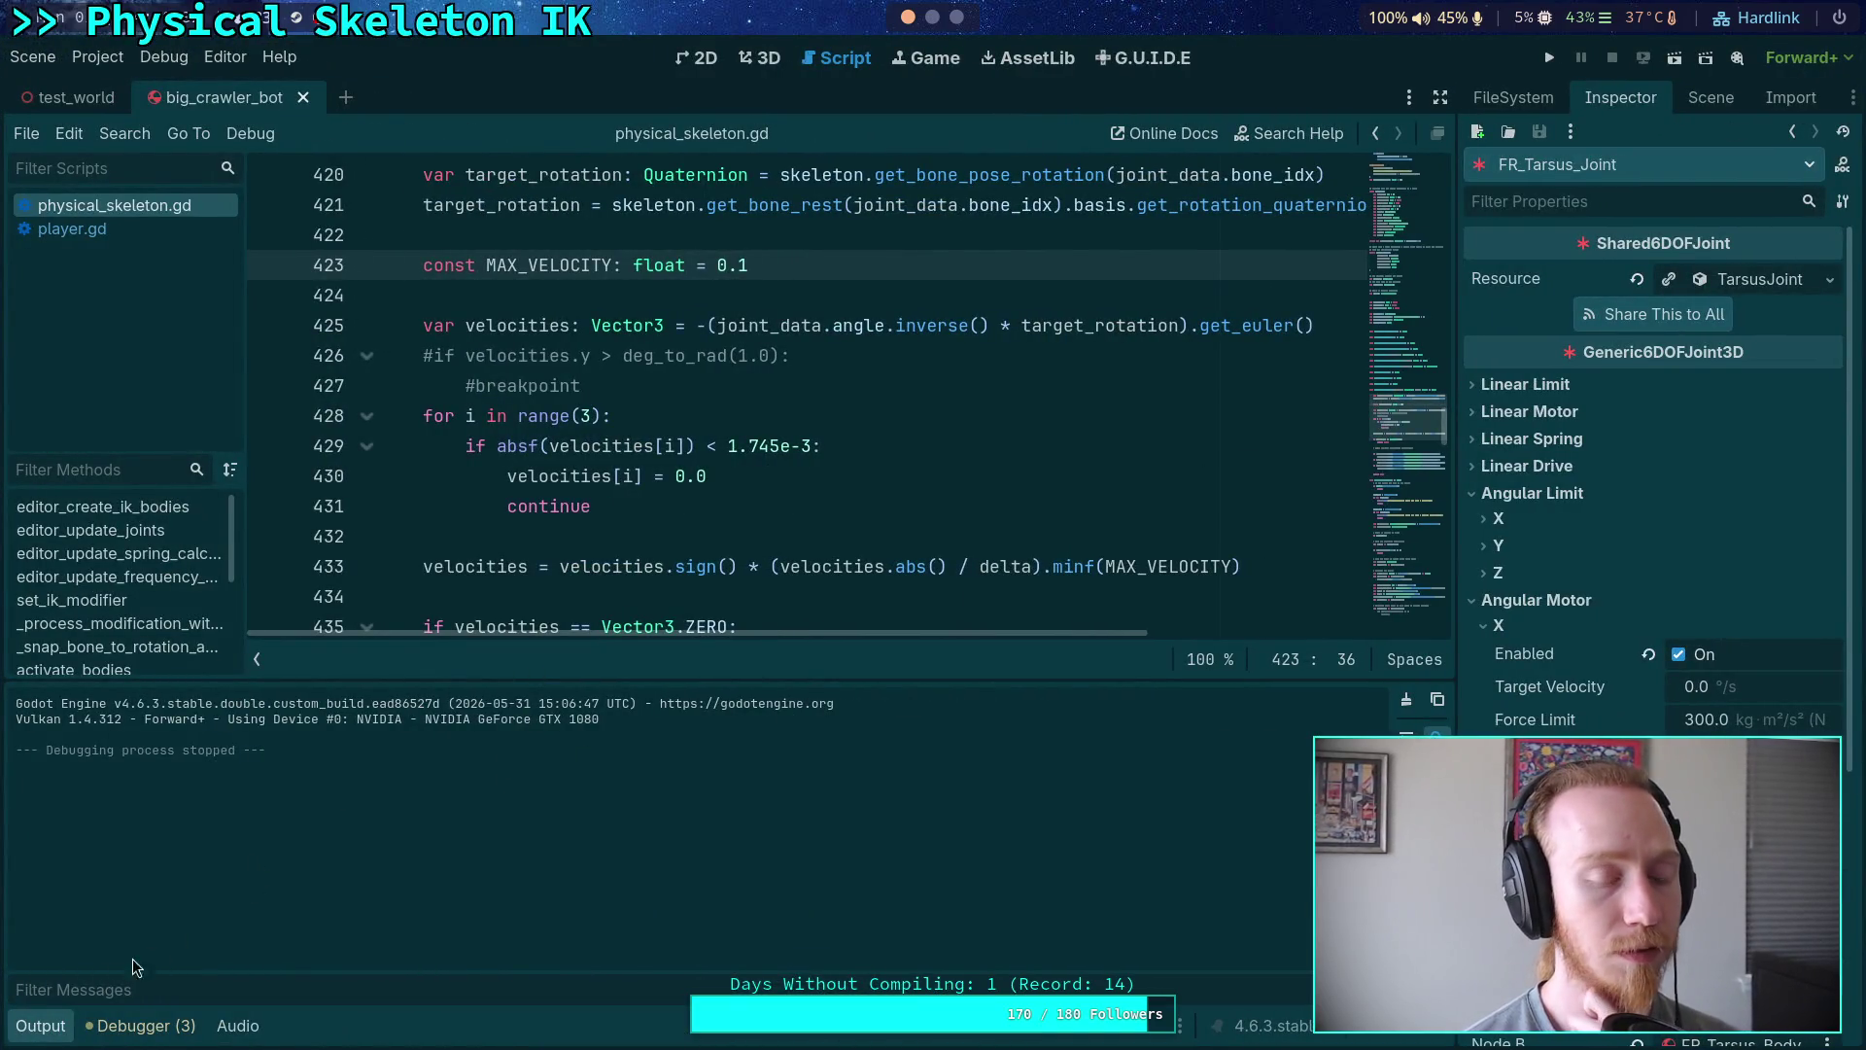
left_click(42, 1027)
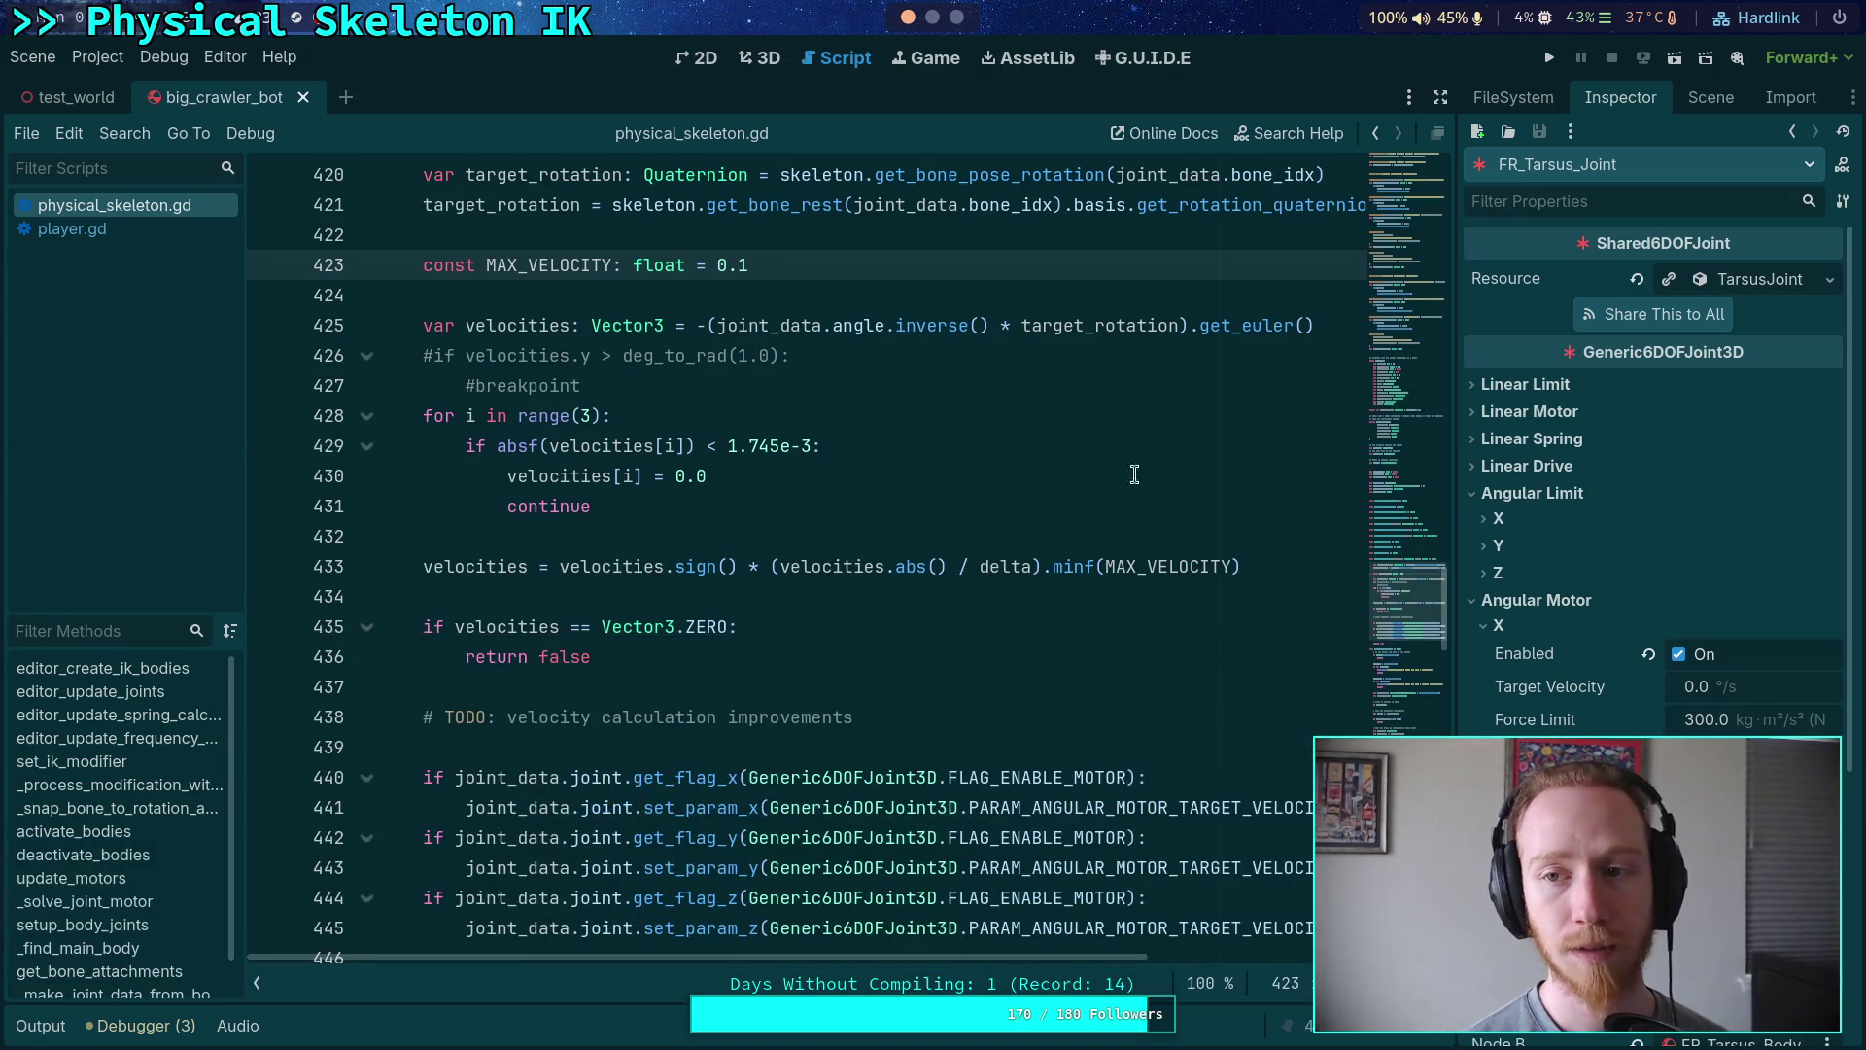
left_click(1552, 61)
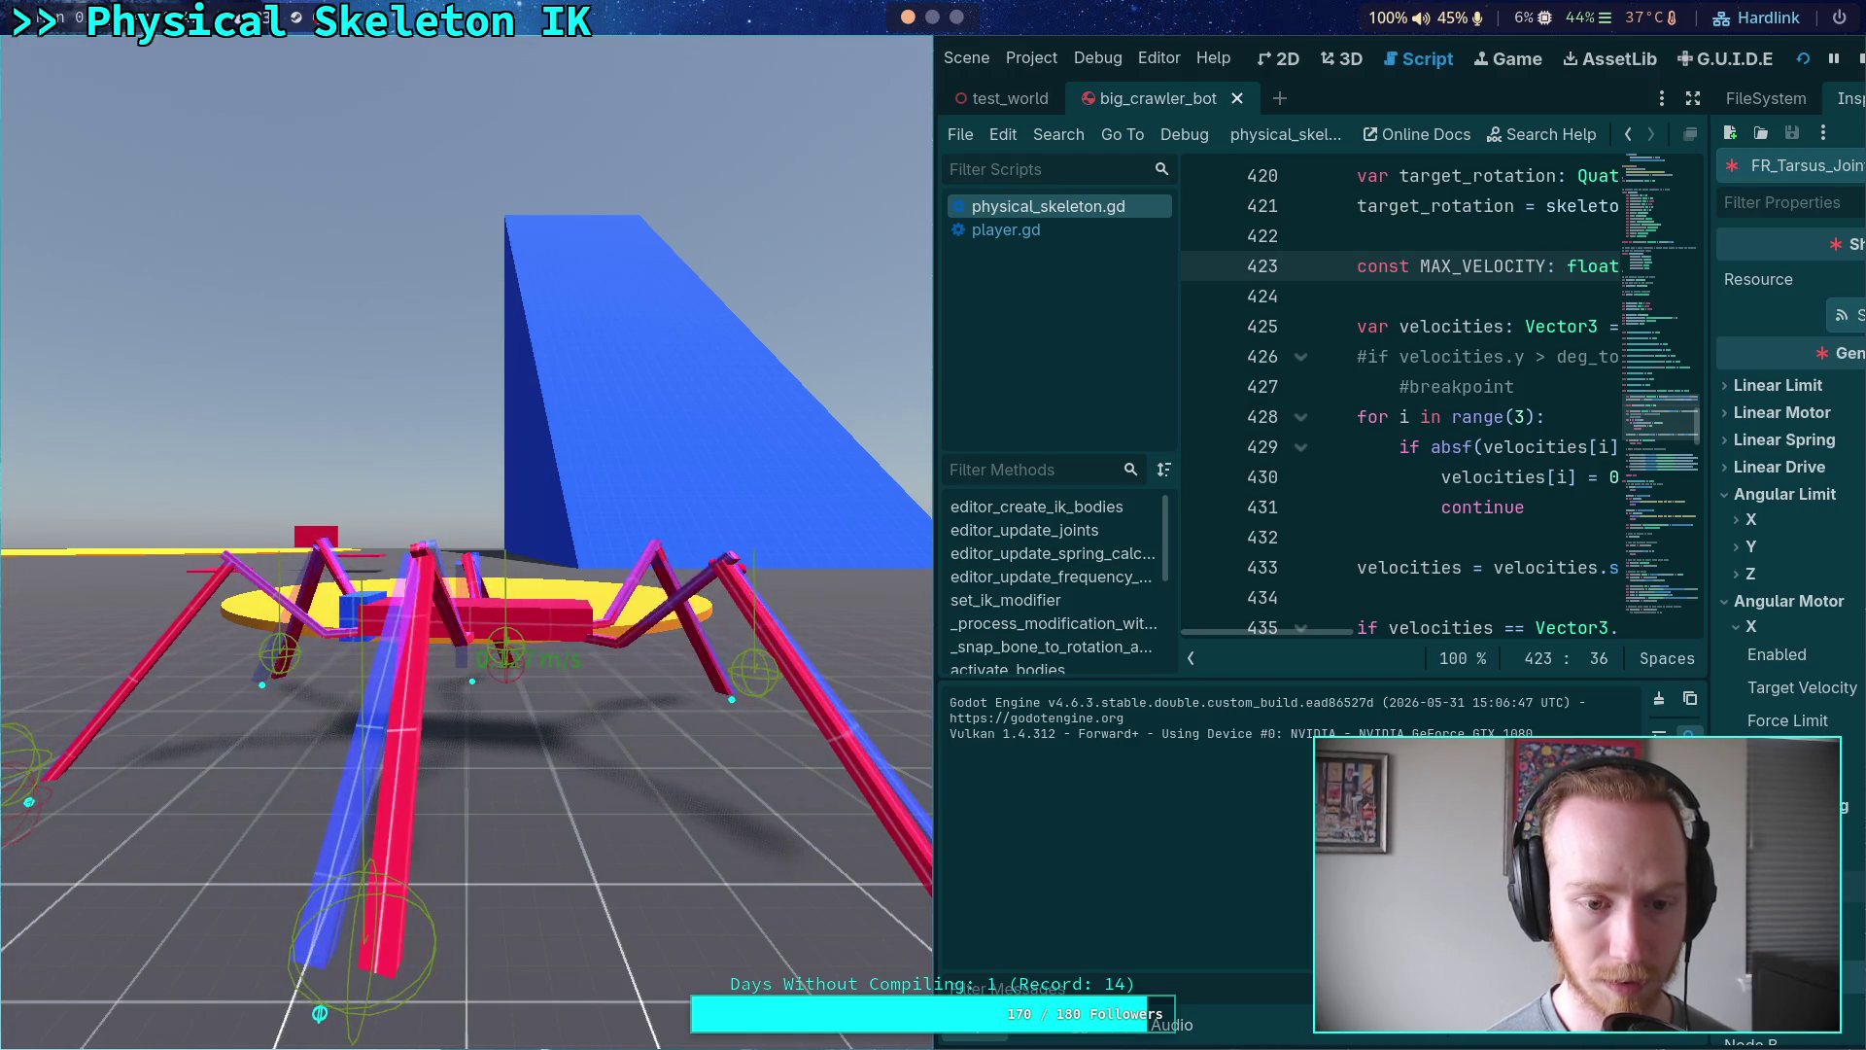
- Step the paused physics four ticks with the period key, then return to the editor
key("period")
key("period")
key("period")
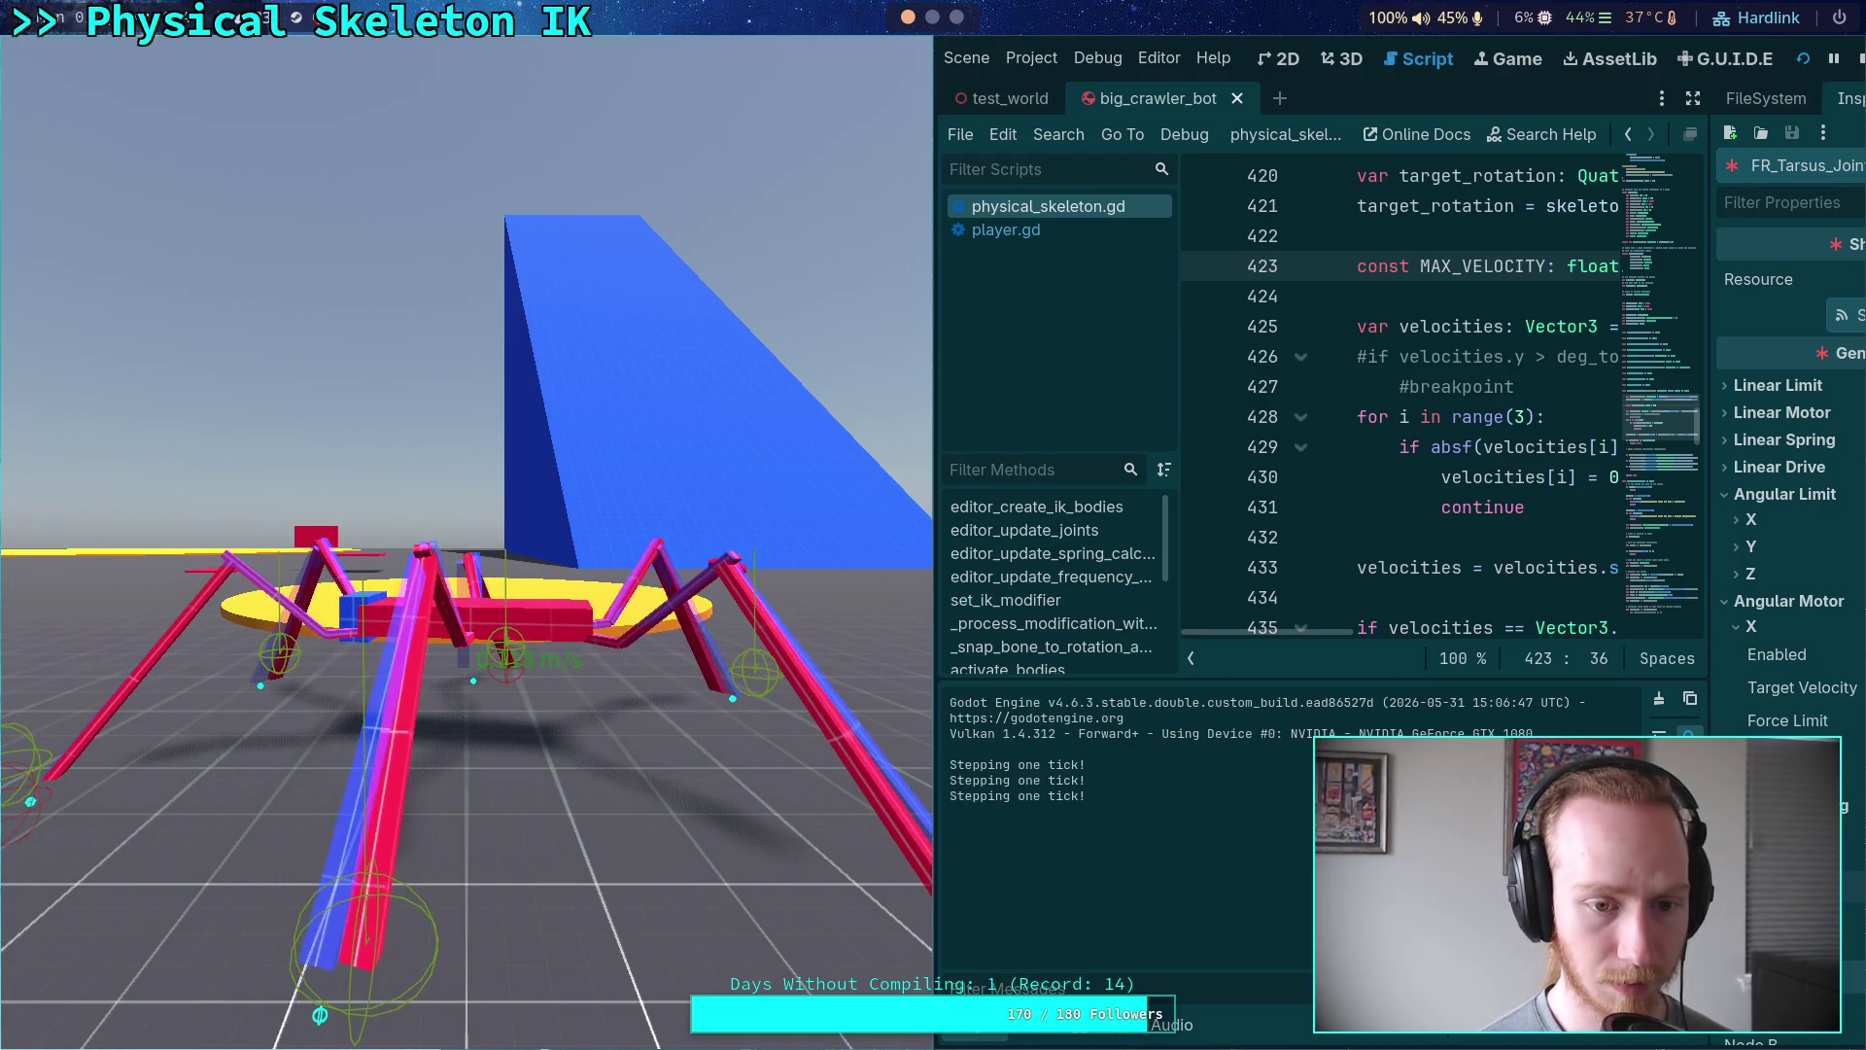
key("period")
key("period")
key("period")
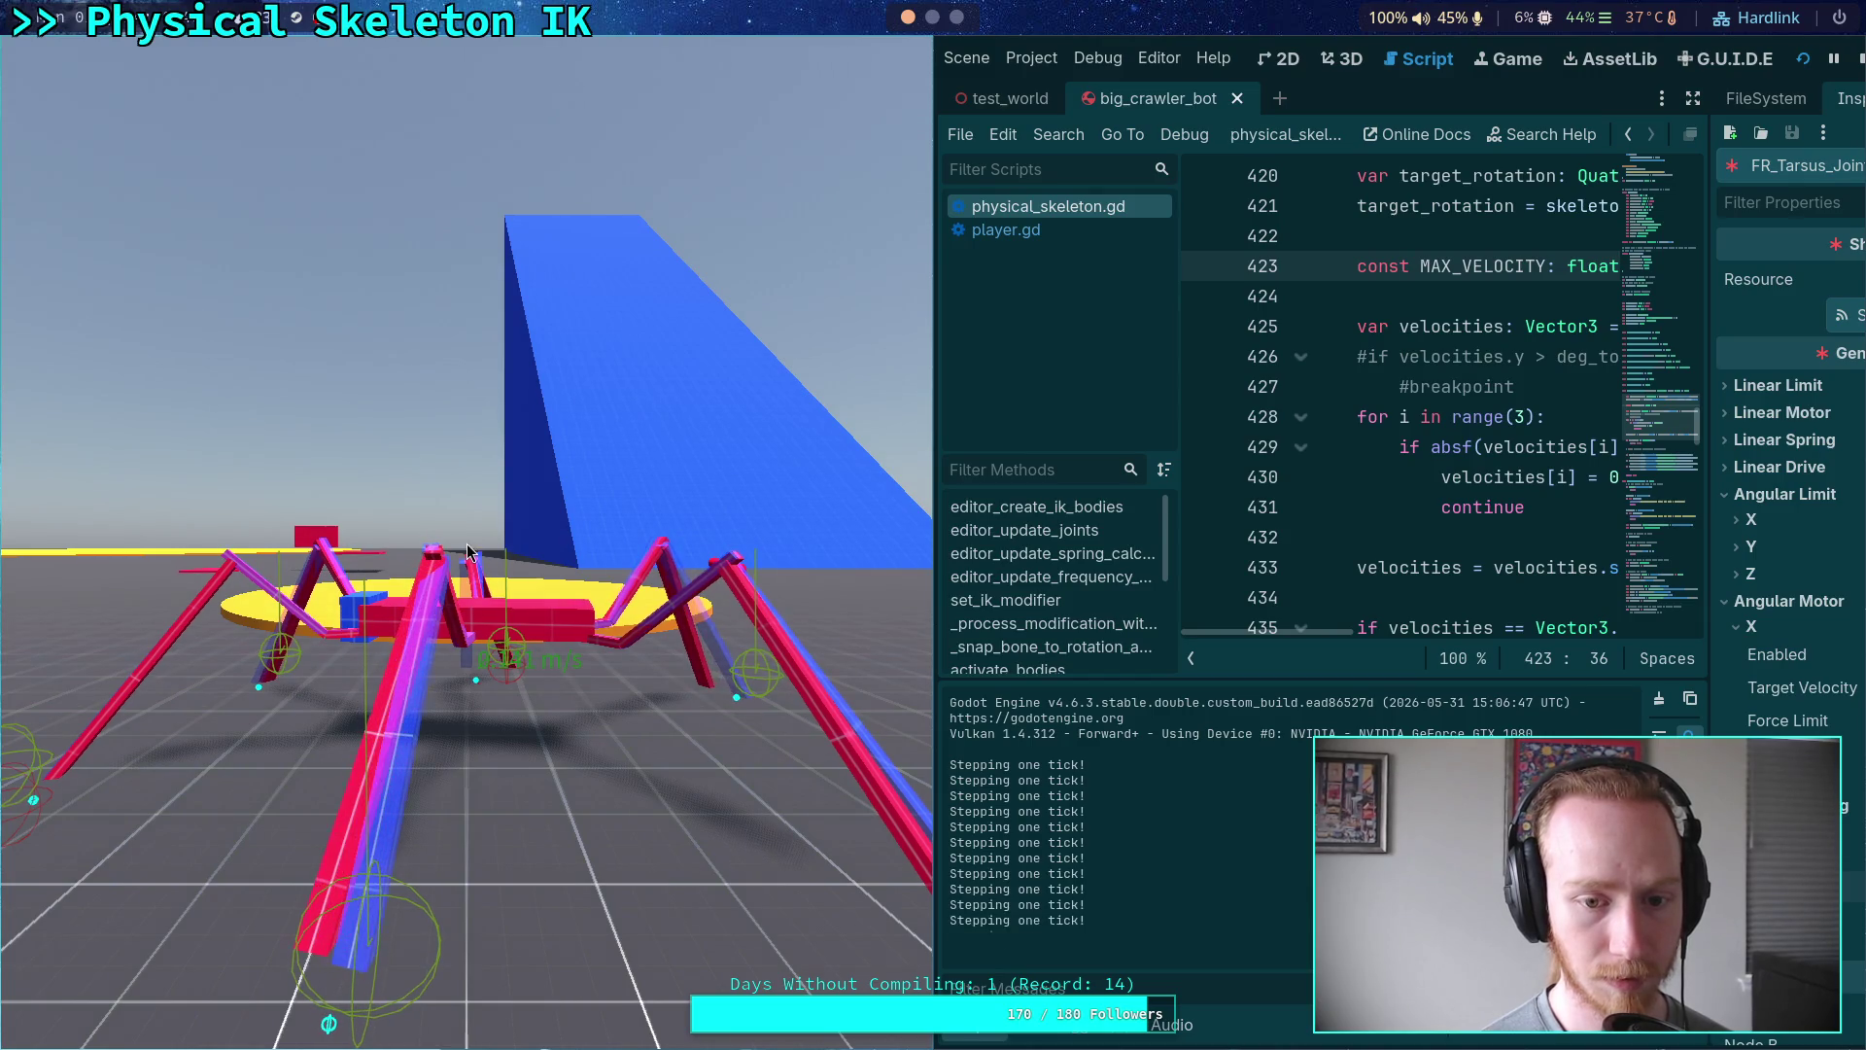
key("period")
key("period")
key("period")
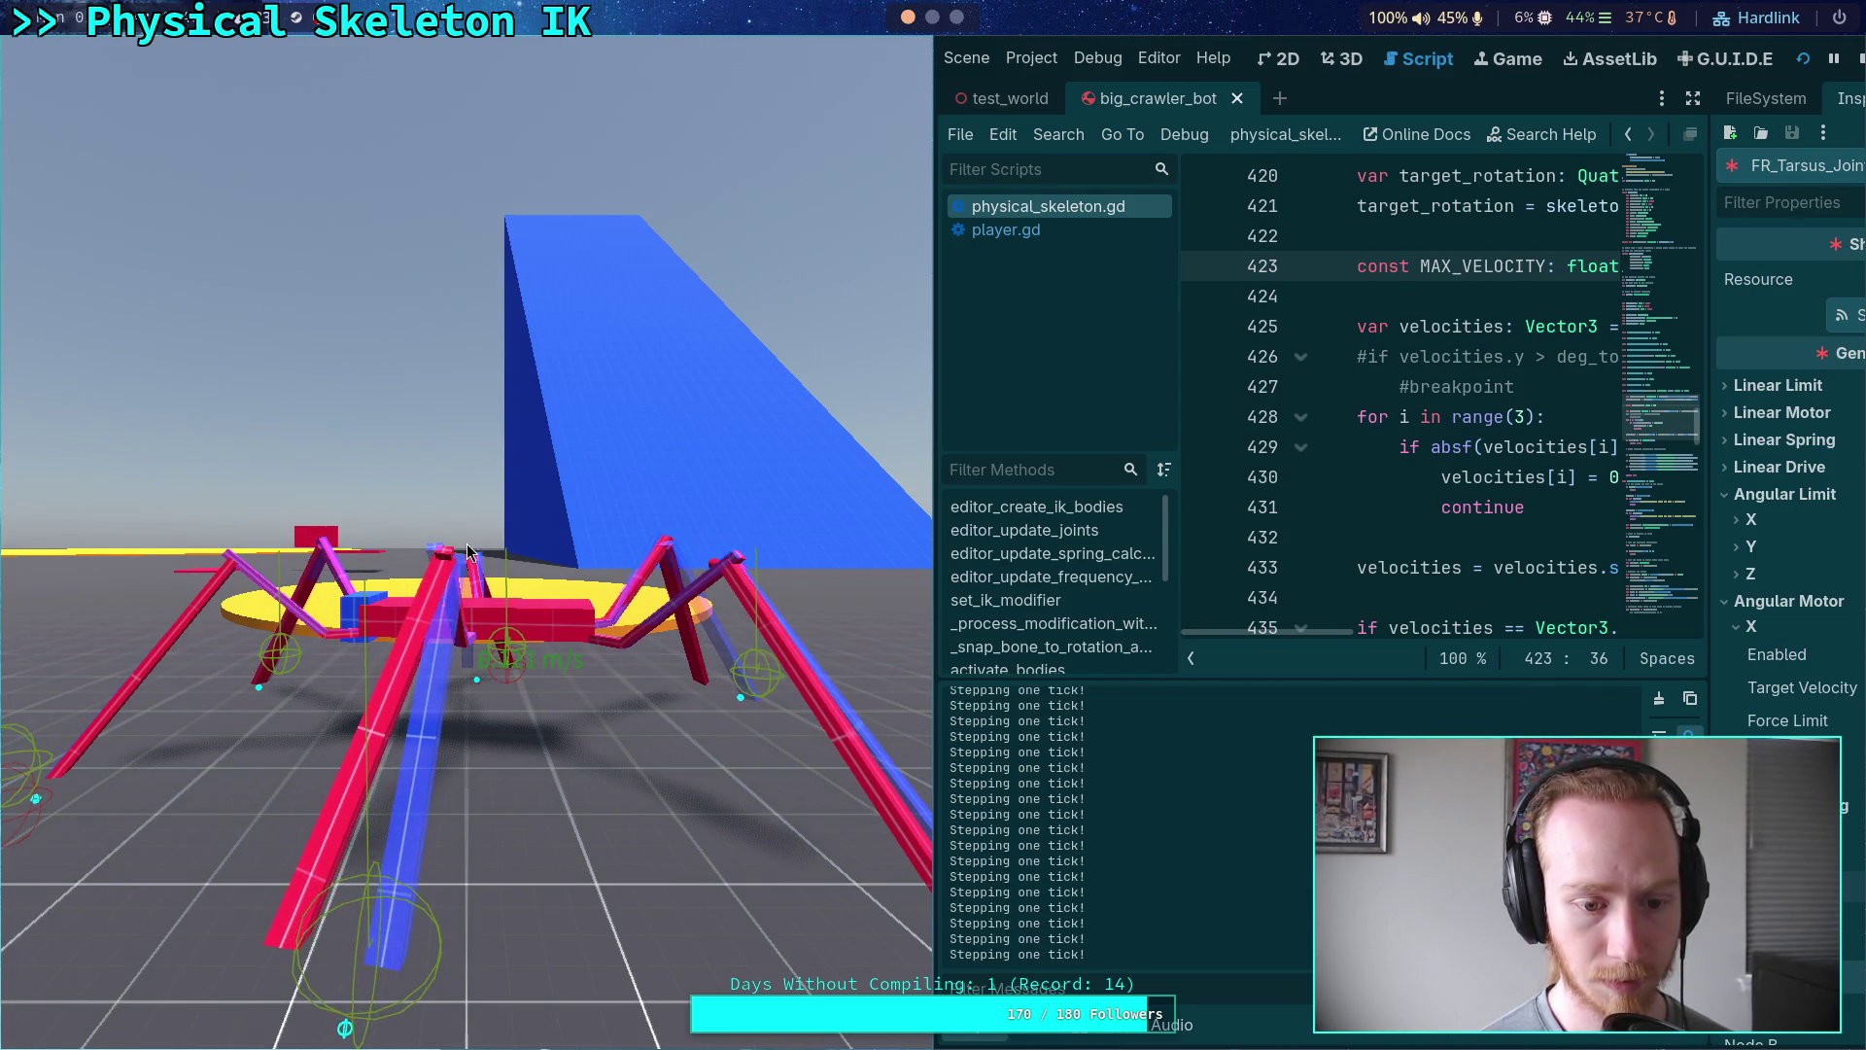
key("period")
key("period")
key("period")
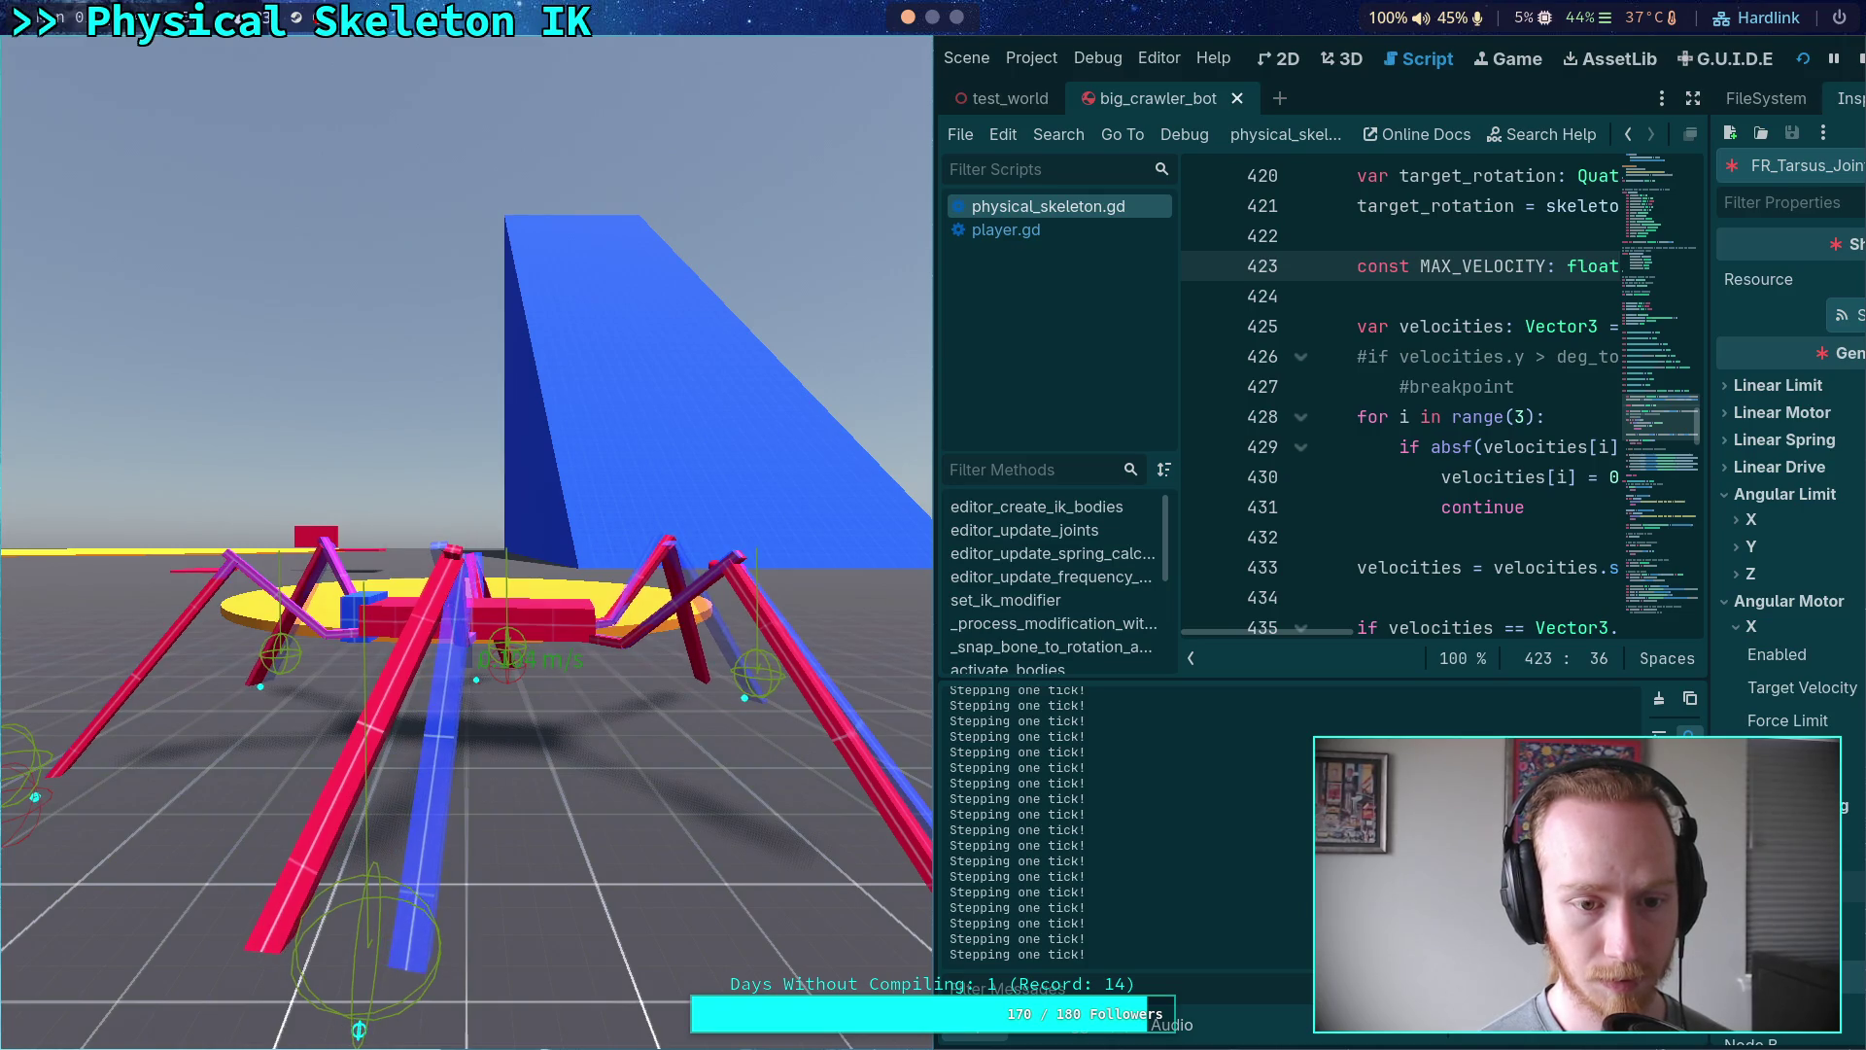
key("super+m")
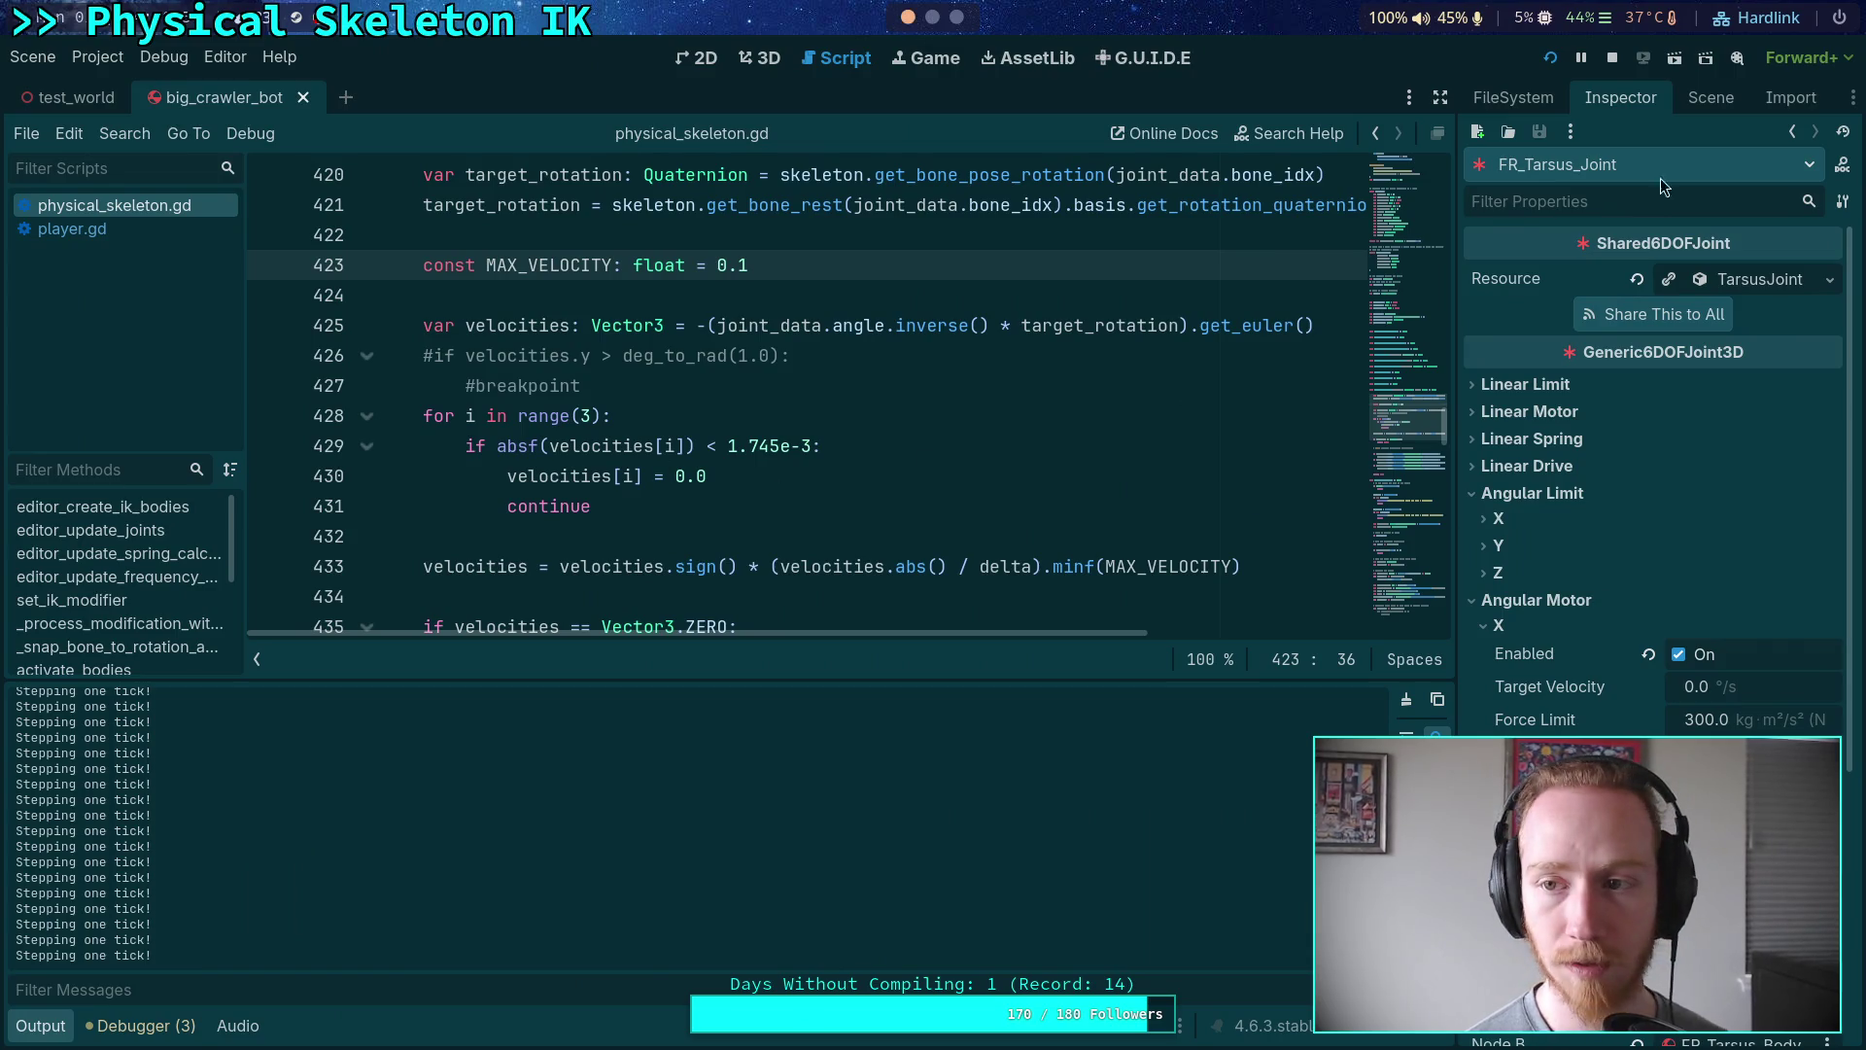
- In the running game's remote tree, expand ML_Femur_Body and select ML_Femur_Joint
left_click(1711, 97)
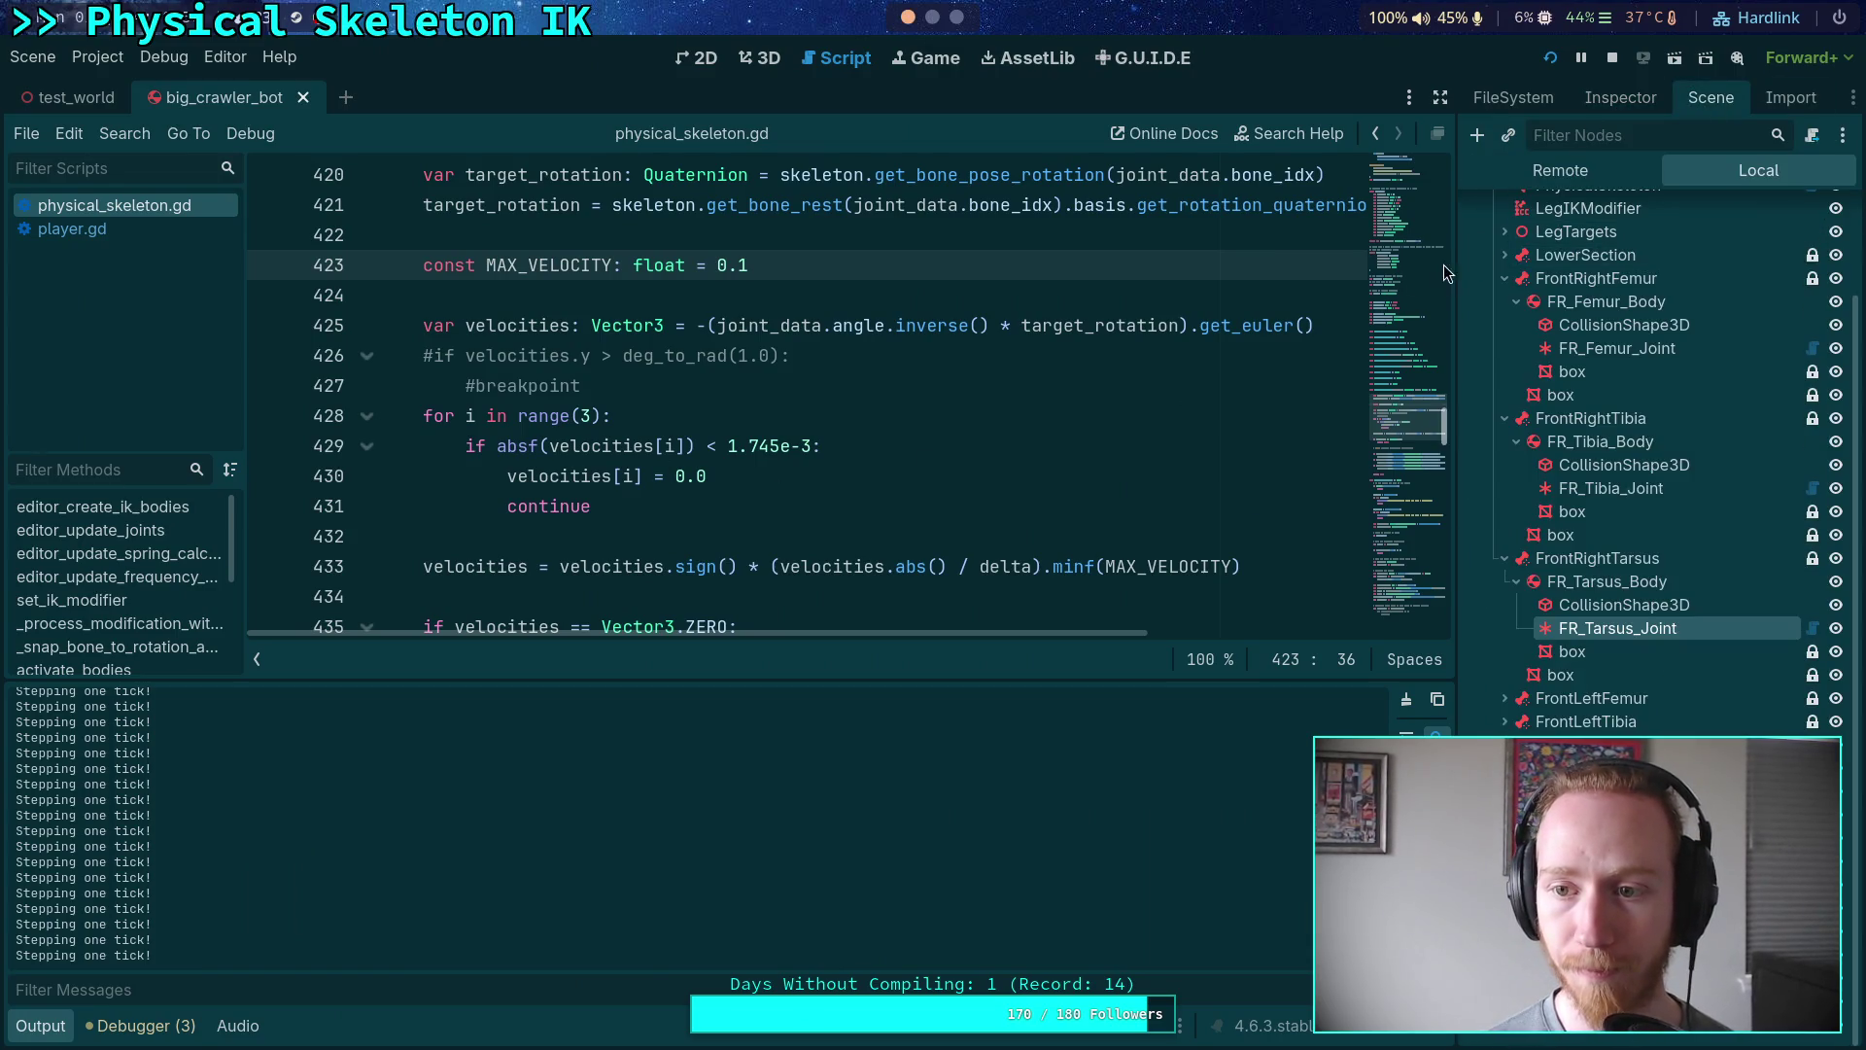
left_click_drag(1455, 268, 1208, 262)
left_click(1335, 184)
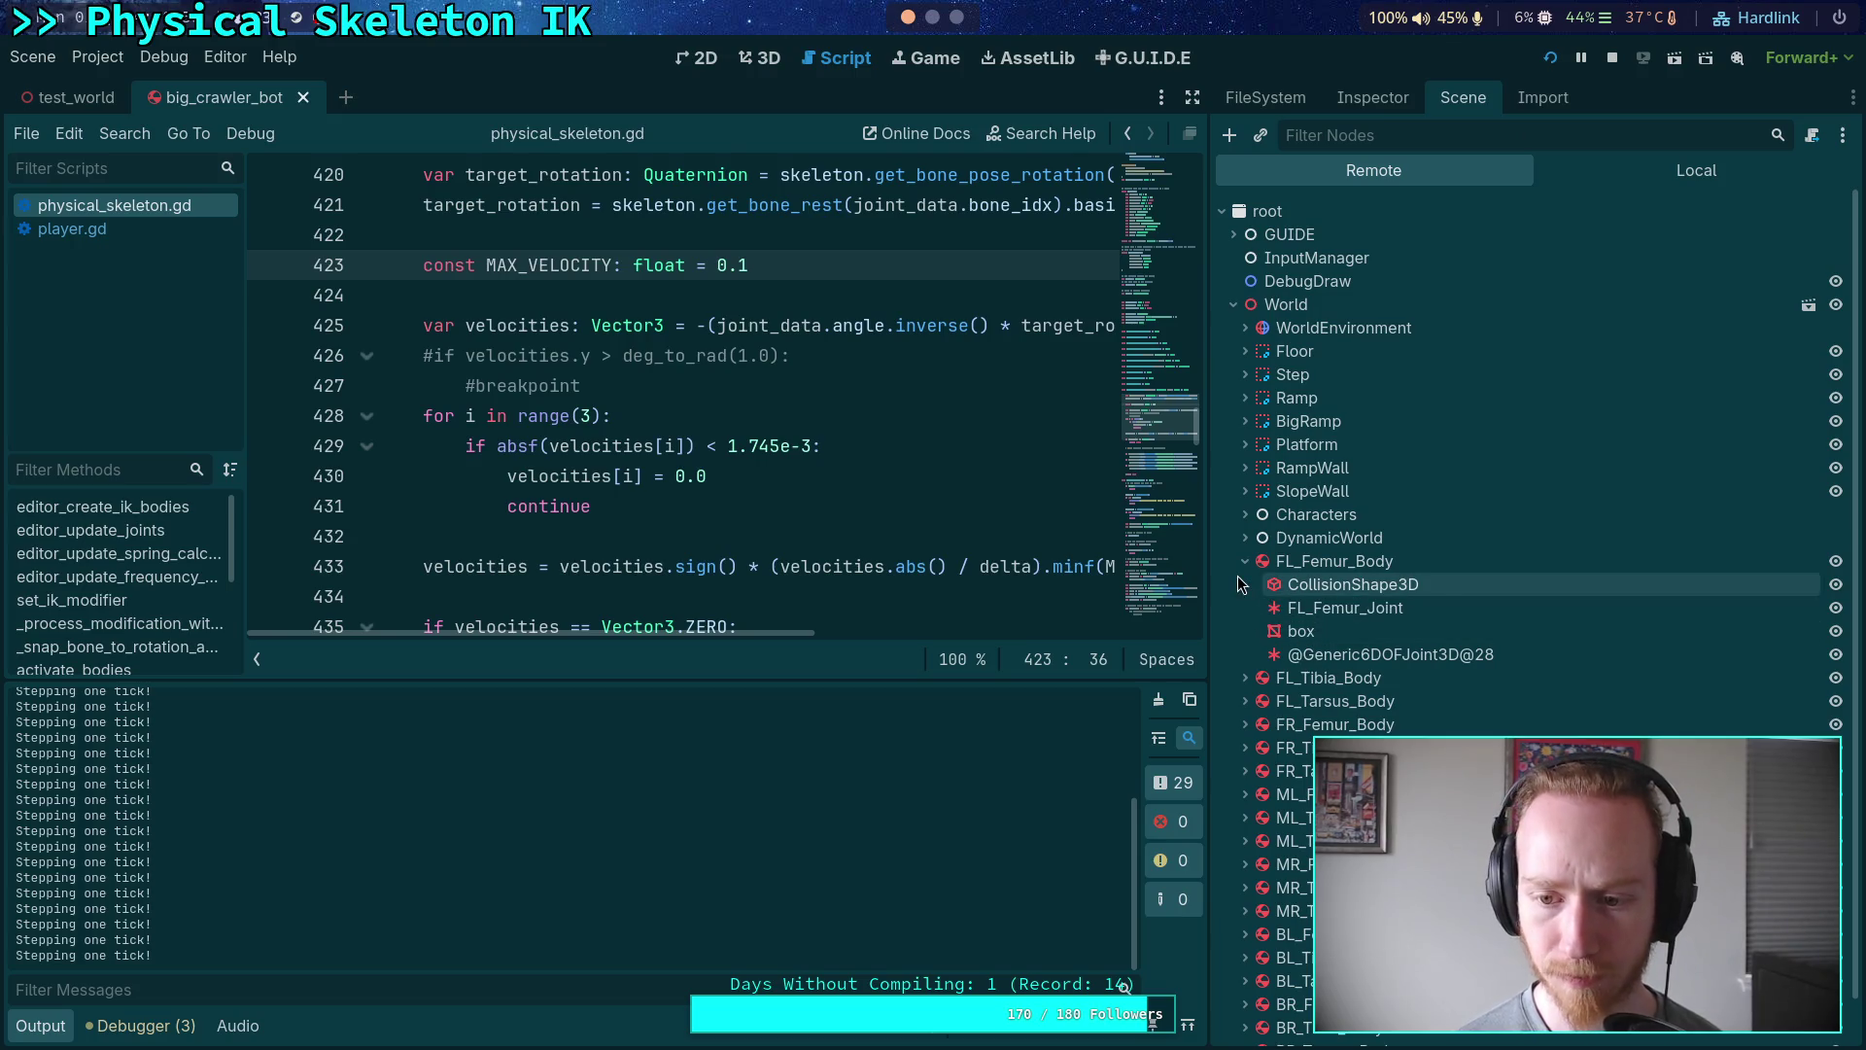
scroll(1381, 642, "down", 2)
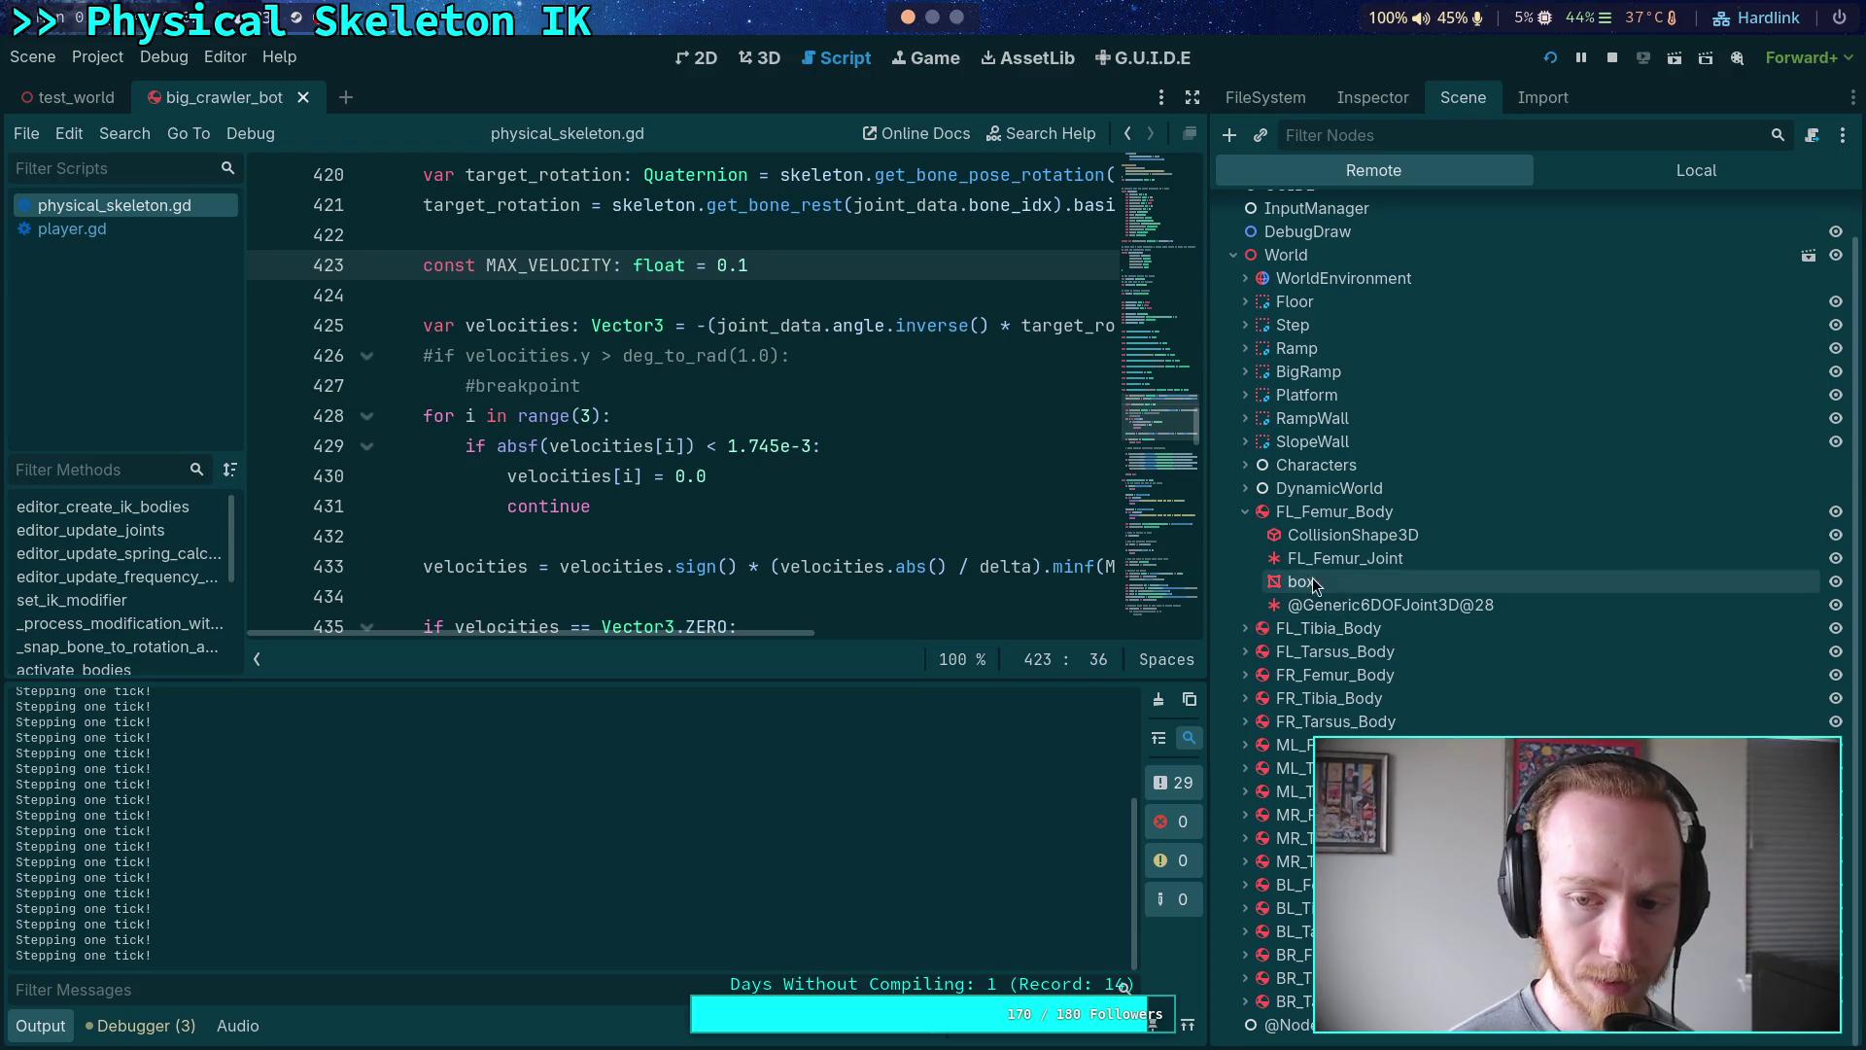
left_click(1246, 511)
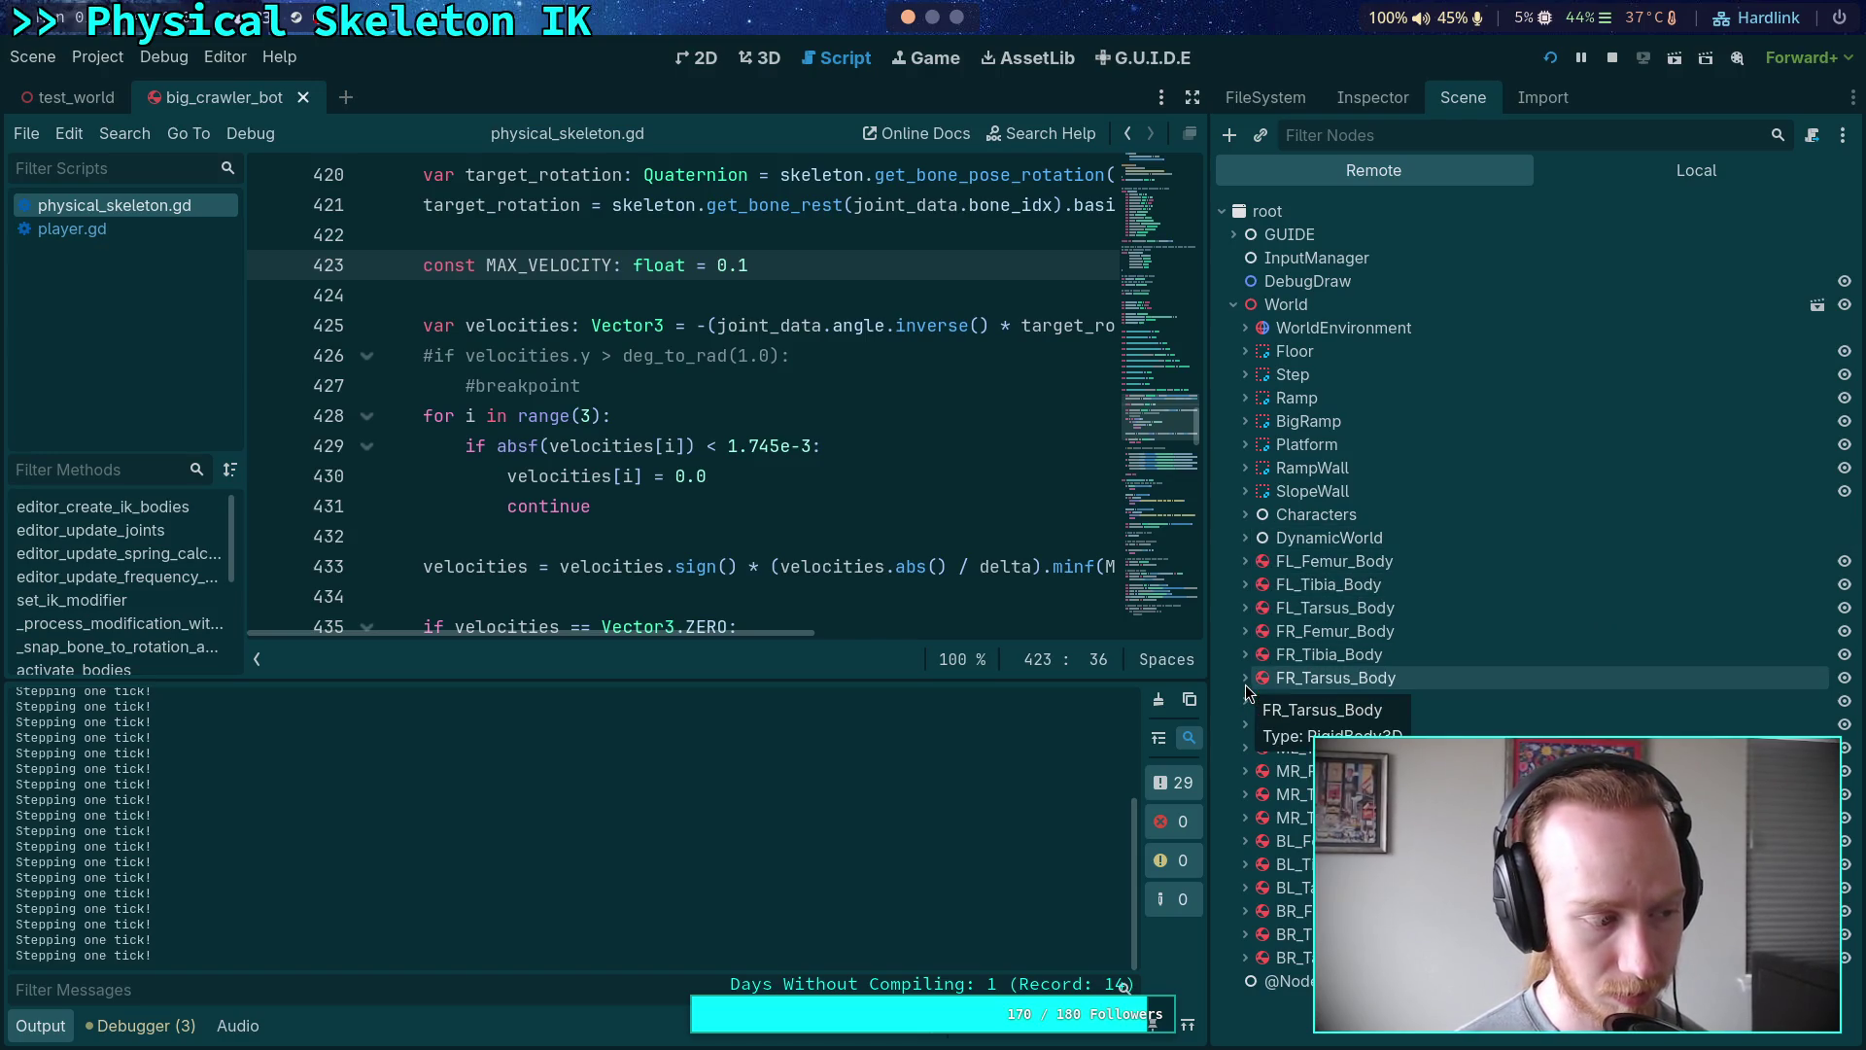
left_click(1247, 747)
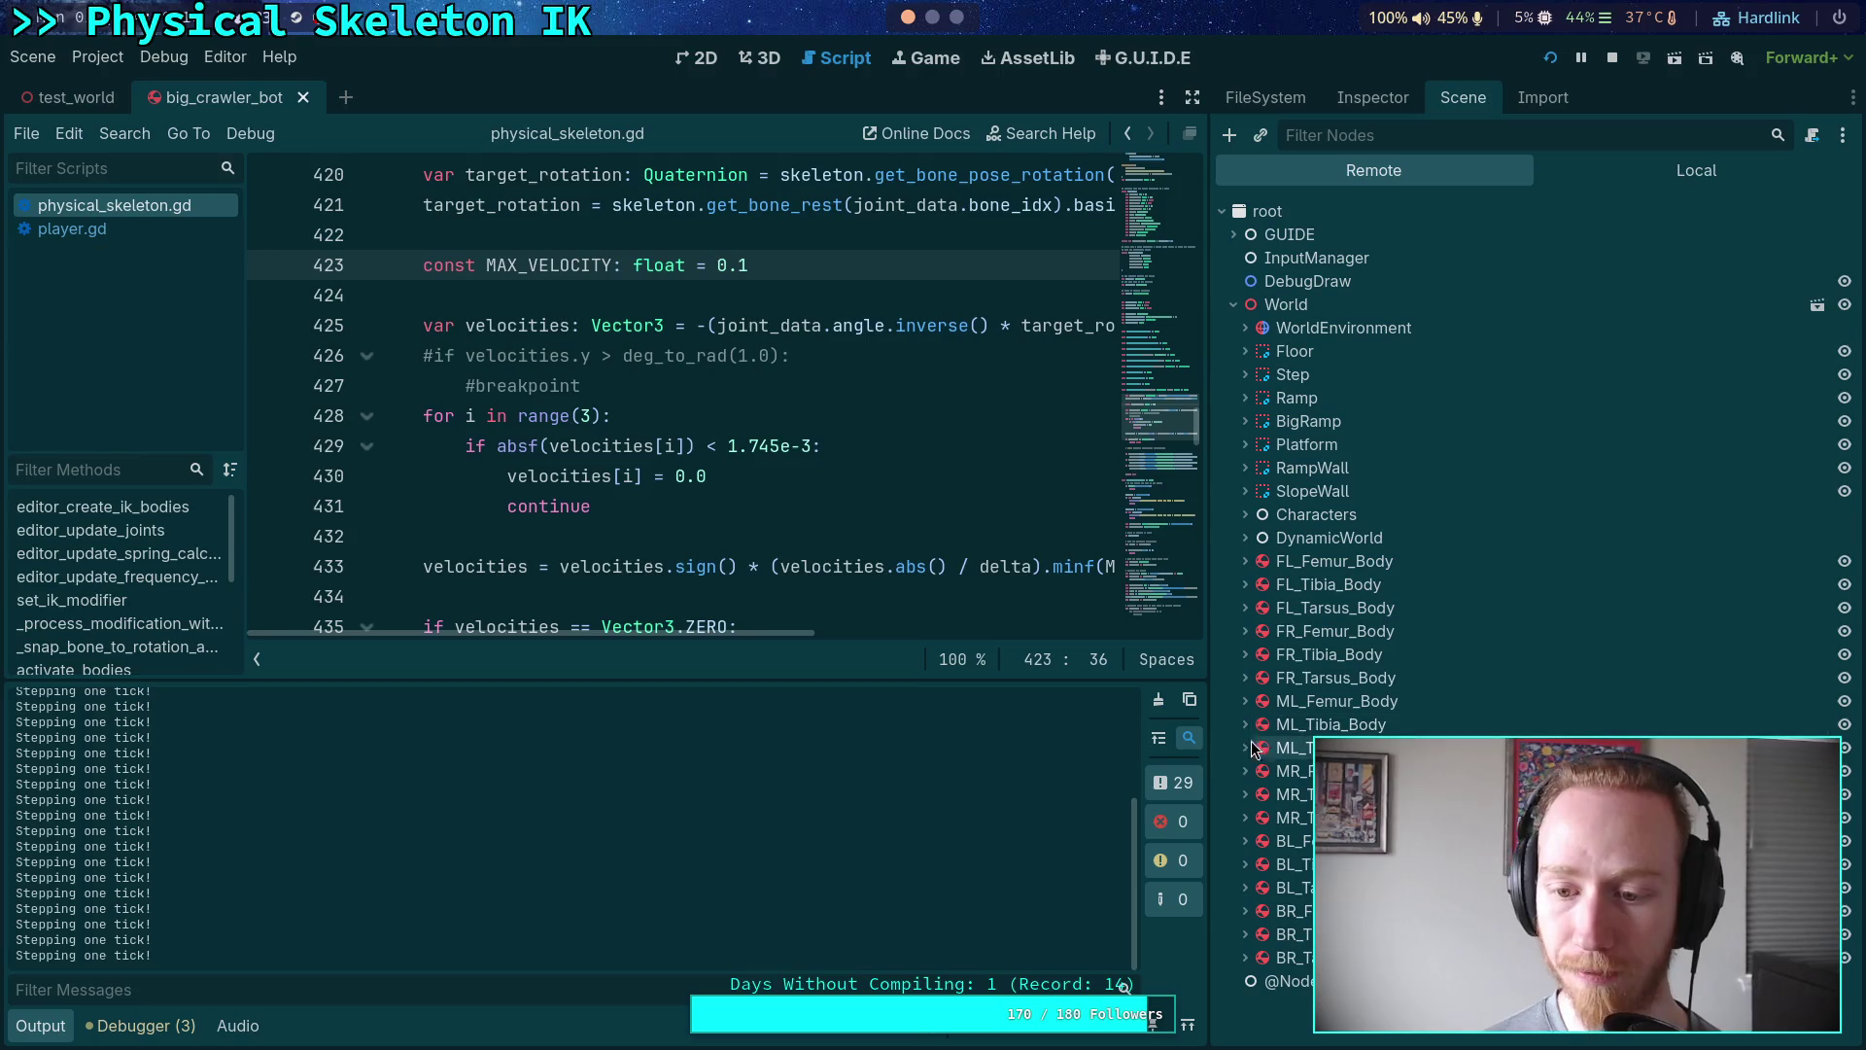
left_click(1251, 703)
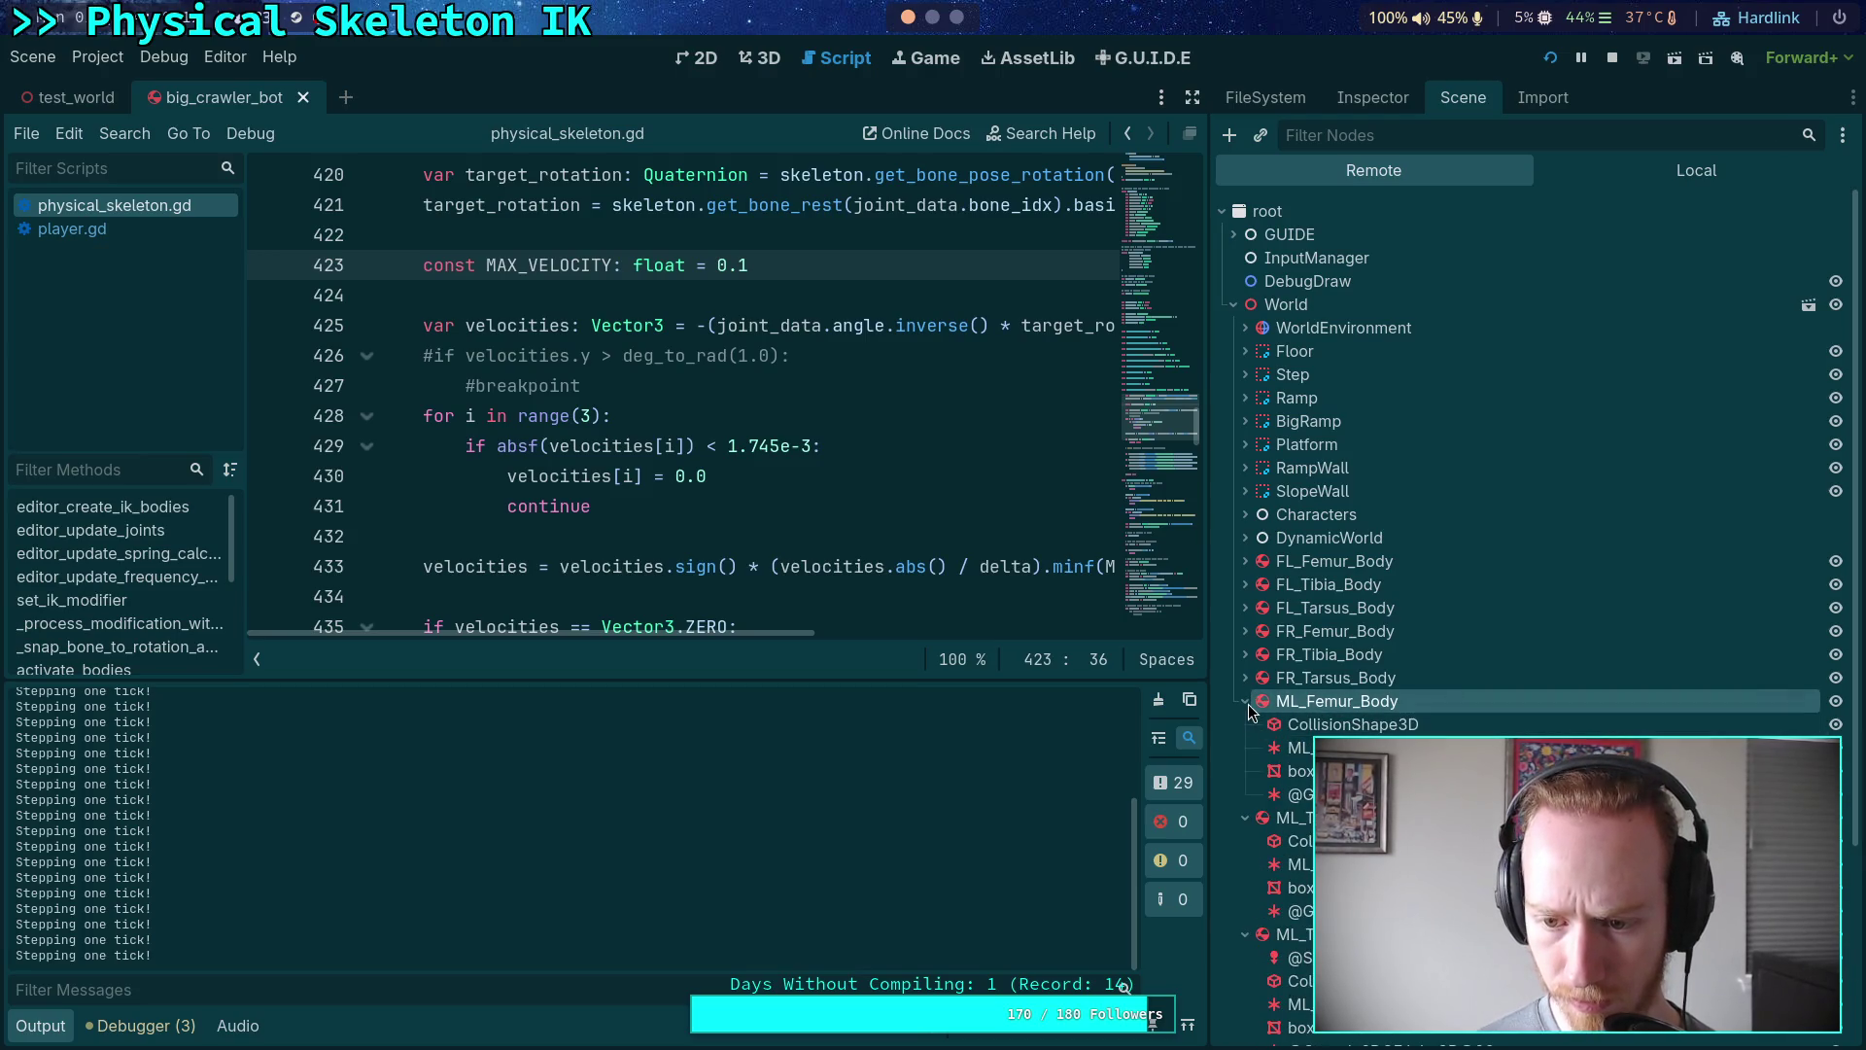
scroll(1251, 713, "down", 2)
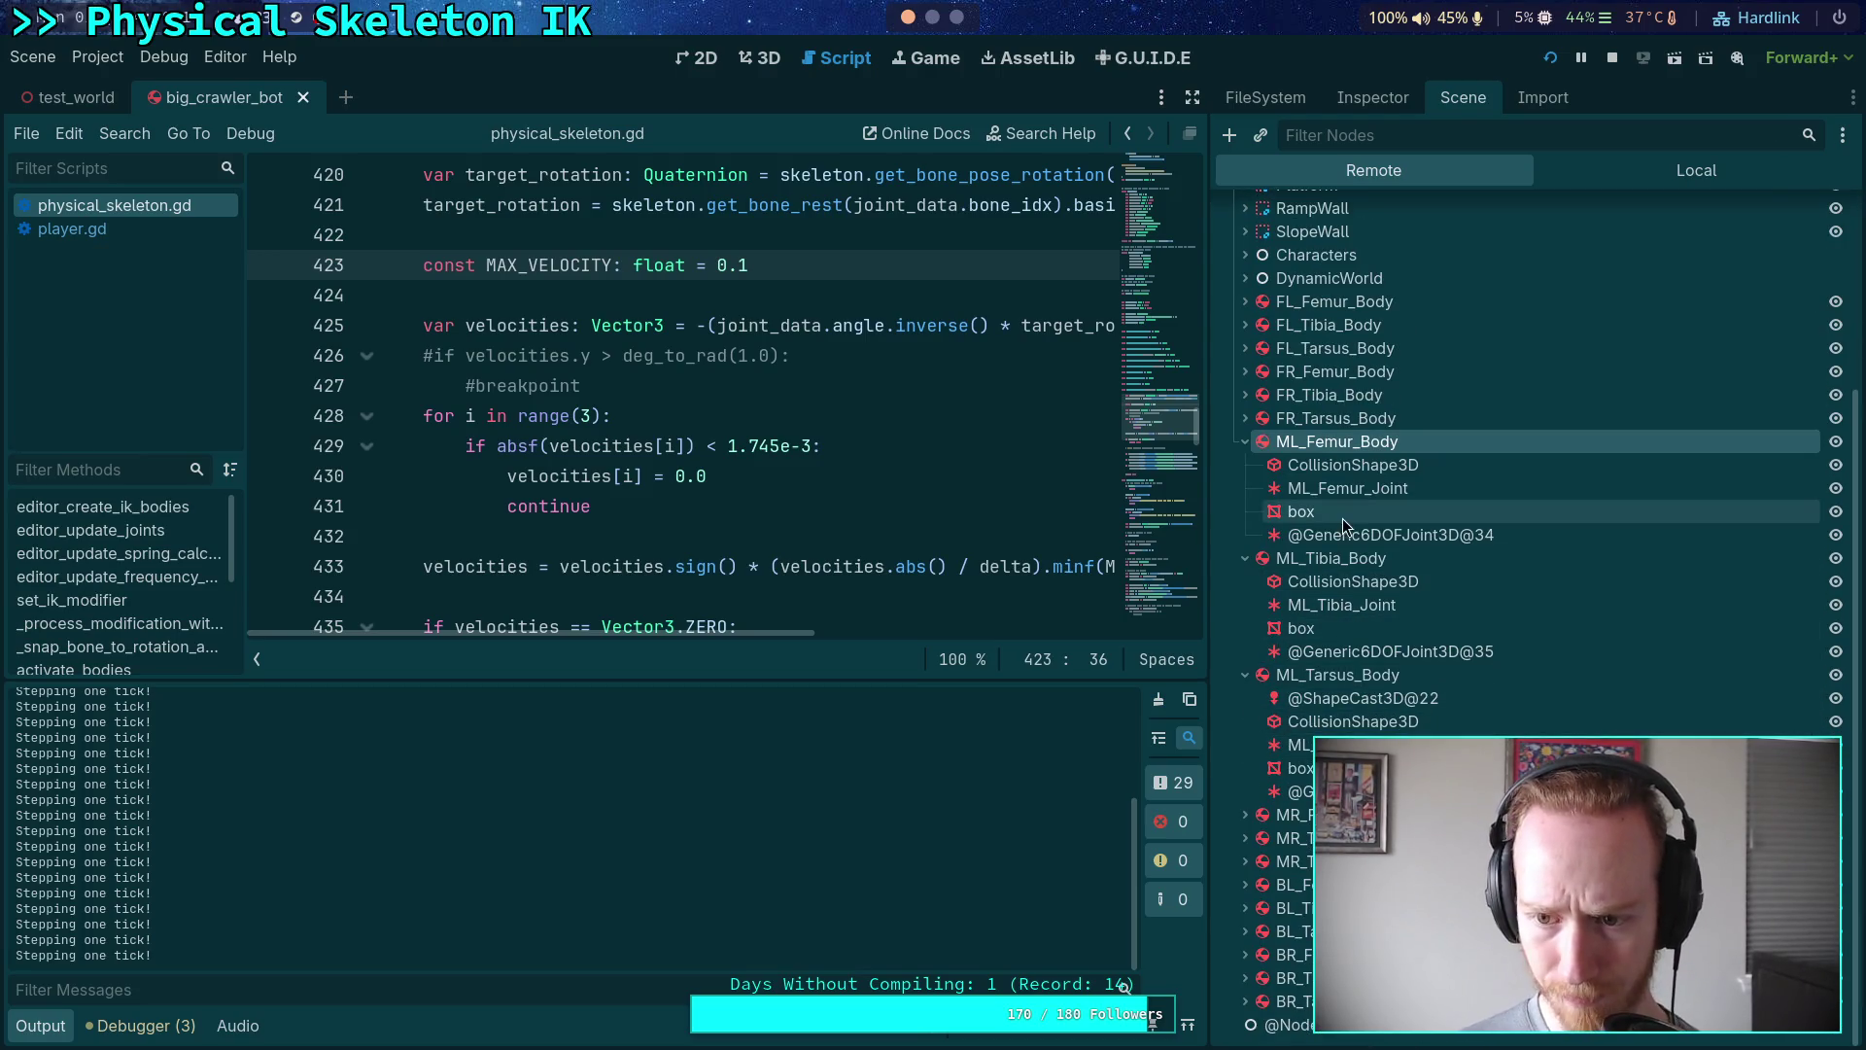
left_click(1361, 489)
- Reset the editor to the Default editor layout
left_click(97, 56)
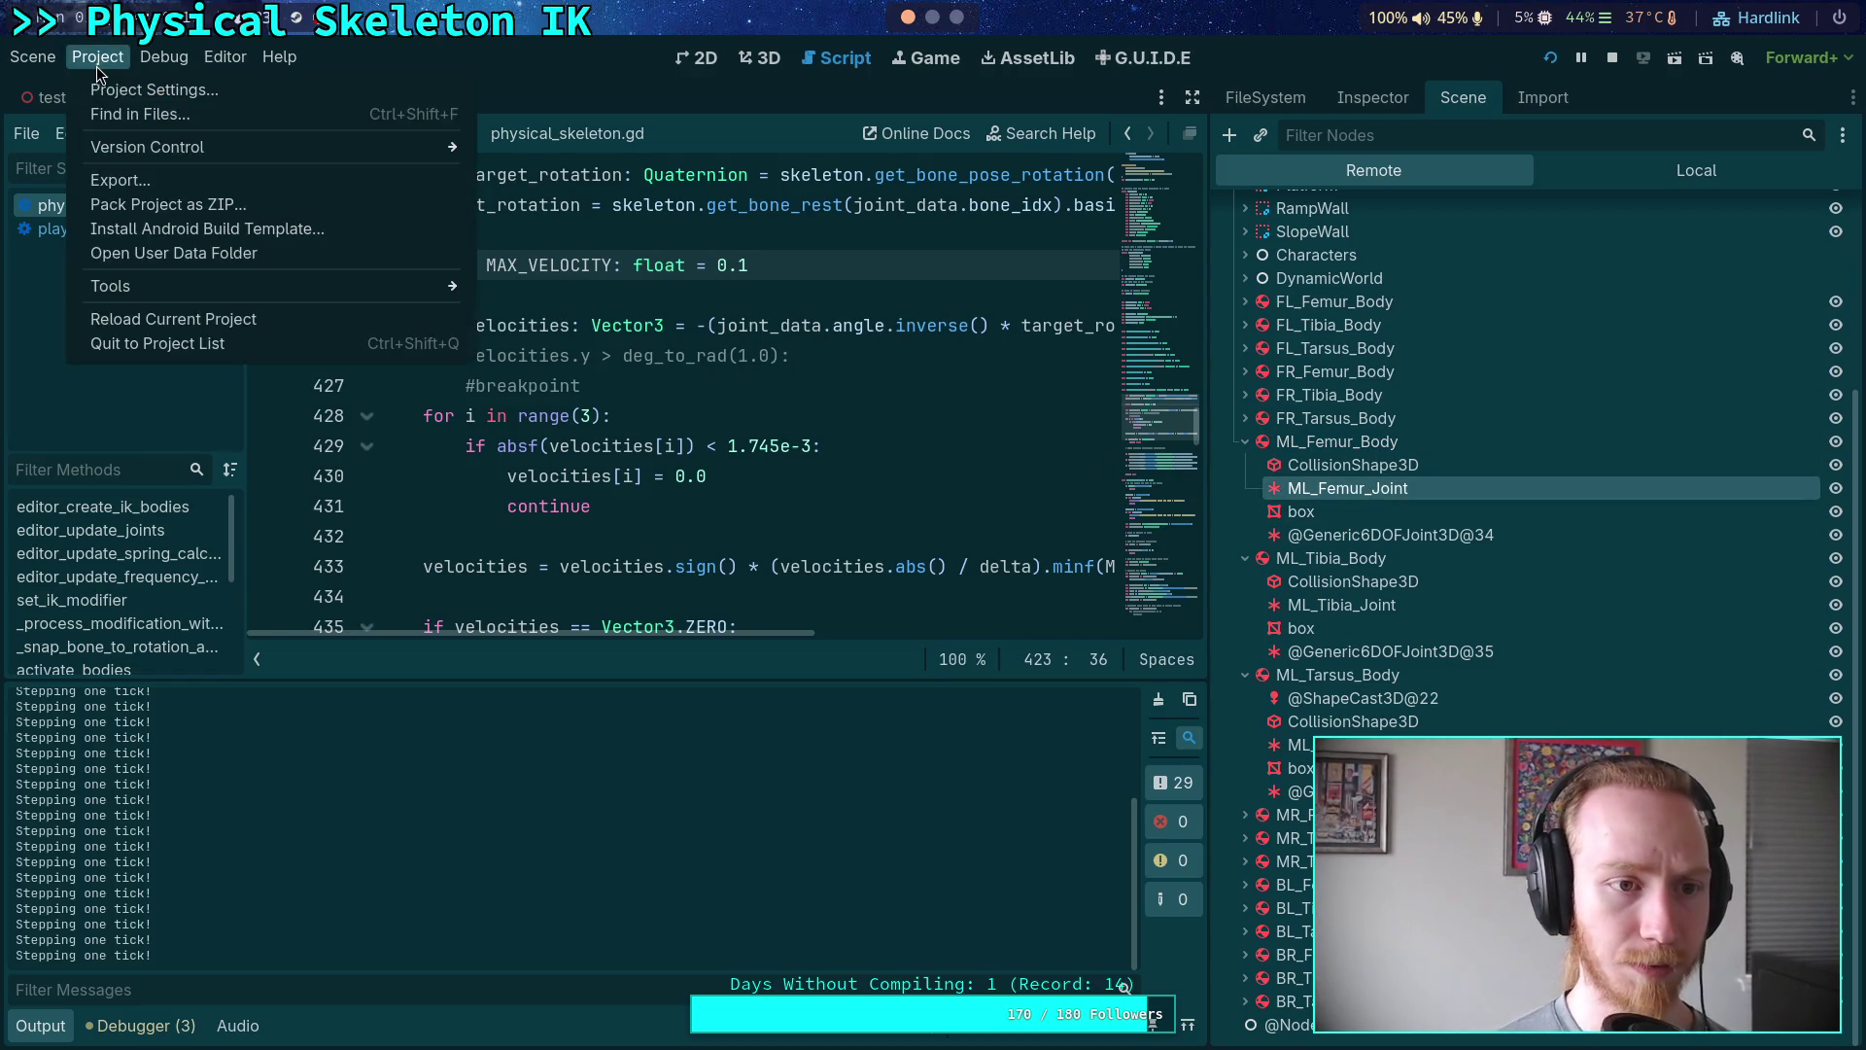
mouse_move(225, 56)
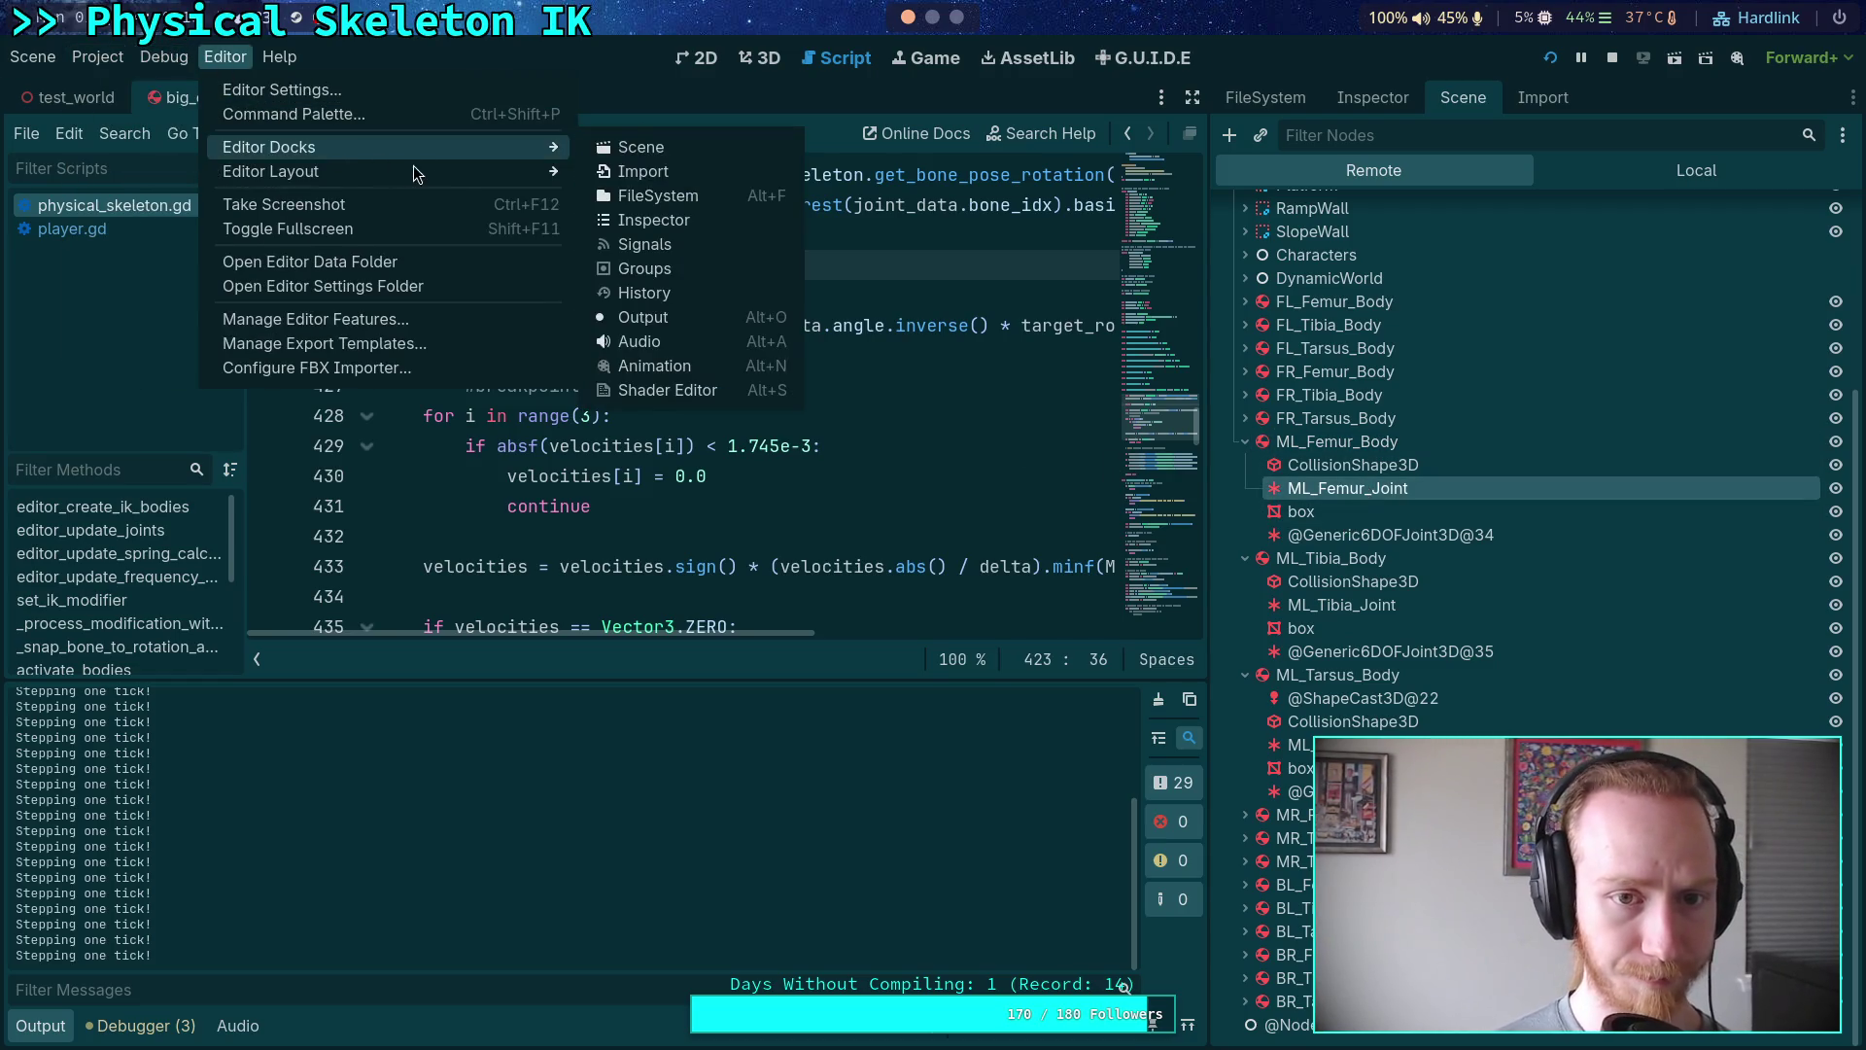
mouse_move(404, 172)
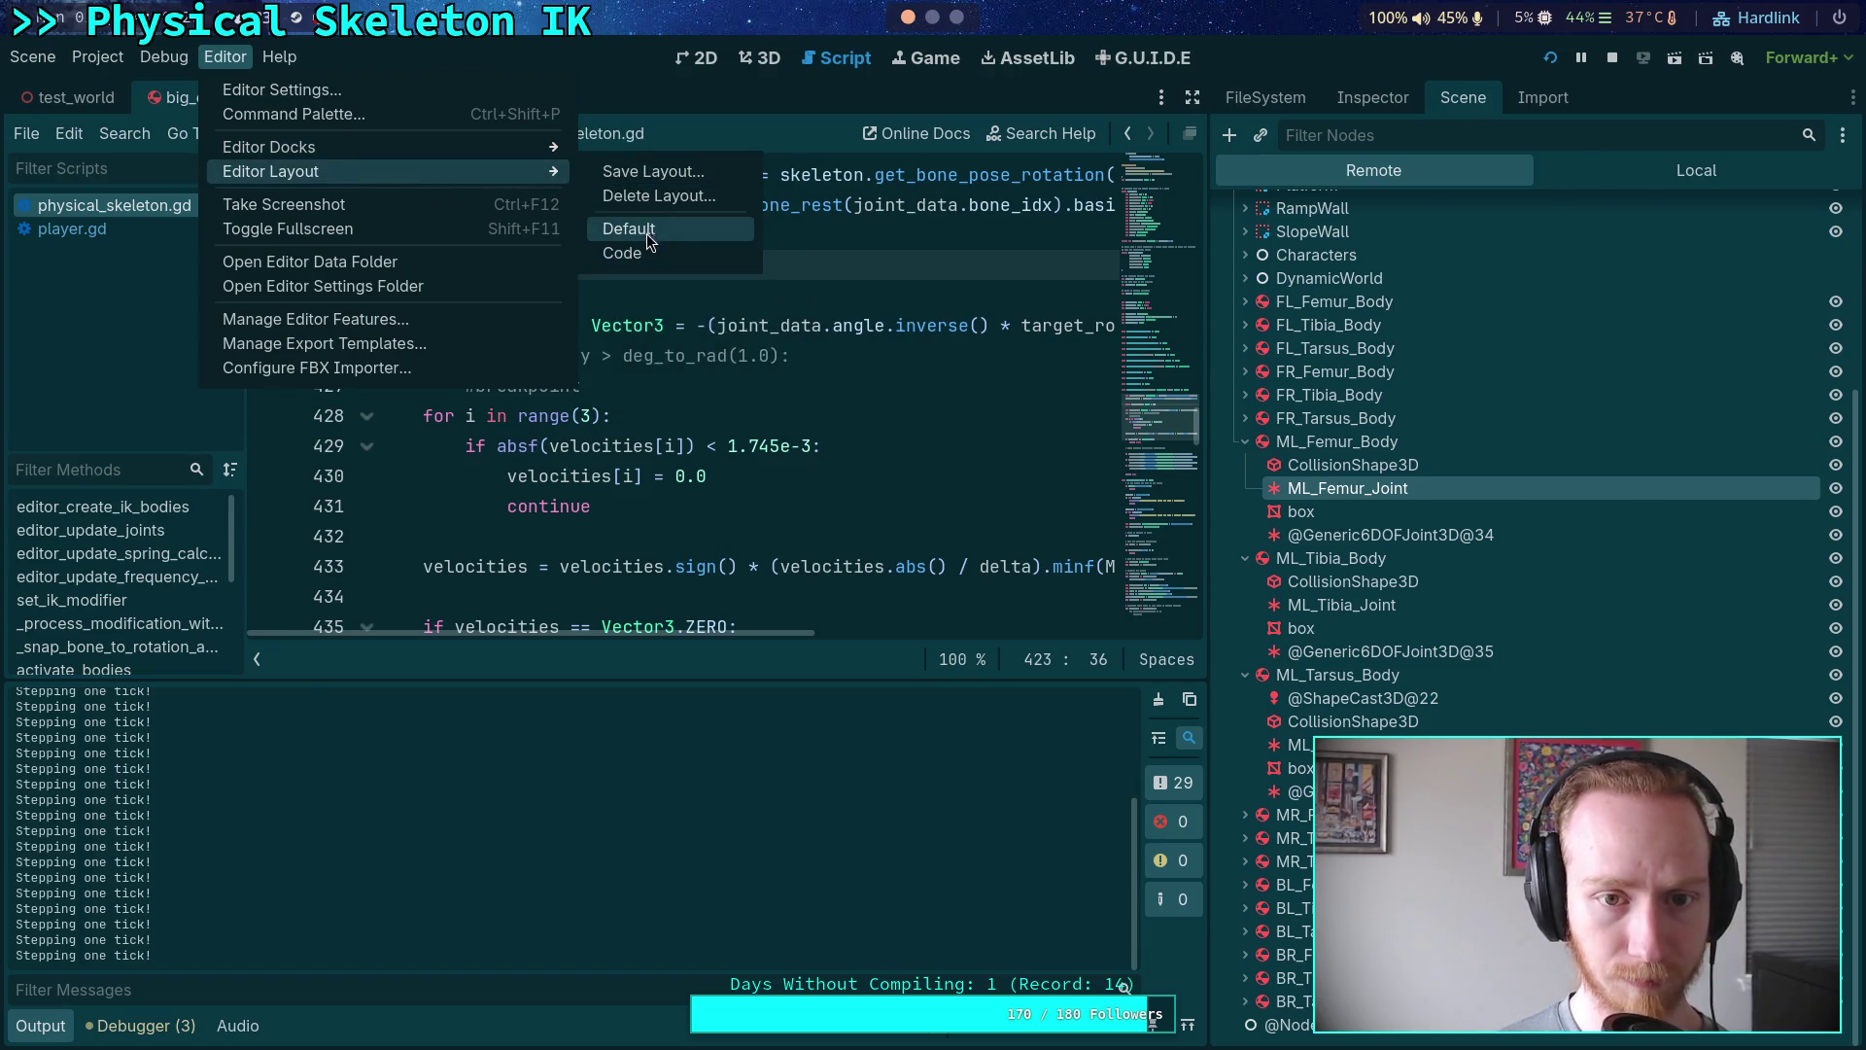
left_click(623, 227)
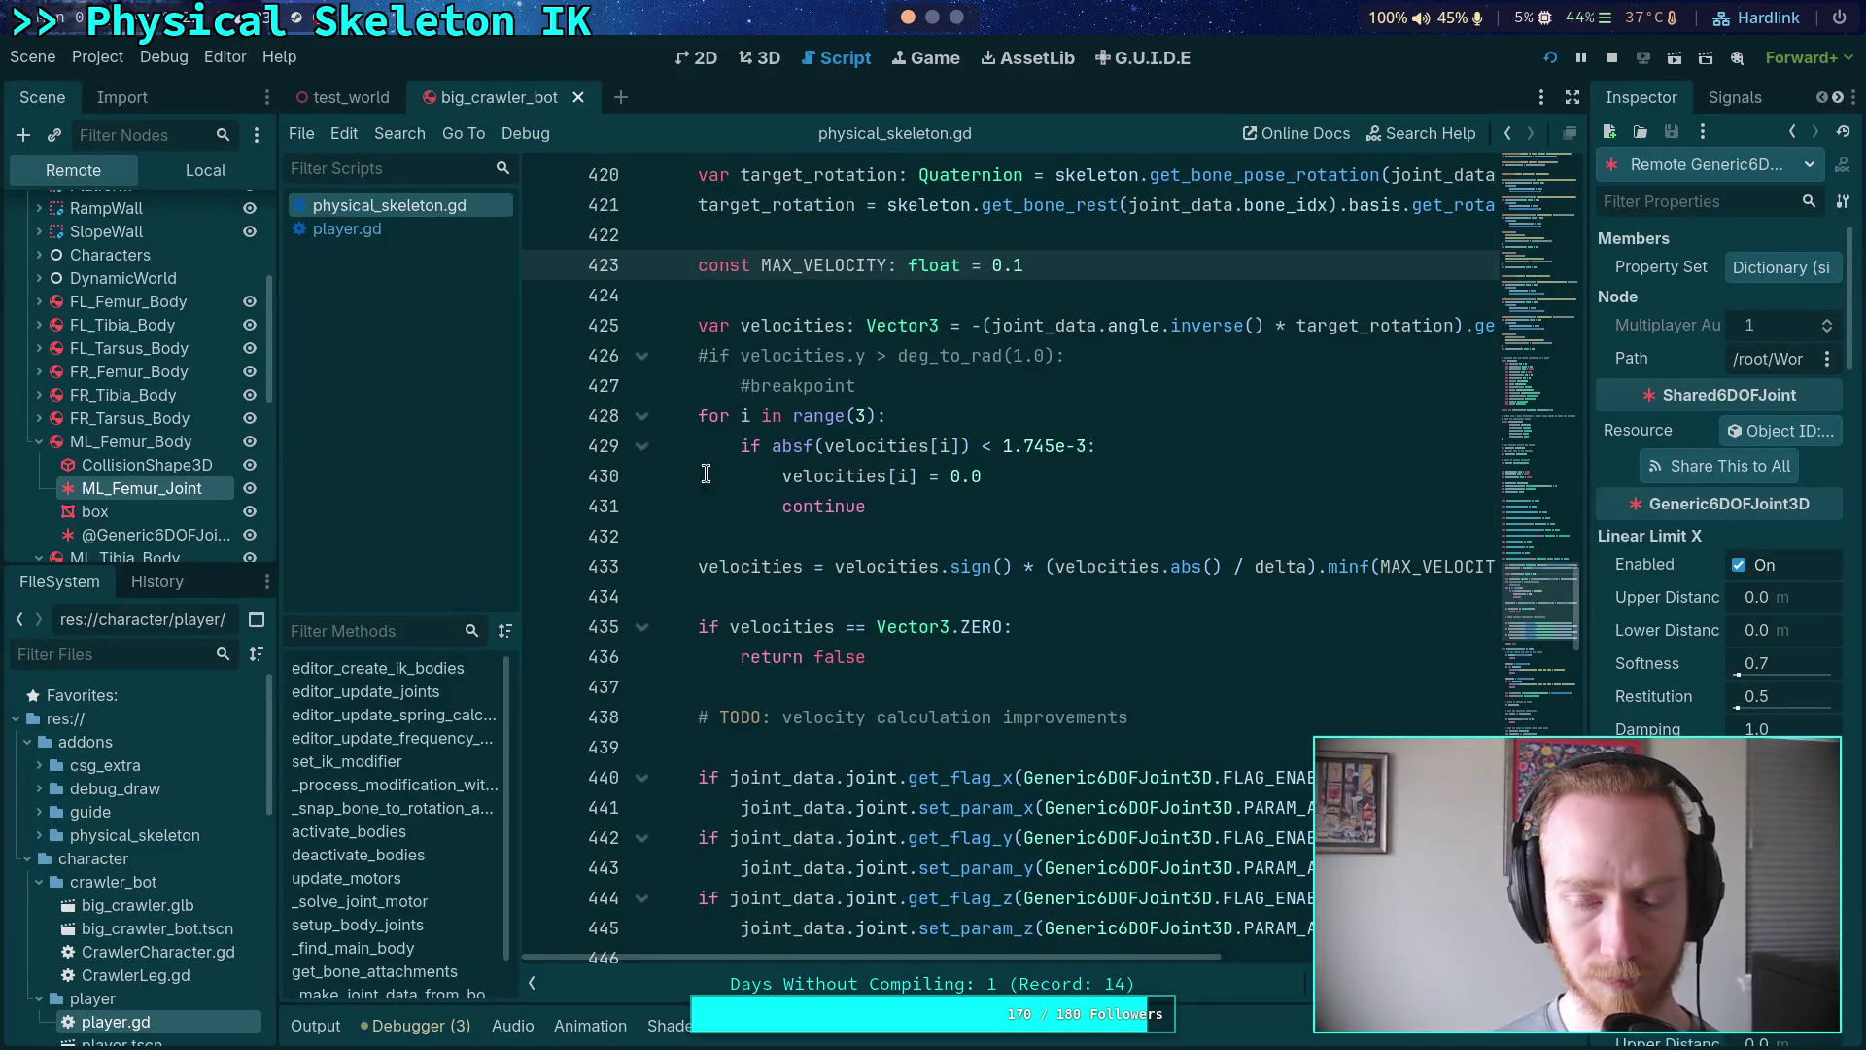
- Hide the script list and widen the Scene and Inspector docks
left_click(531, 983)
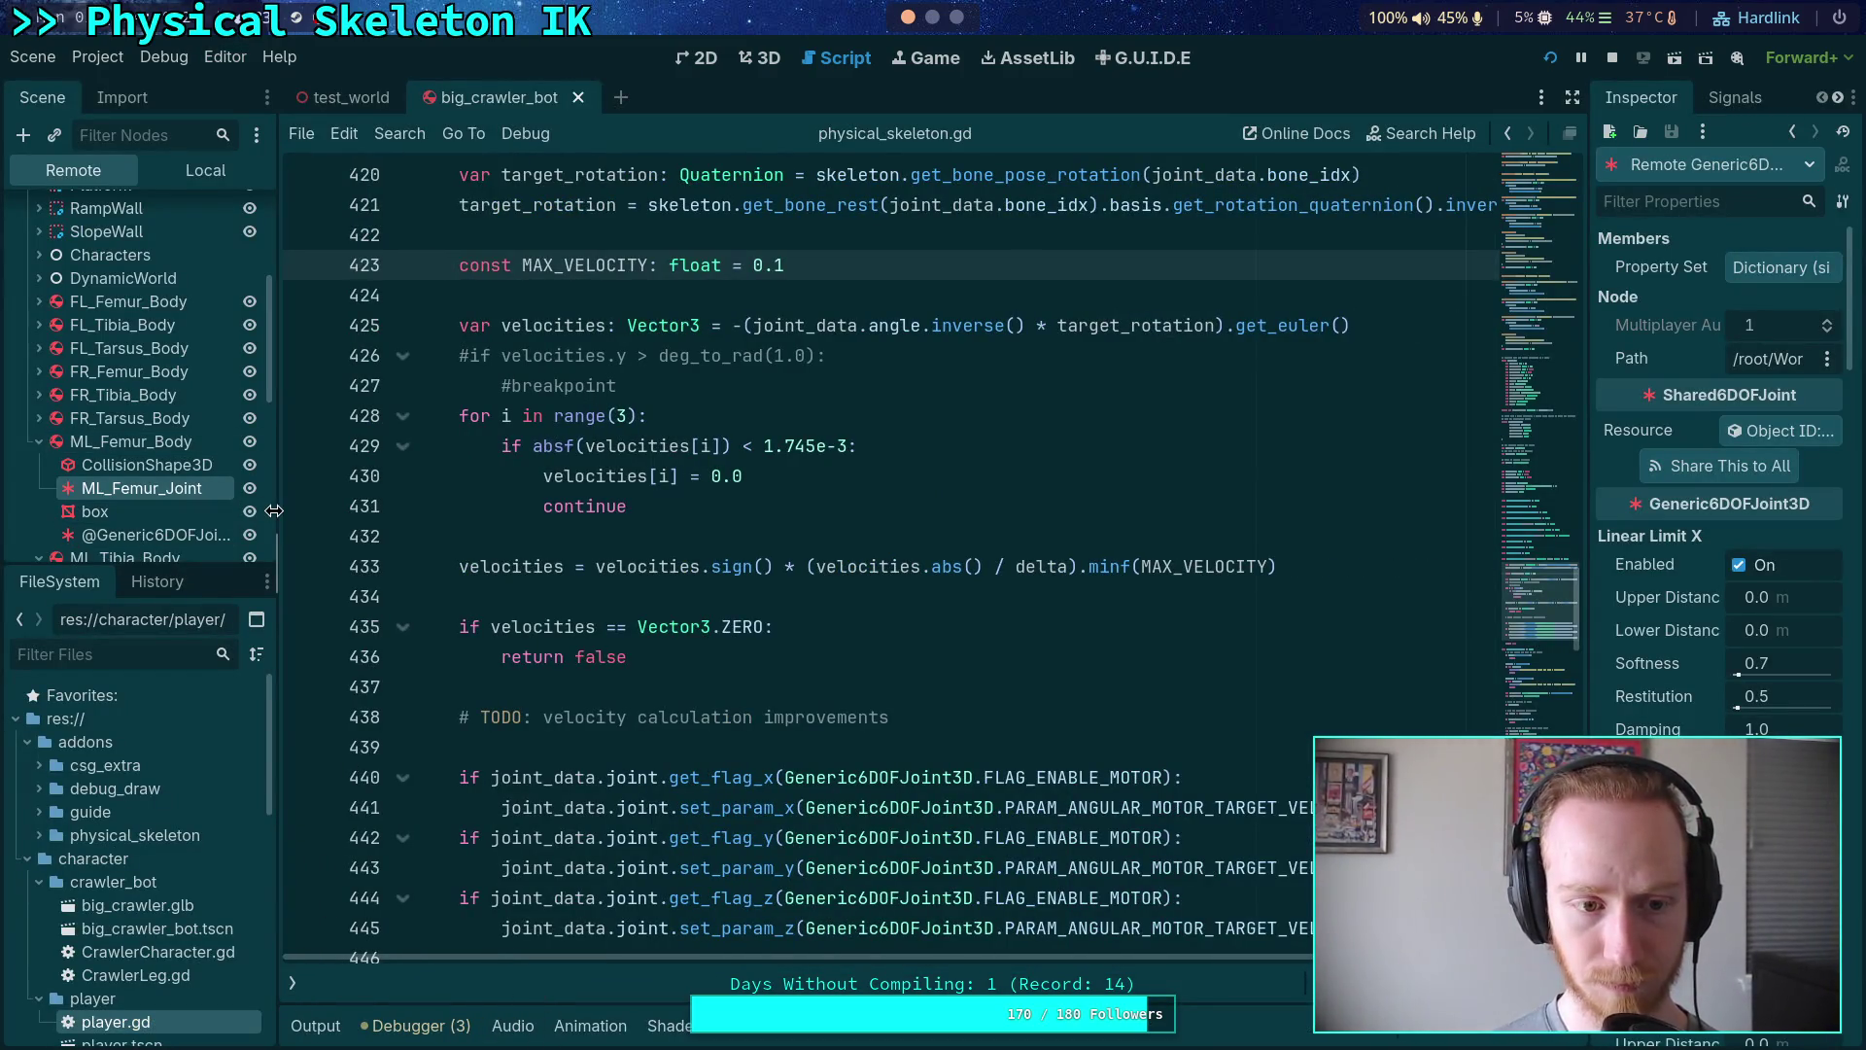
left_click_drag(278, 583, 404, 584)
left_click_drag(1591, 469, 1027, 534)
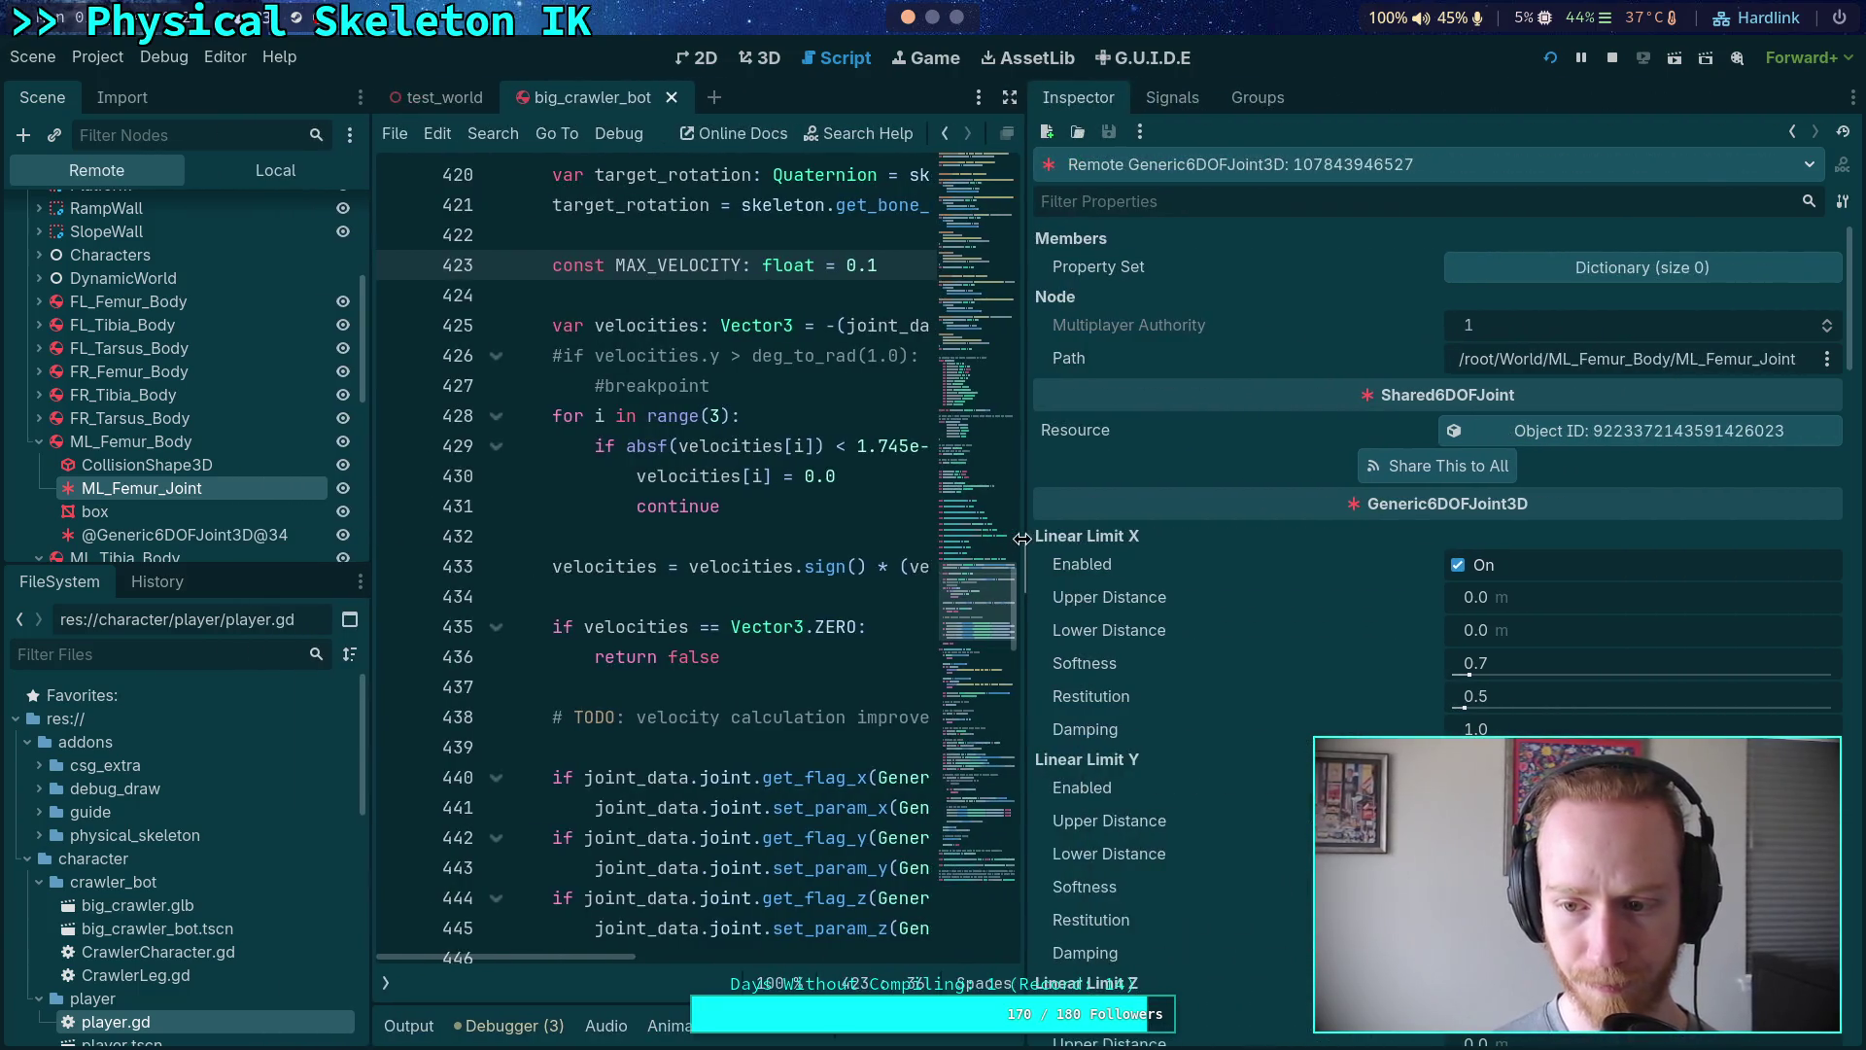
- Scroll to ML_Femur_Joint's angular motors: X and Y off, Z on at -5.7296 °/s, force limit 300
scroll(1236, 681, "down", 5)
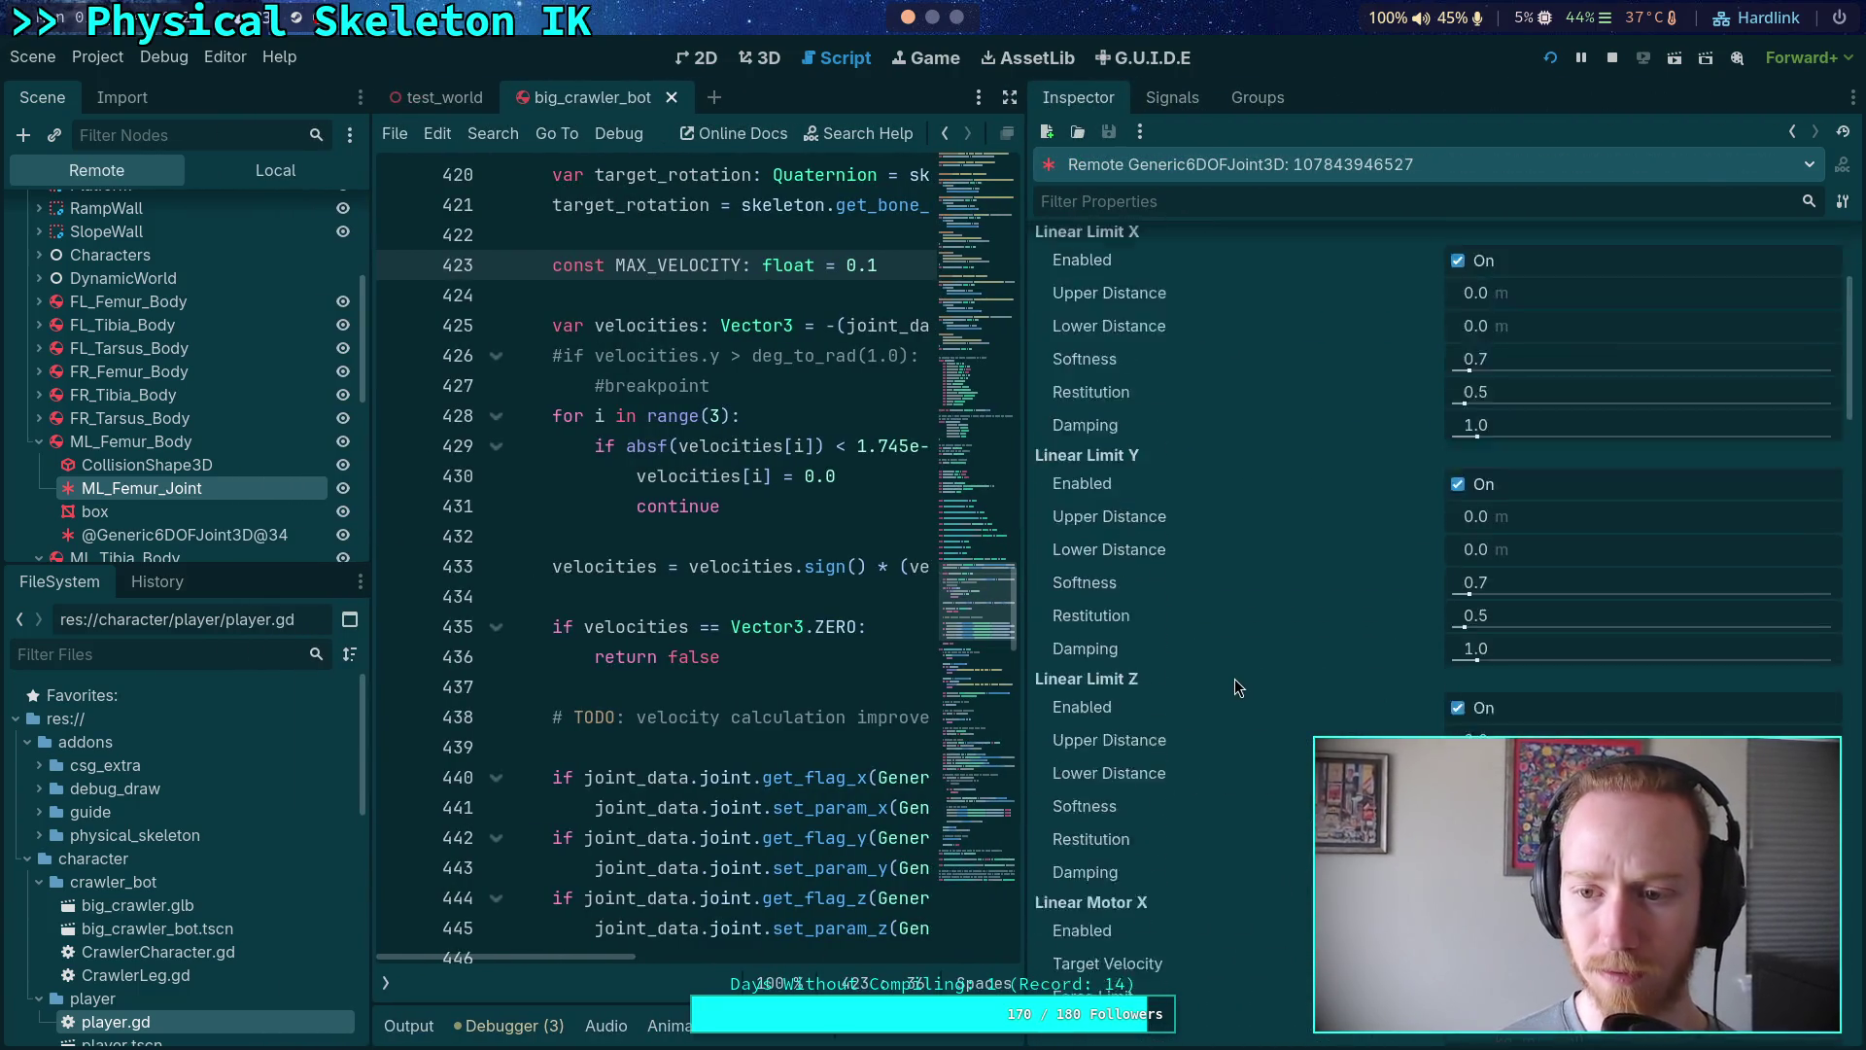
scroll(1236, 680, "down", 10)
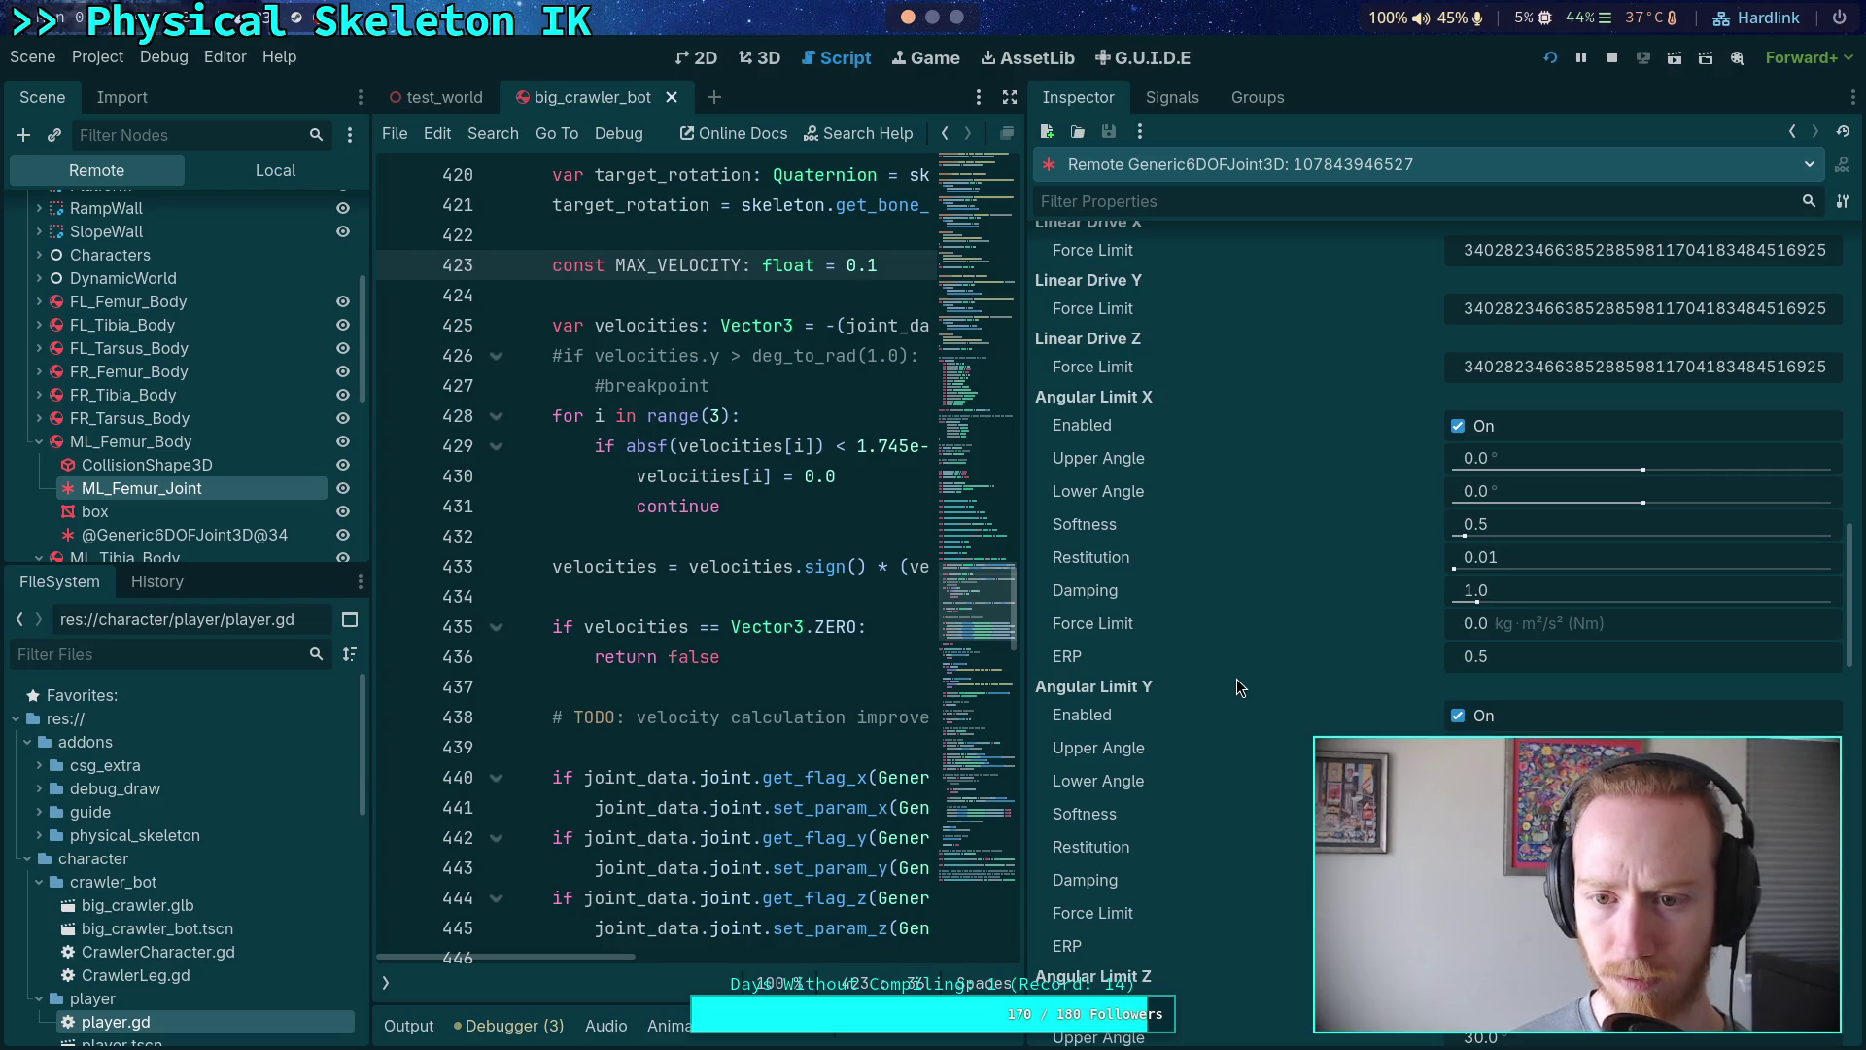
scroll(1238, 681, "down", 10)
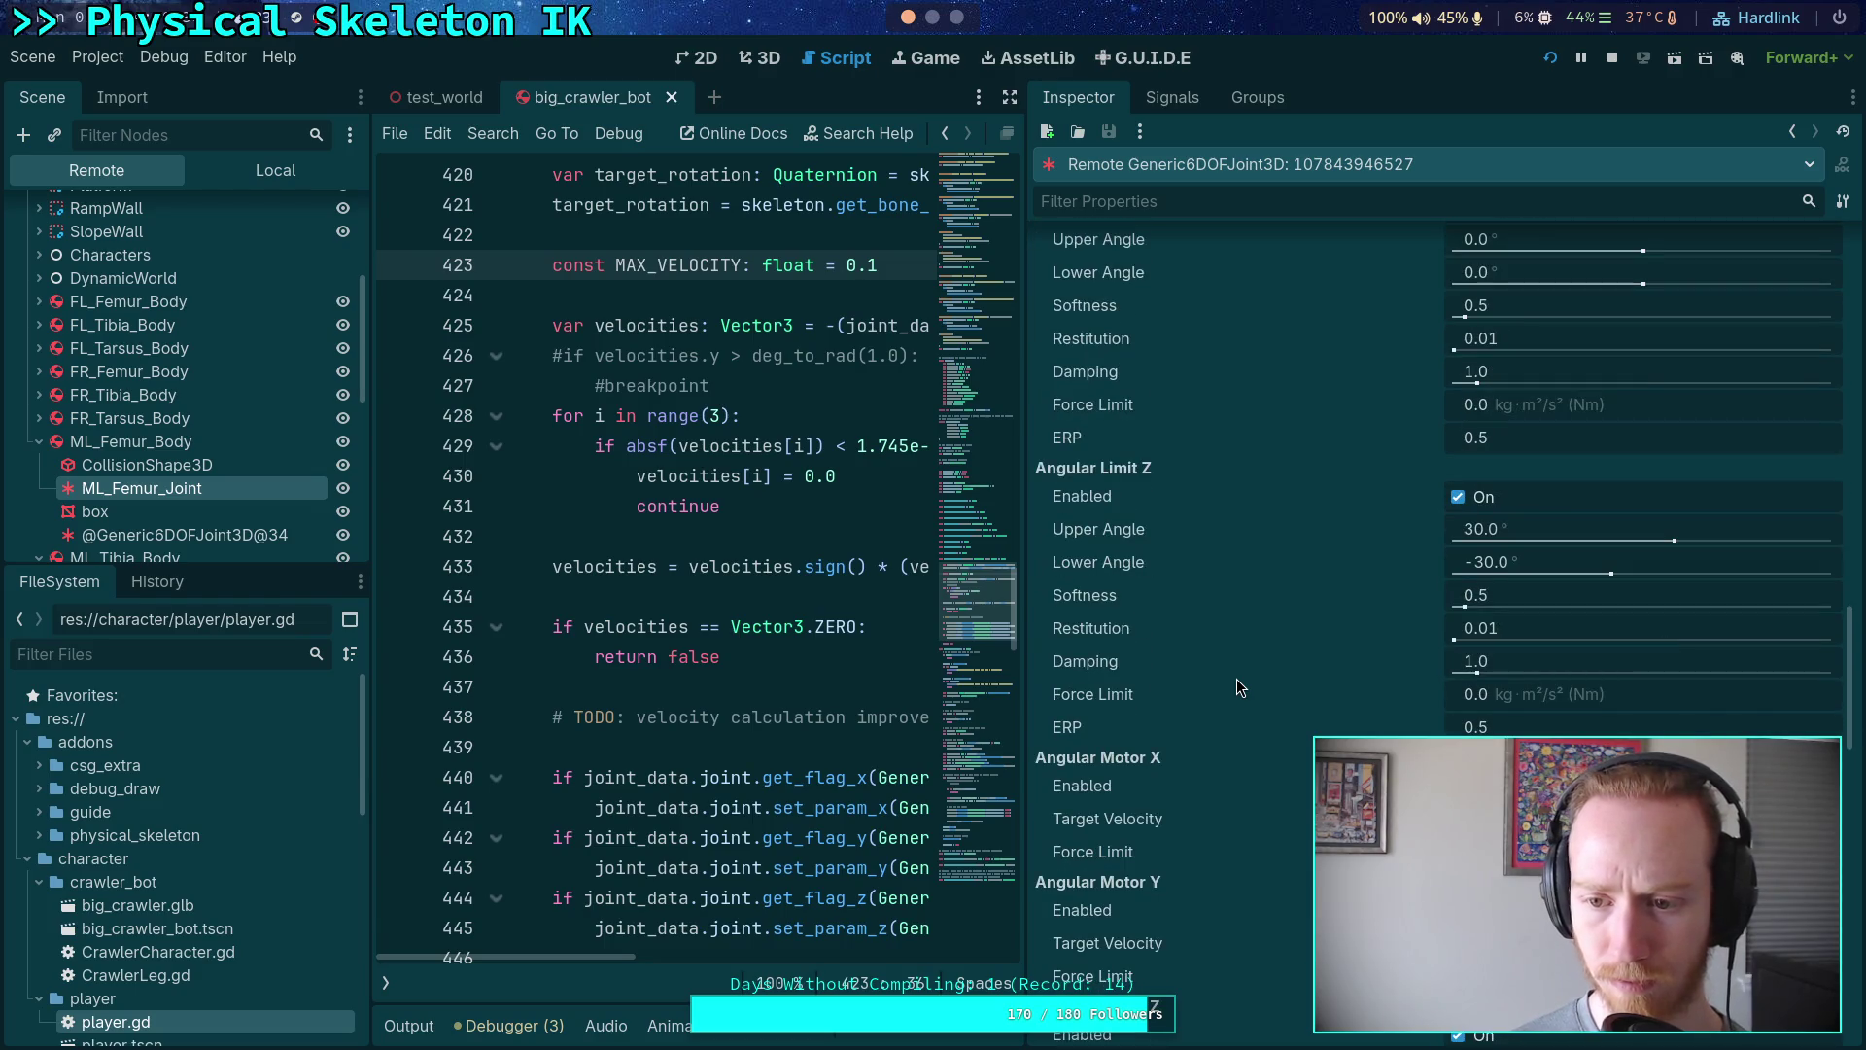
scroll(1236, 678, "down", 5)
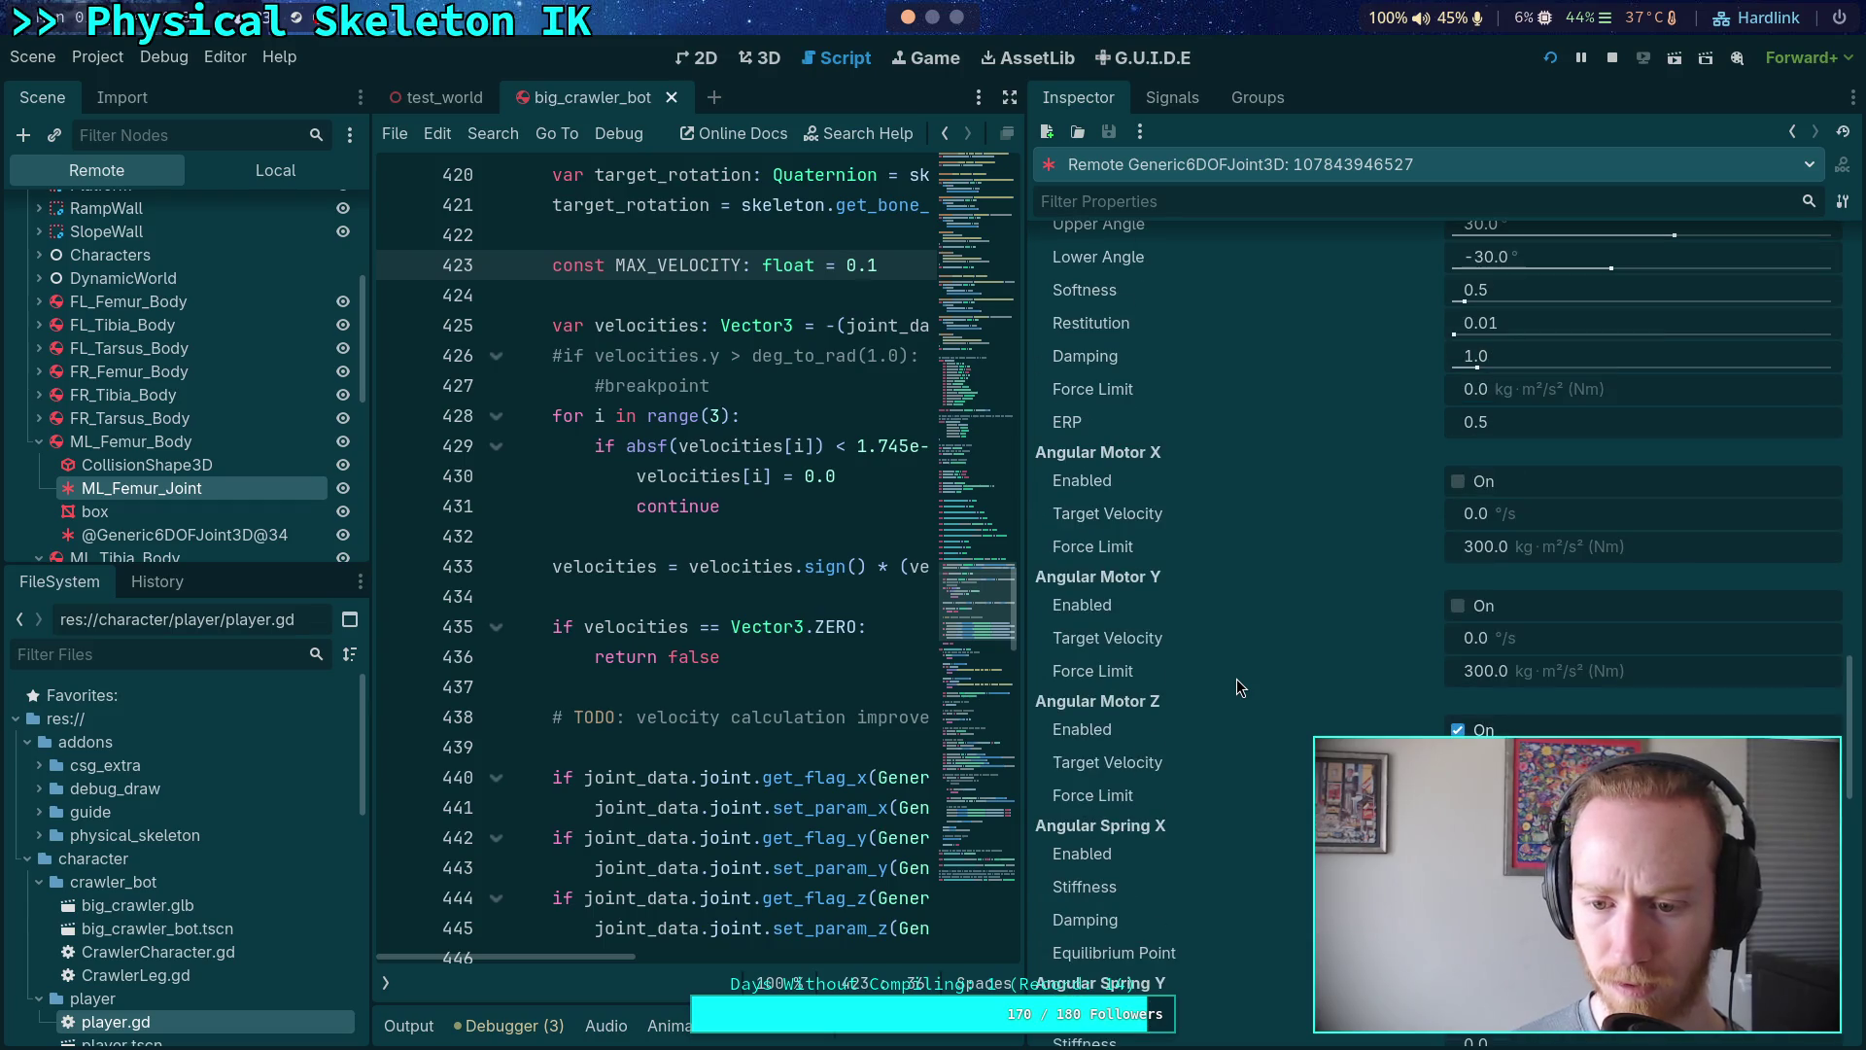
scroll(1236, 679, "down", 3)
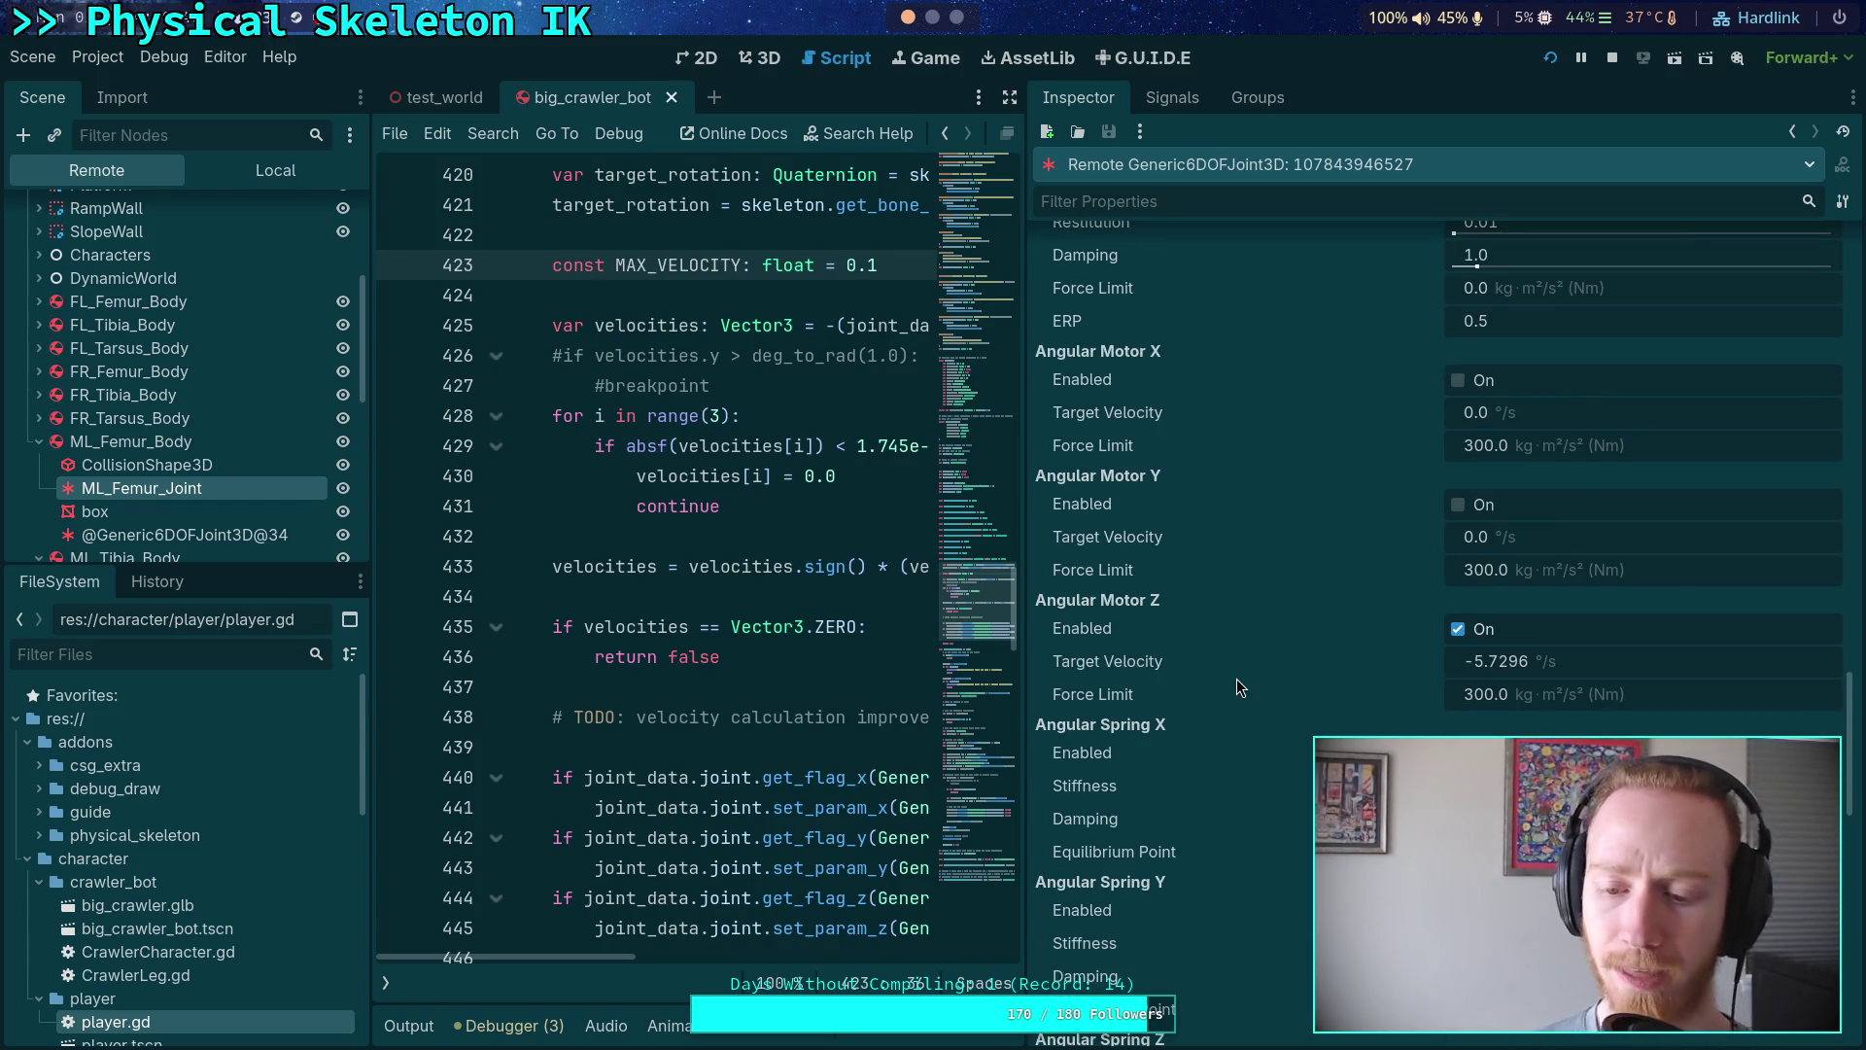
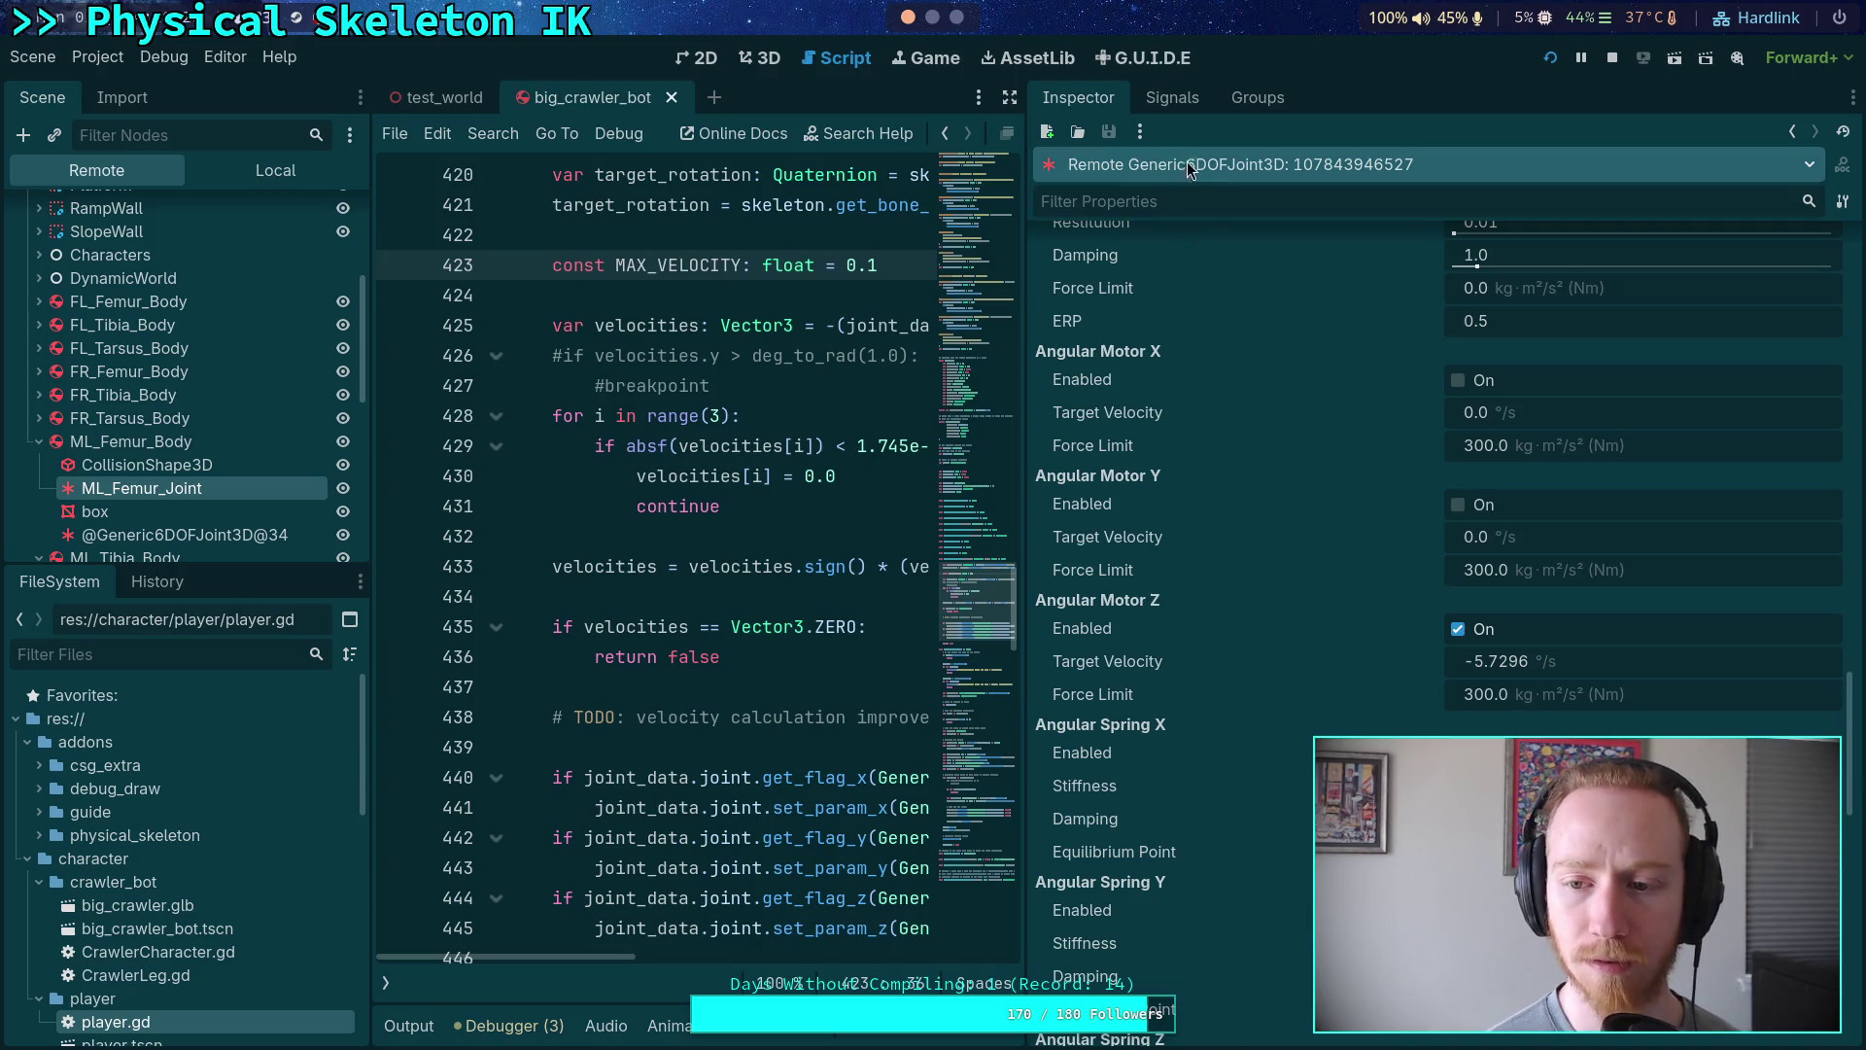
- Expand FR_Femur_Body in the Remote tree and inspect FR_Femur_Joint's live joint settings
mouse_move(1201, 314)
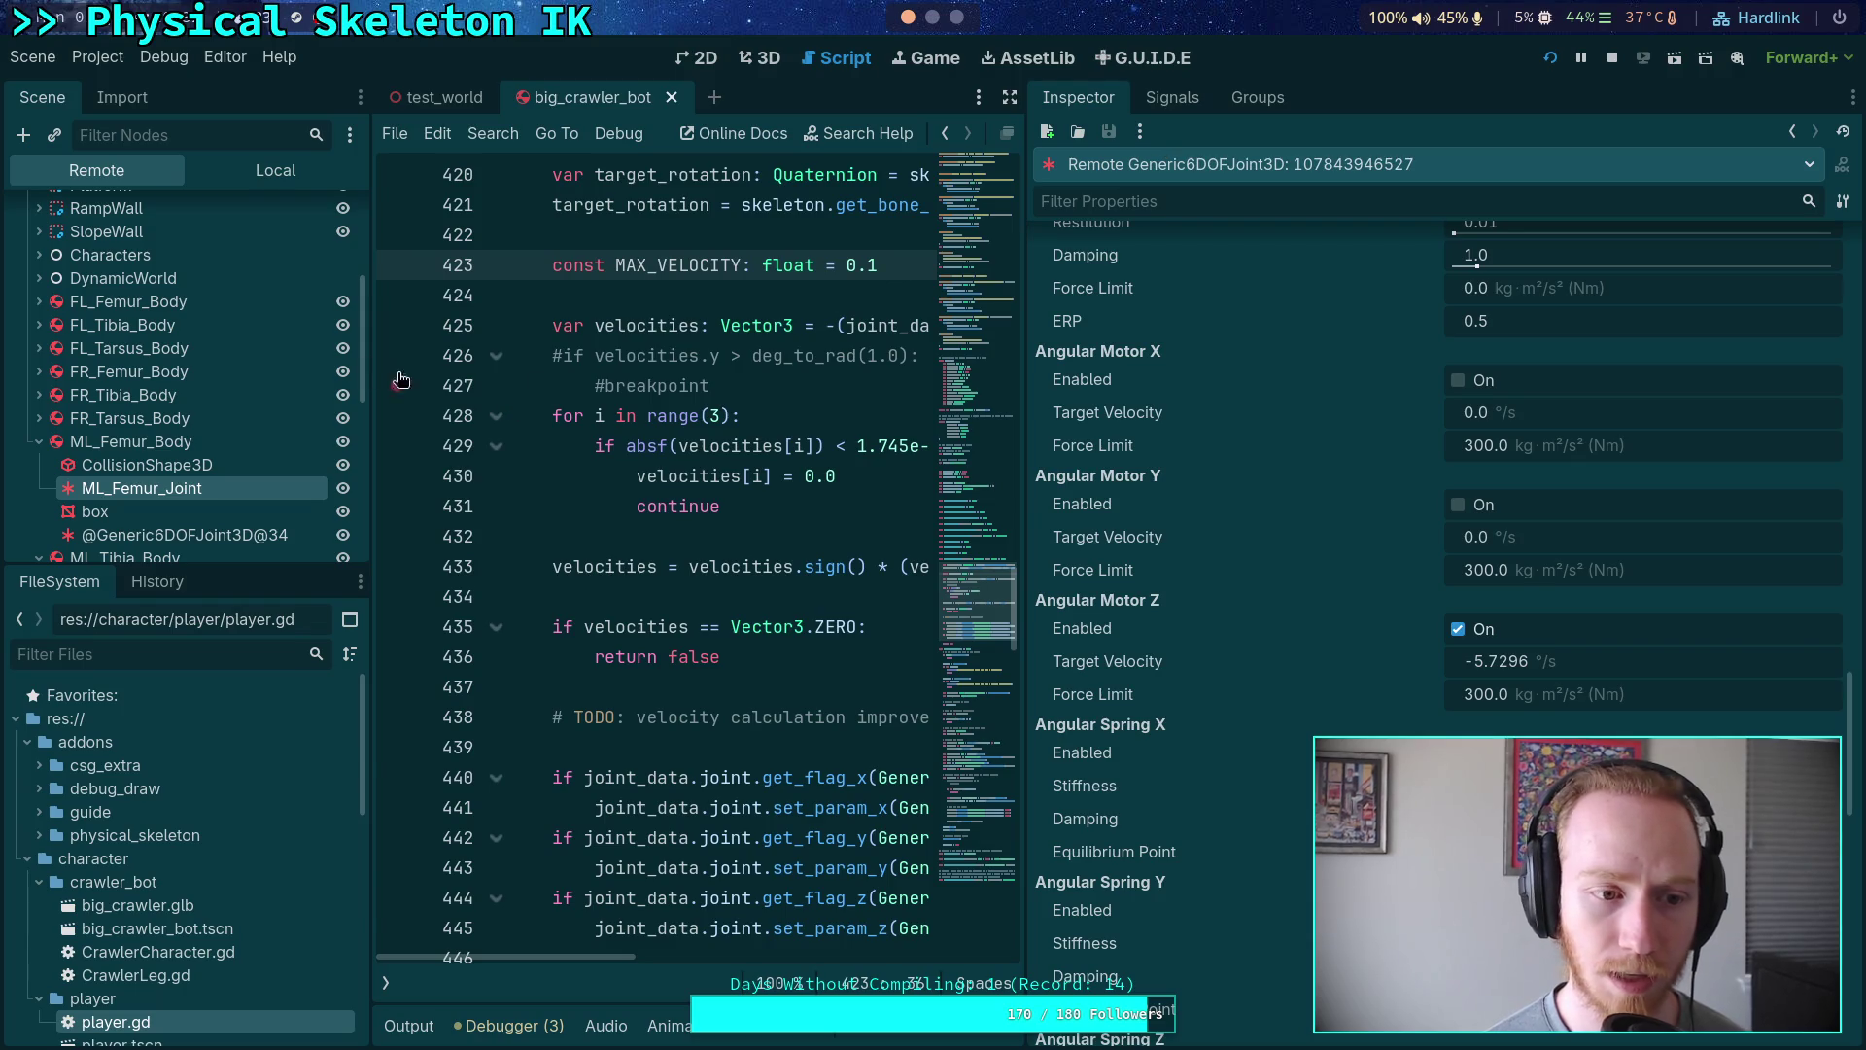
left_click(41, 373)
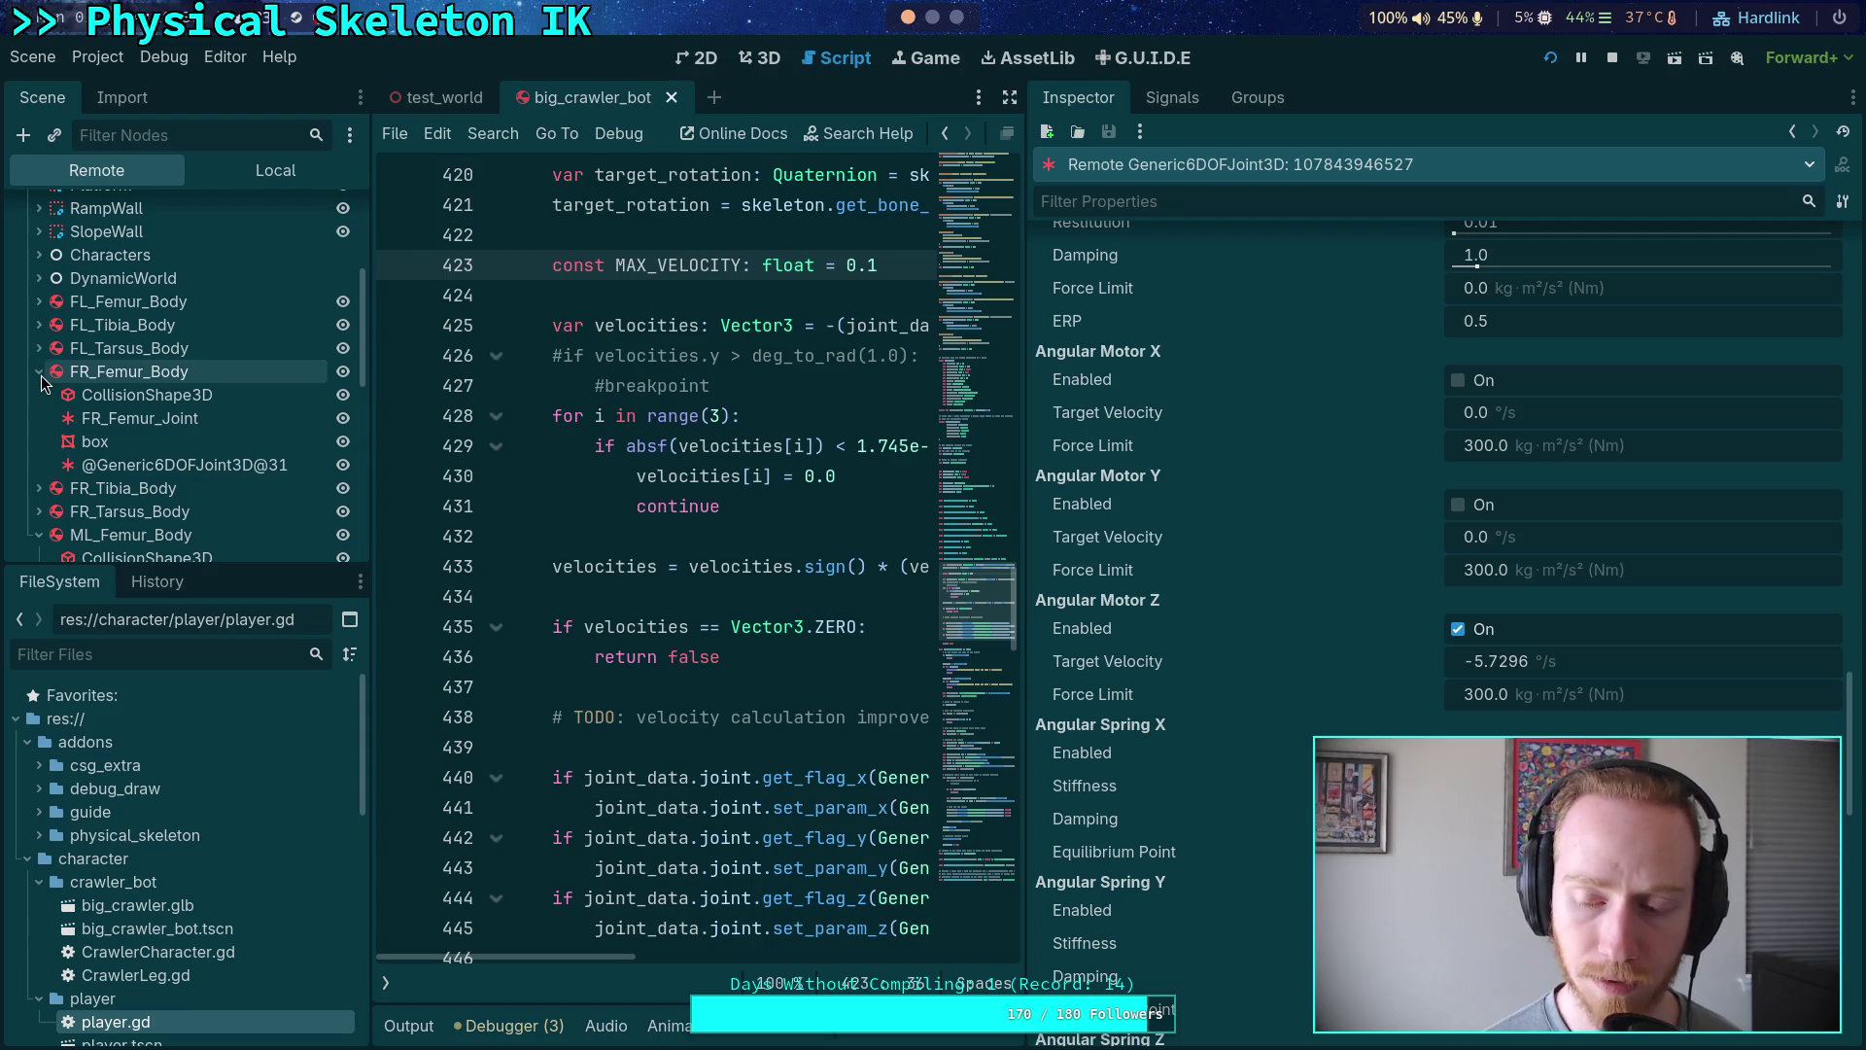
left_click(136, 418)
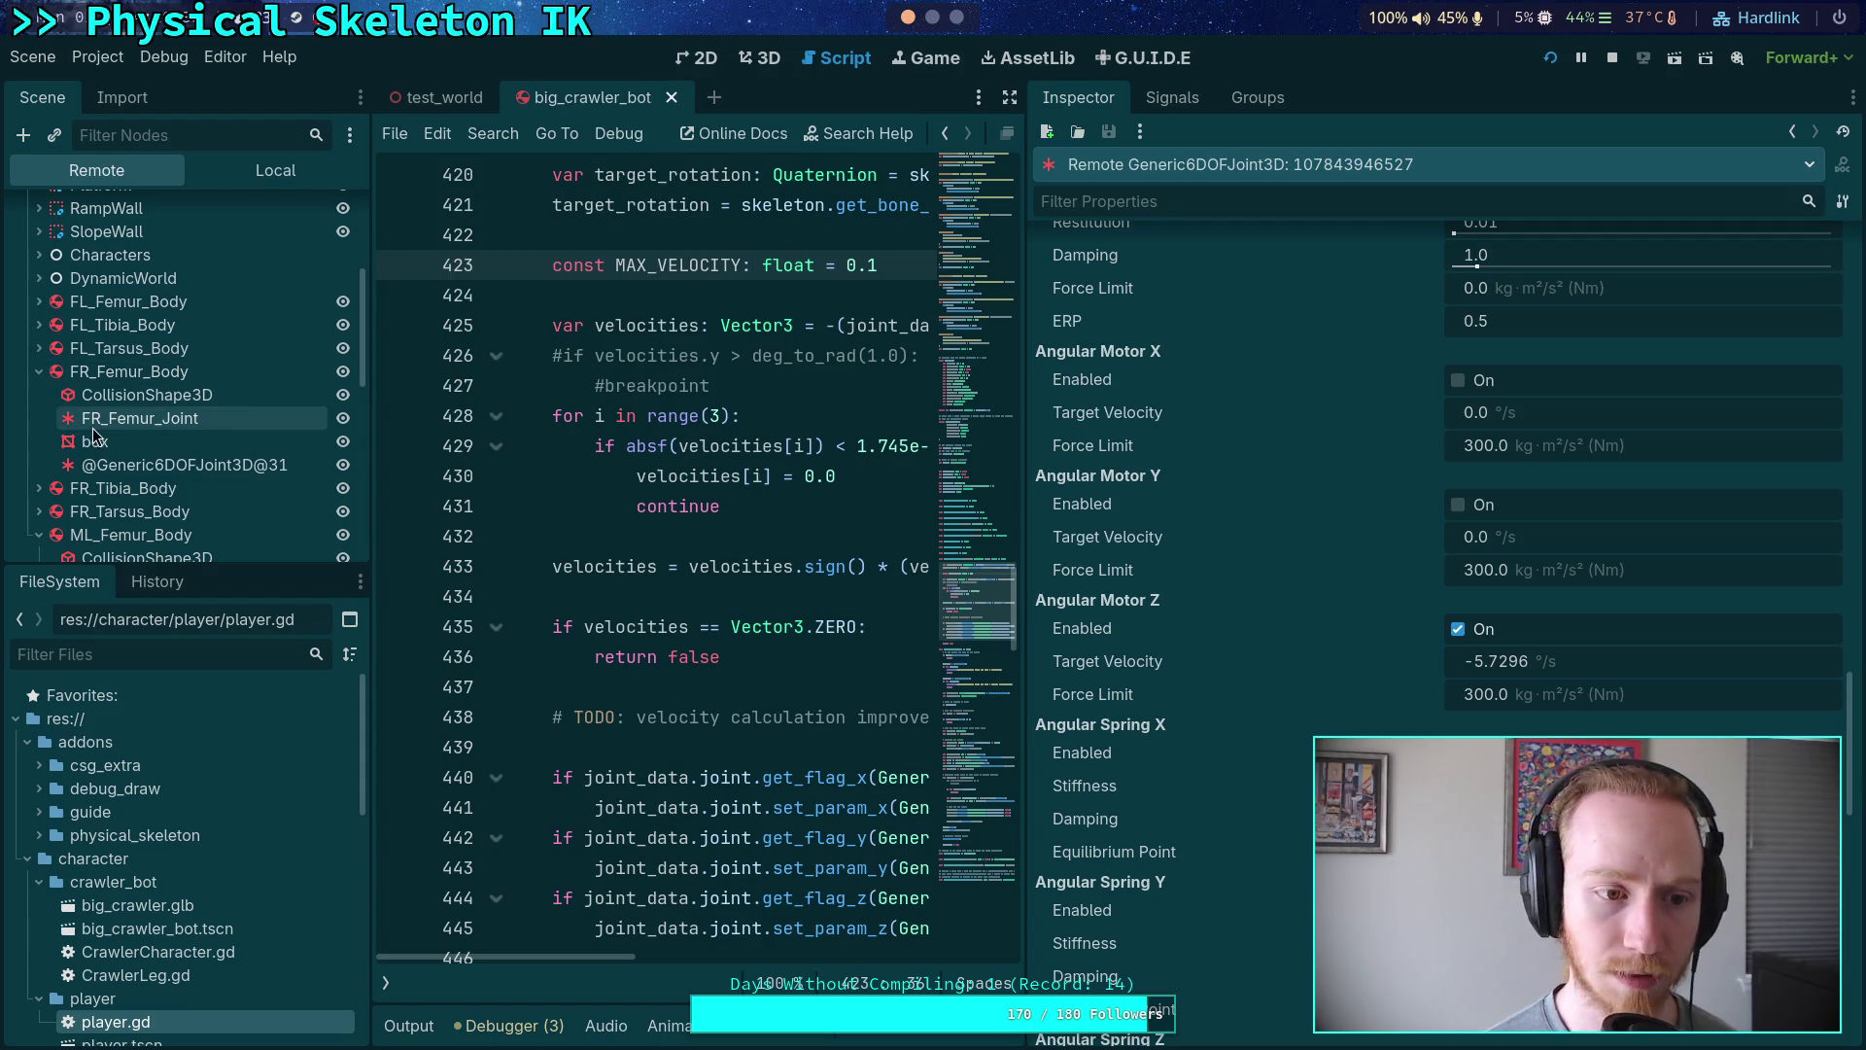
scroll(1254, 750, "down", 15)
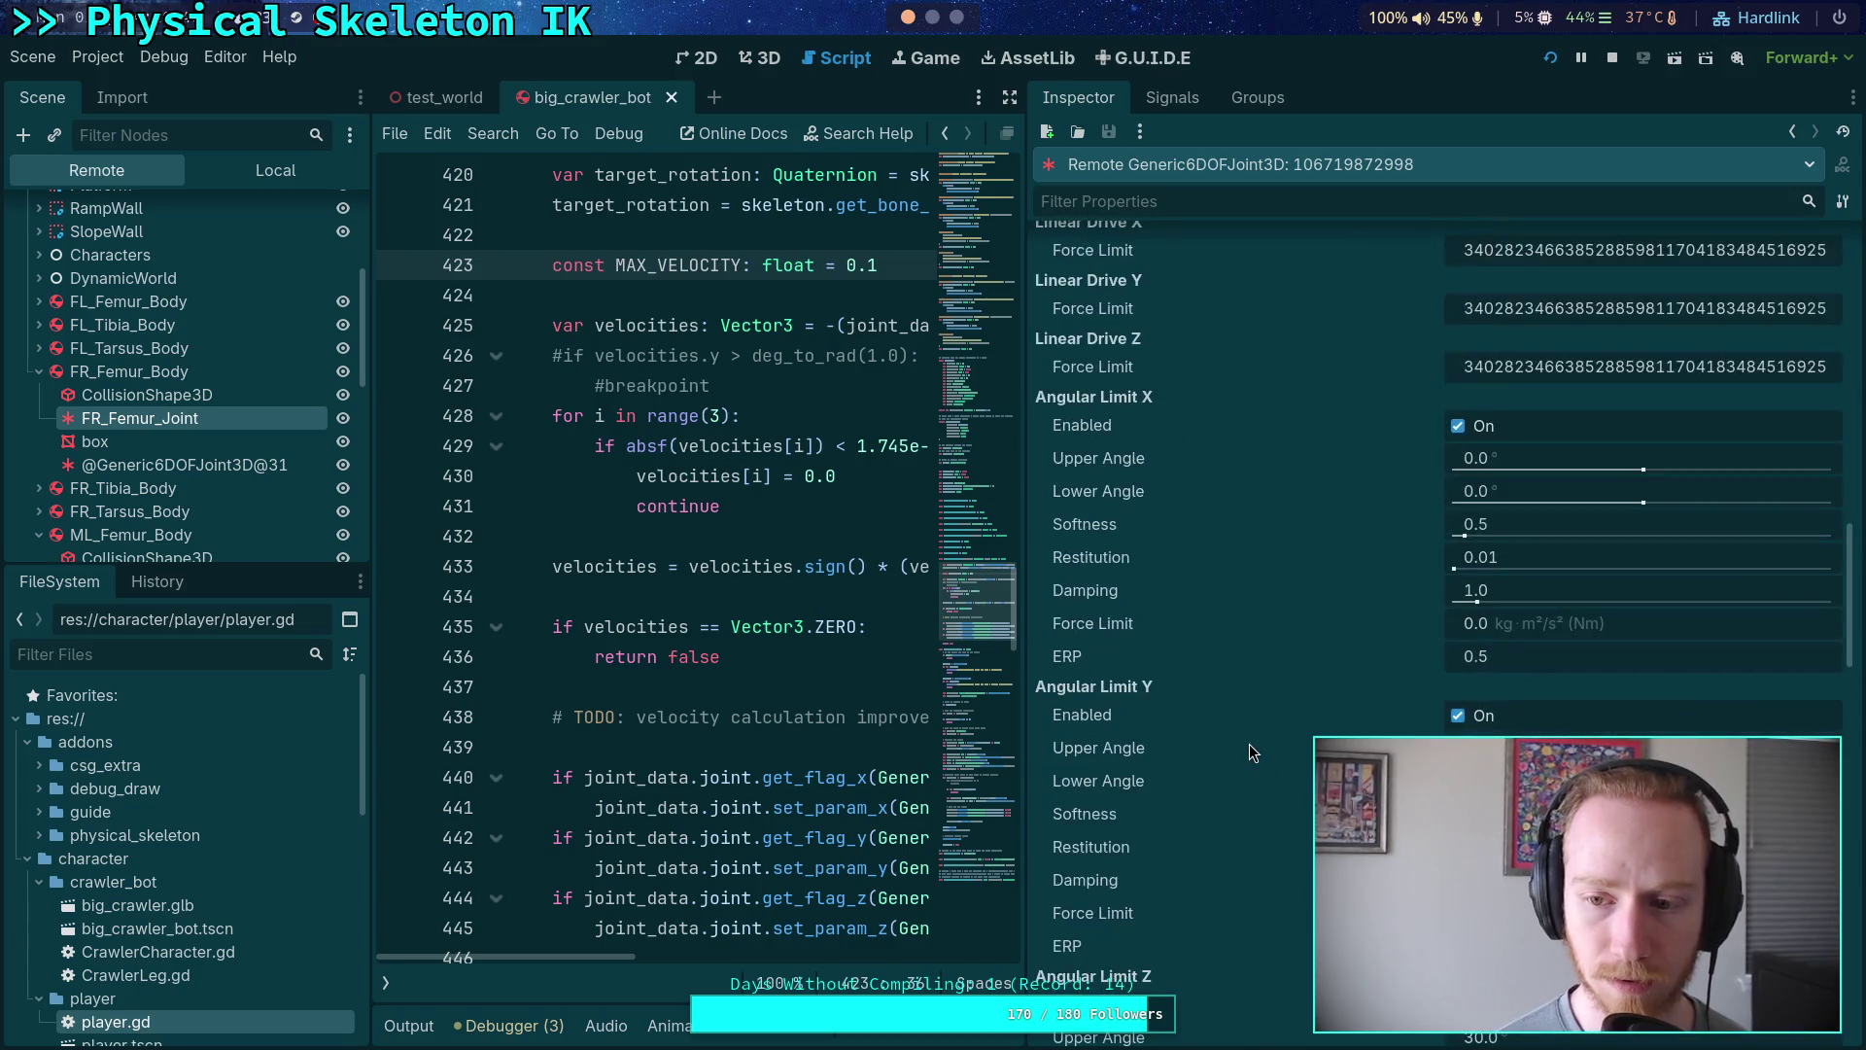
scroll(1244, 733, "down", 10)
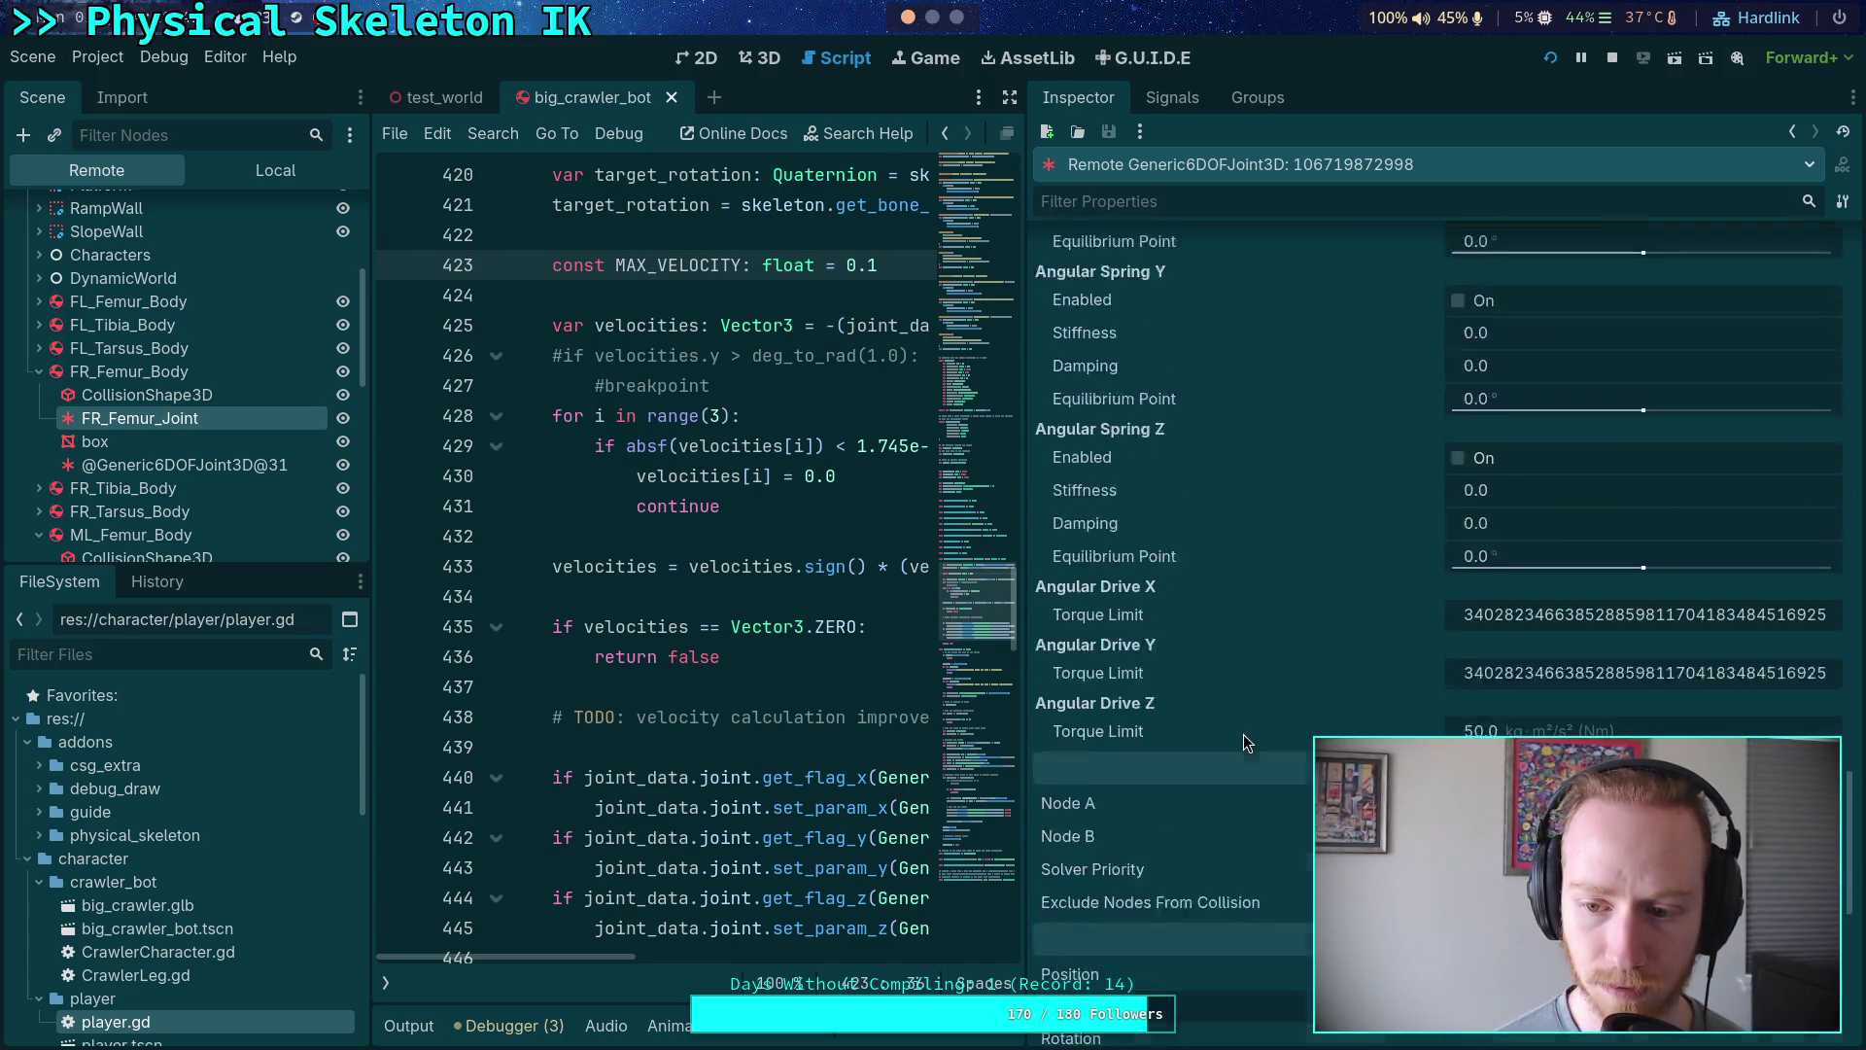
scroll(1245, 732, "up", 7)
scroll(1212, 724, "up", 3)
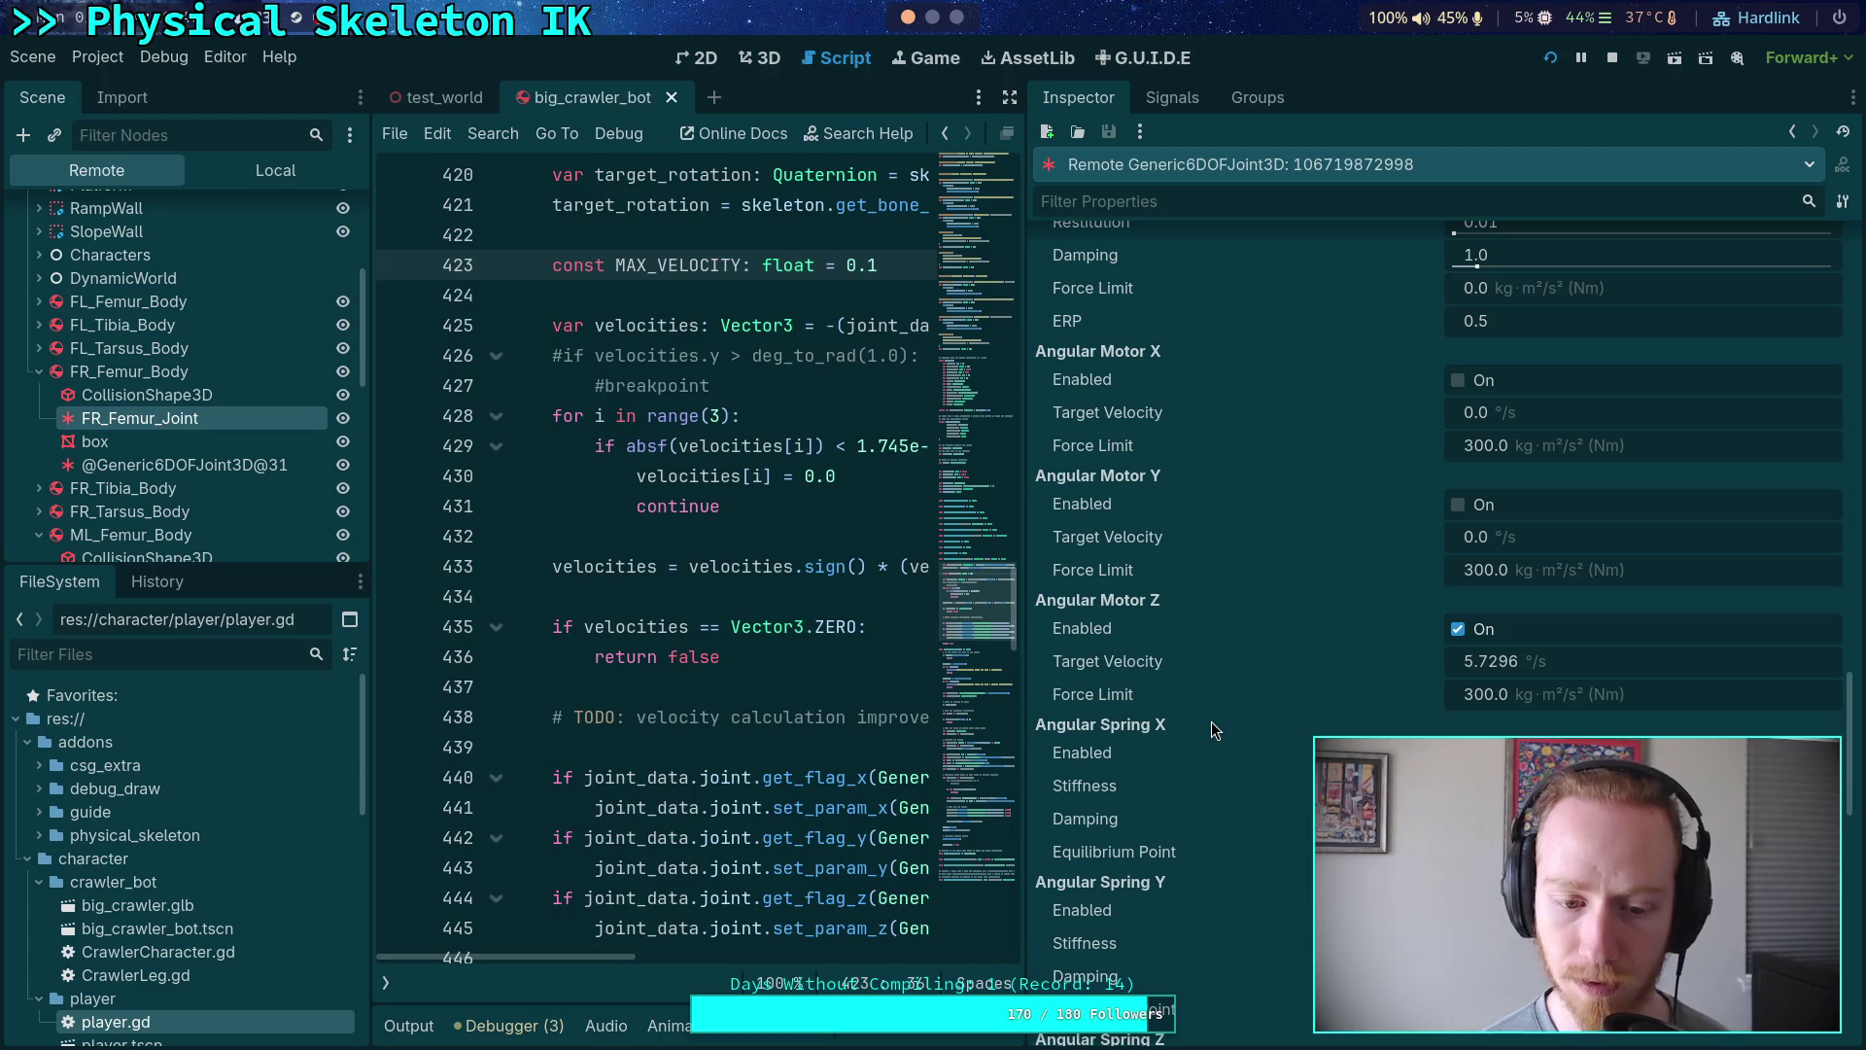
- Review the rest of FR_Femur_Joint's settings in the Inspector, then stop the game
mouse_move(643, 619)
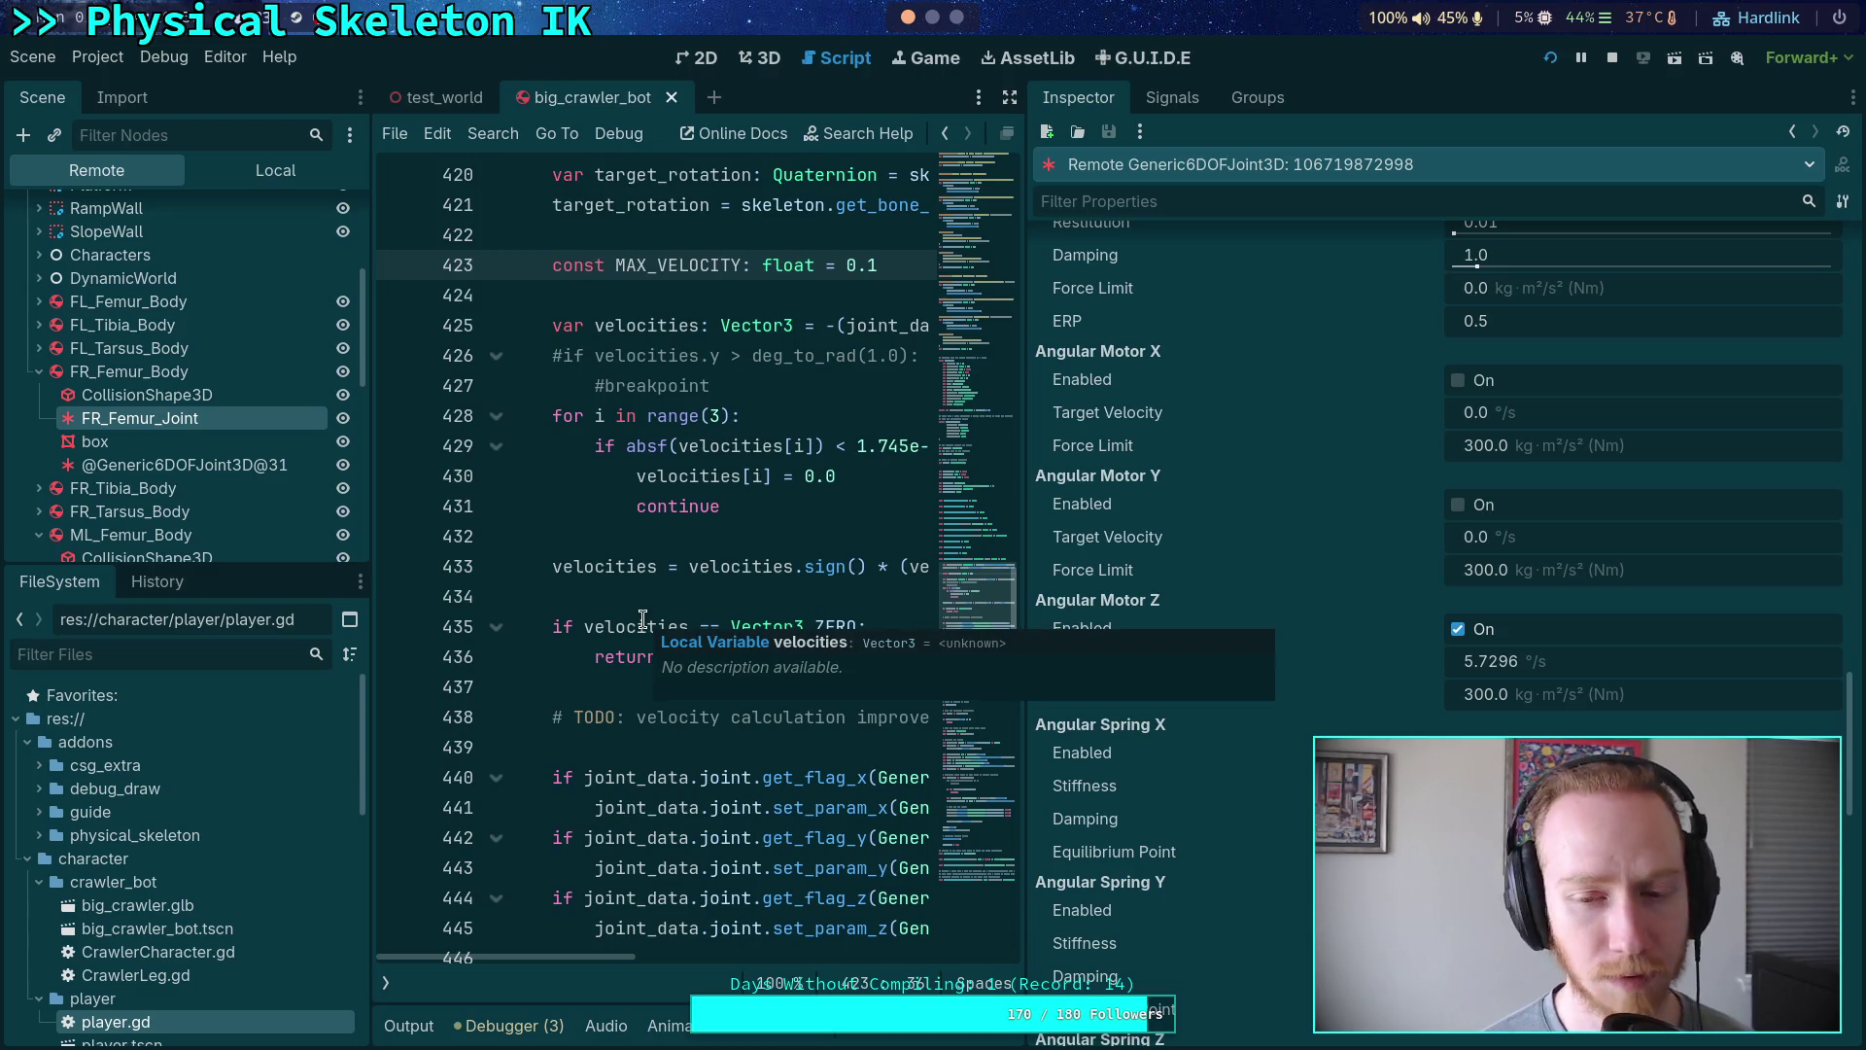
scroll(173, 440, "down", 1)
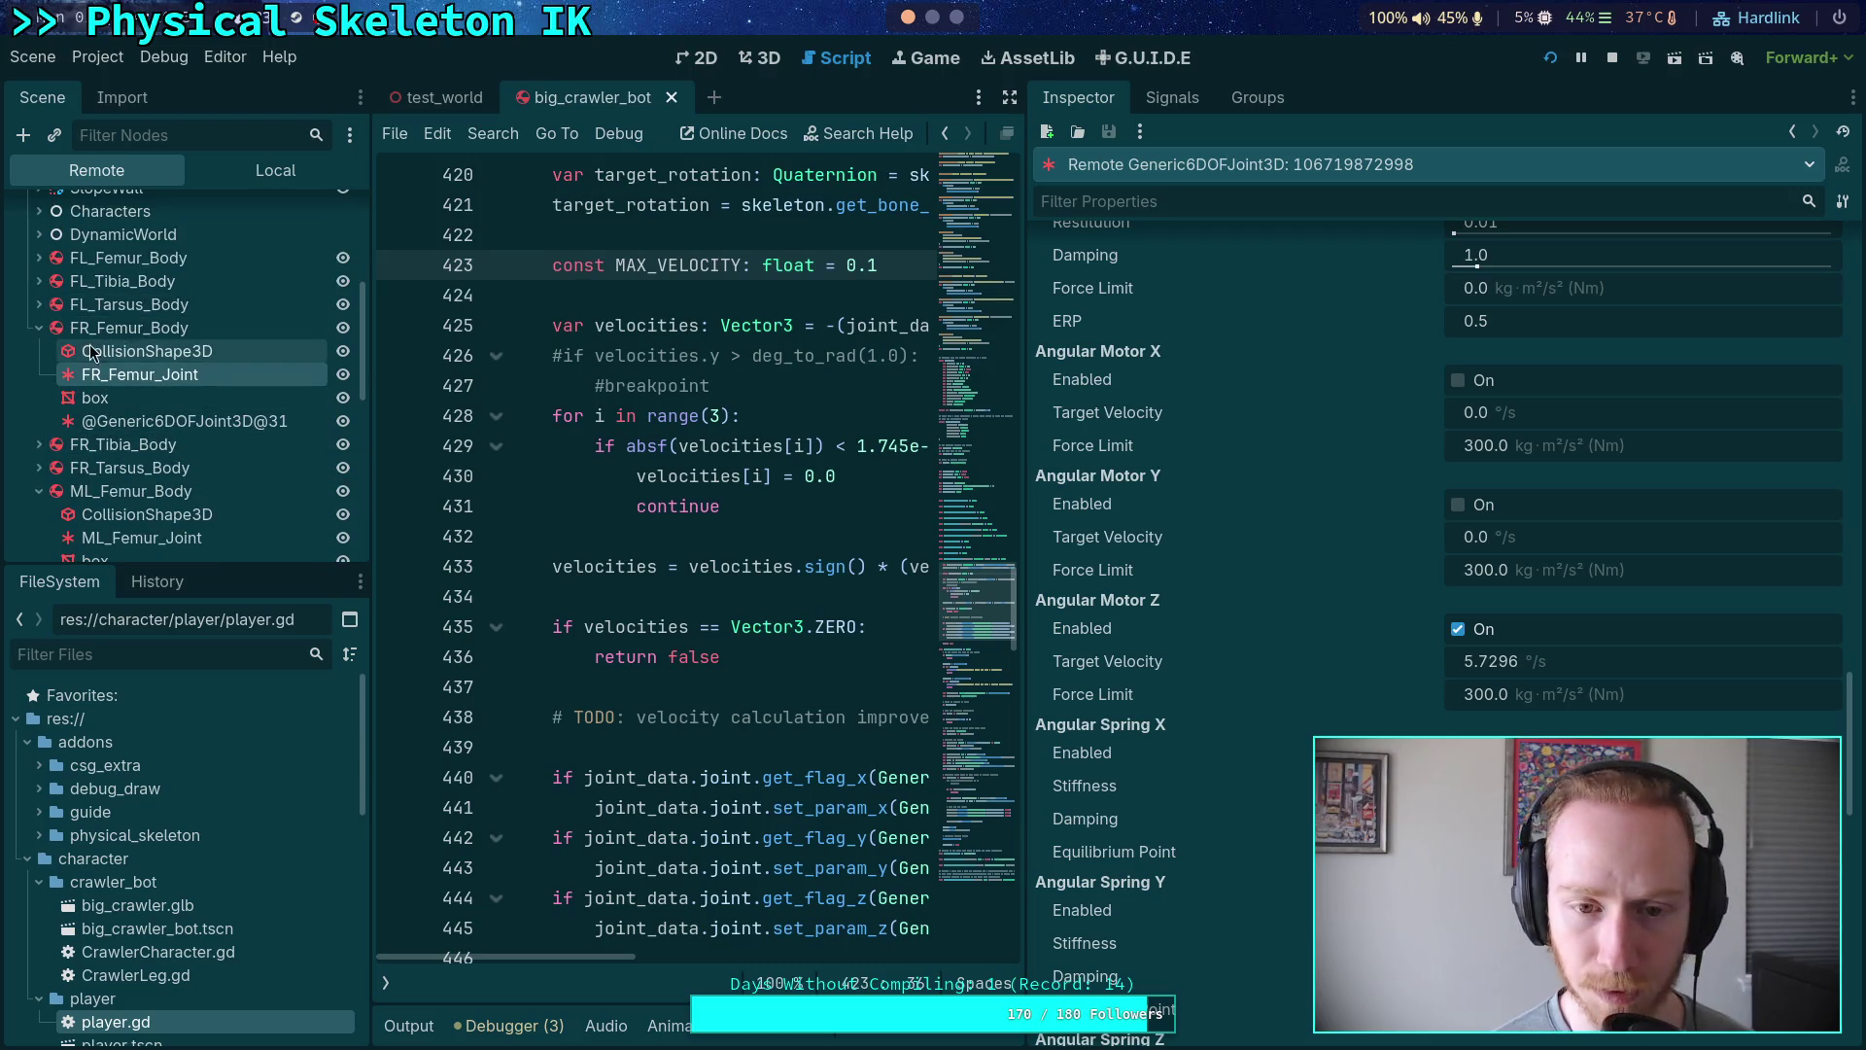
scroll(1402, 496, "up", 10)
scroll(1401, 495, "up", 10)
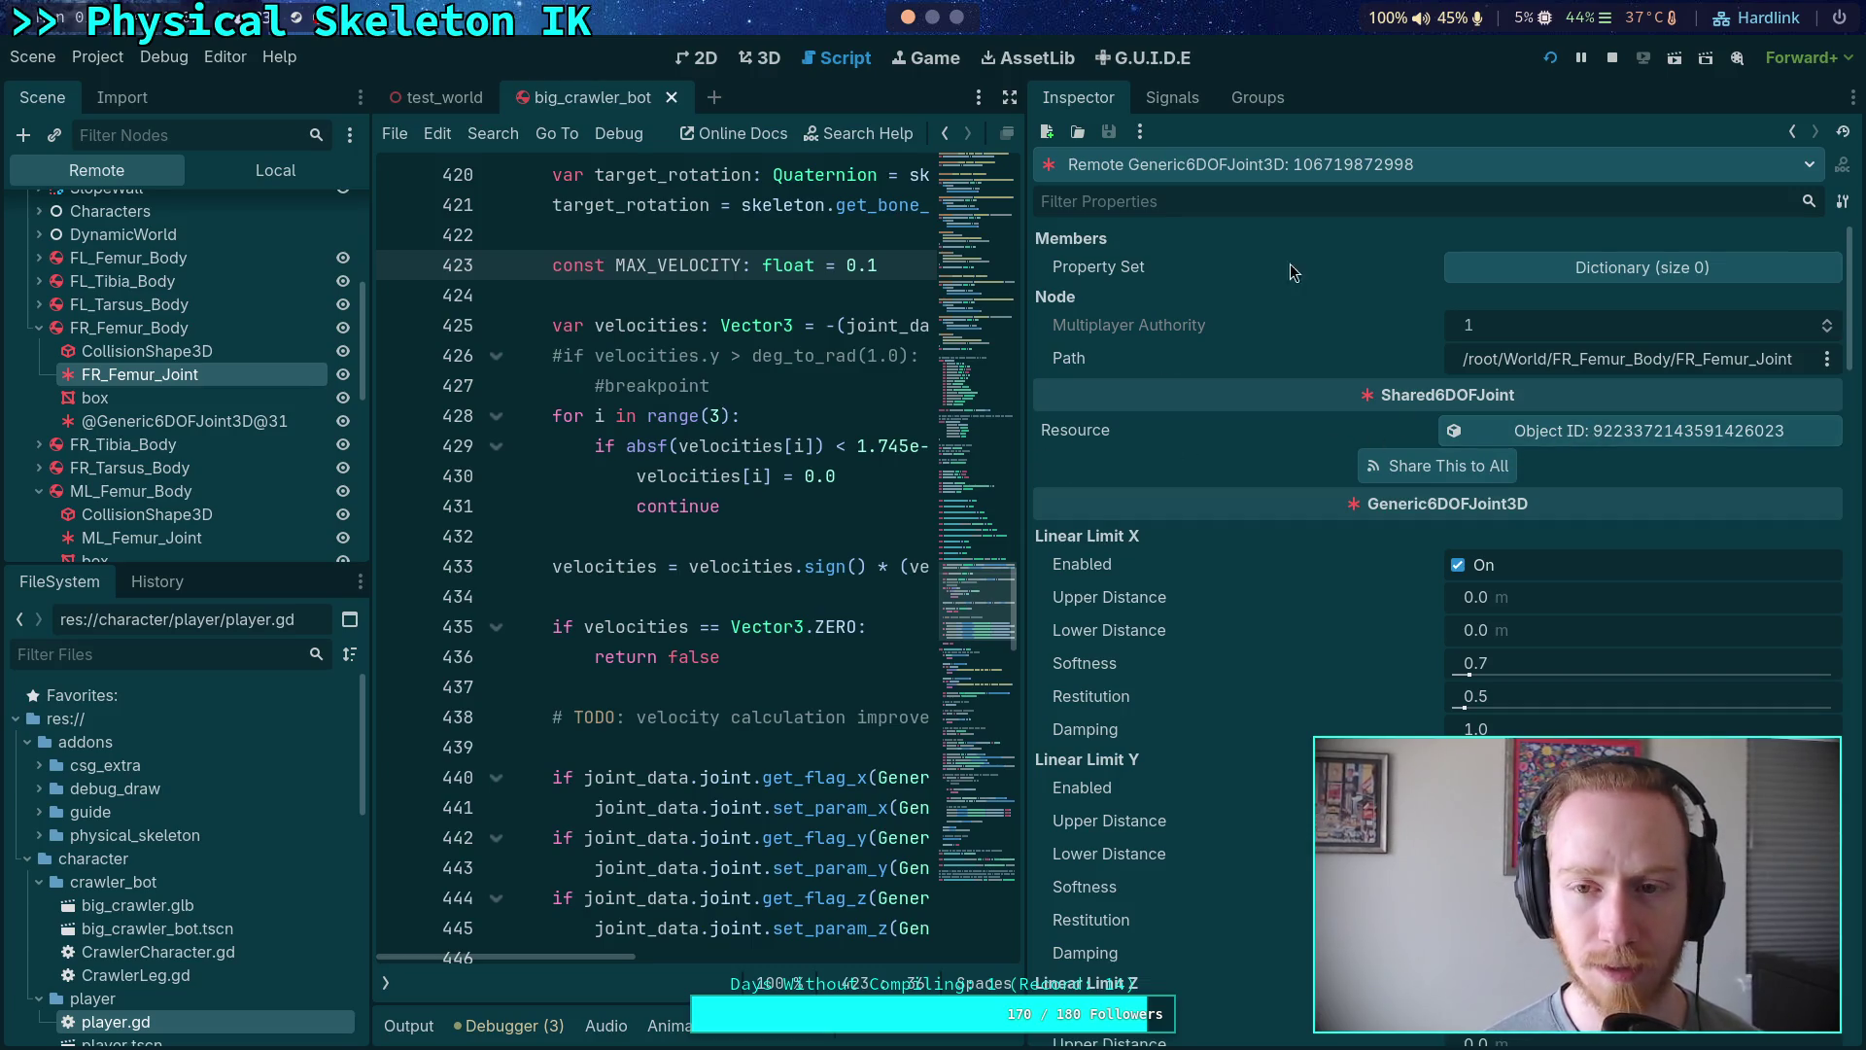
left_click(1611, 58)
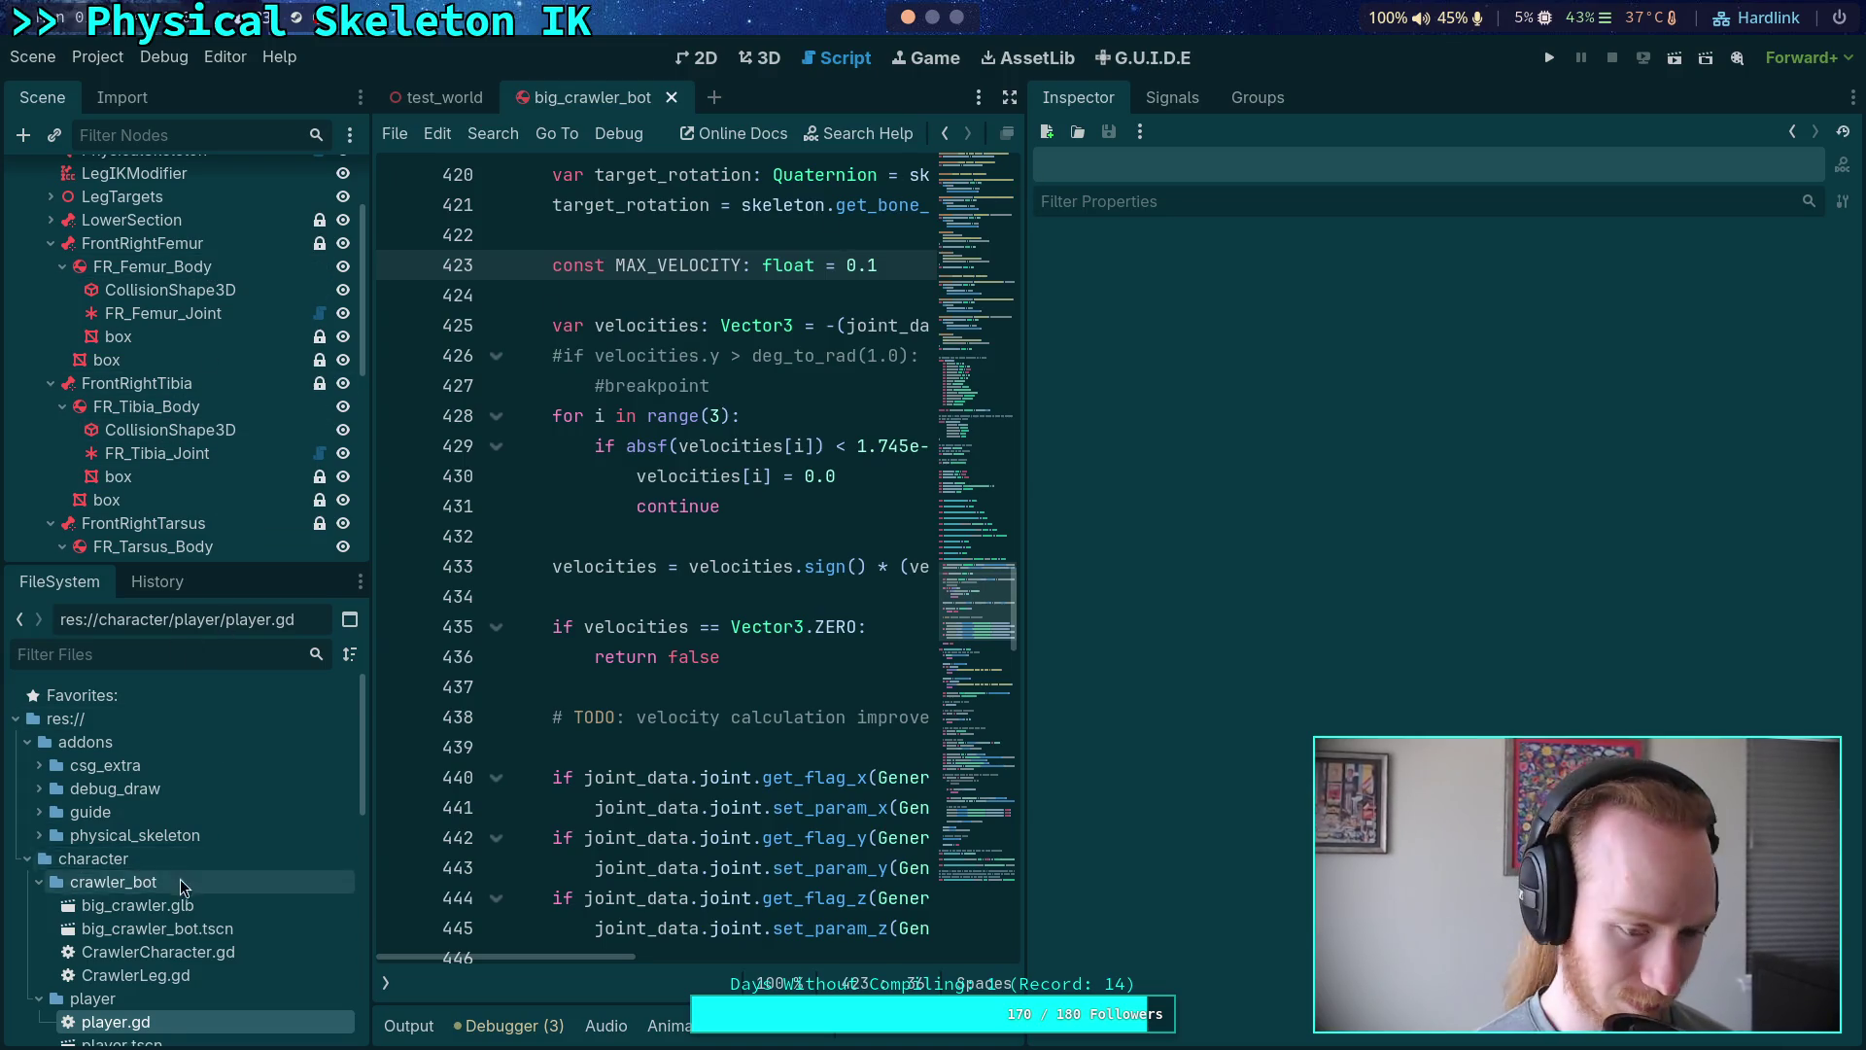
- Open shared_6dof_joint.gd and highlight the editor-only early return in _ready
scroll(215, 883, "down", 5)
scroll(216, 882, "down", 5)
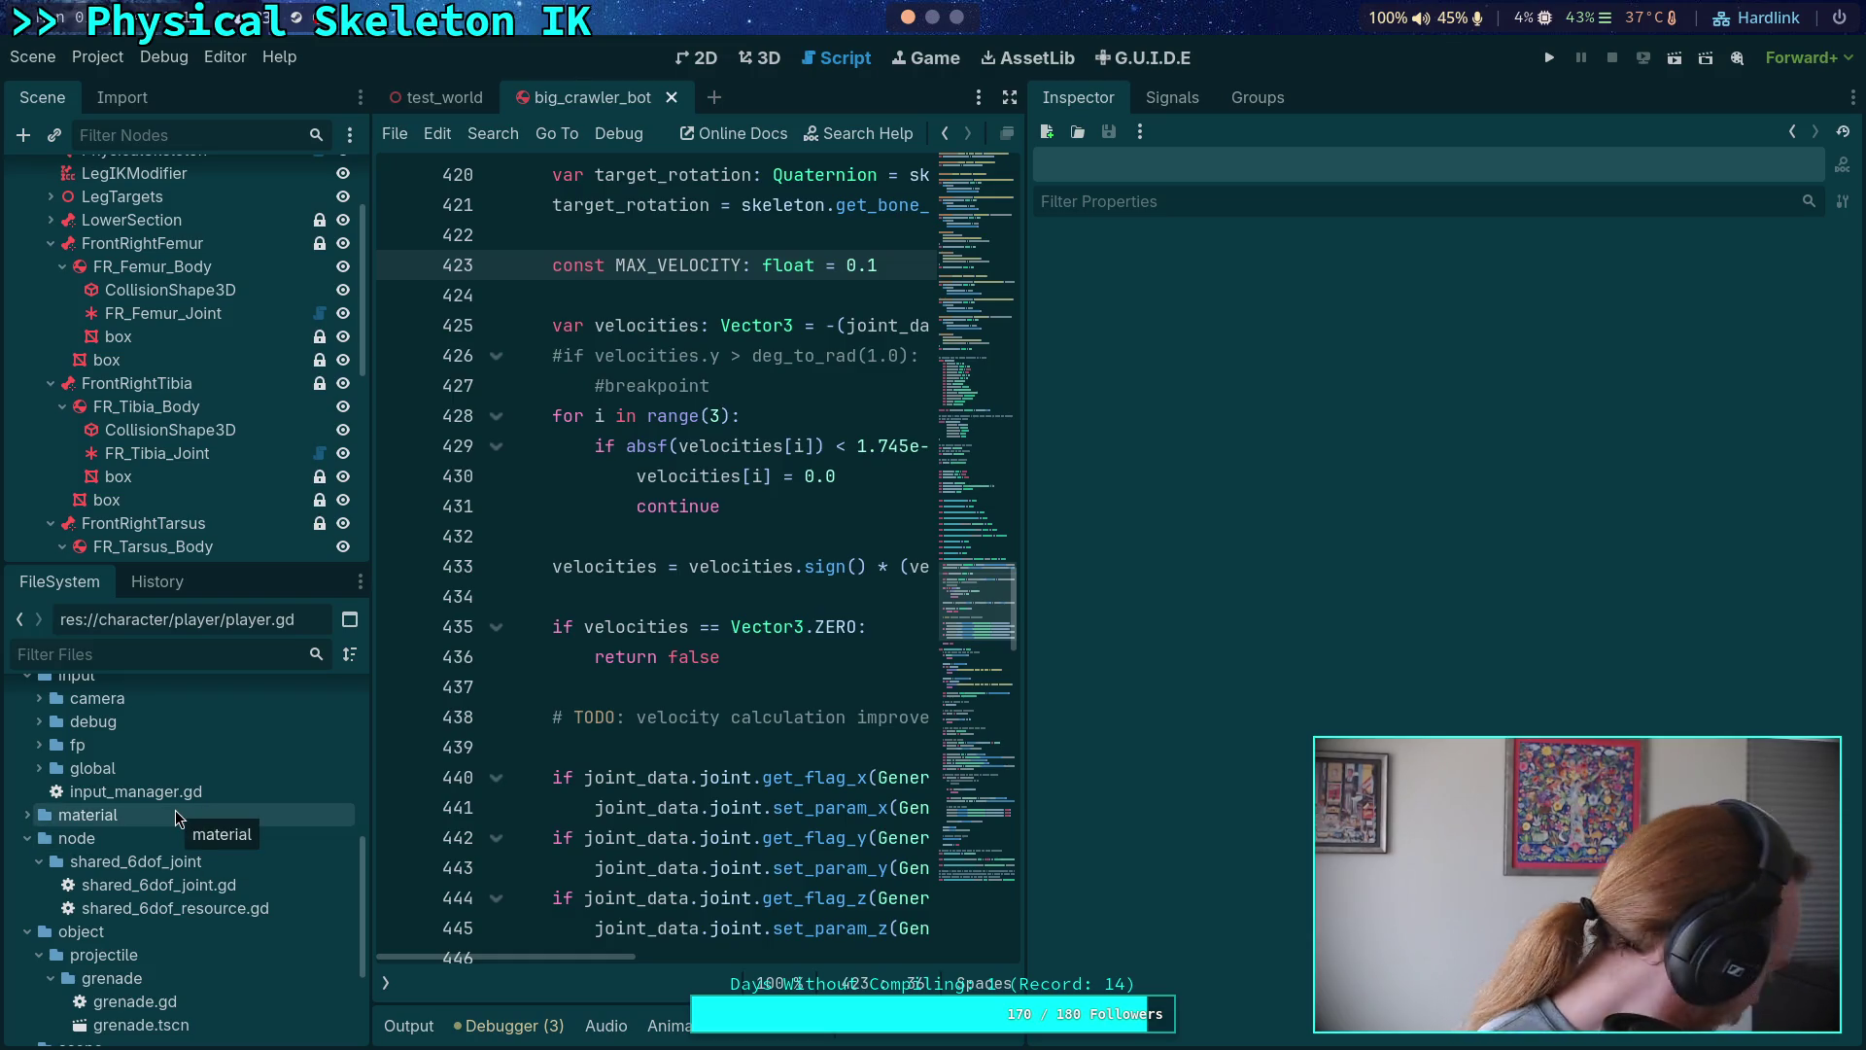
left_click(249, 892)
double_click(249, 894)
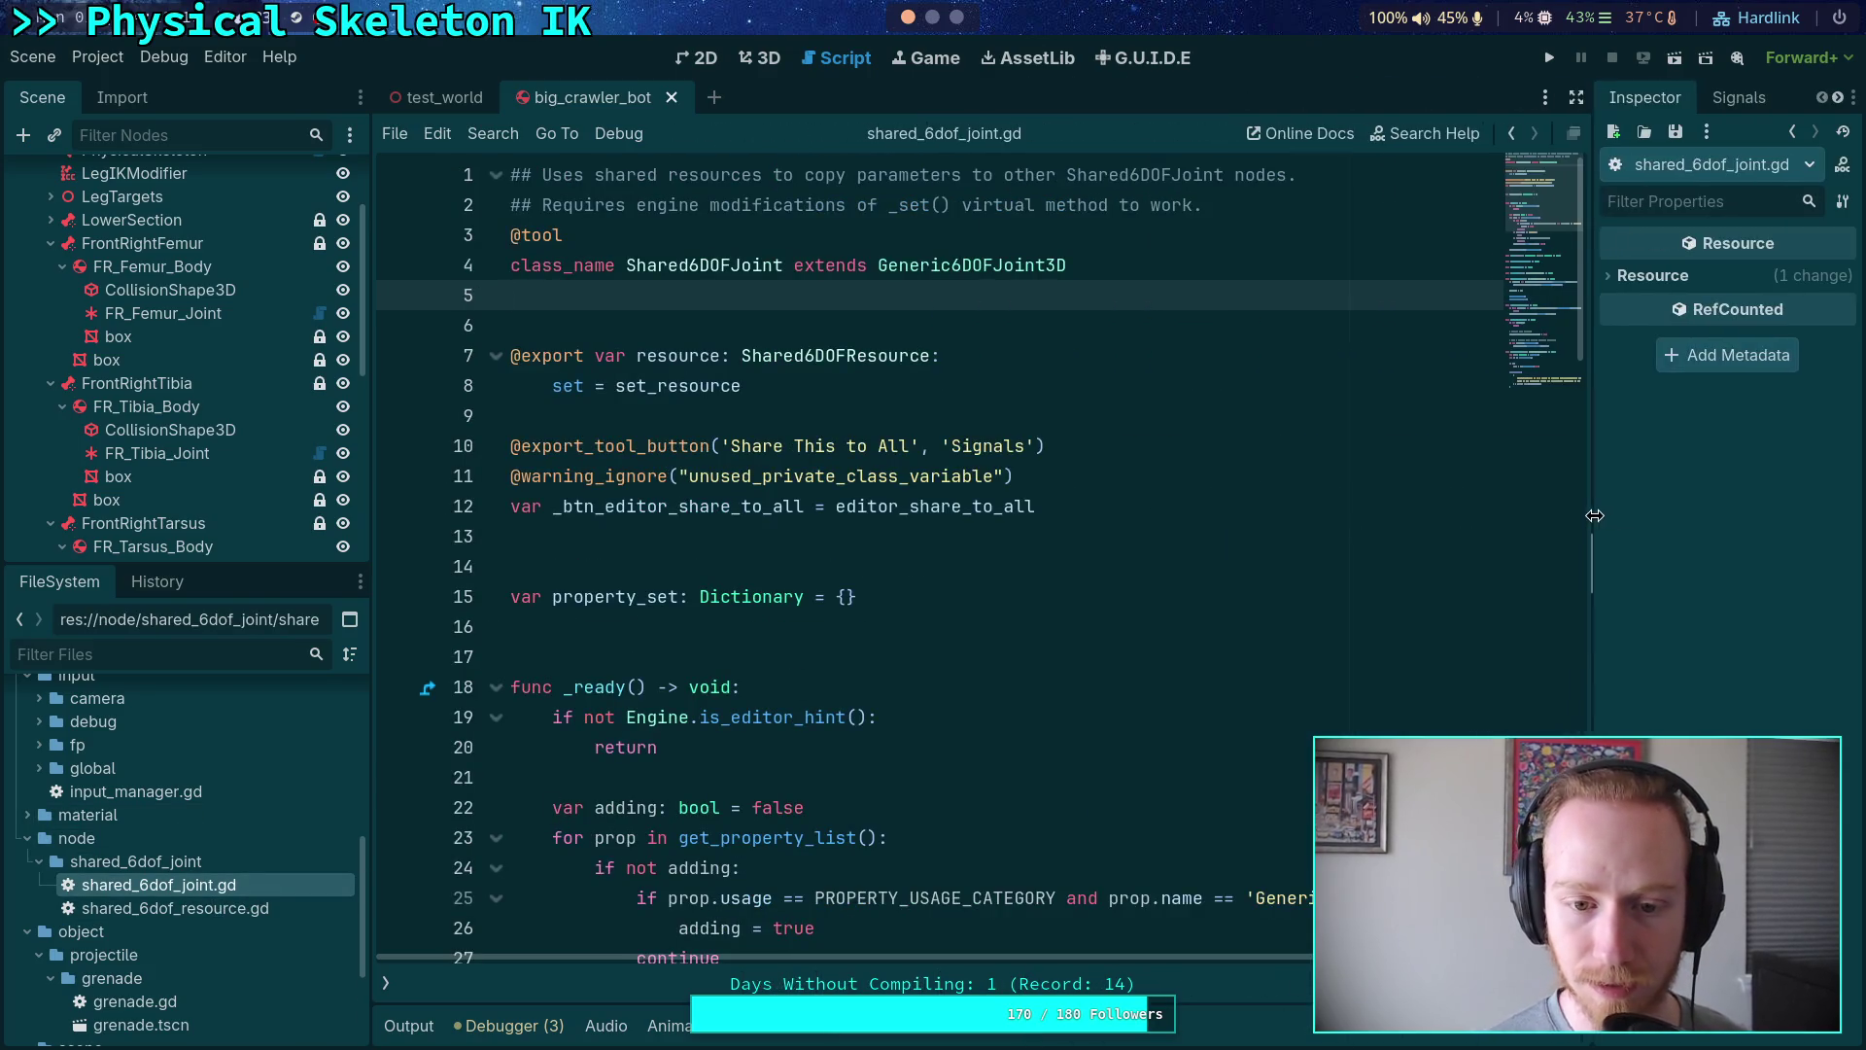
scroll(1060, 571, "down", 2)
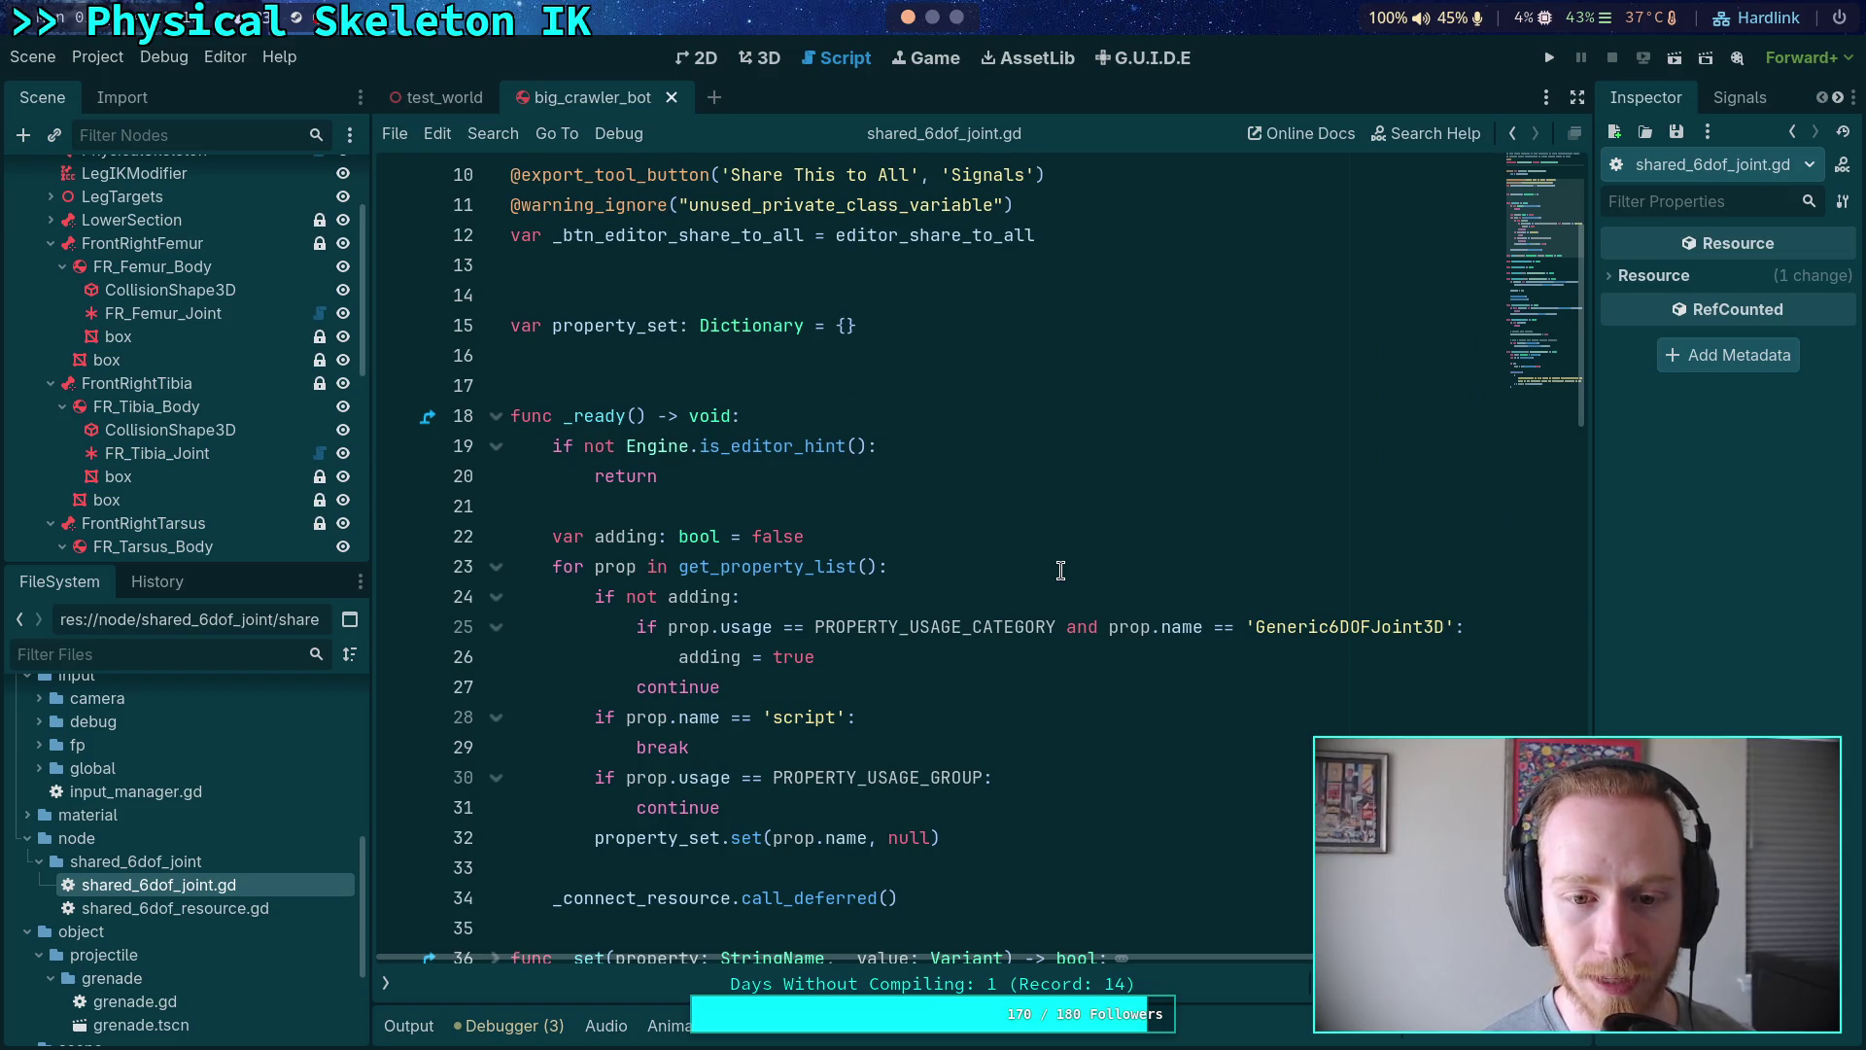
left_click_drag(700, 482, 467, 443)
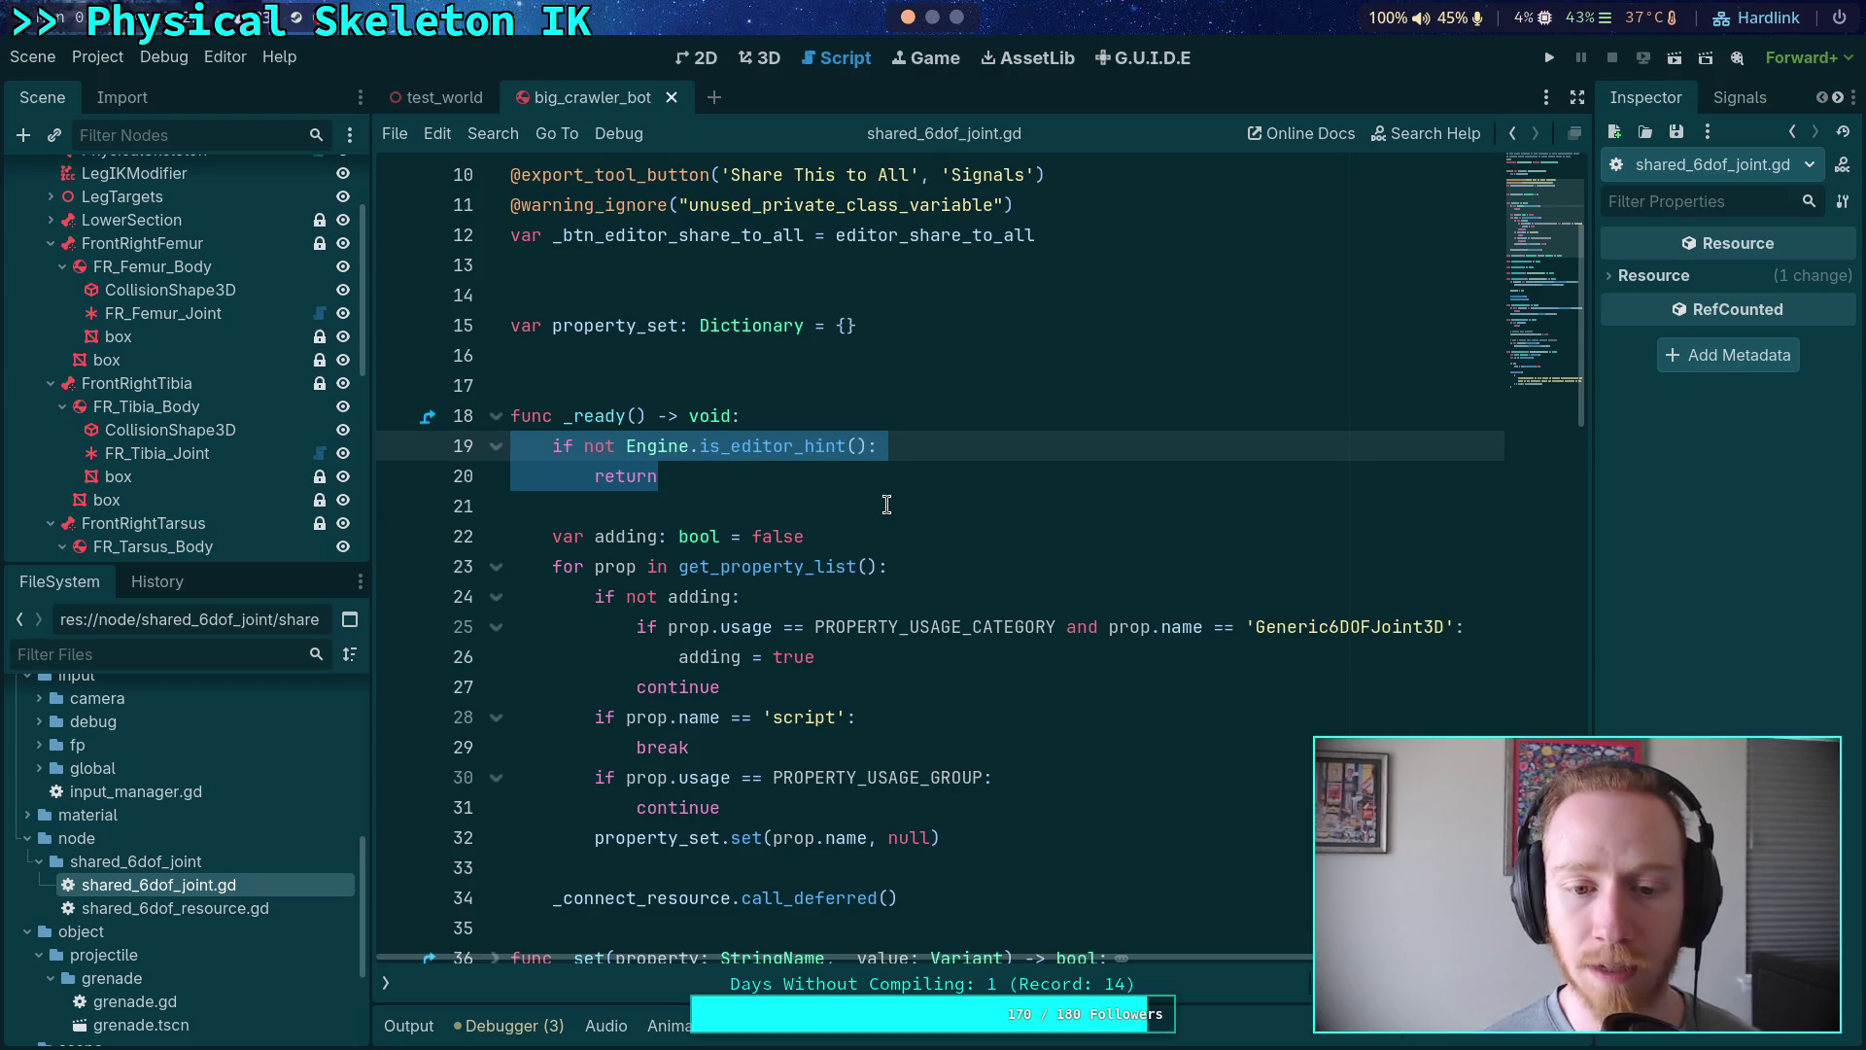
- Unfold _set and highlight its Engine.is_editor_hint() update condition and body
scroll(887, 503, "down", 4)
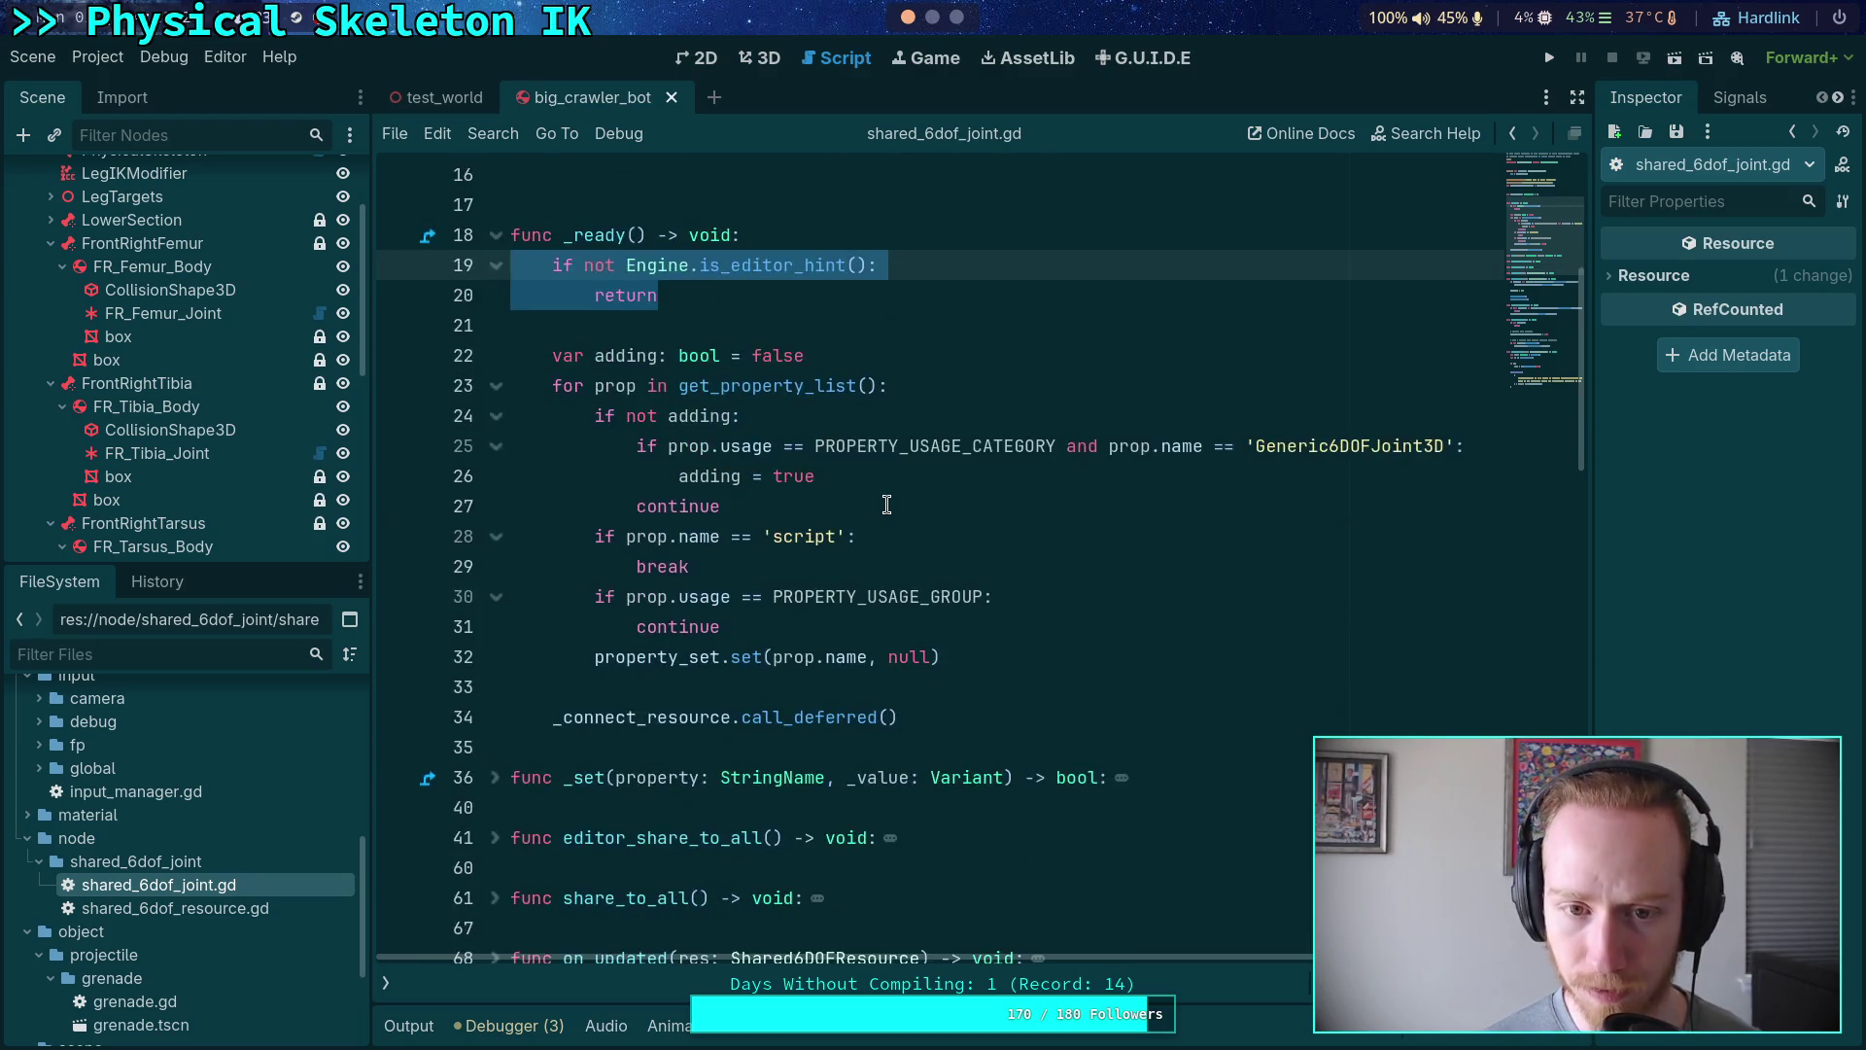
left_click(496, 599)
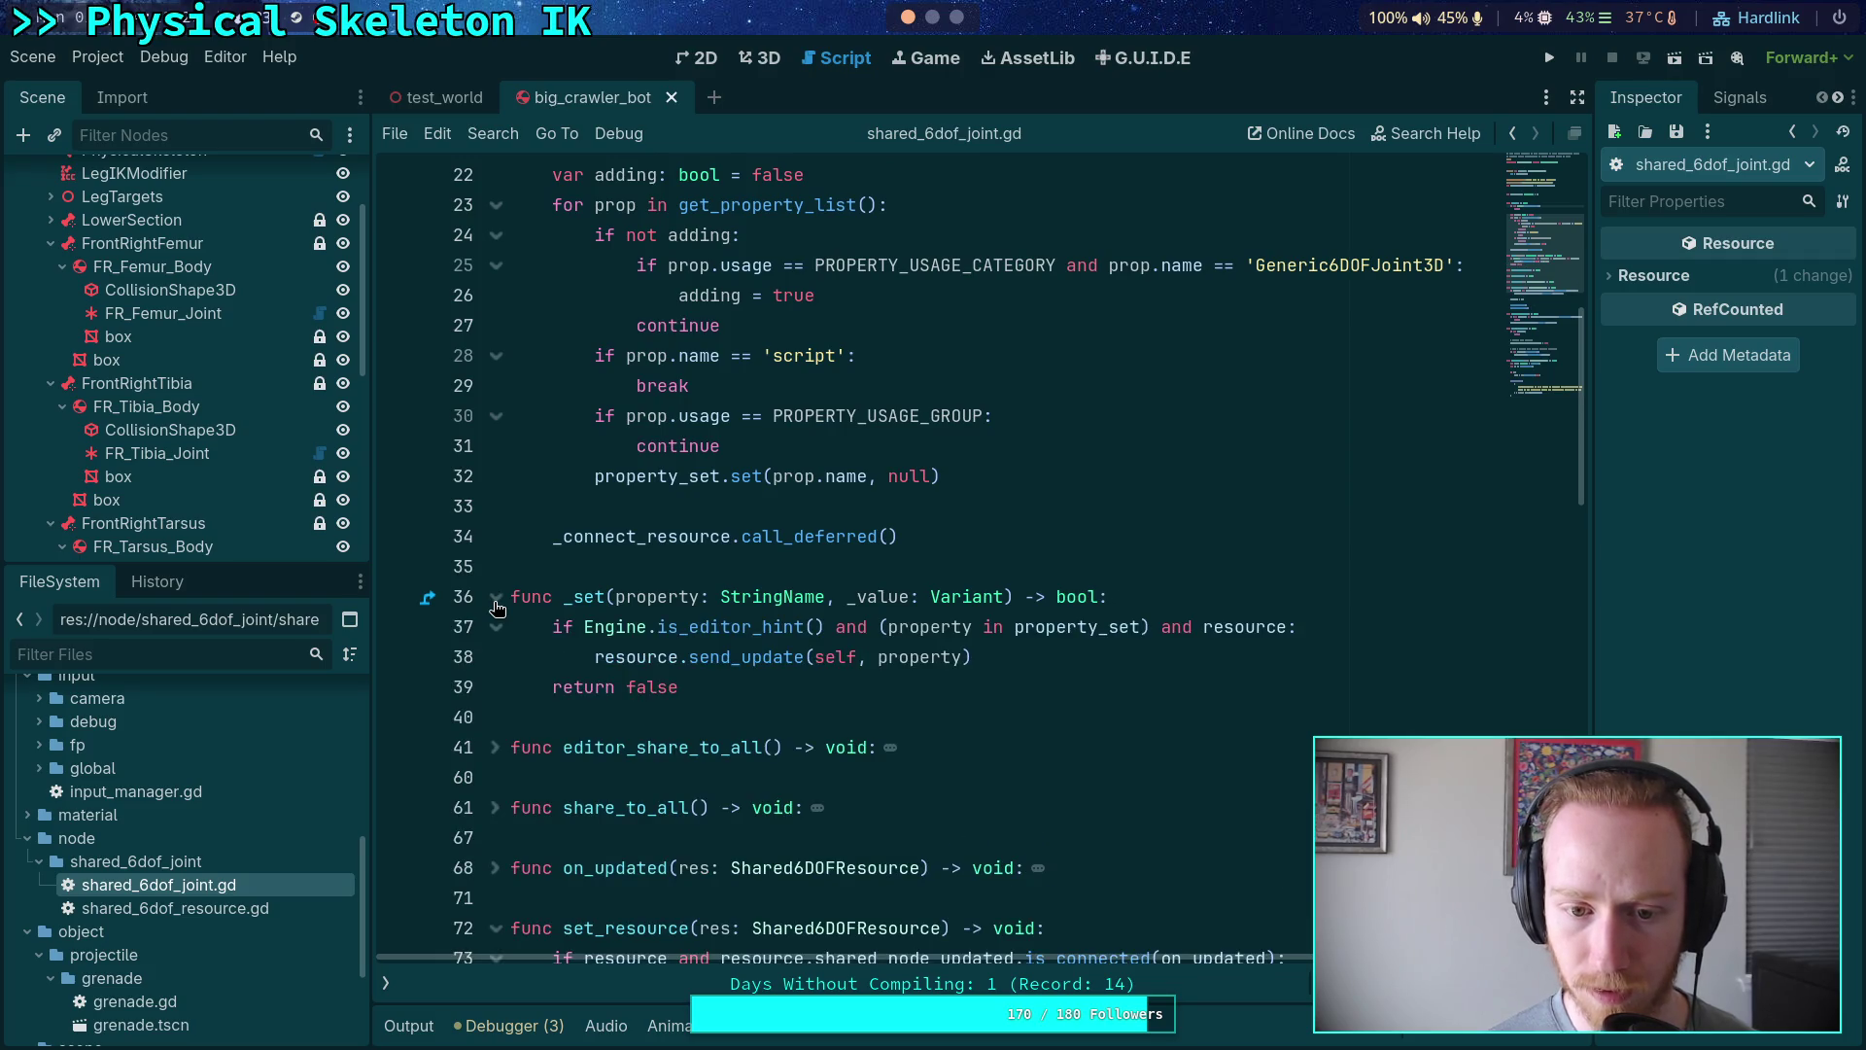
left_click_drag(583, 629, 836, 630)
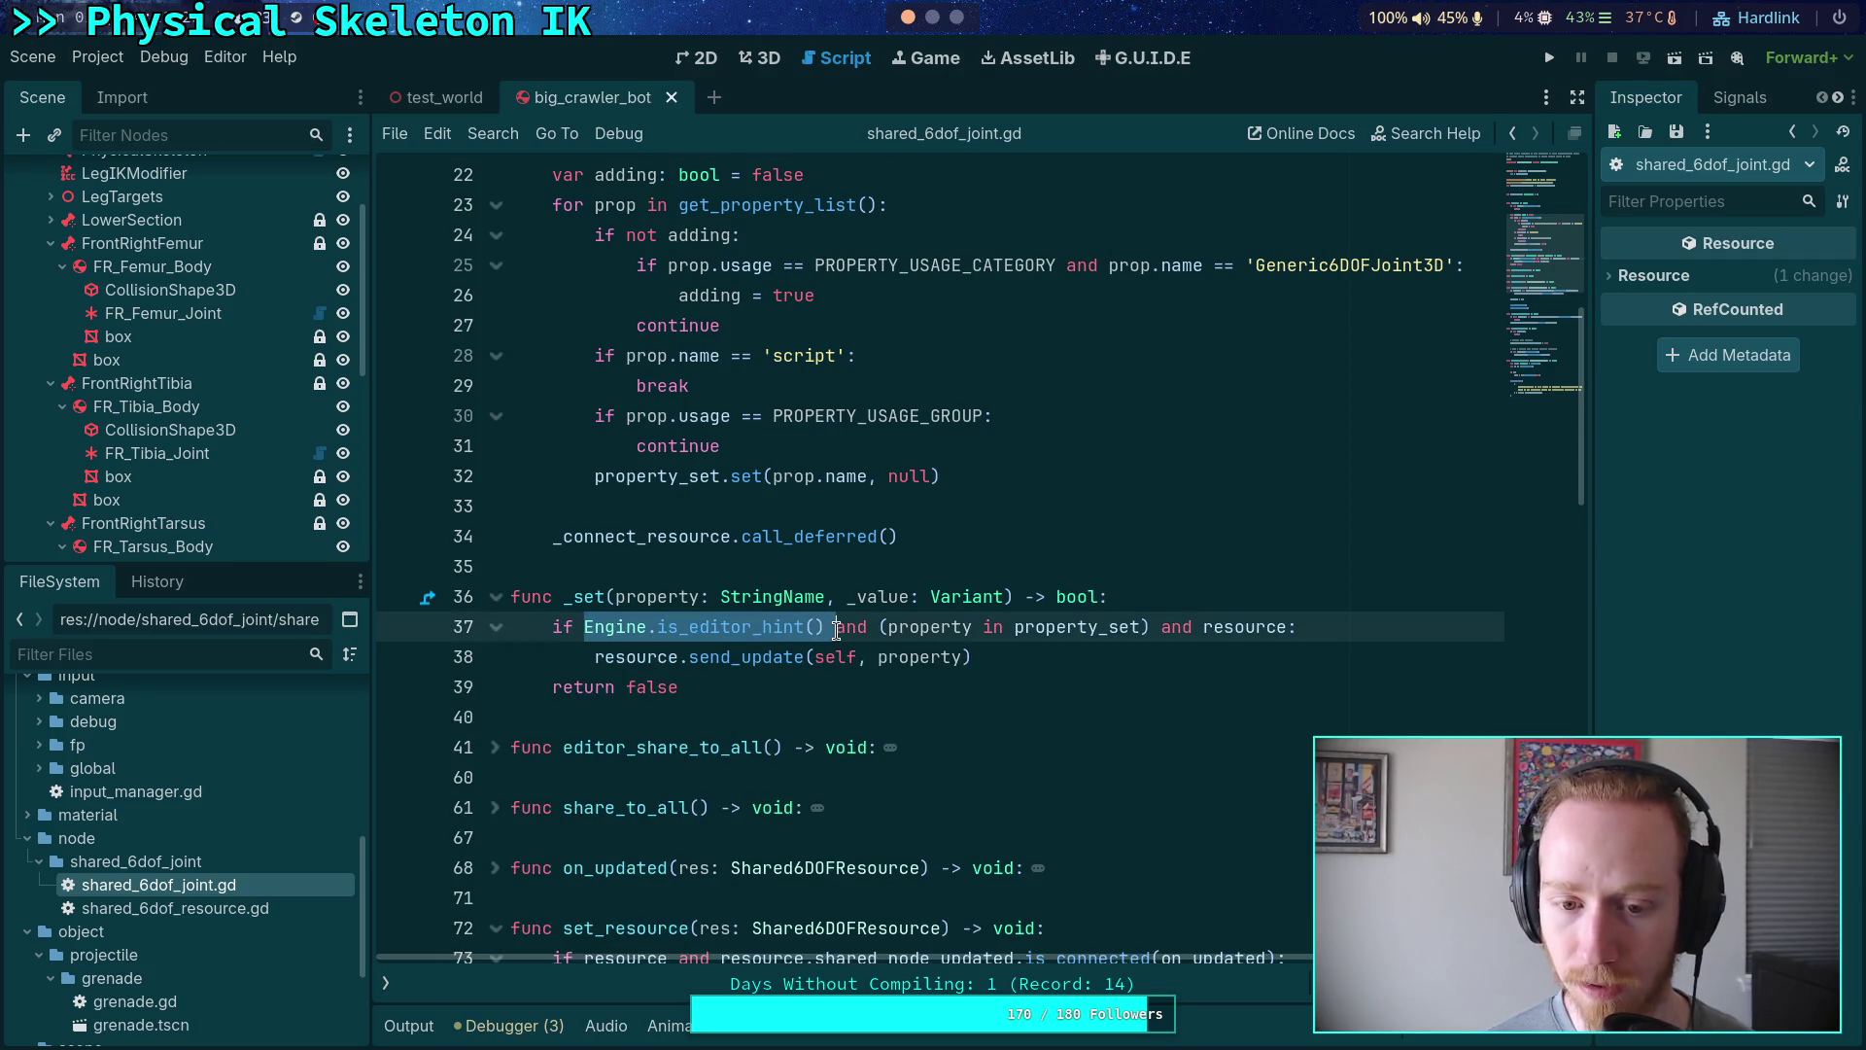
mouse_move(1011, 657)
left_mouse_down()
mouse_move(595, 658)
mouse_move(544, 619)
left_mouse_up()
scroll(545, 619, "down", 2)
left_click(750, 541)
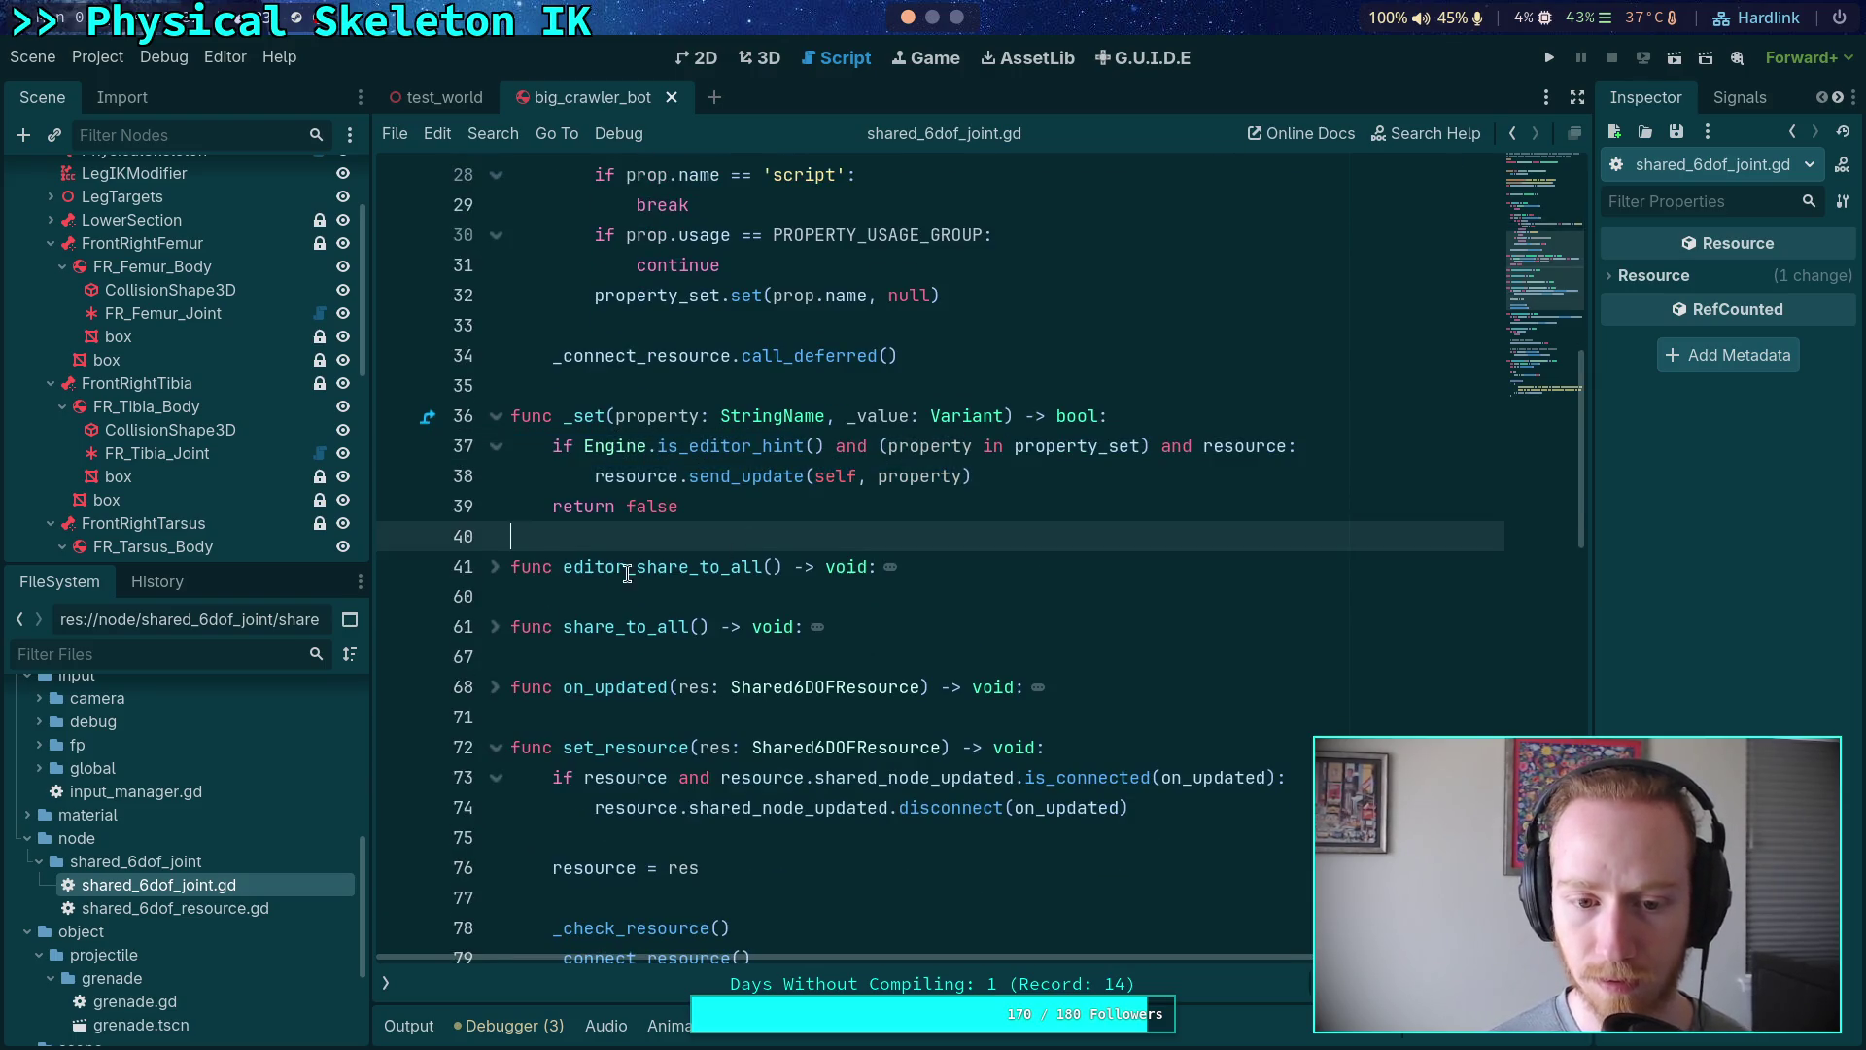
- Unfold on_updated, then place the caret after the update condition in _set
left_click(495, 687)
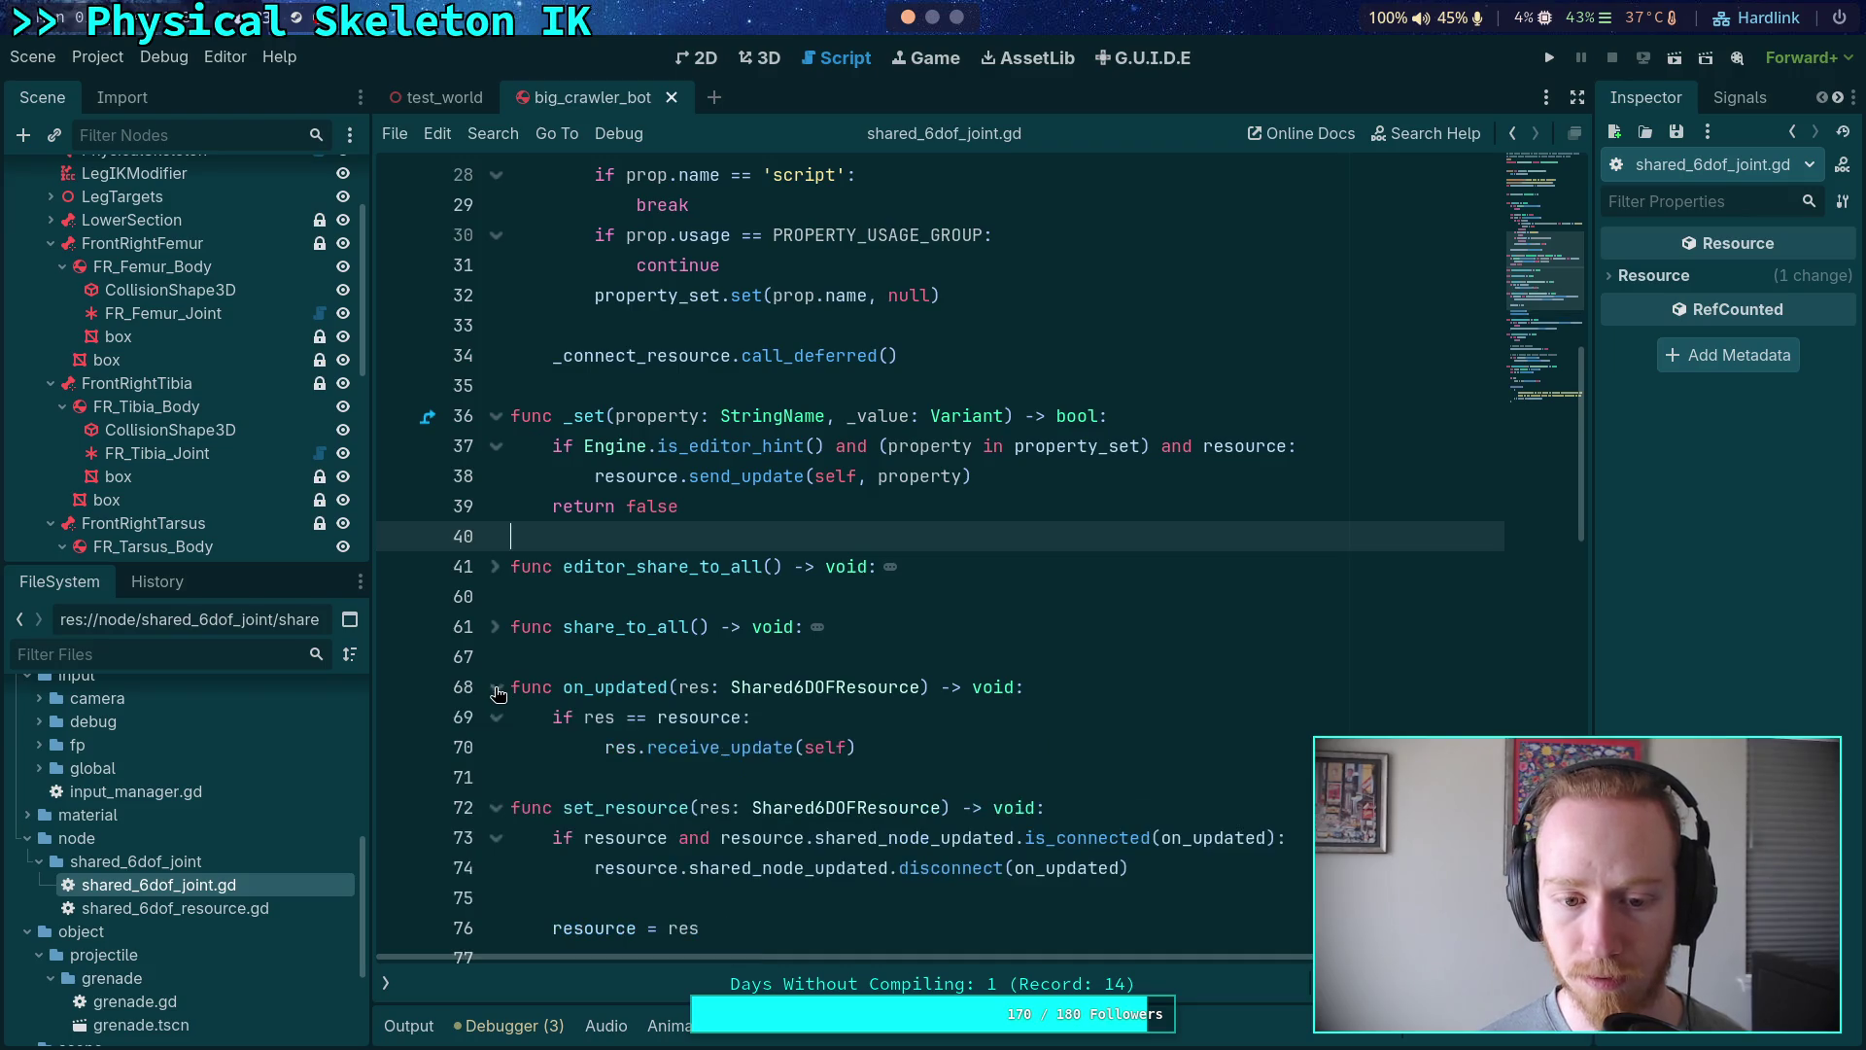
scroll(517, 671, "down", 3)
scroll(530, 607, "down", 3)
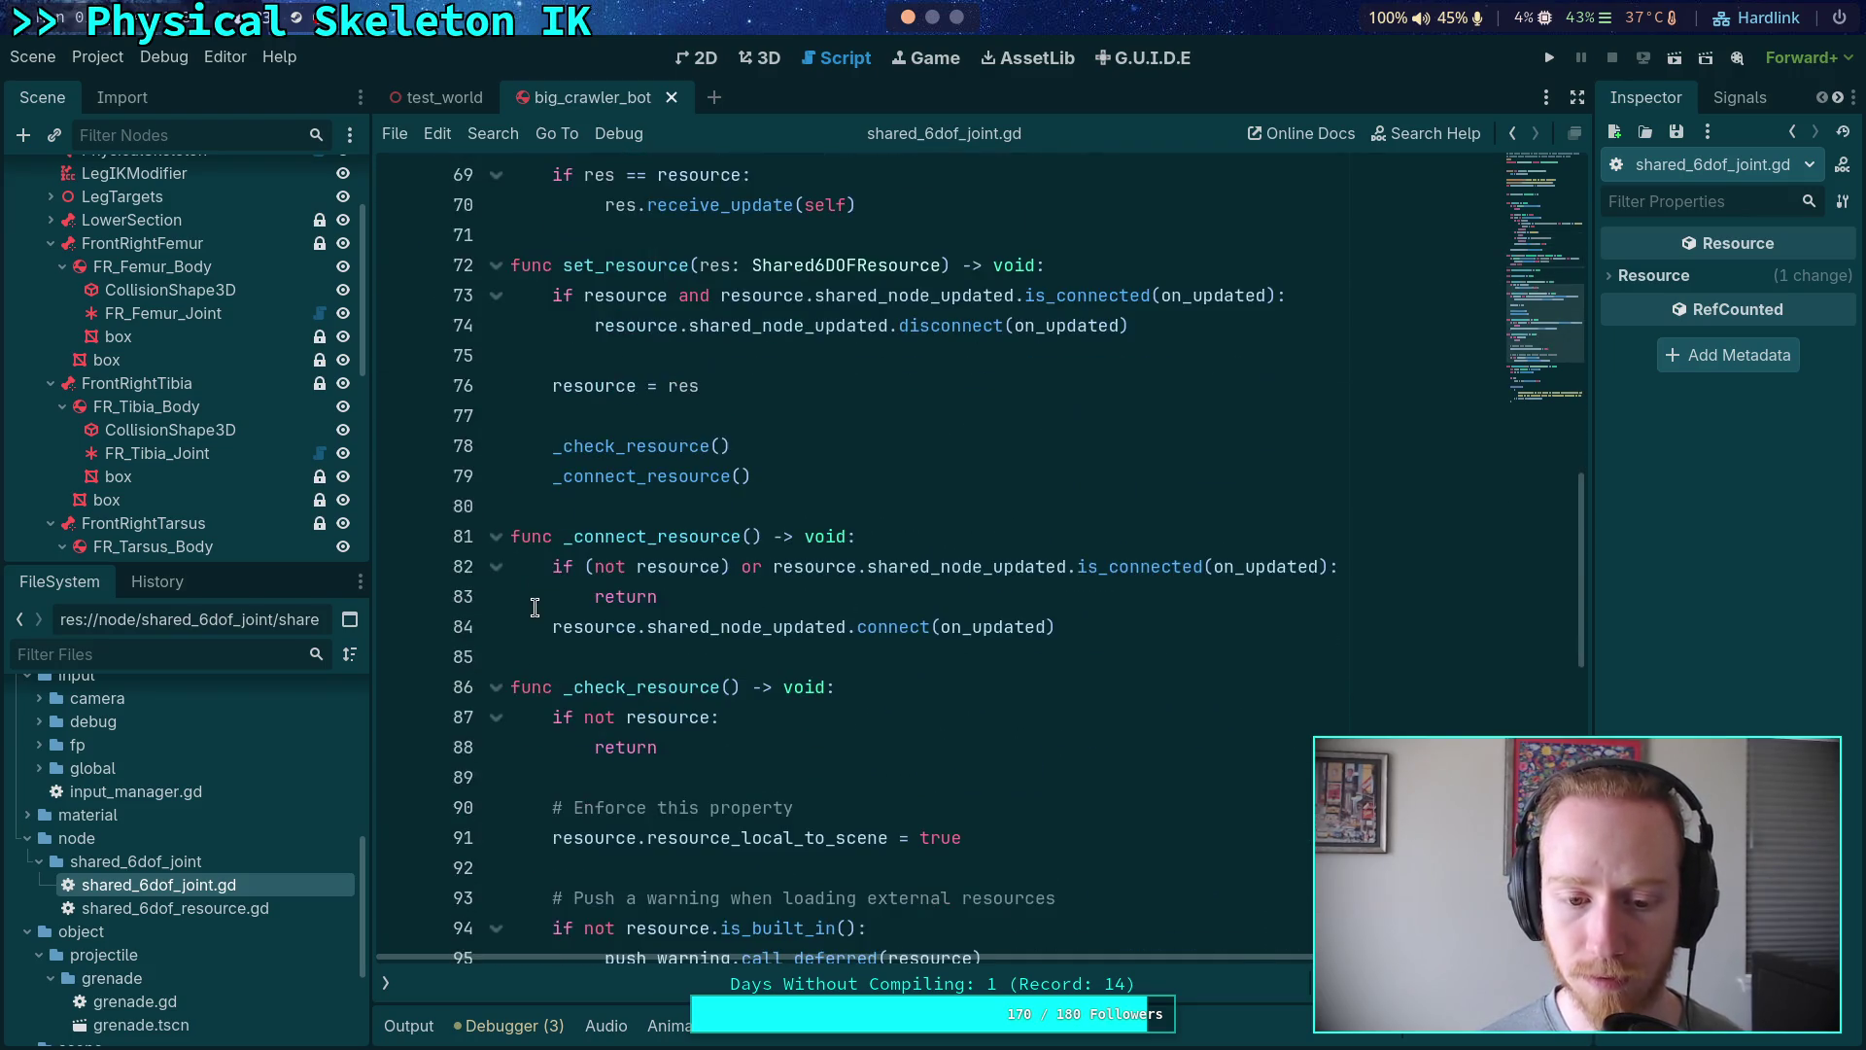
scroll(535, 607, "up", 10)
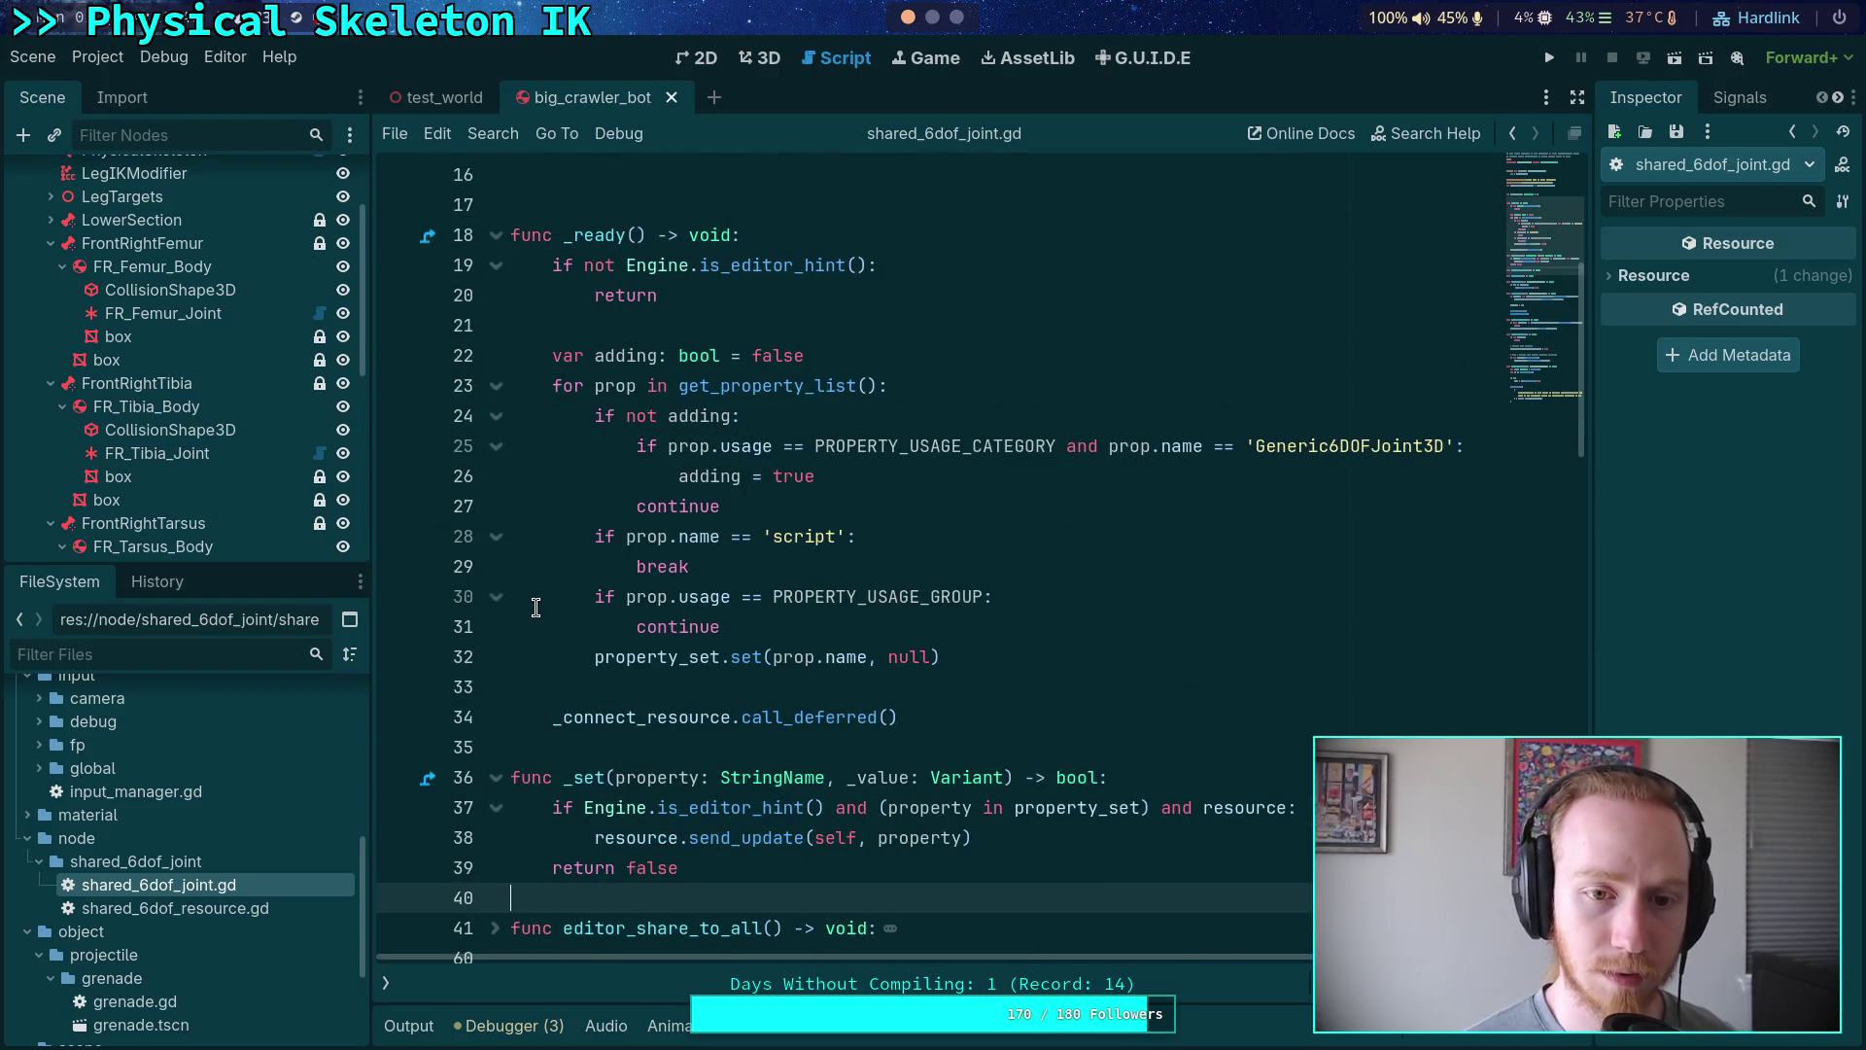
scroll(537, 609, "down", 1)
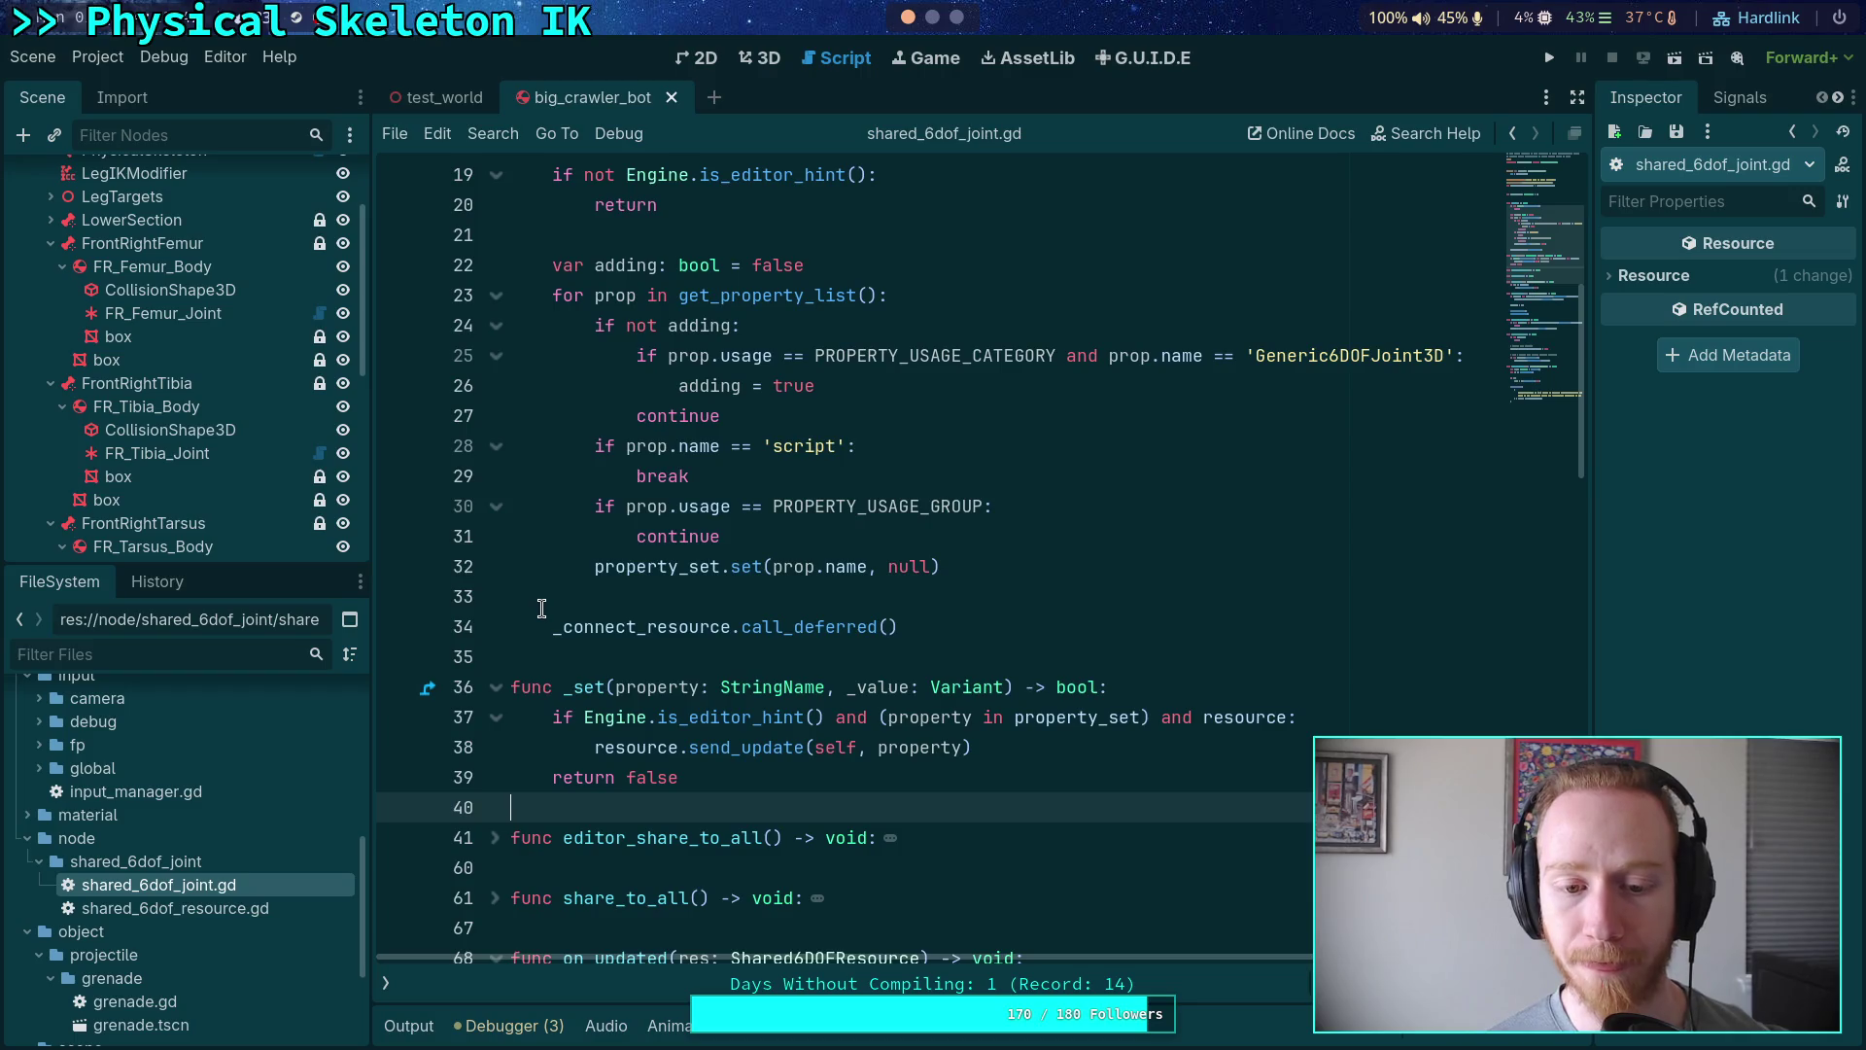
scroll(536, 609, "down", 1)
left_click(1319, 630)
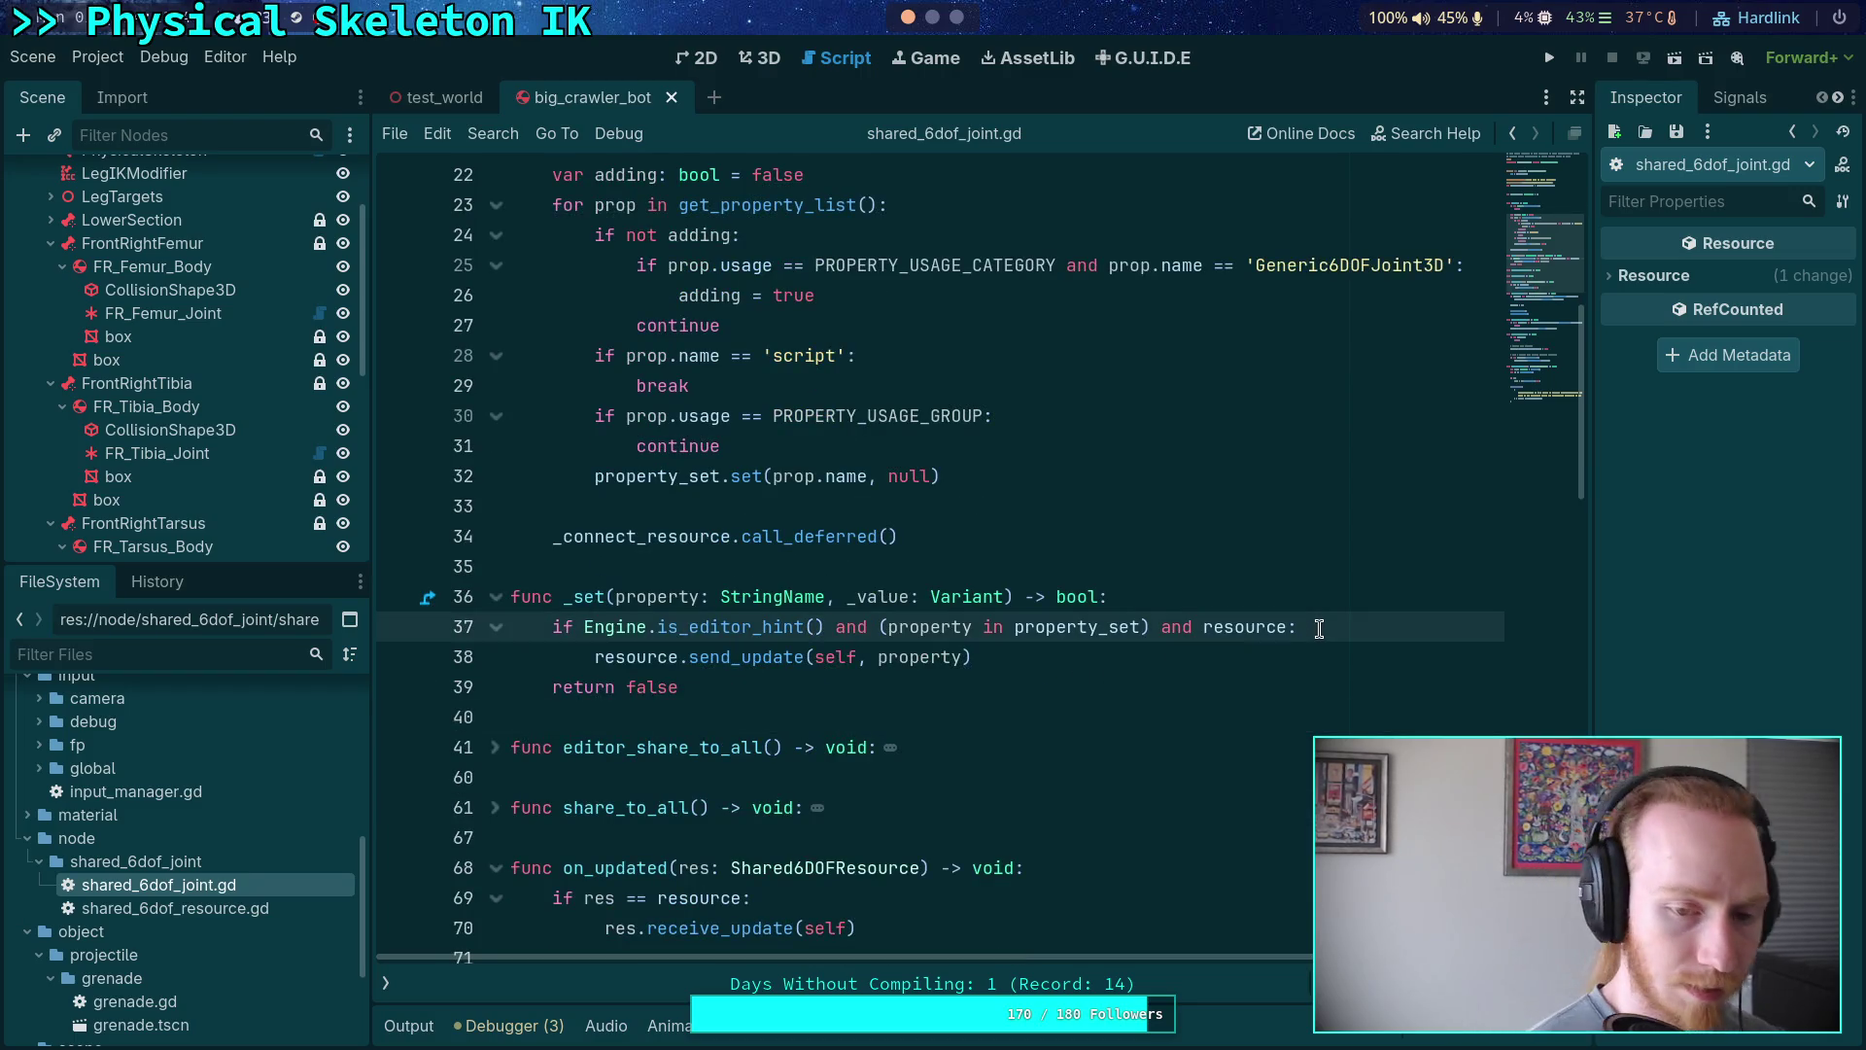
- Add print('updating shared nodes!') inside the update branch and run the game
key("Return")
type("pri")
key("Return")
type("'updating shared nod")
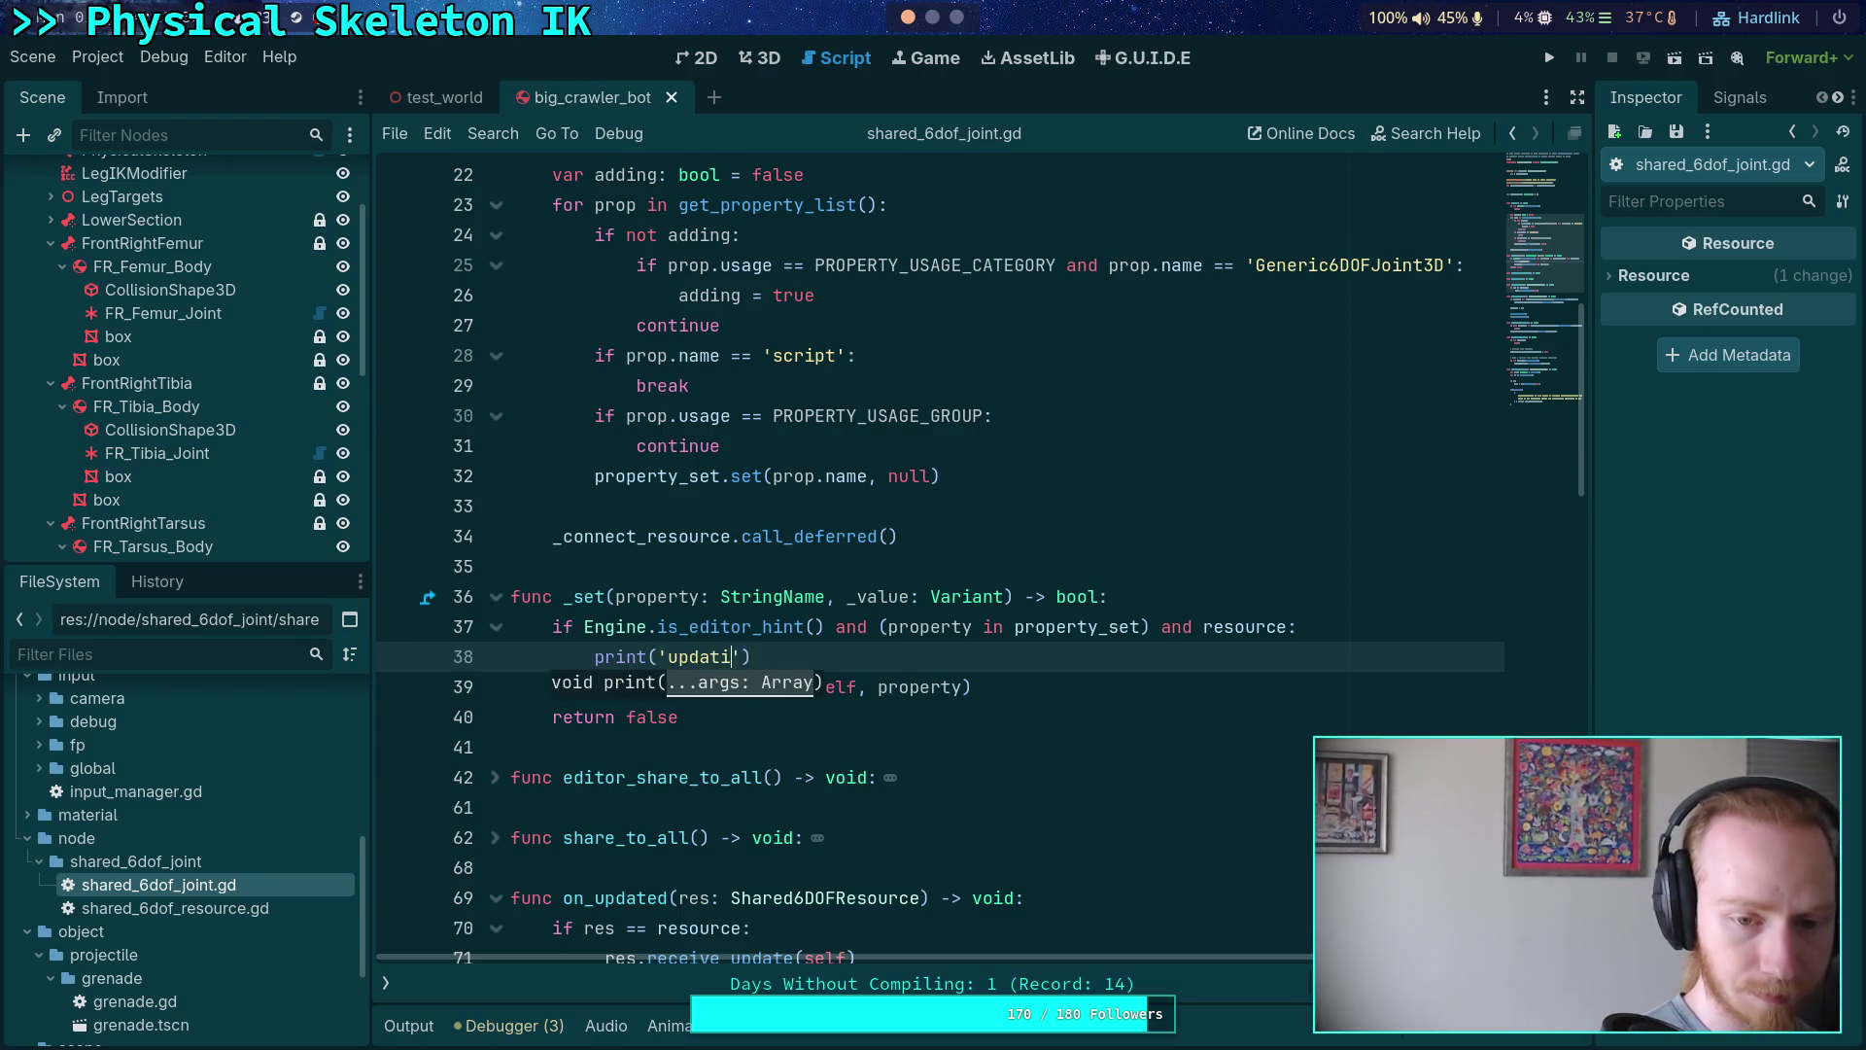
type("es!")
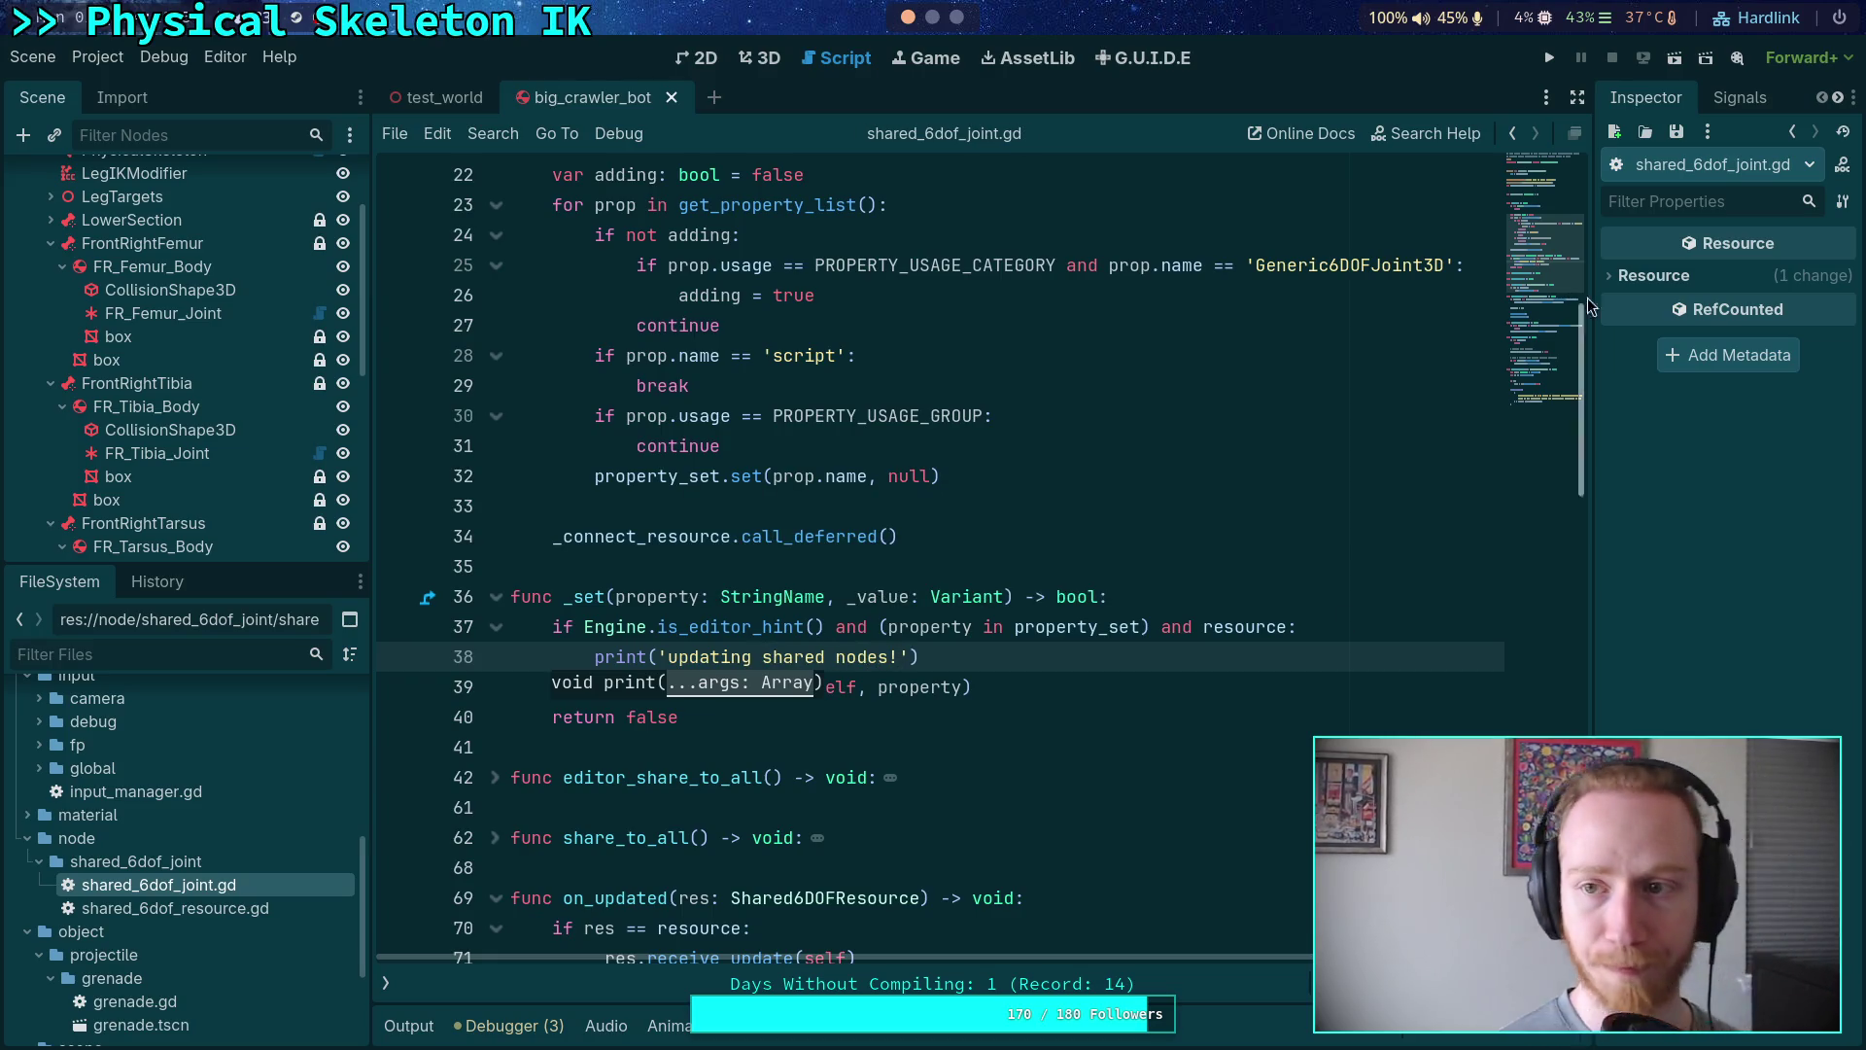
key("F5")
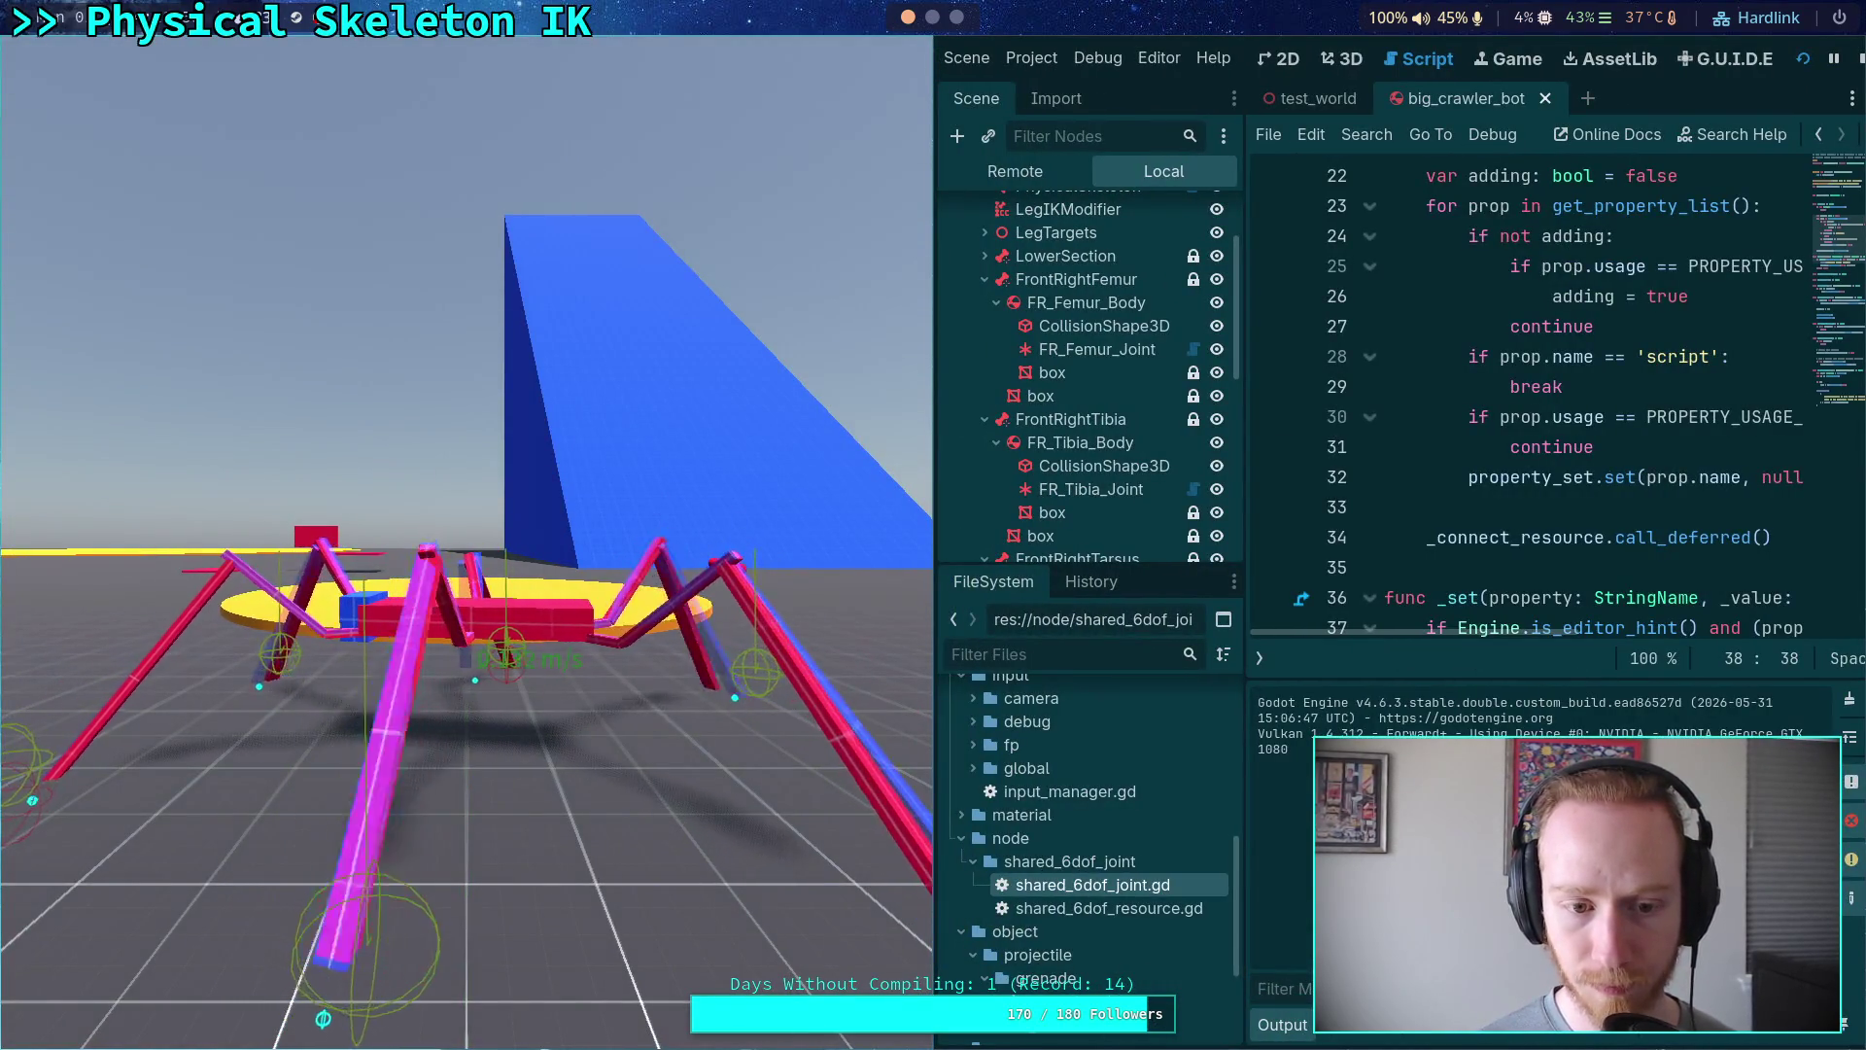
- Stop the game and delete the 'updating shared nodes!' print line
left_click(1859, 60)
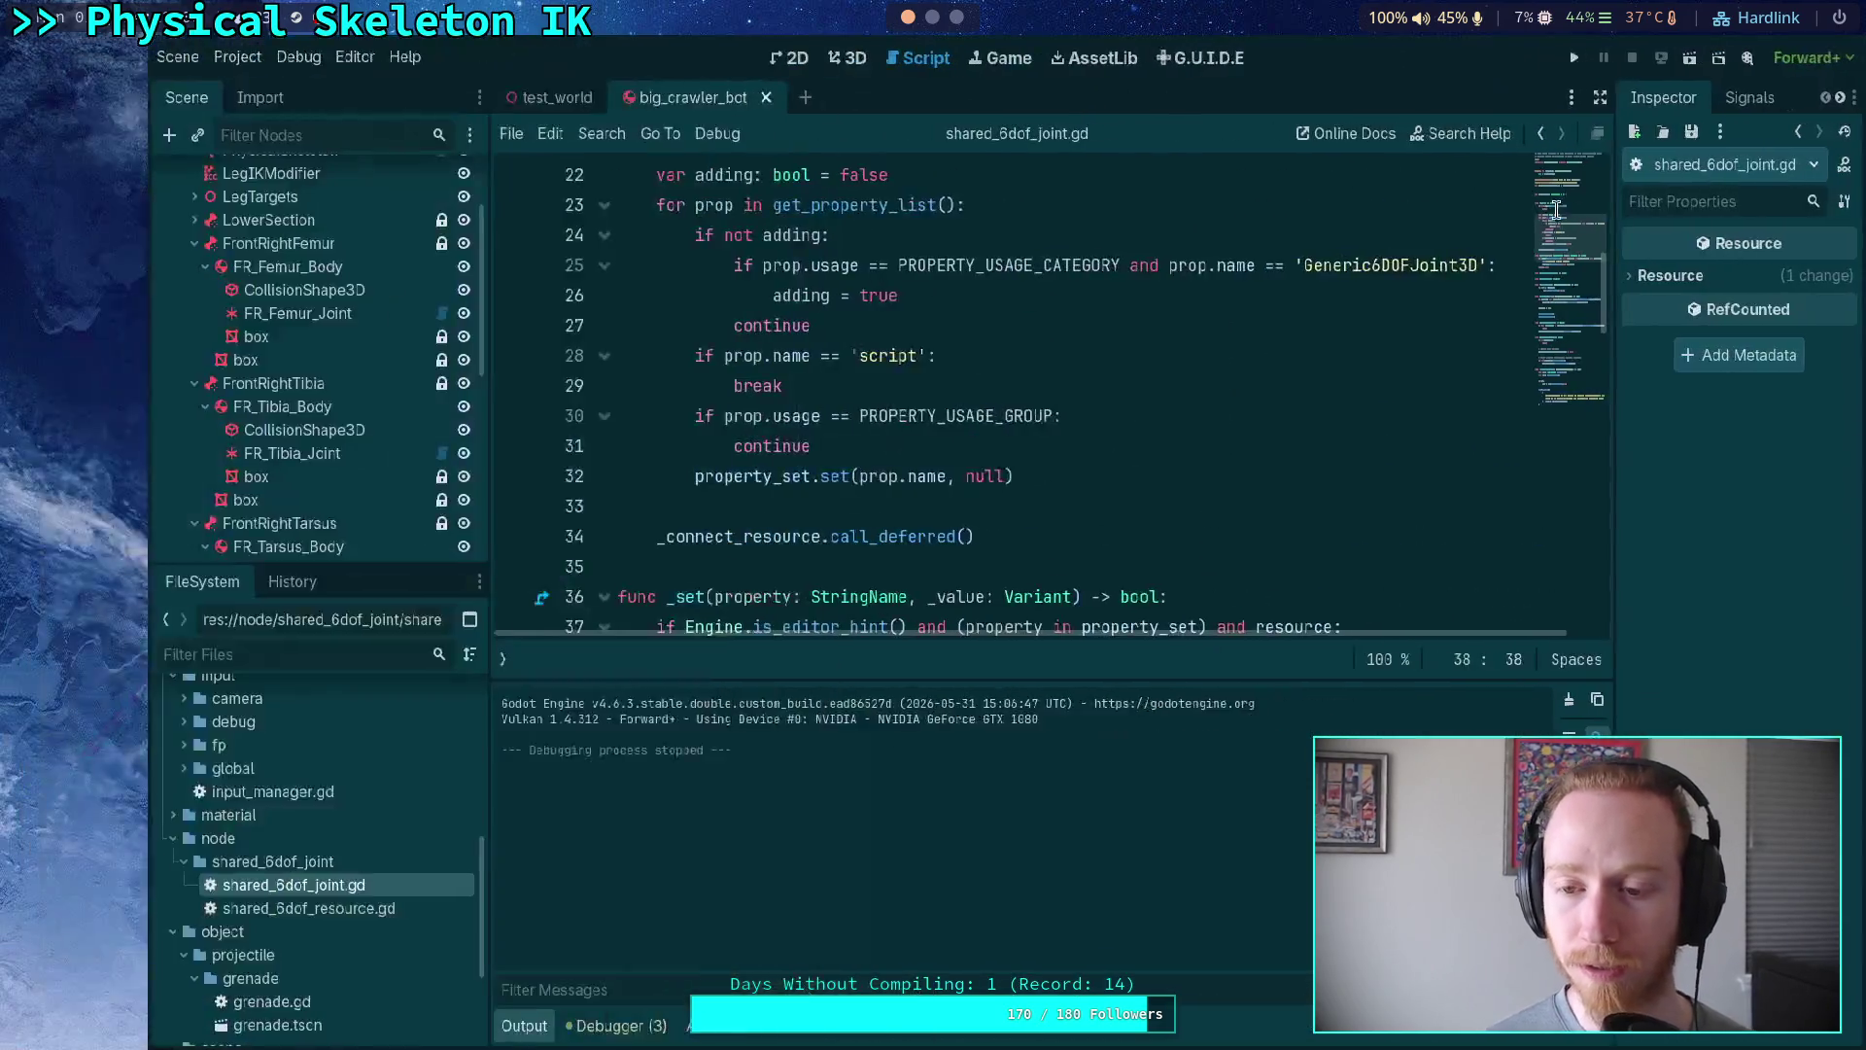
scroll(1020, 473, "down", 2)
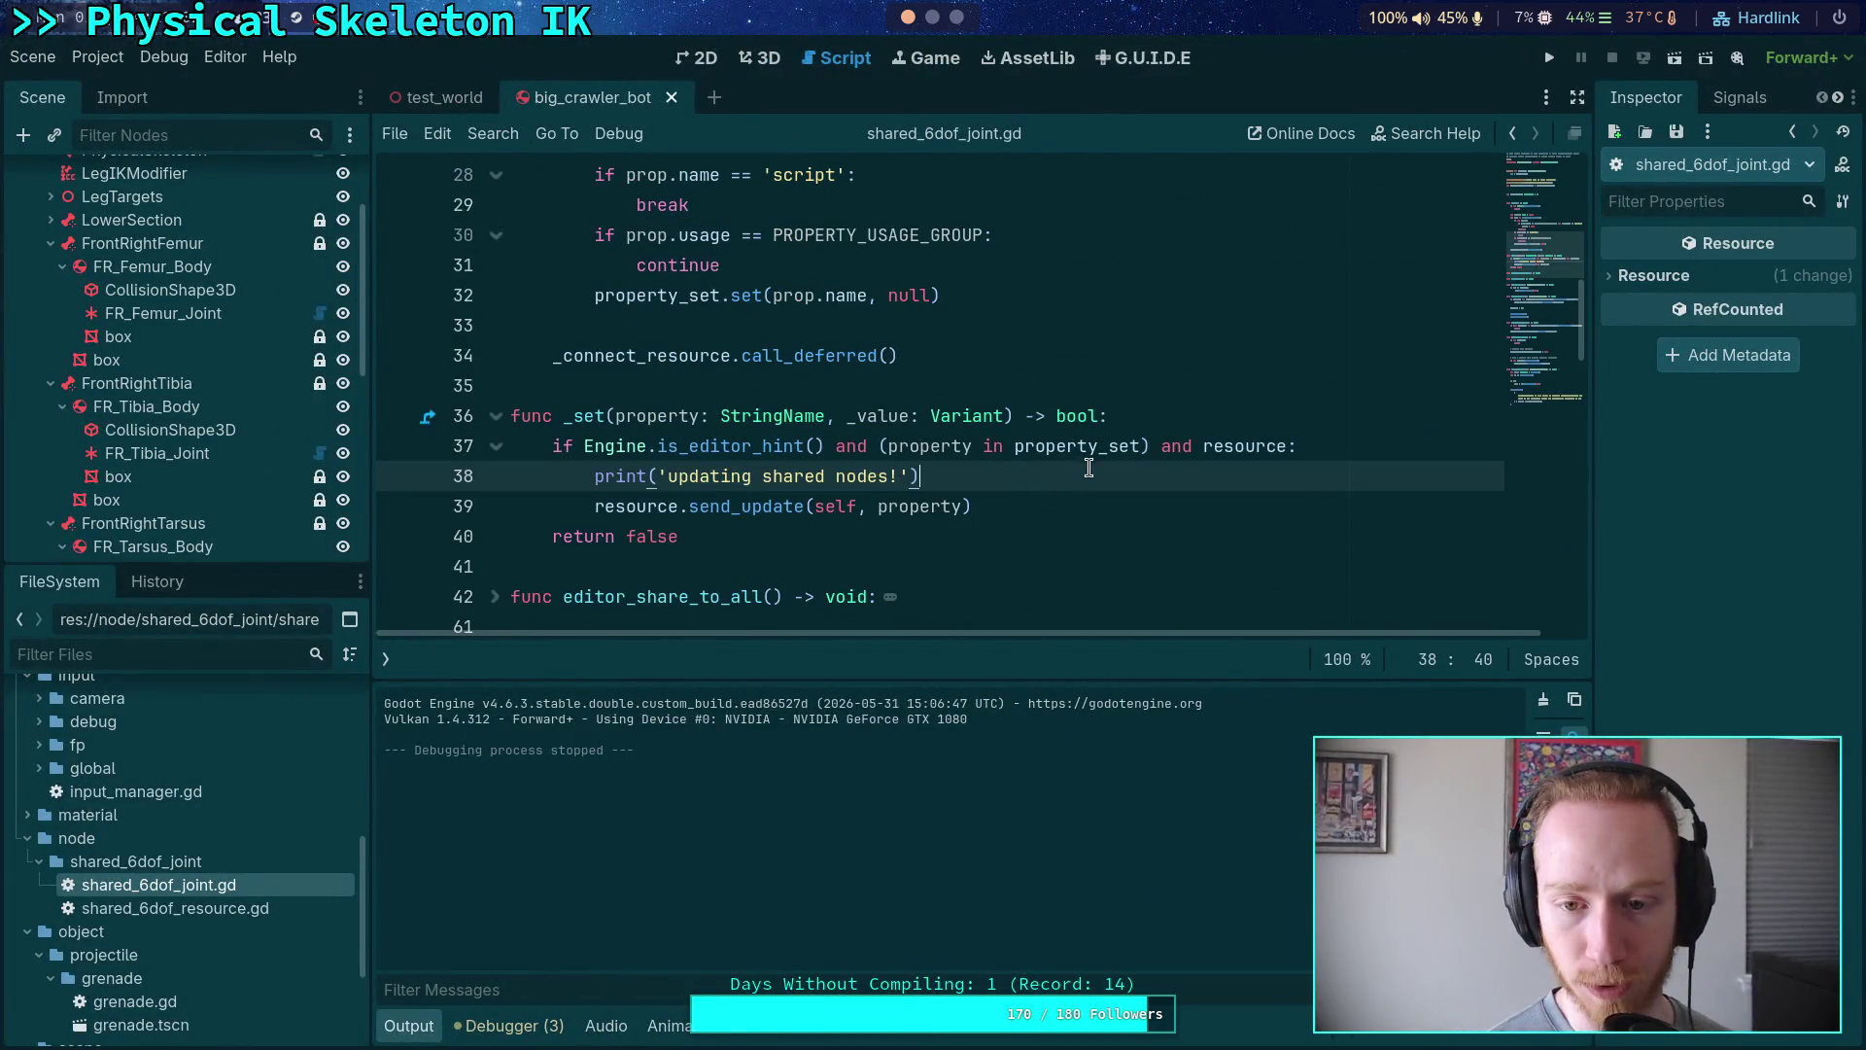
left_click_drag(1089, 468, 1367, 447)
key("BackSpace")
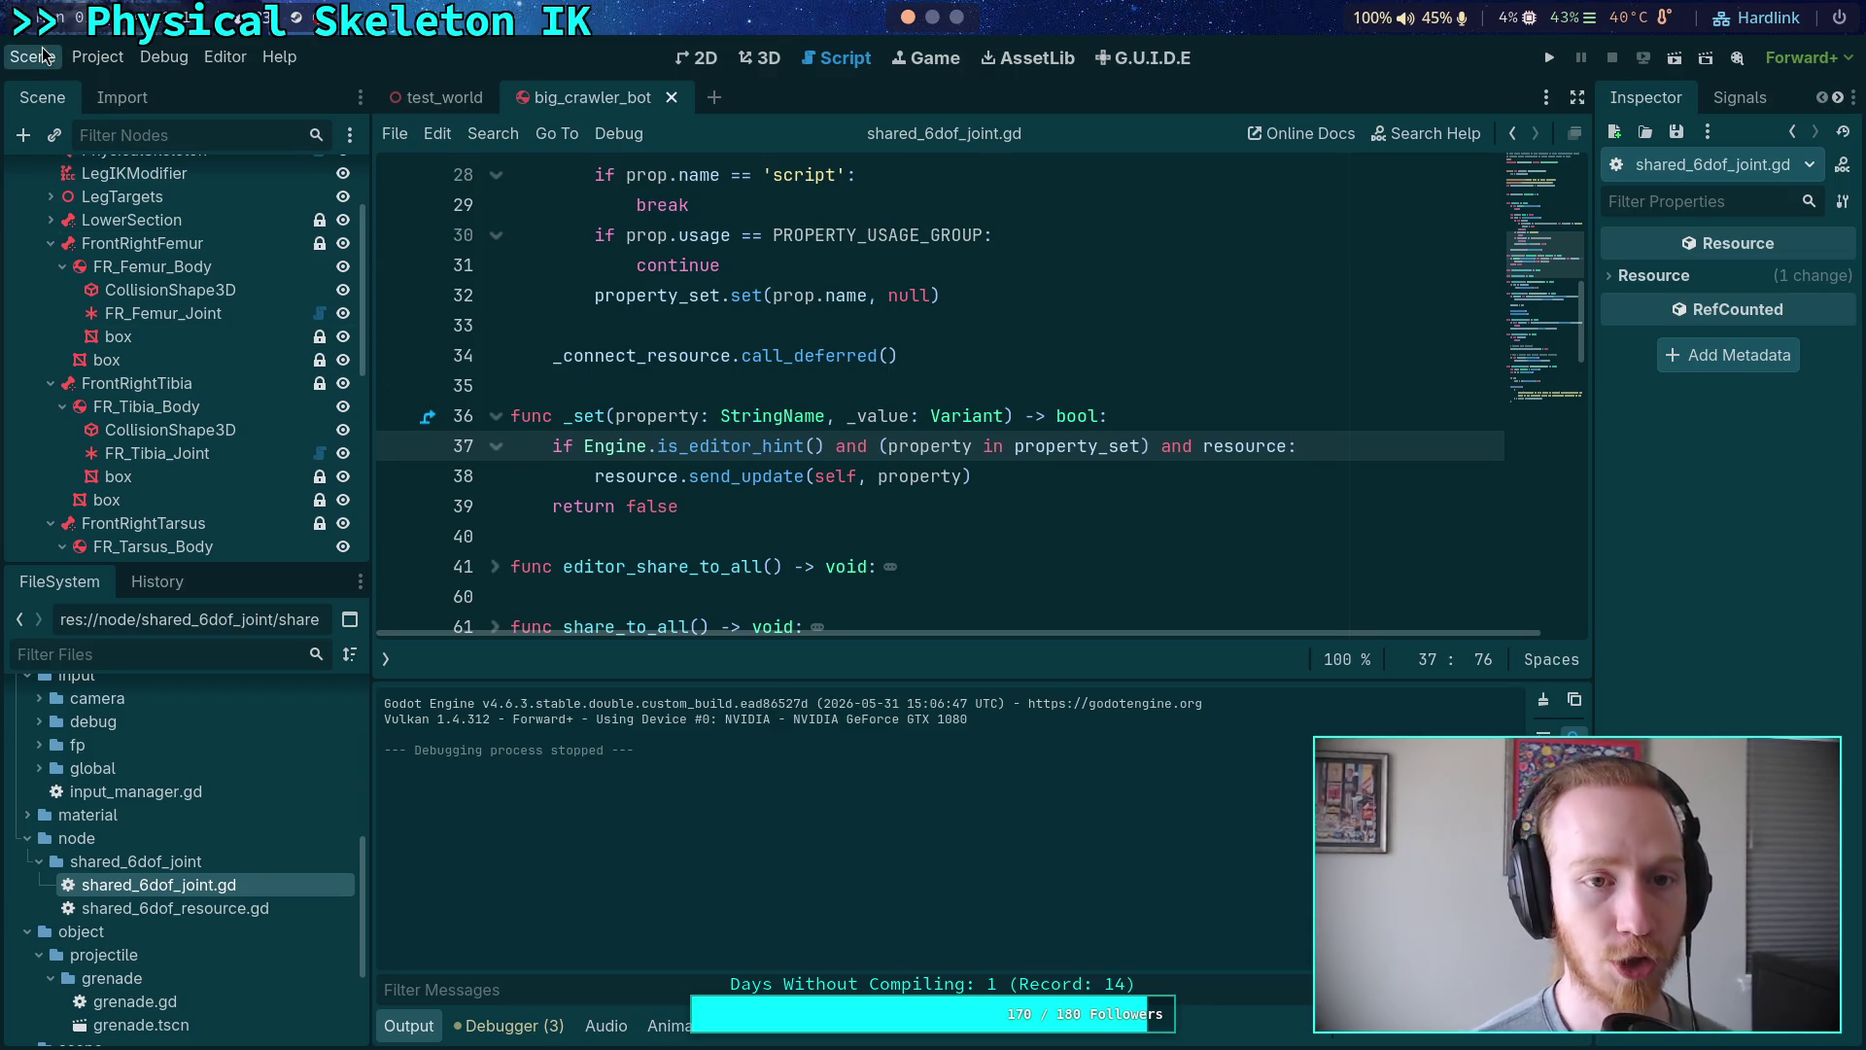
- Switch the editor layout to Code and view FR_Femur_Joint's properties in the Inspector
left_click(209, 58)
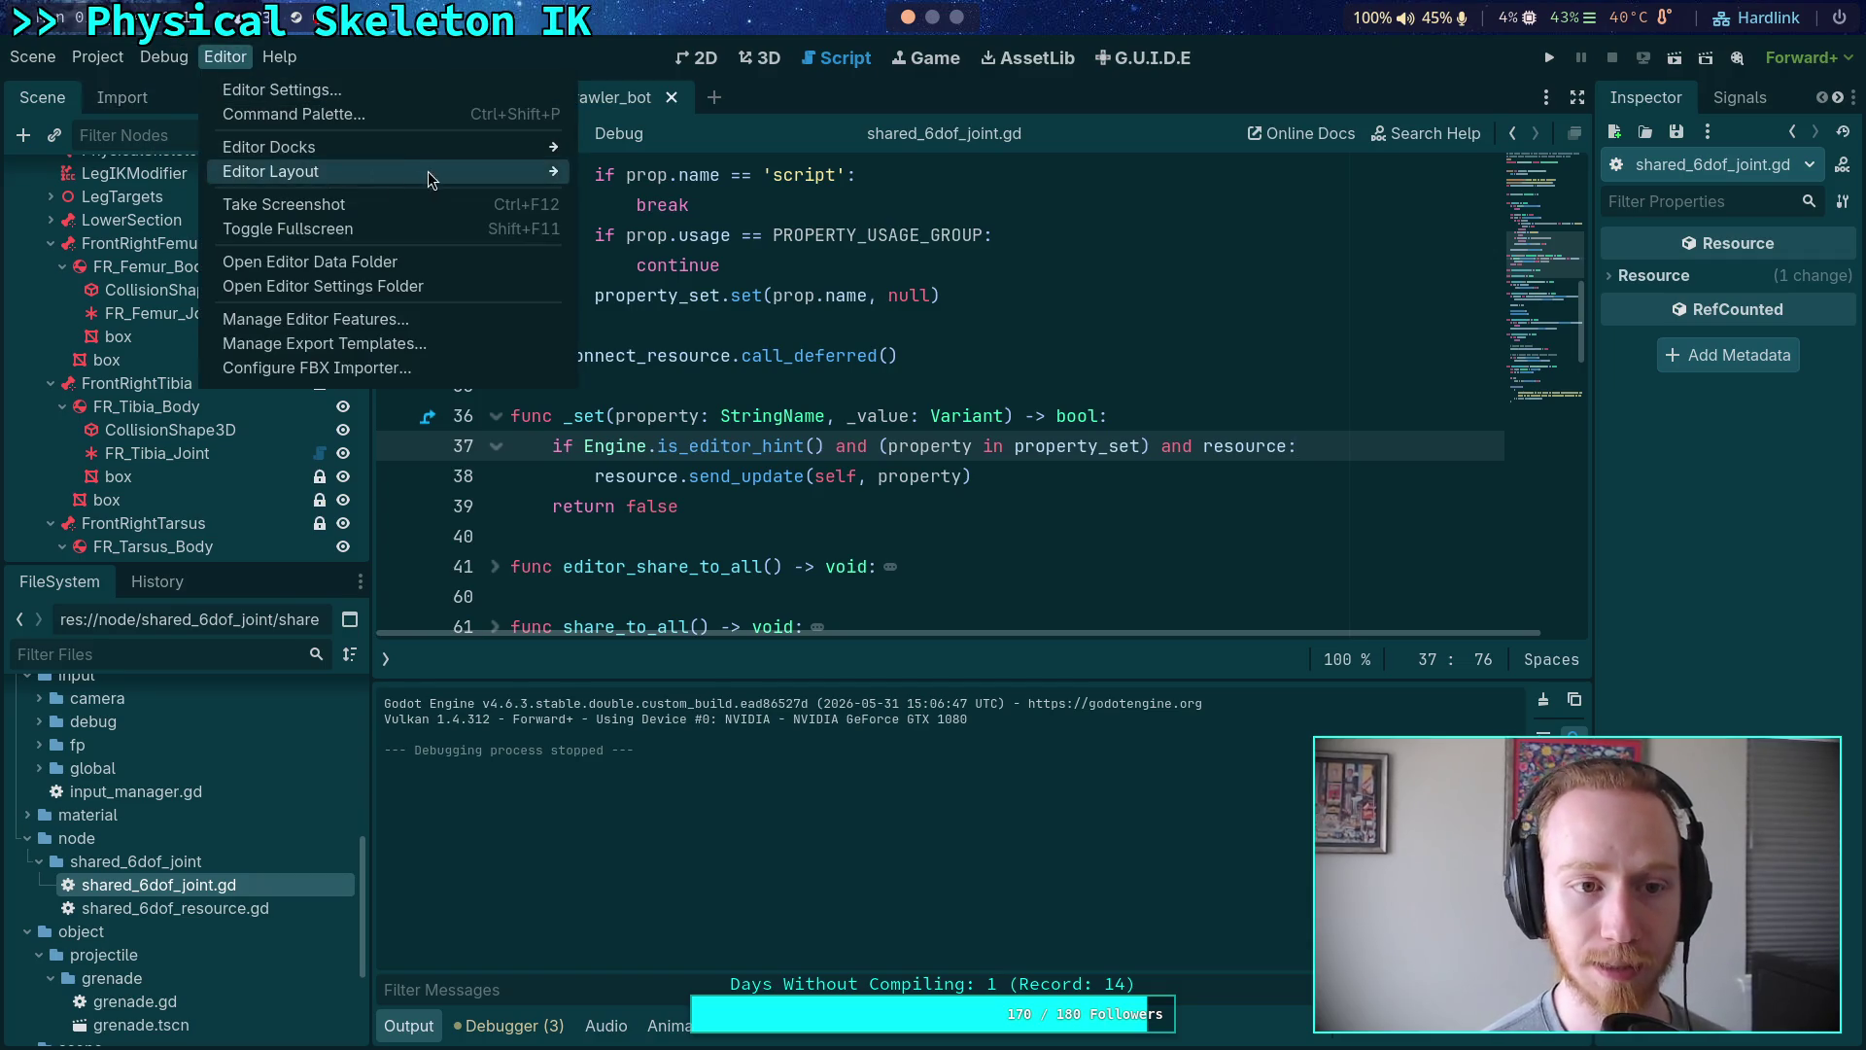
mouse_move(427, 171)
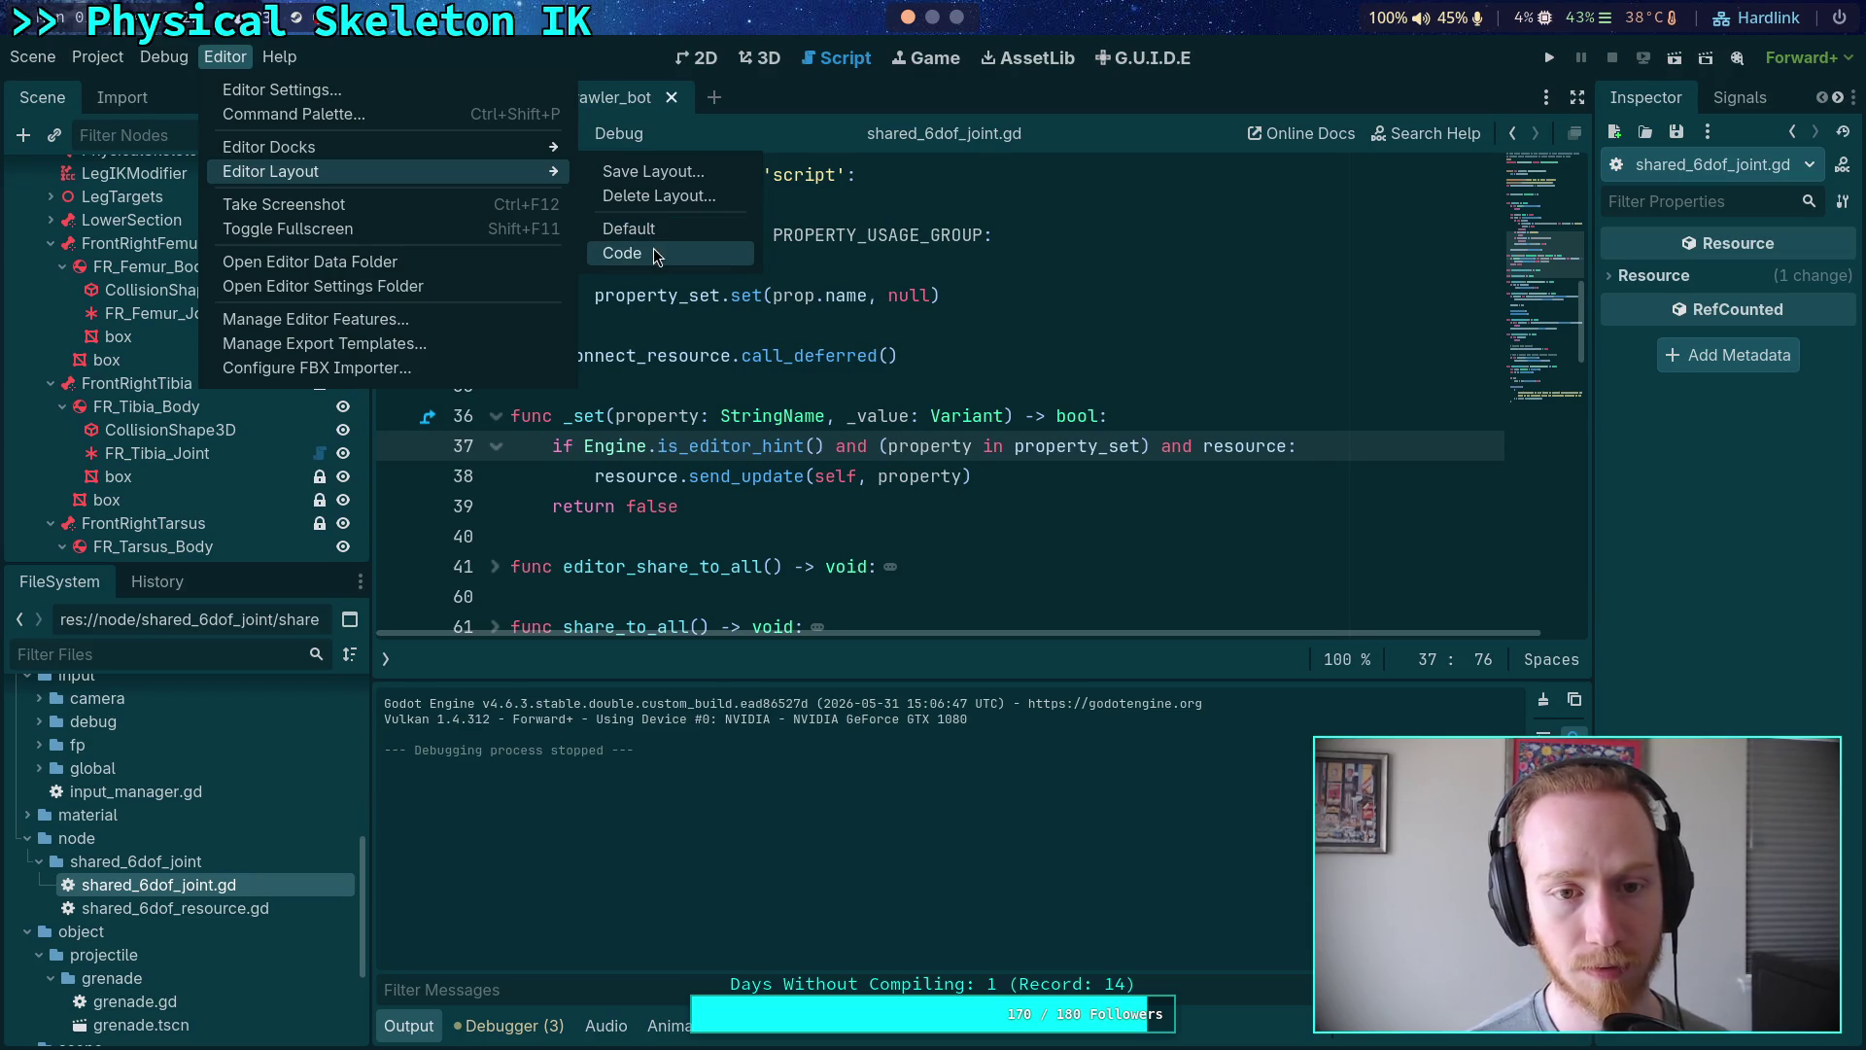
left_click(653, 250)
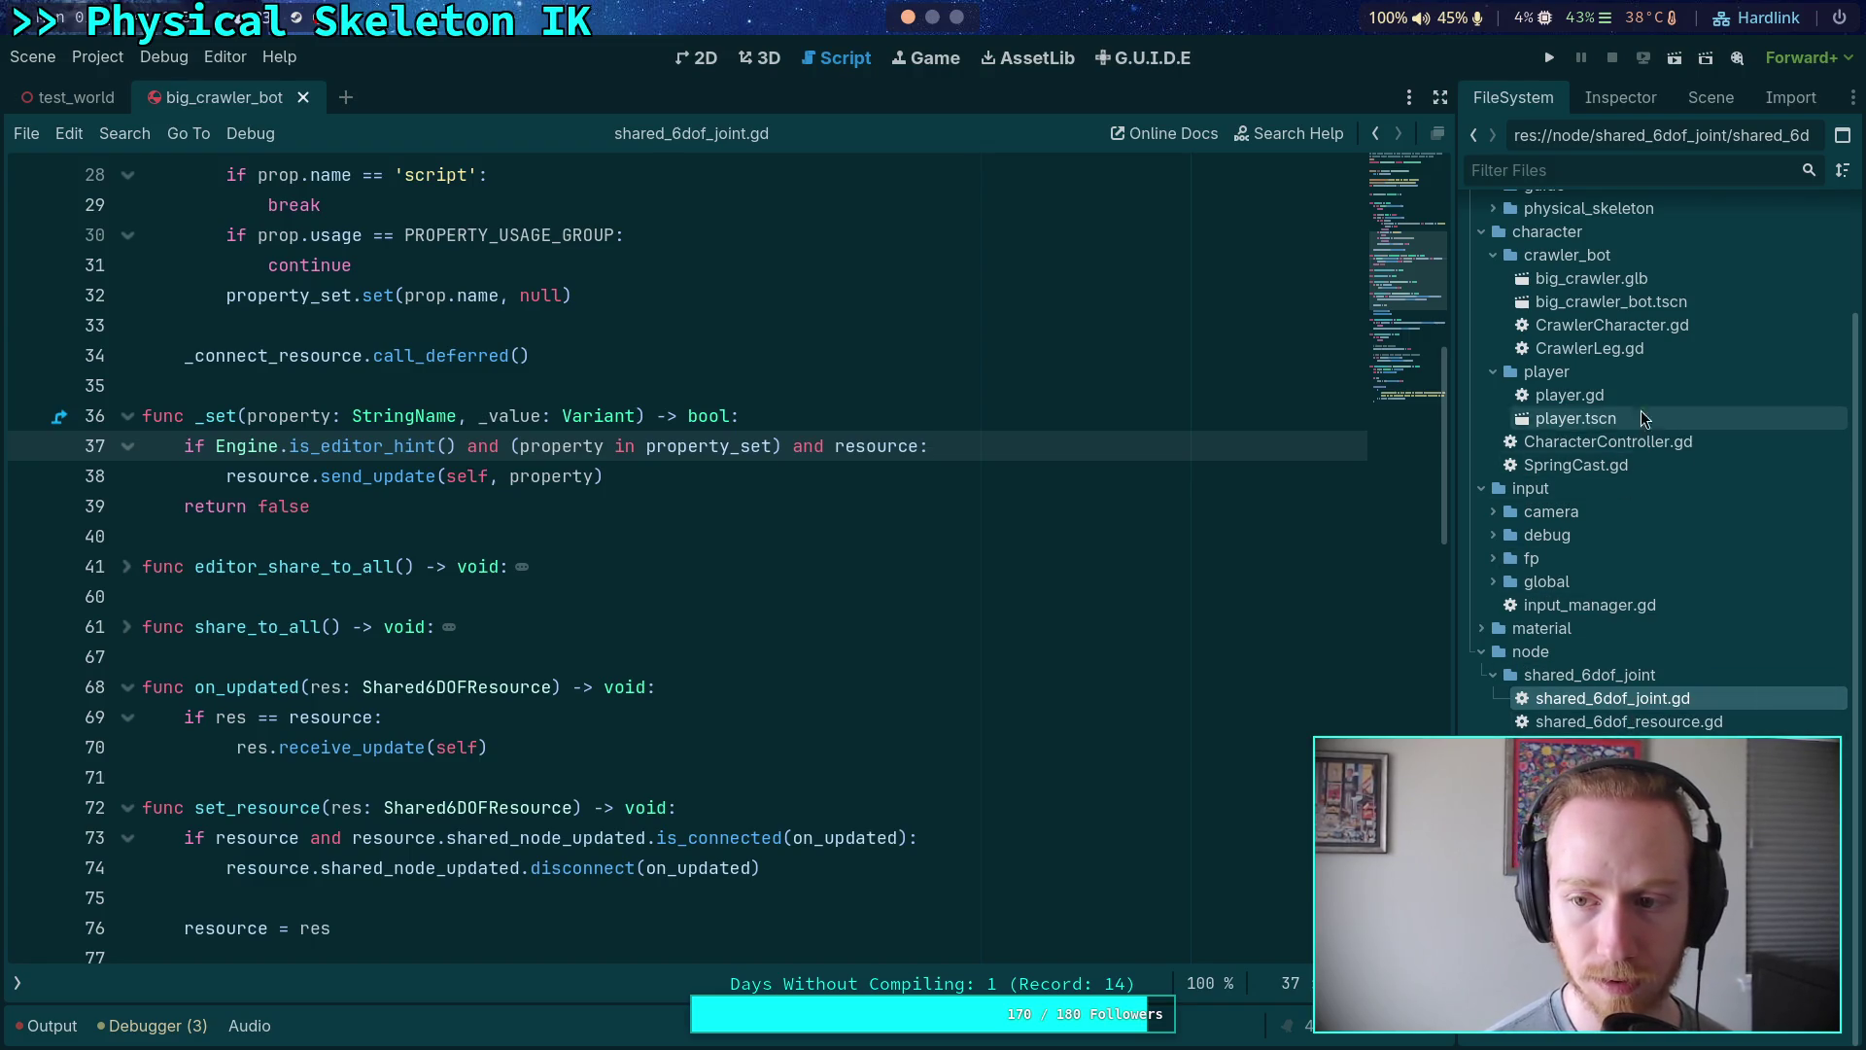
left_click(1632, 98)
left_click(1711, 97)
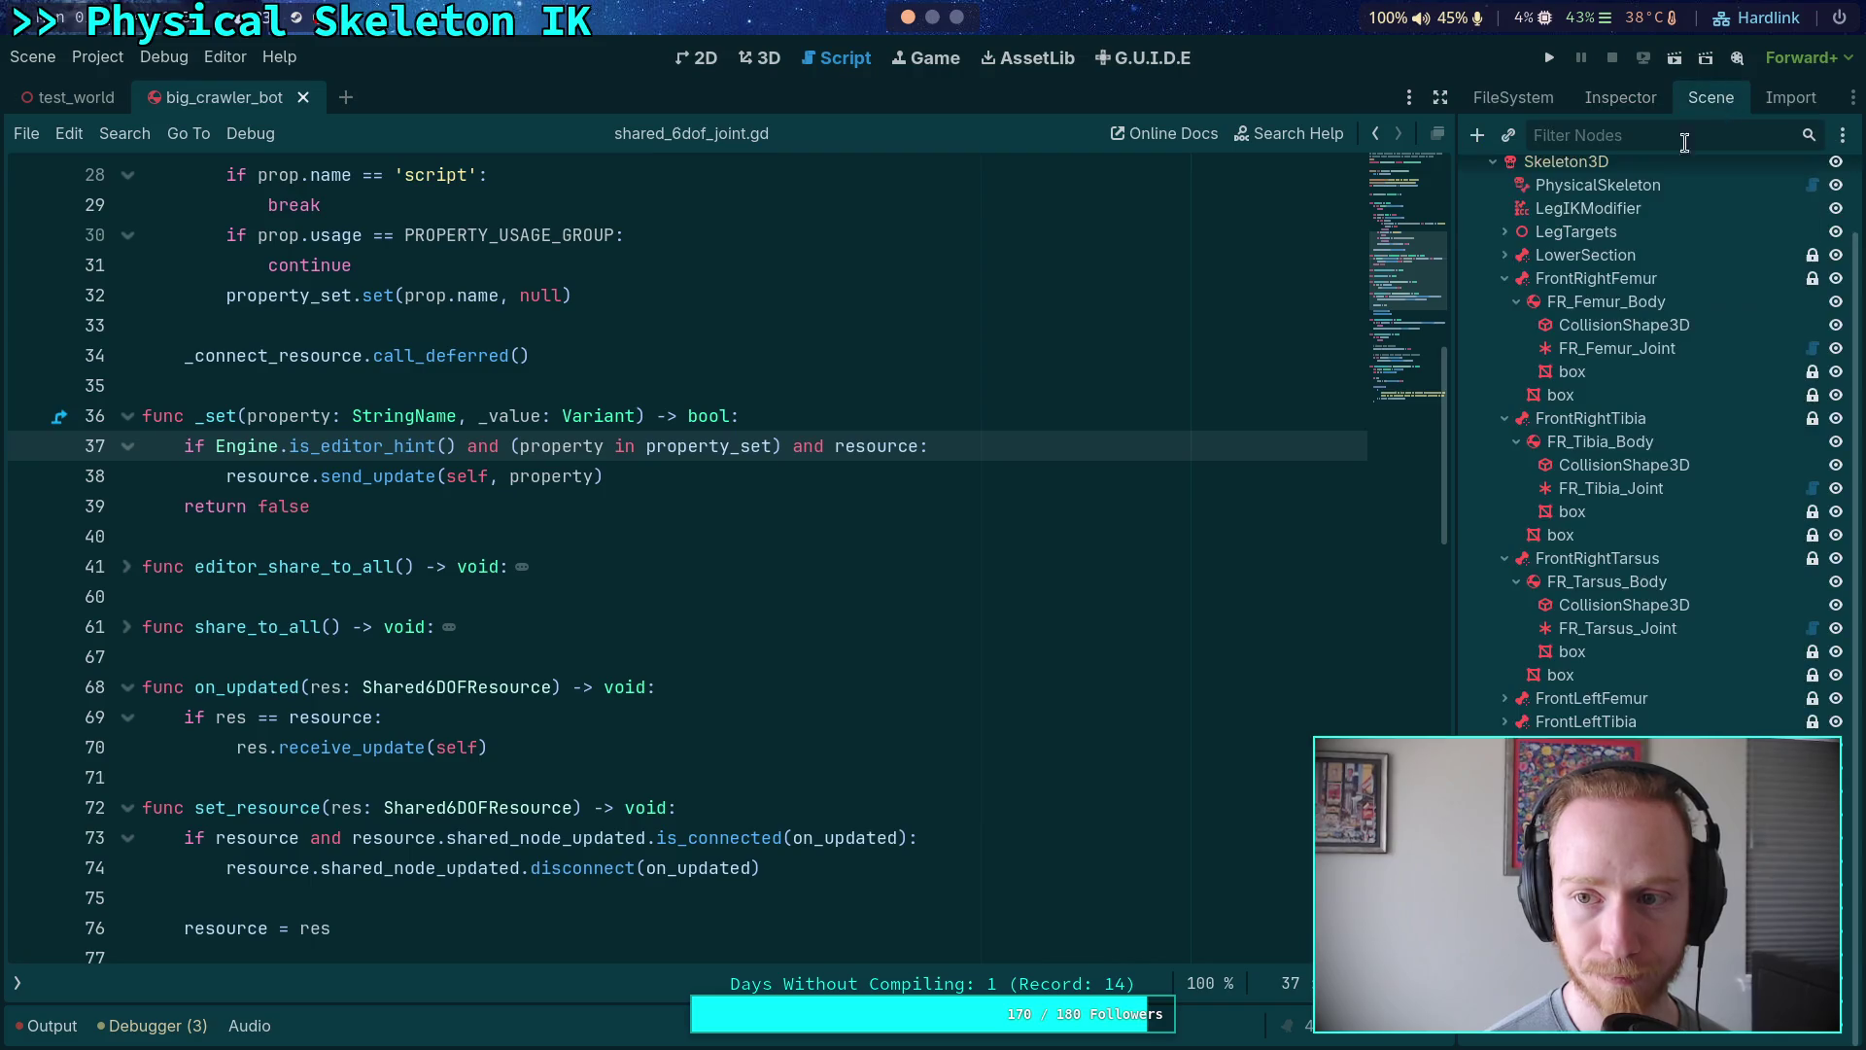
left_click(1620, 97)
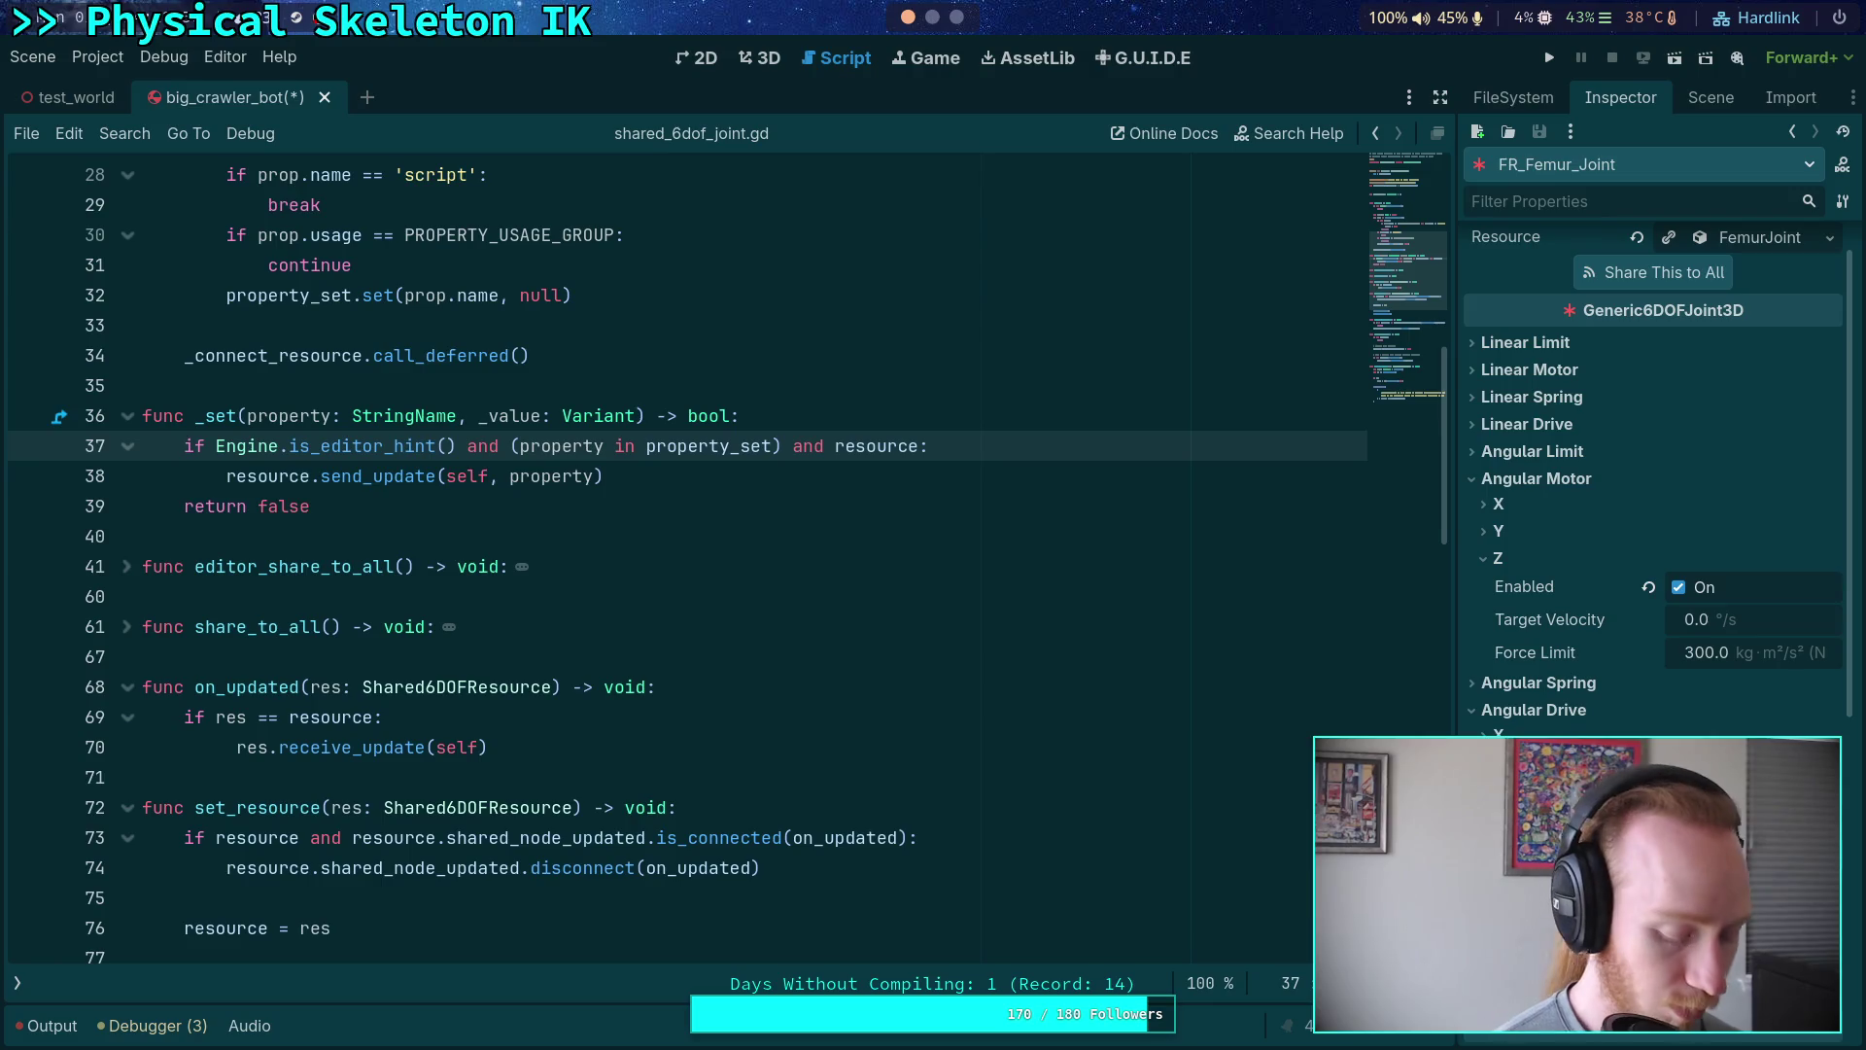
- Save the crawler bot scene, test-run the game, then open physical_skeleton.gd
key("ctrl+s")
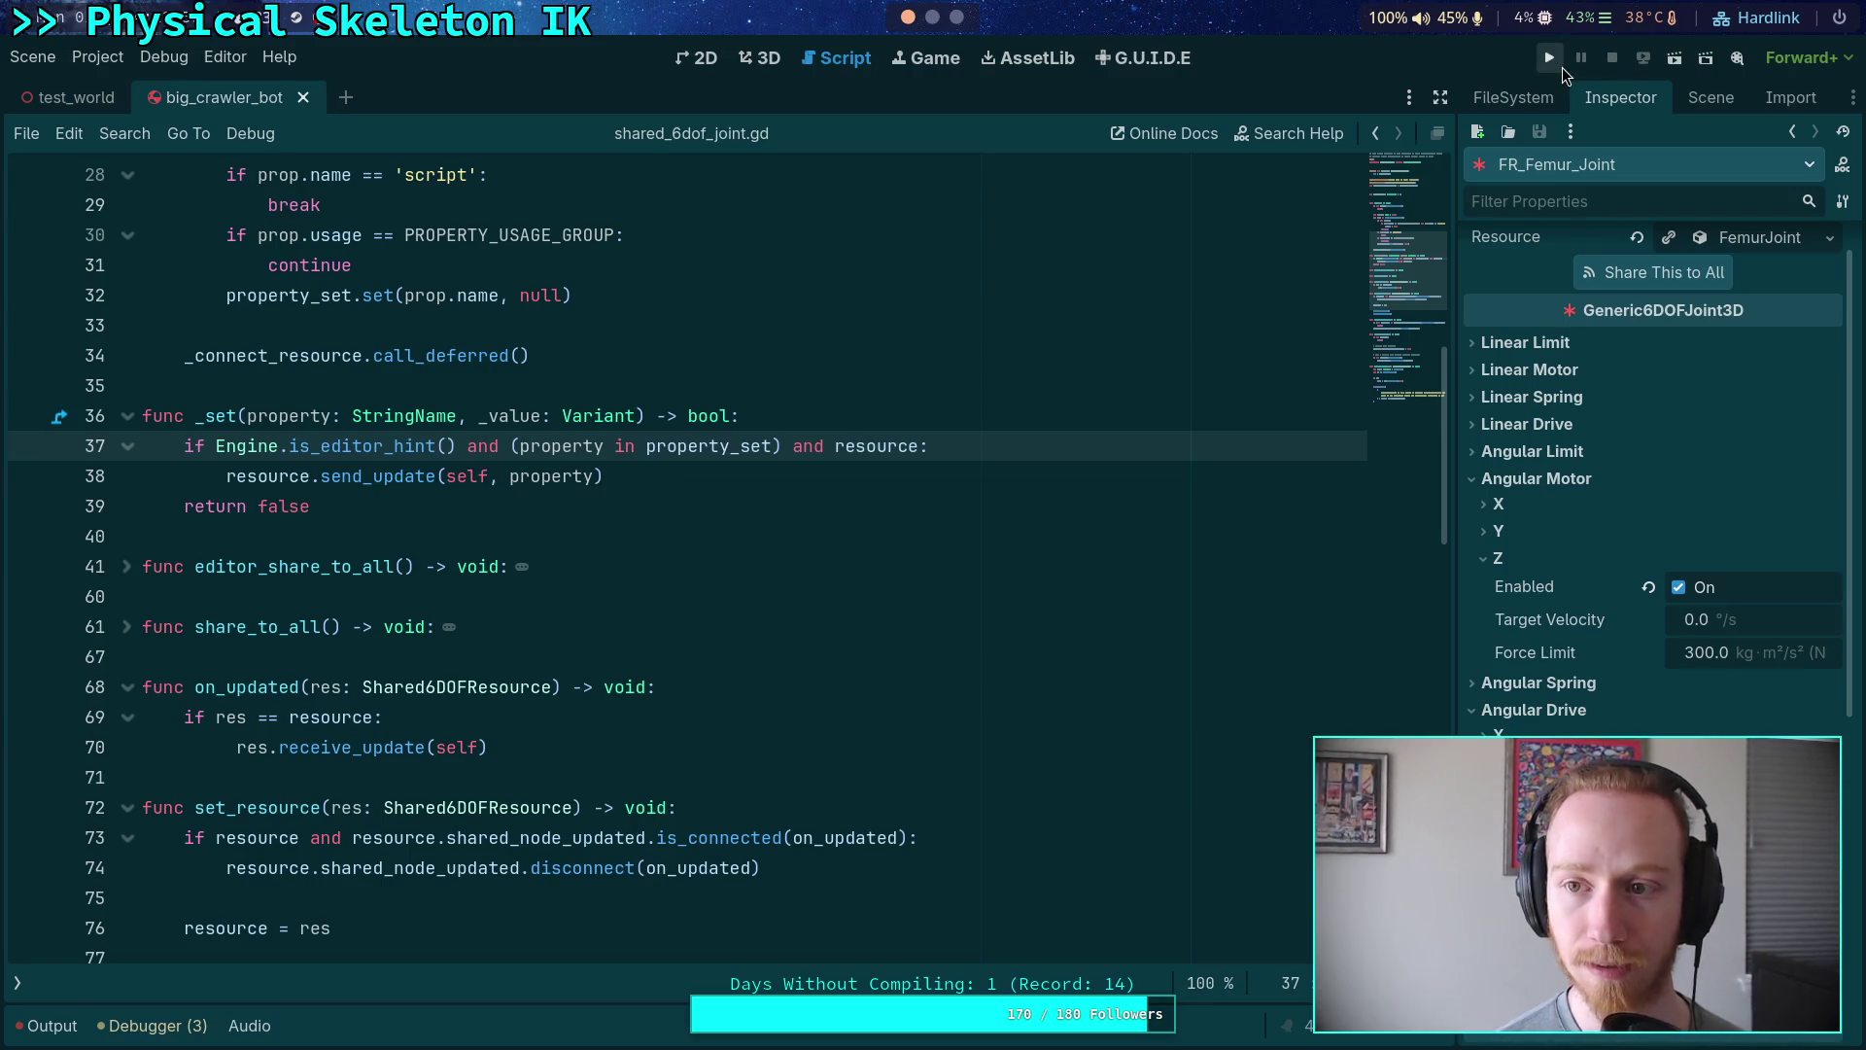
key("F5")
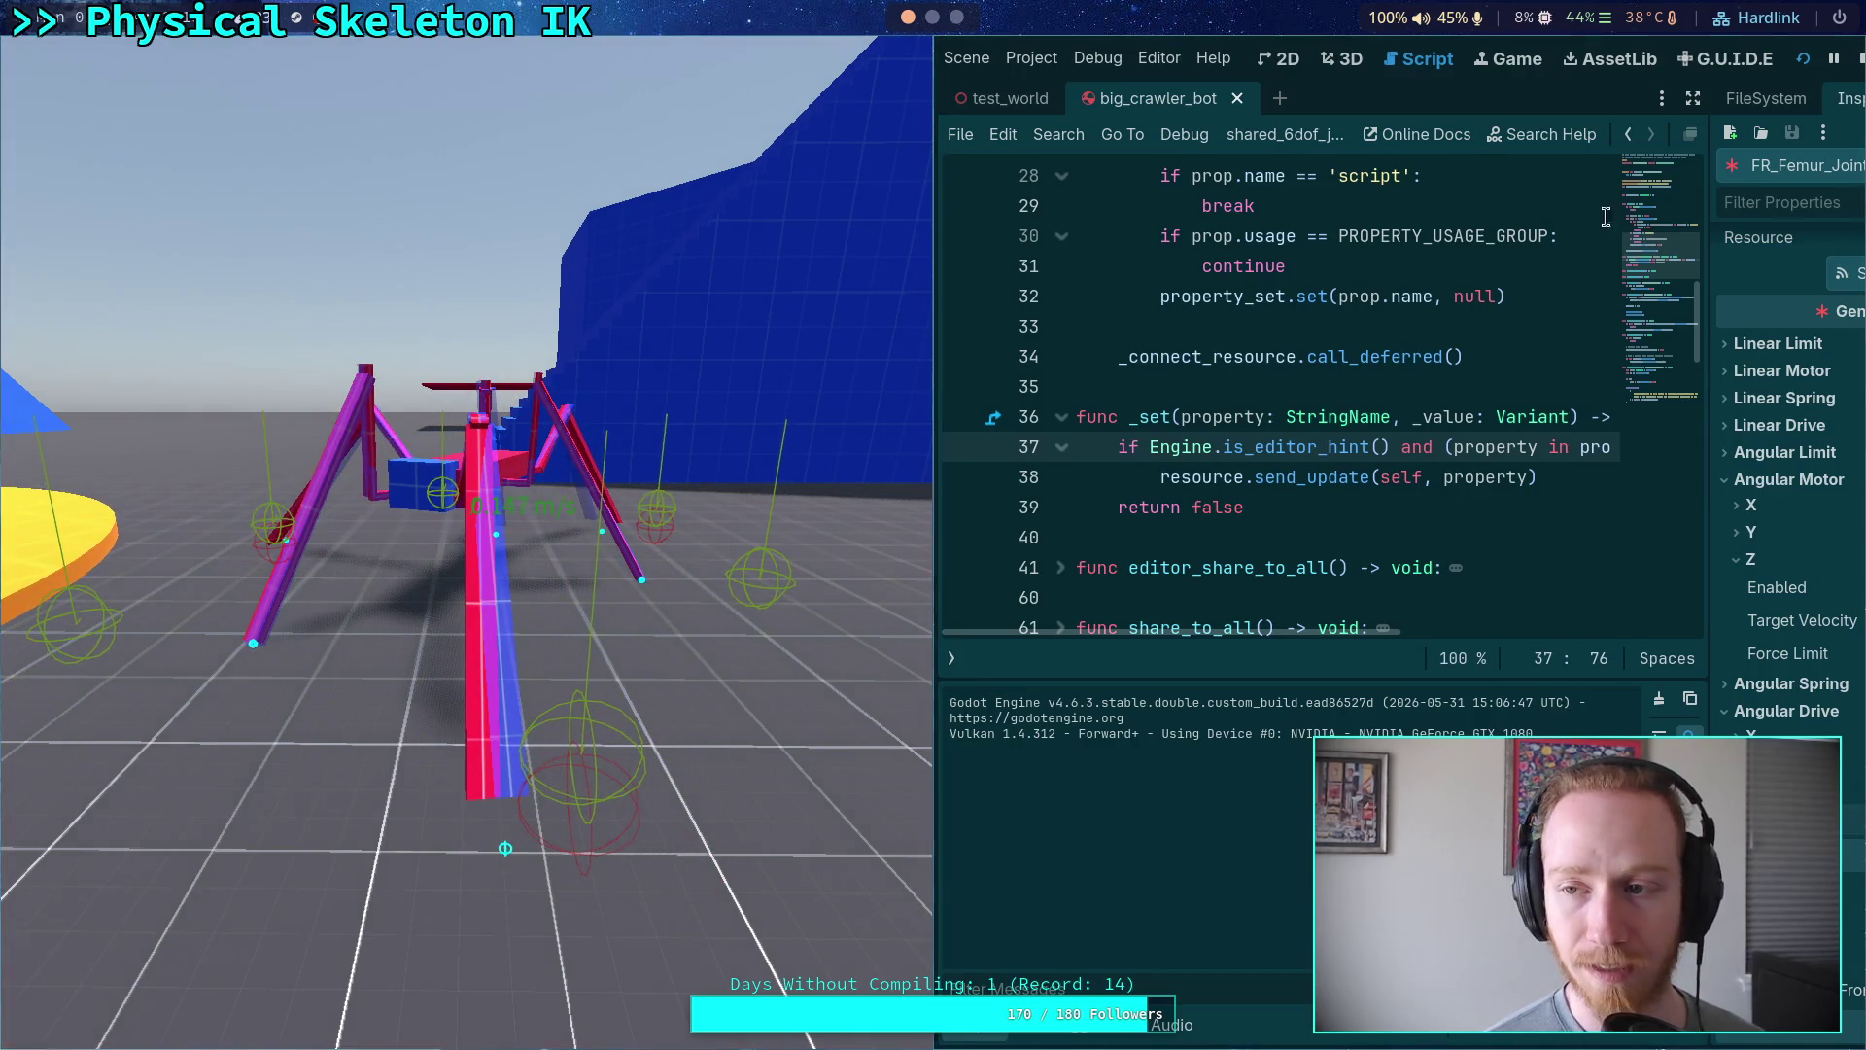
left_click(1860, 58)
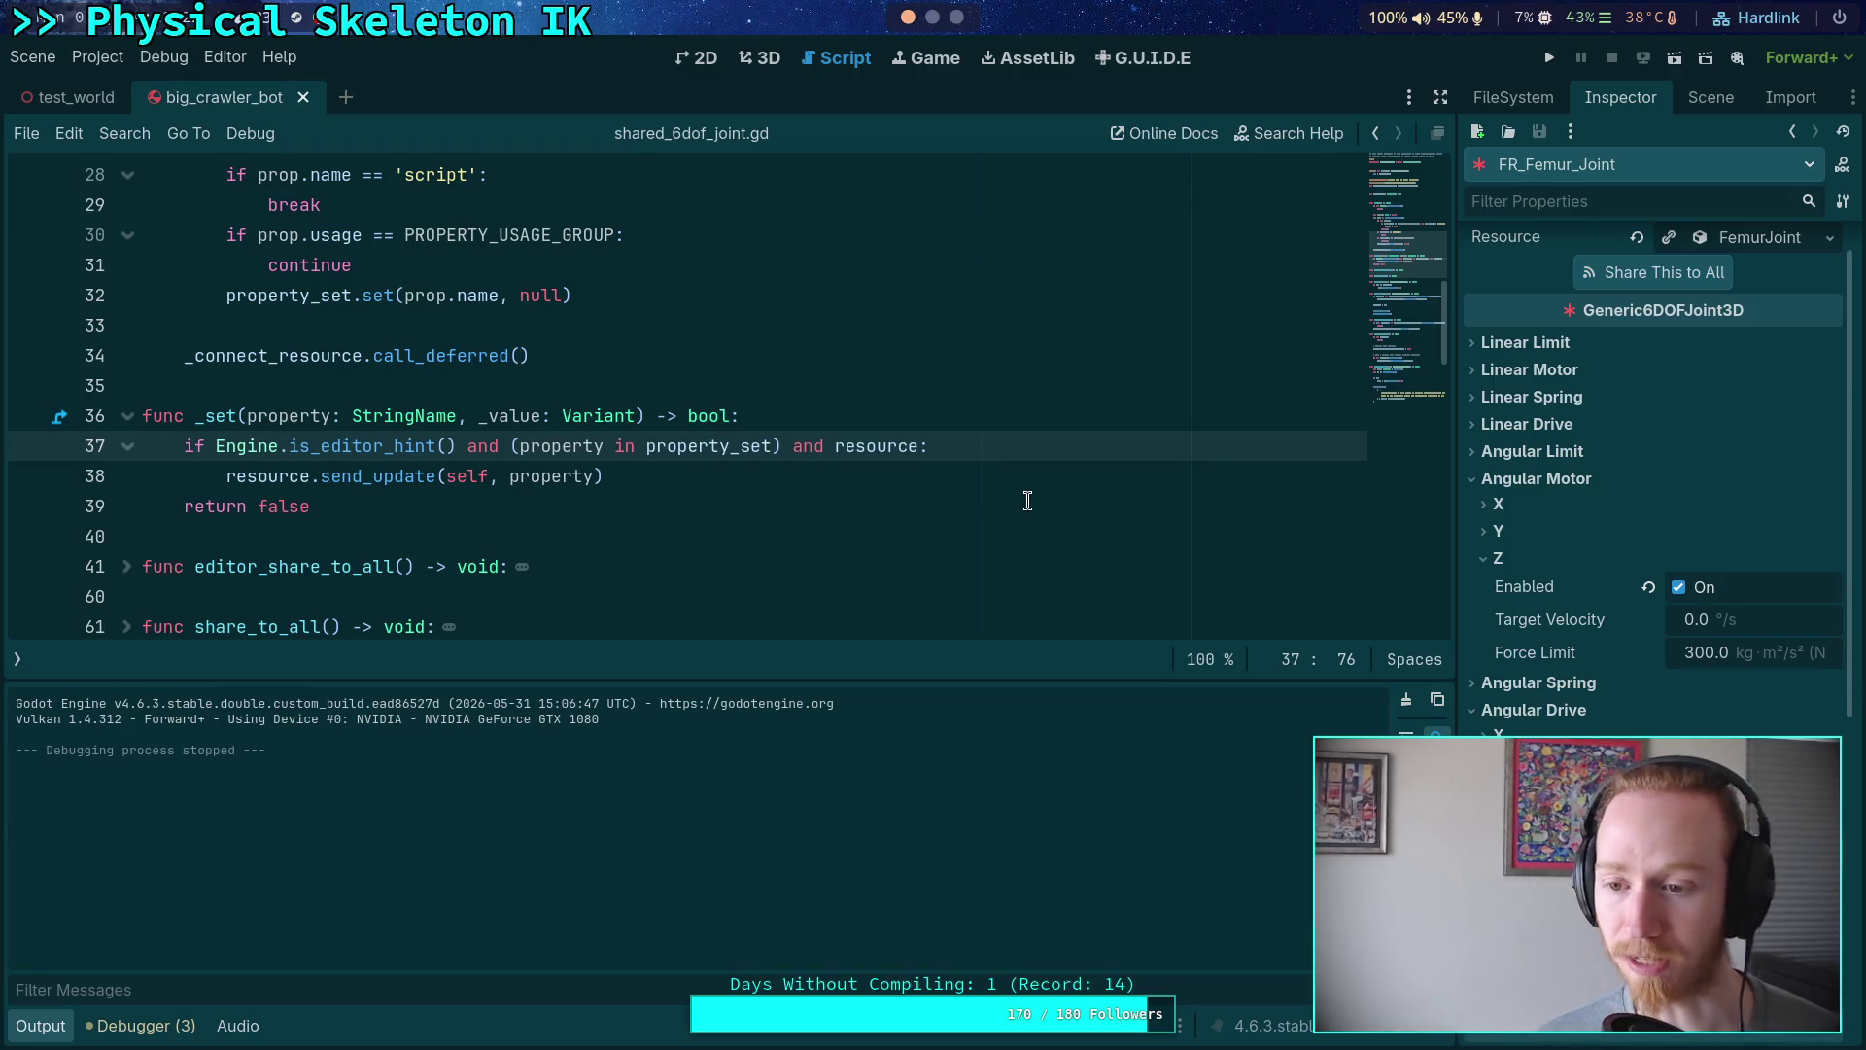
left_click(17, 659)
left_click(104, 210)
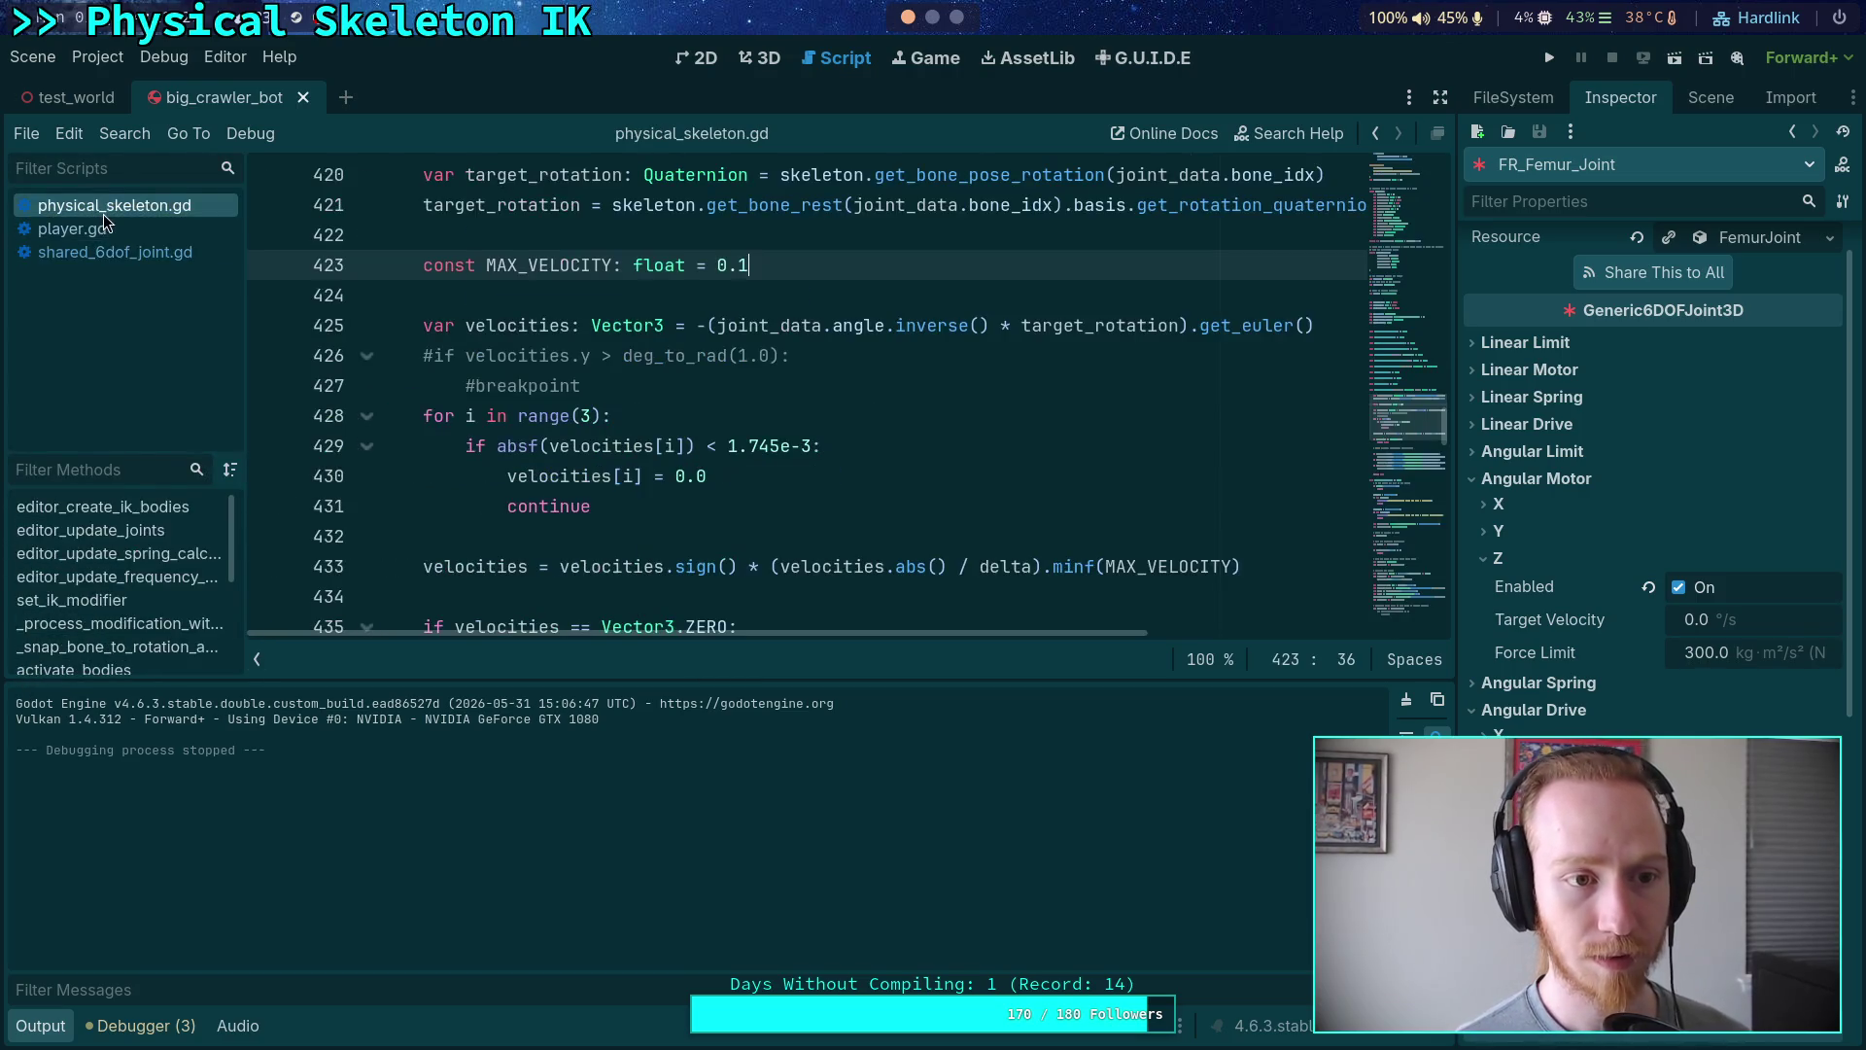
- Change MAX_VELOCITY to PI, save, and test-run the game
mouse_move(834, 328)
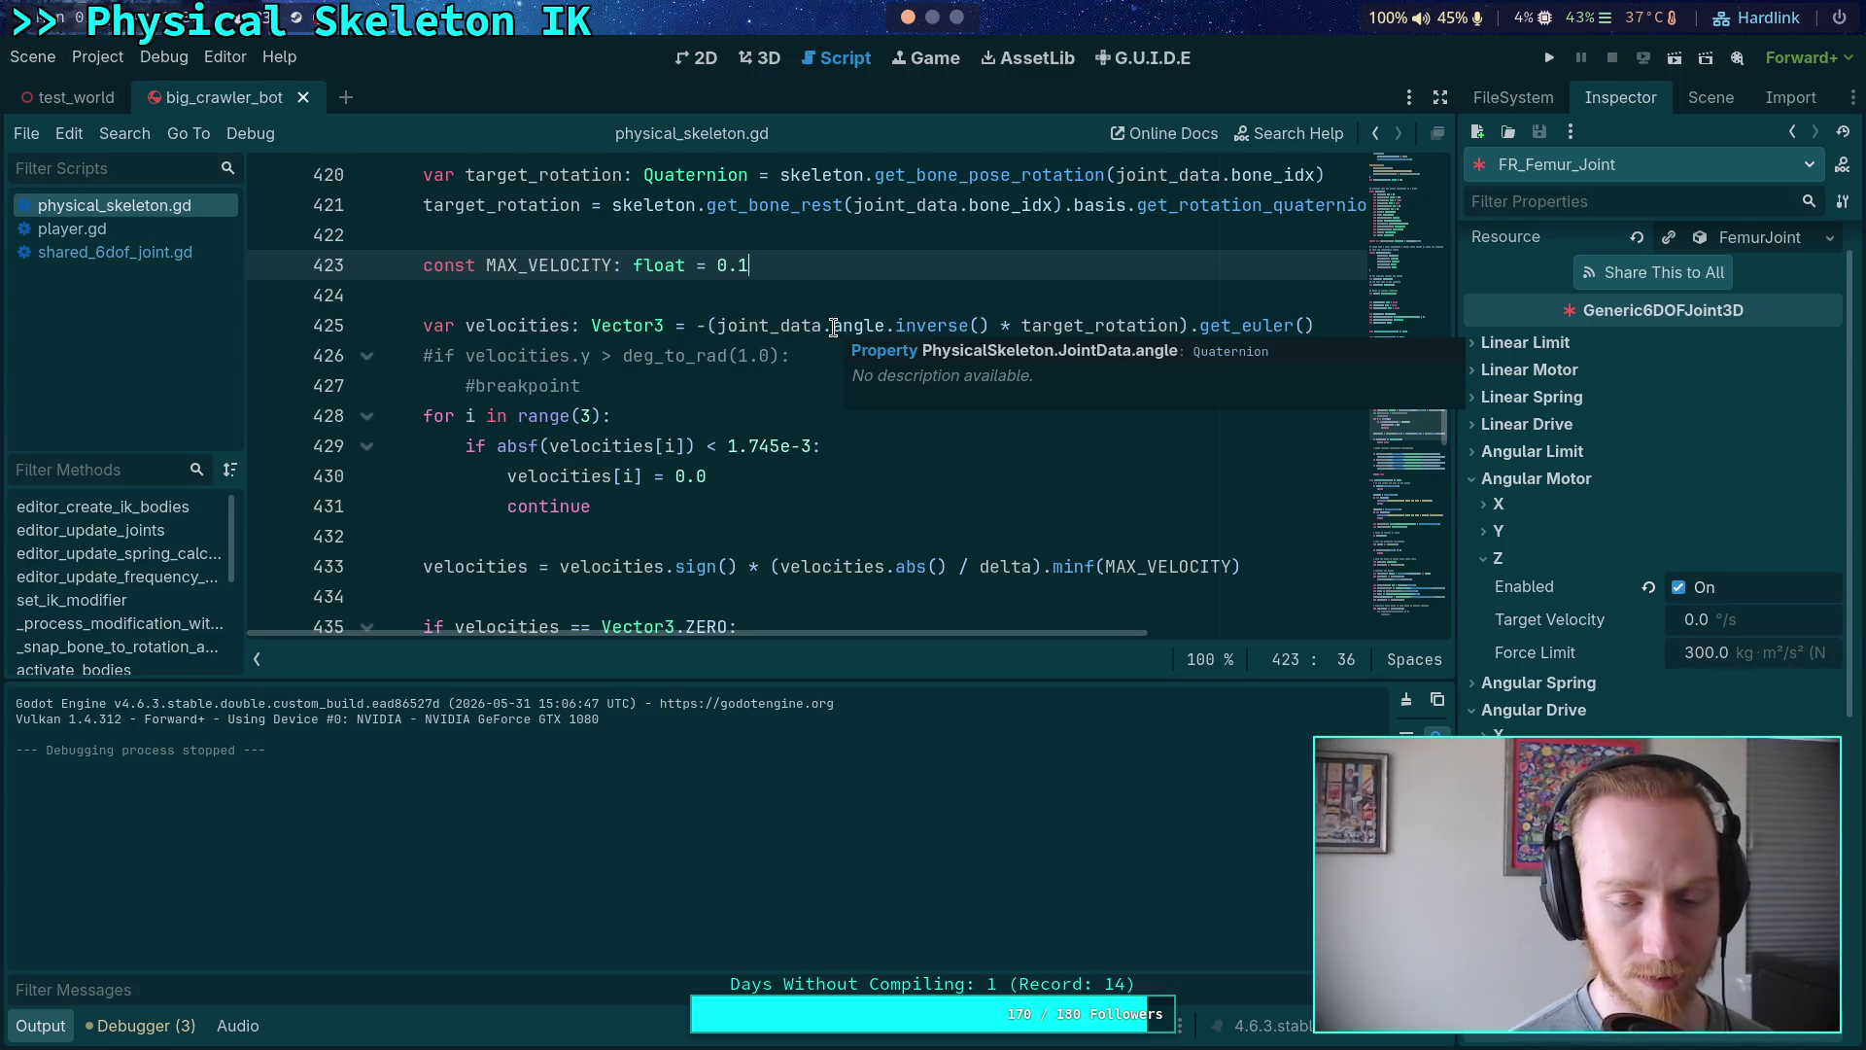
key("BackSpace")
key("BackSpace")
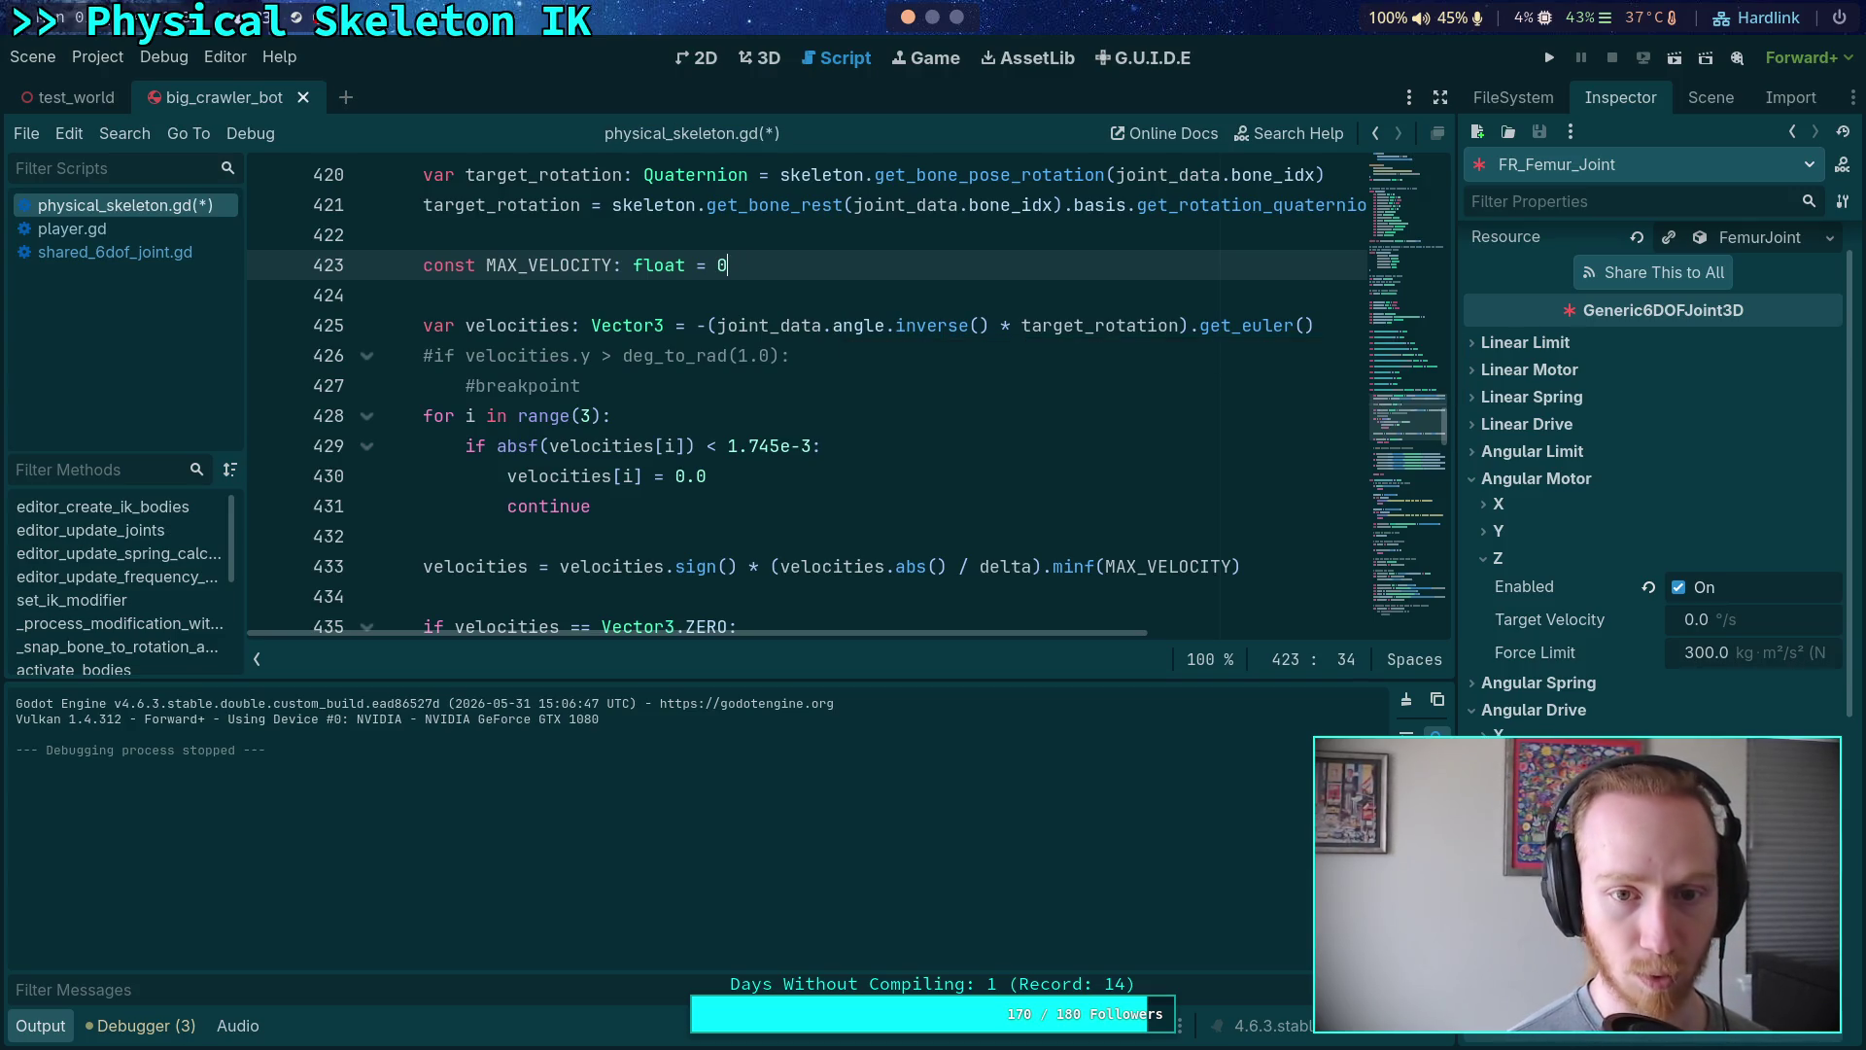
type("PI")
key("ctrl+s")
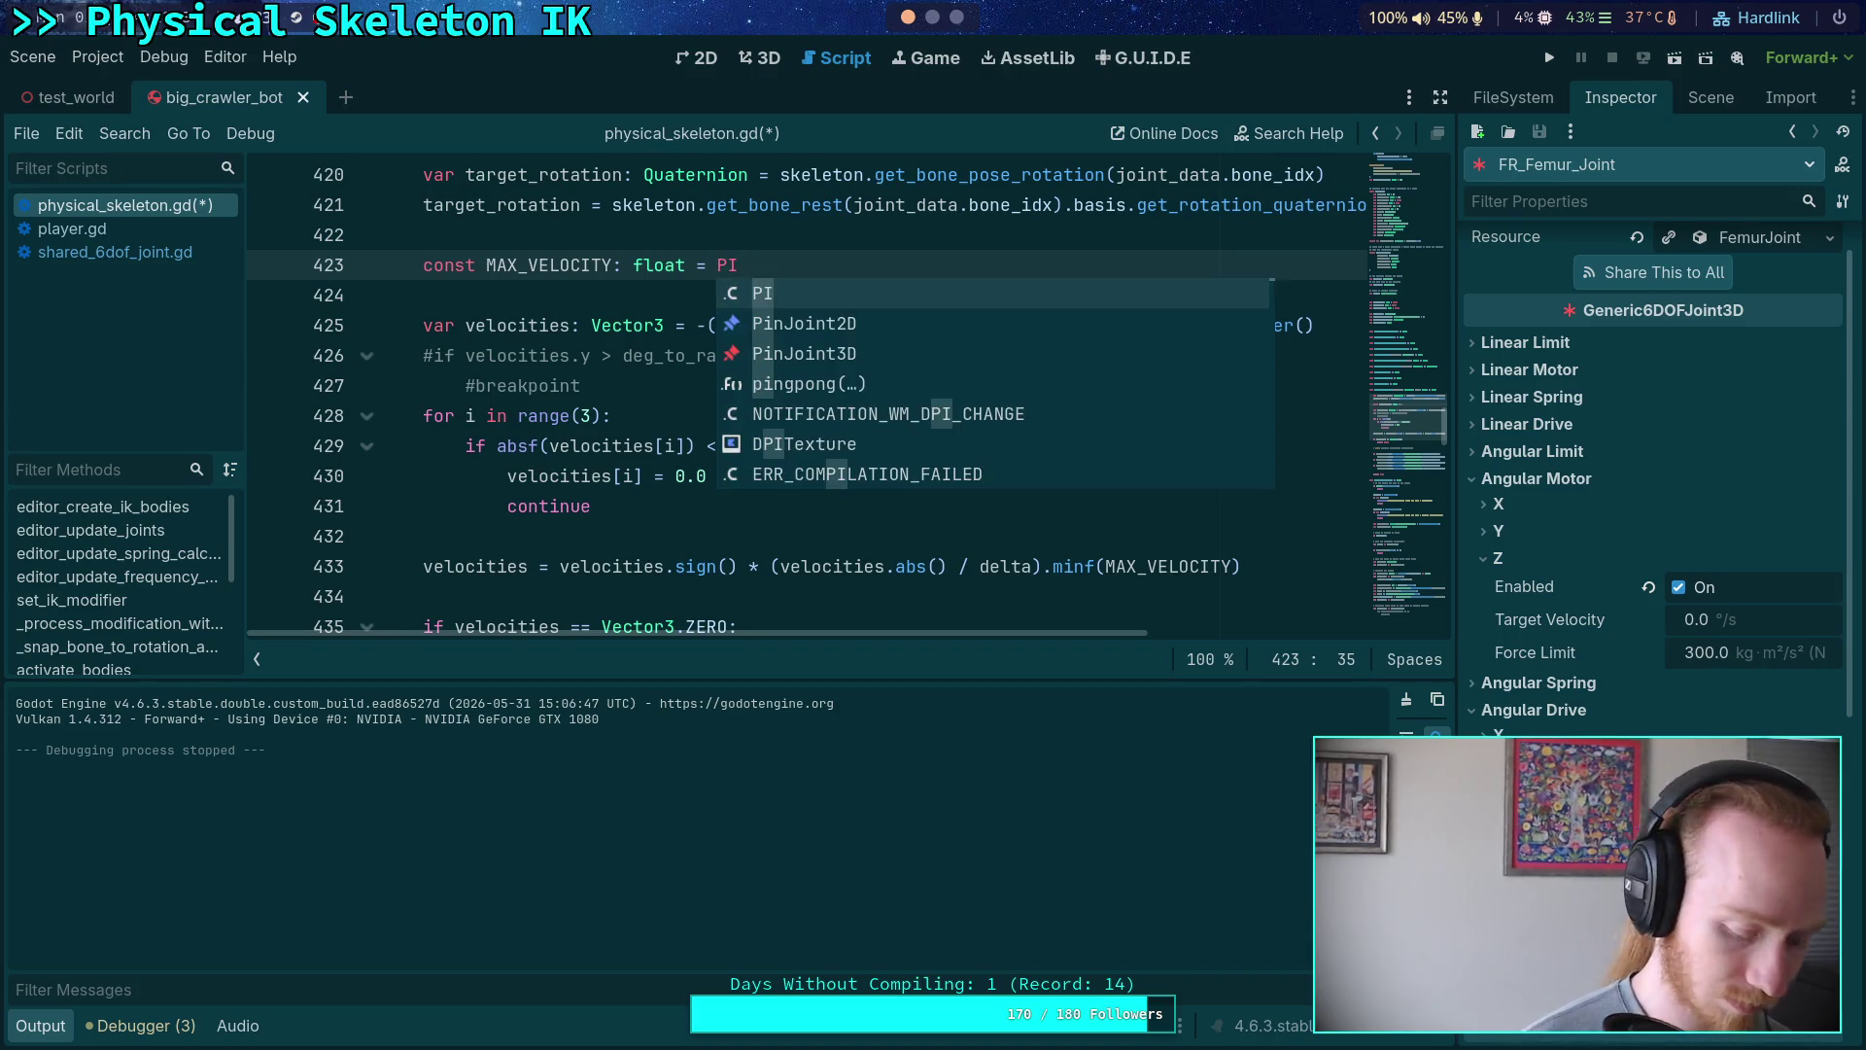
key("Escape")
key("Up")
left_click(1550, 58)
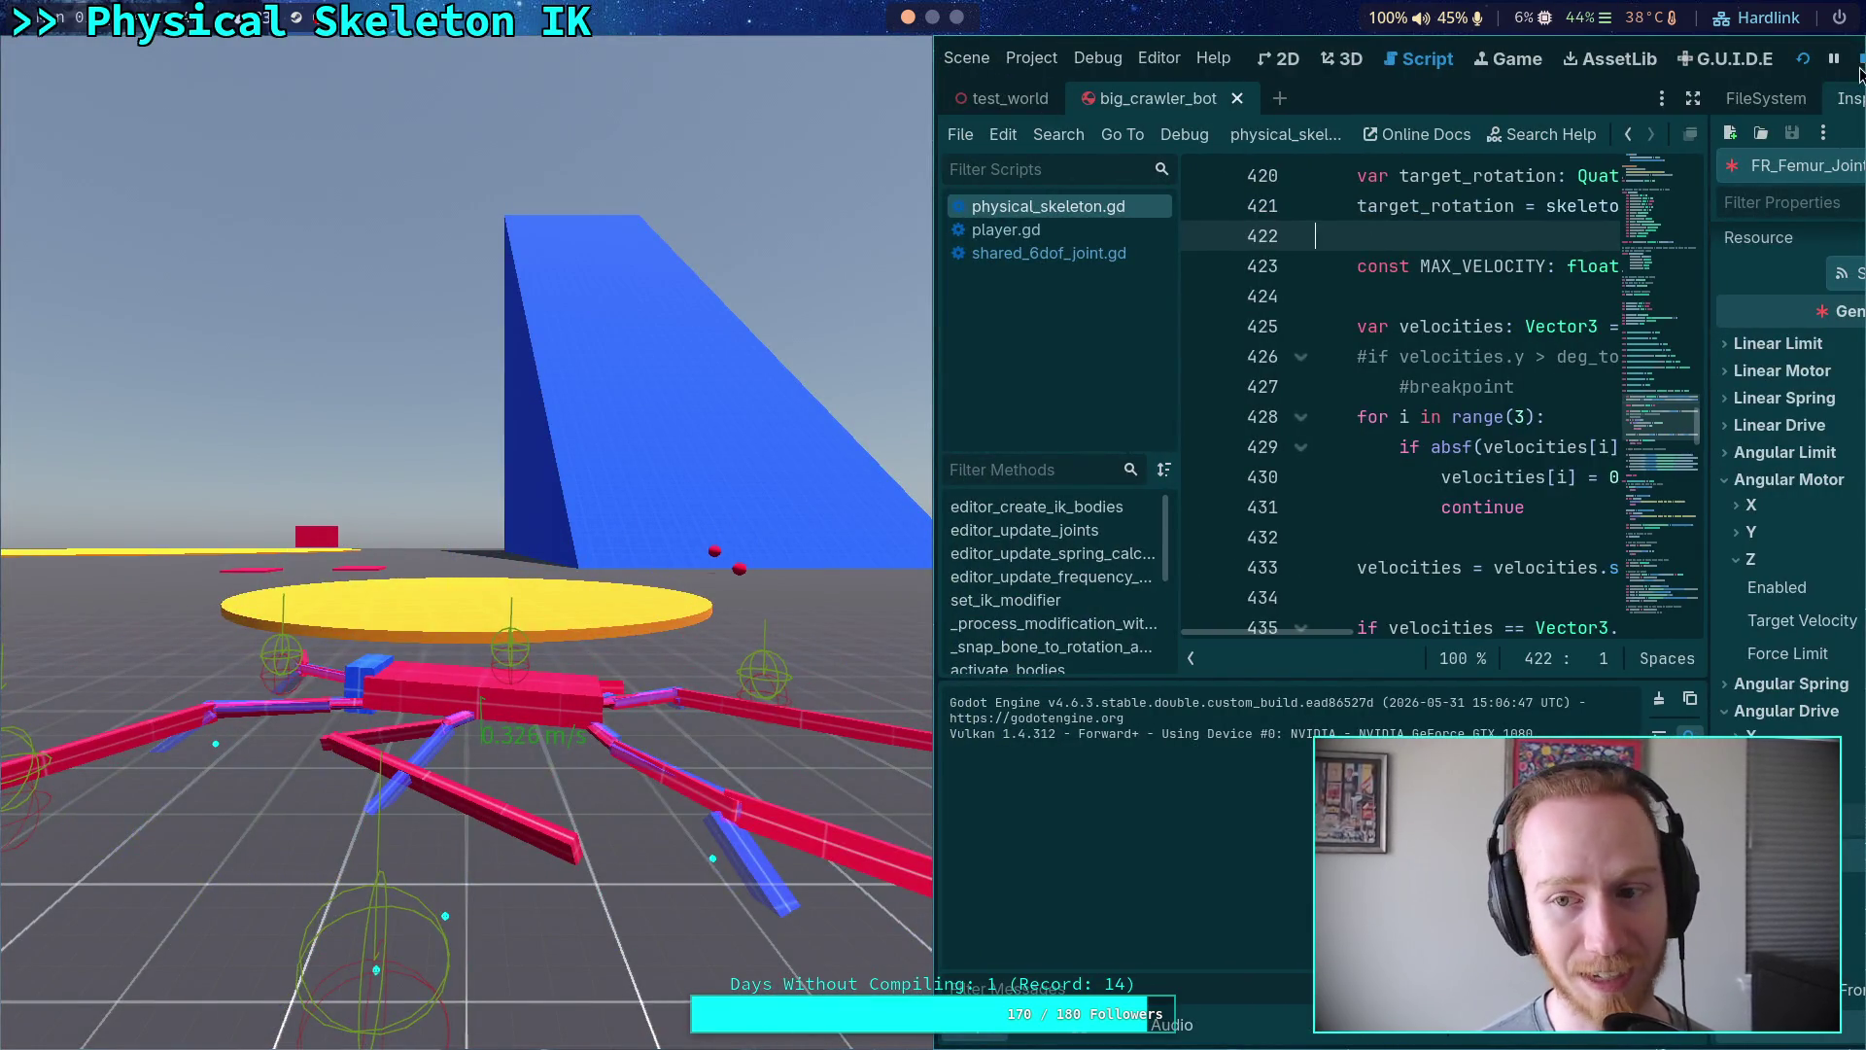
left_click(1859, 66)
- Try MAX_VELOCITY at 0.01, settle on 0.05, save, and test-run the crawler bot
double_click(723, 265)
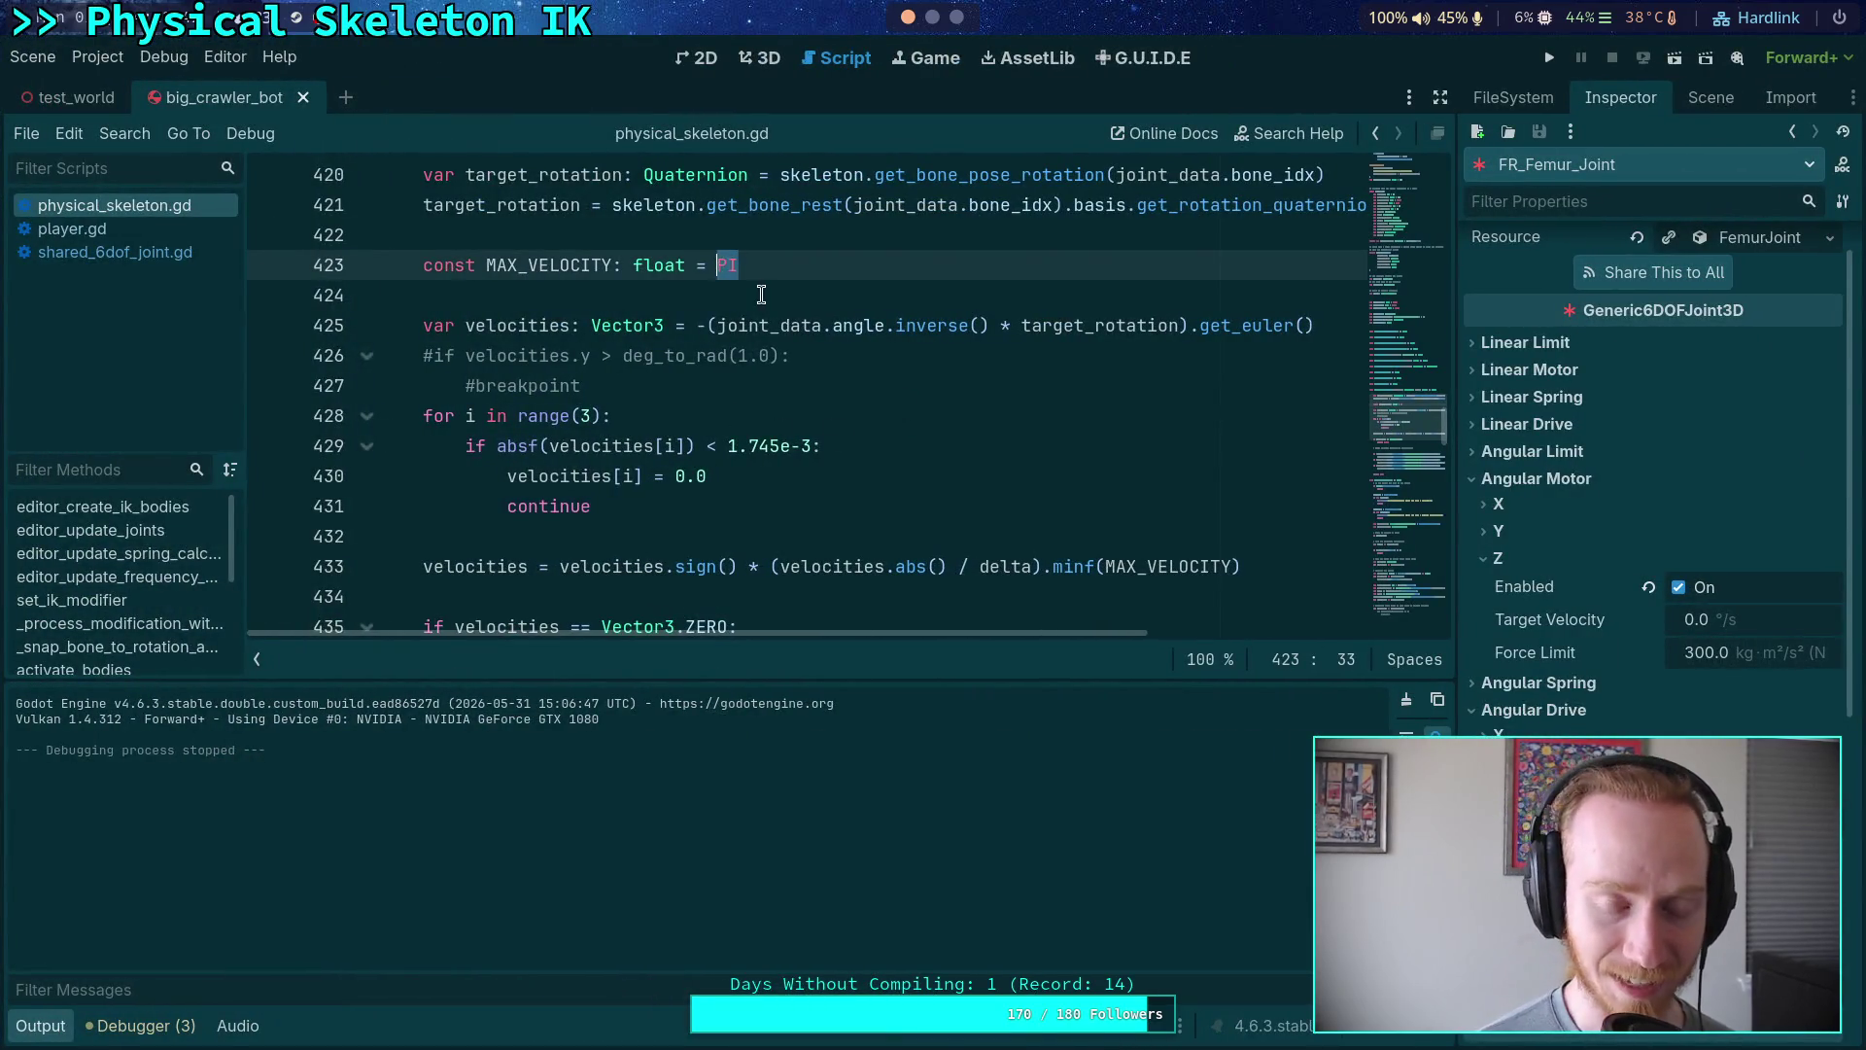
type("0.01")
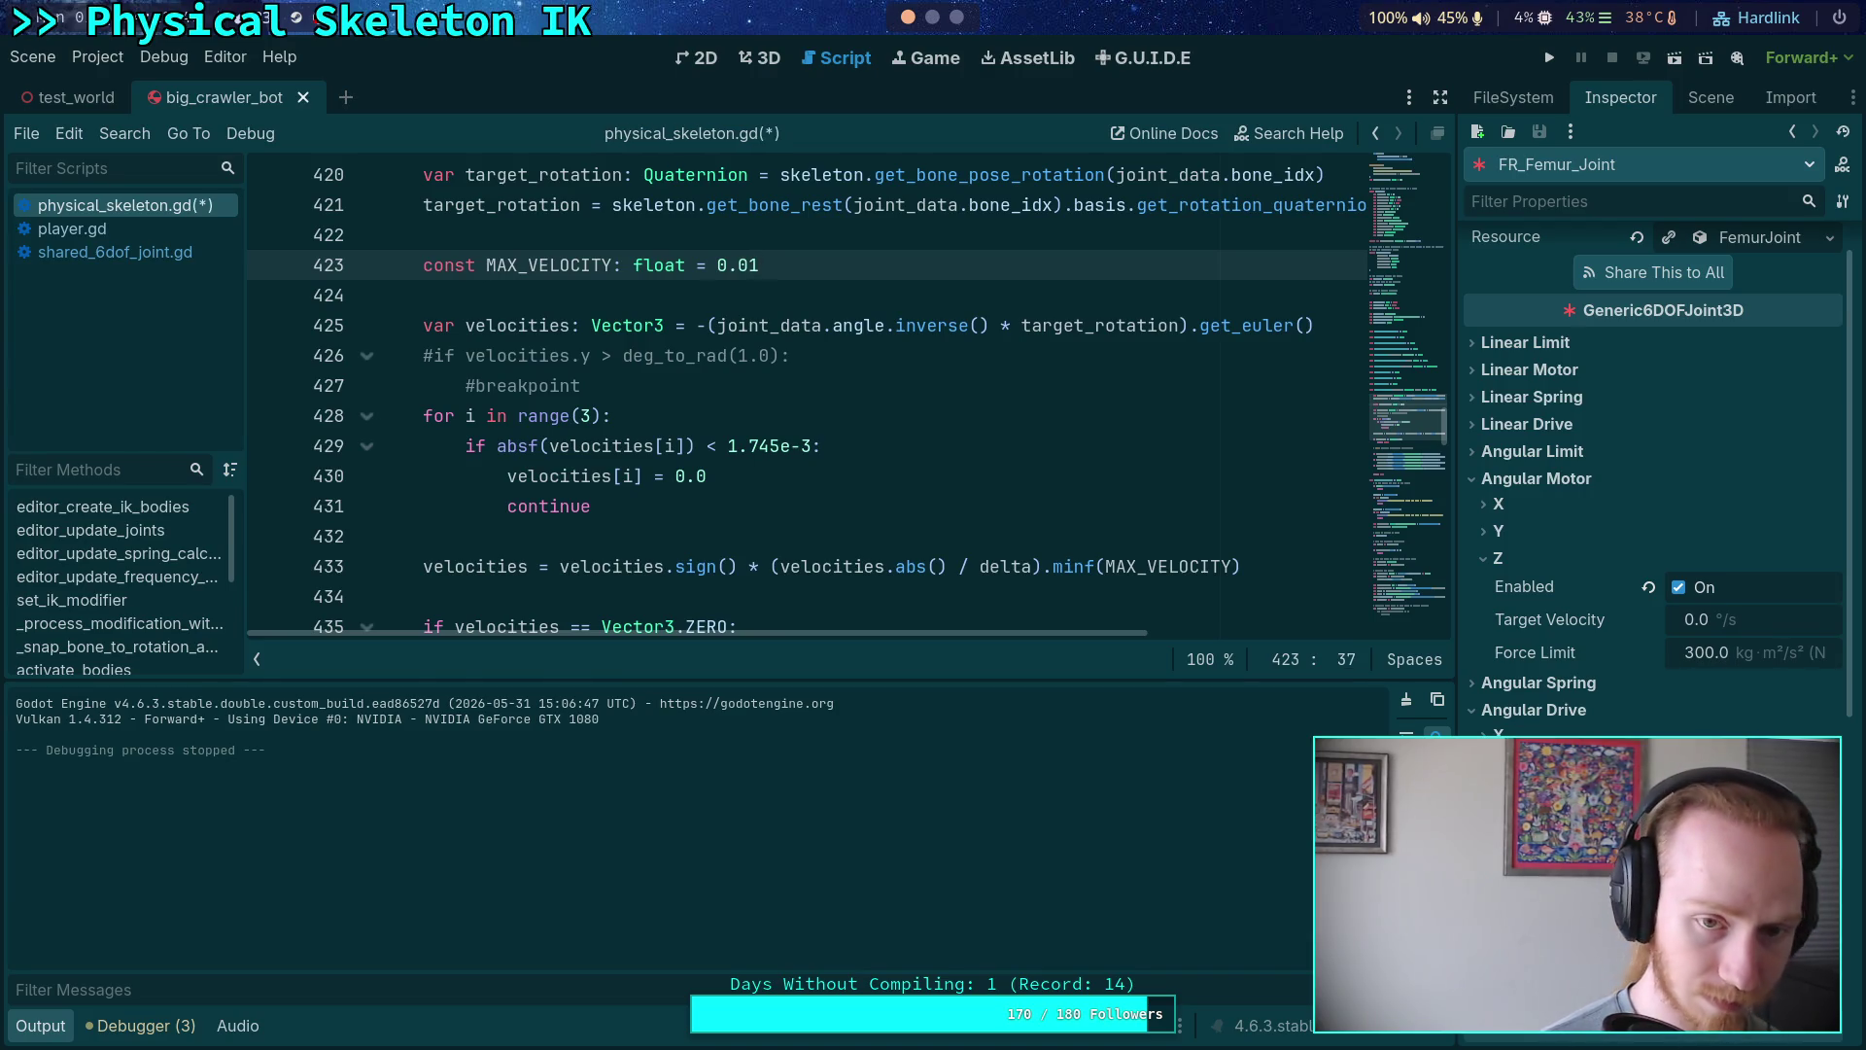
key("ctrl+s")
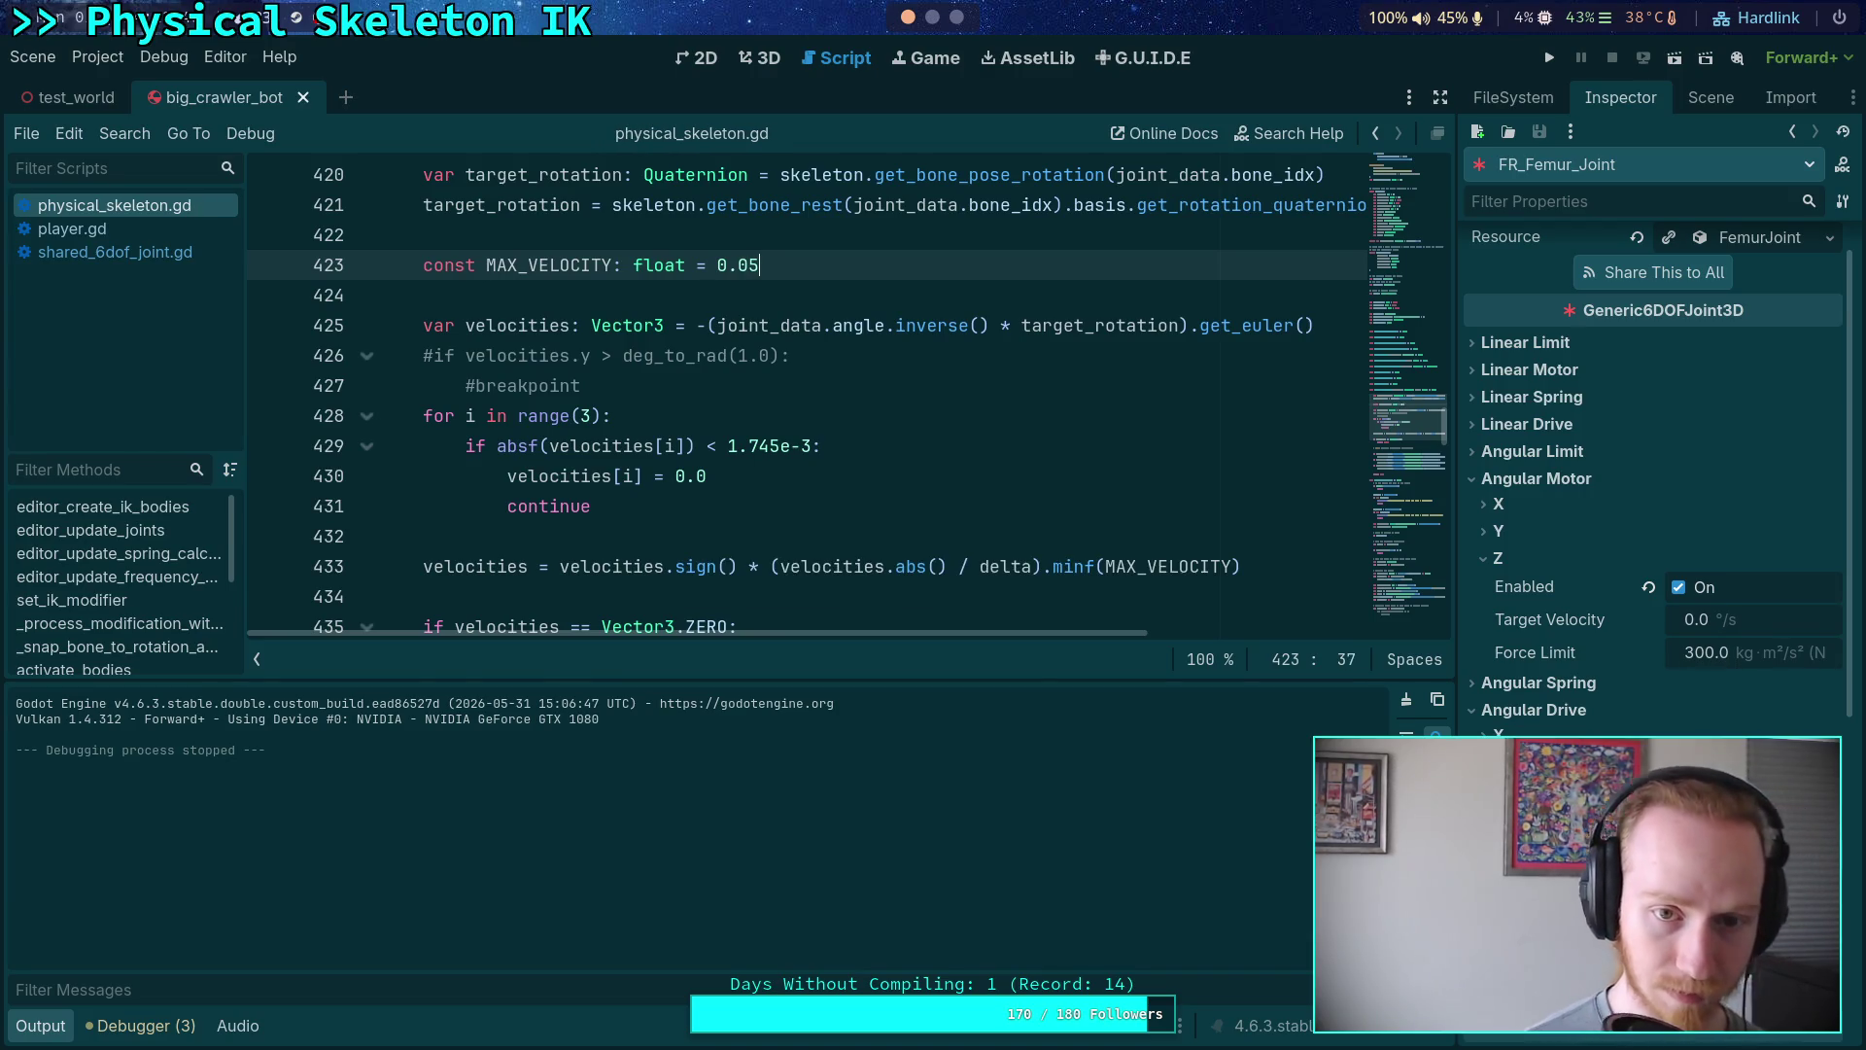
left_click(1536, 60)
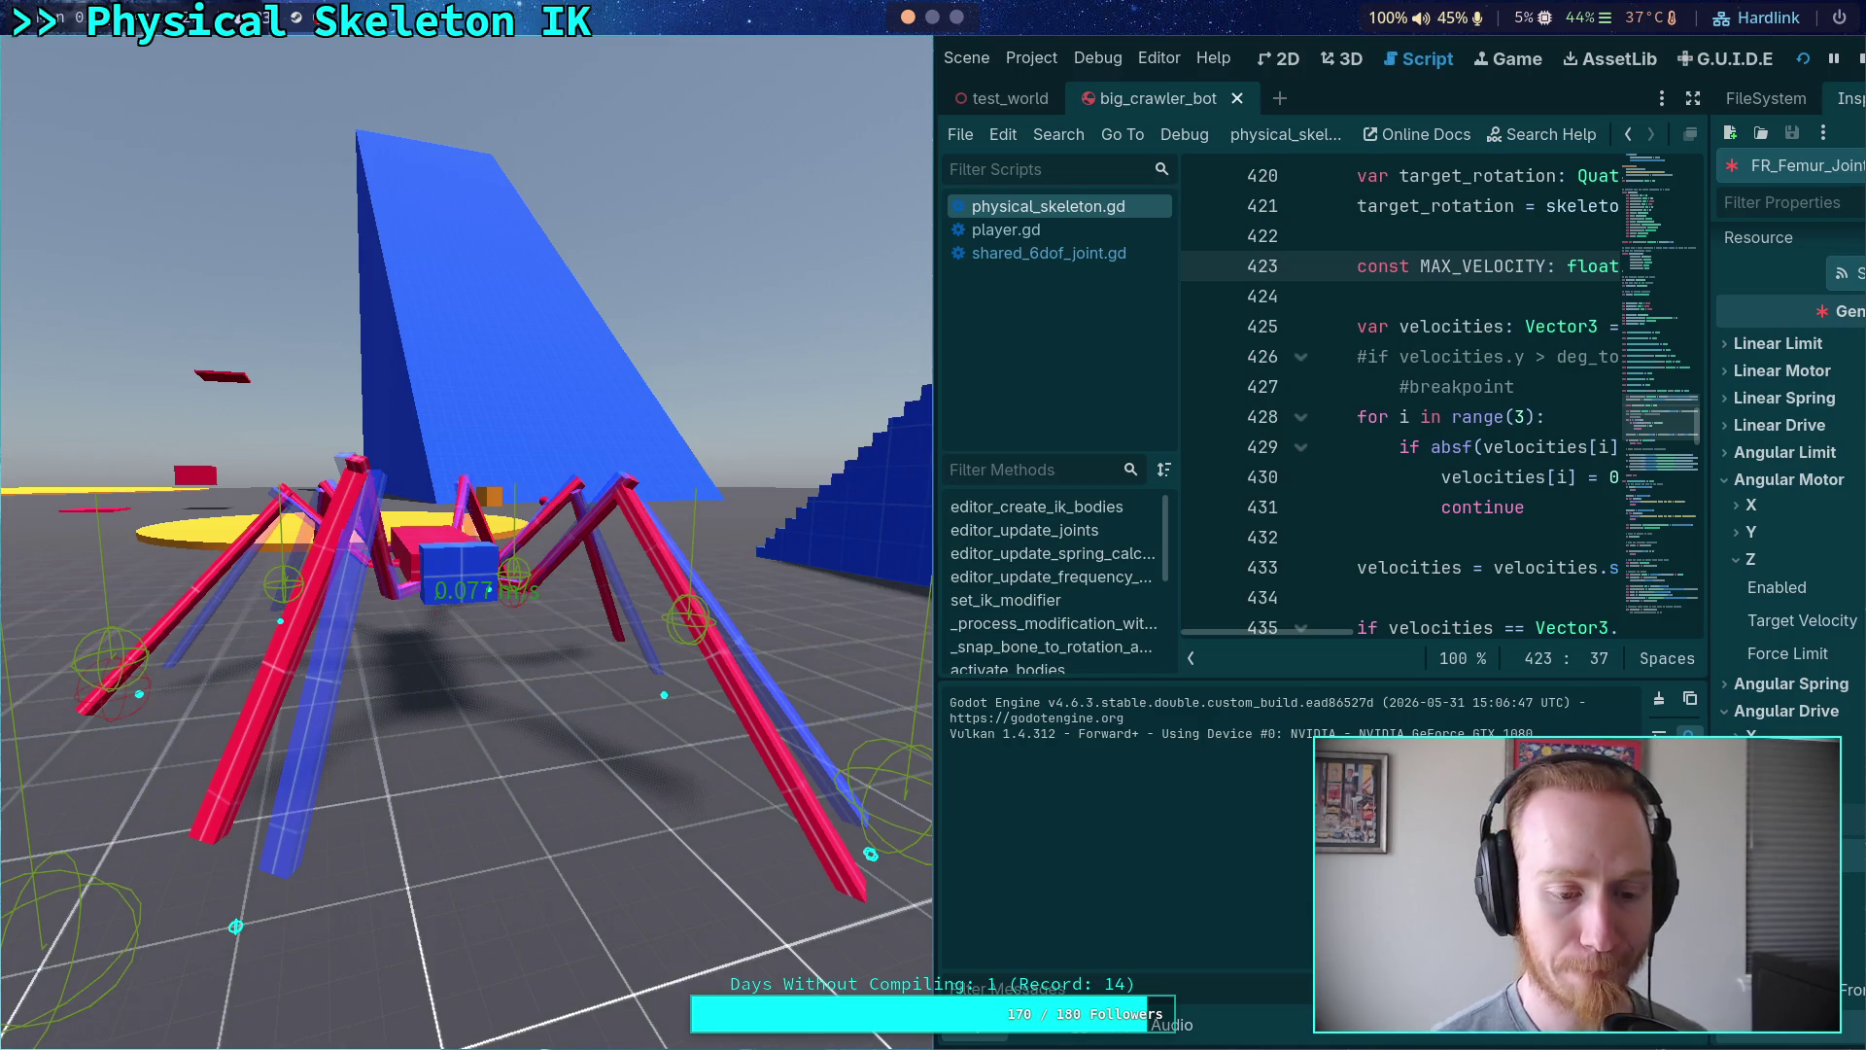
left_click(1861, 63)
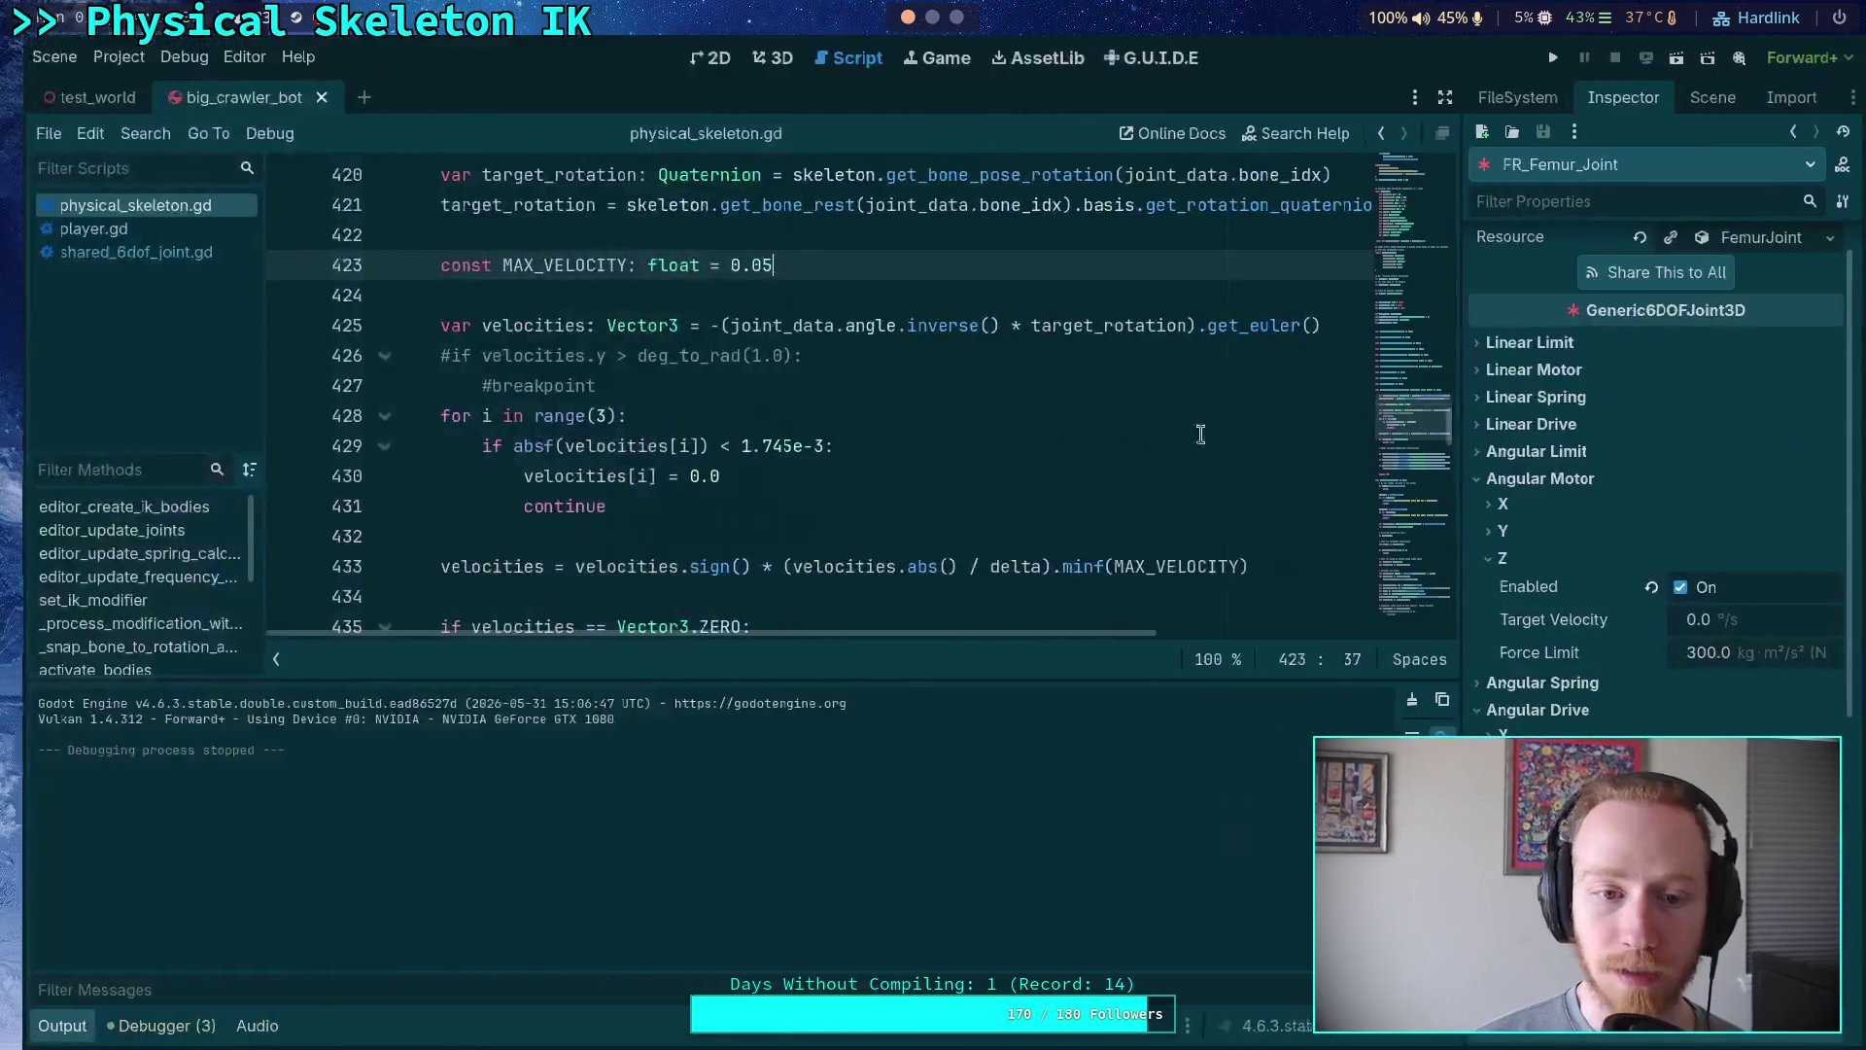
- Hide the output log and fold all functions in physical_skeleton.gd
left_click(47, 1026)
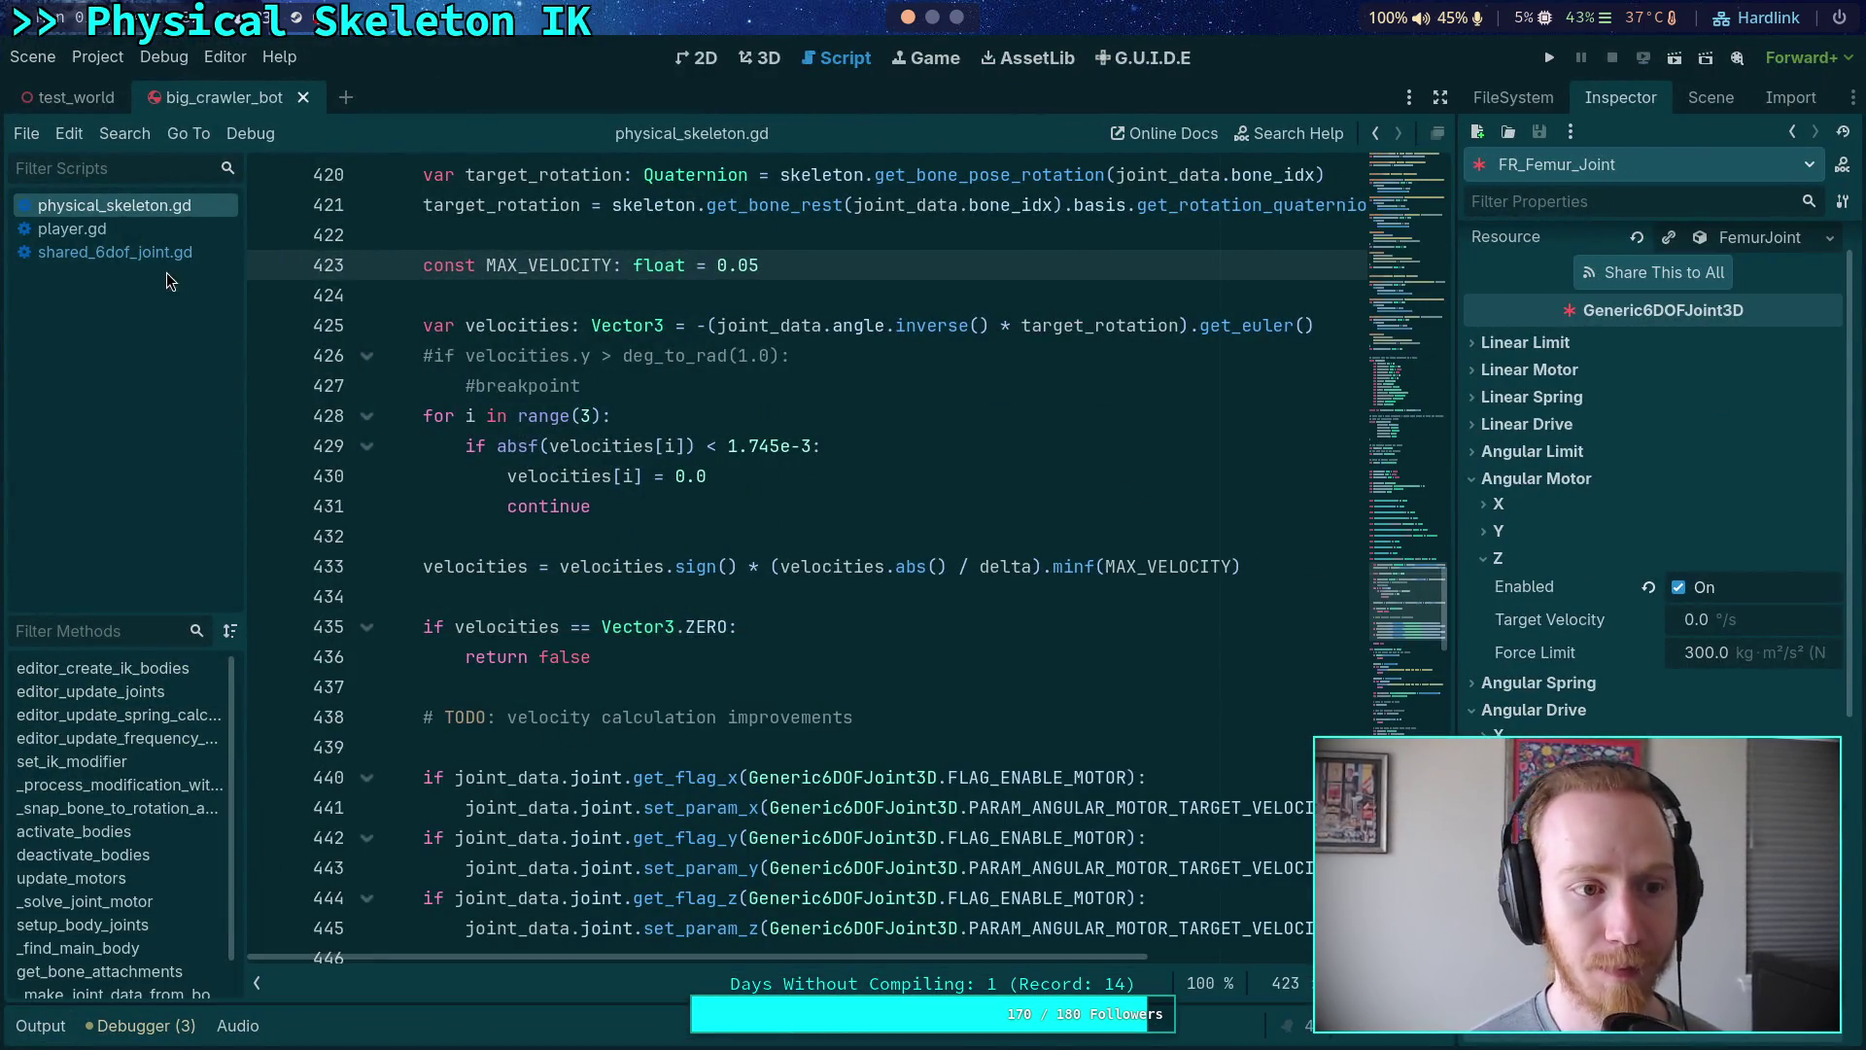
scroll(620, 672, "up", 1)
key("ctrl+alt+f")
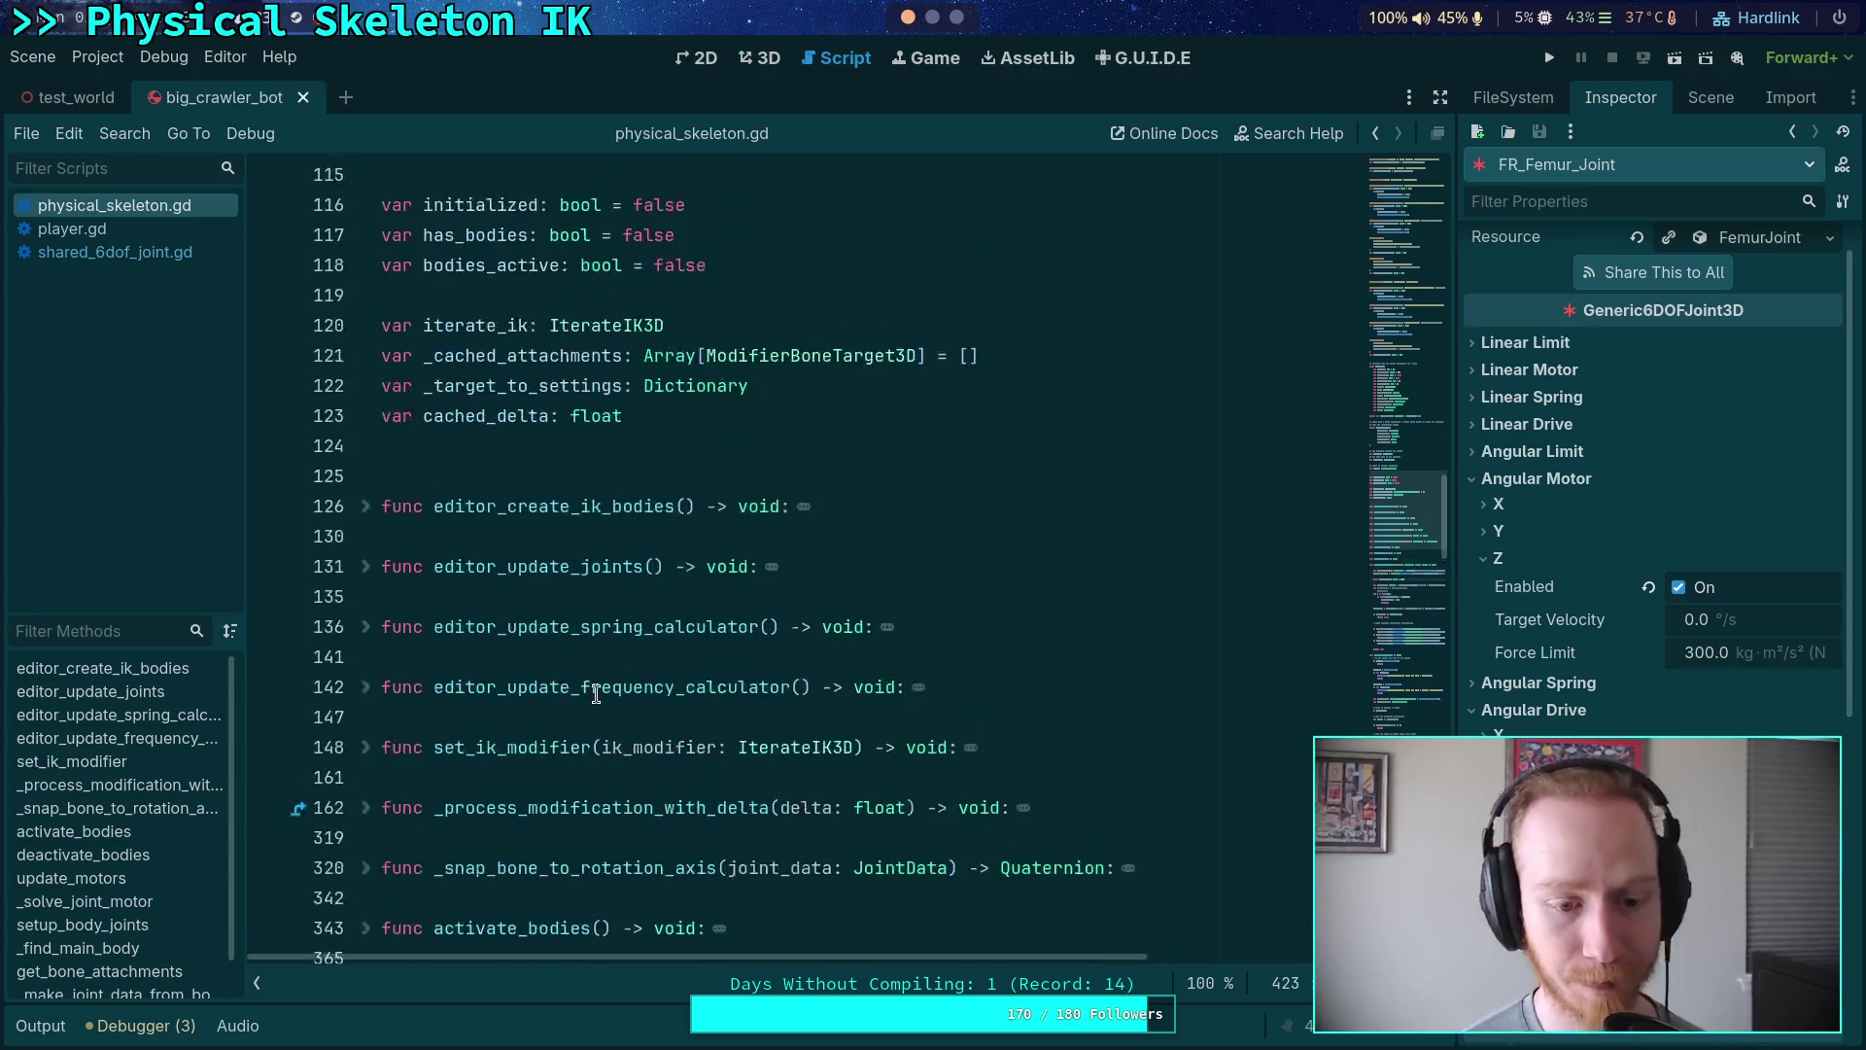
scroll(620, 672, "down", 4)
left_click(366, 747)
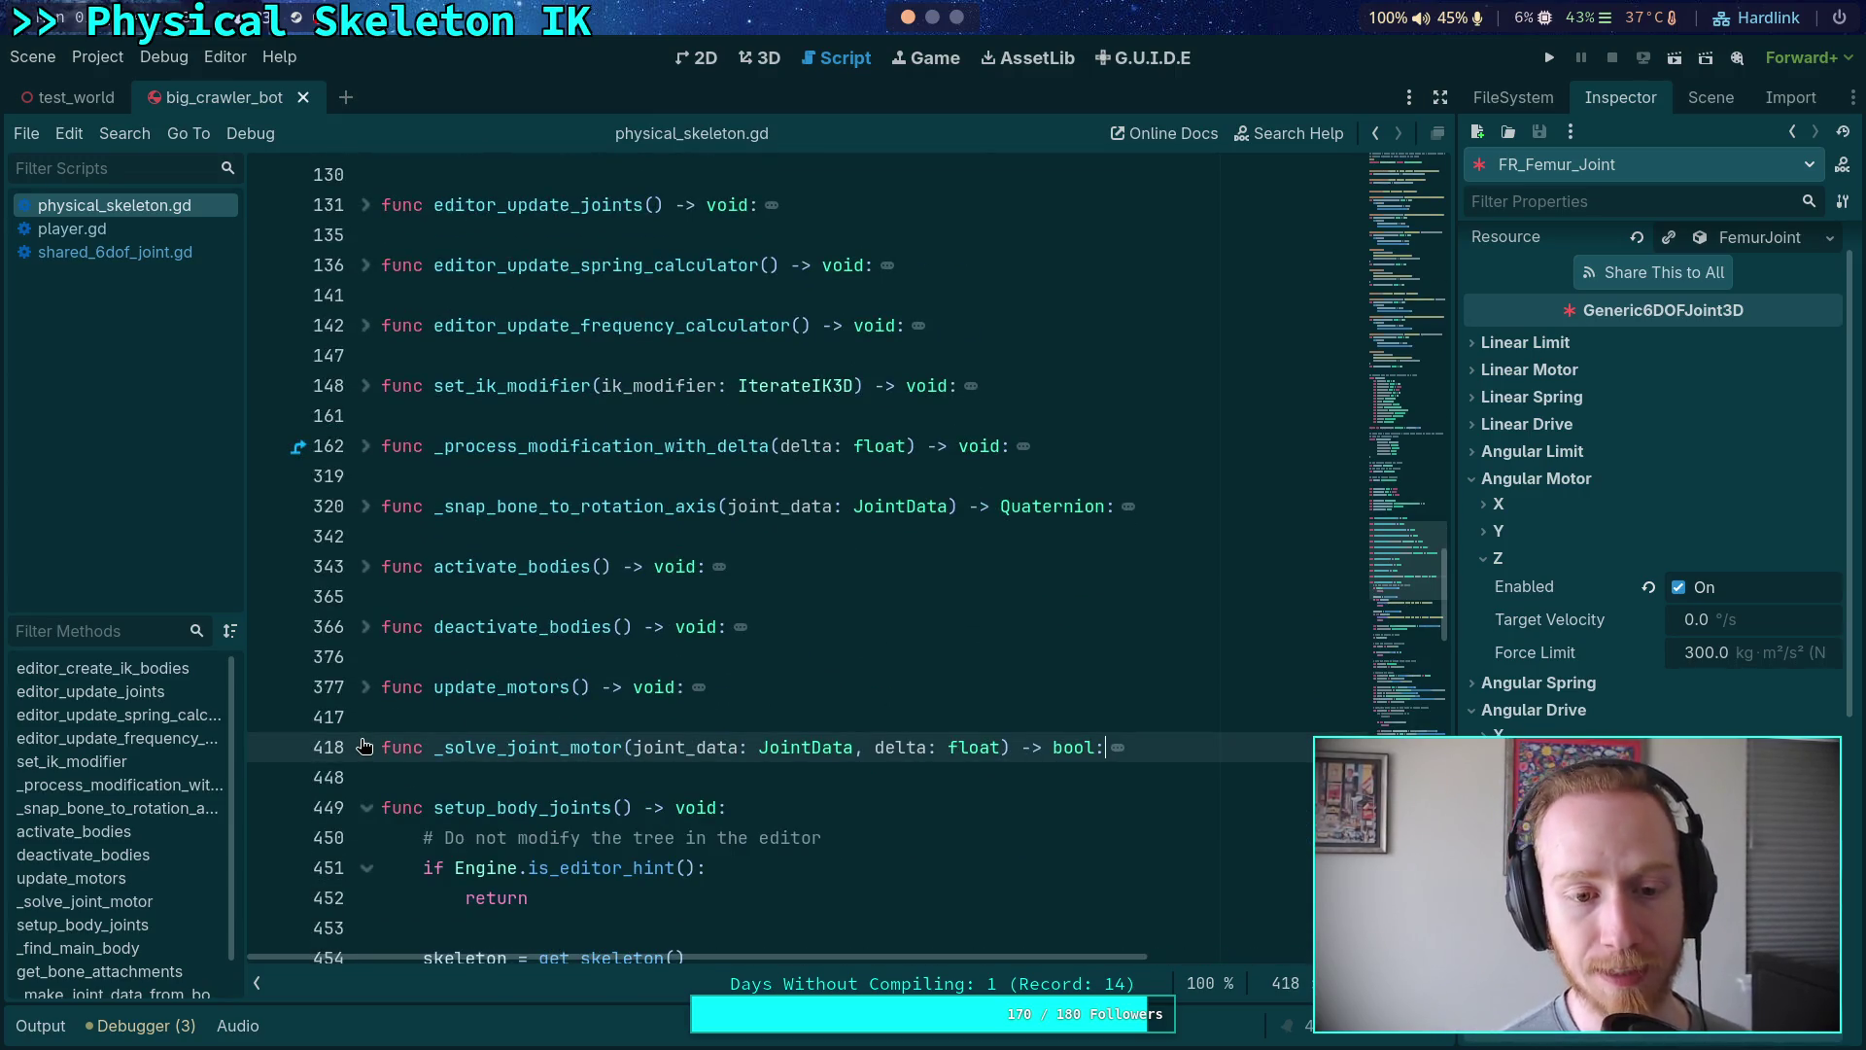
scroll(740, 719, "up", 3)
scroll(740, 720, "down", 5)
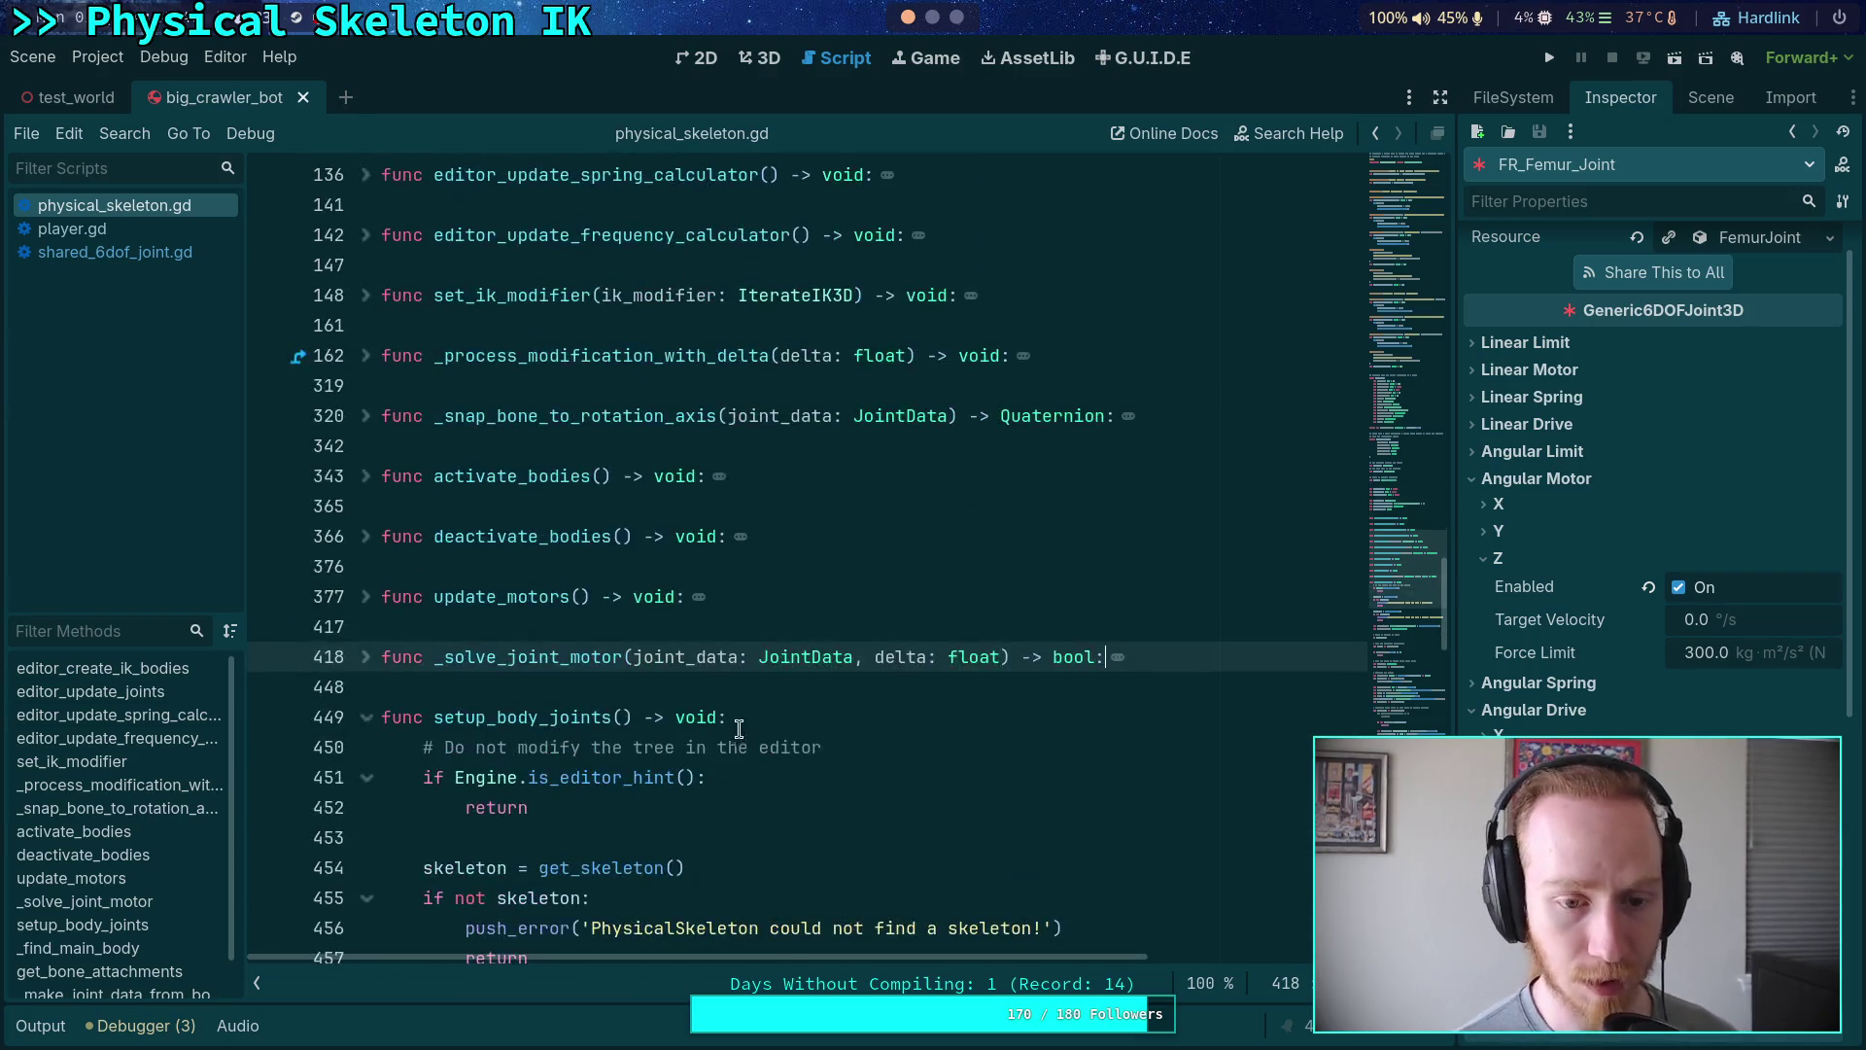
scroll(740, 720, "down", 1)
left_click(366, 537)
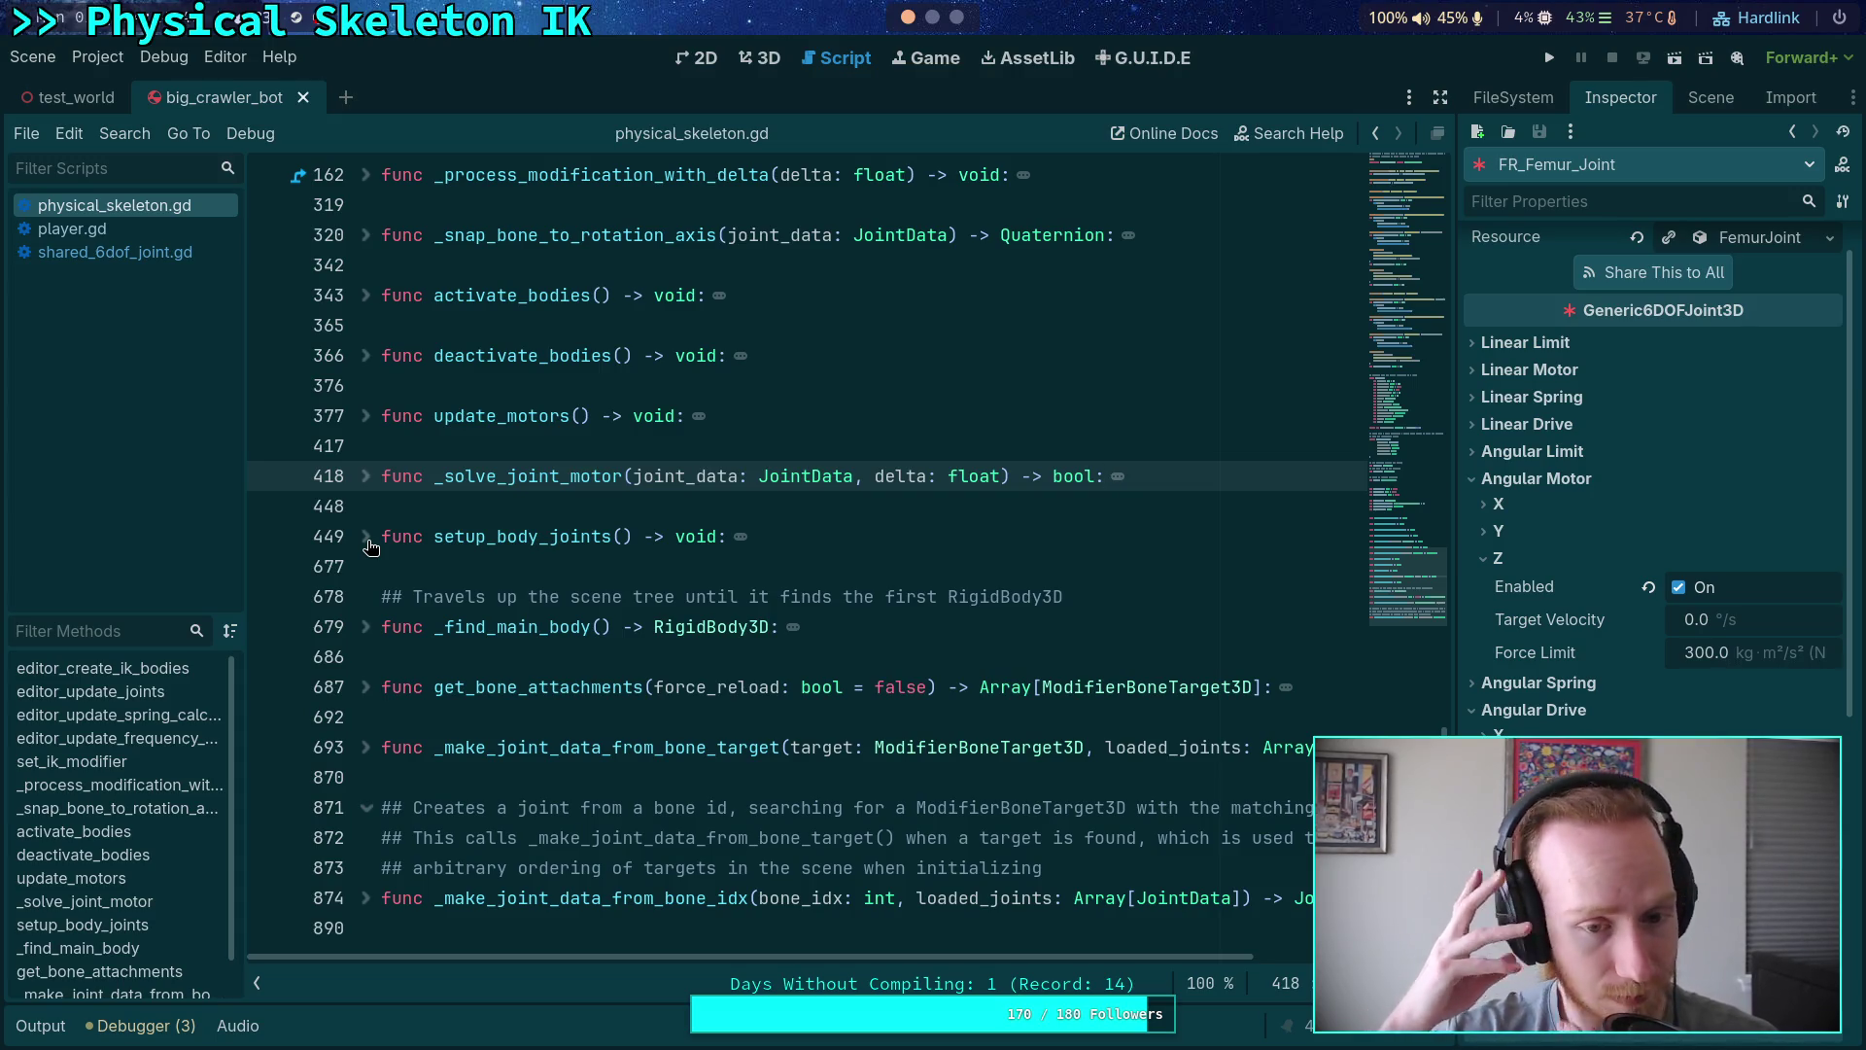
scroll(481, 505, "up", 2)
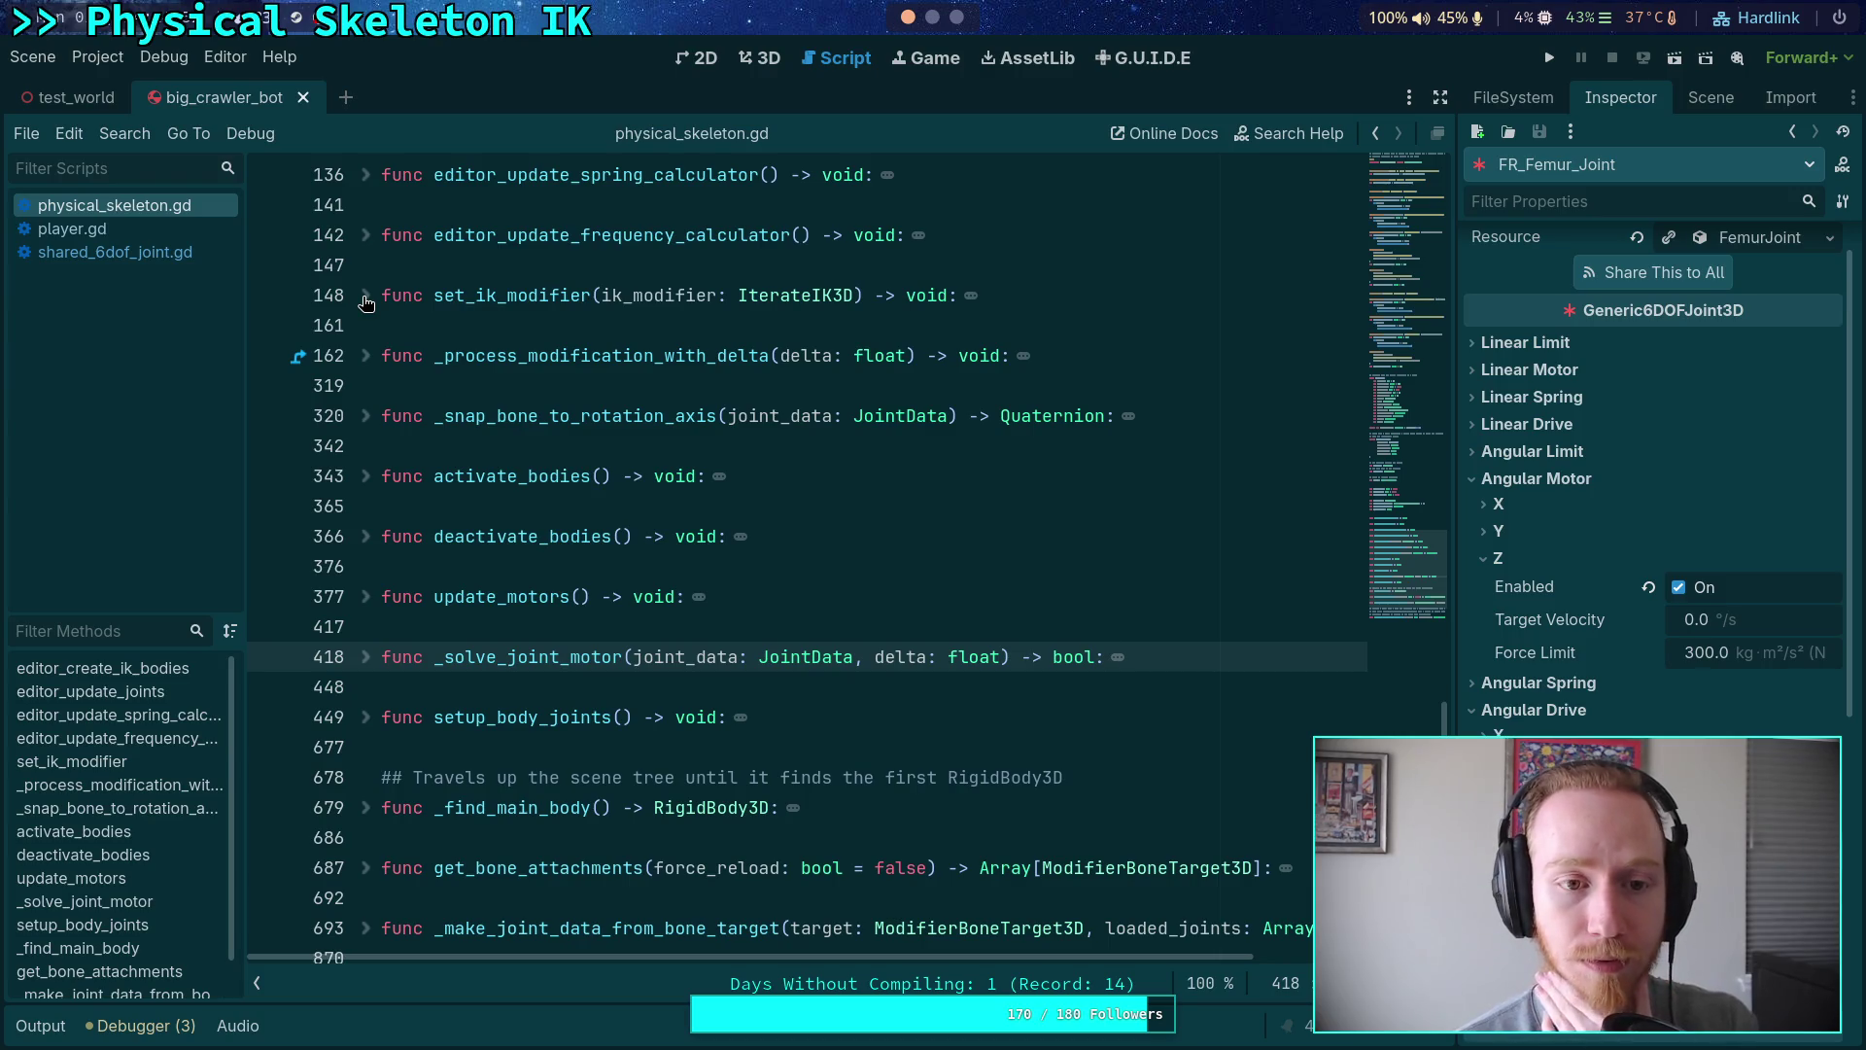
scroll(380, 618, "down", 2)
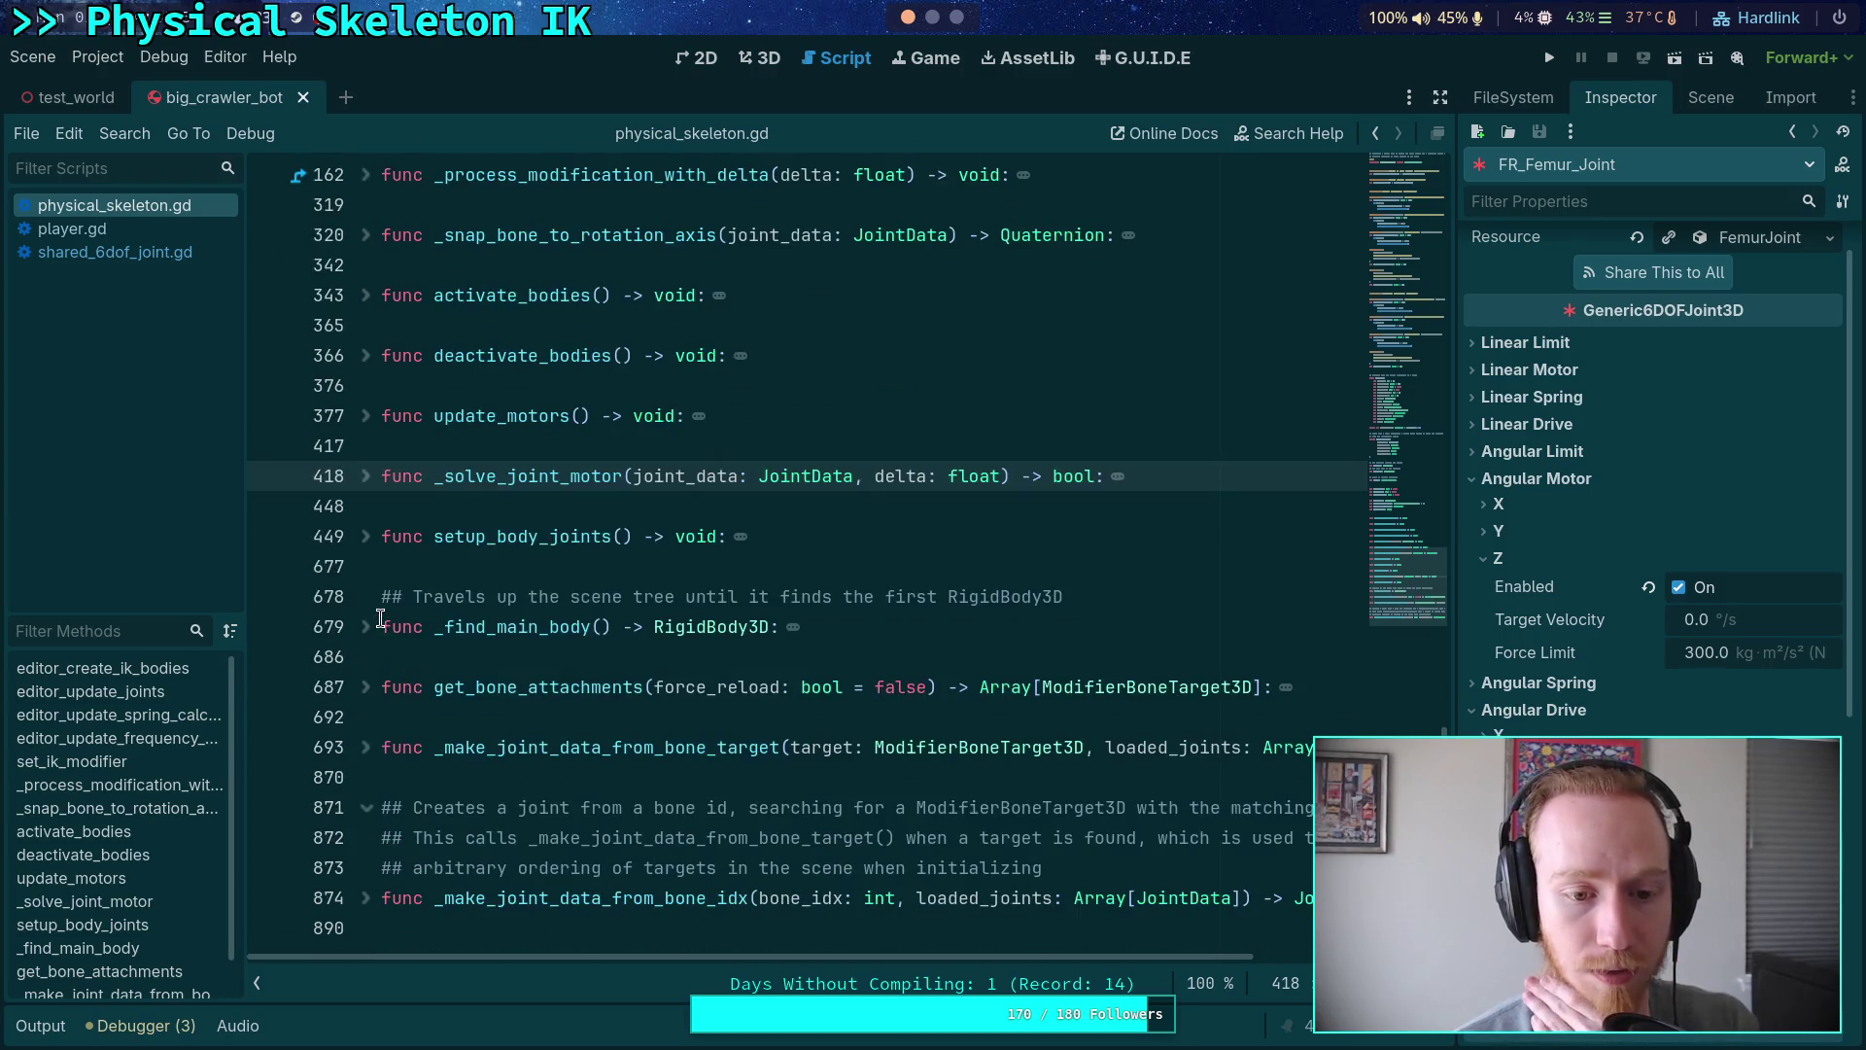
- Unfold setup_body_joints and scroll down to its pair-joint code
left_click(365, 541)
scroll(438, 564, "down", 20)
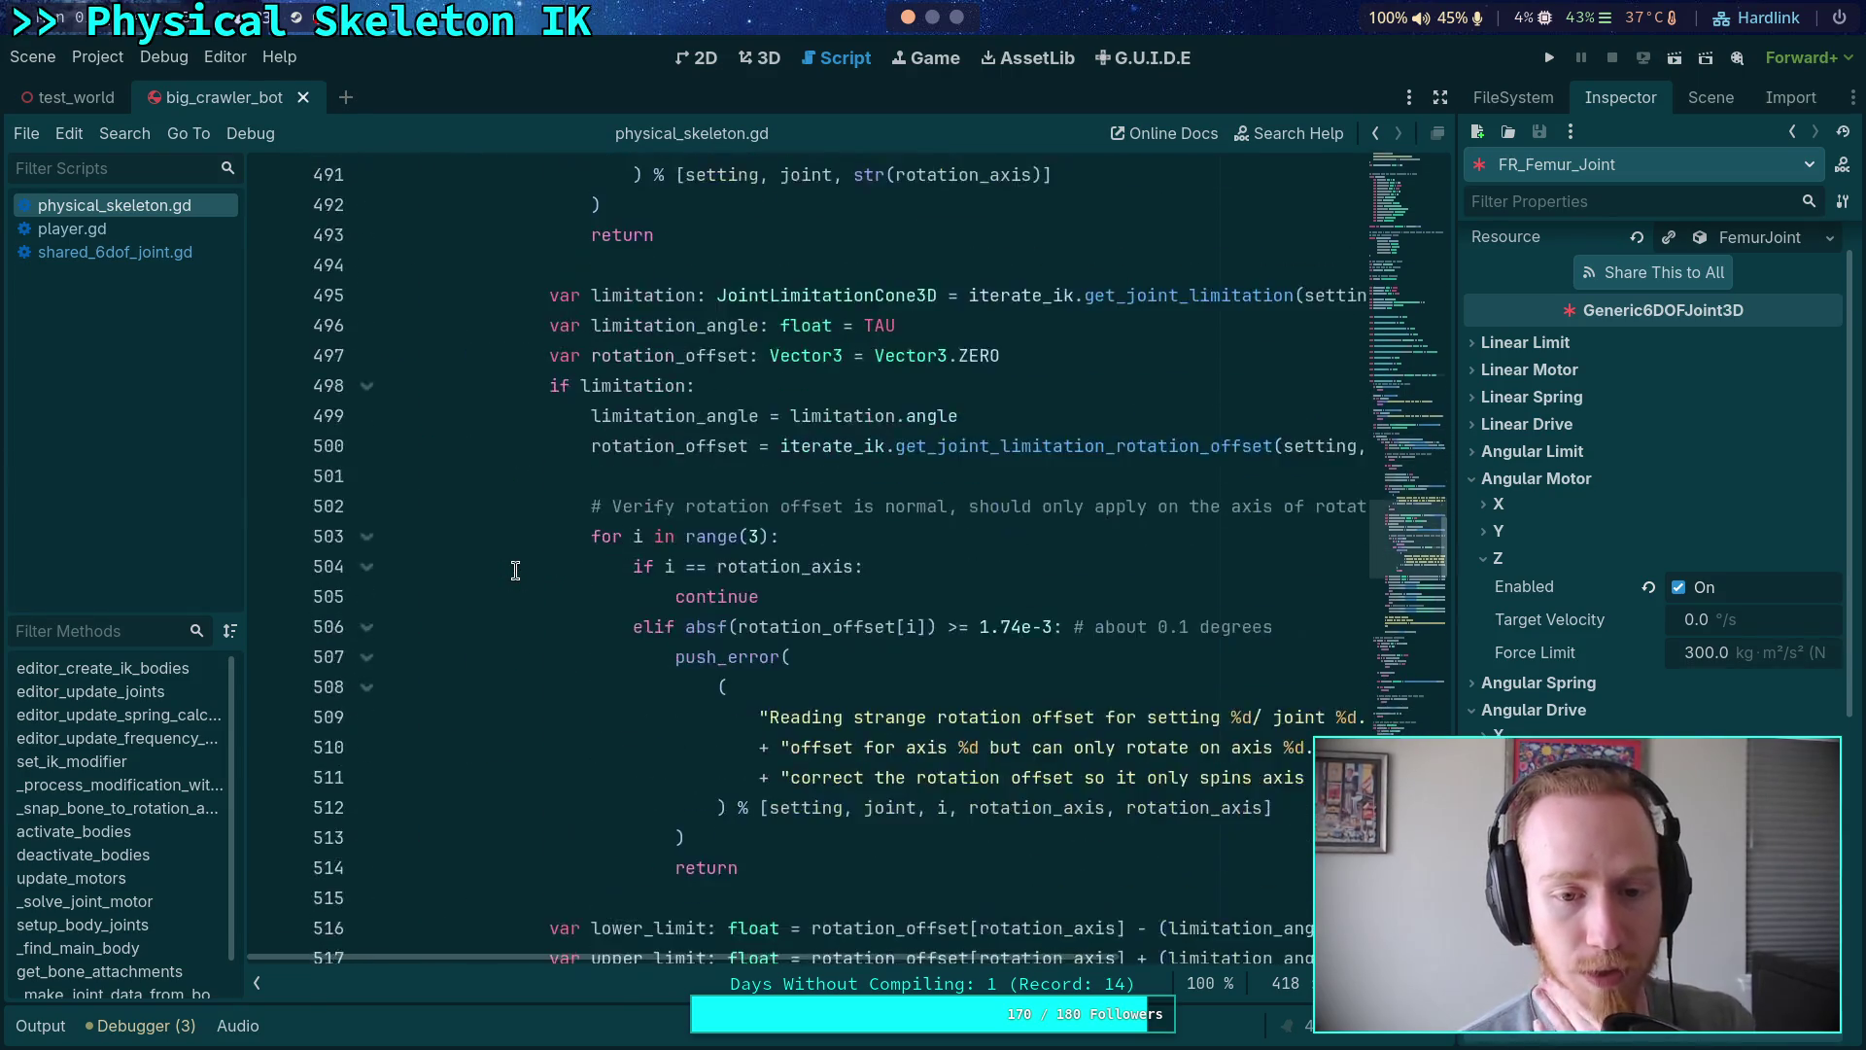
scroll(515, 570, "down", 17)
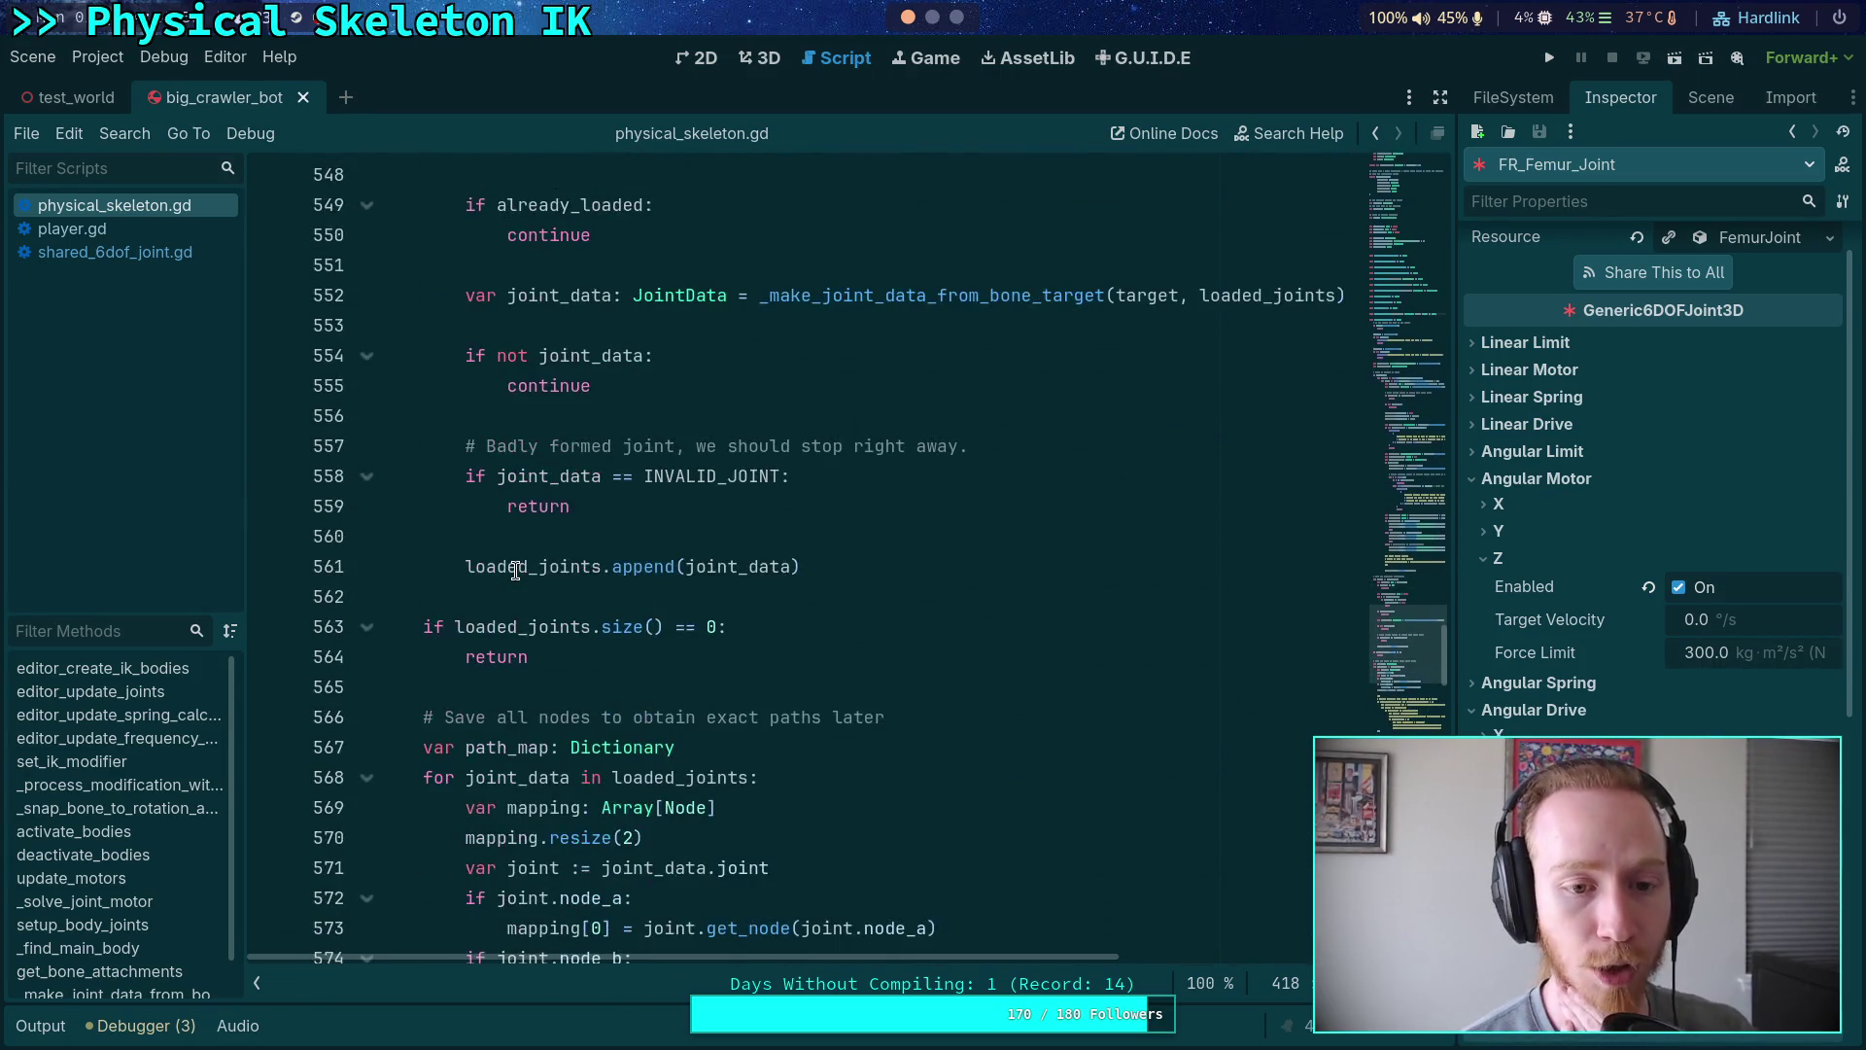
scroll(515, 570, "down", 14)
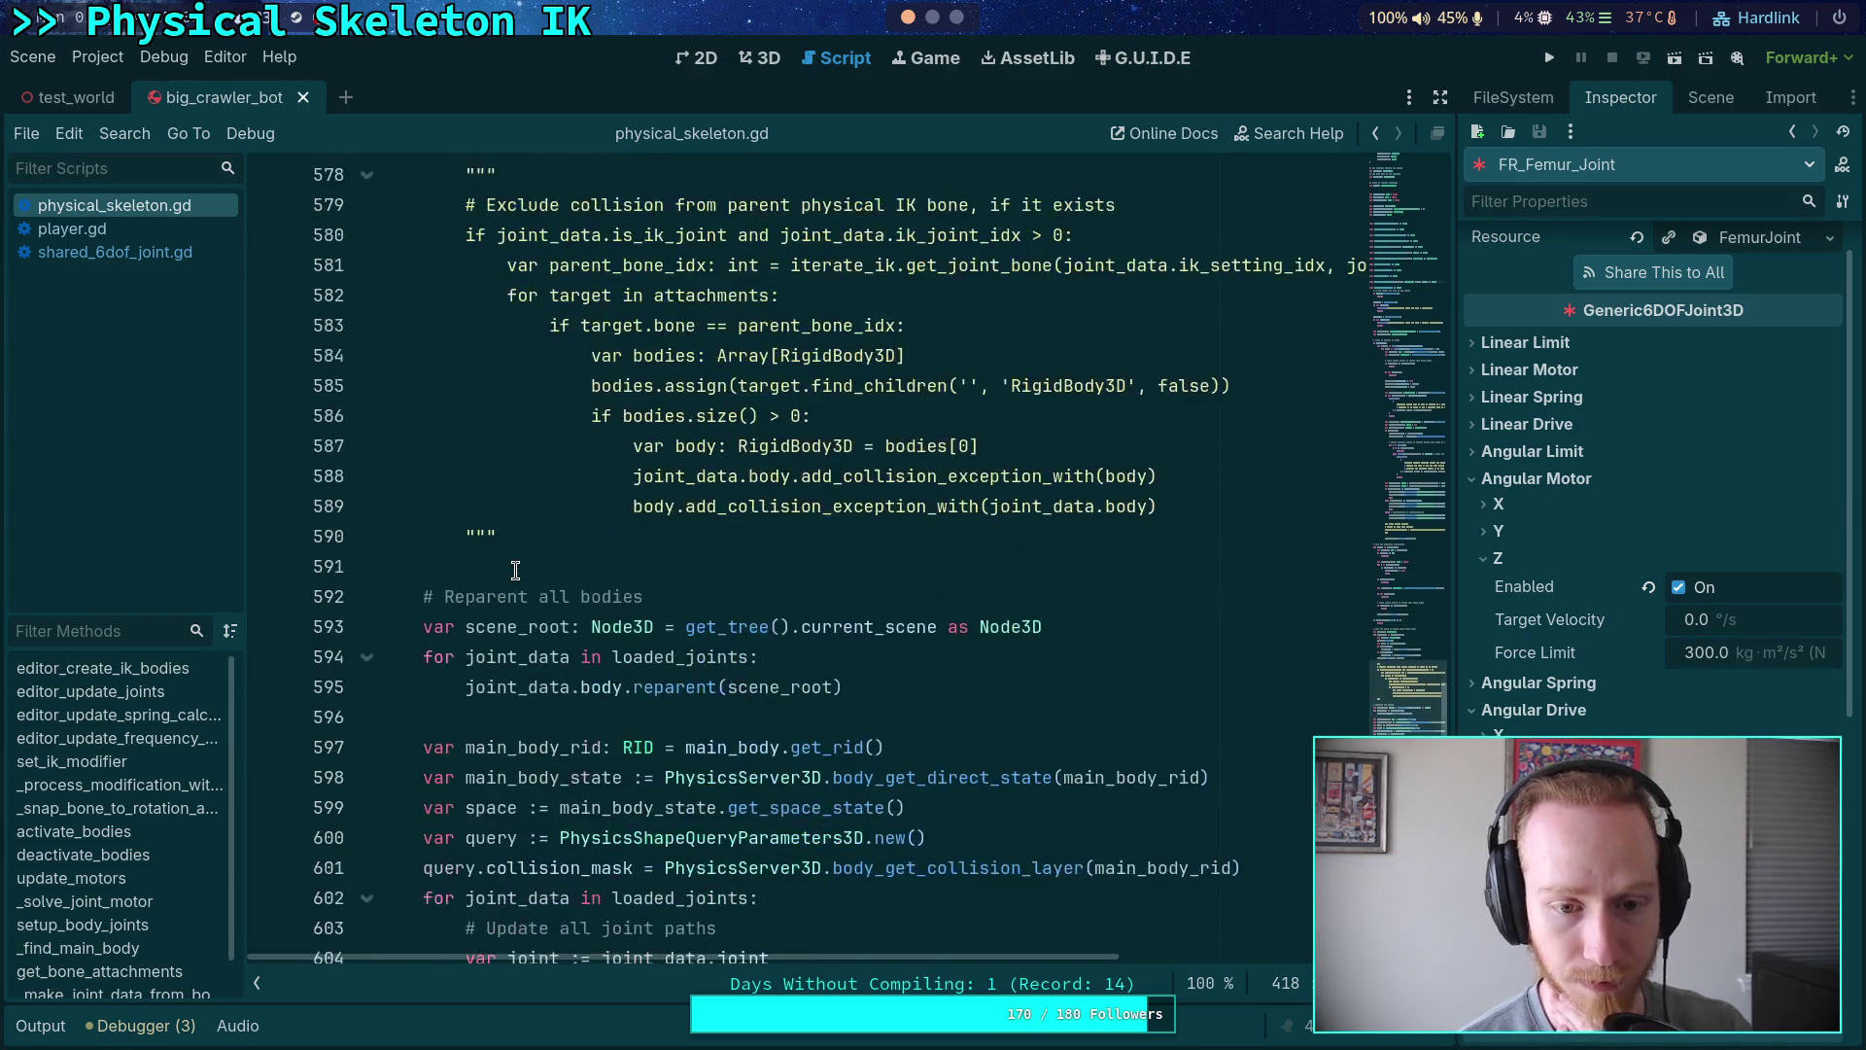
scroll(515, 571, "up", 3)
scroll(515, 570, "down", 6)
scroll(680, 437, "up", 4)
- Examine the 0.005 offset on line 609 and the duplicate() documentation near line 650
left_click_drag(737, 393, 781, 386)
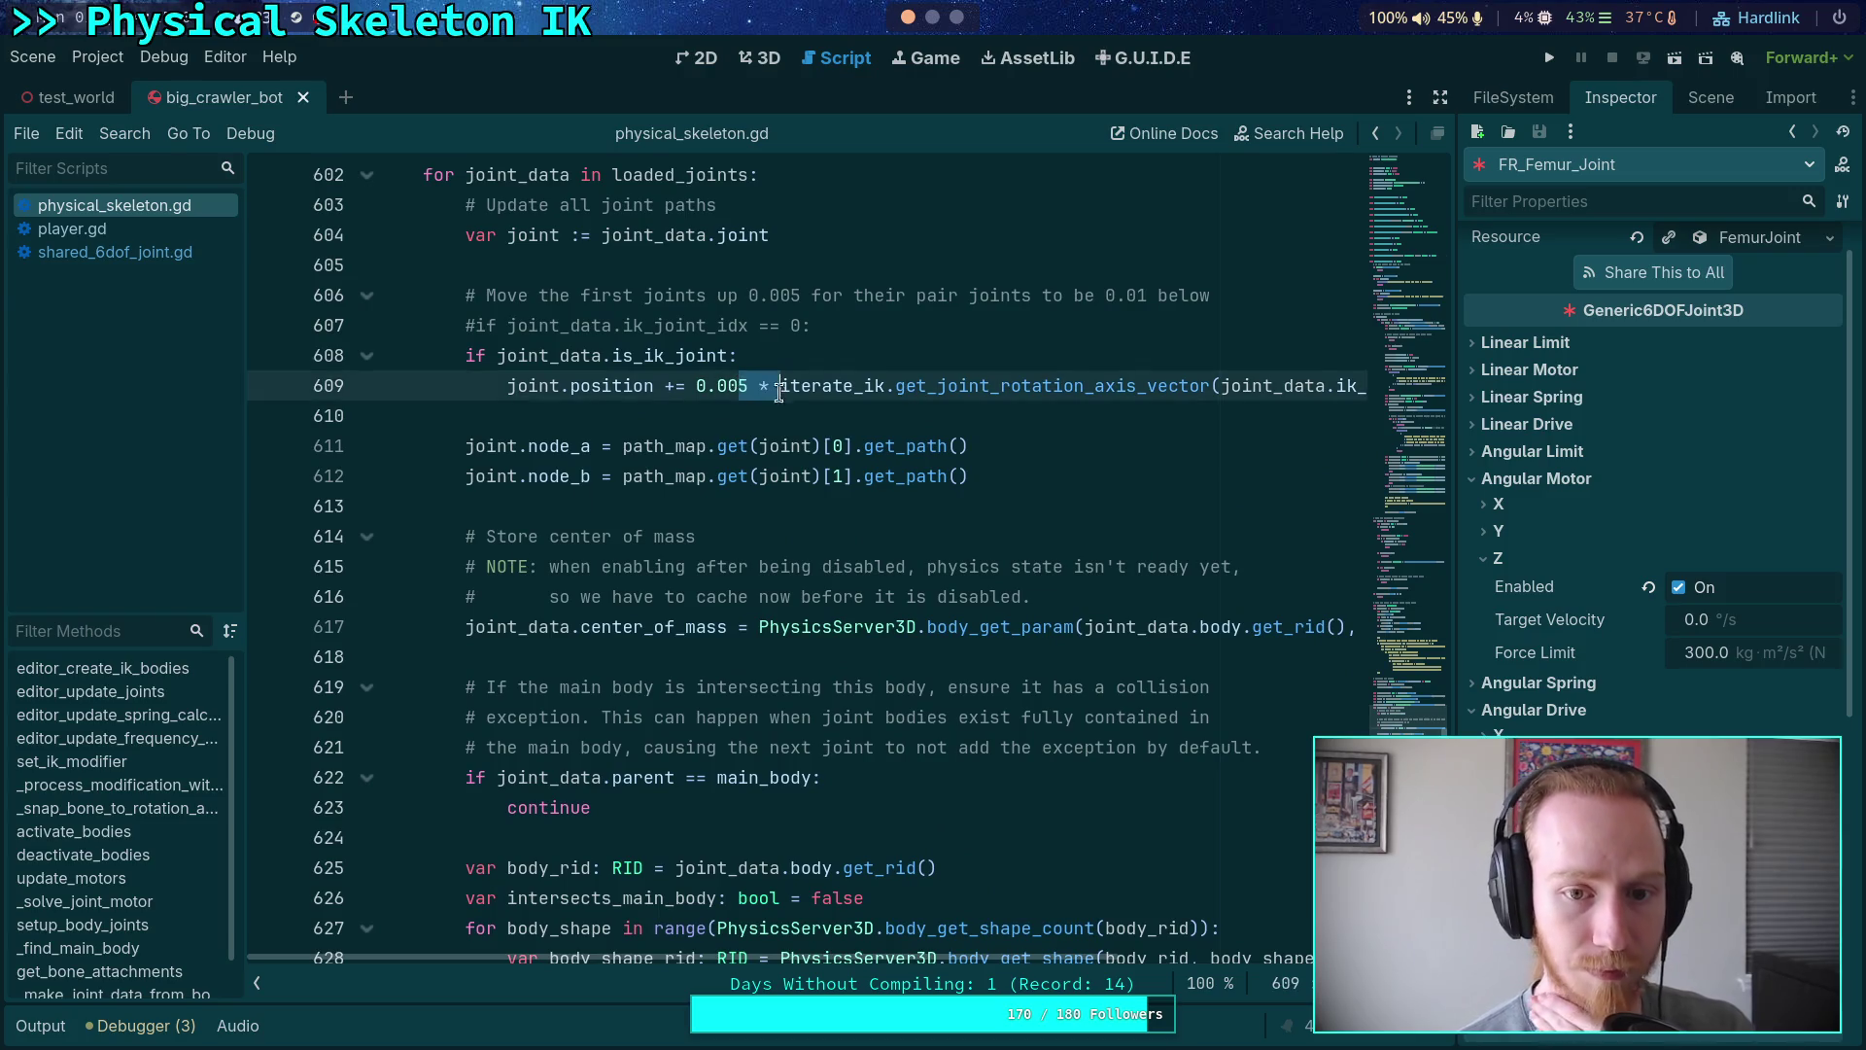
left_click(683, 408)
scroll(671, 455, "down", 16)
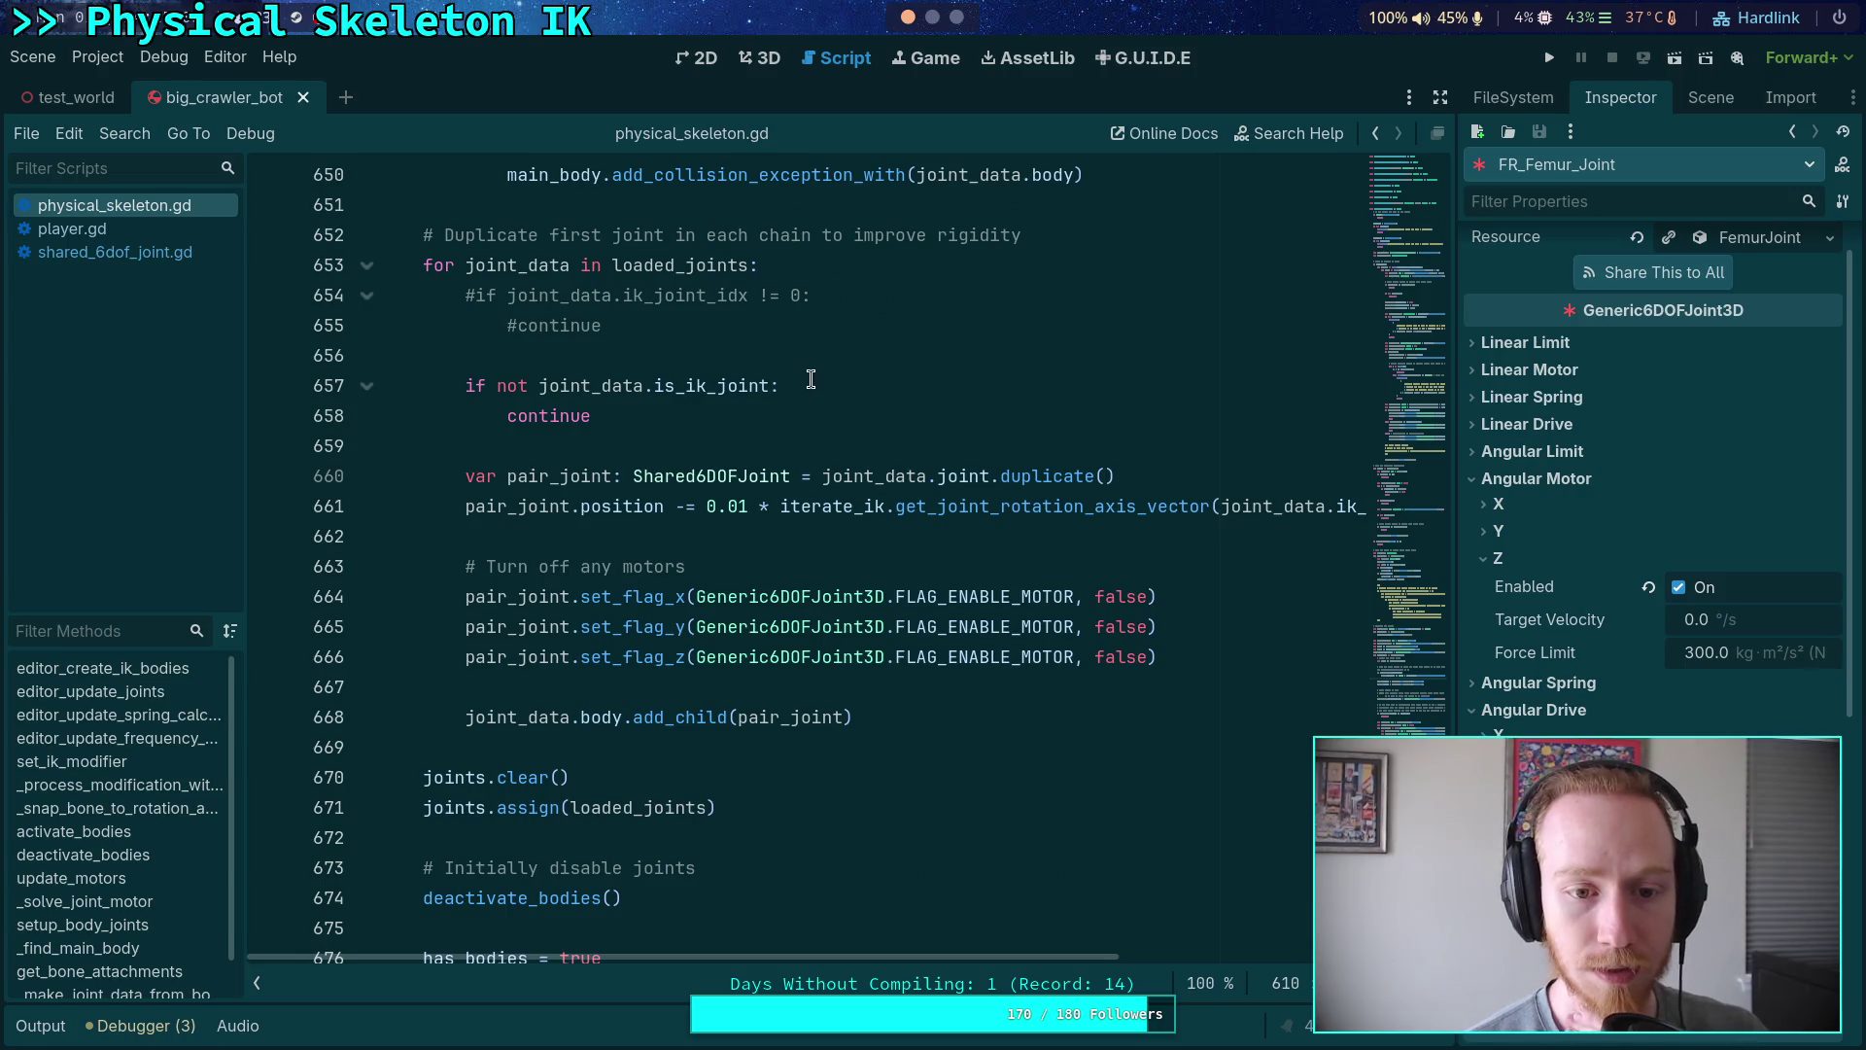
left_click(903, 443)
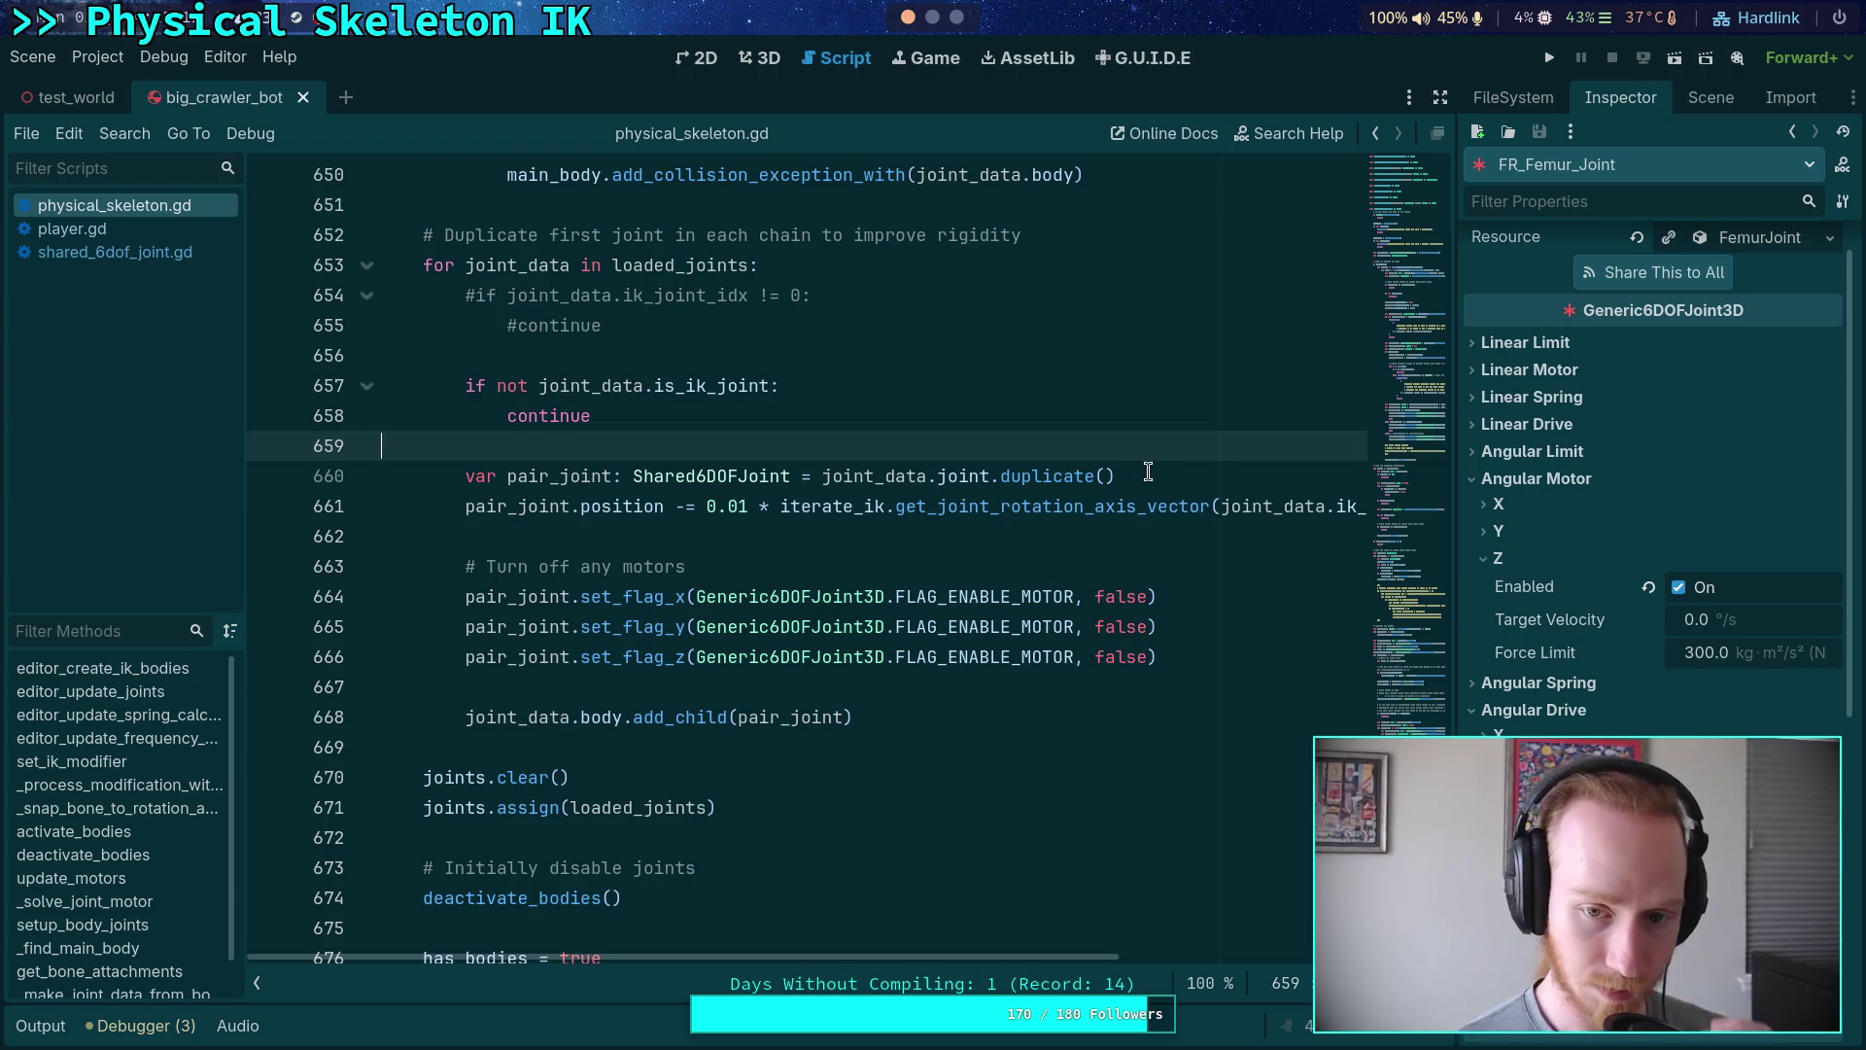
mouse_move(1087, 461)
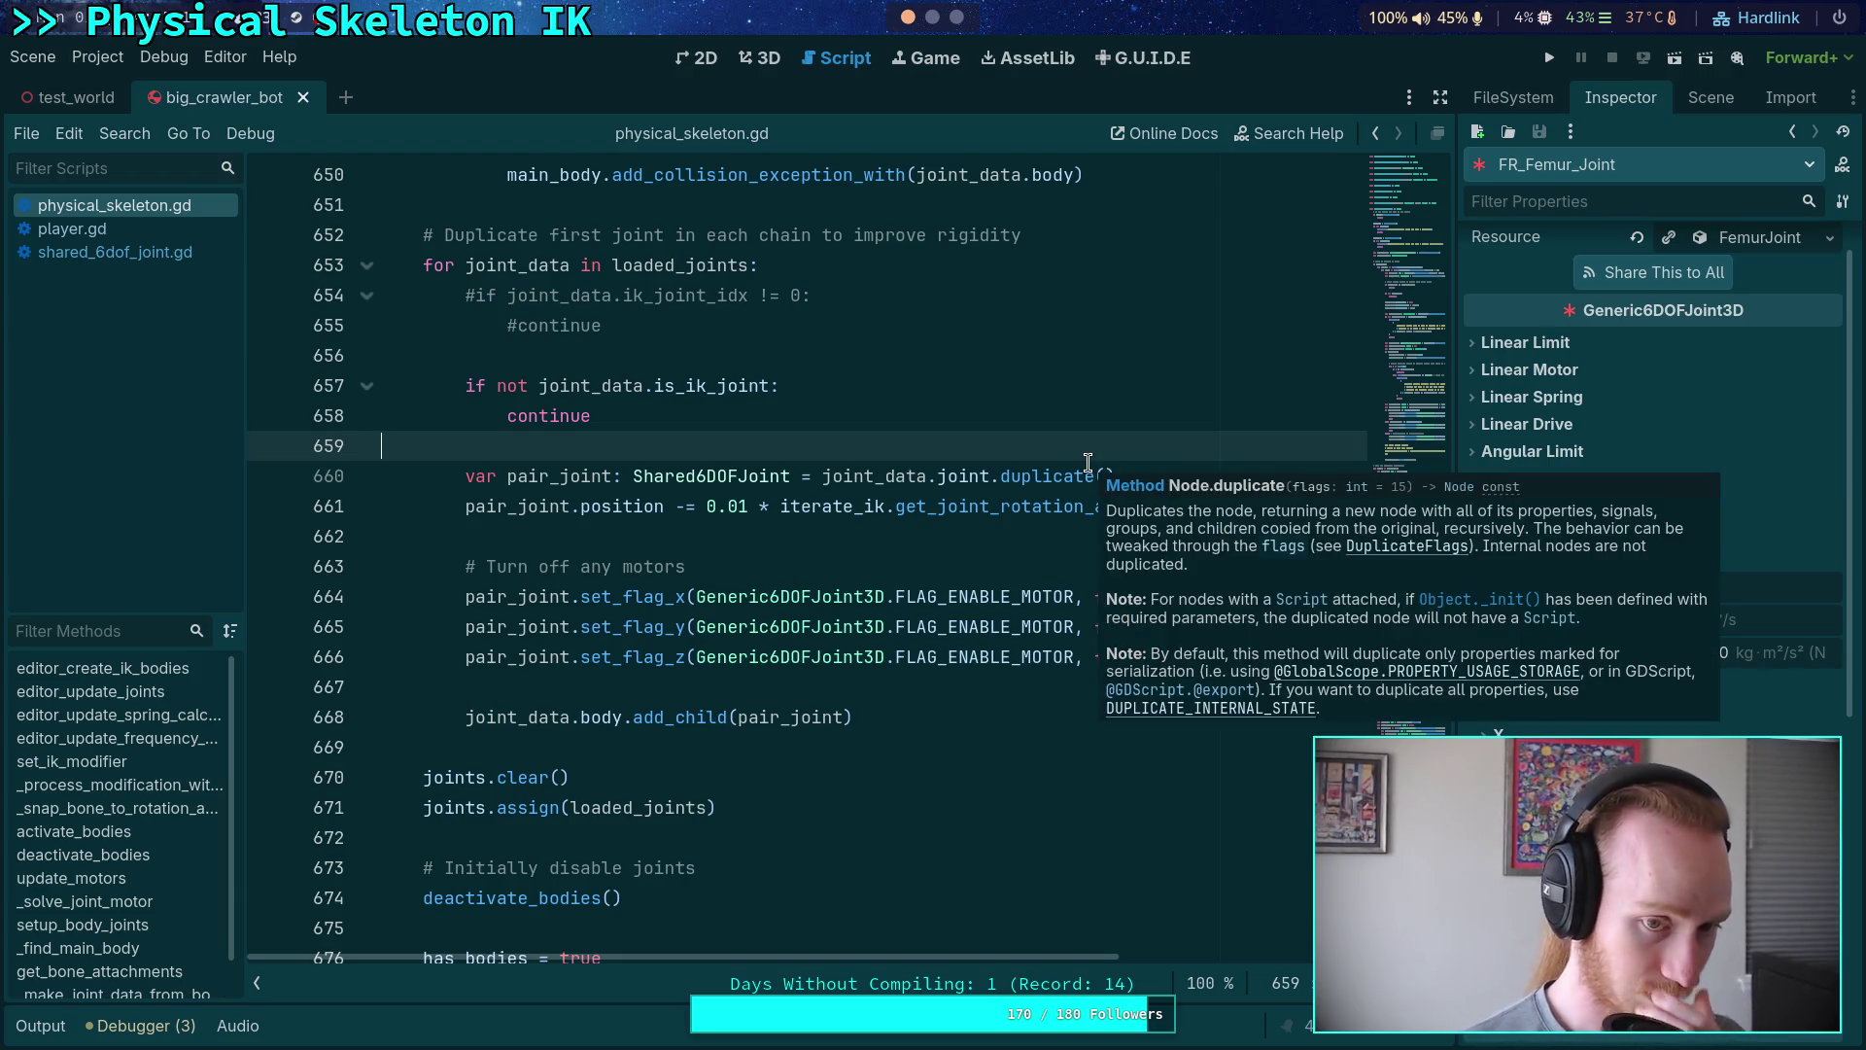
left_click(887, 586)
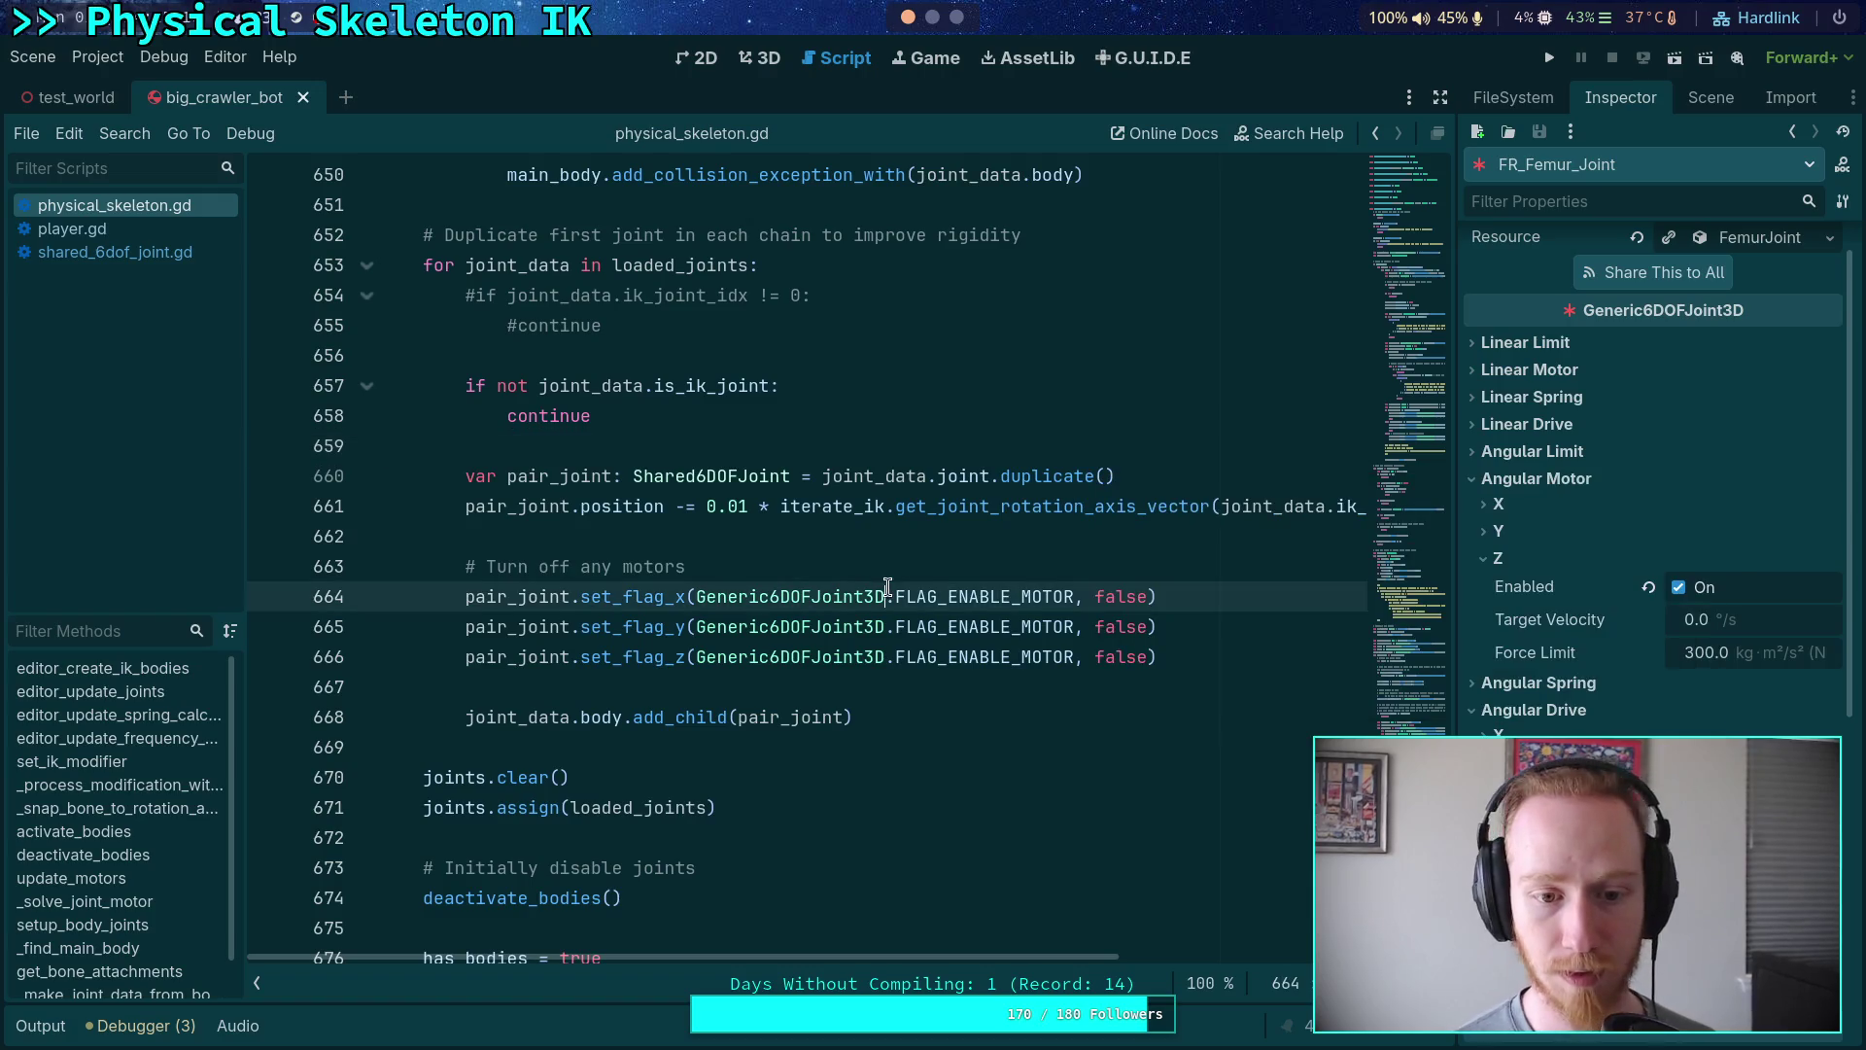
left_click_drag(1233, 659, 1034, 642)
- Duplicate the pair joint block (lines 660–668) below the original, separated by a blank line
mouse_move(904, 718)
left_mouse_down()
mouse_move(467, 536)
mouse_move(466, 484)
left_mouse_up()
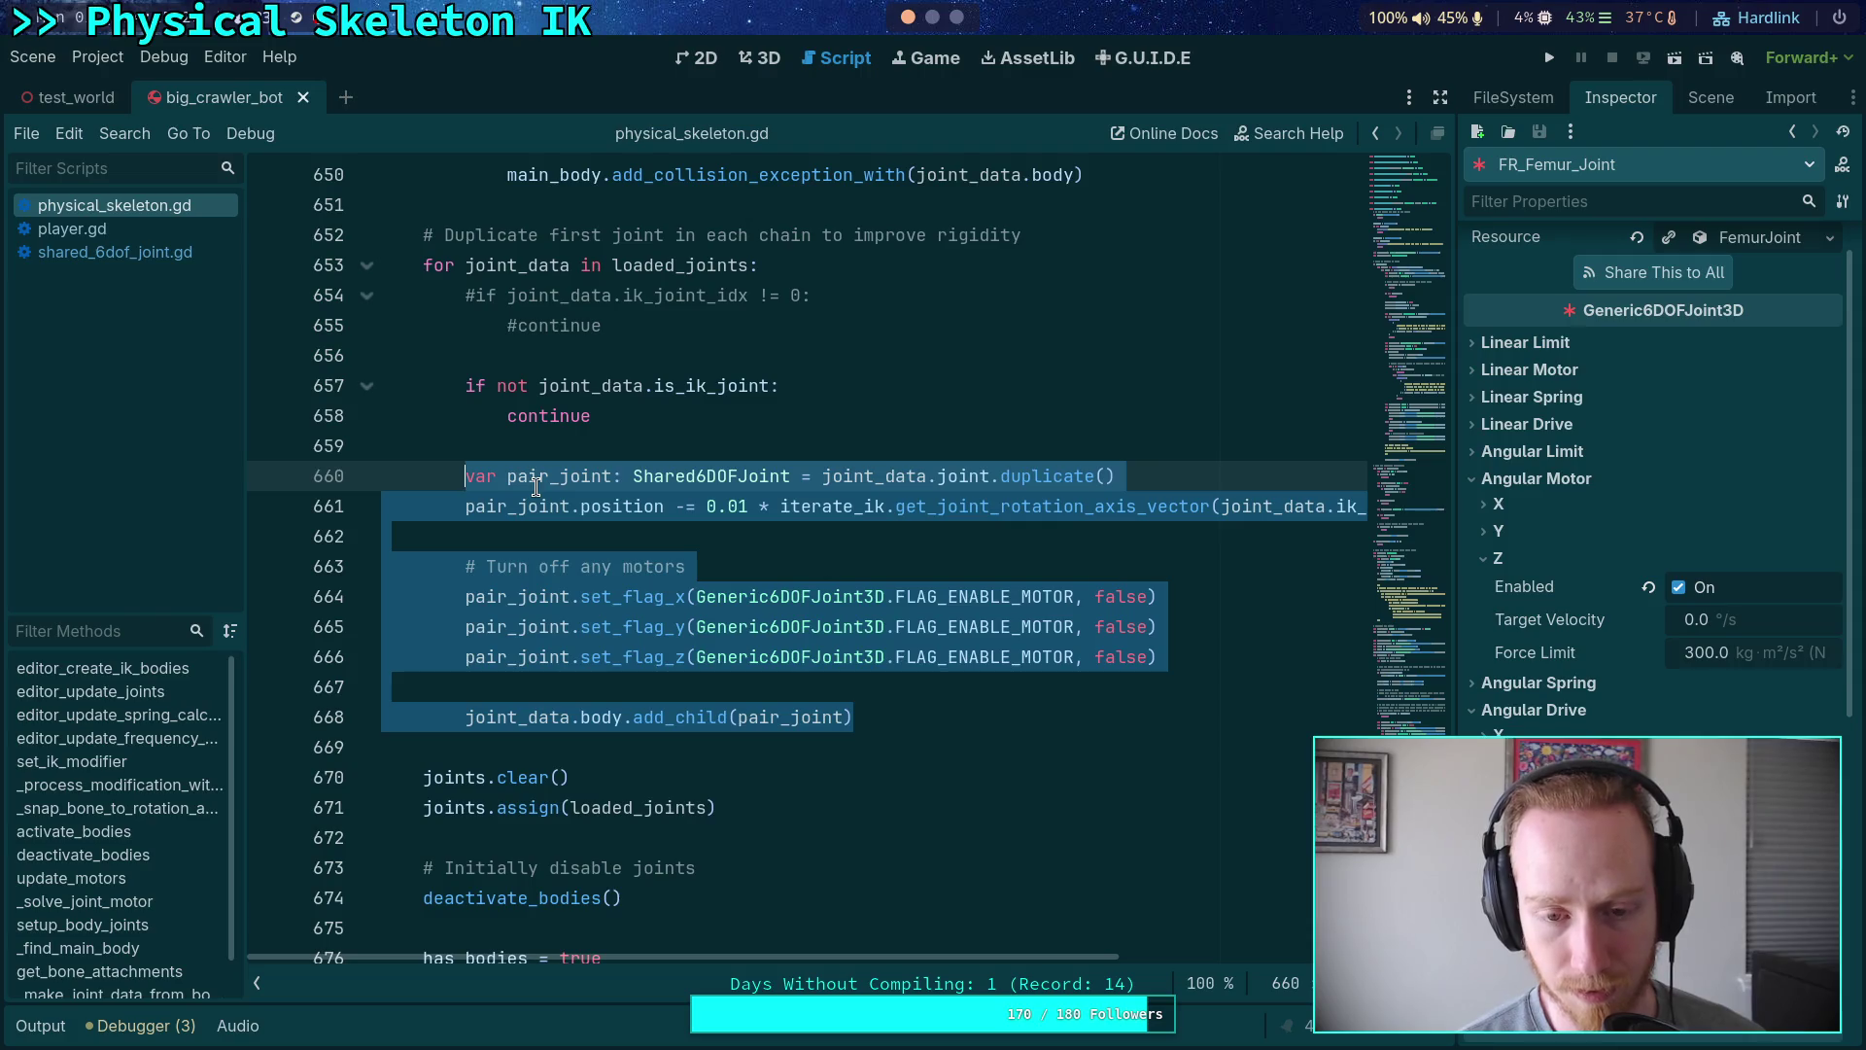
right_click(536, 486)
left_click(544, 587)
left_click(987, 717)
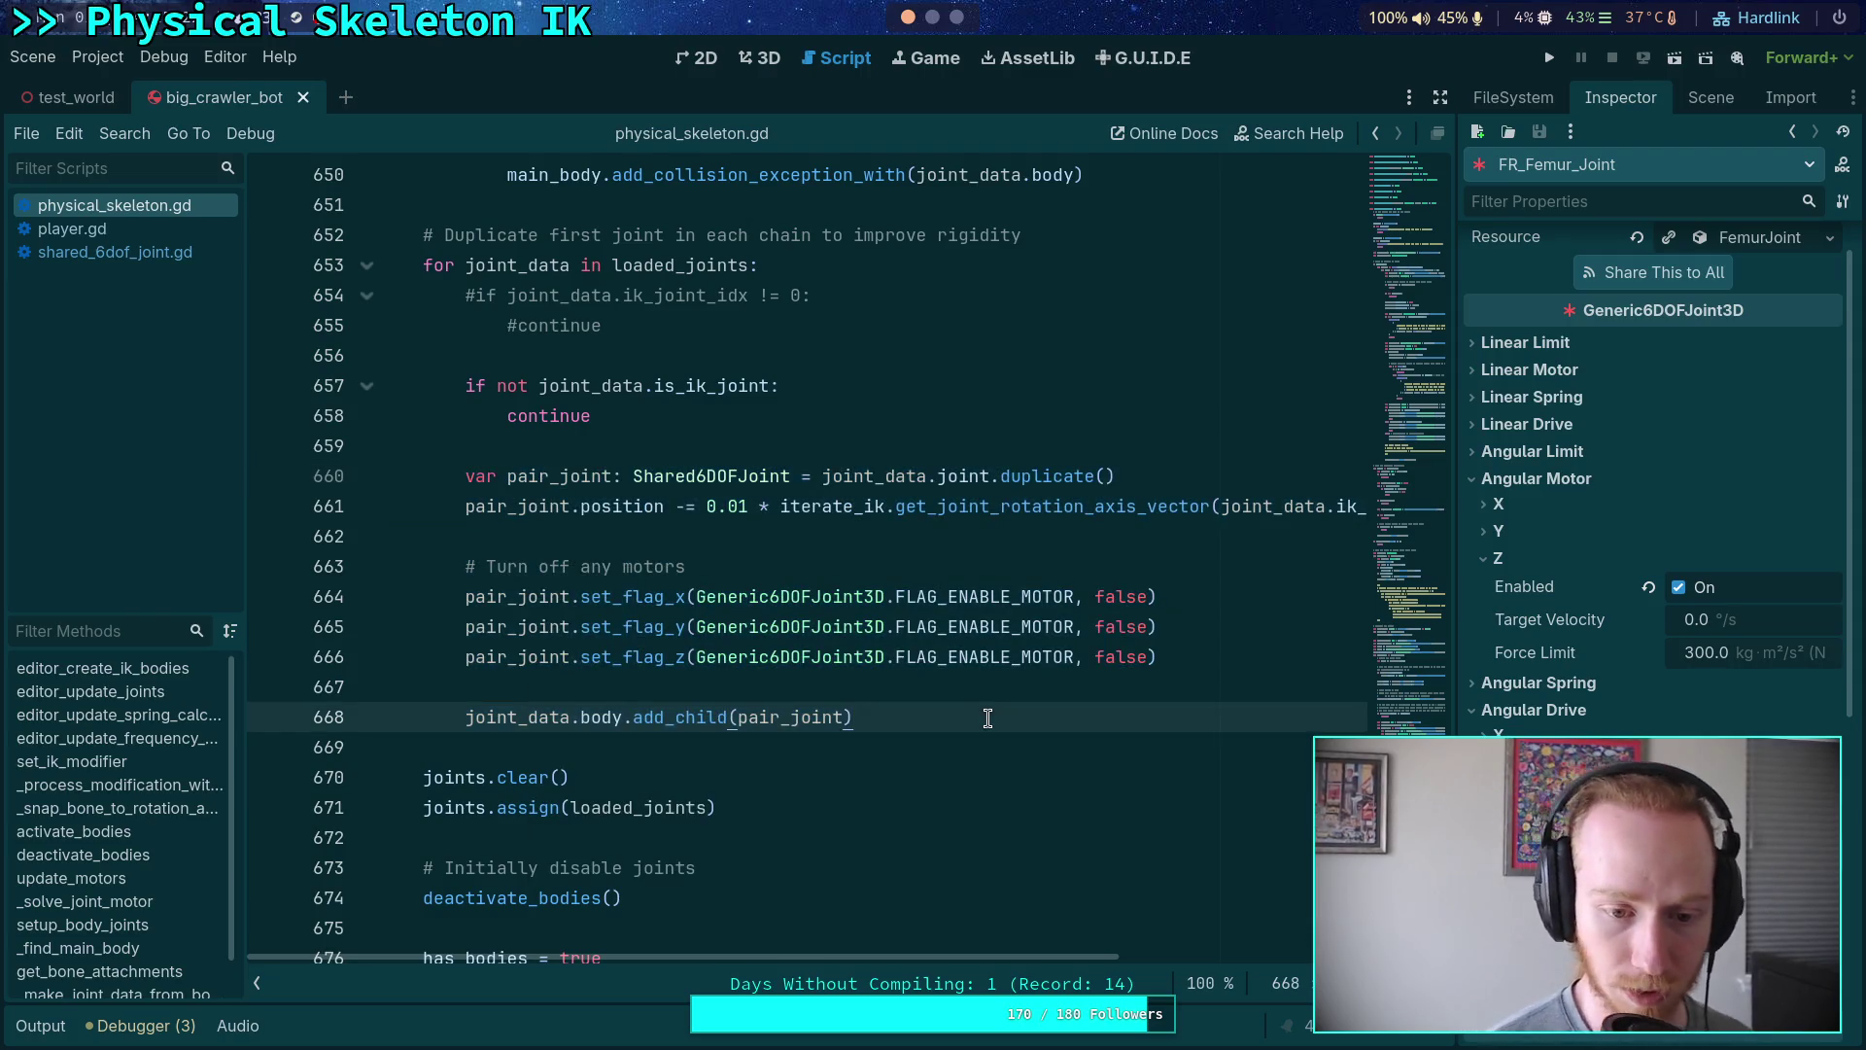
key("Return")
key("ctrl+v")
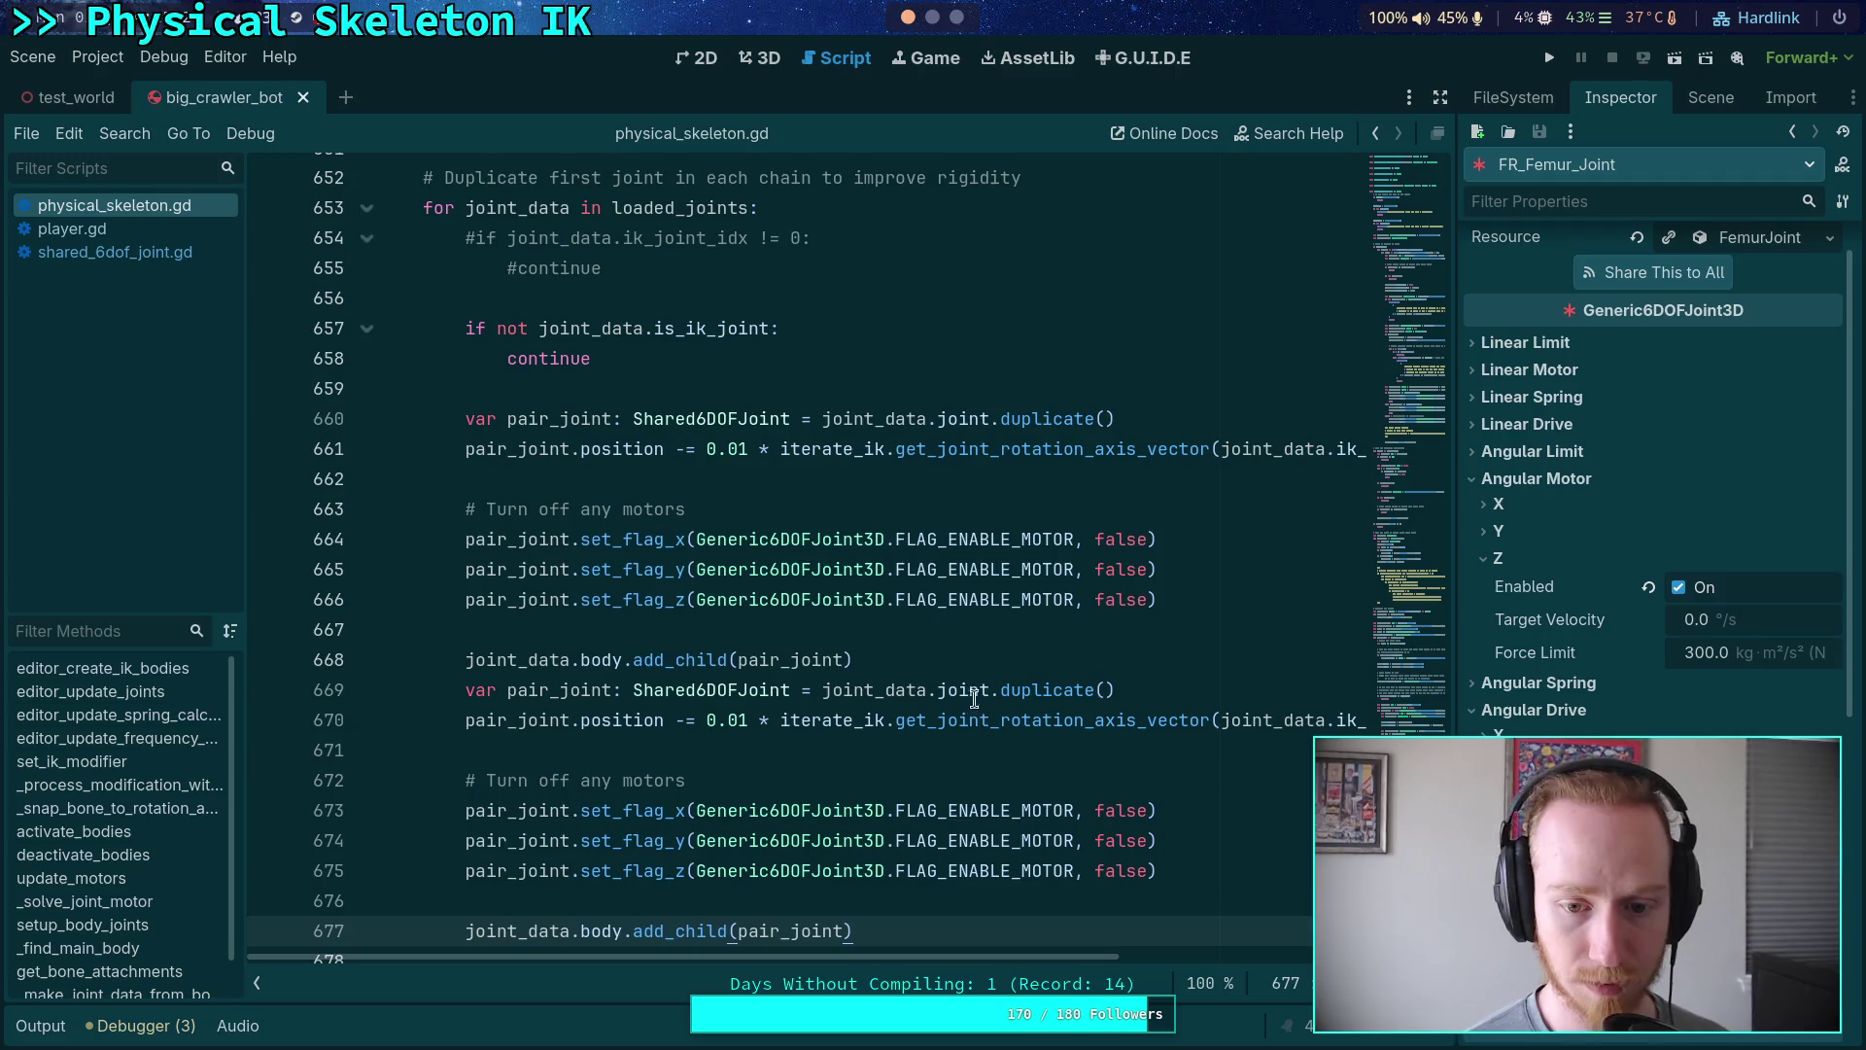
left_click(950, 661)
key("Return")
- Remove 'var' and the ': Shared6DOFJoint' annotation from the copy's declaration
left_click(502, 719)
key("BackSpace")
left_click_drag(572, 721, 751, 727)
key("BackSpace")
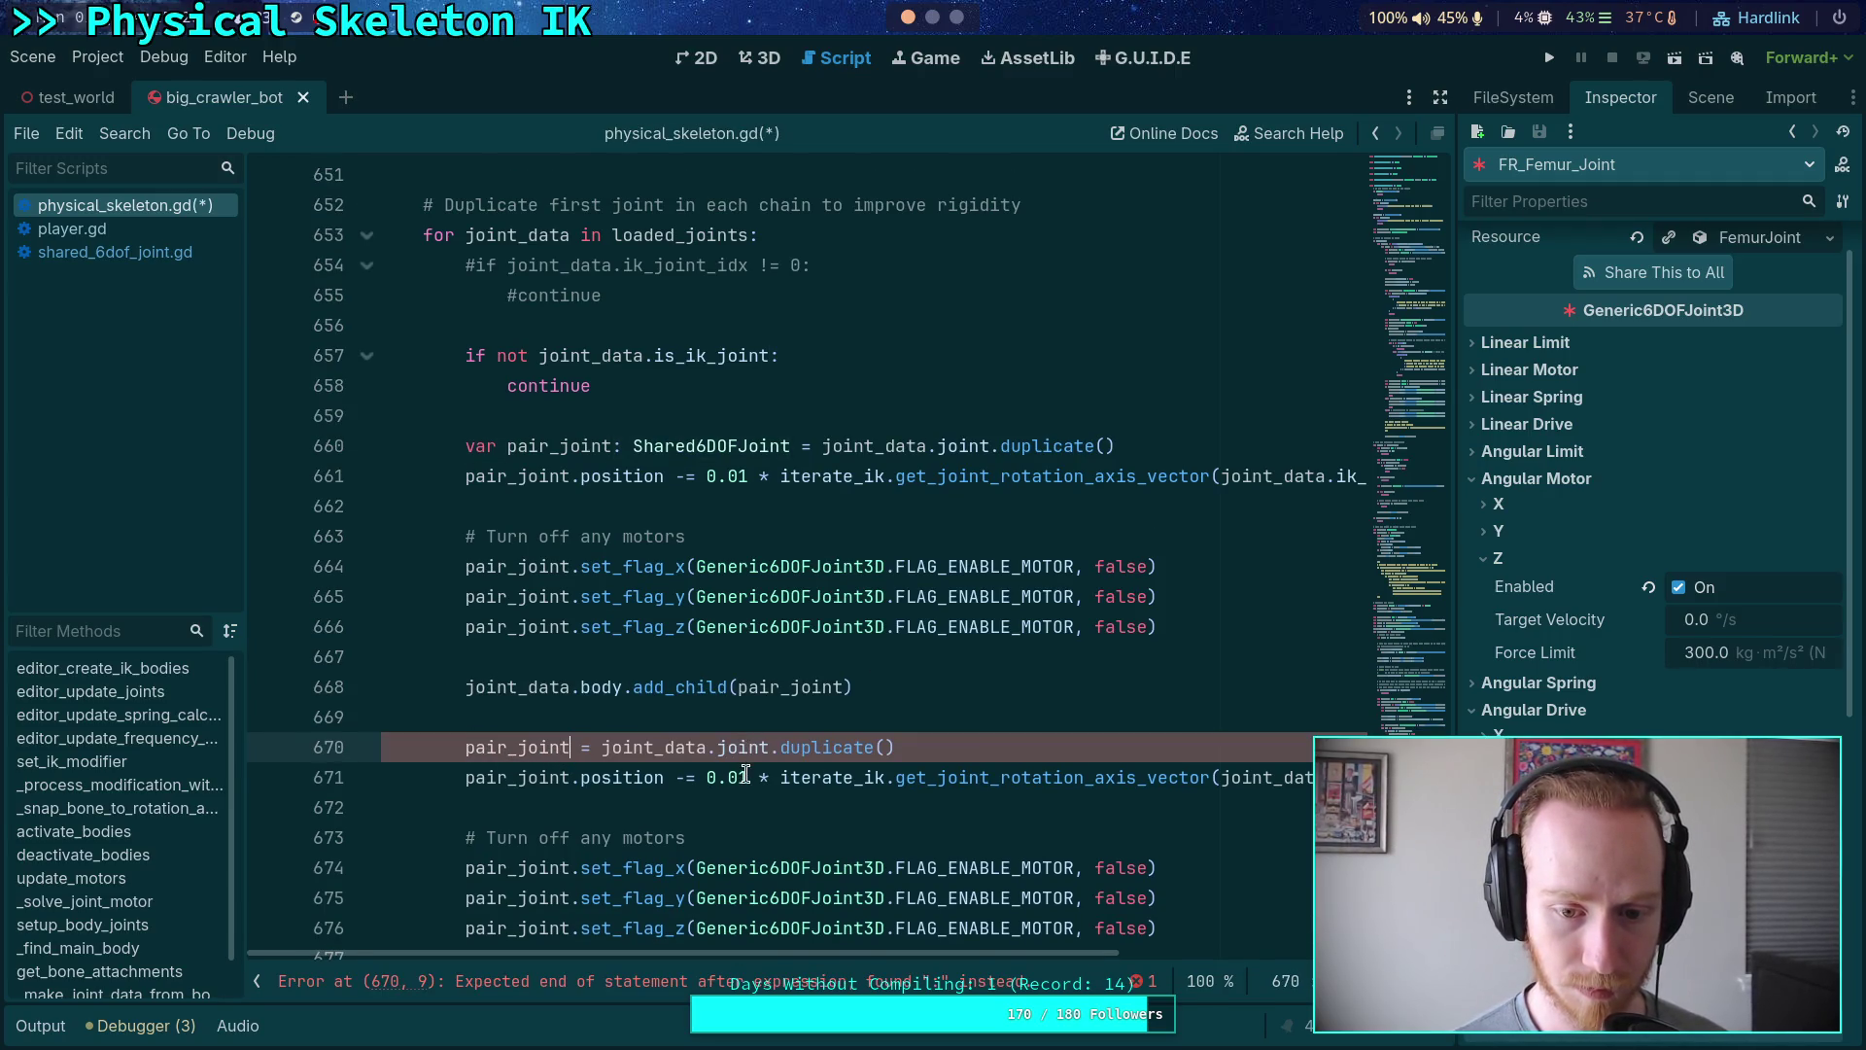
- Change the first block's offset to 0.005, keep the second at 0.01, and save
left_click(742, 476)
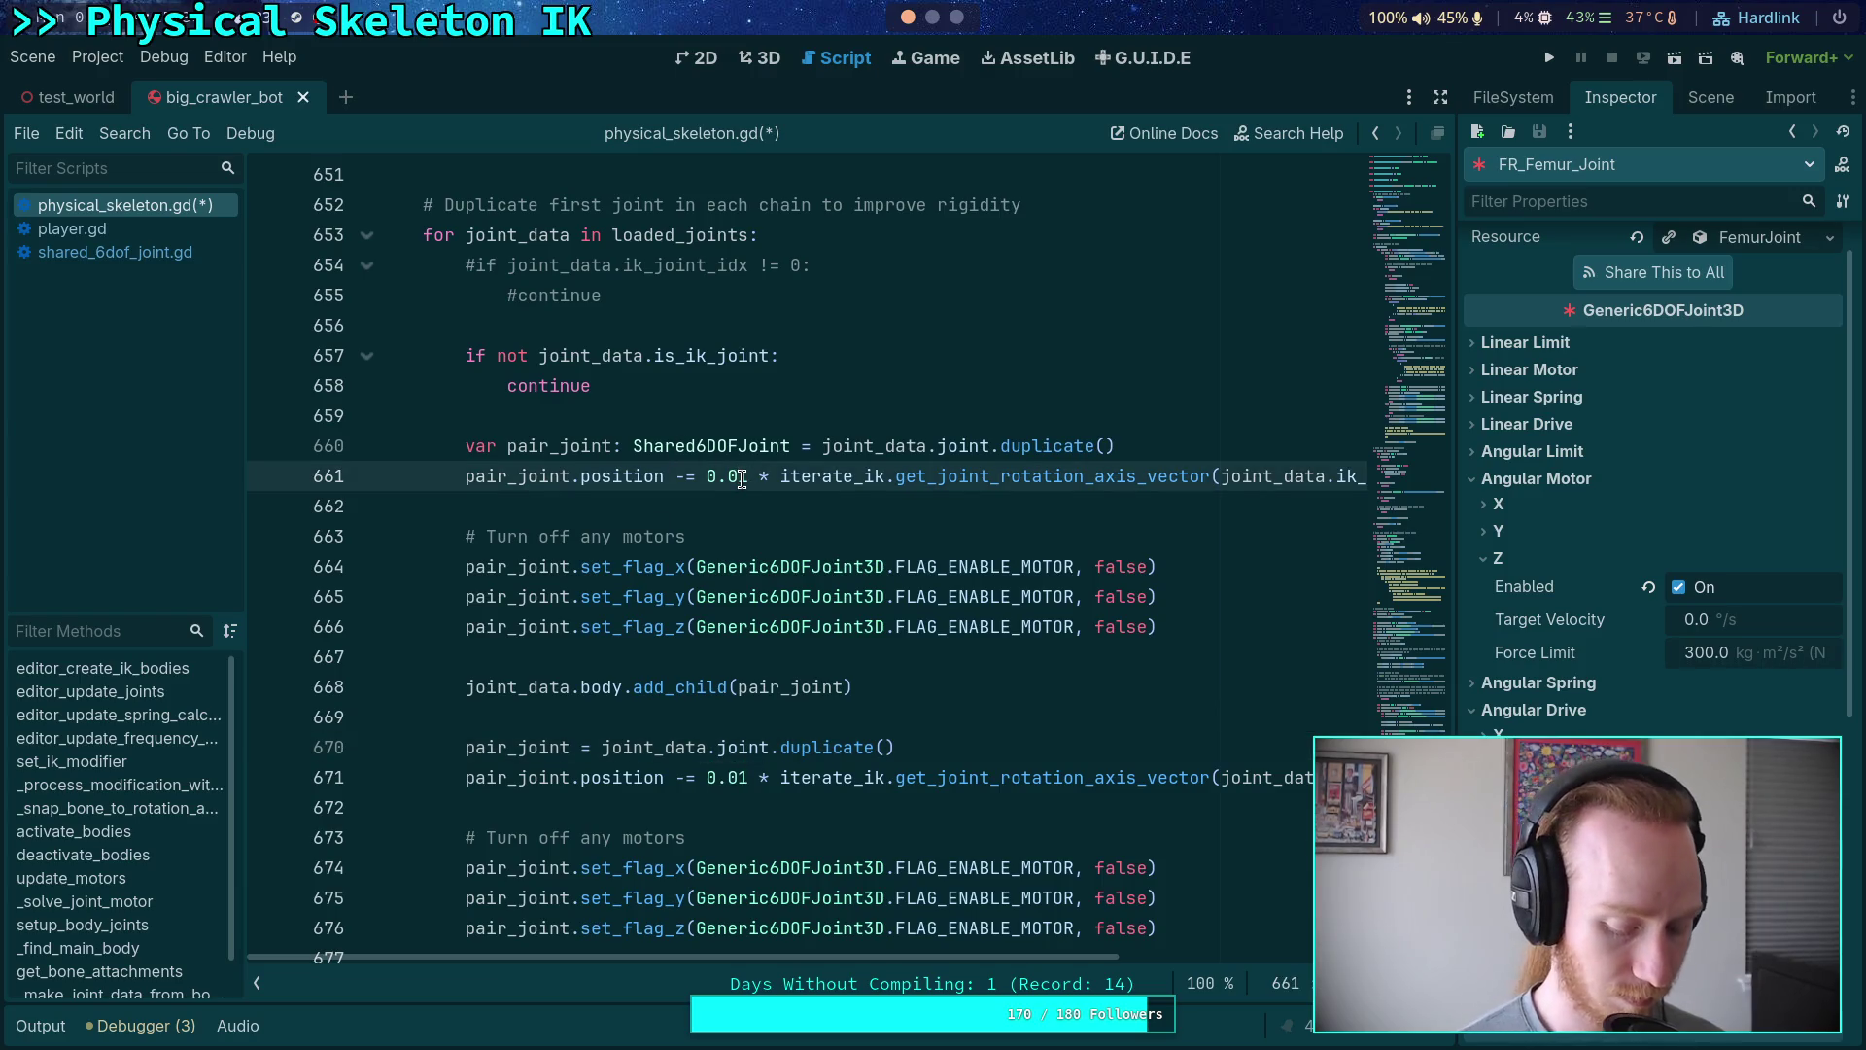
key("Delete")
type("05")
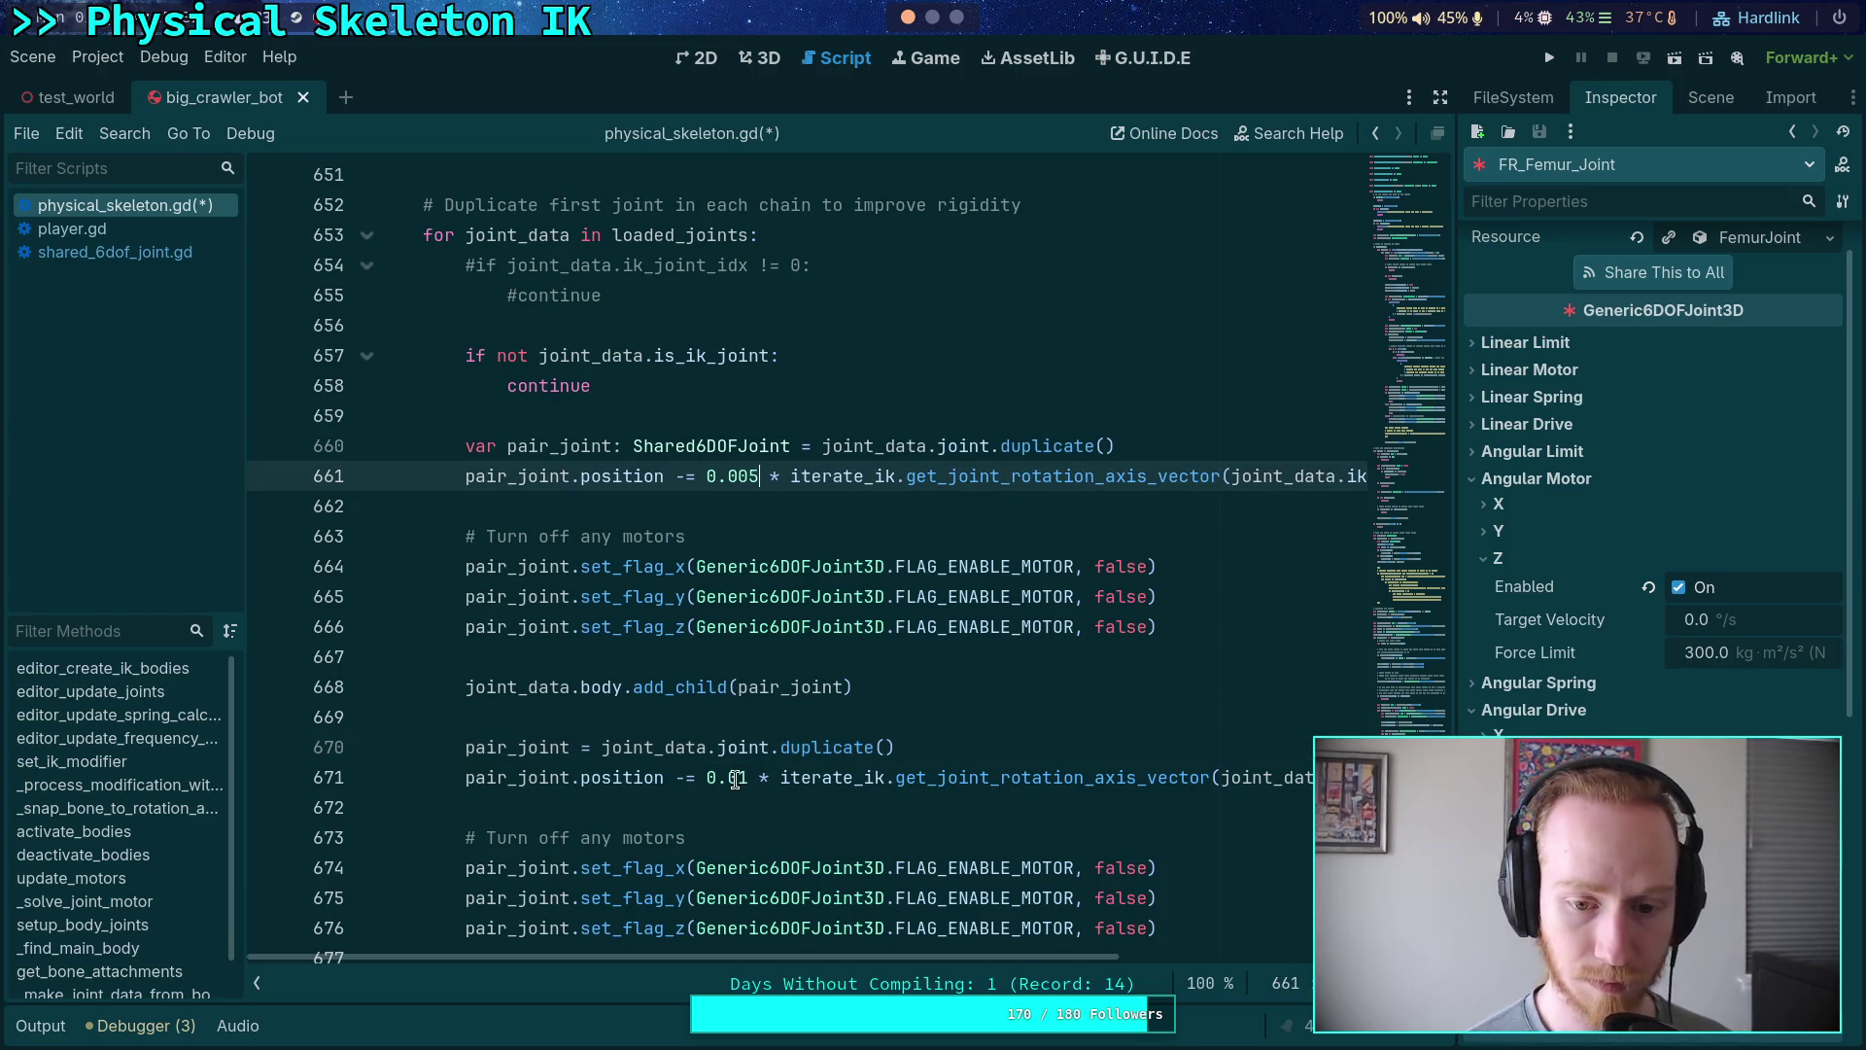
left_click(752, 768)
scroll(849, 690, "down", 2)
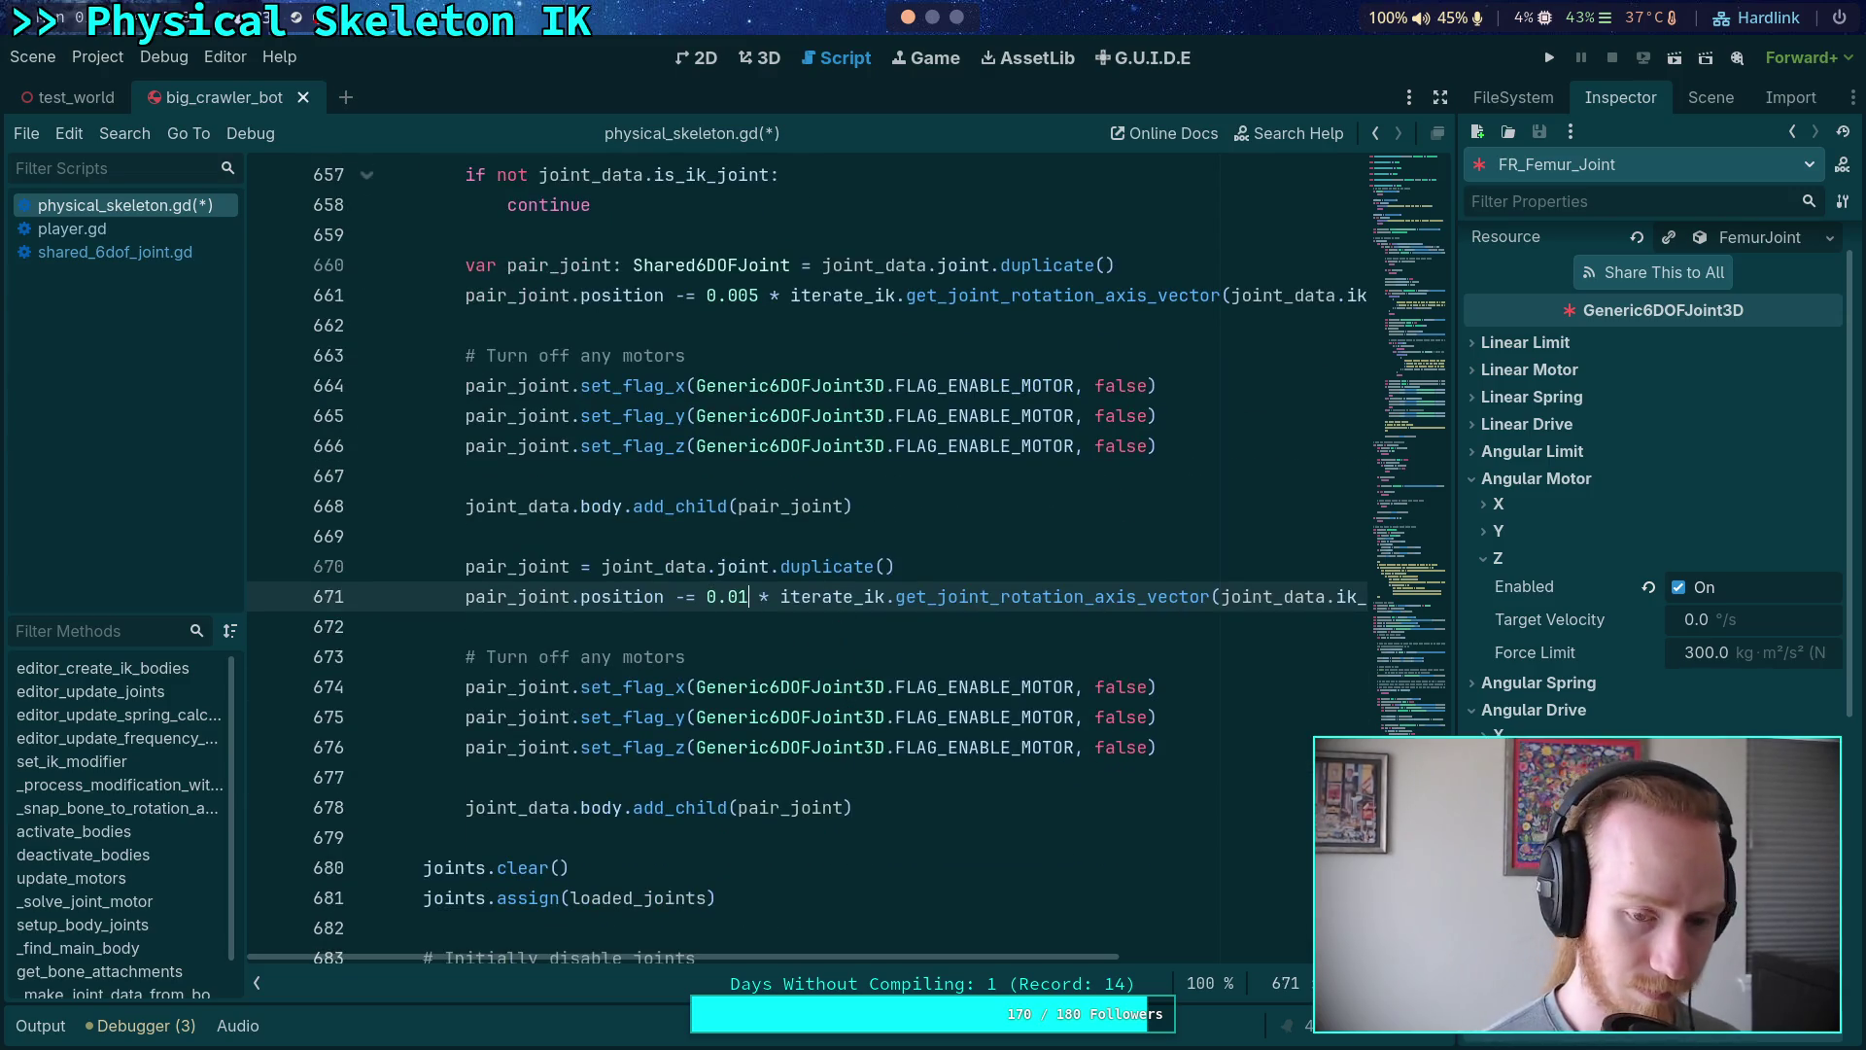
key("ctrl+s")
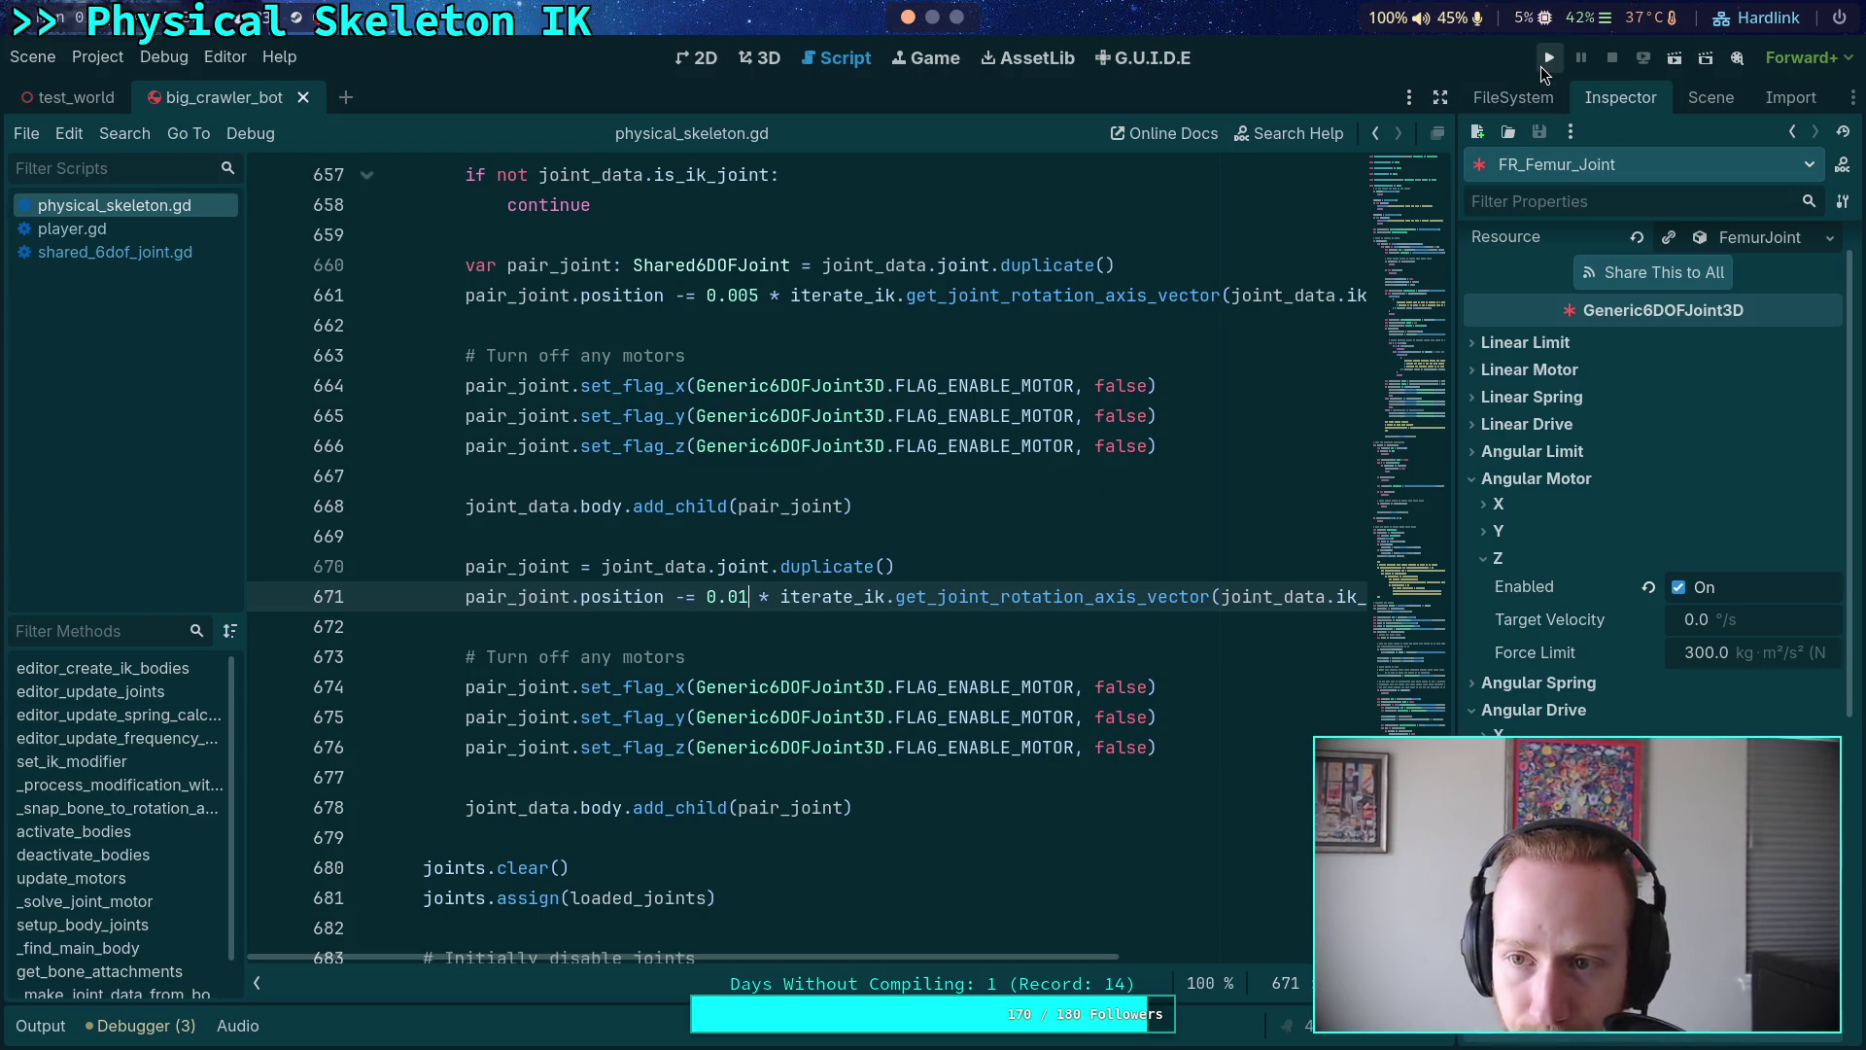
left_click(1542, 64)
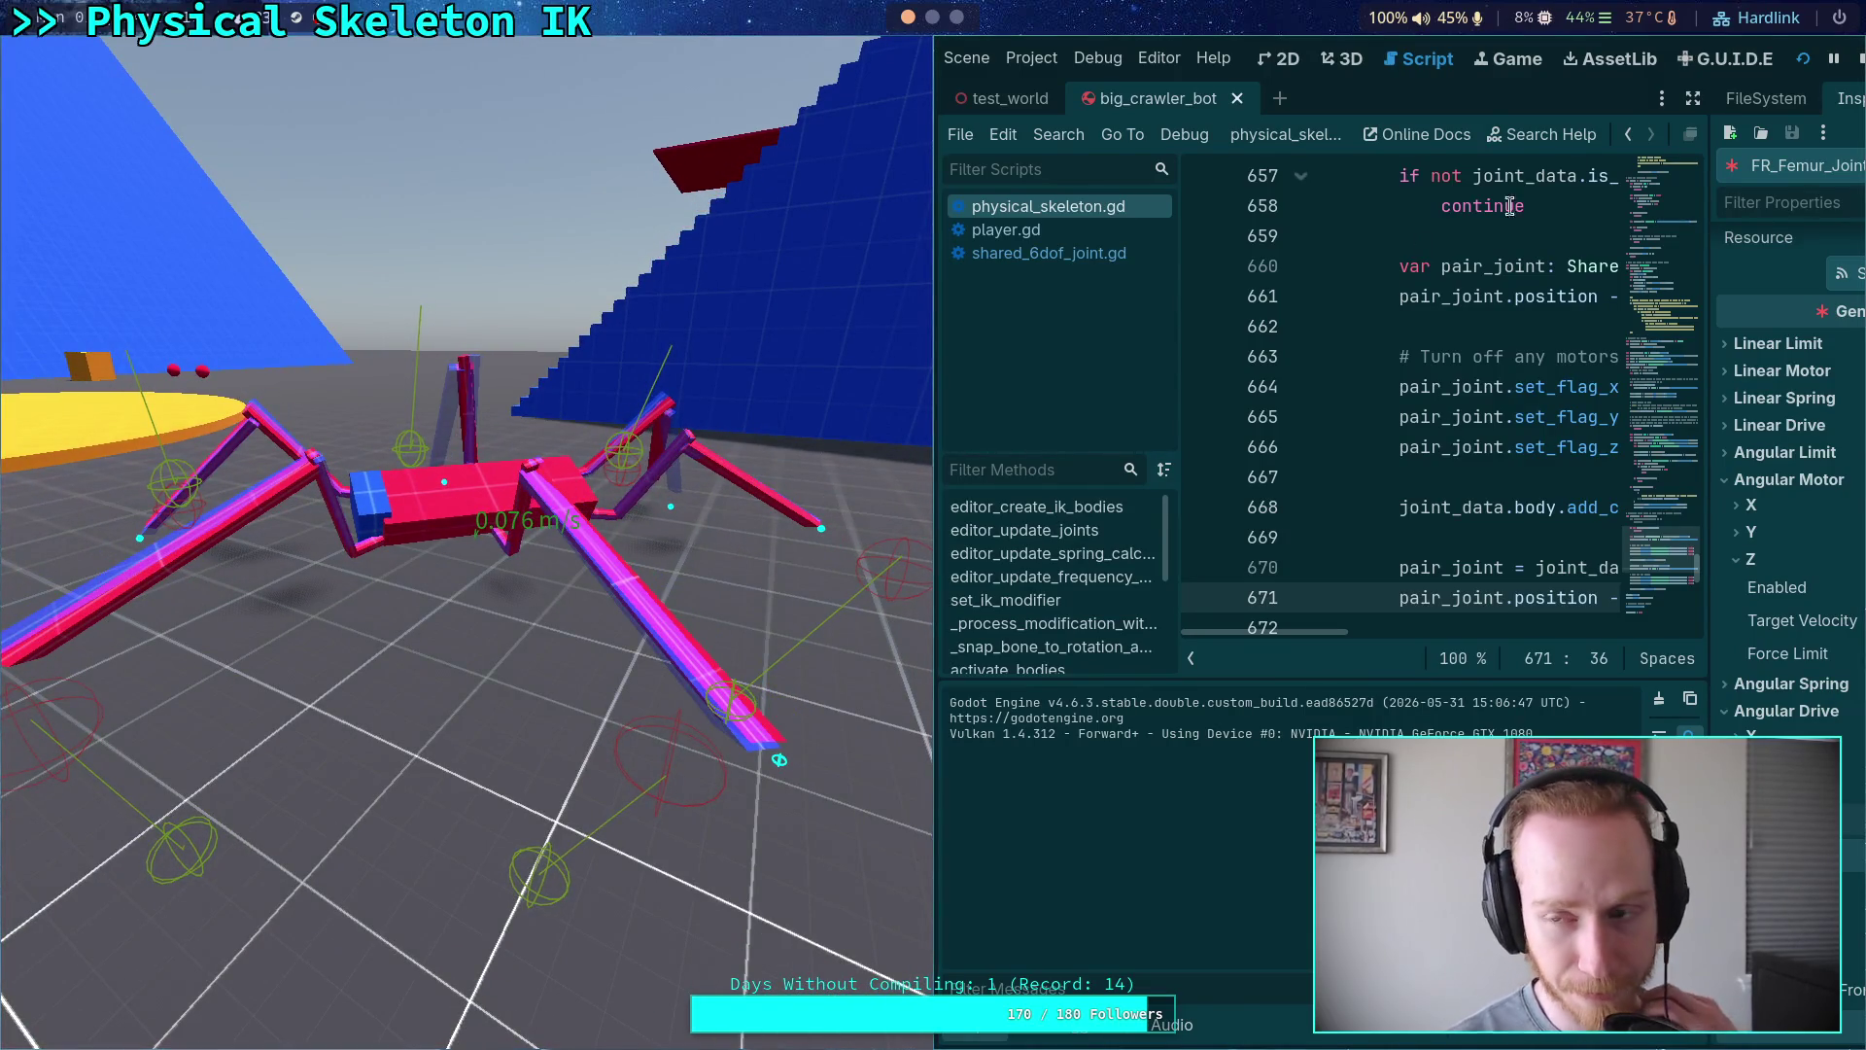
left_click(1859, 58)
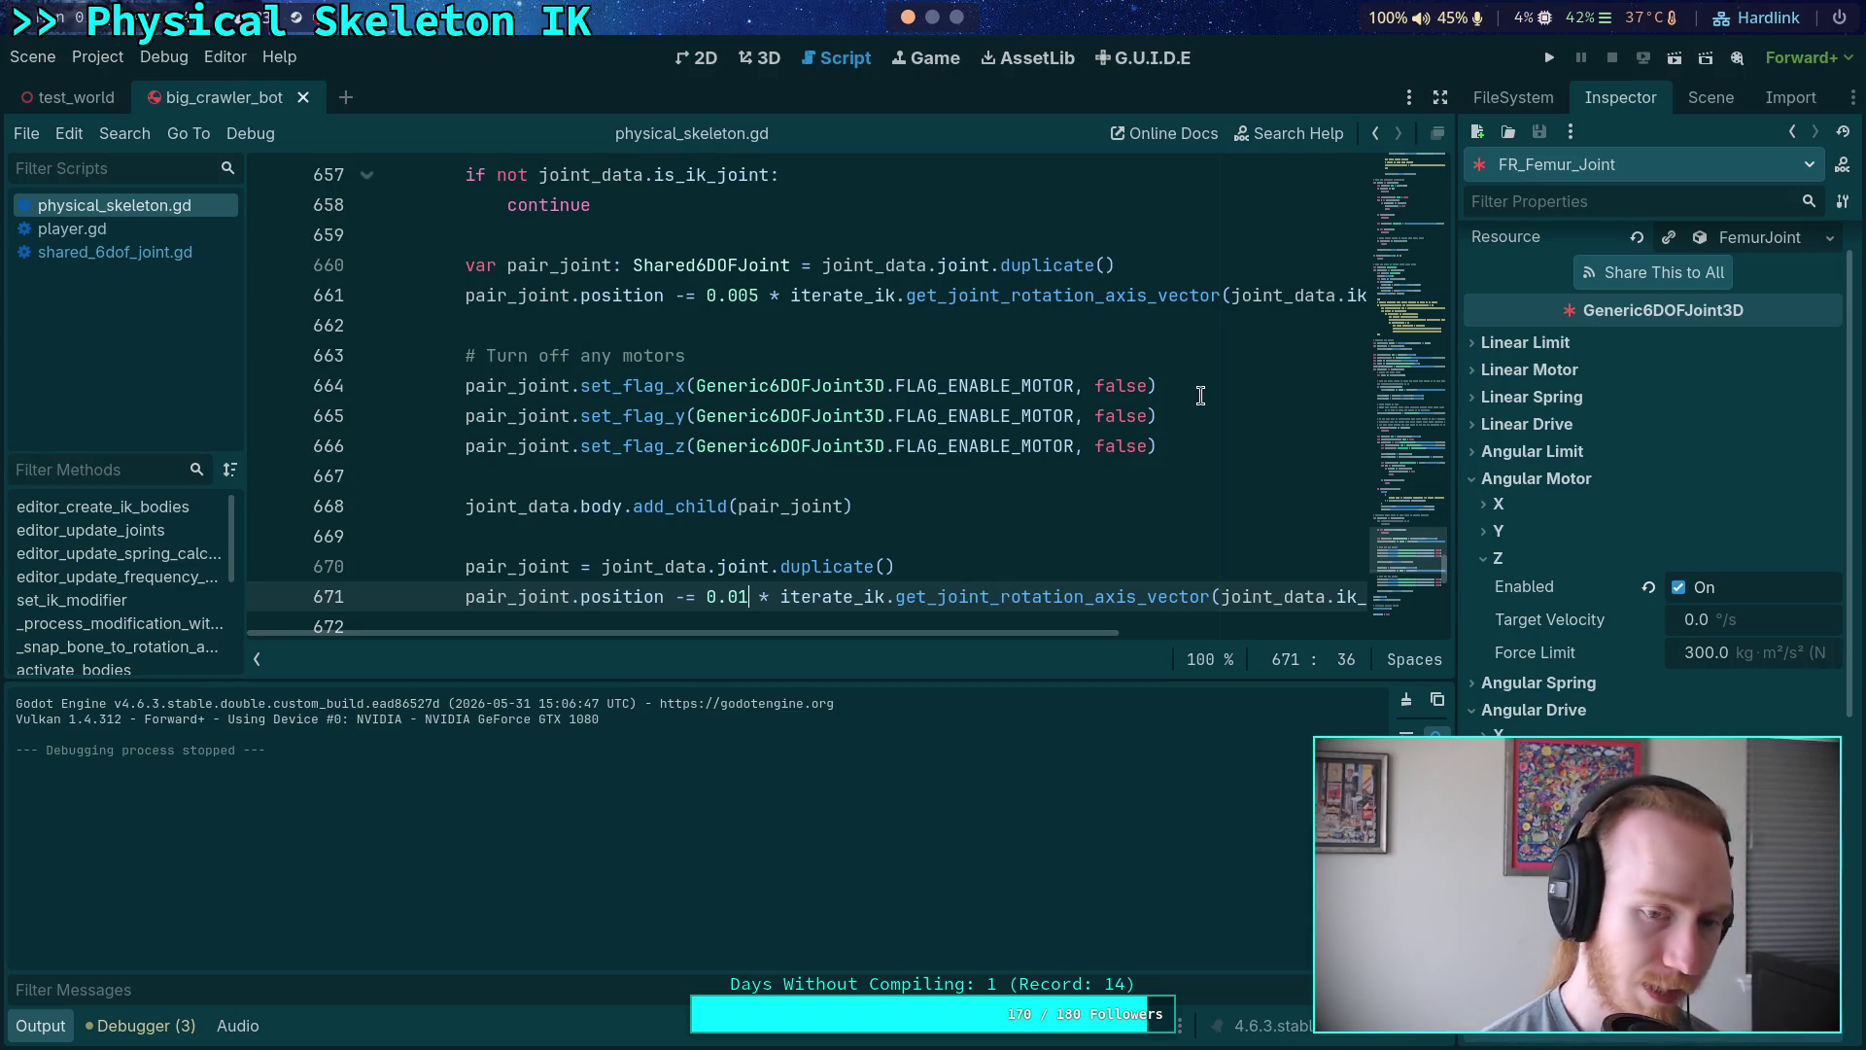
left_click(40, 1025)
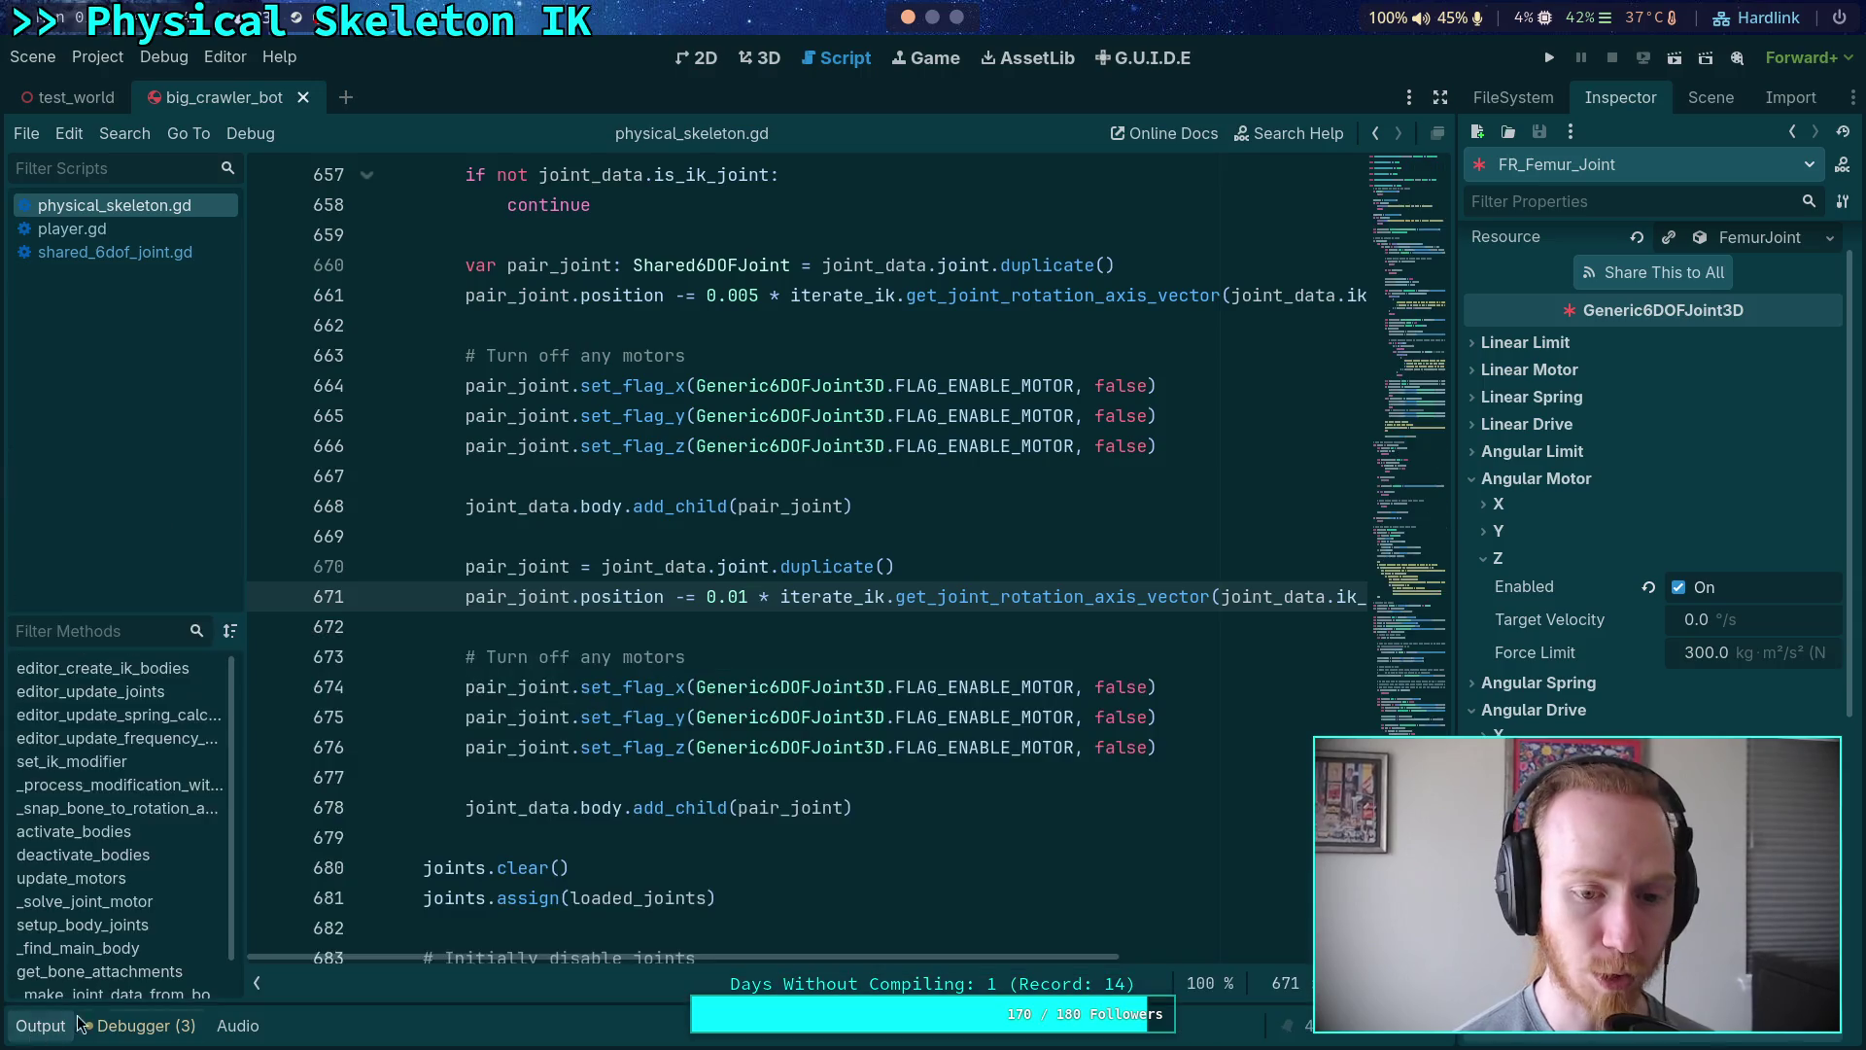
- Add closing triple quotes after the first-joint offset if block
scroll(864, 853, "up", 1)
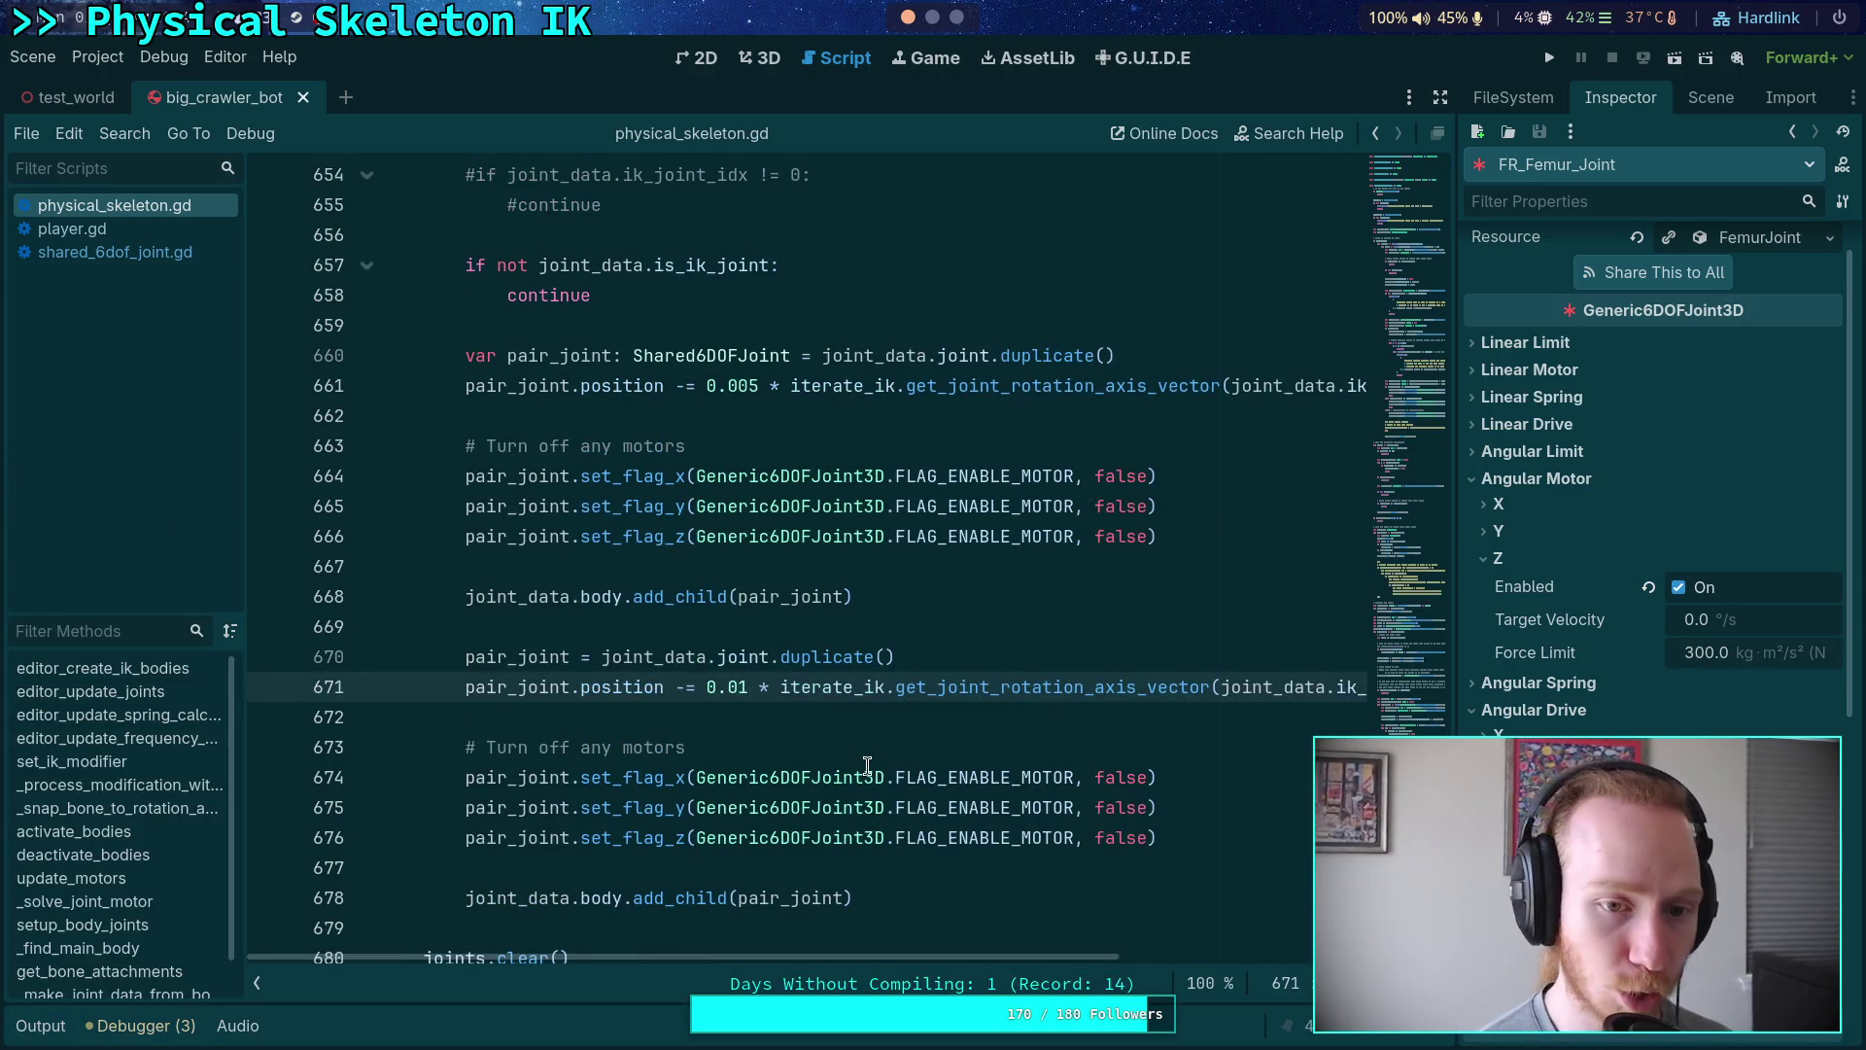
scroll(867, 765, "up", 7)
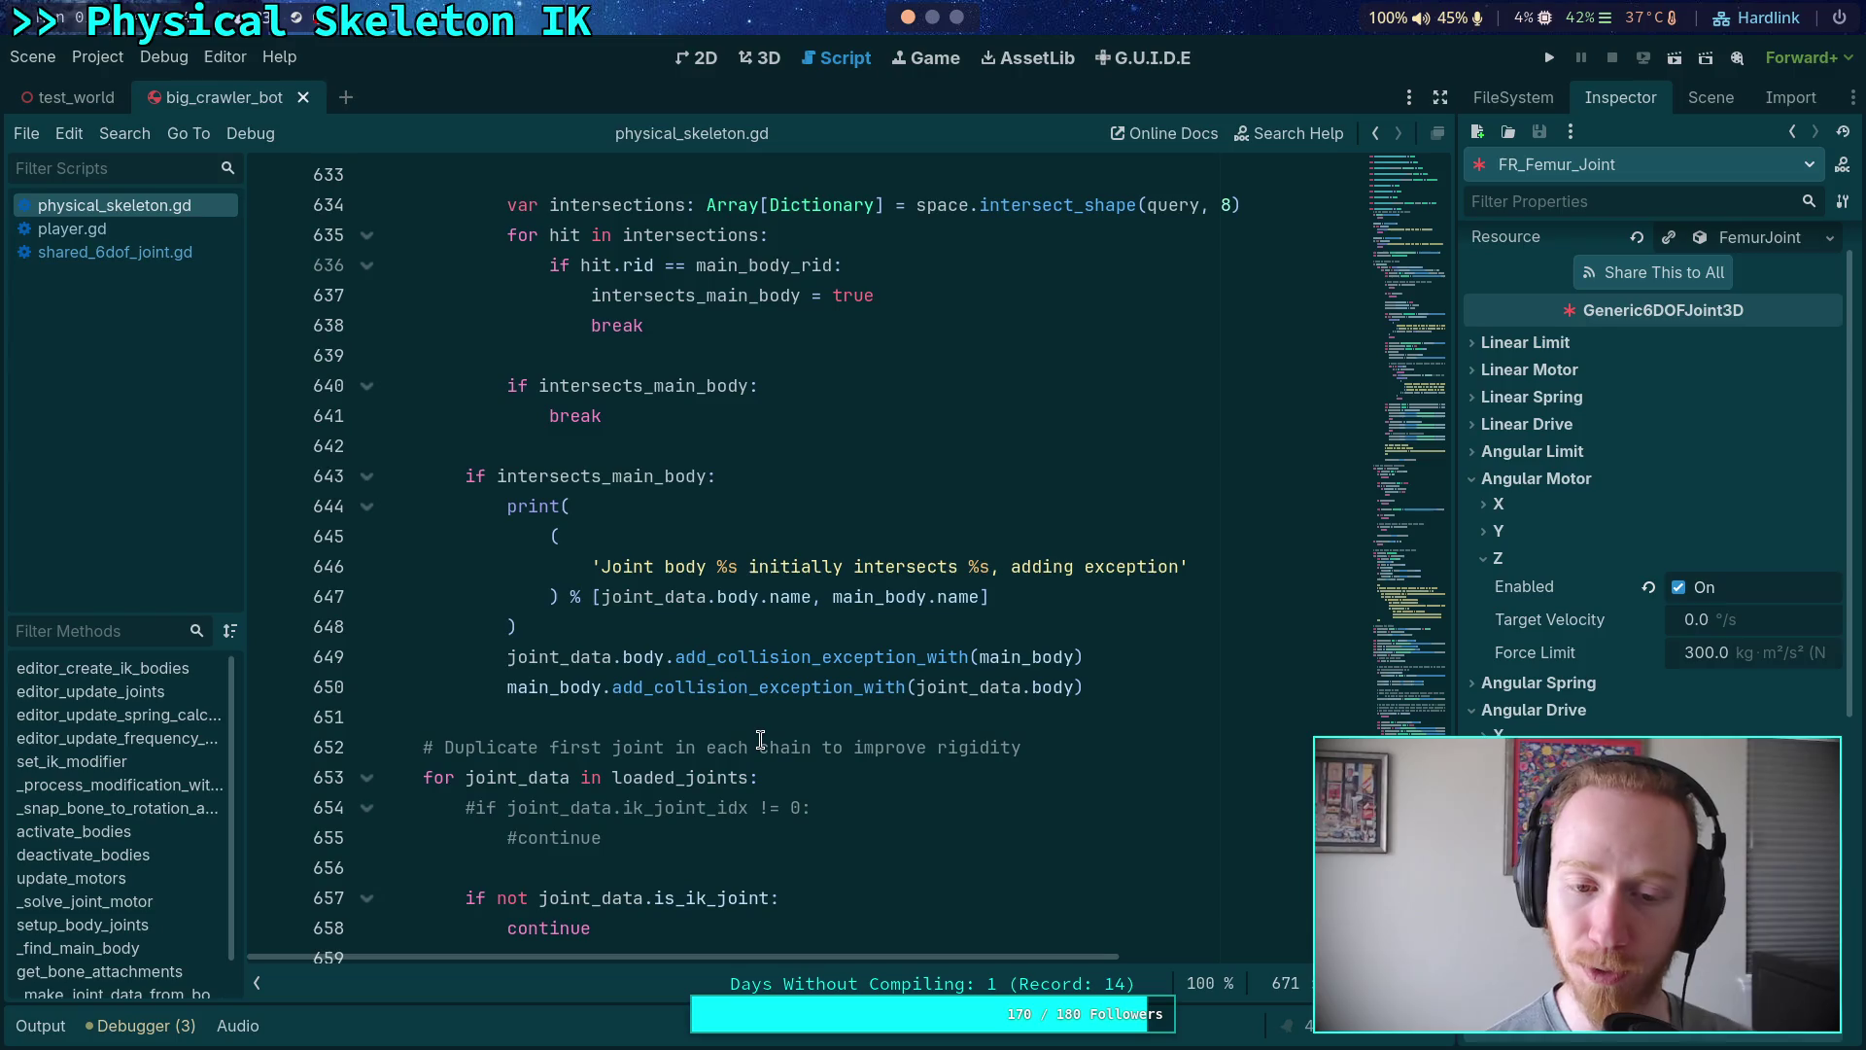
scroll(742, 748, "up", 11)
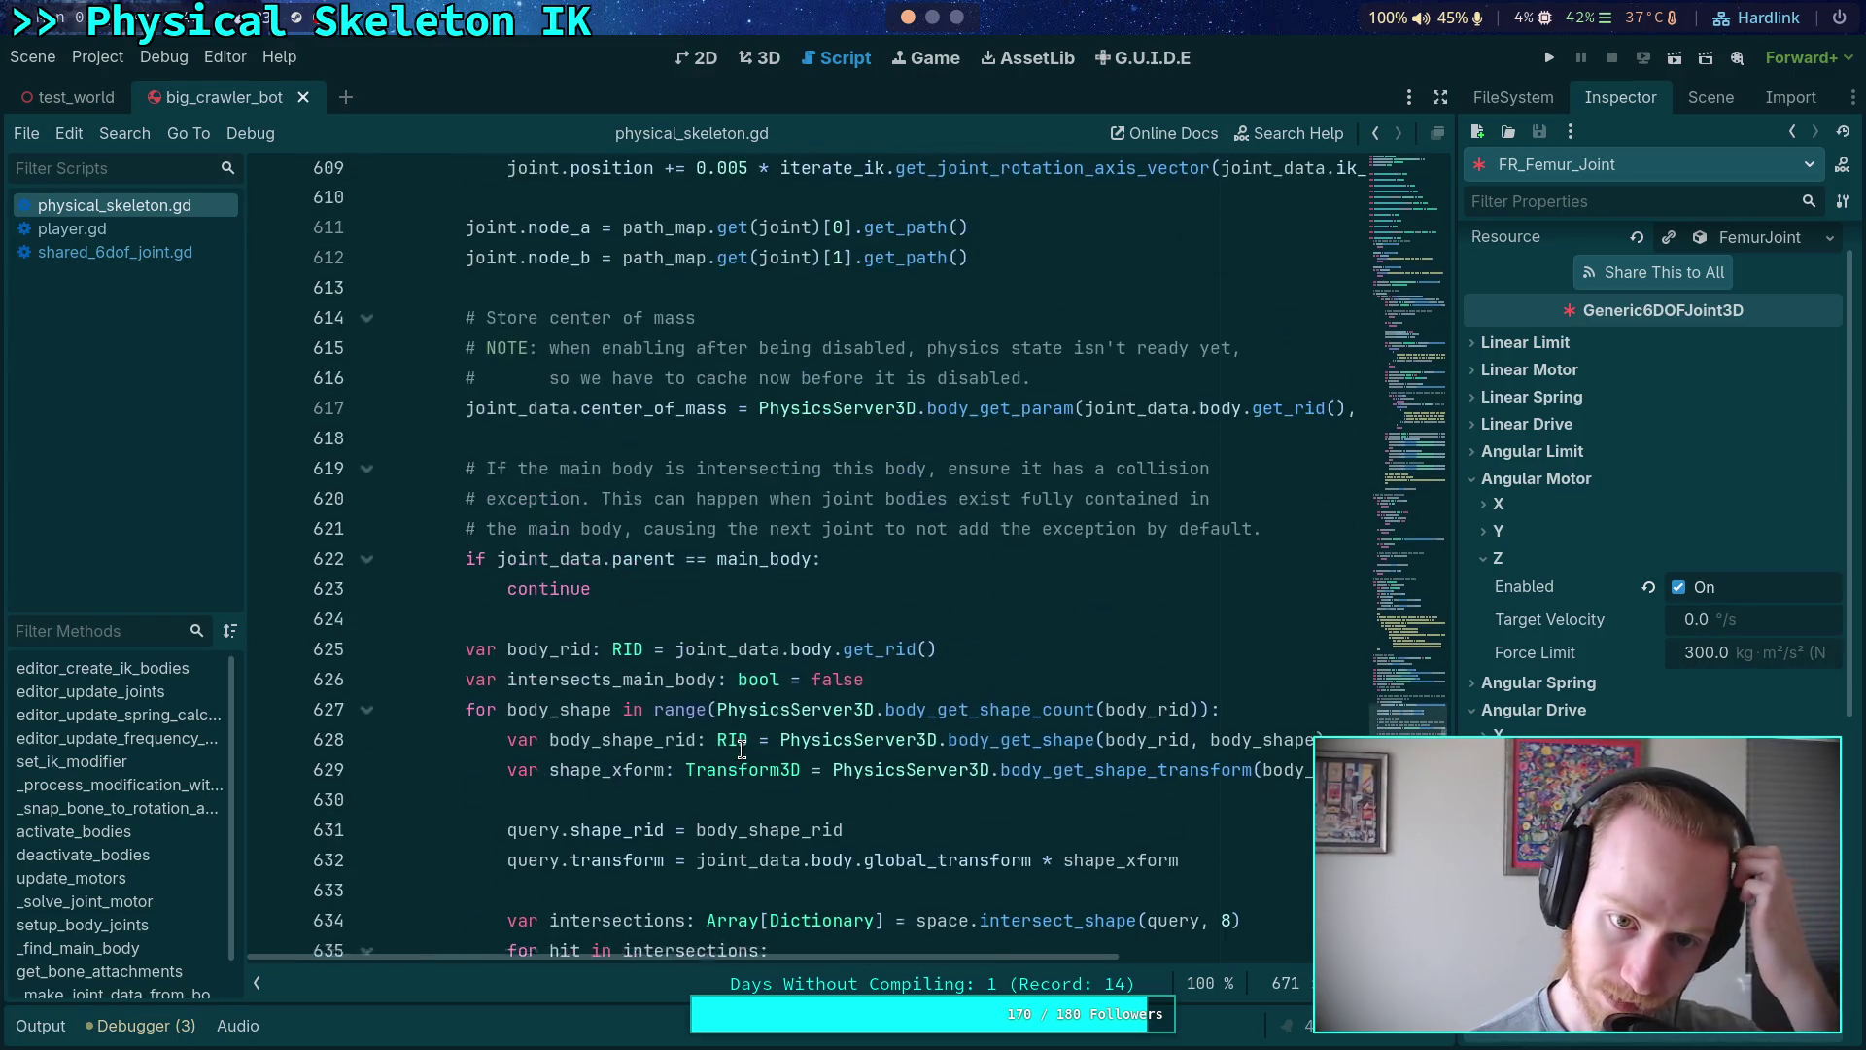
left_click(919, 382)
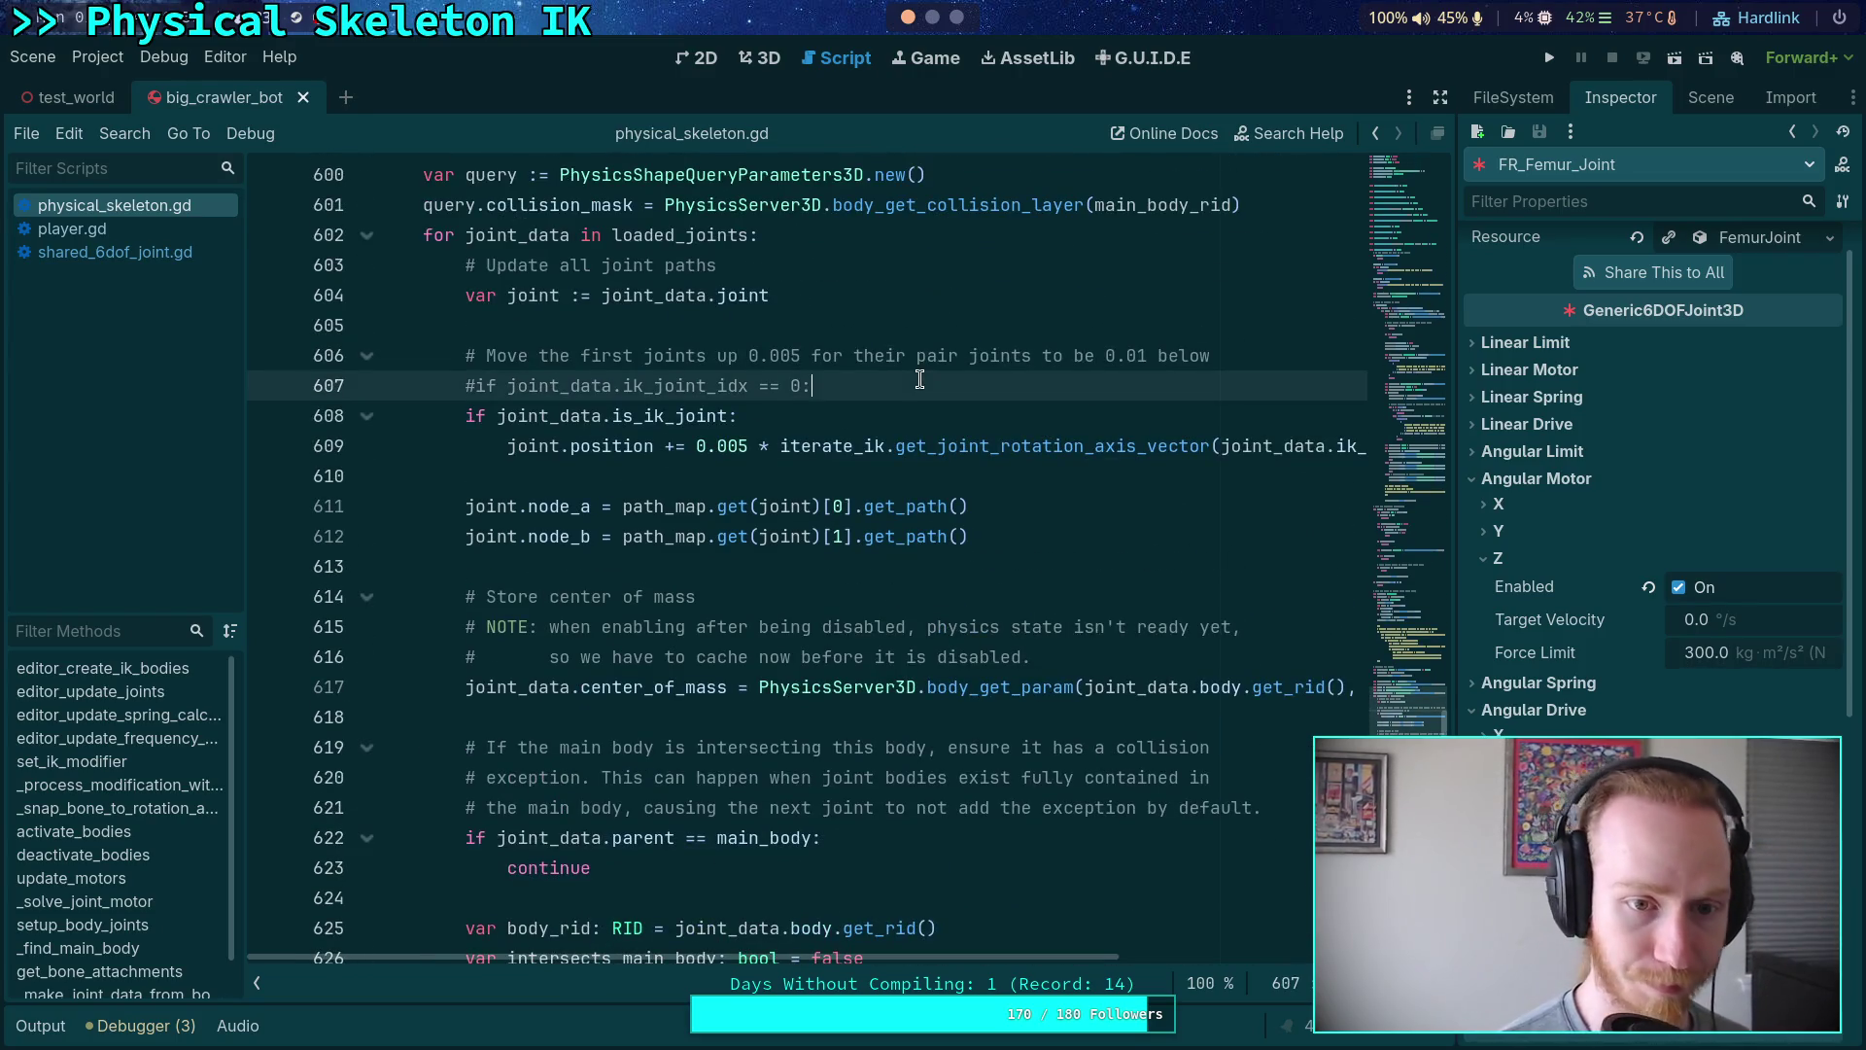
key("Return")
type("\"\"\"\"\"\"")
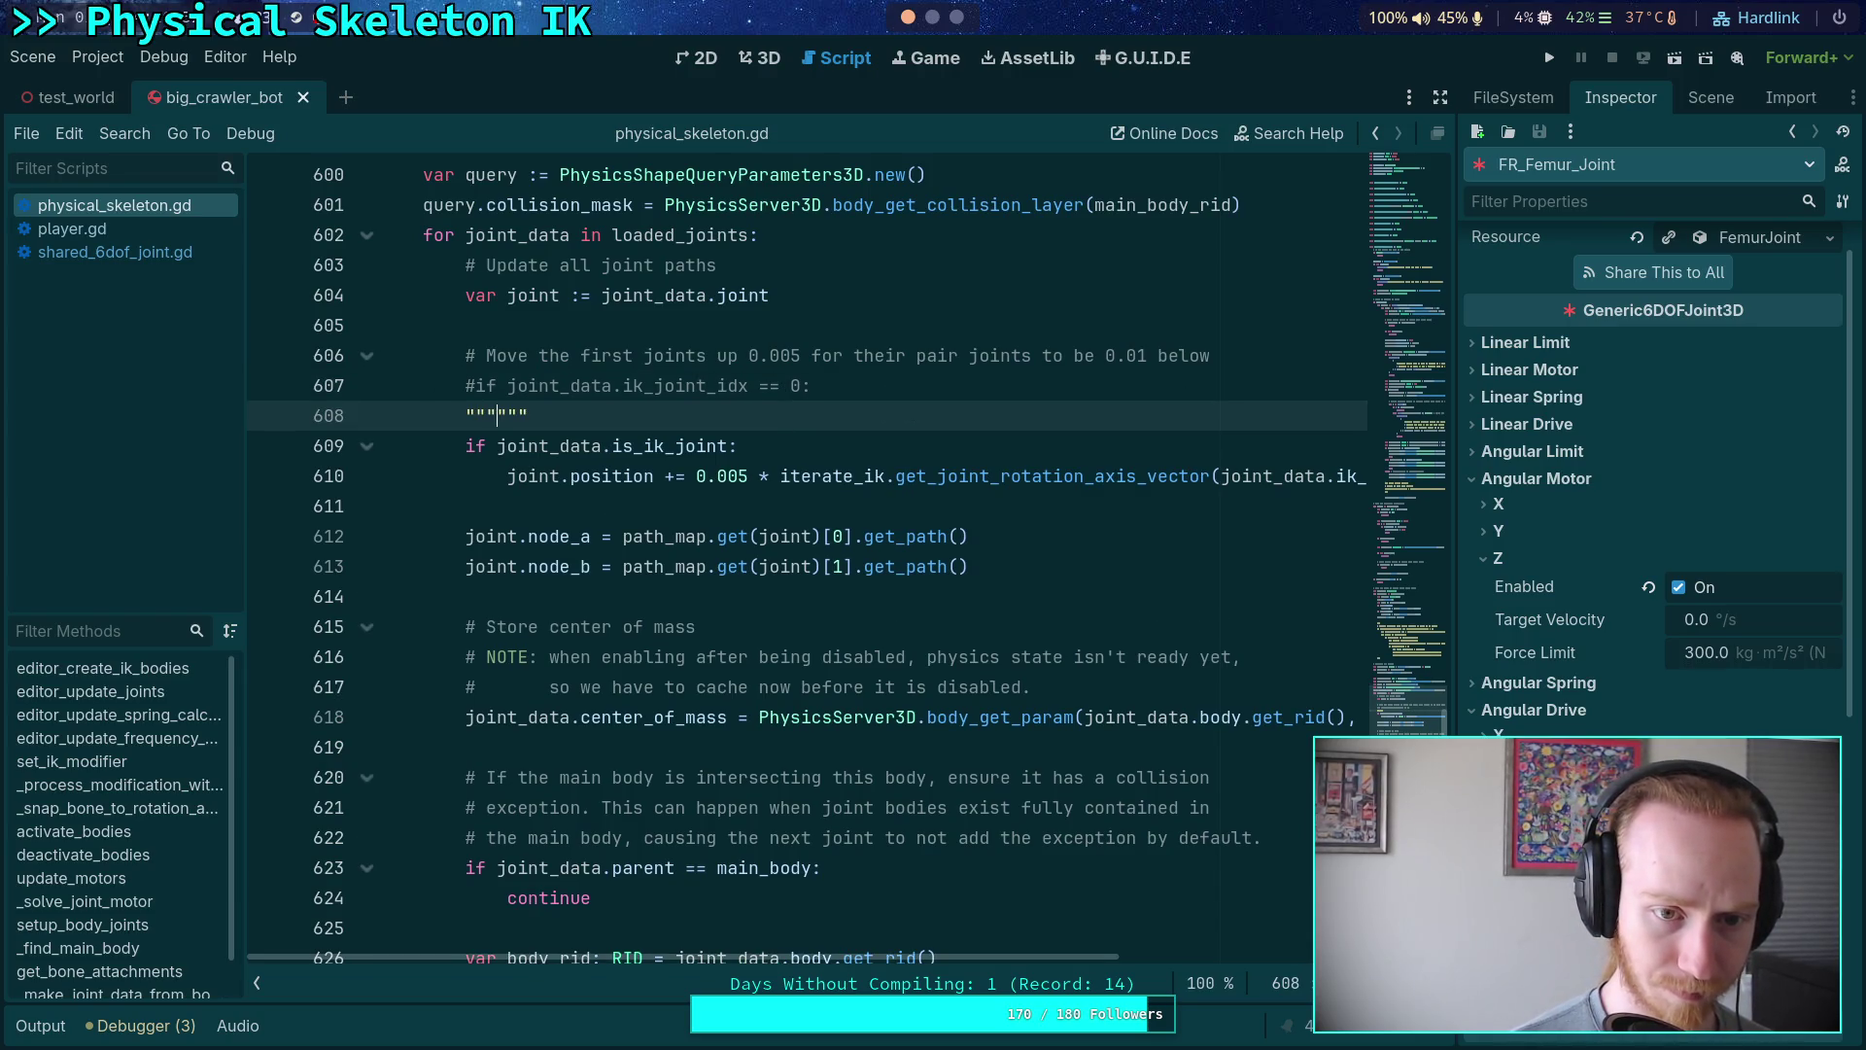
key("Delete")
key("Delete")
key("Delete")
key("Down")
key("Down")
key("Down")
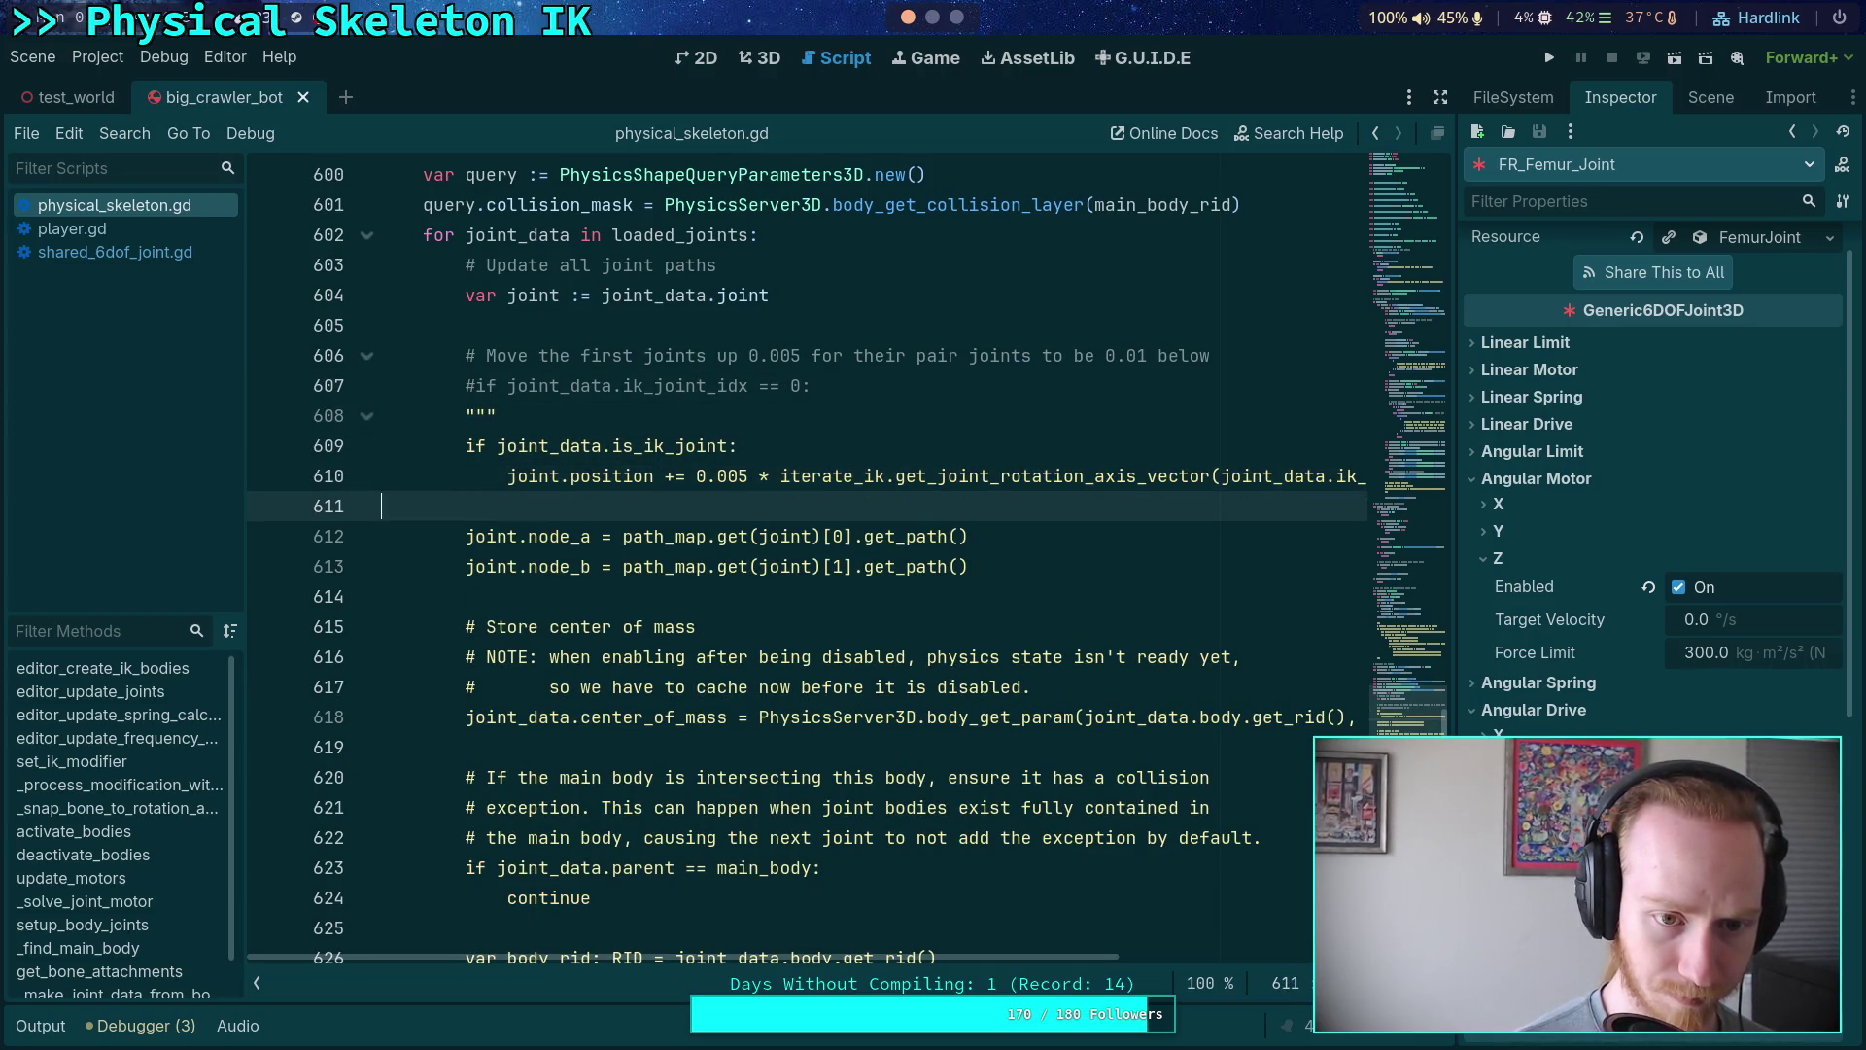
type("\"\"")
key("Return")
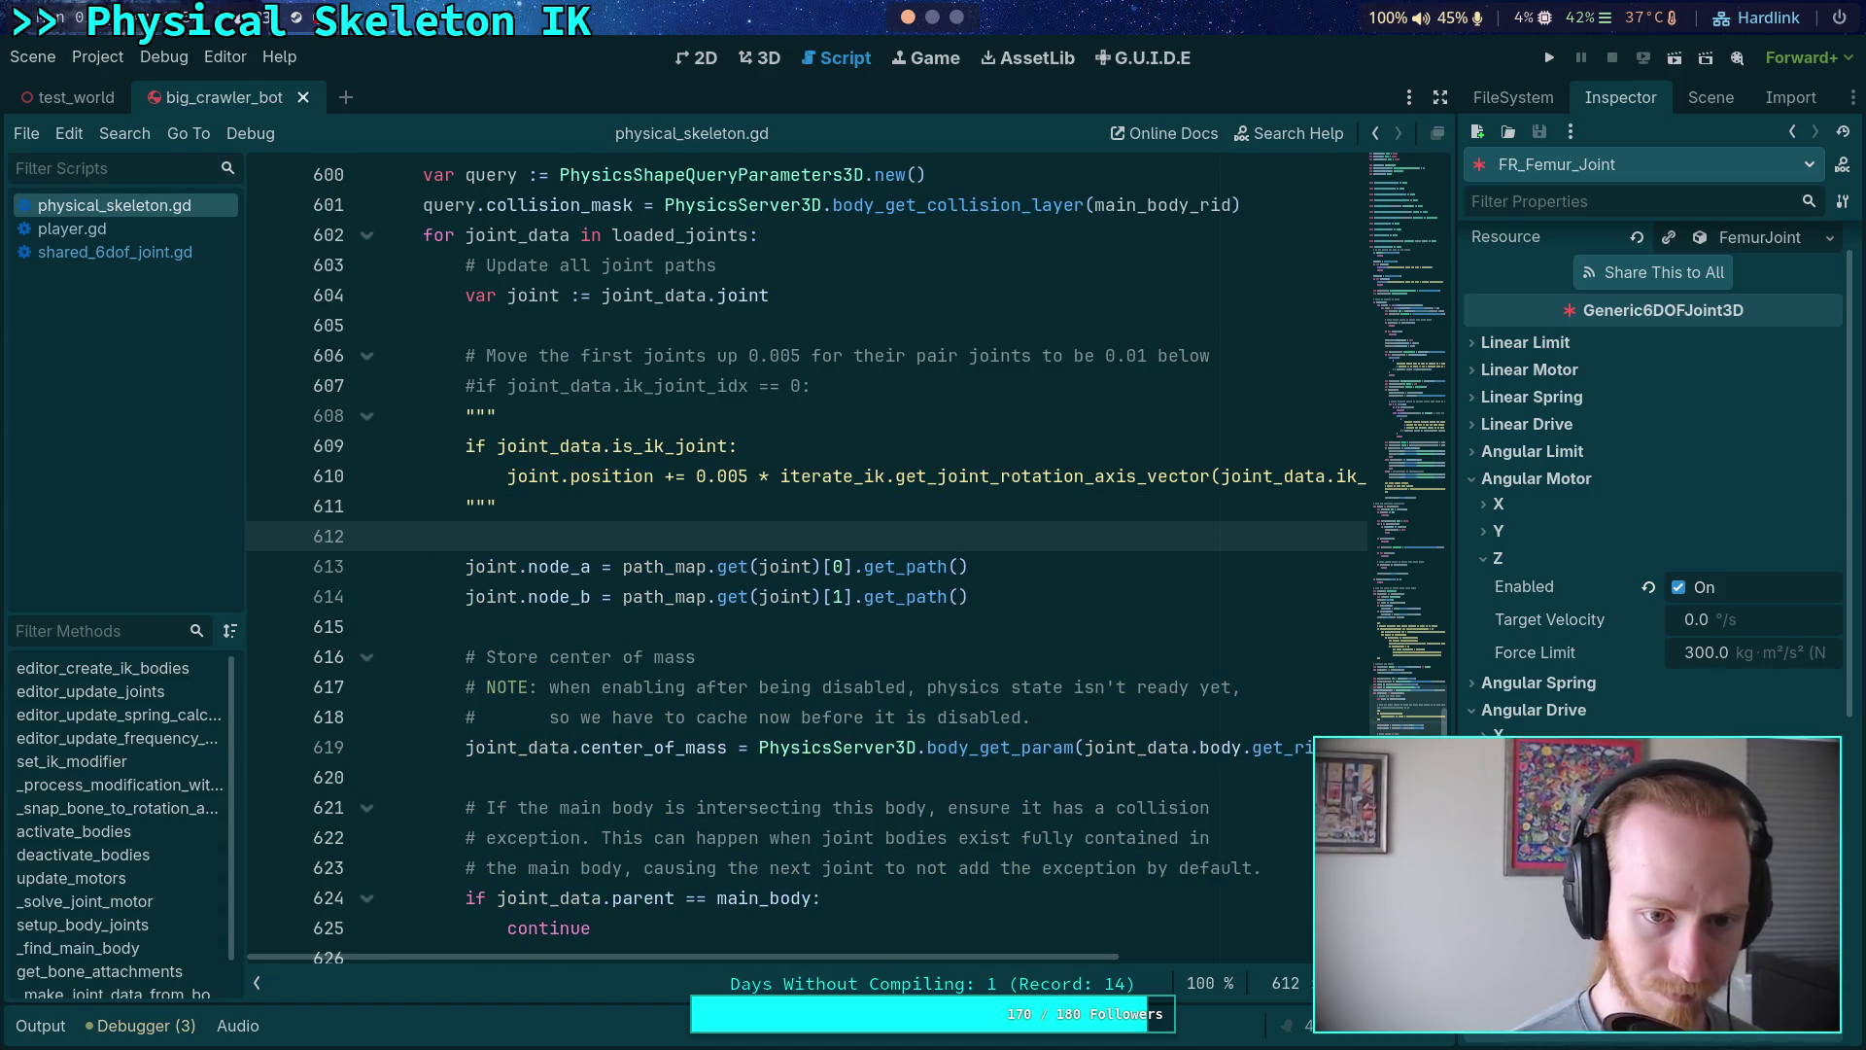
- Move the opening triple quotes above the '# Move the first joints' comment
scroll(894, 413, "down", 1)
left_click(588, 295)
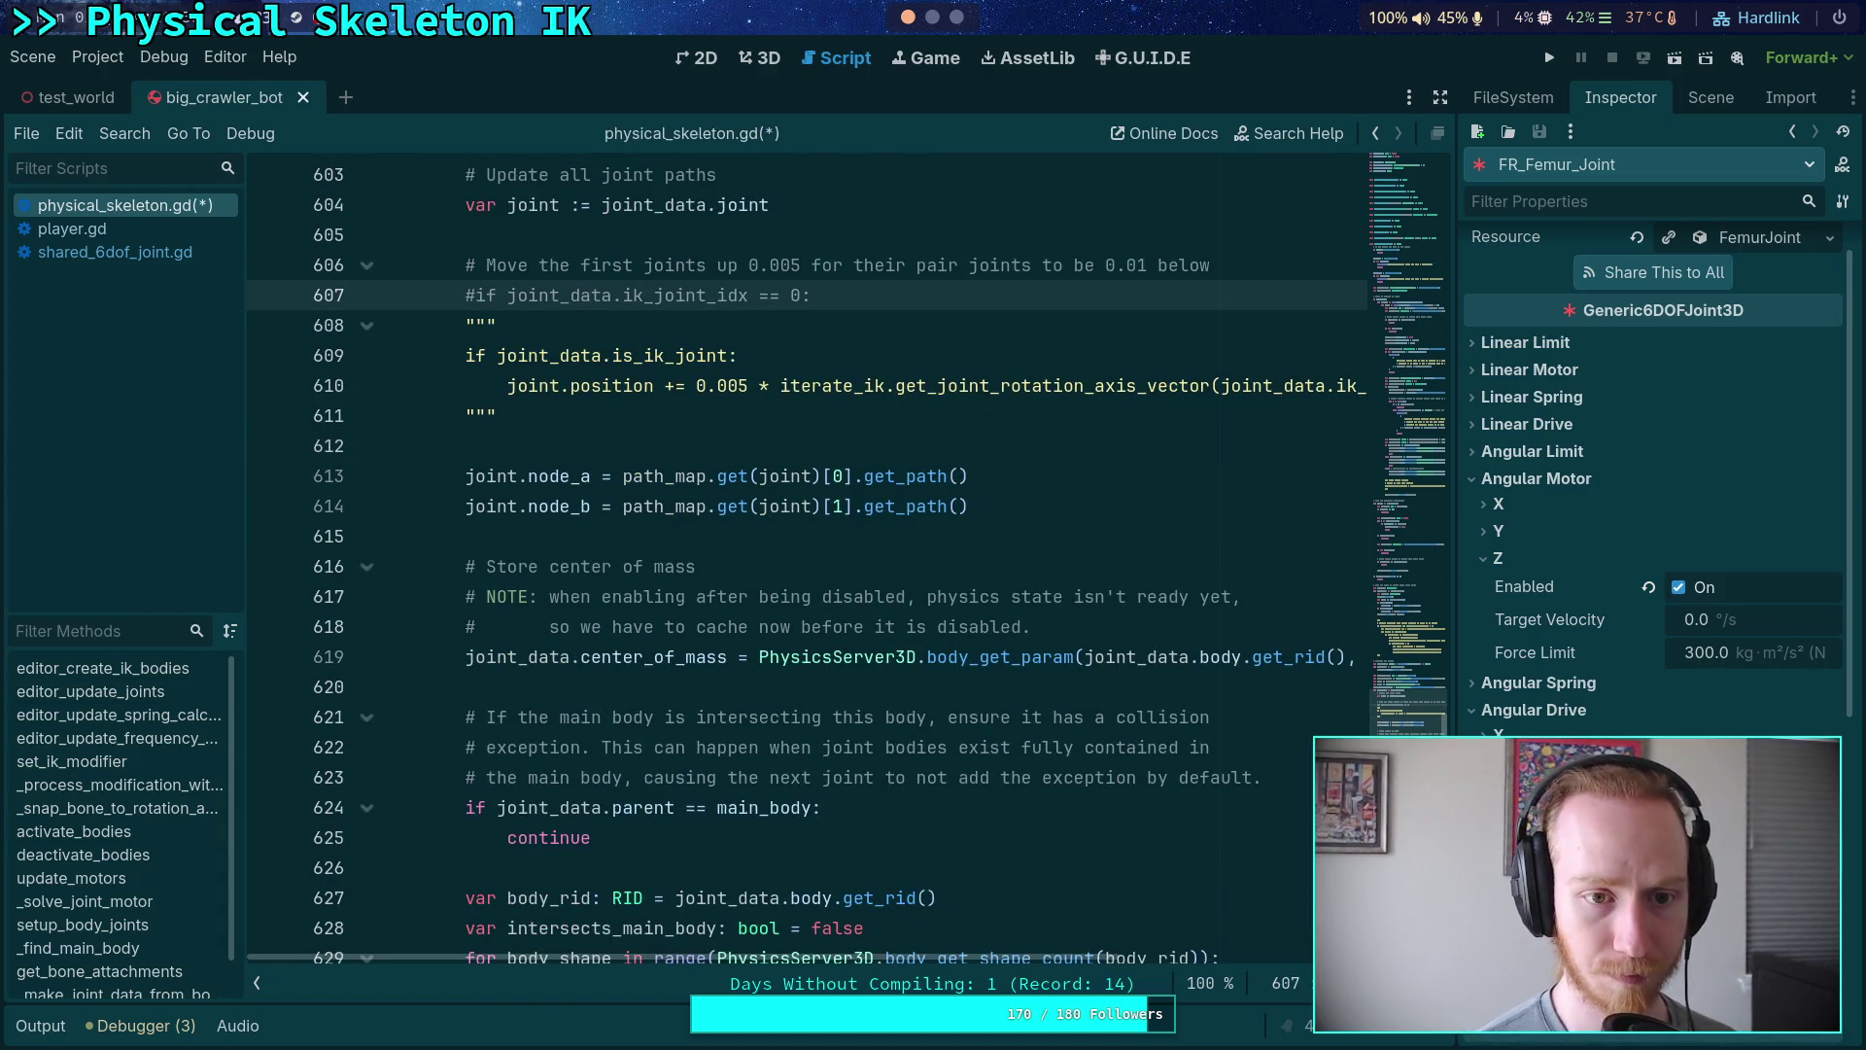
key("Down")
key("alt+Up")
key("alt+Up")
key("Down")
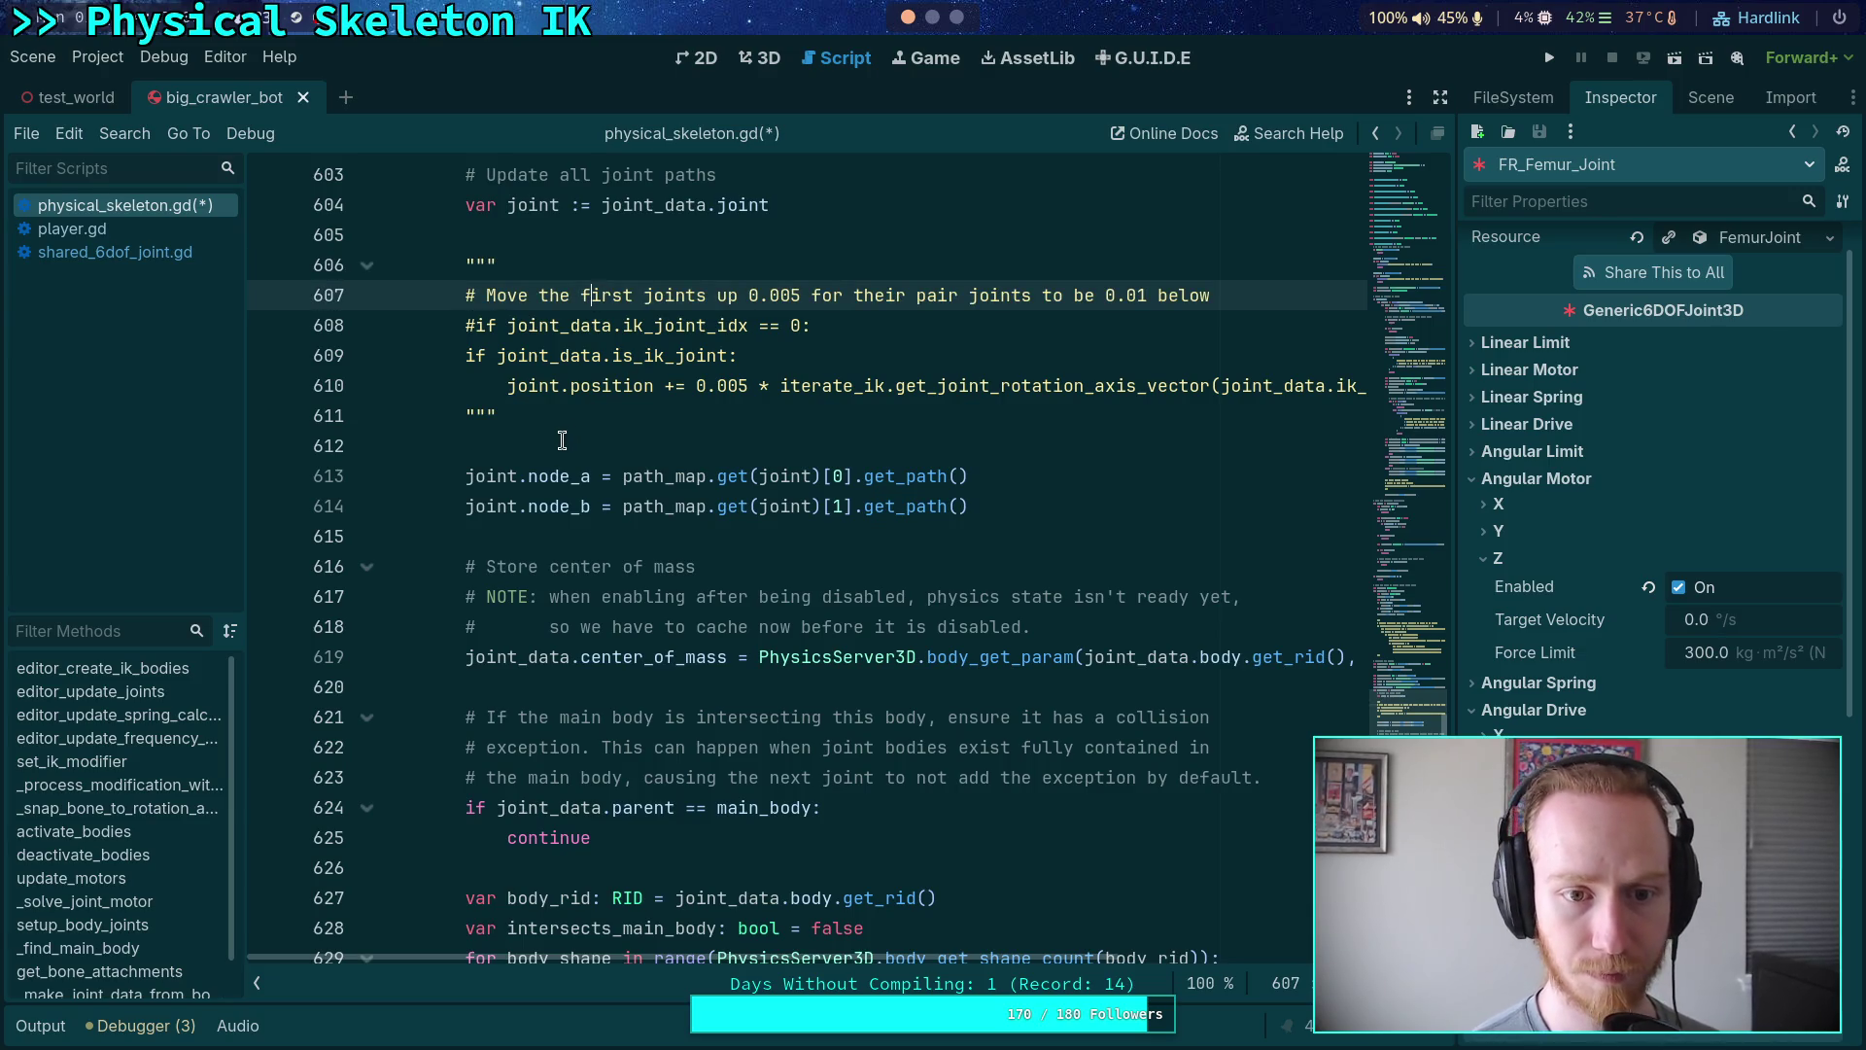
scroll(562, 440, "down", 15)
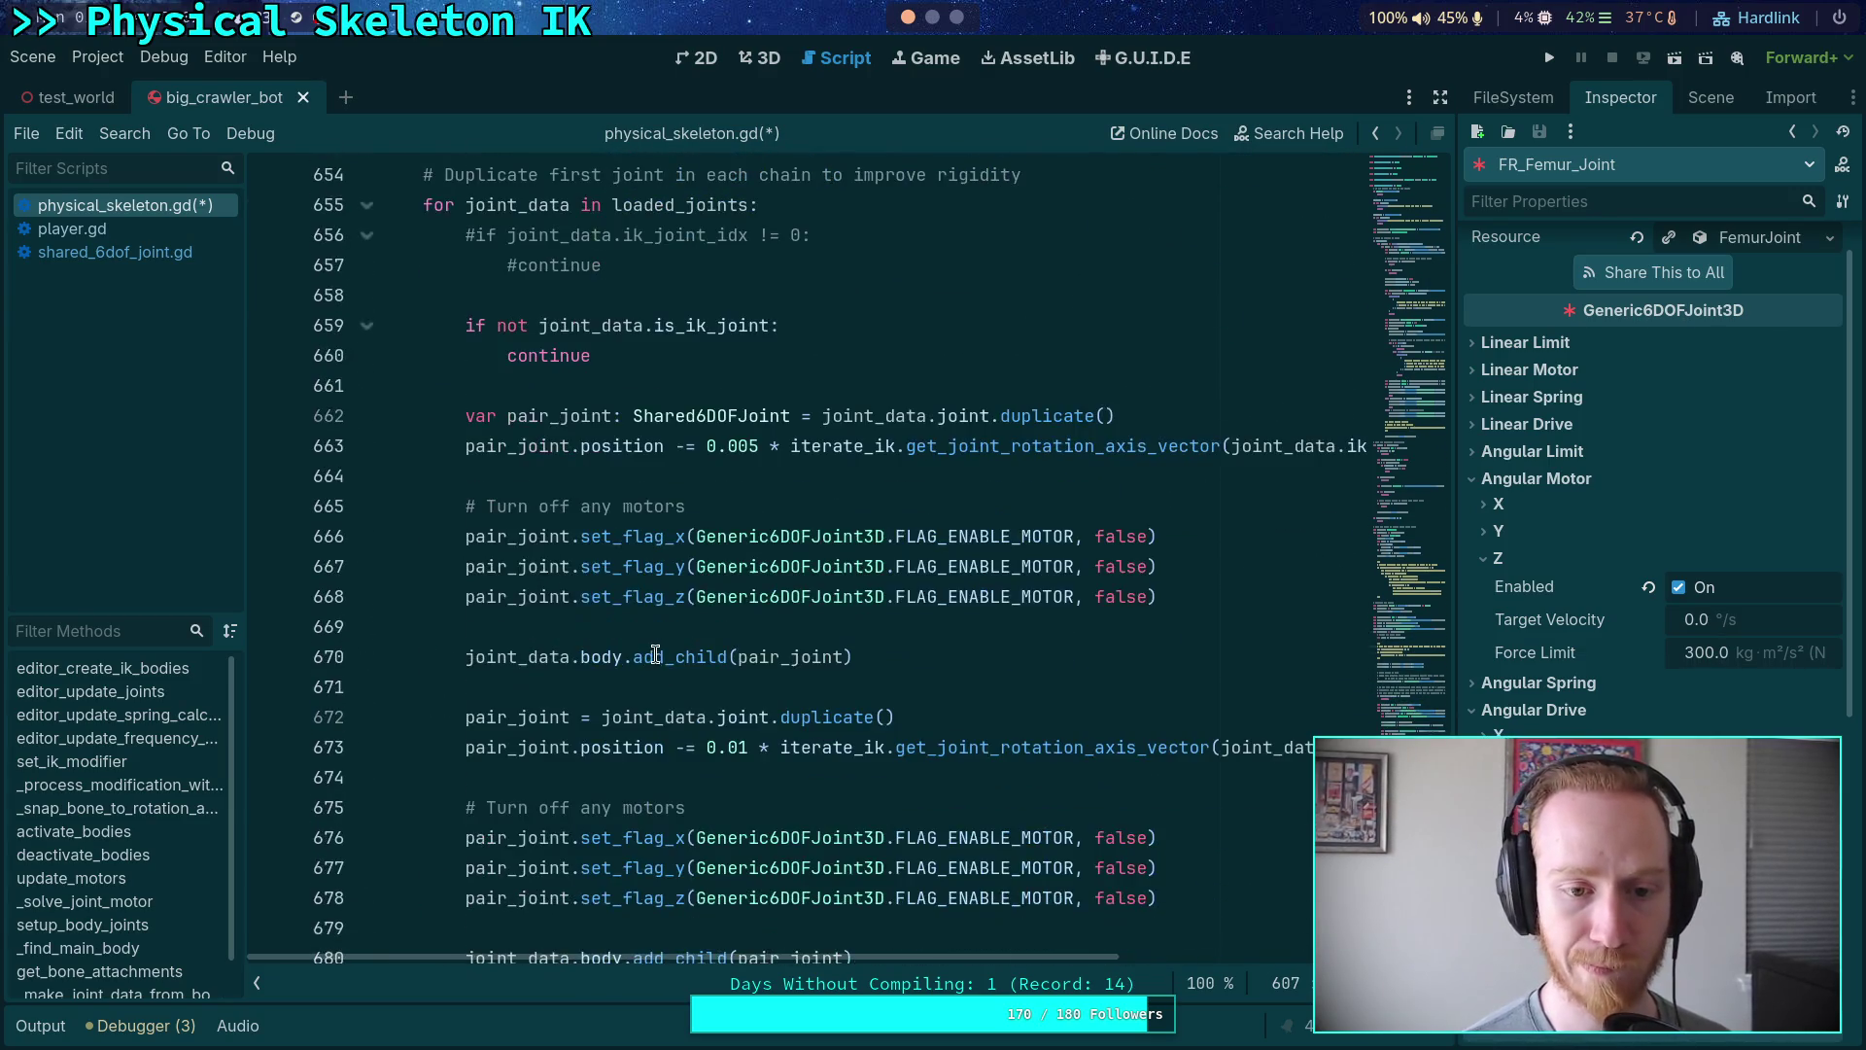
left_click(812, 387)
- Wrap the pair-joint code in a new 'for i in range(4):' loop
key("Return")
type("for i in rang")
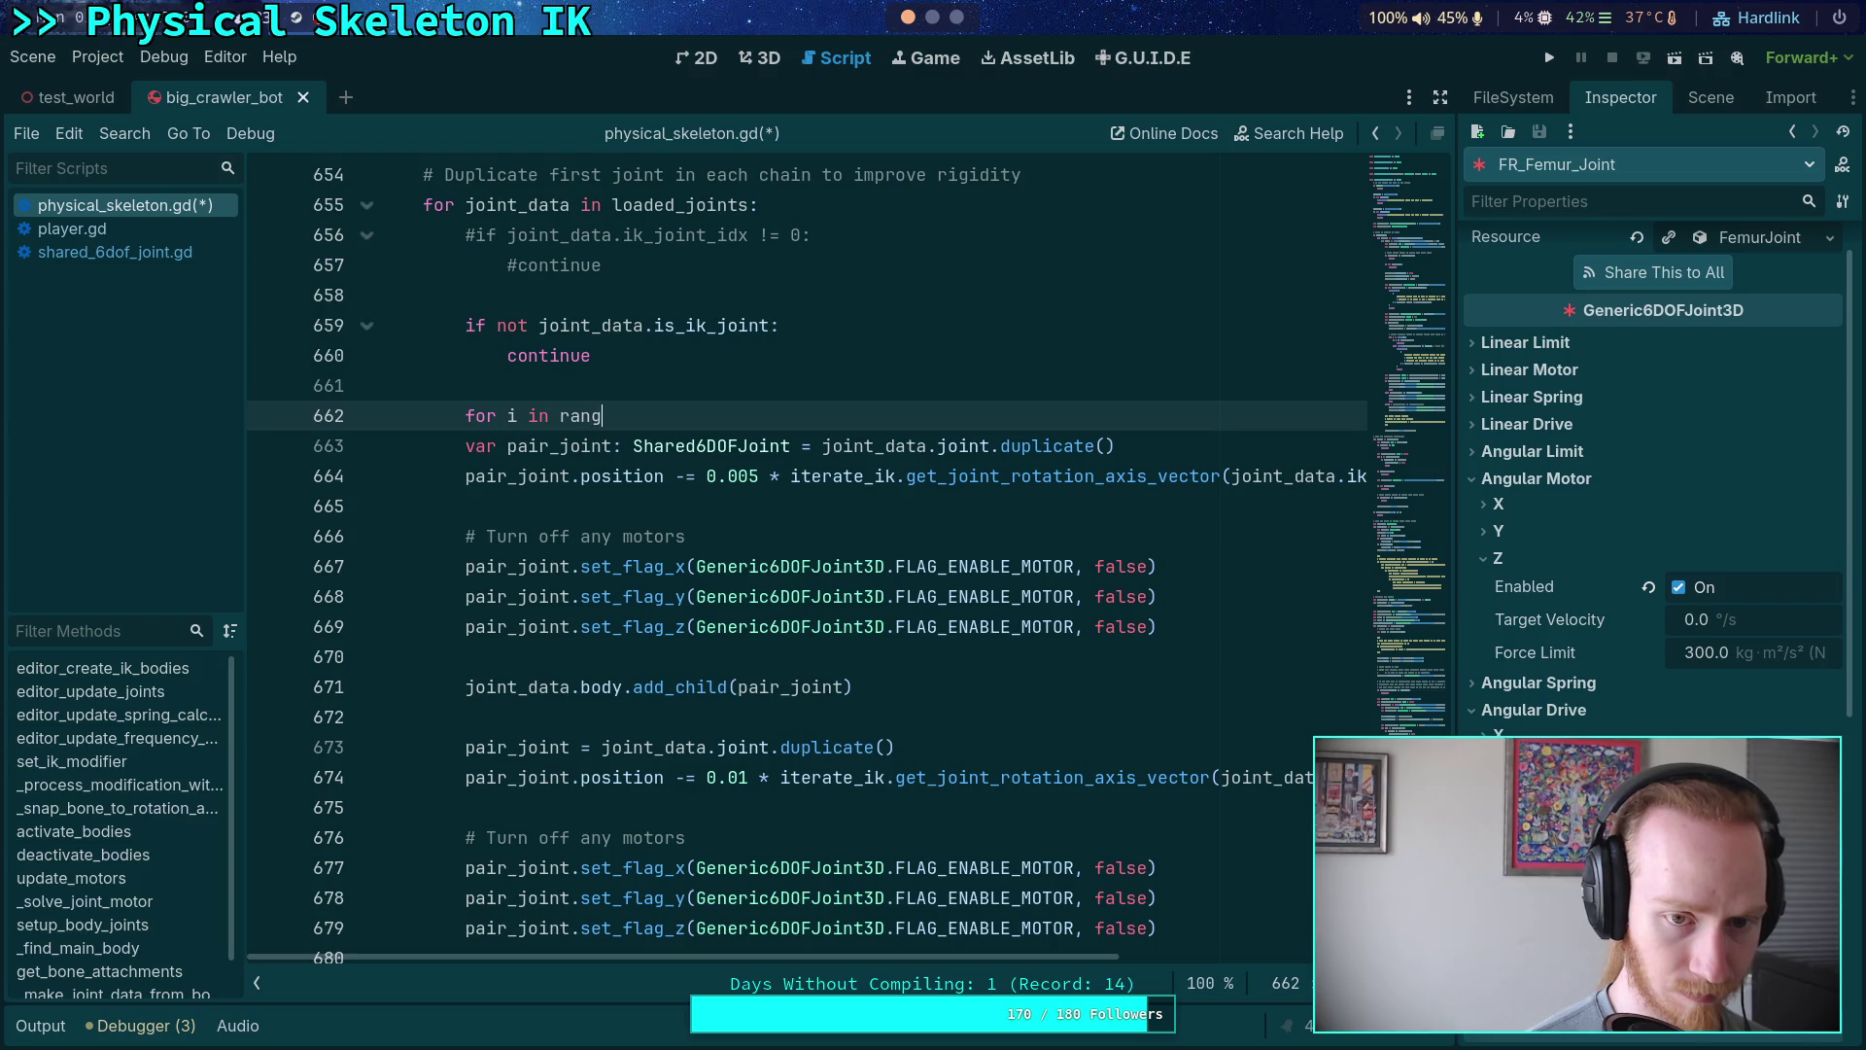
type("e)")
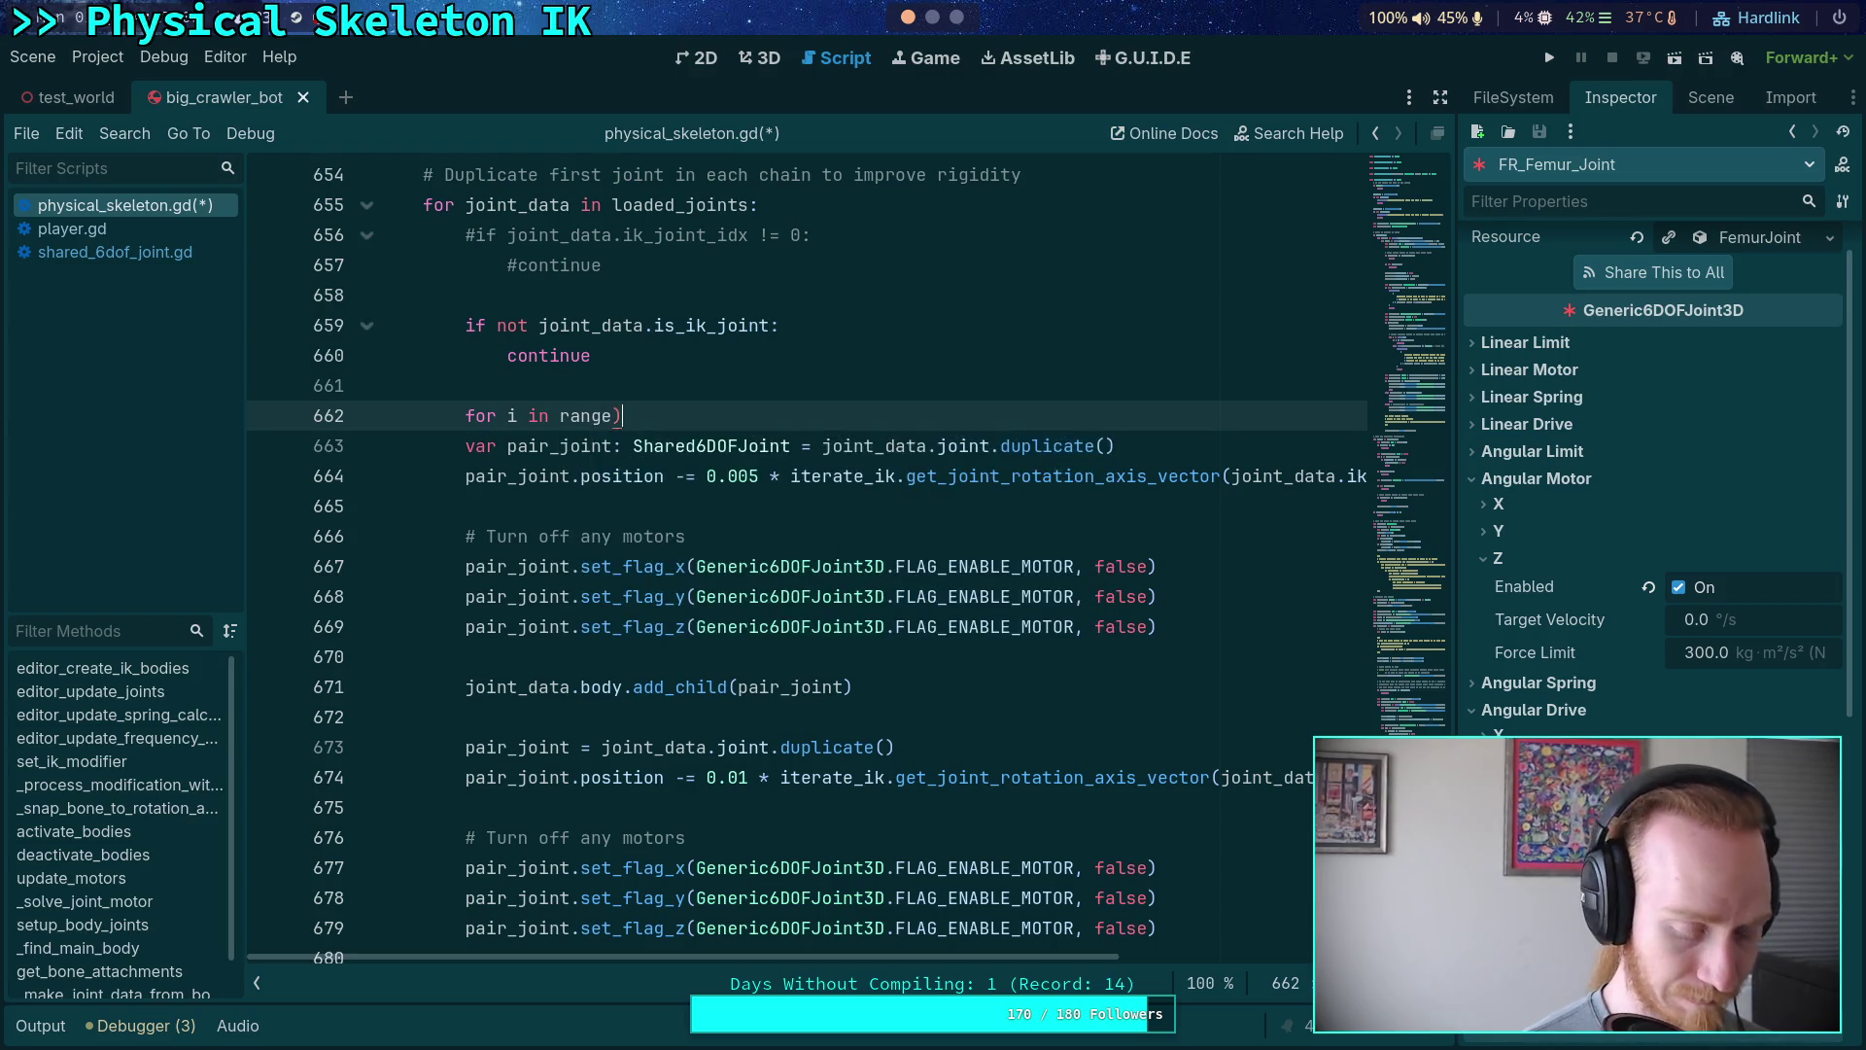
type("(")
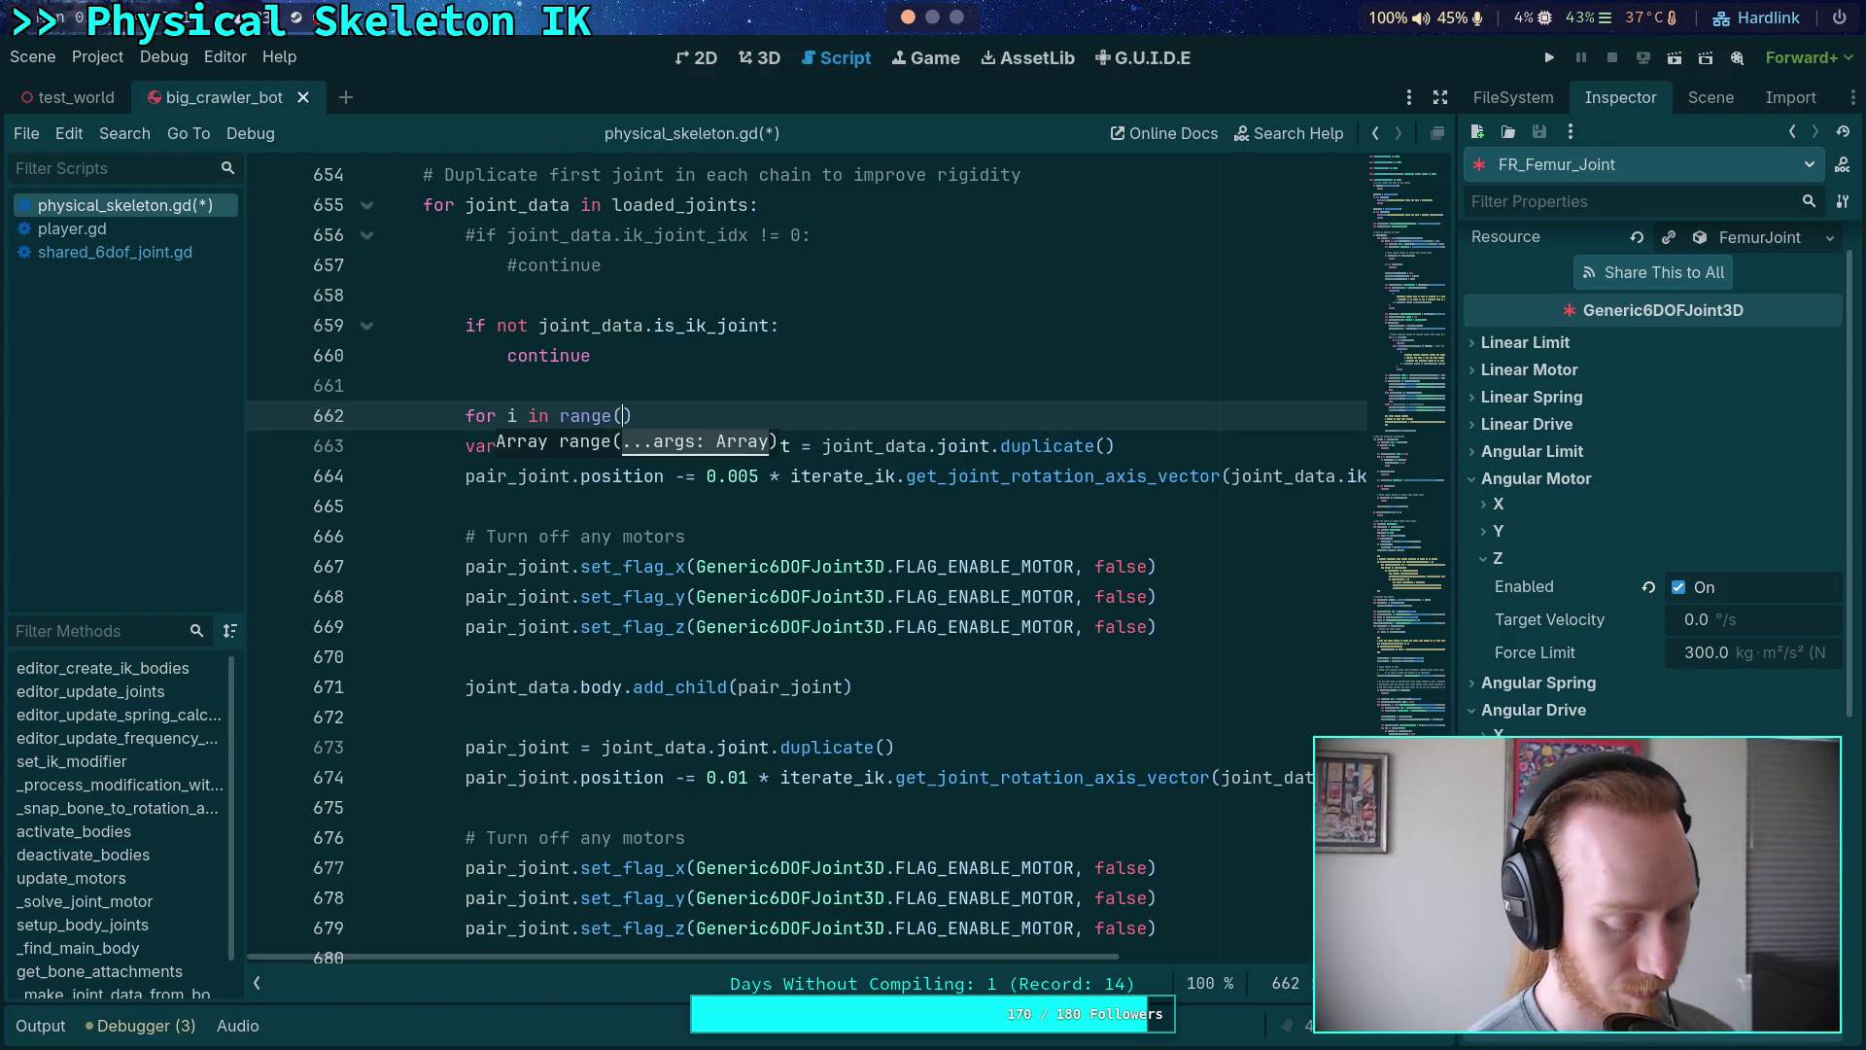
type(")")
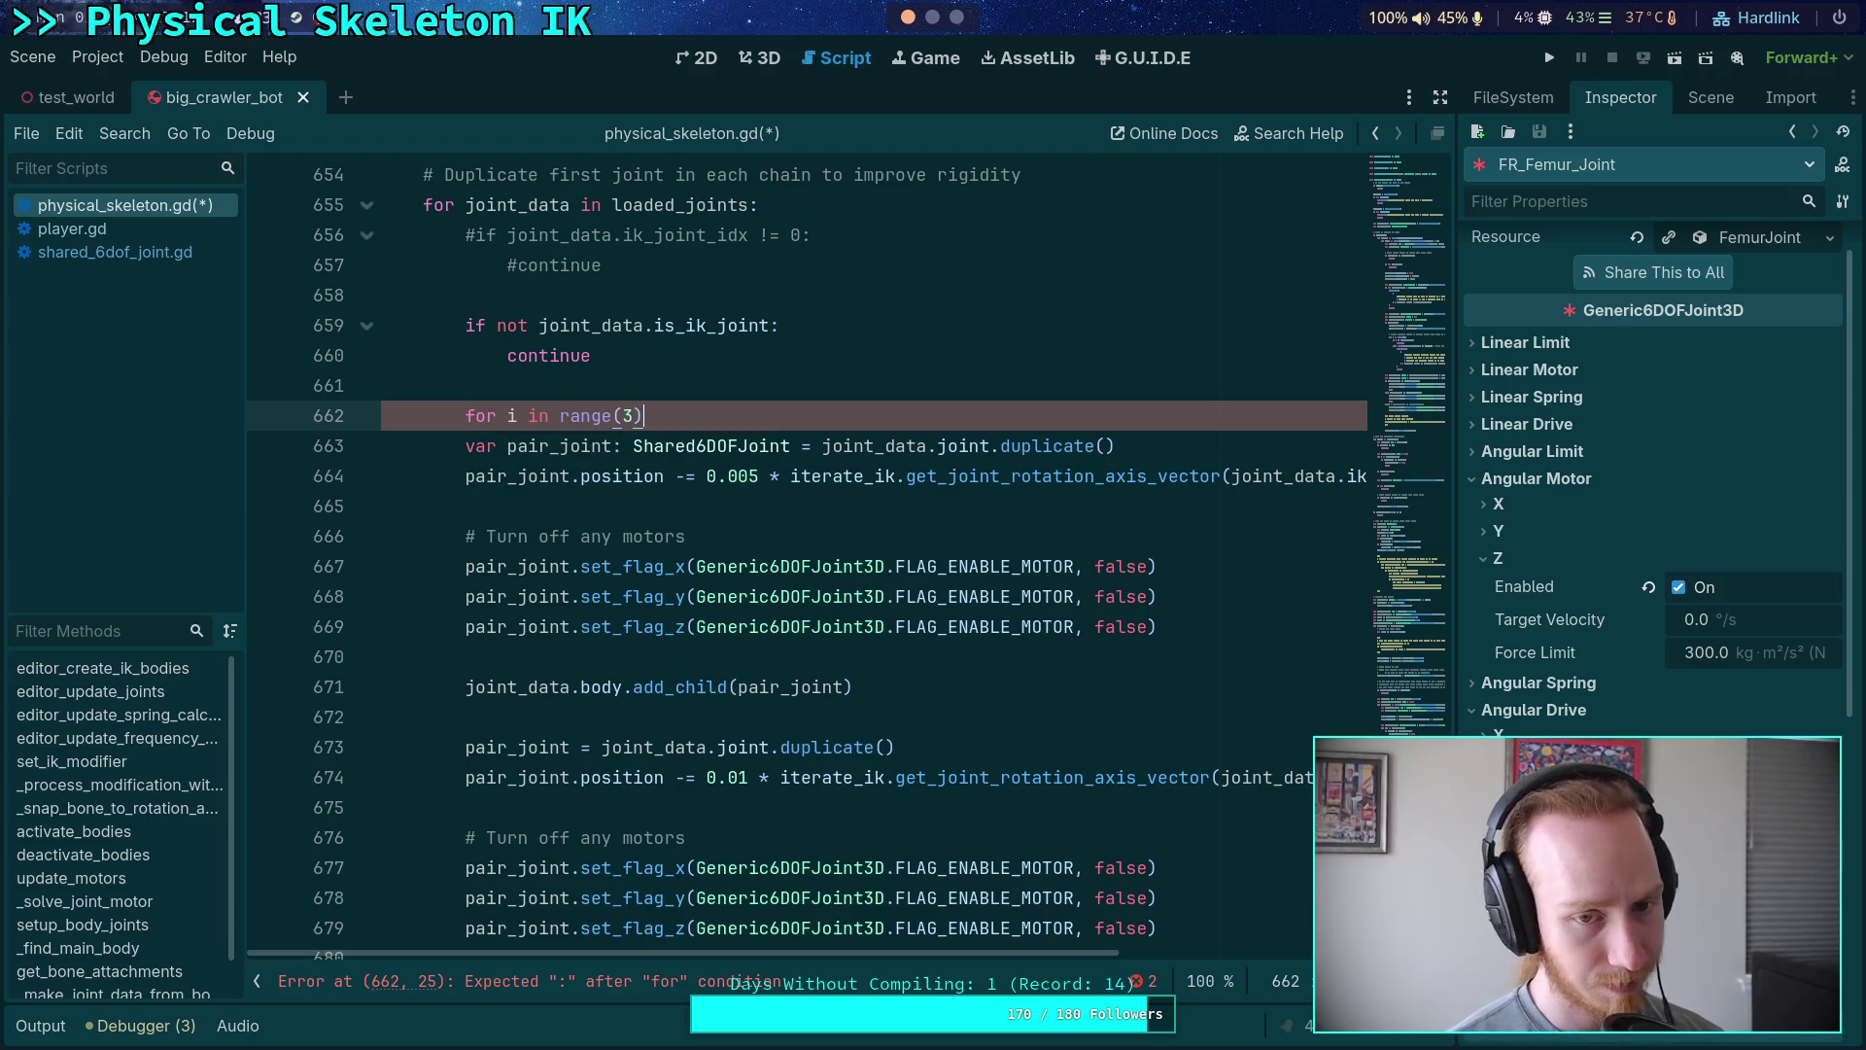
key("BackSpace")
type("4")
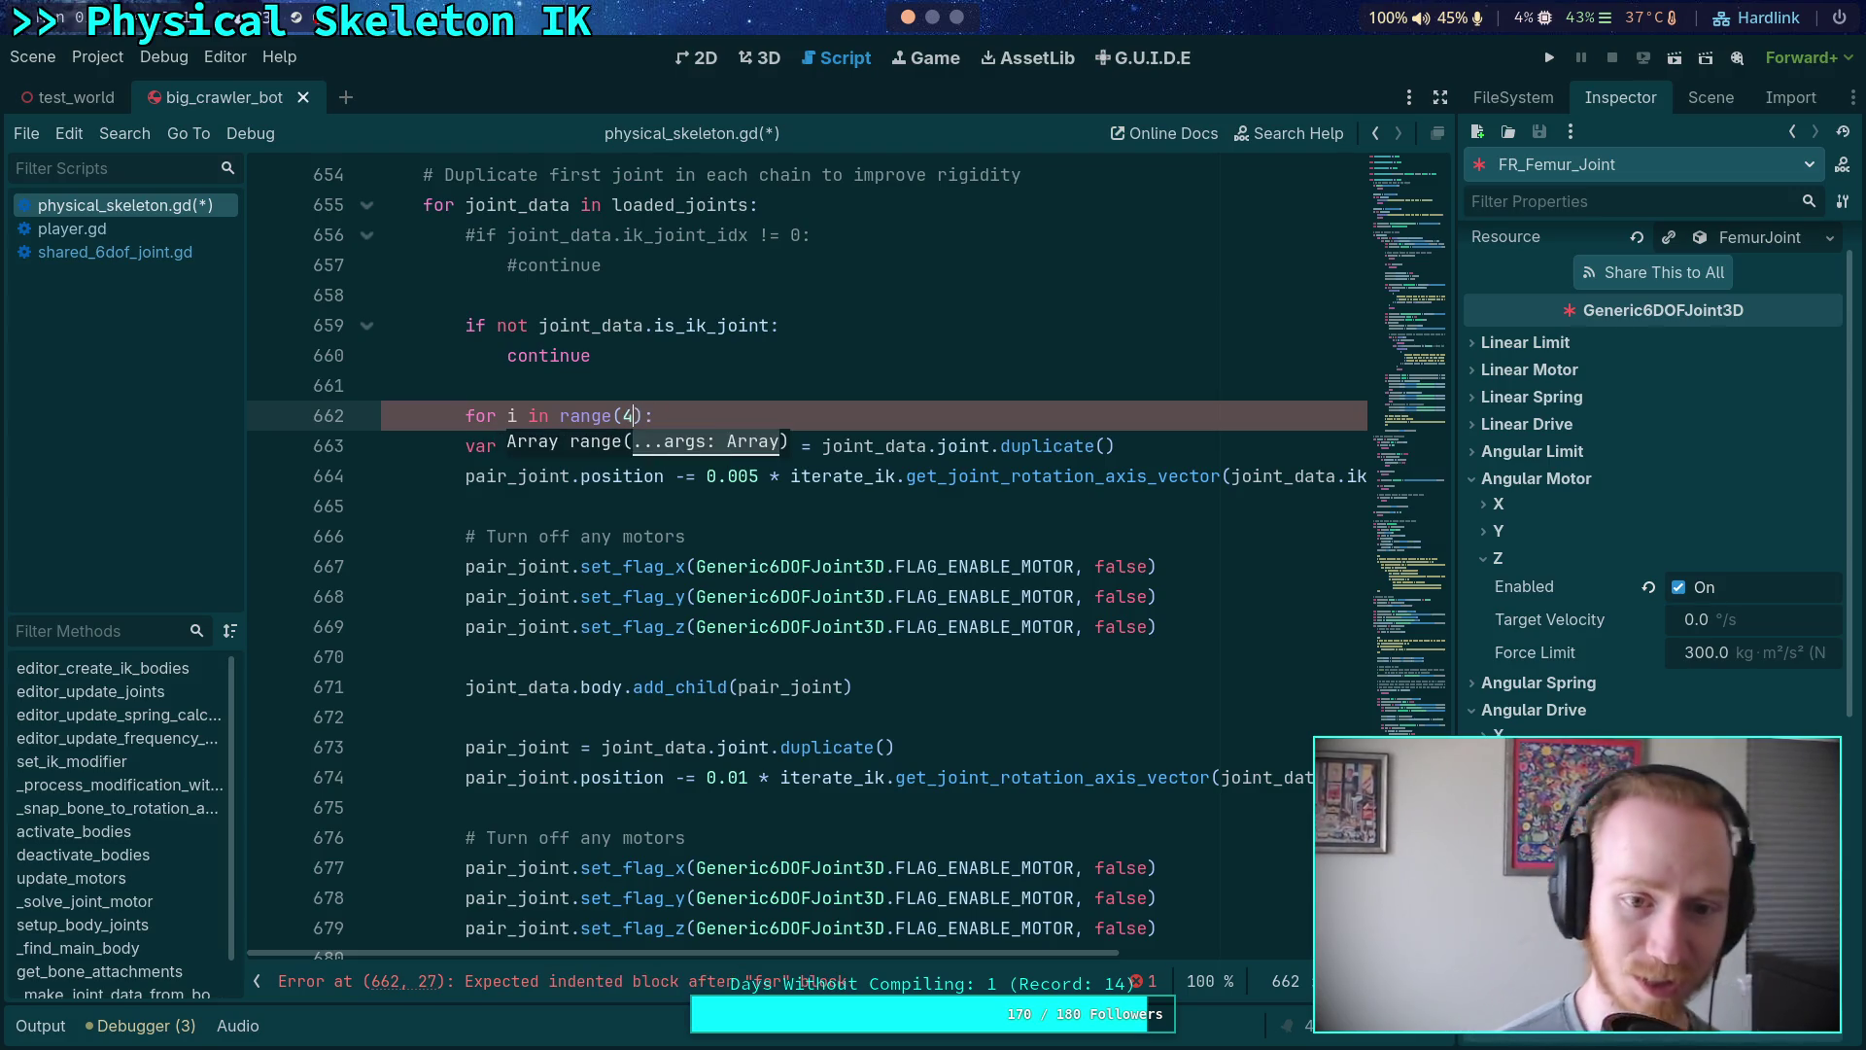
scroll(595, 658, "down", 1)
mouse_move(466, 445)
left_mouse_down()
mouse_move(596, 658)
mouse_move(687, 762)
mouse_move(787, 688)
left_mouse_up()
key("Tab")
- Delete the second duplicated pair-joint block and the 0.005 position offset line
scroll(734, 717, "down", 2)
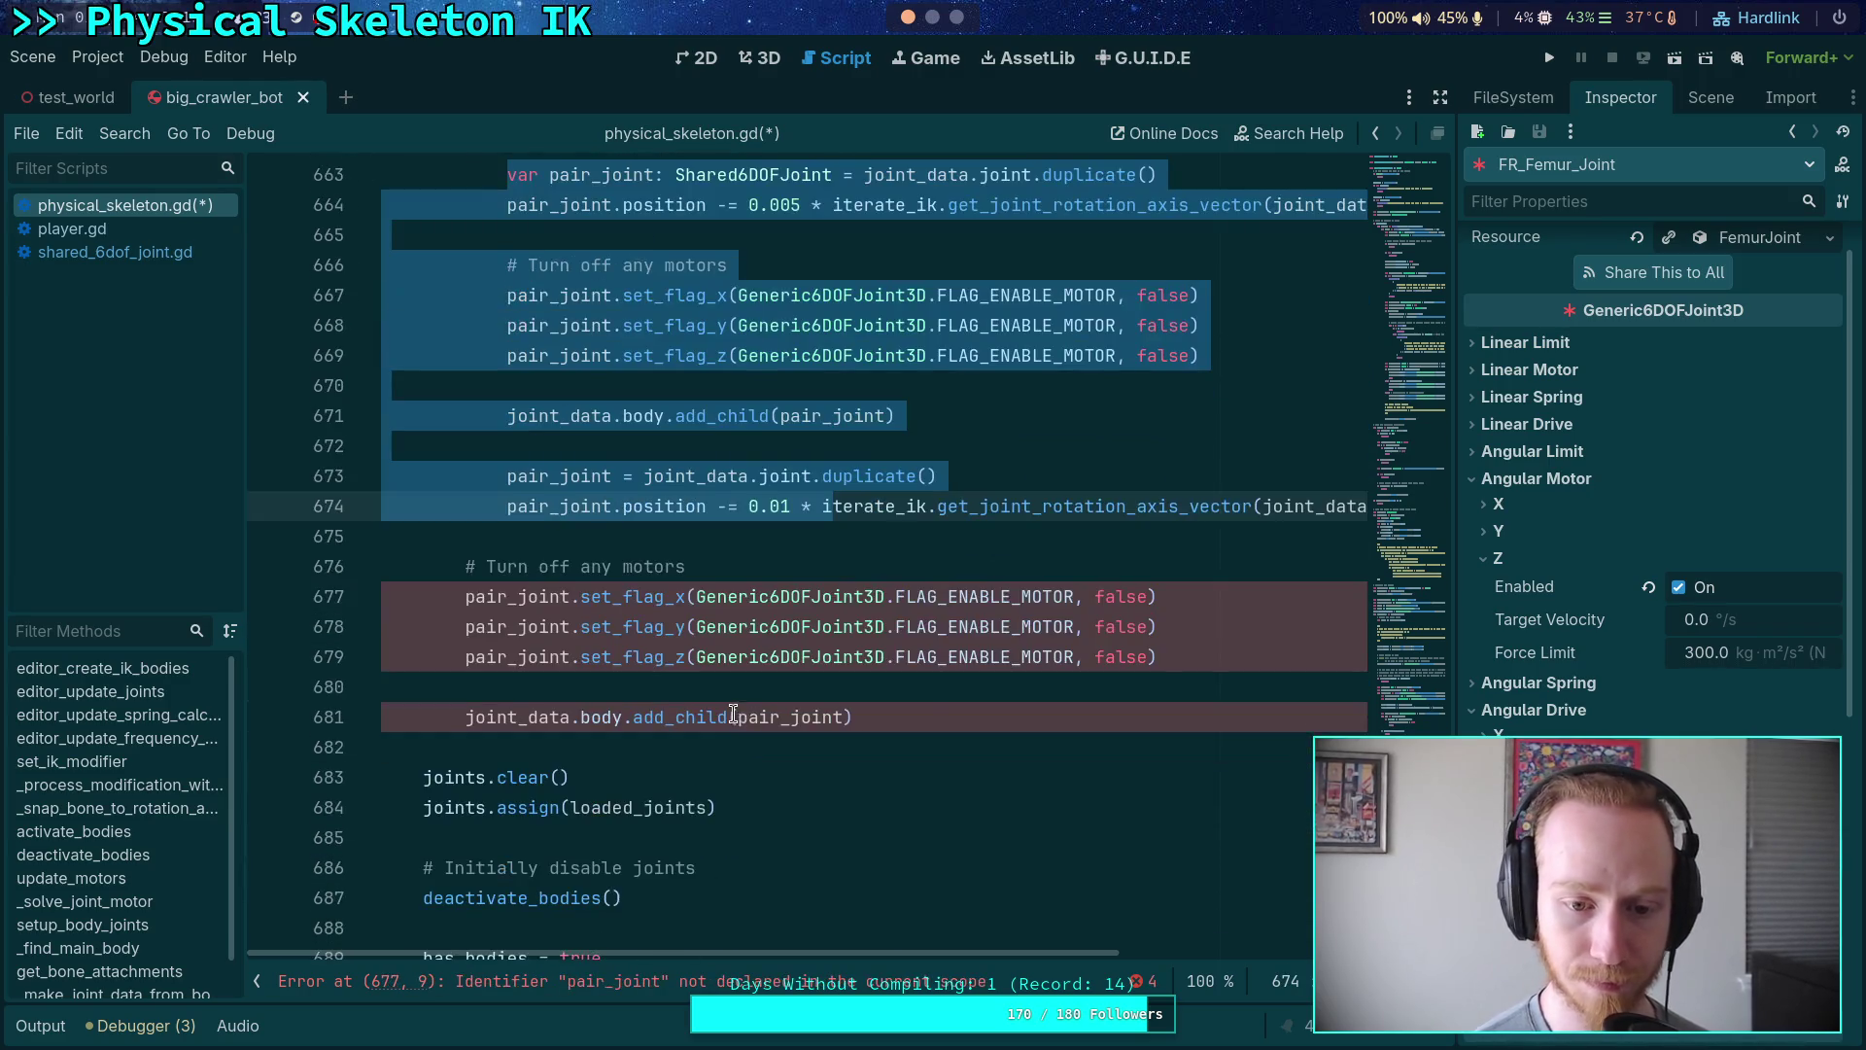
mouse_move(928, 717)
left_mouse_down()
mouse_move(408, 719)
mouse_move(283, 505)
mouse_move(270, 447)
left_mouse_up()
key("BackSpace")
scroll(768, 651, "up", 3)
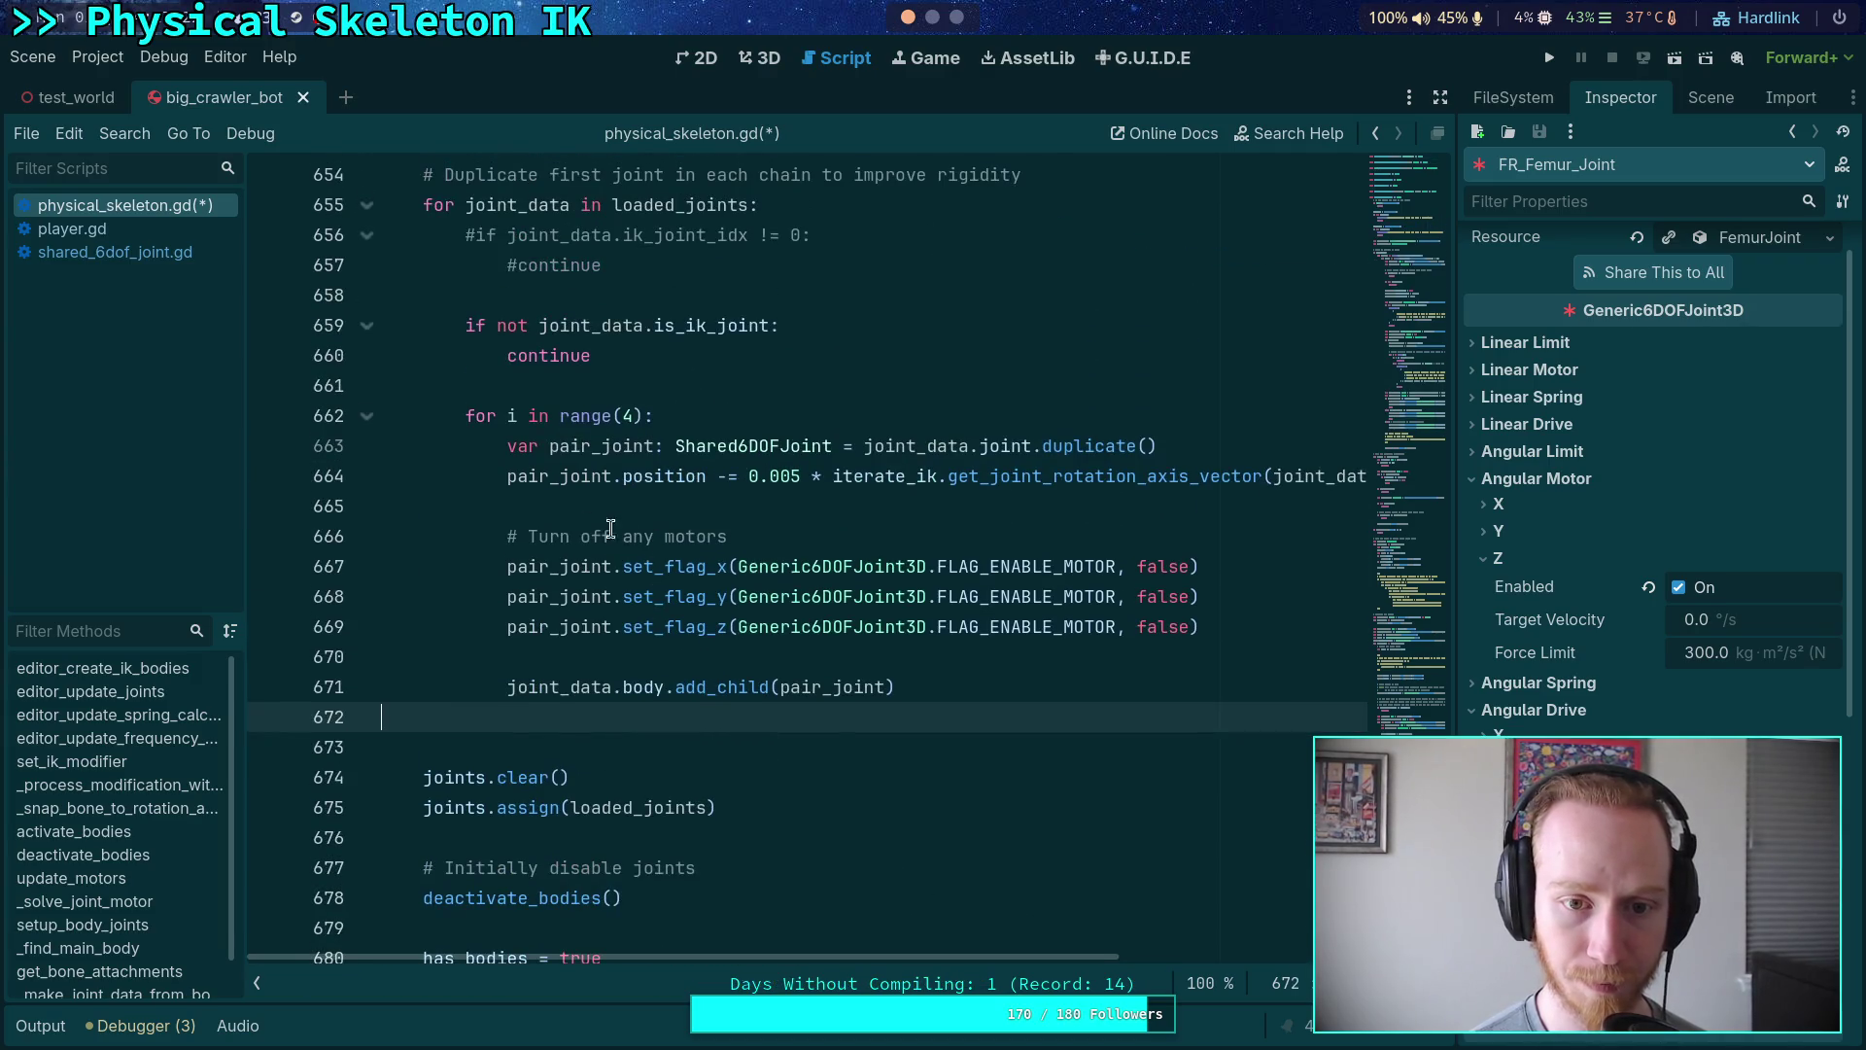
left_click_drag(504, 476, 509, 498)
key("BackSpace")
left_click(568, 627)
key("Down")
key("End")
- Save physical_skeleton.gd and run the game to test four pair joints
key("ctrl+s")
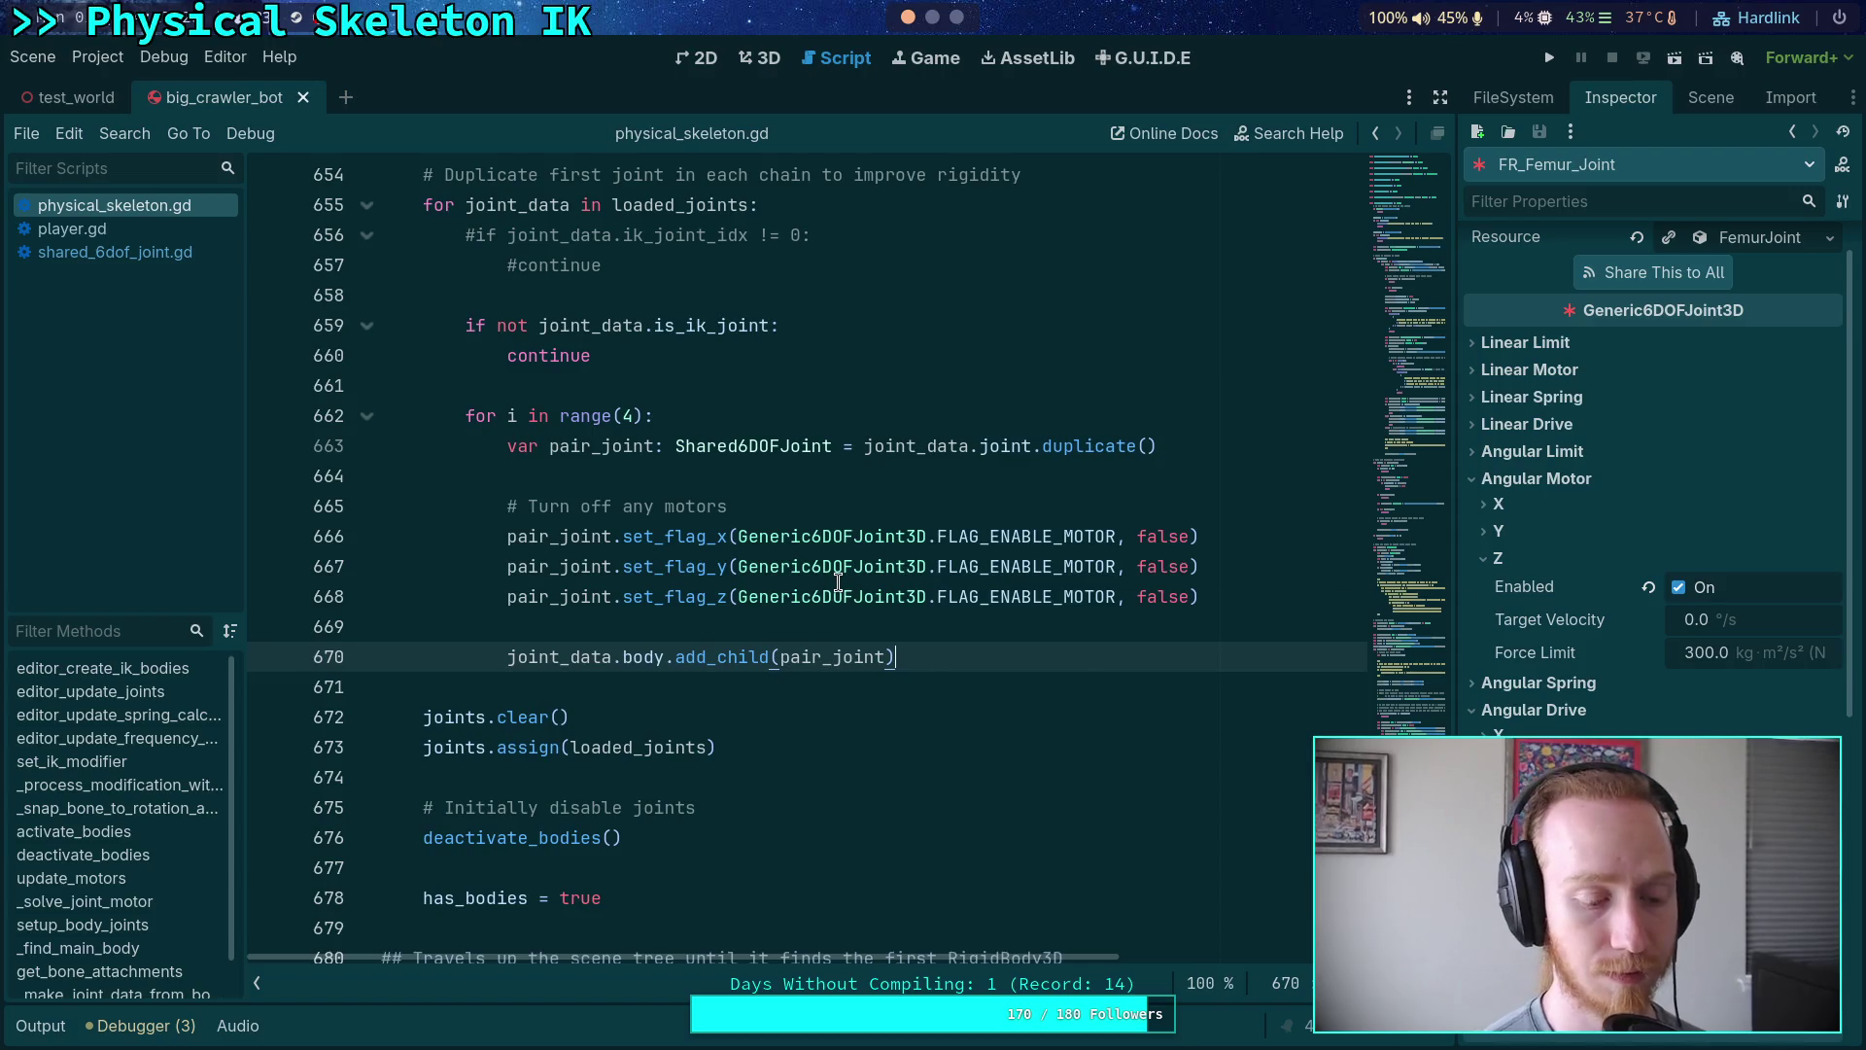
key("Up")
key("Up")
key("Up")
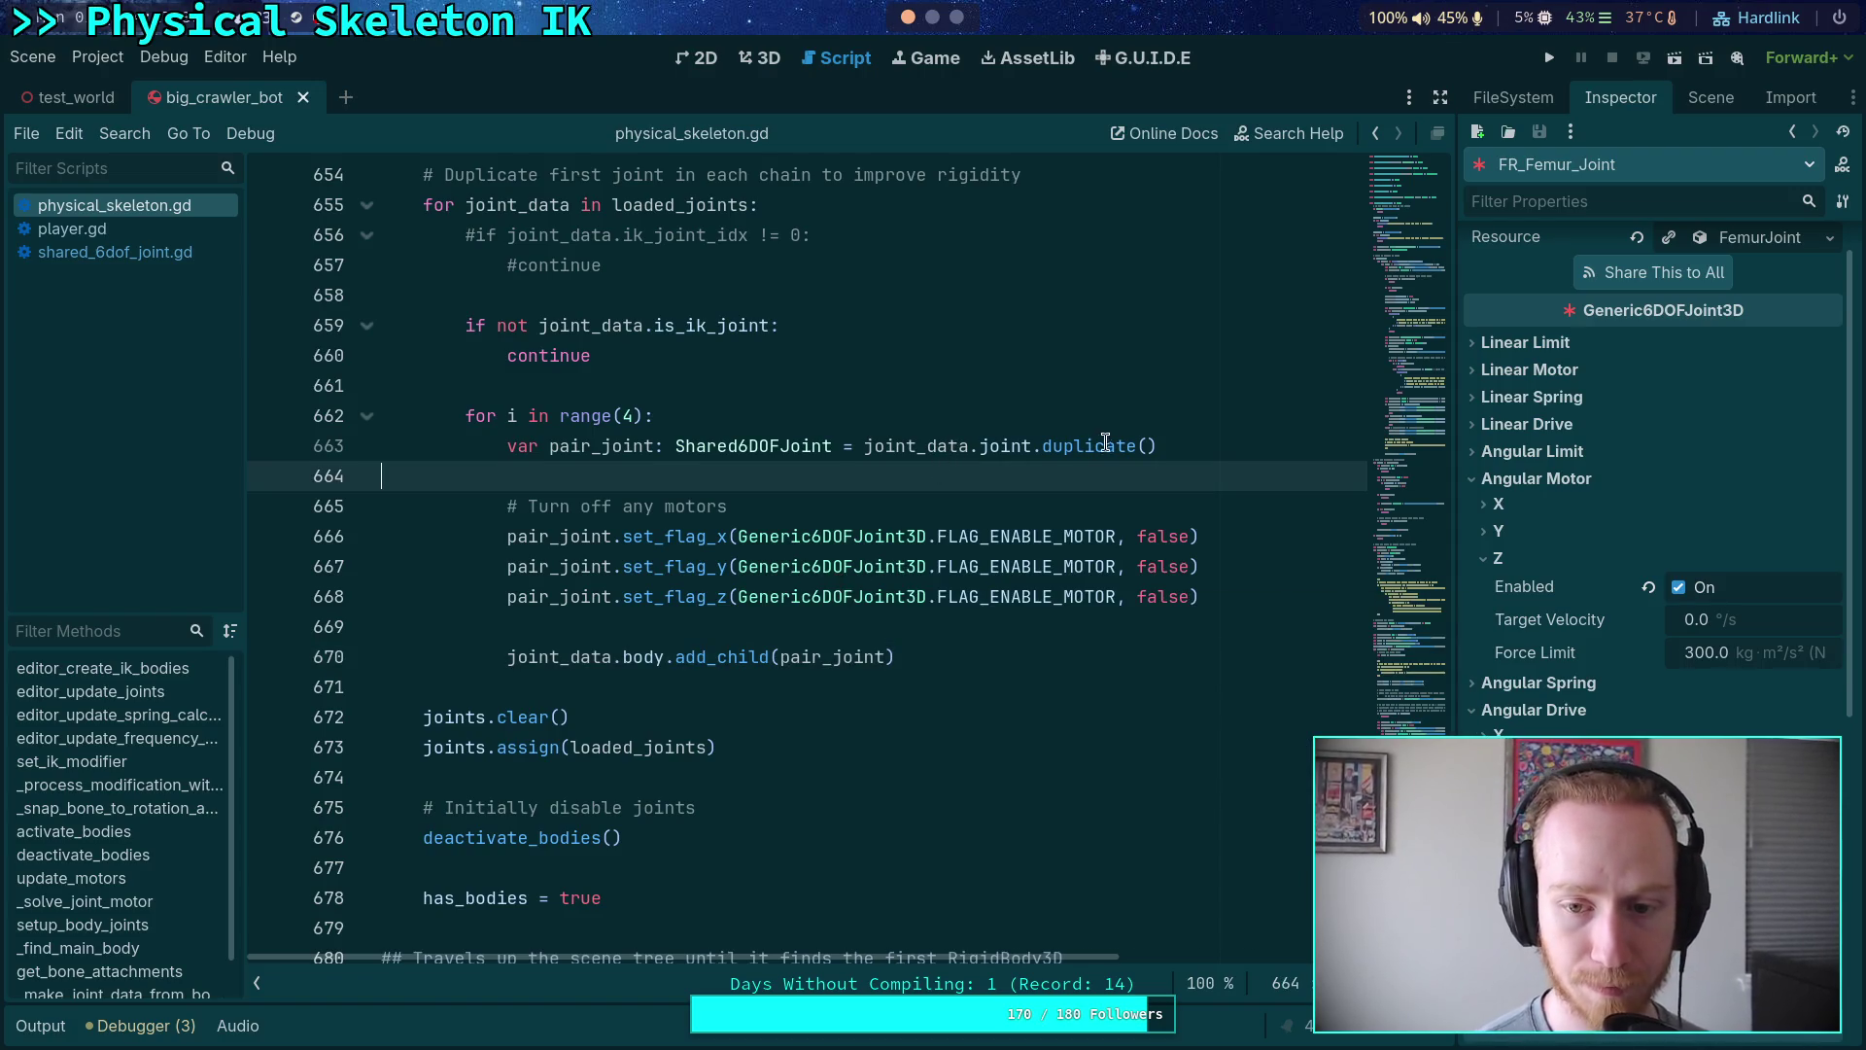
scroll(1186, 455, "up", 1)
left_click(1550, 57)
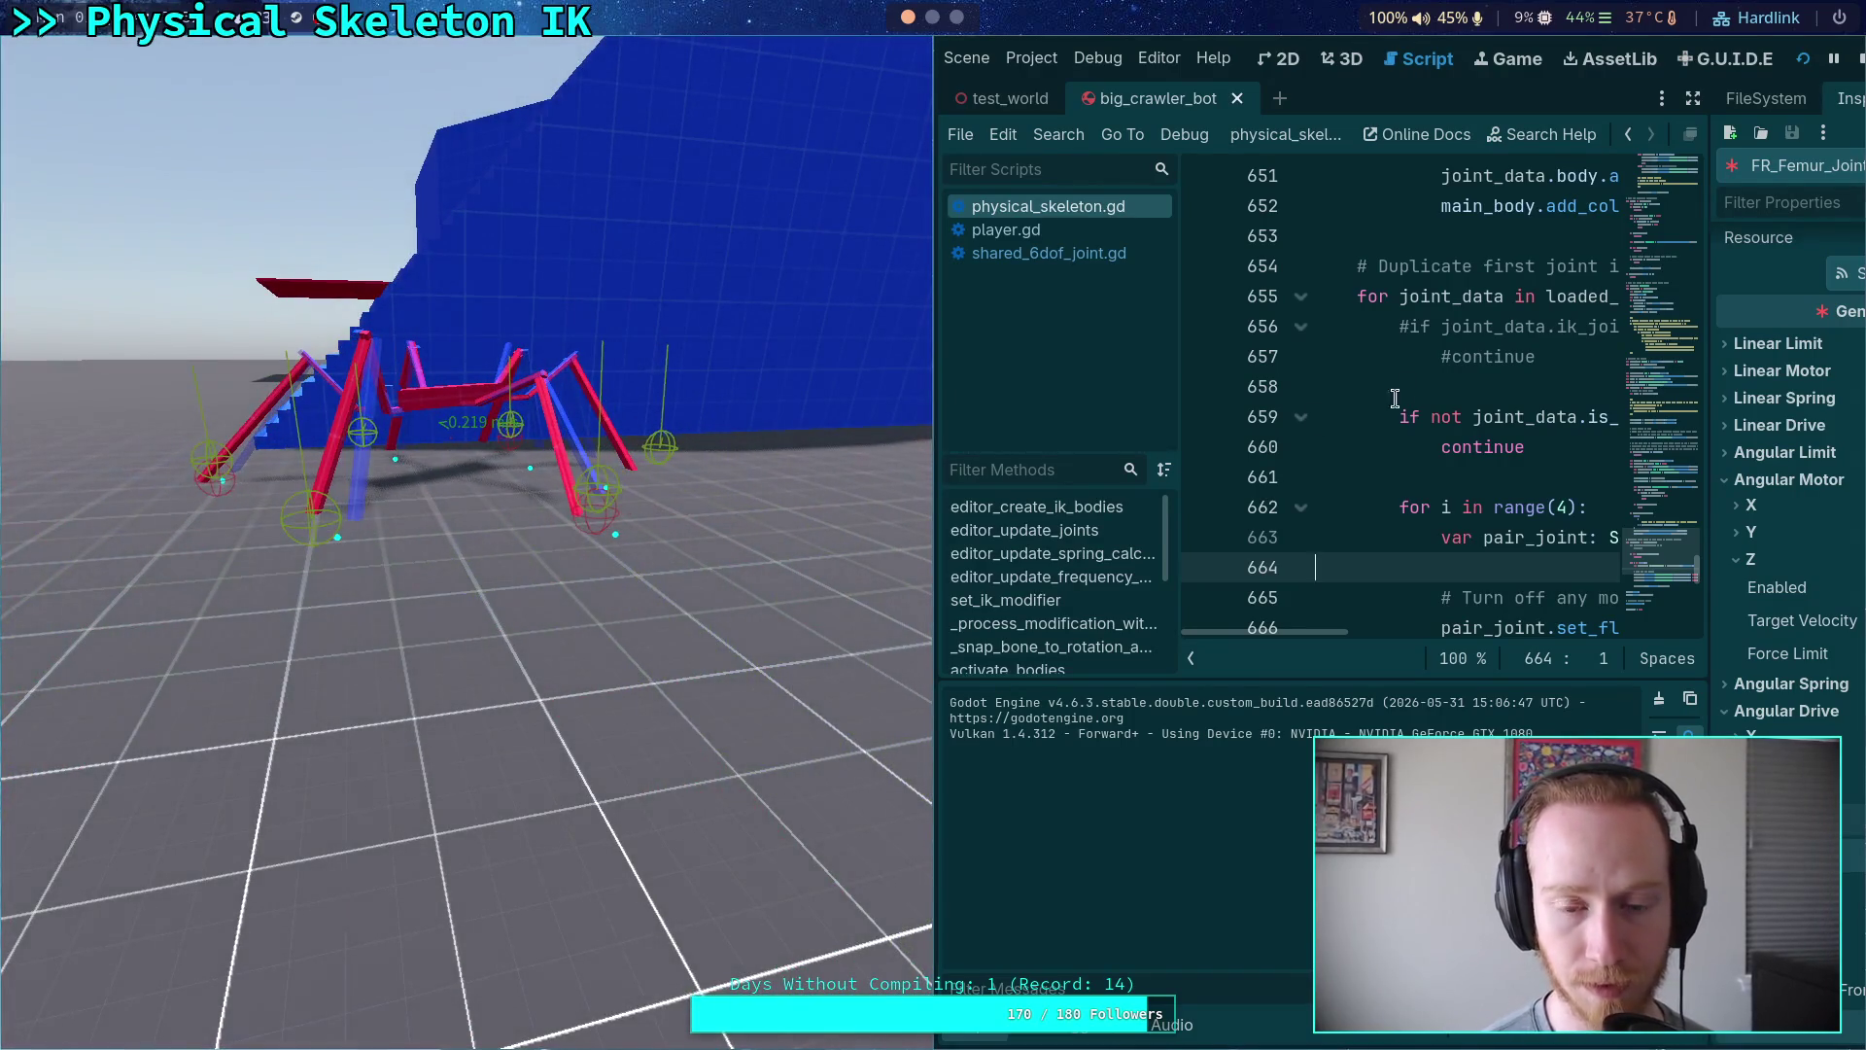
- Watch the Physics Process monitor in the Debugger during the four-joint run, then stop the game
left_click(1069, 1028)
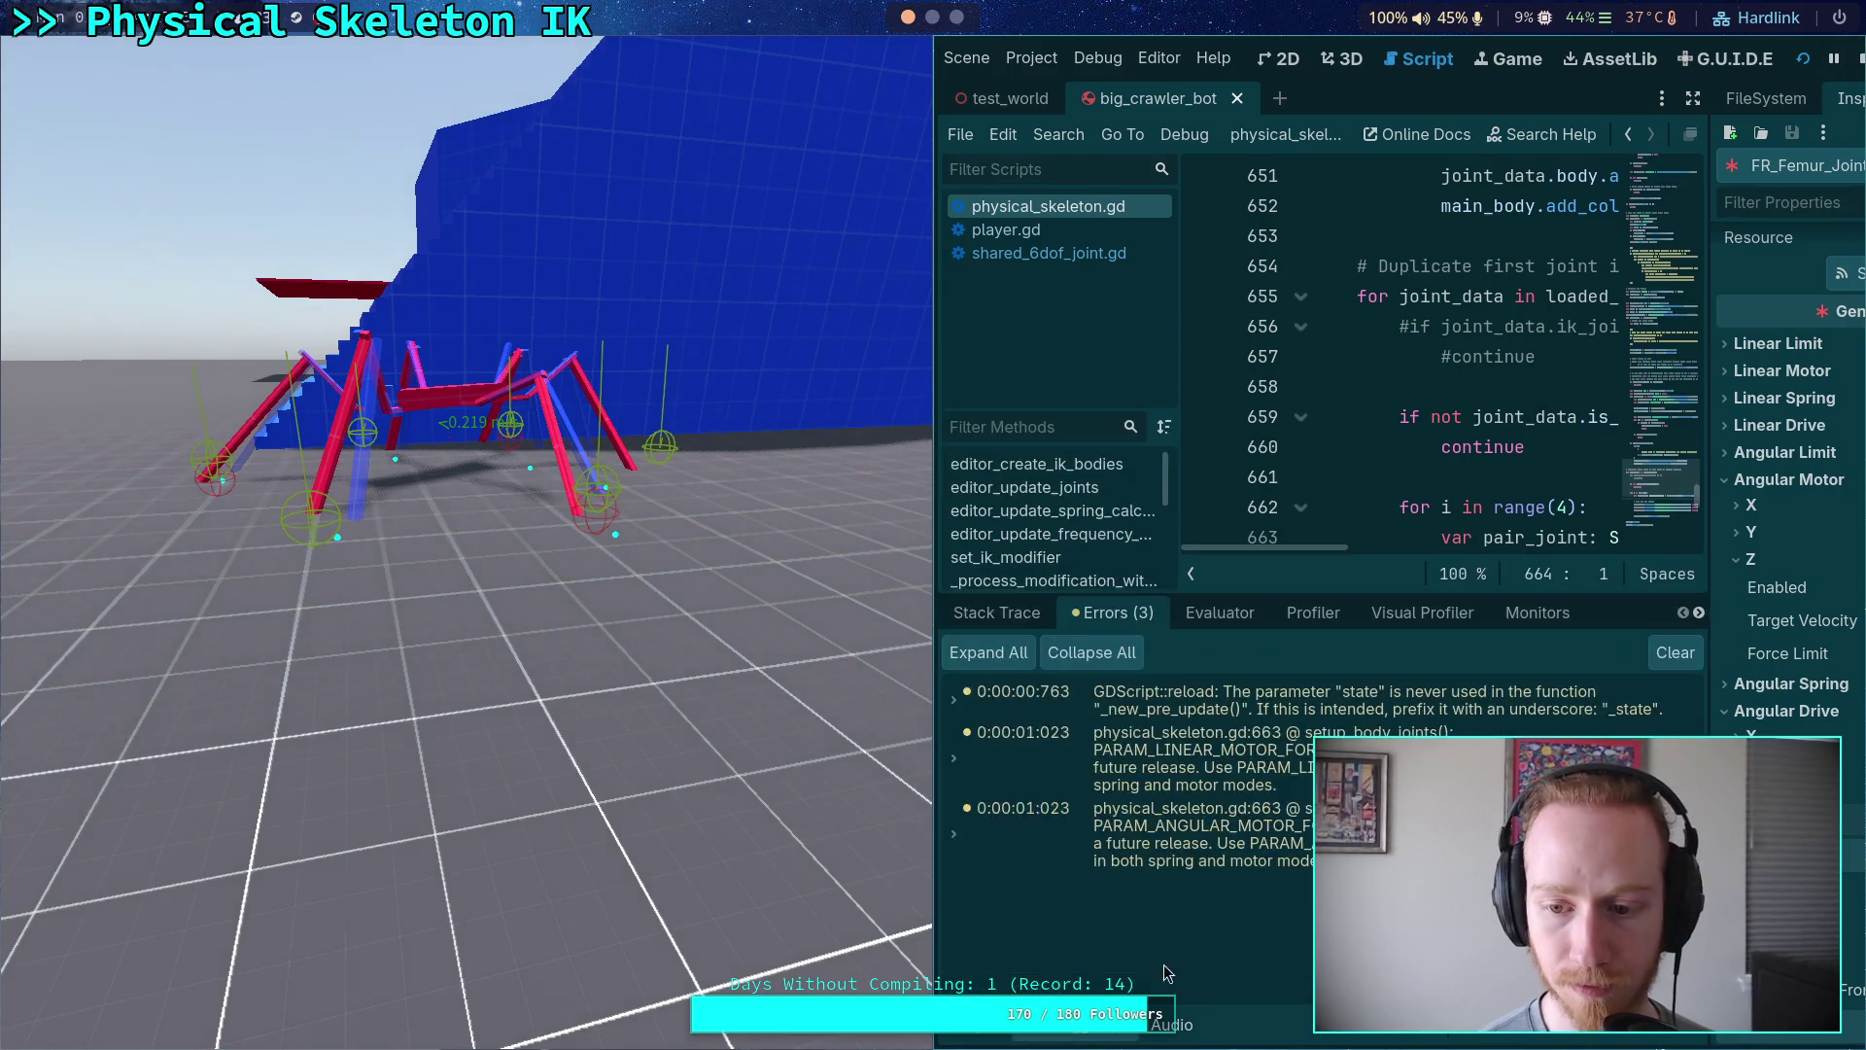
left_click(1538, 612)
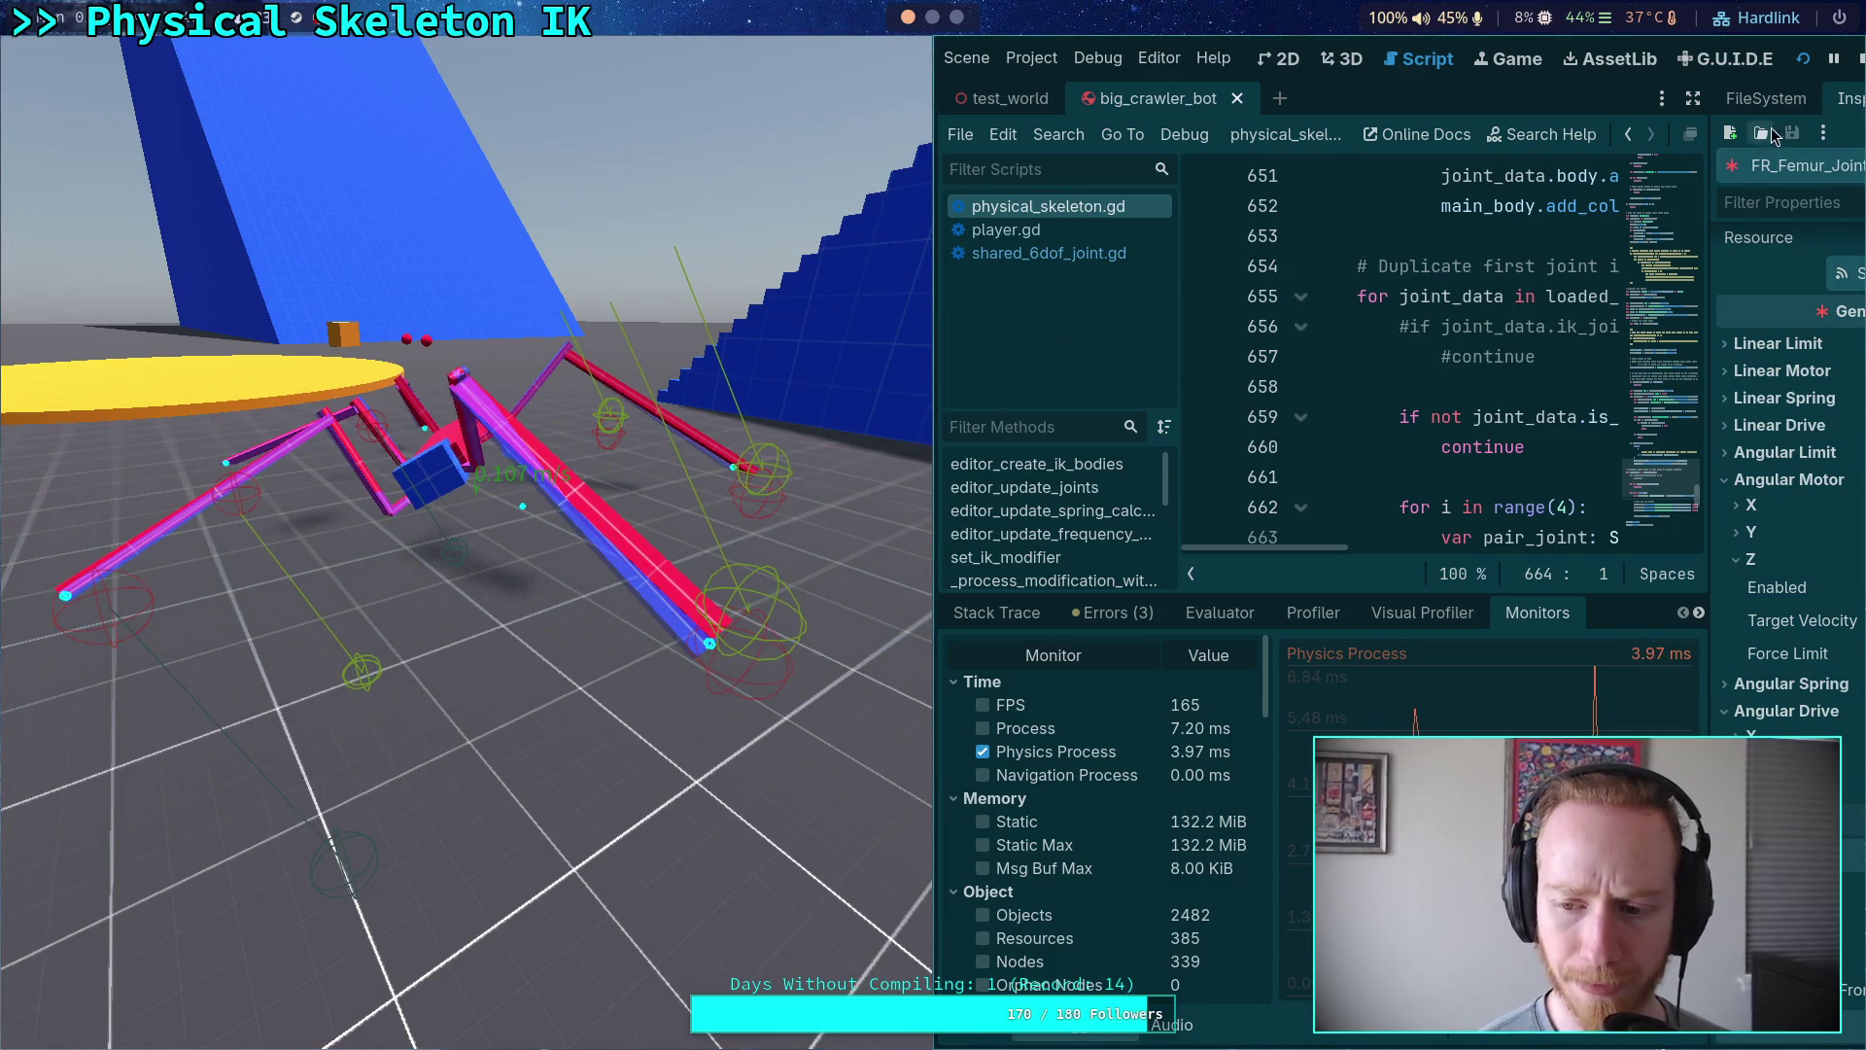
left_click(1860, 59)
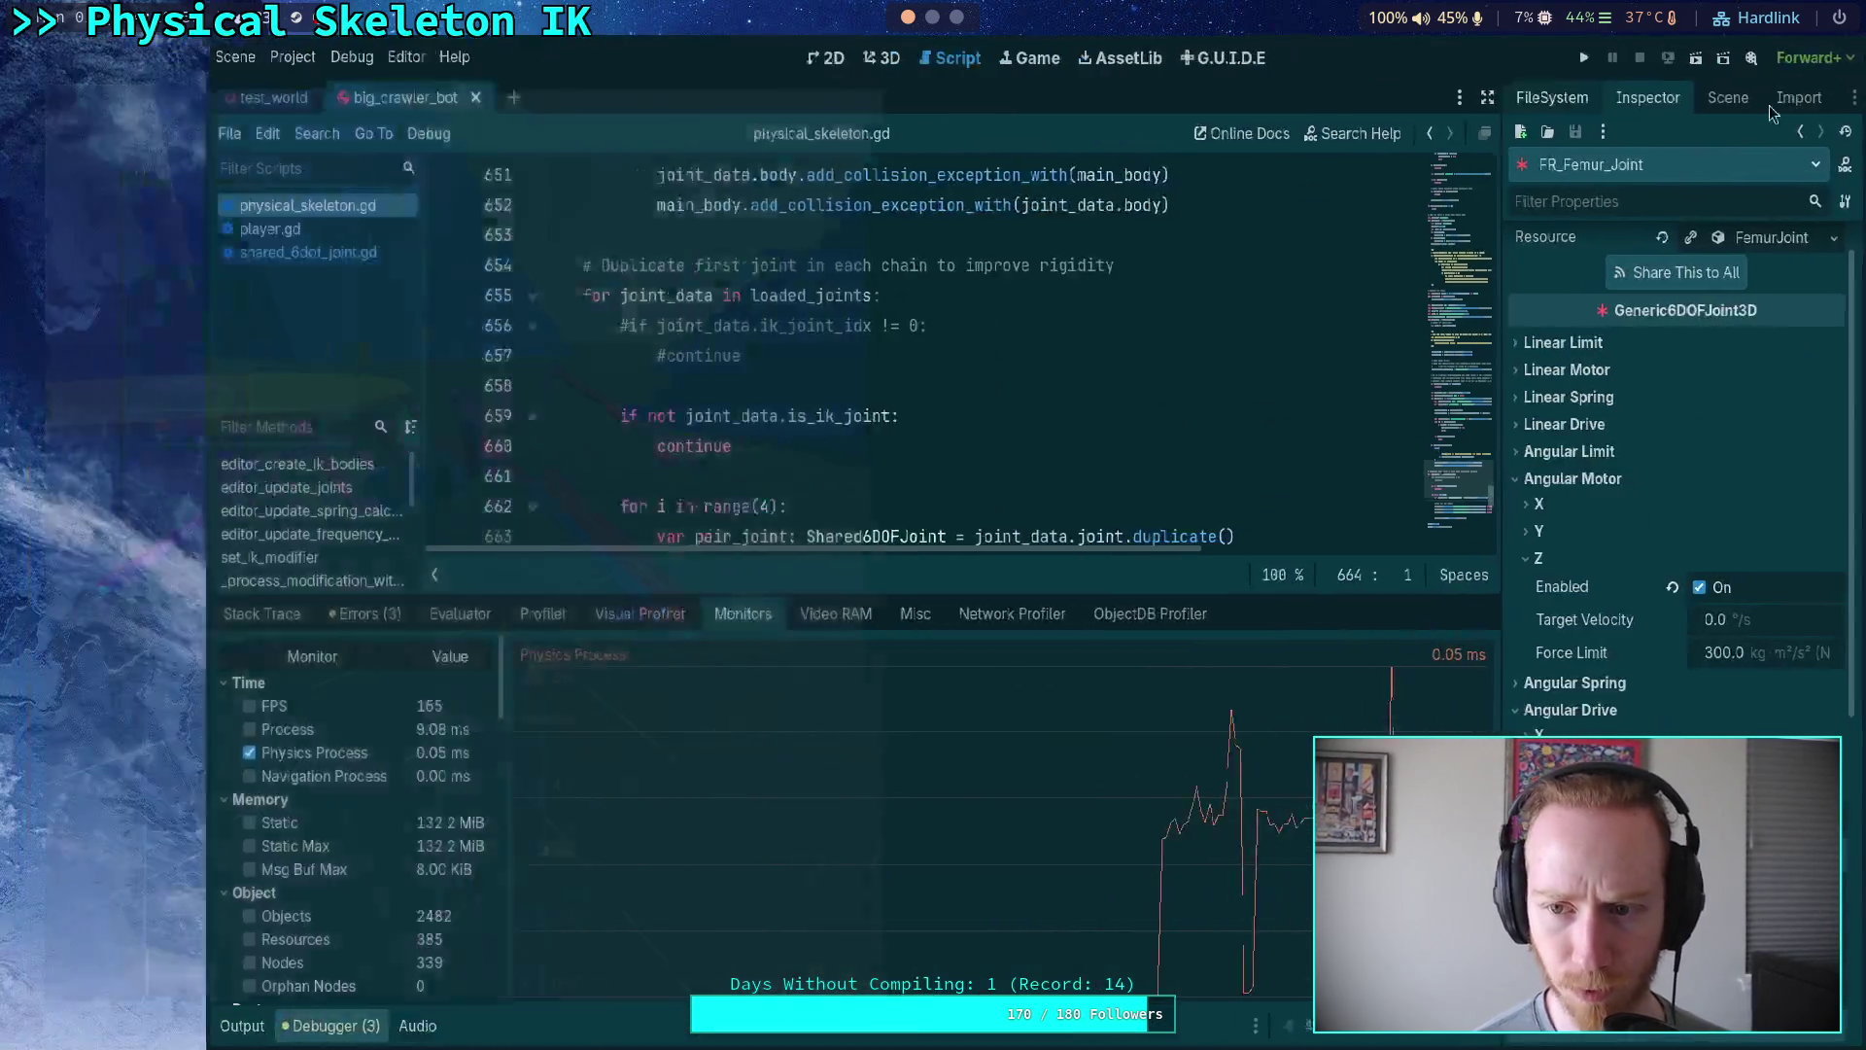
- Run the bot with range(0) pair joints, stop it, then rerun with range(10)
scroll(684, 445, "down", 1)
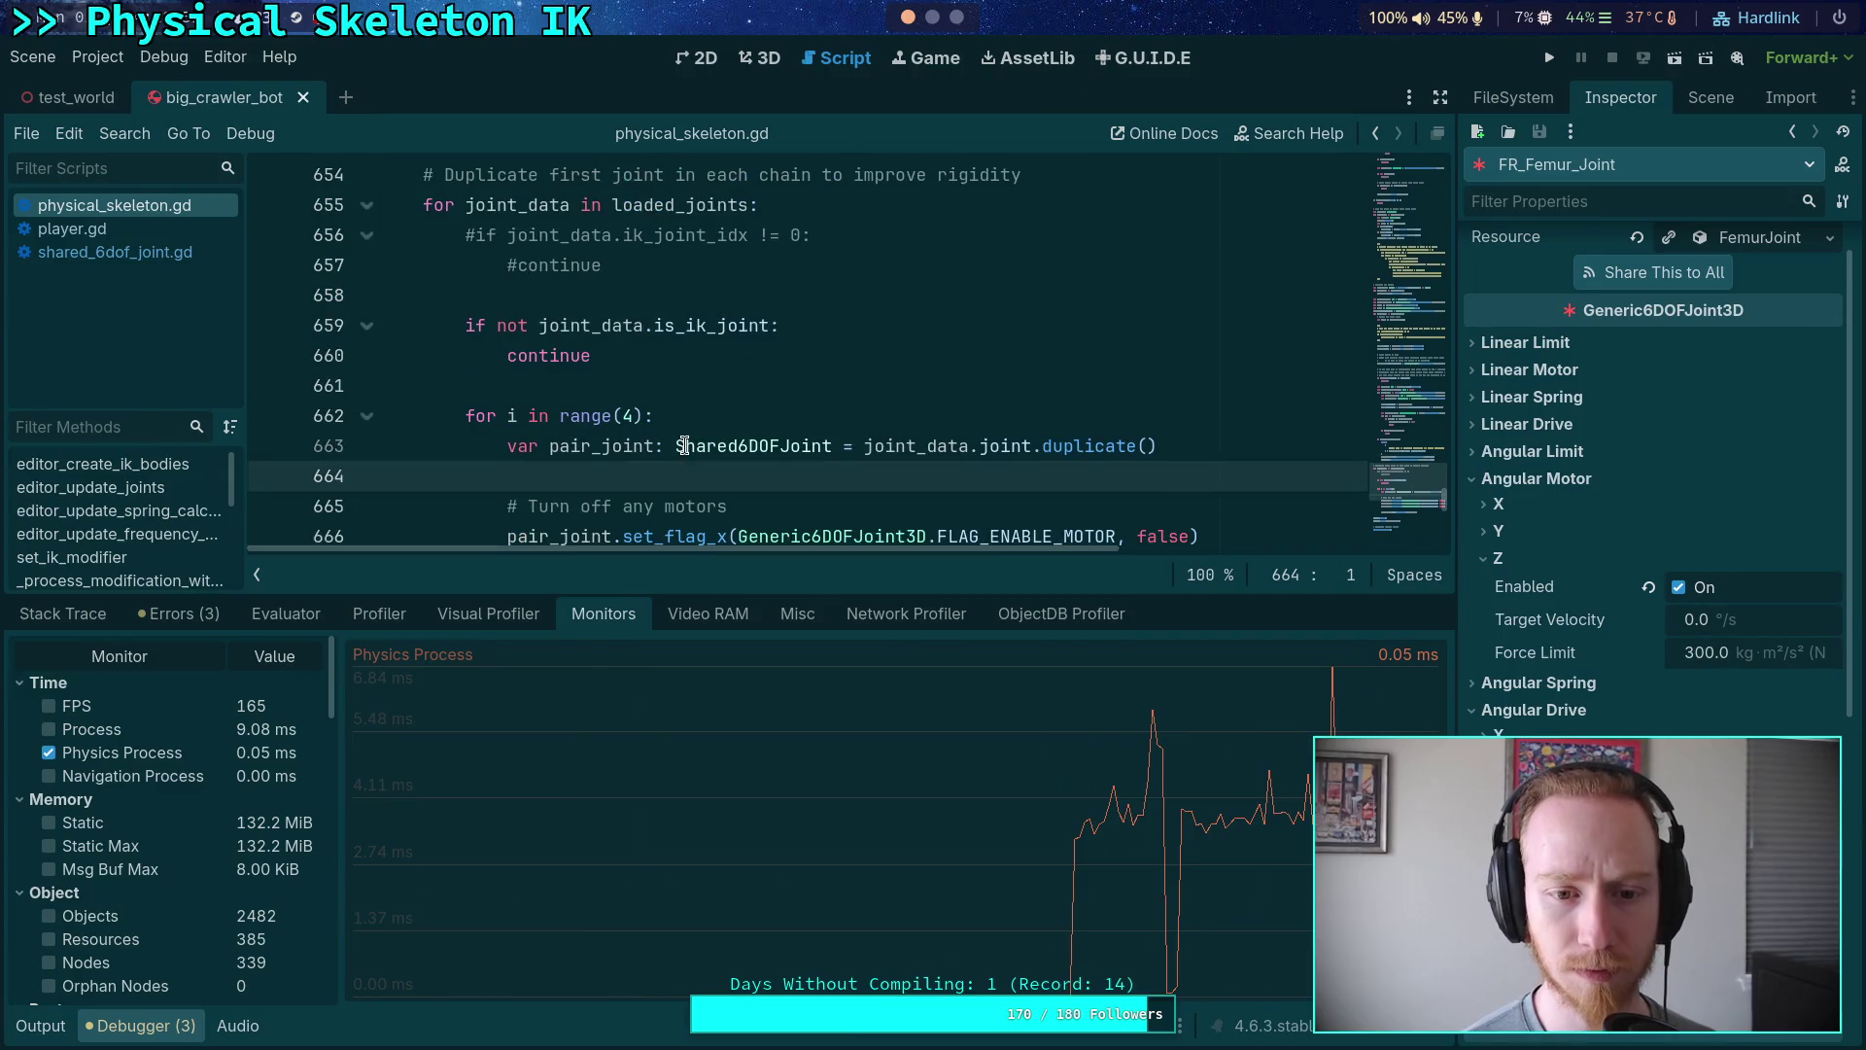
double_click(626, 416)
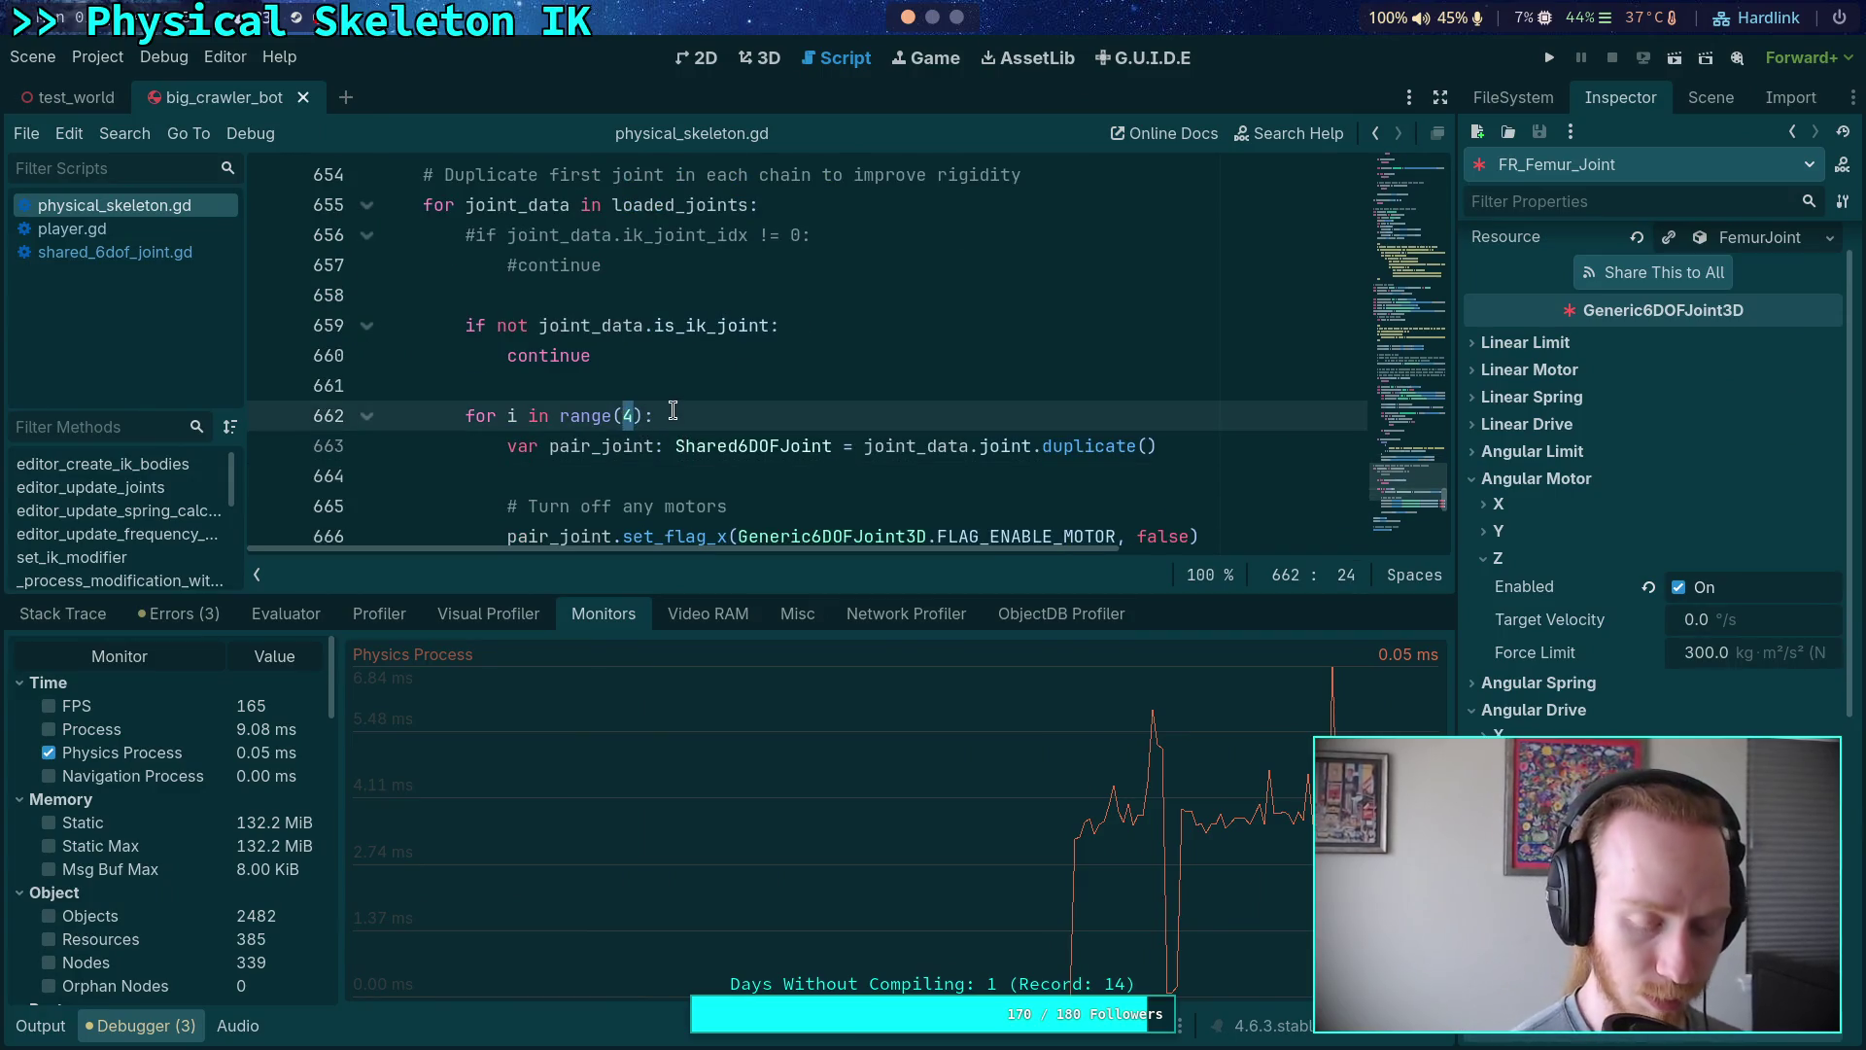
type("0")
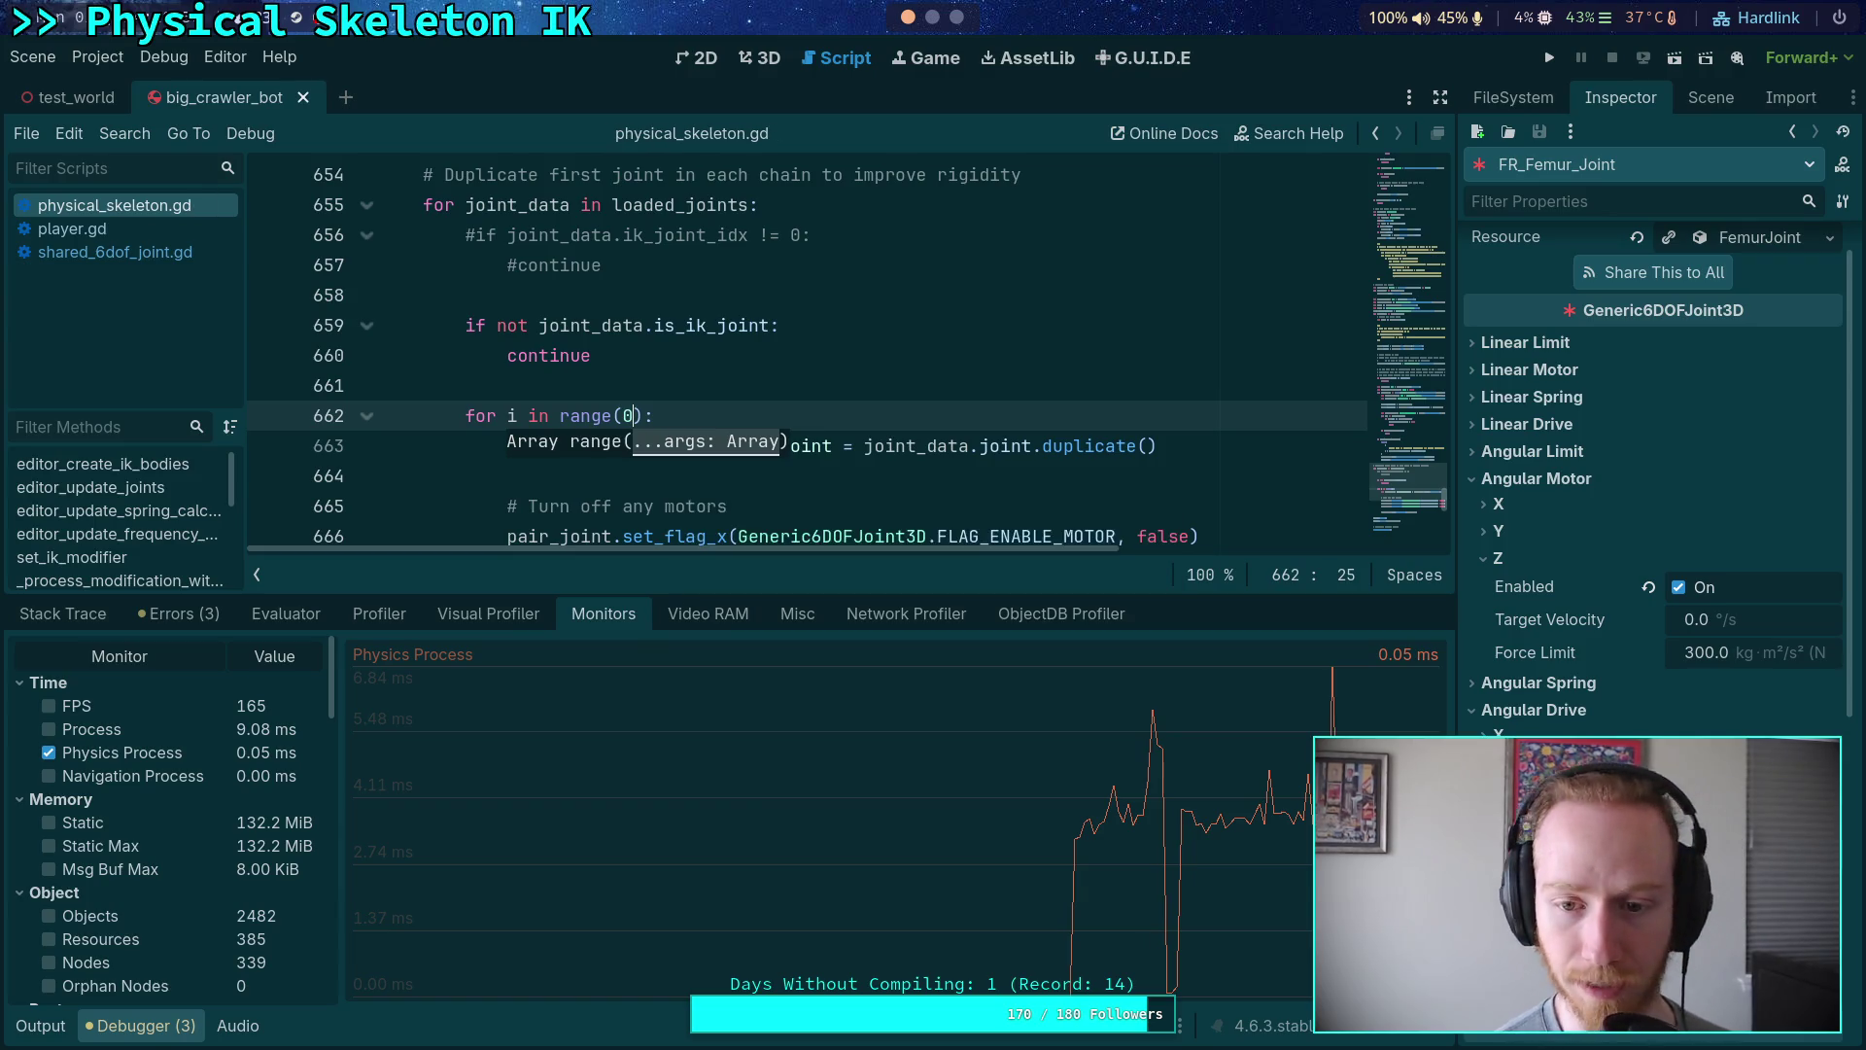
left_click(787, 327)
left_click(1545, 58)
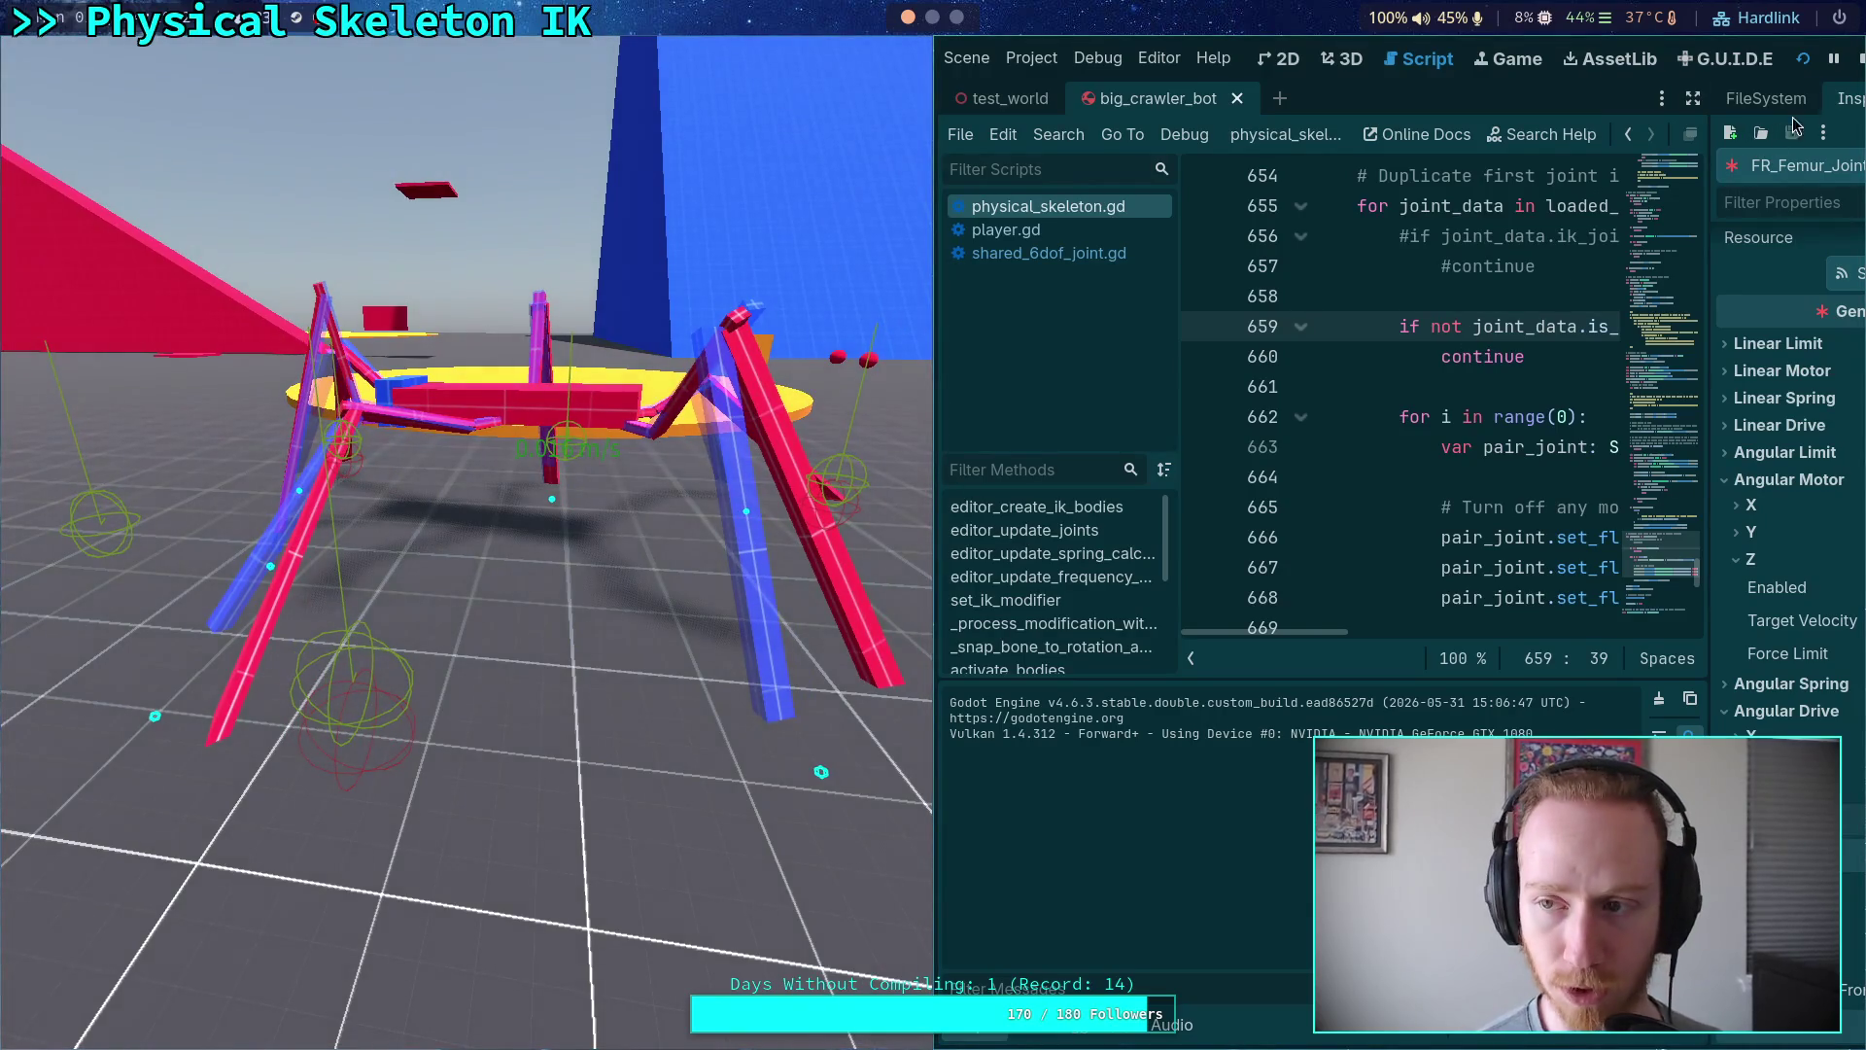
key("F8")
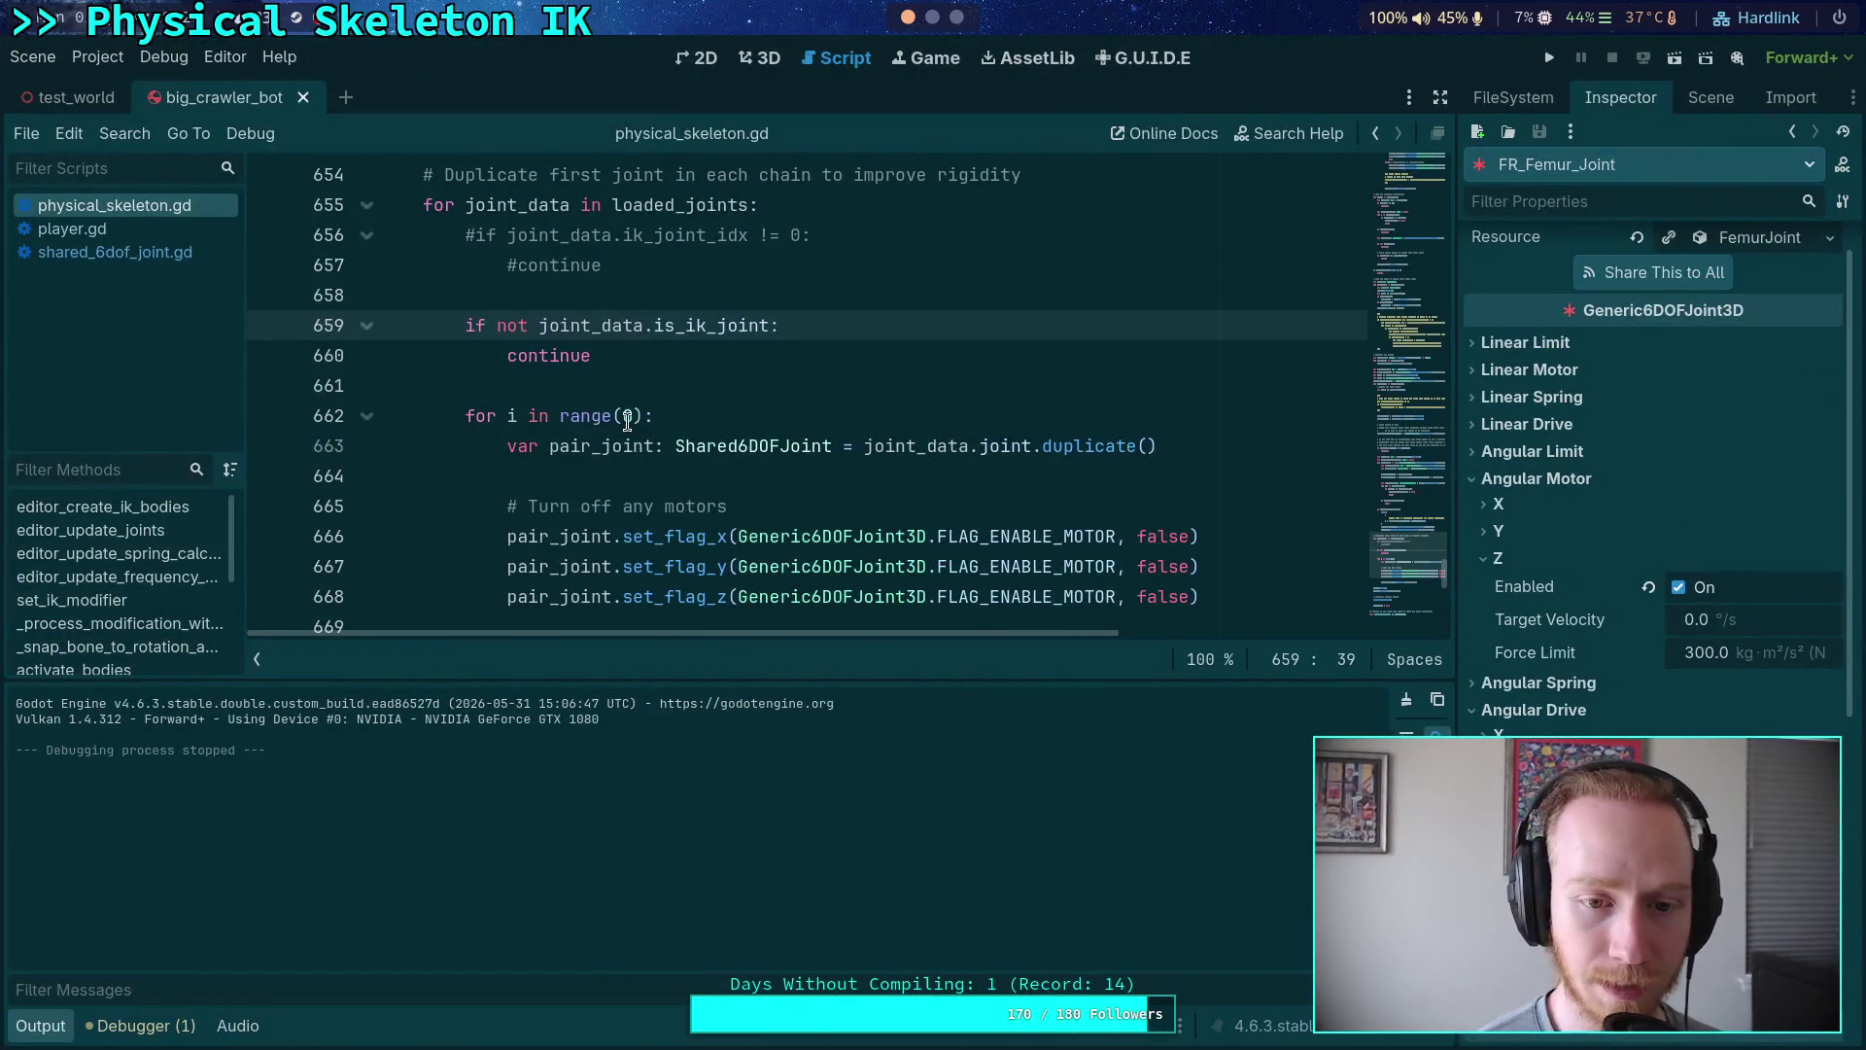
left_click(622, 416)
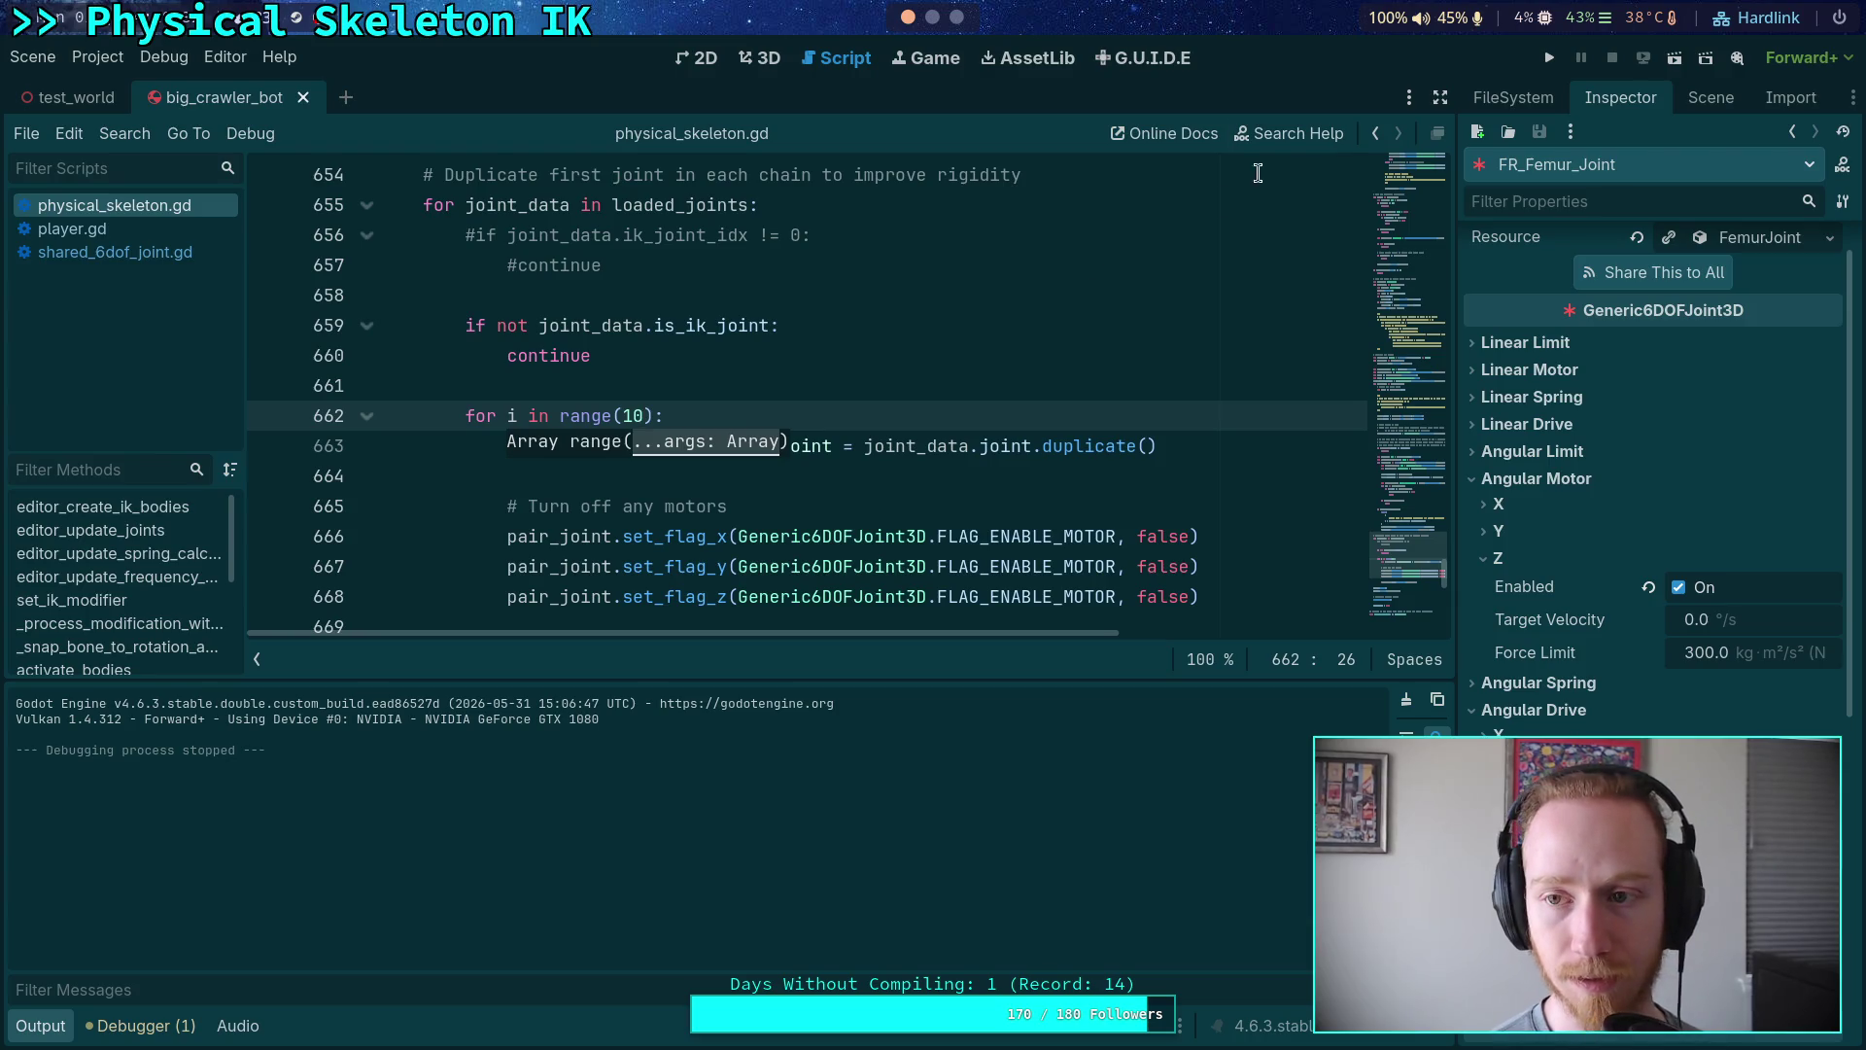
left_click(1559, 59)
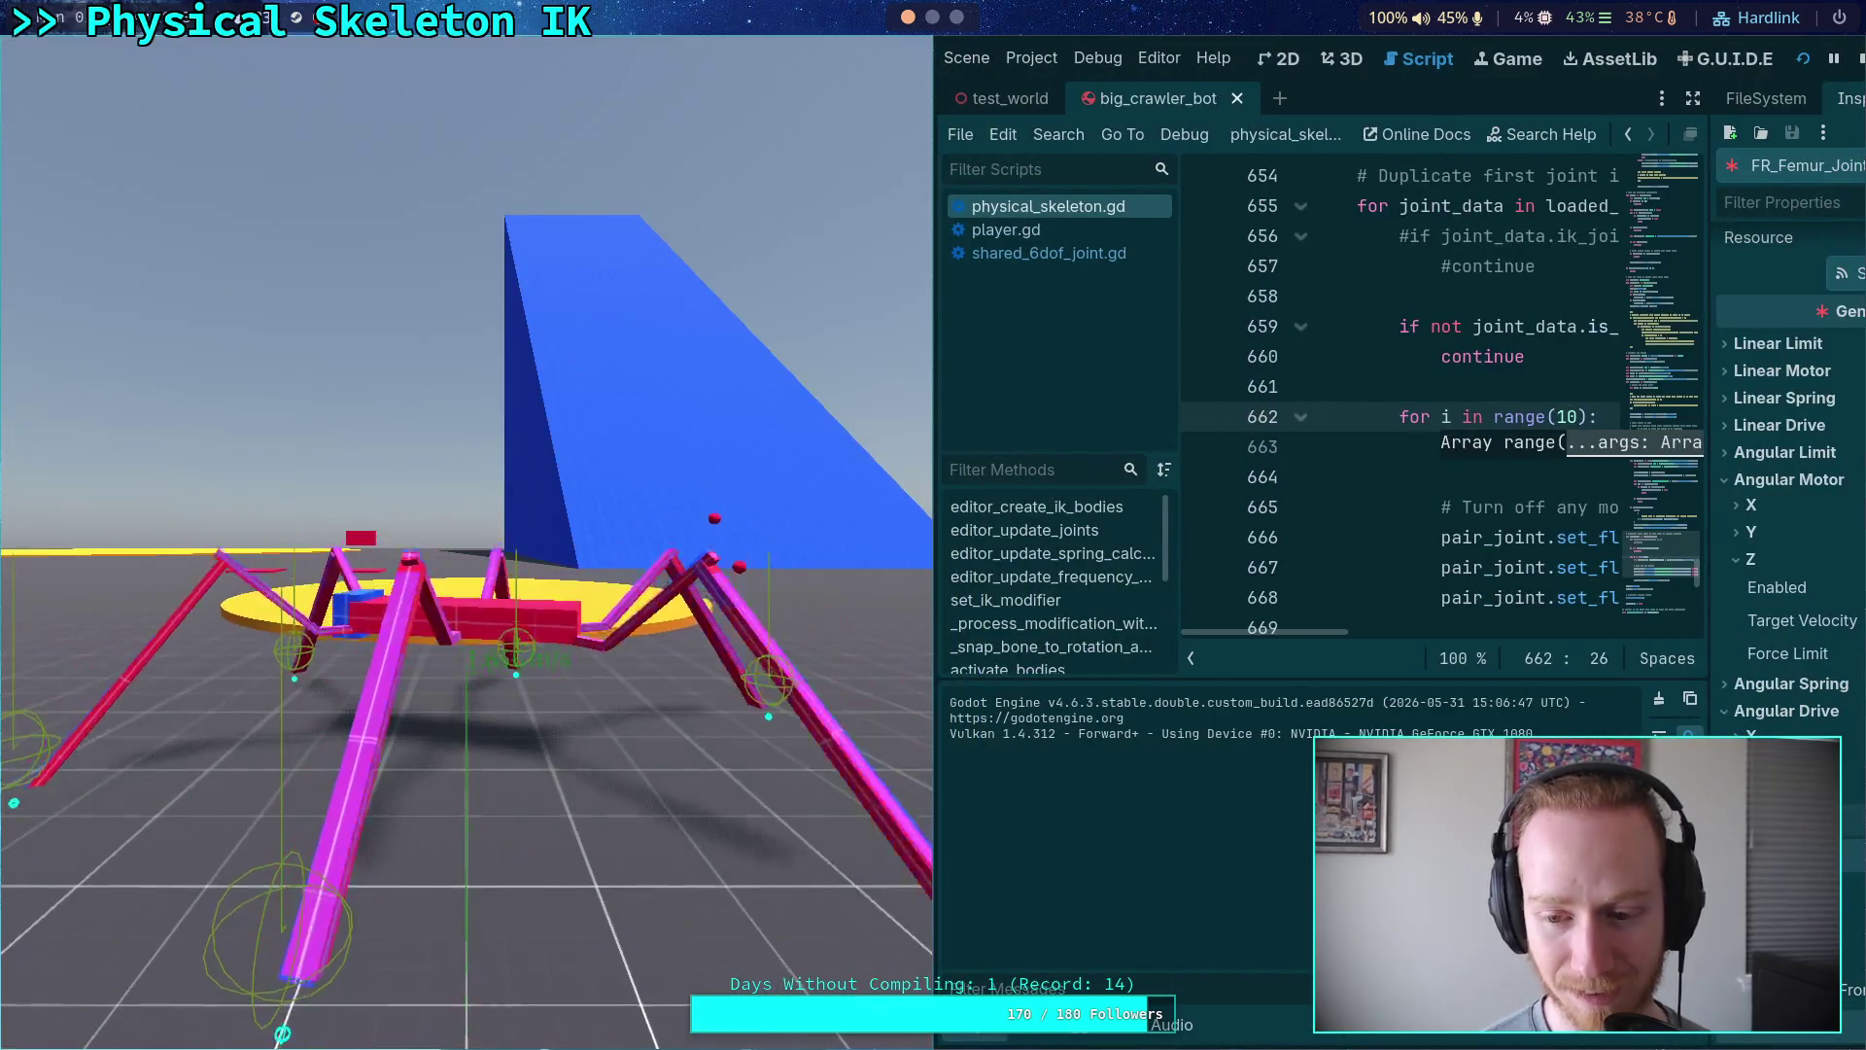